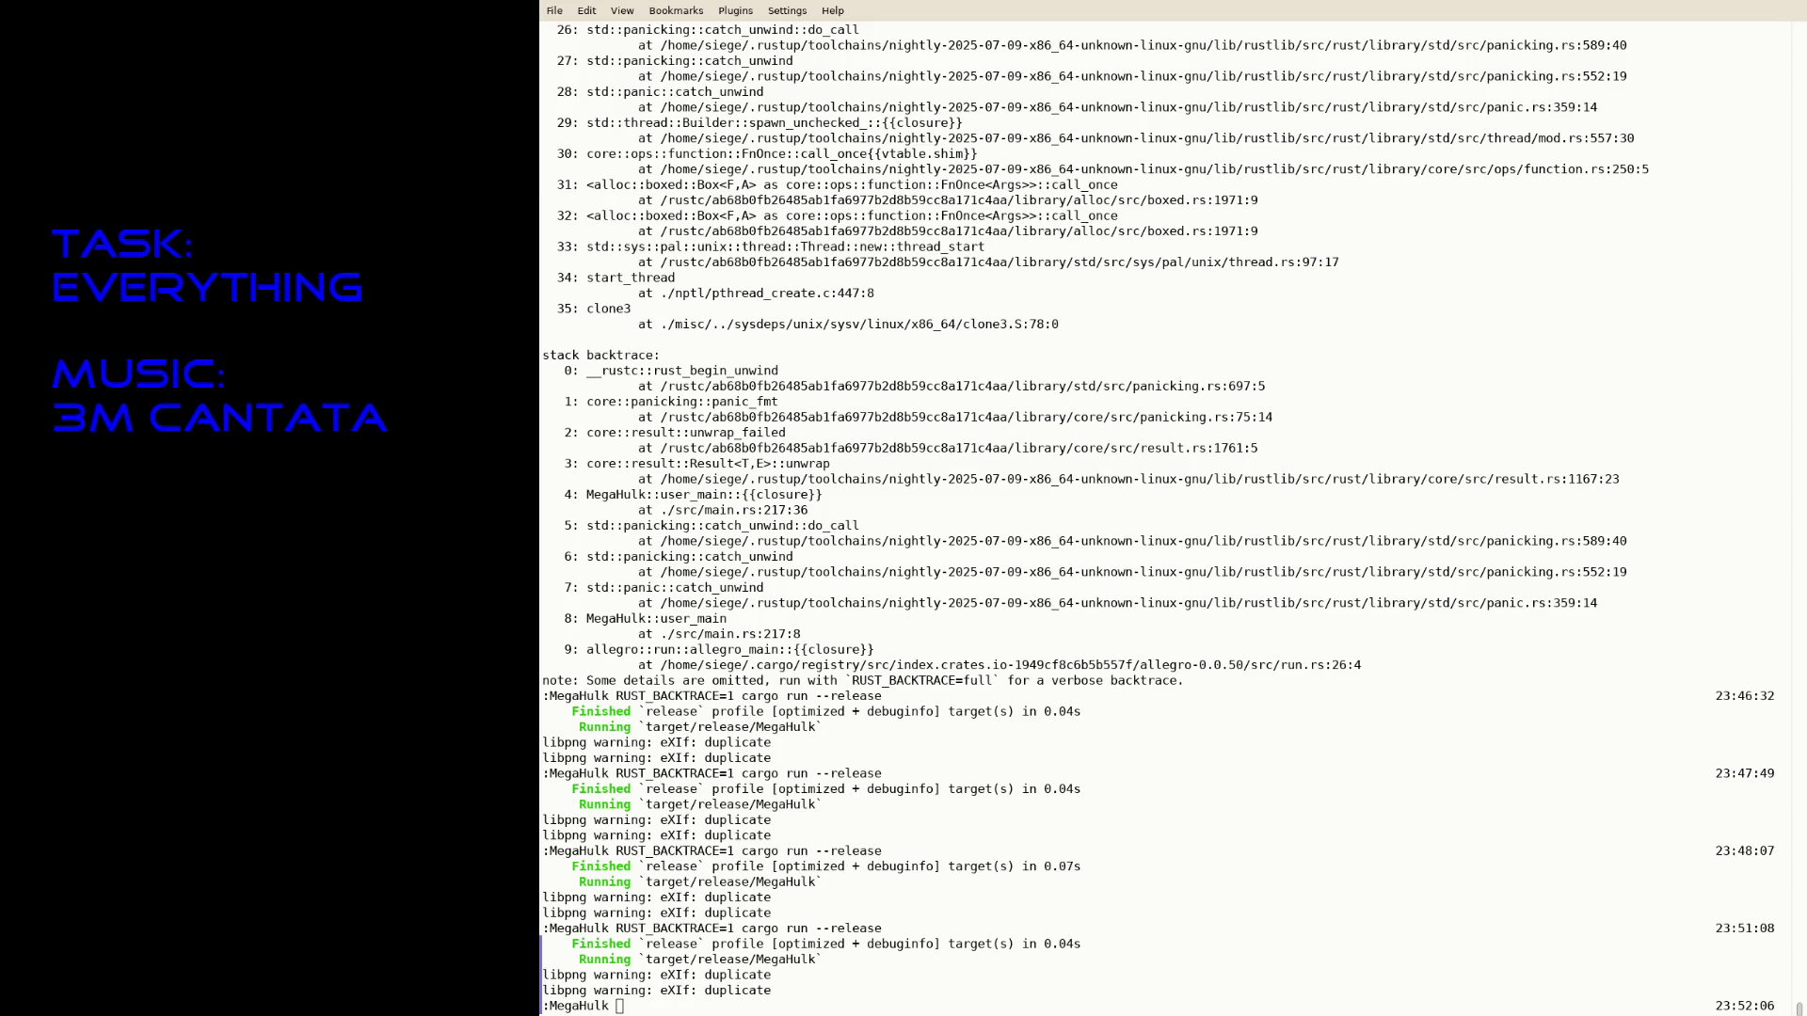
# - Rerun 'RUST_BACKTRACE=1 cargo run --release' to rebuild MegaHulk, play the level, then quit
pyautogui.press('Up')
pyautogui.press('Return')
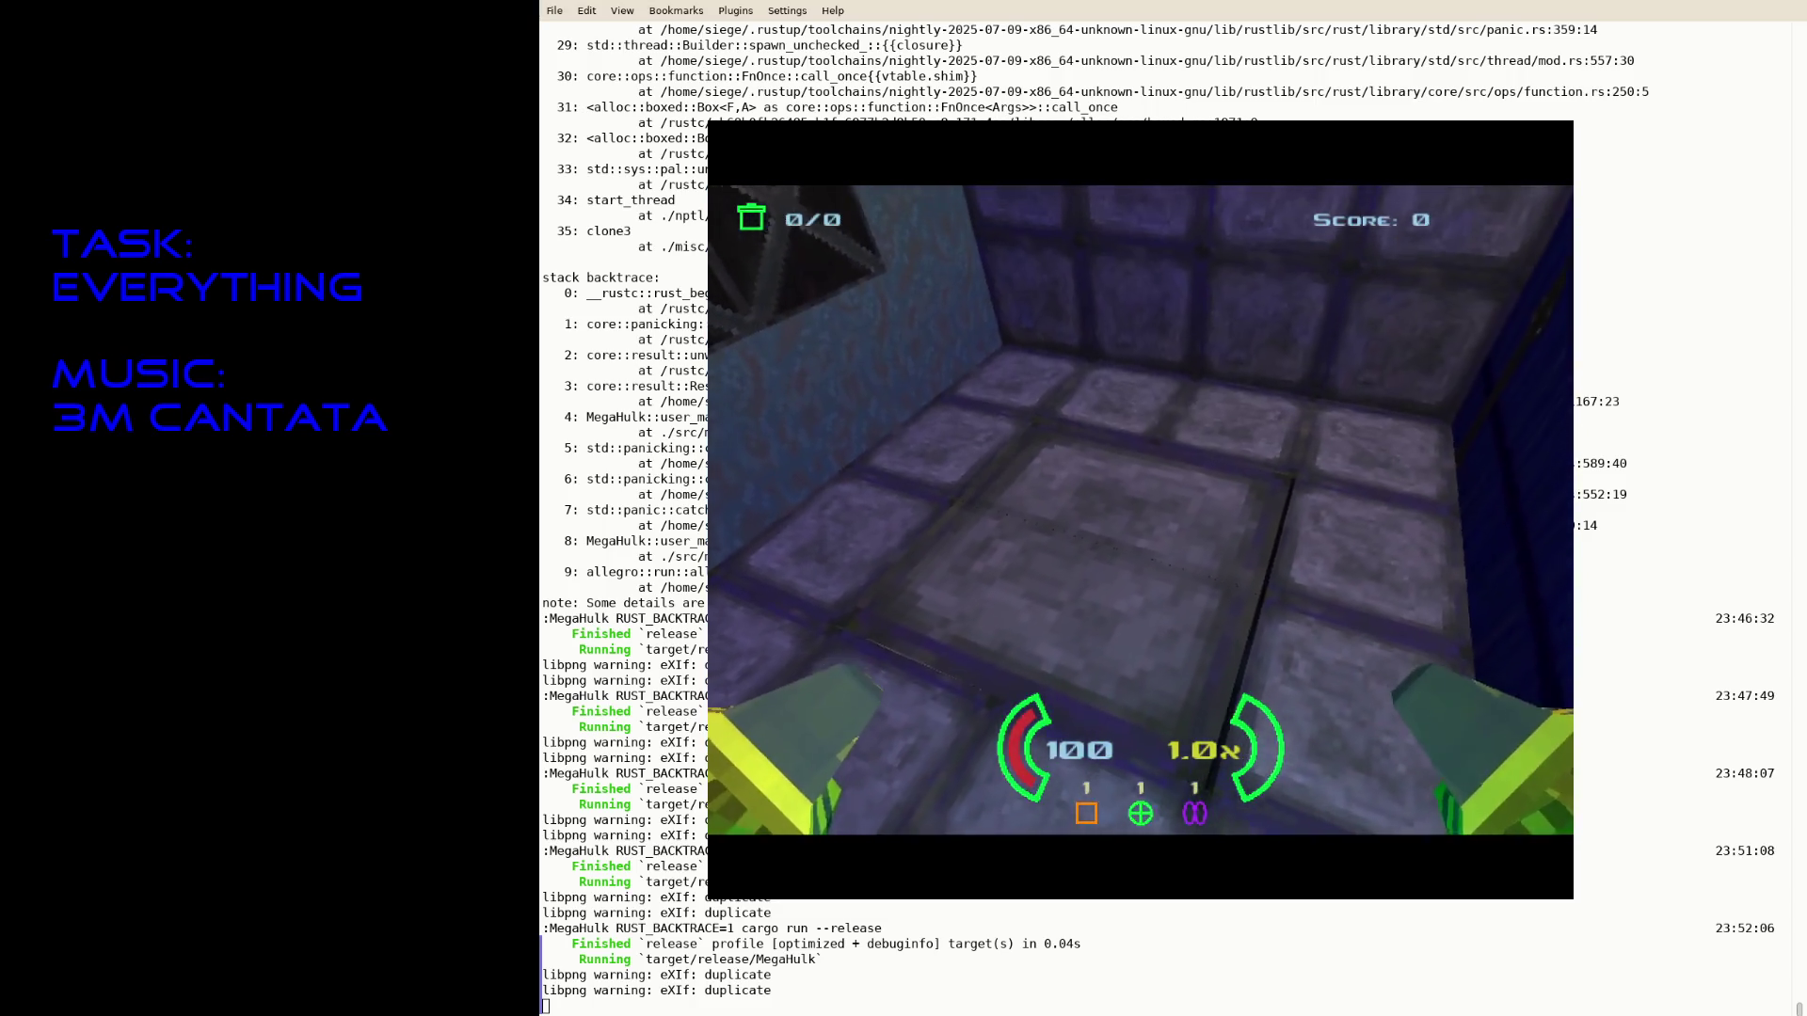
pyautogui.press('Escape')
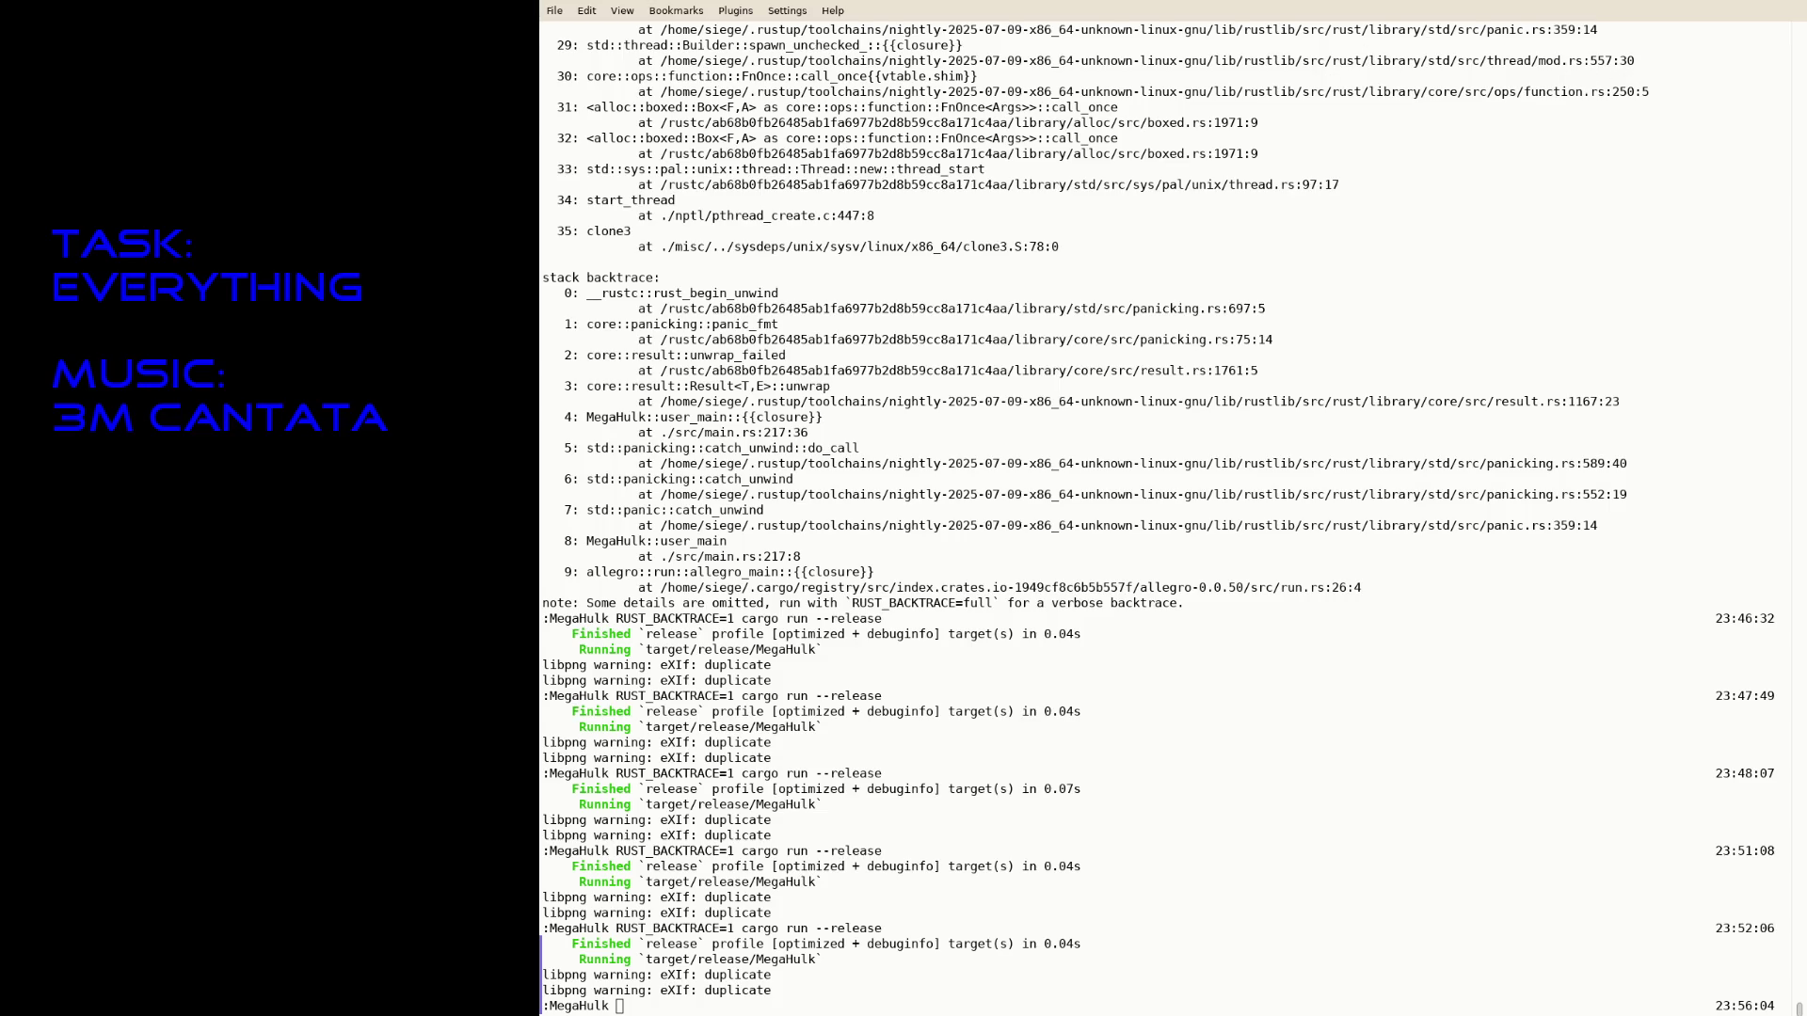
# - Paste the purple stone tile four times and move each copy into its own quadrant of the 64×64 texture
pyautogui.hotkey('alt', 'Tab')
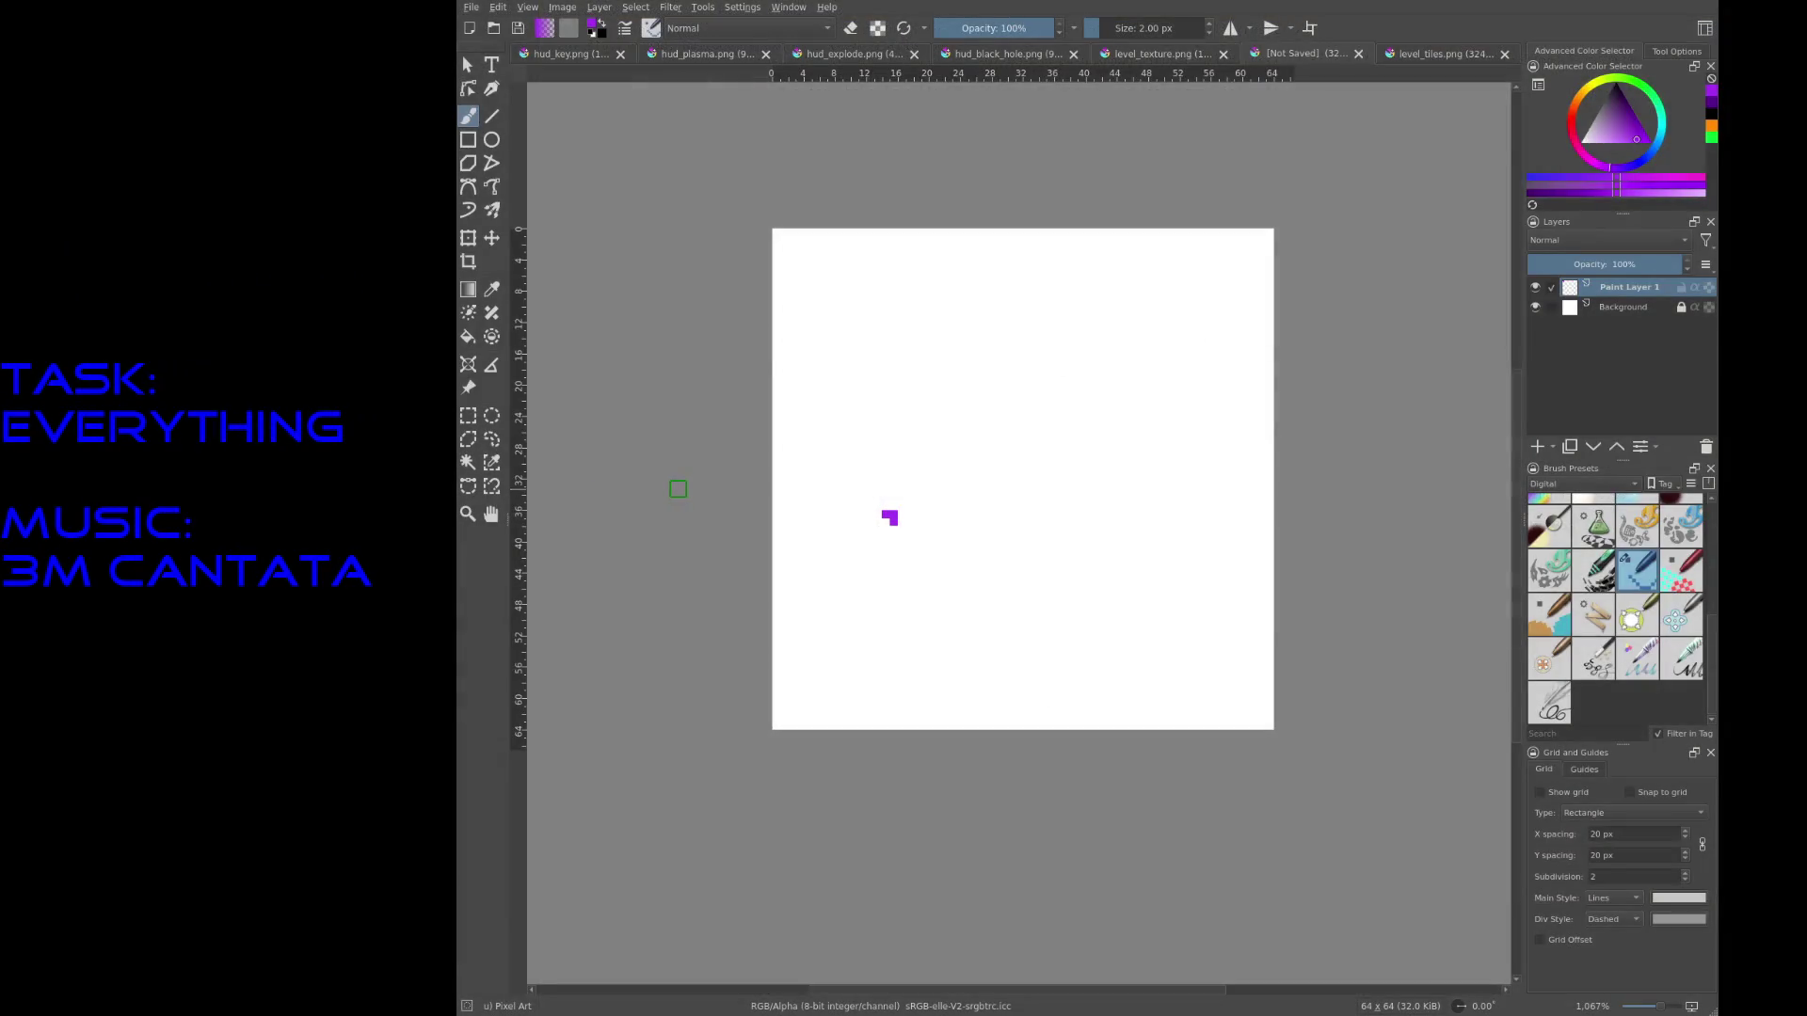
pyautogui.hotkey('ctrl', 'v')
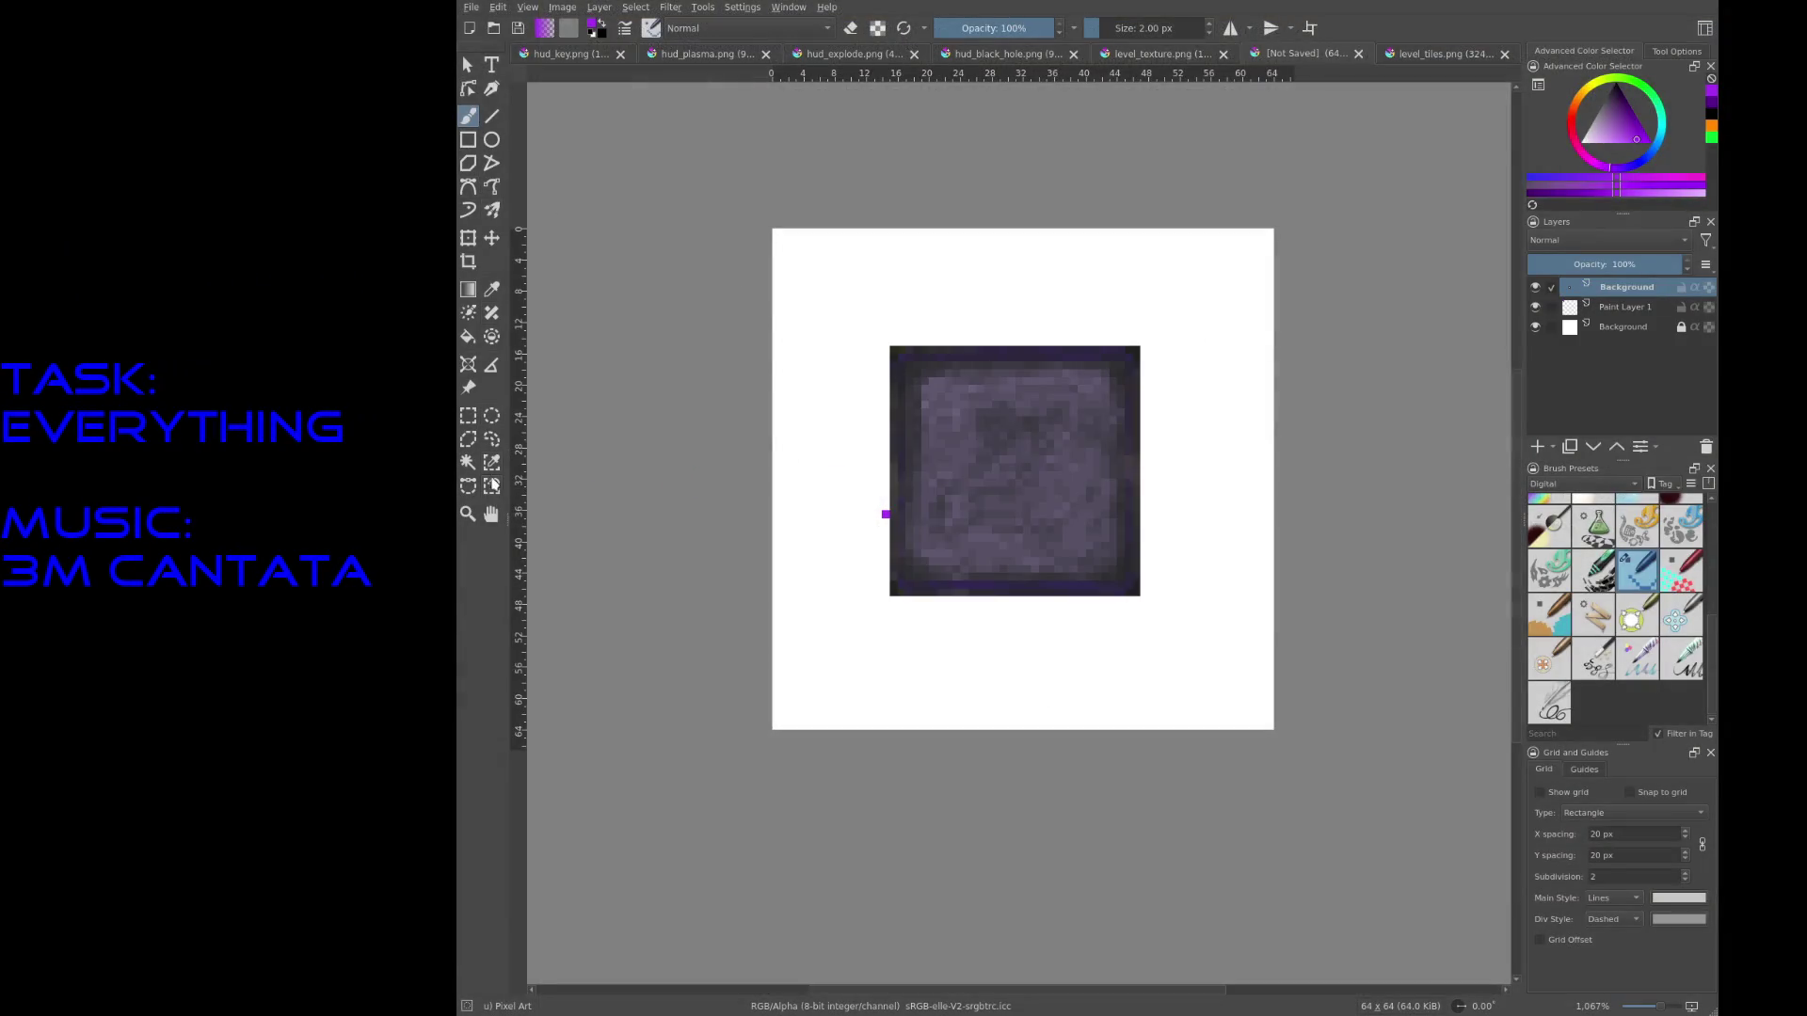
pyautogui.click(491, 238)
pyautogui.moveTo(1083, 471)
pyautogui.mouseDown()
pyautogui.moveTo(980, 351)
pyautogui.moveTo(963, 355)
pyautogui.mouseUp()
pyautogui.hotkey('ctrl', 'v')
pyautogui.moveTo(982, 437)
pyautogui.mouseDown()
pyautogui.moveTo(1111, 388)
pyautogui.moveTo(1117, 322)
pyautogui.moveTo(967, 535)
pyautogui.moveTo(1008, 480)
pyautogui.mouseUp()
pyautogui.hotkey('ctrl', 'v')
pyautogui.hotkey('ctrl', 'v')
pyautogui.moveTo(964, 570)
pyautogui.mouseDown()
pyautogui.moveTo(1117, 686)
pyautogui.moveTo(1098, 706)
pyautogui.mouseUp()
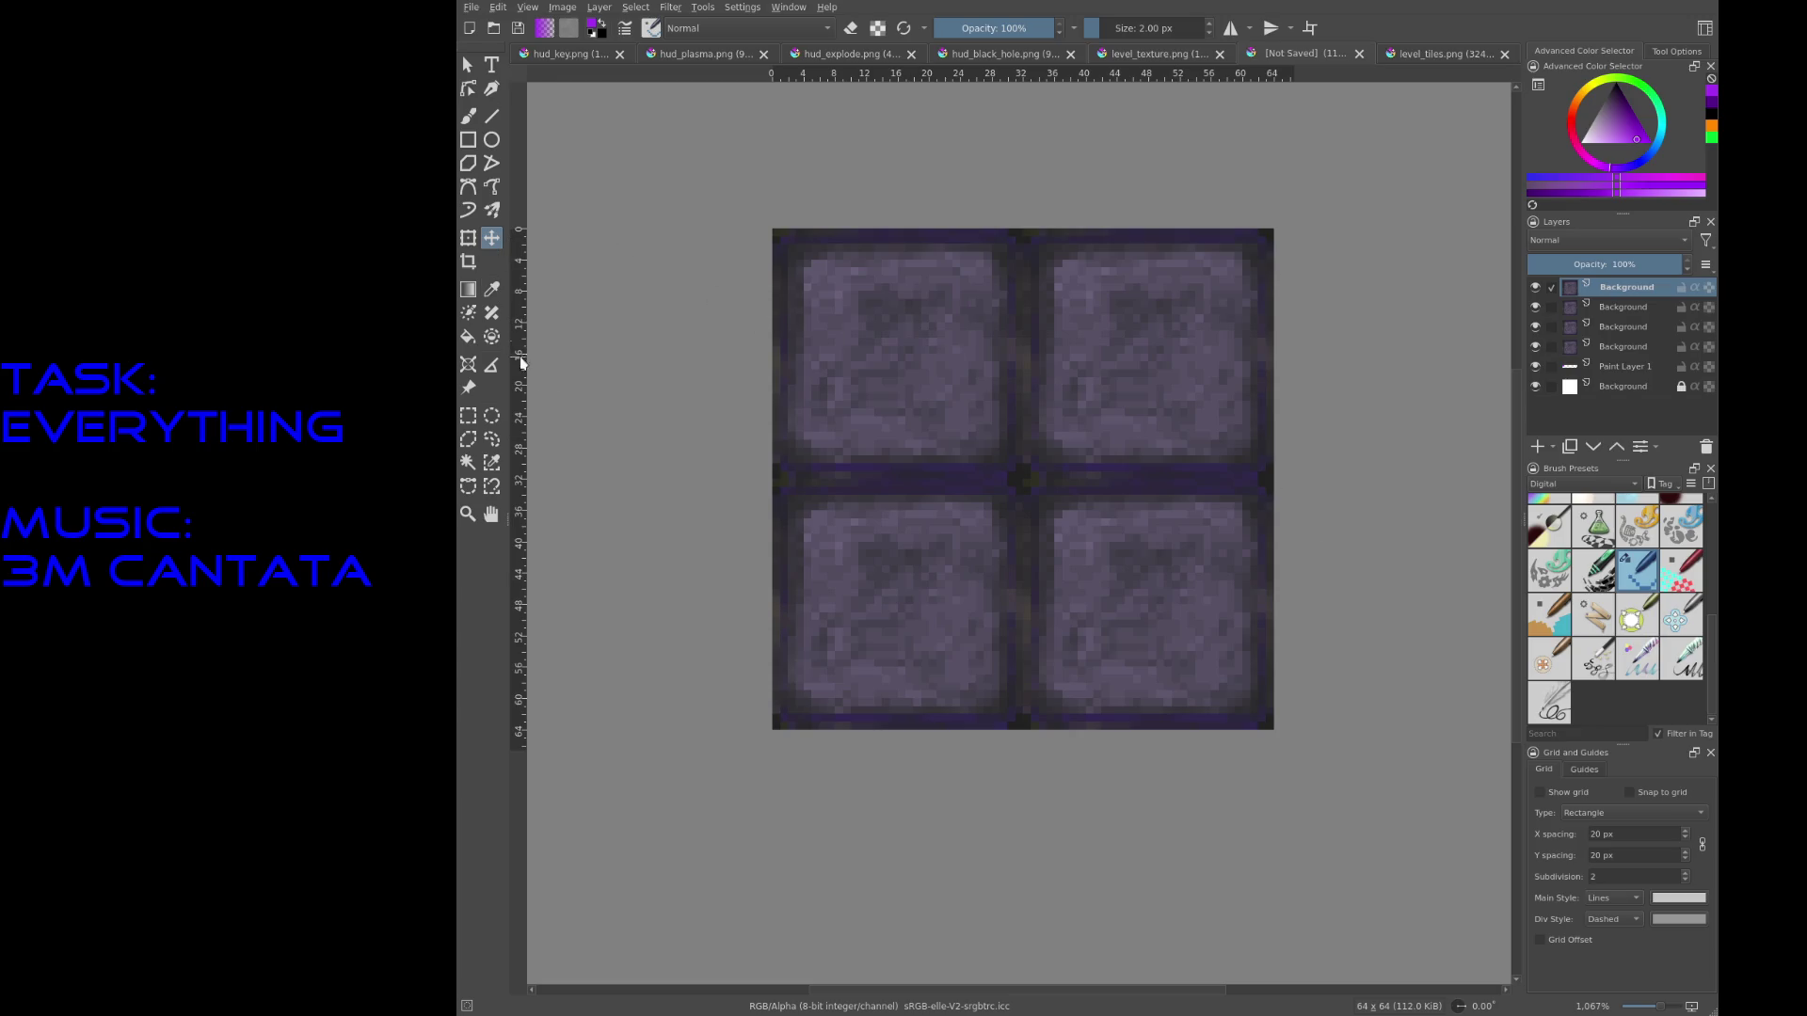
# - Merge the tile layers down into Background and offset the texture down and left
pyautogui.hotkey('ctrl', 'e')
pyautogui.hotkey('ctrl', 'e')
pyautogui.hotkey('ctrl', 'e')
pyautogui.hotkey('ctrl', 'e')
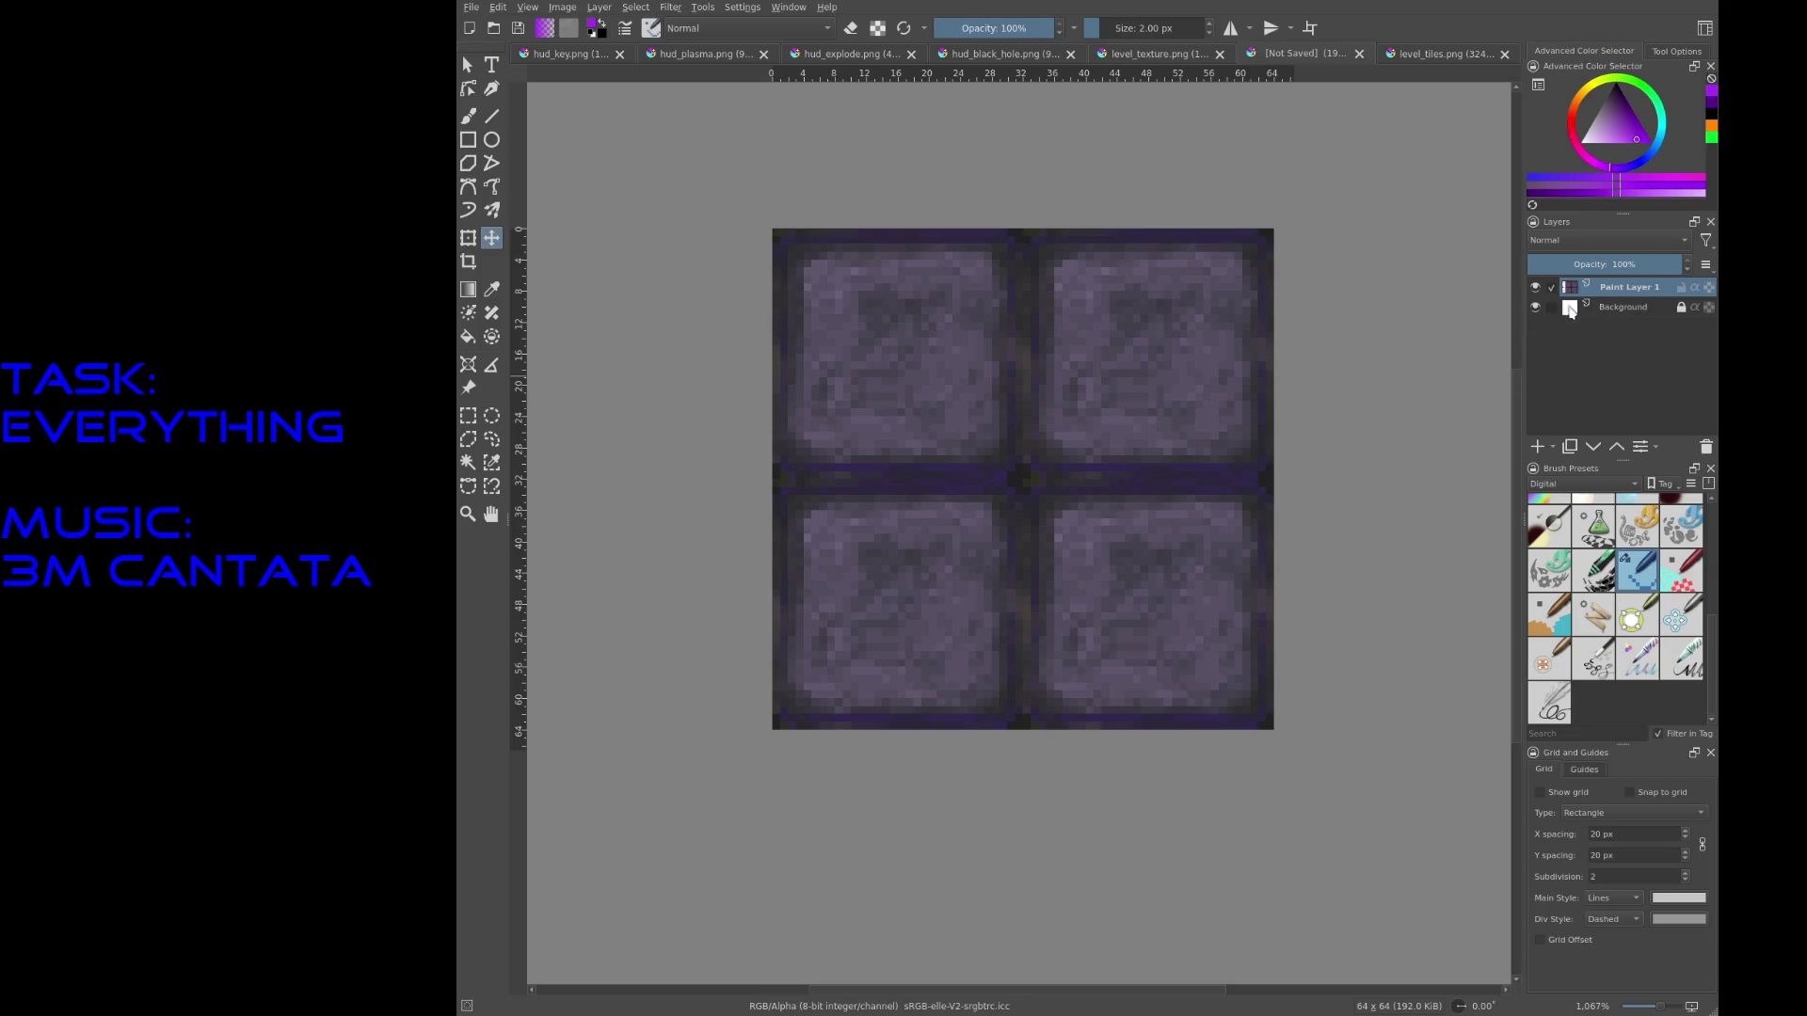
pyautogui.hotkey('ctrl', 'e')
pyautogui.moveTo(1078, 224)
pyautogui.mouseDown()
pyautogui.moveTo(1032, 493)
pyautogui.moveTo(1080, 456)
pyautogui.mouseUp()
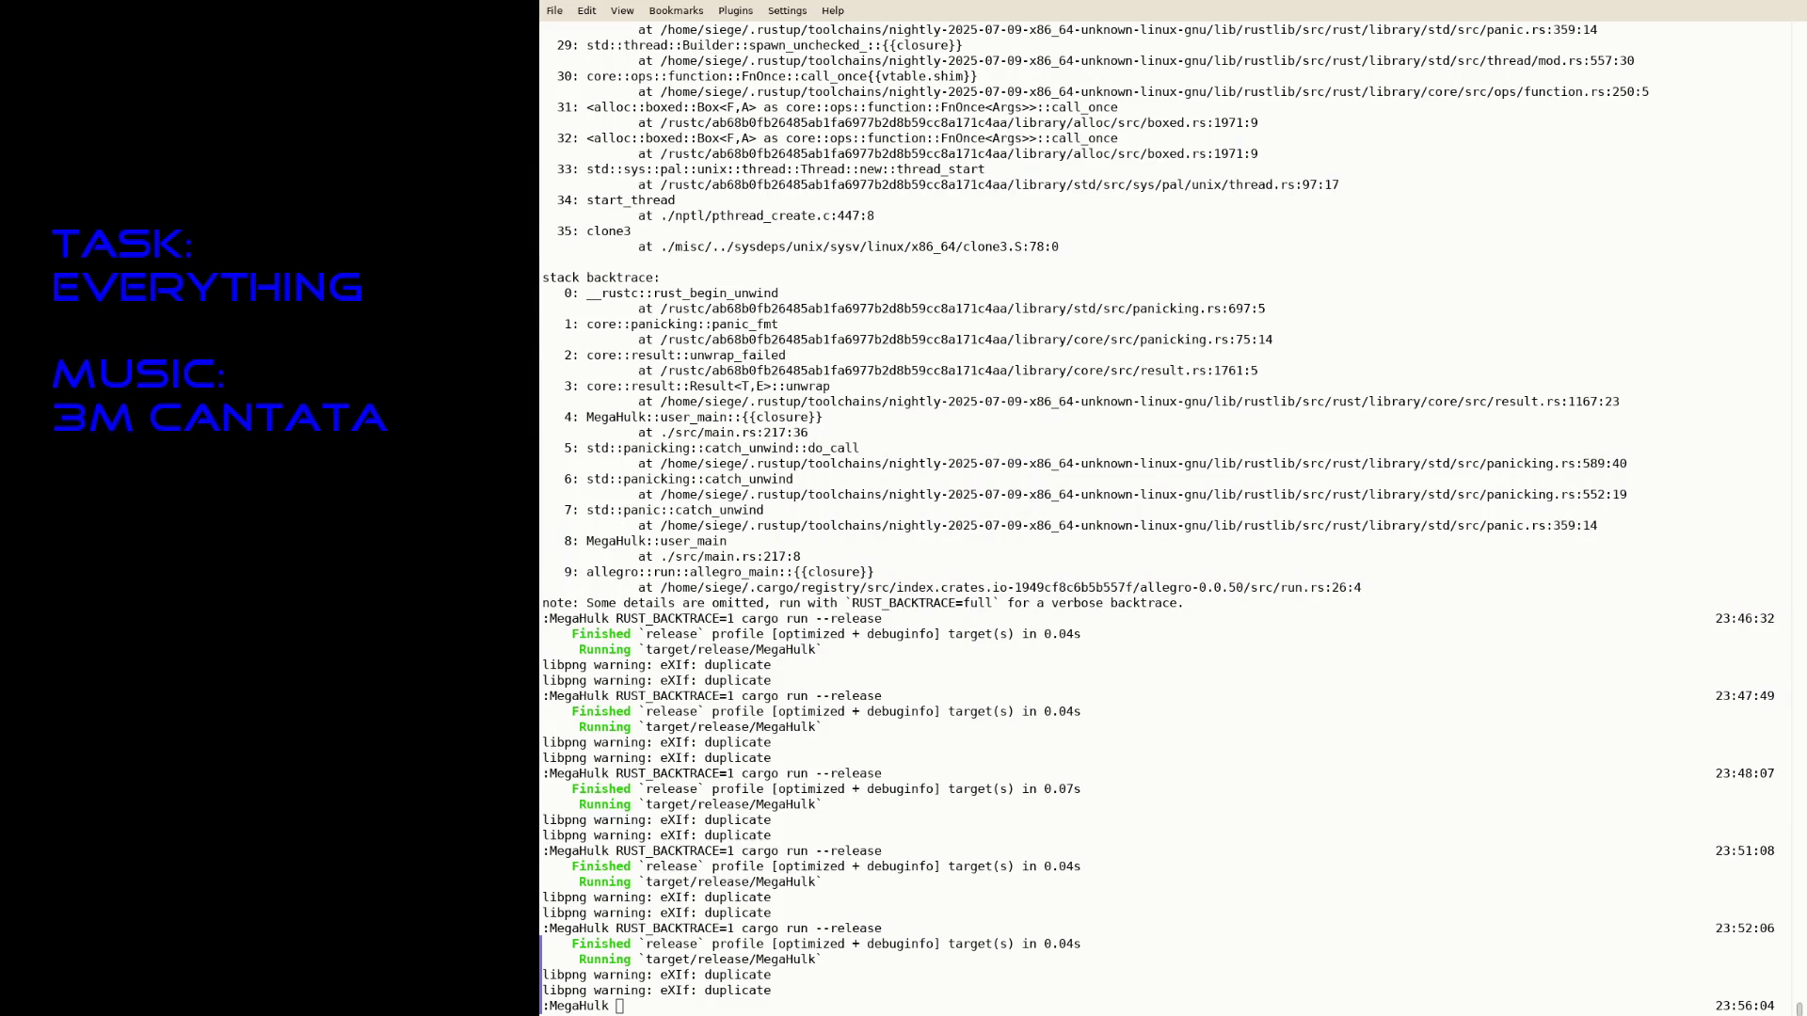
# - Relaunch the cargo run command and walk through the doorway into the corridor
pyautogui.press('Up')
pyautogui.press('Return')
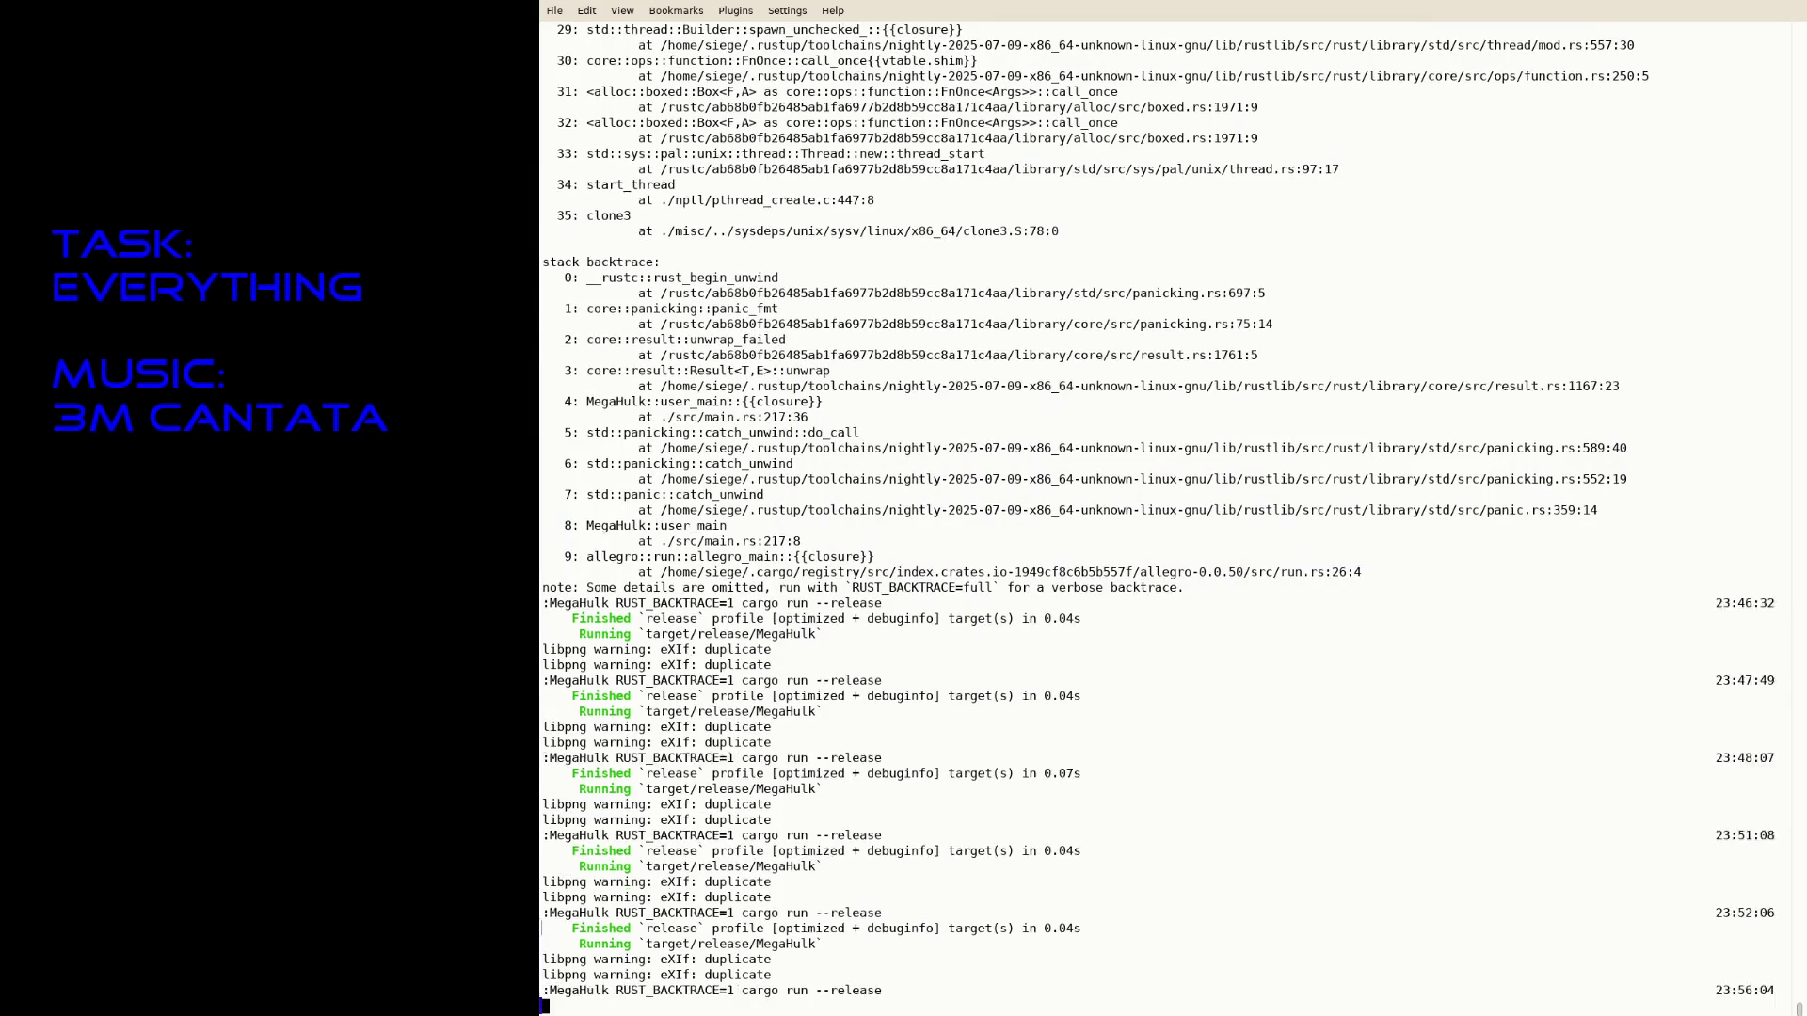
pyautogui.press('Left')
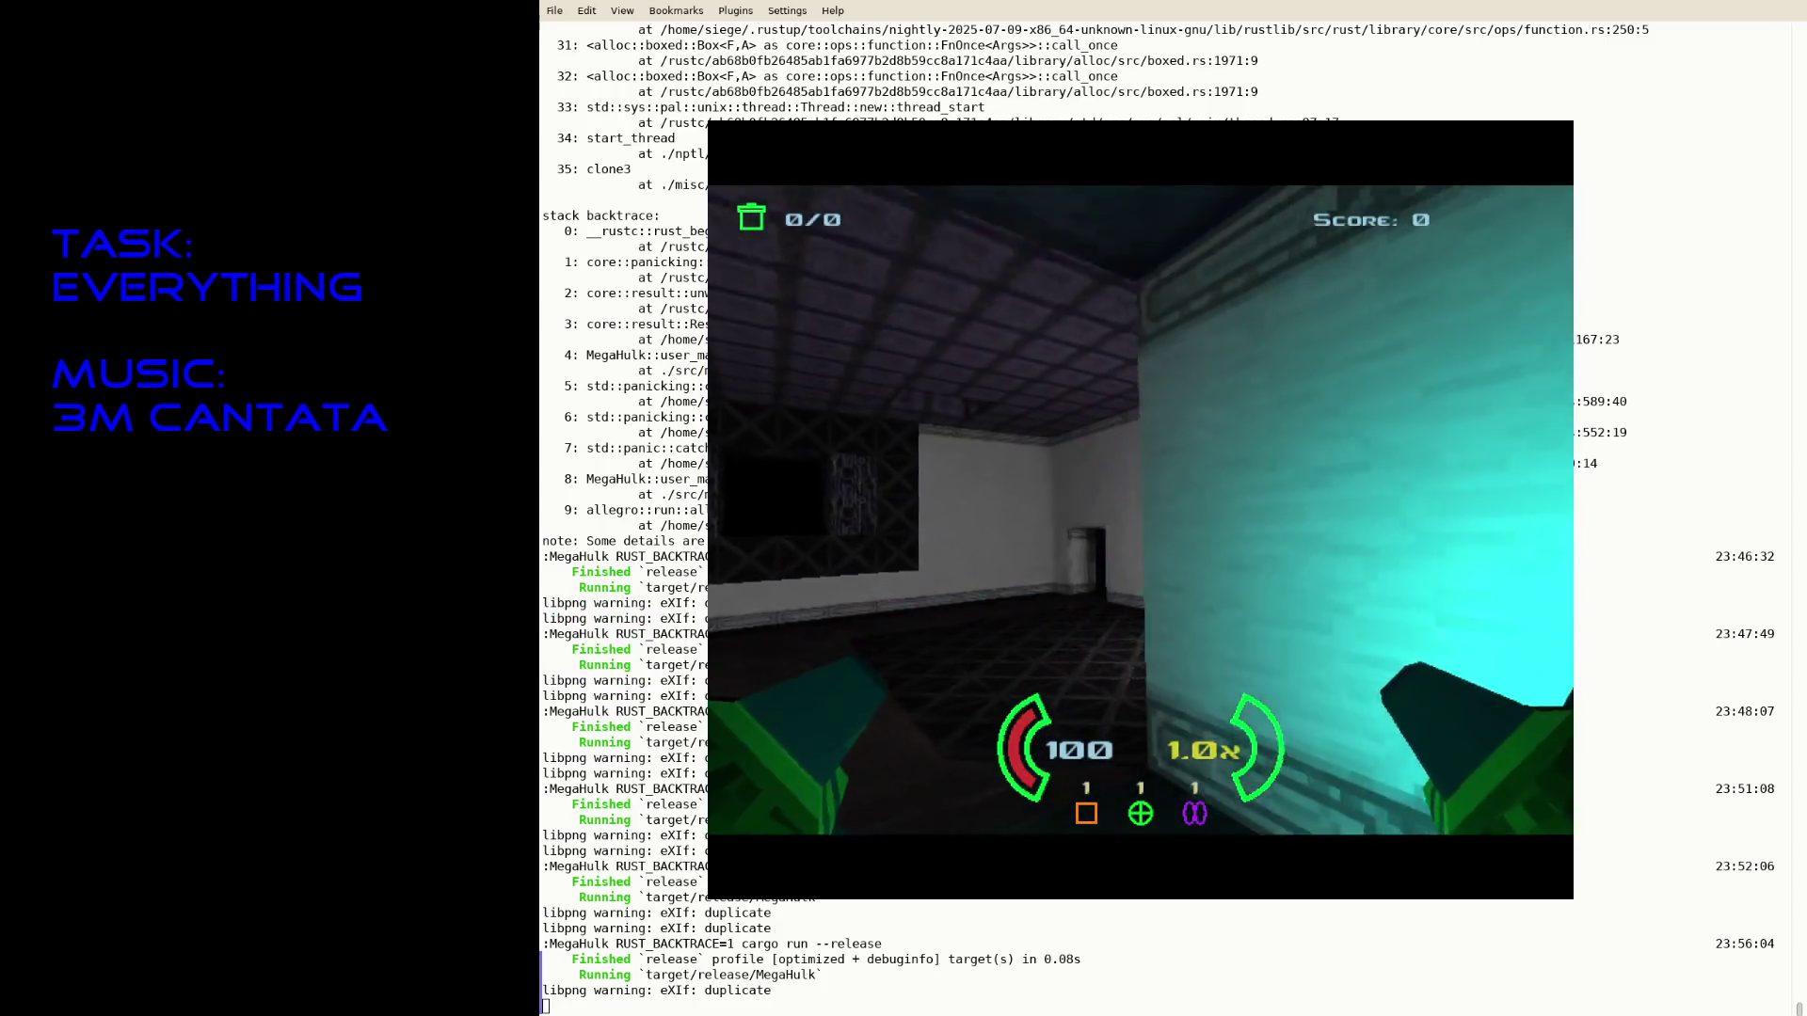
pyautogui.press('w')
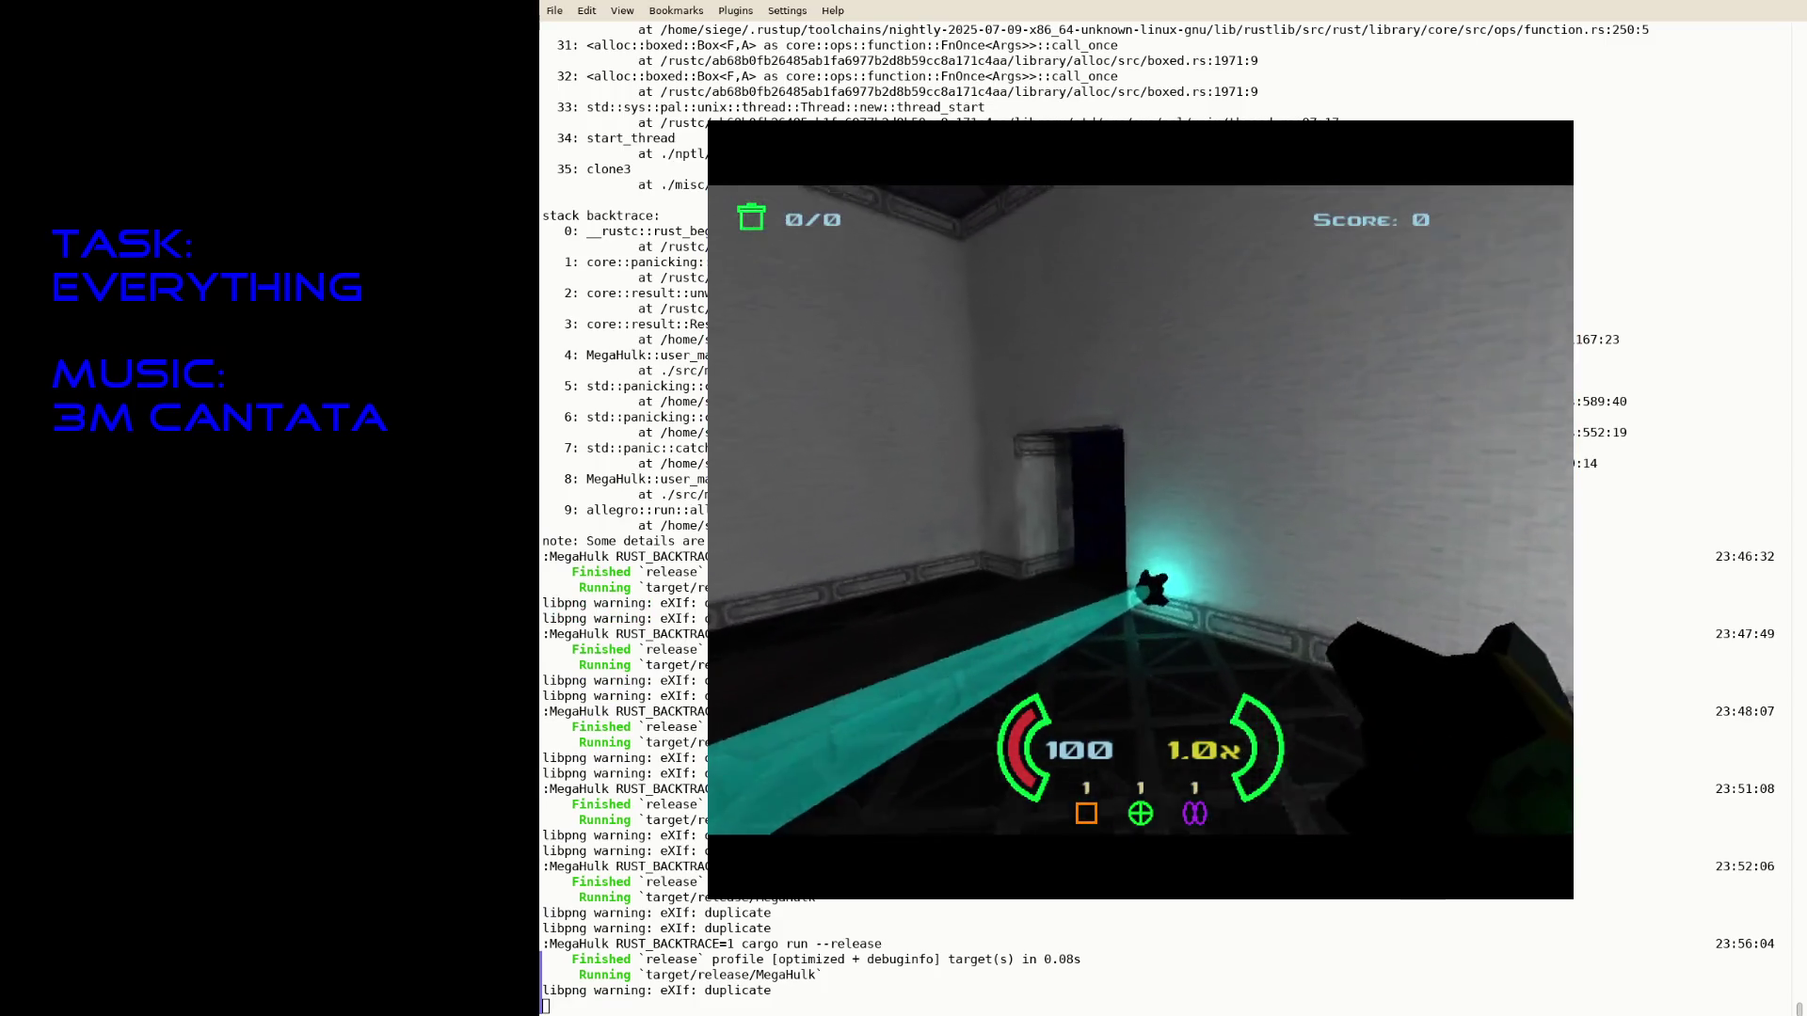
pyautogui.press('Left')
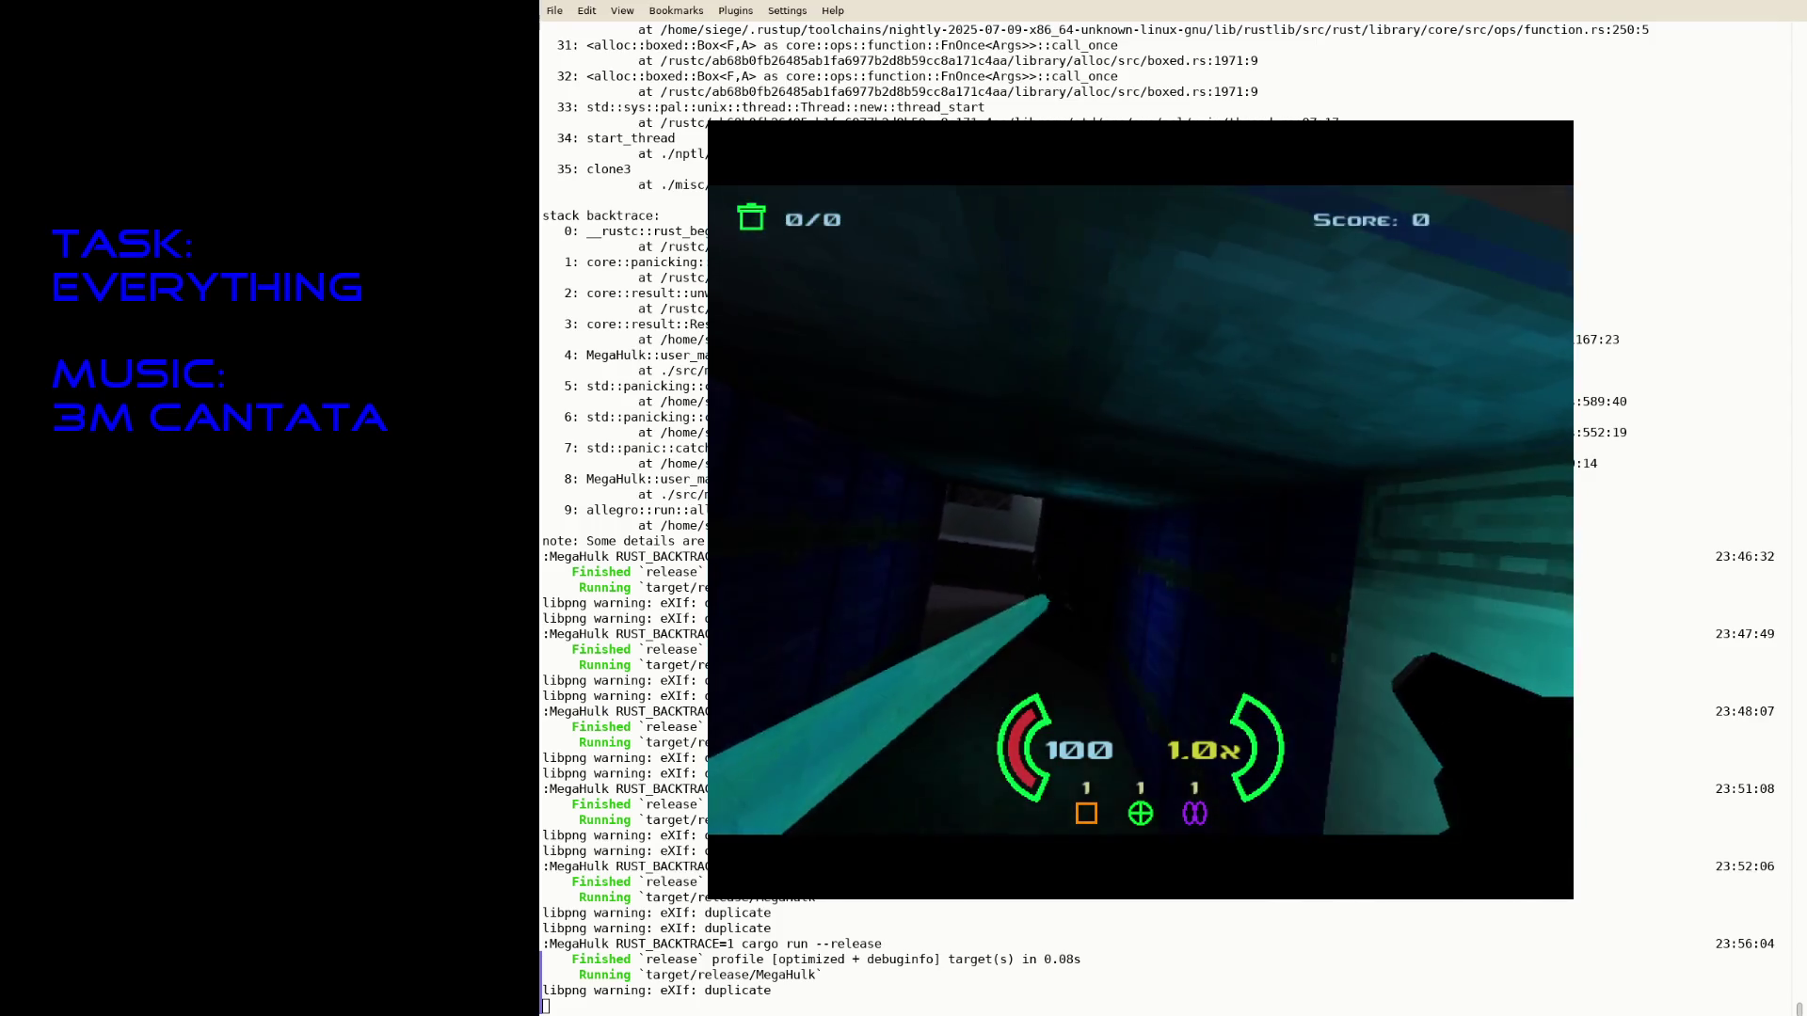
# - Fire the laser at the stone and purple walls until Level 3 appears, quit, and recall the command
pyautogui.press('ctrl')
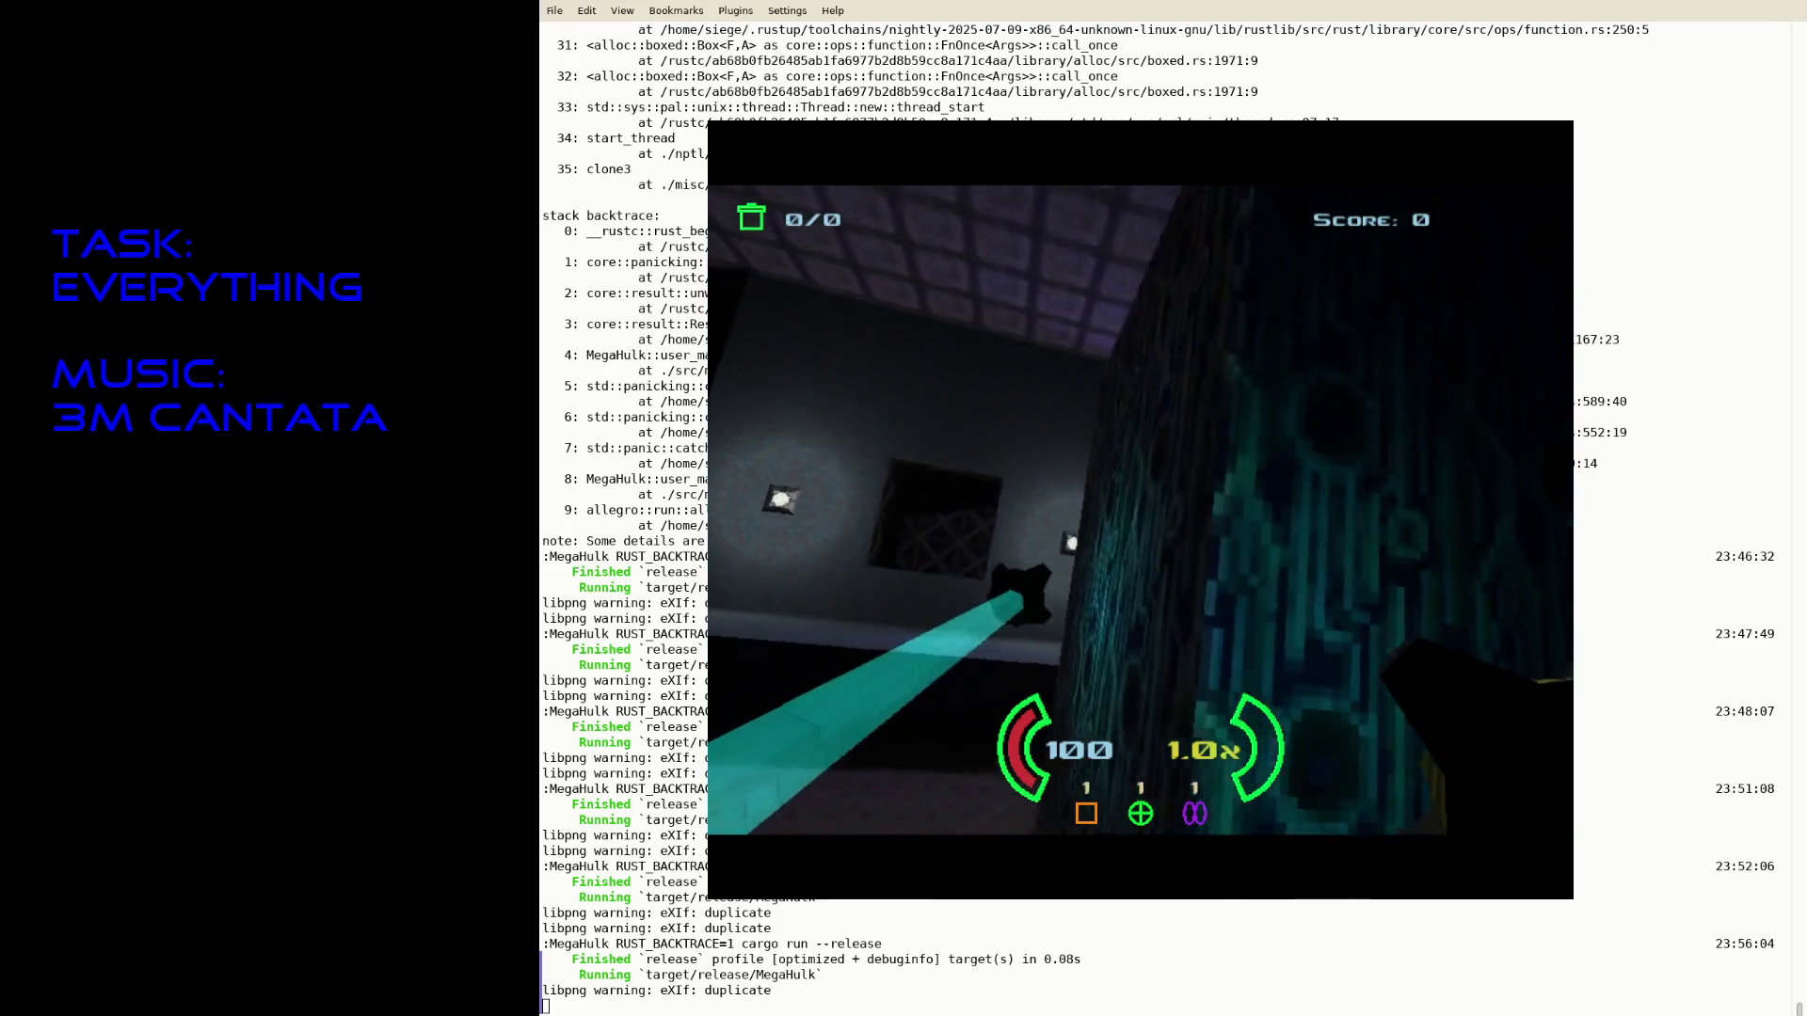
pyautogui.press('ctrl')
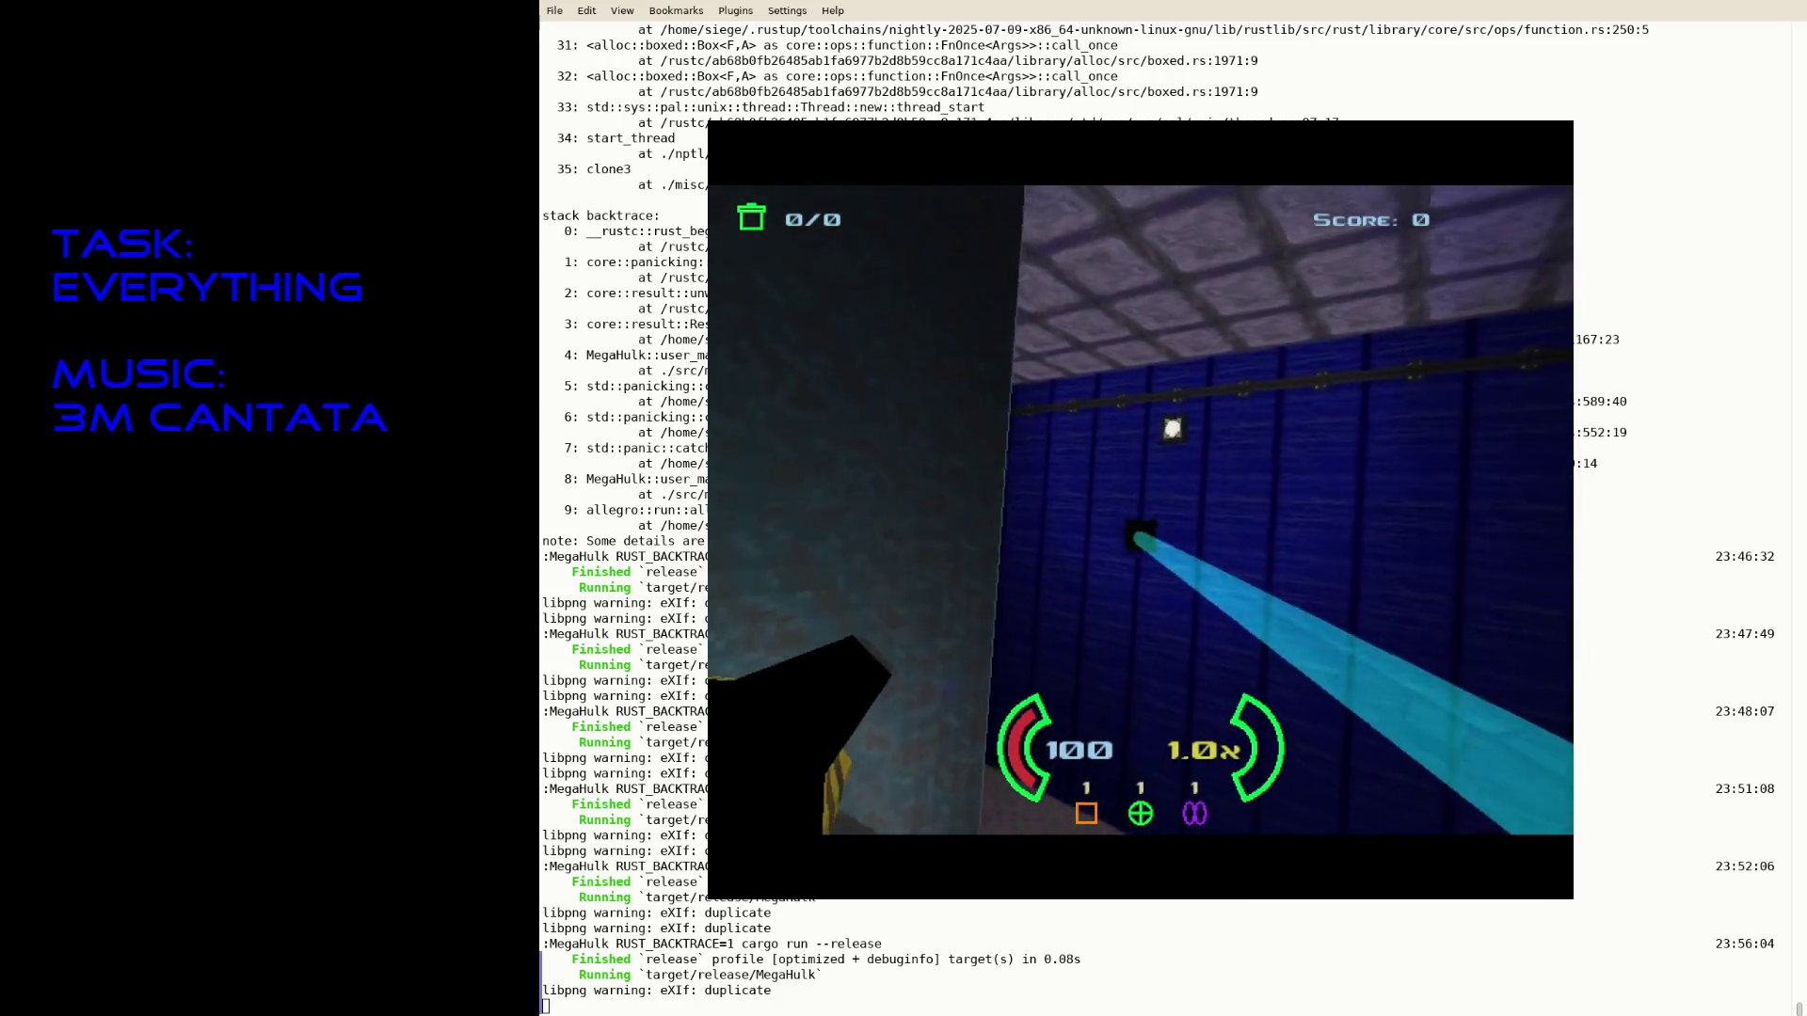
pyautogui.press('Right')
pyautogui.press('ctrl')
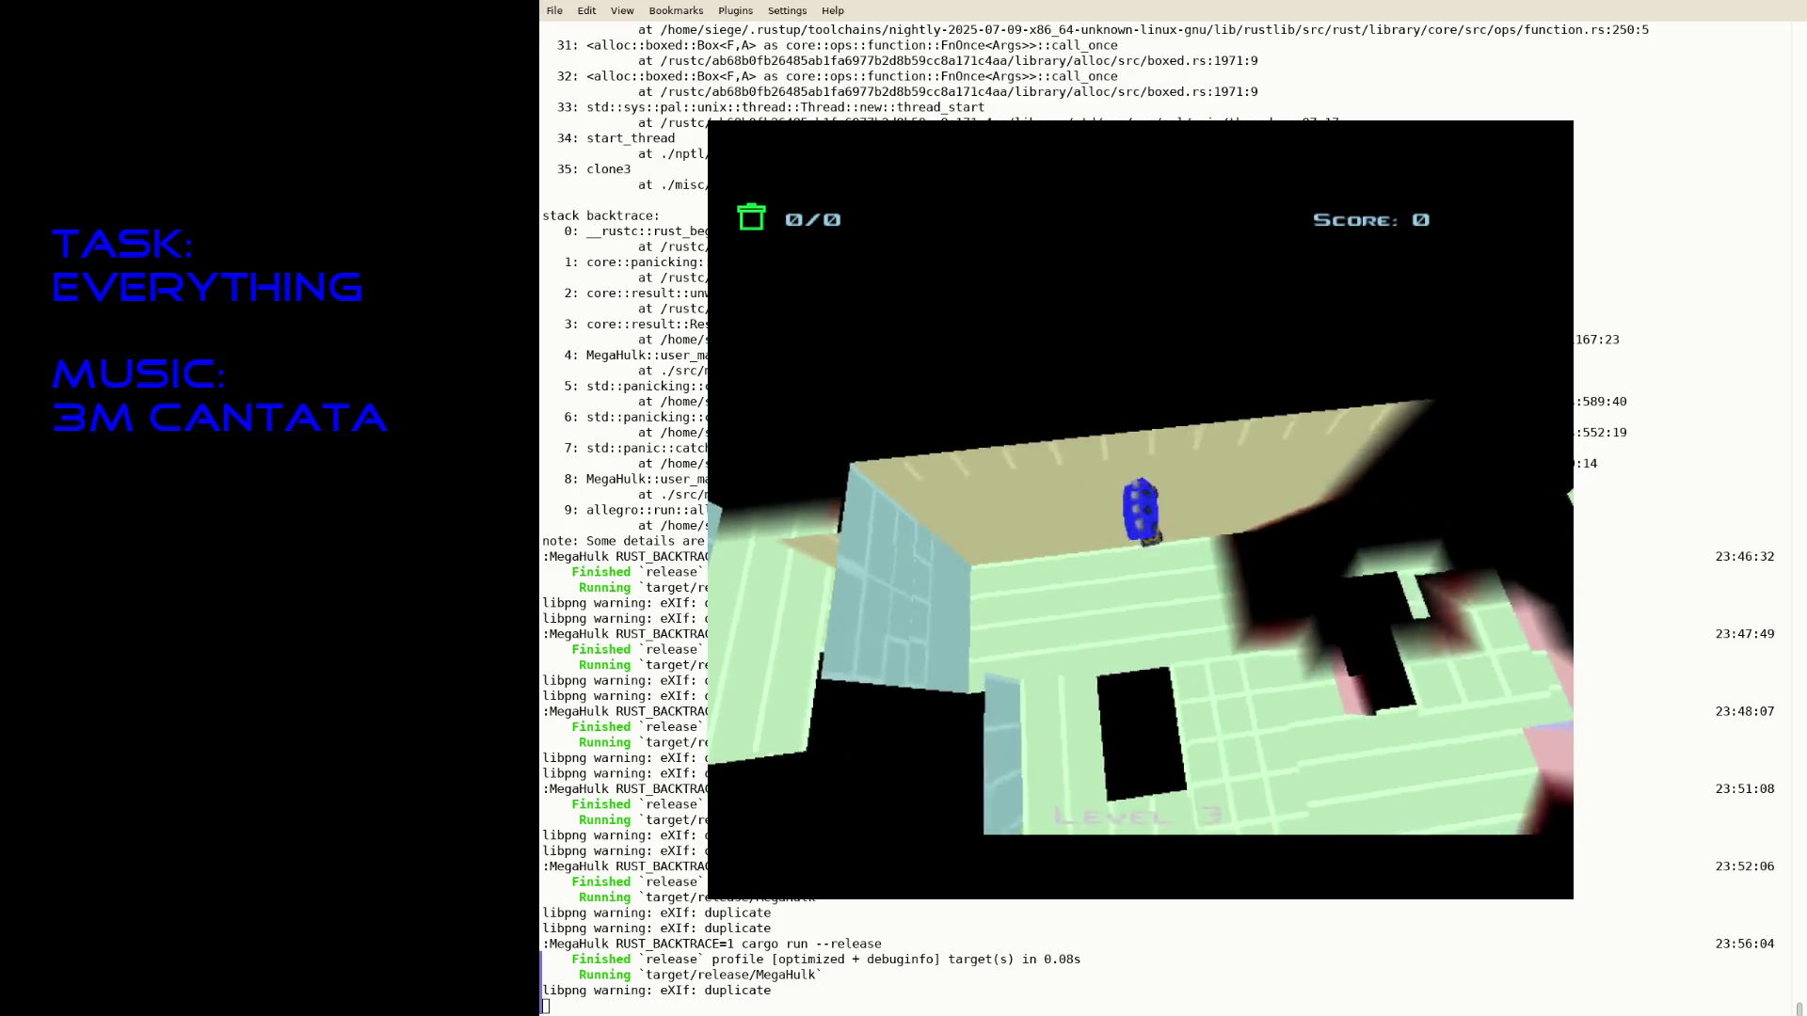
pyautogui.press('Escape')
pyautogui.press('Up')
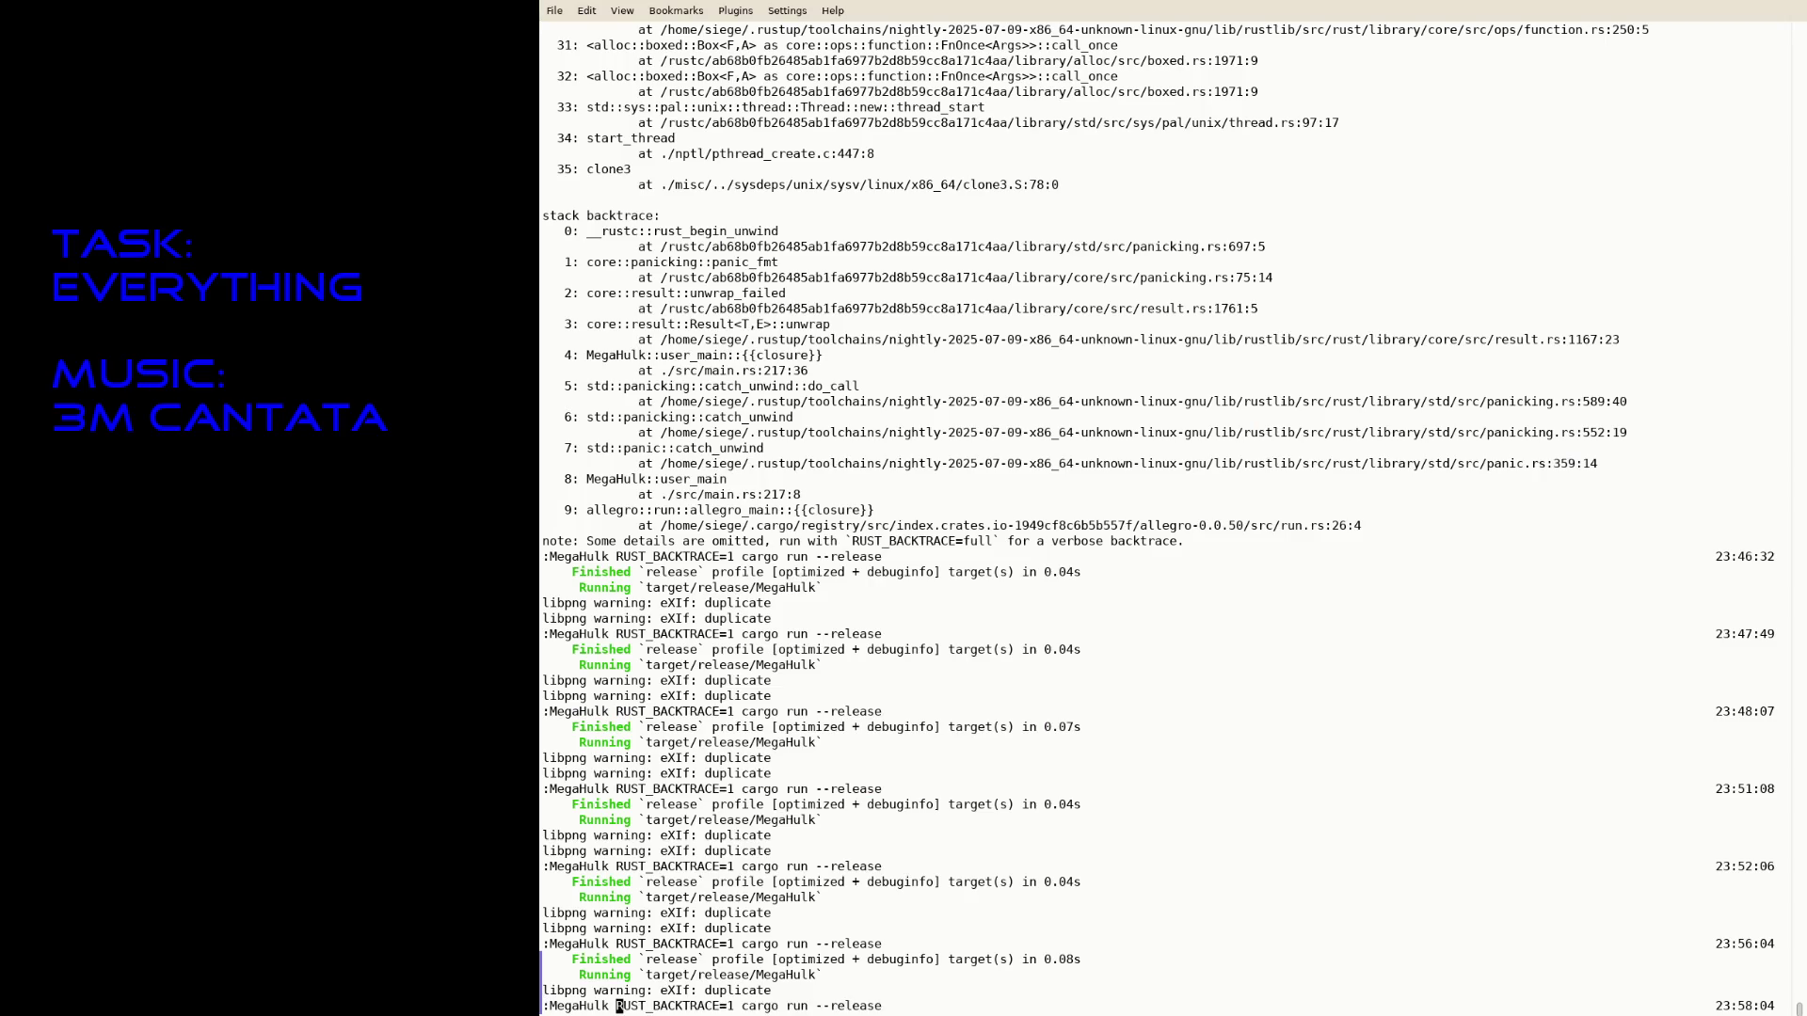
# - Run the game, walk through the doorway into the blue-lit shaft, fire the laser, then quit
pyautogui.press('Return')
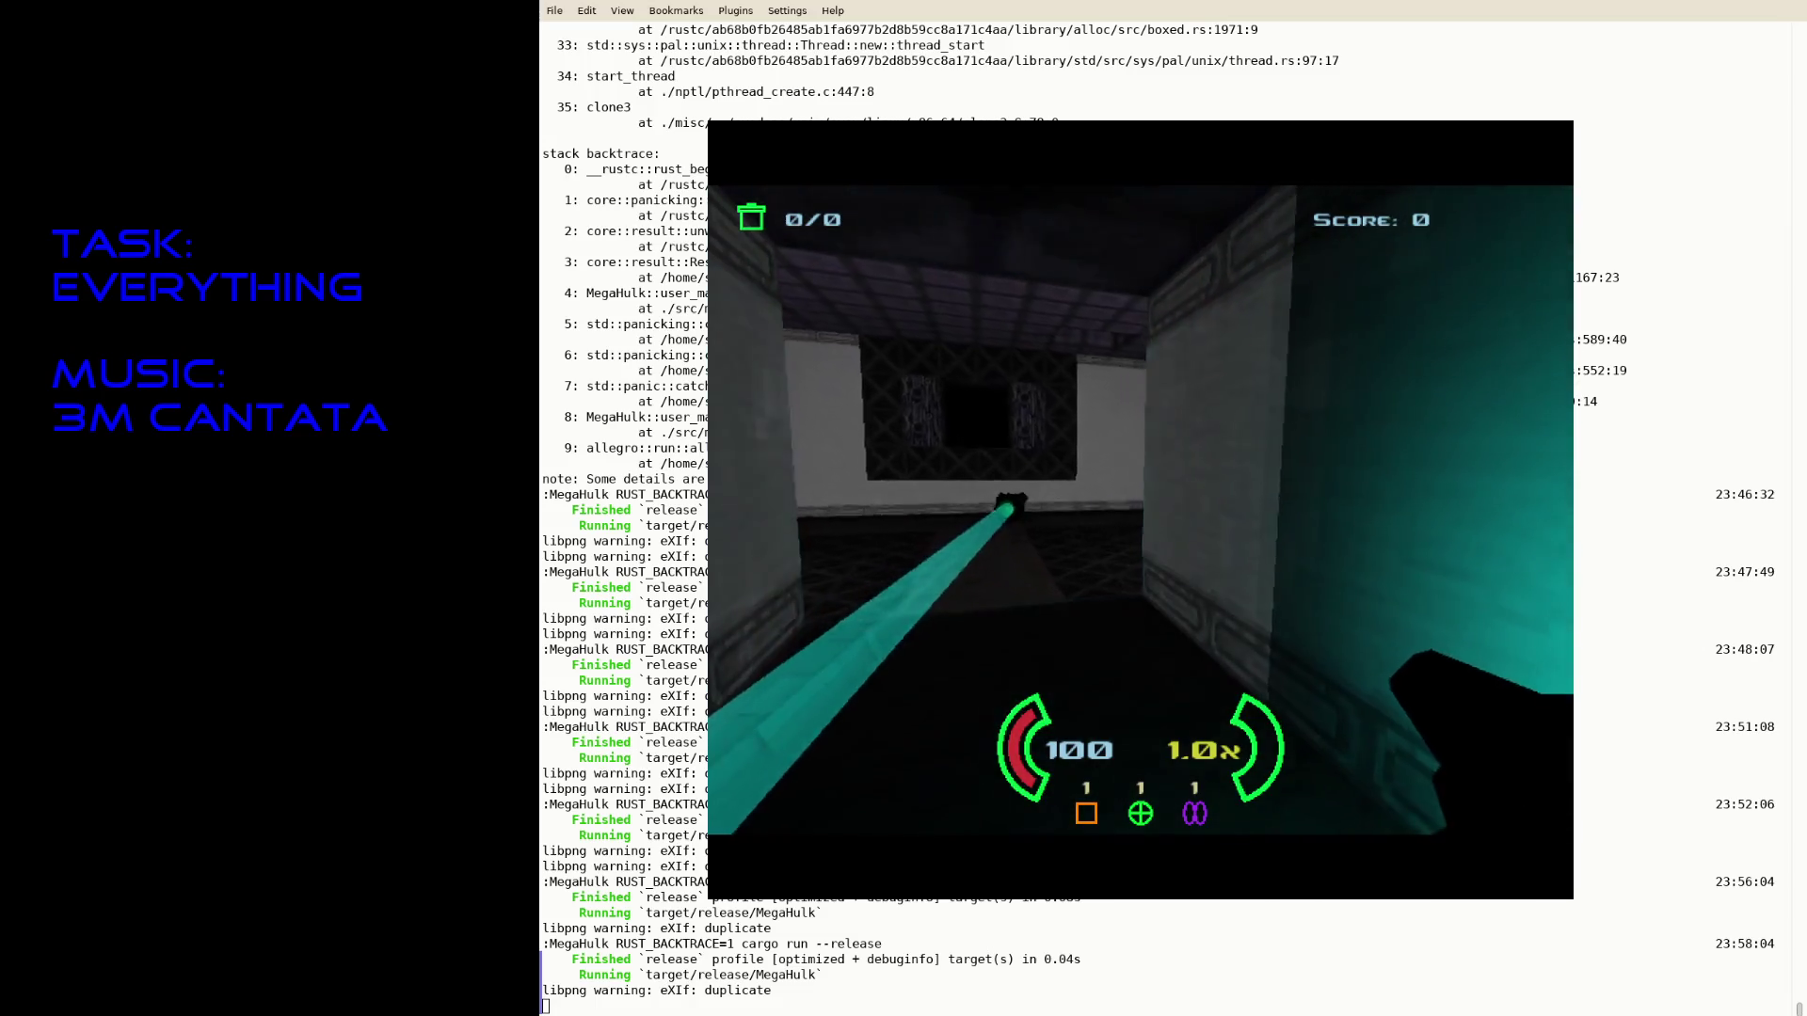
pyautogui.press('w')
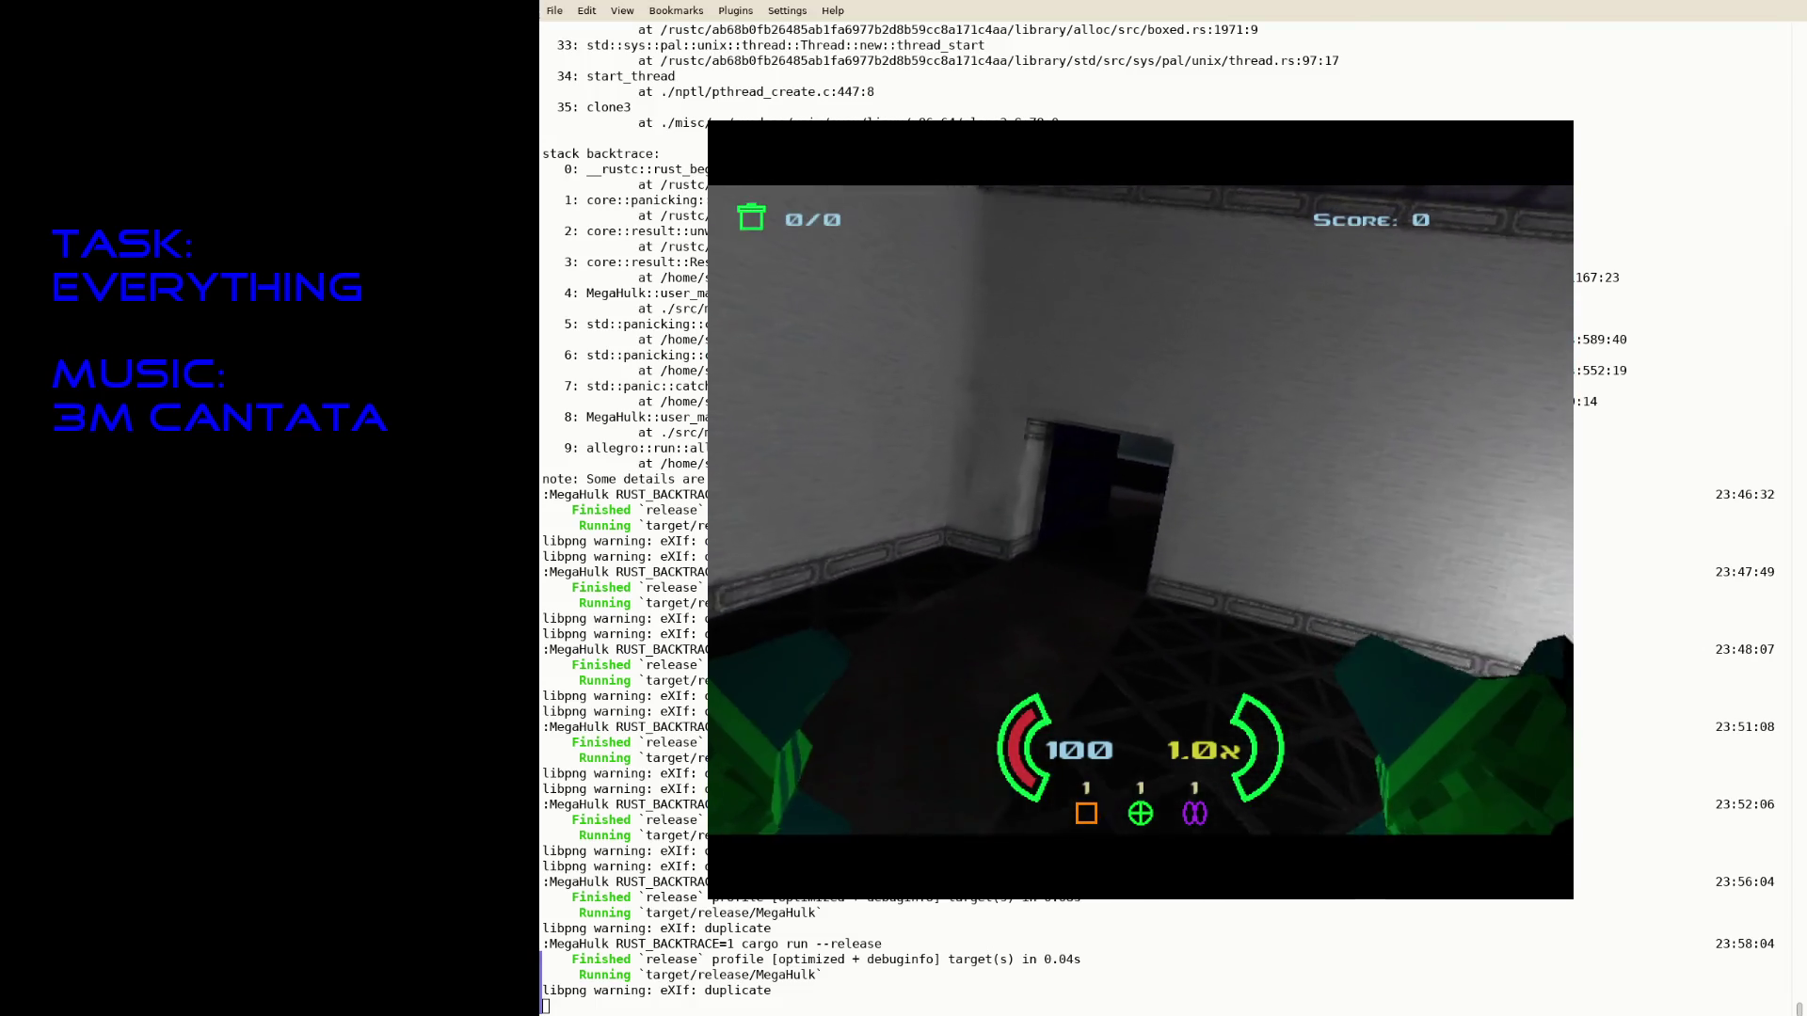
pyautogui.press('w')
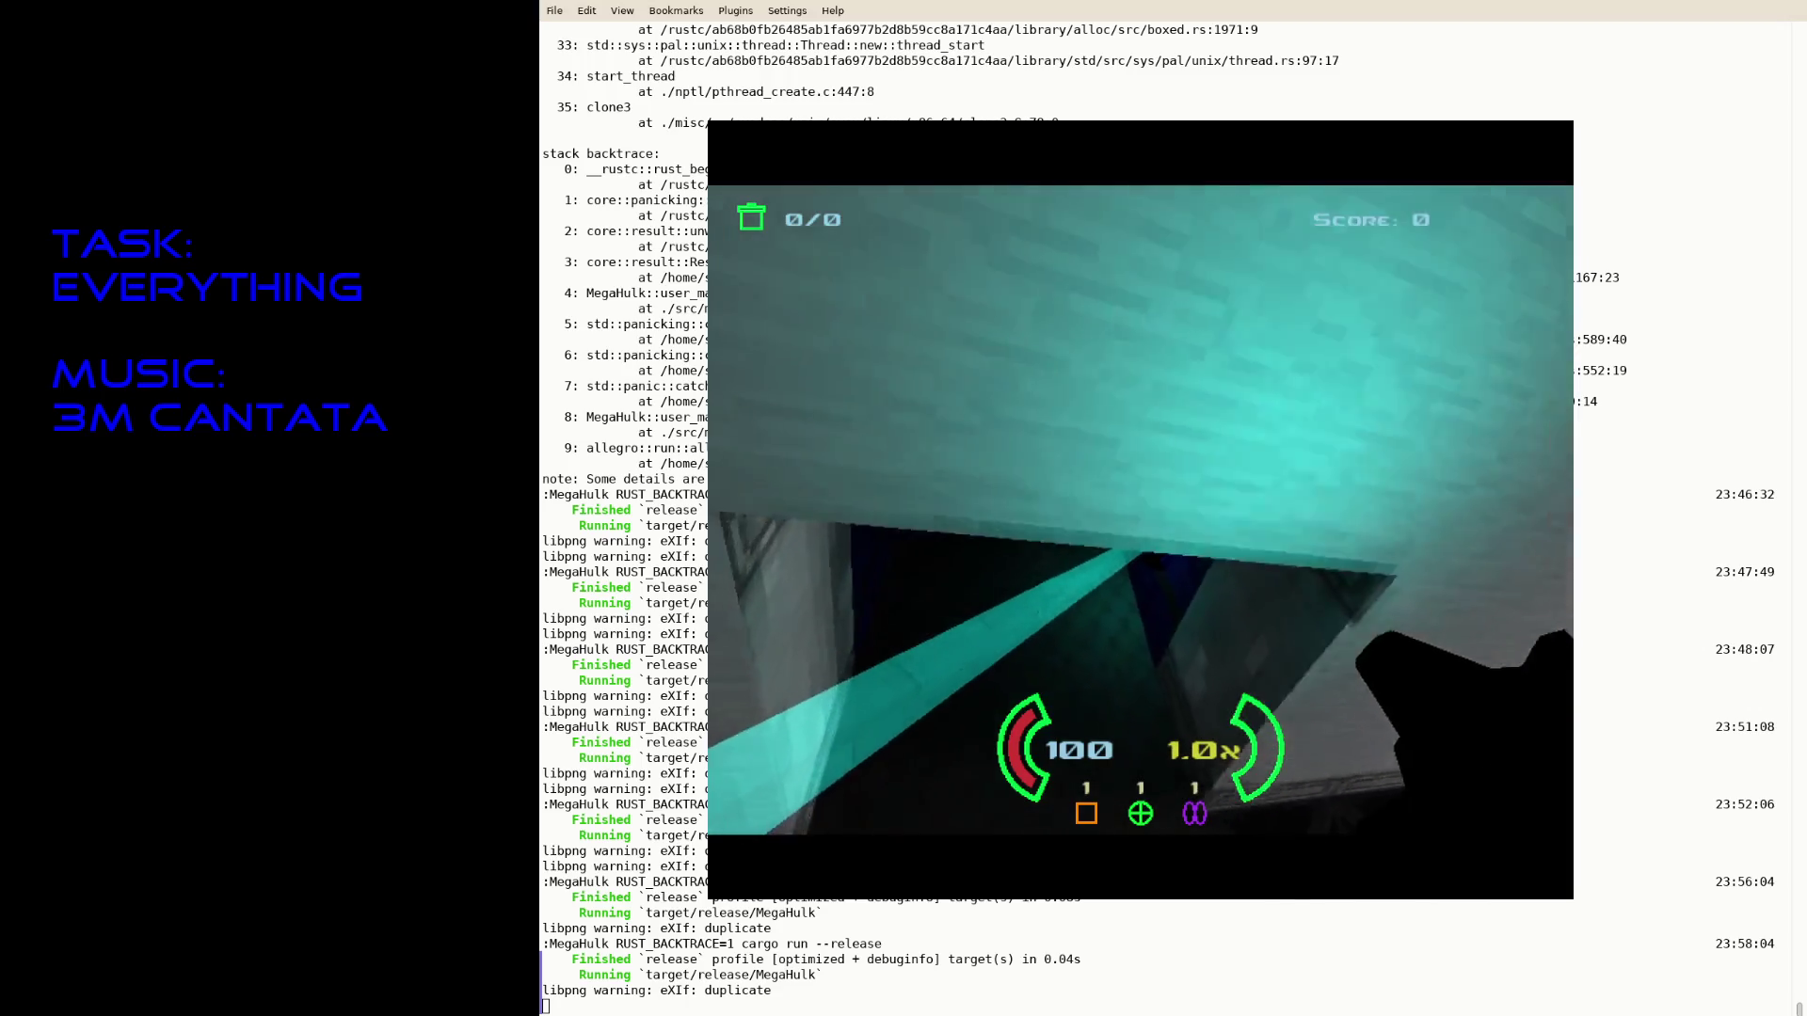
pyautogui.press('w')
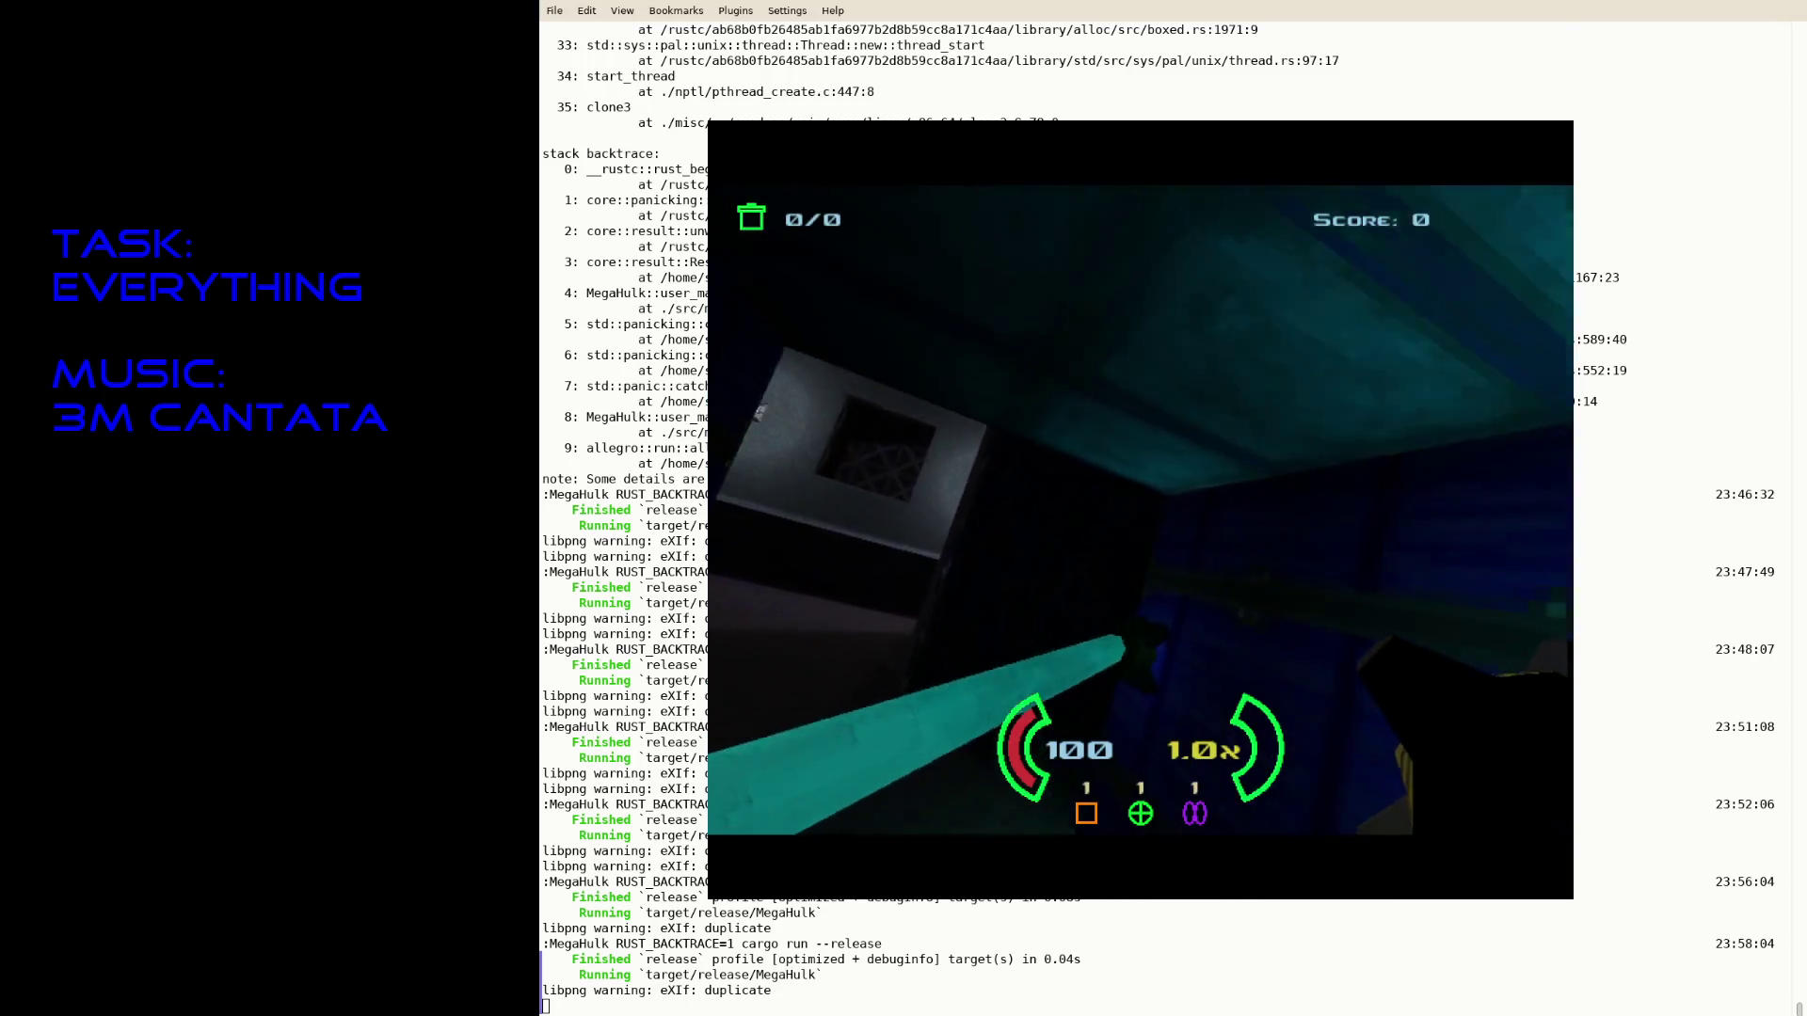
pyautogui.press('w')
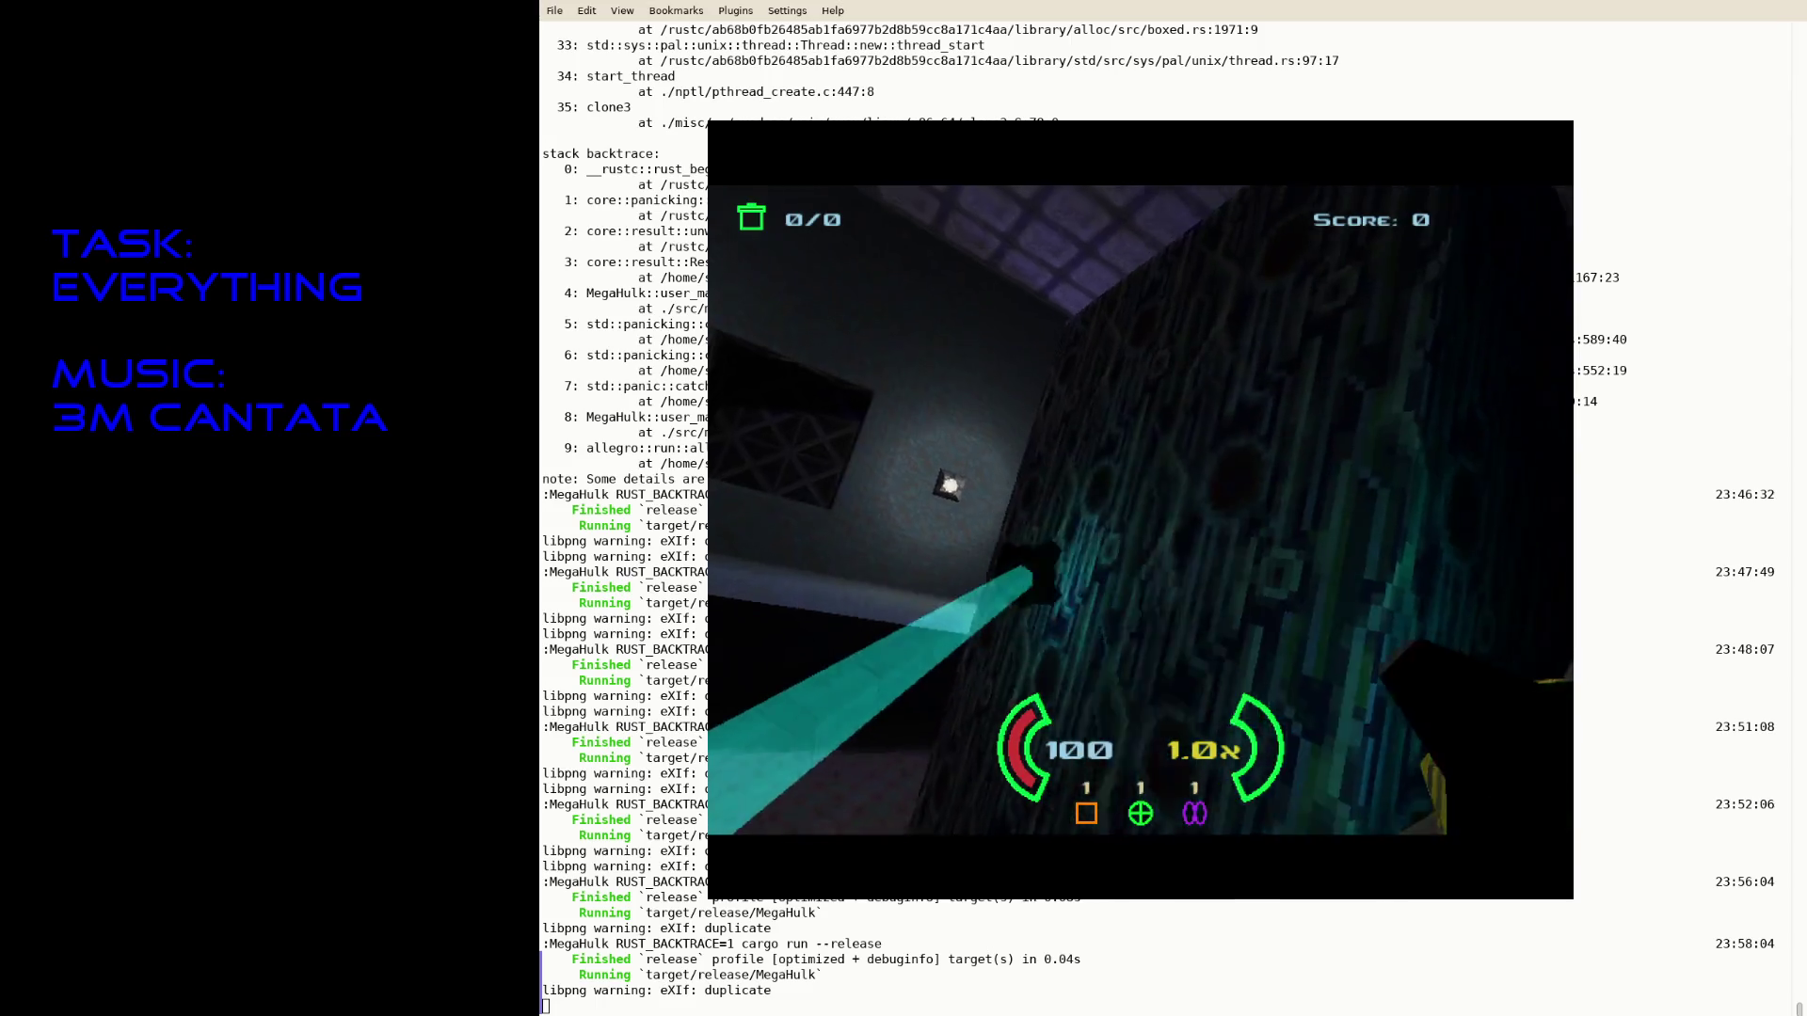
pyautogui.press('w')
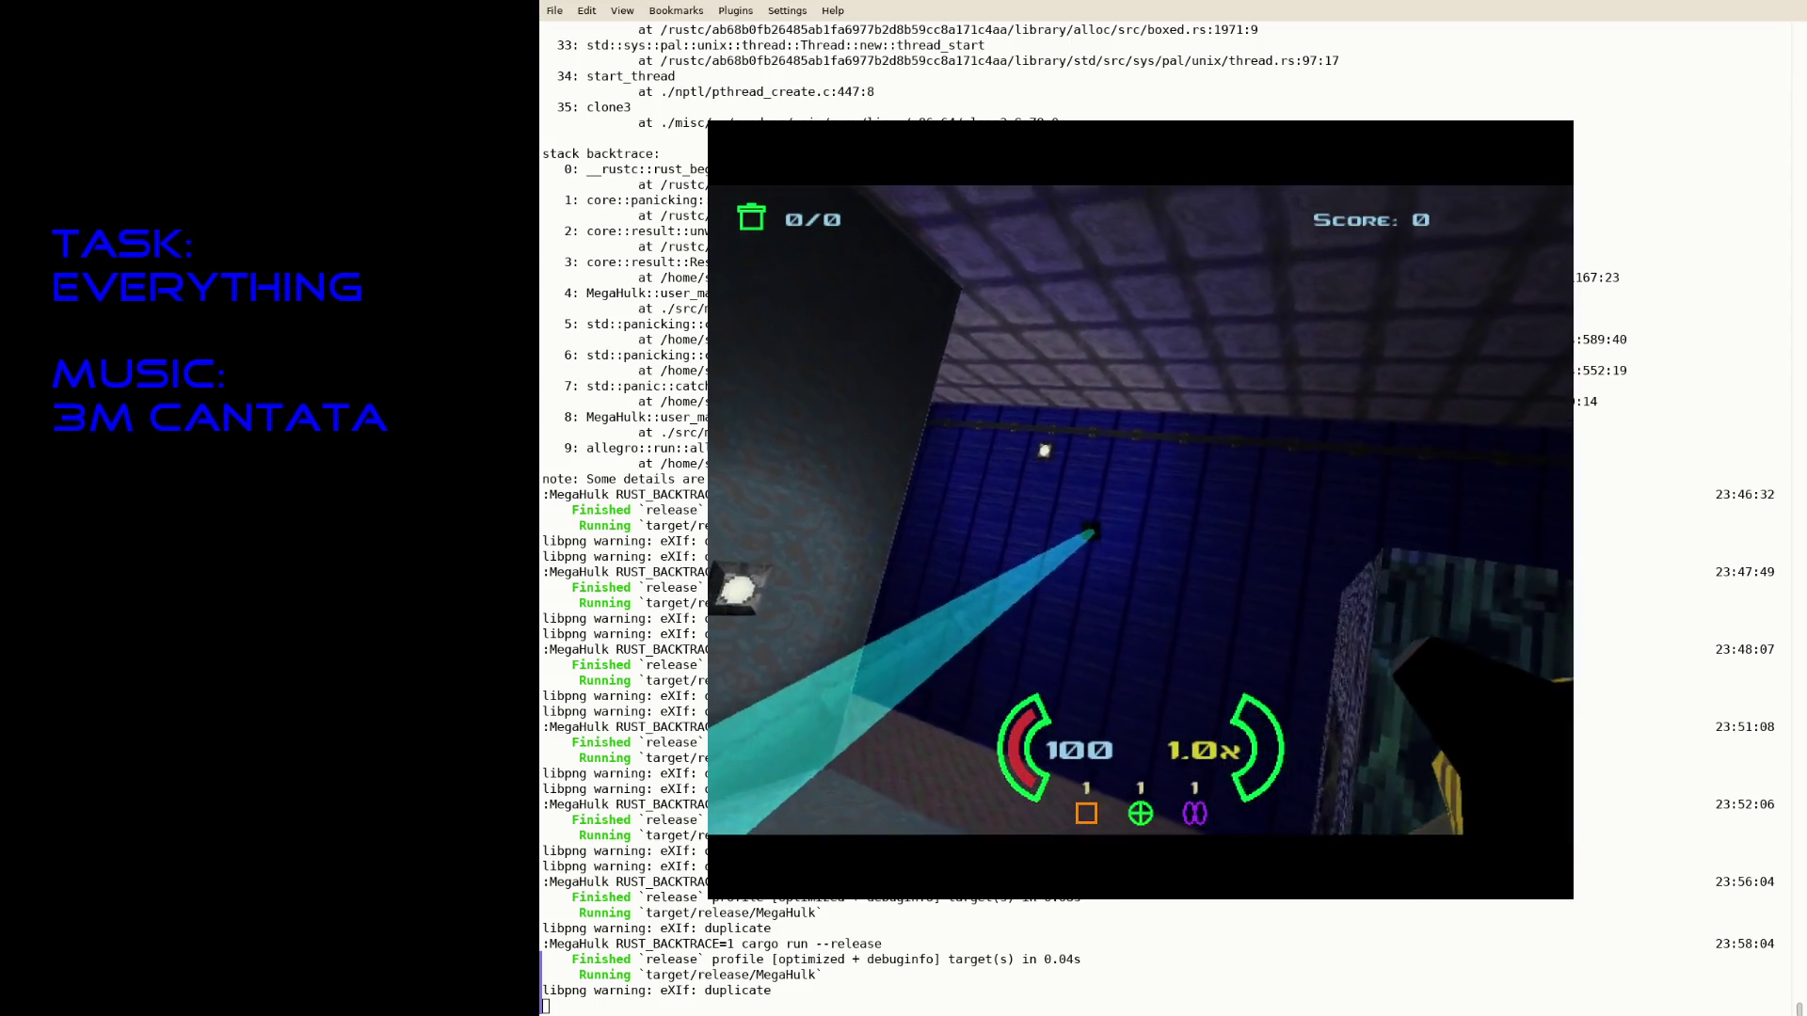
pyautogui.press('w')
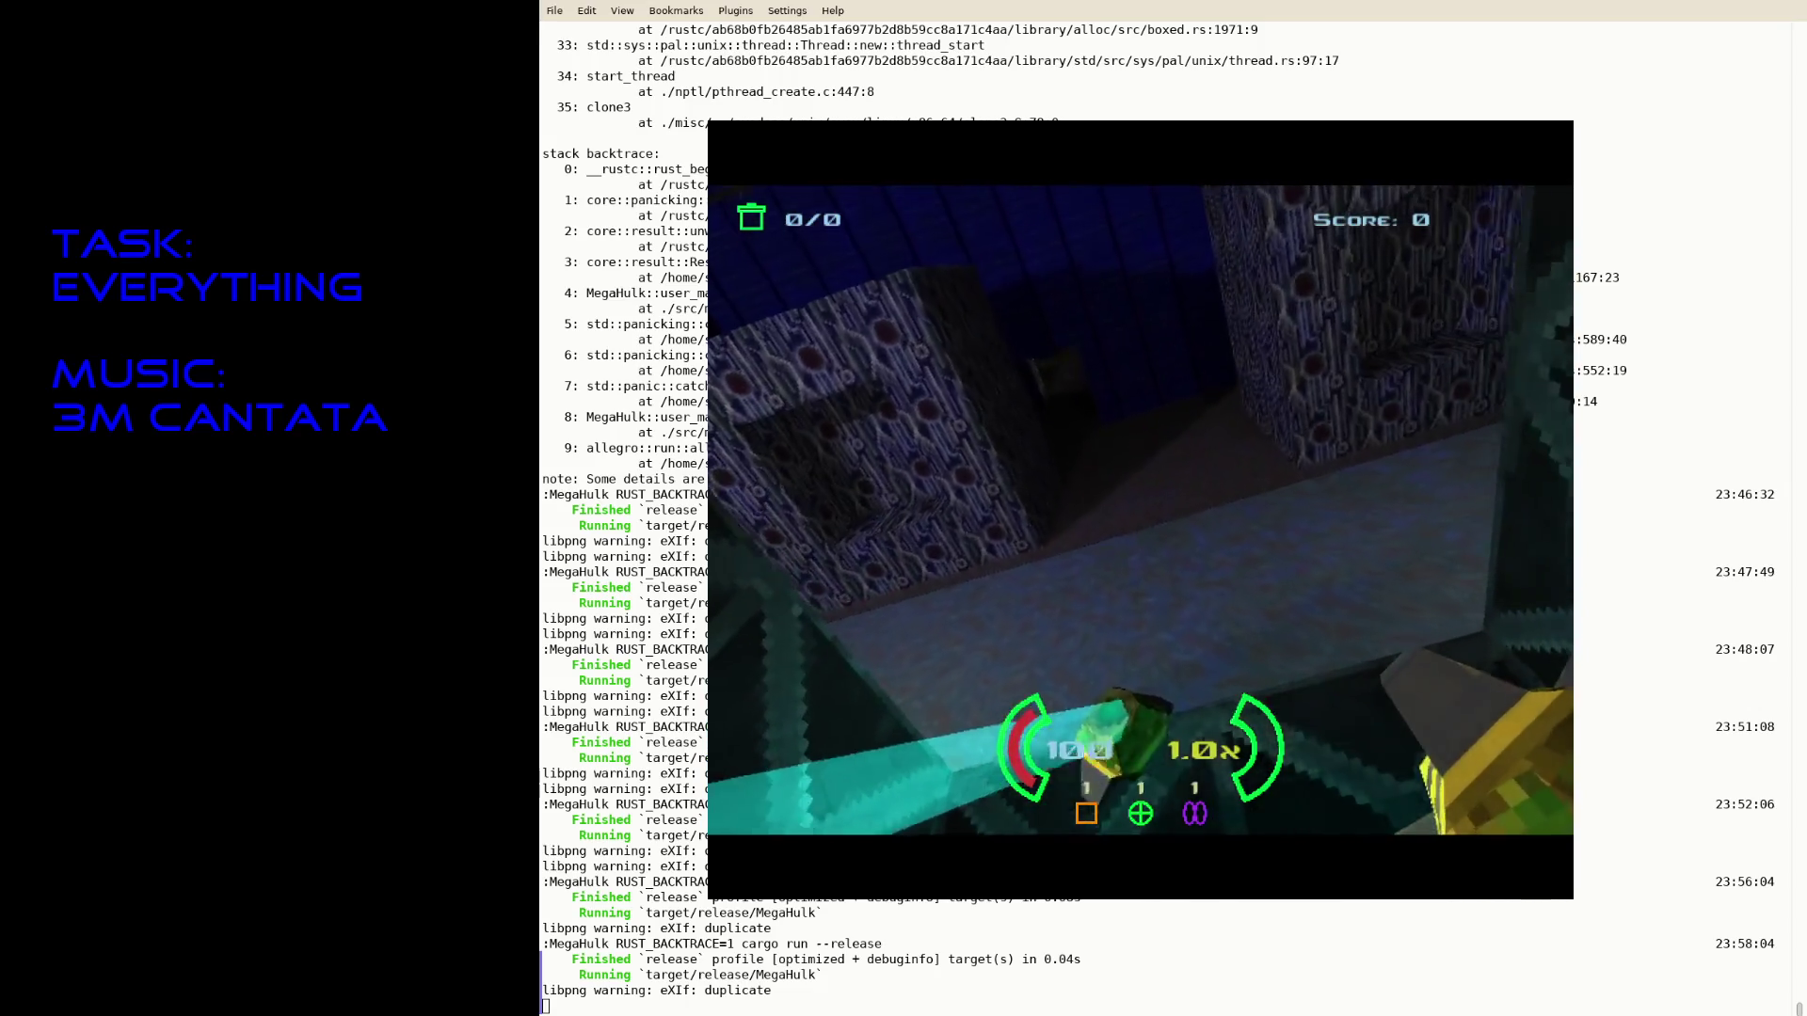
pyautogui.press('ctrl')
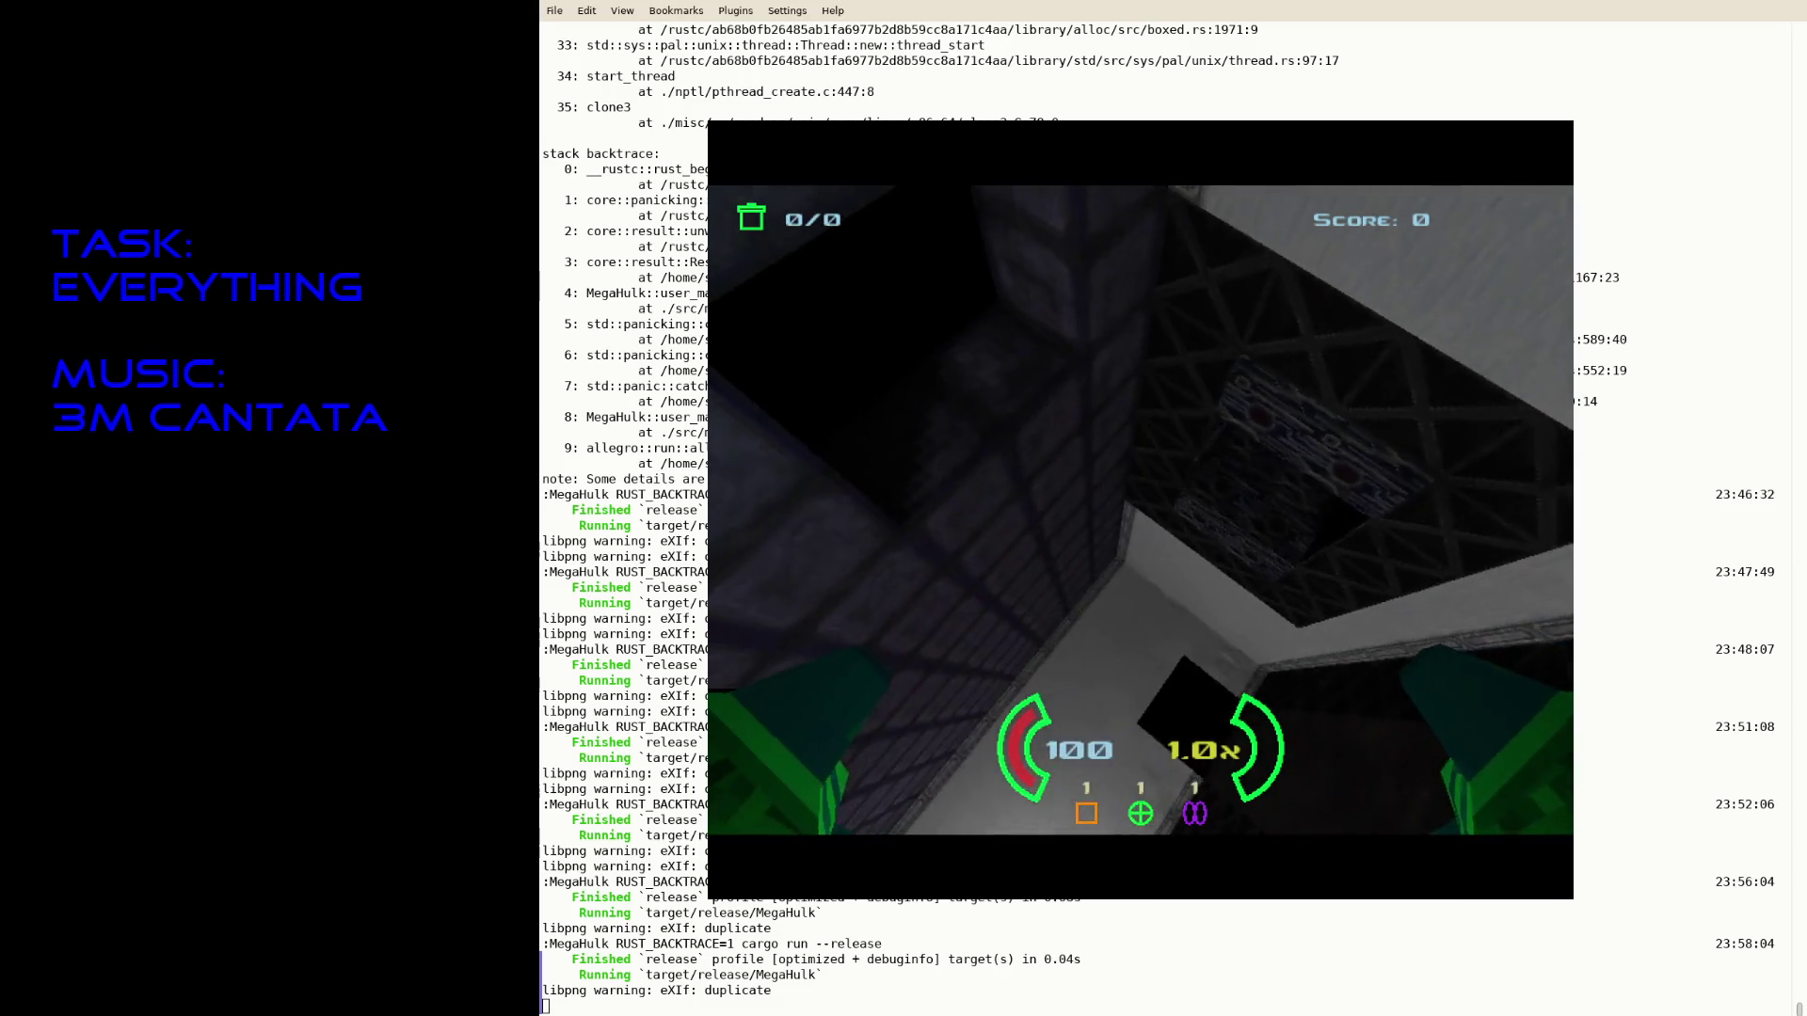
pyautogui.press('Escape')
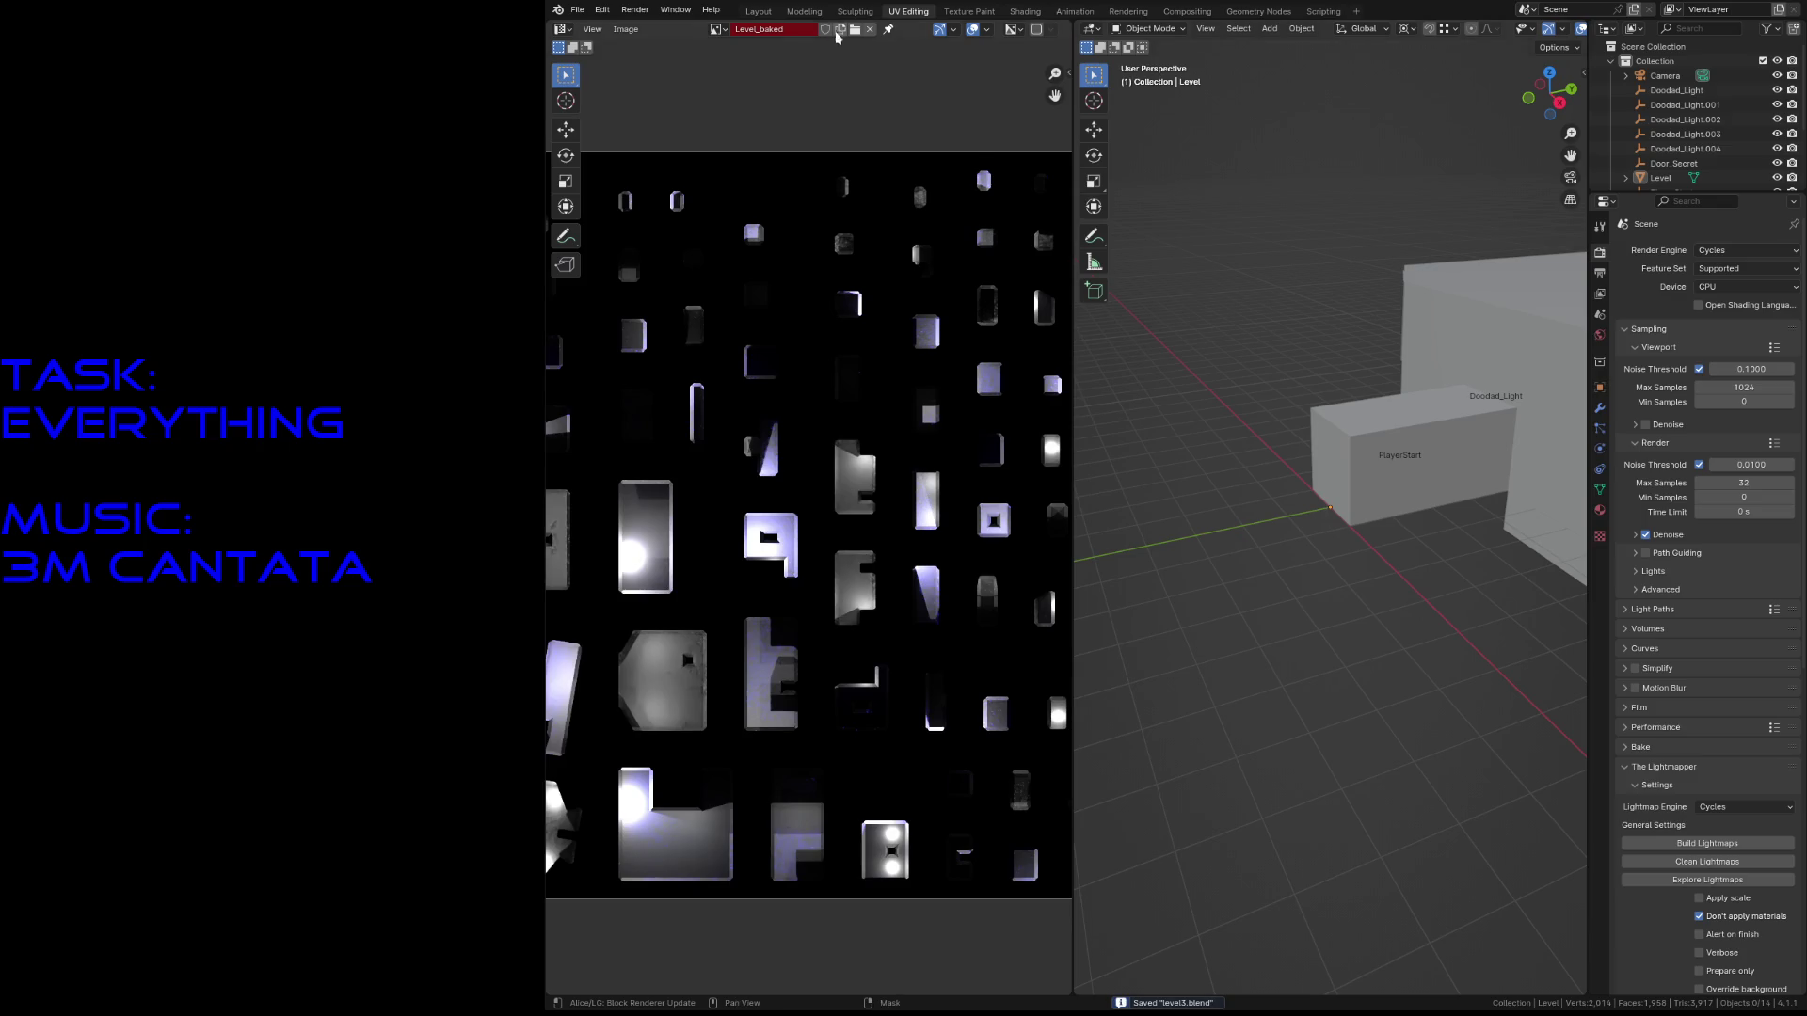
# - Return to the Layout workspace to view the lit level interior
pyautogui.click(759, 13)
pyautogui.hotkey('shift', '`')
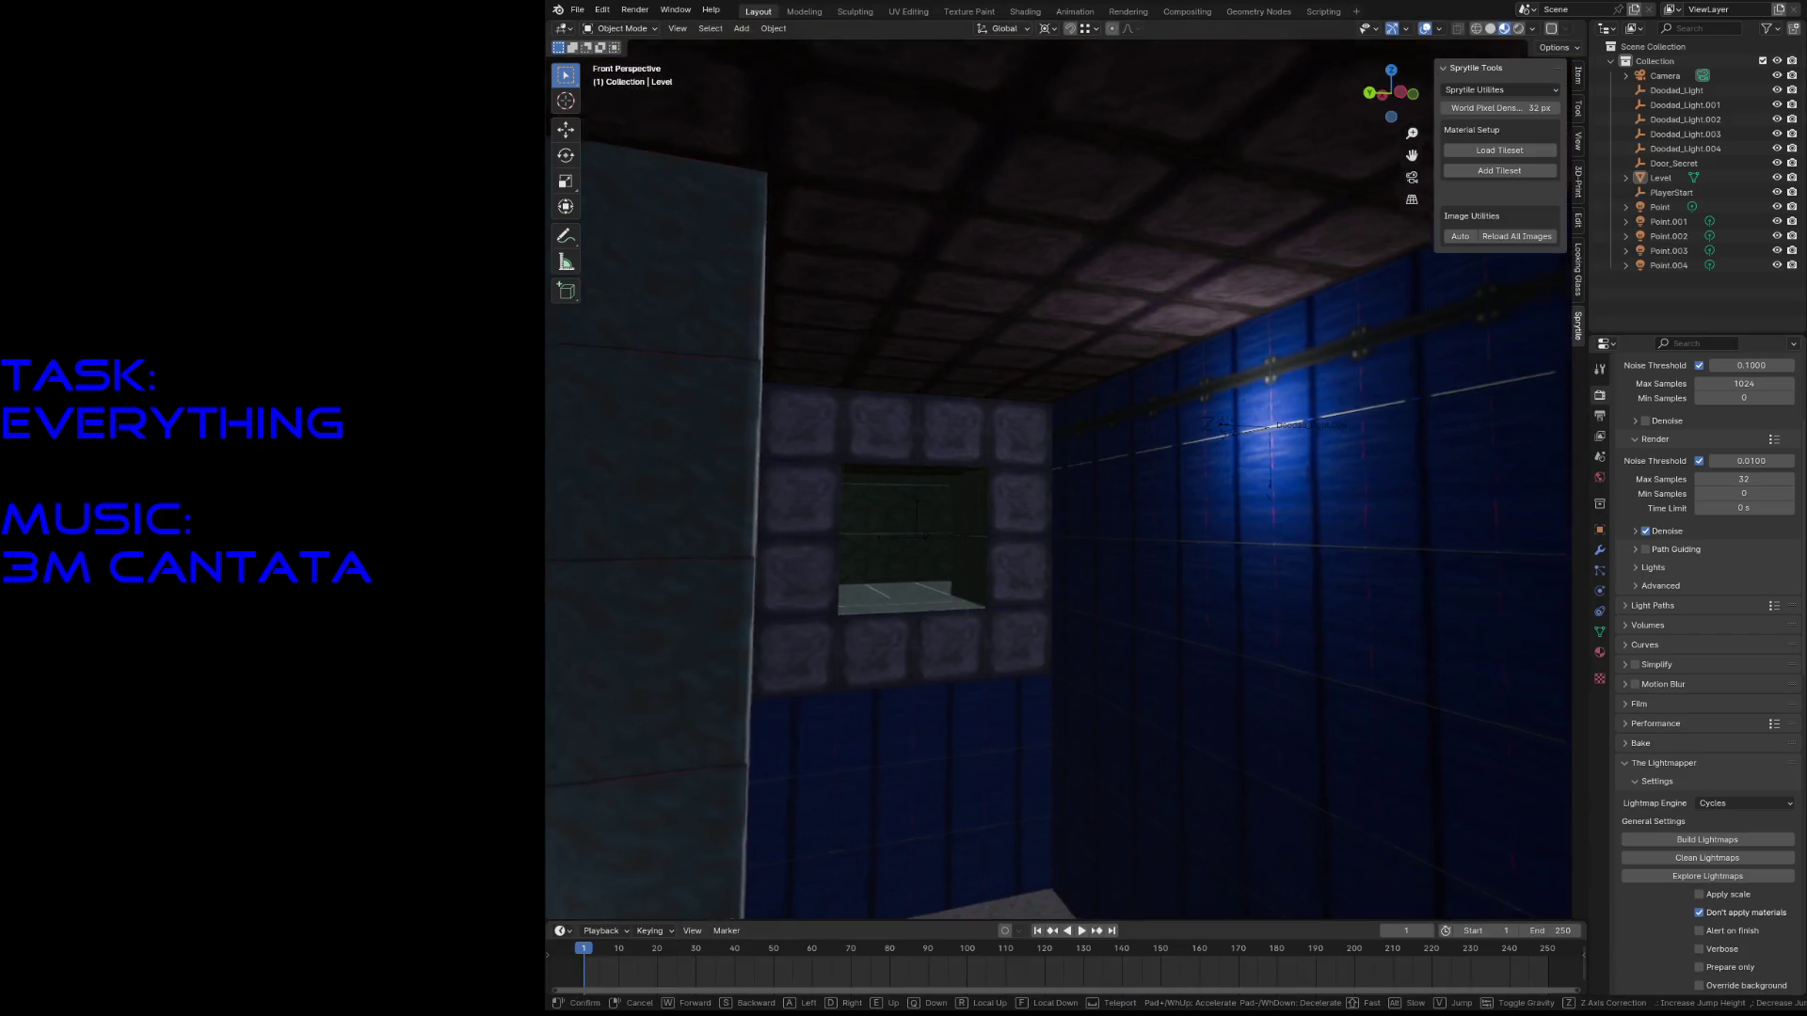
pyautogui.press('w')
pyautogui.press('s')
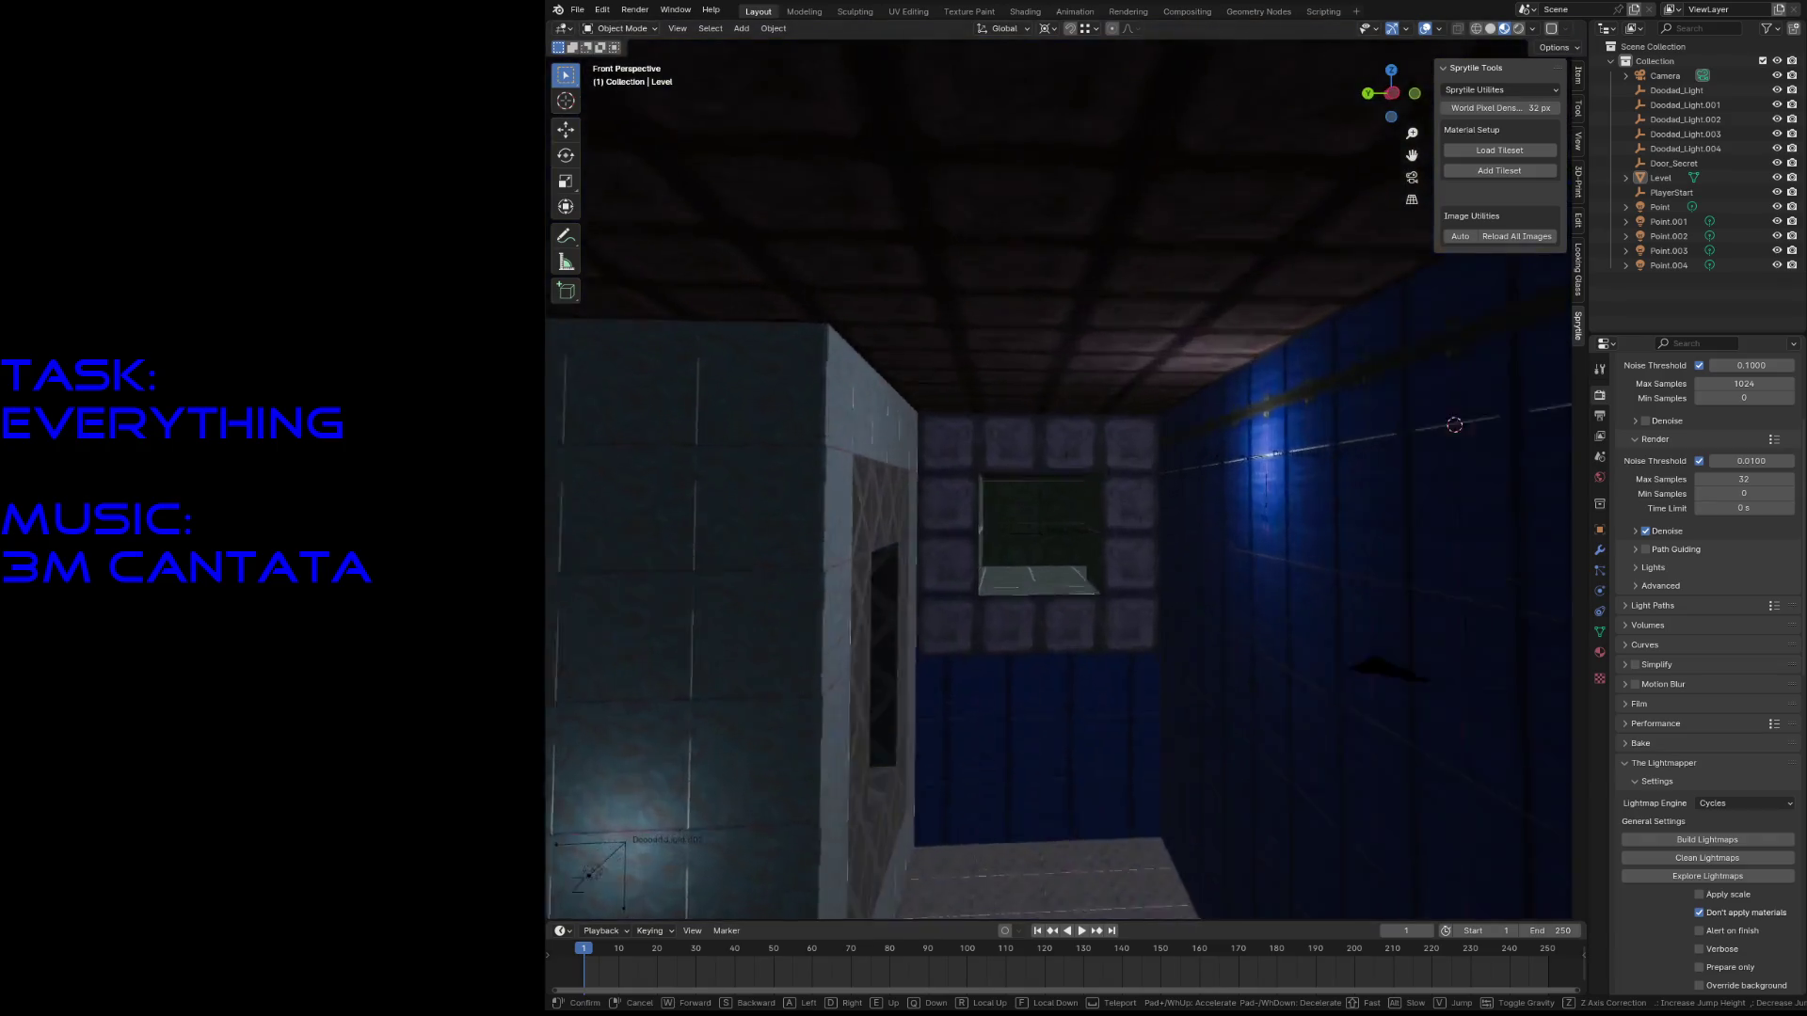
pyautogui.press('w')
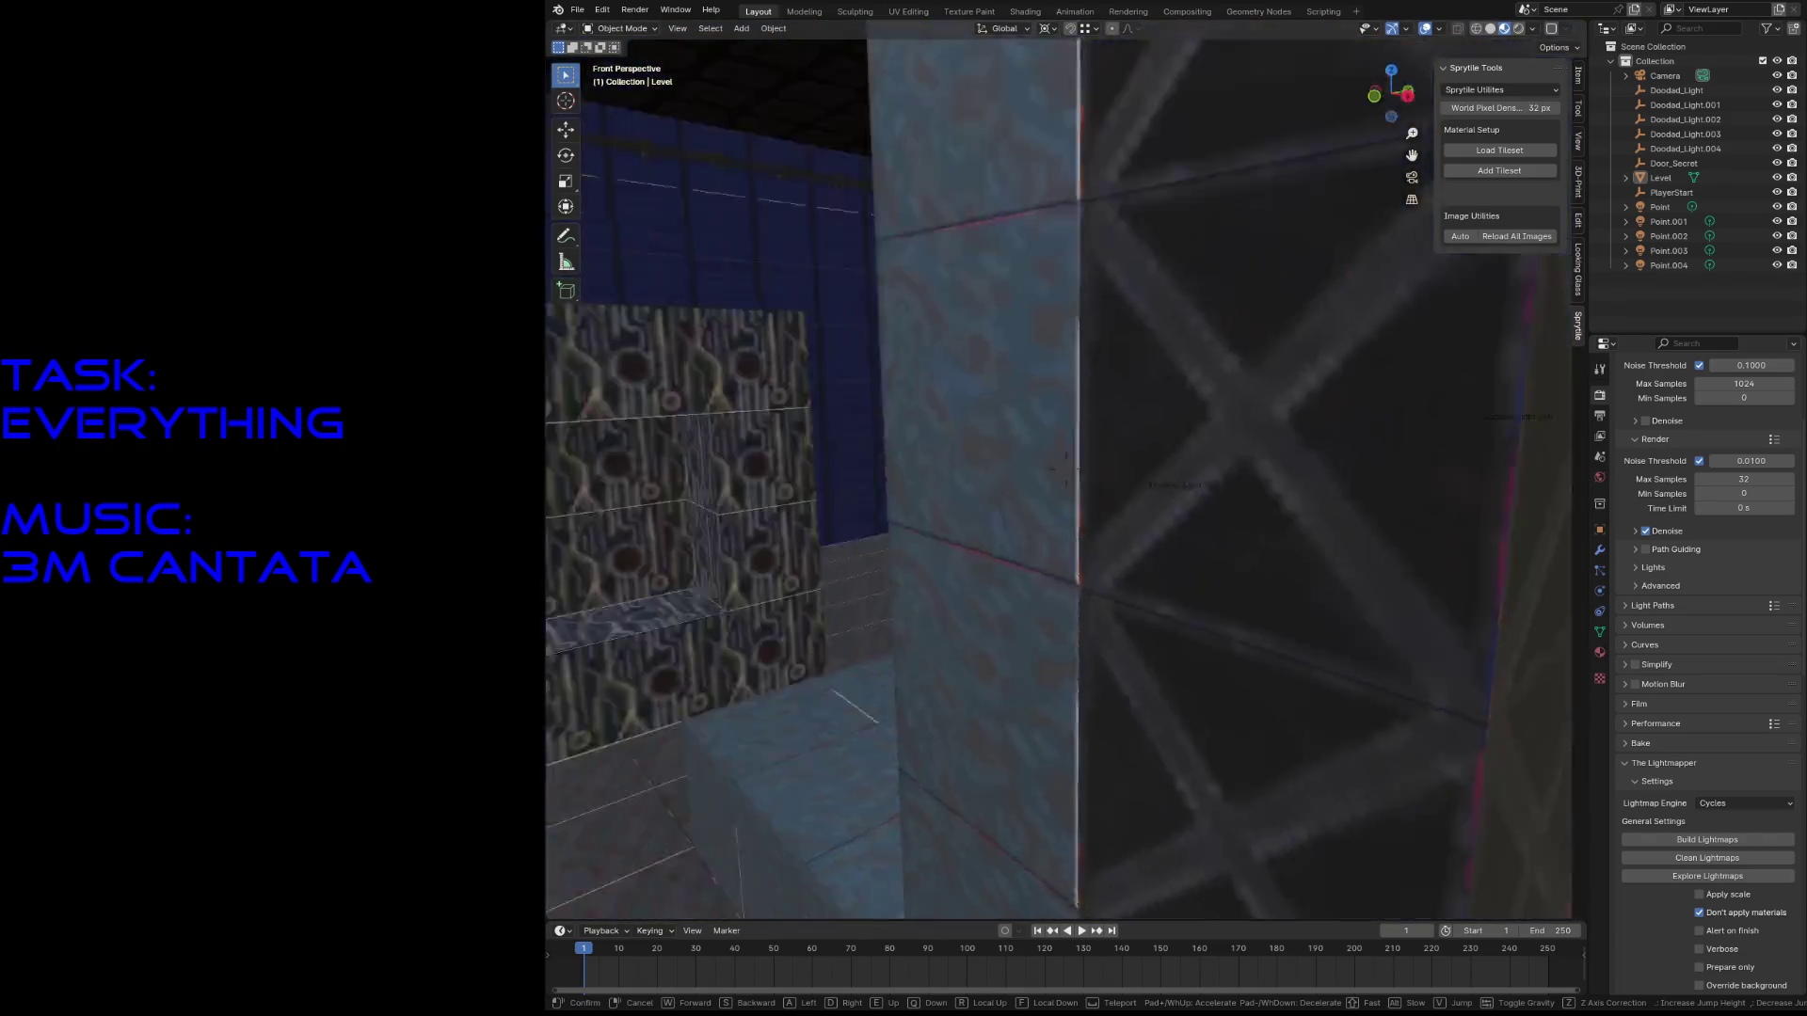
pyautogui.press('s')
pyautogui.press('w')
pyautogui.press('s')
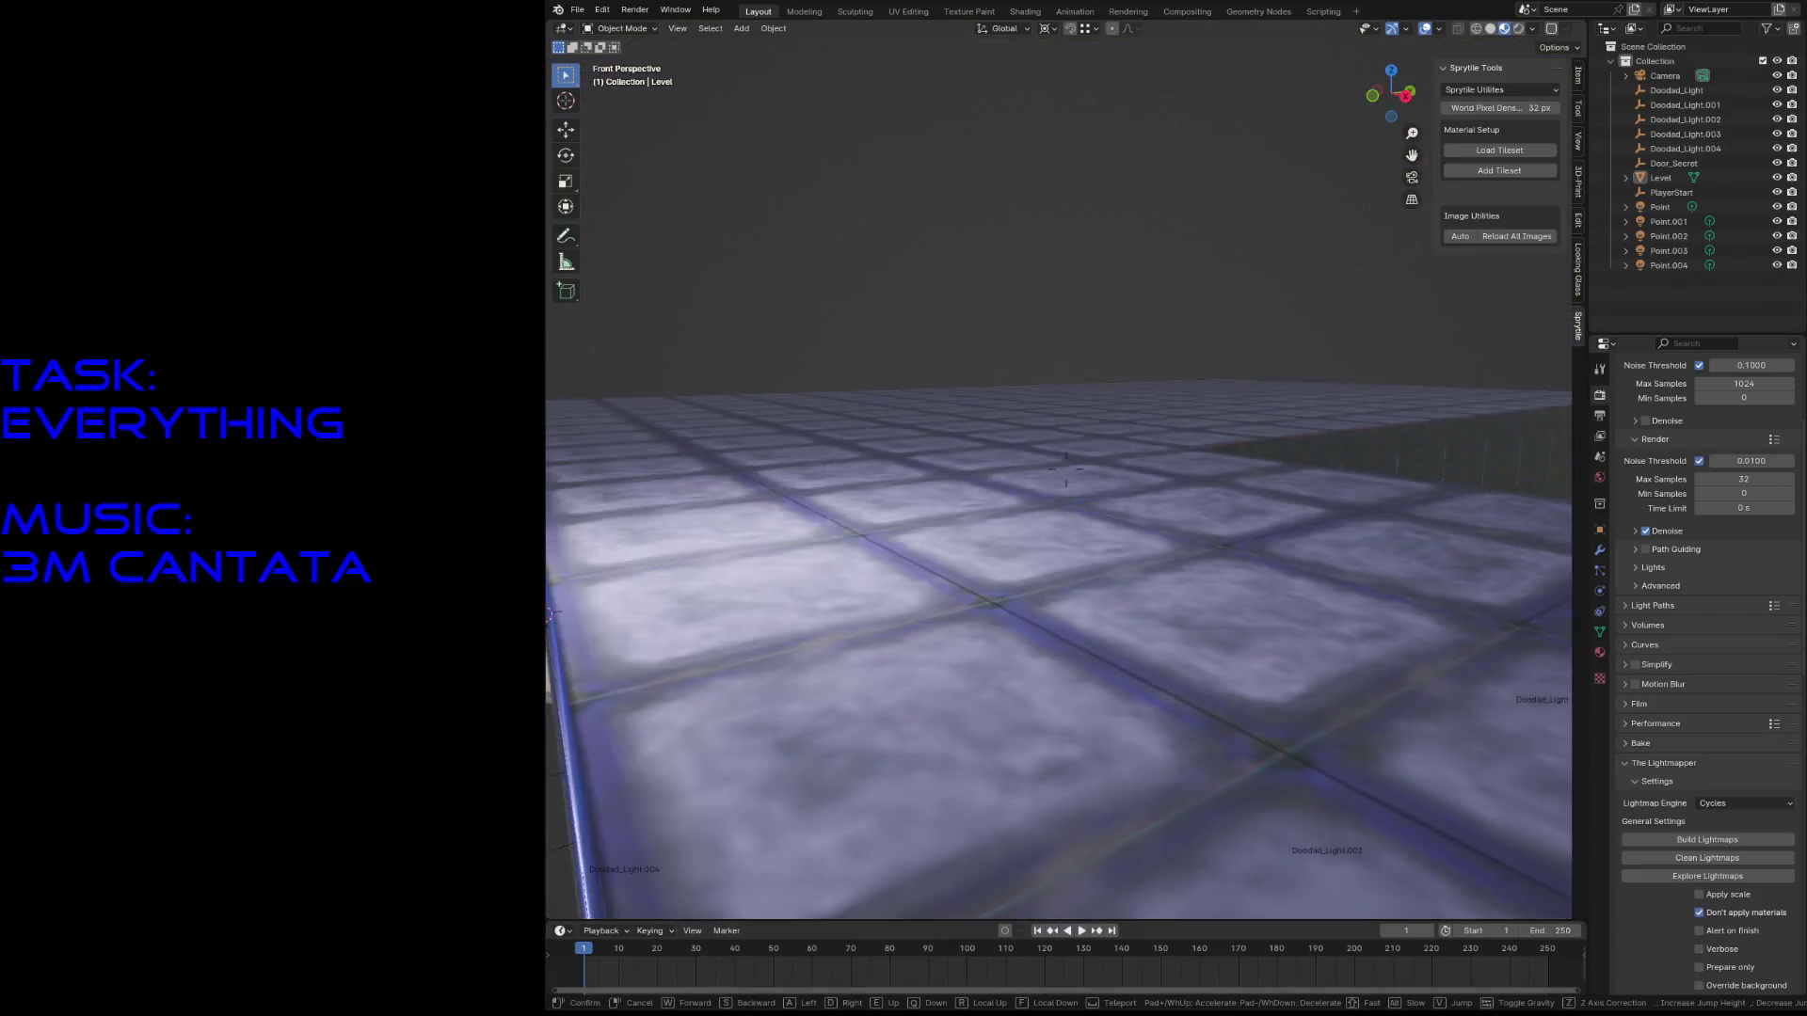
pyautogui.press('e')
pyautogui.press('e')
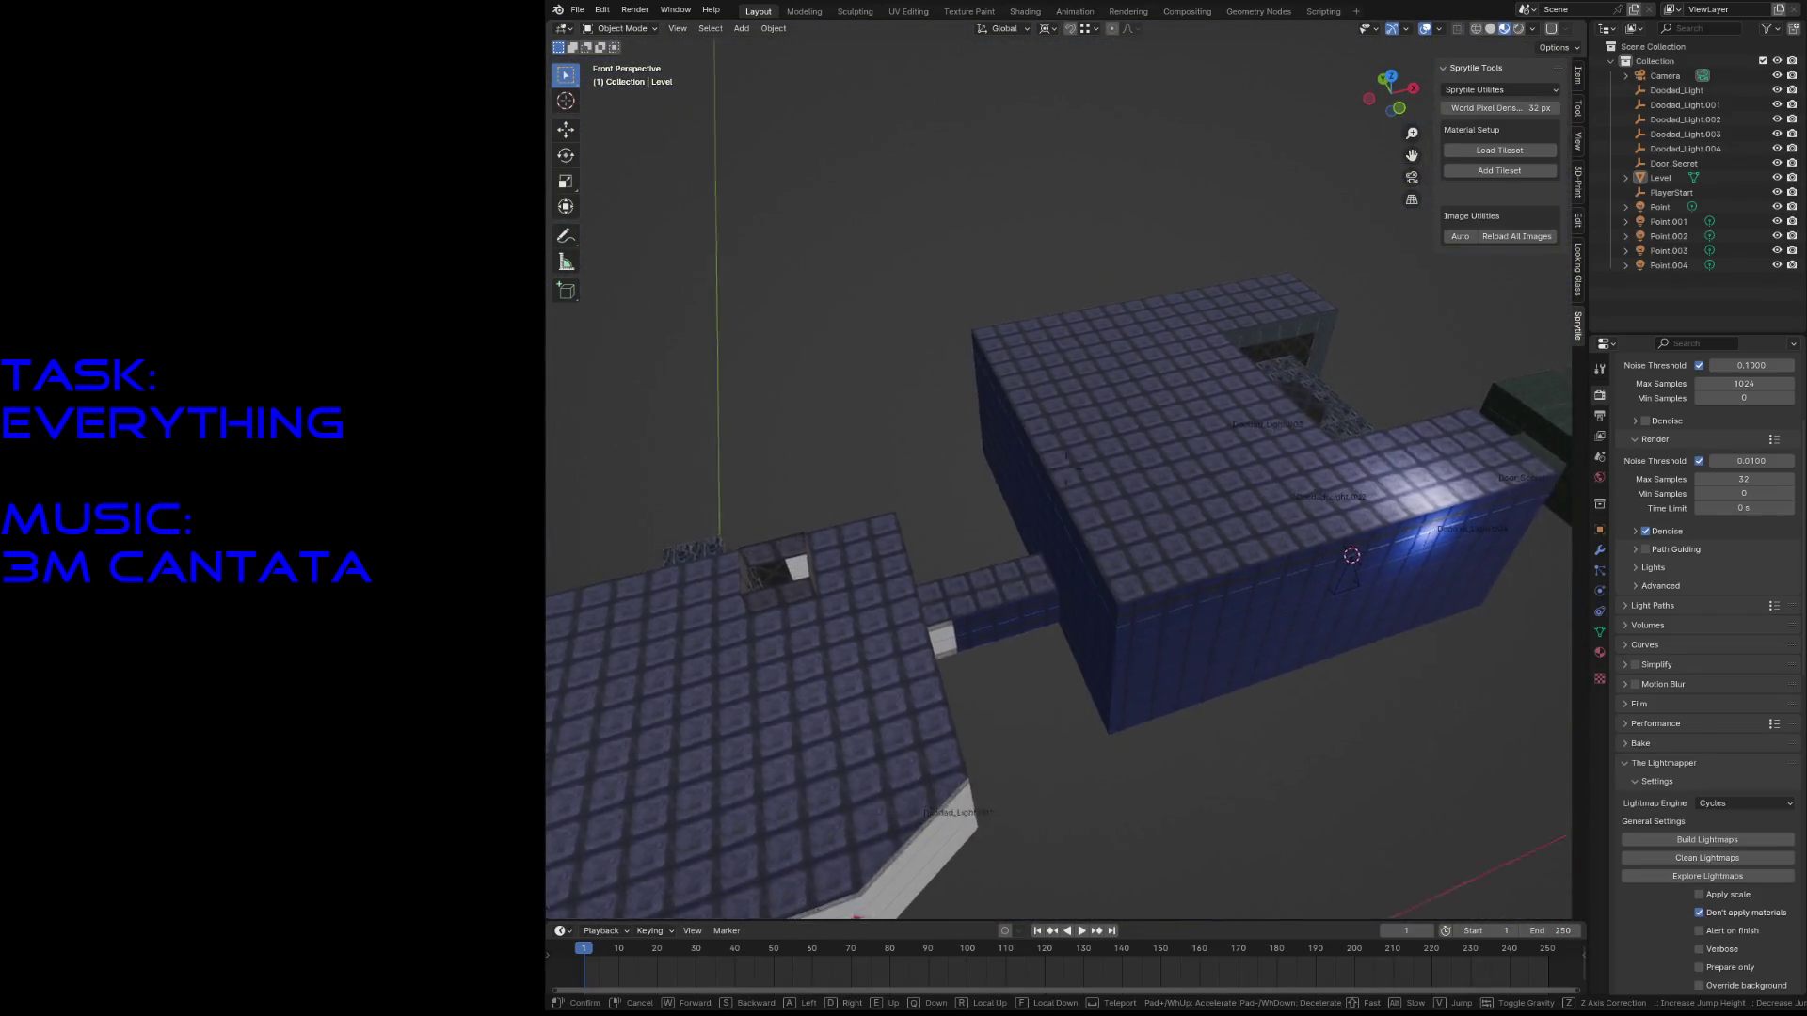
pyautogui.press('q')
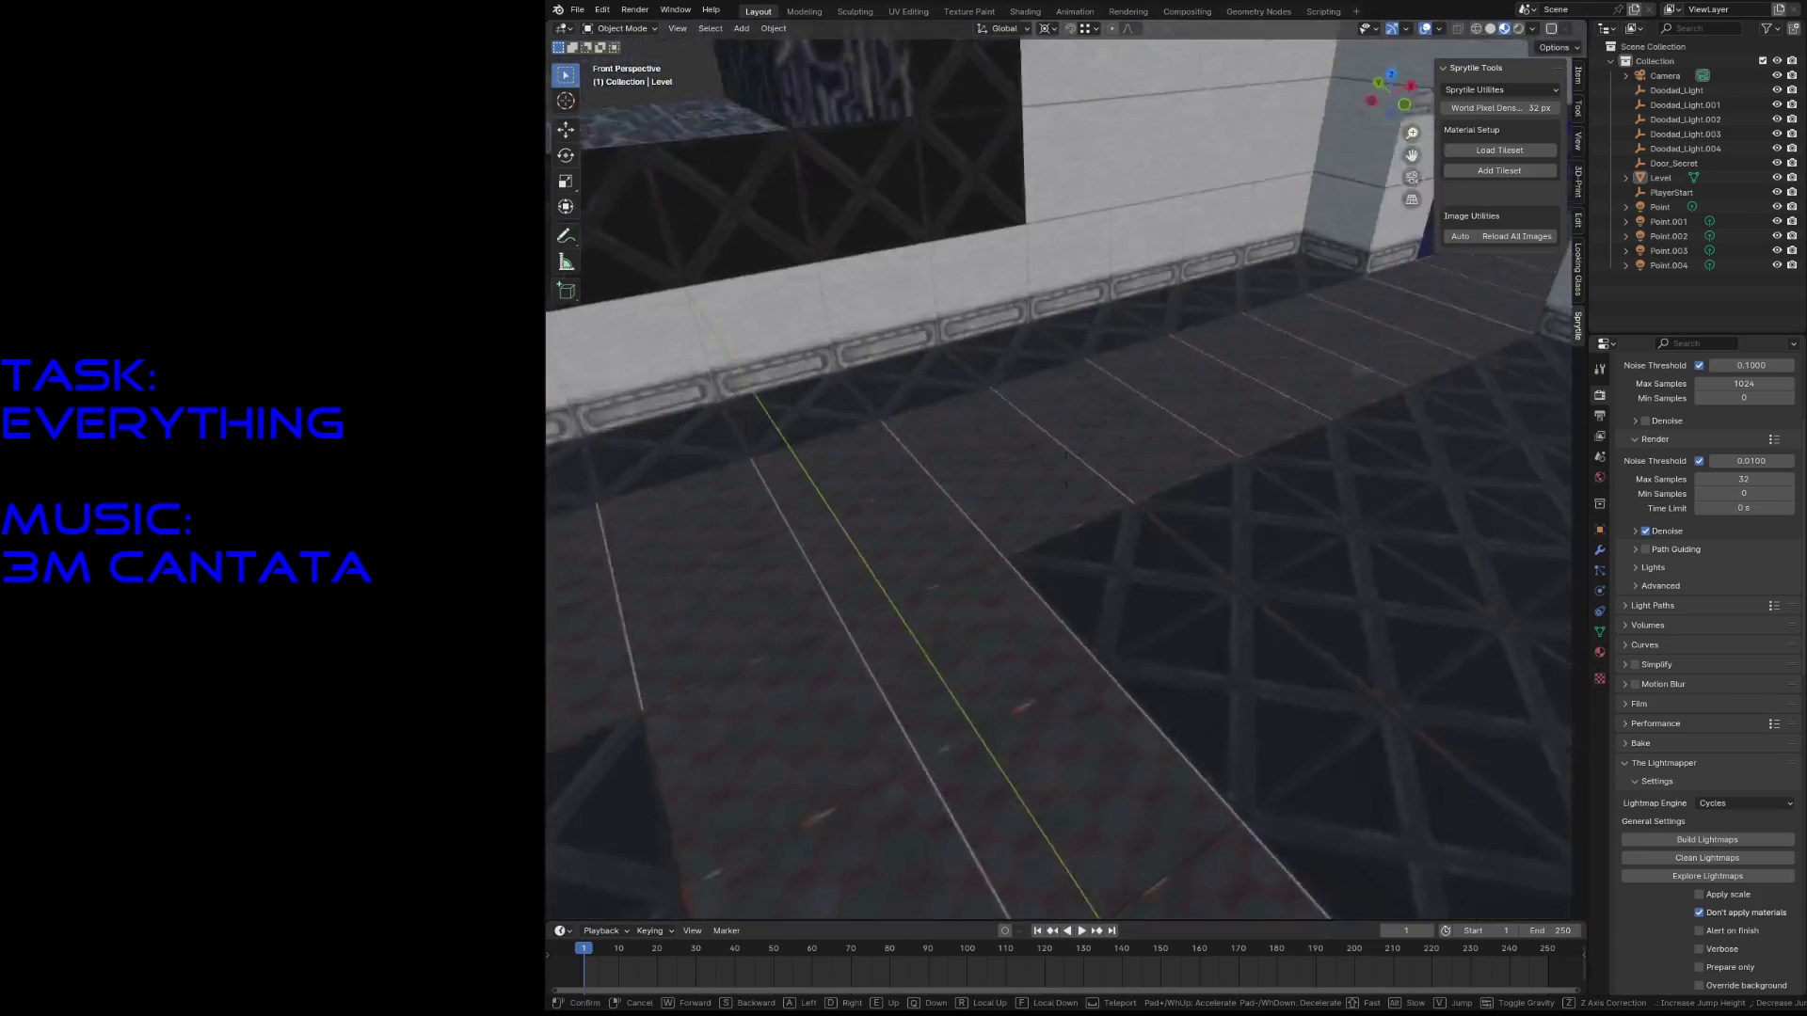
pyautogui.press('w')
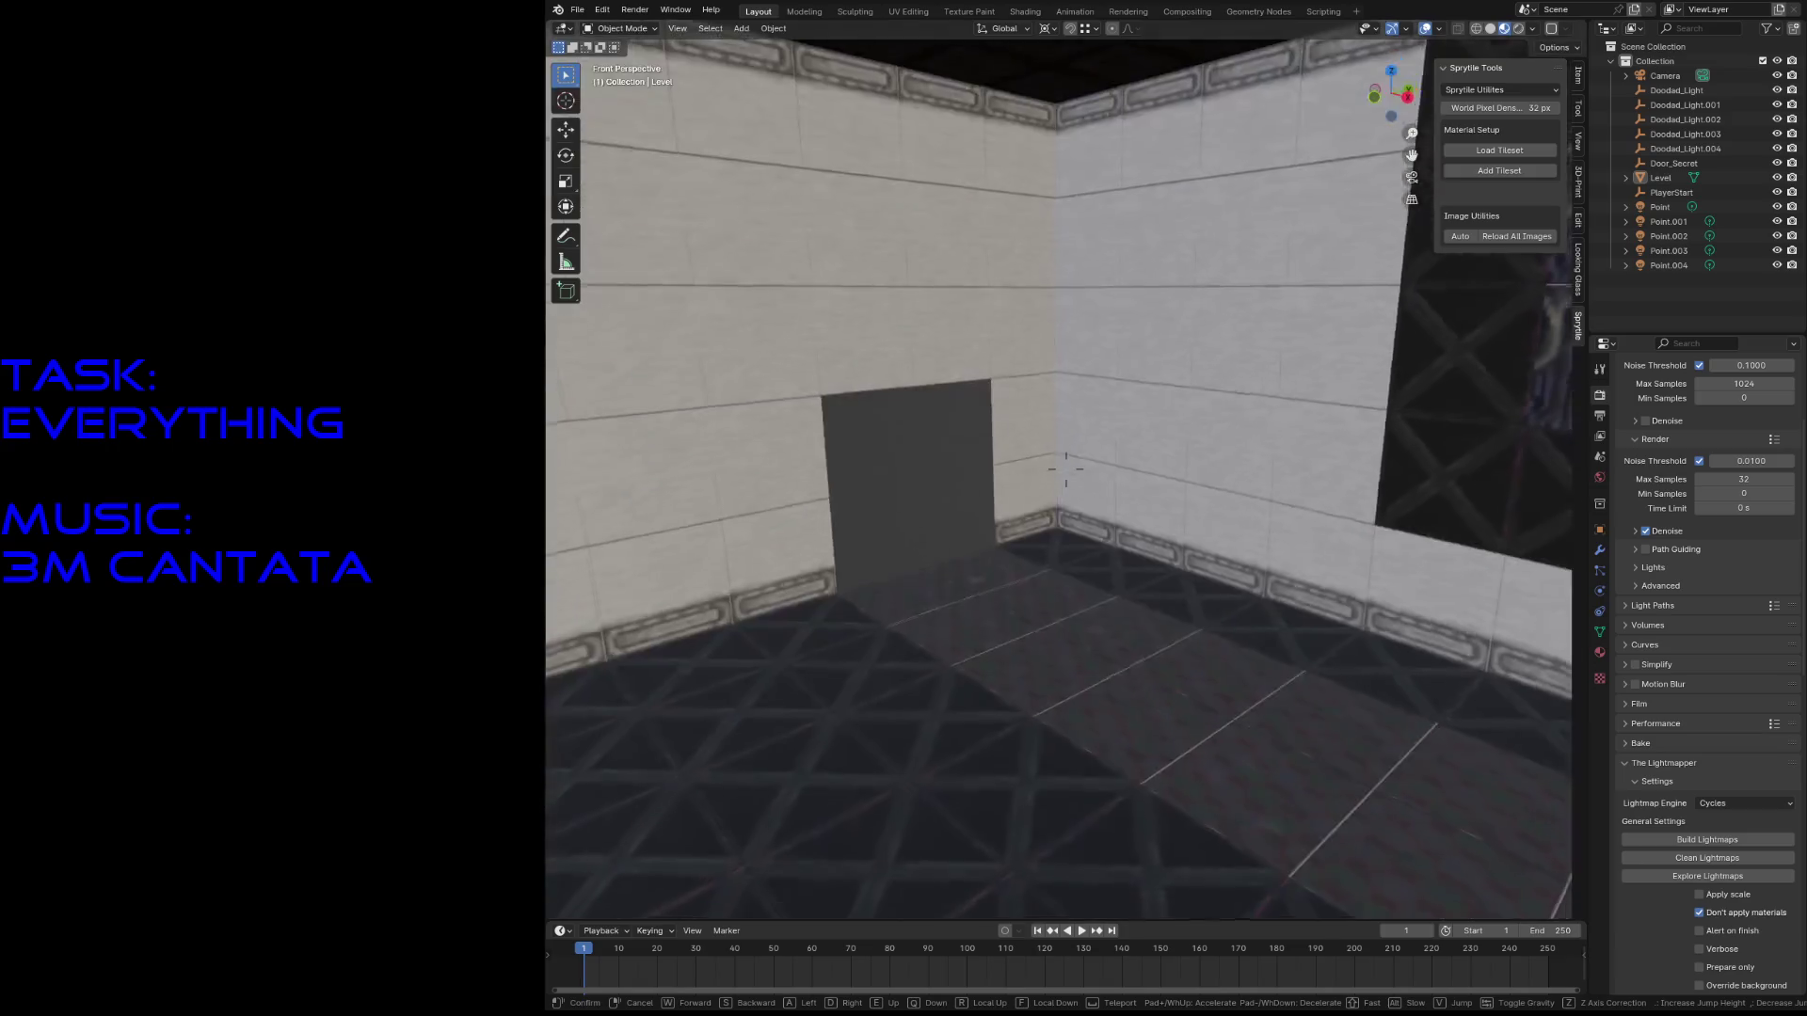
pyautogui.press('e')
pyautogui.press('s')
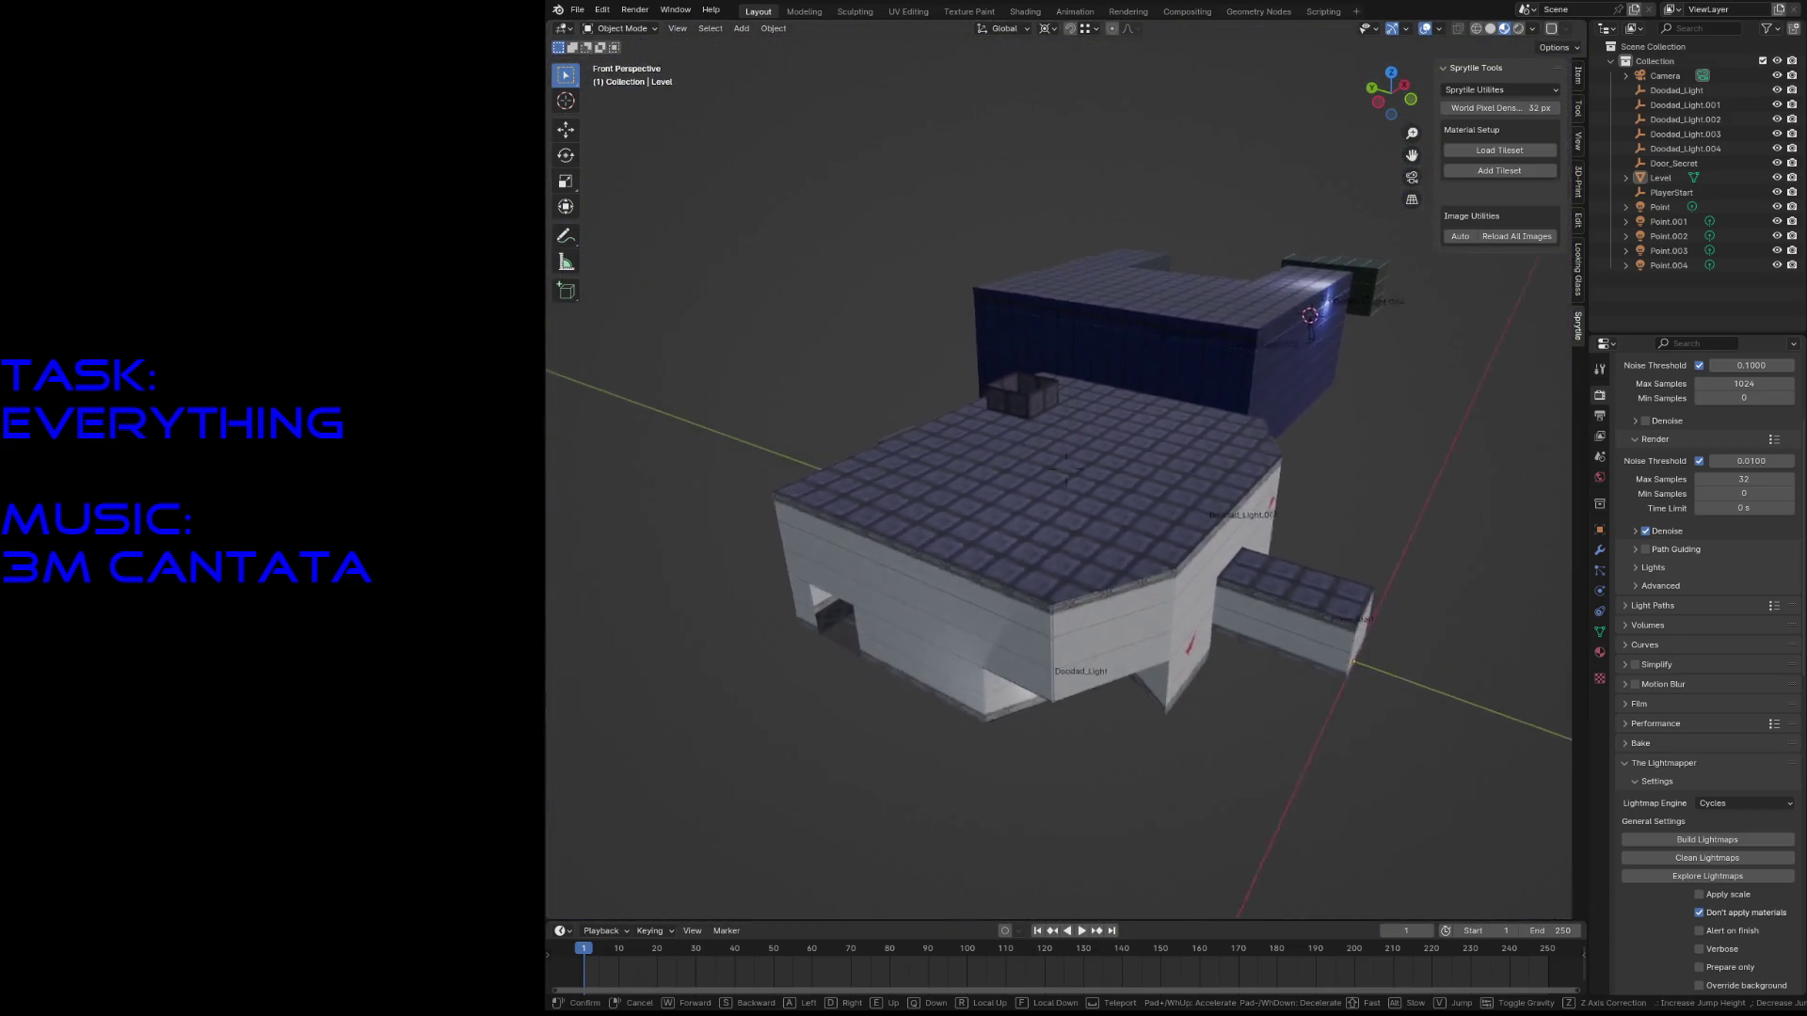
pyautogui.press('w')
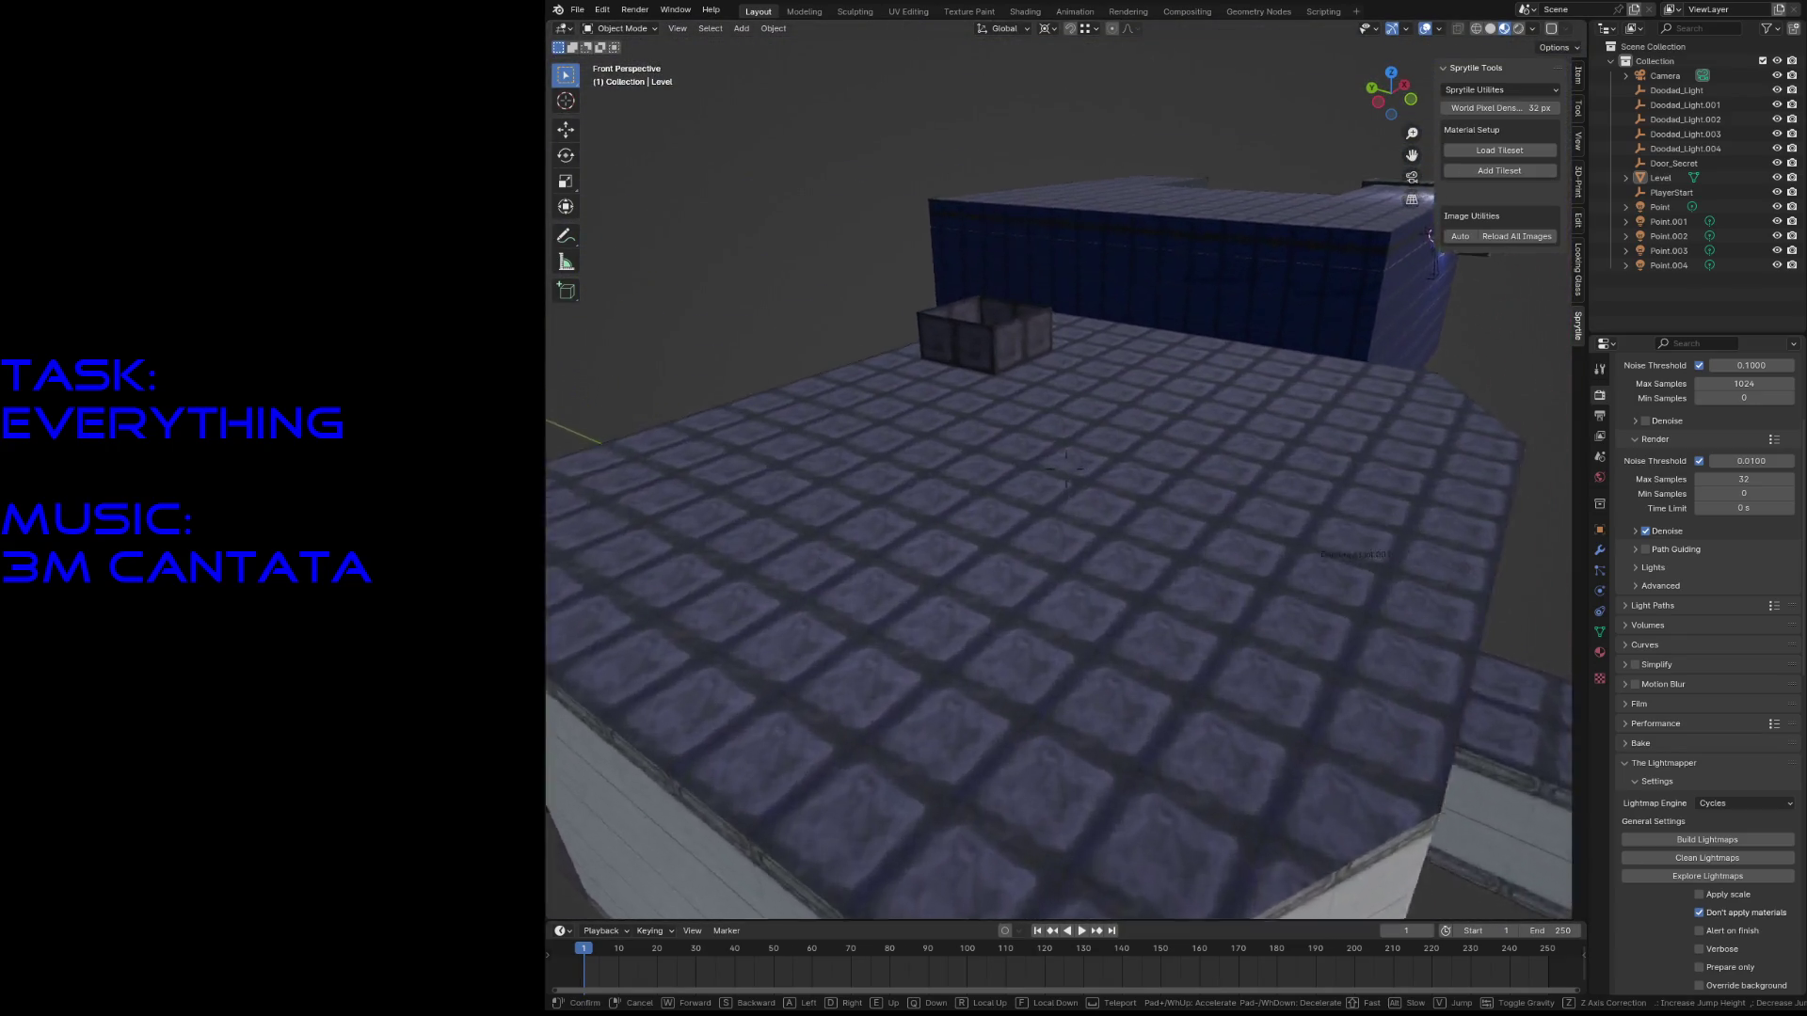
pyautogui.press('s')
pyautogui.press('a')
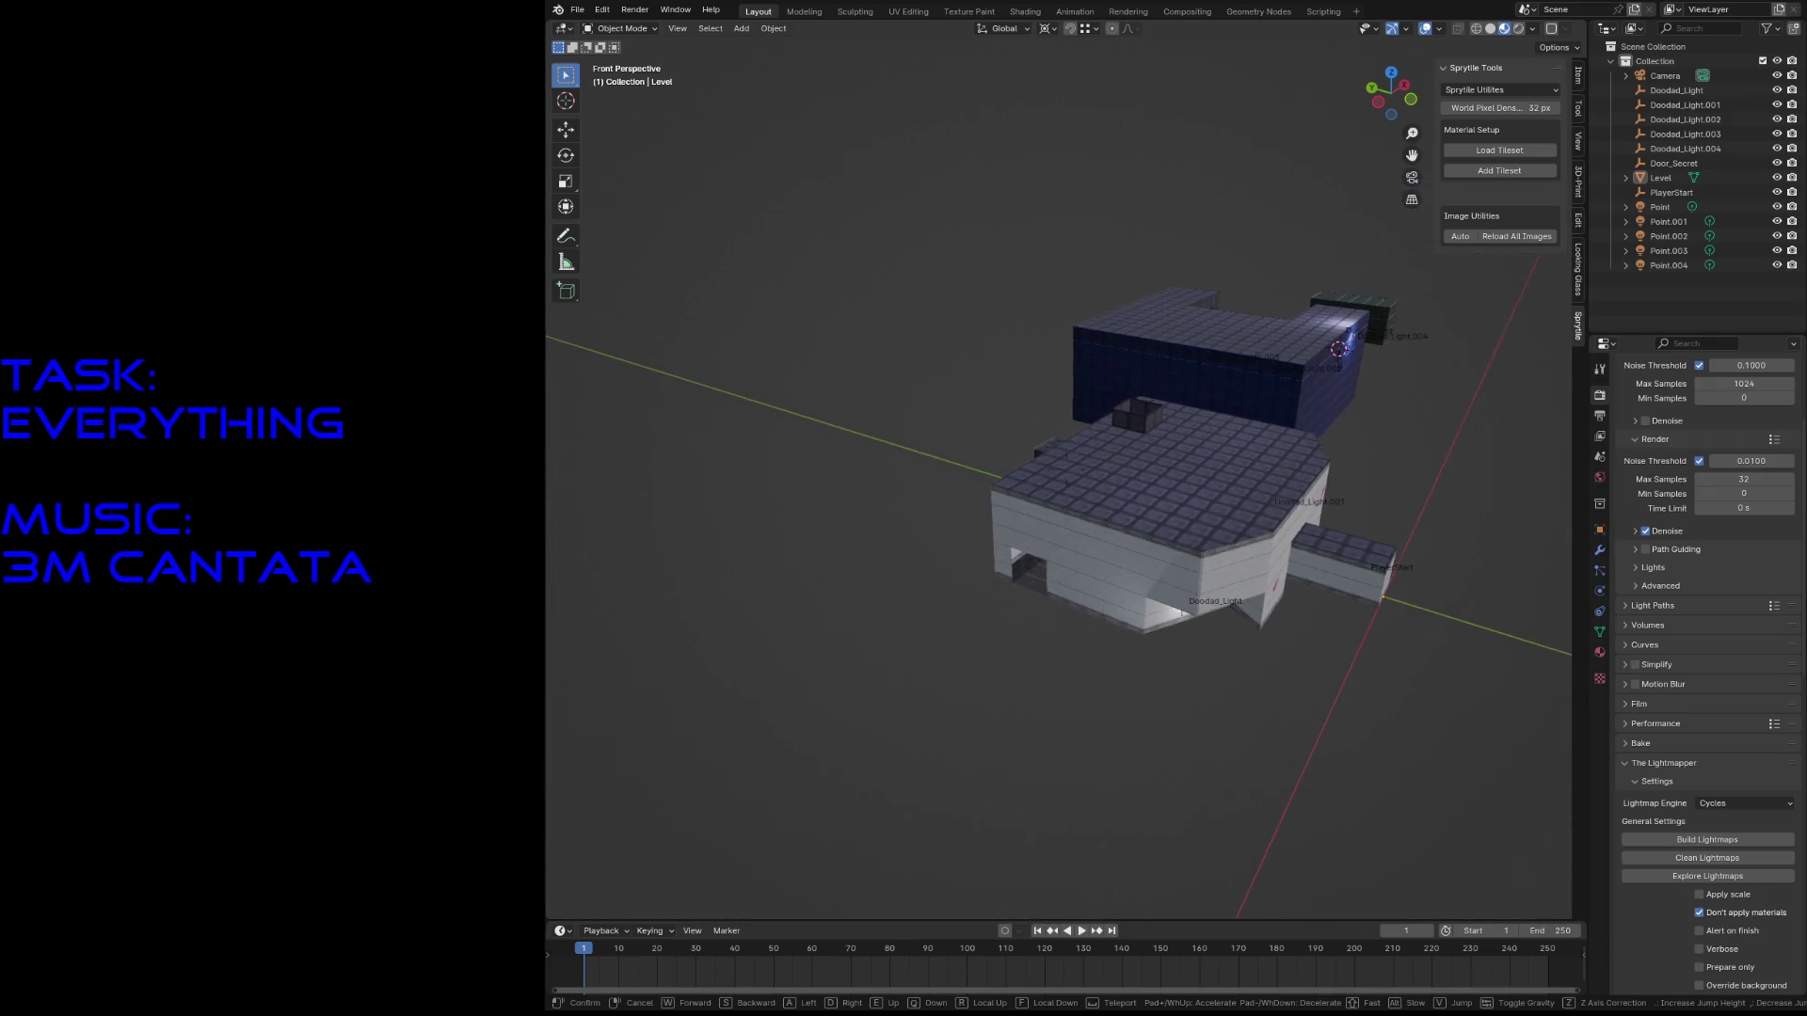
pyautogui.press('w')
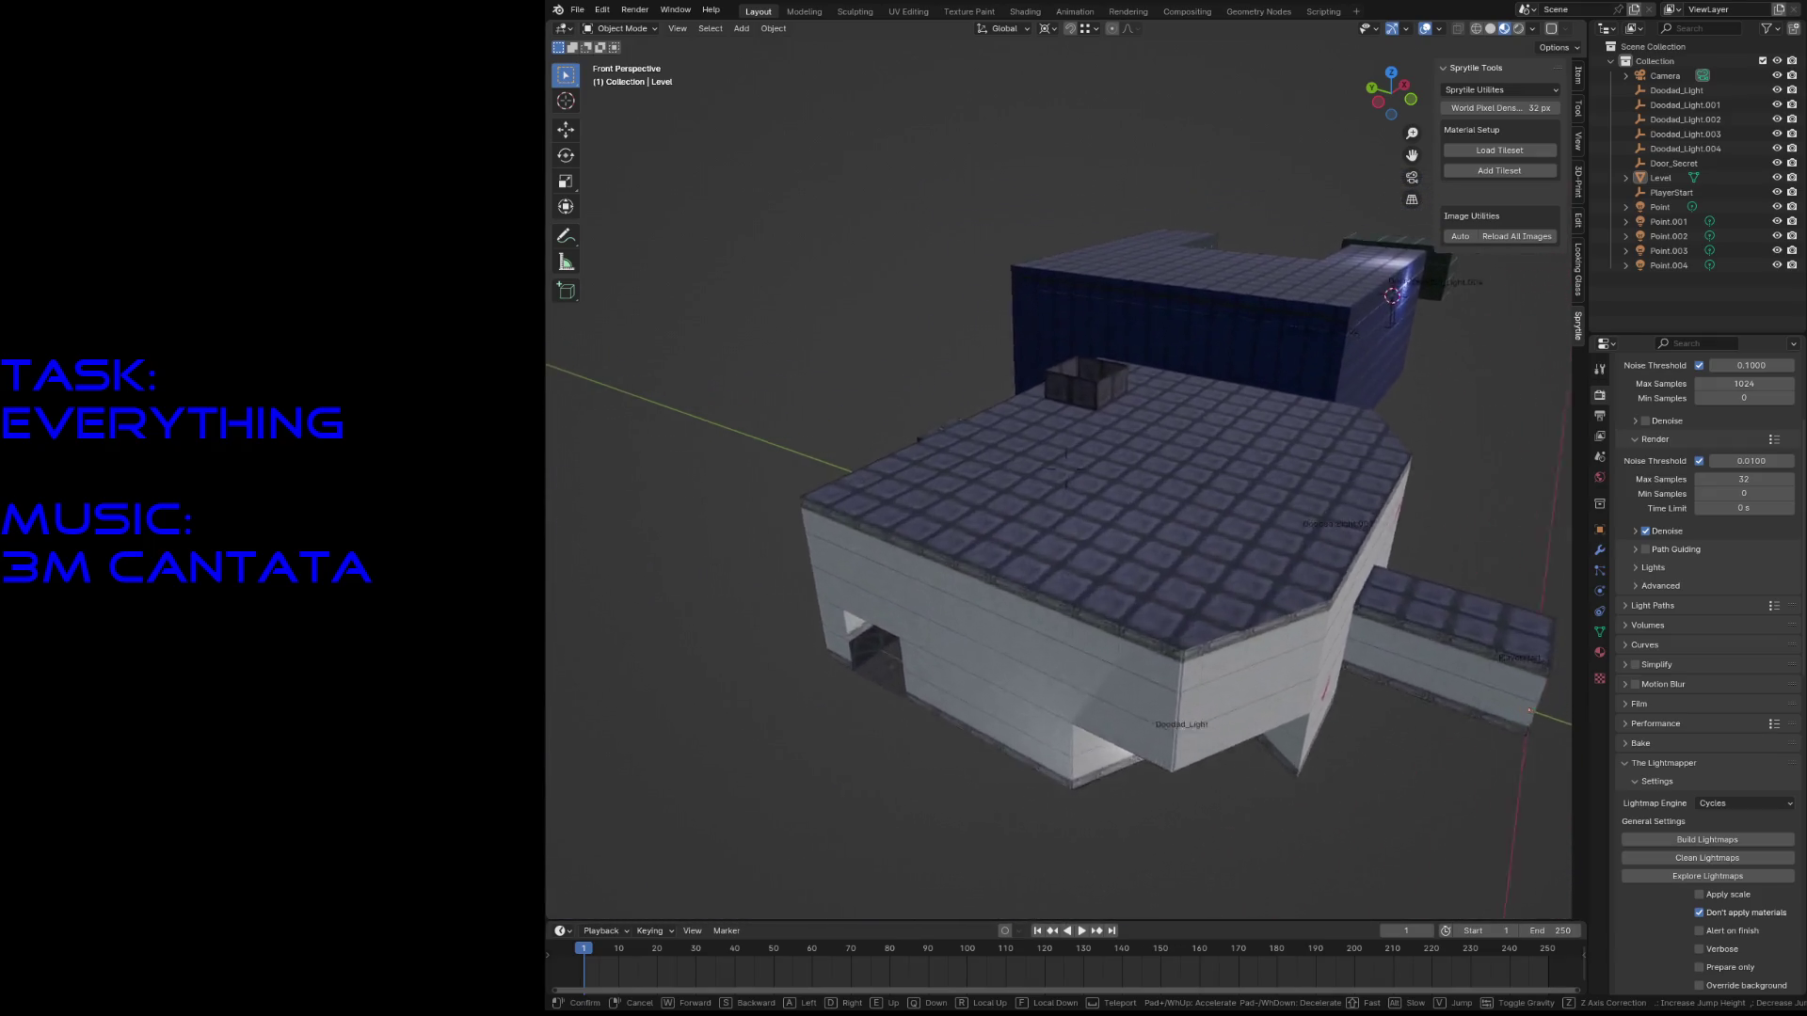
pyautogui.press('w')
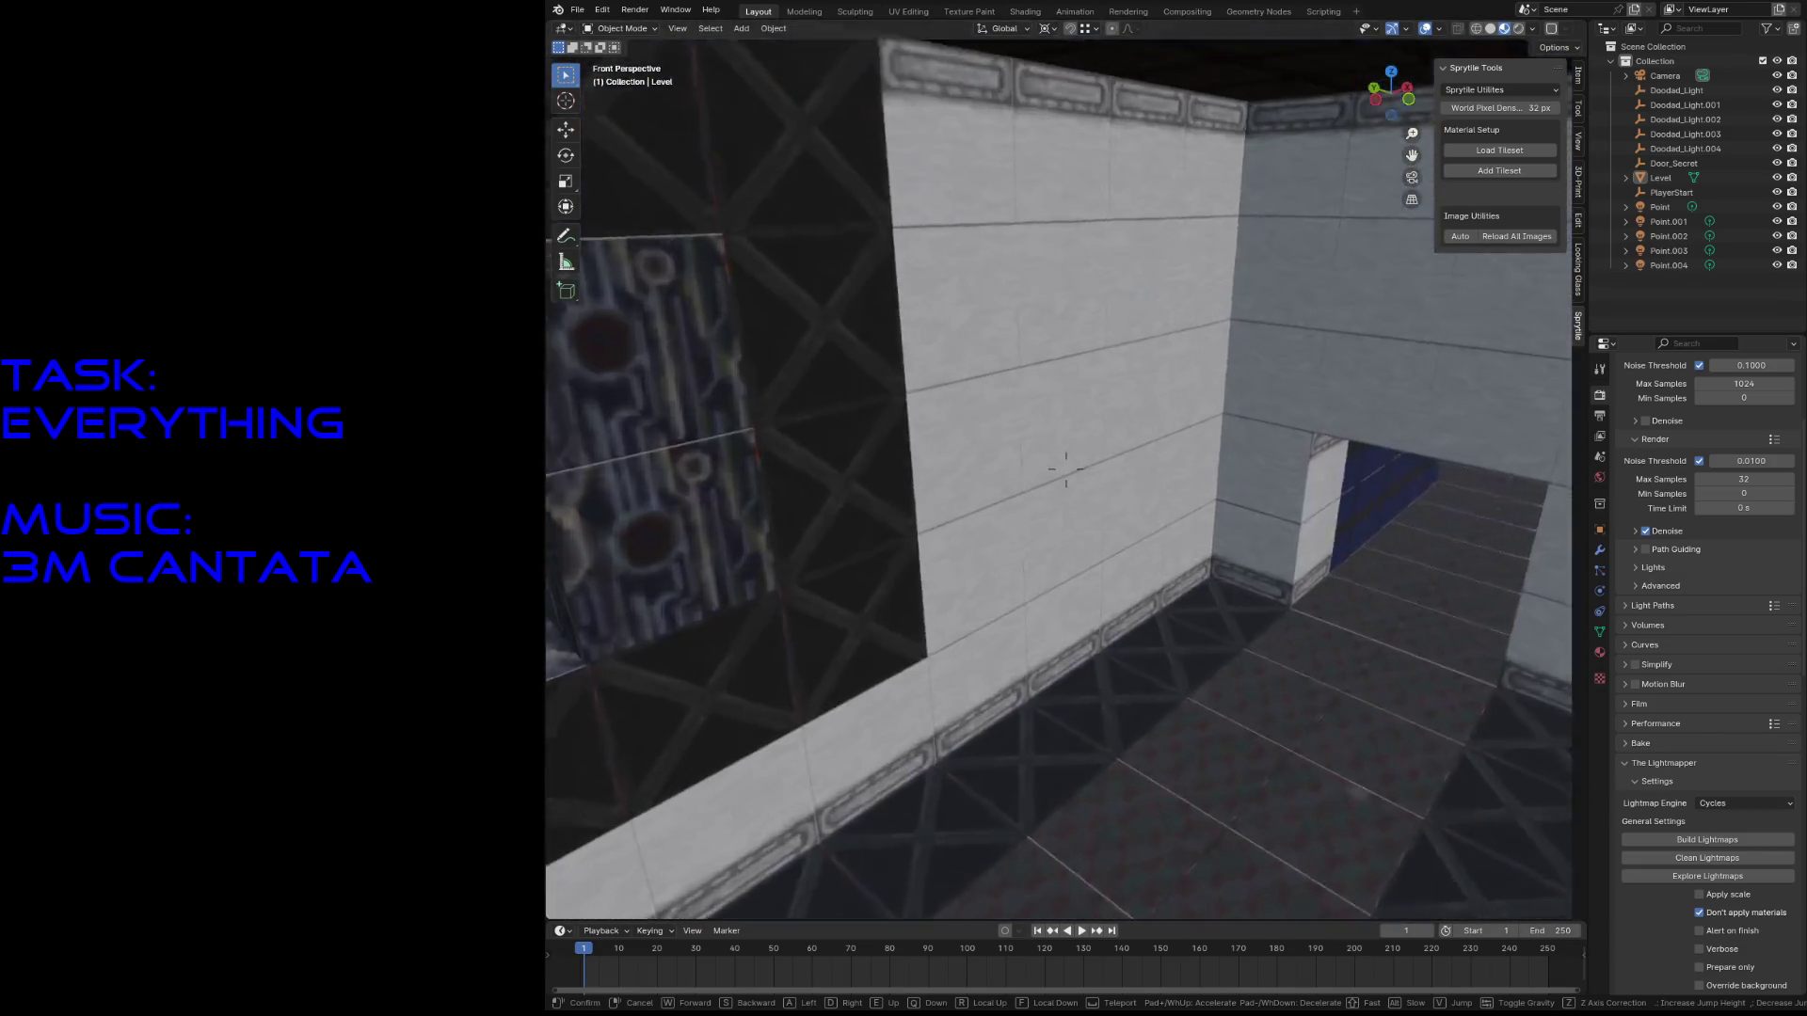
pyautogui.moveTo(1065, 468)
pyautogui.press('w')
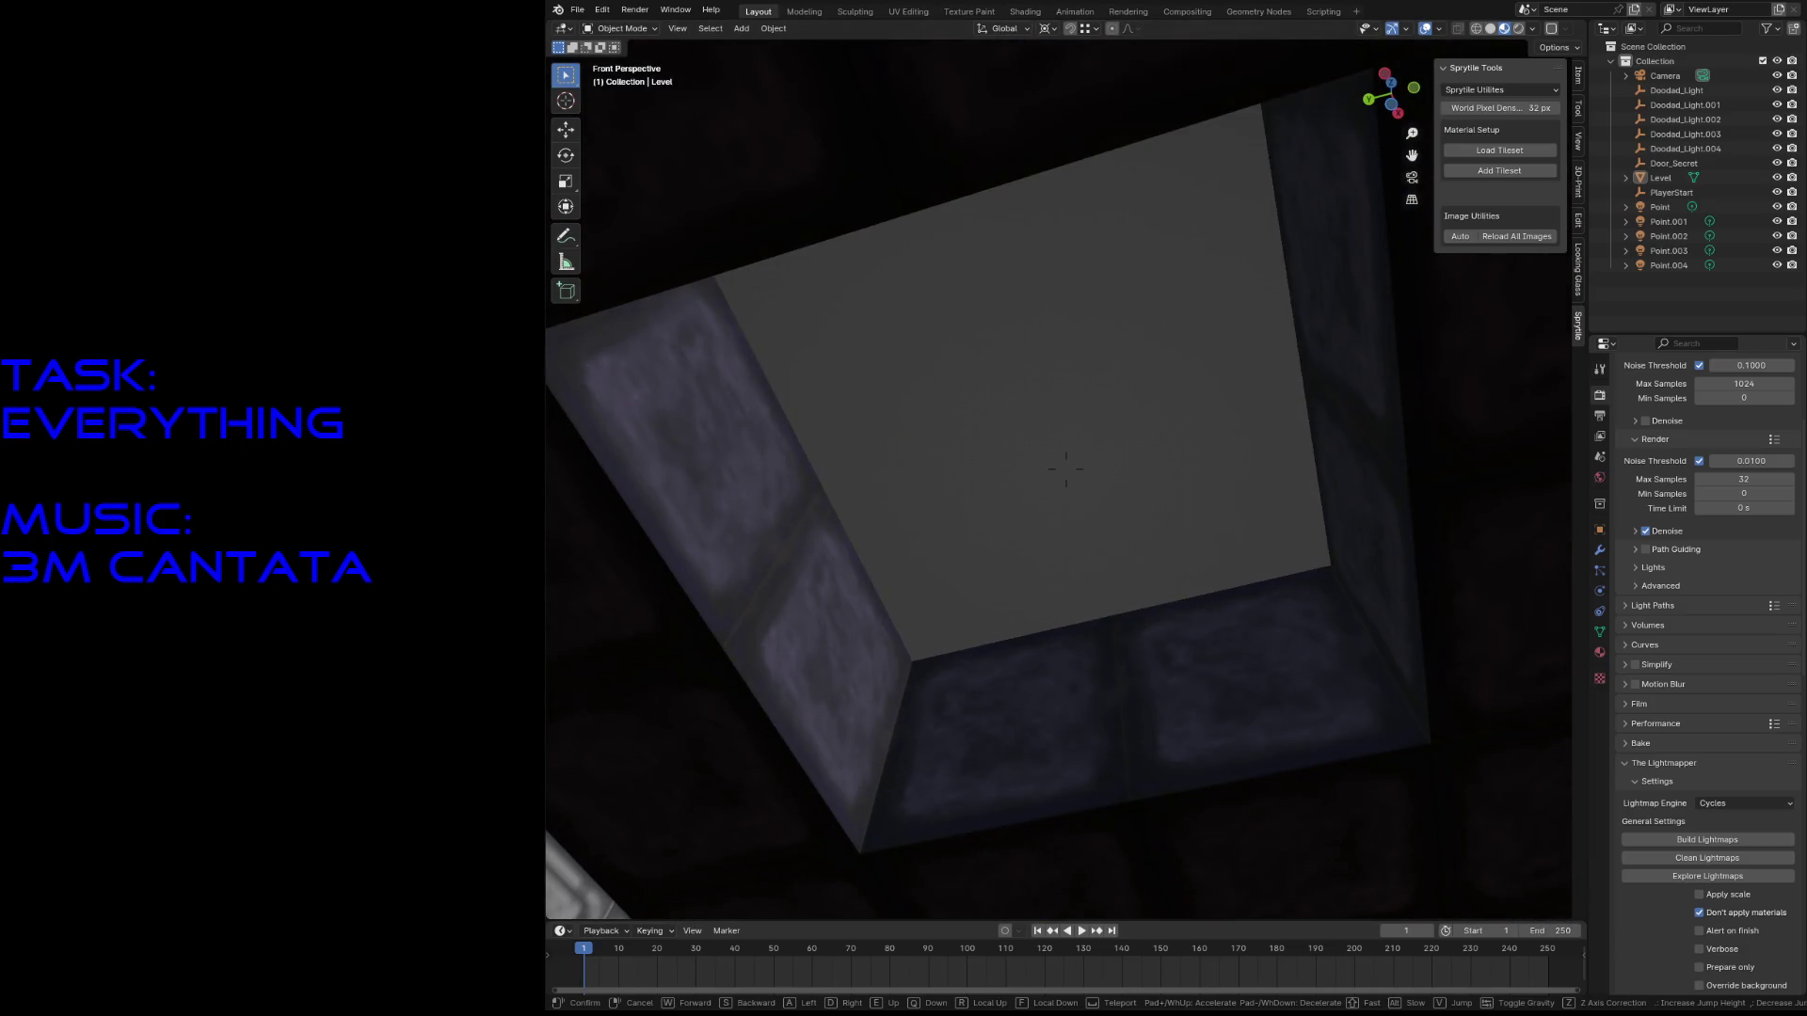
# - Enter Edit Mode on the level, choose the level.tiles.002 material slot, deselect all, and save
pyautogui.click(1110, 500)
pyautogui.press('Tab')
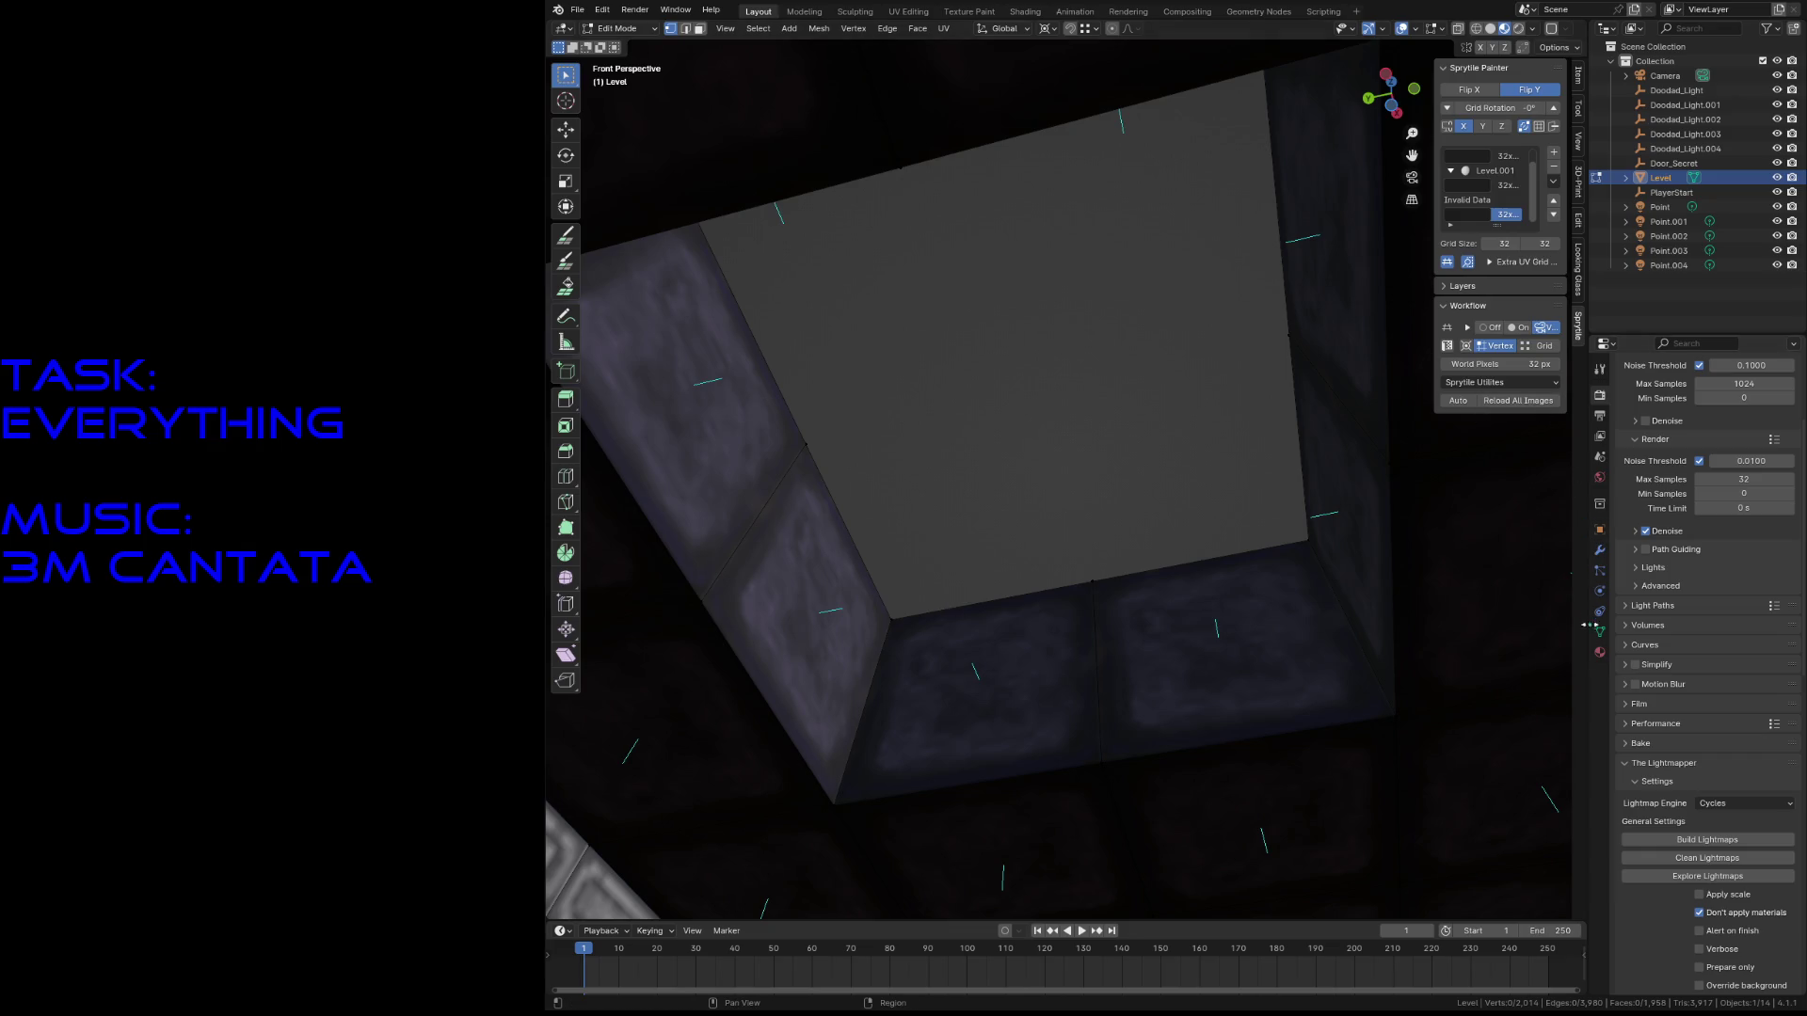
pyautogui.click(1599, 652)
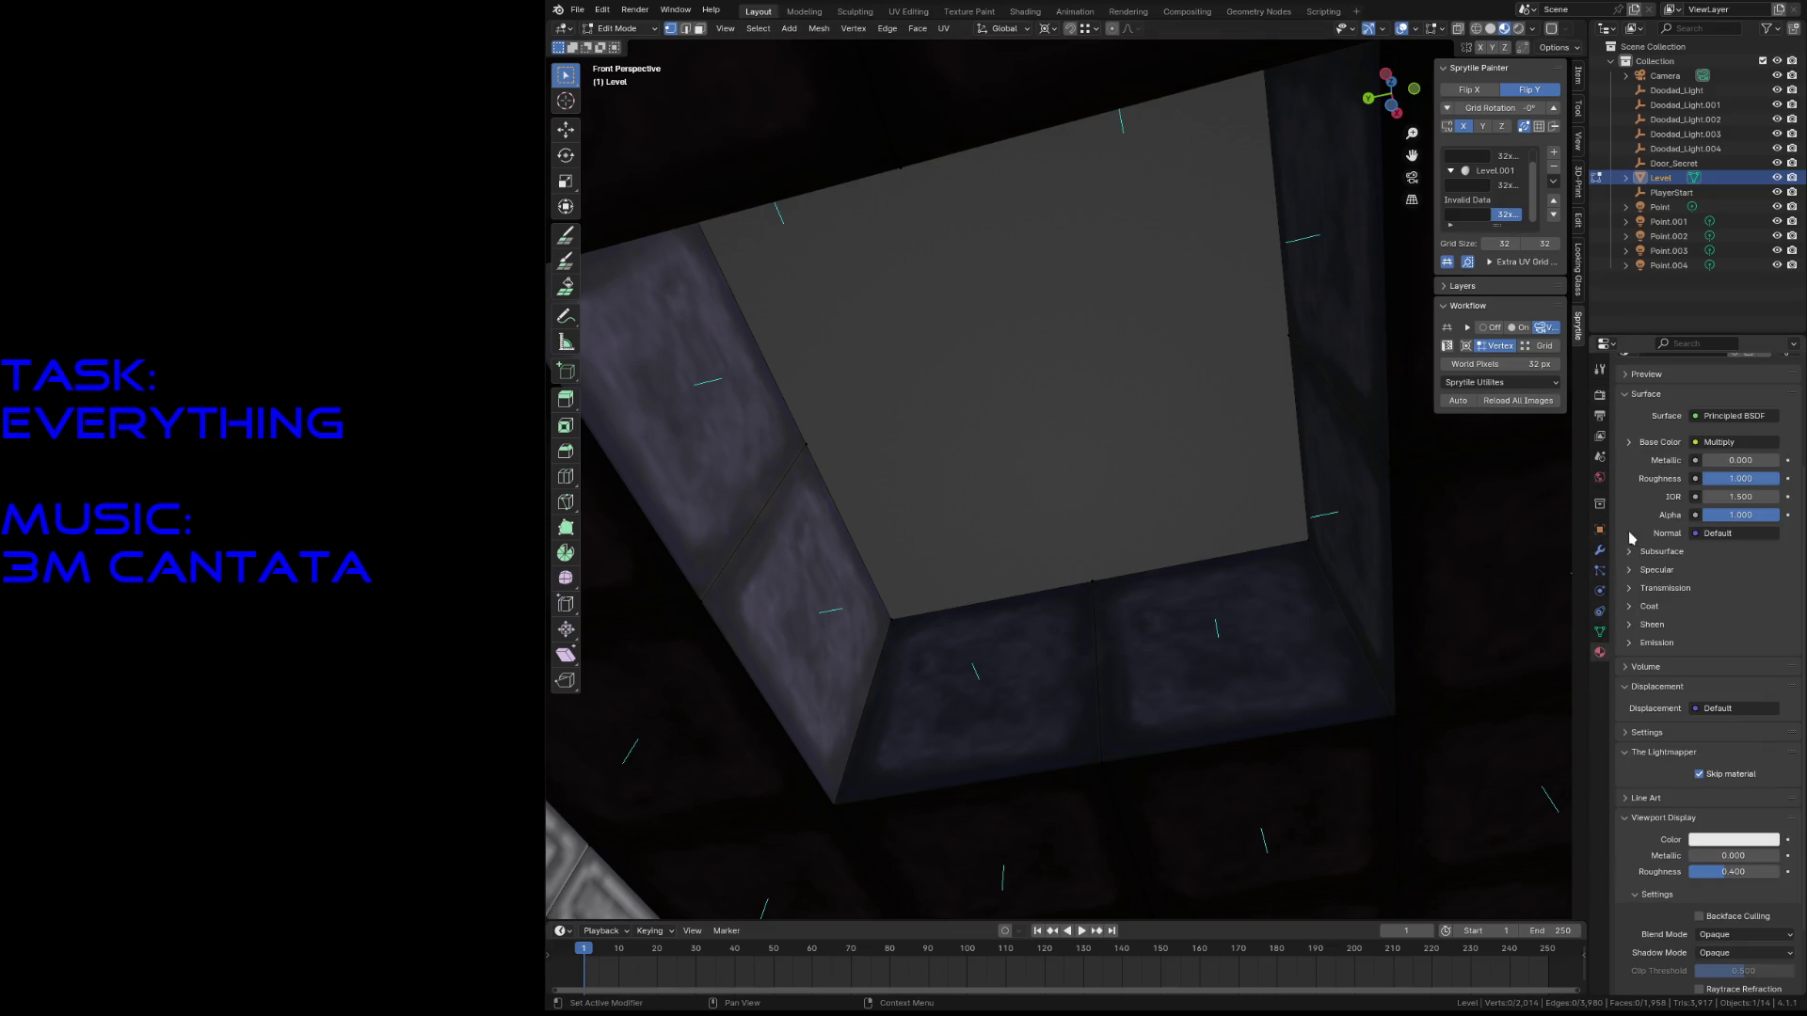
pyautogui.scroll(5, 1630, 538)
pyautogui.click(1661, 426)
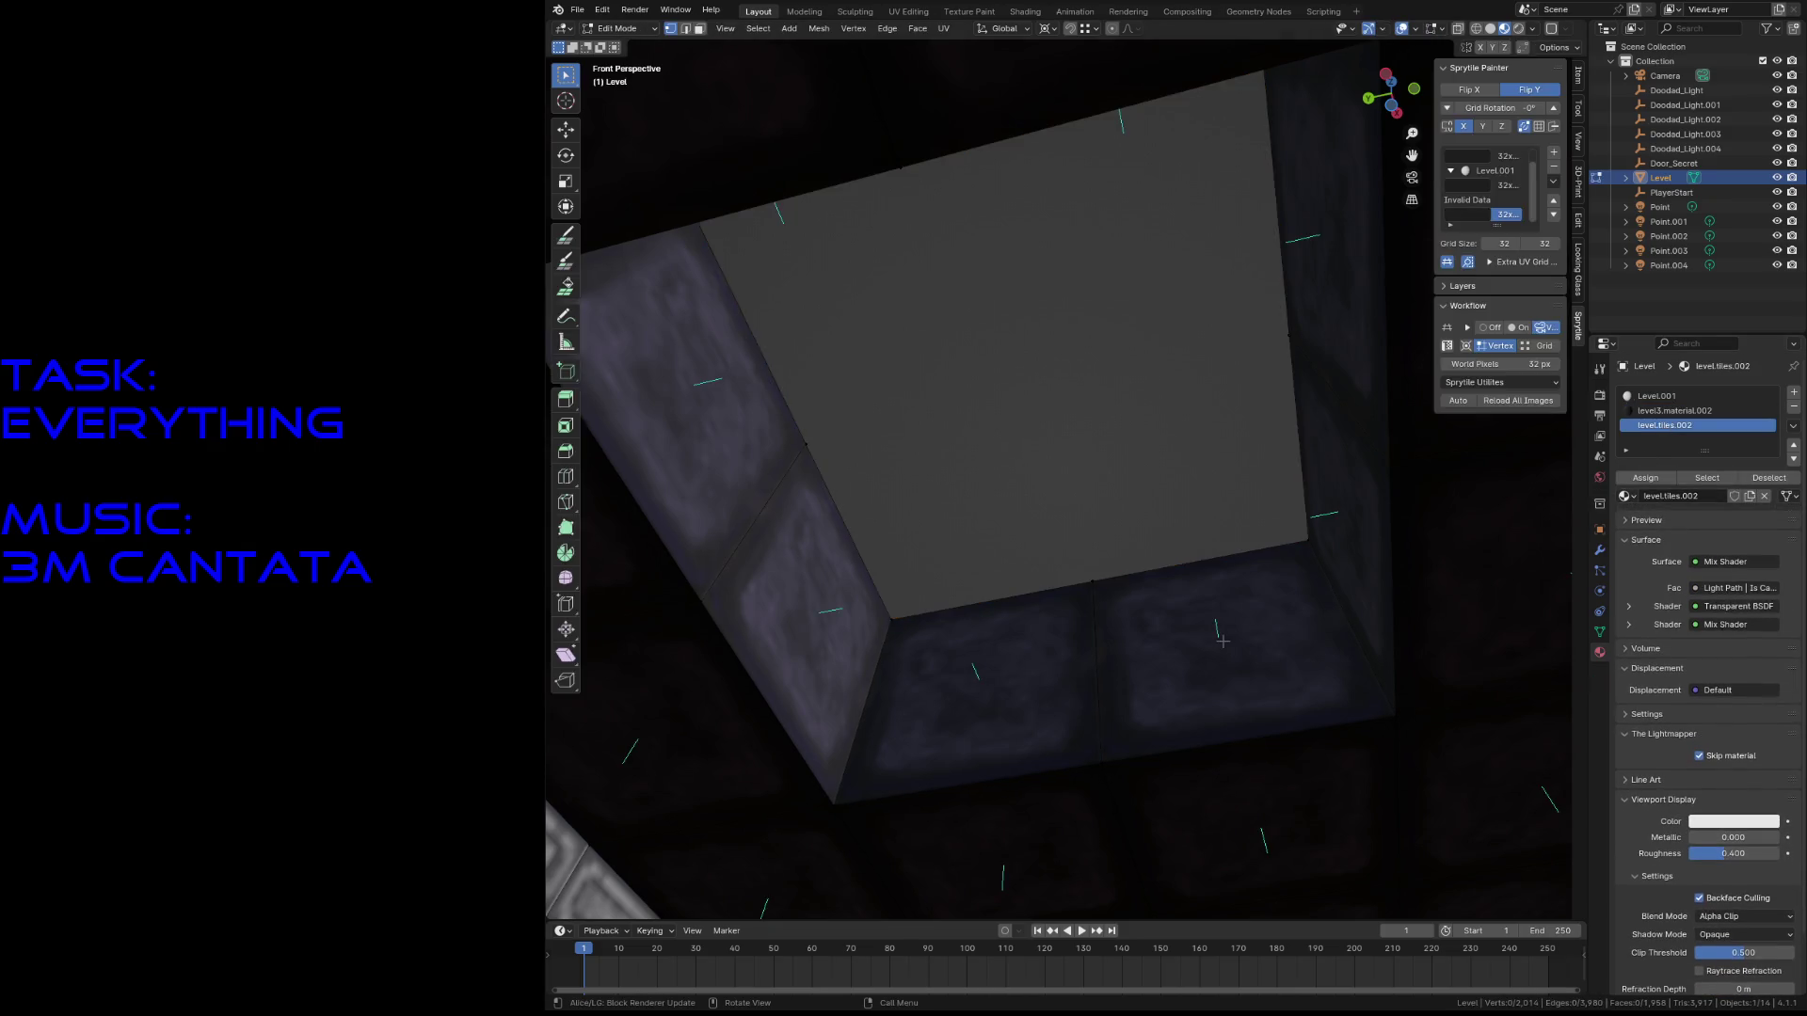
pyautogui.press('a')
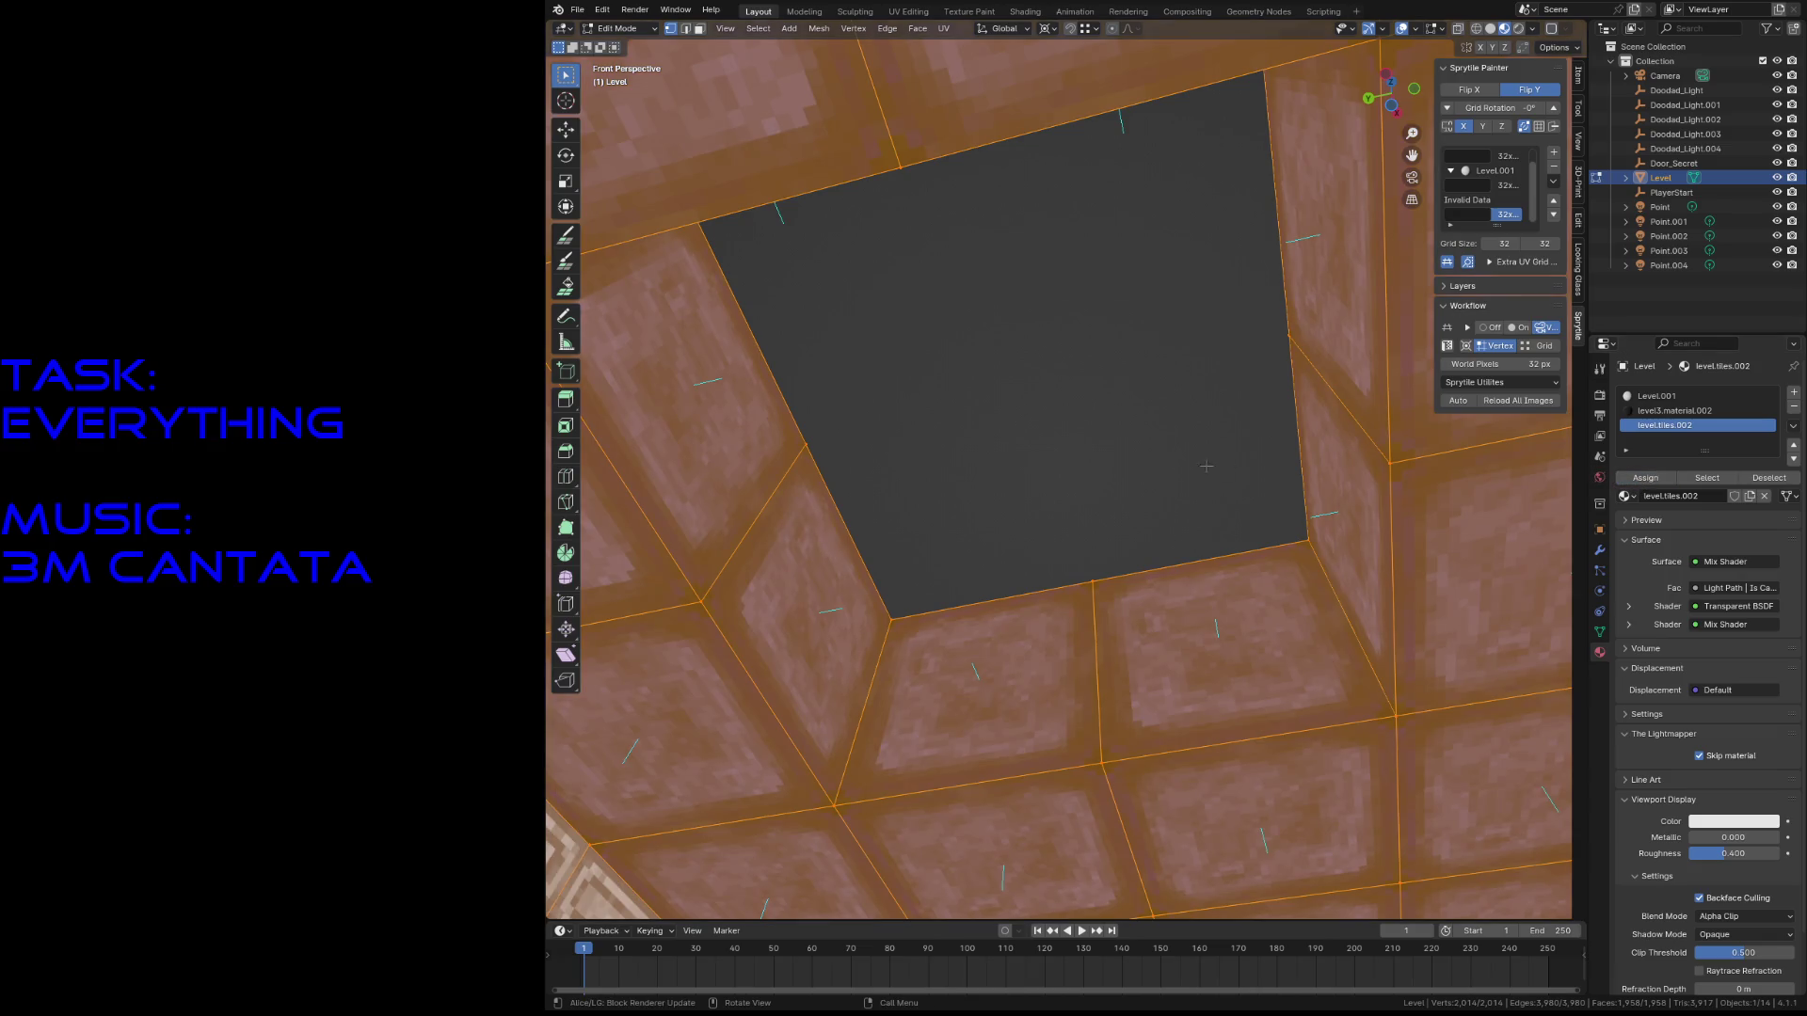
pyautogui.hotkey('alt', 'a')
pyautogui.hotkey('ctrl', 's')
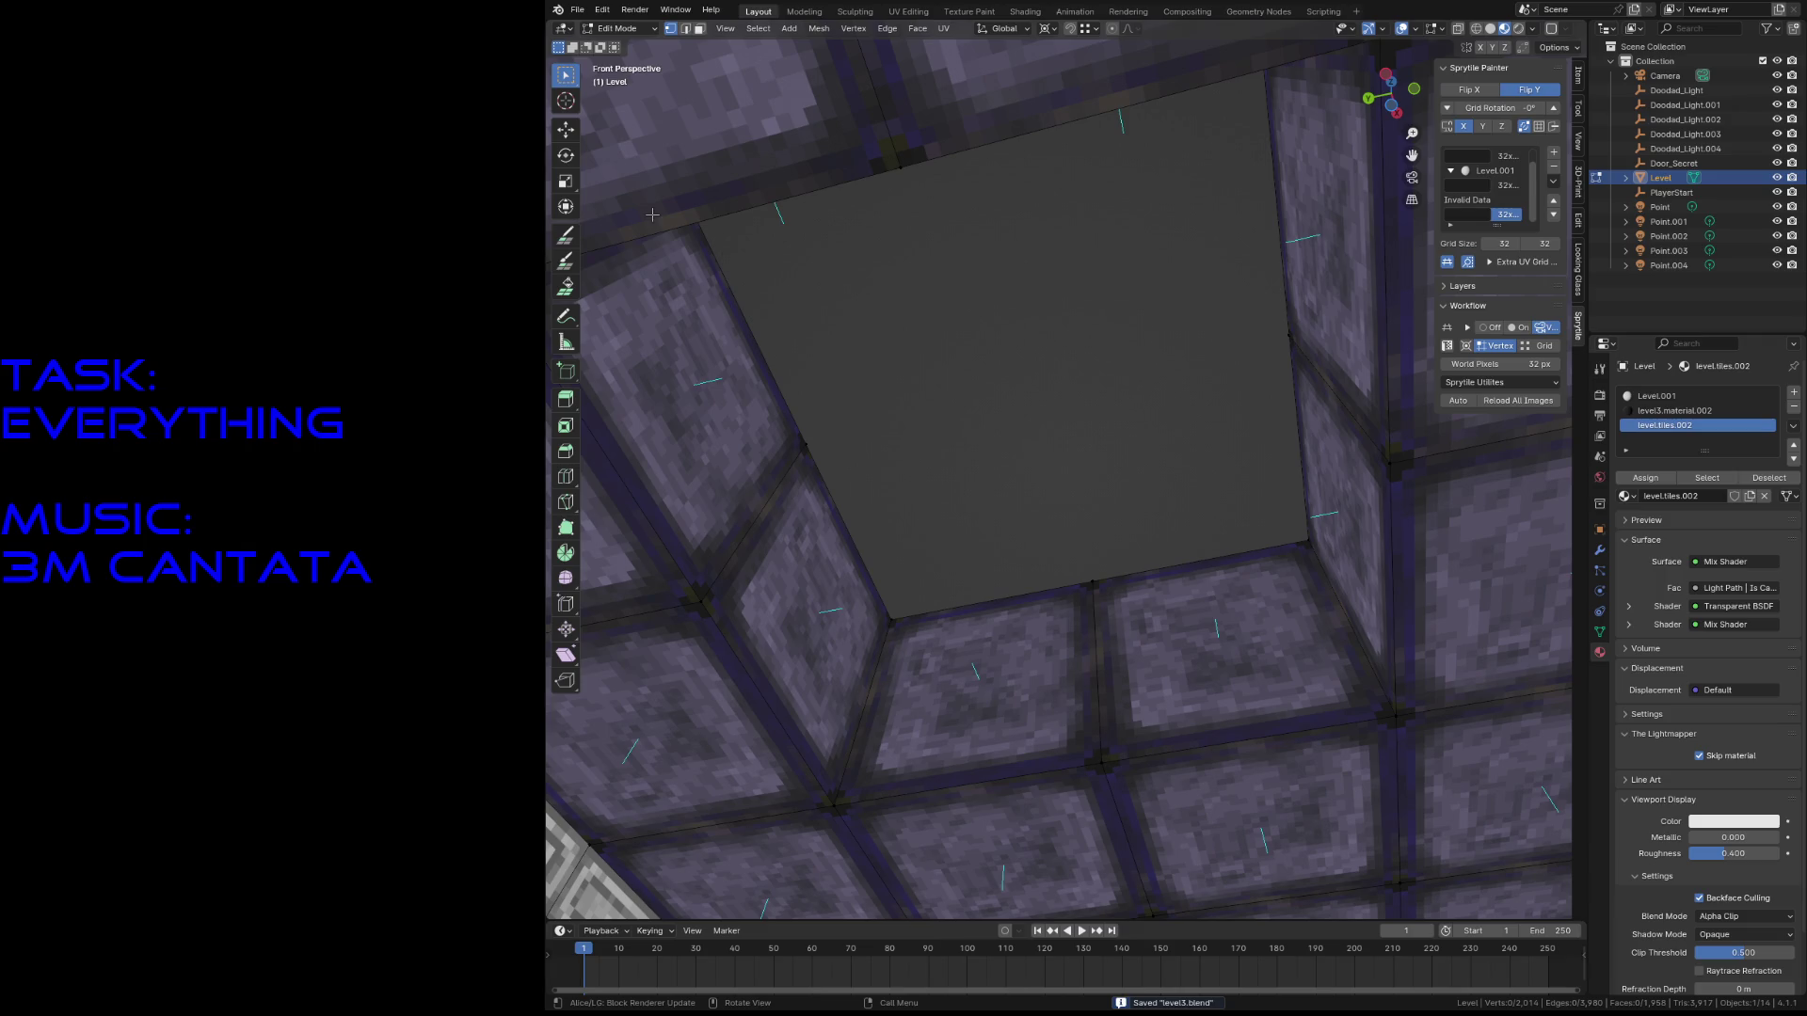
# - Snap the 3D cursor to a skylight corner vertex, then leave Edit Mode
pyautogui.click(565, 234)
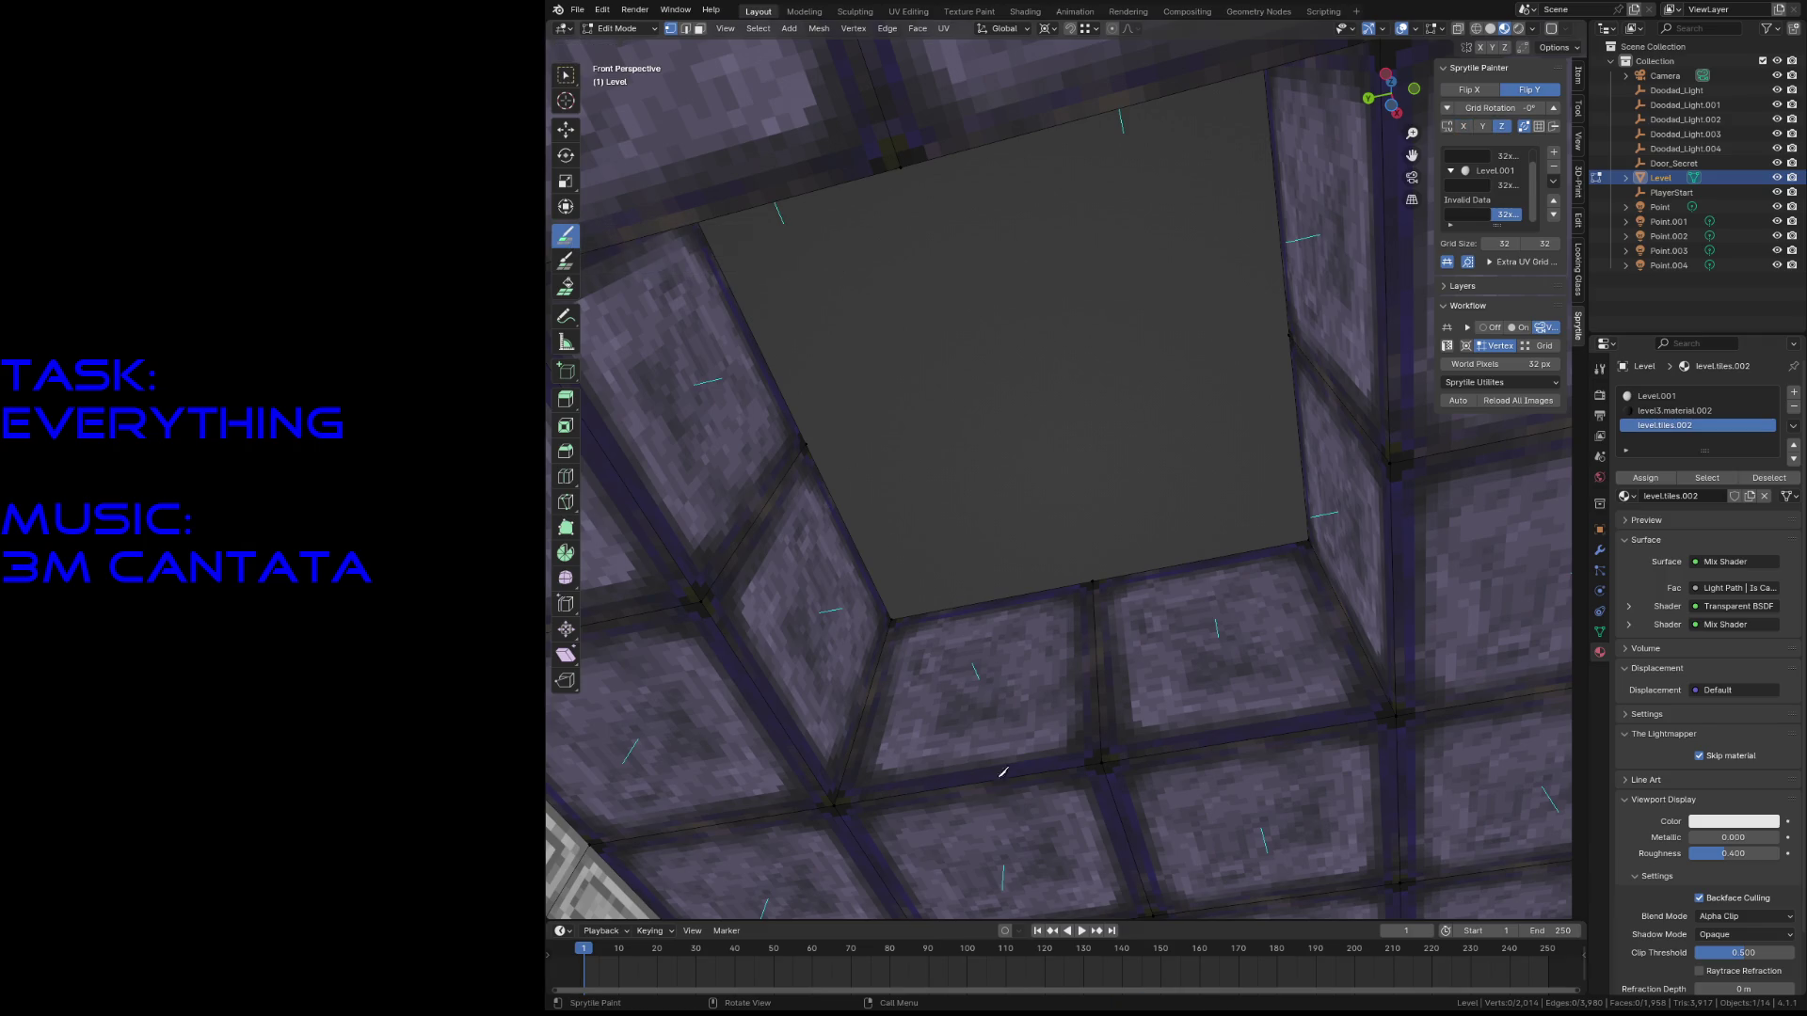
pyautogui.press('w')
pyautogui.click(893, 619)
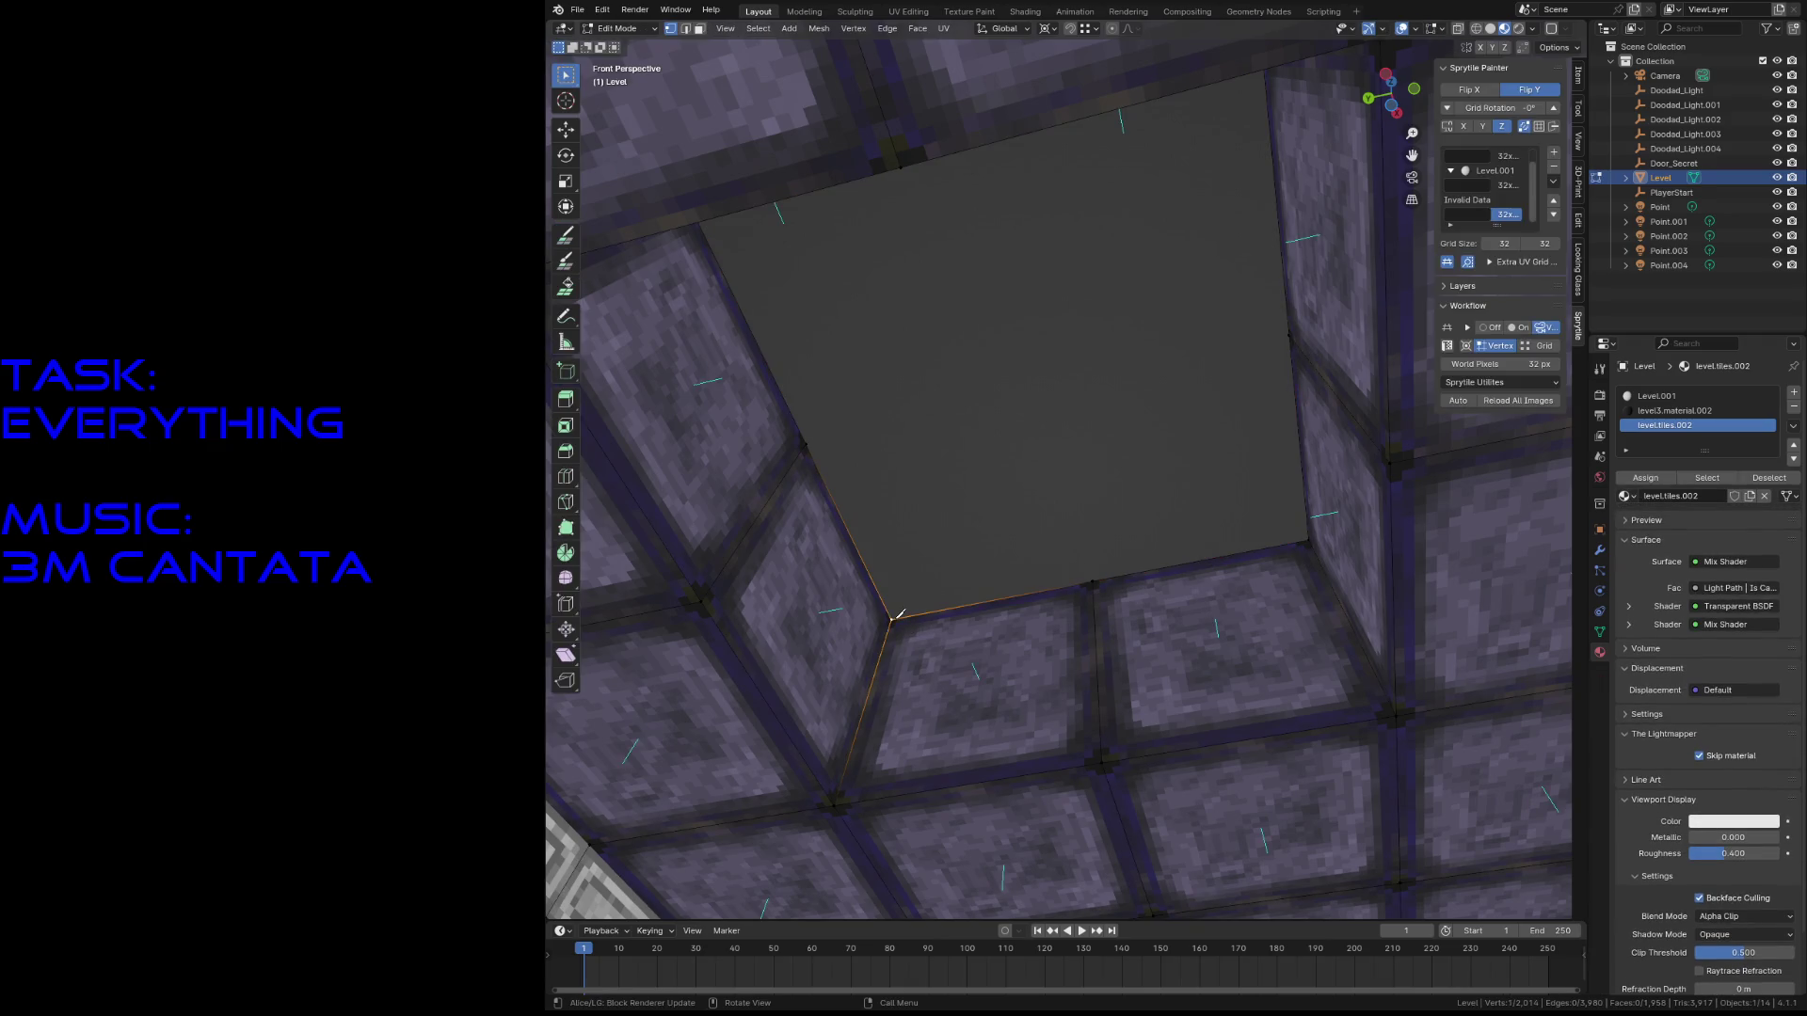
pyautogui.hotkey('shift', 's')
pyautogui.click(895, 672)
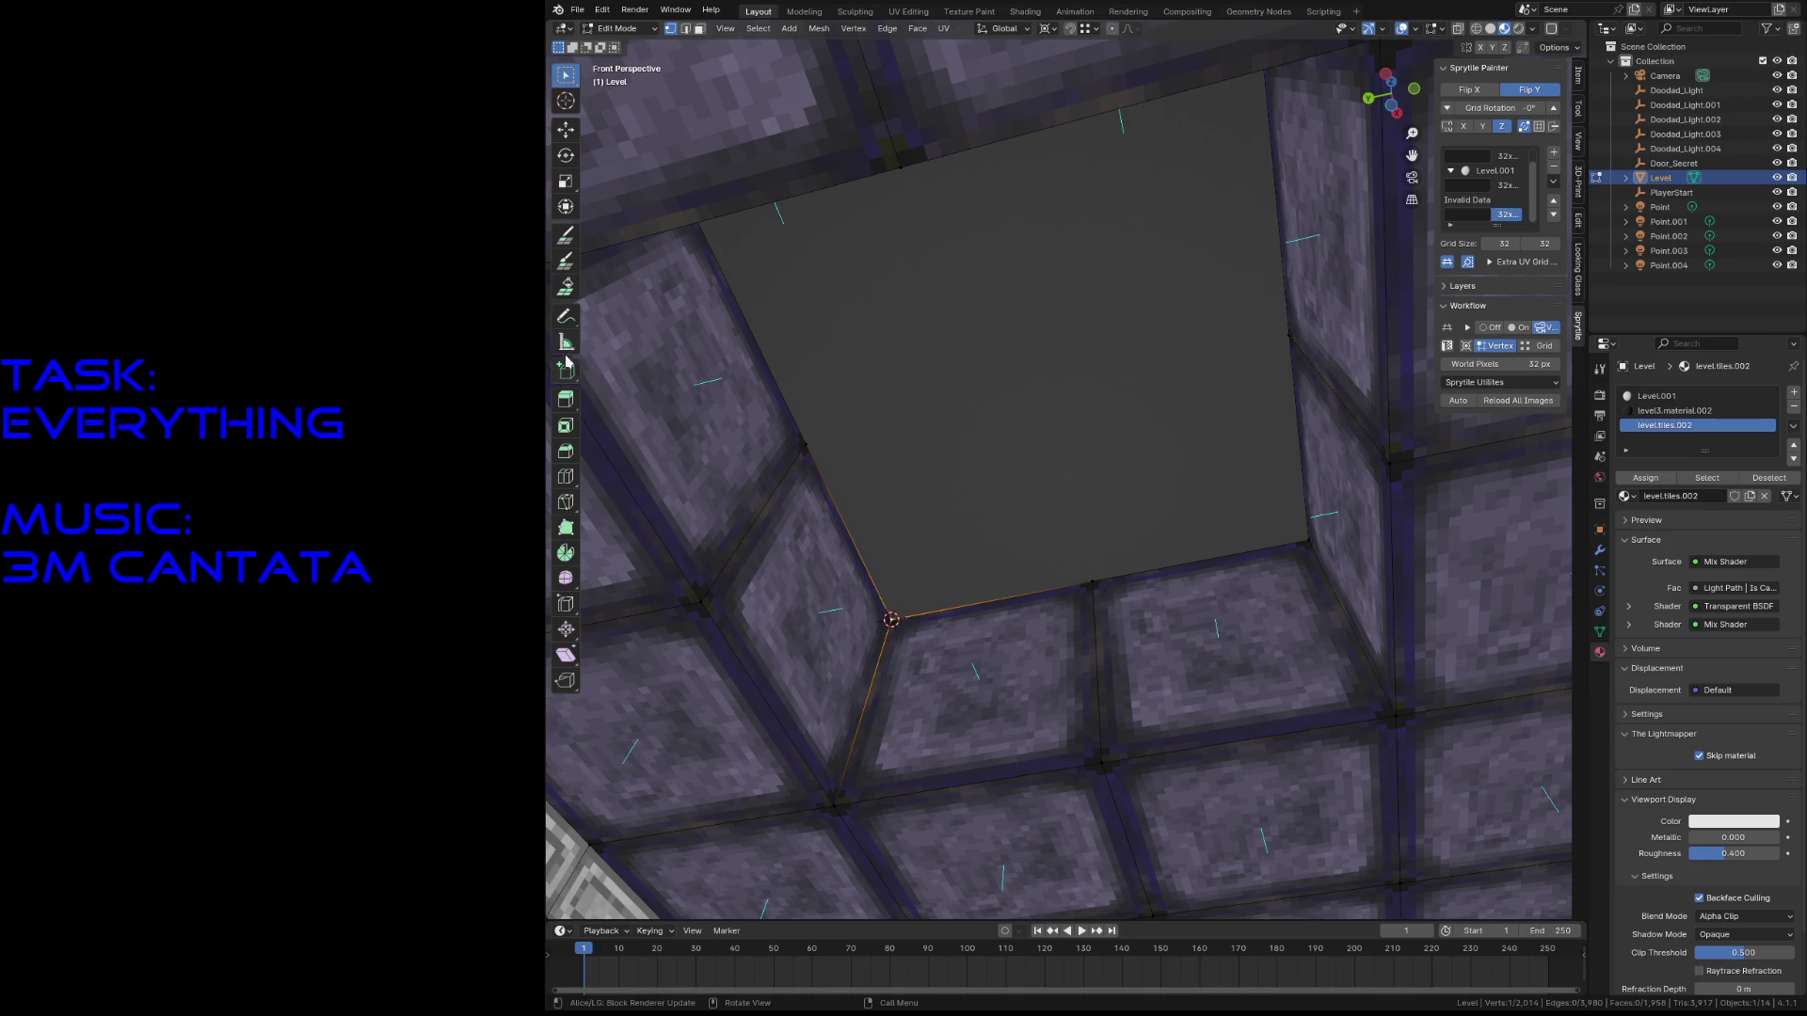
pyautogui.click(565, 237)
pyautogui.hotkey('shift', '`')
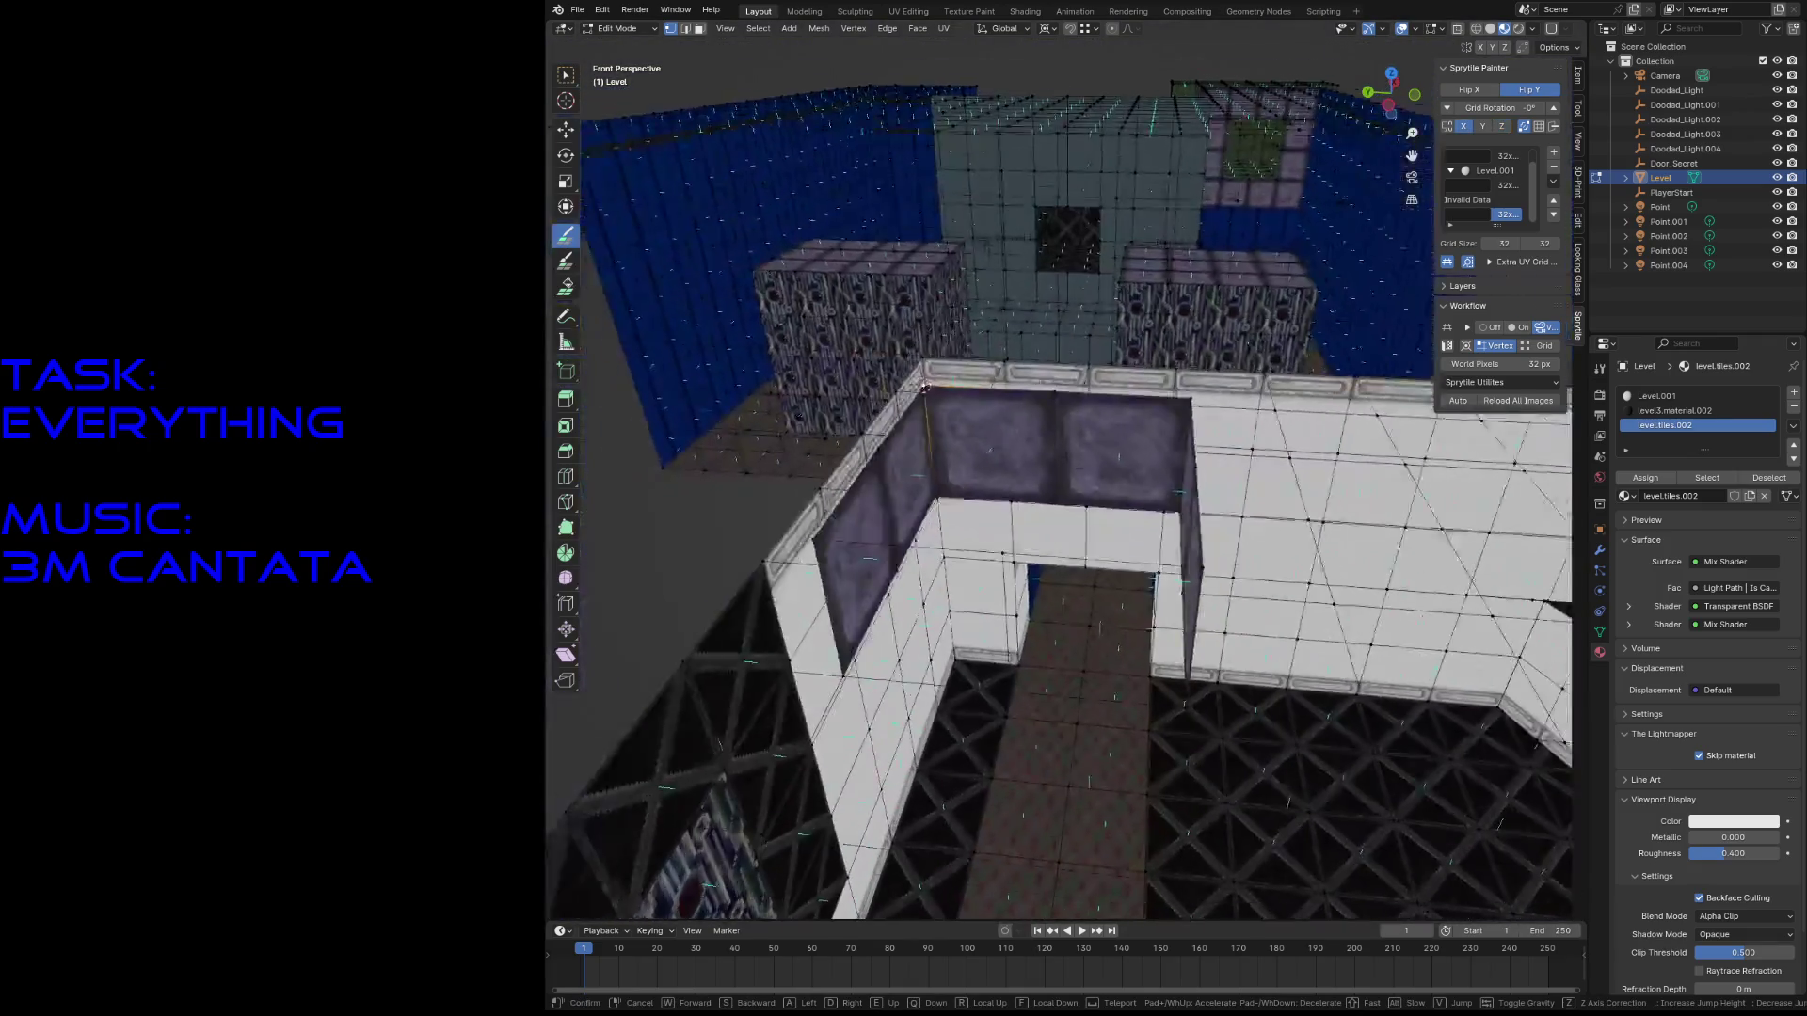
pyautogui.click(1186, 318)
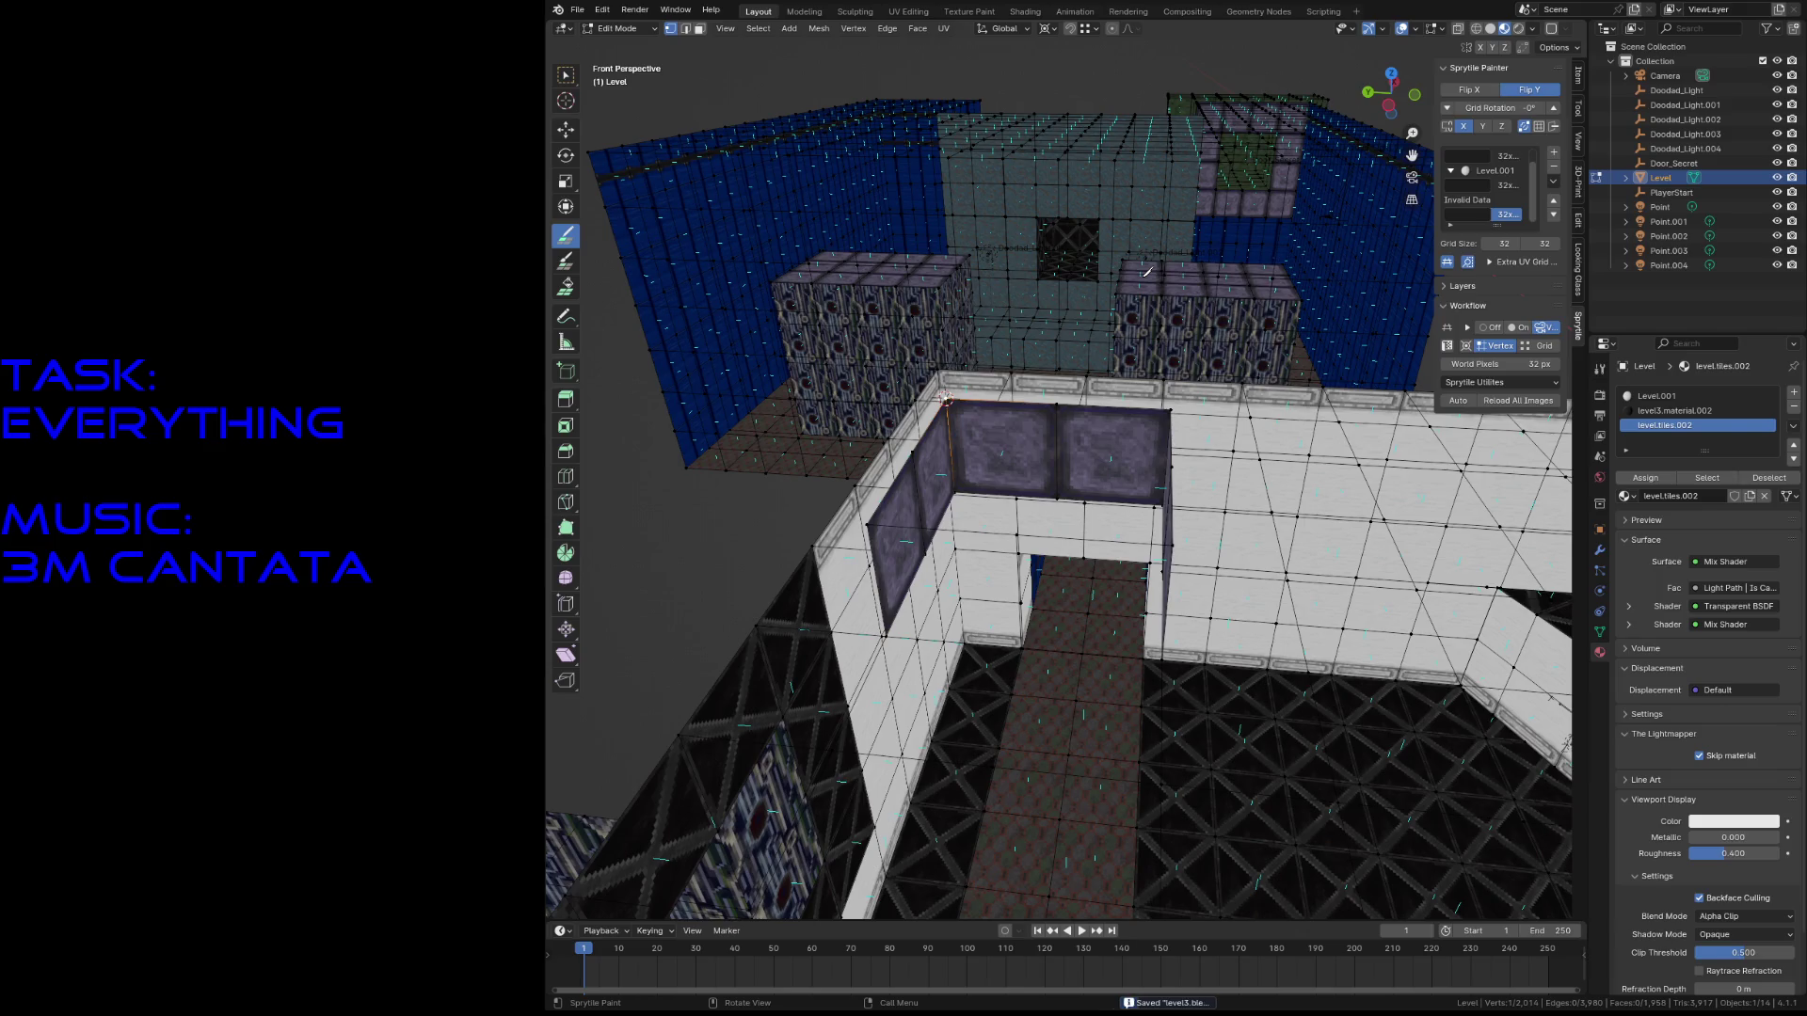
pyautogui.press('Tab')
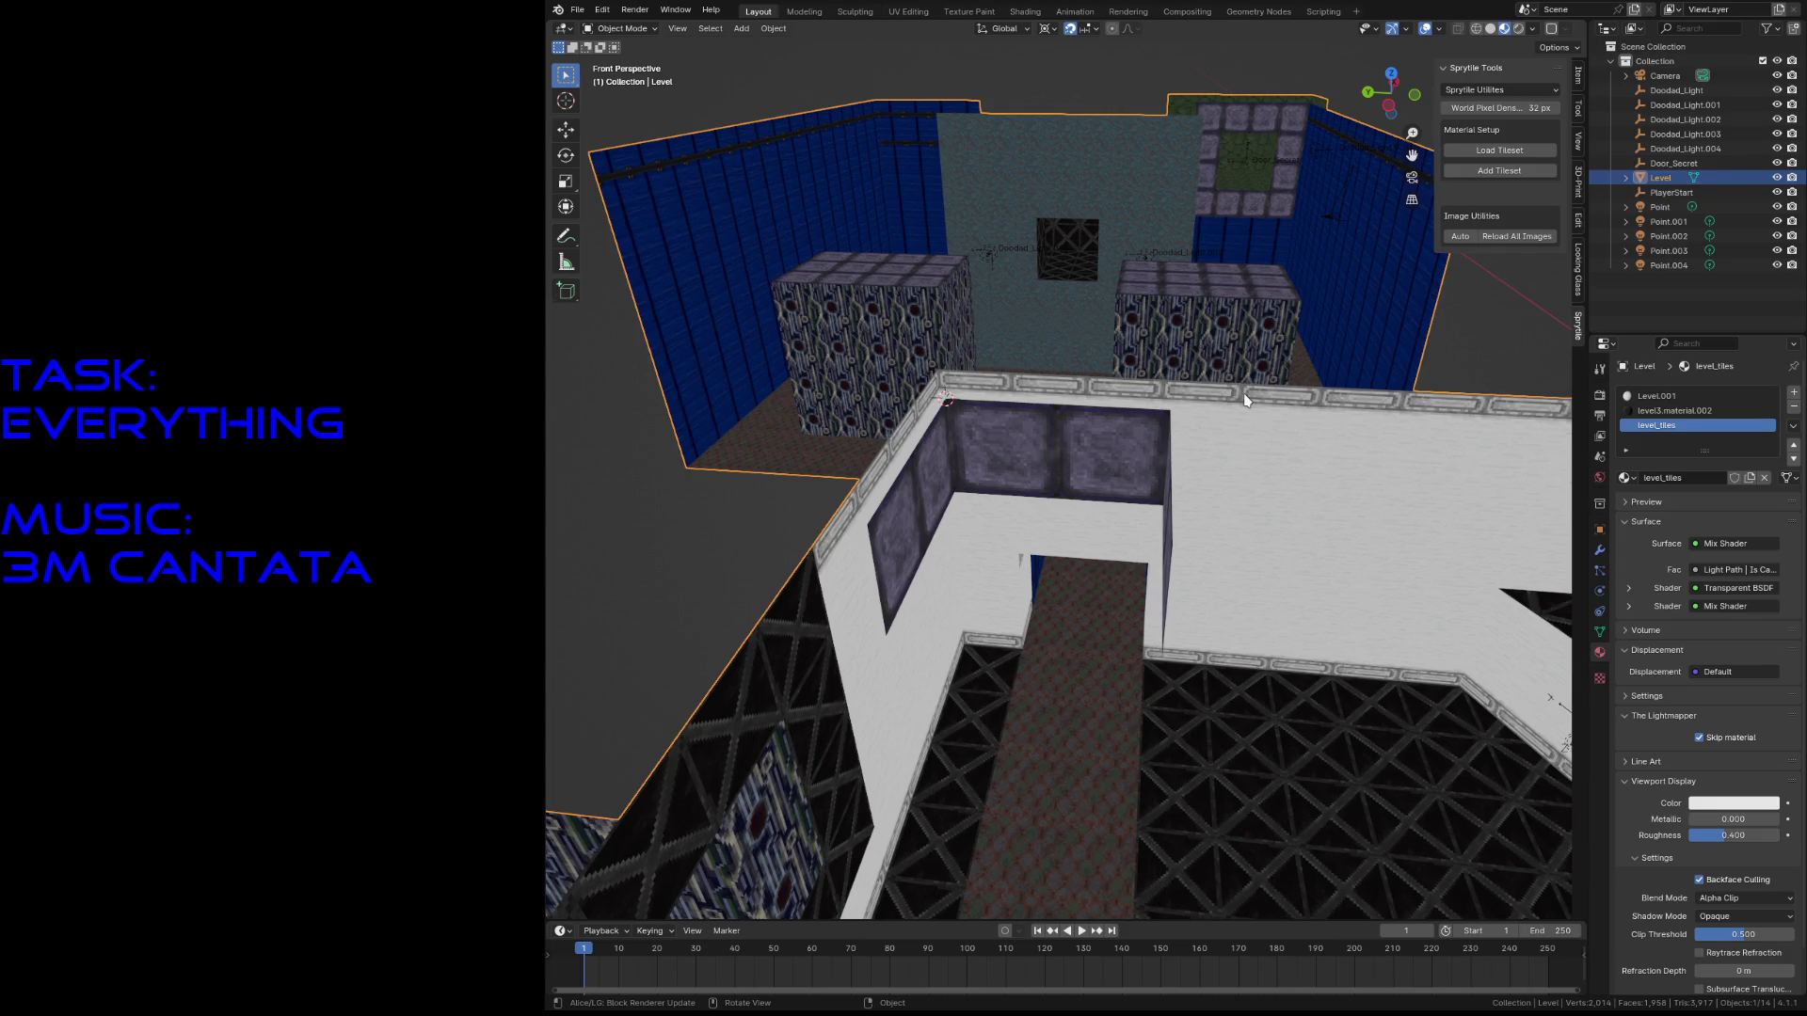
# - Paint purple tiles along the top of the wall with Sprytile, then undo them
pyautogui.press('Tab')
pyautogui.click(622, 648)
pyautogui.click(1003, 452)
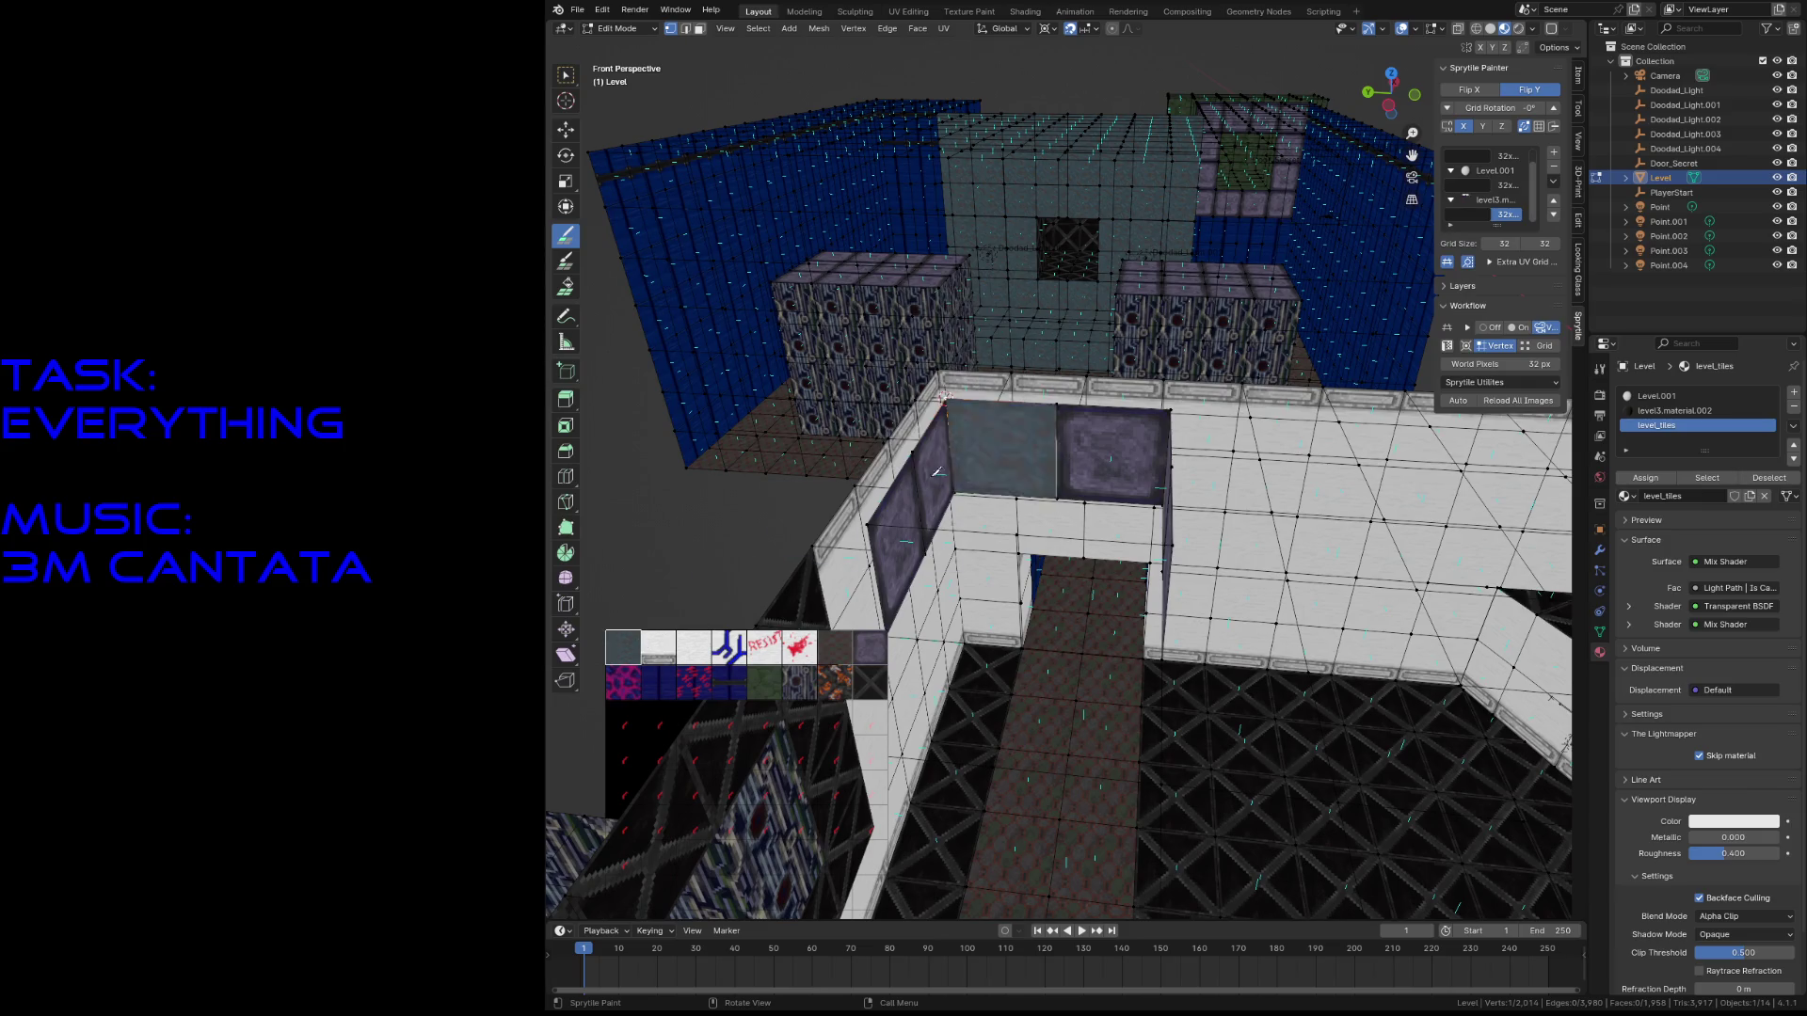
pyautogui.click(869, 647)
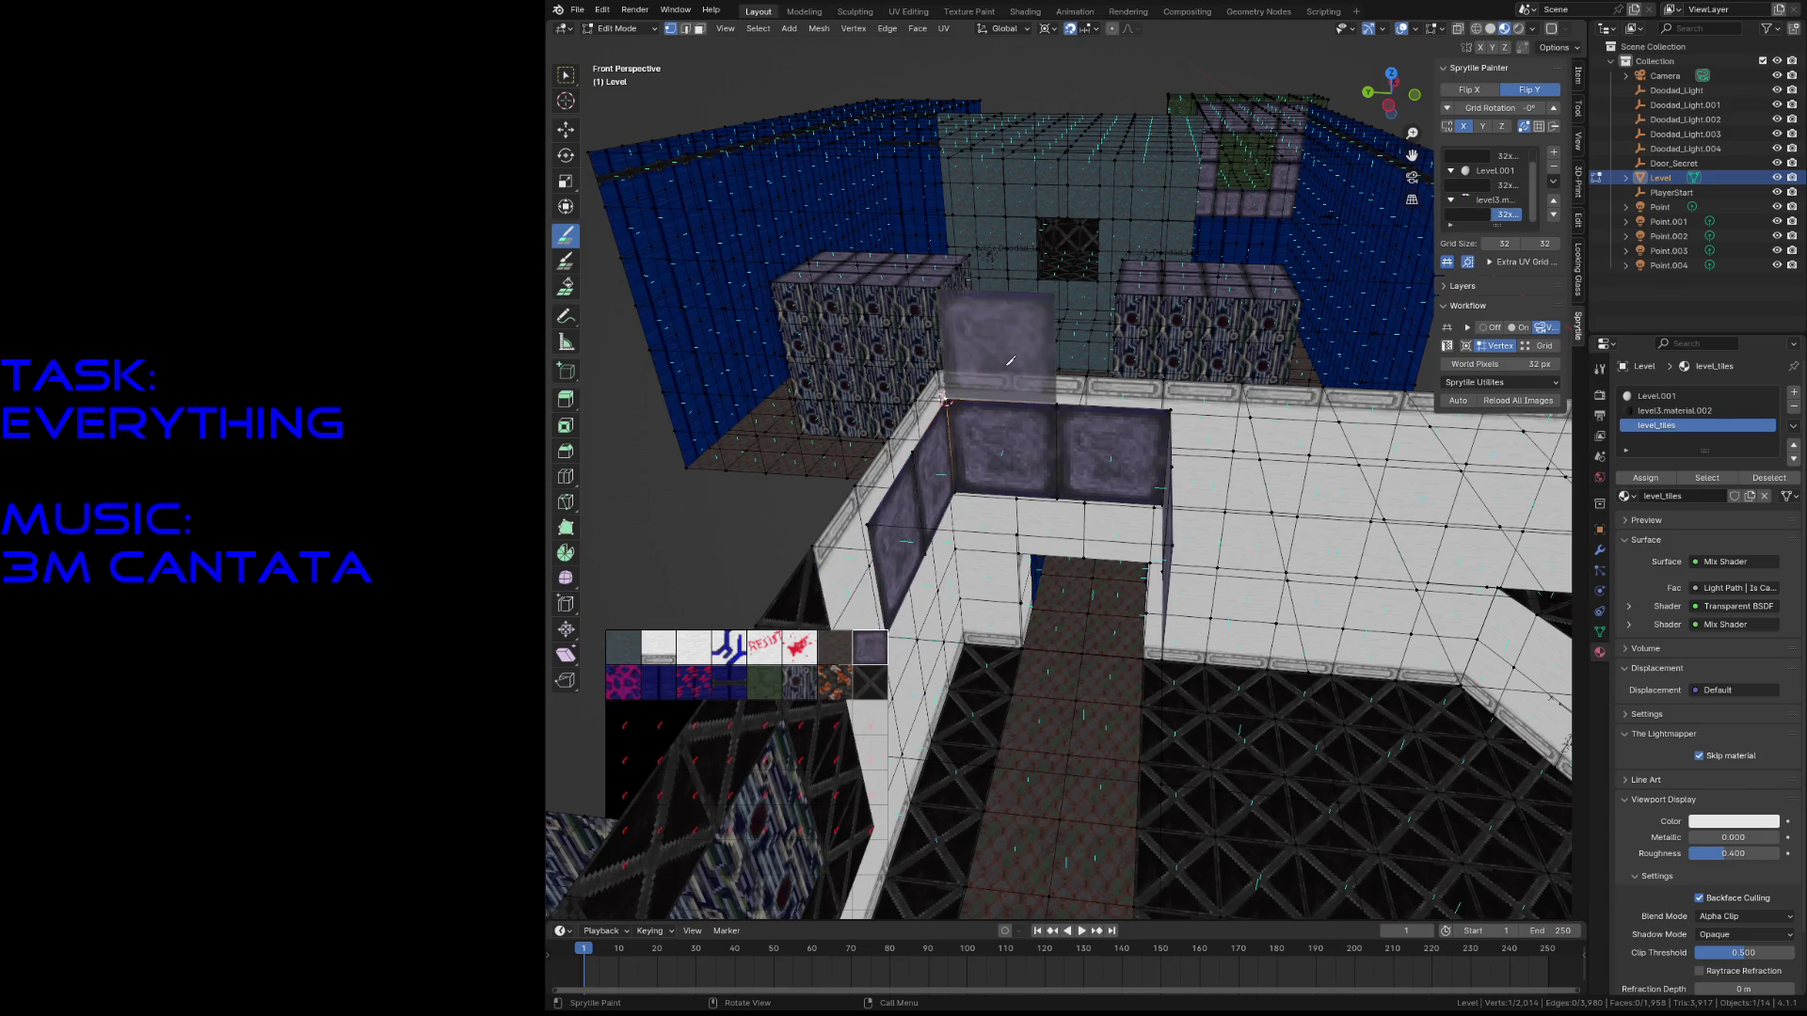
pyautogui.hotkey('shift', '`')
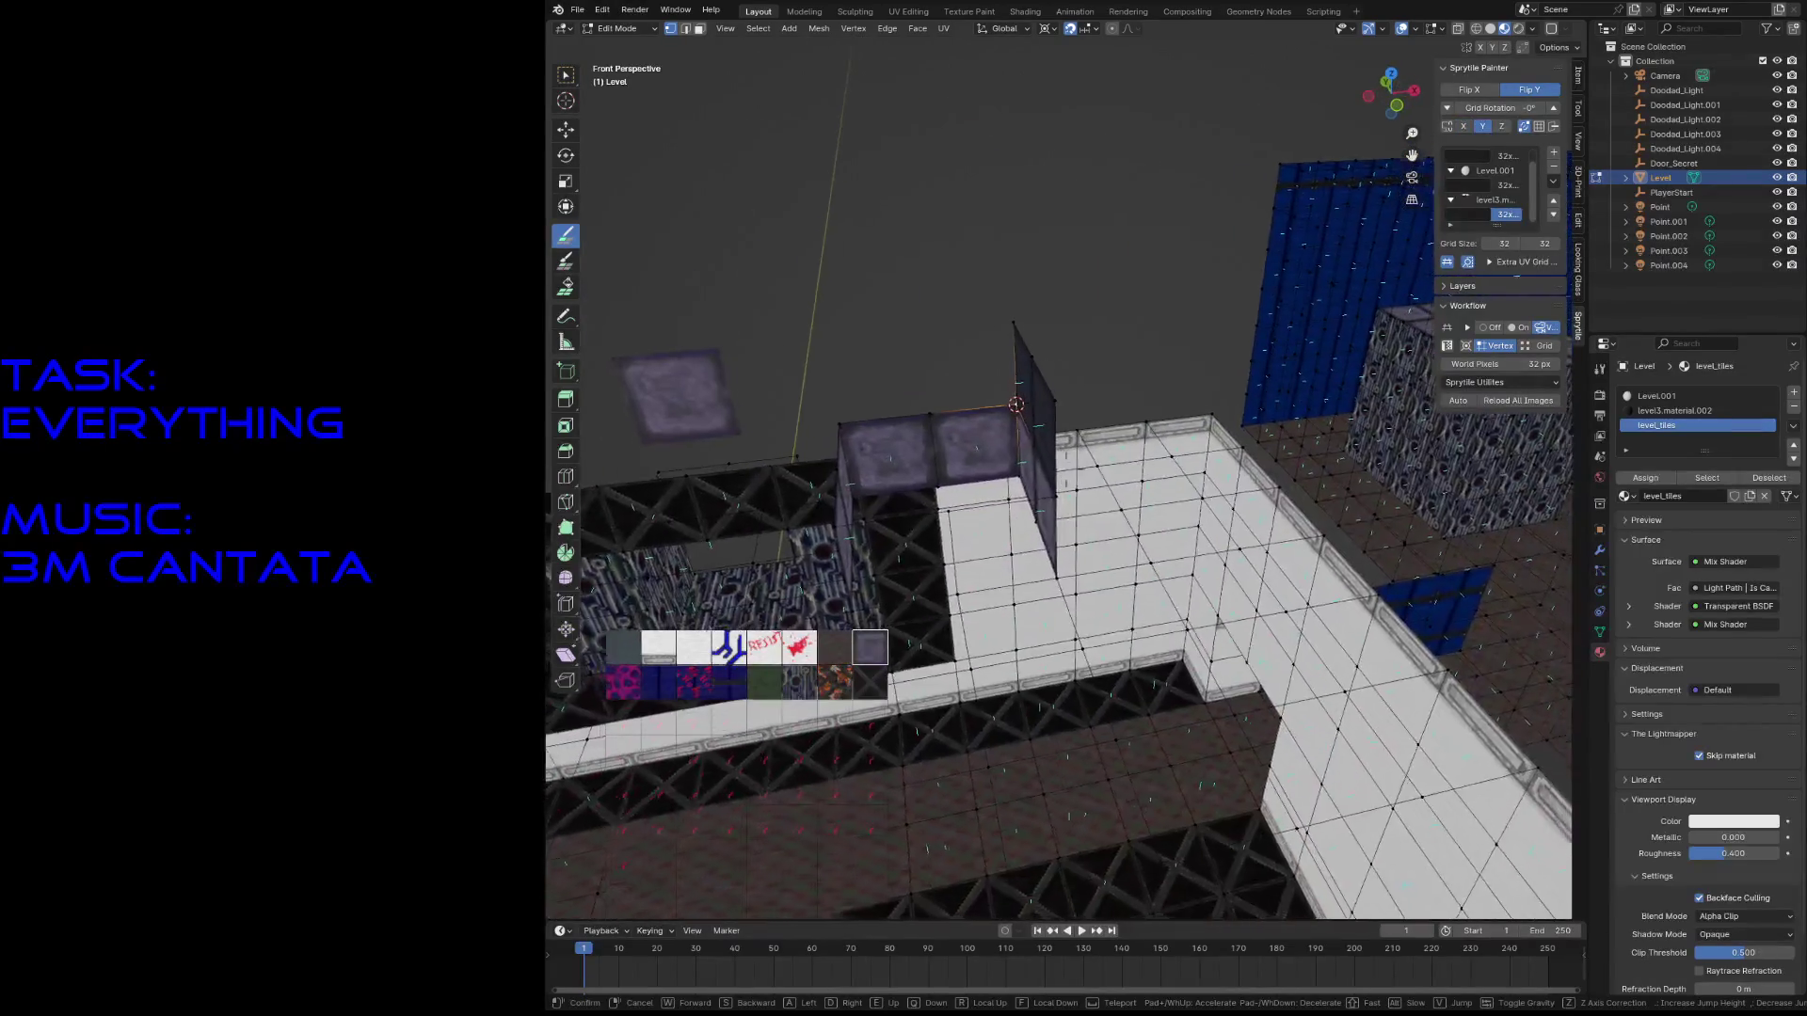
pyautogui.moveTo(989, 377); pyautogui.dragTo(807, 389)
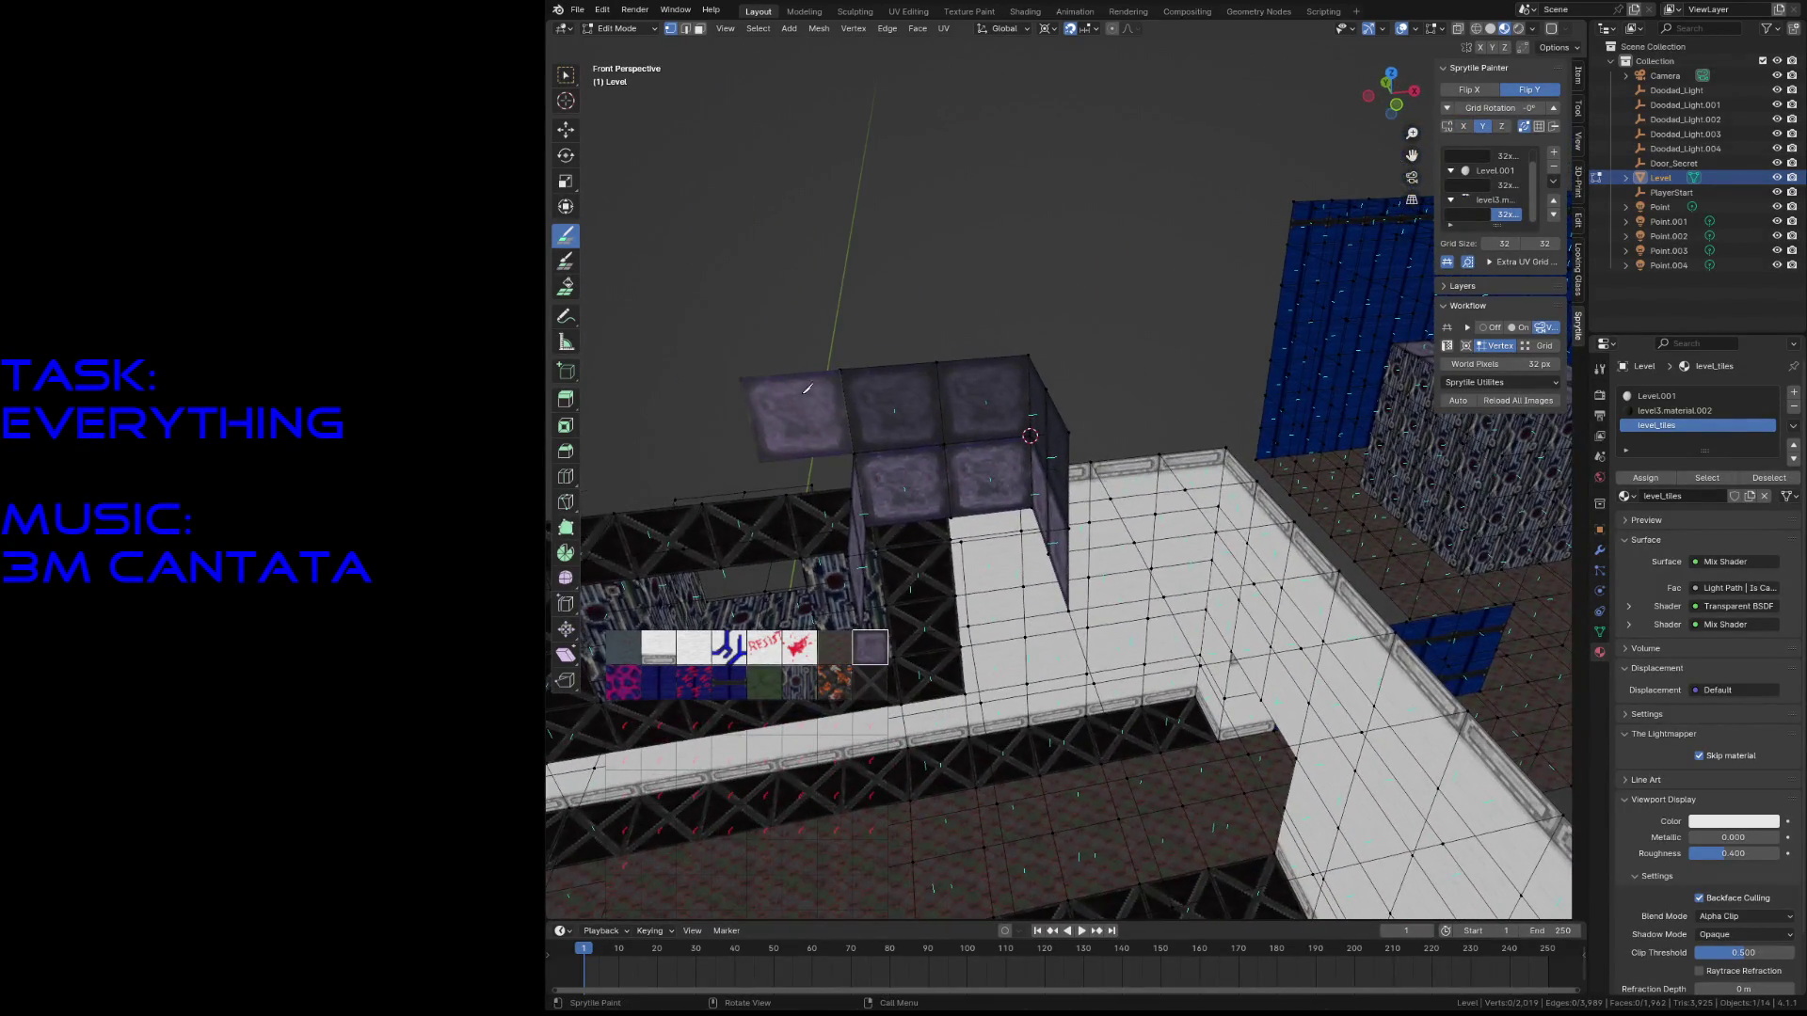
pyautogui.hotkey('ctrl', 'z')
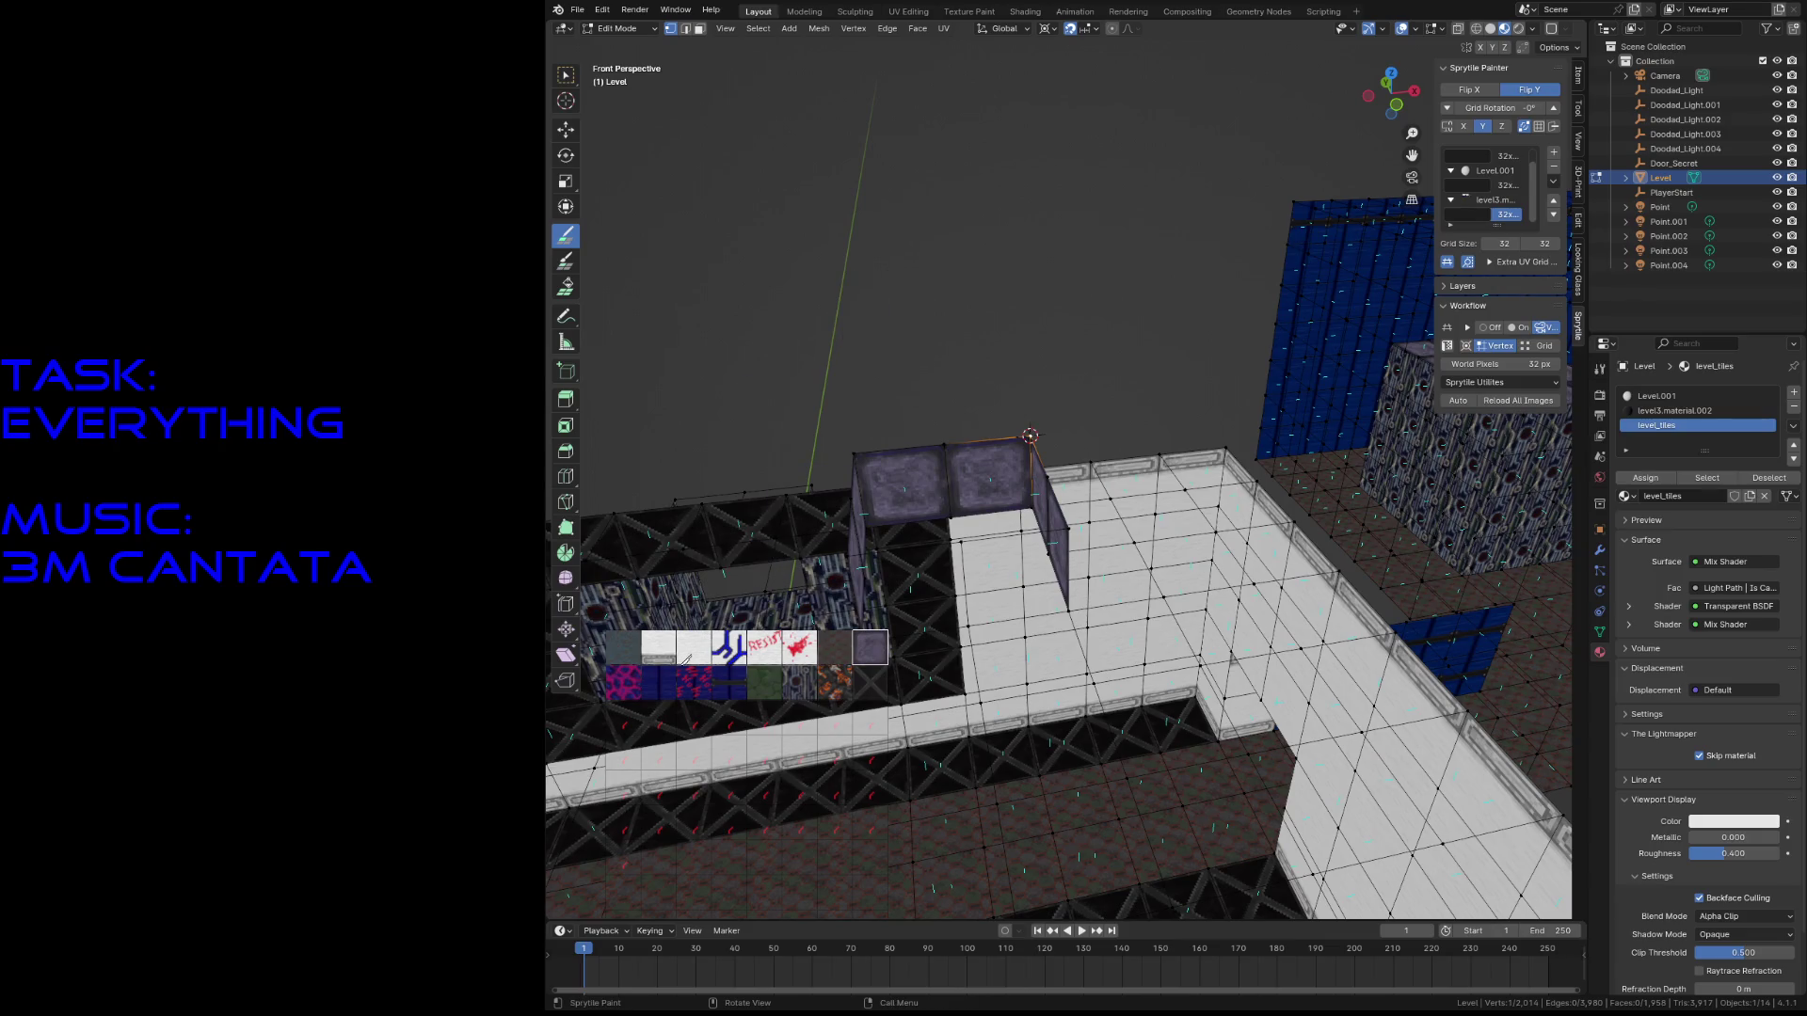
# - Paint a column of pink tiles up the wall above the purple ones
pyautogui.click(624, 683)
pyautogui.moveTo(884, 405)
pyautogui.mouseDown()
pyautogui.moveTo(979, 292)
pyautogui.moveTo(898, 229)
pyautogui.moveTo(861, 320)
pyautogui.mouseUp()
pyautogui.moveTo(970, 303); pyautogui.dragTo(968, 326, button='middle')
pyautogui.moveTo(968, 327)
pyautogui.mouseDown()
pyautogui.moveTo(1044, 564)
pyautogui.moveTo(894, 565)
pyautogui.mouseUp()
pyautogui.hotkey('shift', '`')
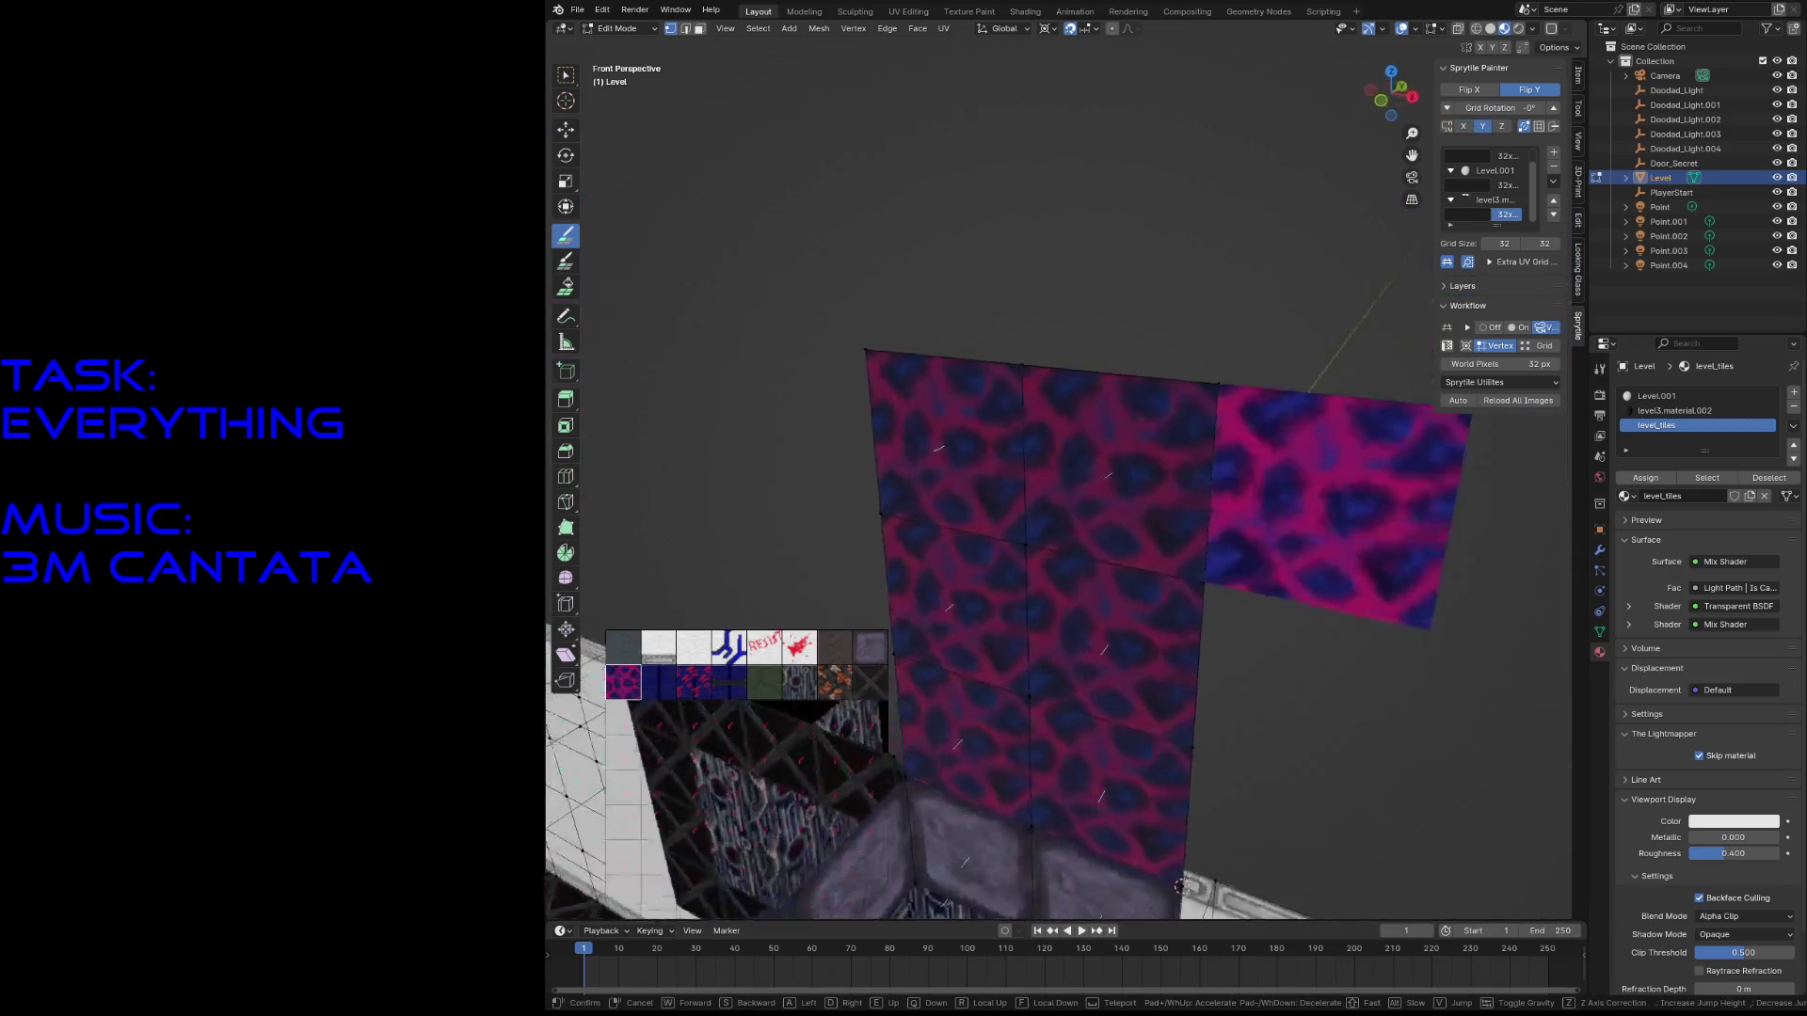
# - Paint pink tiles up the column and to its right, then fly around to inspect it
pyautogui.click(1056, 568)
pyautogui.moveTo(1045, 556)
pyautogui.mouseDown()
pyautogui.moveTo(1082, 541)
pyautogui.moveTo(1082, 377)
pyautogui.moveTo(1177, 471)
pyautogui.mouseUp()
pyautogui.hotkey('shift', '`')
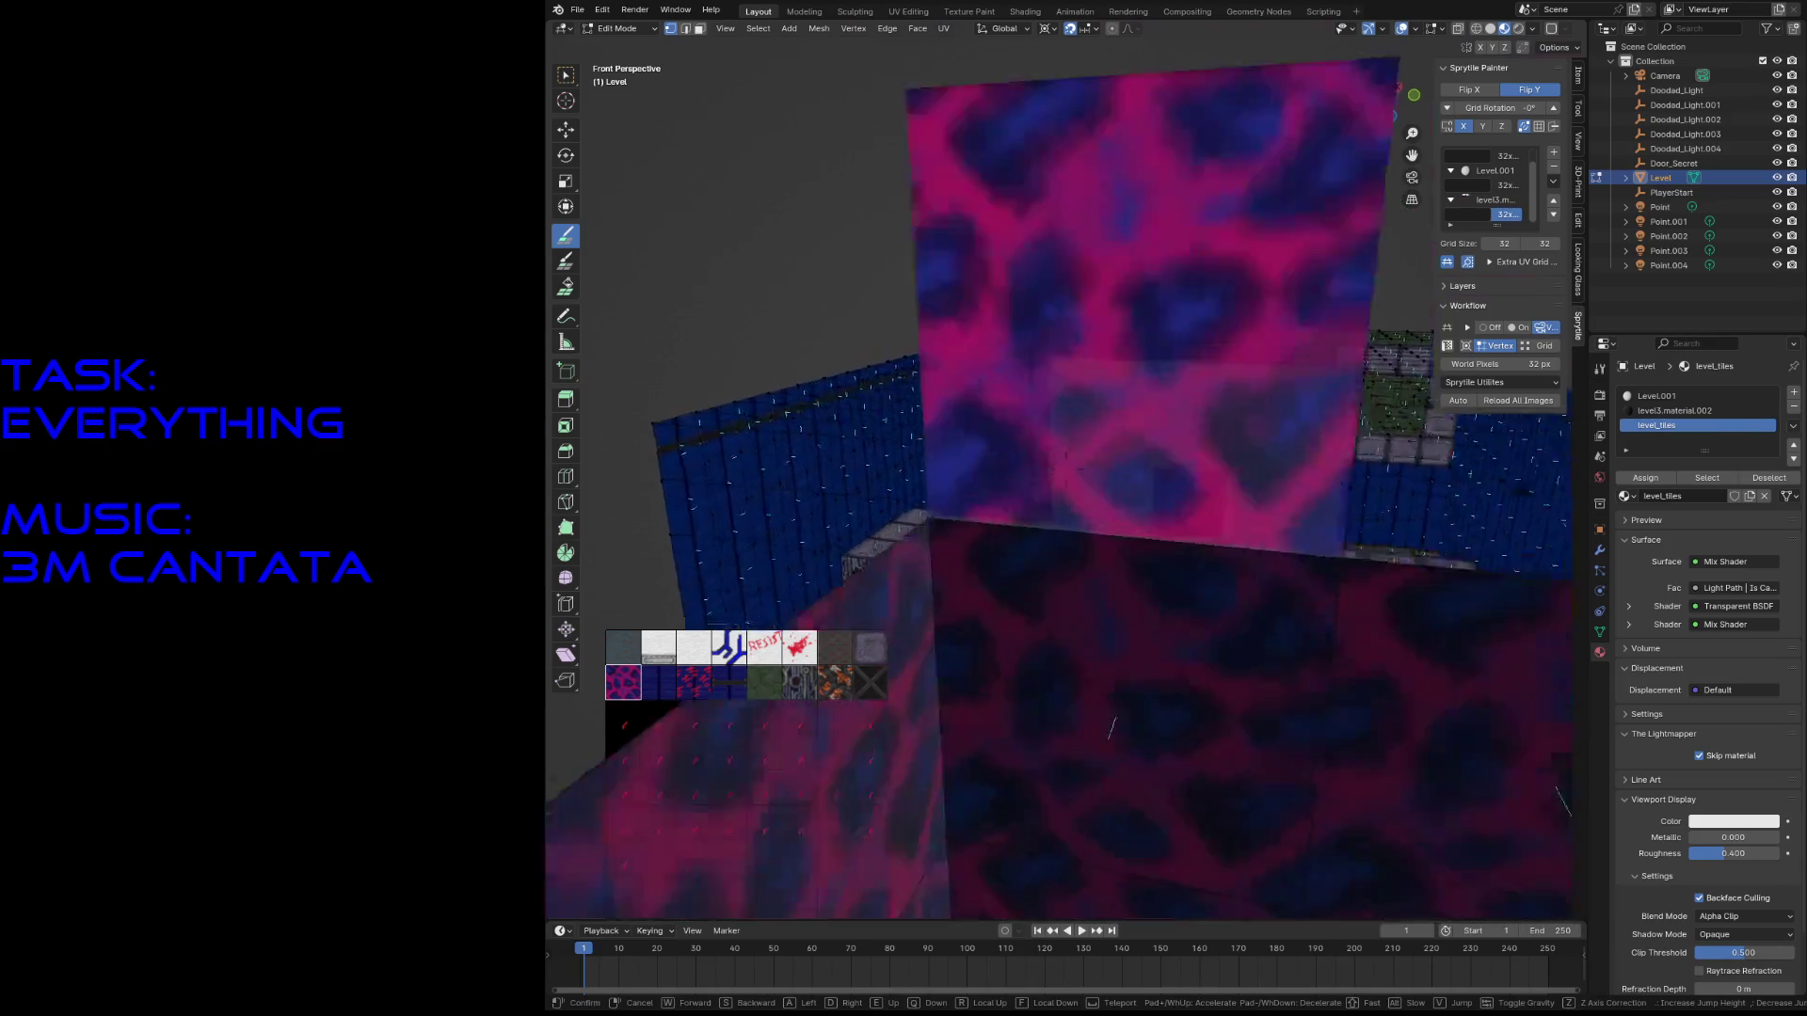
pyautogui.press('s')
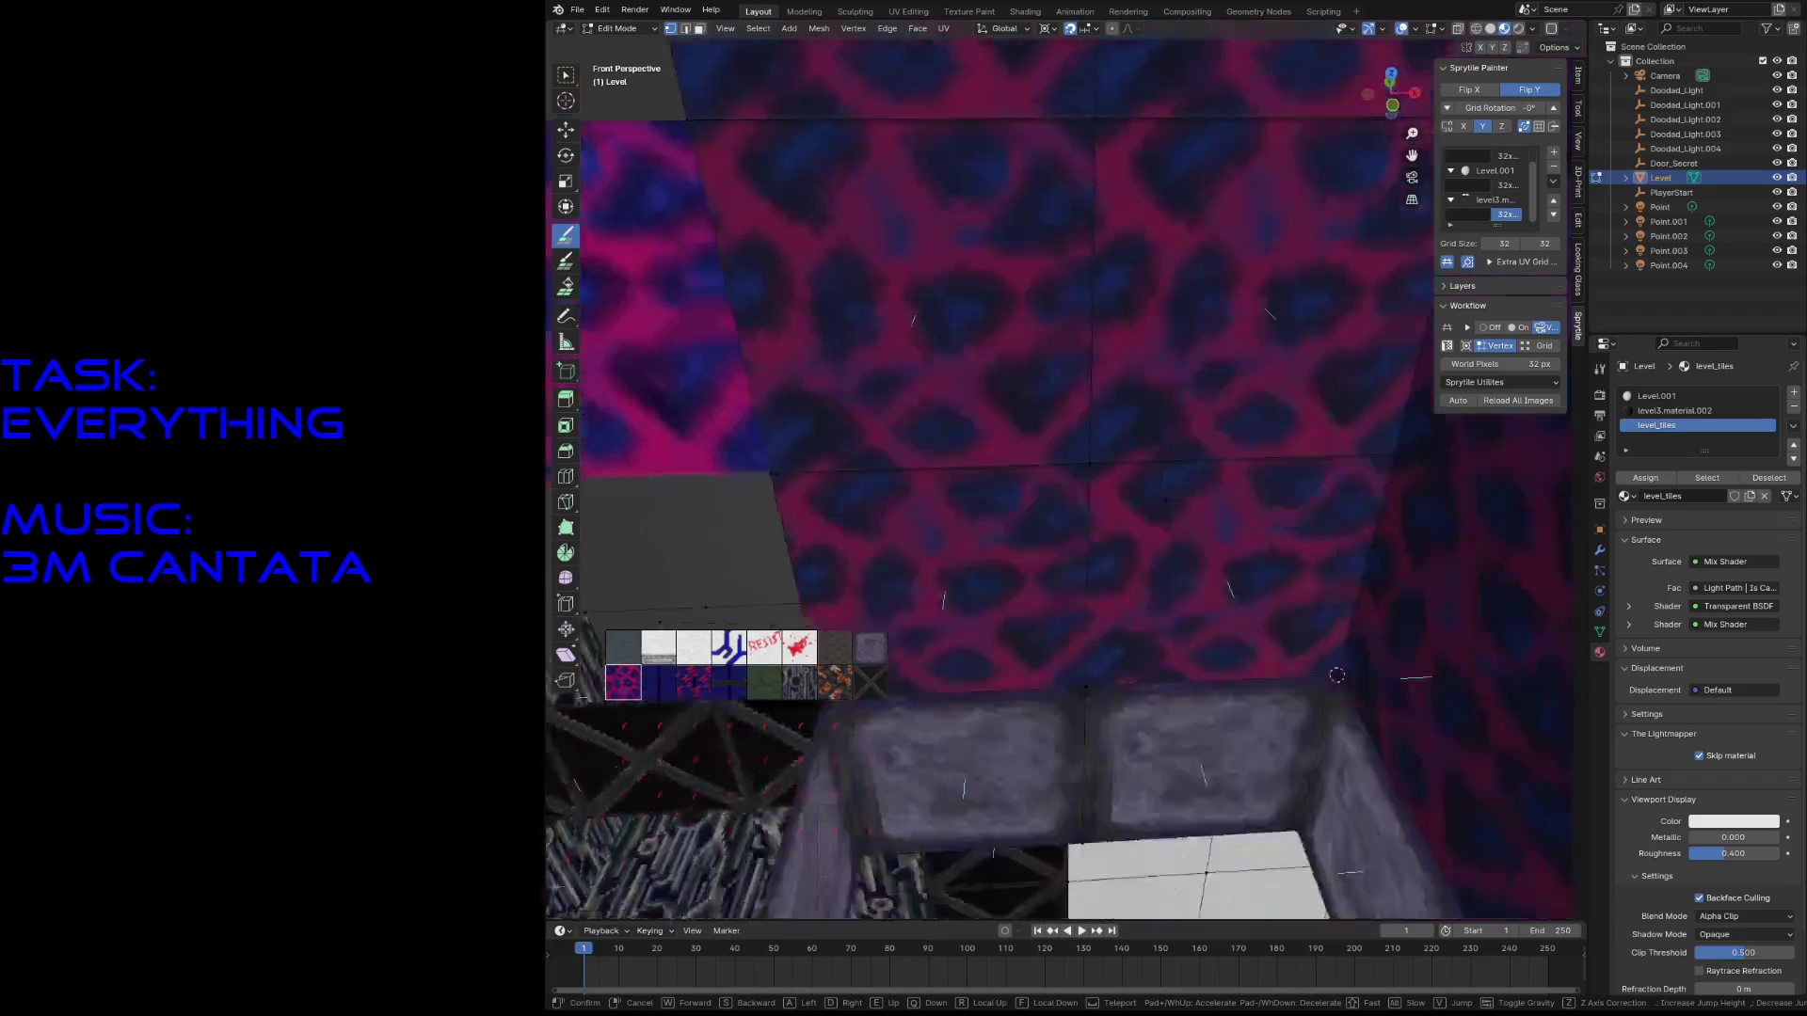
pyautogui.press('w')
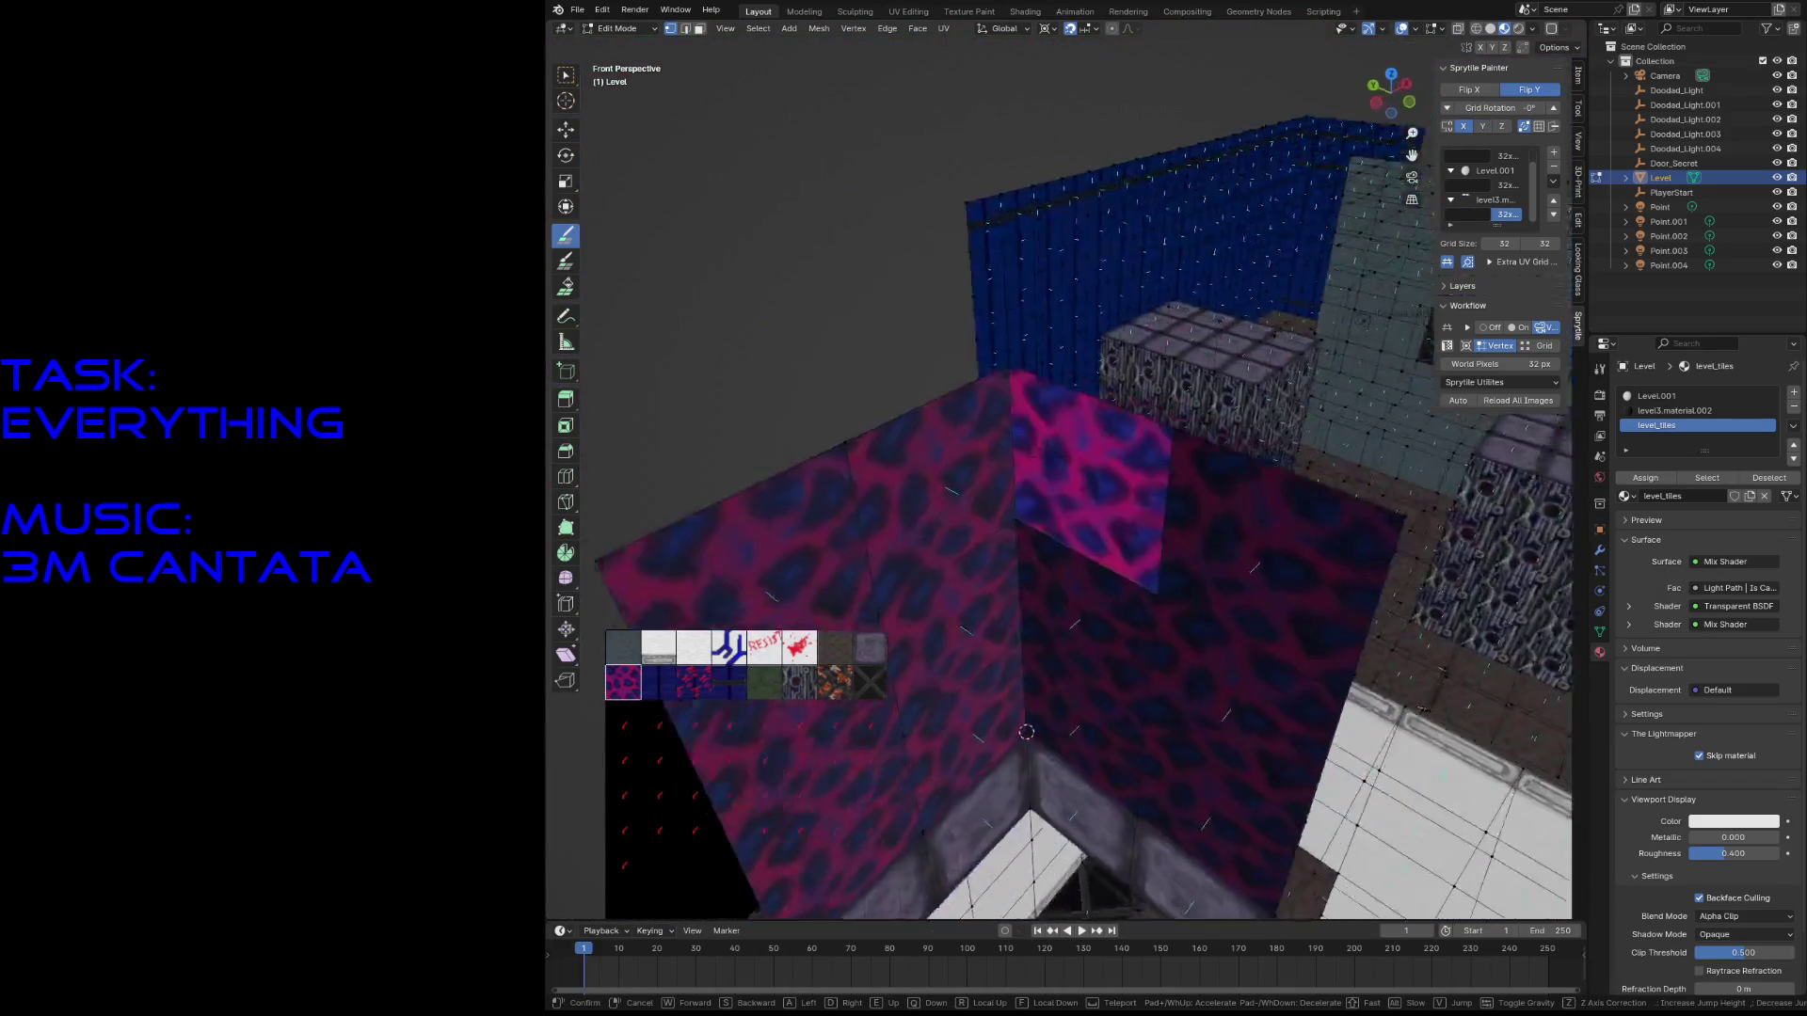
pyautogui.press('w')
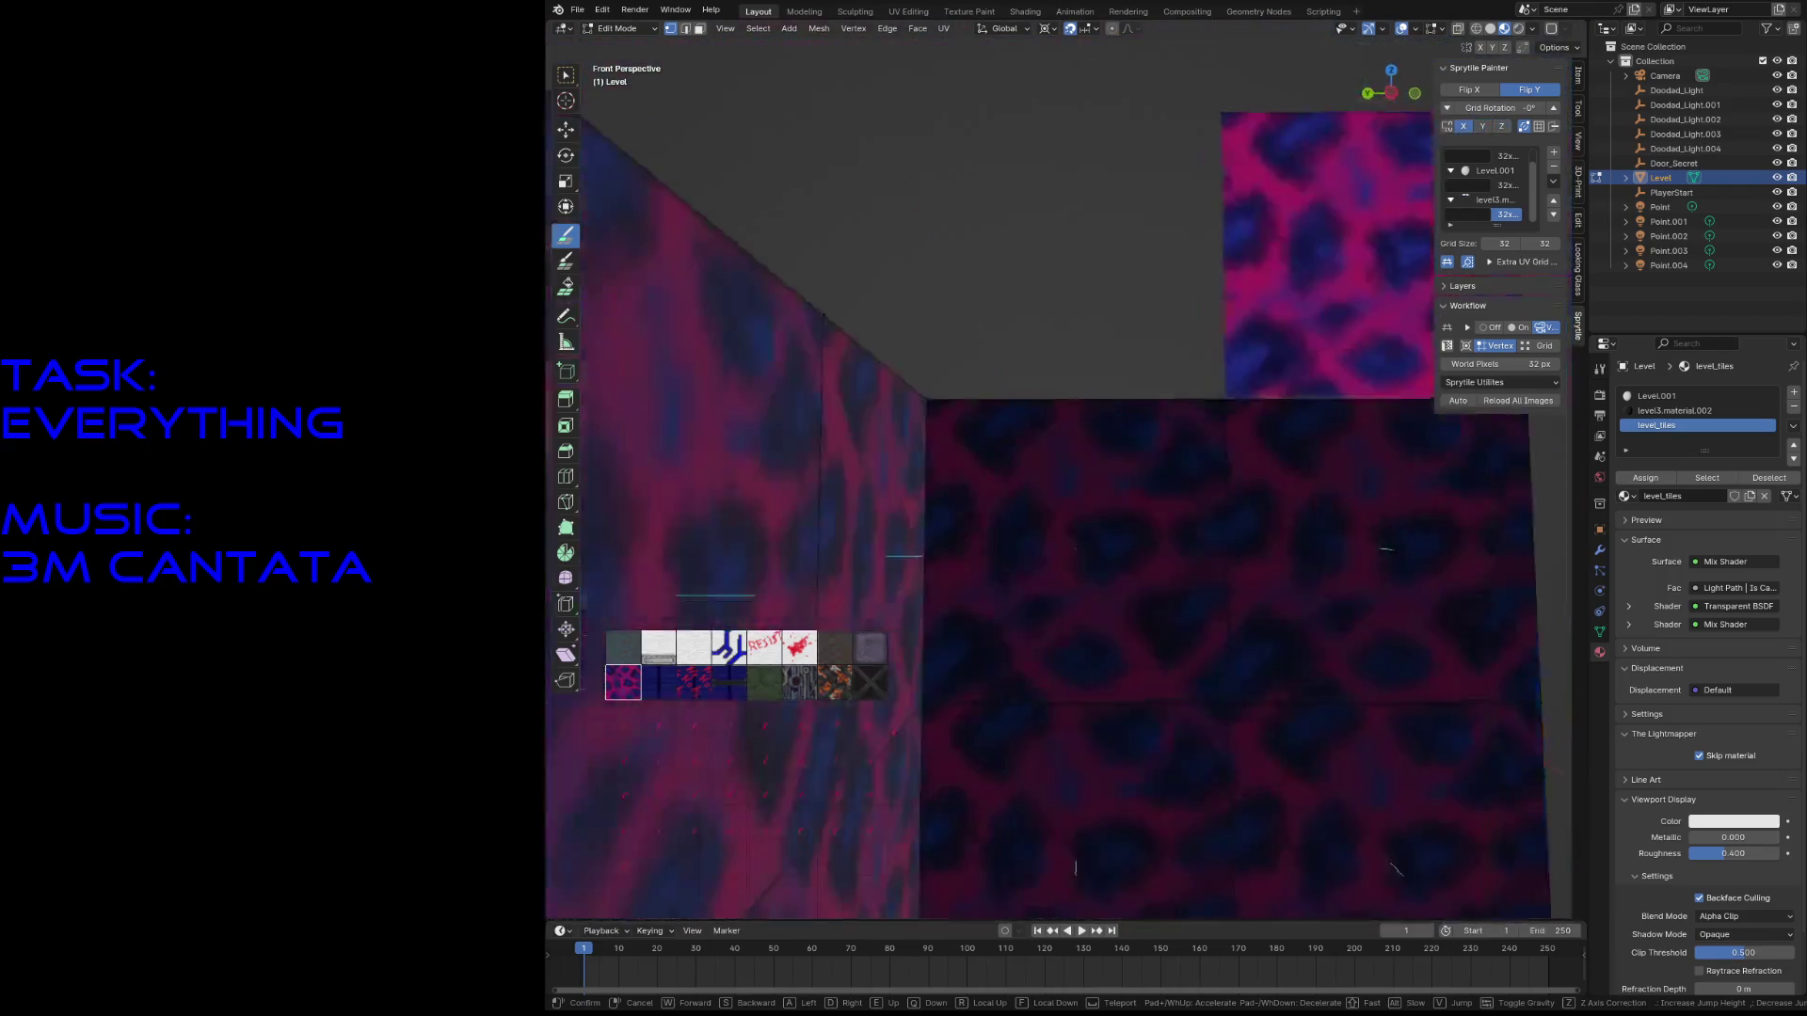
pyautogui.press('Escape')
# - Paint pink tiles up the tower's left, middle and right columns to the top, and save
pyautogui.moveTo(908, 490); pyautogui.dragTo(908, 84)
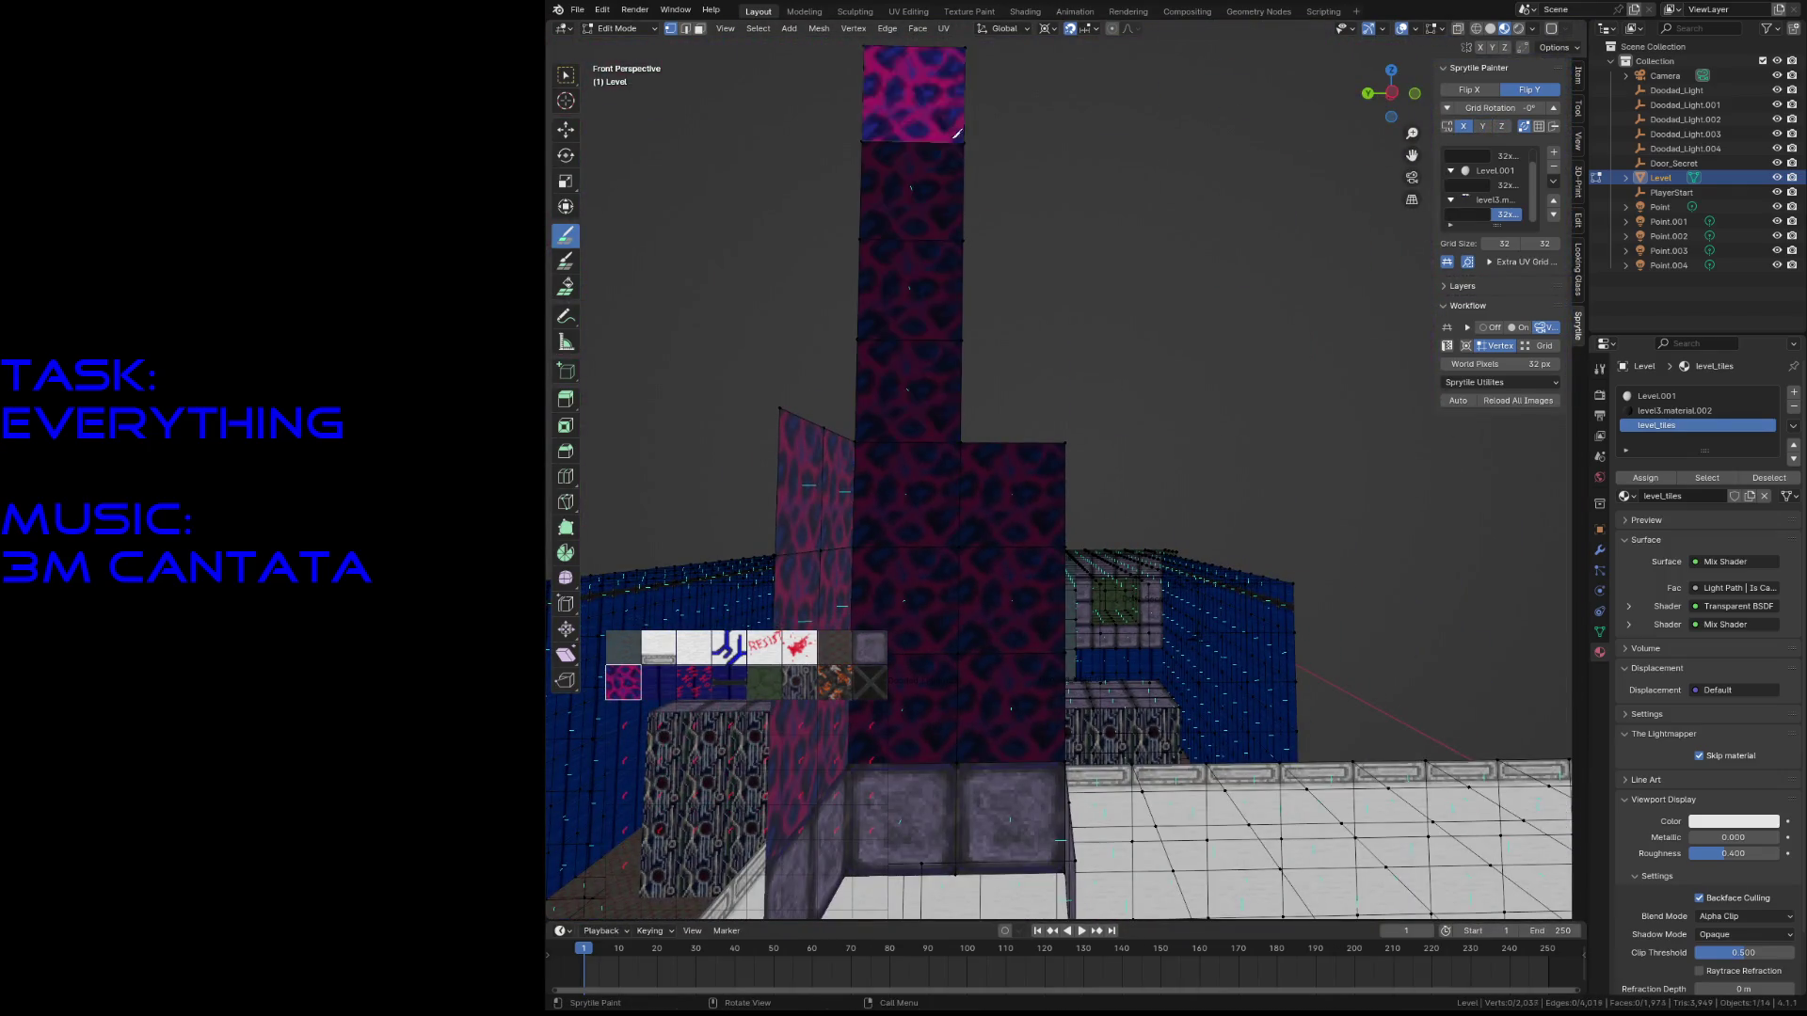
pyautogui.moveTo(1007, 391); pyautogui.dragTo(1009, 89)
pyautogui.moveTo(1009, 297)
pyautogui.mouseDown(button='middle')
pyautogui.moveTo(718, 342)
pyautogui.moveTo(927, 327)
pyautogui.mouseUp(button='middle')
pyautogui.moveTo(927, 328)
pyautogui.mouseDown()
pyautogui.moveTo(1073, 57)
pyautogui.moveTo(1078, 348)
pyautogui.moveTo(986, 99)
pyautogui.mouseUp()
pyautogui.moveTo(1076, 263)
pyautogui.mouseDown(button='middle')
pyautogui.moveTo(1337, 264)
pyautogui.moveTo(1374, 301)
pyautogui.mouseUp(button='middle')
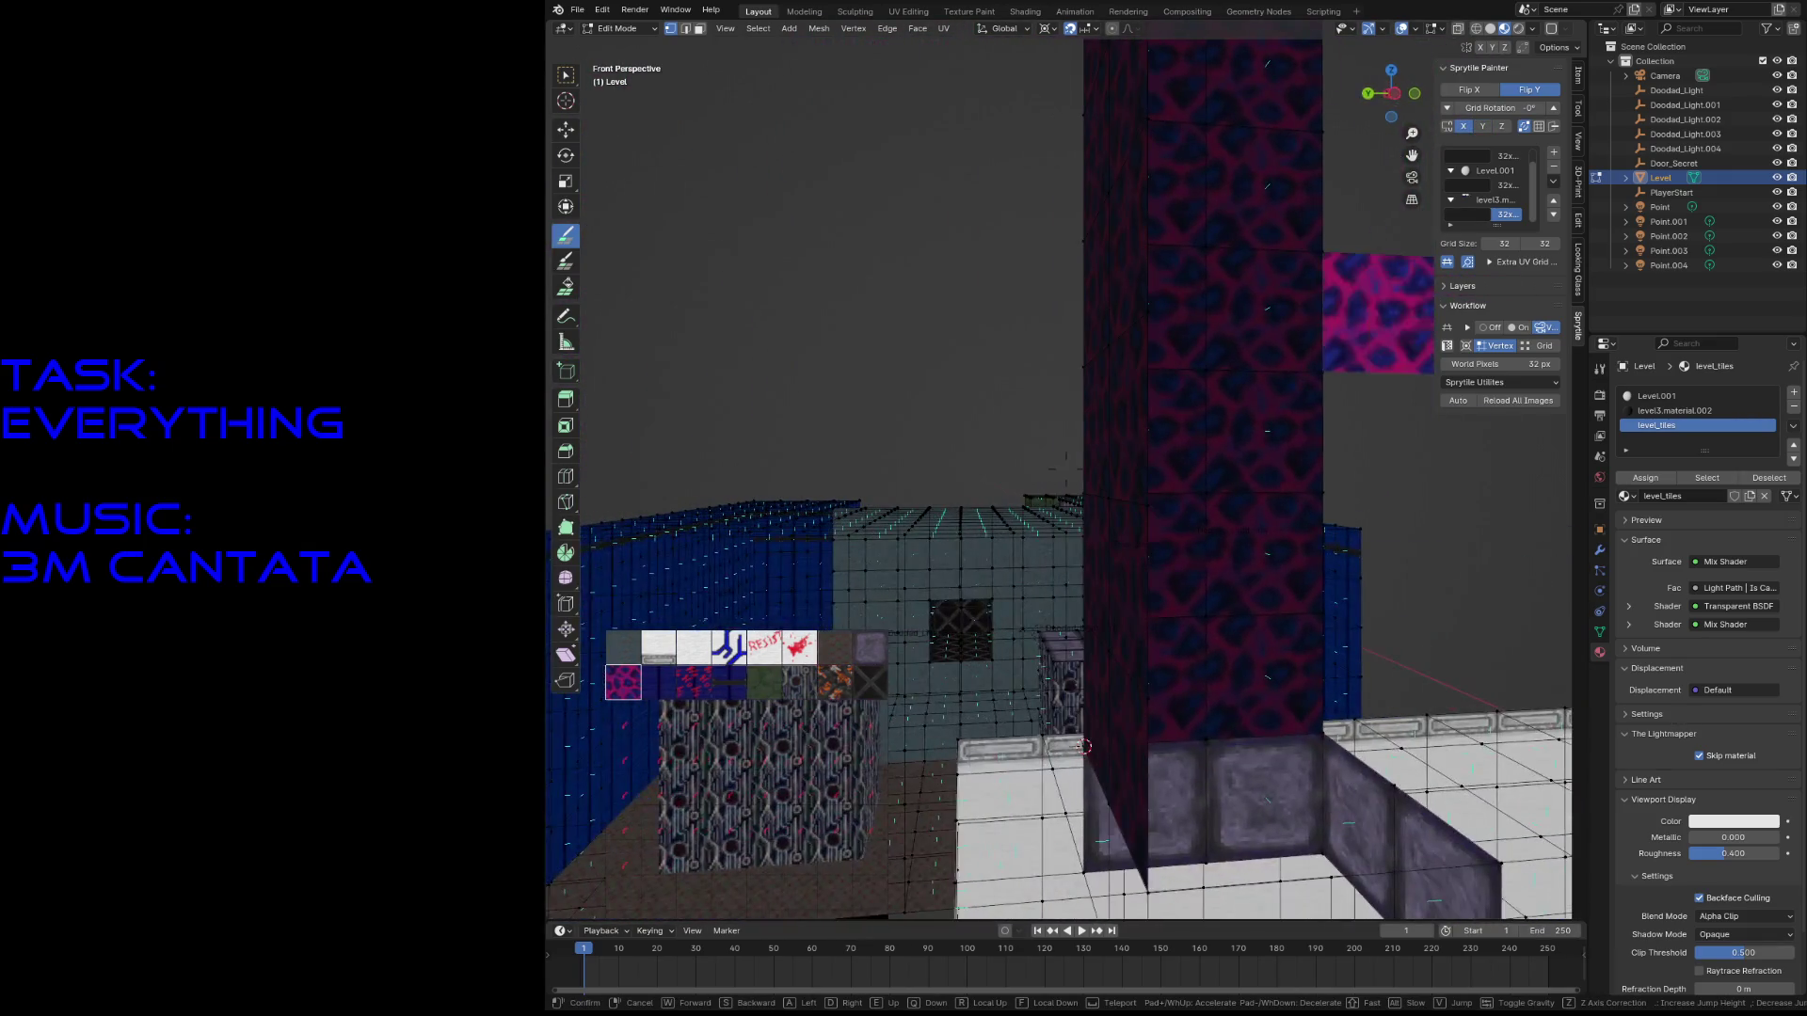
pyautogui.hotkey('ctrl', 's')
# - Place the 3D cursor on the tower's vertex and fly up to the pink pillar
pyautogui.press('w')
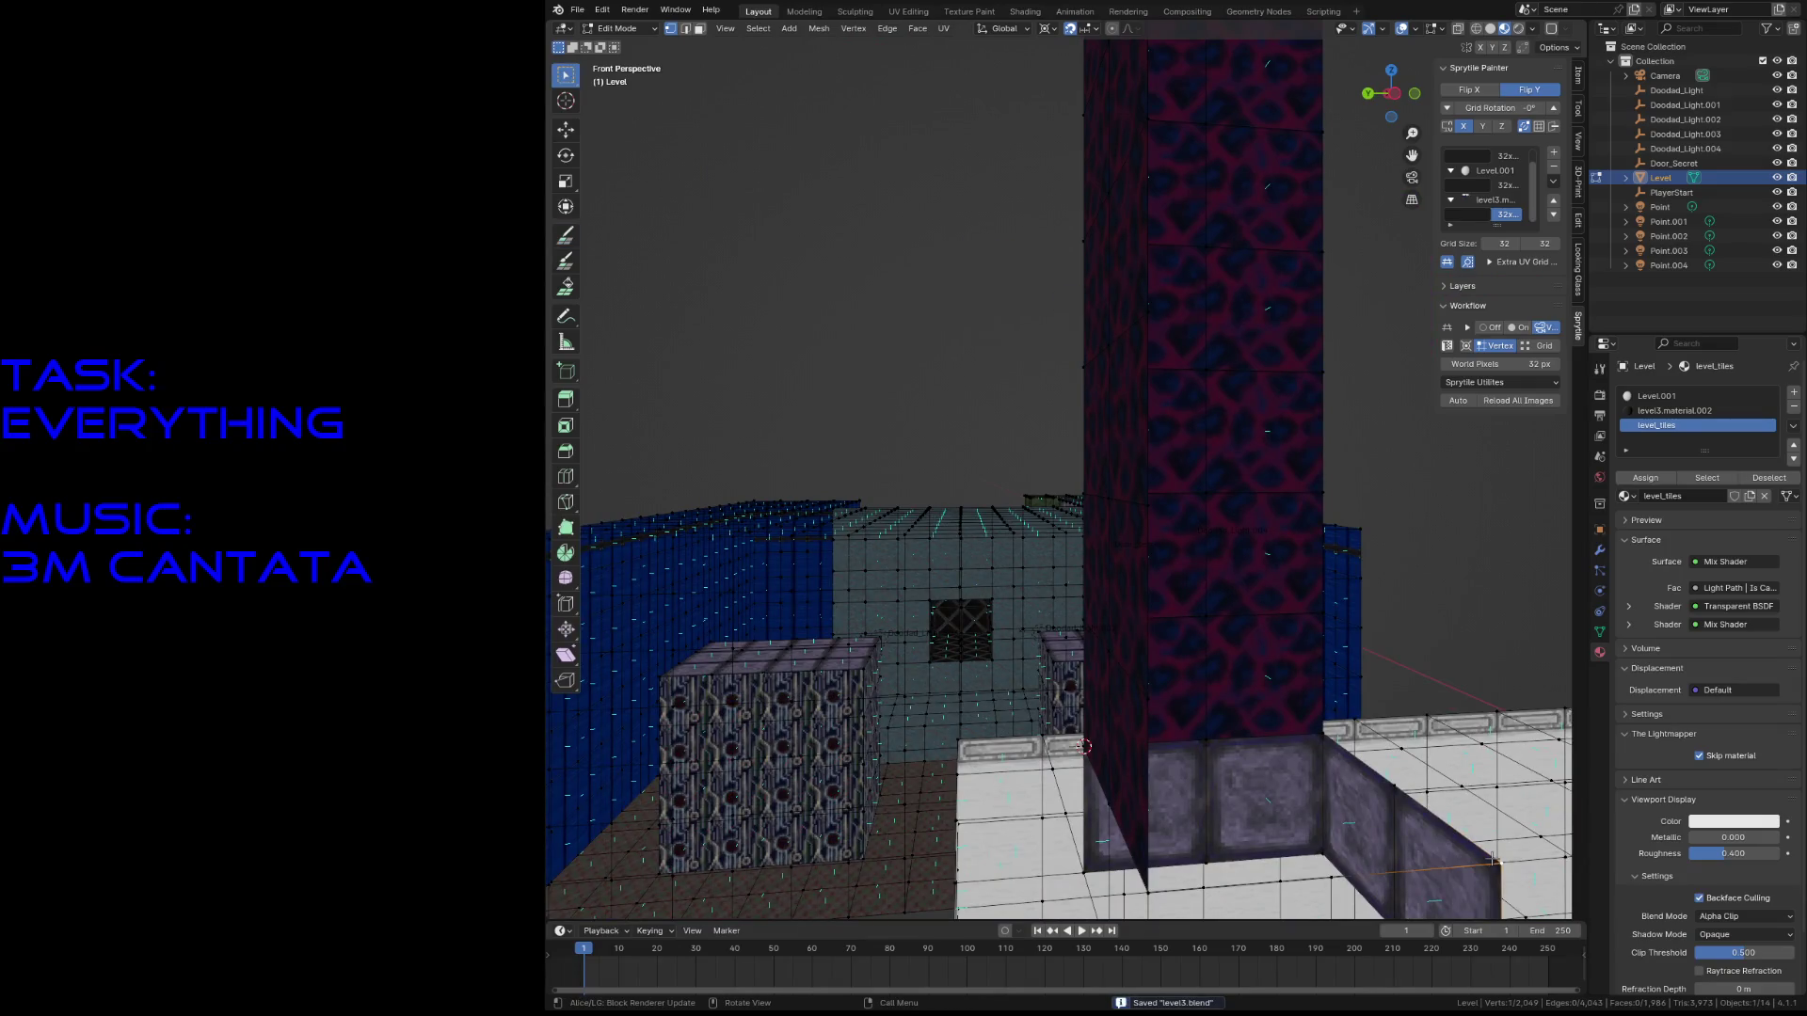
pyautogui.keyDown('shift'); pyautogui.rightClick(1496, 861); pyautogui.keyUp('shift')
pyautogui.hotkey('shift', '`')
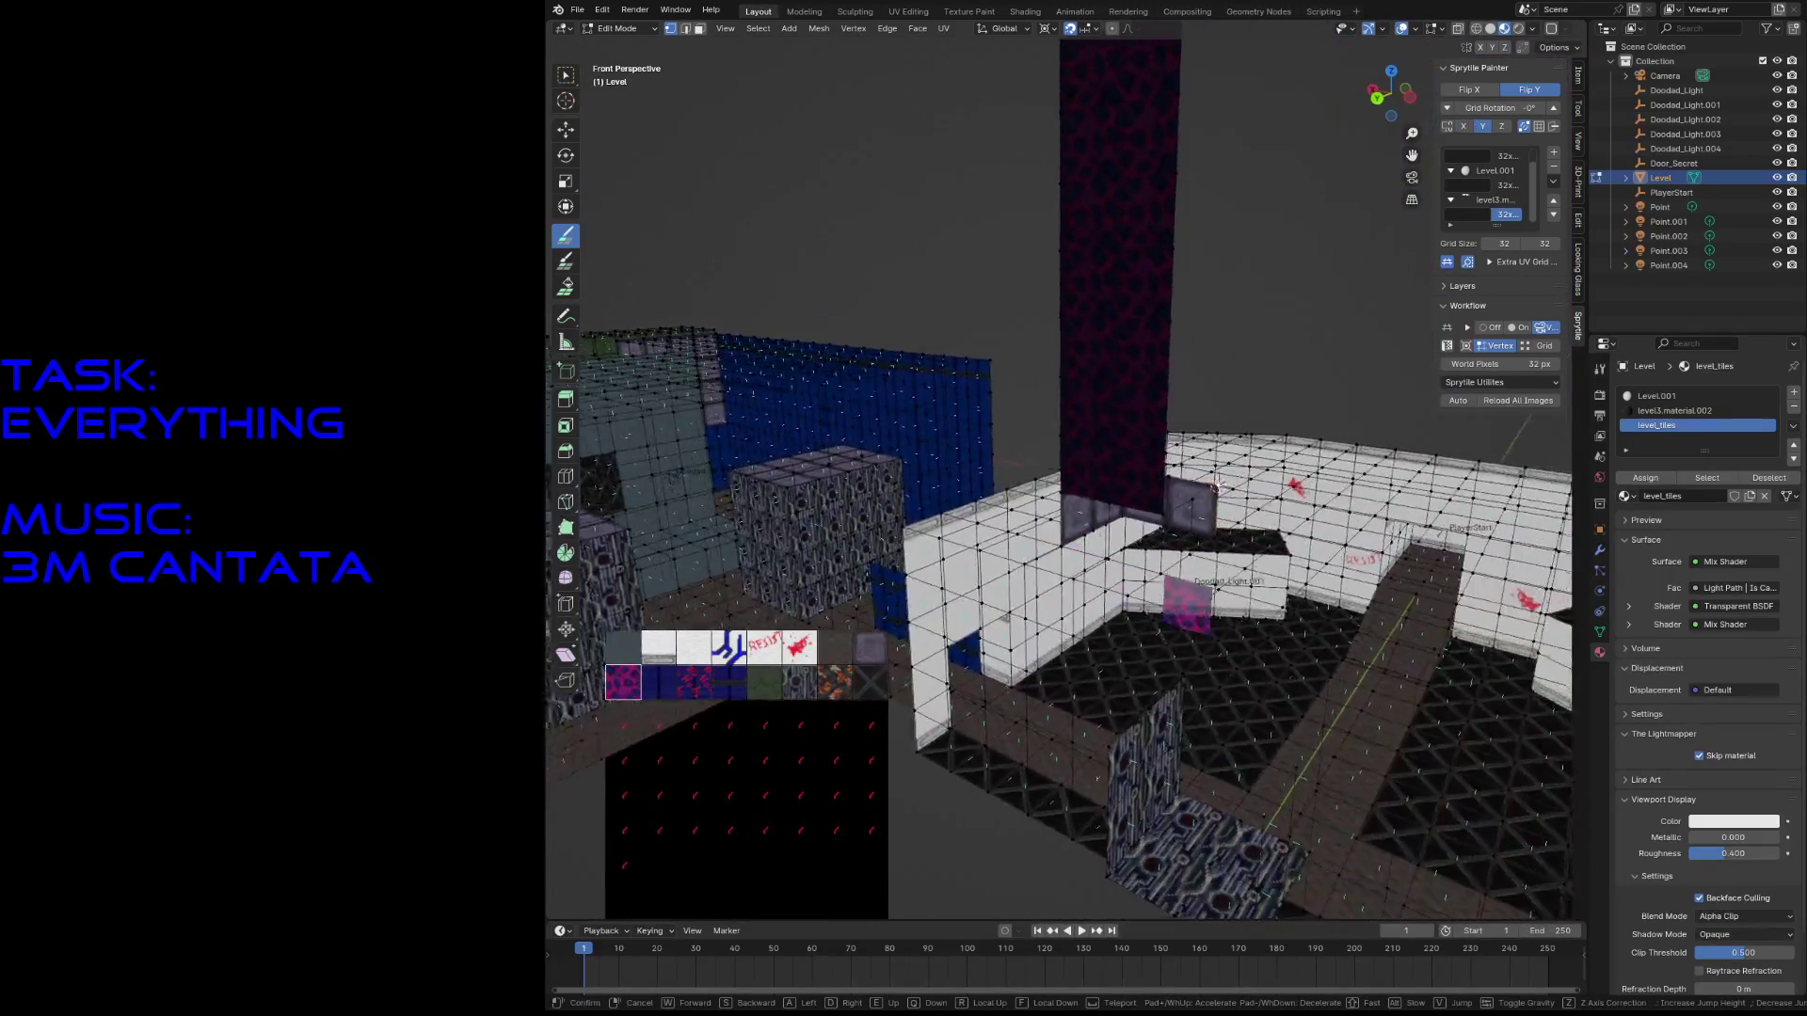
pyautogui.press('w')
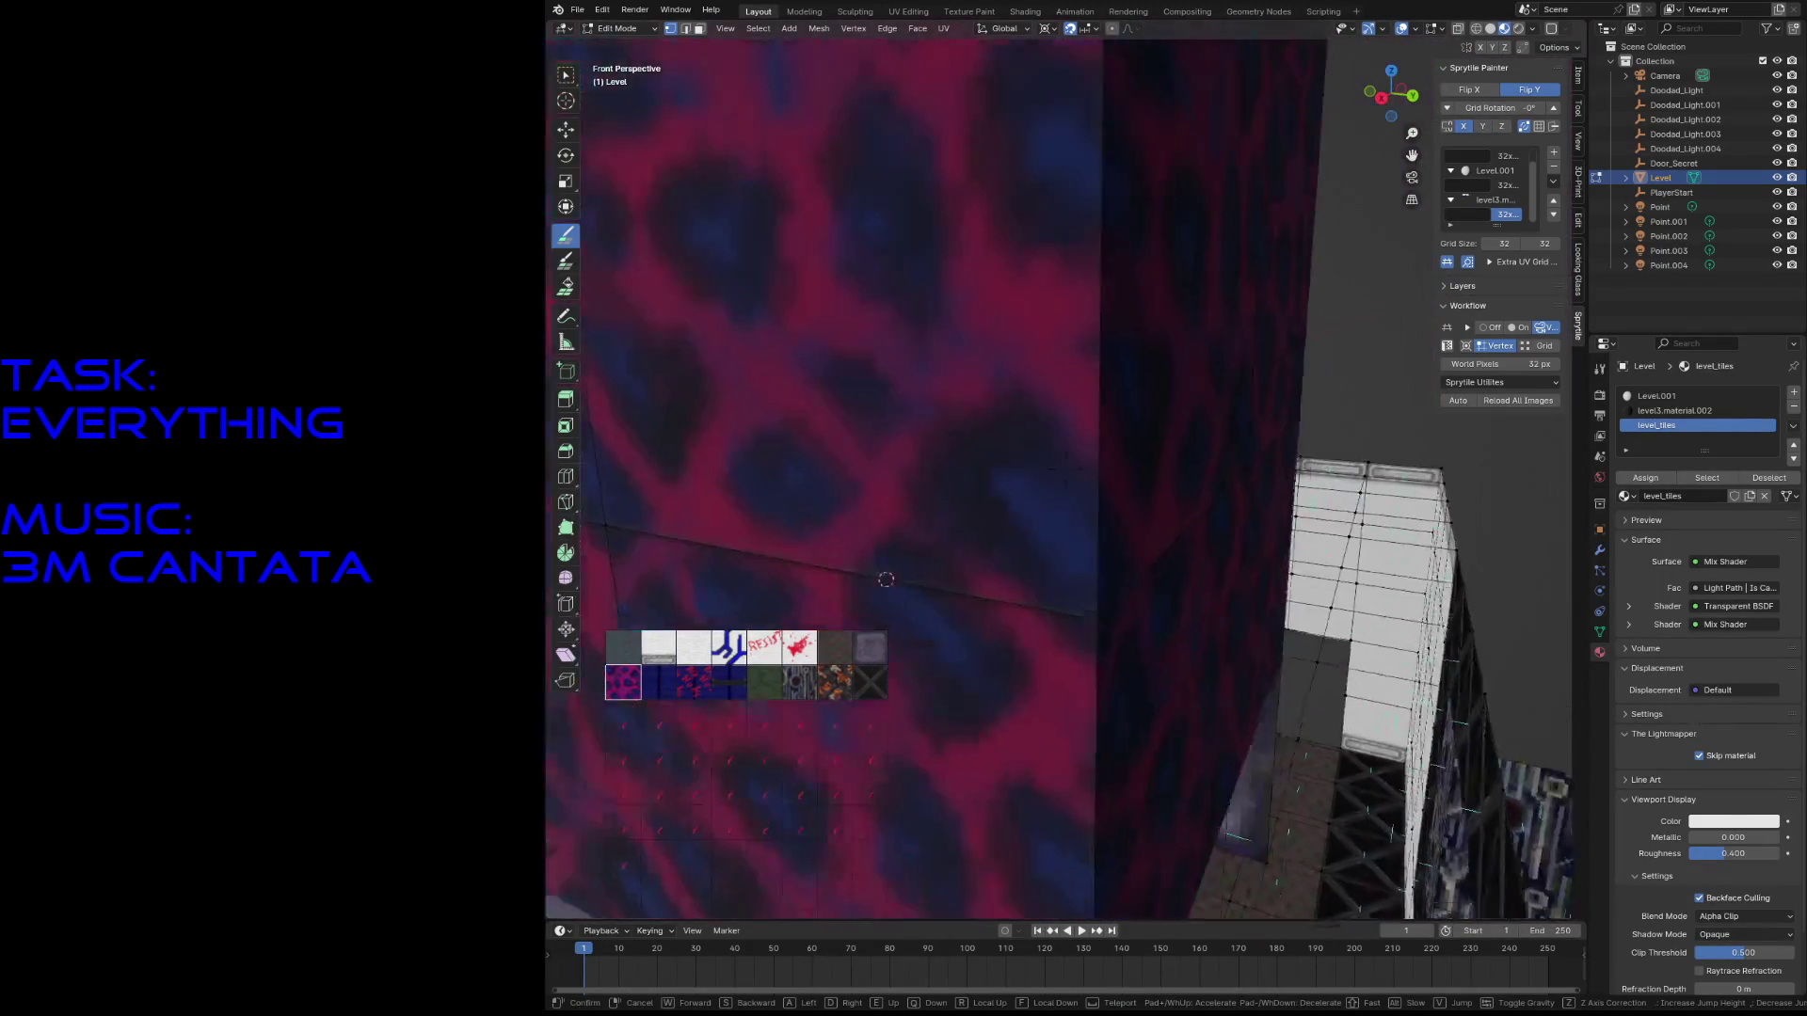
pyautogui.press('Escape')
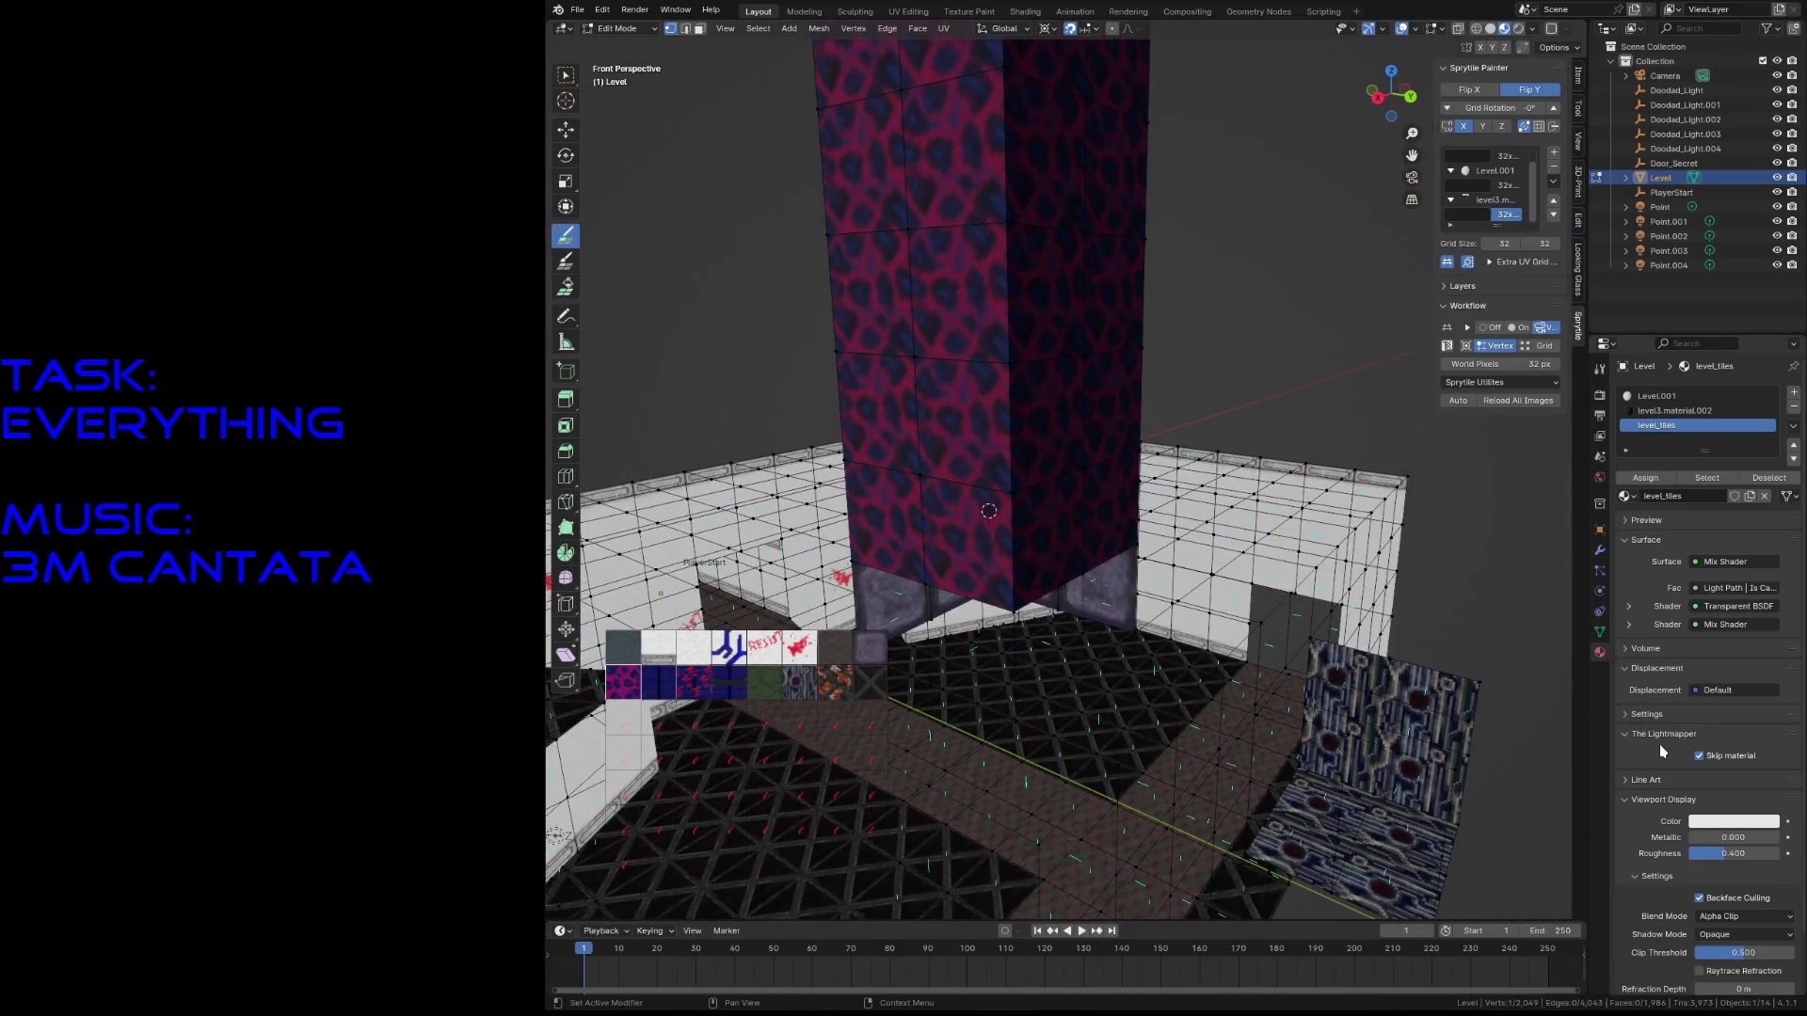
pyautogui.scroll(-2, 1671, 759)
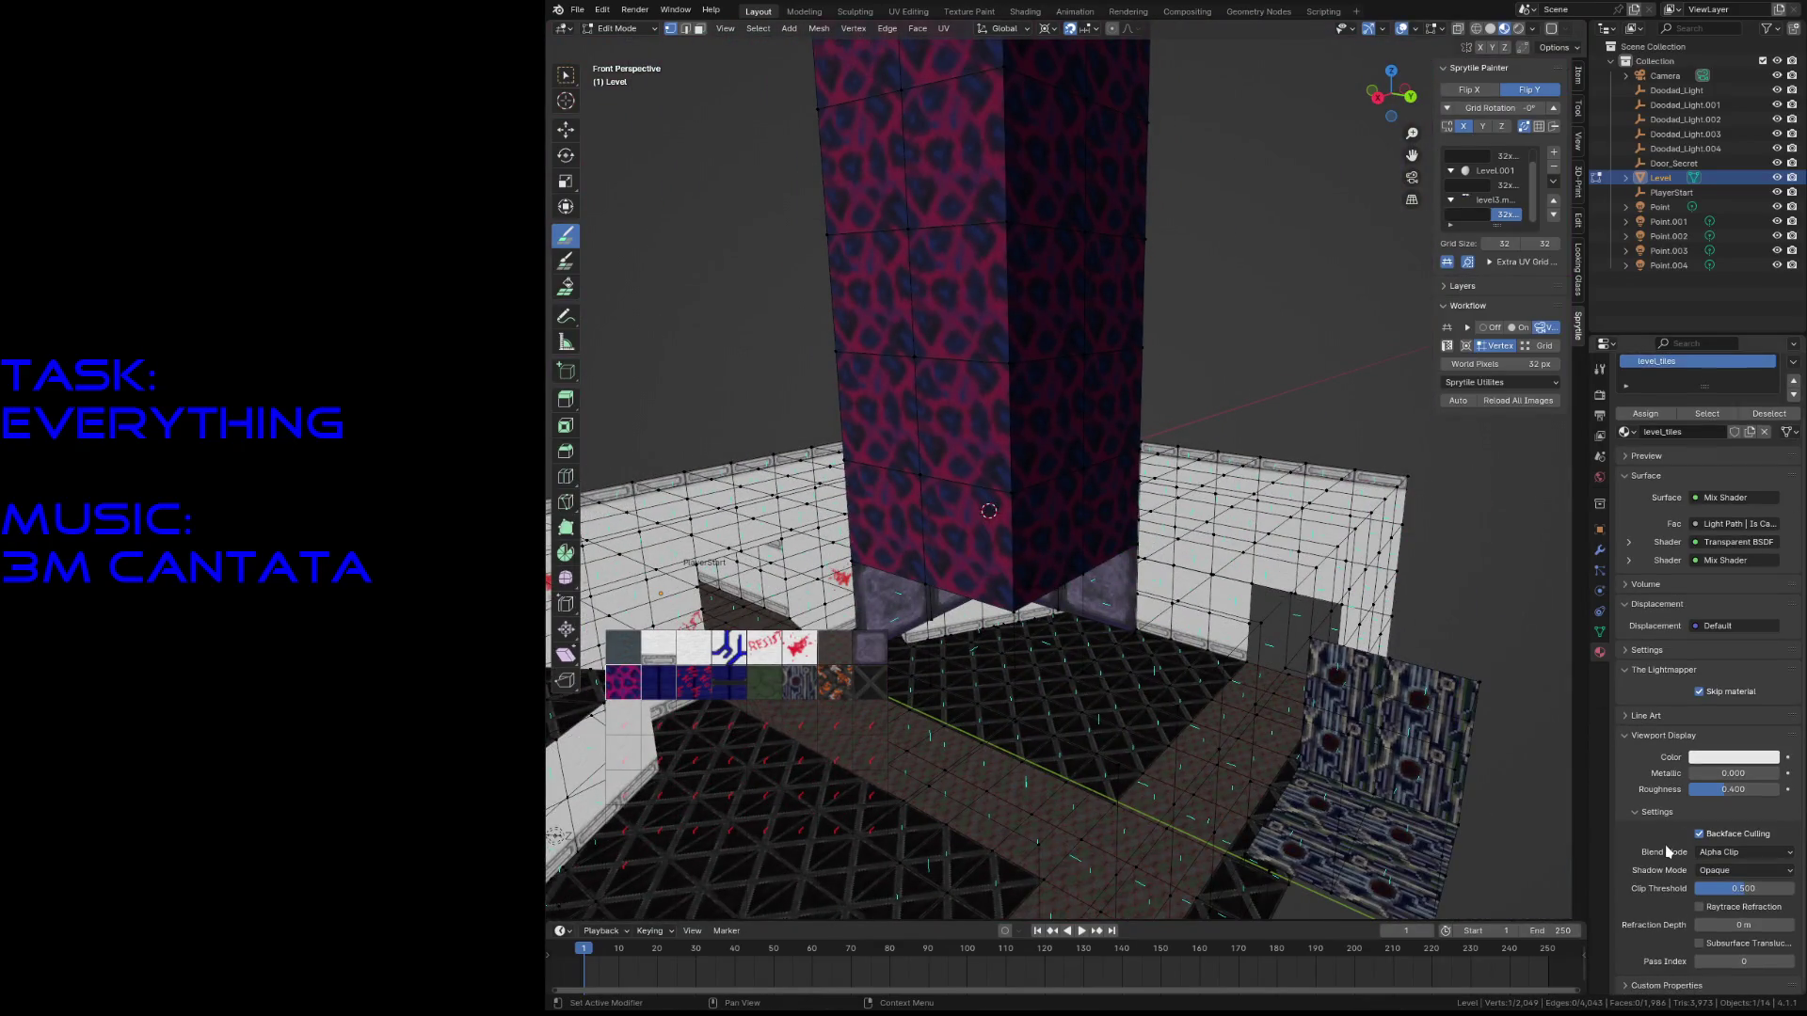
# - Assign the level_tiles material to the pillar and paint its faces with pink tiles
pyautogui.press('a')
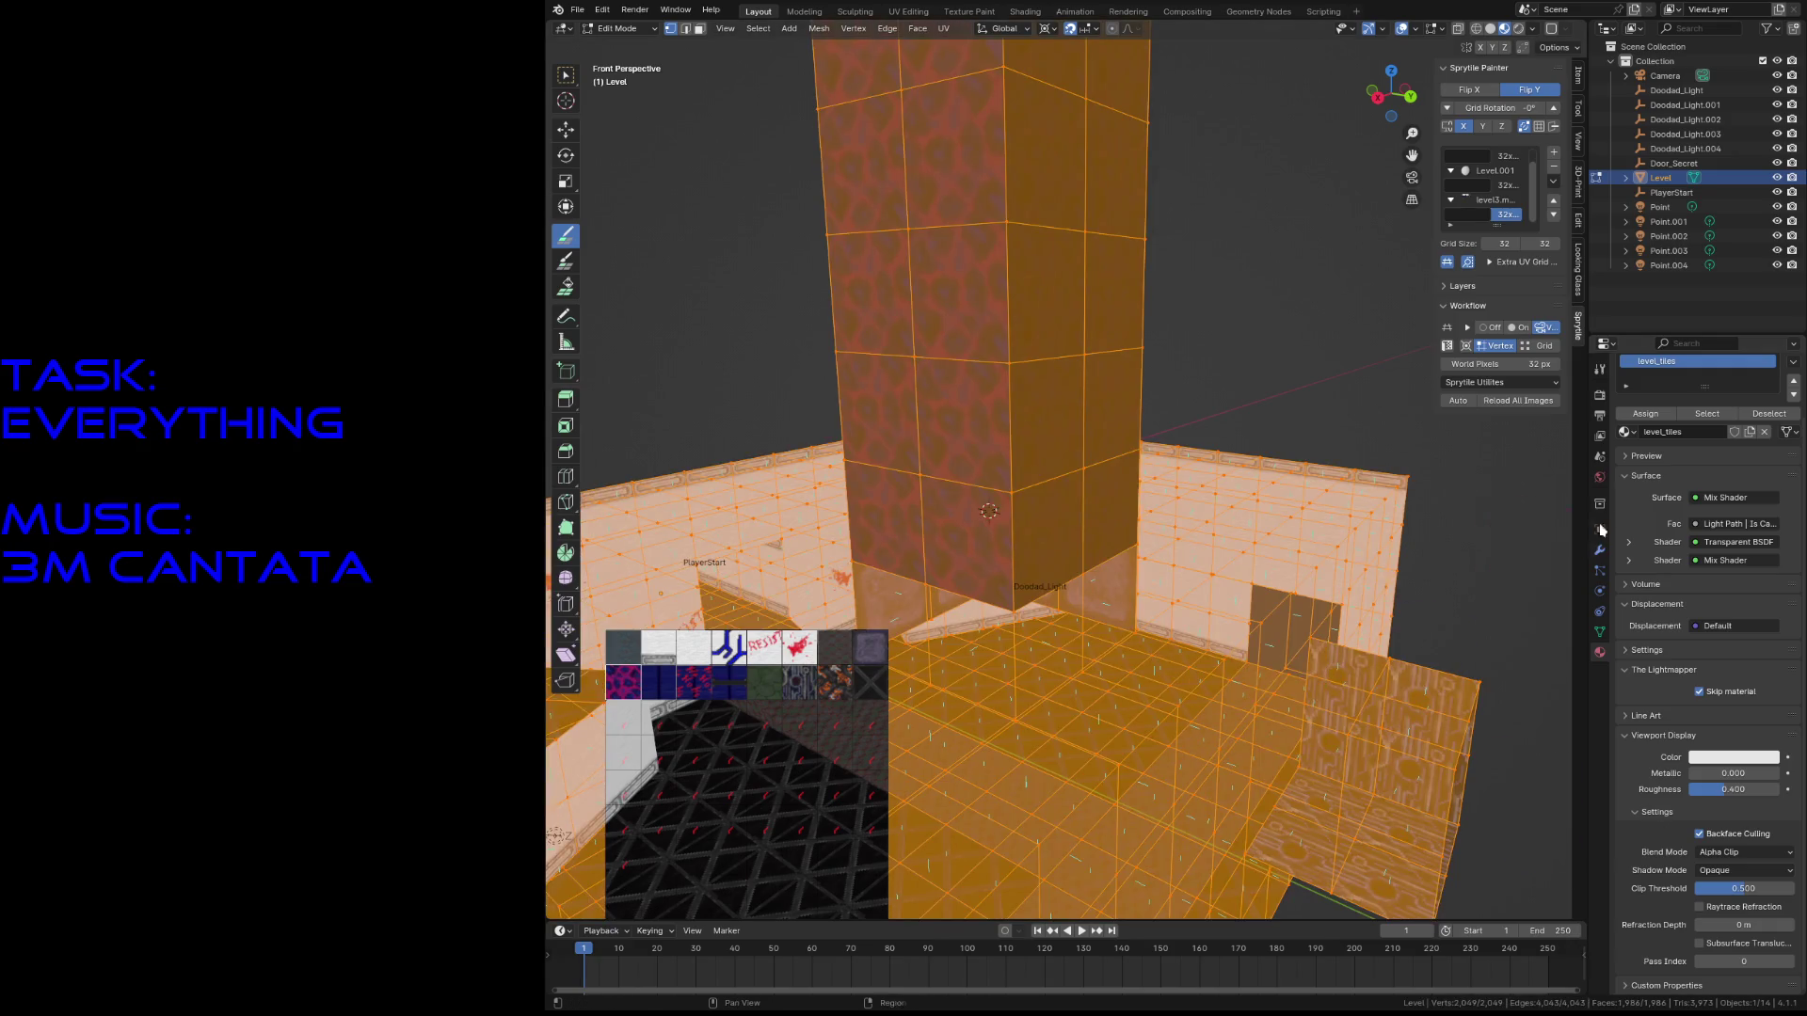
pyautogui.click(1645, 414)
pyautogui.moveTo(1186, 400)
pyautogui.mouseDown()
pyautogui.moveTo(1101, 480)
pyautogui.moveTo(1021, 348)
pyautogui.moveTo(1034, 102)
pyautogui.moveTo(1102, 282)
pyautogui.moveTo(1101, 442)
pyautogui.mouseUp()
pyautogui.moveTo(1101, 443); pyautogui.dragTo(1104, 311, button='middle')
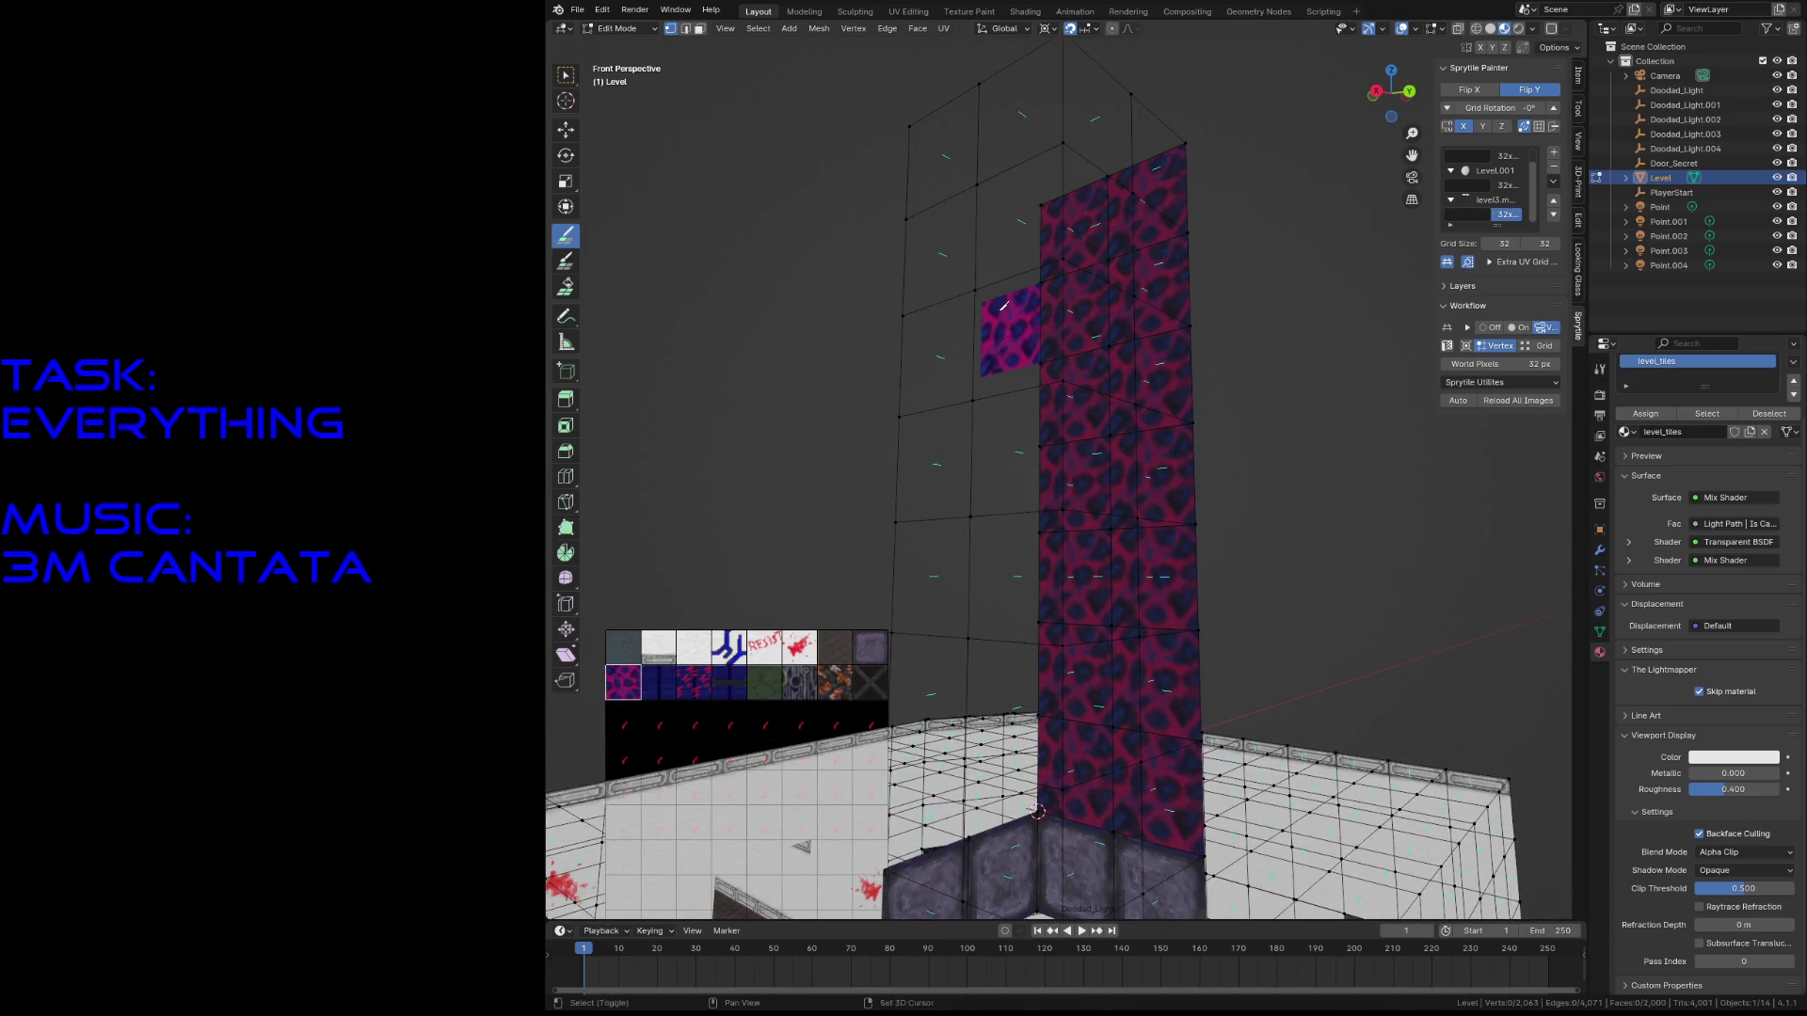
pyautogui.hotkey('shift', '`')
pyautogui.click(1107, 668)
pyautogui.moveTo(1045, 249)
pyautogui.mouseDown()
pyautogui.moveTo(1007, 254)
pyautogui.moveTo(1000, 310)
pyautogui.moveTo(1035, 442)
pyautogui.moveTo(1008, 520)
pyautogui.moveTo(1007, 651)
pyautogui.mouseUp()
# - Fly above the pillar and snap the 3D cursor to its top vertex
pyautogui.hotkey('shift', '`')
pyautogui.press('w')
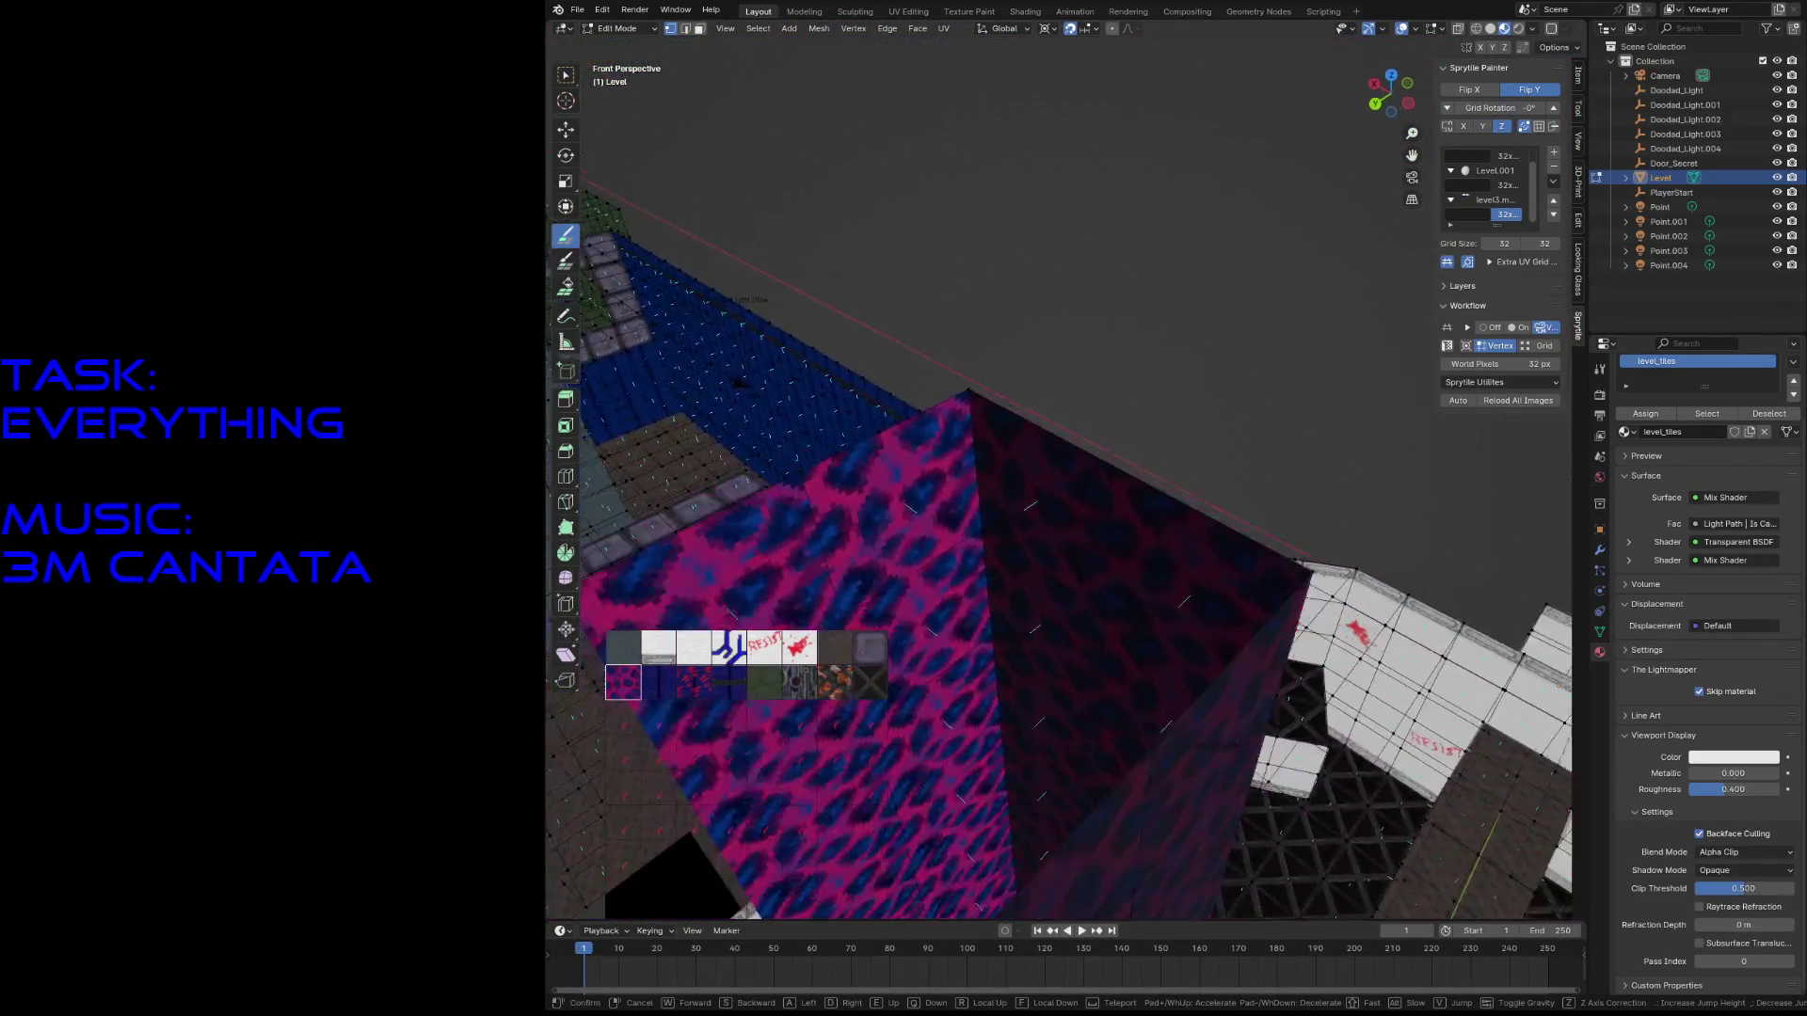
pyautogui.click(1056, 610)
pyautogui.press('w')
pyautogui.click(1005, 426)
pyautogui.hotkey('shift', 's')
pyautogui.click(1024, 489)
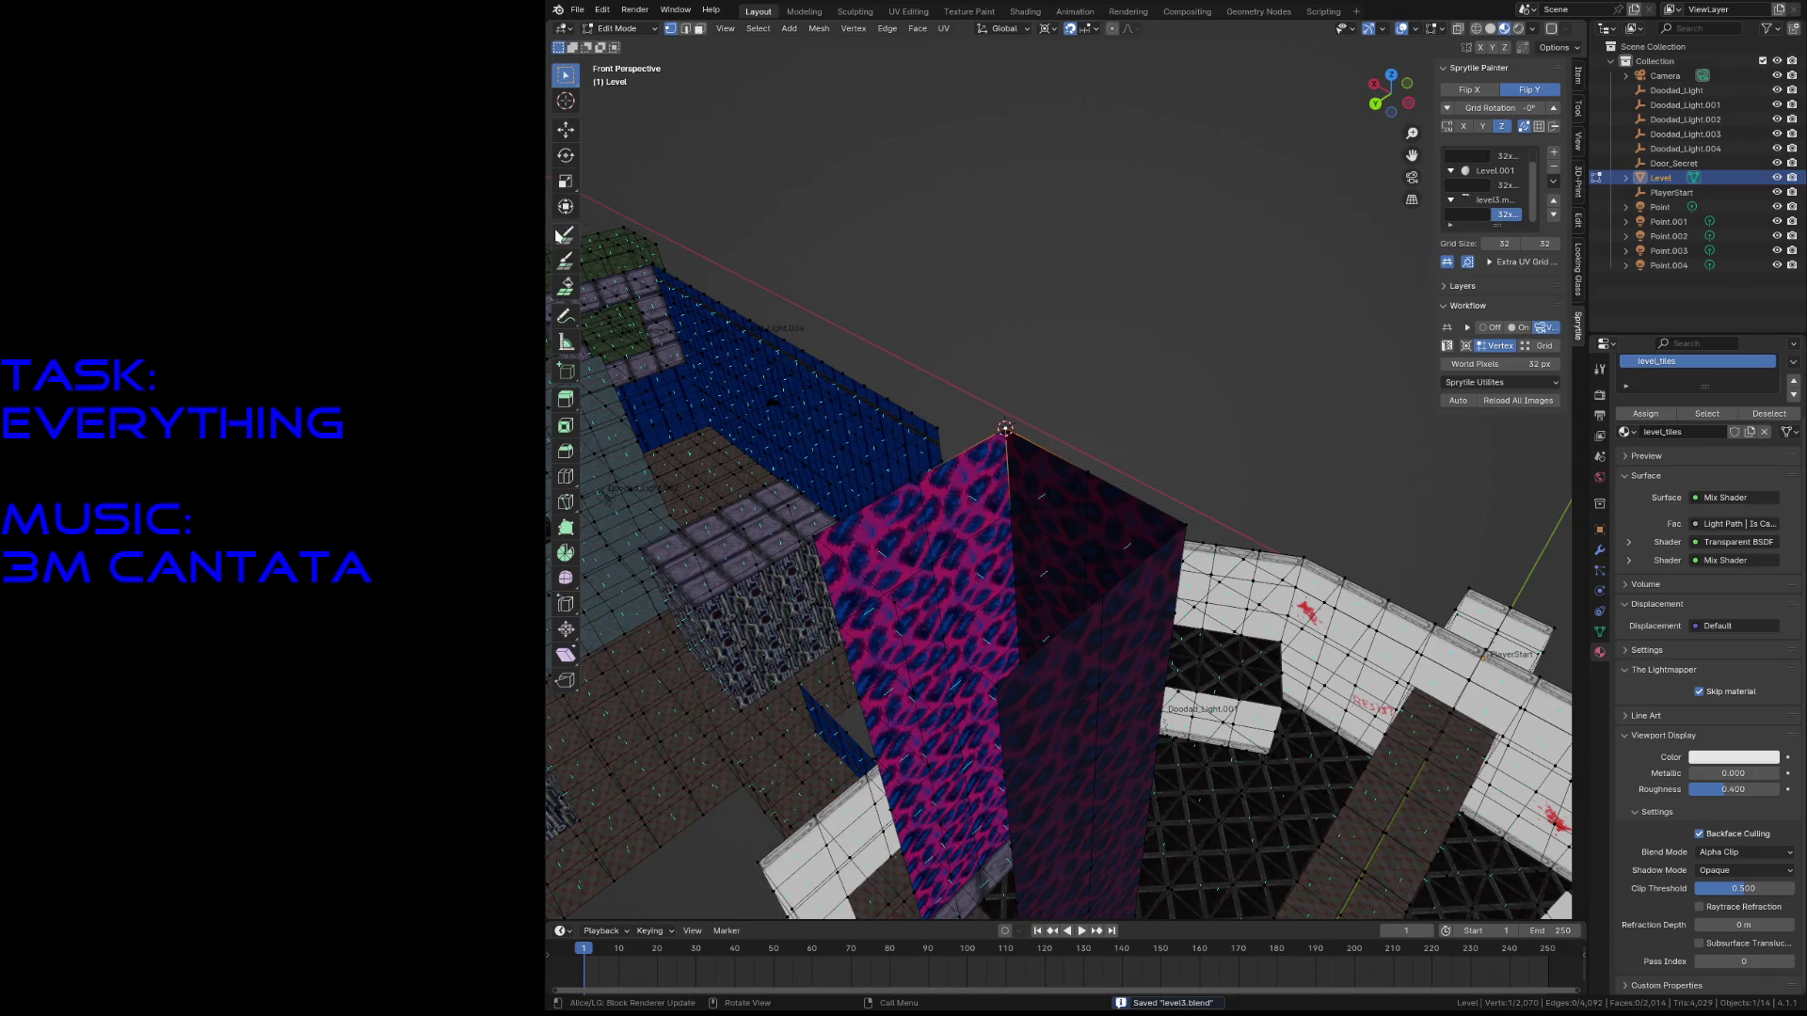
# - Paint pink tiles around the pillar top to start the platform
pyautogui.press('q')
pyautogui.moveTo(1069, 355)
pyautogui.mouseDown(button='middle')
pyautogui.moveTo(787, 471)
pyautogui.moveTo(859, 477)
pyautogui.moveTo(1179, 279)
pyautogui.mouseUp(button='middle')
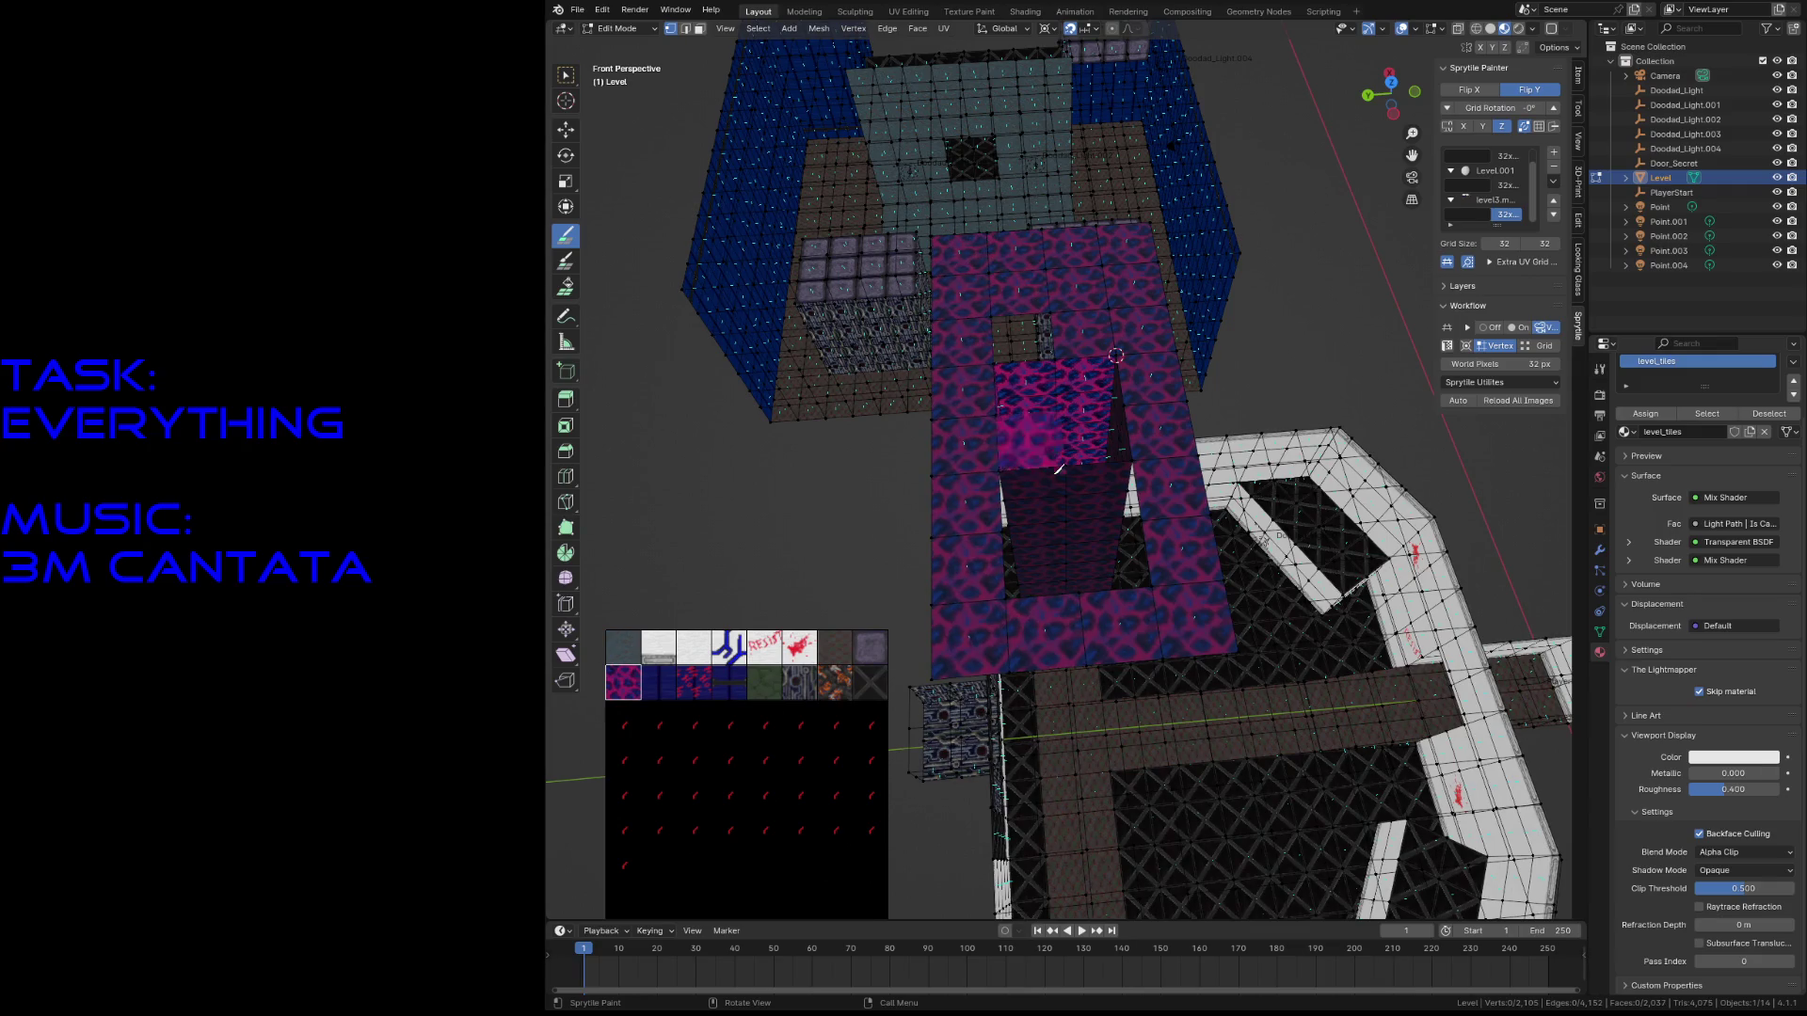
pyautogui.moveTo(1061, 514); pyautogui.dragTo(1066, 571)
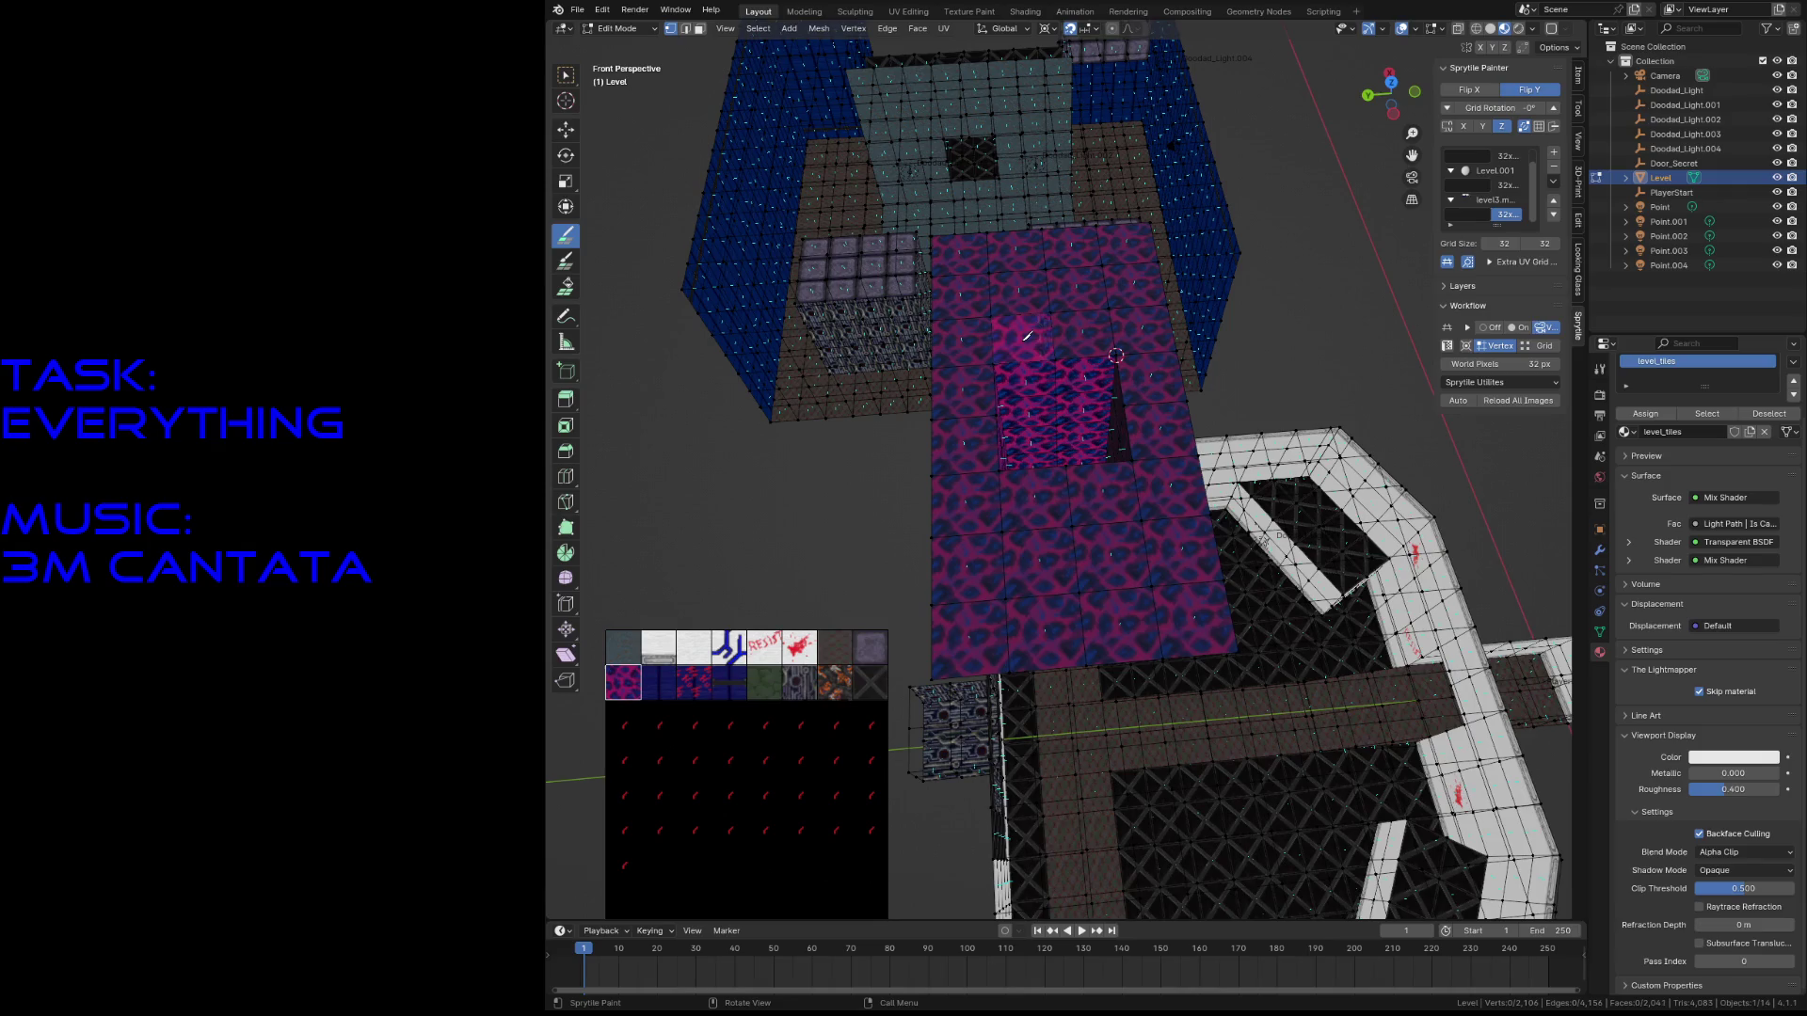
# - Fly over the pink floor to inspect it, then save level3.blend
pyautogui.hotkey('shift', '`')
pyautogui.press('w')
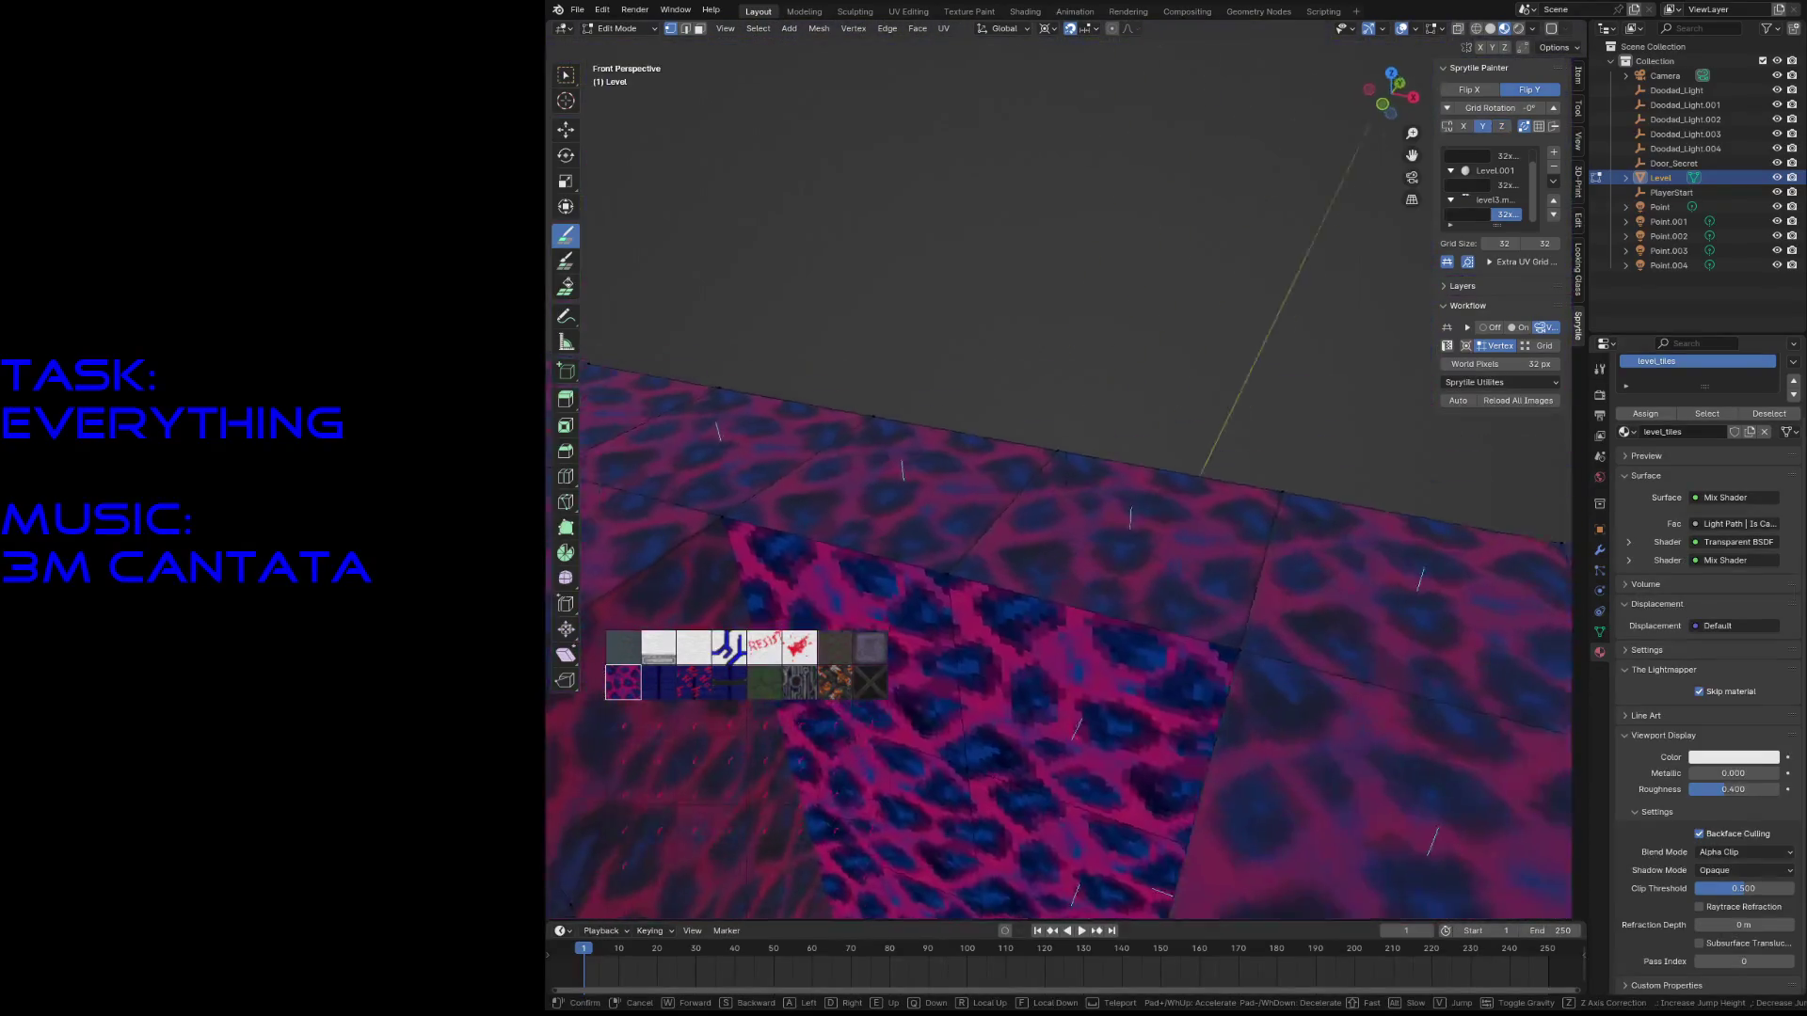
pyautogui.press('s')
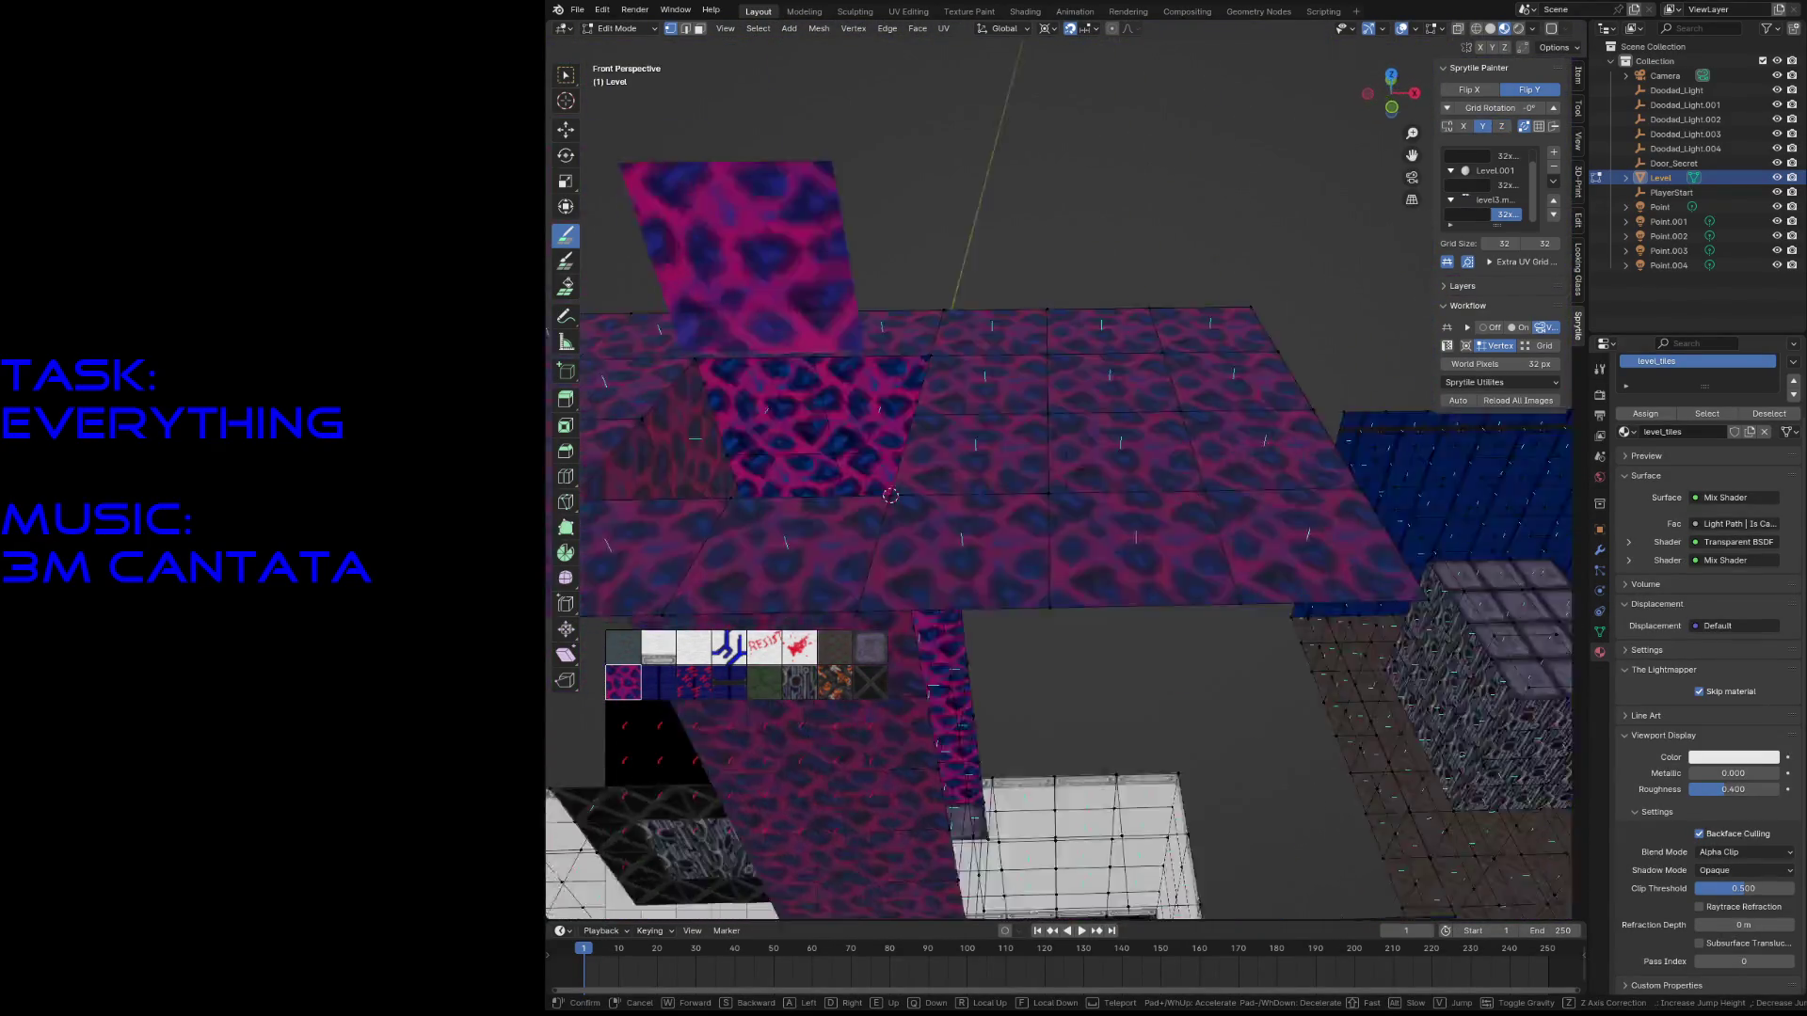
pyautogui.press('w')
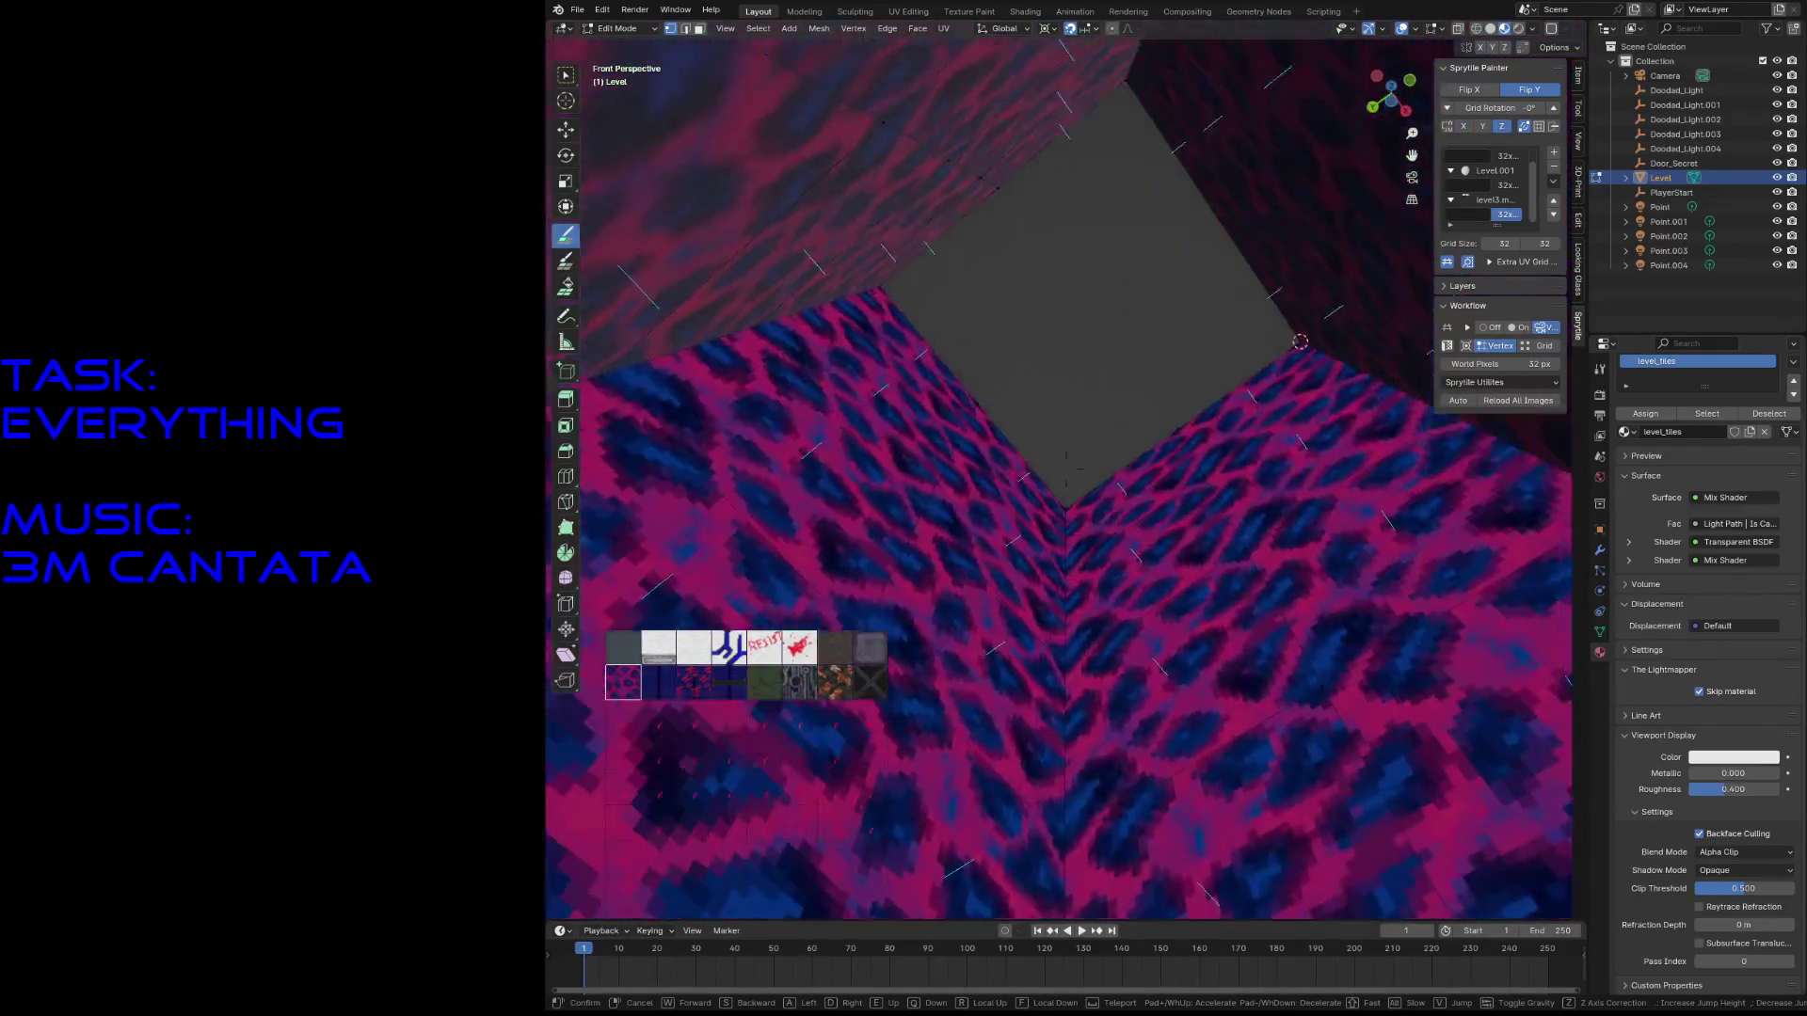
pyautogui.press('s')
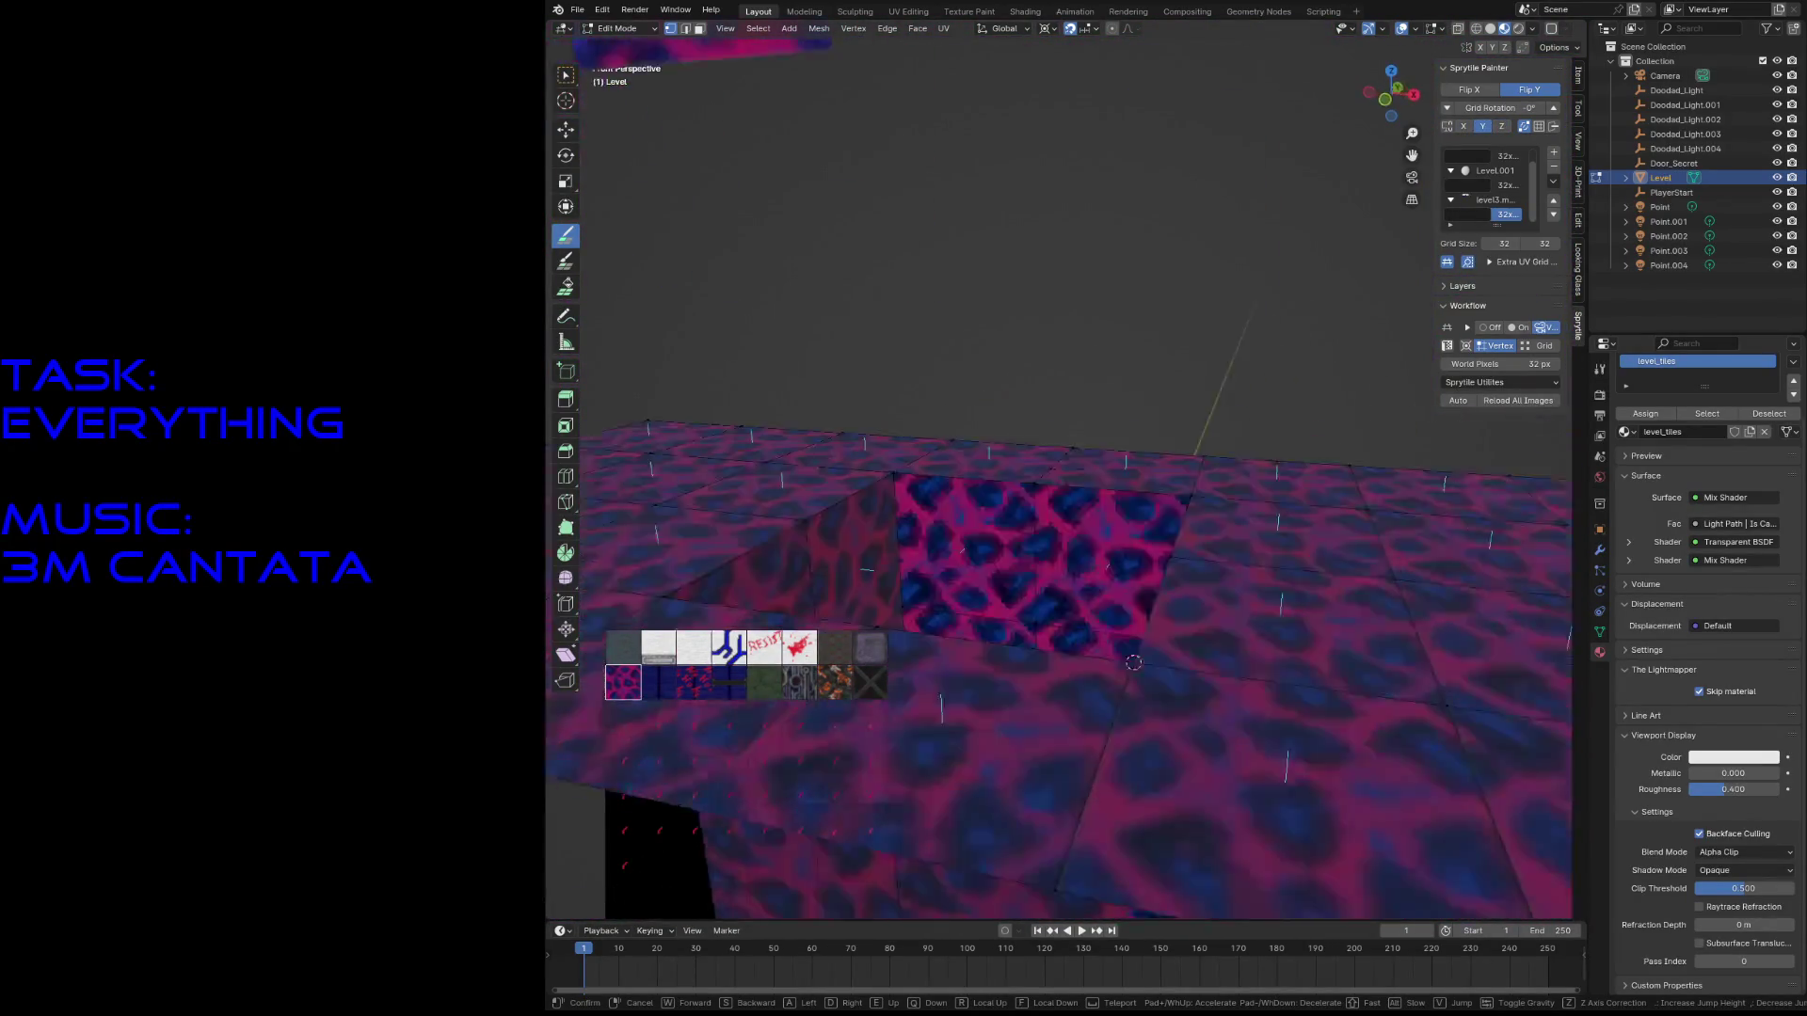
pyautogui.click(892, 389)
pyautogui.hotkey('ctrl', 's')
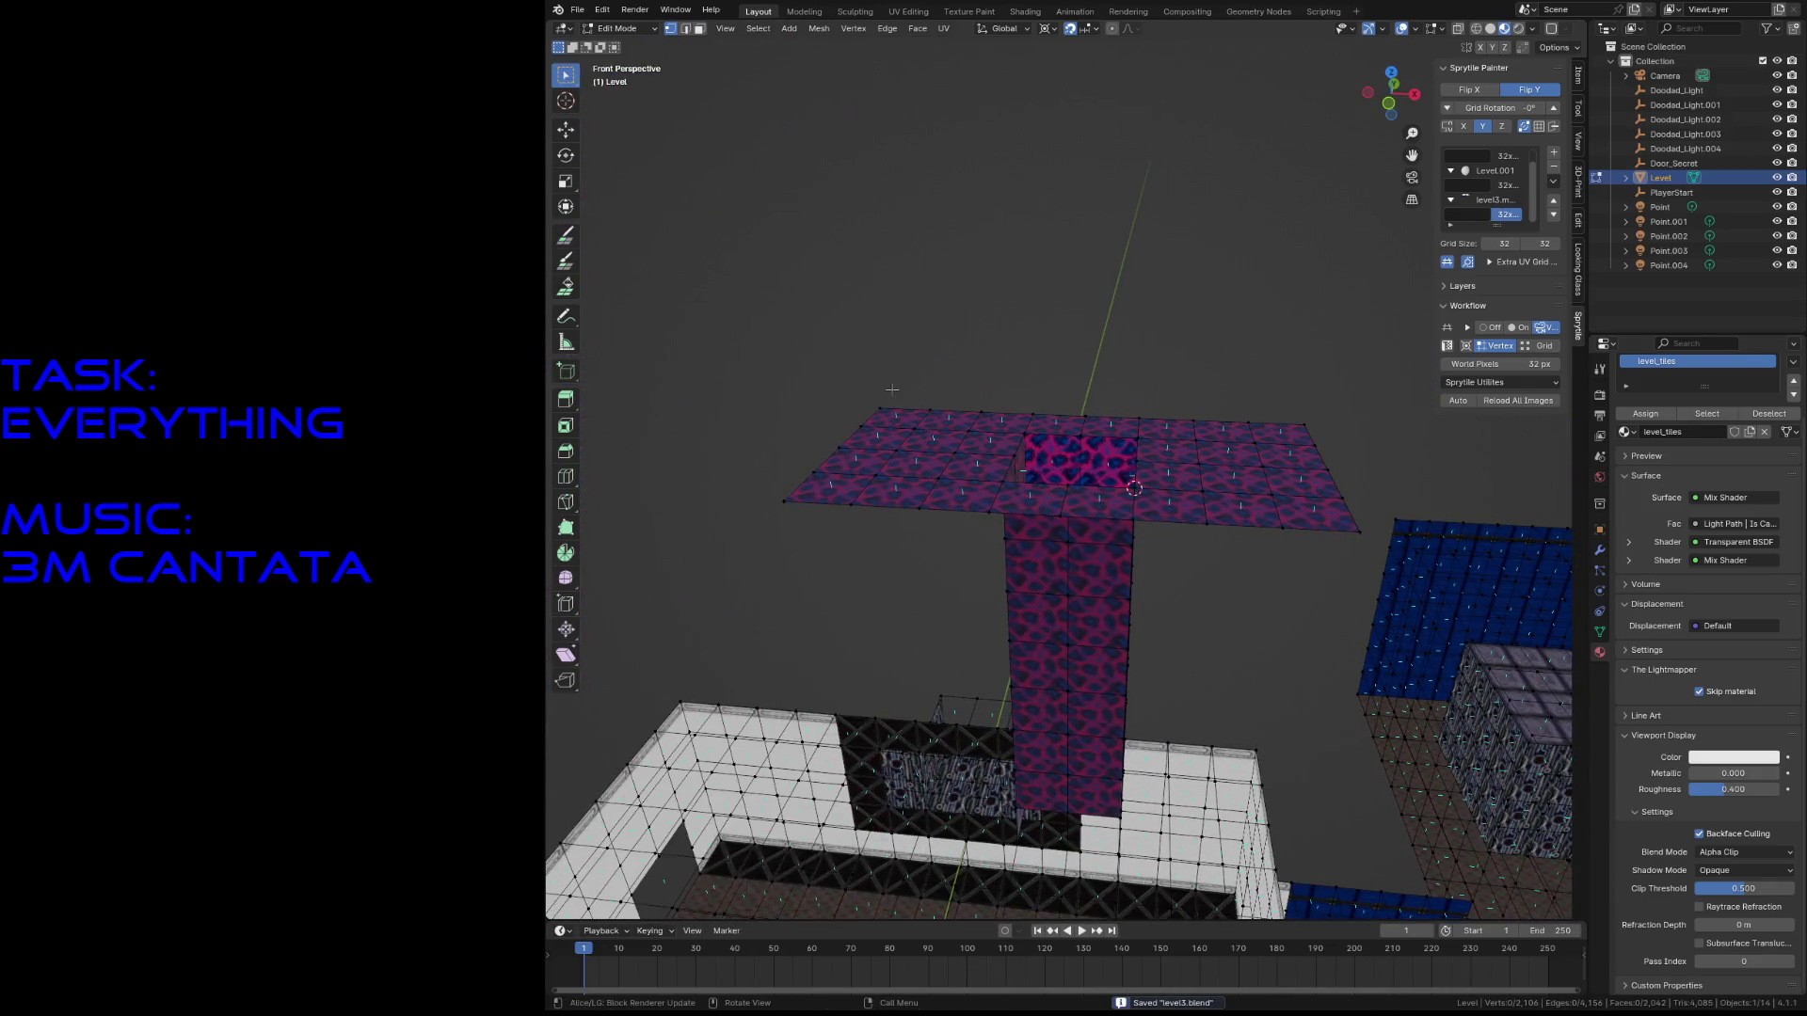
# - Snap the 3D cursor to the corner vertex and paint a row of pink tiles rightward
pyautogui.hotkey('shift', 's')
pyautogui.click(848, 433)
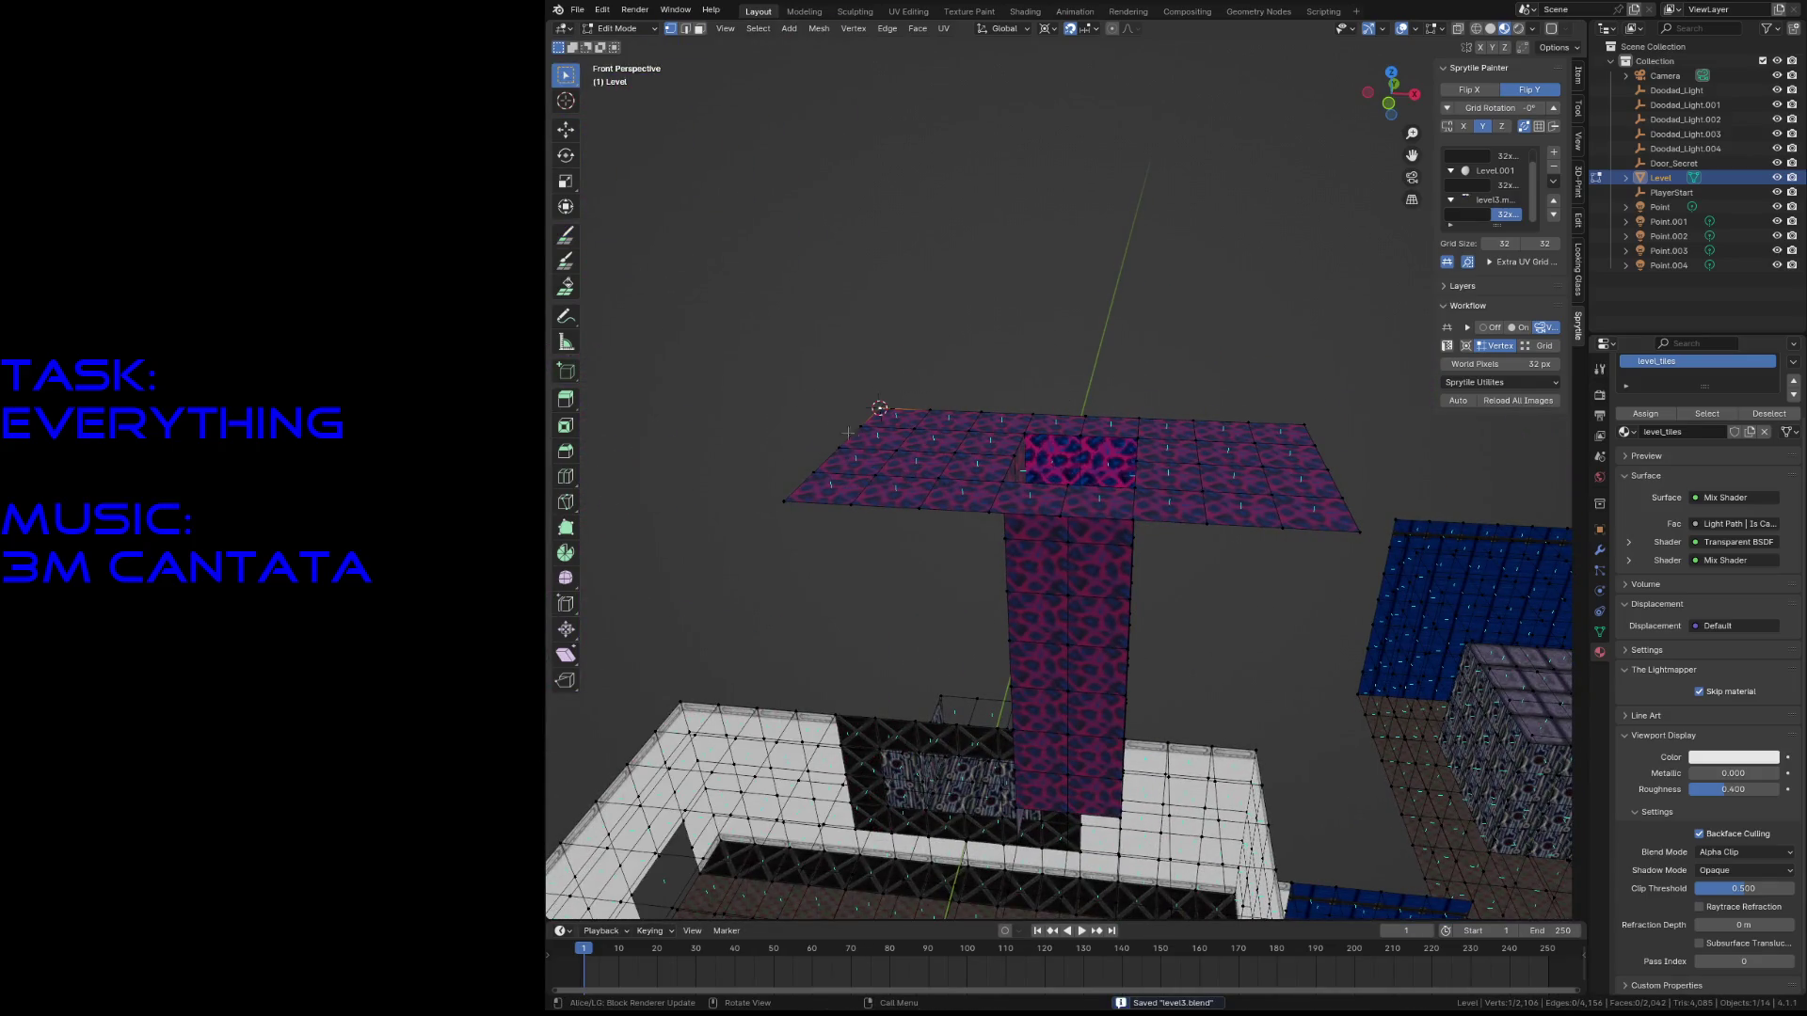
pyautogui.click(569, 236)
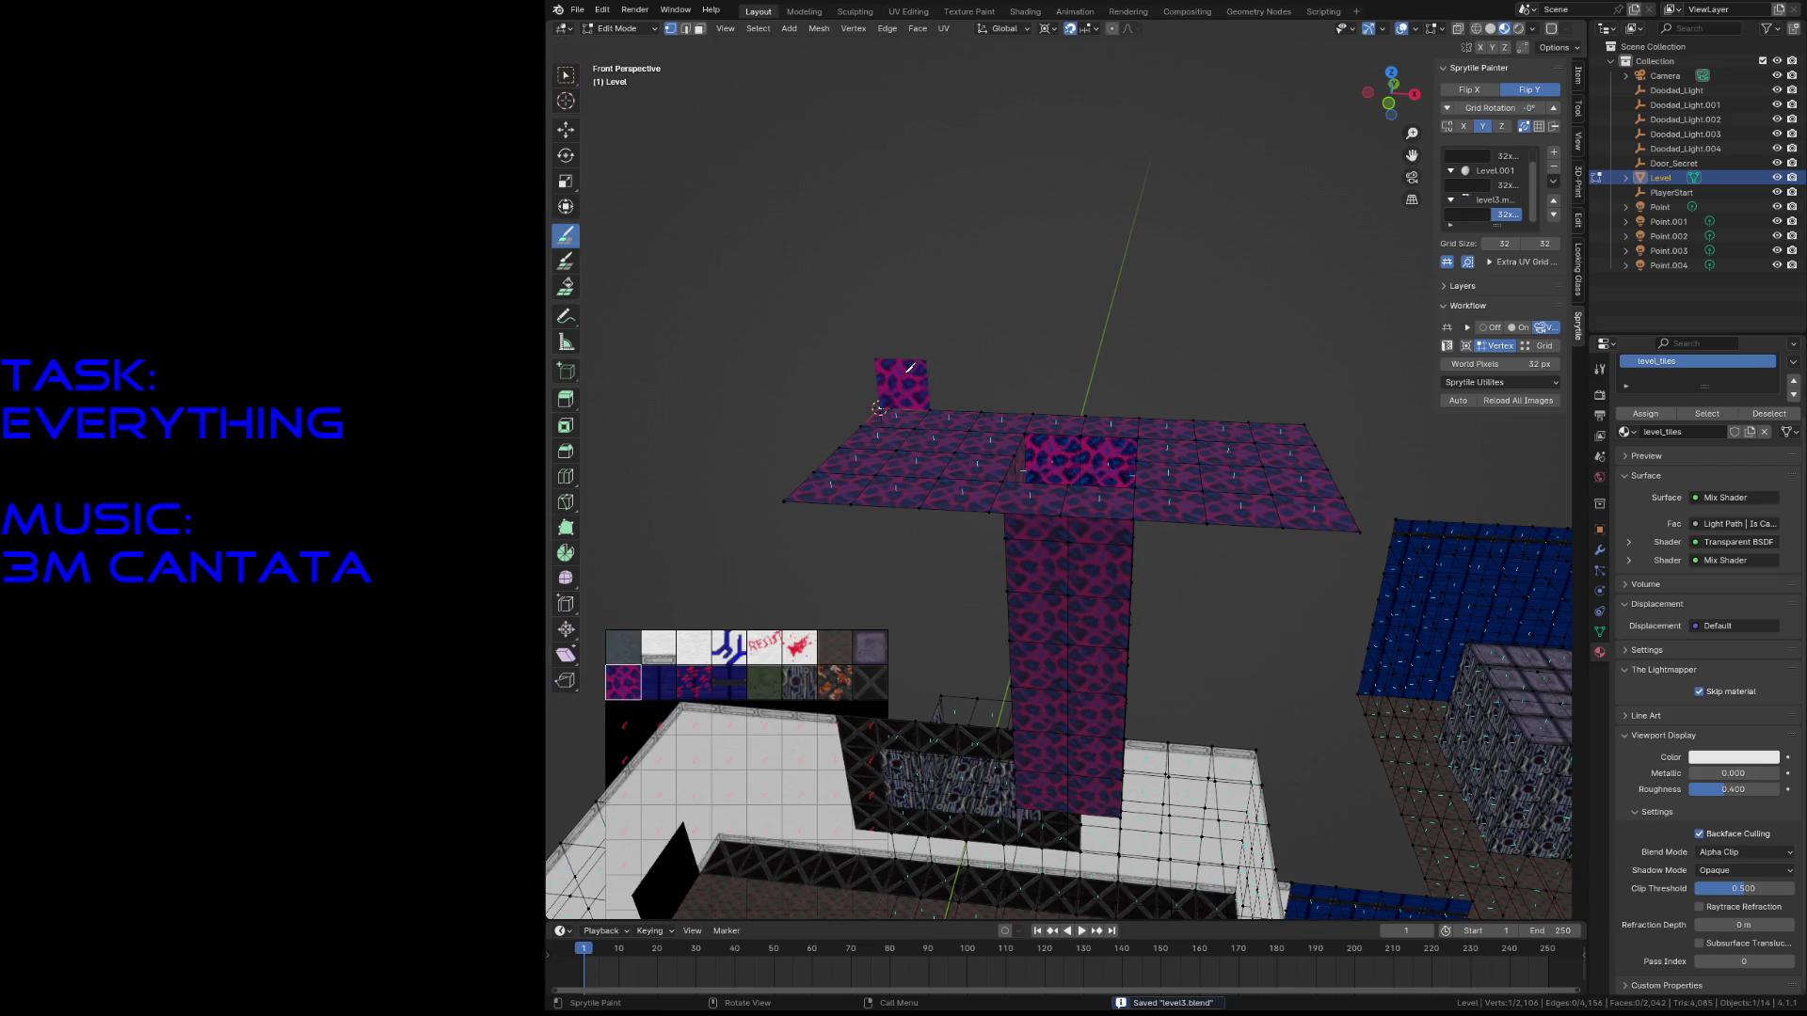
pyautogui.moveTo(912, 368)
pyautogui.mouseDown()
pyautogui.moveTo(1240, 386)
pyautogui.moveTo(1235, 283)
pyautogui.moveTo(940, 275)
pyautogui.moveTo(934, 336)
pyautogui.moveTo(1200, 332)
pyautogui.mouseUp()
pyautogui.hotkey('shift', '`')
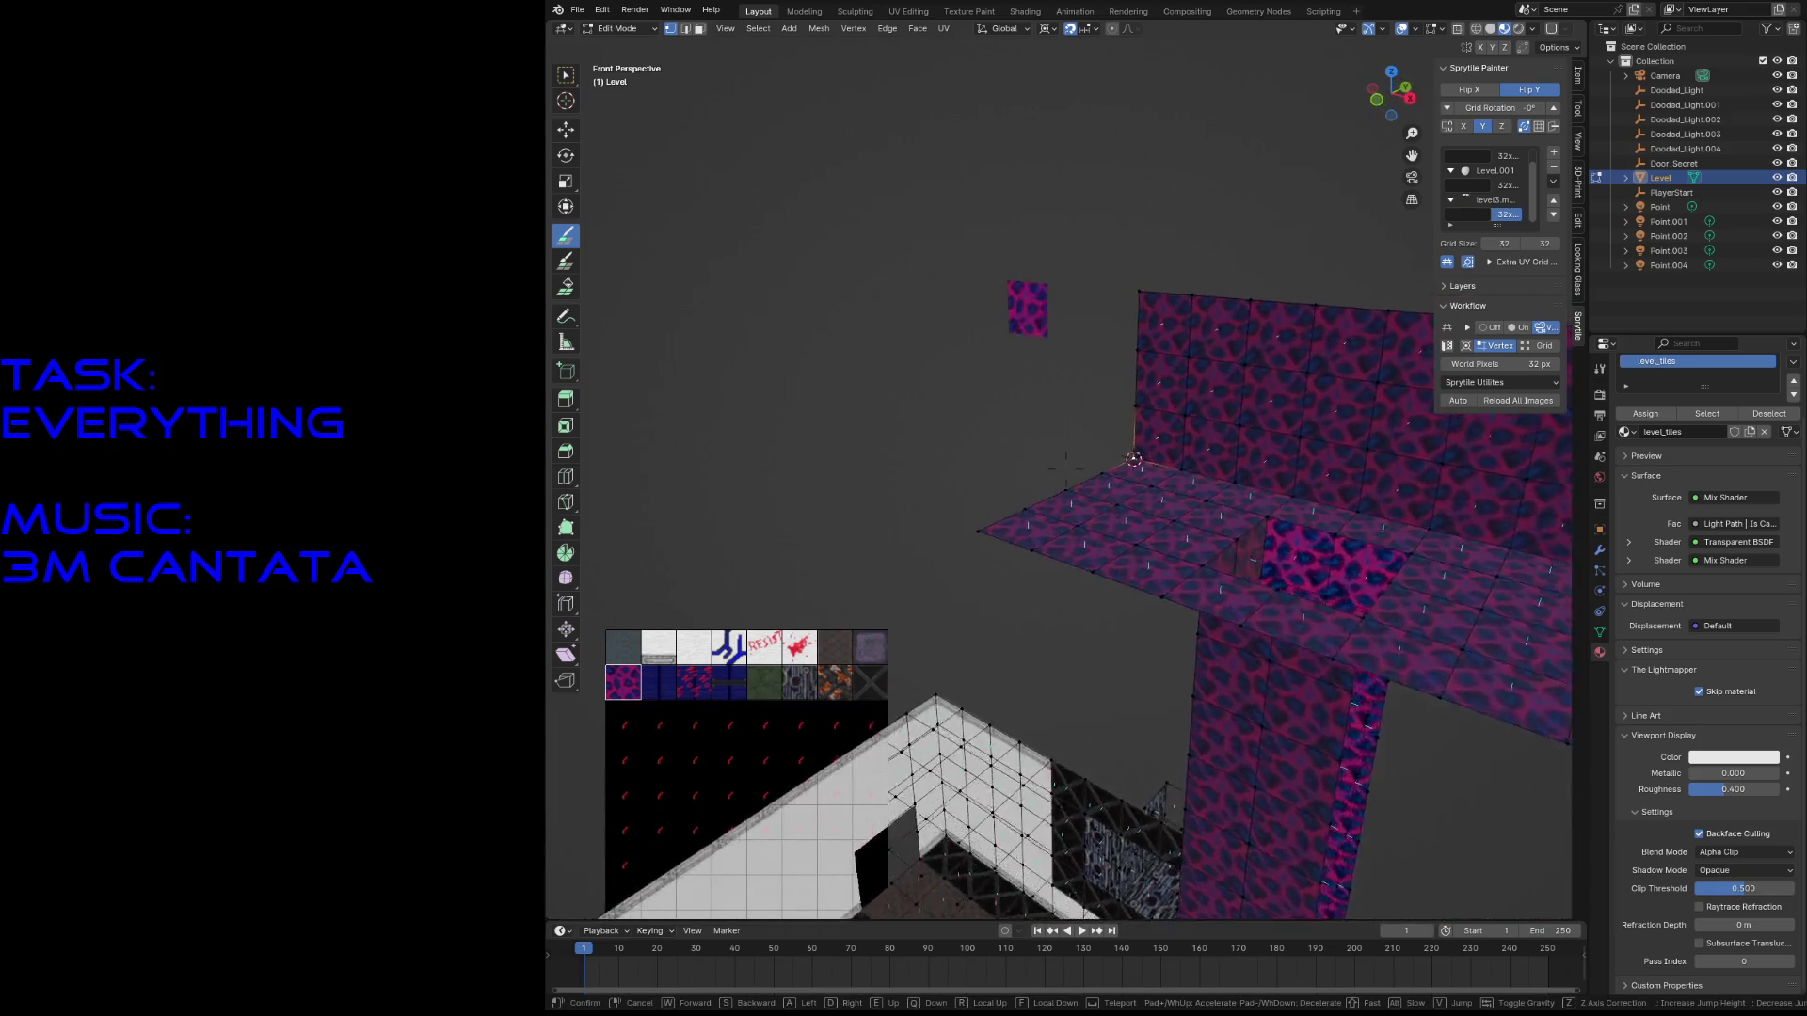
pyautogui.press('w')
pyautogui.click(1196, 335)
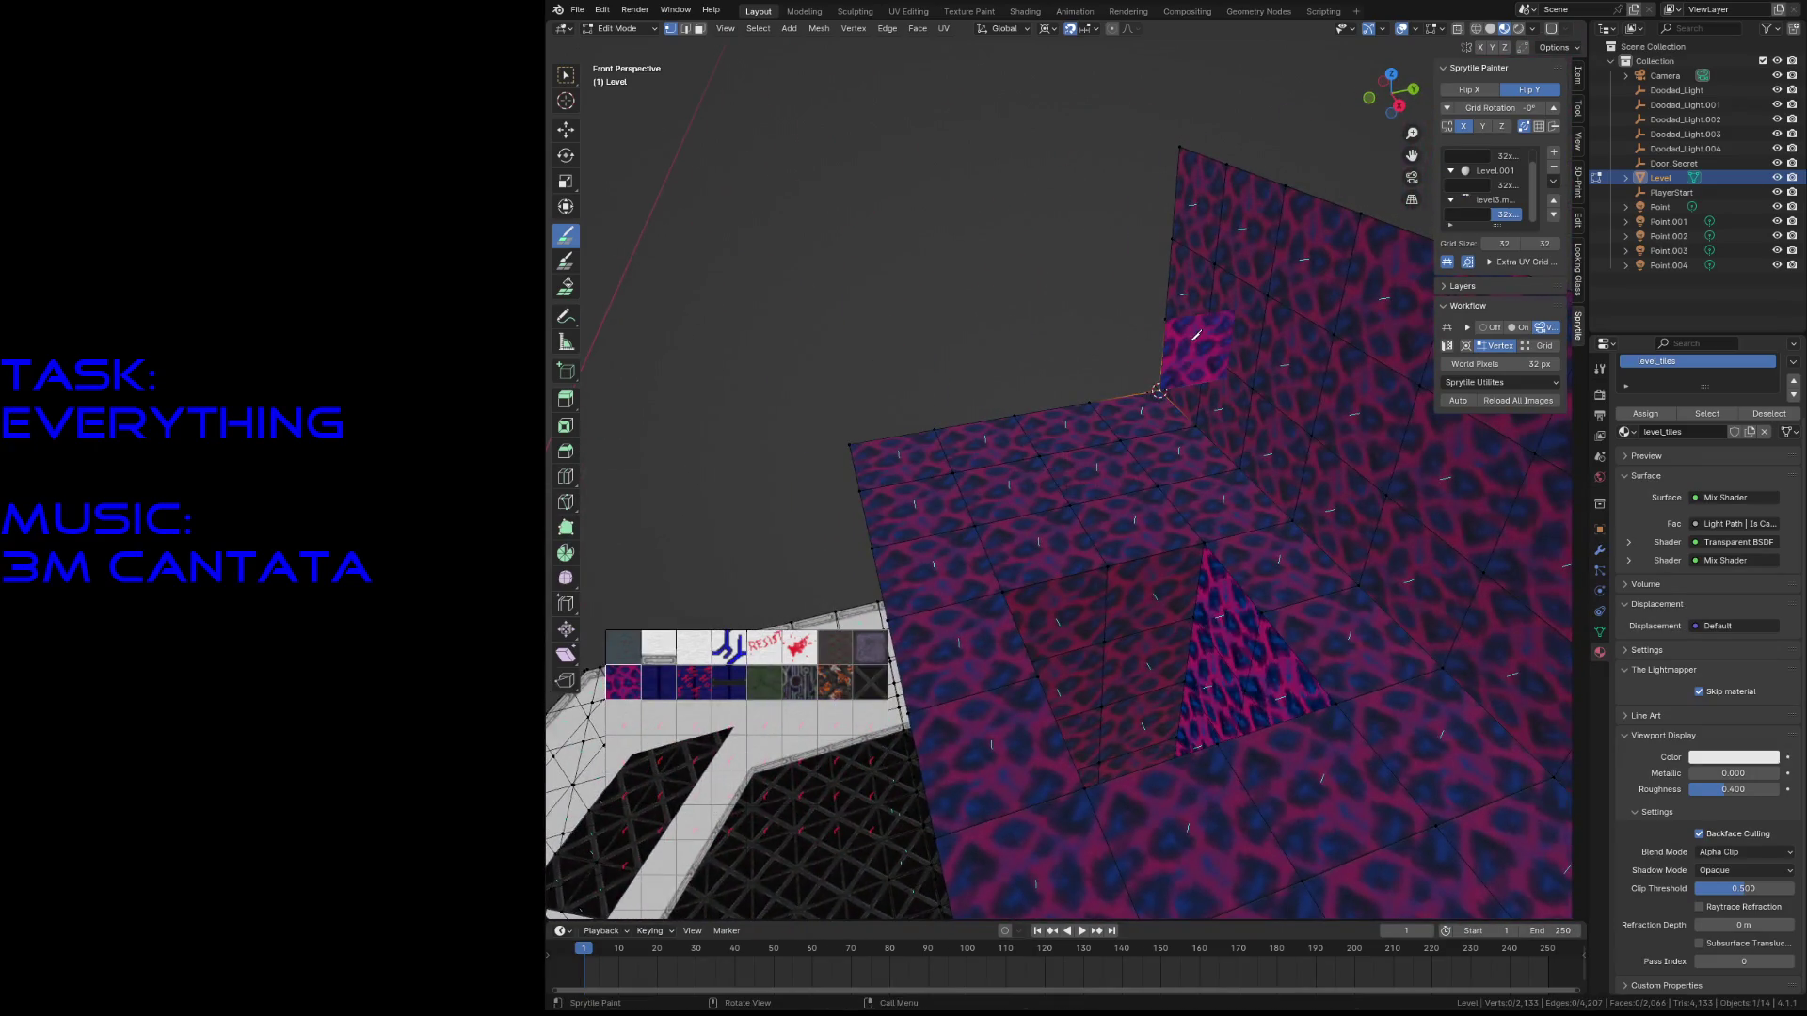
# - Paint new pink wall sections left of the platform edge
pyautogui.hotkey('shift', '`')
pyautogui.press('w')
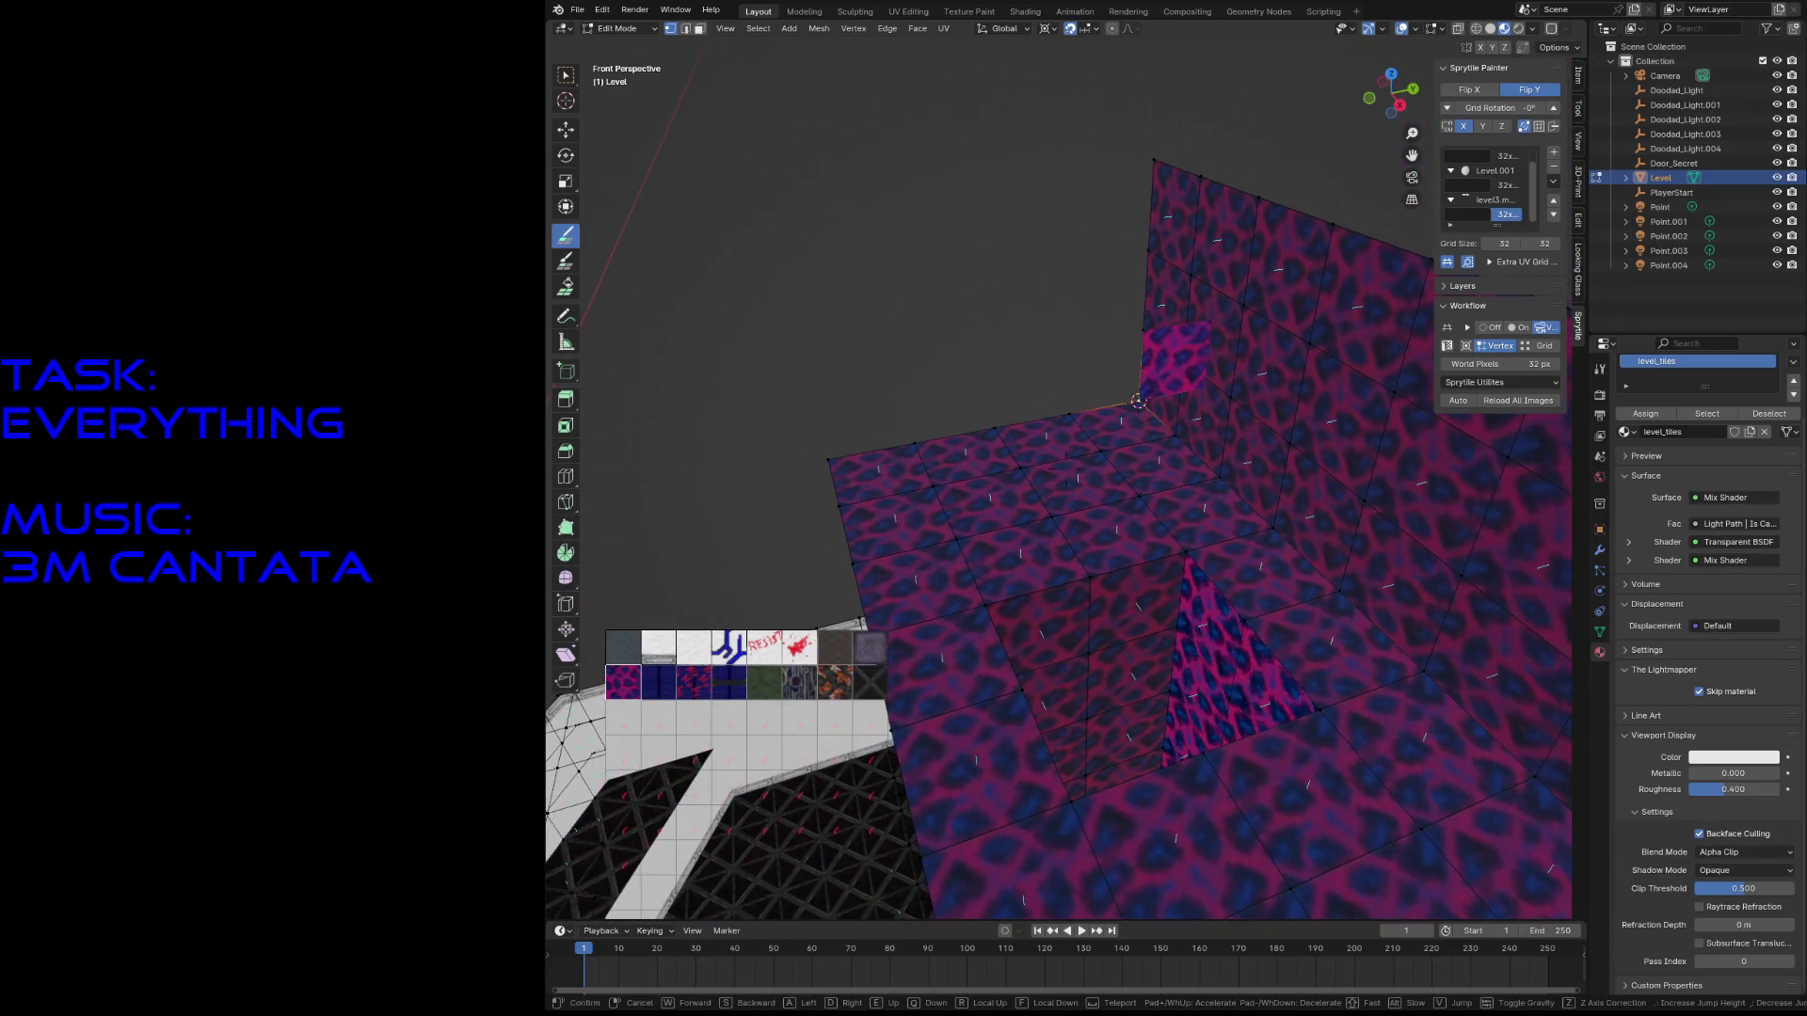
pyautogui.click(1129, 356)
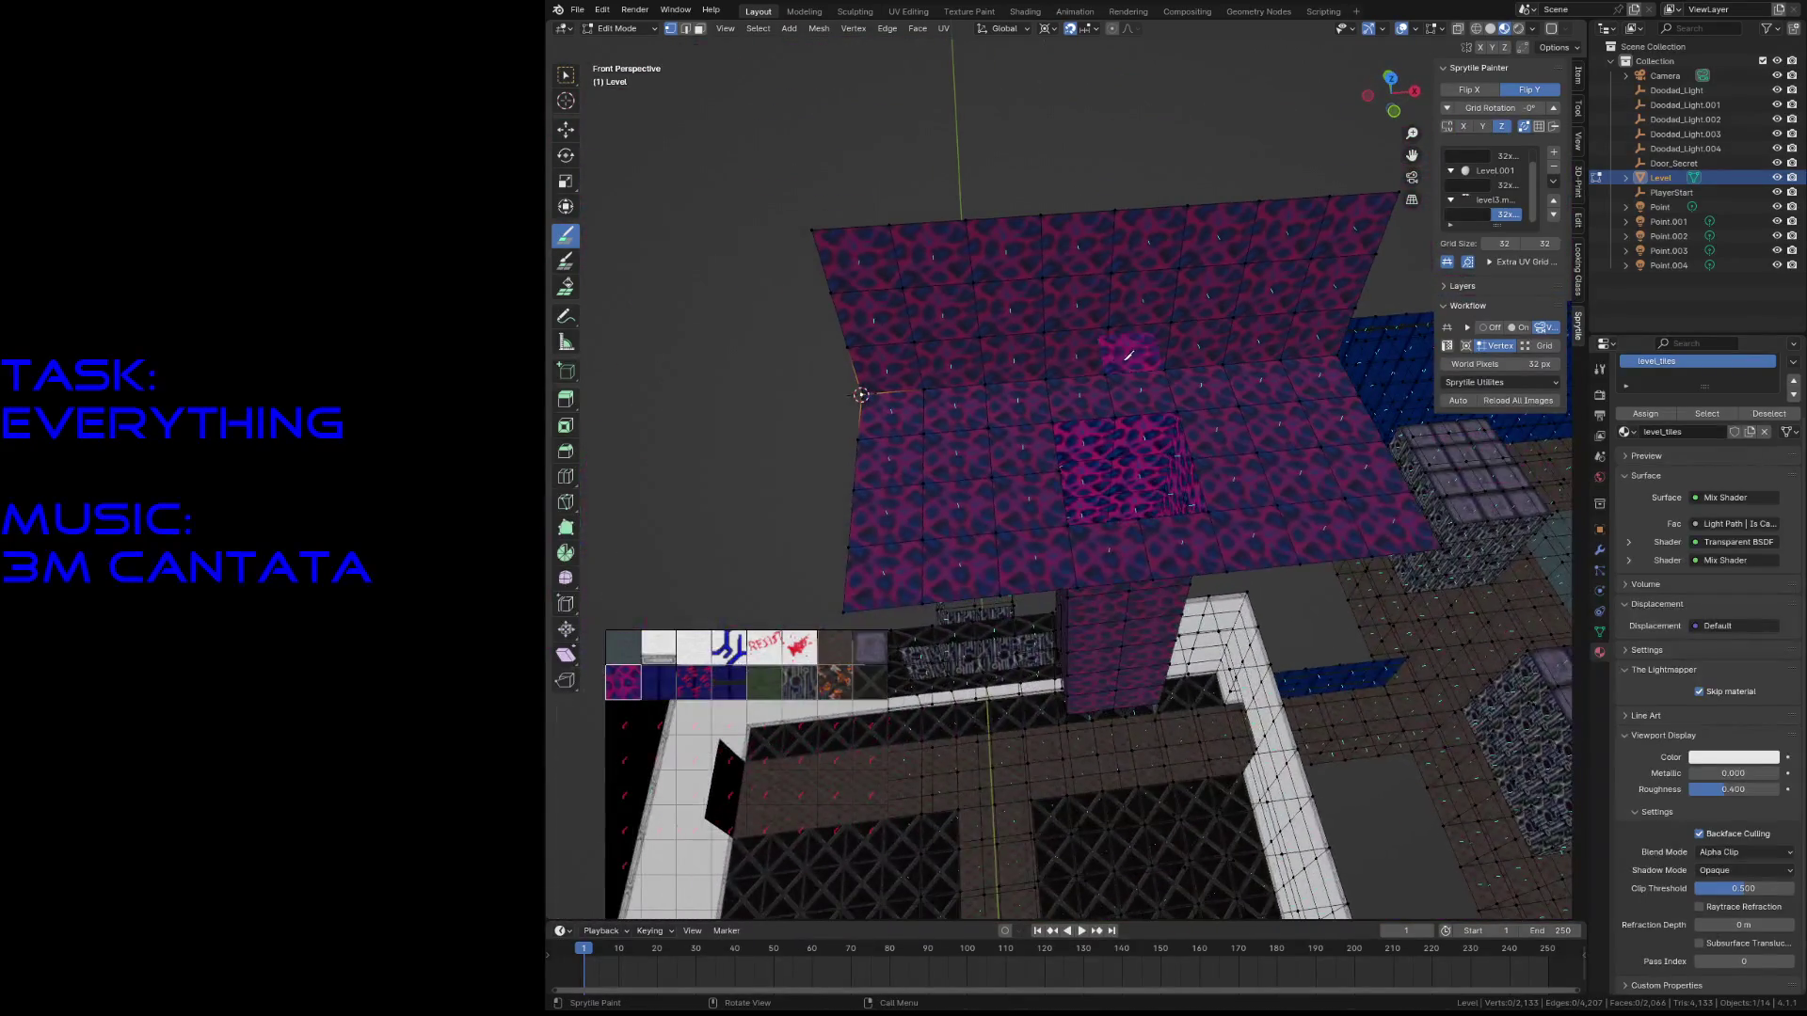
pyautogui.moveTo(875, 400); pyautogui.dragTo(860, 490)
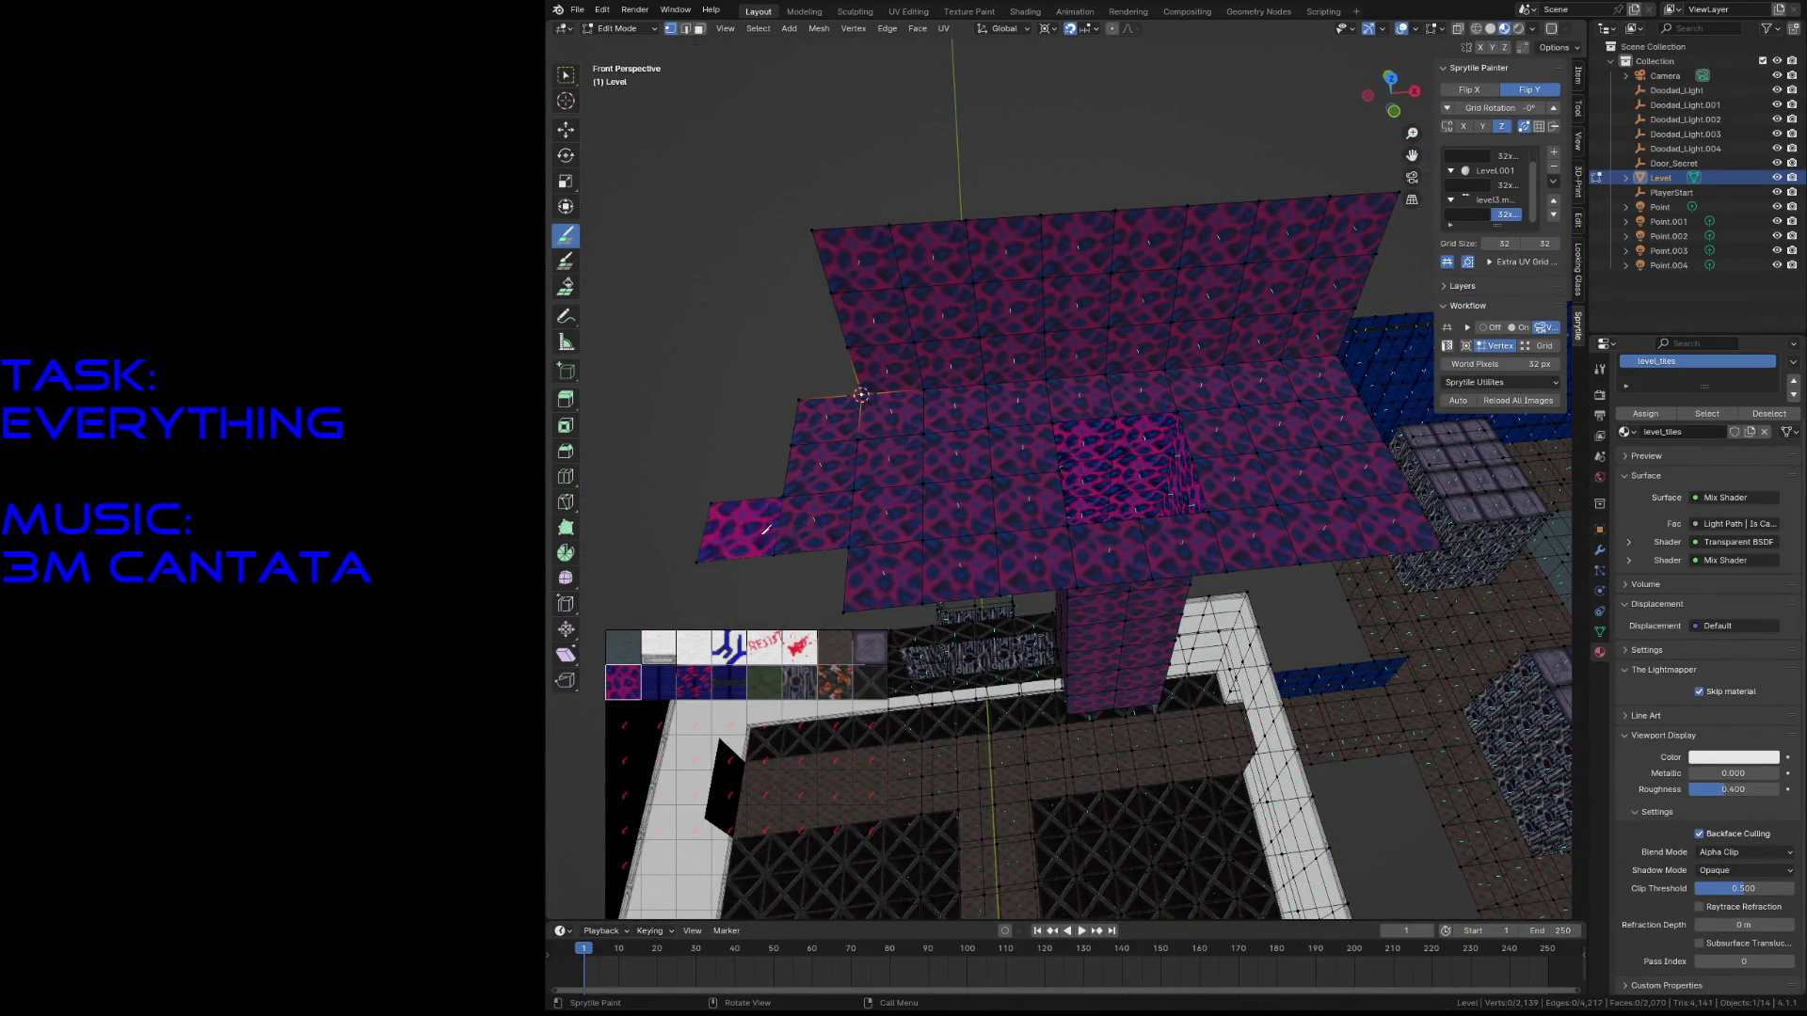
pyautogui.moveTo(770, 467); pyautogui.dragTo(1118, 449, button='middle')
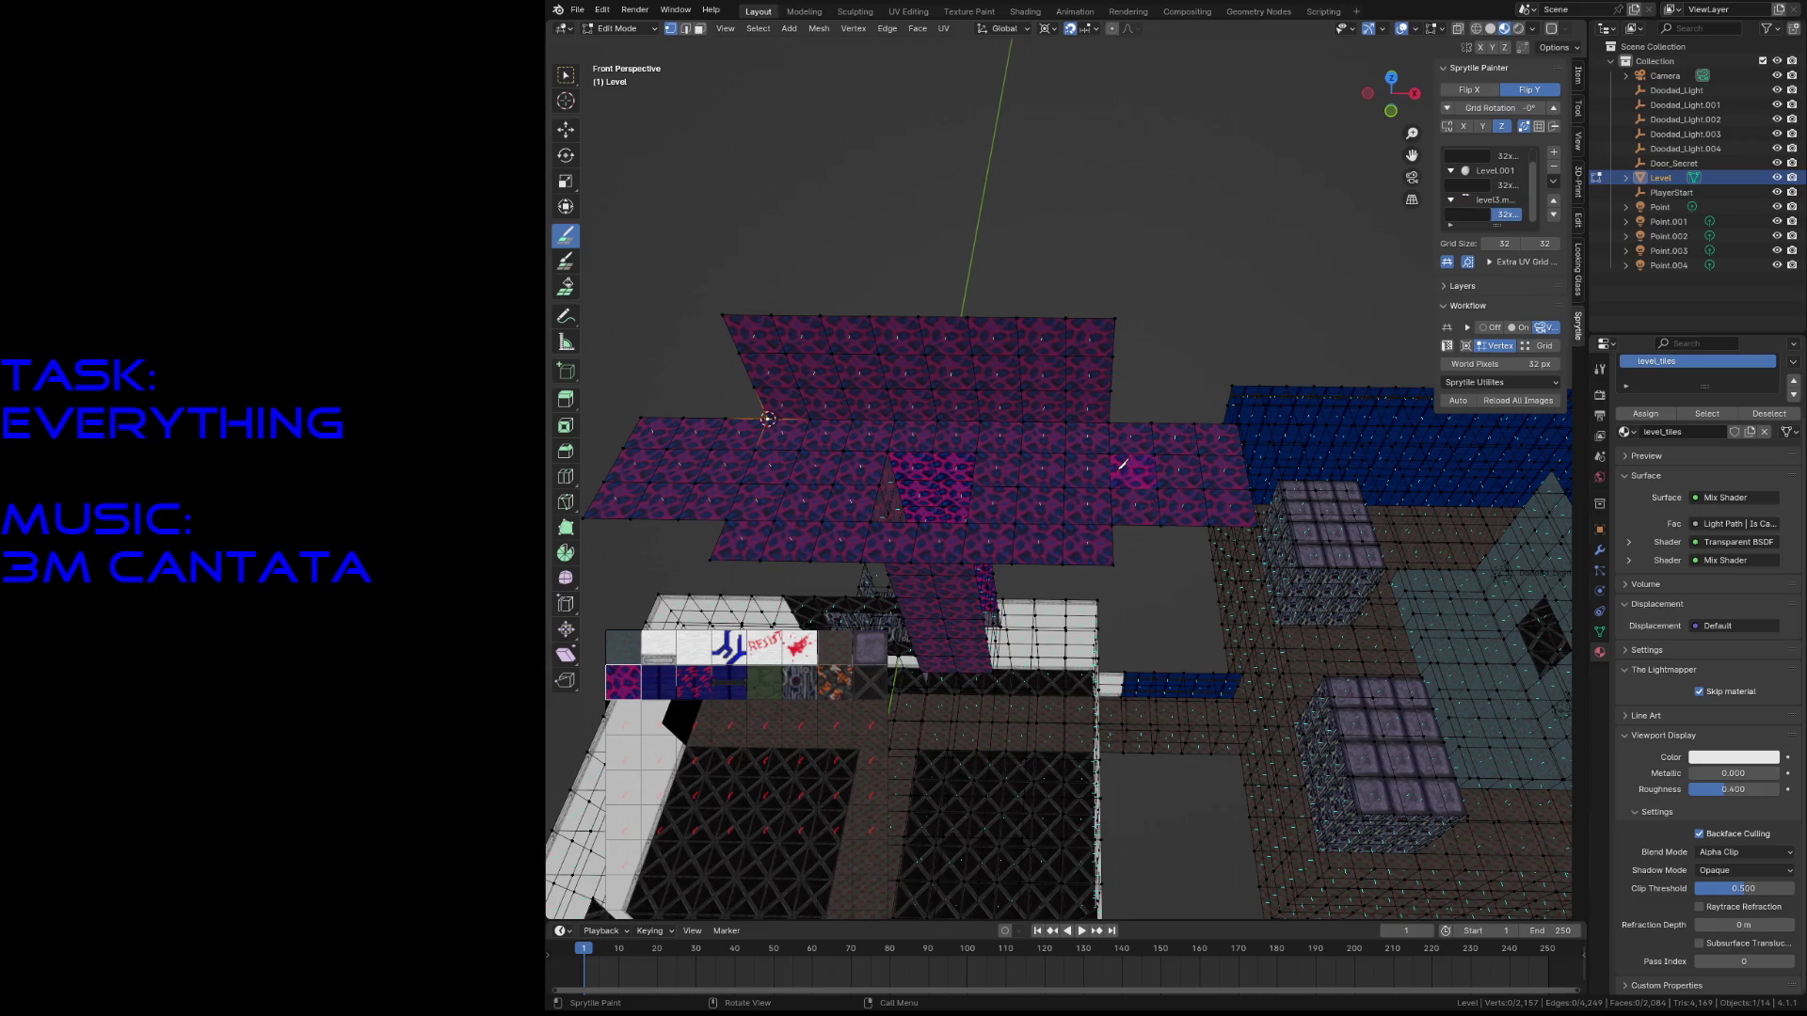
pyautogui.scroll(10, 980, 463)
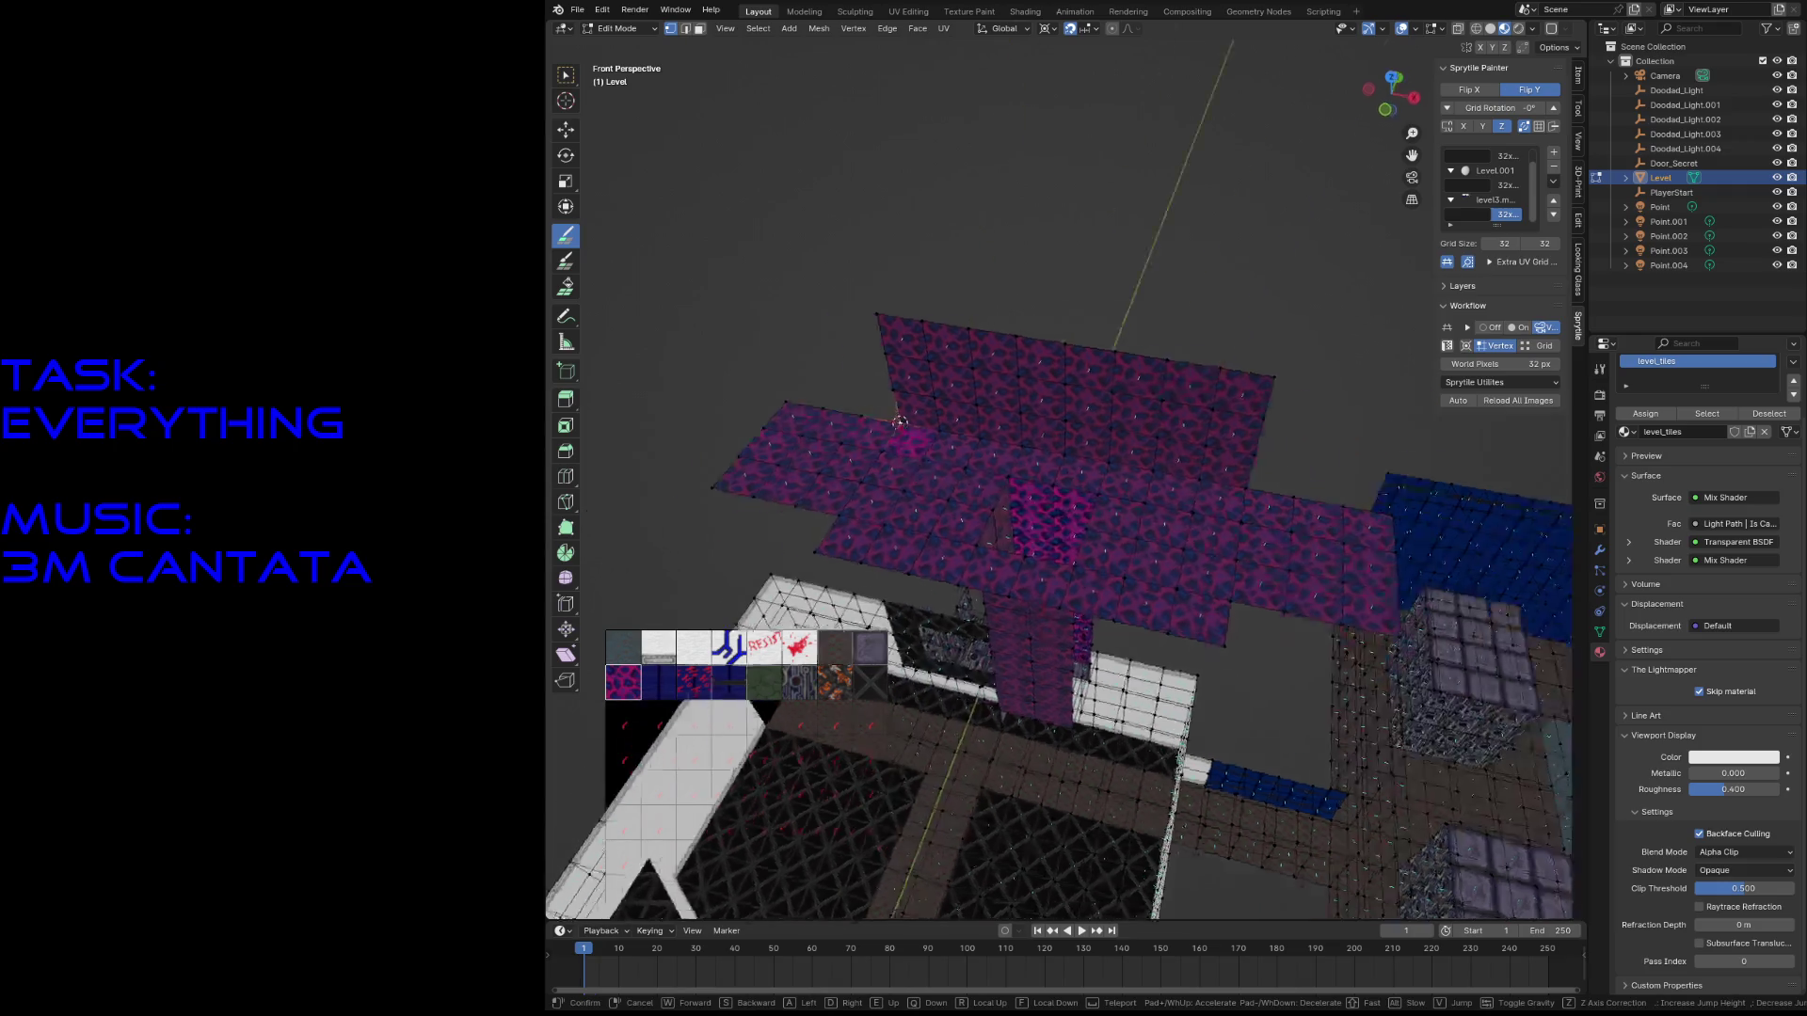
pyautogui.moveTo(979, 463)
pyautogui.mouseDown()
pyautogui.moveTo(903, 442)
pyautogui.moveTo(887, 505)
pyautogui.moveTo(967, 374)
pyautogui.moveTo(1041, 491)
pyautogui.mouseUp()
# - Extend the pink wall further right along the platform edge
pyautogui.hotkey('shift', '`')
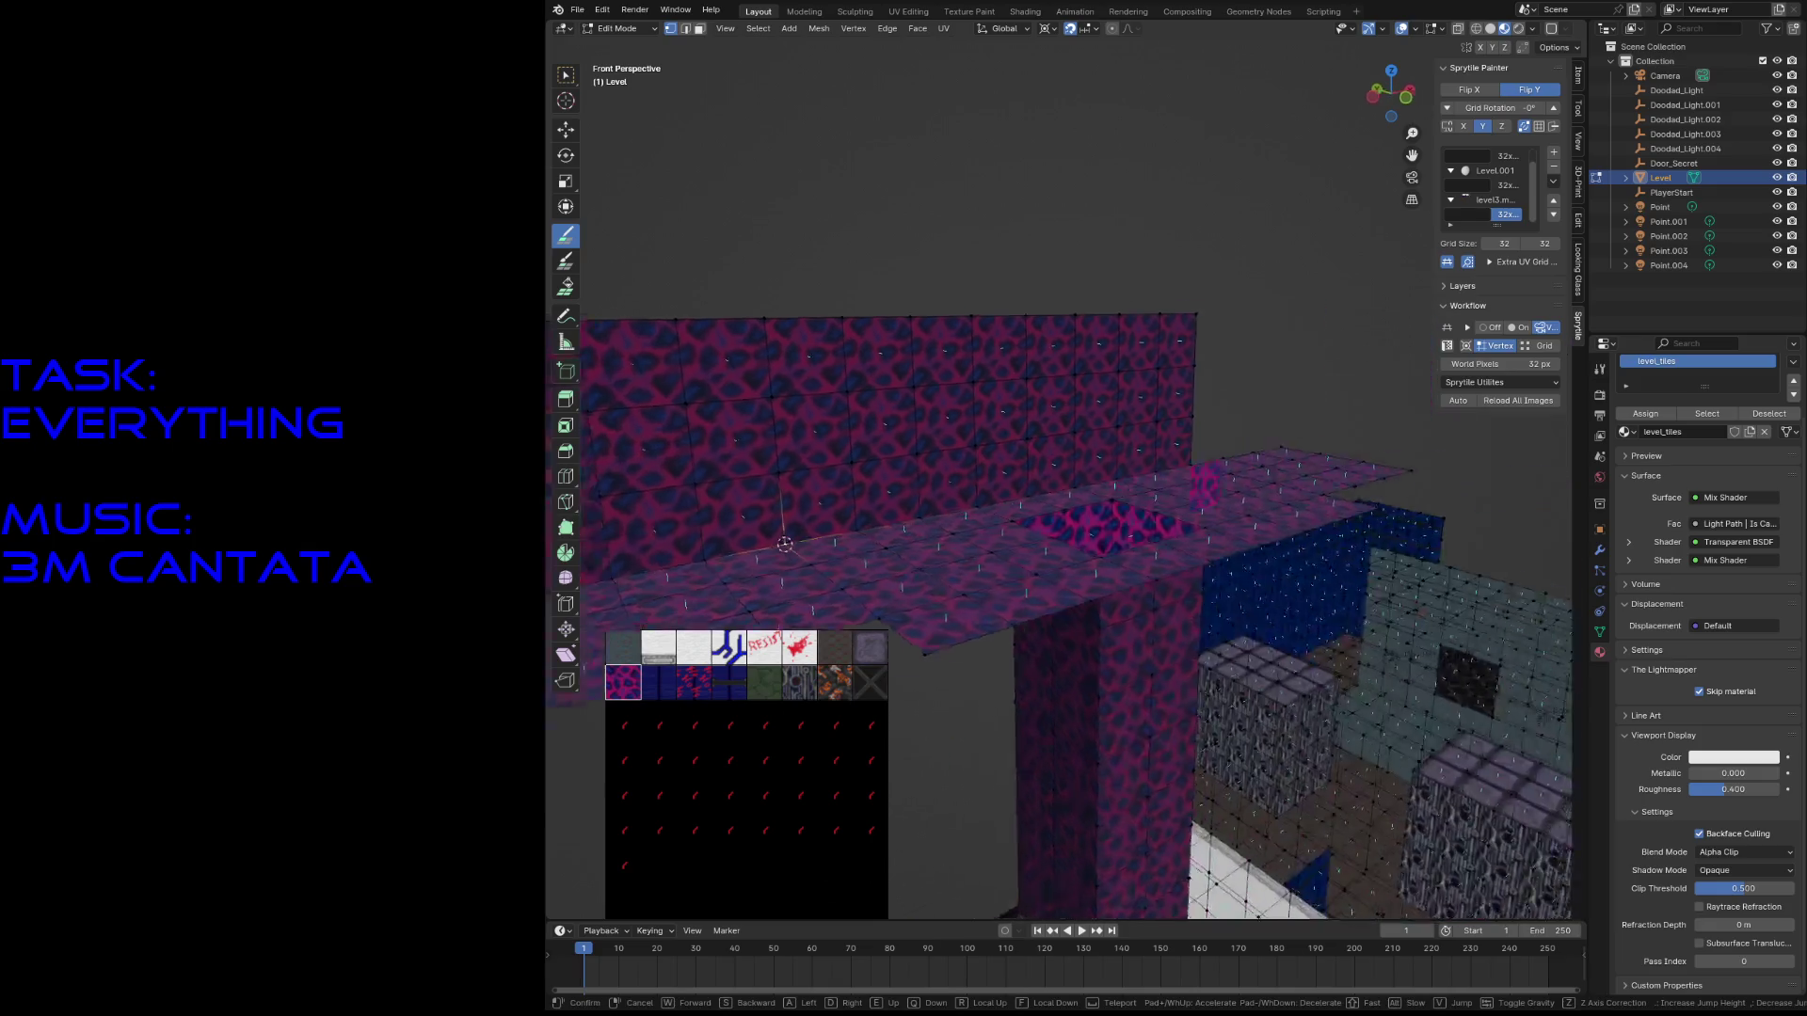
pyautogui.click(1092, 476)
pyautogui.moveTo(1093, 475)
pyautogui.mouseDown()
pyautogui.moveTo(1061, 472)
pyautogui.moveTo(1214, 443)
pyautogui.moveTo(1322, 534)
pyautogui.mouseUp()
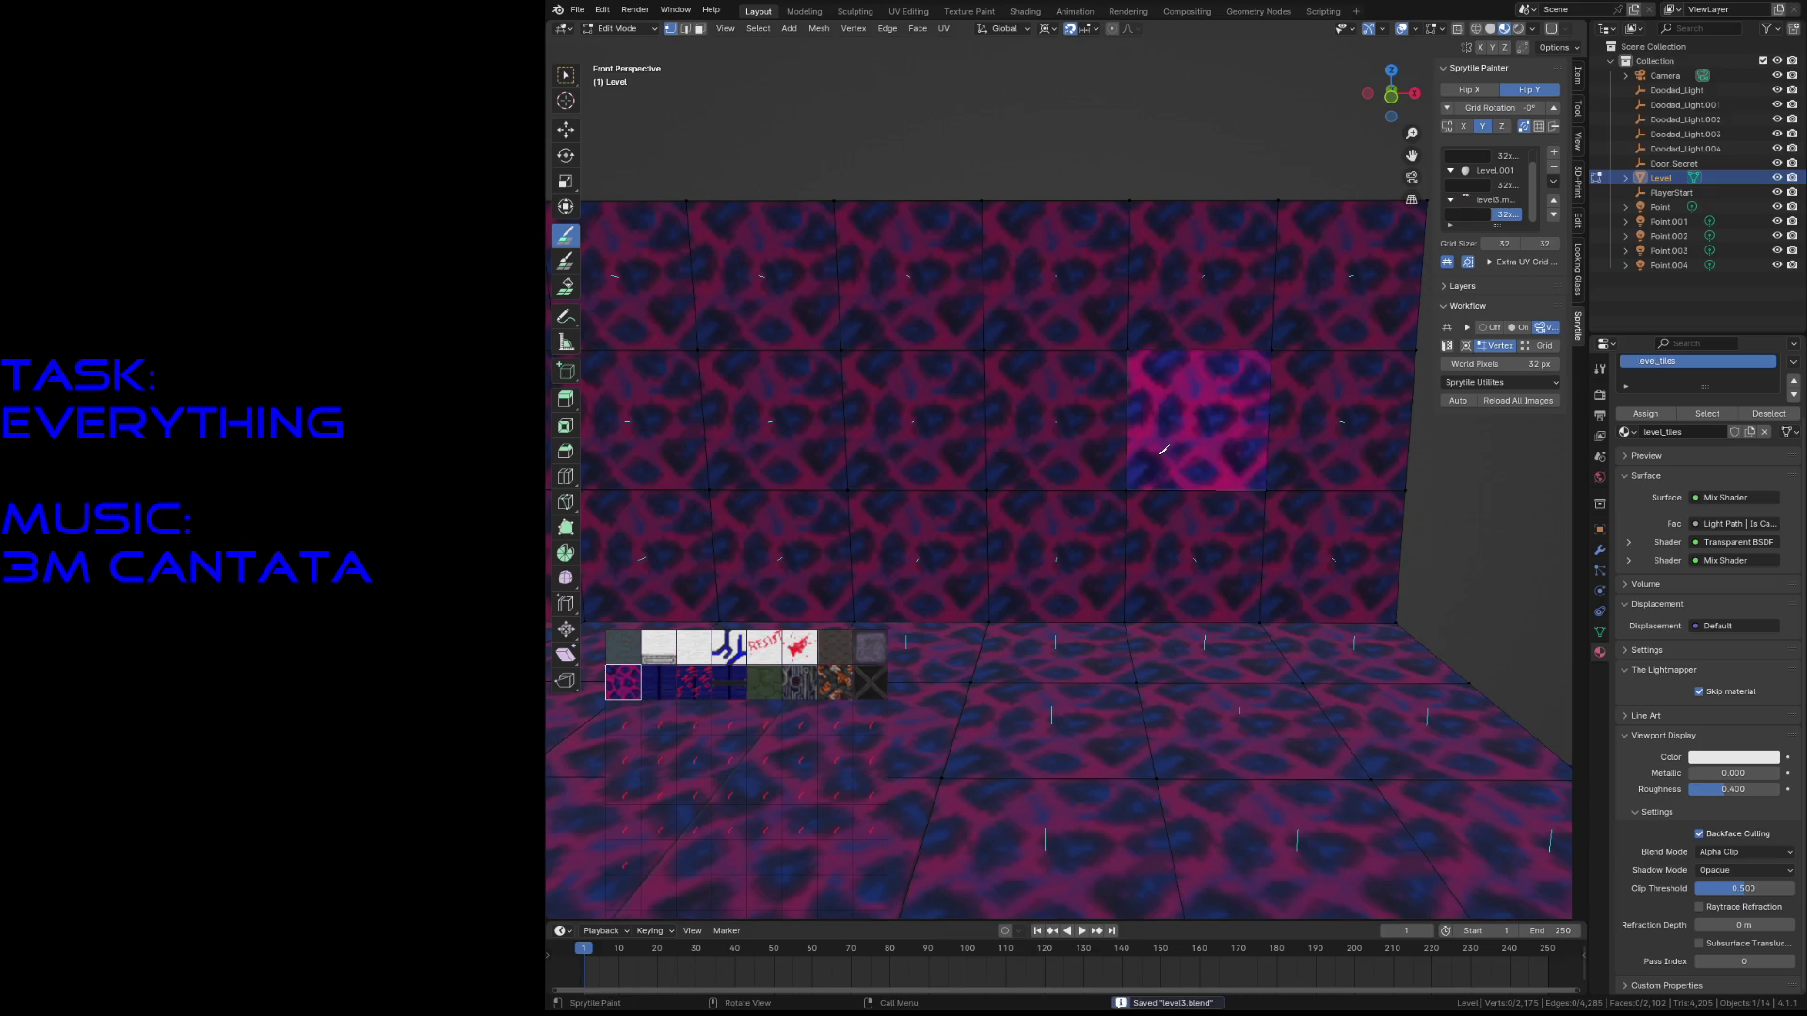
pyautogui.hotkey('shift', '`')
pyautogui.press('w')
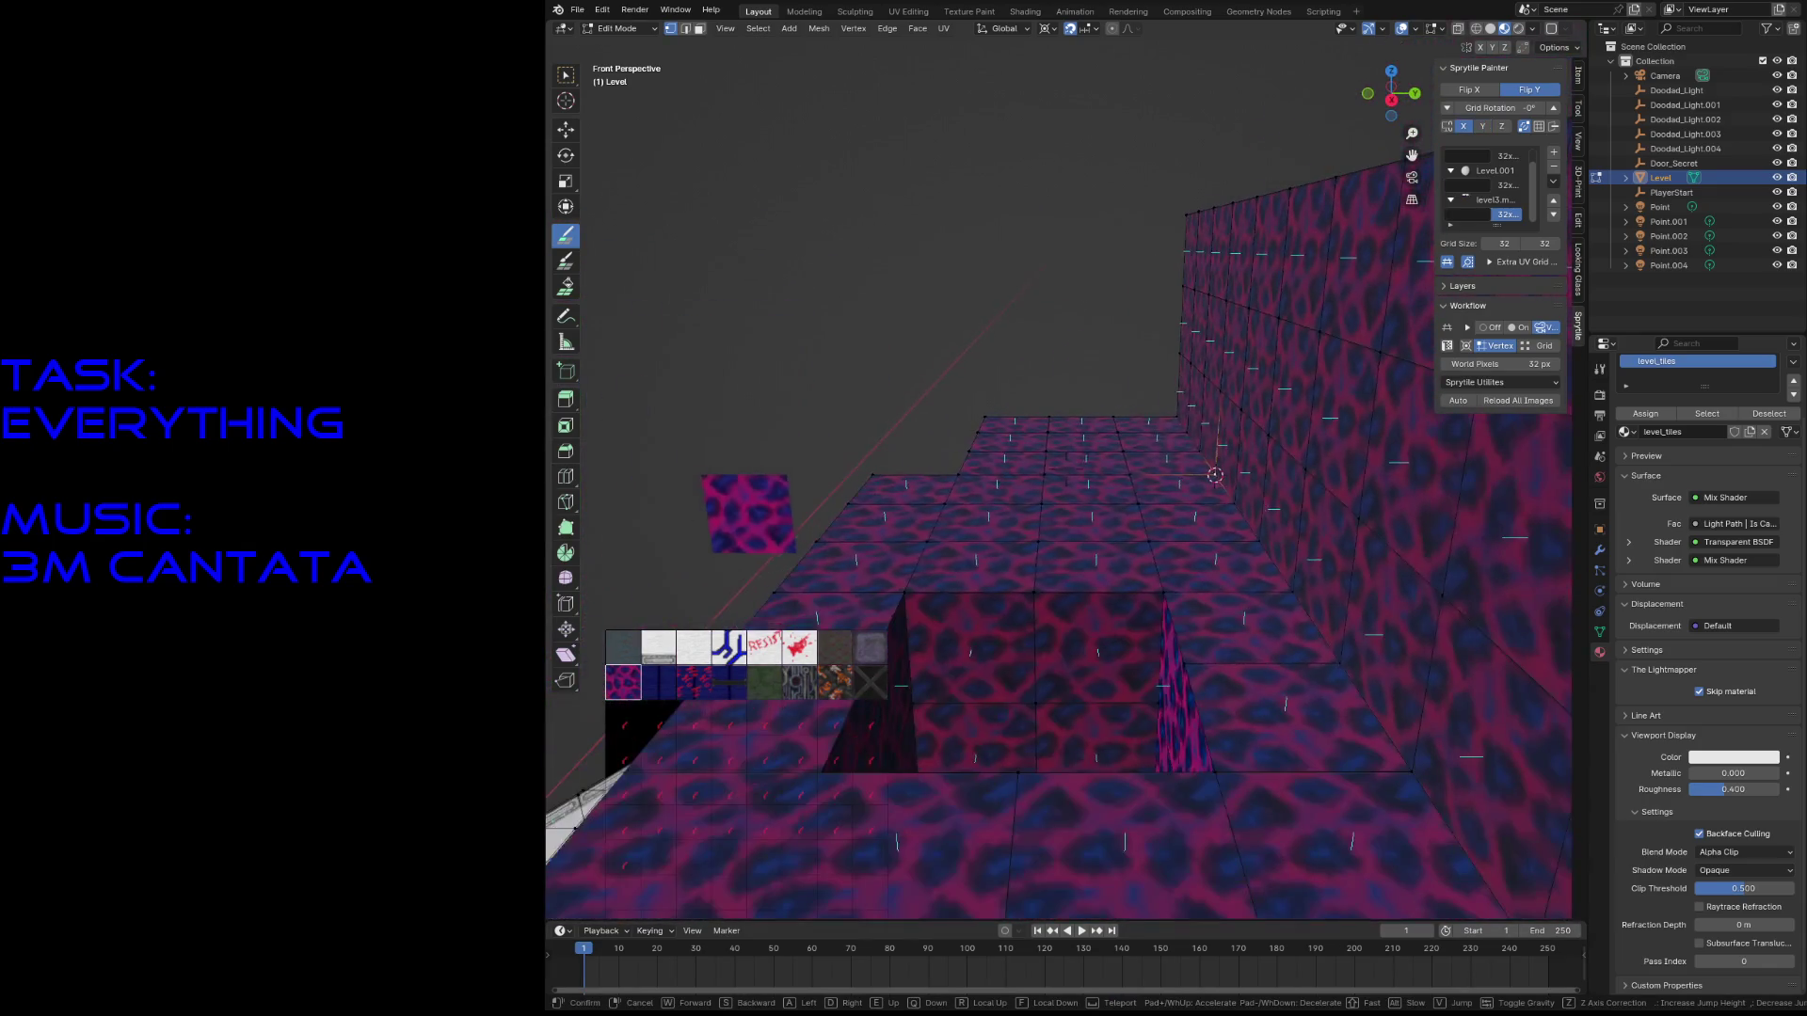
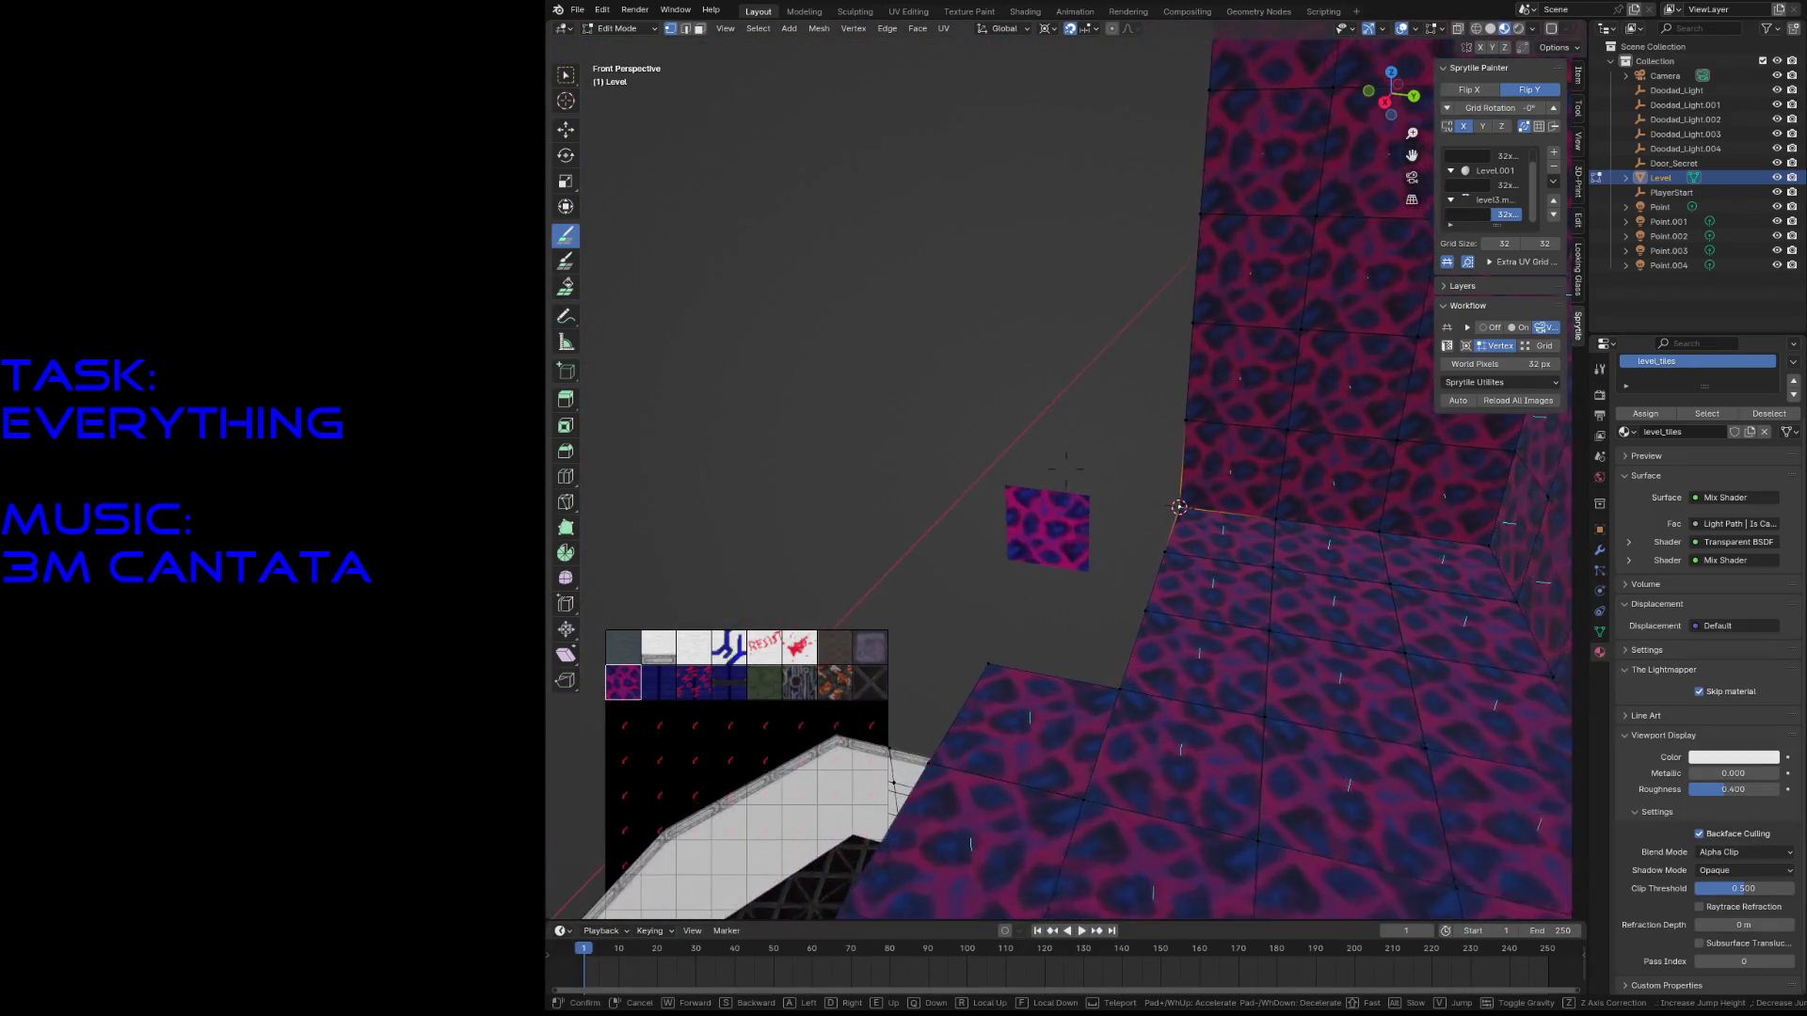
# - Fly up to the pink-tiled wall, back off, and rotate toward the dark wall
pyautogui.click(1055, 652)
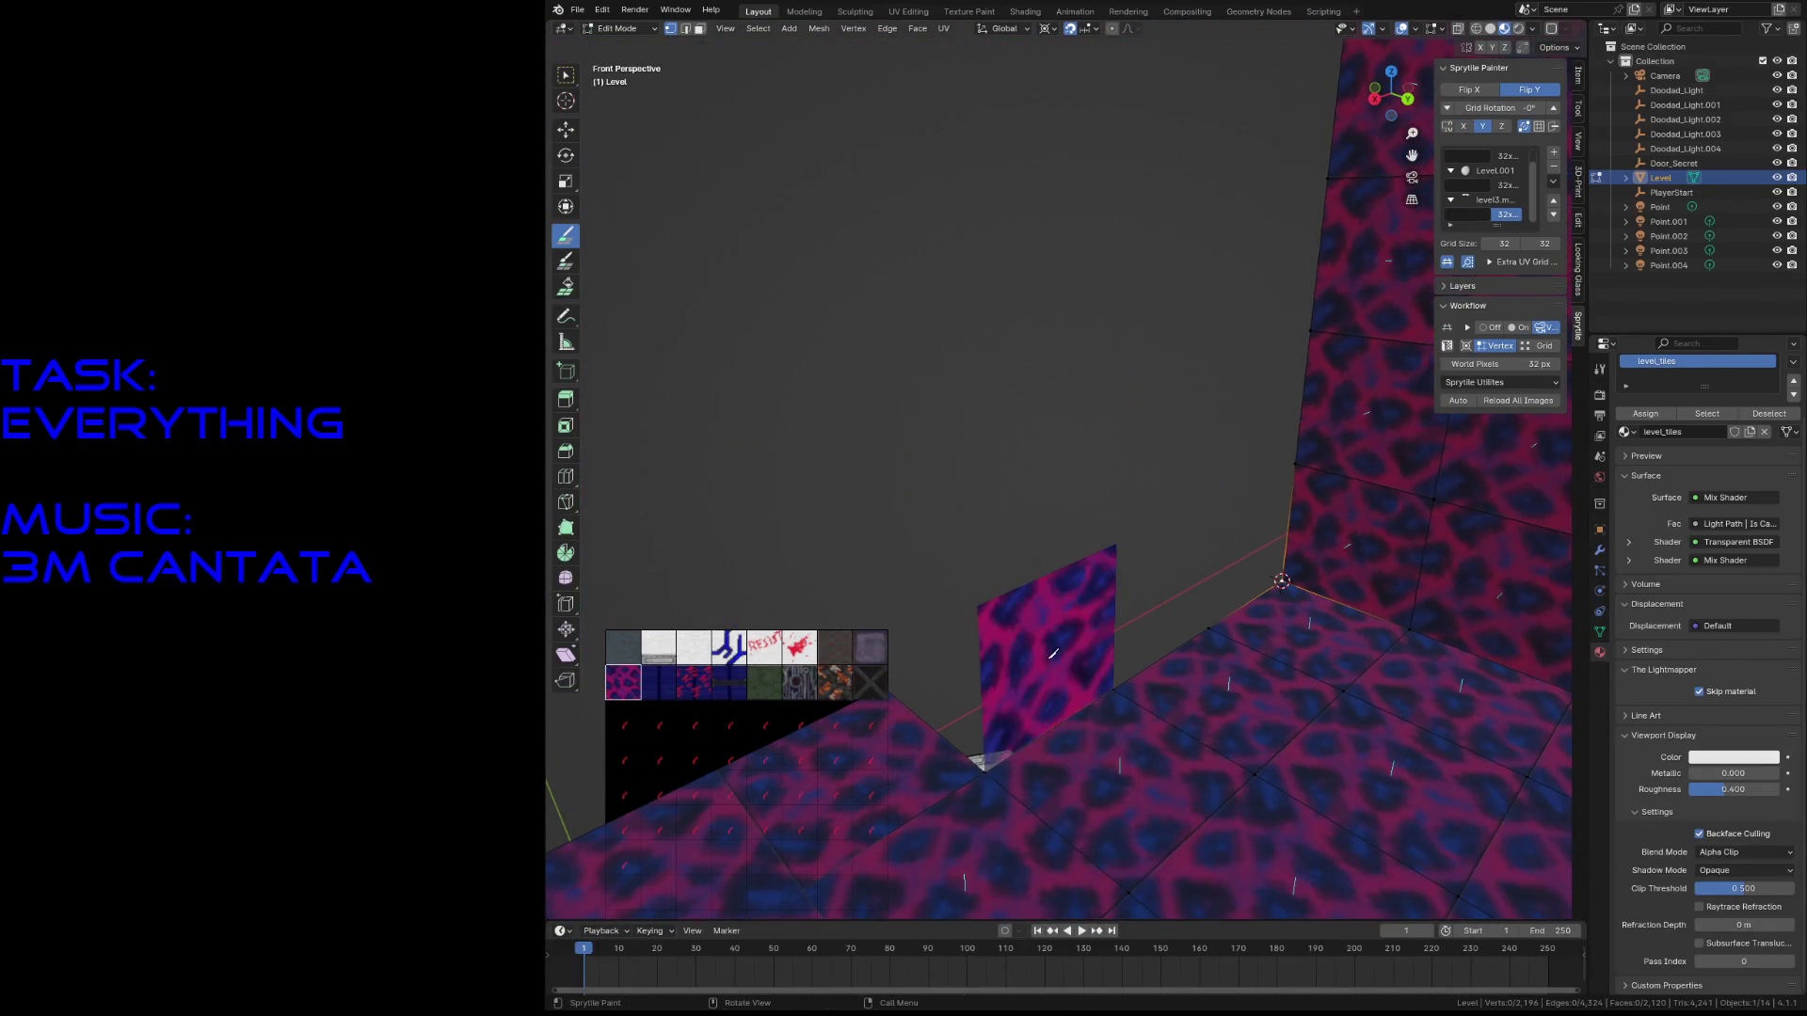
pyautogui.hotkey('shift', '`')
pyautogui.press('w')
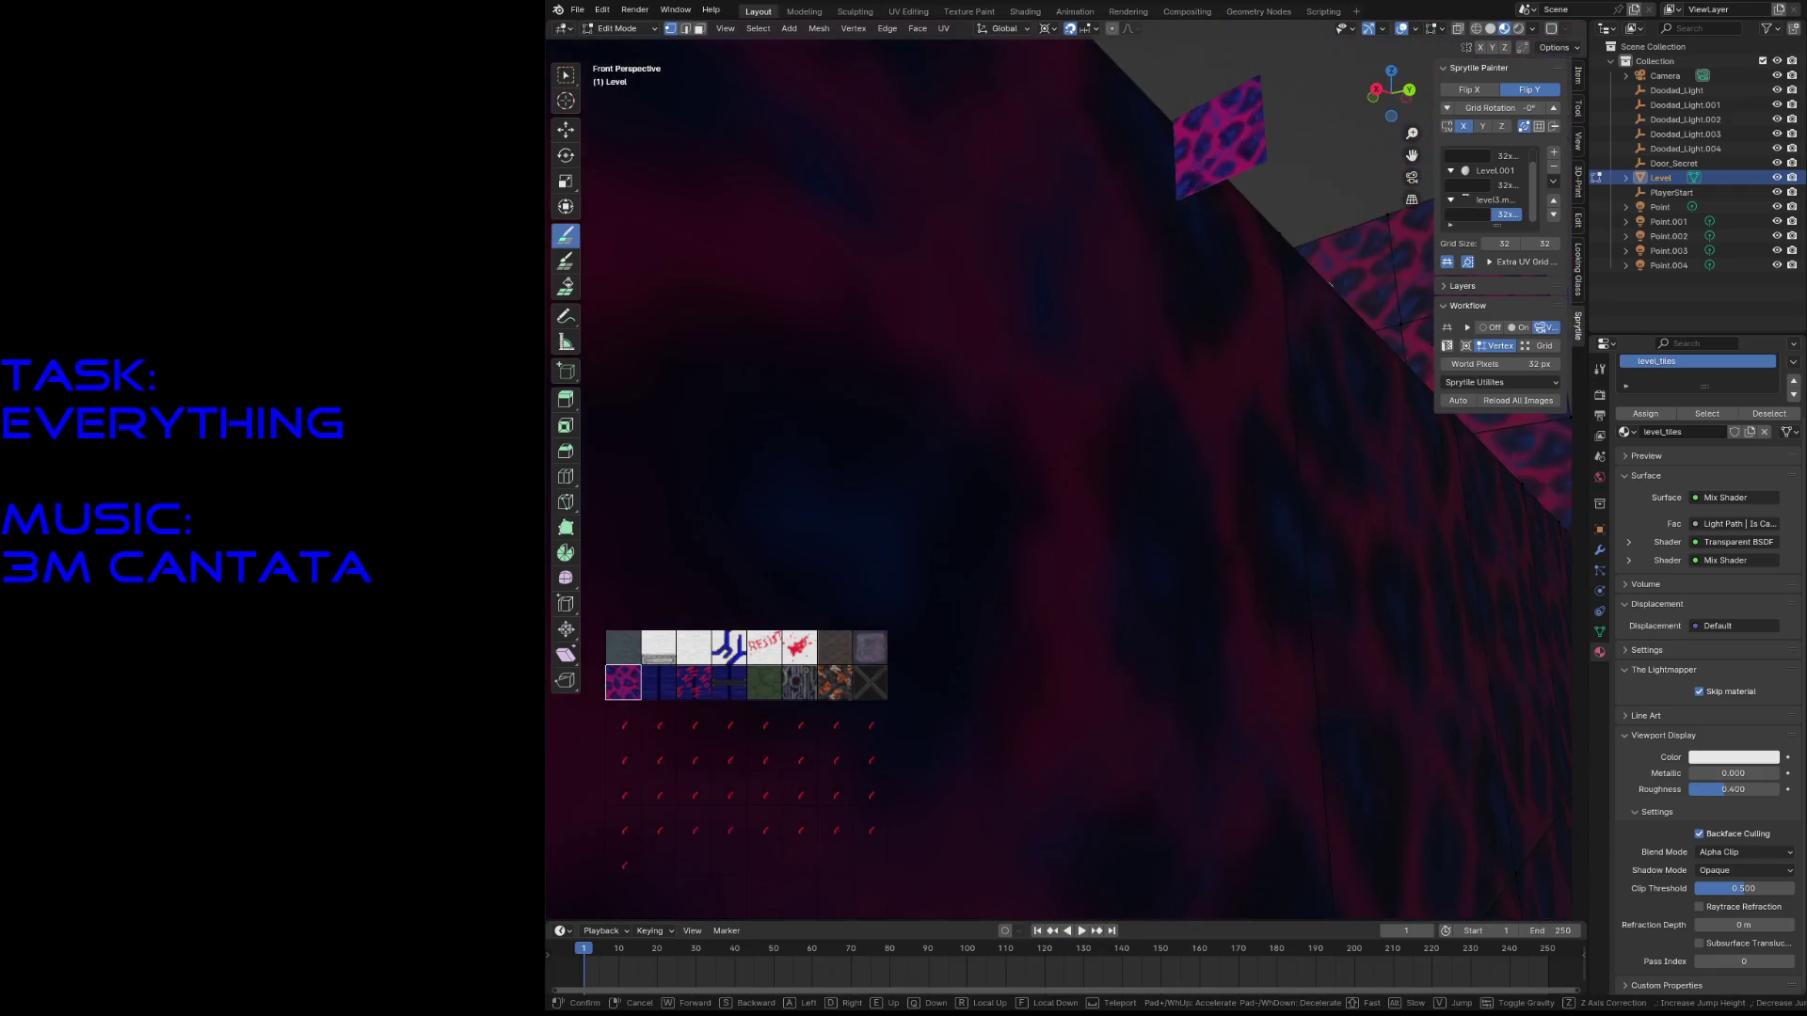
pyautogui.press('s')
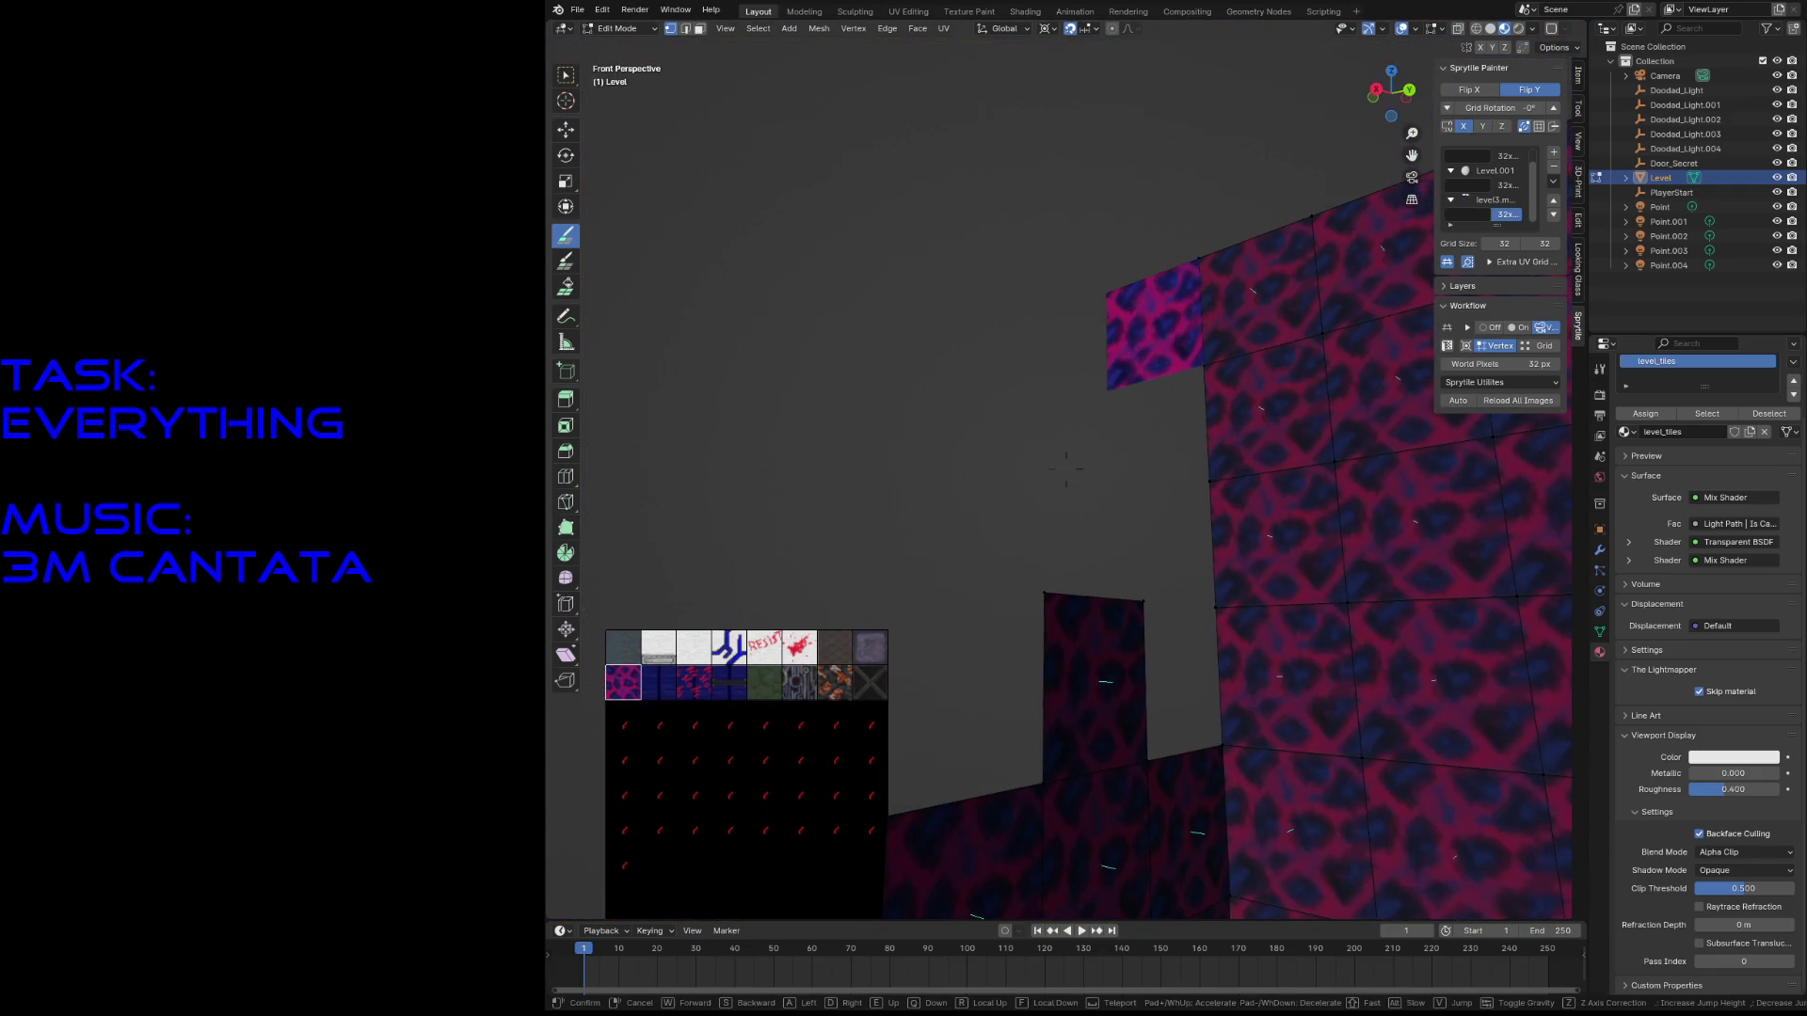
pyautogui.click(1145, 535)
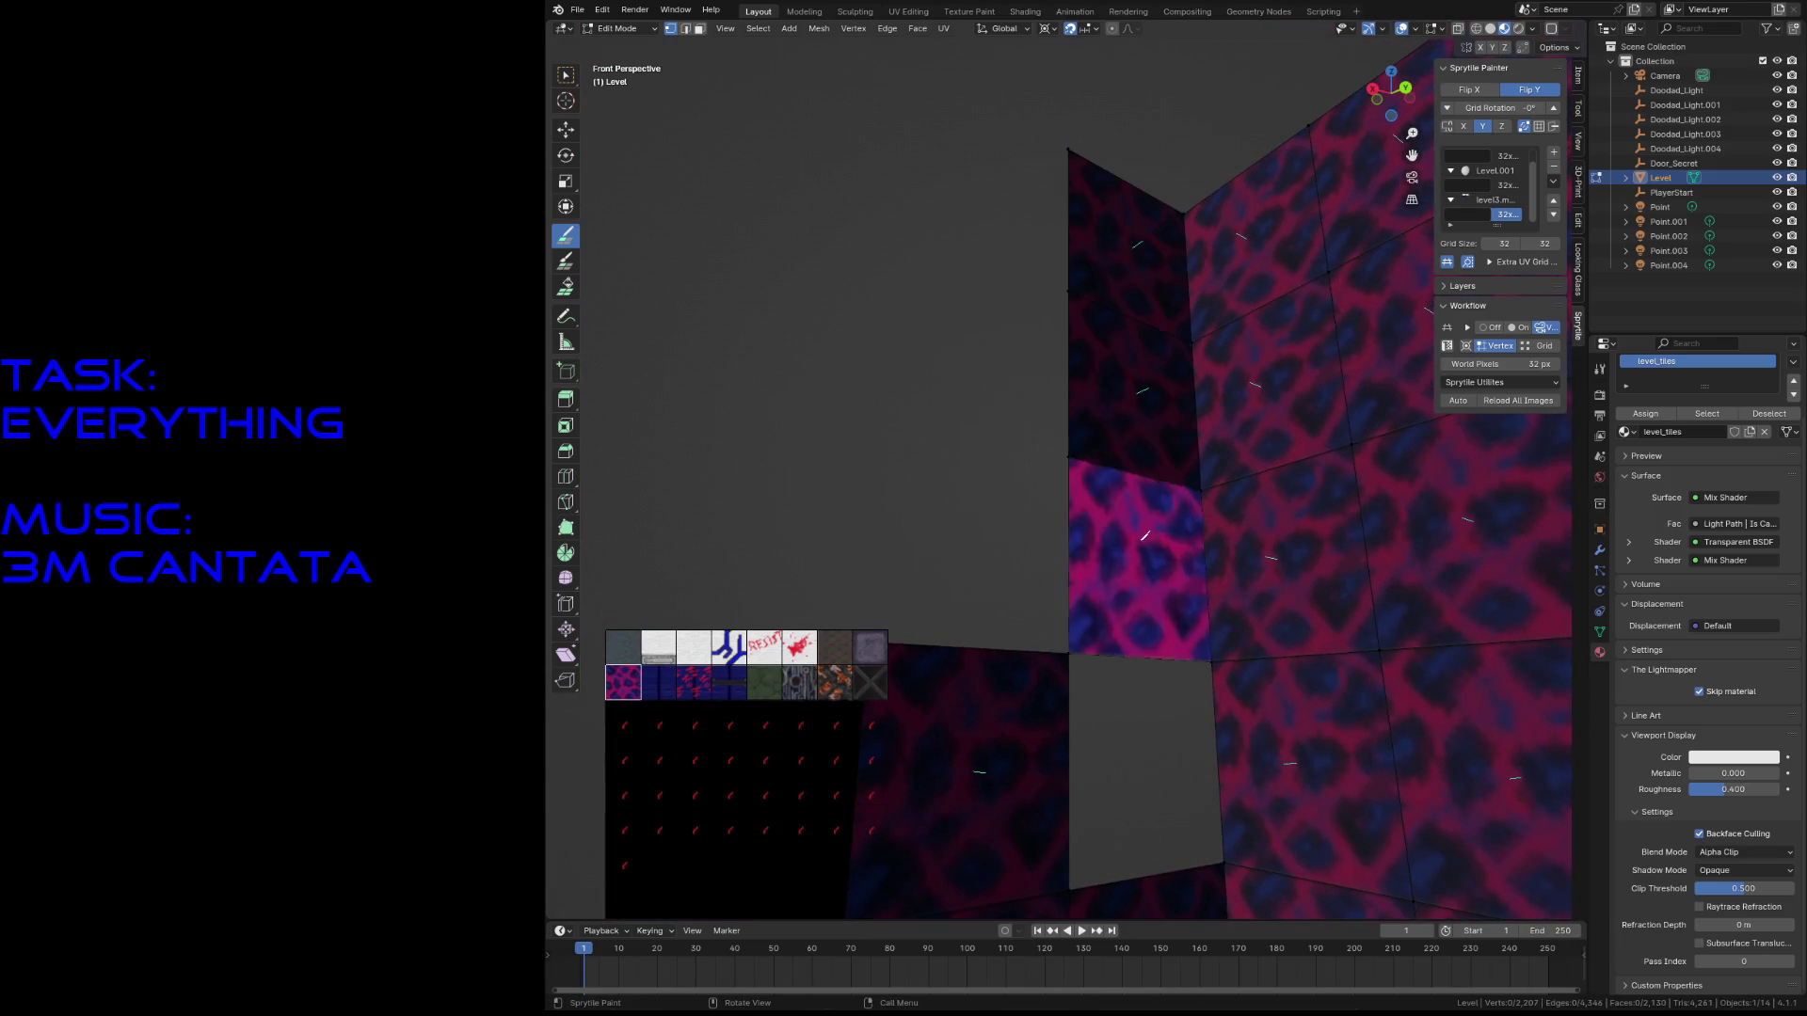
pyautogui.moveTo(1130, 740)
pyautogui.mouseDown(button='middle')
pyautogui.moveTo(1041, 738)
pyautogui.moveTo(1176, 470)
pyautogui.moveTo(1204, 195)
pyautogui.moveTo(1254, 141)
pyautogui.mouseUp(button='middle')
# - Pull back to an overhead view of the whole level and select all its geometry
pyautogui.hotkey('shift', '`')
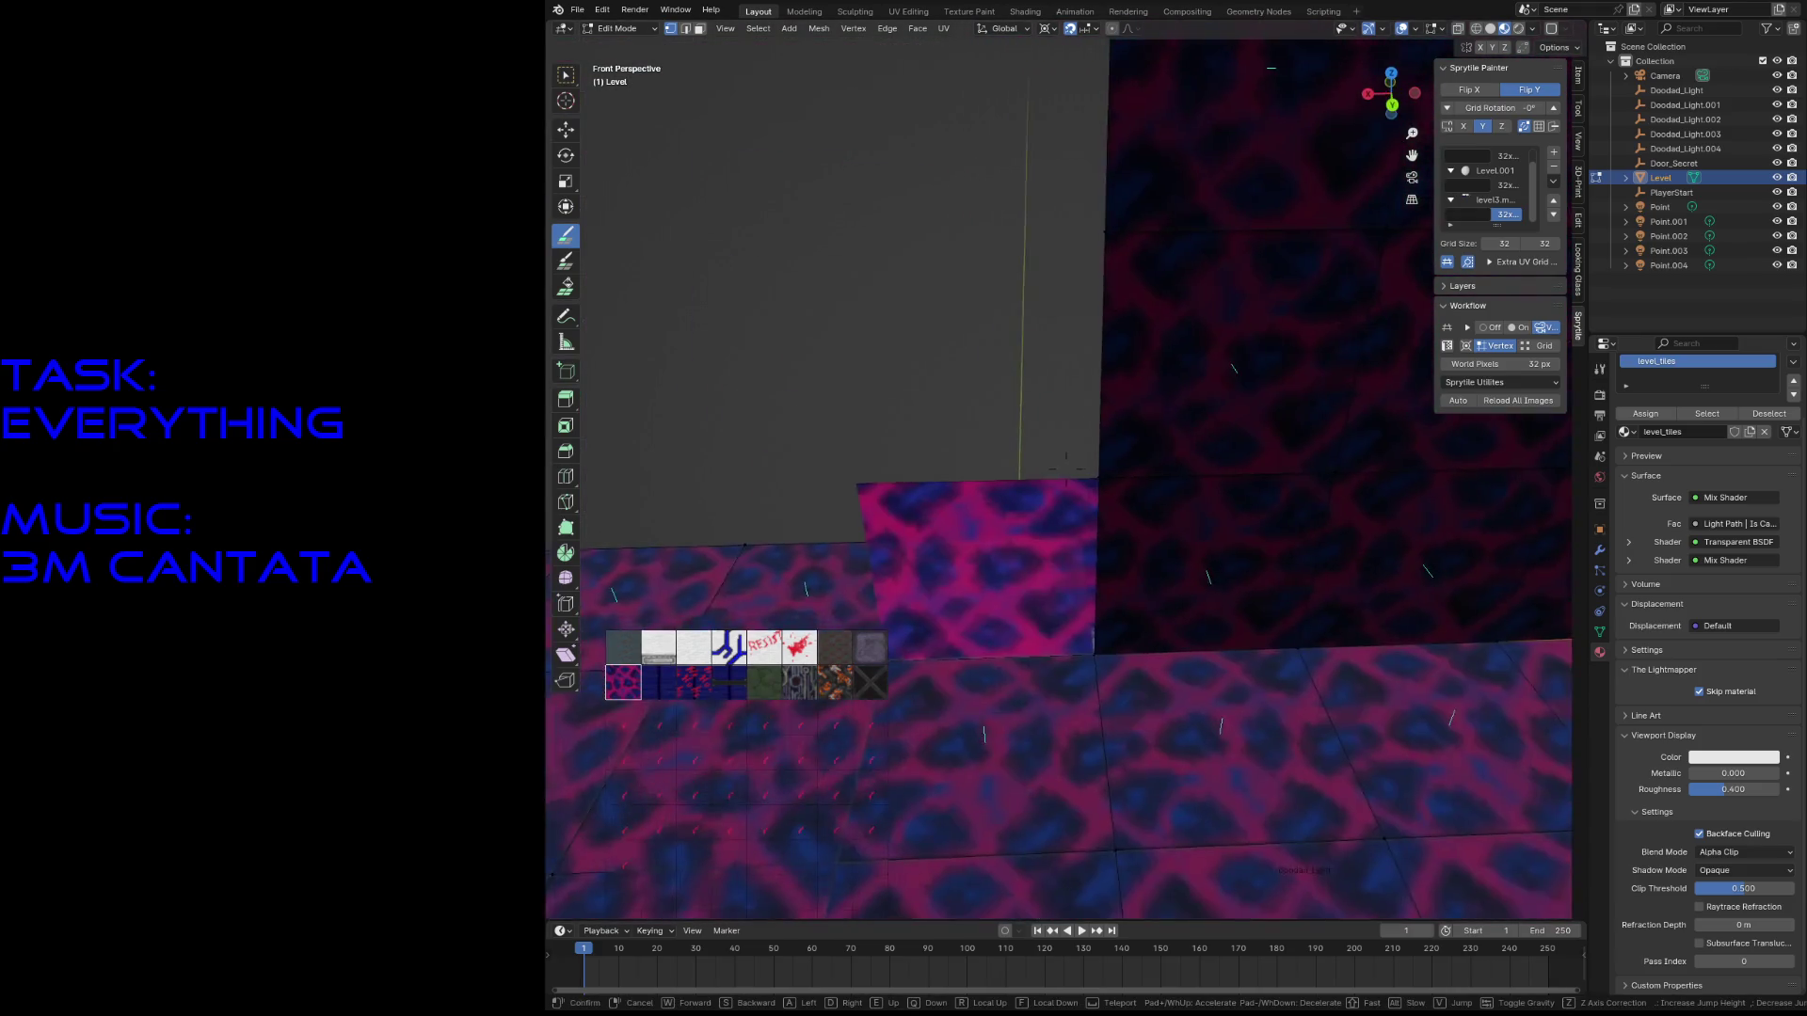
pyautogui.press('s')
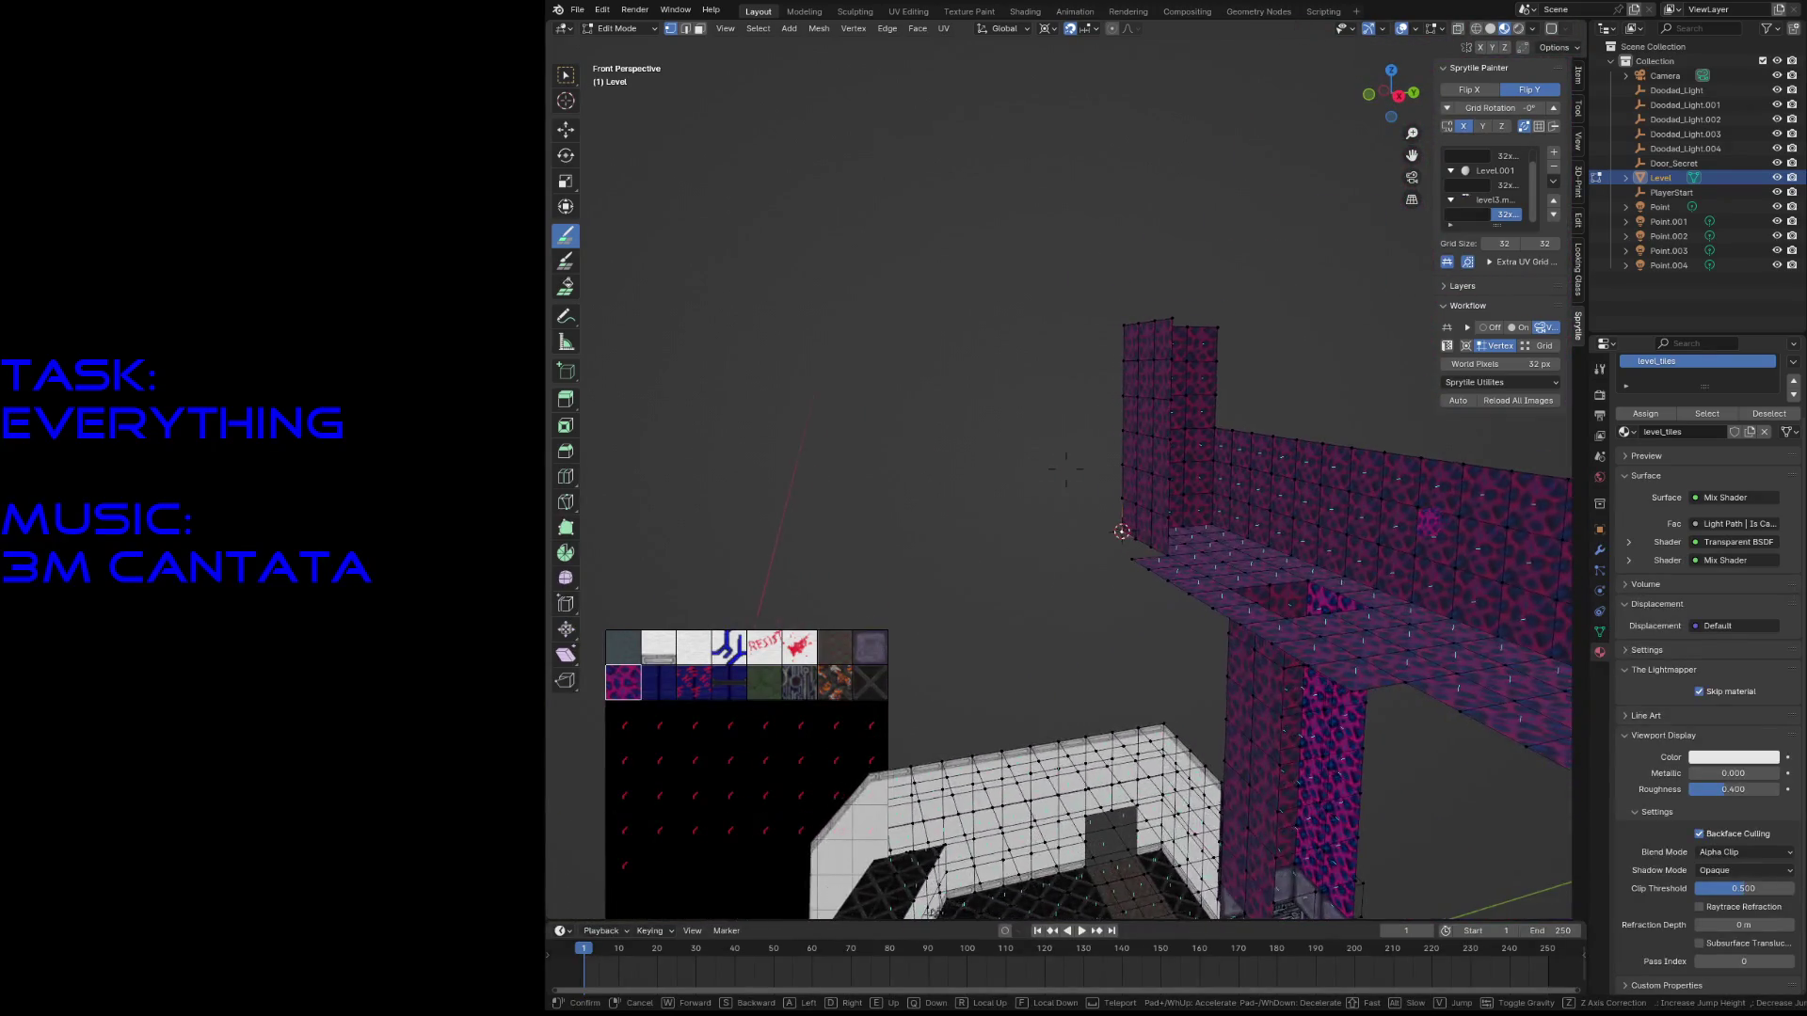
pyautogui.press('w')
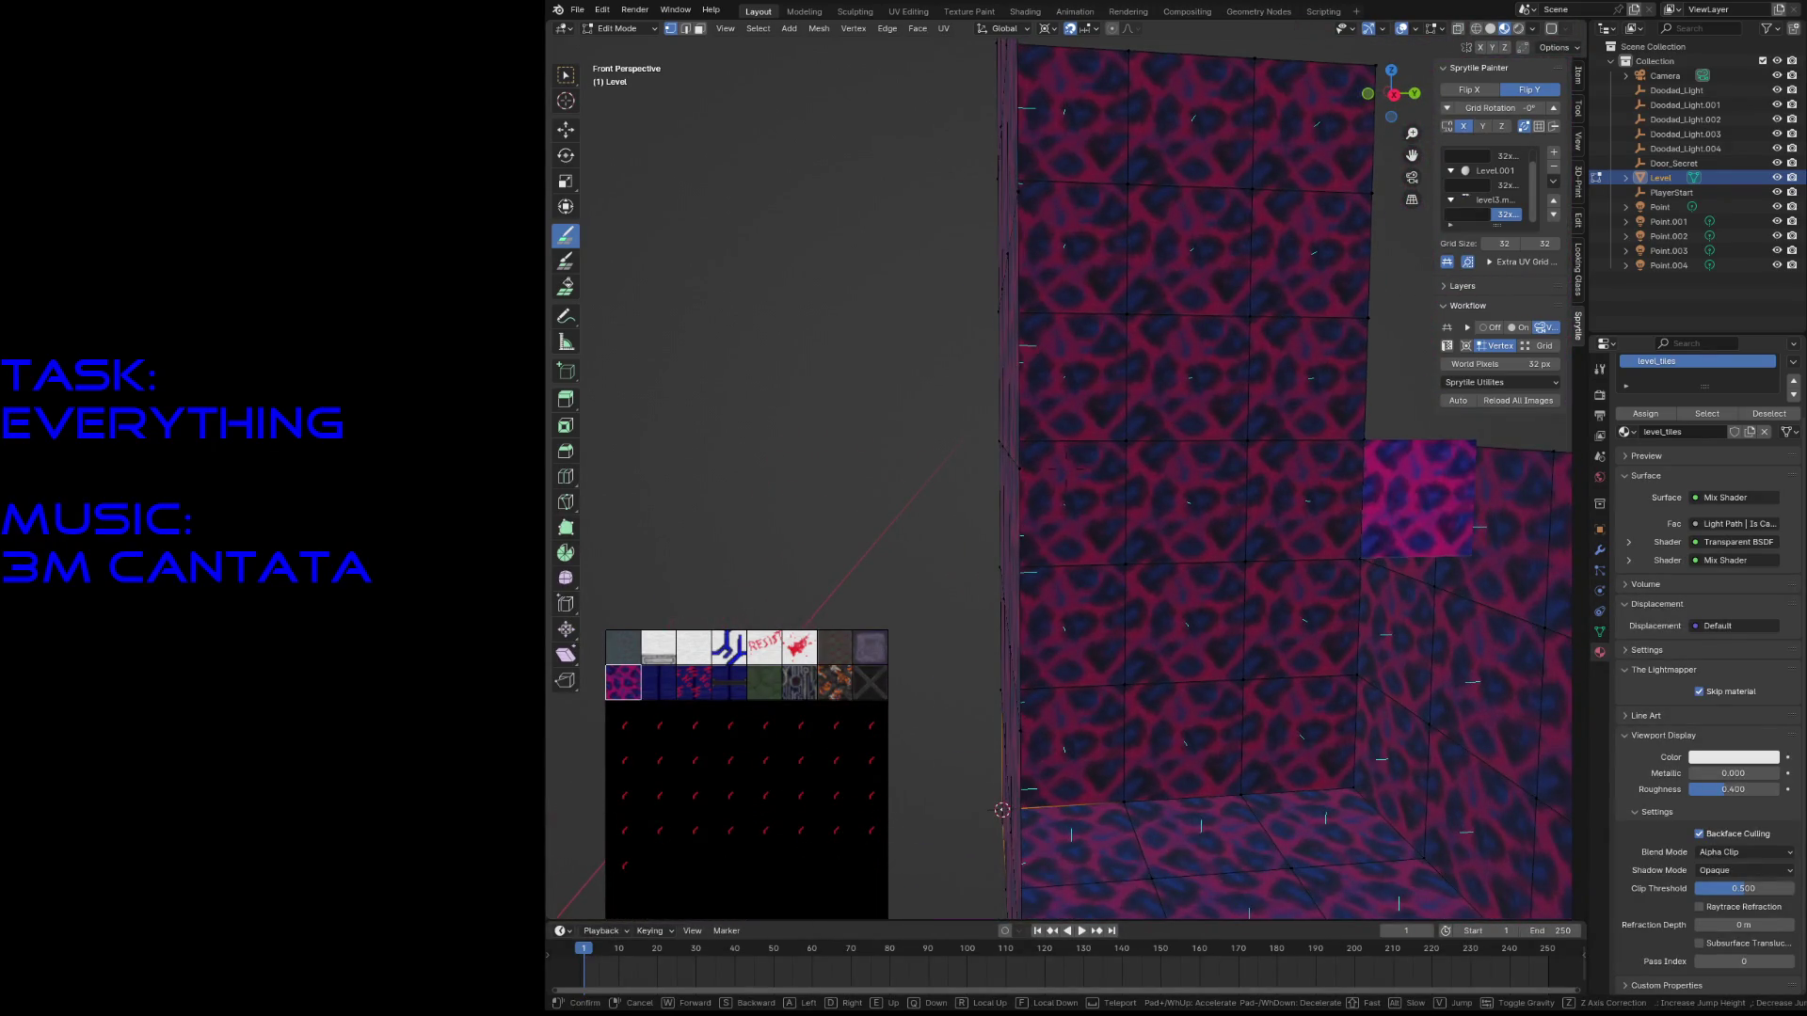
pyautogui.press('s')
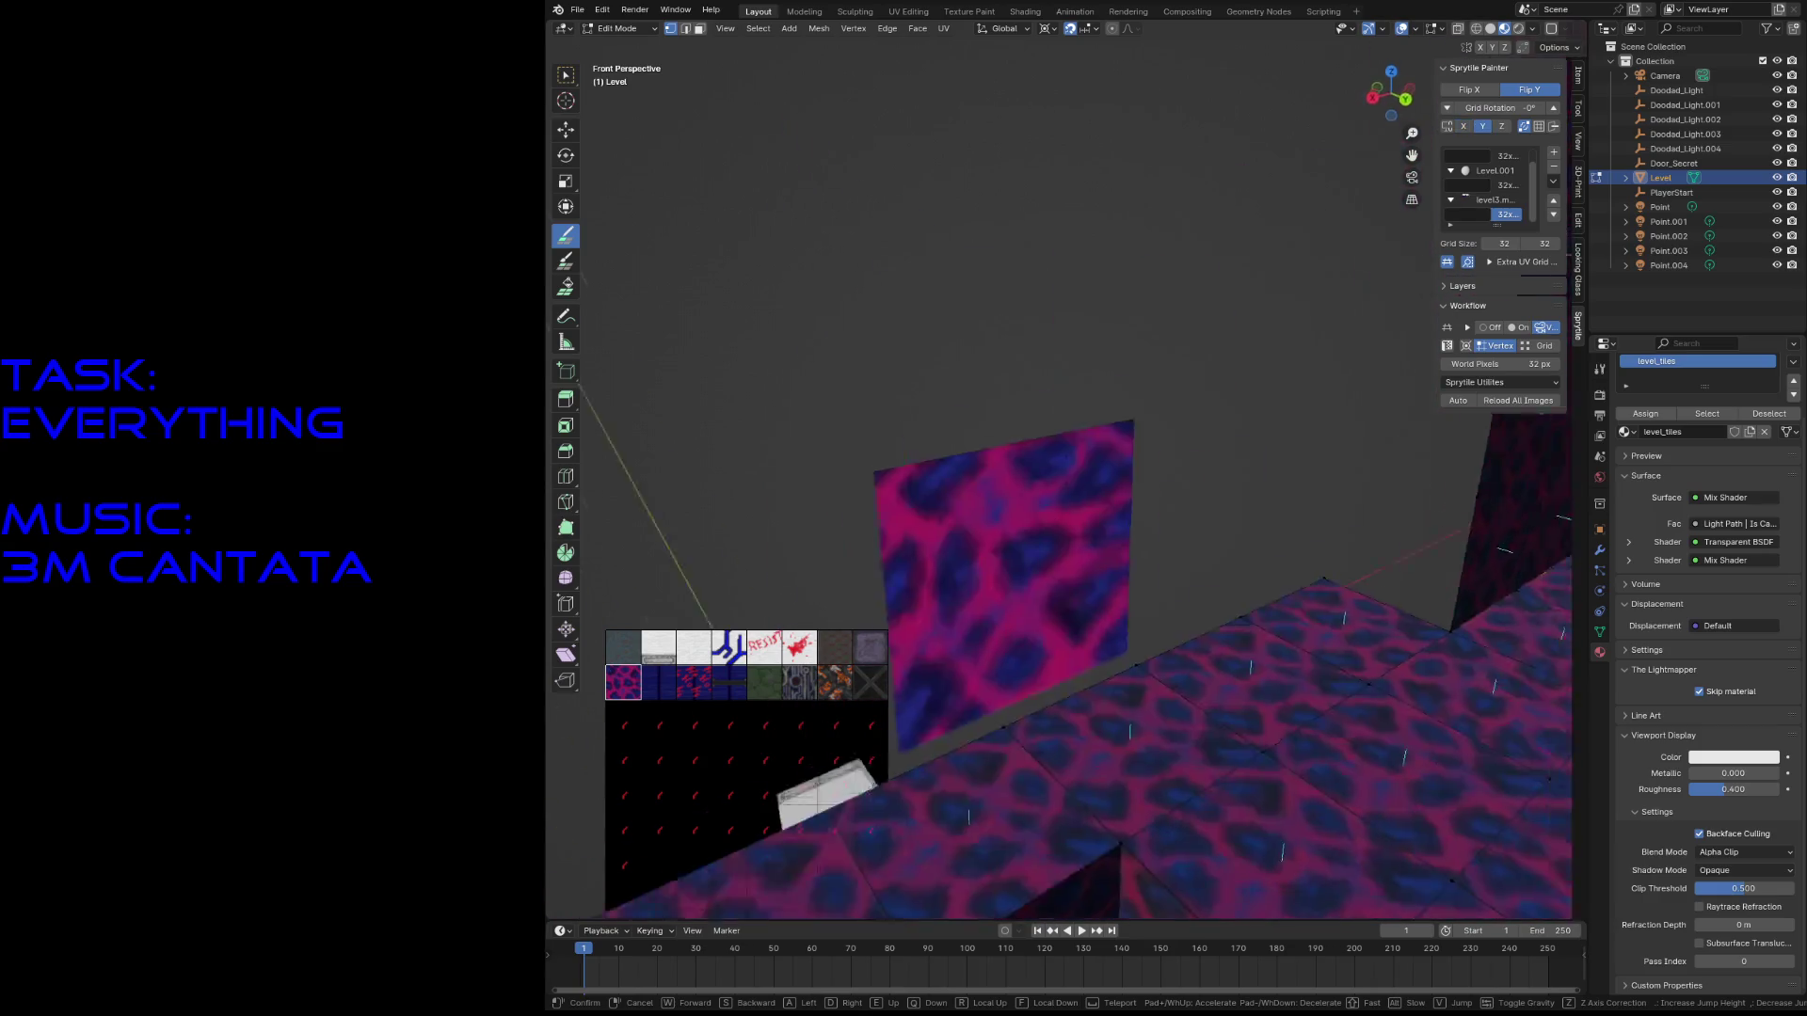
pyautogui.press('s')
pyautogui.click(1101, 400)
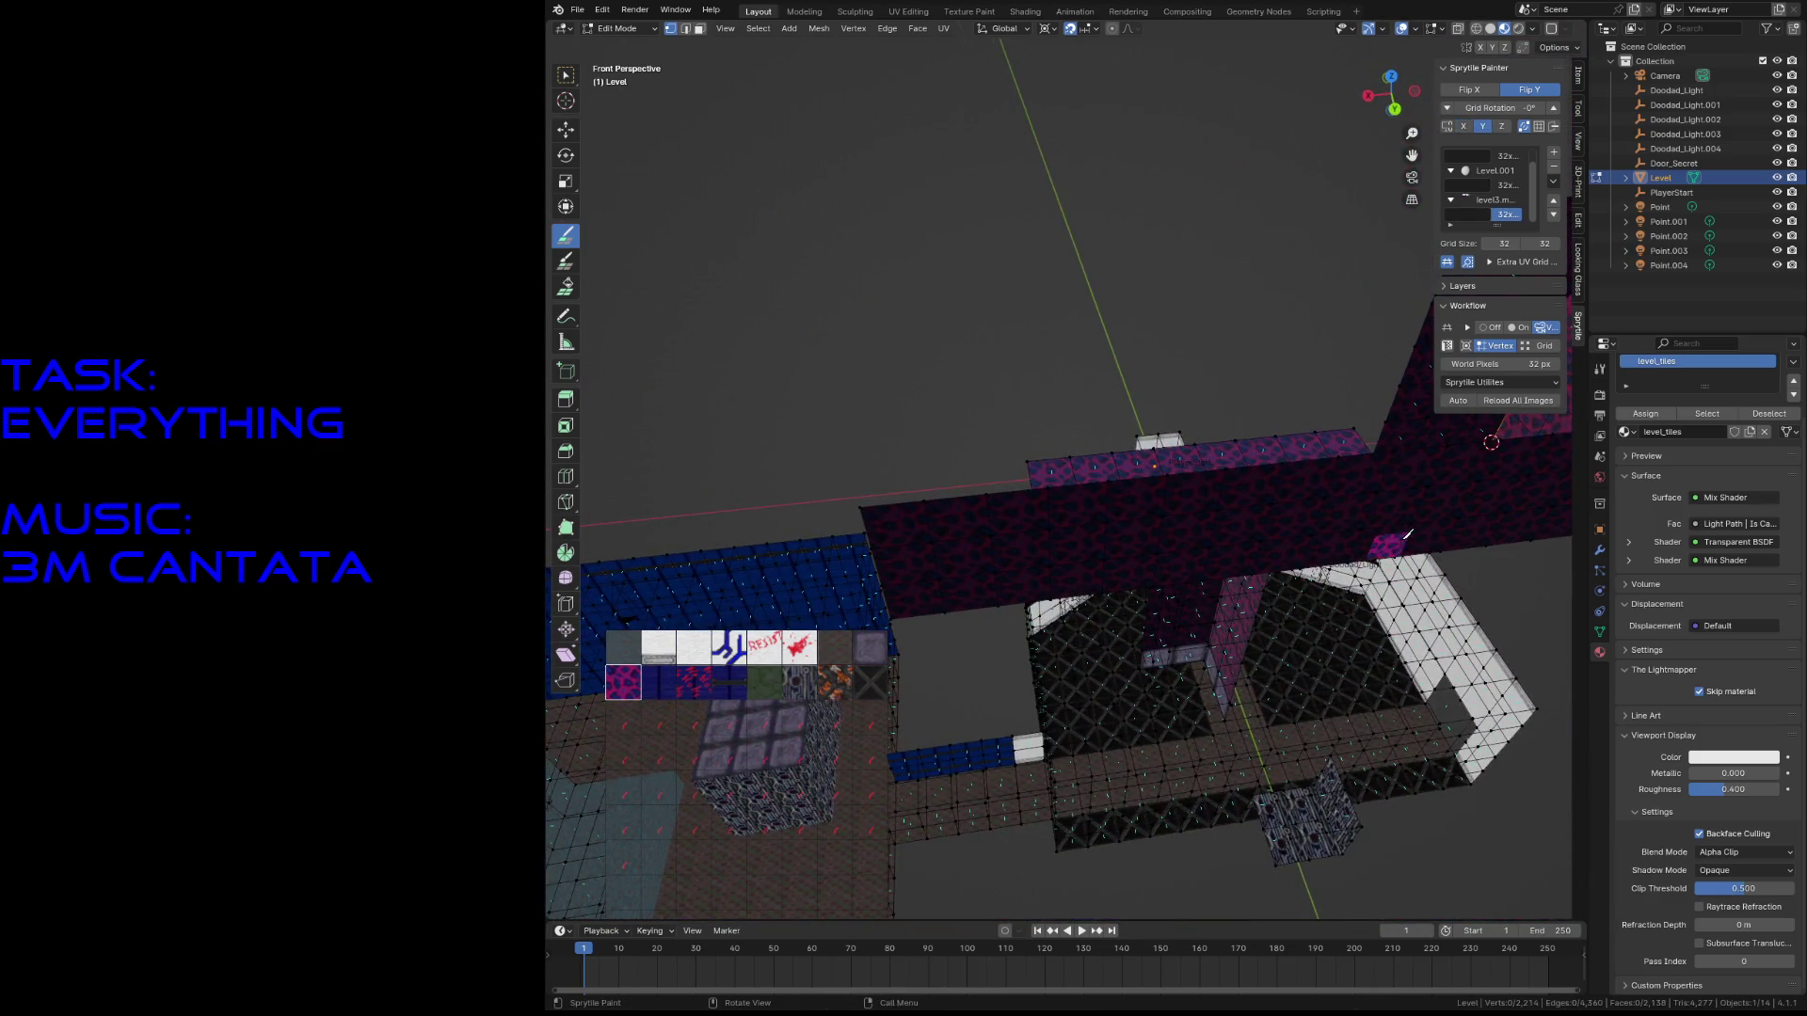
pyautogui.press('a')
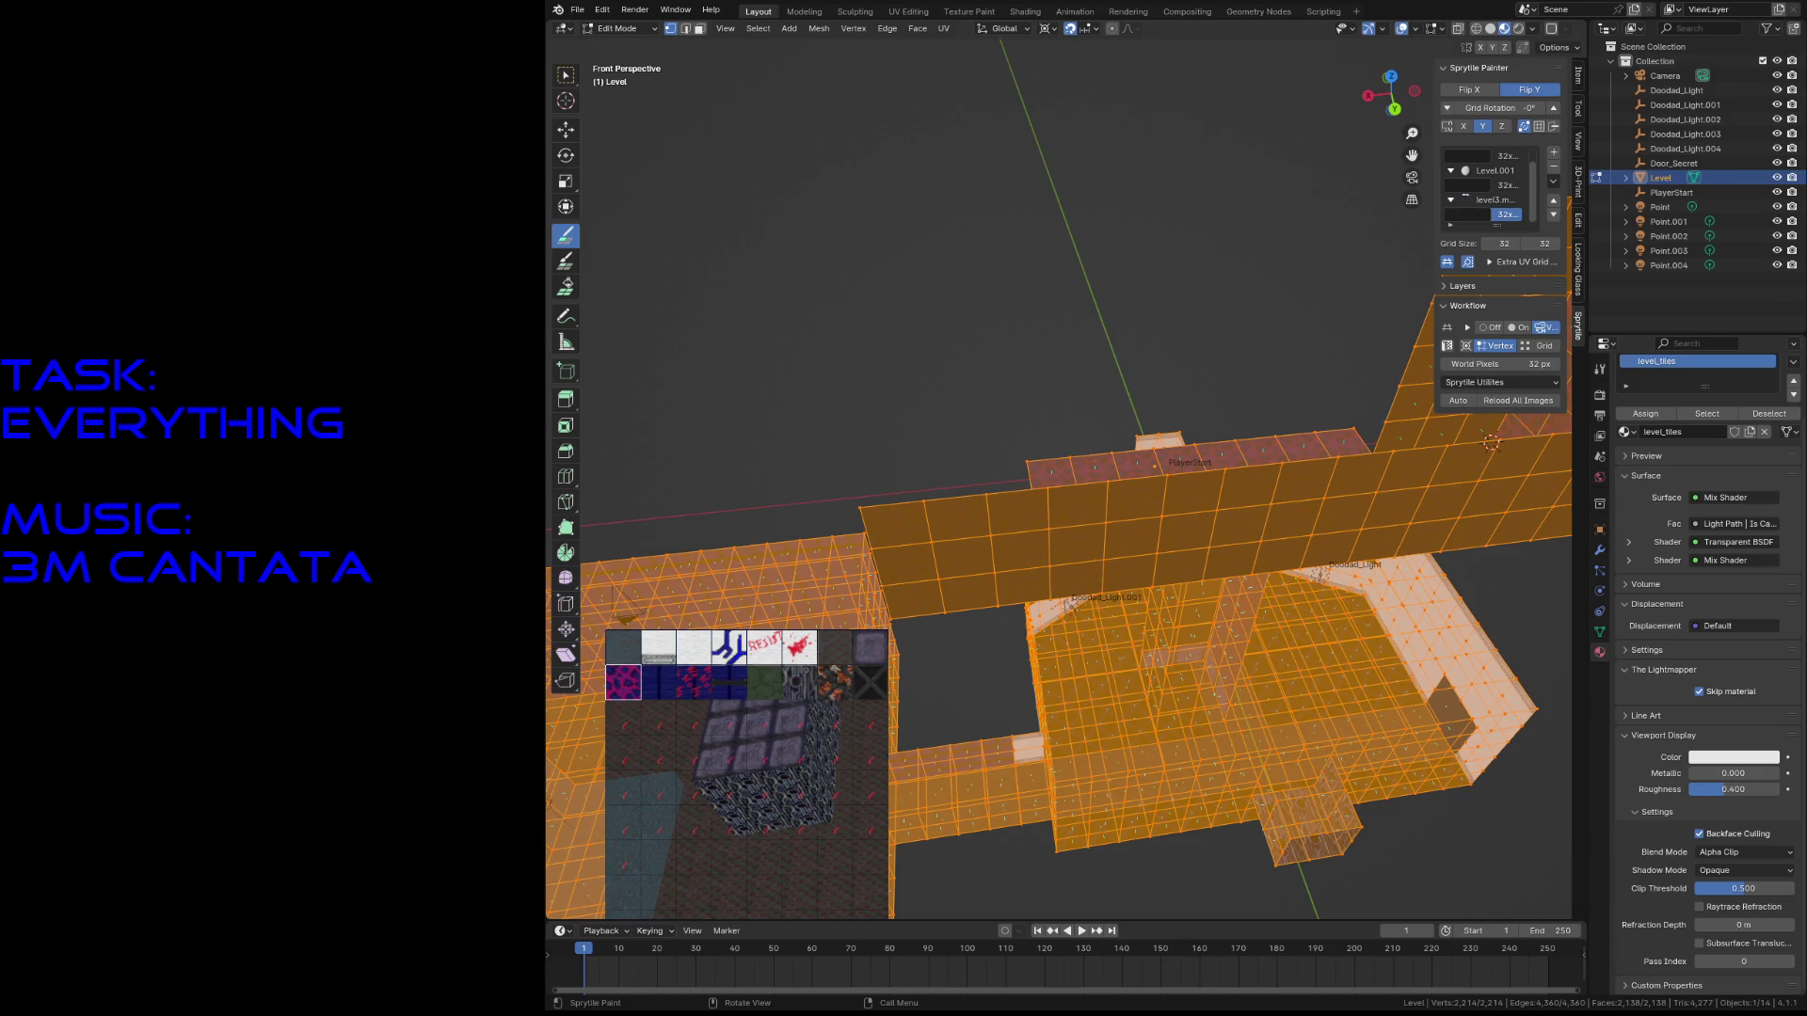
# - Paint a tall tiled wall face, then more tiles left of the pink tile
pyautogui.hotkey('shift', '`')
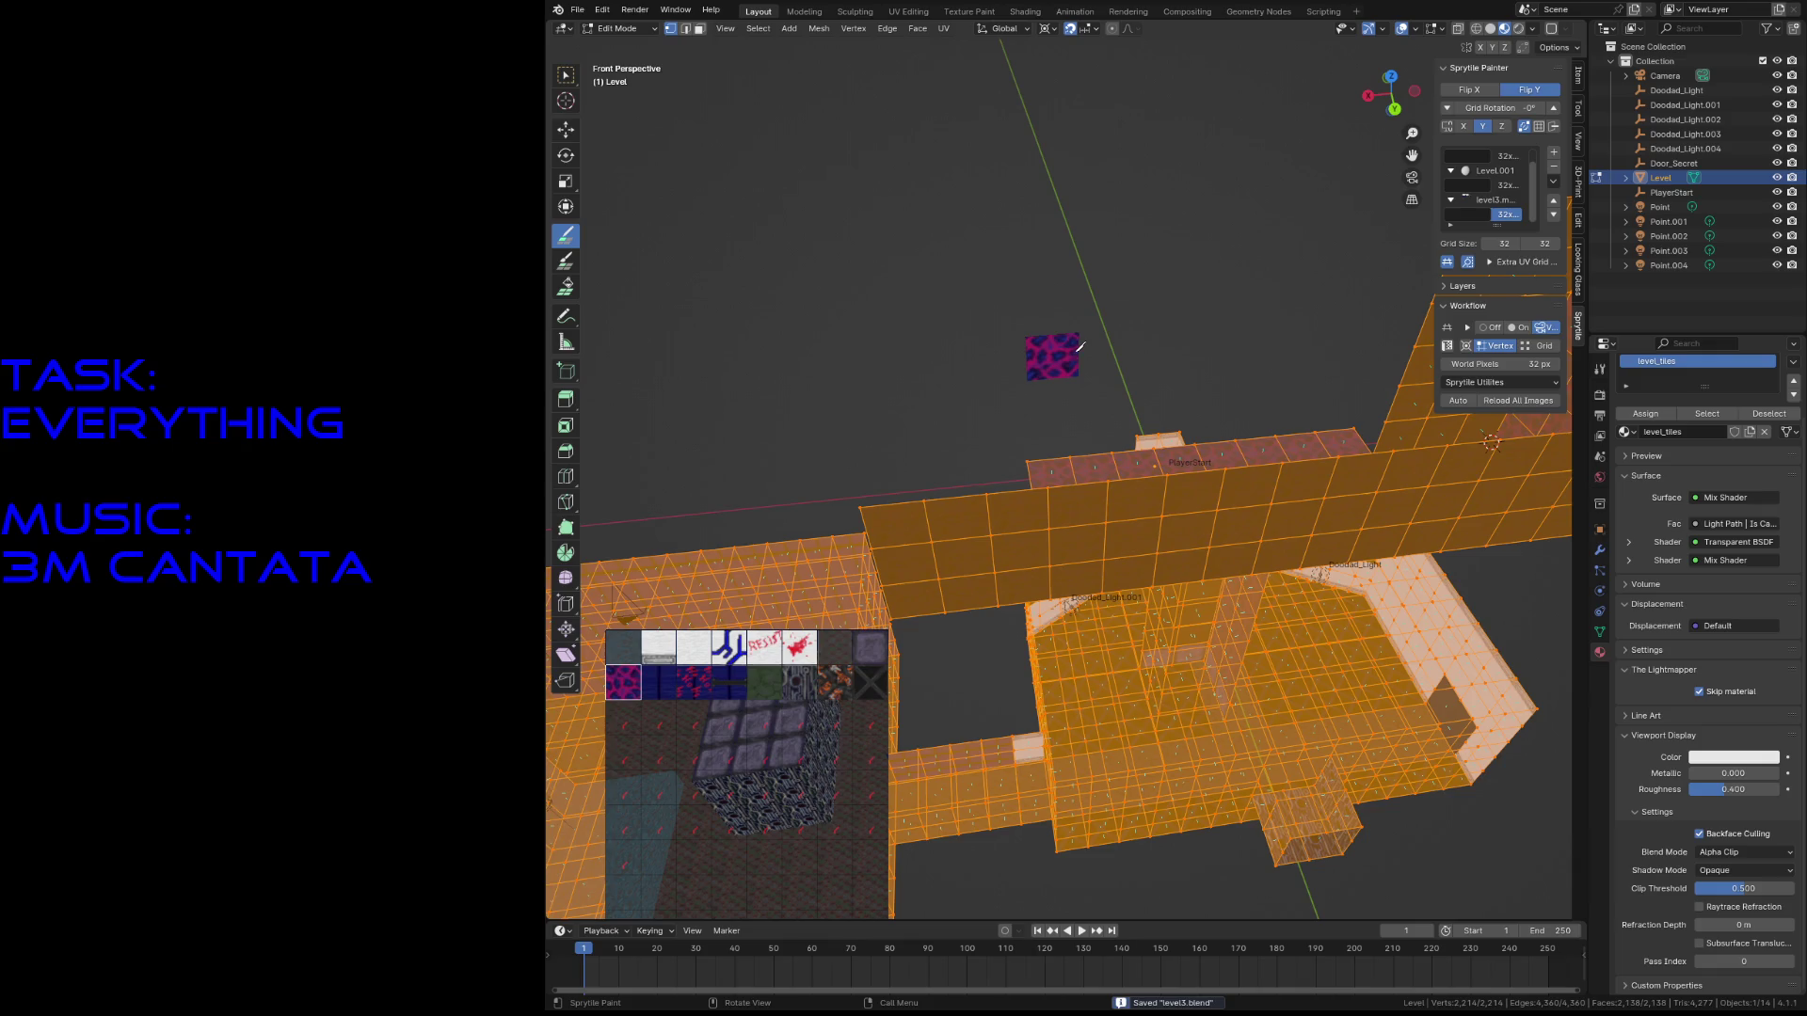
pyautogui.press('s')
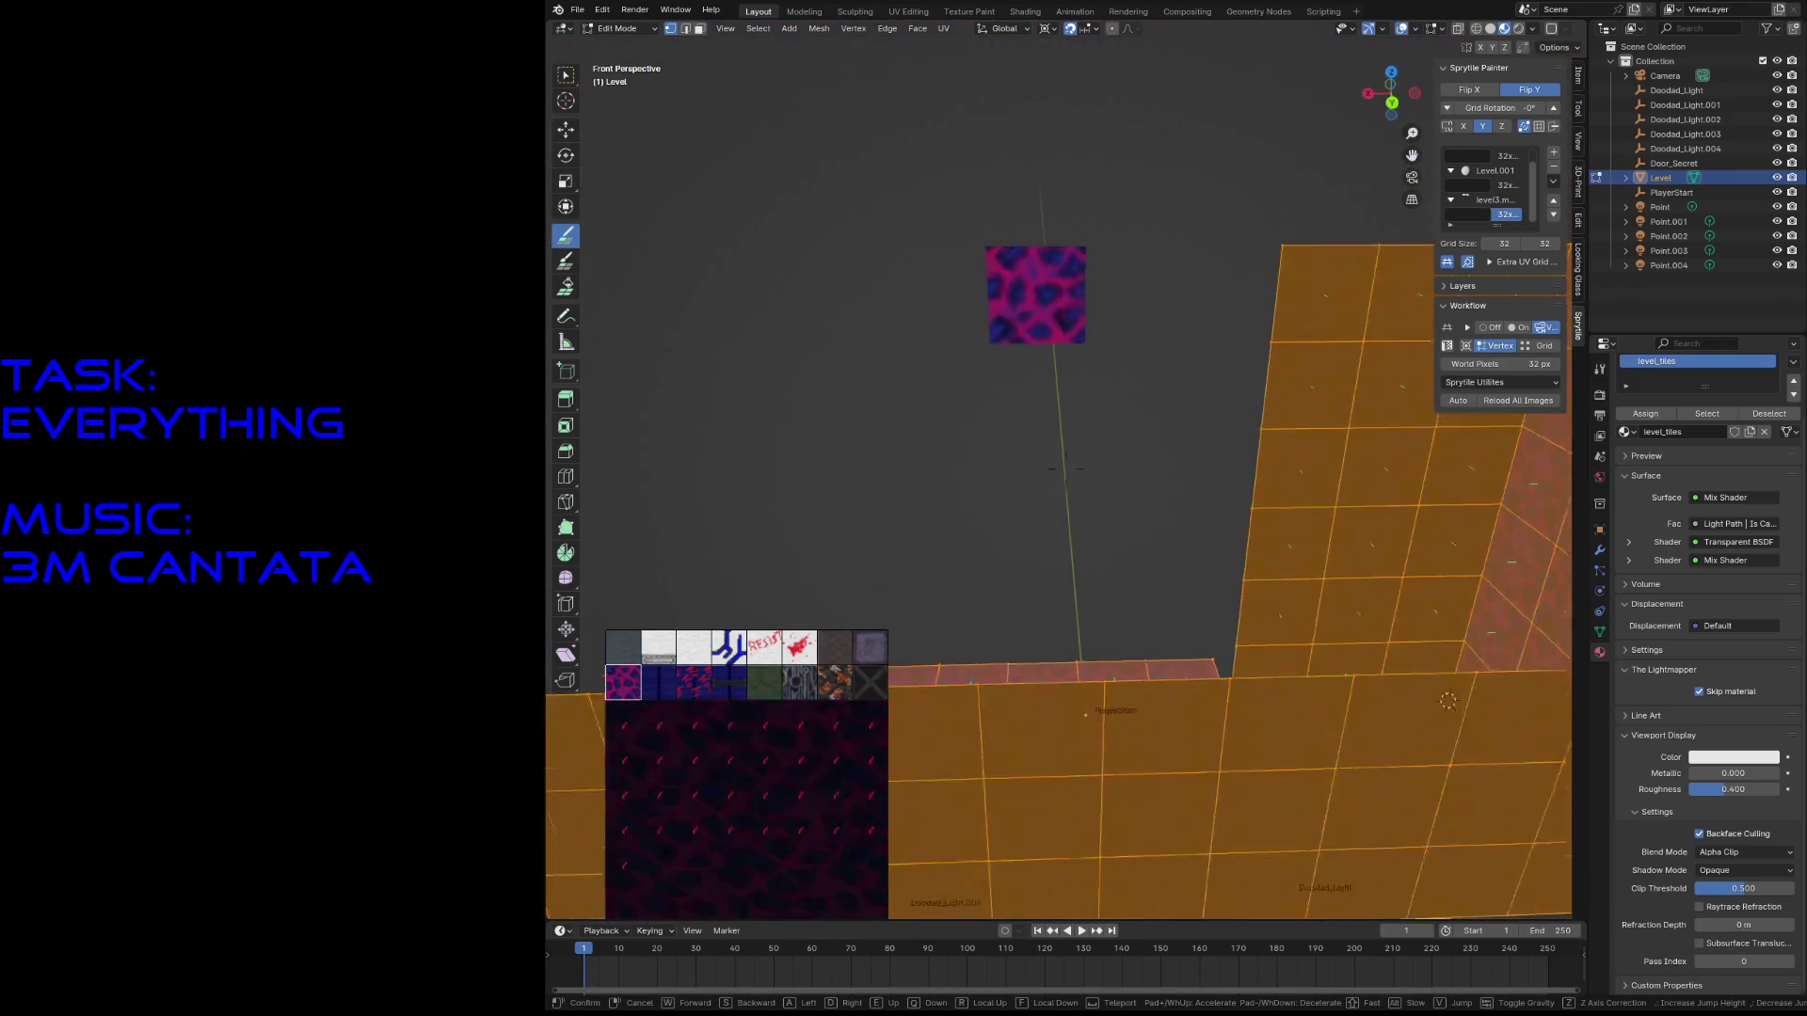
pyautogui.click(1066, 468)
pyautogui.moveTo(1082, 555)
pyautogui.mouseDown()
pyautogui.moveTo(1083, 367)
pyautogui.moveTo(1167, 348)
pyautogui.moveTo(1211, 506)
pyautogui.mouseUp()
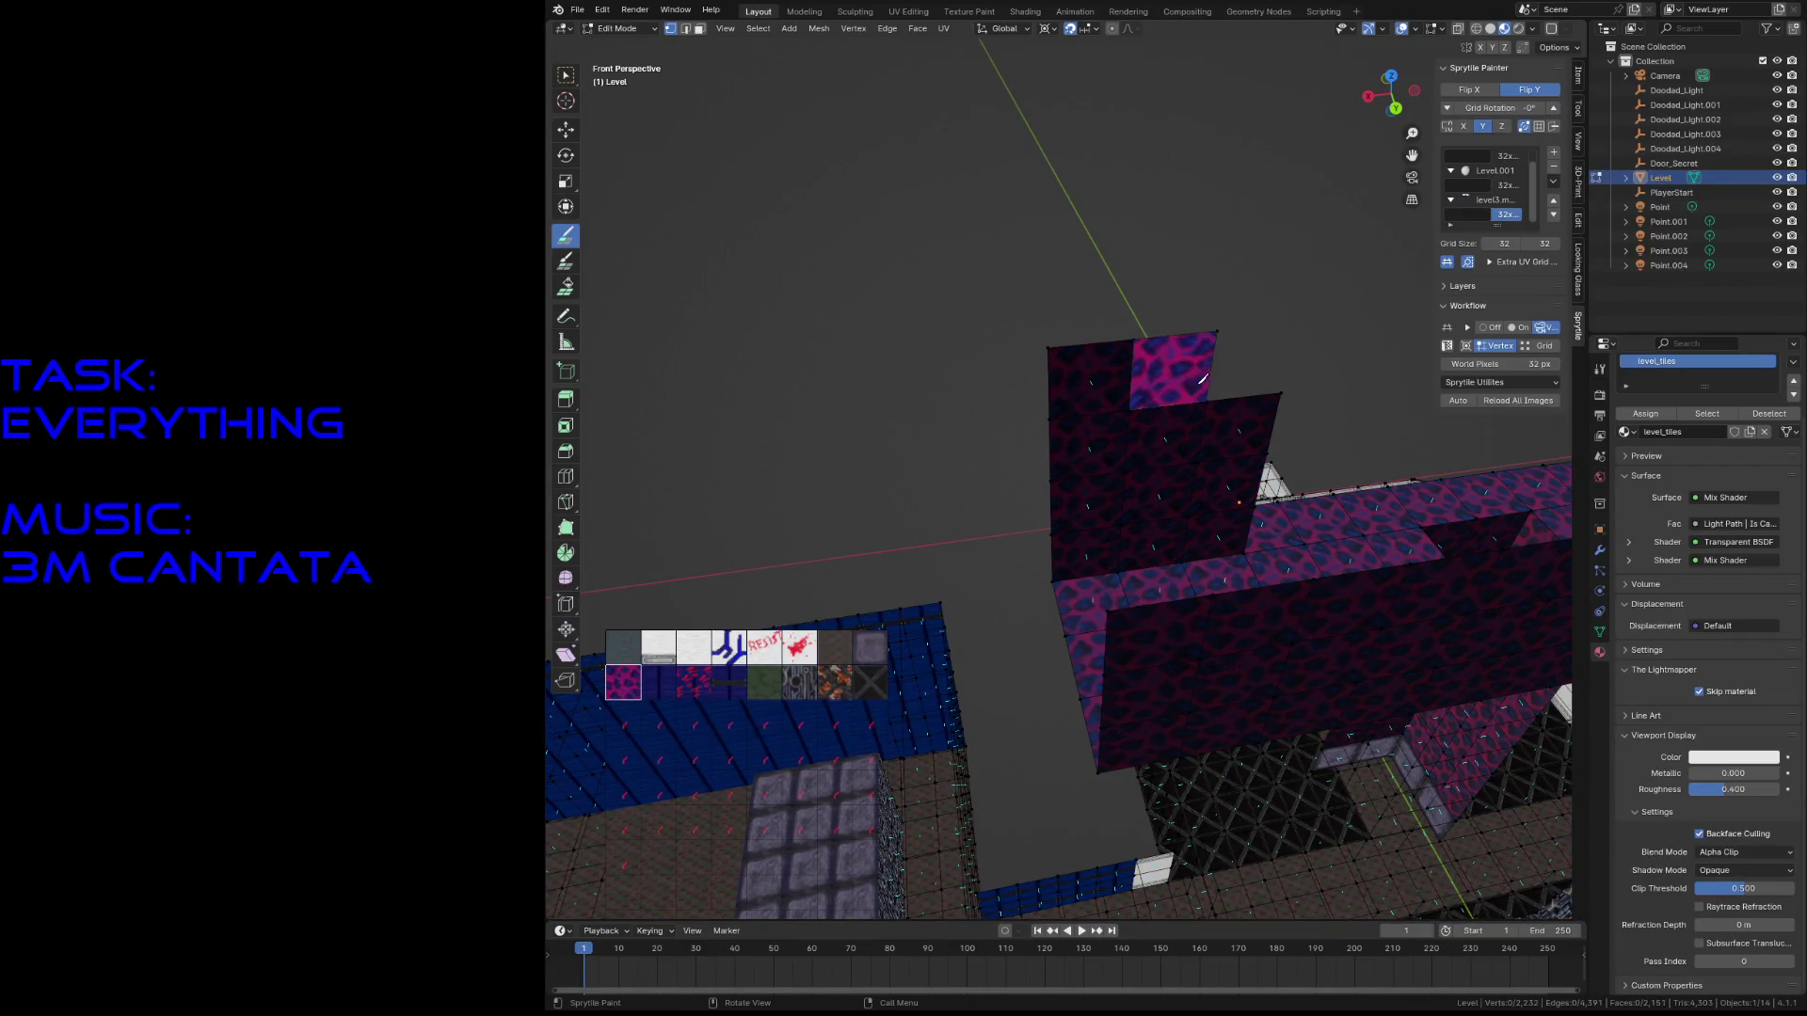
pyautogui.hotkey('shift', '`')
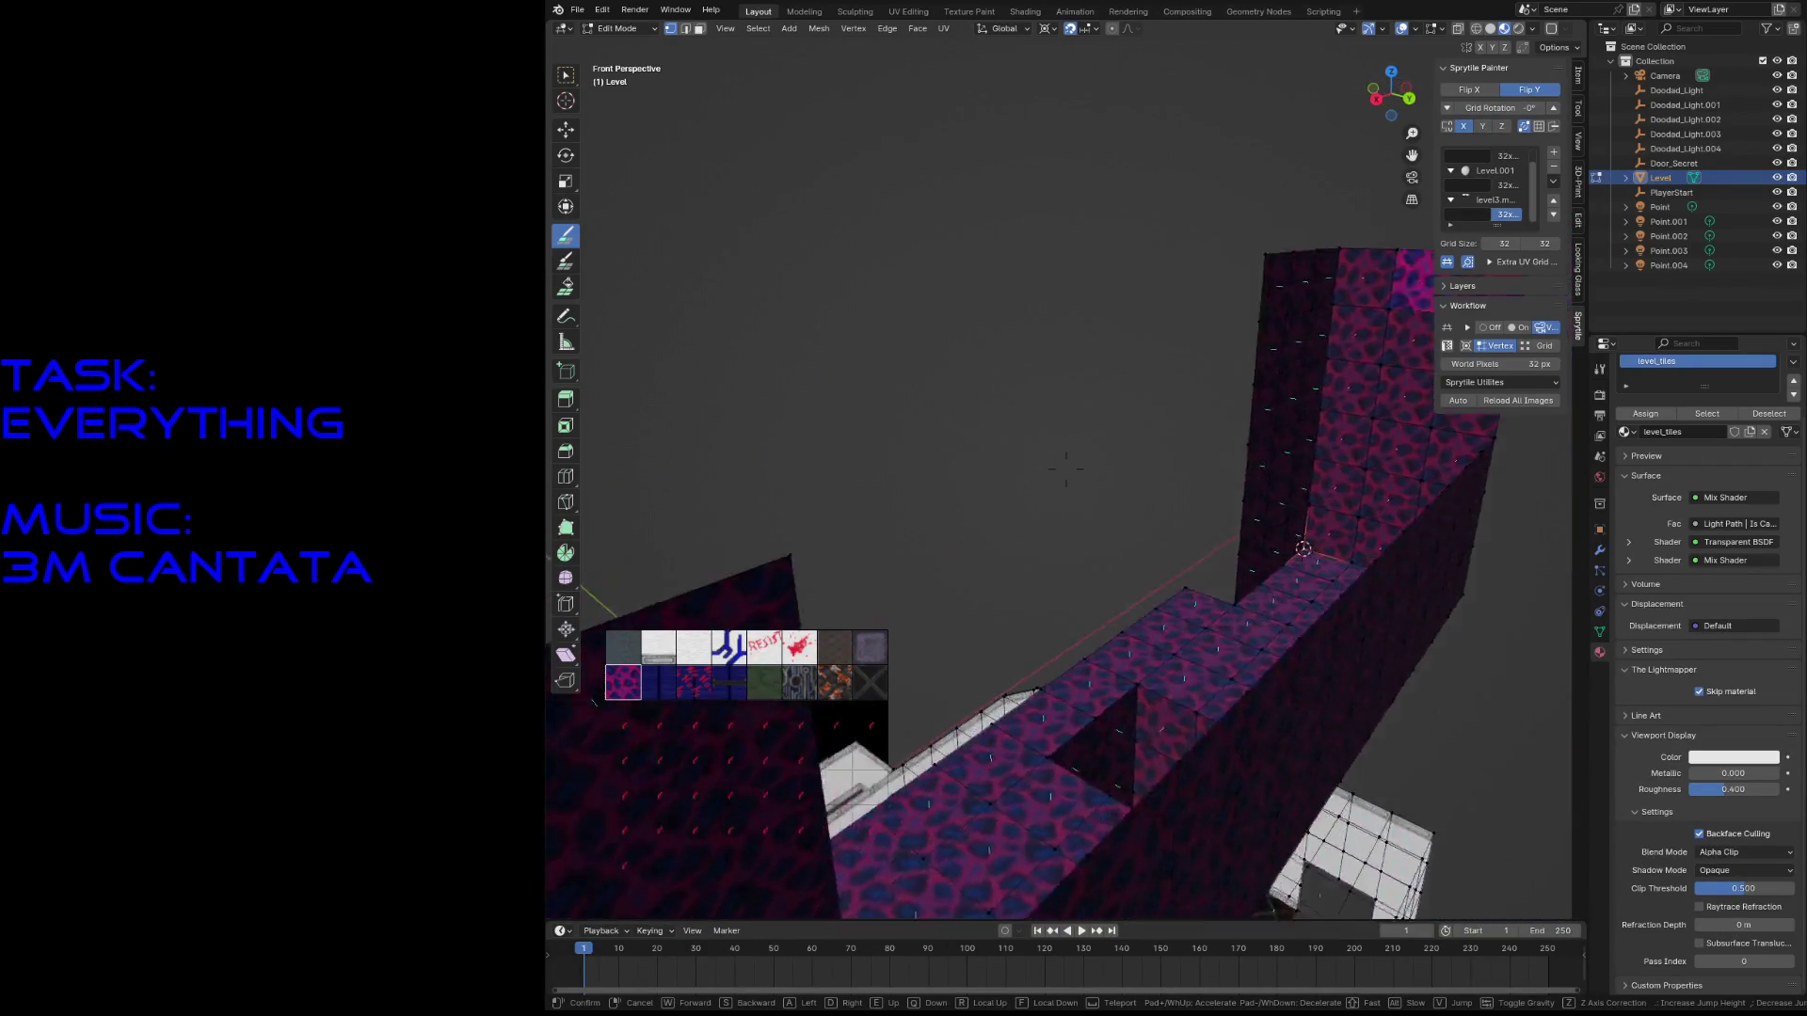
pyautogui.click(1066, 468)
pyautogui.moveTo(1056, 395)
pyautogui.mouseDown()
pyautogui.moveTo(969, 396)
pyautogui.moveTo(996, 420)
pyautogui.mouseUp()
# - Check the new wall from front and overhead views, then save the level file
pyautogui.hotkey('shift', '`')
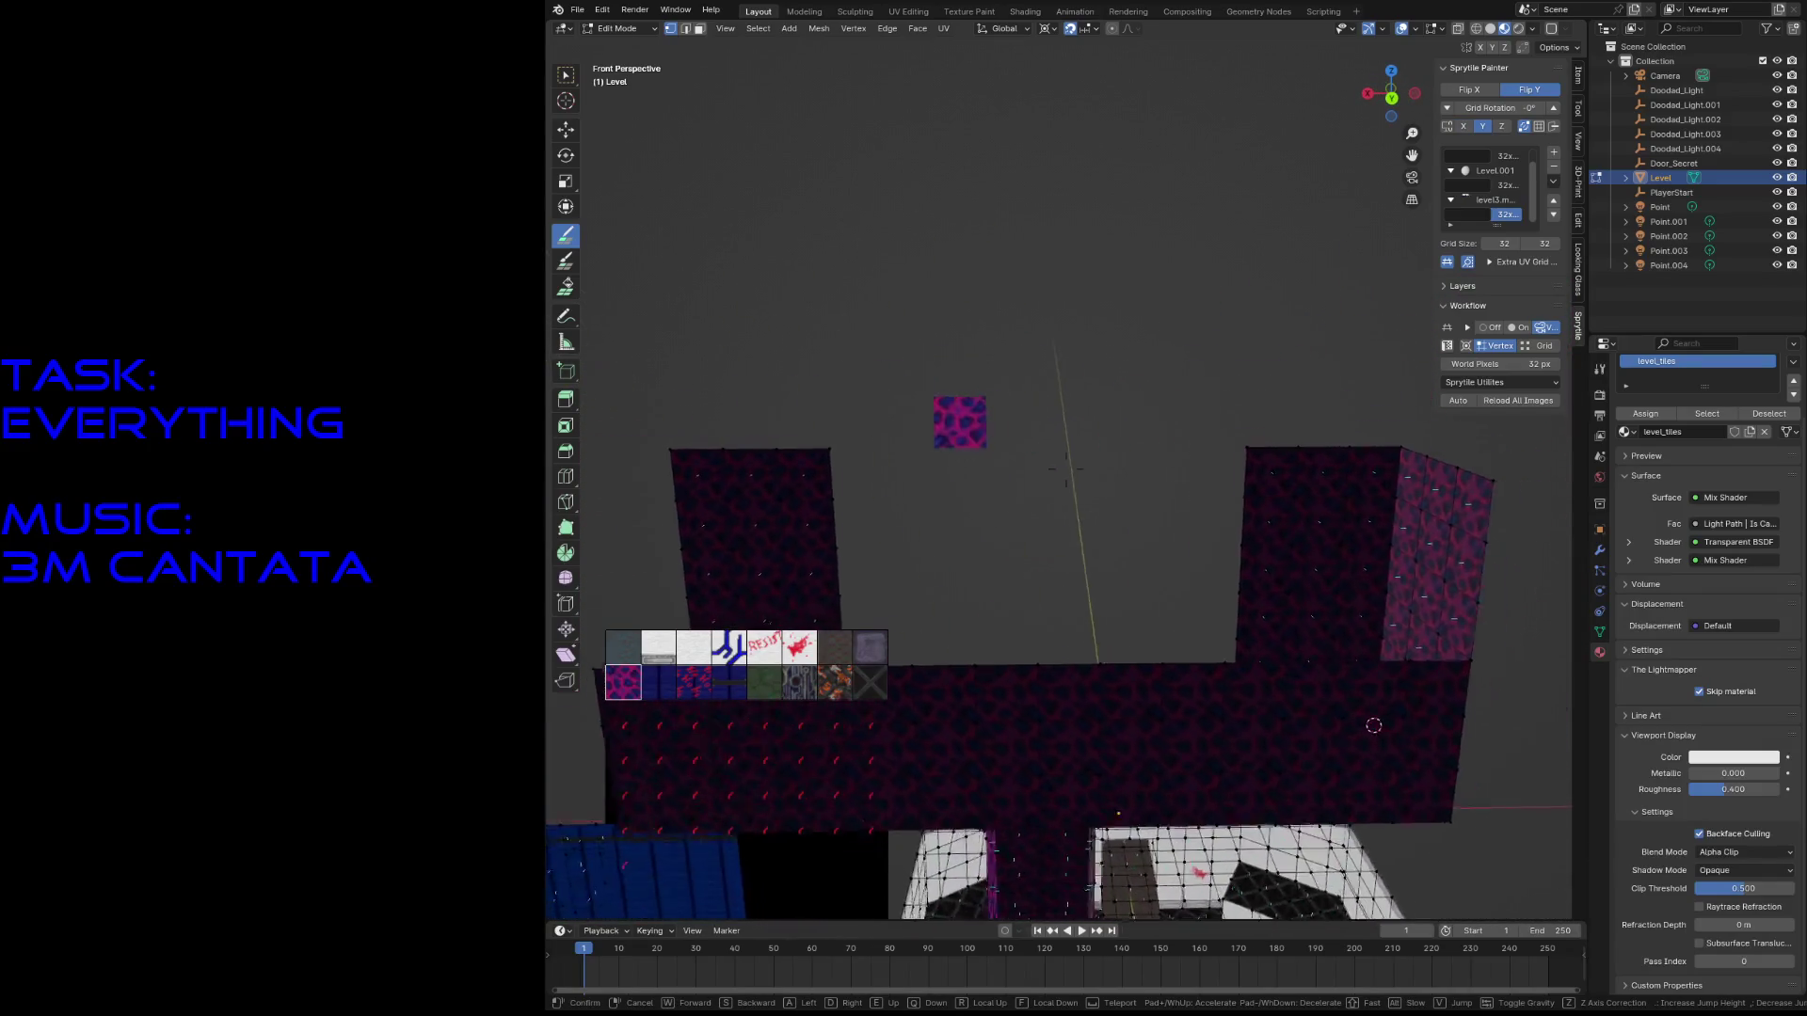
pyautogui.click(1066, 468)
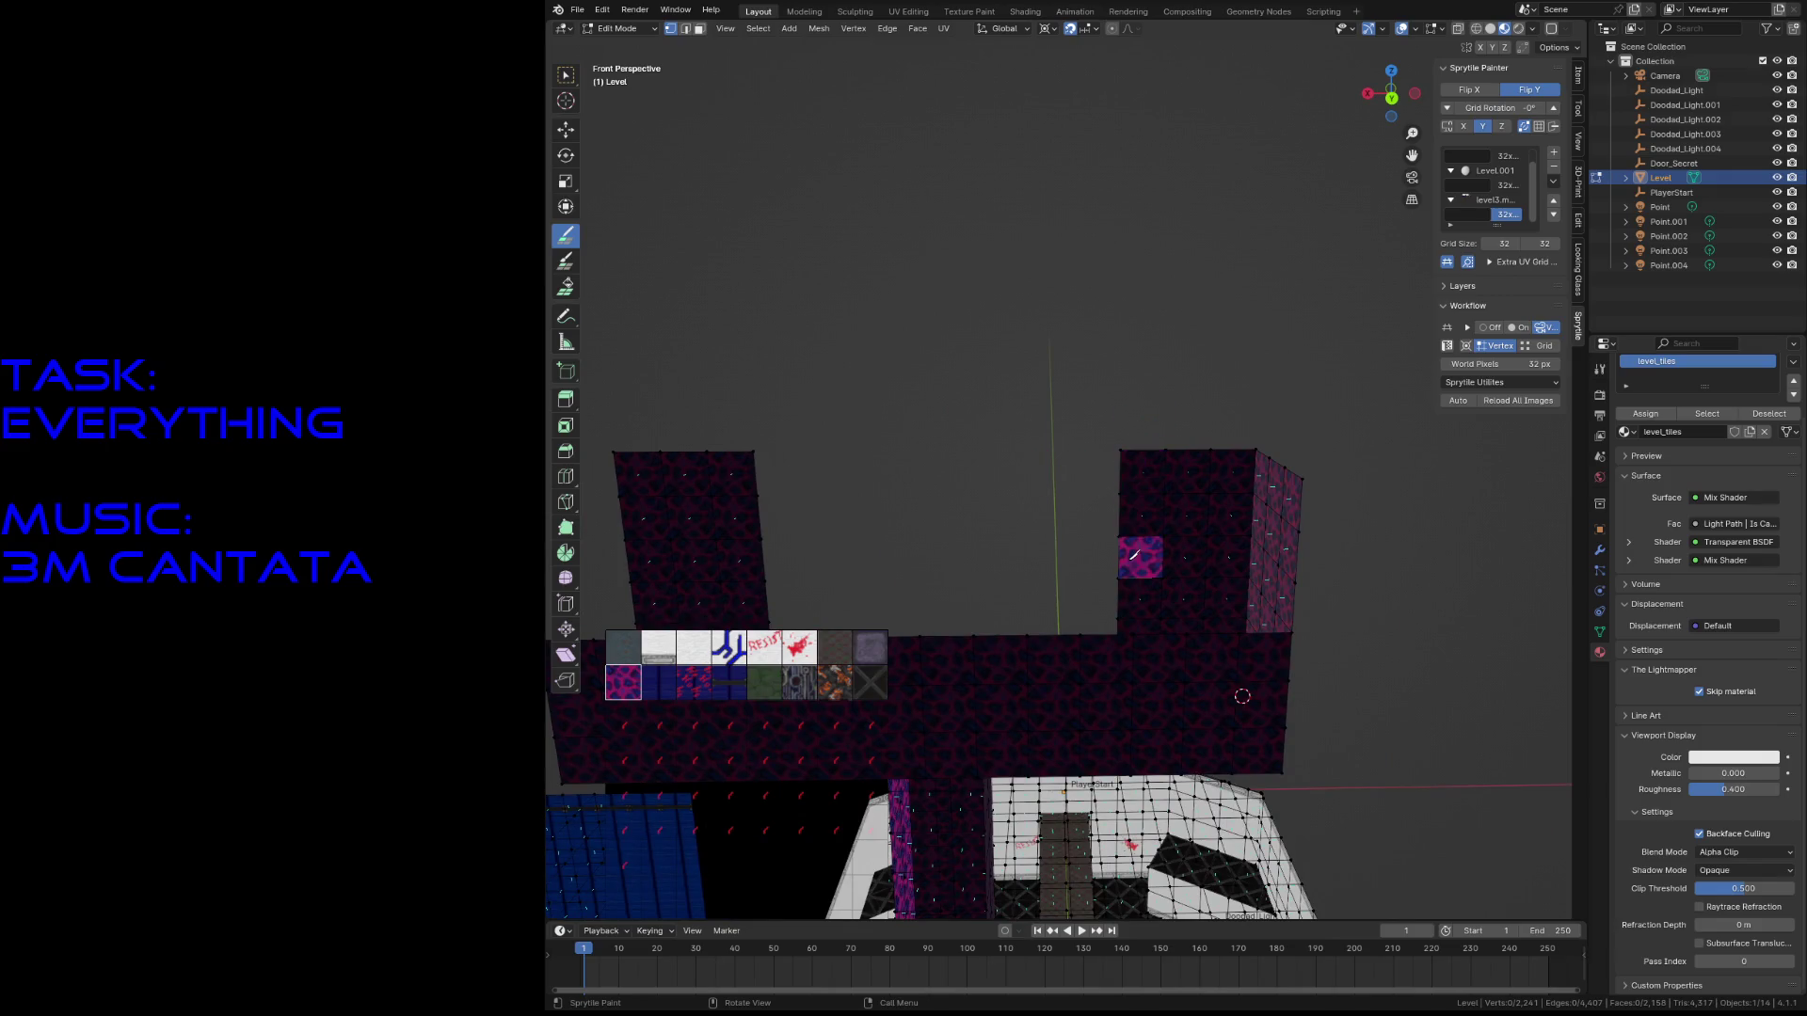
pyautogui.hotkey('shift', '`')
pyautogui.click(1066, 468)
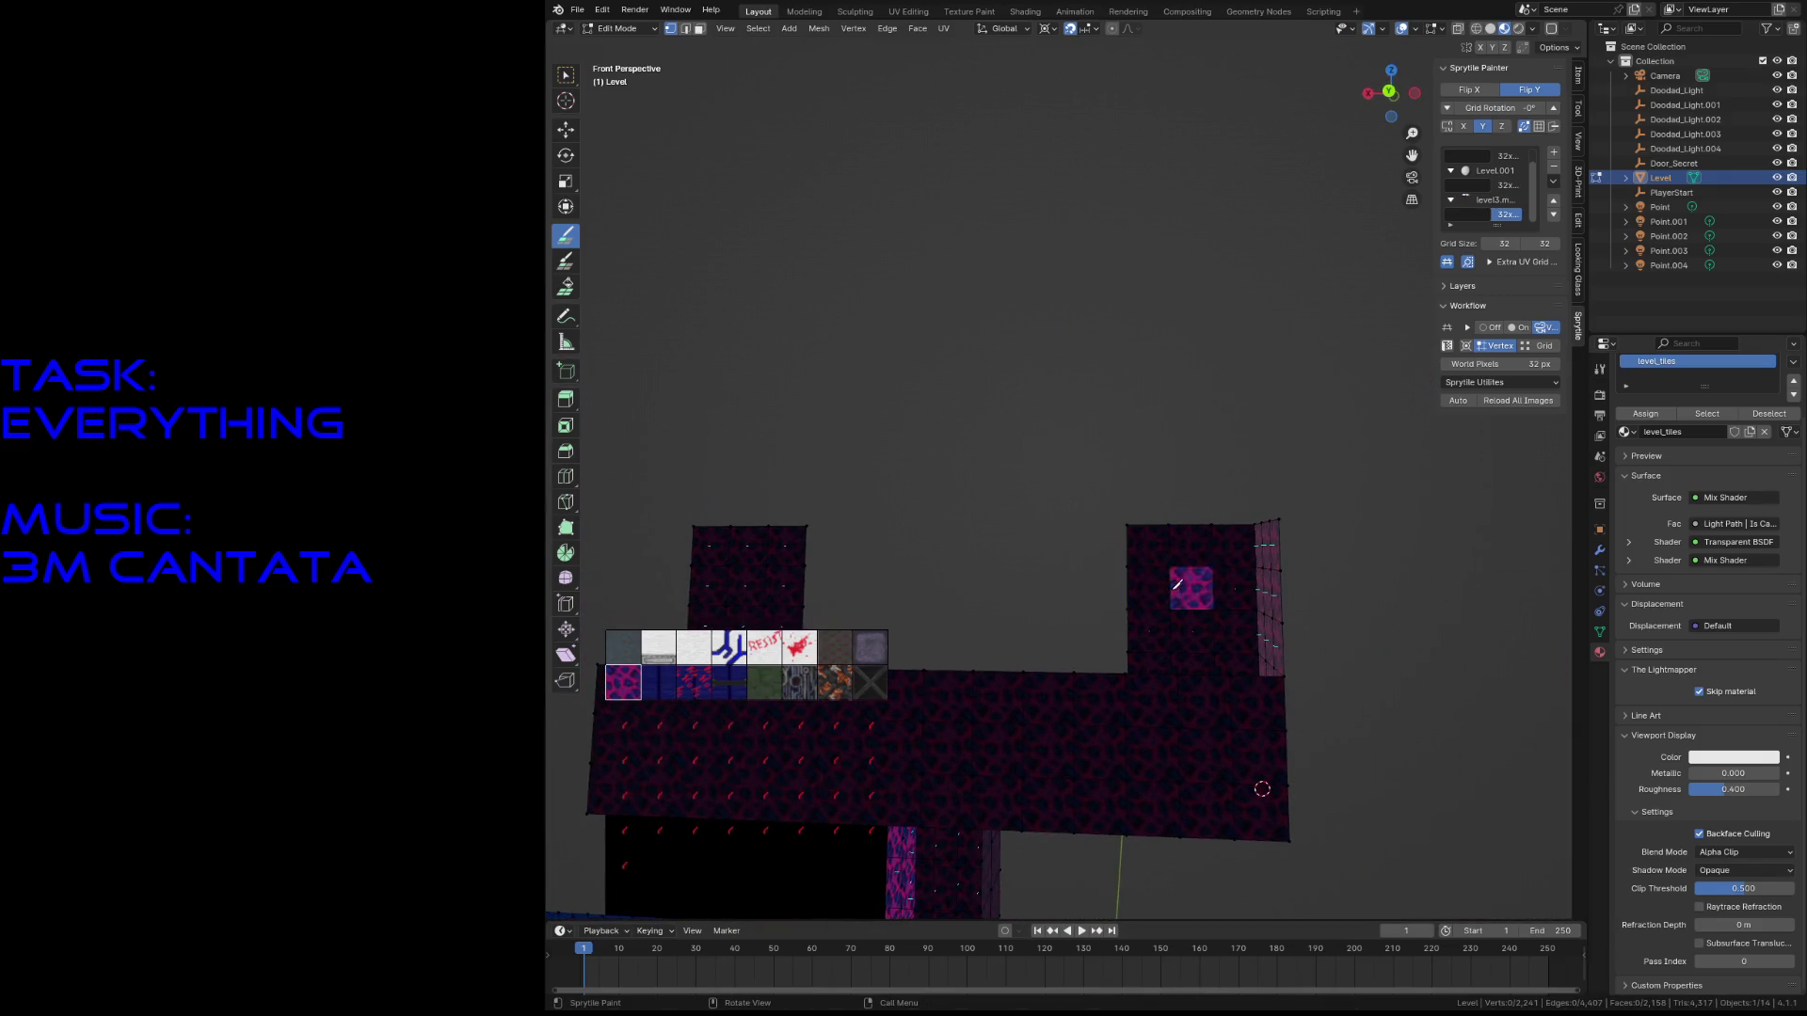
pyautogui.hotkey('shift', '`')
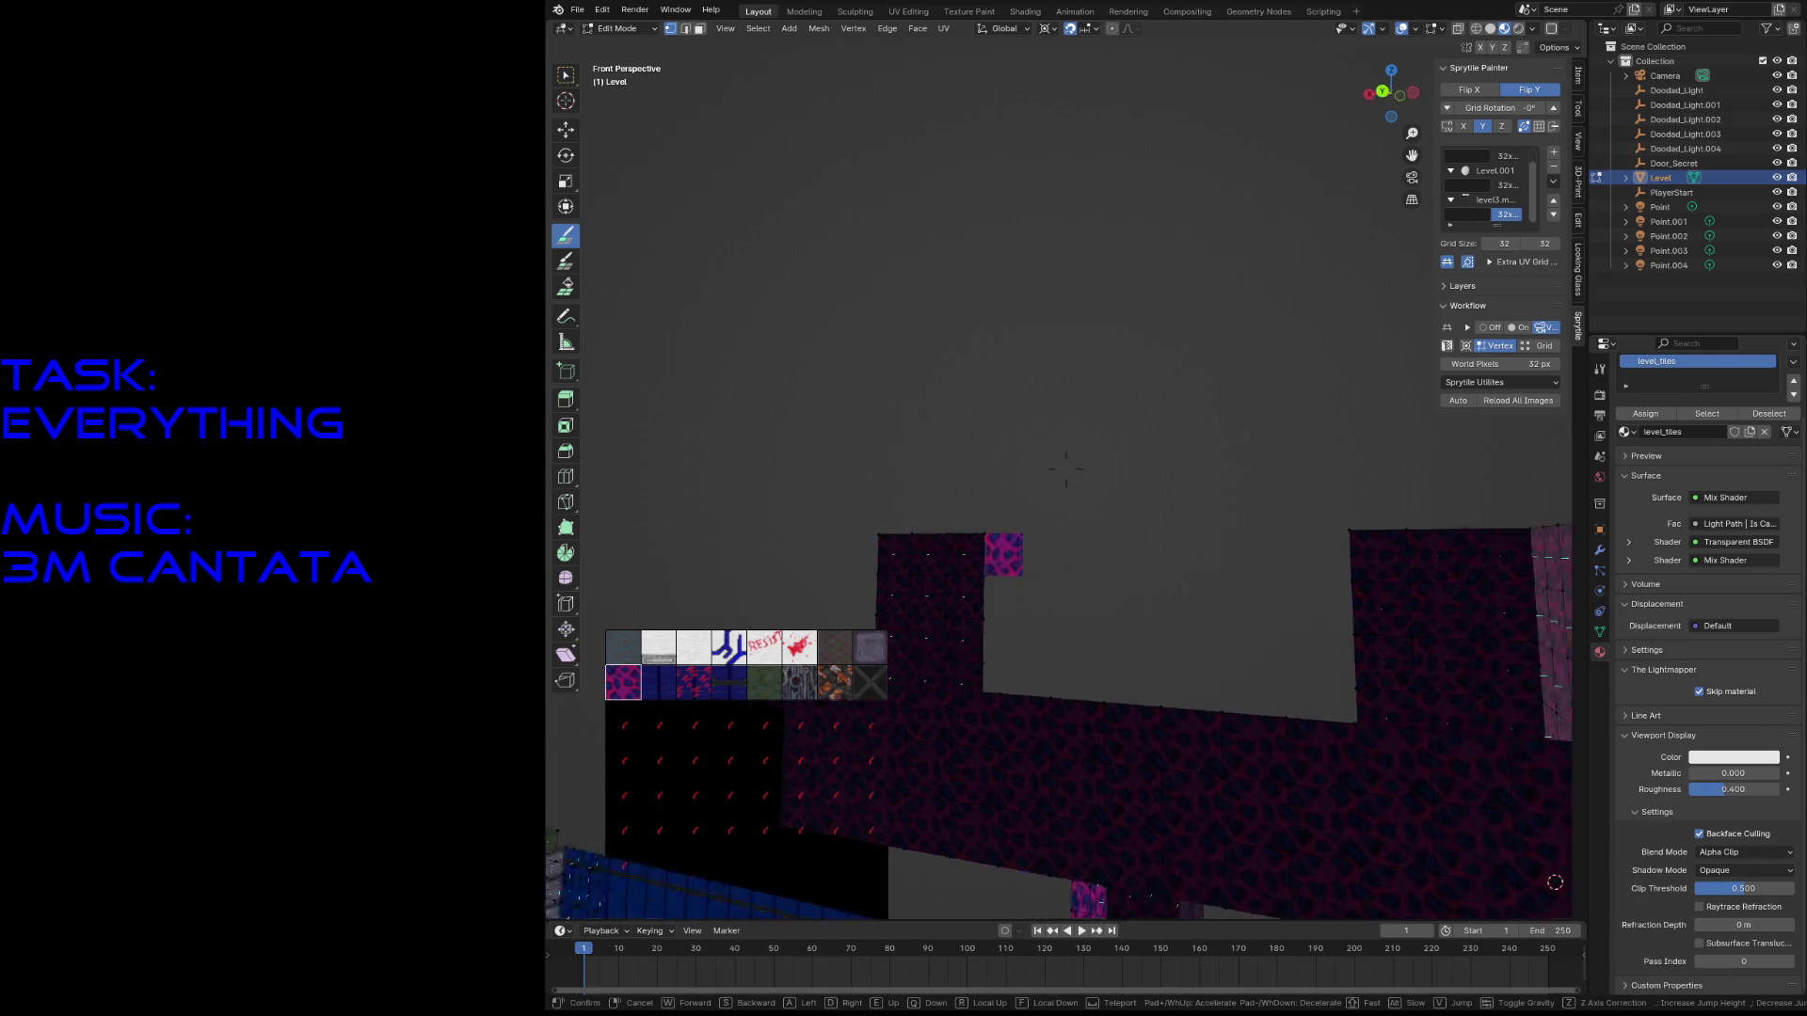
pyautogui.click(1069, 565)
pyautogui.hotkey('ctrl', 's')
pyautogui.press('w')
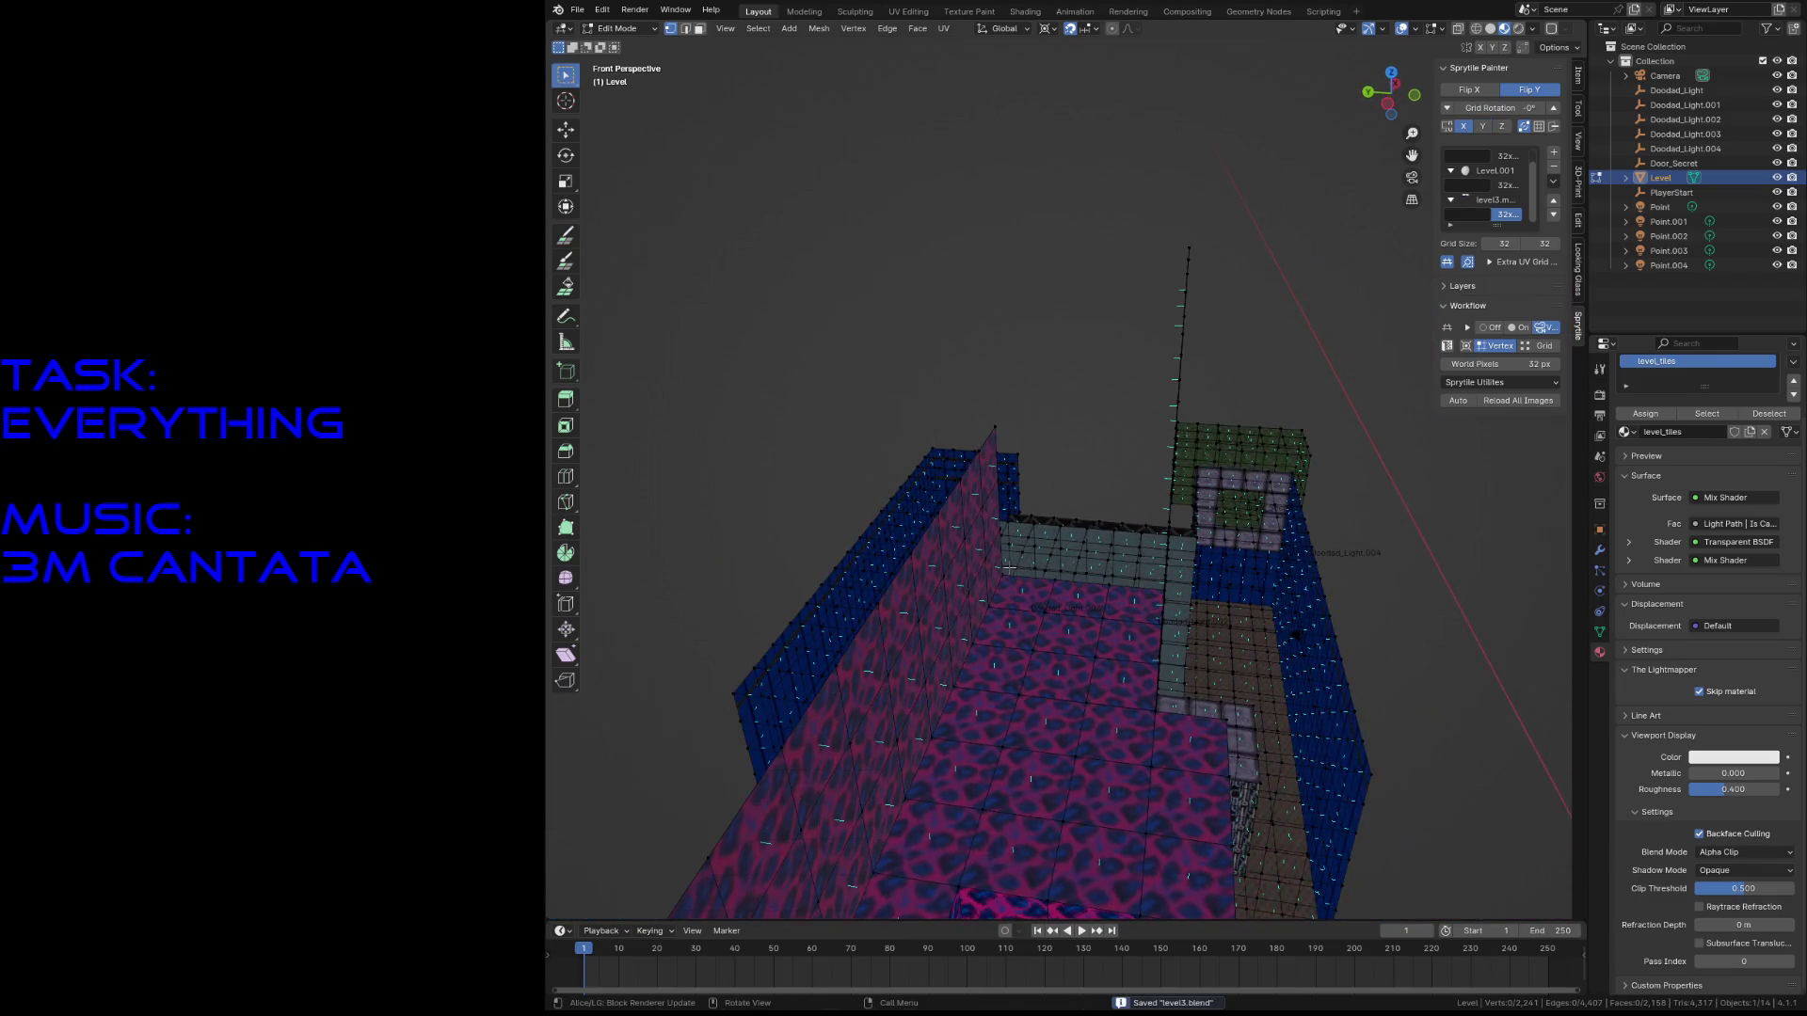
# - Return to Sprytile tile painting and paint another tall tiled wall section
pyautogui.hotkey('shift', 's')
pyautogui.click(564, 237)
pyautogui.moveTo(1017, 474)
pyautogui.mouseDown()
pyautogui.moveTo(1034, 306)
pyautogui.moveTo(1082, 275)
pyautogui.moveTo(1142, 511)
pyautogui.moveTo(1094, 331)
pyautogui.mouseUp()
# - Fly through the level to inspect the tiled walls and sloping surface
pyautogui.hotkey('shift', '`')
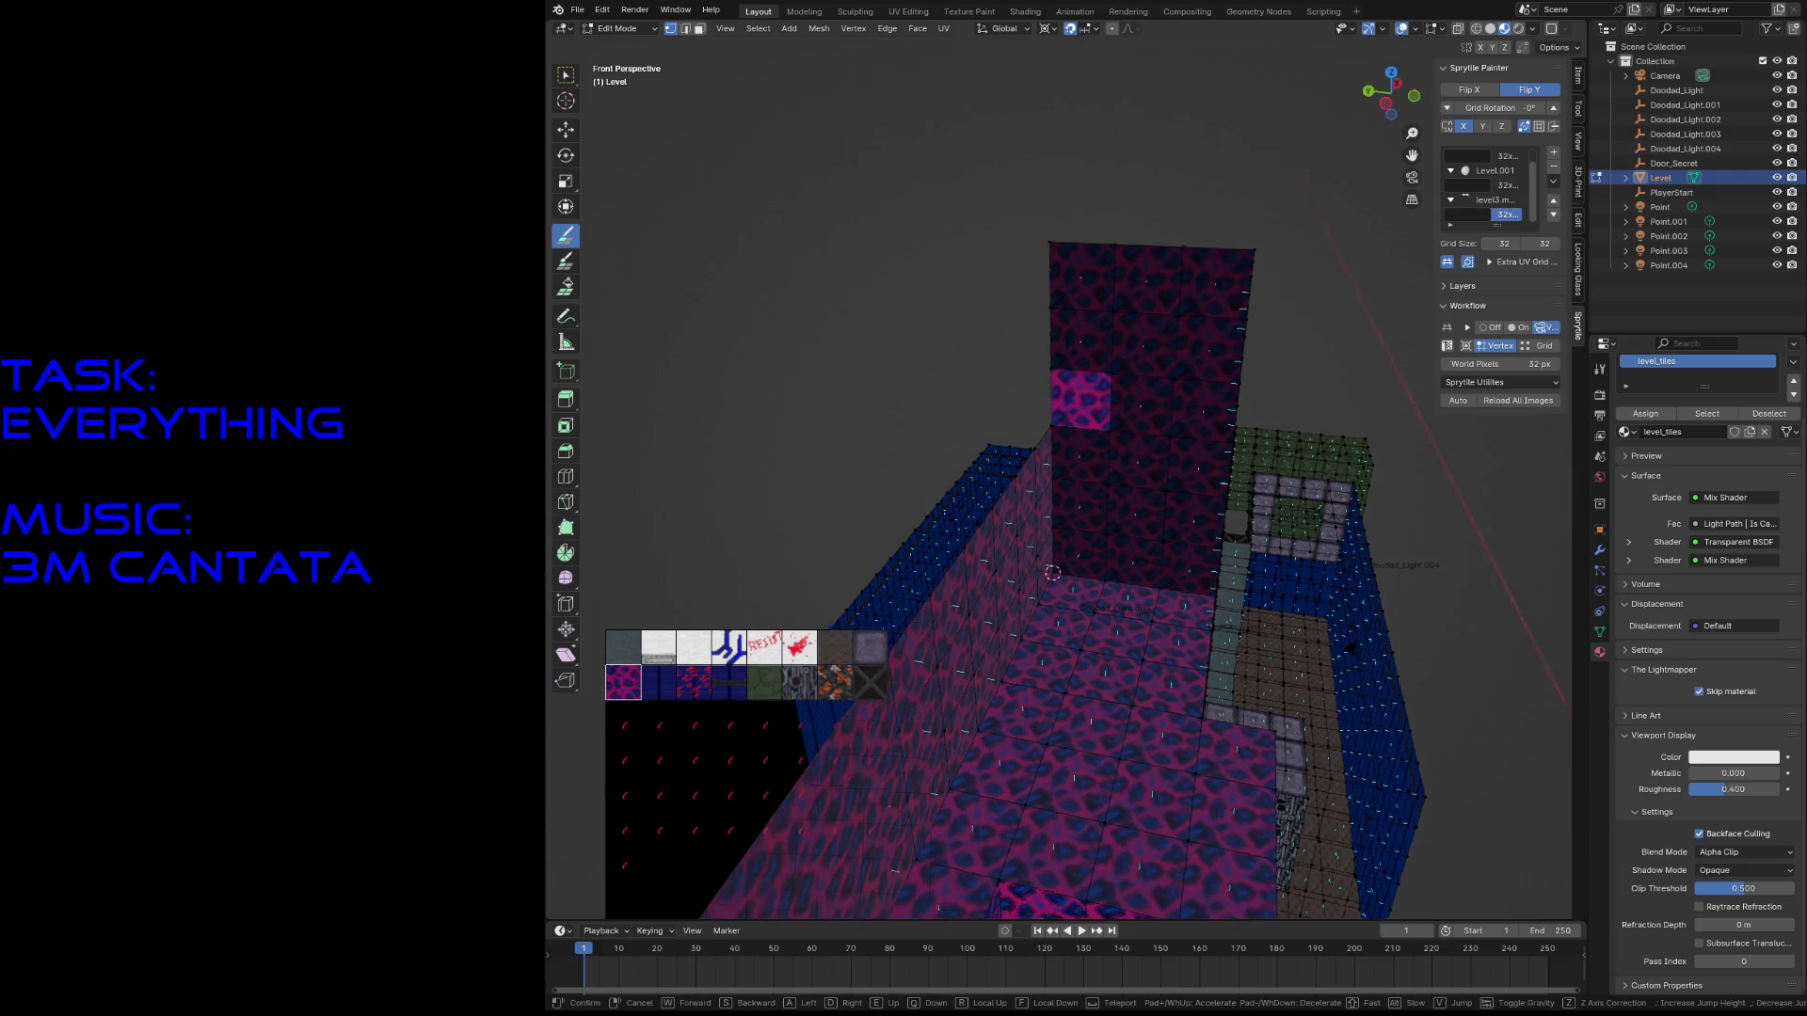
pyautogui.press('w')
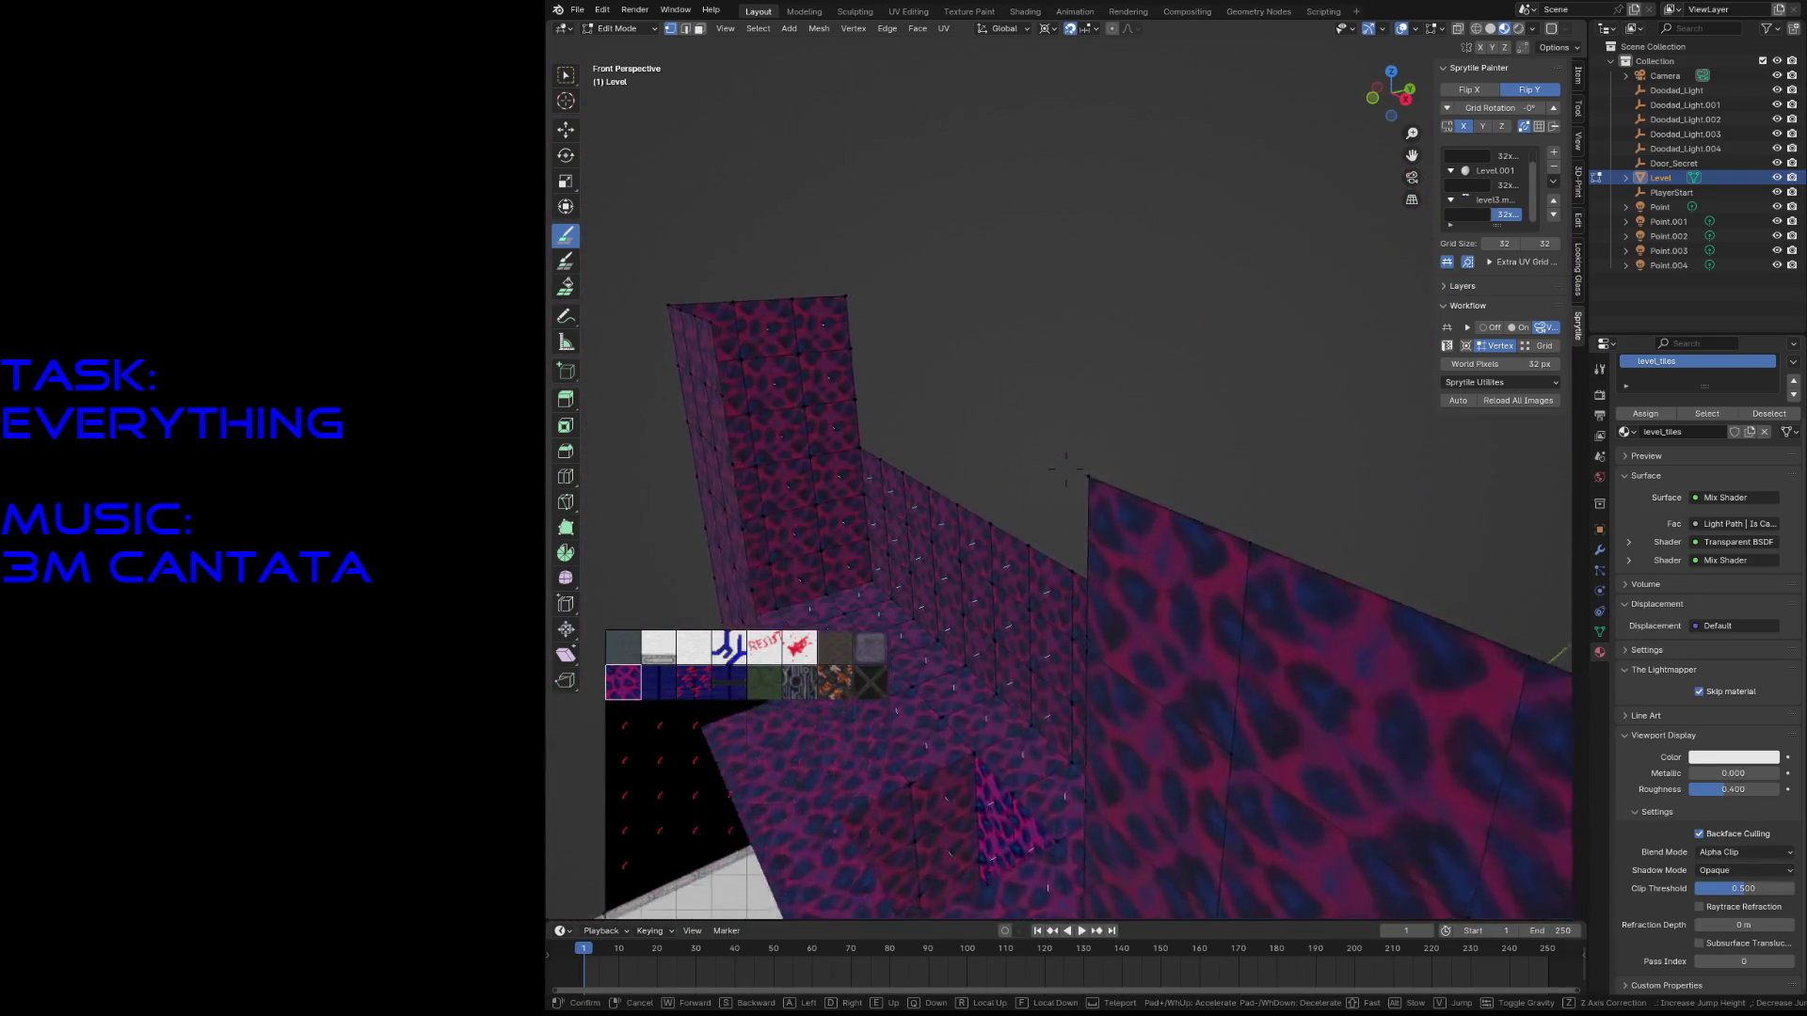
pyautogui.press('w')
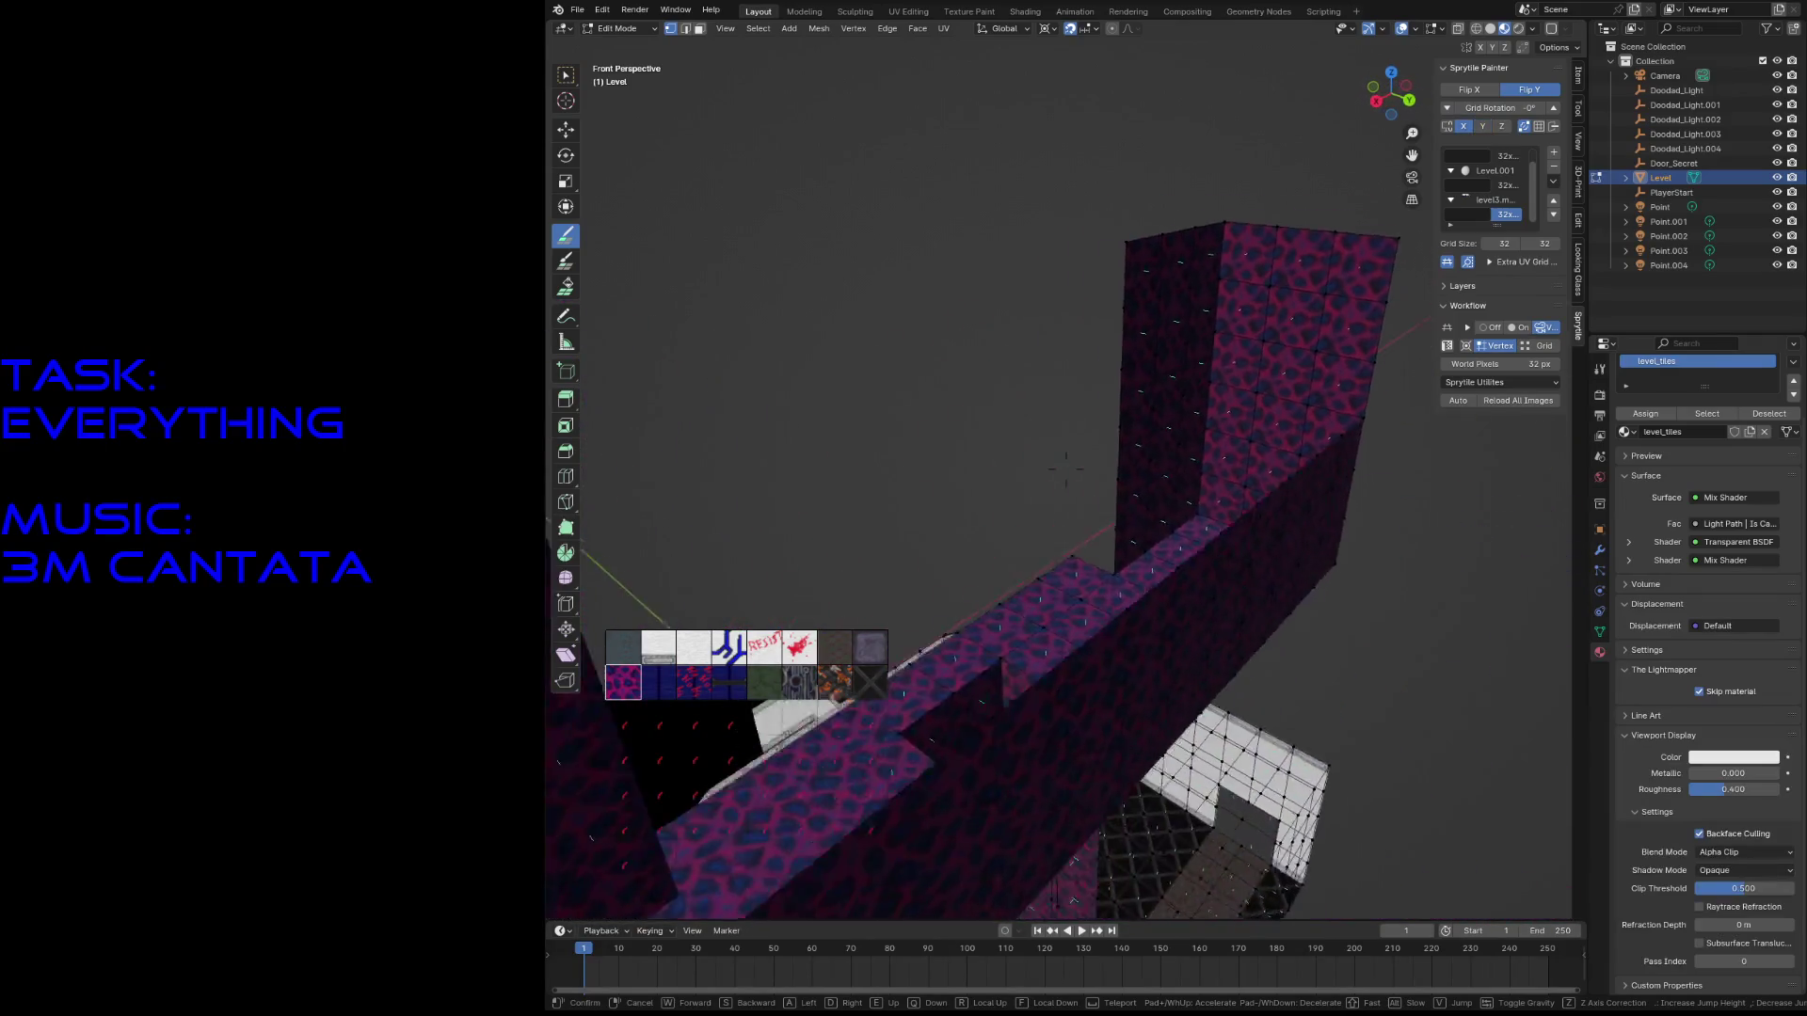
pyautogui.press('w')
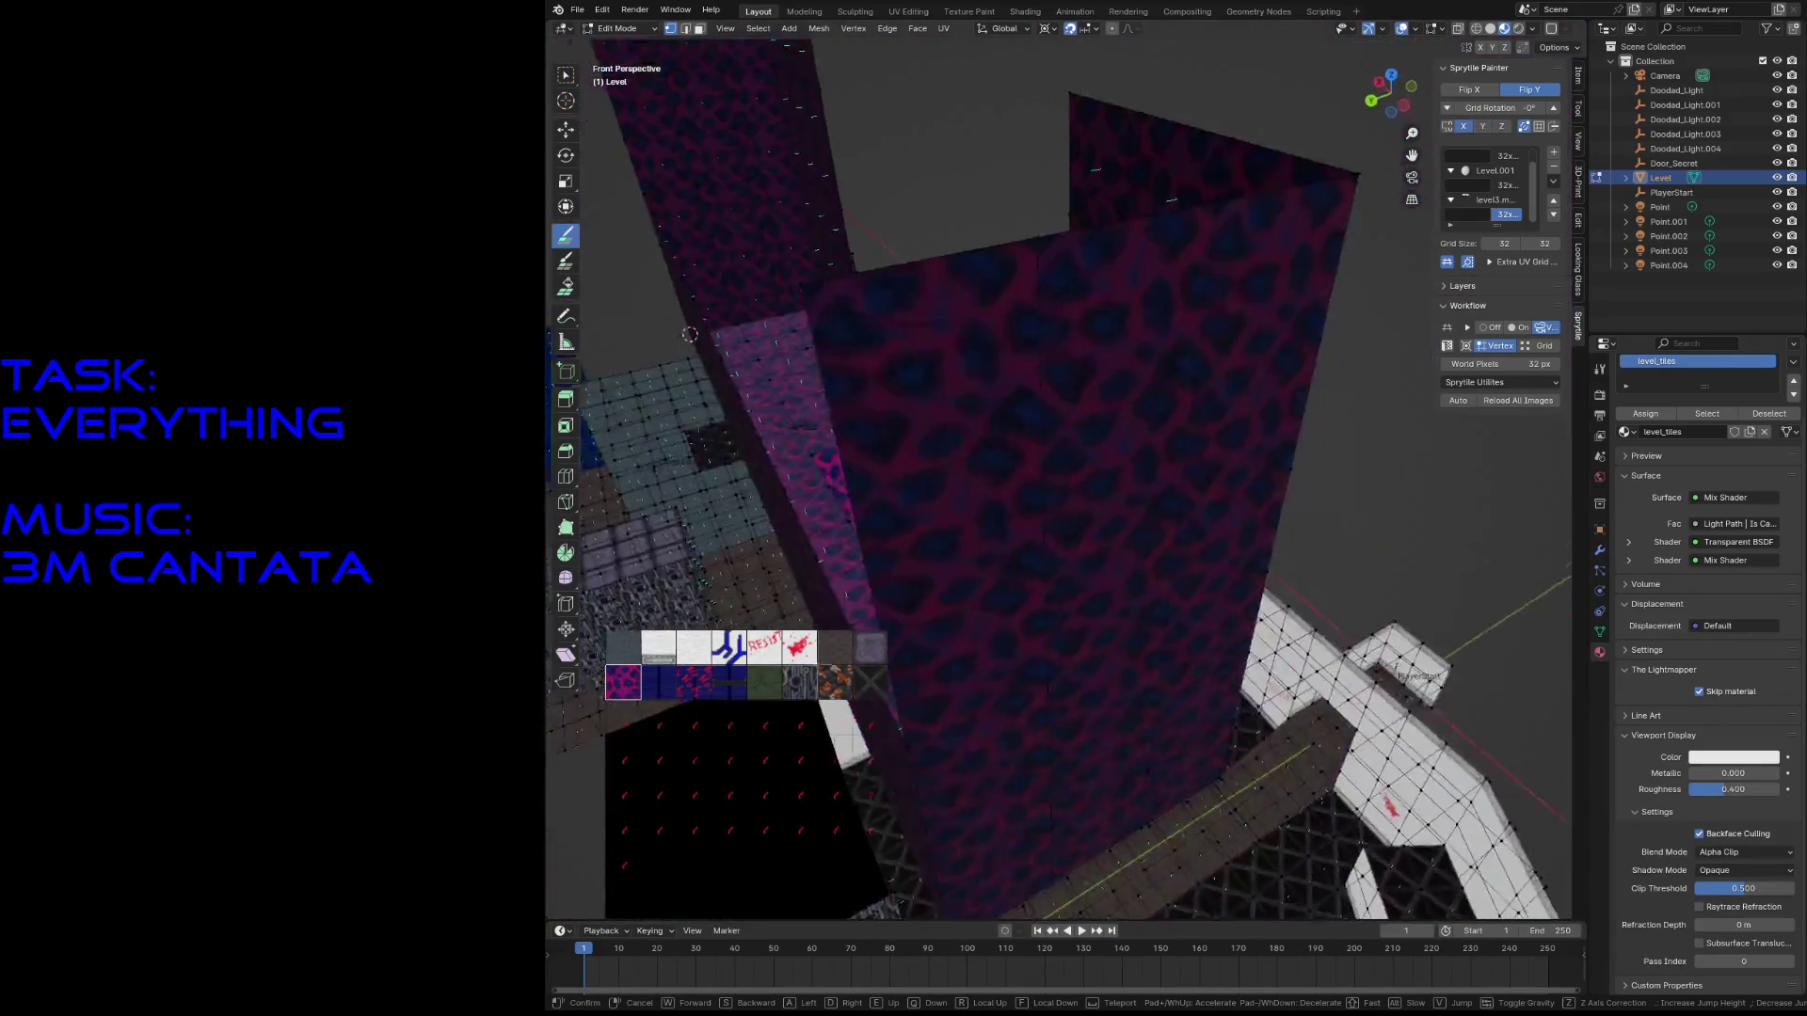
pyautogui.press('s')
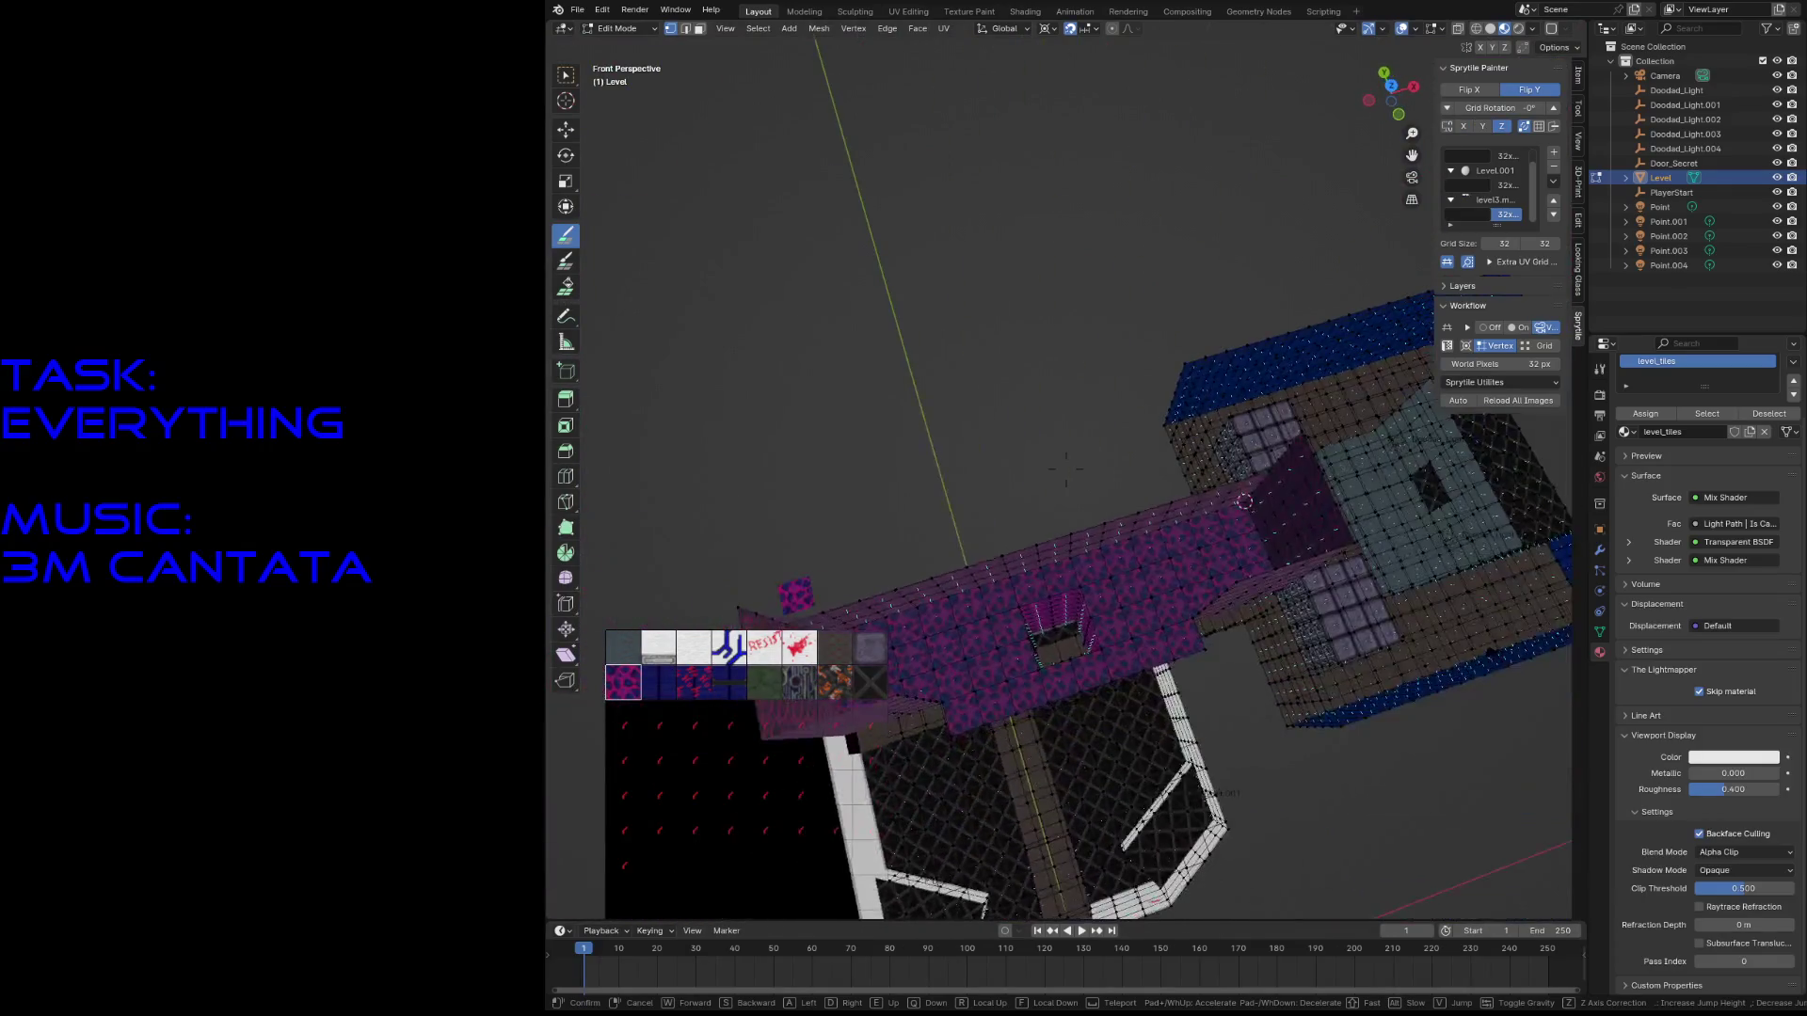
pyautogui.press('w')
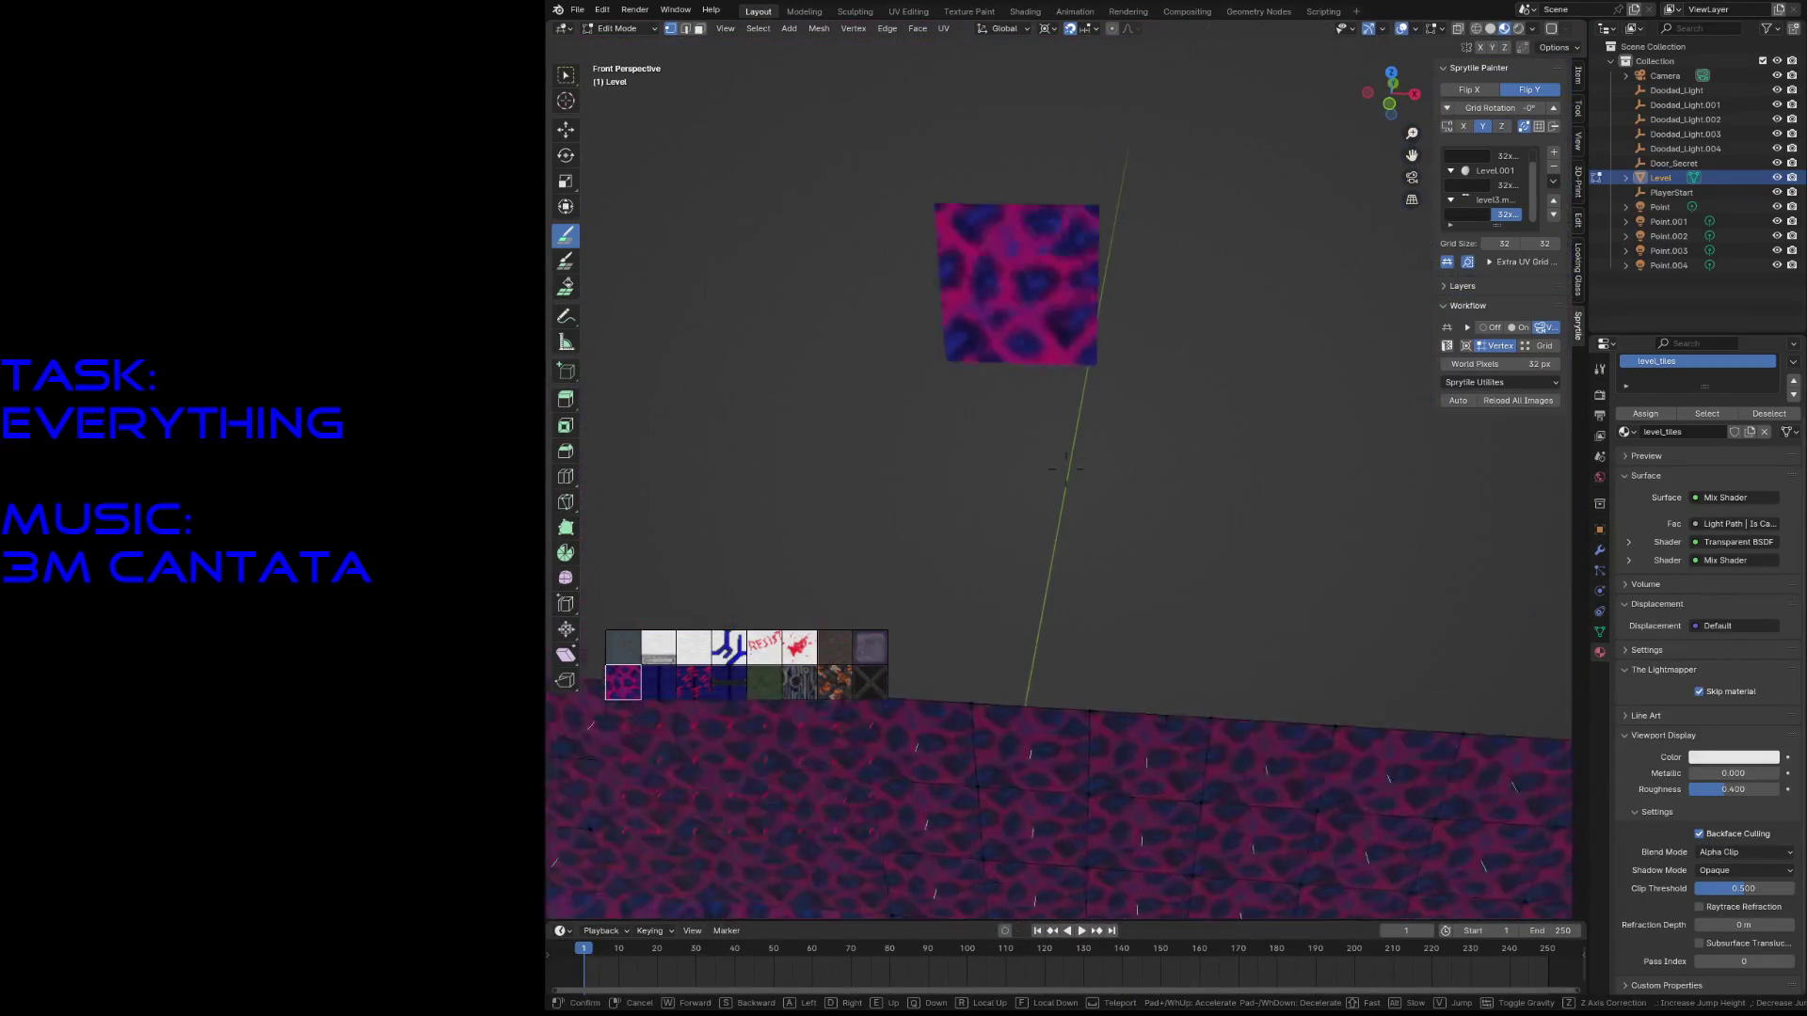
pyautogui.click(888, 468)
# - Save the level and paint a column of pink tiles upward
pyautogui.hotkey('ctrl', 's')
pyautogui.moveTo(676, 469)
pyautogui.mouseDown()
pyautogui.moveTo(687, 203)
pyautogui.moveTo(639, 432)
pyautogui.mouseUp()
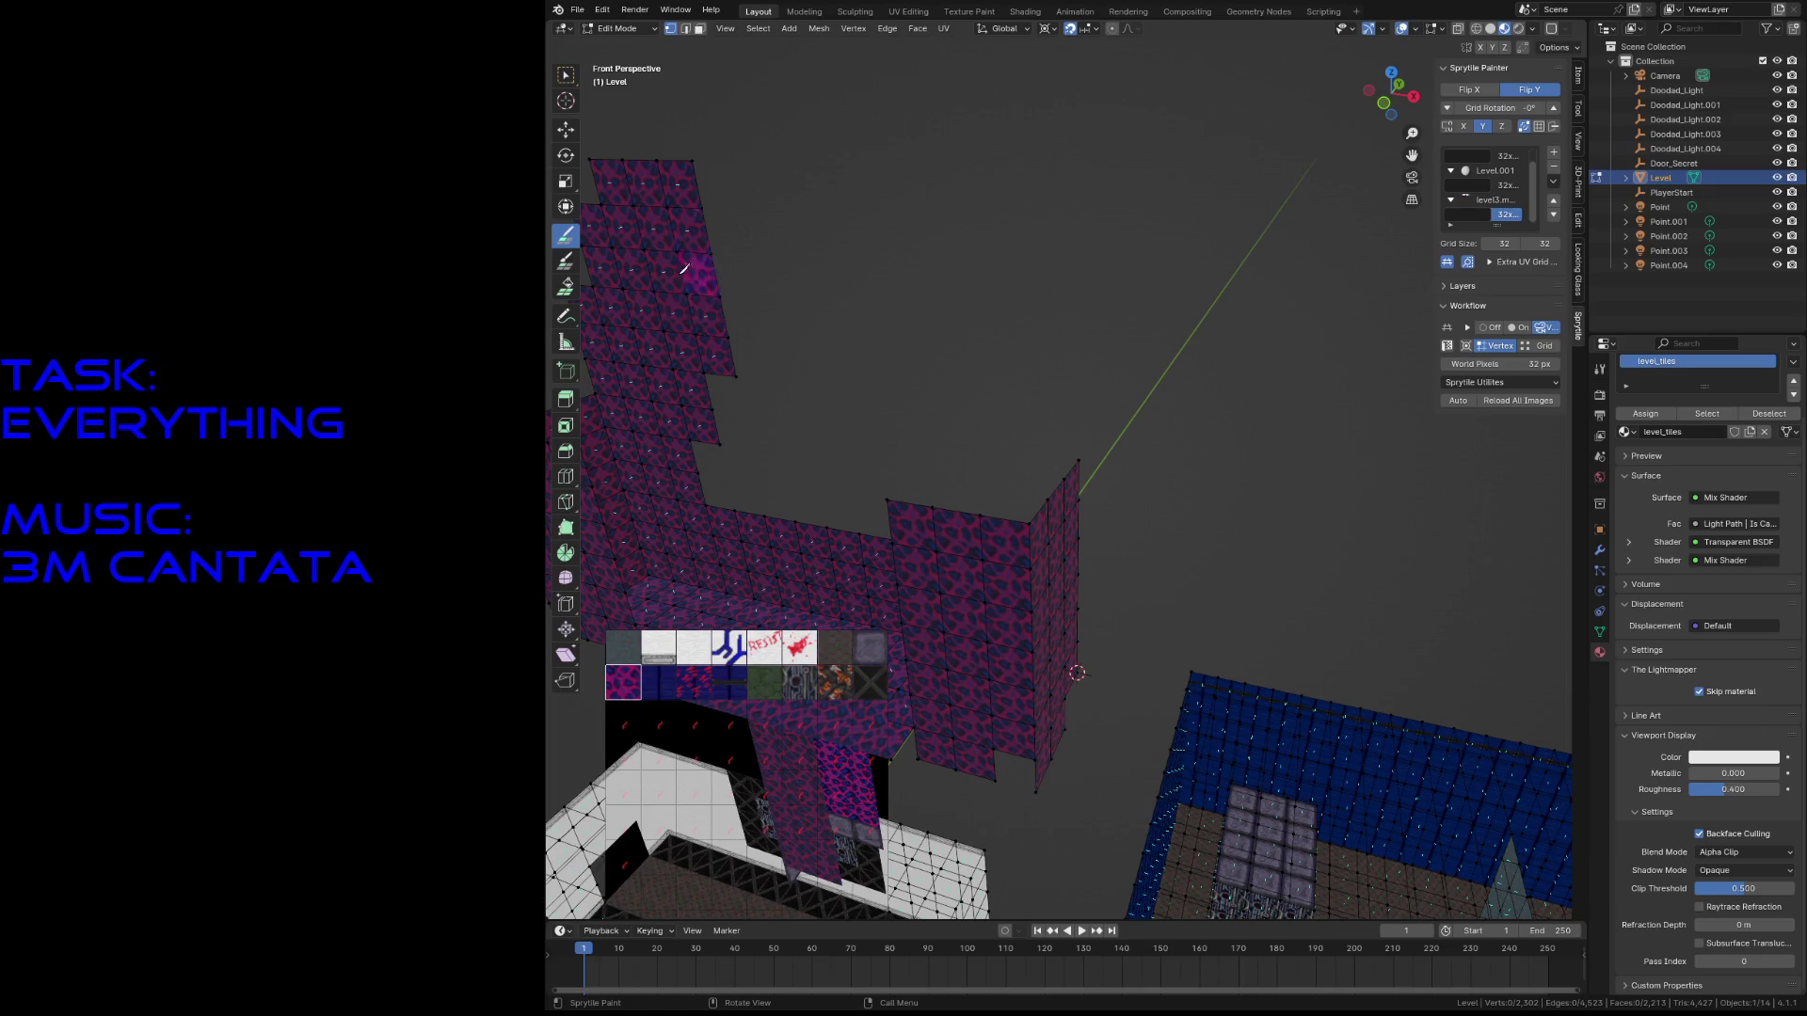
pyautogui.moveTo(711, 412); pyautogui.dragTo(712, 292, button='middle')
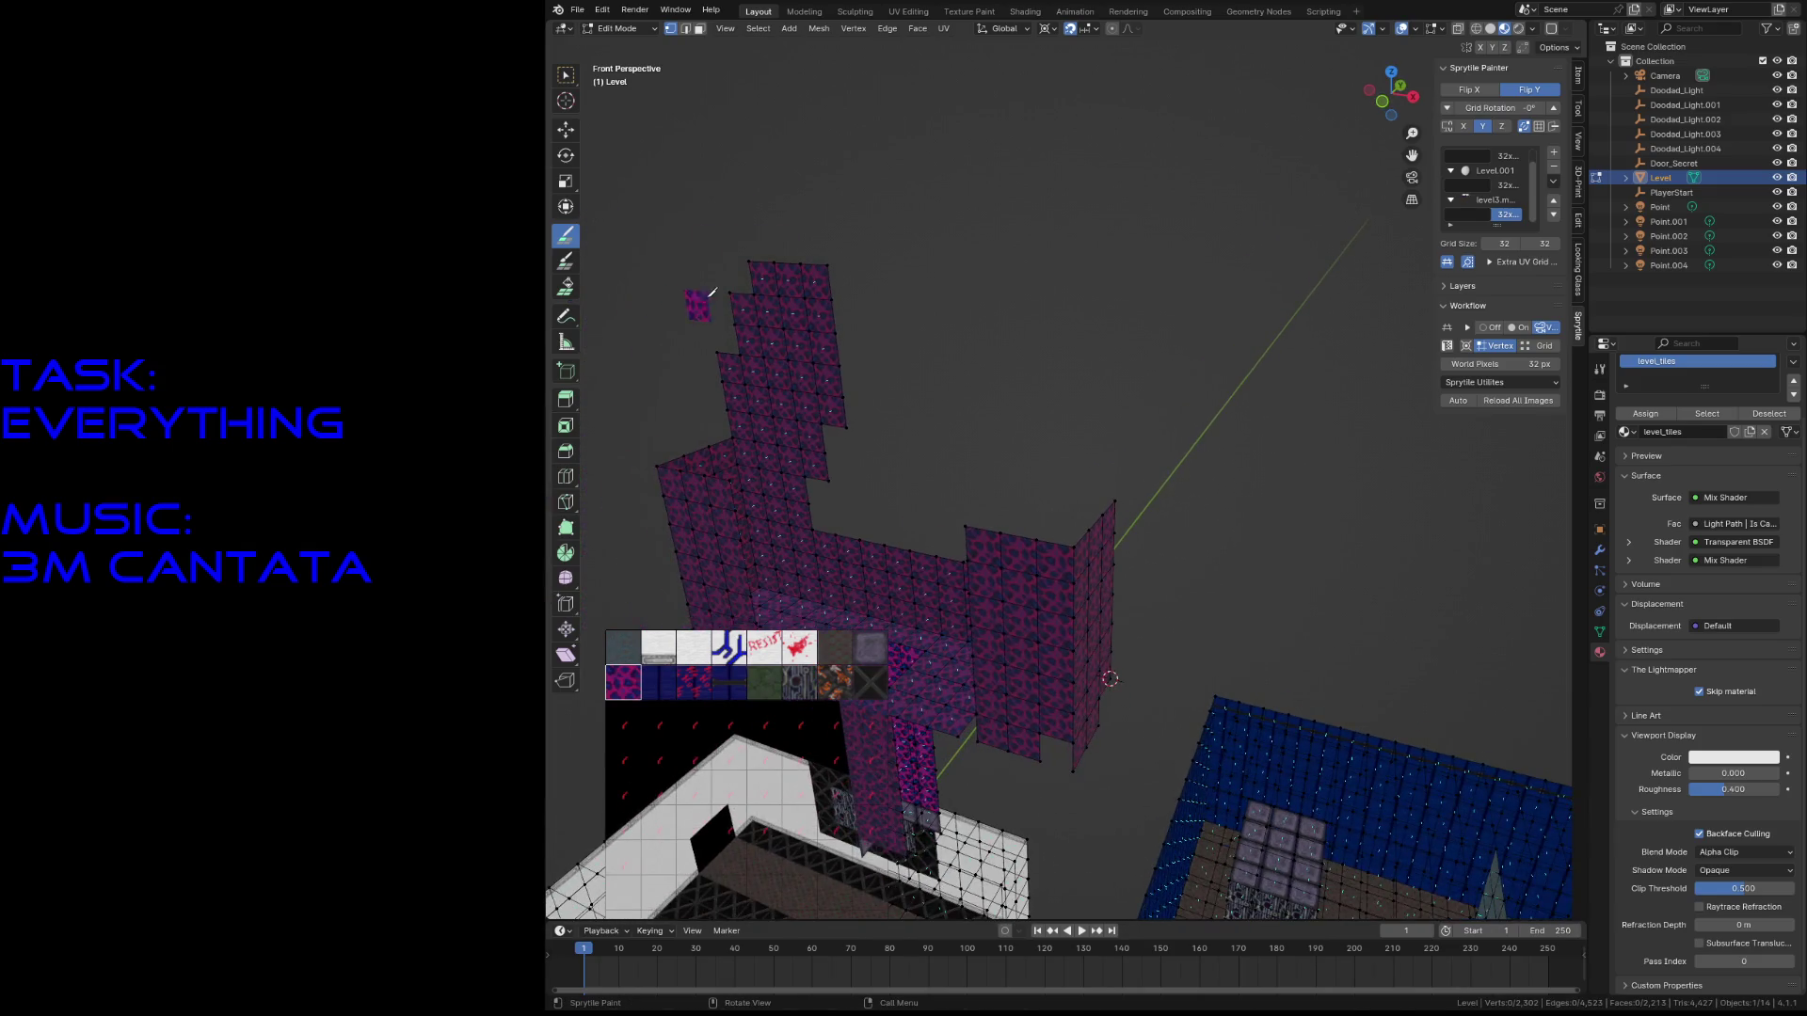
# - Delete the stray face on the wall in face mode and save the level
pyautogui.press('w')
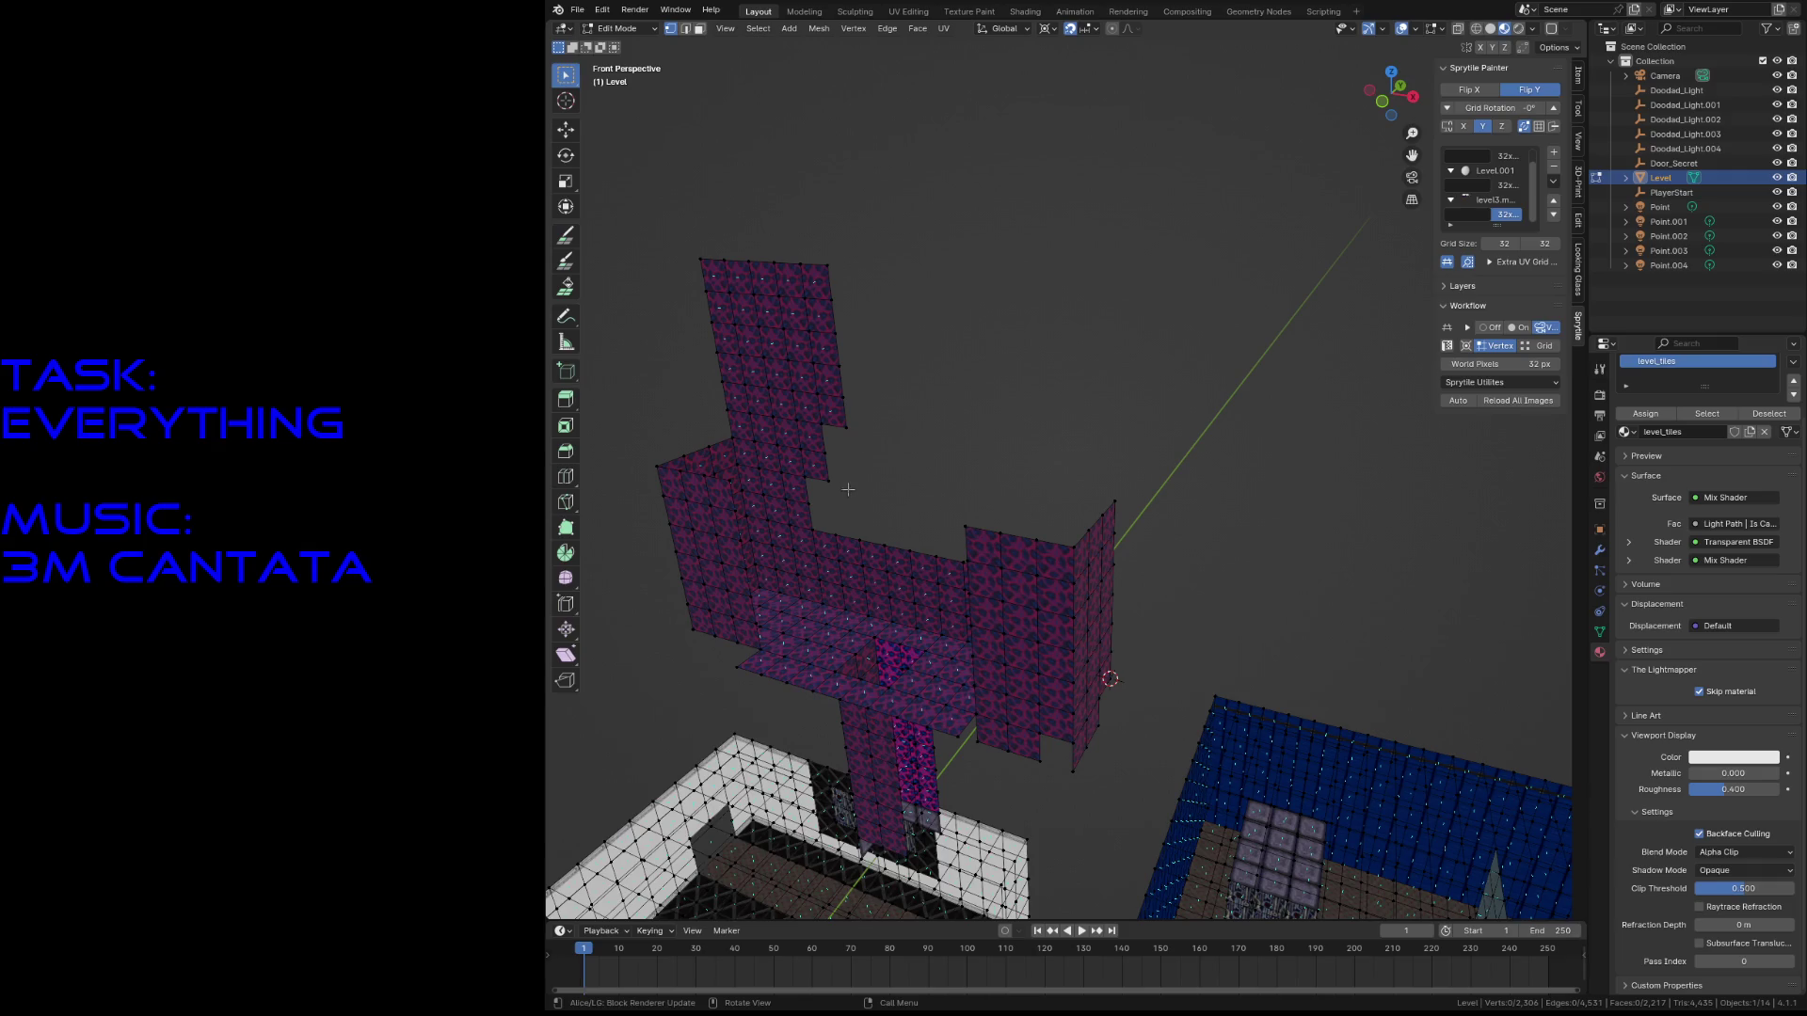
pyautogui.press('3')
pyautogui.keyDown('shift'); pyautogui.click(809, 434); pyautogui.keyUp('shift')
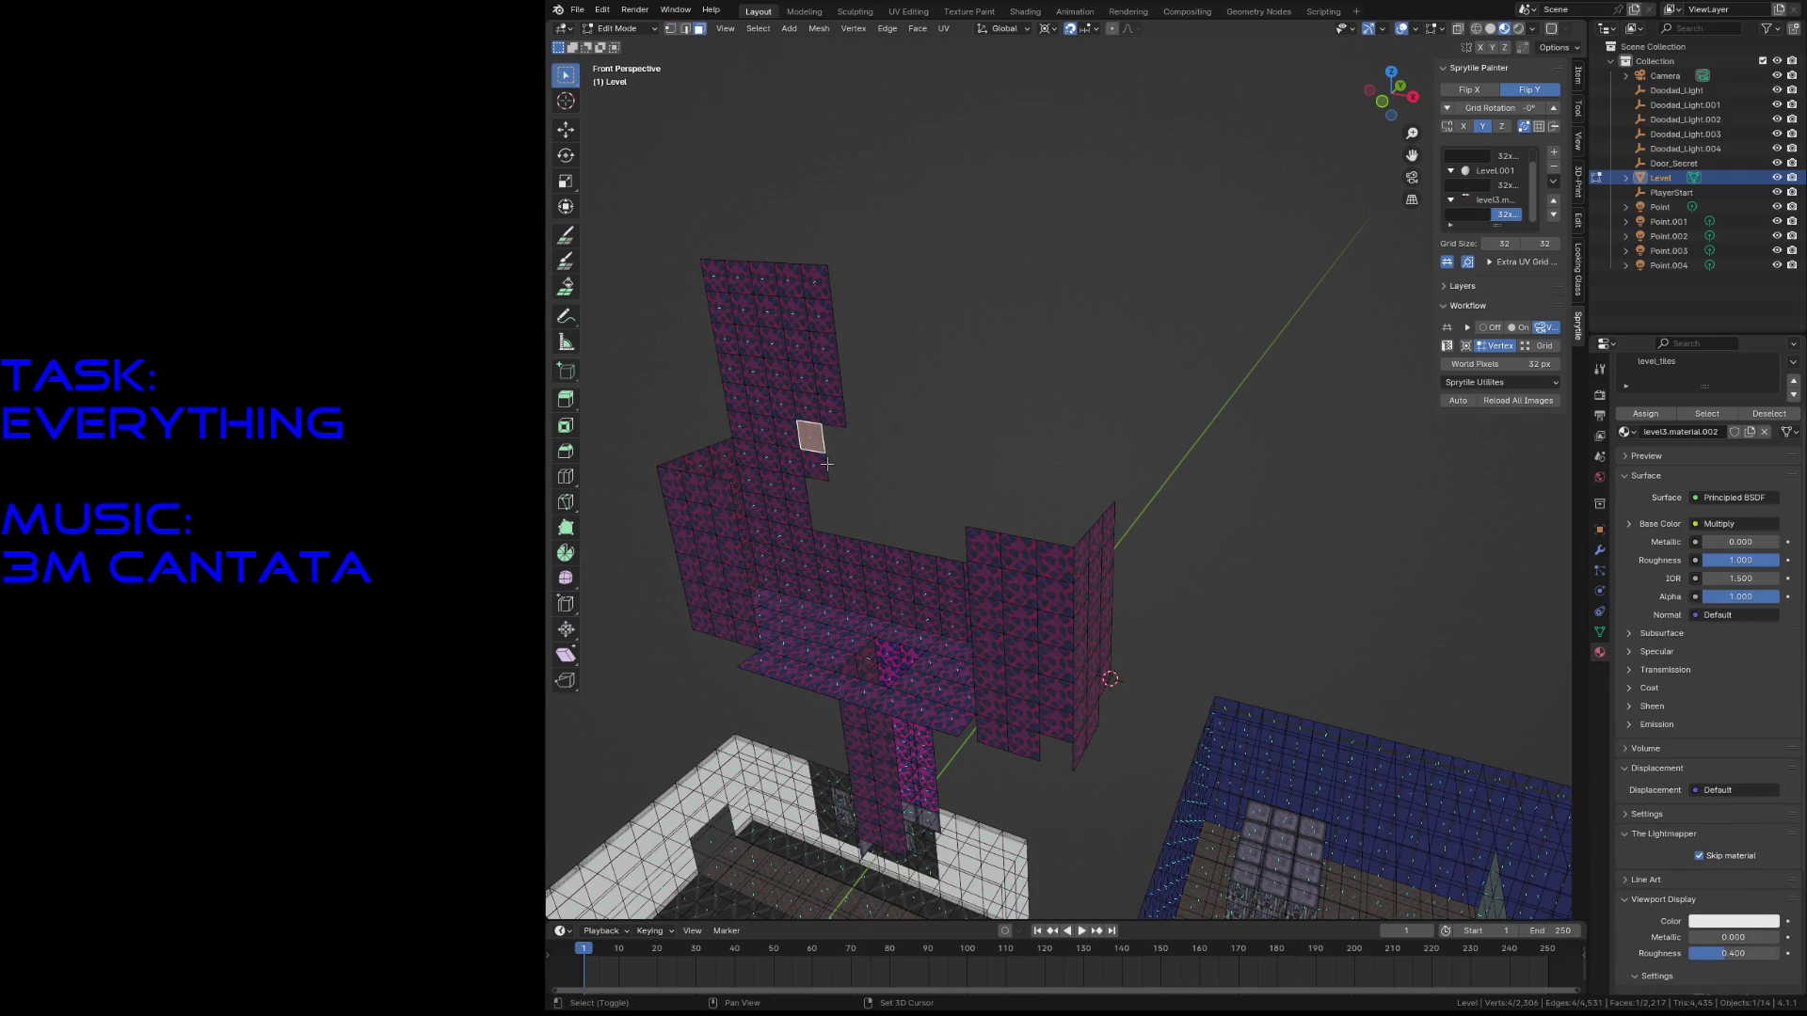
pyautogui.press('x')
pyautogui.click(825, 470)
pyautogui.hotkey('ctrl', 's')
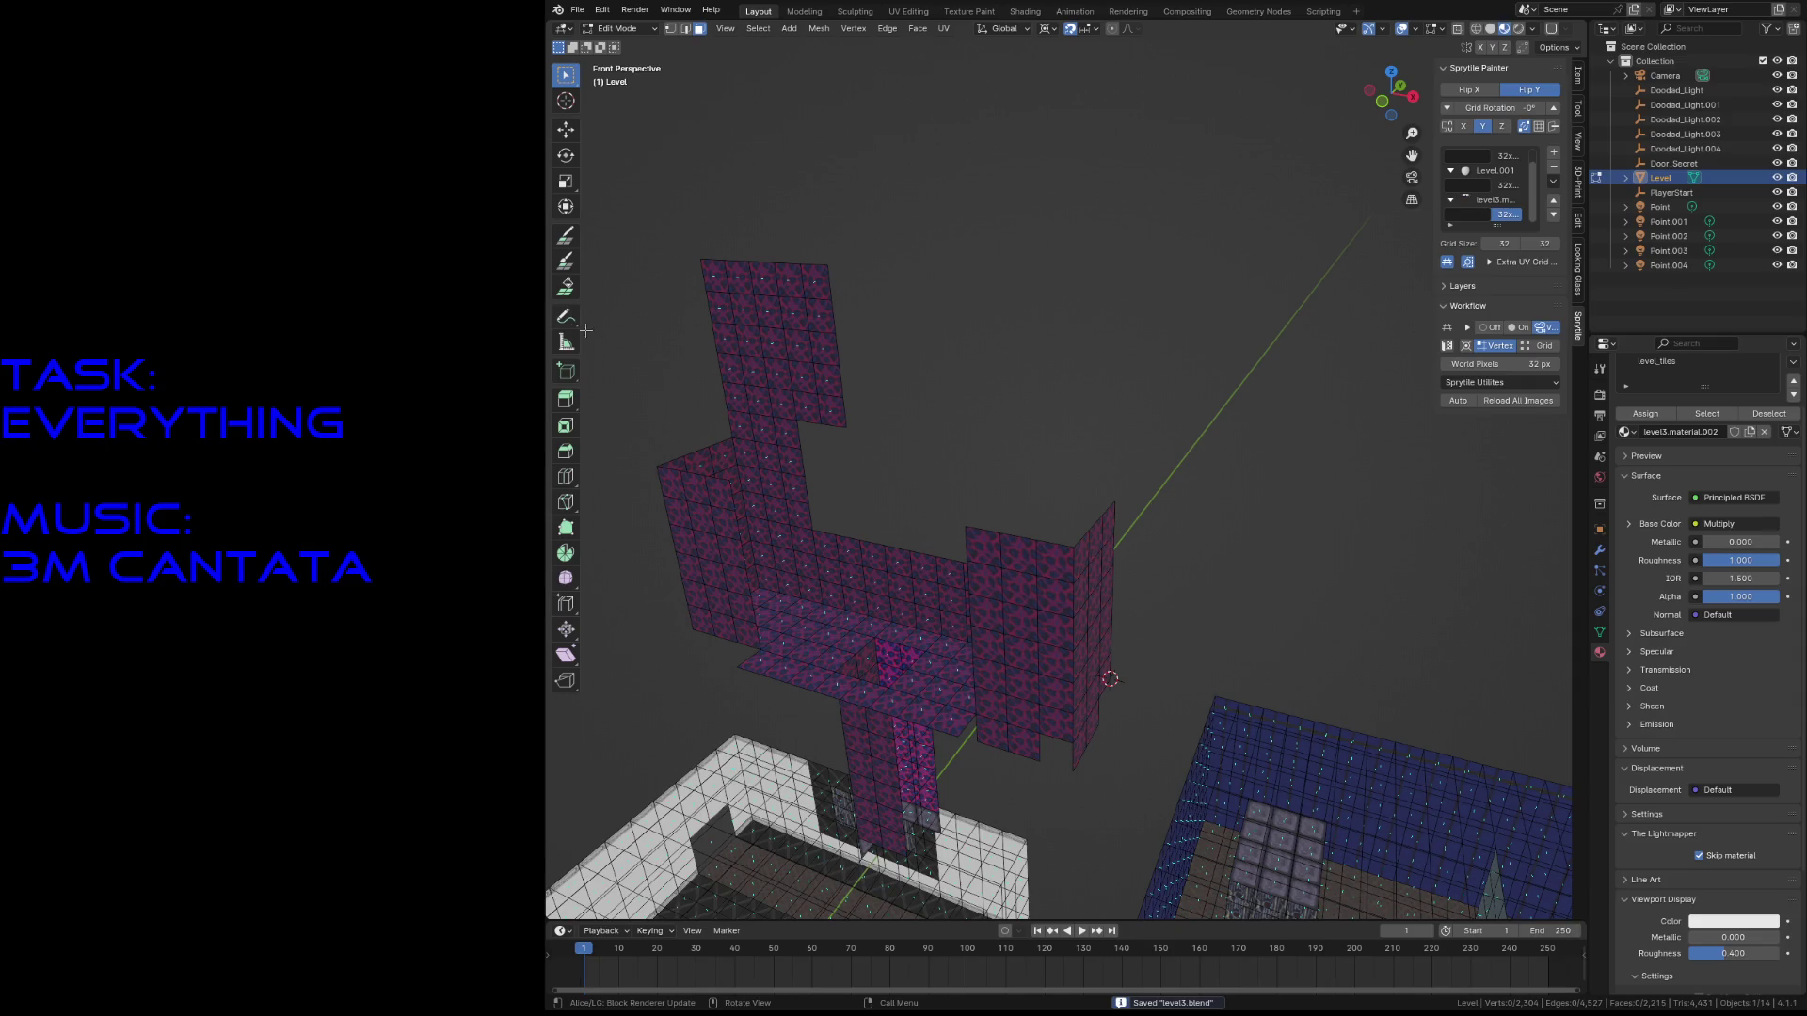
# - Reorient the view to look straight onto the walls for tile painting
pyautogui.click(565, 235)
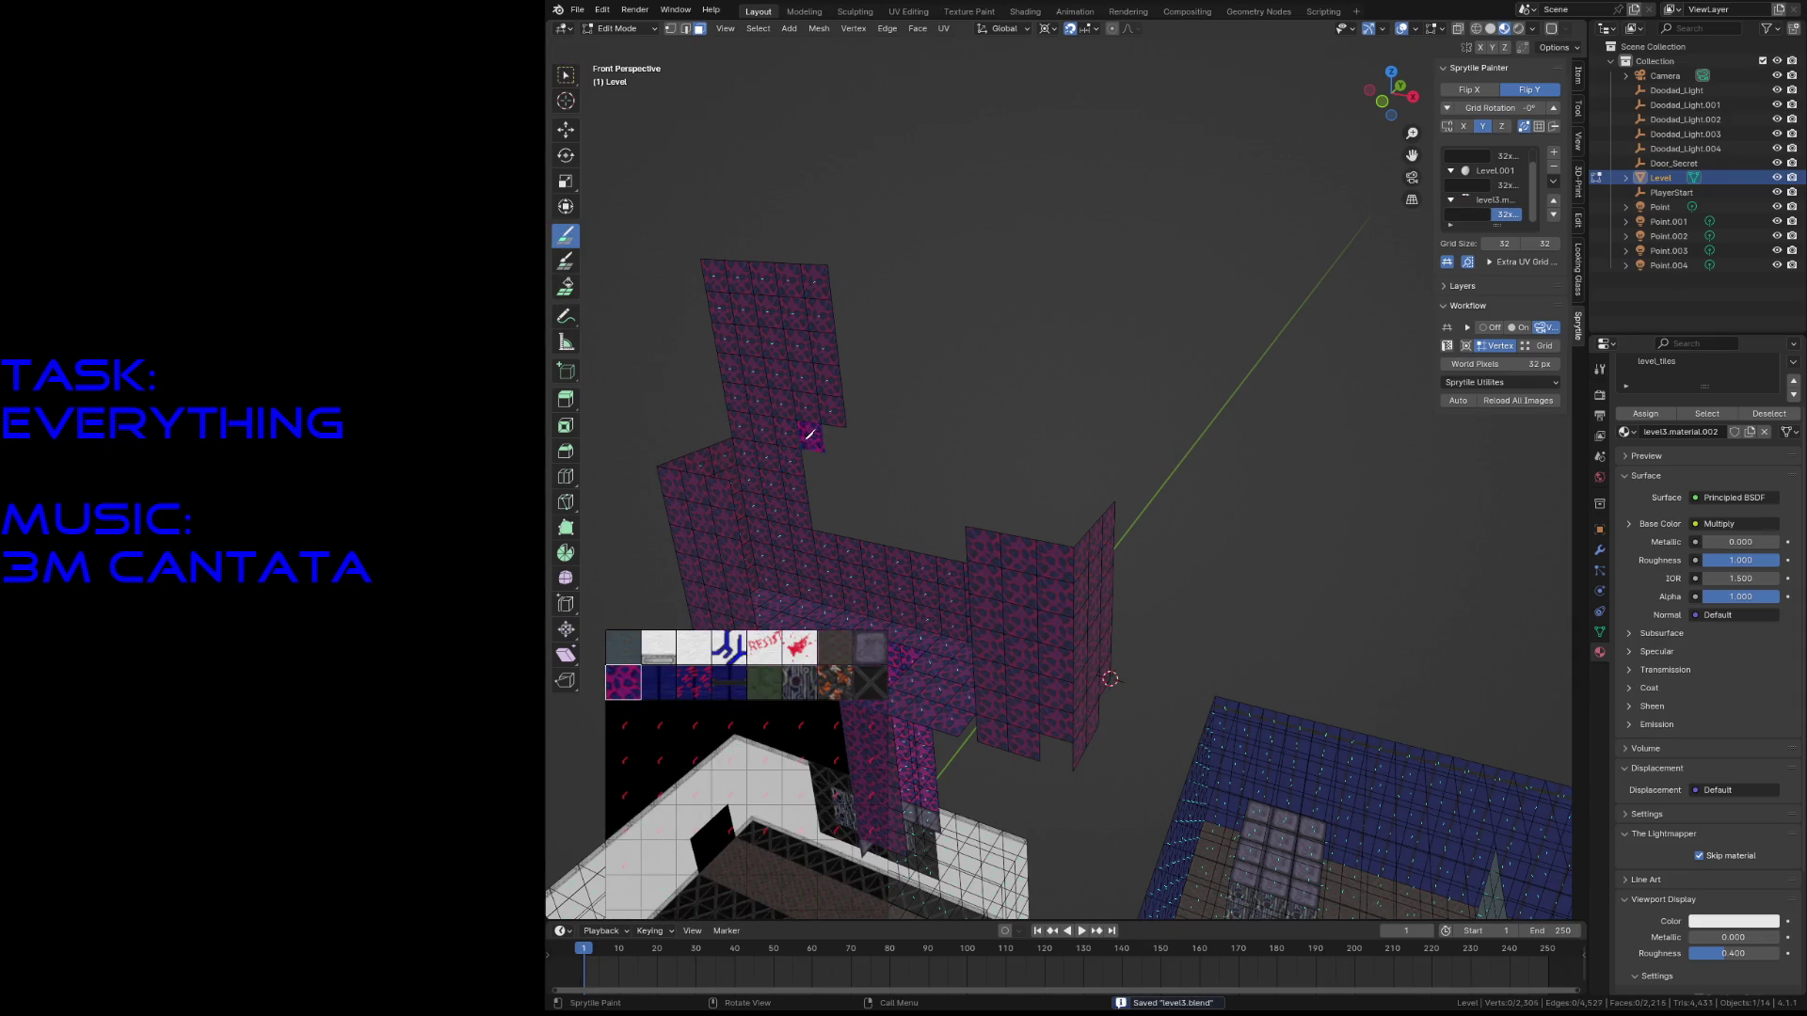
pyautogui.moveTo(990, 458); pyautogui.dragTo(1038, 468, button='middle')
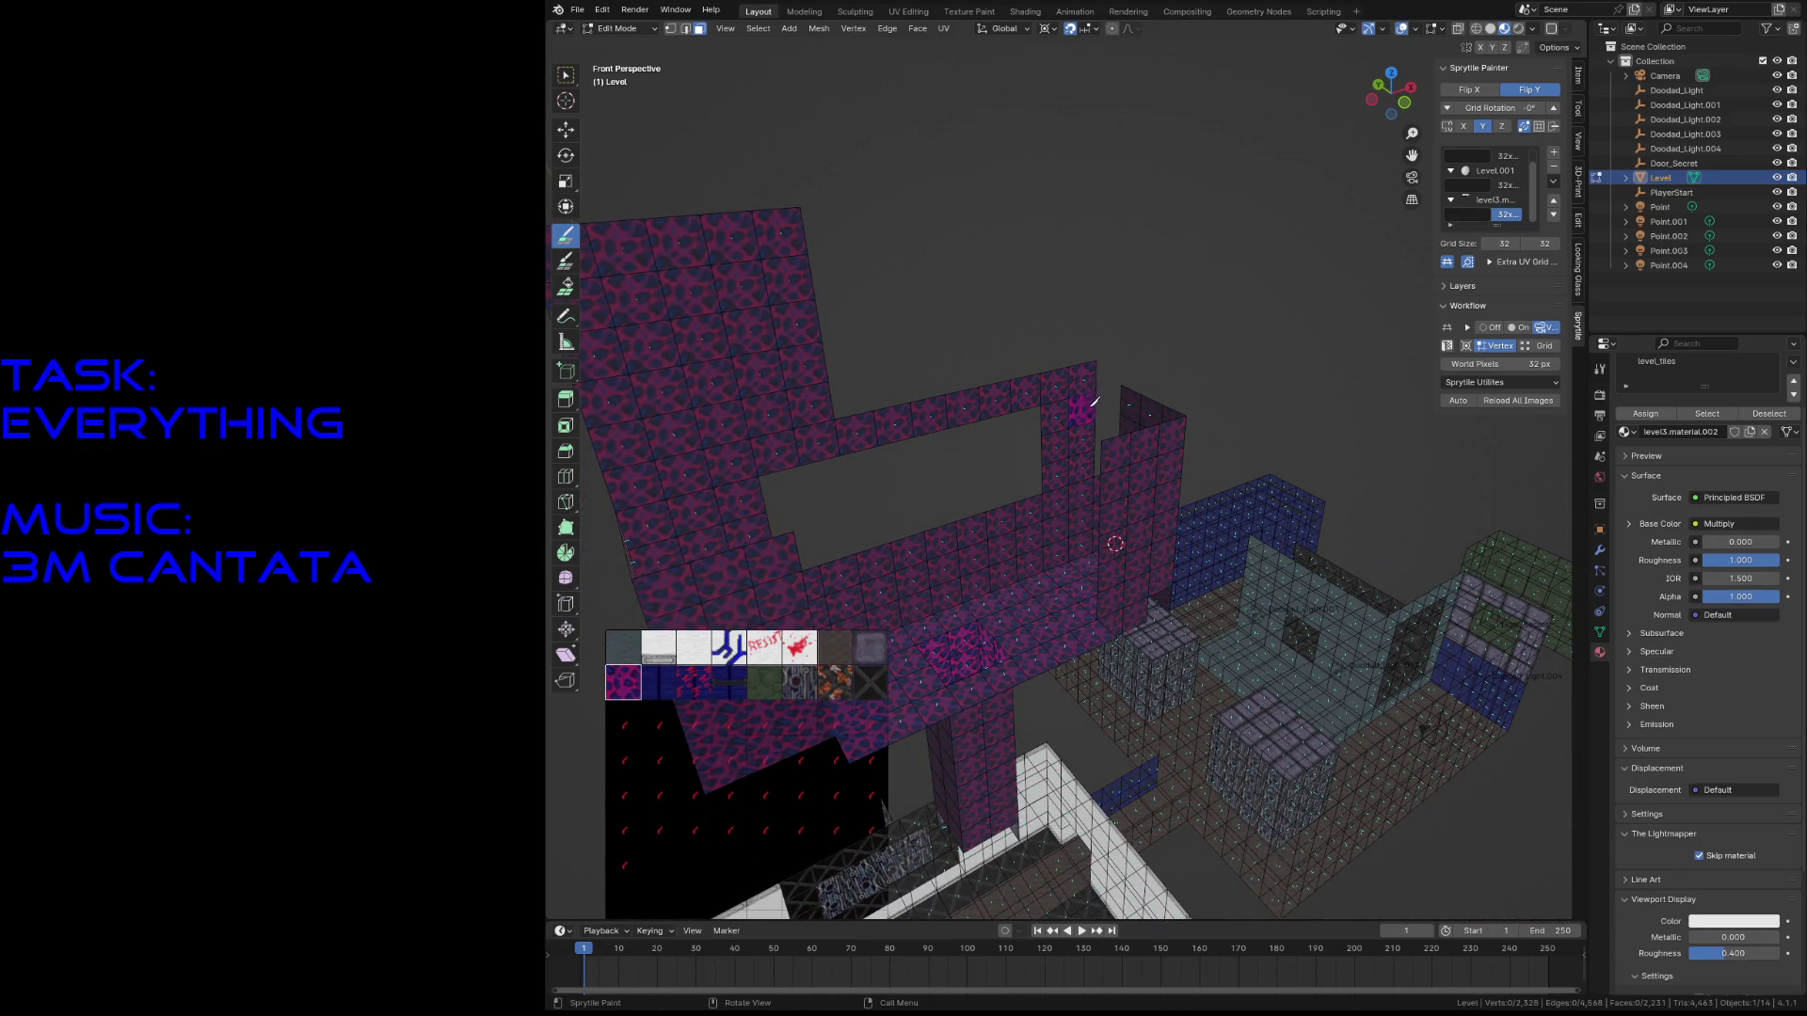
pyautogui.press('a')
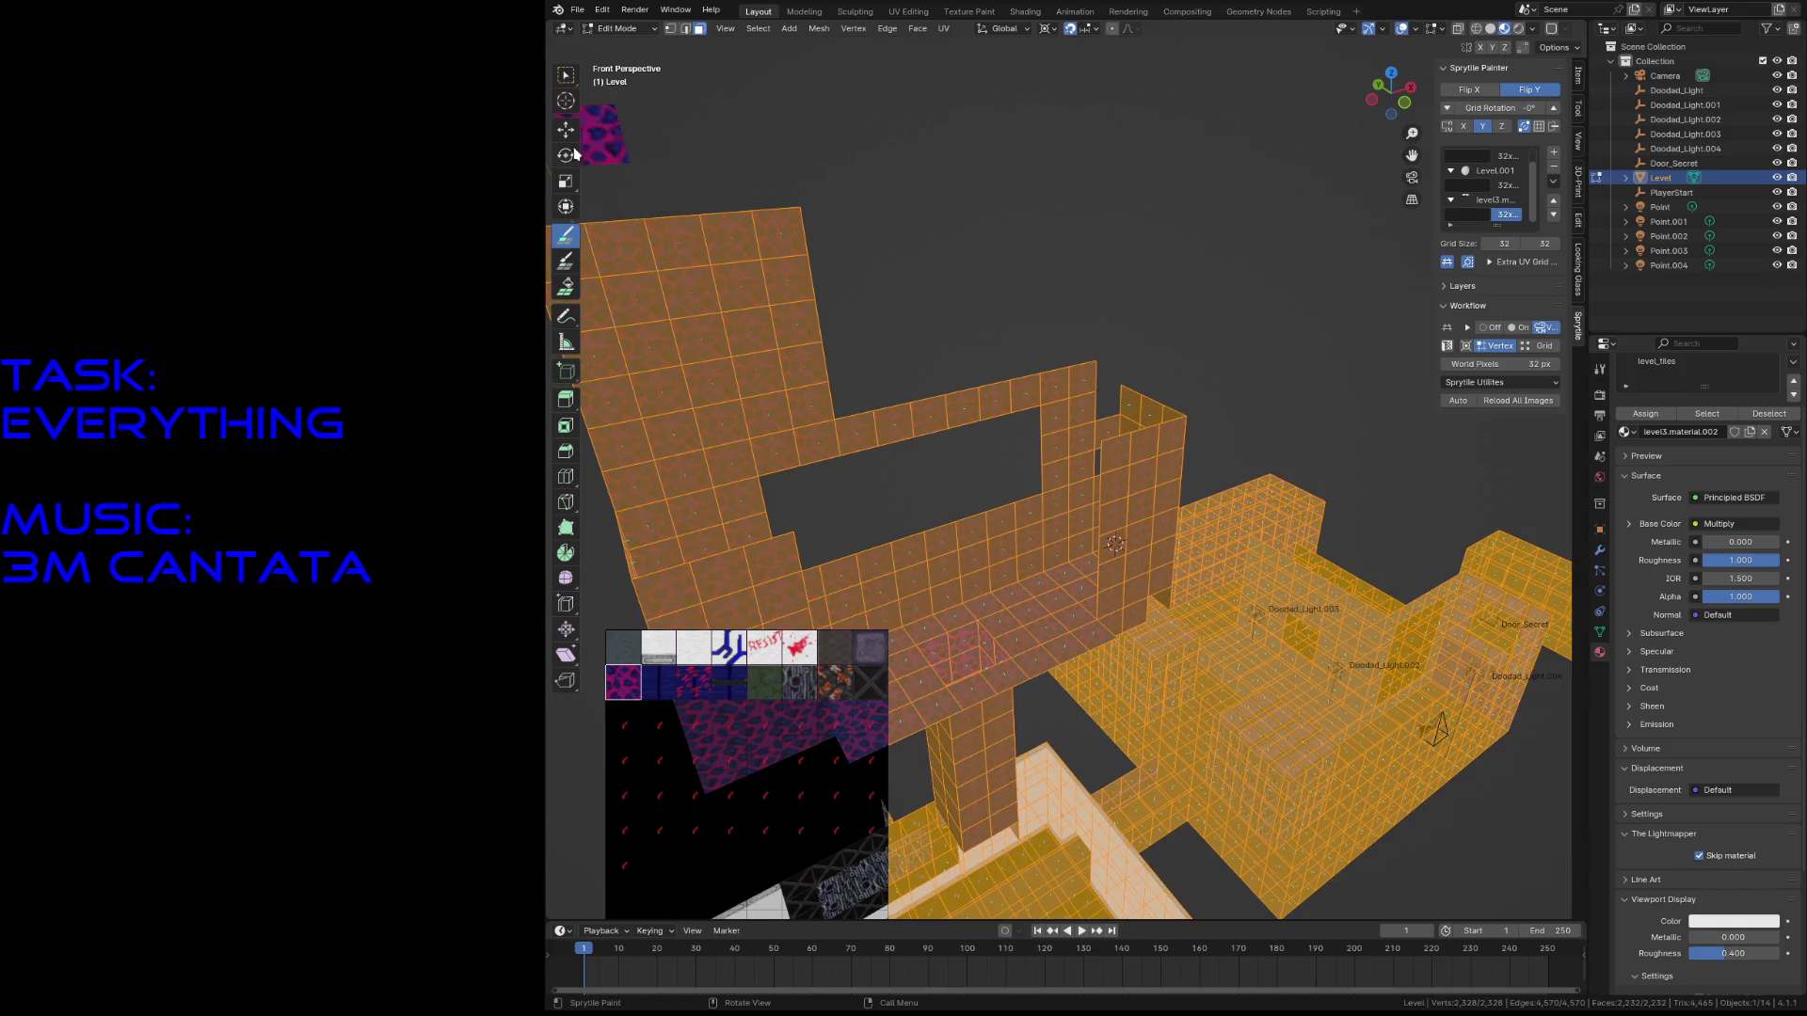
pyautogui.click(573, 97)
pyautogui.hotkey('alt', 'a')
pyautogui.moveTo(715, 311); pyautogui.dragTo(763, 303, button='middle')
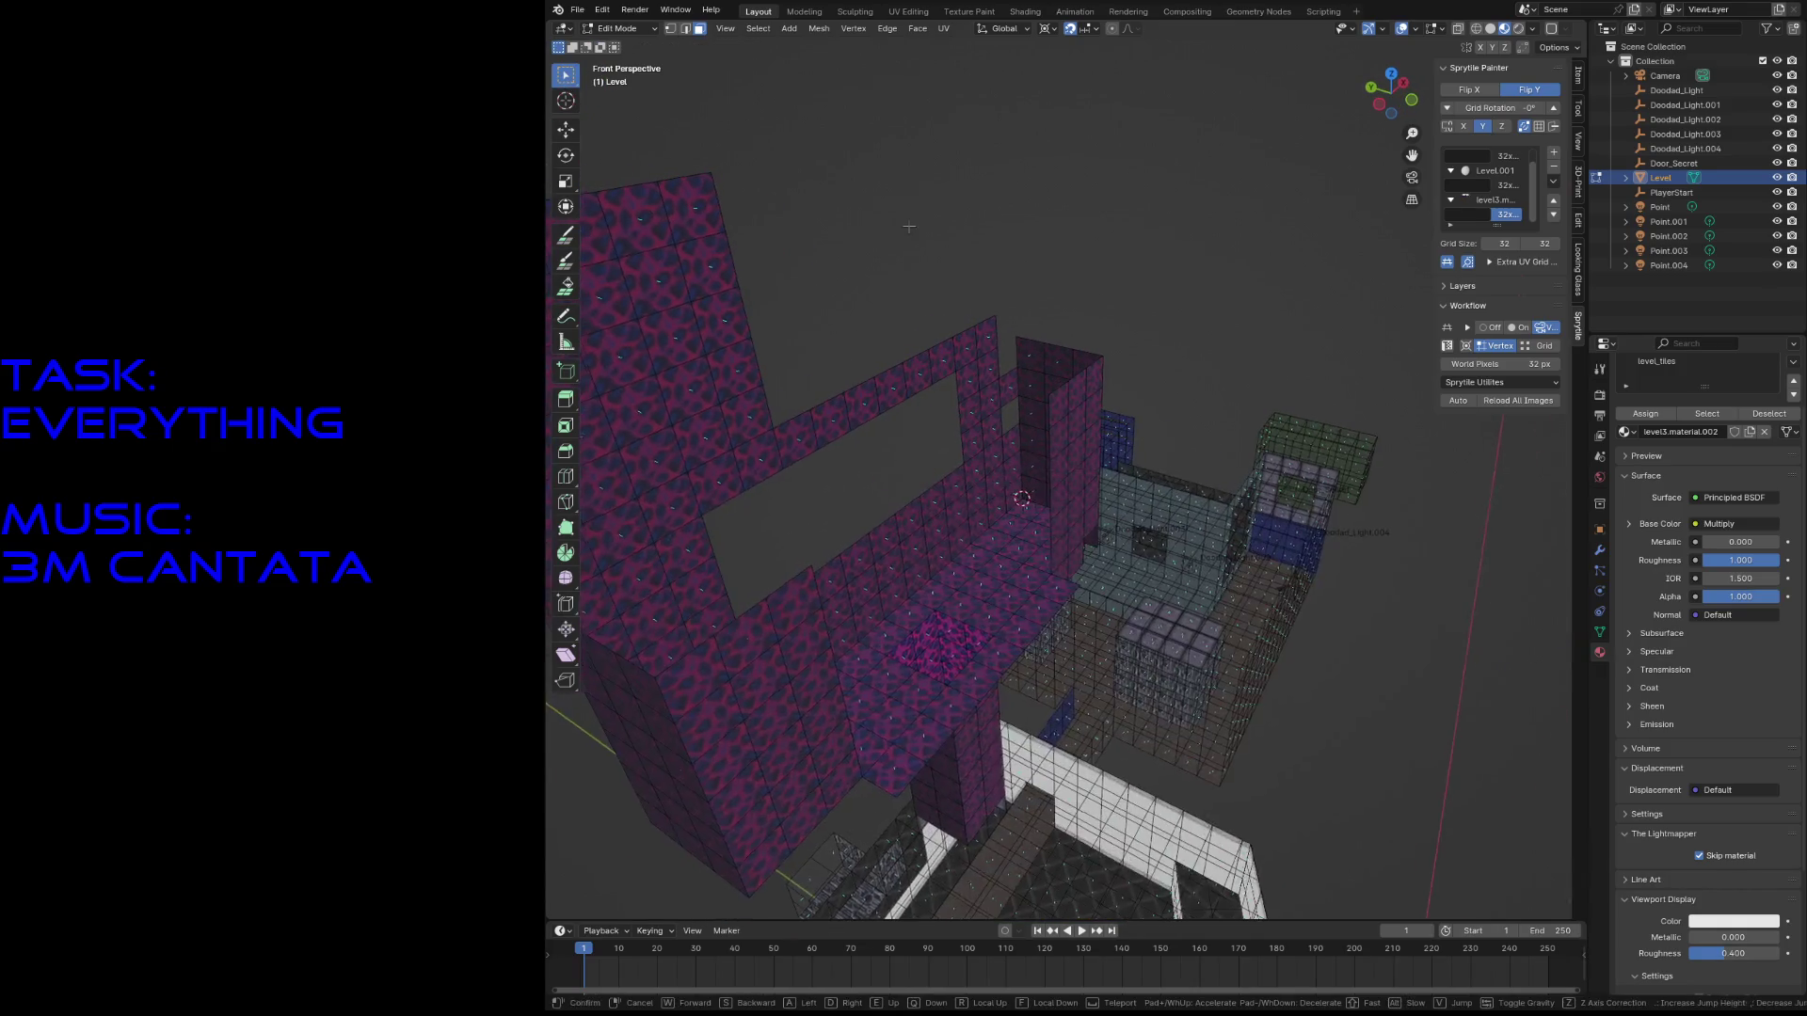
pyautogui.hotkey('shift', 'space')
pyautogui.moveTo(1014, 405)
pyautogui.mouseDown(button='middle')
pyautogui.moveTo(950, 306)
pyautogui.moveTo(805, 405)
pyautogui.moveTo(1055, 516)
pyautogui.mouseUp(button='middle')
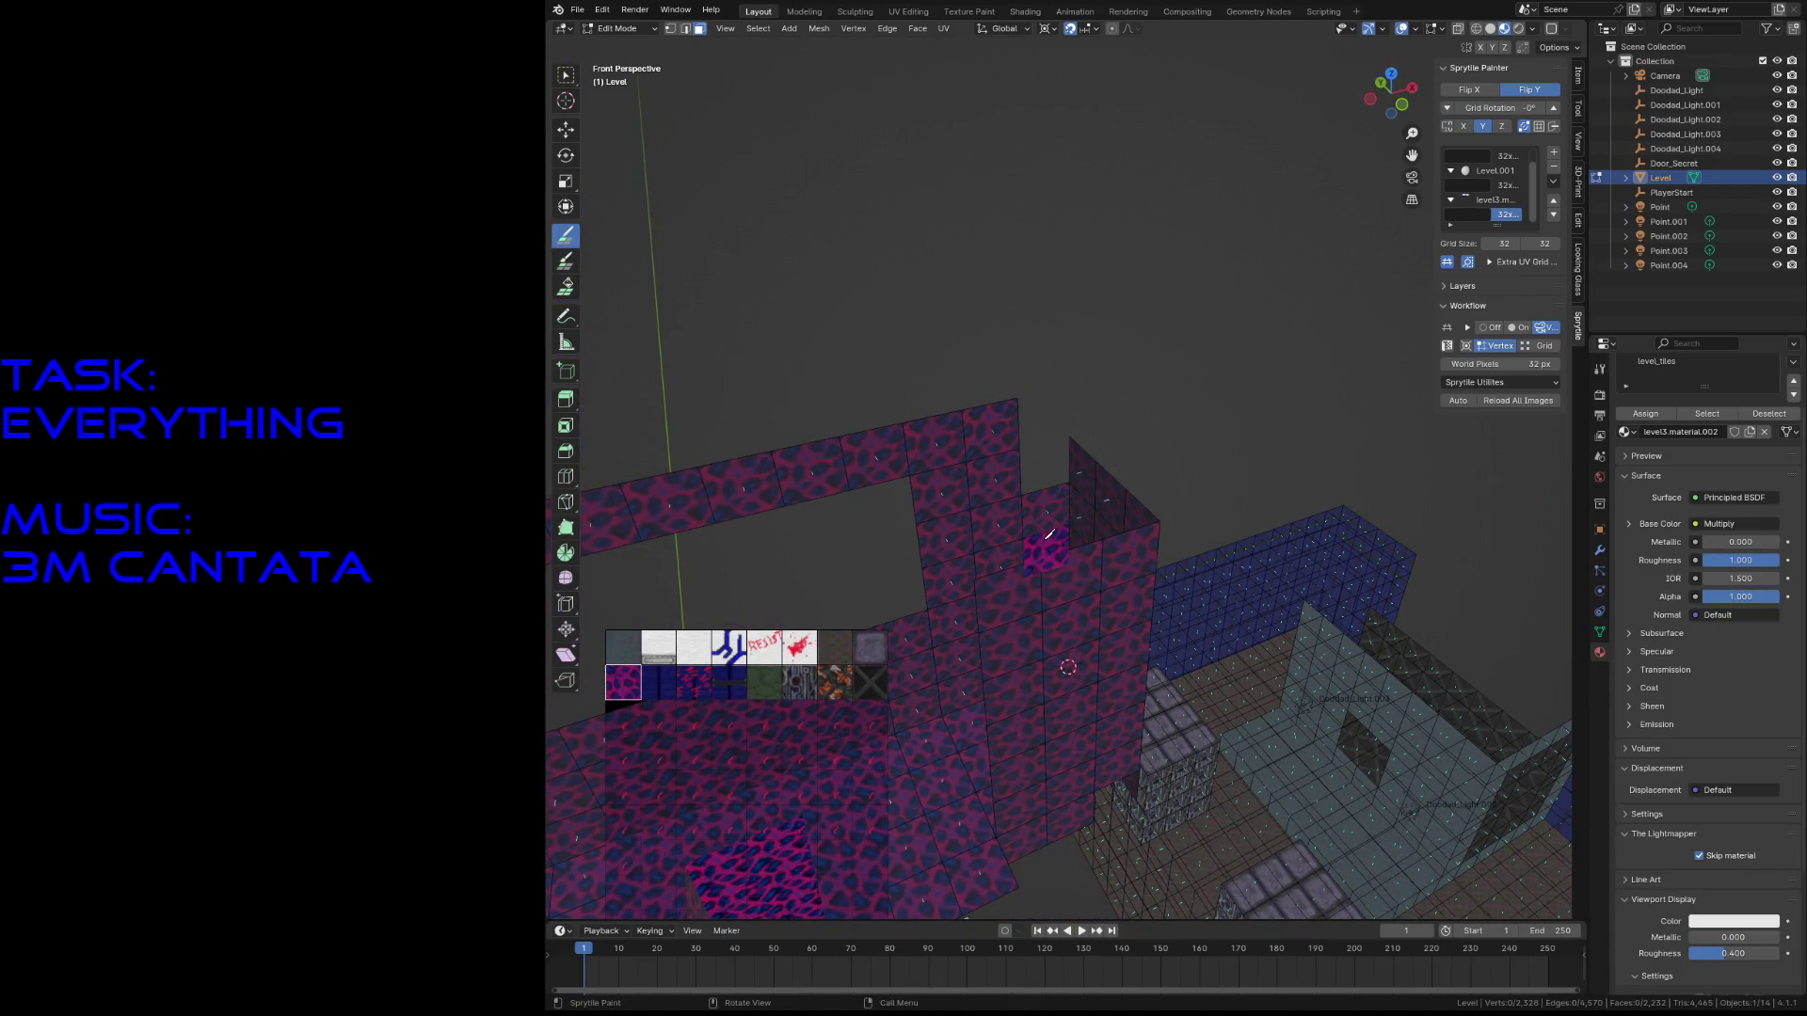
pyautogui.moveTo(1041, 383)
pyautogui.mouseDown(button='middle')
pyautogui.moveTo(998, 442)
pyautogui.moveTo(1047, 506)
pyautogui.mouseUp(button='middle')
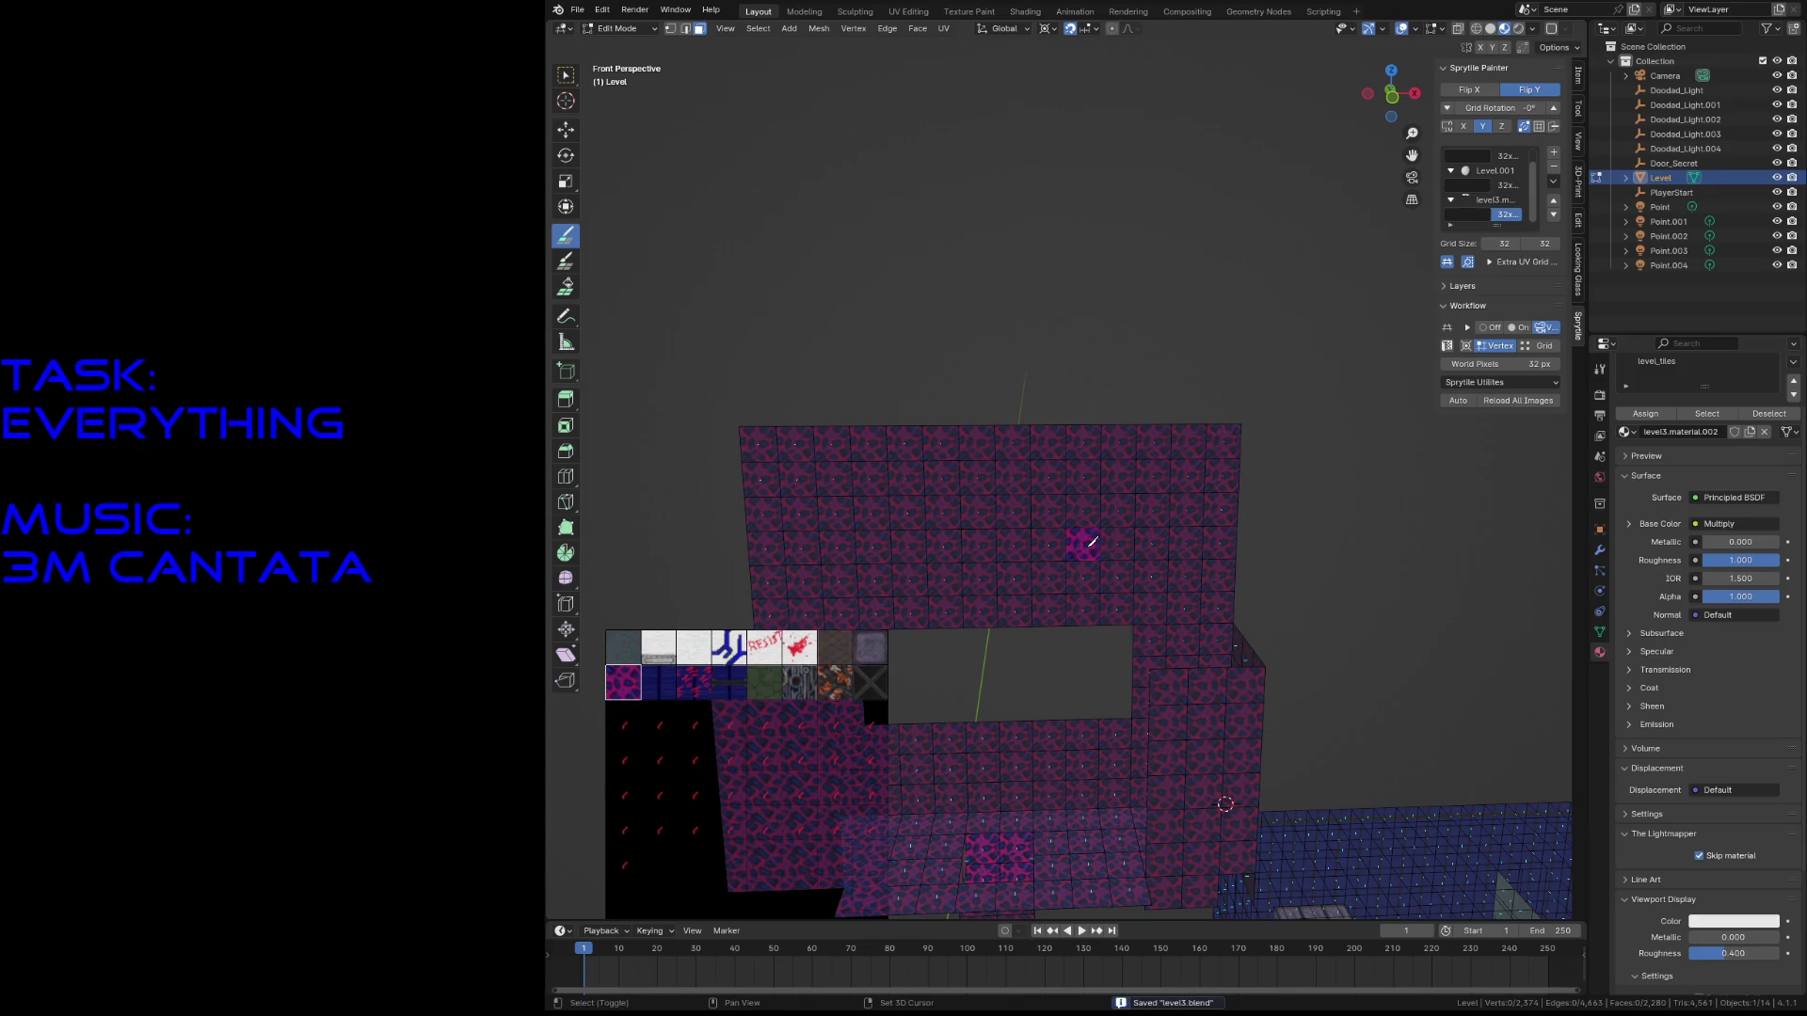
# - Paint a column of dark tiles and a couple of single tiles on the wall
pyautogui.hotkey('shift', '`')
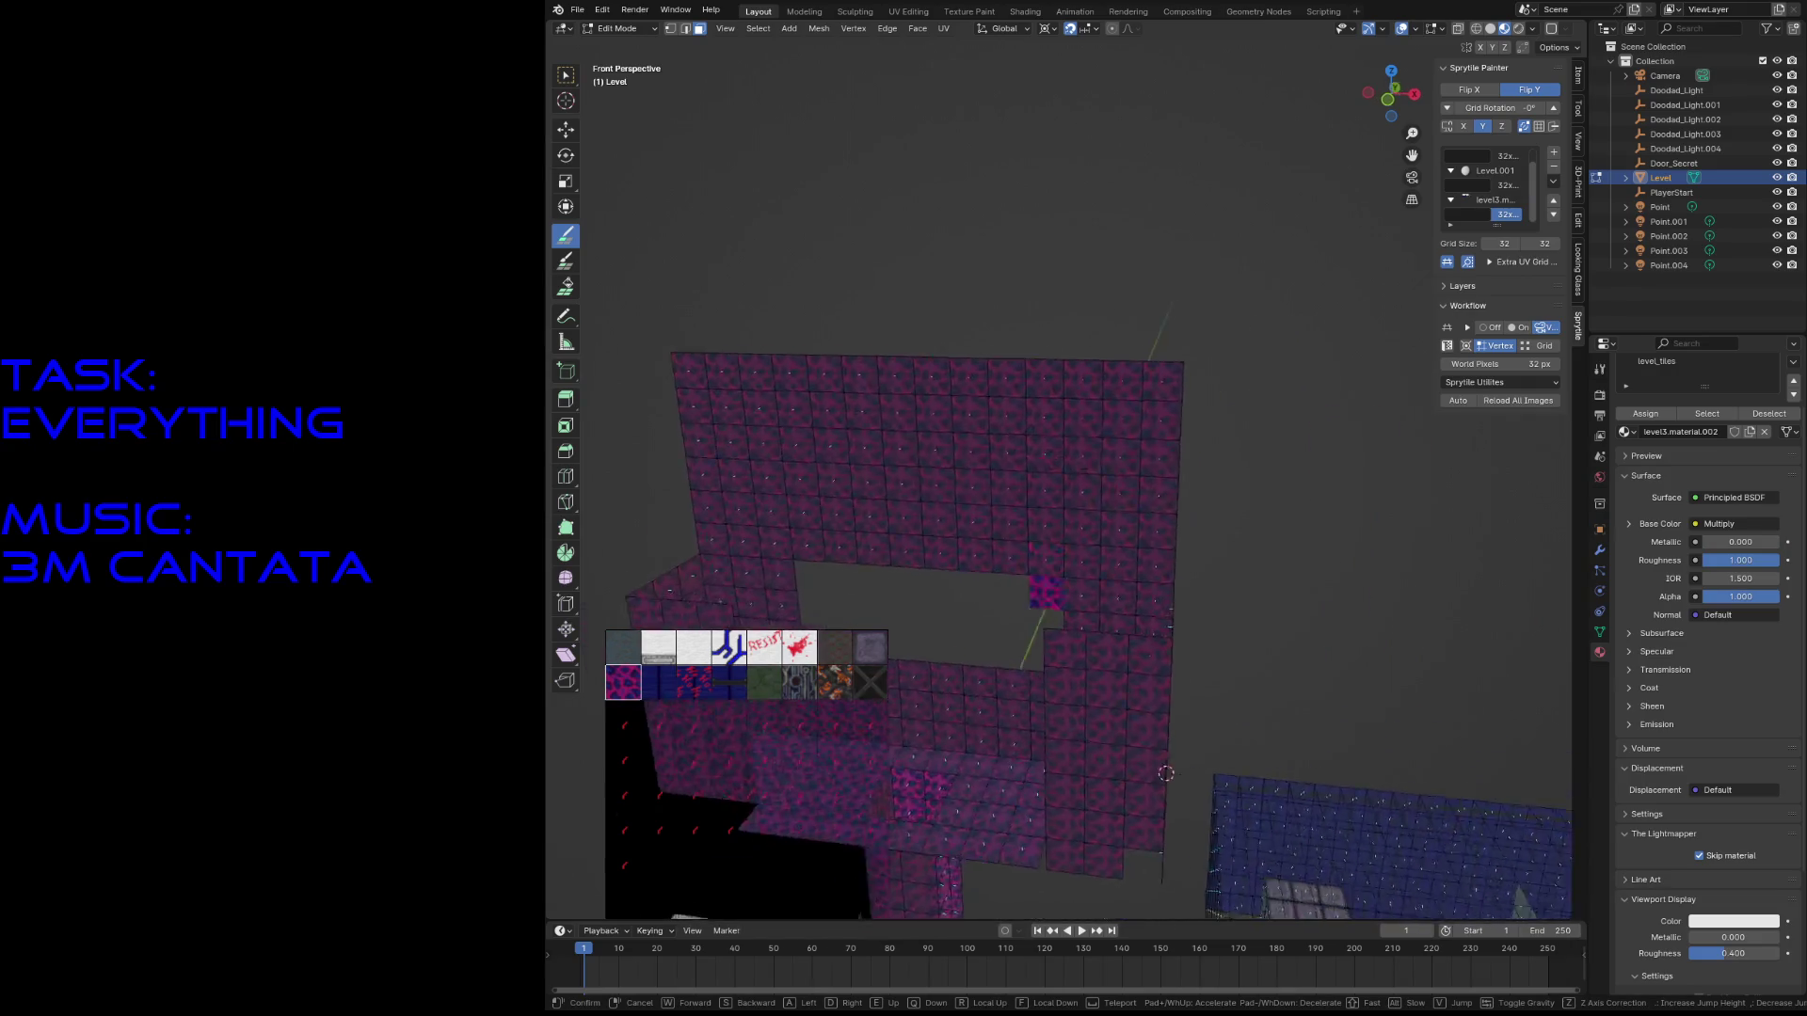
pyautogui.press('w')
pyautogui.click(1103, 577)
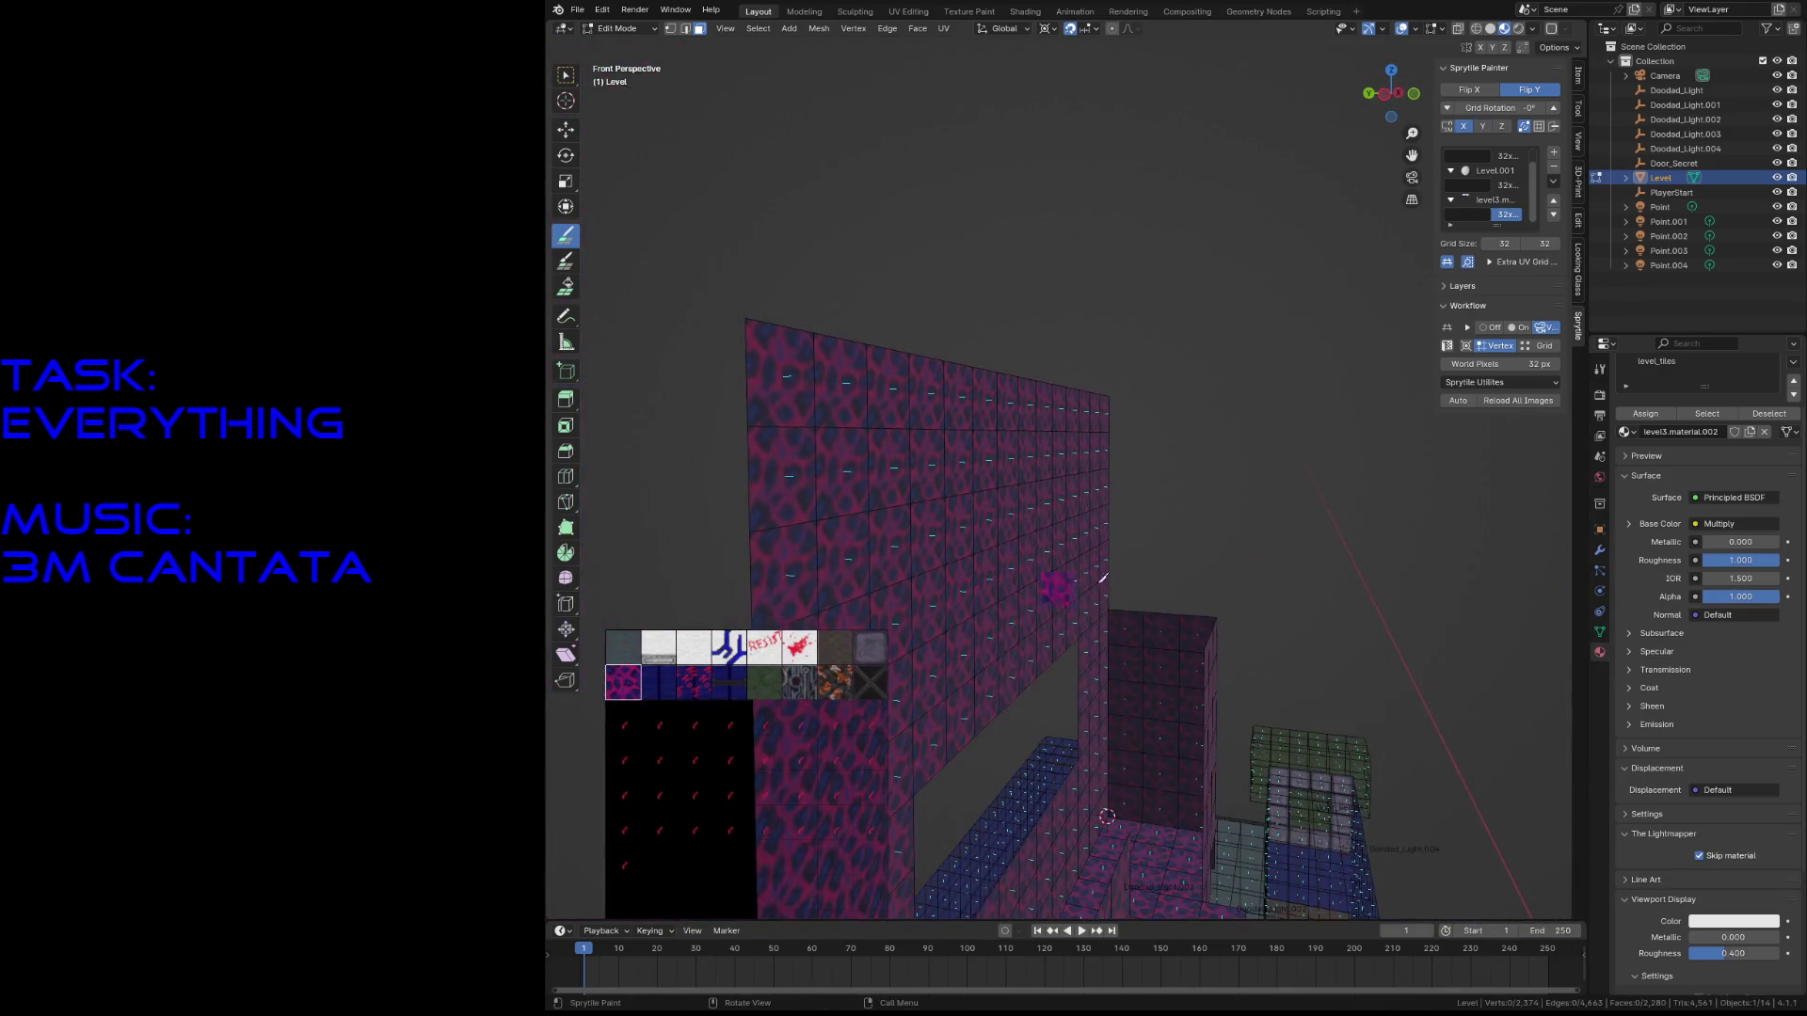
pyautogui.moveTo(1168, 420); pyautogui.dragTo(1191, 604)
pyautogui.click(1203, 430)
pyautogui.hotkey('shift', '`')
pyautogui.press('w')
pyautogui.click(1154, 500)
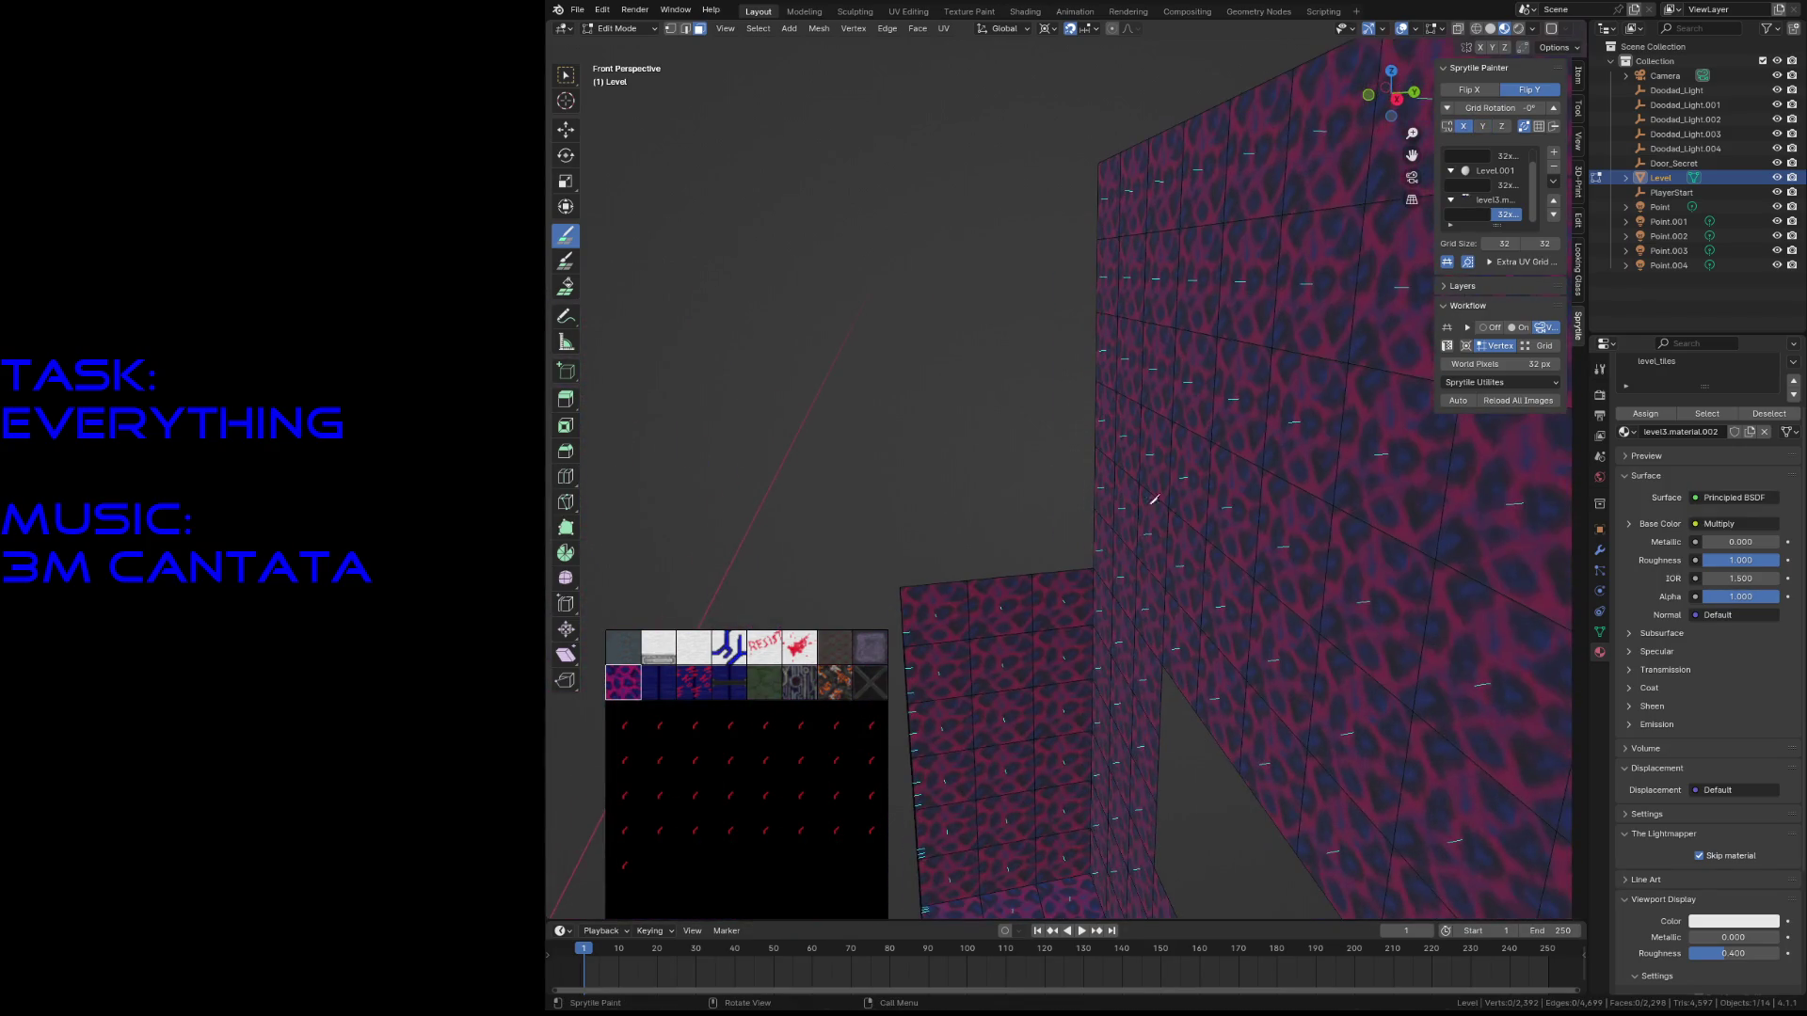
pyautogui.hotkey('shift', '`')
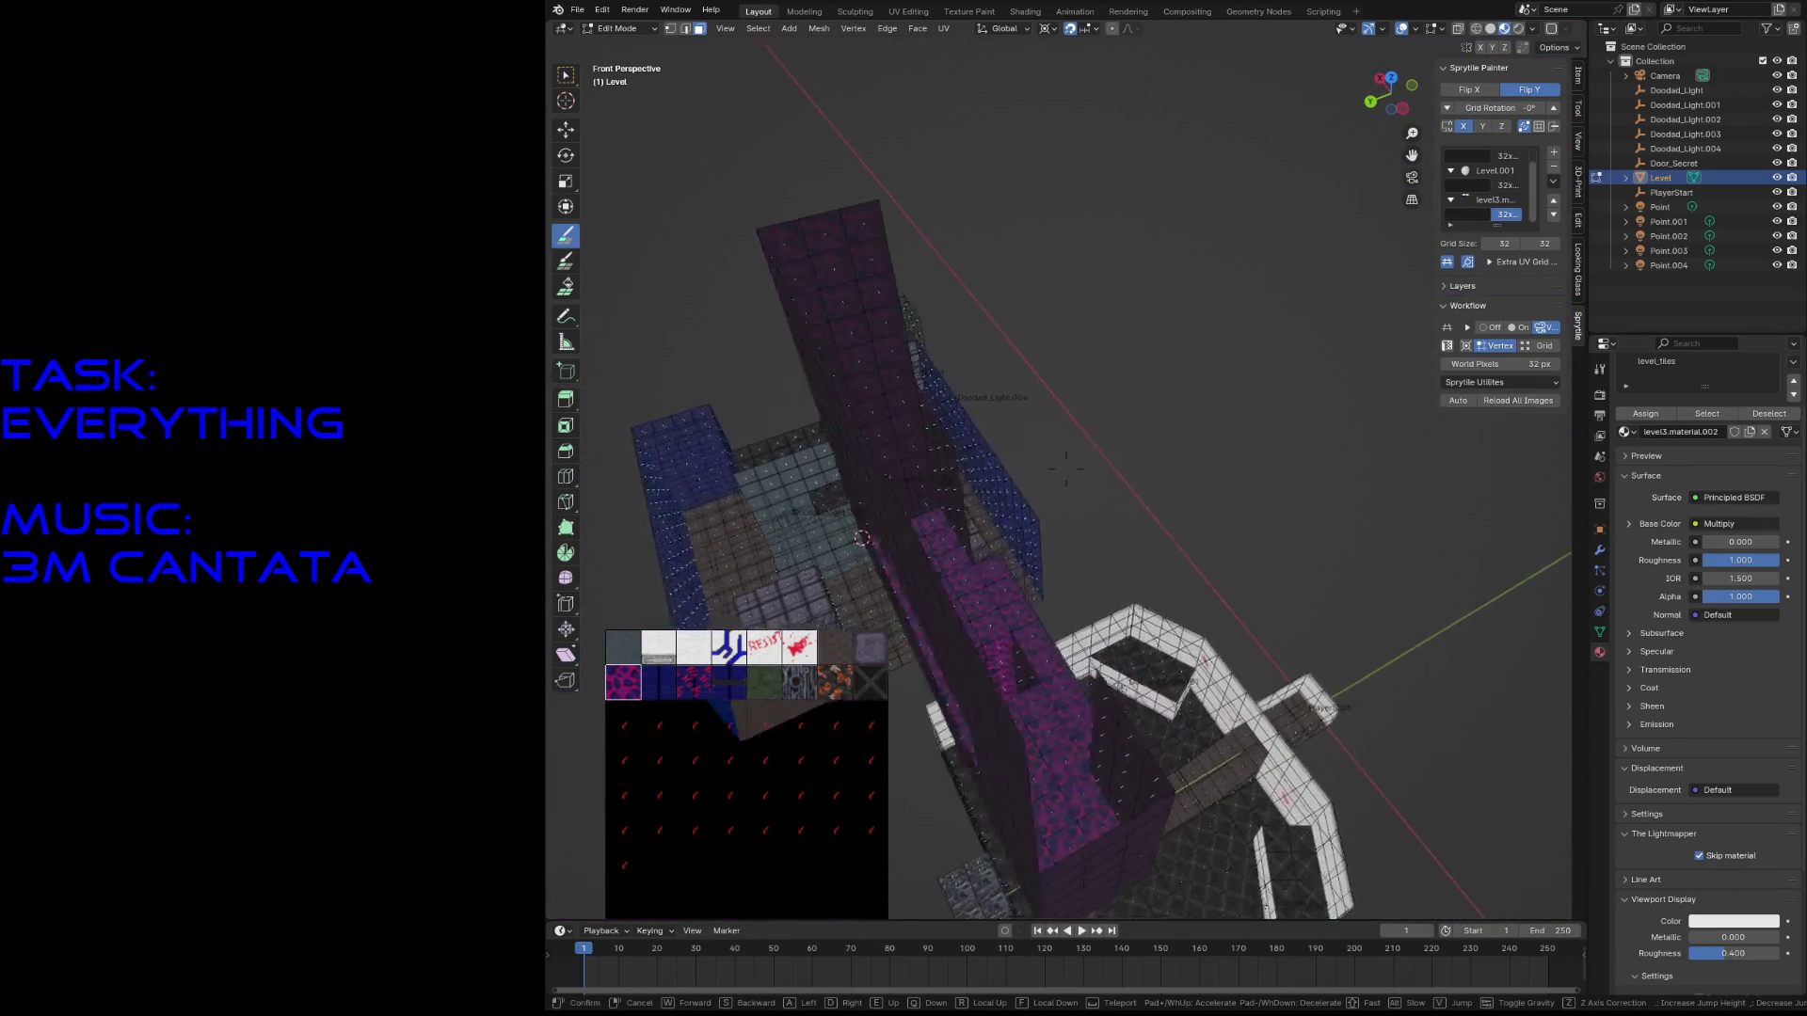
pyautogui.click(790, 552)
# - Snap the 3D cursor to a wall vertex seen in front view
pyautogui.press('w')
pyautogui.click(895, 434)
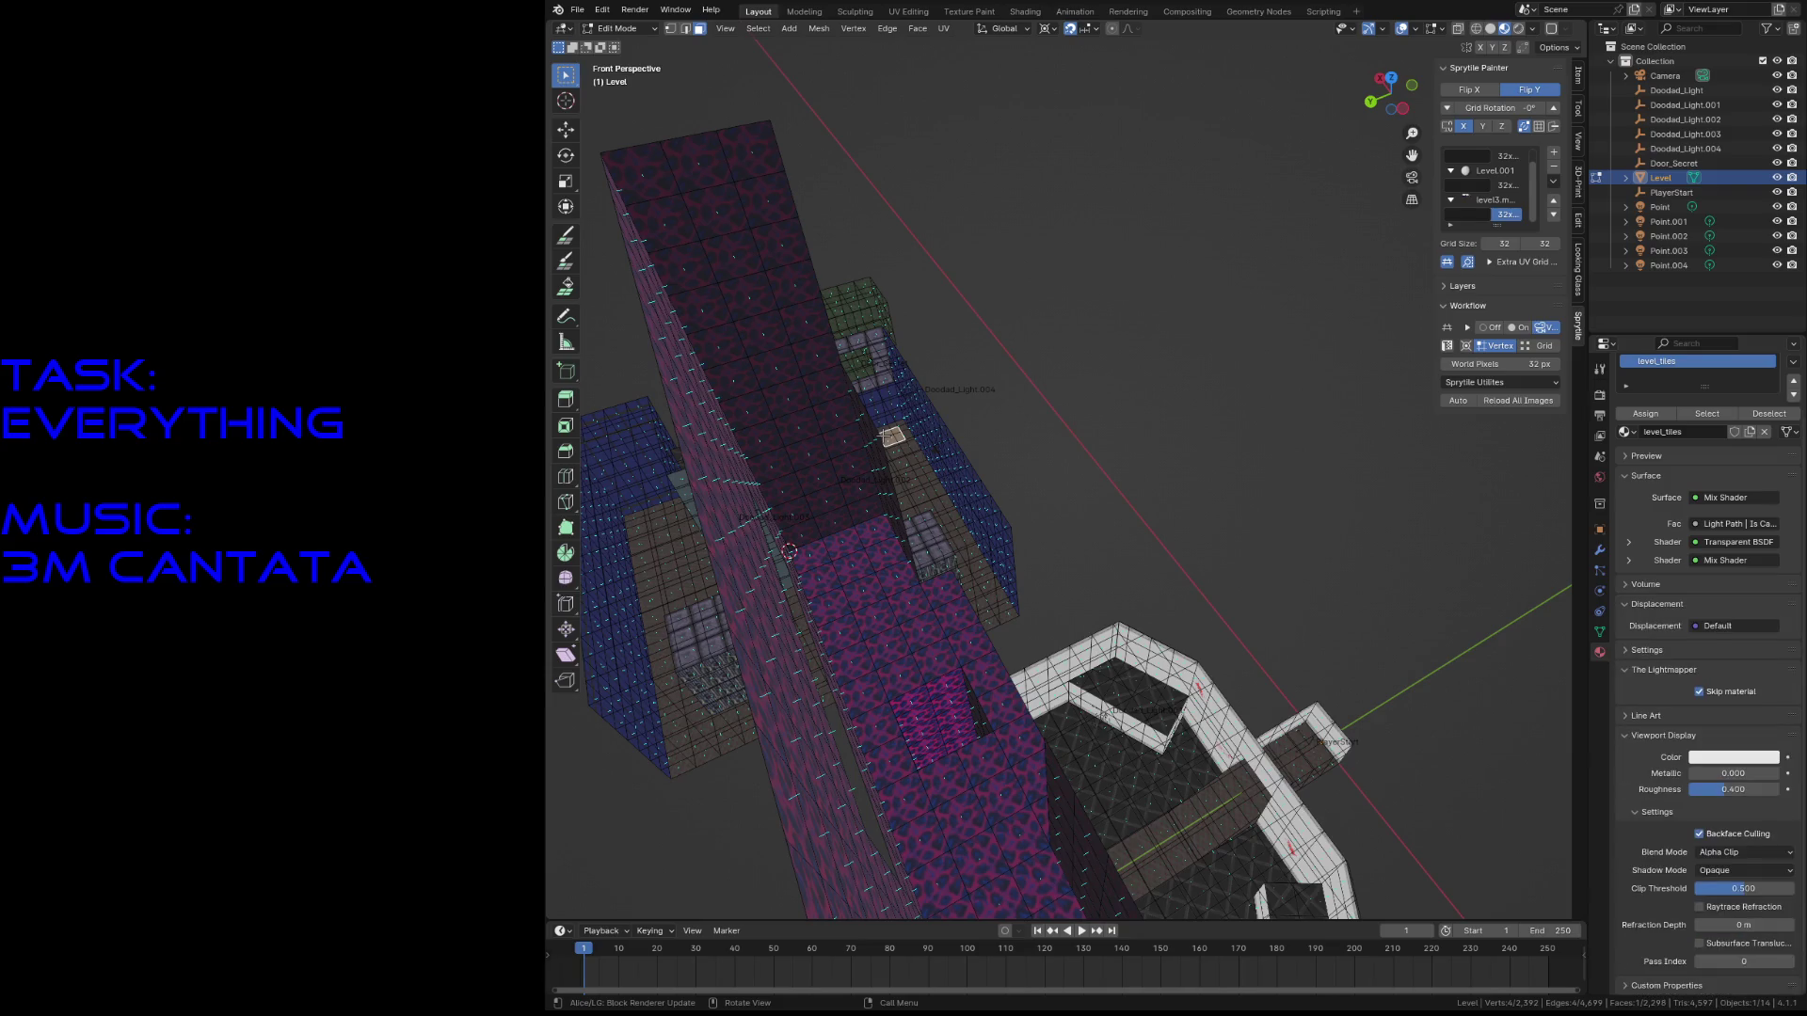
pyautogui.press('1')
pyautogui.press('KP_1')
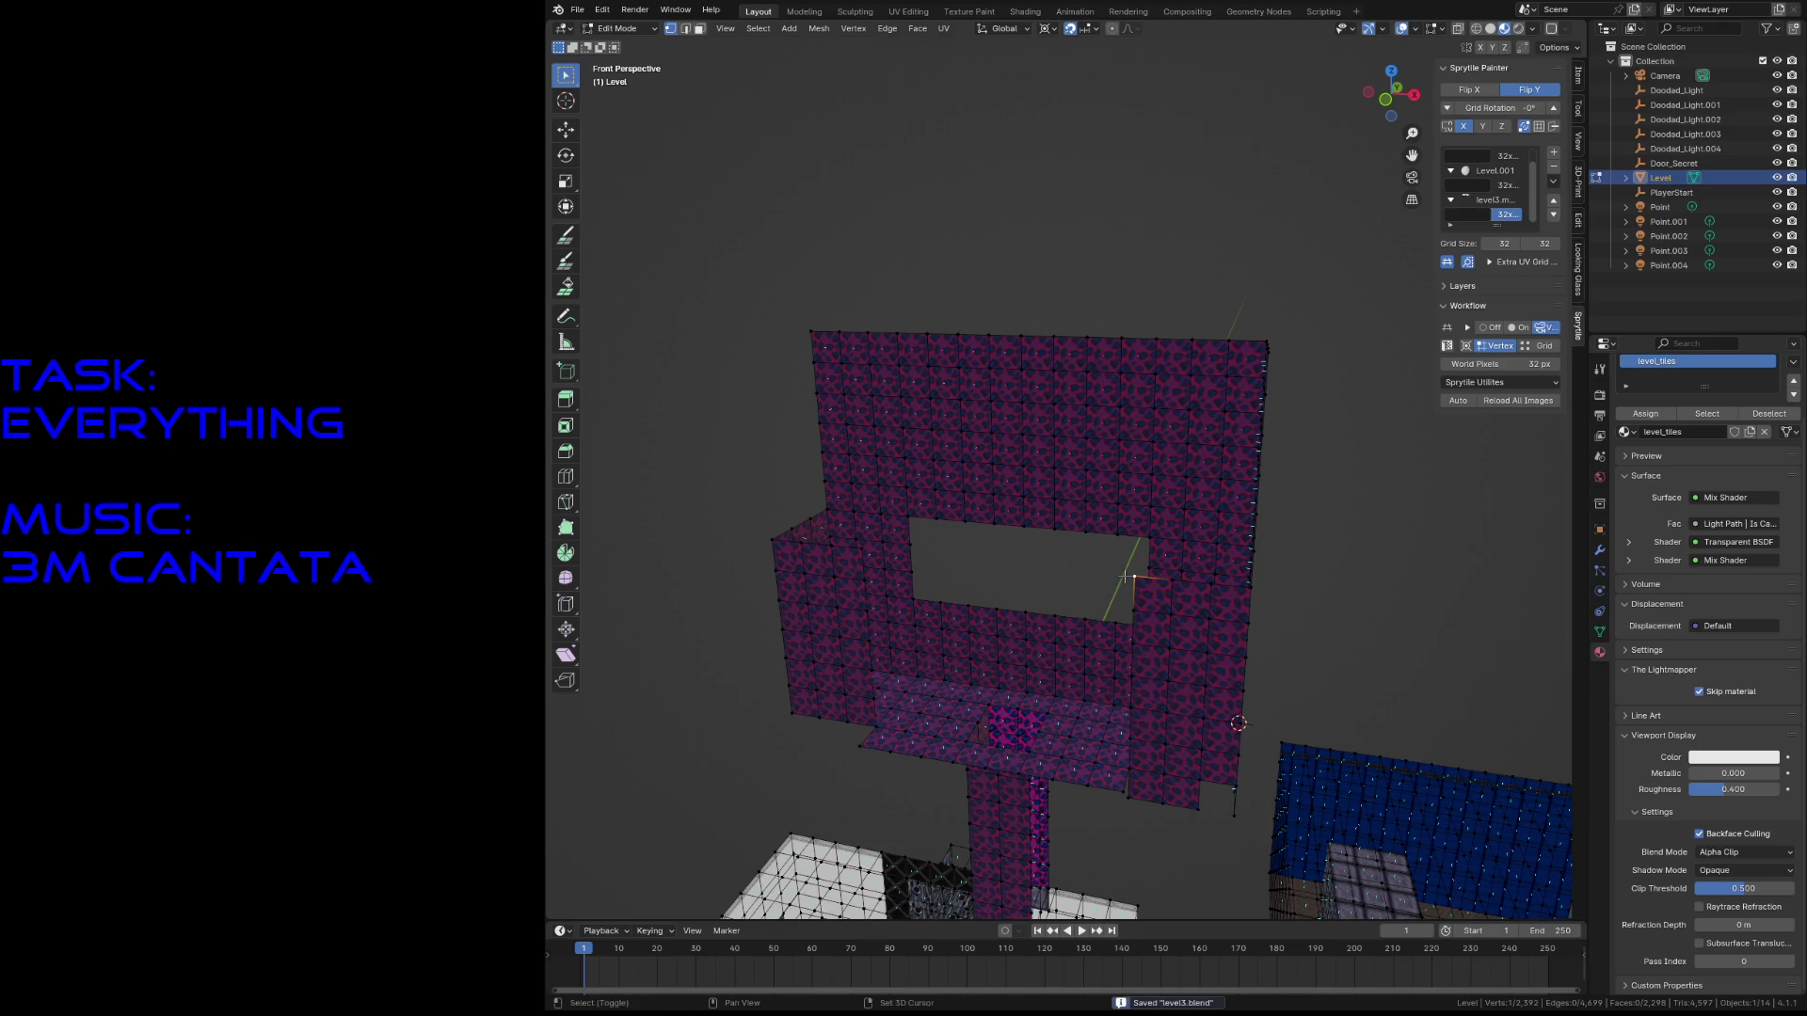
pyautogui.hotkey('shift', 's')
pyautogui.click(1129, 652)
pyautogui.hotkey('shift', '`')
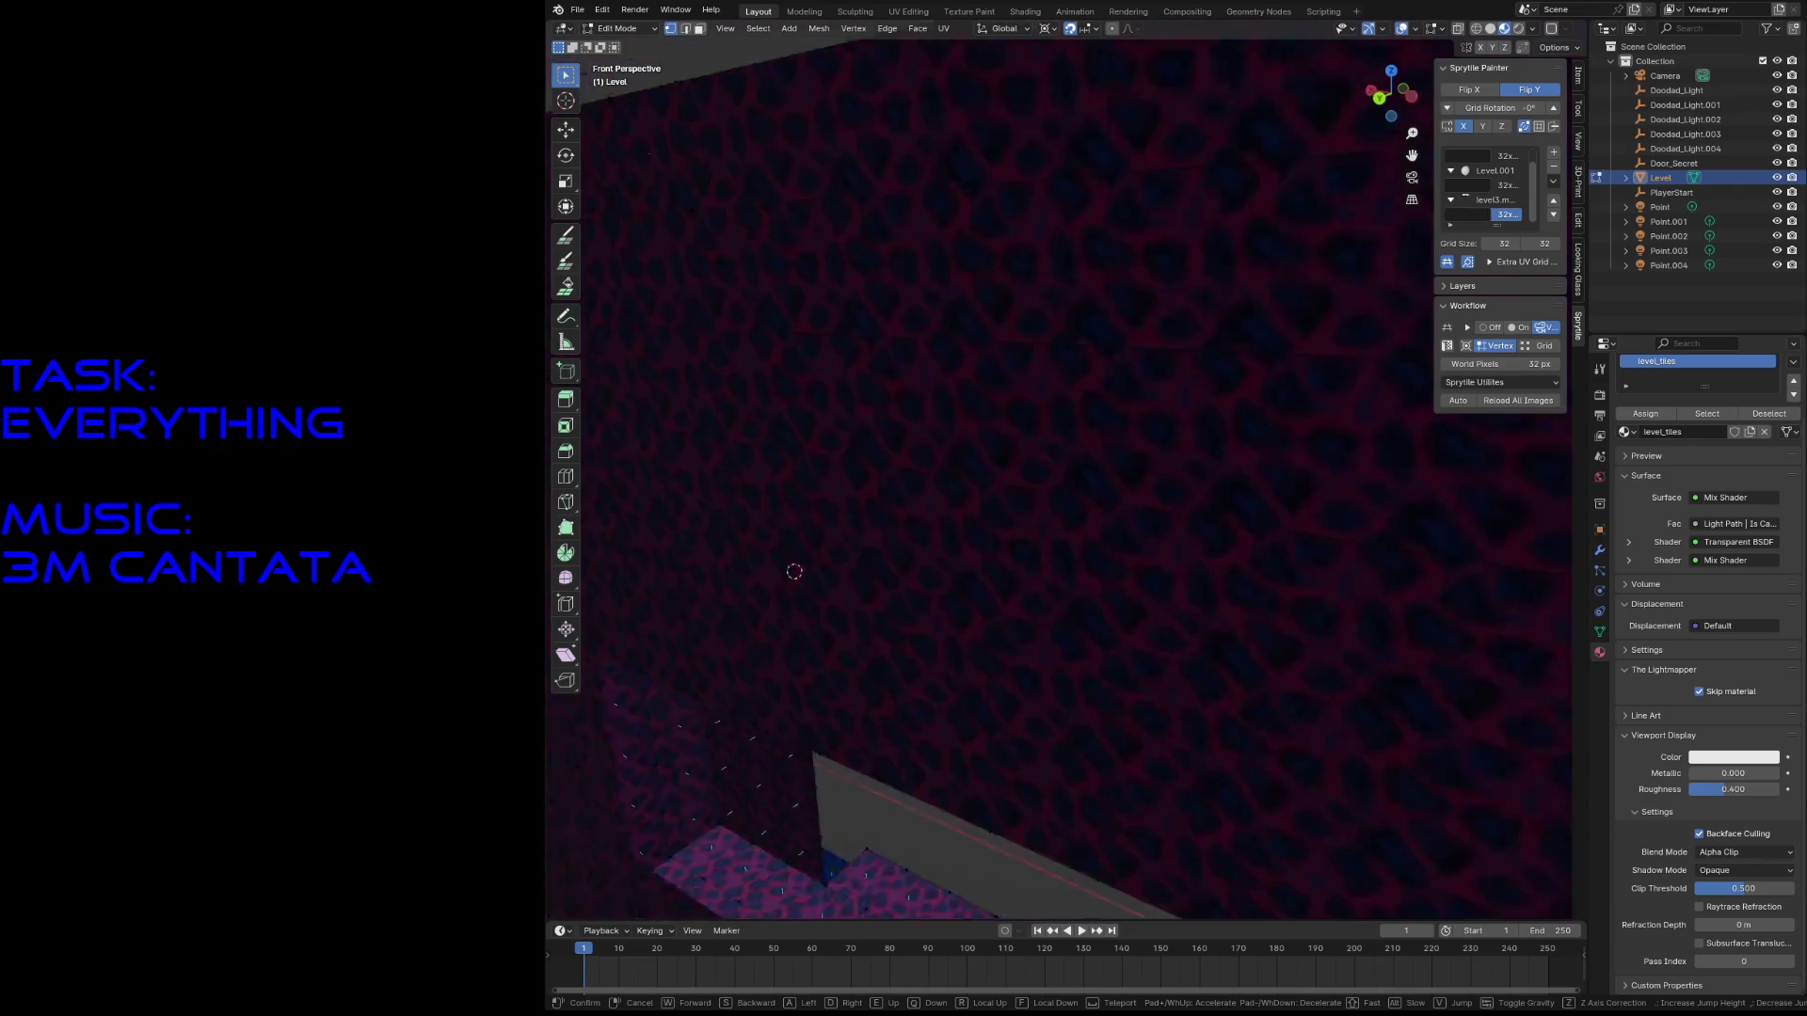
pyautogui.press('Escape')
# - Assign the level_tiles material to the entire level mesh, then deselect
pyautogui.press('a')
pyautogui.click(1647, 422)
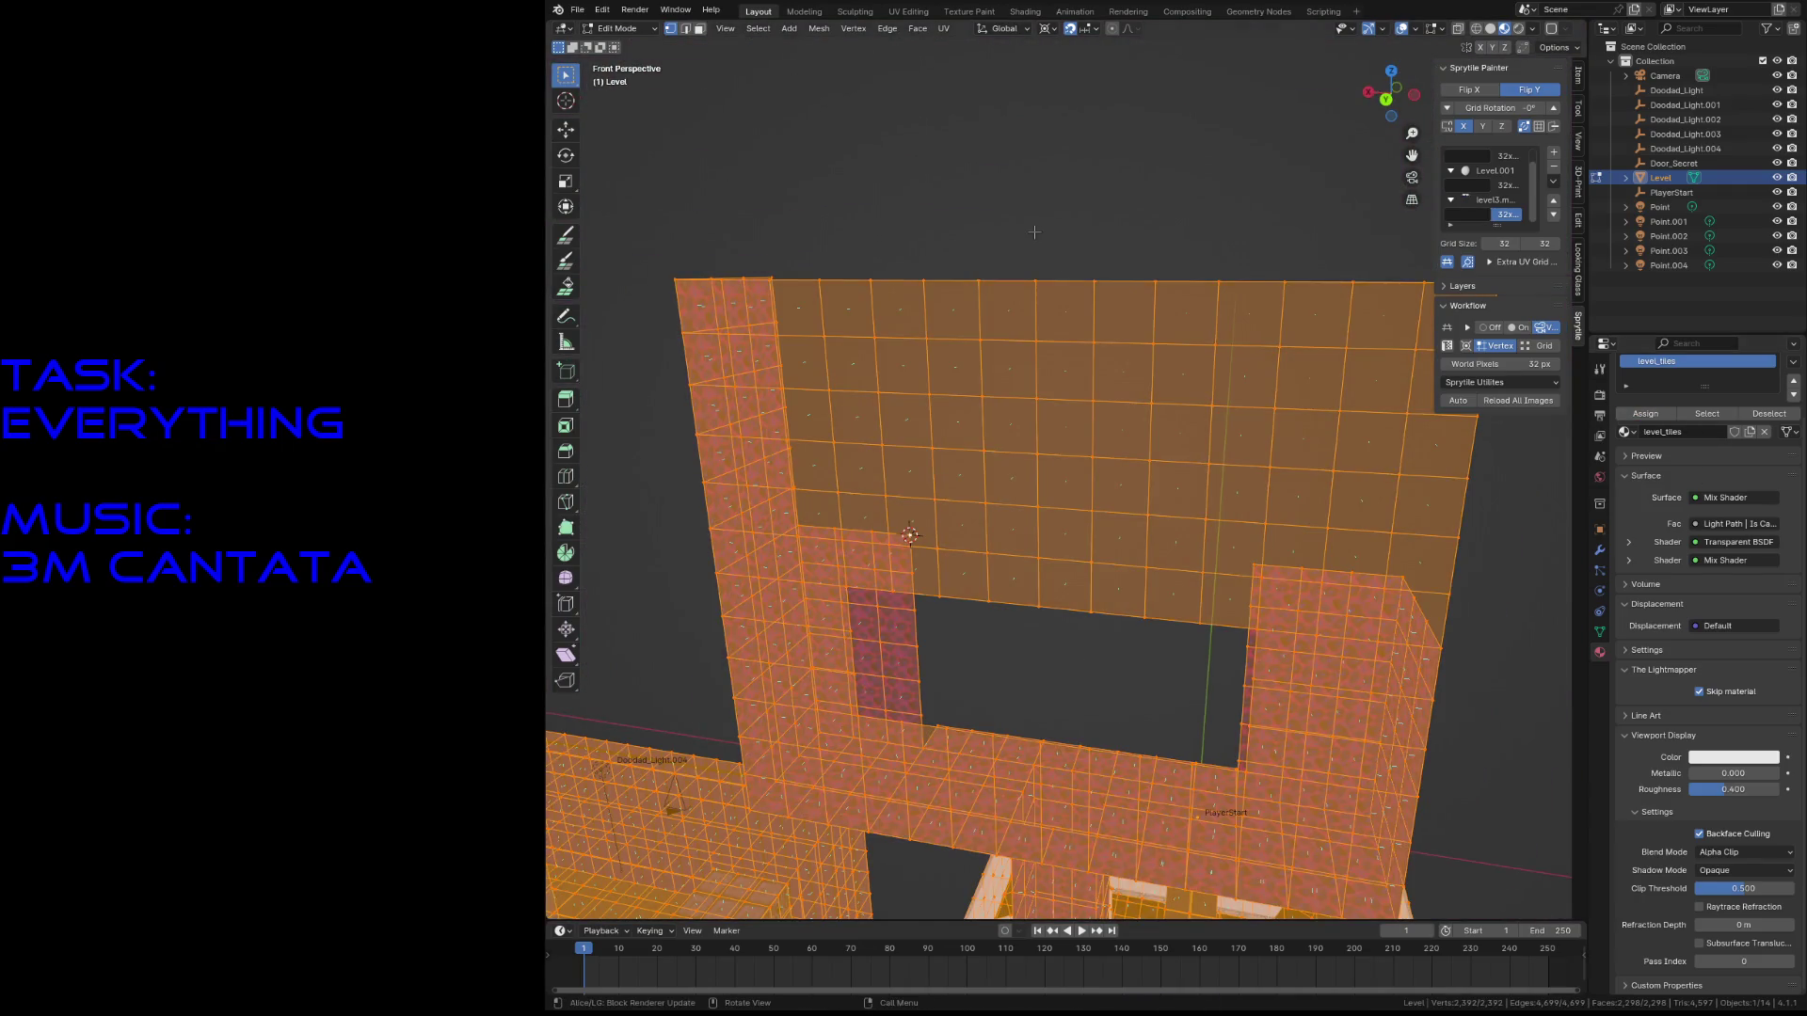
pyautogui.hotkey('alt', 'a')
pyautogui.press('c')
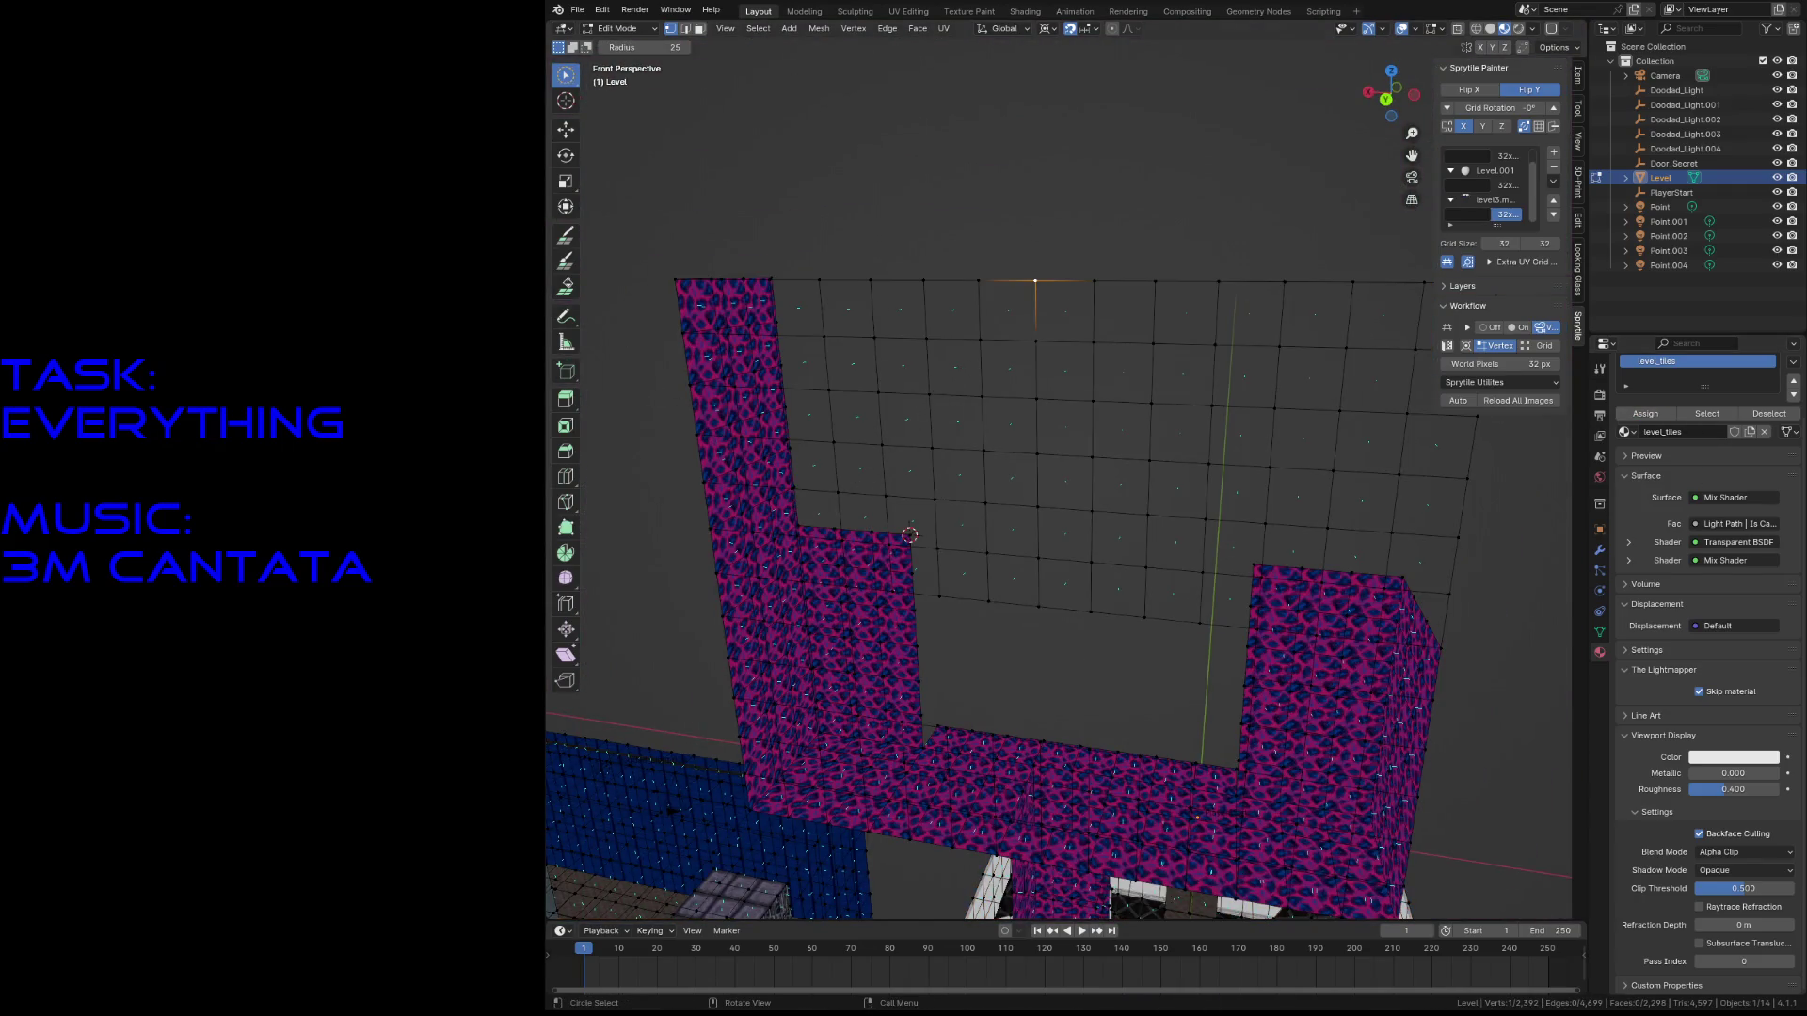
# - Paint dark tiles up the left and right sides of the window opening
pyautogui.click(563, 243)
pyautogui.moveTo(799, 320)
pyautogui.mouseDown()
pyautogui.moveTo(811, 470)
pyautogui.moveTo(796, 301)
pyautogui.moveTo(828, 490)
pyautogui.moveTo(869, 471)
pyautogui.moveTo(885, 352)
pyautogui.mouseUp()
pyautogui.moveTo(1288, 520)
pyautogui.mouseDown()
pyautogui.moveTo(1308, 292)
pyautogui.moveTo(1383, 535)
pyautogui.mouseUp()
pyautogui.moveTo(1387, 337); pyautogui.dragTo(1370, 410)
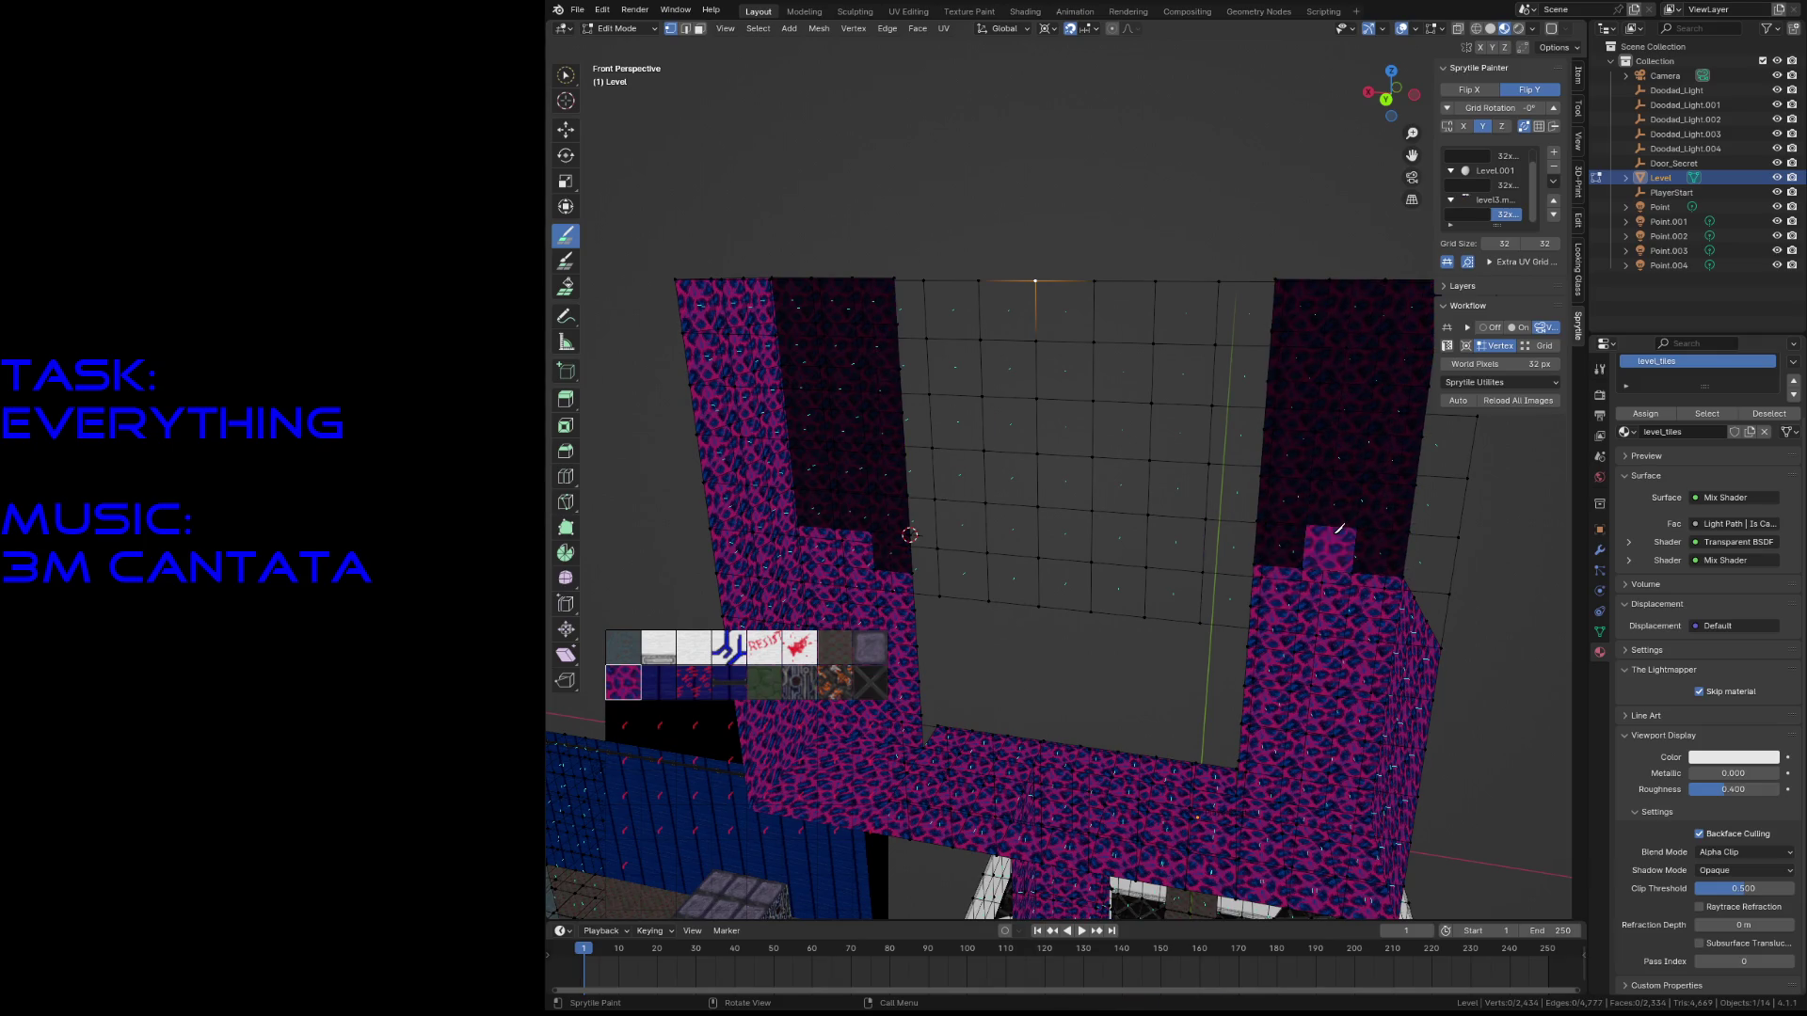
# - Line up facing the wall front and place a magenta tile at the top right
pyautogui.scroll(3, 1700, 407)
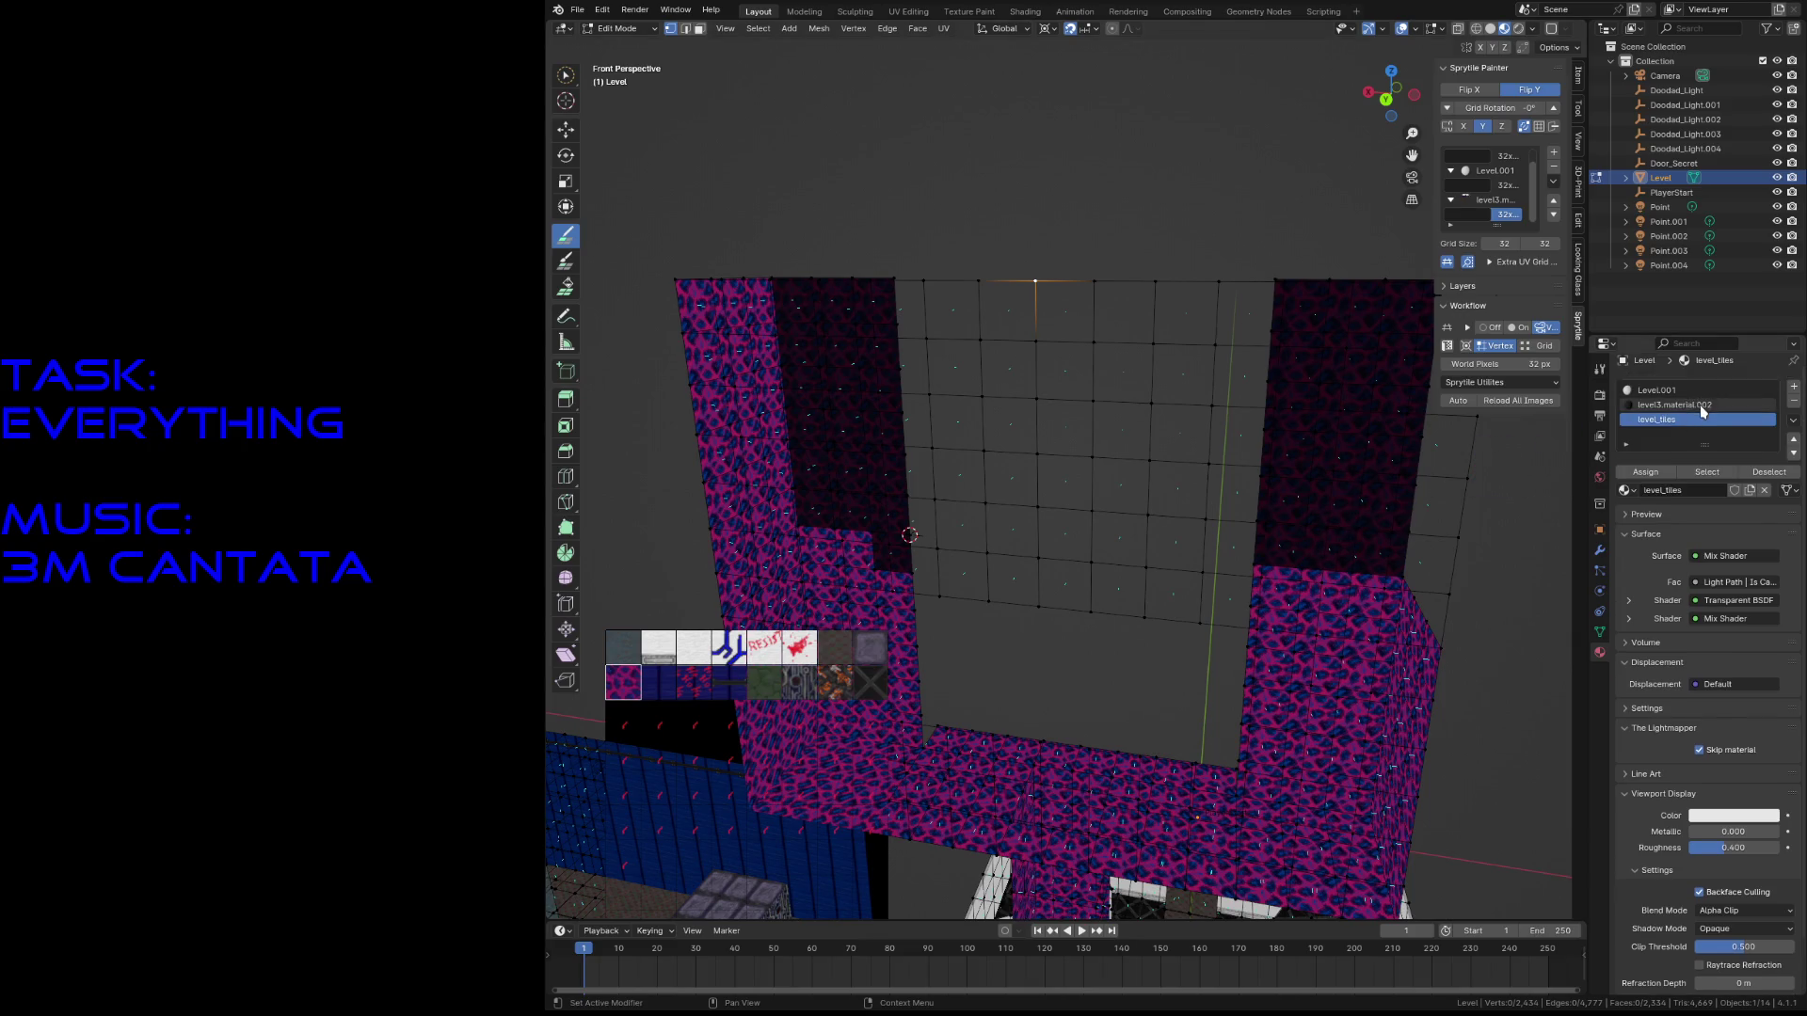
pyautogui.hotkey('shift', '`')
pyautogui.press('s')
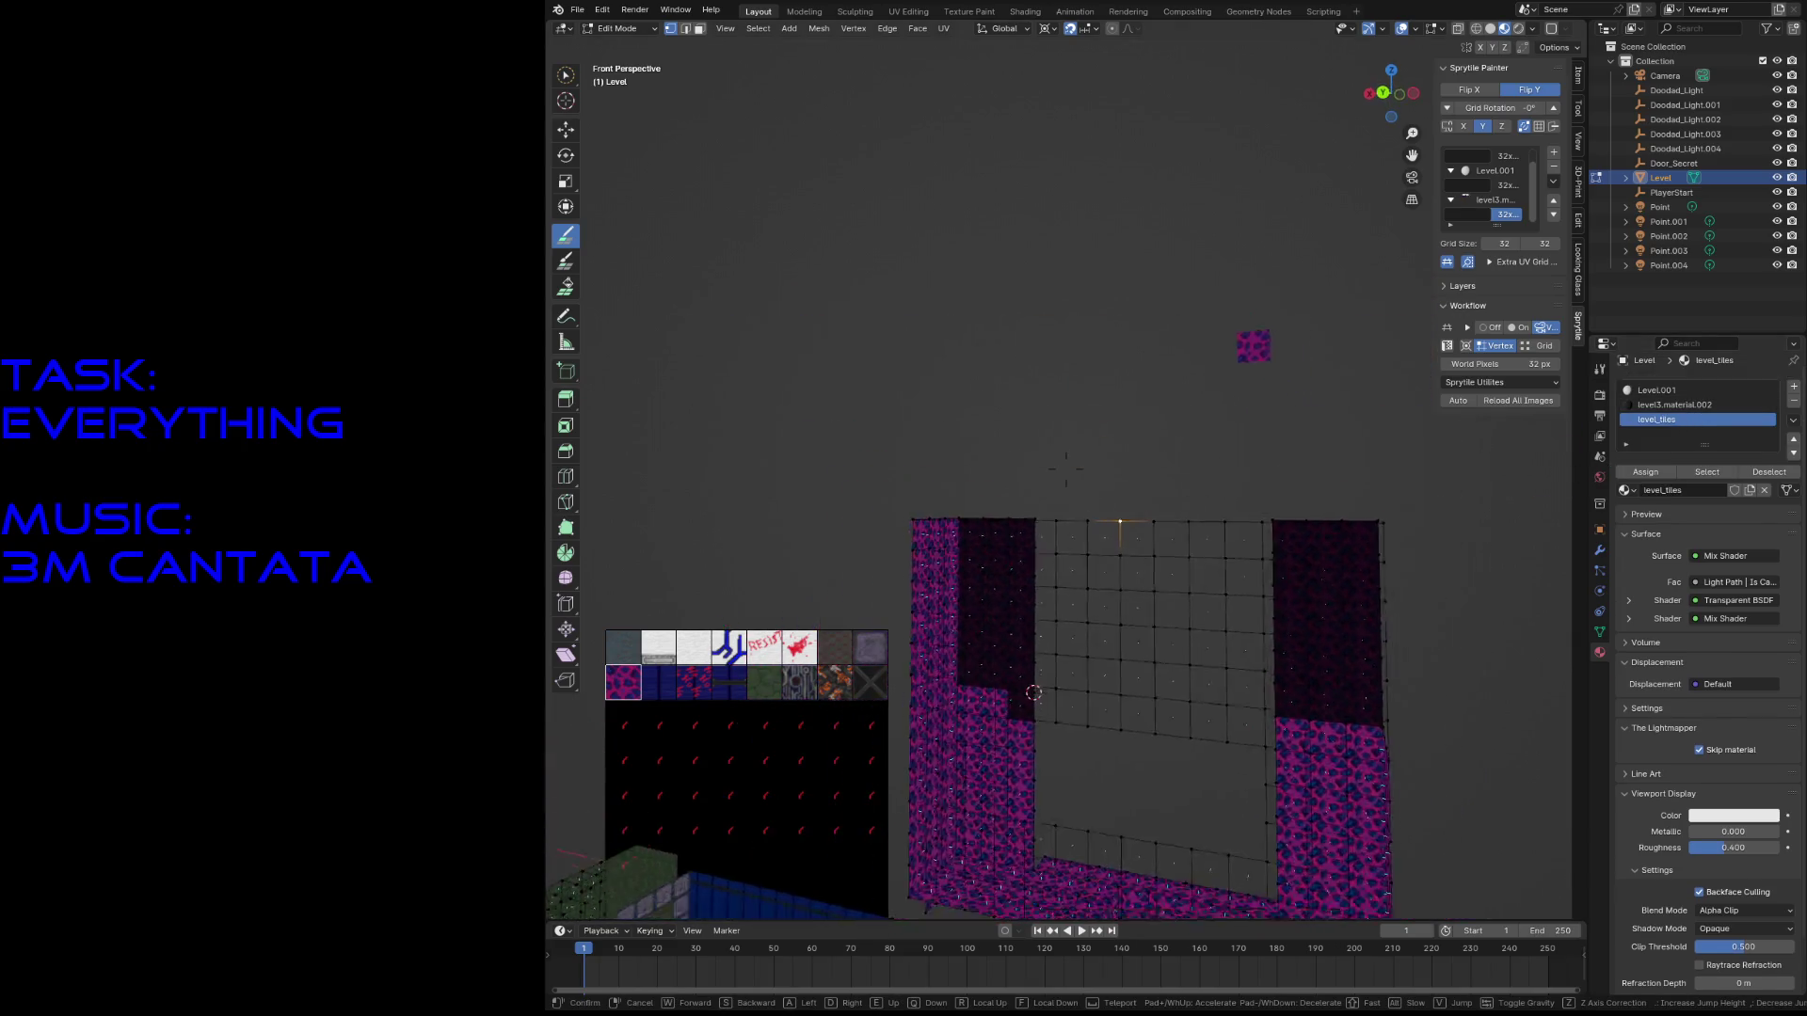
pyautogui.press('s')
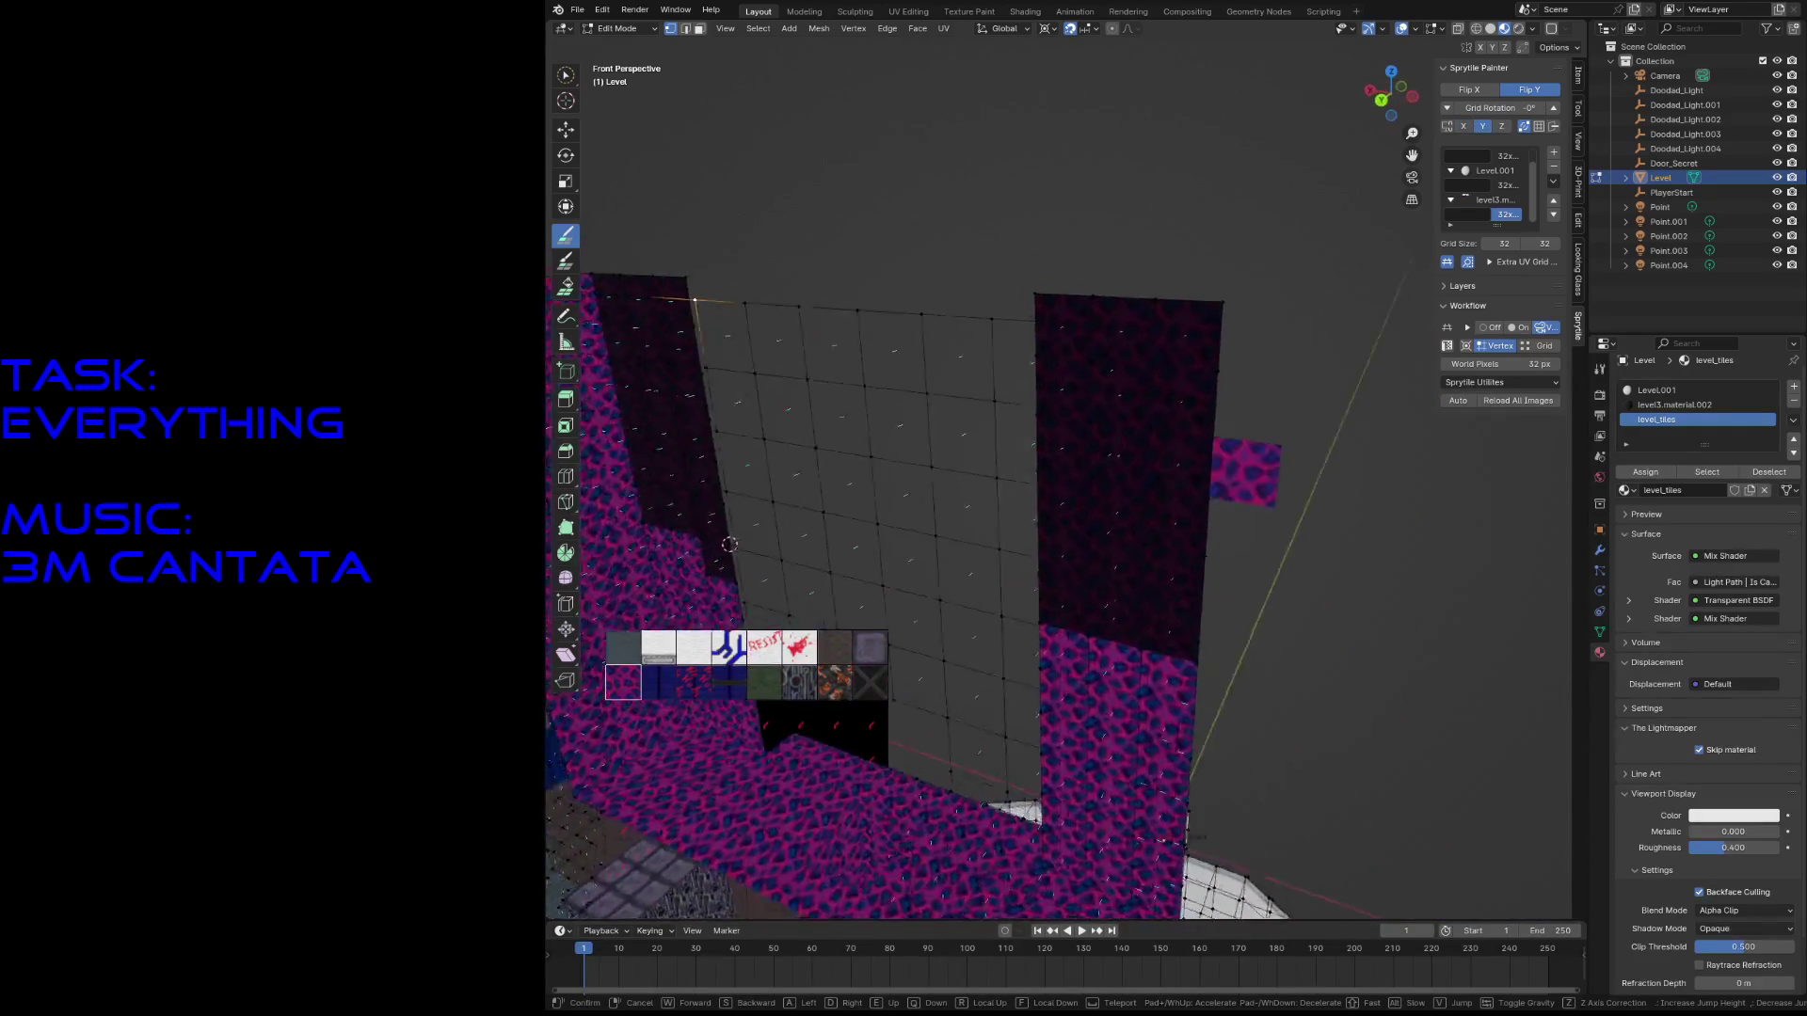
pyautogui.press('w')
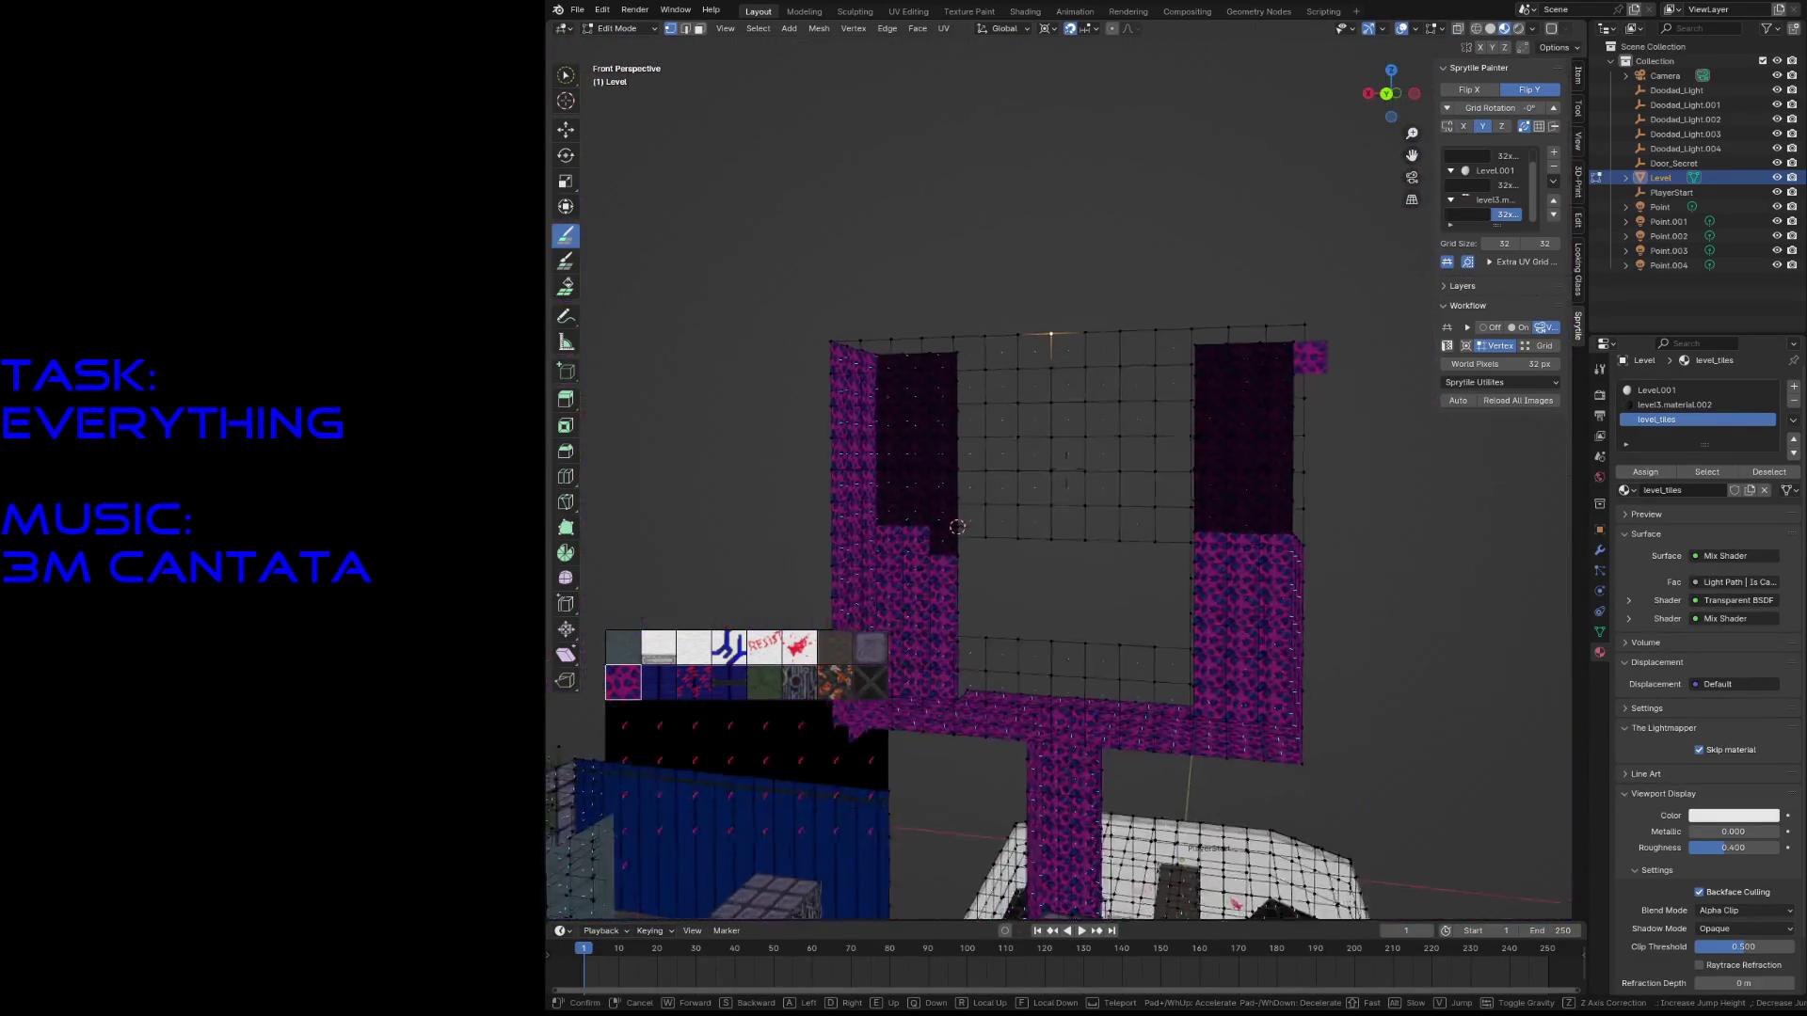
pyautogui.click(961, 492)
pyautogui.click(961, 492)
# - Paint dark tiles across the grey grid's band, patches and notch, then view it wide
pyautogui.moveTo(900, 502)
pyautogui.mouseDown()
pyautogui.moveTo(1057, 492)
pyautogui.moveTo(1174, 415)
pyautogui.moveTo(1054, 461)
pyautogui.moveTo(948, 392)
pyautogui.moveTo(1139, 438)
pyautogui.mouseUp()
pyautogui.moveTo(917, 351)
pyautogui.mouseDown()
pyautogui.moveTo(908, 202)
pyautogui.moveTo(944, 348)
pyautogui.moveTo(970, 221)
pyautogui.mouseUp()
pyautogui.moveTo(1032, 366)
pyautogui.mouseDown()
pyautogui.moveTo(1035, 231)
pyautogui.moveTo(1112, 402)
pyautogui.mouseUp()
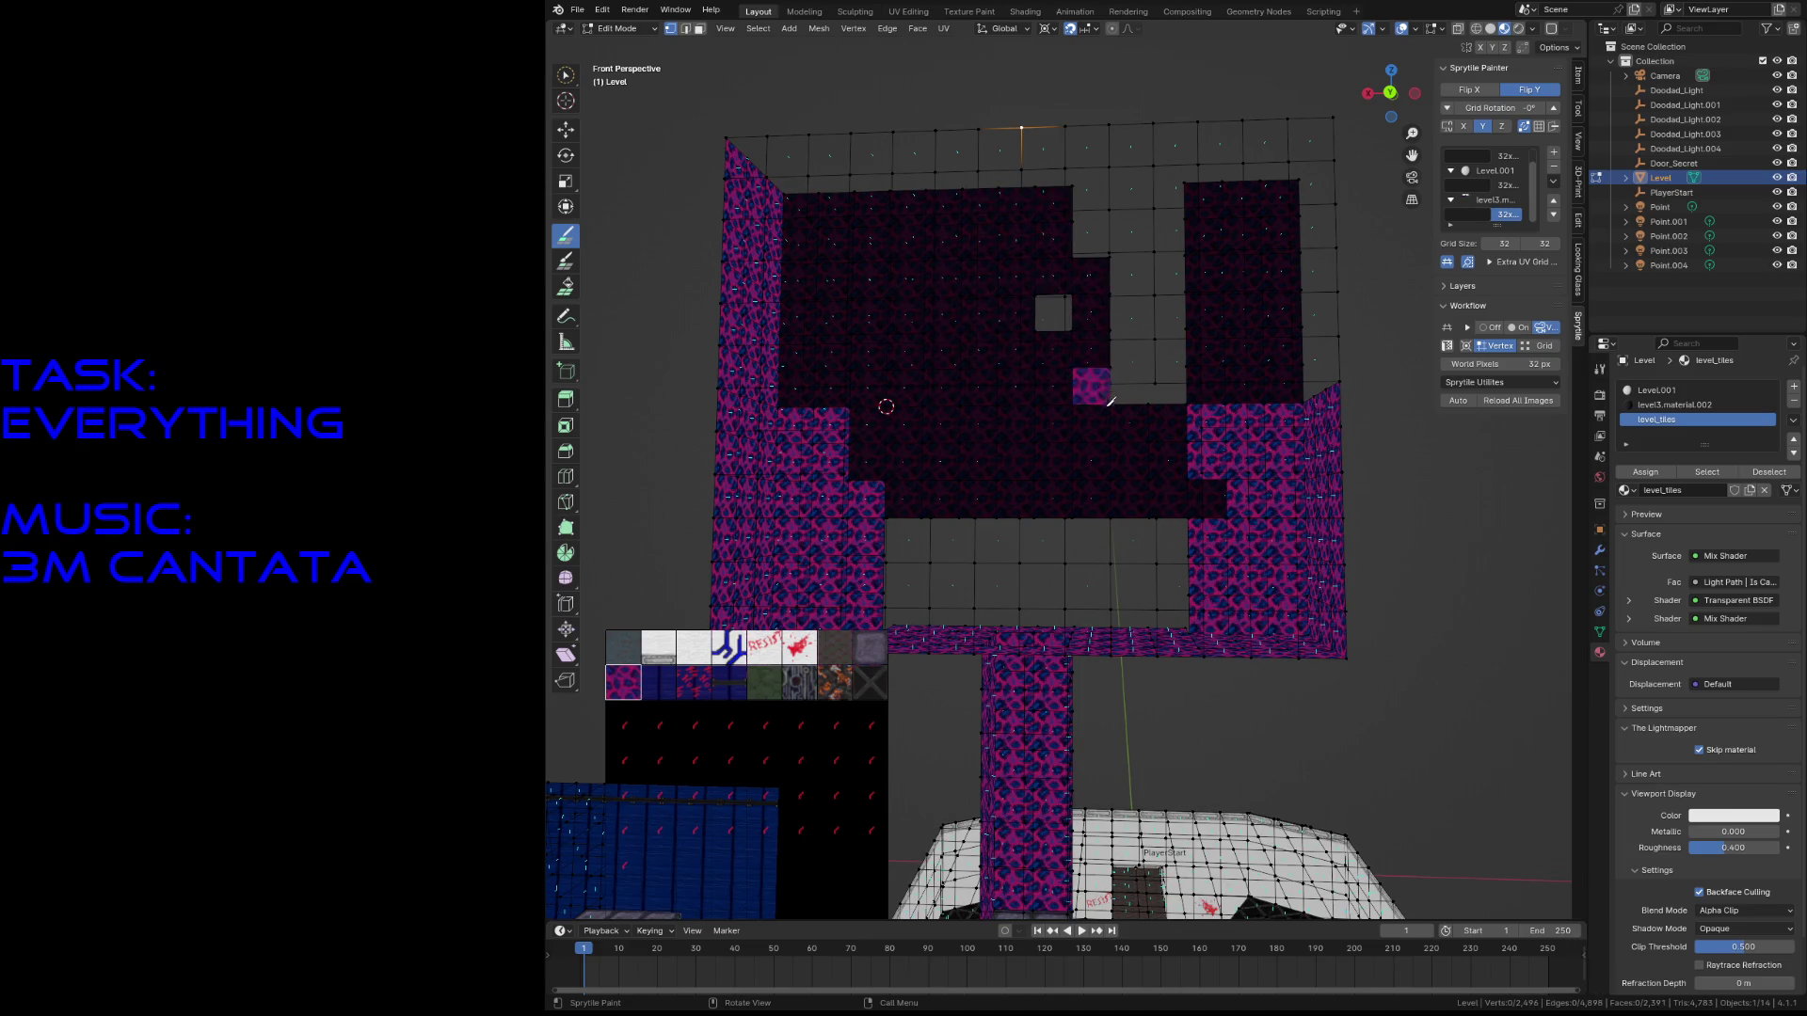
pyautogui.moveTo(1144, 262)
pyautogui.mouseDown()
pyautogui.moveTo(1129, 311)
pyautogui.moveTo(1148, 241)
pyautogui.mouseUp()
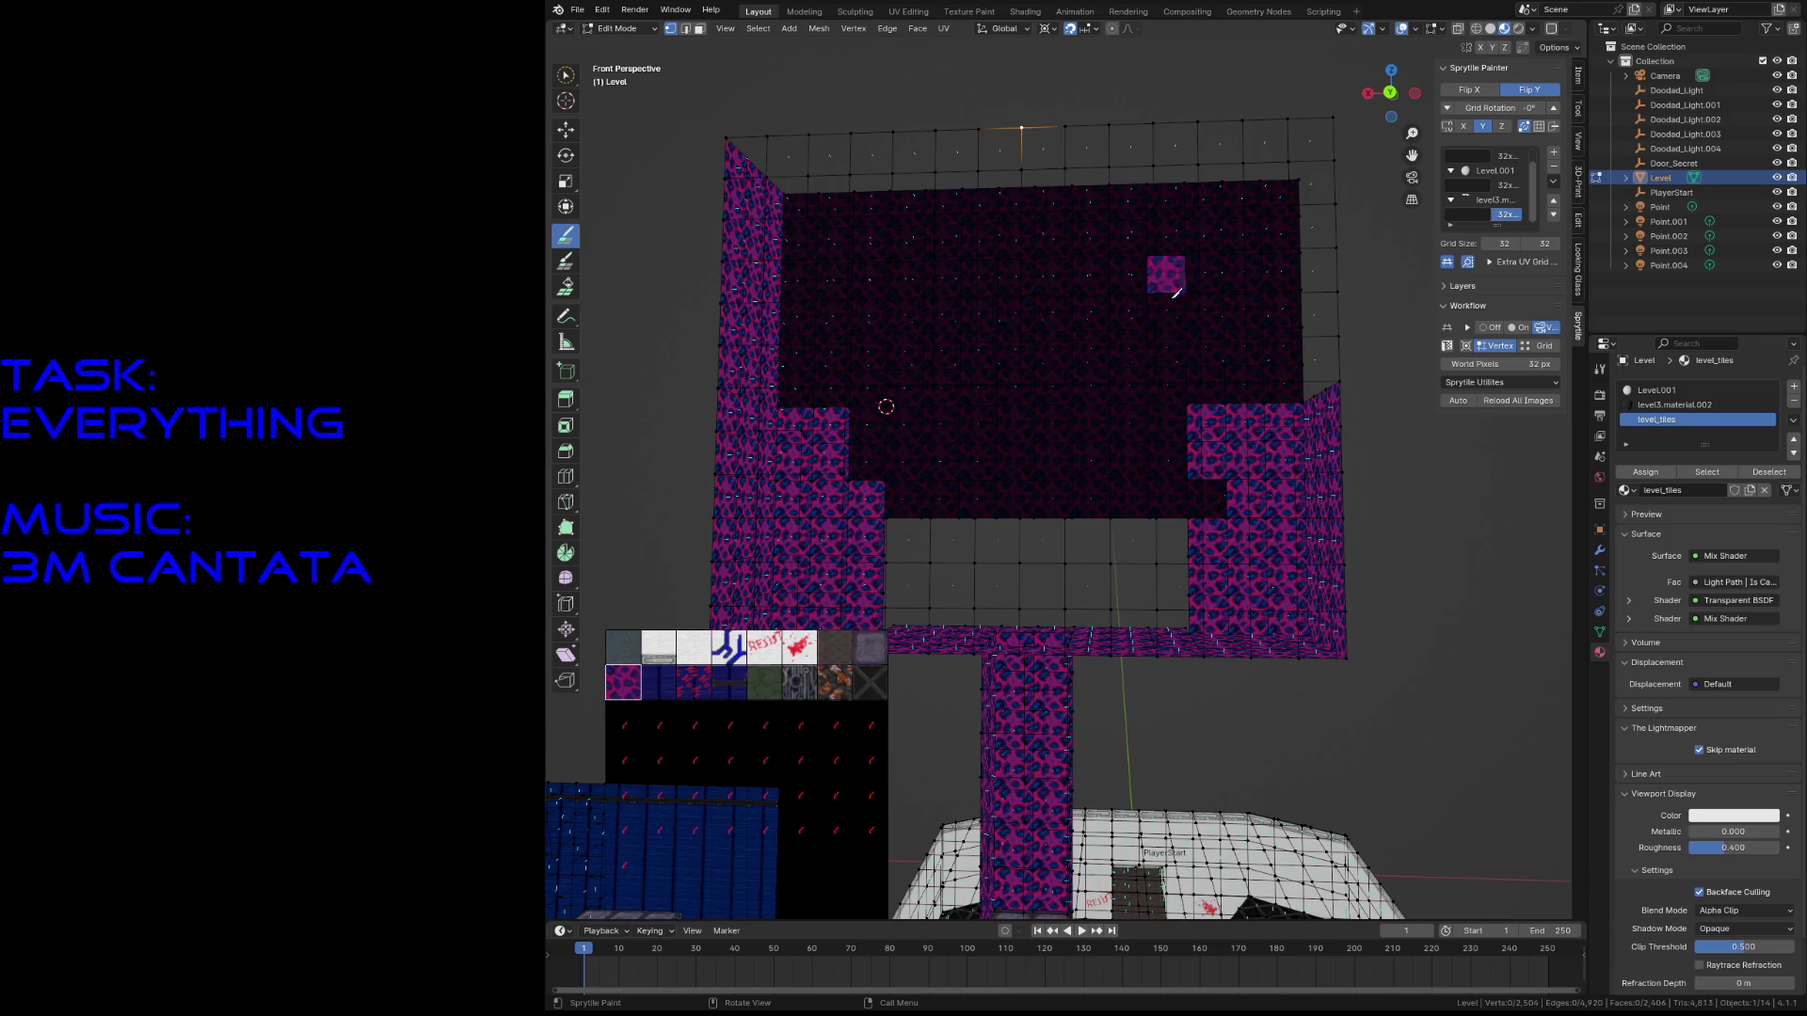
pyautogui.hotkey('shift', '`')
pyautogui.press('w')
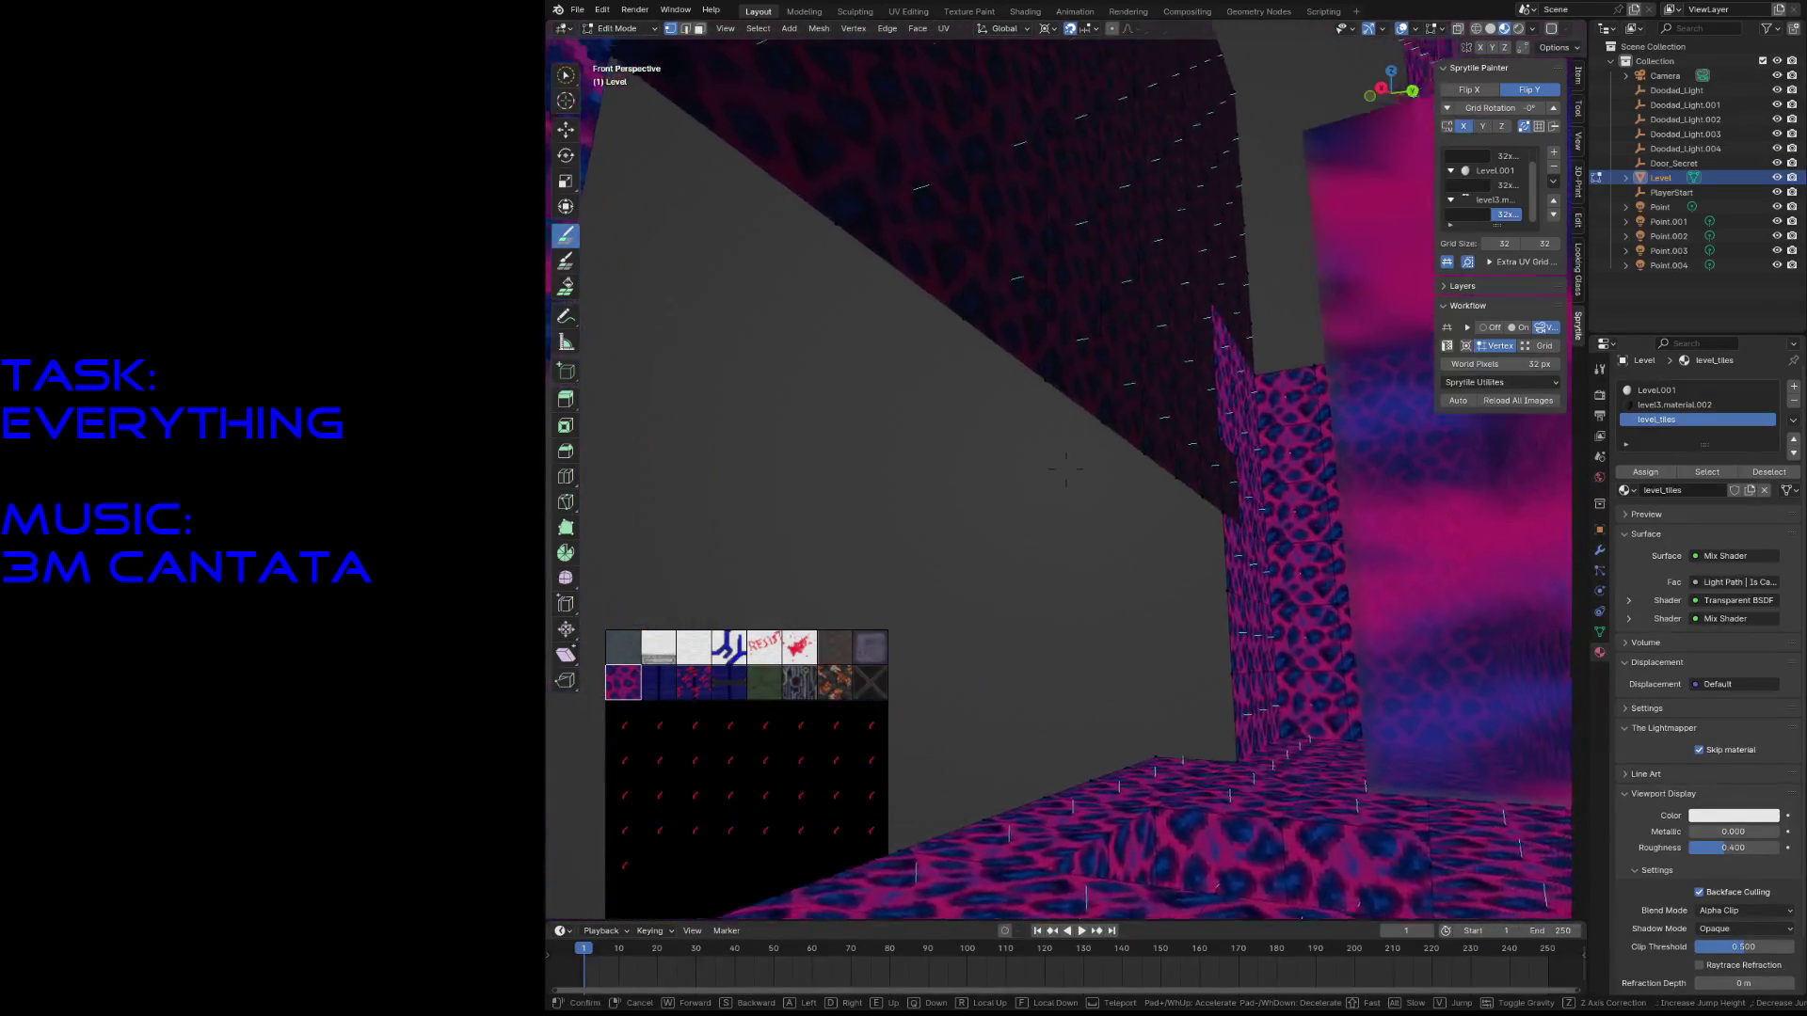
pyautogui.press('s')
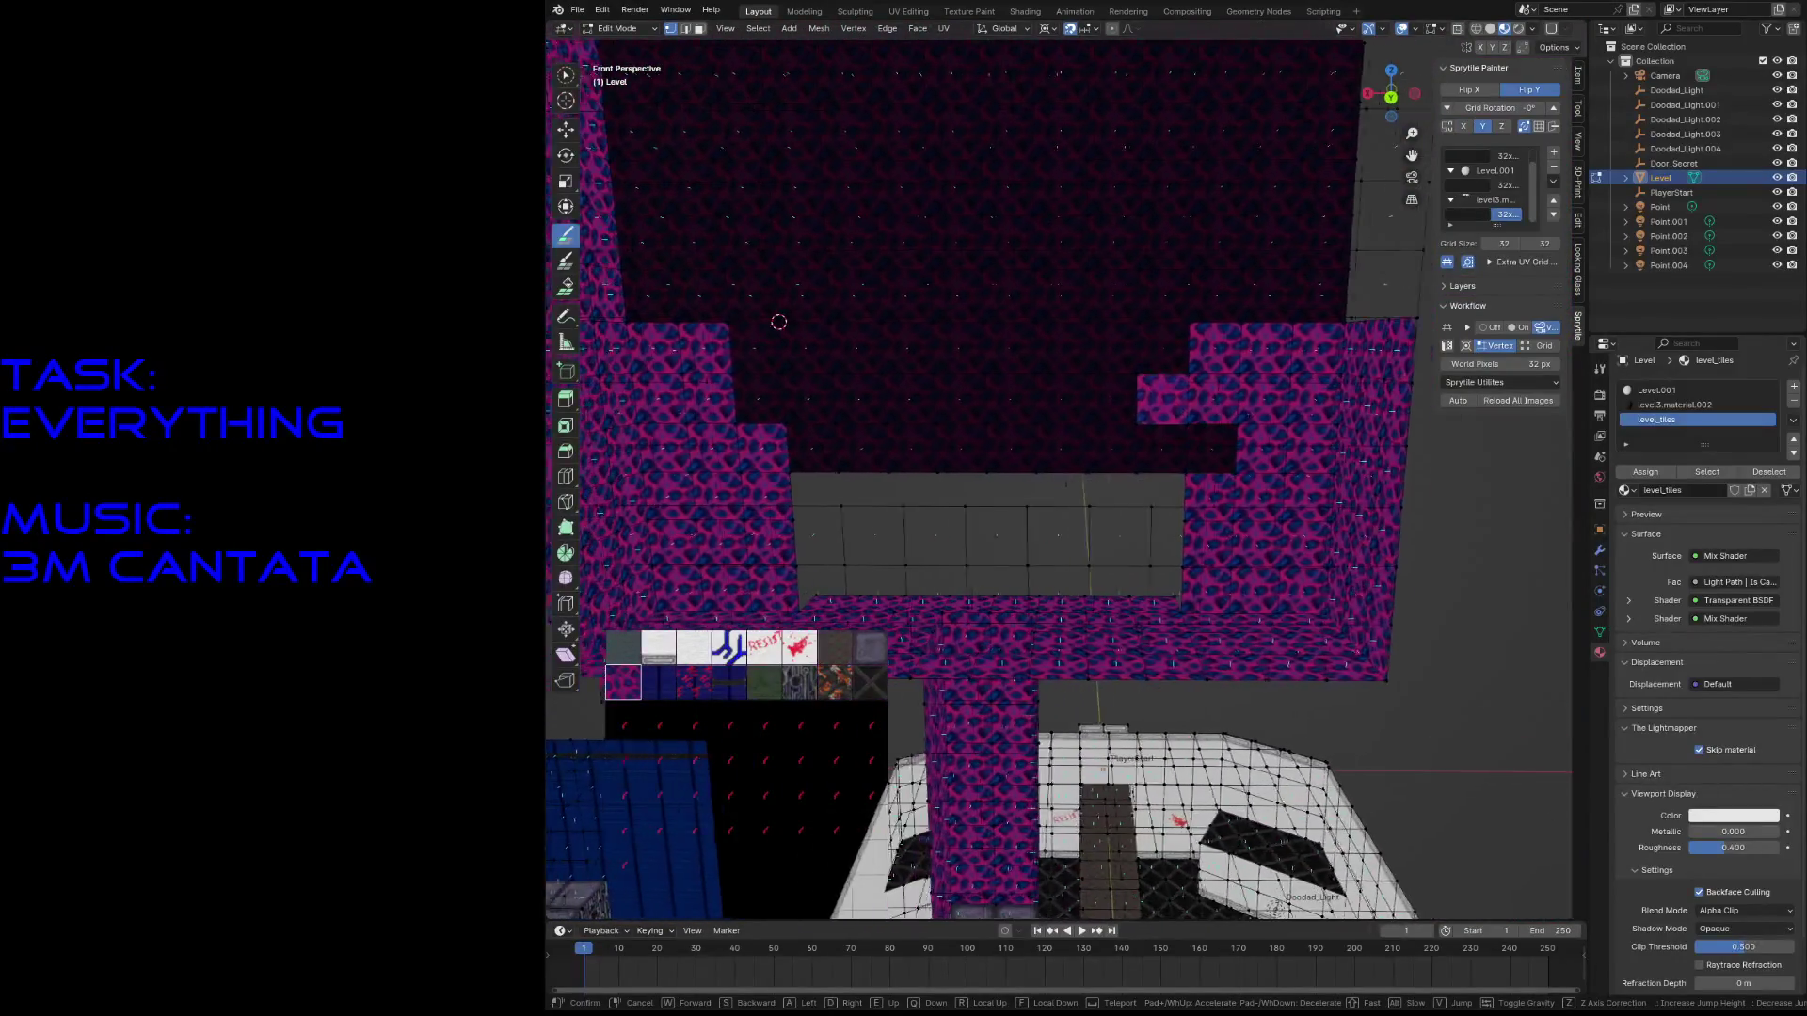
pyautogui.press('Return')
pyautogui.click(1111, 367)
# - Delete two three-face columns from the dark wall inside the pink frame
pyautogui.press('w')
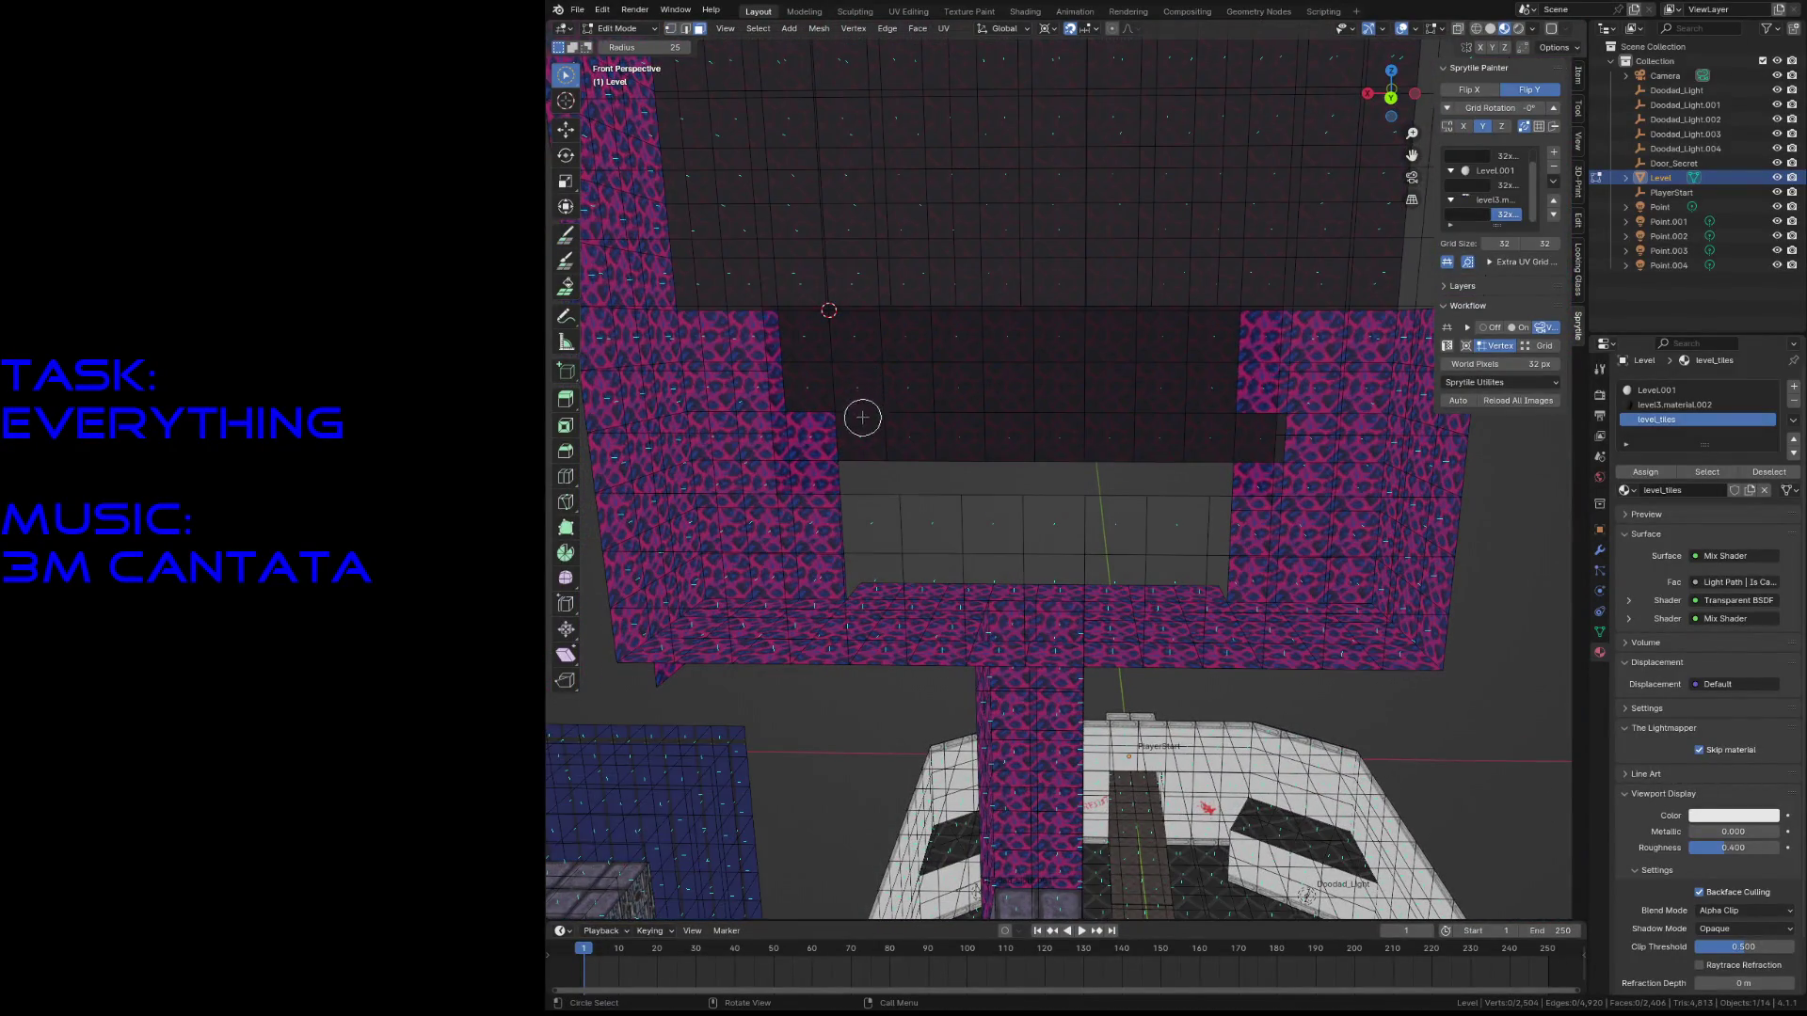
pyautogui.moveTo(859, 415)
pyautogui.mouseDown()
pyautogui.moveTo(860, 322)
pyautogui.moveTo(864, 428)
pyautogui.mouseUp()
pyautogui.click(864, 428)
pyautogui.scroll(-1, 878, 504)
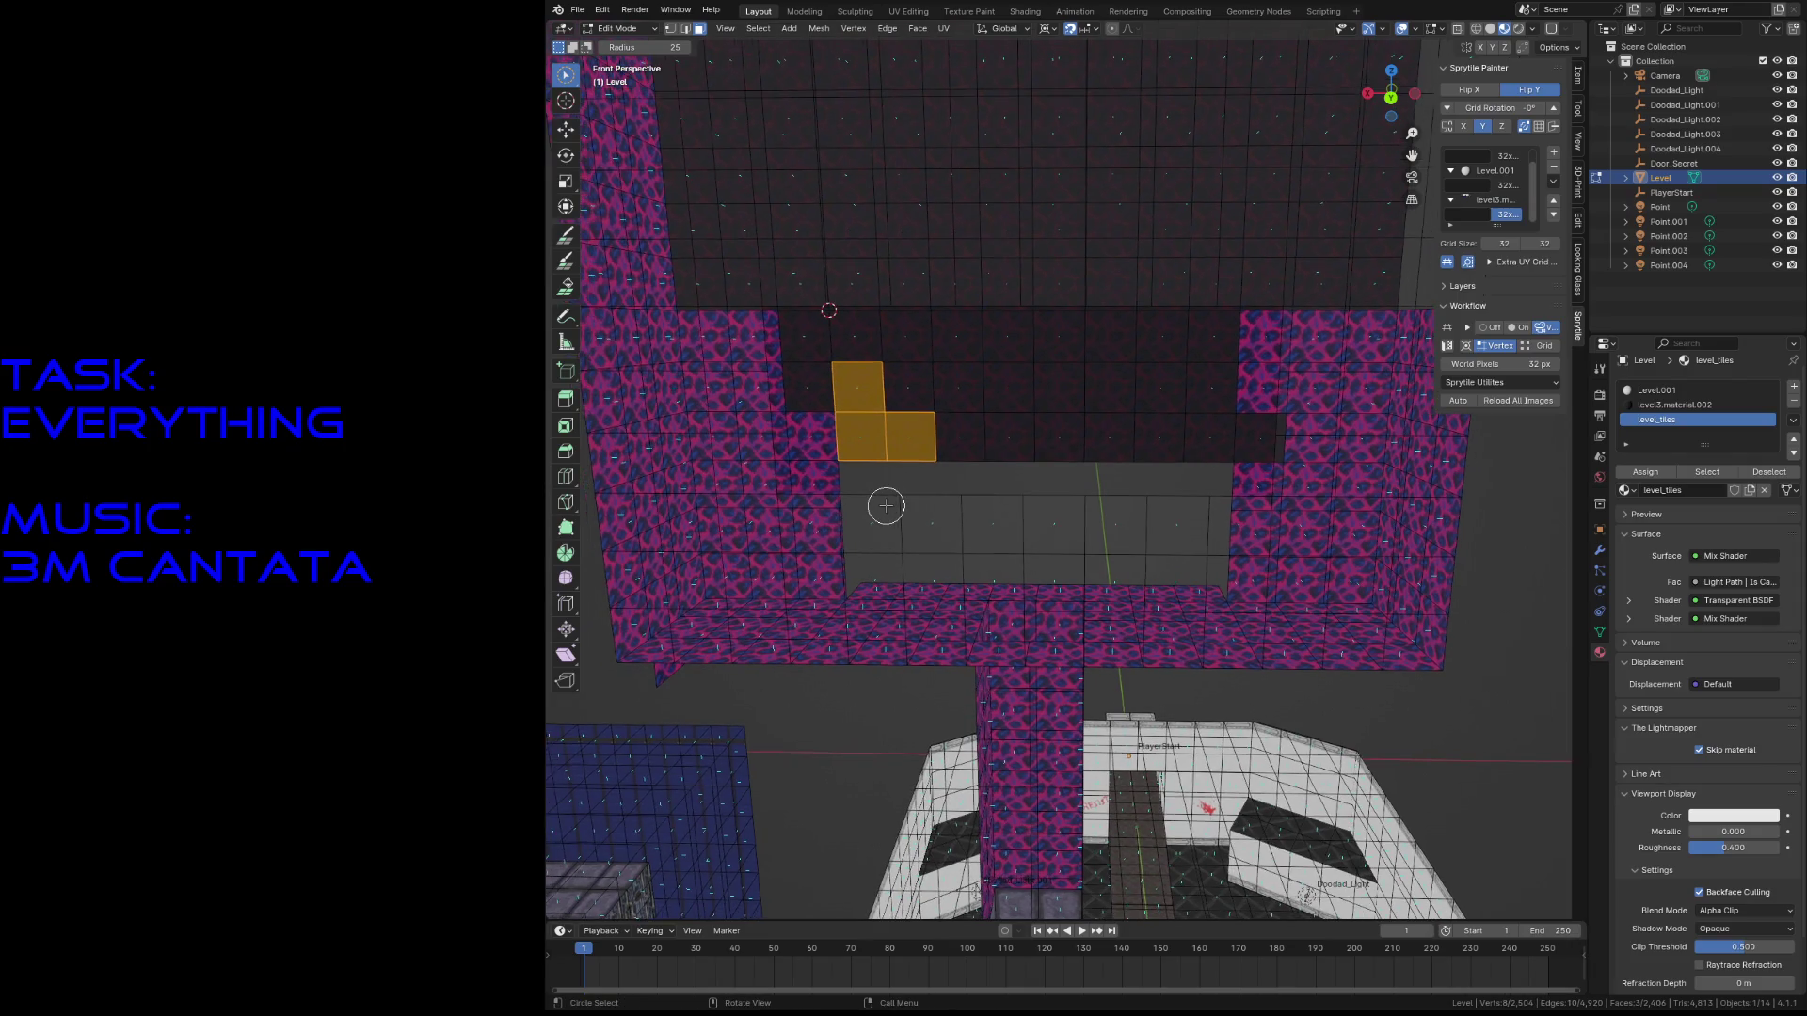
pyautogui.click(863, 436)
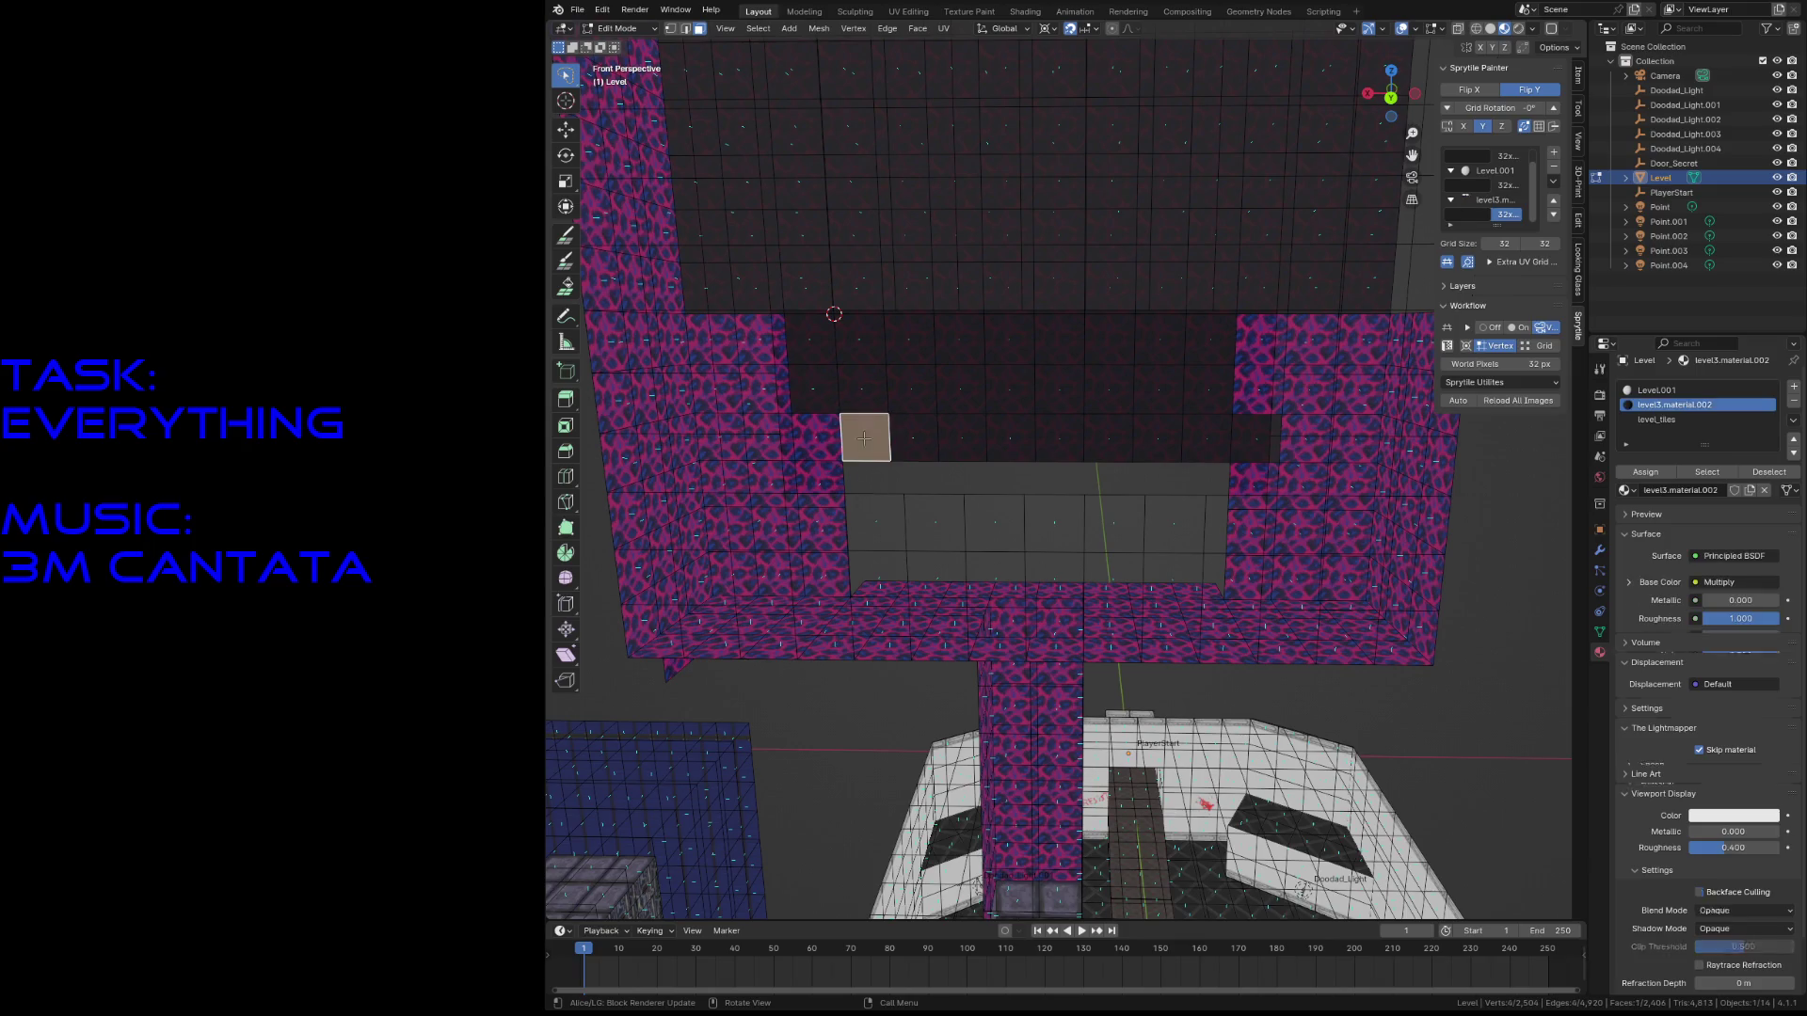
pyautogui.keyDown('shift'); pyautogui.click(862, 388); pyautogui.keyUp('shift')
pyautogui.keyDown('shift'); pyautogui.click(860, 339); pyautogui.keyUp('shift')
pyautogui.keyDown('shift'); pyautogui.click(1214, 438); pyautogui.keyUp('shift')
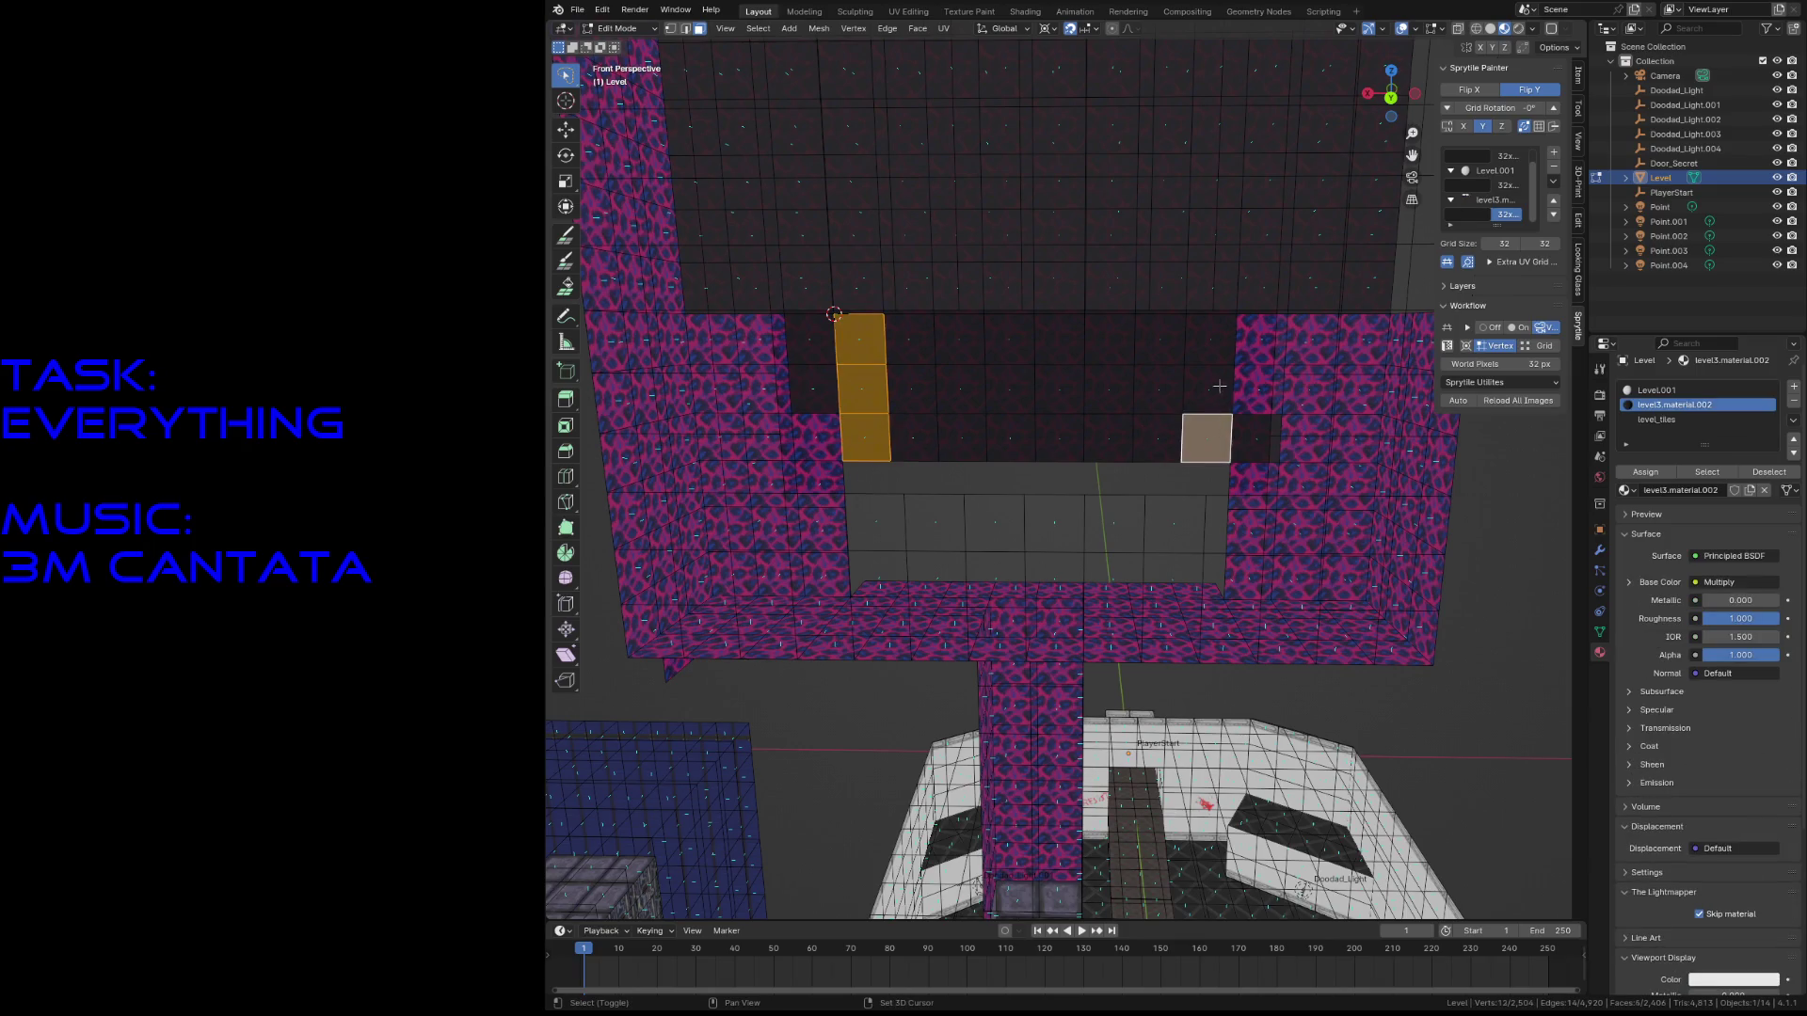
pyautogui.keyDown('shift'); pyautogui.click(1210, 390); pyautogui.keyUp('shift')
pyautogui.keyDown('shift'); pyautogui.click(1209, 351); pyautogui.keyUp('shift')
pyautogui.press('x')
pyautogui.click(1234, 450)
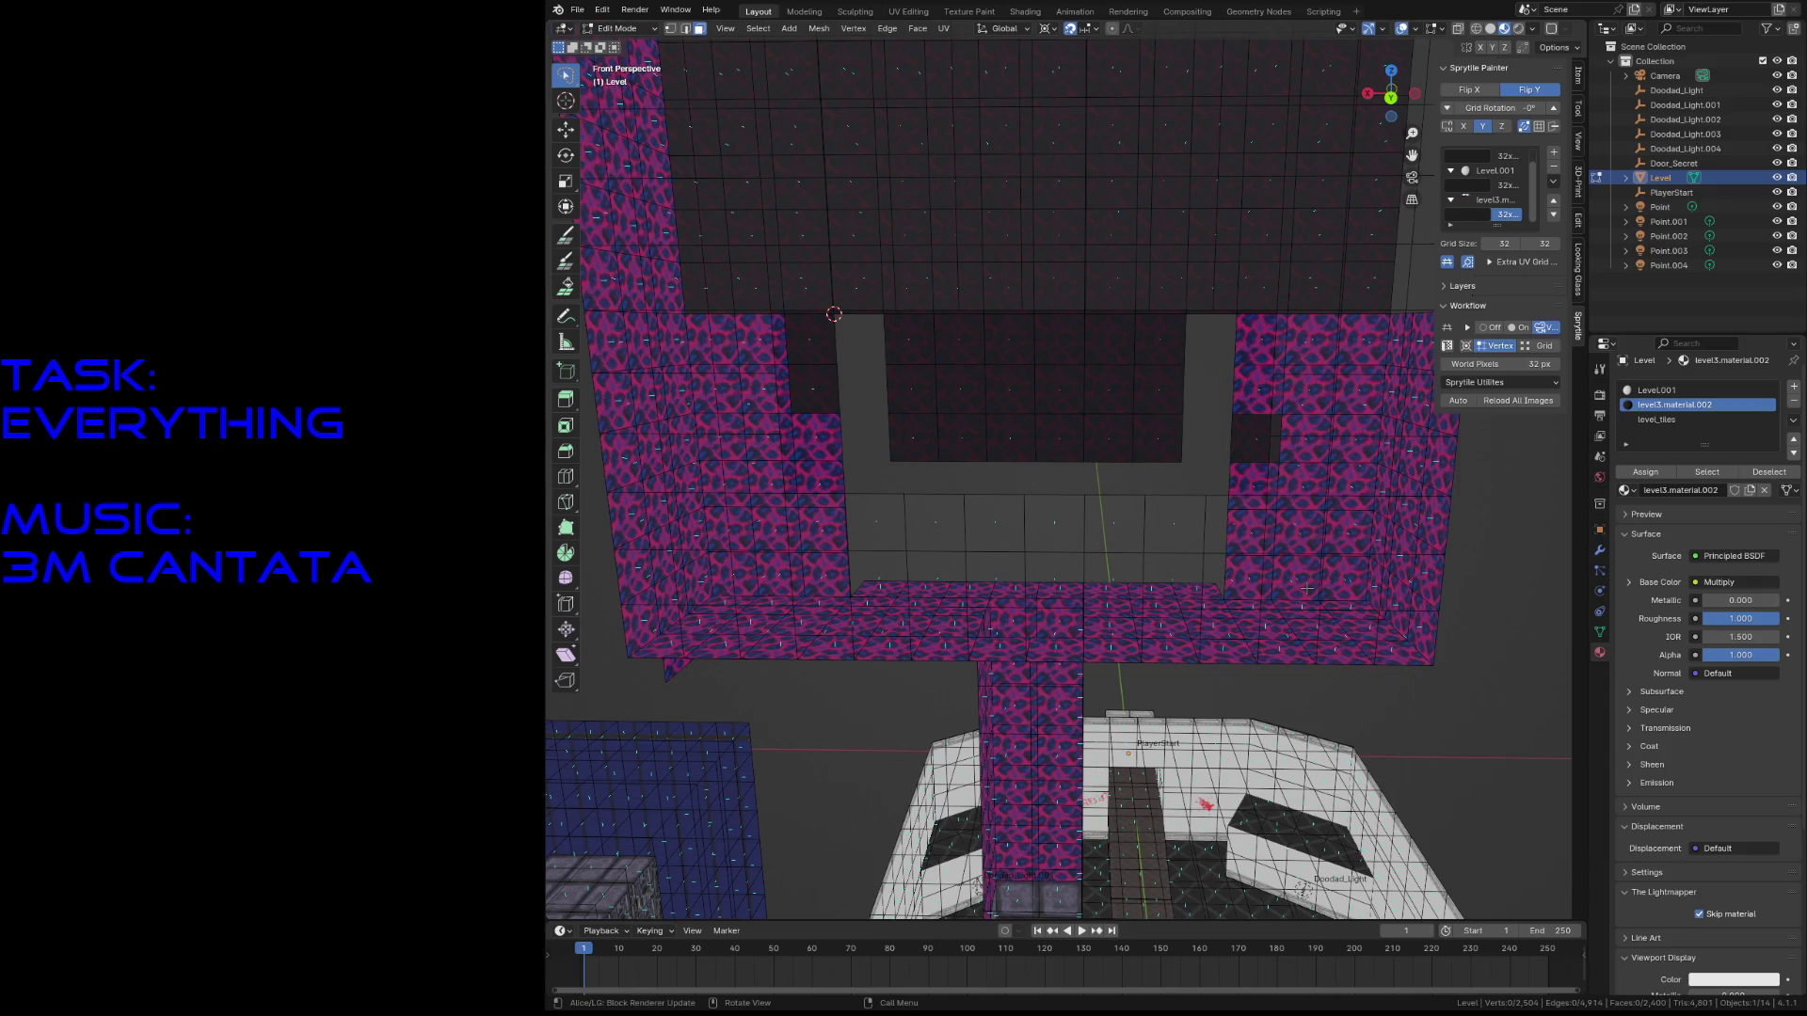
# - Delete four lower faces of the wall block seen from below, and save
pyautogui.moveTo(1138, 570); pyautogui.dragTo(1013, 503, button='middle')
pyautogui.click(908, 378)
pyautogui.keyDown('shift'); pyautogui.click(950, 358); pyautogui.keyUp('shift')
pyautogui.keyDown('shift'); pyautogui.click(1083, 353); pyautogui.keyUp('shift')
pyautogui.keyDown('shift'); pyautogui.click(1083, 353); pyautogui.keyUp('shift')
pyautogui.keyDown('shift'); pyautogui.click(1160, 343); pyautogui.keyUp('shift')
pyautogui.keyDown('shift'); pyautogui.click(1089, 354); pyautogui.keyUp('shift')
pyautogui.press('x')
pyautogui.click(1089, 354)
pyautogui.moveTo(1089, 354)
pyautogui.mouseDown(button='middle')
pyautogui.moveTo(1026, 311)
pyautogui.moveTo(1089, 357)
pyautogui.mouseUp(button='middle')
pyautogui.hotkey('ctrl', 's')
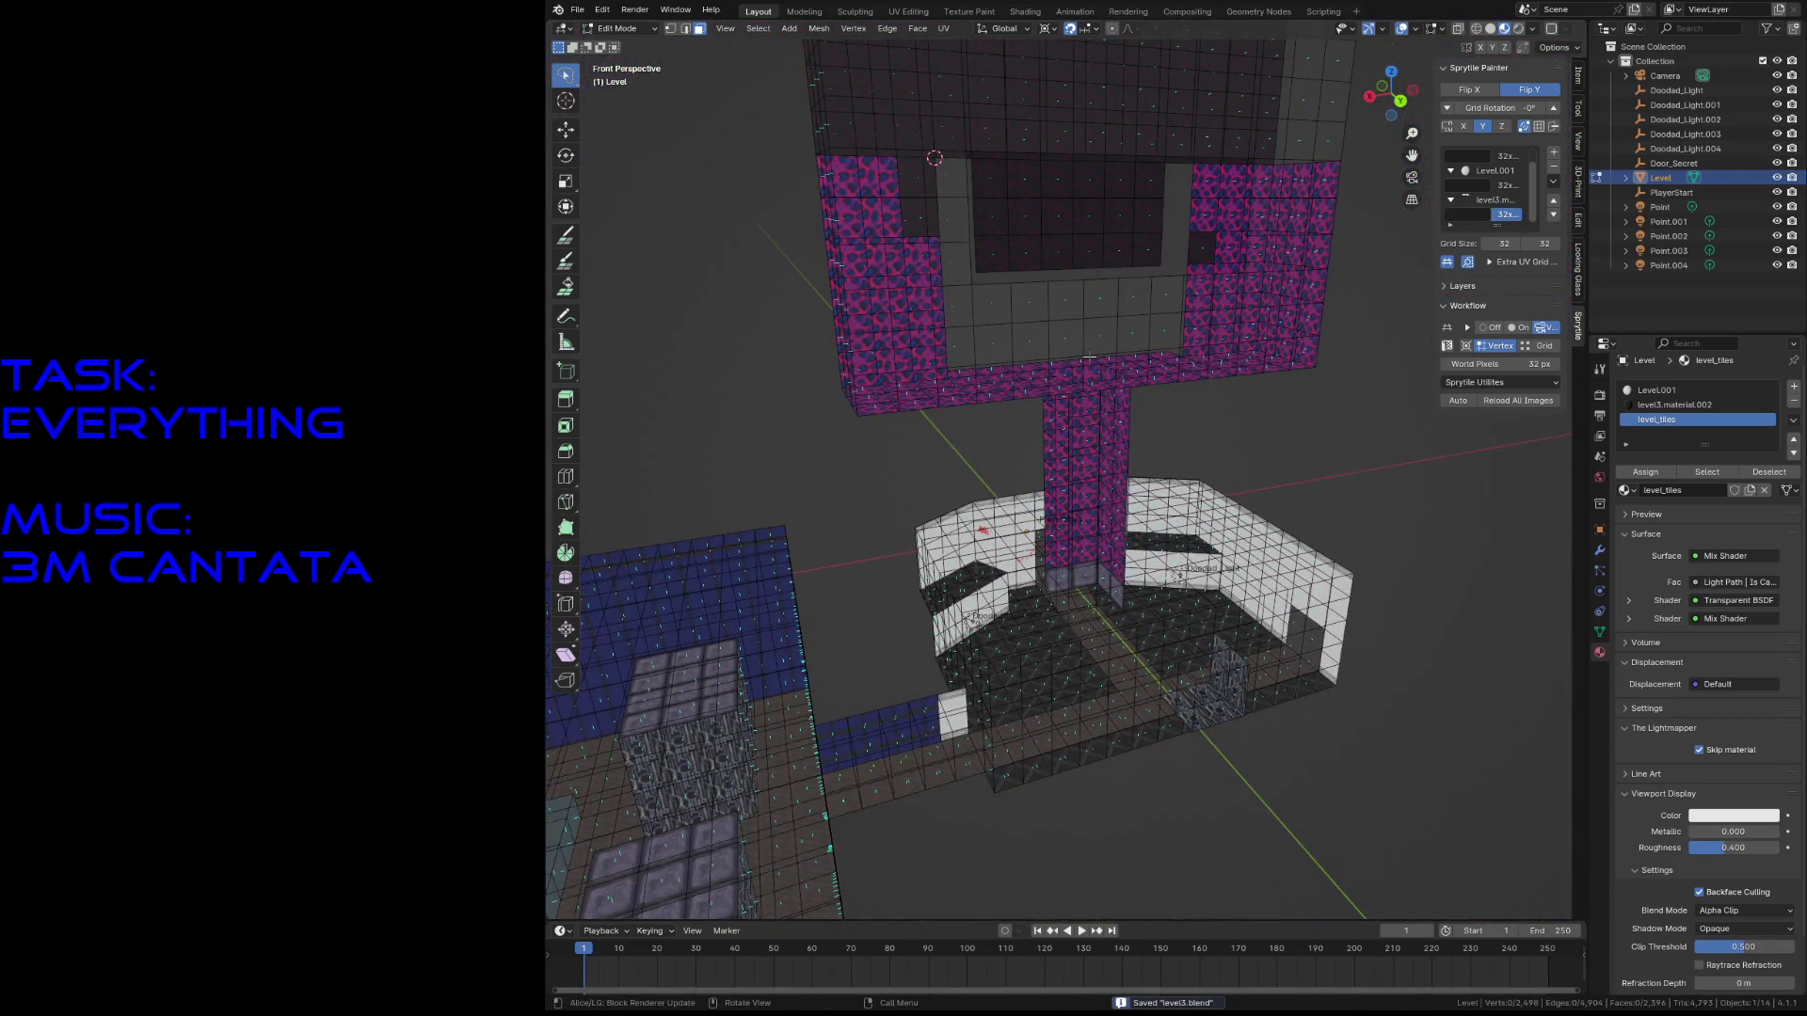
# - Walk into the pink corridor for a view down its length
pyautogui.hotkey('shift', '`')
pyautogui.press('w')
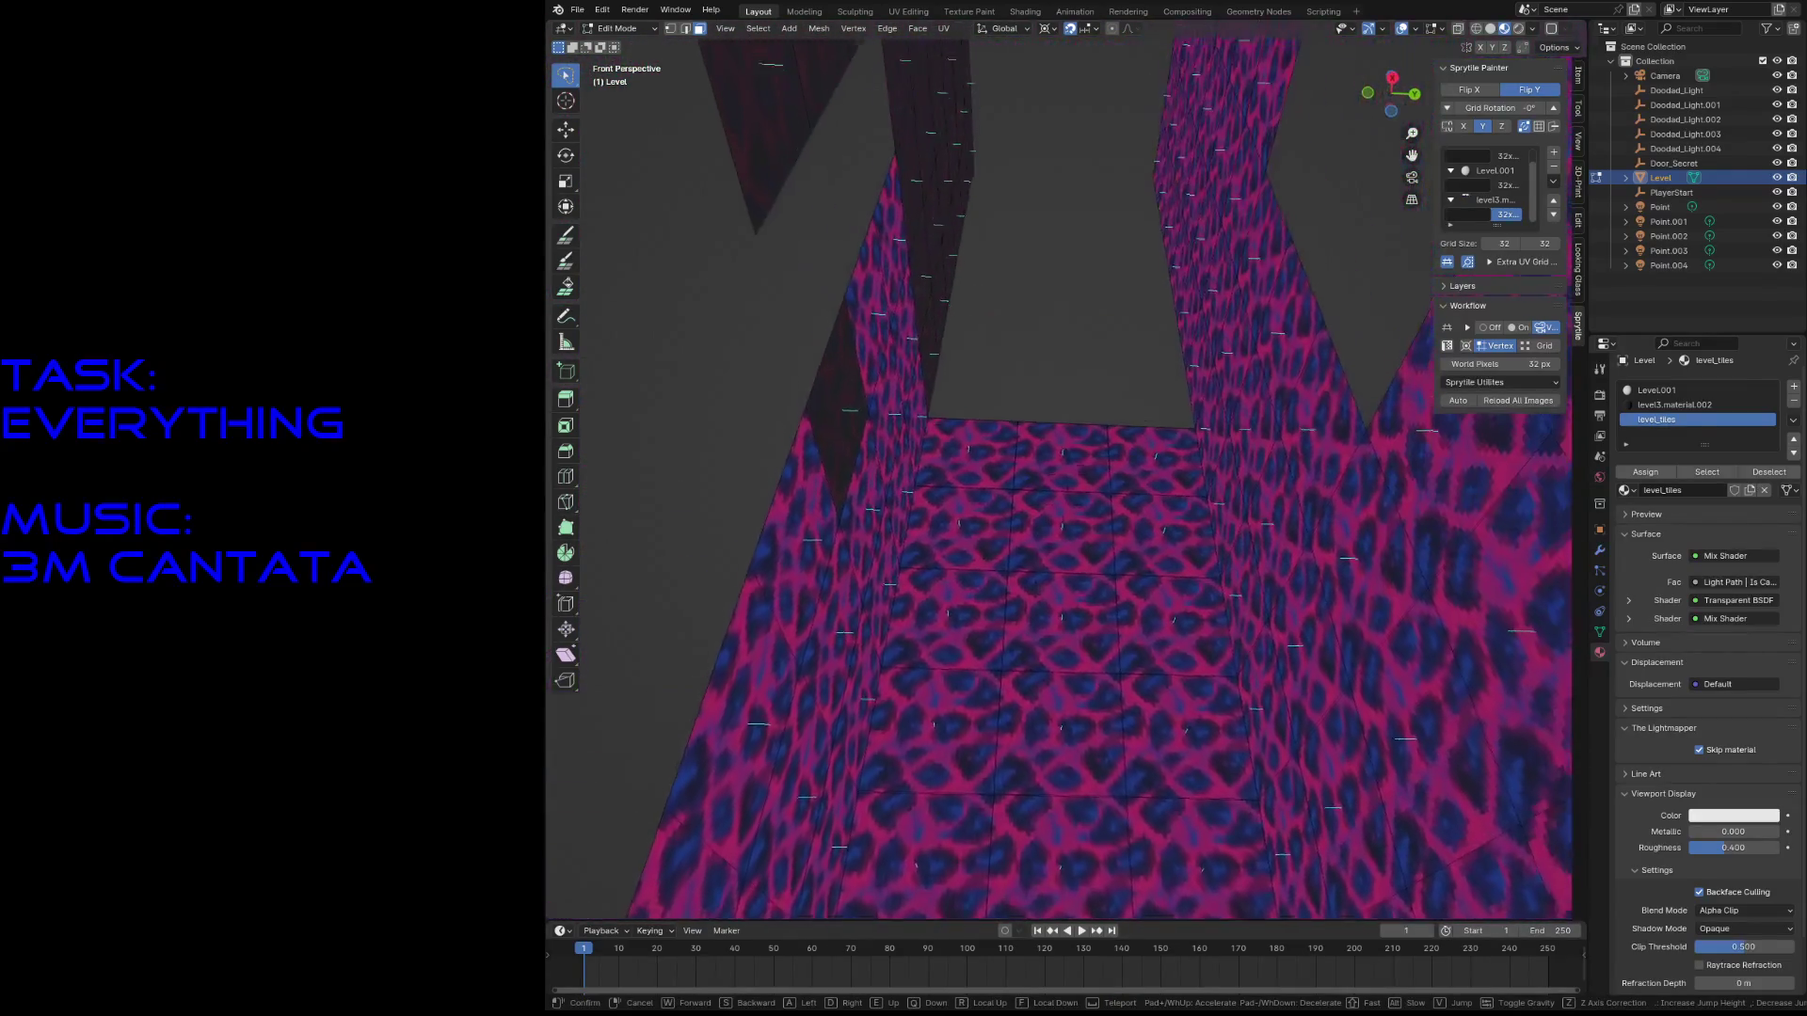
pyautogui.press('s')
pyautogui.press('e')
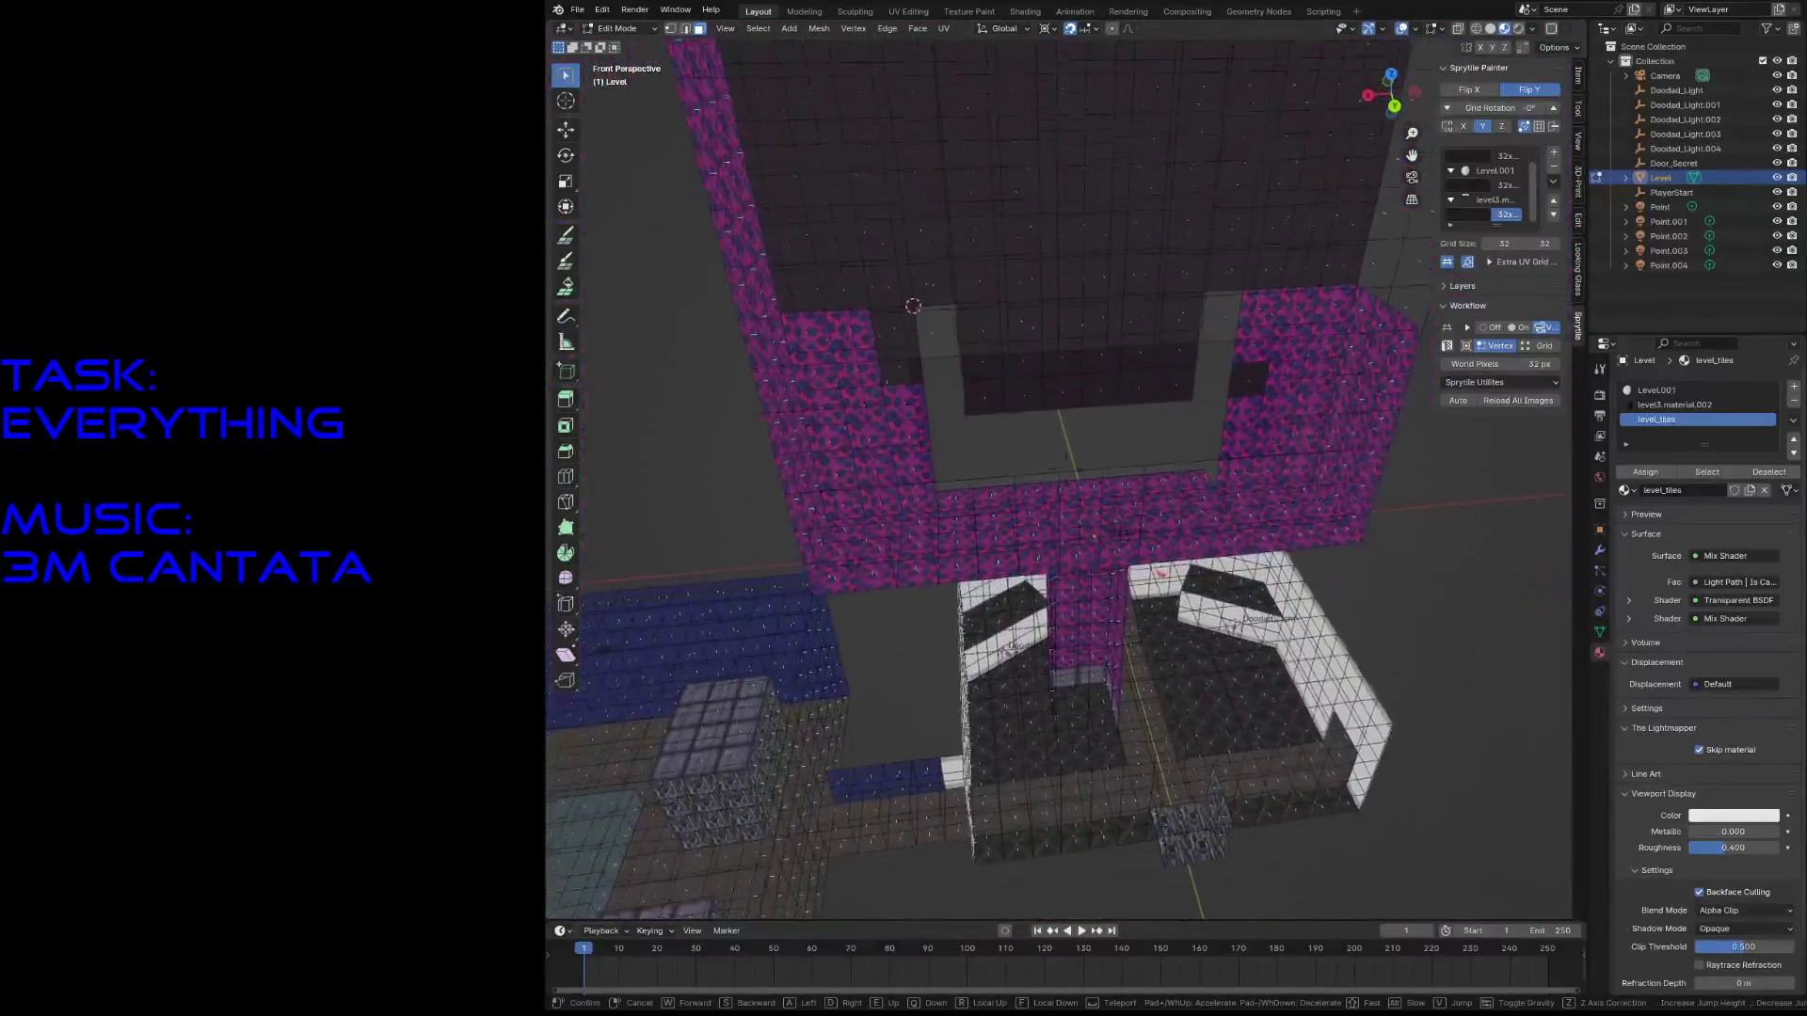
pyautogui.press('w')
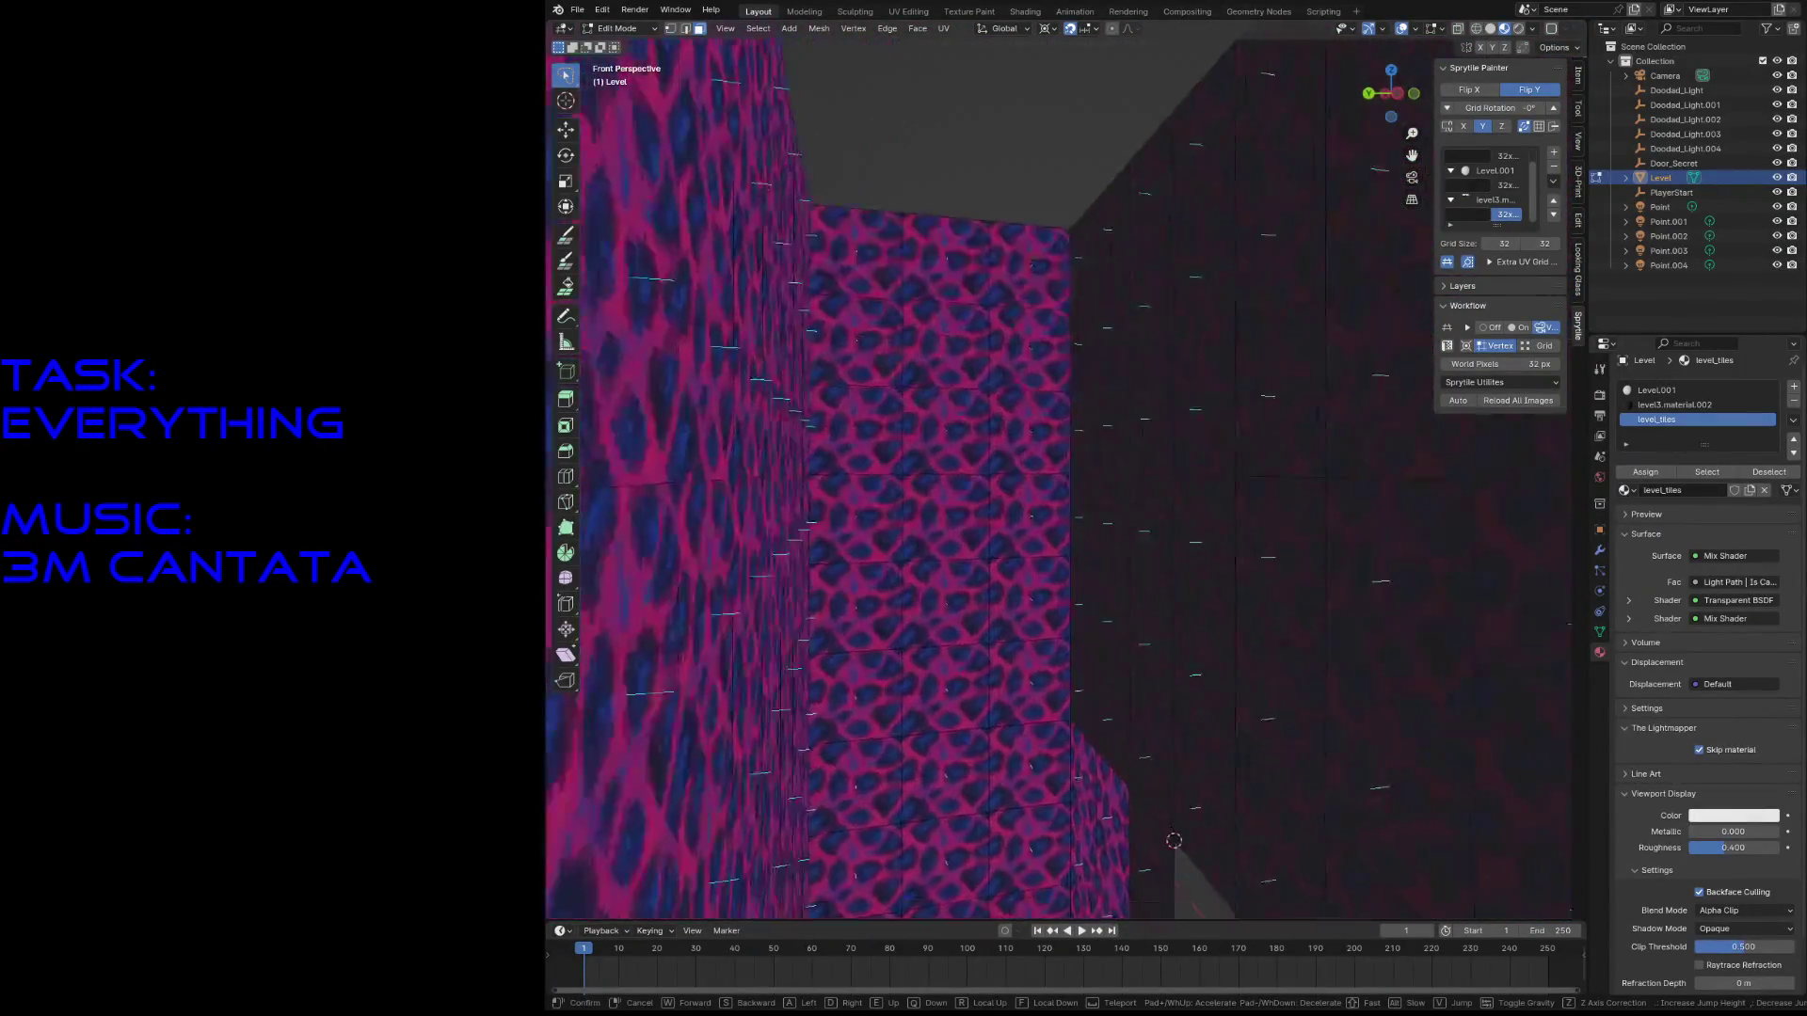
pyautogui.press('w')
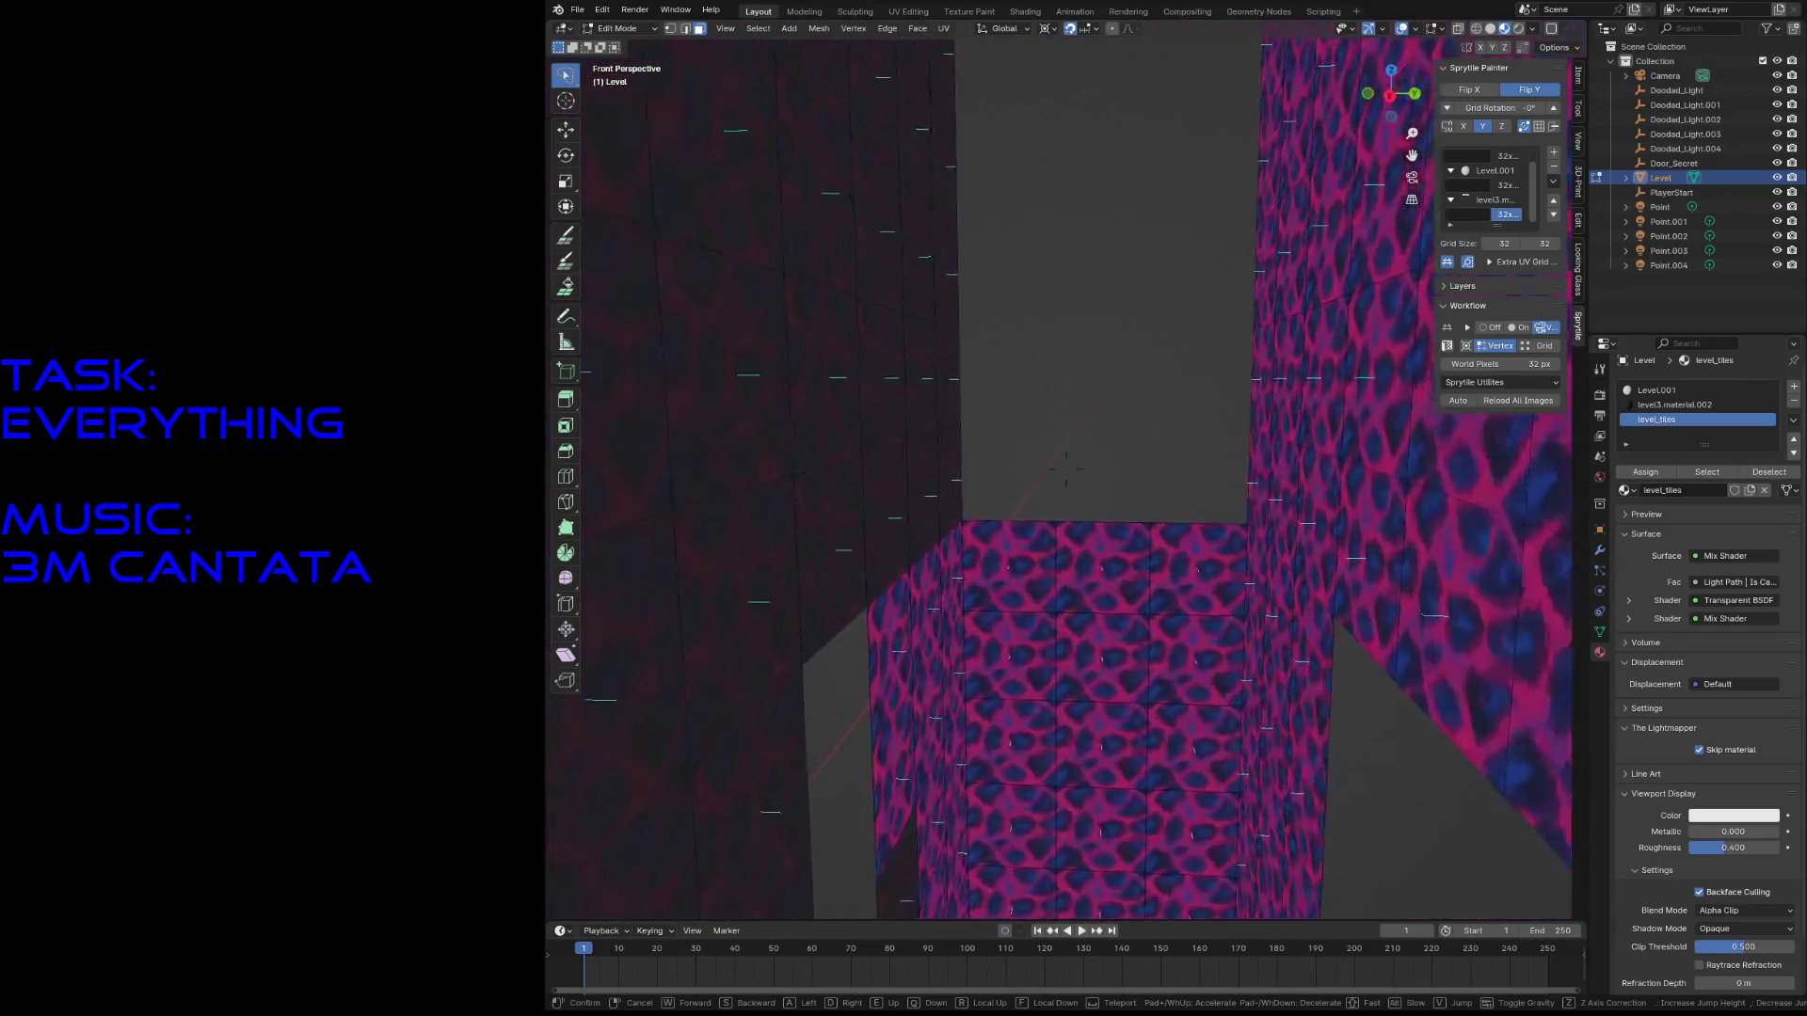
pyautogui.press('w')
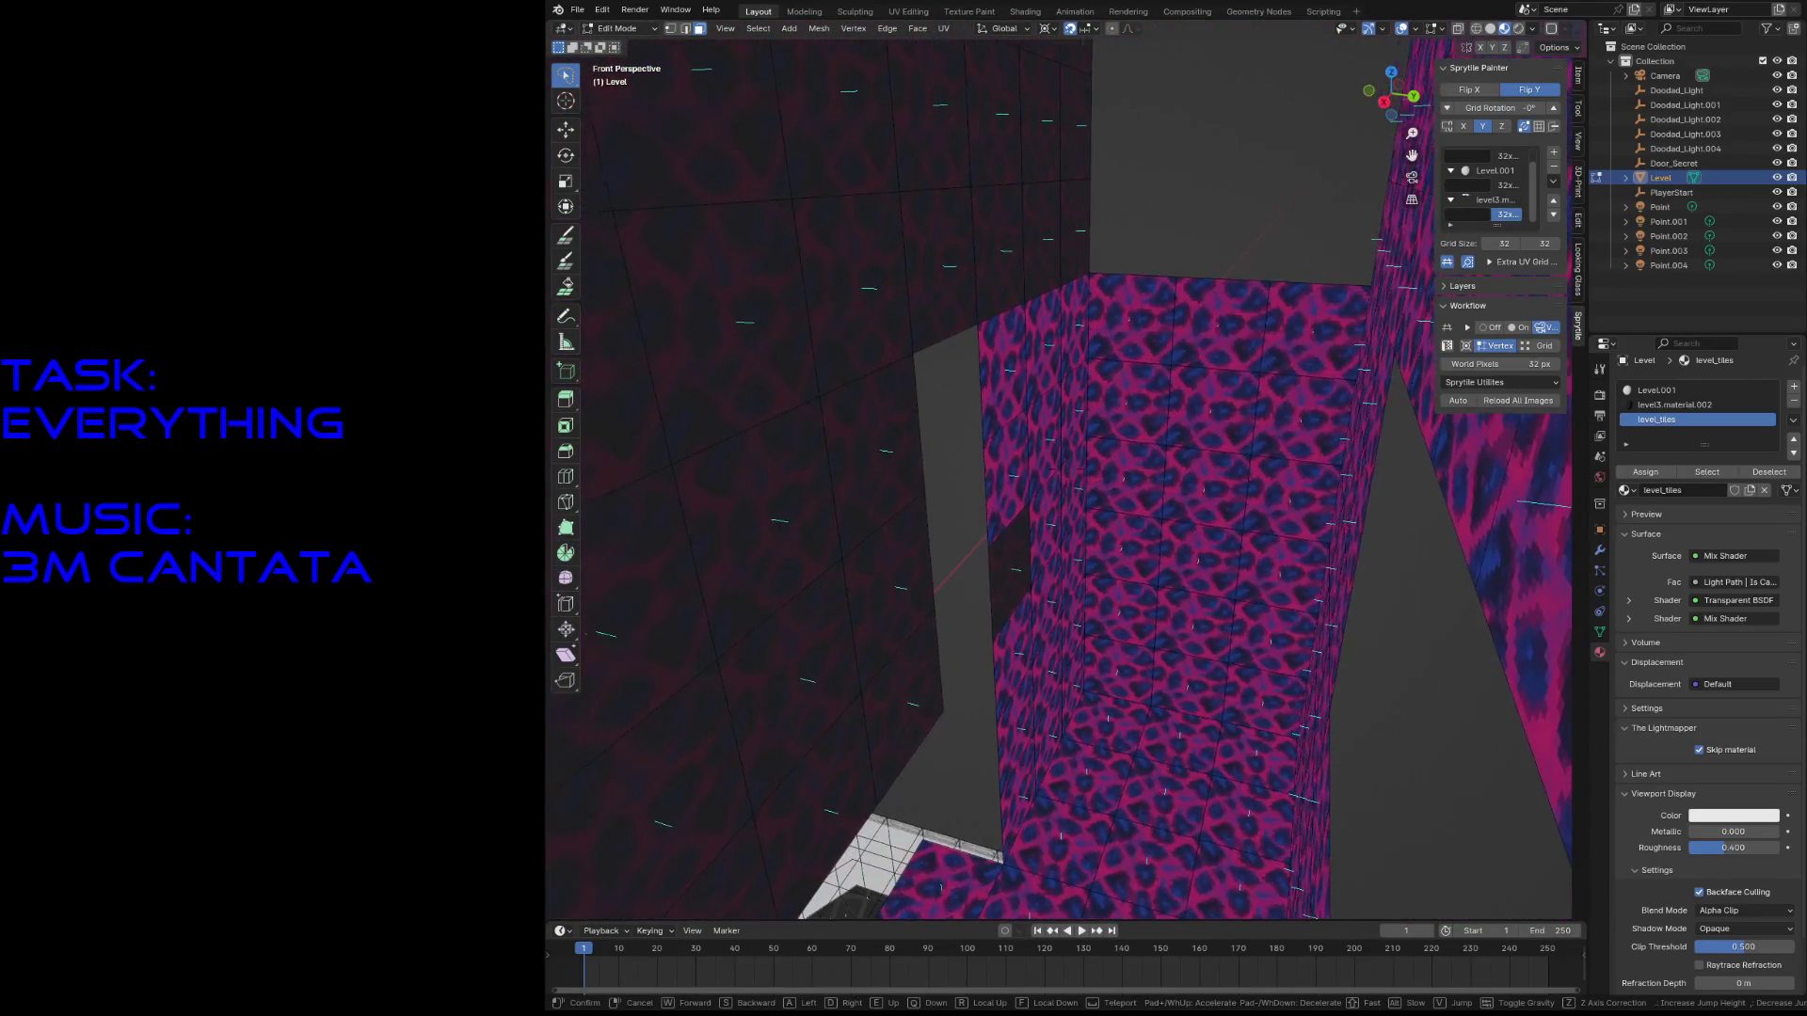
pyautogui.click(1089, 356)
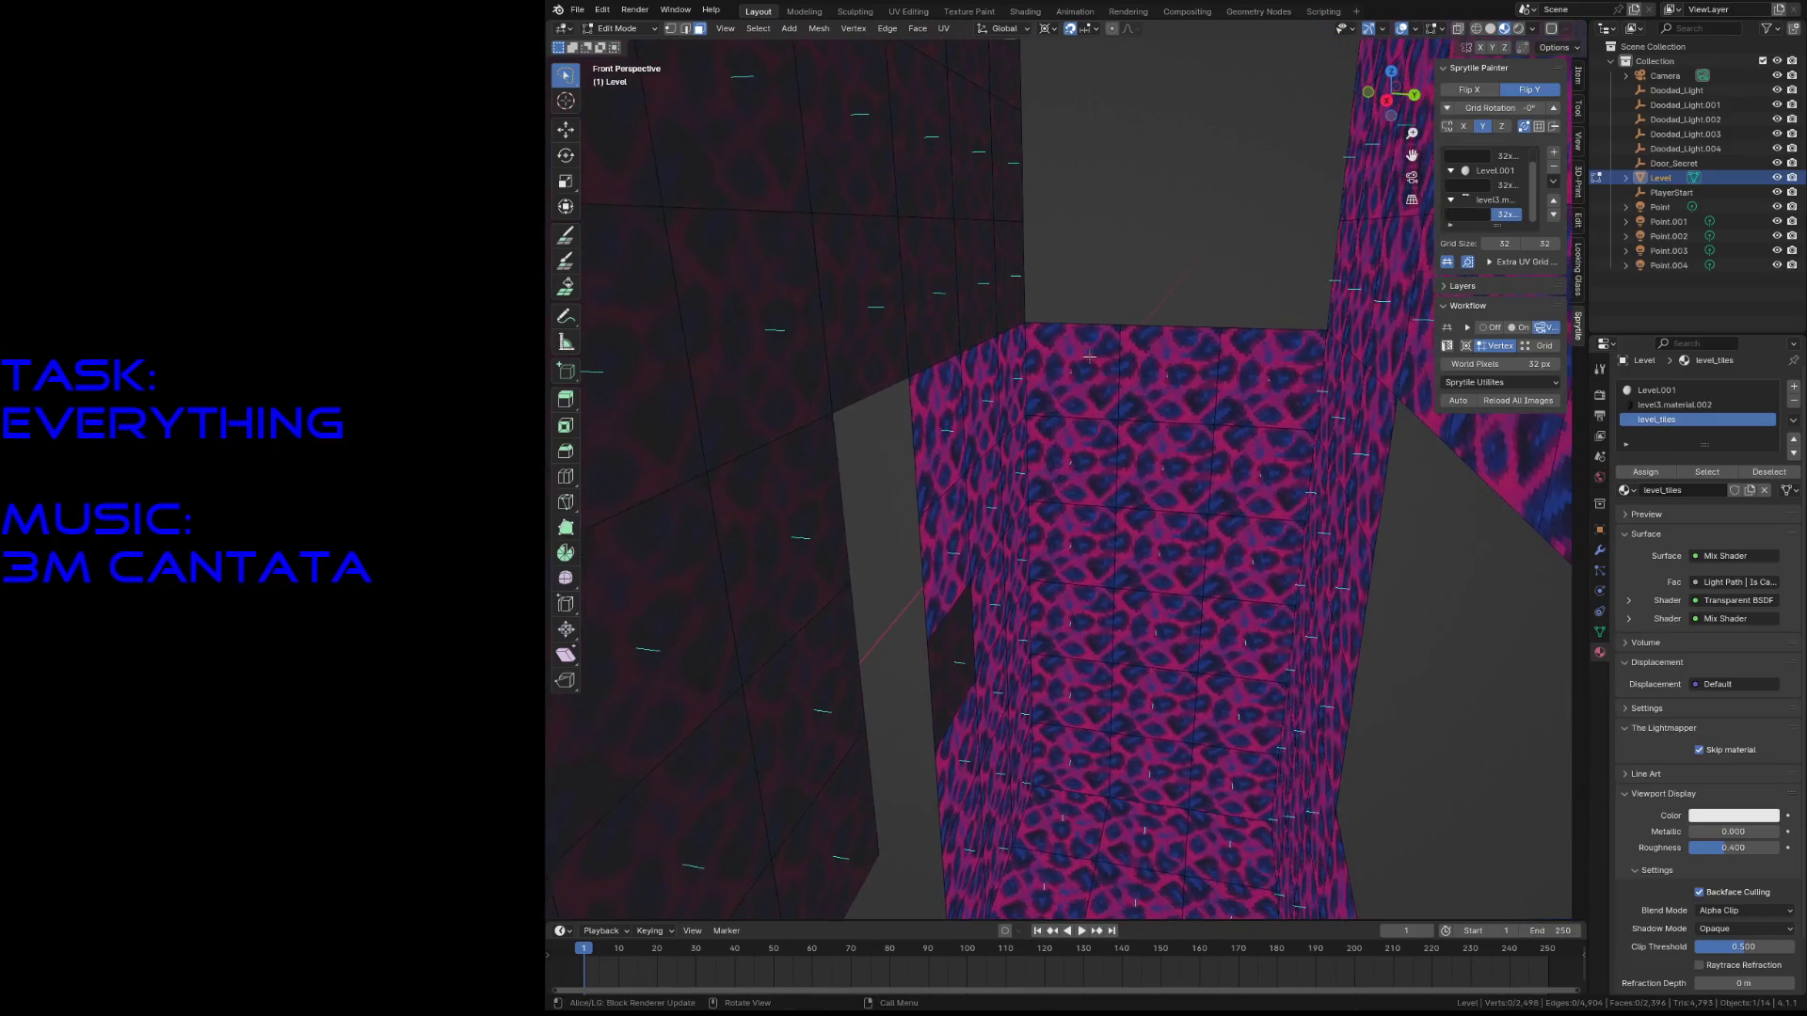
# - Select the dark wall's corner vertex to snap the 3D cursor onto it
pyautogui.click(830, 414)
pyautogui.press('1')
pyautogui.click(833, 411)
pyautogui.hotkey('shift', 's')
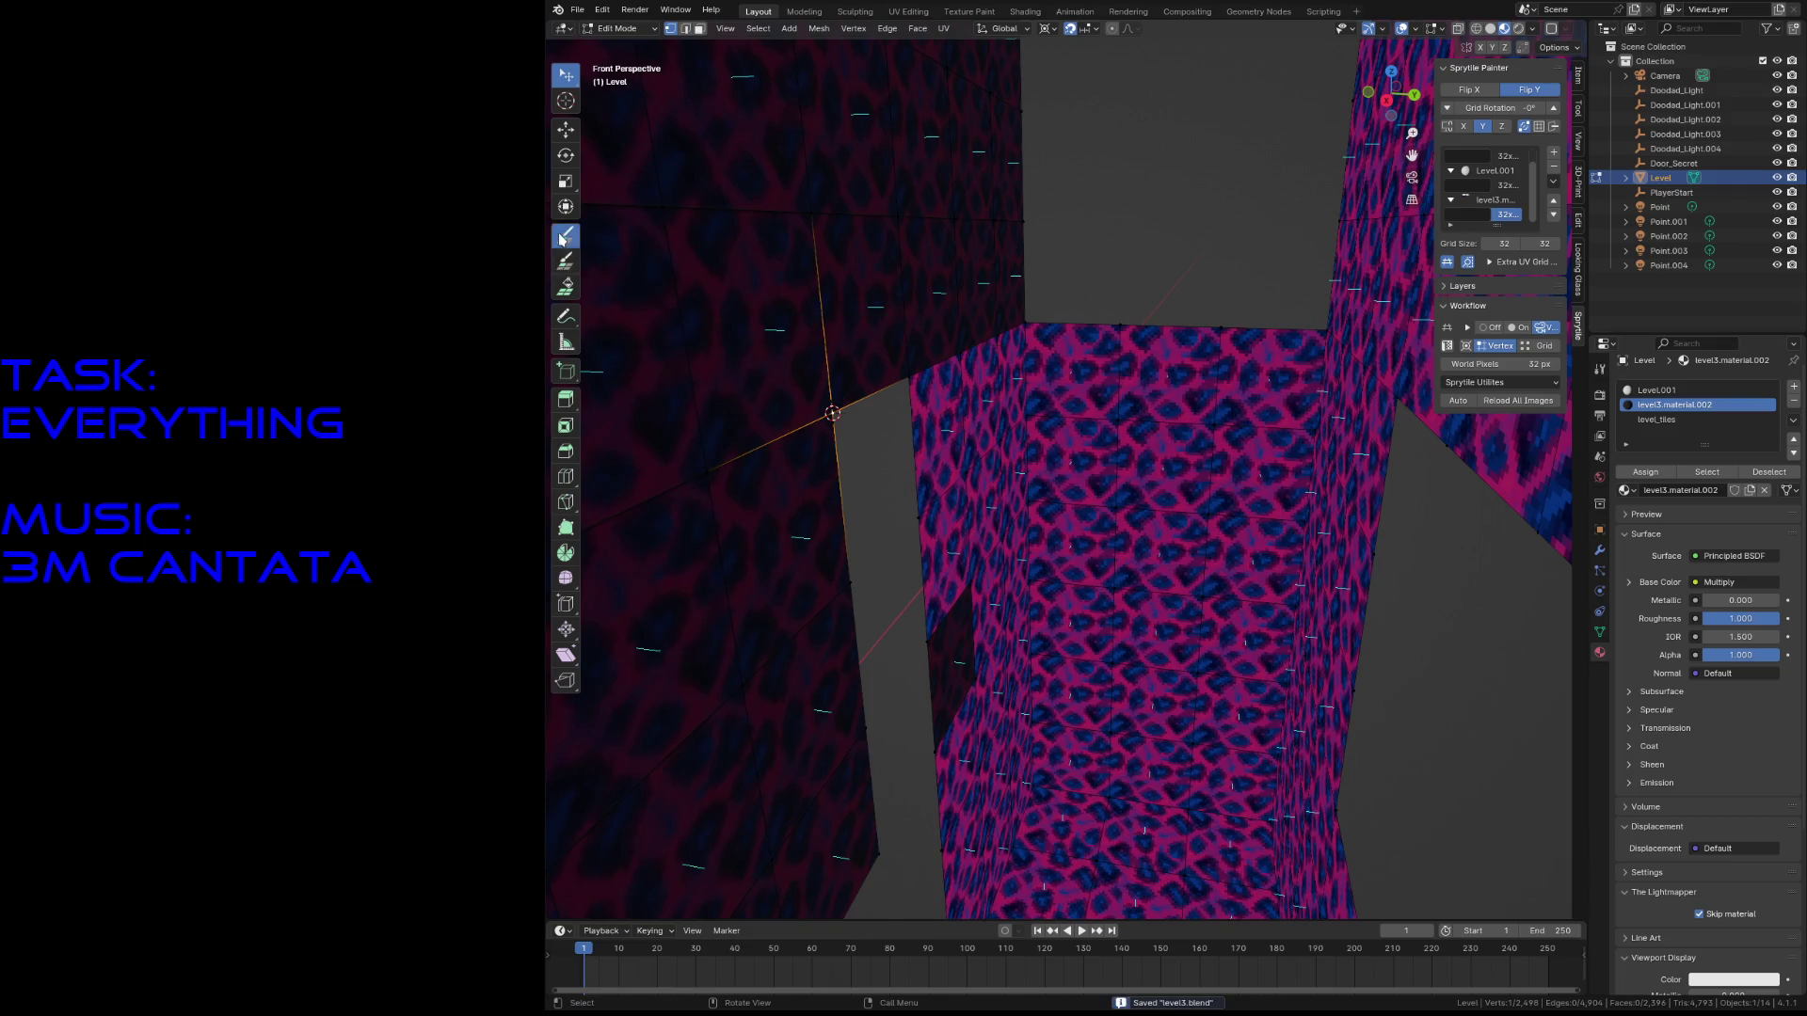
# - Walk up to the pink pillar and paint two faces below its ledge with the dark X tile
pyautogui.hotkey('shift', '`')
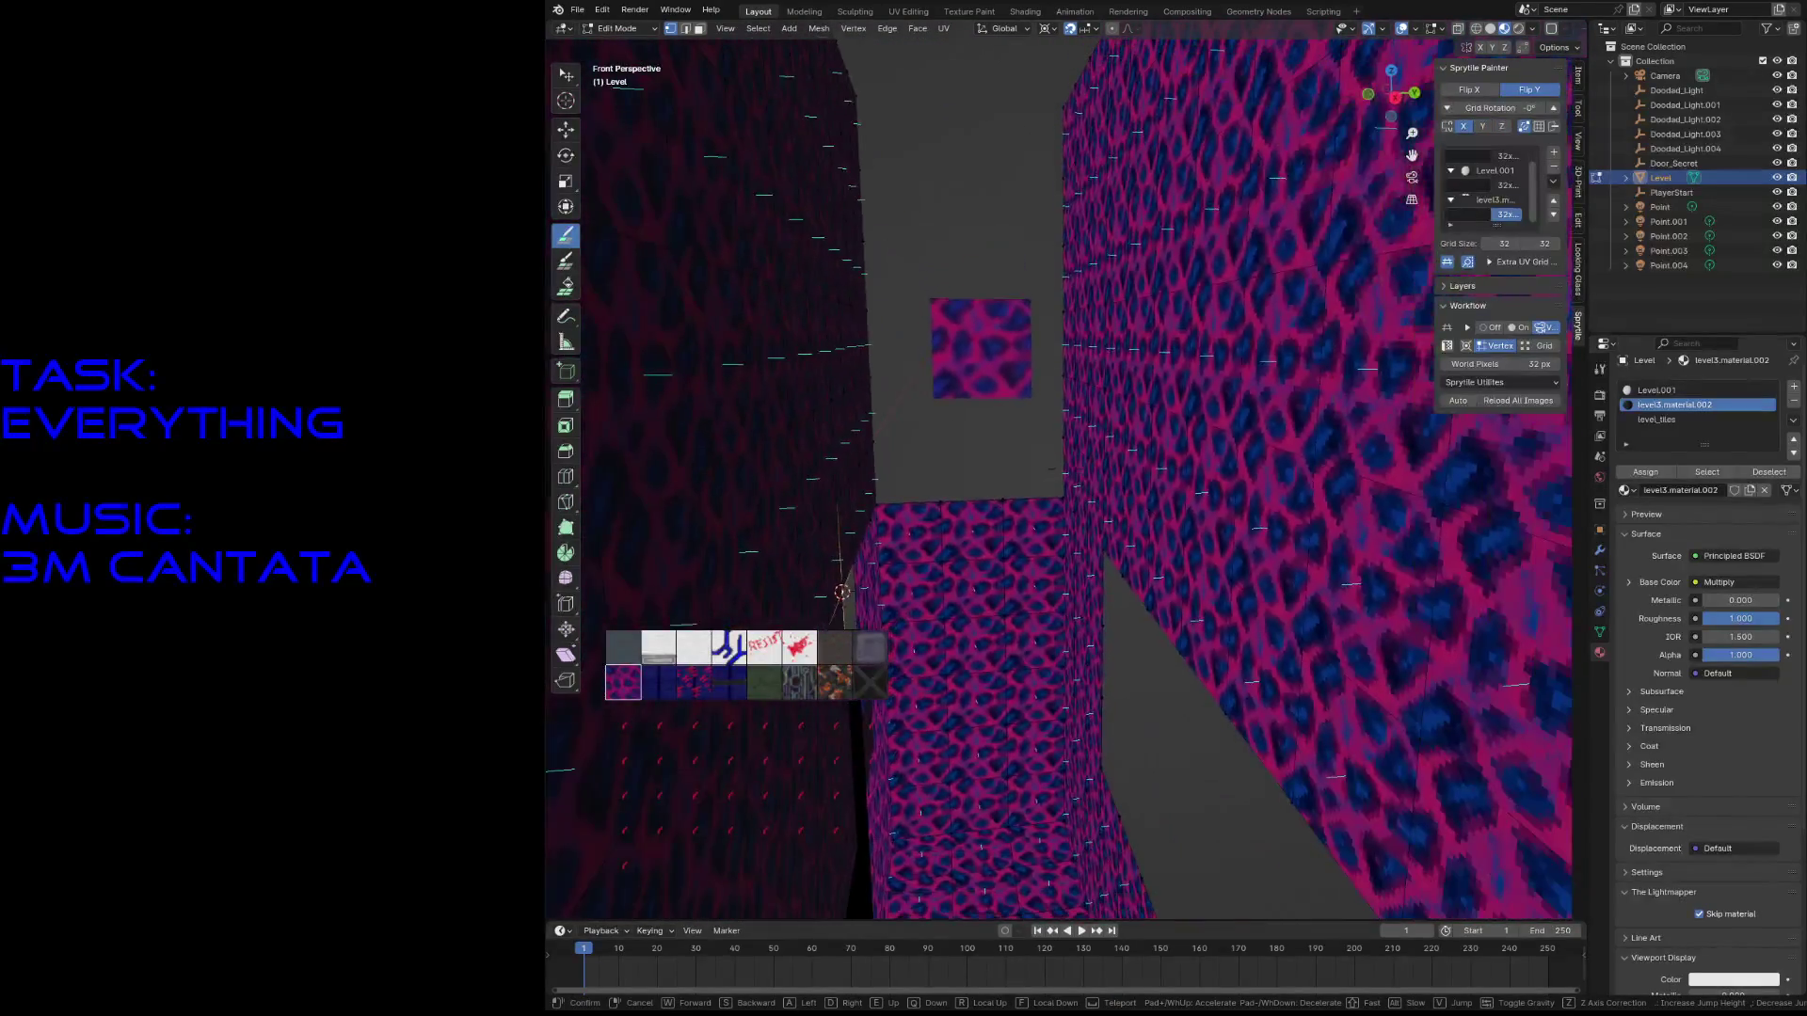
pyautogui.press('w')
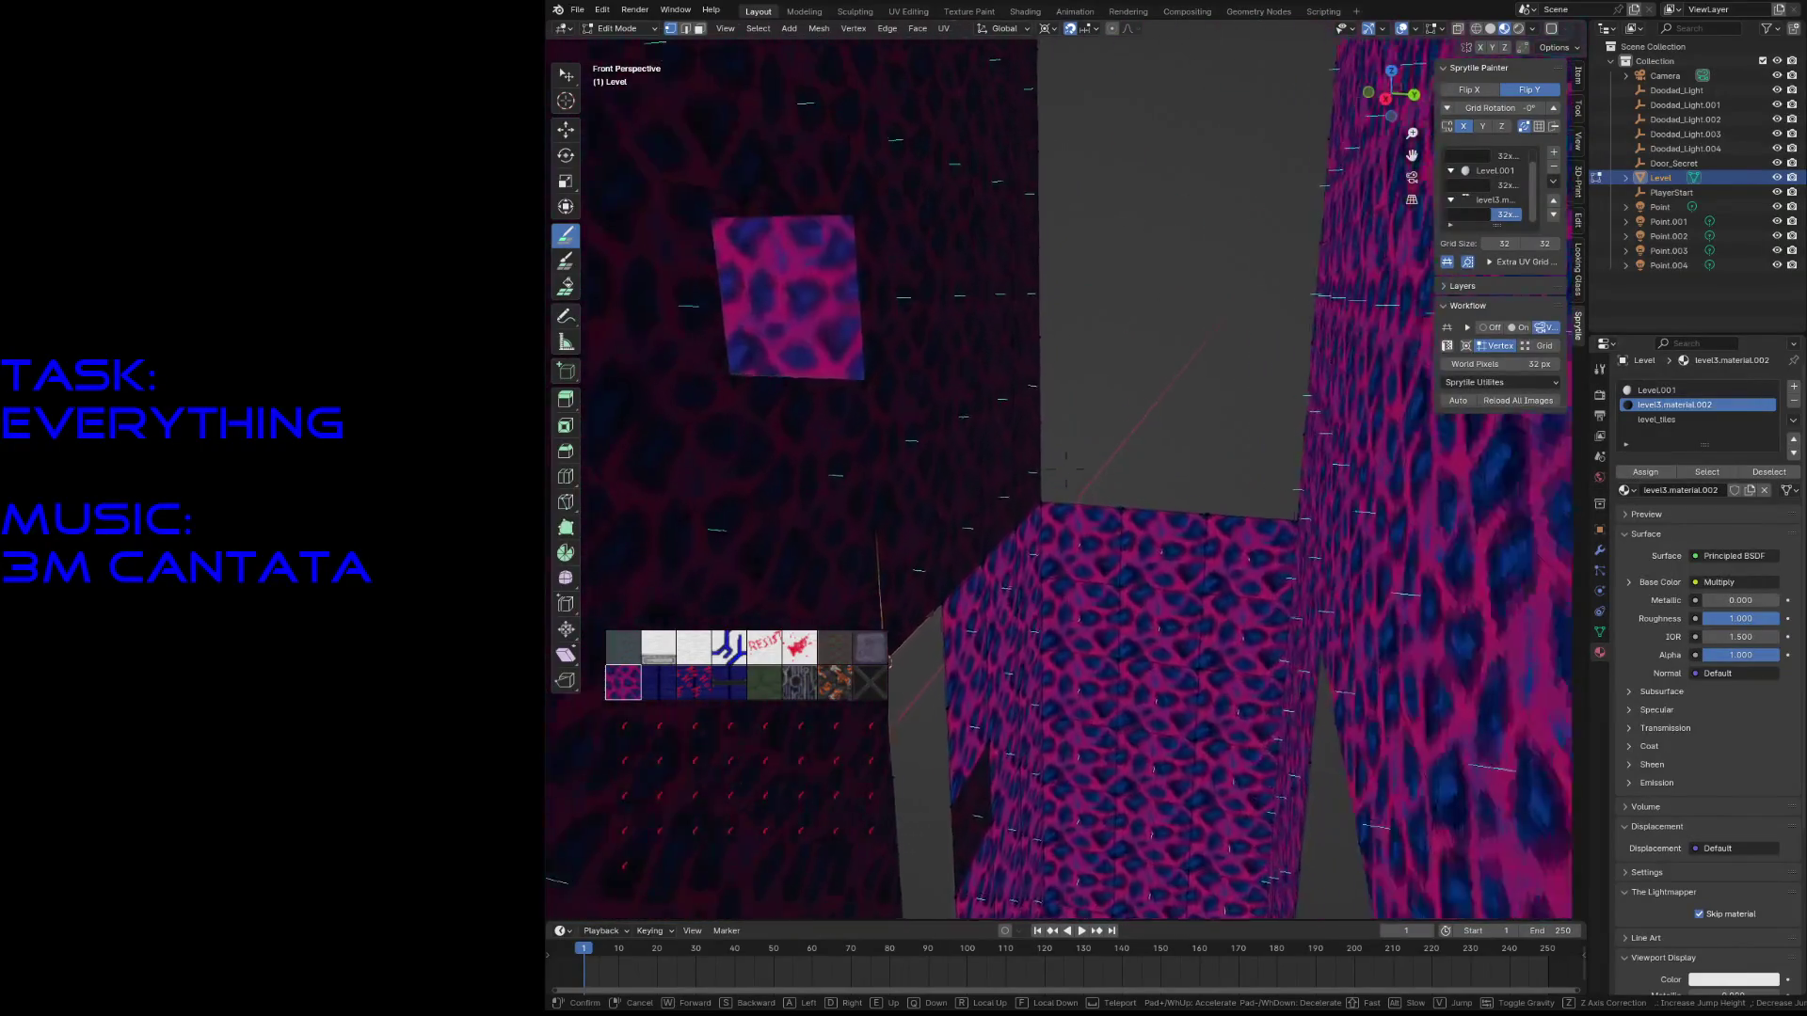
pyautogui.click(832, 371)
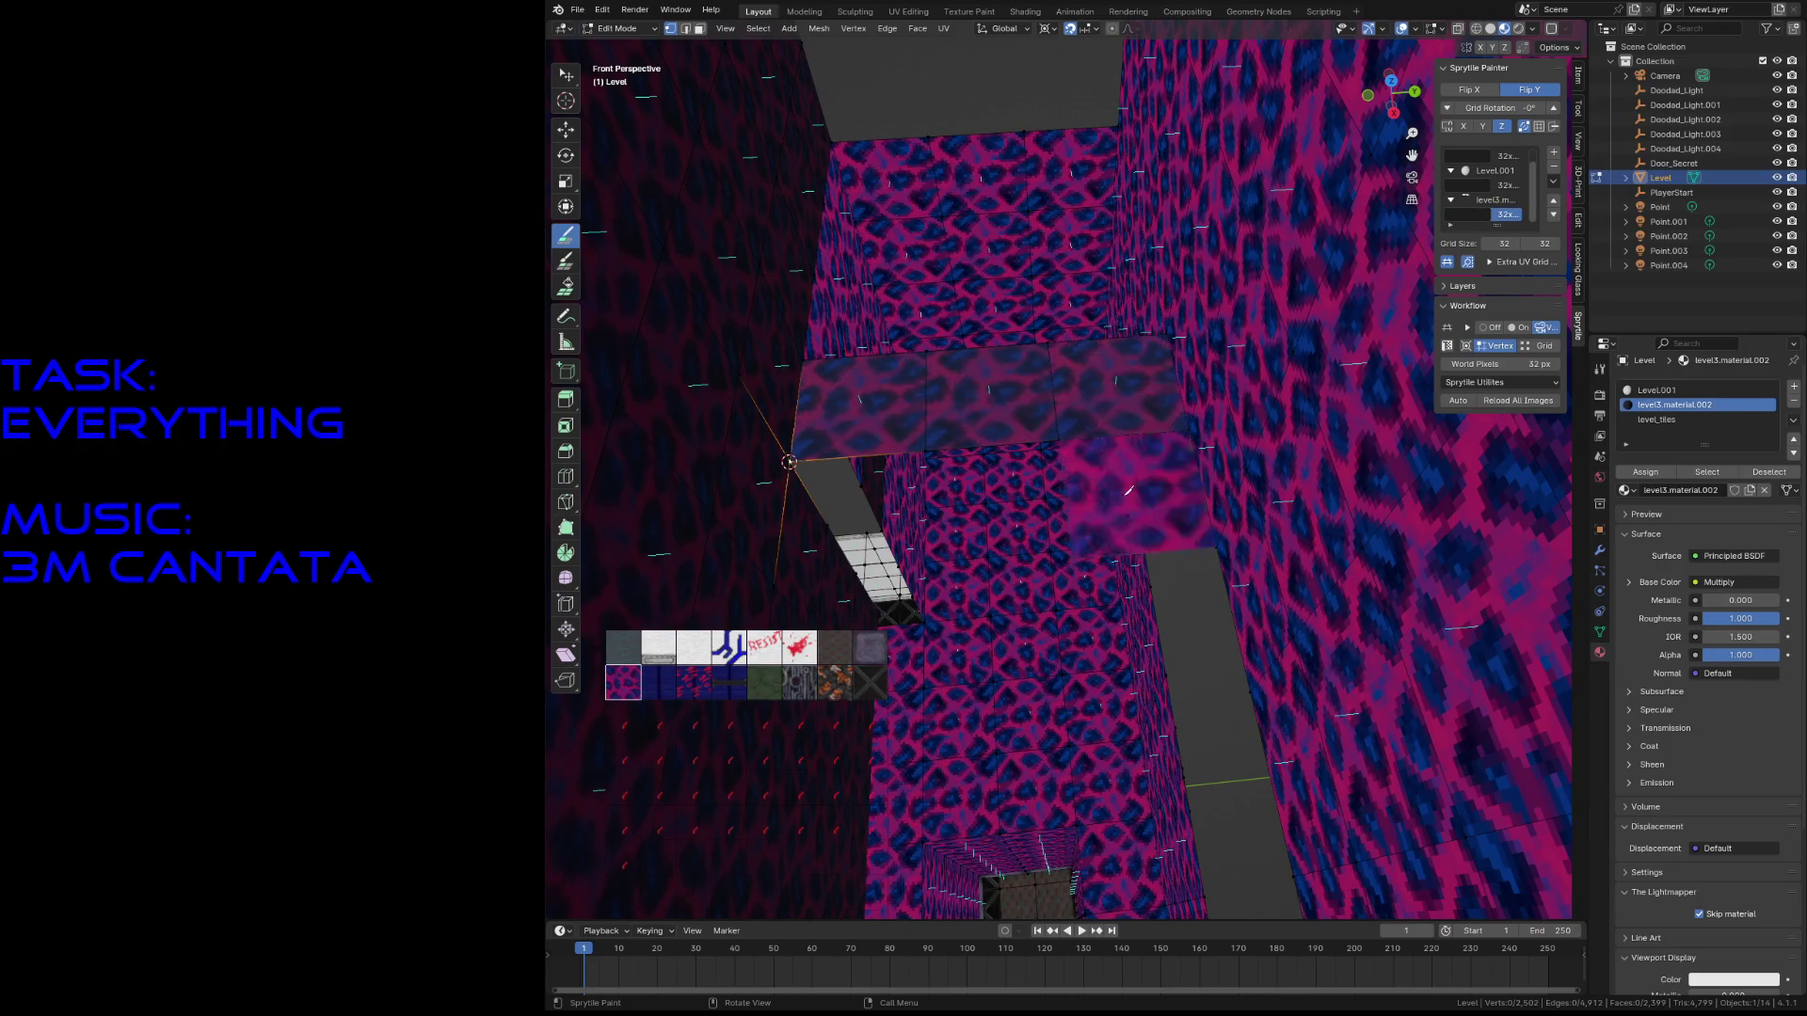
pyautogui.hotkey('shift', '`')
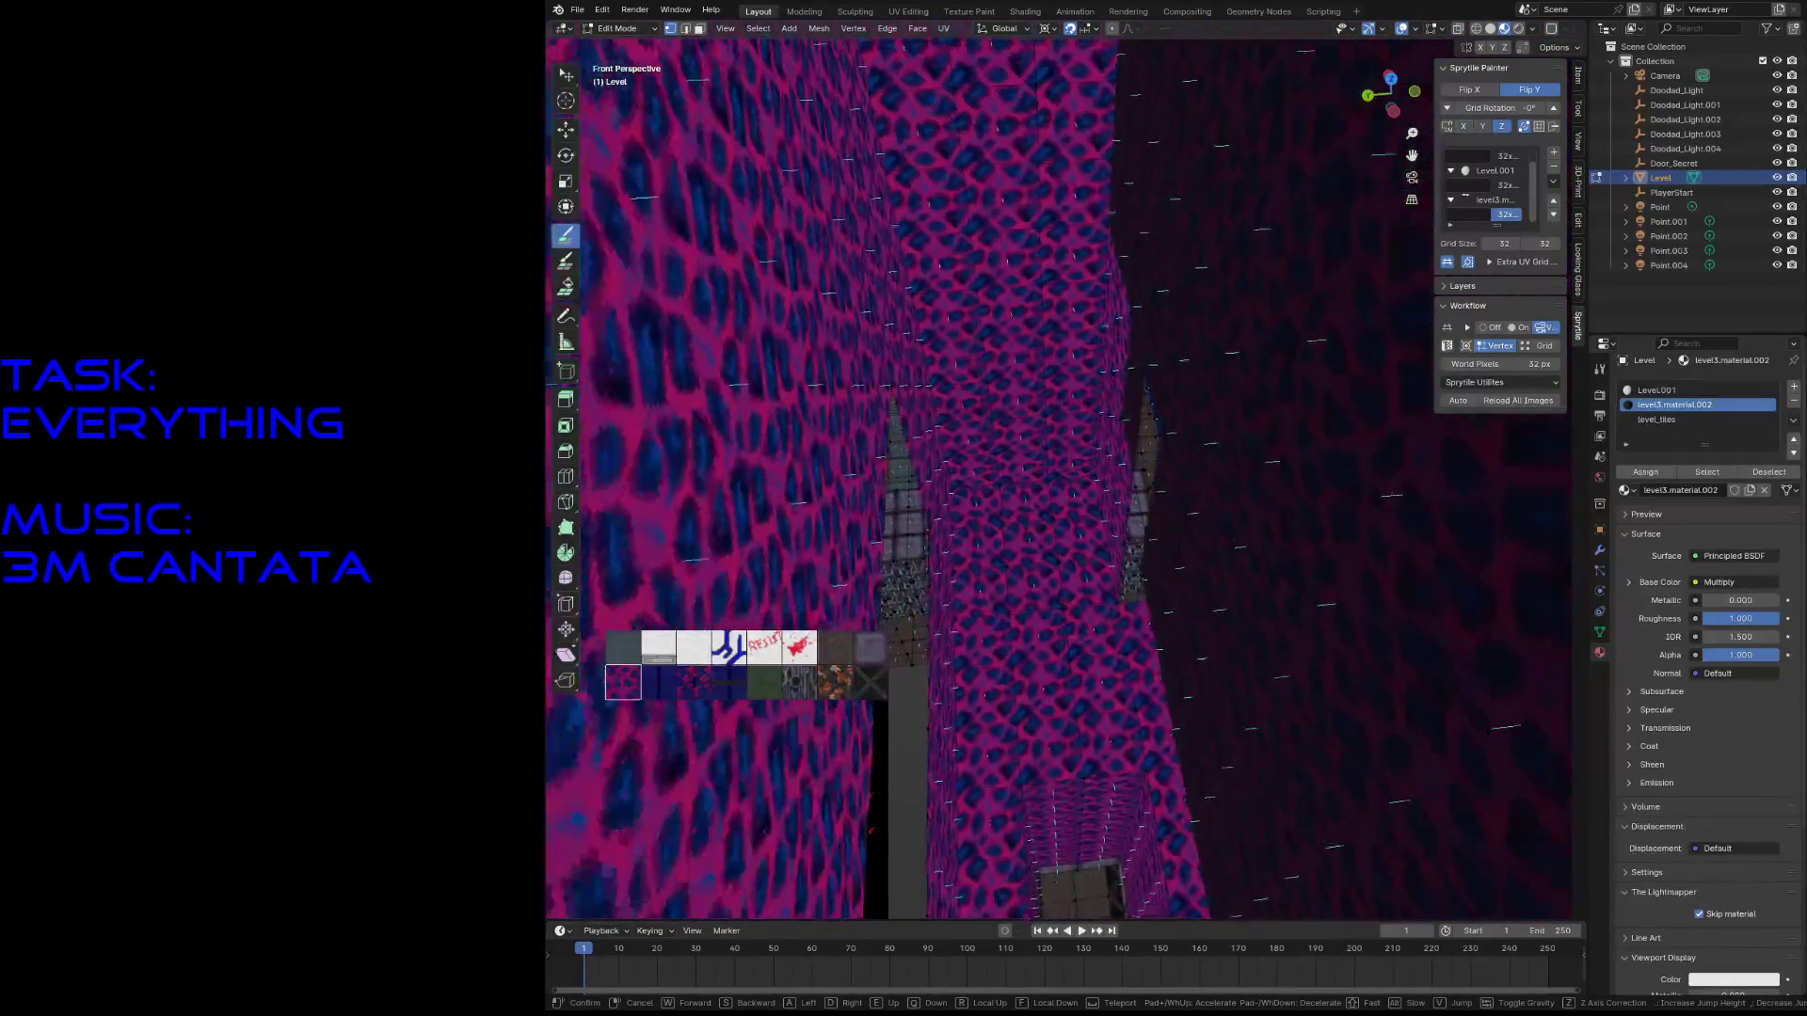
pyautogui.click(1144, 588)
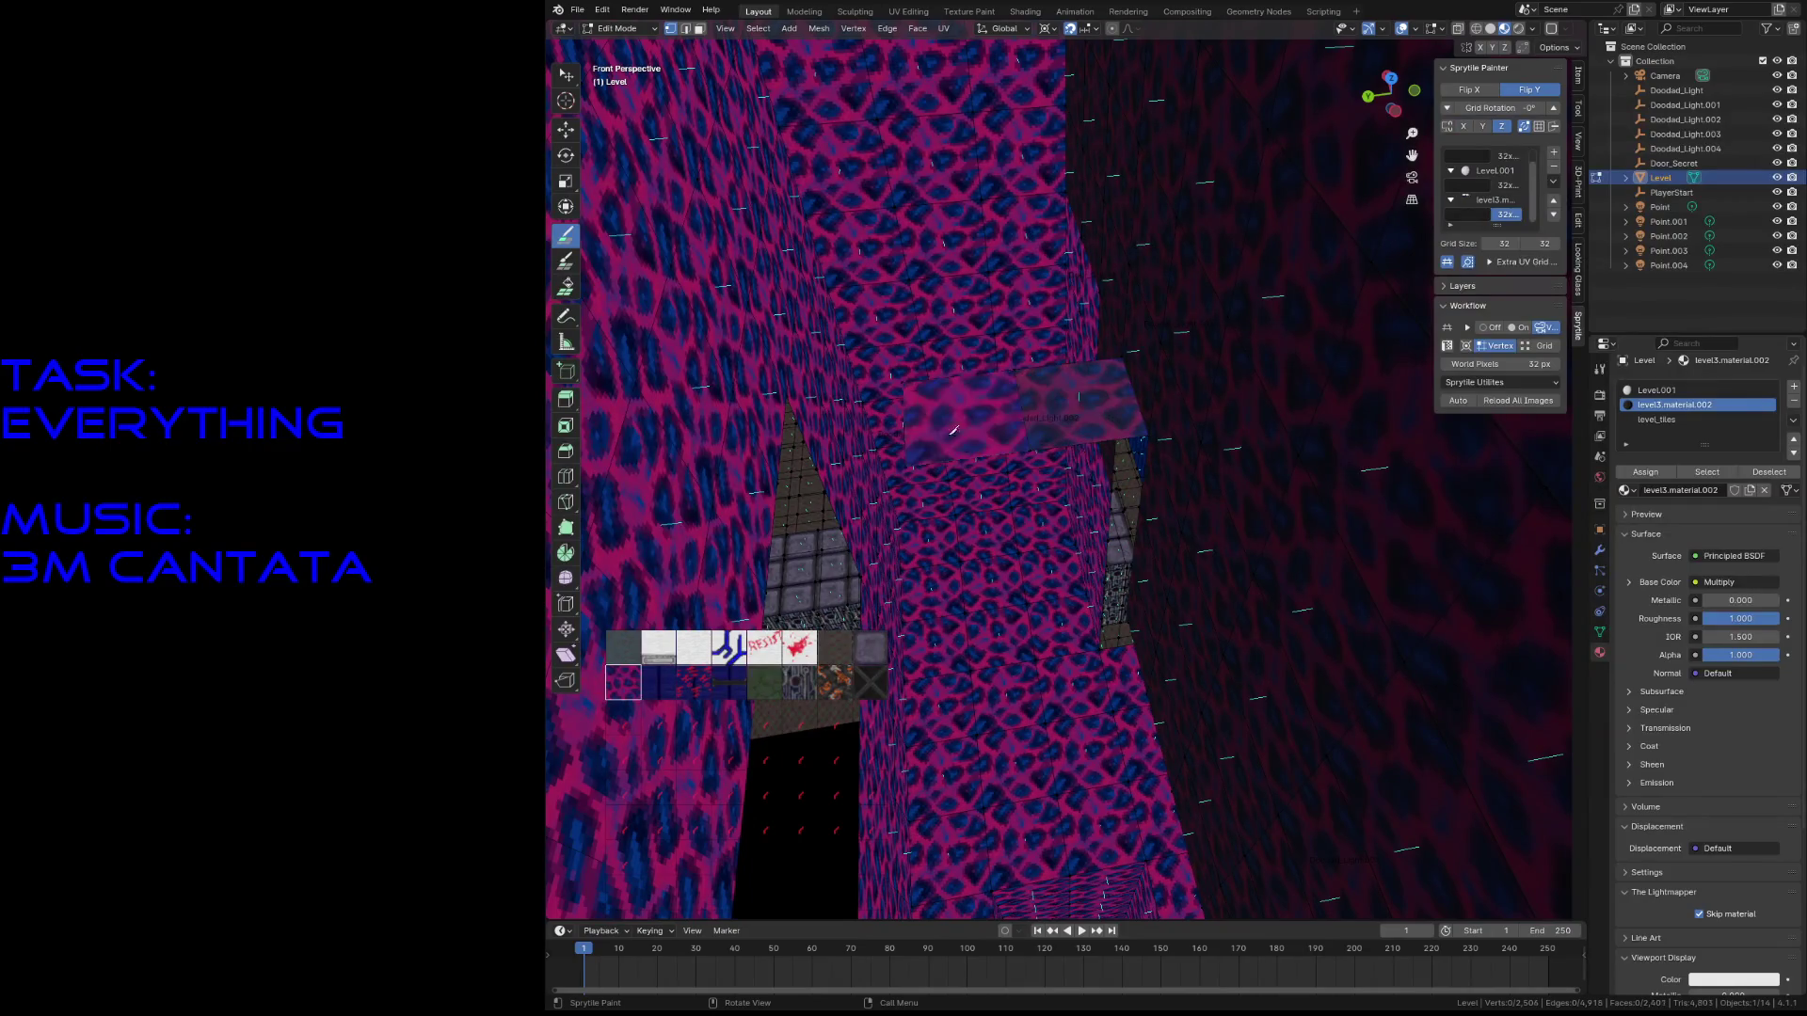
pyautogui.hotkey('shift', '`')
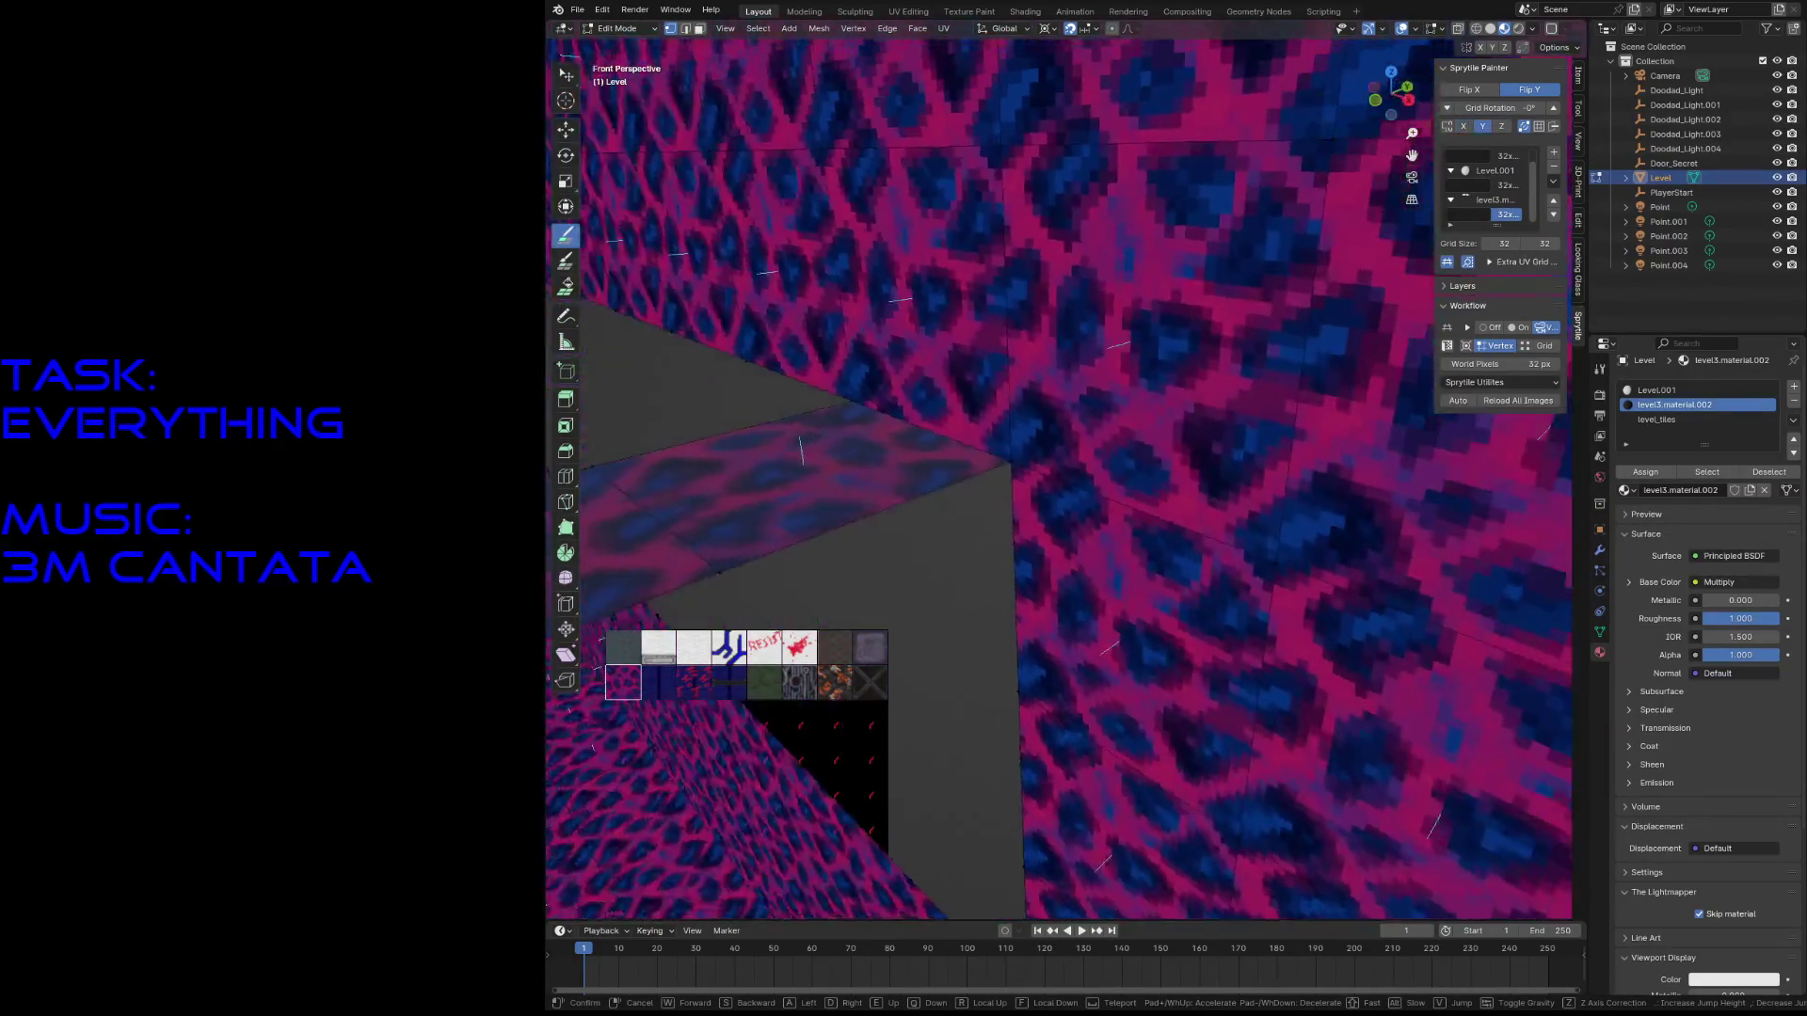
pyautogui.press('w')
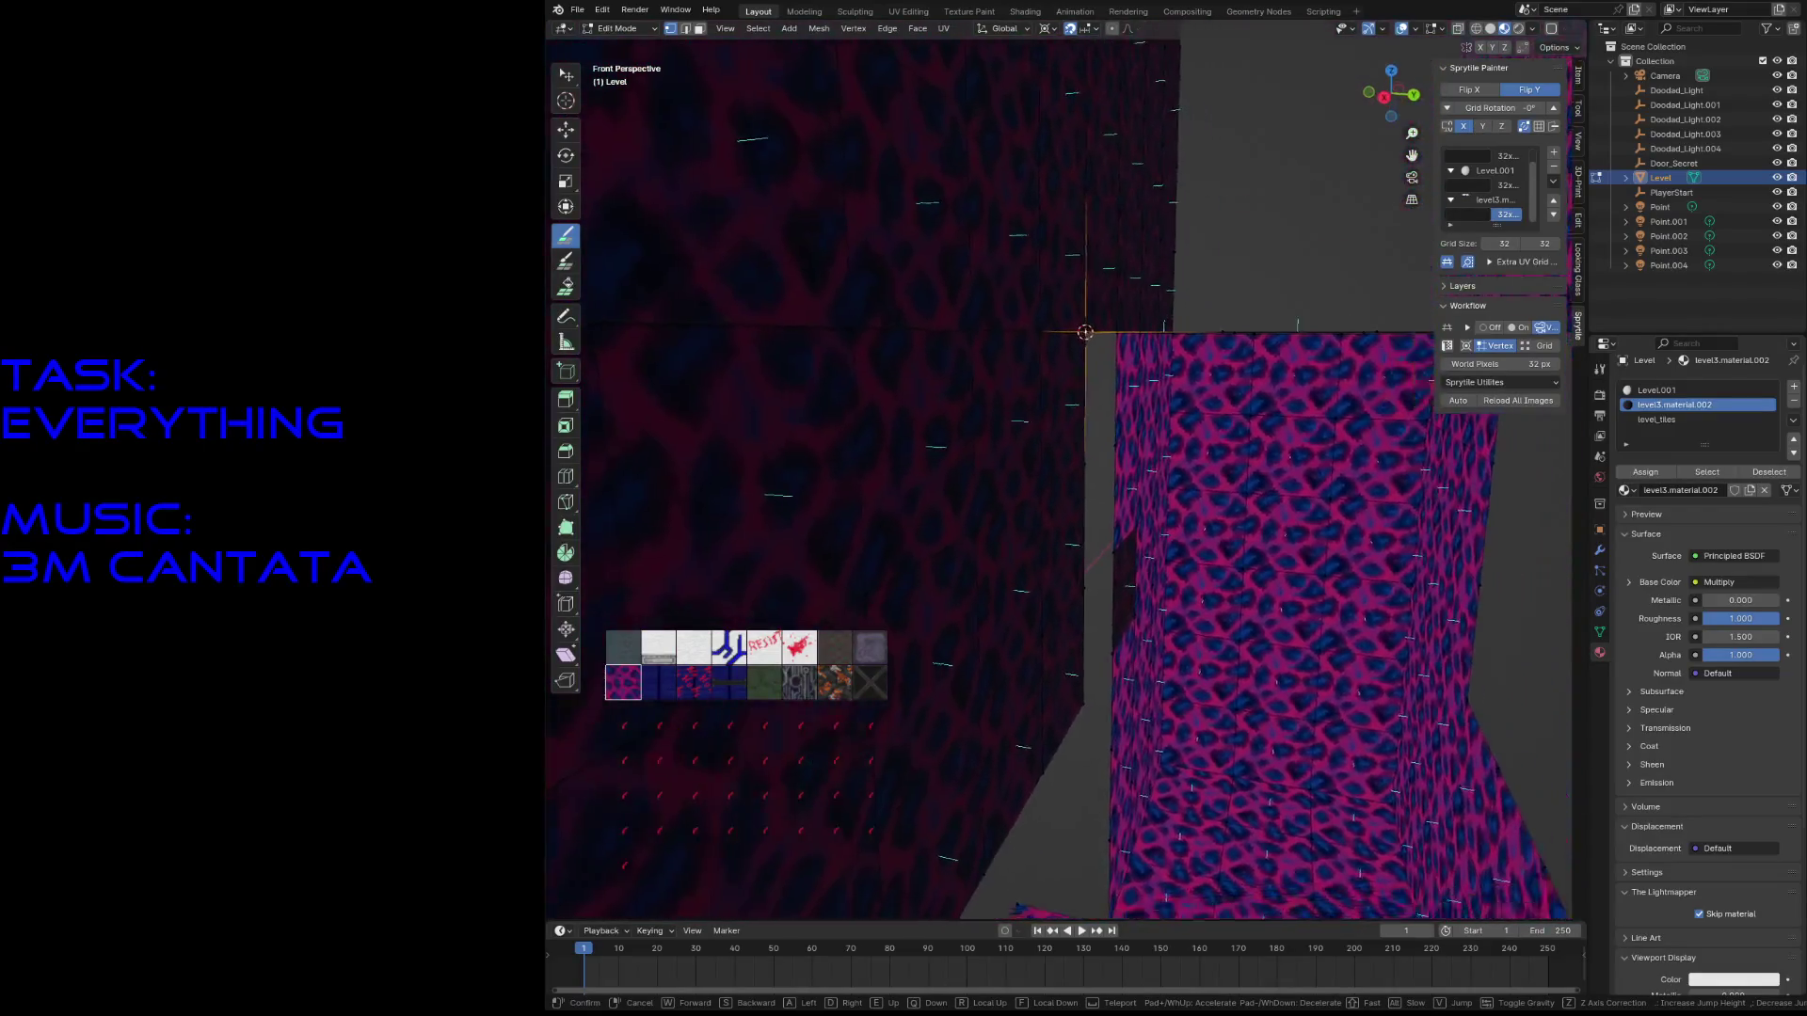
pyautogui.press('s')
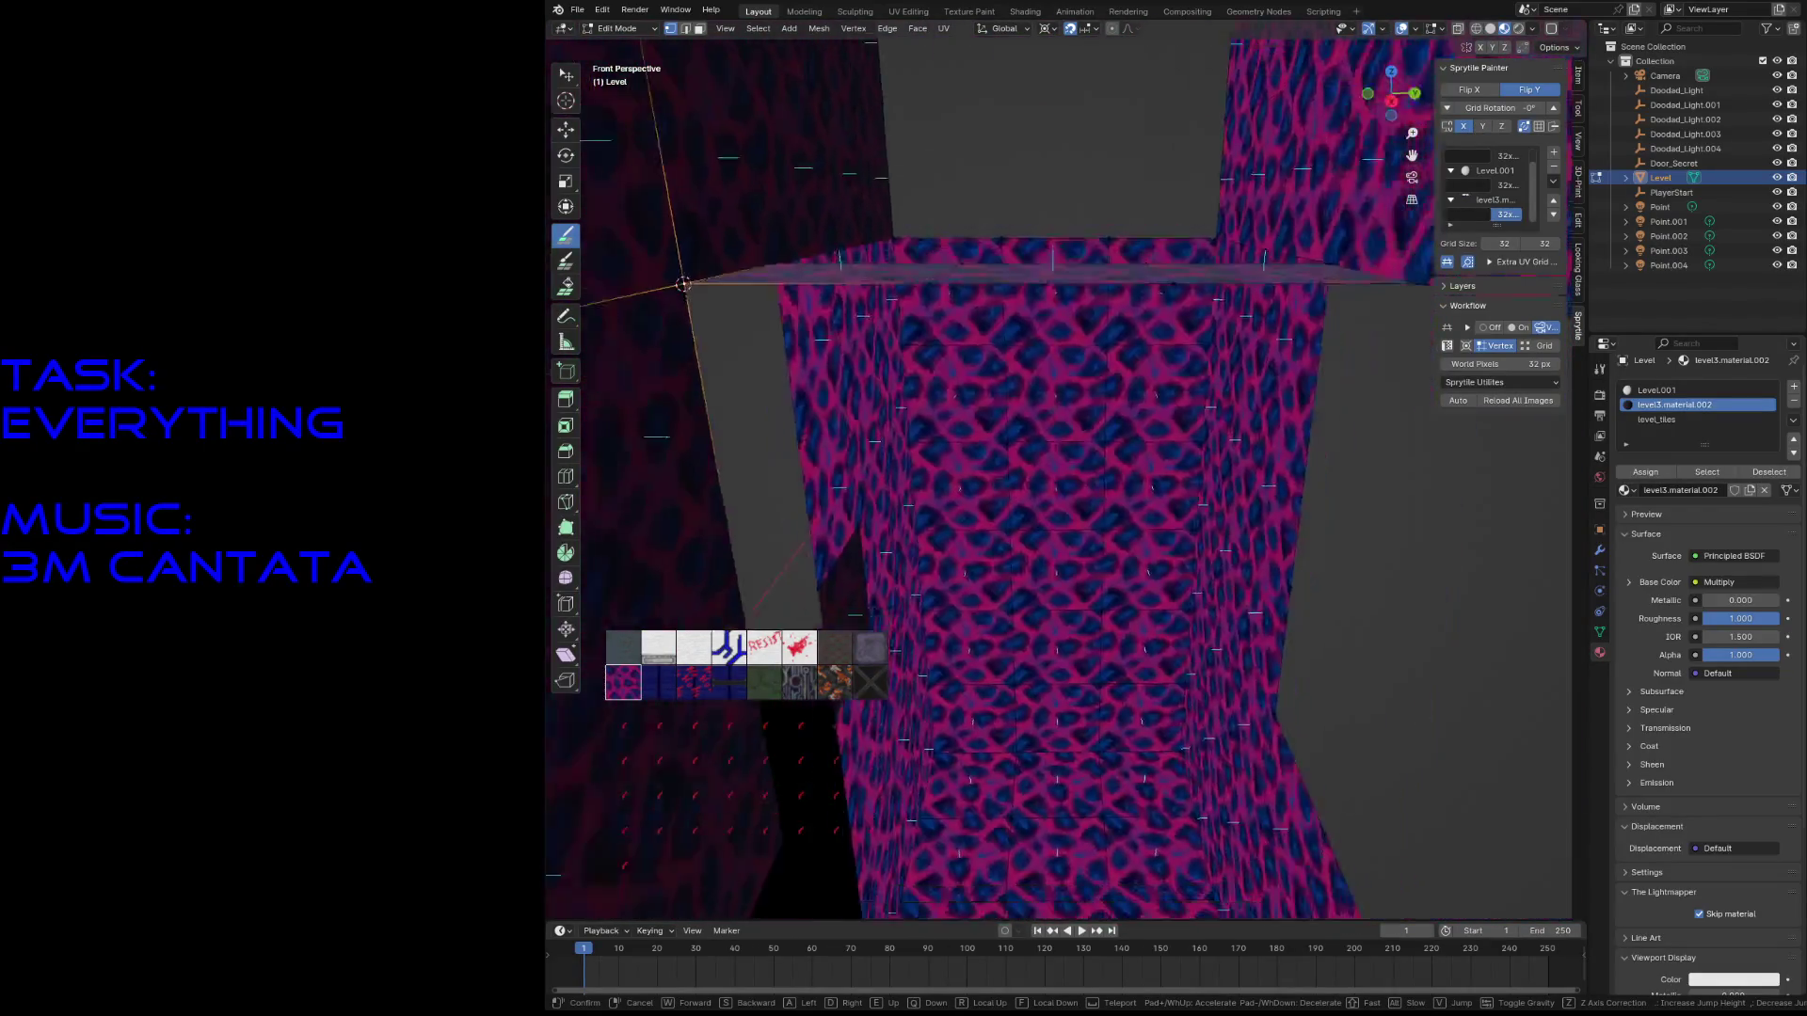
pyautogui.click(949, 597)
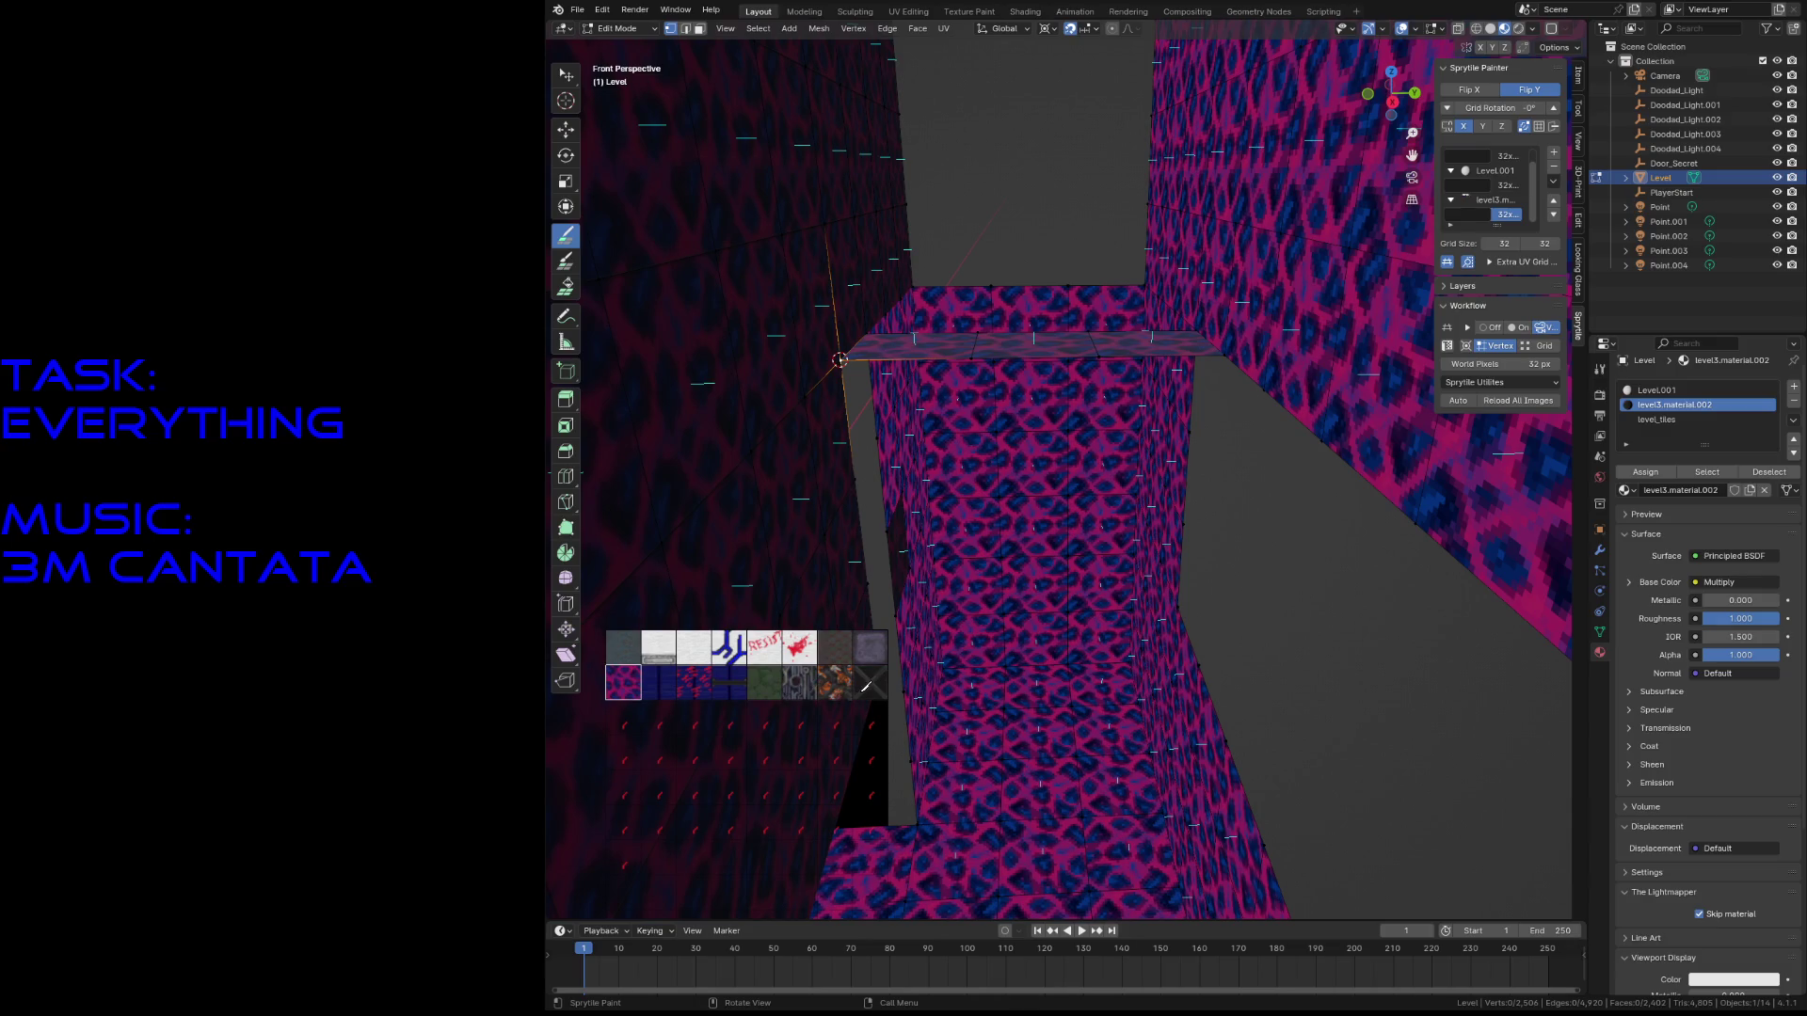
pyautogui.click(908, 419)
pyautogui.click(960, 491)
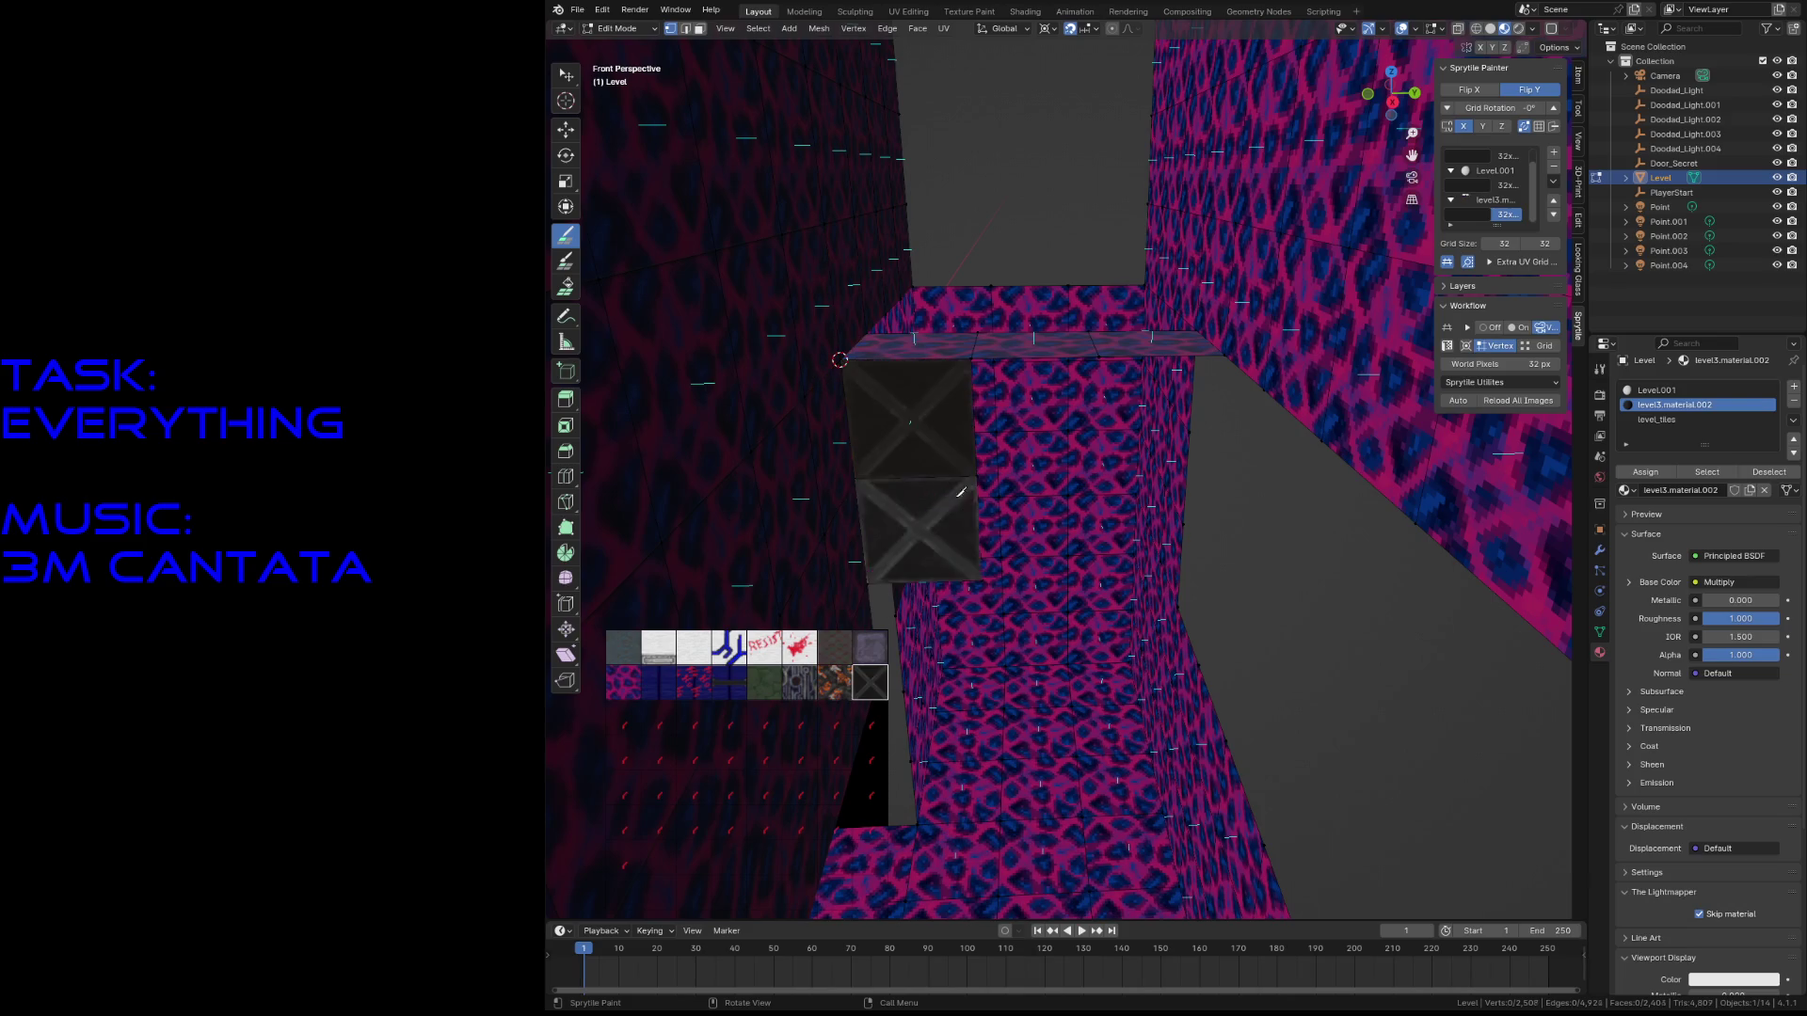
# - Paint X crate tiles over the pillar faces and along the bottom row
pyautogui.moveTo(1078, 407); pyautogui.dragTo(1141, 524)
pyautogui.moveTo(1141, 524)
pyautogui.mouseDown(button='middle')
pyautogui.moveTo(1082, 613)
pyautogui.moveTo(1035, 613)
pyautogui.mouseUp(button='middle')
pyautogui.moveTo(1035, 613)
pyautogui.mouseDown()
pyautogui.moveTo(1101, 659)
pyautogui.moveTo(1223, 659)
pyautogui.mouseUp()
pyautogui.hotkey('shift', '`')
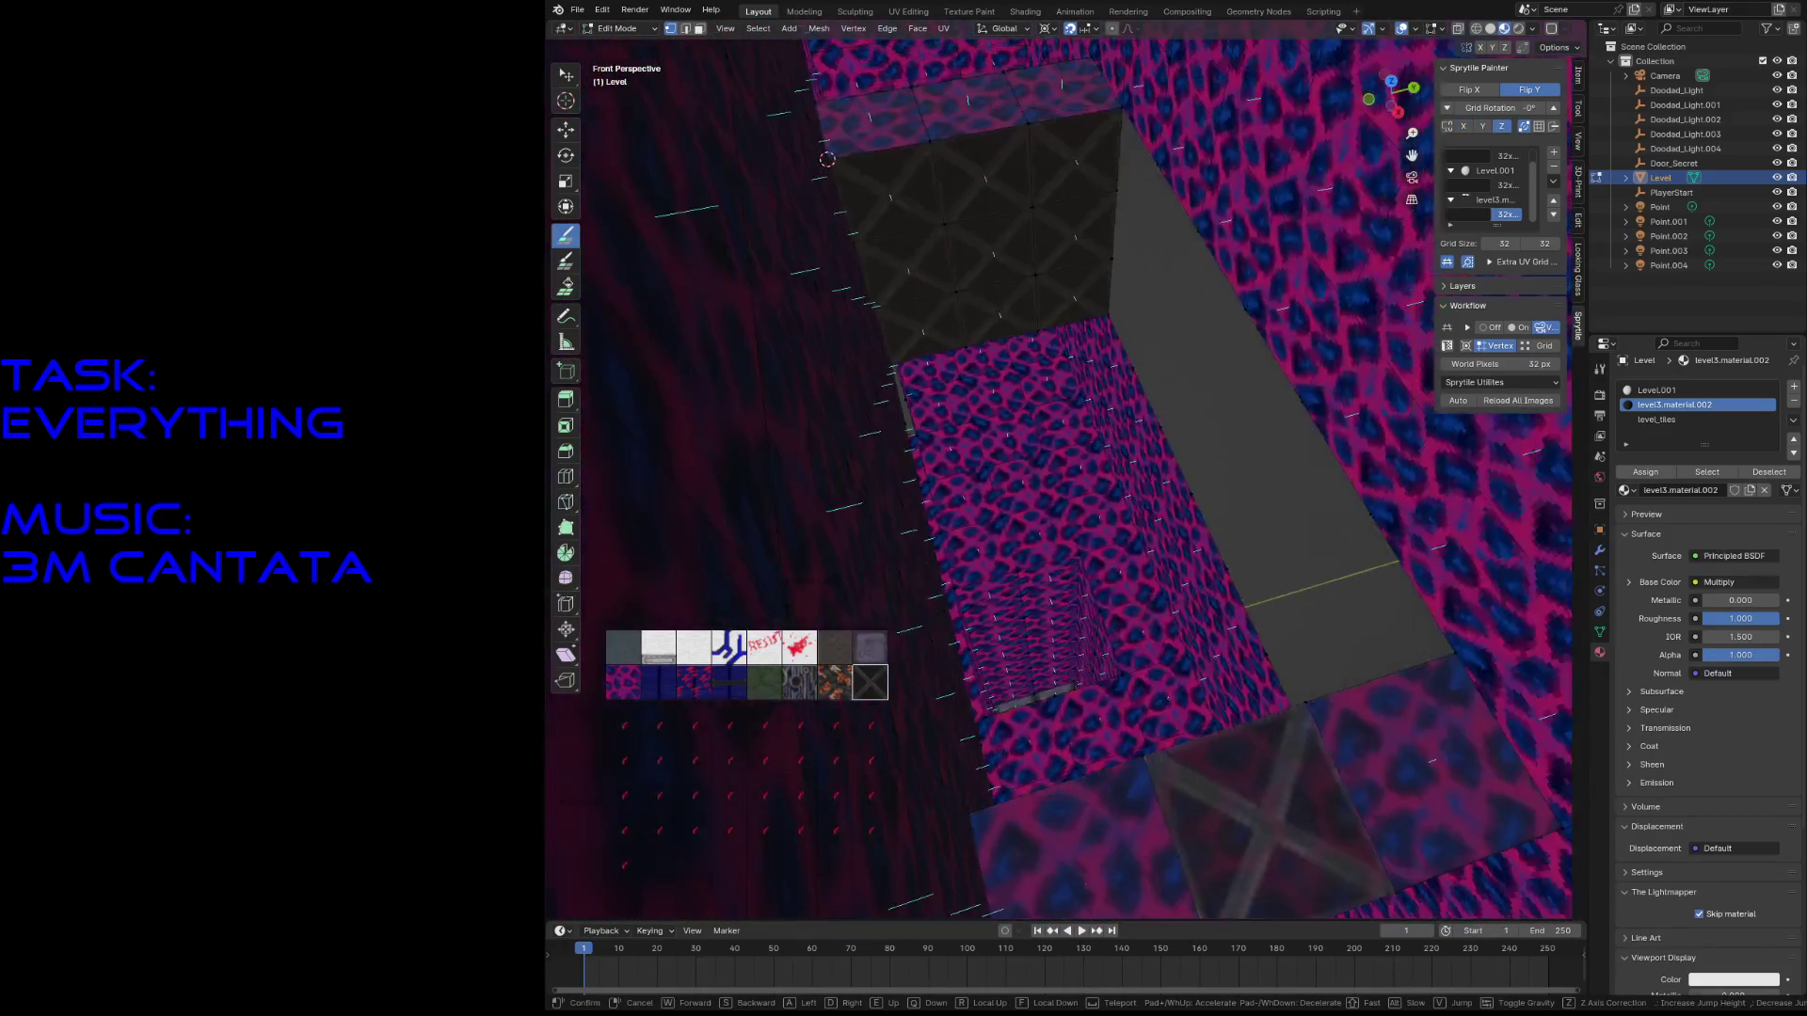
pyautogui.click(1108, 448)
# - Snap the 3D cursor to the selected vertex and paint a further strip of X-tile faces
pyautogui.press('w')
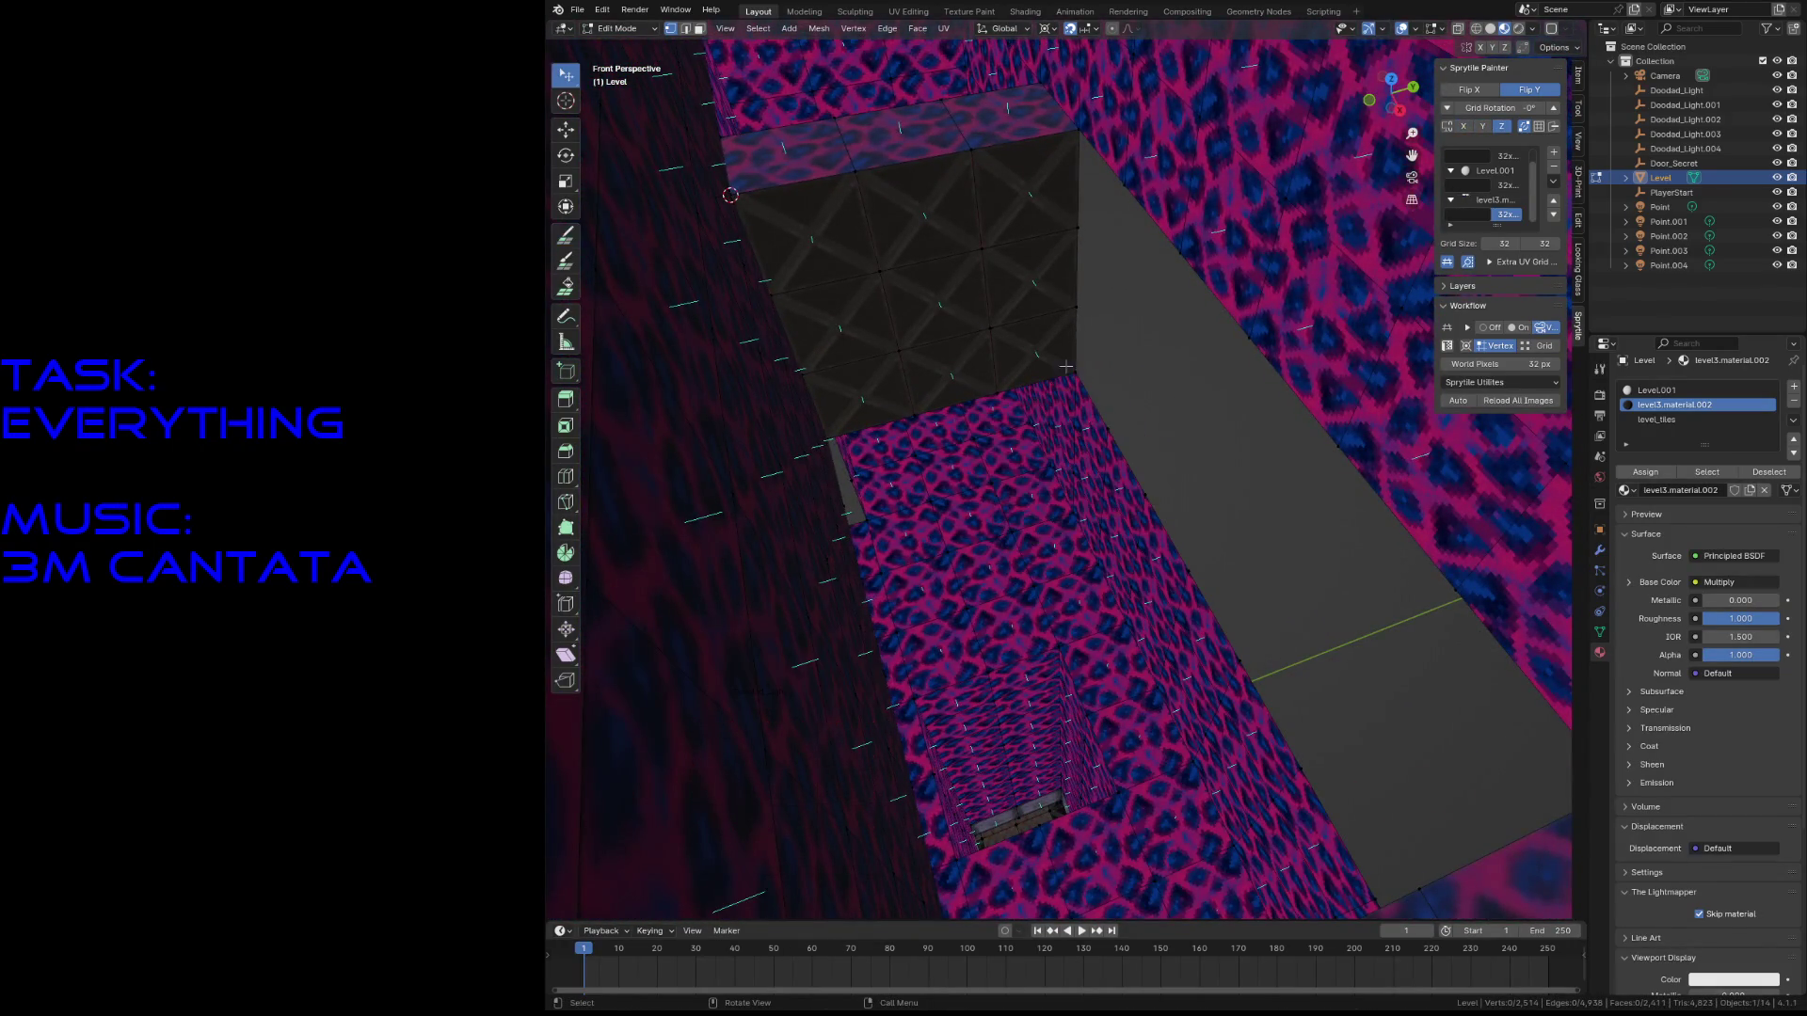
pyautogui.hotkey('shift', 's')
pyautogui.click(1078, 452)
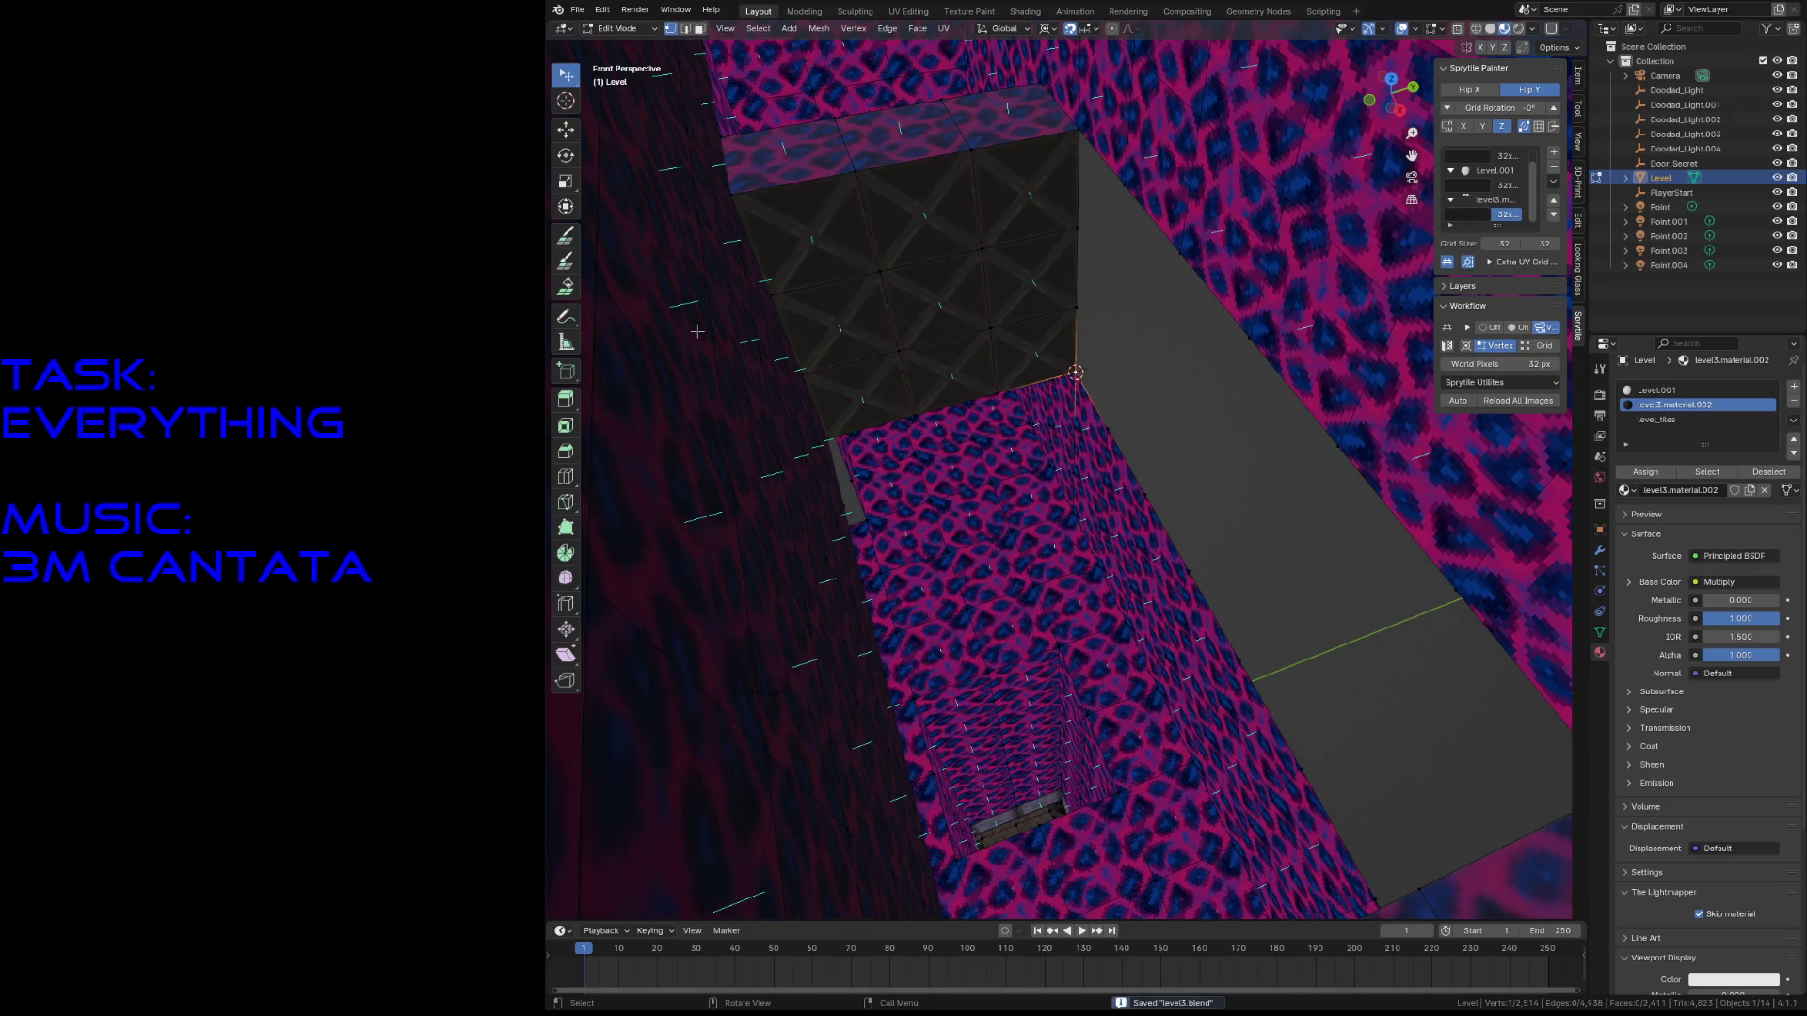
pyautogui.click(567, 240)
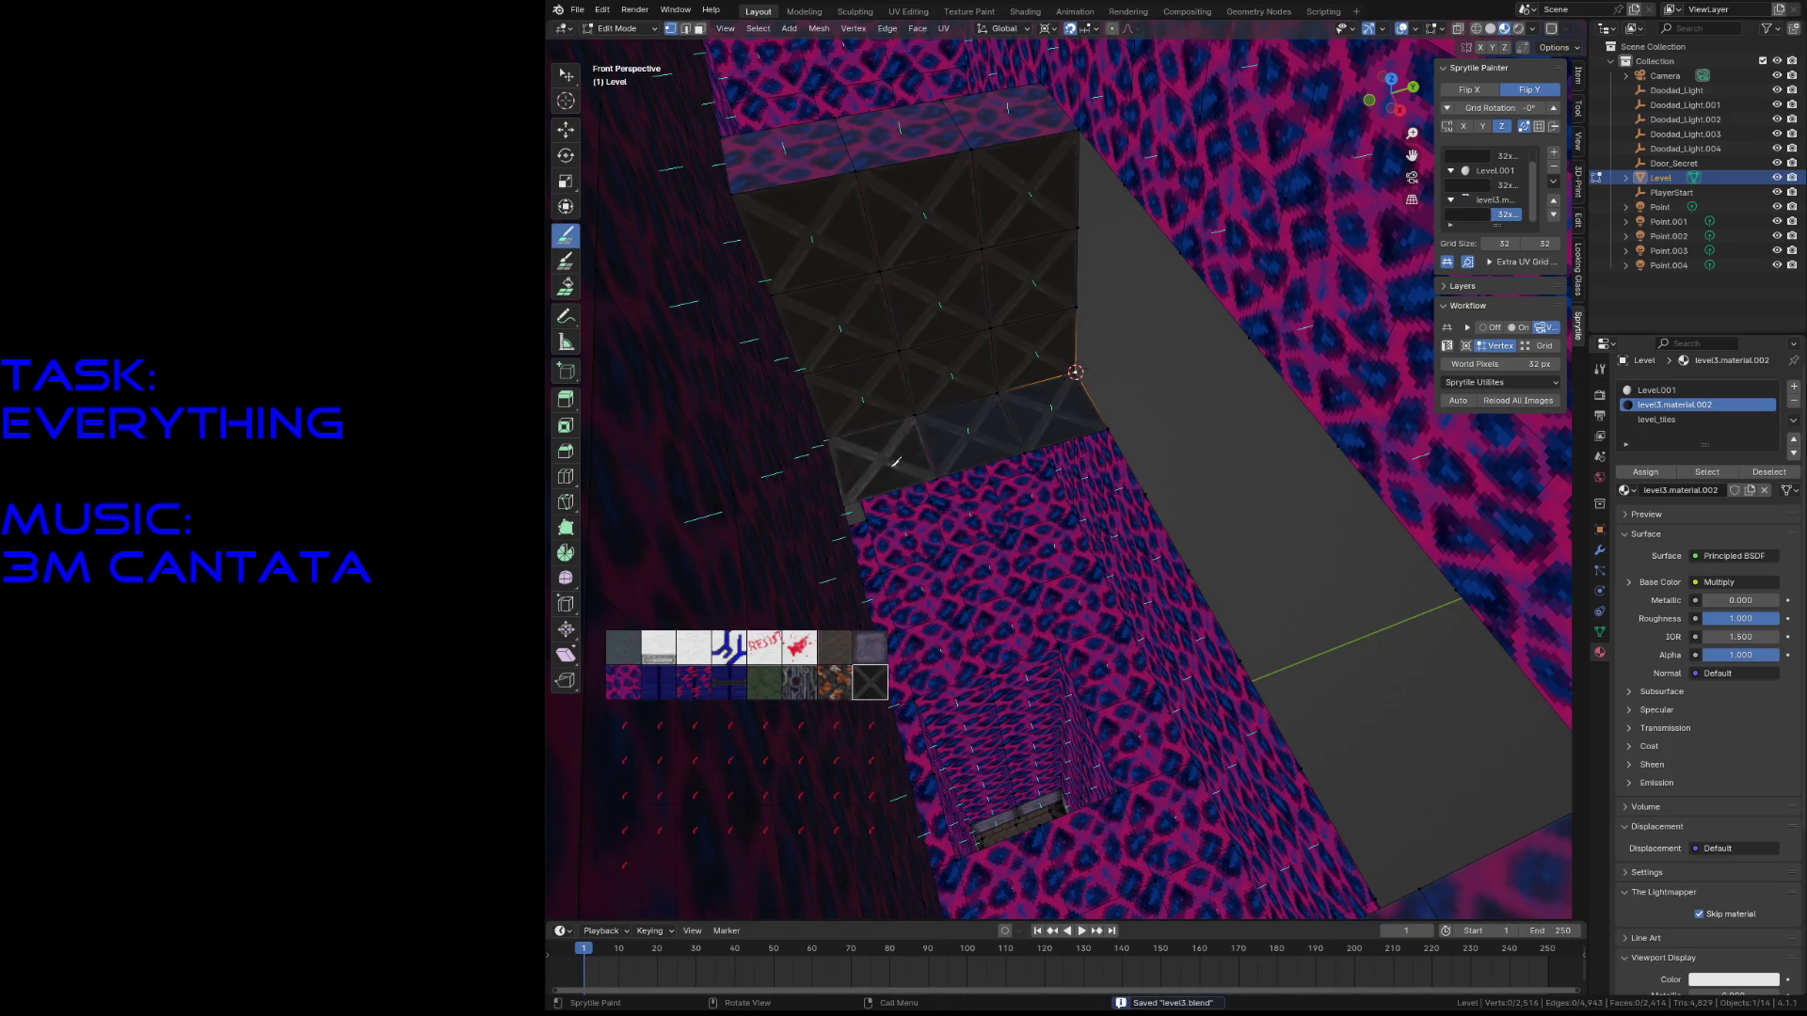
pyautogui.moveTo(896, 462); pyautogui.dragTo(1060, 478)
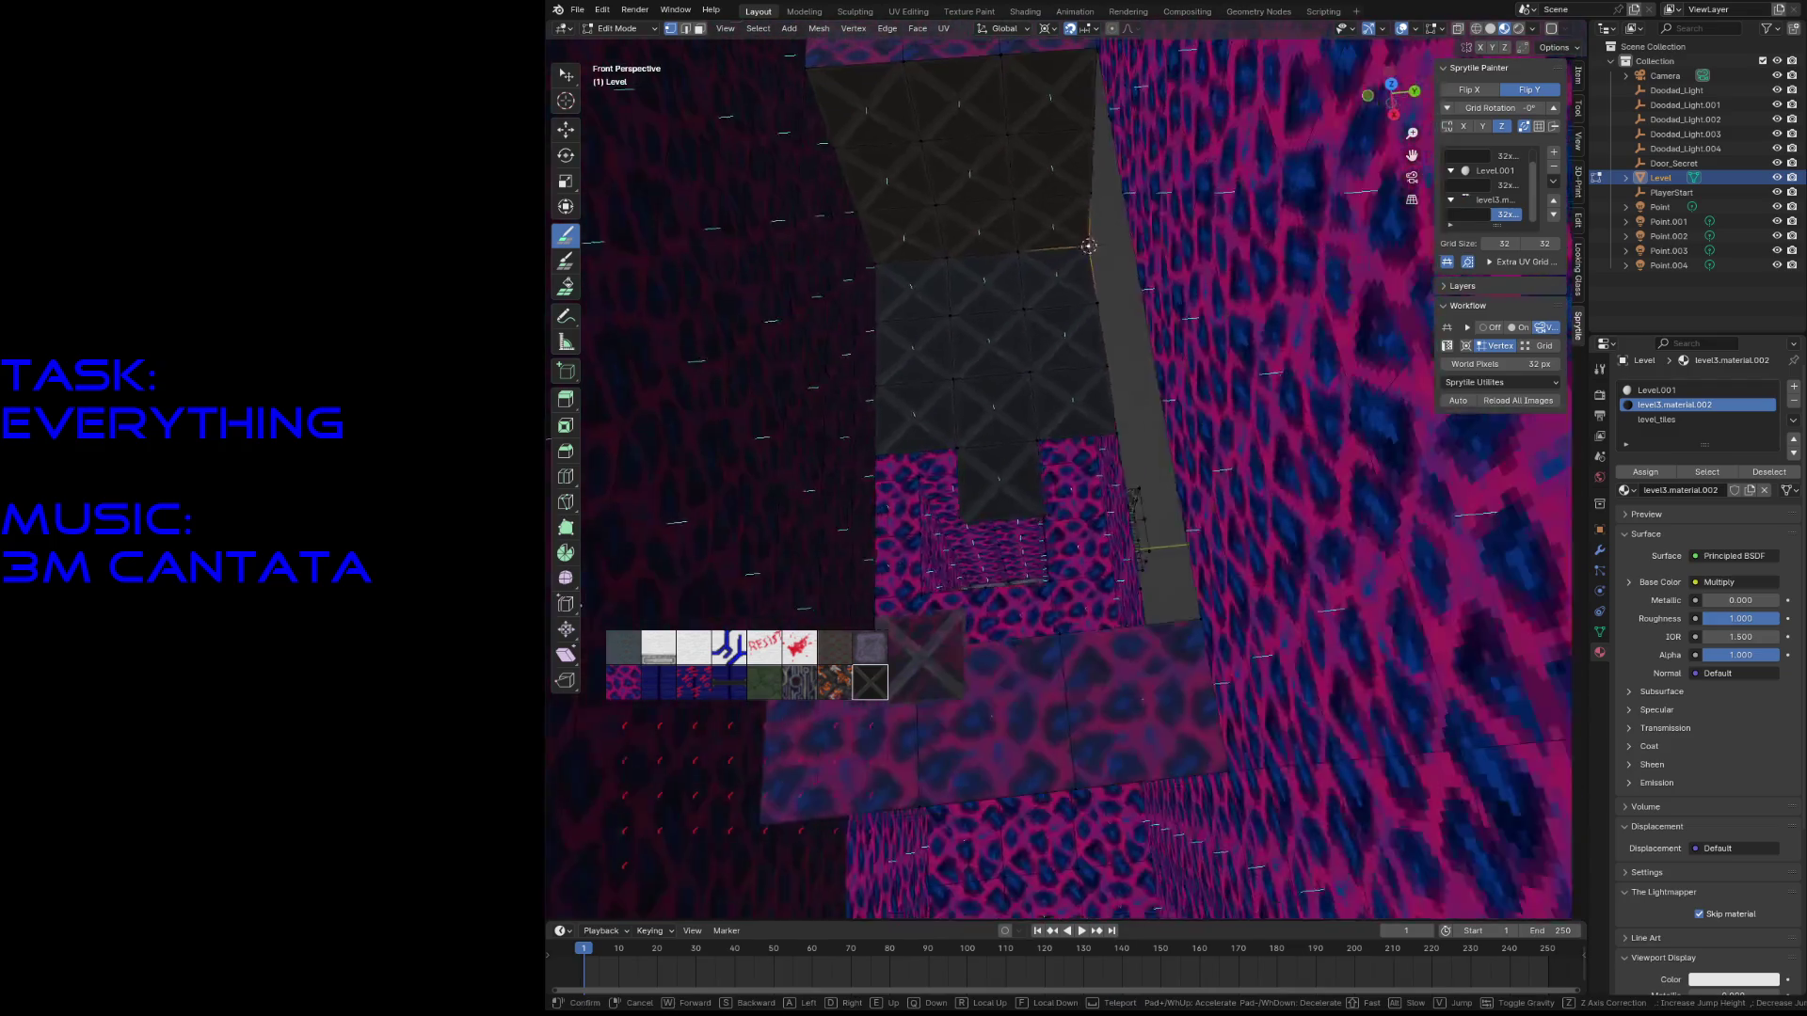
# - Walk past the dark tiled pillar over to the pink wall
pyautogui.click(1002, 576)
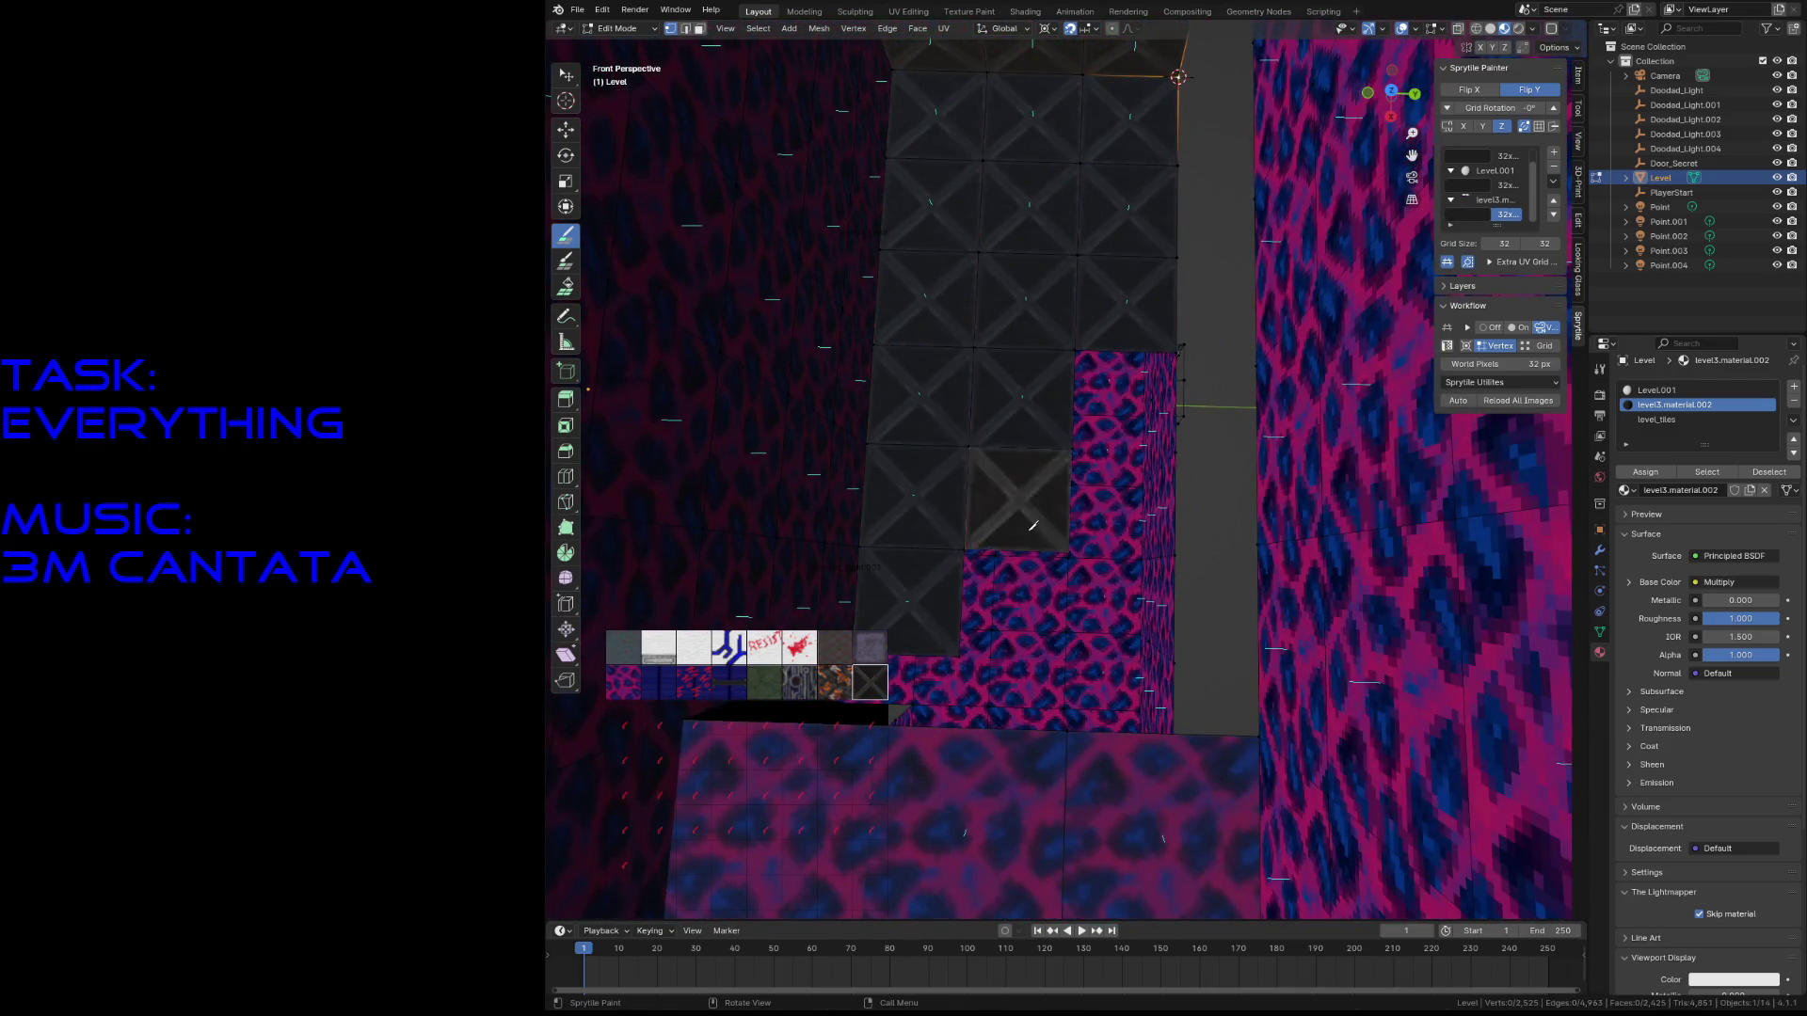
pyautogui.press('w')
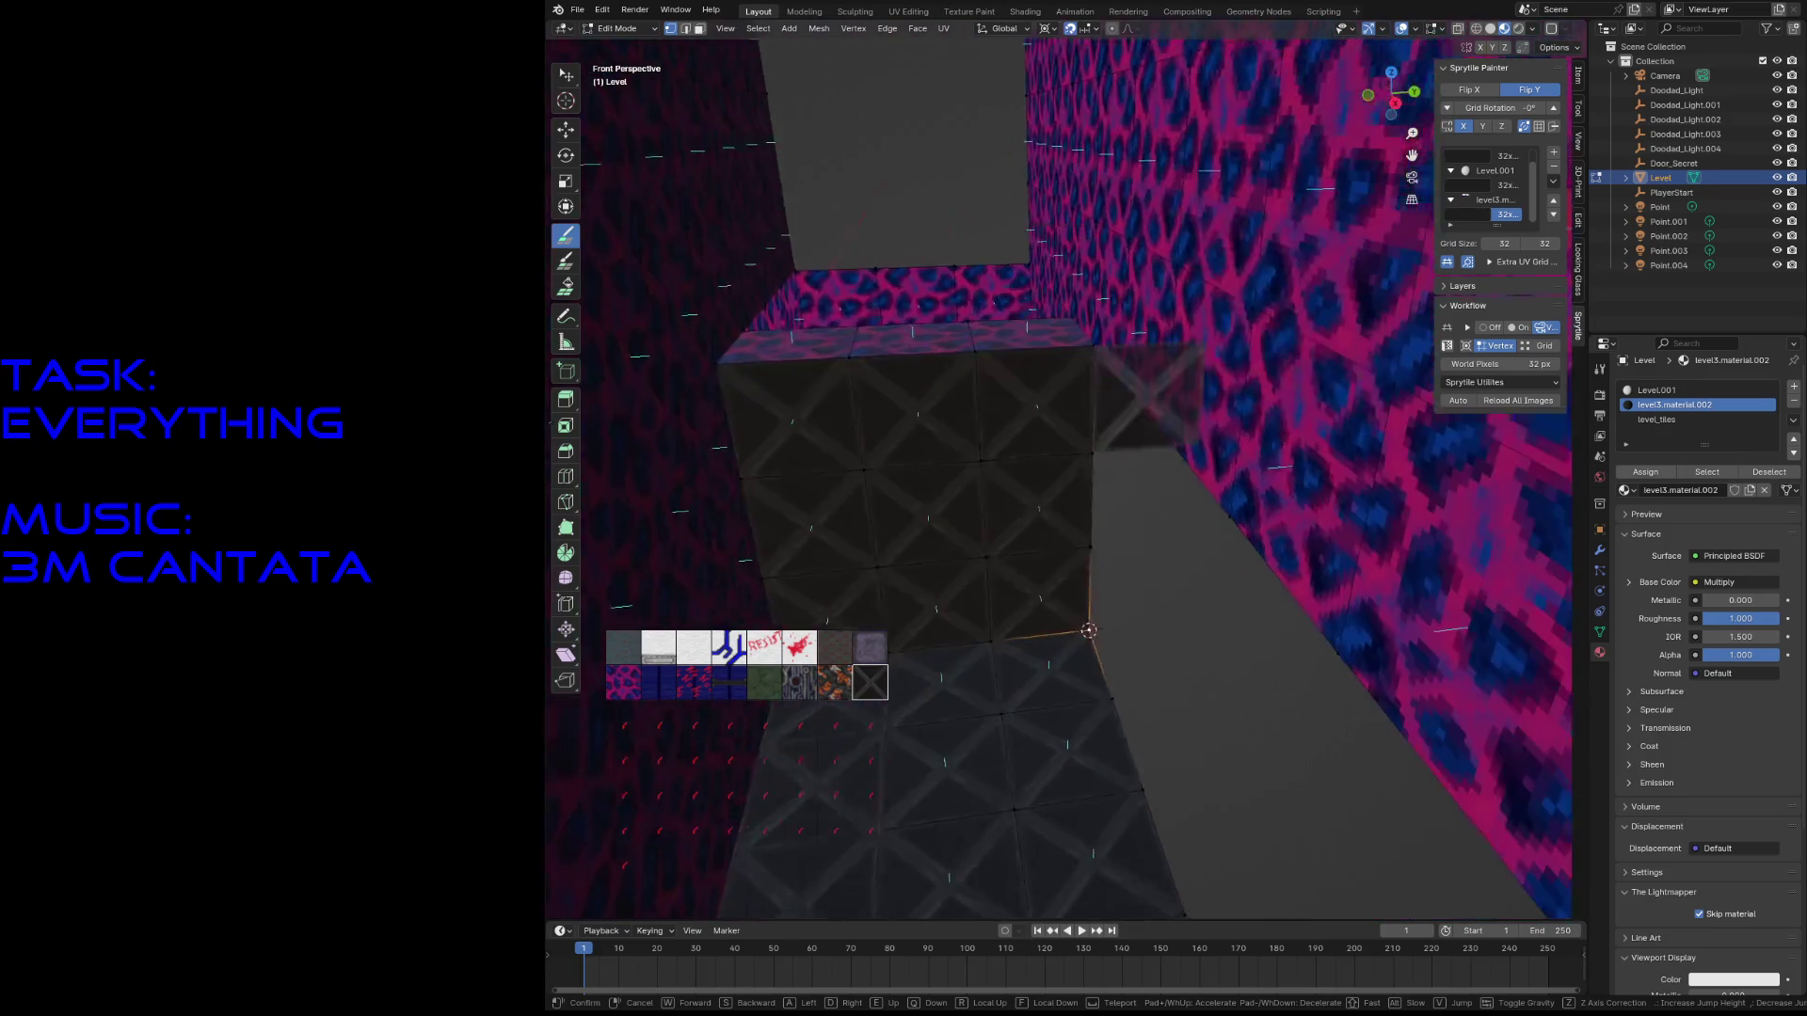
pyautogui.click(882, 556)
pyautogui.hotkey('shift', '`')
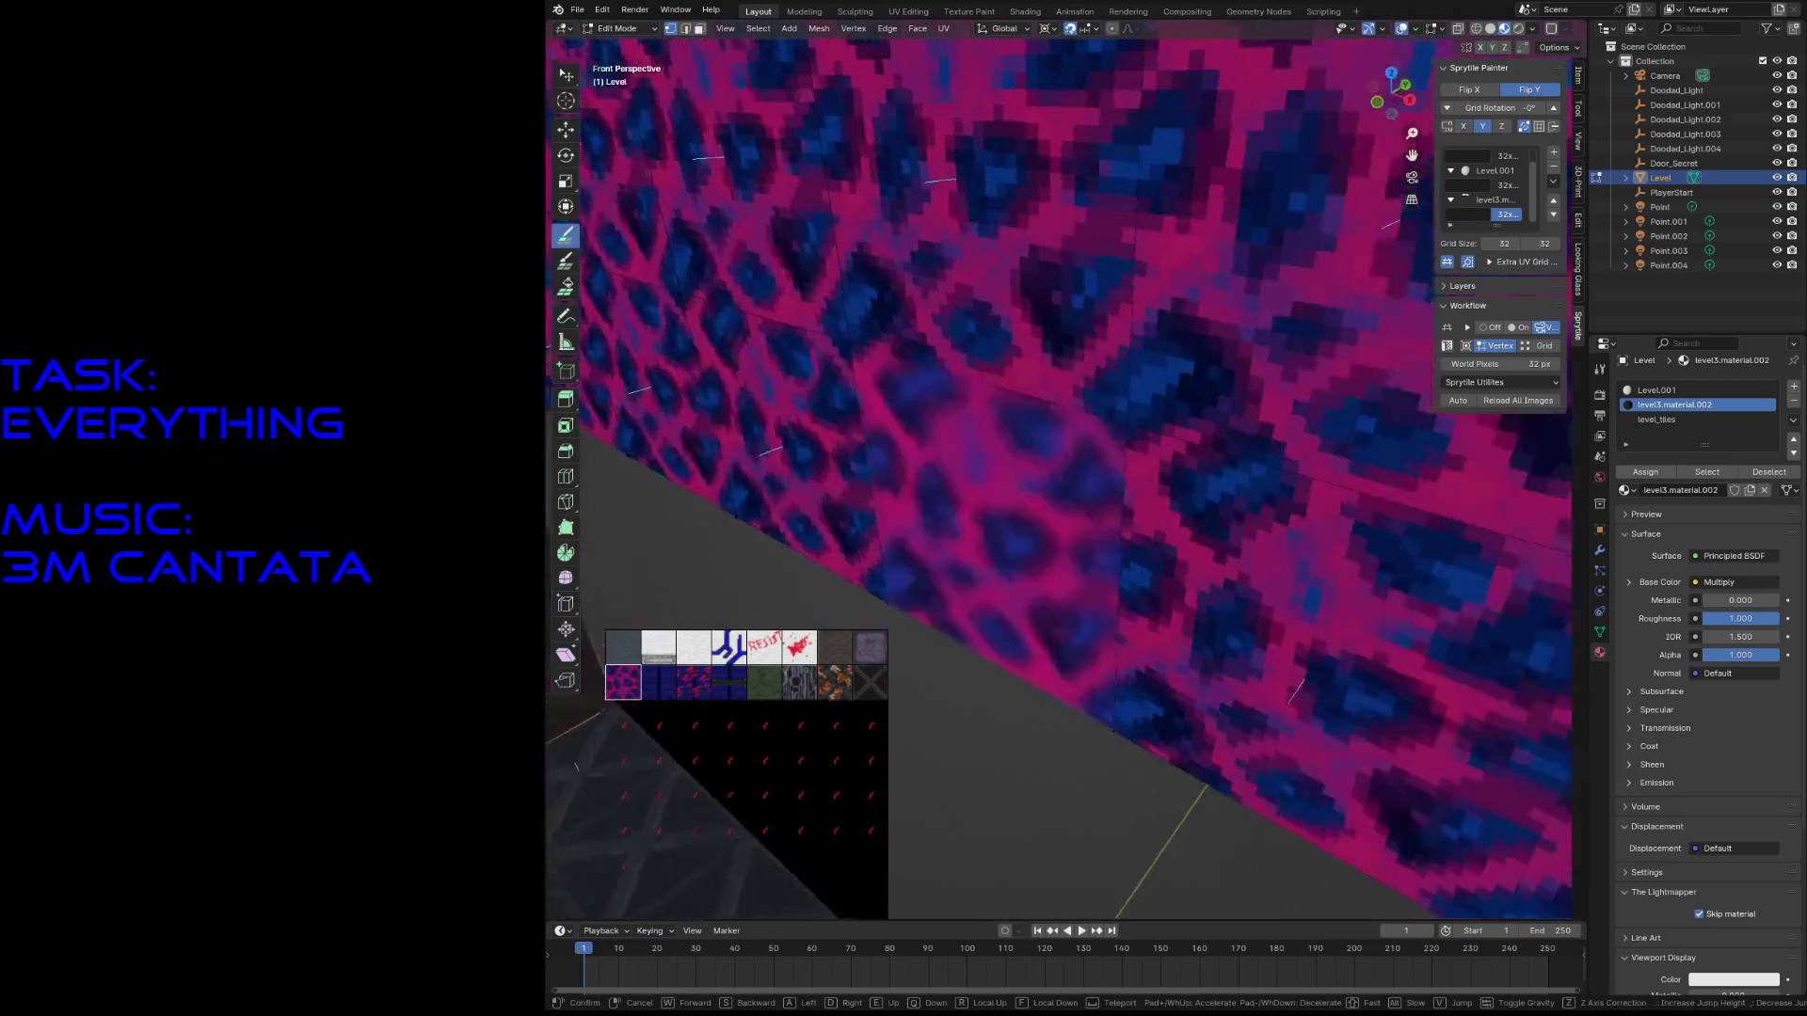
pyautogui.click(1362, 505)
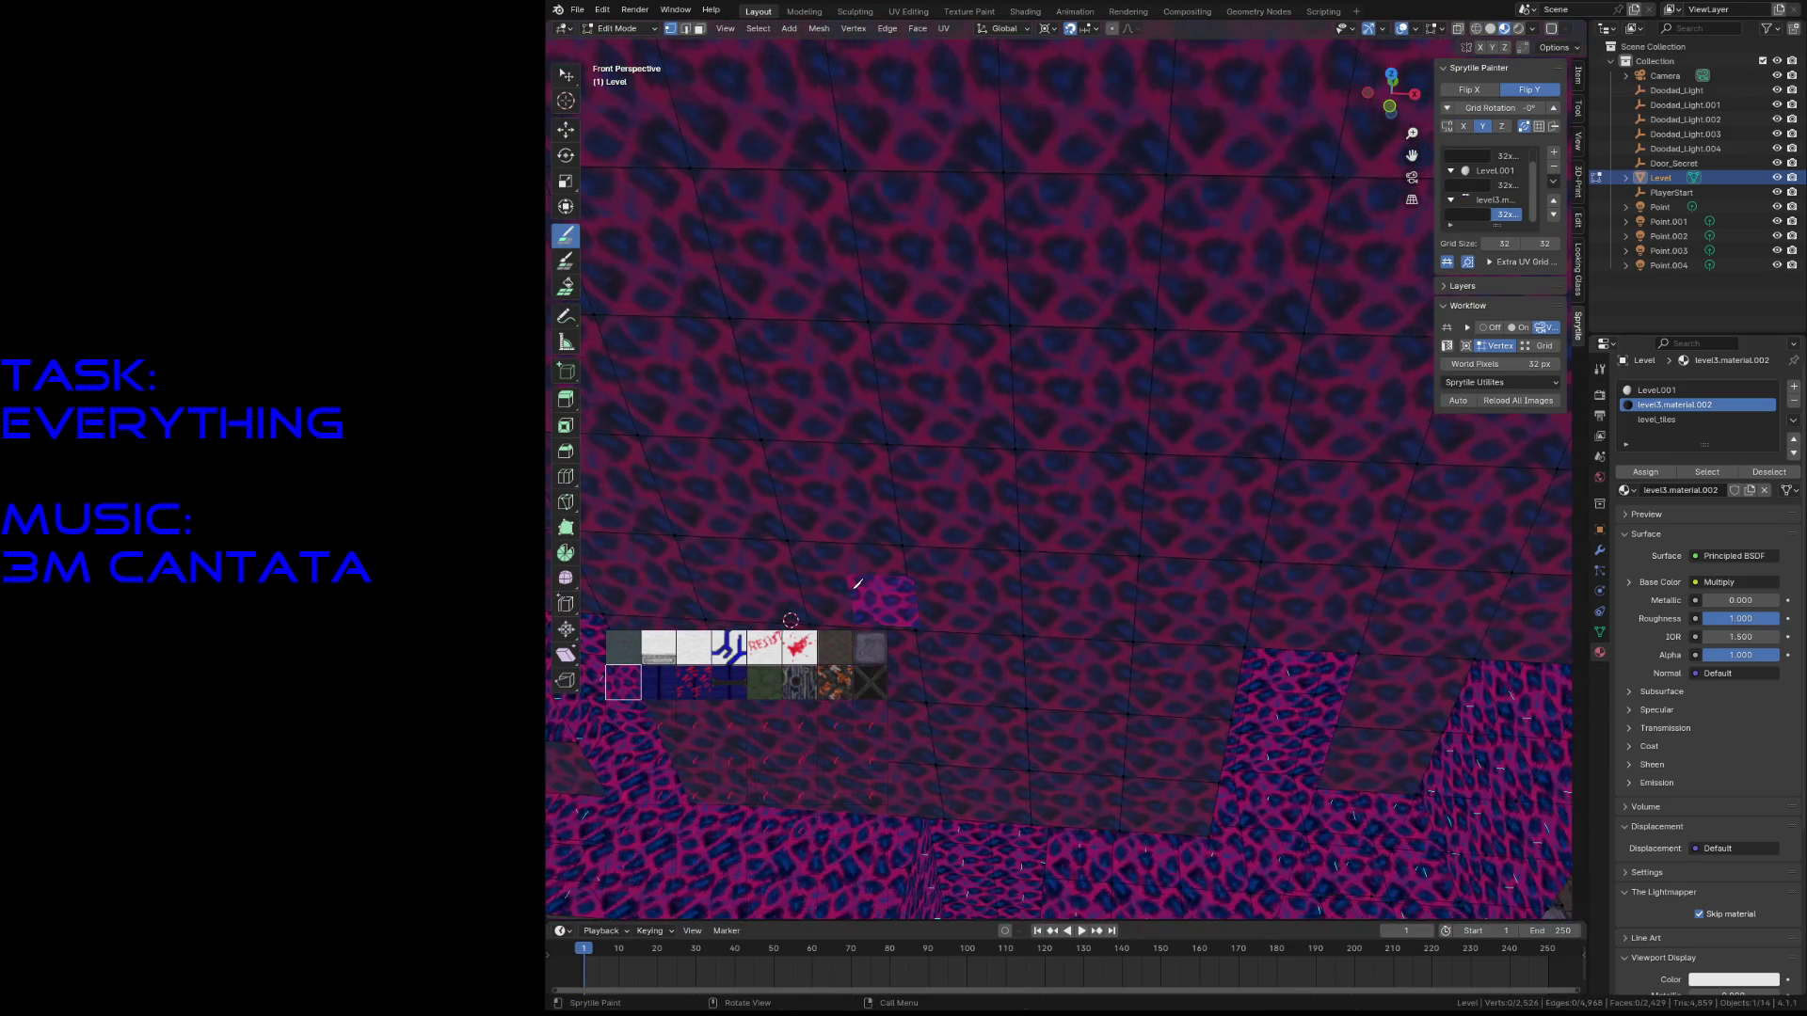
# - Select the whole mesh and fly through the wall opening to inspect the room's textured ceiling and walls
pyautogui.press('a')
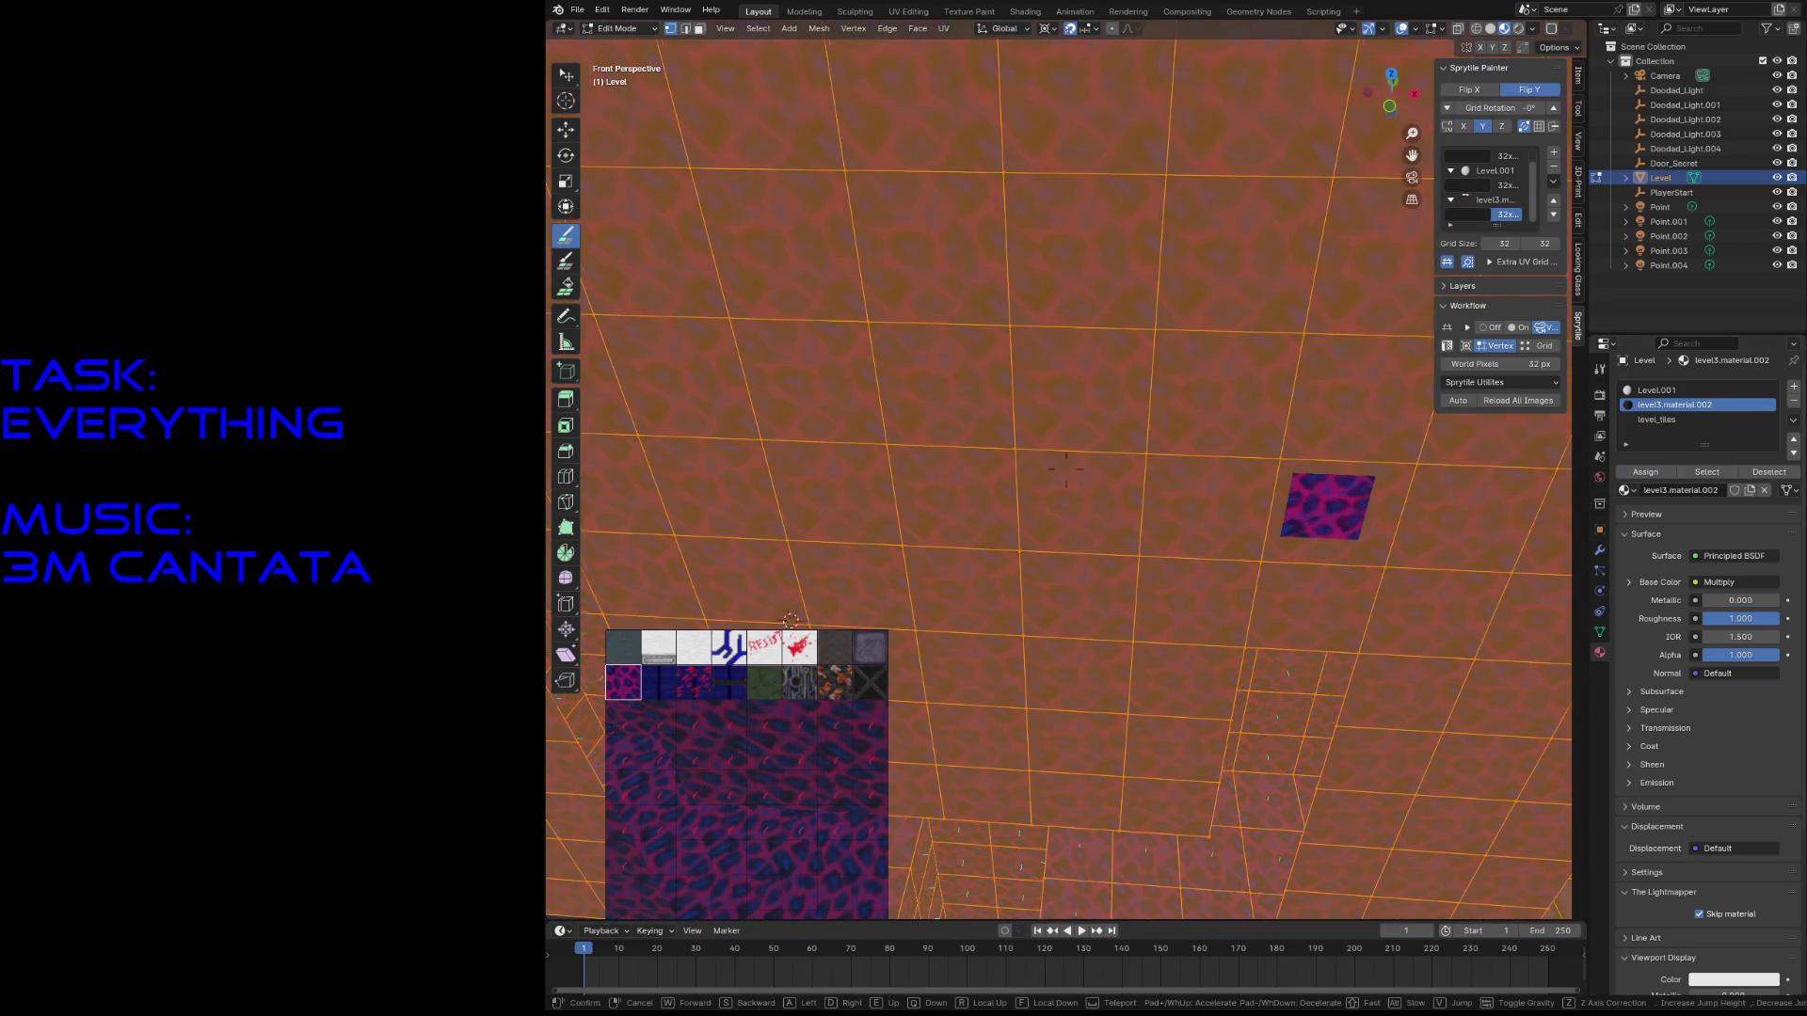
pyautogui.press('s')
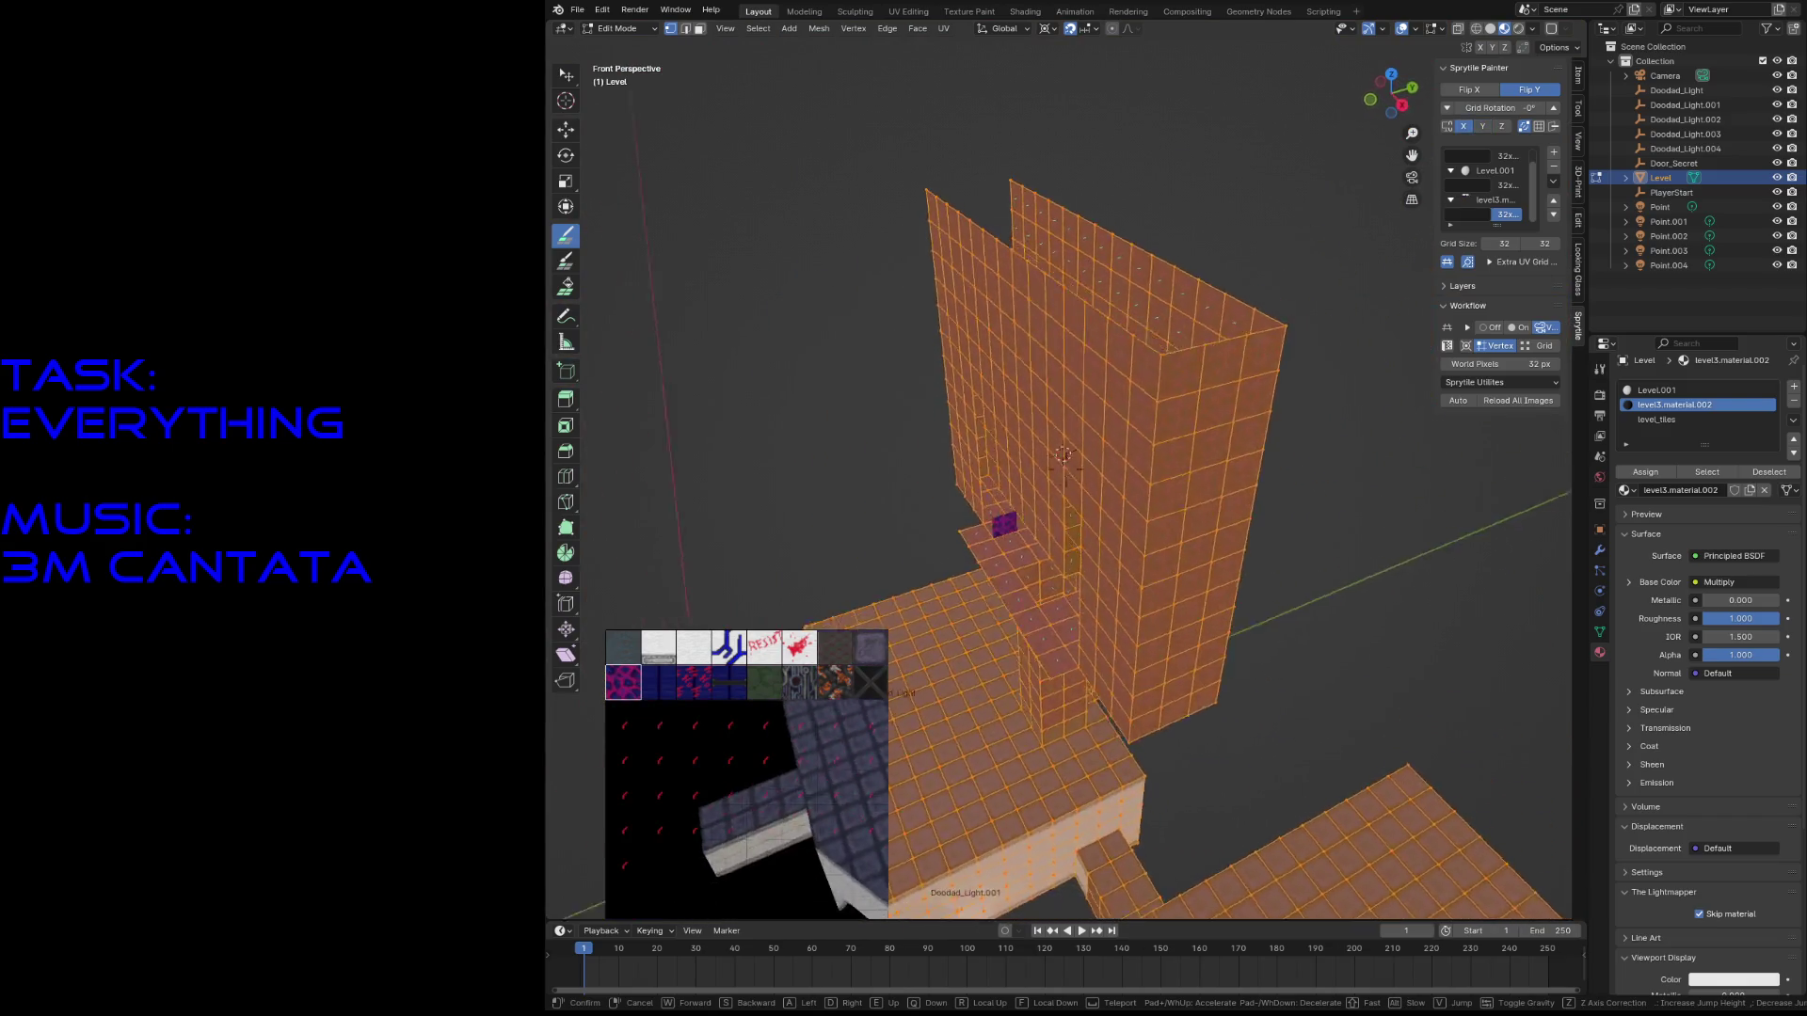
pyautogui.press('w')
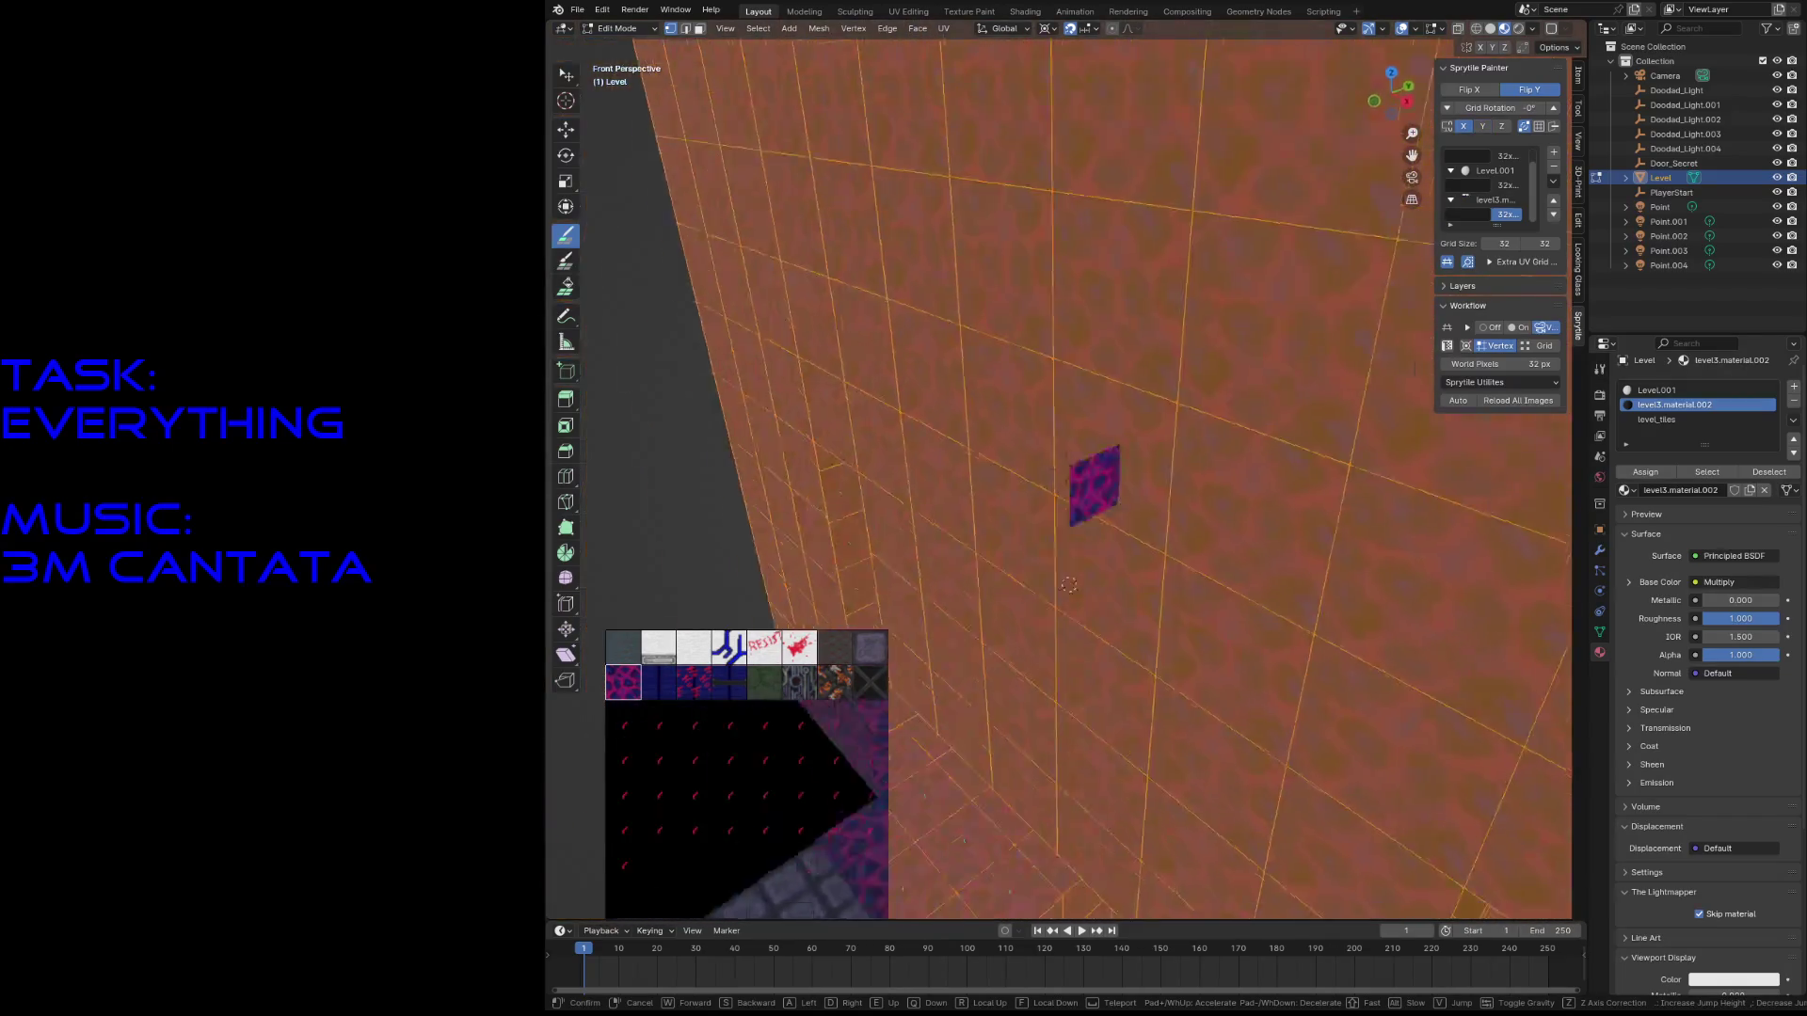
pyautogui.press('s')
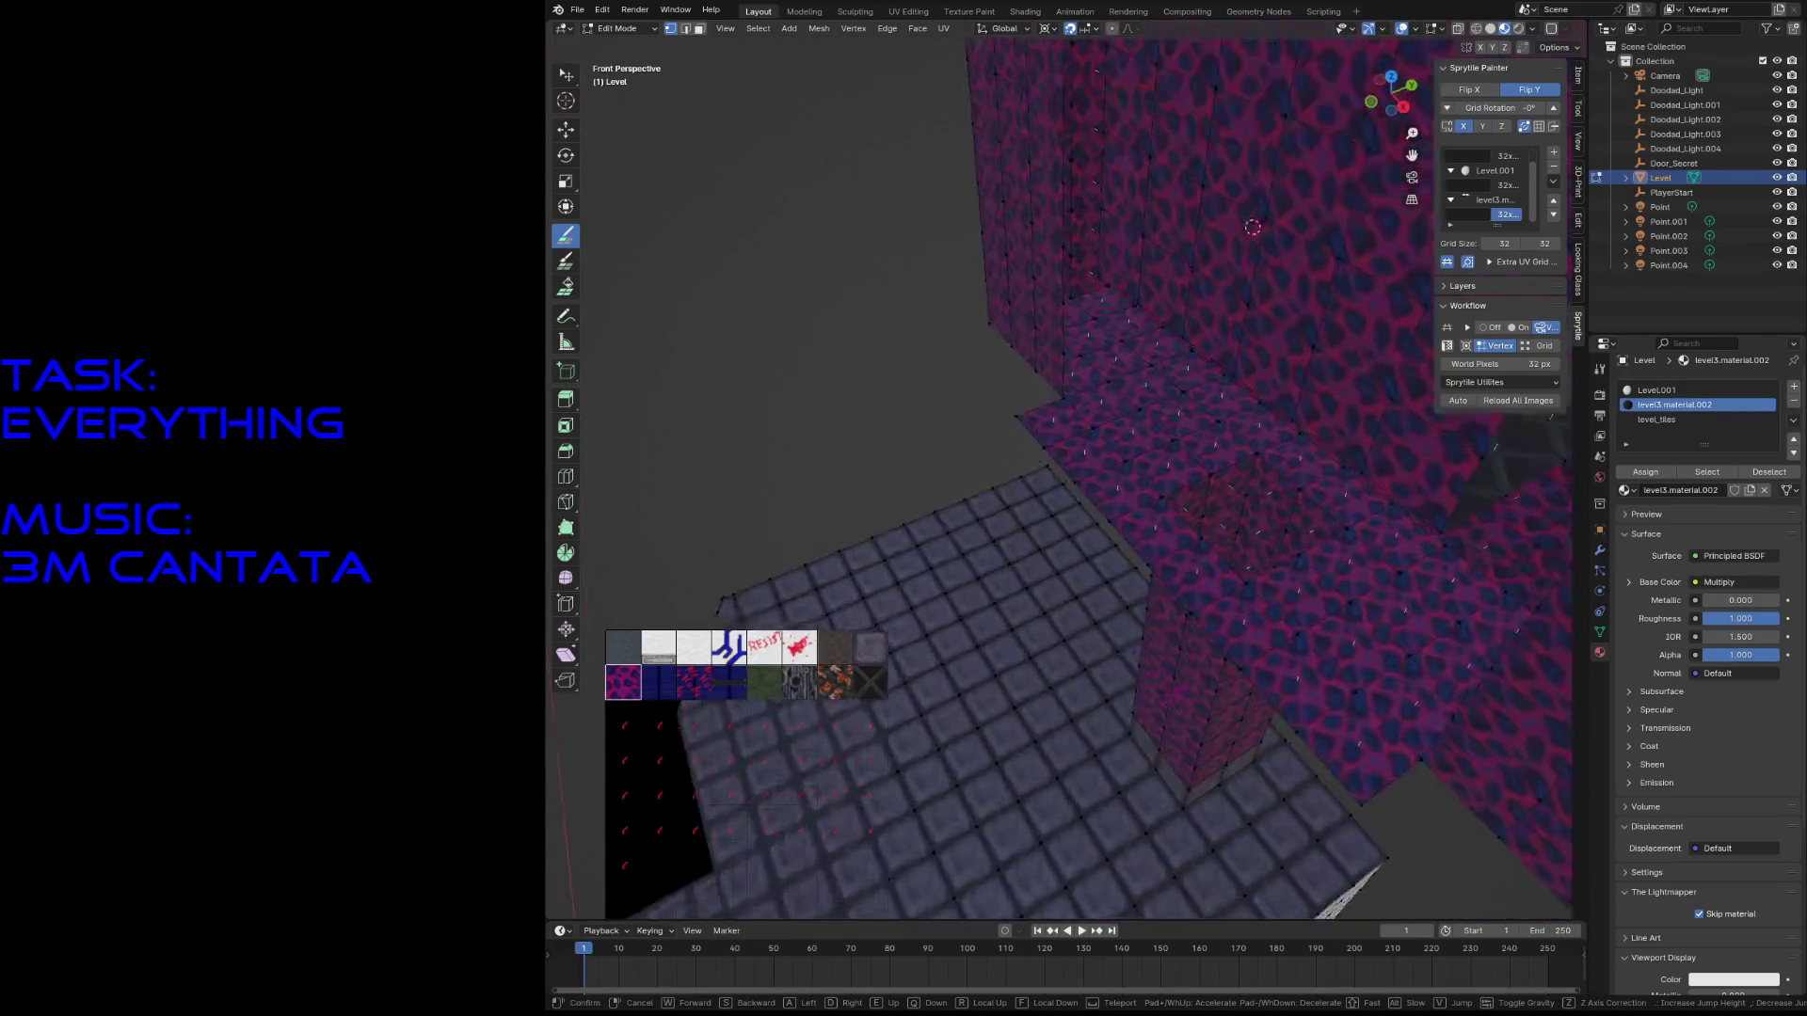
pyautogui.press('s')
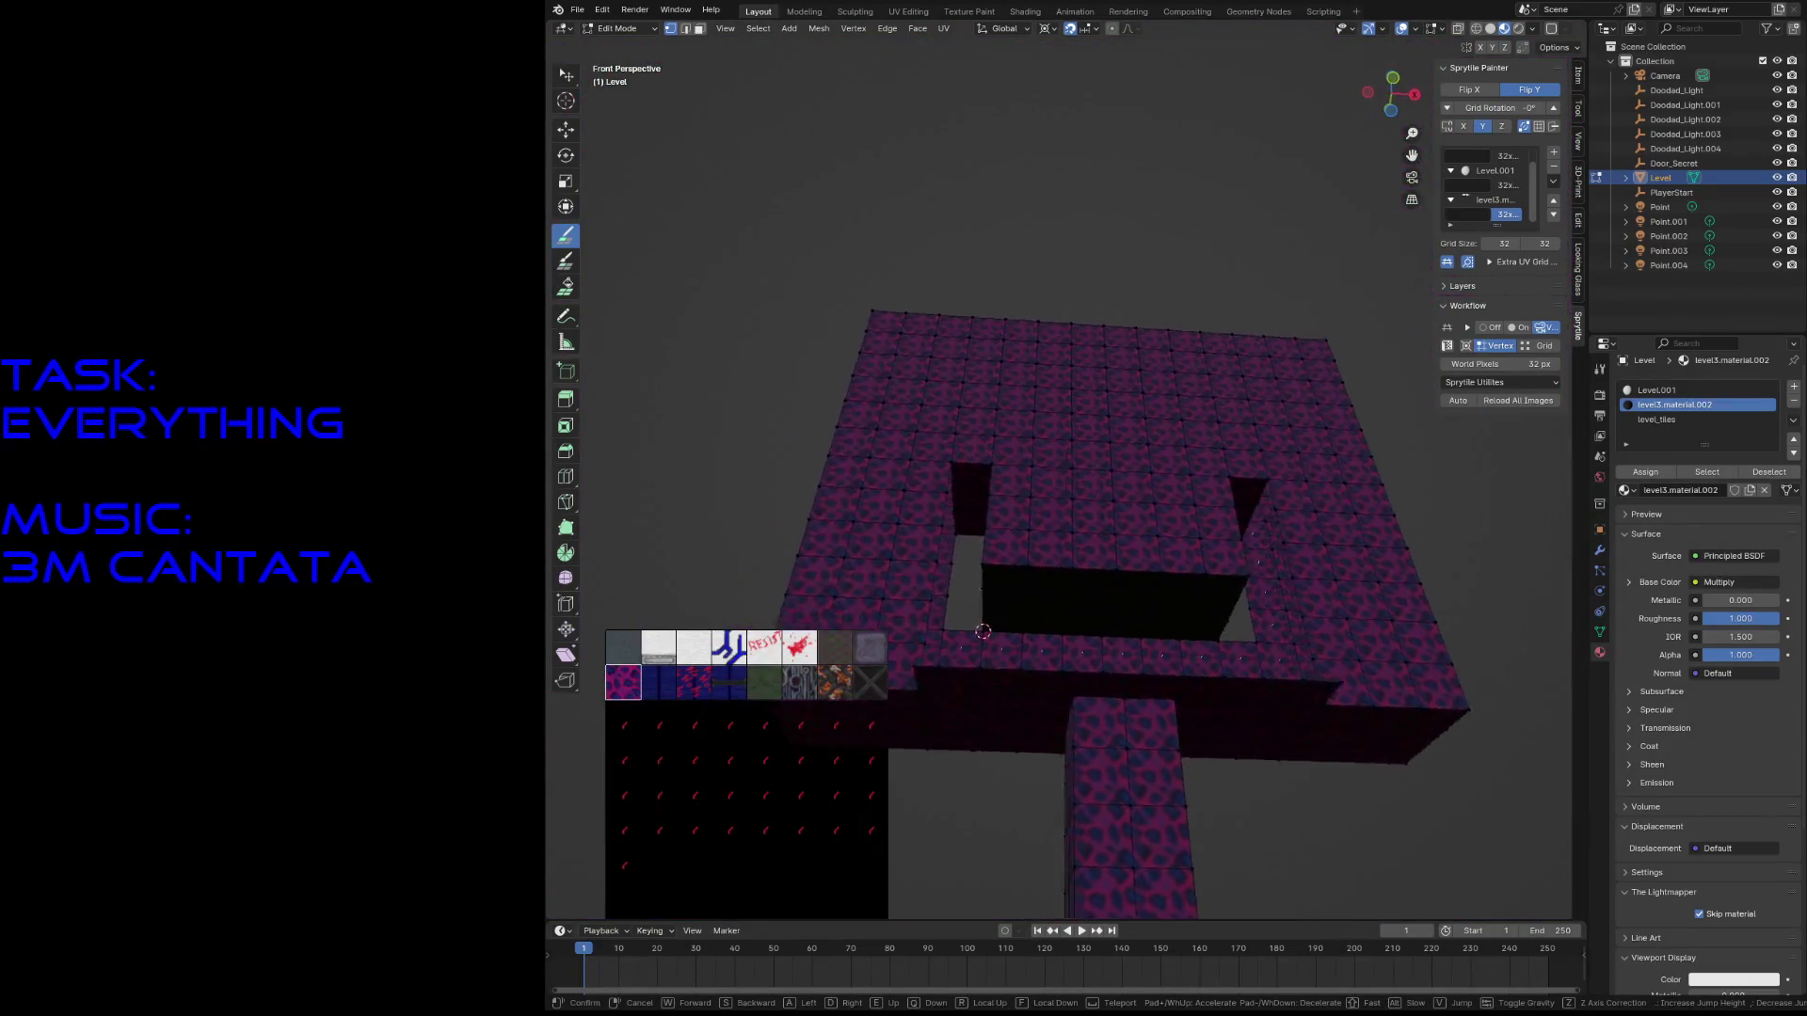
pyautogui.press('w')
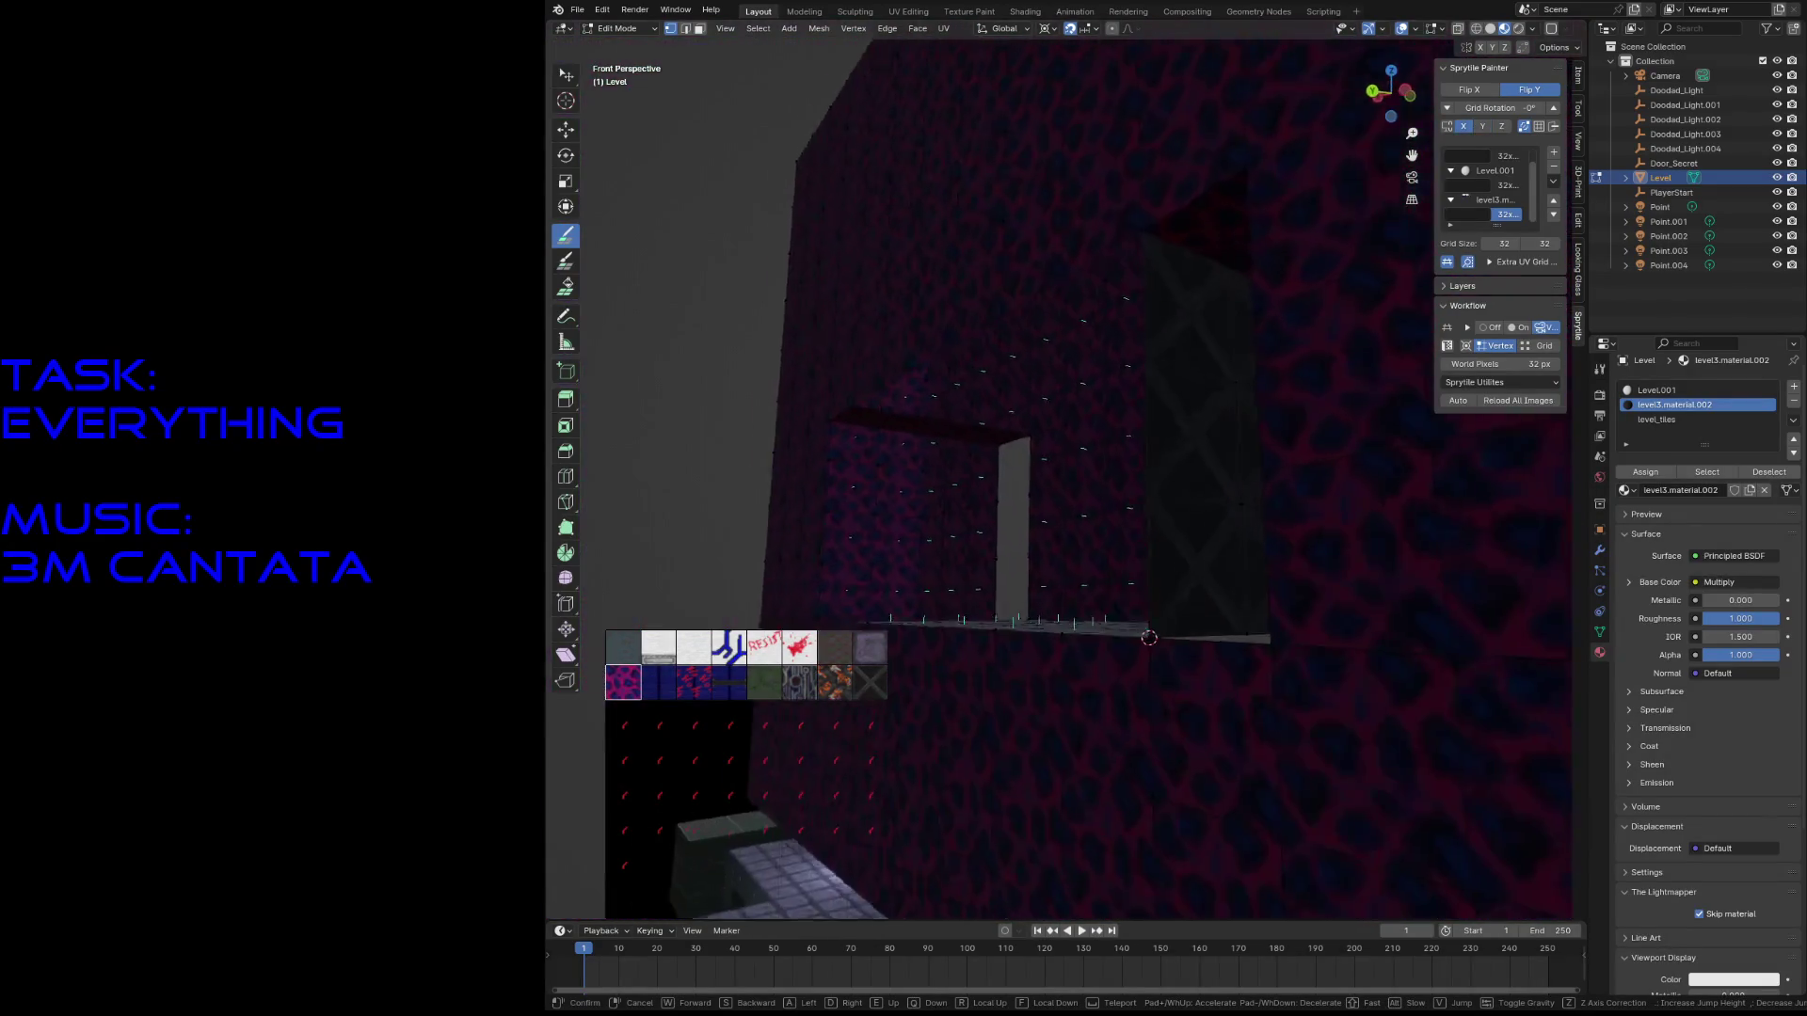
pyautogui.press('w')
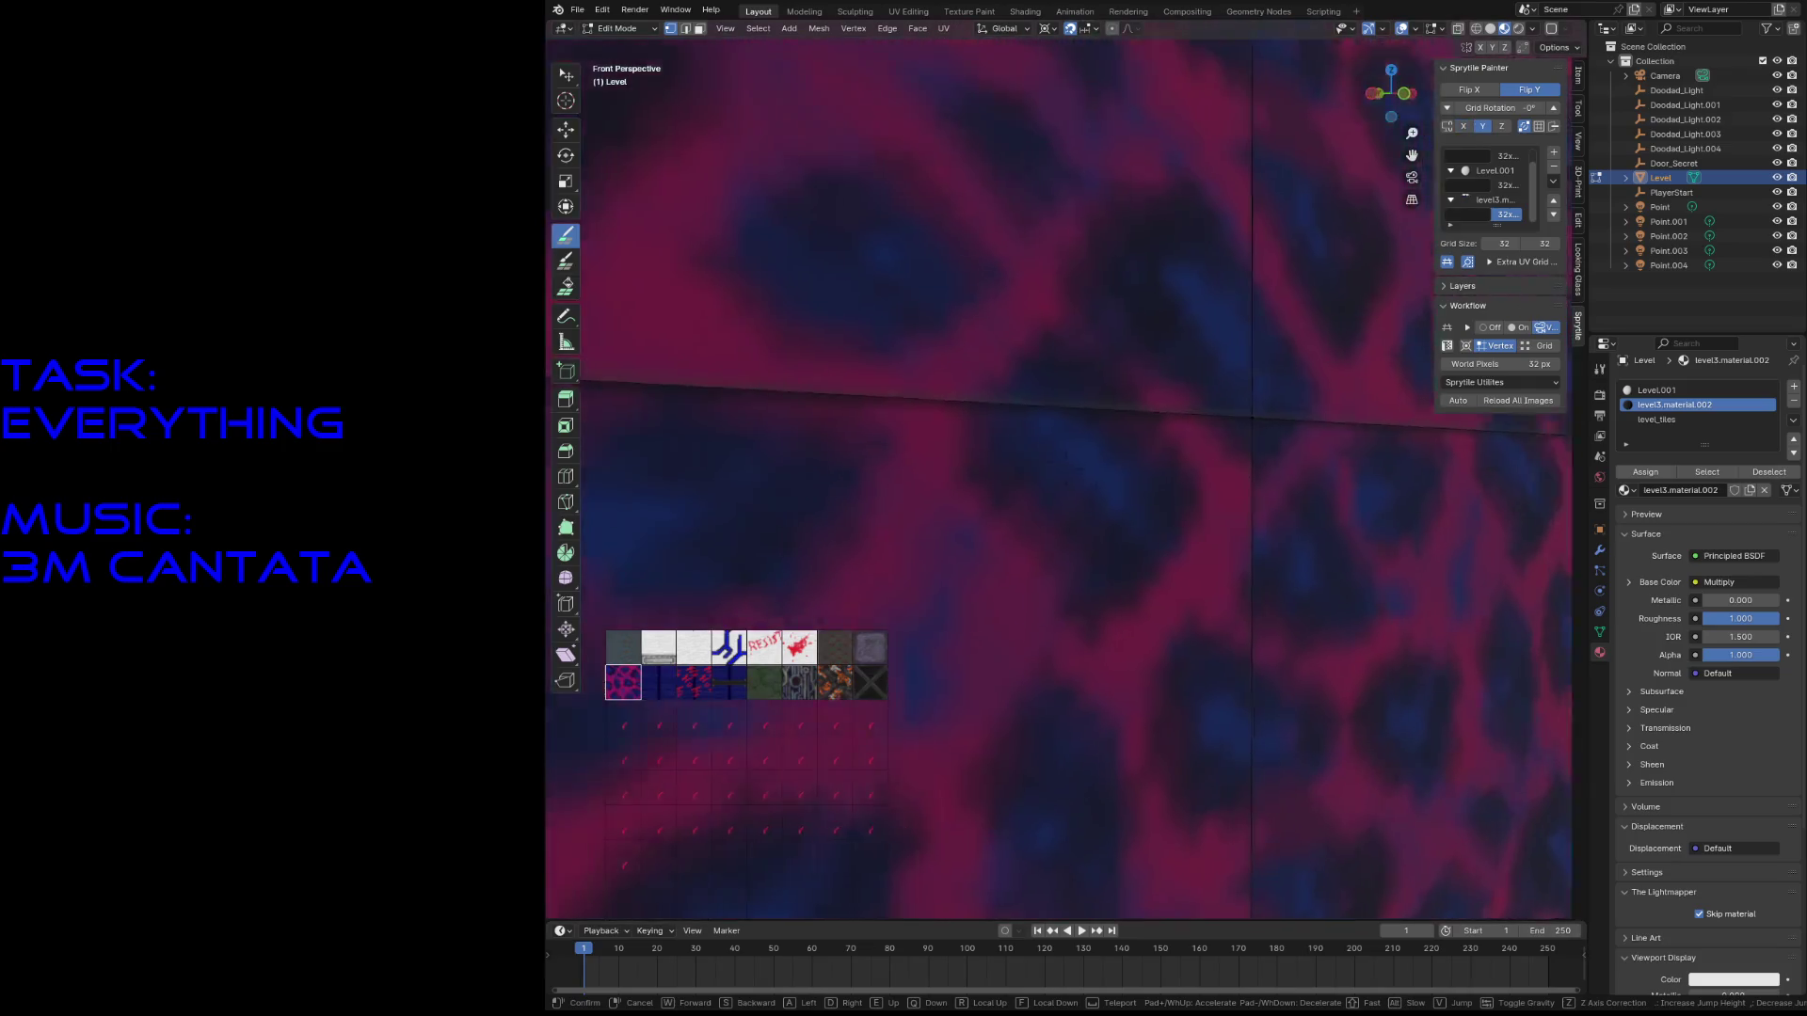
pyautogui.press('w')
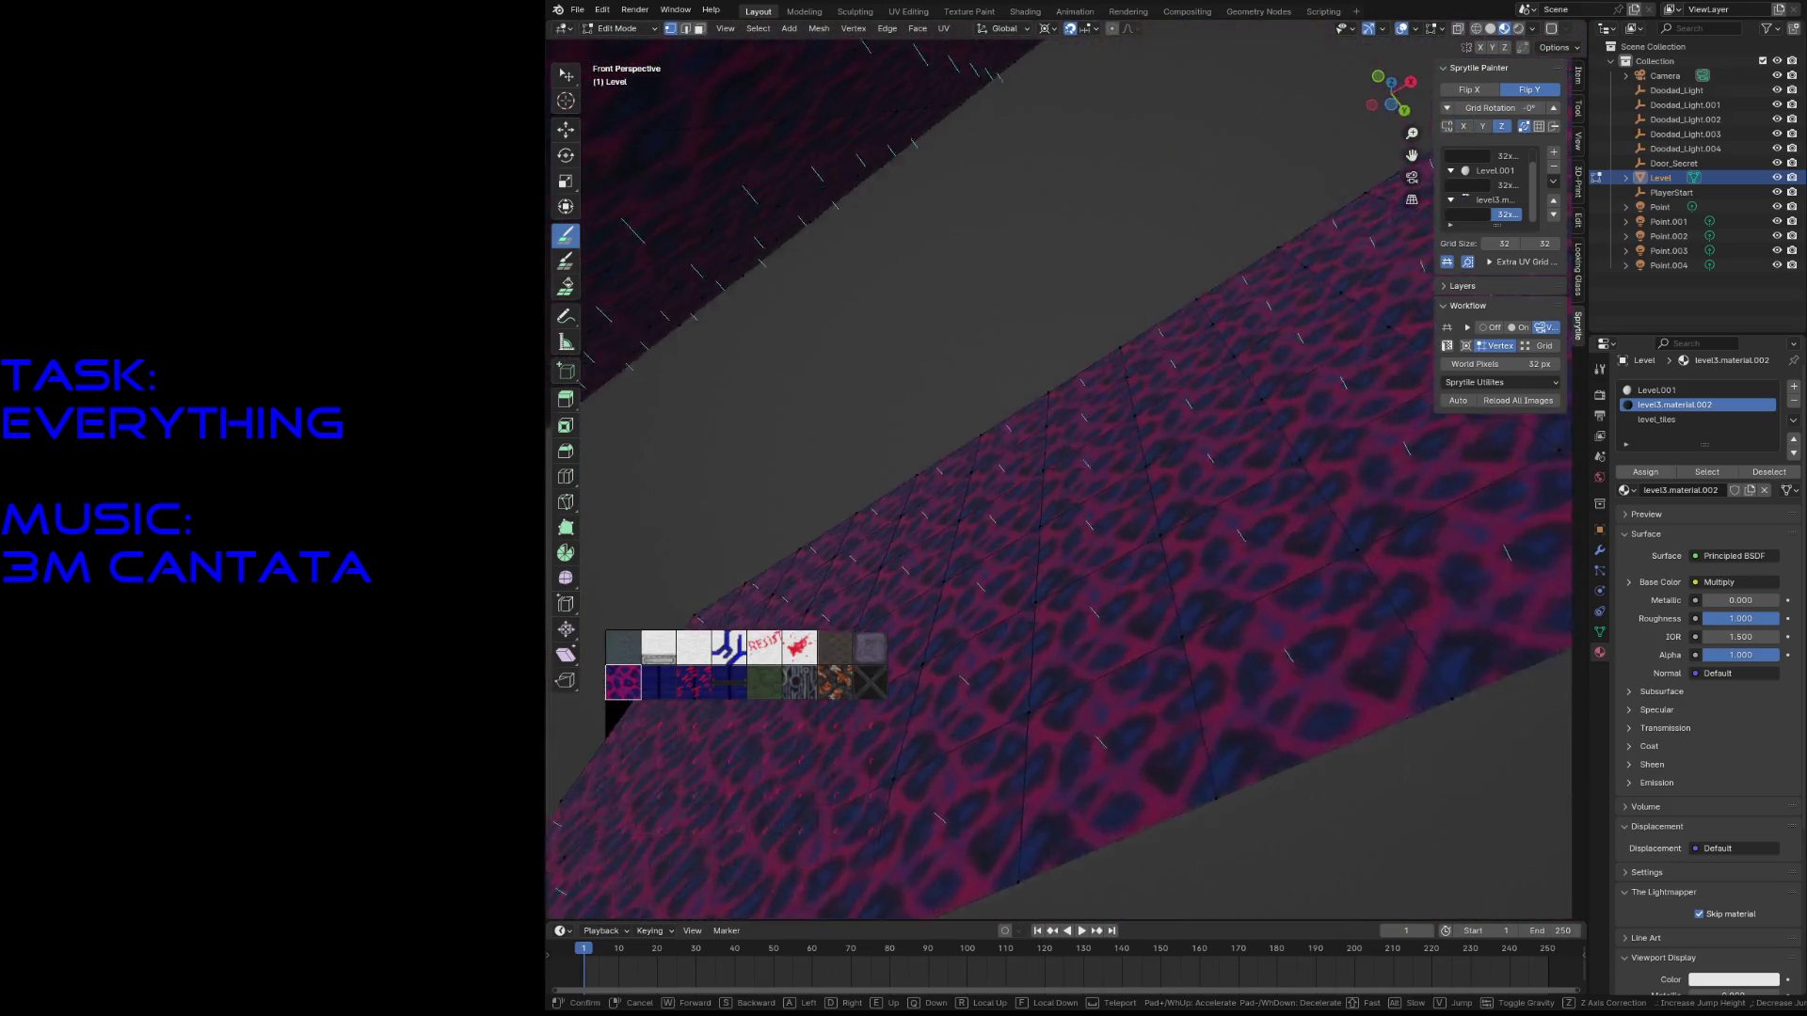
pyautogui.press('w')
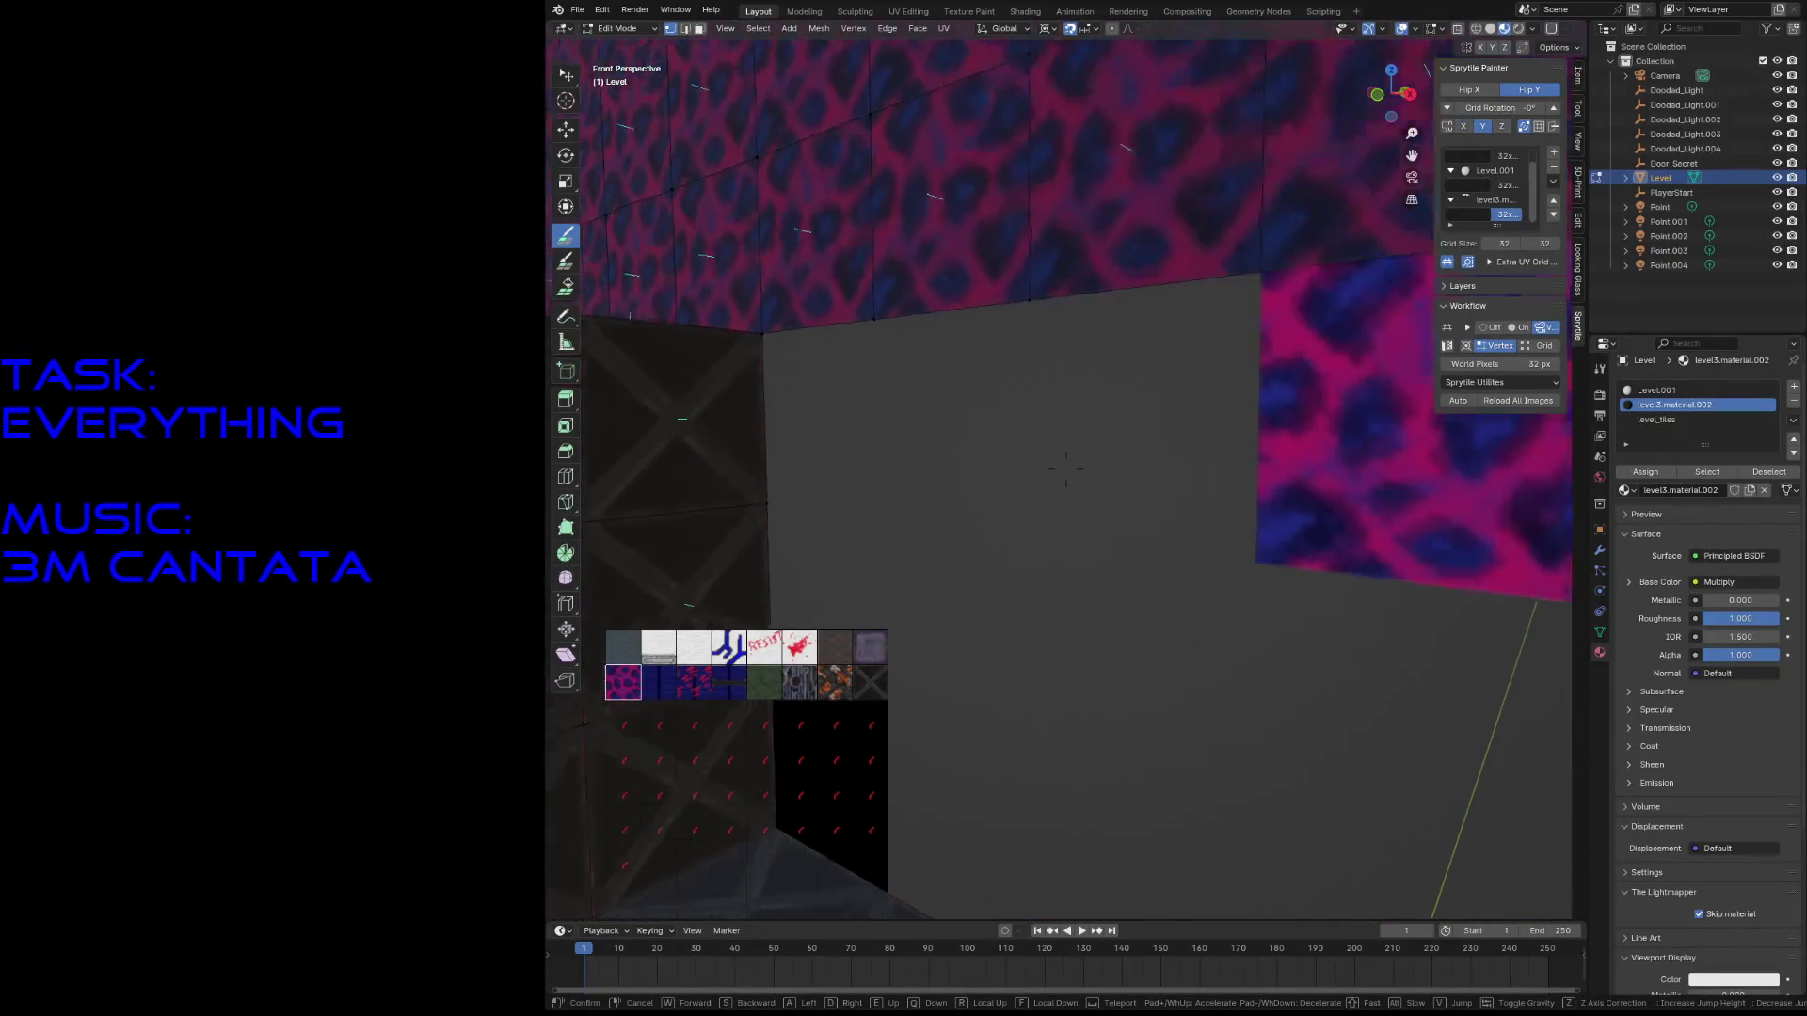
pyautogui.click(1150, 531)
# - Orbit and pan around the pink-textured room corner, then view down the corridor
pyautogui.moveTo(891, 747); pyautogui.dragTo(963, 743, button='middle')
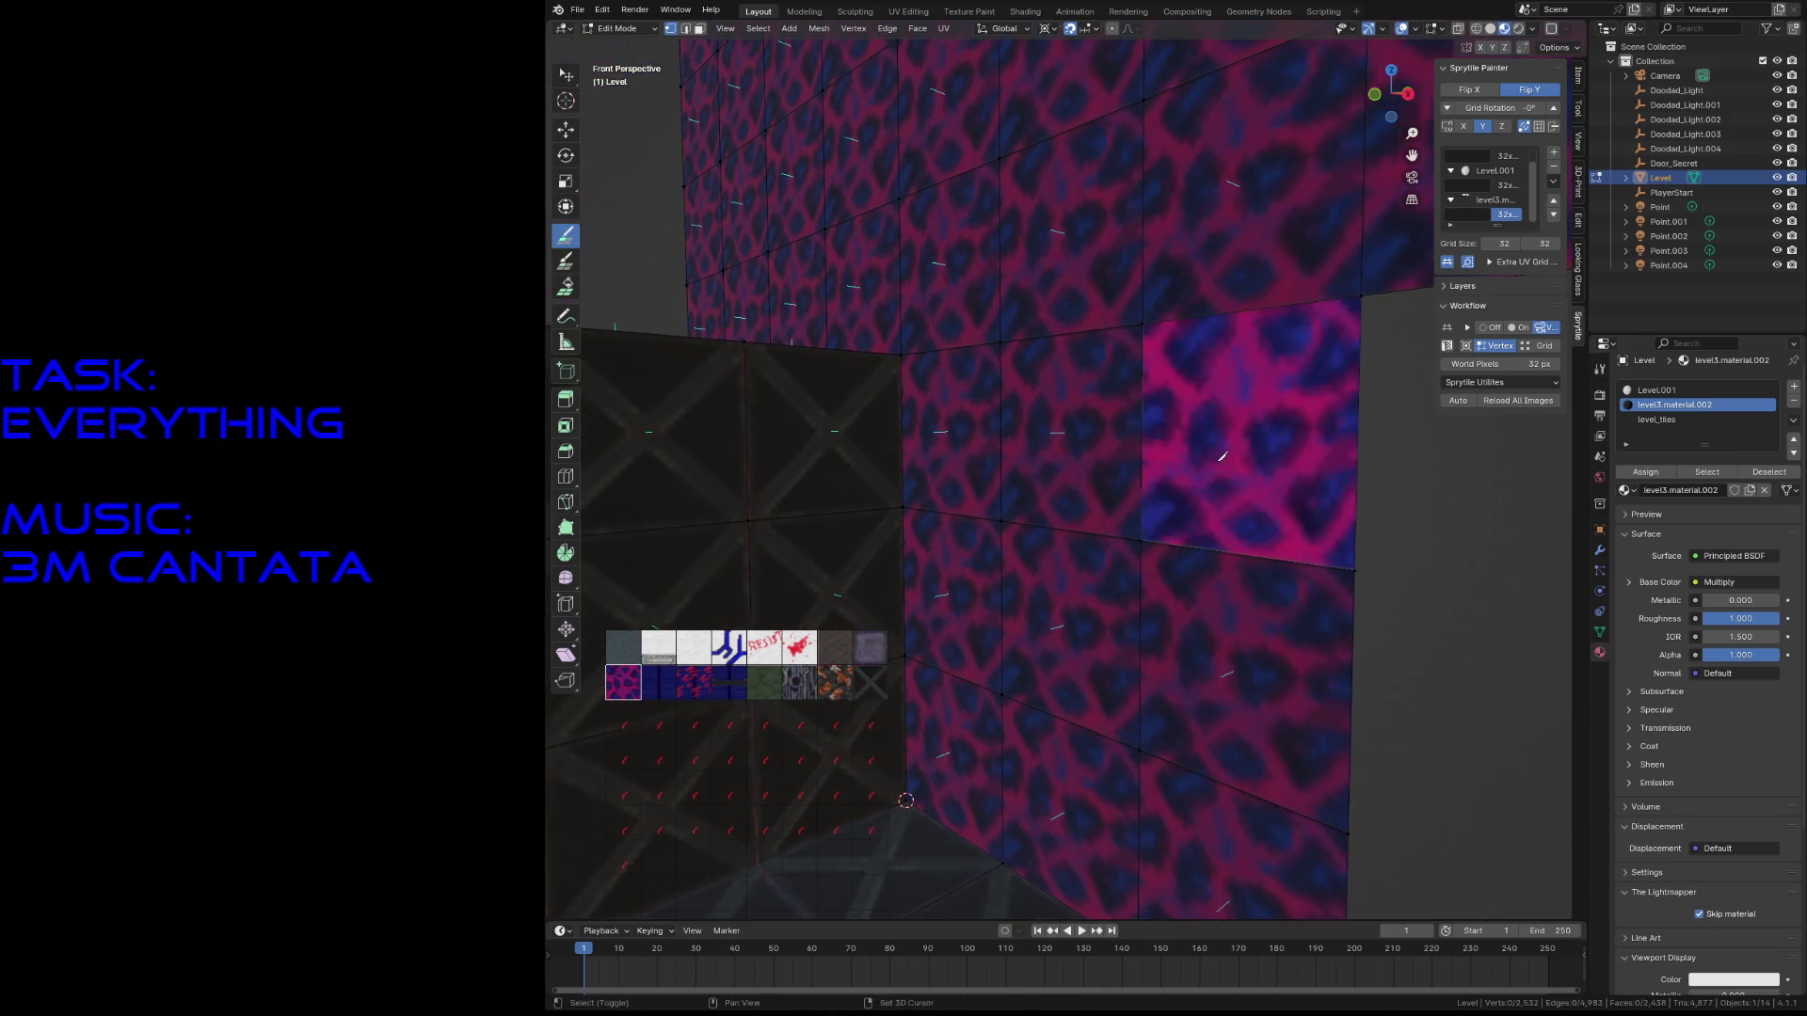
pyautogui.hotkey('shift', '`')
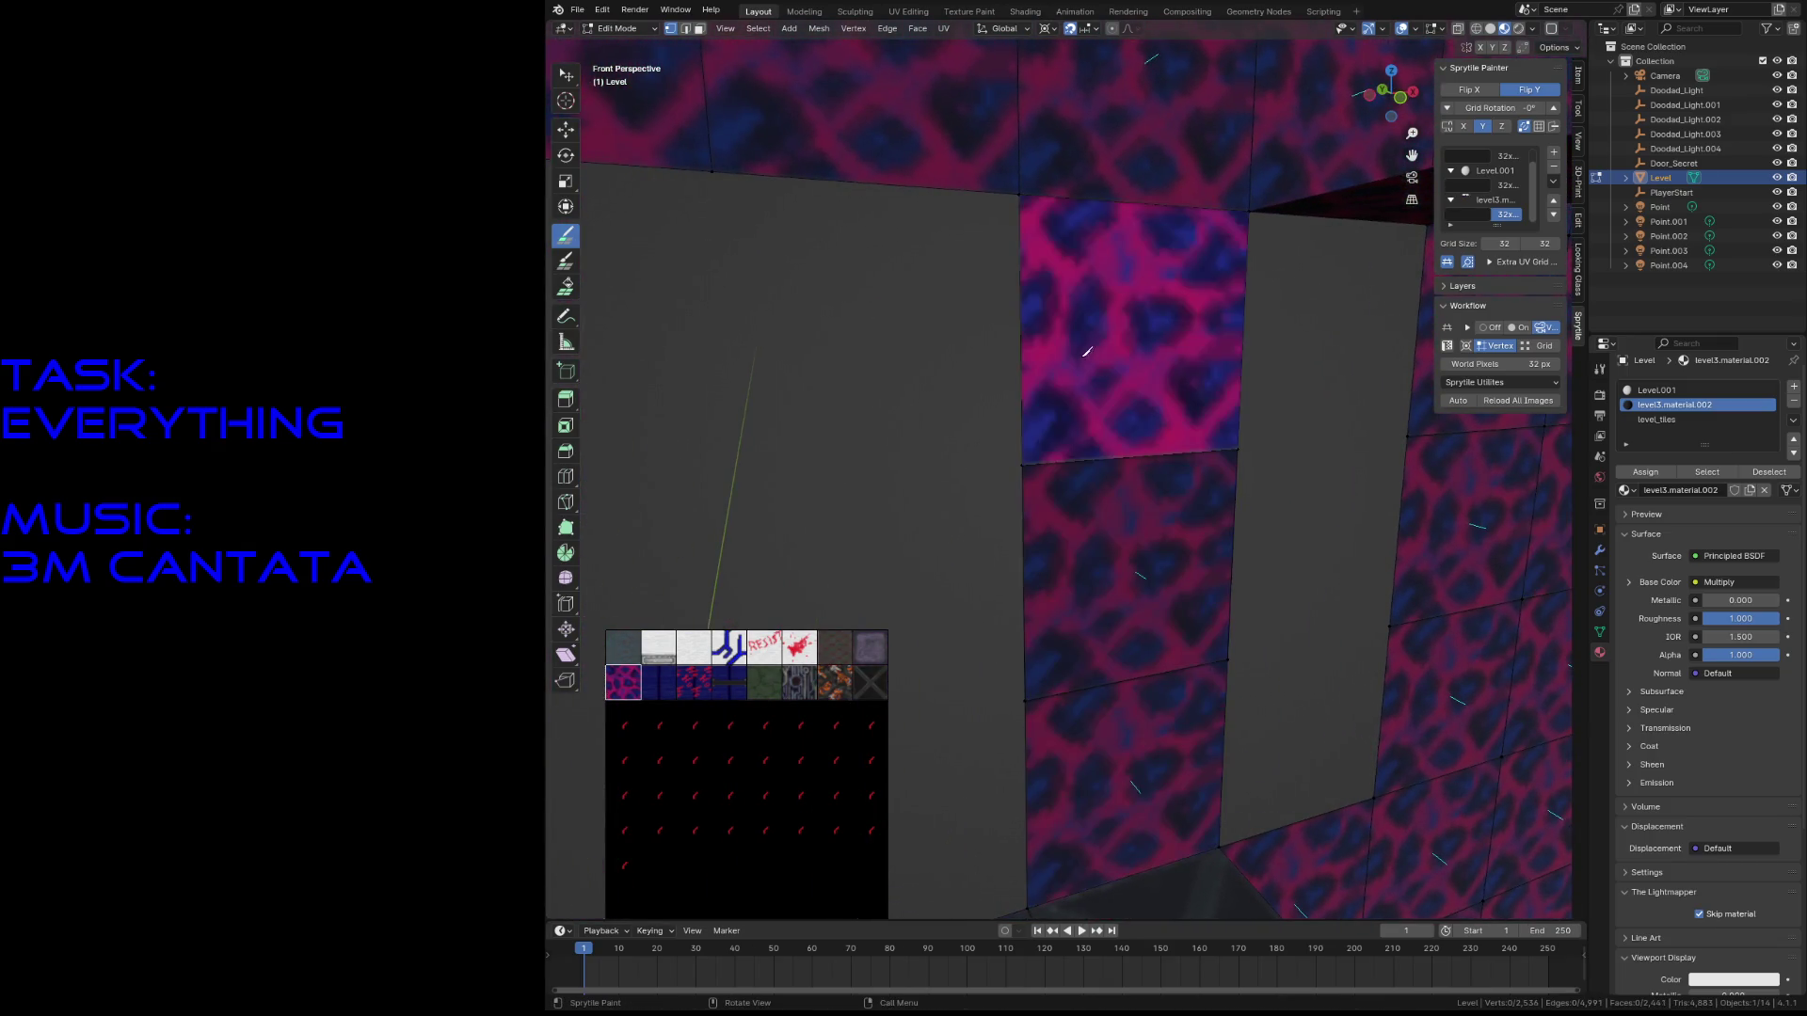
pyautogui.keyDown('shift'); pyautogui.moveTo(801, 396); pyautogui.dragTo(1044, 702, button='middle'); pyautogui.keyUp('shift')
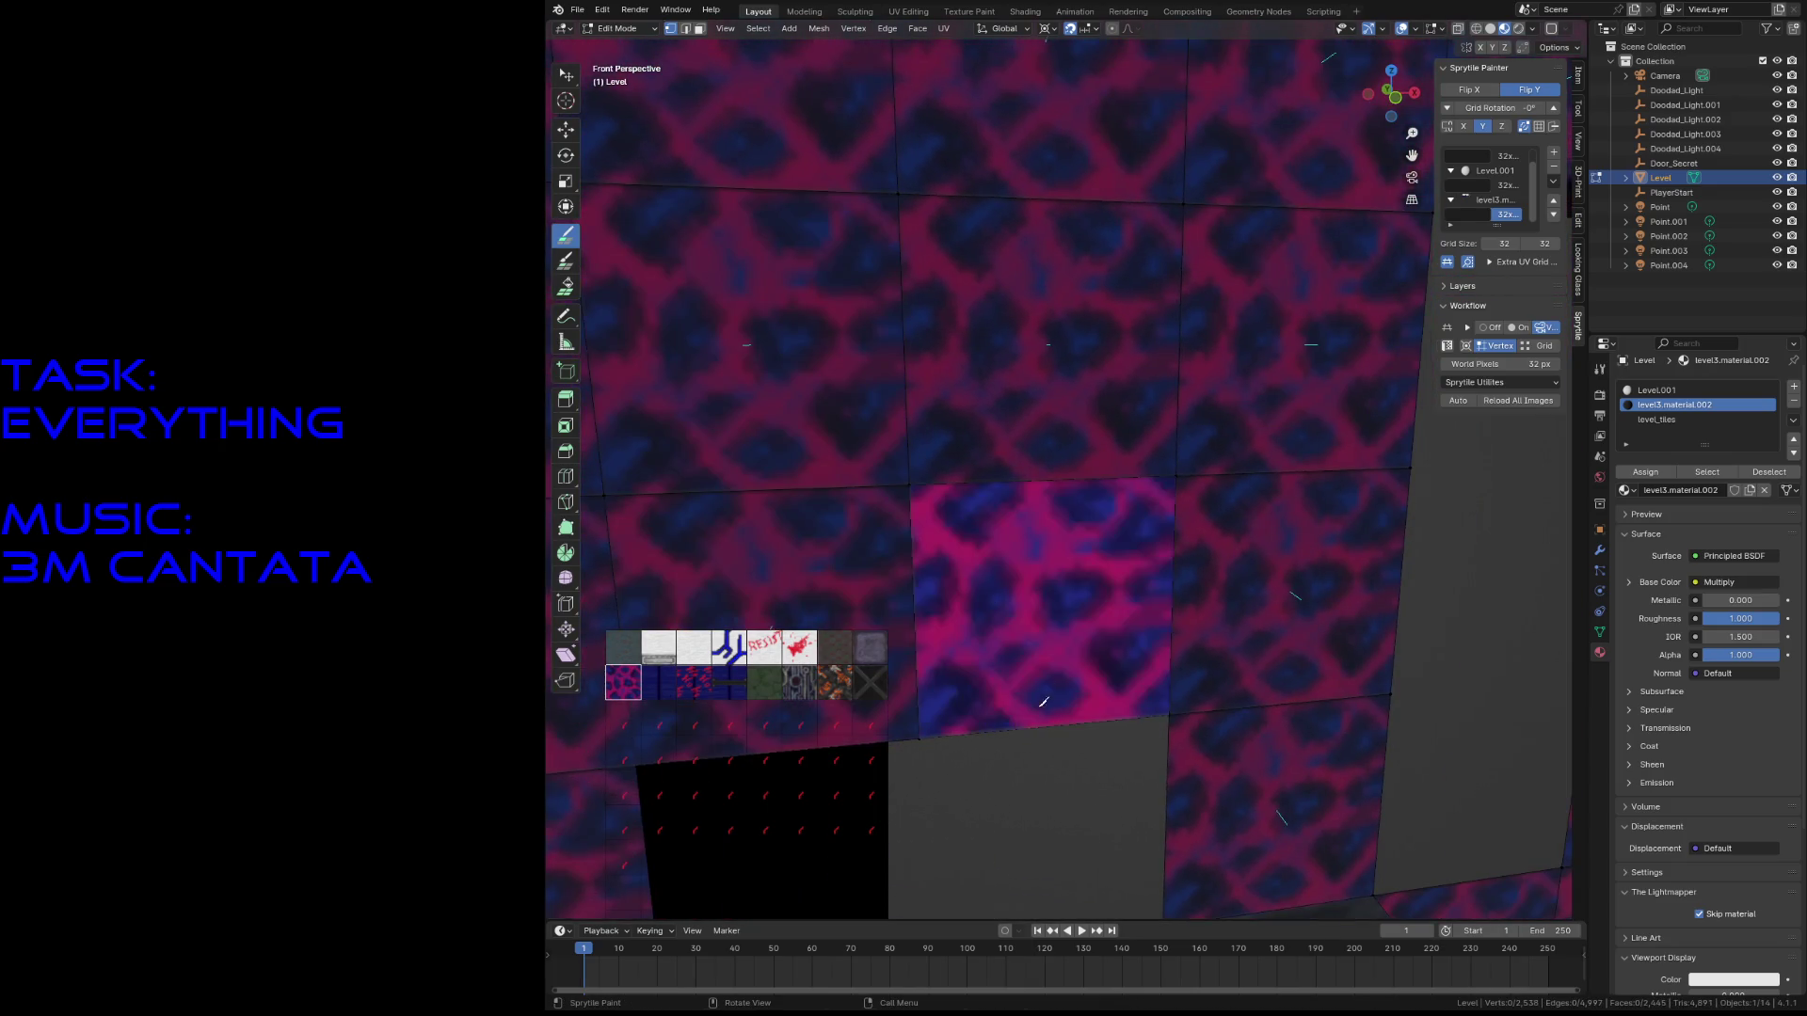
pyautogui.press('ctrl+KP_3')
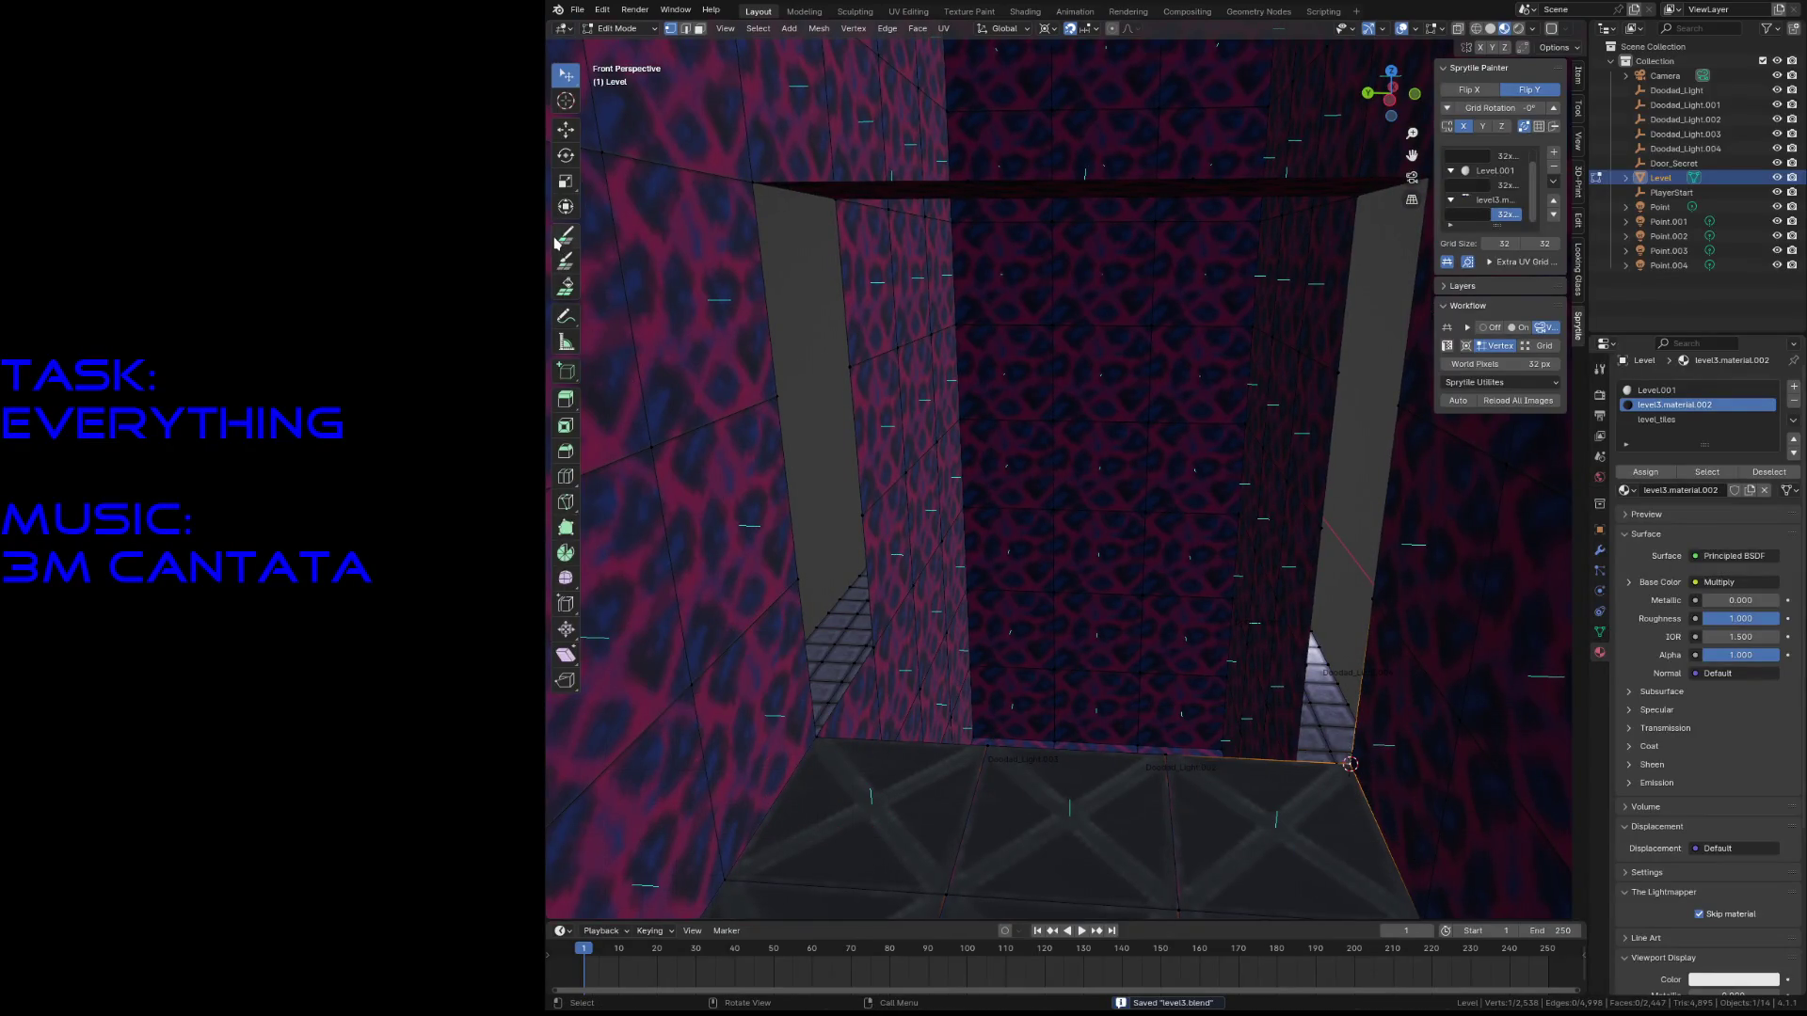
pyautogui.hotkey('shift', '`')
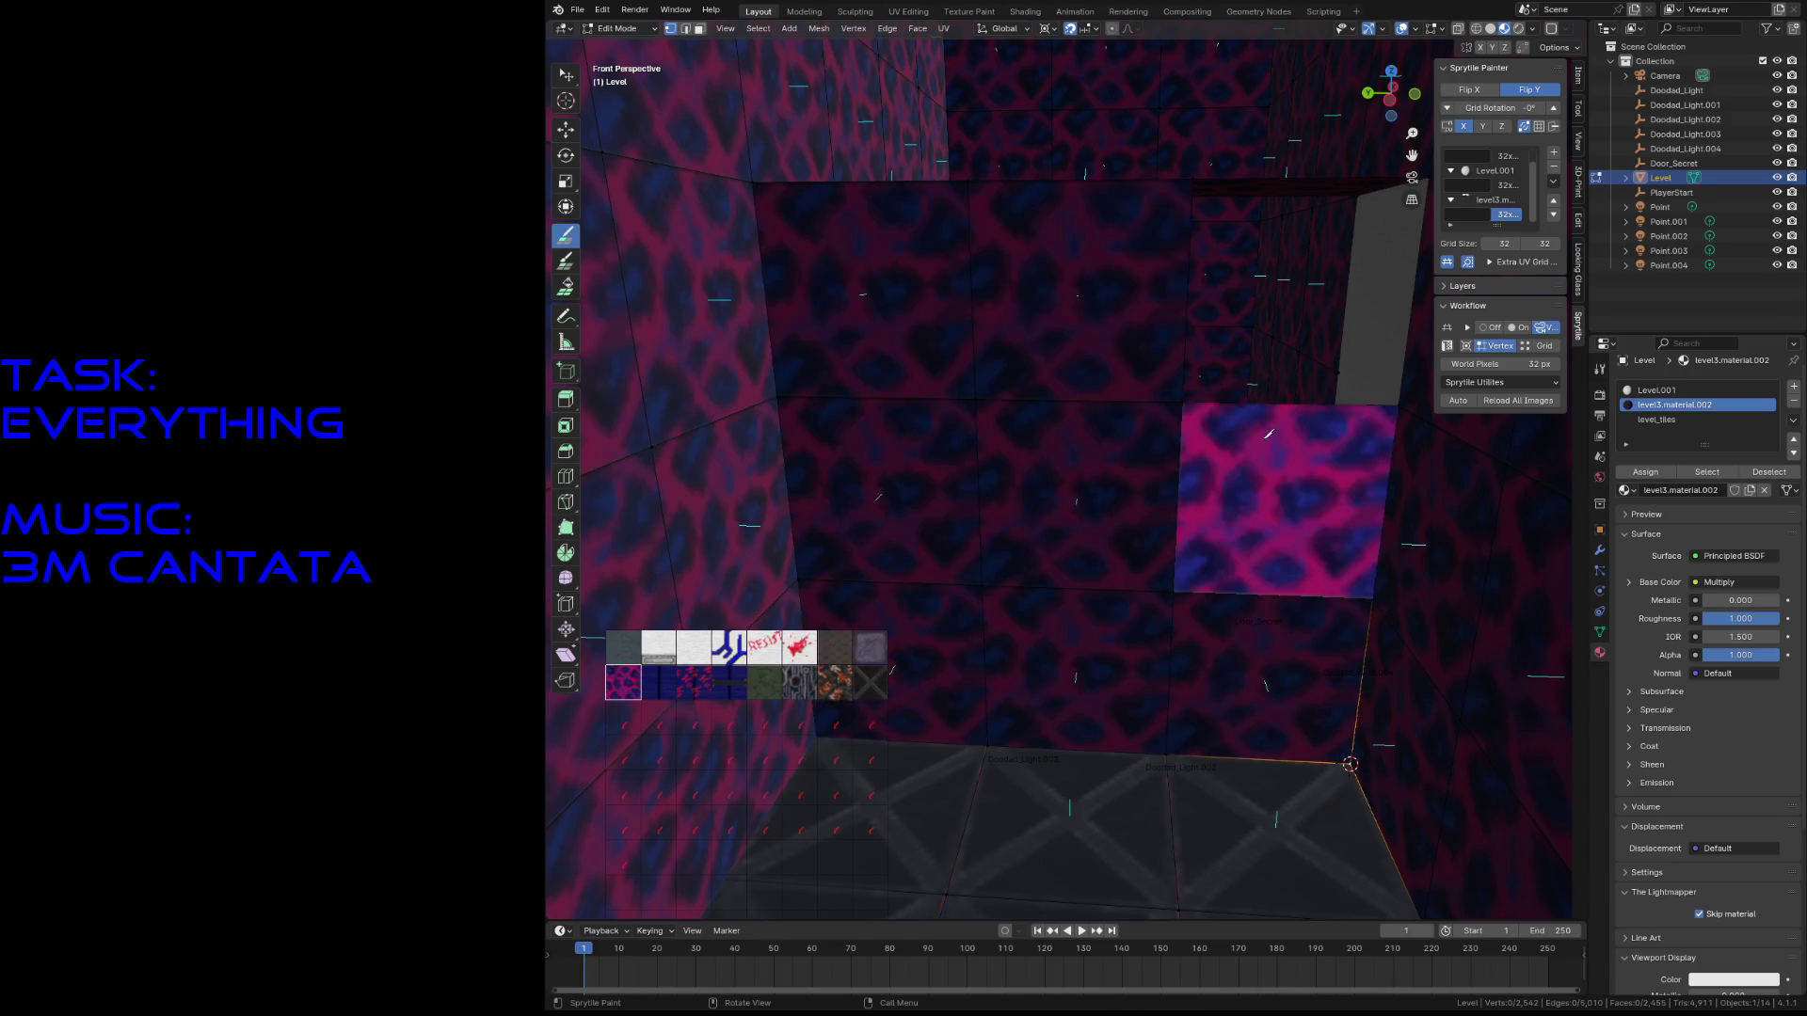
pyautogui.press('w')
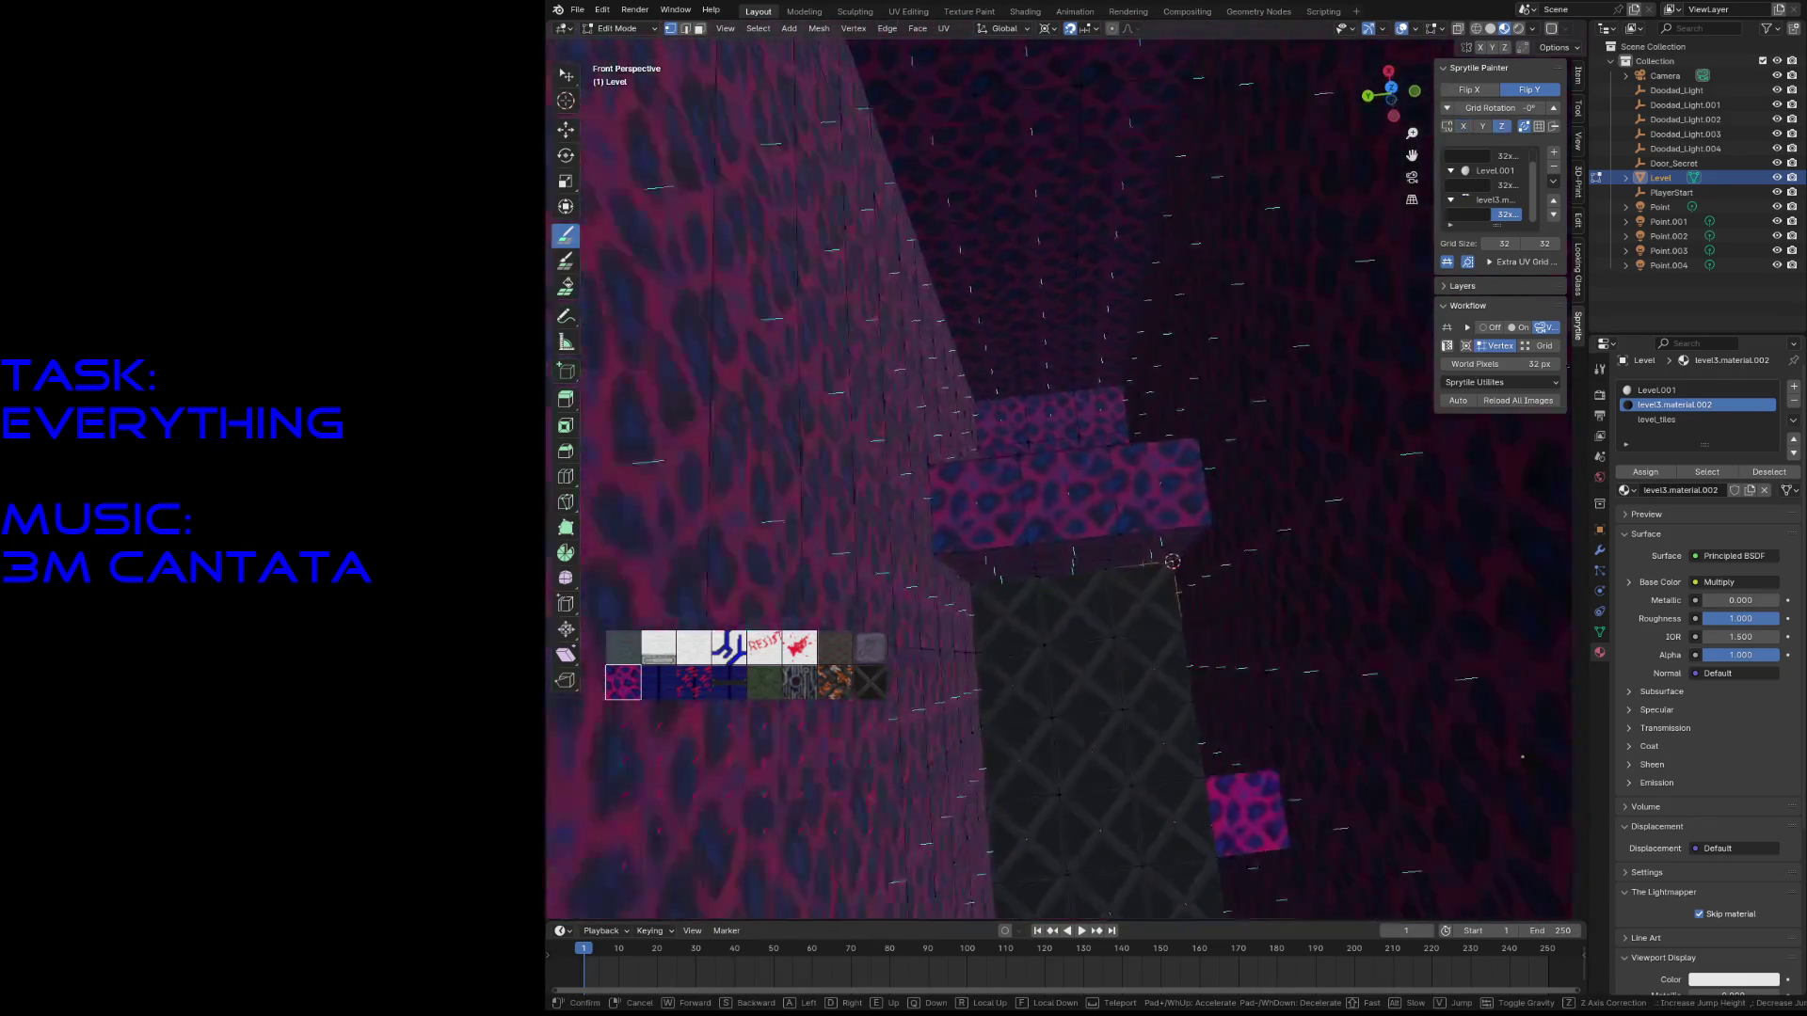
pyautogui.press('s')
pyautogui.press('w')
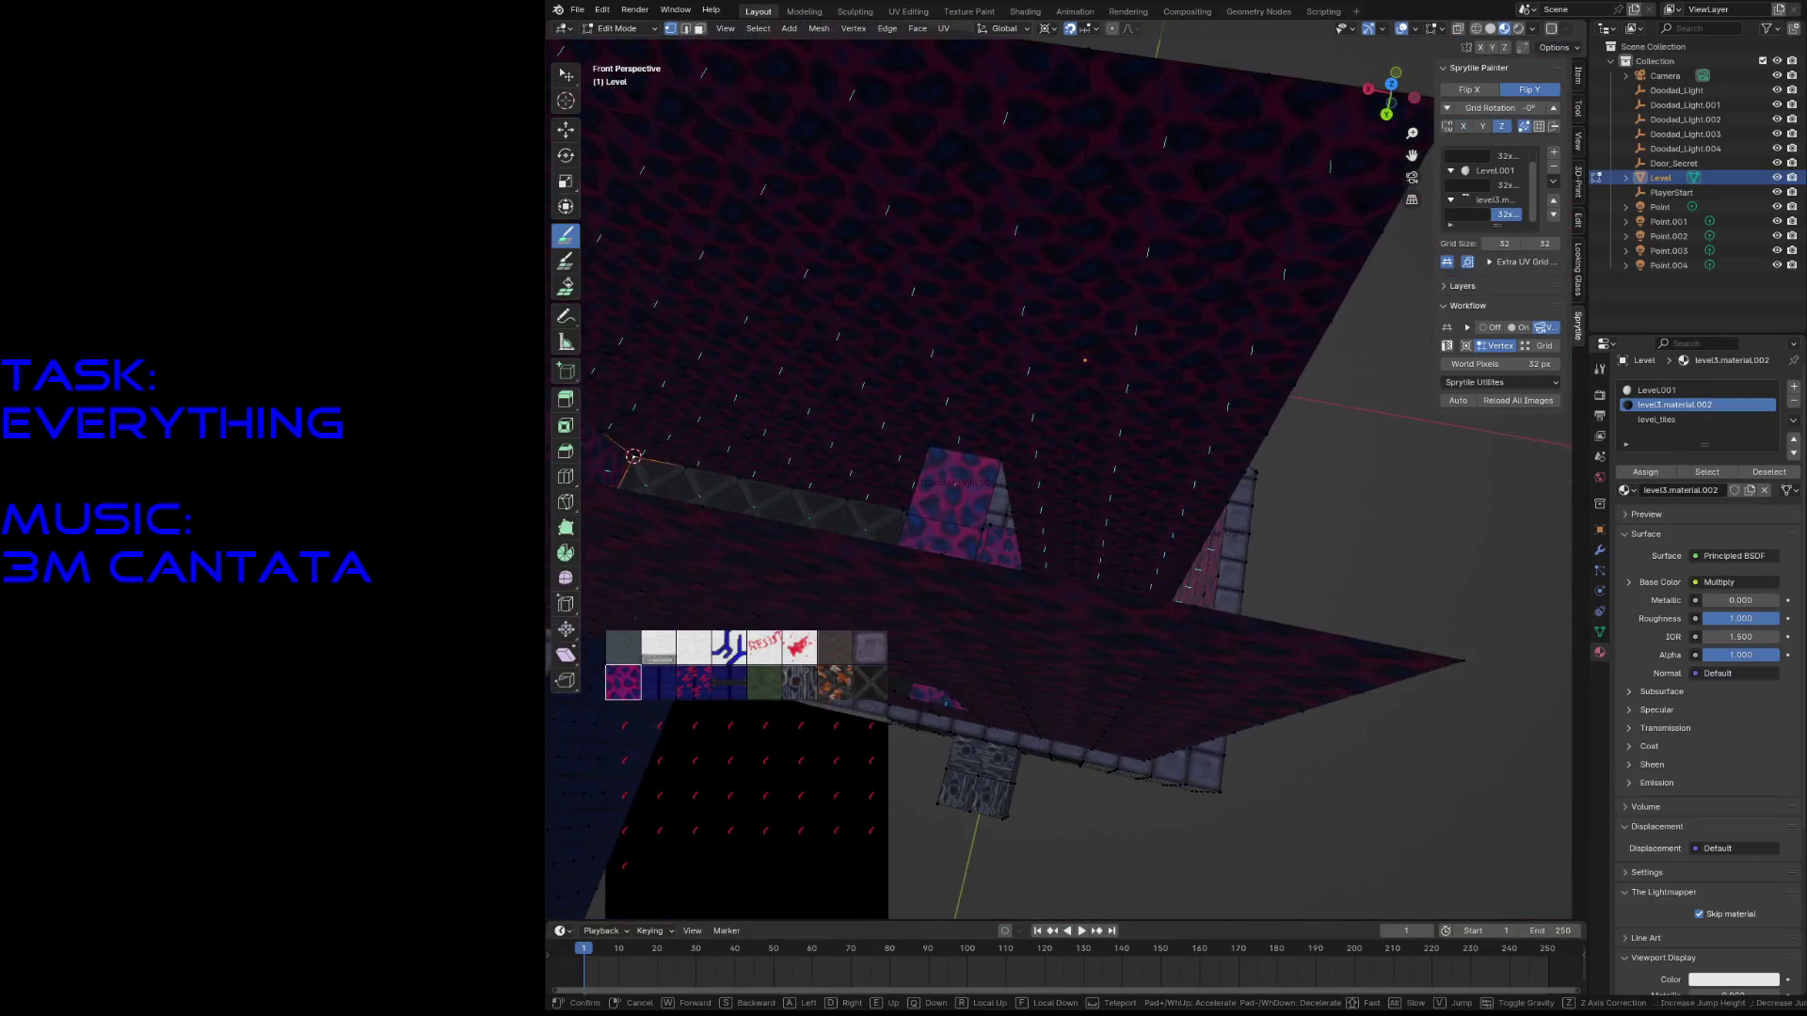
pyautogui.press('s')
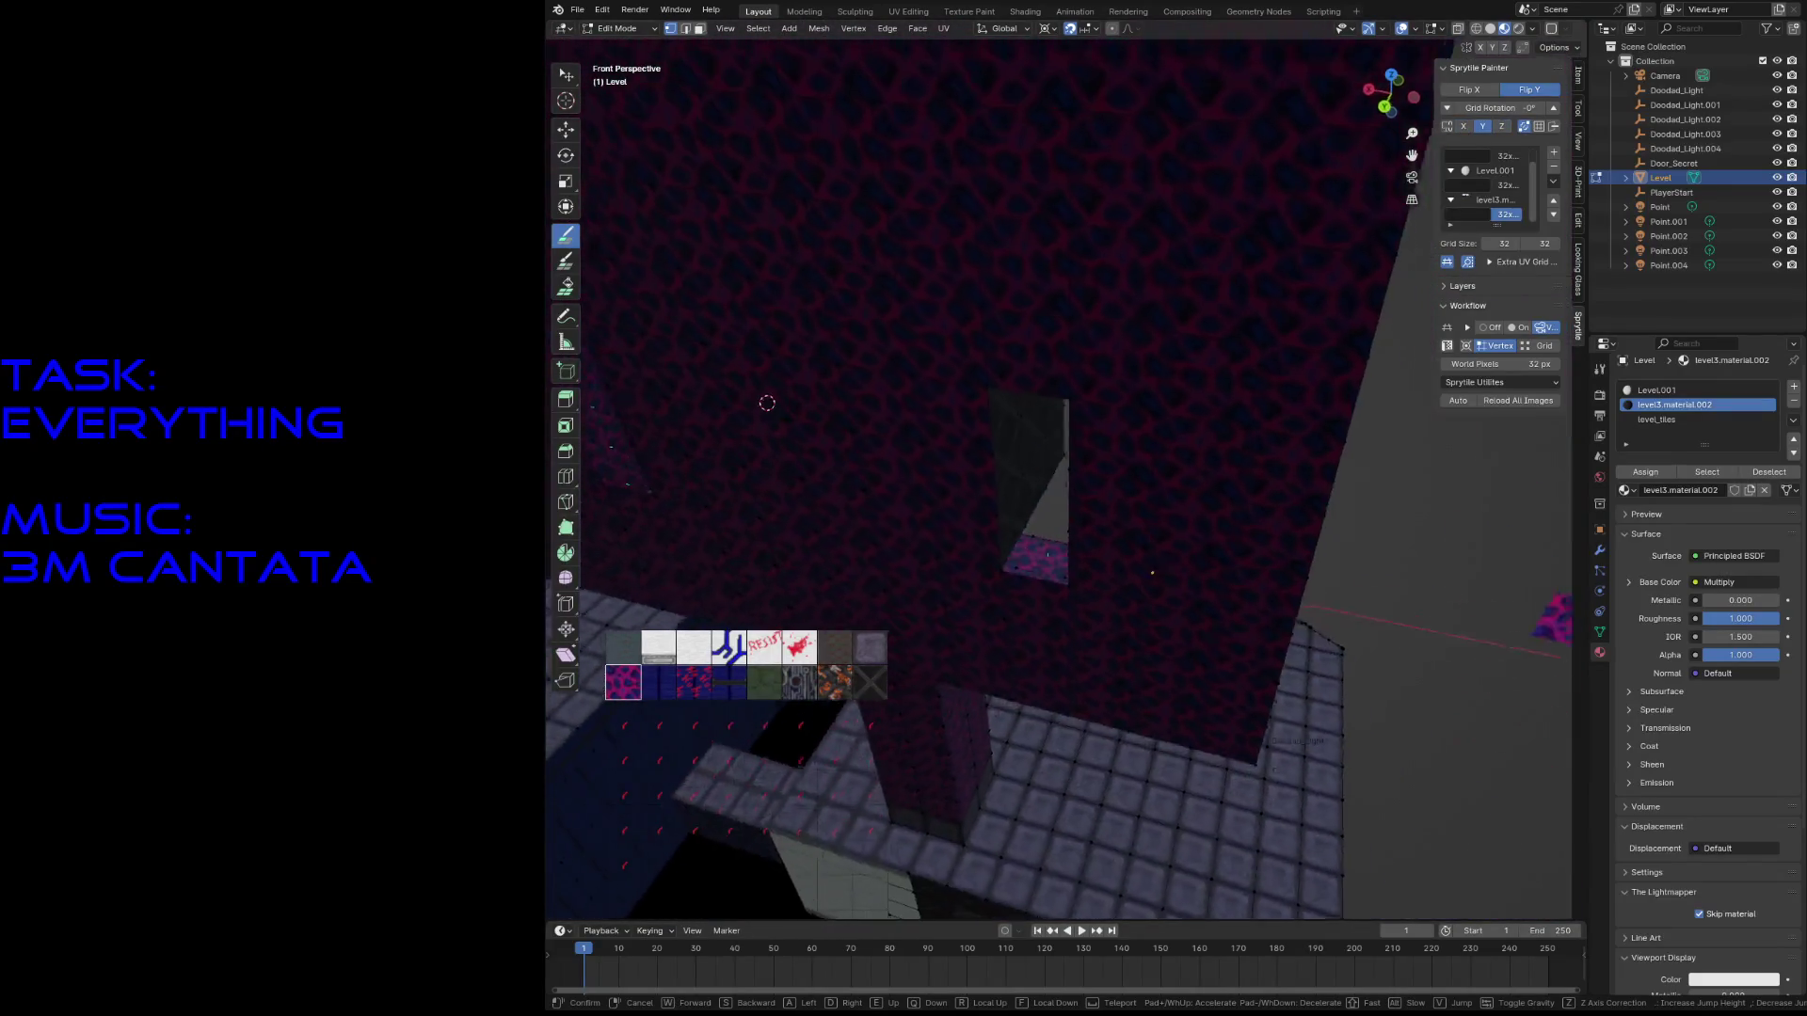
pyautogui.press('w')
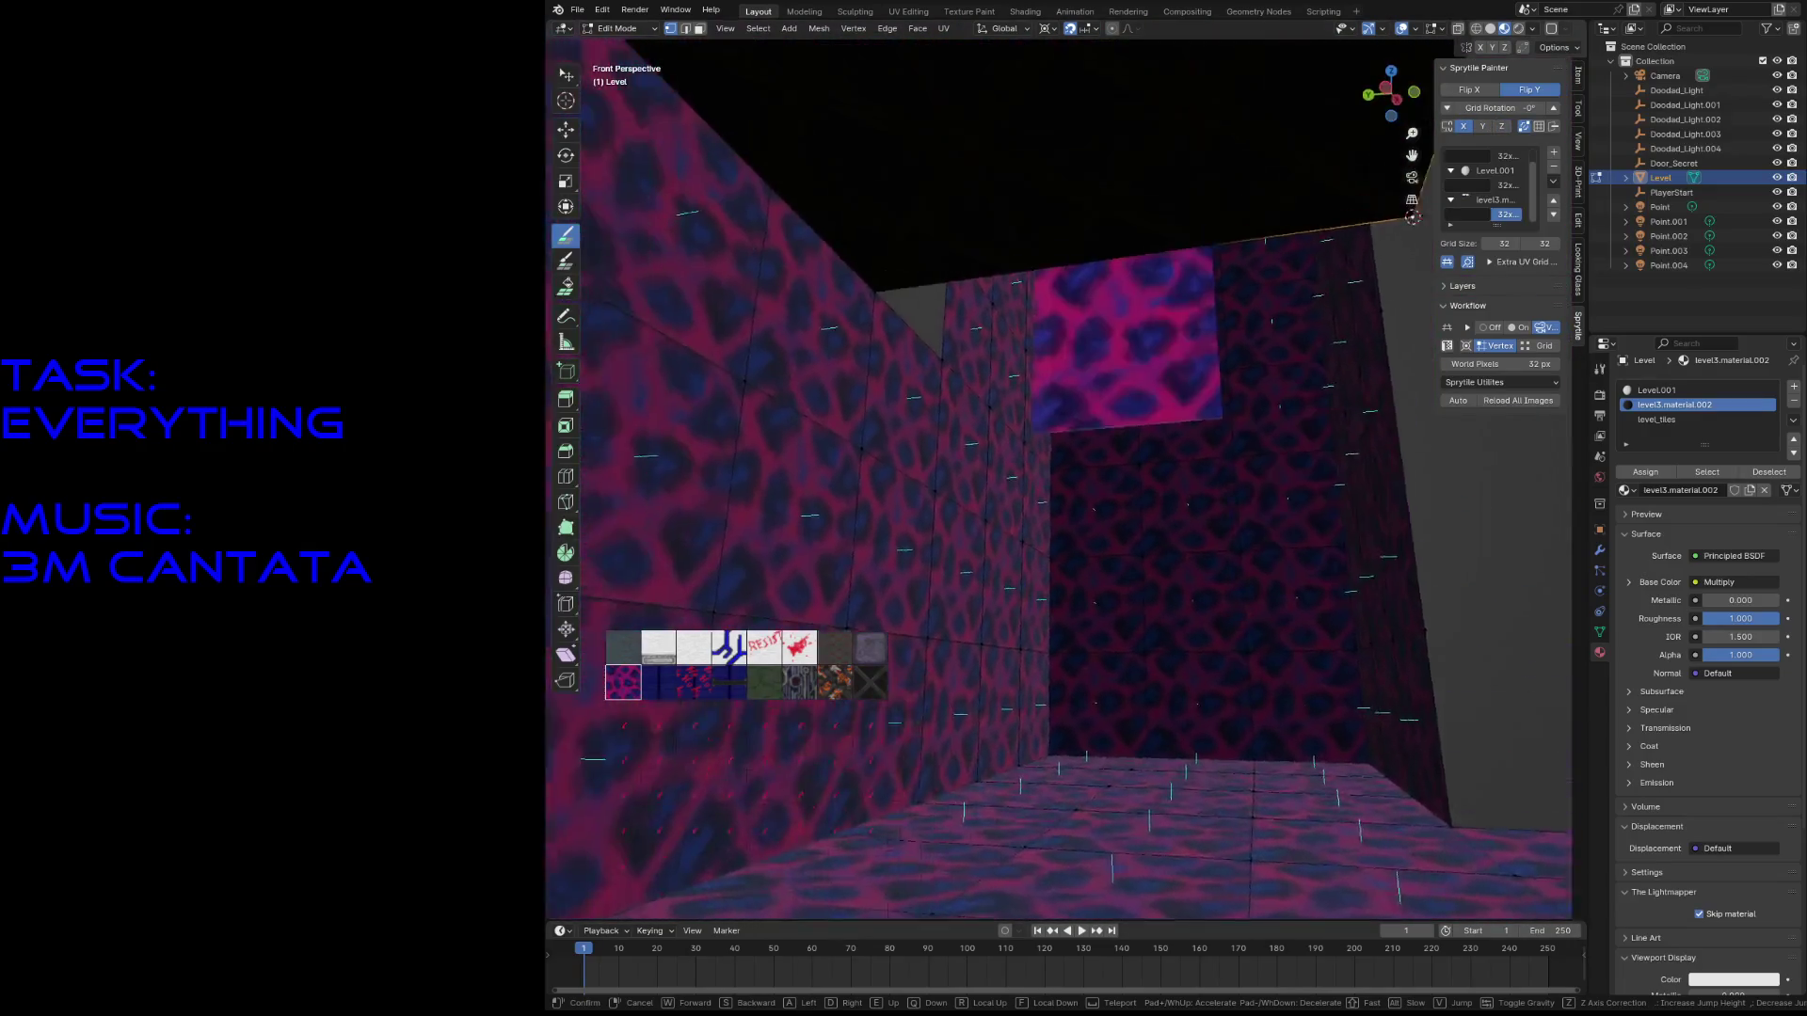
pyautogui.press('w')
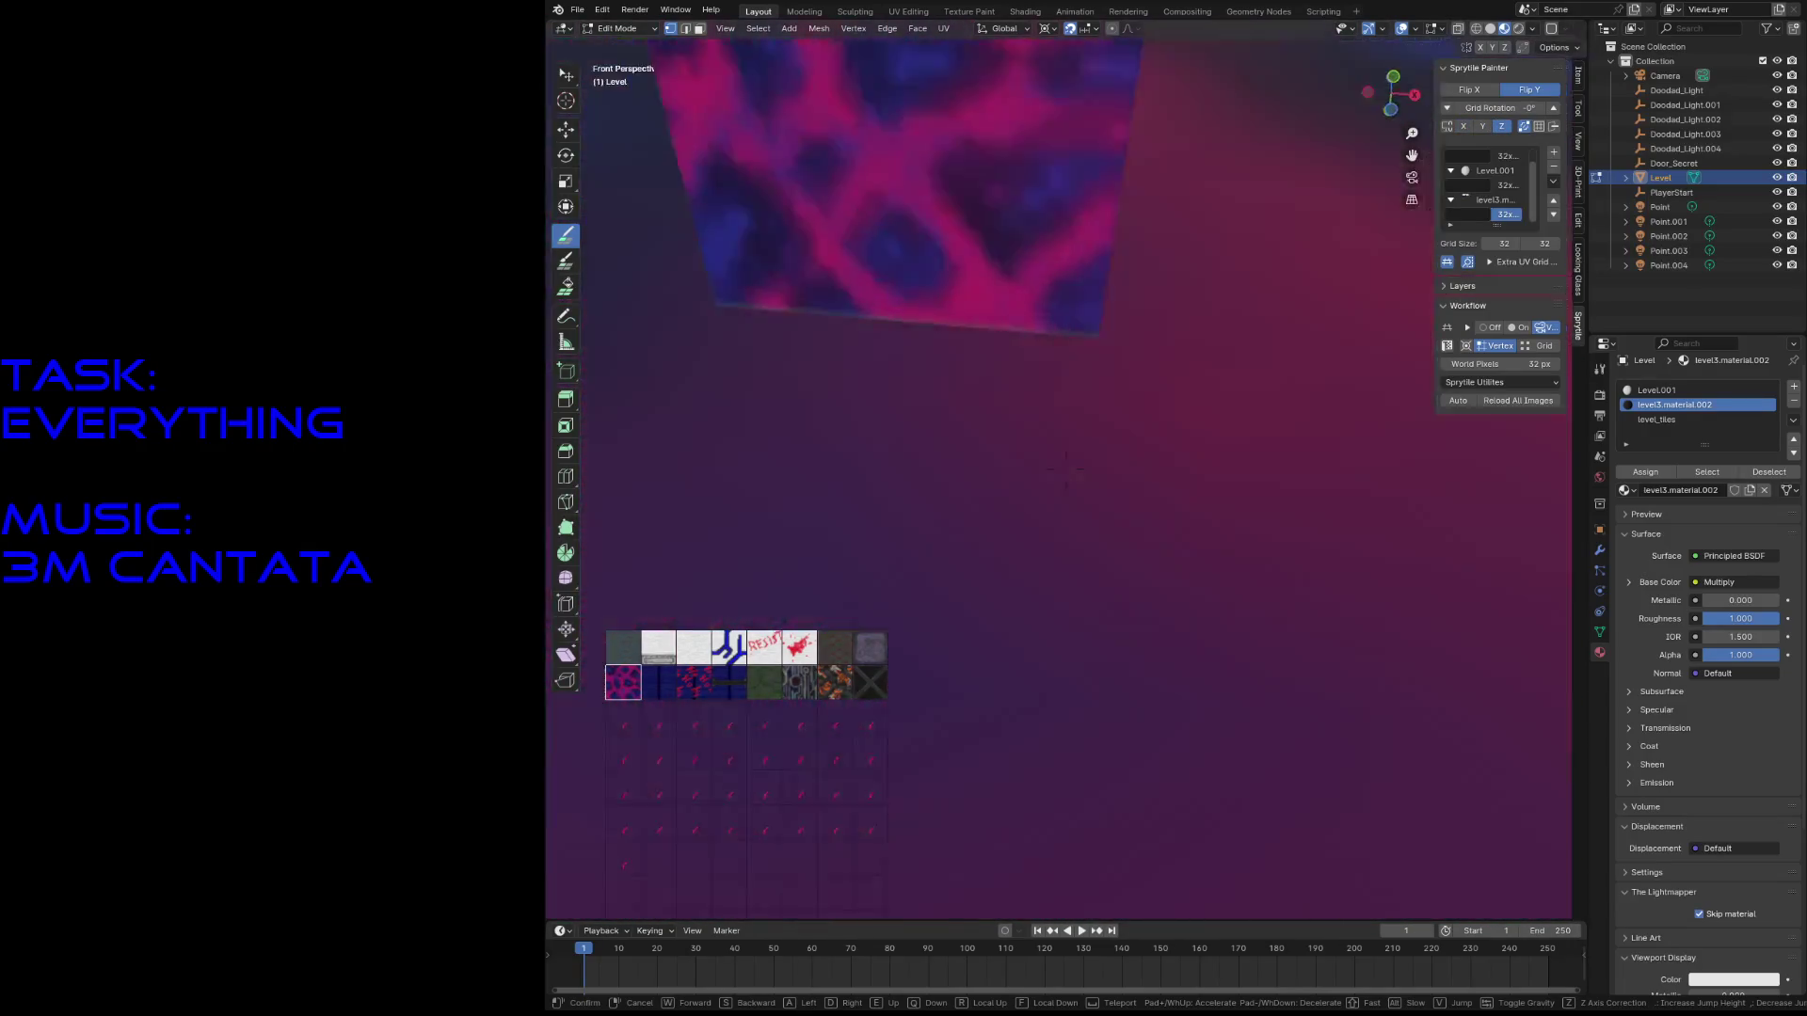
pyautogui.press('s')
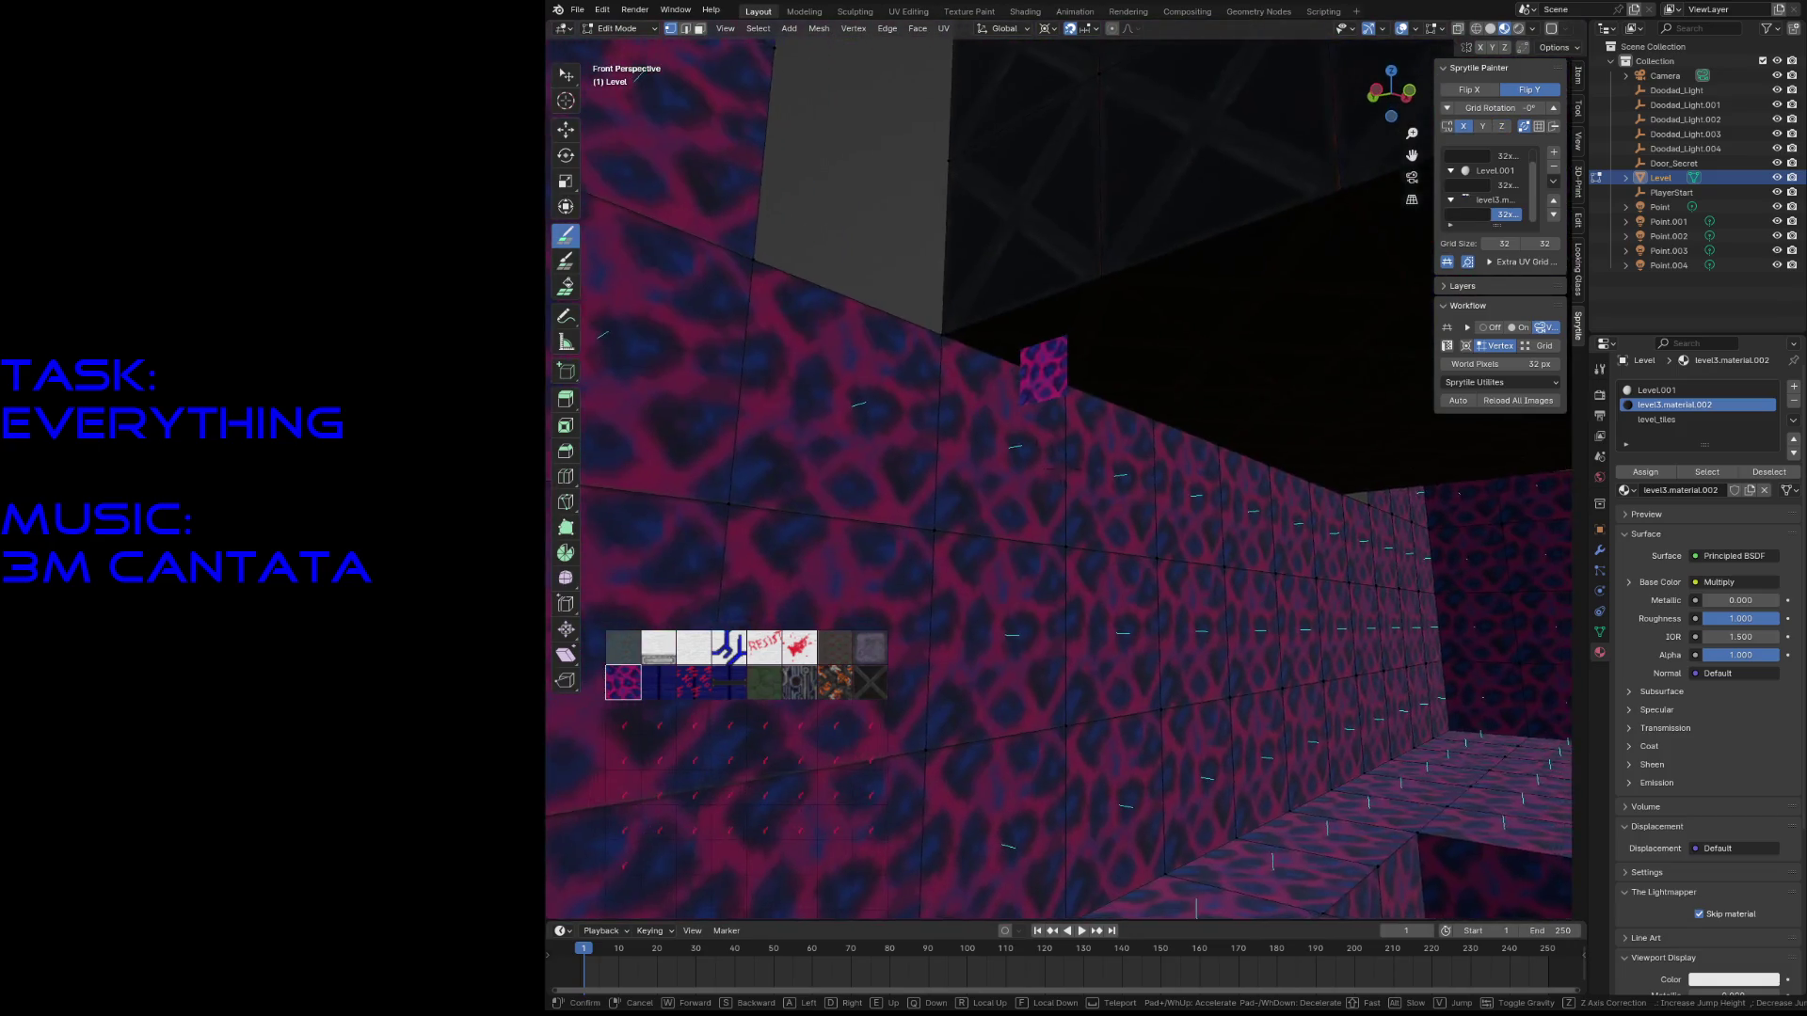
pyautogui.press('w')
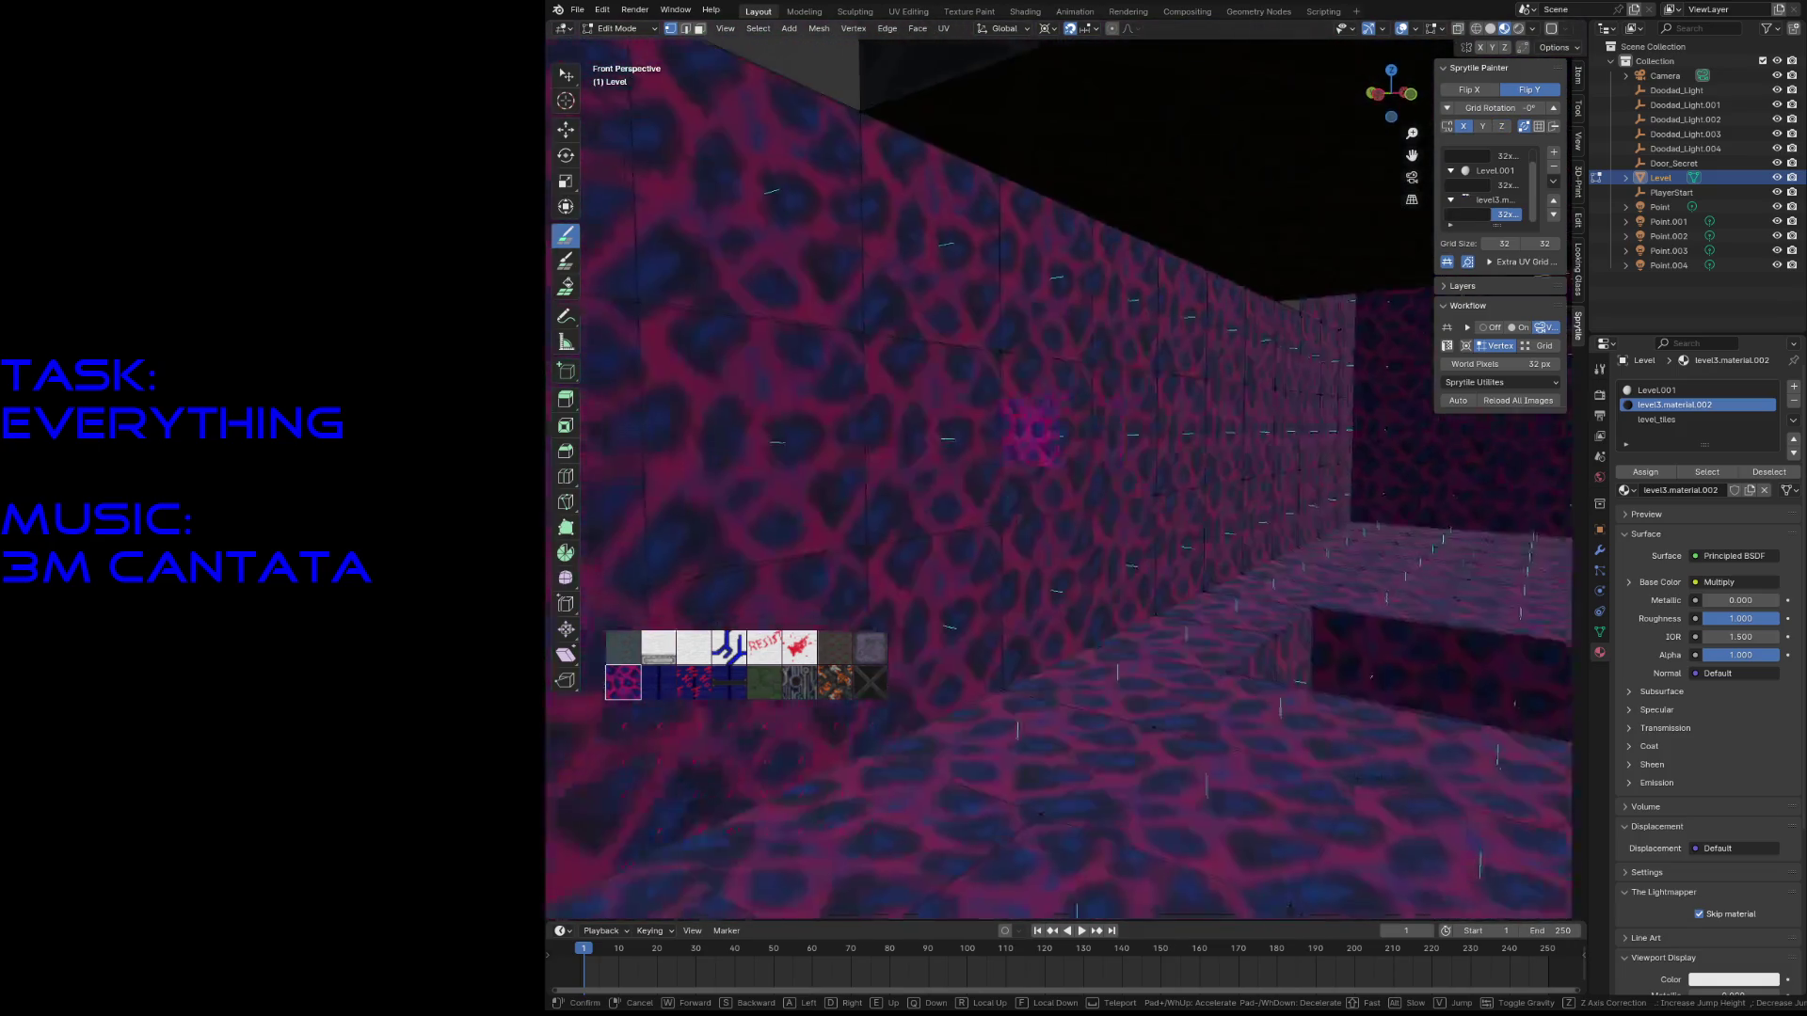
pyautogui.press('w')
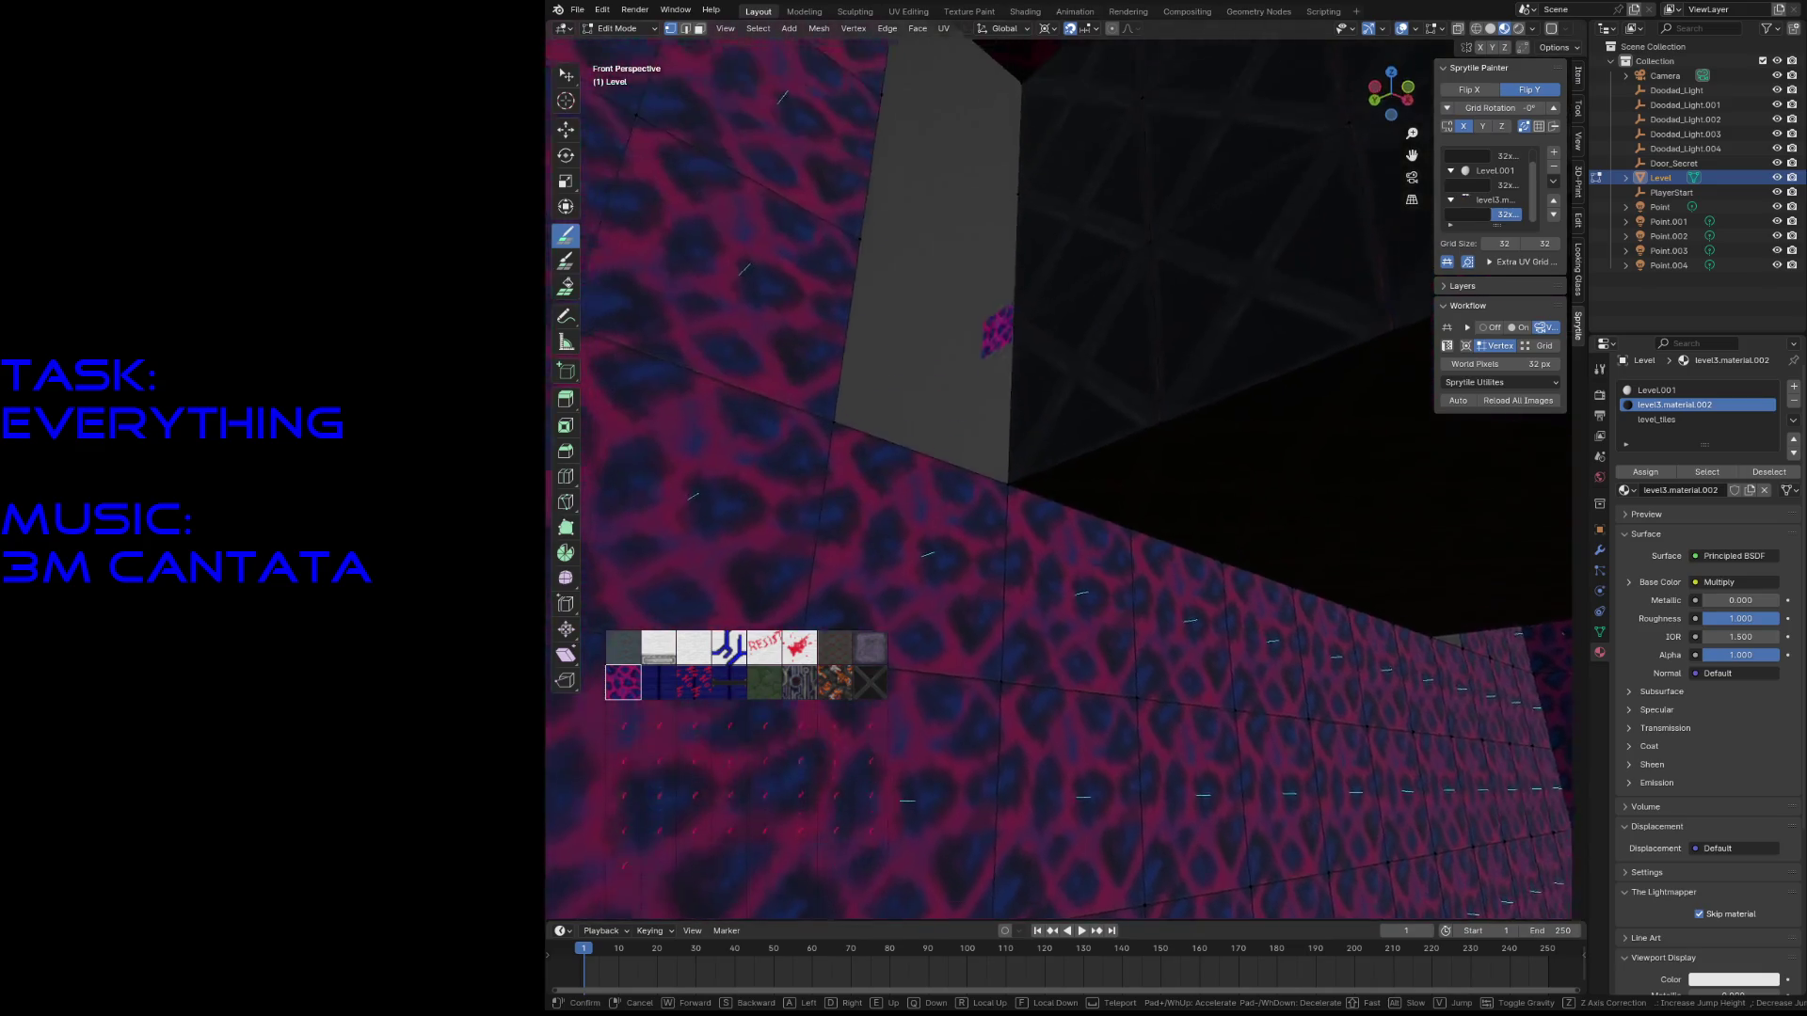
pyautogui.press('Escape')
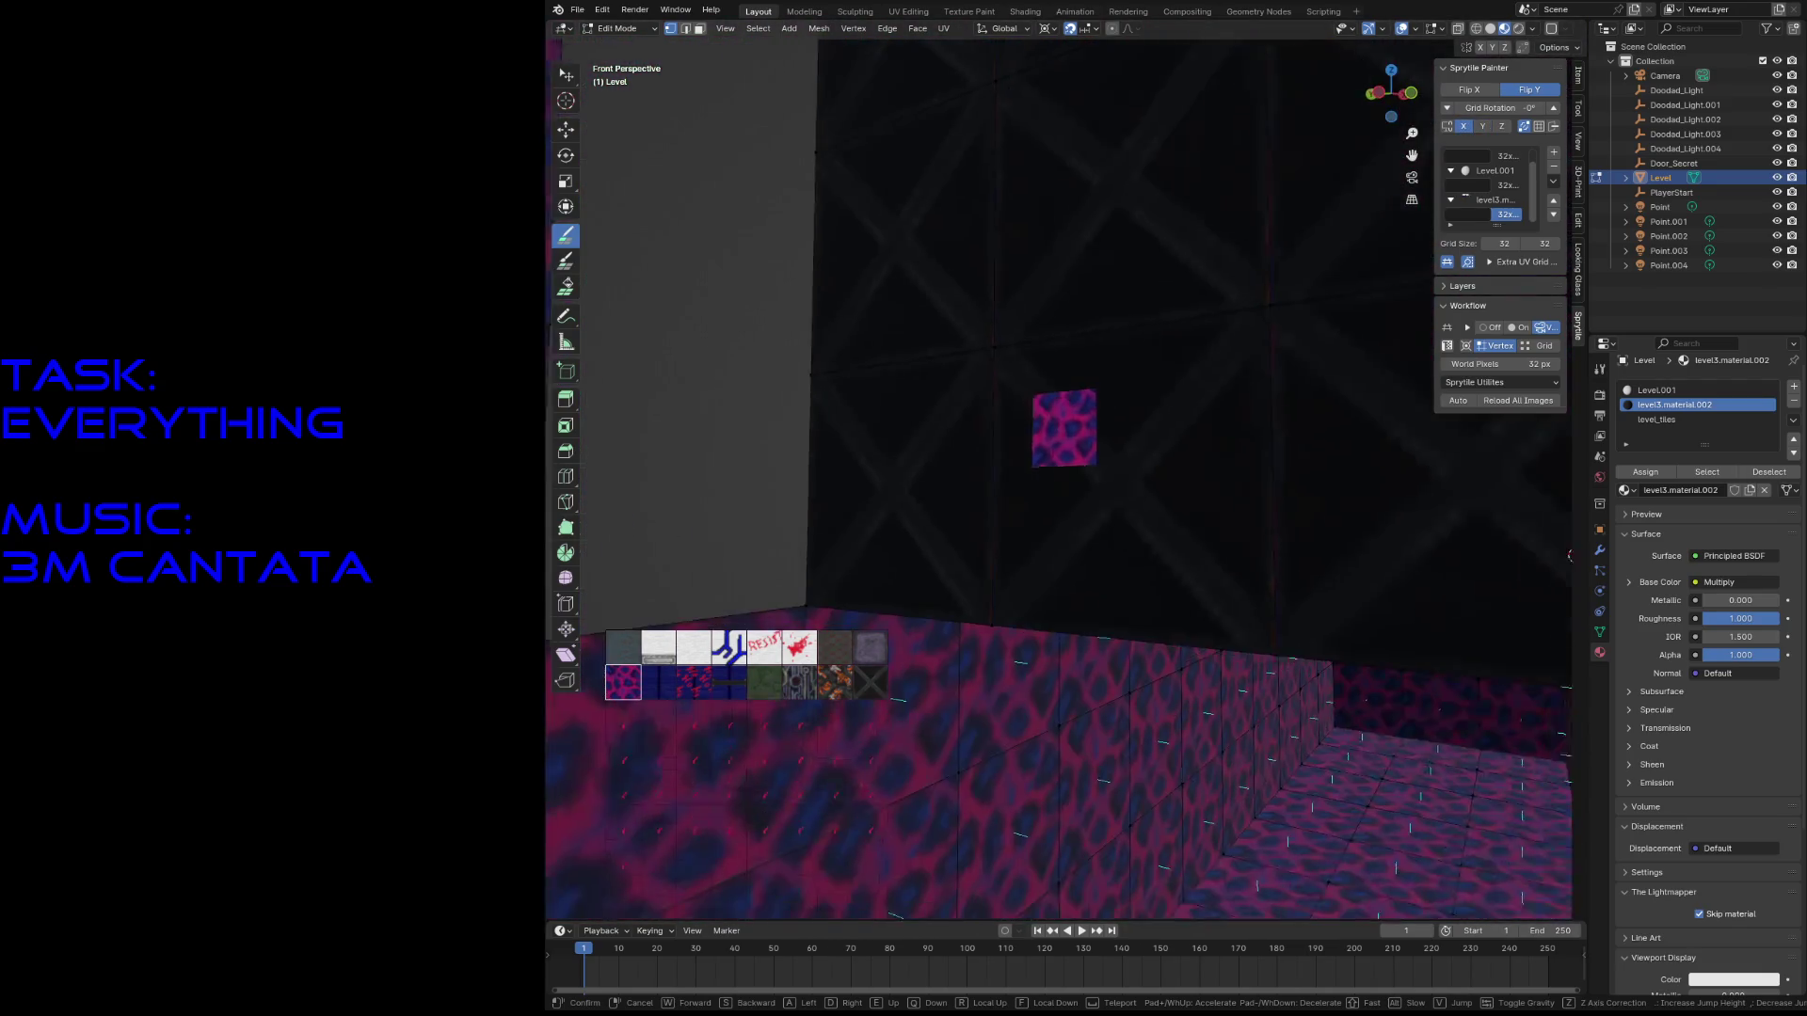
pyautogui.press('Escape')
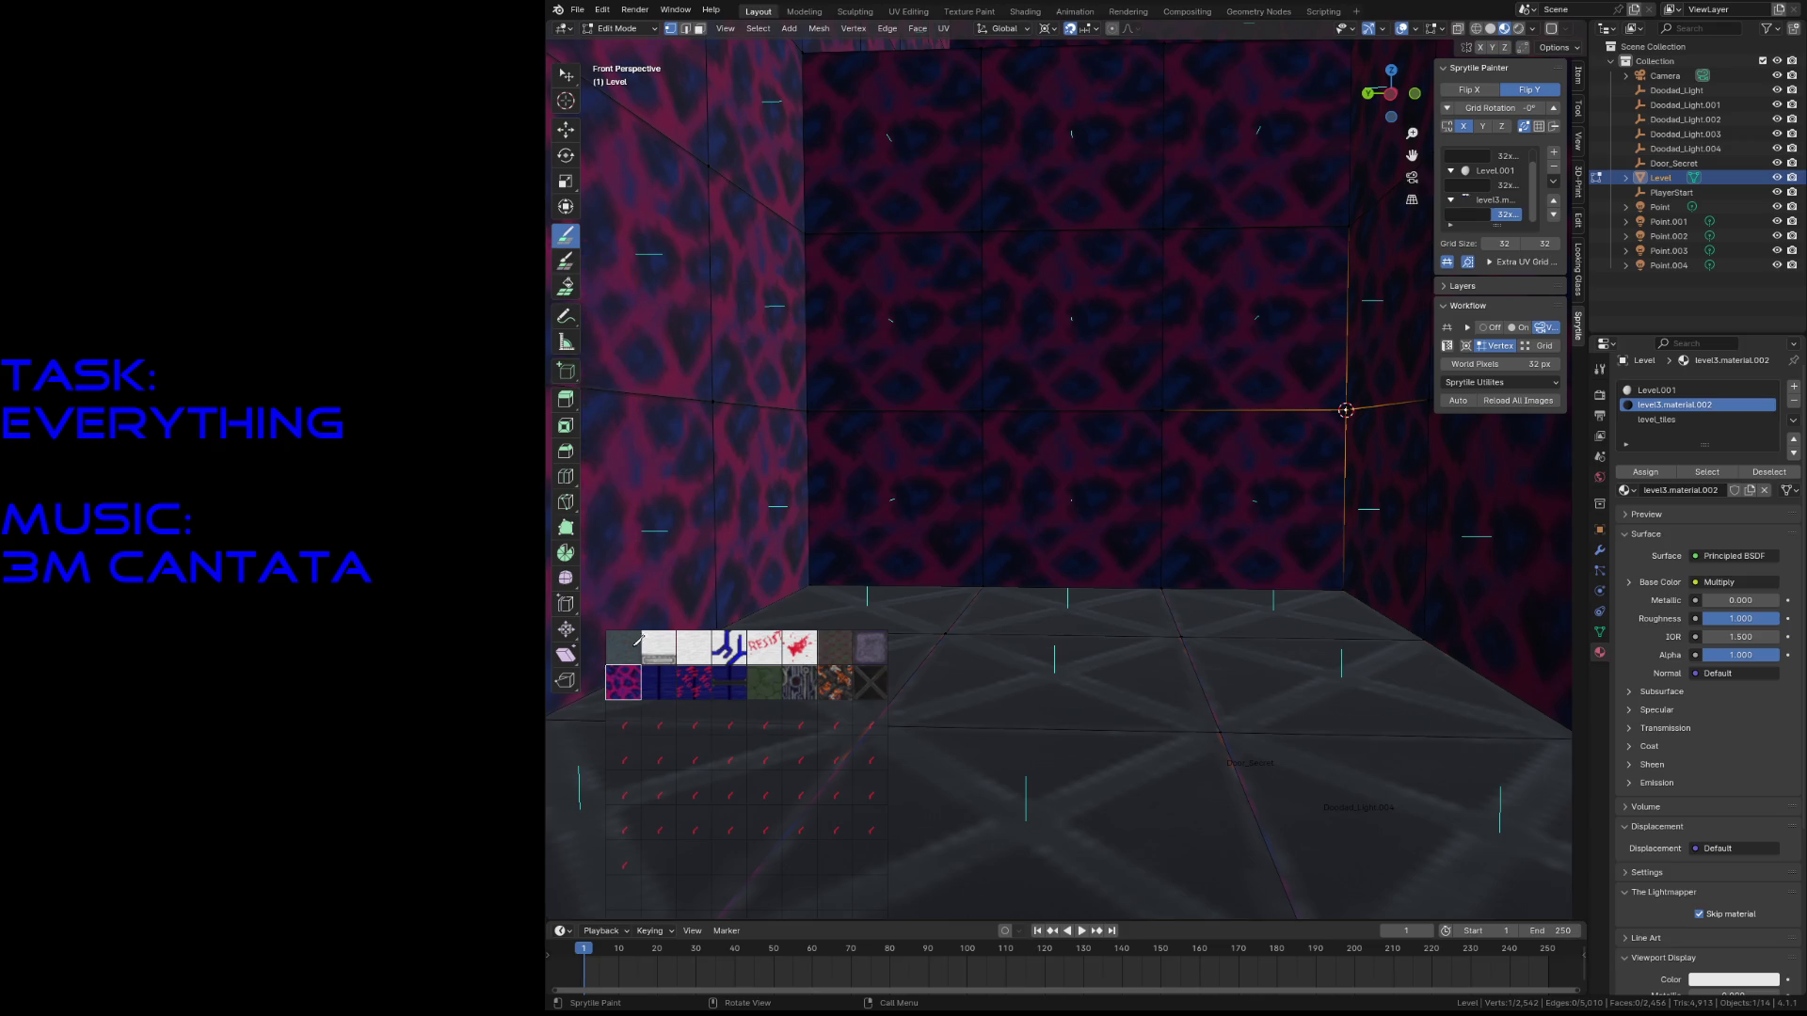
pyautogui.hotkey('shift', '`')
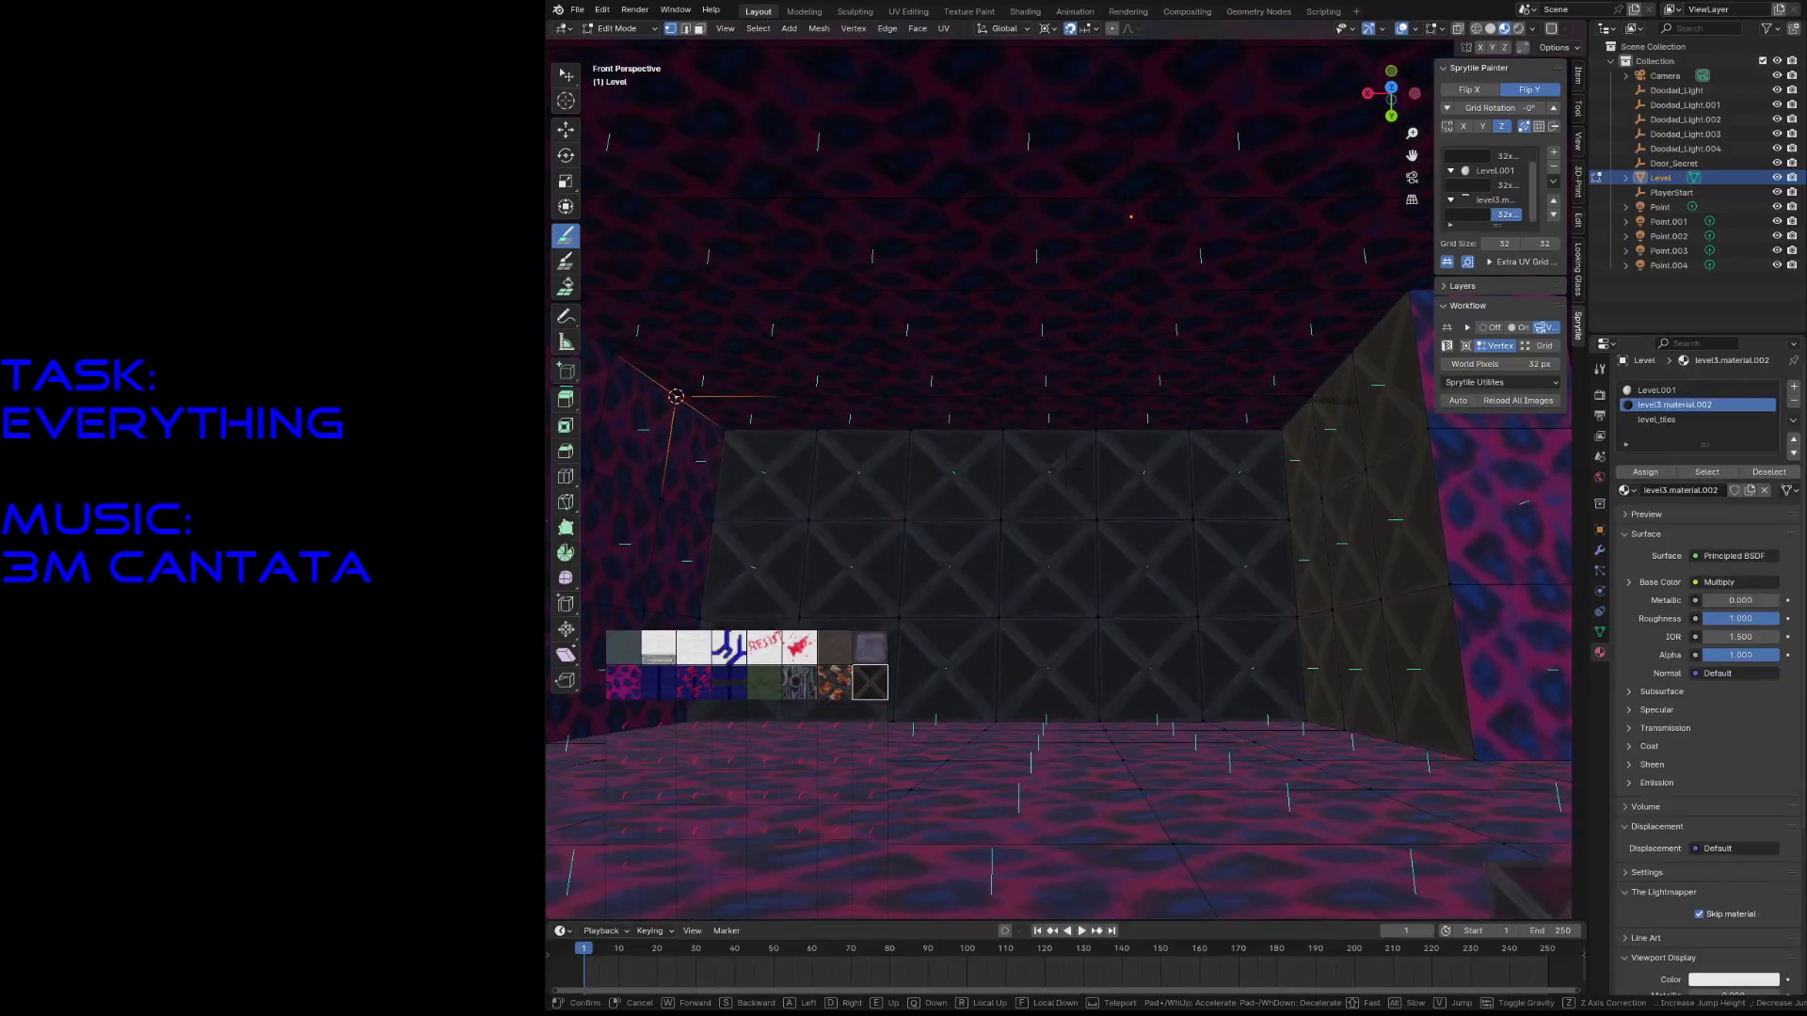
# - Walk from the X-tiled wall to the leopard wall and switch from Sprytile Paint to Select Box
pyautogui.click(1075, 539)
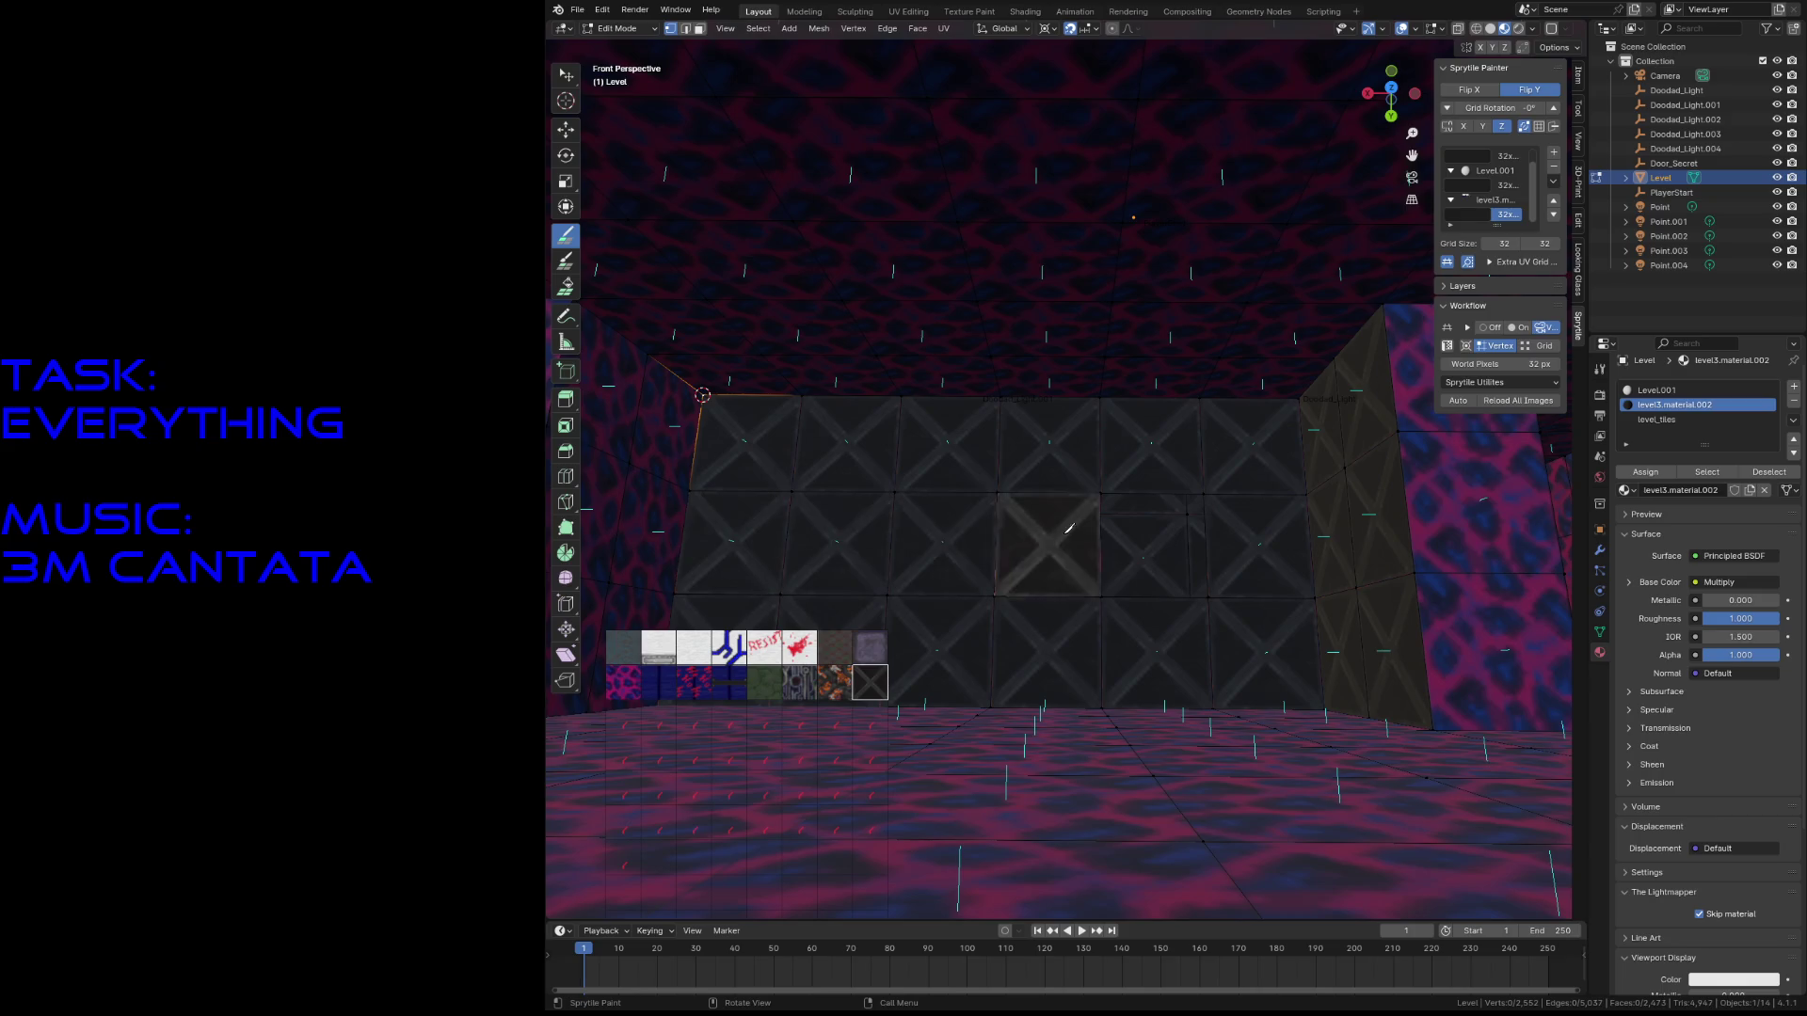
pyautogui.hotkey('shift', '`')
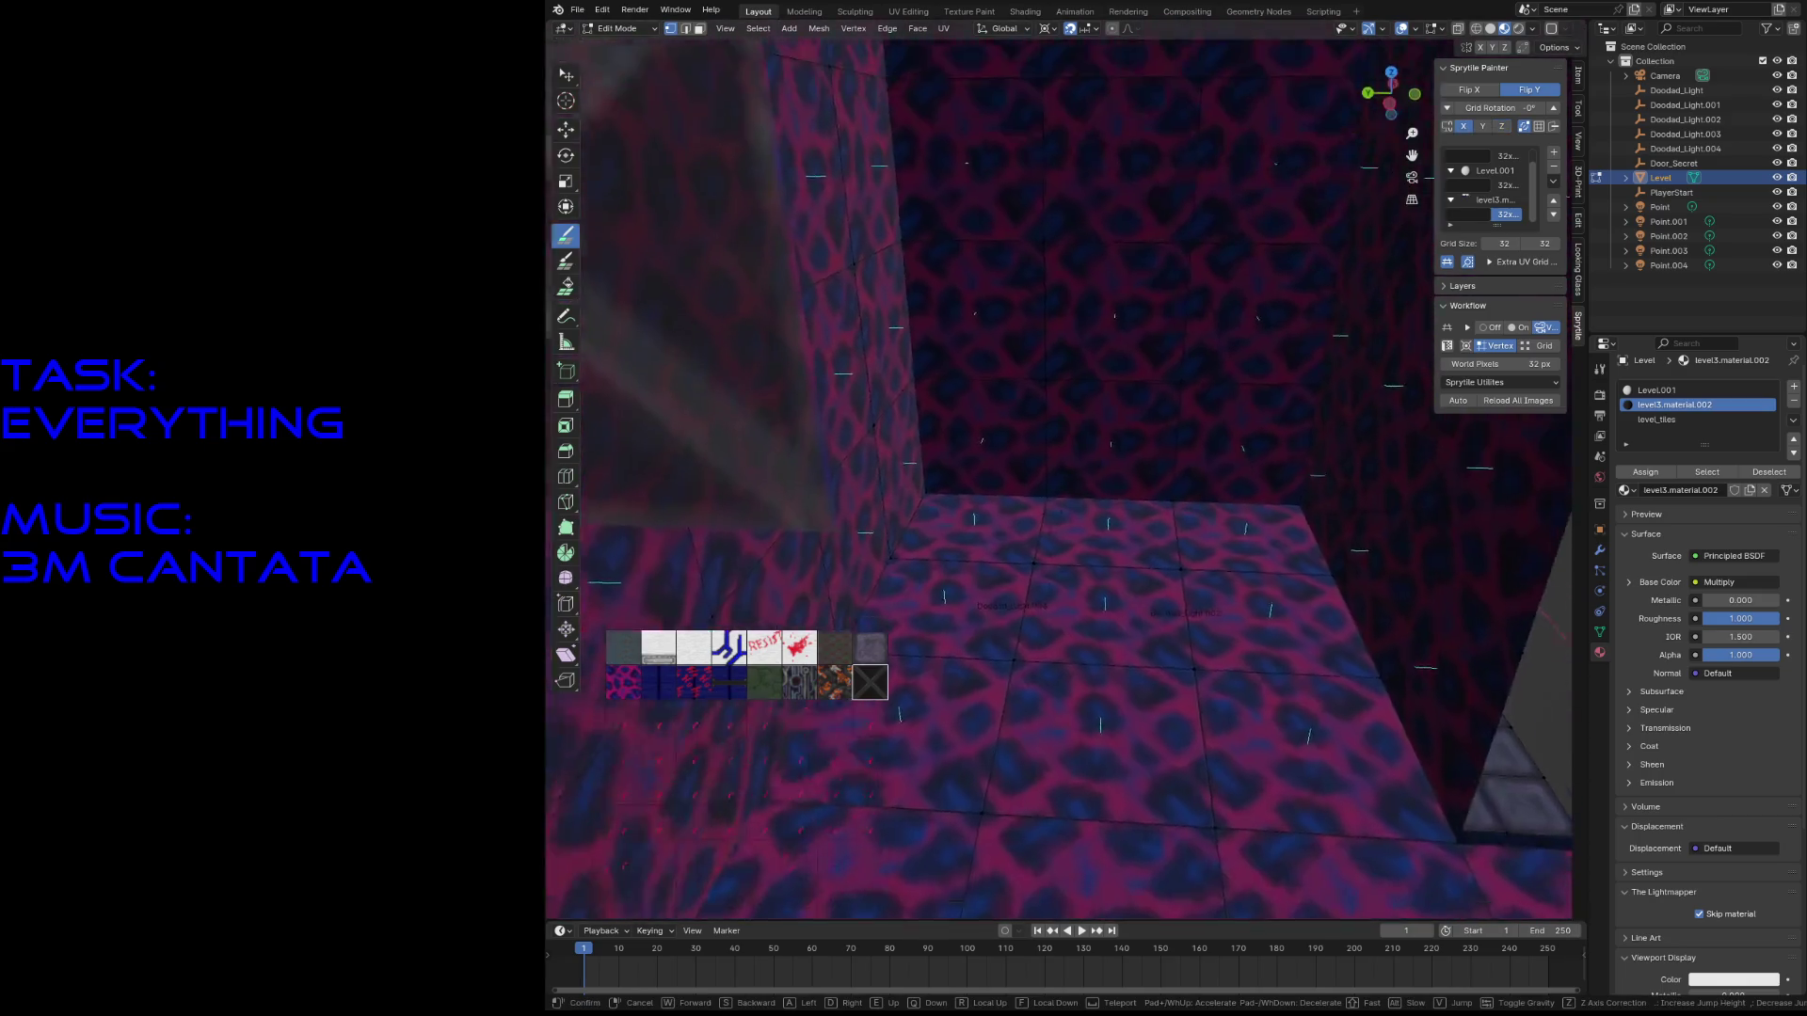
pyautogui.press('s')
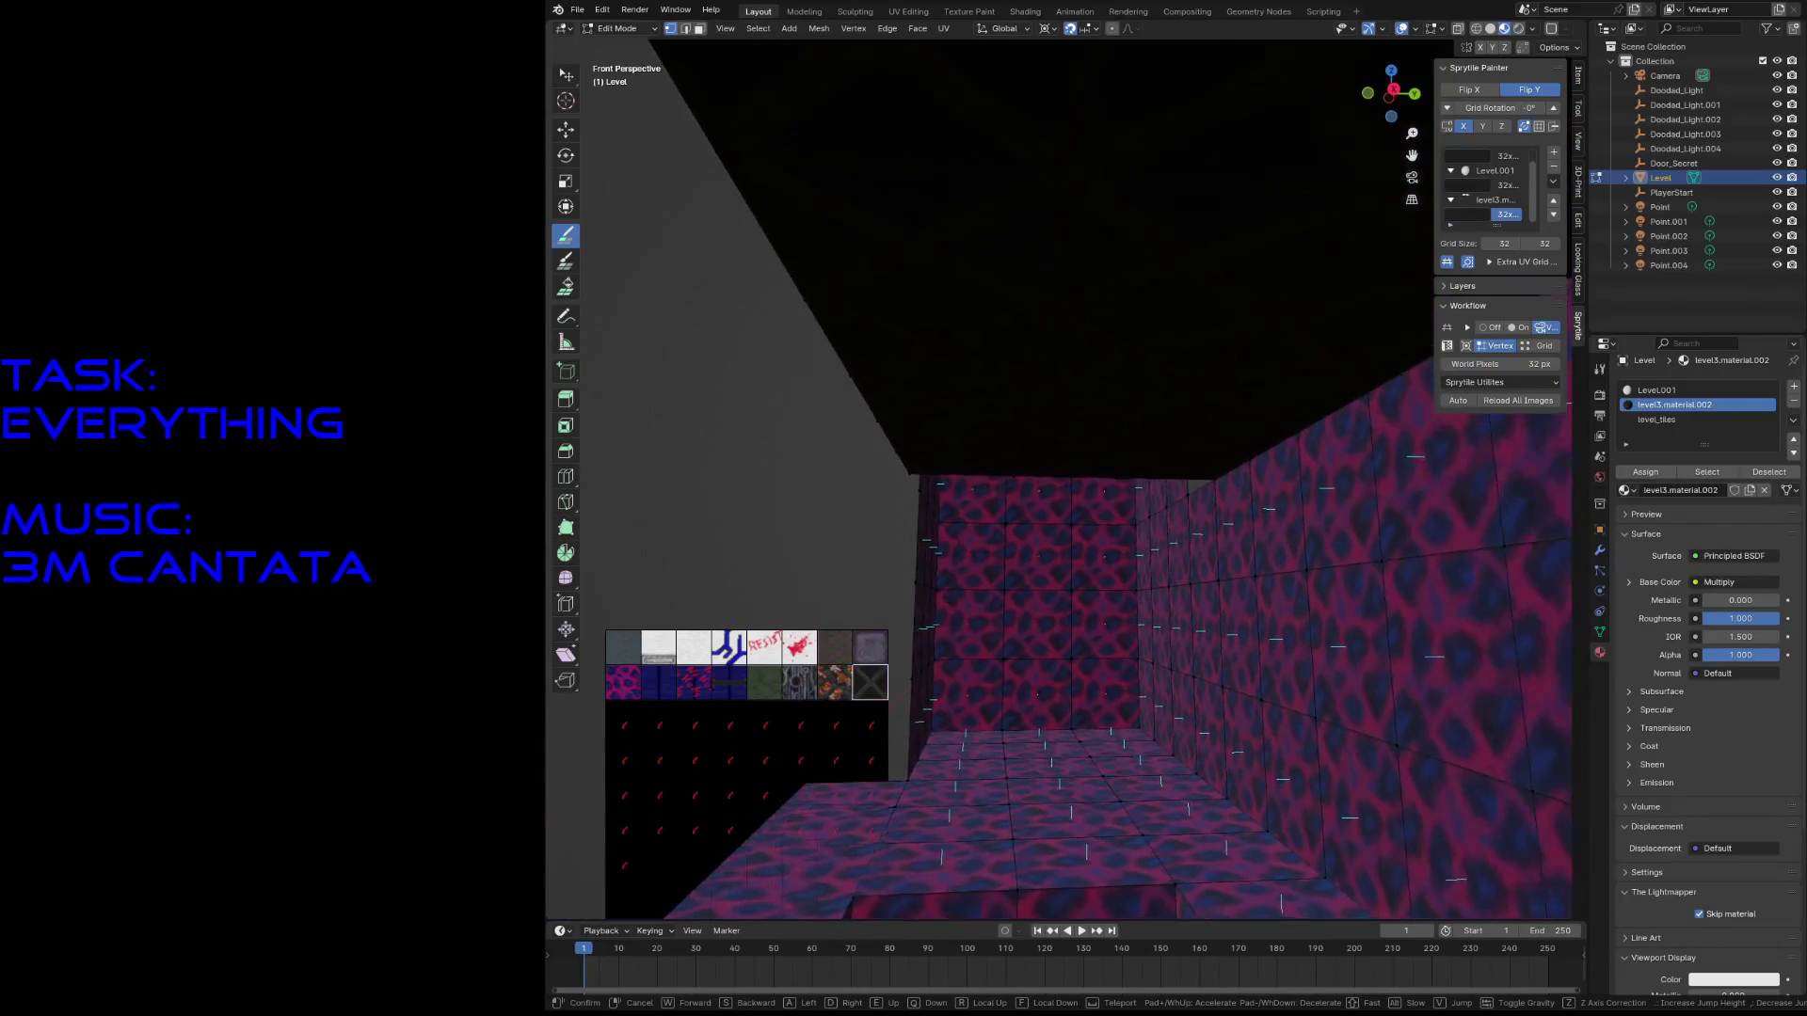
pyautogui.click(1161, 545)
pyautogui.press('w')
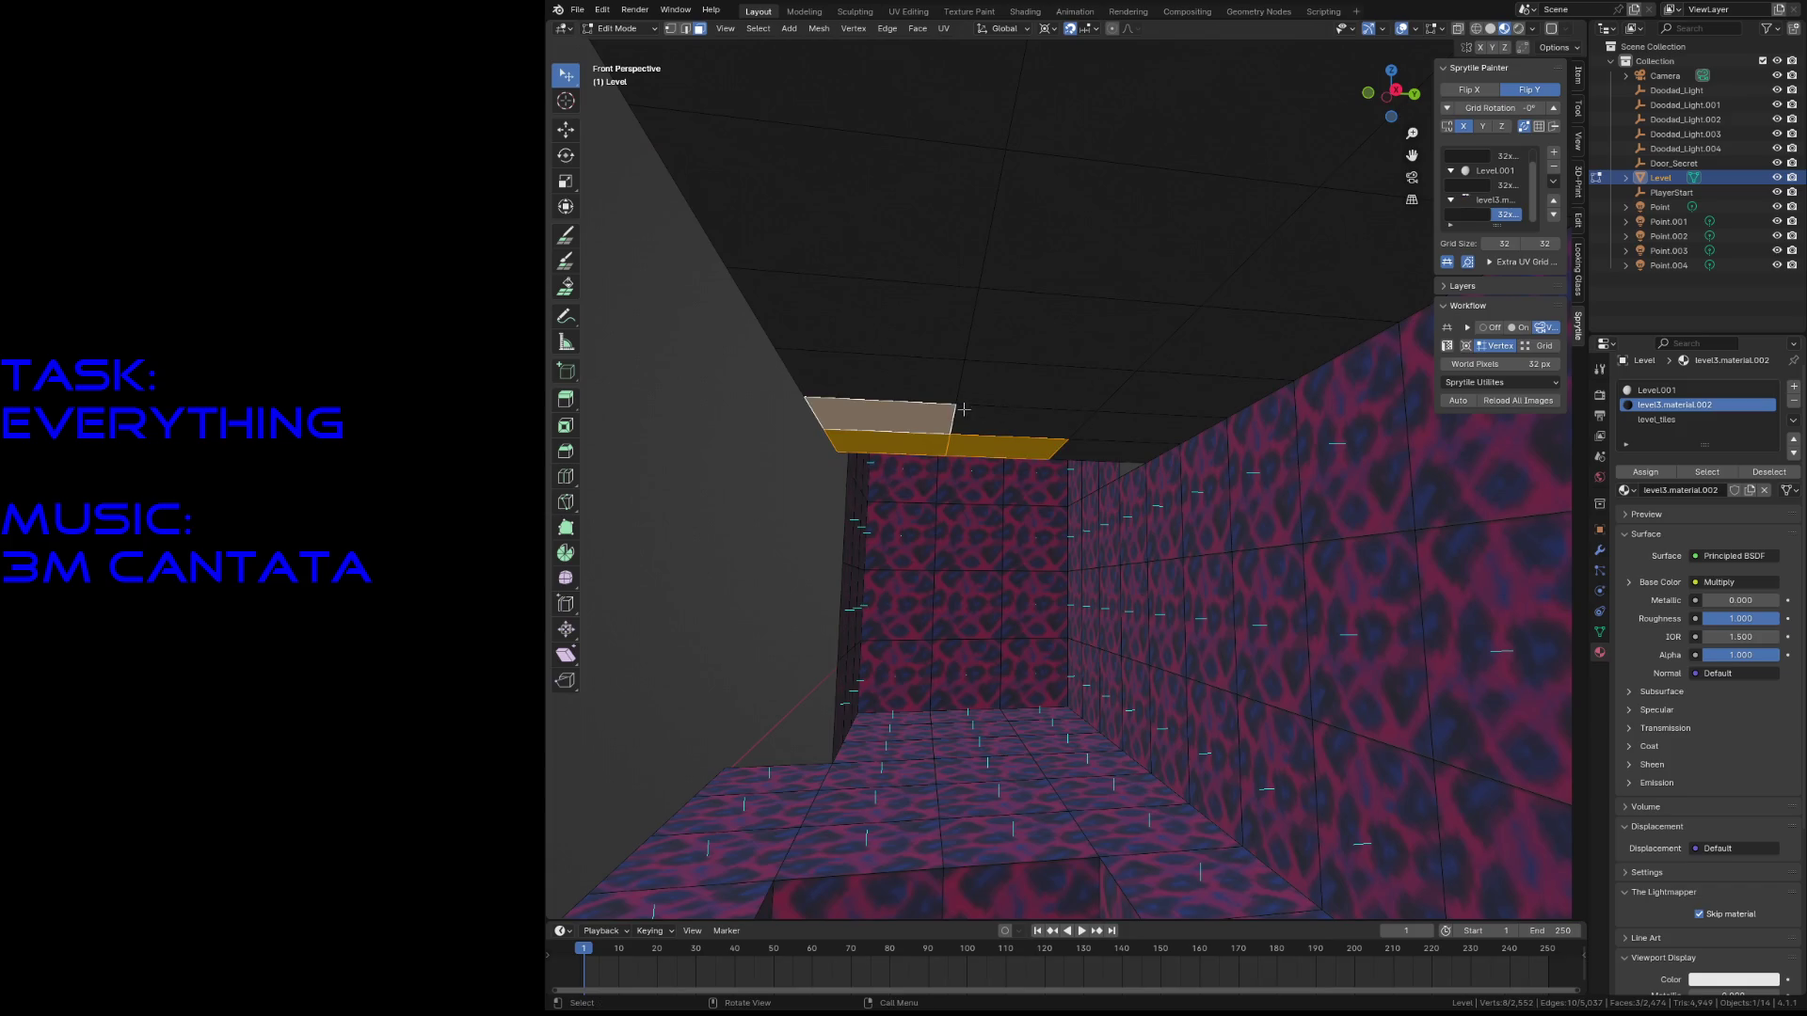
# - Select the room's ceiling faces and delete them as Faces
pyautogui.moveTo(976, 374); pyautogui.dragTo(987, 254)
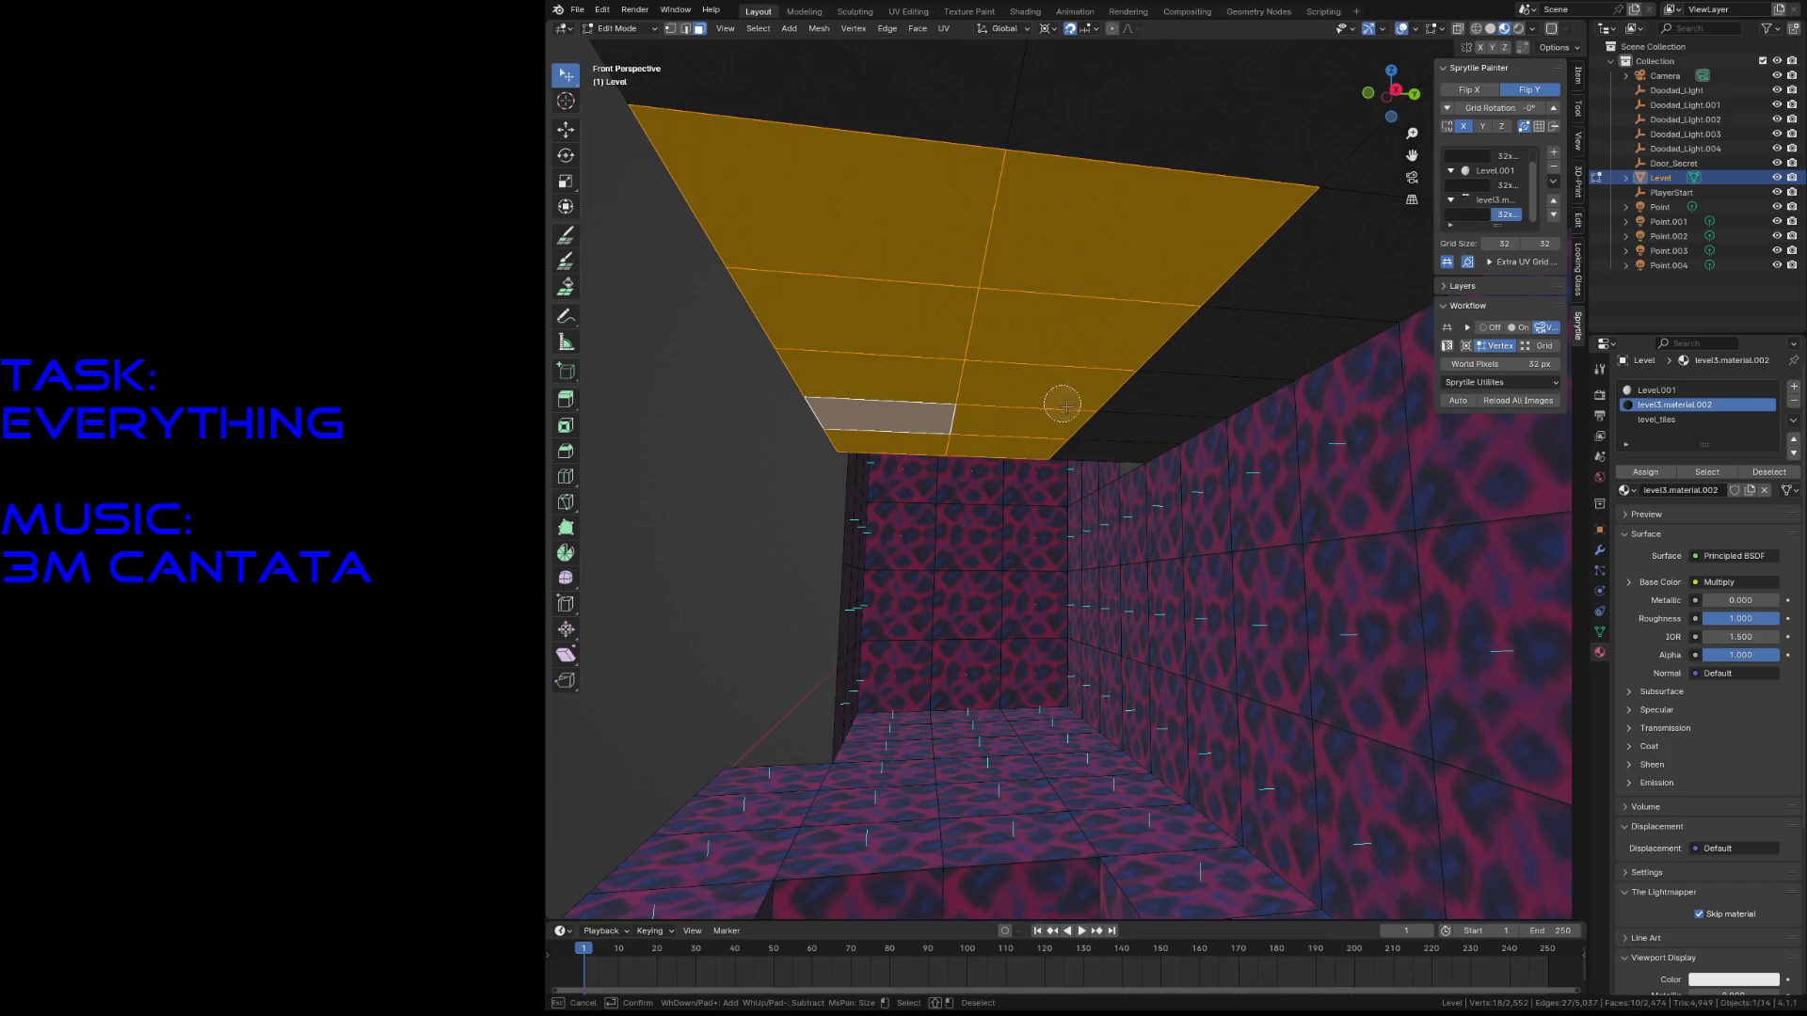
pyautogui.moveTo(1064, 405); pyautogui.dragTo(1247, 300)
pyautogui.moveTo(1273, 252); pyautogui.dragTo(1242, 232, button='middle')
pyautogui.moveTo(970, 286); pyautogui.dragTo(1352, 479)
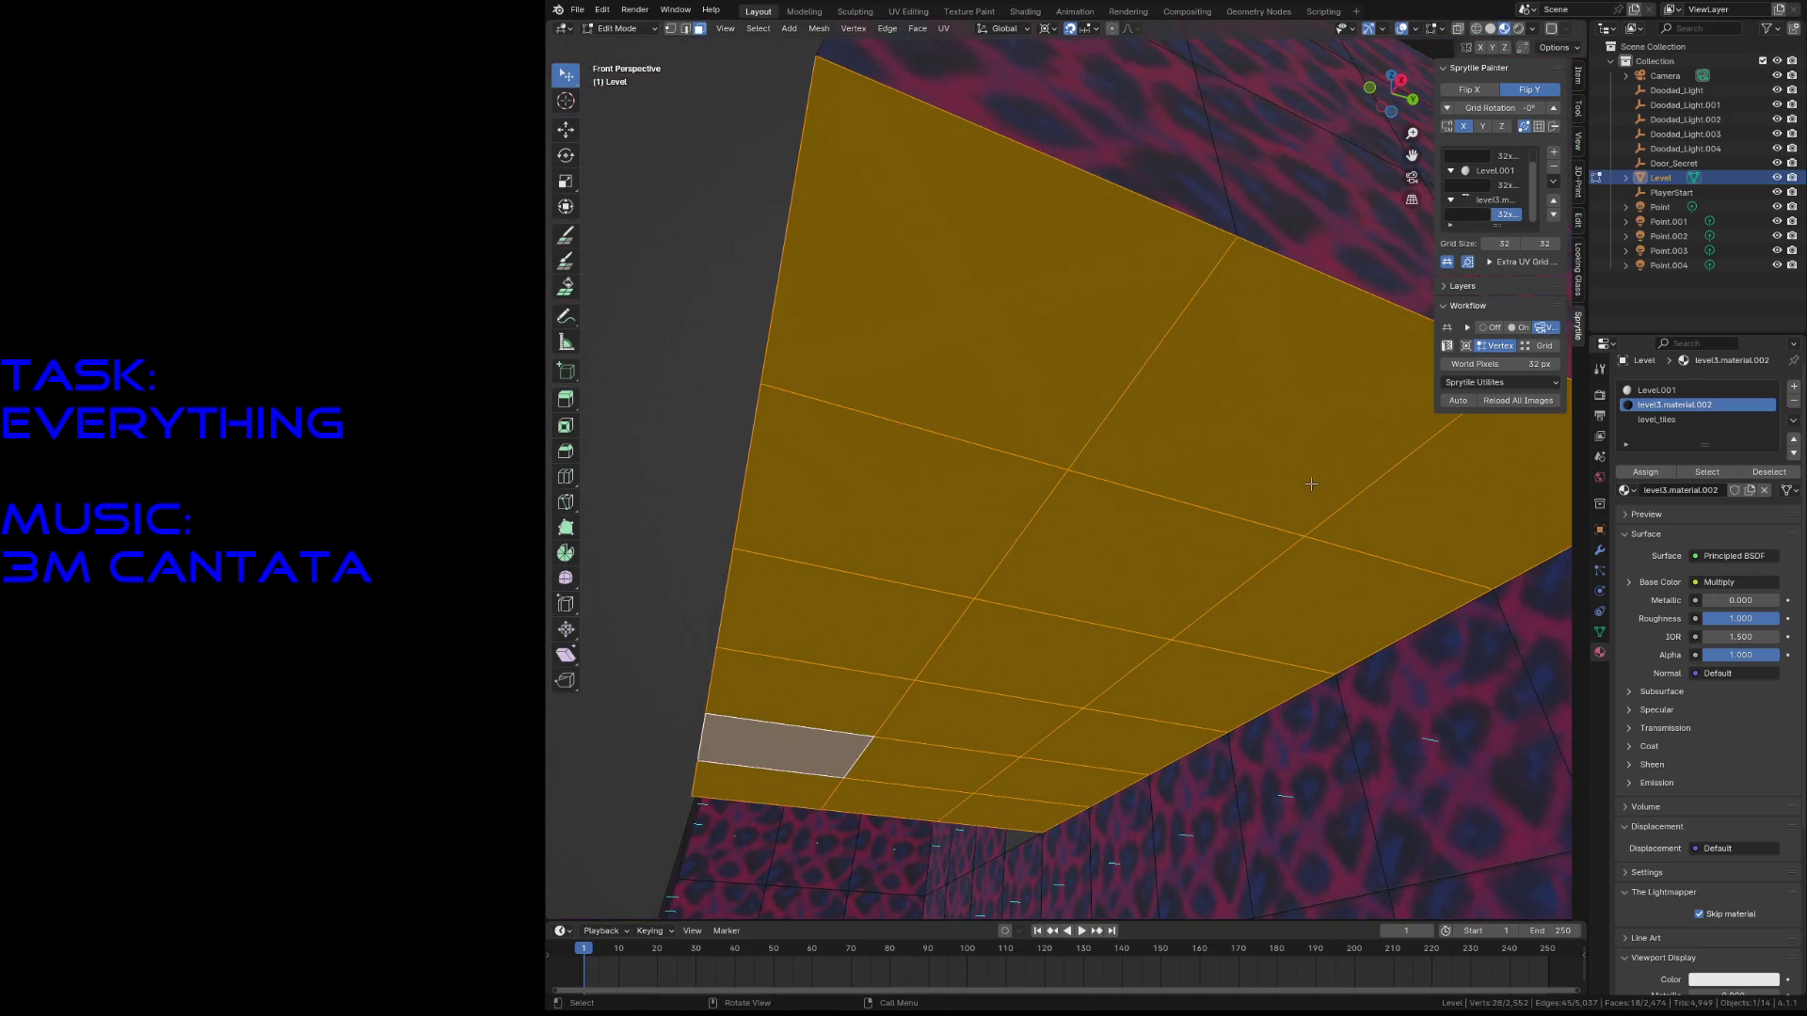
pyautogui.press('x')
pyautogui.click(1283, 488)
# - Select three remaining ceiling faces above the room
pyautogui.click(1198, 250)
pyautogui.click(1028, 122)
pyautogui.keyDown('shift'); pyautogui.click(1282, 193); pyautogui.keyUp('shift')
pyautogui.moveTo(1283, 193); pyautogui.dragTo(1281, 322, button='middle')
# - Walk to the nearby ledge and add two neighbouring ledge faces to the selection
pyautogui.moveTo(1059, 480)
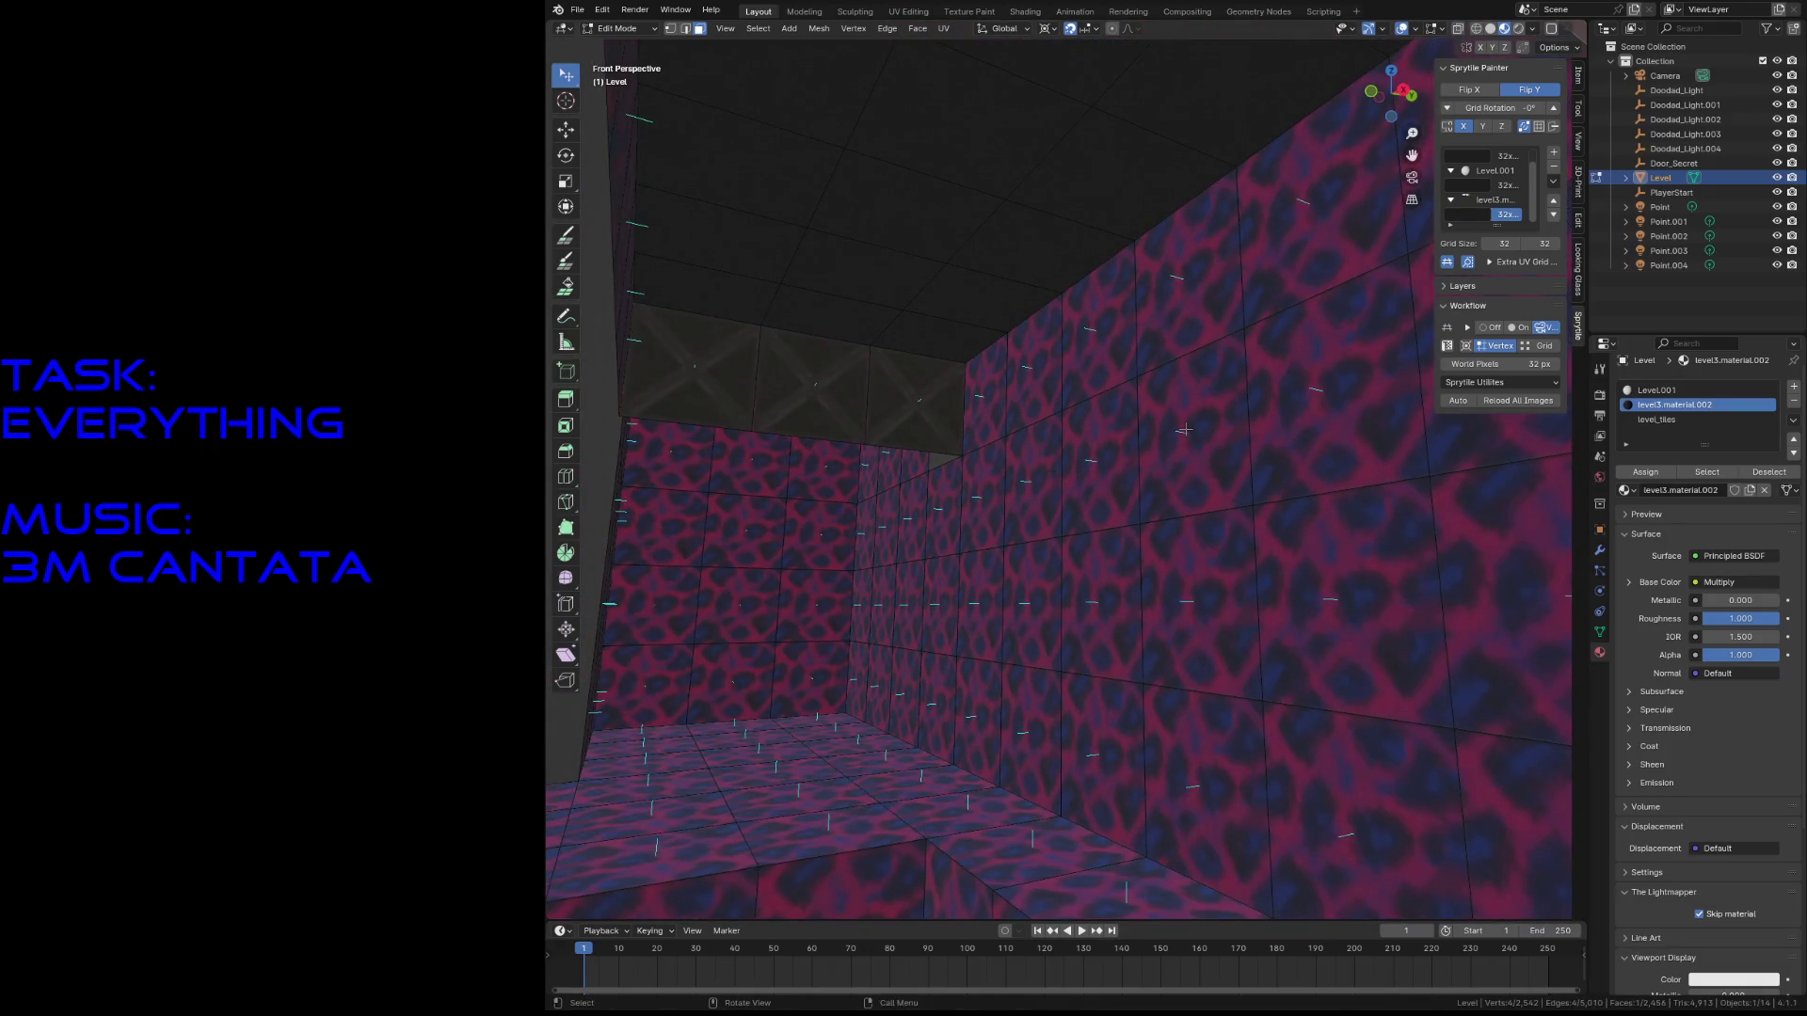
pyautogui.hotkey('shift', '`')
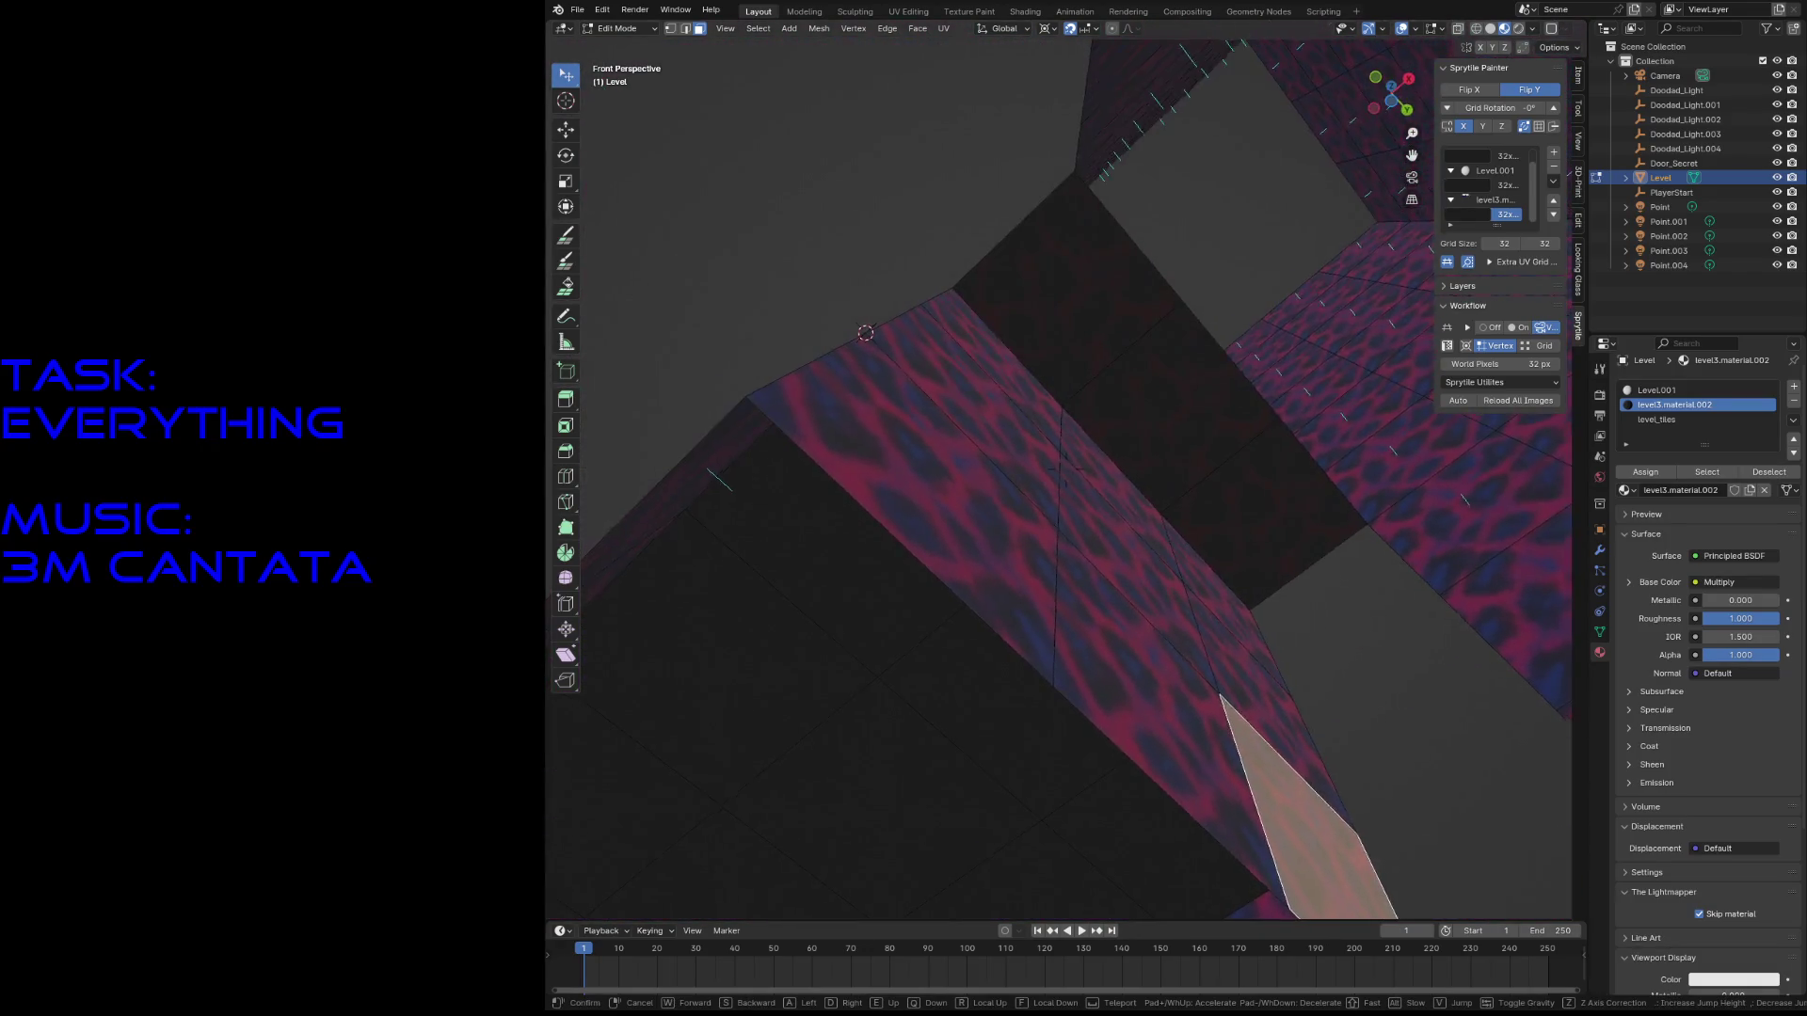
pyautogui.click(1012, 479)
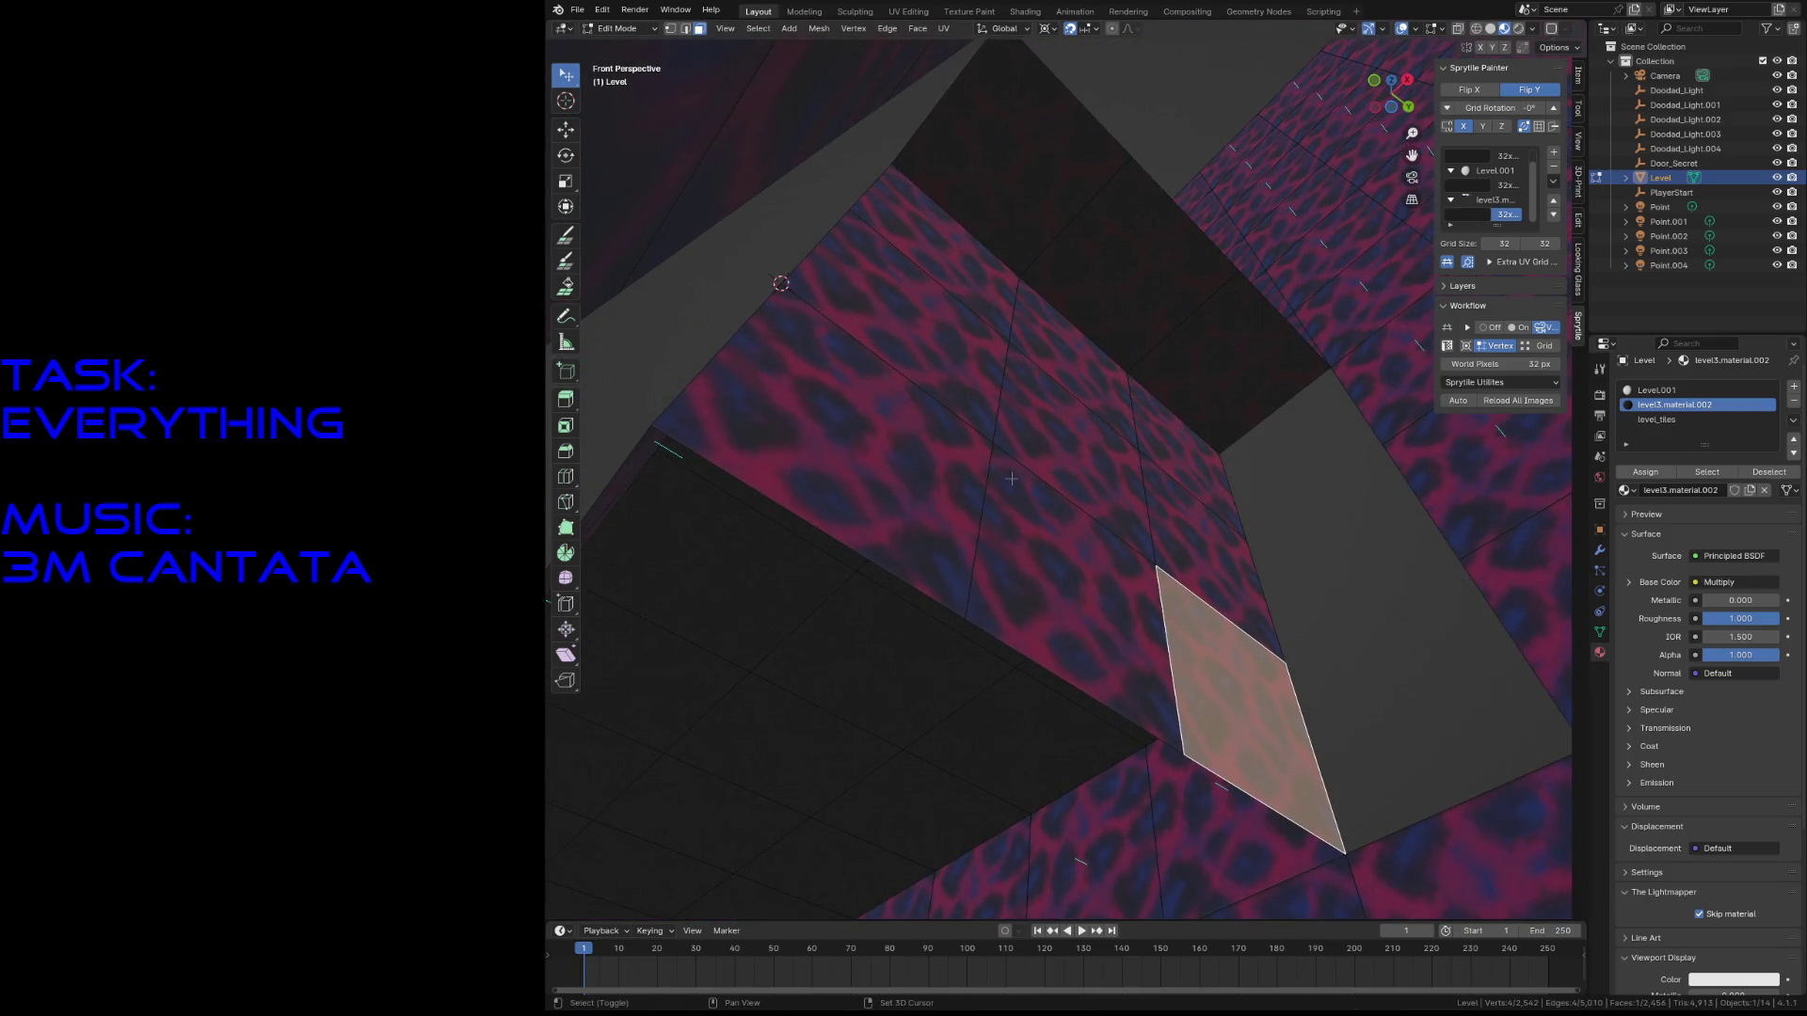
pyautogui.keyDown('shift'); pyautogui.click(1012, 479); pyautogui.keyUp('shift')
pyautogui.keyDown('shift'); pyautogui.click(1070, 584); pyautogui.keyUp('shift')
pyautogui.moveTo(1070, 584); pyautogui.dragTo(1062, 548, button='middle')
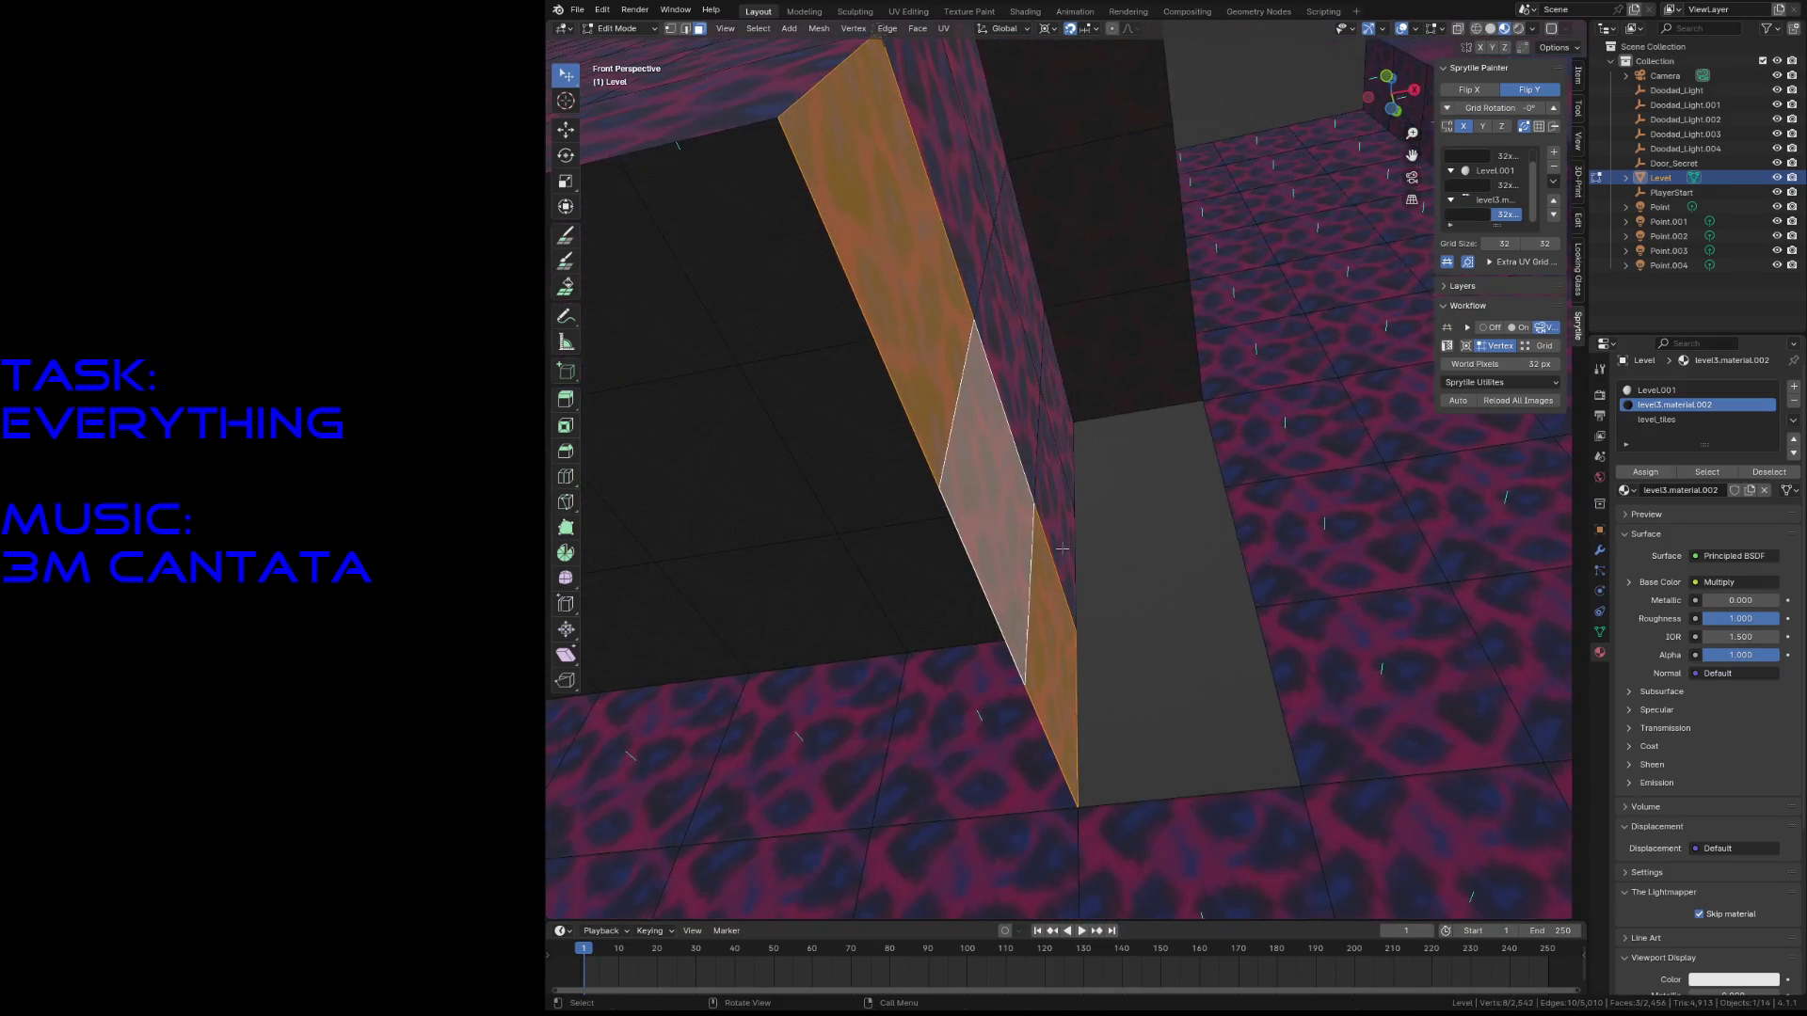
# - Delete the three ledge faces and select two wall faces below
pyautogui.press('x')
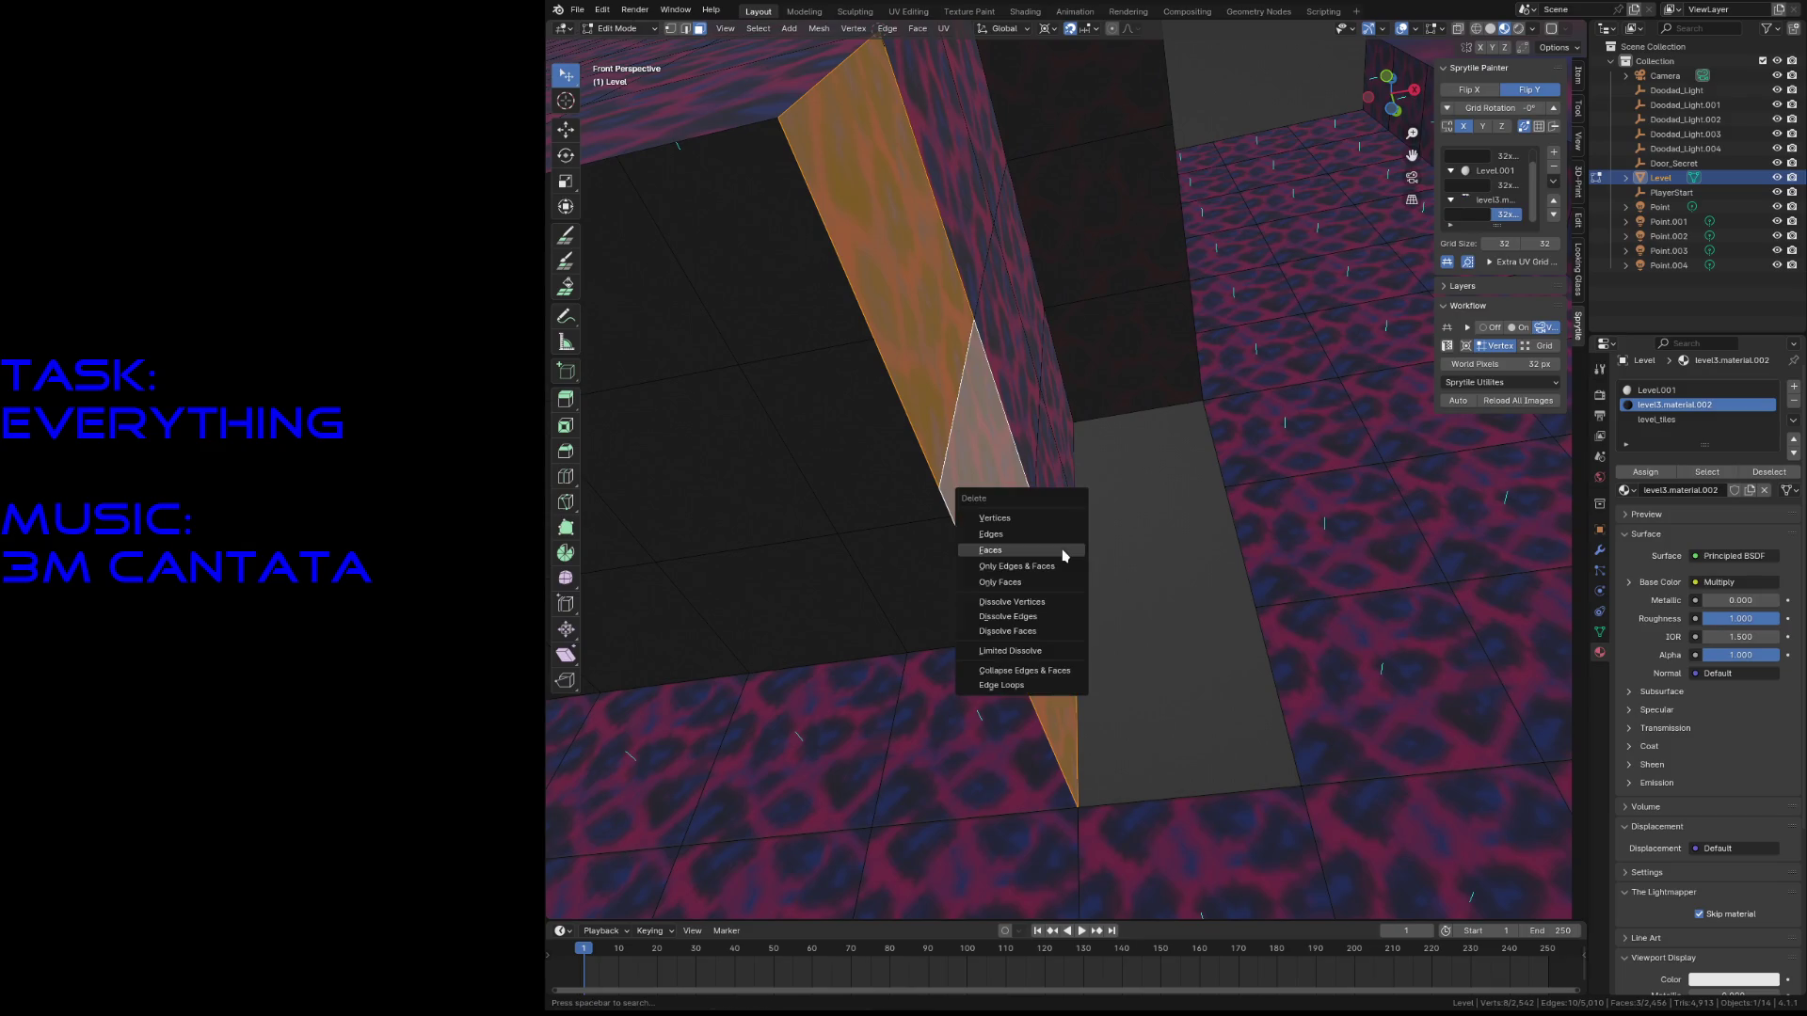
pyautogui.click(1062, 551)
pyautogui.click(1063, 701)
pyautogui.moveTo(1063, 701); pyautogui.dragTo(962, 621, button='middle')
pyautogui.keyDown('shift'); pyautogui.click(962, 621); pyautogui.keyUp('shift')
# - Add more wall faces to the selection, circle-selecting three more along the strip
pyautogui.keyDown('shift'); pyautogui.click(1251, 471); pyautogui.keyUp('shift')
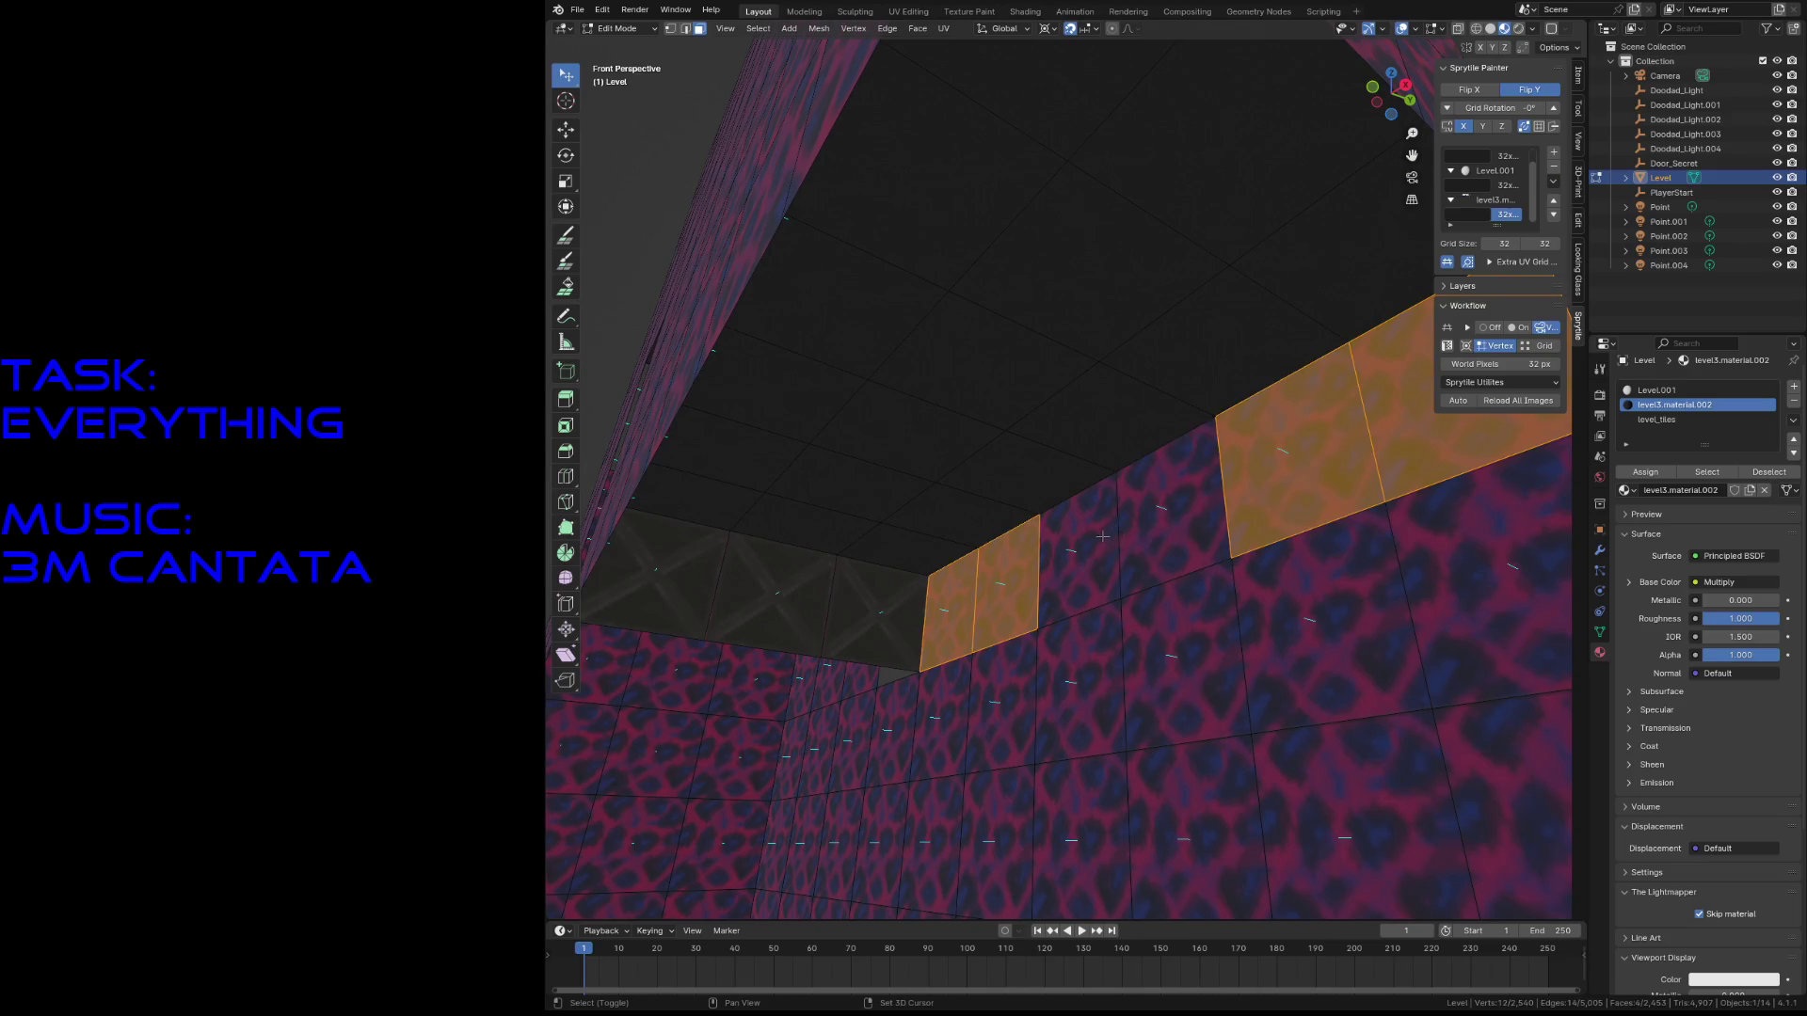
pyautogui.keyDown('shift'); pyautogui.click(877, 588); pyautogui.keyUp('shift')
pyautogui.keyDown('shift'); pyautogui.click(772, 588); pyautogui.keyUp('shift')
pyautogui.keyDown('shift'); pyautogui.click(658, 579); pyautogui.keyUp('shift')
pyautogui.moveTo(658, 578); pyautogui.dragTo(682, 355, button='middle')
pyautogui.press('c')
pyautogui.moveTo(683, 355); pyautogui.dragTo(953, 437)
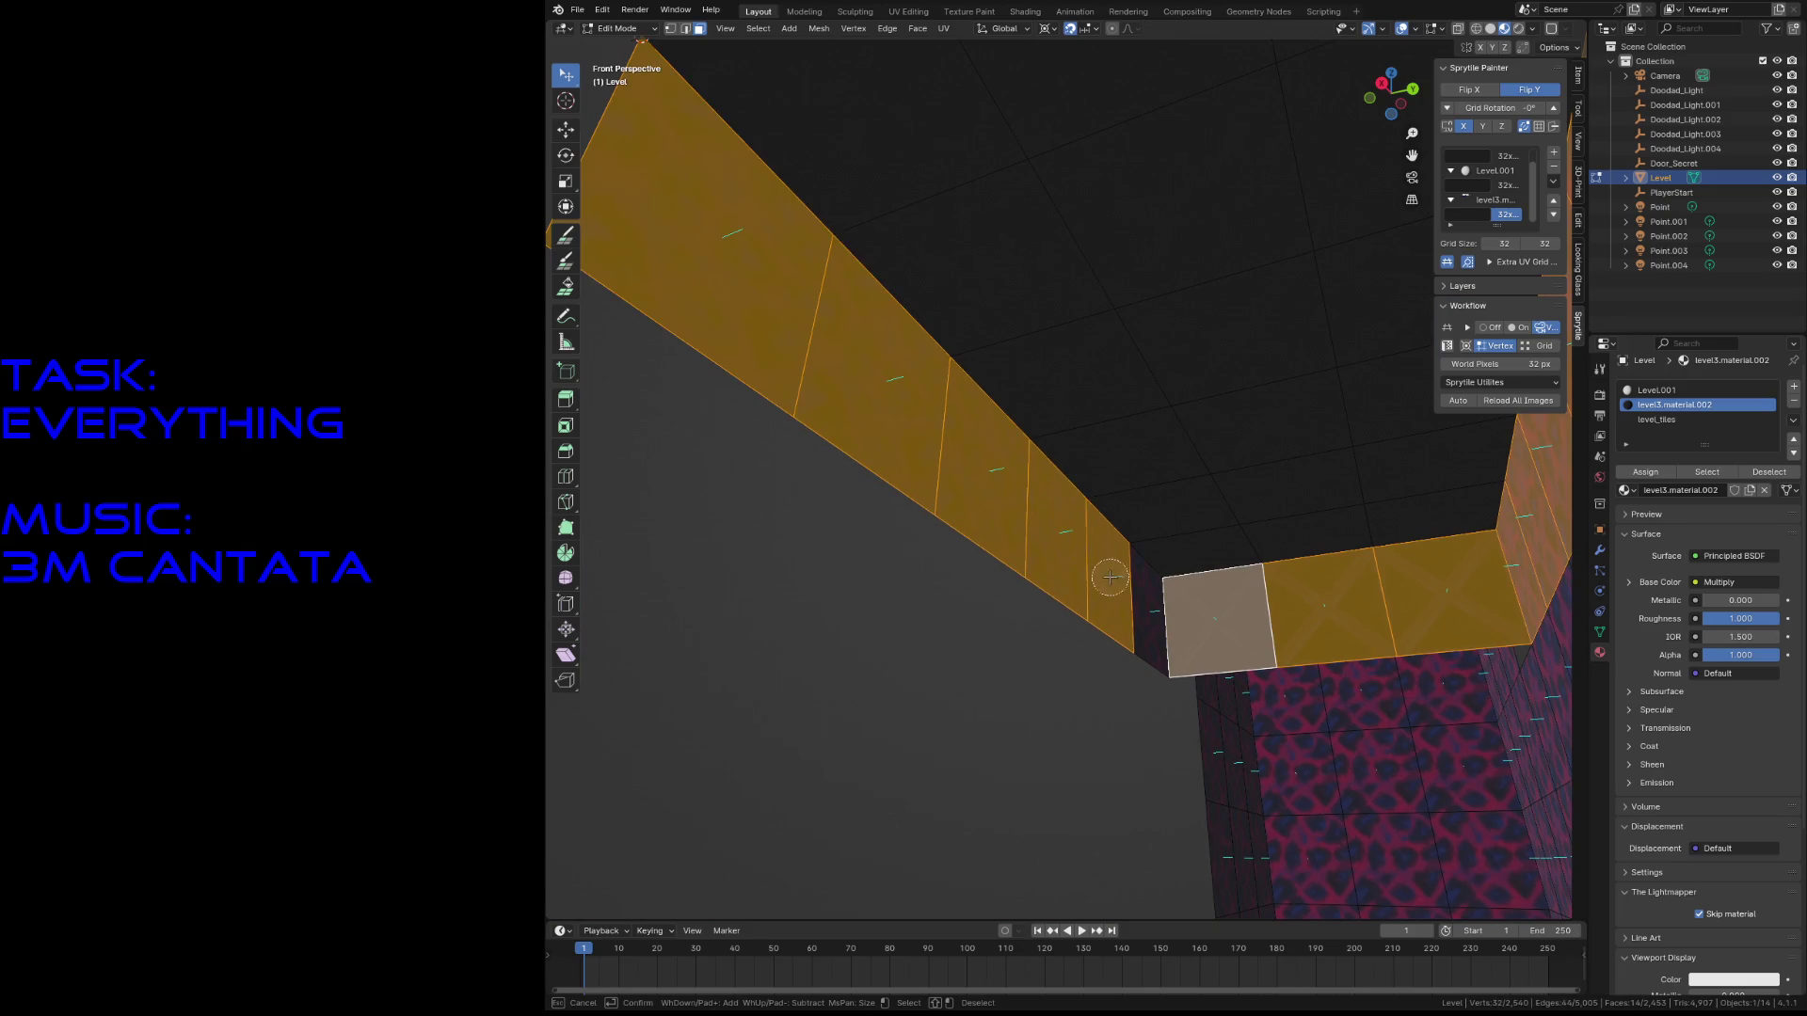
# - Walk beneath and around the wall structure to inspect the leopard-textured walls
pyautogui.hotkey('shift', '`')
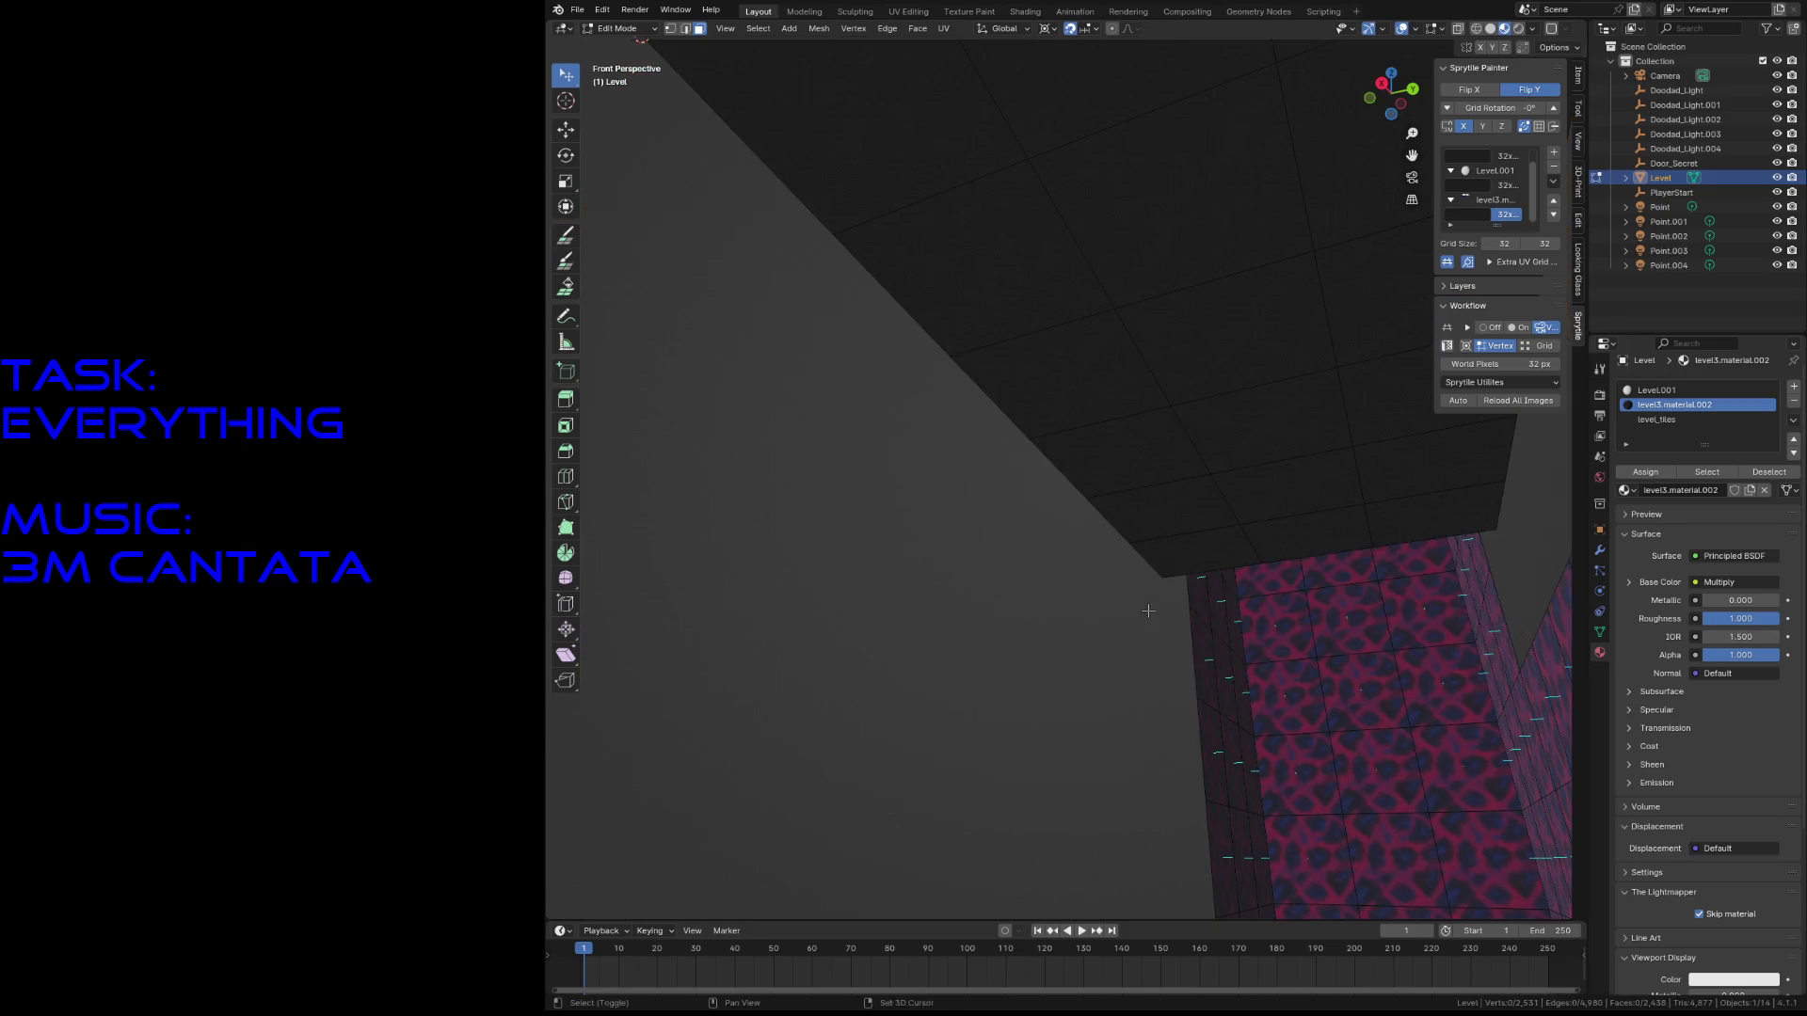
pyautogui.press('s')
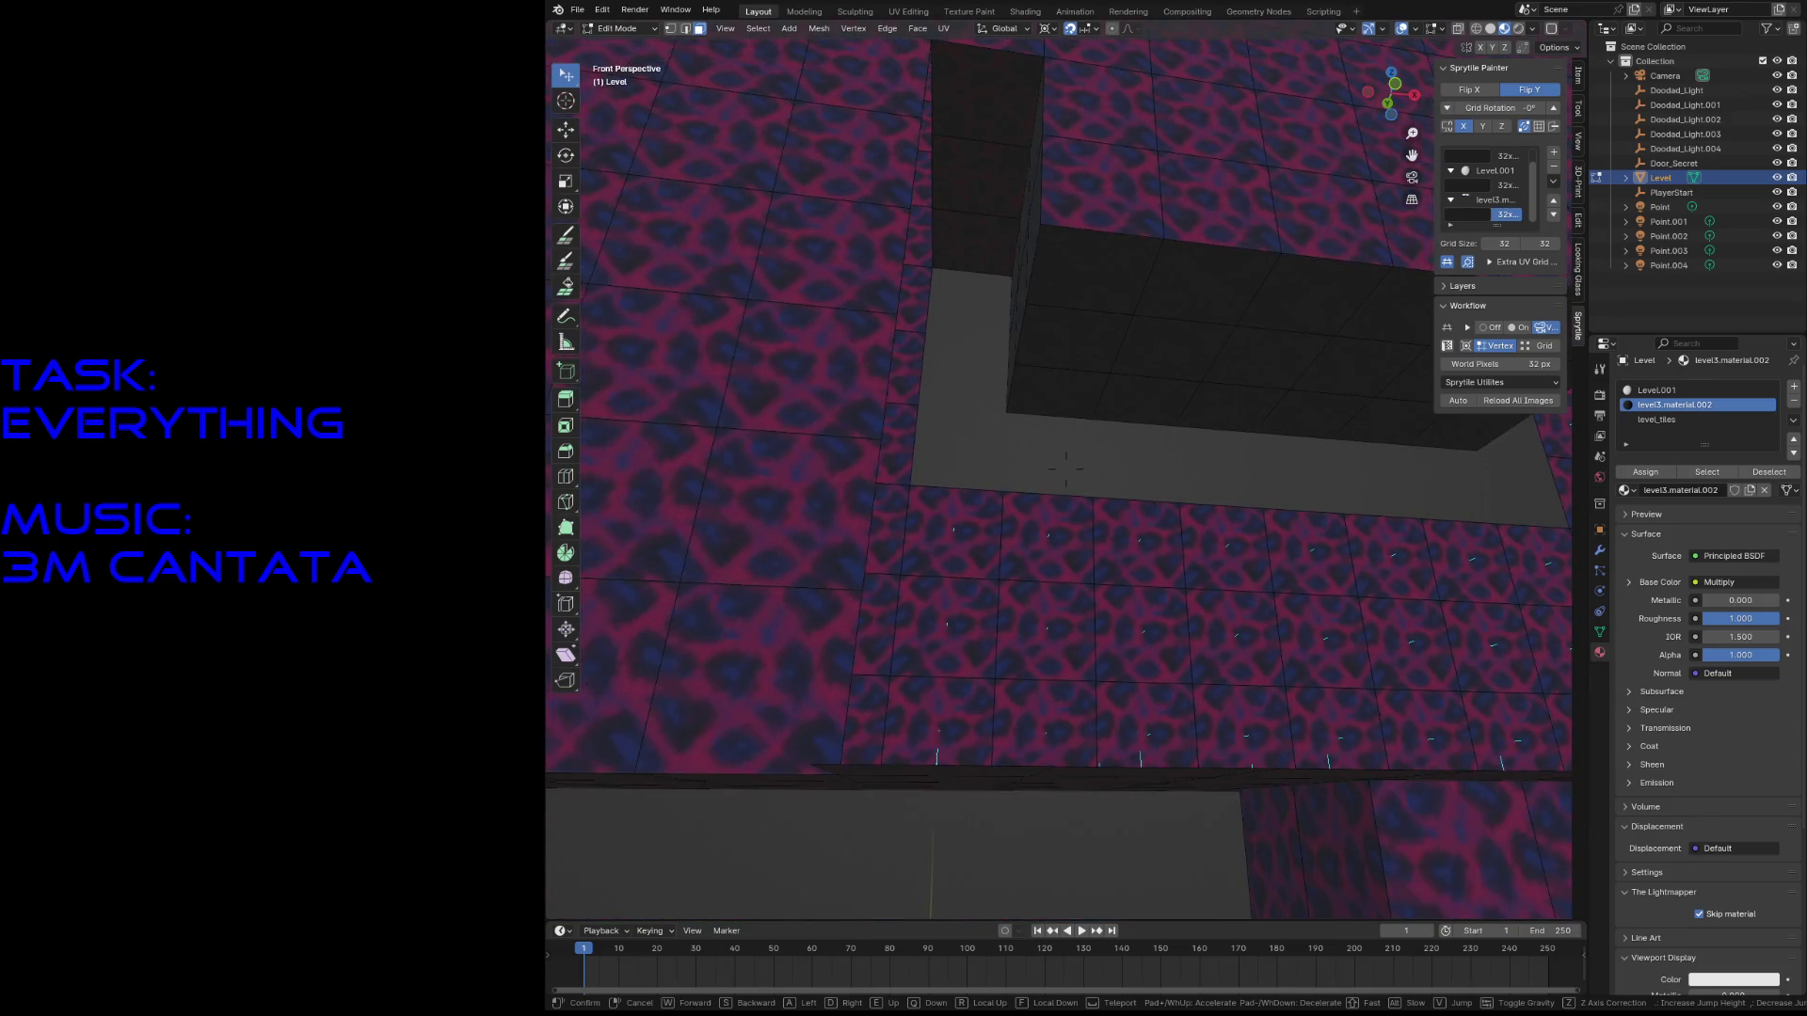
pyautogui.press('w')
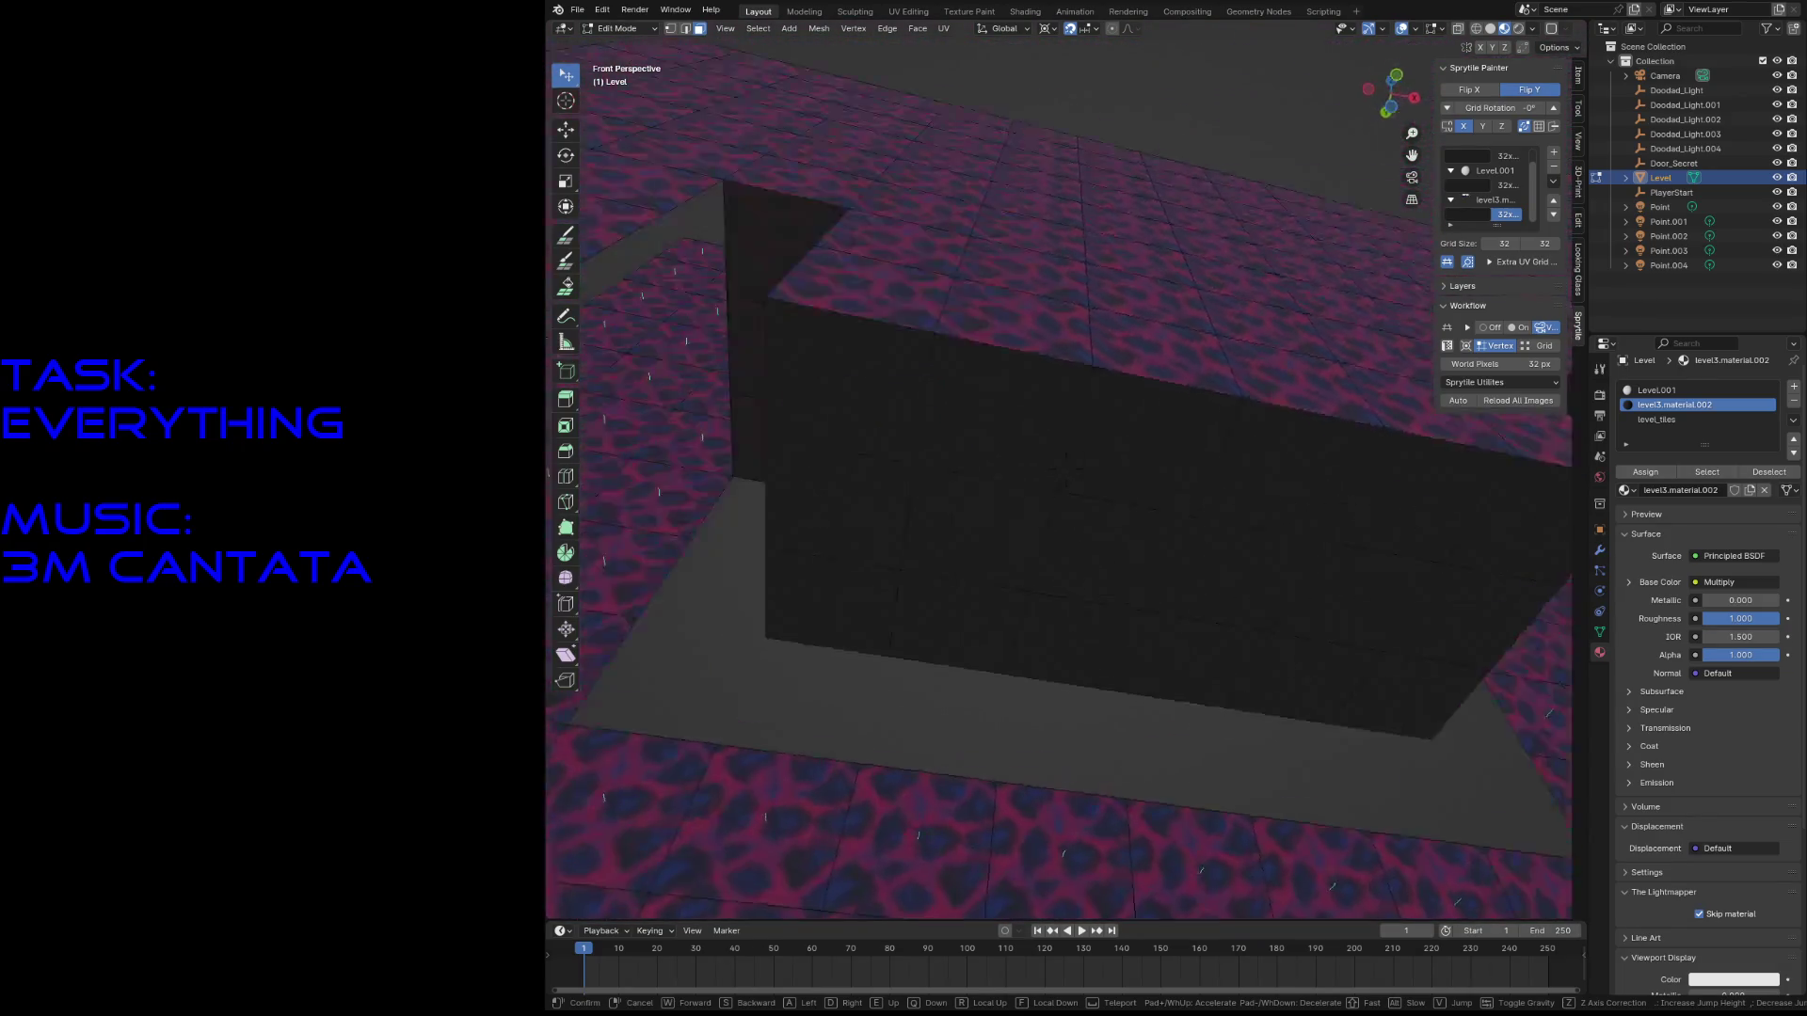
pyautogui.press('s')
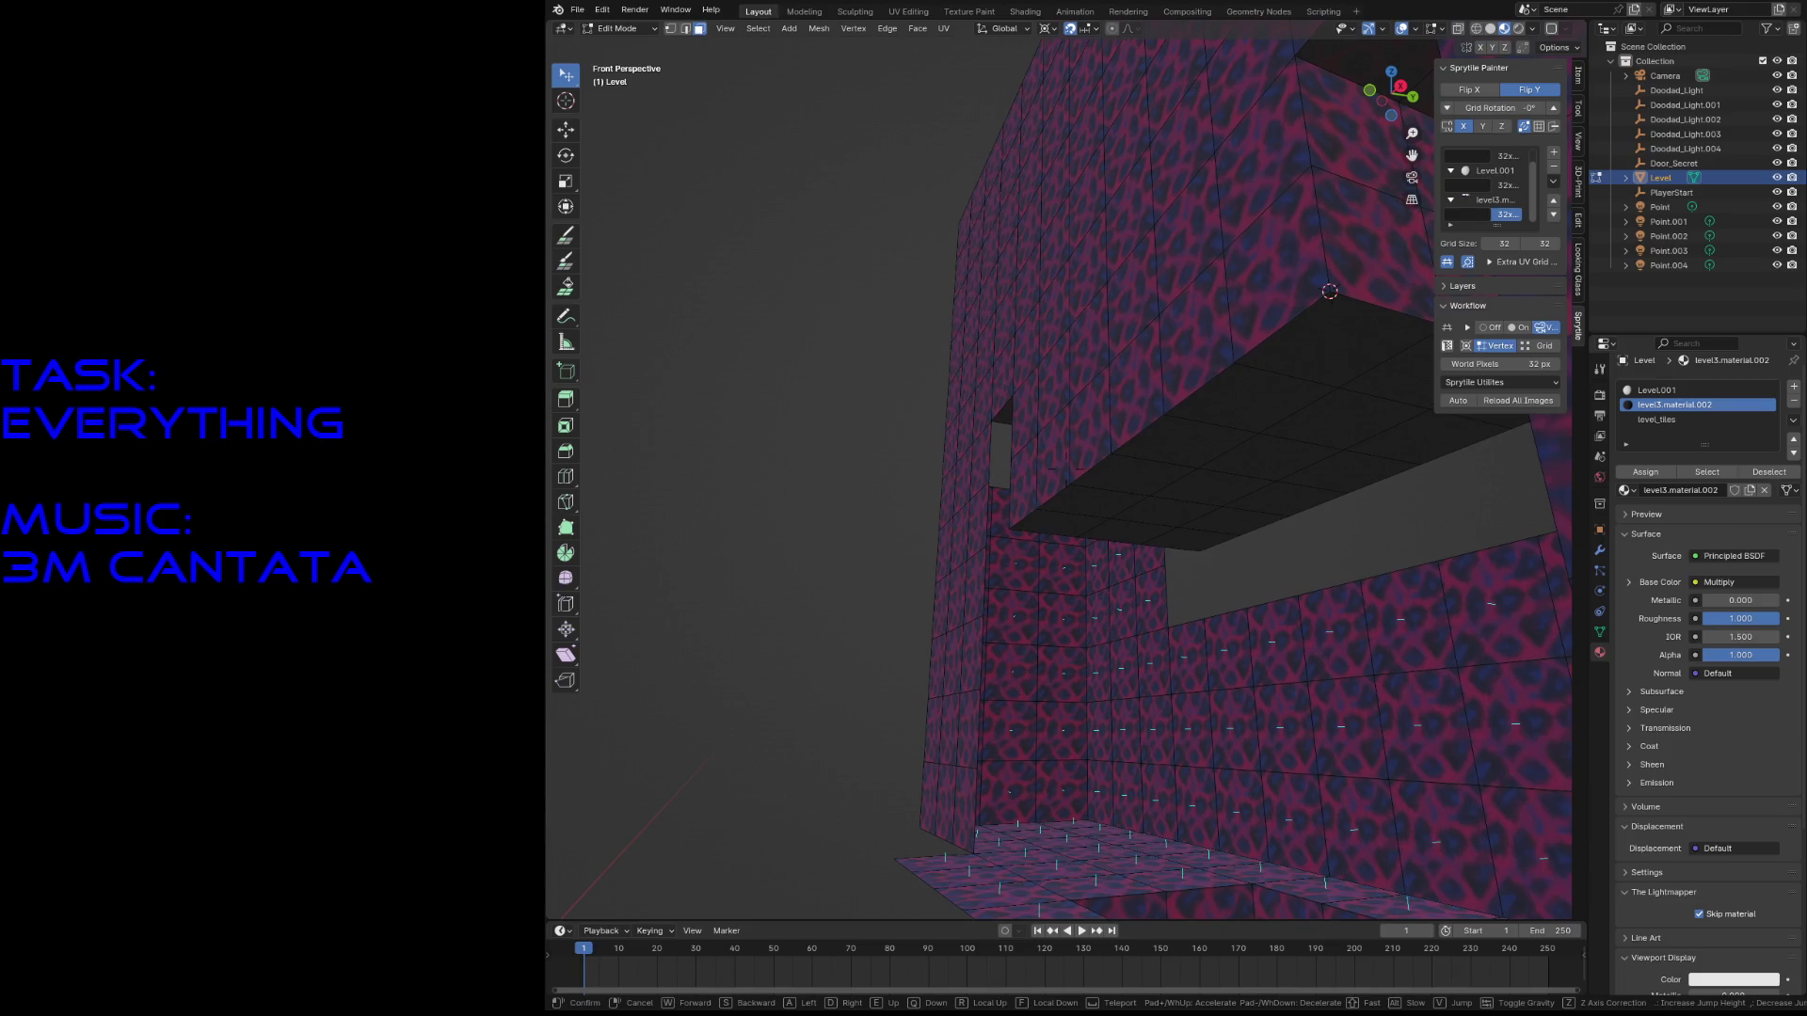
pyautogui.press('w')
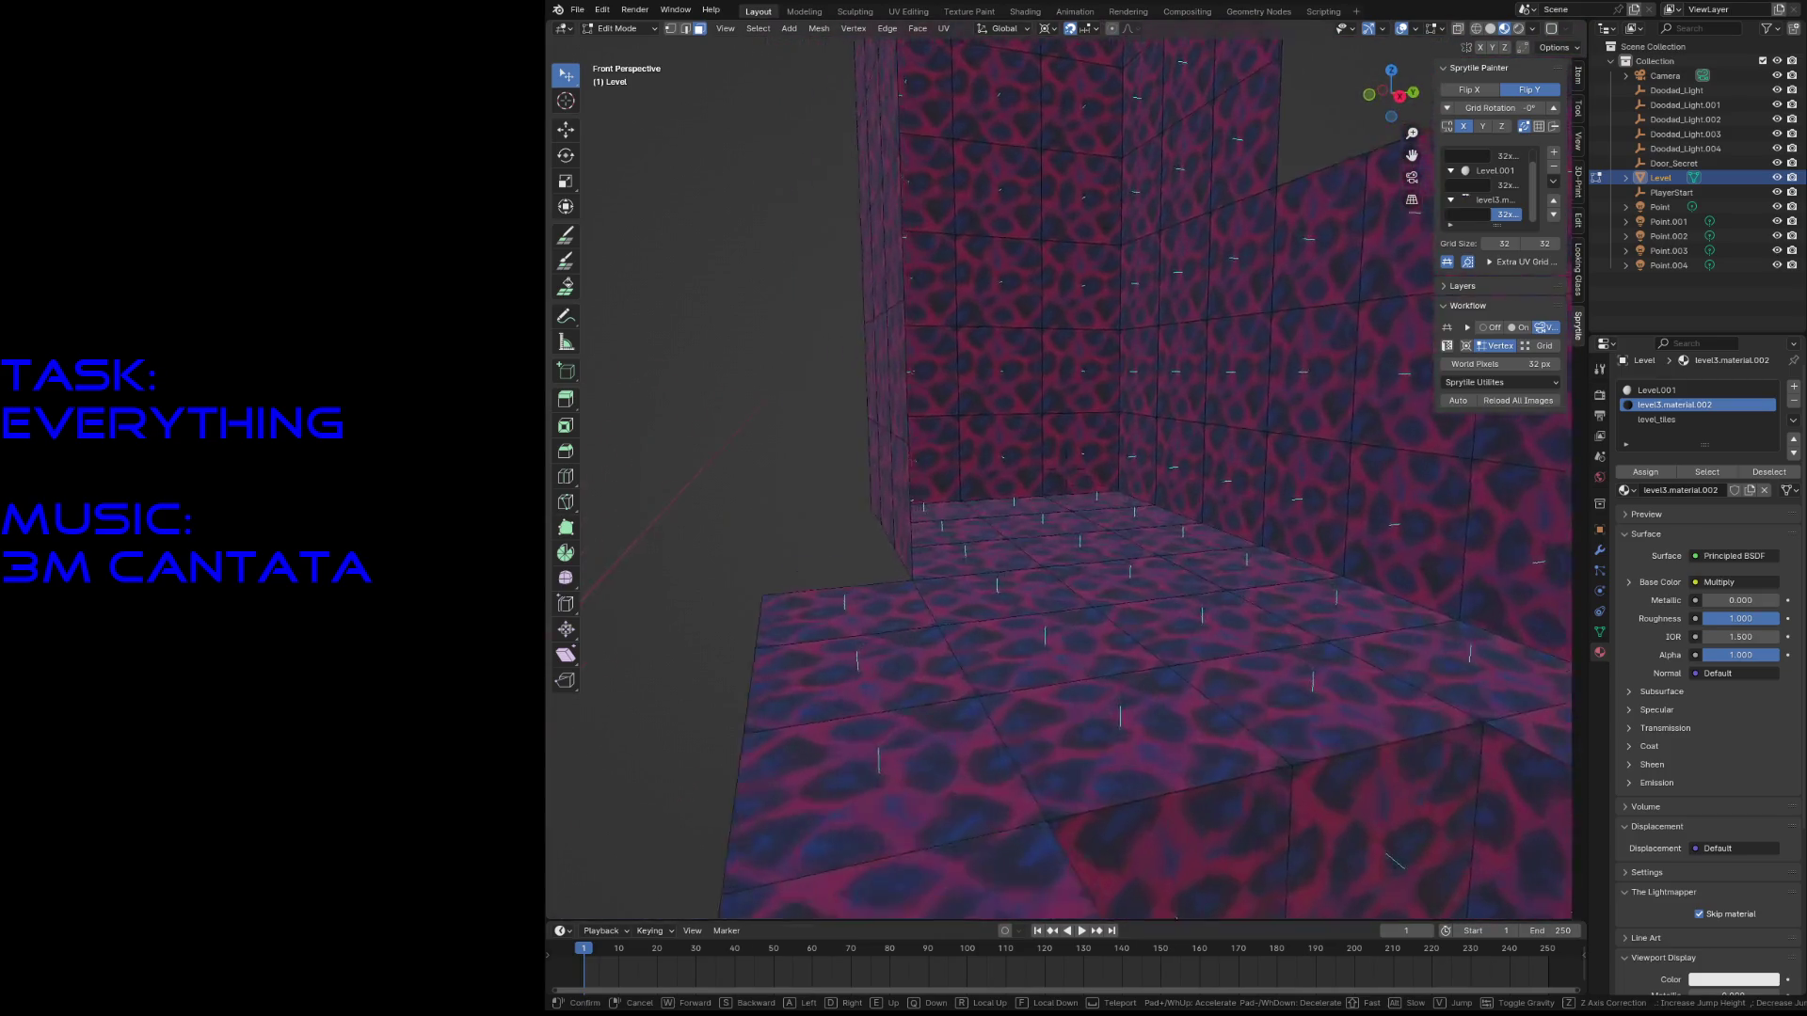
pyautogui.press('s')
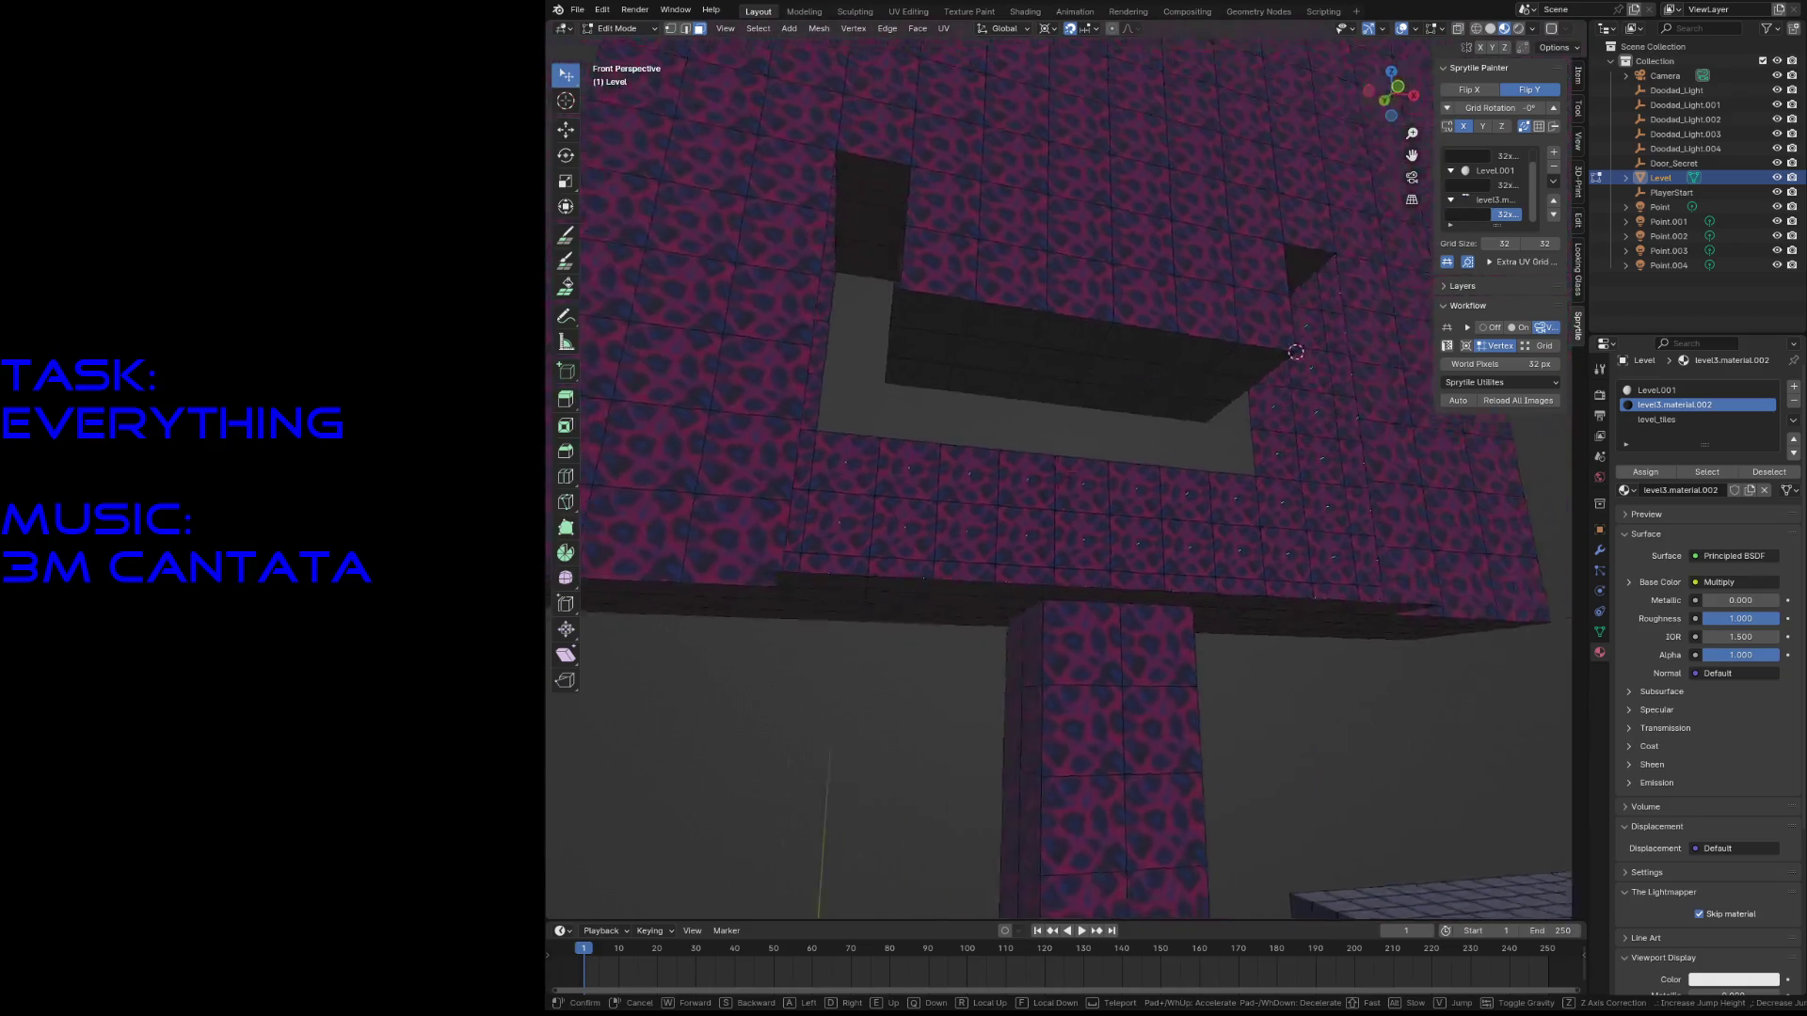
# - Walk through the opening into the corridor, then switch to vertex select and pick one vertex
pyautogui.press('w')
pyautogui.press('s')
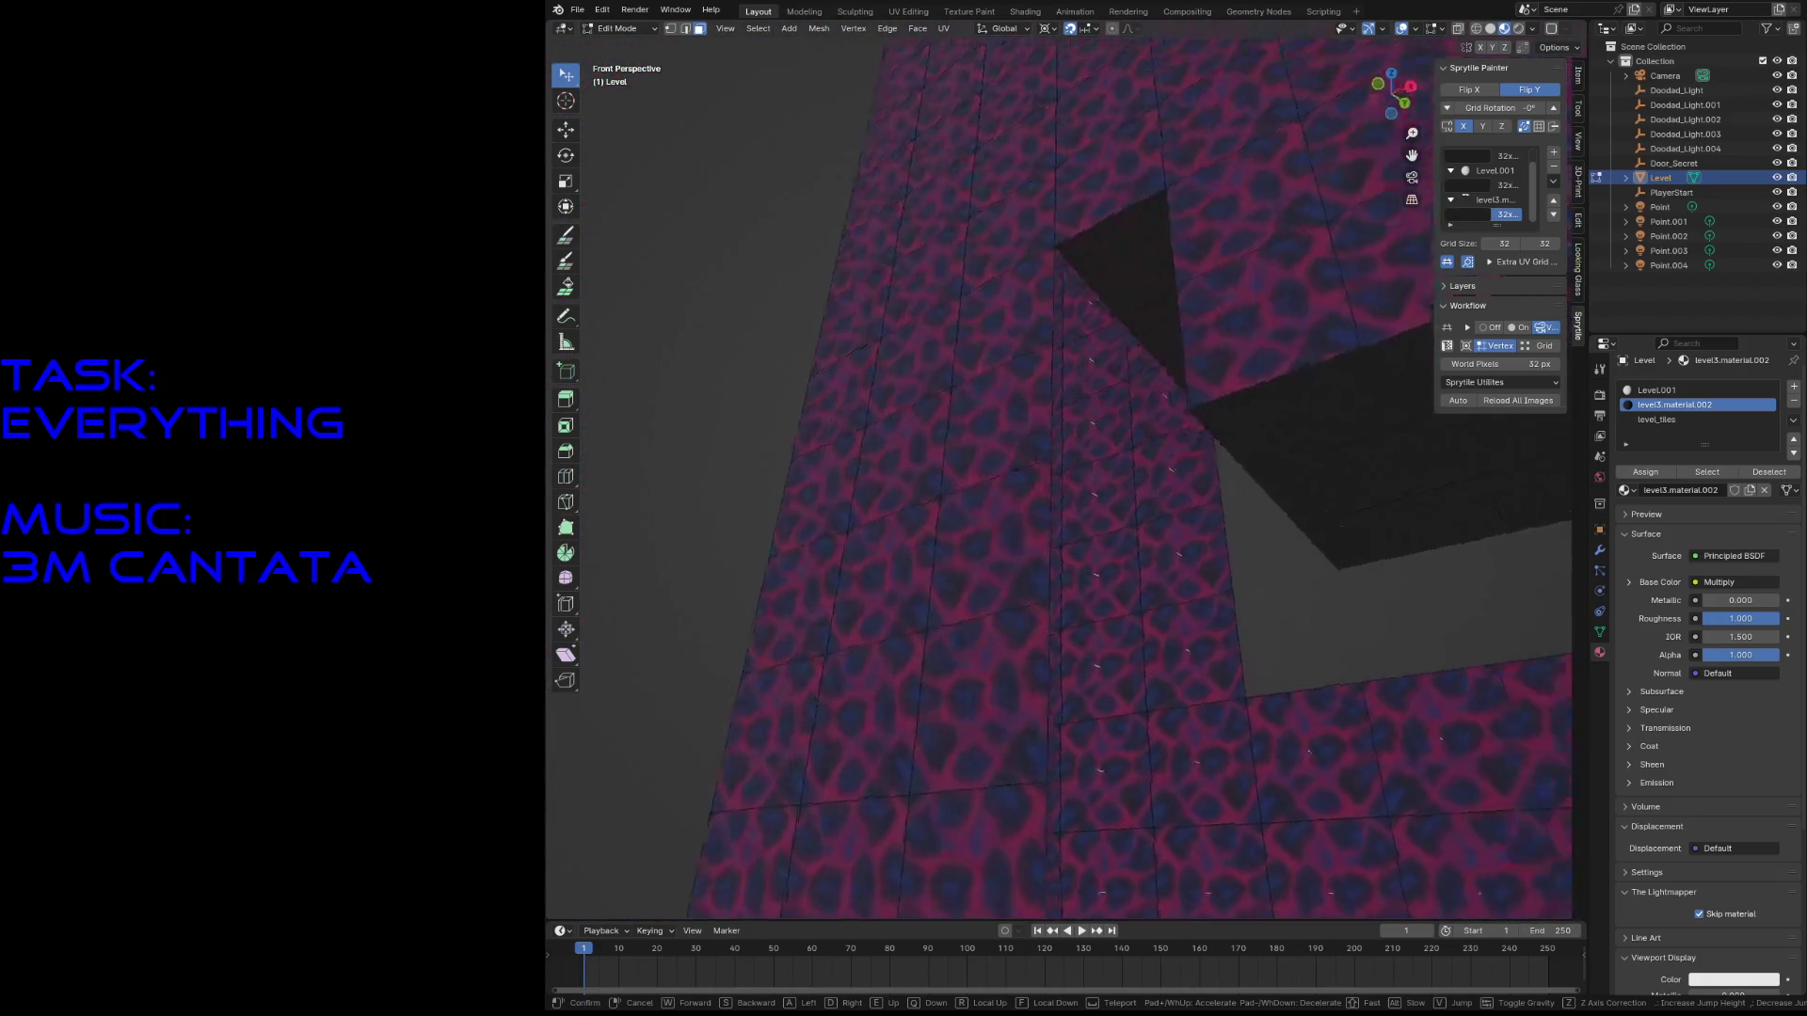
pyautogui.press('w')
pyautogui.press('s')
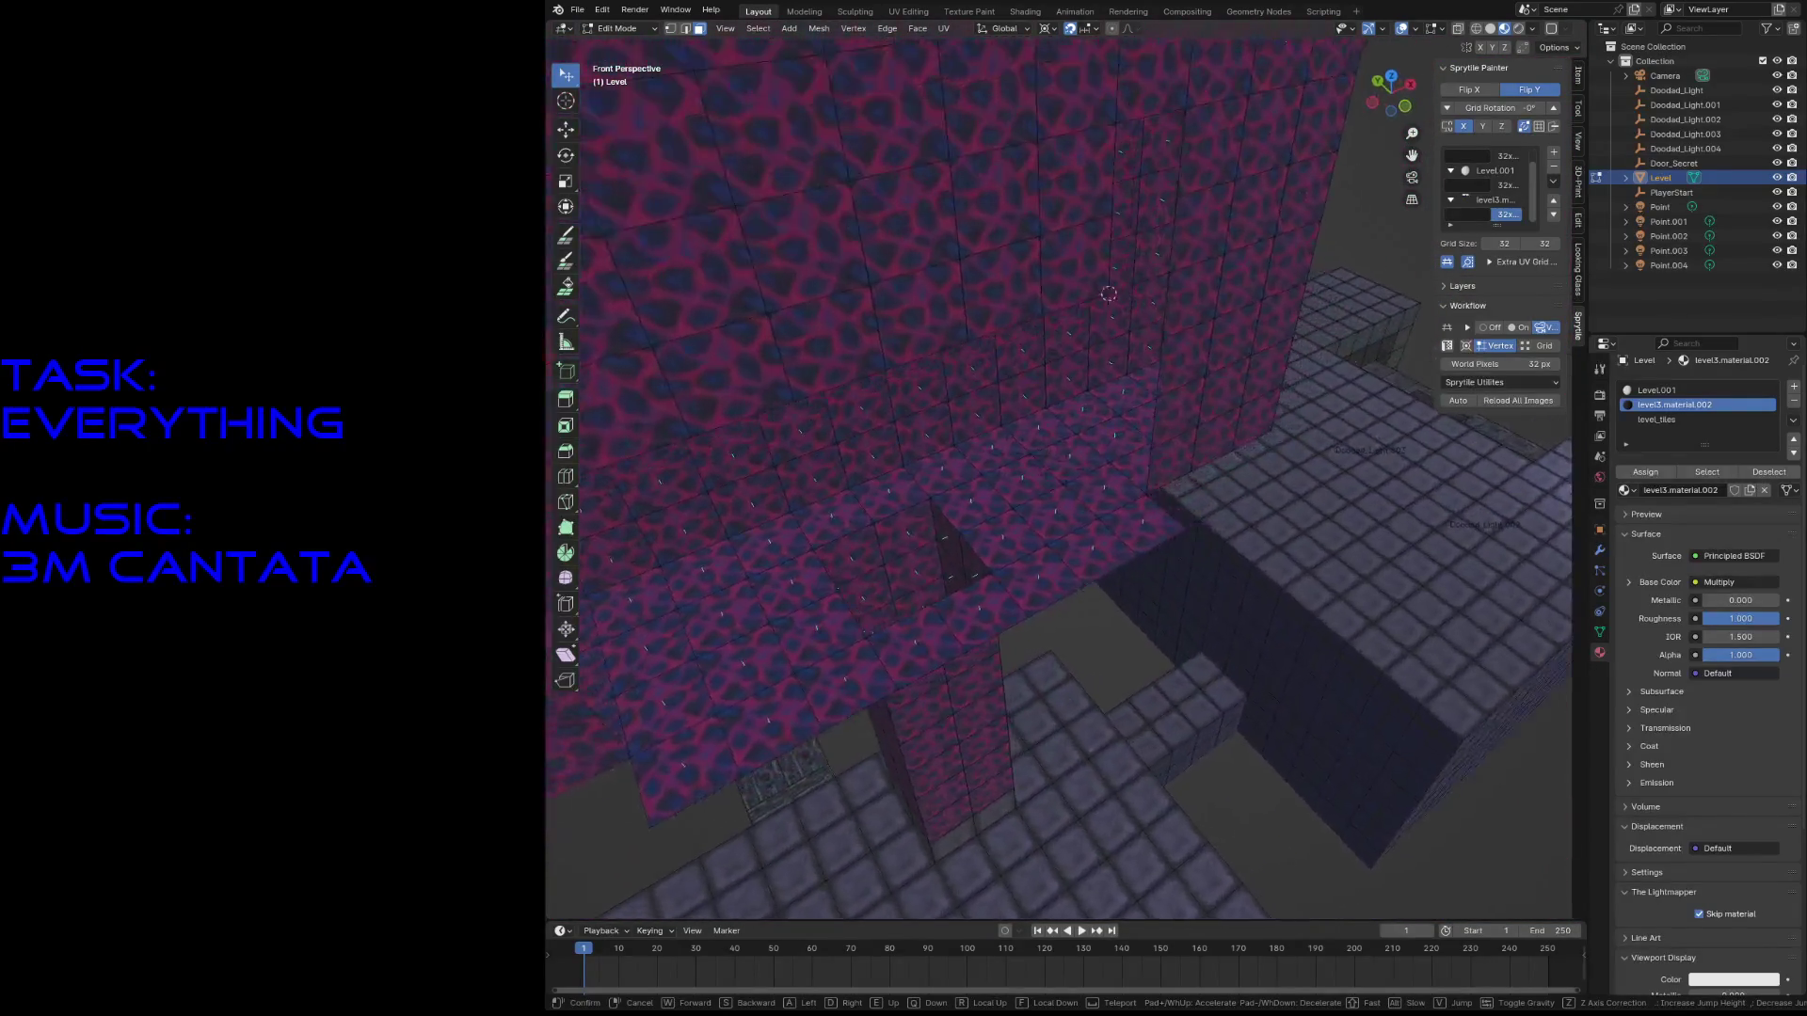
pyautogui.press('w')
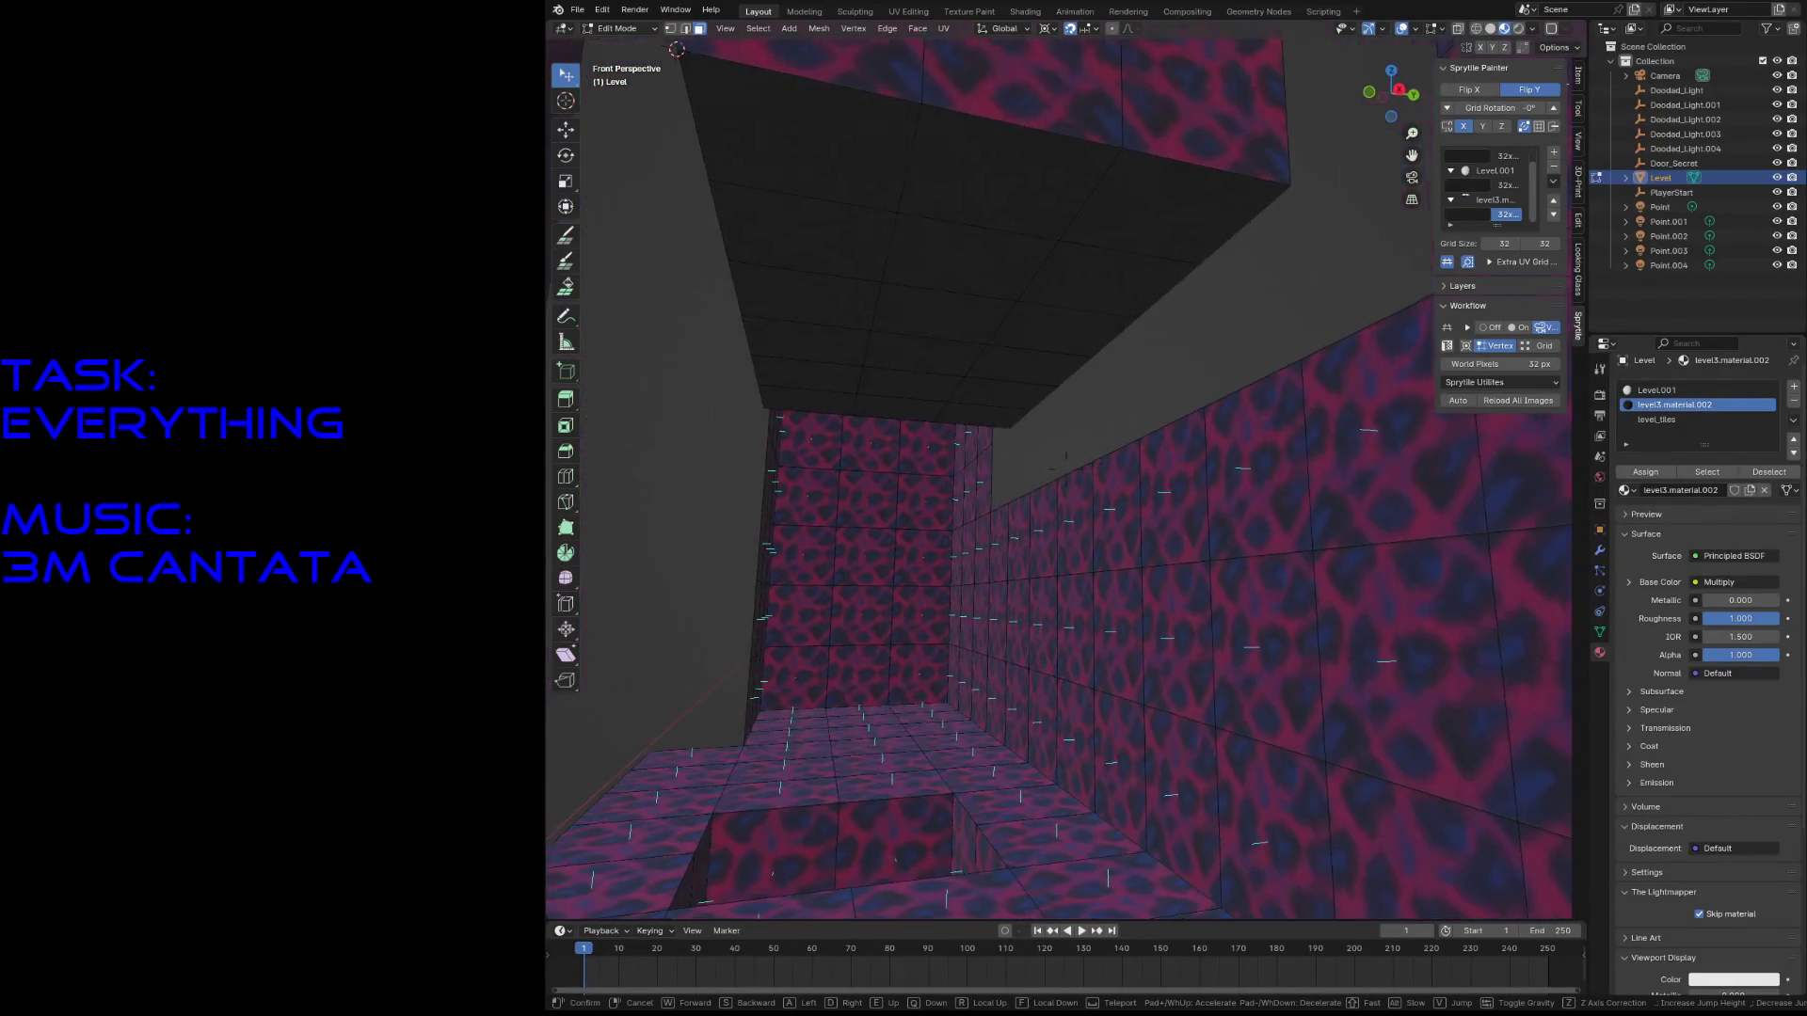
pyautogui.press('1')
pyautogui.click(992, 510)
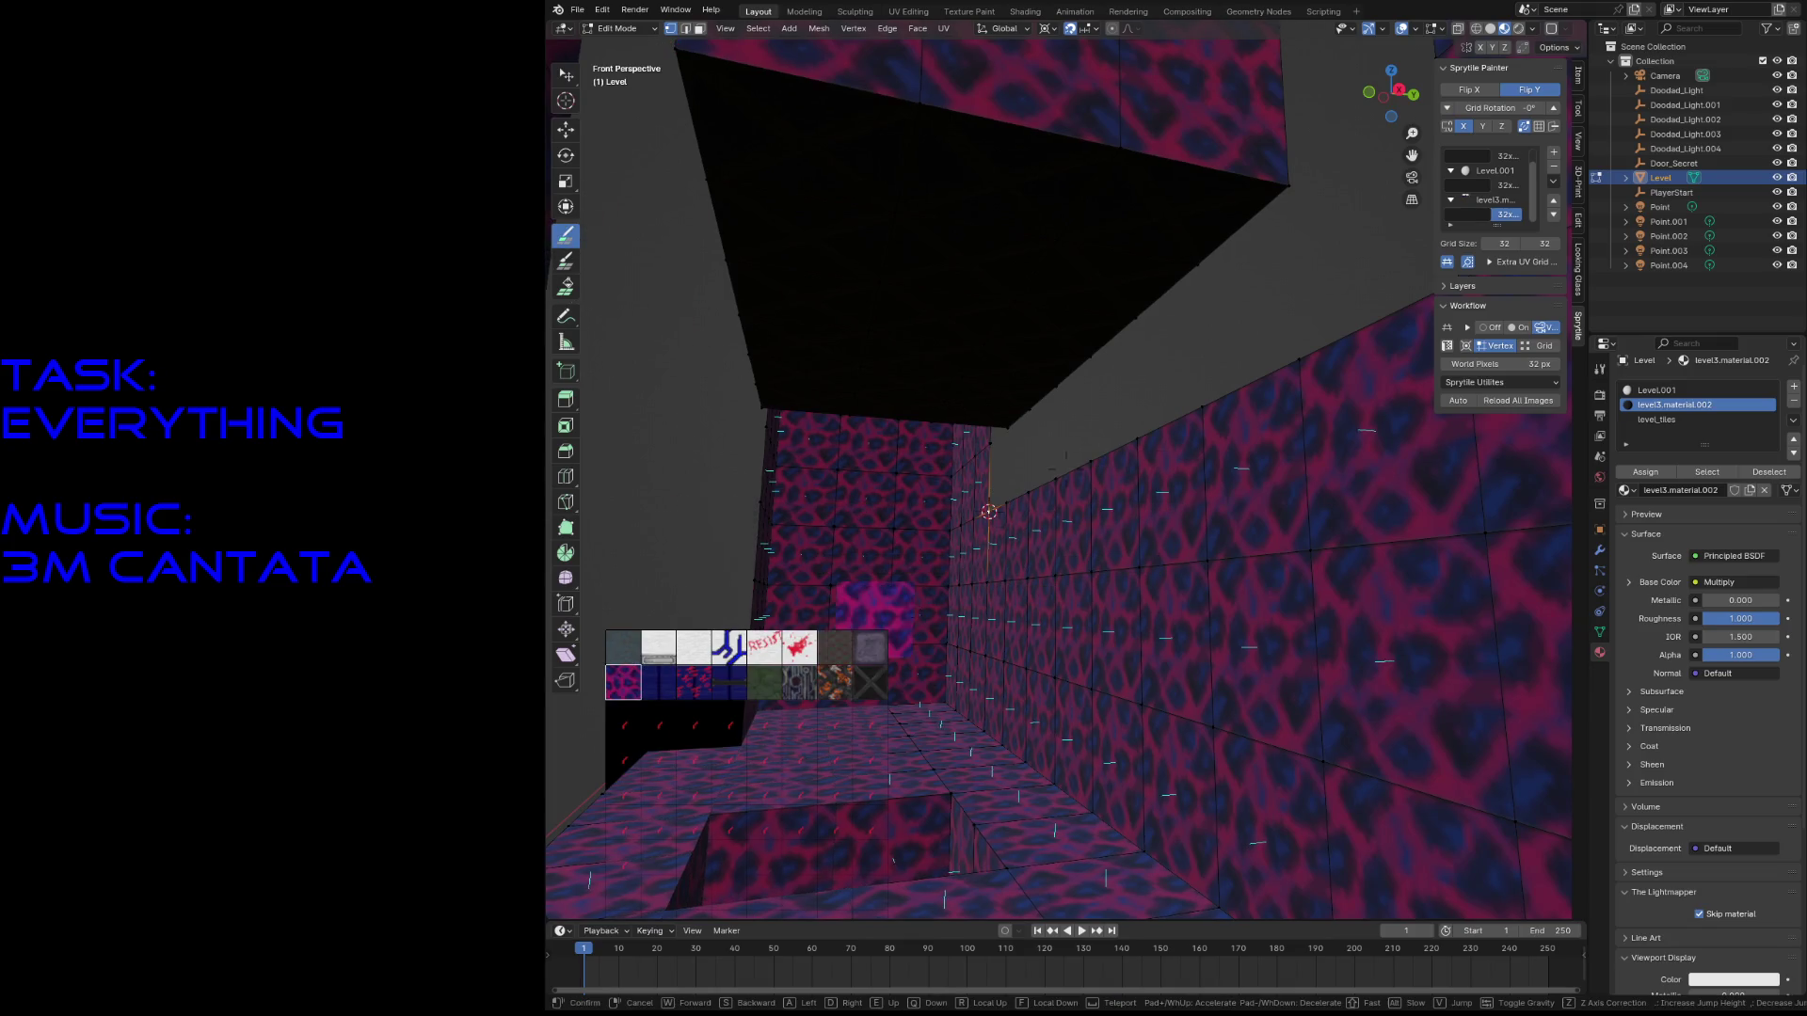
# - Save level3.blend and orbit to face a wall corner
pyautogui.click(989, 511)
pyautogui.hotkey('ctrl', 's')
pyautogui.moveTo(820, 642); pyautogui.dragTo(969, 588, button='middle')
# - Walk around the room toward the dark ceiling and the floating textured quad
pyautogui.hotkey('shift', '`')
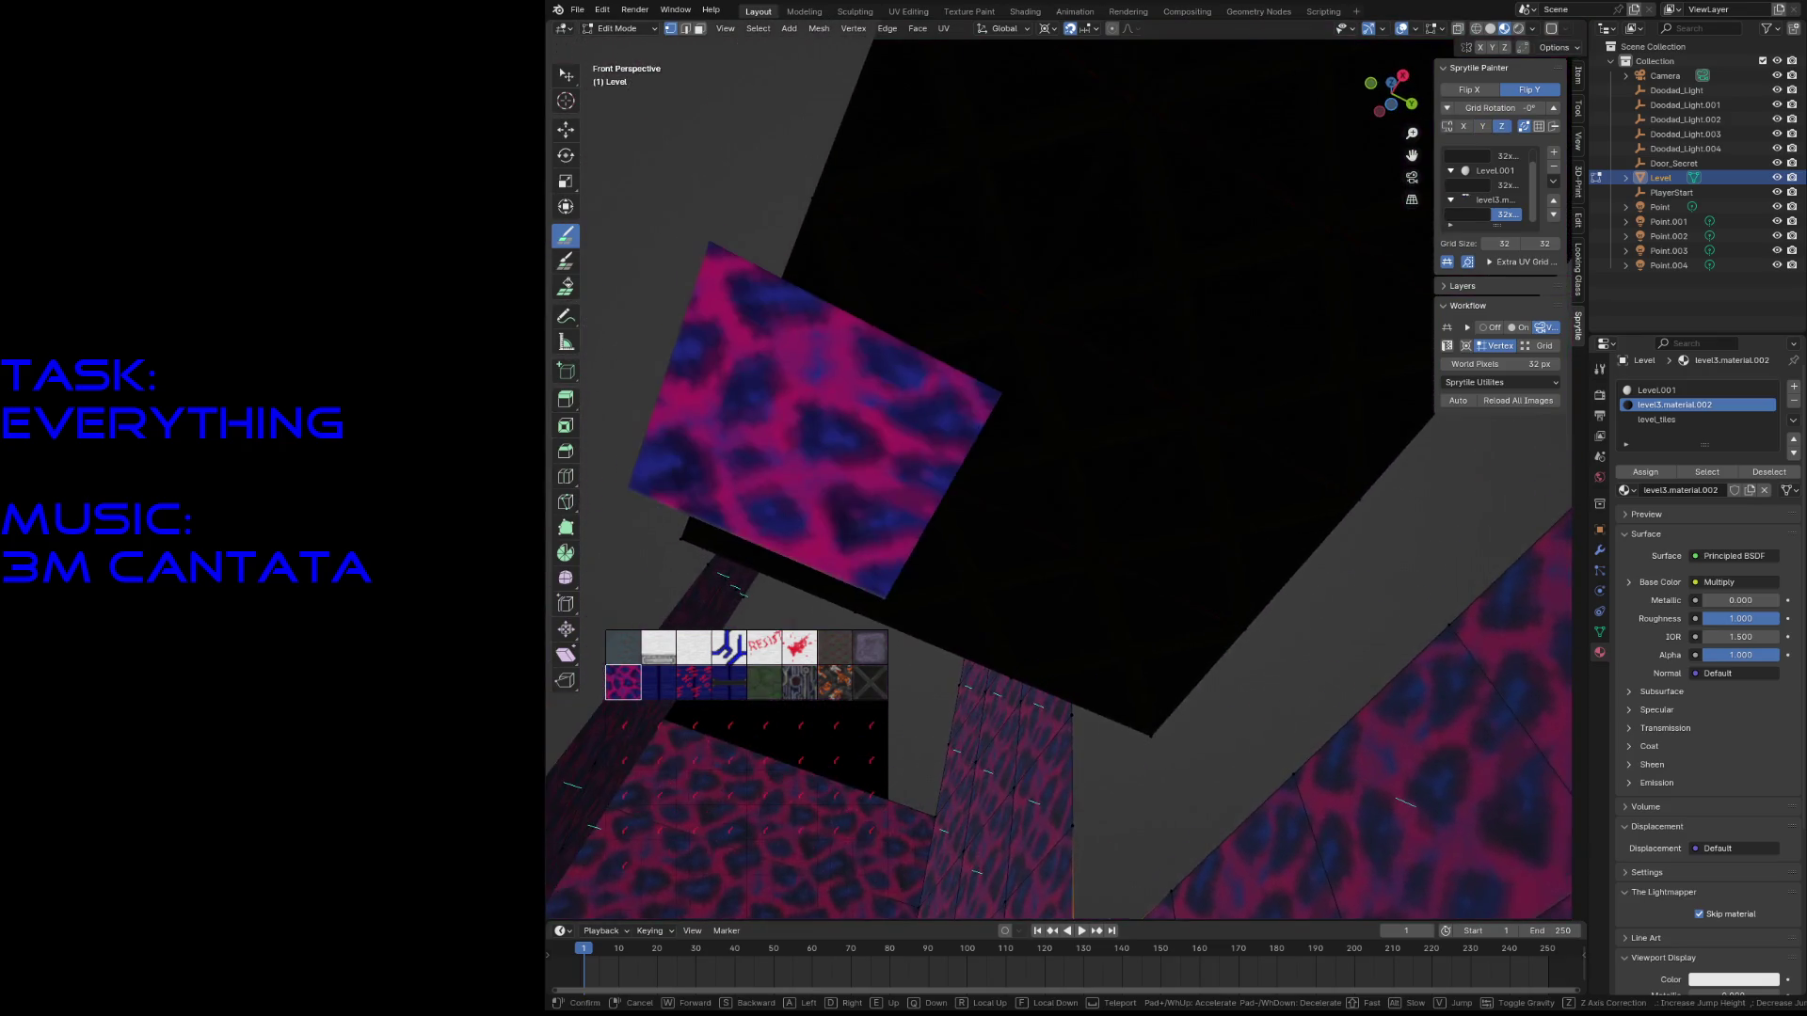
pyautogui.click(1112, 766)
pyautogui.hotkey('shift', '`')
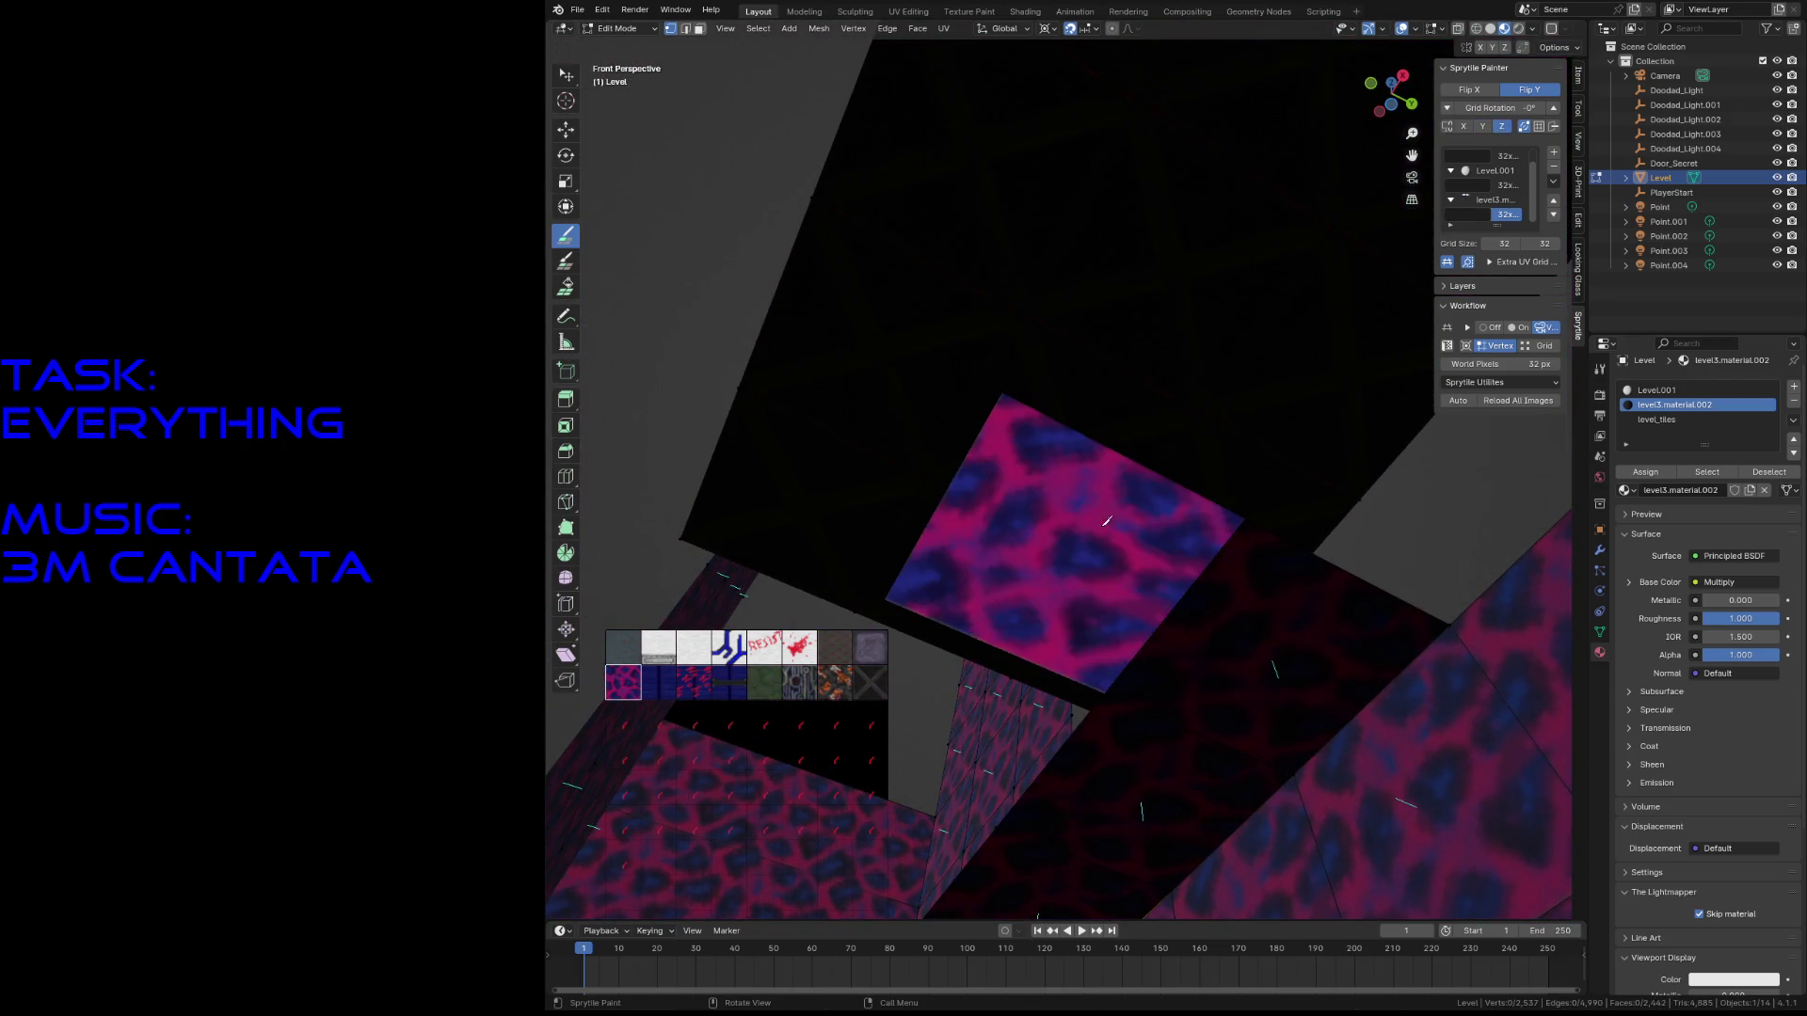
pyautogui.press('w')
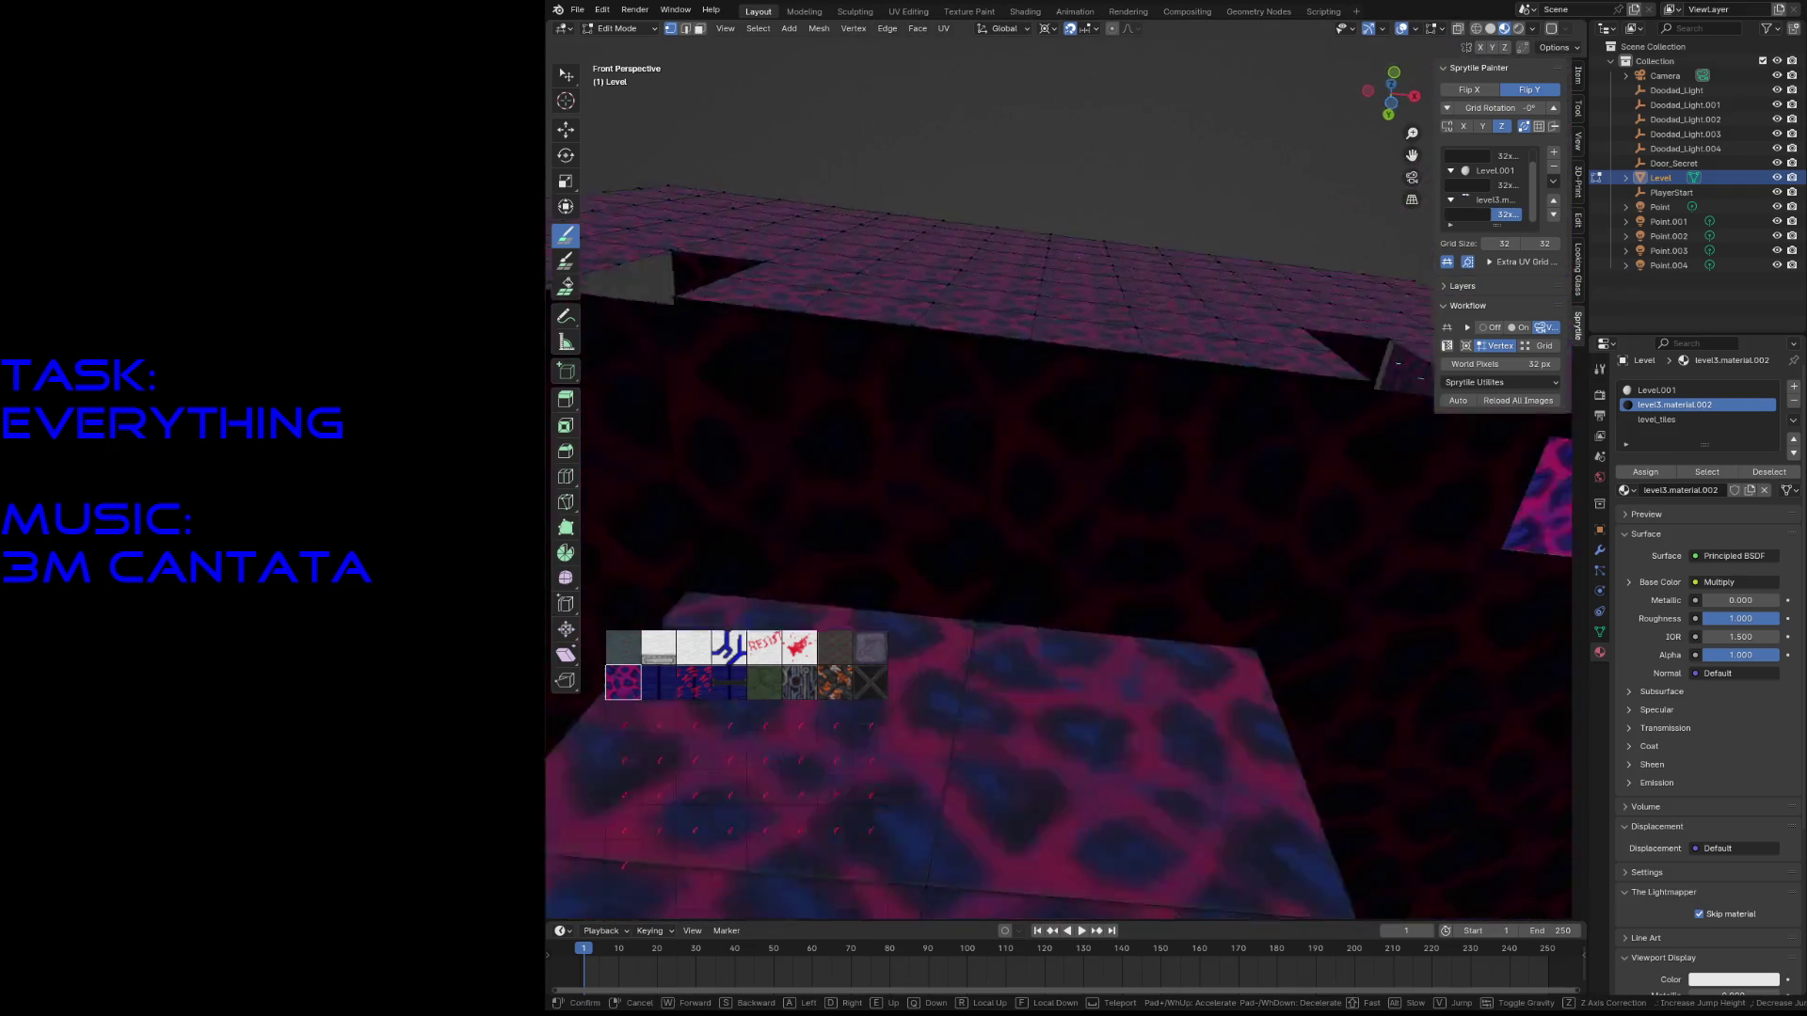
pyautogui.click(1033, 602)
pyautogui.hotkey('shift', '`')
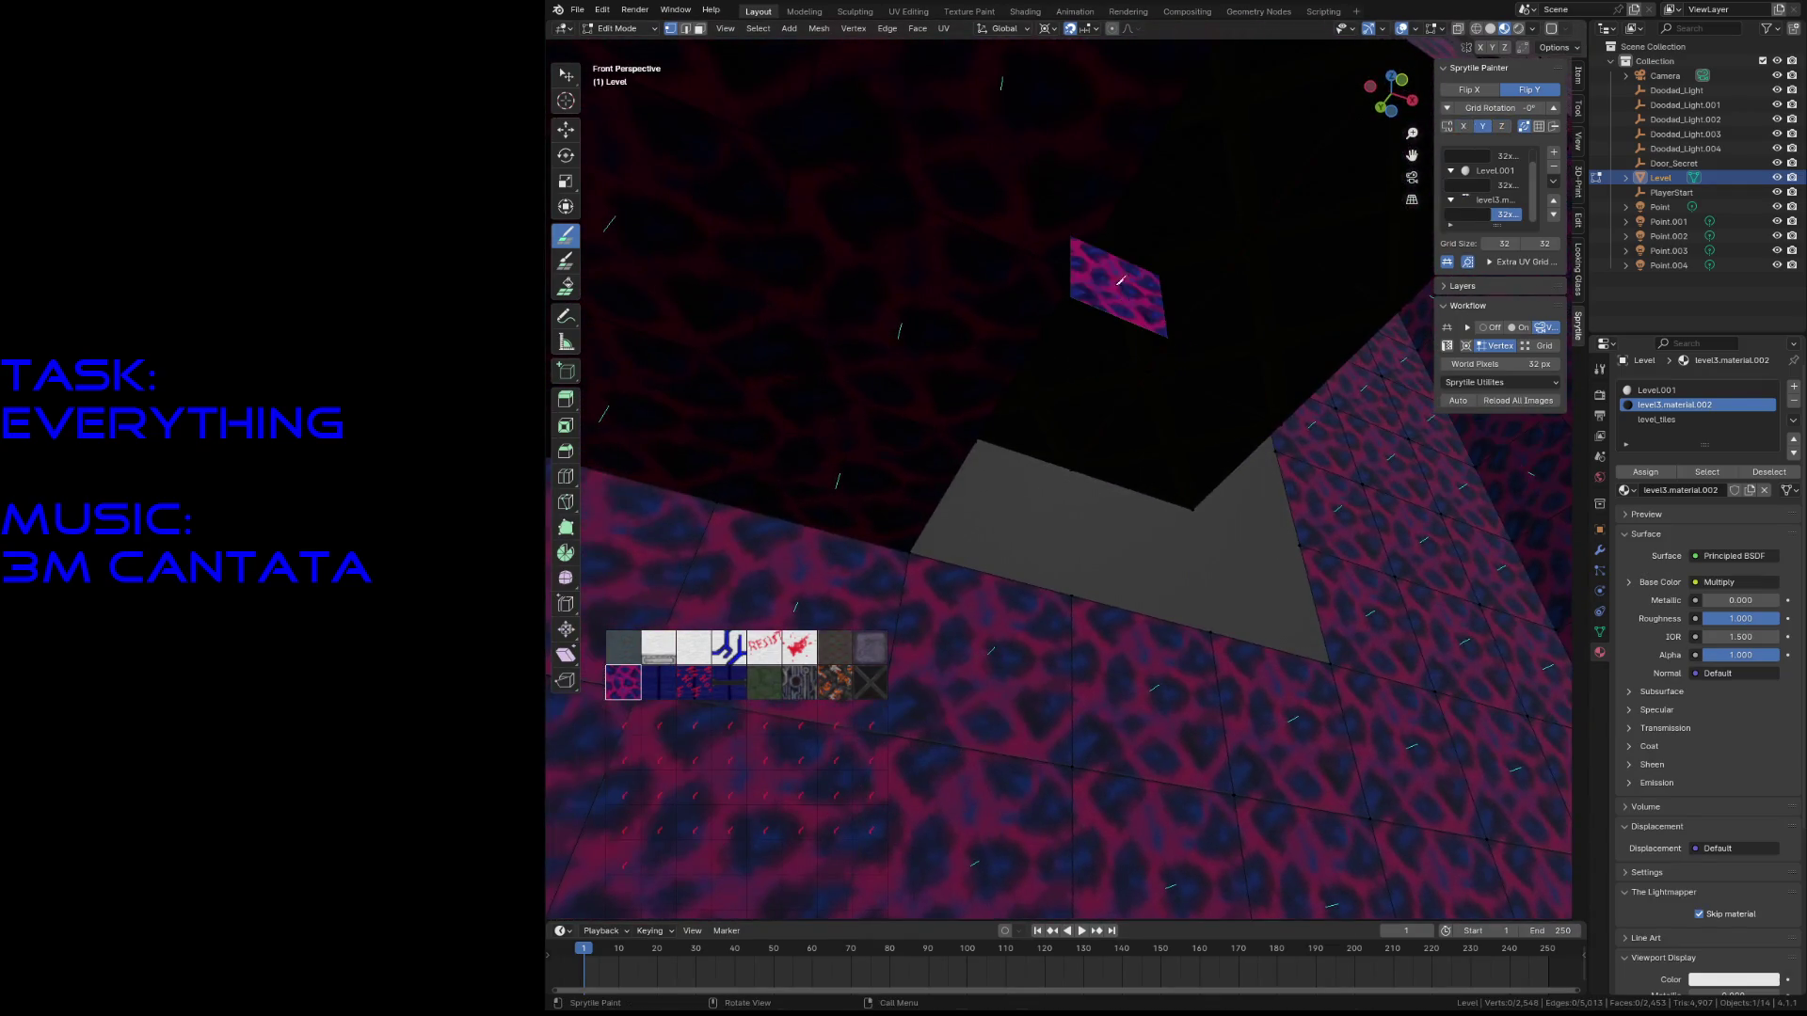
pyautogui.press('w')
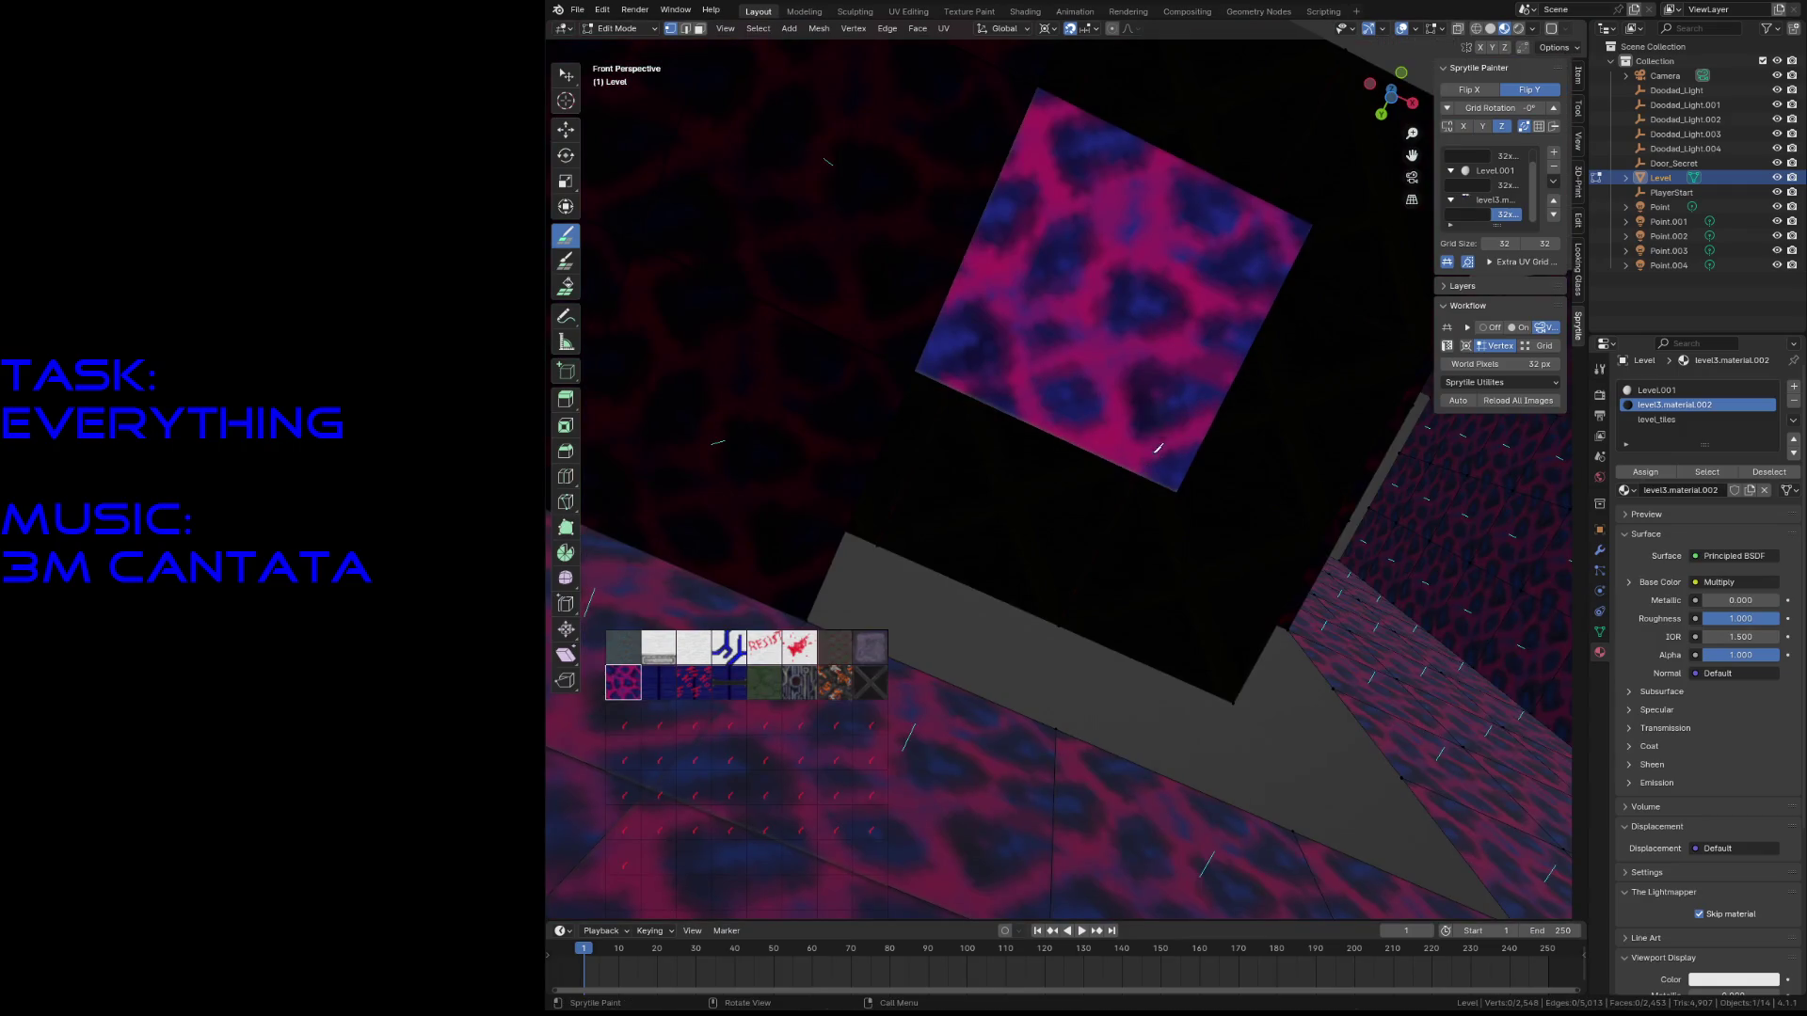
pyautogui.hotkey('shift', '`')
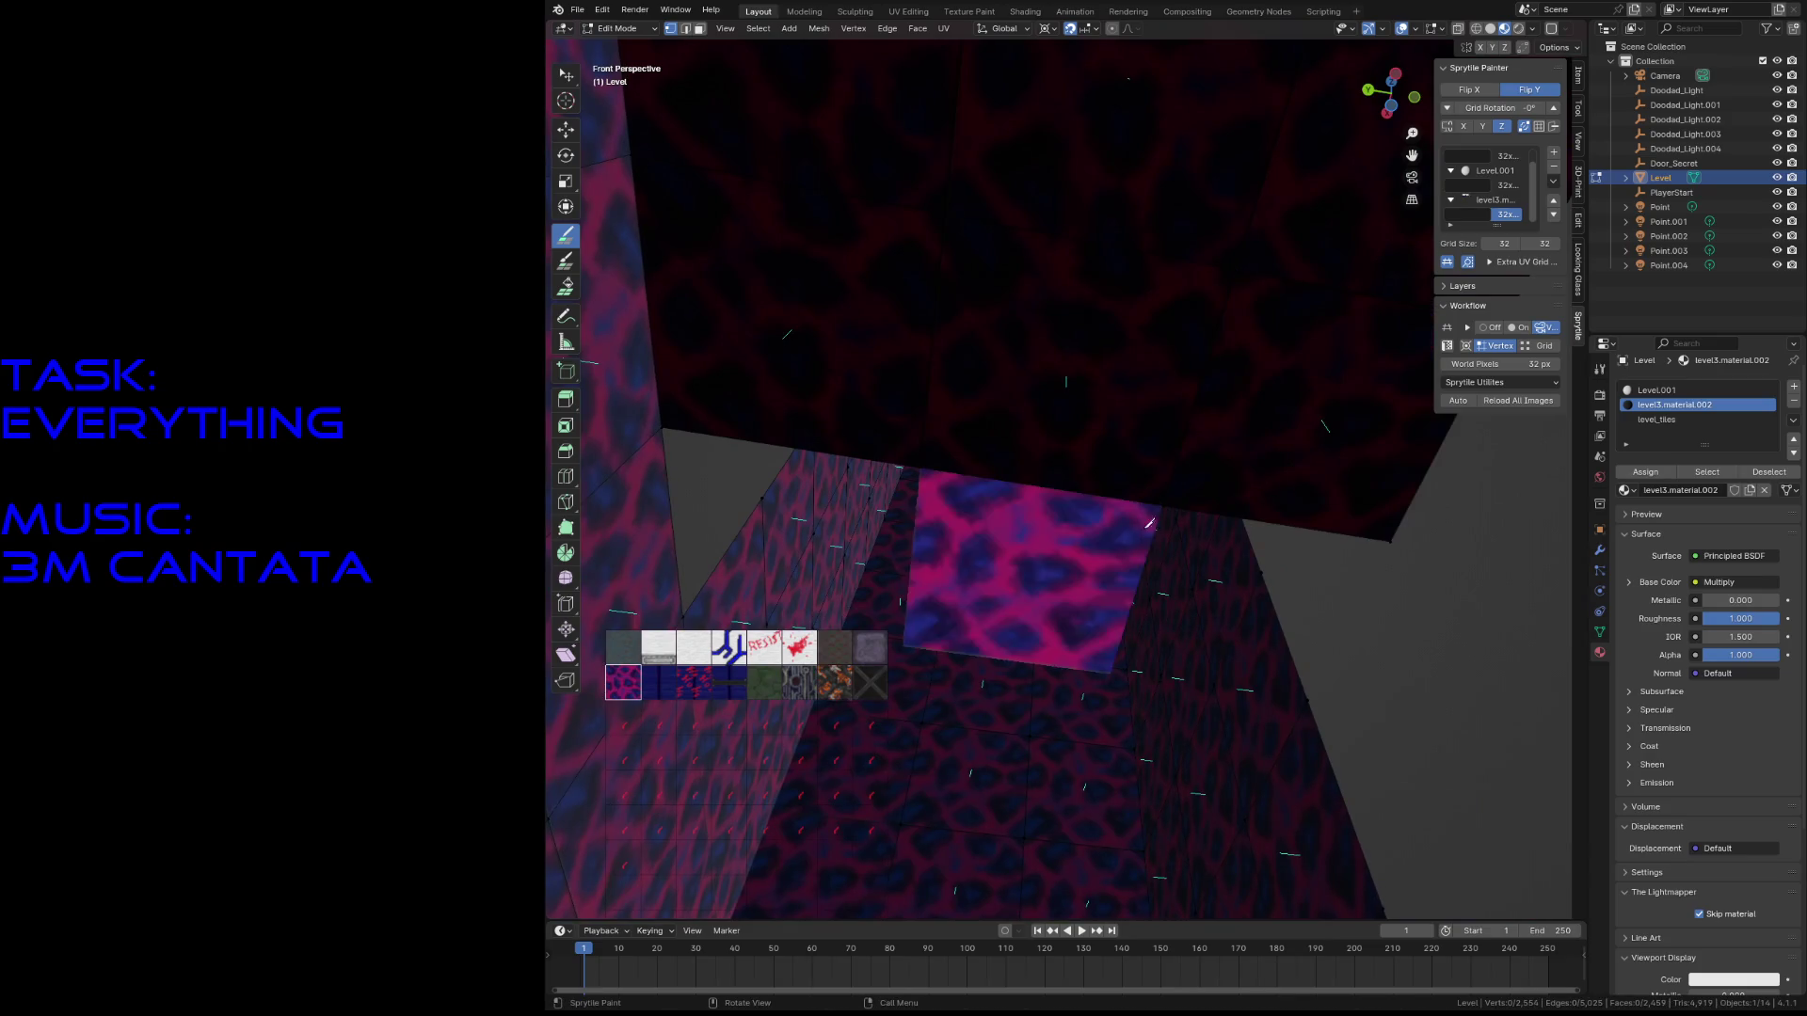
pyautogui.click(792, 508)
# - Walk through the patterned box to face the grey wall above the tiled floor
pyautogui.hotkey('shift', '`')
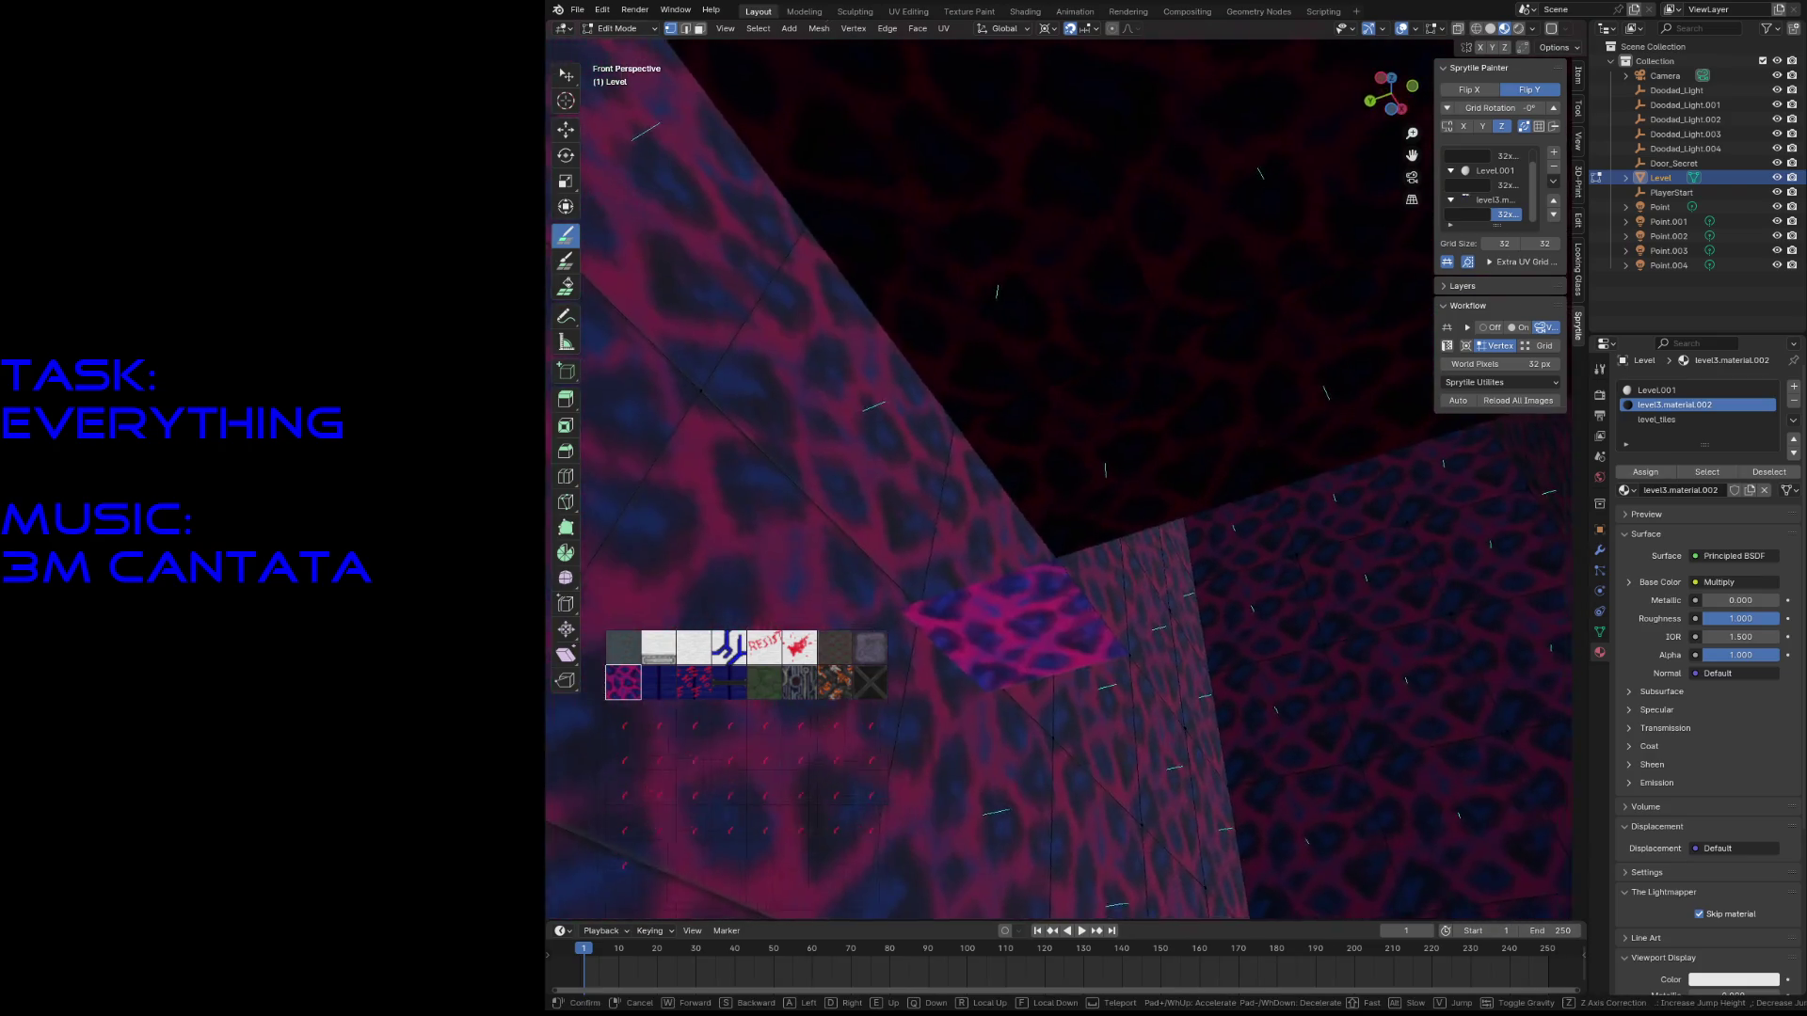
pyautogui.moveTo(1058, 479)
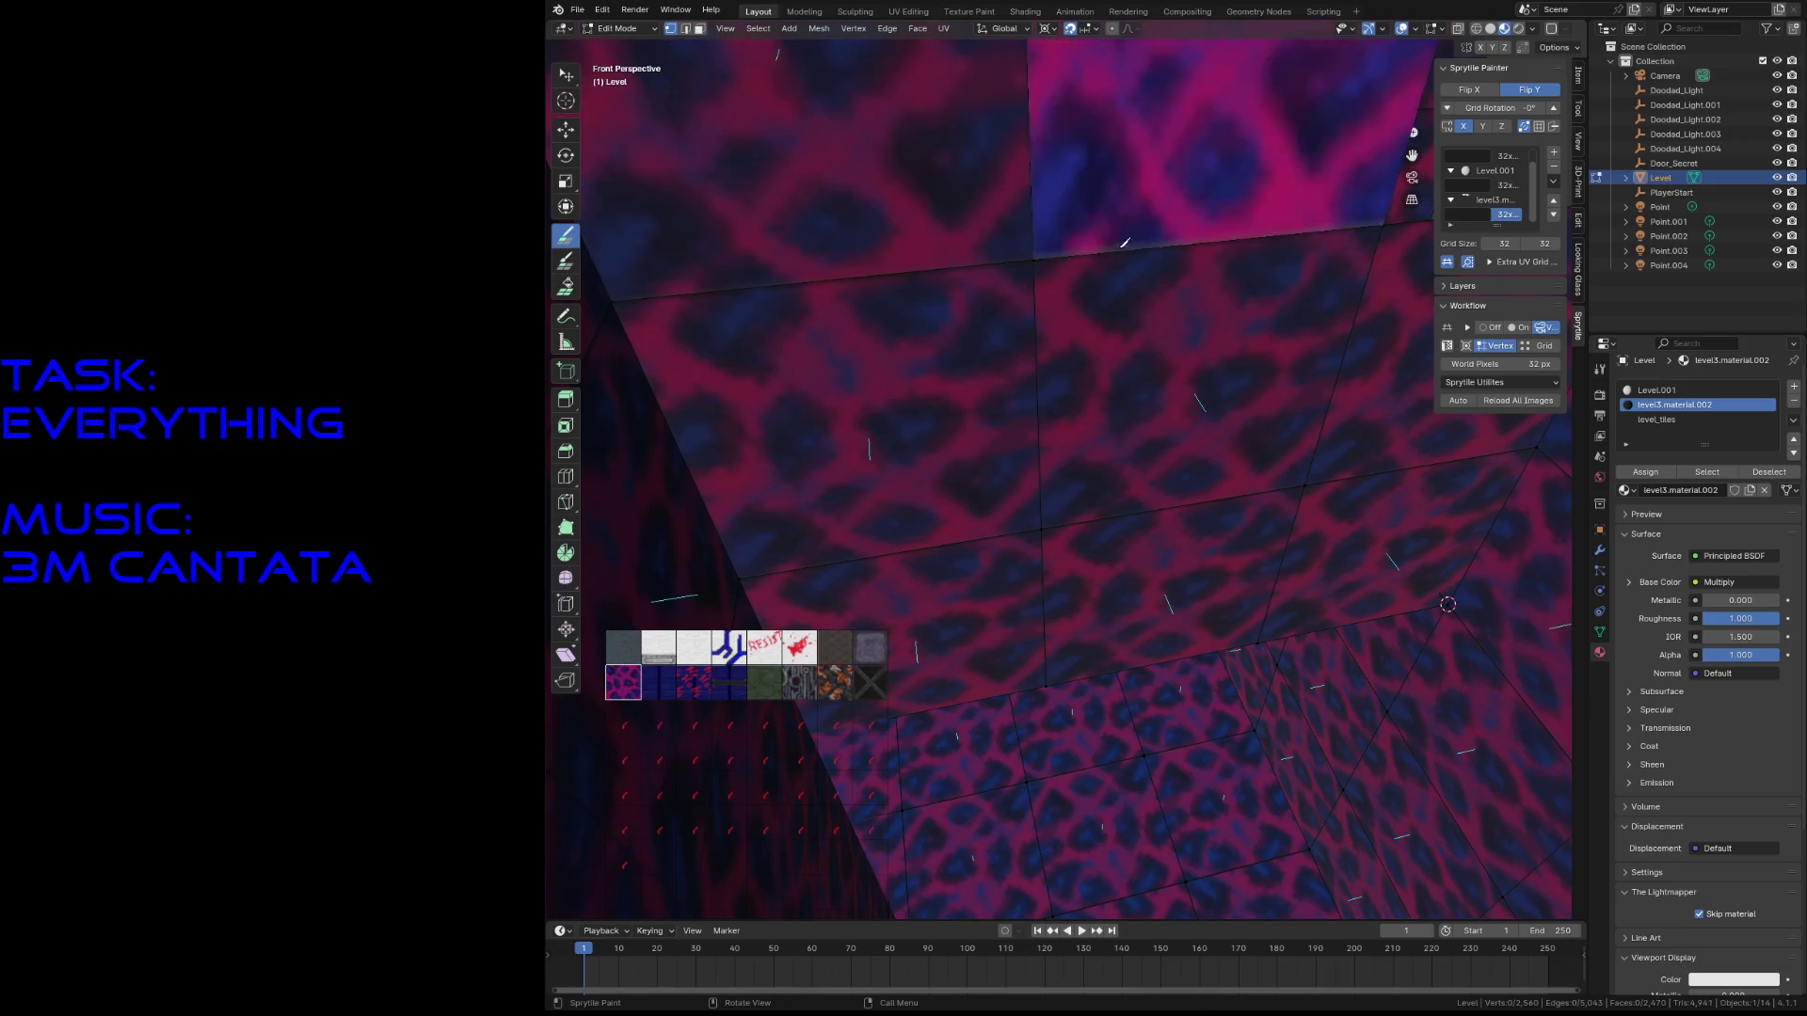
pyautogui.hotkey('shift', '`')
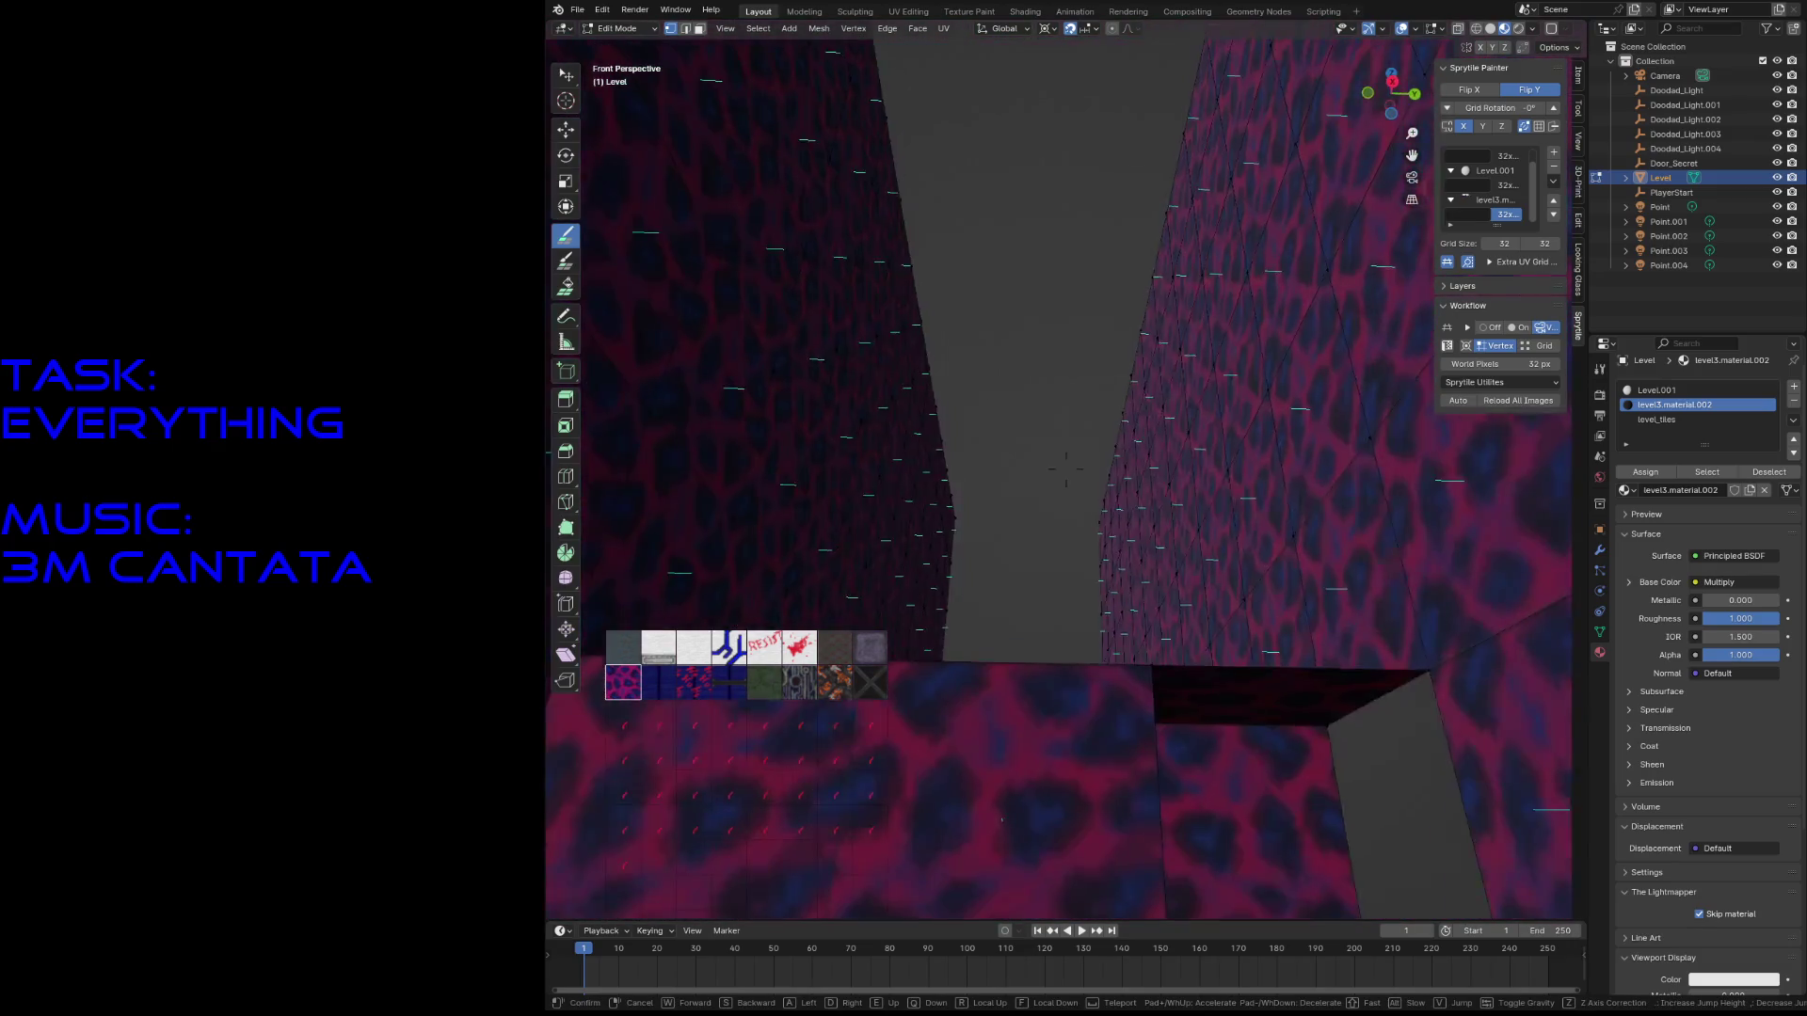
pyautogui.click(1066, 468)
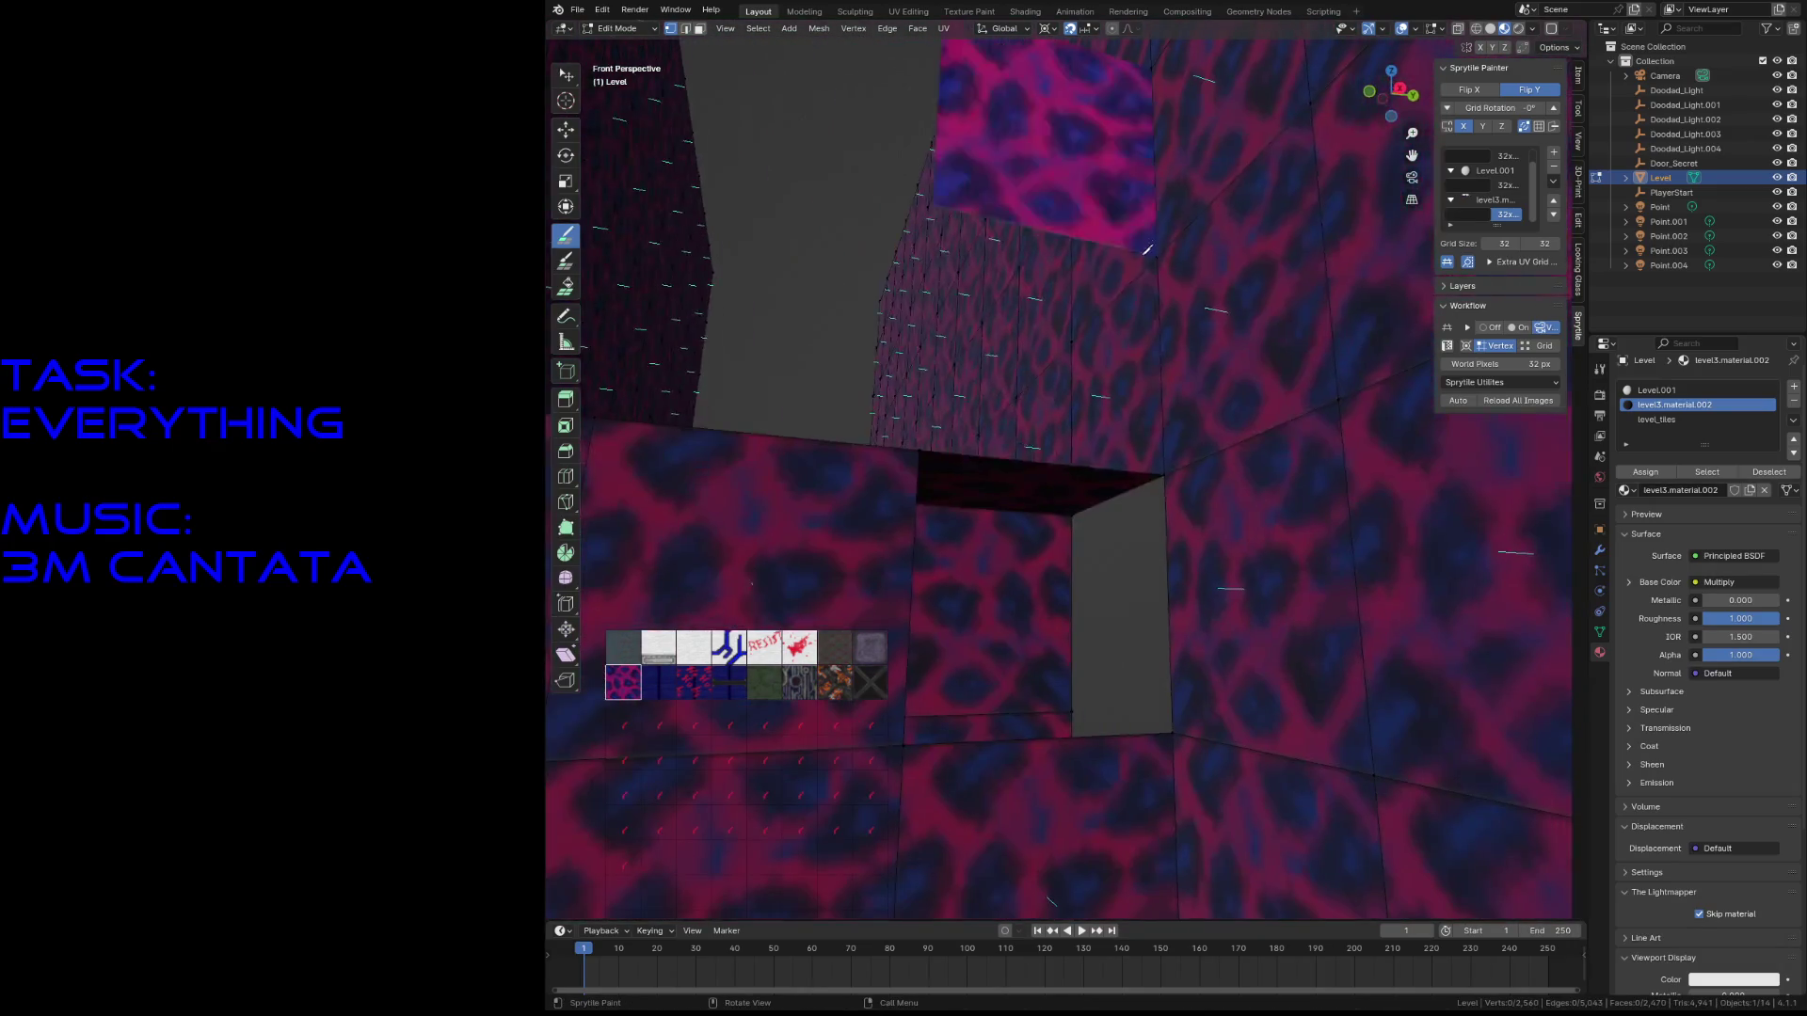
pyautogui.hotkey('shift', '`')
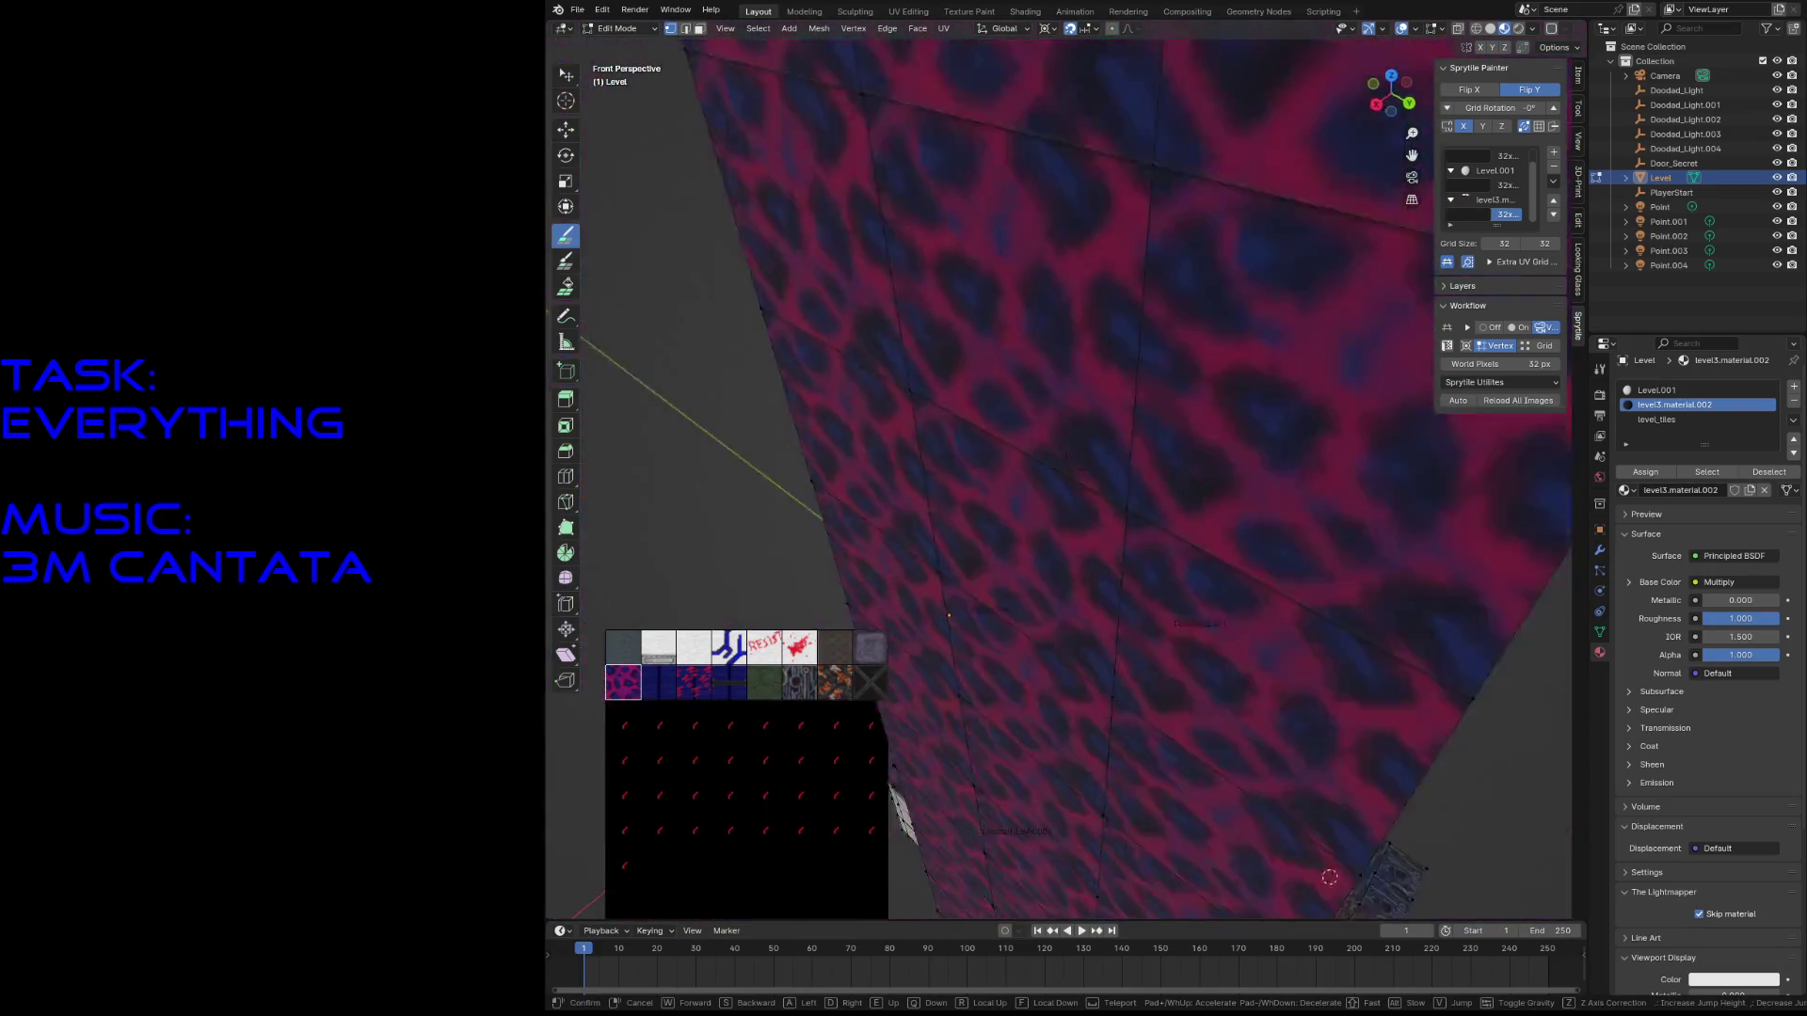
pyautogui.press('w')
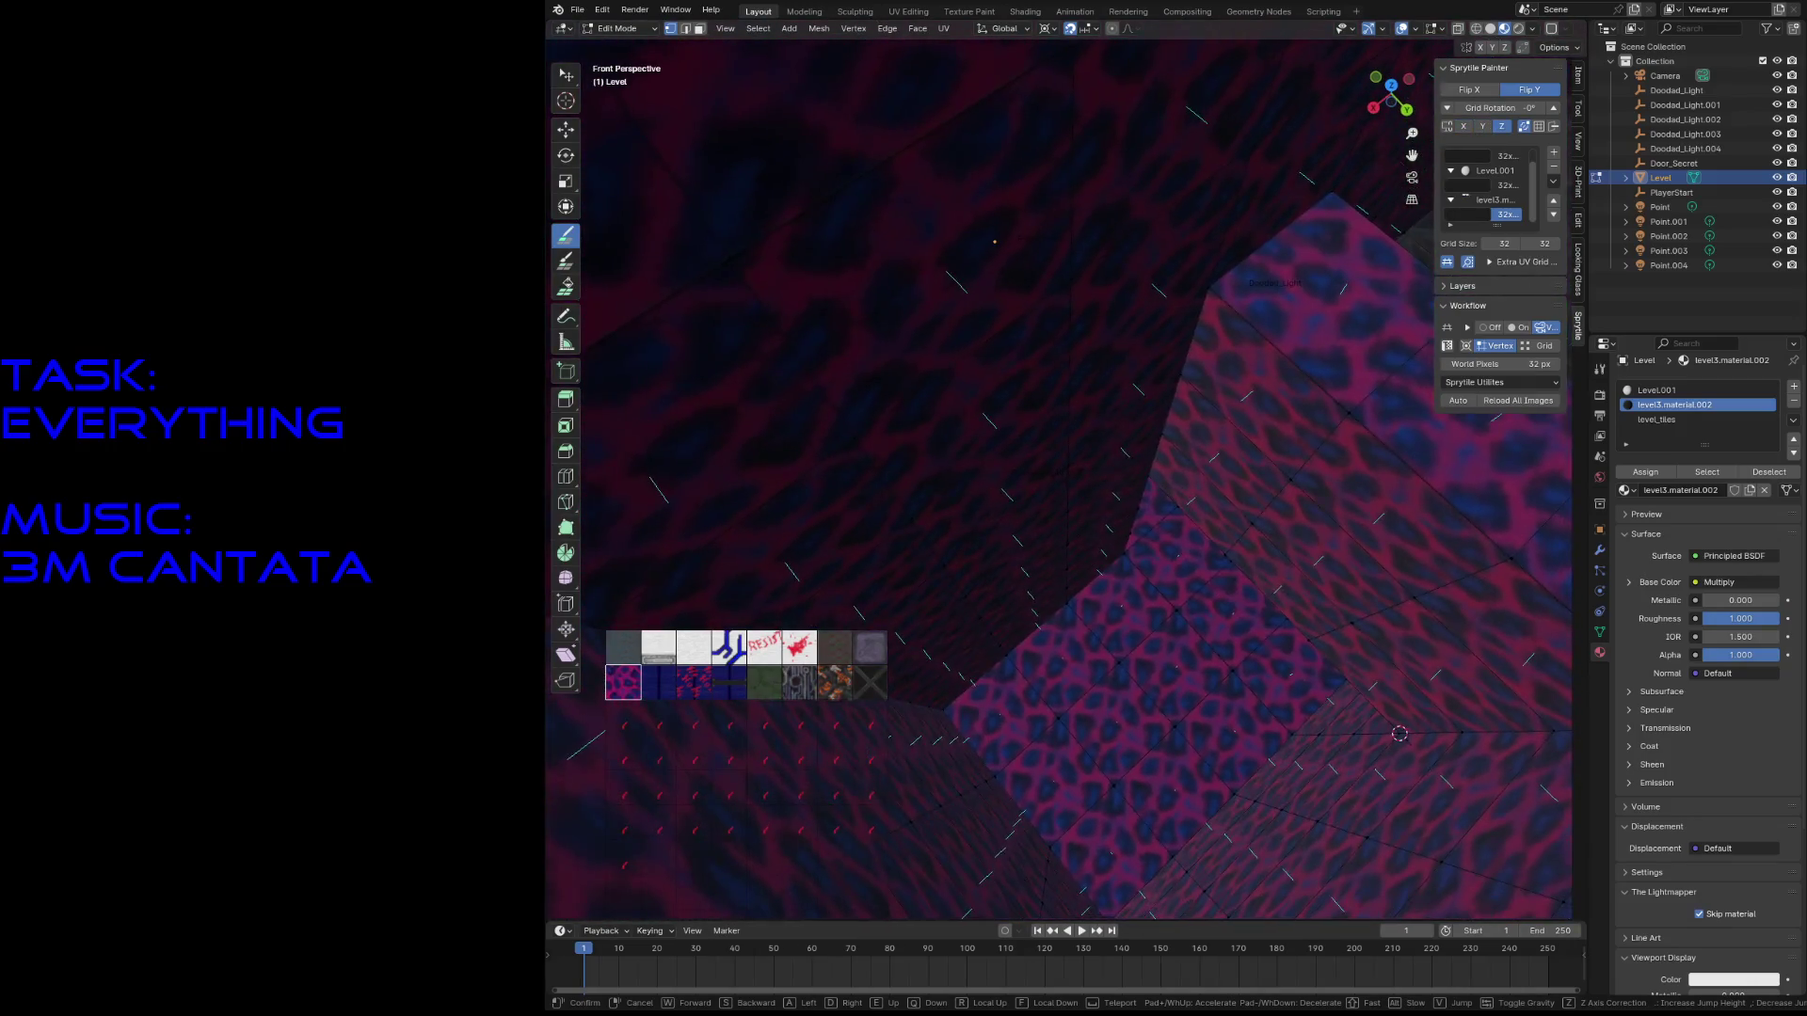
pyautogui.press('w')
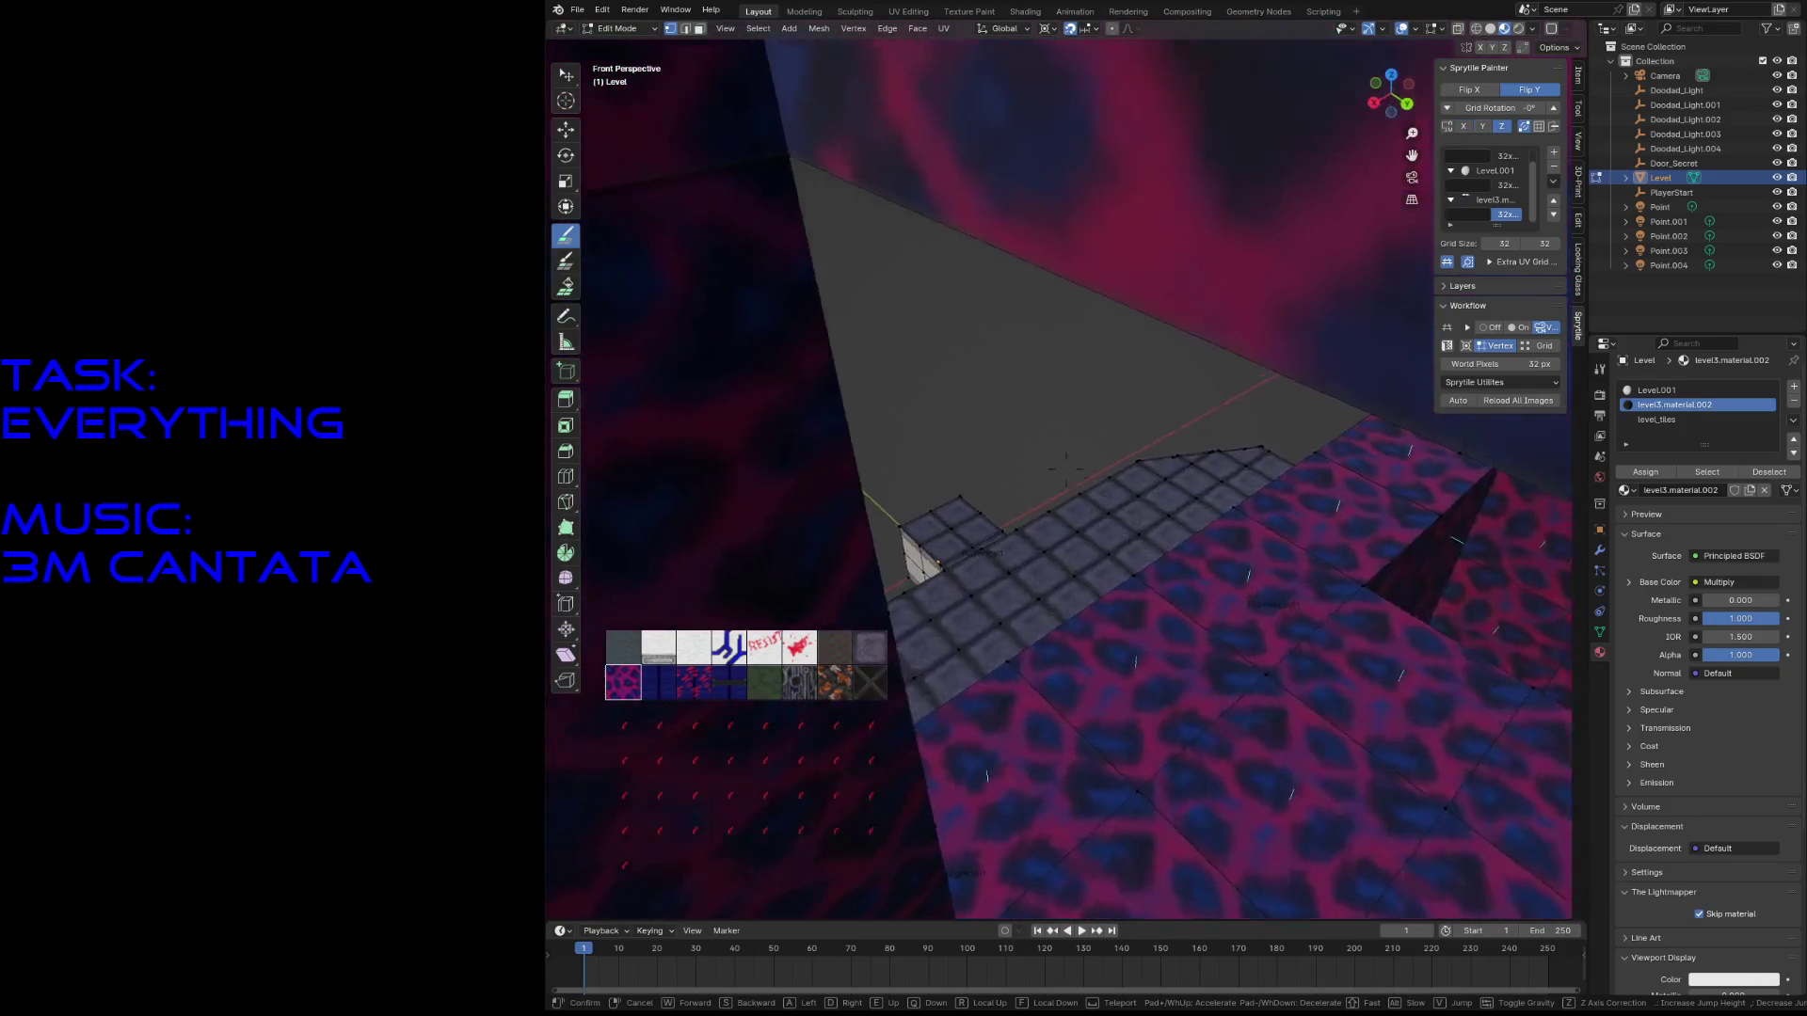
pyautogui.press('w')
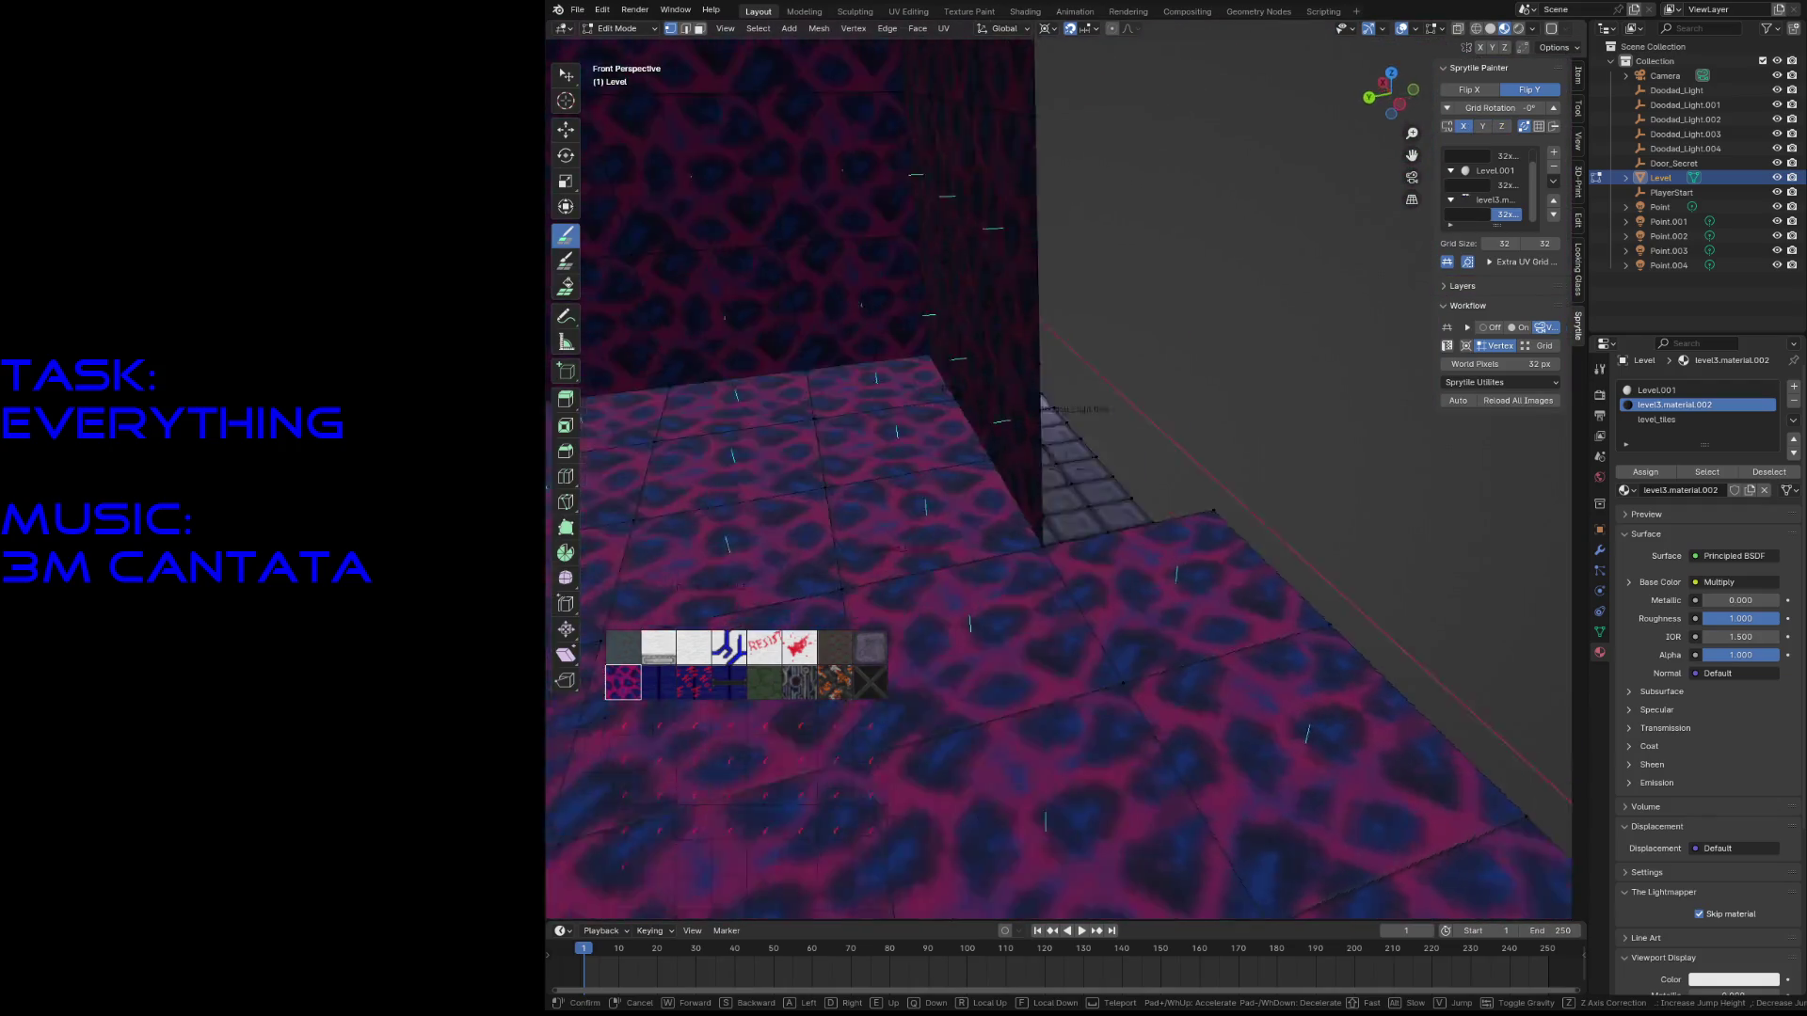
pyautogui.press('w')
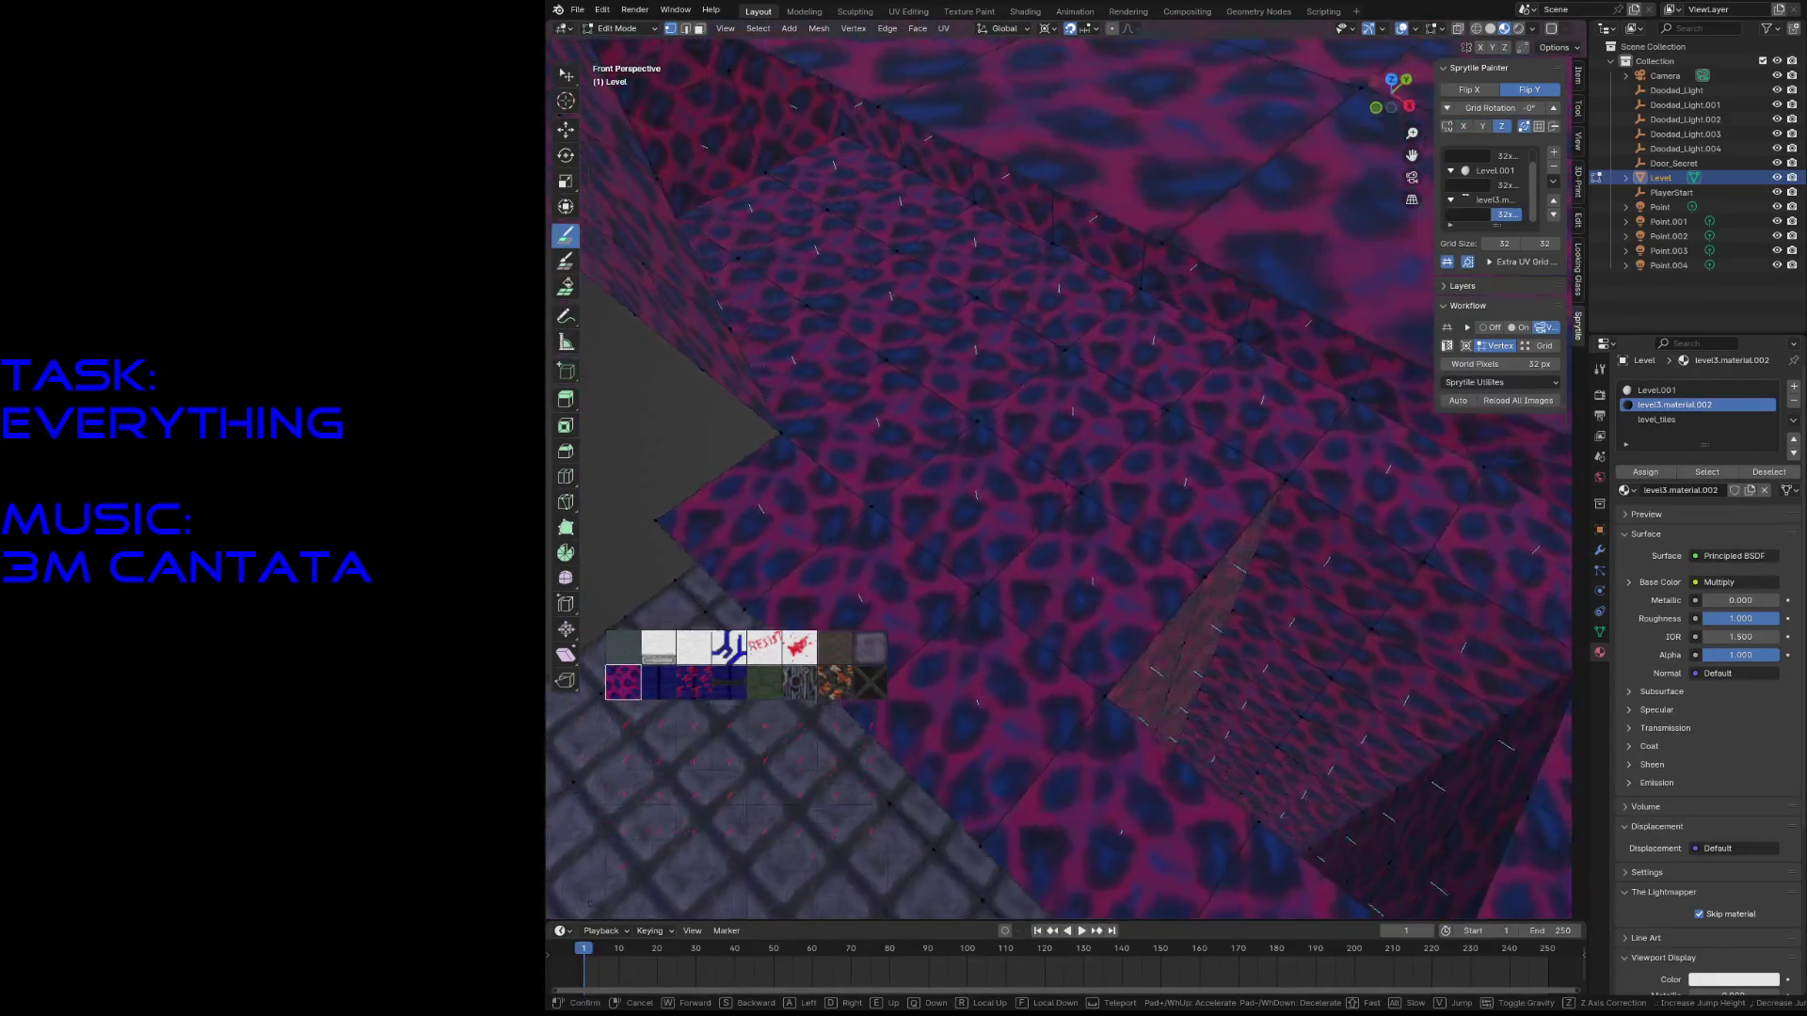
pyautogui.click(1066, 468)
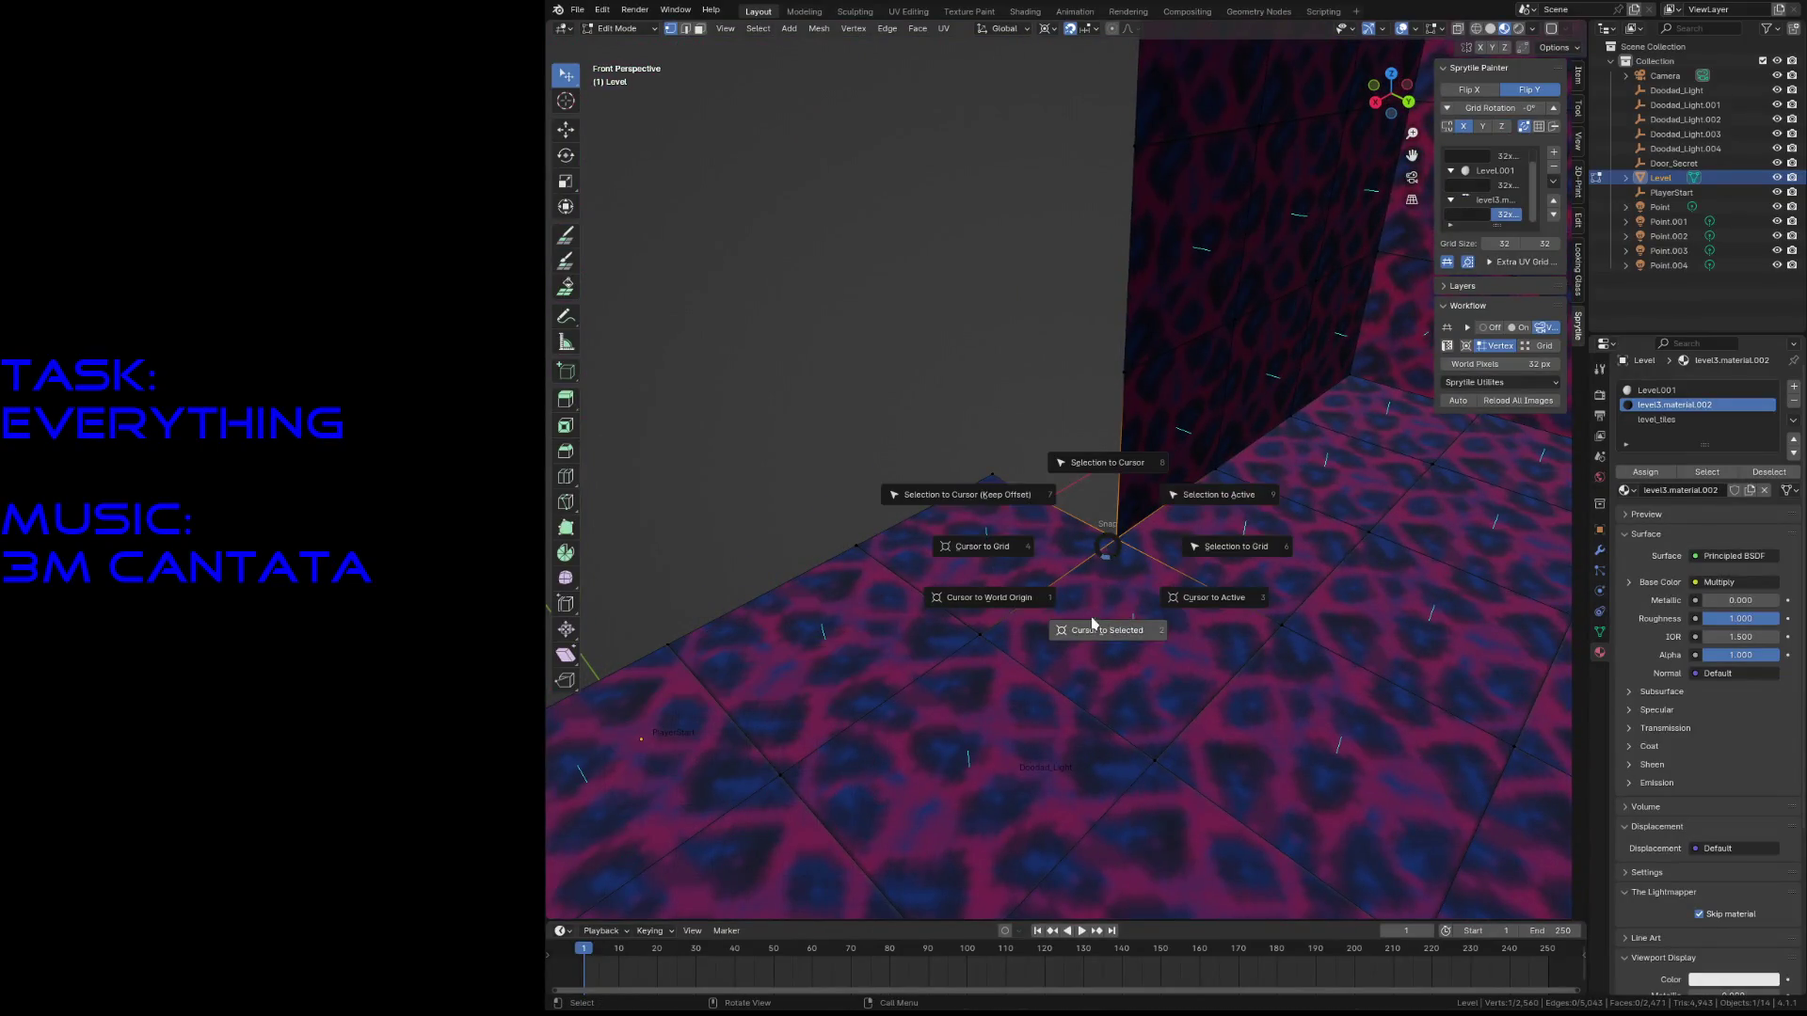
# - Paint pink leopard tiles up the wall with Sprytile Paint, undoing the stray extra tile
pyautogui.click(566, 234)
pyautogui.click(922, 343)
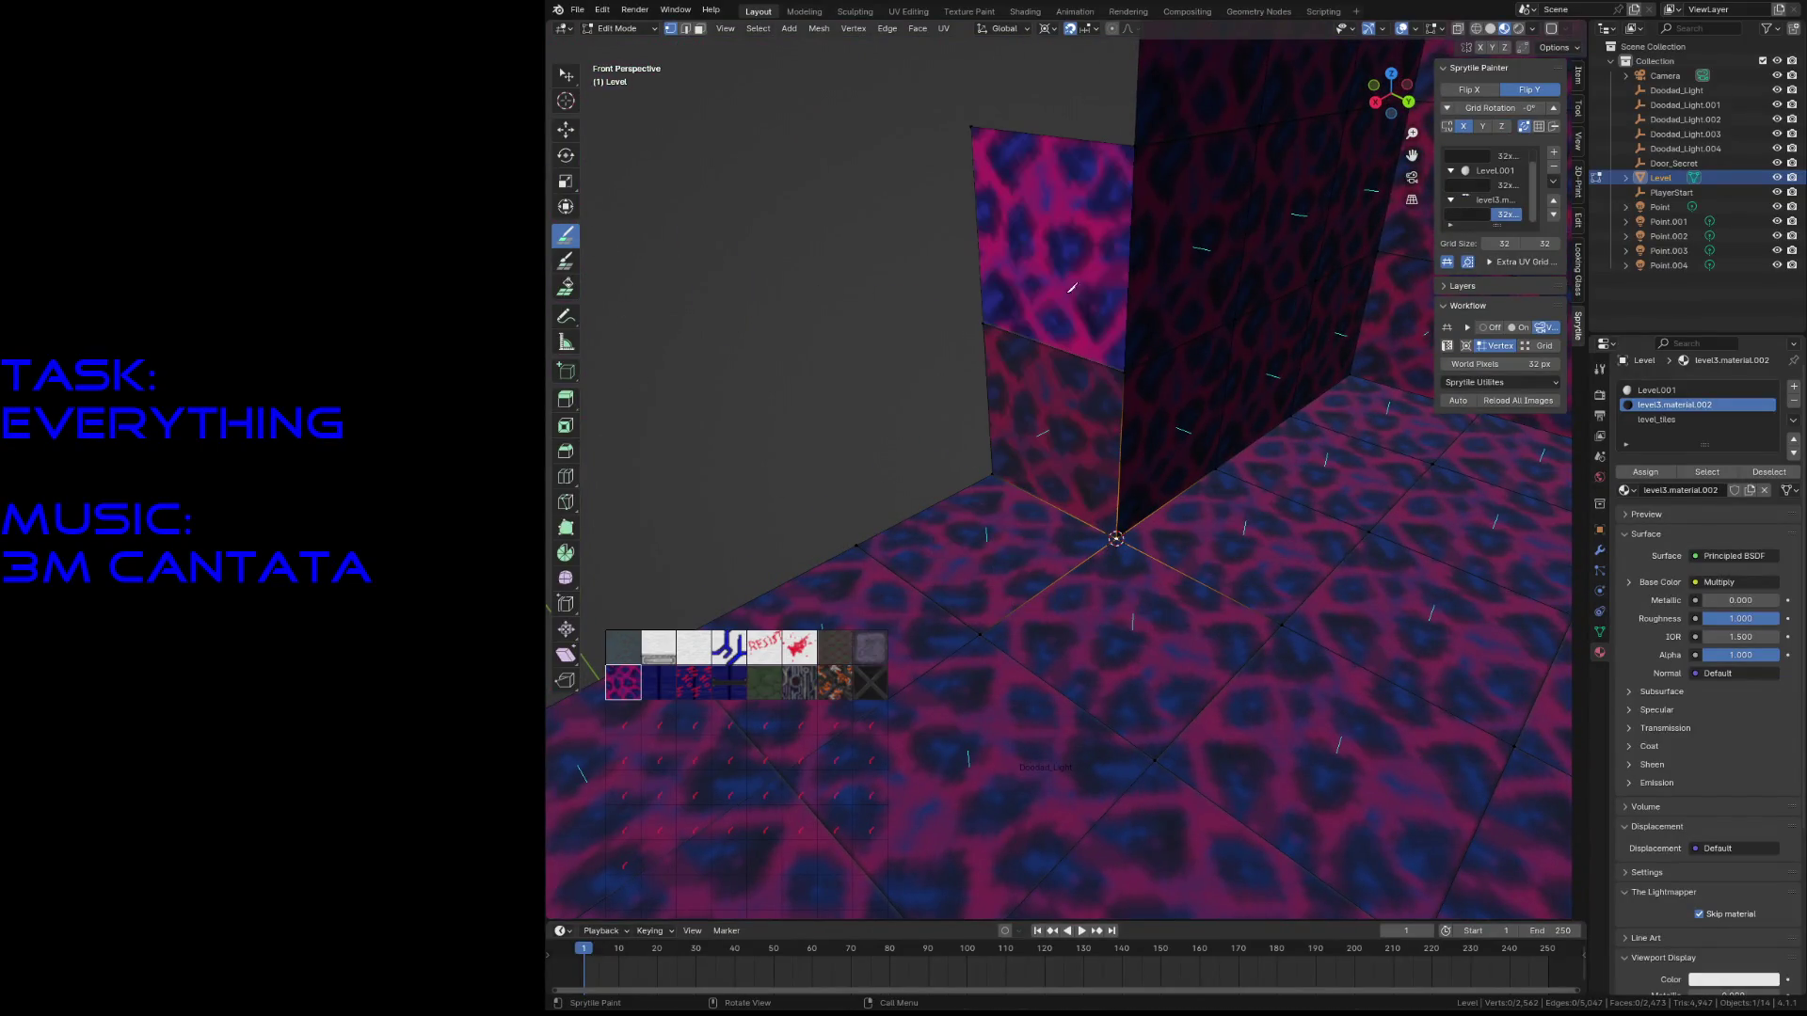
pyautogui.hotkey('shift', '`')
pyautogui.click(1073, 275)
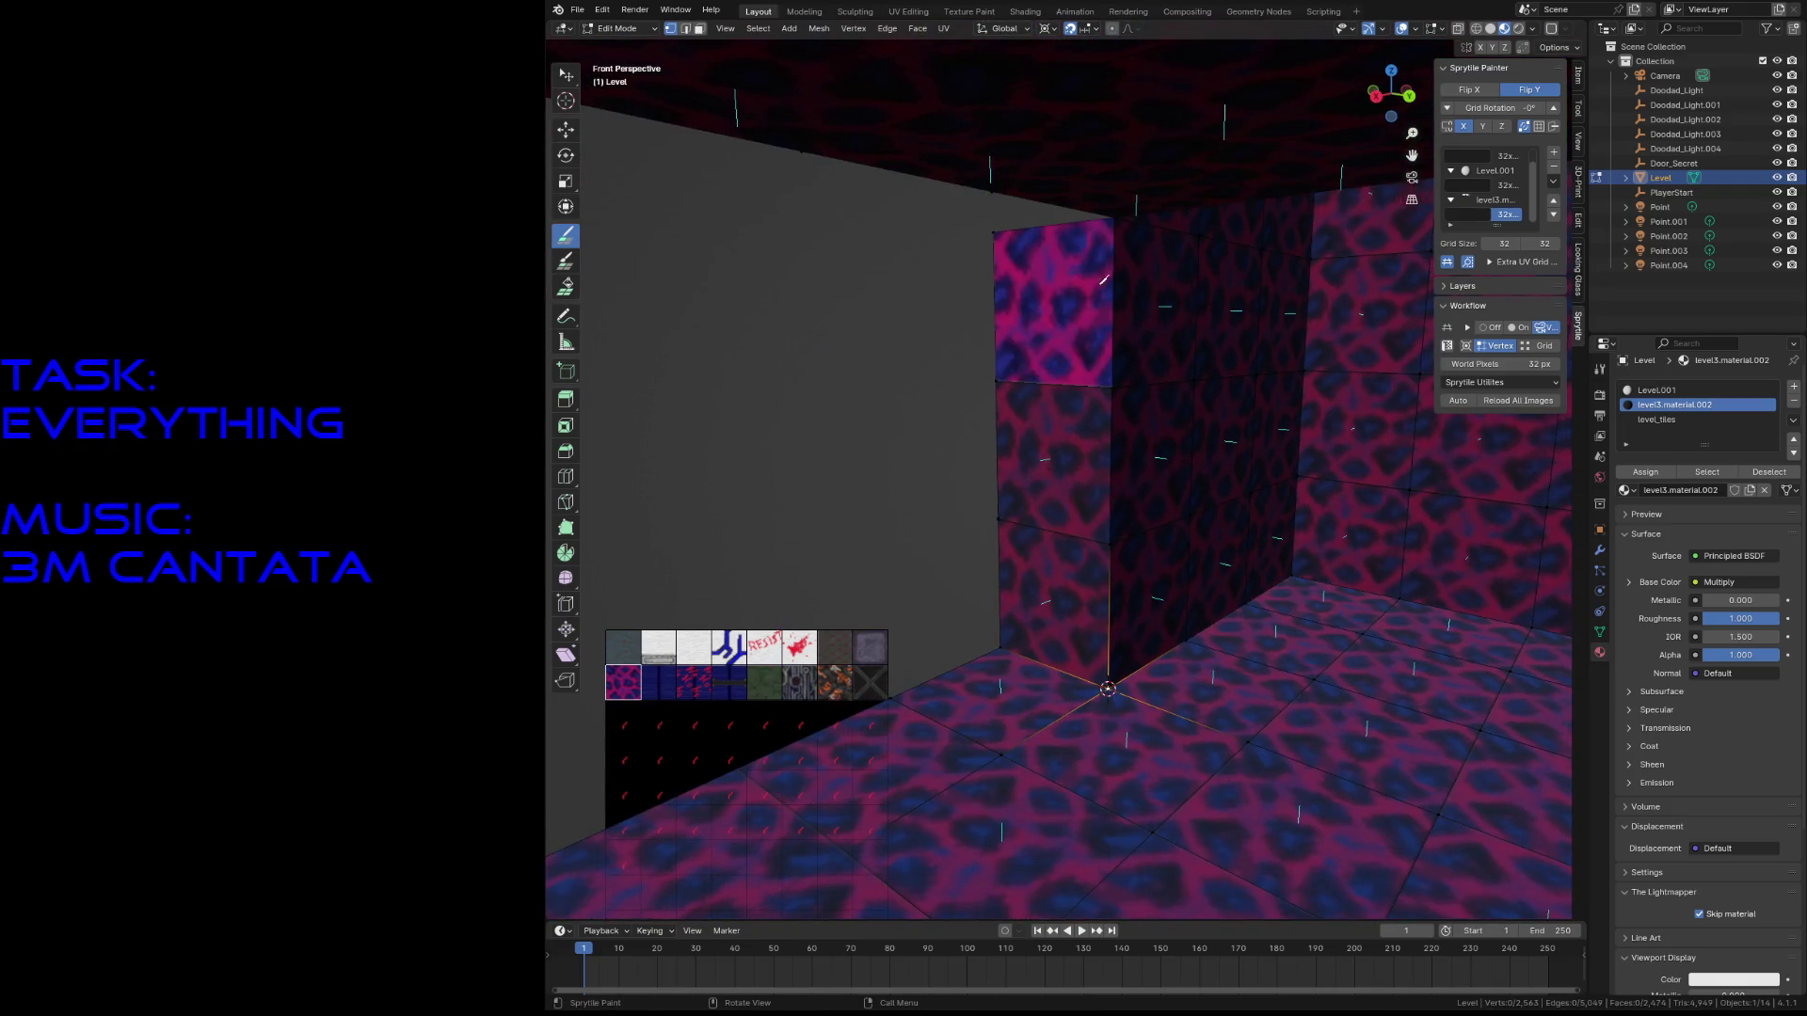
pyautogui.press('a')
pyautogui.click(1185, 258)
pyautogui.hotkey('ctrl', 'z')
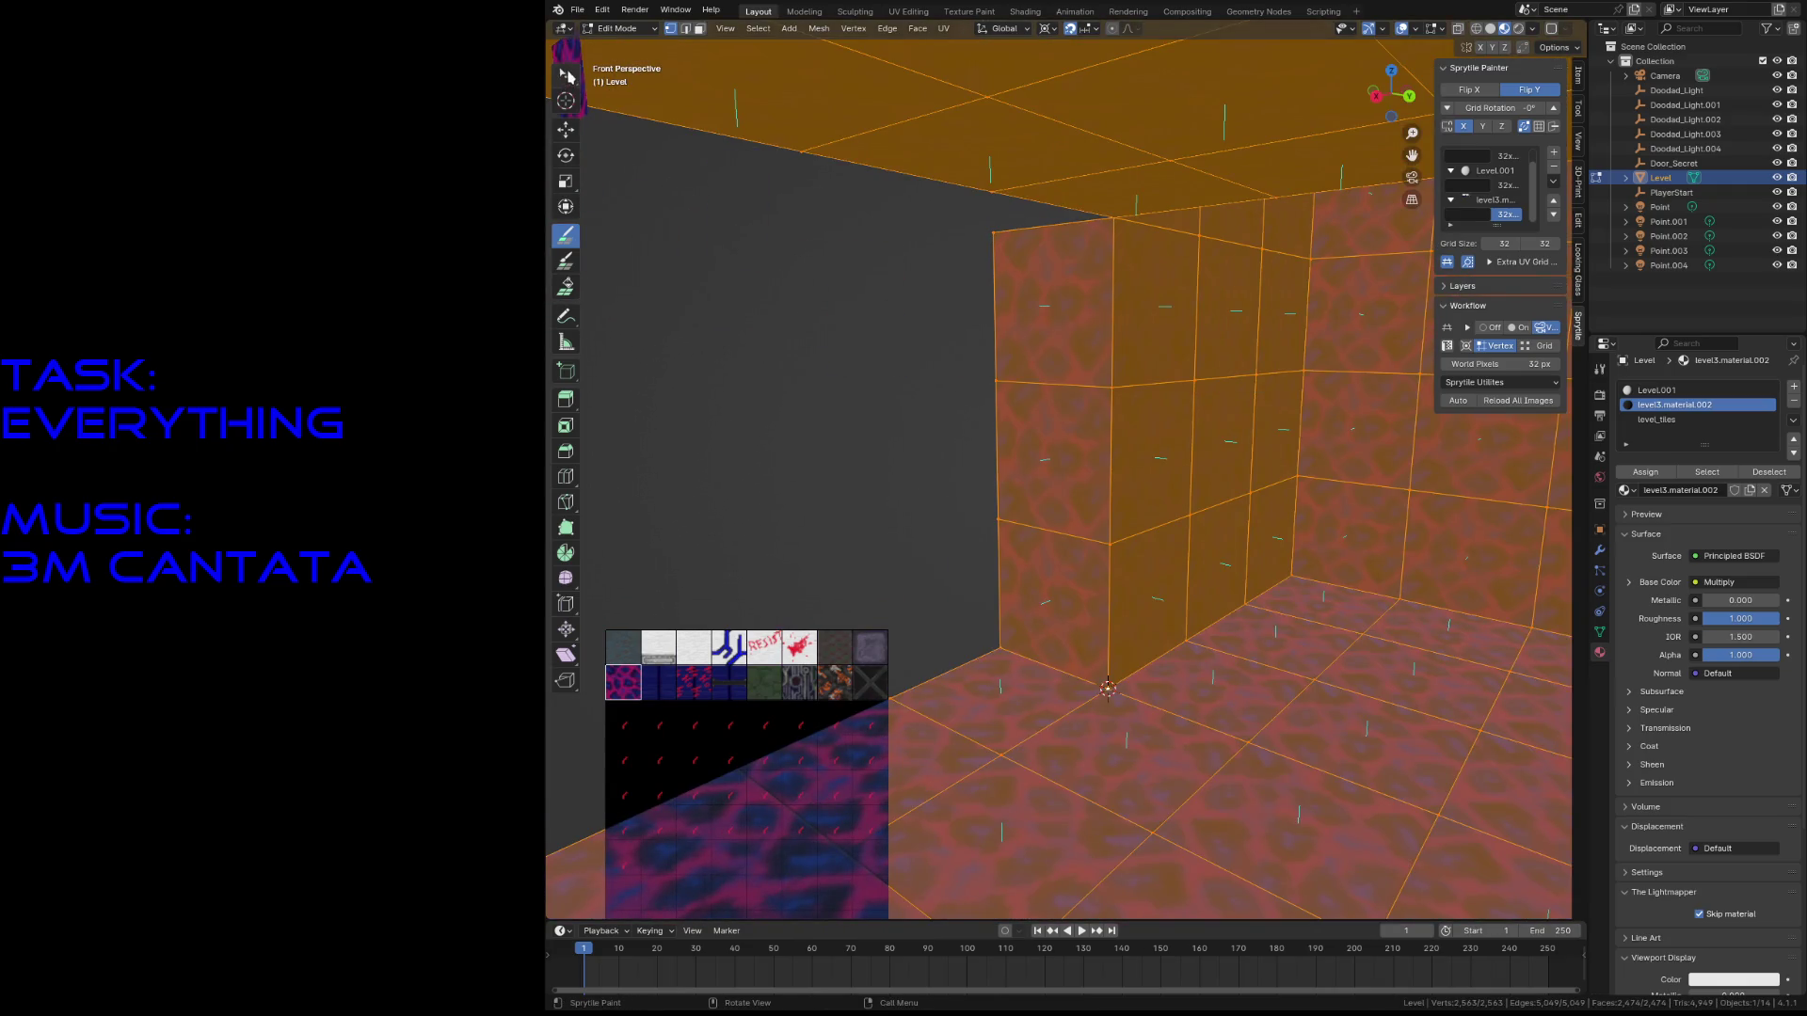
# - Assign the level_tiles material to the whole level mesh, then clear the selection
pyautogui.click(565, 76)
pyautogui.click(1657, 420)
pyautogui.click(1645, 472)
pyautogui.click(866, 428)
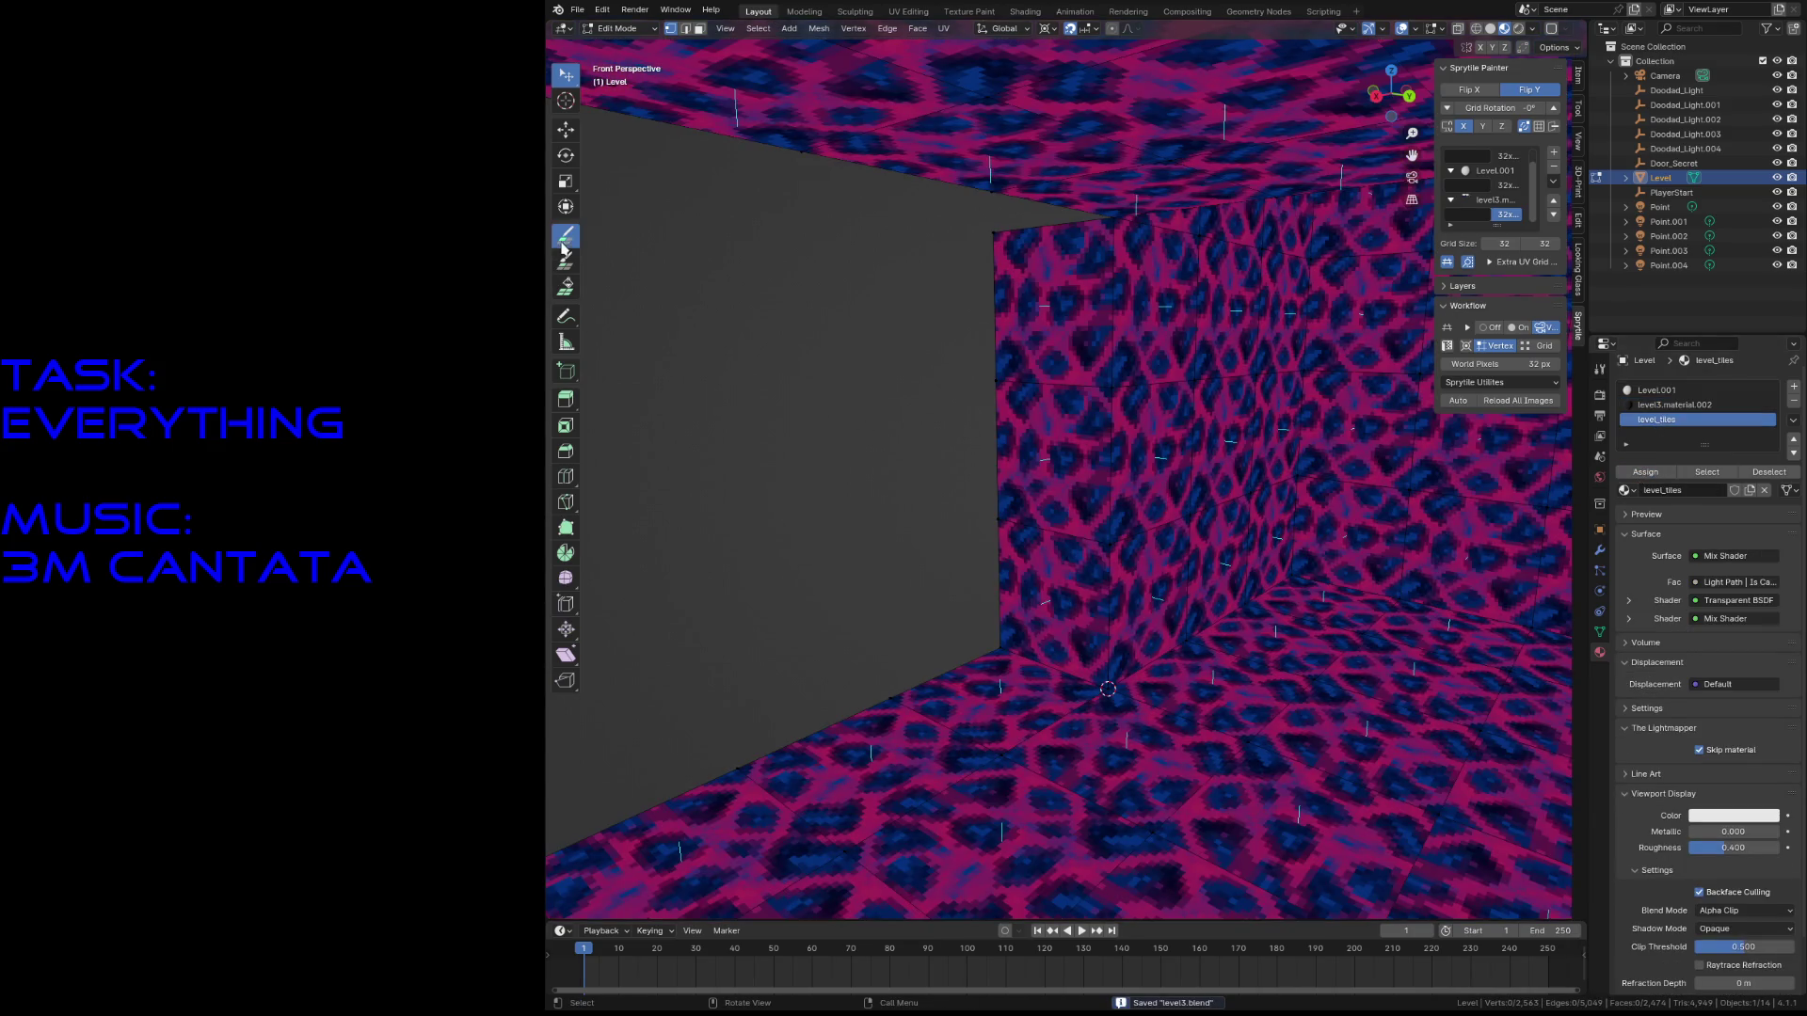
# - Snap the 3D cursor to the room corner and paint leopard tiles across the grey wall
pyautogui.click(562, 247)
pyautogui.moveTo(1035, 424); pyautogui.dragTo(1162, 479, button='middle')
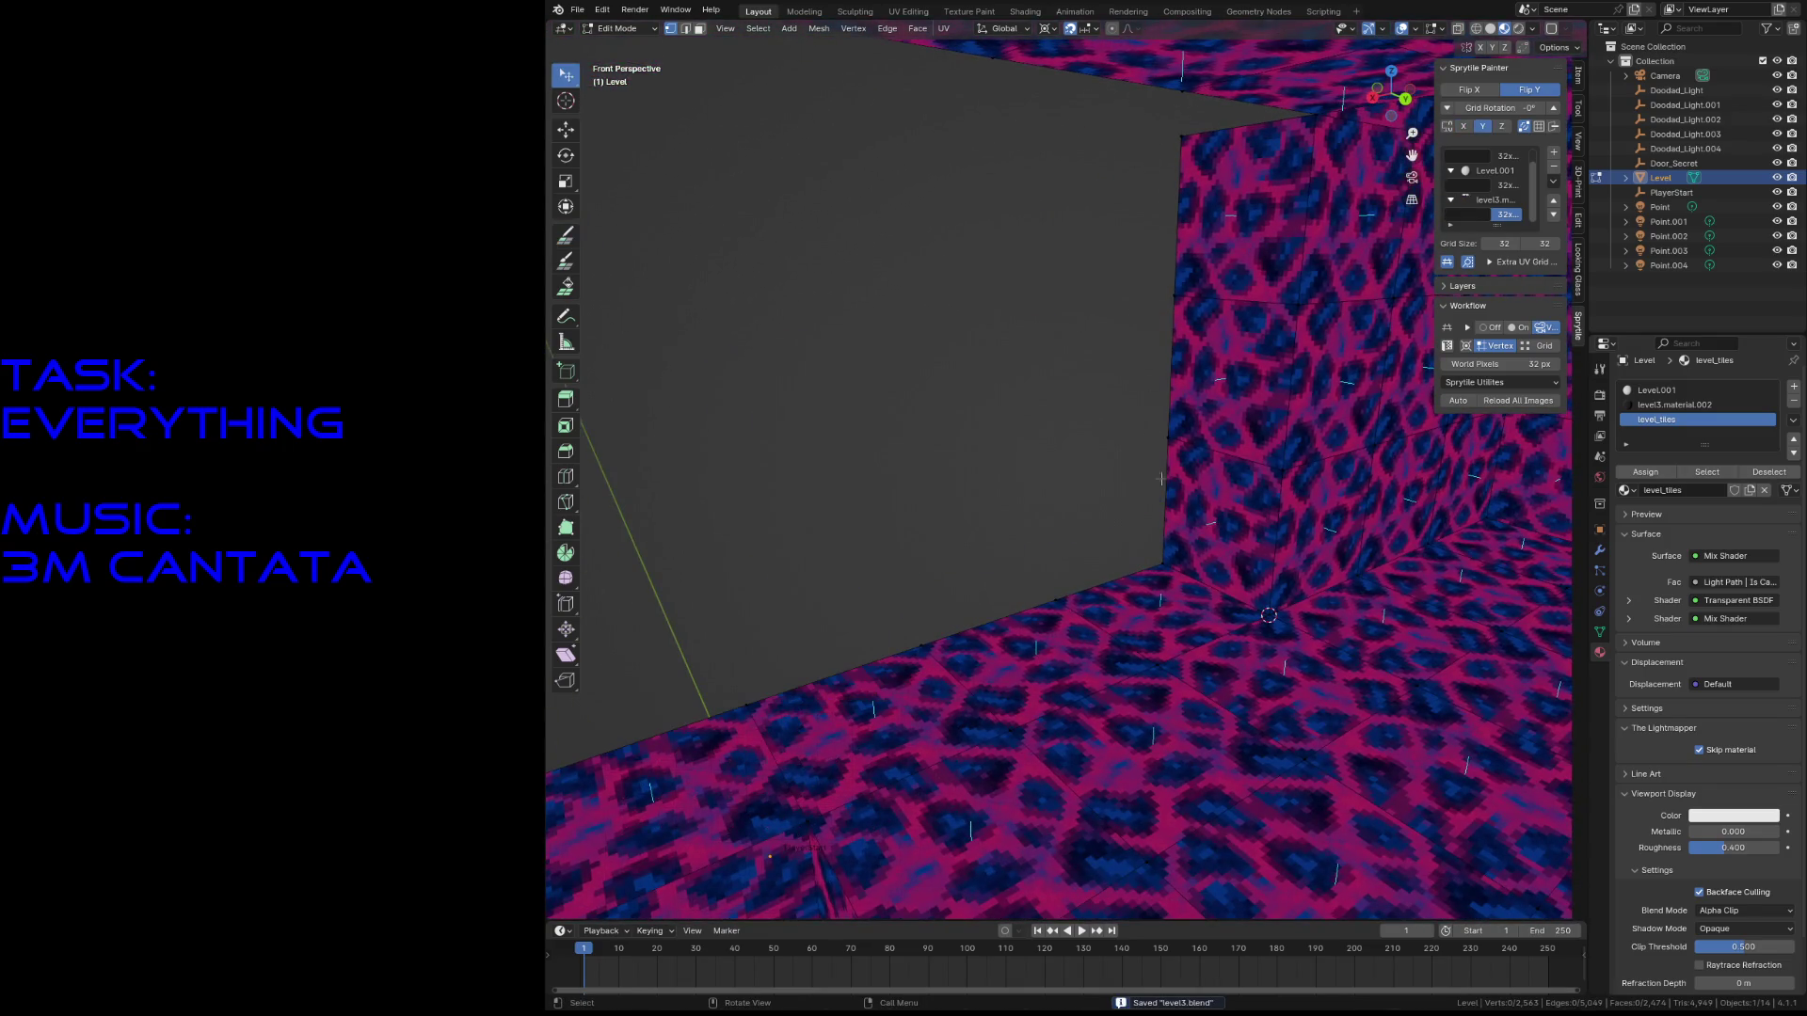
pyautogui.hotkey('shift', 's')
pyautogui.click(1160, 636)
pyautogui.hotkey('shift', '`')
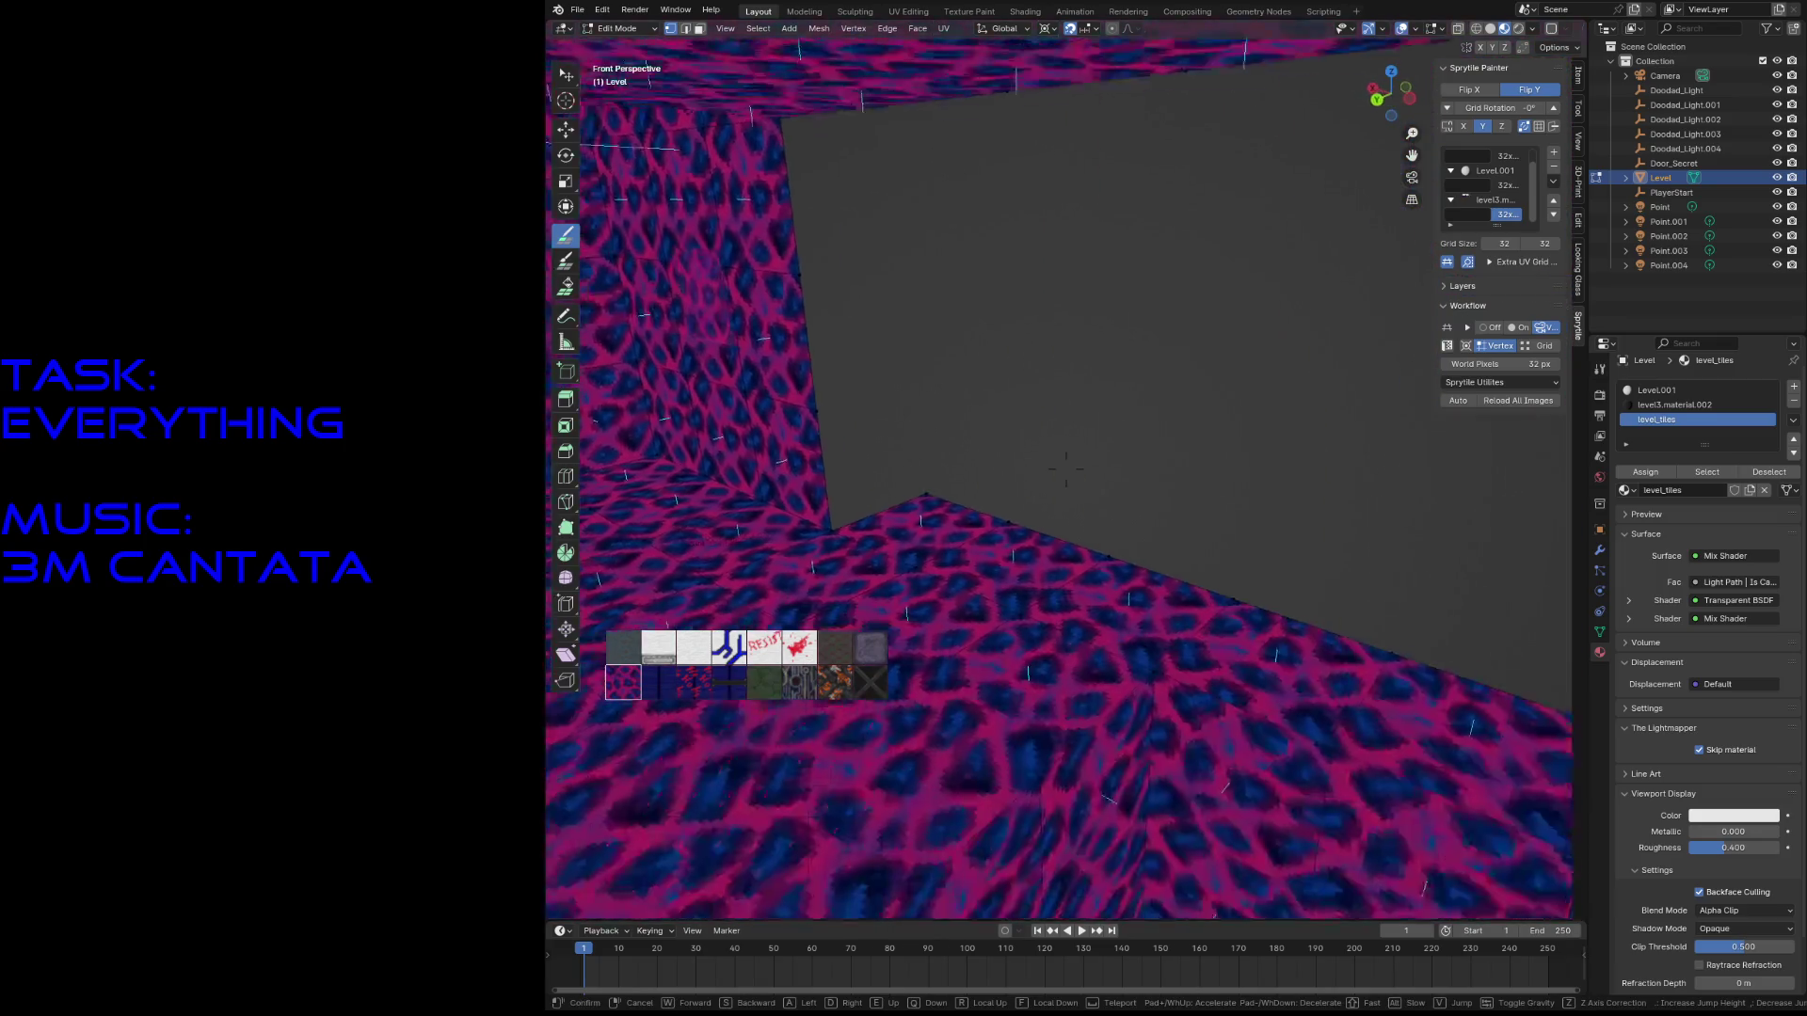
pyautogui.click(1066, 469)
pyautogui.click(814, 243)
pyautogui.moveTo(852, 406)
pyautogui.mouseDown()
pyautogui.moveTo(950, 244)
pyautogui.moveTo(1224, 254)
pyautogui.moveTo(1289, 441)
pyautogui.mouseUp()
# - Move into the corridor and snap the 3D cursor to a selected vertex
pyautogui.moveTo(1290, 441)
pyautogui.mouseDown(button='middle')
pyautogui.moveTo(1169, 257)
pyautogui.moveTo(1079, 306)
pyautogui.mouseUp(button='middle')
pyautogui.hotkey('shift', '`')
pyautogui.press('w')
pyautogui.click(1057, 504)
pyautogui.hotkey('shift', 's')
pyautogui.click(1066, 592)
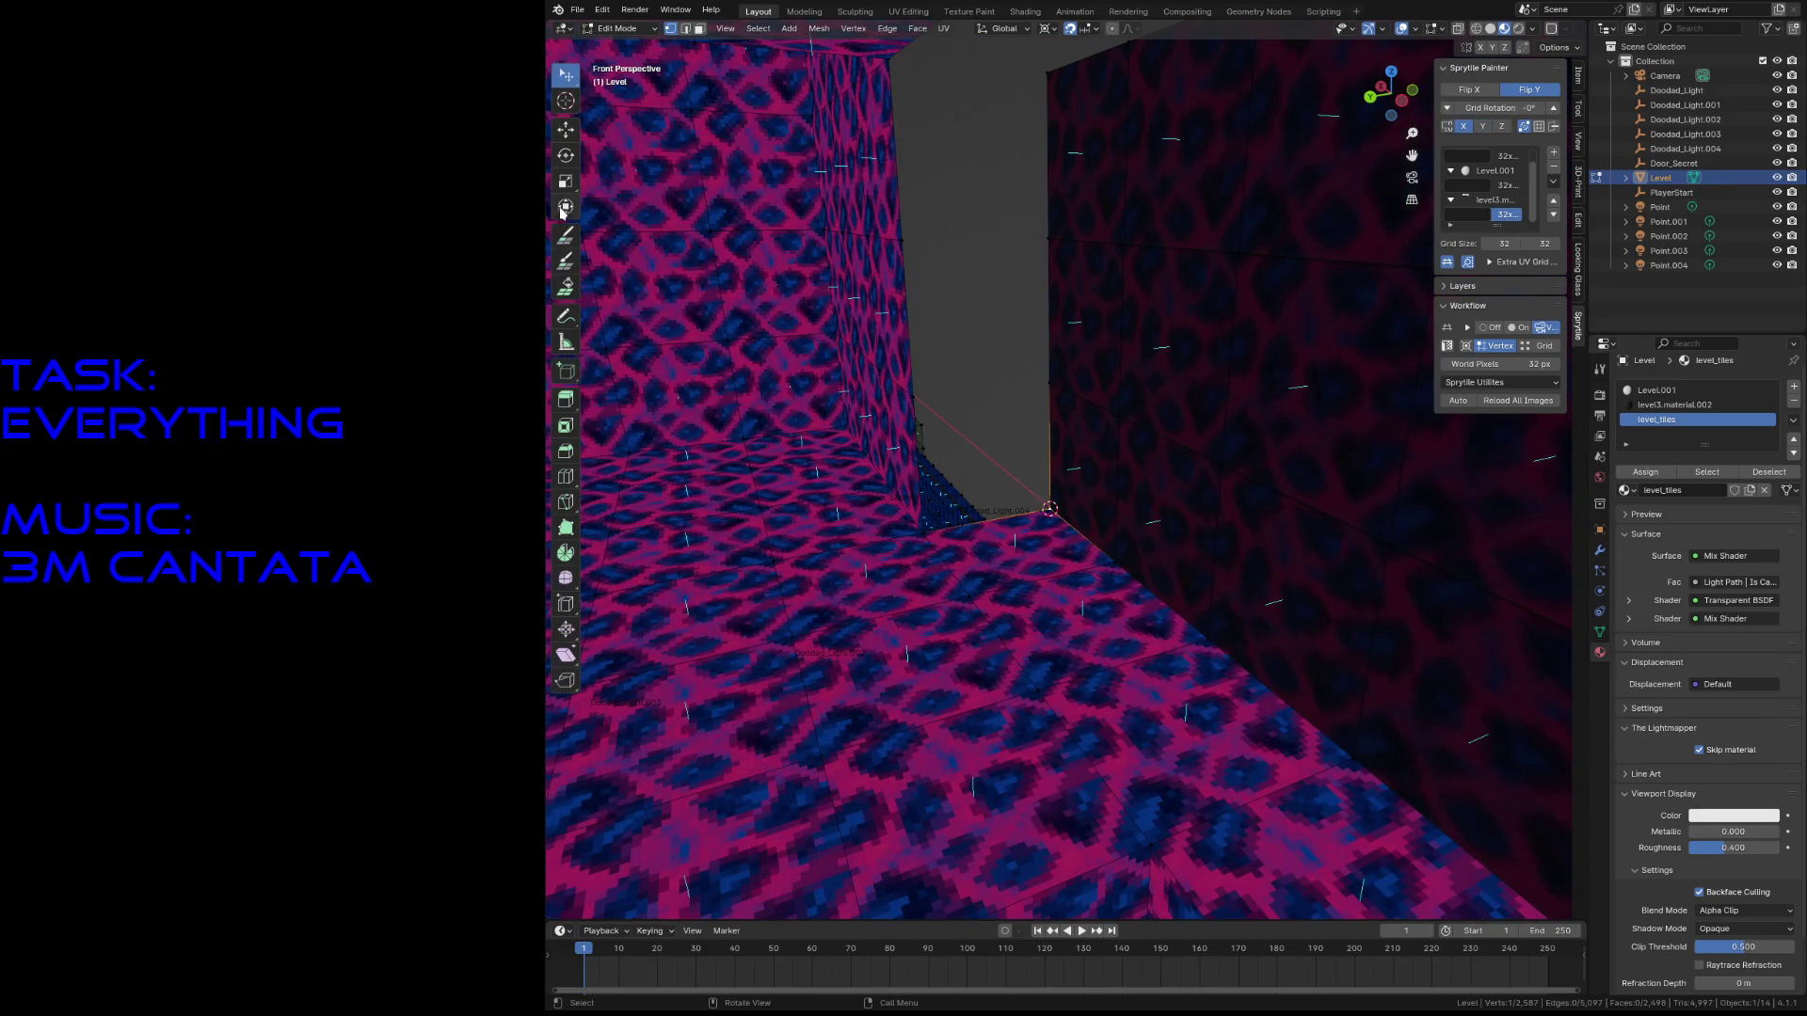
# - Walk and orbit the view to inspect the pink wall, dark floor and floor boxes
pyautogui.click(564, 234)
pyautogui.hotkey('shift', '`')
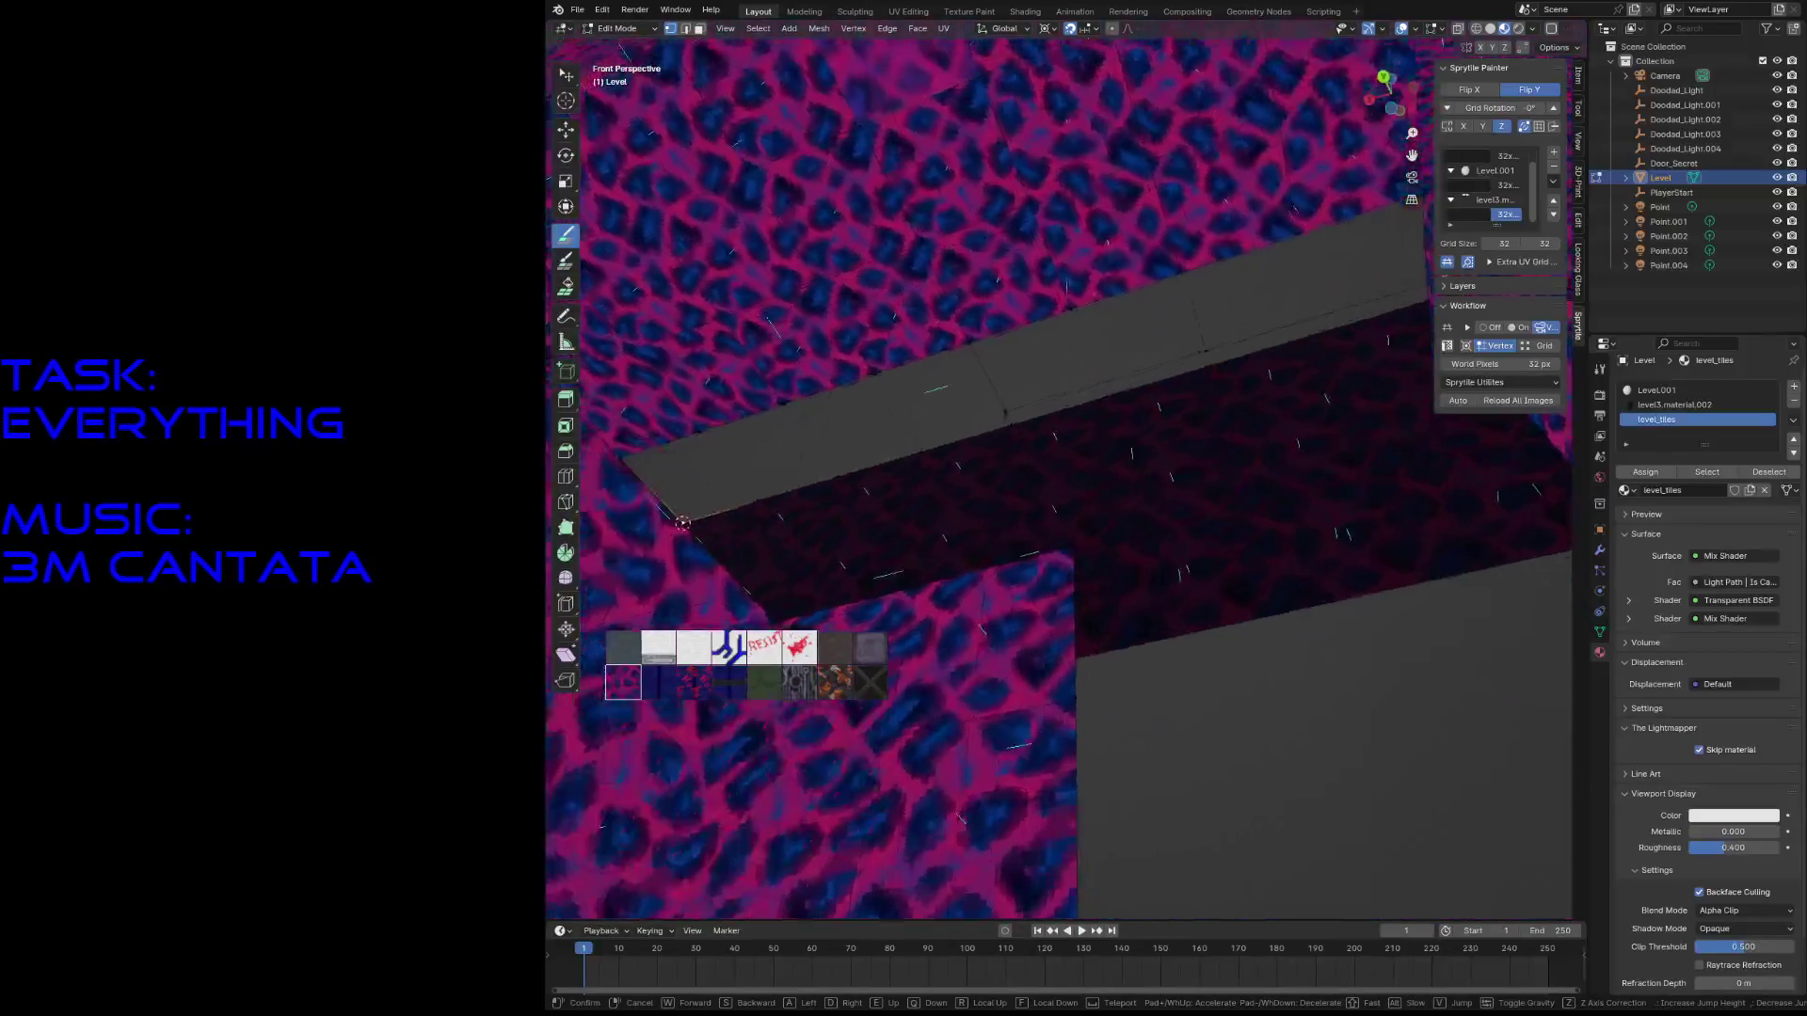
pyautogui.click(799, 582)
pyautogui.moveTo(1169, 332); pyautogui.dragTo(1107, 328, button='middle')
pyautogui.moveTo(1150, 418); pyautogui.dragTo(1095, 370, button='middle')
pyautogui.hotkey('shift', '`')
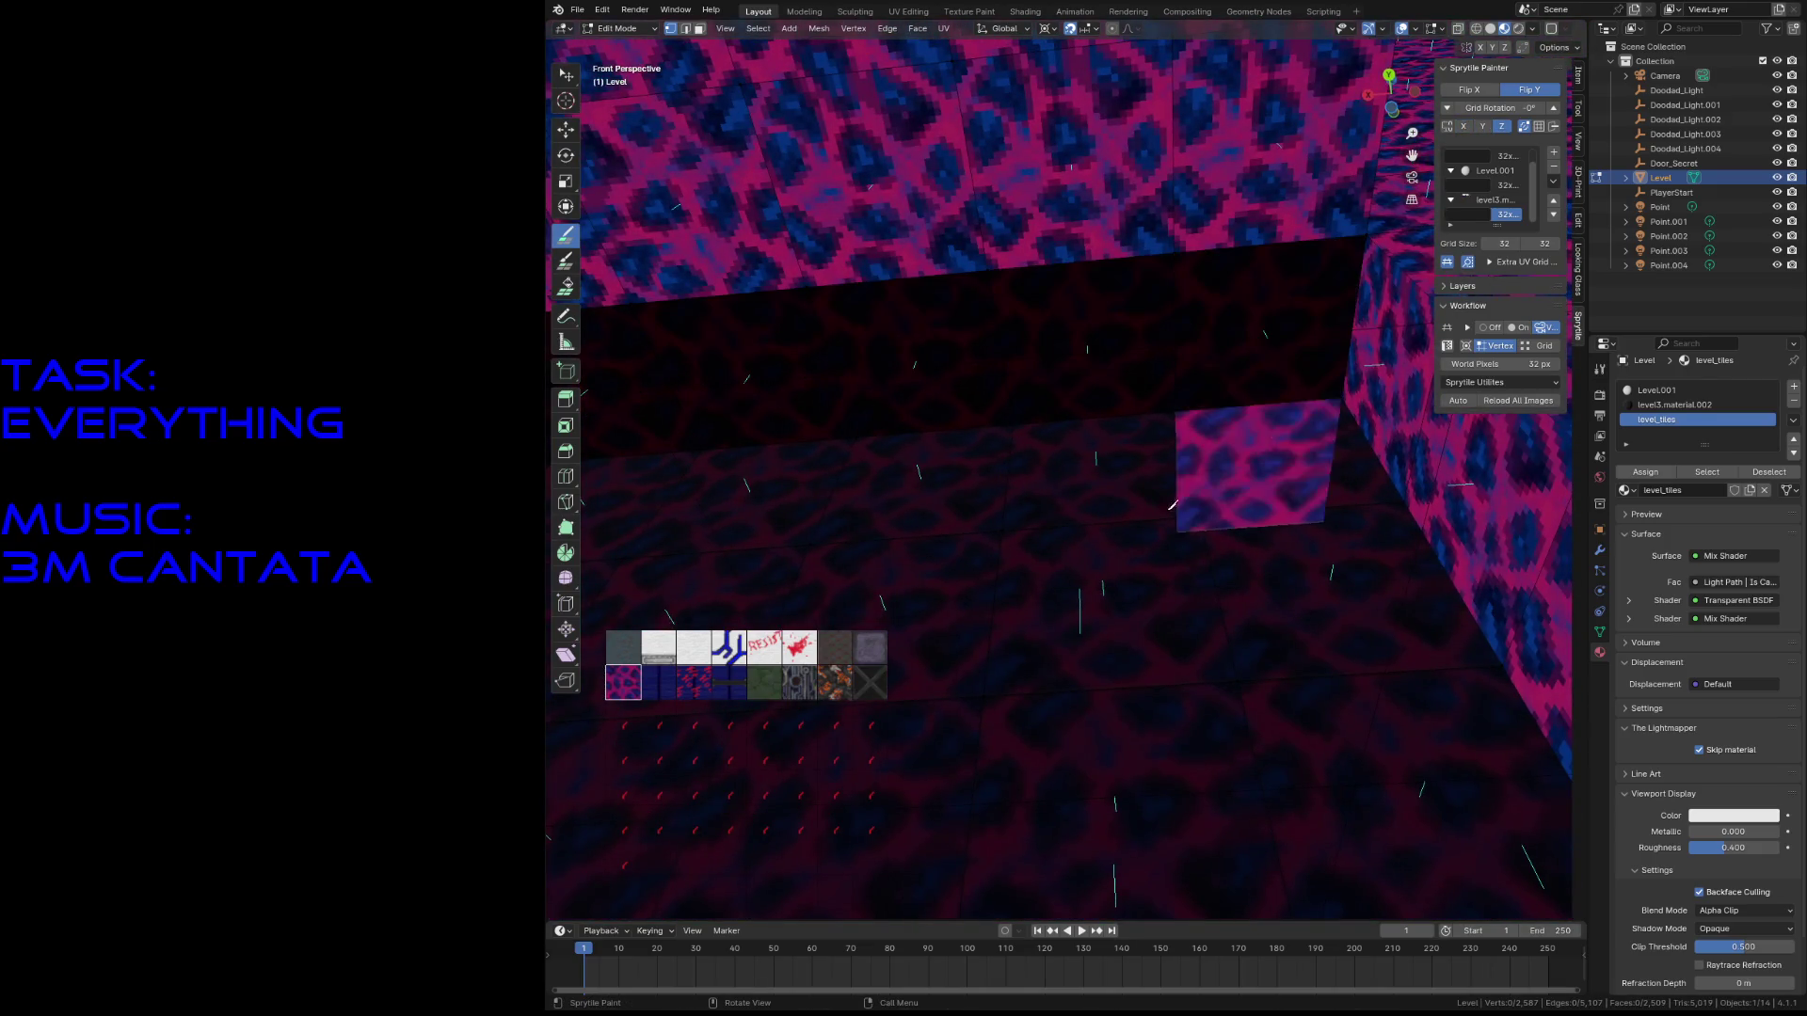
pyautogui.press('s')
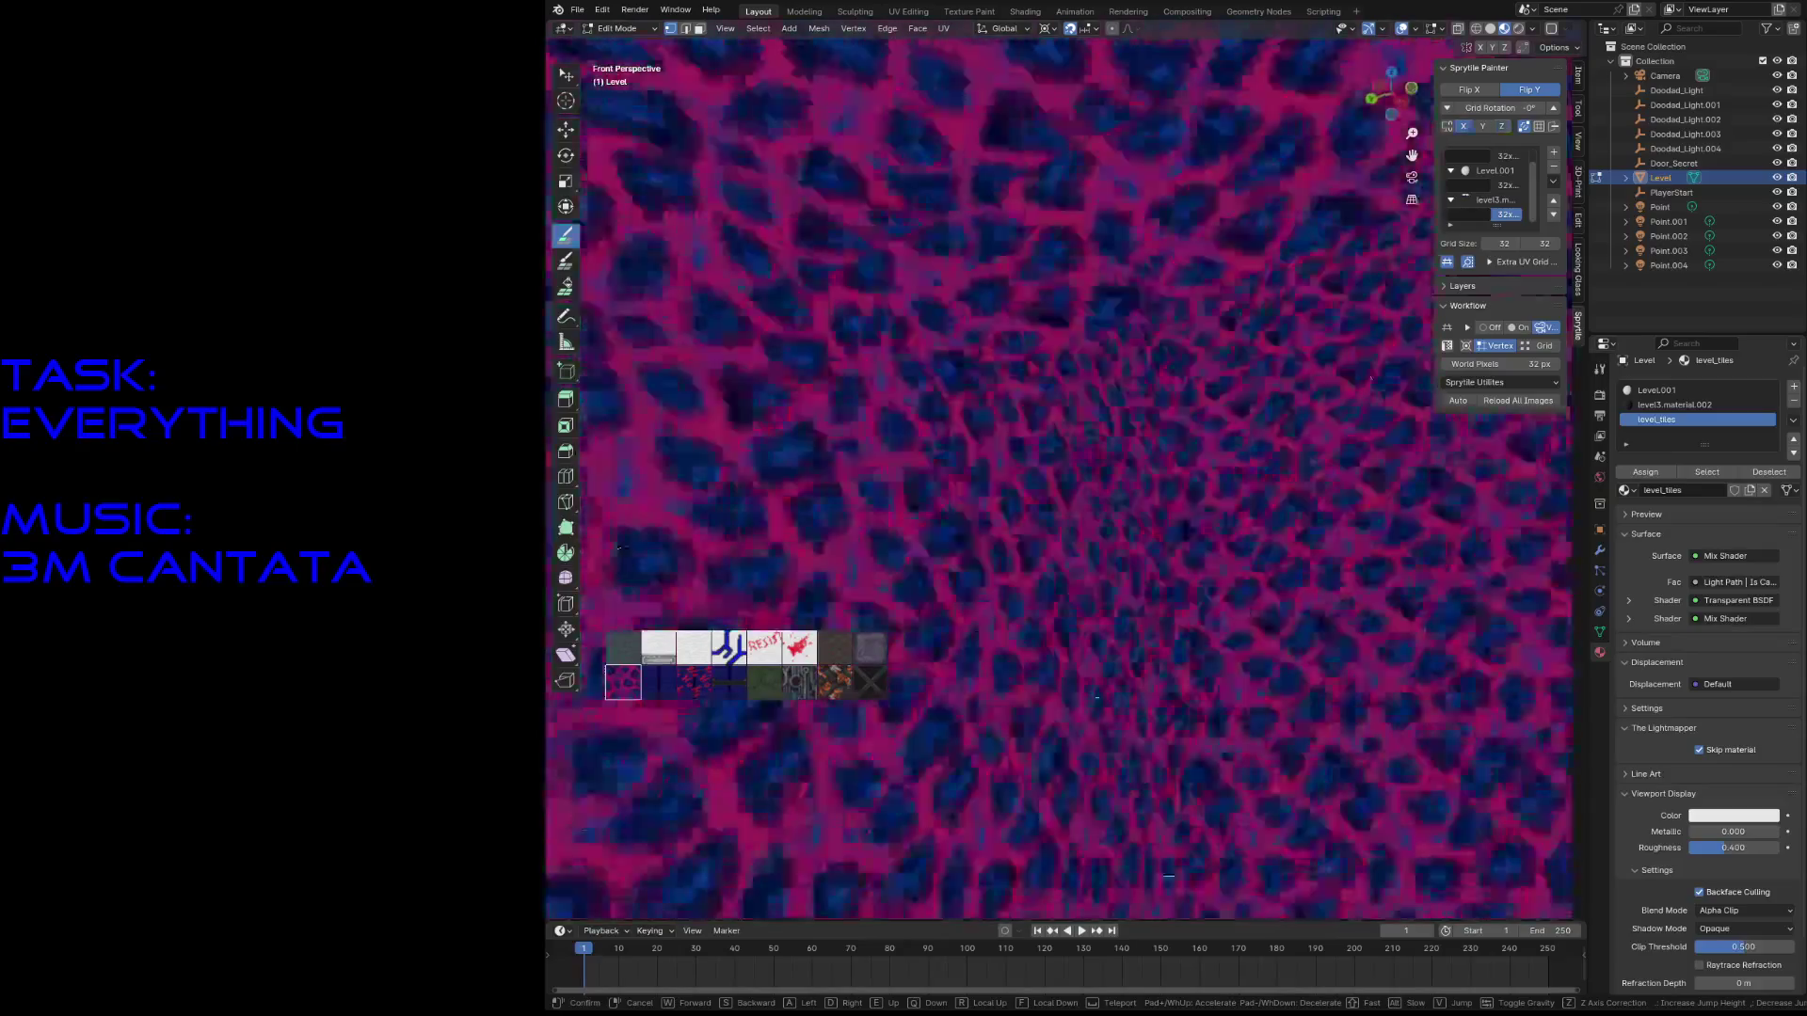
pyautogui.press('e')
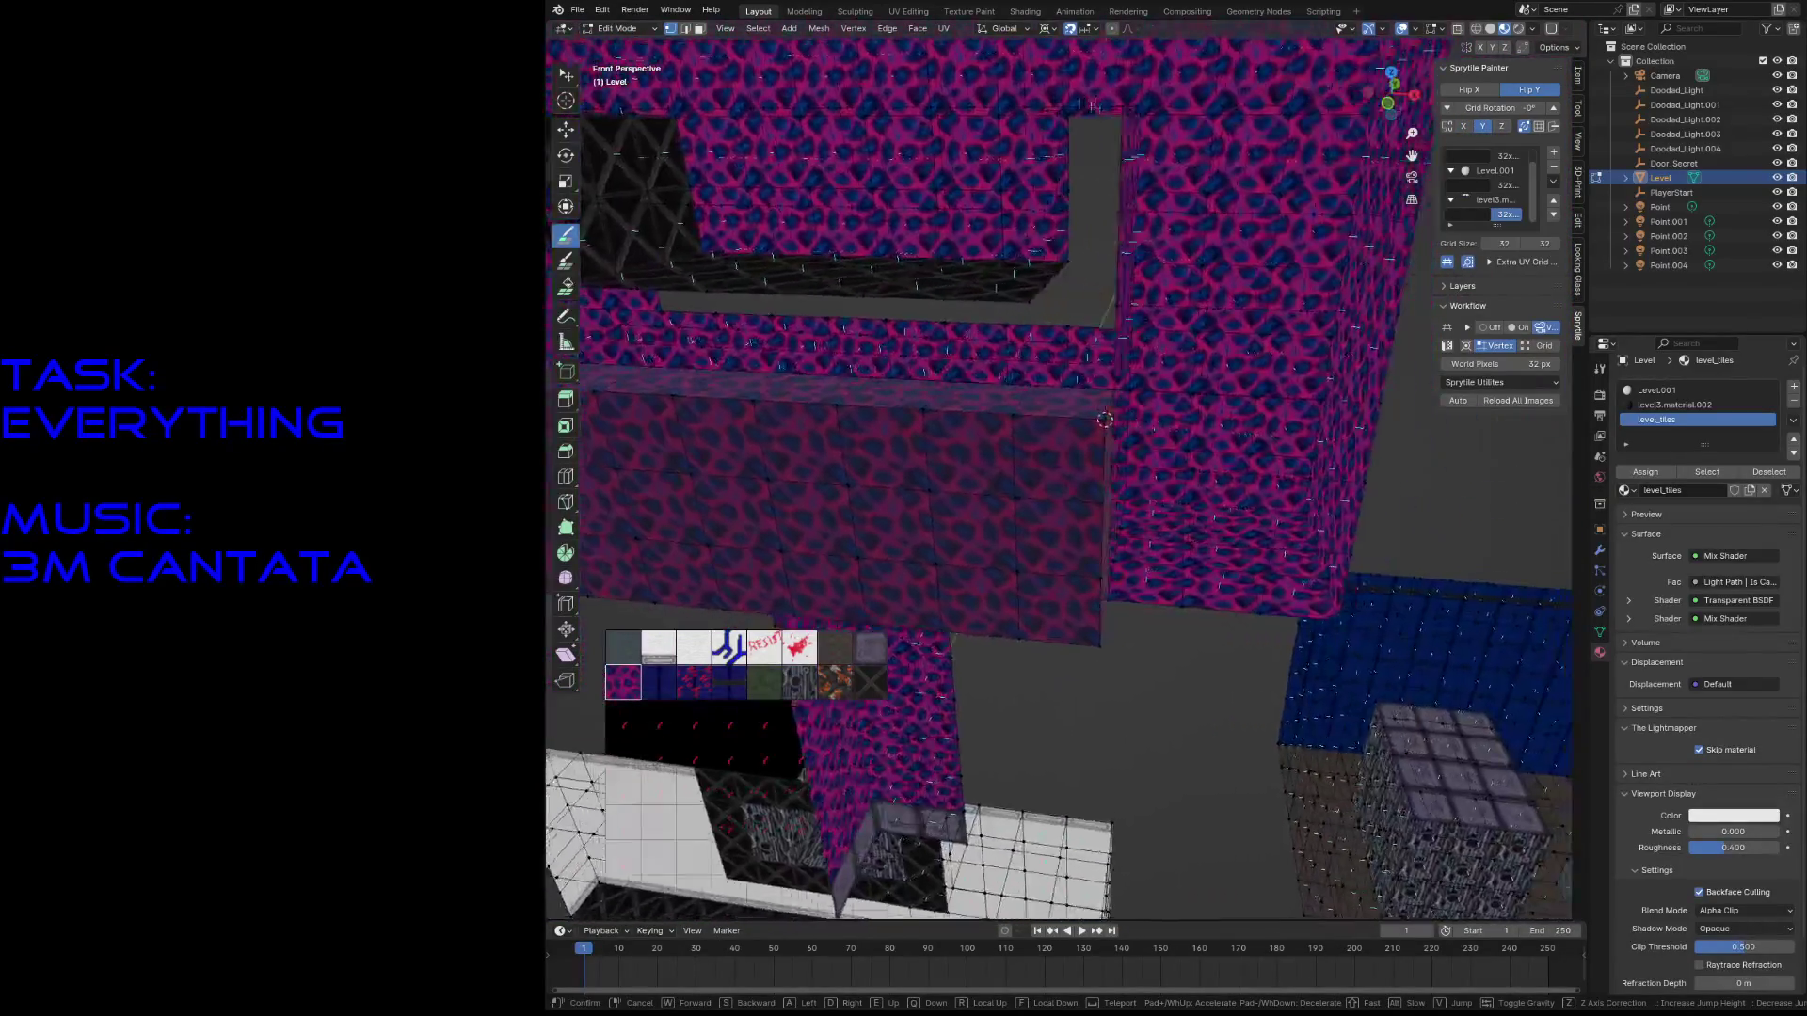
# - Apply the level_tiles texture to all box faces and save the level
pyautogui.press('Return')
pyautogui.press('a')
pyautogui.click(1652, 478)
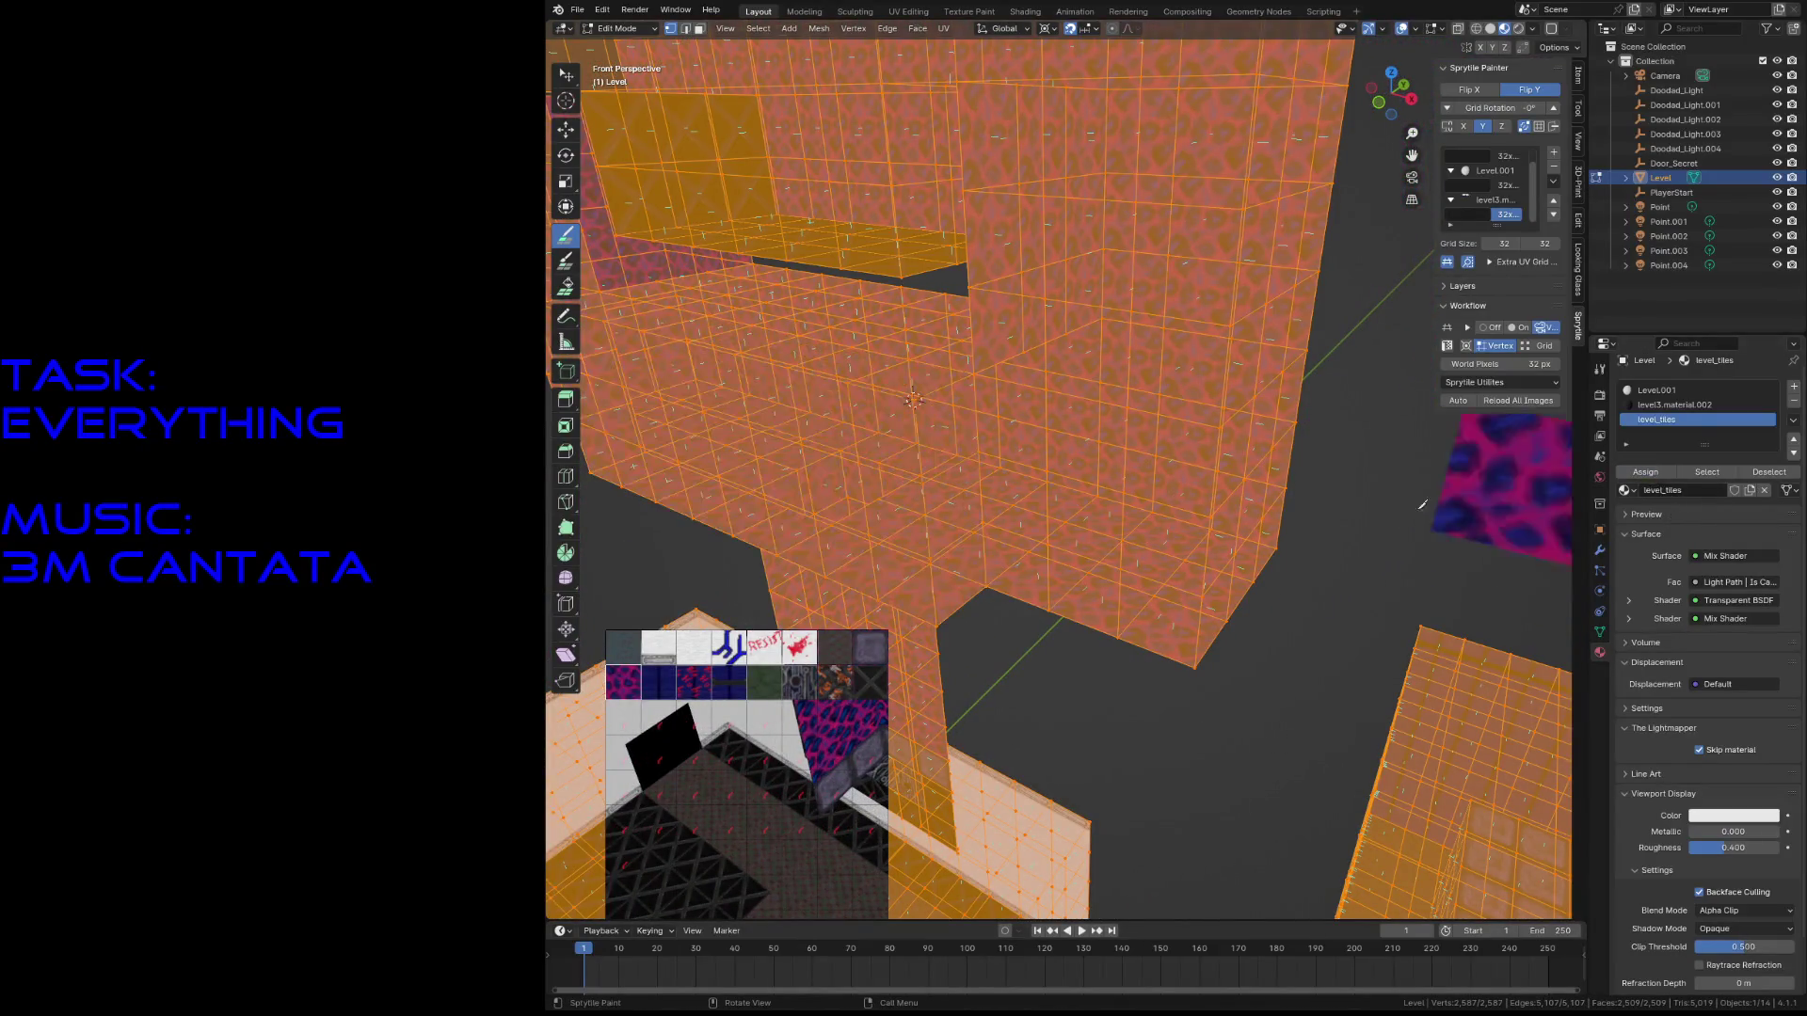
pyautogui.press('w')
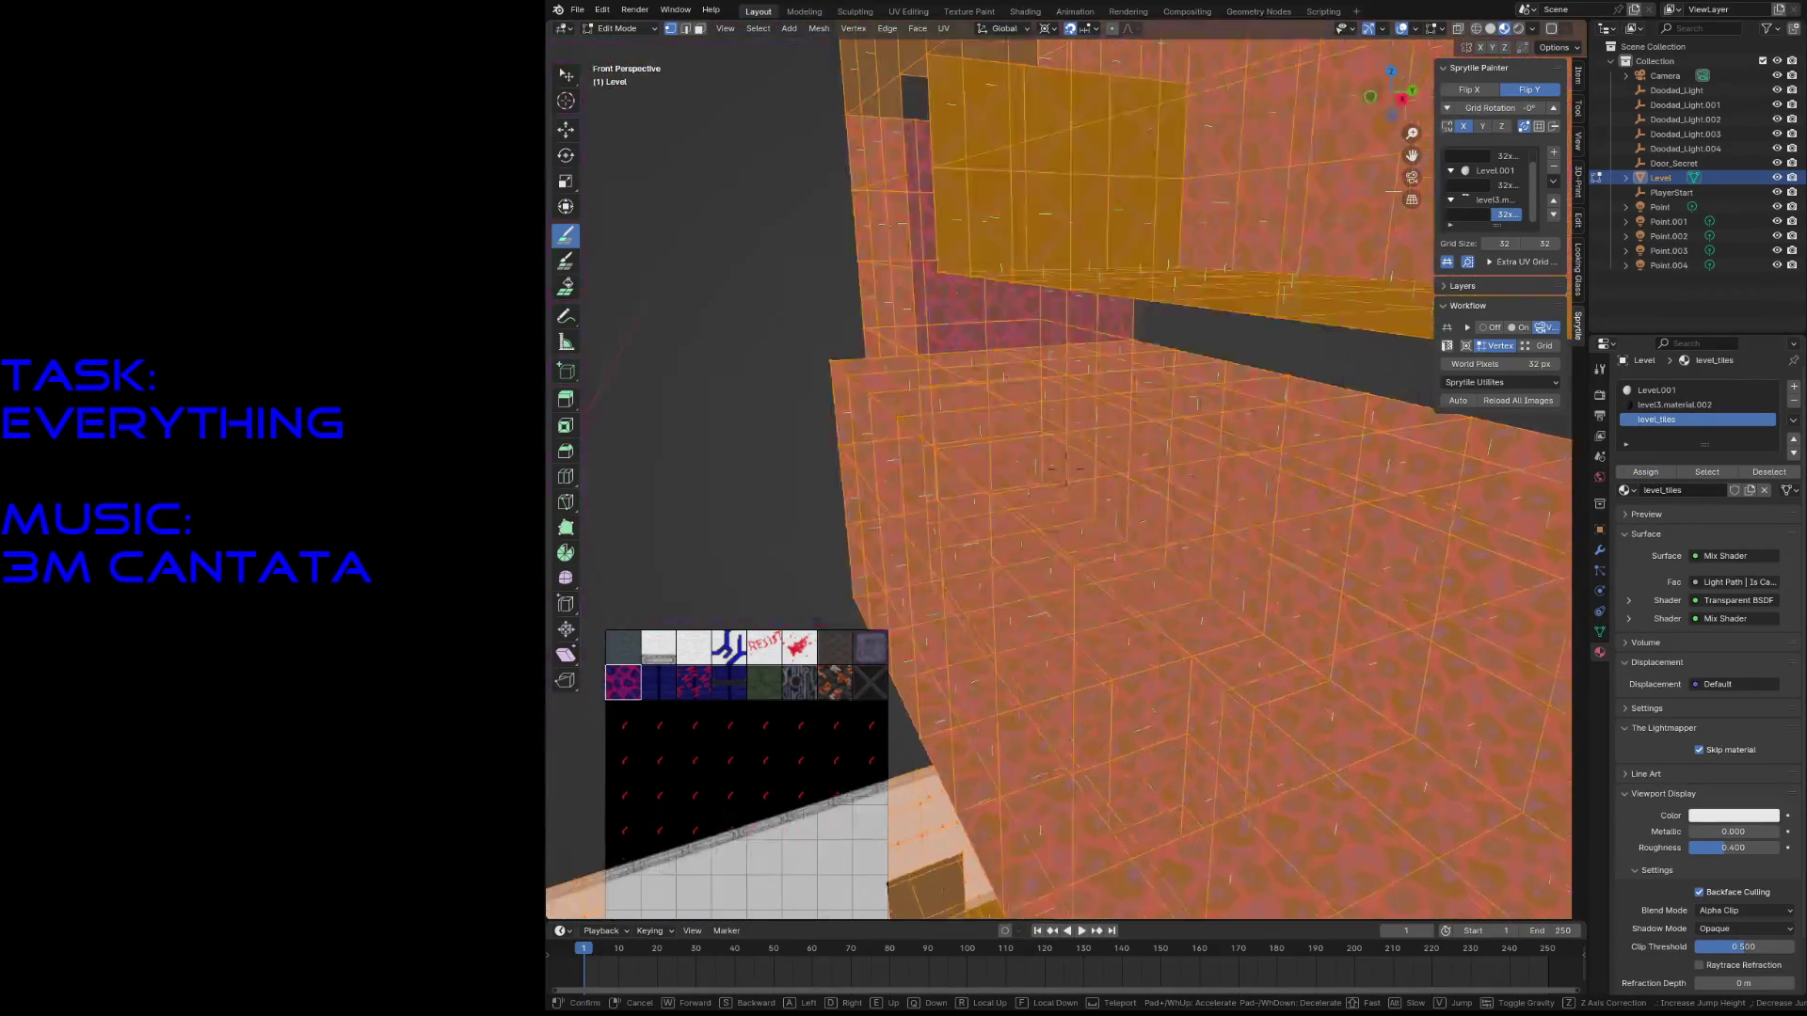
pyautogui.press('s')
pyautogui.press('Return')
pyautogui.hotkey('ctrl', 's')
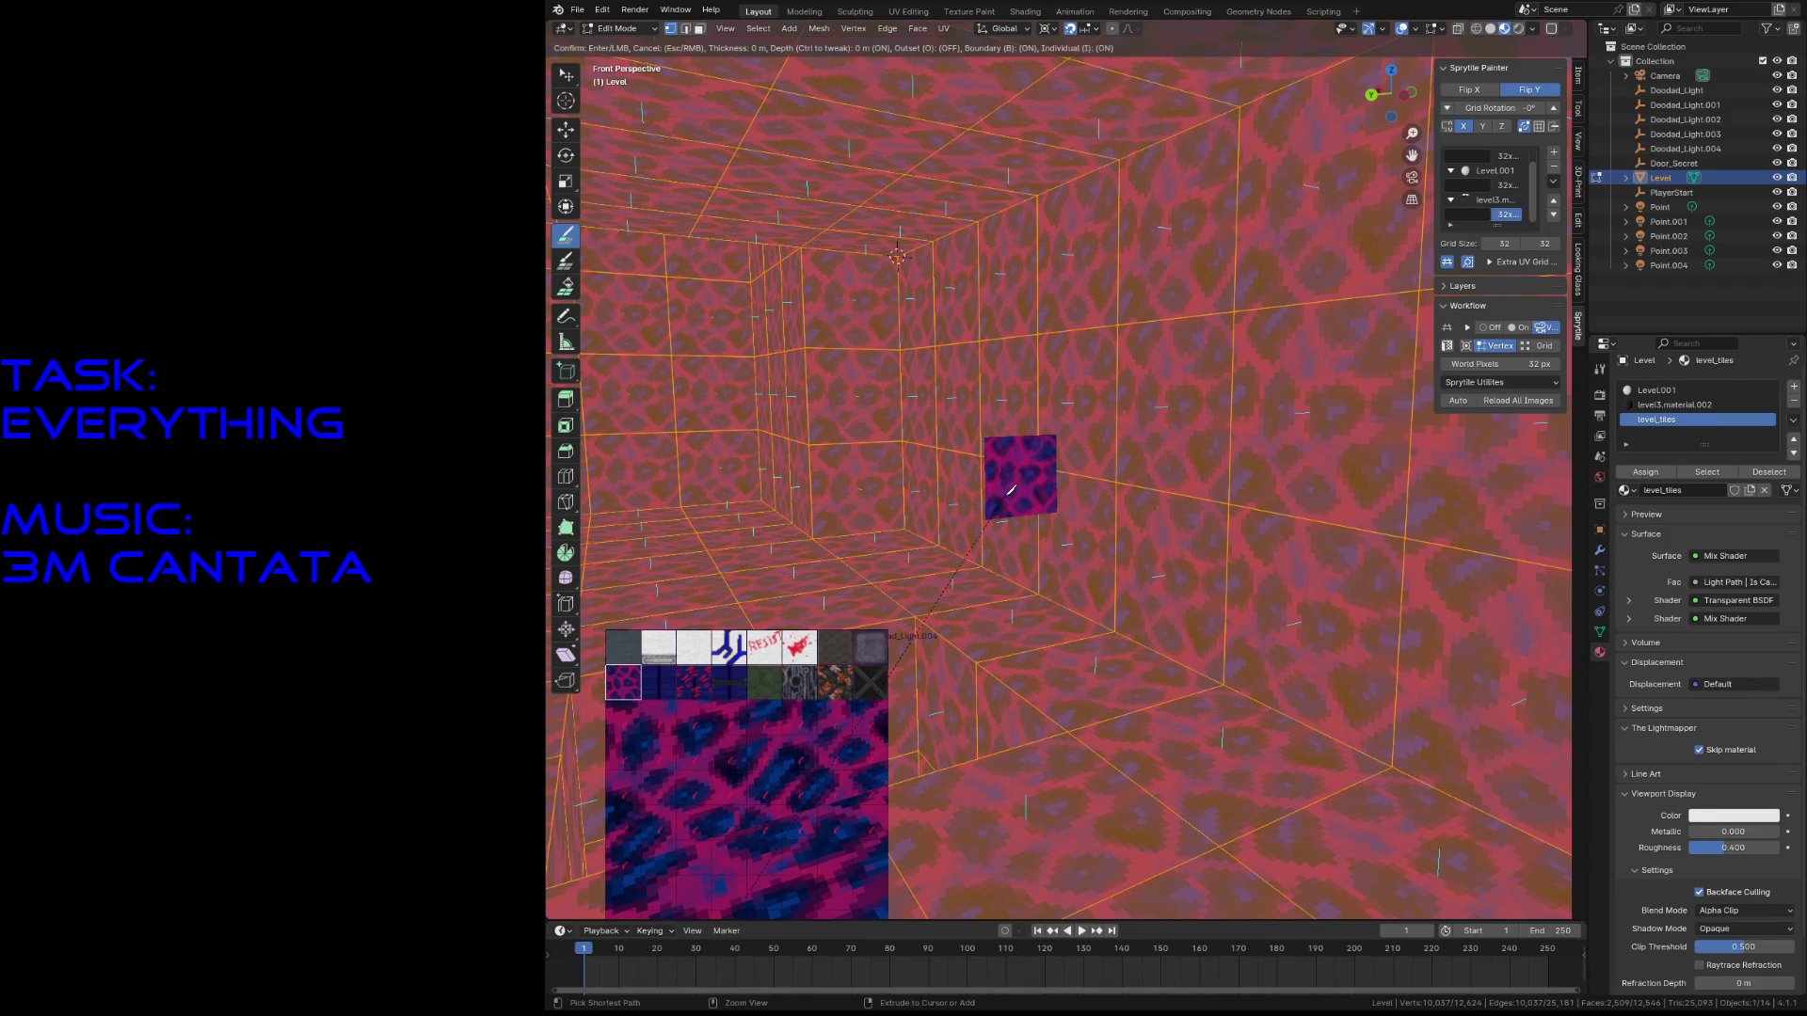
# - Snap the cursor to a wall vertex and paint tiles over the grey doorway columns
pyautogui.press('Escape')
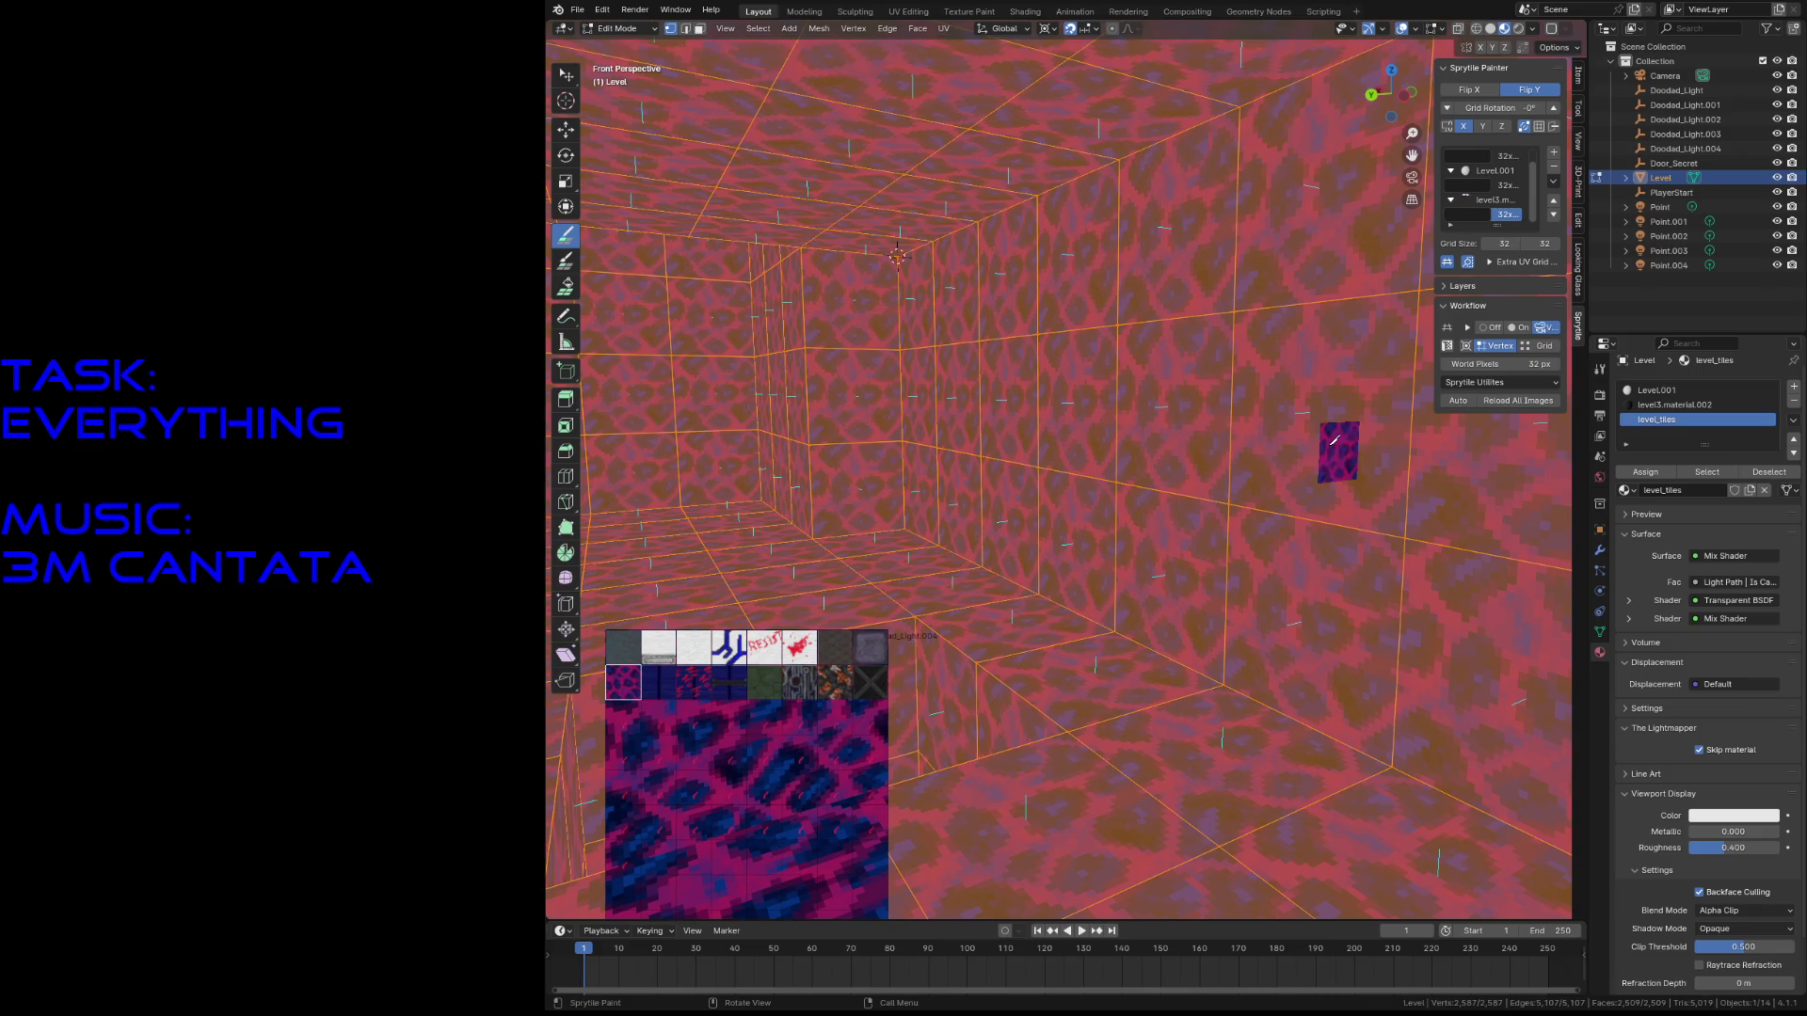
pyautogui.click(566, 74)
pyautogui.click(873, 439)
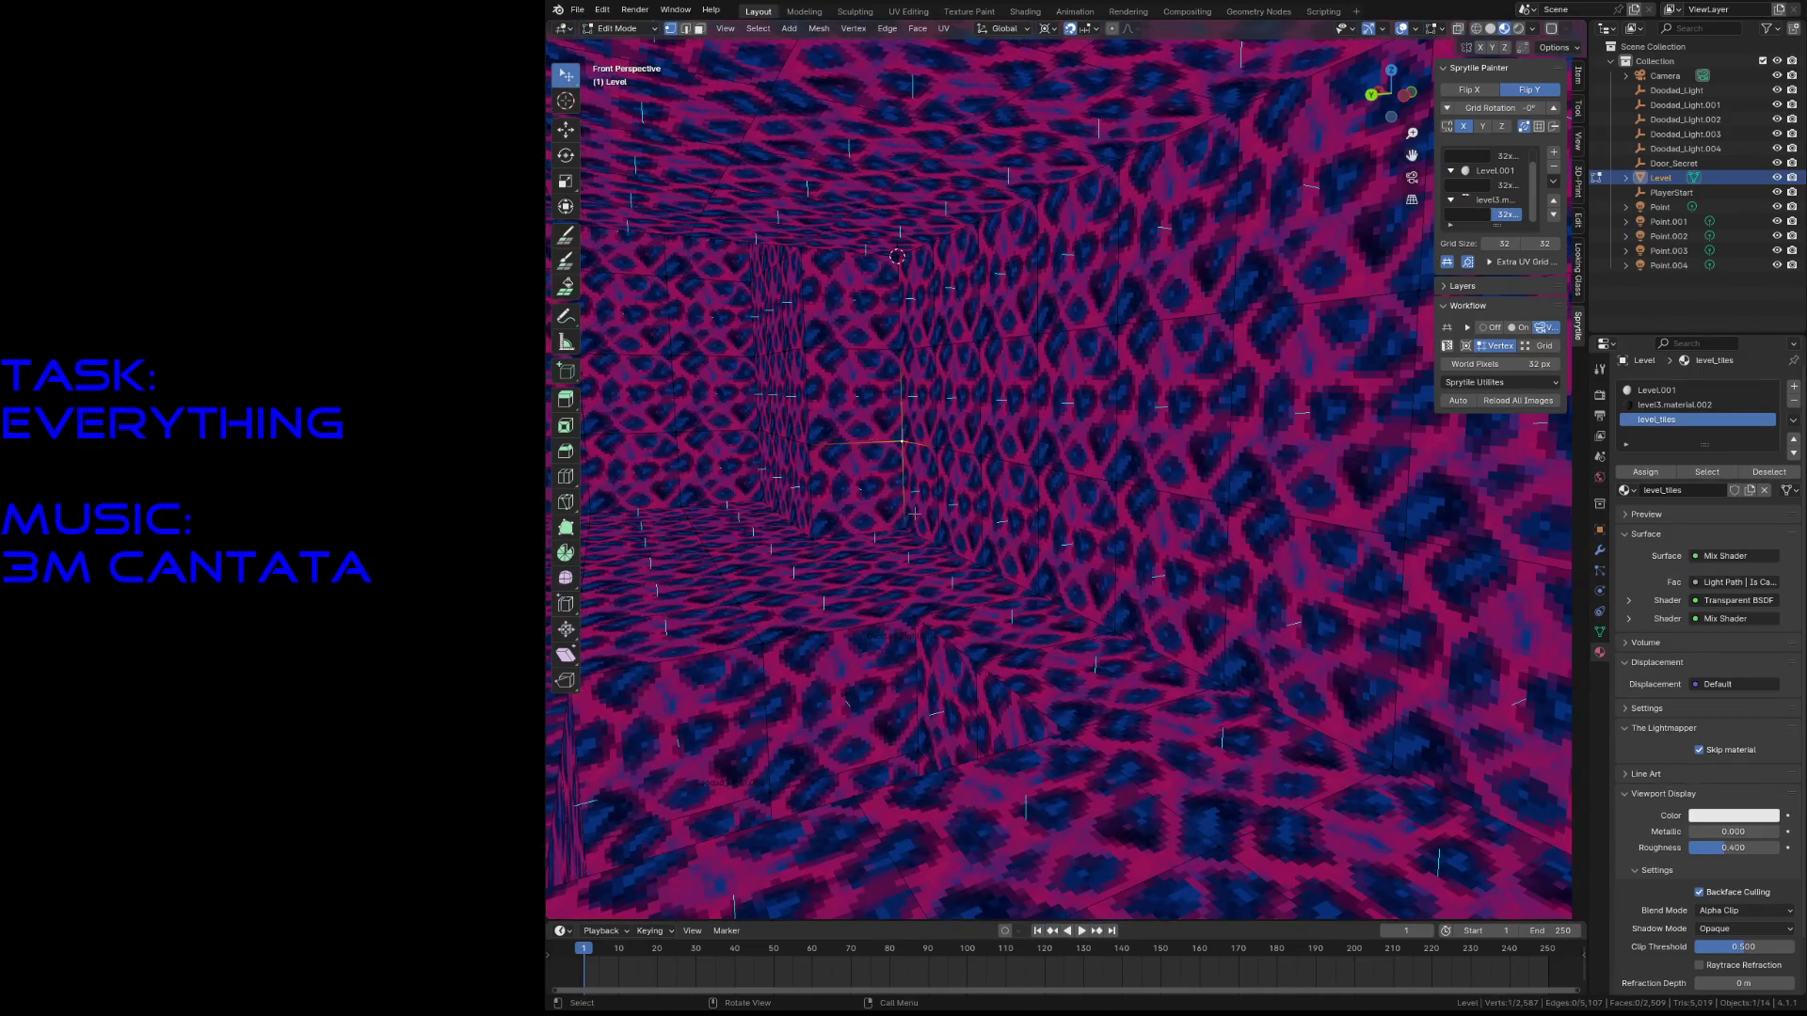
pyautogui.hotkey('shift', '`')
pyautogui.press('w')
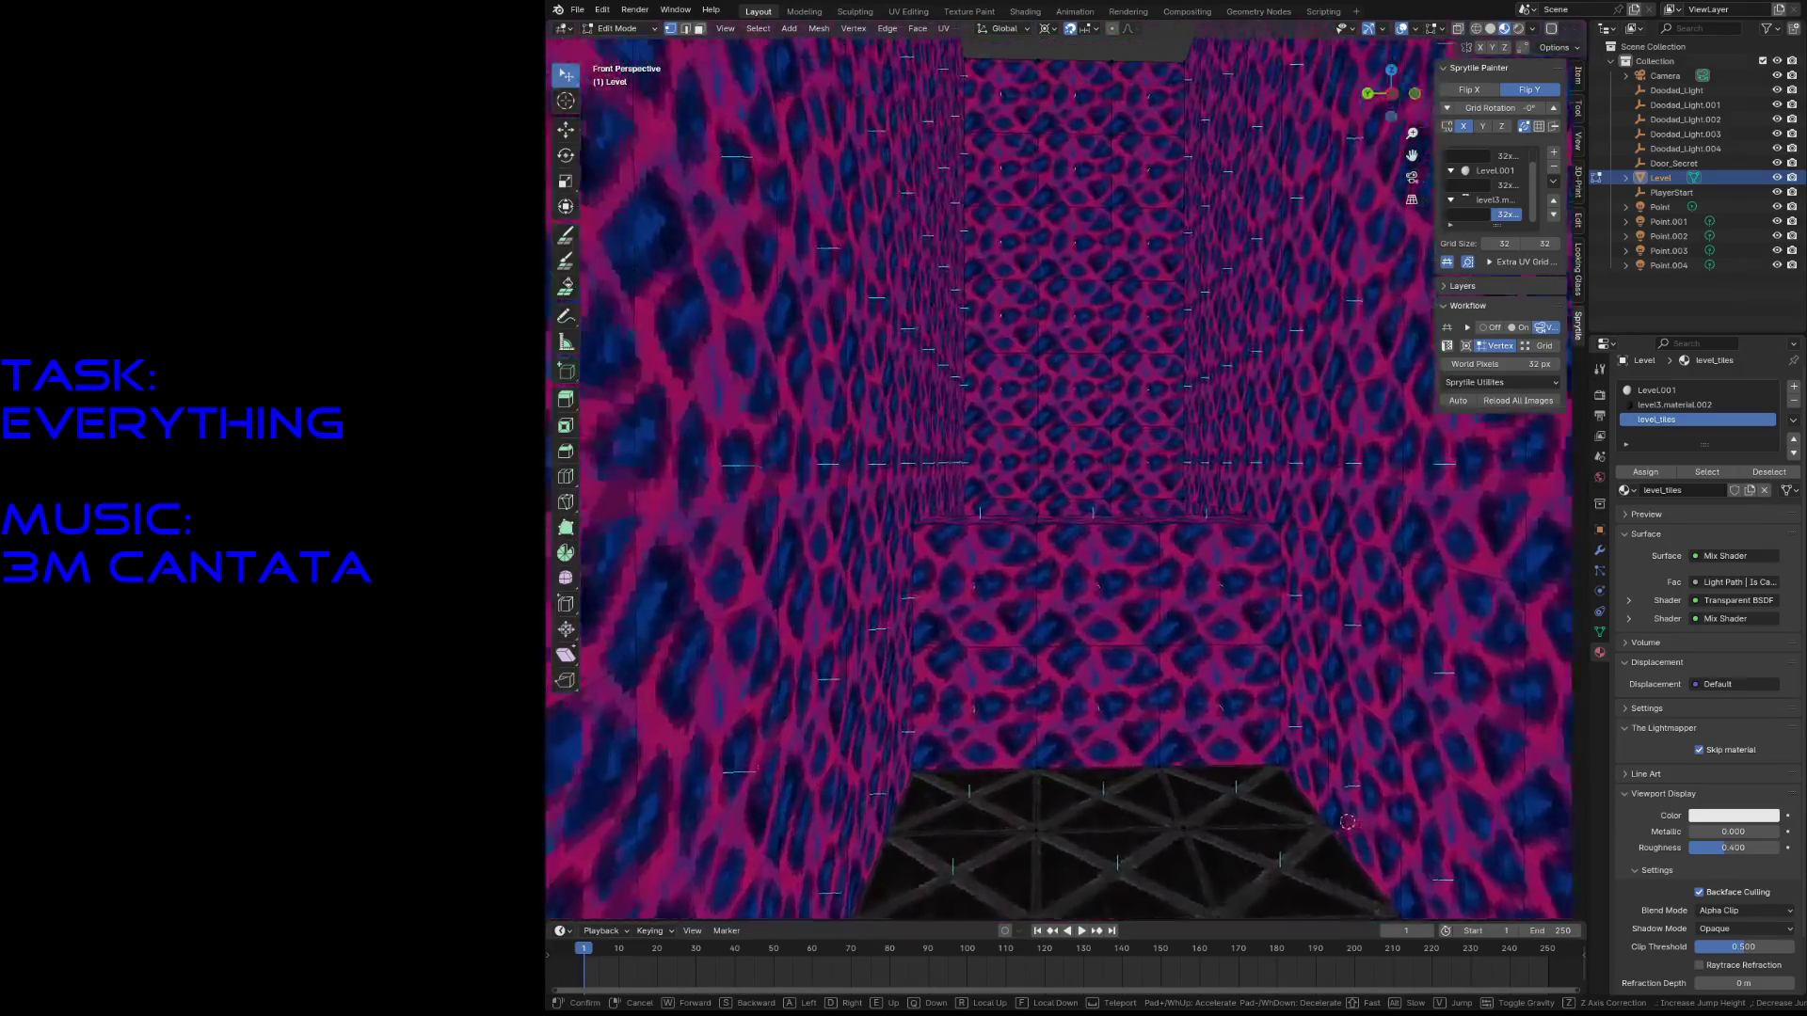
pyautogui.press('Escape')
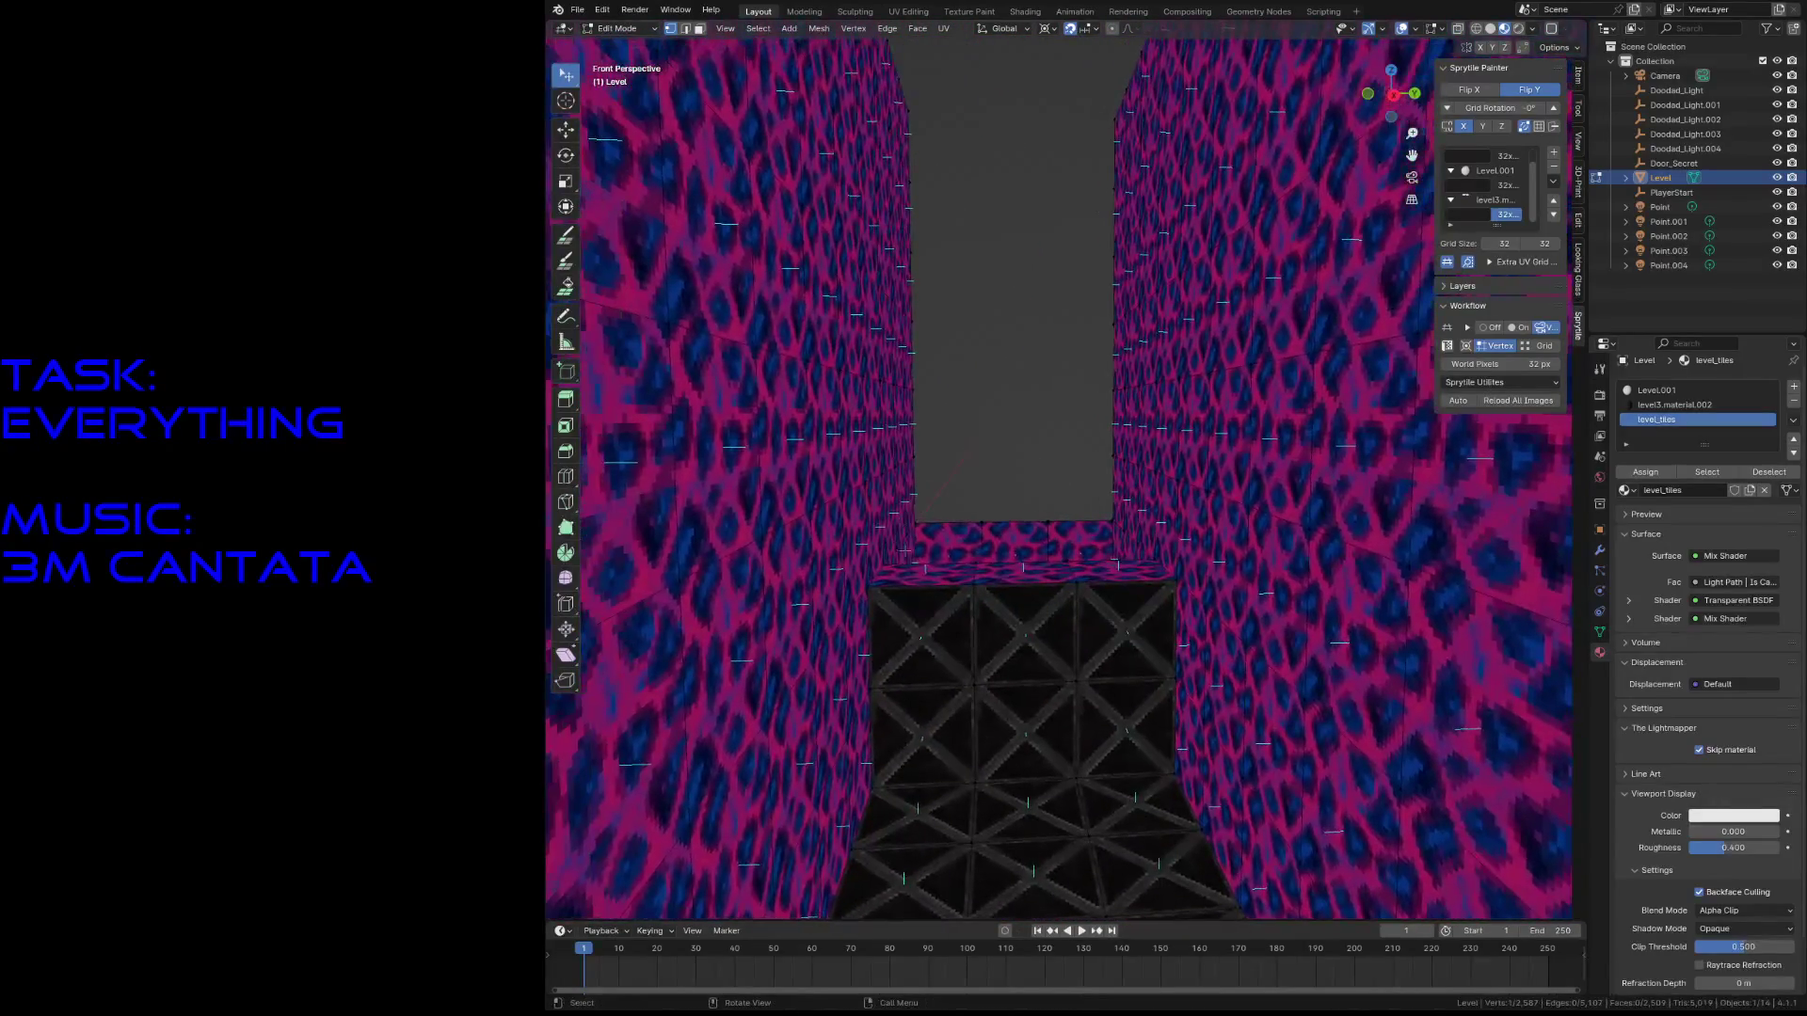
pyautogui.hotkey('shift', 's')
pyautogui.click(974, 596)
pyautogui.click(566, 239)
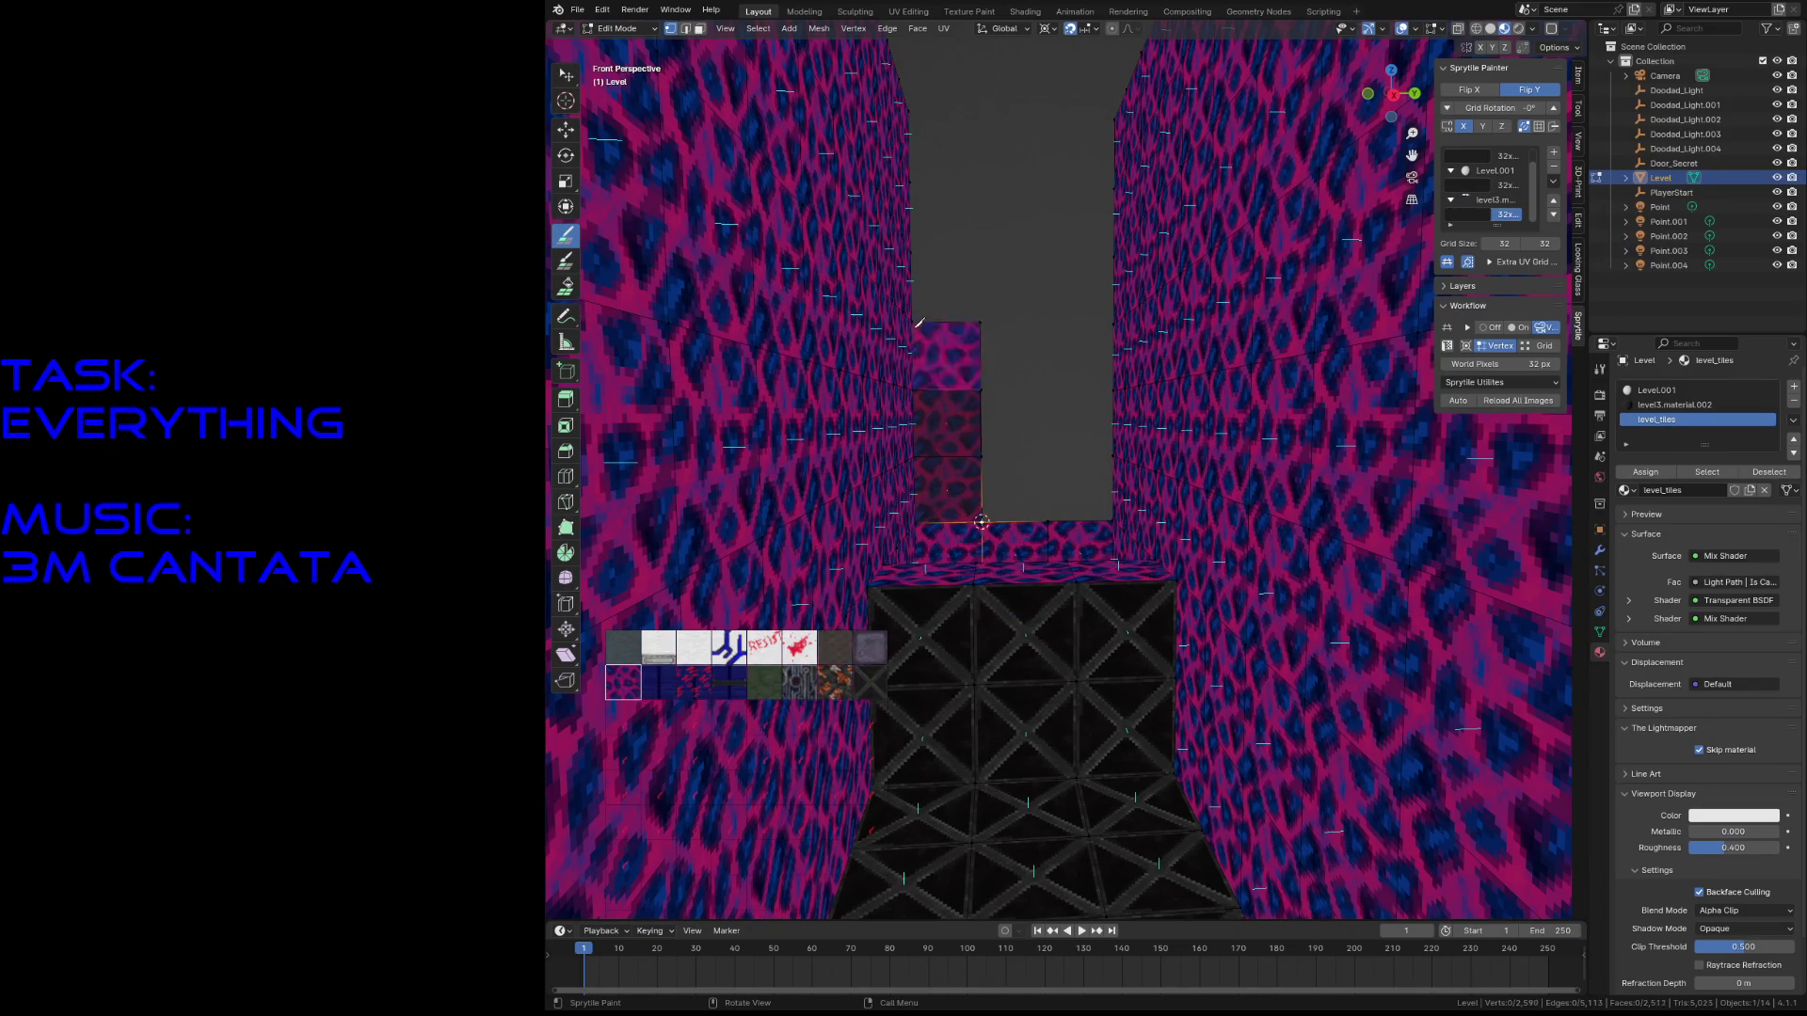
pyautogui.moveTo(1001, 458)
pyautogui.mouseDown()
pyautogui.moveTo(1015, 217)
pyautogui.moveTo(1090, 405)
pyautogui.mouseUp()
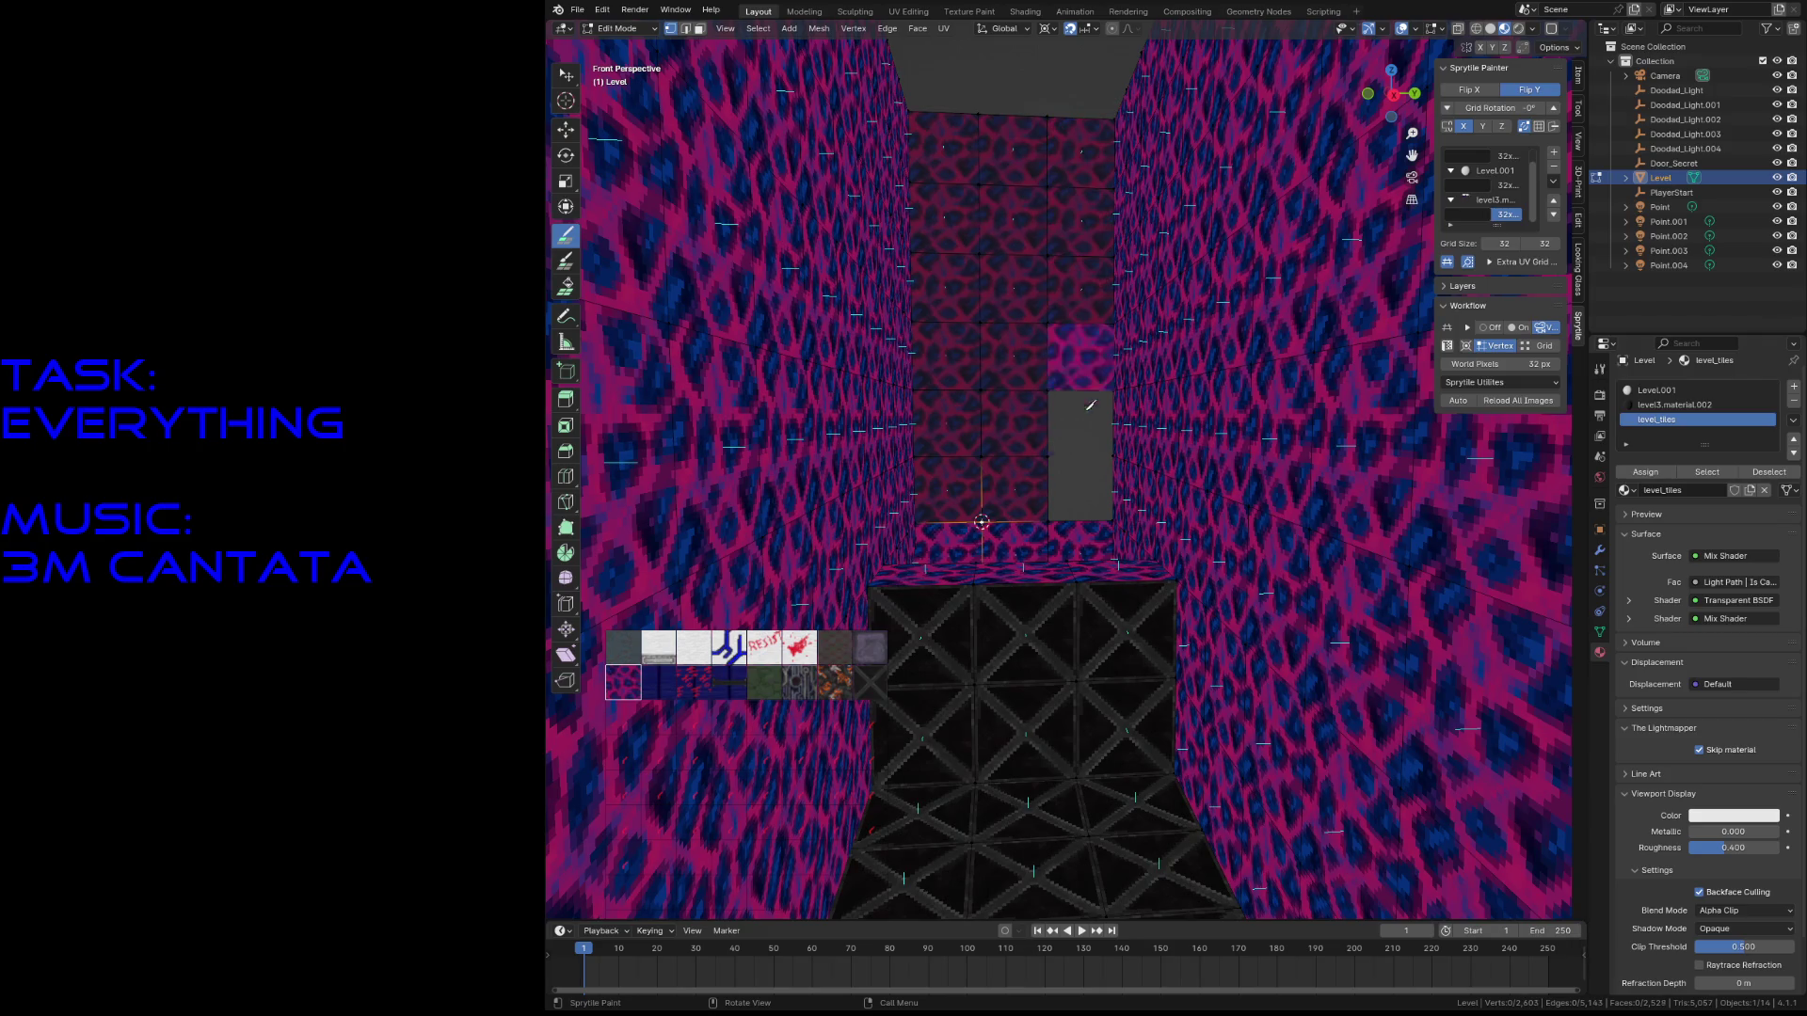
# - Delete the left column of wall faces using face selection
pyautogui.hotkey('shift', '`')
pyautogui.press('Tab')
pyautogui.press('Tab')
pyautogui.press('3')
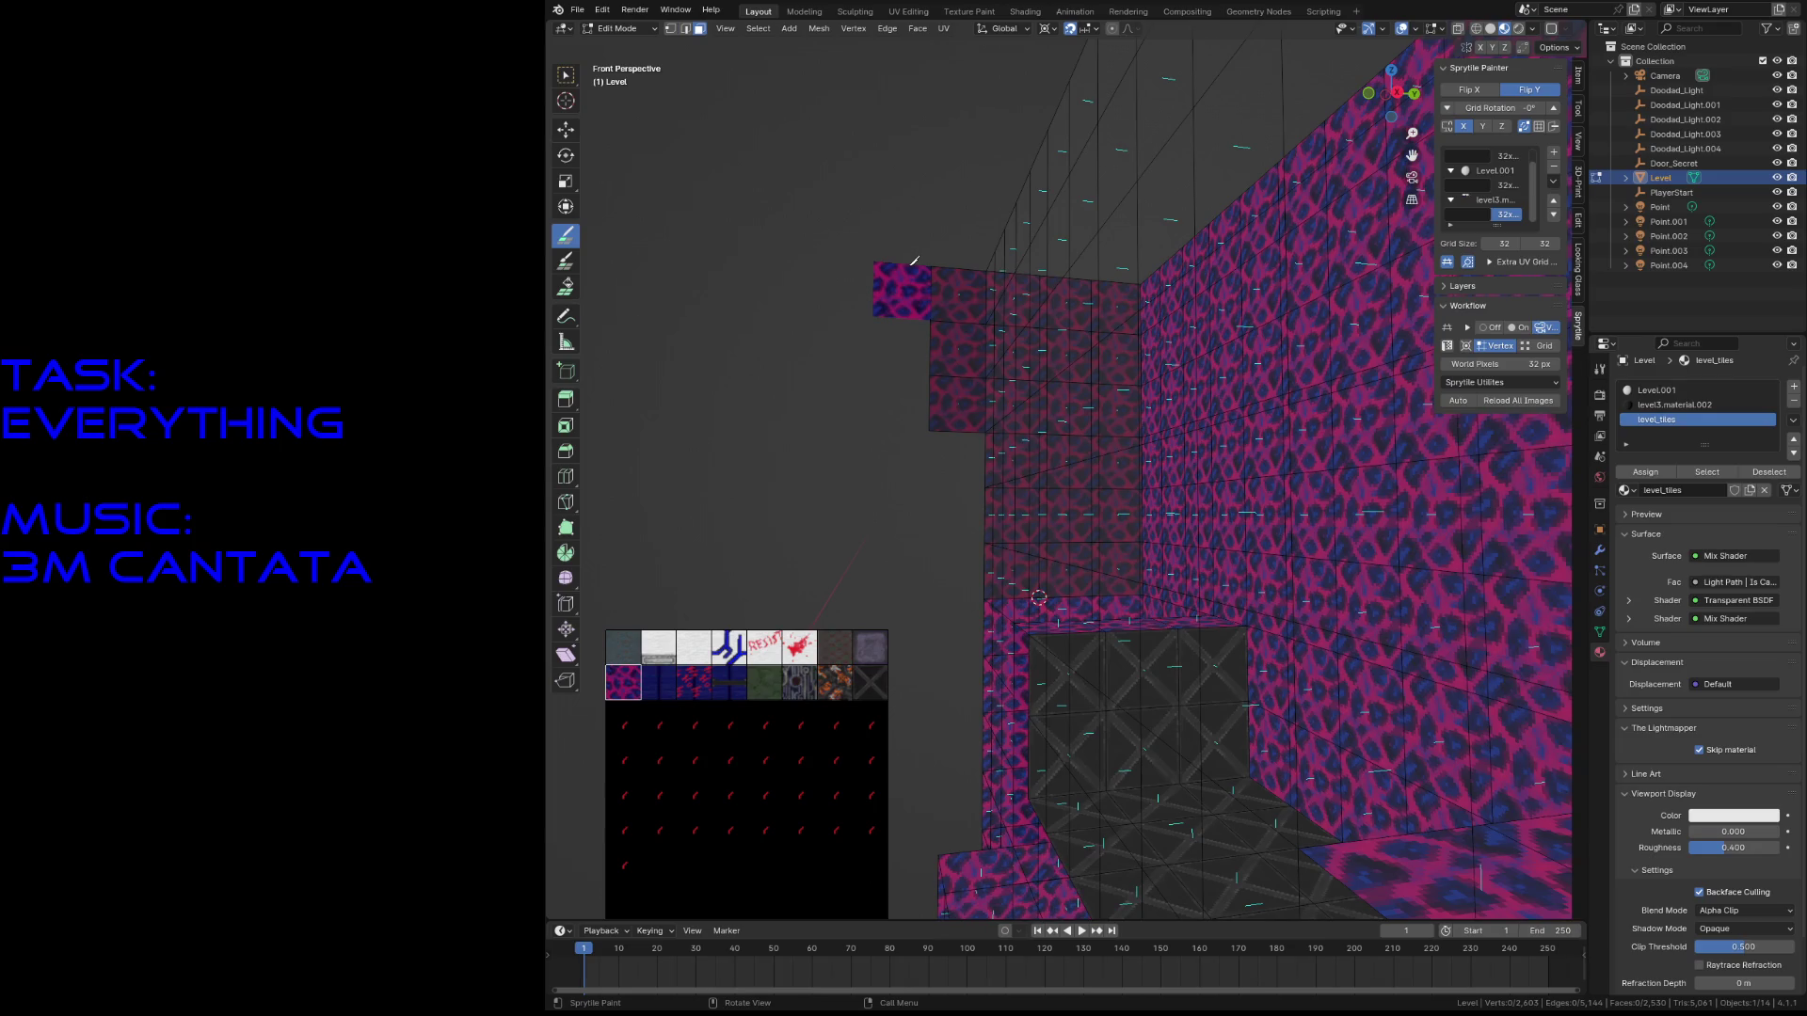
pyautogui.press('w')
pyautogui.moveTo(918, 256); pyautogui.dragTo(983, 438)
pyautogui.press('x')
pyautogui.press('f')
# - Walk into the corridor and save the level file
pyautogui.hotkey('shift', '`')
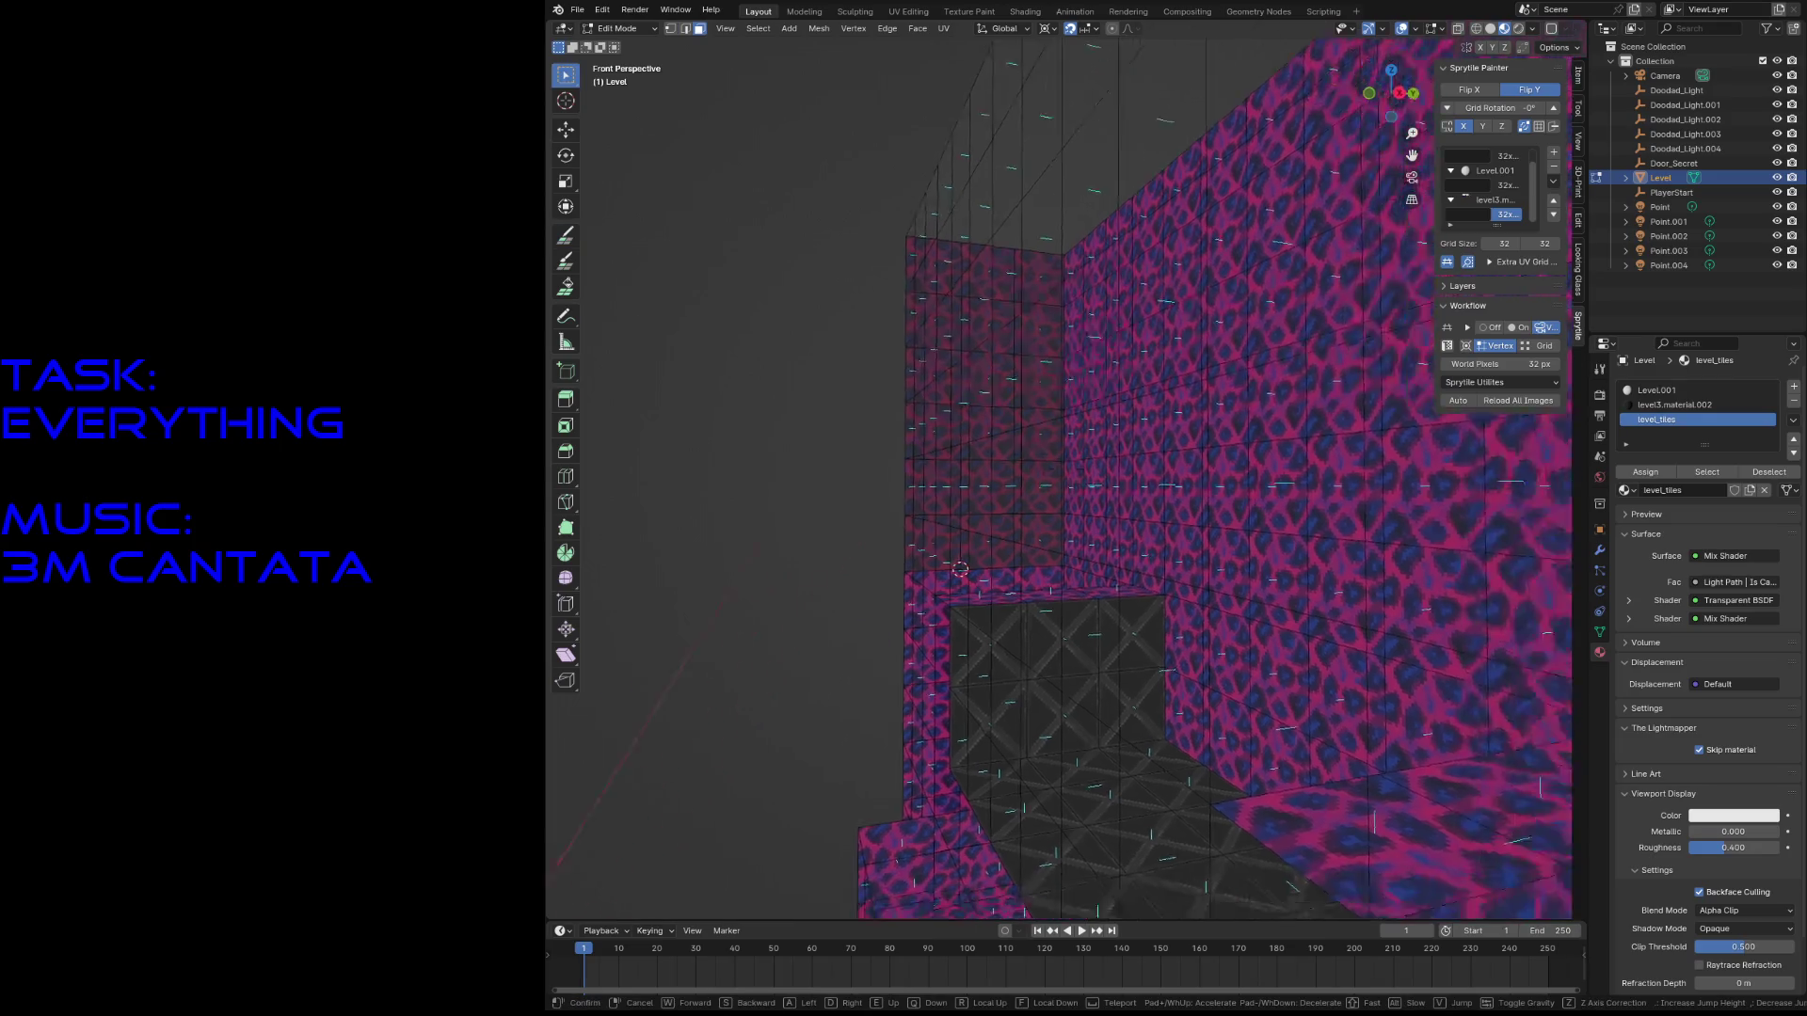
pyautogui.press('s')
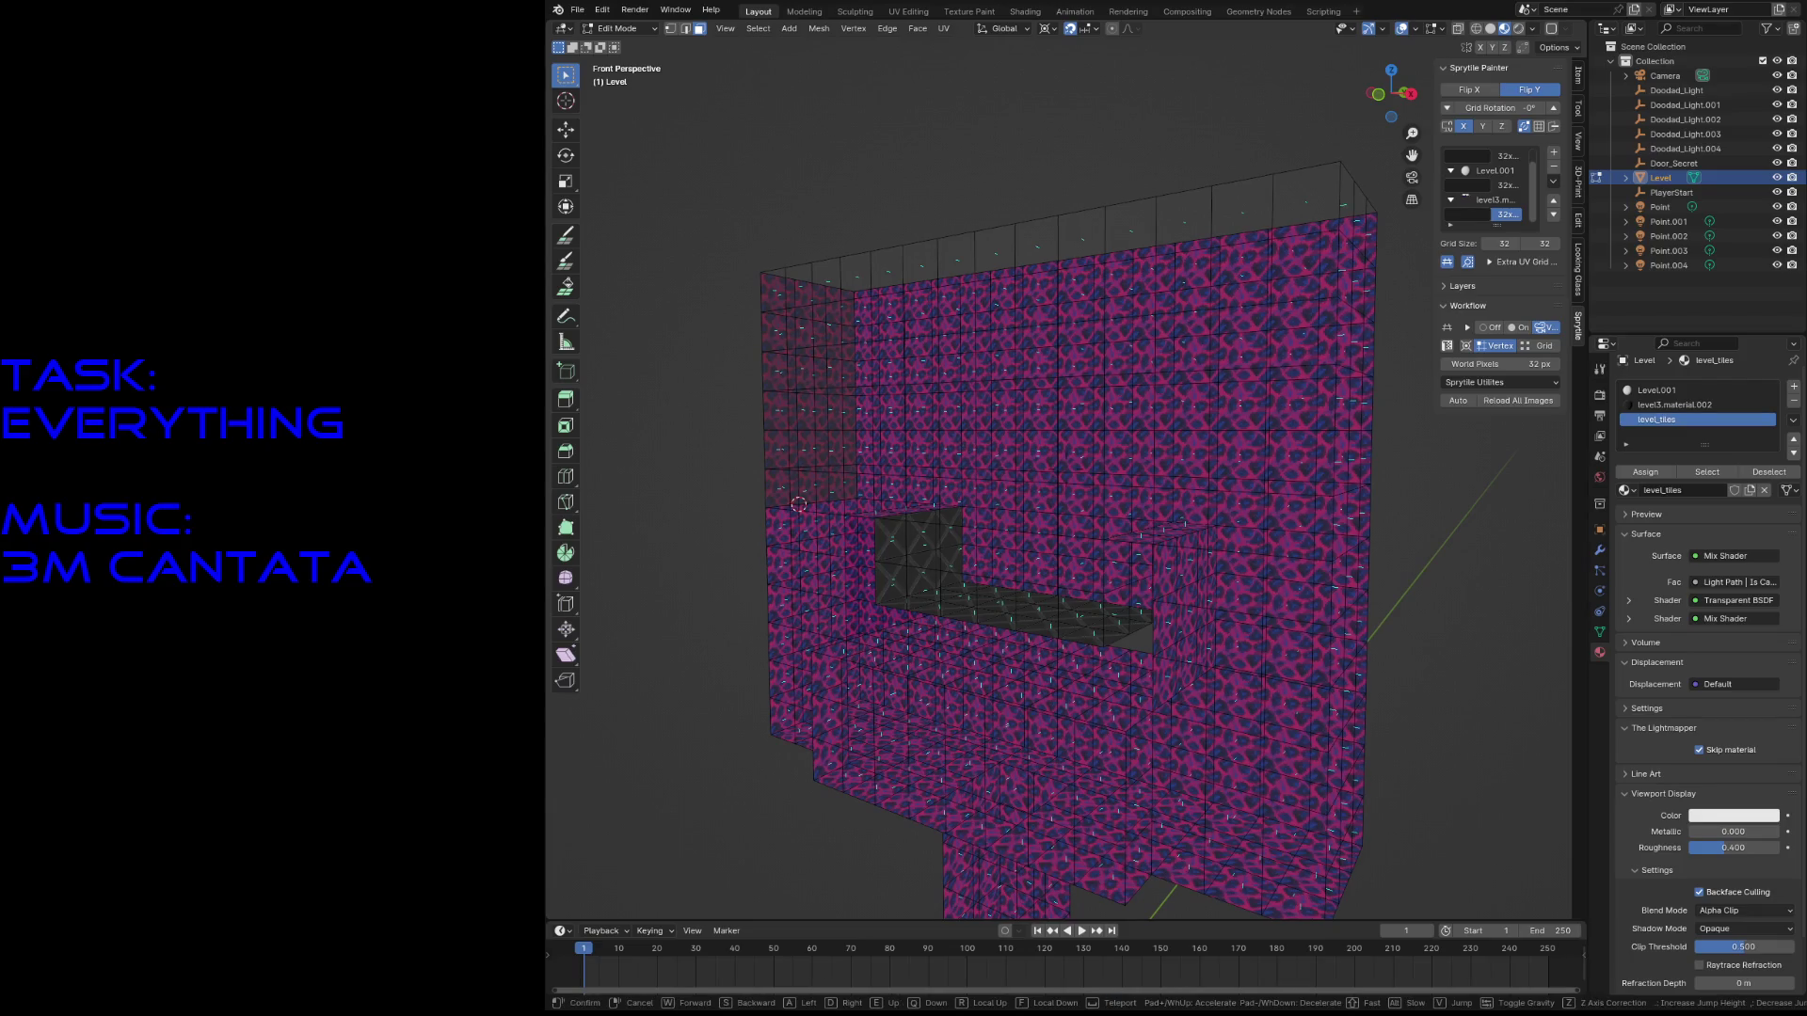
pyautogui.press('w')
pyautogui.click(971, 445)
pyautogui.hotkey('ctrl', 's')
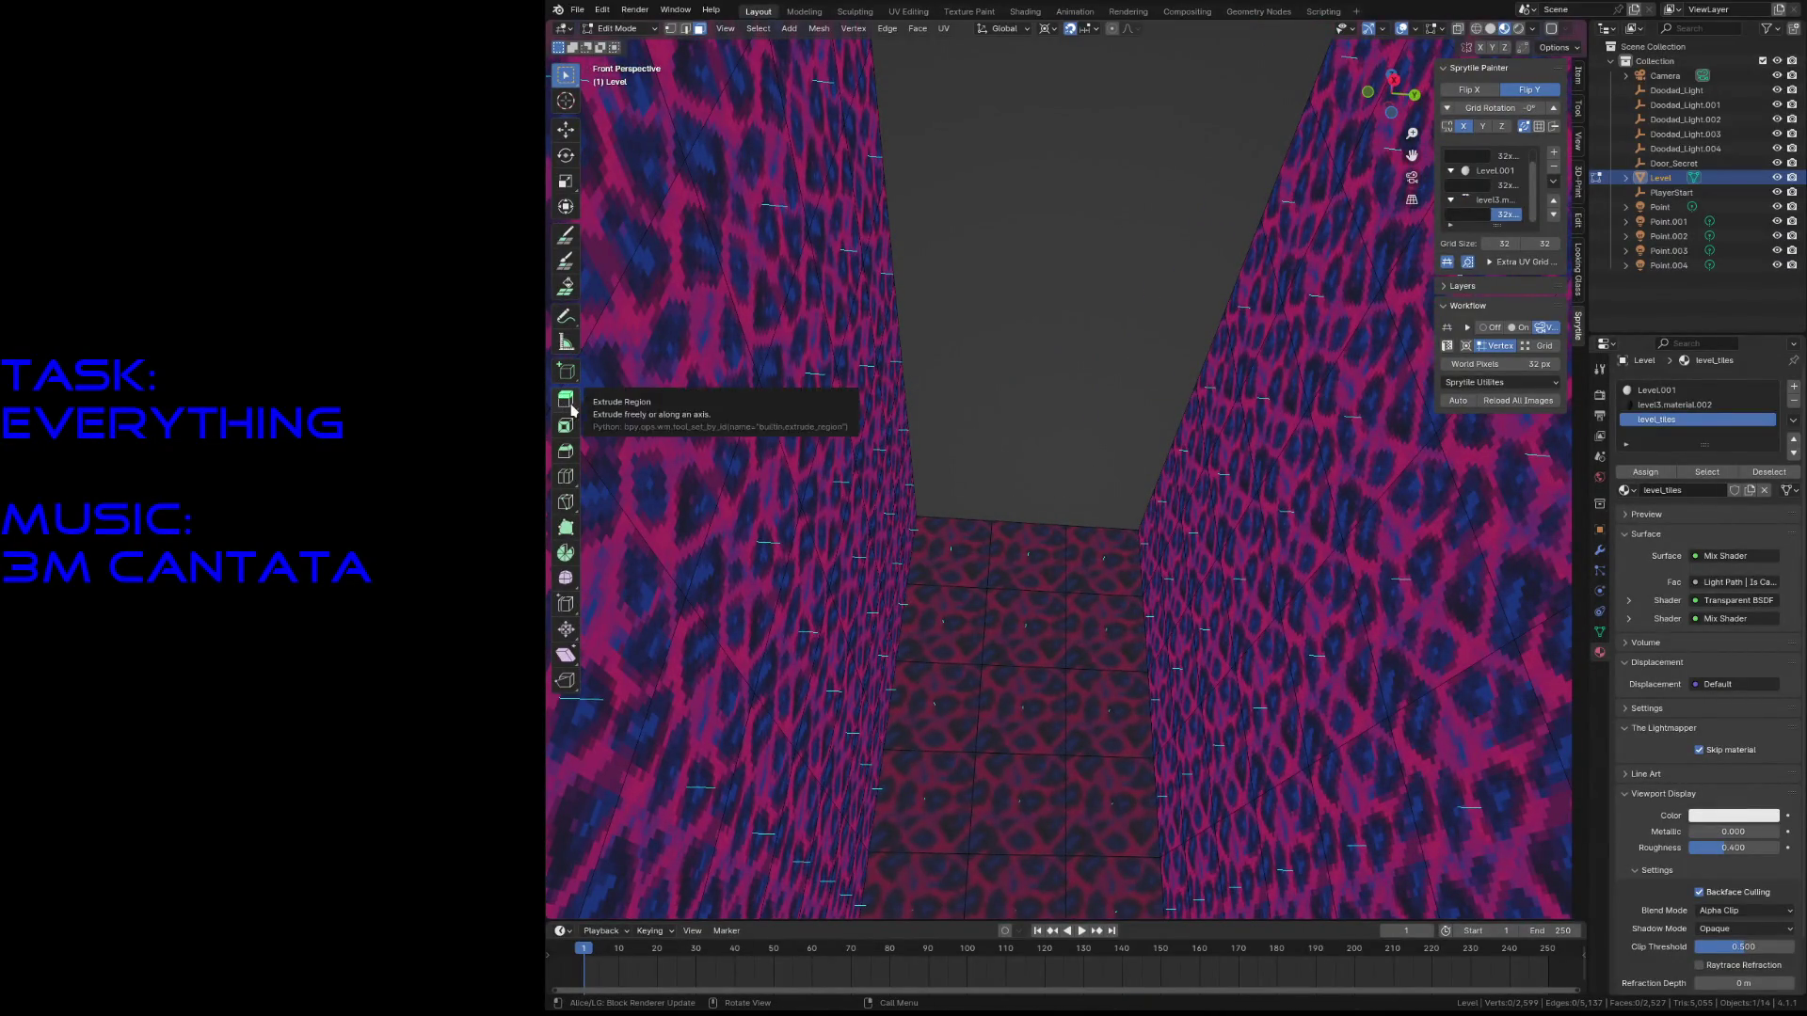
# - Paint tiles across the corridor floor and up the adjoining wall
pyautogui.click(566, 241)
pyautogui.press('w')
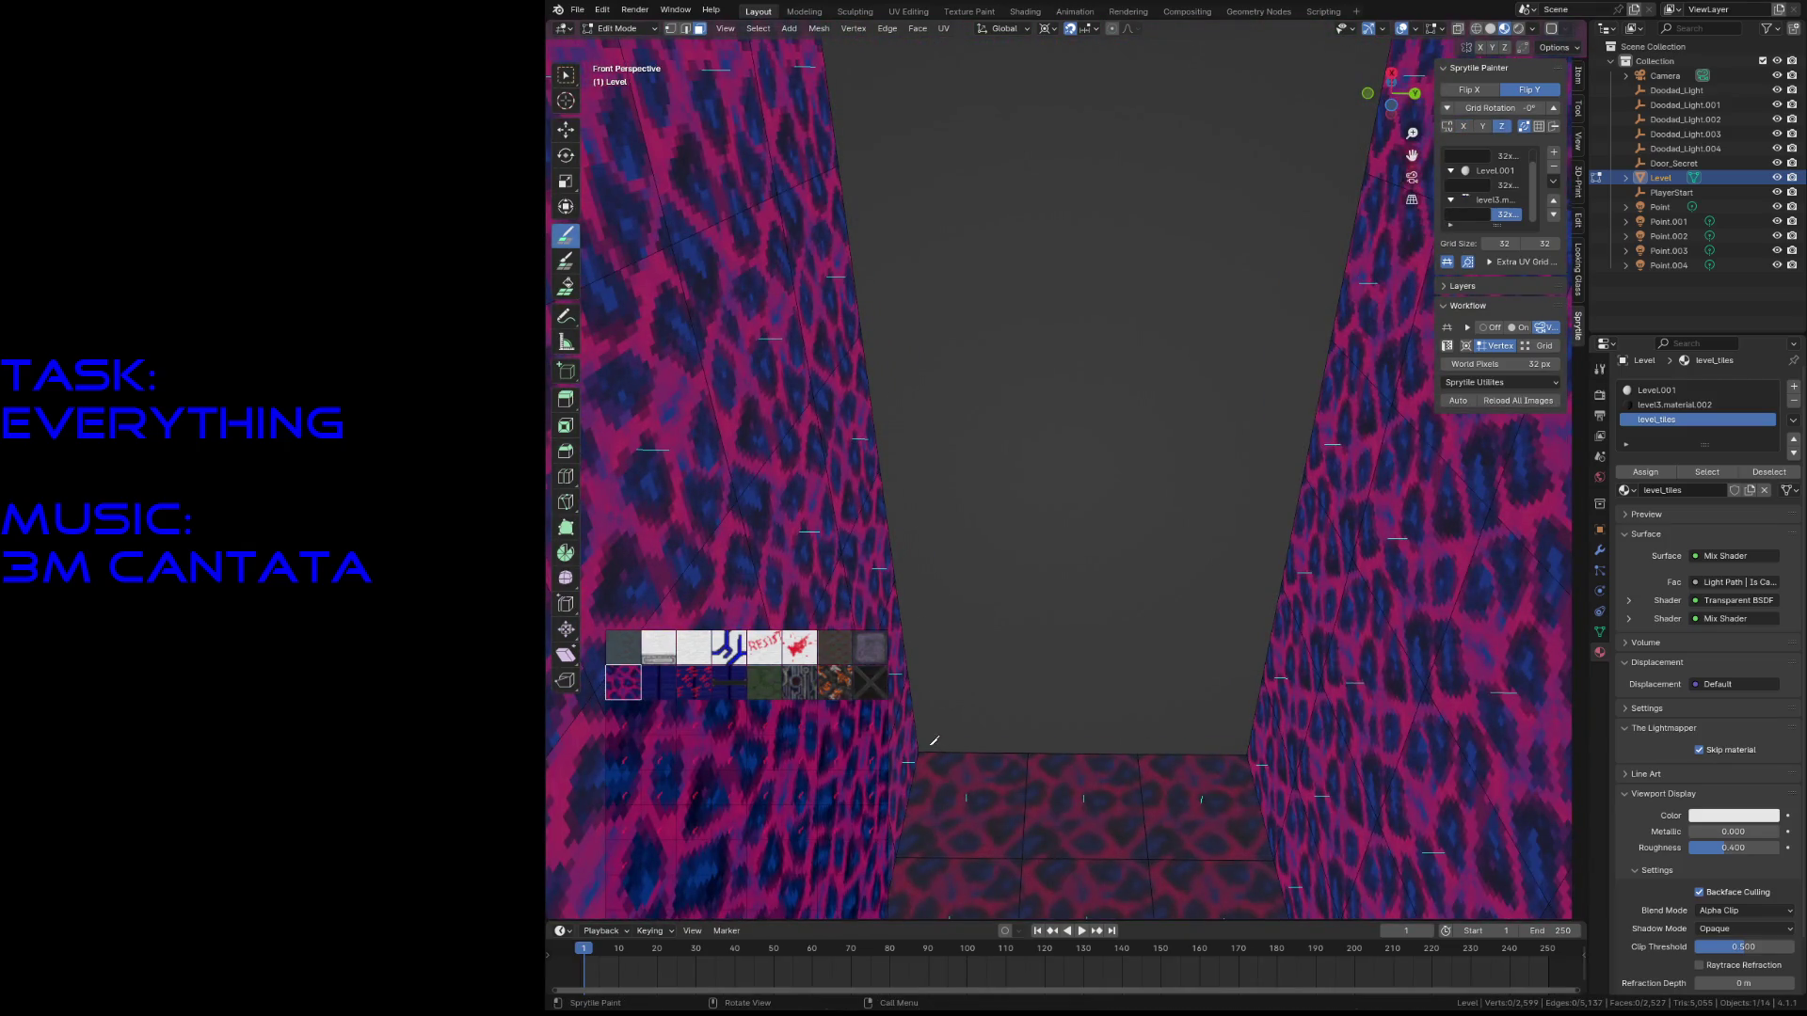
pyautogui.press('w')
pyautogui.moveTo(936, 748); pyautogui.dragTo(932, 752)
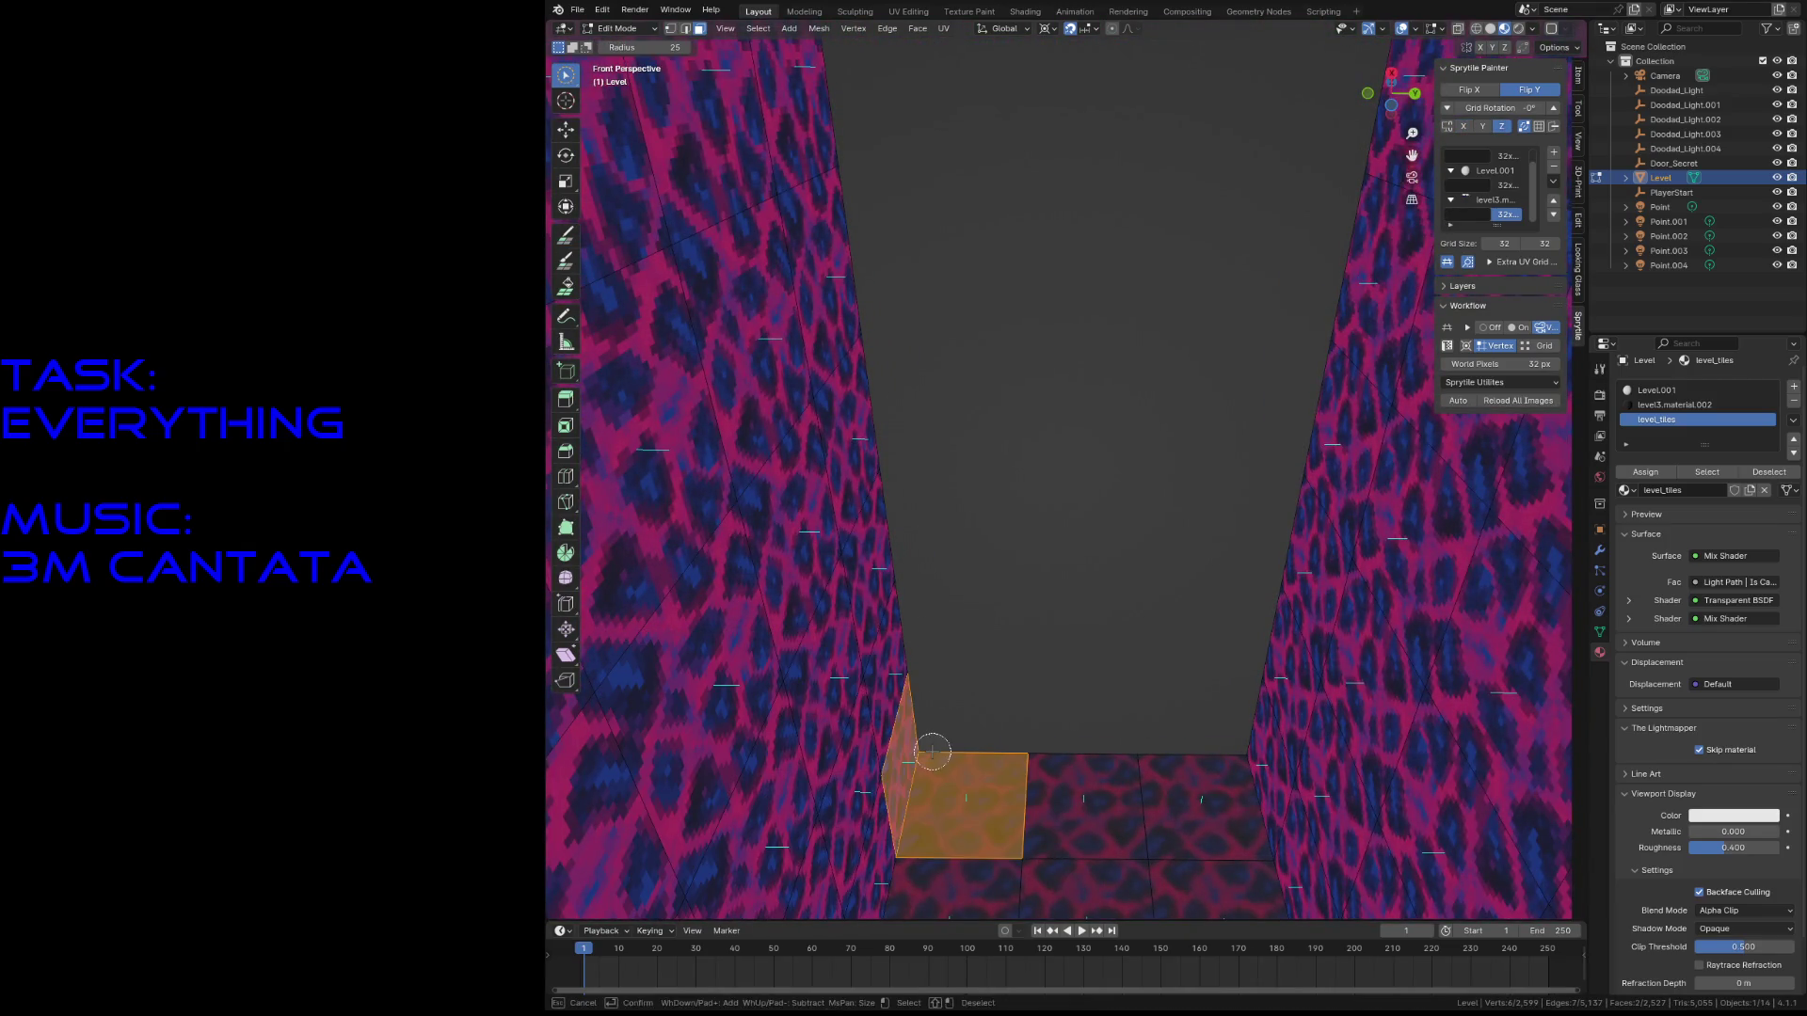
pyautogui.click(932, 751)
pyautogui.hotkey('ctrl', 'Tab')
pyautogui.click(939, 835)
pyautogui.click(564, 236)
pyautogui.moveTo(903, 715)
pyautogui.mouseDown()
pyautogui.moveTo(1176, 715)
pyautogui.moveTo(918, 345)
pyautogui.mouseUp()
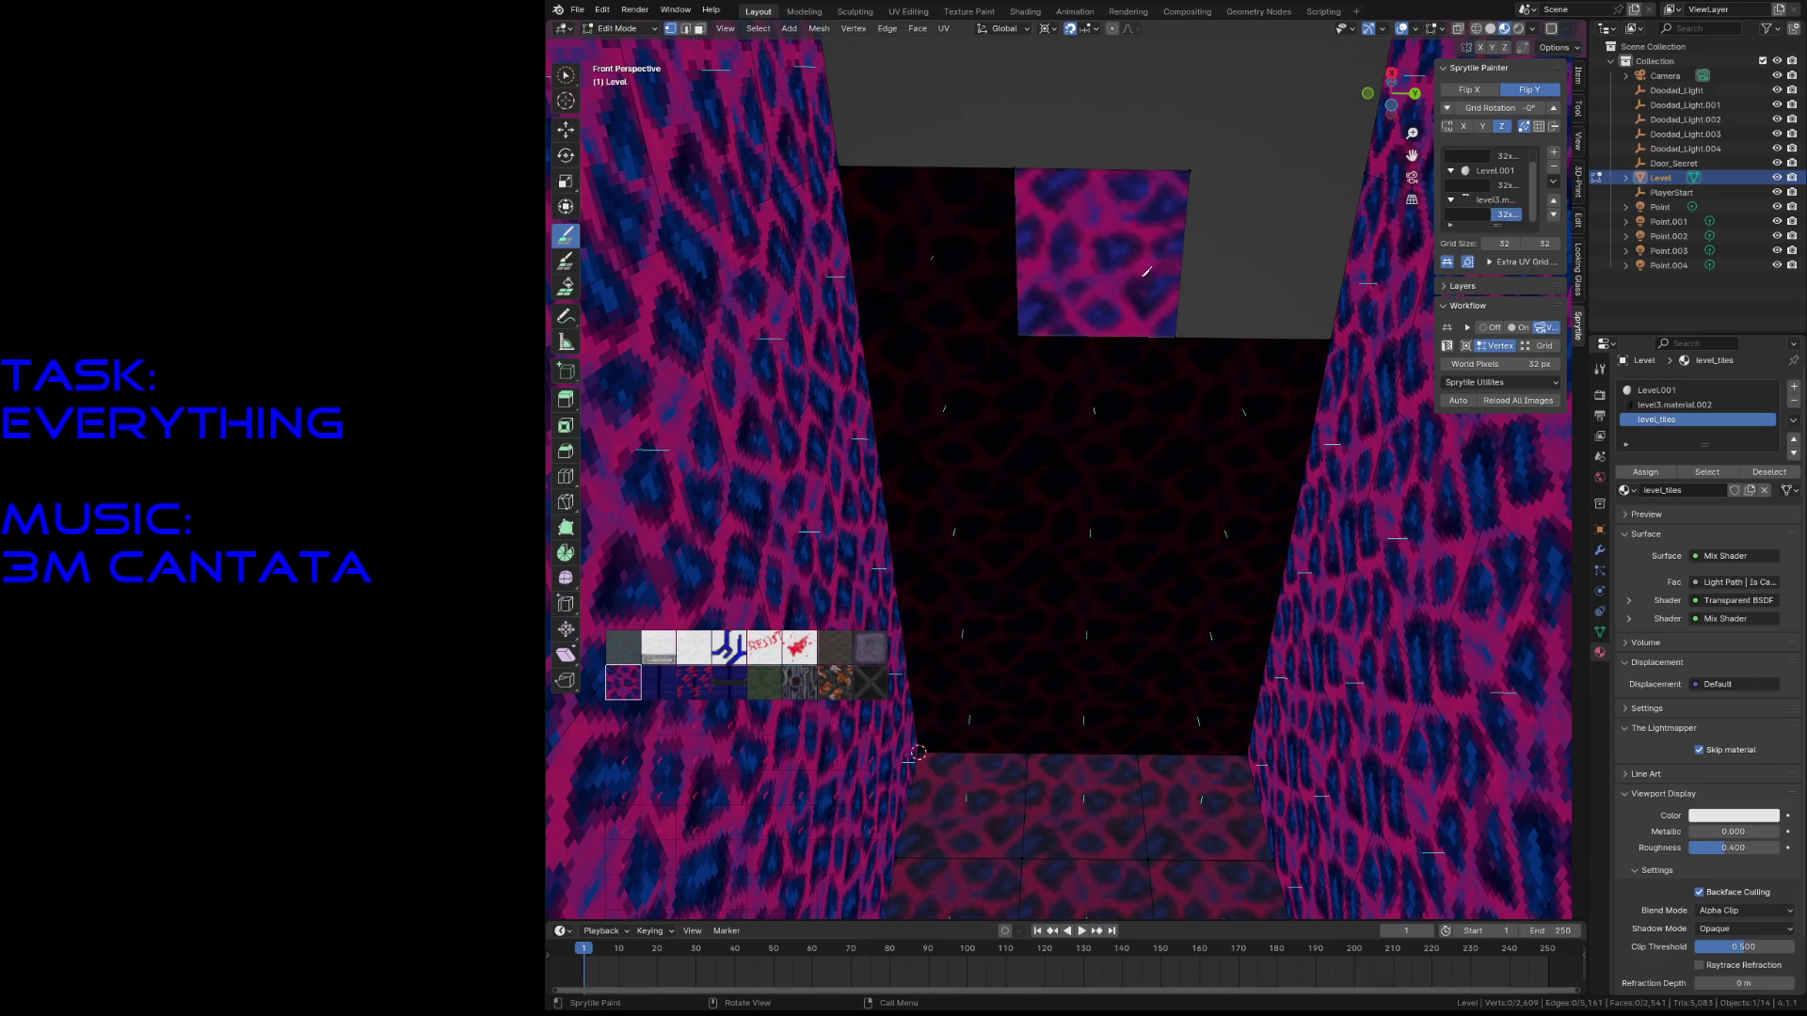
# - Paint dark tiles up the wall and over the remaining grey wall faces
pyautogui.hotkey('shift', '`')
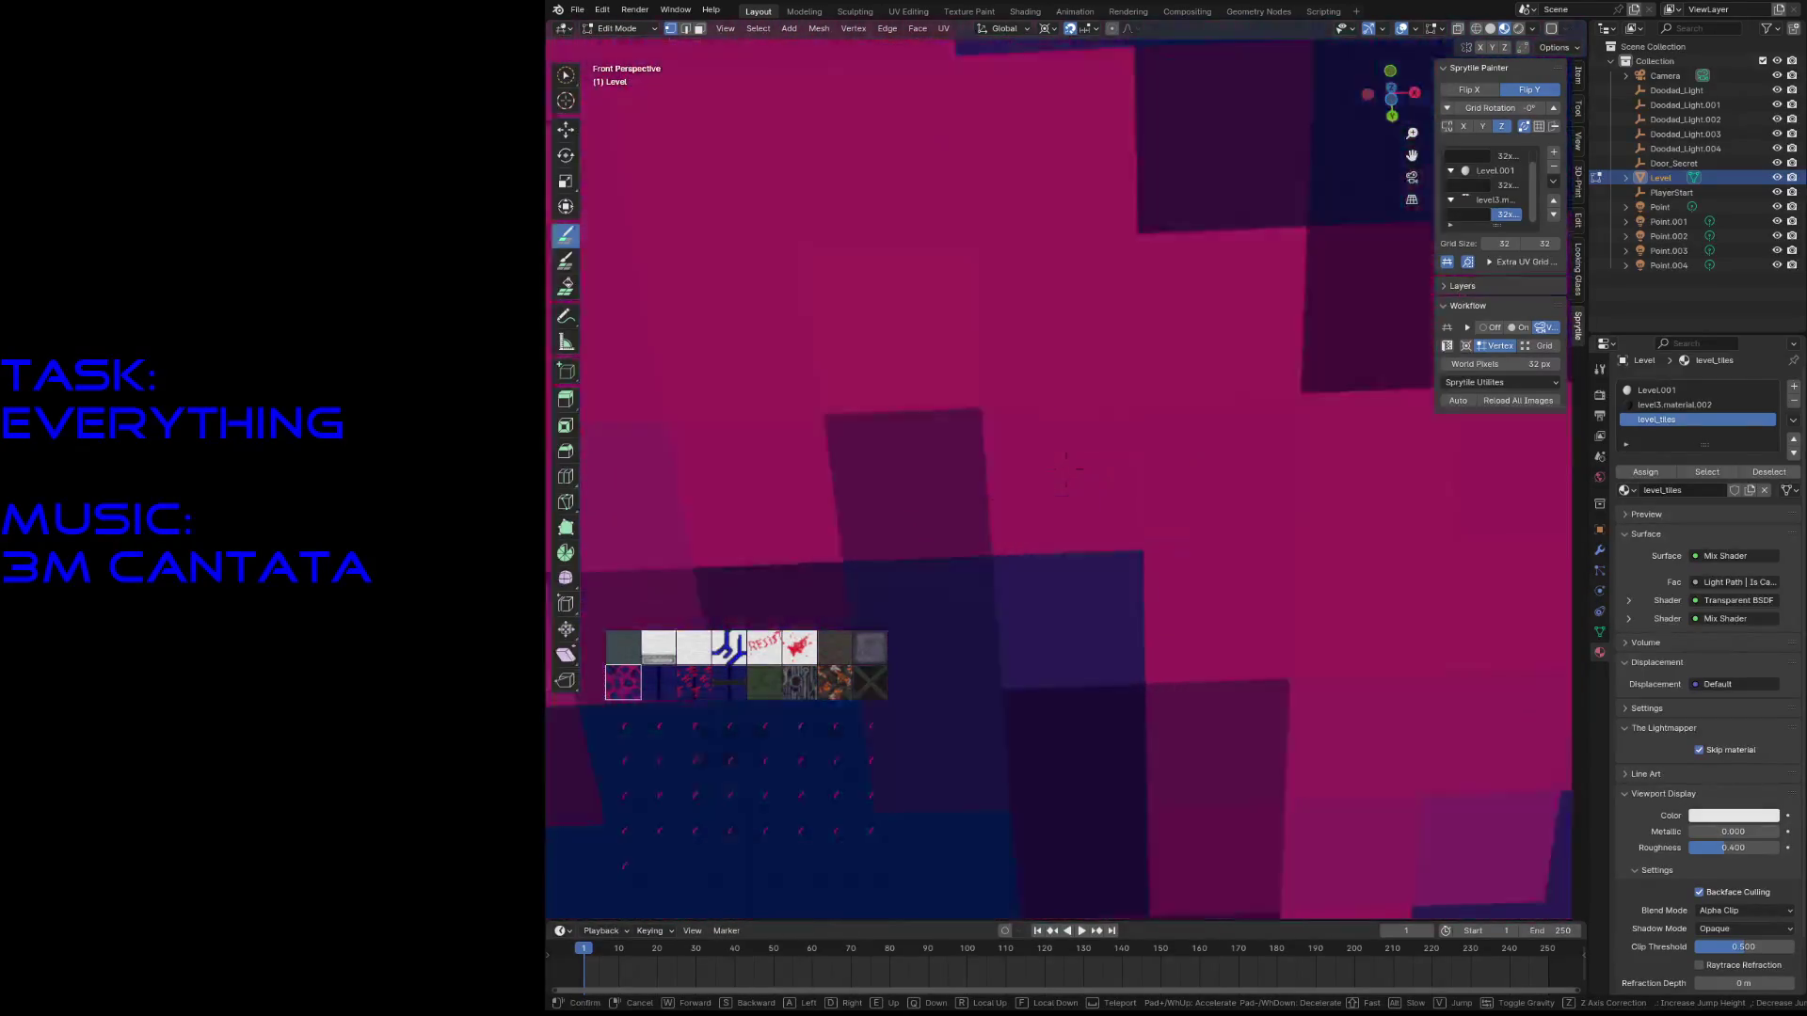
pyautogui.click(1087, 358)
pyautogui.moveTo(1126, 354)
pyautogui.mouseDown()
pyautogui.moveTo(1124, 273)
pyautogui.moveTo(1224, 259)
pyautogui.moveTo(1223, 191)
pyautogui.mouseUp()
pyautogui.moveTo(1223, 191)
pyautogui.mouseDown(button='middle')
pyautogui.moveTo(1365, 291)
pyautogui.moveTo(1290, 207)
pyautogui.moveTo(1181, 162)
pyautogui.mouseUp(button='middle')
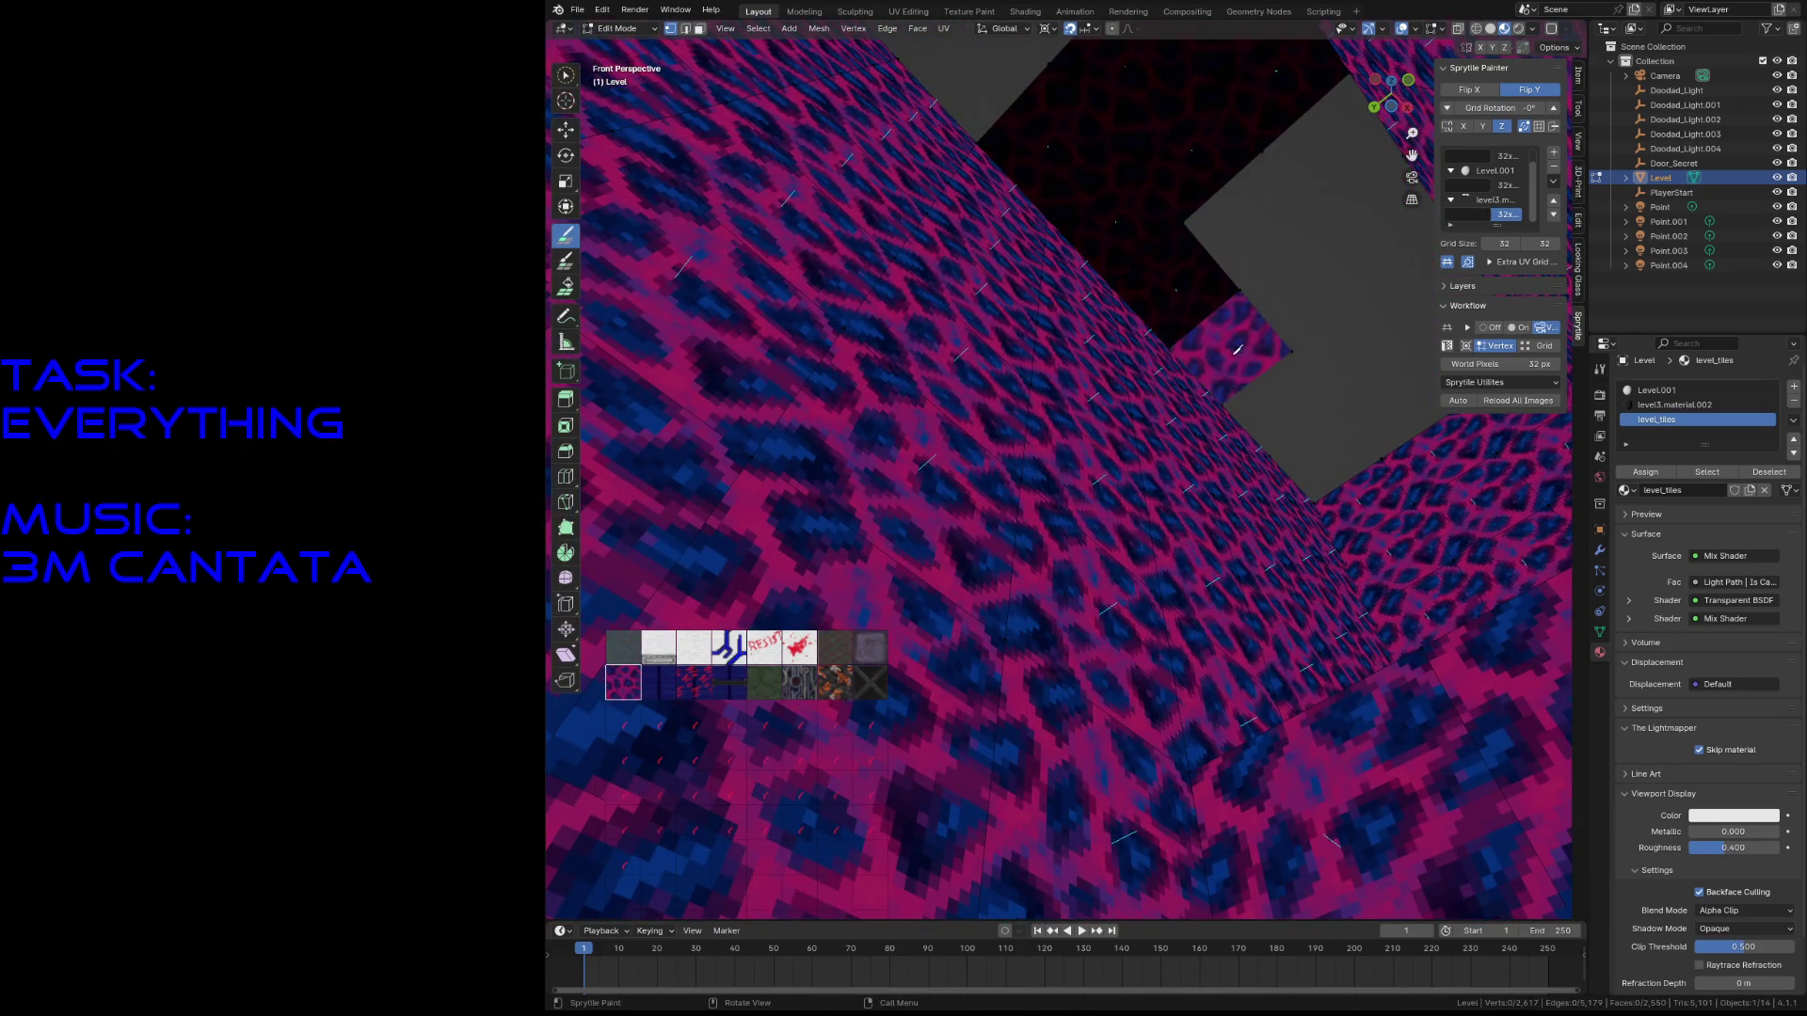
pyautogui.moveTo(1329, 431); pyautogui.dragTo(1385, 284)
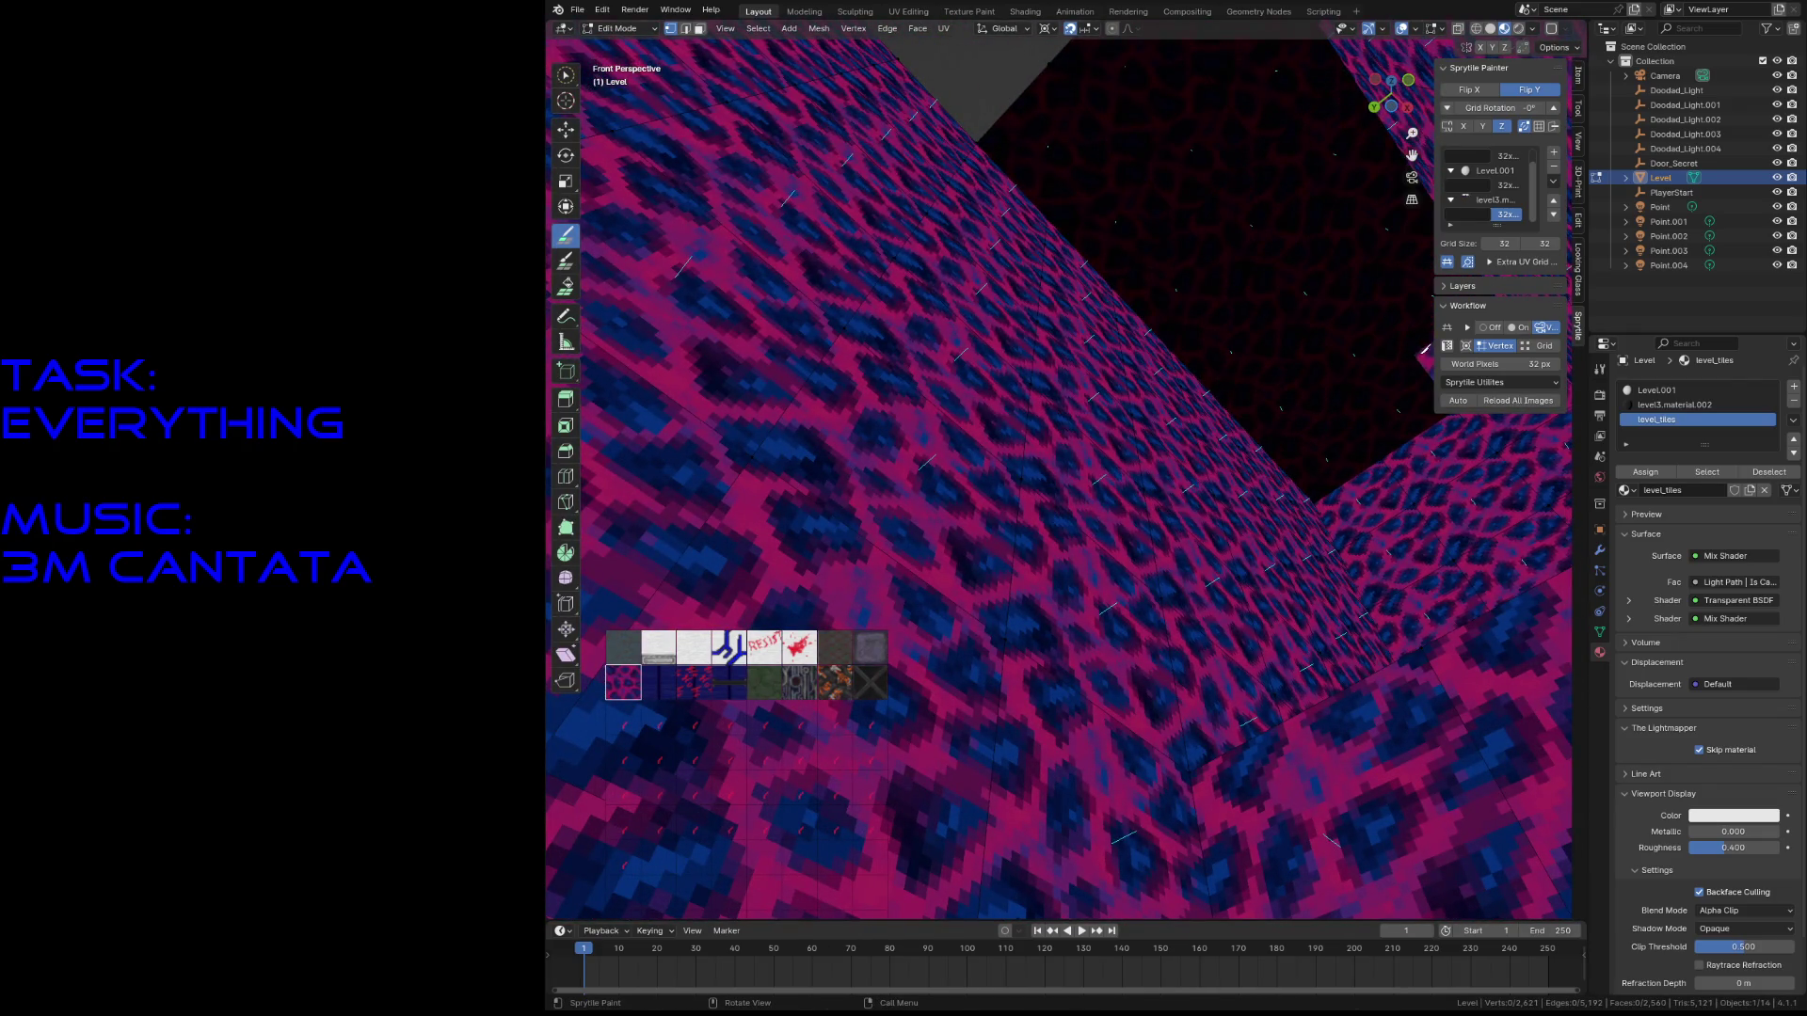
pyautogui.hotkey('shift', '`')
pyautogui.press('s')
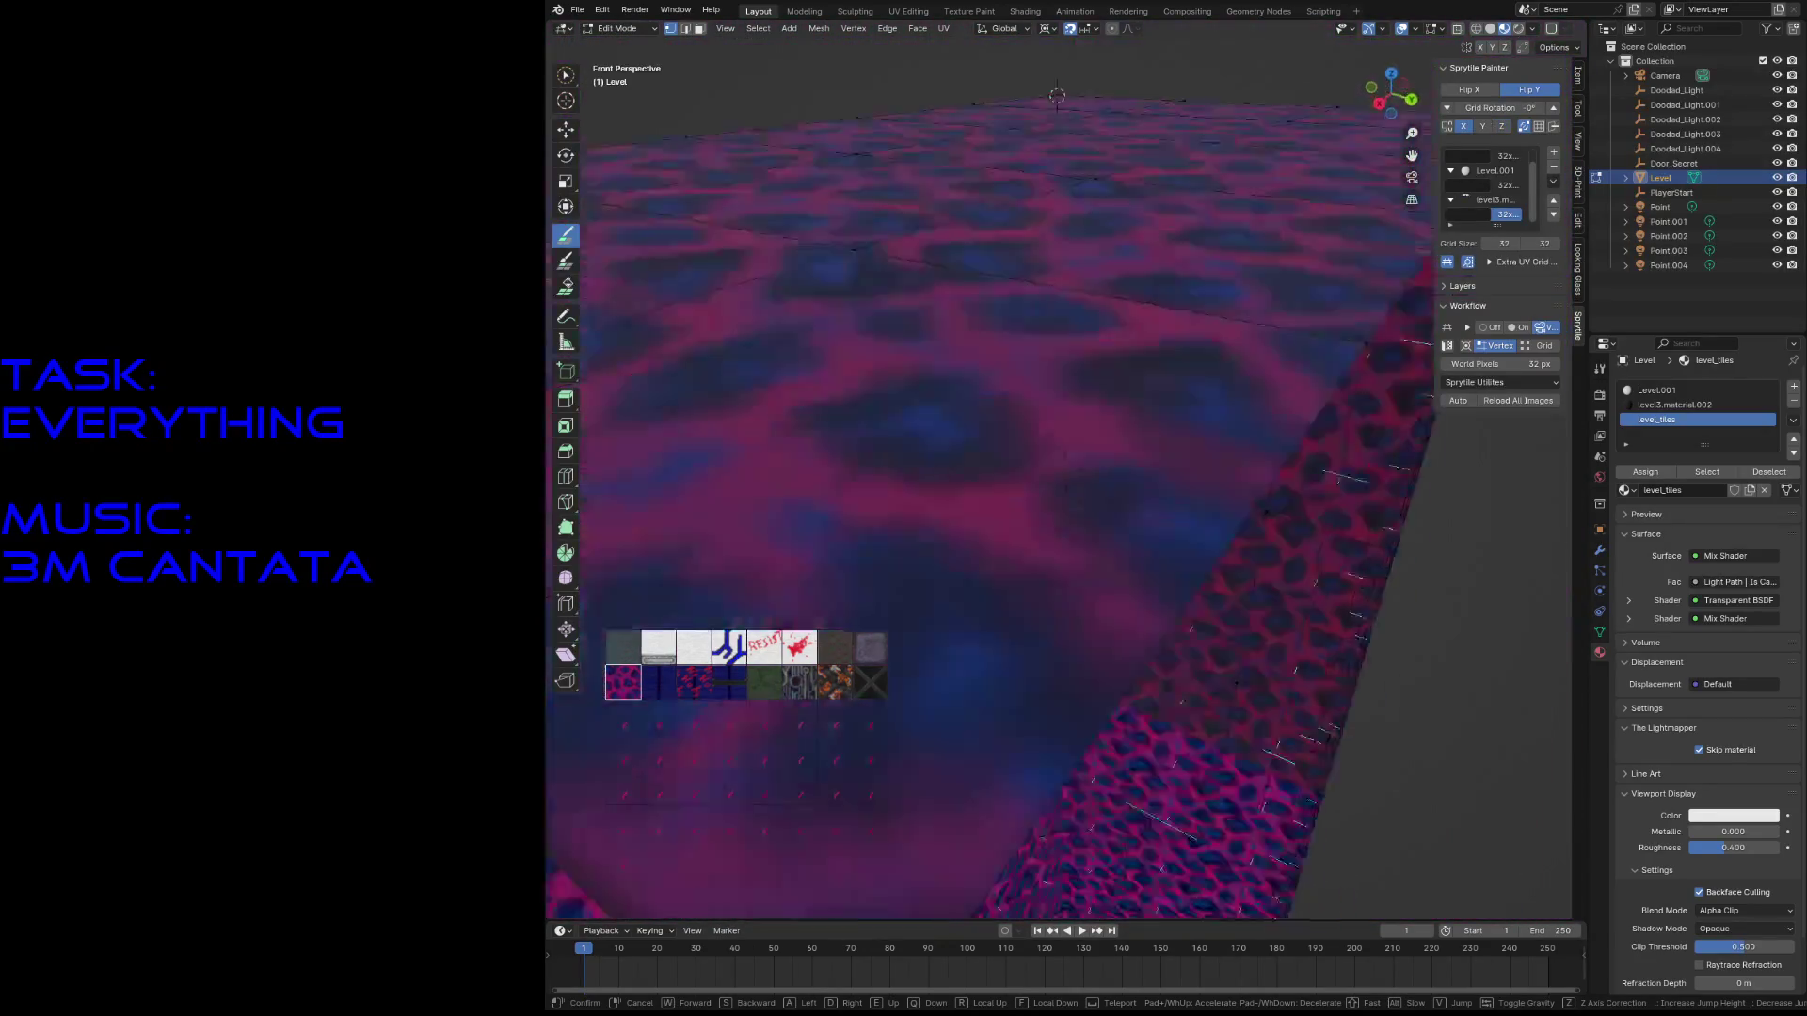
pyautogui.press('w')
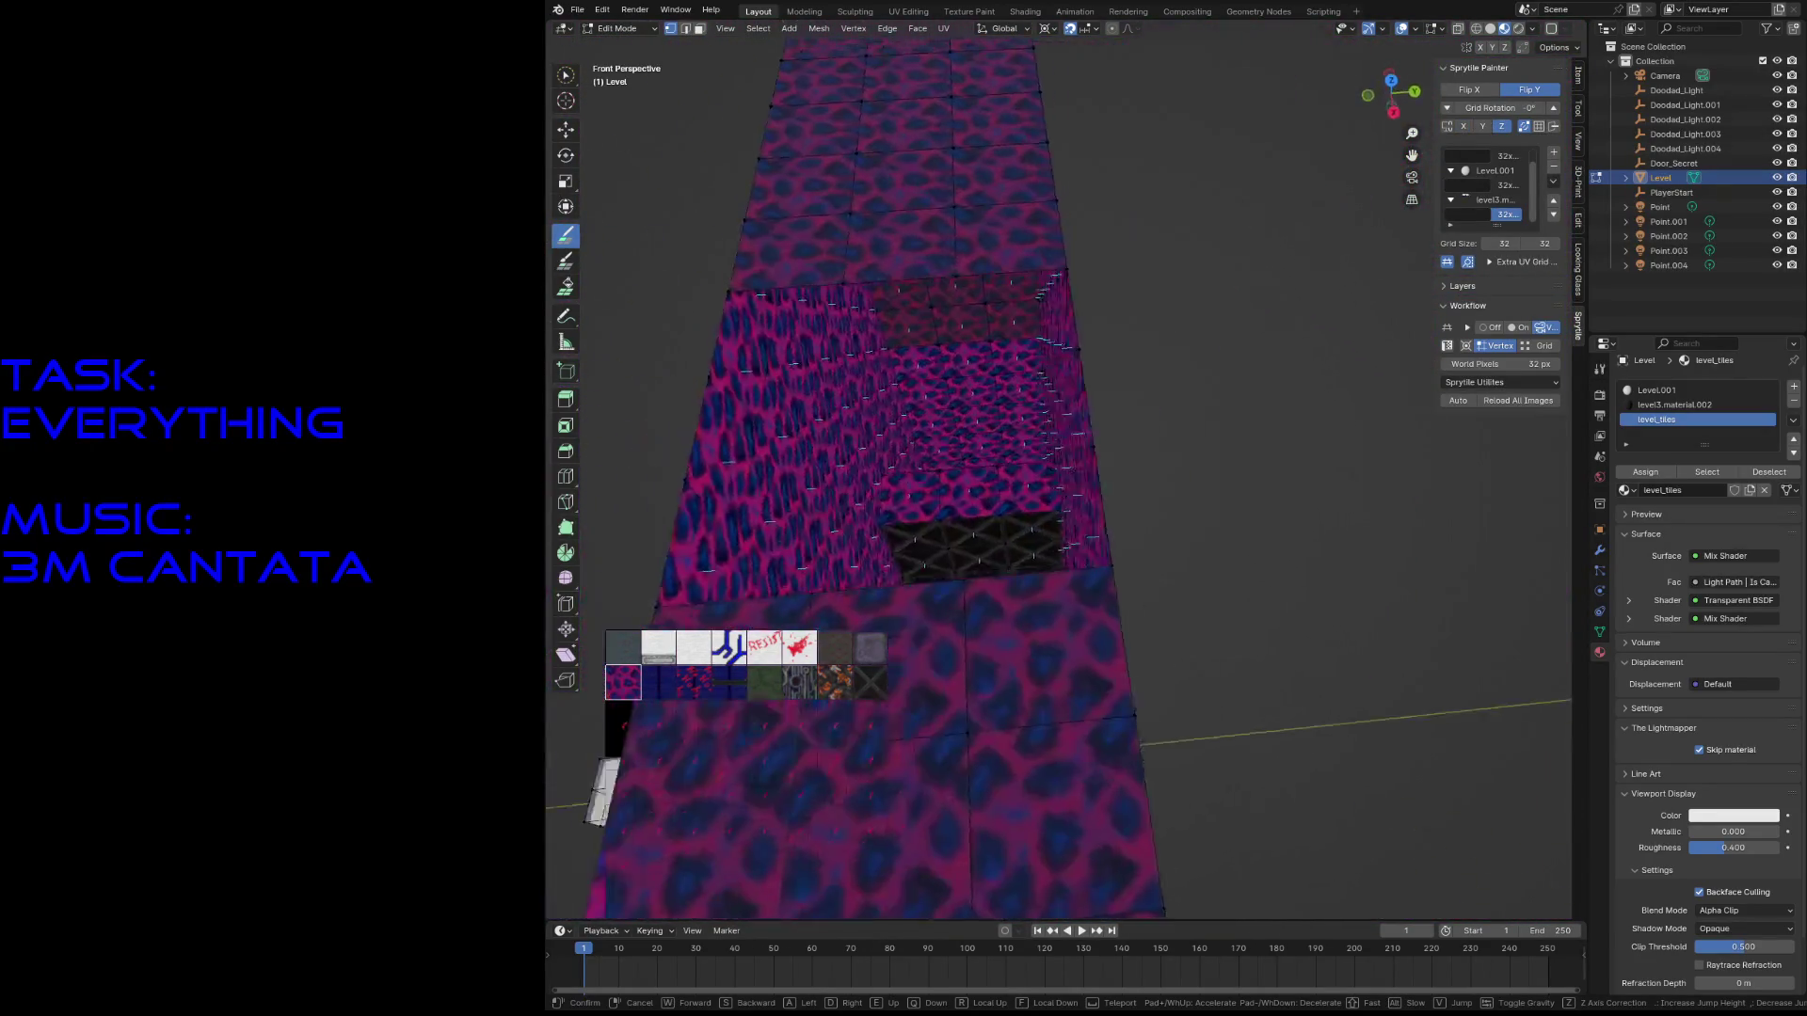
pyautogui.press('Escape')
pyautogui.press('w')
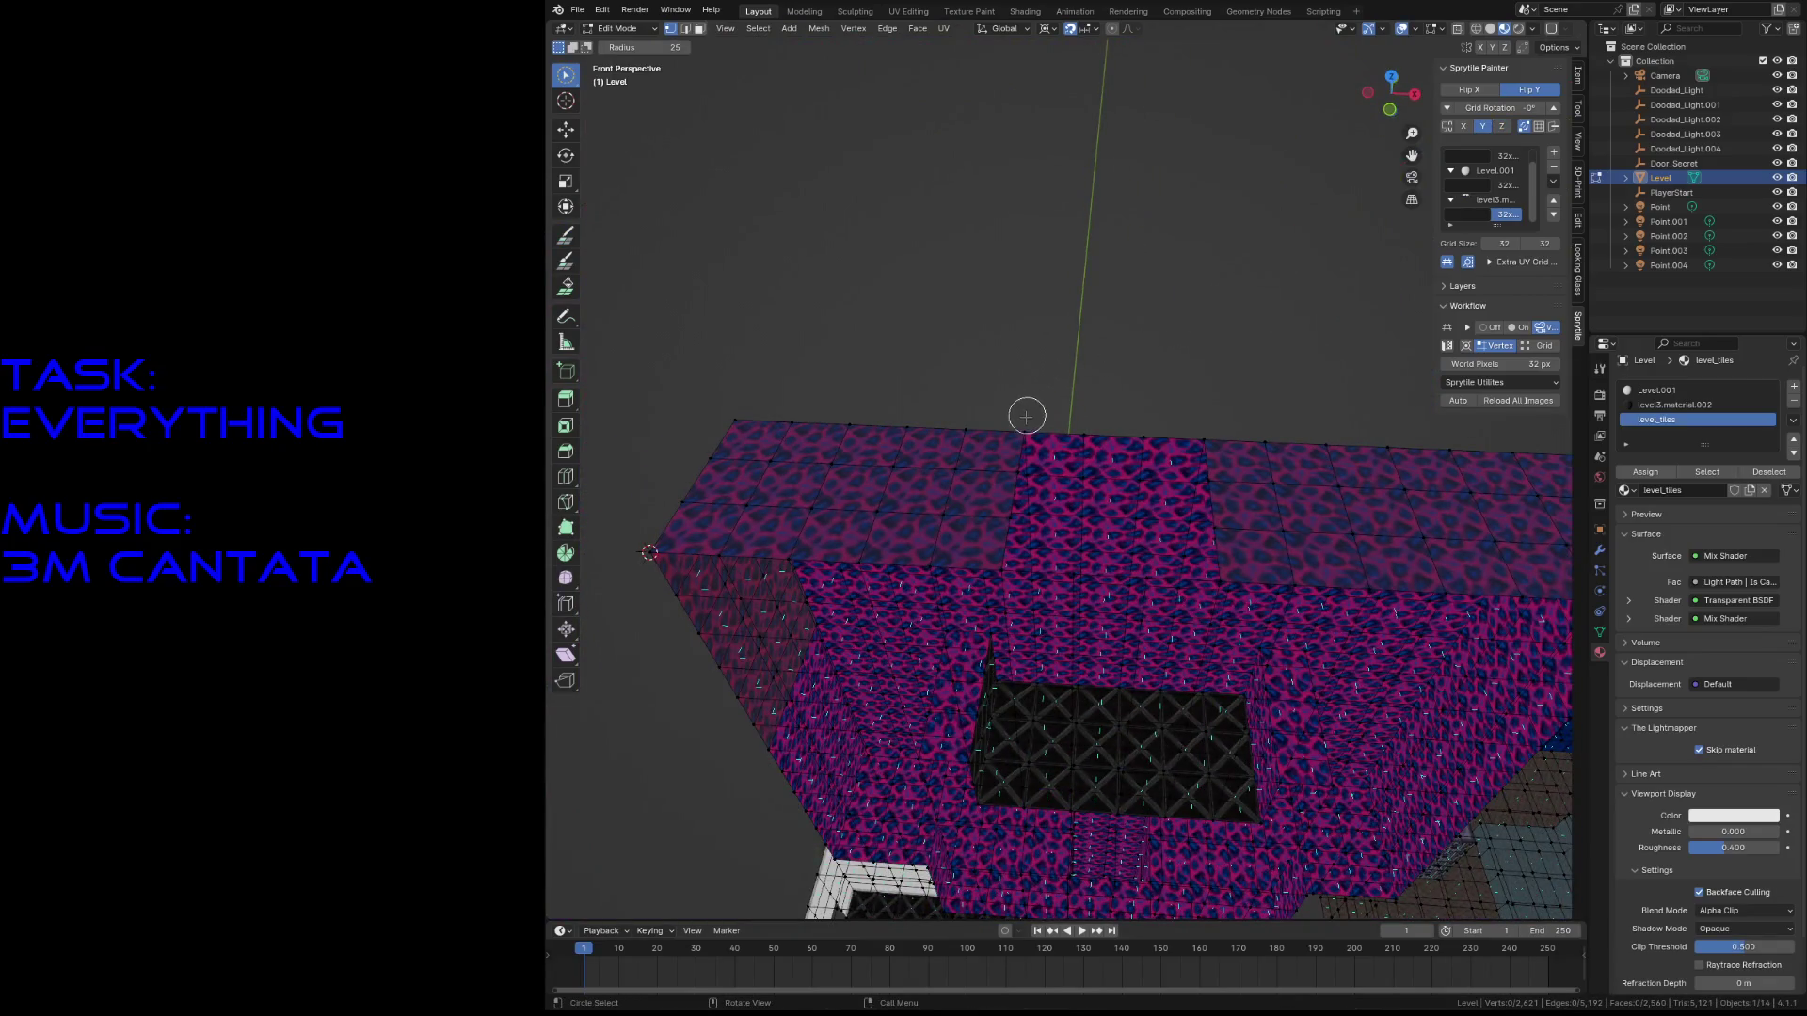
pyautogui.hotkey('shift', 's')
# - Save level3.blend and fill the gap in the upper wall with tiles
pyautogui.click(1026, 478)
pyautogui.hotkey('ctrl', 's')
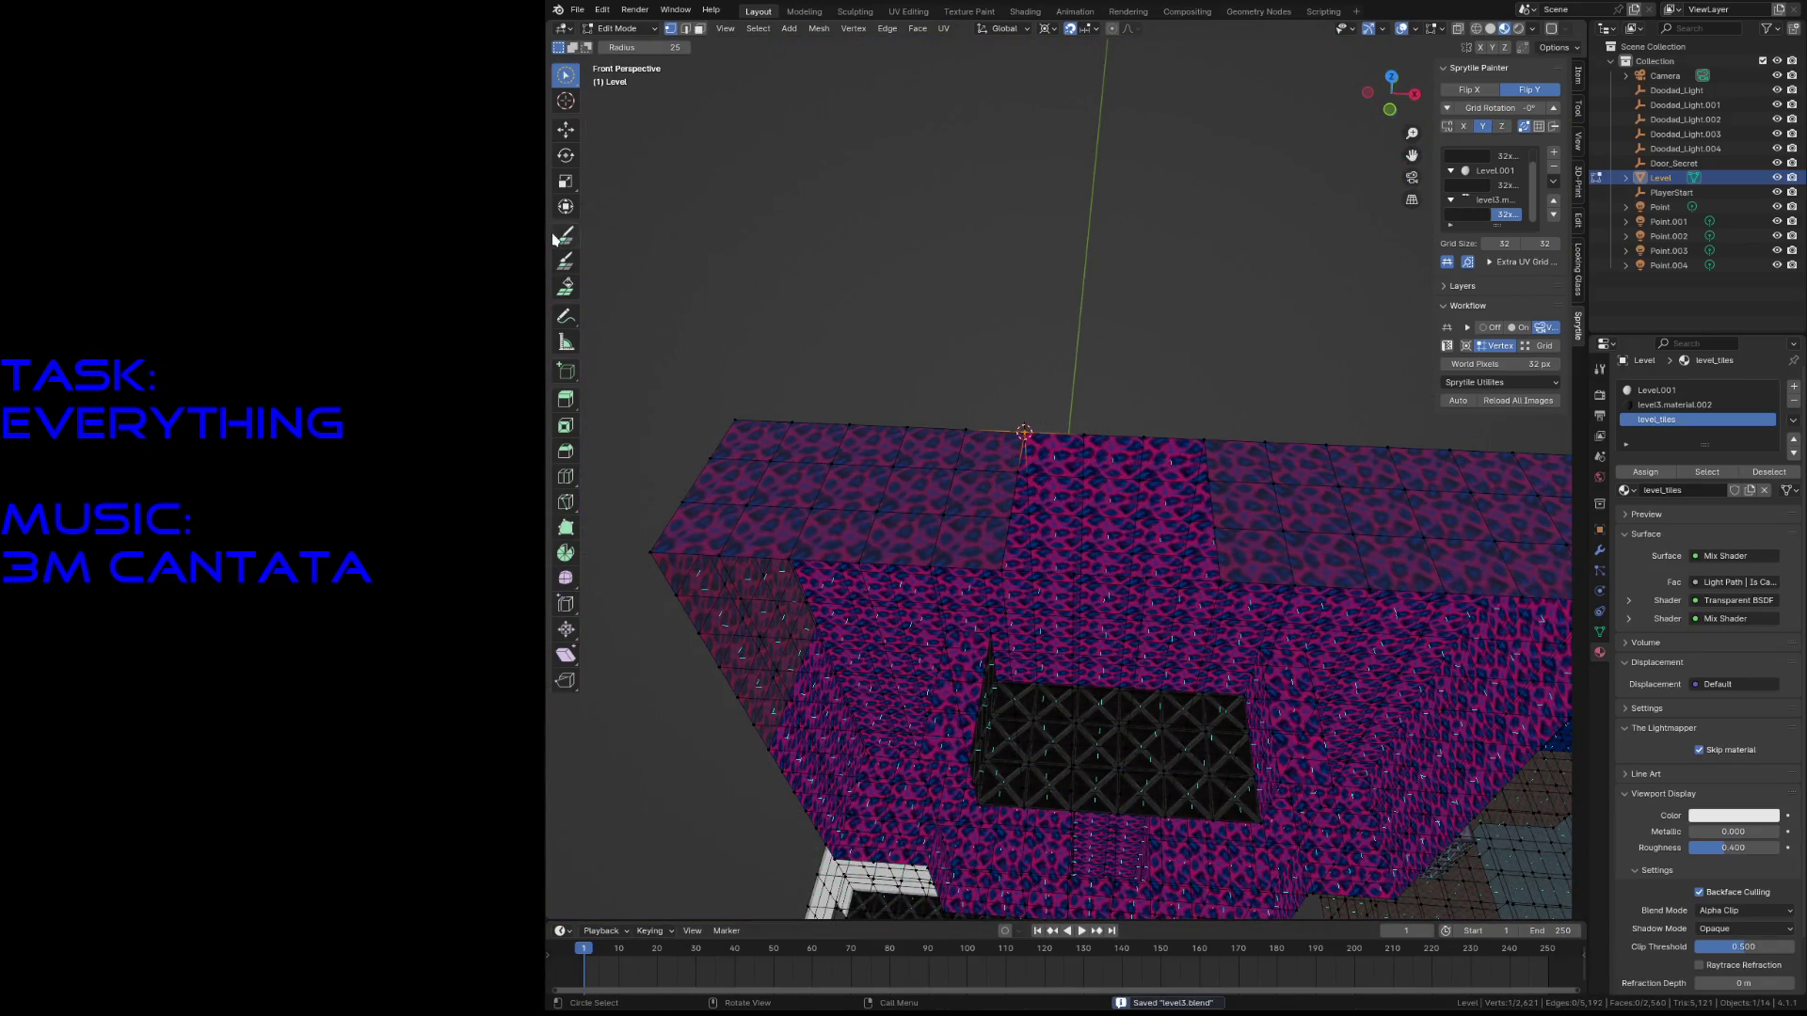
pyautogui.click(555, 239)
pyautogui.moveTo(772, 661); pyautogui.dragTo(913, 706, button='middle')
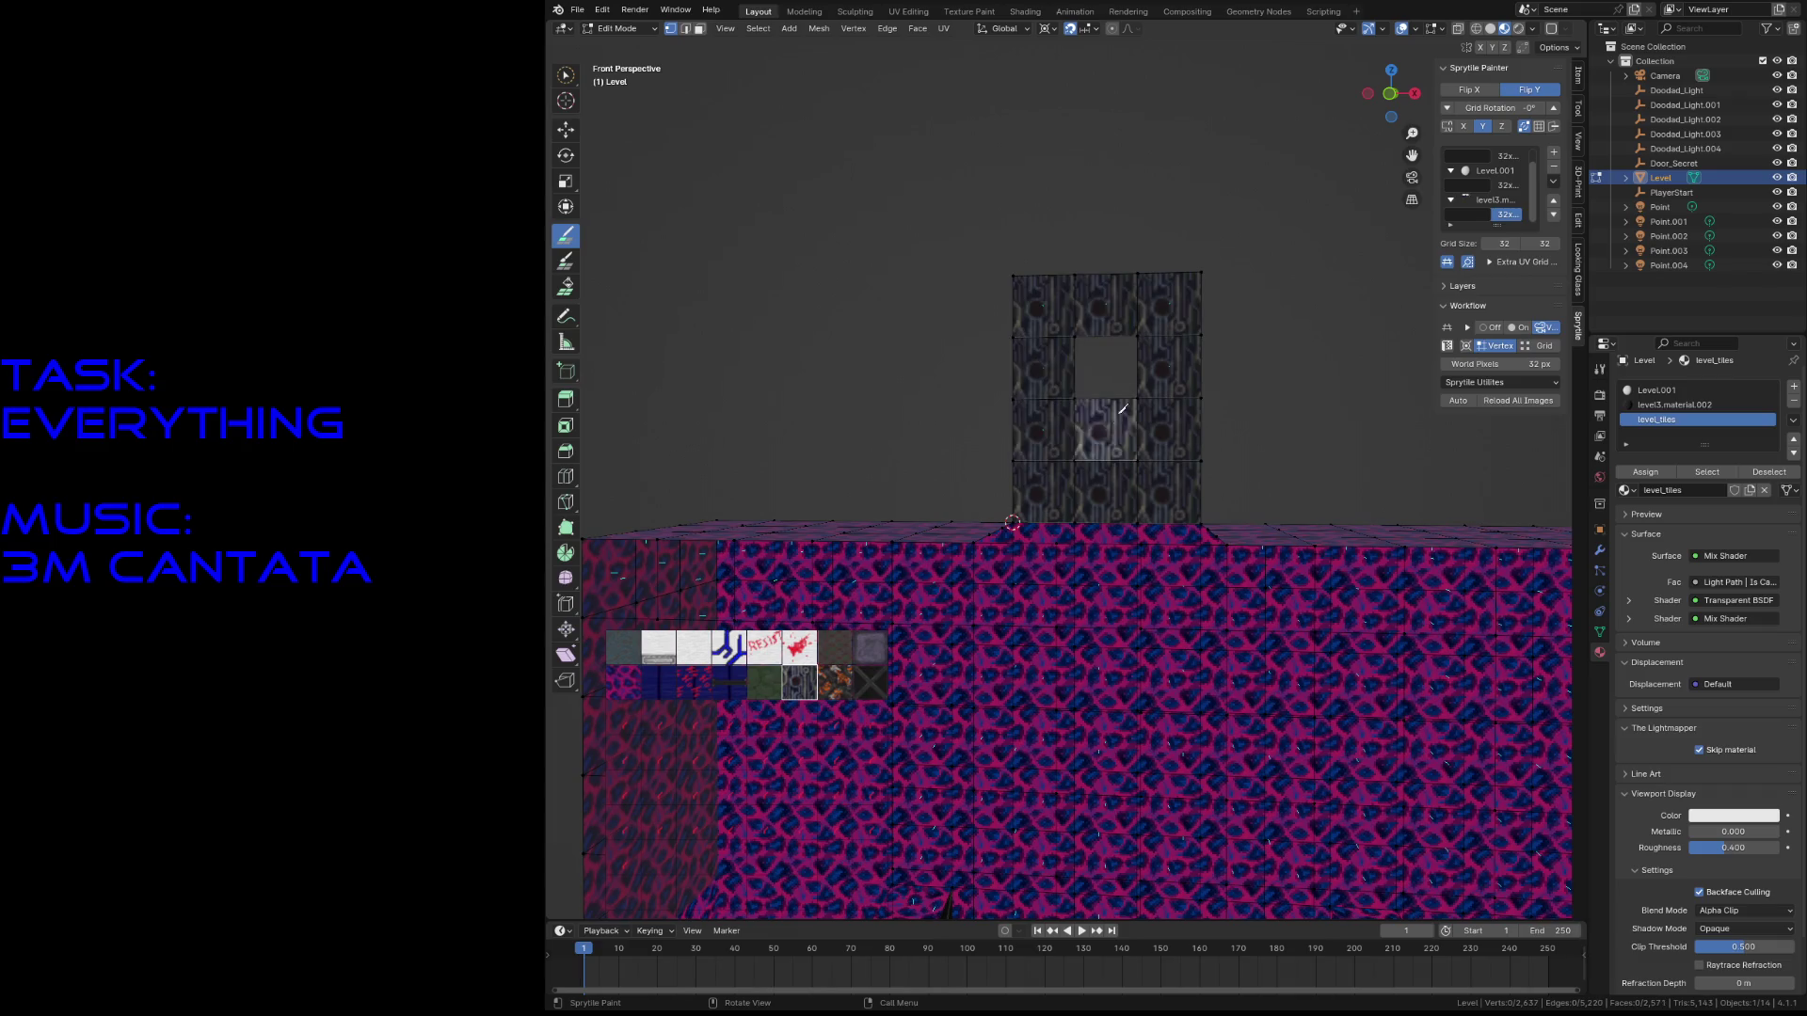
pyautogui.hotkey('shift', '`')
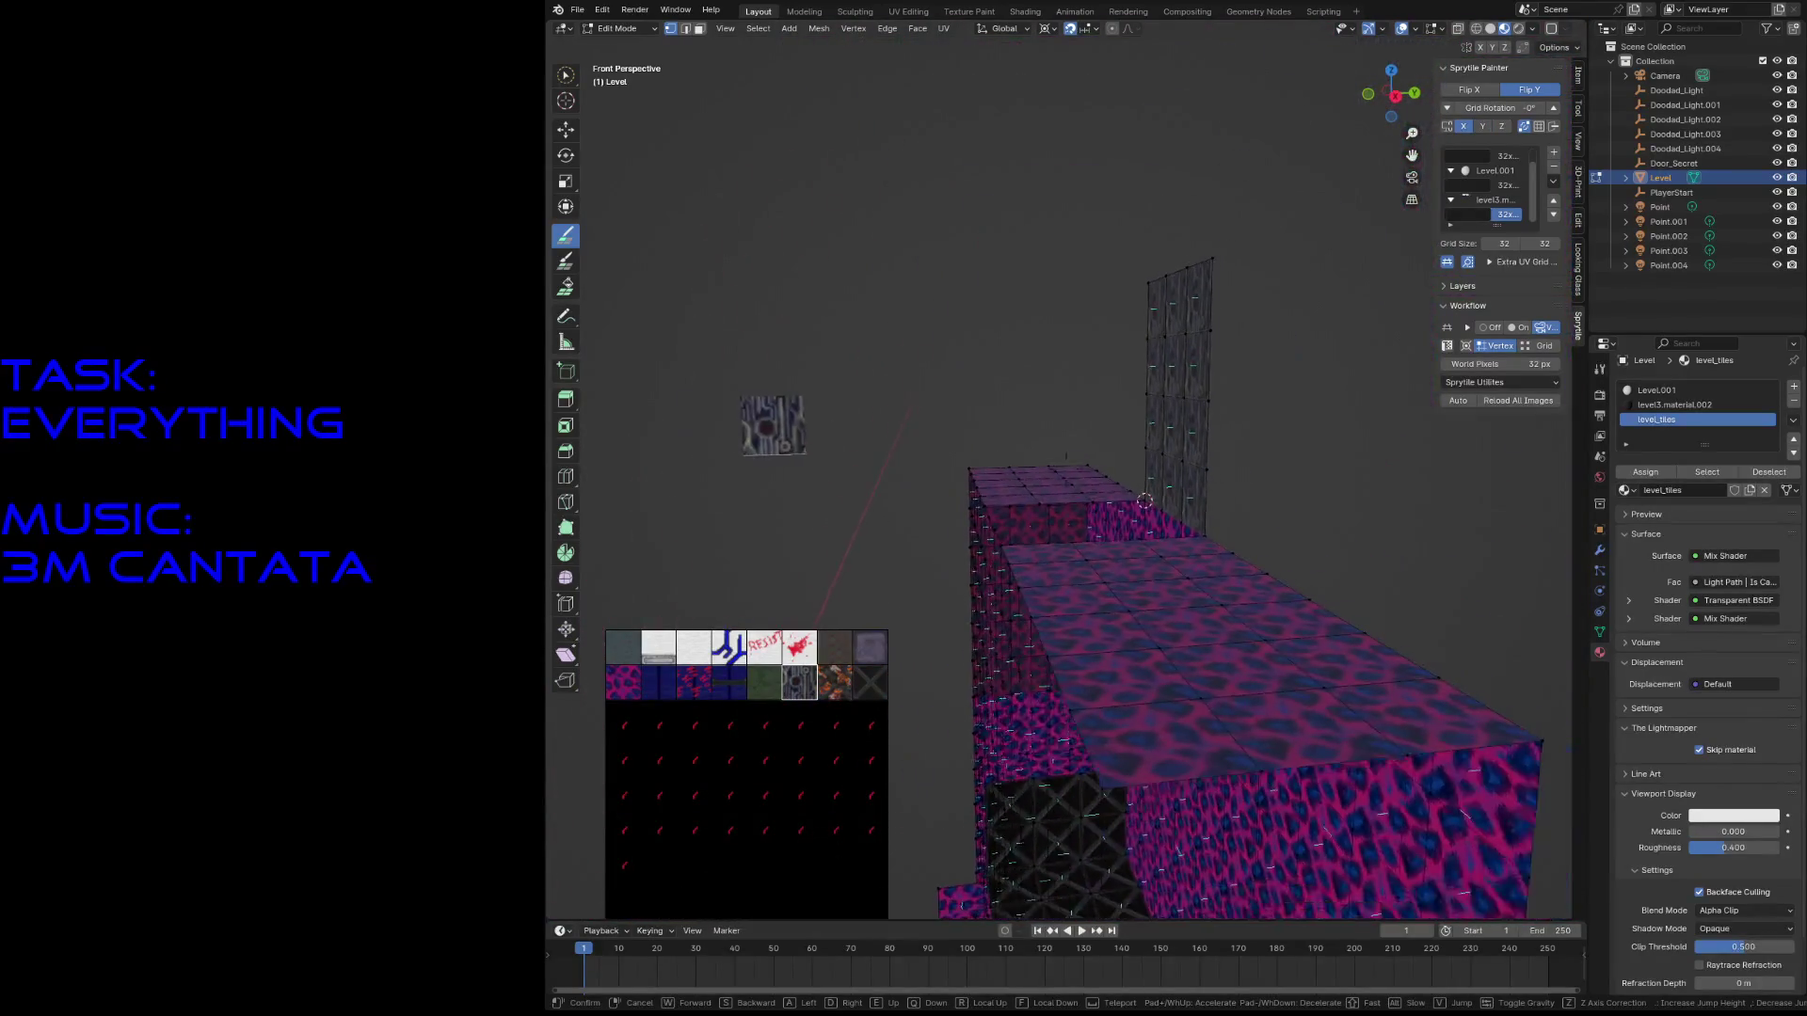
pyautogui.click(1145, 442)
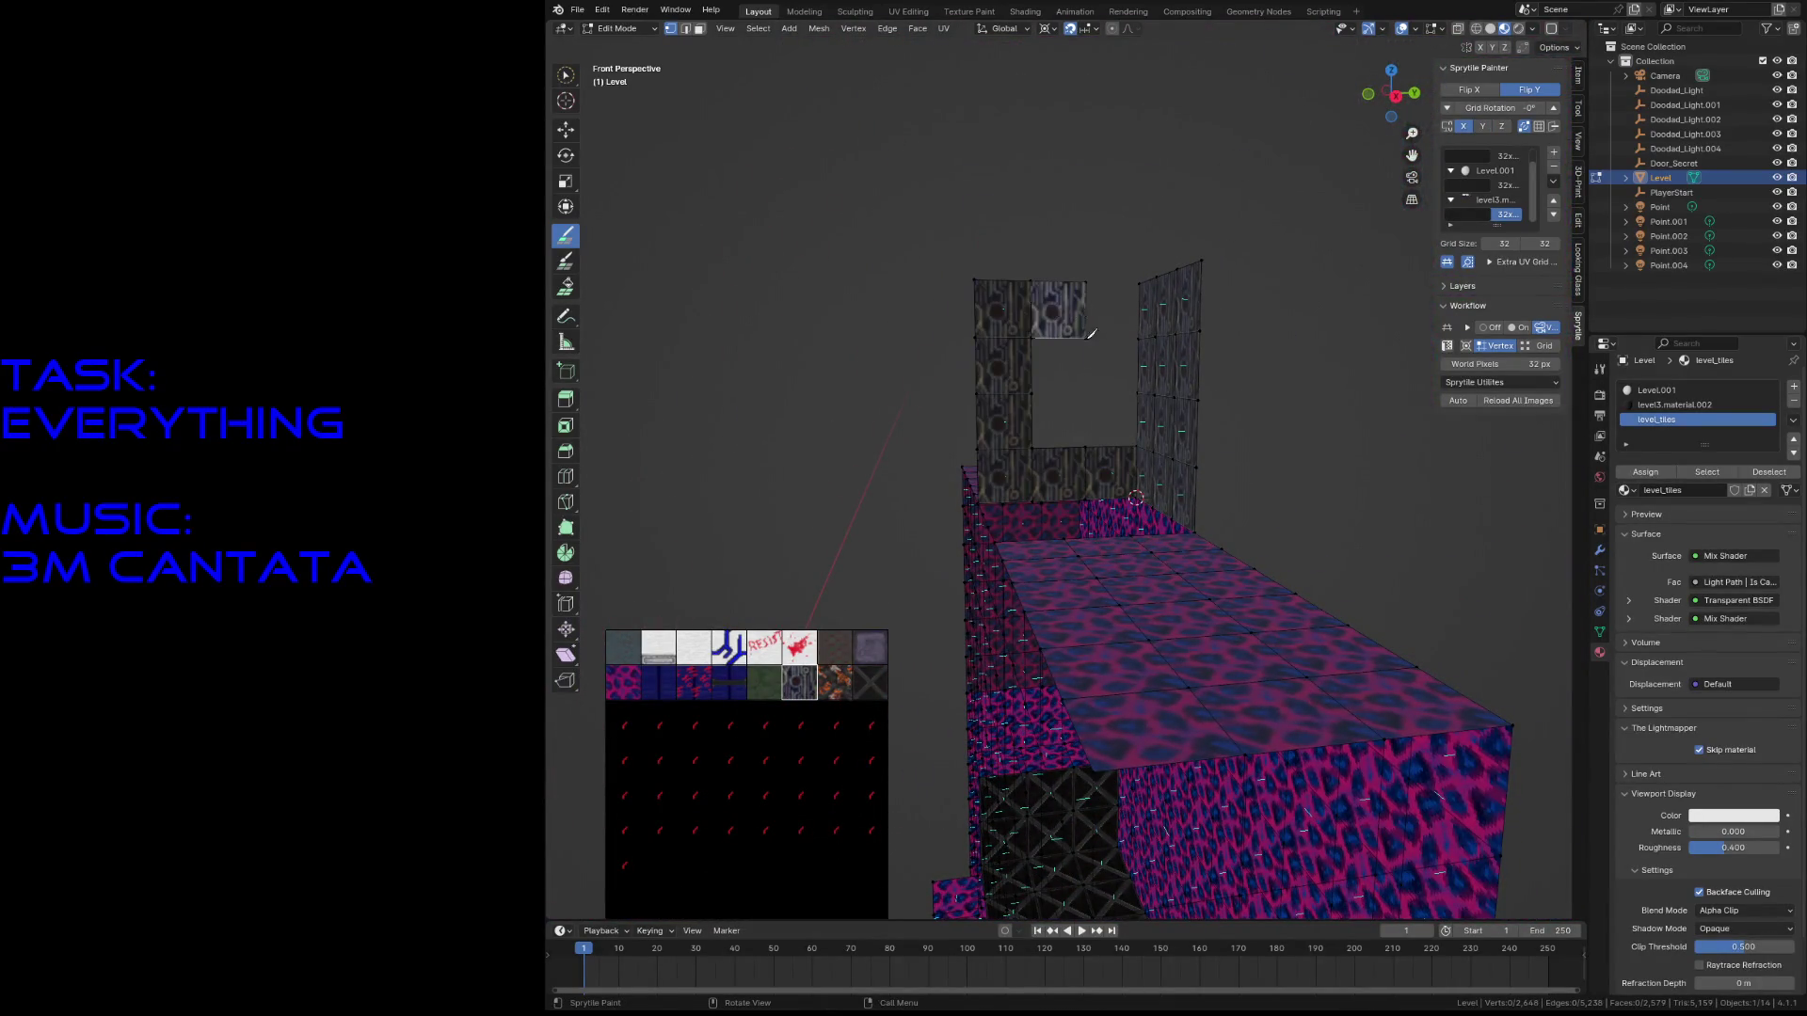
pyautogui.moveTo(1090, 333); pyautogui.dragTo(1100, 358)
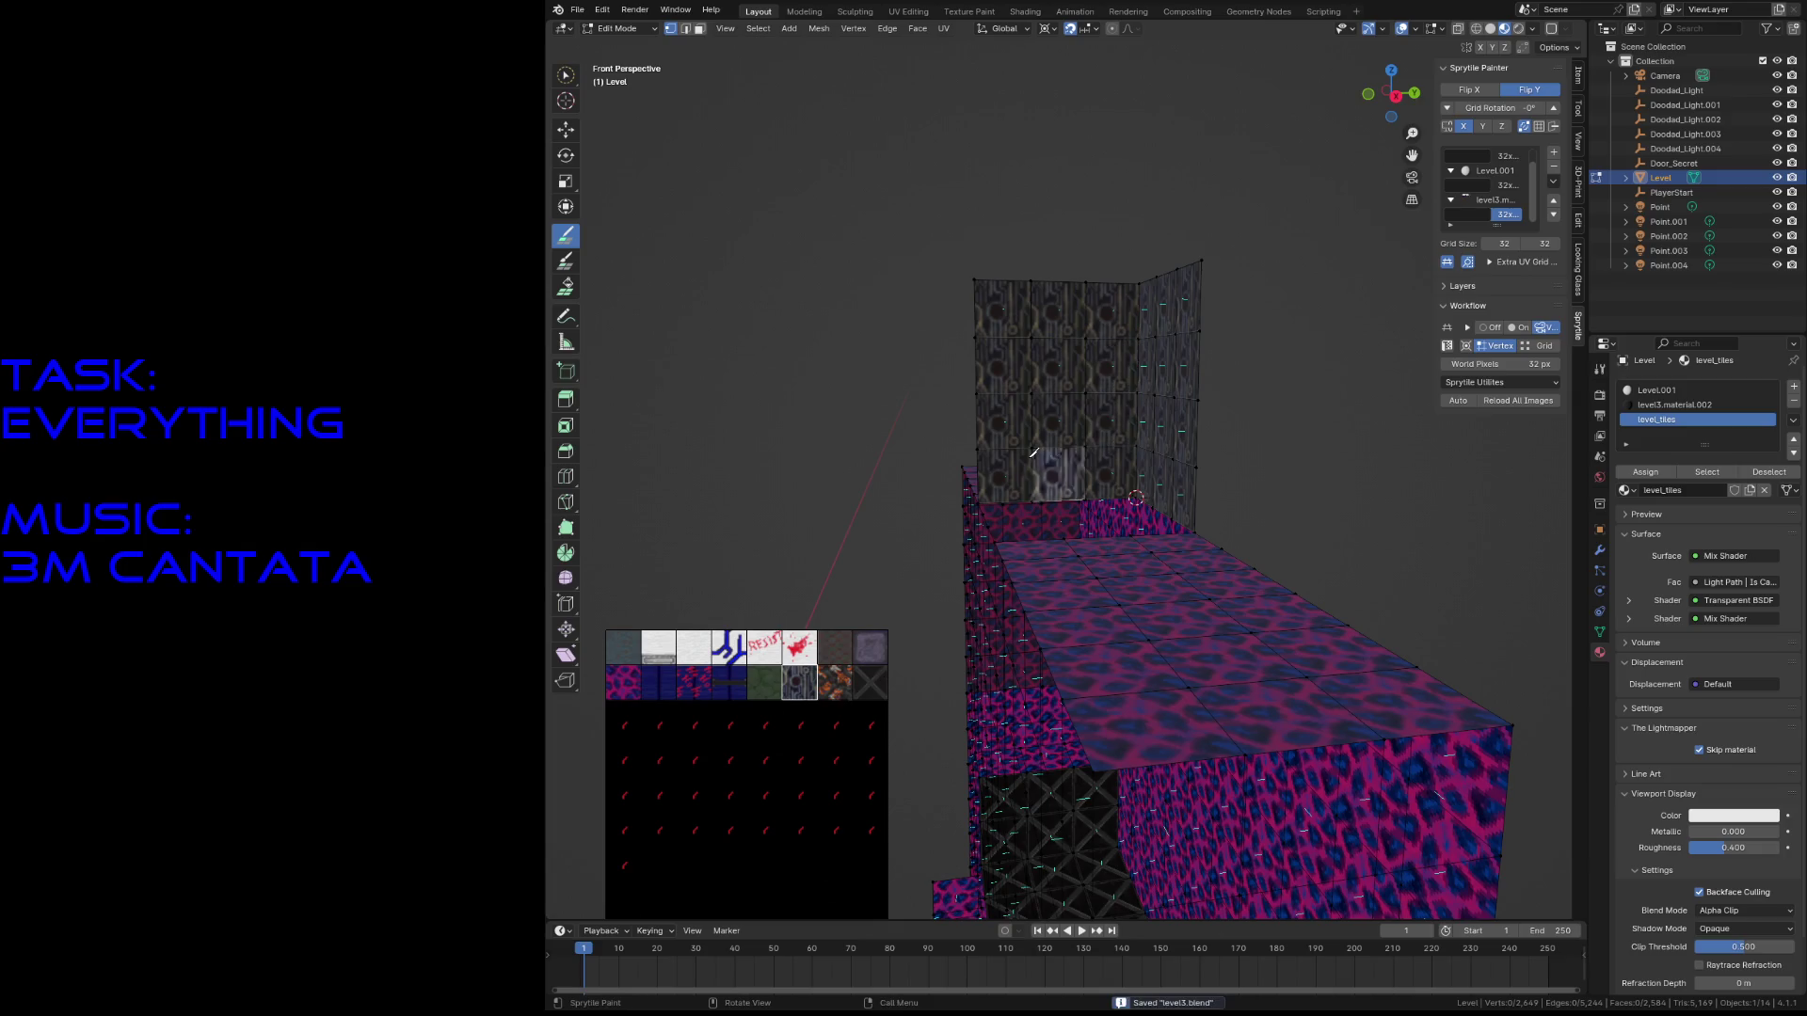
# - Fly close to the tiled blocks and snap the 3D cursor to a picked vertex
pyautogui.press('w')
pyautogui.hotkey('shift', '`')
pyautogui.press('w')
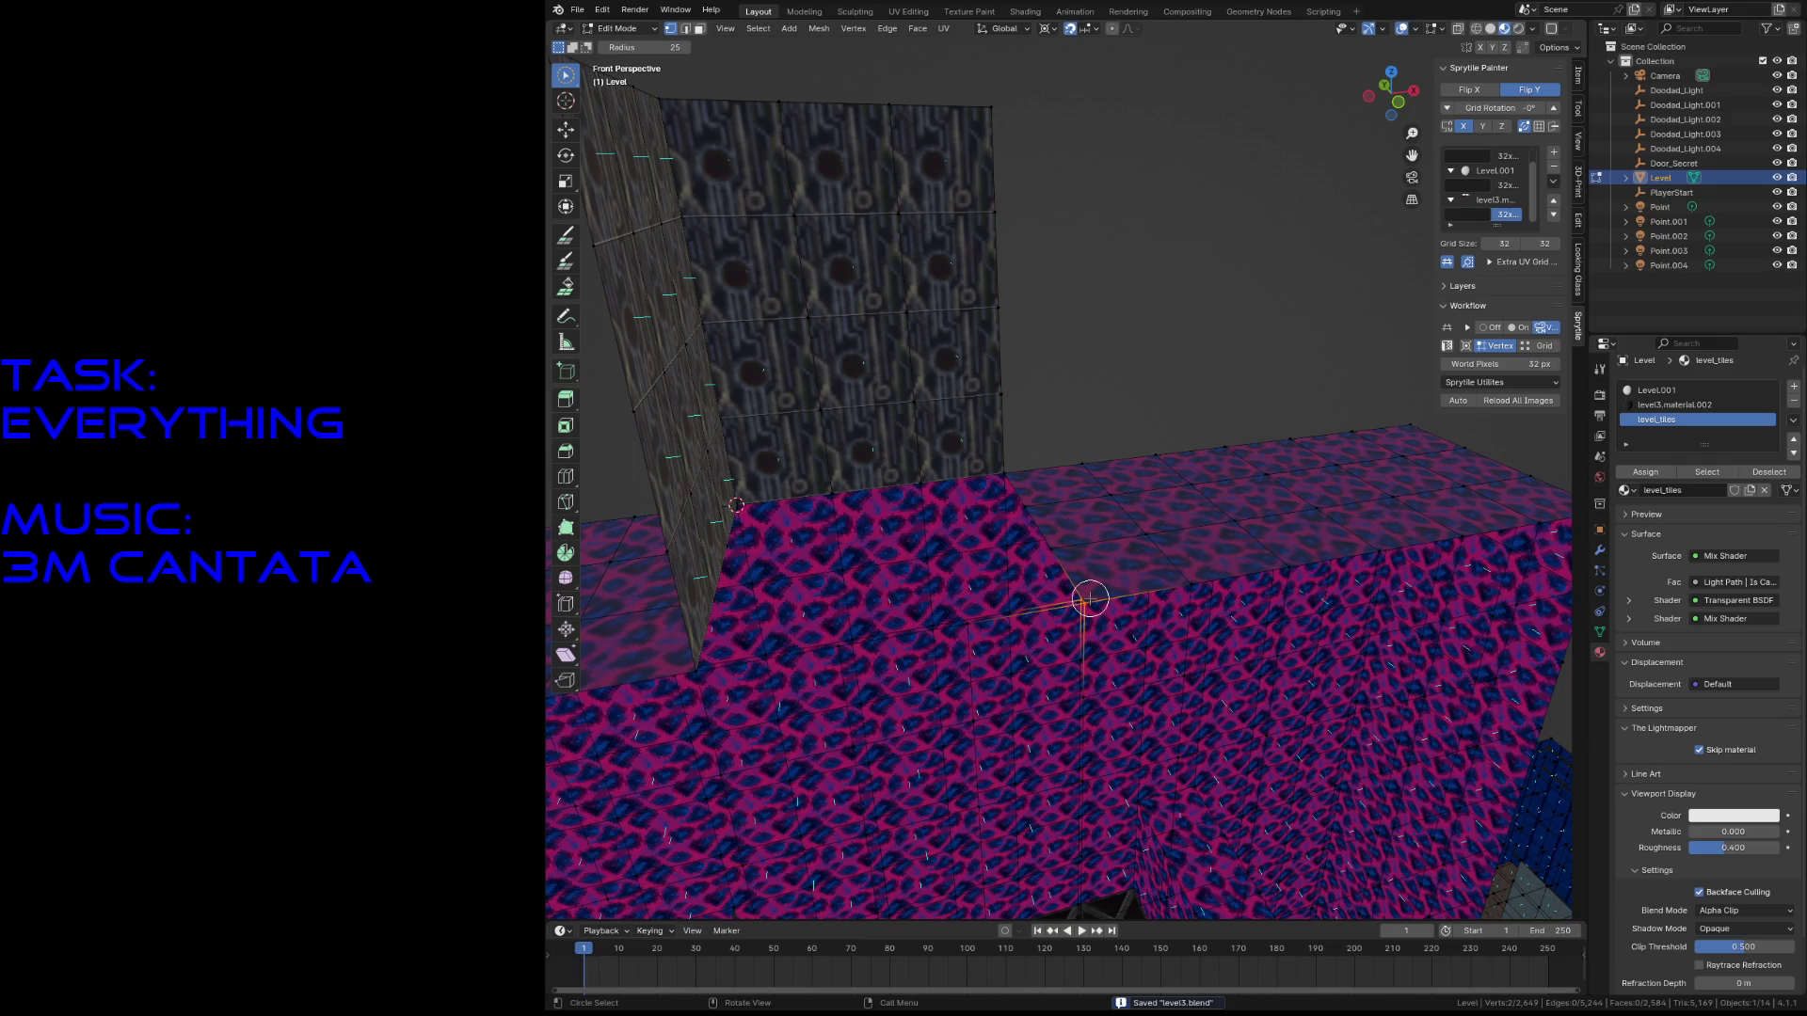
pyautogui.hotkey('shift', 's')
pyautogui.click(1111, 698)
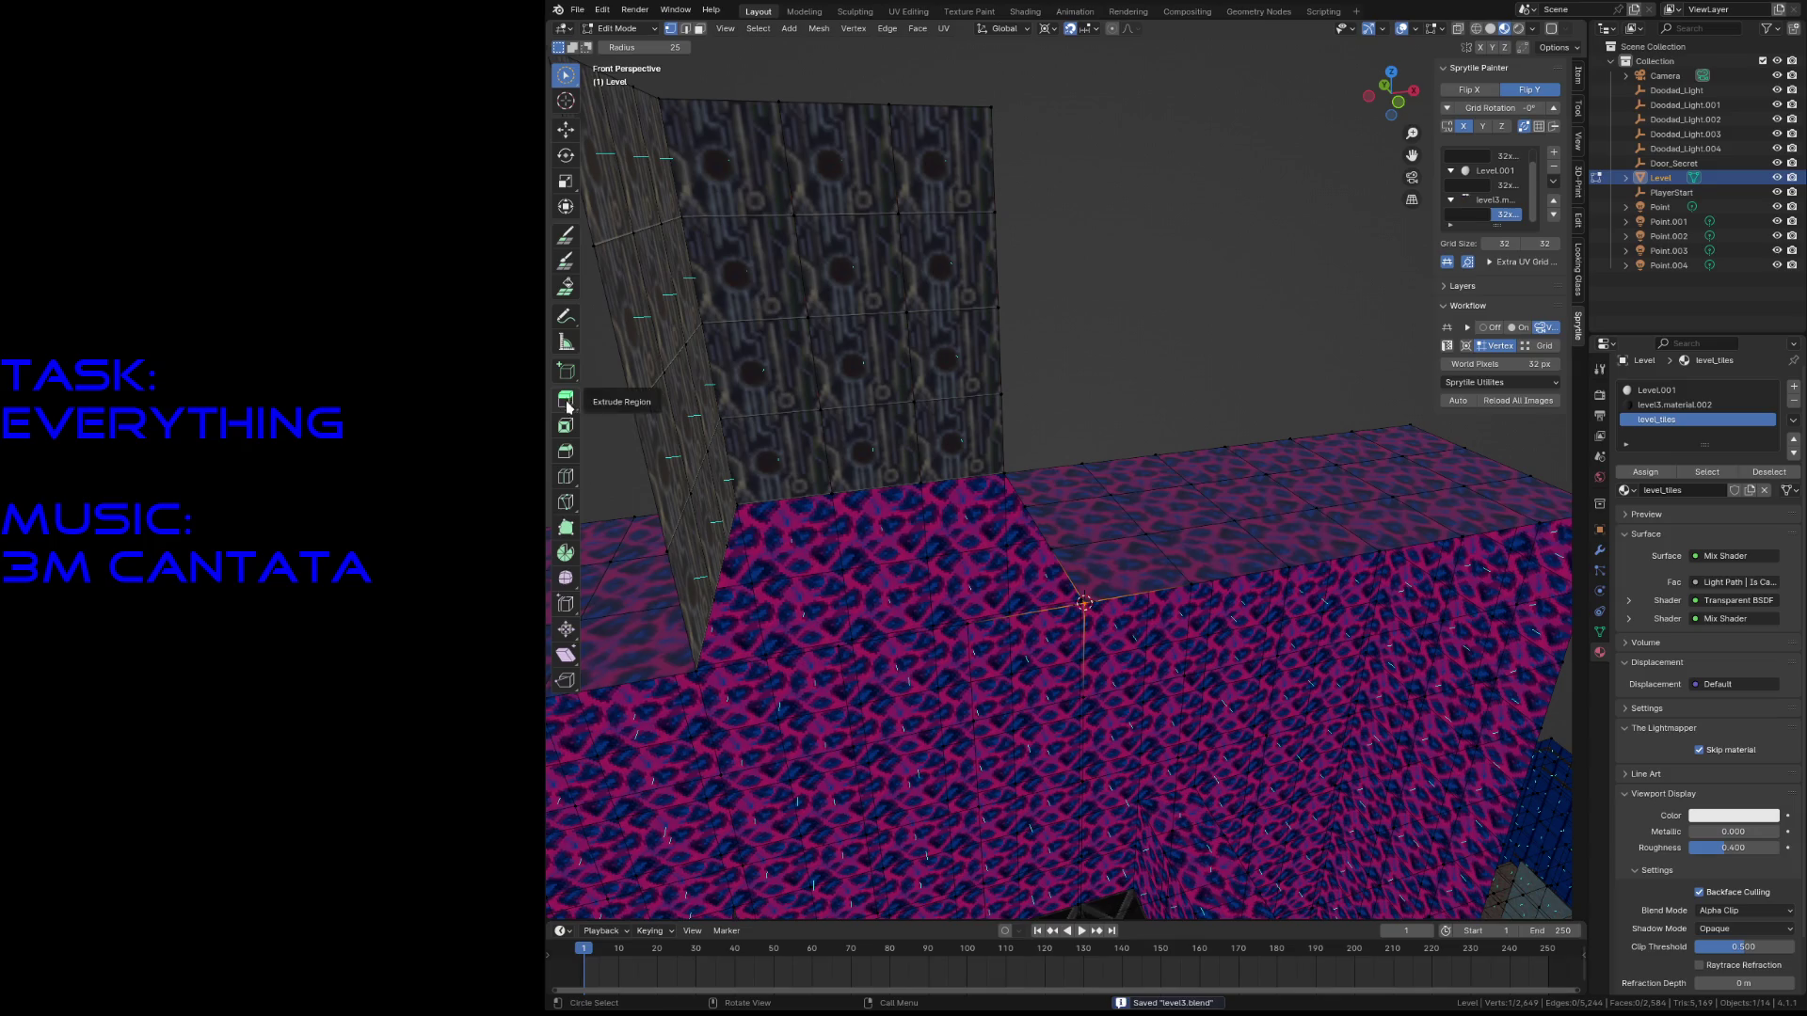
pyautogui.click(565, 235)
# - Add a row of tiles above the dark wall of the crate block
pyautogui.hotkey('shift', '`')
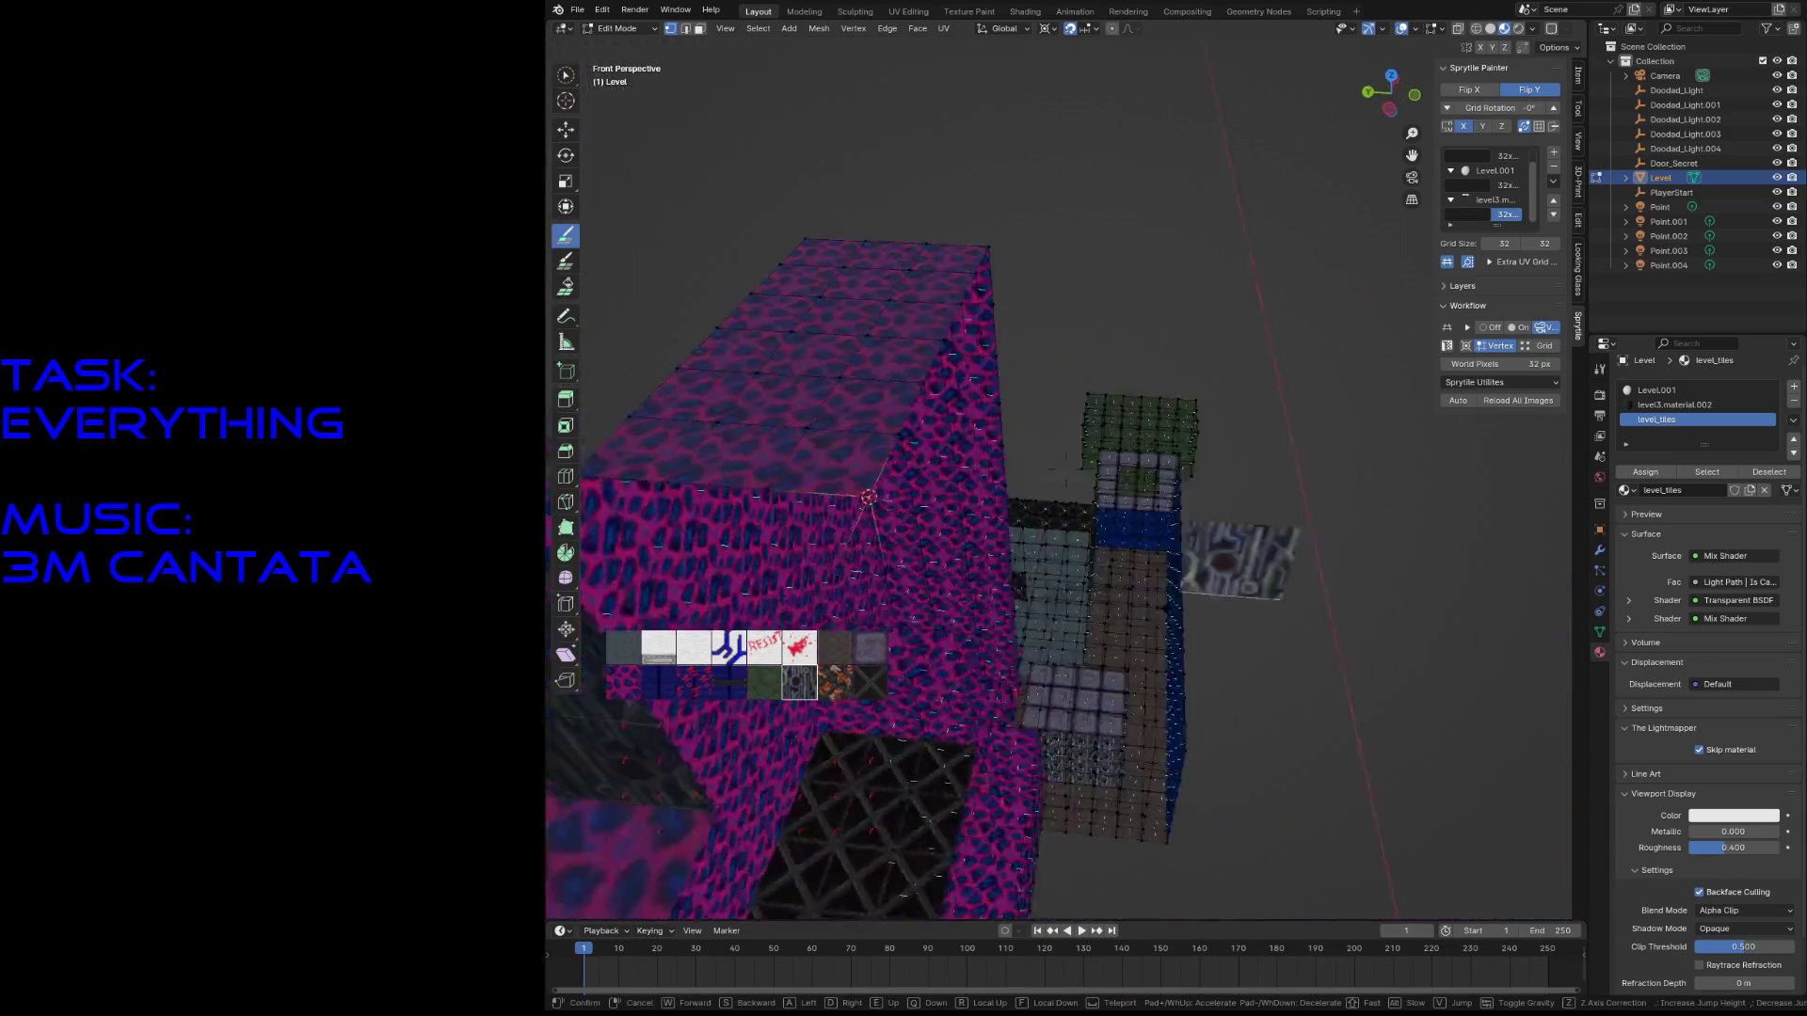
pyautogui.press('s')
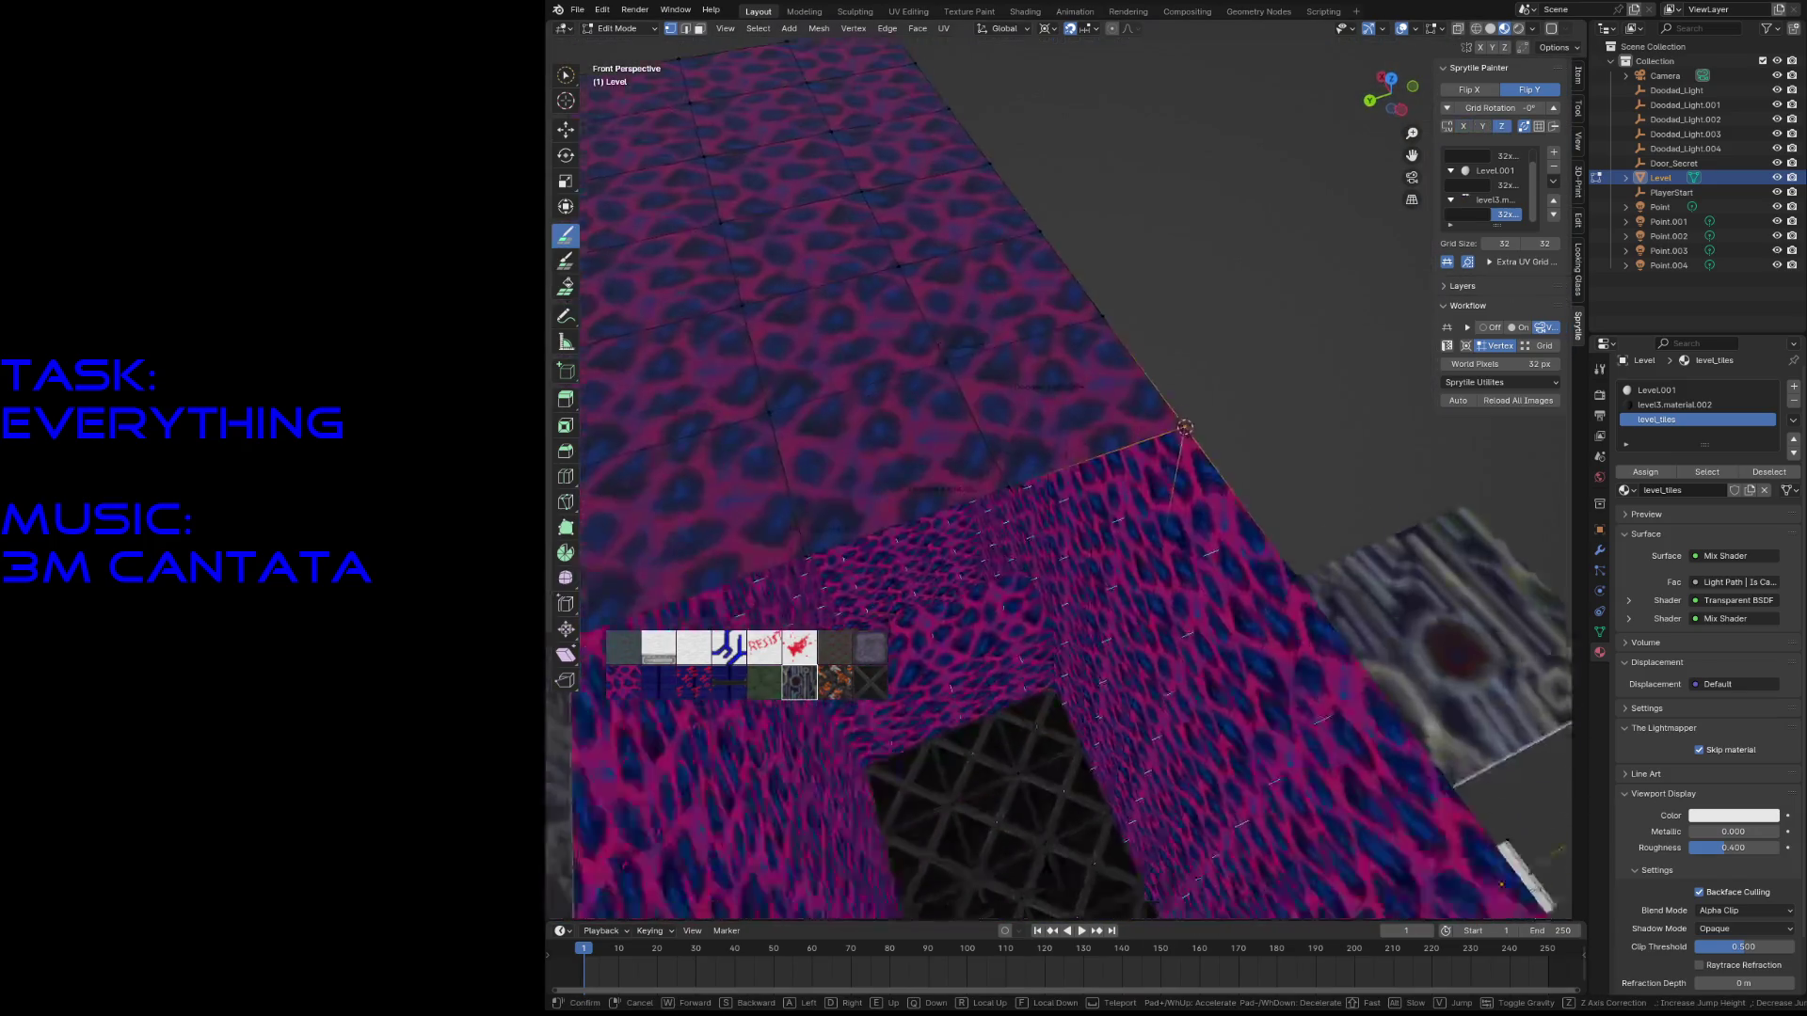
pyautogui.click(864, 392)
pyautogui.hotkey('shift', '`')
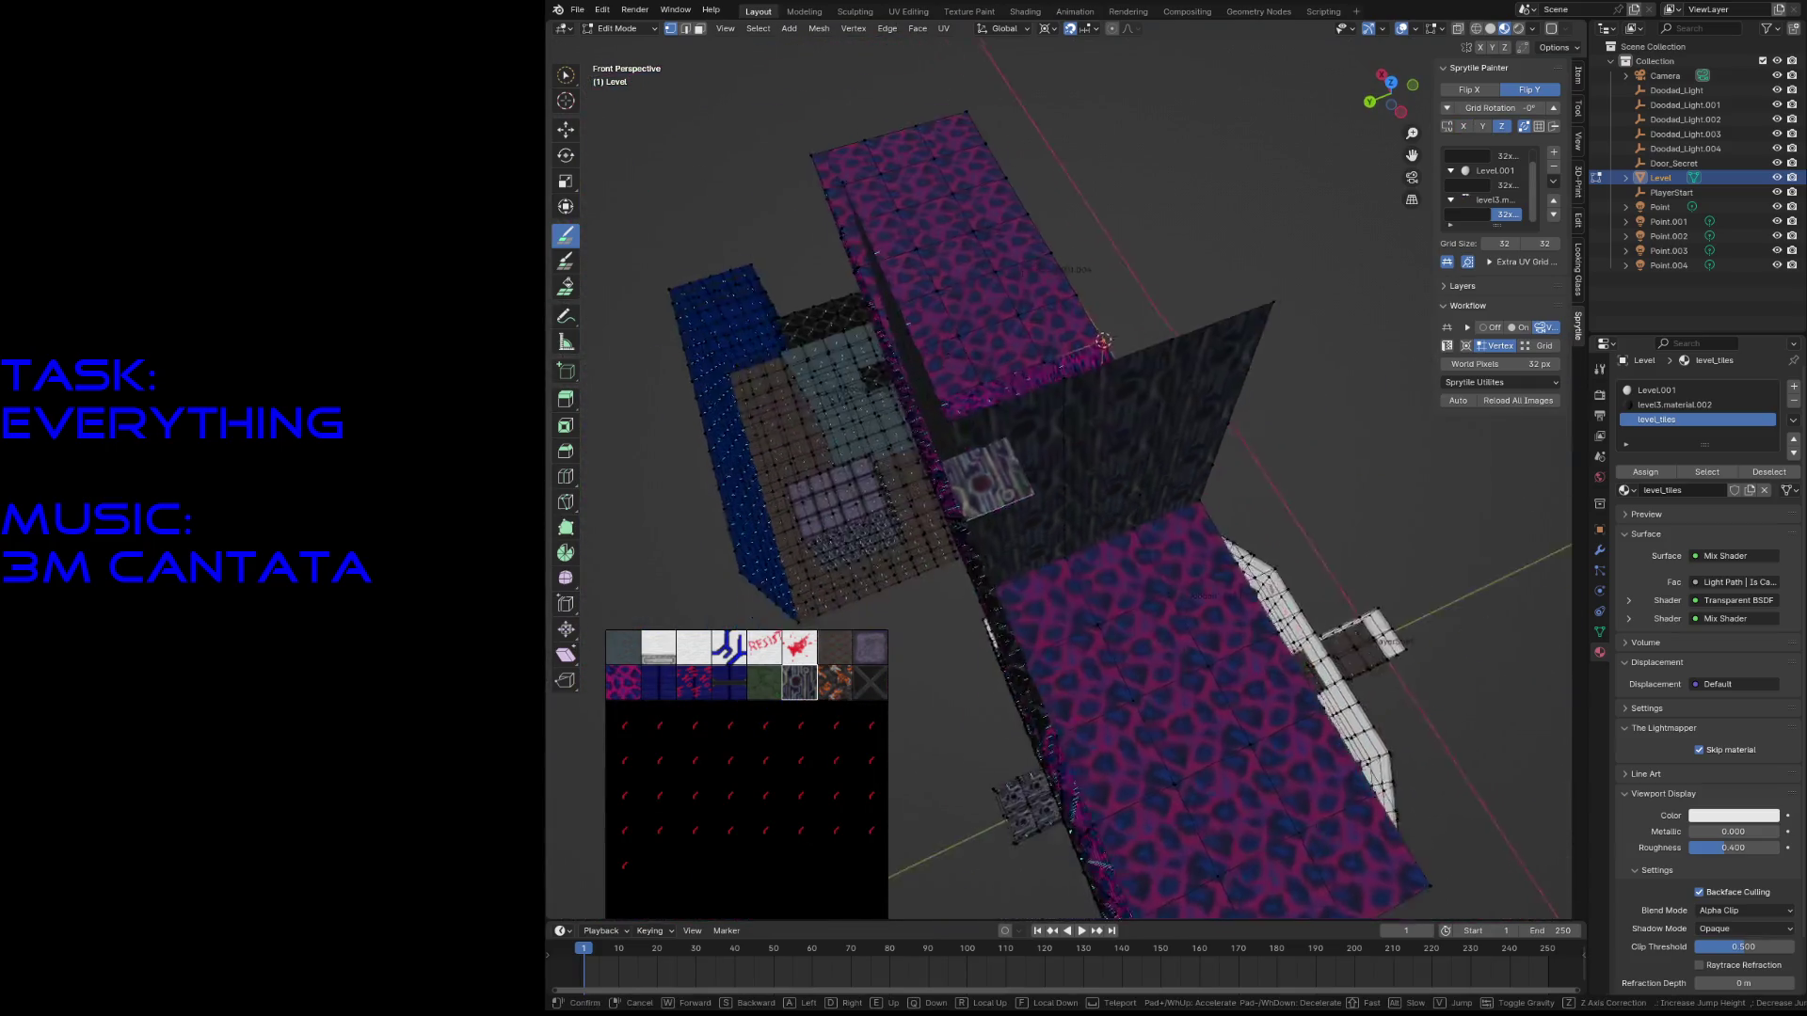
pyautogui.click(997, 486)
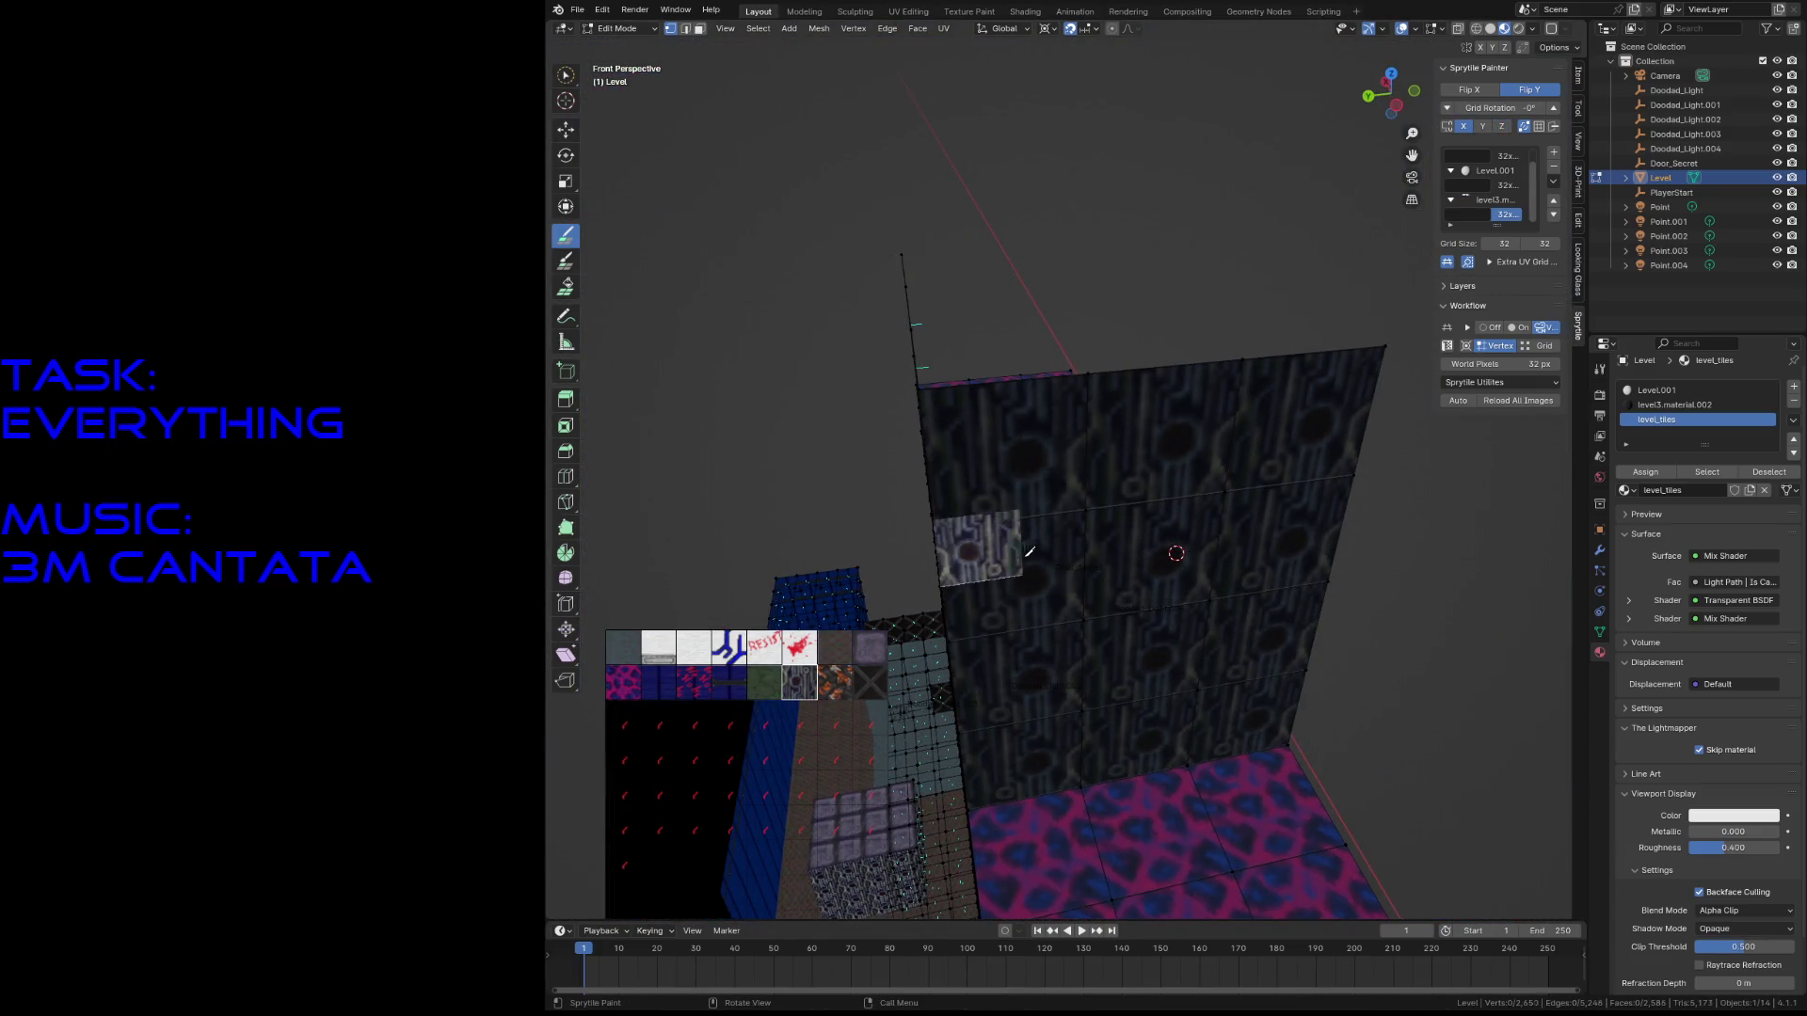
pyautogui.moveTo(1018, 444)
pyautogui.mouseDown()
pyautogui.moveTo(951, 377)
pyautogui.moveTo(941, 292)
pyautogui.moveTo(1141, 425)
pyautogui.mouseUp()
# - Fly around the dark wall to inspect the finished block
pyautogui.hotkey('shift', '`')
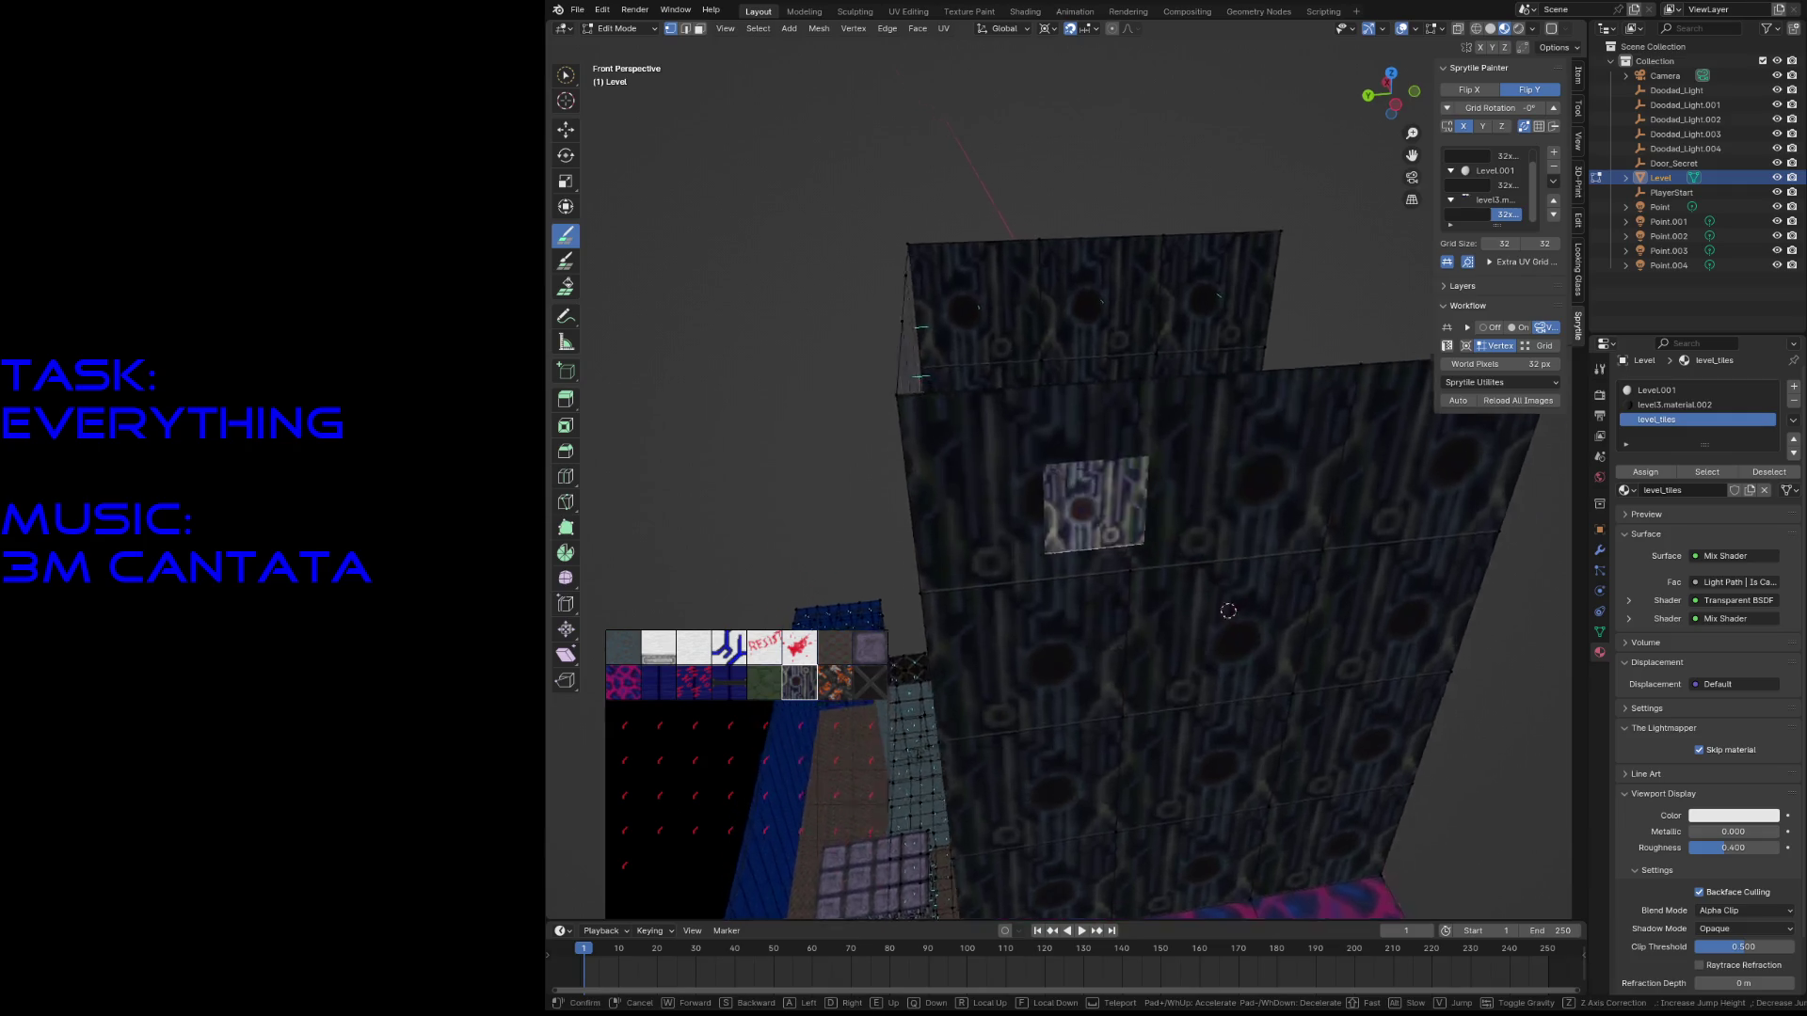
pyautogui.press('s')
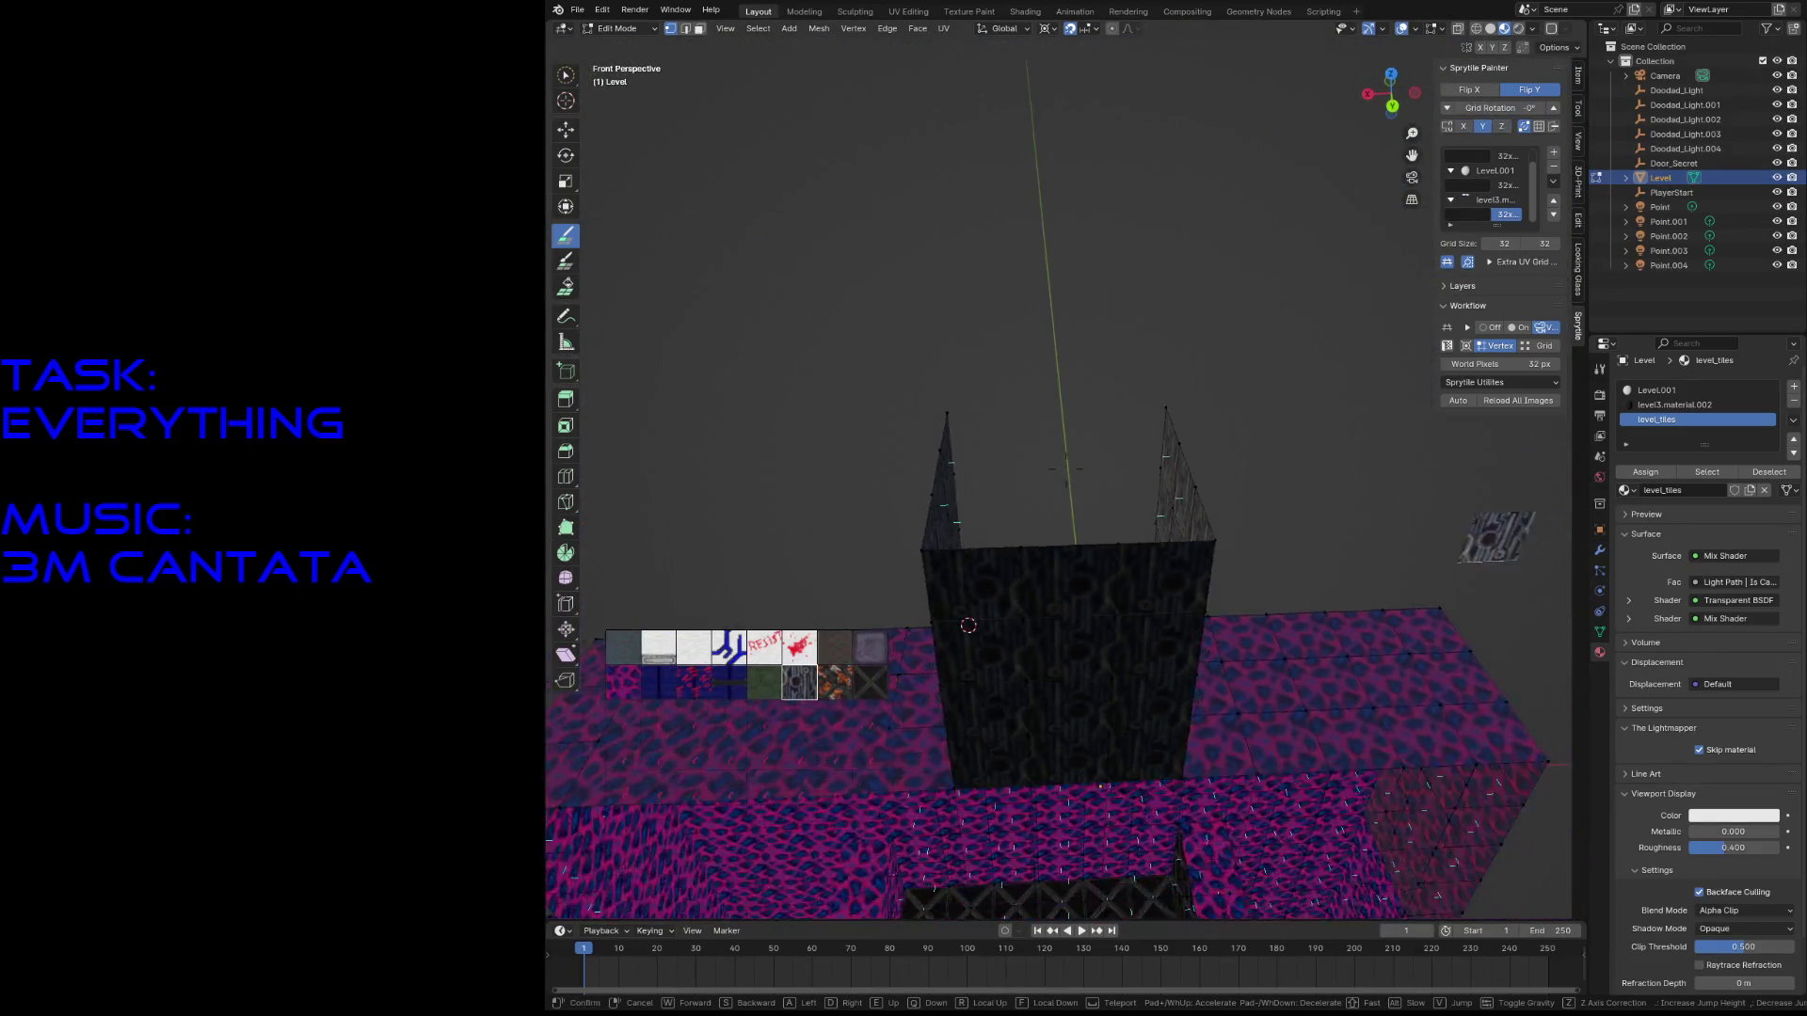
pyautogui.click(1017, 515)
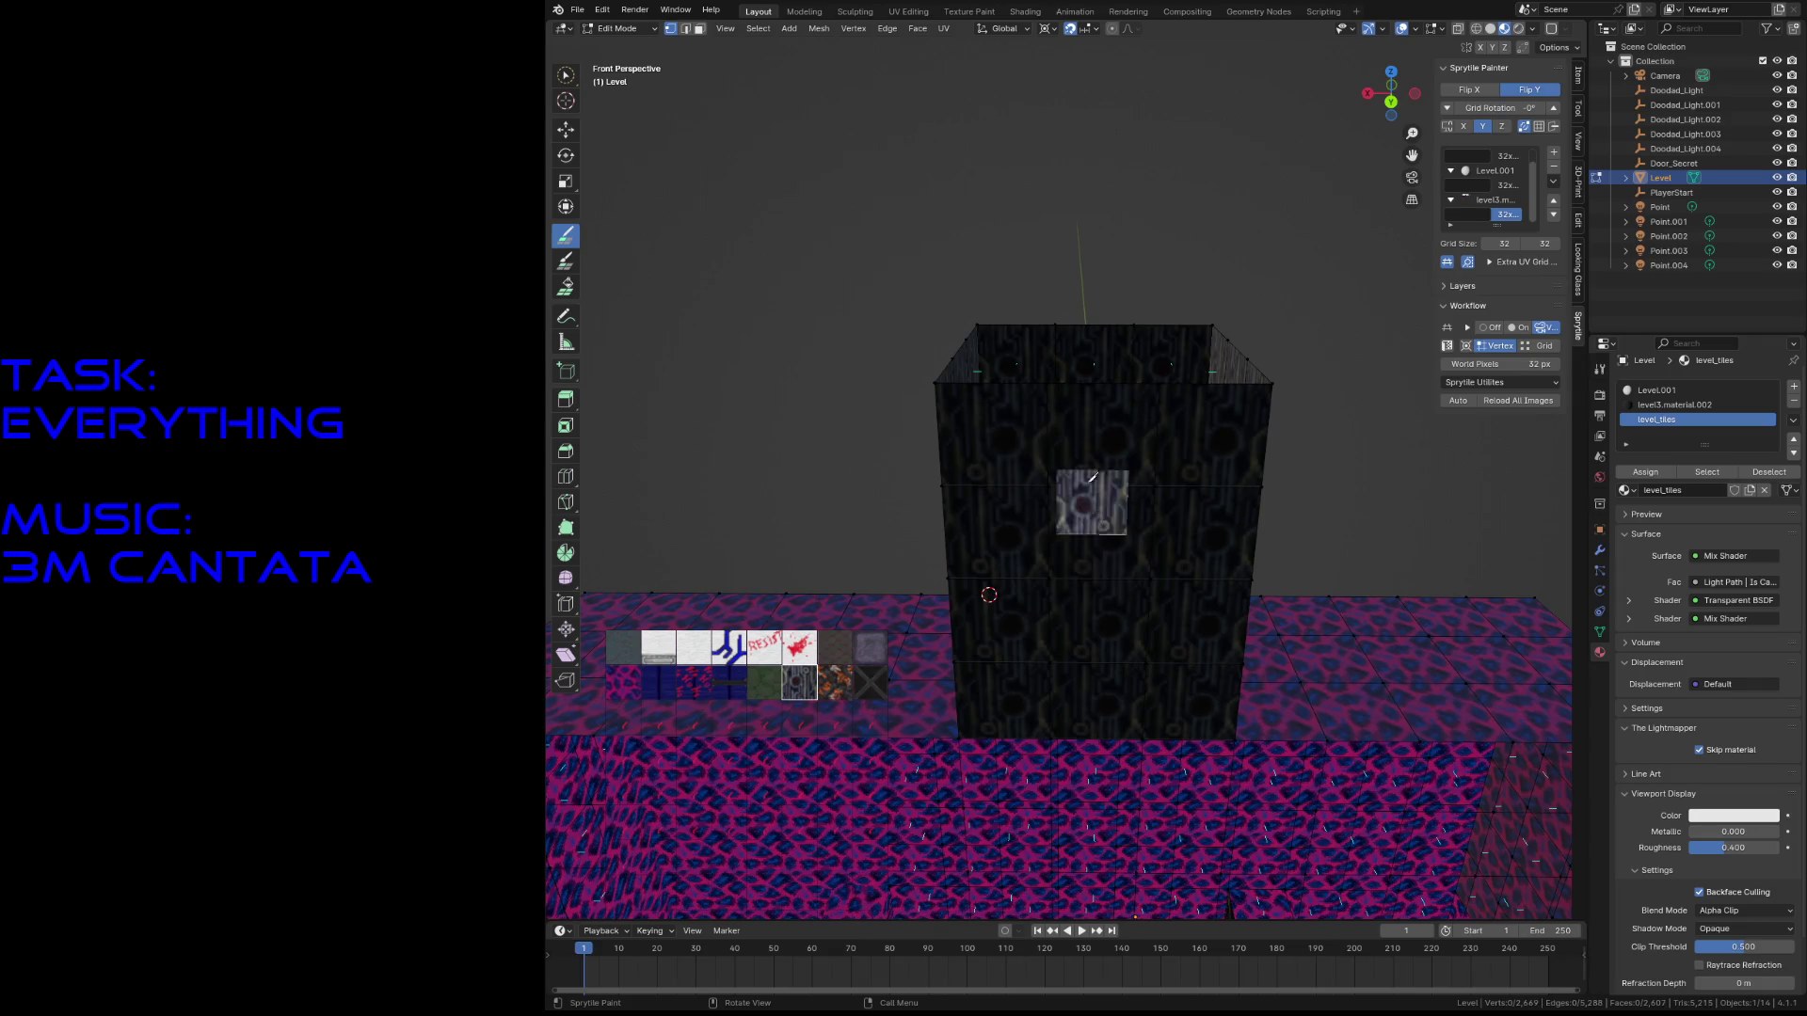
pyautogui.hotkey('shift', '`')
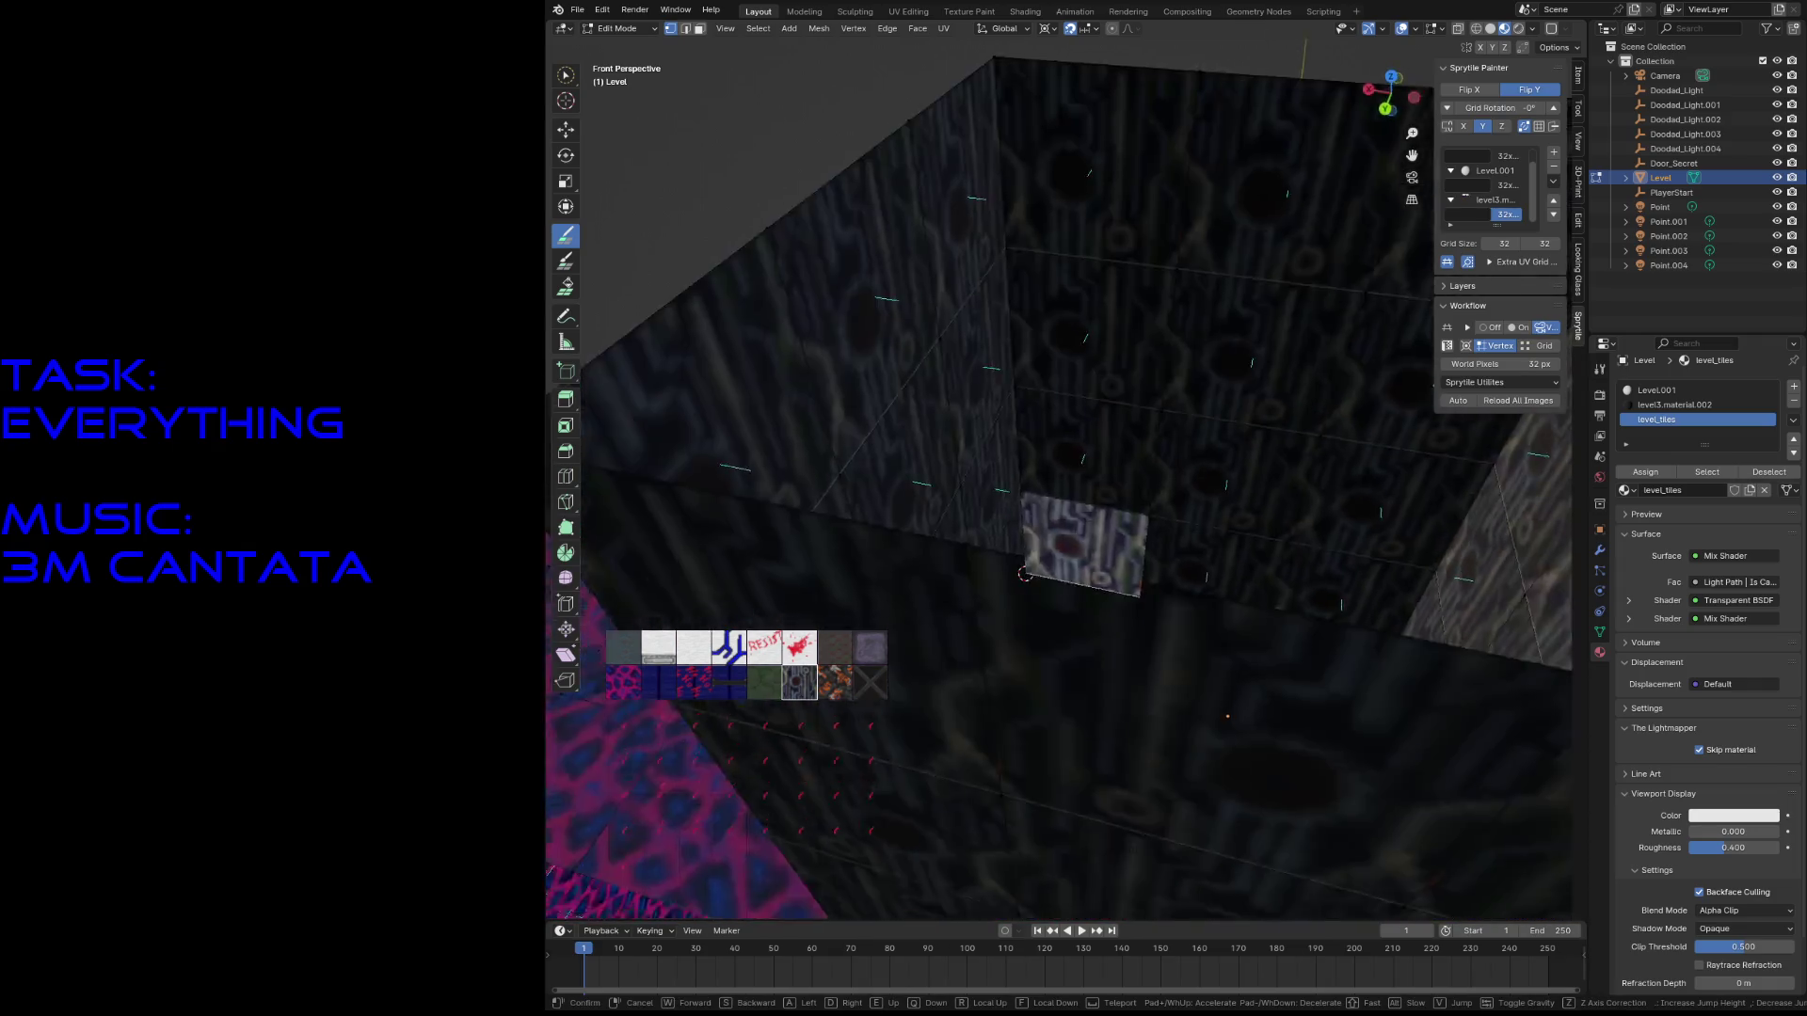
pyautogui.press('s')
pyautogui.click(986, 468)
pyautogui.press('w')
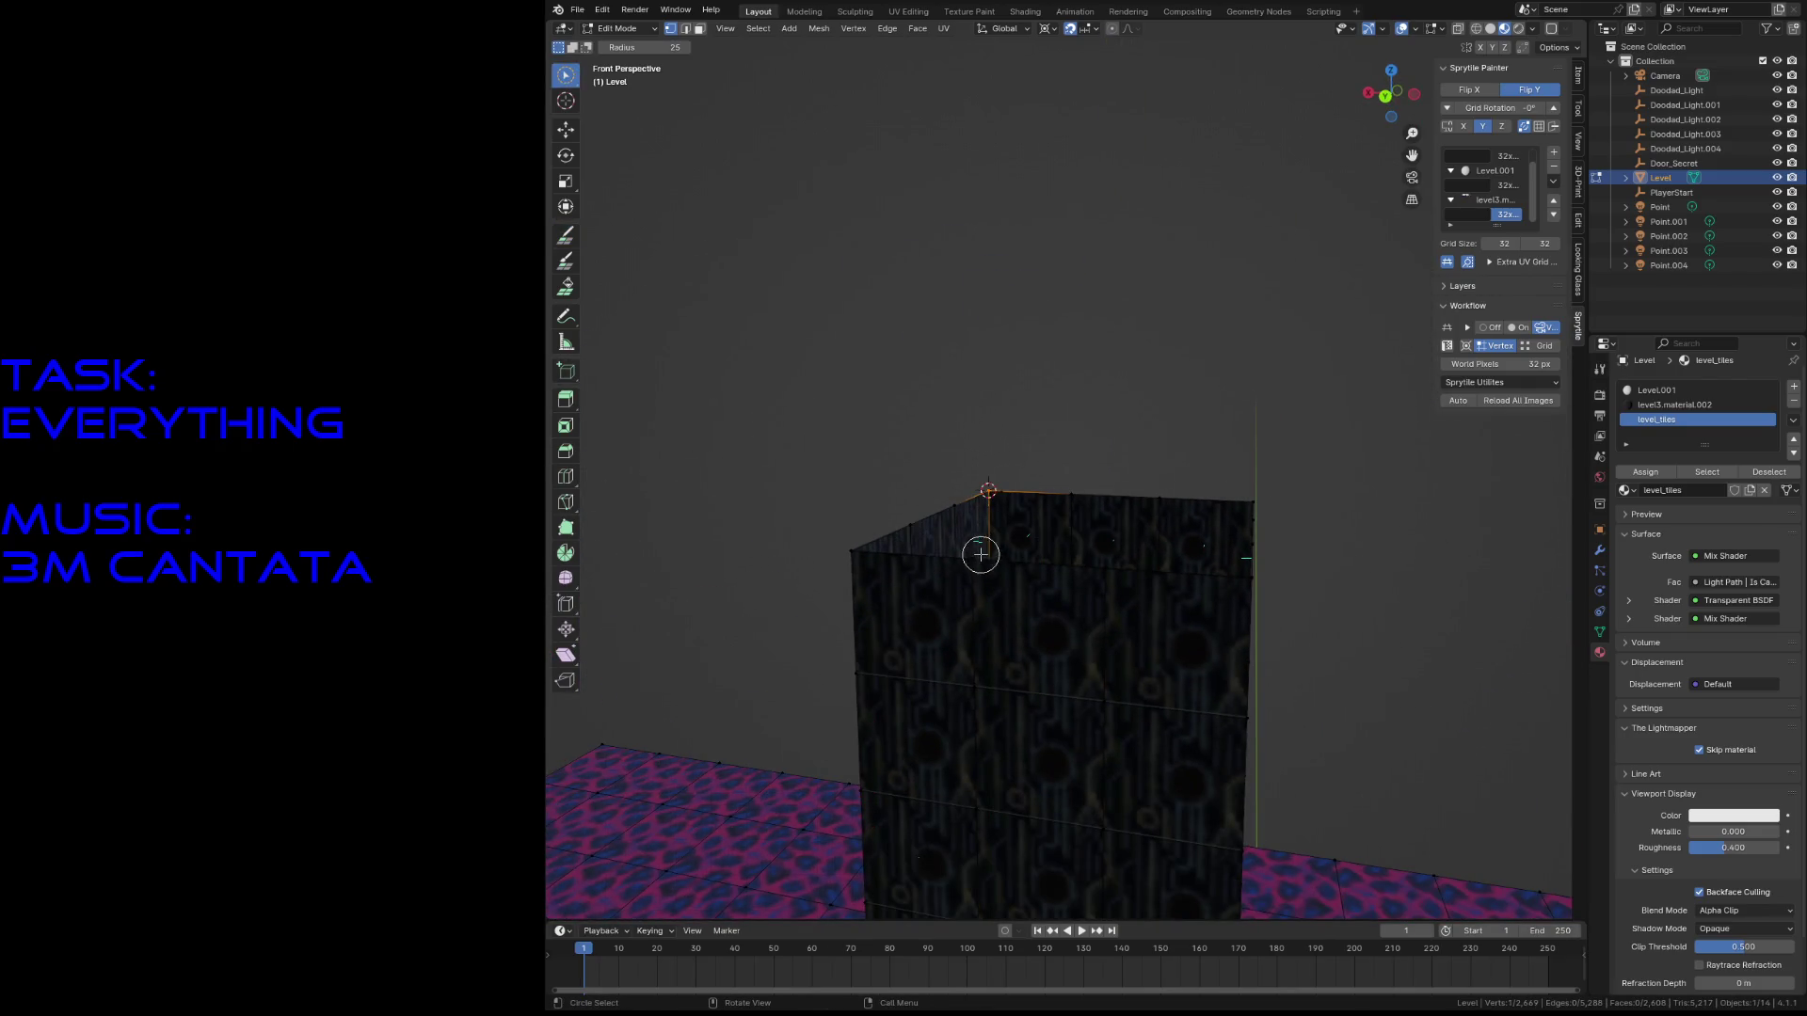
pyautogui.click(566, 239)
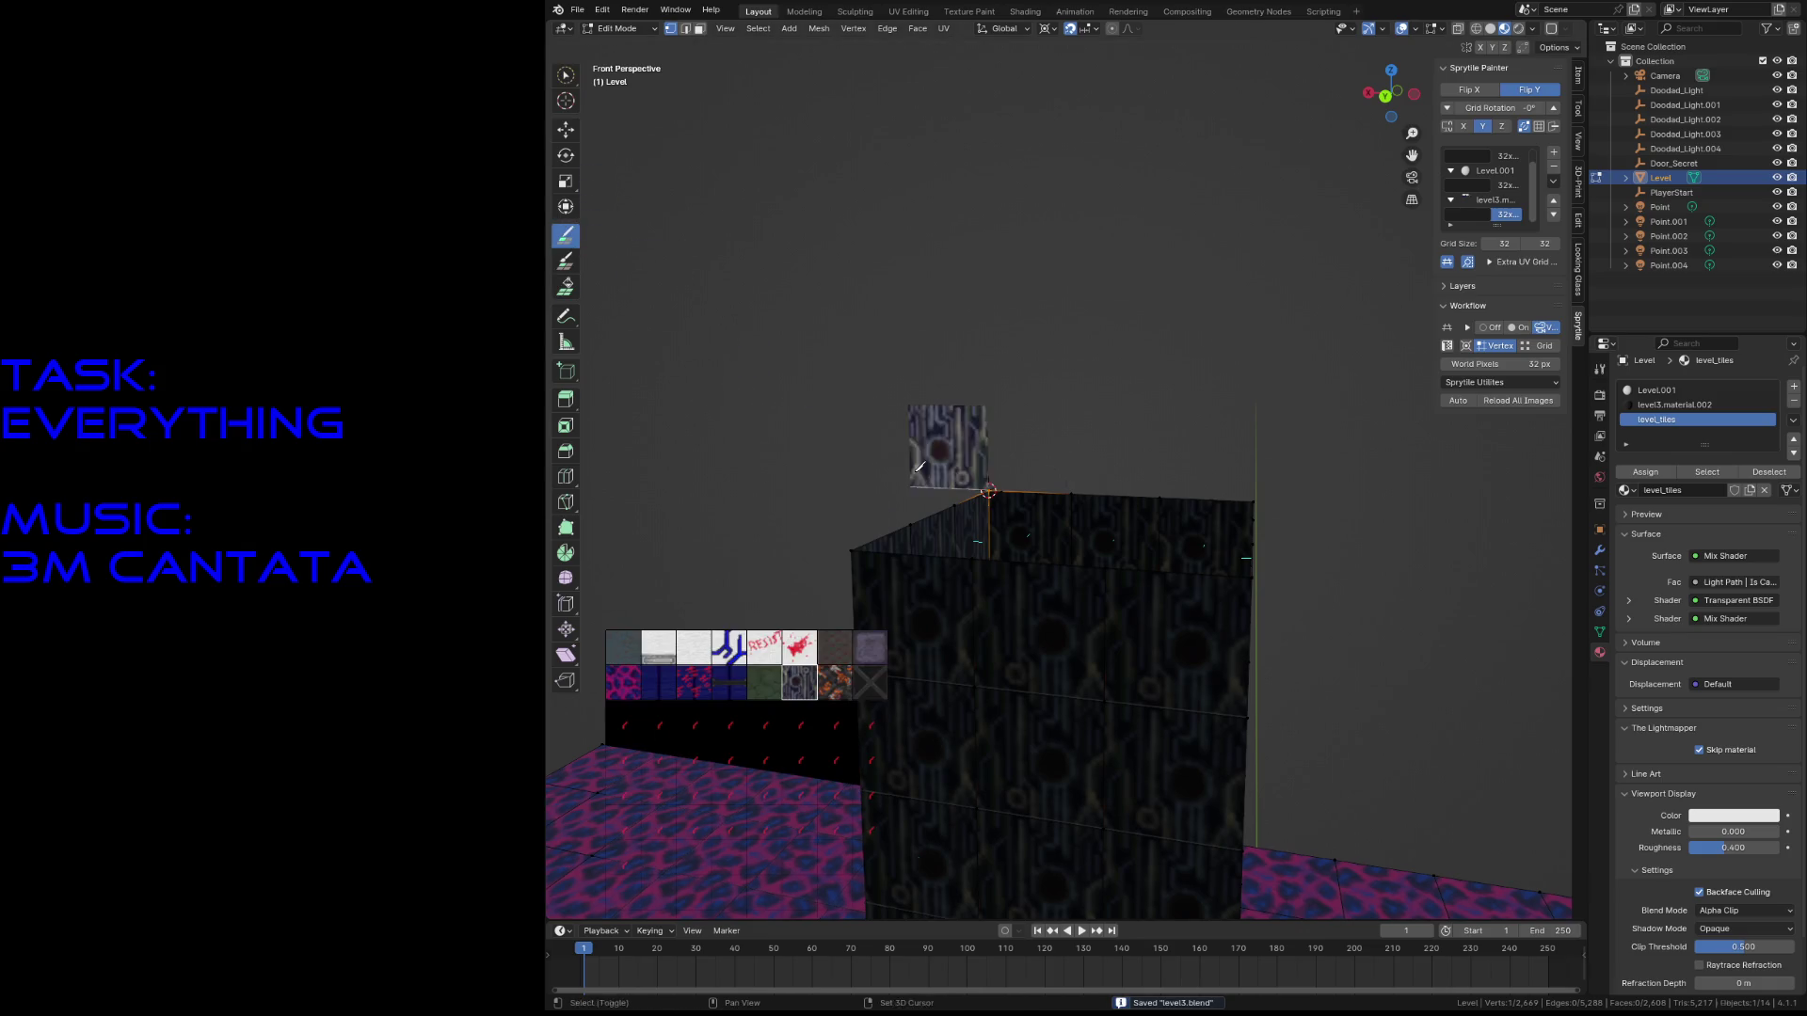
pyautogui.hotkey('shift', '`')
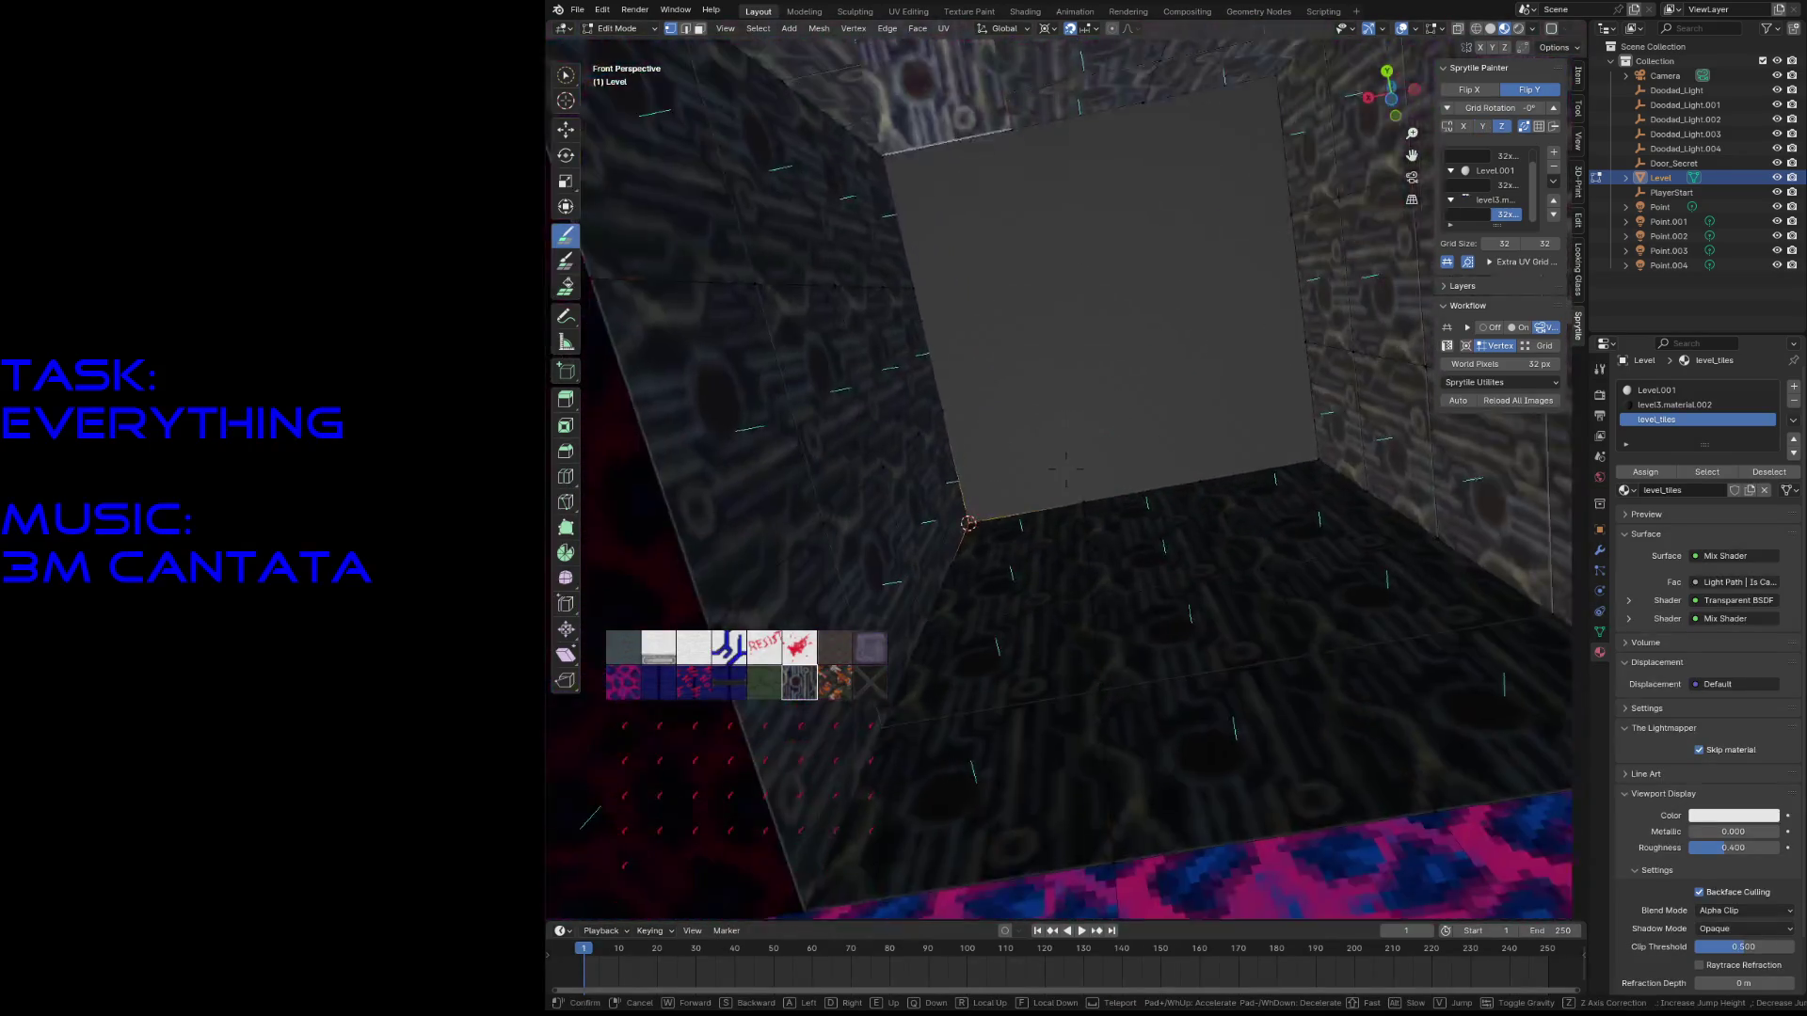
pyautogui.press('s')
pyautogui.click(1067, 468)
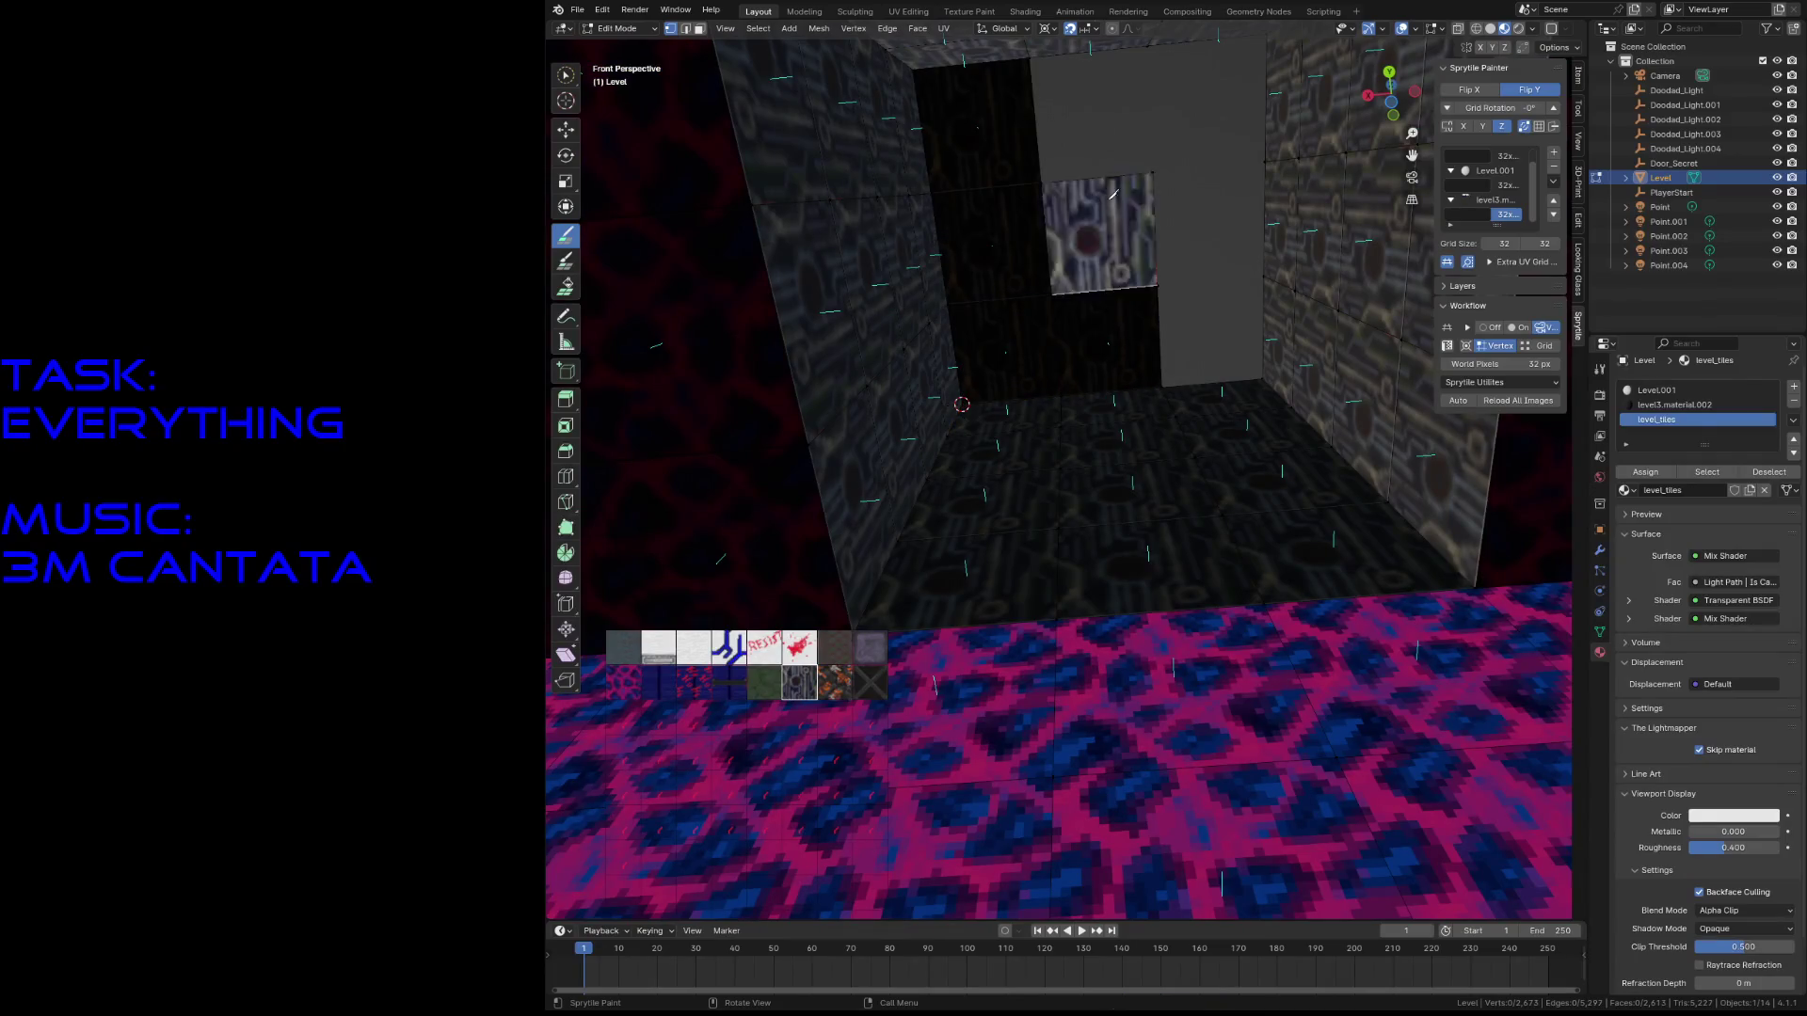
pyautogui.hotkey('shift', '`')
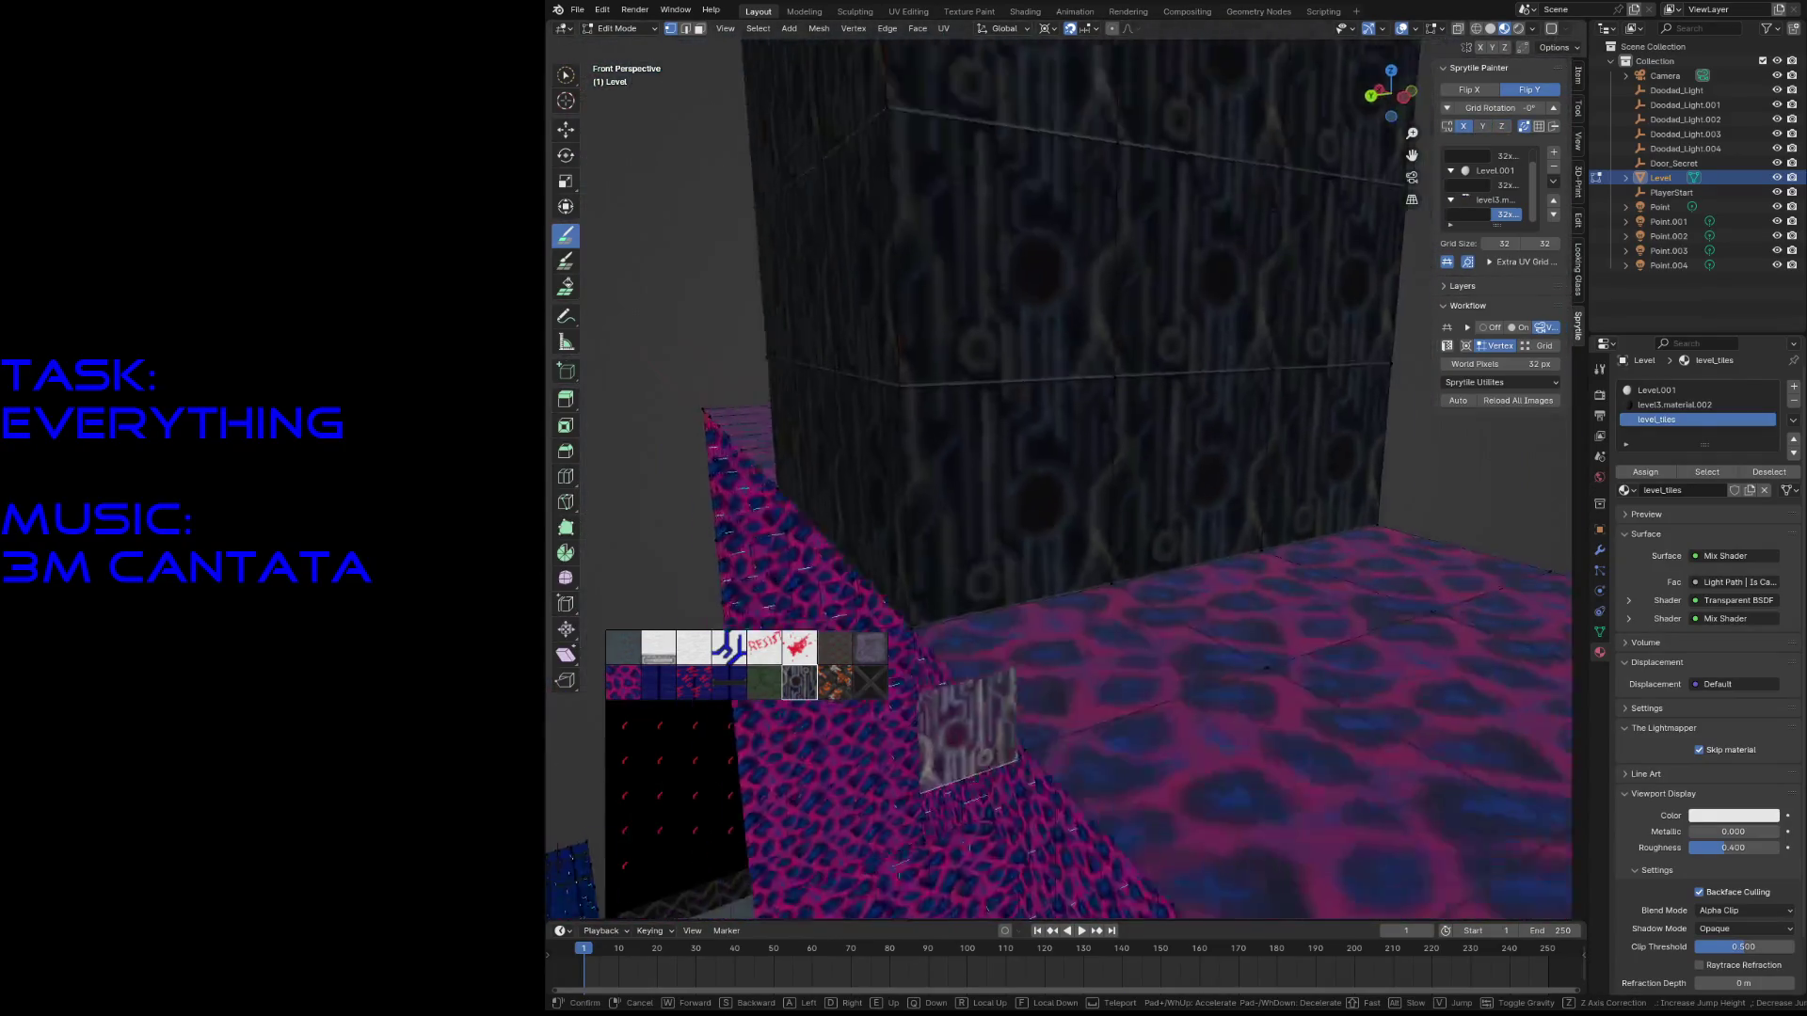
pyautogui.press('s')
pyautogui.press('w')
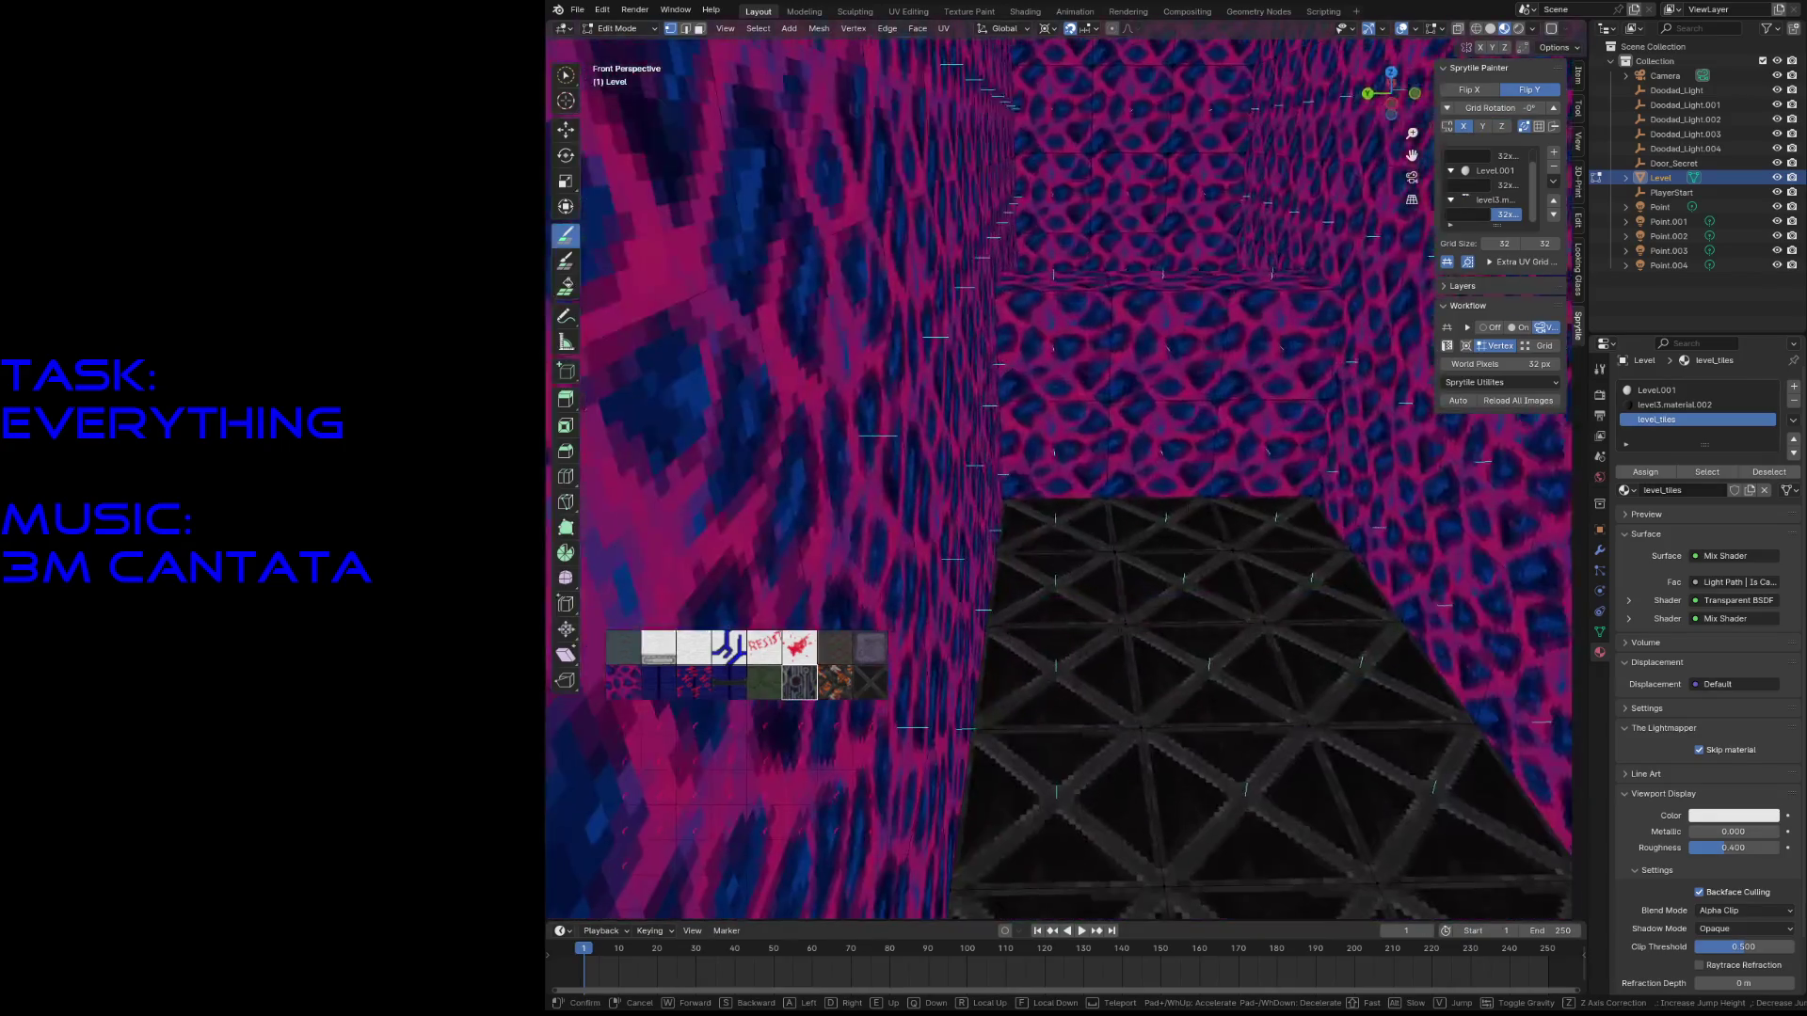
pyautogui.press('w')
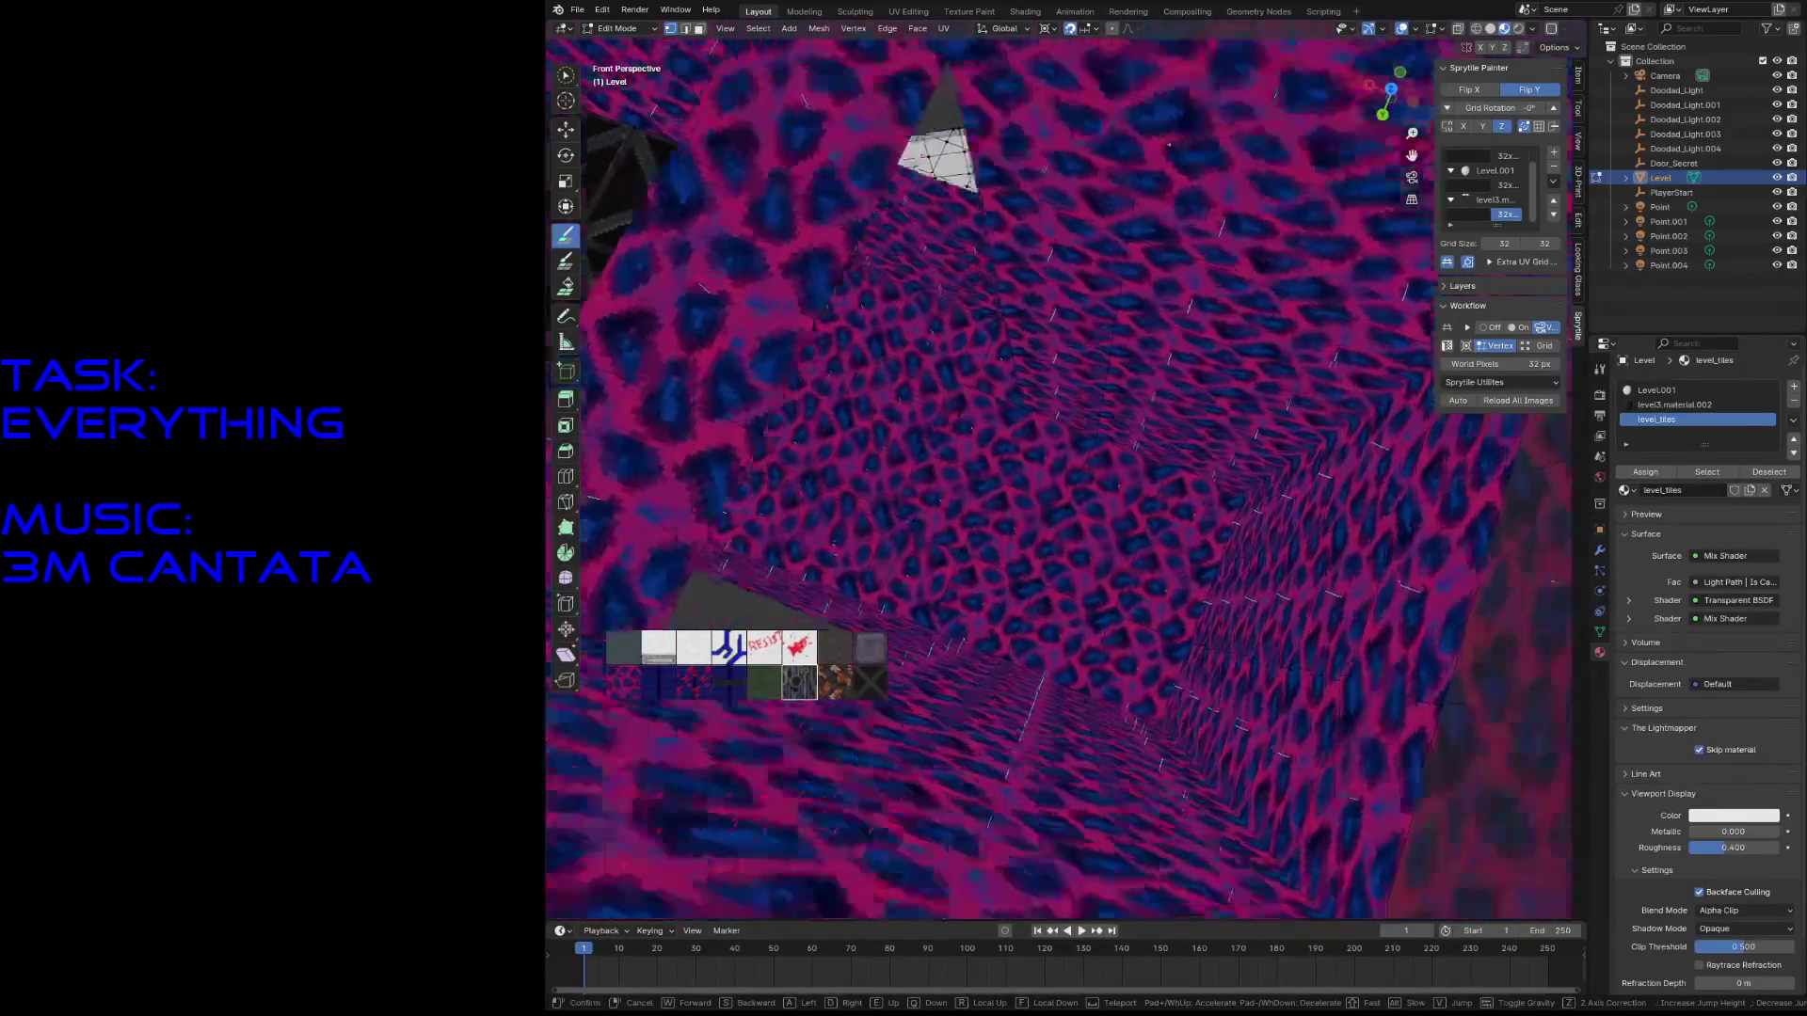
pyautogui.press('w')
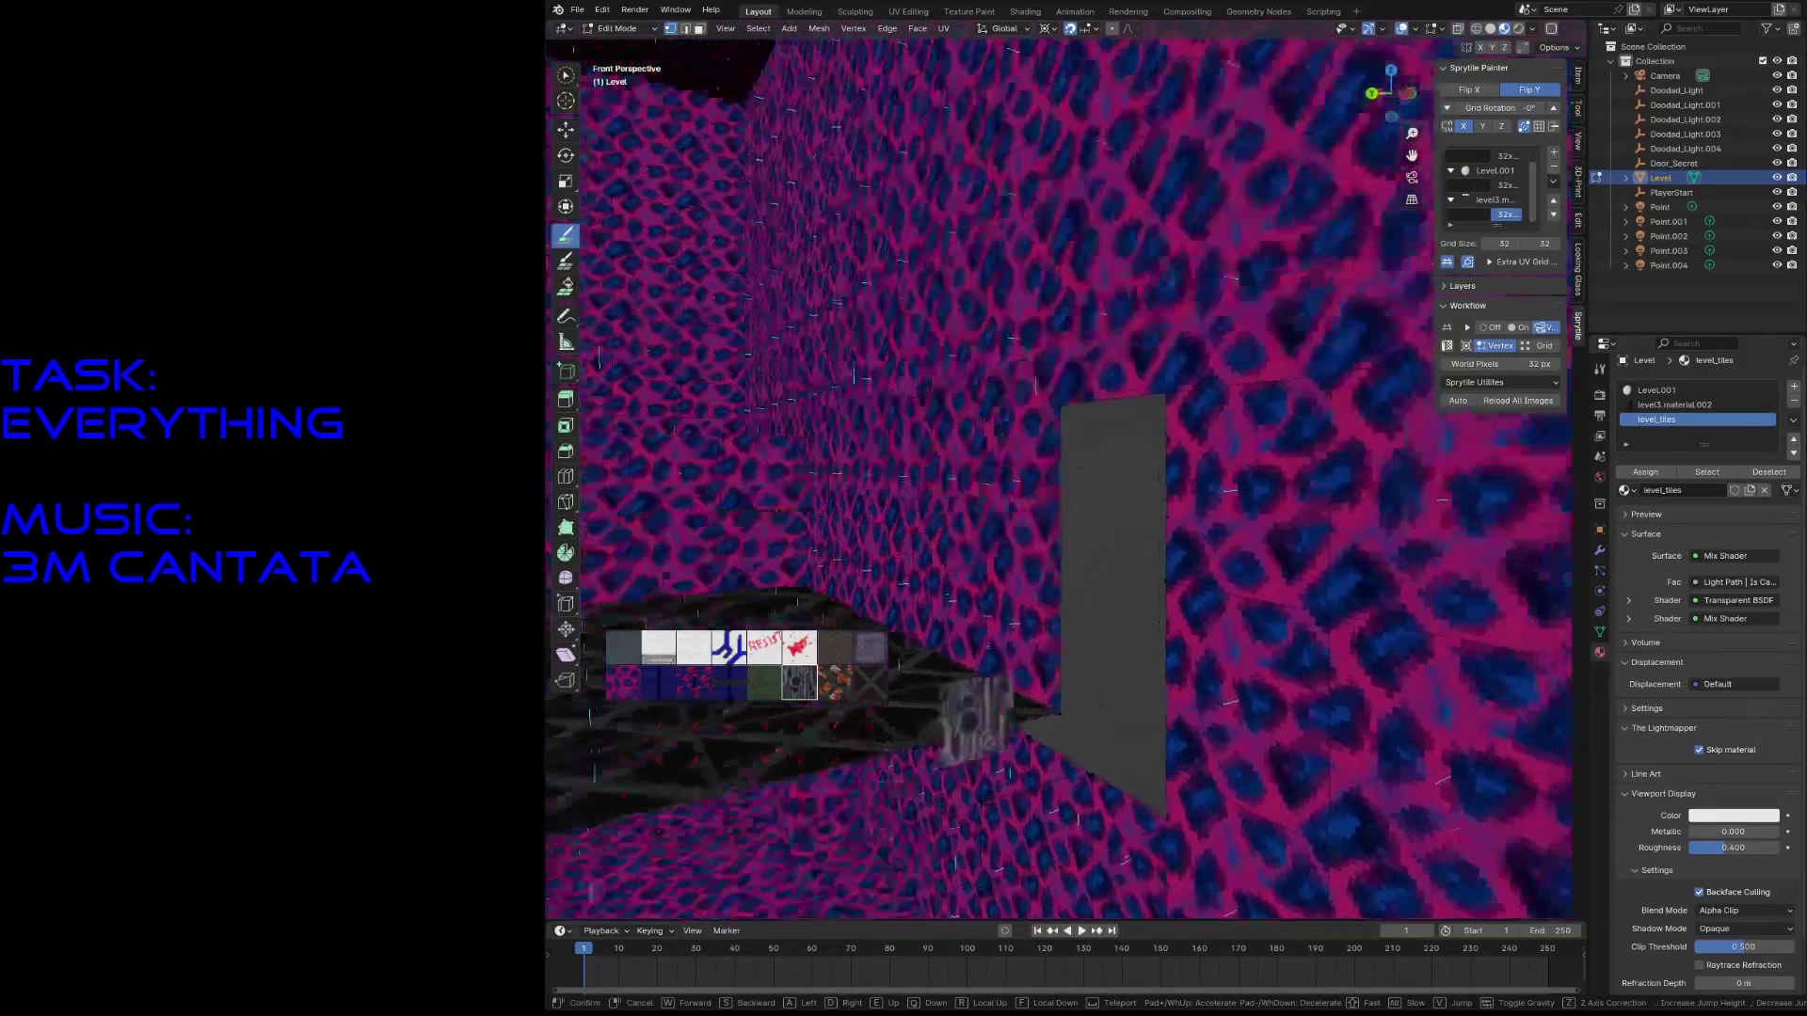
pyautogui.click(1197, 324)
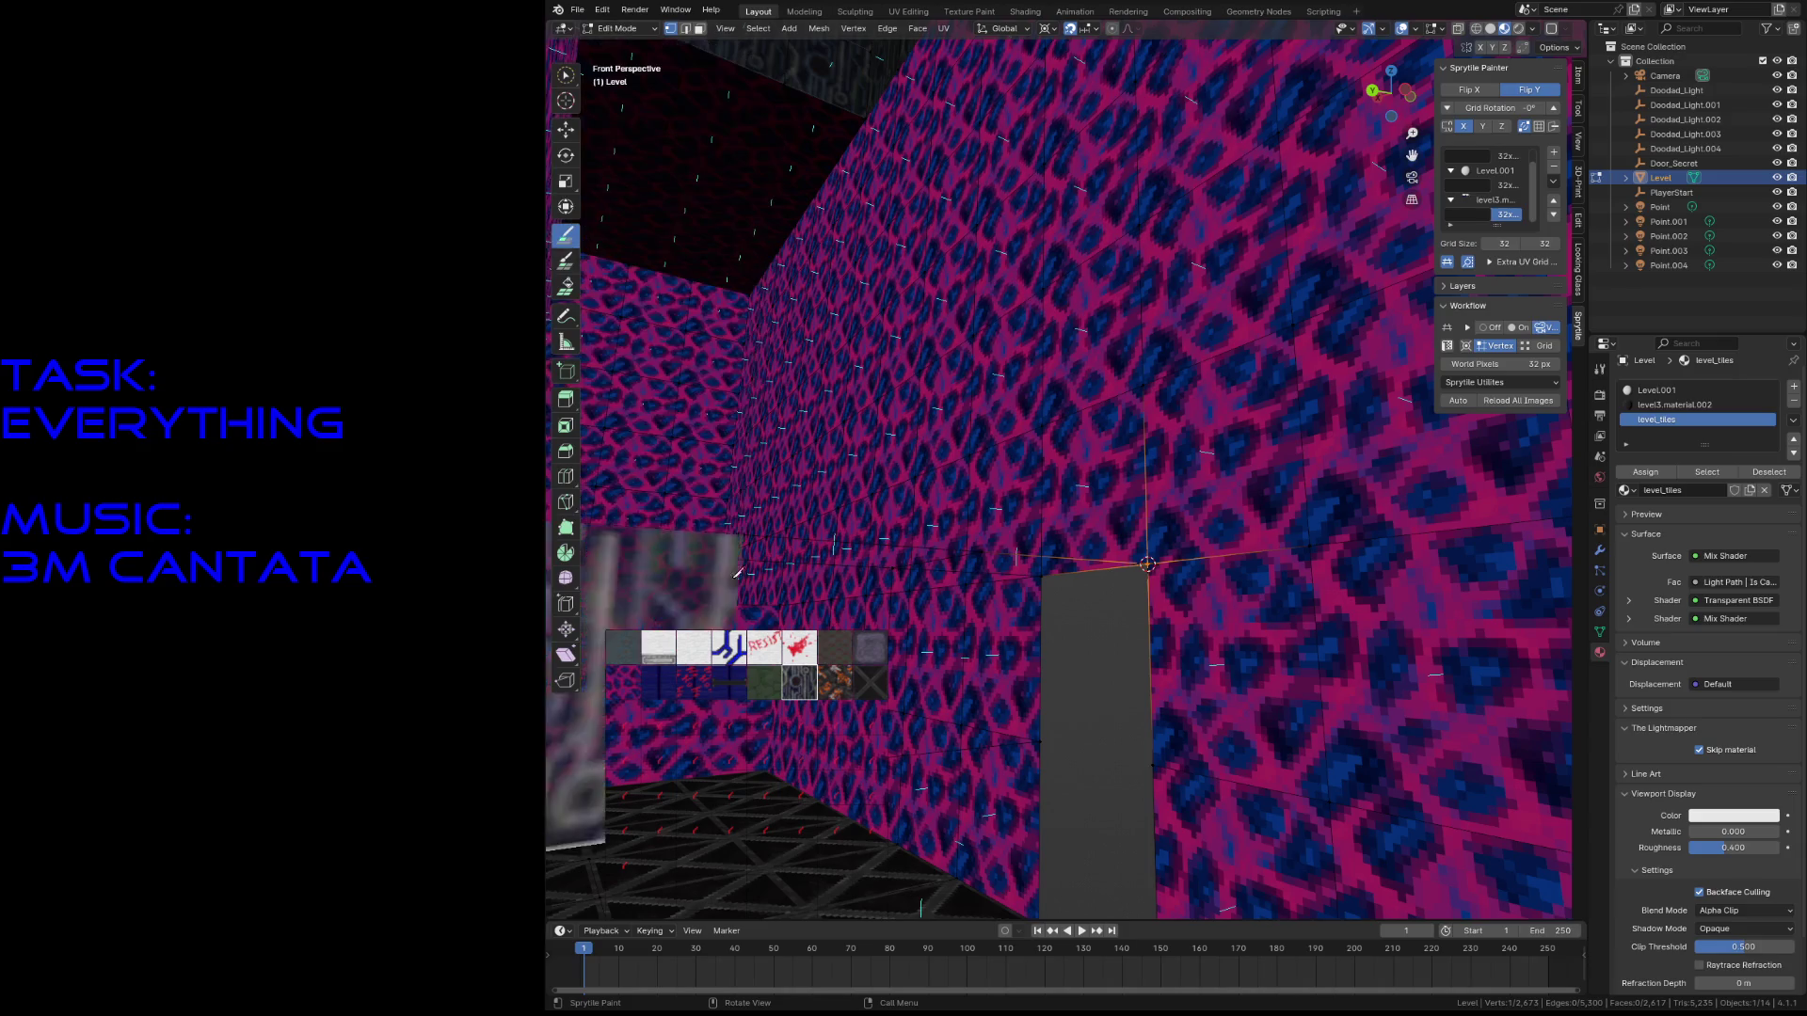
pyautogui.moveTo(979, 651); pyautogui.dragTo(1069, 594, button='middle')
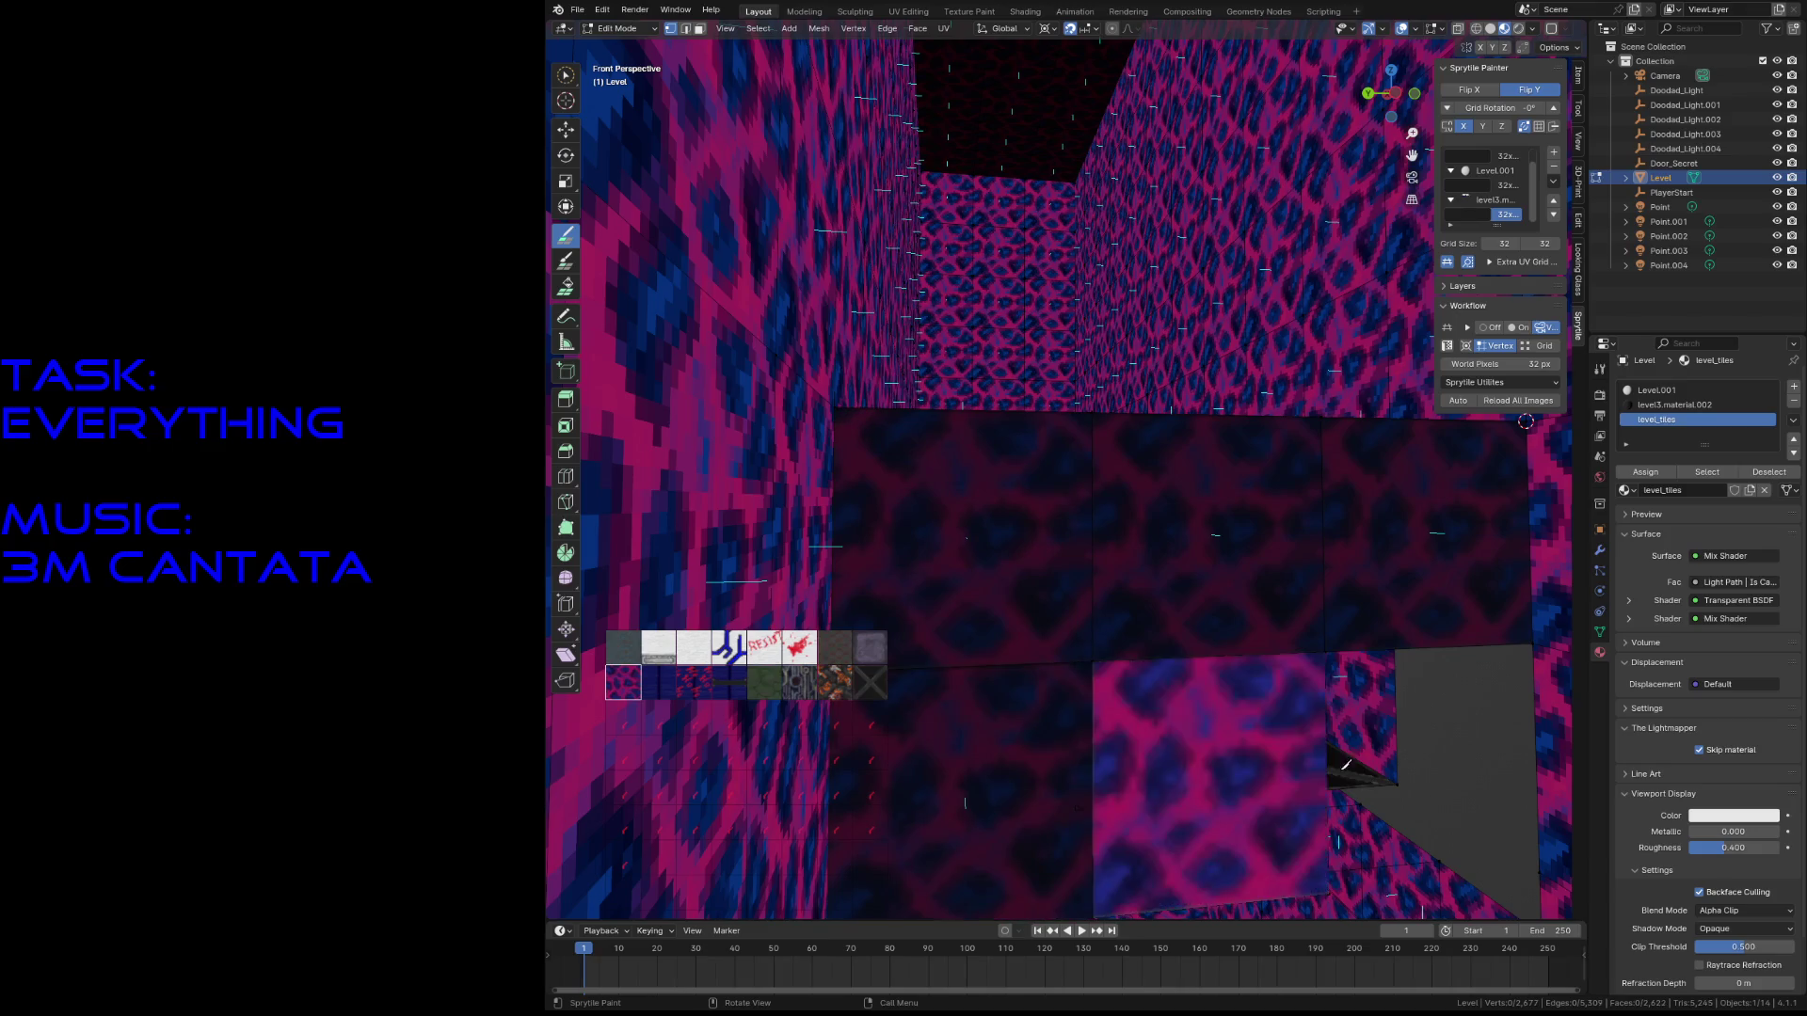
pyautogui.hotkey('shift', '`')
pyautogui.click(1261, 624)
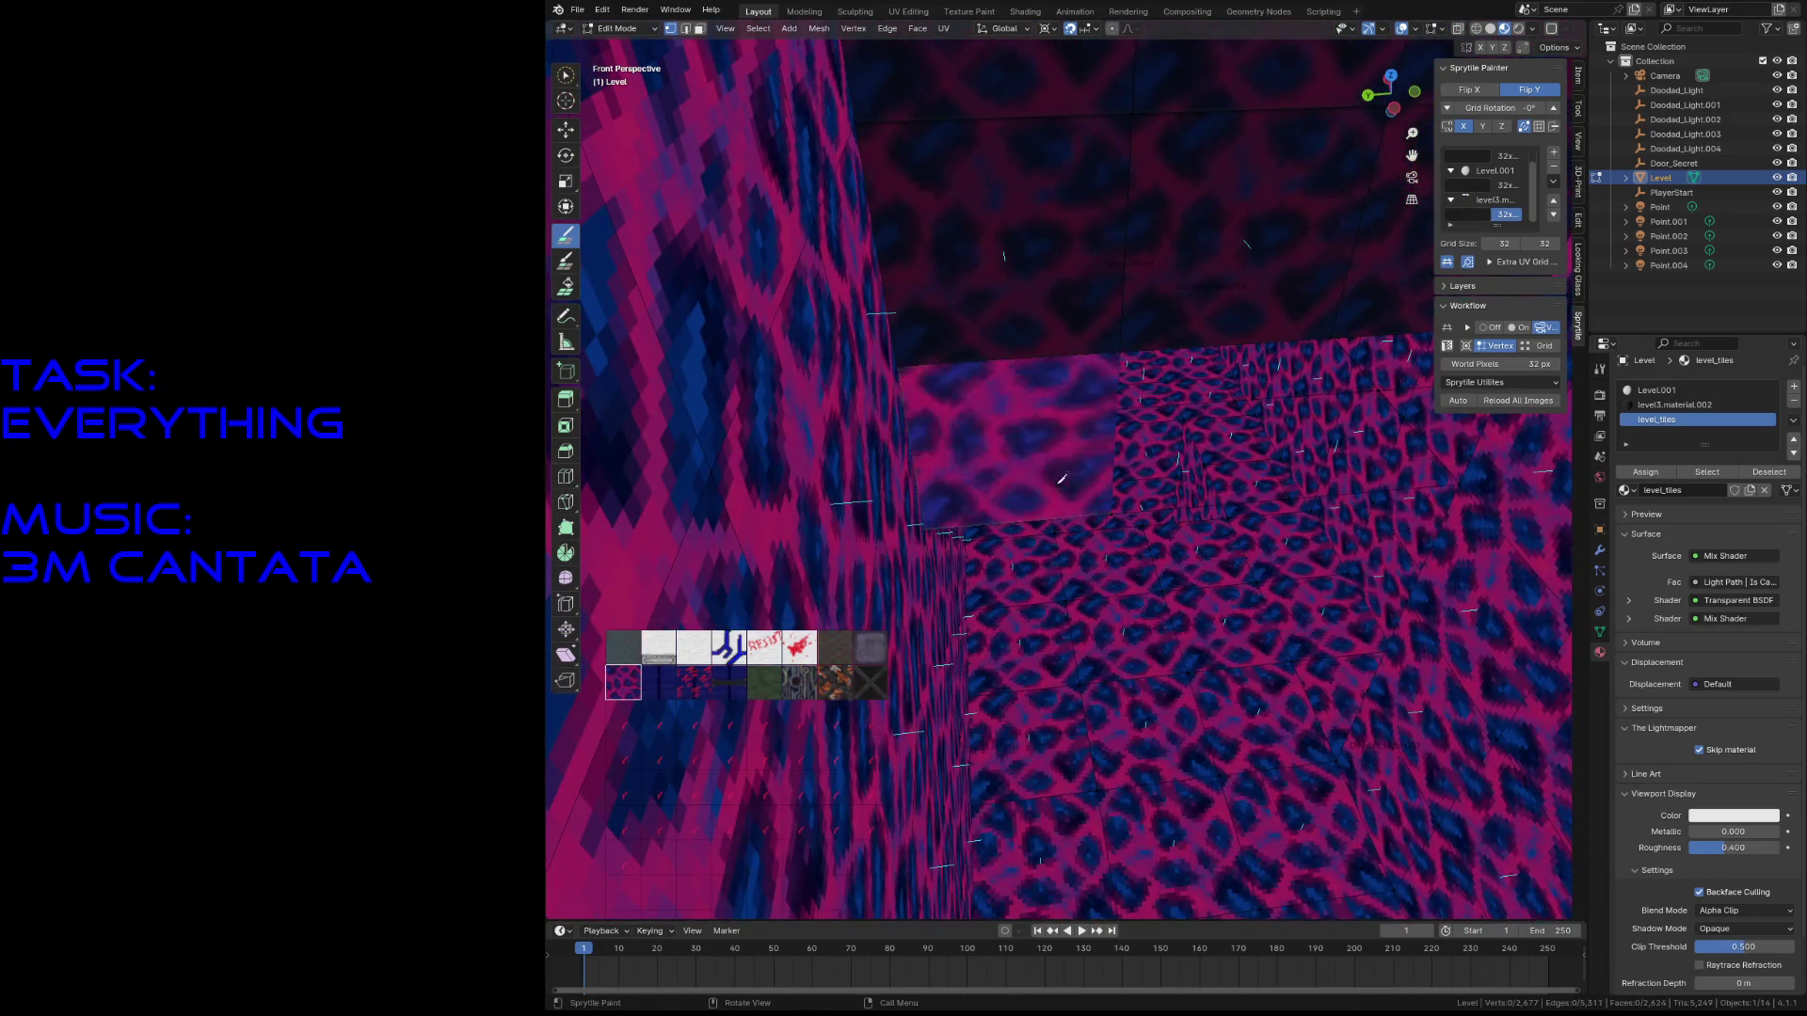
pyautogui.hotkey('shift', '`')
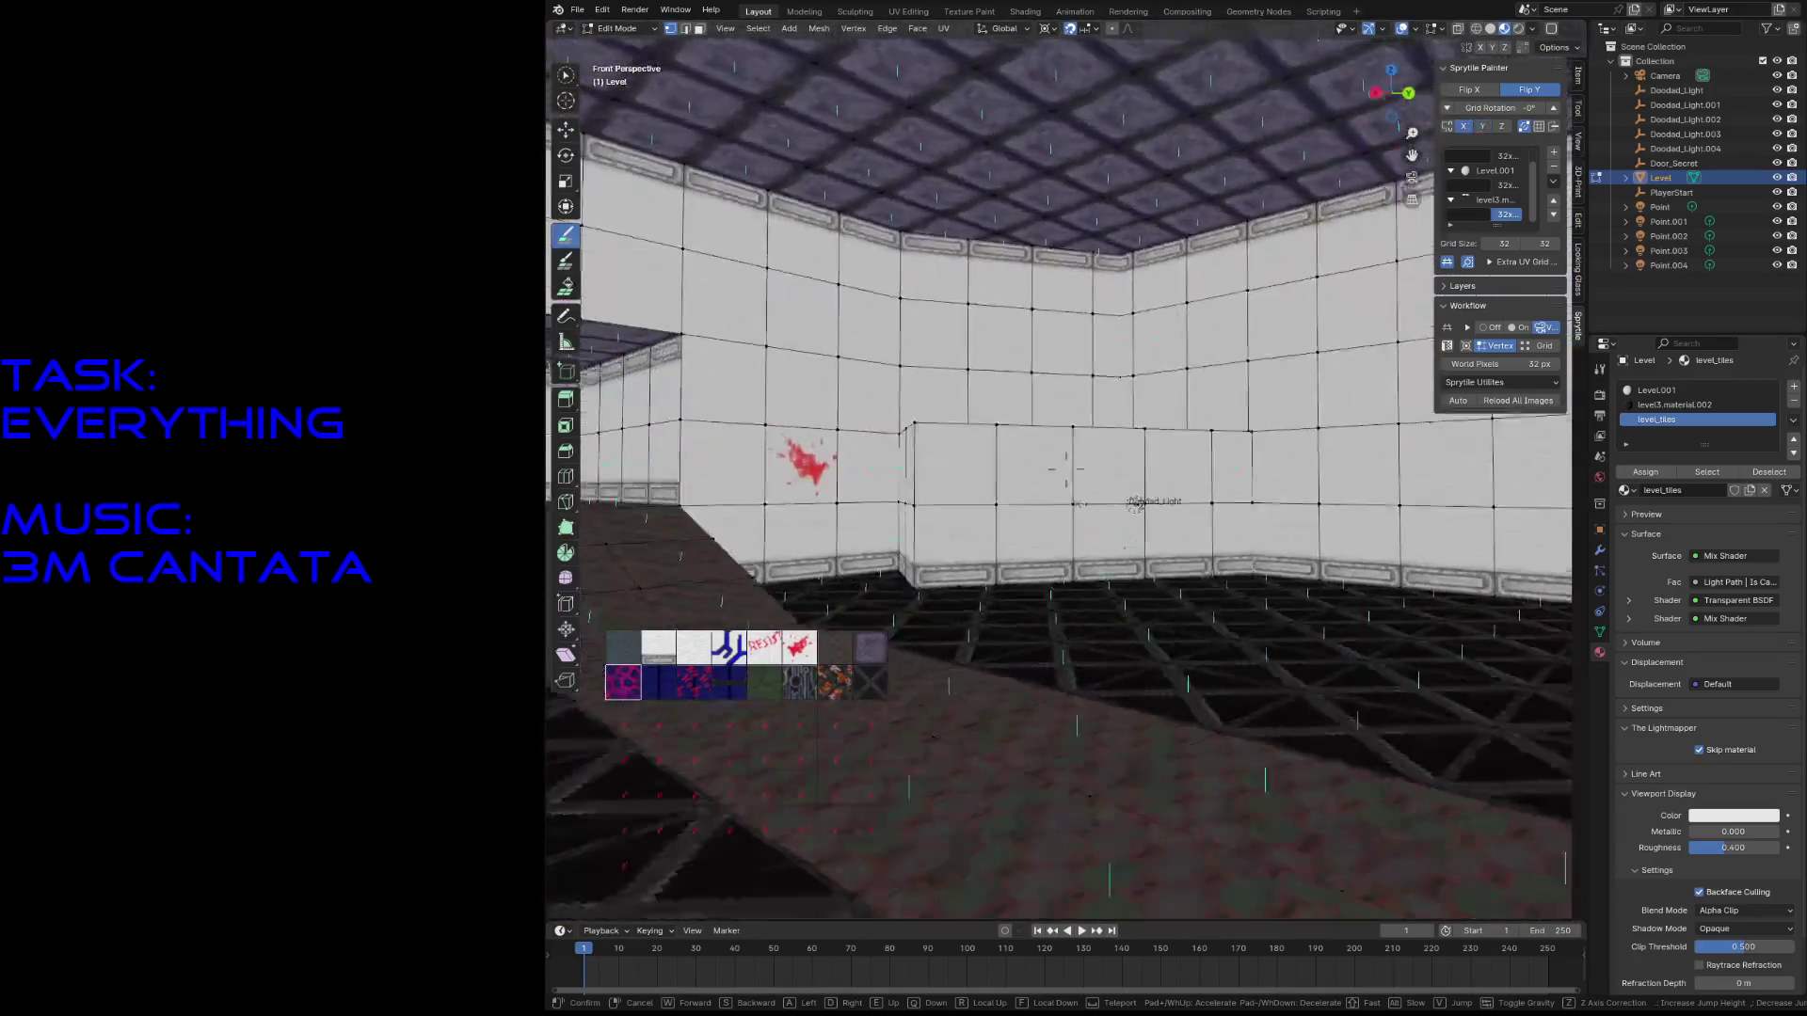
pyautogui.click(1256, 436)
# - Save, then place the RESIST tile on the white wall face with Flip Y off
pyautogui.hotkey('ctrl', 's')
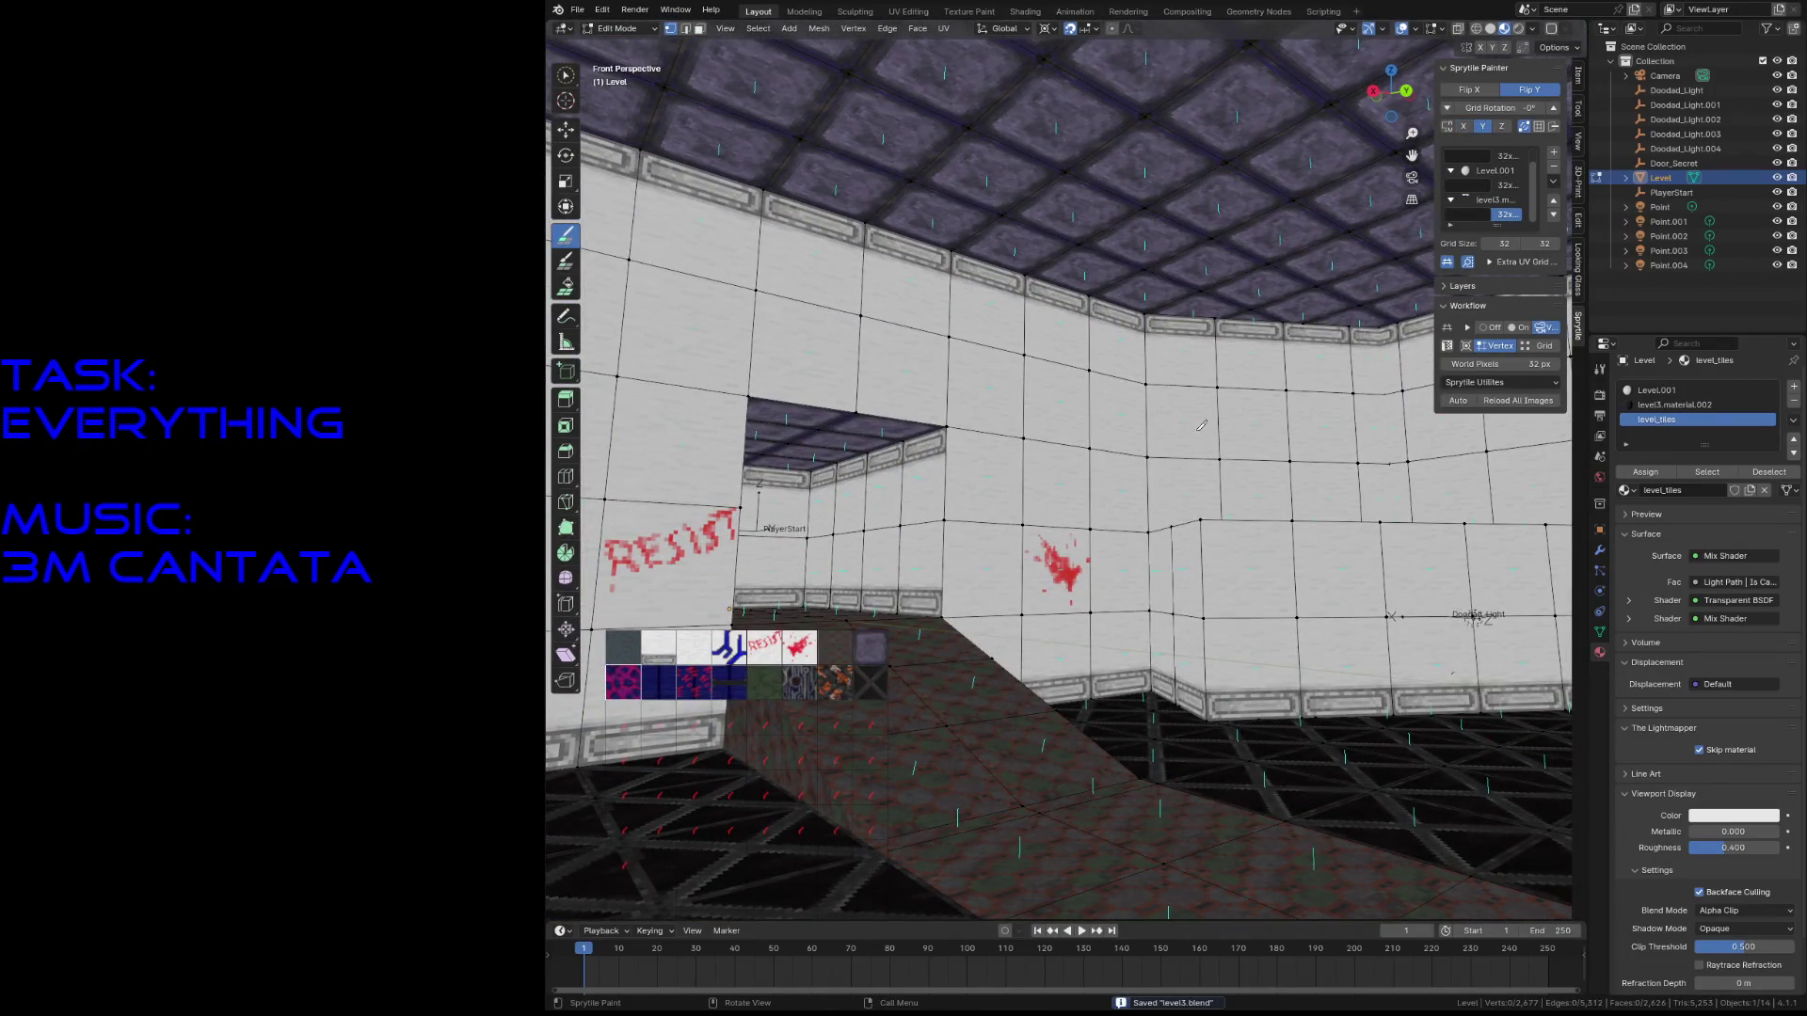
pyautogui.click(567, 262)
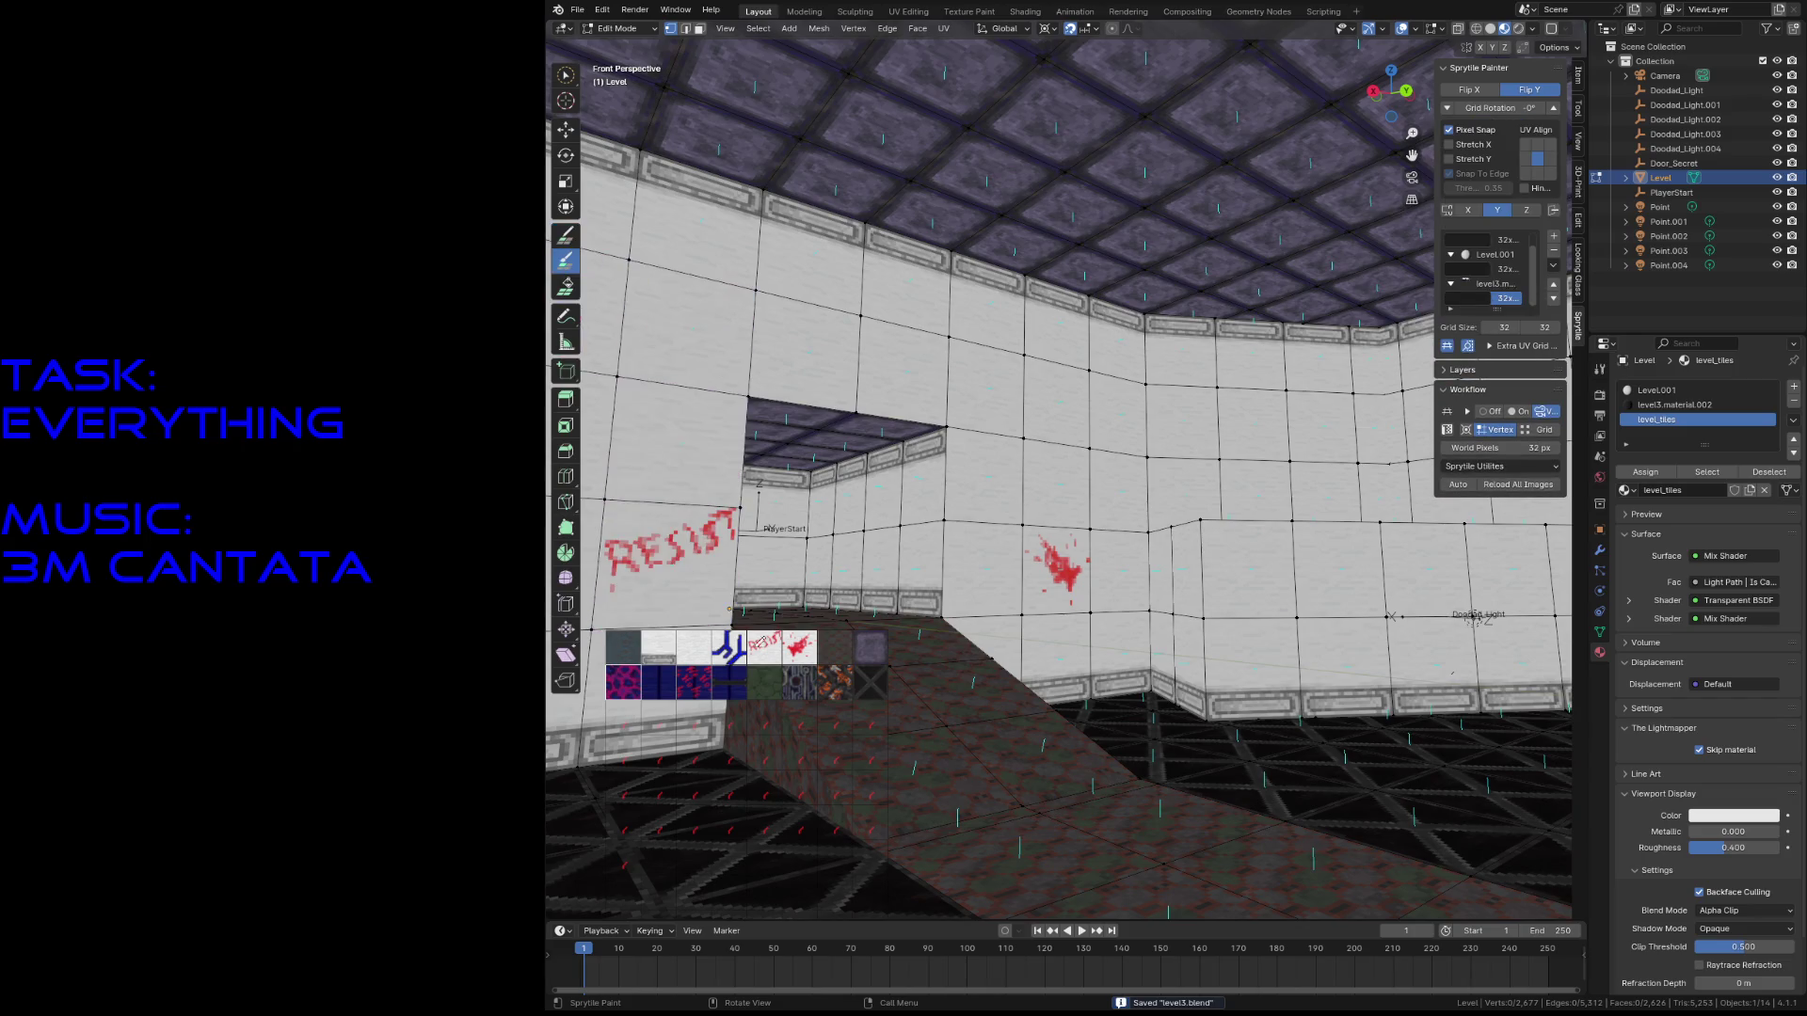
pyautogui.hotkey('shift', '`')
pyautogui.press('w')
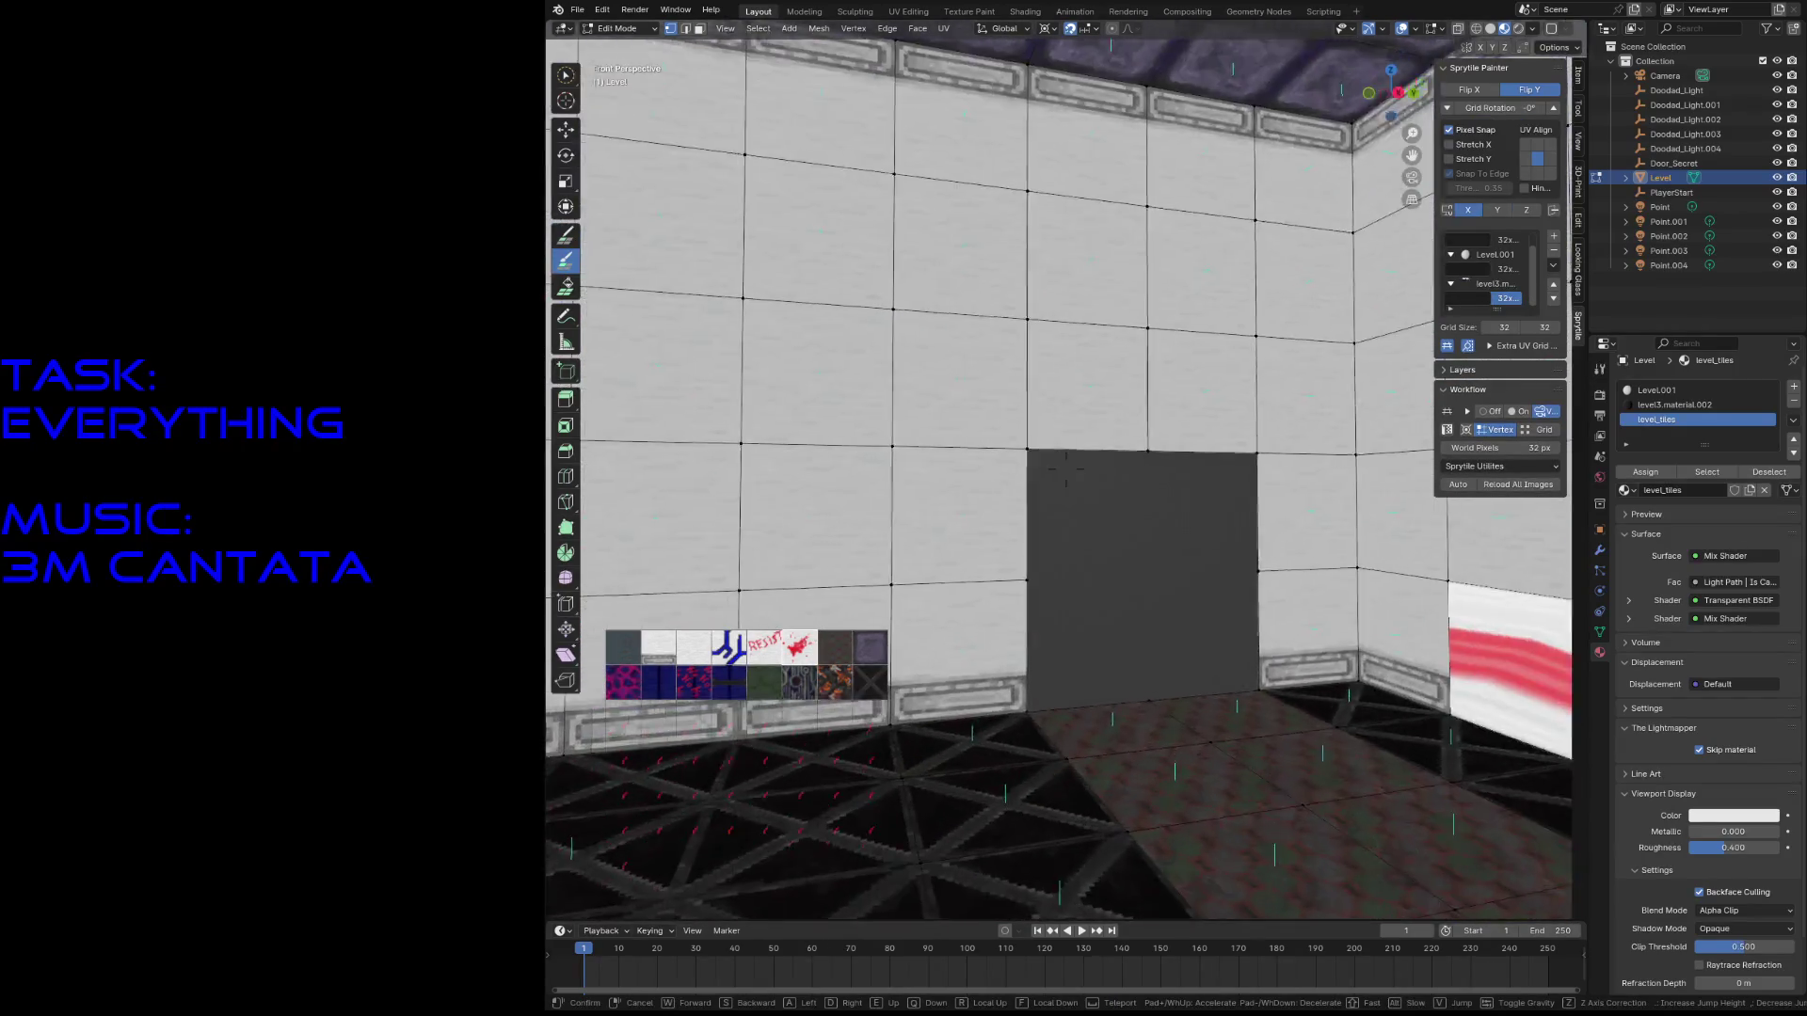
pyautogui.click(993, 533)
pyautogui.scroll(-3, 1154, 713)
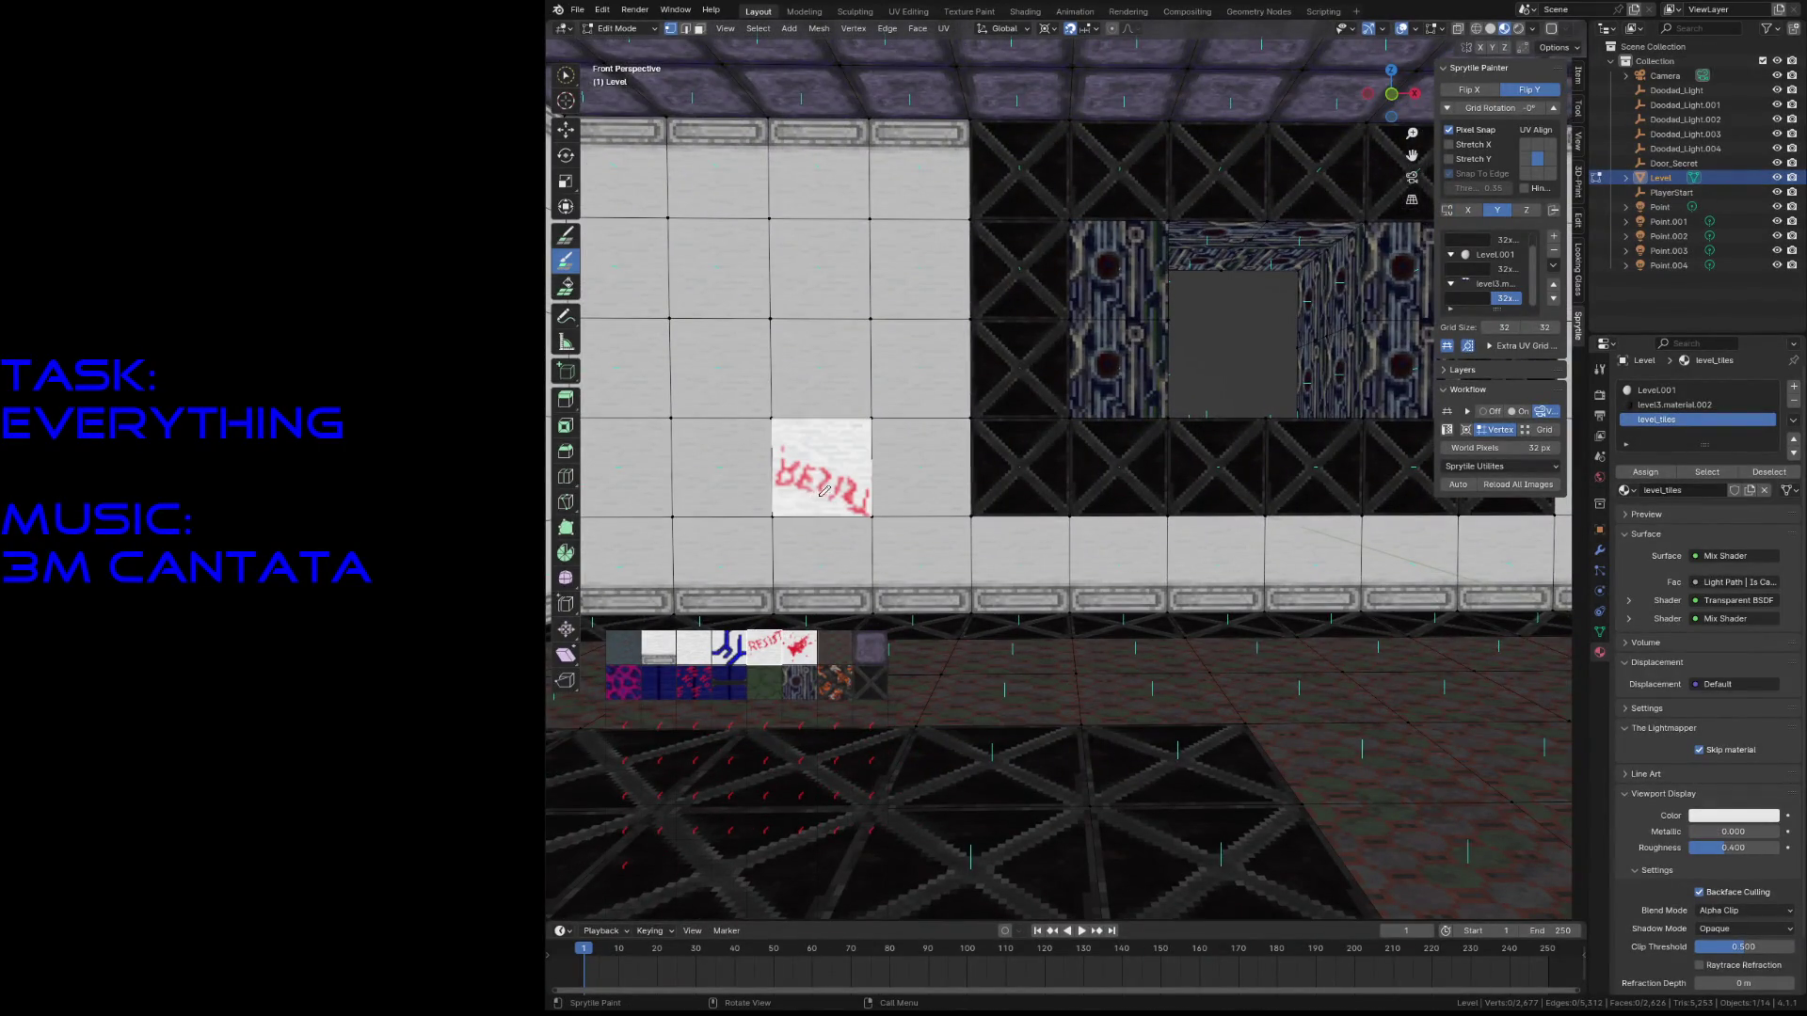
pyautogui.click(1545, 94)
pyautogui.click(976, 424)
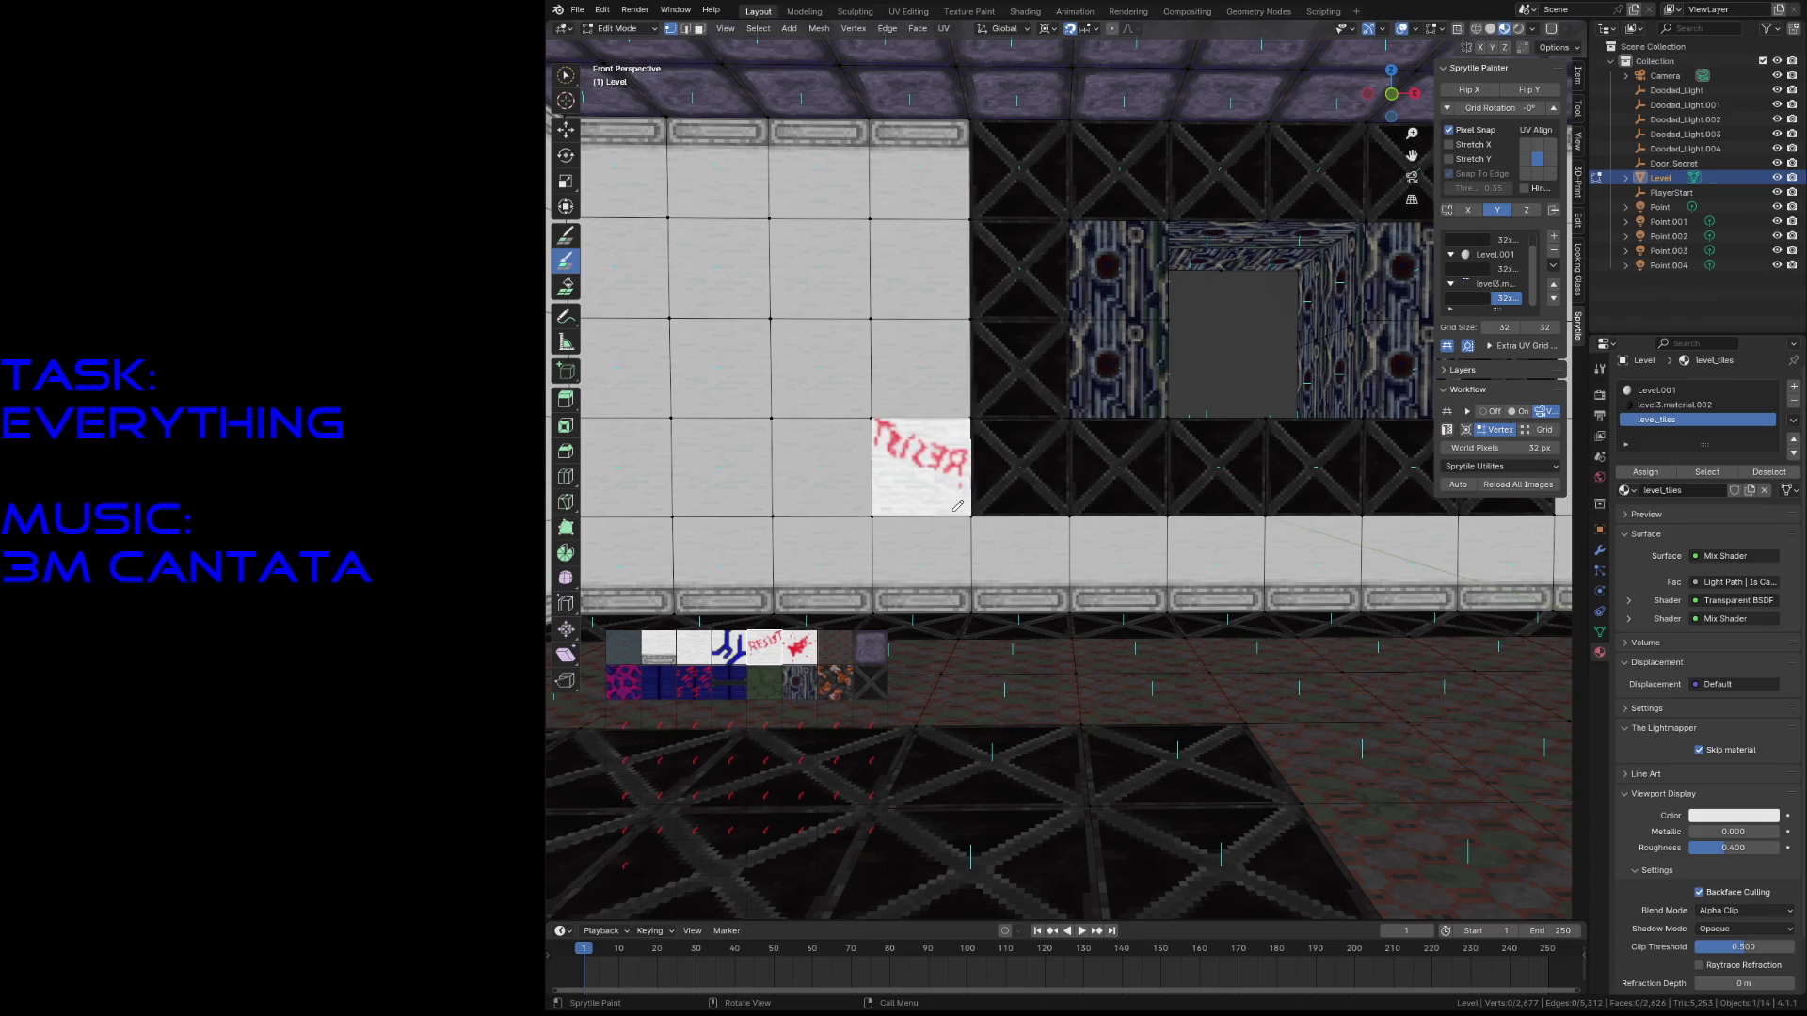
# - Fly through the blue corridor into the white room above the RESIST floor tile
pyautogui.hotkey('shift', '`')
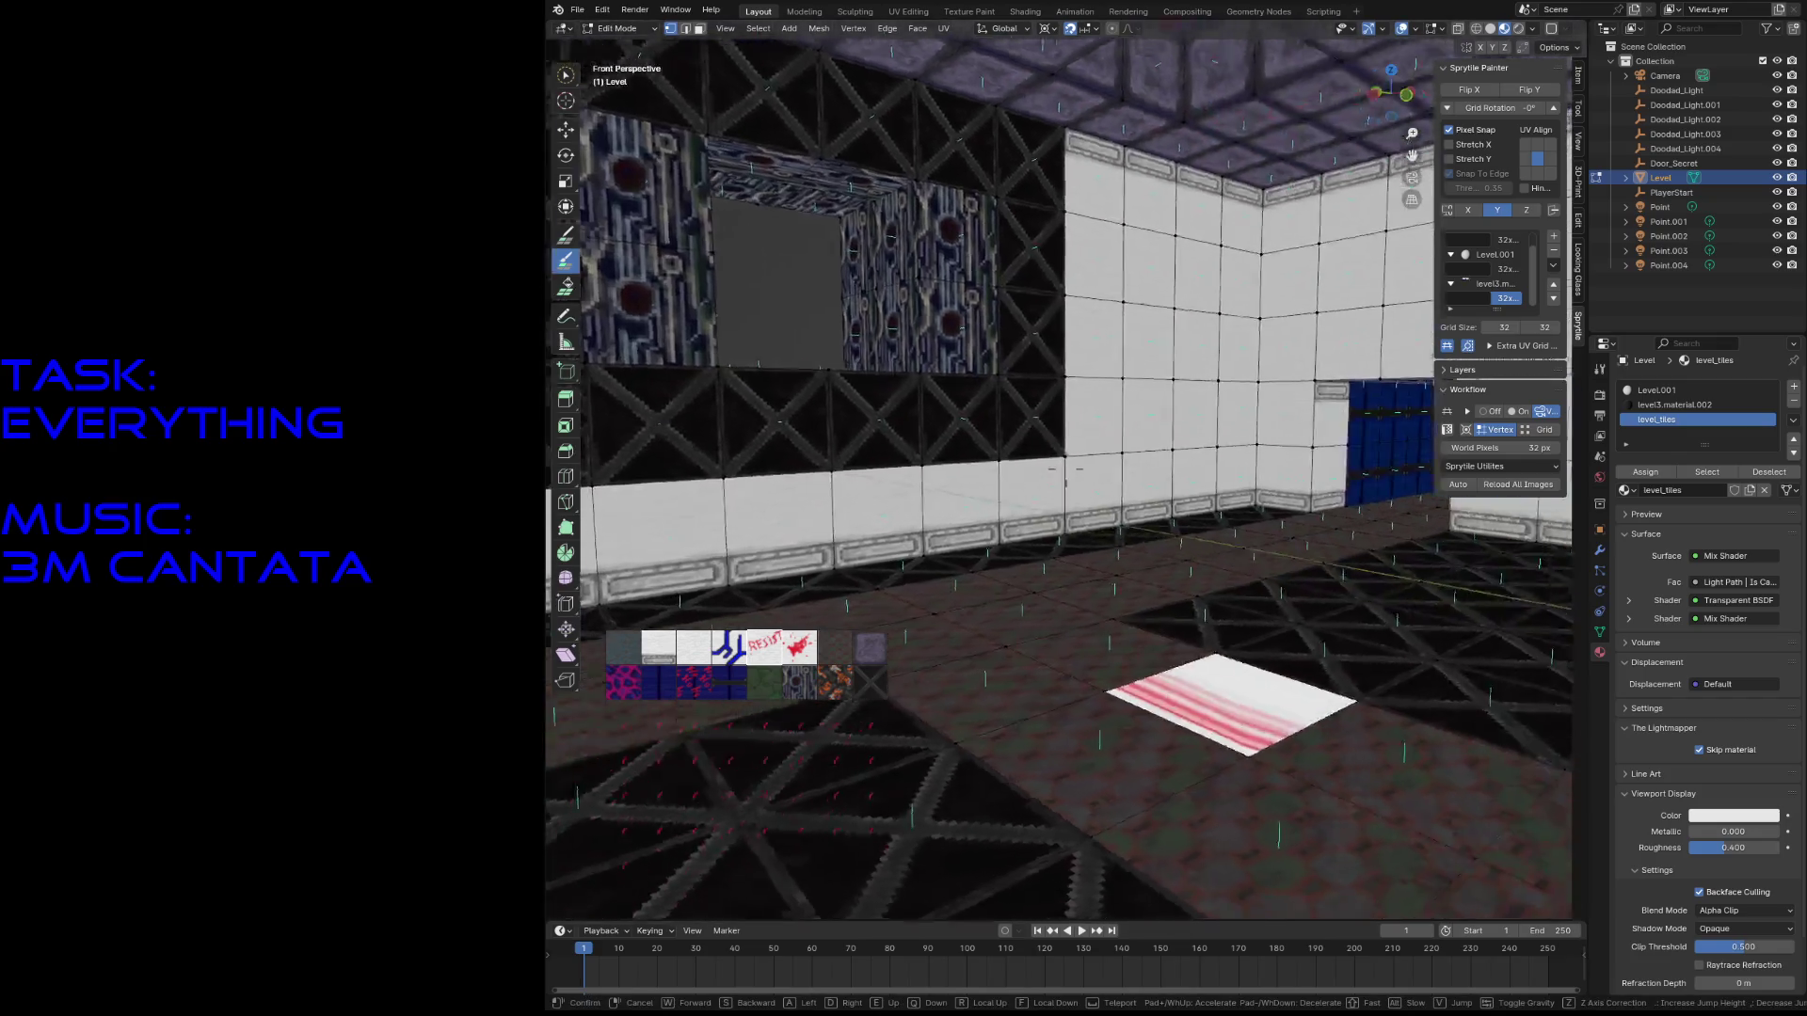
pyautogui.press('w')
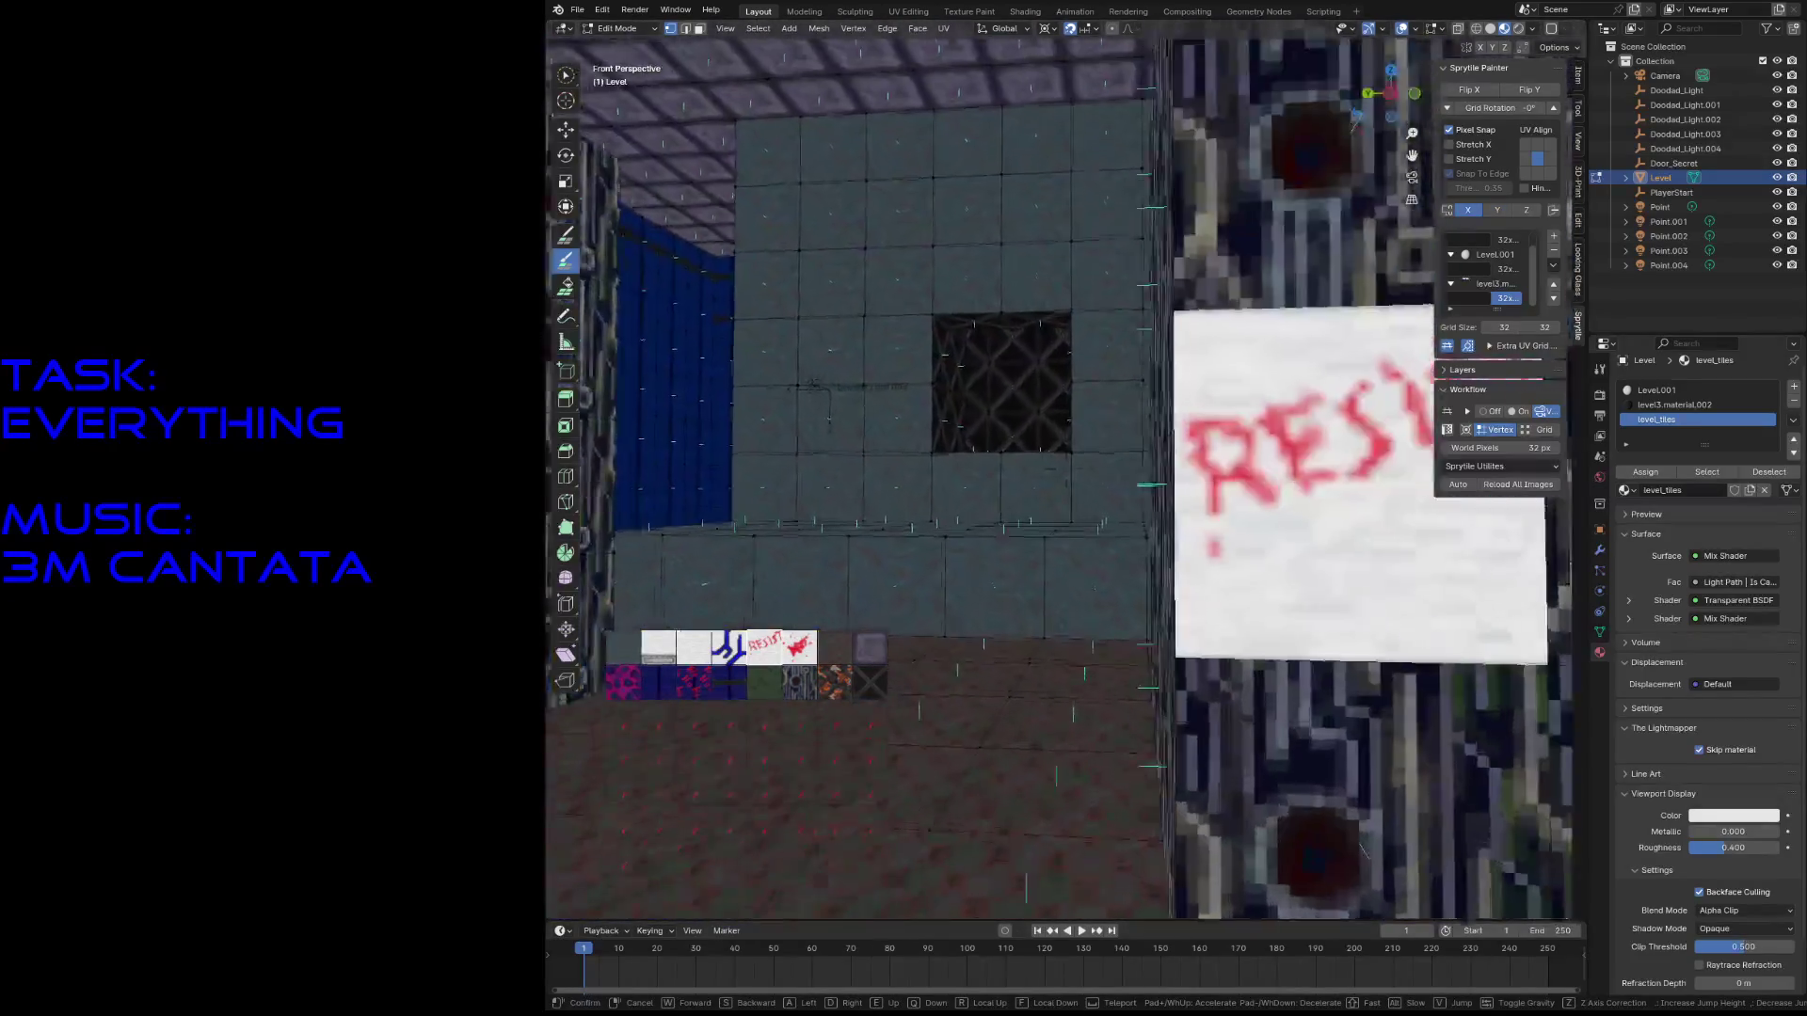
pyautogui.press('s')
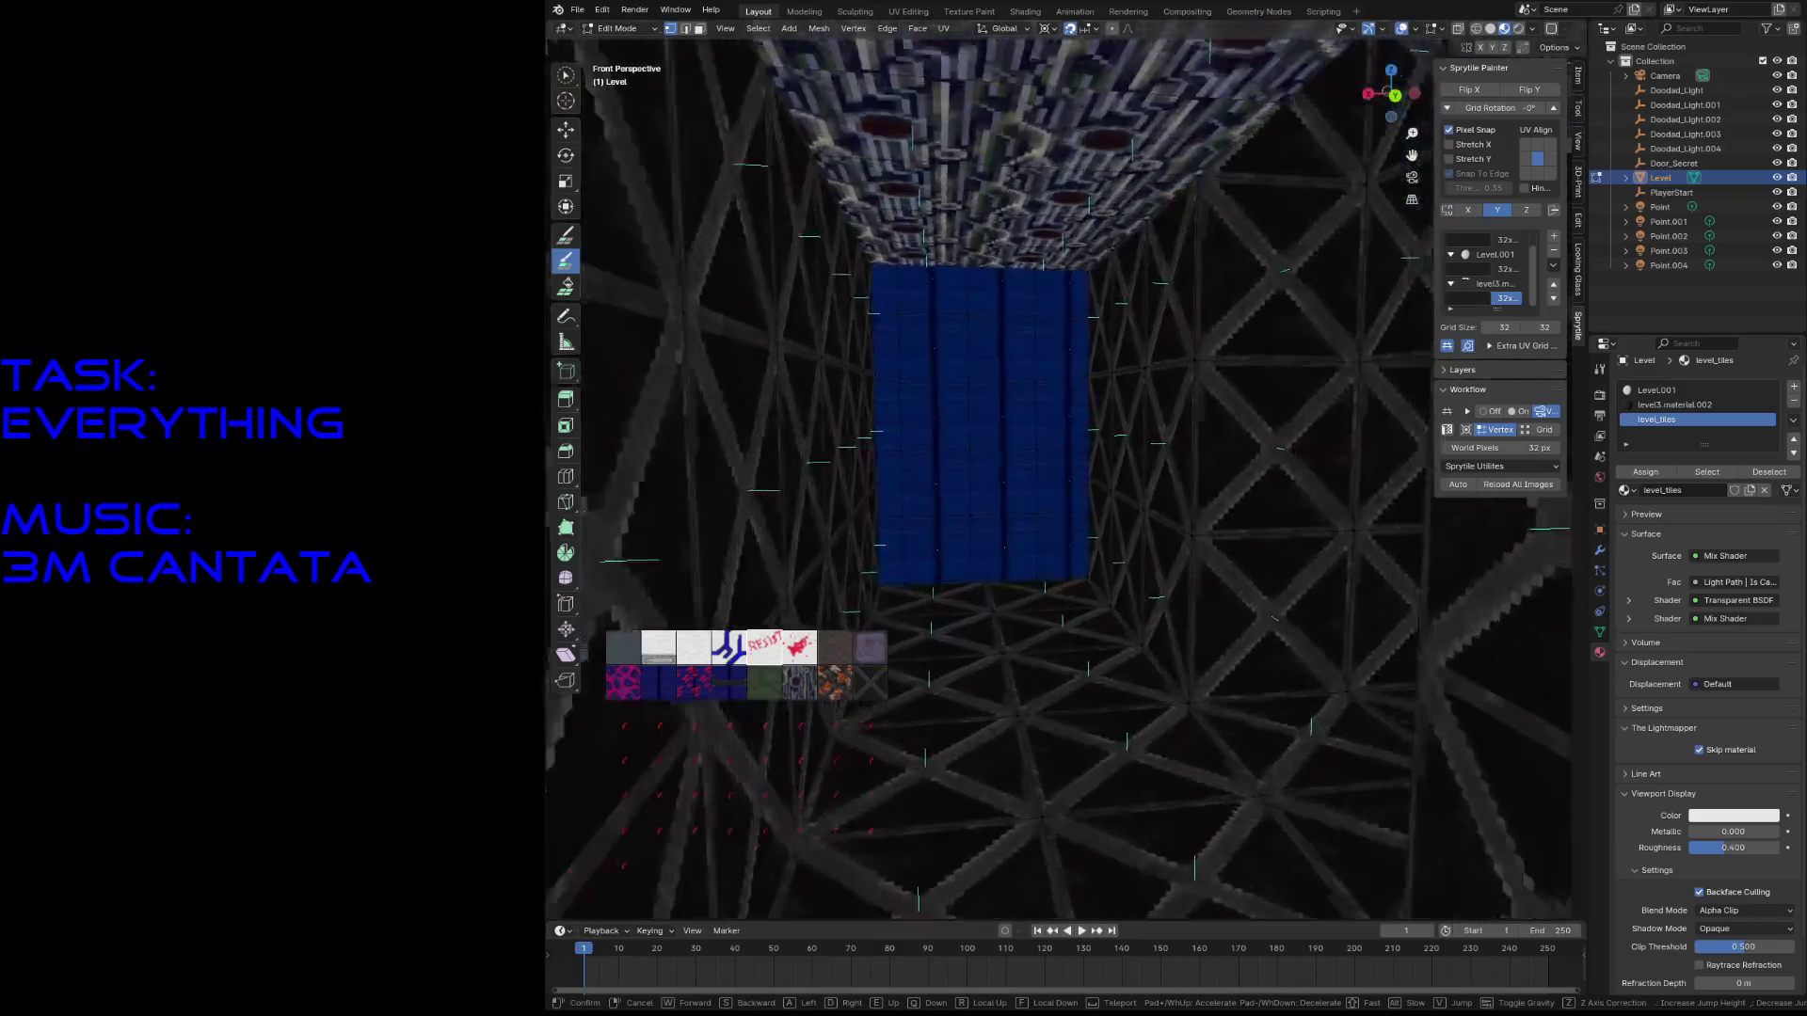
pyautogui.press('w')
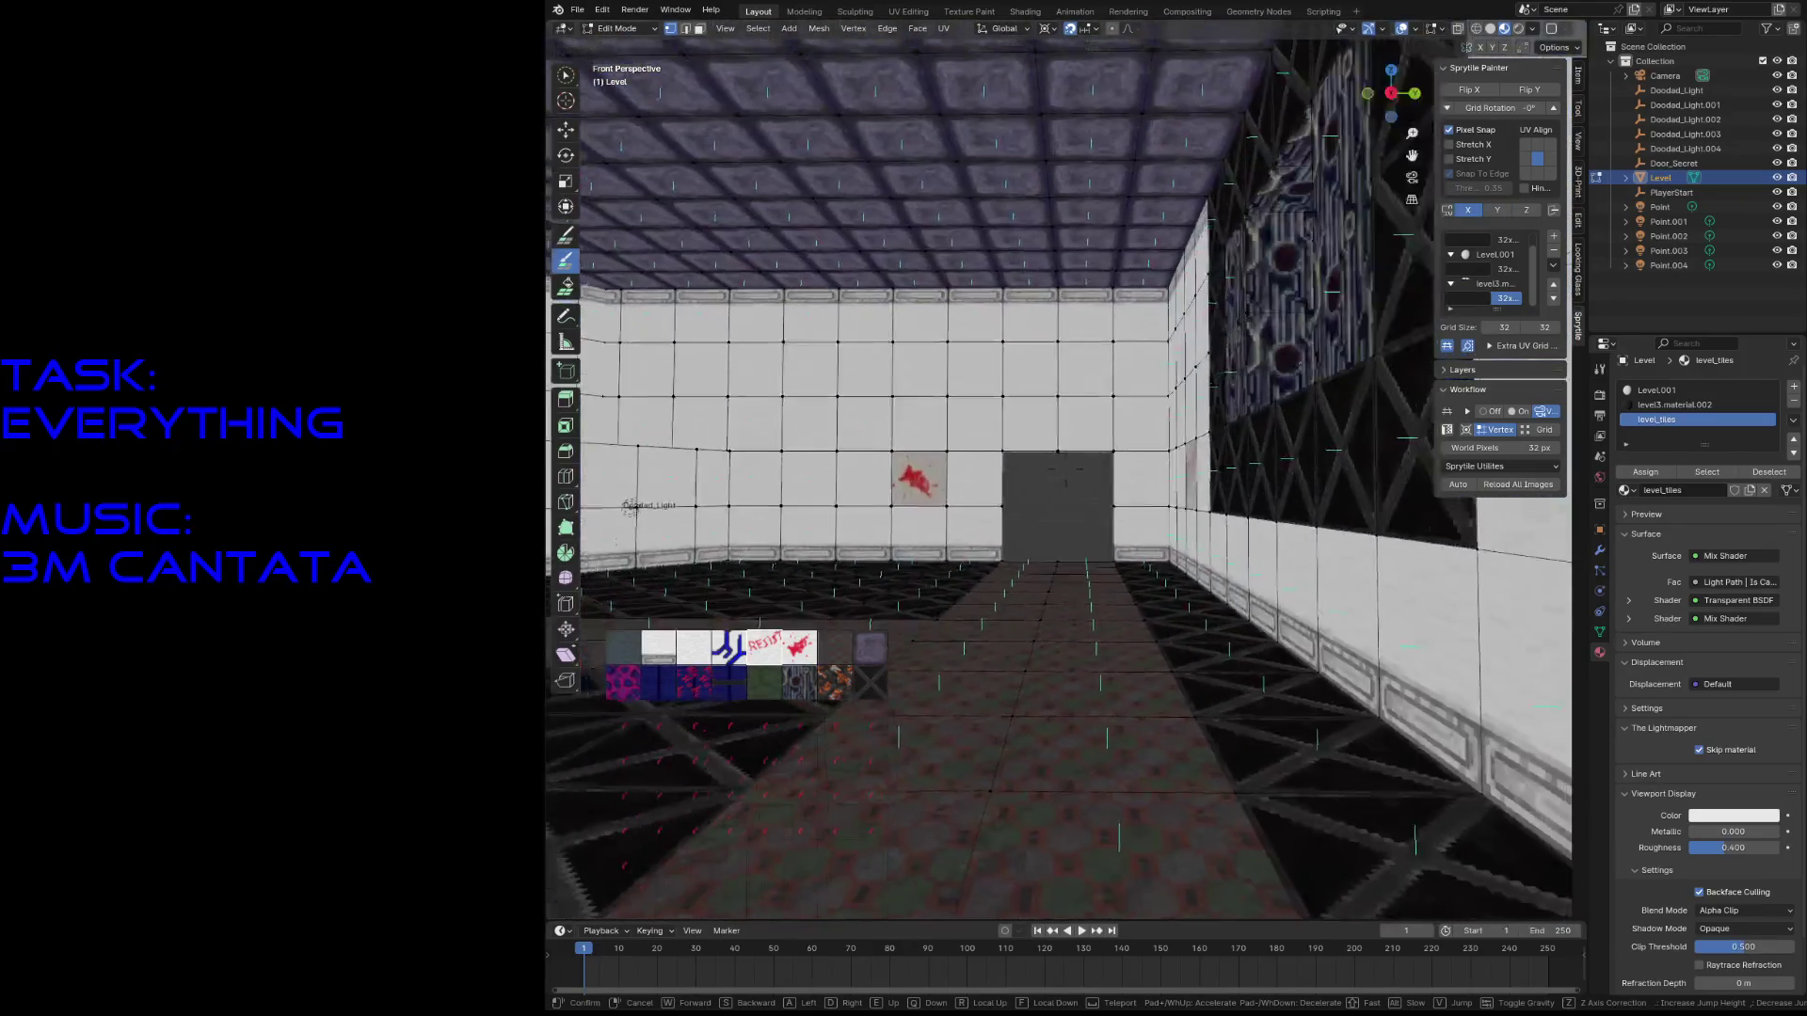
pyautogui.press('w')
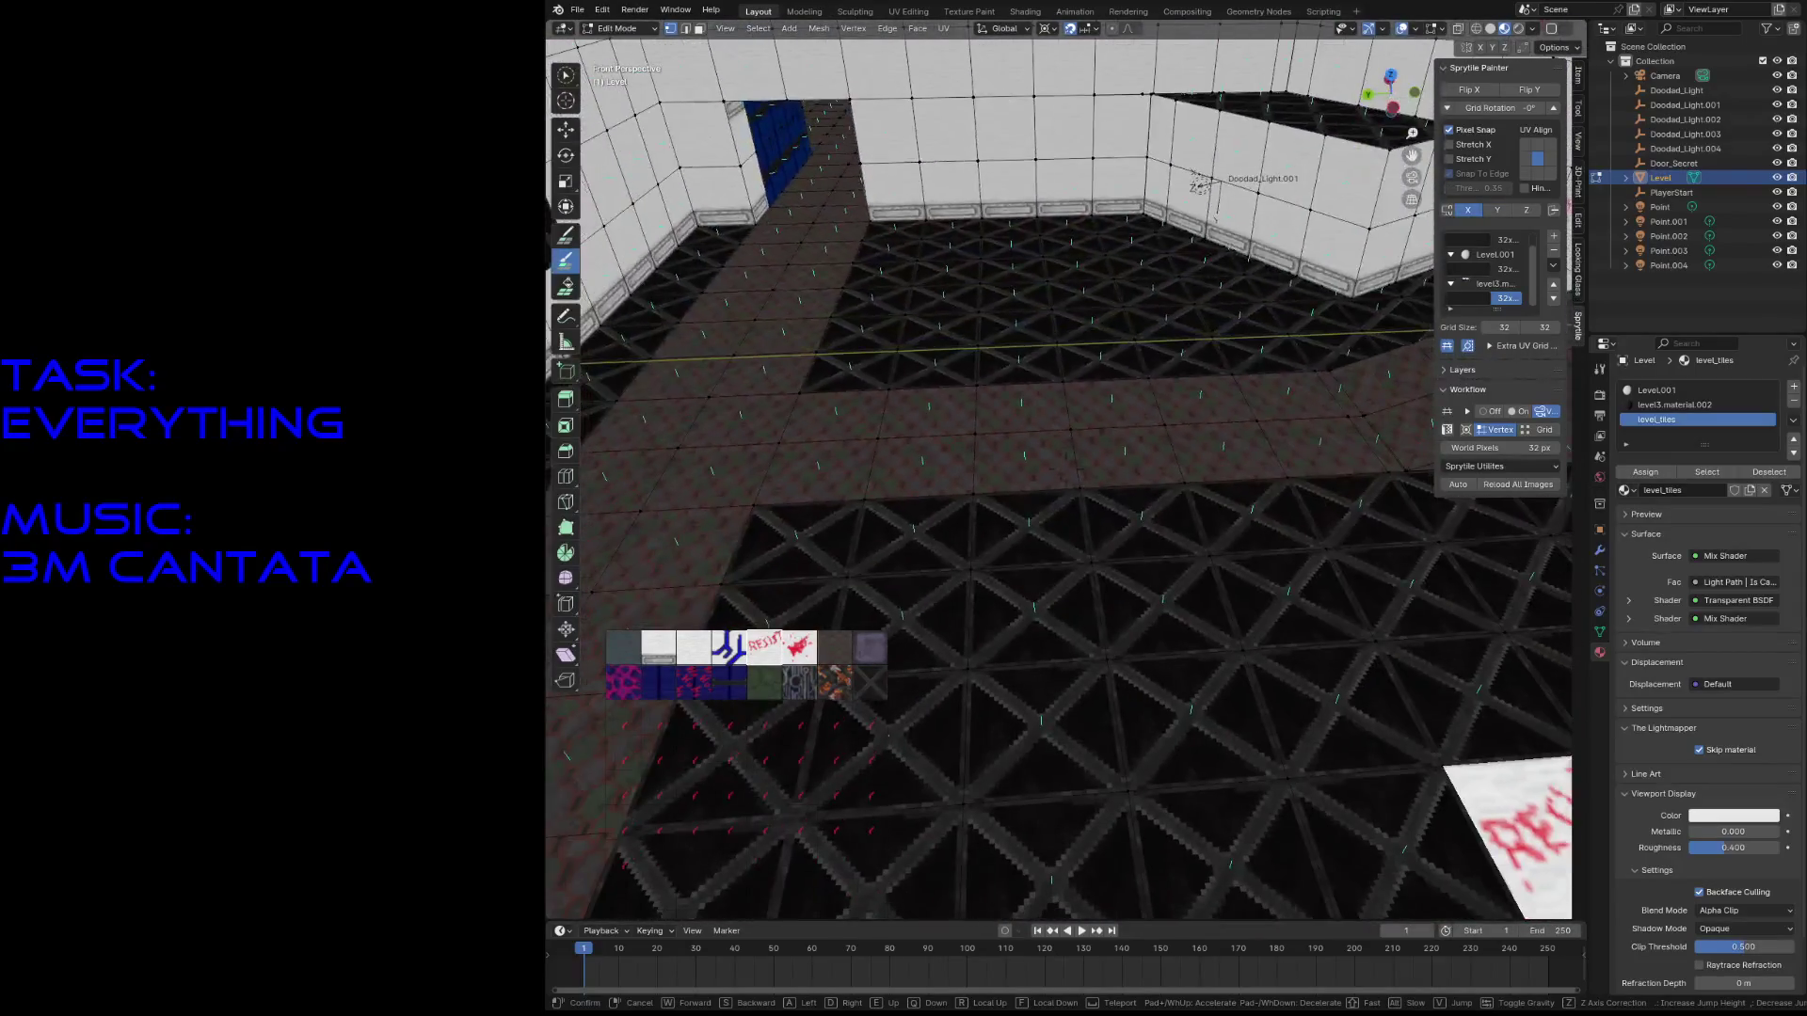
pyautogui.click(974, 561)
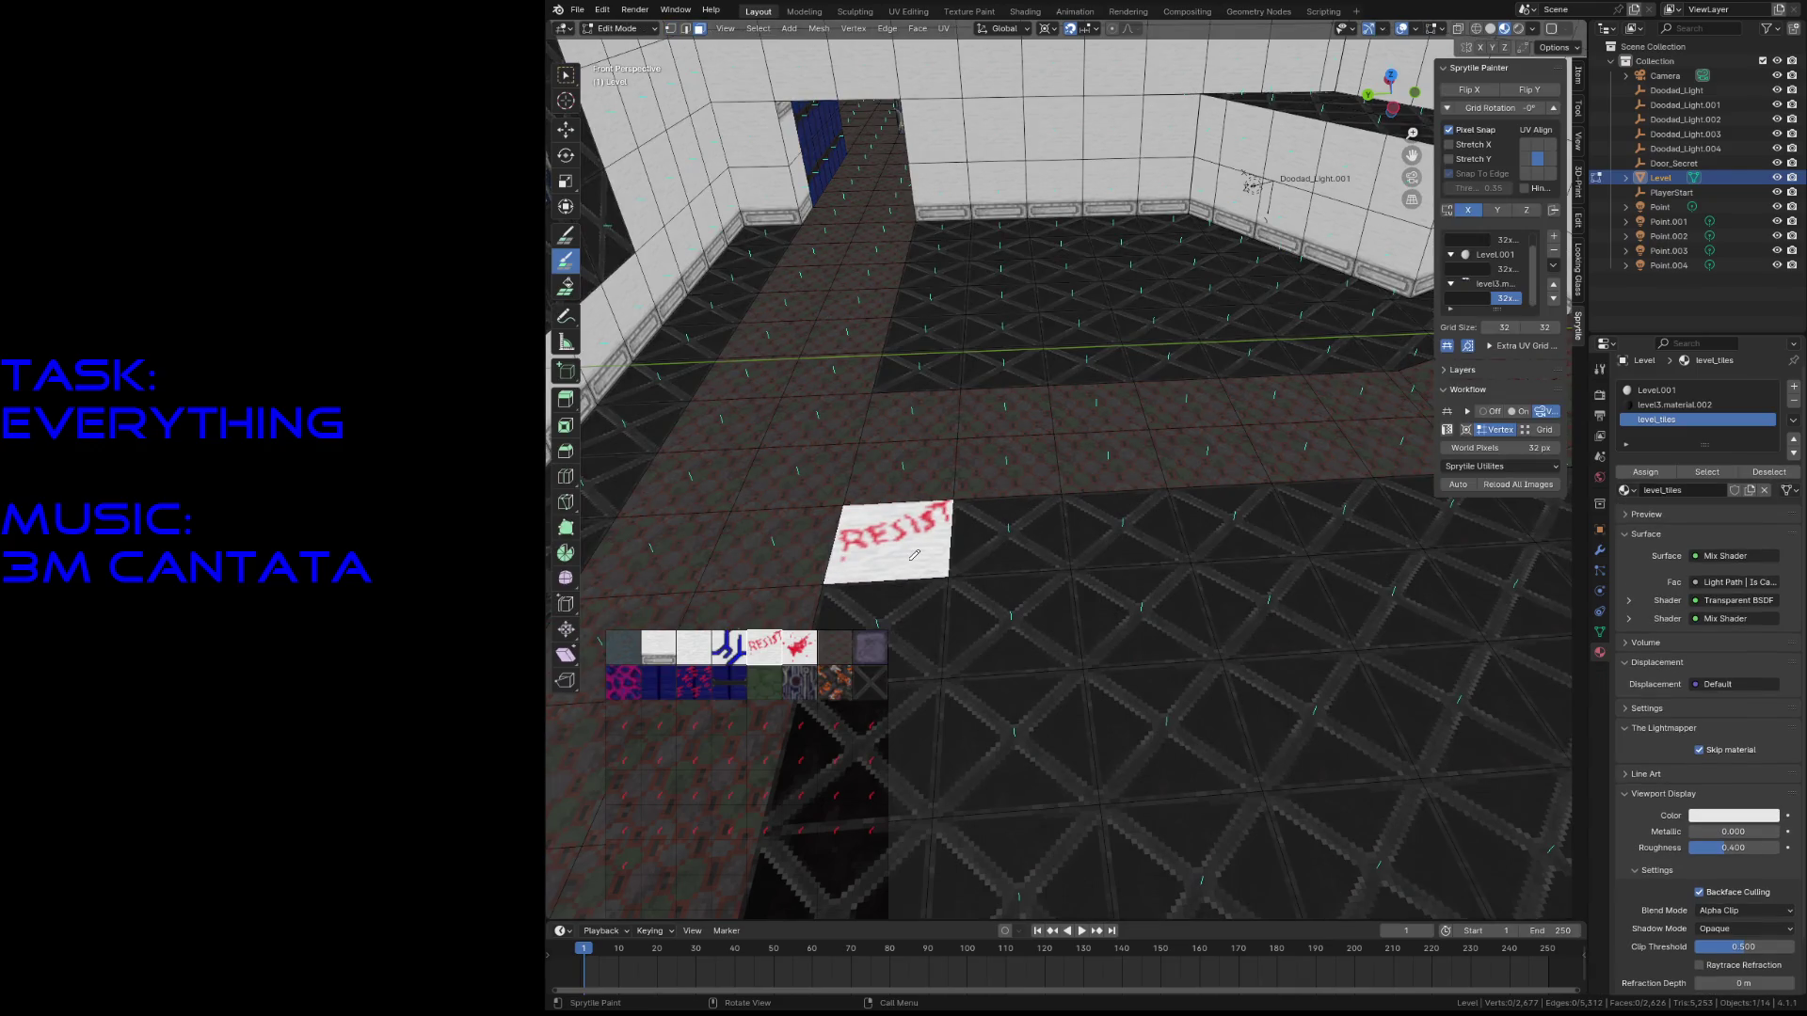
# - Select the RESIST floor face and two 2x2 blocks of floor faces, then delete them
pyautogui.press('w')
pyautogui.click(908, 553)
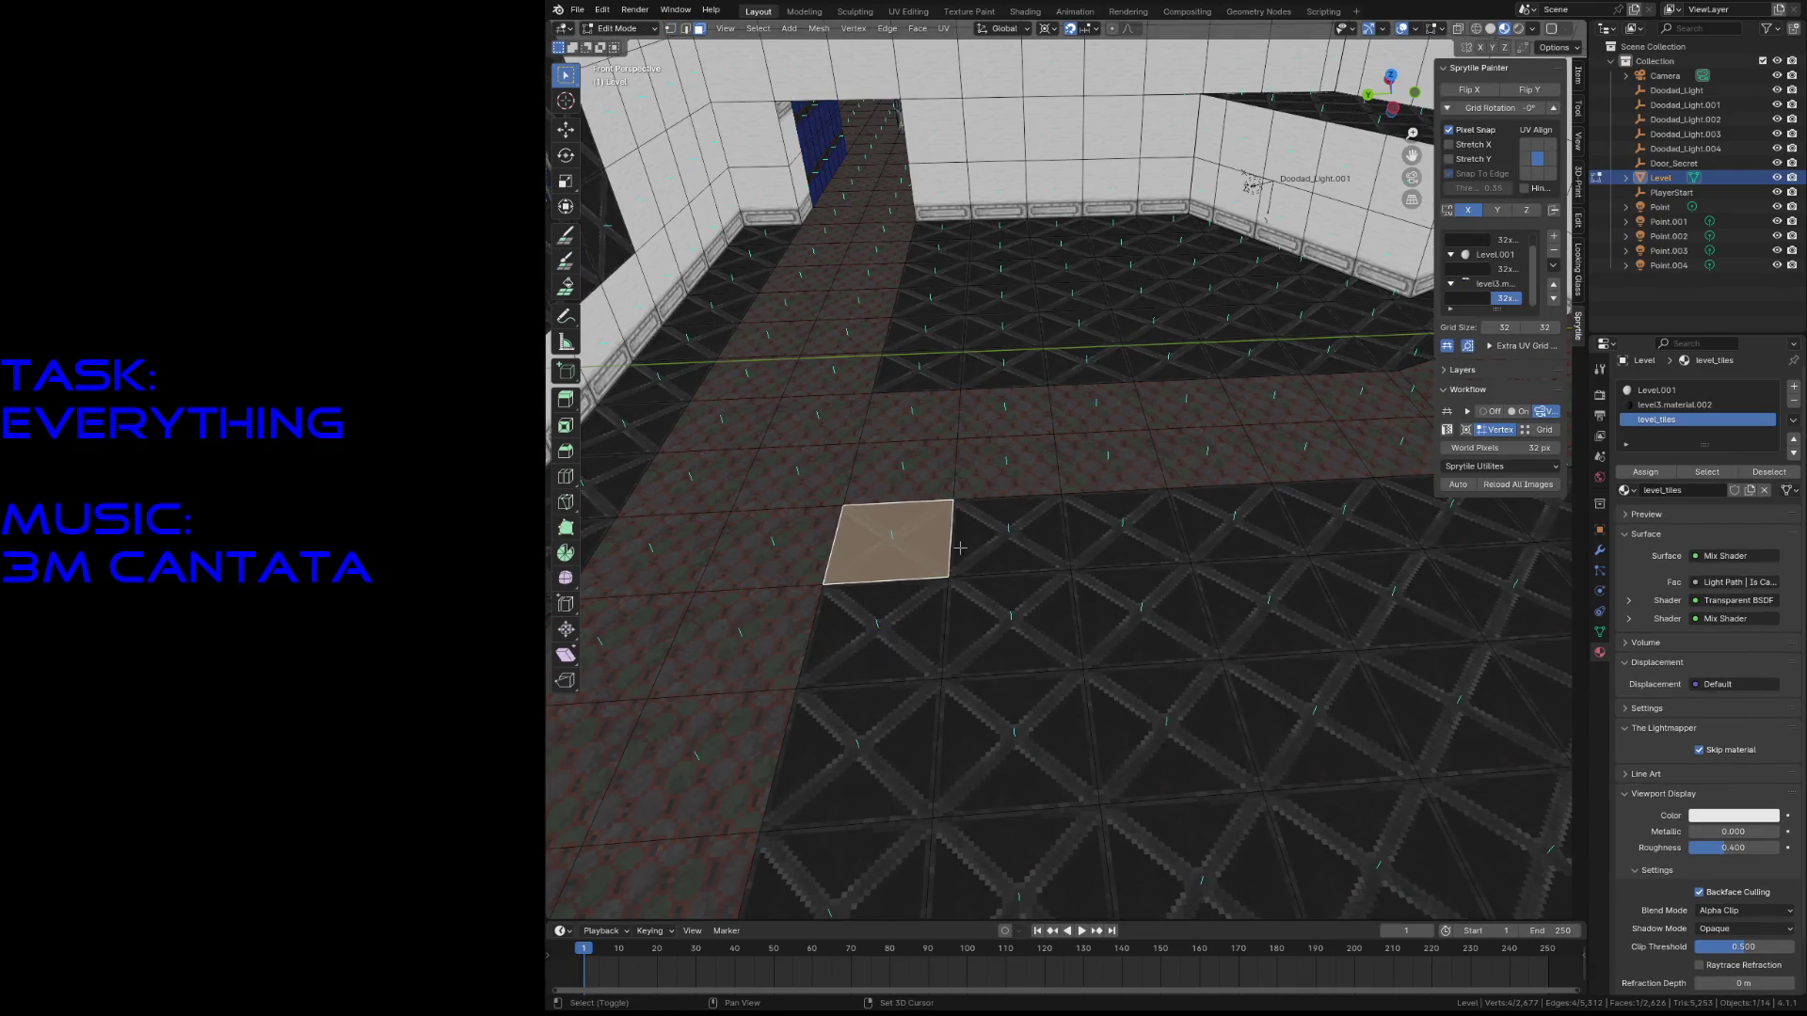
pyautogui.keyDown('shift'); pyautogui.click(1007, 536); pyautogui.keyUp('shift')
pyautogui.keyDown('shift'); pyautogui.click(1012, 625); pyautogui.keyUp('shift')
pyautogui.keyDown('shift'); pyautogui.click(870, 630); pyautogui.keyUp('shift')
pyautogui.keyDown('shift'); pyautogui.click(918, 371); pyautogui.keyUp('shift')
pyautogui.keyDown('shift'); pyautogui.click(1002, 371); pyautogui.keyUp('shift')
pyautogui.keyDown('shift'); pyautogui.click(1003, 331); pyautogui.keyUp('shift')
pyautogui.keyDown('shift'); pyautogui.click(949, 332); pyautogui.keyUp('shift')
pyautogui.press('x')
pyautogui.click(948, 332)
# - Save the level and select the vertex at a hole's corner
pyautogui.hotkey('ctrl', 's')
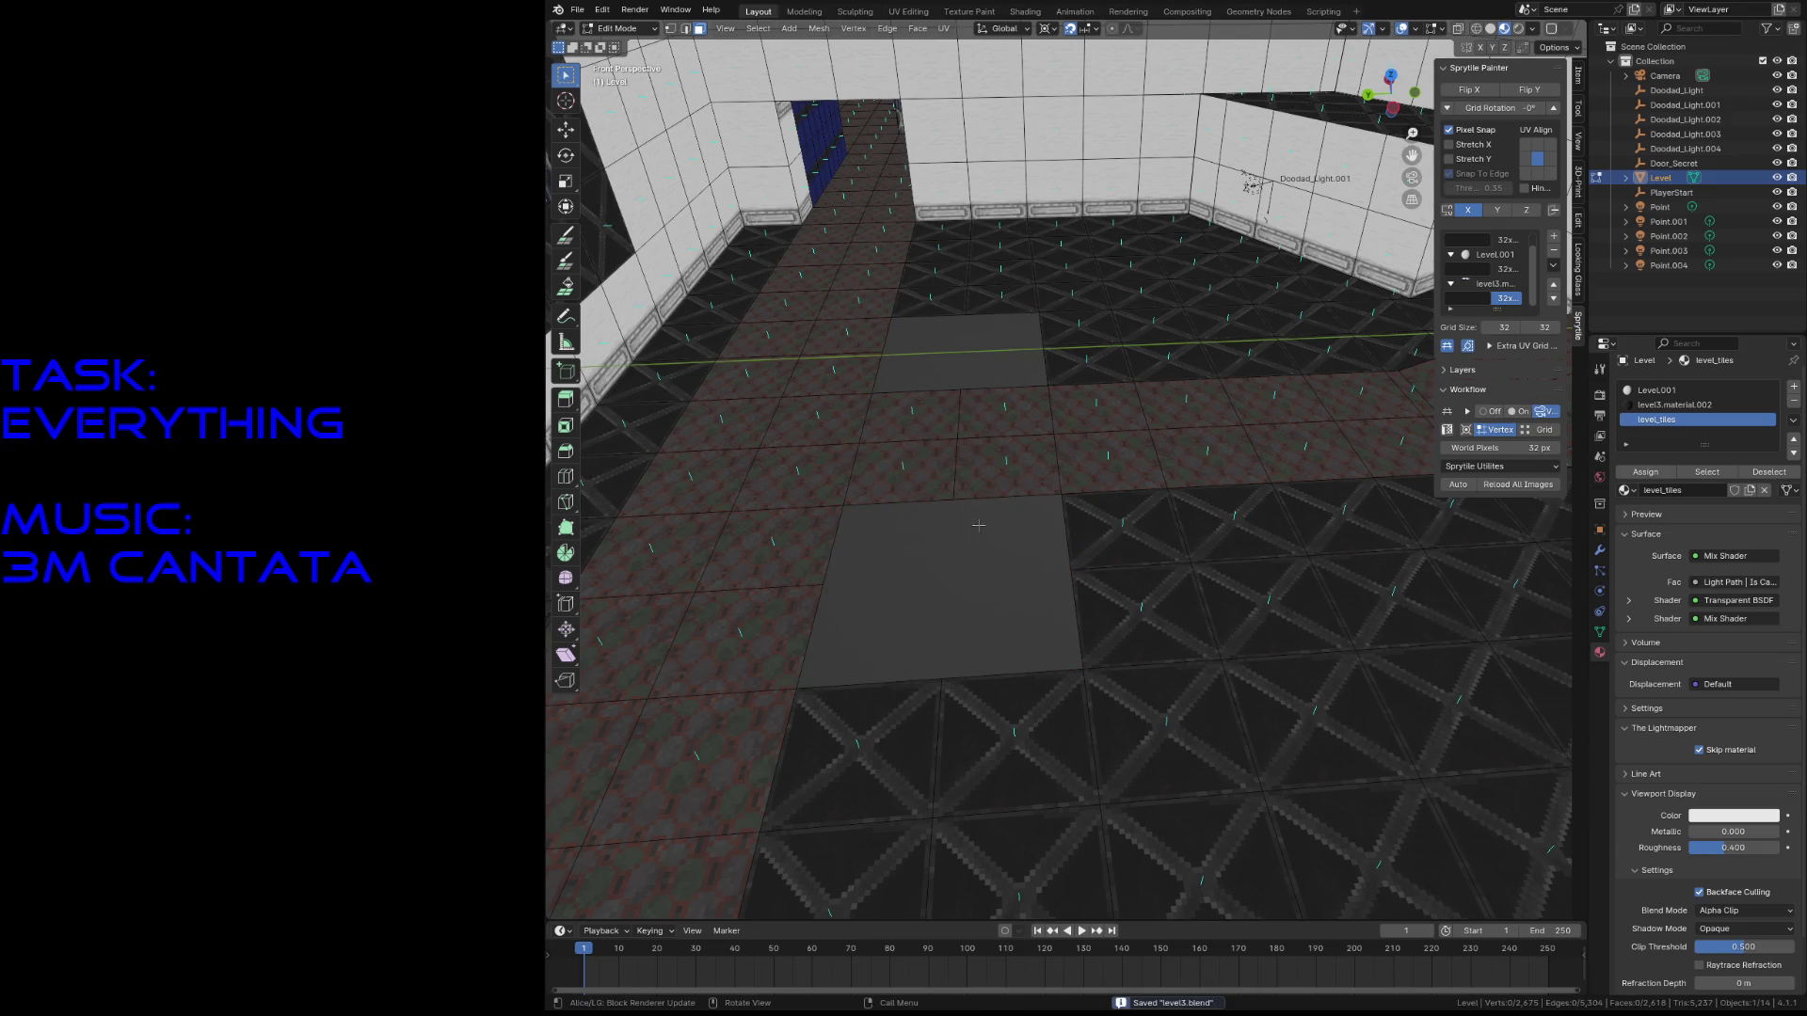
pyautogui.press('c')
pyautogui.click(800, 683)
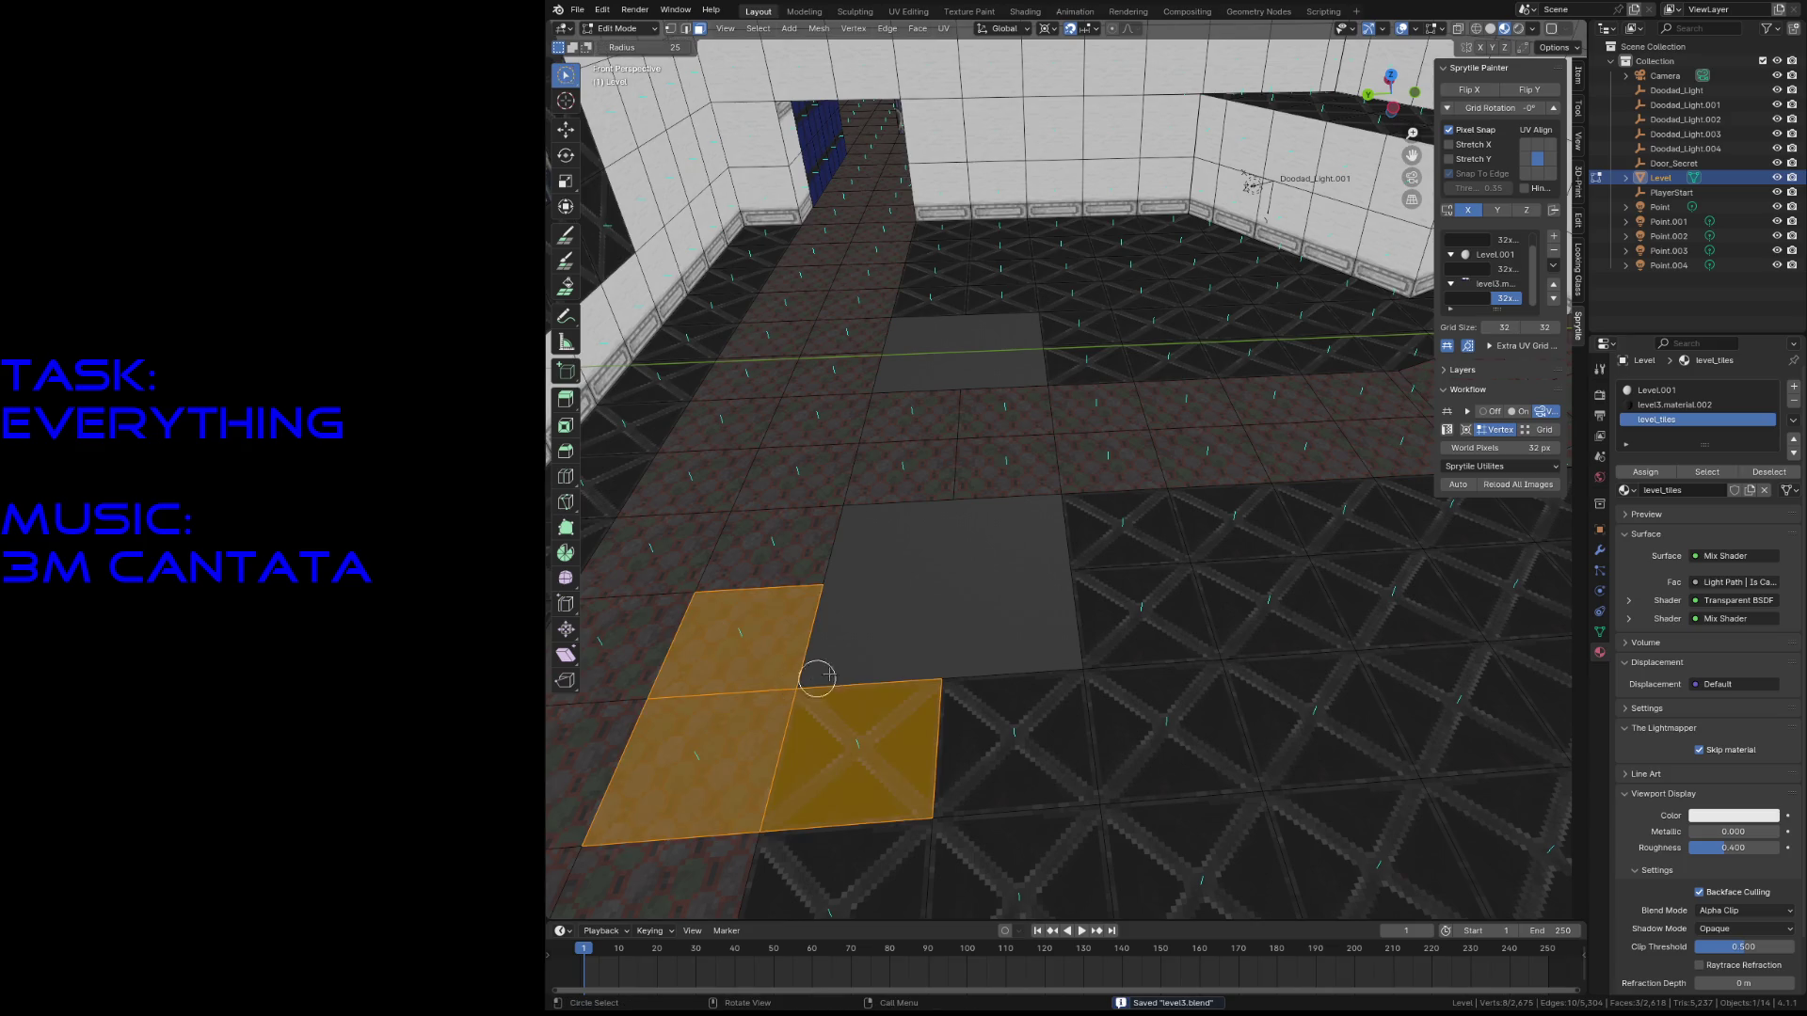
pyautogui.press('1')
pyautogui.middleClick(812, 668)
pyautogui.press('Escape')
pyautogui.click(808, 671)
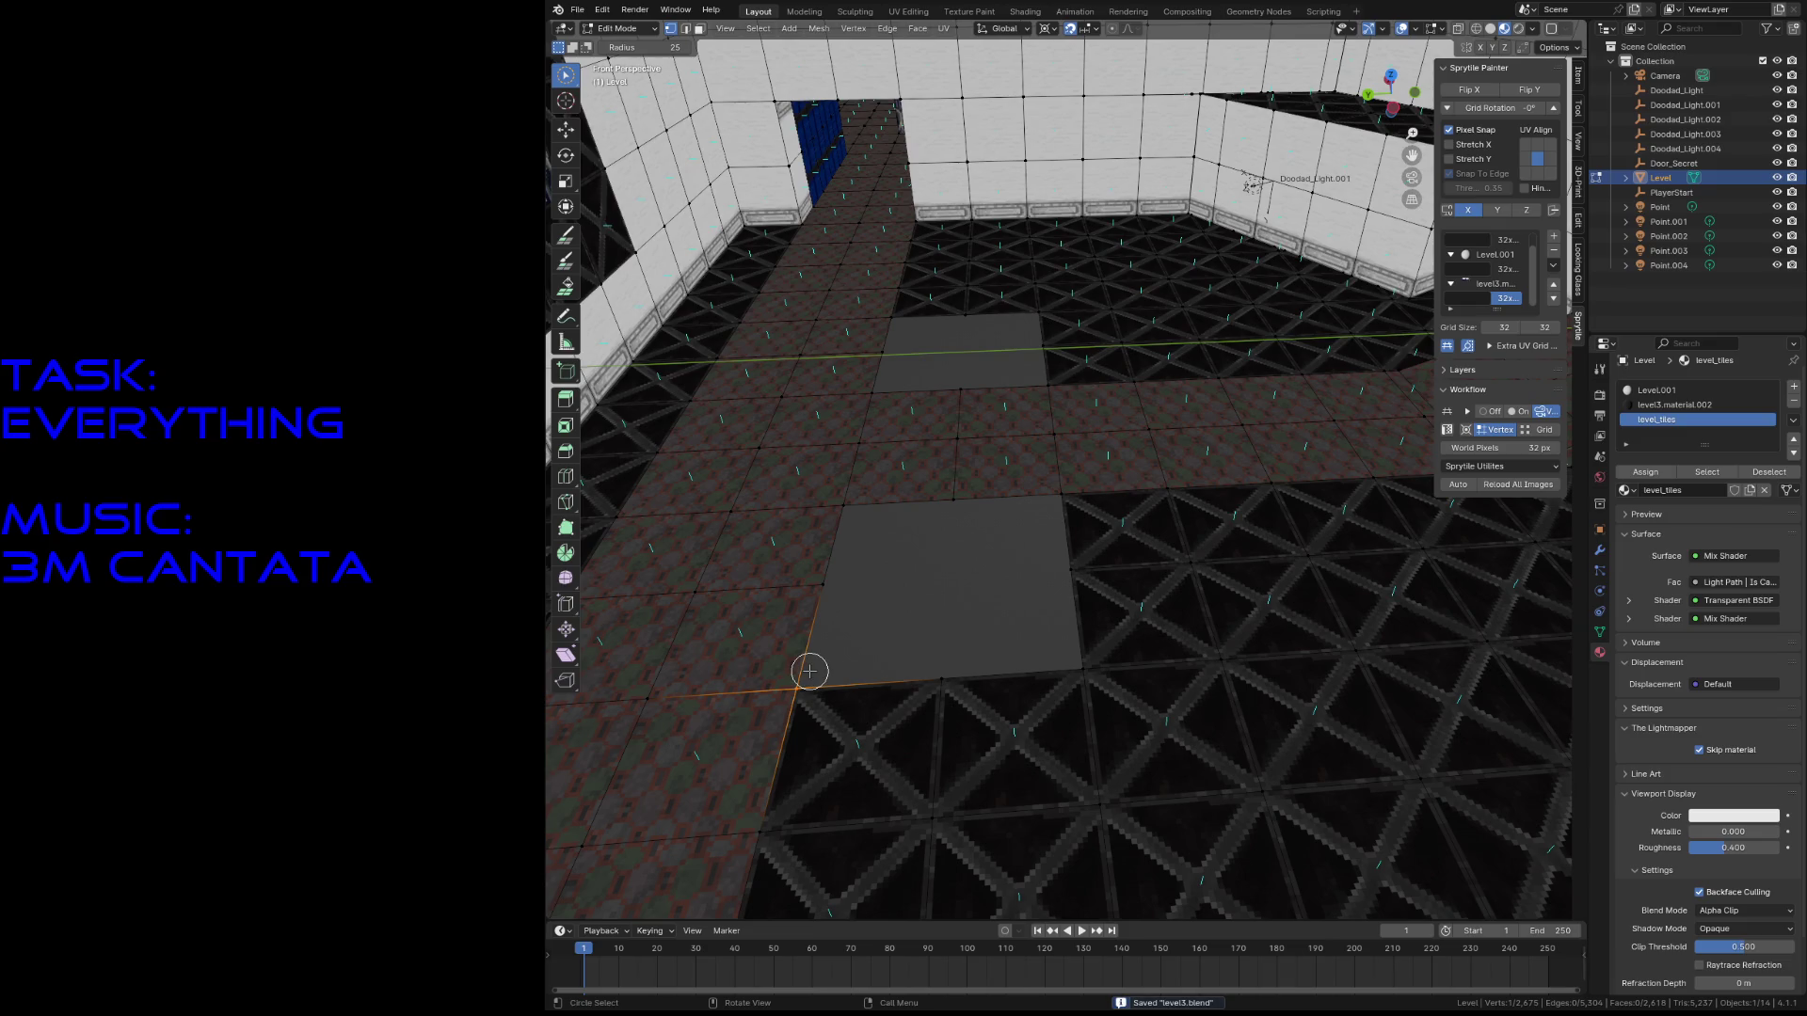
# - Merge duplicate vertices by distance (0.0001 m) across the whole level mesh
pyautogui.press('a')
pyautogui.press('F3')
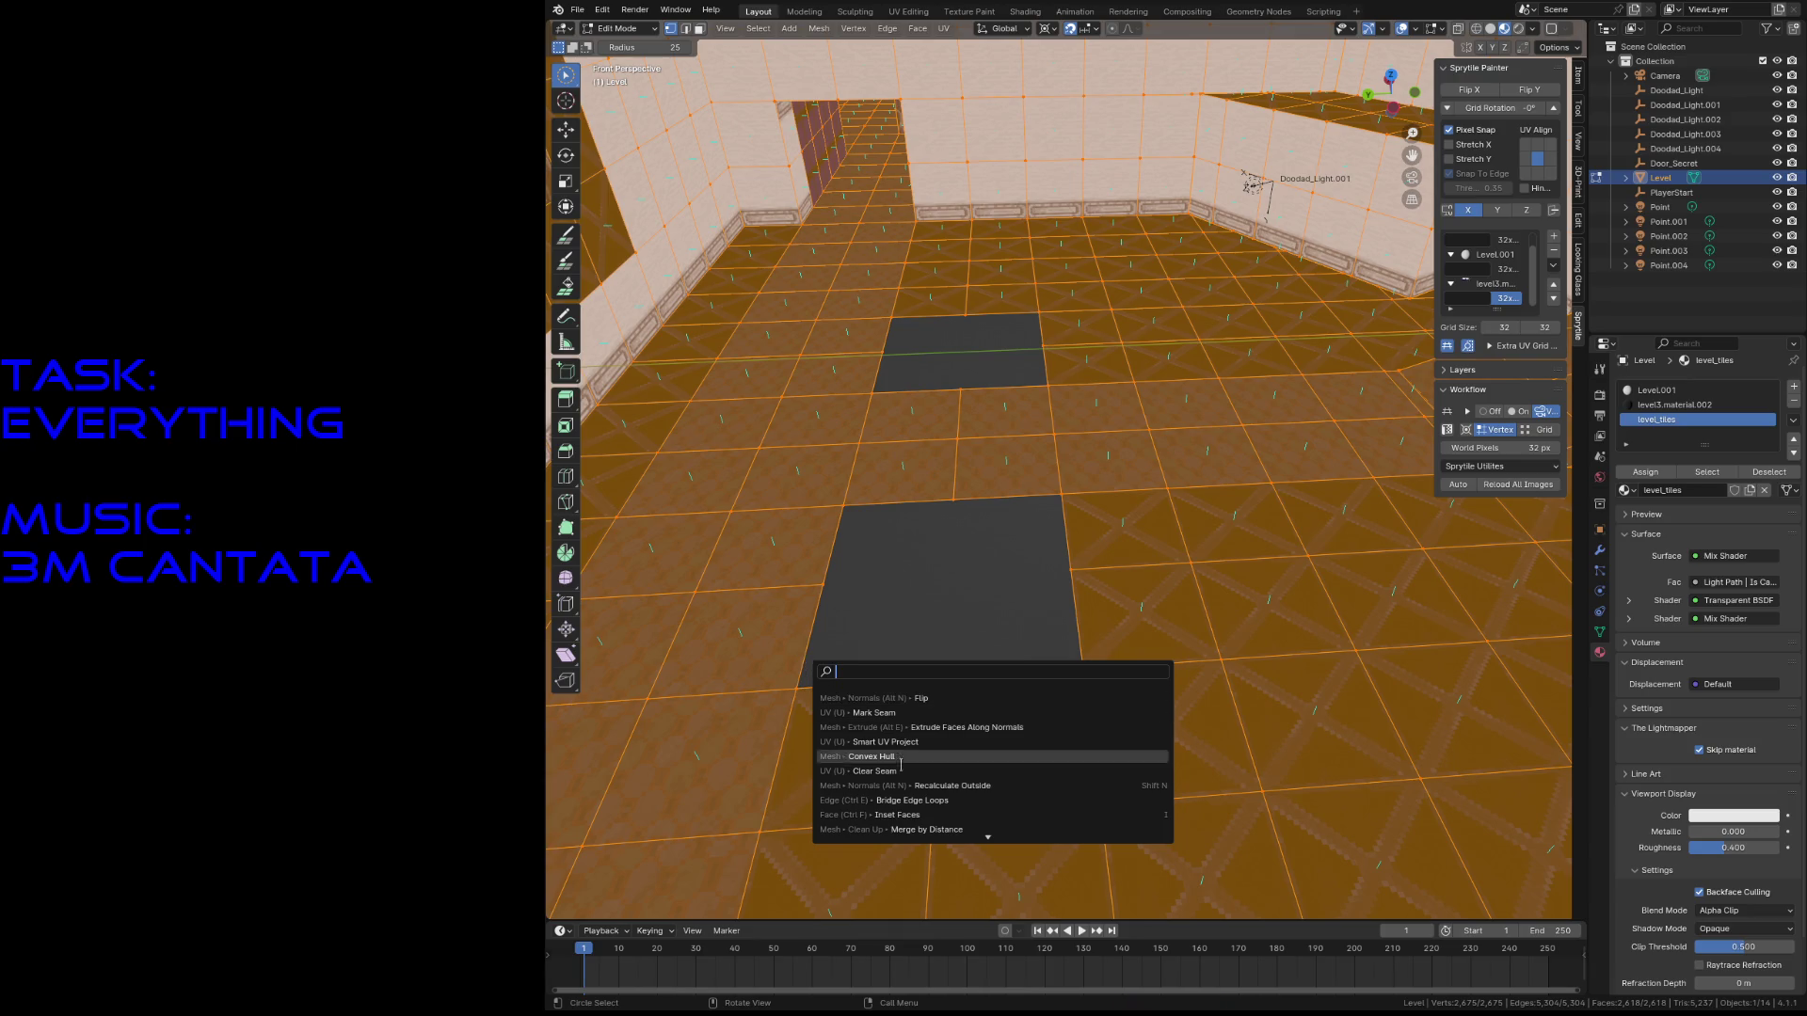
pyautogui.click(906, 829)
pyautogui.hotkey('shift', '`')
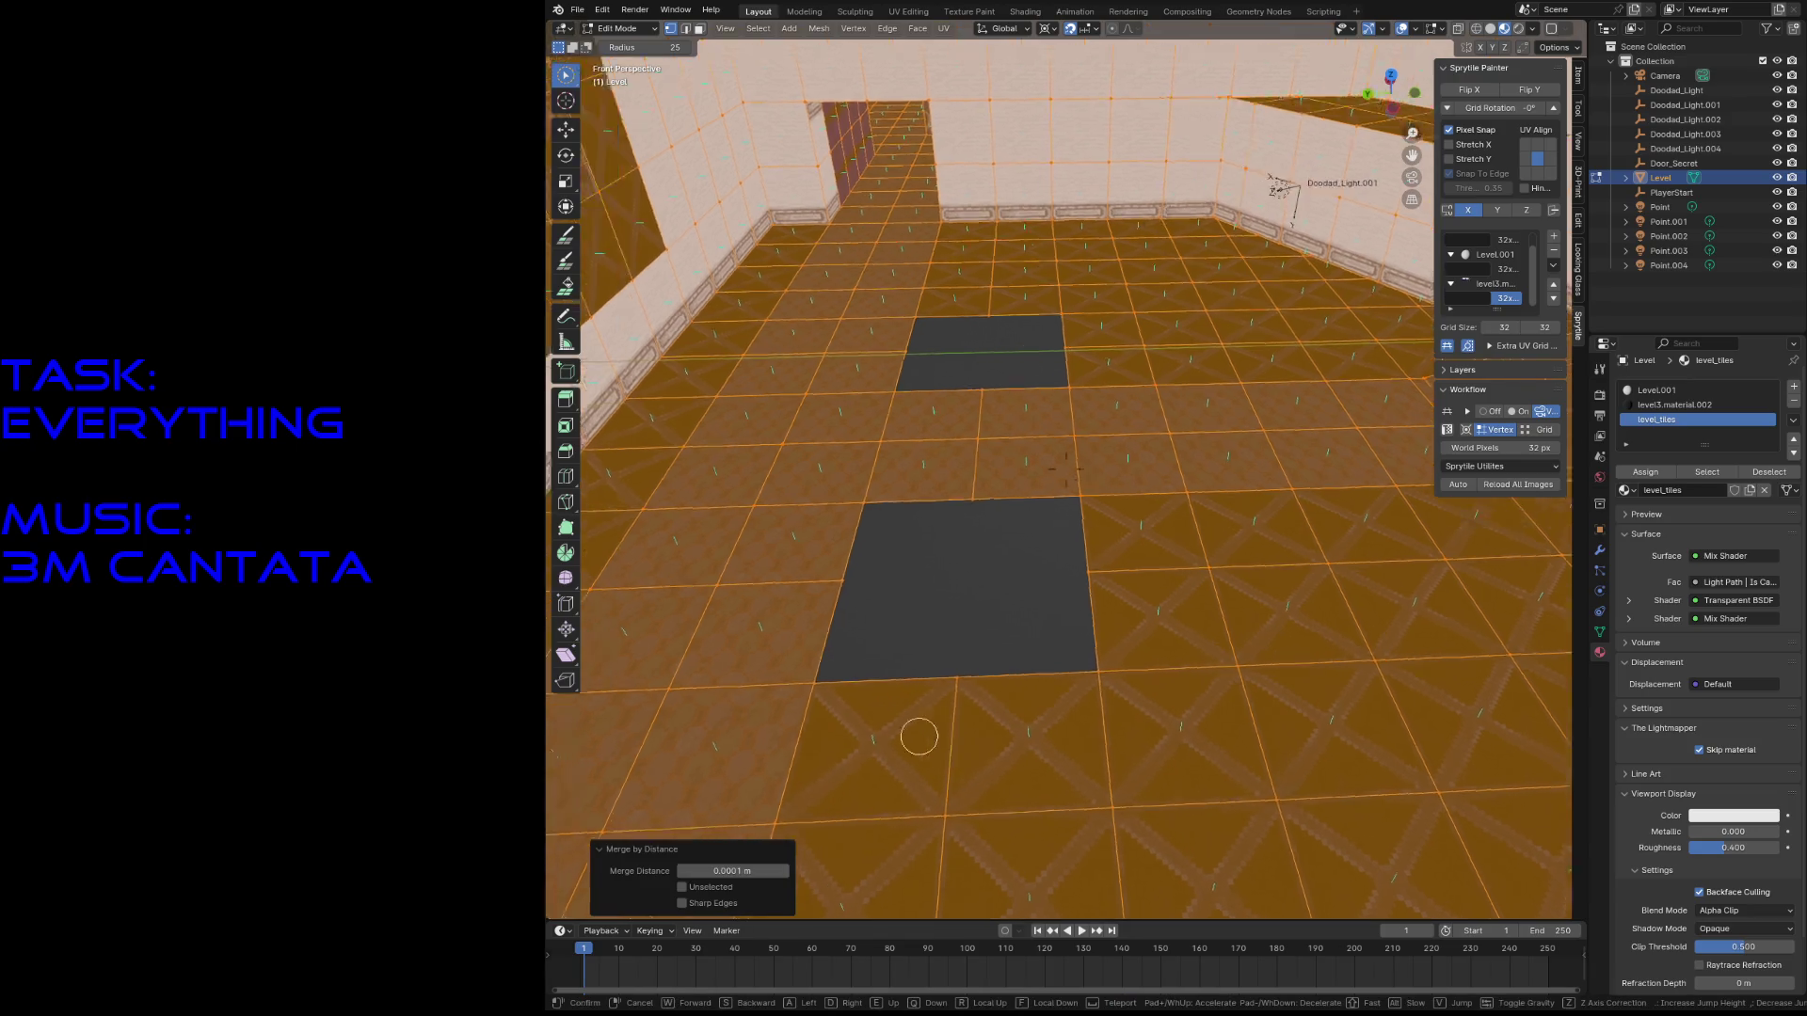
pyautogui.press('s')
pyautogui.press('w')
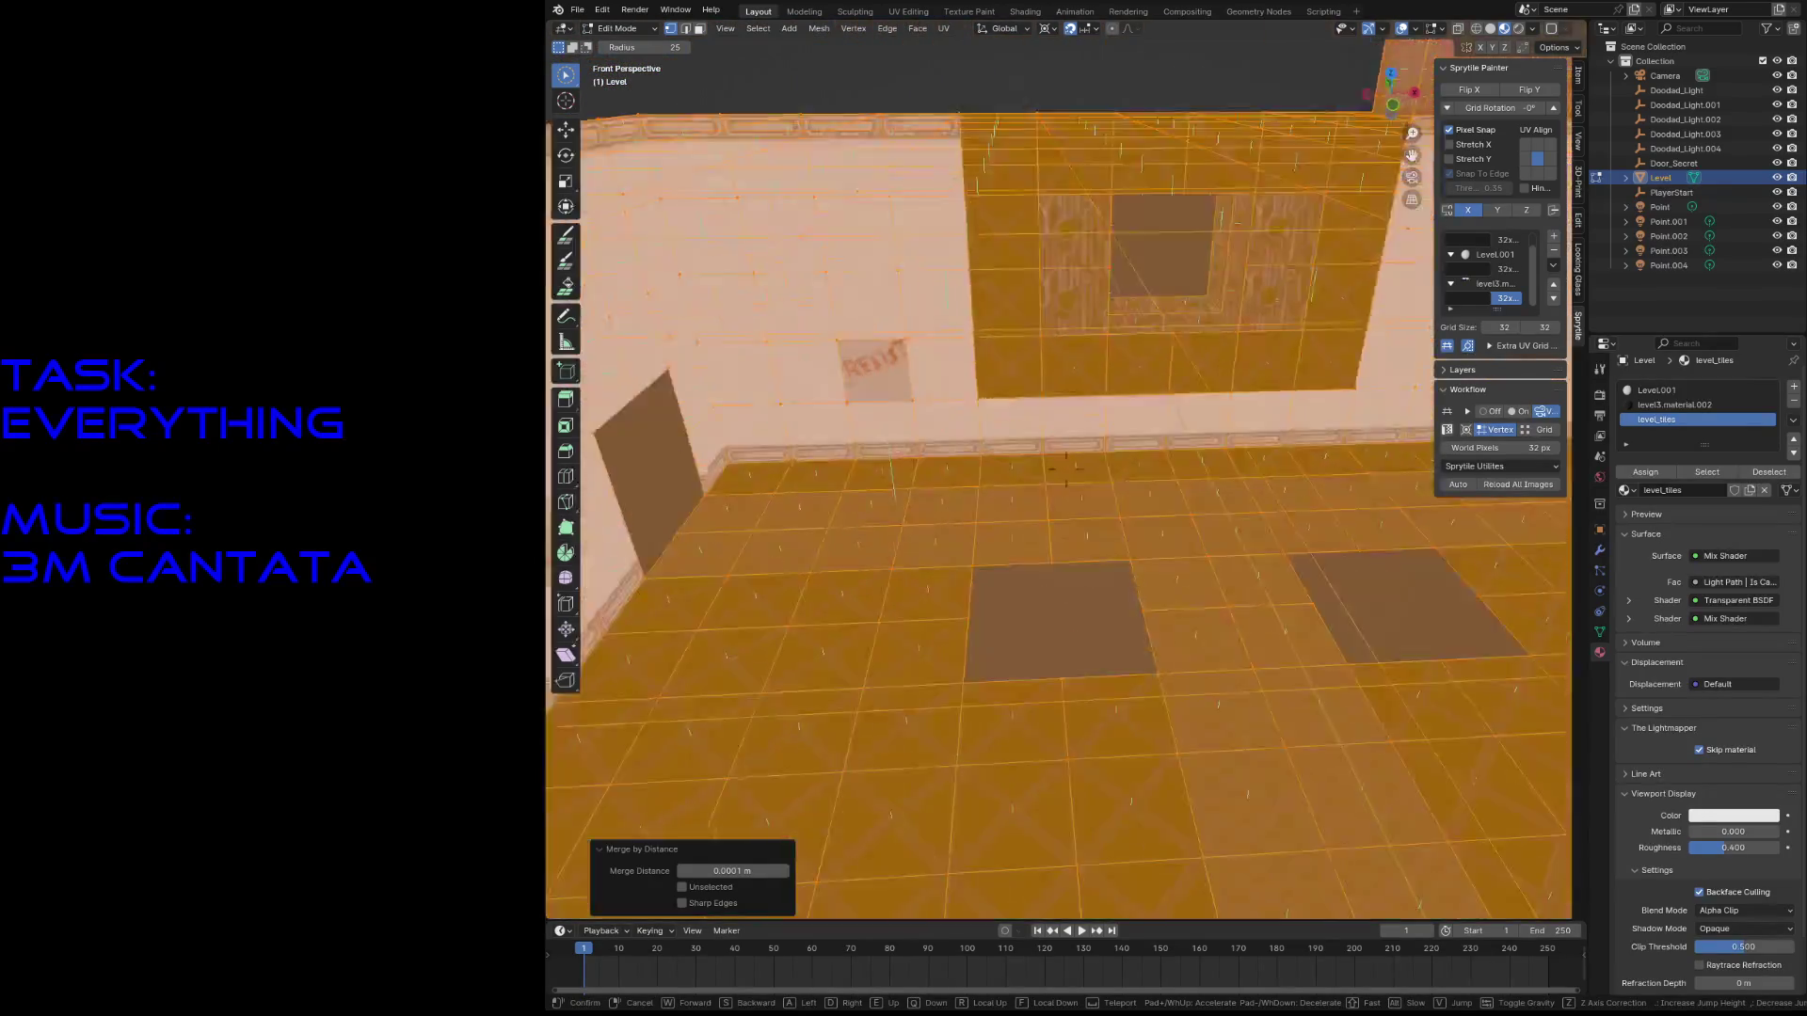
pyautogui.press('s')
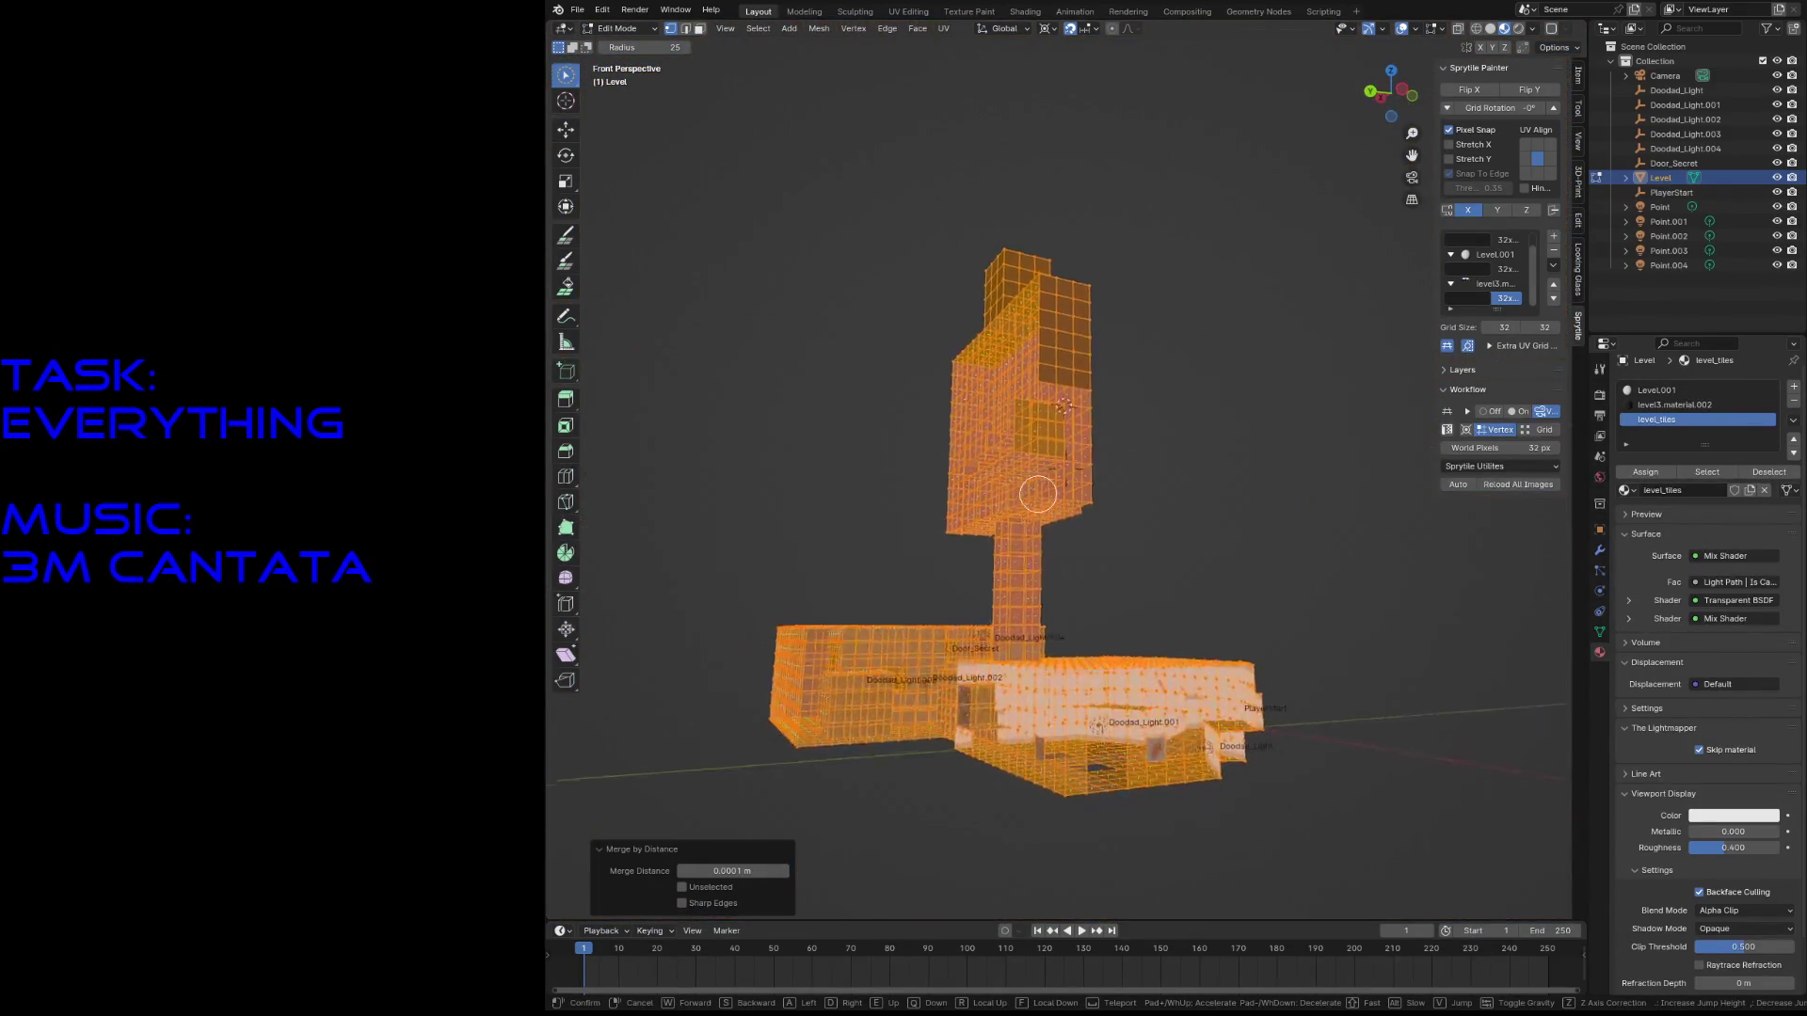
pyautogui.press('w')
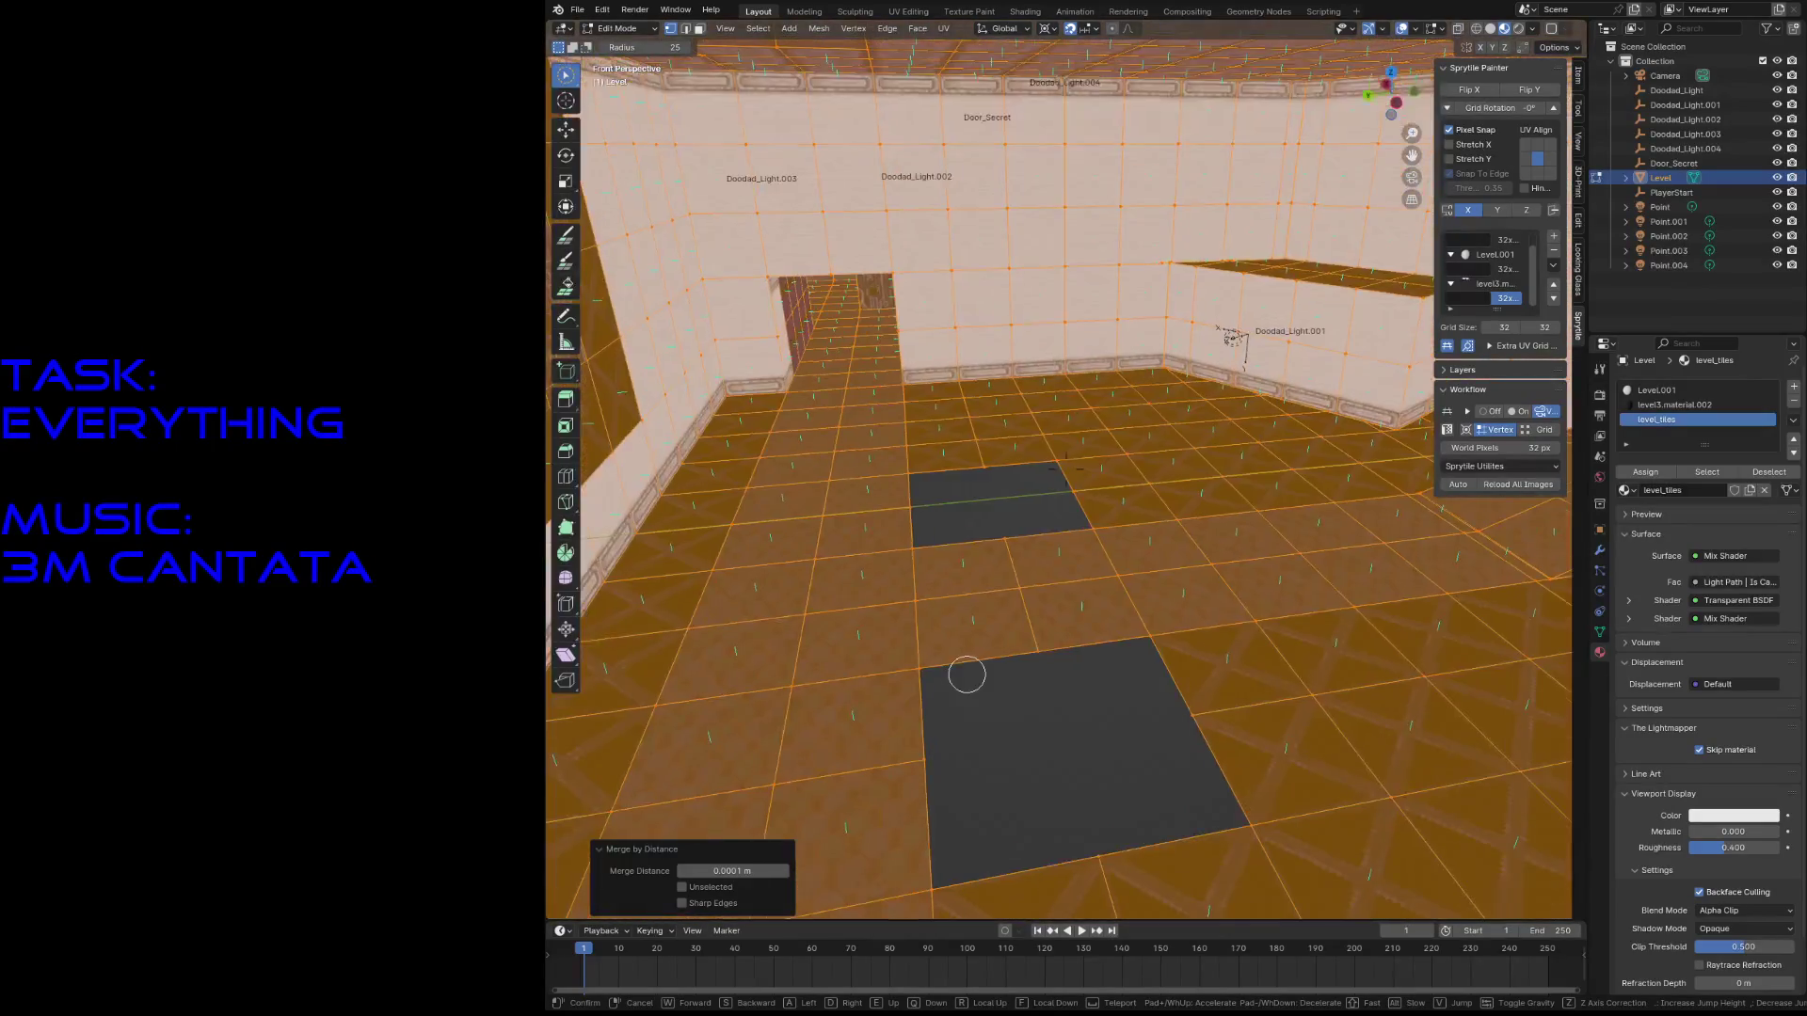
pyautogui.click(928, 737)
# - Save level5.blend, deselect all, and snap the 3D cursor to the selection
pyautogui.hotkey('ctrl', 's')
pyautogui.hotkey('alt', 'a')
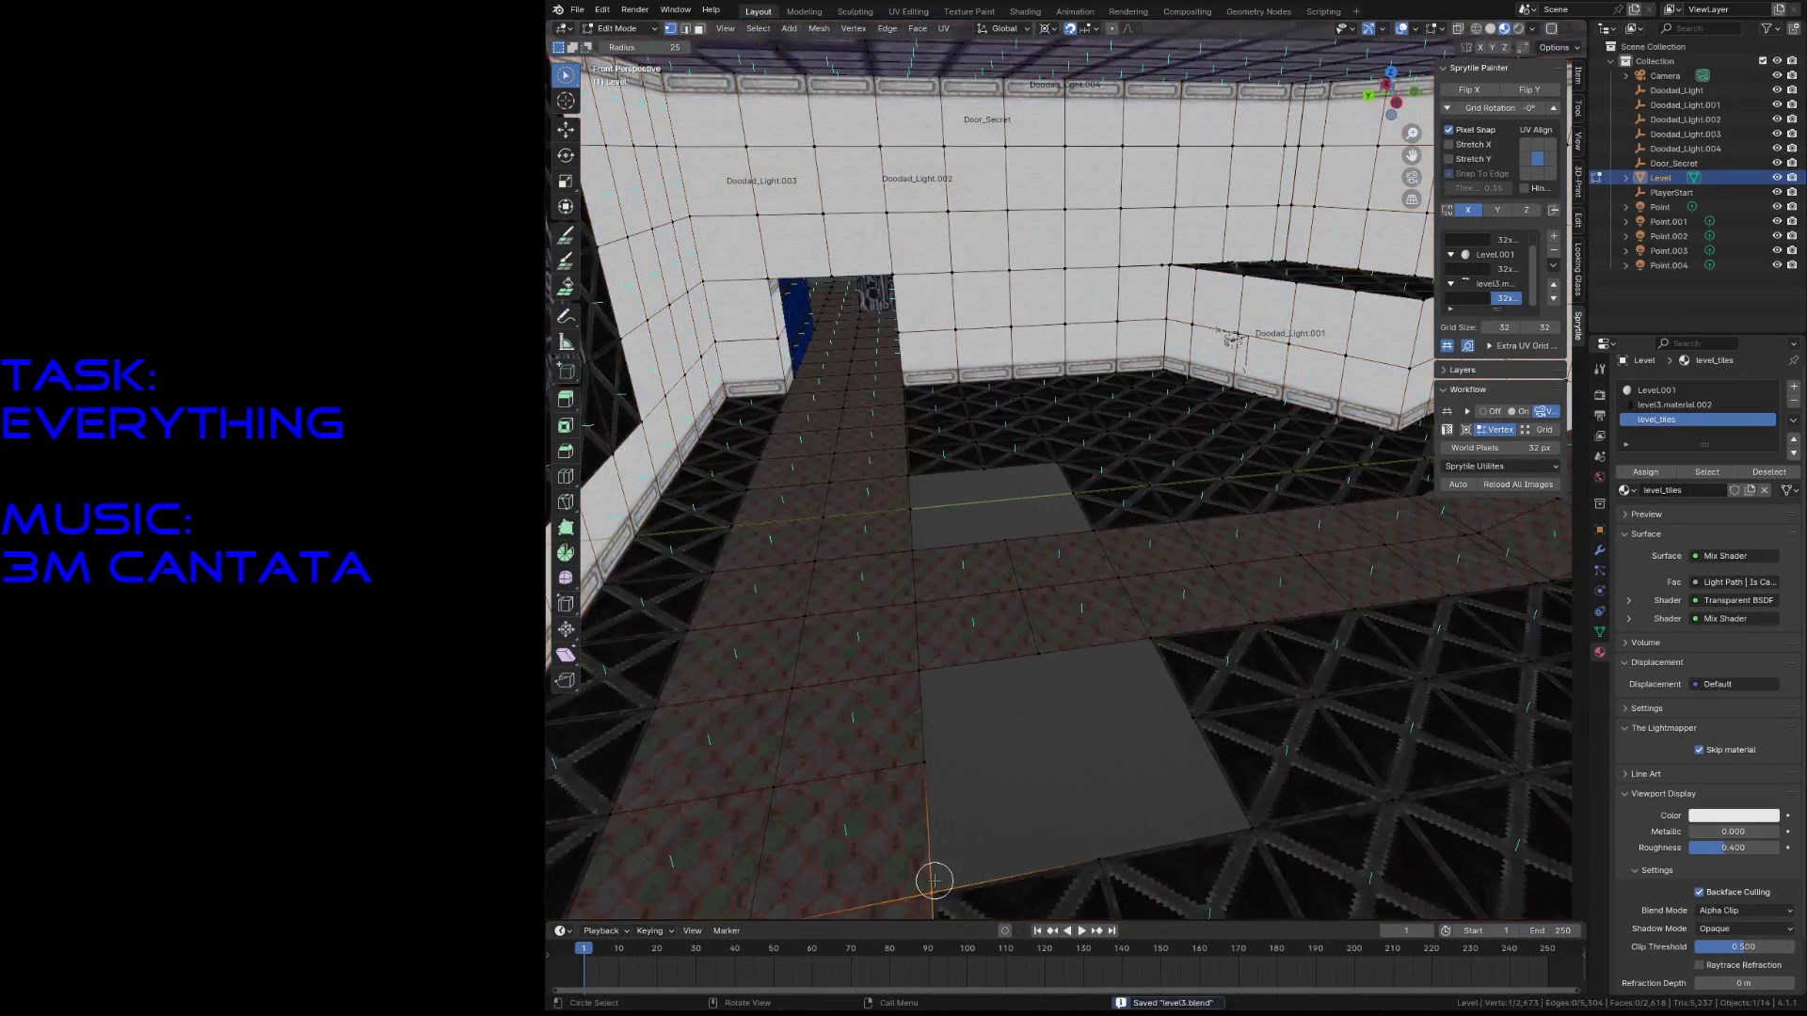
pyautogui.hotkey('shift', 's')
pyautogui.click(1004, 880)
pyautogui.click(566, 234)
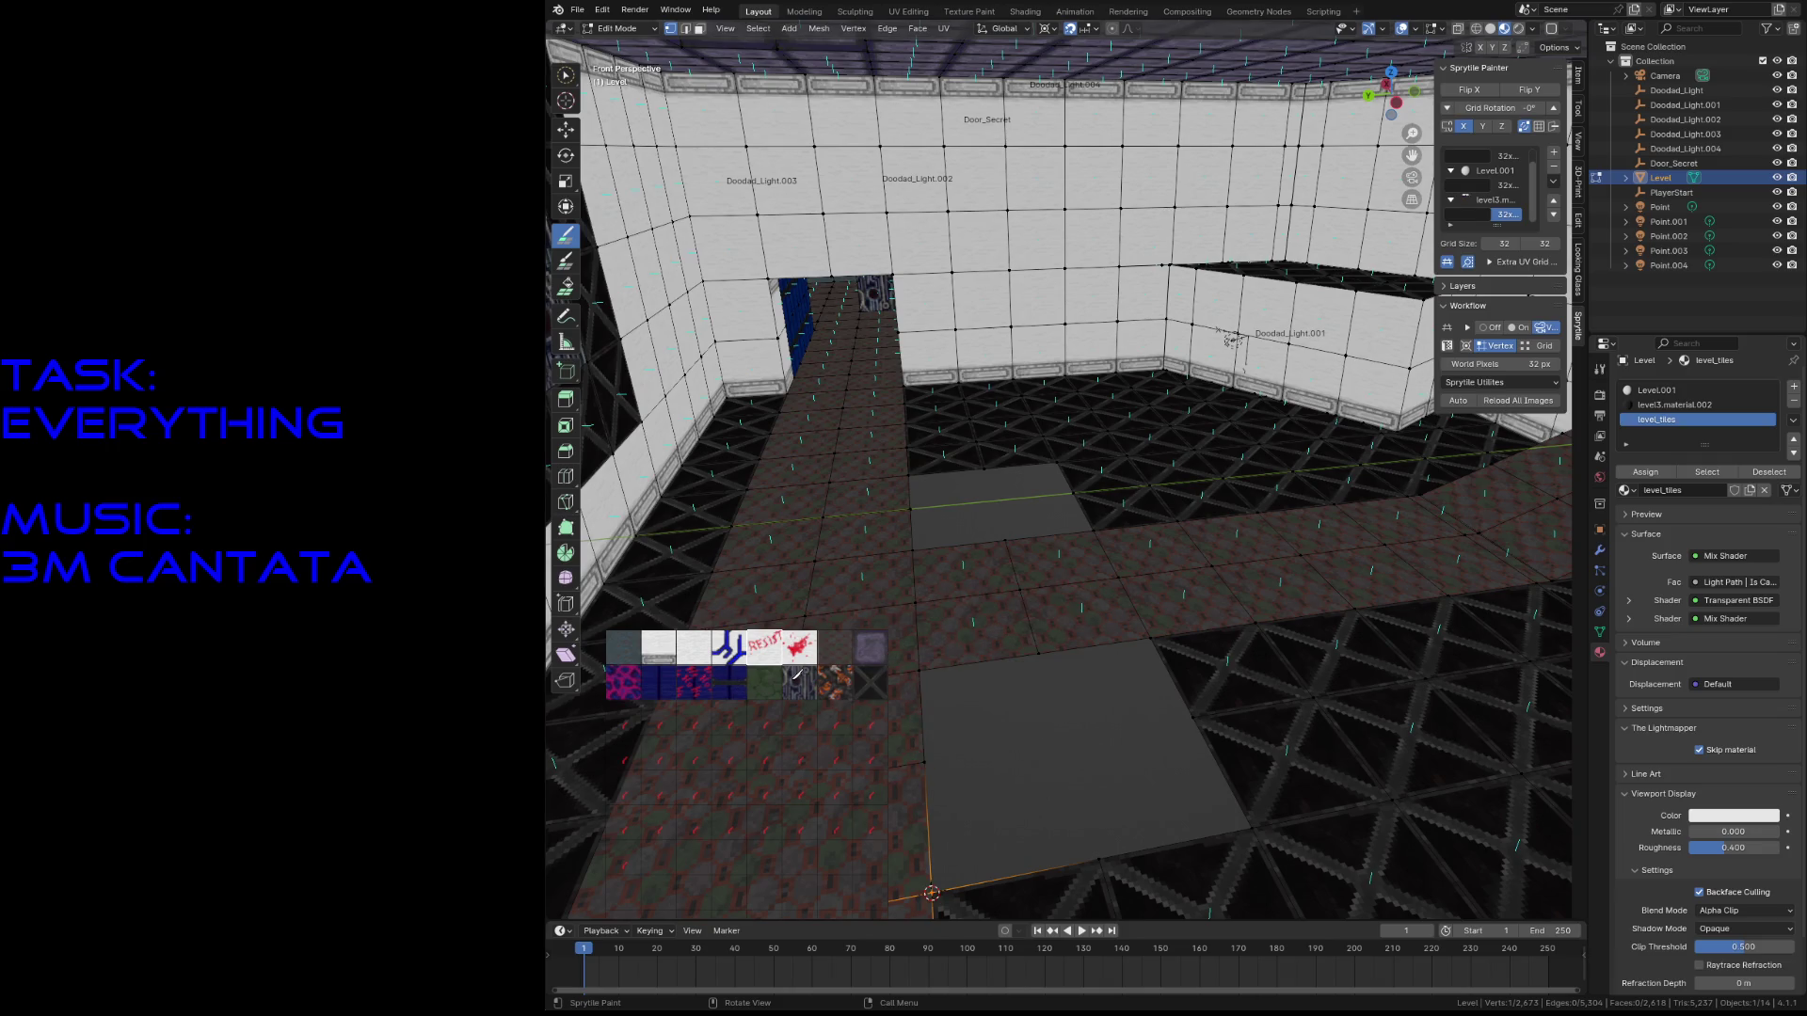
# - Paint the wall faces with the dark circuit tile
pyautogui.click(798, 678)
pyautogui.hotkey('shift', '`')
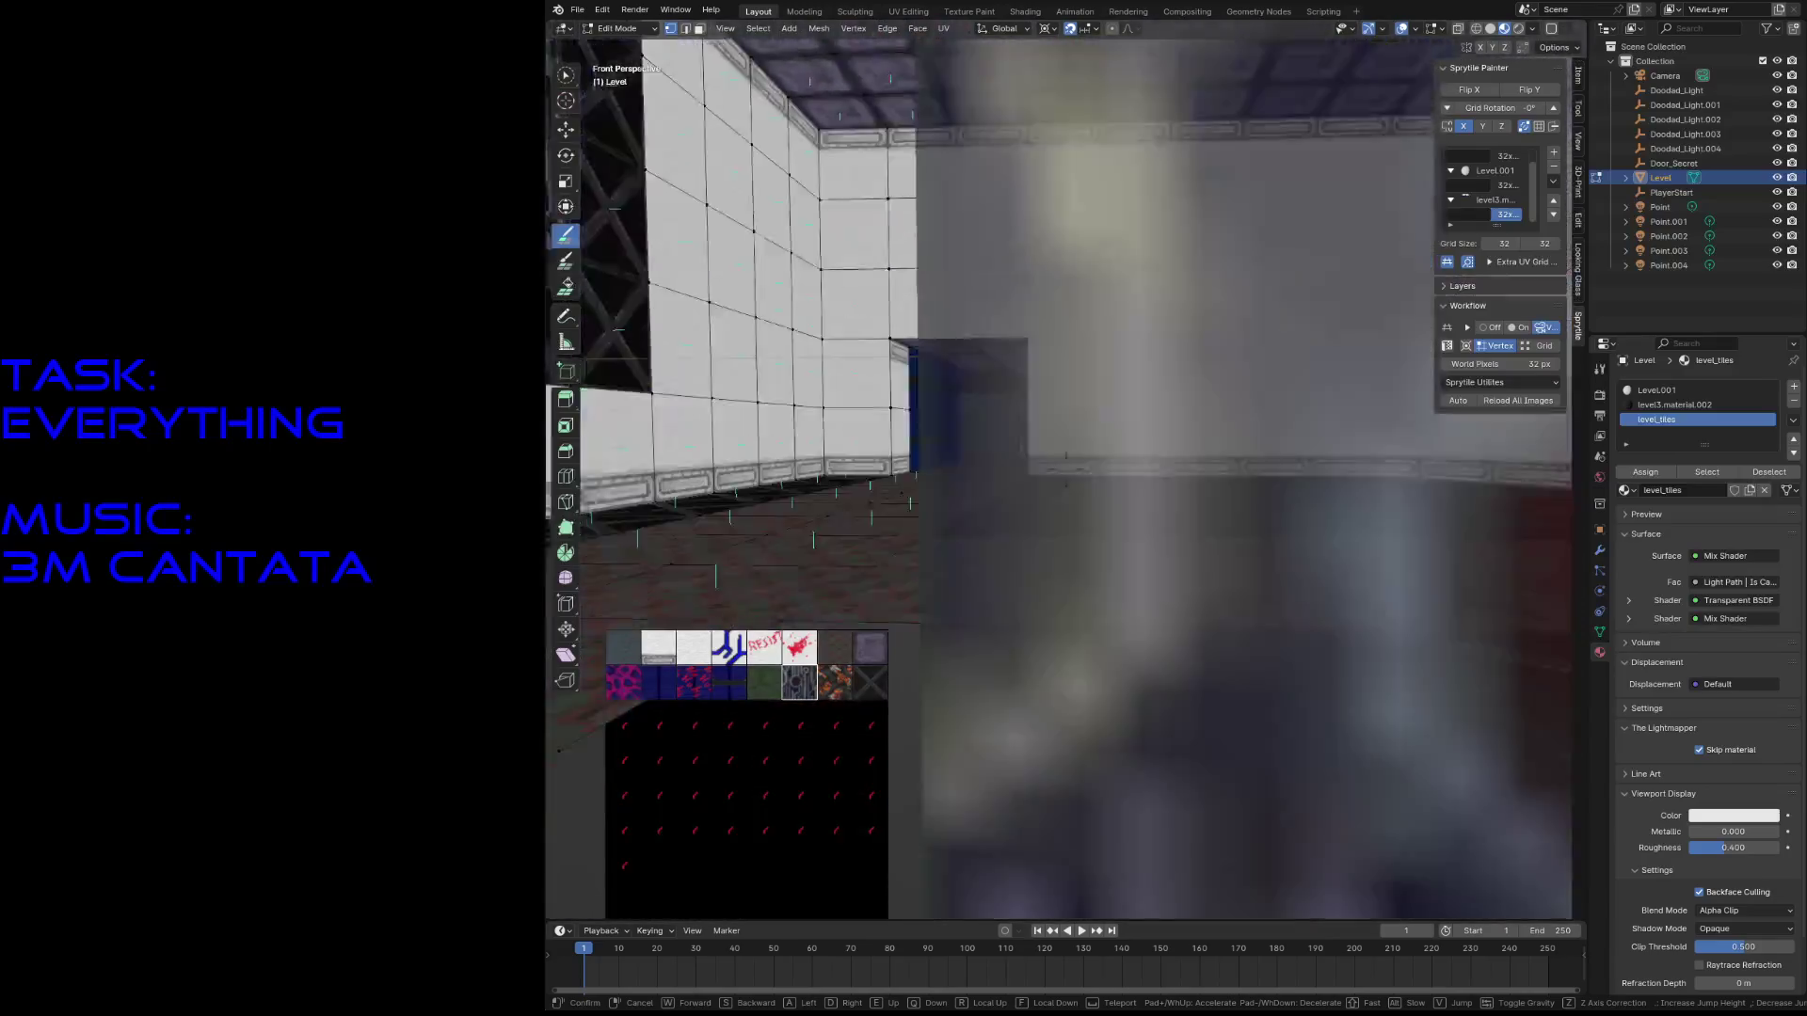
pyautogui.press('s')
pyautogui.press('Return')
pyautogui.moveTo(974, 536)
pyautogui.mouseDown()
pyautogui.moveTo(1209, 536)
pyautogui.moveTo(1024, 341)
pyautogui.mouseUp()
# - Snap the 3D cursor to the circuit wall's corner vertex
pyautogui.hotkey('shift', '`')
pyautogui.press('s')
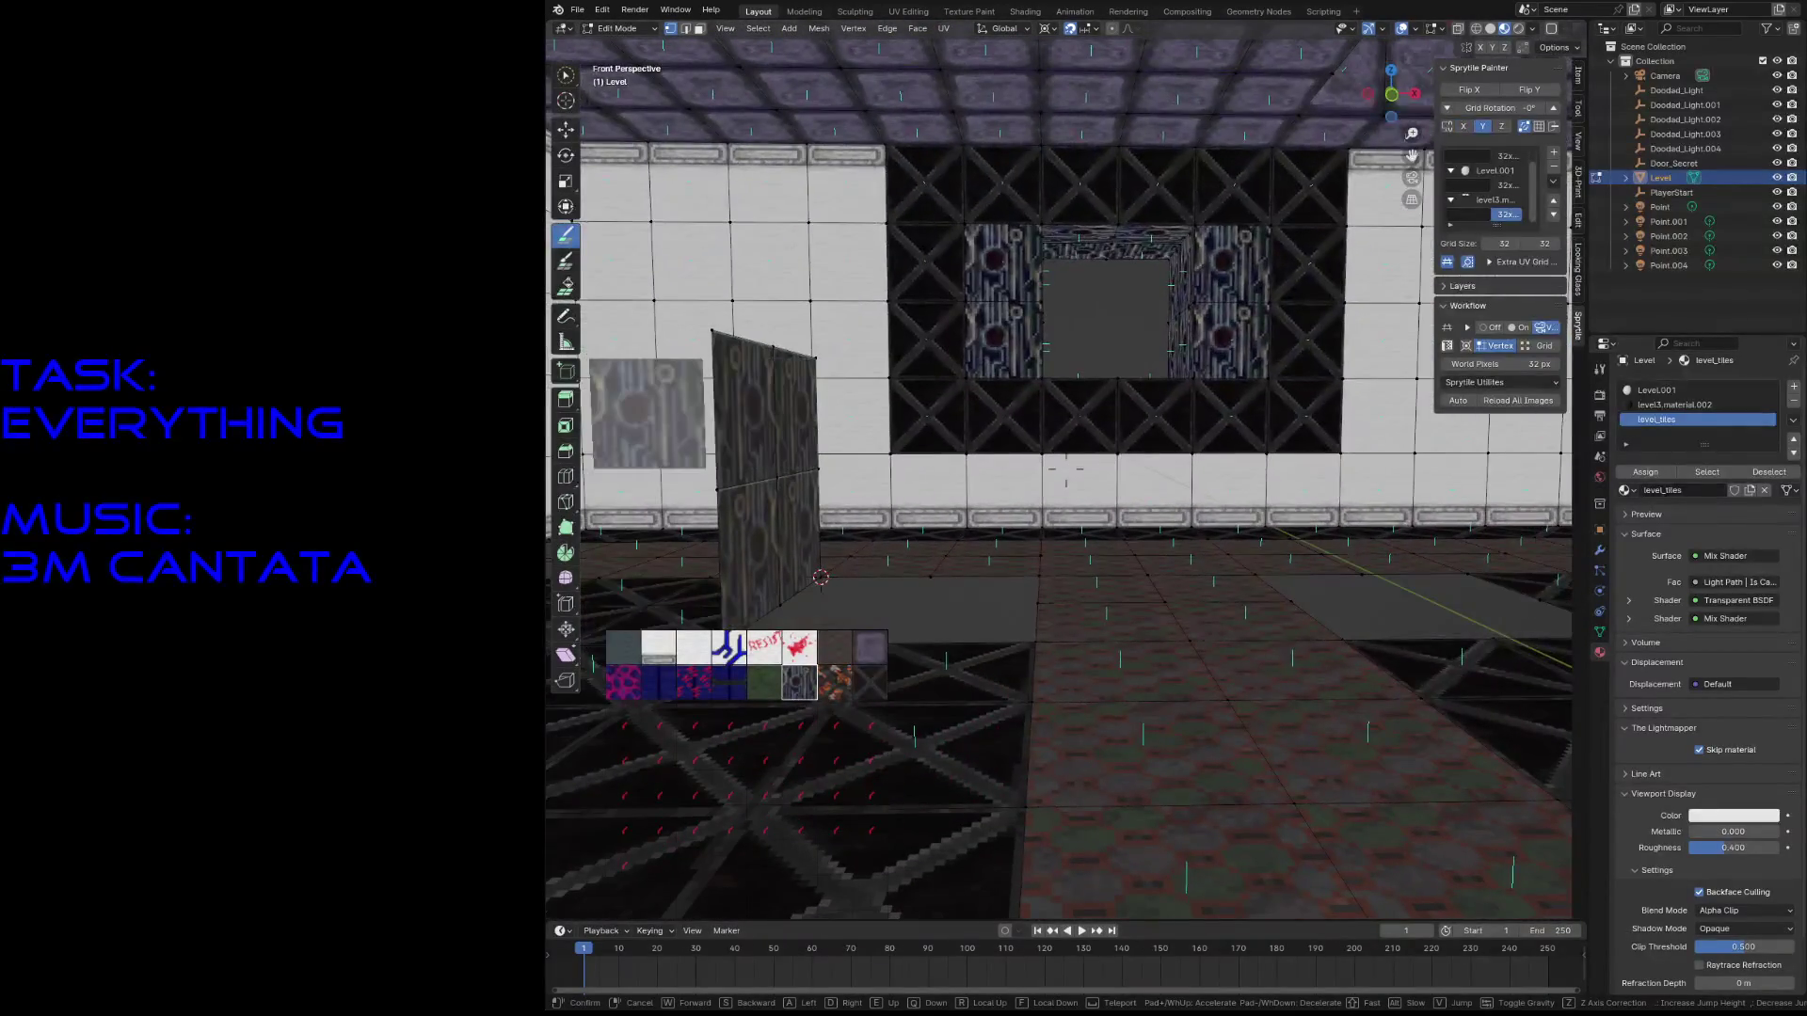
pyautogui.press('s')
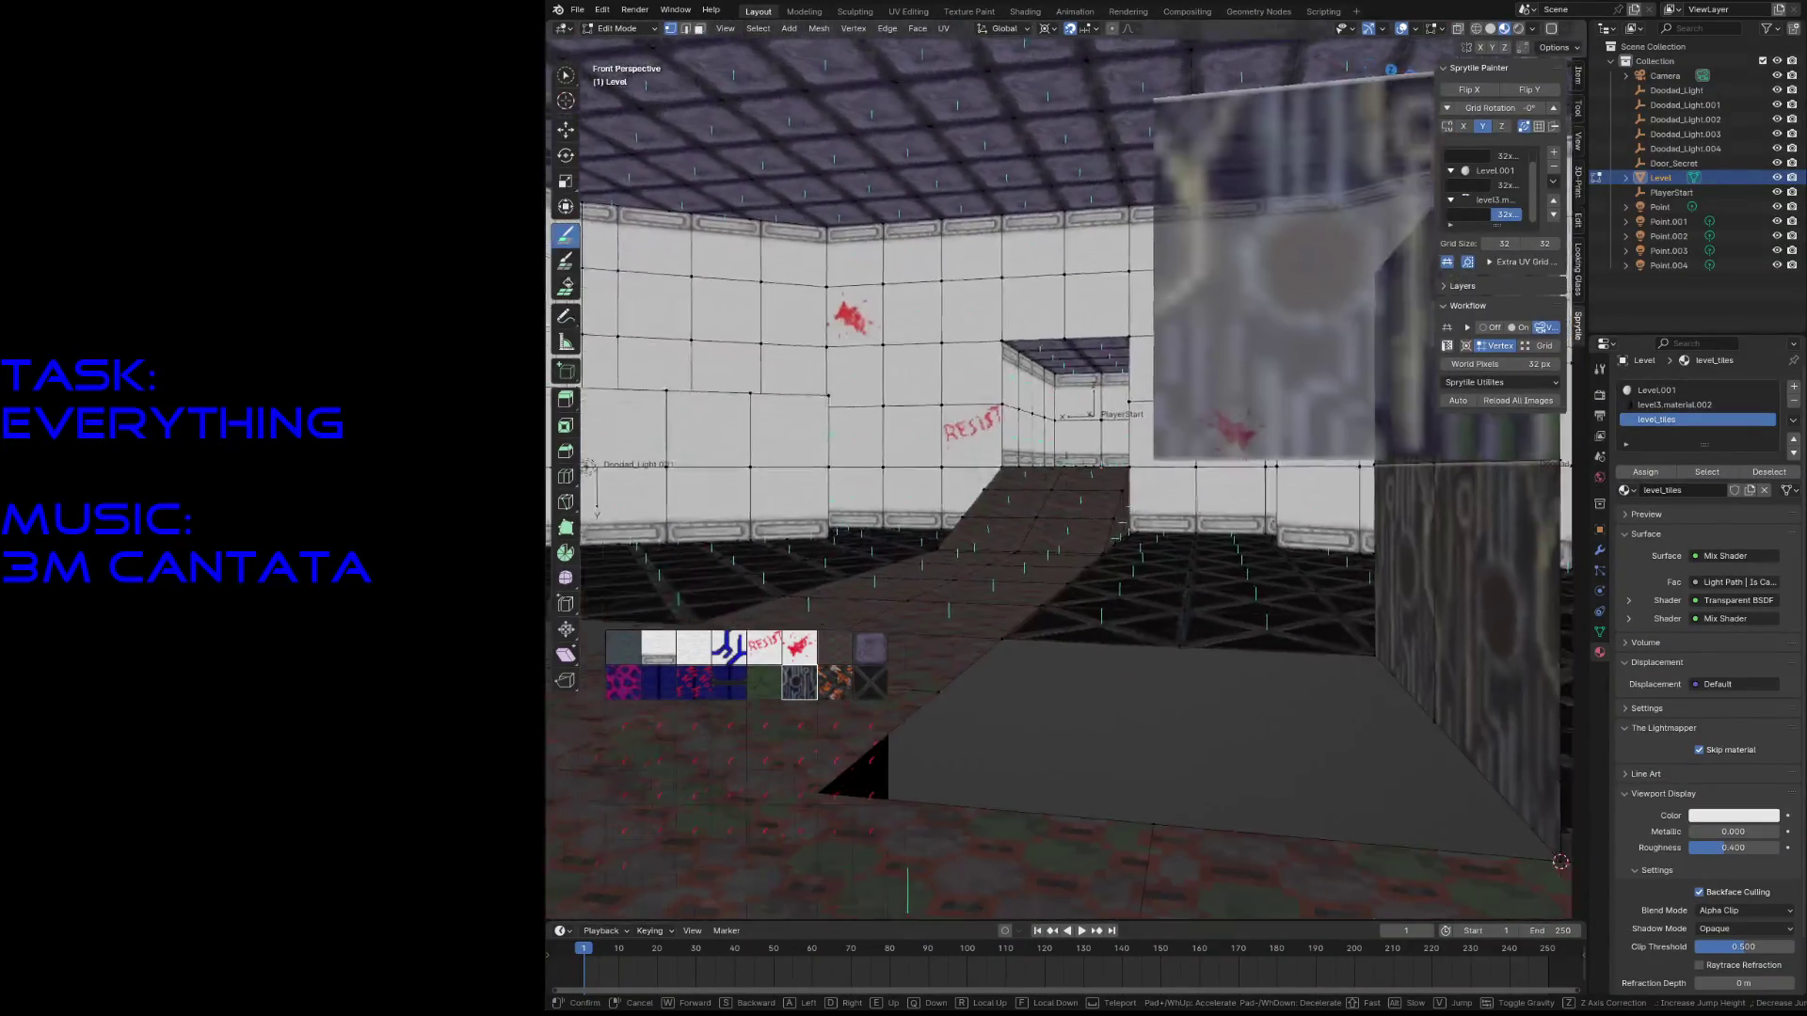
pyautogui.press('w')
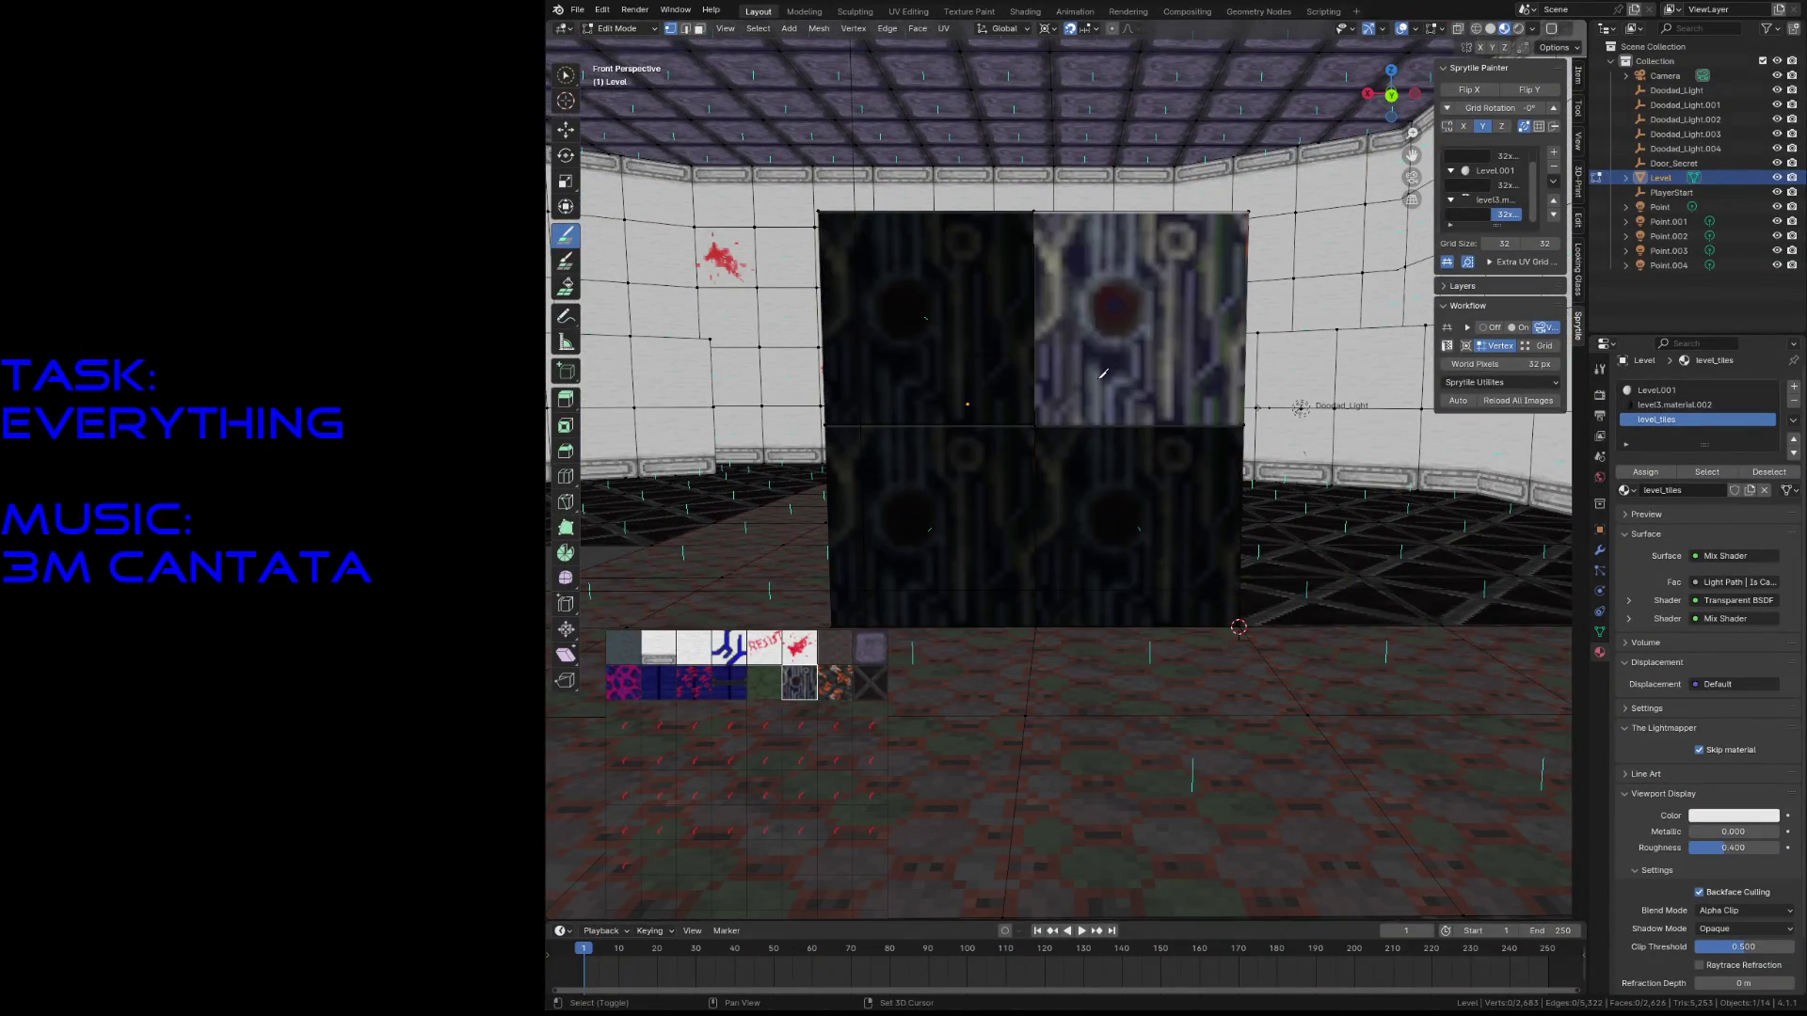
pyautogui.press('s')
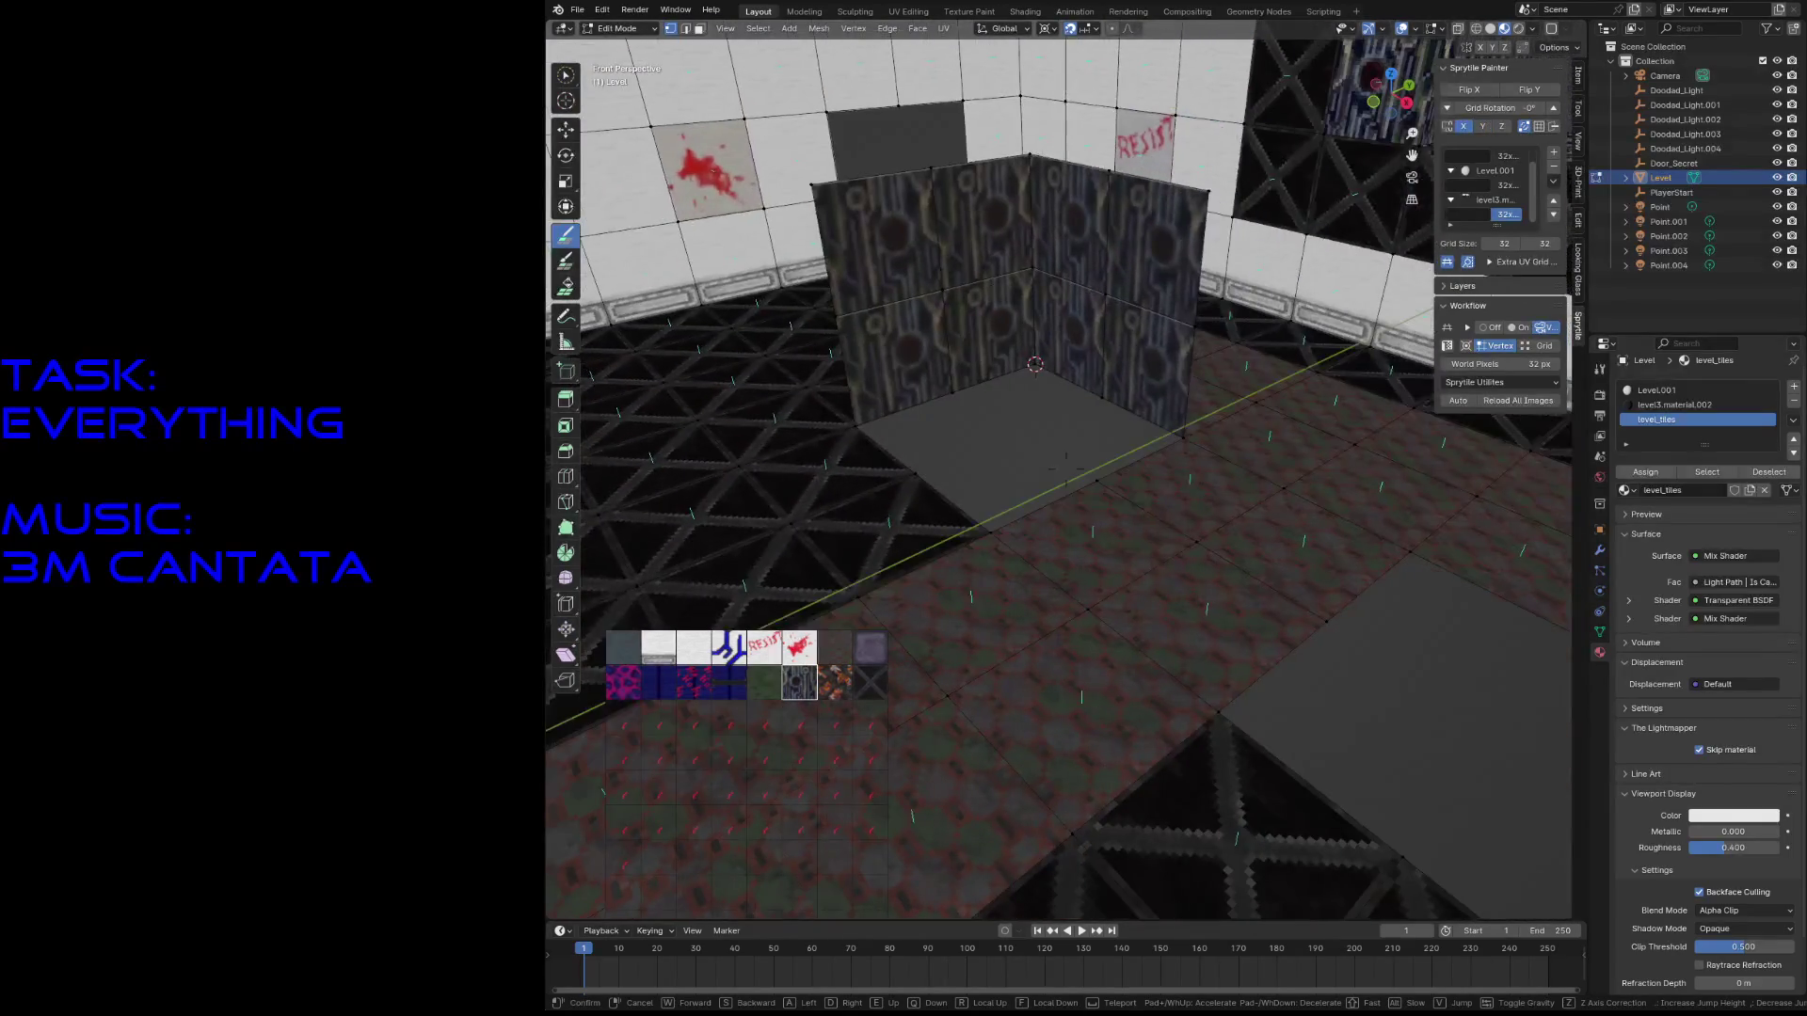
pyautogui.click(1033, 508)
pyautogui.click(988, 537)
pyautogui.hotkey('shift', 's')
pyautogui.click(988, 633)
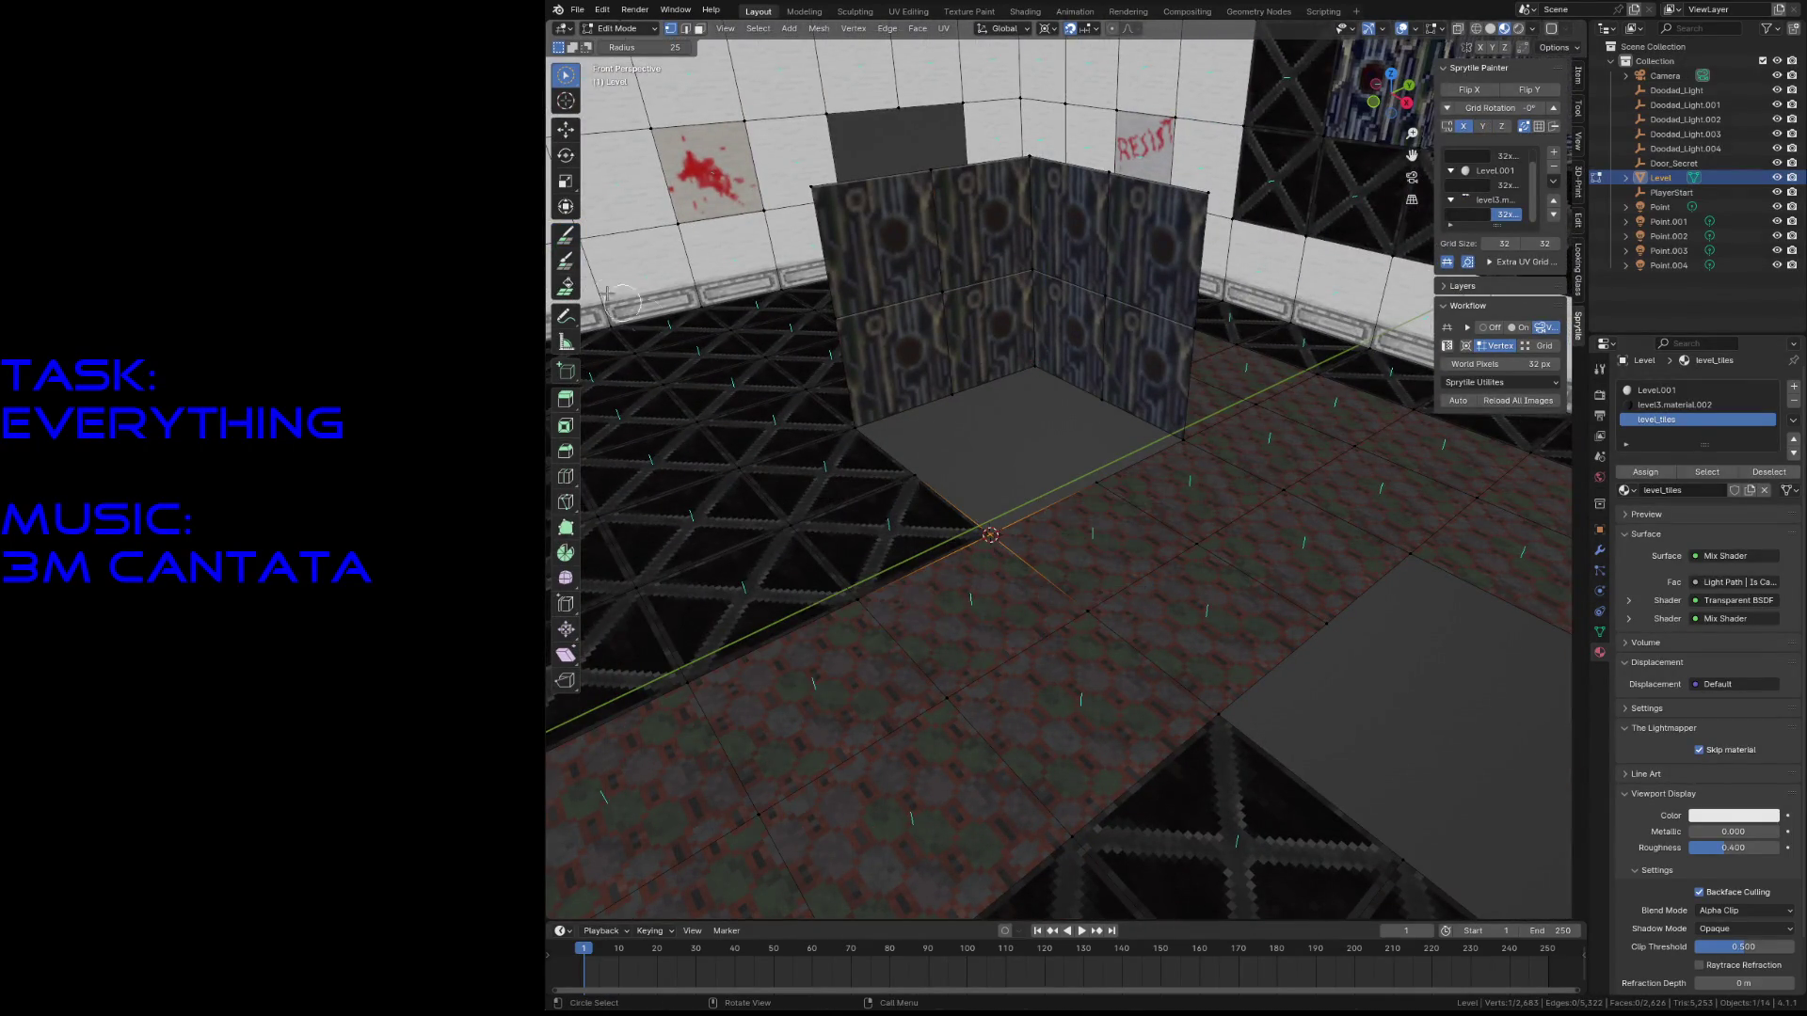
pyautogui.click(565, 234)
# - Paint circuit tiles across the box's front face
pyautogui.click(1031, 345)
pyautogui.moveTo(1030, 346); pyautogui.dragTo(1110, 395, button='middle')
pyautogui.moveTo(941, 424)
pyautogui.mouseDown()
pyautogui.moveTo(1035, 518)
pyautogui.moveTo(1134, 408)
pyautogui.mouseUp()
pyautogui.moveTo(1134, 408); pyautogui.dragTo(1084, 351, button='middle')
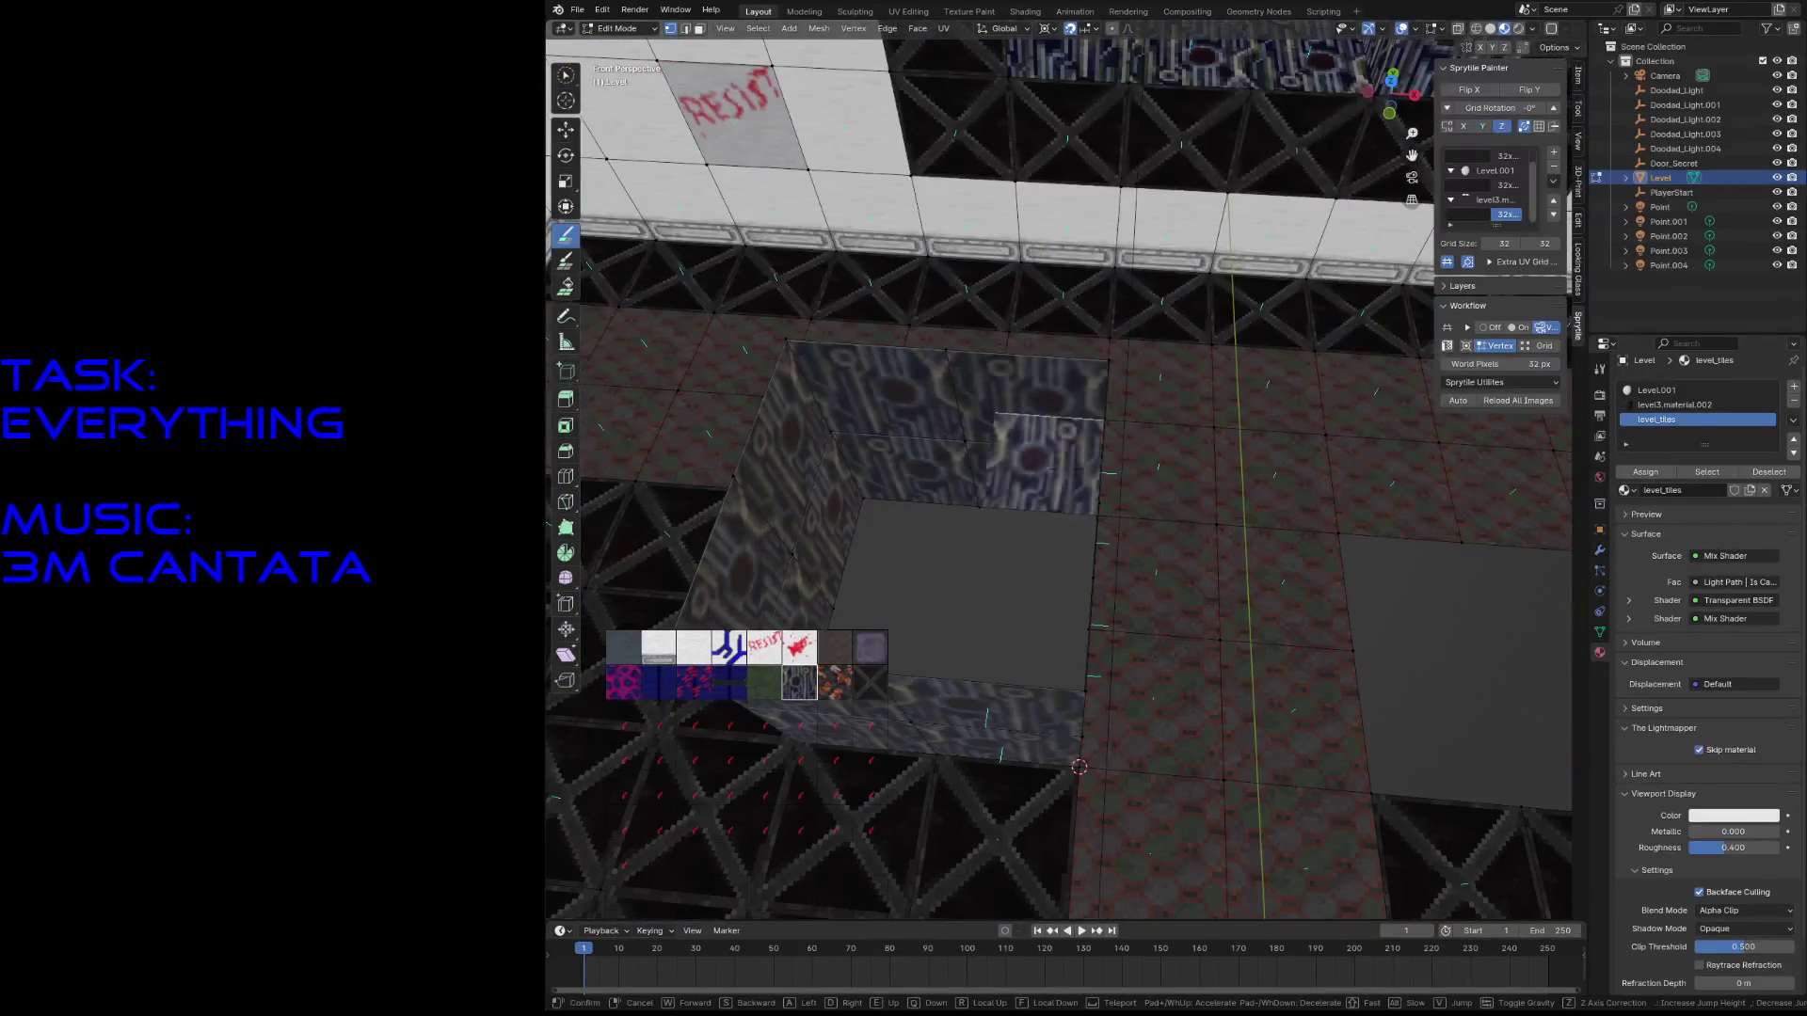
# - Snap the 3D cursor to the box's inner corner vertex and save the level
pyautogui.press('w')
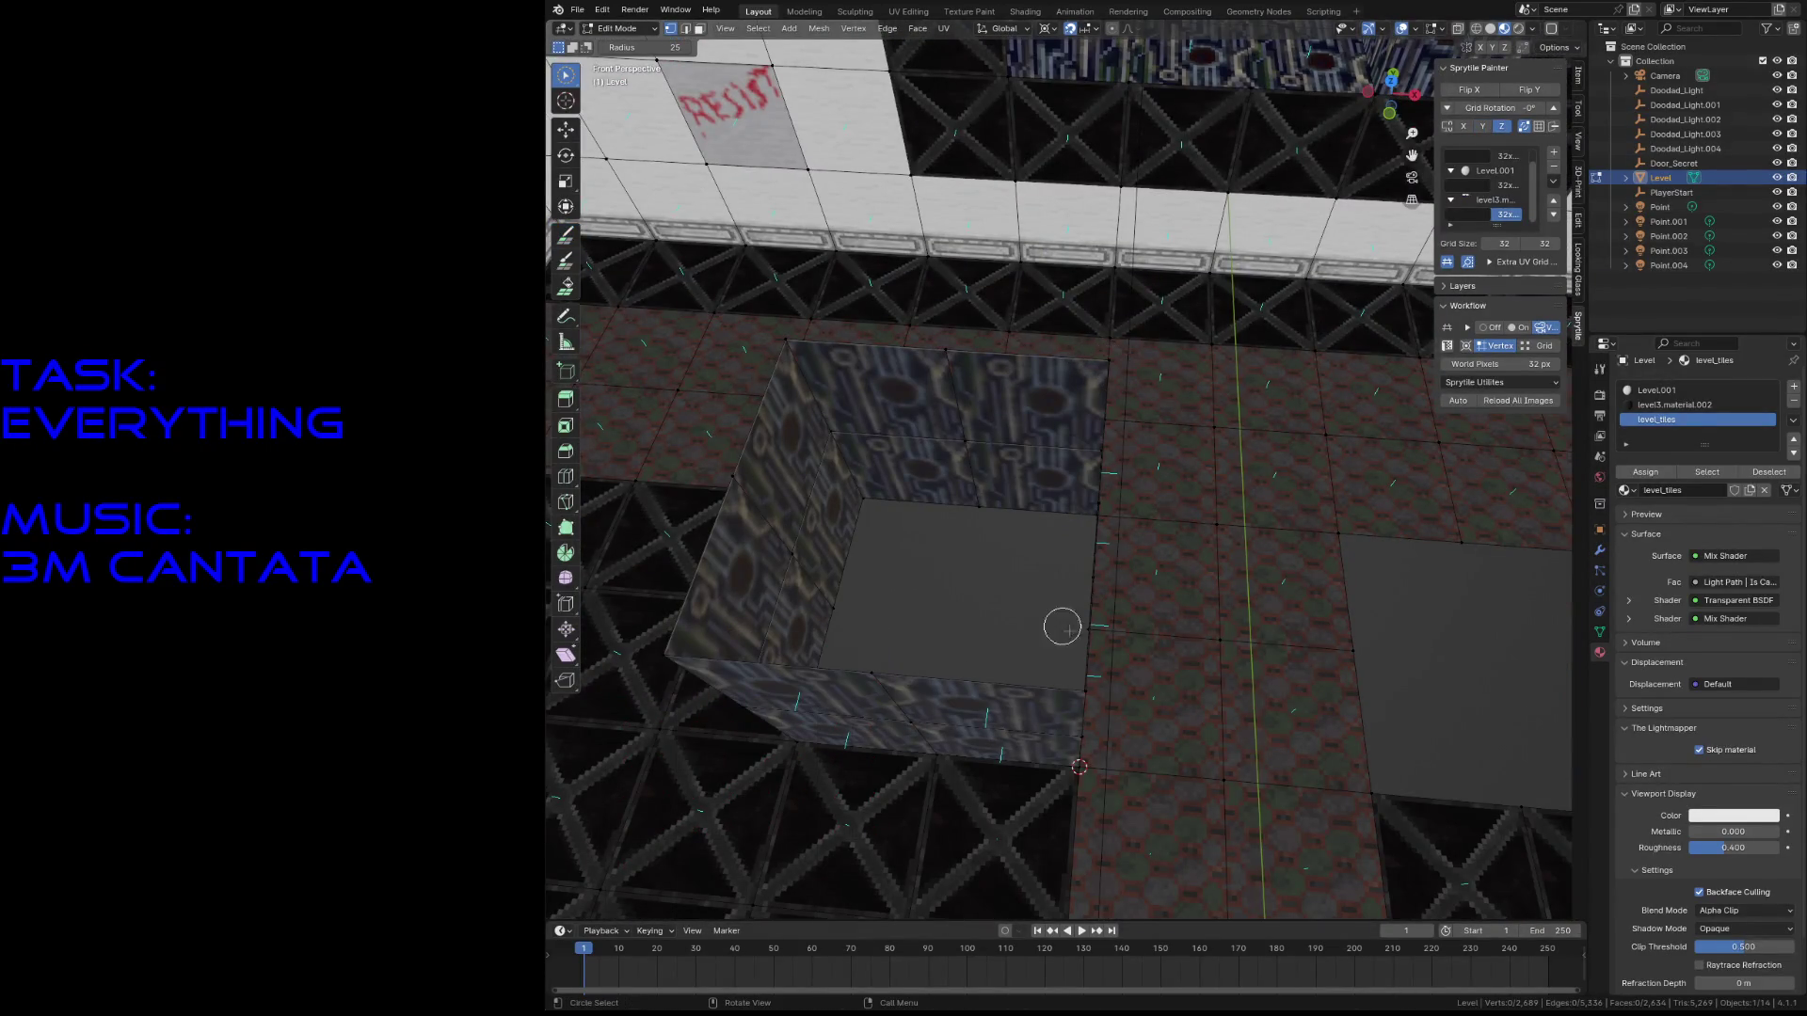
pyautogui.moveTo(1097, 694)
pyautogui.mouseDown(button='middle')
pyautogui.moveTo(1013, 646)
pyautogui.moveTo(1091, 687)
pyautogui.mouseUp(button='middle')
pyautogui.click(946, 613)
pyautogui.hotkey('shift', 's')
pyautogui.click(984, 714)
pyautogui.hotkey('ctrl', 's')
pyautogui.click(565, 235)
# - Paint tiles across the box top and place two tall tiles on the floor
pyautogui.moveTo(715, 414)
pyautogui.mouseDown()
pyautogui.moveTo(847, 442)
pyautogui.moveTo(986, 365)
pyautogui.mouseUp()
pyautogui.click(986, 365)
pyautogui.moveTo(986, 365); pyautogui.dragTo(1044, 463, button='middle')
pyautogui.click(1290, 753)
pyautogui.click(1394, 585)
pyautogui.hotkey('shift', '`')
pyautogui.press('s')
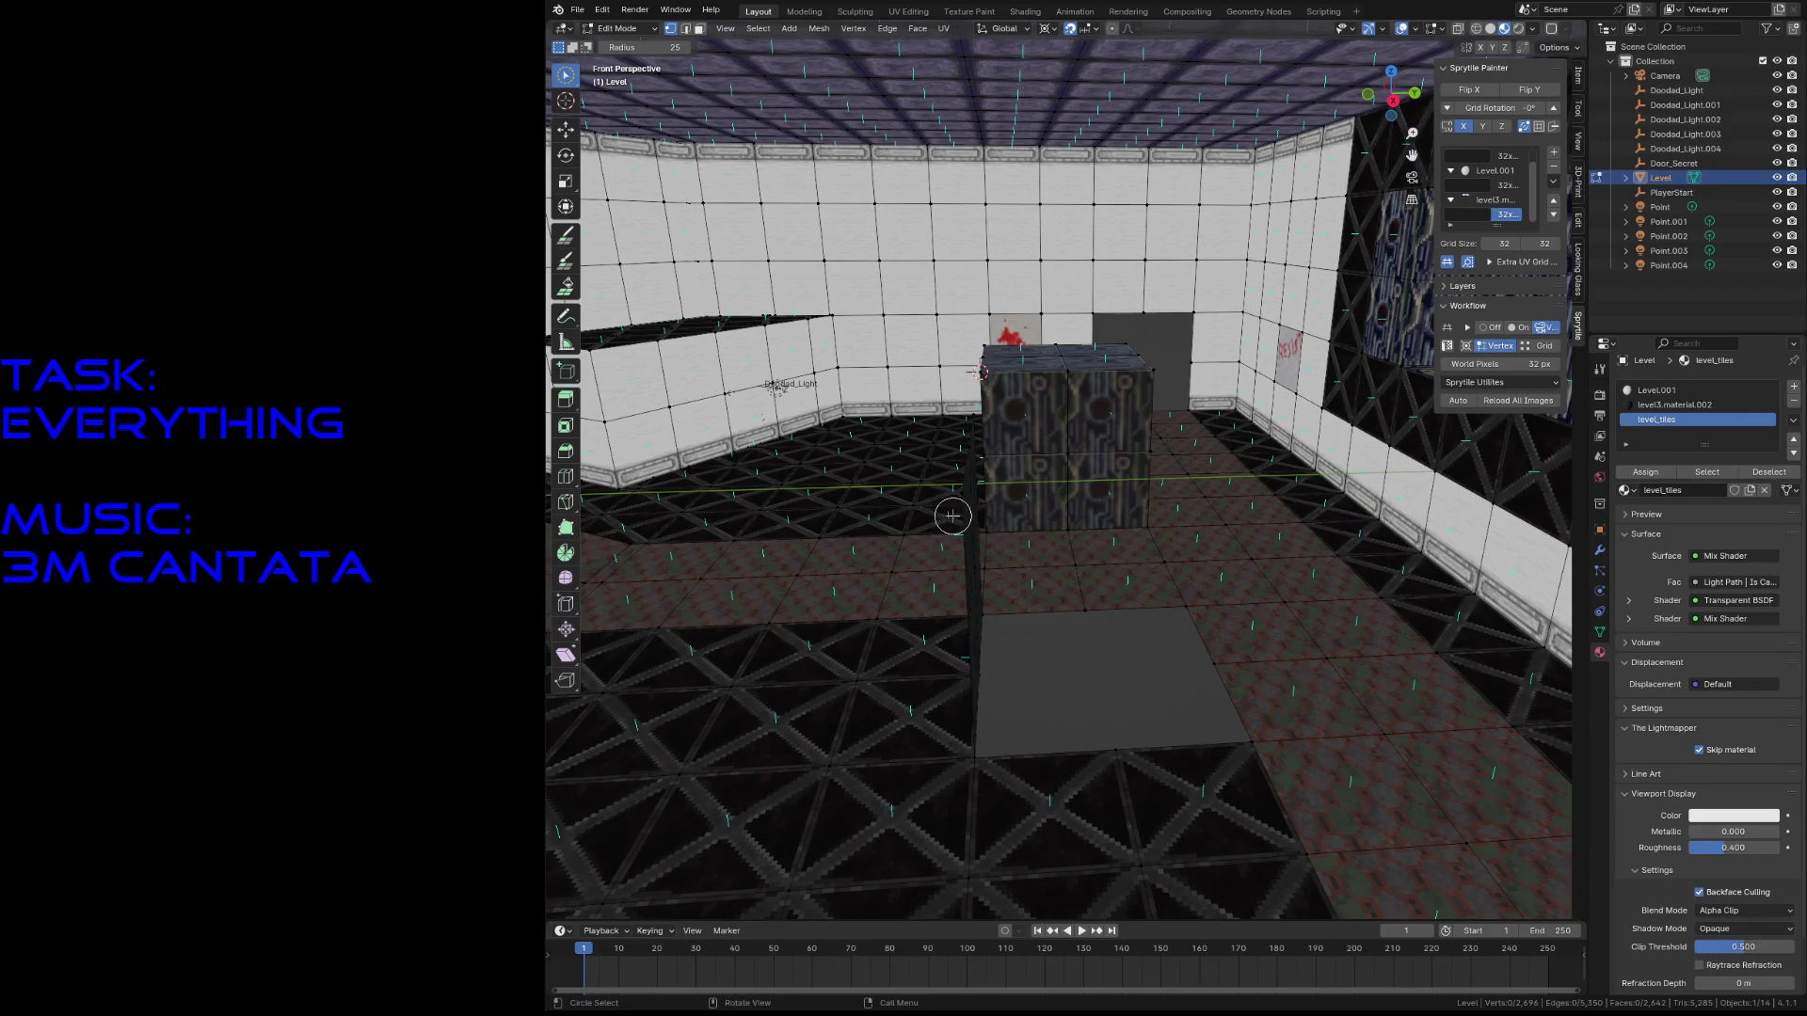
# - Snap the 3D cursor to the crate's corner, paint a block of wall tiles, and save
pyautogui.press('w')
pyautogui.click(1126, 565)
pyautogui.click(944, 459)
pyautogui.hotkey('shift', 's')
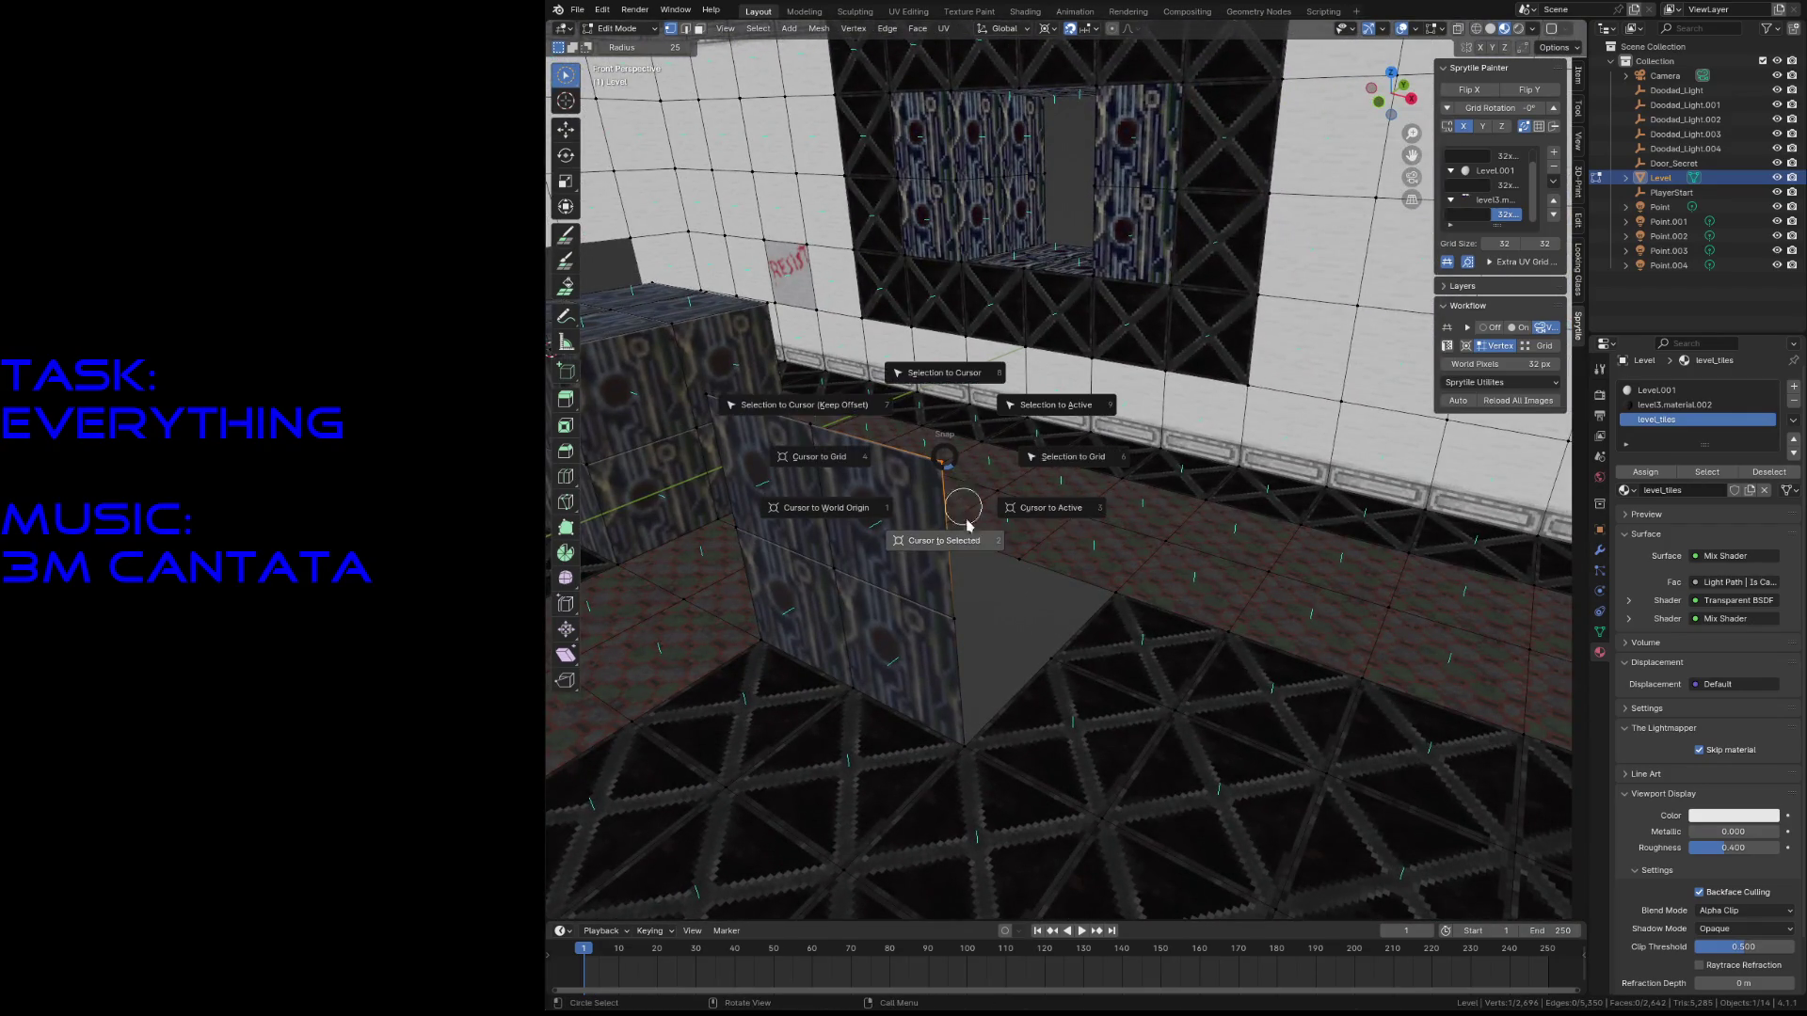
pyautogui.click(973, 543)
pyautogui.hotkey('shift', '`')
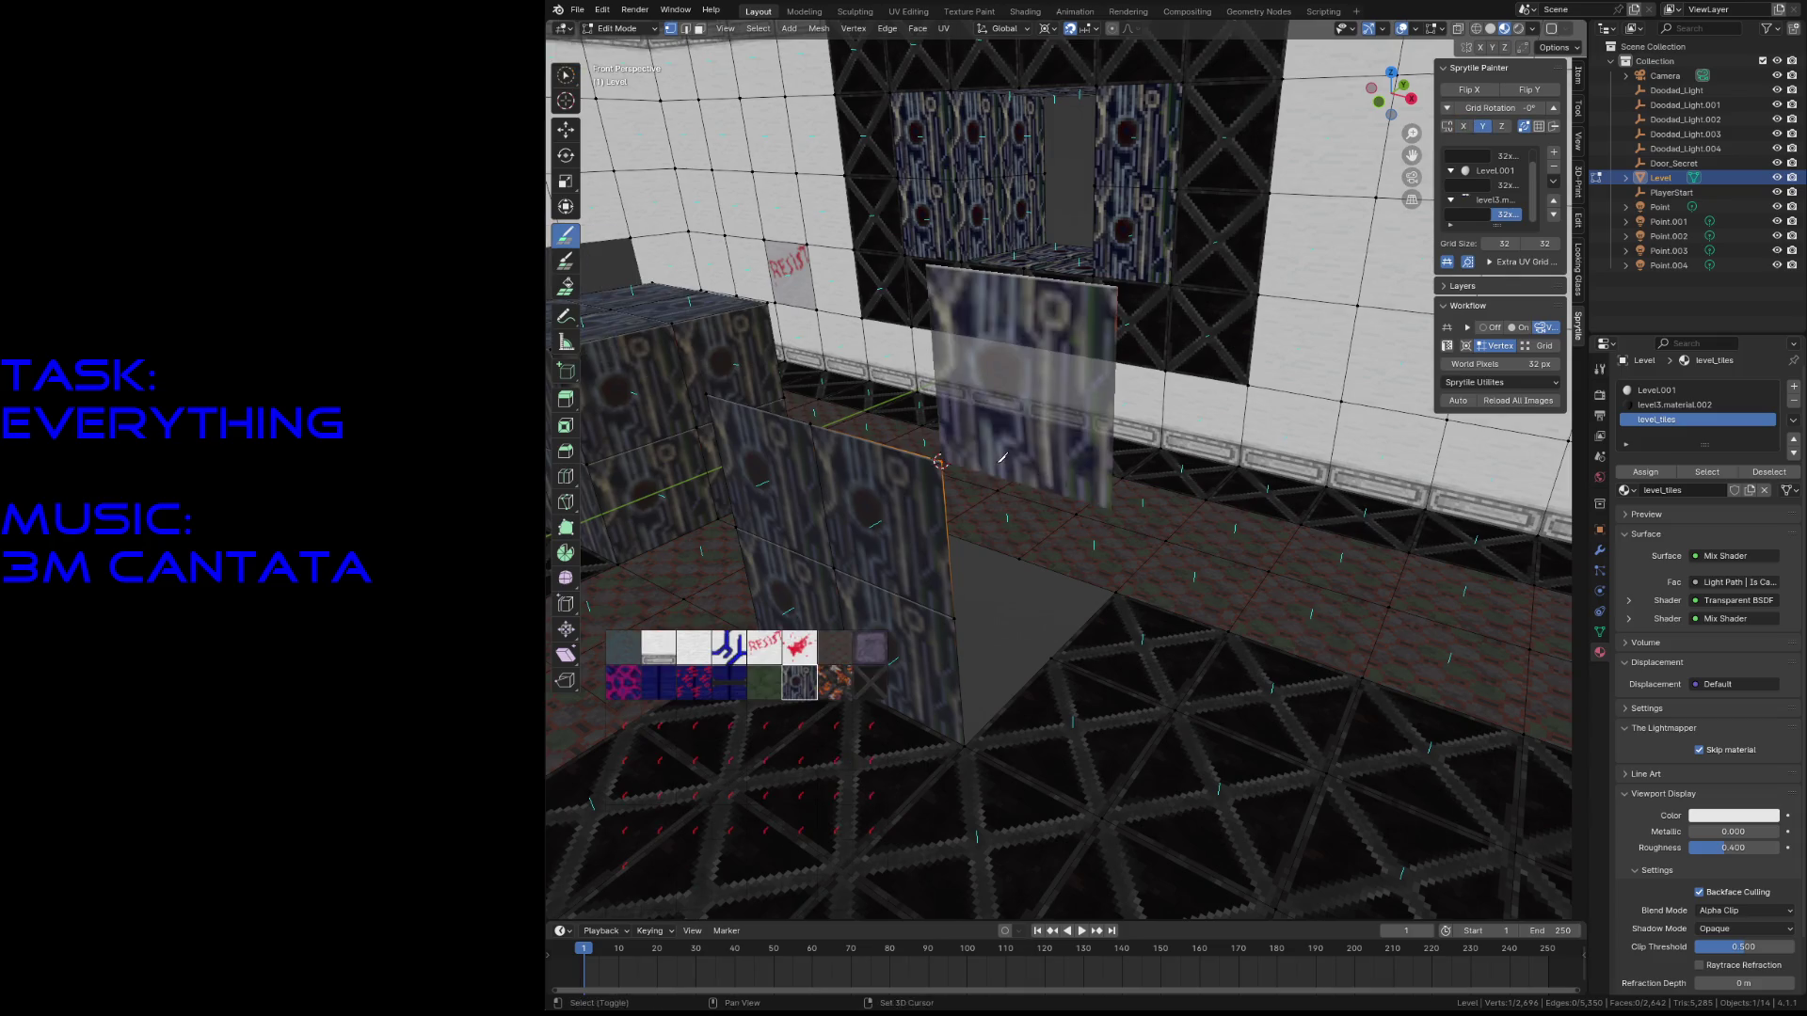
pyautogui.moveTo(894, 452)
pyautogui.mouseDown()
pyautogui.moveTo(908, 592)
pyautogui.moveTo(1054, 527)
pyautogui.moveTo(1024, 526)
pyautogui.mouseUp()
pyautogui.hotkey('ctrl', 's')
# - Paint circuit tiles beside the crate, re-snapping the cursor to its corner to build another cube
pyautogui.moveTo(1024, 525); pyautogui.dragTo(1007, 659, button='middle')
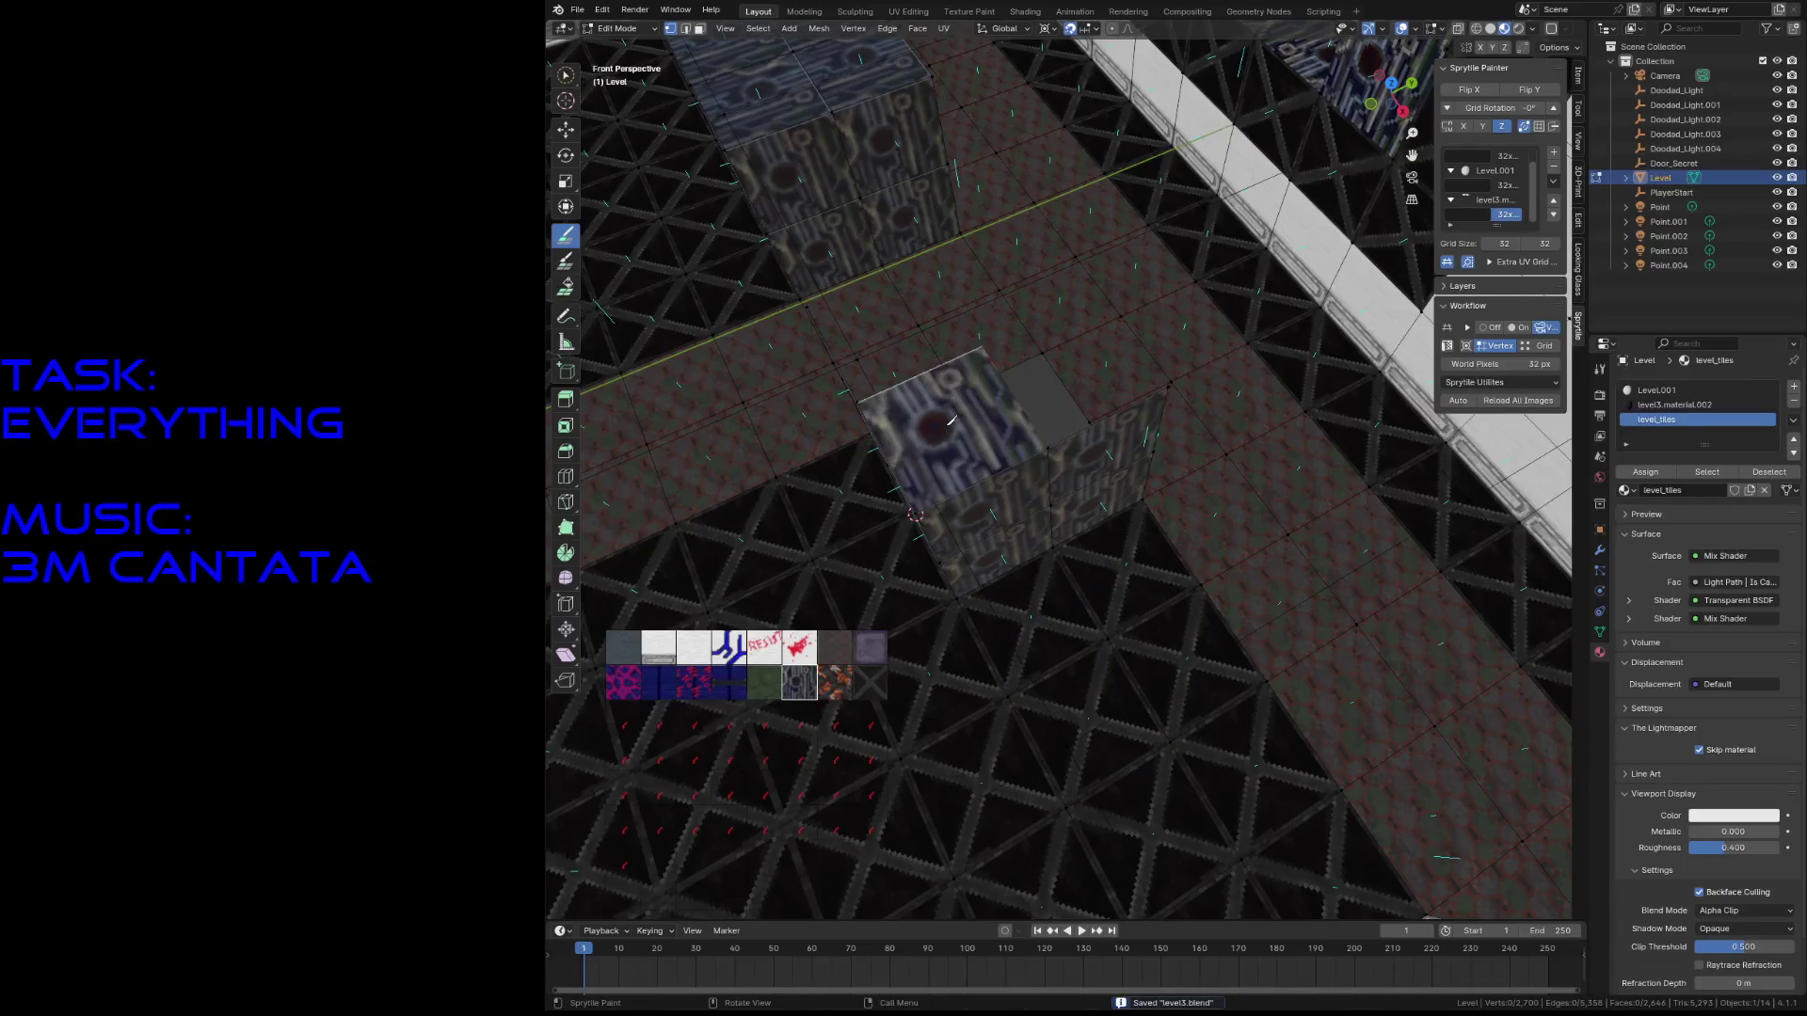
pyautogui.moveTo(997, 424); pyautogui.dragTo(993, 324)
pyautogui.hotkey('shift', '`')
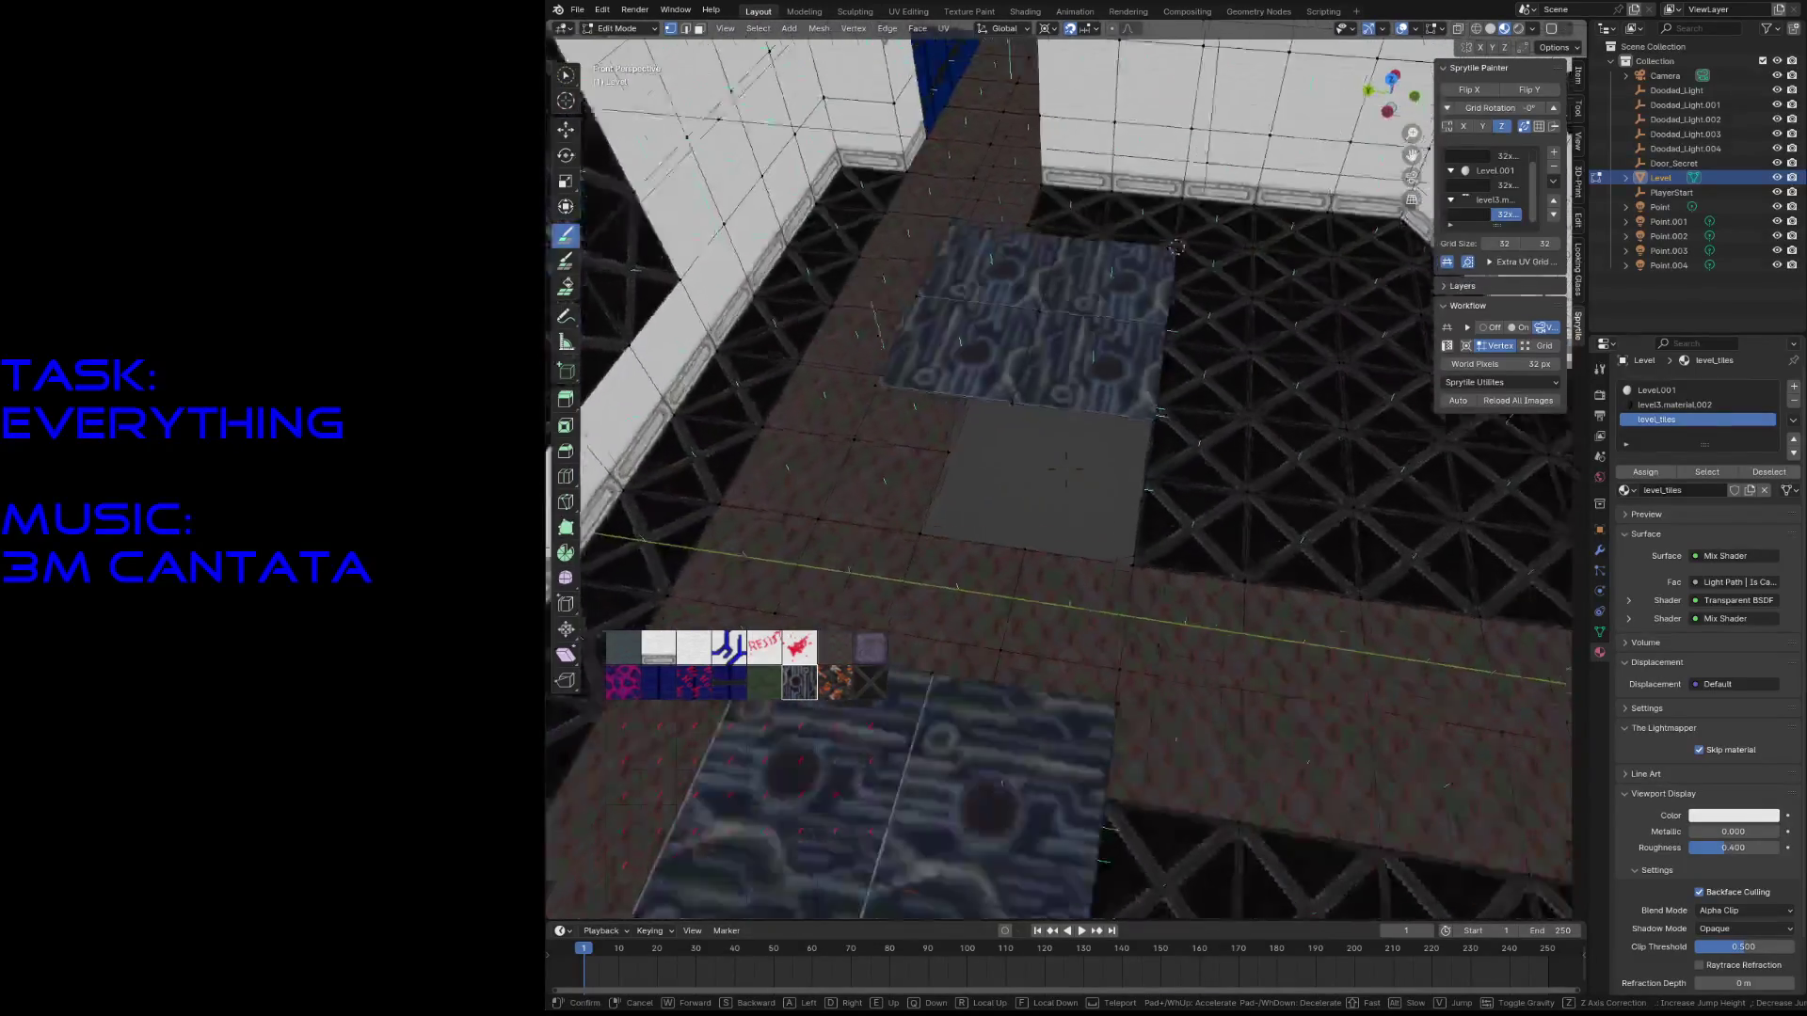
pyautogui.click(1029, 515)
pyautogui.hotkey('shift', 's')
pyautogui.click(1039, 548)
pyautogui.click(566, 235)
pyautogui.click(950, 523)
pyautogui.moveTo(950, 522); pyautogui.dragTo(1009, 476, button='middle')
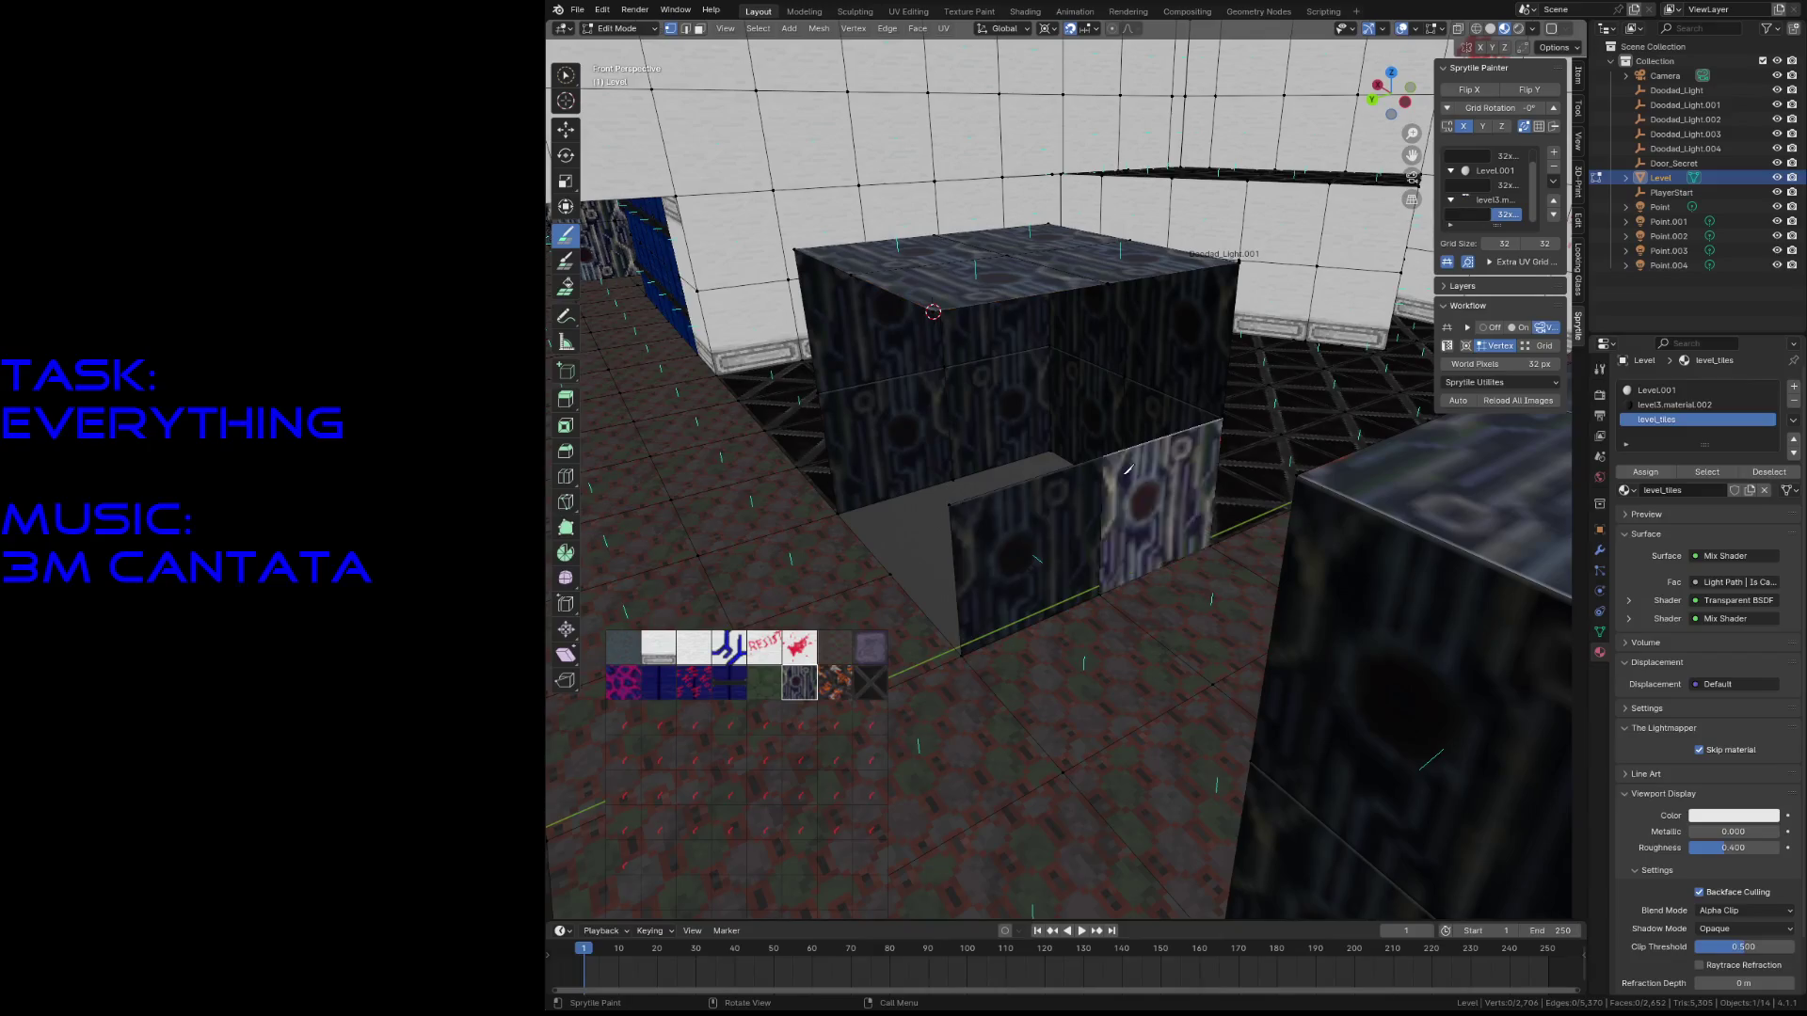
pyautogui.moveTo(1052, 411); pyautogui.dragTo(916, 431, button='middle')
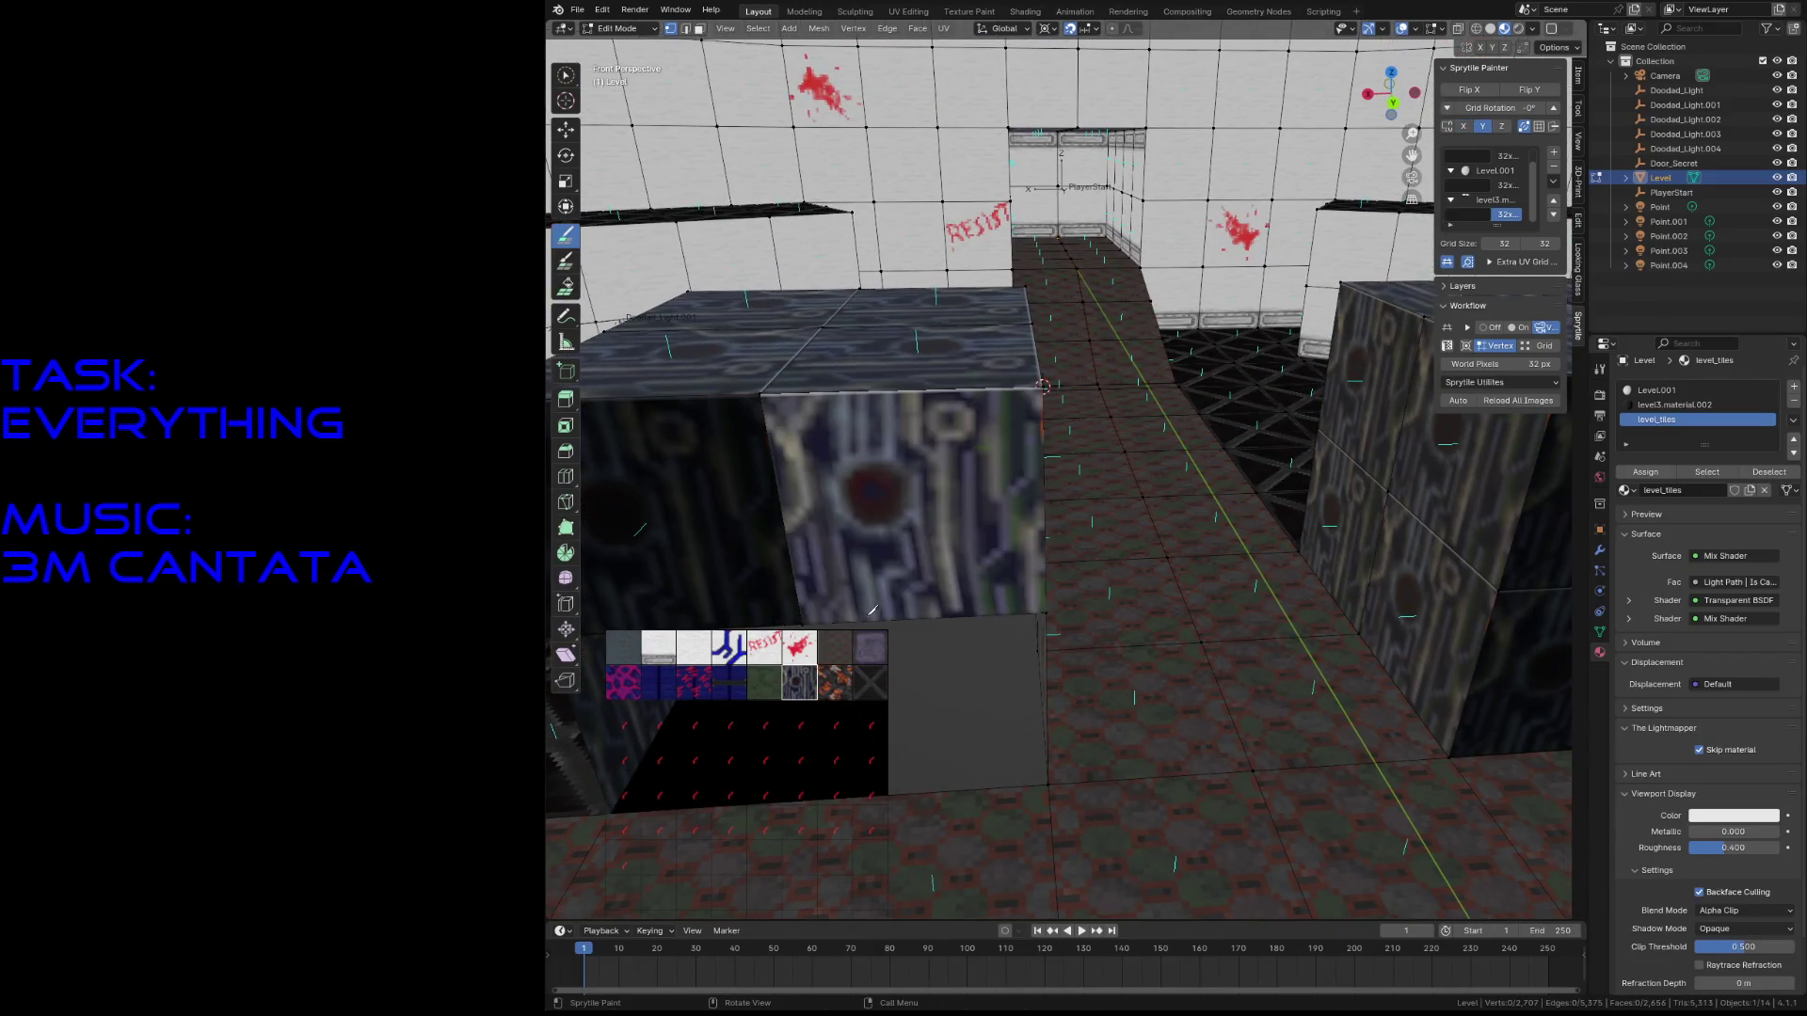
pyautogui.hotkey('shift', '`')
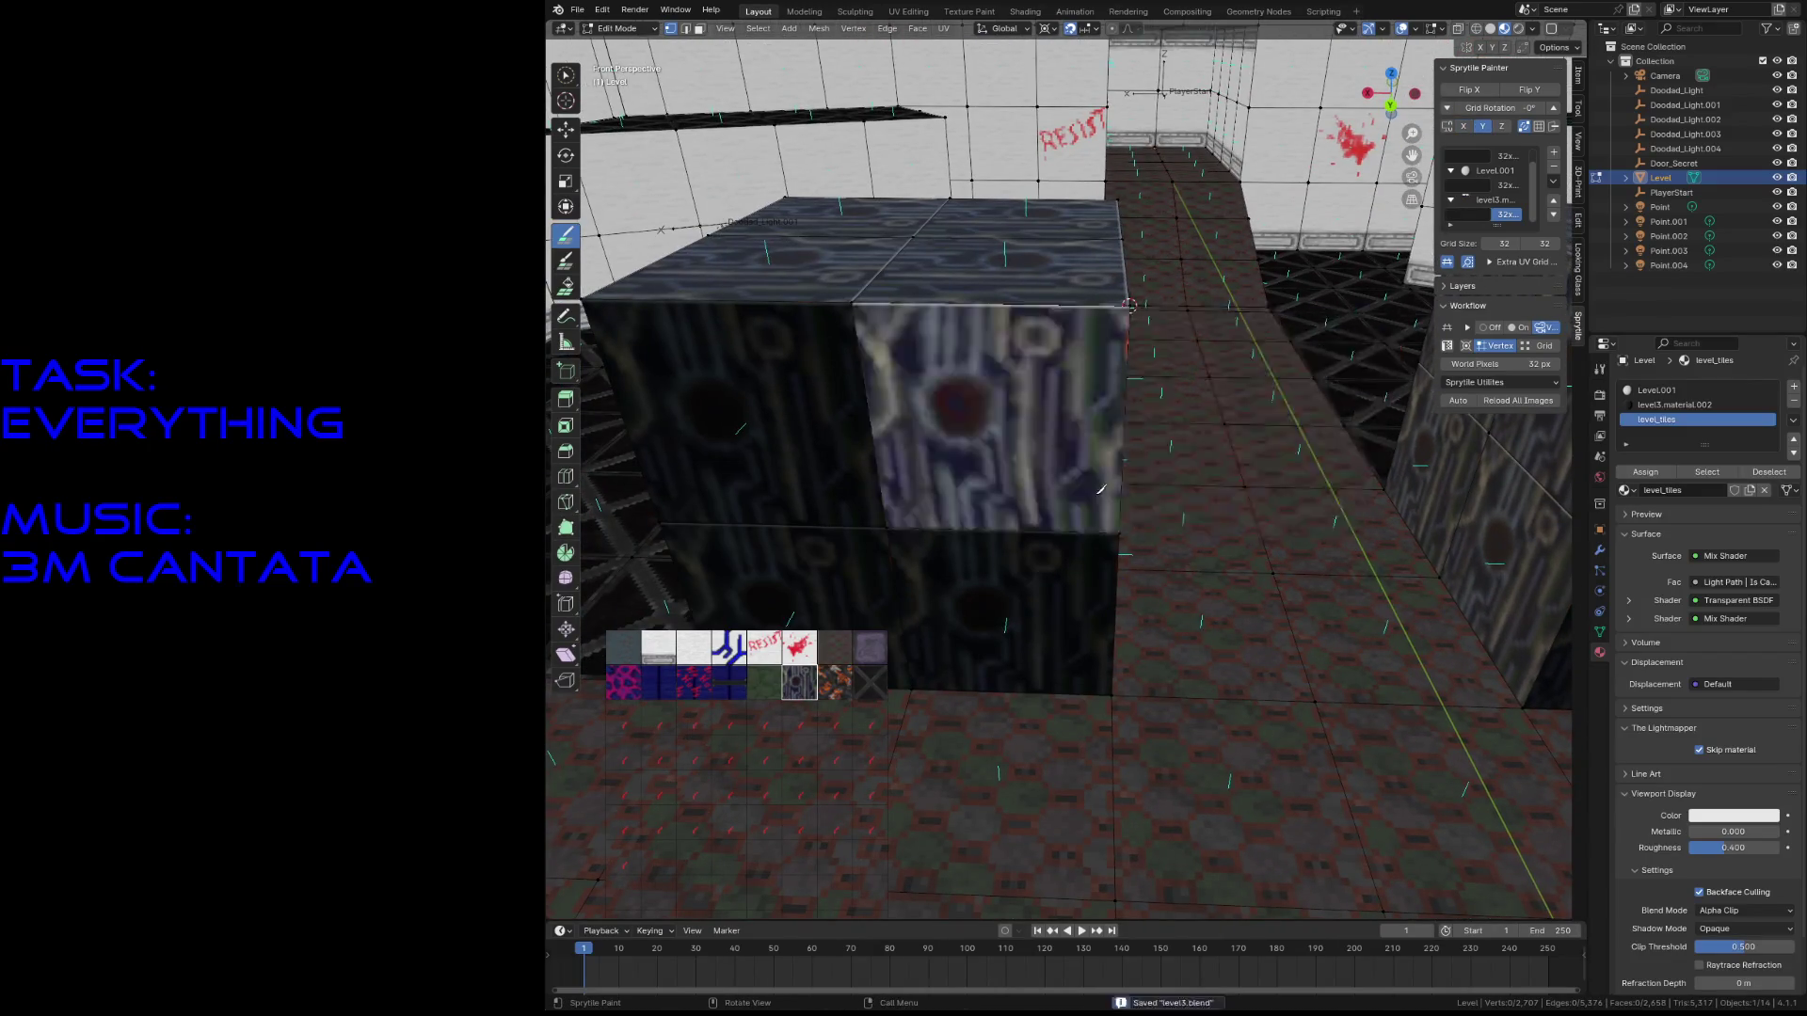
pyautogui.press('s')
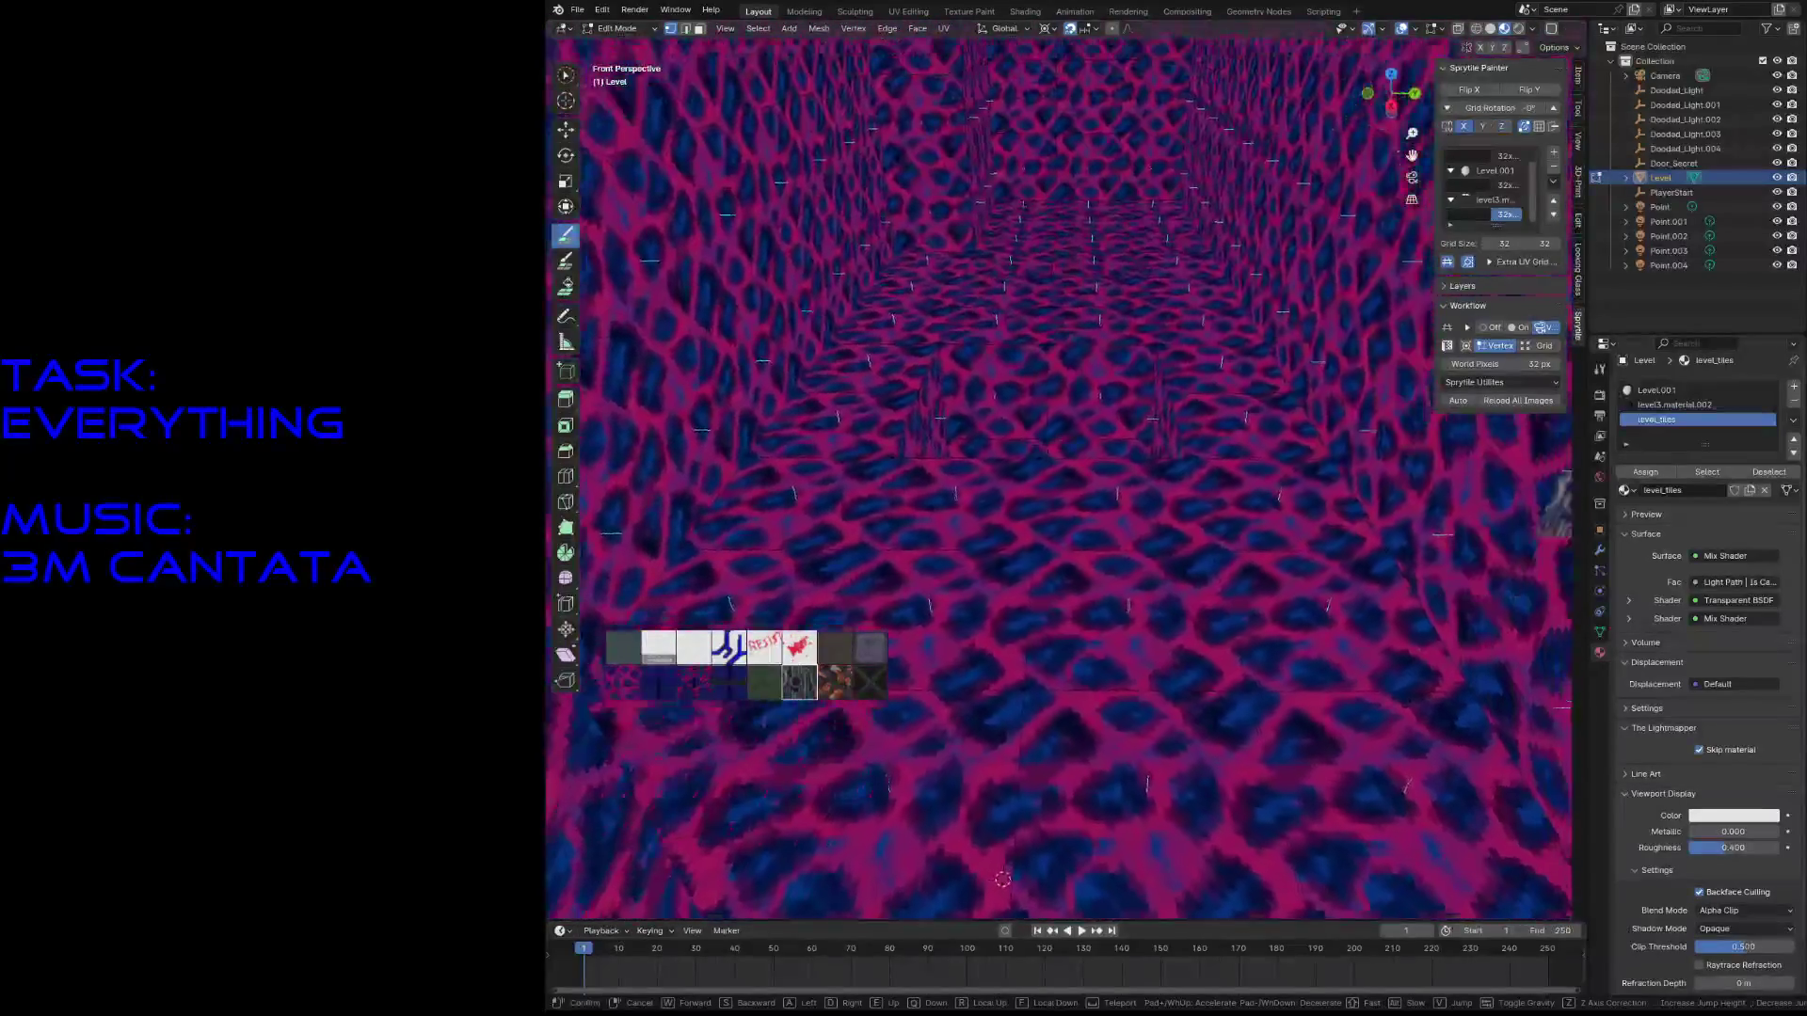
# - Walk through the doorway into the white room and save level5.blend
pyautogui.press('s')
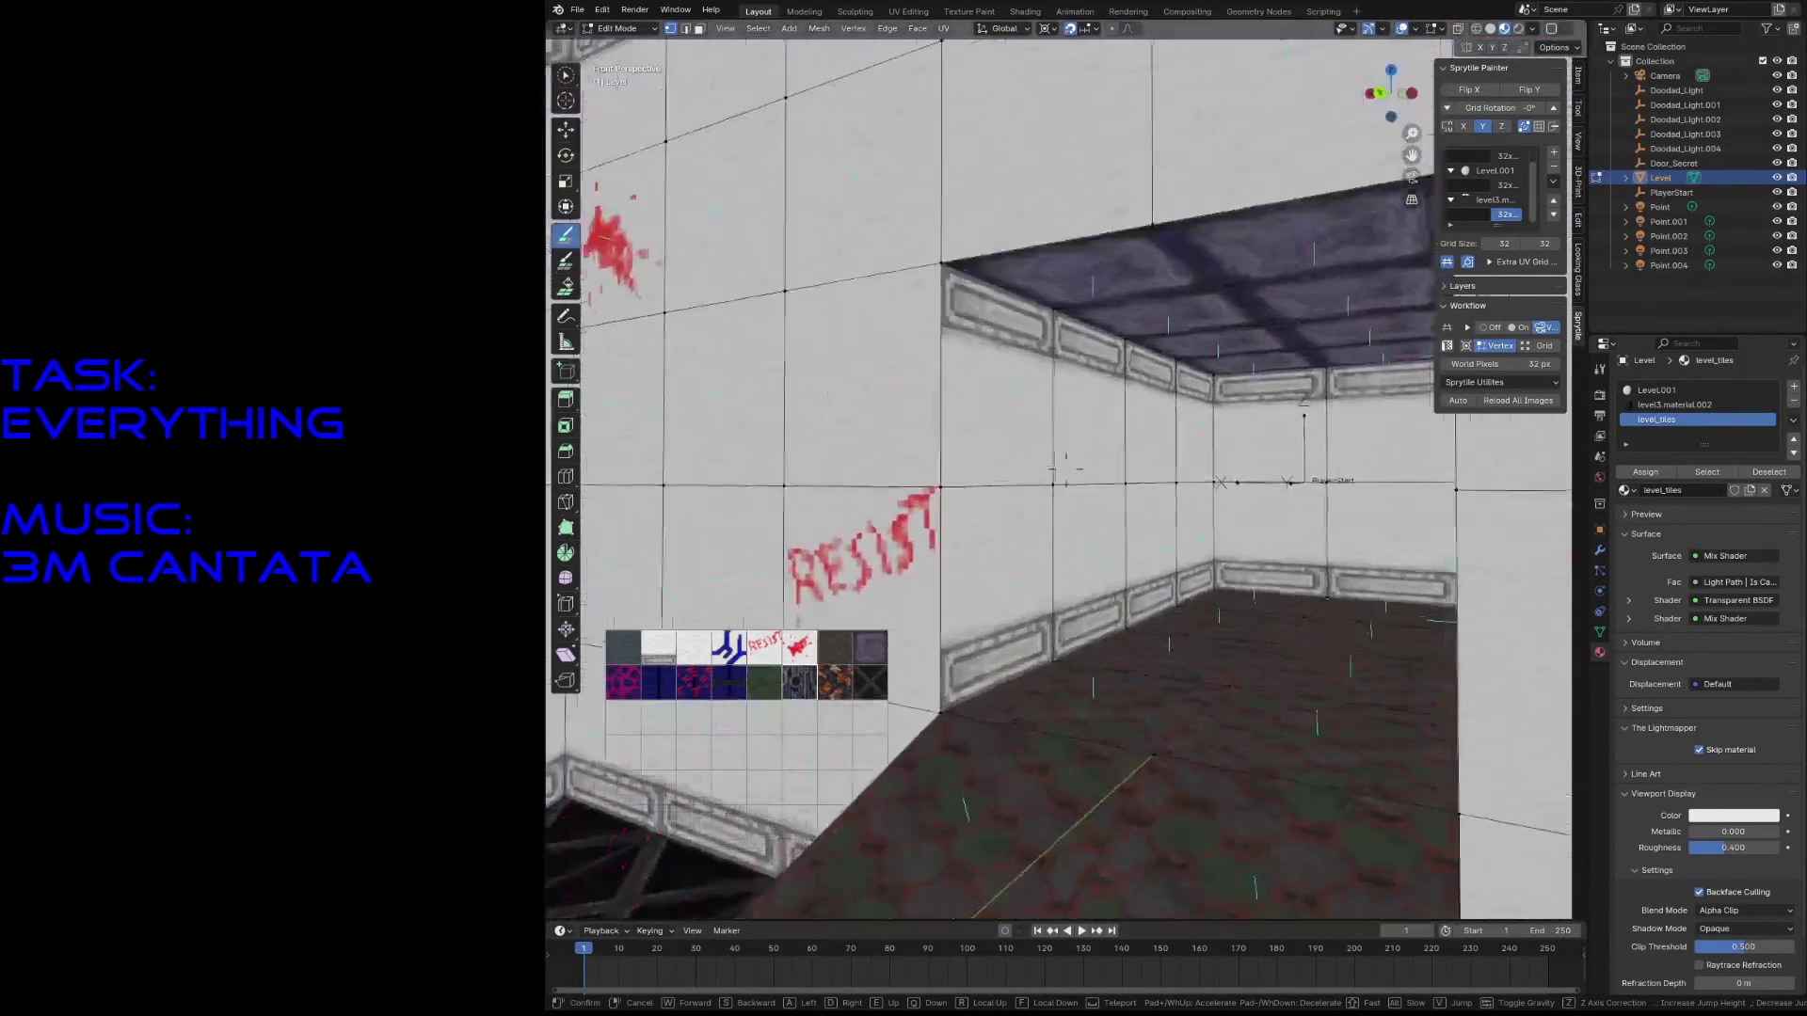
pyautogui.press('w')
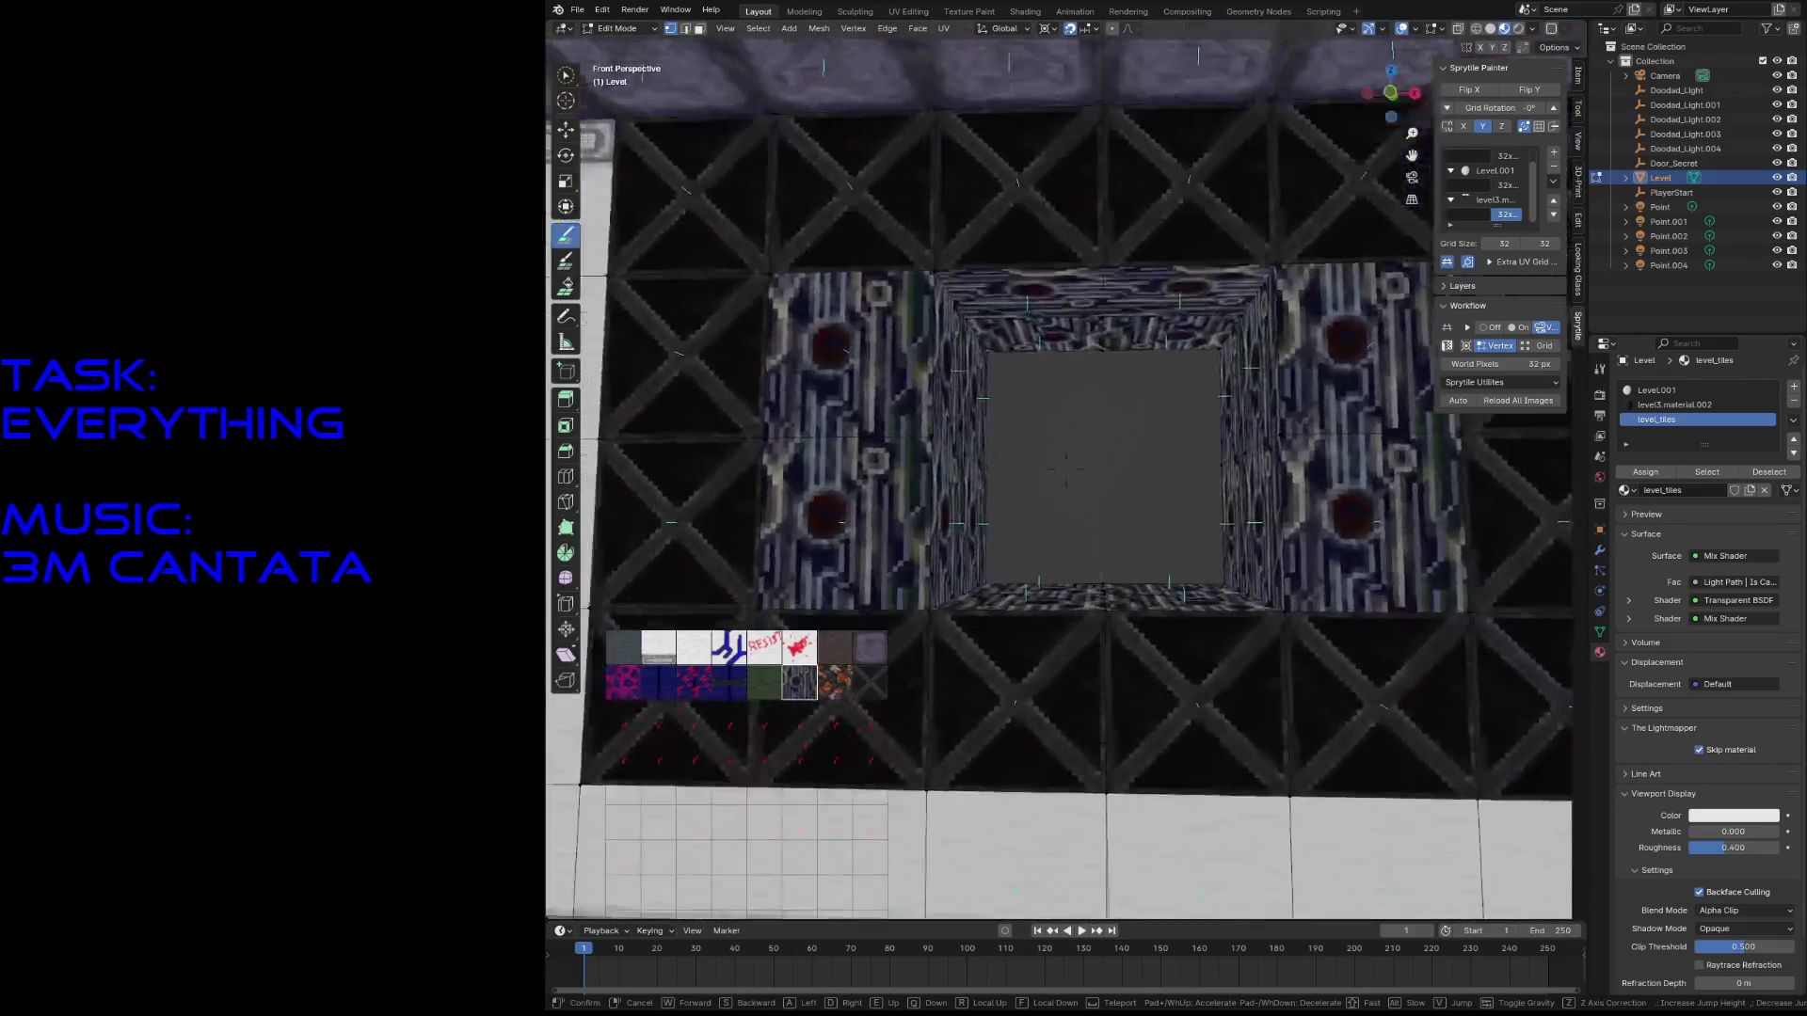
pyautogui.click(1054, 477)
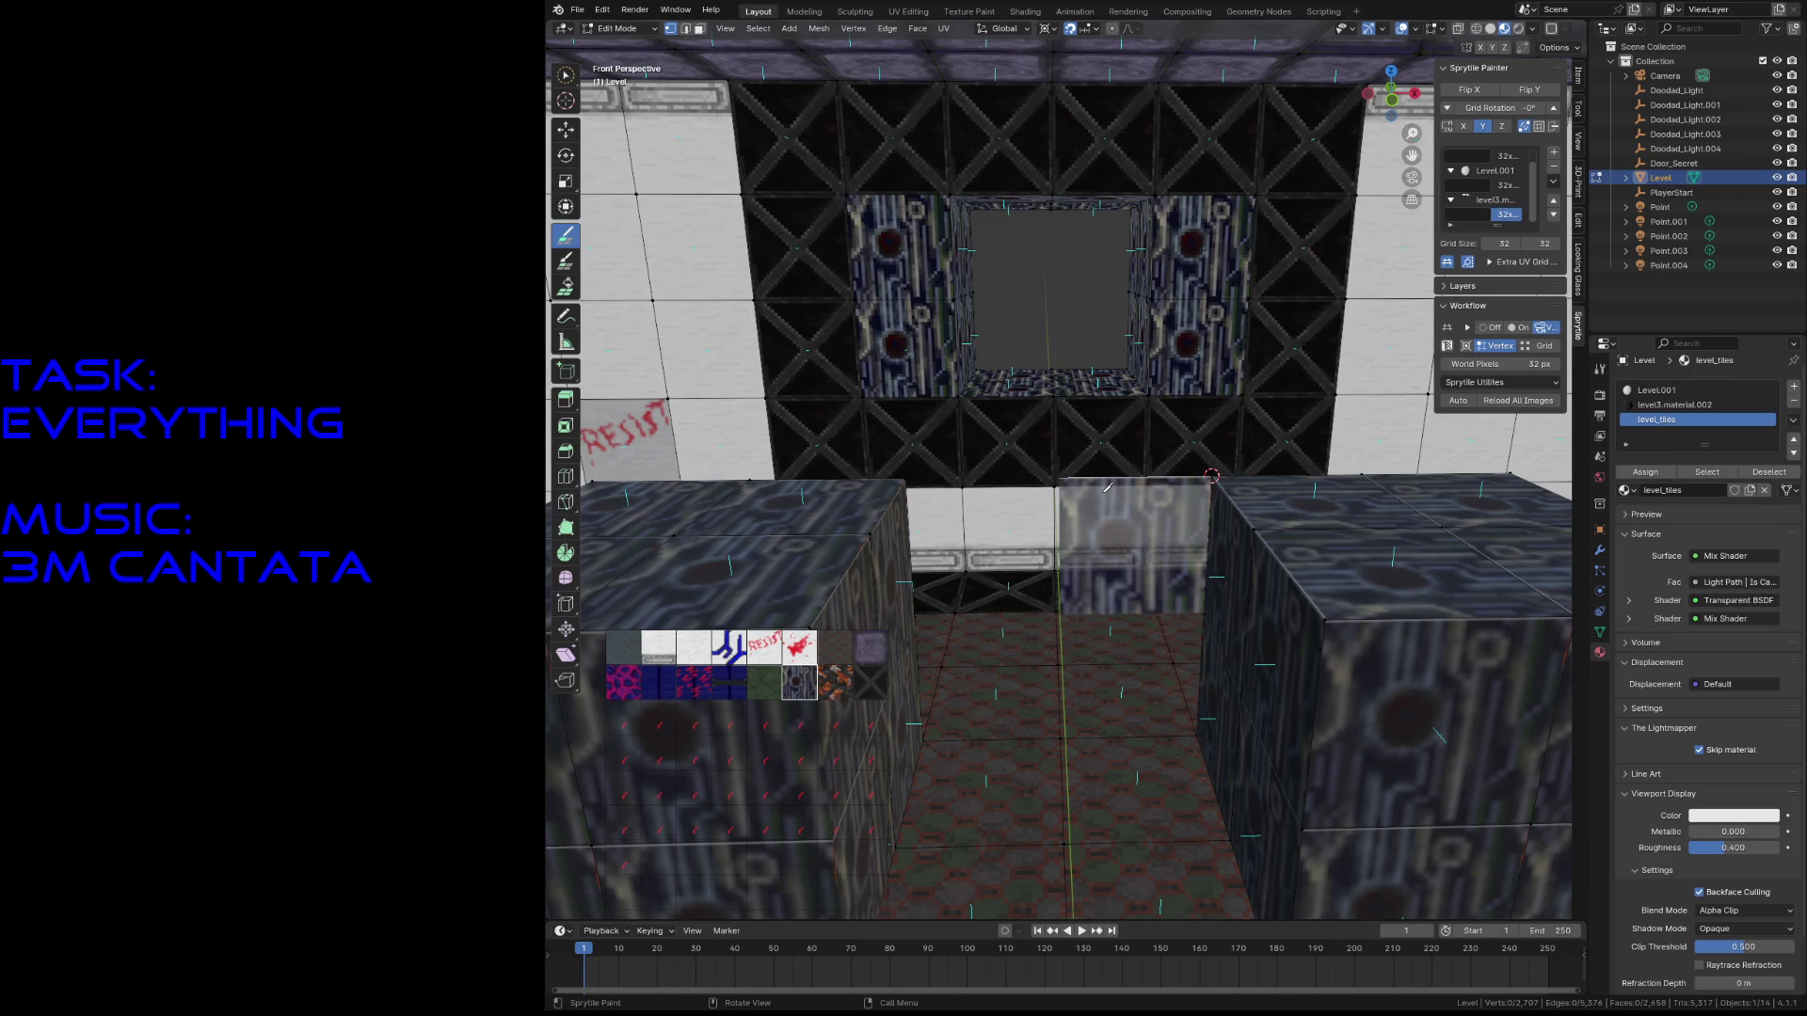
pyautogui.hotkey('shift', '`')
pyautogui.press('w')
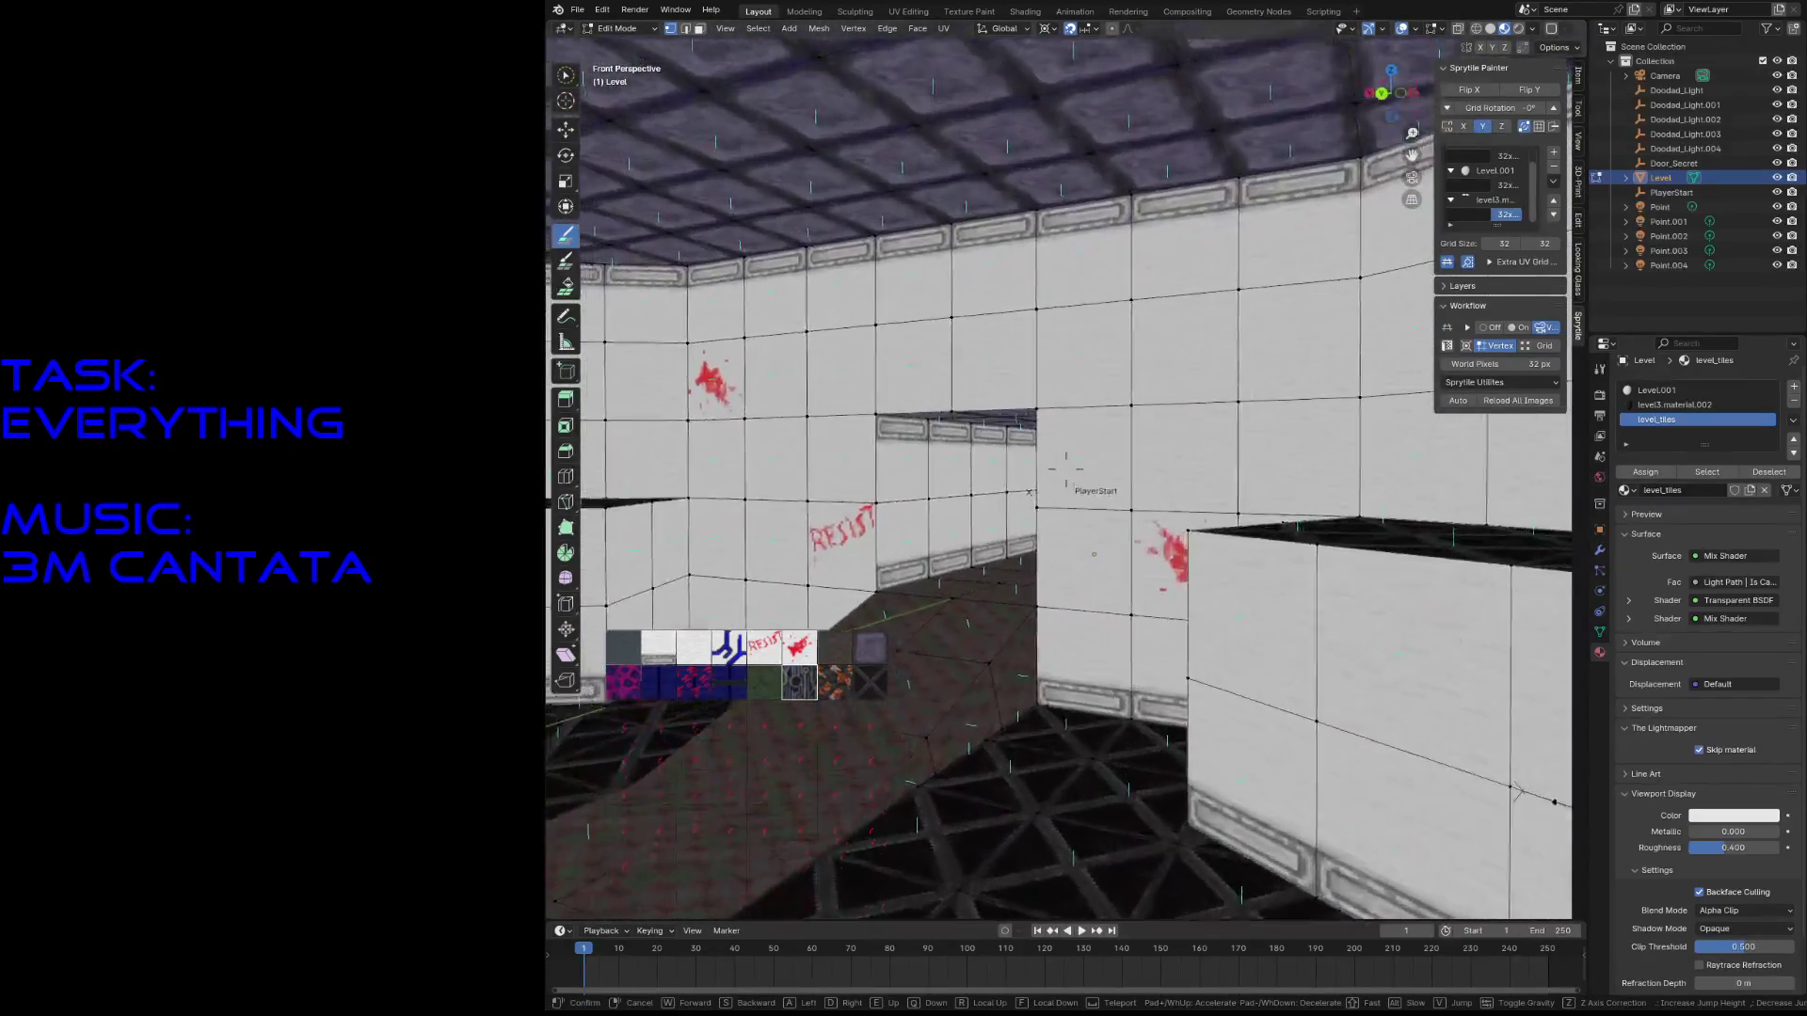
pyautogui.click(1132, 464)
pyautogui.hotkey('ctrl', 's')
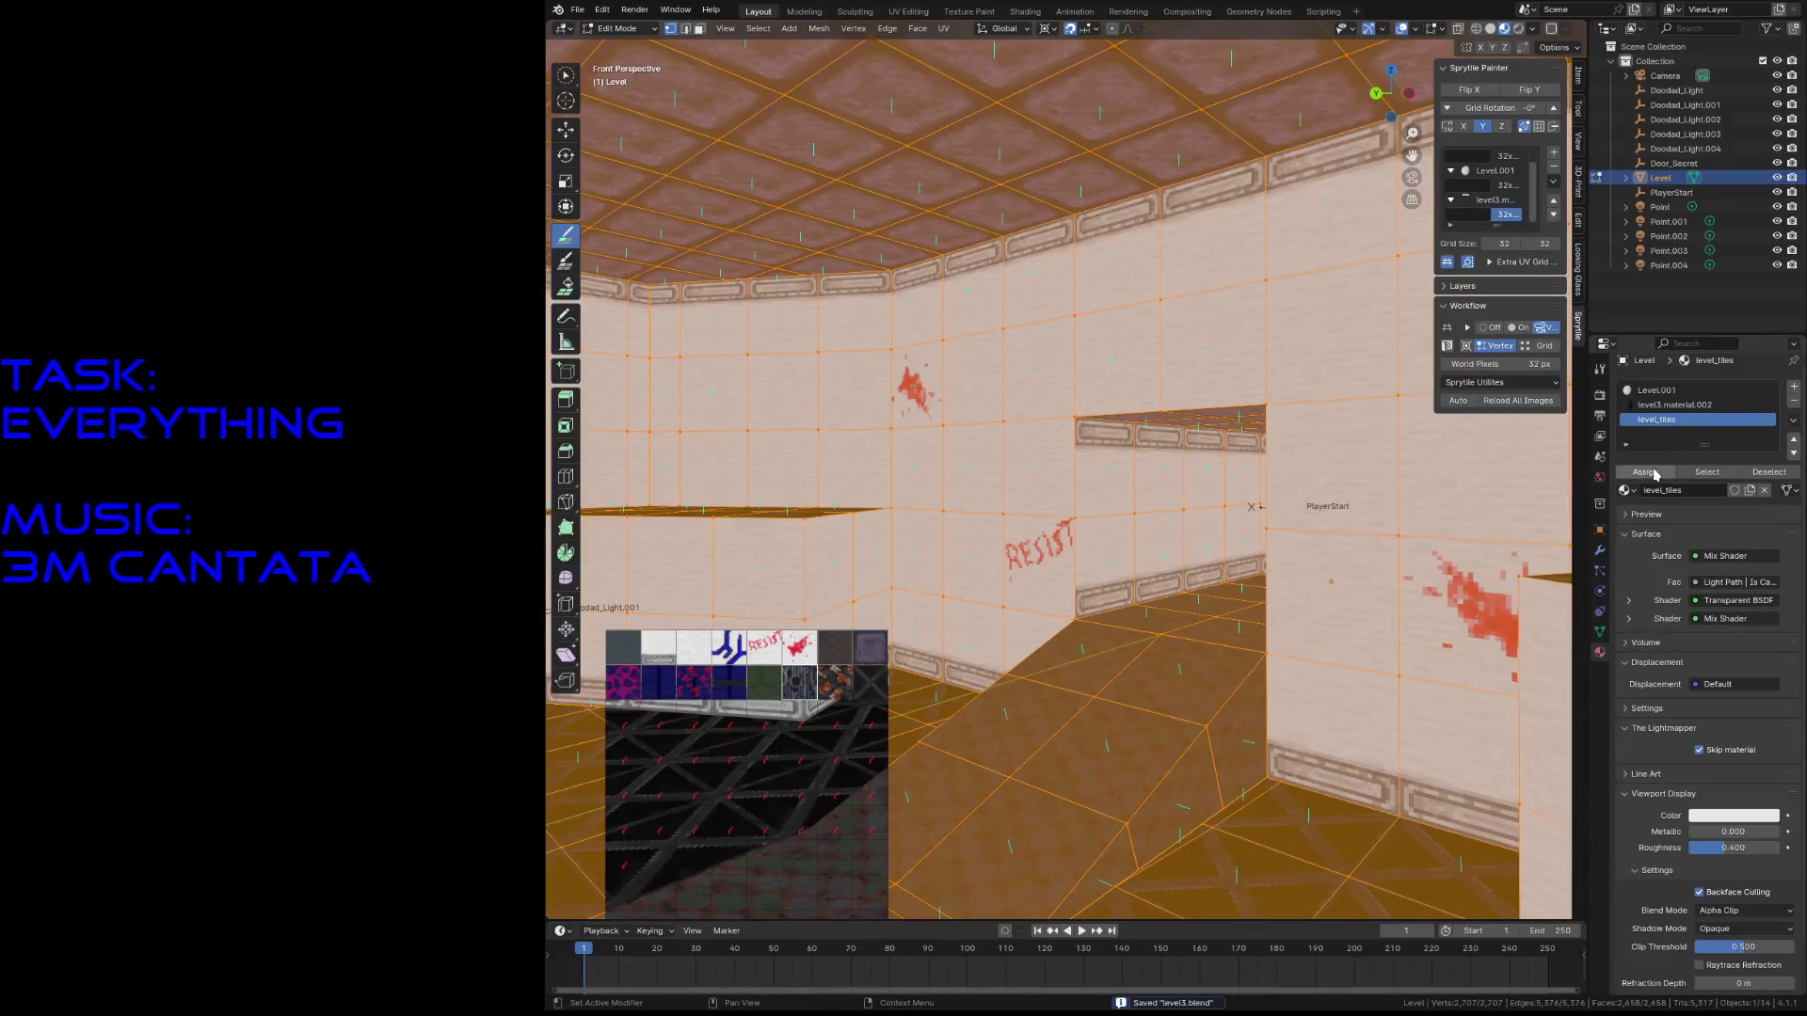
# - Paint a circuit tile face in front of the crate, save, and deselect everything
pyautogui.hotkey('shift', '`')
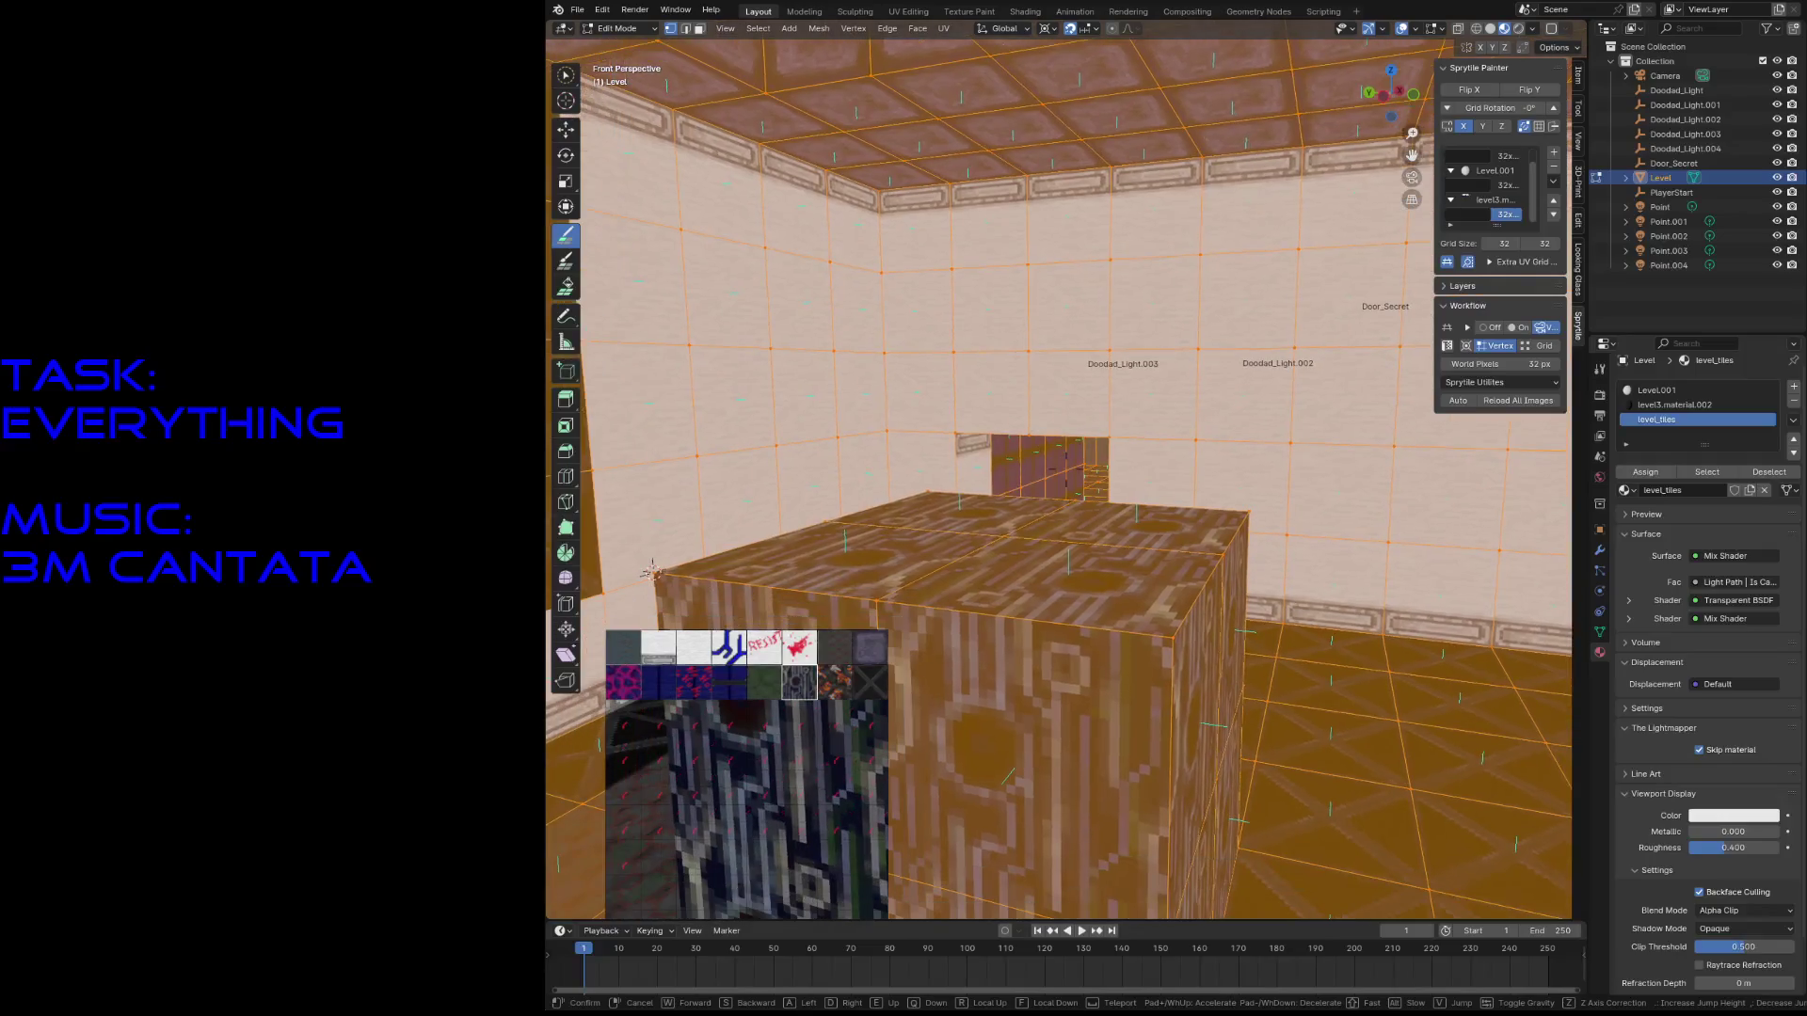
pyautogui.click(1087, 472)
pyautogui.click(1086, 472)
pyautogui.hotkey('ctrl', 's')
pyautogui.hotkey('alt', 'a')
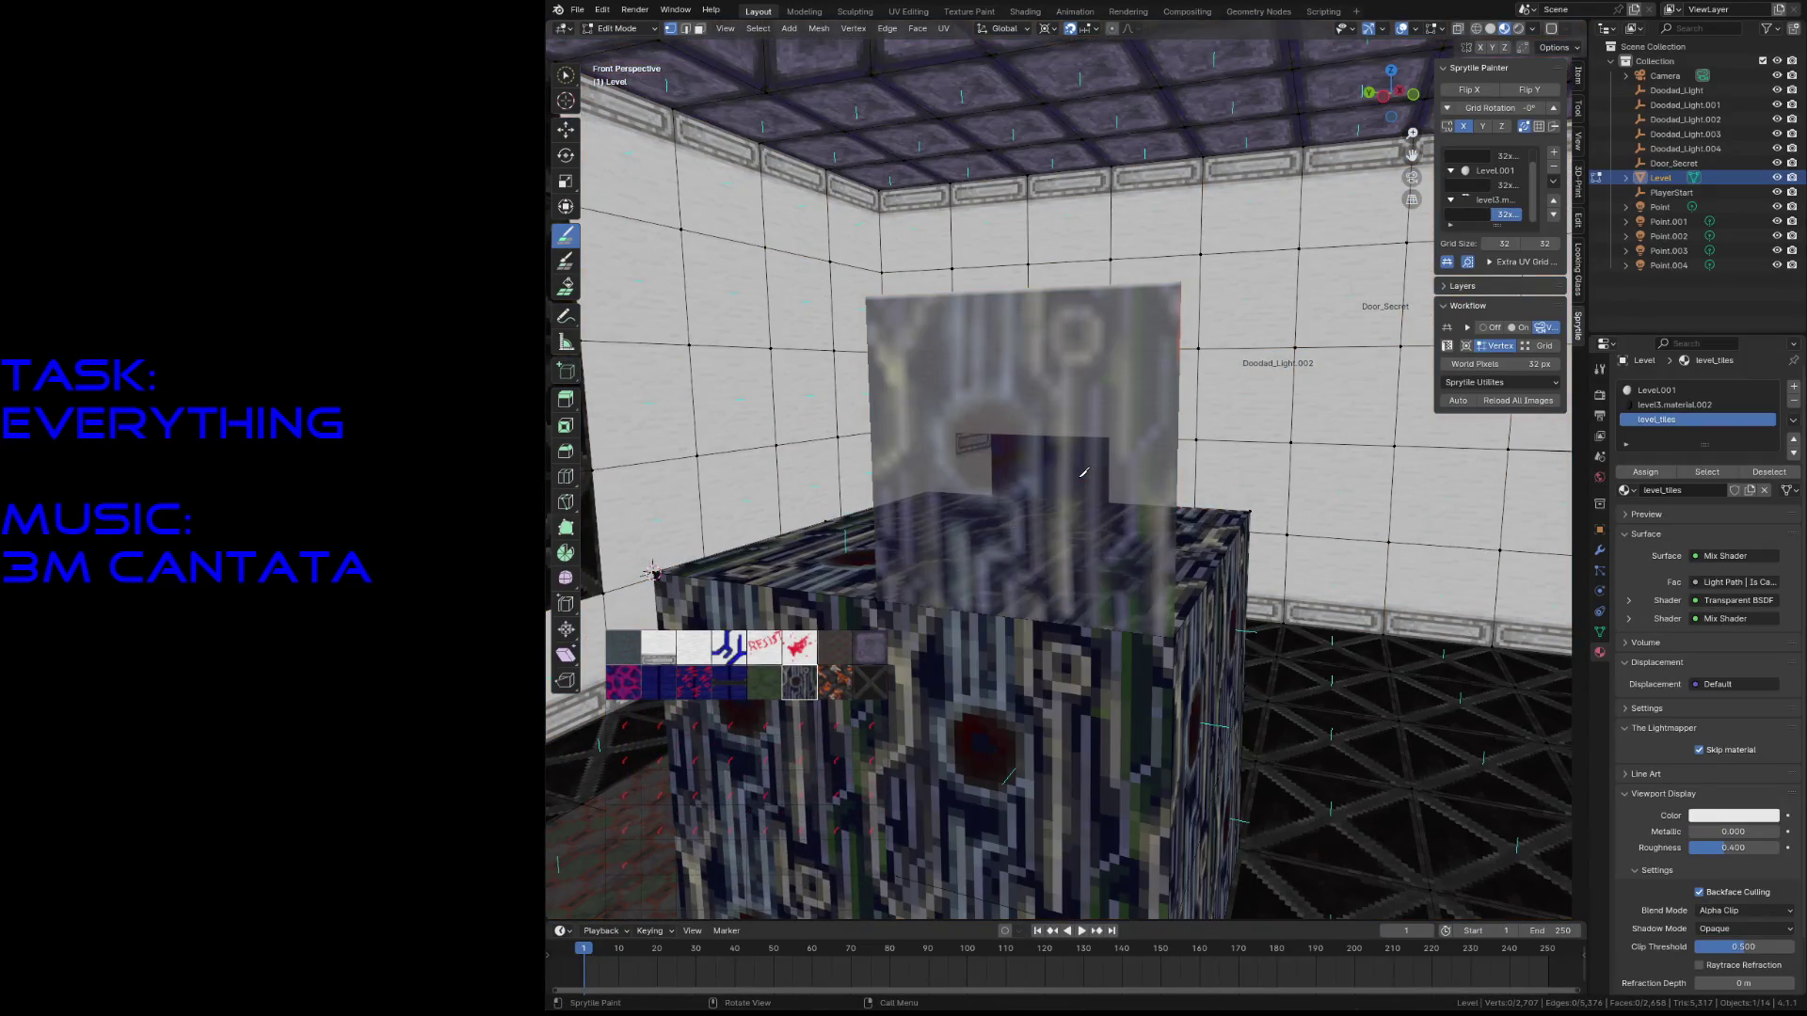
pyautogui.hotkey('shift', '`')
pyautogui.press('w')
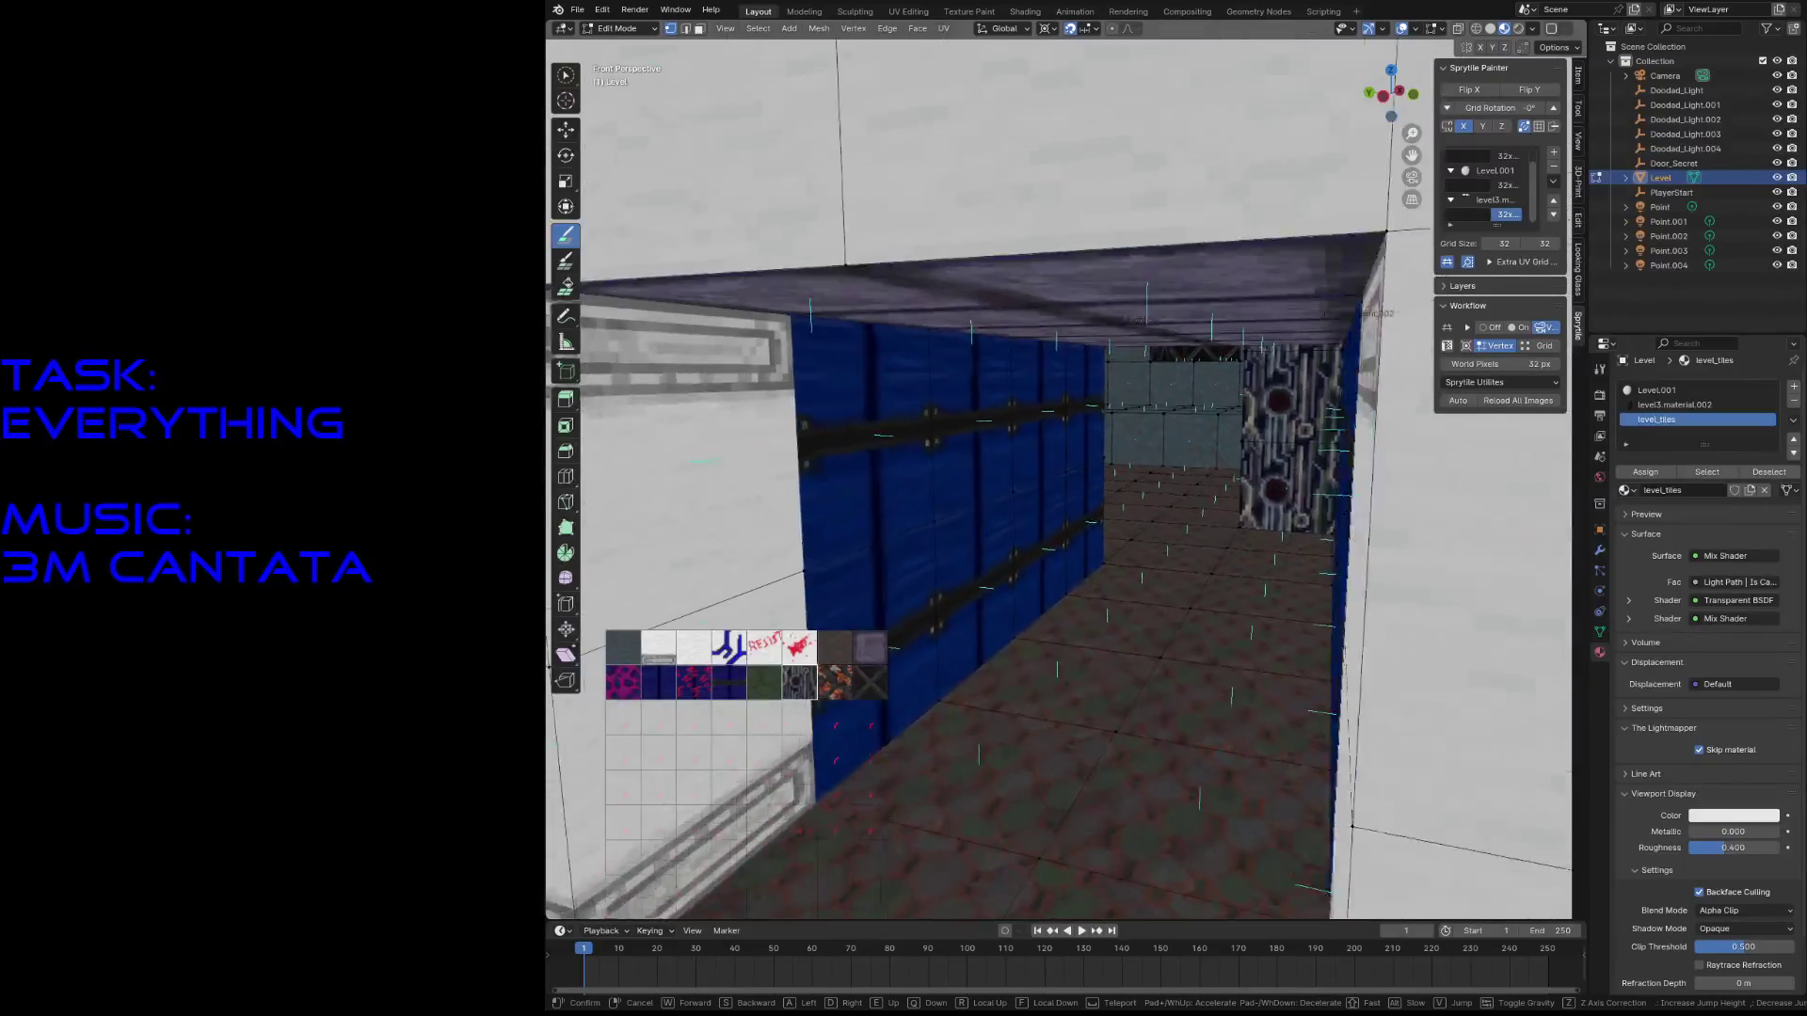
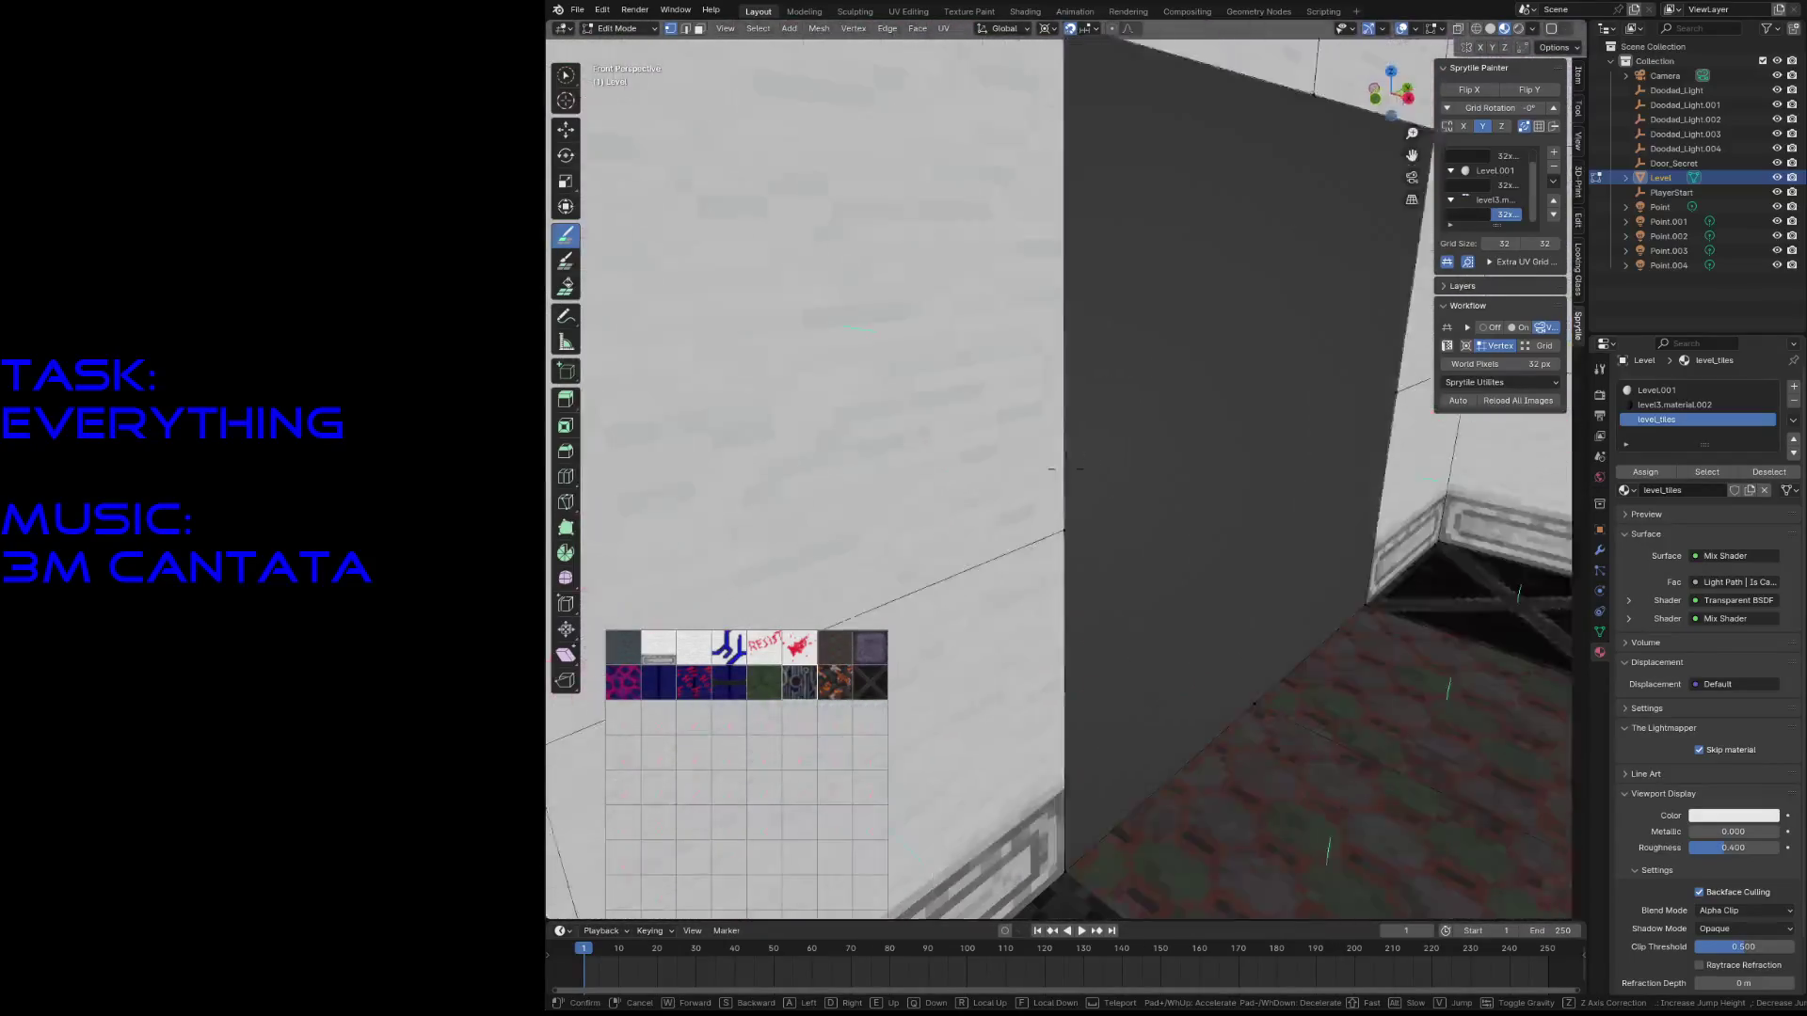
# - Snap the 3D cursor to the floor corner vertex at the dark doorway
pyautogui.click(1139, 522)
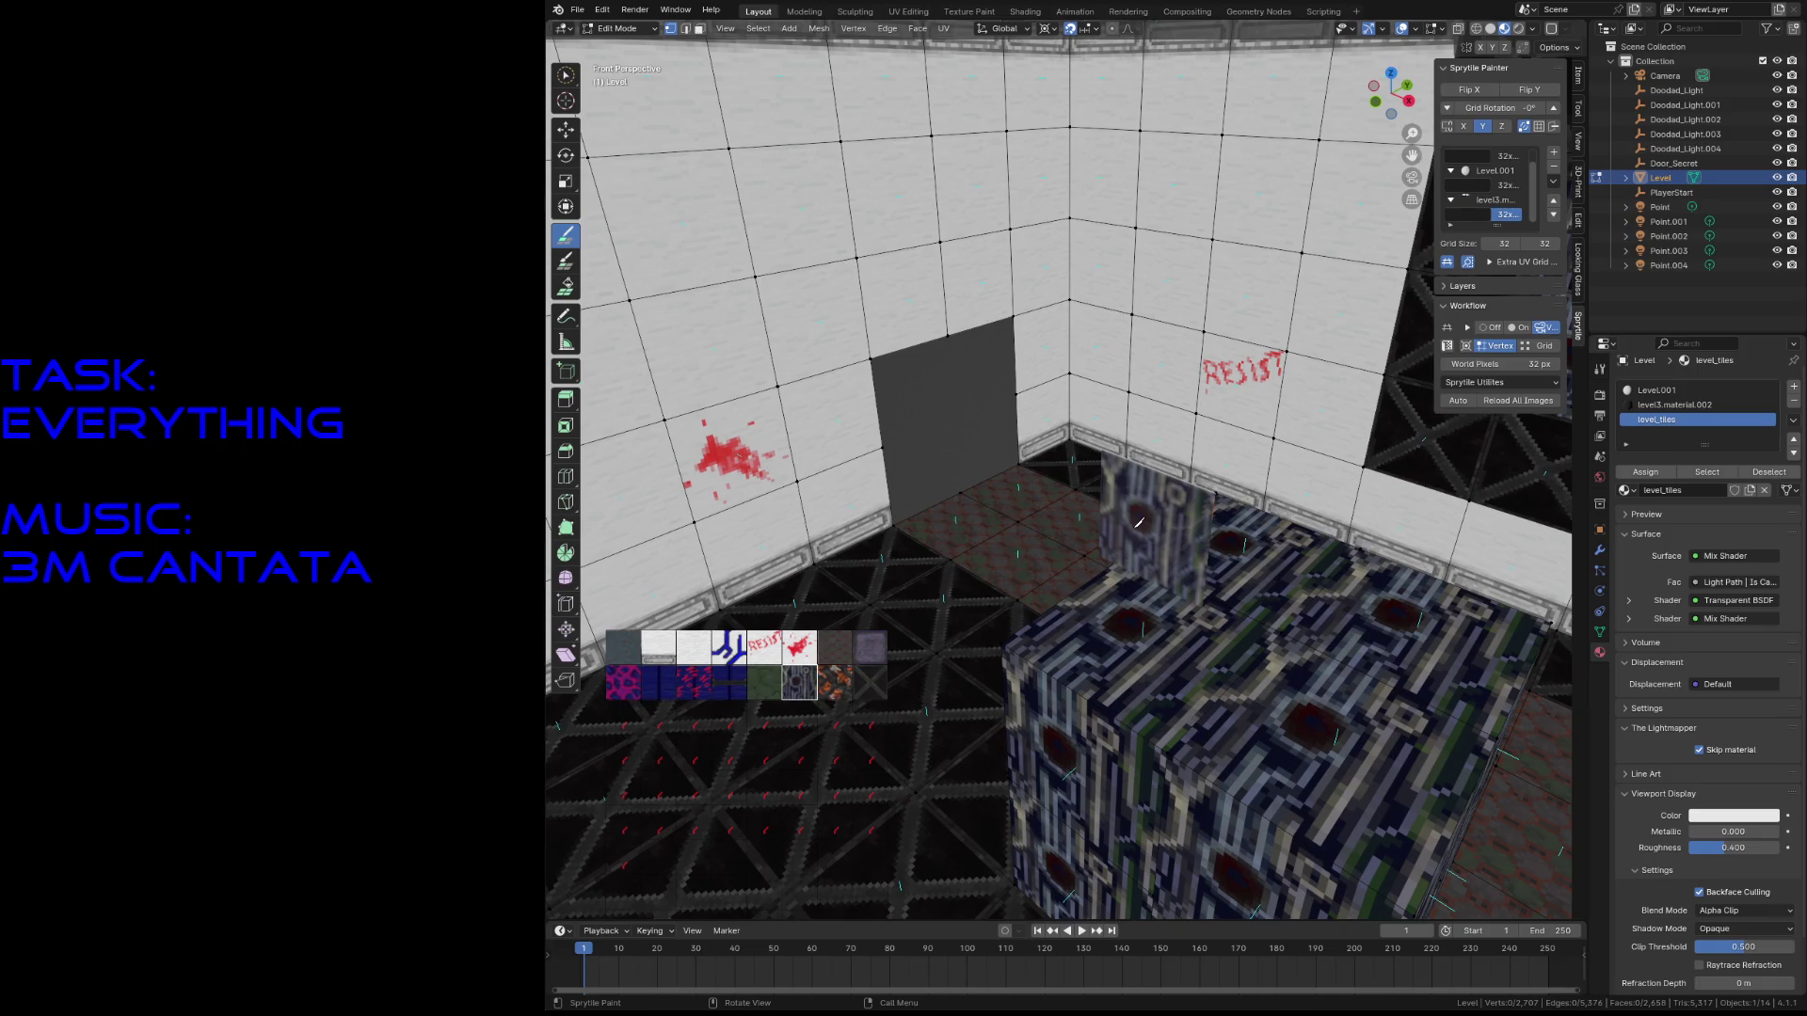
pyautogui.hotkey('shift', '`')
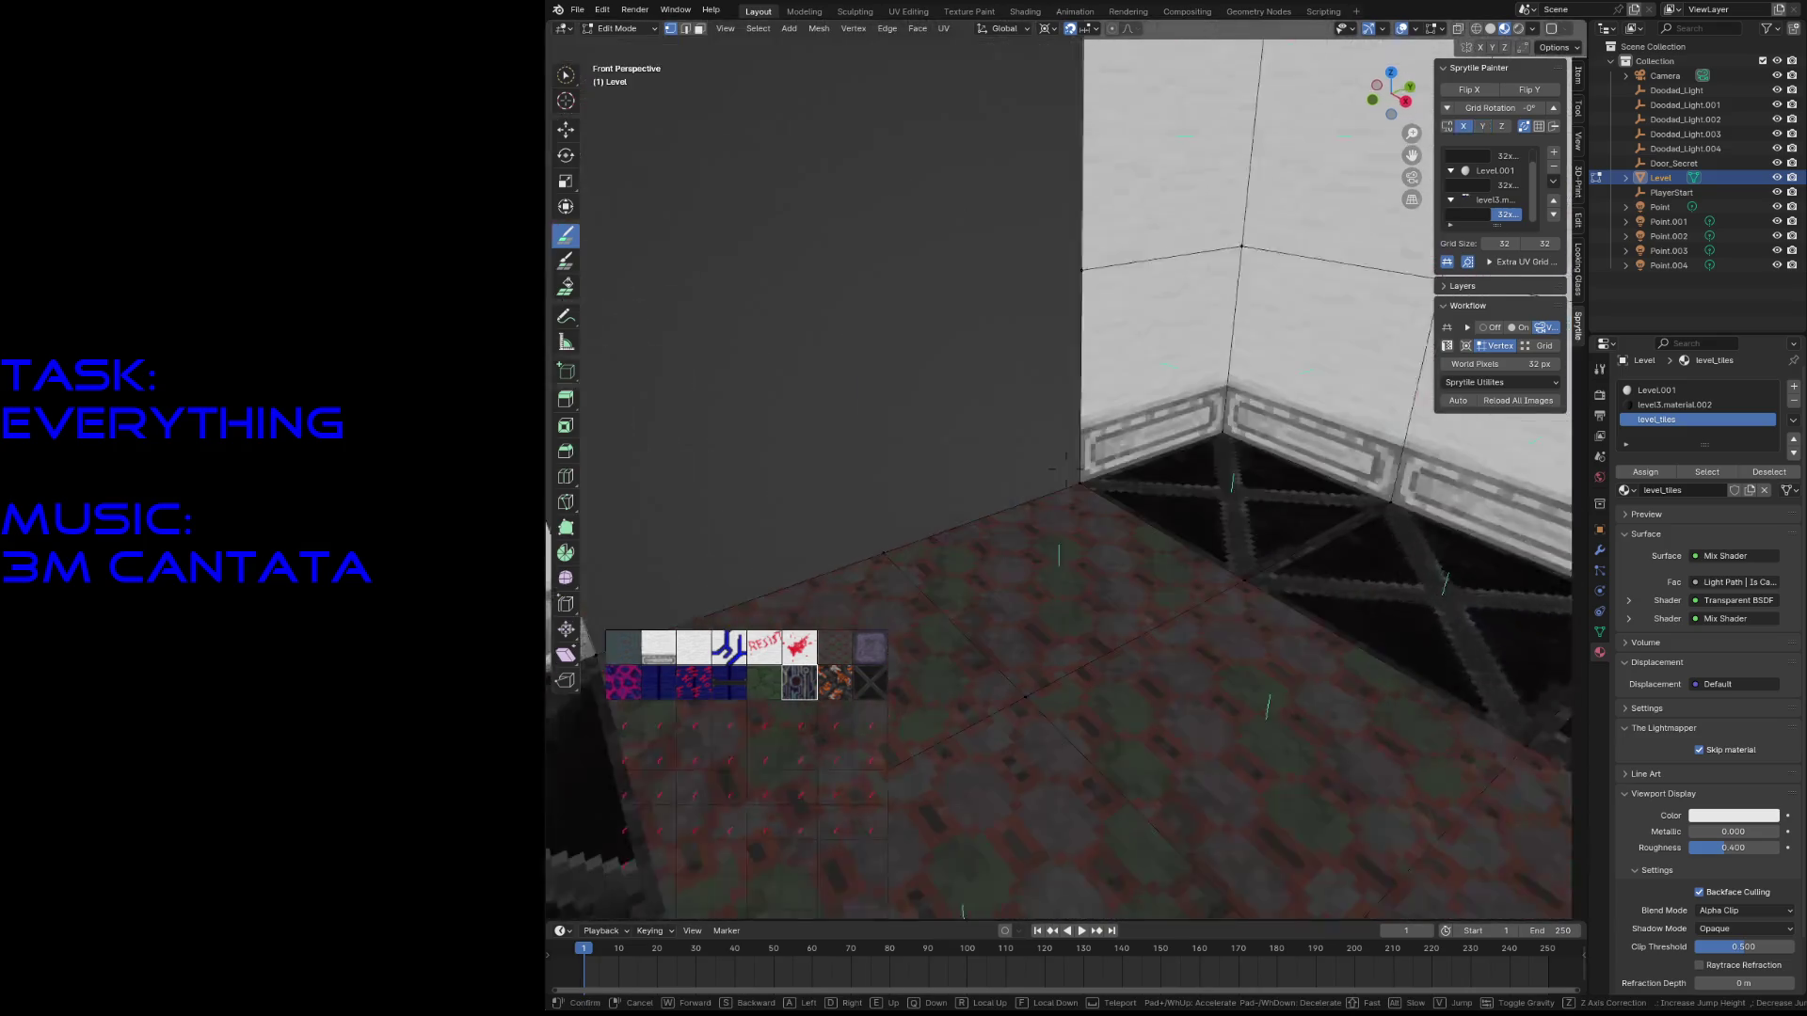
pyautogui.click(1113, 508)
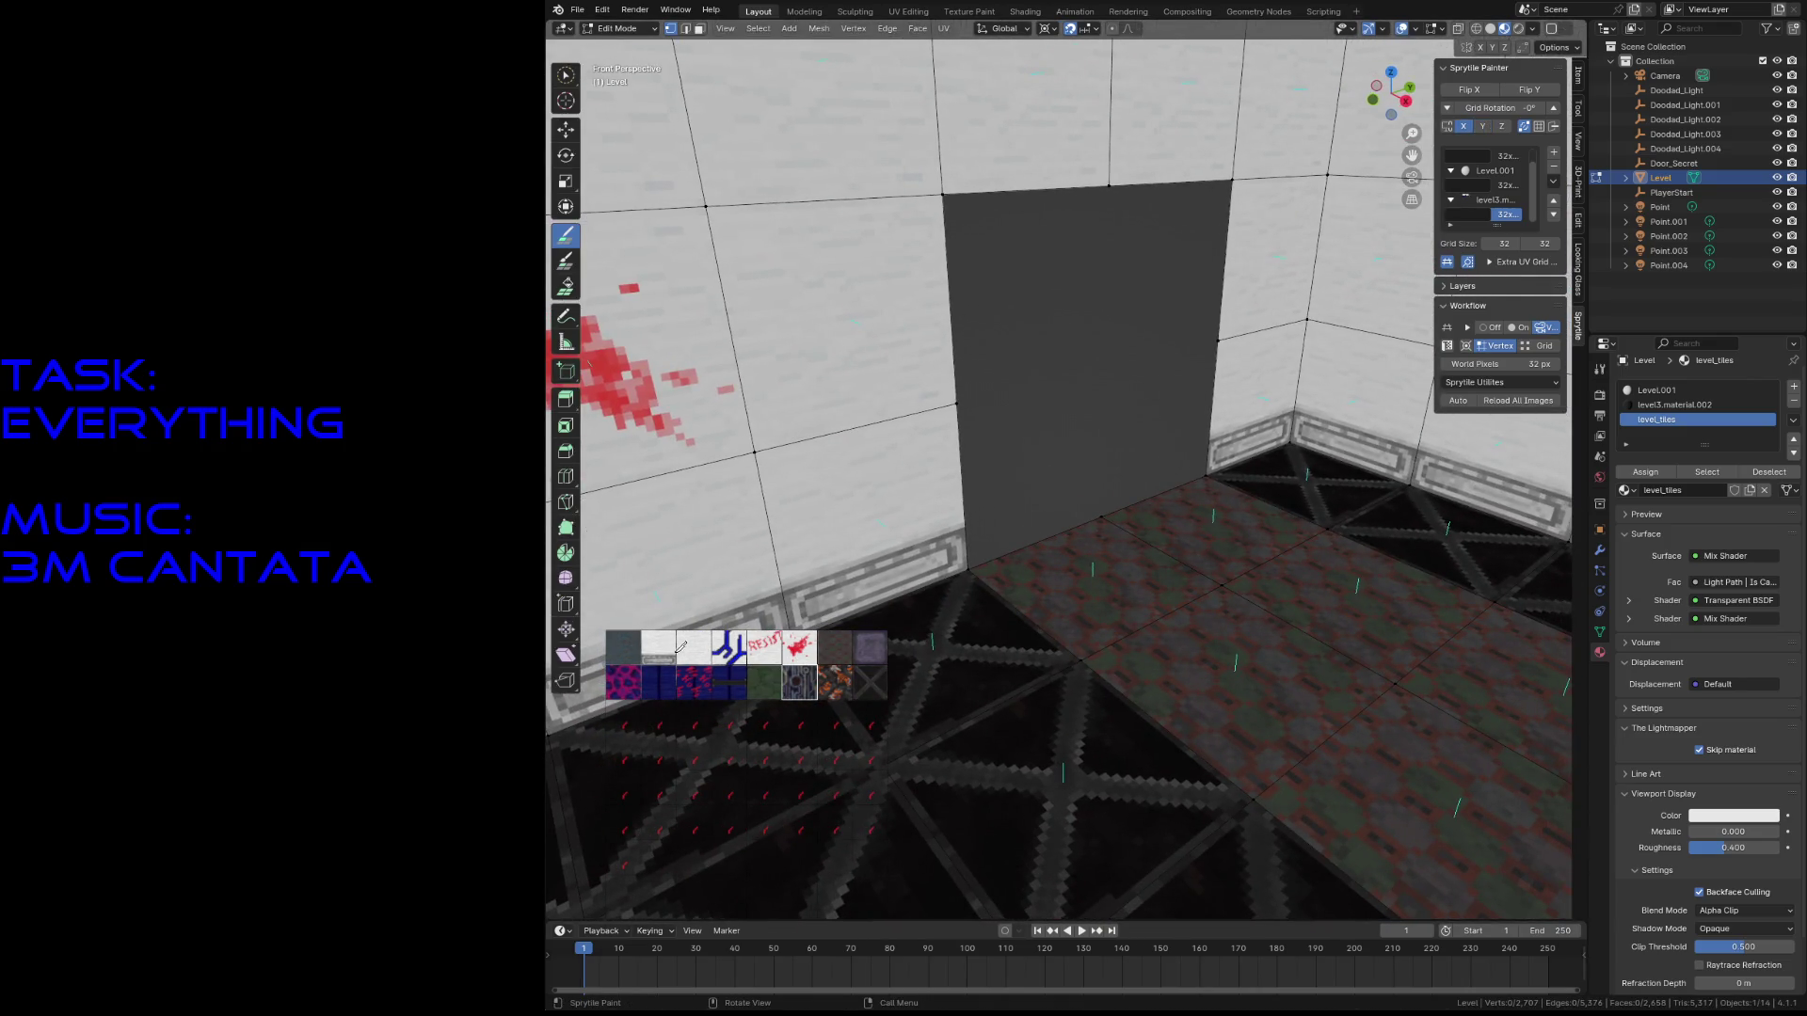
pyautogui.press('w')
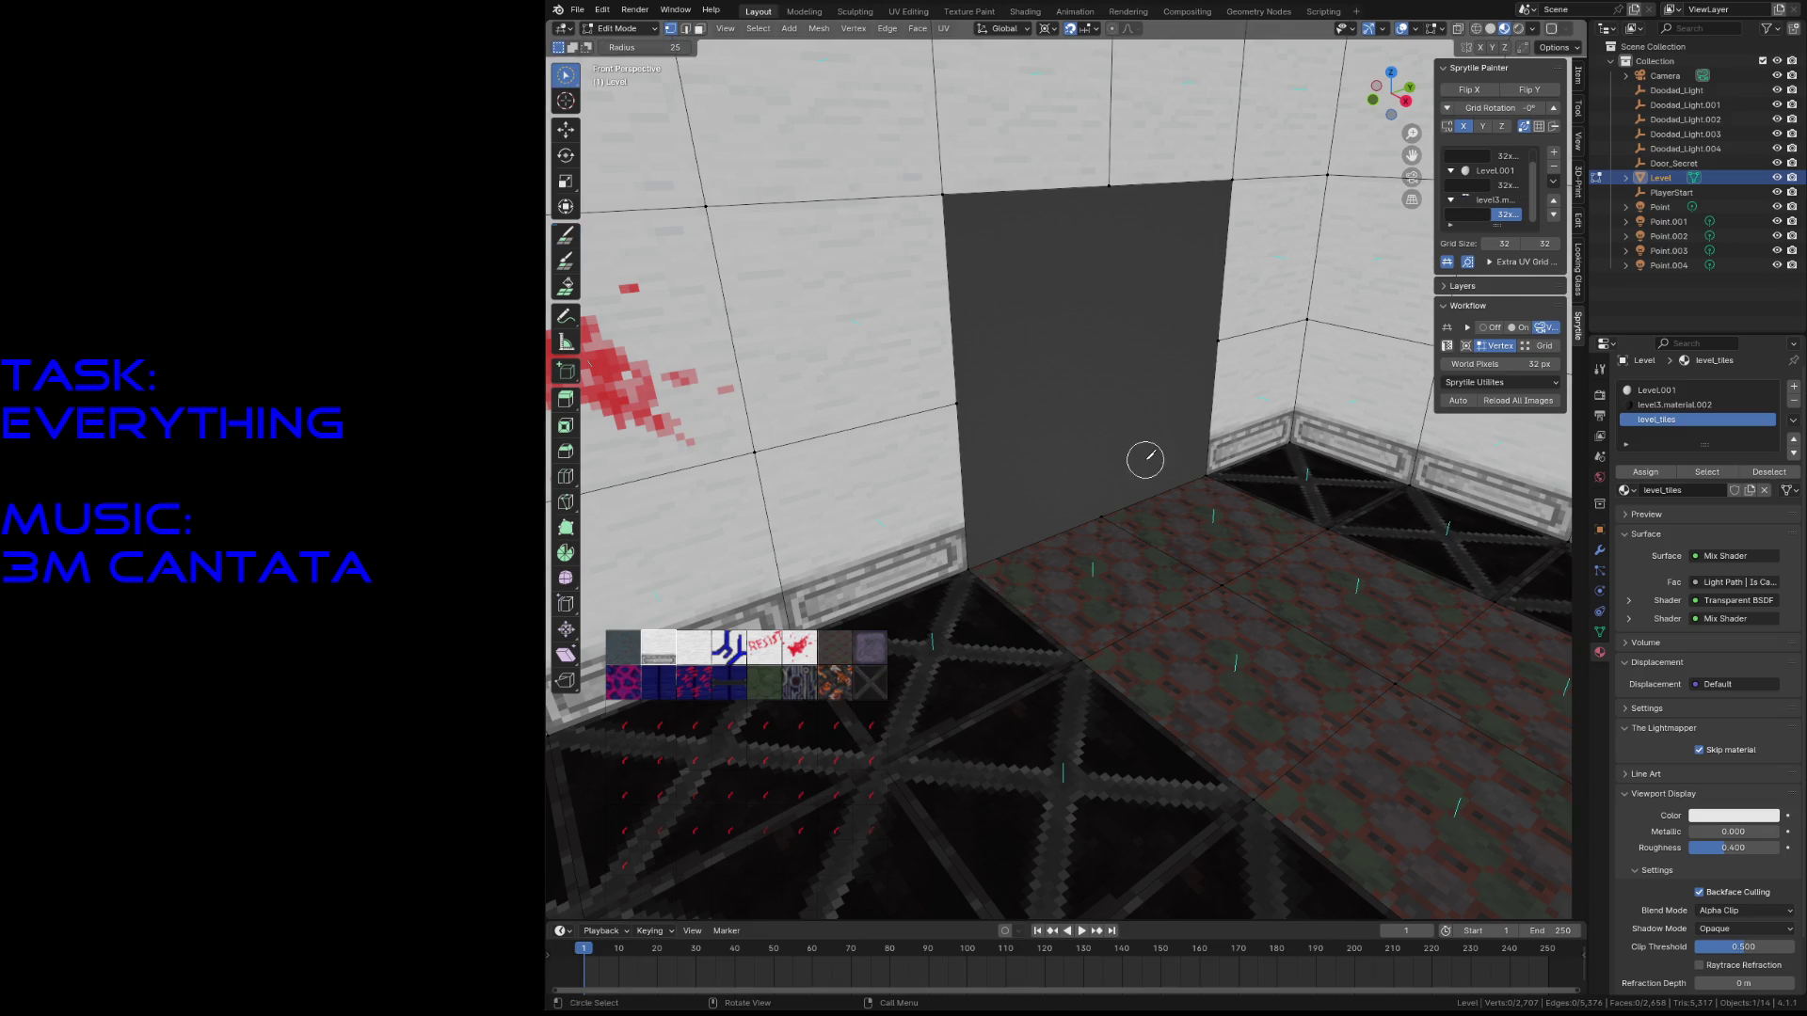
pyautogui.click(1208, 467)
pyautogui.hotkey('shift', 's')
pyautogui.click(1209, 544)
# - Save the level file and switch back to Sprytile Paint
pyautogui.hotkey('ctrl', 's')
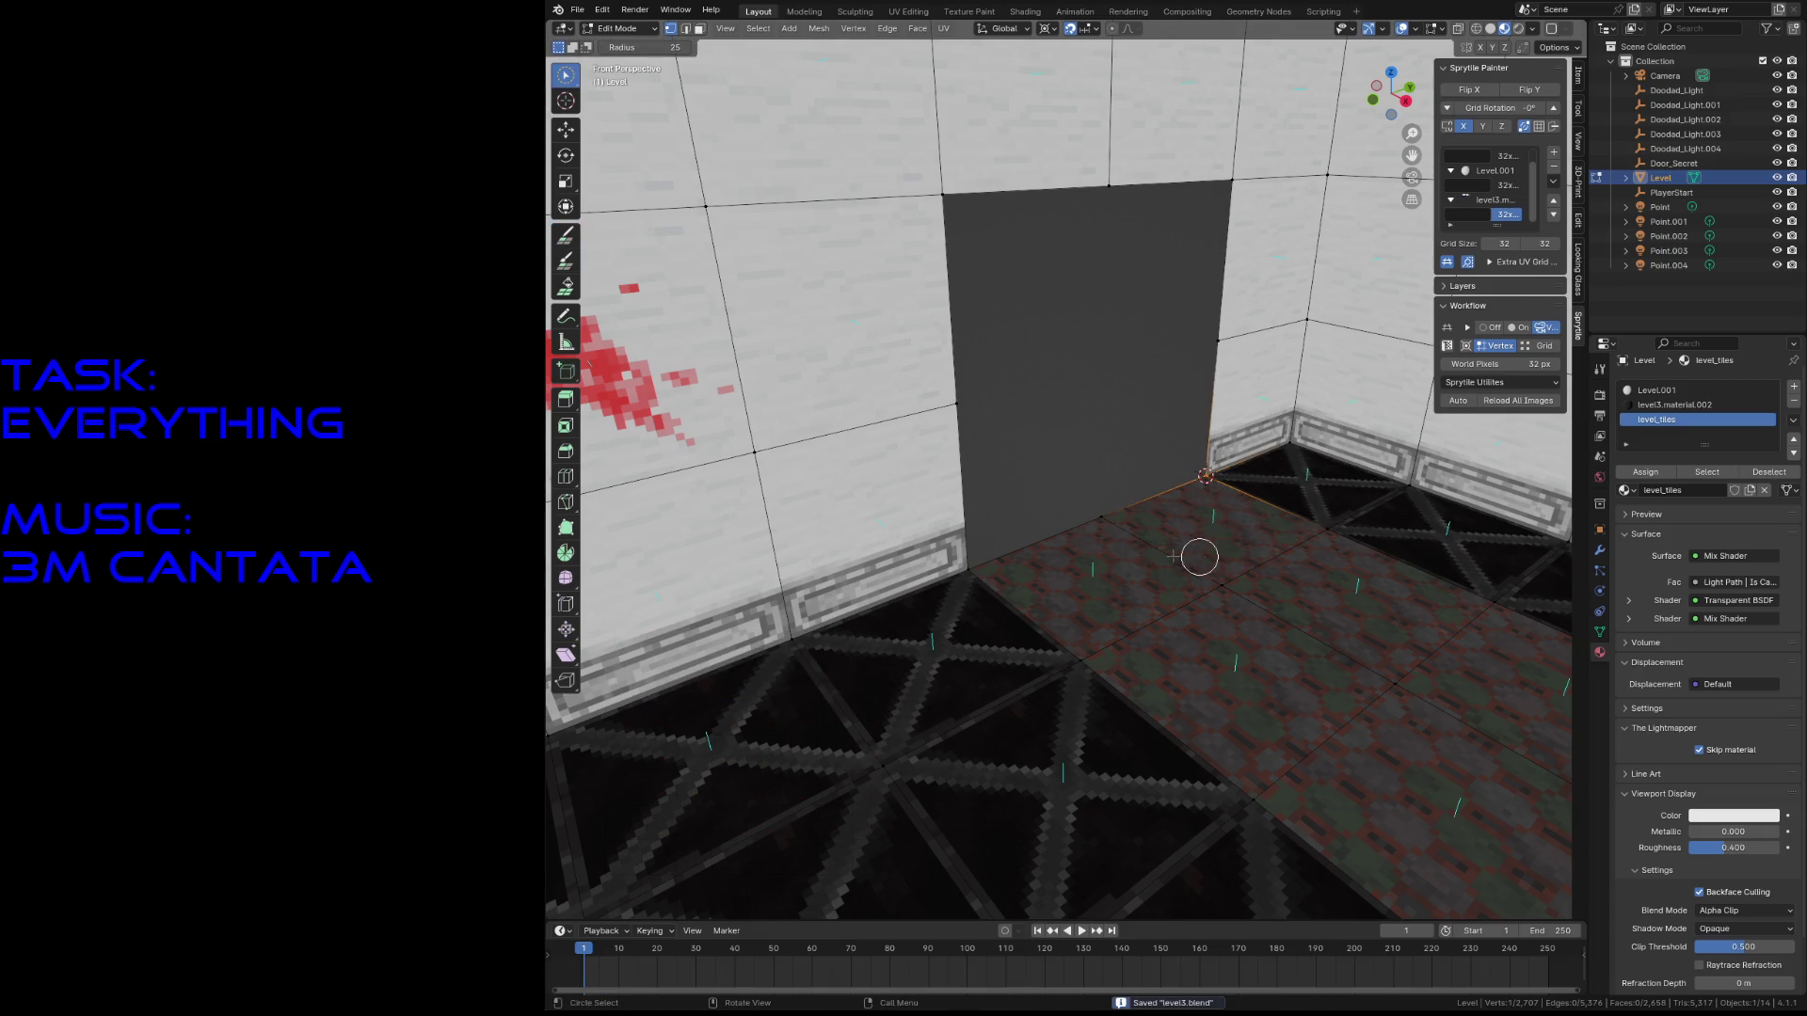
pyautogui.click(566, 235)
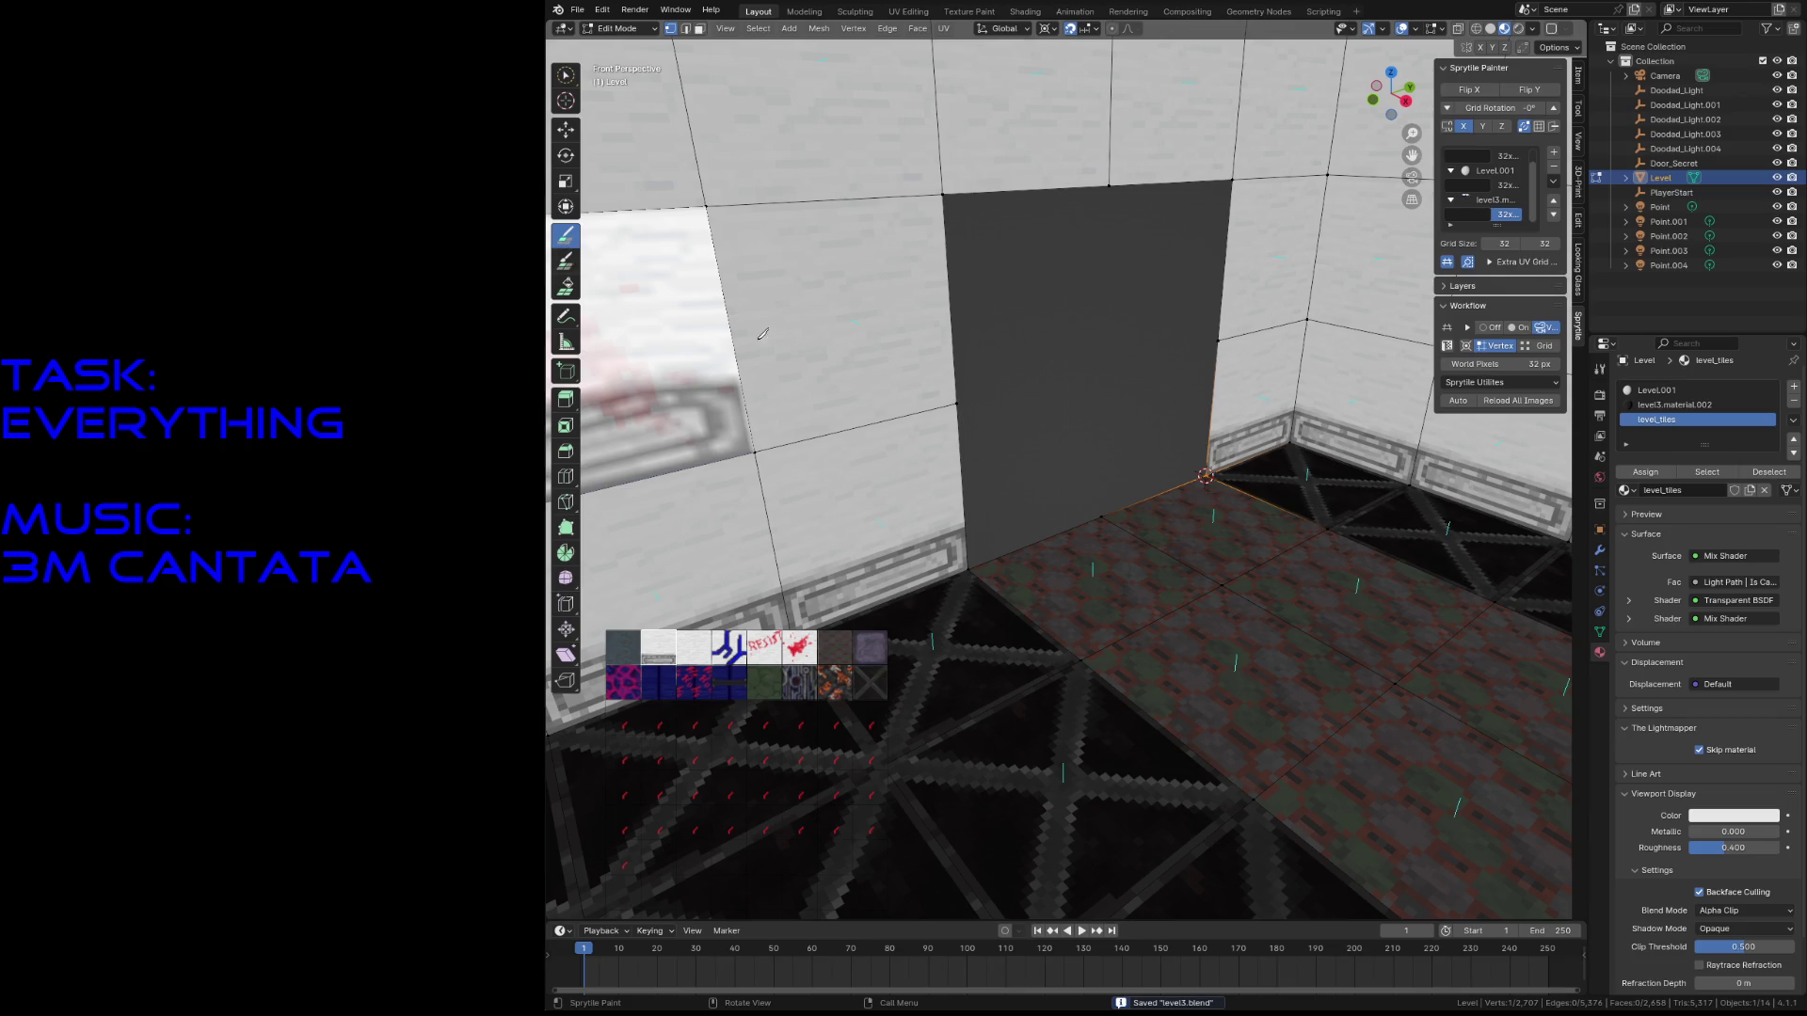
pyautogui.hotkey('shift', '`')
# - Paint a white trim wall tile beside the doorway and enable Flip Y
pyautogui.click(1066, 468)
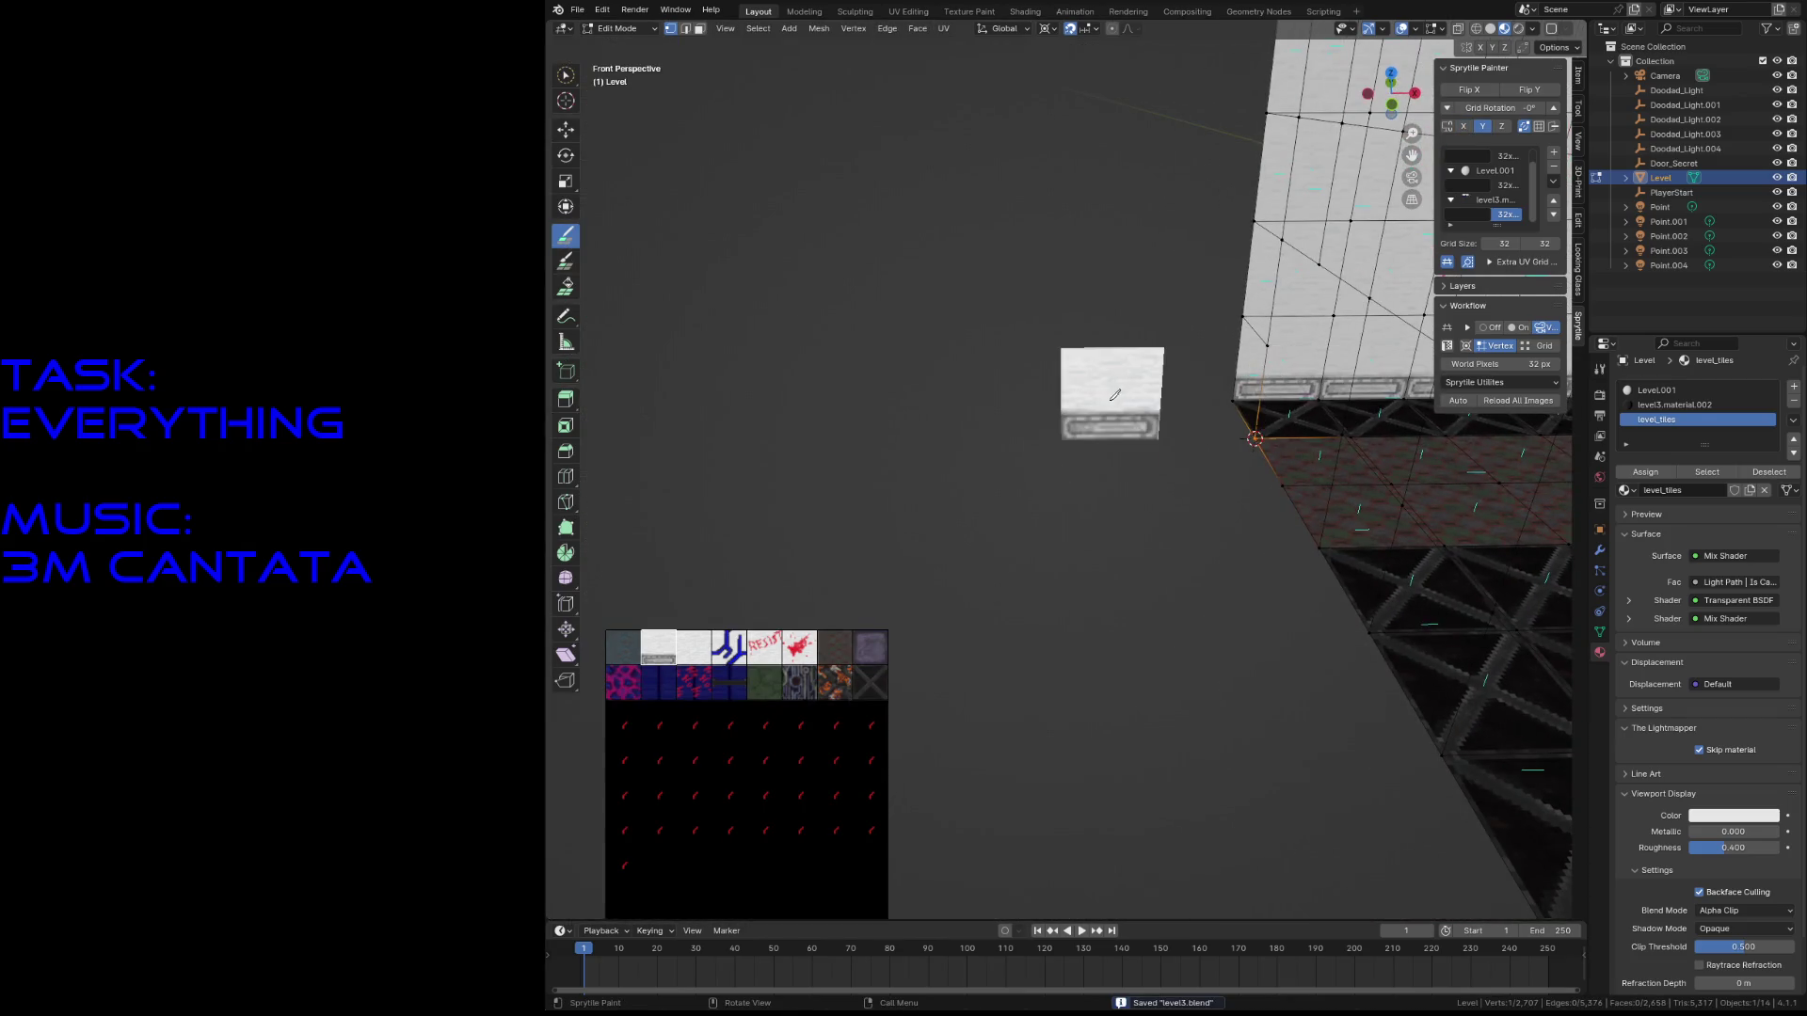
pyautogui.click(1196, 399)
pyautogui.hotkey('shift', '`')
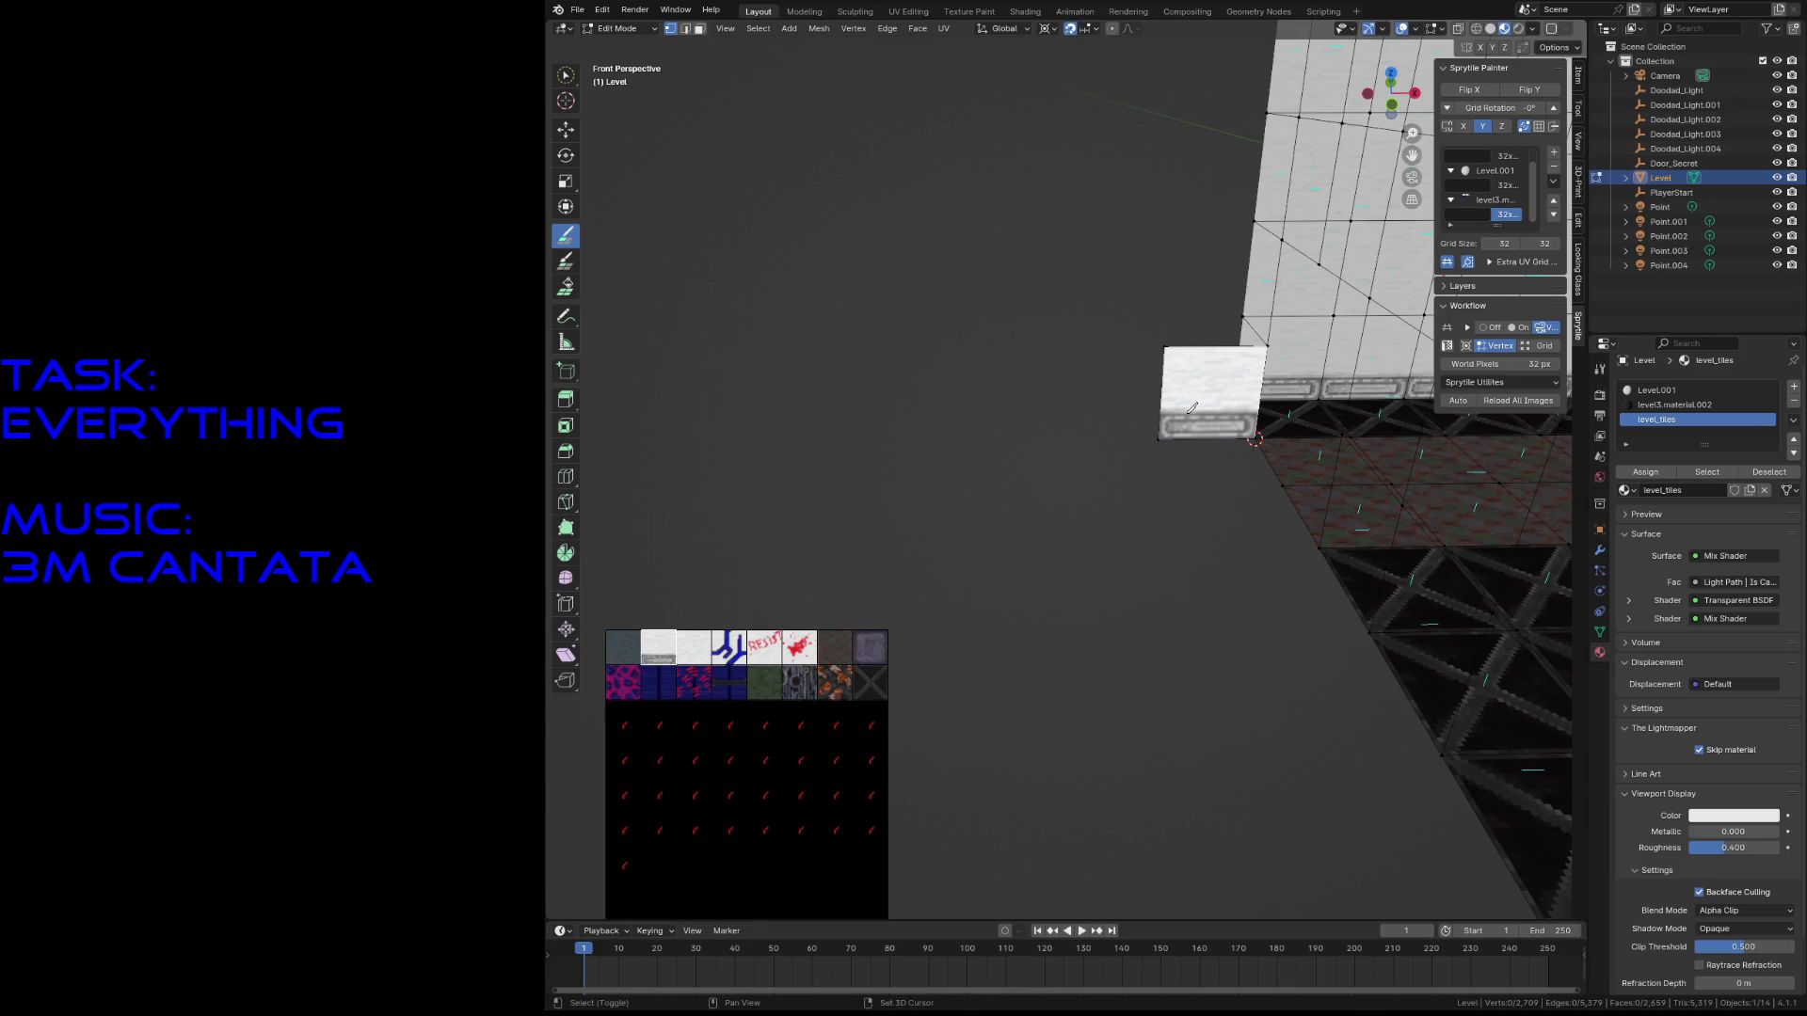
pyautogui.click(1066, 468)
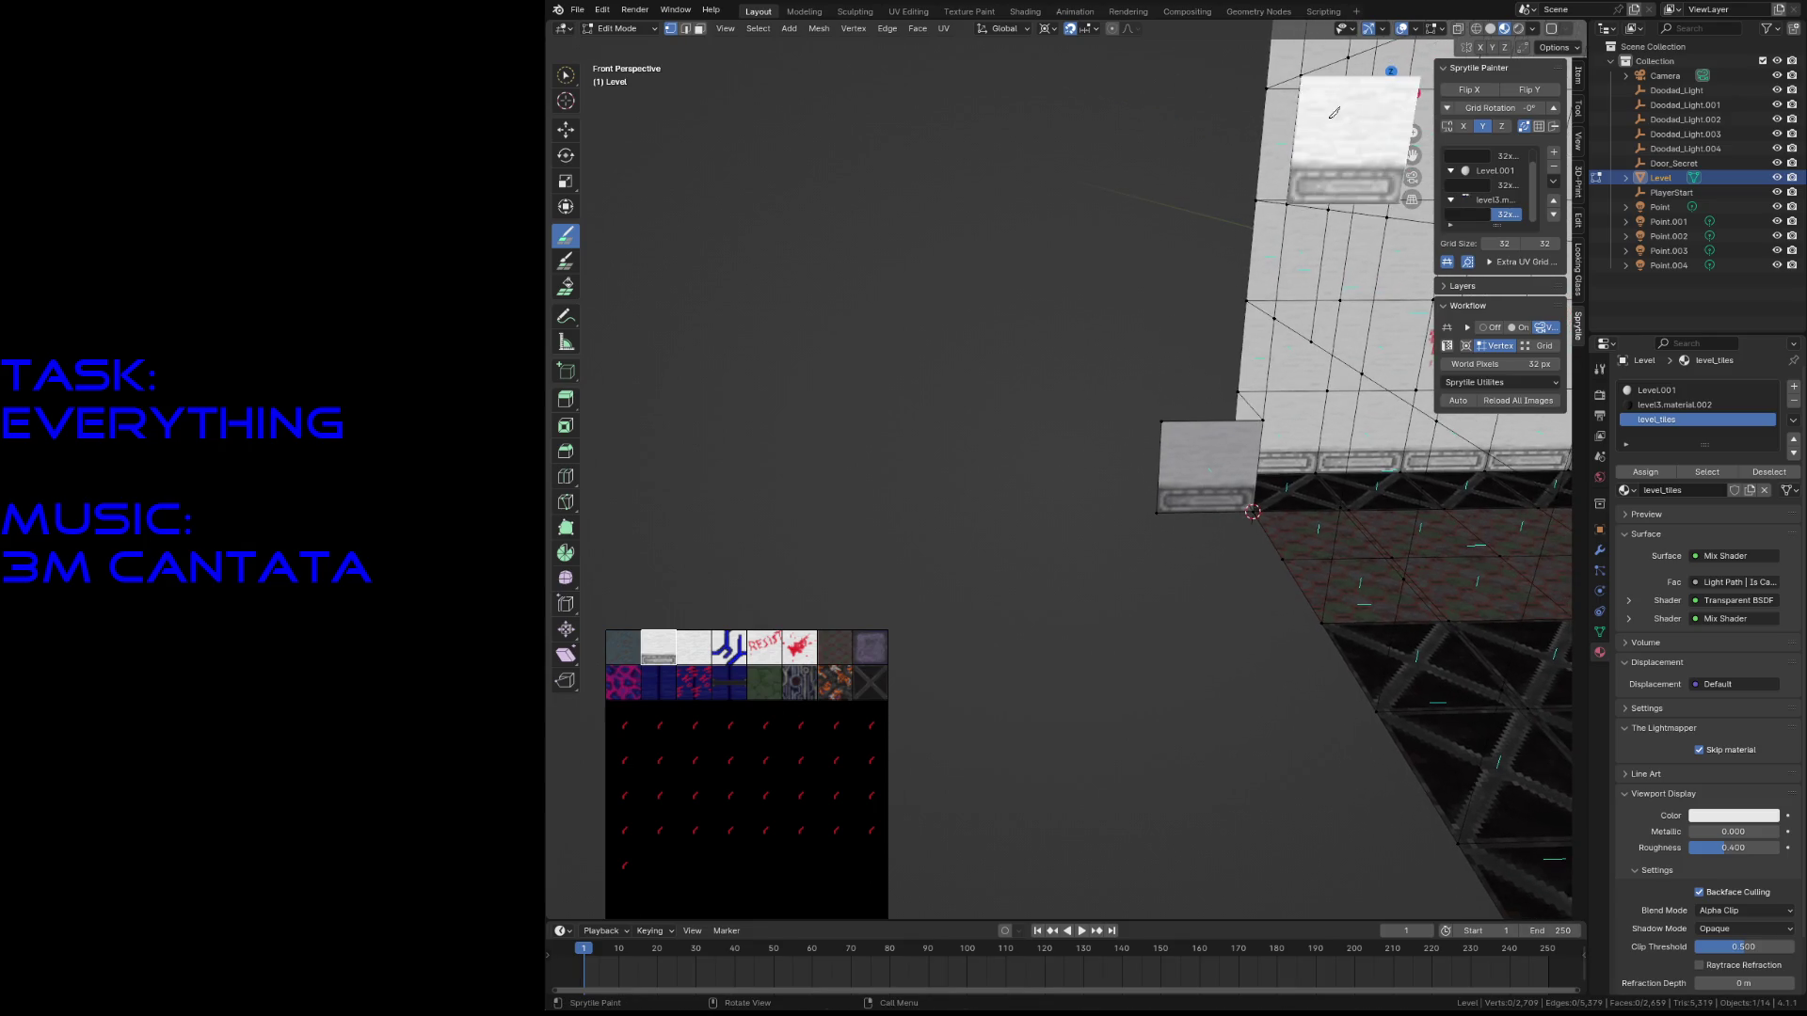
pyautogui.click(1540, 100)
pyautogui.hotkey('shift', '`')
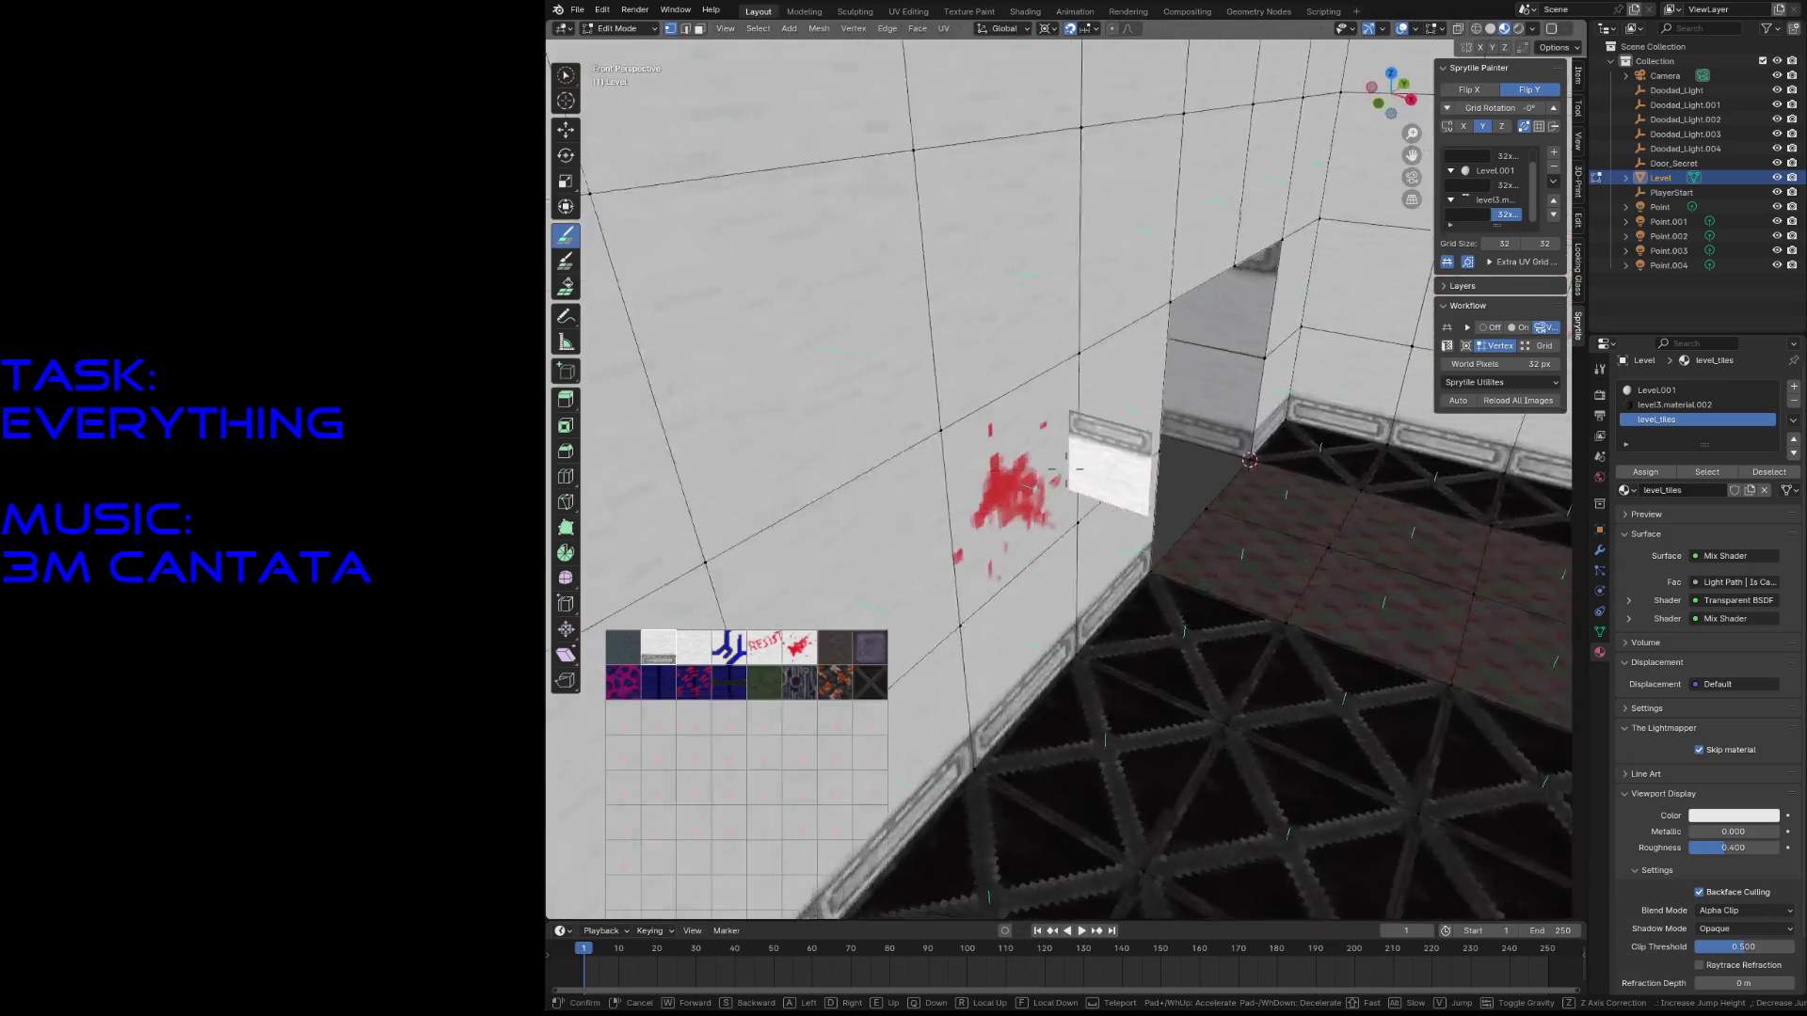
pyautogui.click(1067, 468)
# - Snap the 3D cursor to the wall corner vertex and resume painting with 0° grid rotation
pyautogui.press('w')
pyautogui.hotkey('shift', 's')
pyautogui.click(884, 628)
pyautogui.click(562, 232)
pyautogui.hotkey('shift', '`')
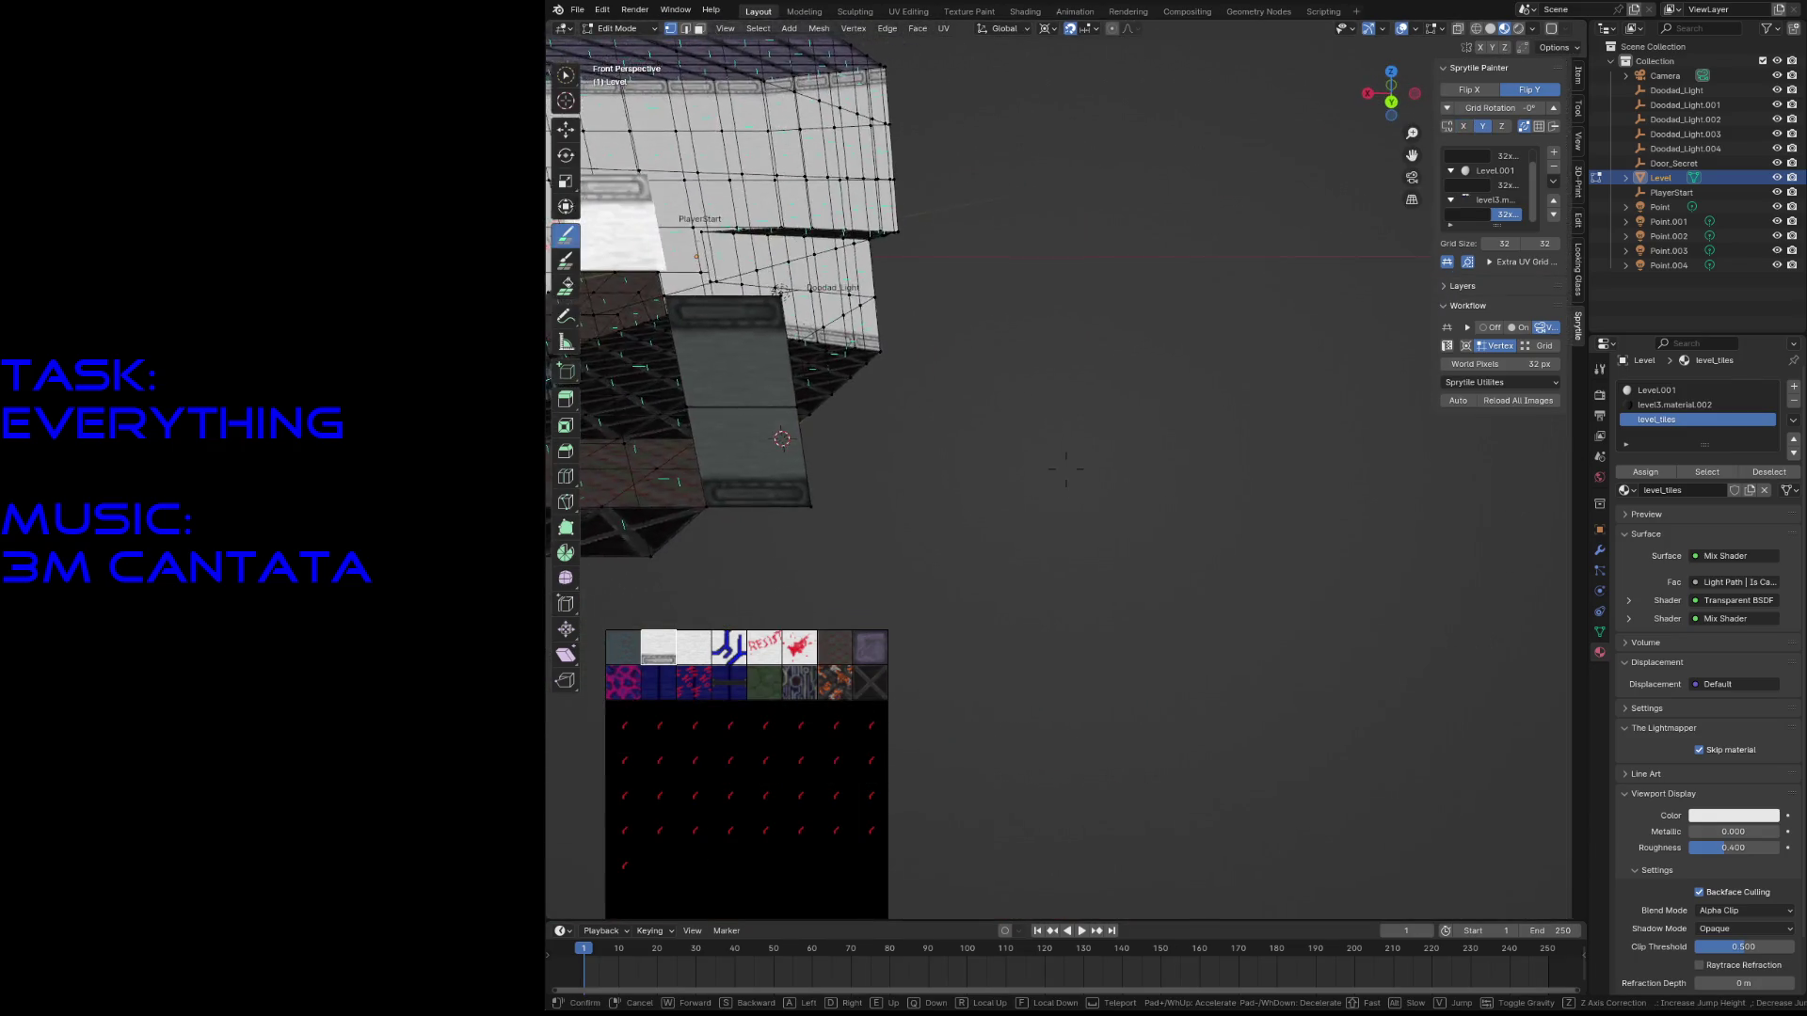
pyautogui.click(817, 261)
pyautogui.hotkey('shift', '`')
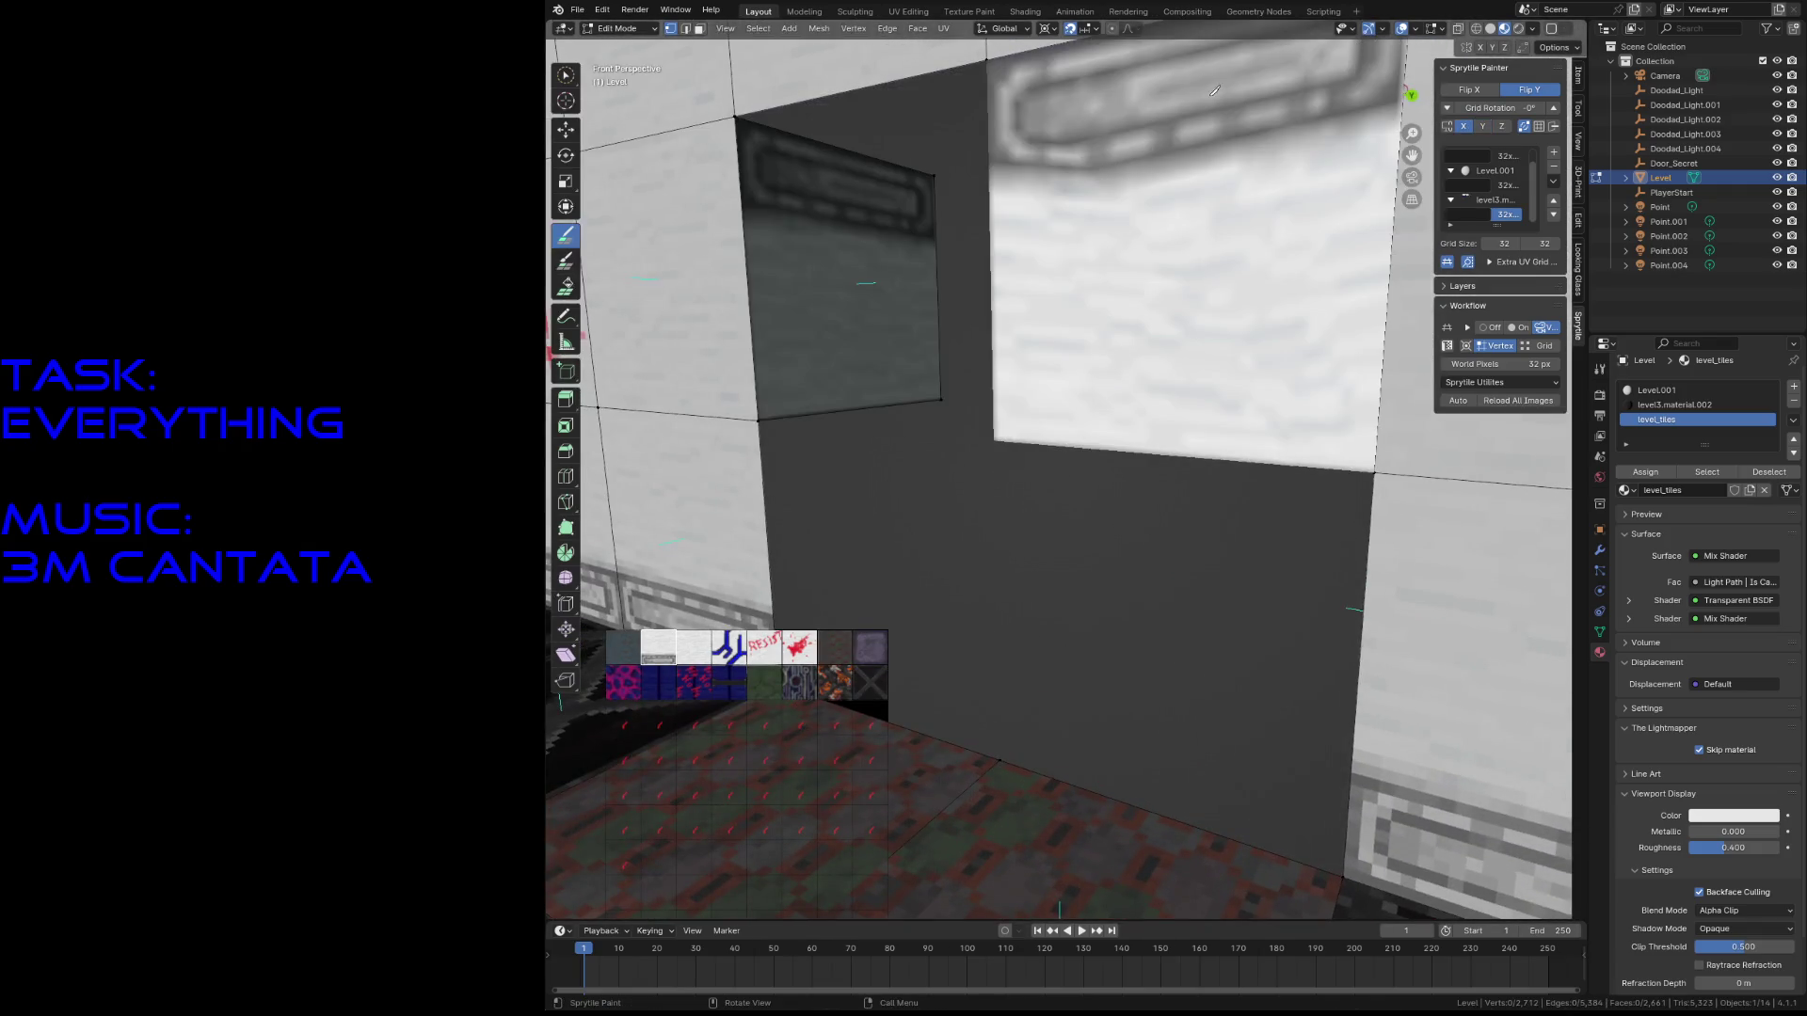
pyautogui.click(1066, 467)
pyautogui.press('Return')
# - Paint the dark tile onto the doorway pillar corner and save the level
pyautogui.hotkey('shift', '`')
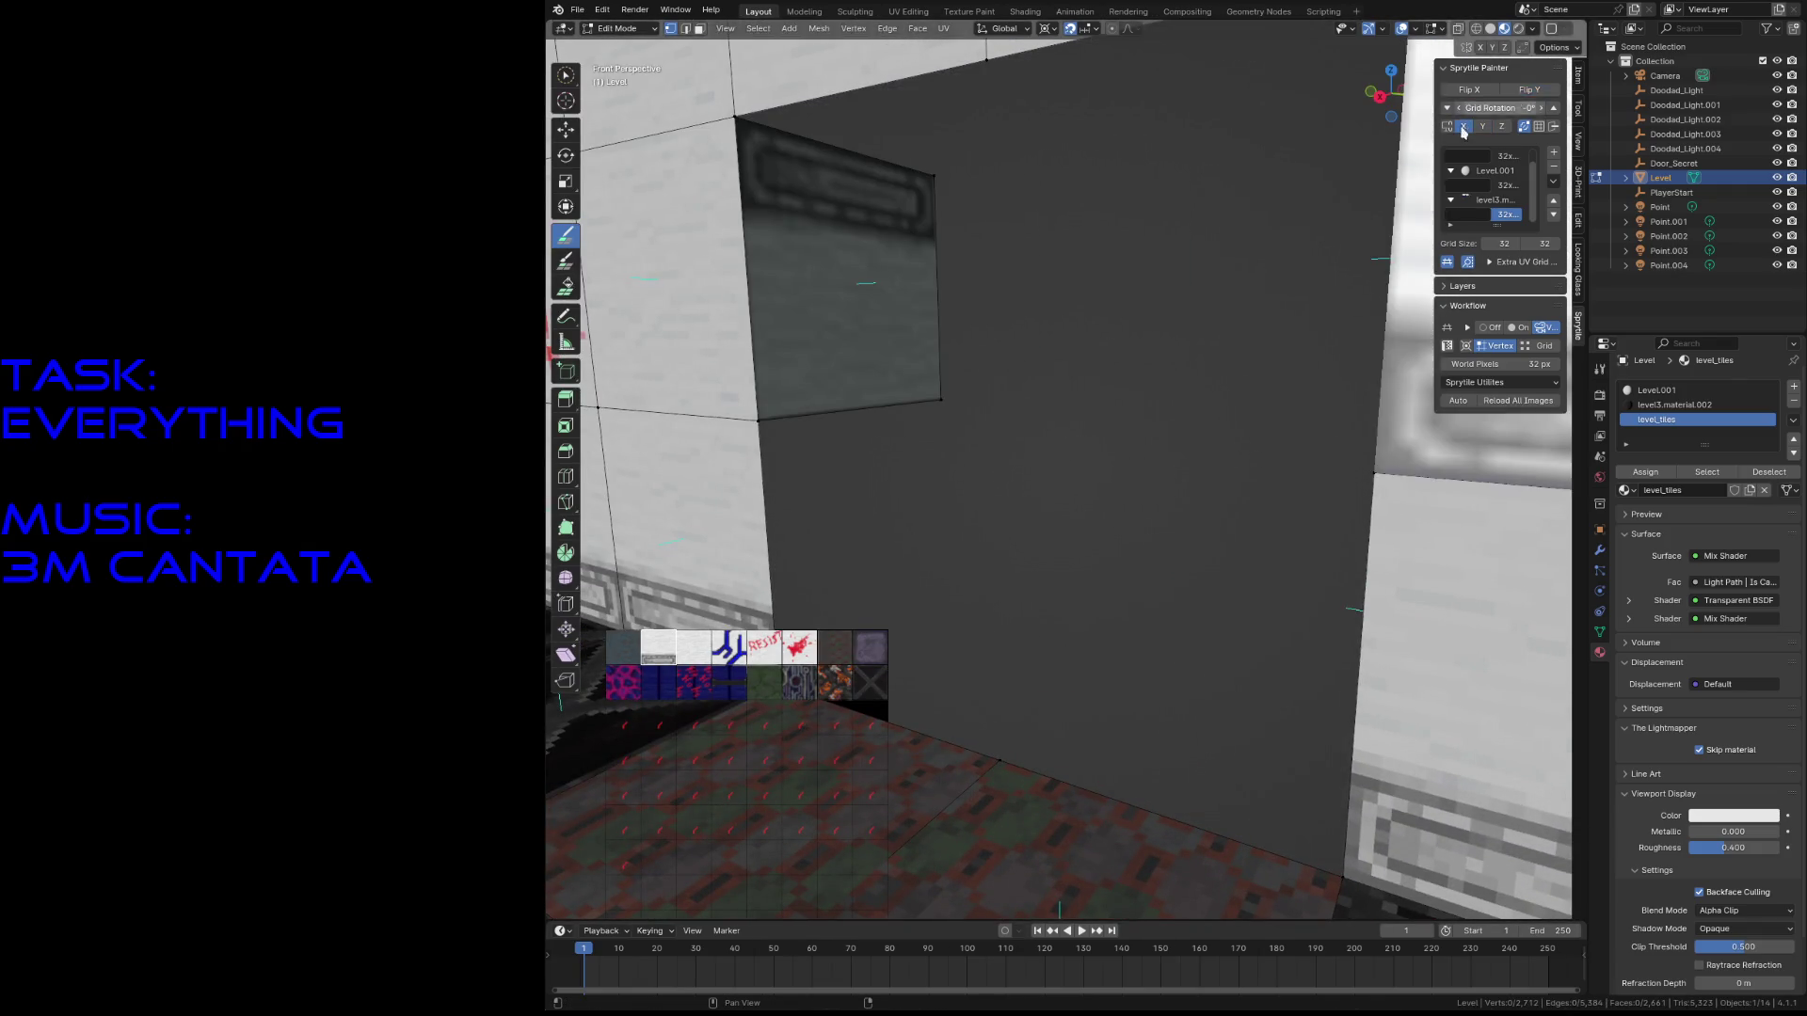
pyautogui.click(1066, 467)
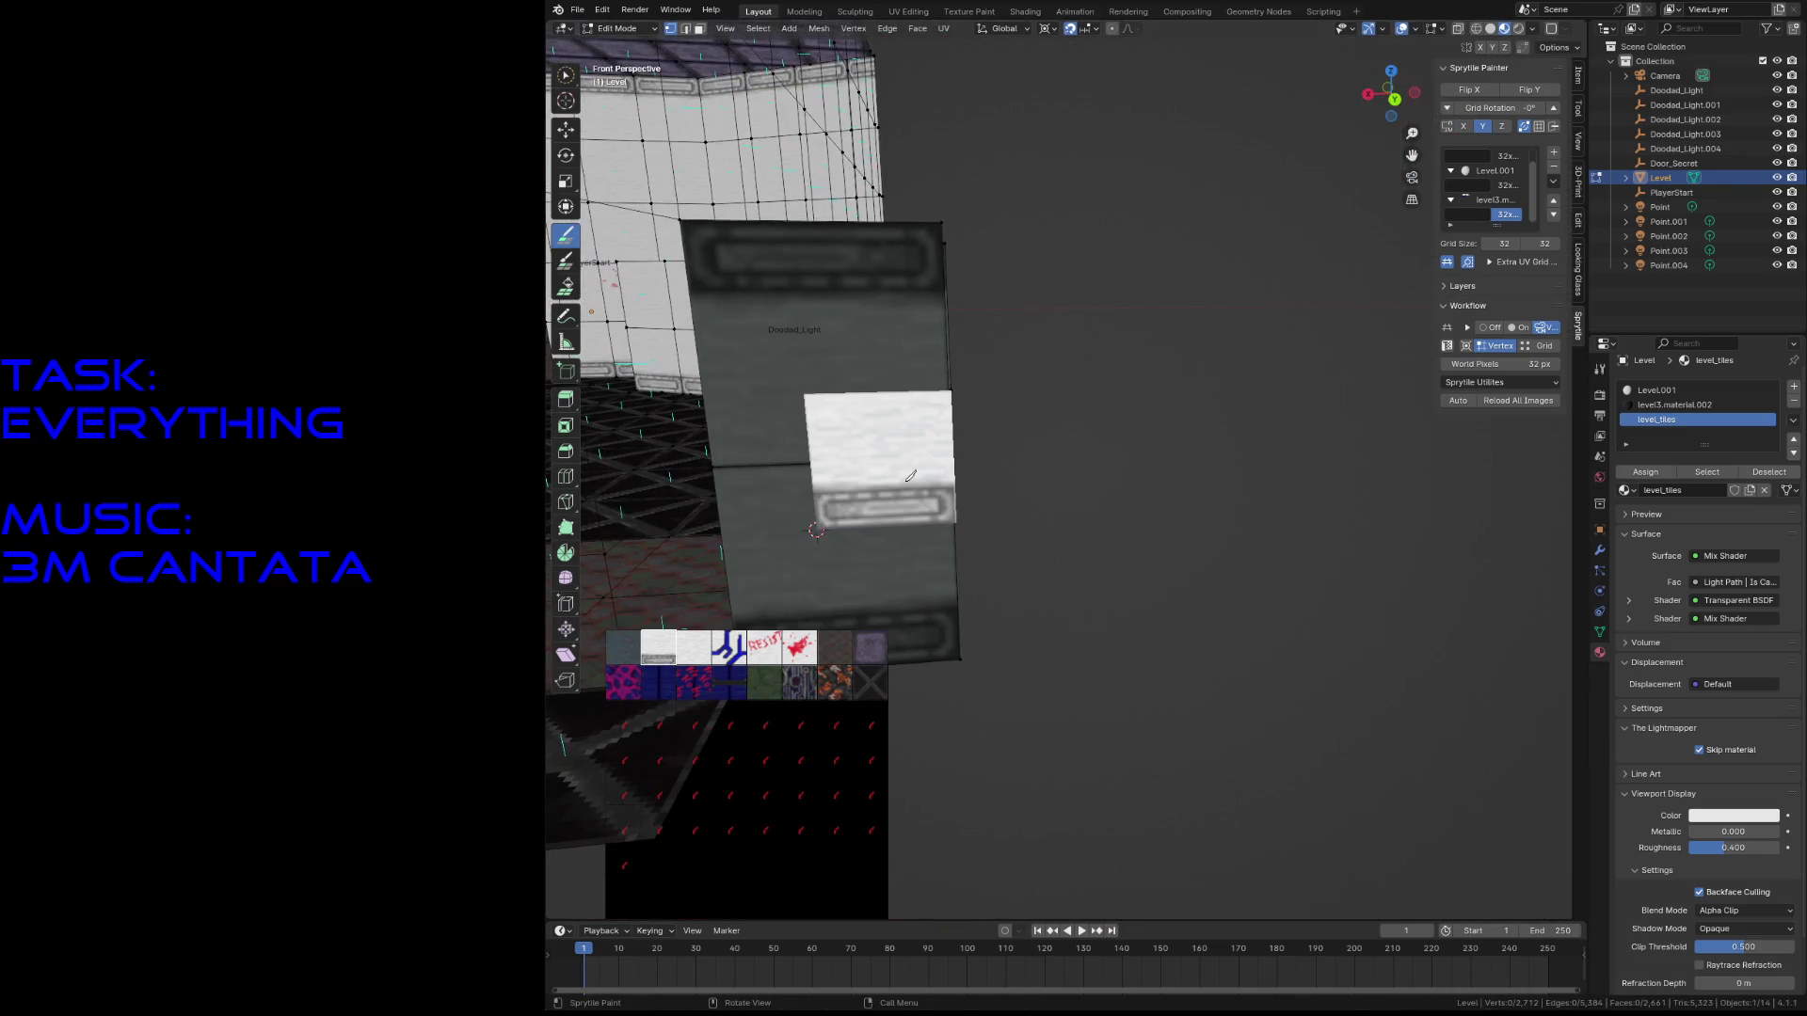
pyautogui.hotkey('shift', '`')
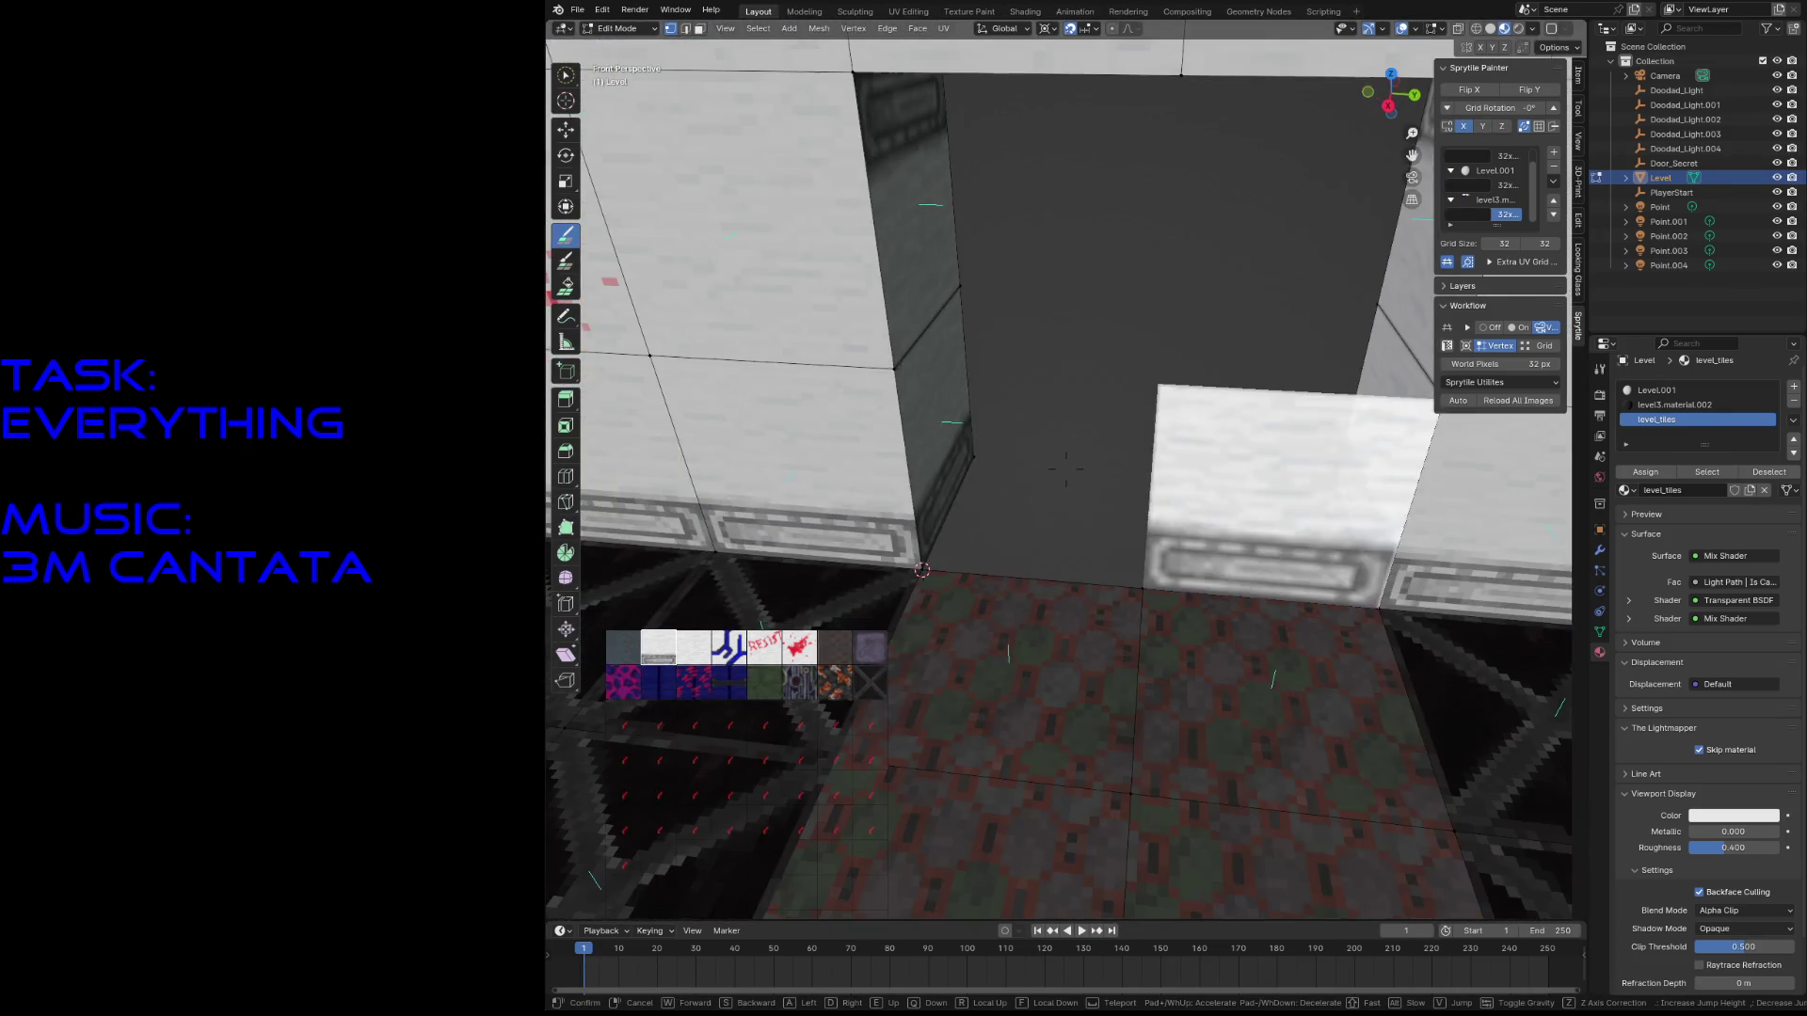
pyautogui.click(721, 600)
pyautogui.click(835, 647)
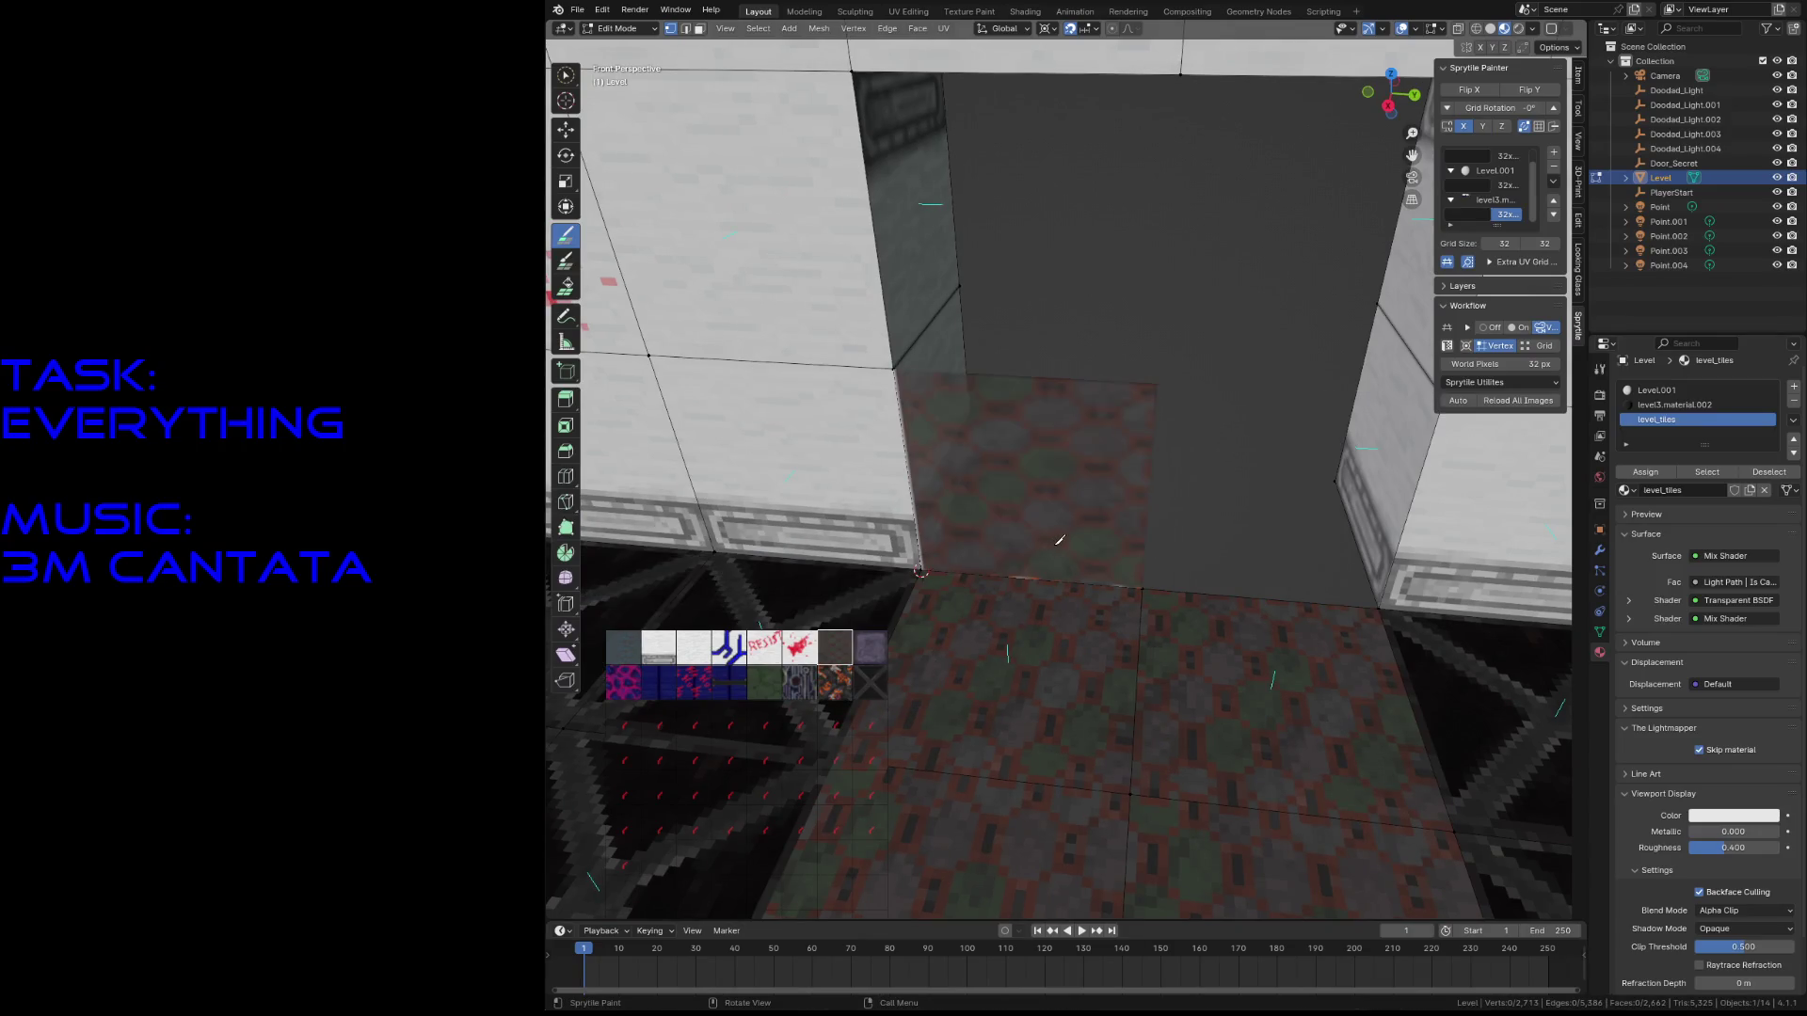
pyautogui.hotkey('shift', '`')
pyautogui.click(1108, 547)
pyautogui.hotkey('shift', '`')
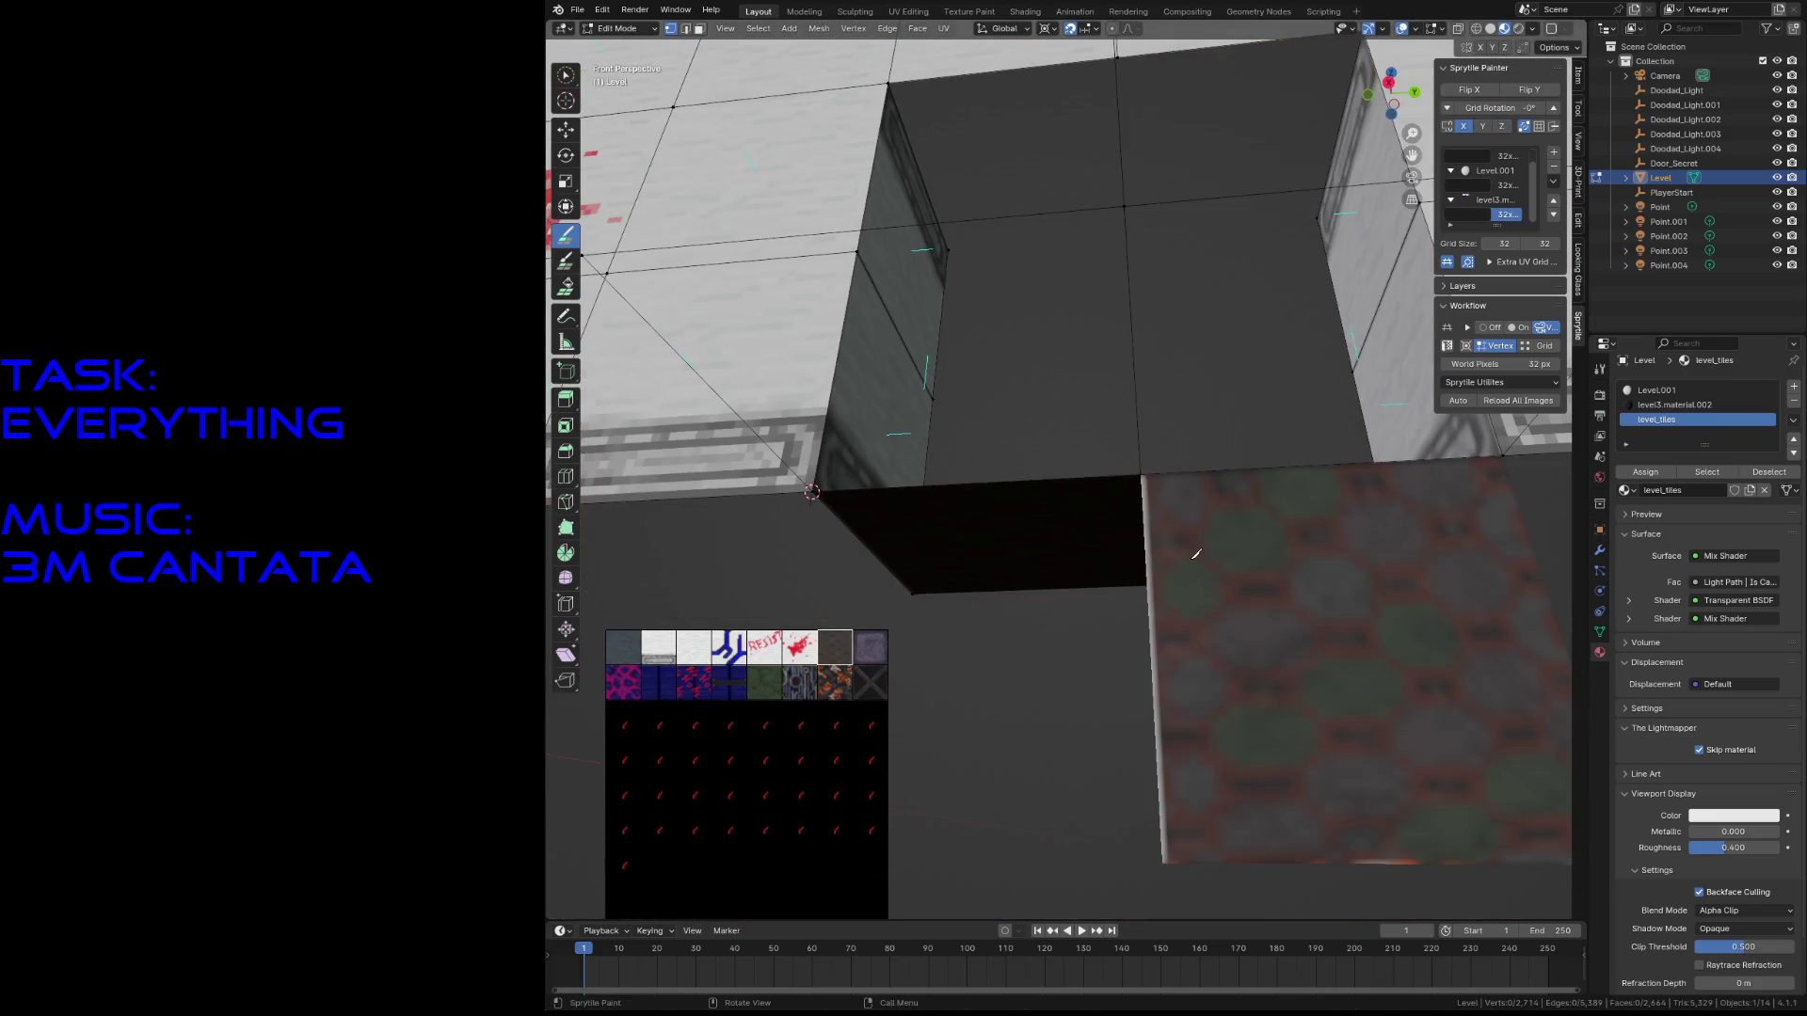
pyautogui.click(1055, 321)
pyautogui.hotkey('ctrl', 's')
pyautogui.press('c')
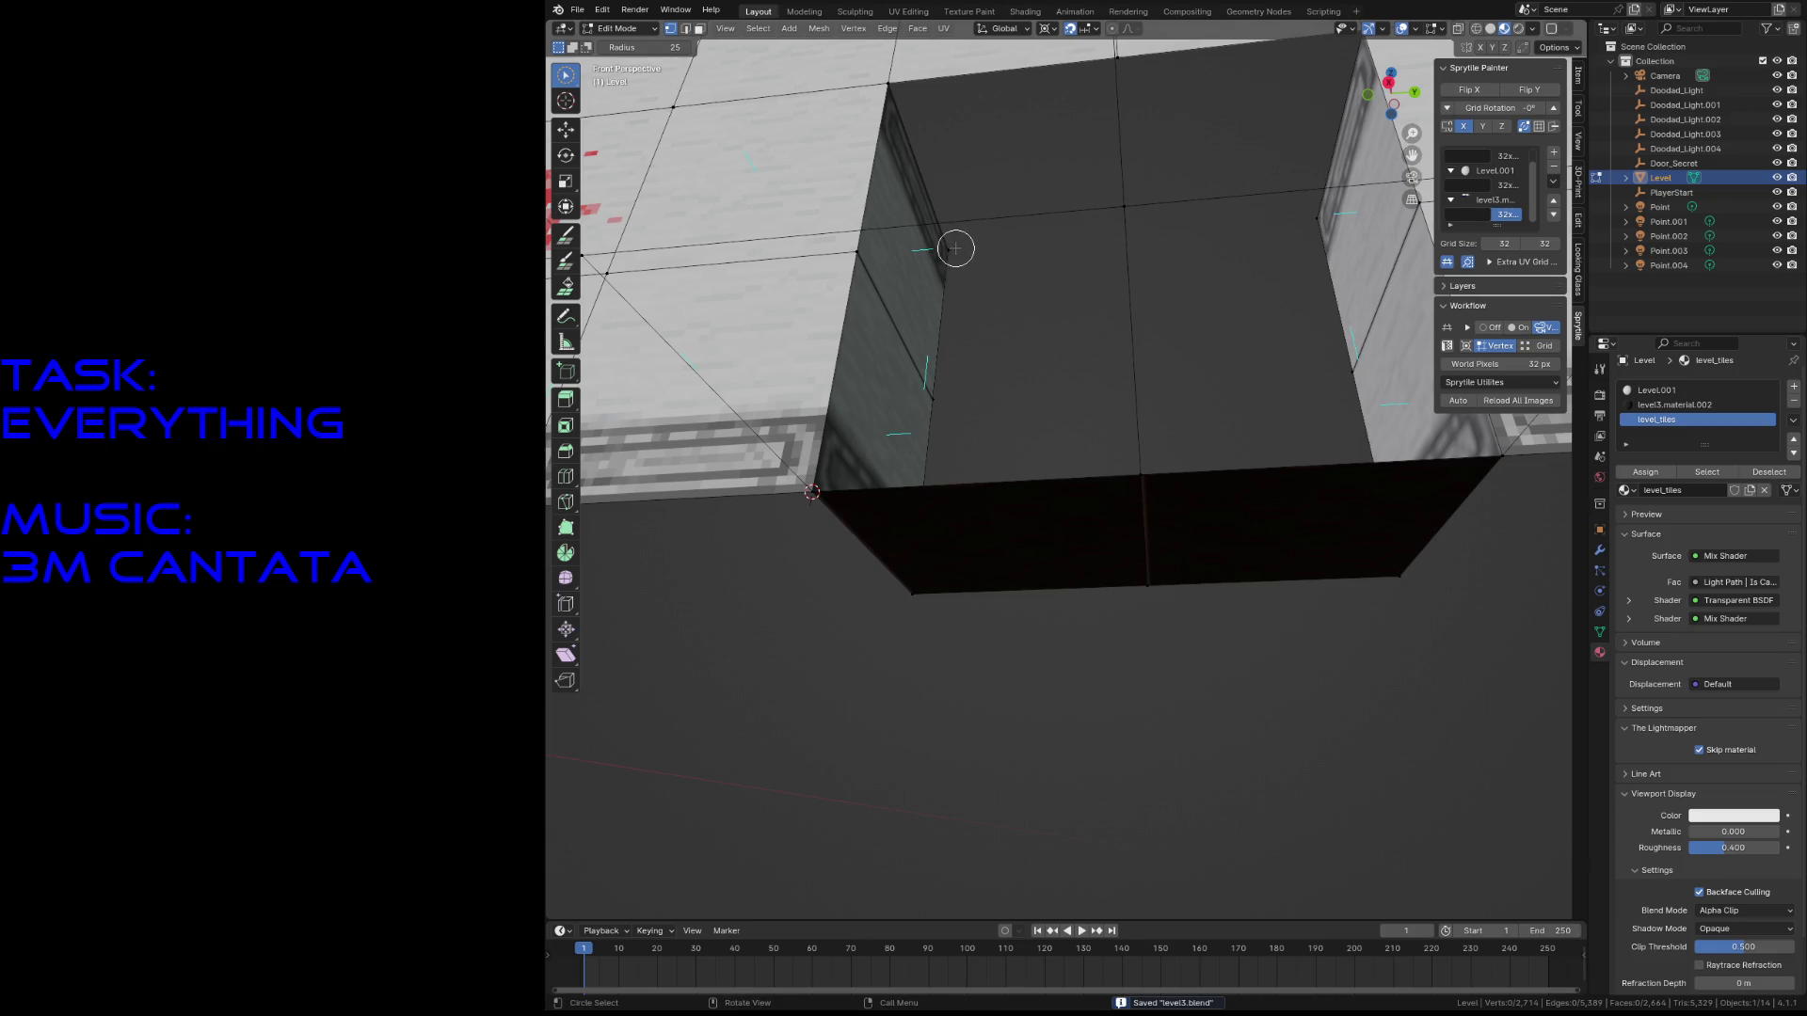
pyautogui.scroll(5, 978, 249)
# - Snap the 3D cursor to the vertex on the pillar edge
pyautogui.click(807, 210)
pyautogui.hotkey('shift', 's')
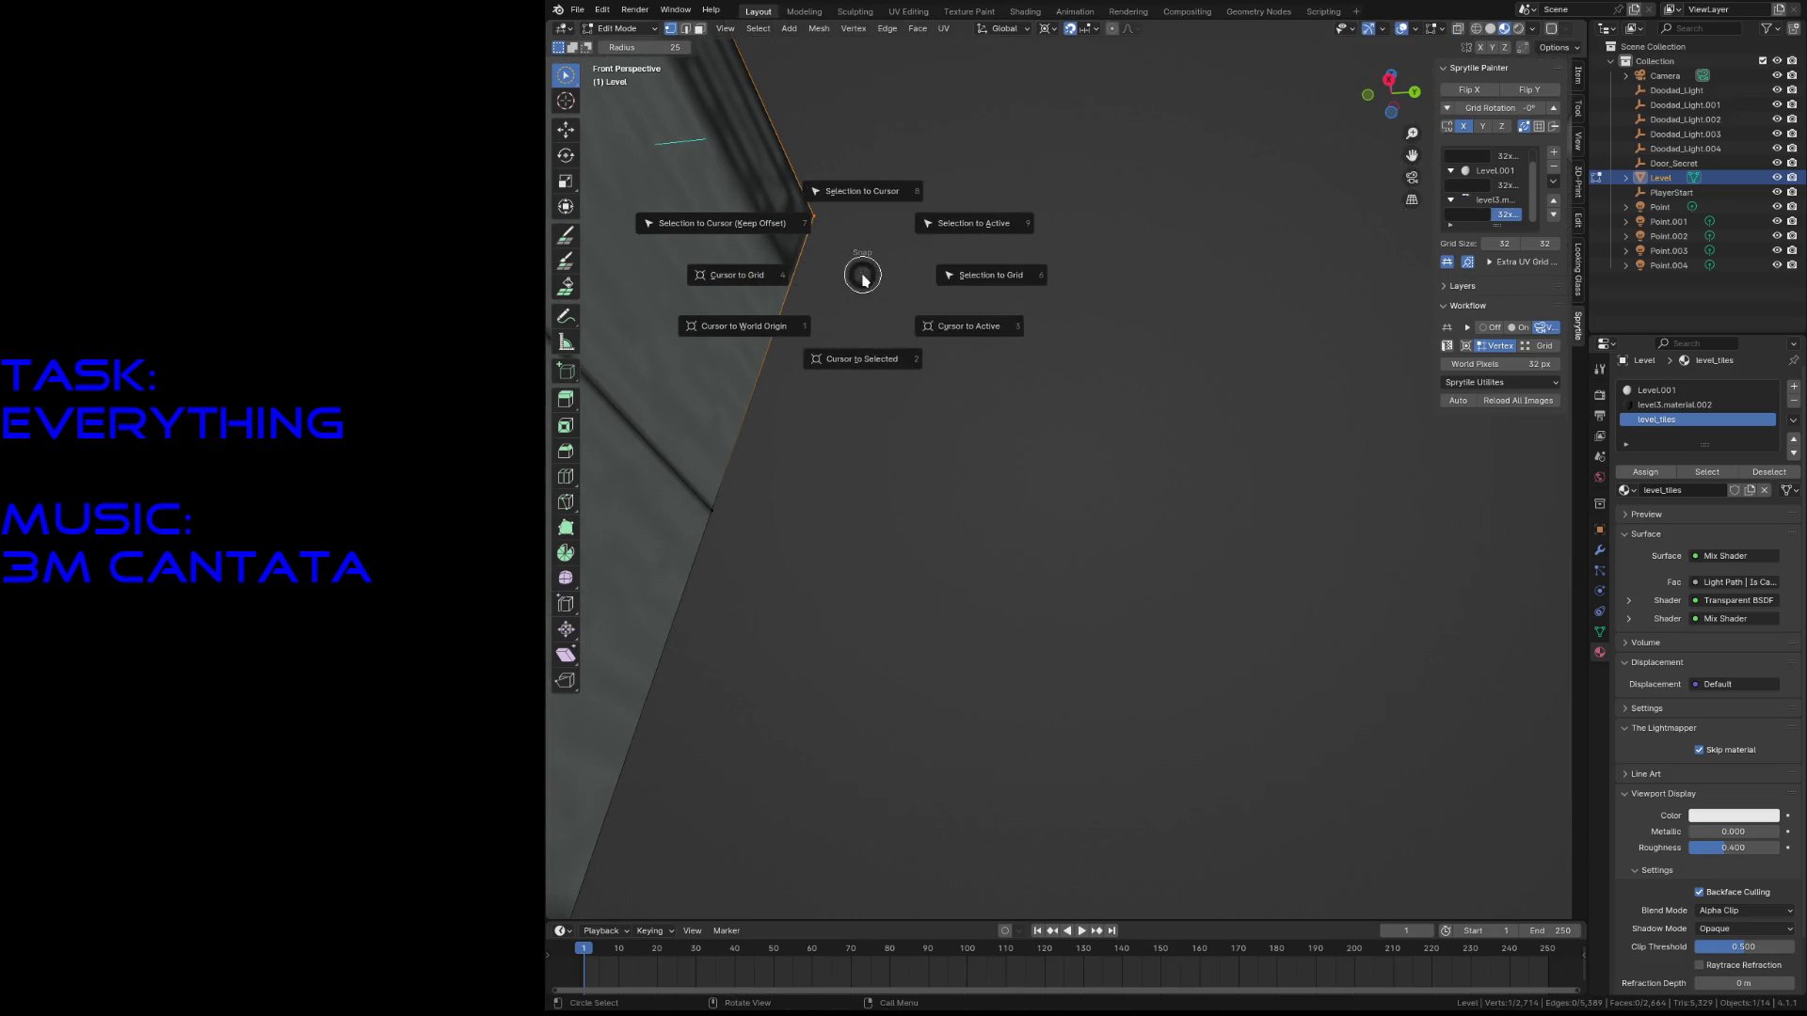
pyautogui.click(870, 356)
pyautogui.scroll(-5, 875, 349)
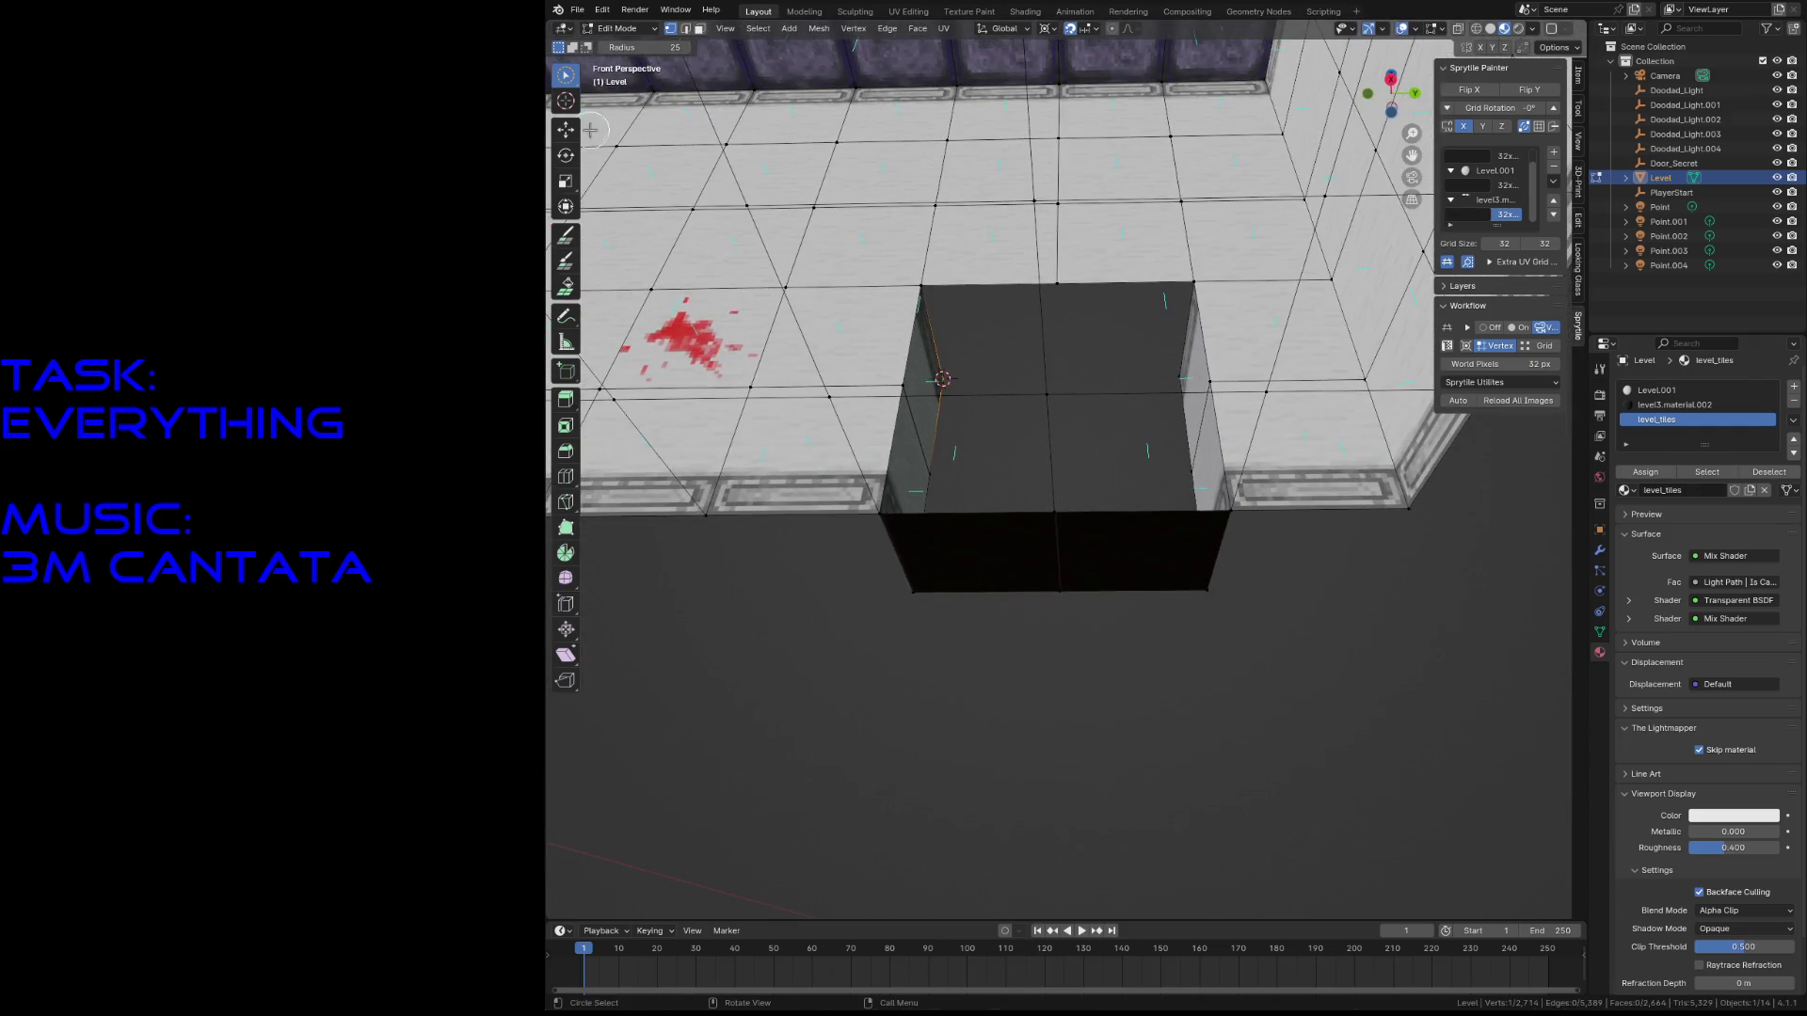
# - Paint the purple tile on the dark block's top face and save the level
pyautogui.click(570, 233)
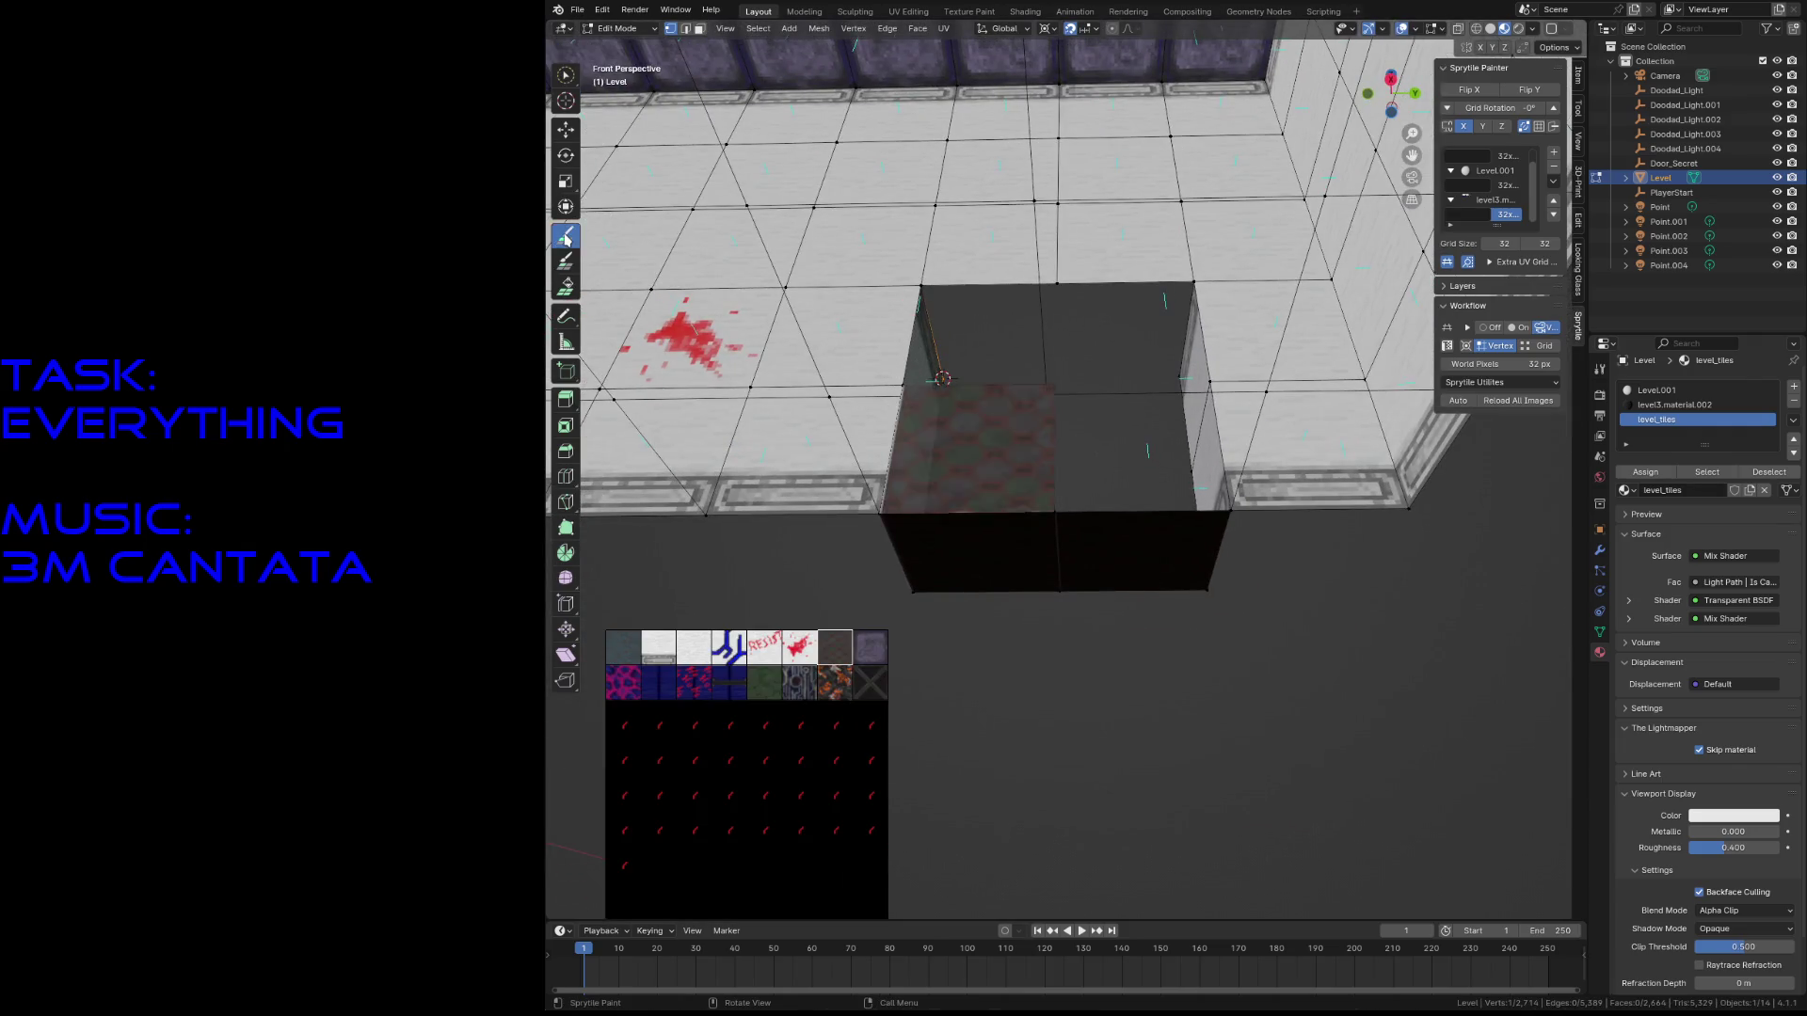
pyautogui.click(870, 648)
pyautogui.click(983, 356)
pyautogui.hotkey('shift', '`')
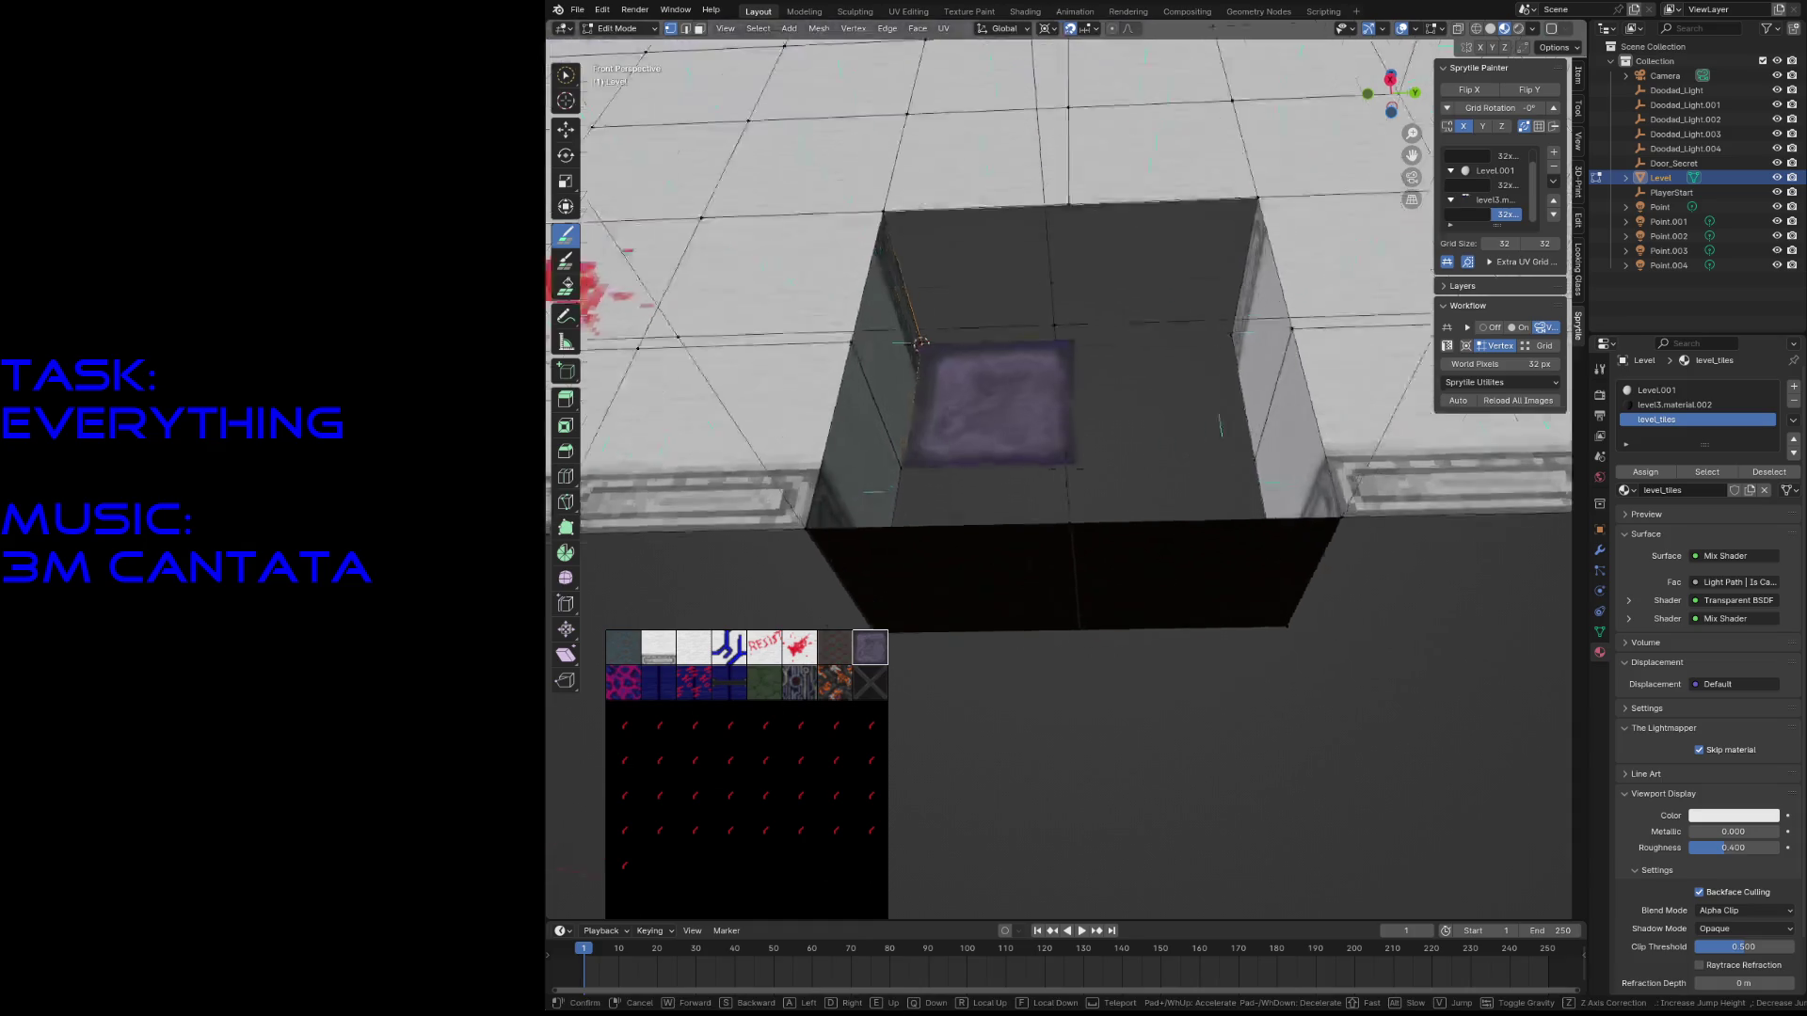
pyautogui.press('w')
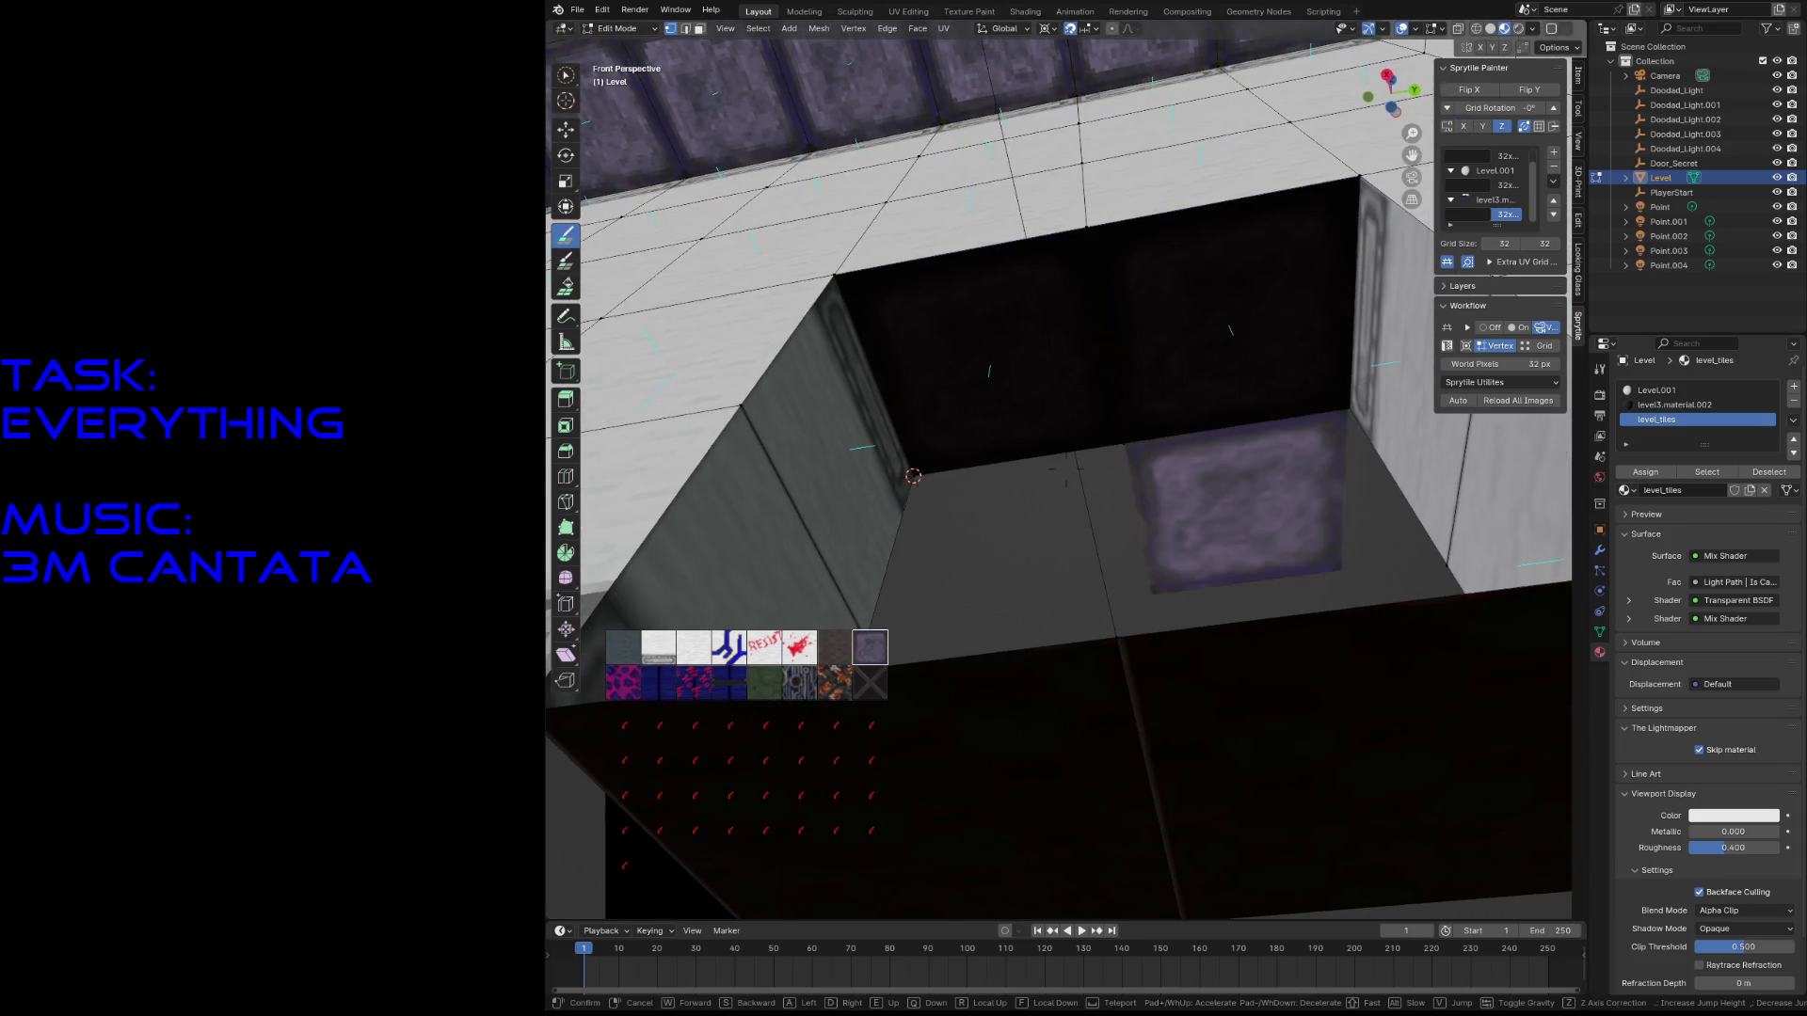
pyautogui.press('s')
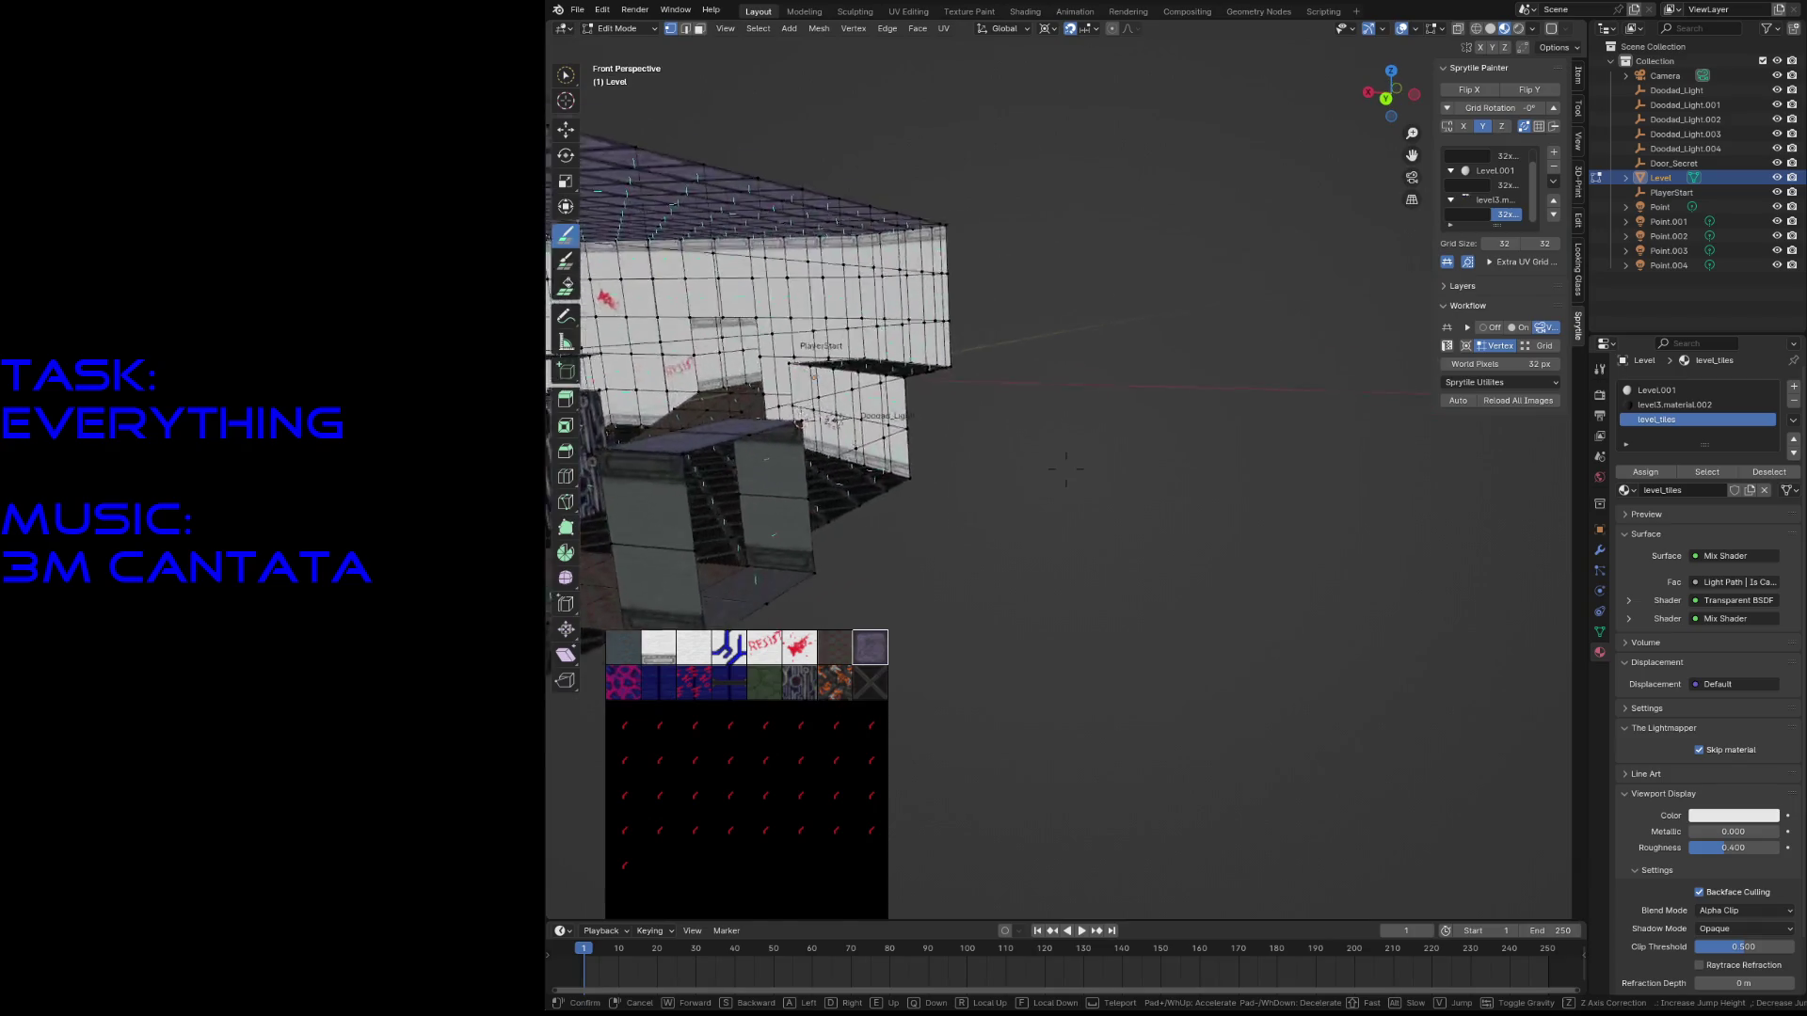
pyautogui.click(1066, 469)
pyautogui.hotkey('ctrl', 's')
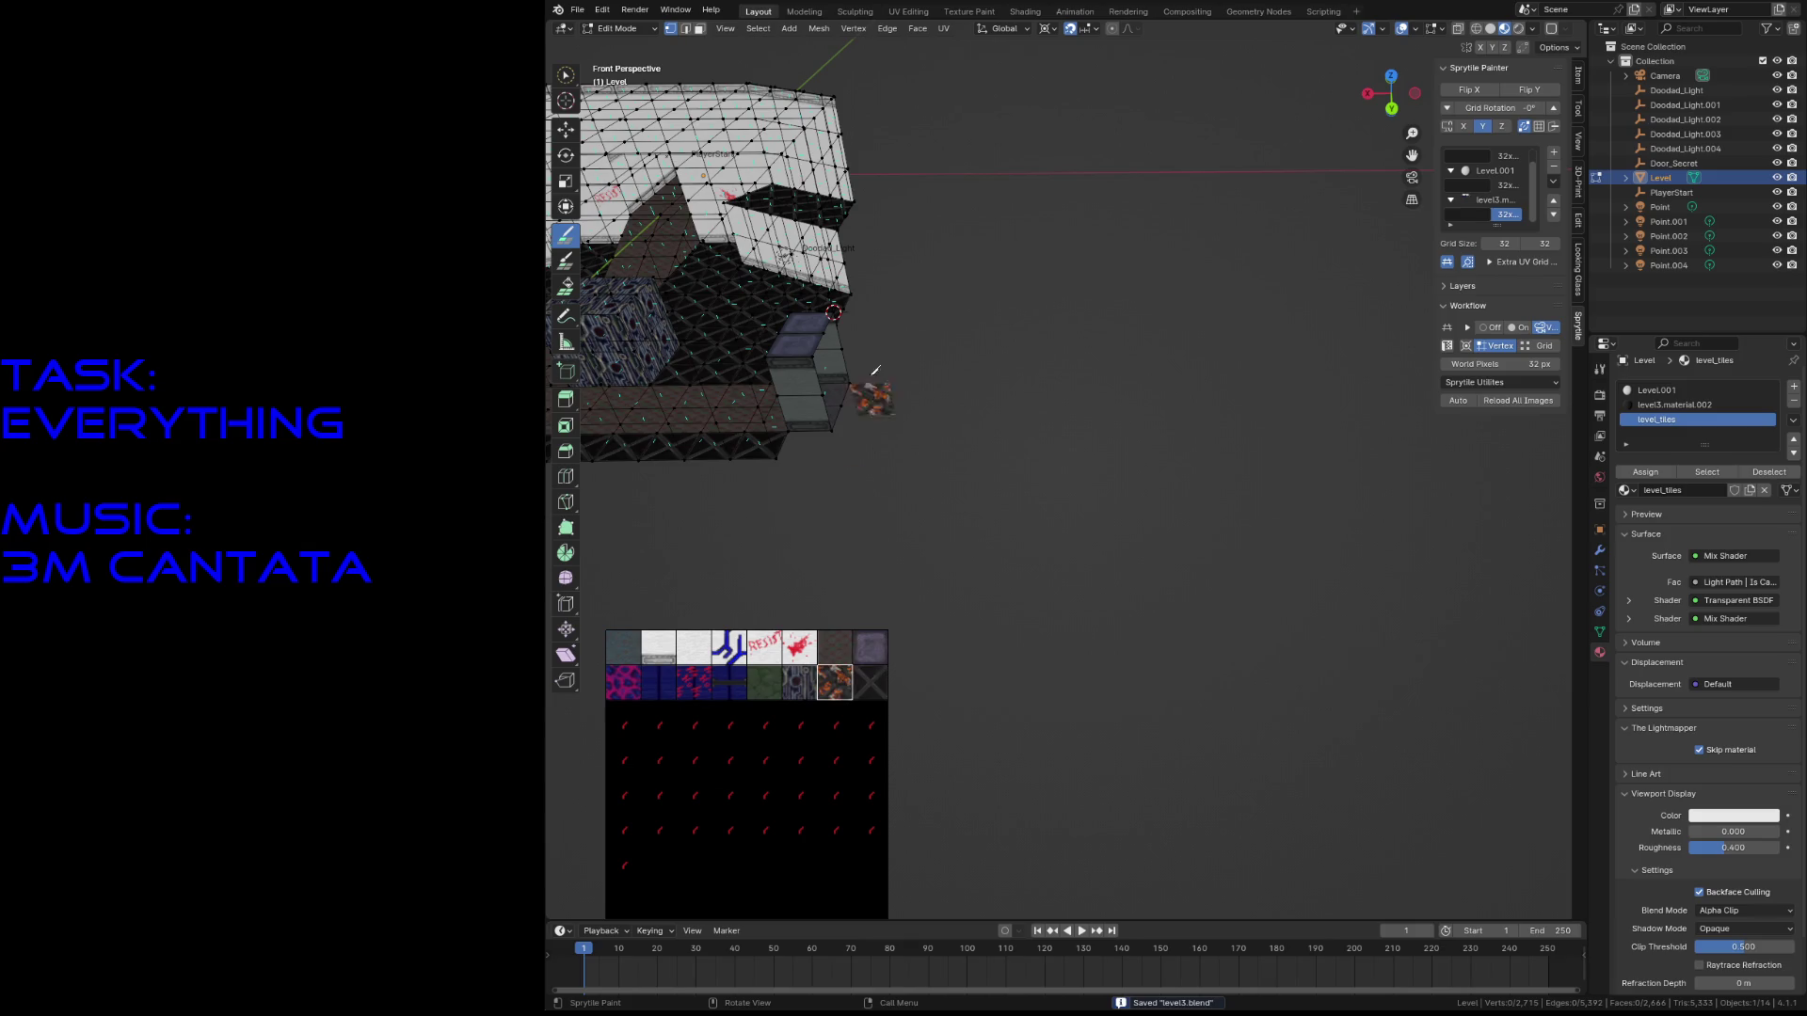
# - Paint a long row of lava tiles extending rightward from the block
pyautogui.moveTo(874, 330)
pyautogui.mouseDown()
pyautogui.moveTo(1172, 331)
pyautogui.moveTo(1313, 355)
pyautogui.mouseUp()
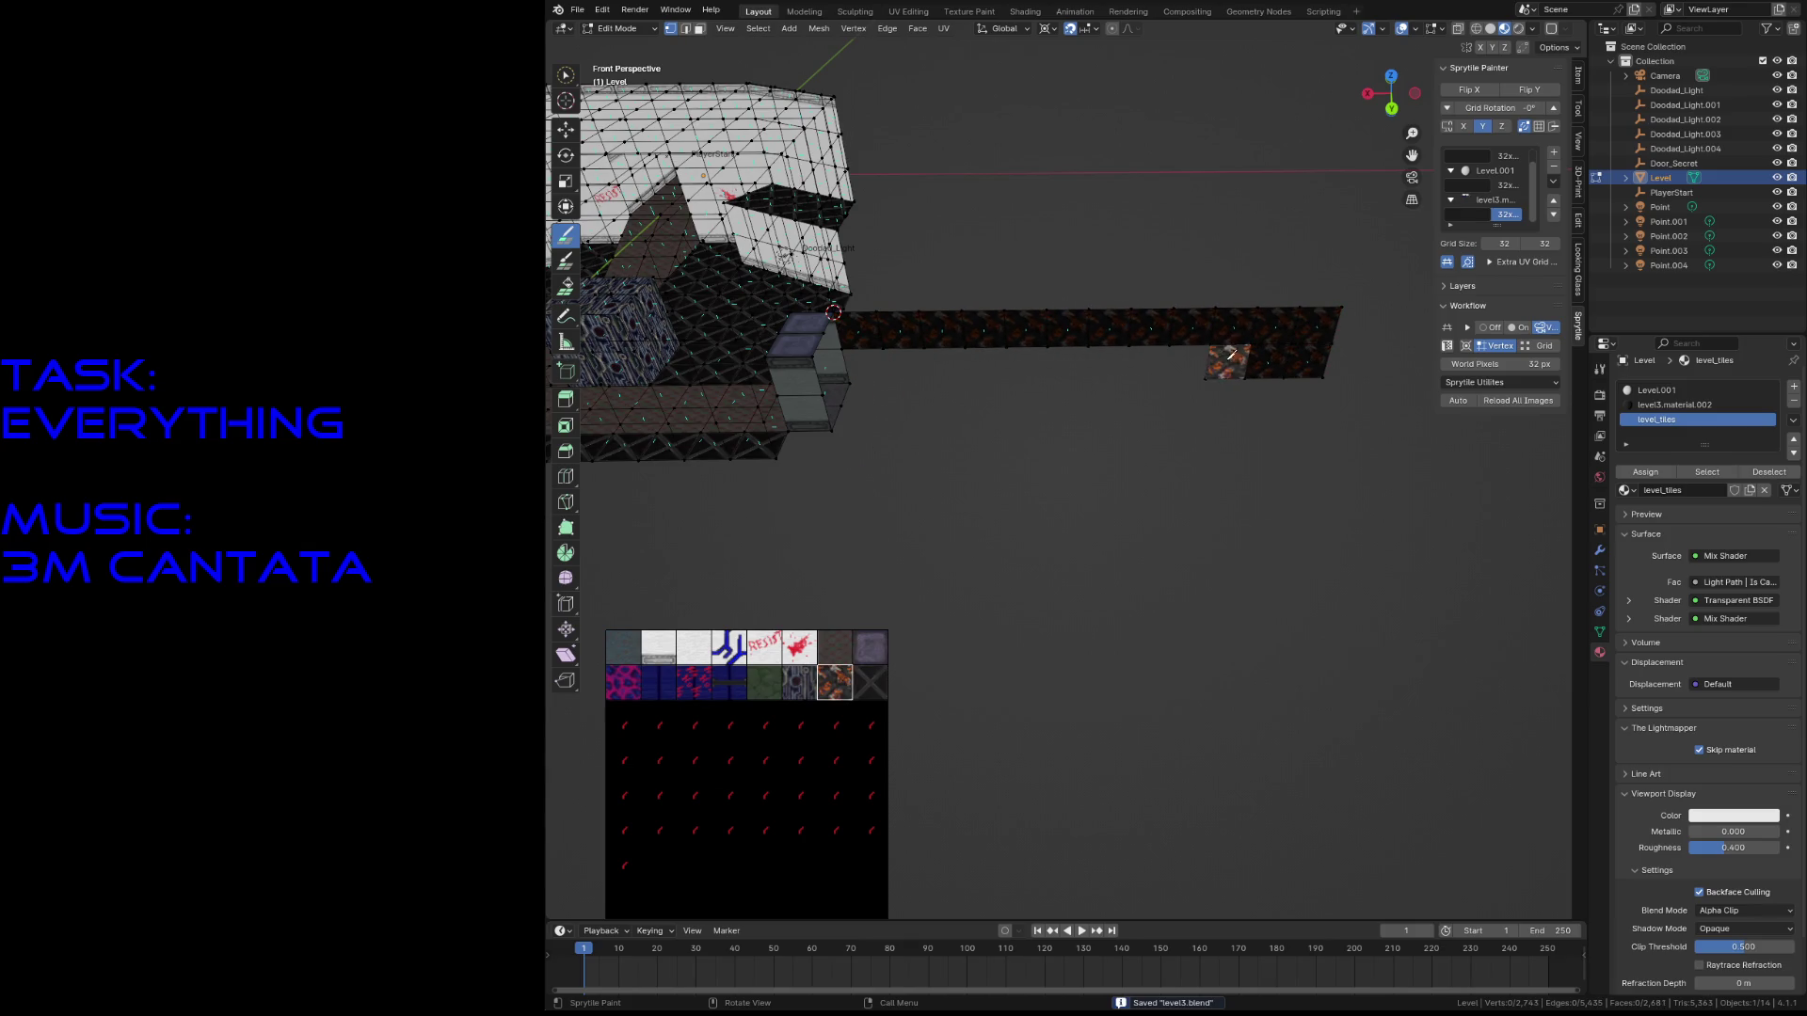
pyautogui.hotkey('shift', '`')
pyautogui.press('s')
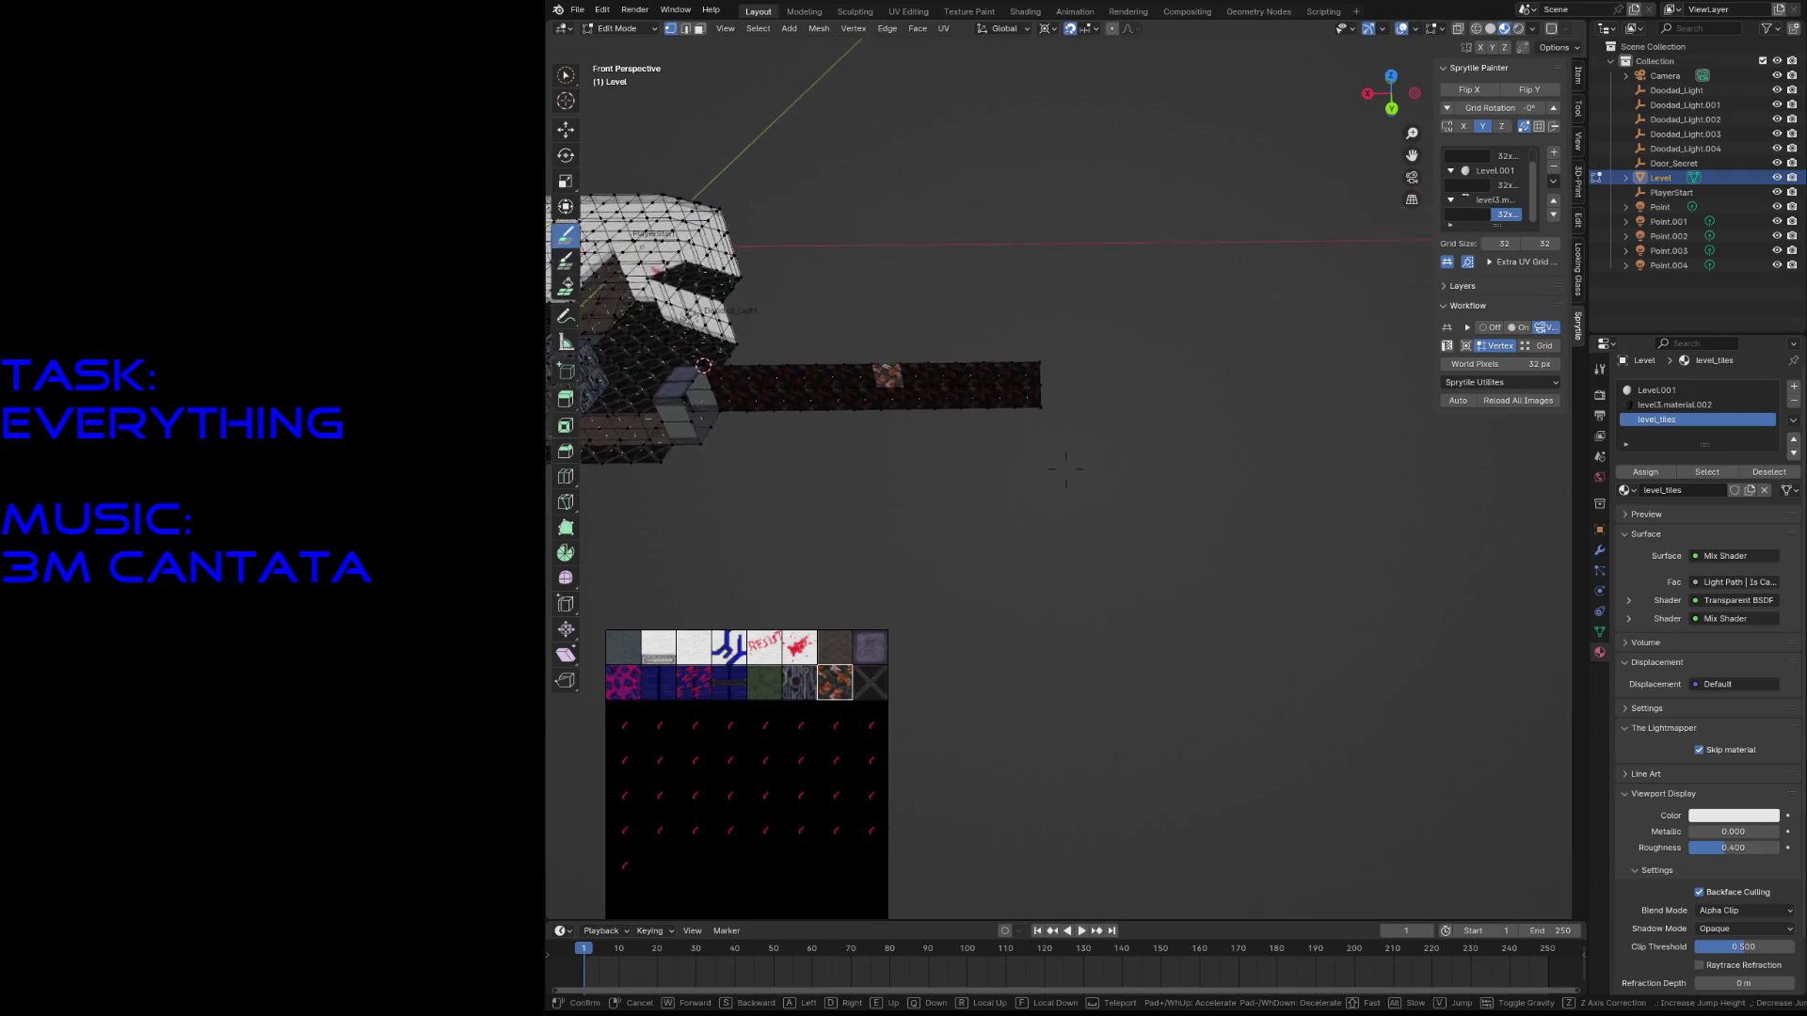
pyautogui.click(1066, 468)
pyautogui.moveTo(904, 391)
pyautogui.mouseDown()
pyautogui.moveTo(1307, 386)
pyautogui.moveTo(889, 410)
pyautogui.mouseUp()
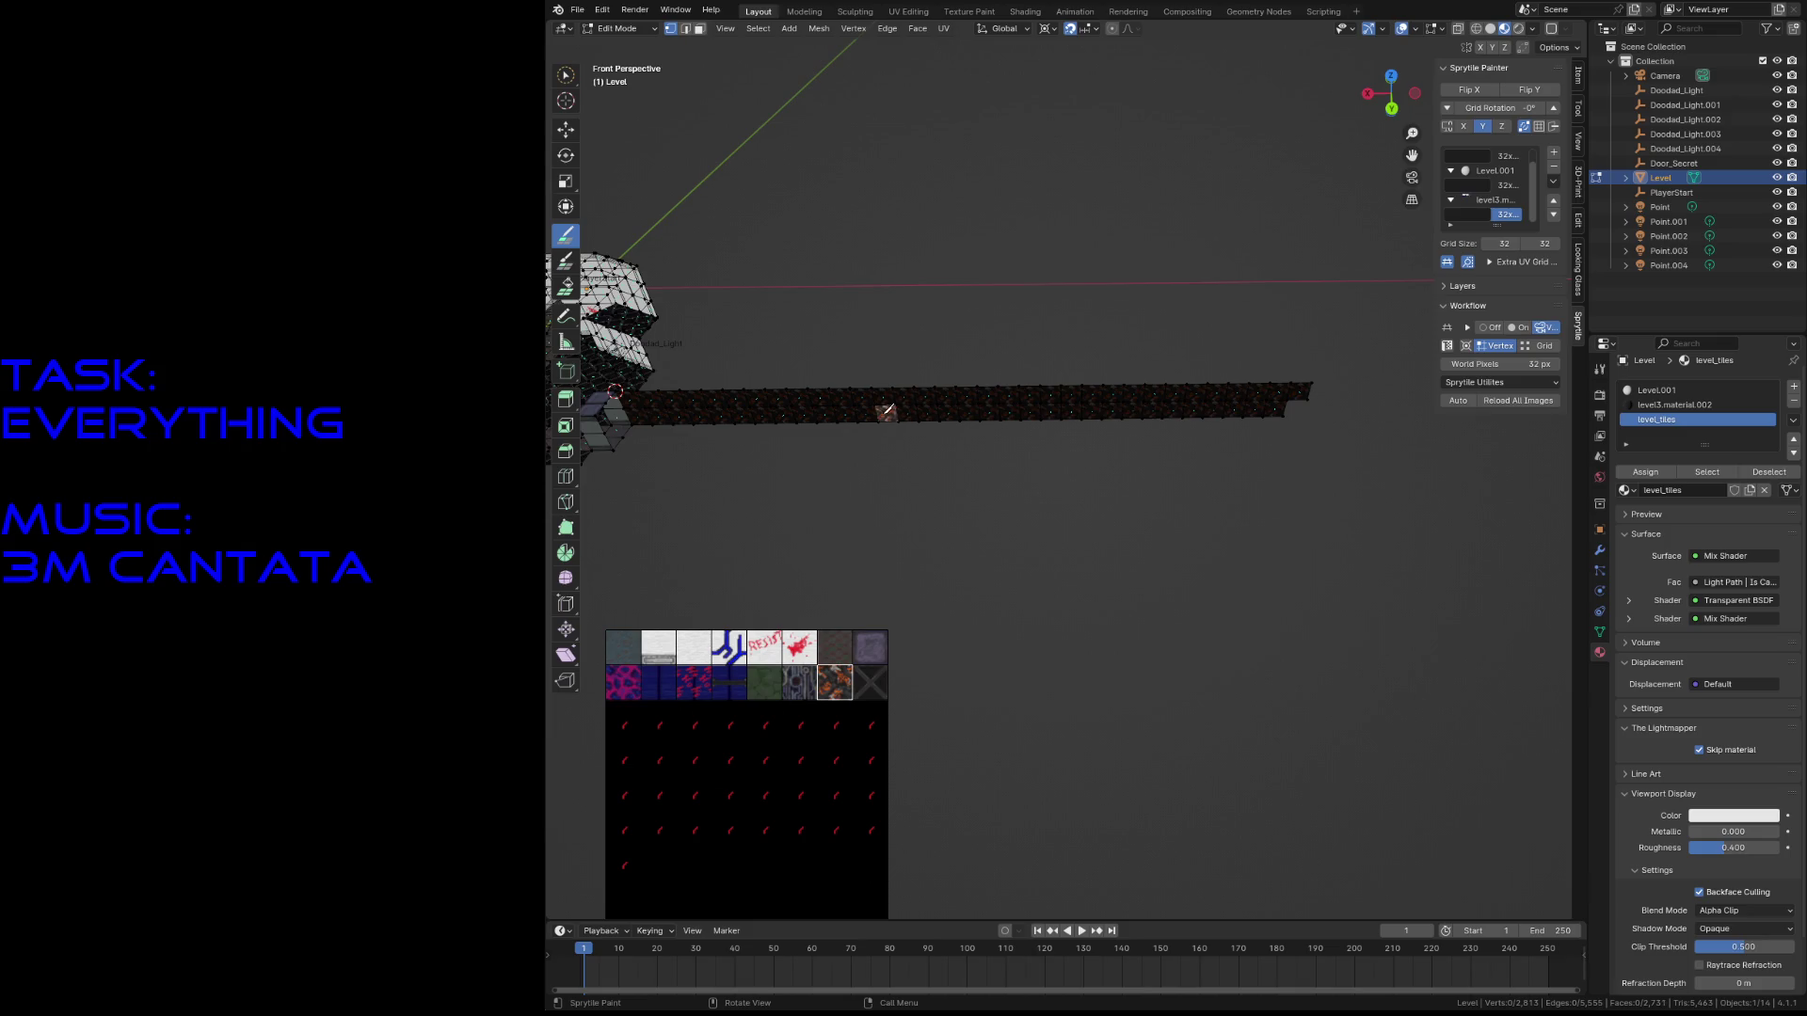
pyautogui.moveTo(1289, 404); pyautogui.dragTo(1373, 406)
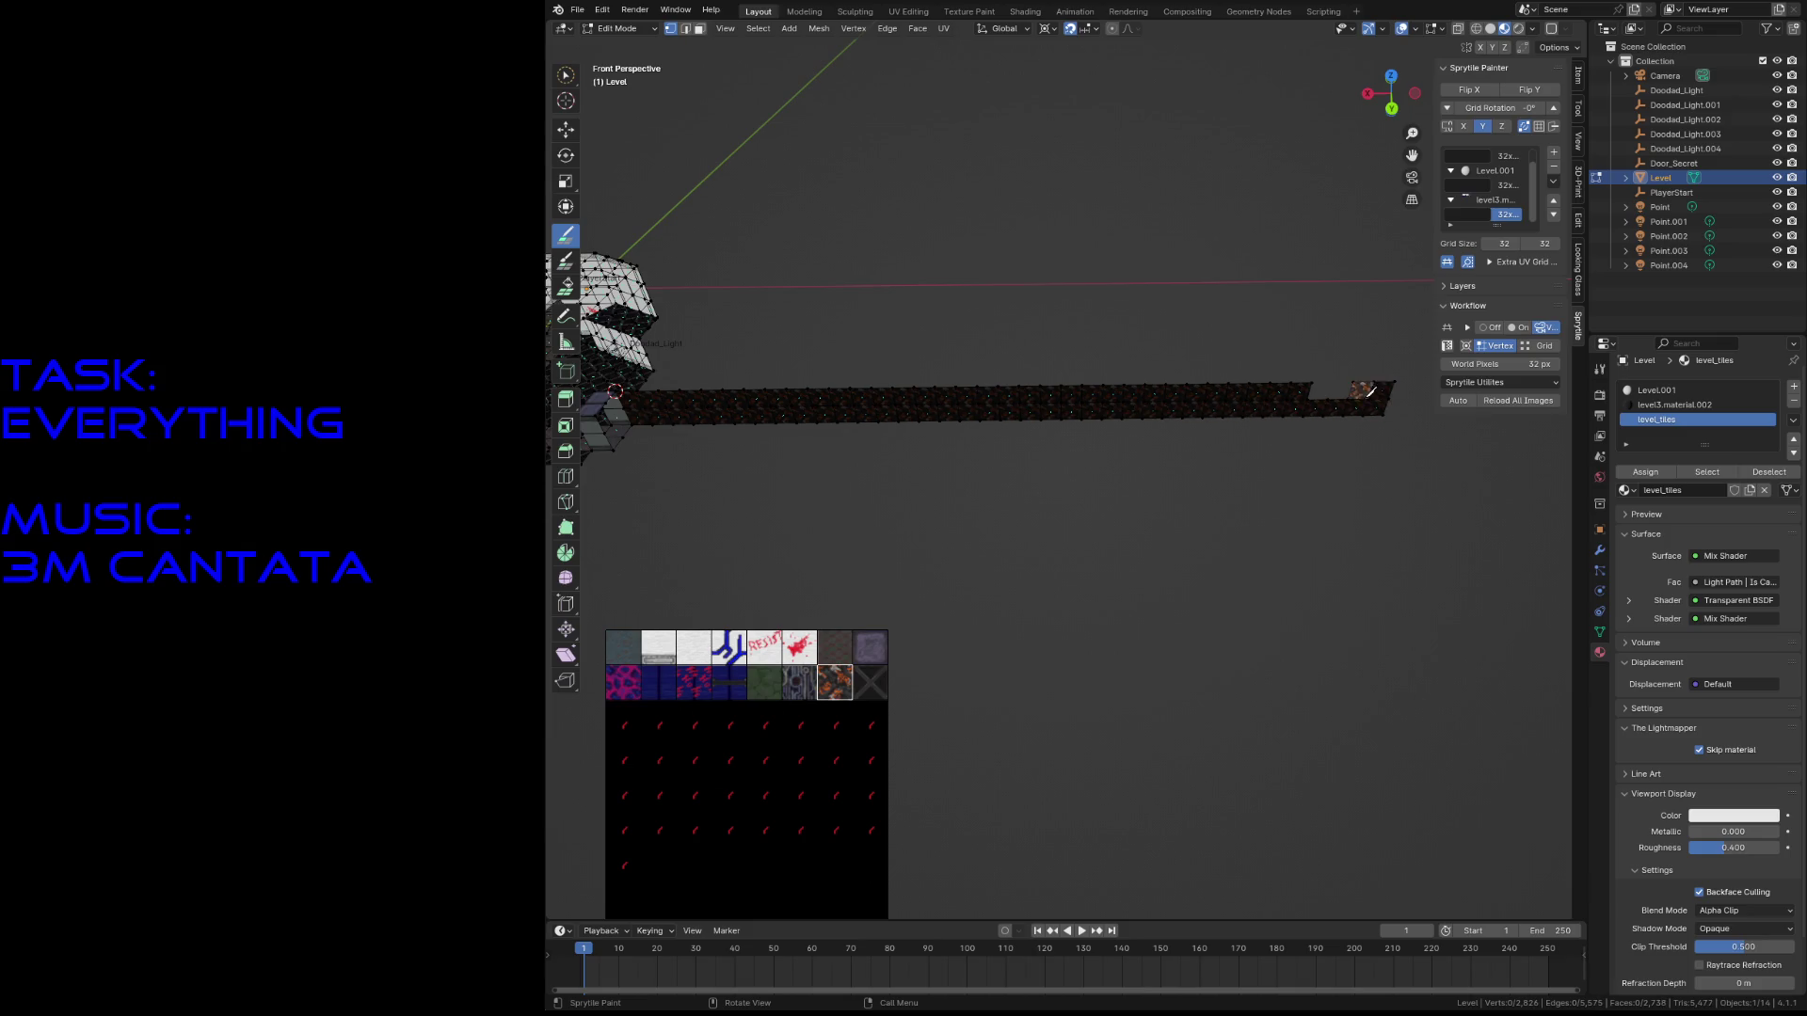
# - Paint two runs of dark tiles across the lava strip's top face
pyautogui.hotkey('shift', '`')
pyautogui.press('w')
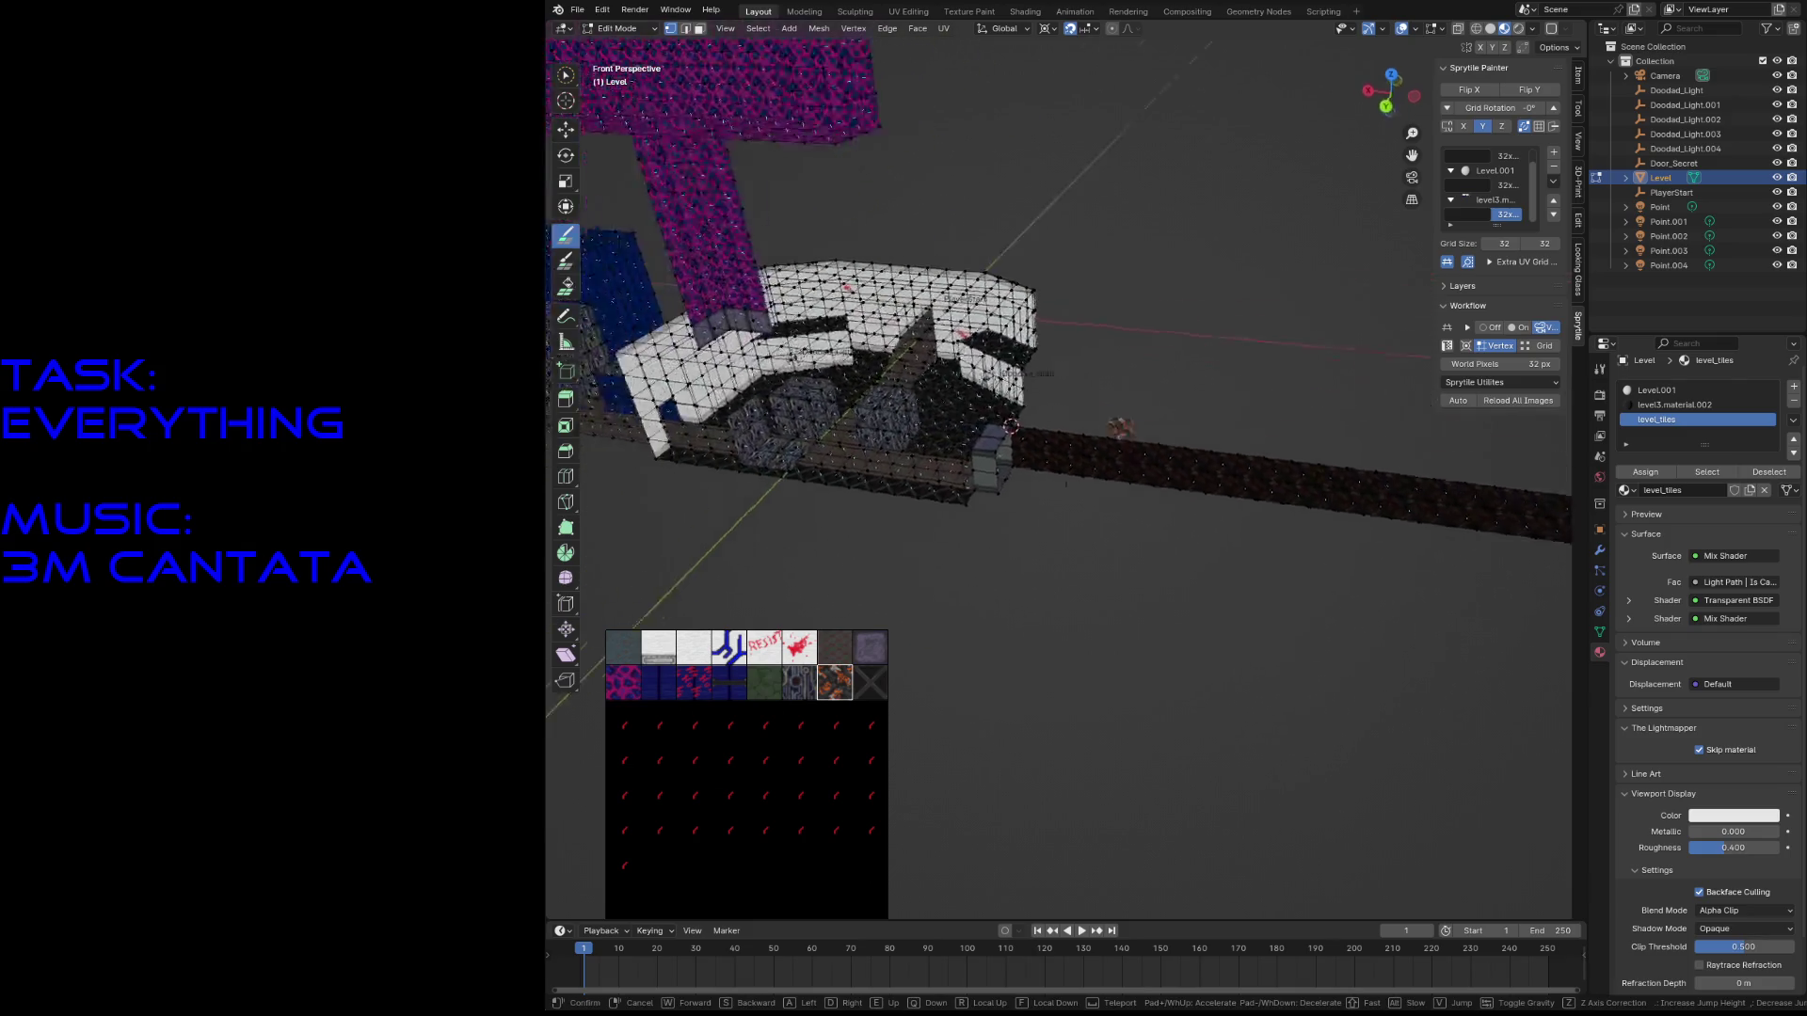
pyautogui.press('s')
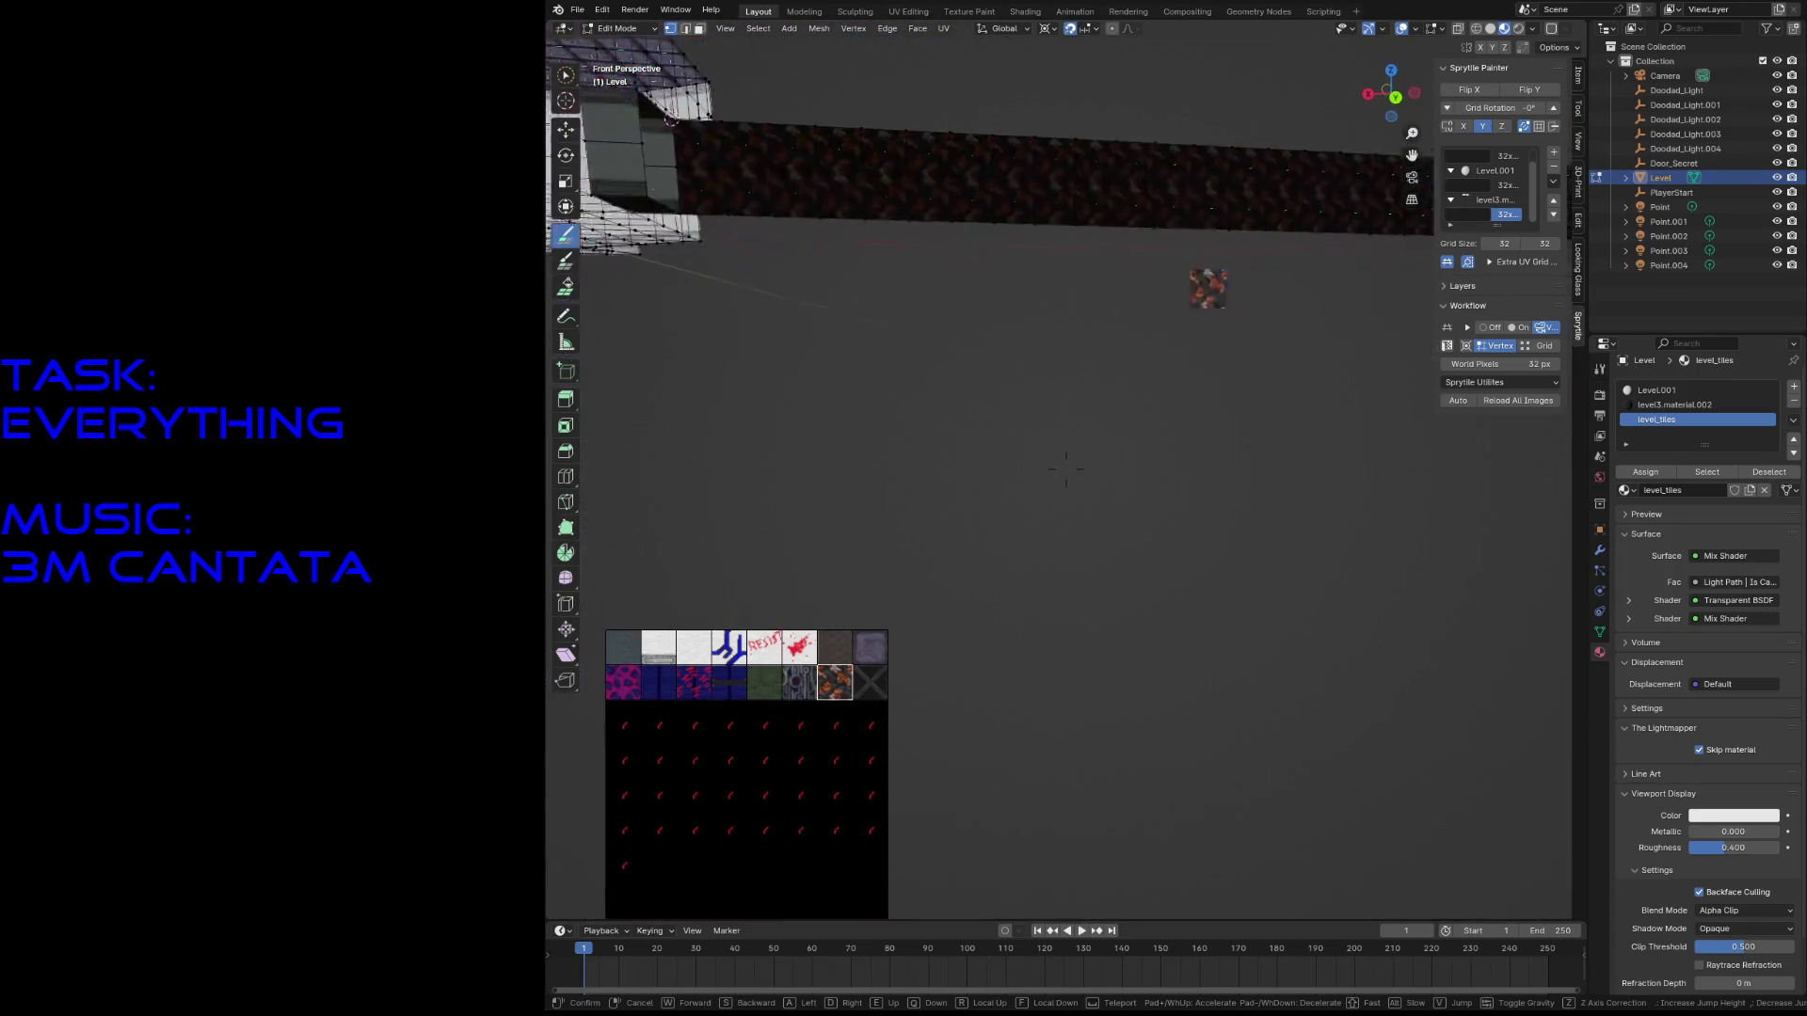
pyautogui.press('s')
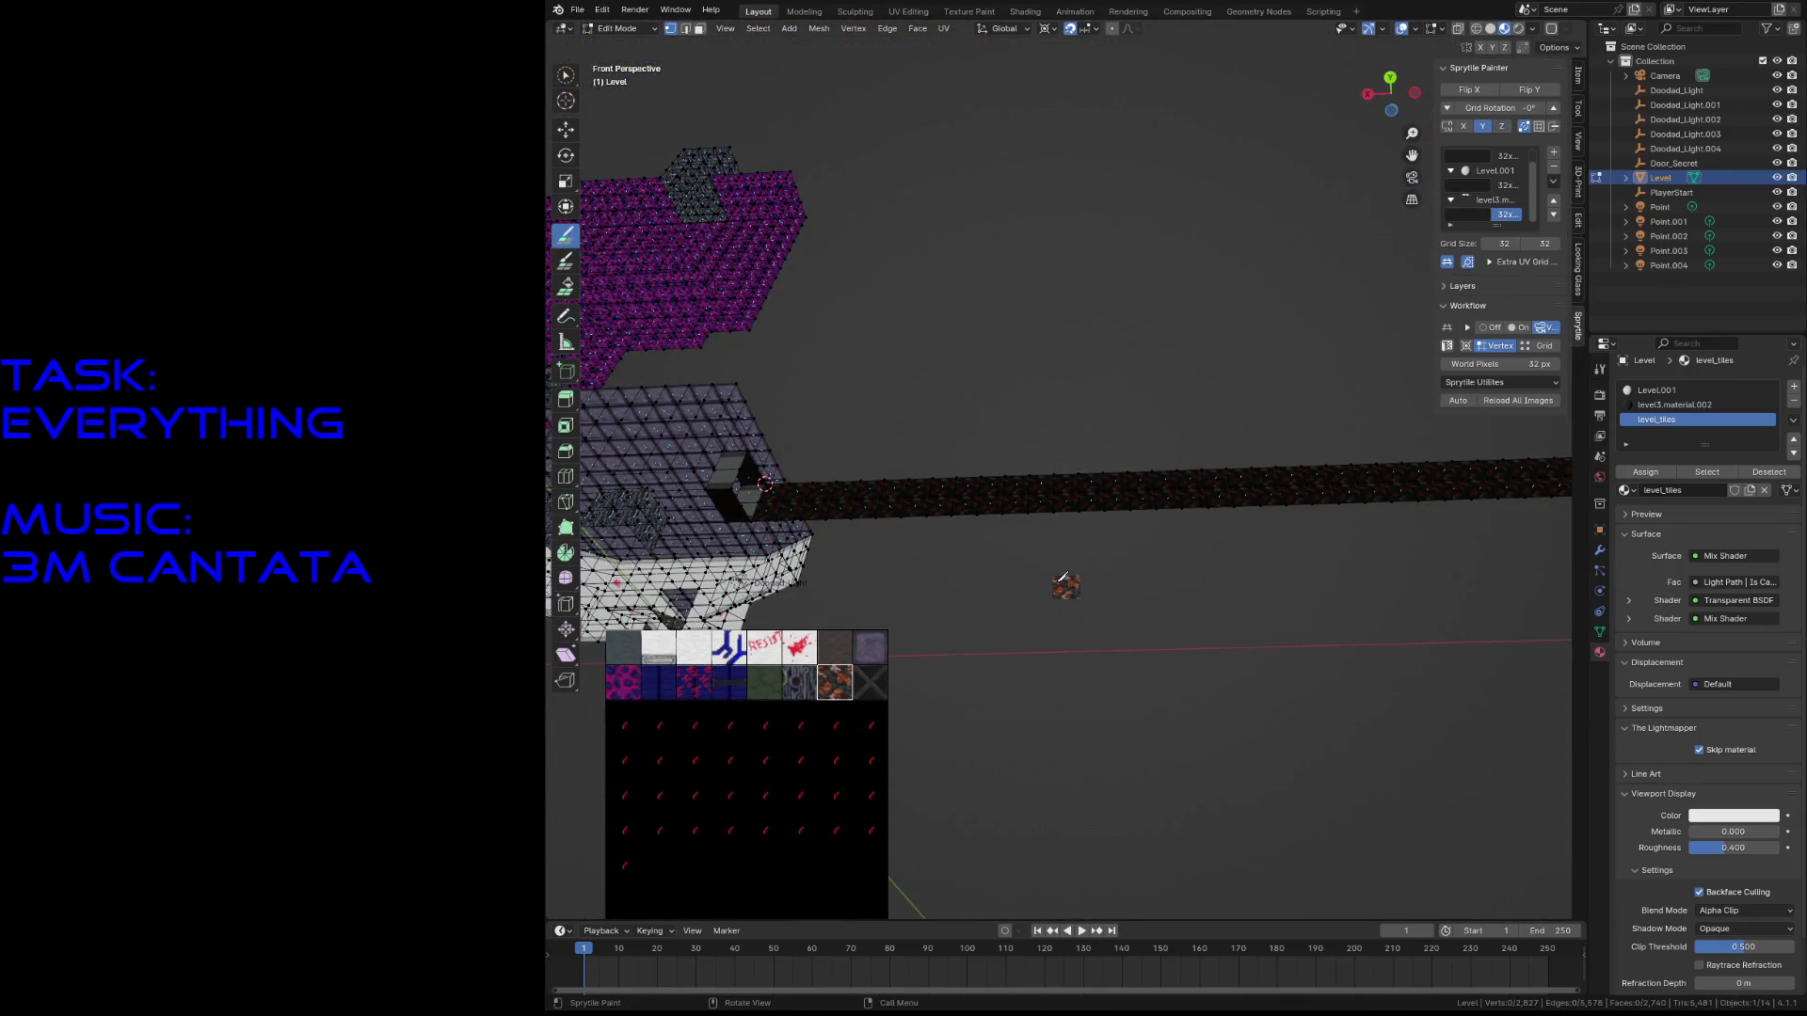
pyautogui.click(901, 608)
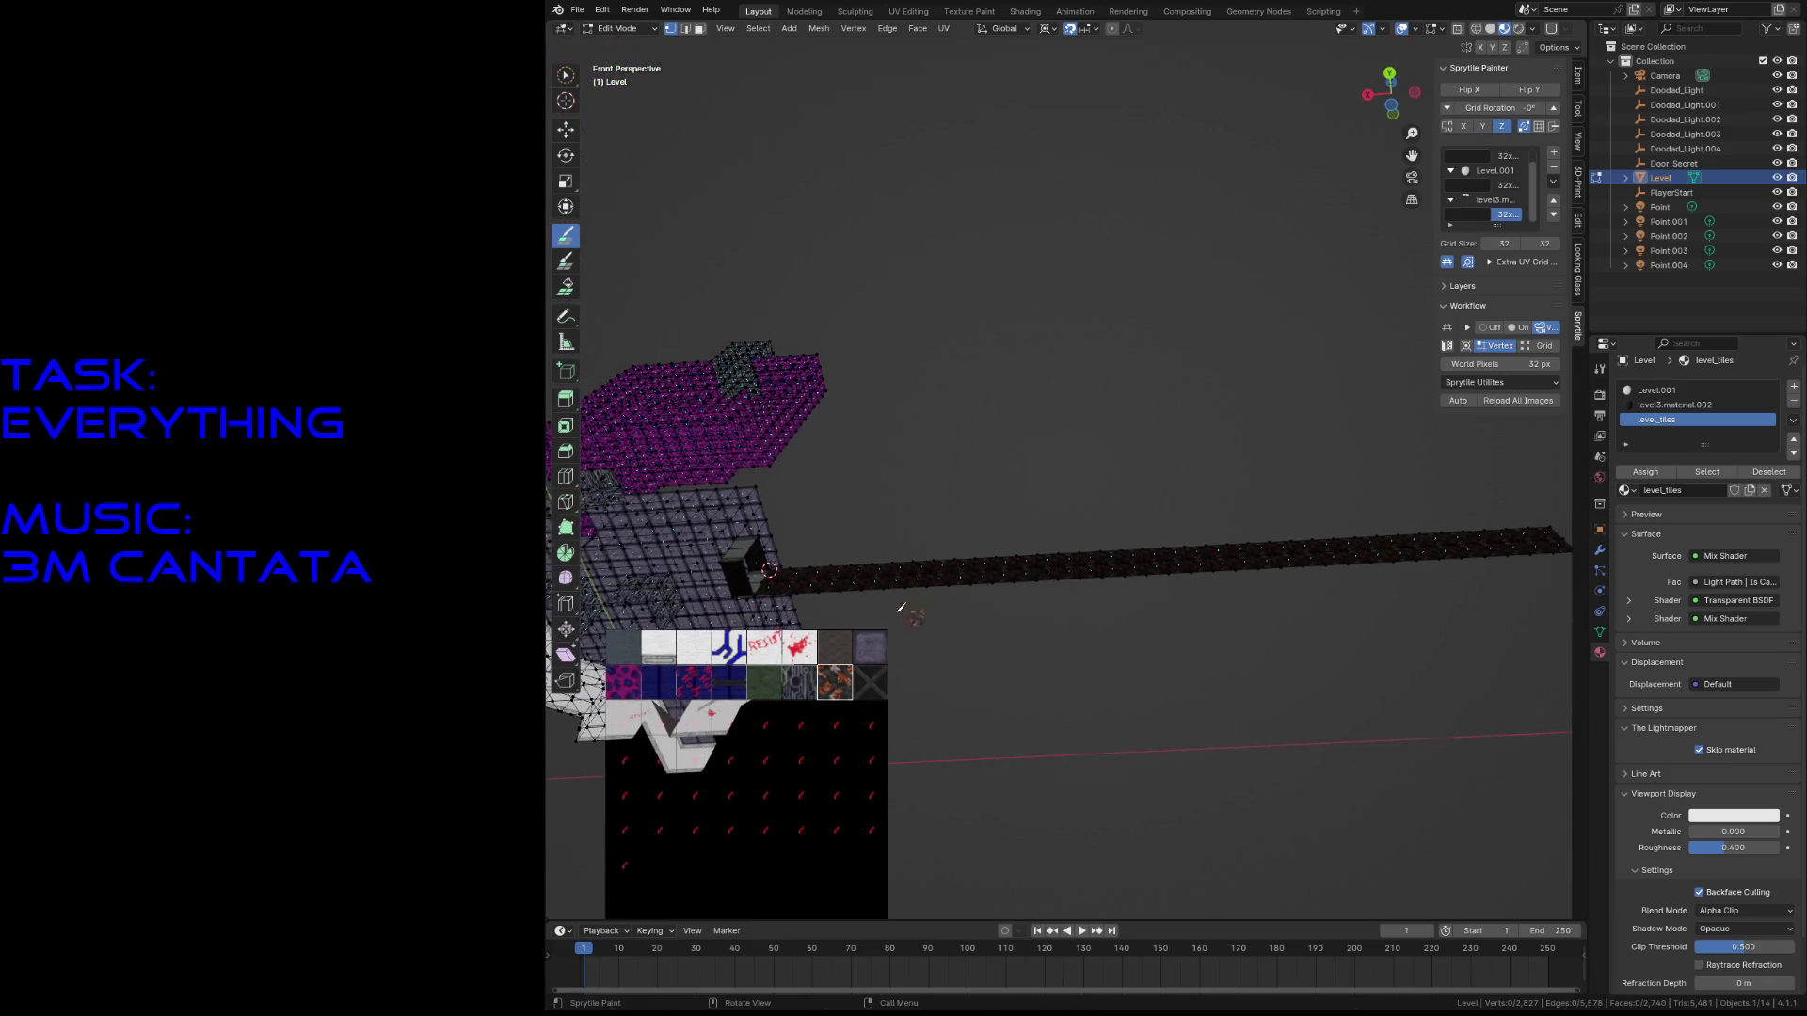
pyautogui.moveTo(840, 554)
pyautogui.mouseDown()
pyautogui.moveTo(1475, 516)
pyautogui.moveTo(1318, 508)
pyautogui.moveTo(936, 548)
pyautogui.mouseUp()
pyautogui.moveTo(779, 544); pyautogui.dragTo(1000, 532)
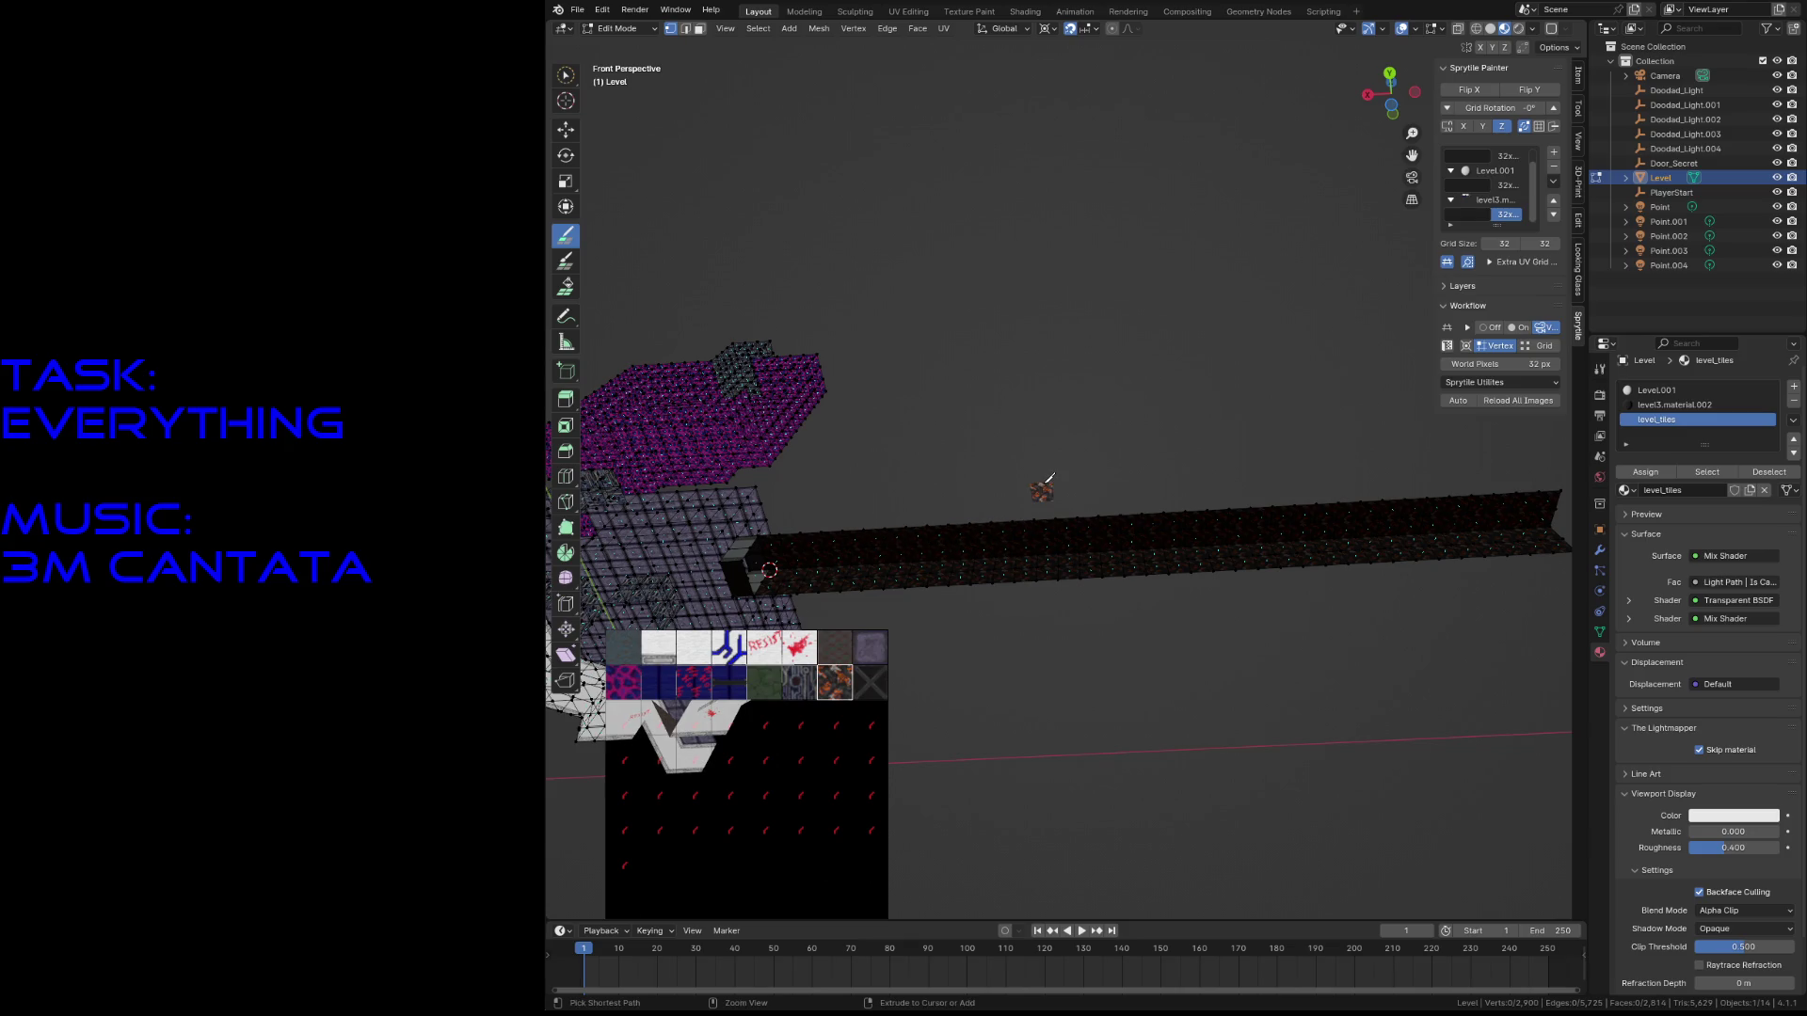
pyautogui.hotkey('shift', '`')
# - Snap the 3D cursor to a vertex at the corridor's near end
pyautogui.press('w')
pyautogui.press('s')
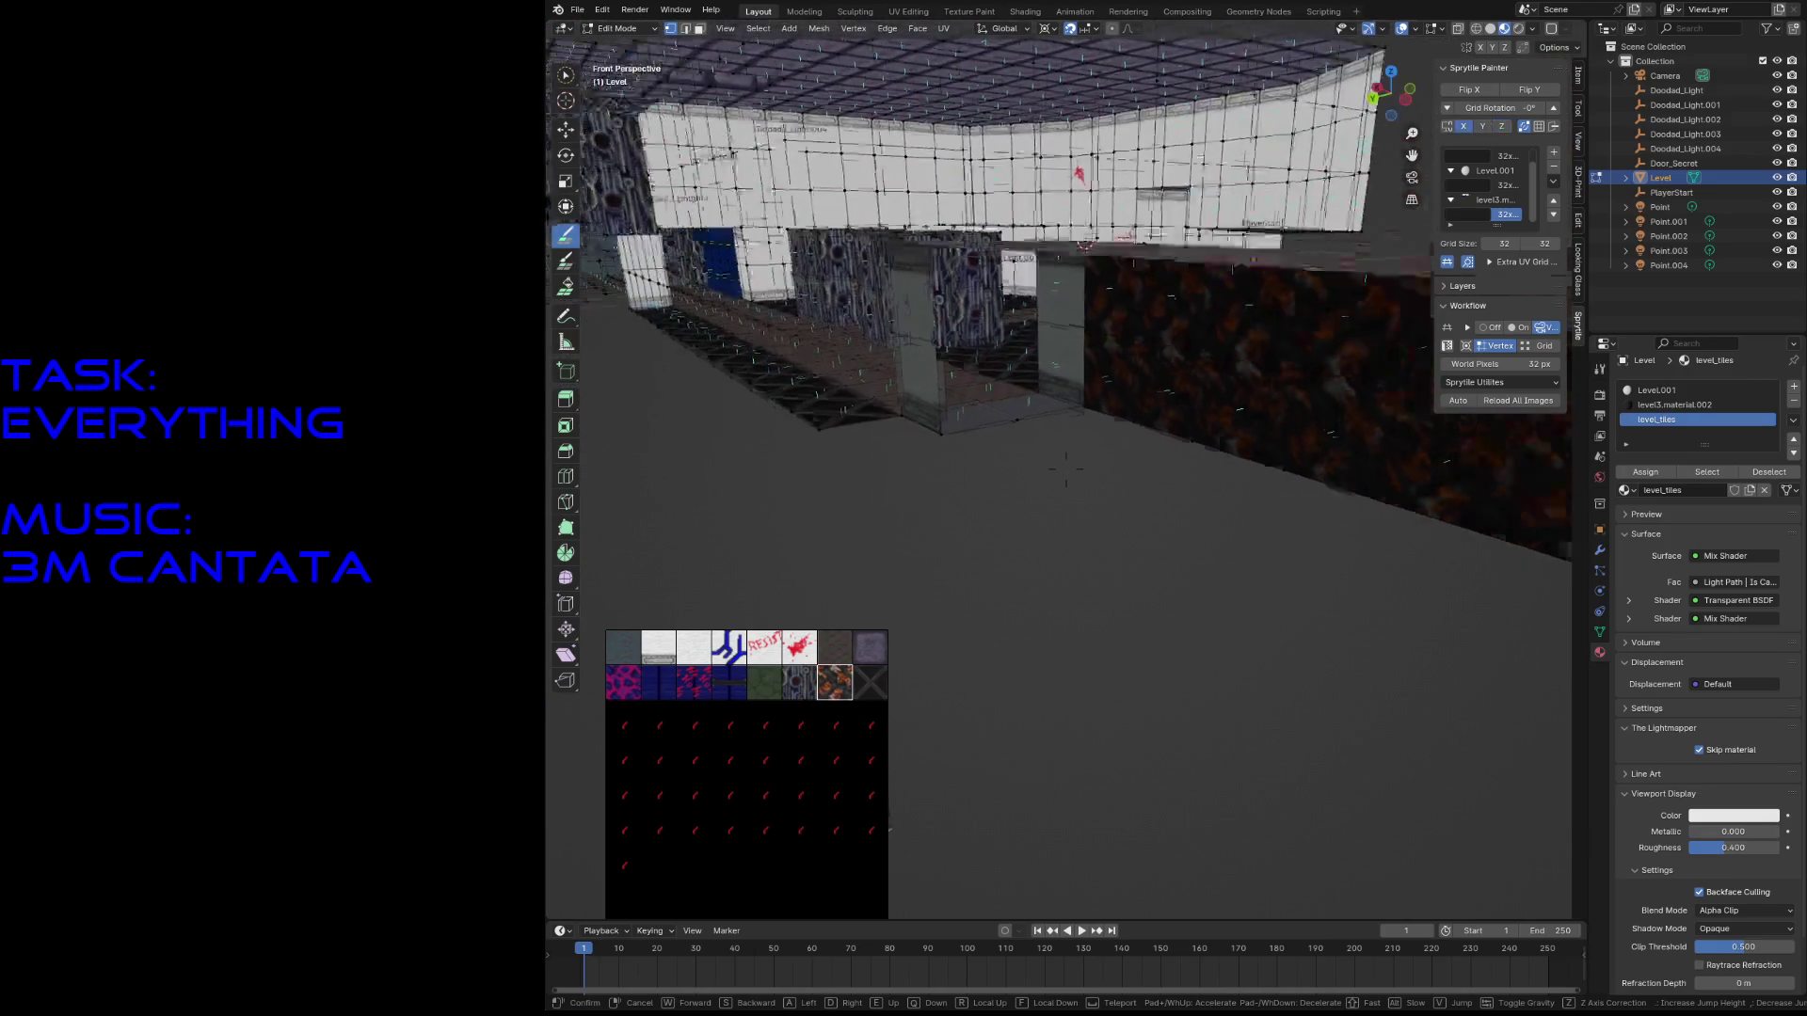
pyautogui.click(1067, 468)
pyautogui.press('w')
pyautogui.hotkey('shift', 's')
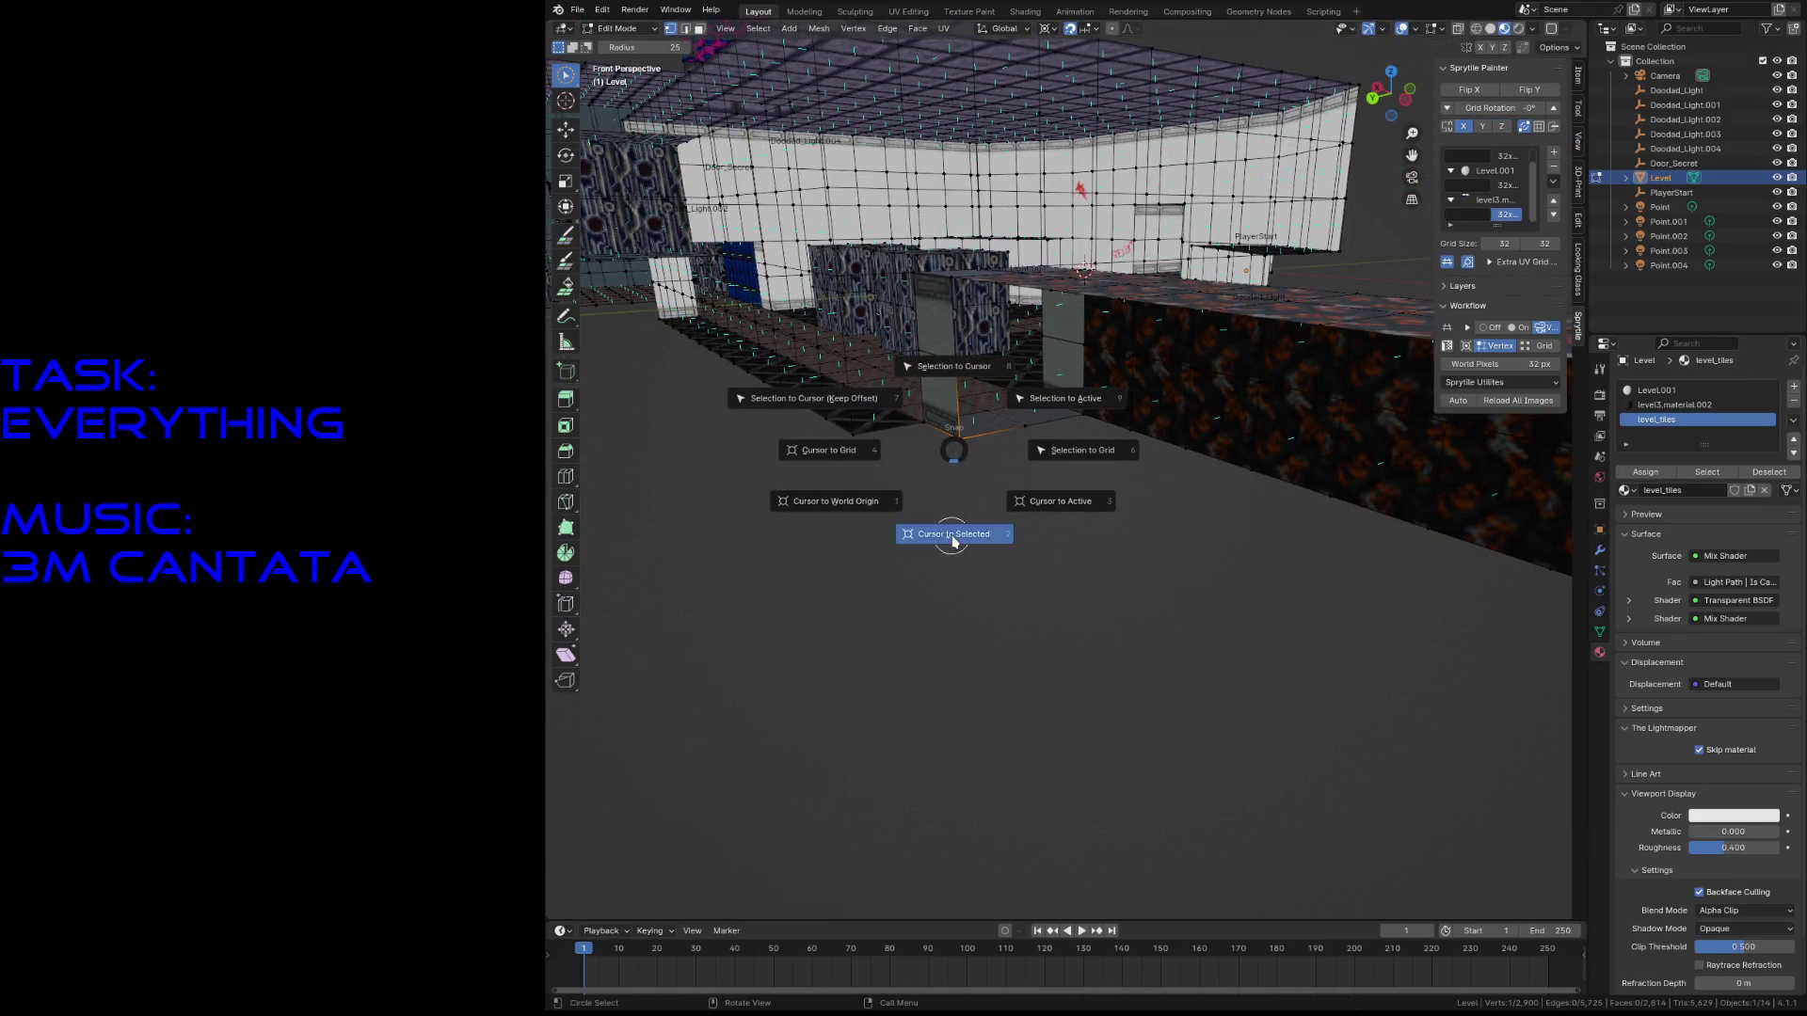
pyautogui.click(953, 541)
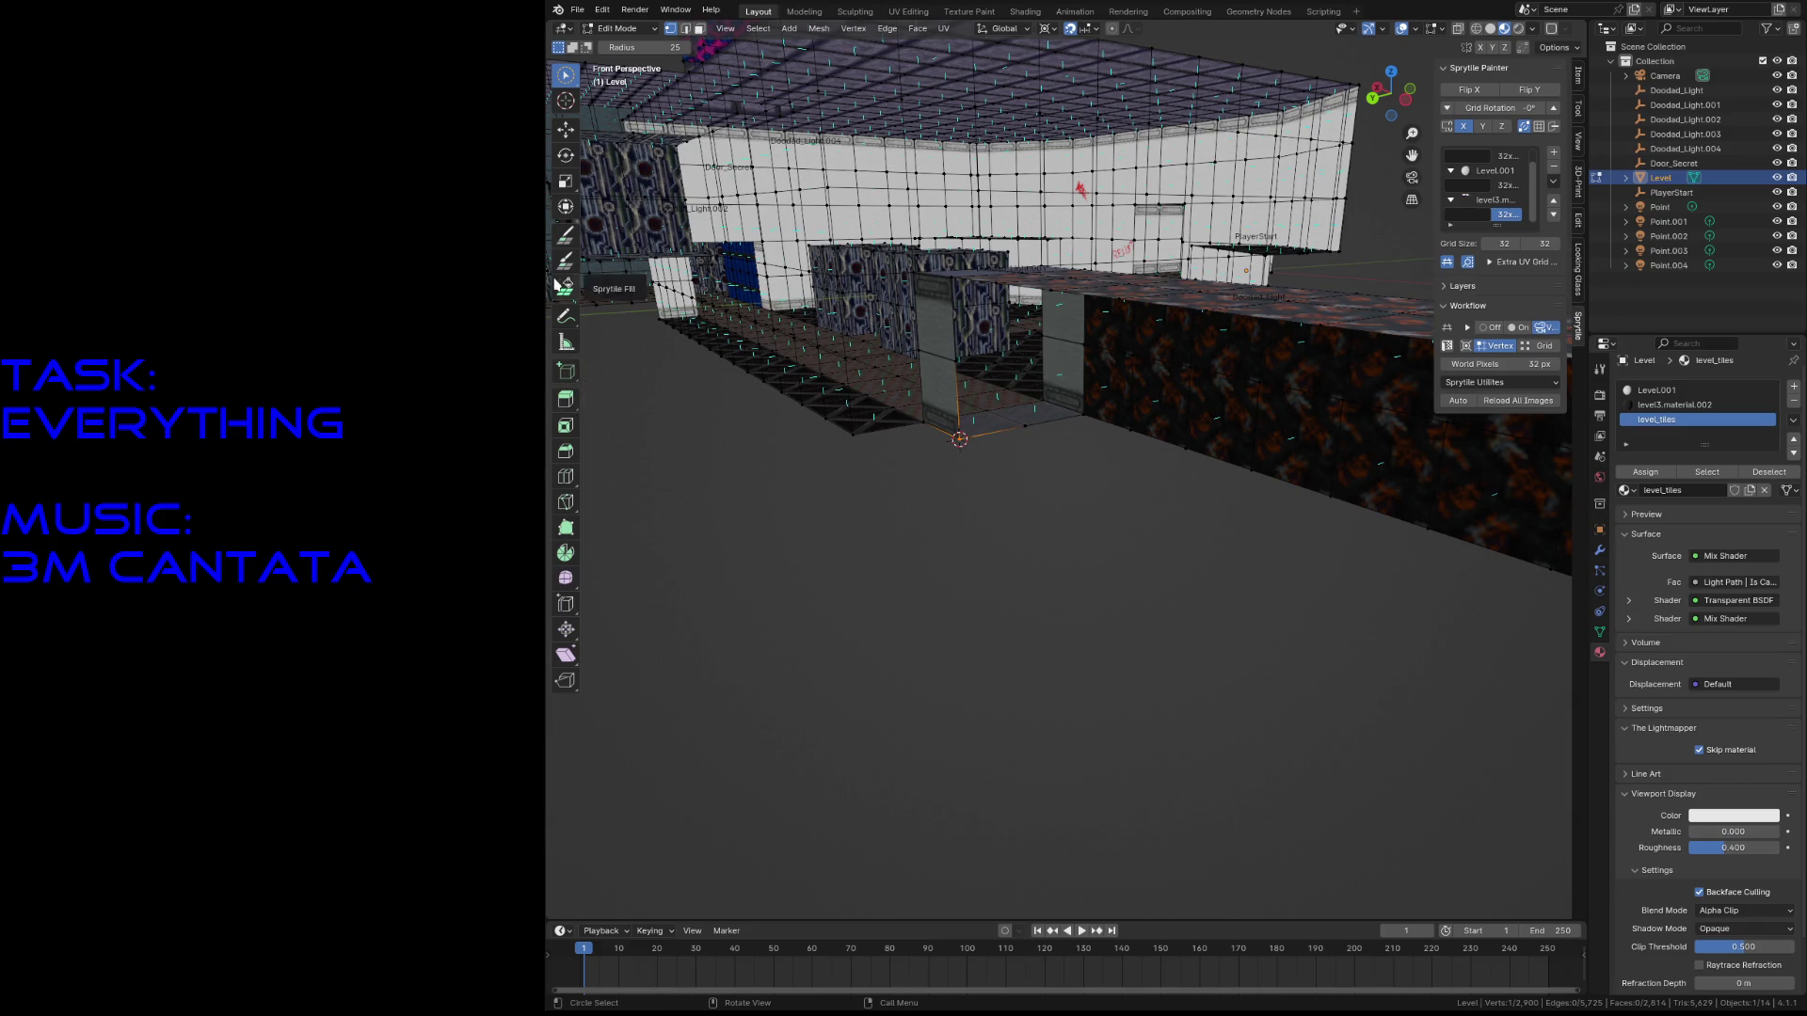
# - Return to Sprytile Paint, view the textured bar, and save the level
pyautogui.click(565, 235)
pyautogui.hotkey('shift', '`')
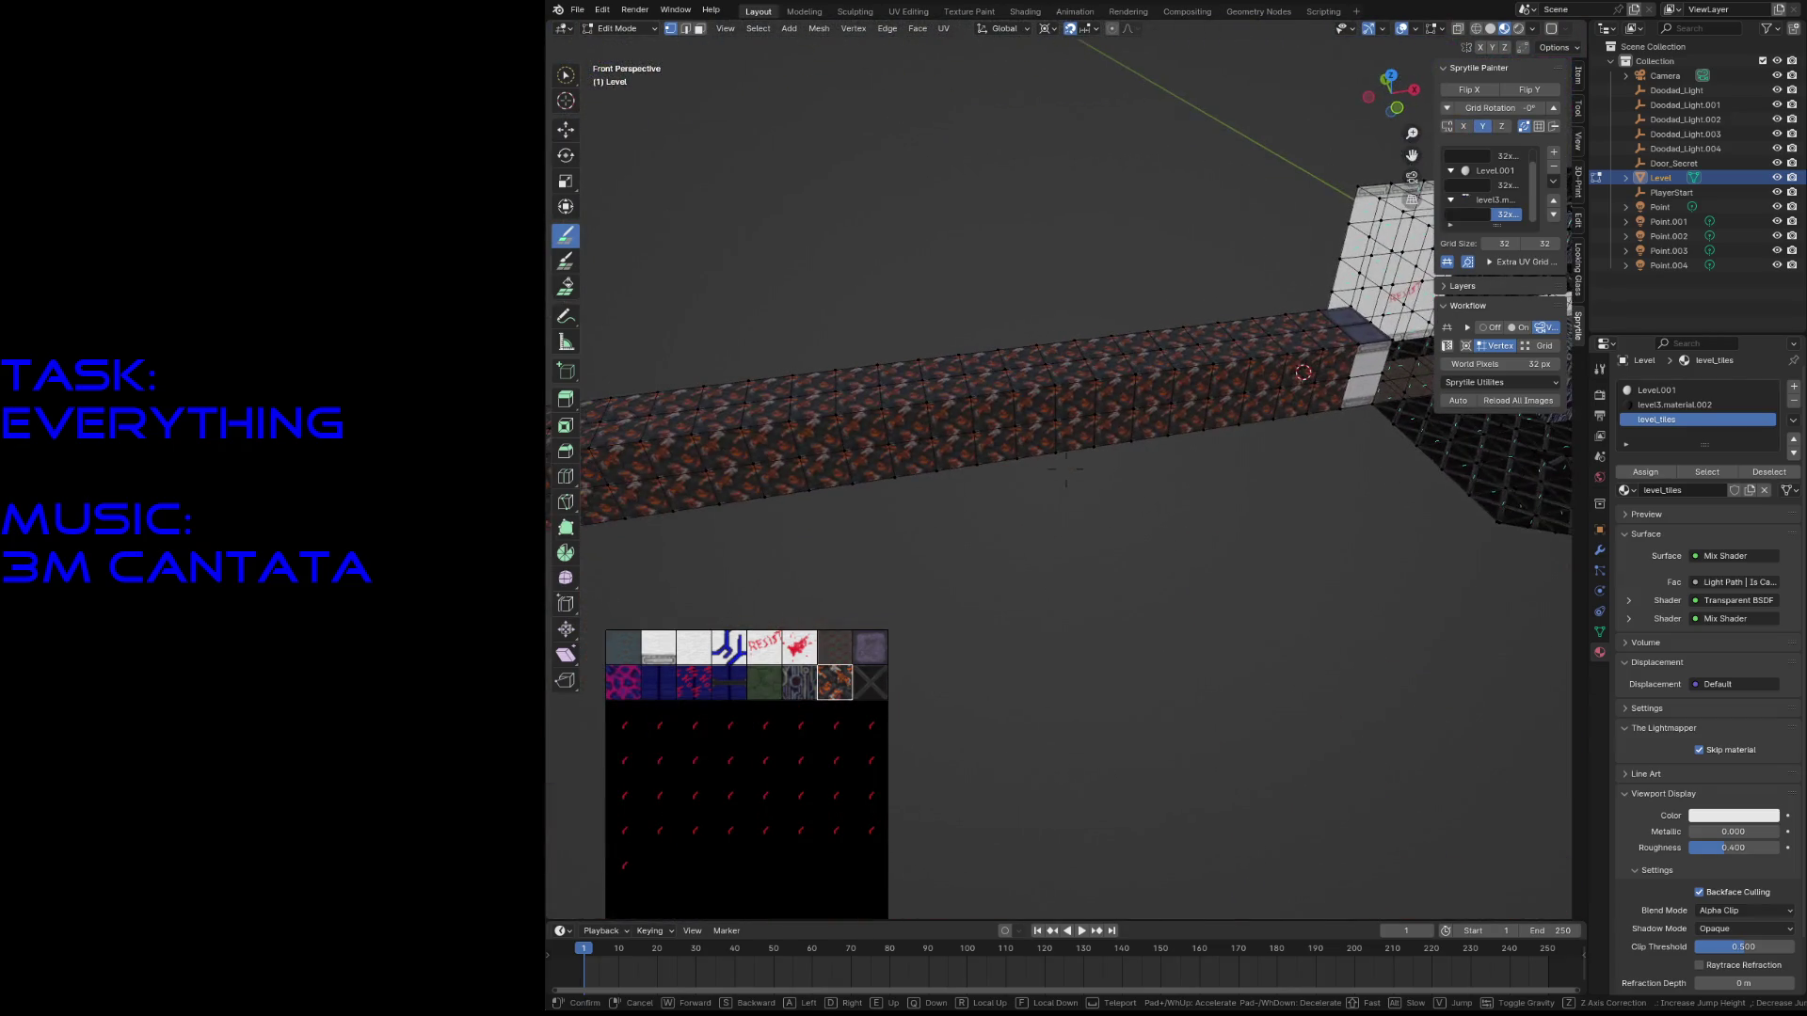
pyautogui.click(1065, 468)
pyautogui.hotkey('ctrl', 's')
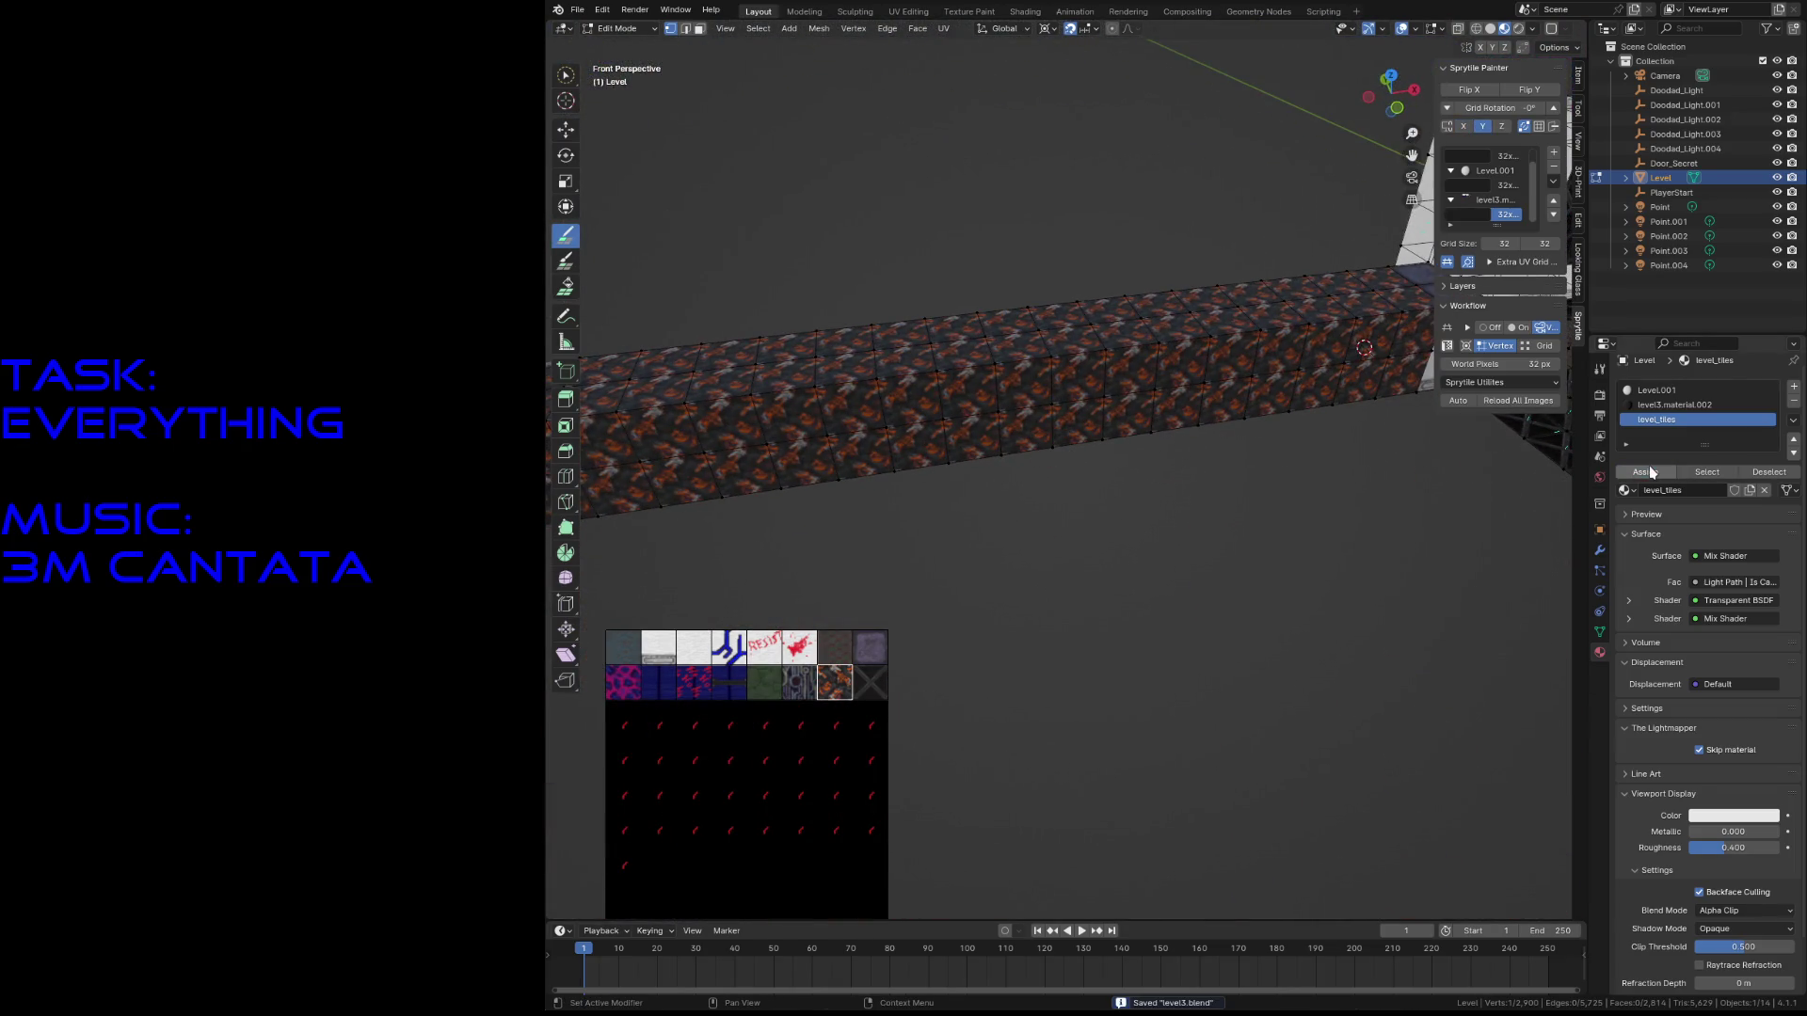
# - Select only the Level mesh in Object Mode and re-enter Edit Mode
pyautogui.press('Tab')
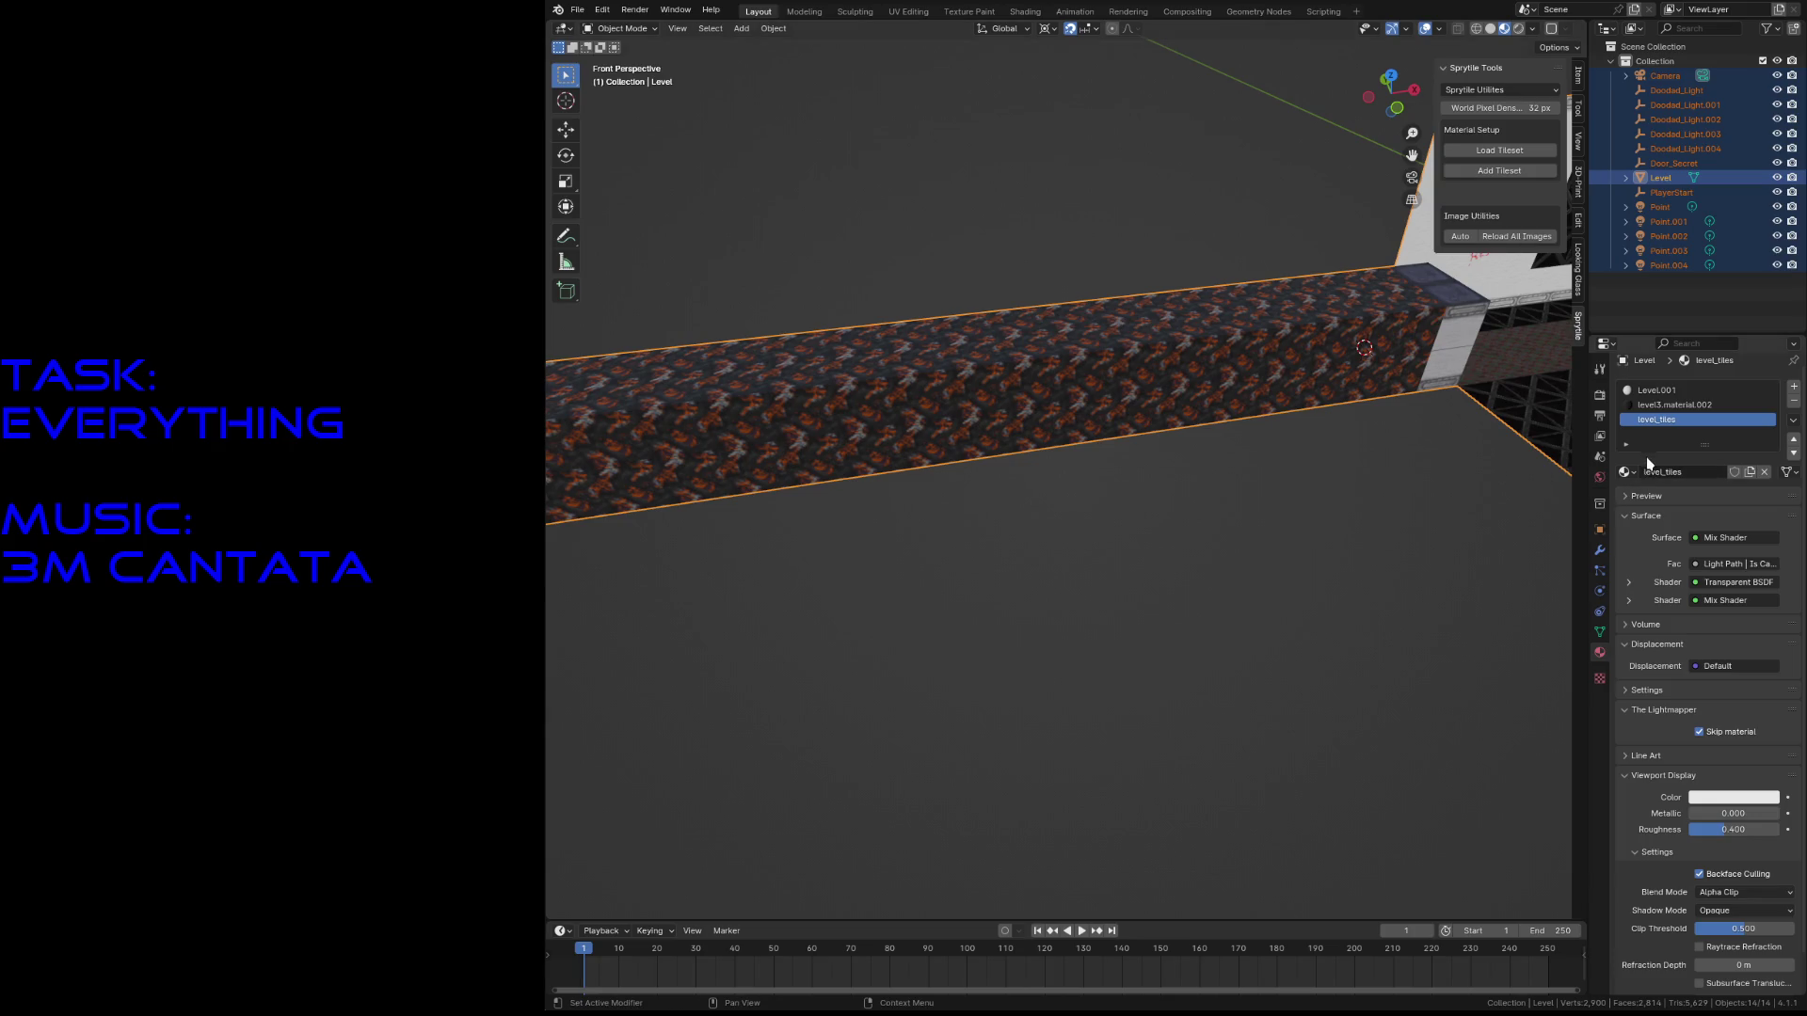
pyautogui.click(1338, 465)
pyautogui.click(1263, 401)
pyautogui.press('Tab')
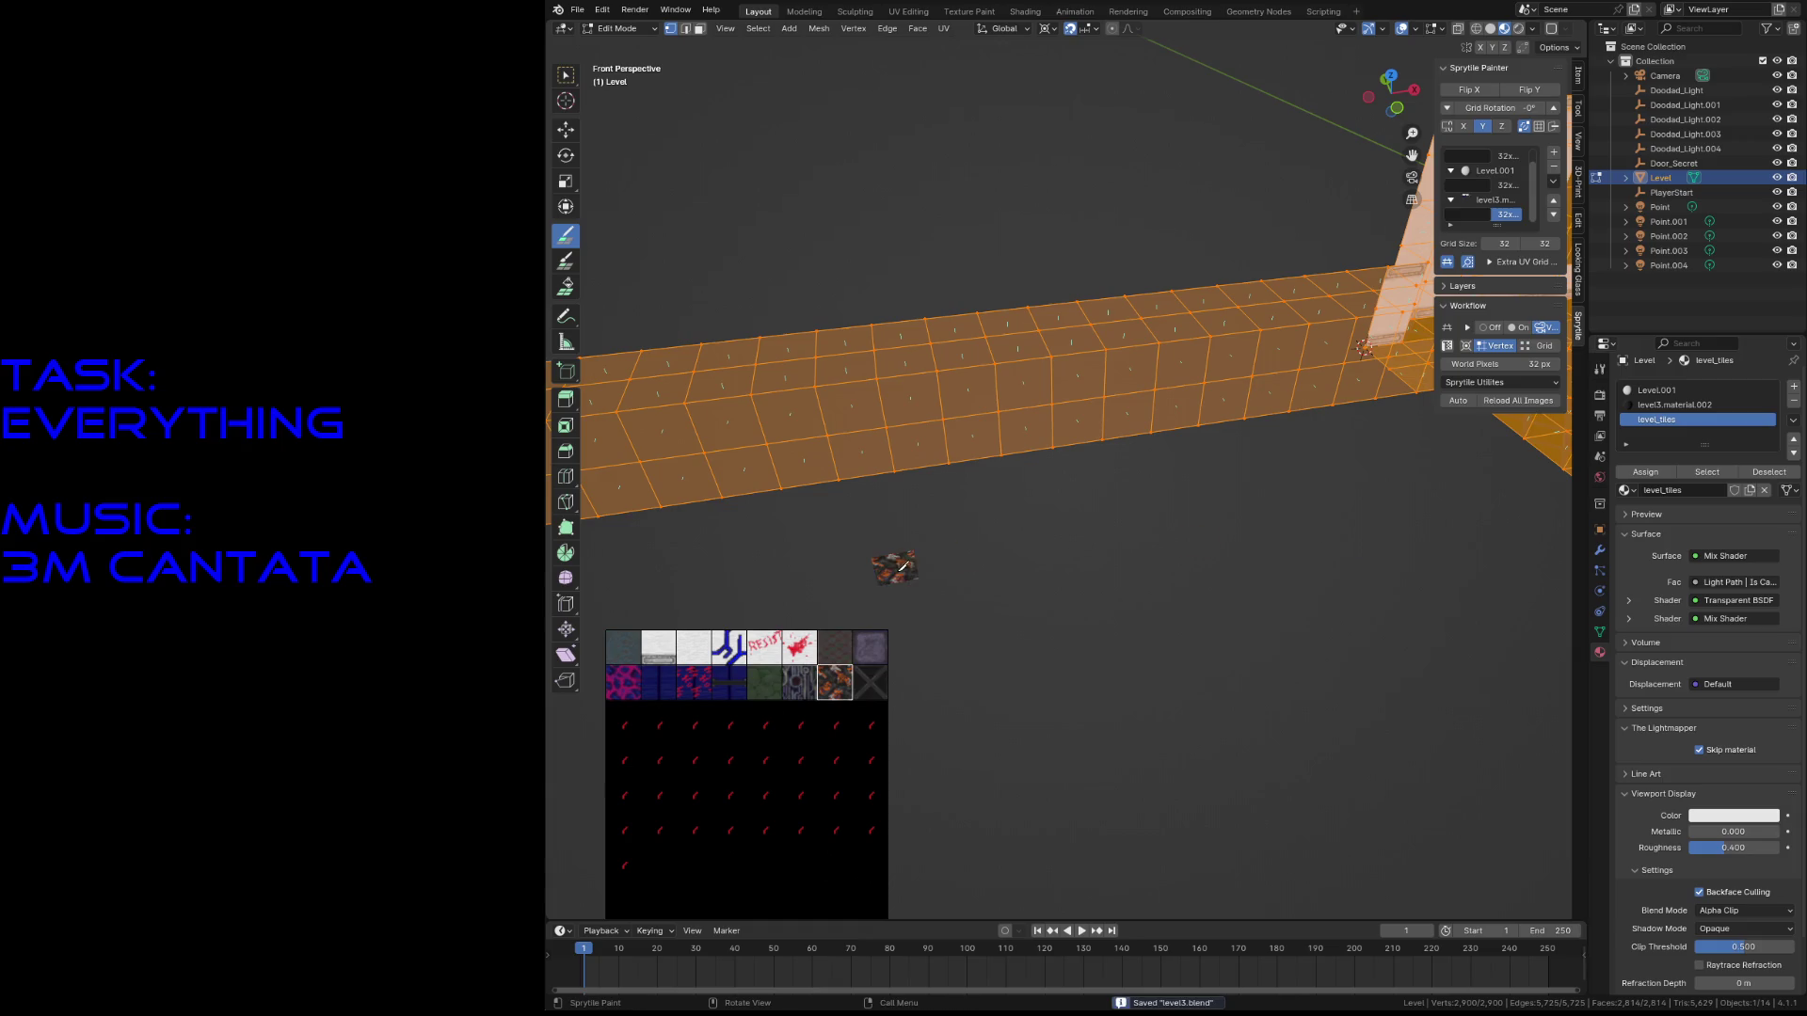
# - Paint two leftward runs of dark-red lava tiles along the corridor bar, saving afterward
pyautogui.hotkey('shift', '`')
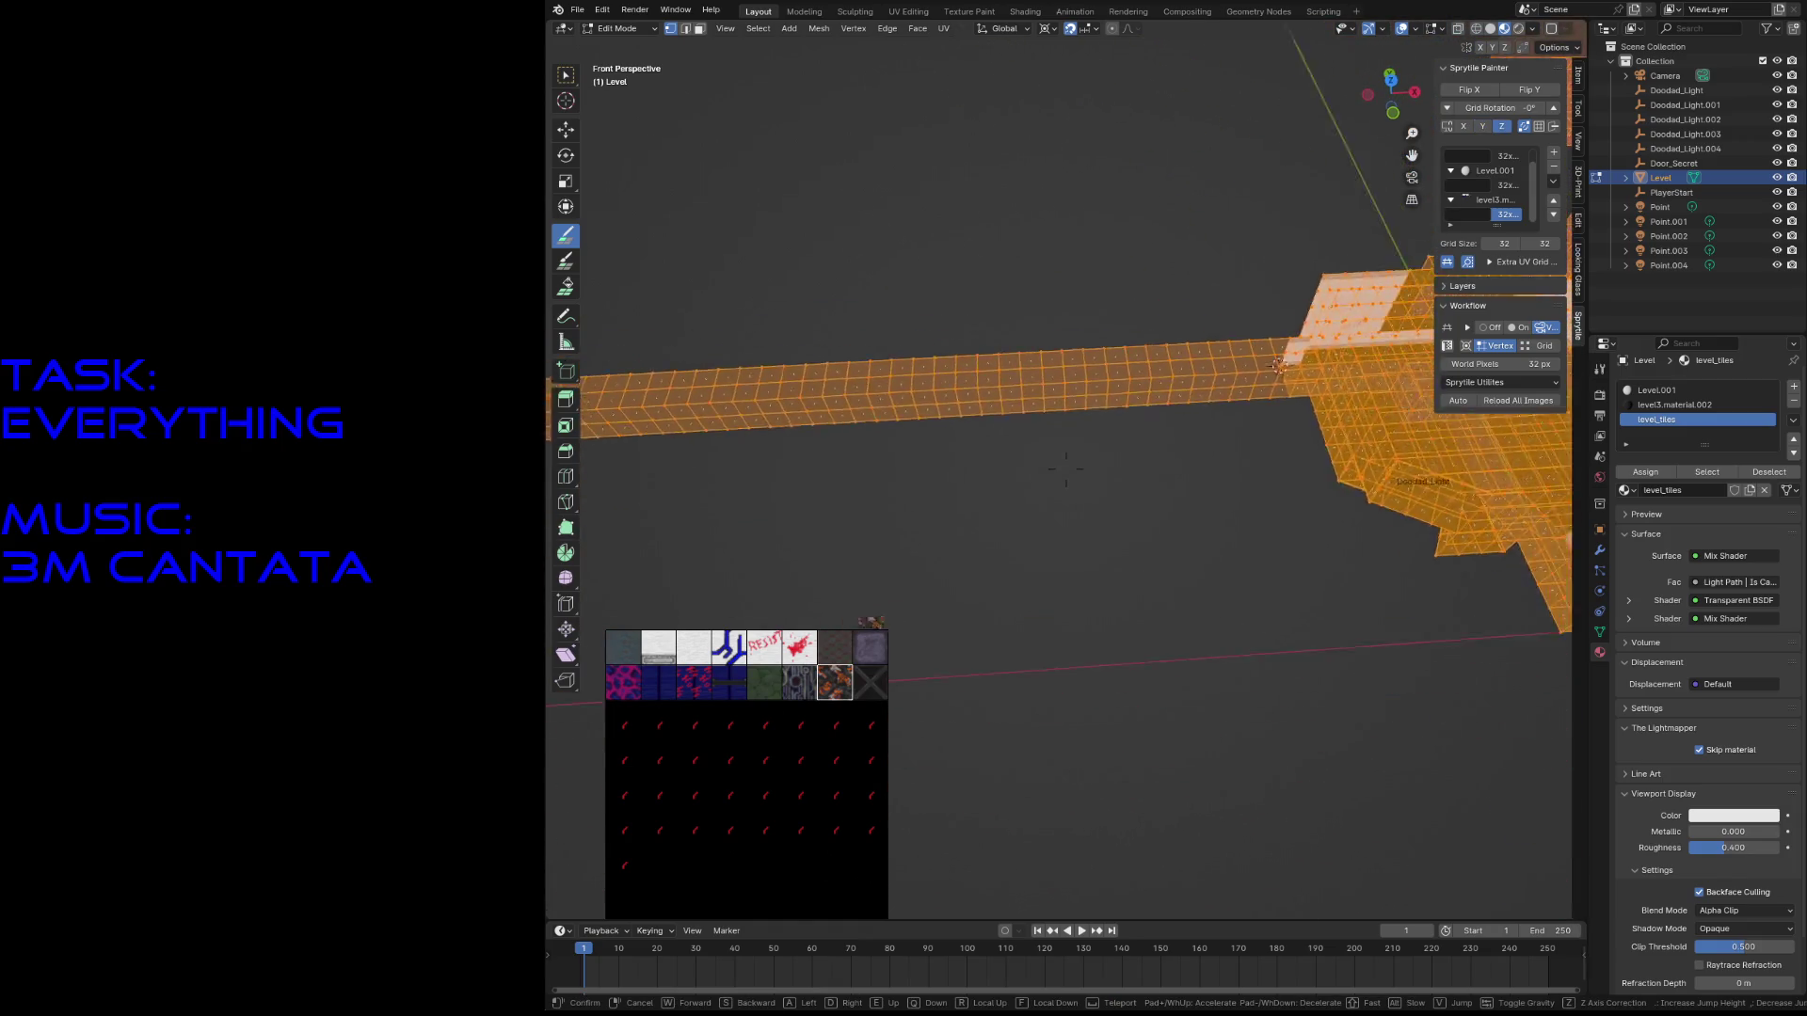
pyautogui.click(1178, 452)
pyautogui.hotkey('ctrl', 's')
pyautogui.moveTo(1313, 379); pyautogui.dragTo(781, 409)
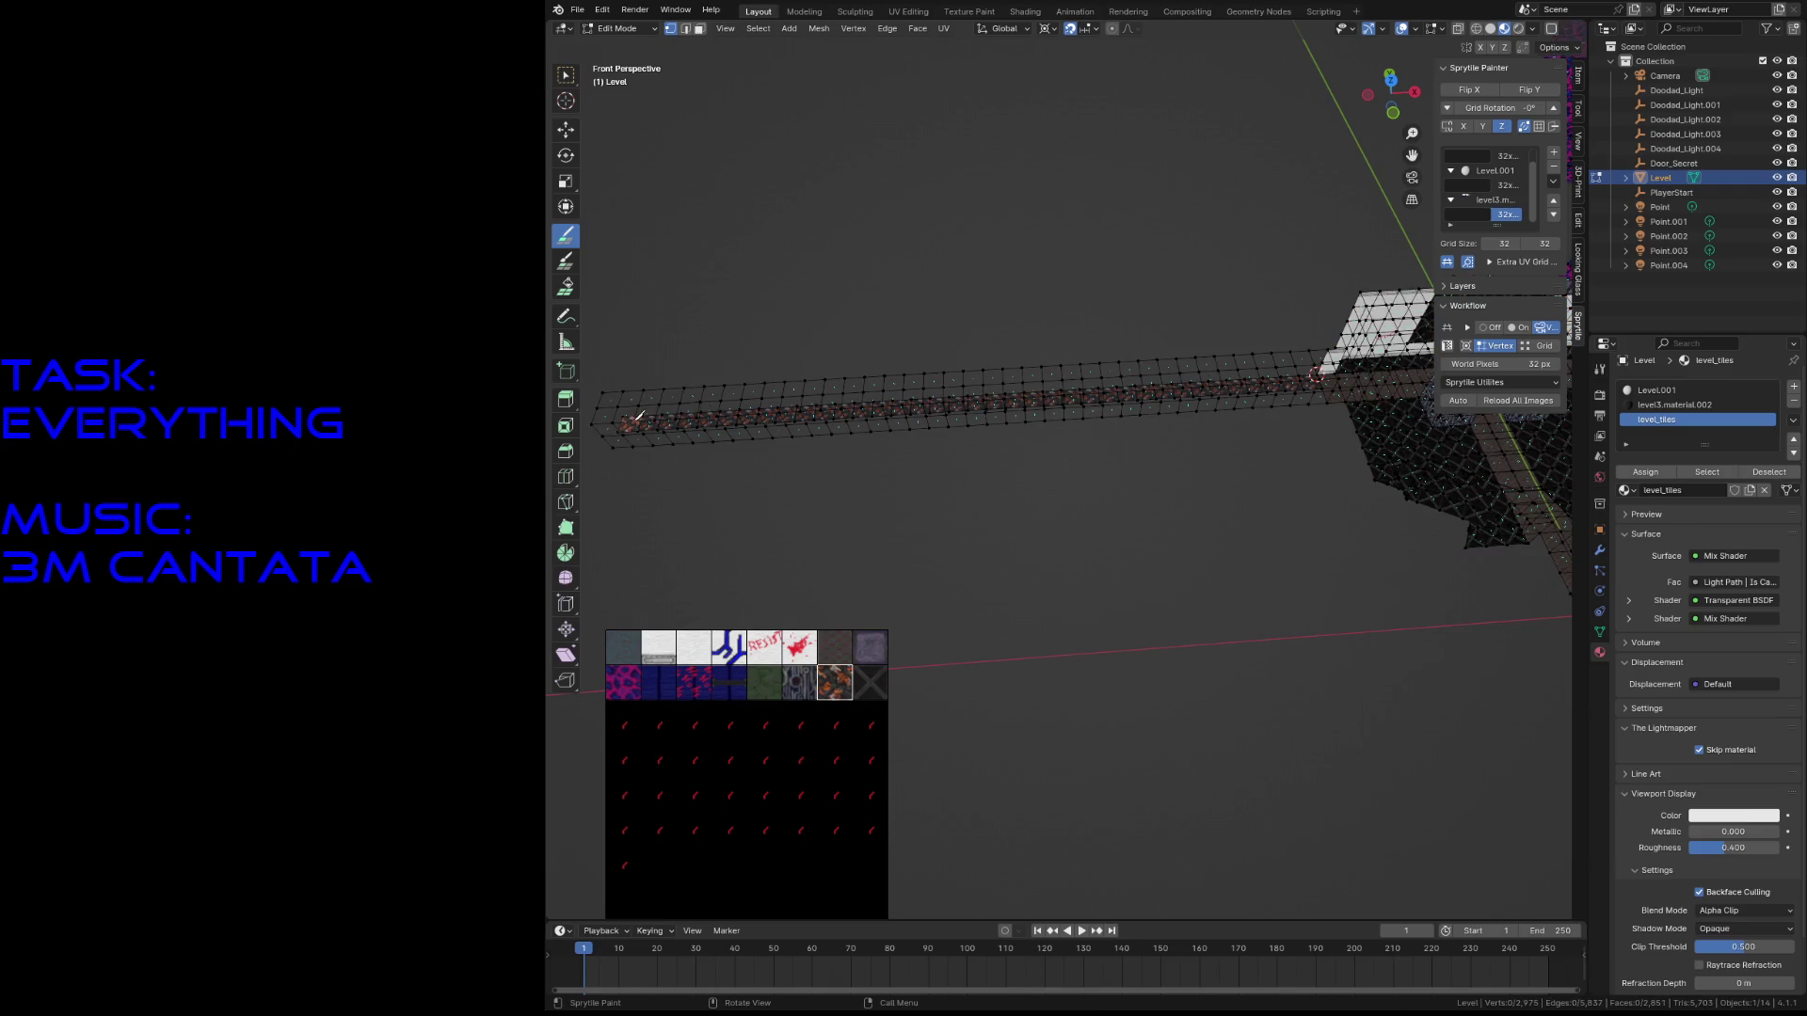
pyautogui.moveTo(954, 407); pyautogui.dragTo(1087, 401)
pyautogui.hotkey('ctrl', 's')
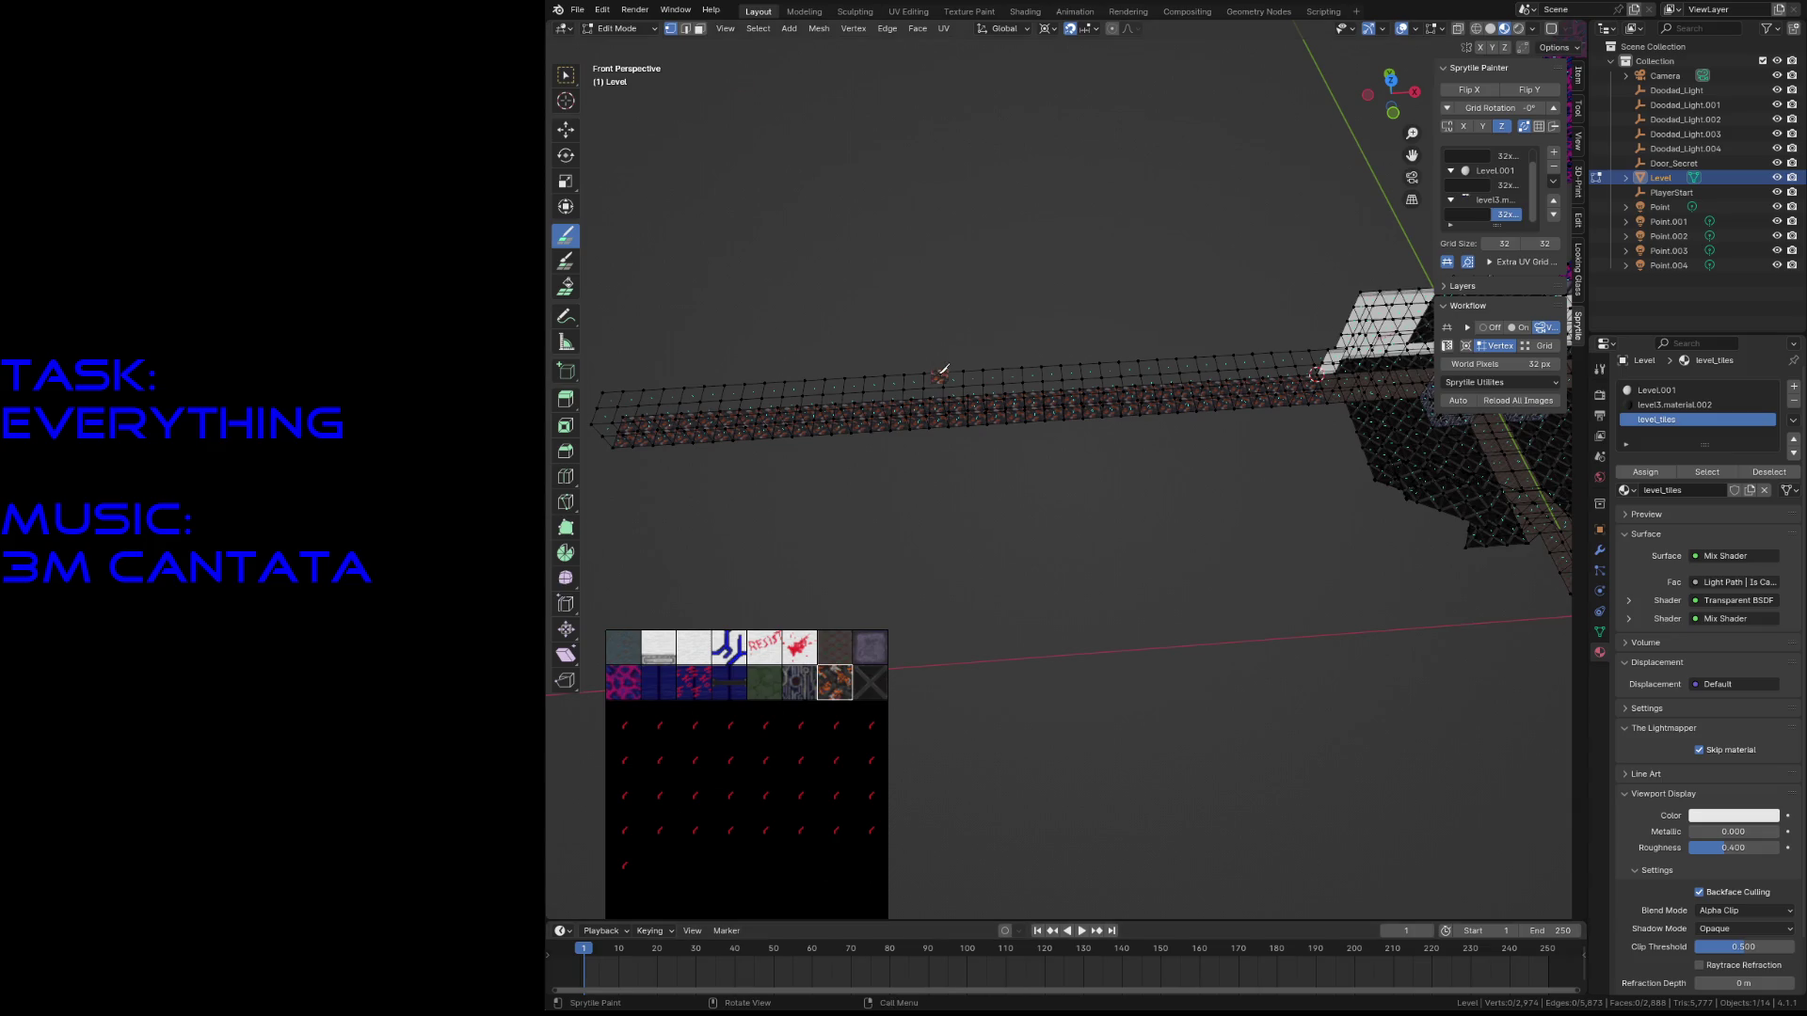
pyautogui.hotkey('shift', '`')
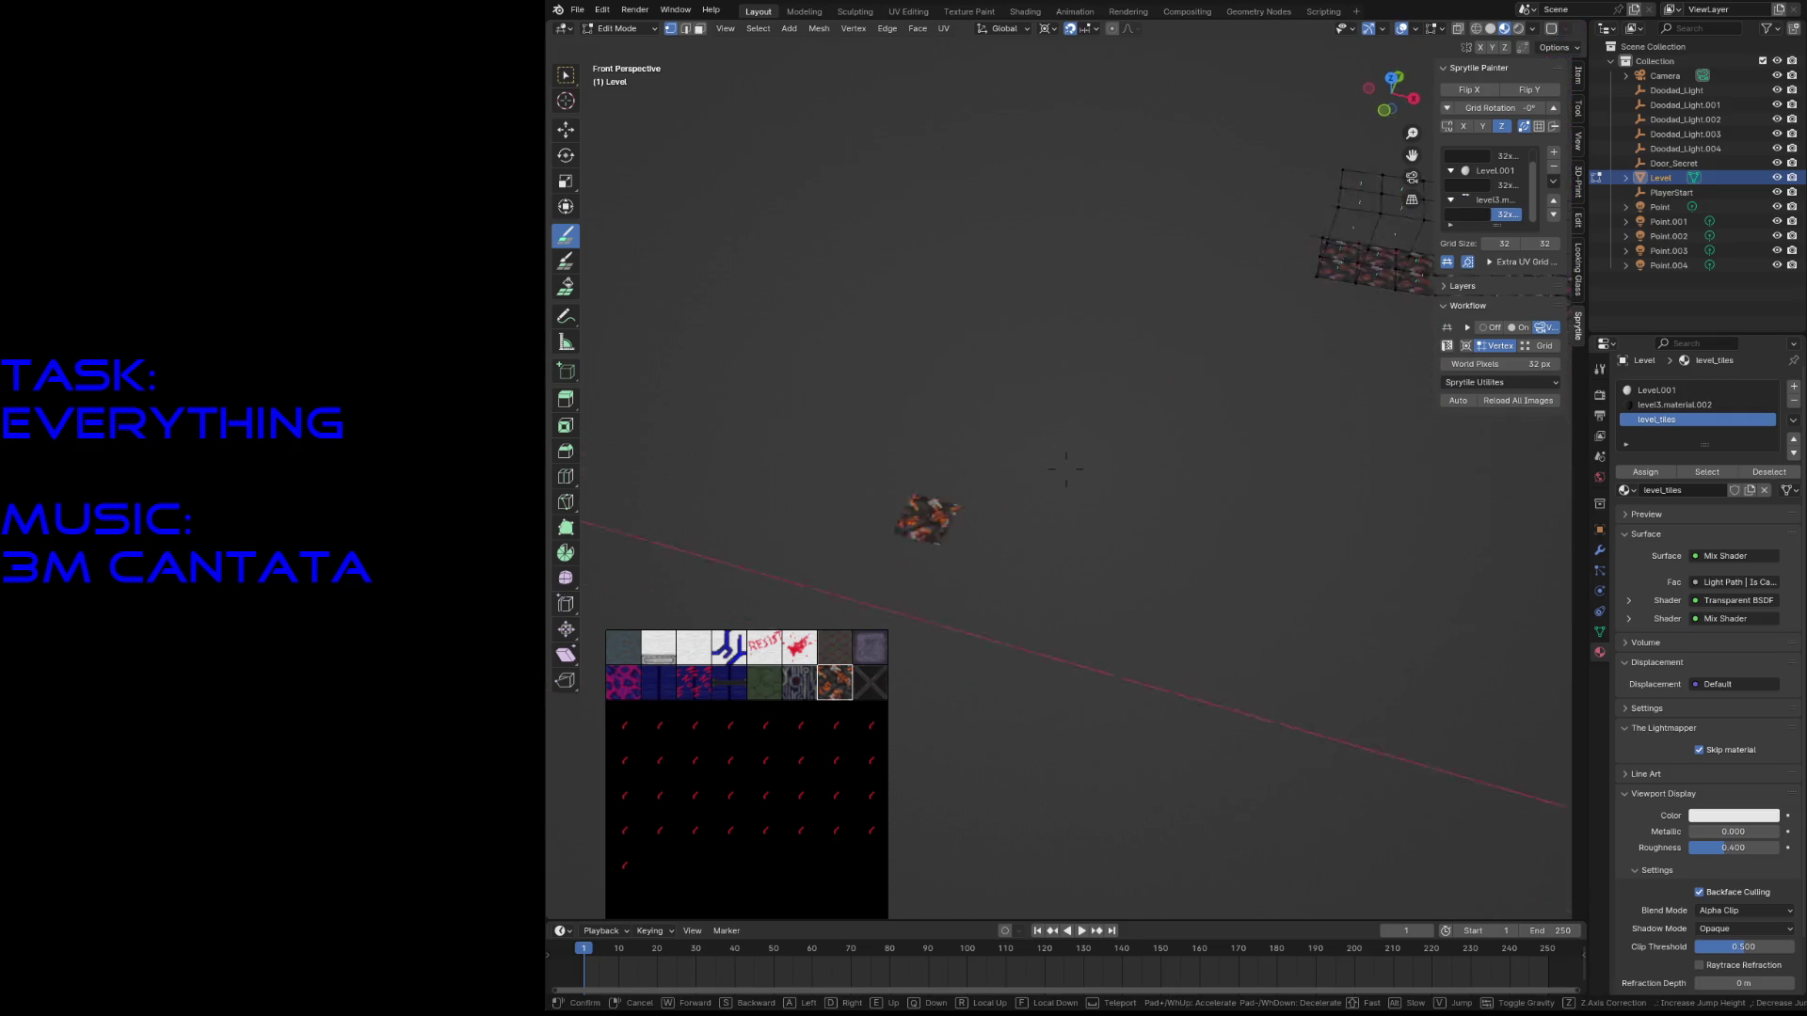
pyautogui.click(718, 545)
pyautogui.hotkey('ctrl', 's')
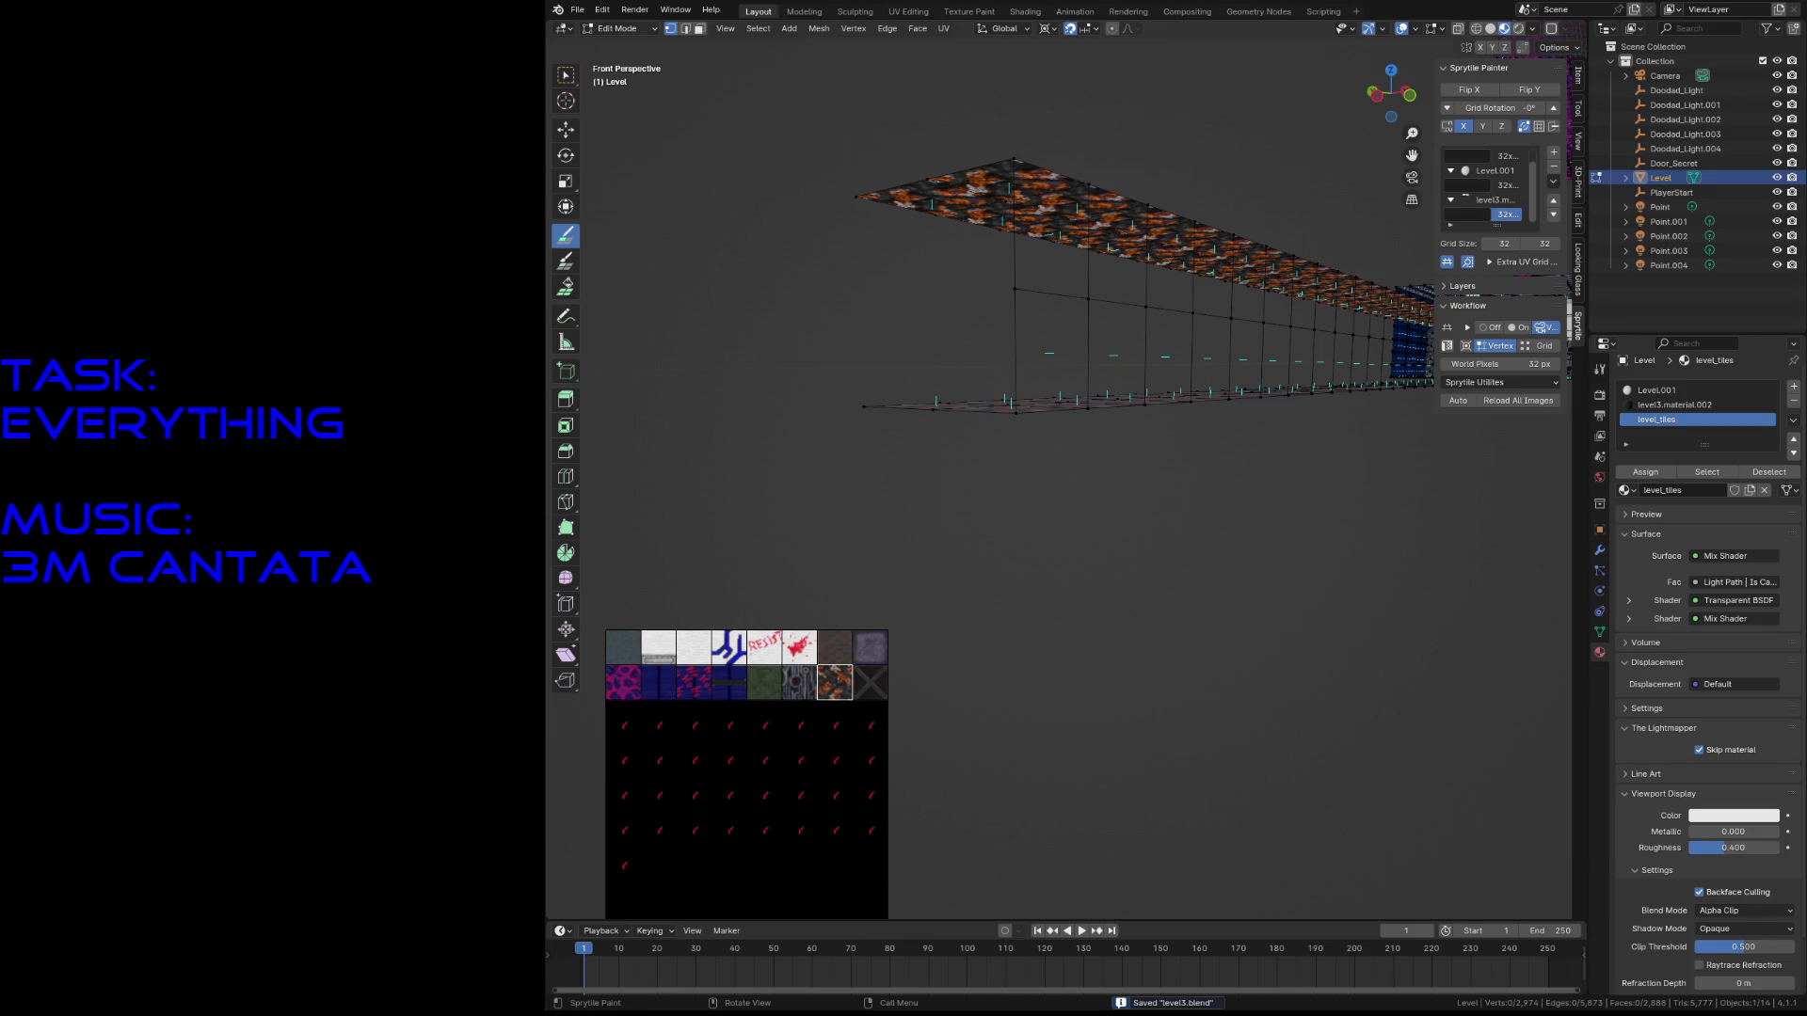
pyautogui.hotkey('shift', '`')
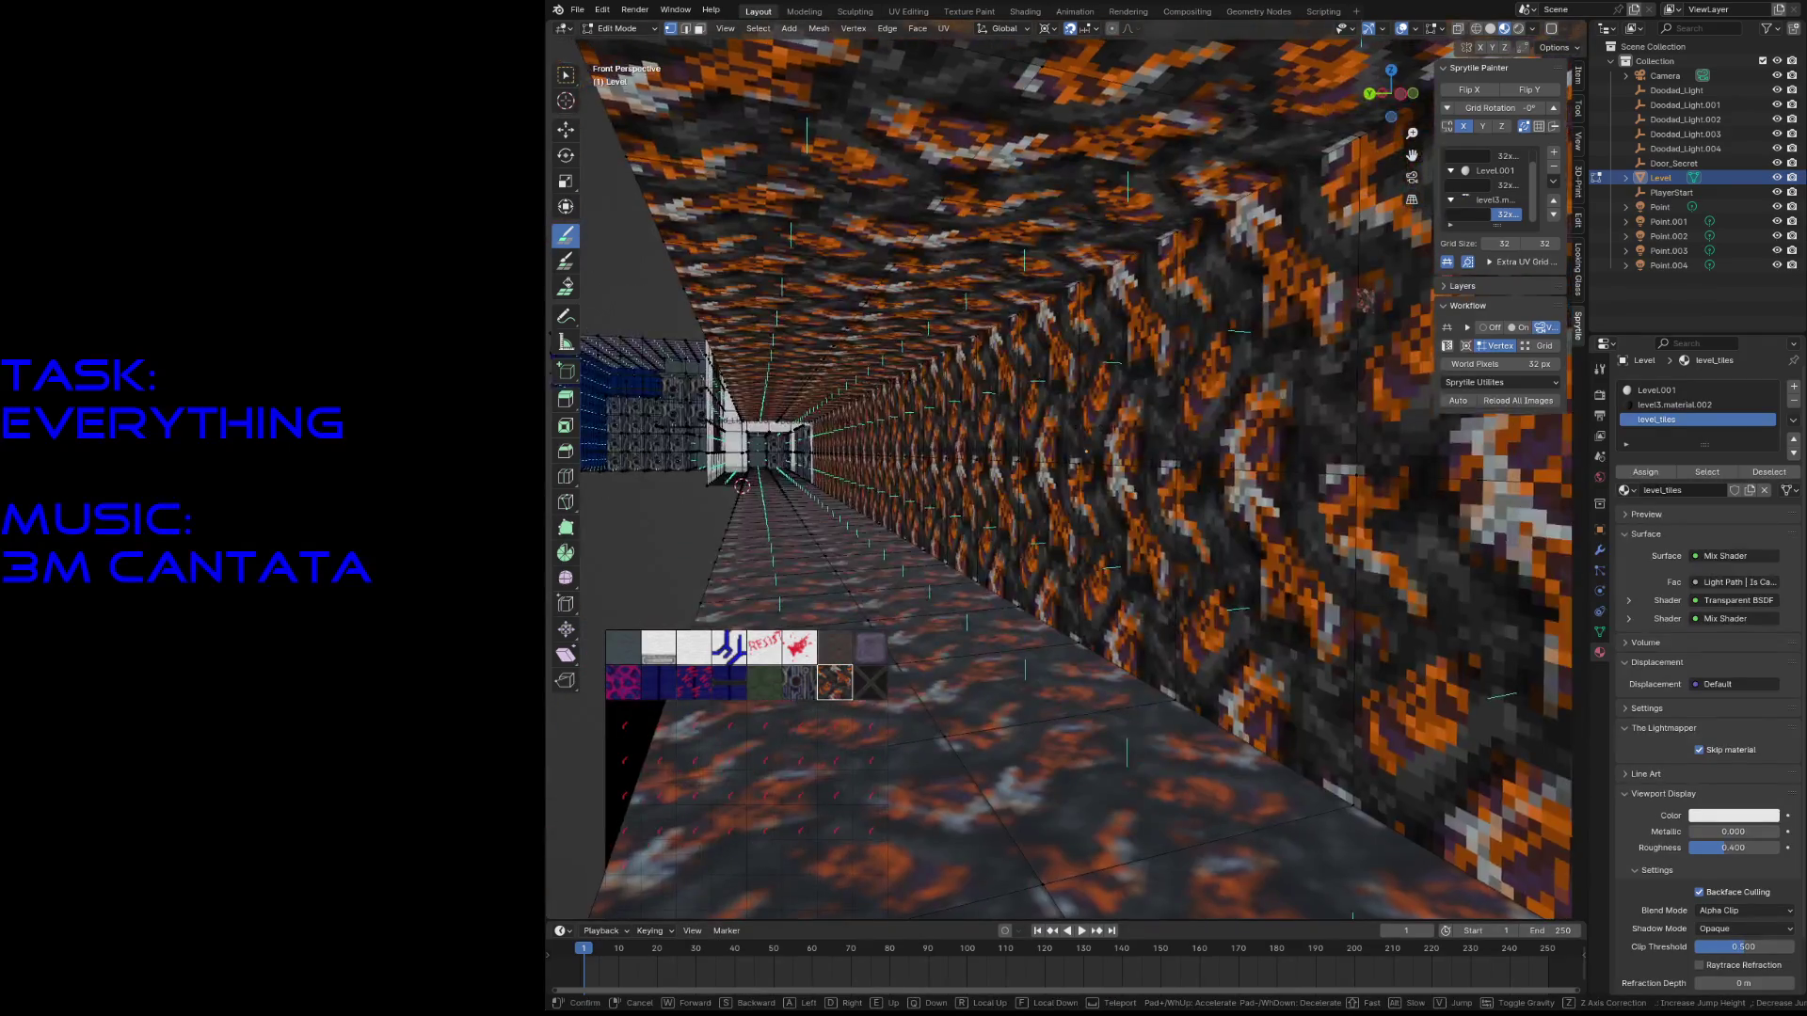
pyautogui.press('w')
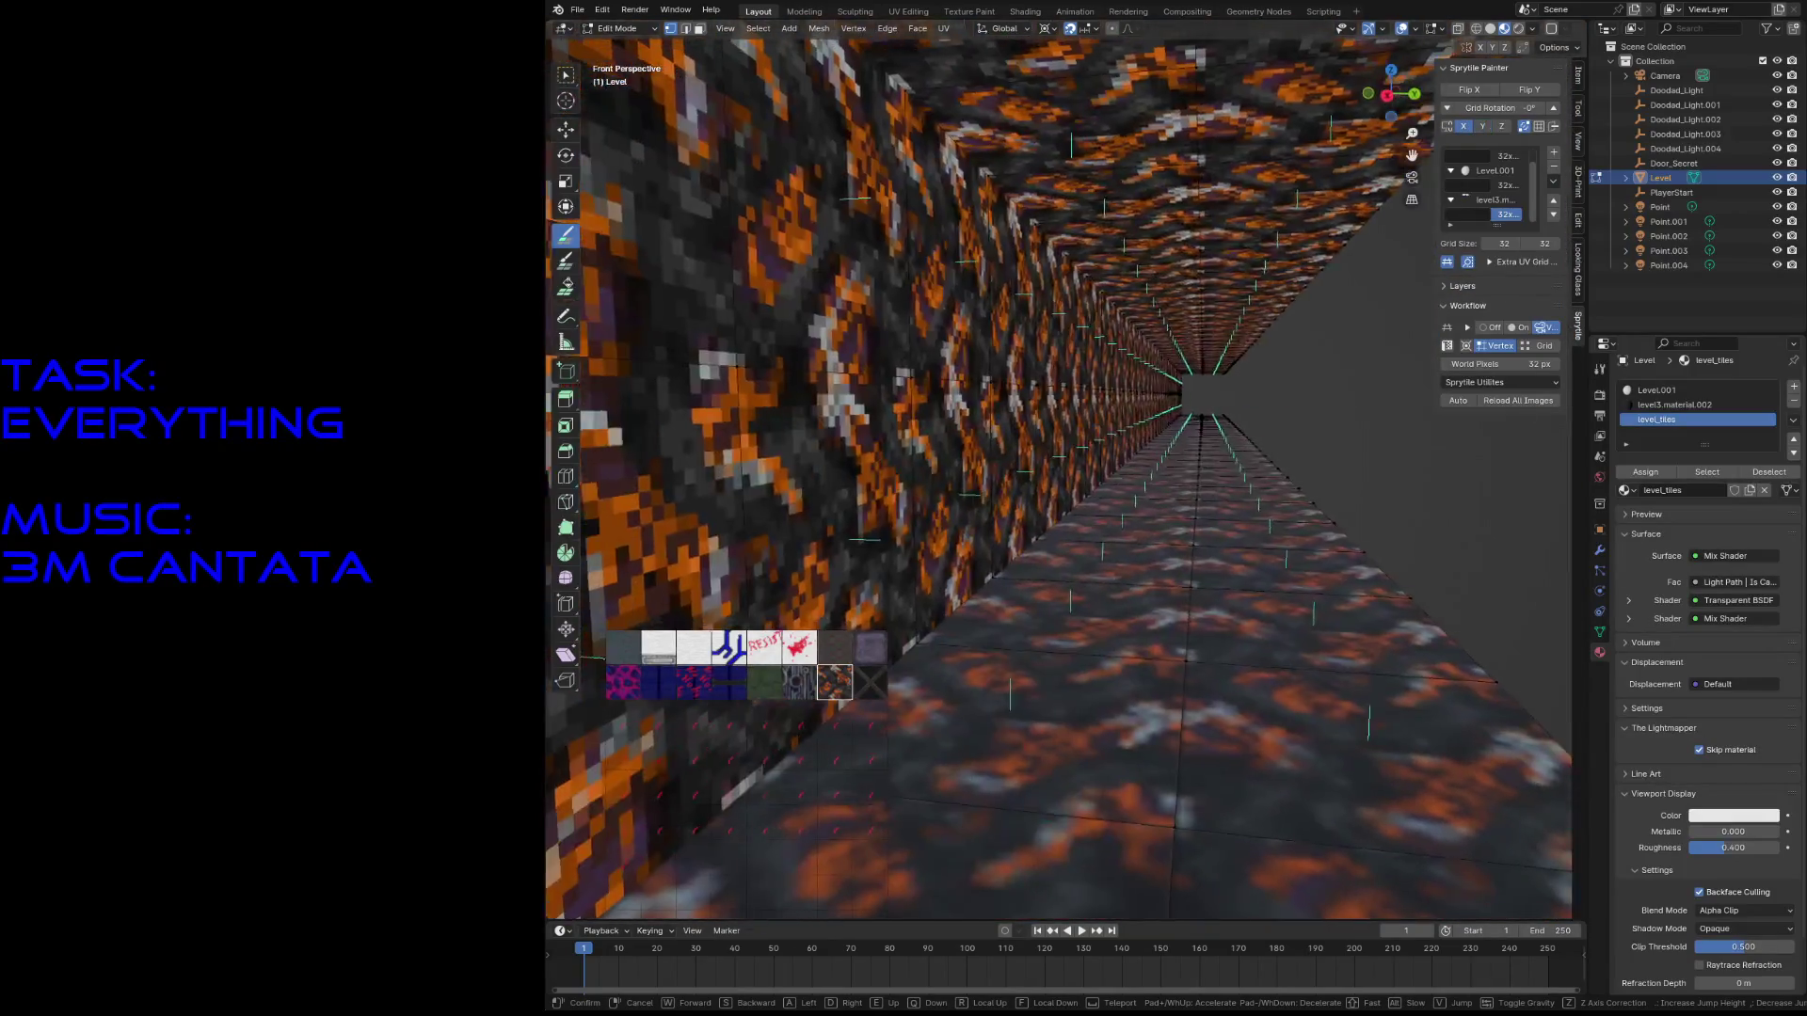
pyautogui.press('s')
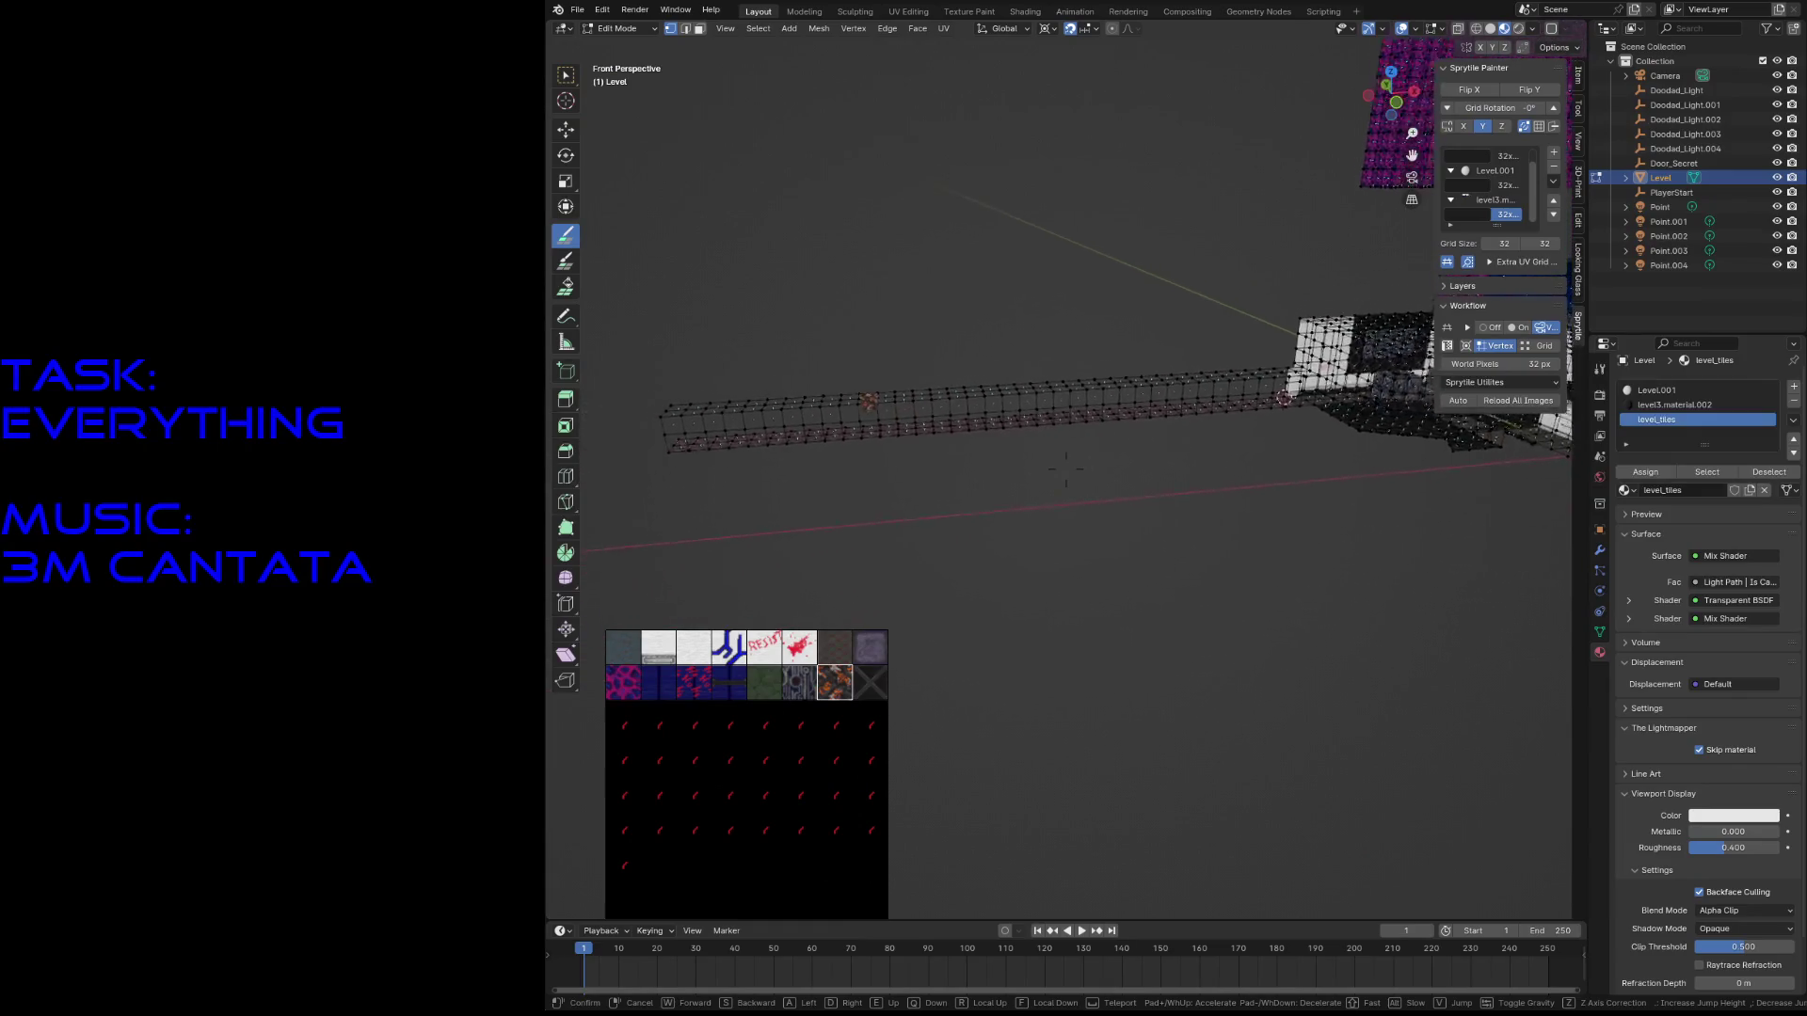
pyautogui.click(1066, 468)
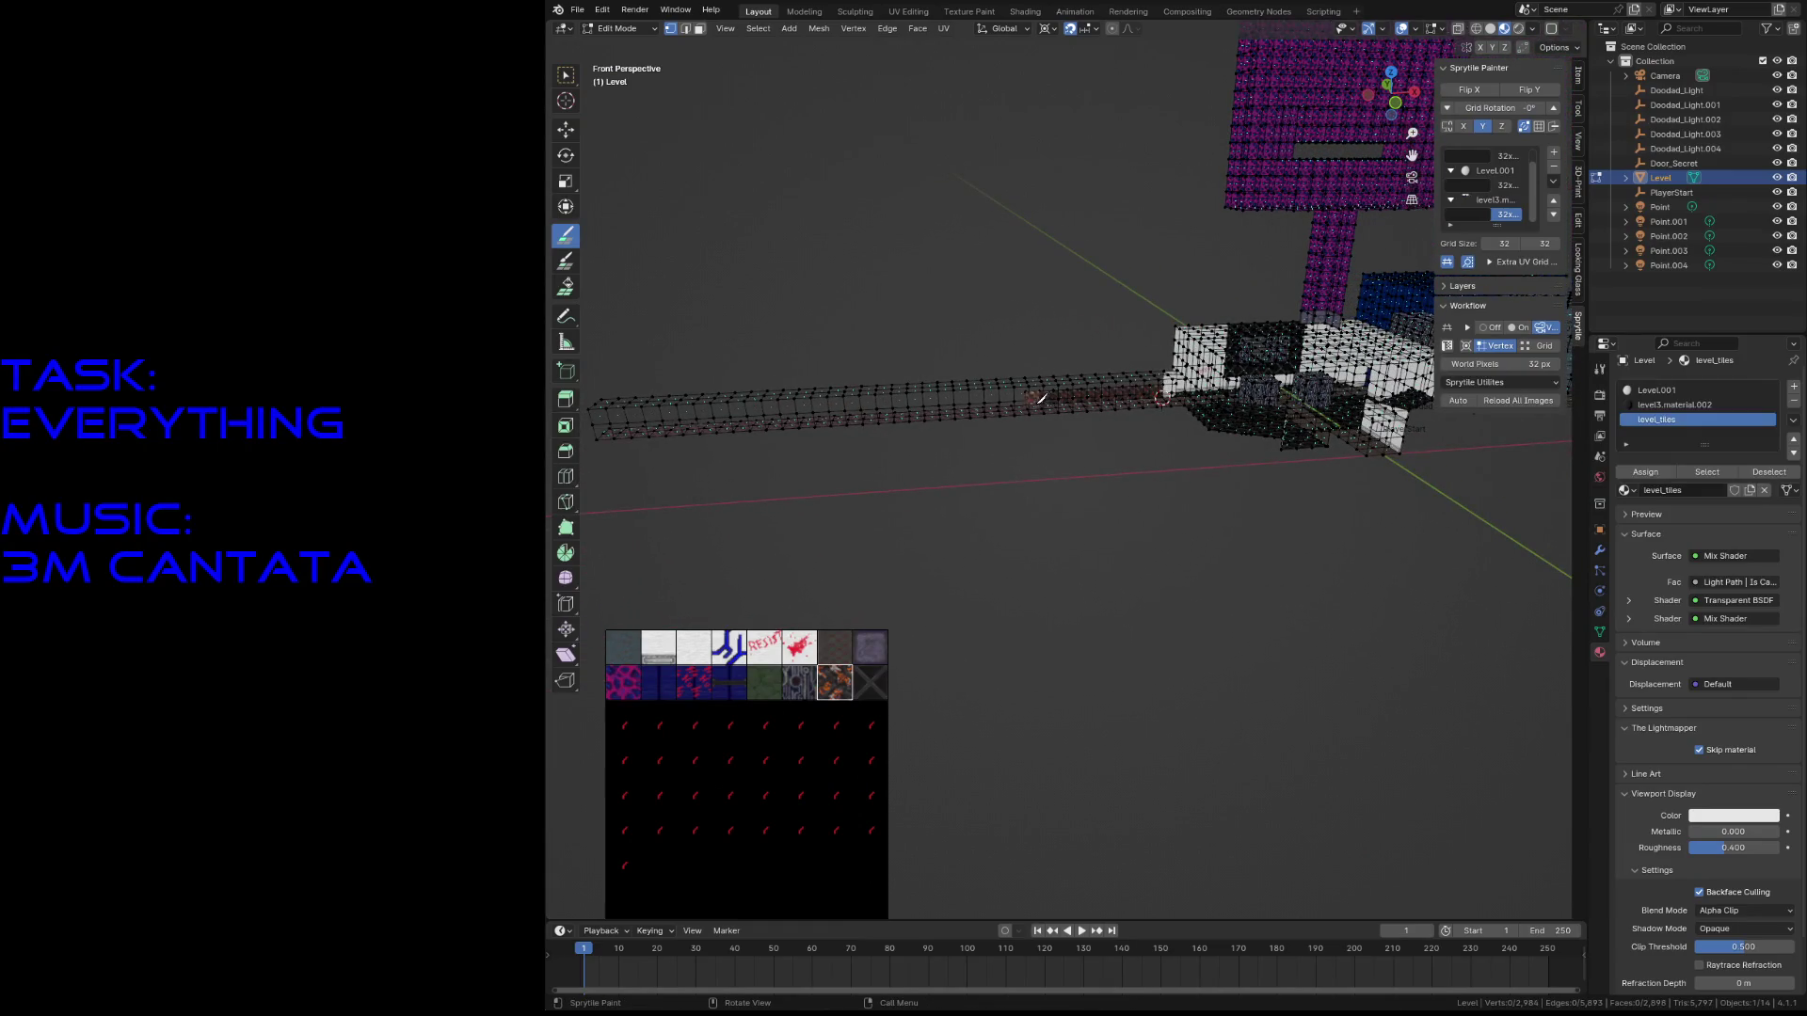
# - Undo the last lava tiles and repaint them along the corridor
pyautogui.hotkey('ctrl', 'z')
pyautogui.moveTo(983, 398); pyautogui.dragTo(638, 417)
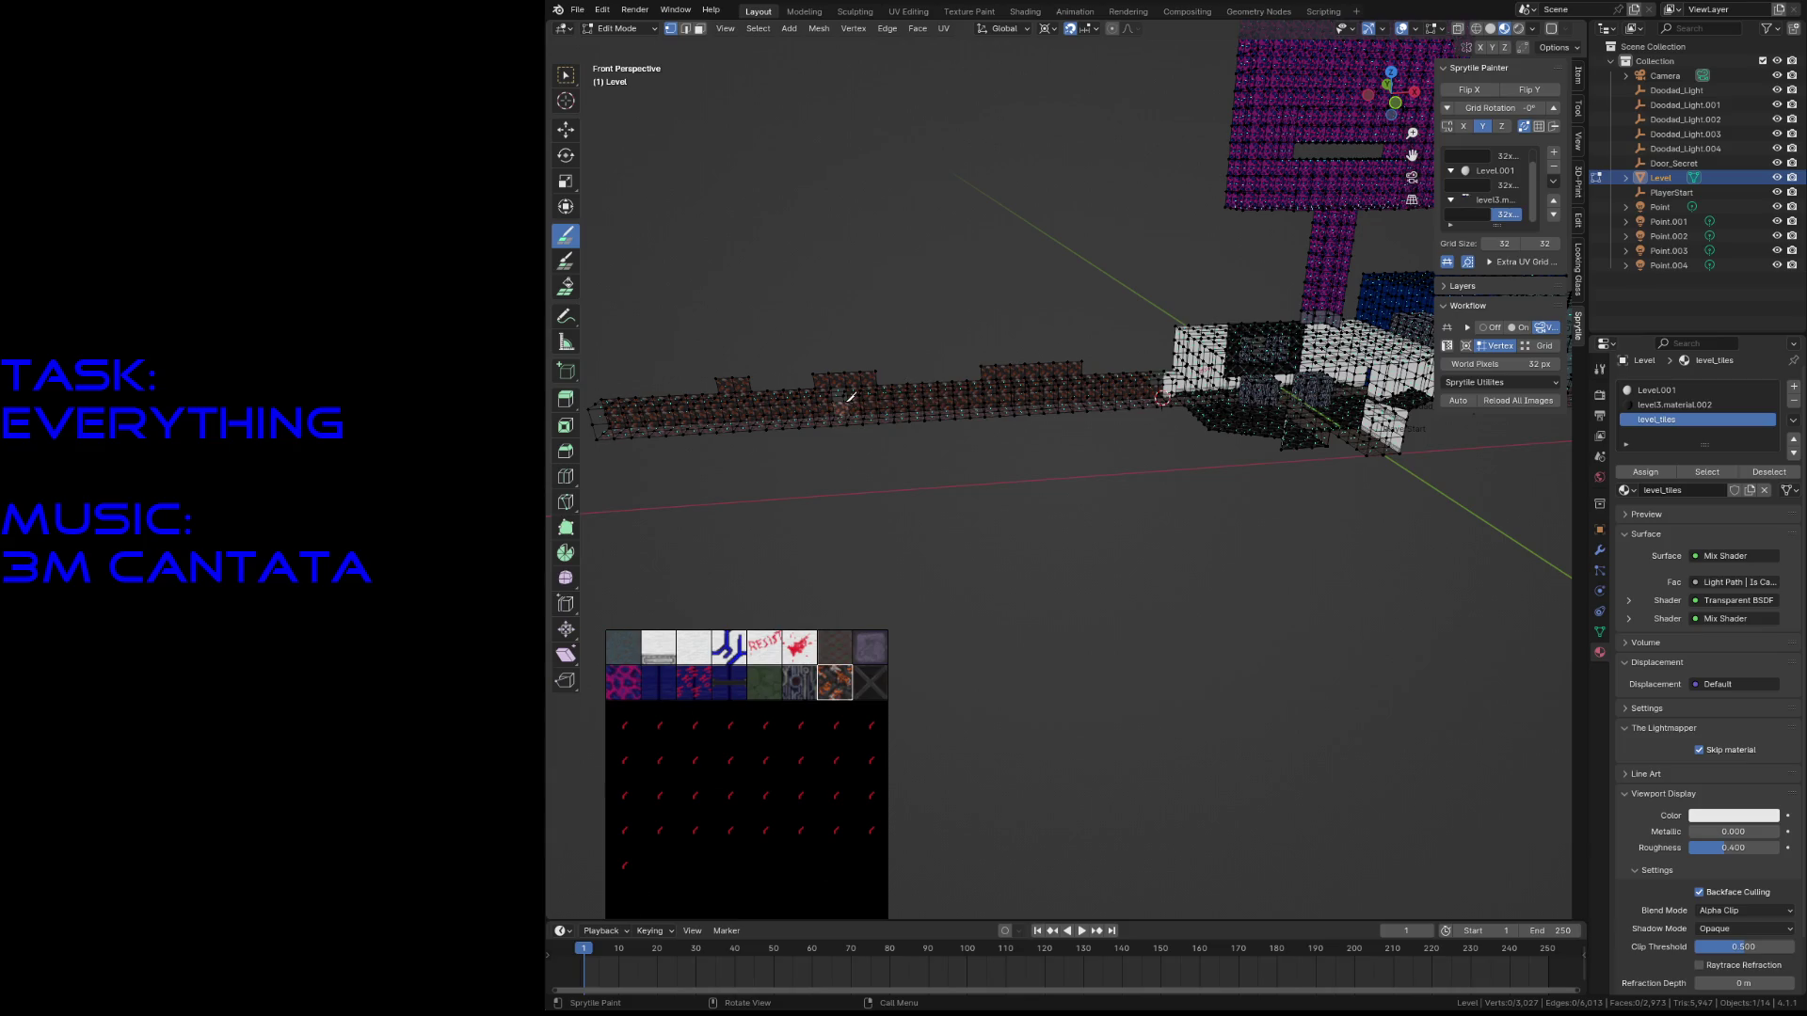
pyautogui.press('Tab')
pyautogui.press('Tab')
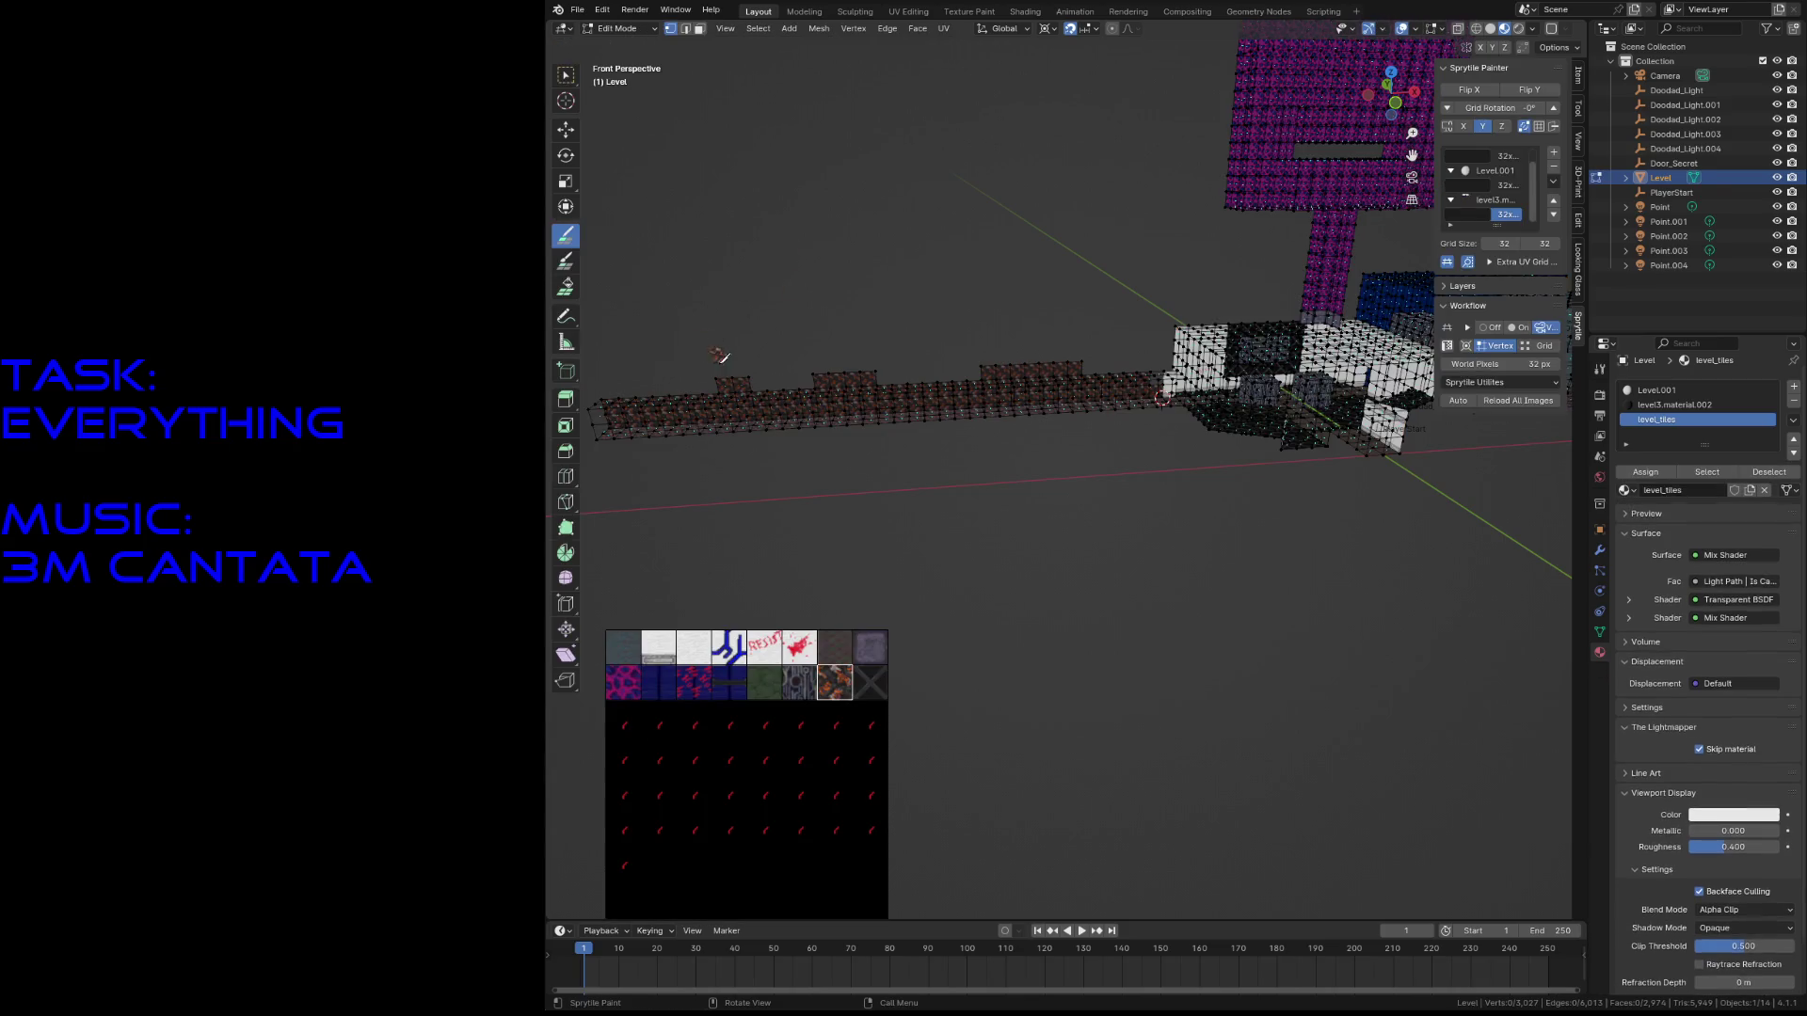
pyautogui.press('b')
pyautogui.moveTo(738, 380); pyautogui.dragTo(838, 386)
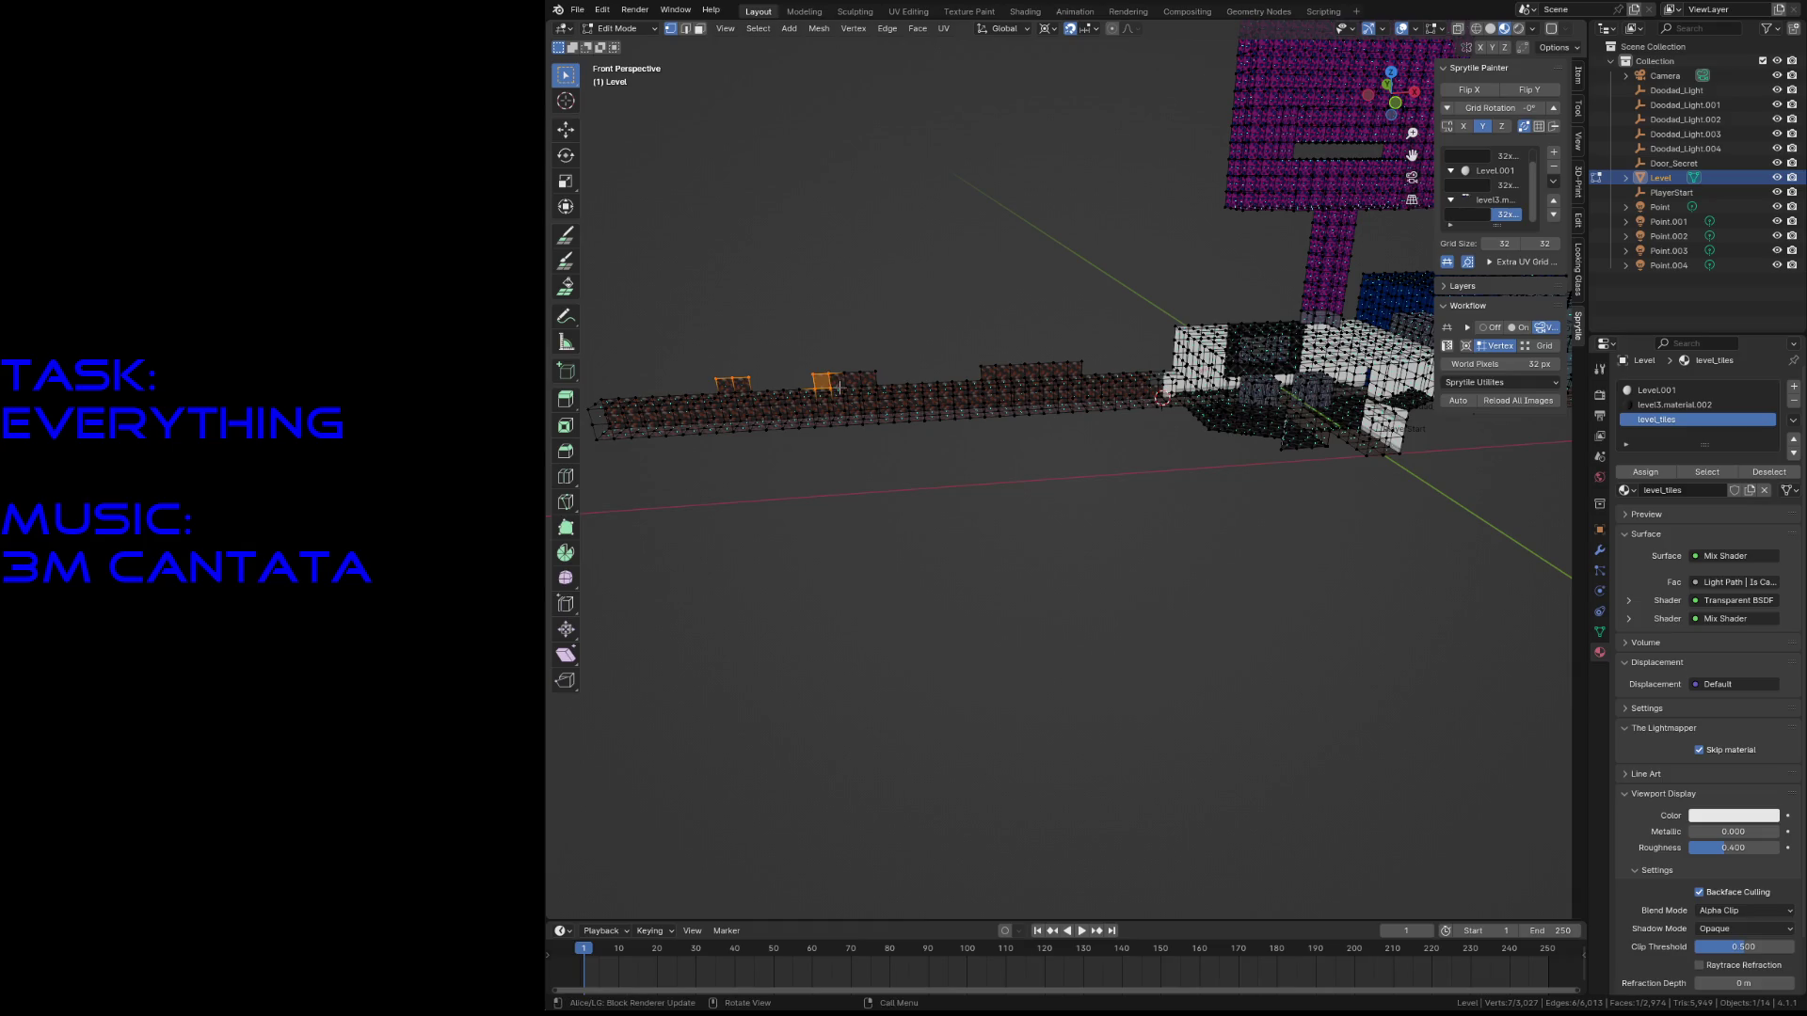
pyautogui.hotkey('alt', 'a')
# - Circle-select the raised tile faces on the corridor top and delete them
pyautogui.press('3')
pyautogui.press('c')
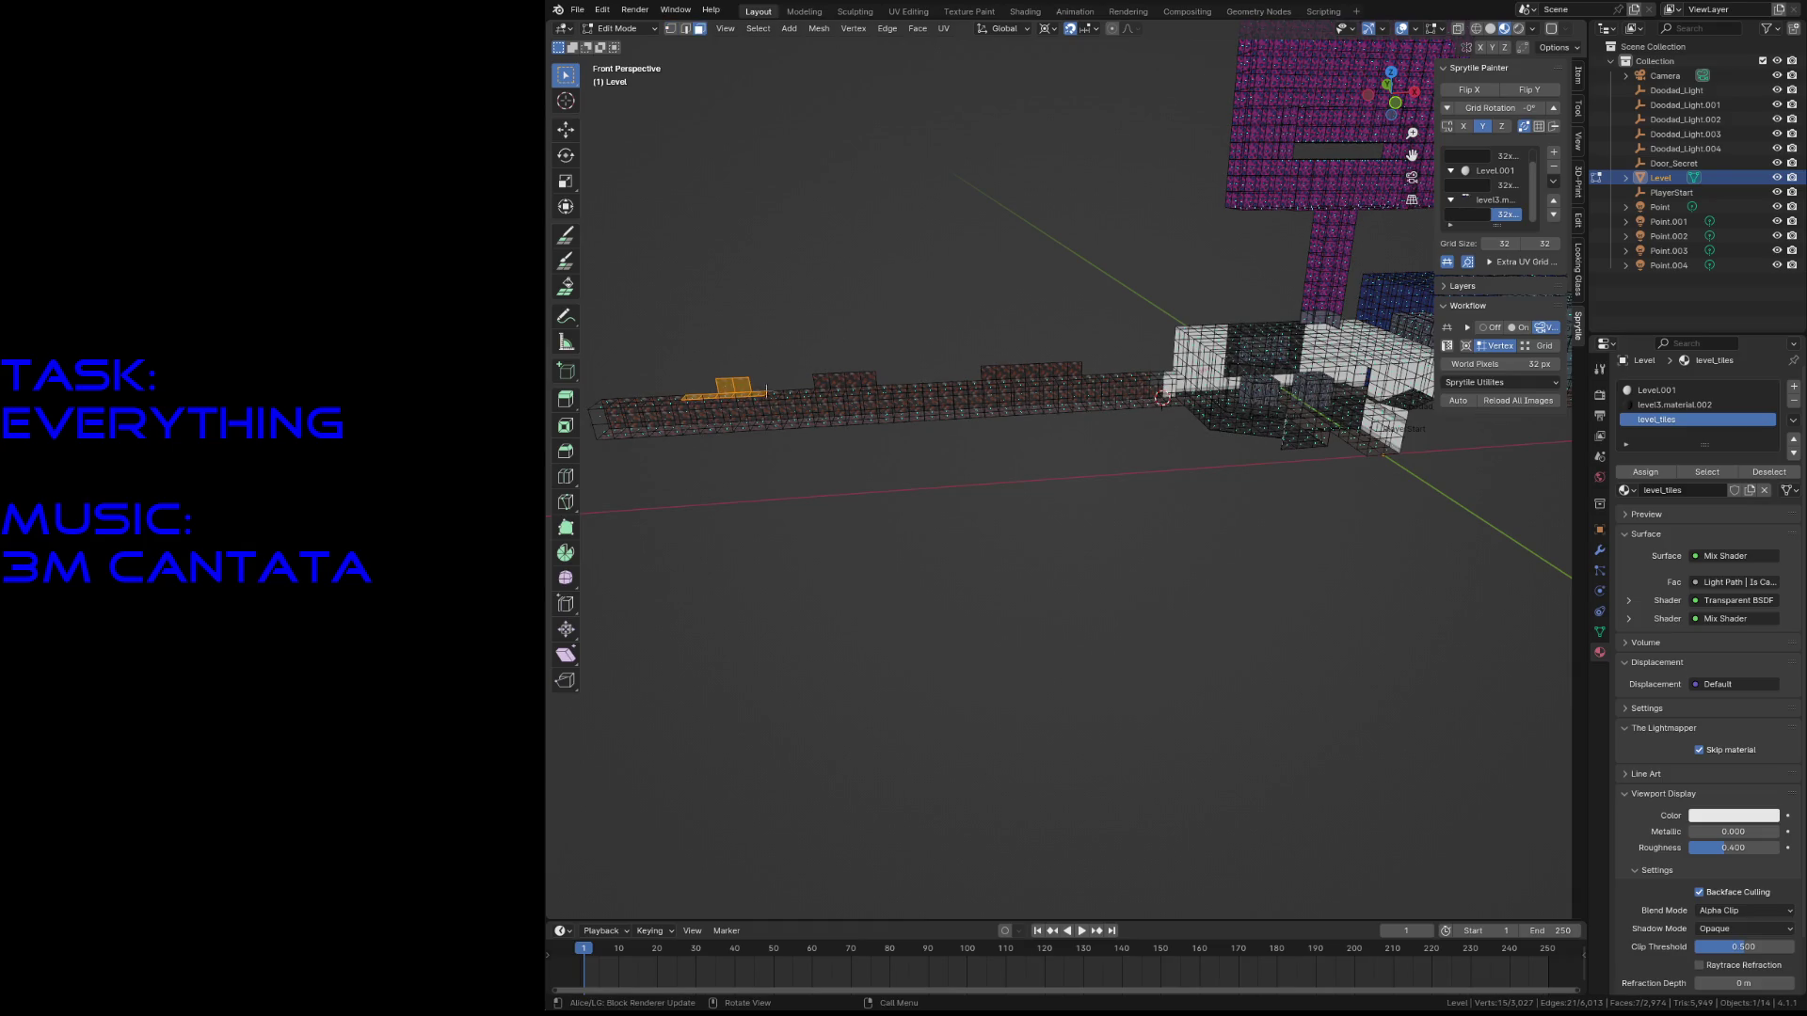
pyautogui.moveTo(724, 372); pyautogui.dragTo(1048, 352)
pyautogui.press('Escape')
pyautogui.press('x')
pyautogui.click(1049, 352)
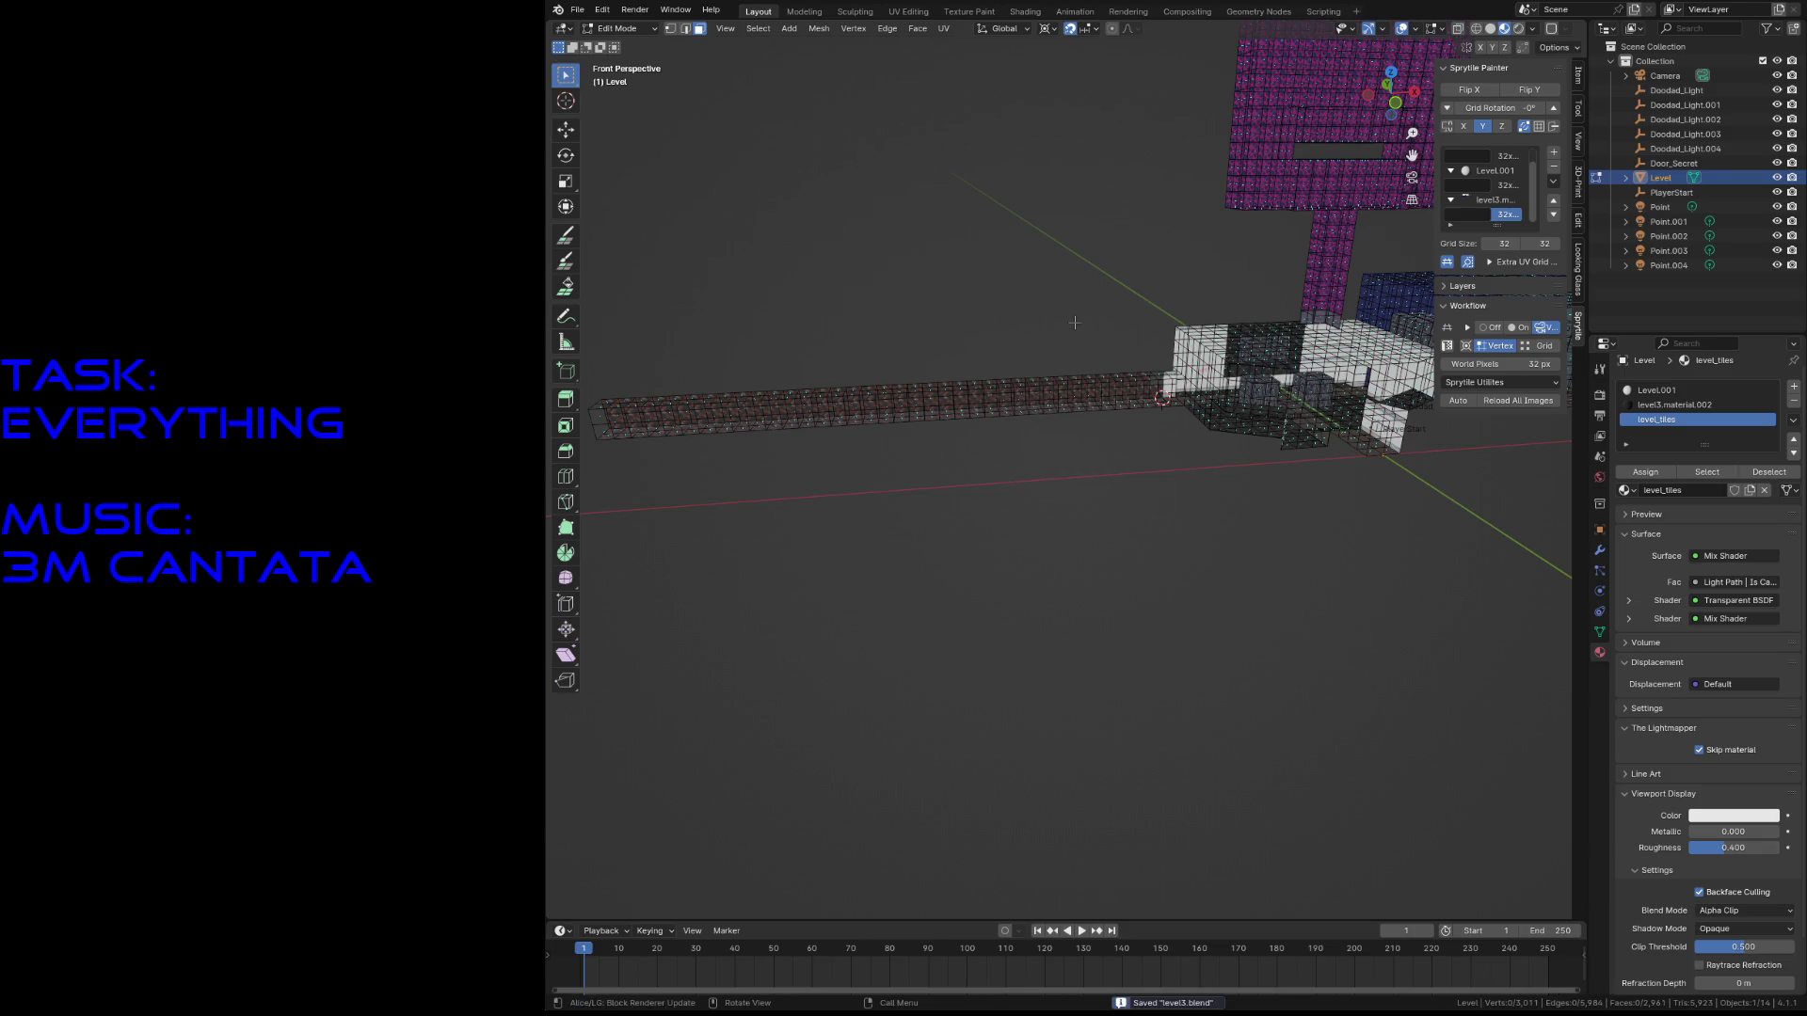
pyautogui.hotkey('shift', '`')
# - Inspect the tile strip and tunnel, saving the level
pyautogui.press('w')
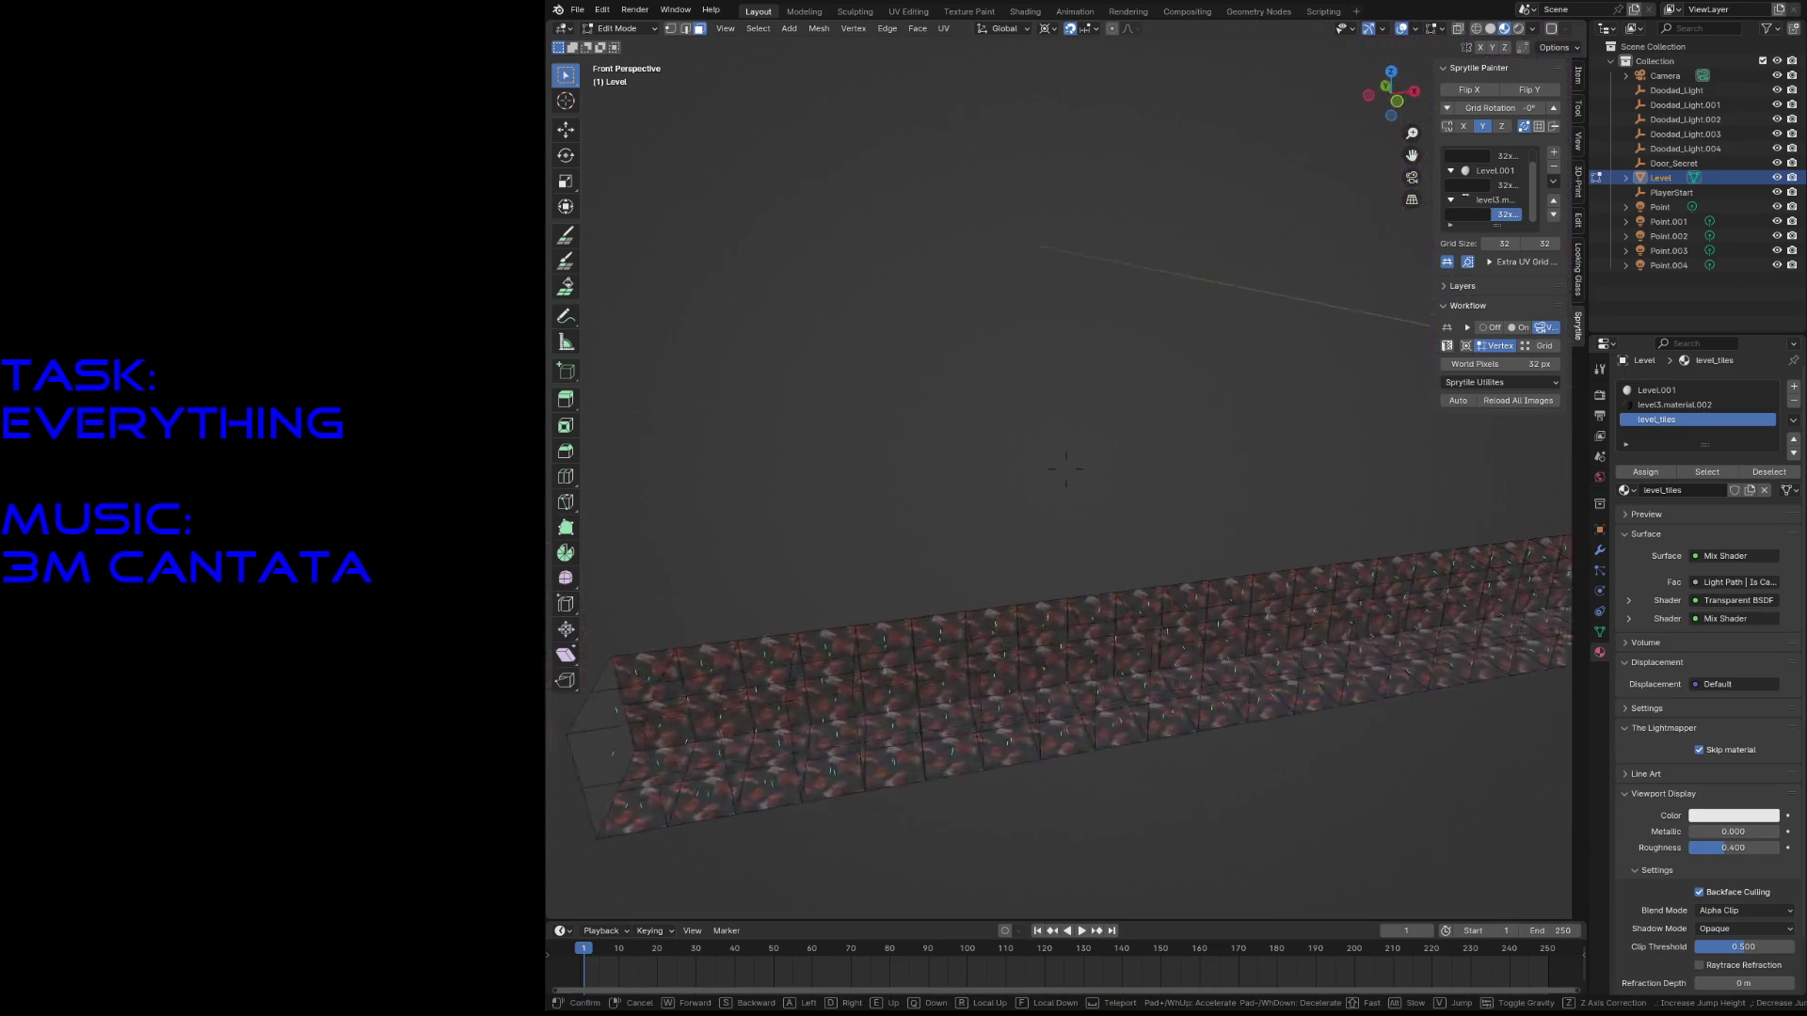
pyautogui.press('Escape')
pyautogui.hotkey('ctrl', 's')
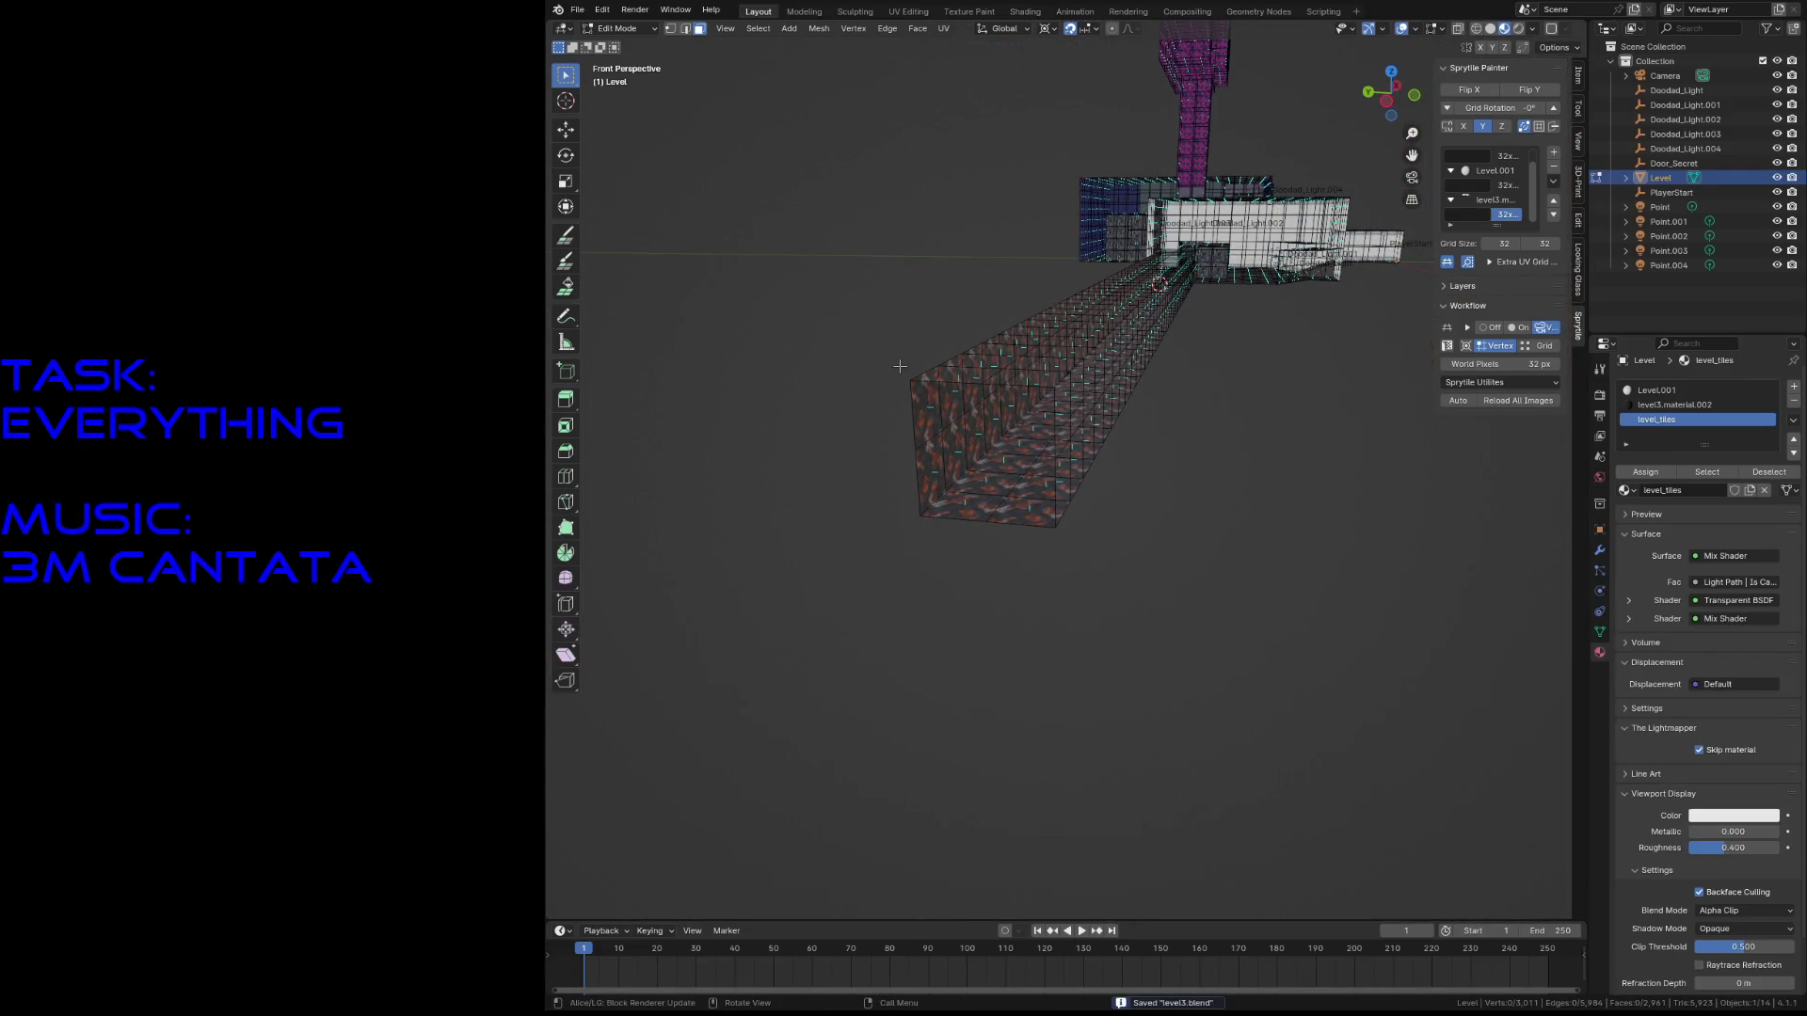
pyautogui.hotkey('shift', '`')
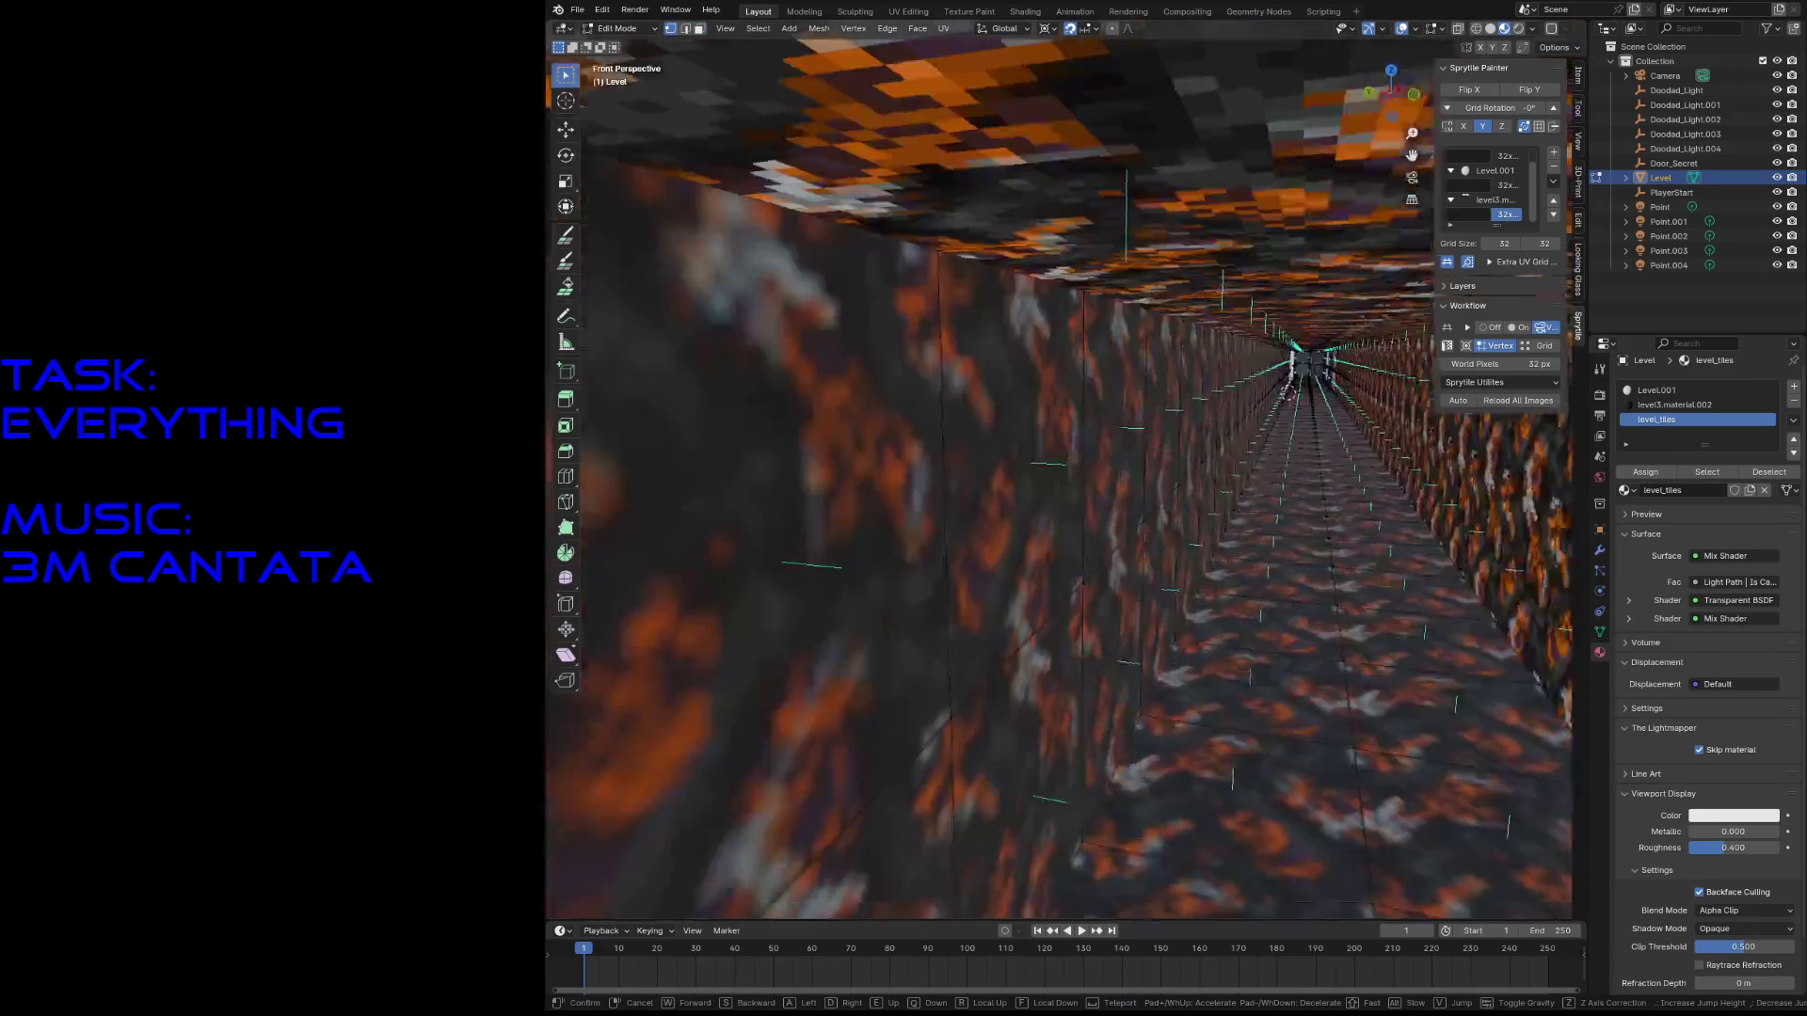
pyautogui.press('Escape')
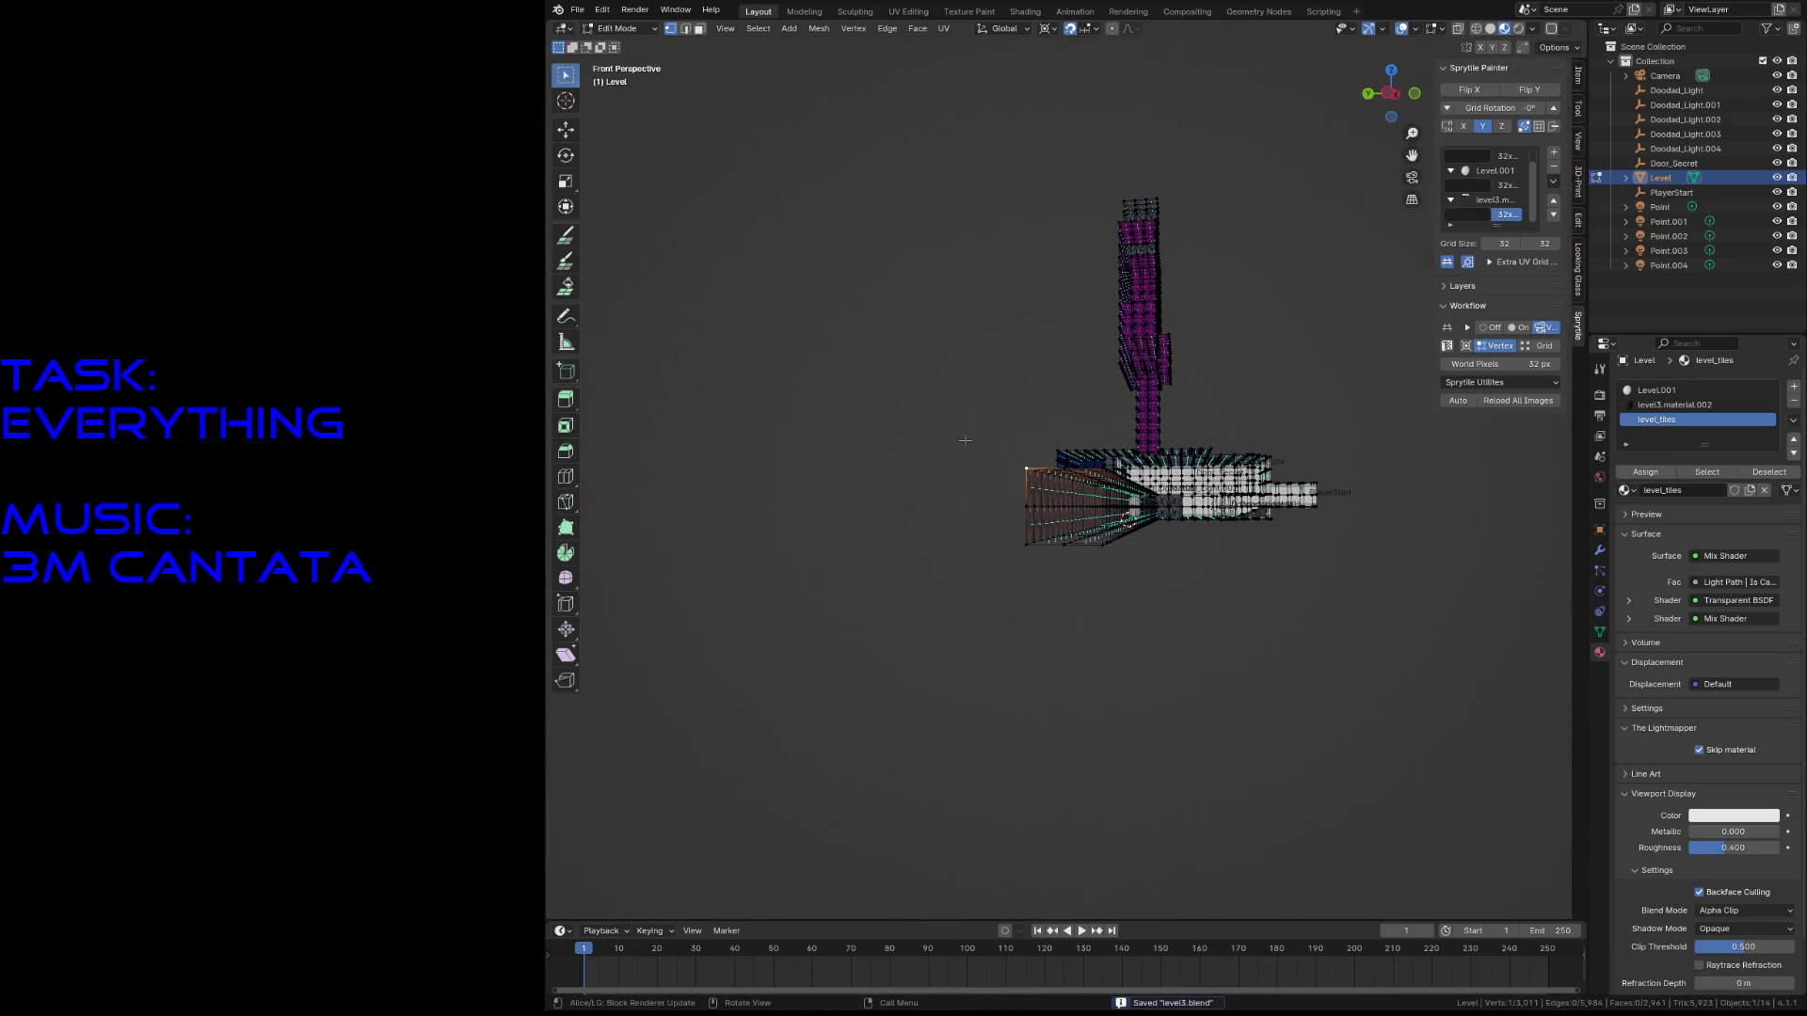
# - Bend the selected corridor end, snap the 3D cursor to its vertex, and save
pyautogui.click(566, 236)
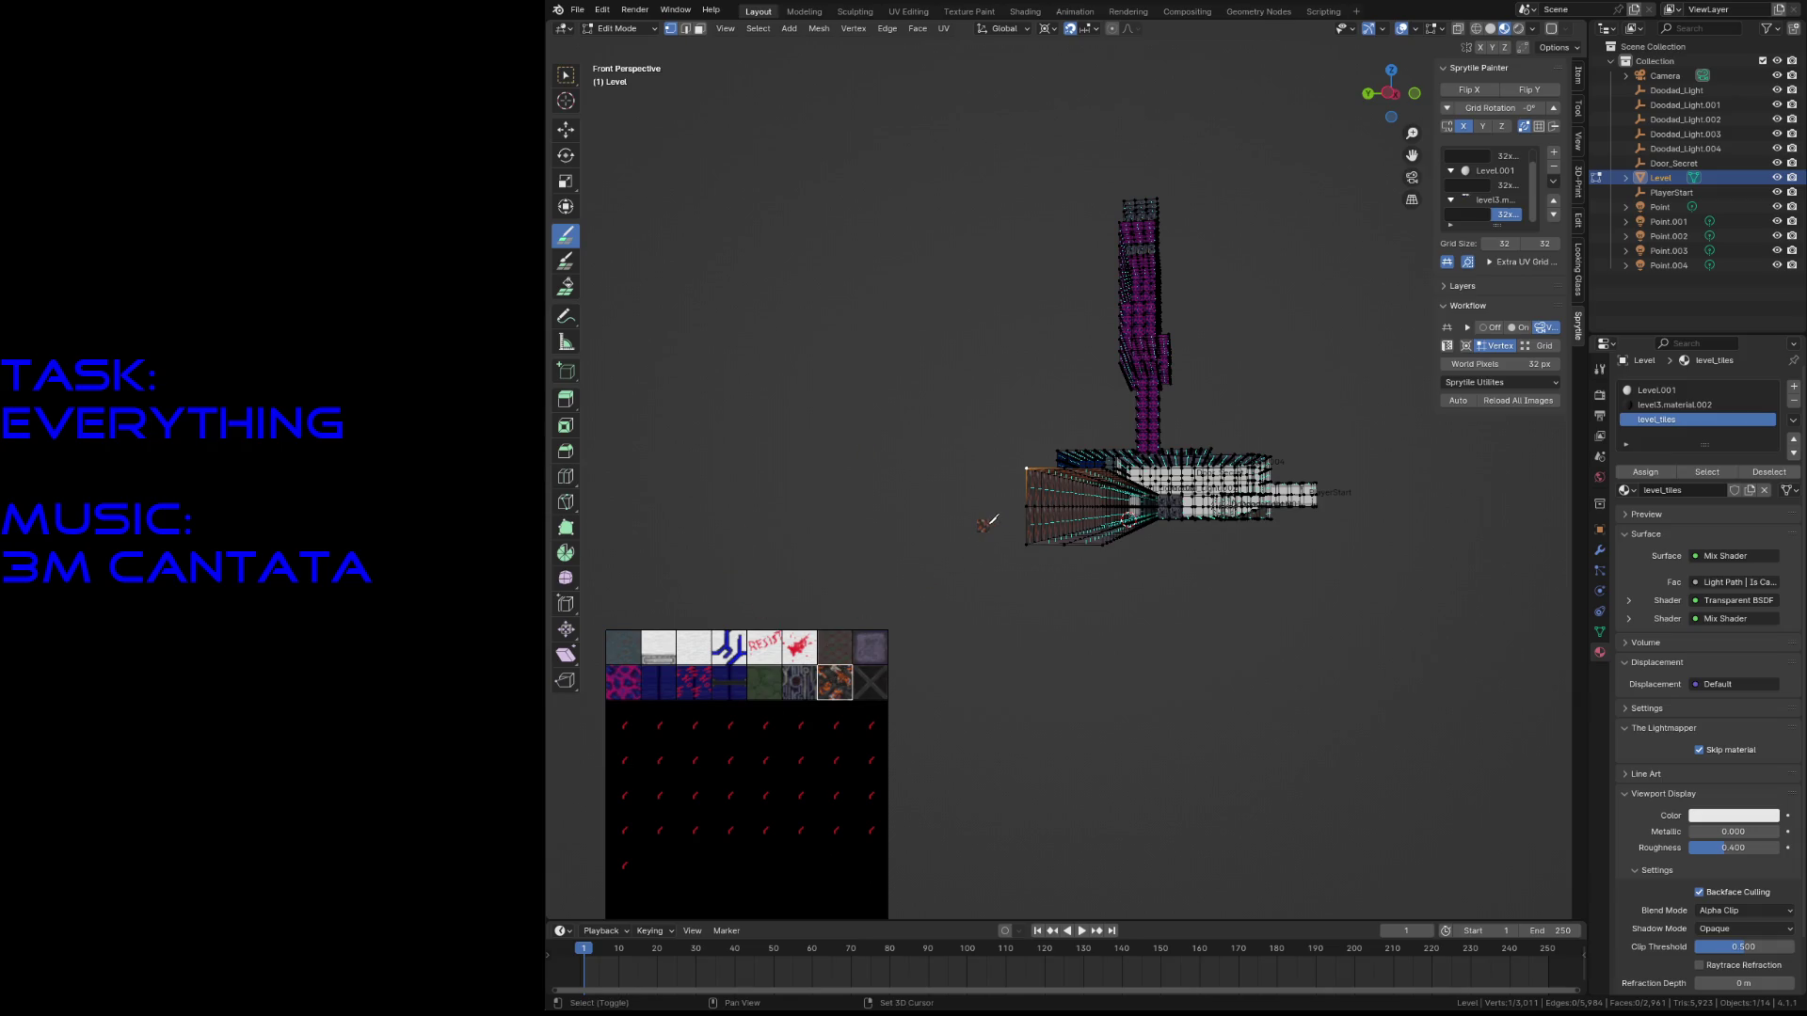
pyautogui.hotkey('shift', 'w')
pyautogui.click(986, 527)
pyautogui.press('w')
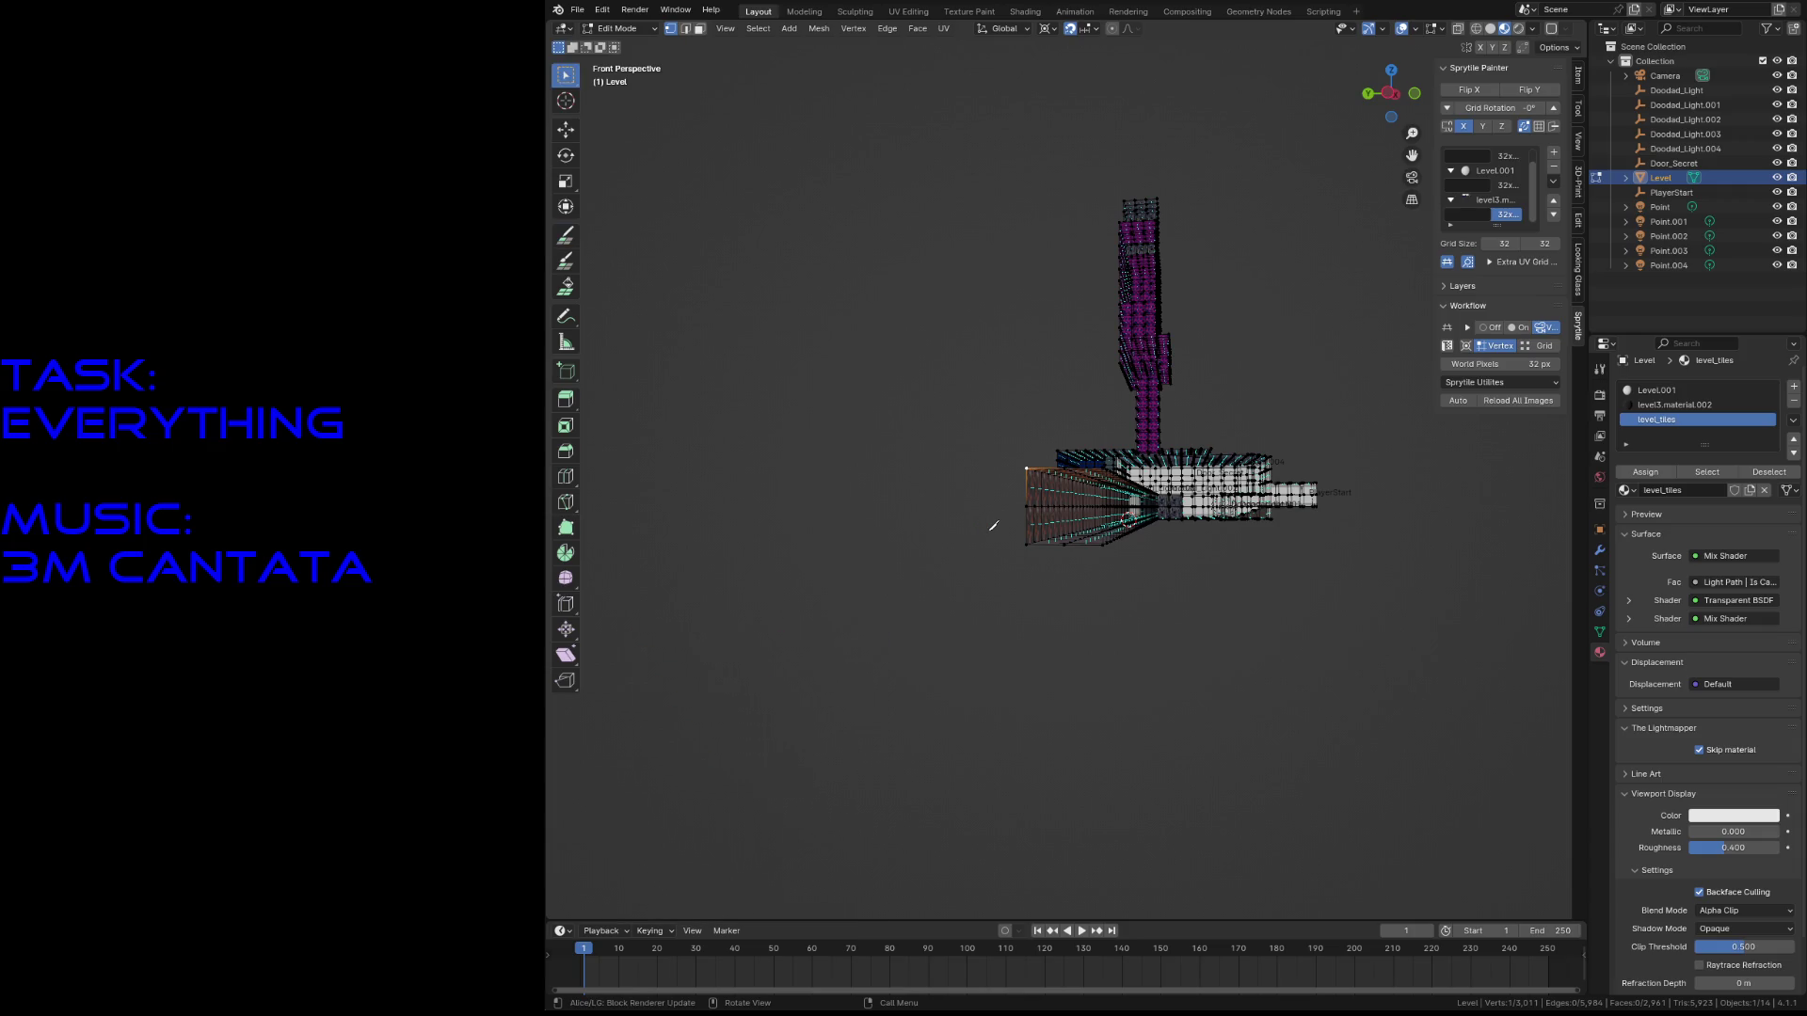
pyautogui.hotkey('shift', 's')
pyautogui.click(1017, 613)
pyautogui.hotkey('ctrl', 's')
# - Paint a column of dark tiles beside the purple tower
pyautogui.click(568, 240)
pyautogui.hotkey('shift', '`')
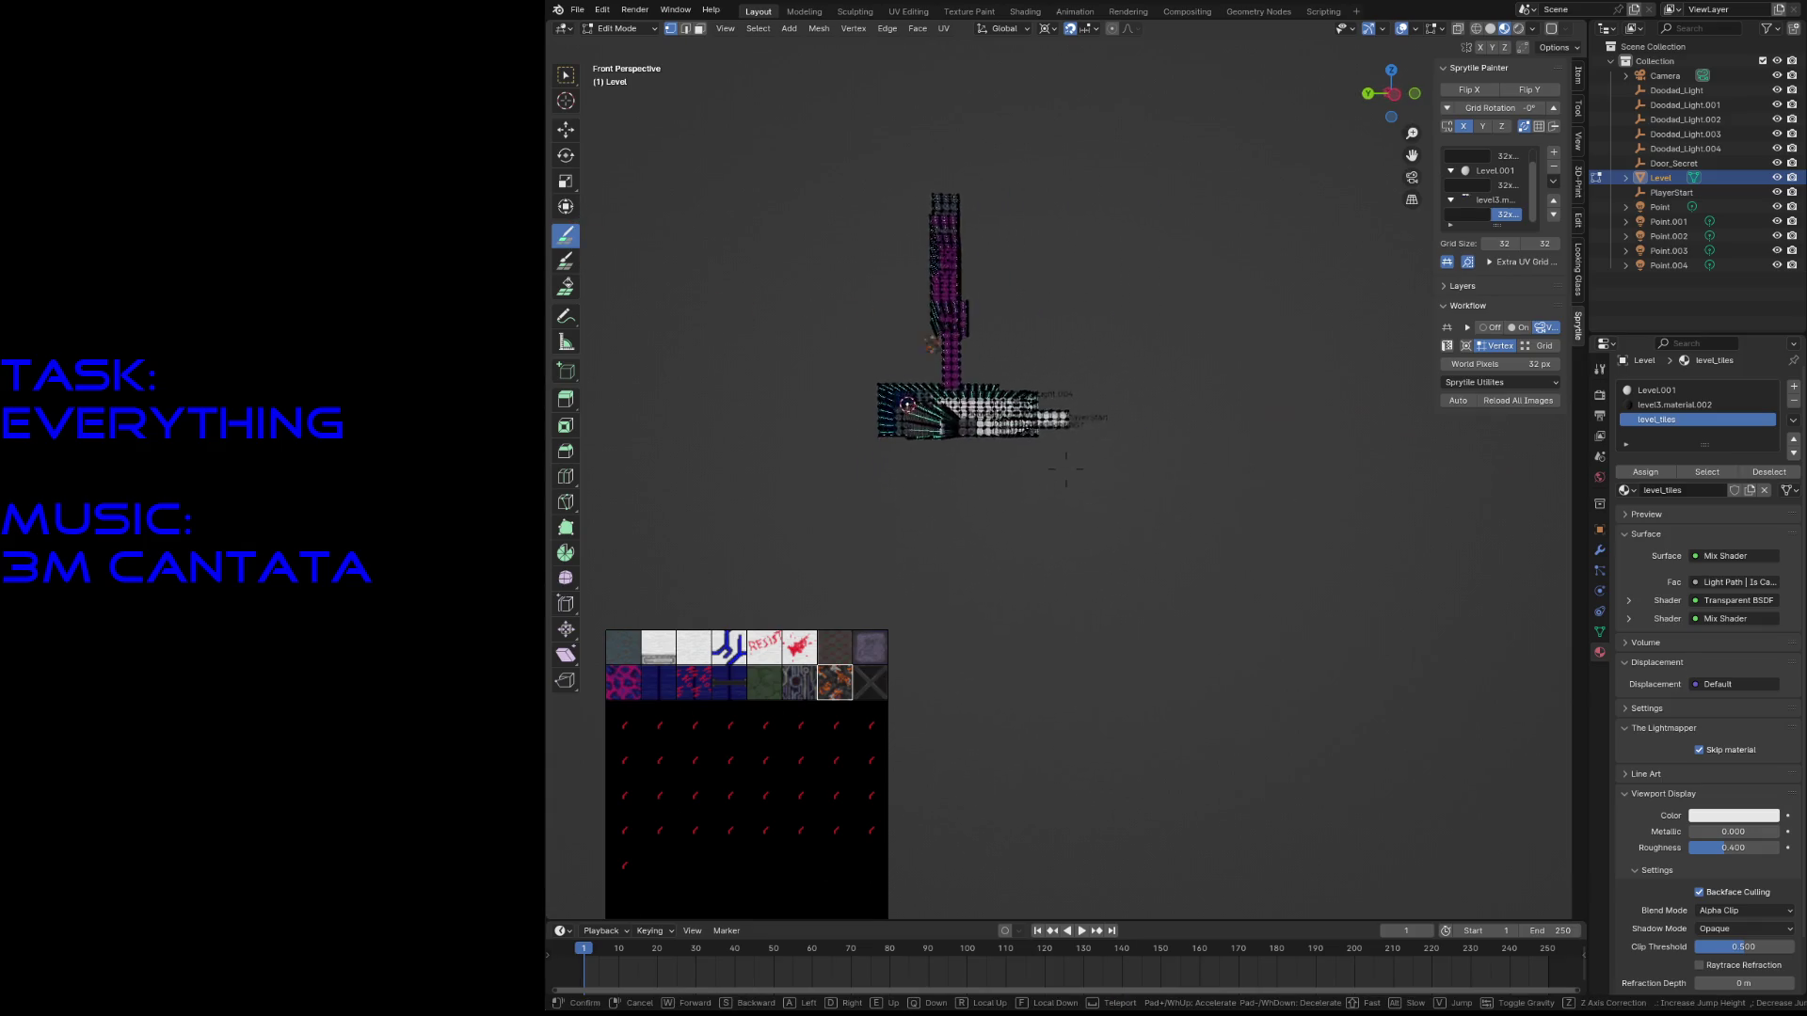
pyautogui.click(973, 467)
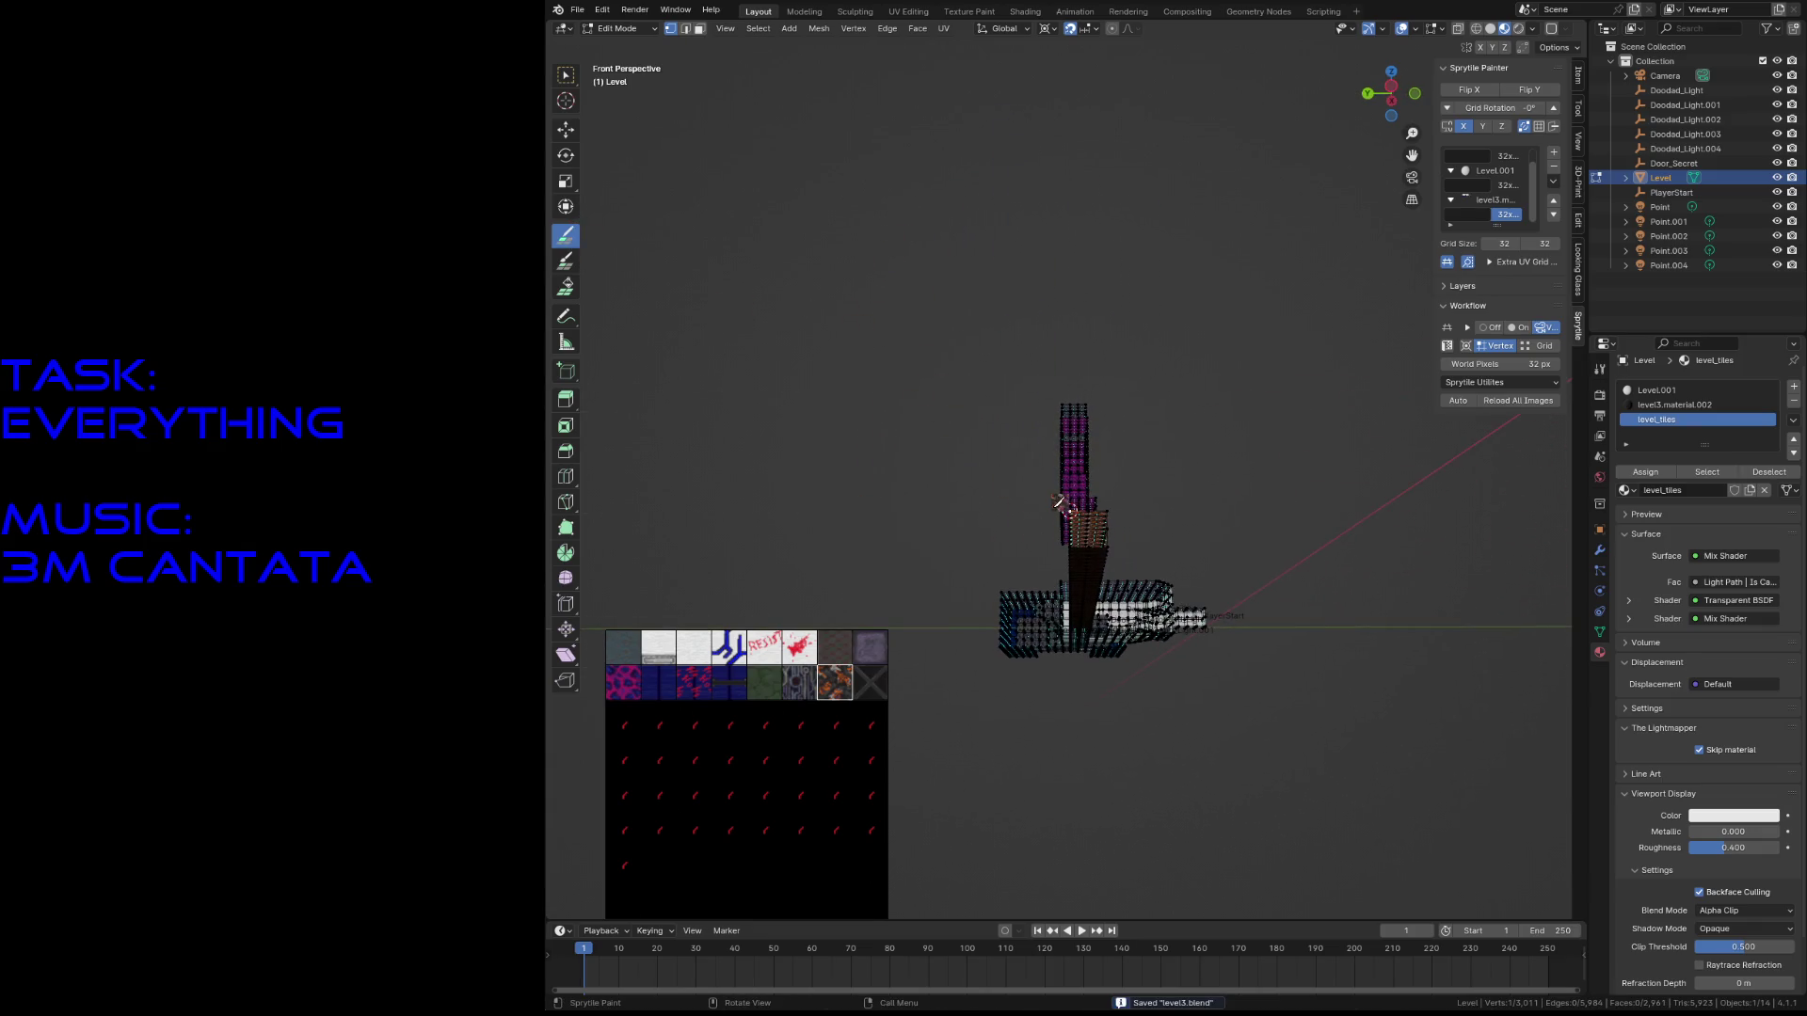
pyautogui.moveTo(1051, 455)
pyautogui.mouseDown()
pyautogui.moveTo(1050, 356)
pyautogui.moveTo(1063, 480)
pyautogui.moveTo(961, 521)
pyautogui.moveTo(946, 395)
pyautogui.moveTo(1266, 386)
pyautogui.moveTo(1270, 613)
pyautogui.moveTo(1030, 652)
pyautogui.moveTo(918, 649)
pyautogui.moveTo(934, 386)
pyautogui.moveTo(903, 649)
pyautogui.mouseUp()
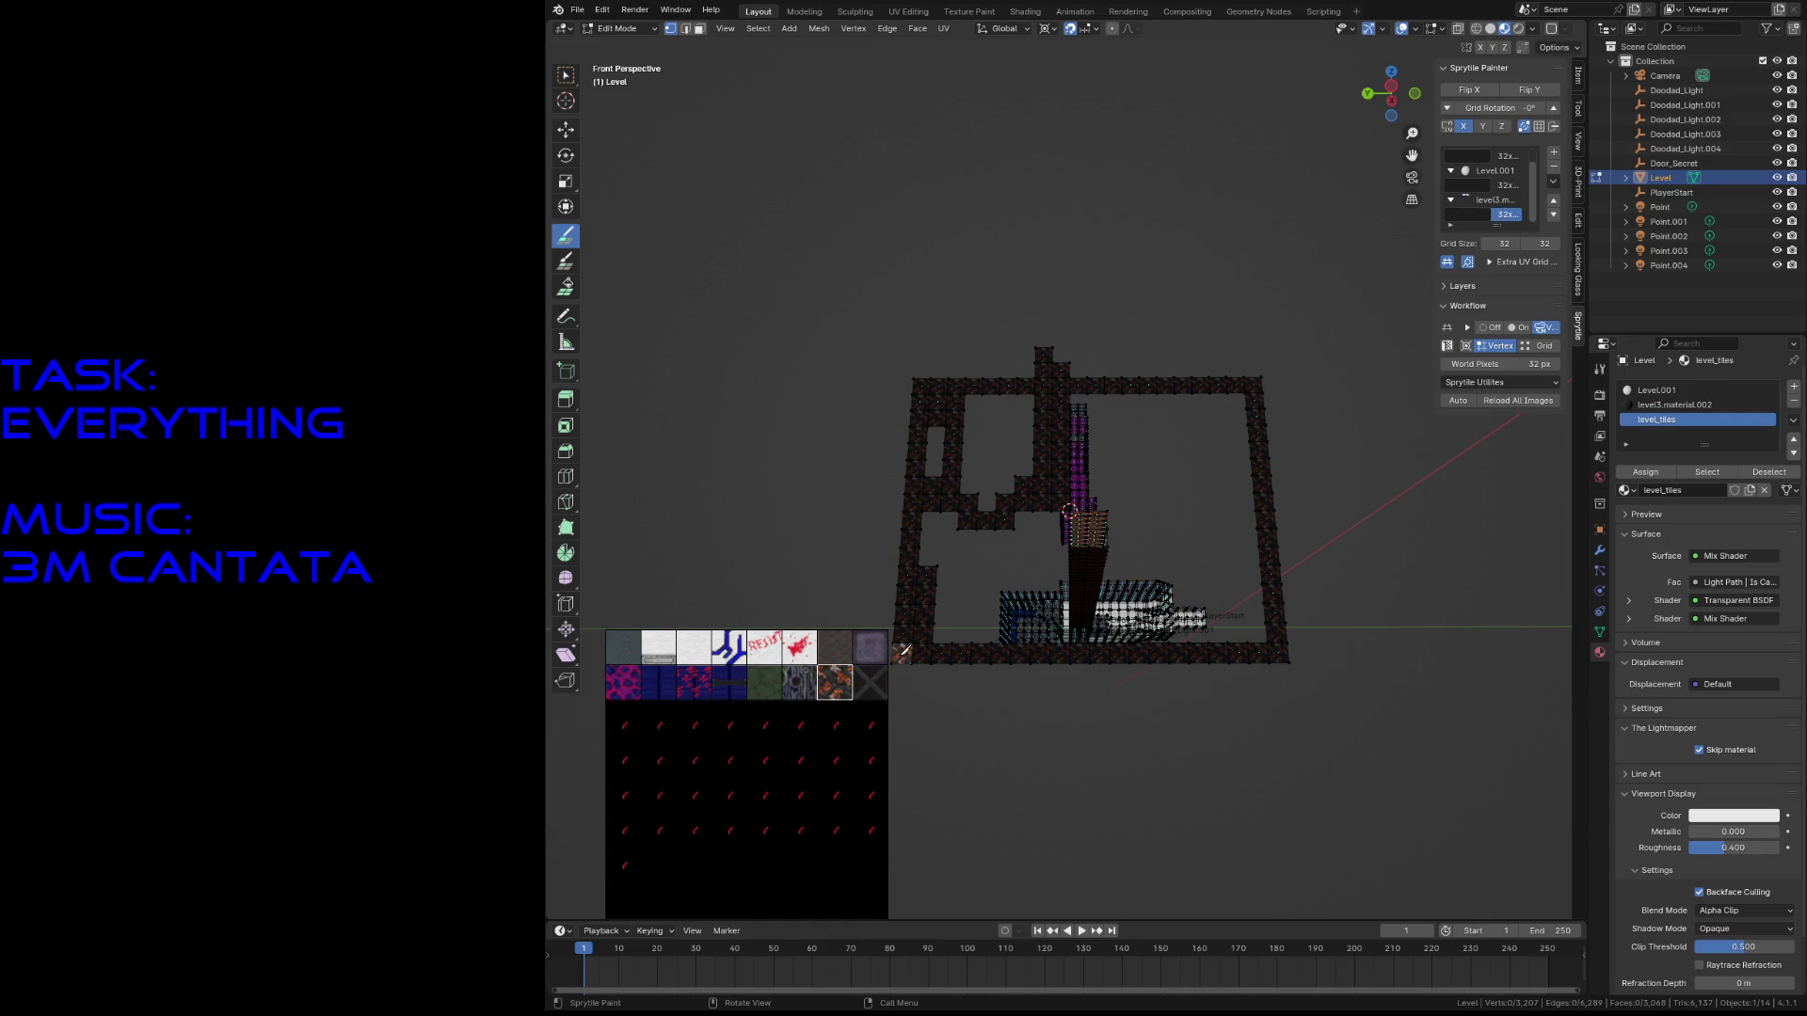
# - Switch to Sprytile Fill and fill a block of dark tiles into the grid
pyautogui.click(567, 287)
pyautogui.click(1032, 475)
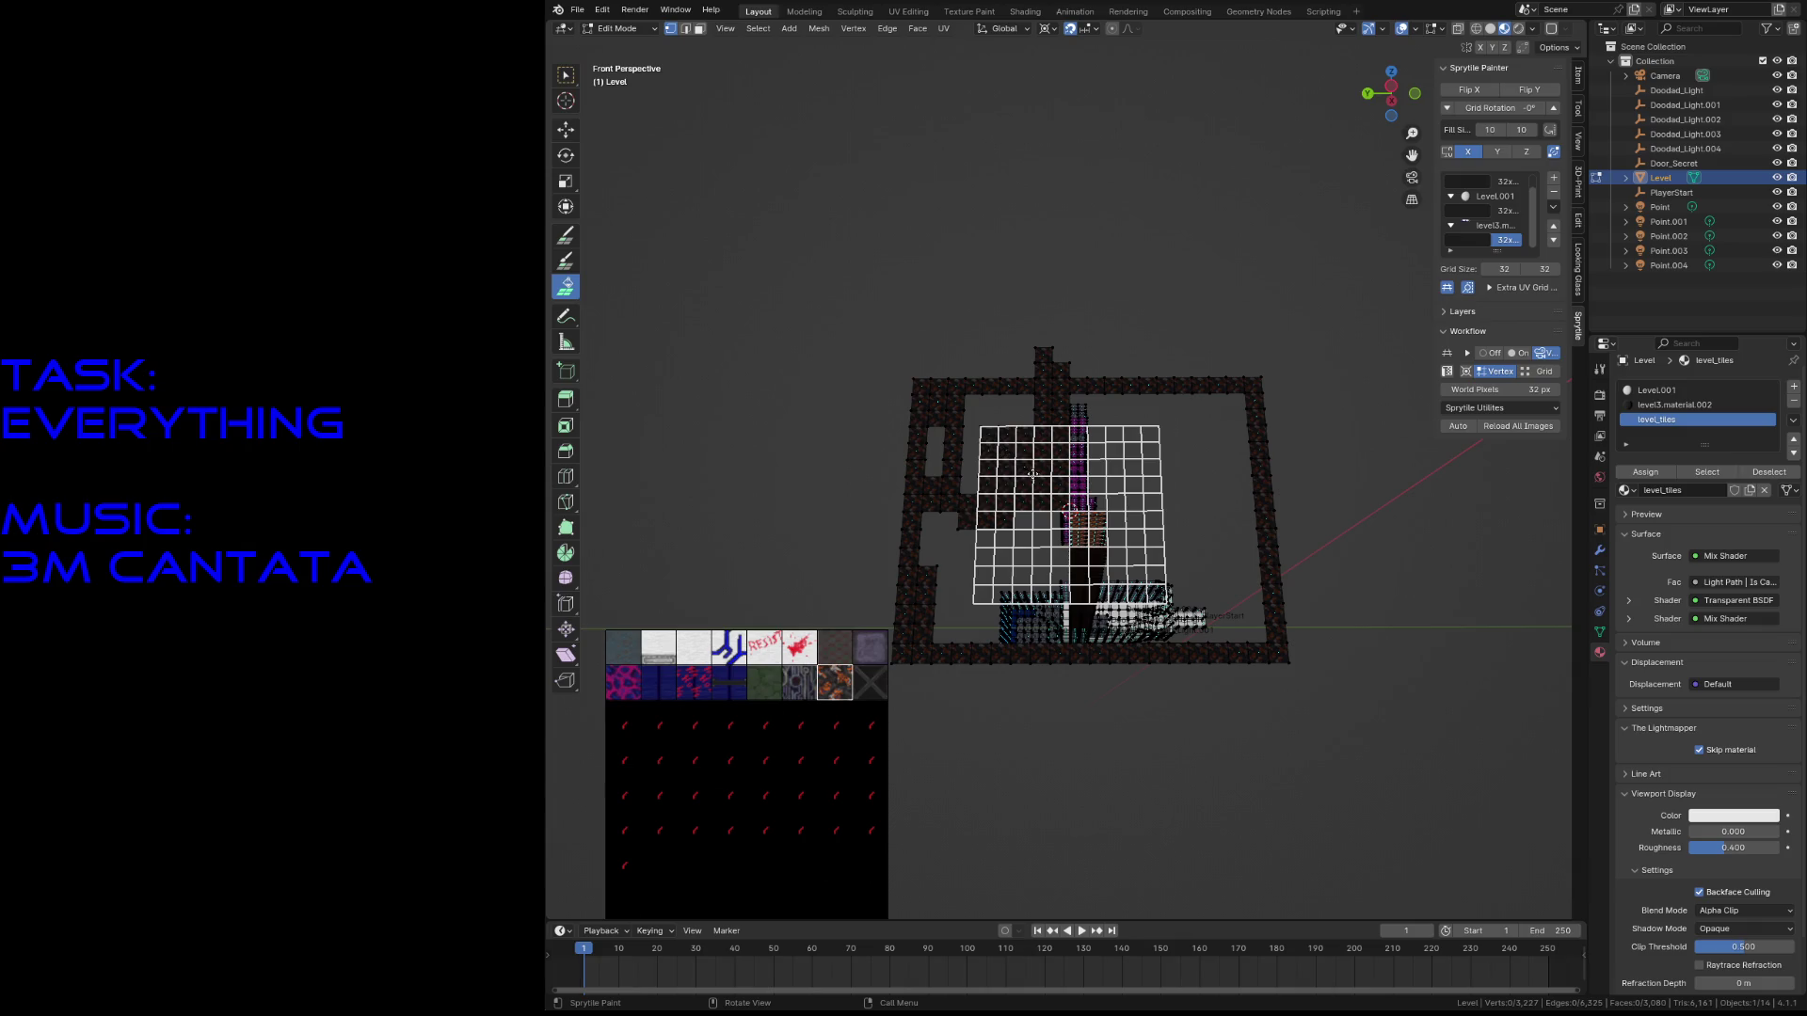
# - Fill the rest of the 10 × 10 grid with dark red stone tiles and inspect it
pyautogui.click(1025, 569)
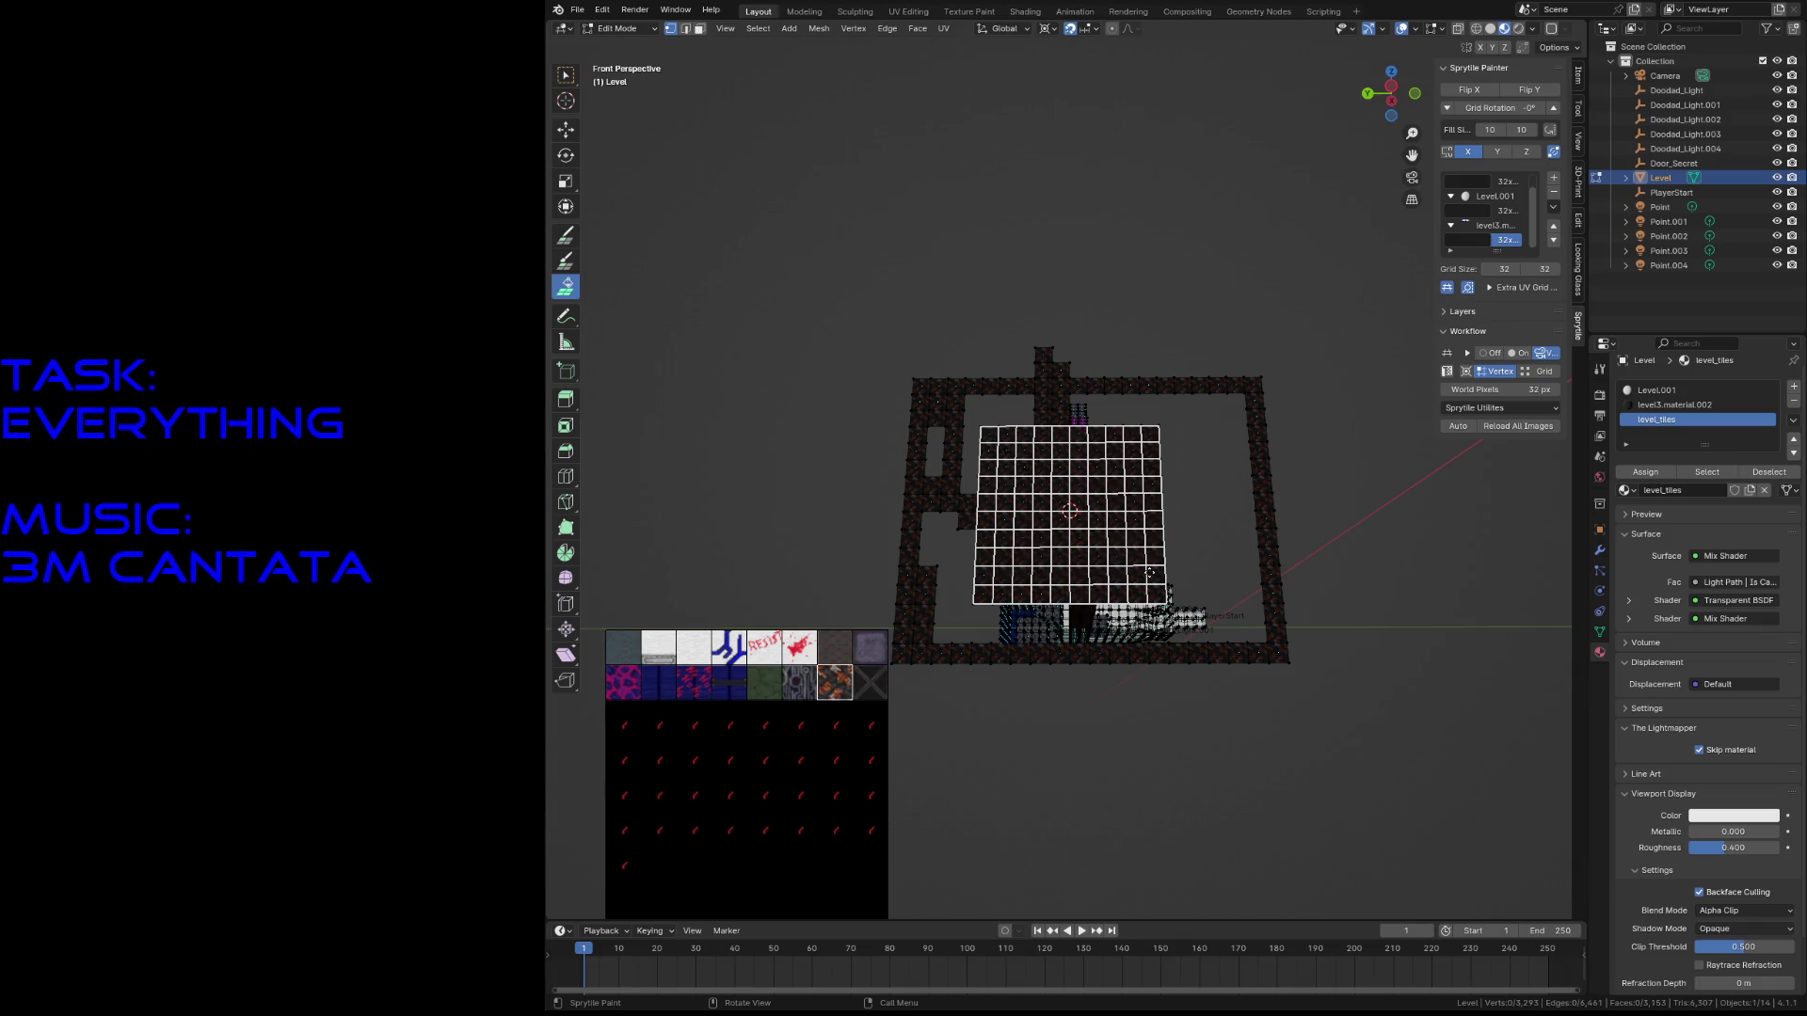
pyautogui.hotkey('shift', '`')
pyautogui.press('w')
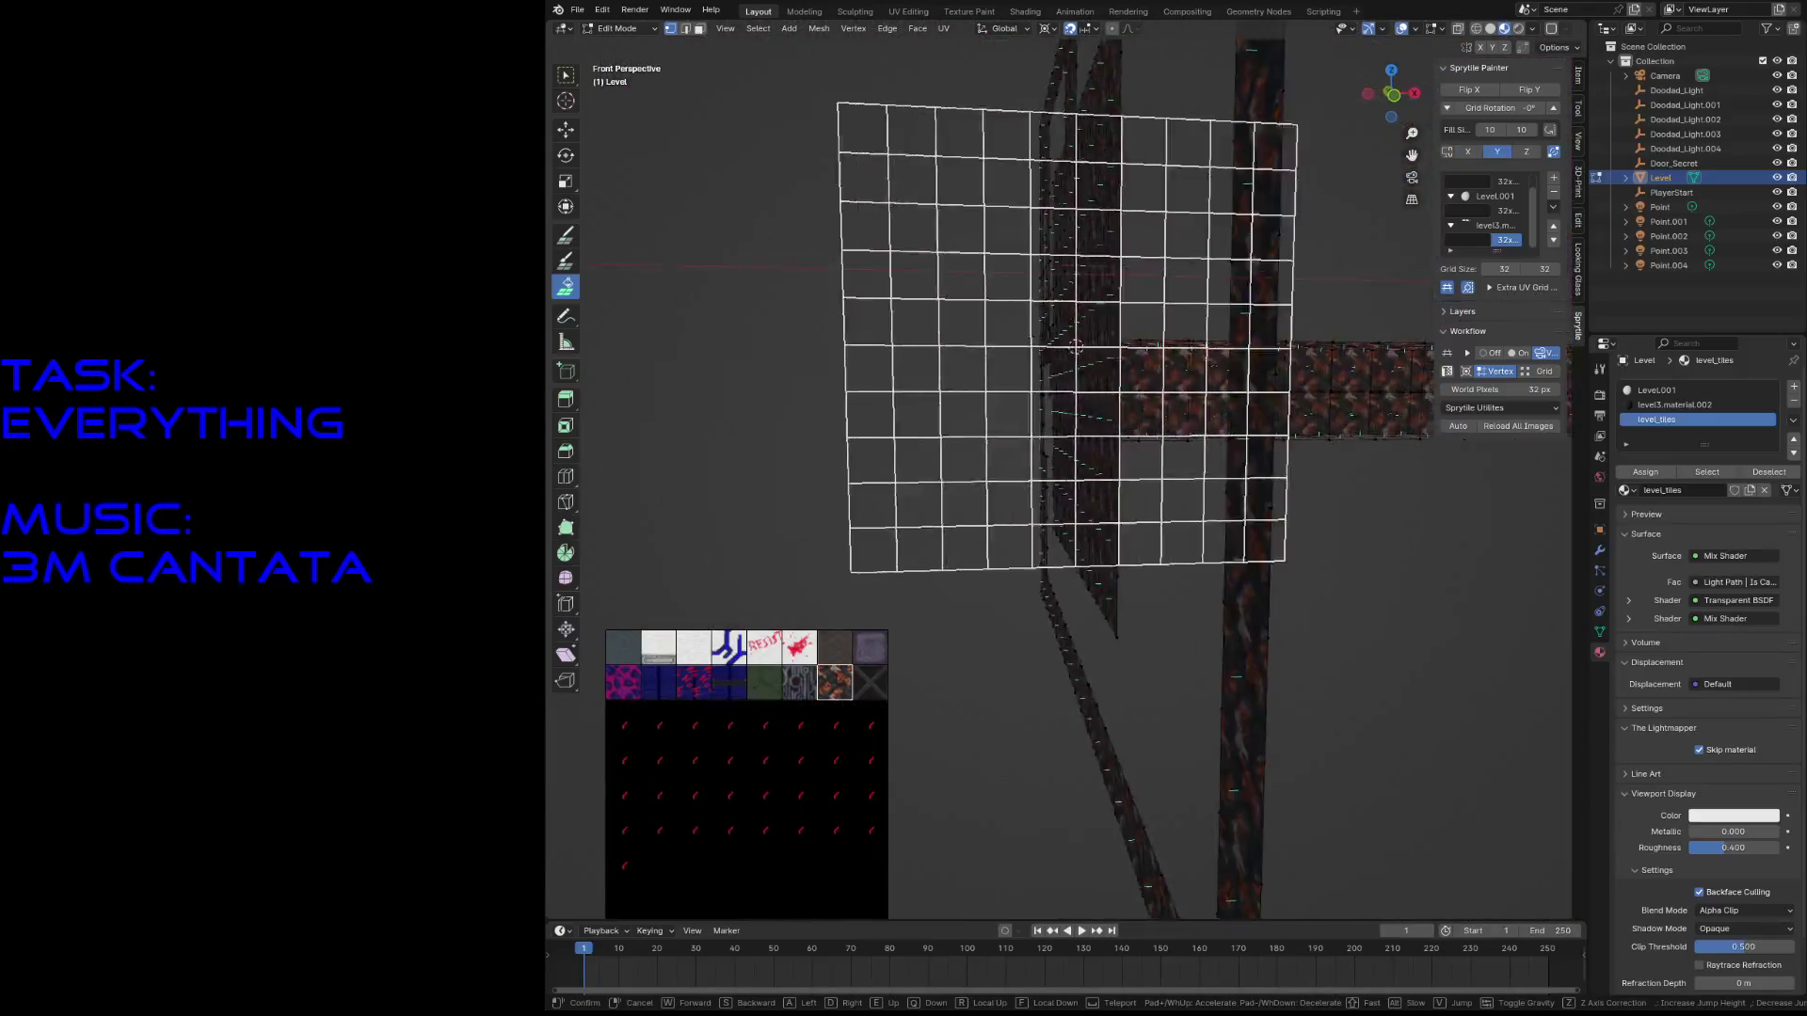
pyautogui.press('s')
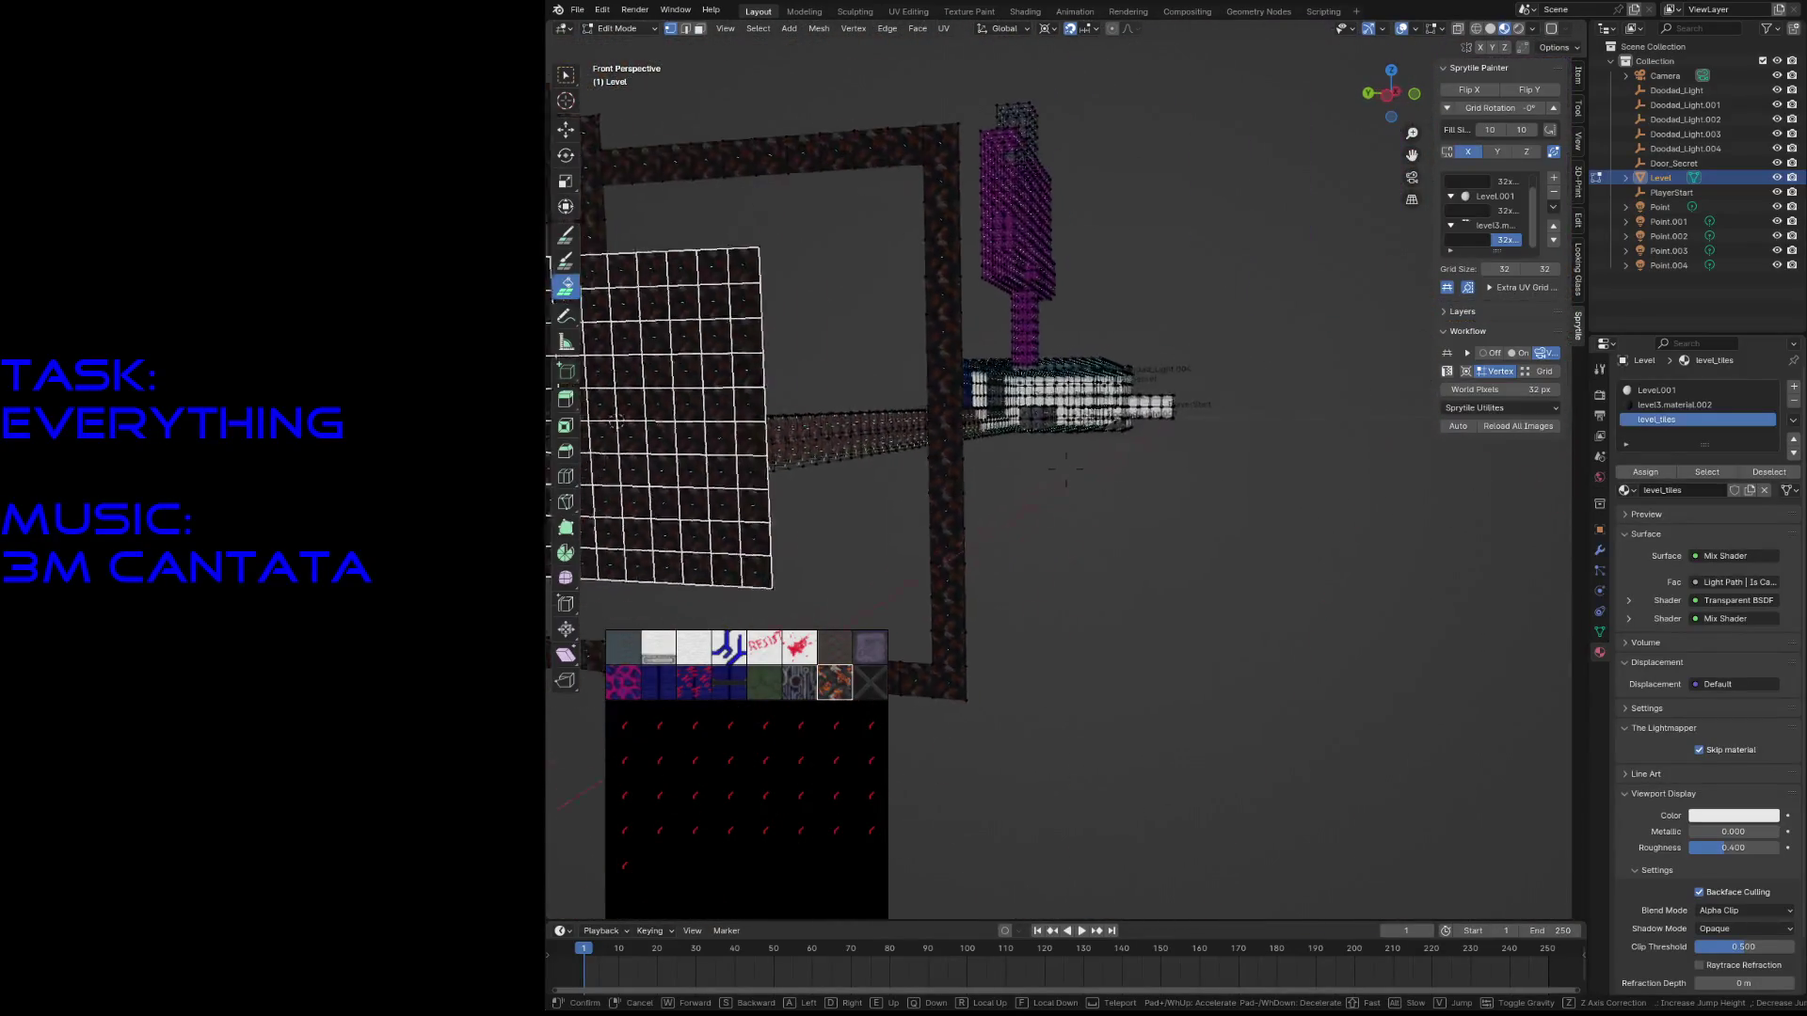
pyautogui.press('Escape')
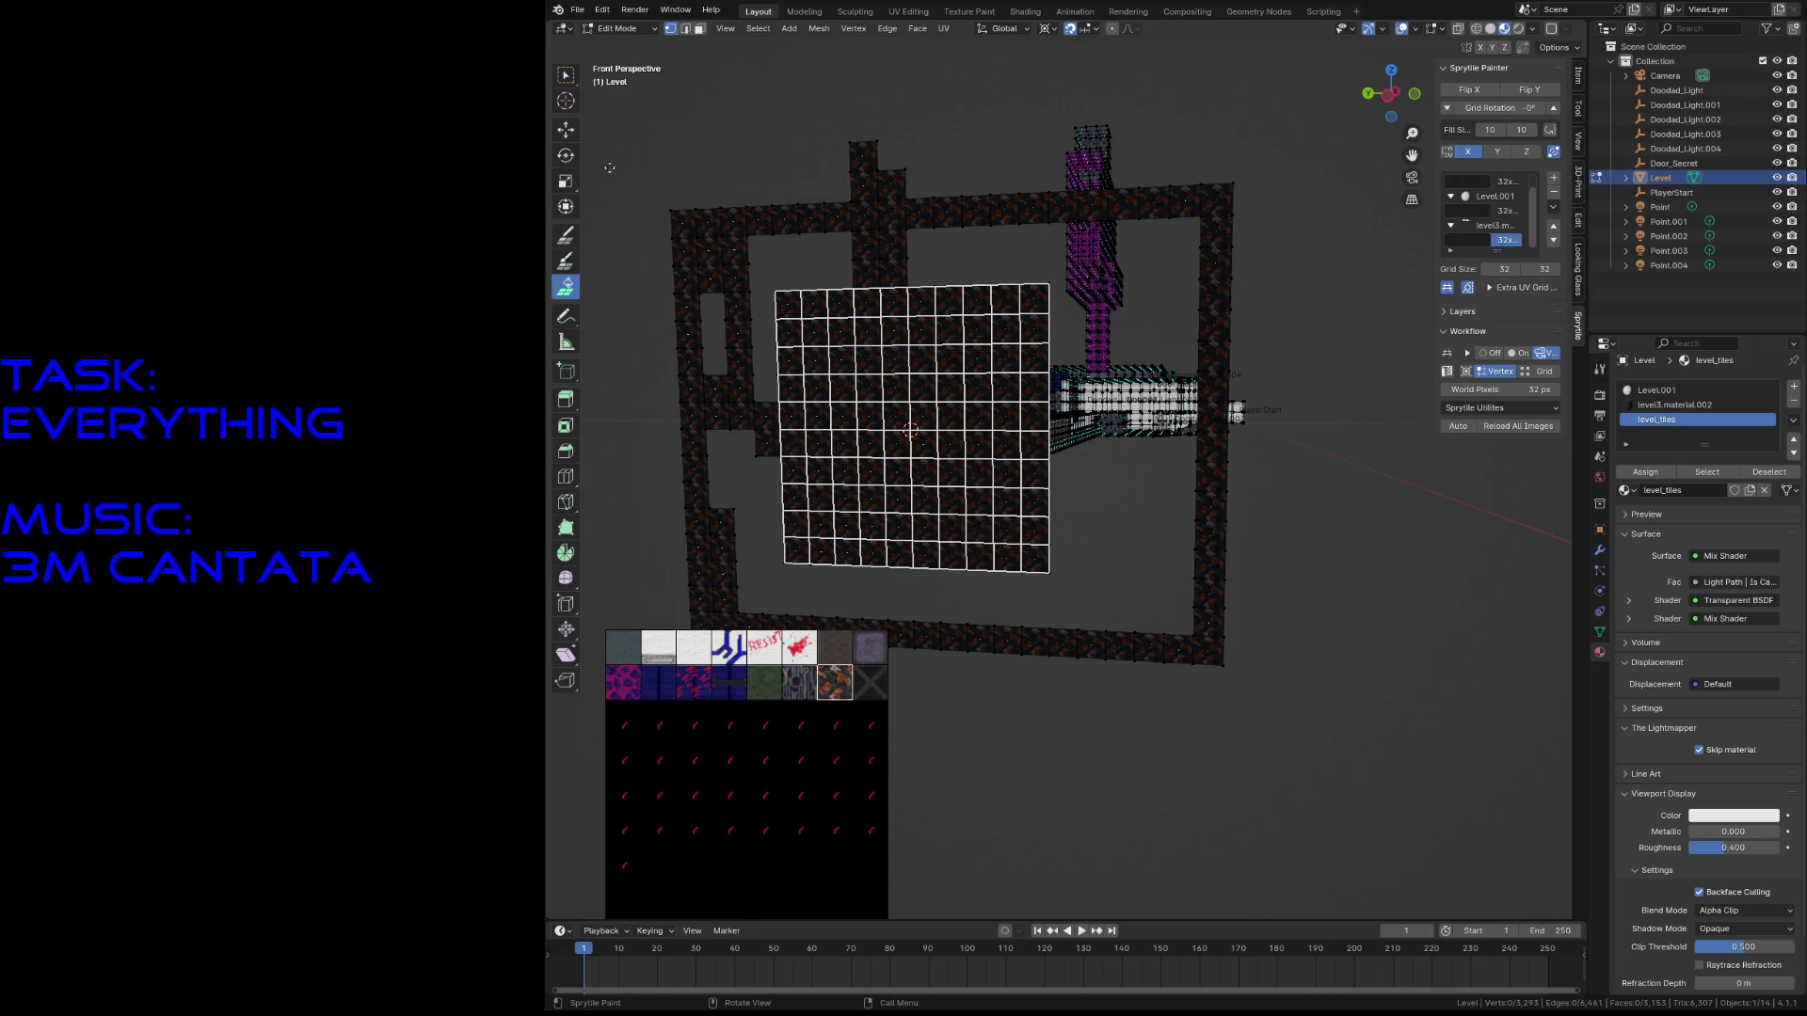
pyautogui.press('w')
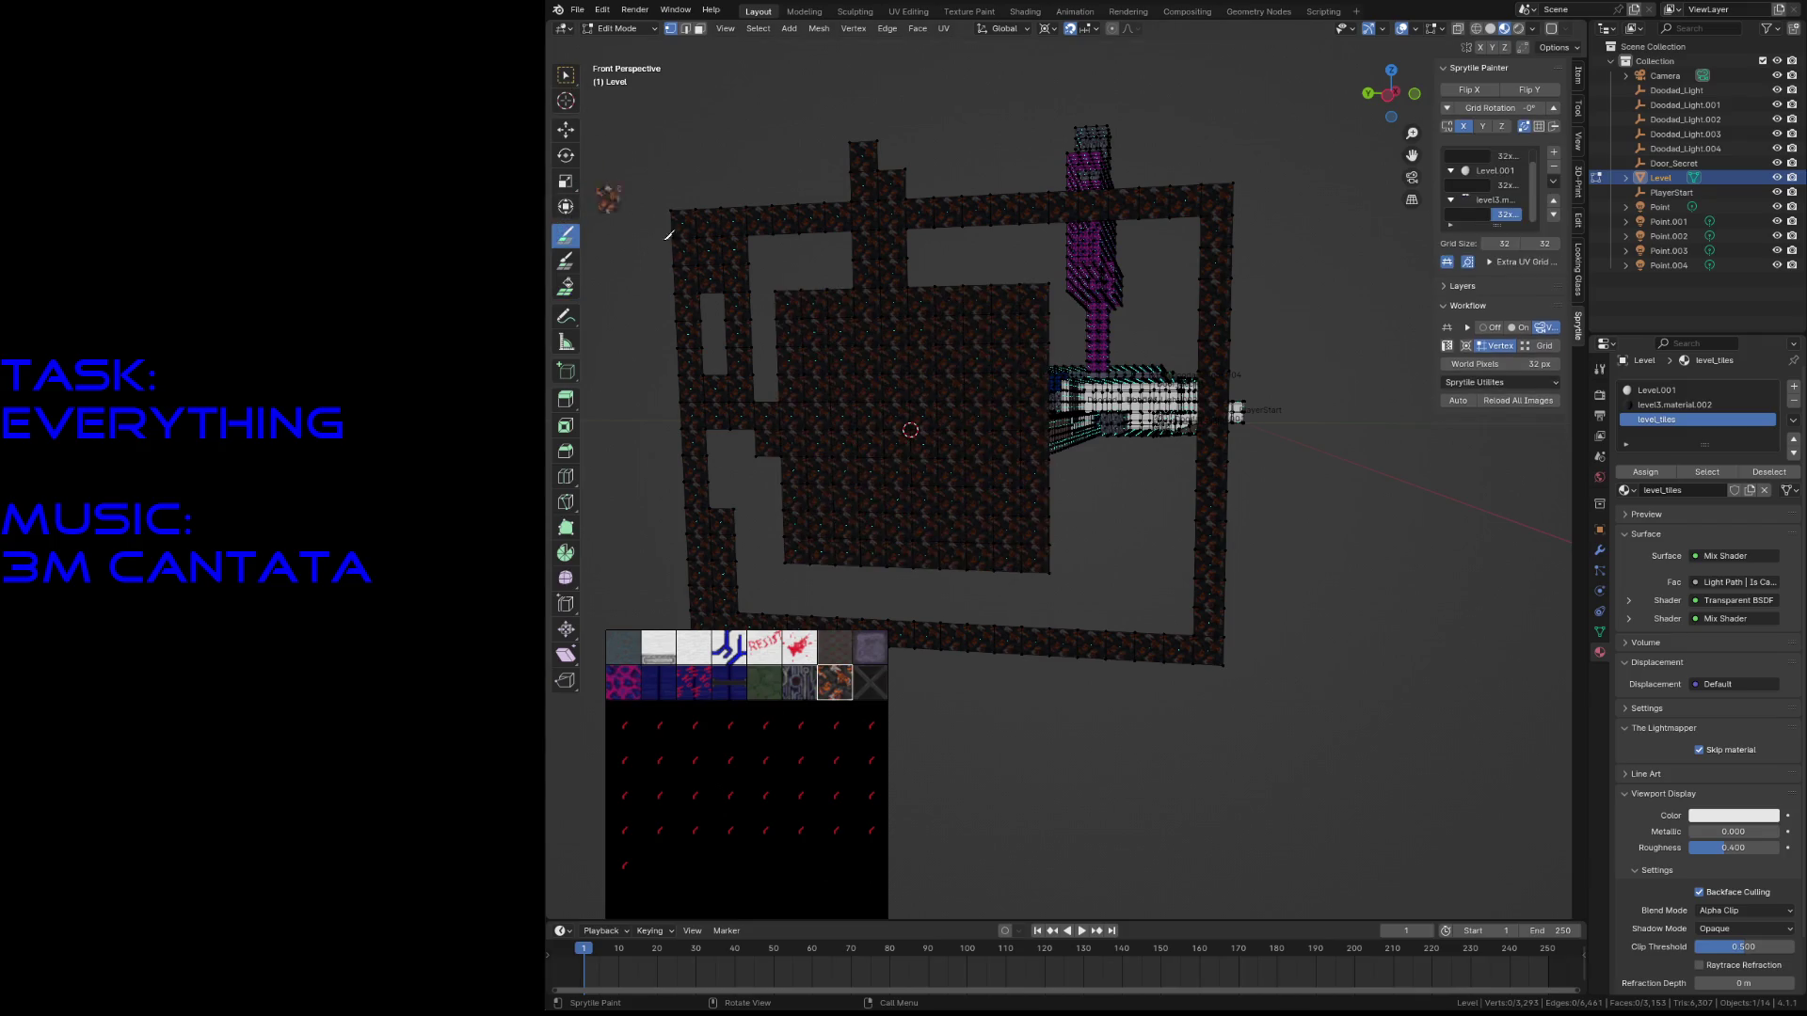
pyautogui.hotkey('shift', '`')
# - Delete four faces in the middle of the dark tile wall to open a hole
pyautogui.press('w')
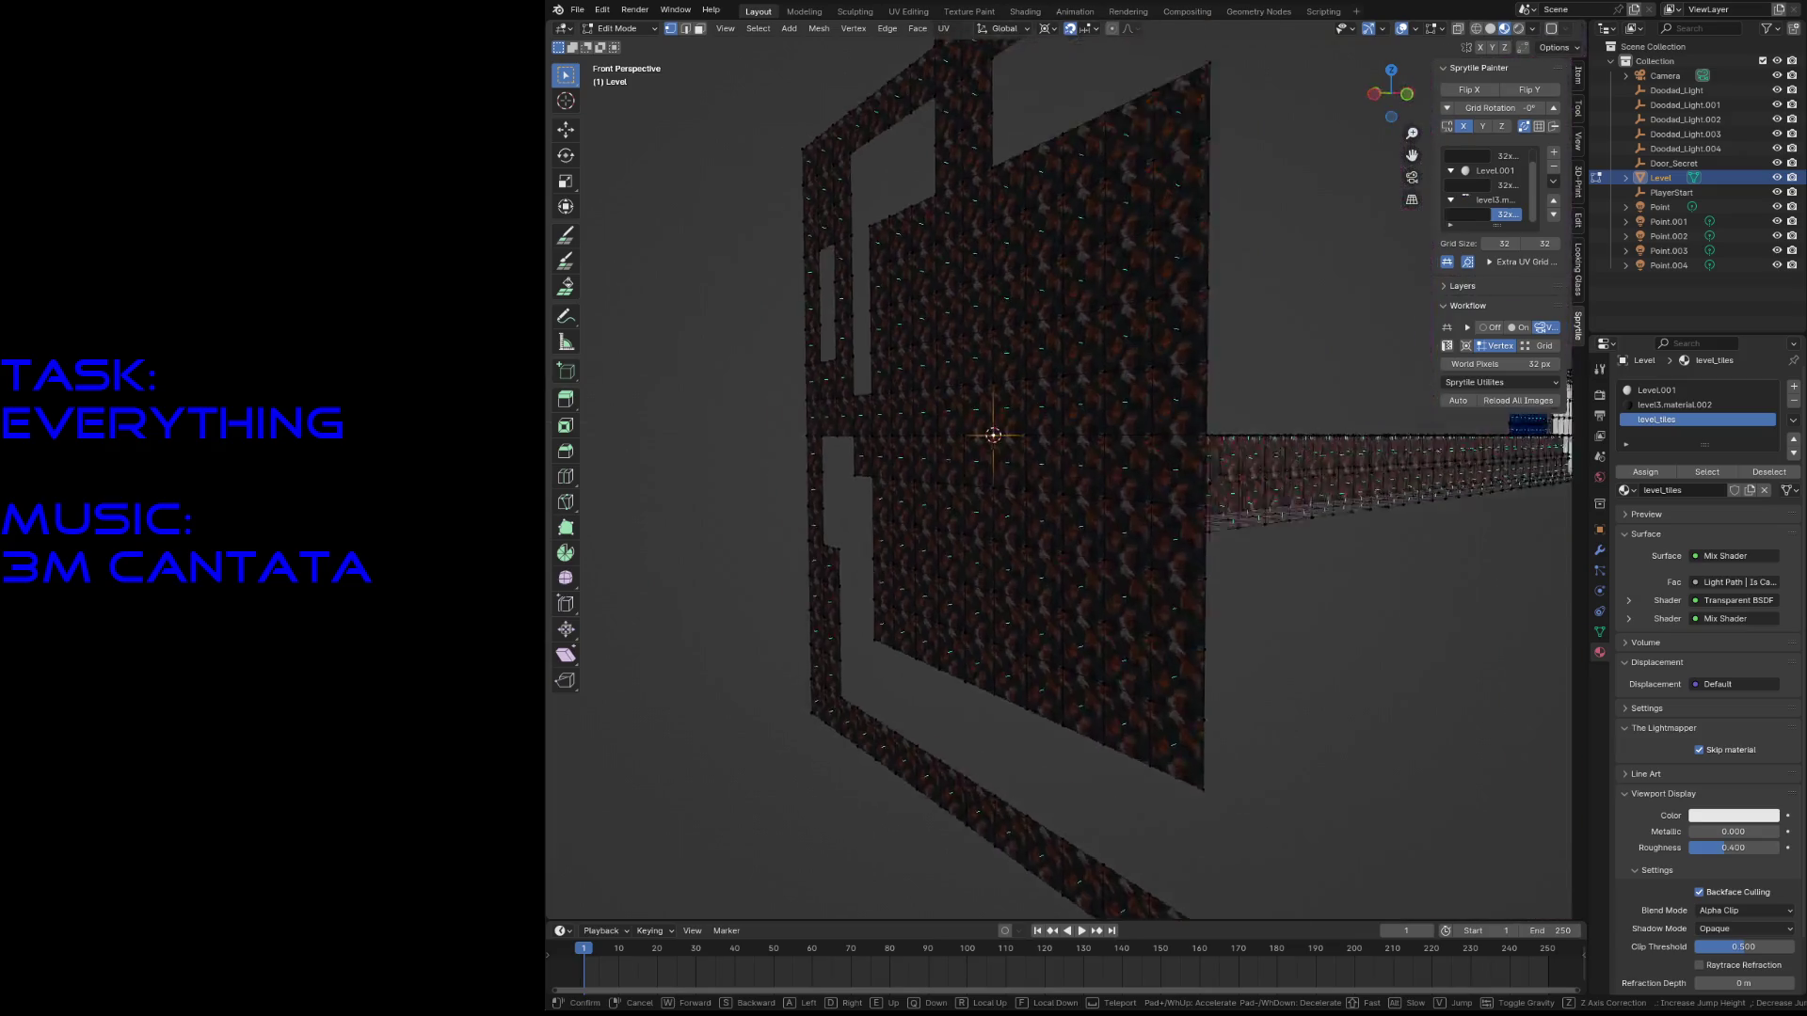
pyautogui.click(951, 266)
pyautogui.click(890, 325)
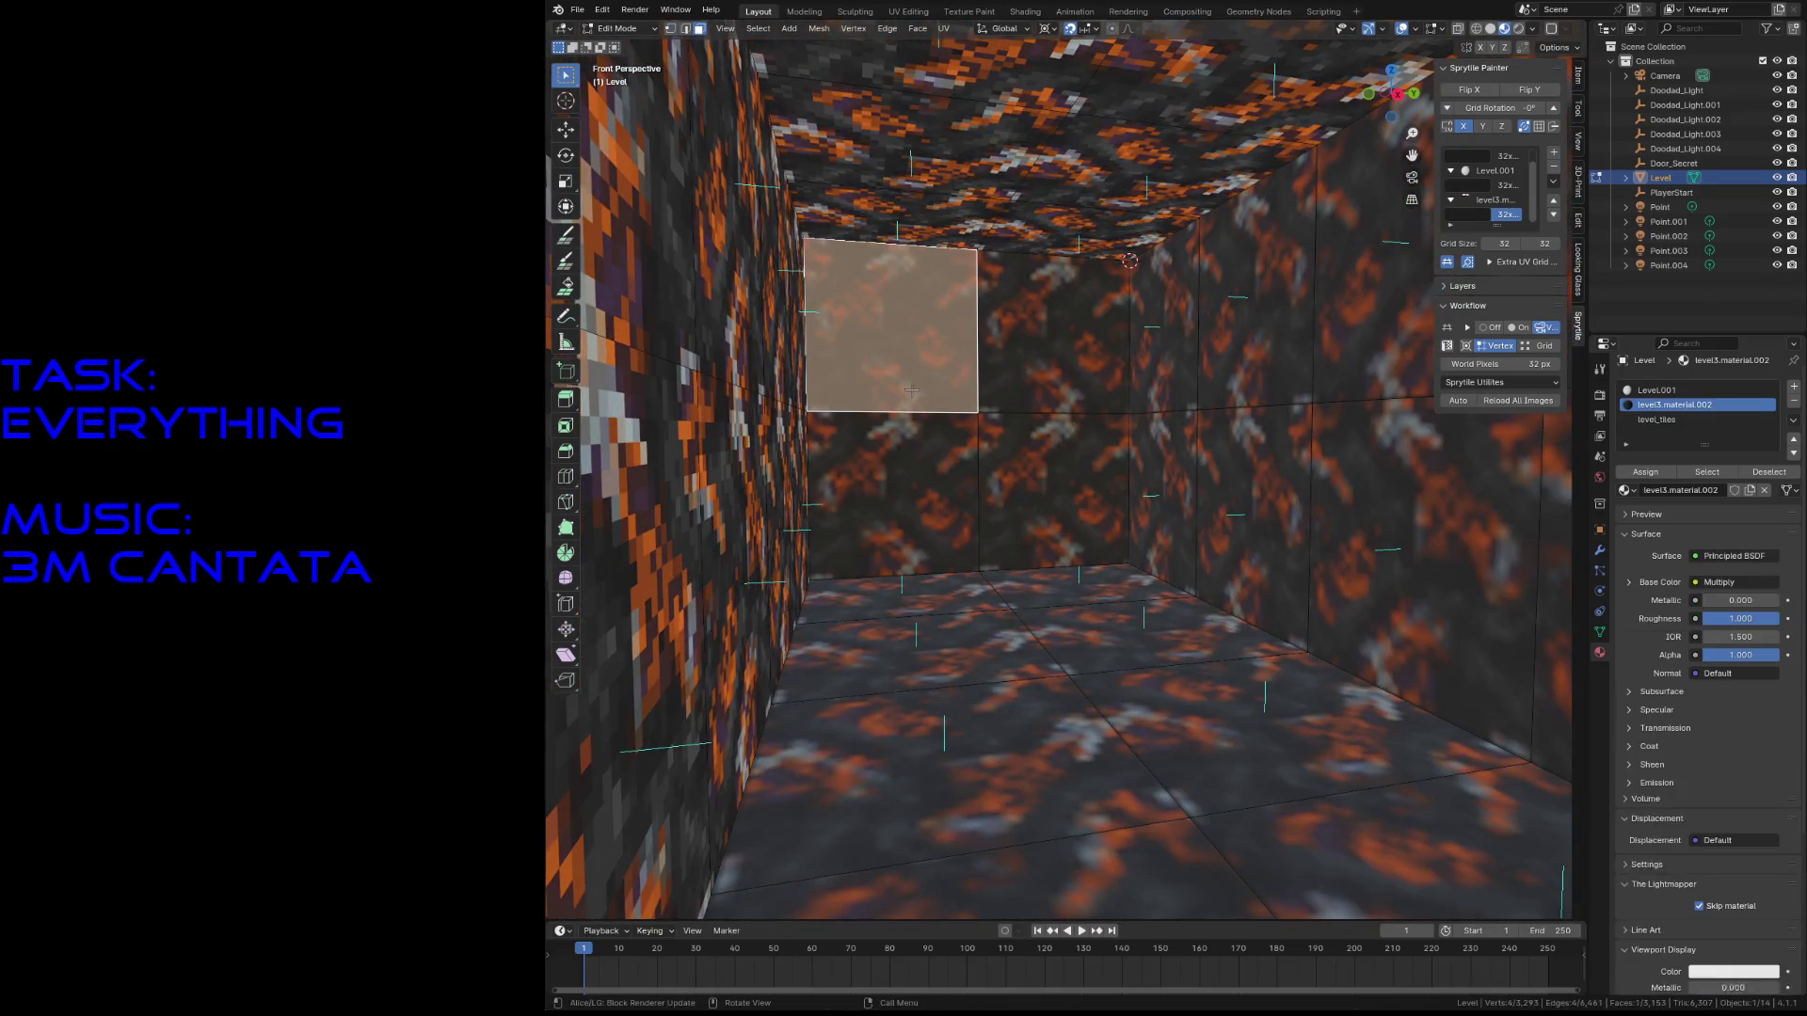
pyautogui.keyDown('shift'); pyautogui.click(890, 494); pyautogui.keyUp('shift')
pyautogui.keyDown('shift'); pyautogui.click(1054, 494); pyautogui.keyUp('shift')
pyautogui.keyDown('shift'); pyautogui.click(1038, 366); pyautogui.keyUp('shift')
pyautogui.press('x')
pyautogui.click(1038, 360)
# - Select the faces along the left side and bottom of the new hole
pyautogui.hotkey('shift', '`')
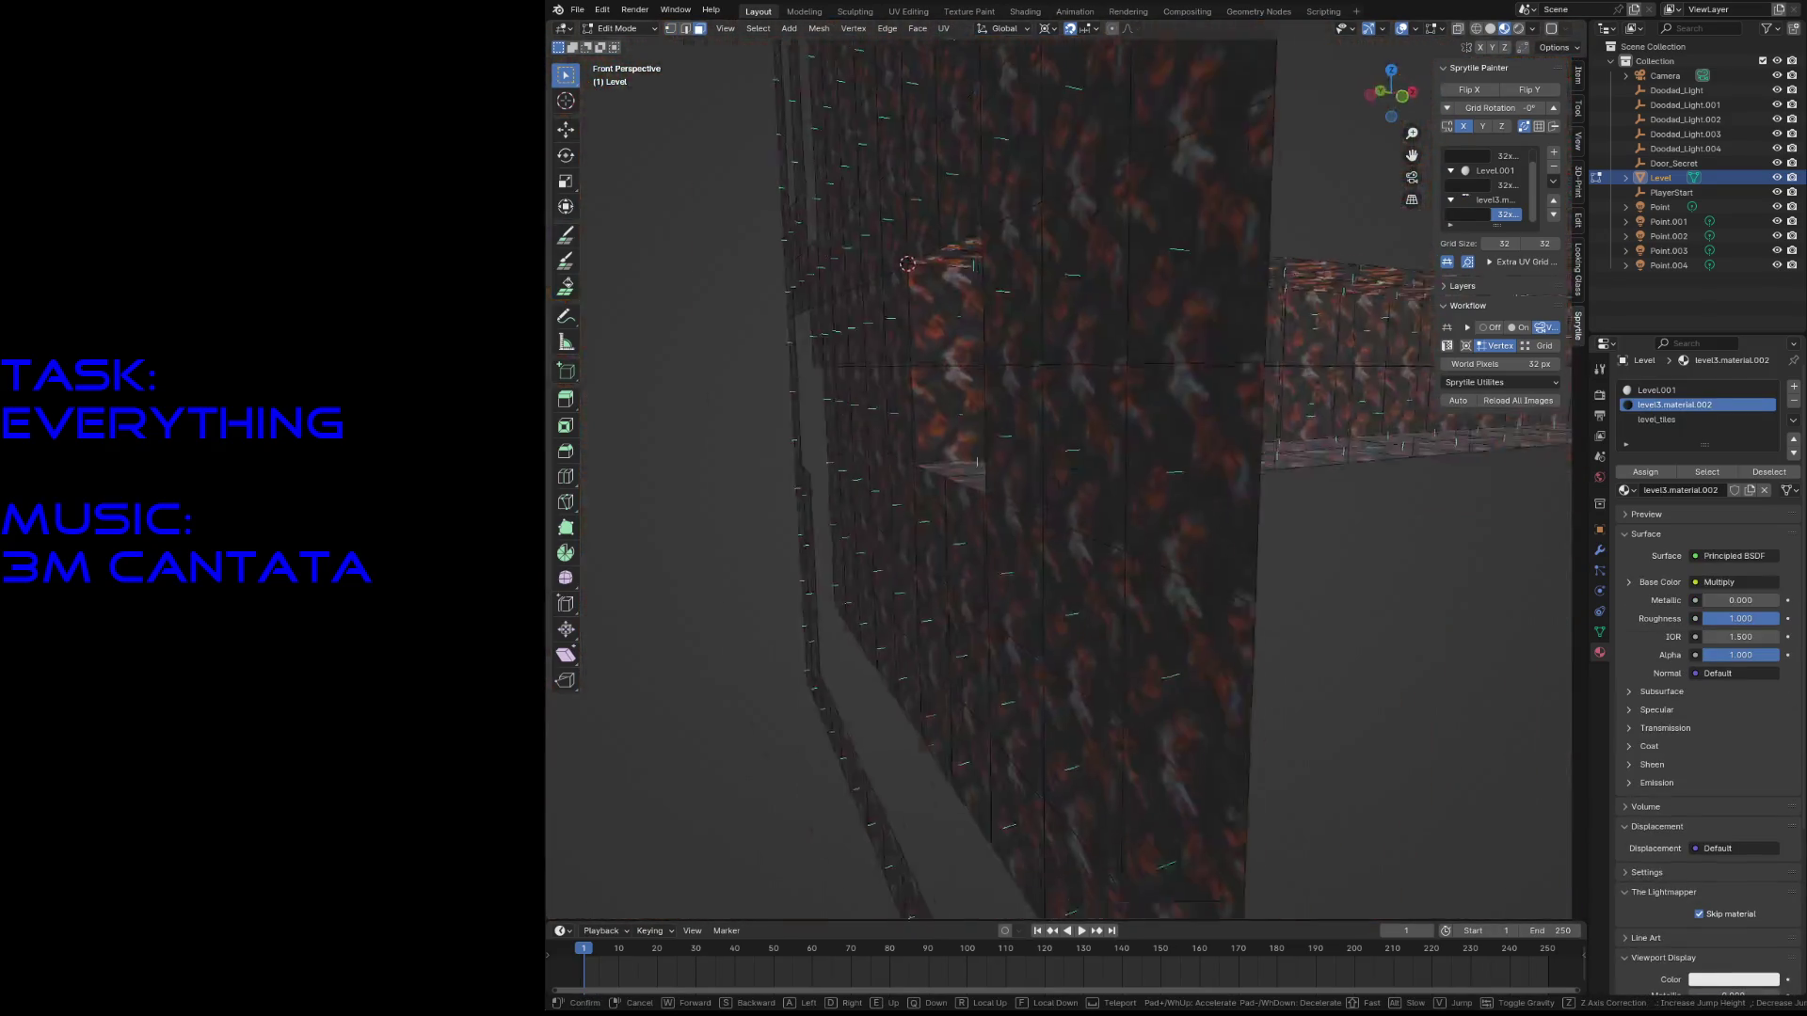
pyautogui.press('s')
pyautogui.click(1035, 358)
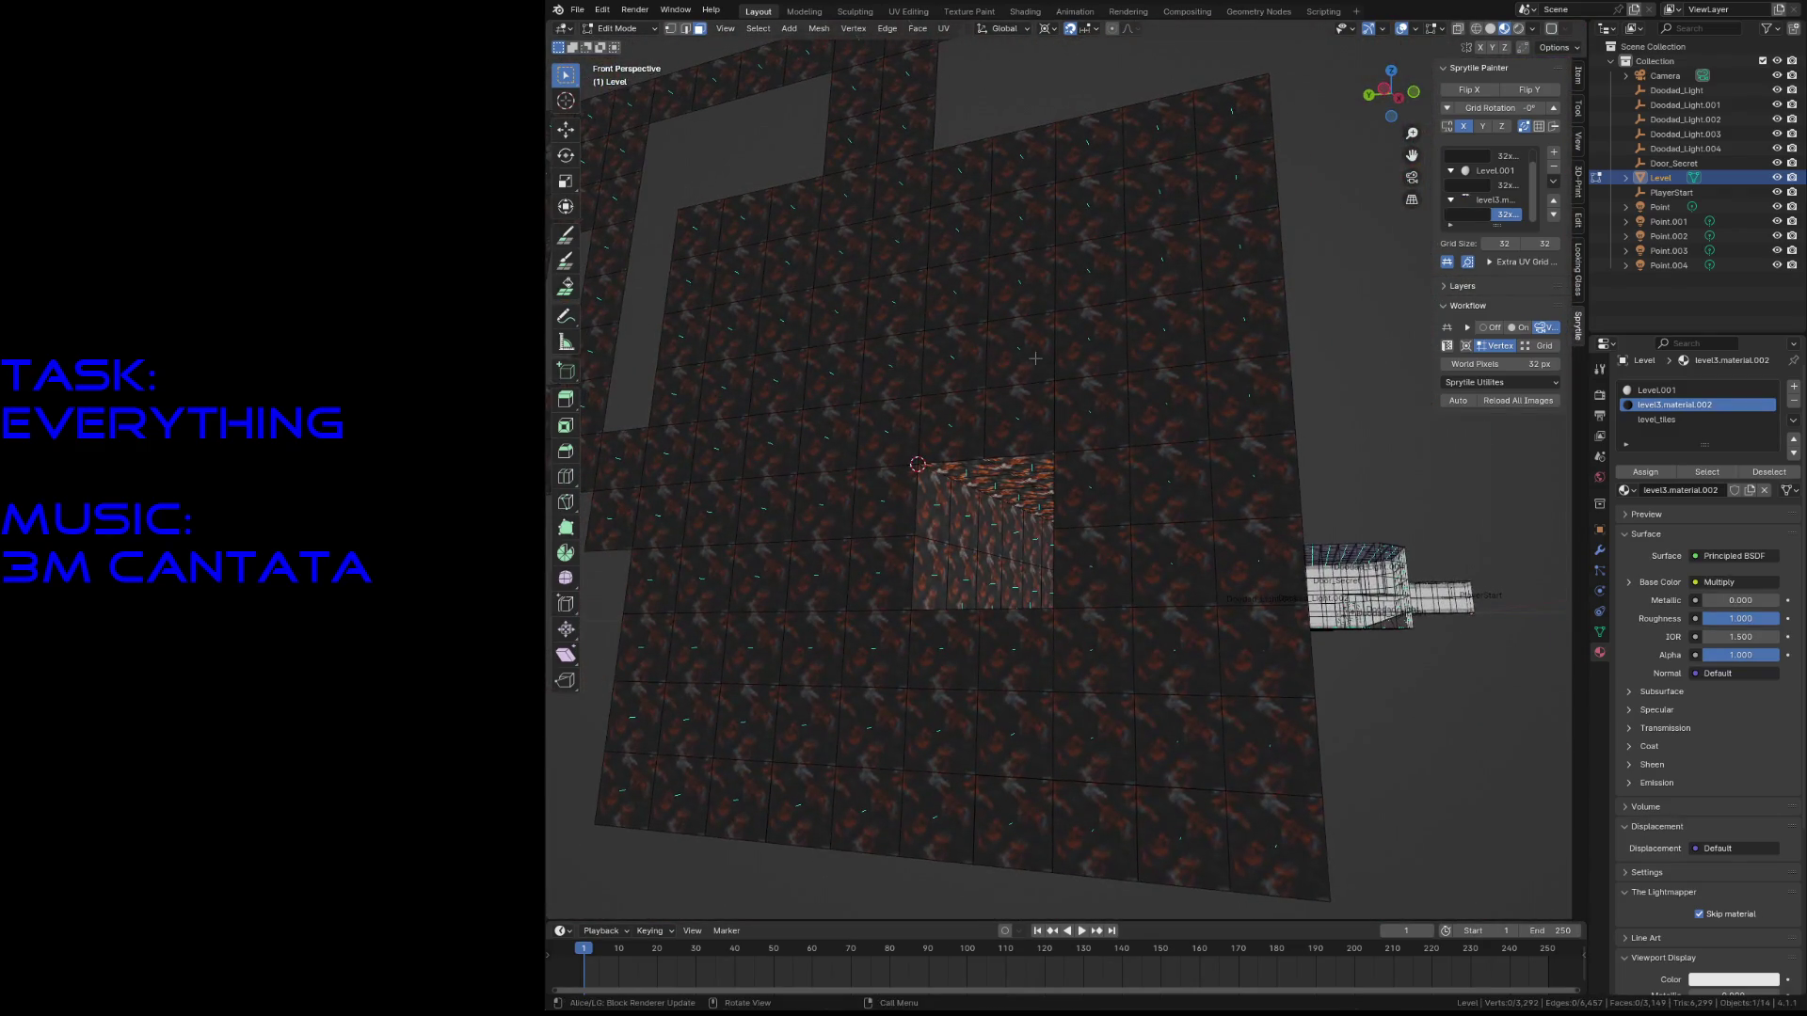
pyautogui.keyDown('shift'); pyautogui.click(889, 433); pyautogui.keyUp('shift')
pyautogui.keyDown('shift'); pyautogui.click(884, 503); pyautogui.keyUp('shift')
pyautogui.keyDown('shift'); pyautogui.click(880, 574); pyautogui.keyUp('shift')
pyautogui.keyDown('shift'); pyautogui.click(875, 650); pyautogui.keyUp('shift')
pyautogui.keyDown('shift'); pyautogui.click(944, 649); pyautogui.keyUp('shift')
pyautogui.keyDown('shift'); pyautogui.click(1017, 649); pyautogui.keyUp('shift')
# - Extend the selection up the right side and across the top to close the ring, then deselect
pyautogui.keyDown('shift'); pyautogui.click(1092, 649); pyautogui.keyUp('shift')
pyautogui.keyDown('shift'); pyautogui.click(1092, 565); pyautogui.keyUp('shift')
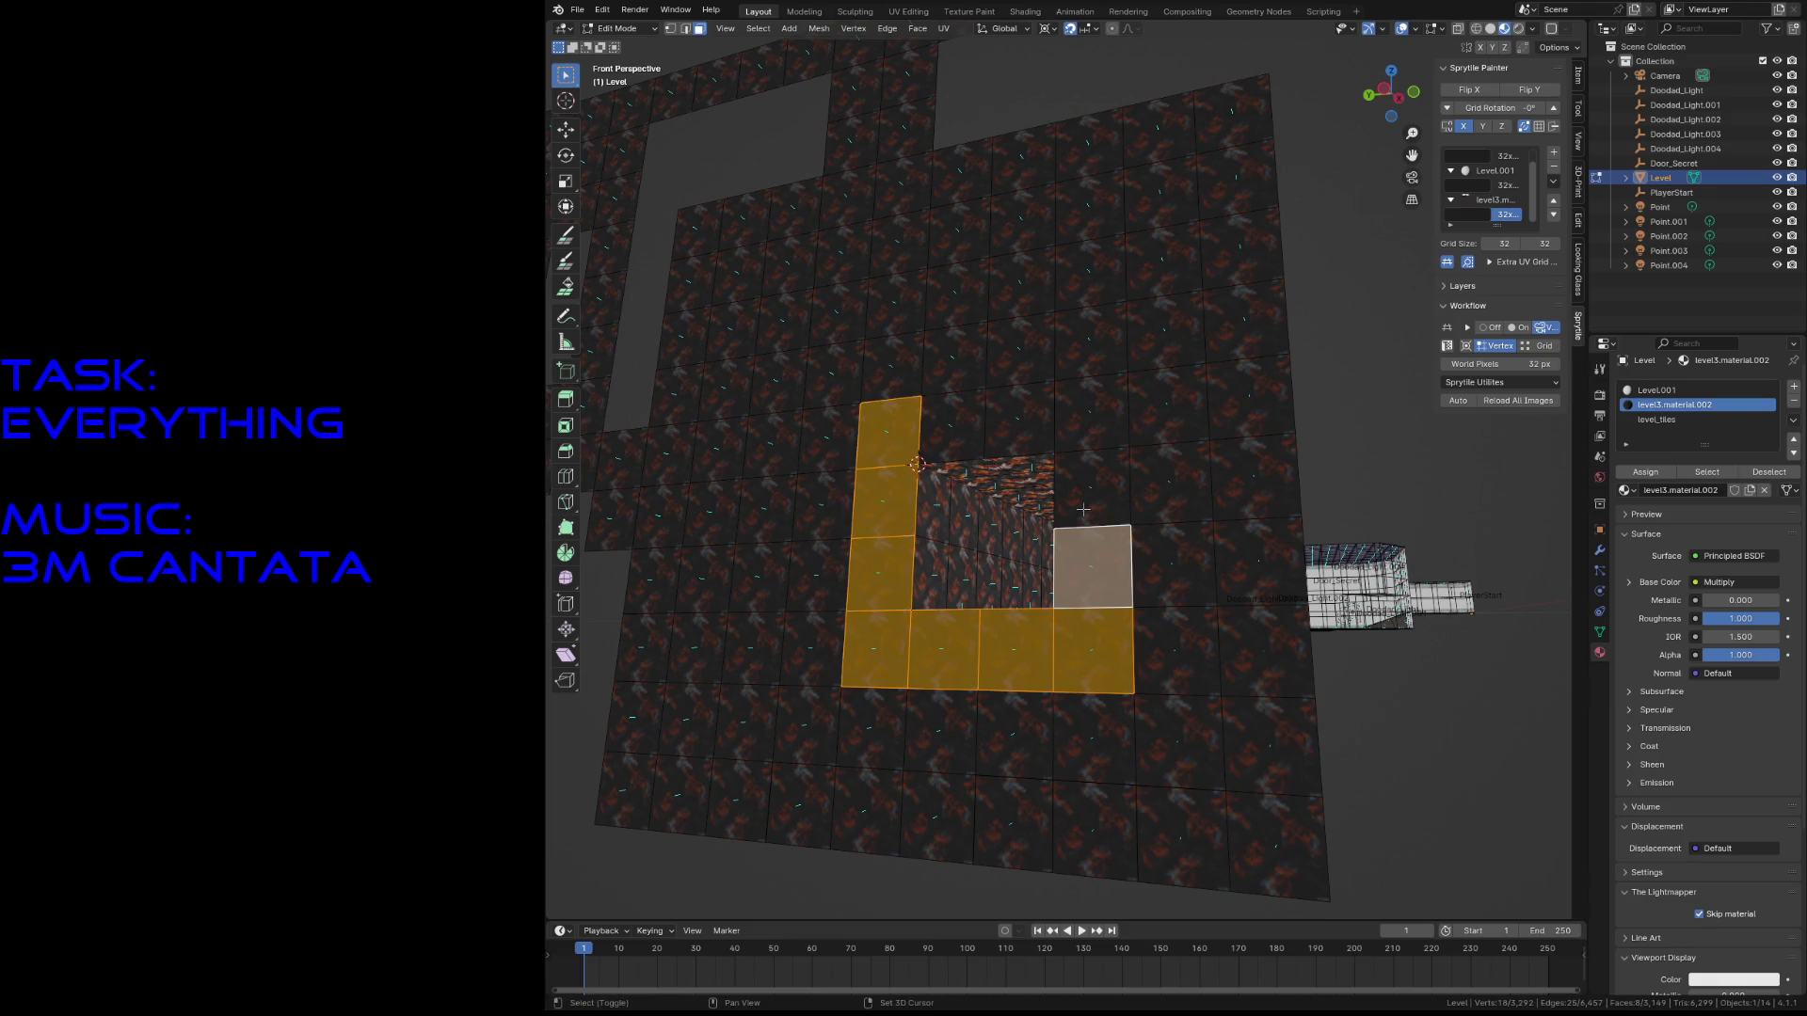
pyautogui.keyDown('shift'); pyautogui.click(1093, 489); pyautogui.keyUp('shift')
pyautogui.keyDown('shift'); pyautogui.click(1092, 414); pyautogui.keyUp('shift')
pyautogui.keyDown('shift'); pyautogui.click(952, 426); pyautogui.keyUp('shift')
pyautogui.keyDown('shift'); pyautogui.click(1019, 418); pyautogui.keyUp('shift')
pyautogui.click(899, 243)
pyautogui.click(1015, 87)
# - Paint the empty tile over the faces around the hole with Sprytile
pyautogui.click(565, 260)
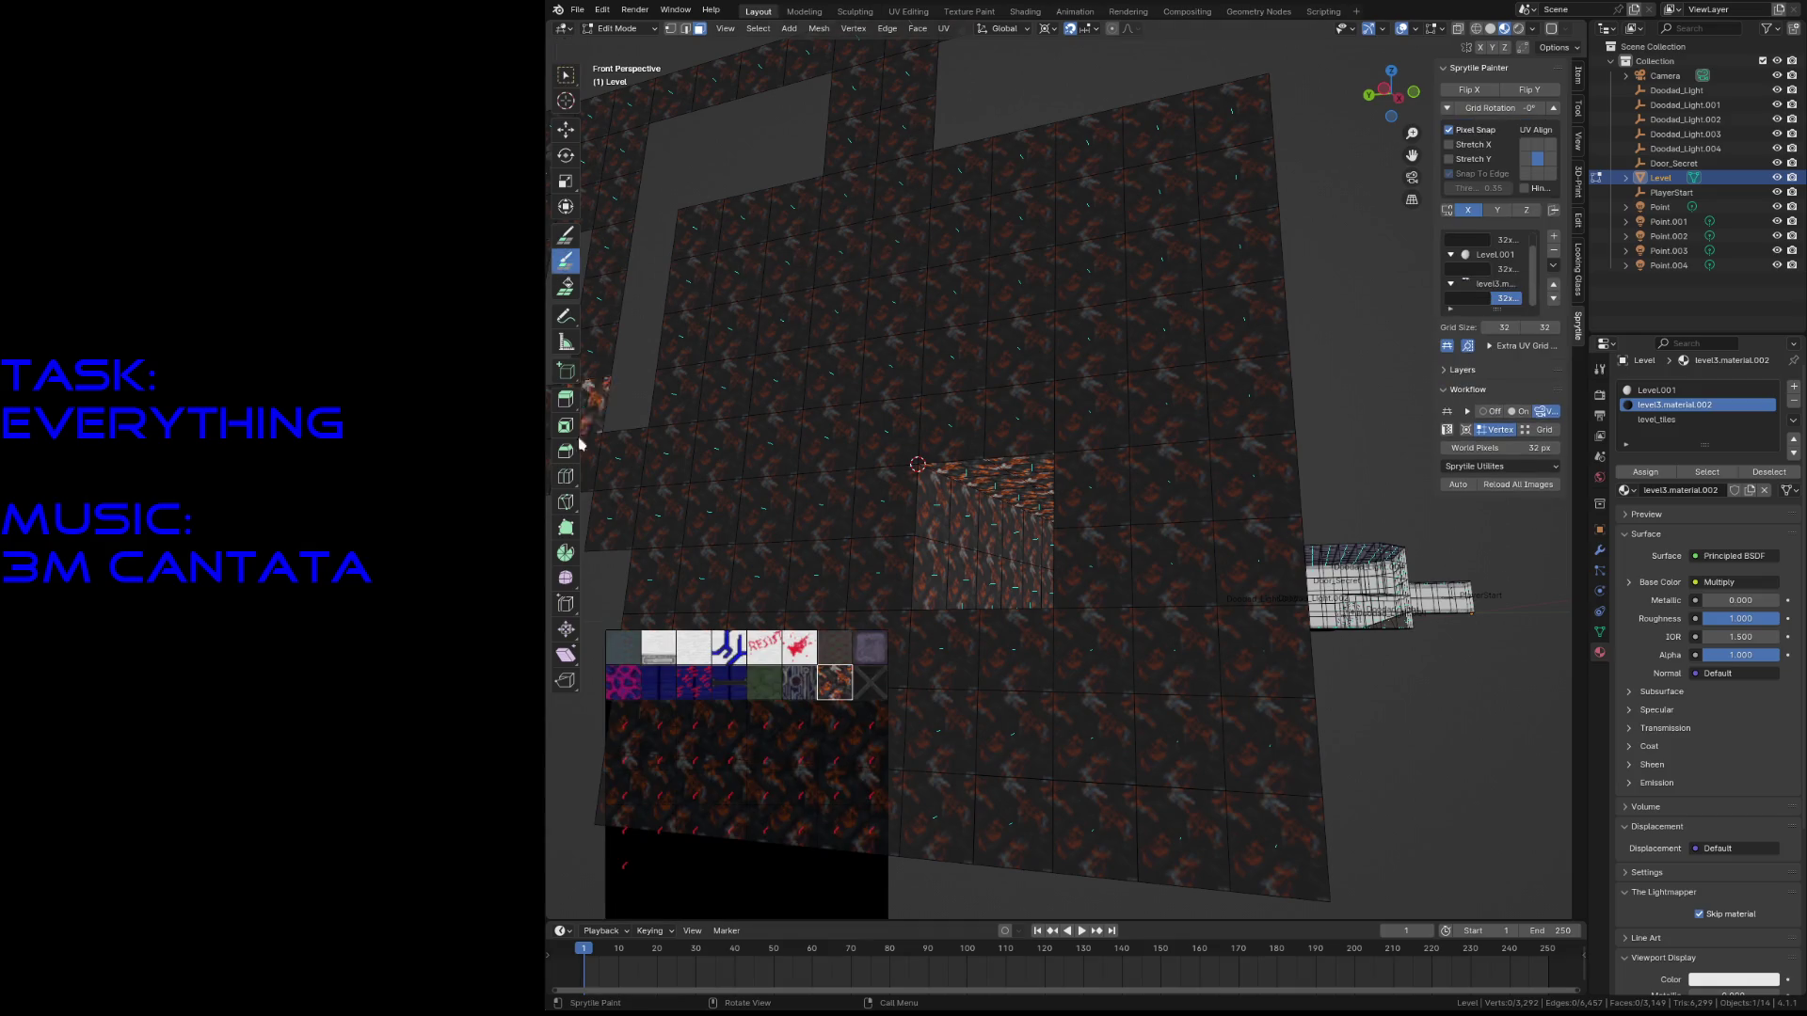
pyautogui.click(869, 682)
pyautogui.moveTo(876, 576)
pyautogui.mouseDown()
pyautogui.moveTo(887, 423)
pyautogui.moveTo(1081, 404)
pyautogui.moveTo(1073, 557)
pyautogui.moveTo(1047, 629)
pyautogui.moveTo(914, 629)
pyautogui.mouseUp()
# - Paint one face with the orange tile and back away to view the whole level
pyautogui.click(834, 682)
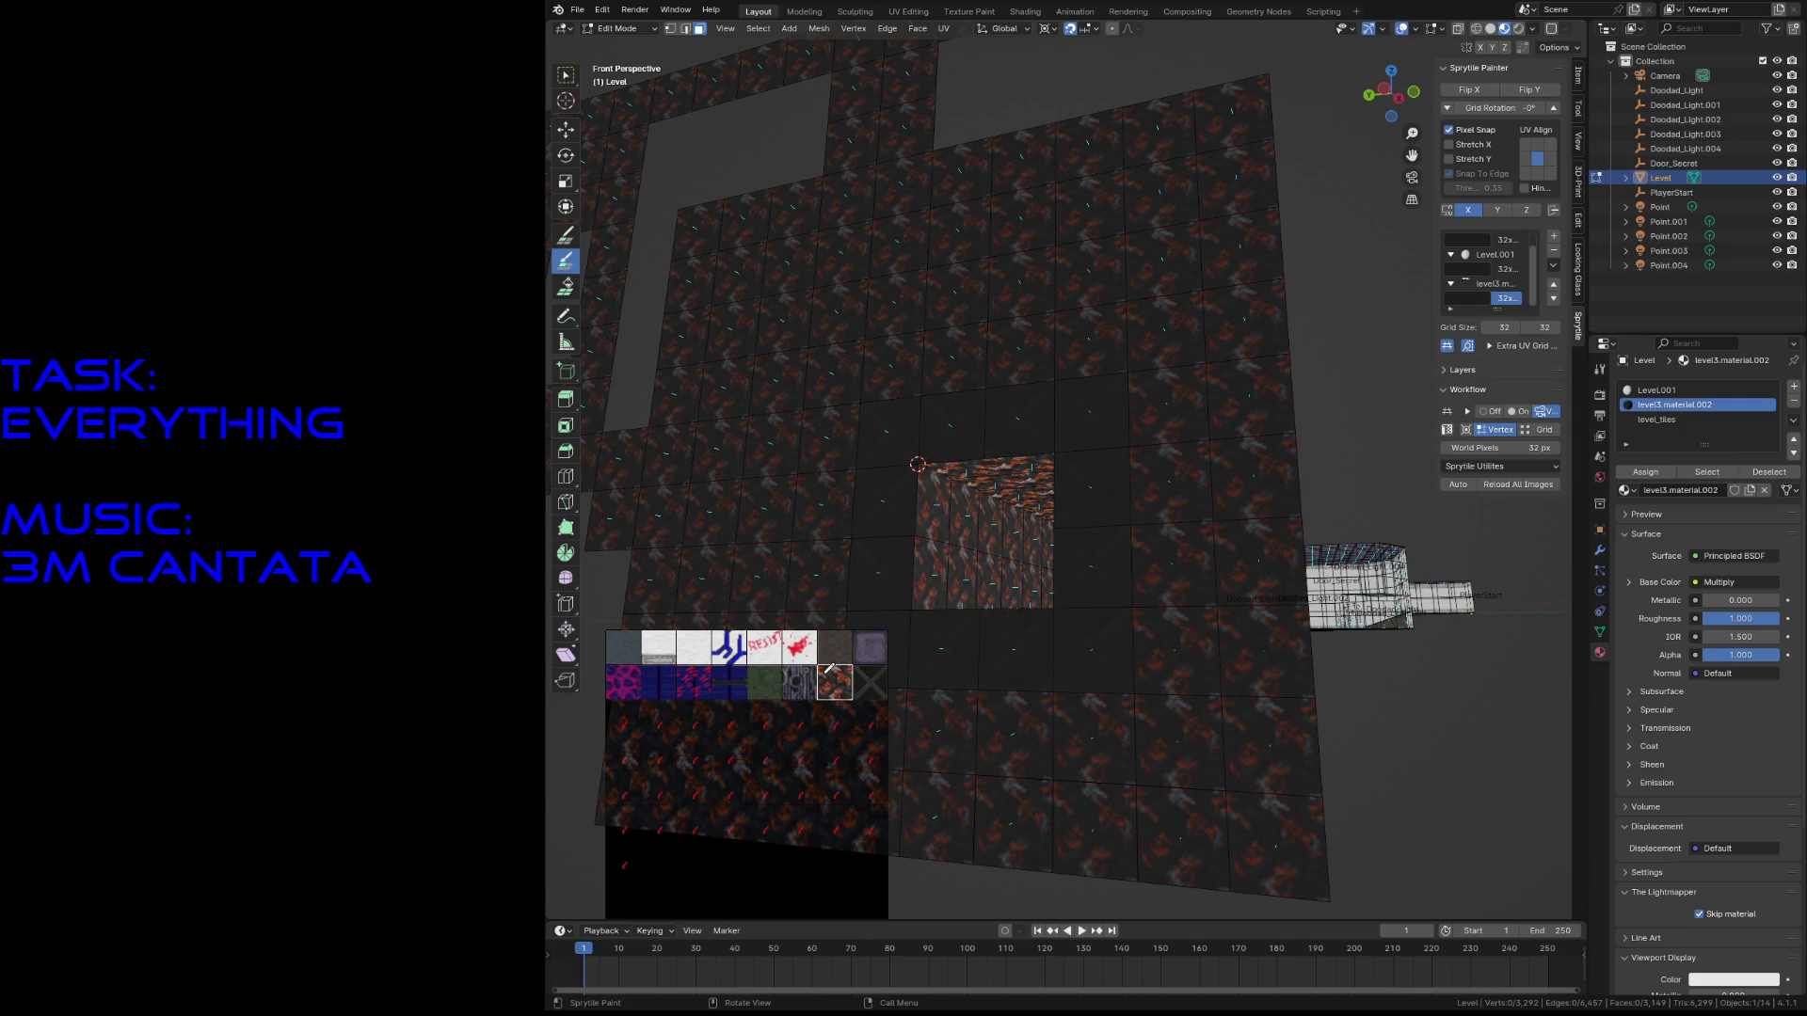
pyautogui.click(885, 499)
pyautogui.hotkey('shift', '`')
pyautogui.press('s')
pyautogui.click(875, 513)
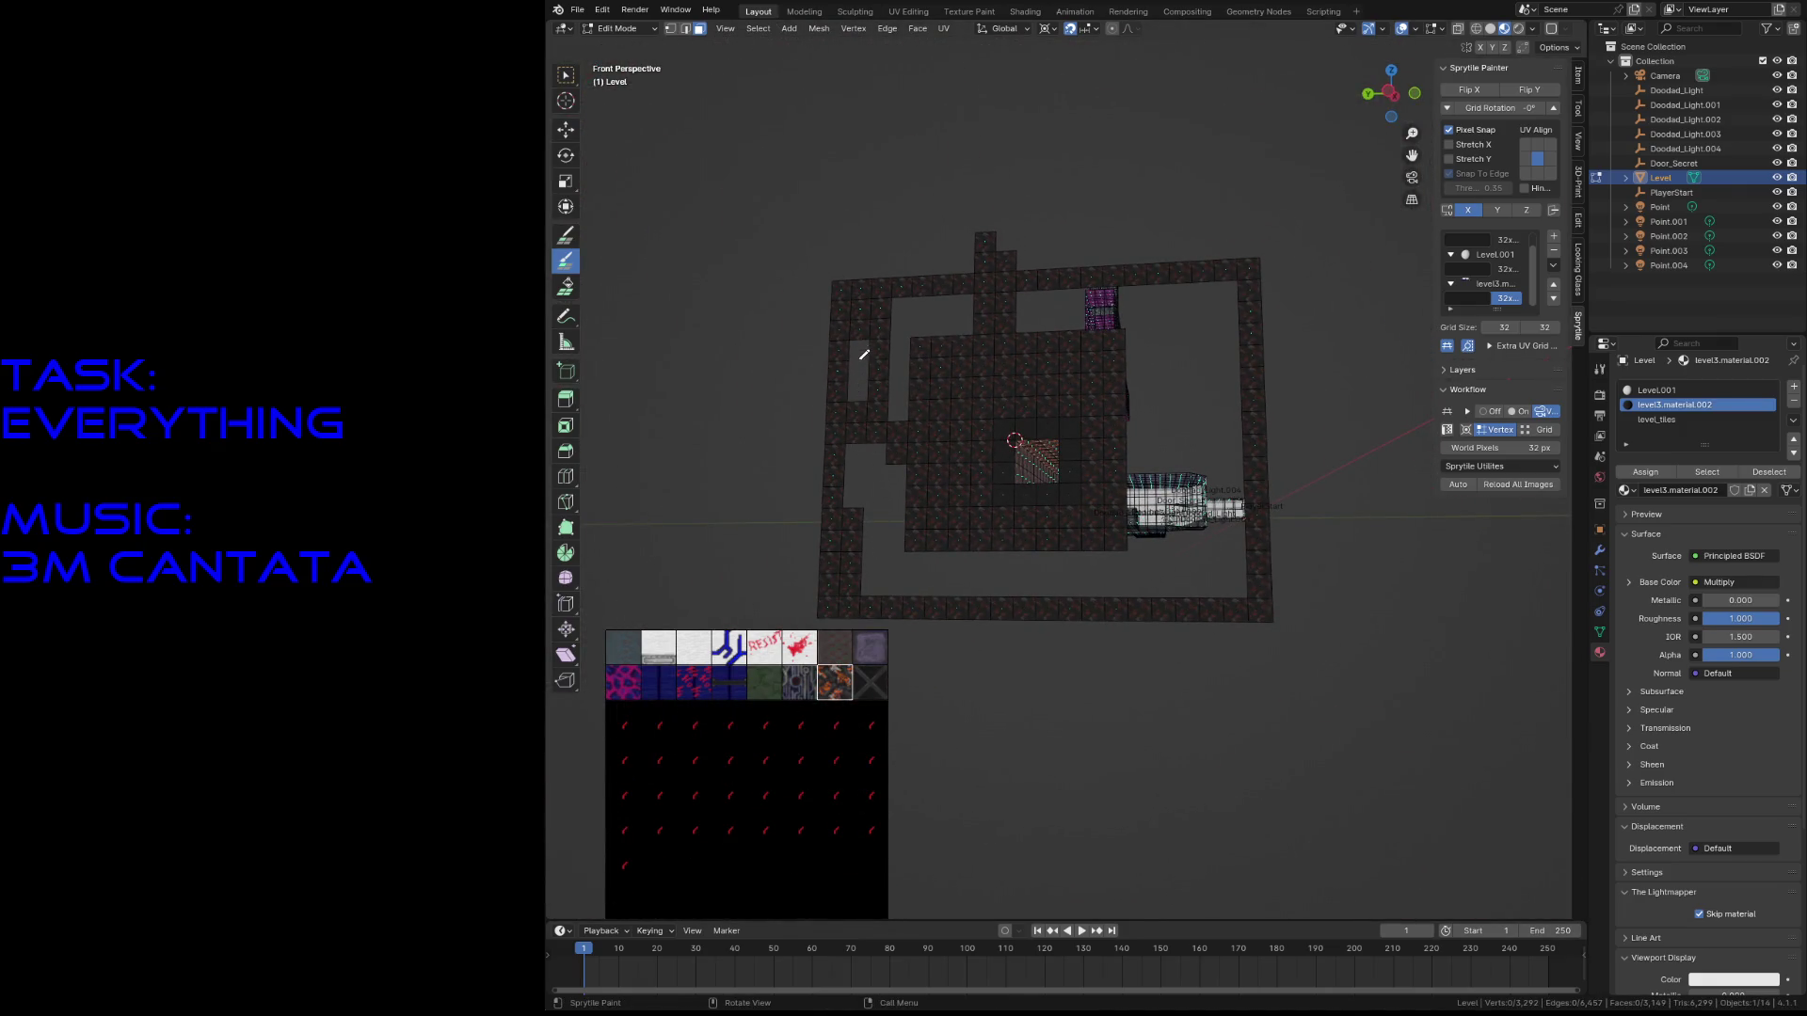
pyautogui.click(565, 234)
# - Save the level and paint dark tiles down the wall's left gap
pyautogui.hotkey('ctrl', 's')
pyautogui.moveTo(889, 315)
pyautogui.mouseDown()
pyautogui.moveTo(901, 306)
pyautogui.moveTo(899, 584)
pyautogui.moveTo(859, 342)
pyautogui.moveTo(851, 512)
pyautogui.moveTo(939, 325)
pyautogui.moveTo(1228, 301)
pyautogui.moveTo(1217, 553)
pyautogui.moveTo(1221, 330)
pyautogui.moveTo(1141, 314)
pyautogui.moveTo(1149, 358)
pyautogui.moveTo(1179, 360)
pyautogui.moveTo(1173, 512)
pyautogui.moveTo(1182, 500)
pyautogui.moveTo(1205, 584)
pyautogui.moveTo(899, 579)
pyautogui.moveTo(1142, 535)
pyautogui.moveTo(1117, 561)
pyautogui.moveTo(1177, 572)
pyautogui.moveTo(980, 270)
pyautogui.moveTo(1230, 229)
pyautogui.moveTo(855, 266)
pyautogui.moveTo(847, 243)
pyautogui.moveTo(1120, 218)
pyautogui.moveTo(1110, 235)
pyautogui.mouseUp()
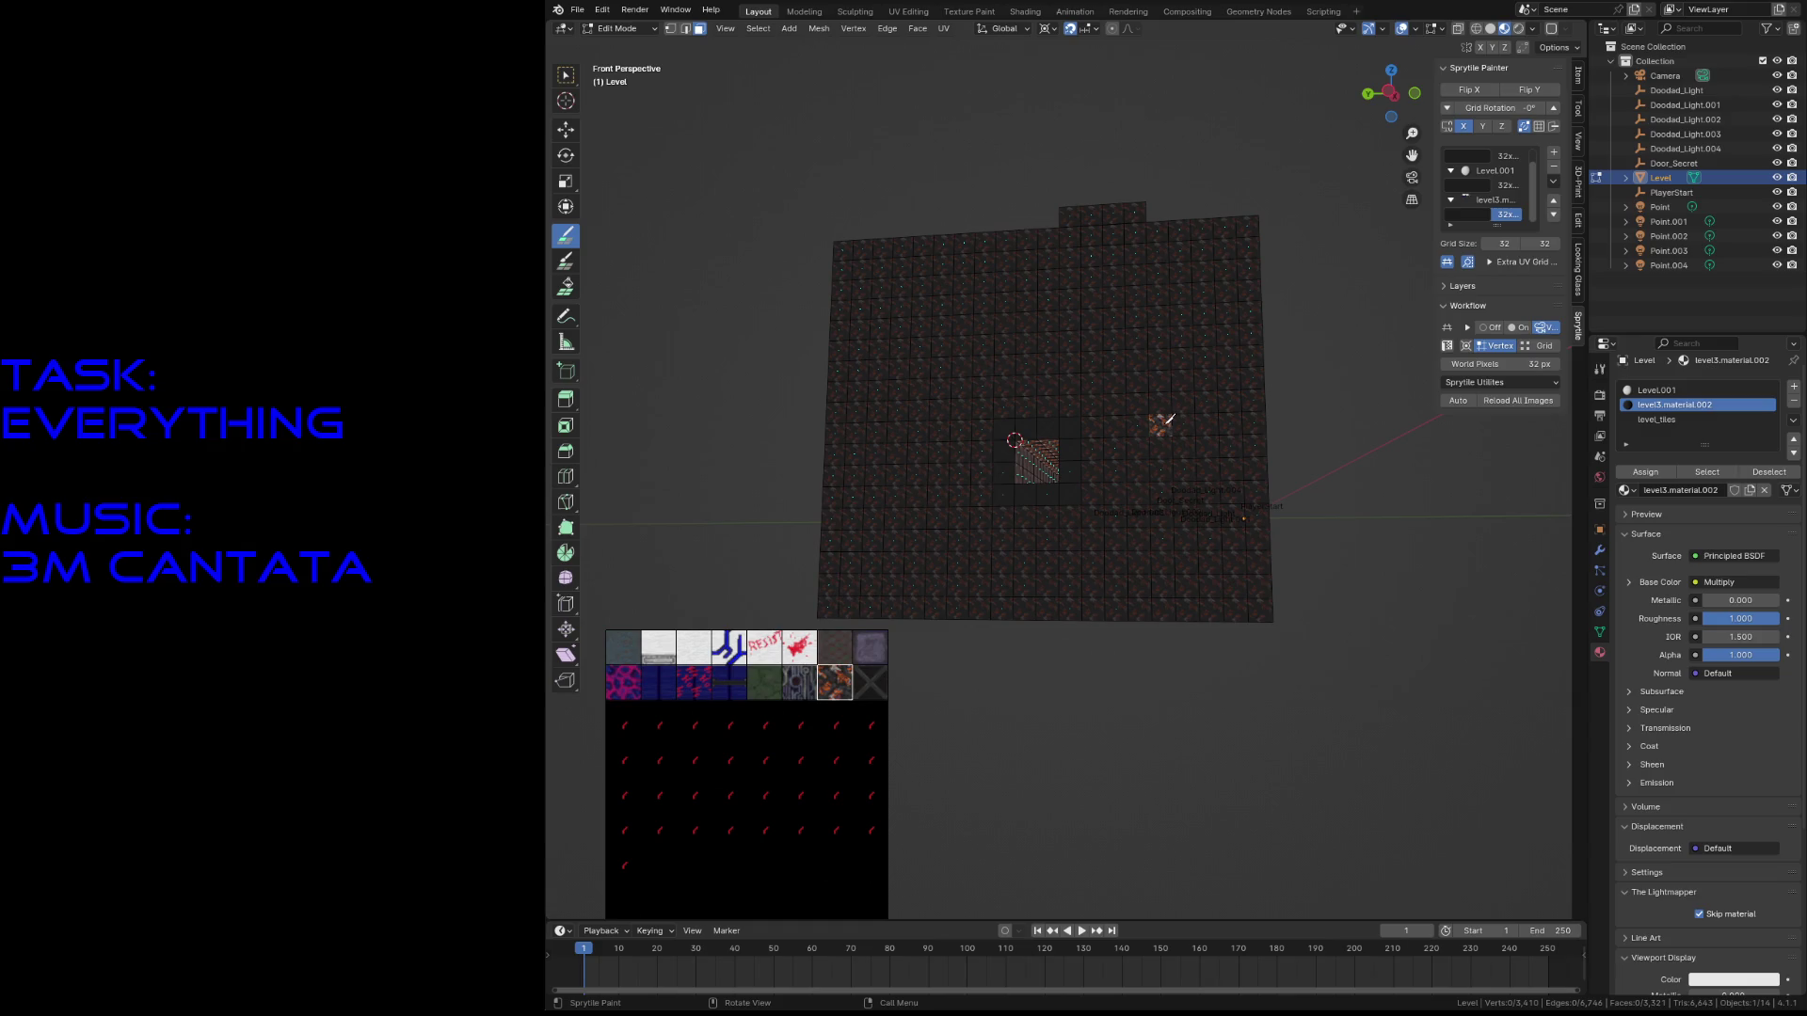
pyautogui.hotkey('shift', '`')
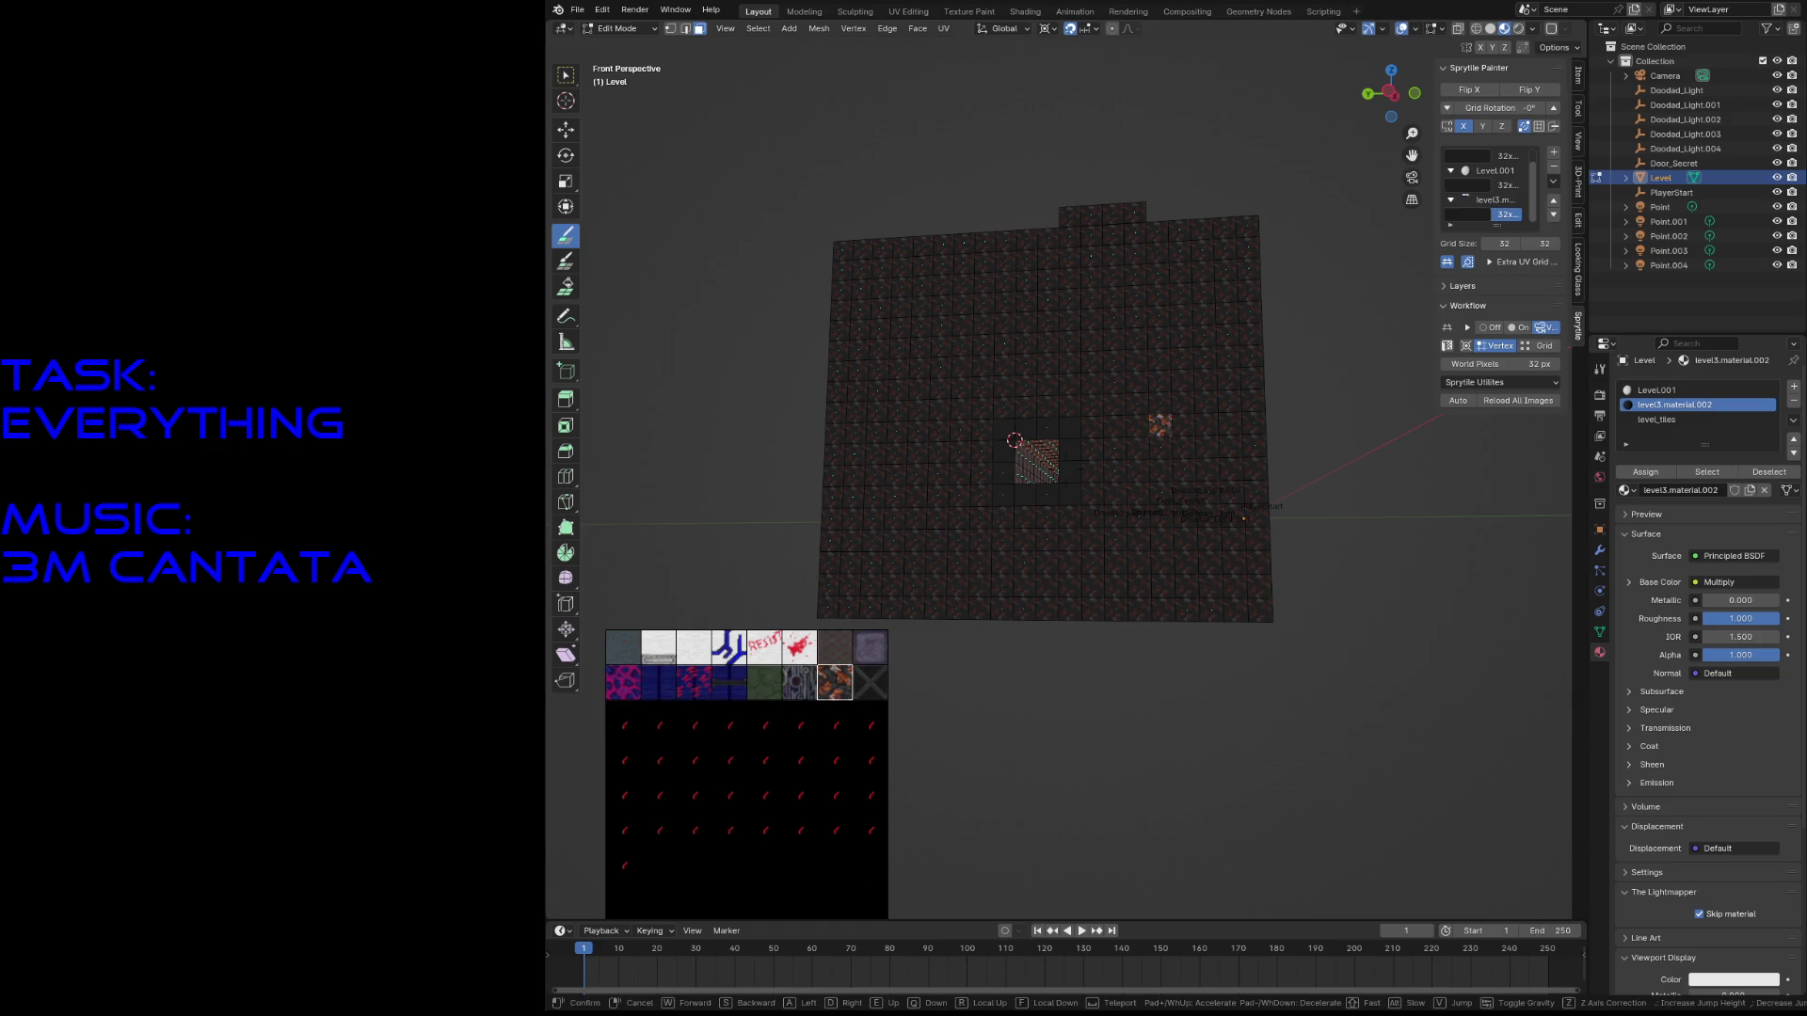
# - Pull back to view the bridge and towers, then save the level
pyautogui.press('w')
pyautogui.press('s')
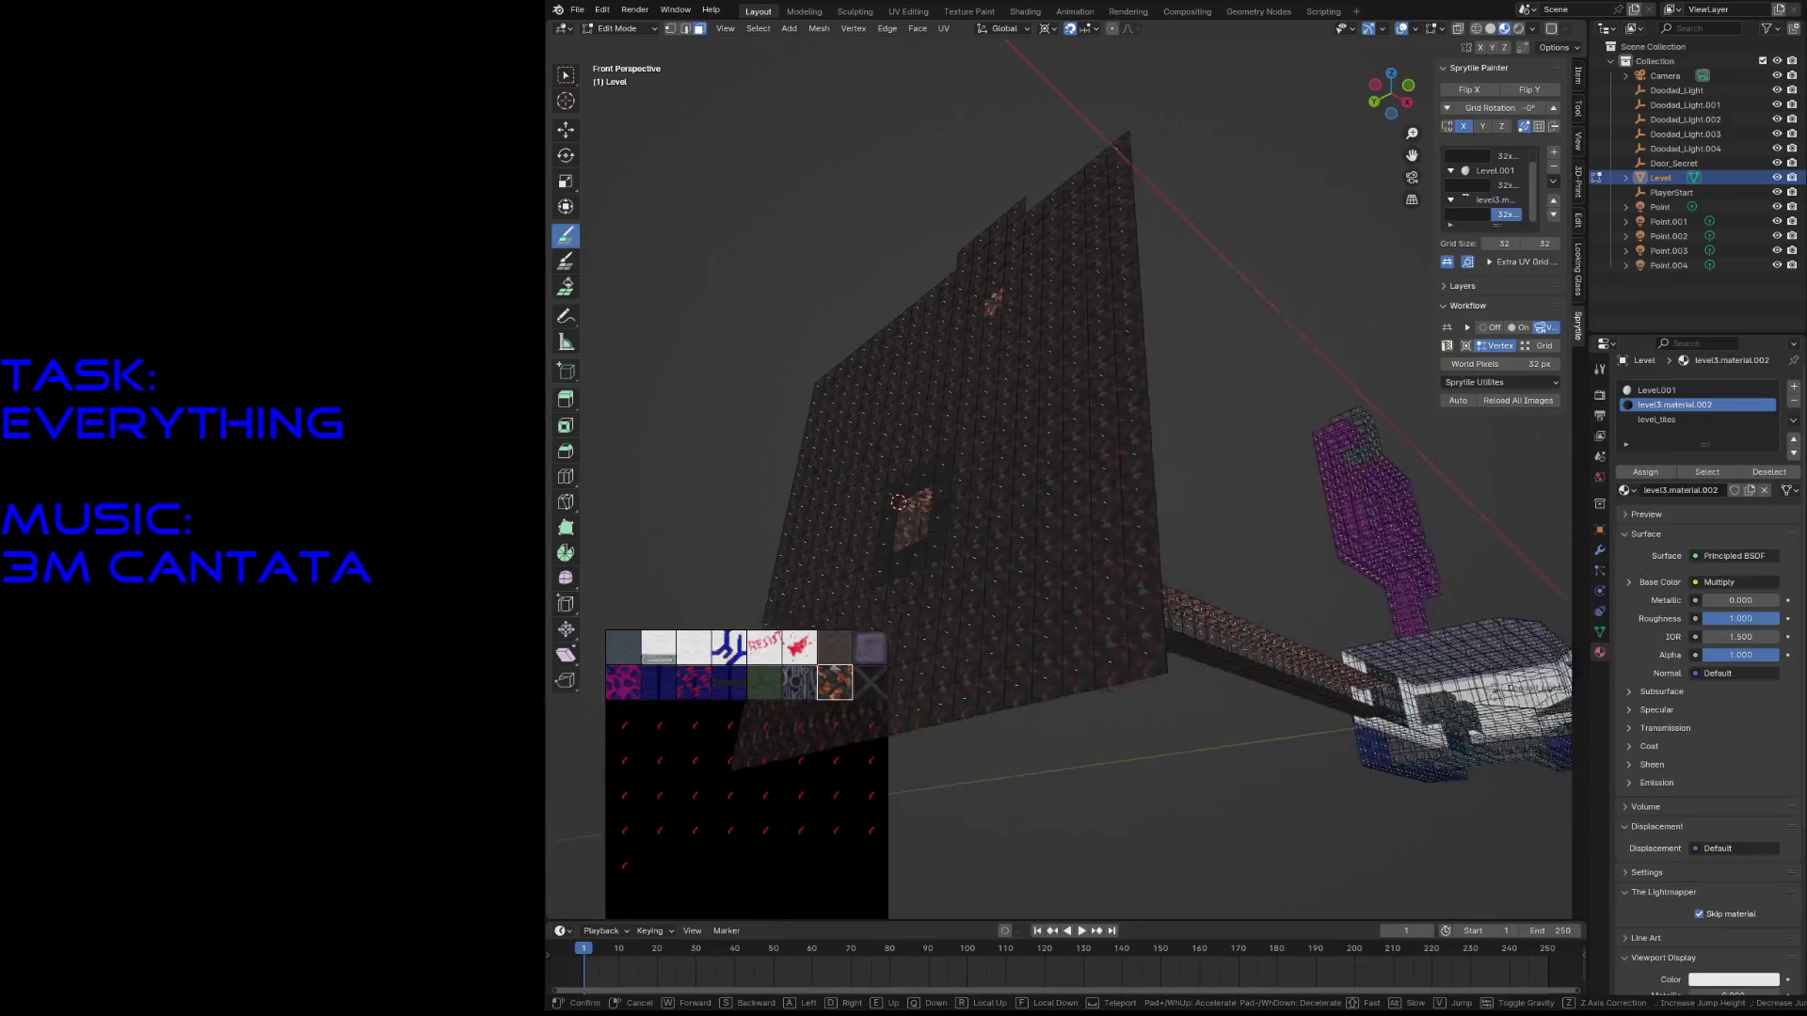
pyautogui.press('s')
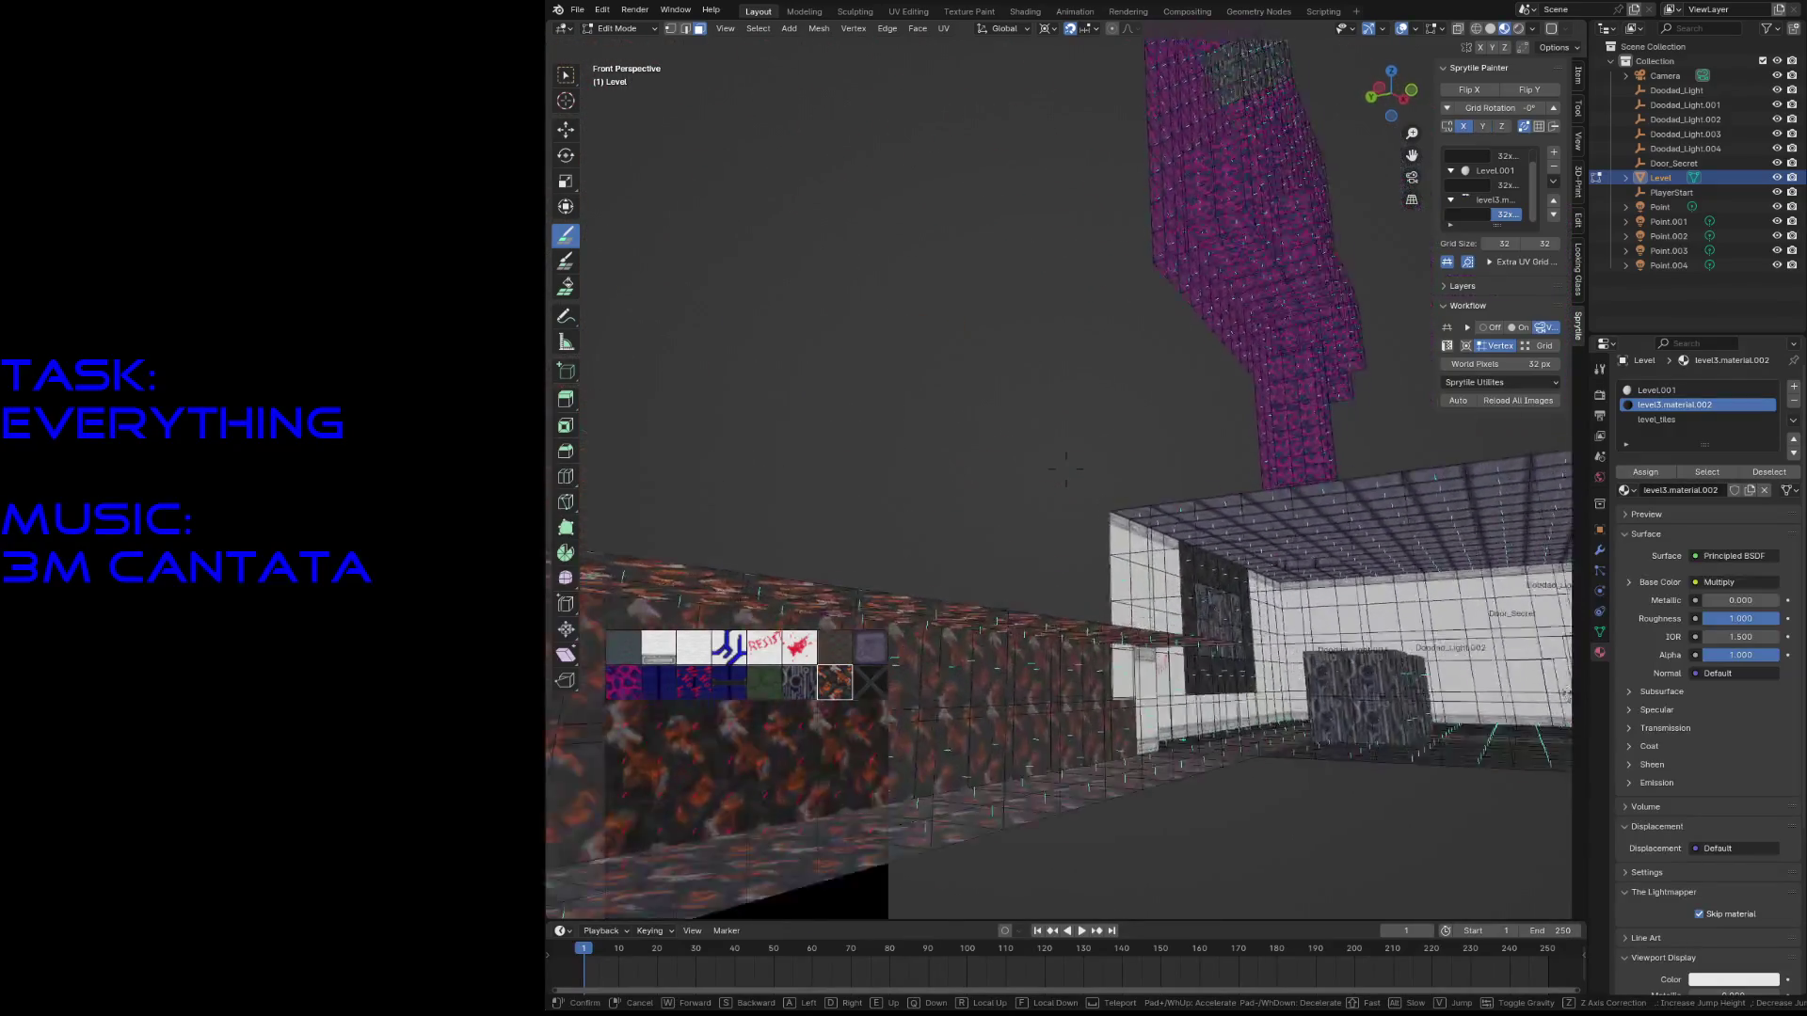
pyautogui.click(1185, 418)
pyautogui.hotkey('ctrl', 's')
# - Box-select the stray faces above the wall, delete them, save, and clear the selection
pyautogui.press('c')
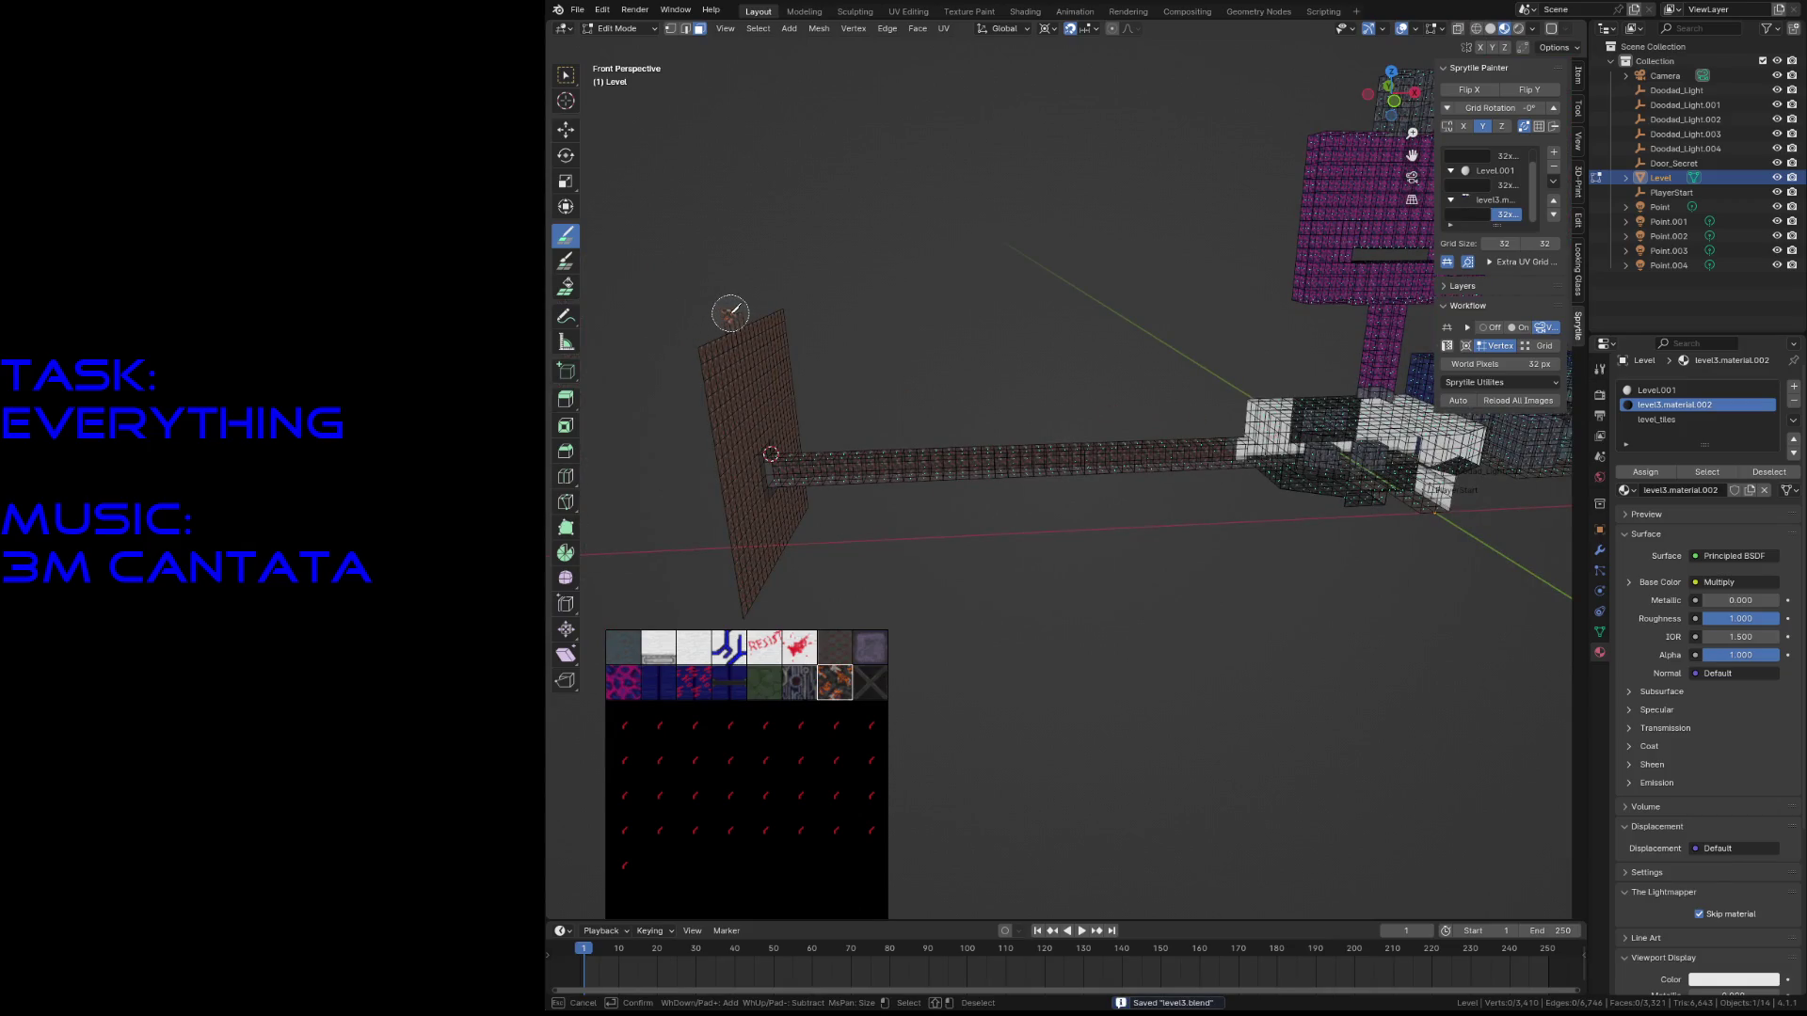
pyautogui.press('Escape')
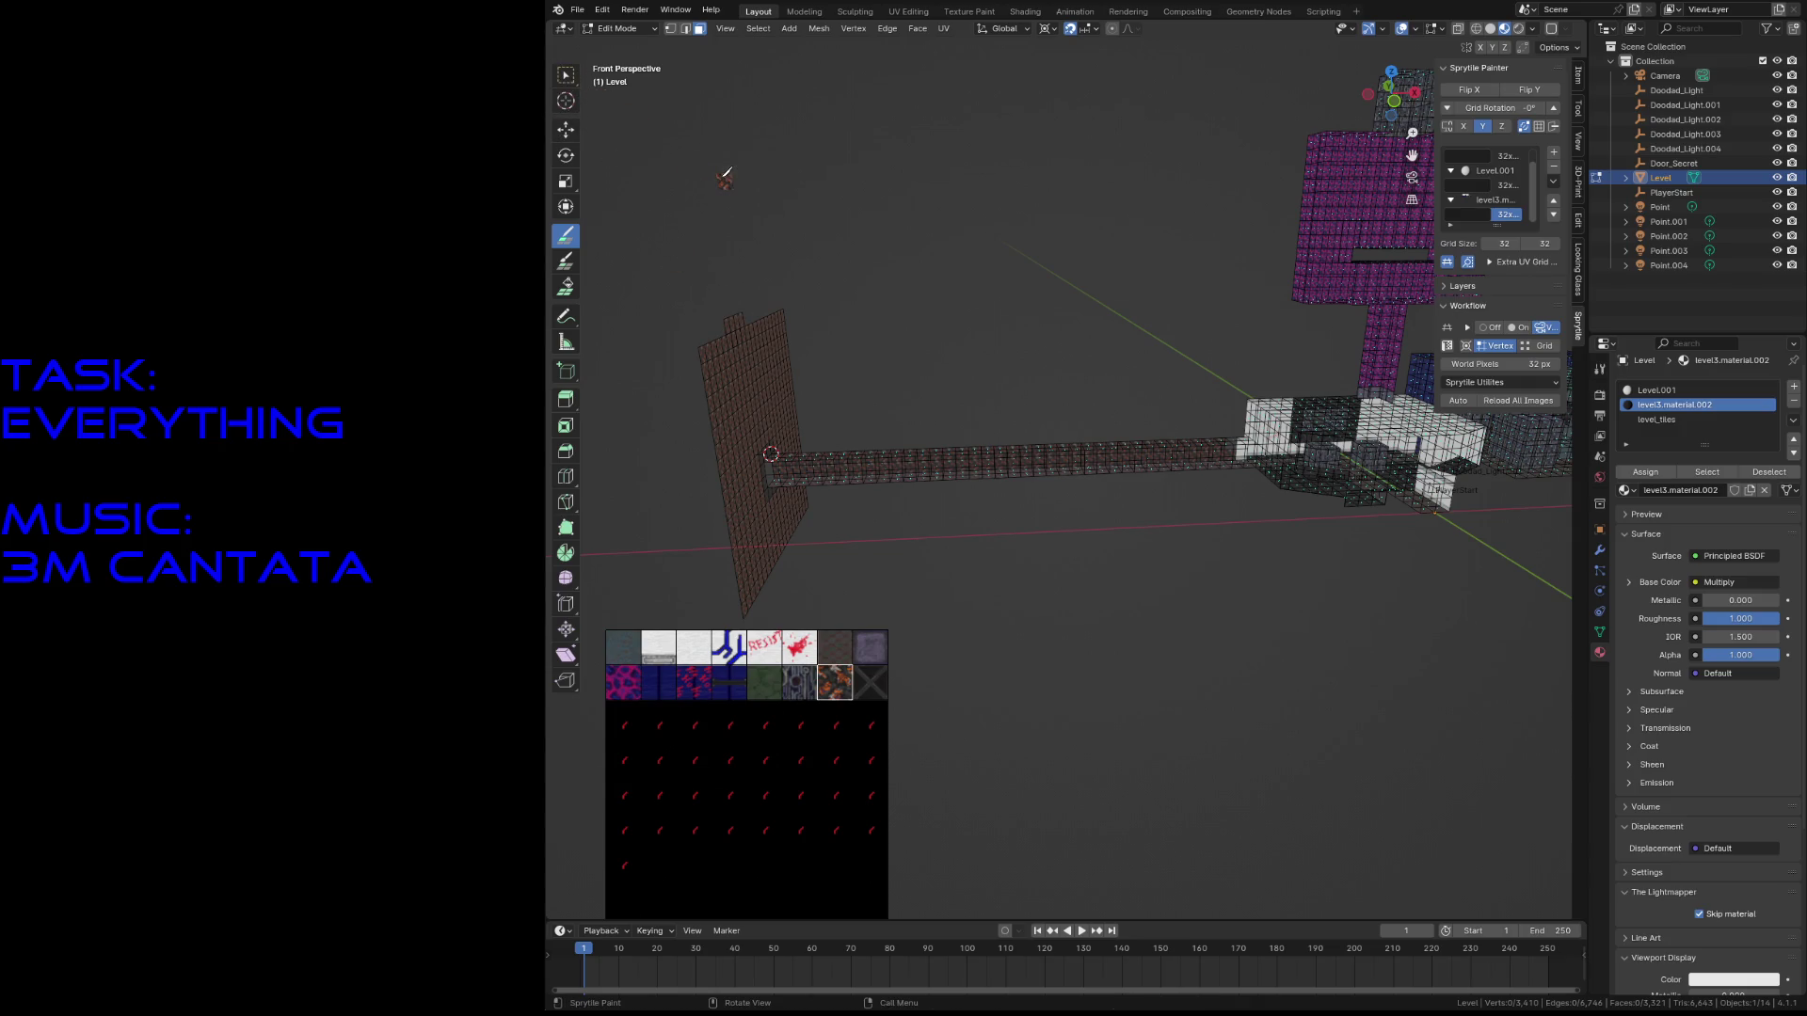
pyautogui.press('w')
pyautogui.moveTo(725, 295); pyautogui.dragTo(743, 332)
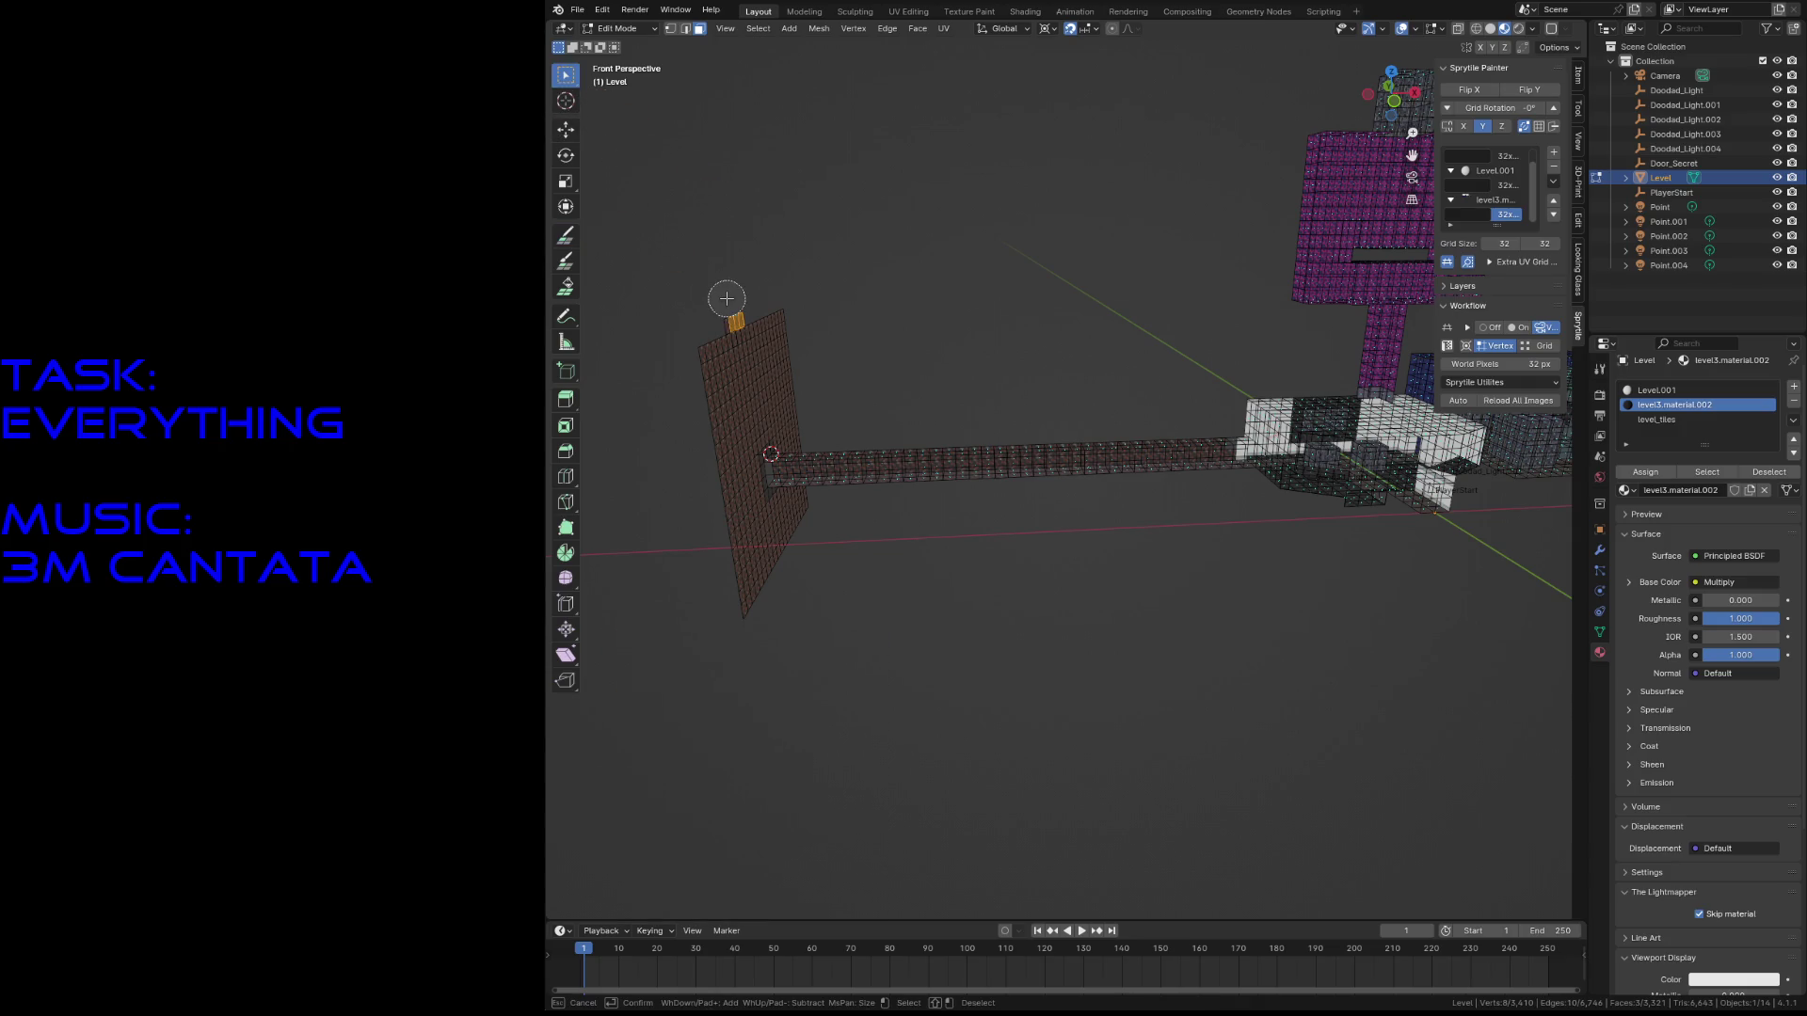
pyautogui.rightClick(720, 302)
pyautogui.press('Escape')
pyautogui.hotkey('ctrl', 's')
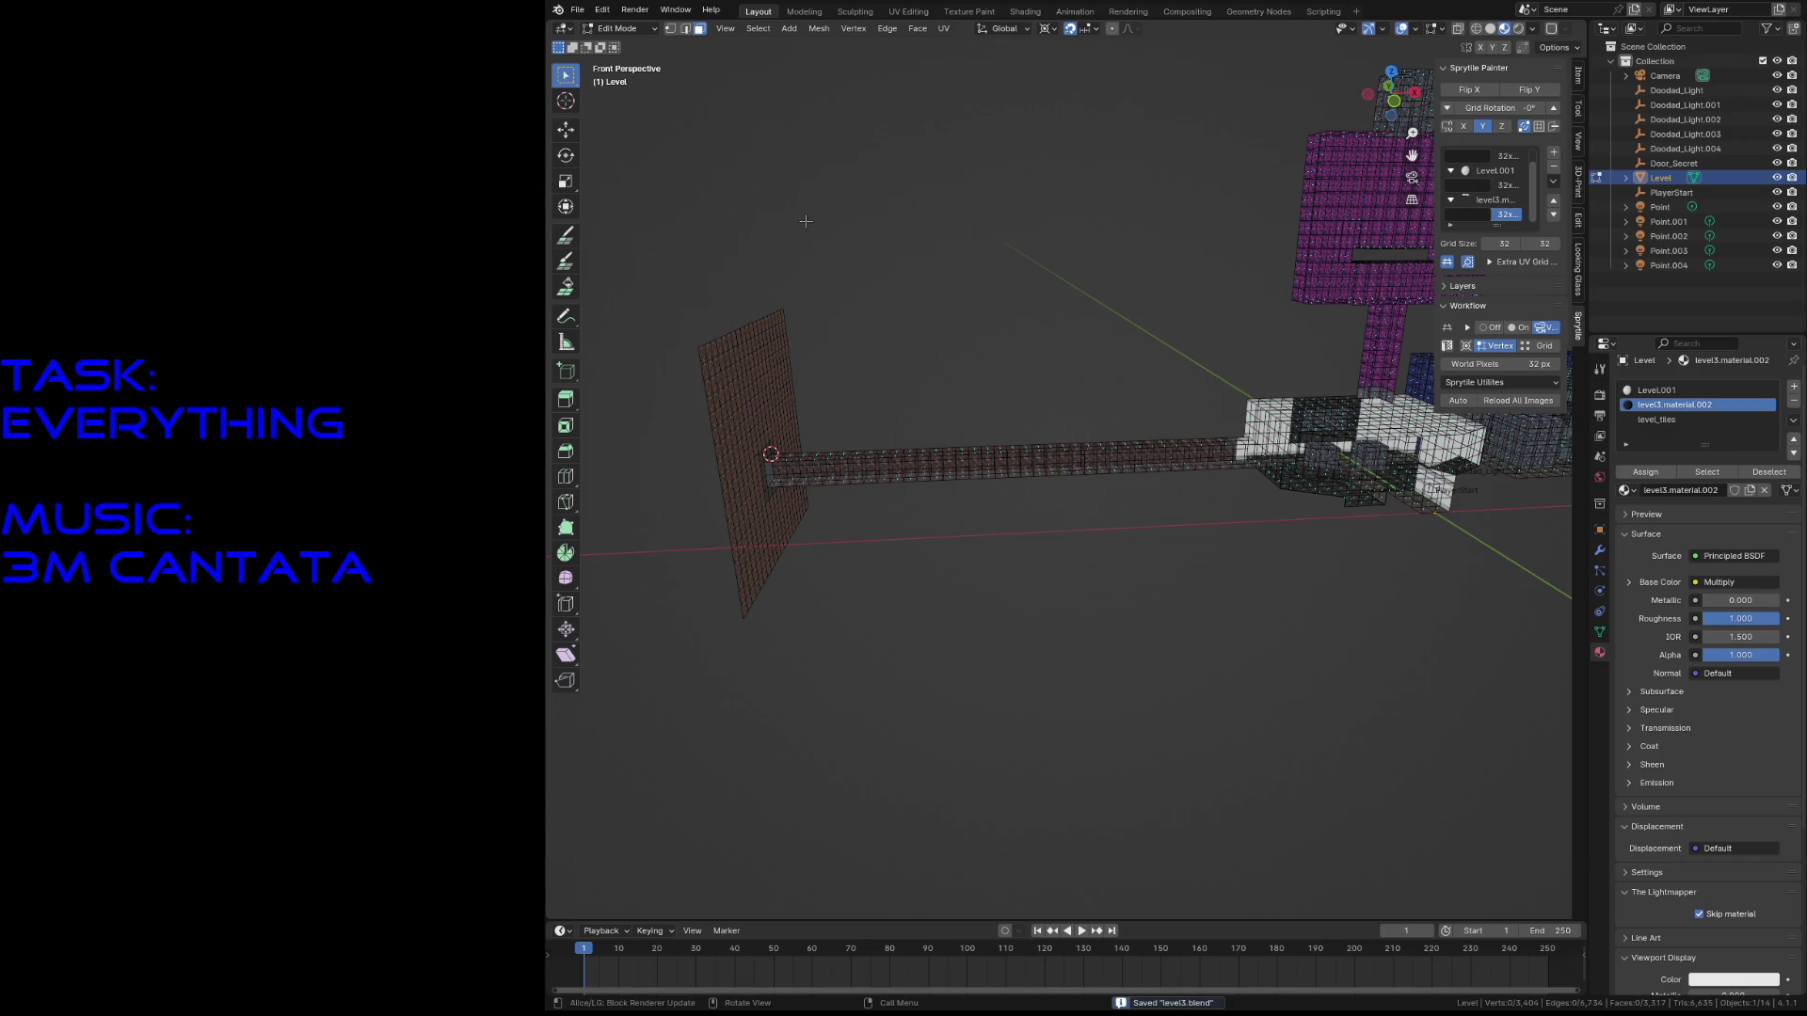
pyautogui.press('a')
pyautogui.hotkey('alt', 'a')
pyautogui.scroll(10, 972, 287)
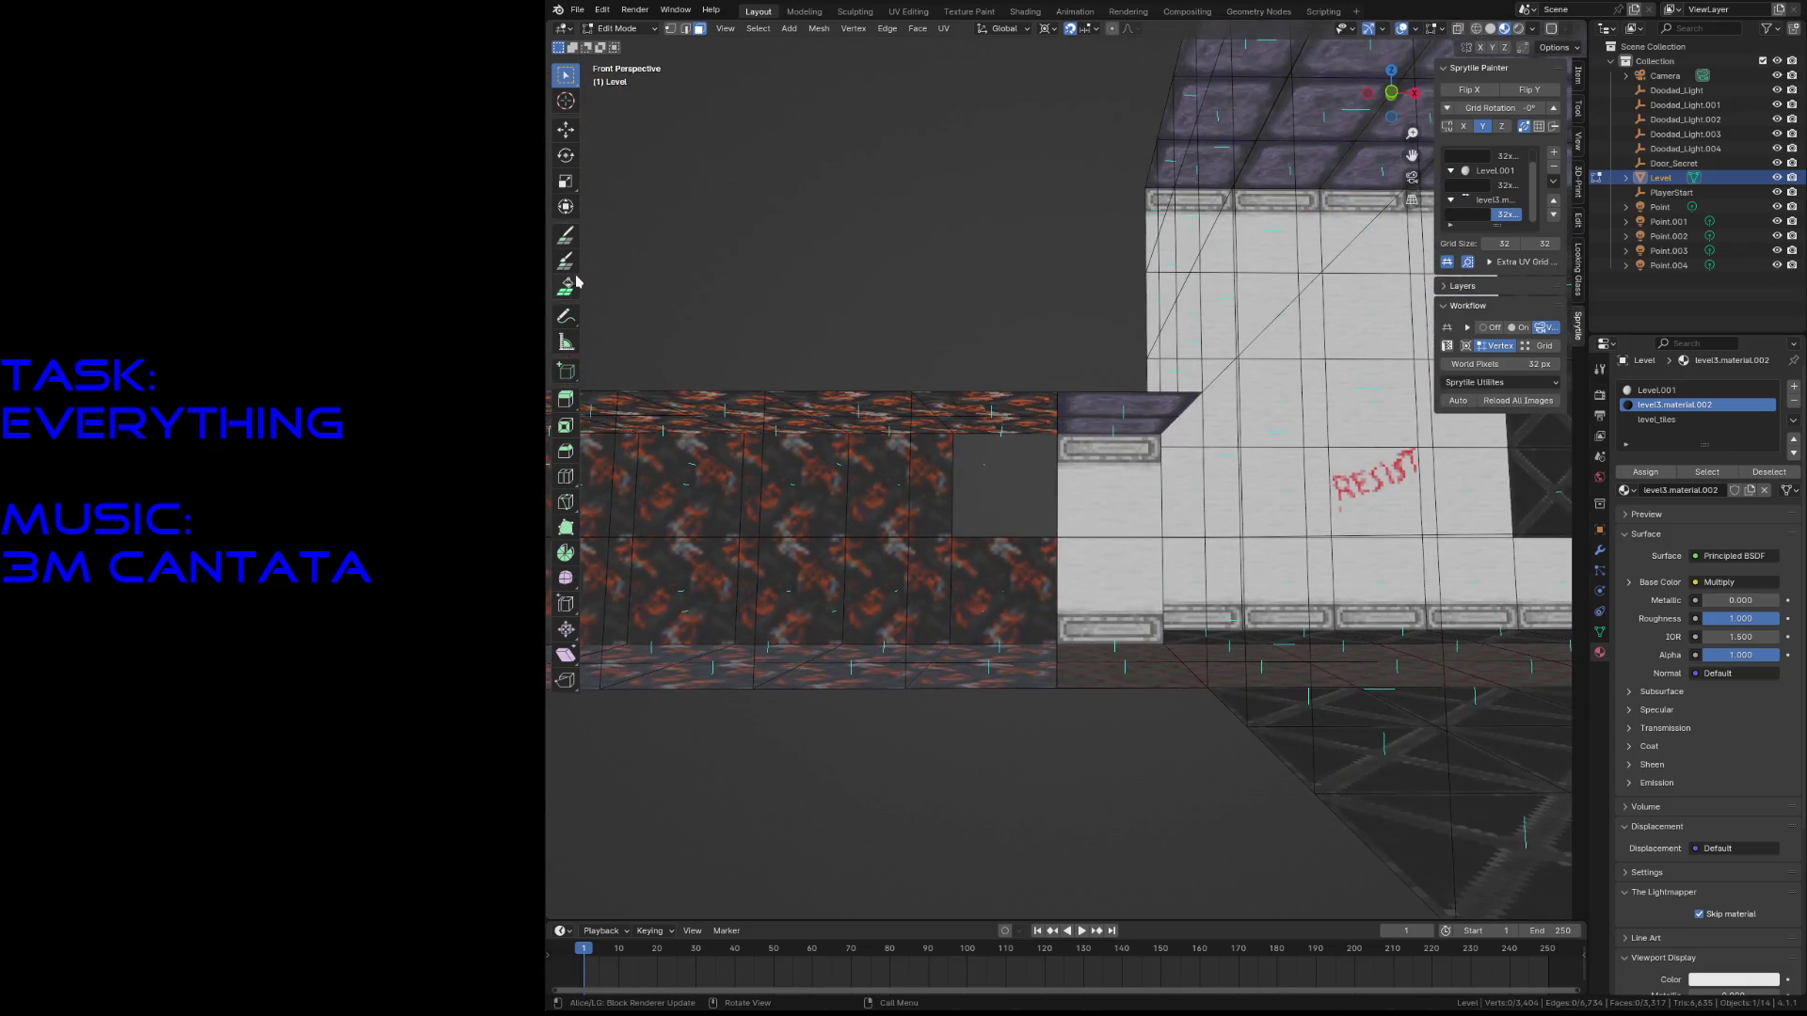
# - Paint the rock tile onto the grey wall face, walk through the corridor, and save
pyautogui.click(565, 235)
pyautogui.click(1003, 483)
pyautogui.hotkey('shift', '`')
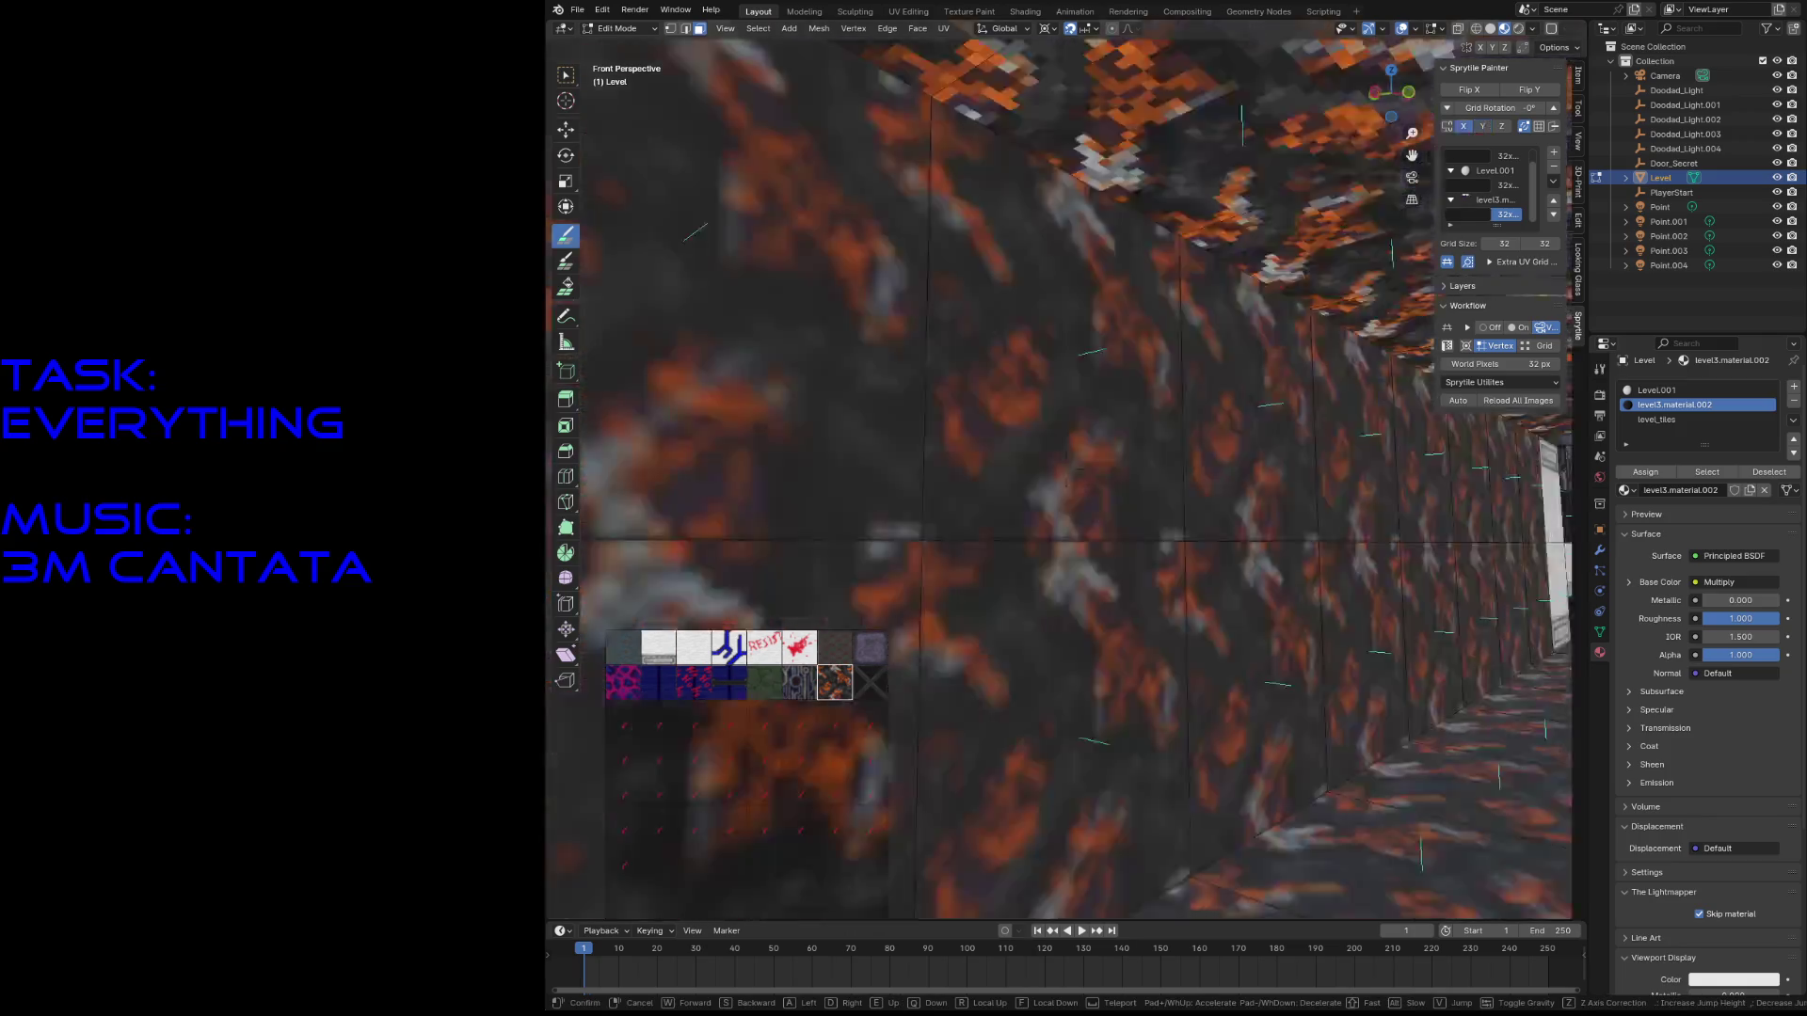
pyautogui.press('w')
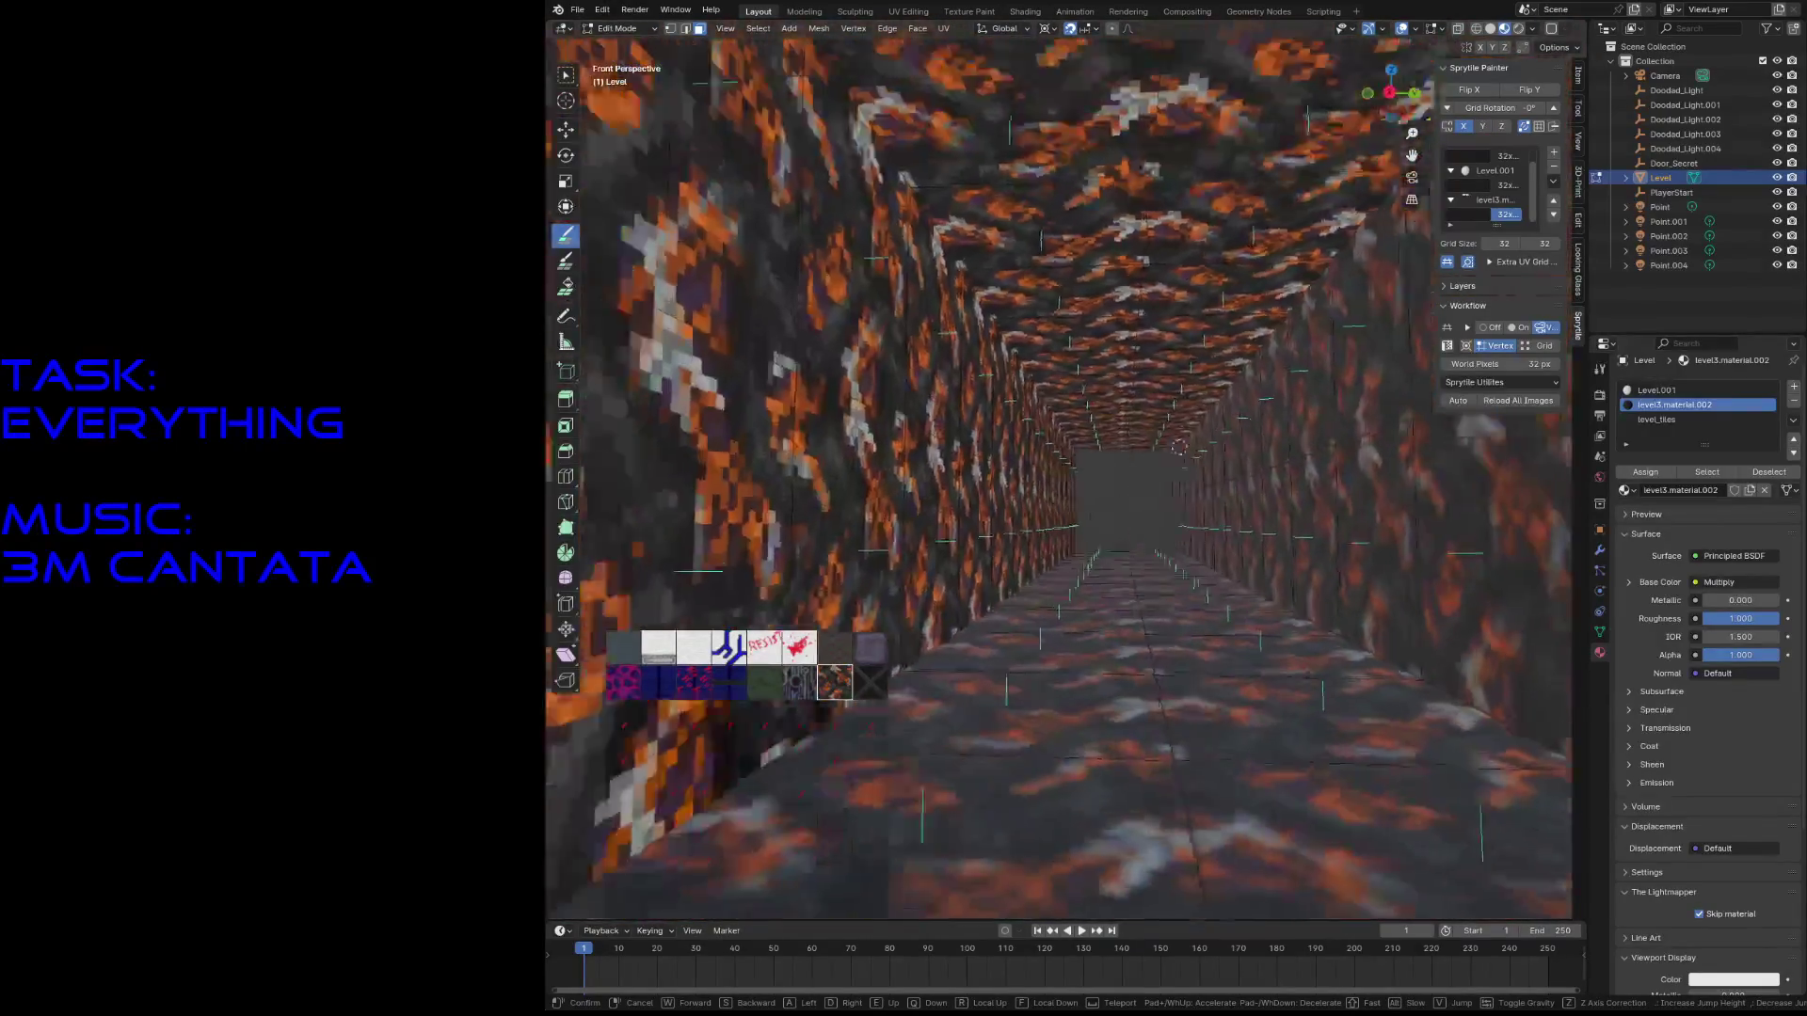
pyautogui.press('Escape')
pyautogui.hotkey('ctrl', 's')
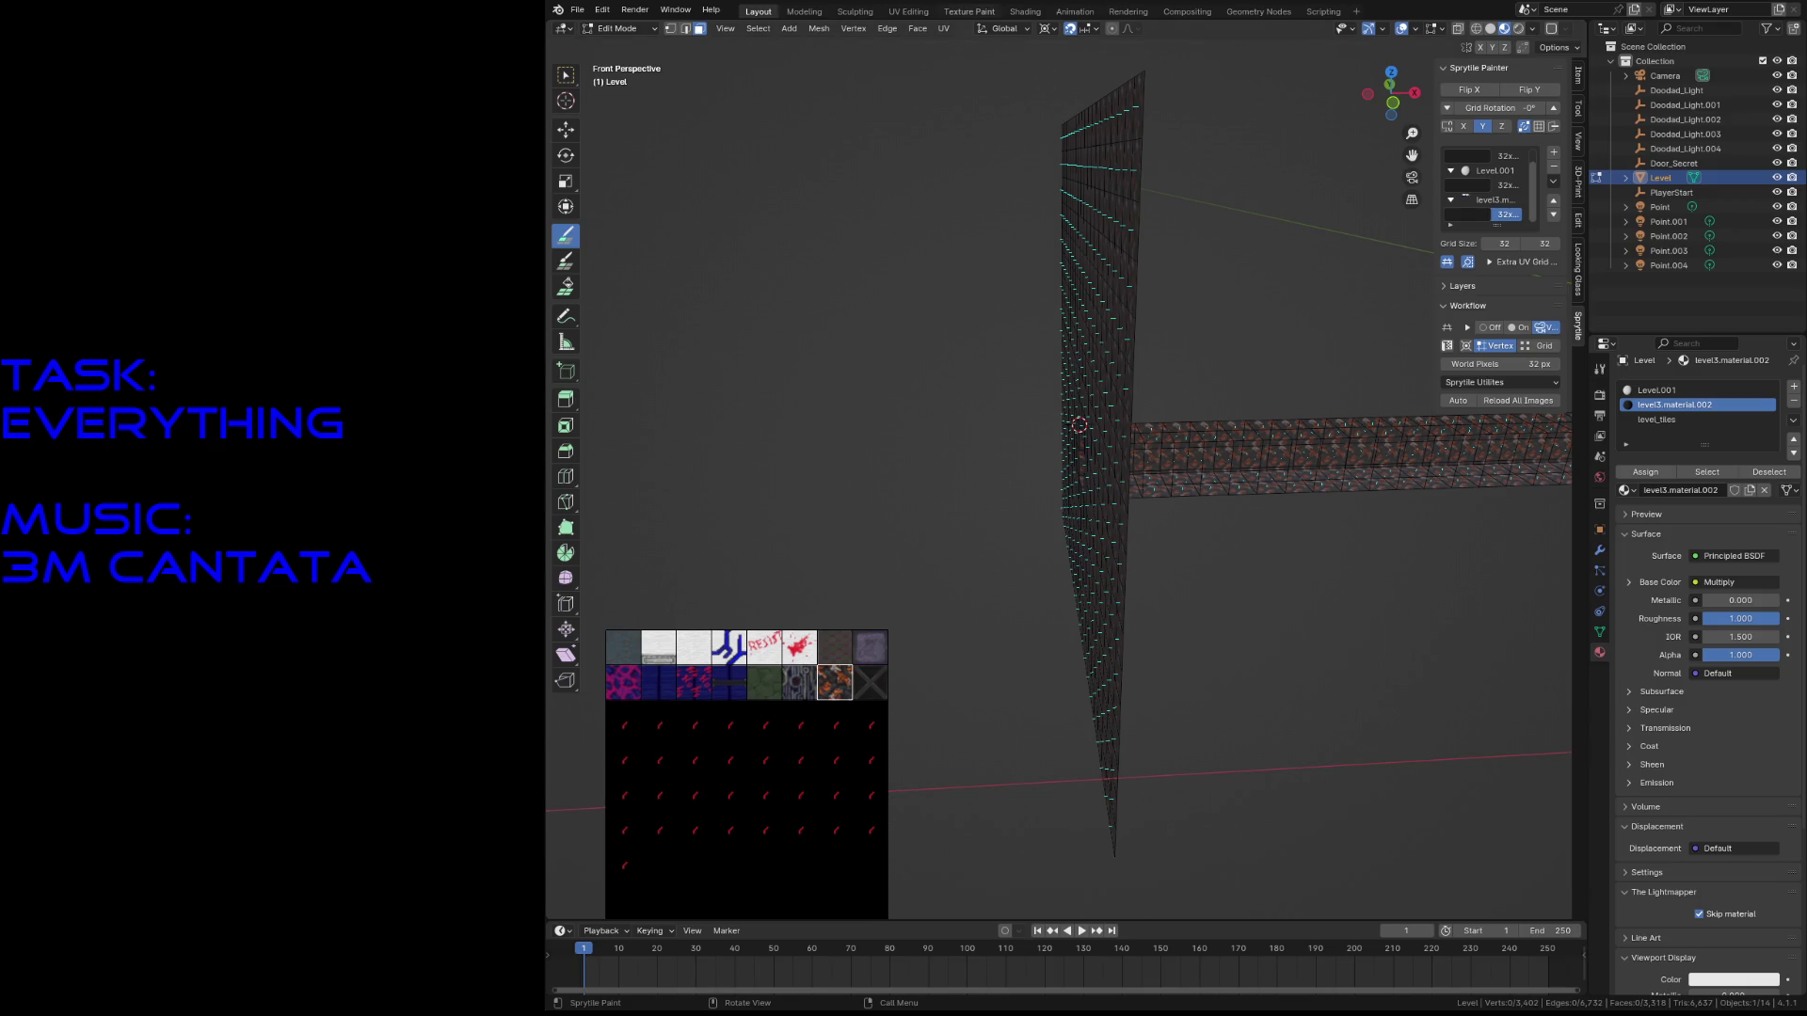
# - Fly through the tunnel, save, then box-select the wall and corridor and clear it
pyautogui.hotkey('shift', '`')
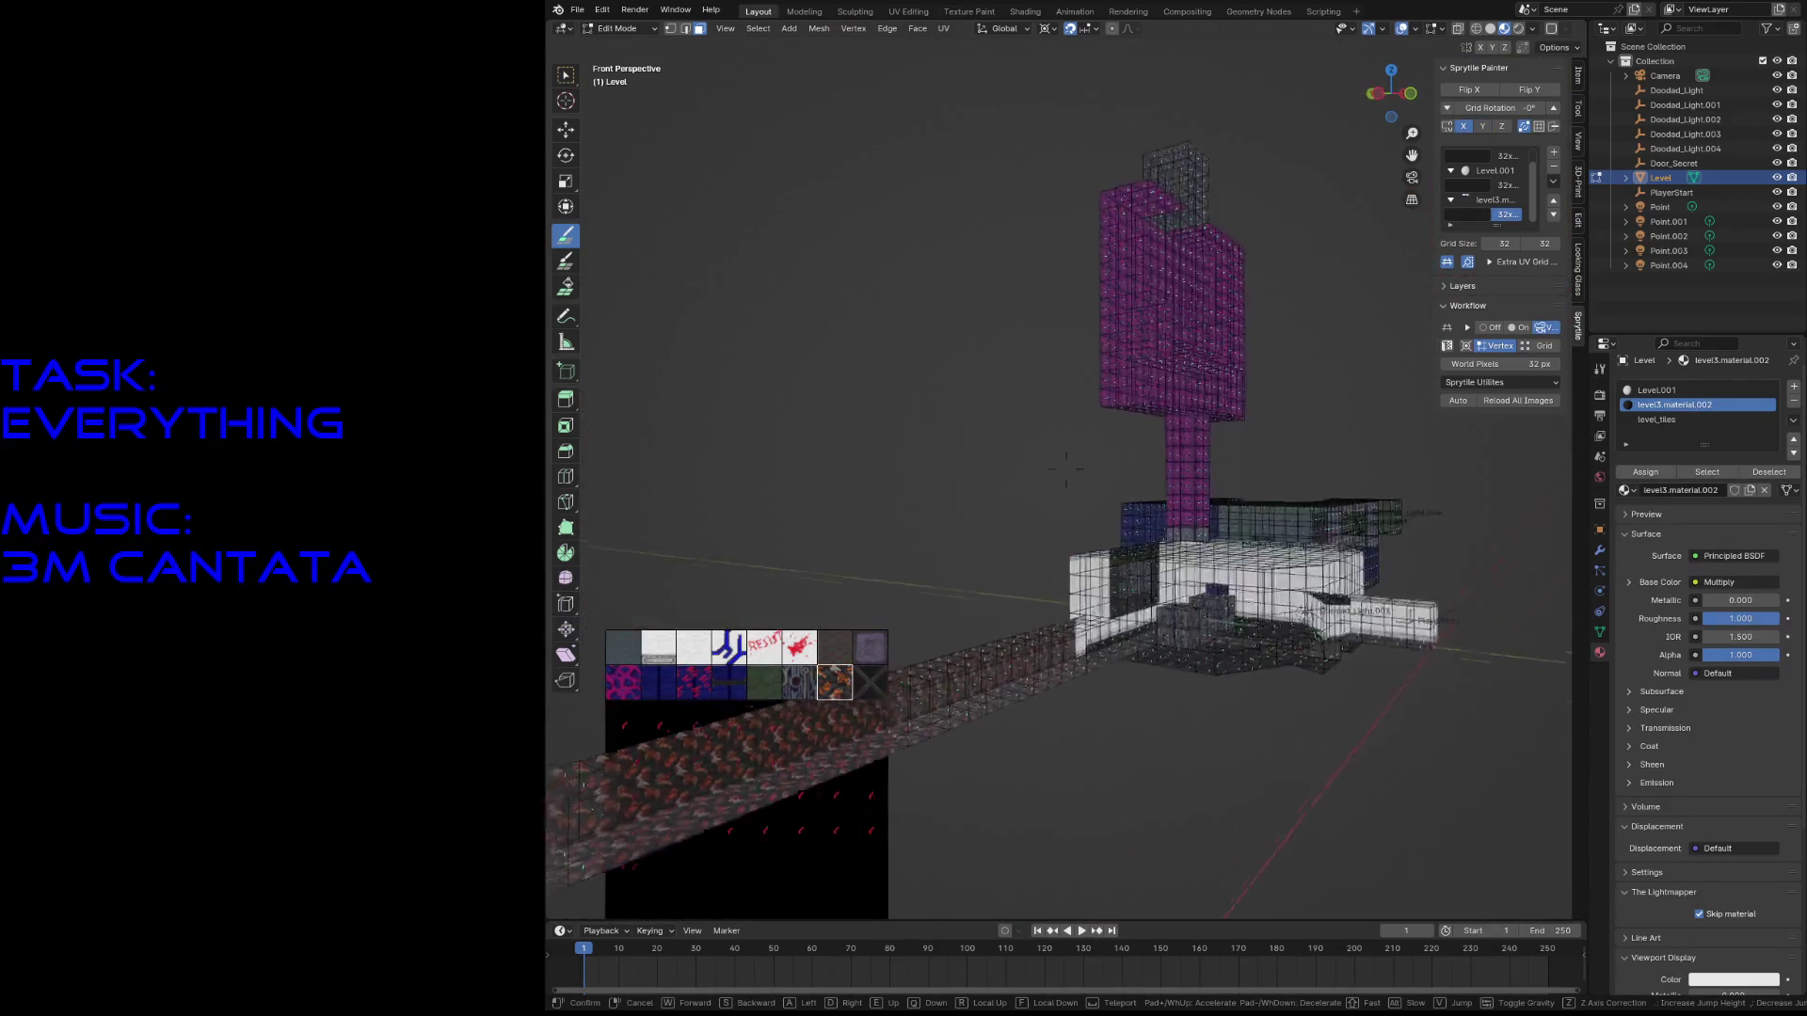
pyautogui.press('w')
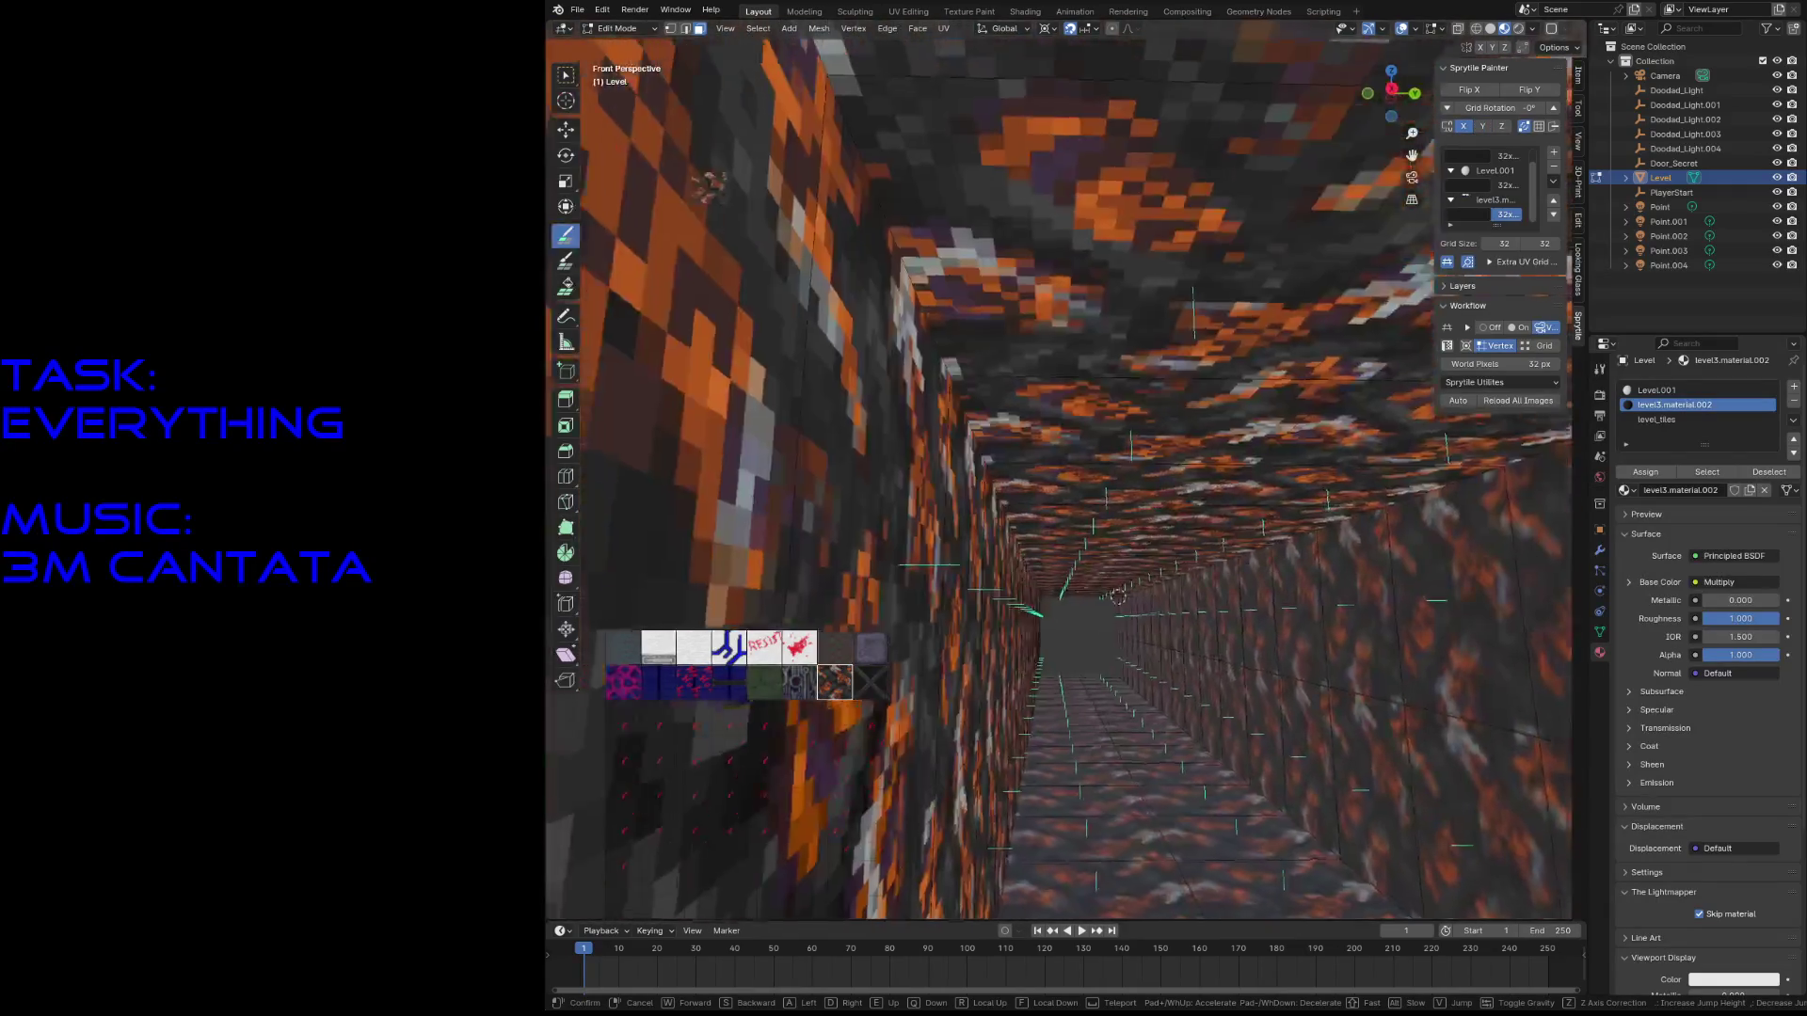
pyautogui.press('s')
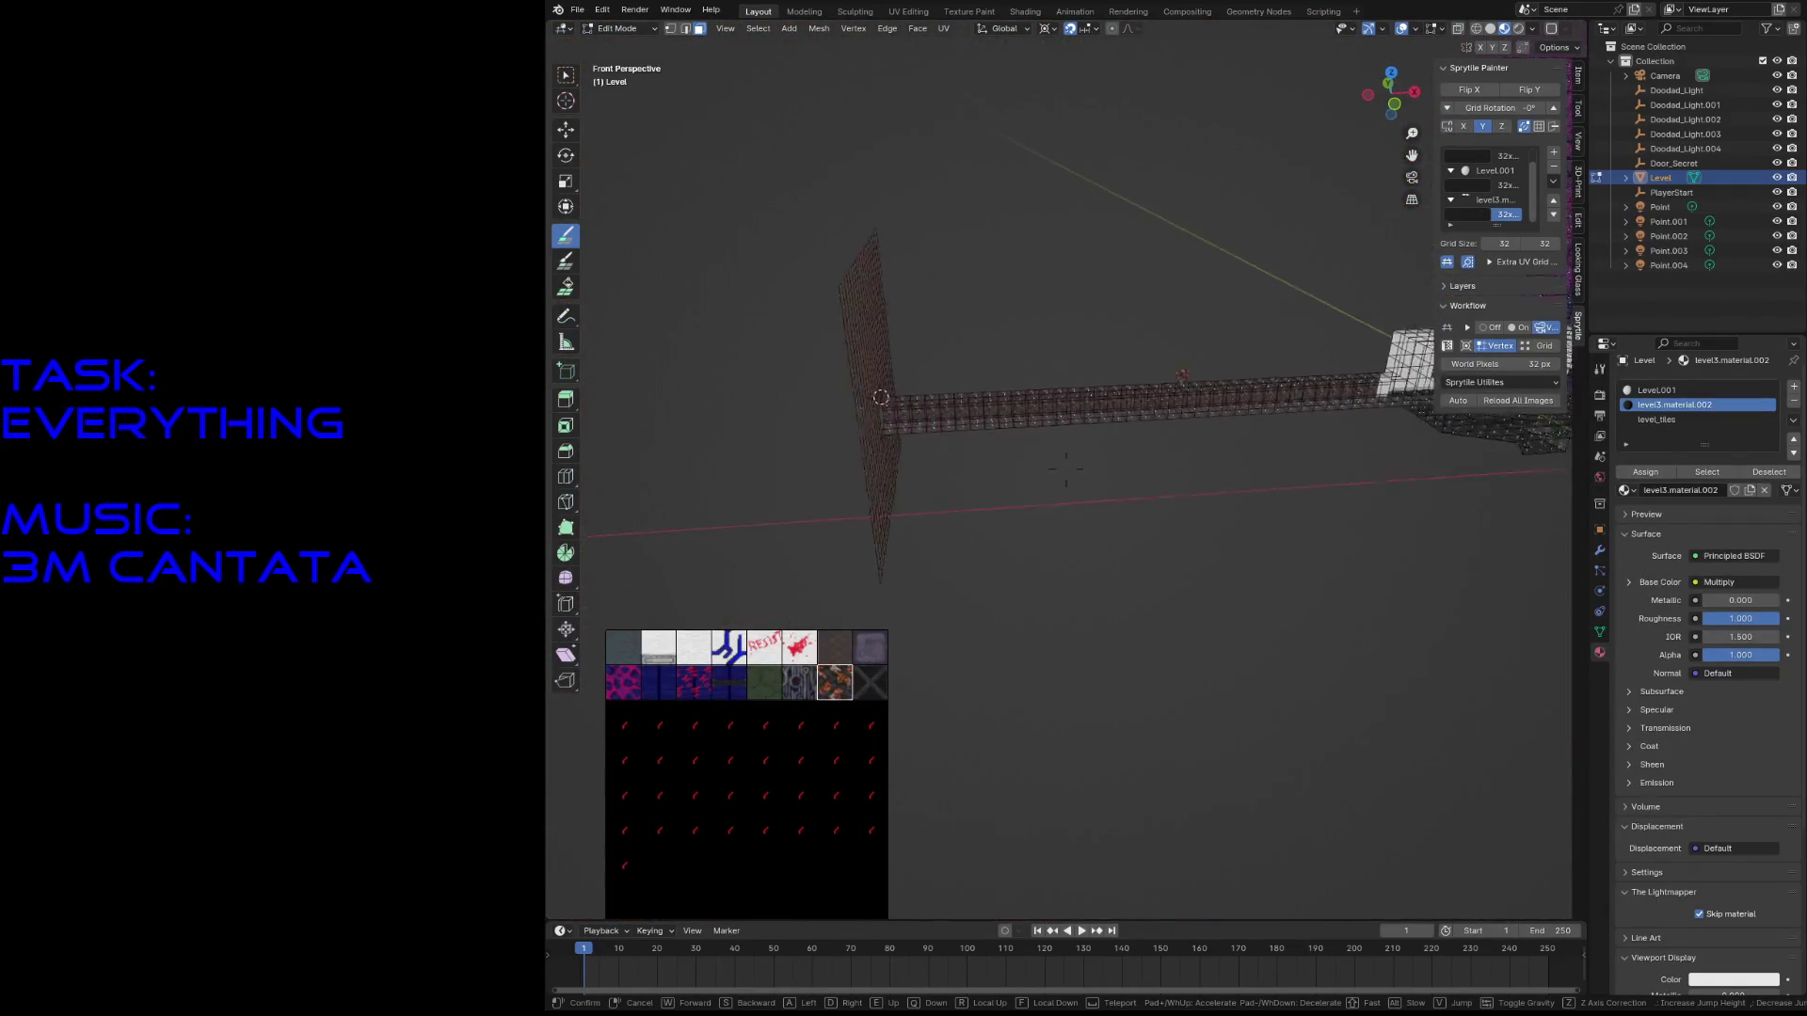
pyautogui.click(978, 329)
pyautogui.hotkey('ctrl', 's')
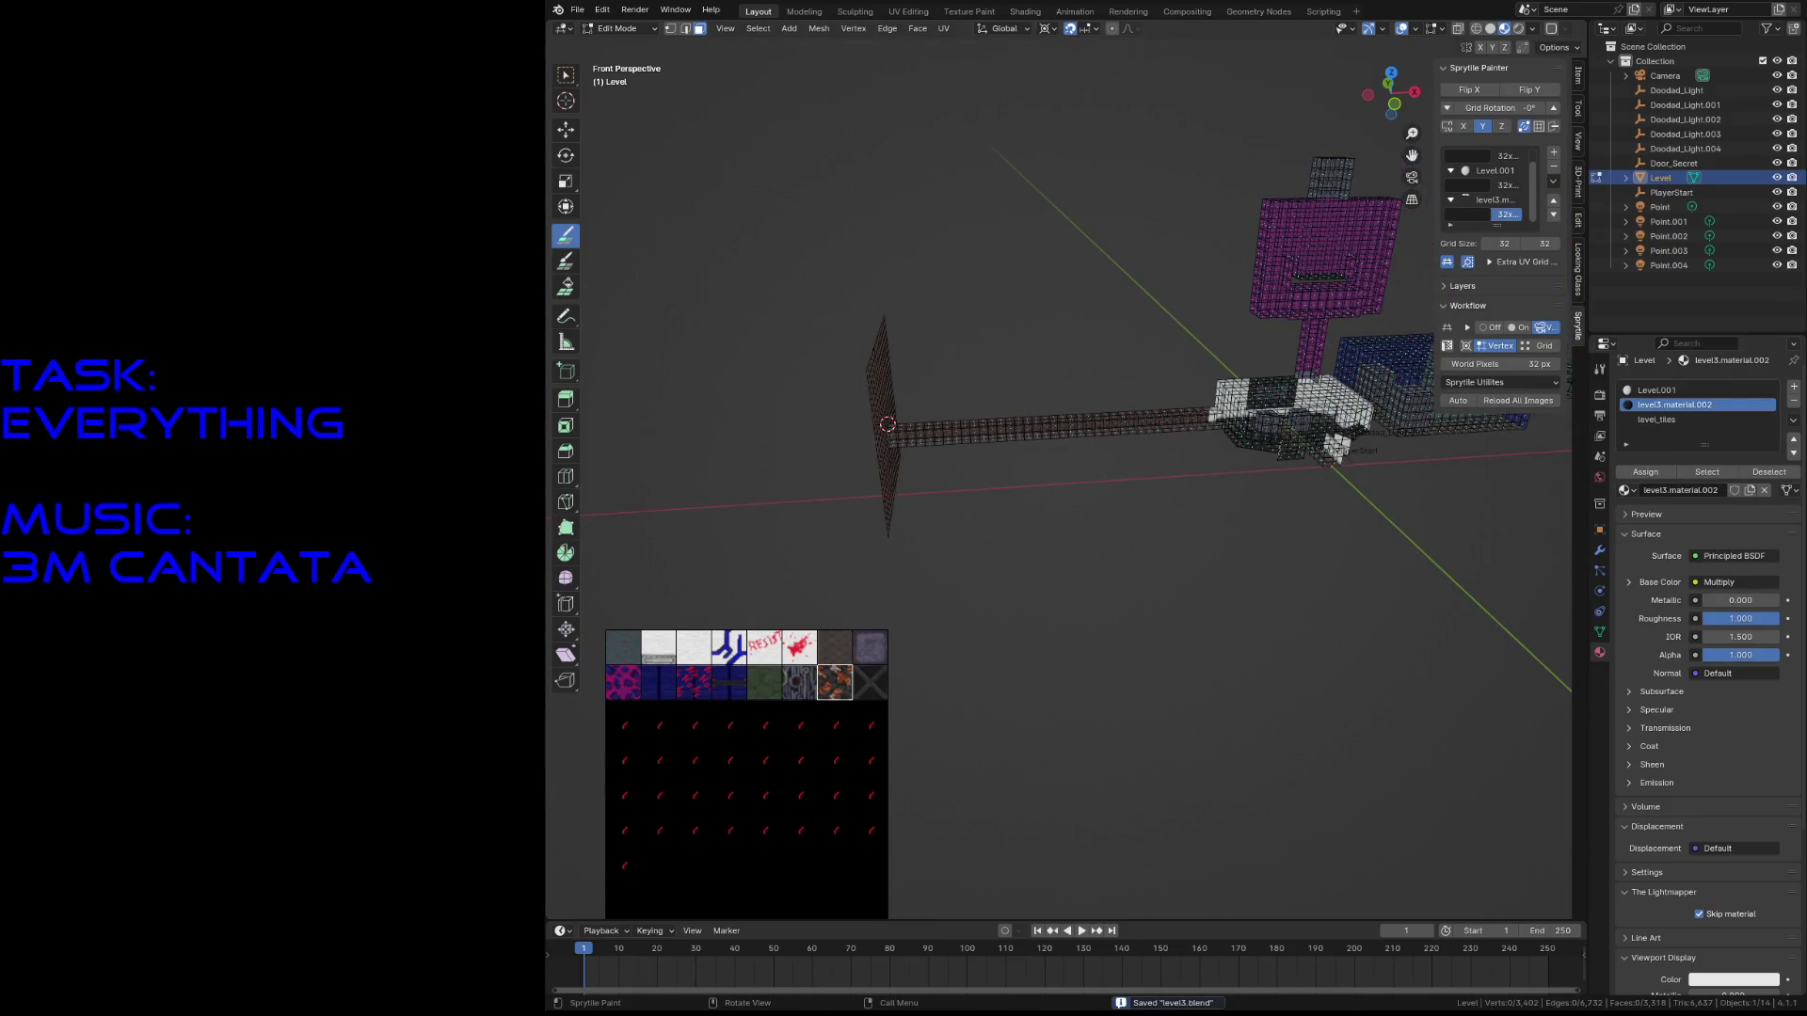
pyautogui.click(566, 75)
pyautogui.moveTo(732, 256)
pyautogui.mouseDown()
pyautogui.moveTo(1139, 614)
pyautogui.moveTo(1192, 632)
pyautogui.mouseUp()
pyautogui.hotkey('alt', 'a')
# - In wireframe view, box-select the corridor plus its right-end columns and save
pyautogui.hotkey('shift', '`')
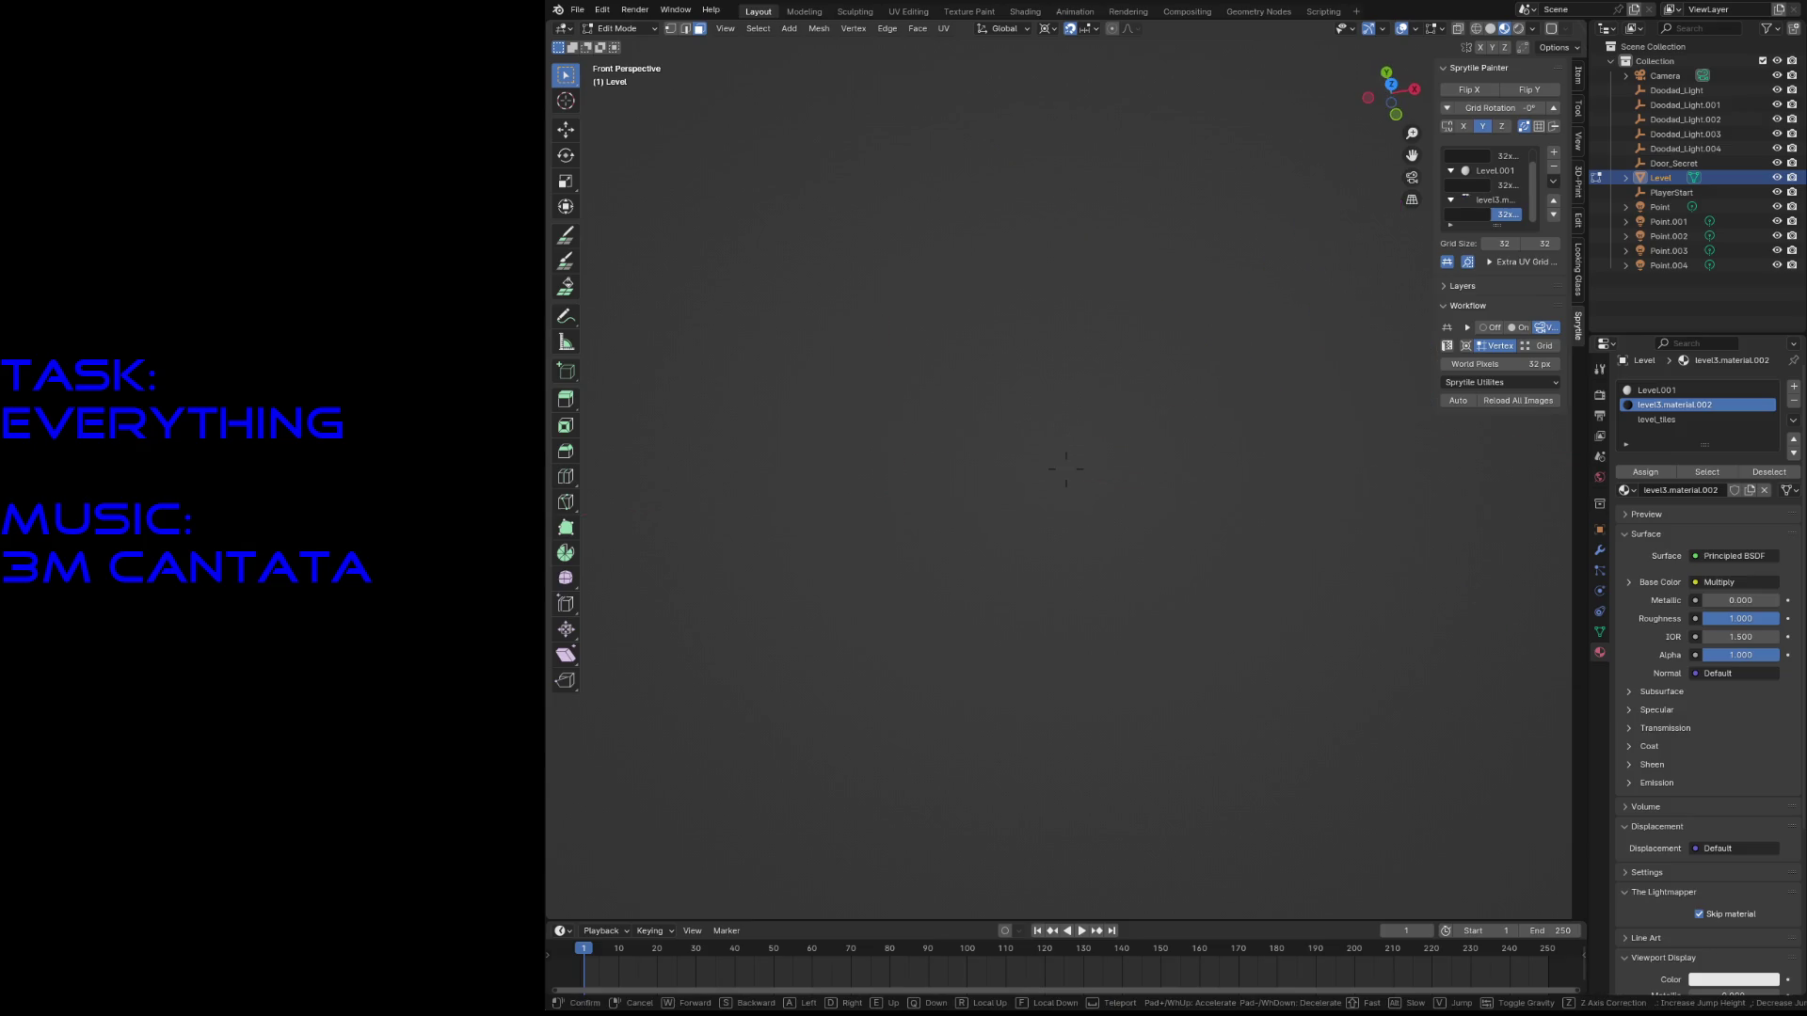
pyautogui.press('w')
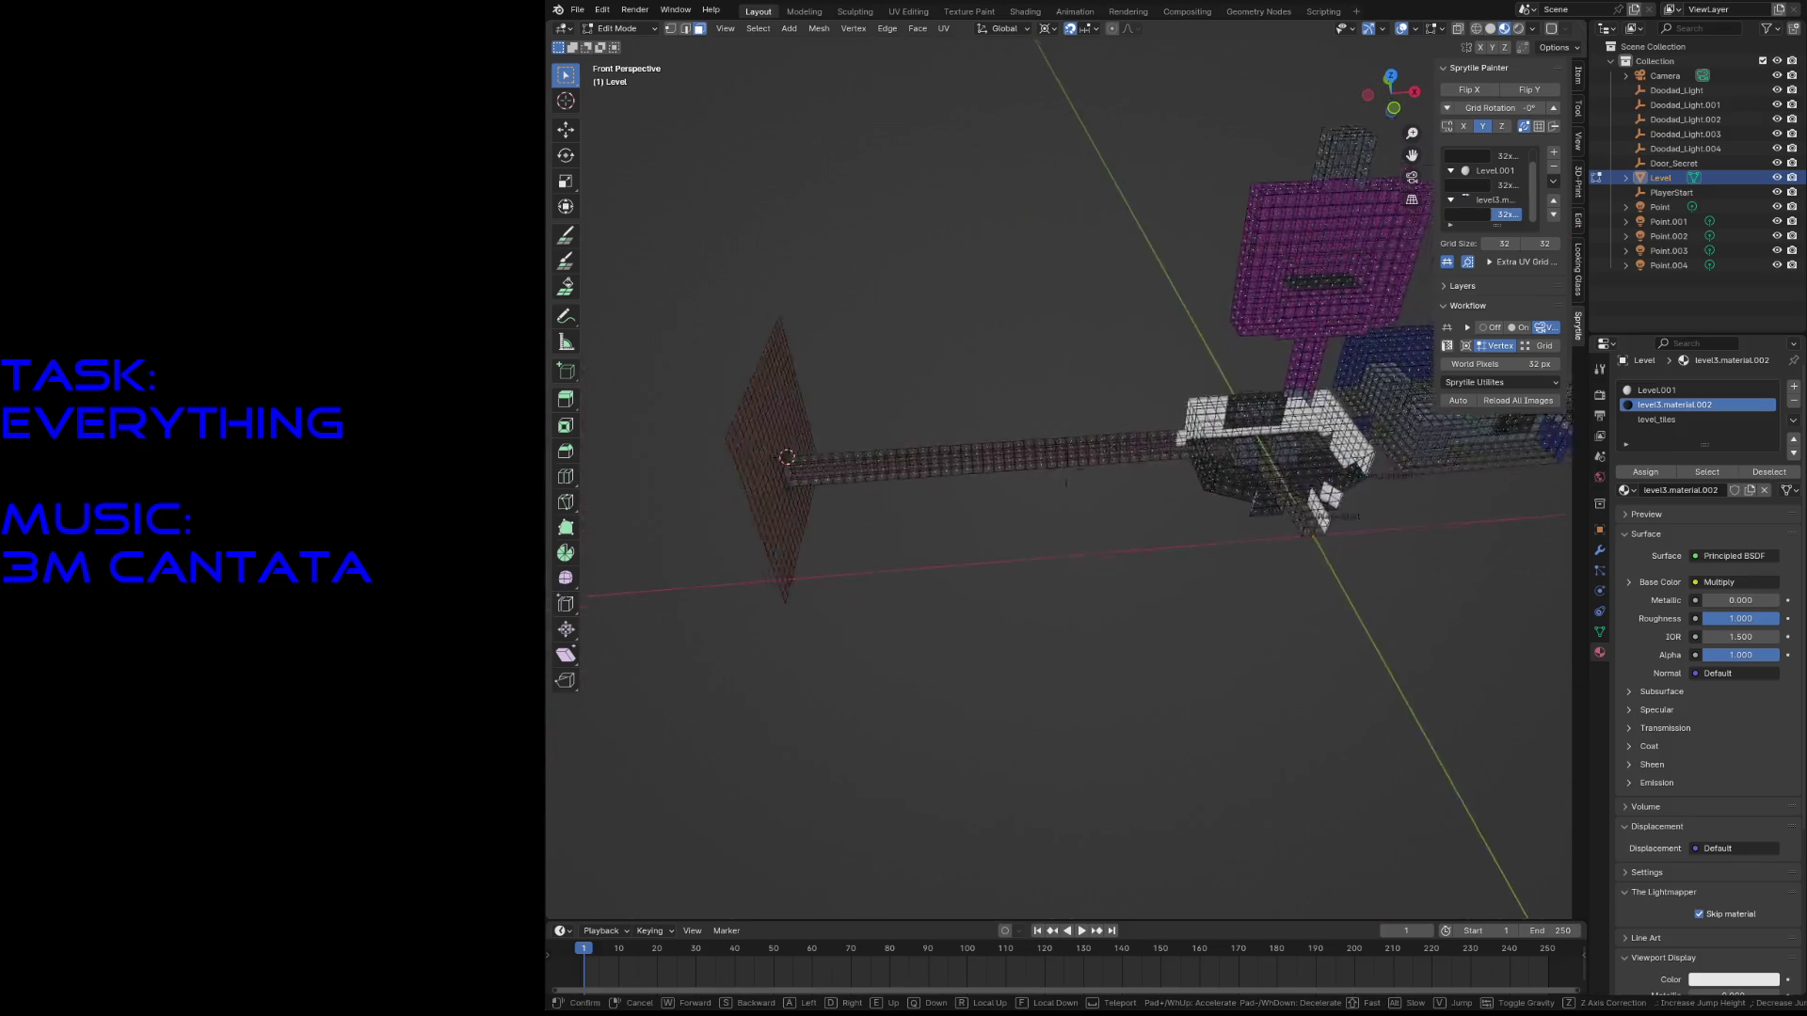
pyautogui.click(986, 527)
pyautogui.press('z')
pyautogui.click(859, 524)
pyautogui.moveTo(702, 309); pyautogui.dragTo(1150, 676)
pyautogui.scroll(3, 1150, 676)
pyautogui.moveTo(1001, 415); pyautogui.dragTo(1051, 520)
pyautogui.hotkey('ctrl', 's')
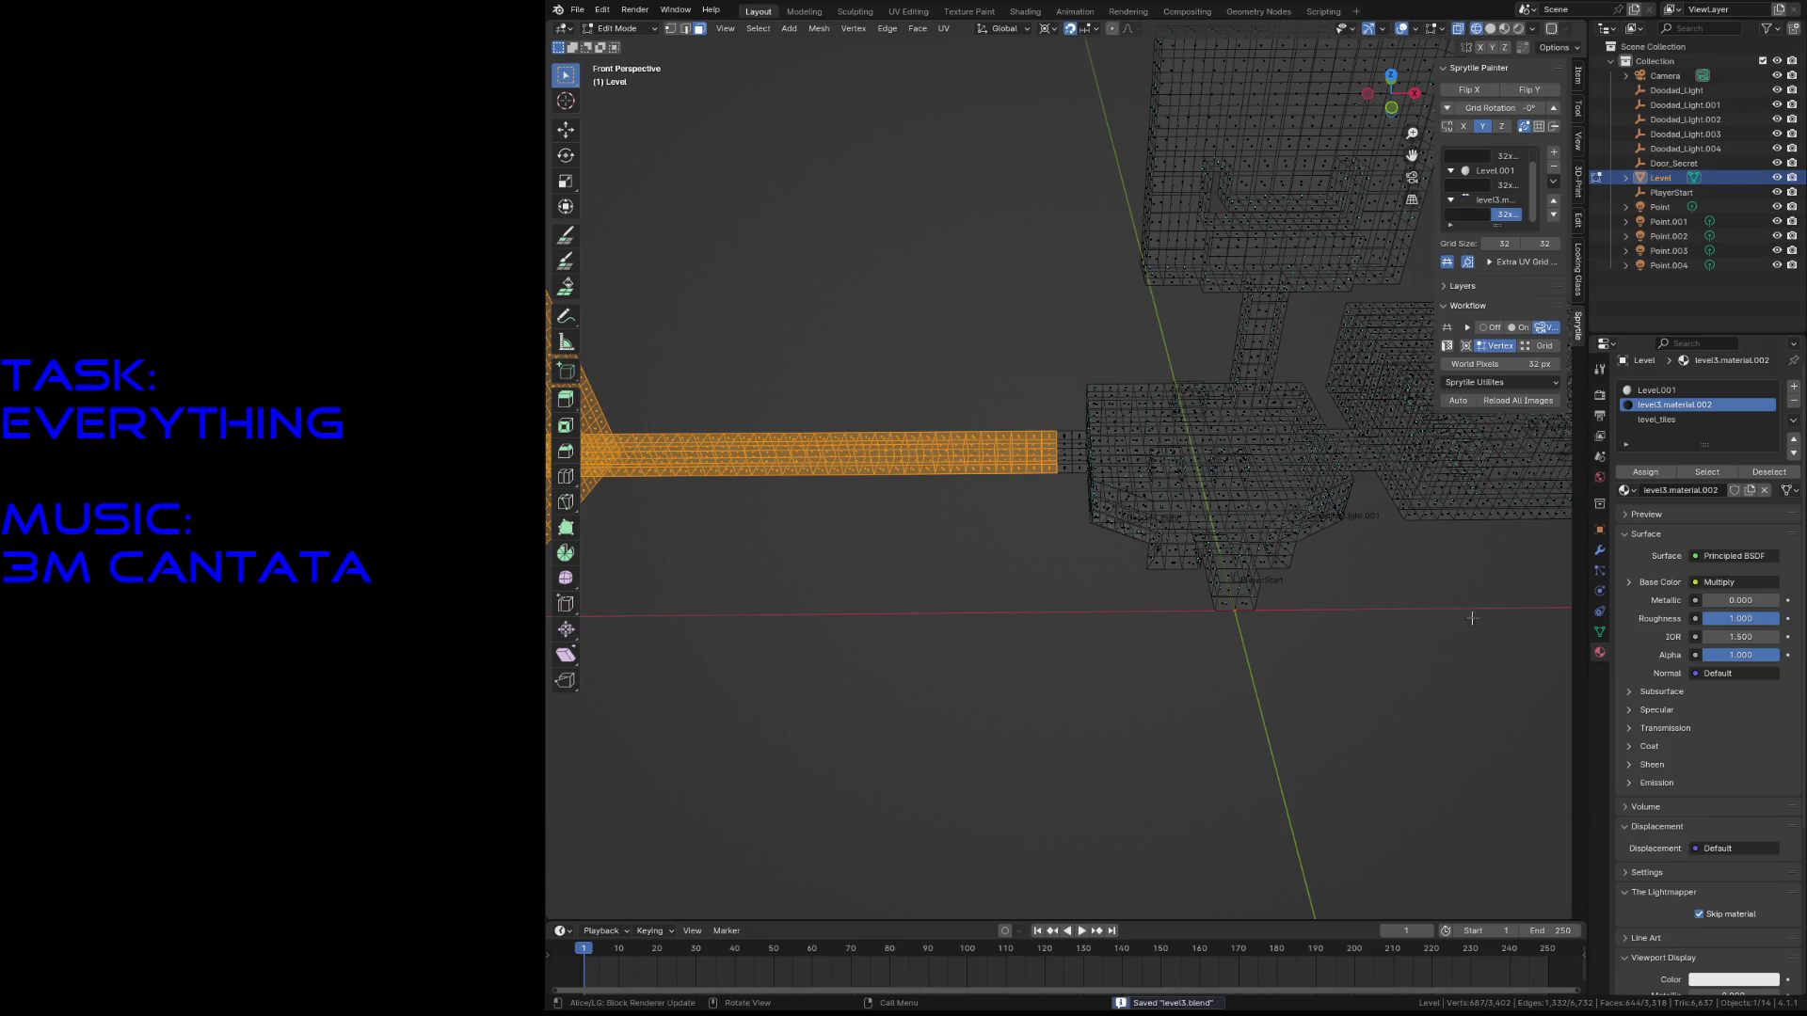
# - Add a new vertex group to the Level mesh and confirm its name
pyautogui.click(1599, 631)
pyautogui.click(1787, 438)
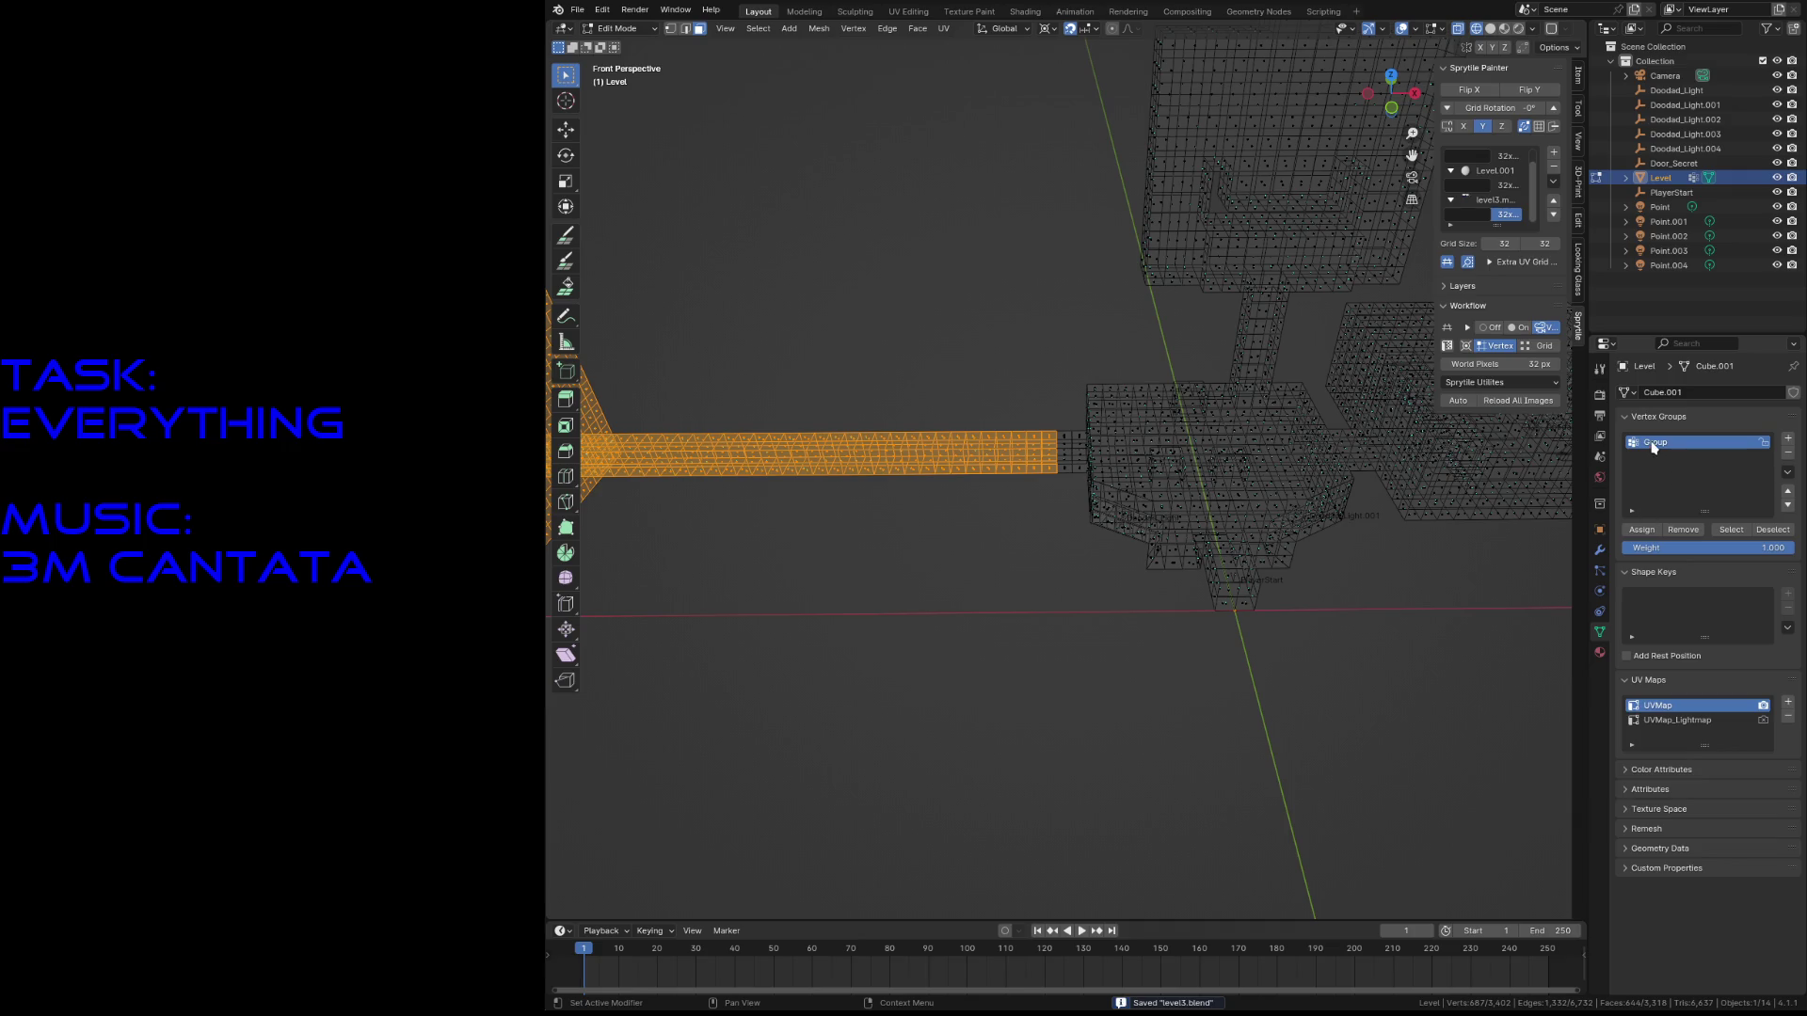
pyautogui.write('sdssd')
pyautogui.click(1642, 529)
# - Clear the mesh selection, look around the level, and return to Object Mode
pyautogui.hotkey('alt', 'a')
pyautogui.hotkey('shift', '`')
pyautogui.press('s')
pyautogui.click(1067, 664)
pyautogui.hotkey('shift', 'a')
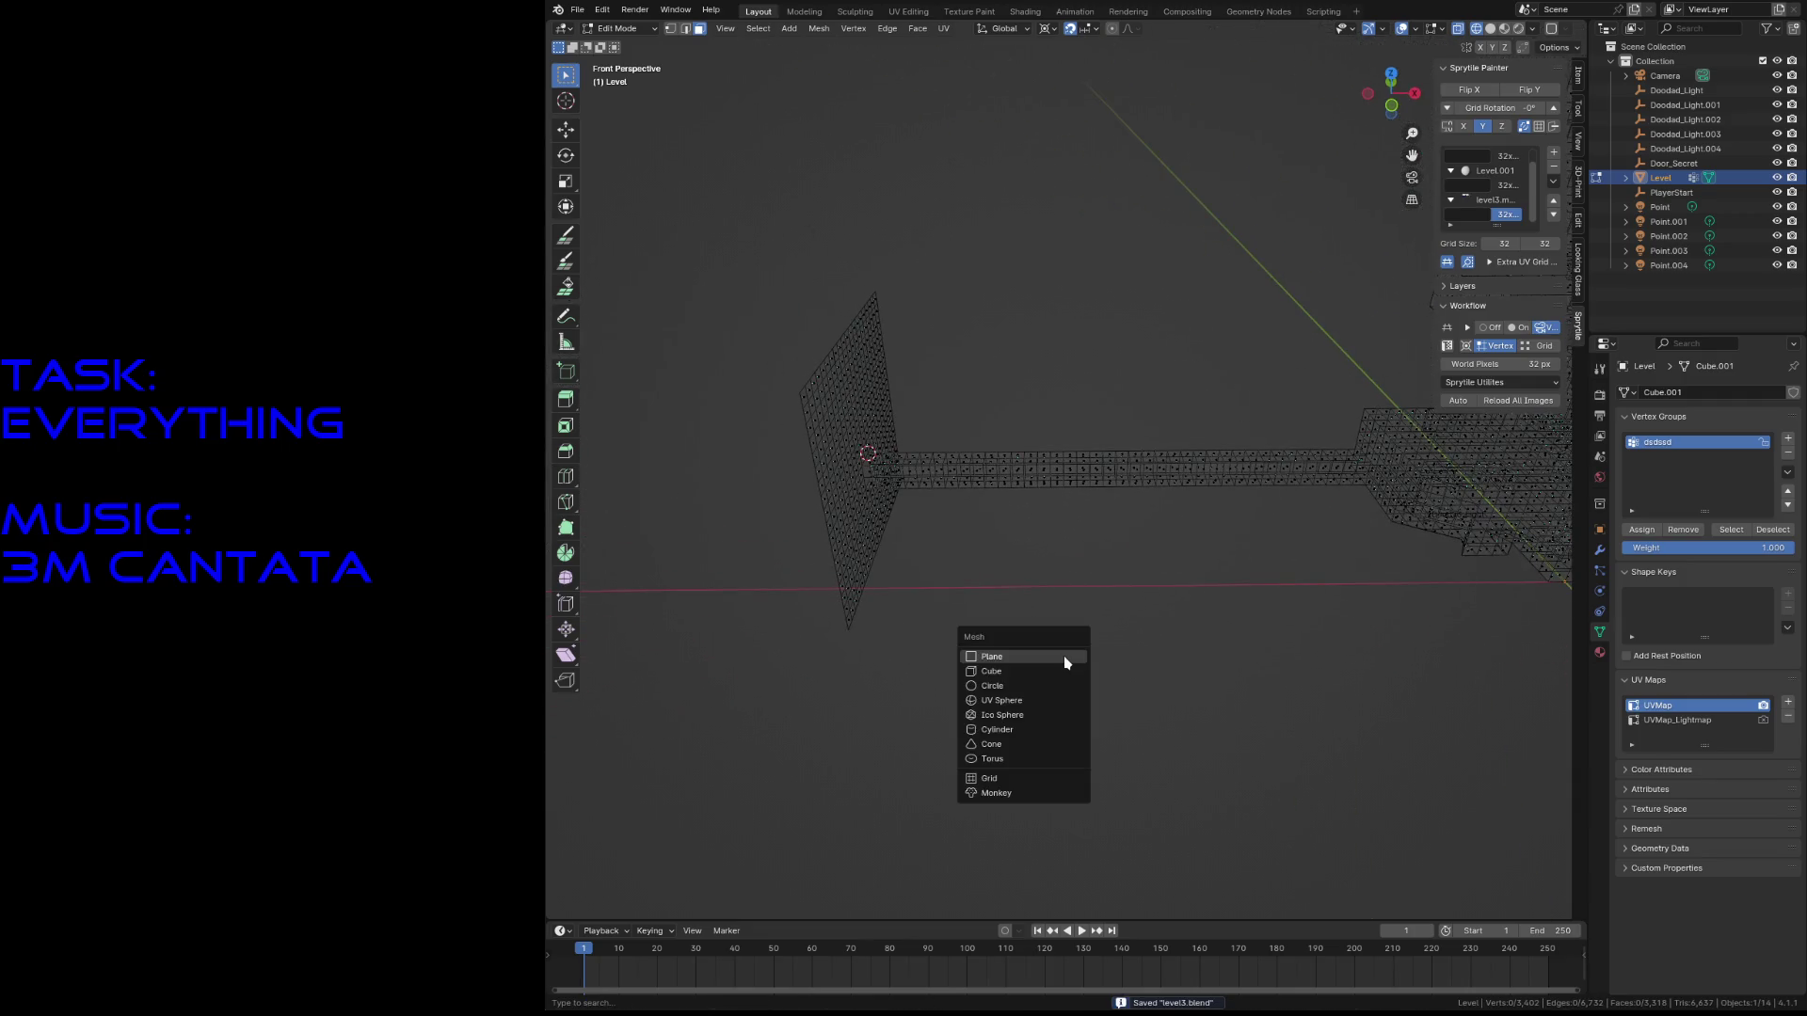
pyautogui.press('Escape')
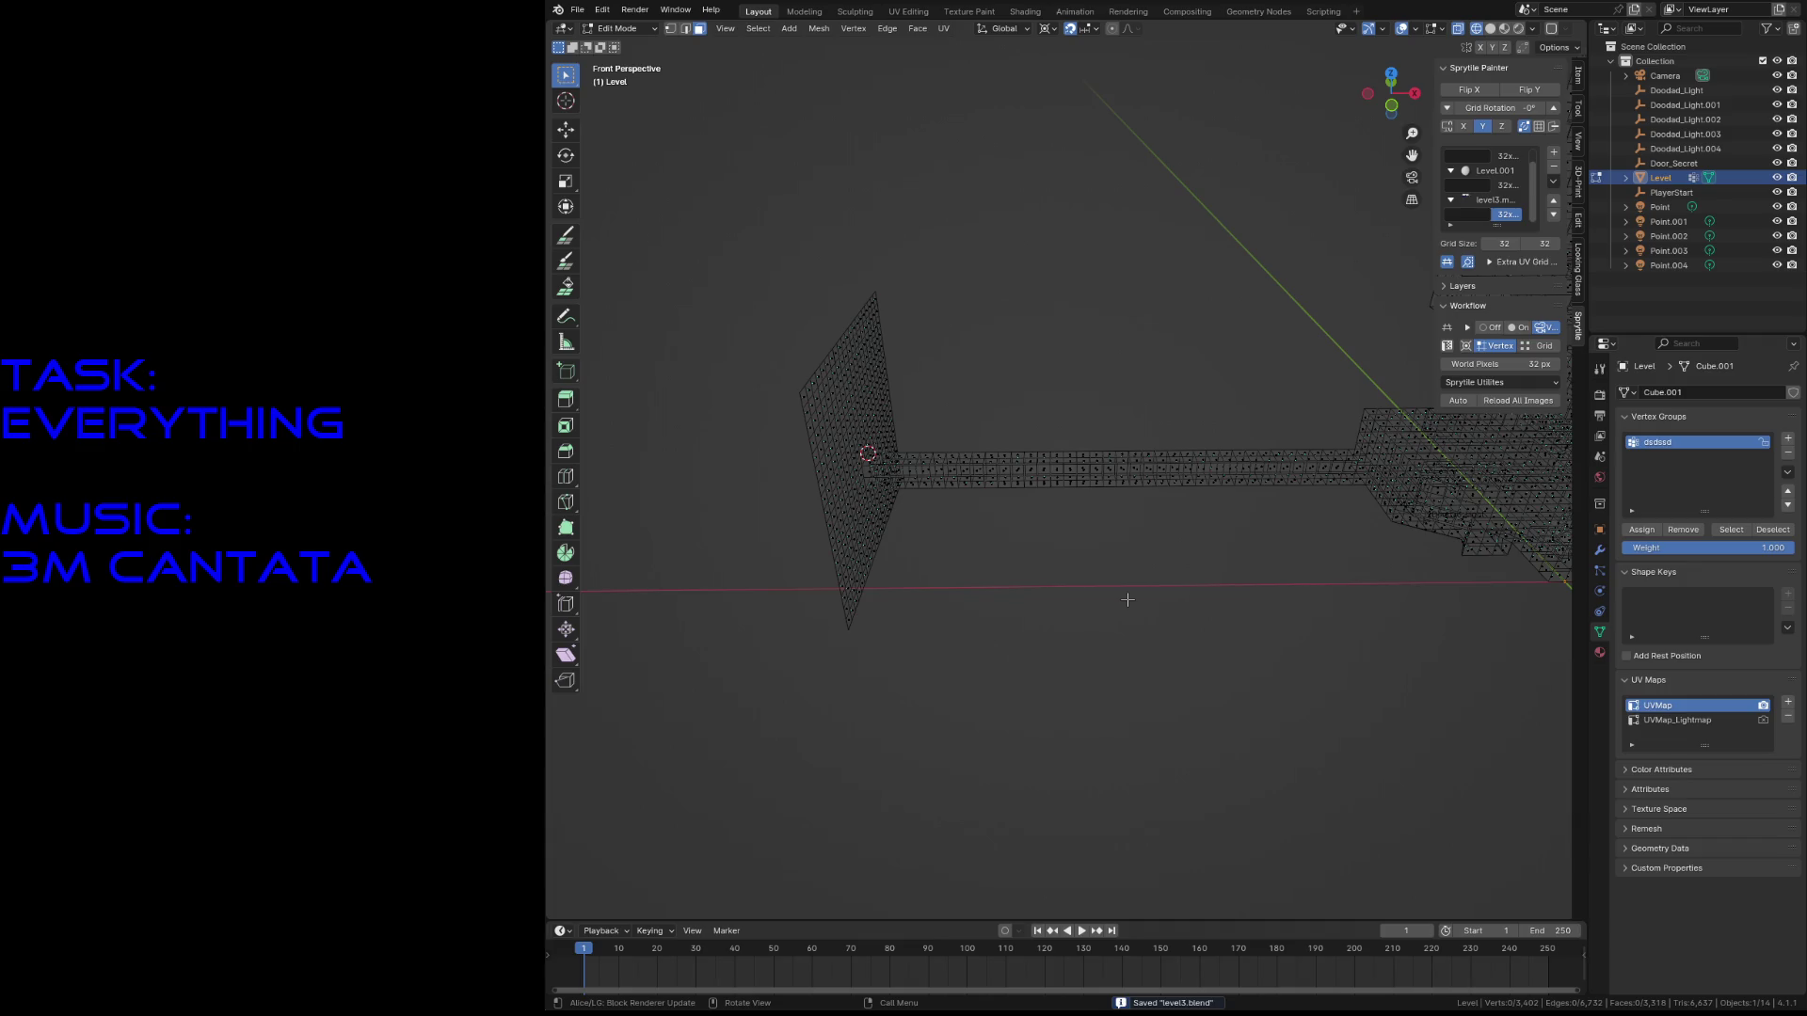
pyautogui.press('Tab')
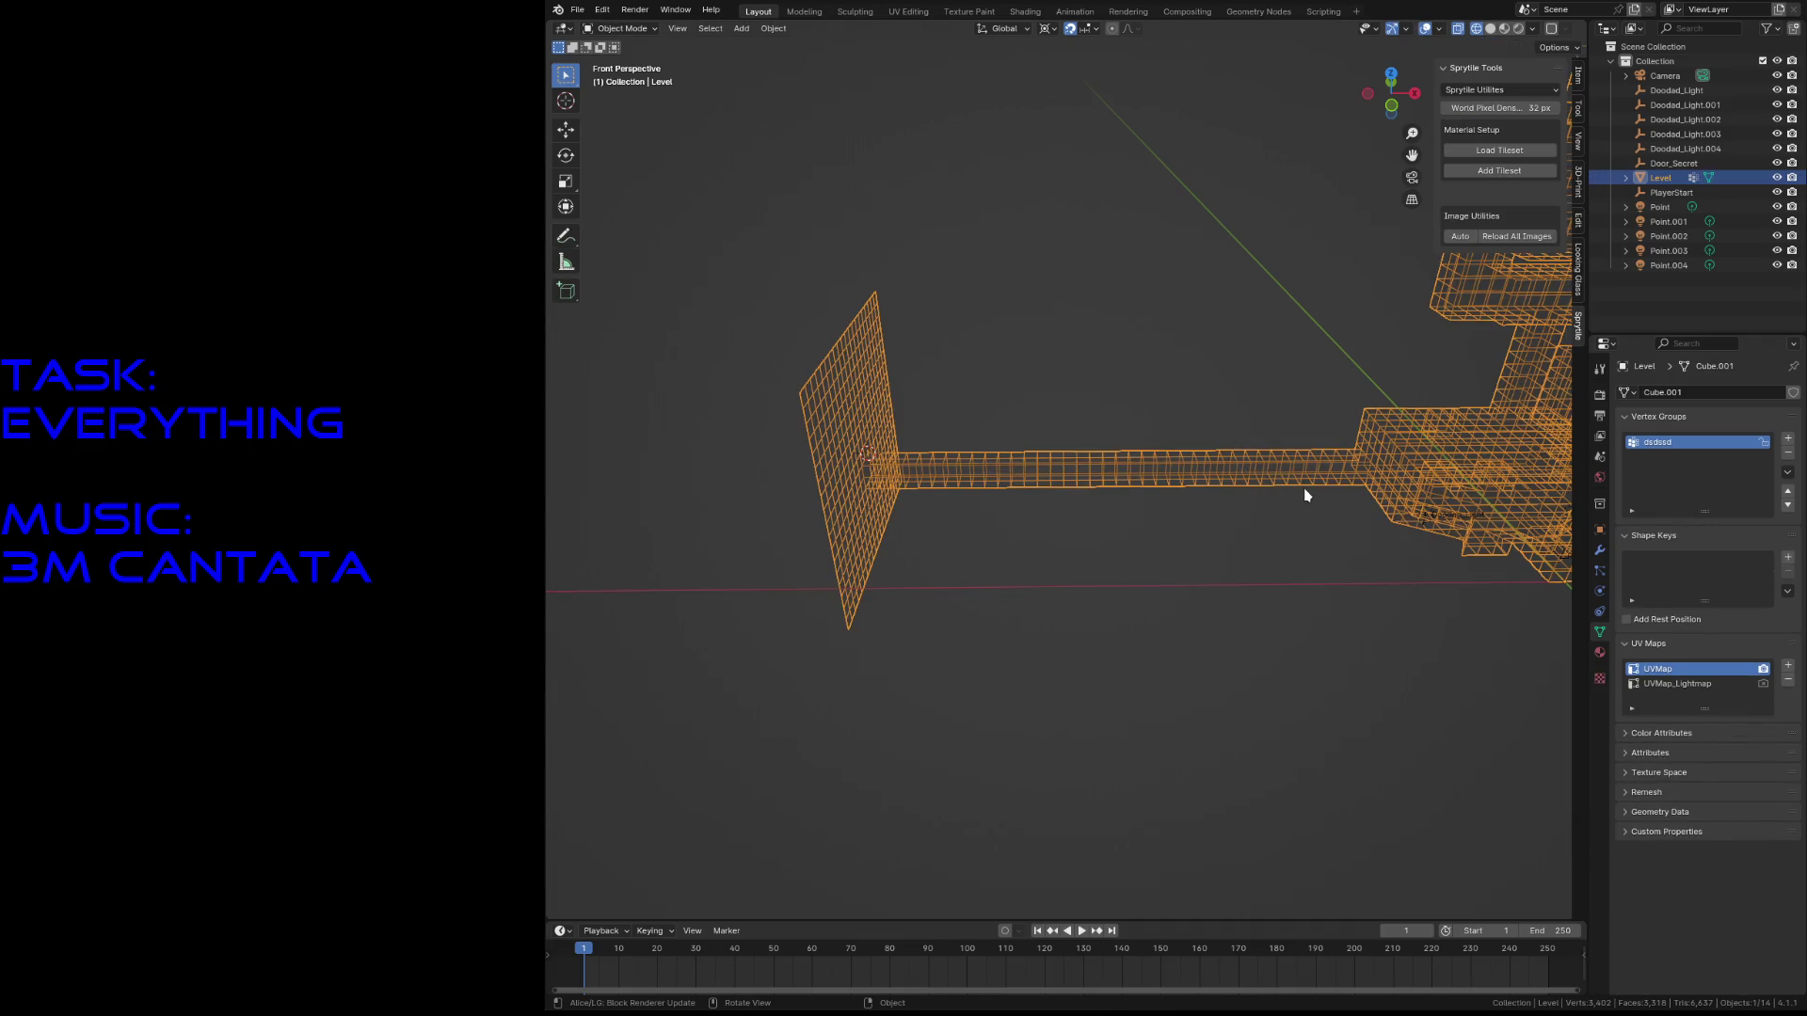
# - From top view, frame the corridor and add a NURBS path
pyautogui.press('KP_7')
pyautogui.click(946, 367)
pyautogui.scroll(2, 793, 400)
pyautogui.keyDown('shift'); pyautogui.moveTo(707, 400); pyautogui.dragTo(847, 411, button='middle'); pyautogui.keyUp('shift')
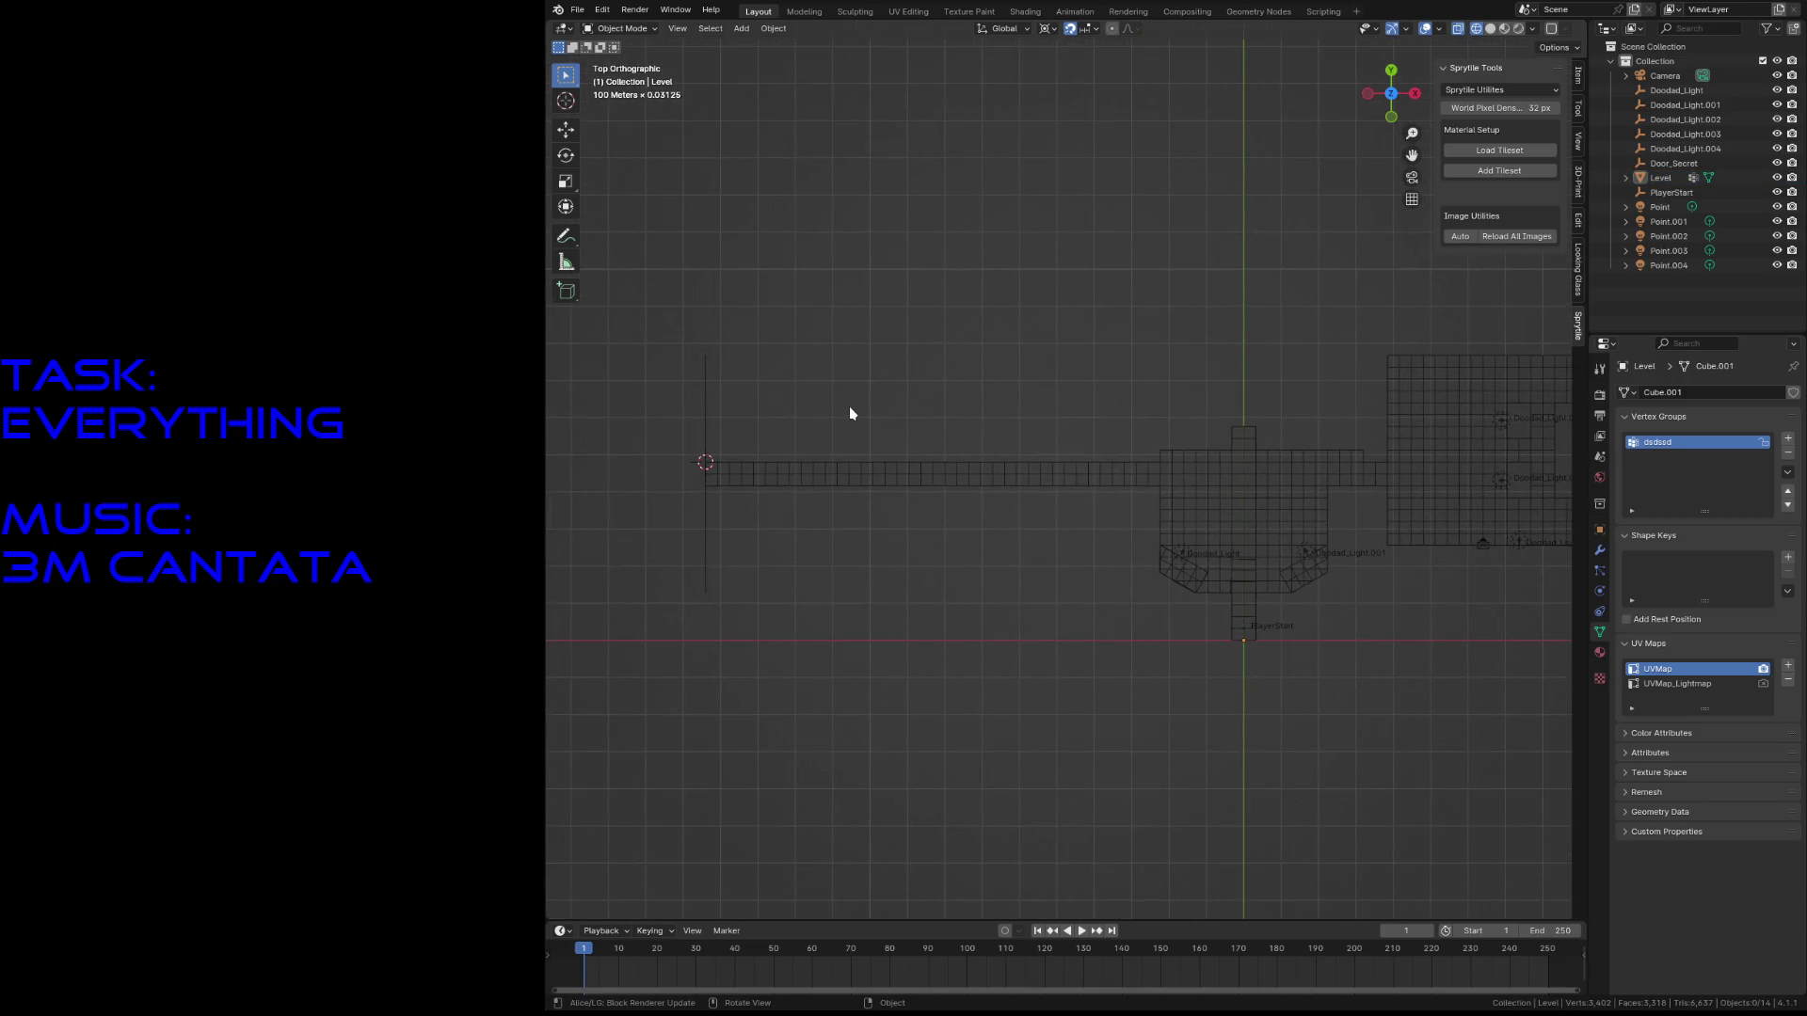
pyautogui.hotkey('shift', 'a')
pyautogui.moveTo(848, 432)
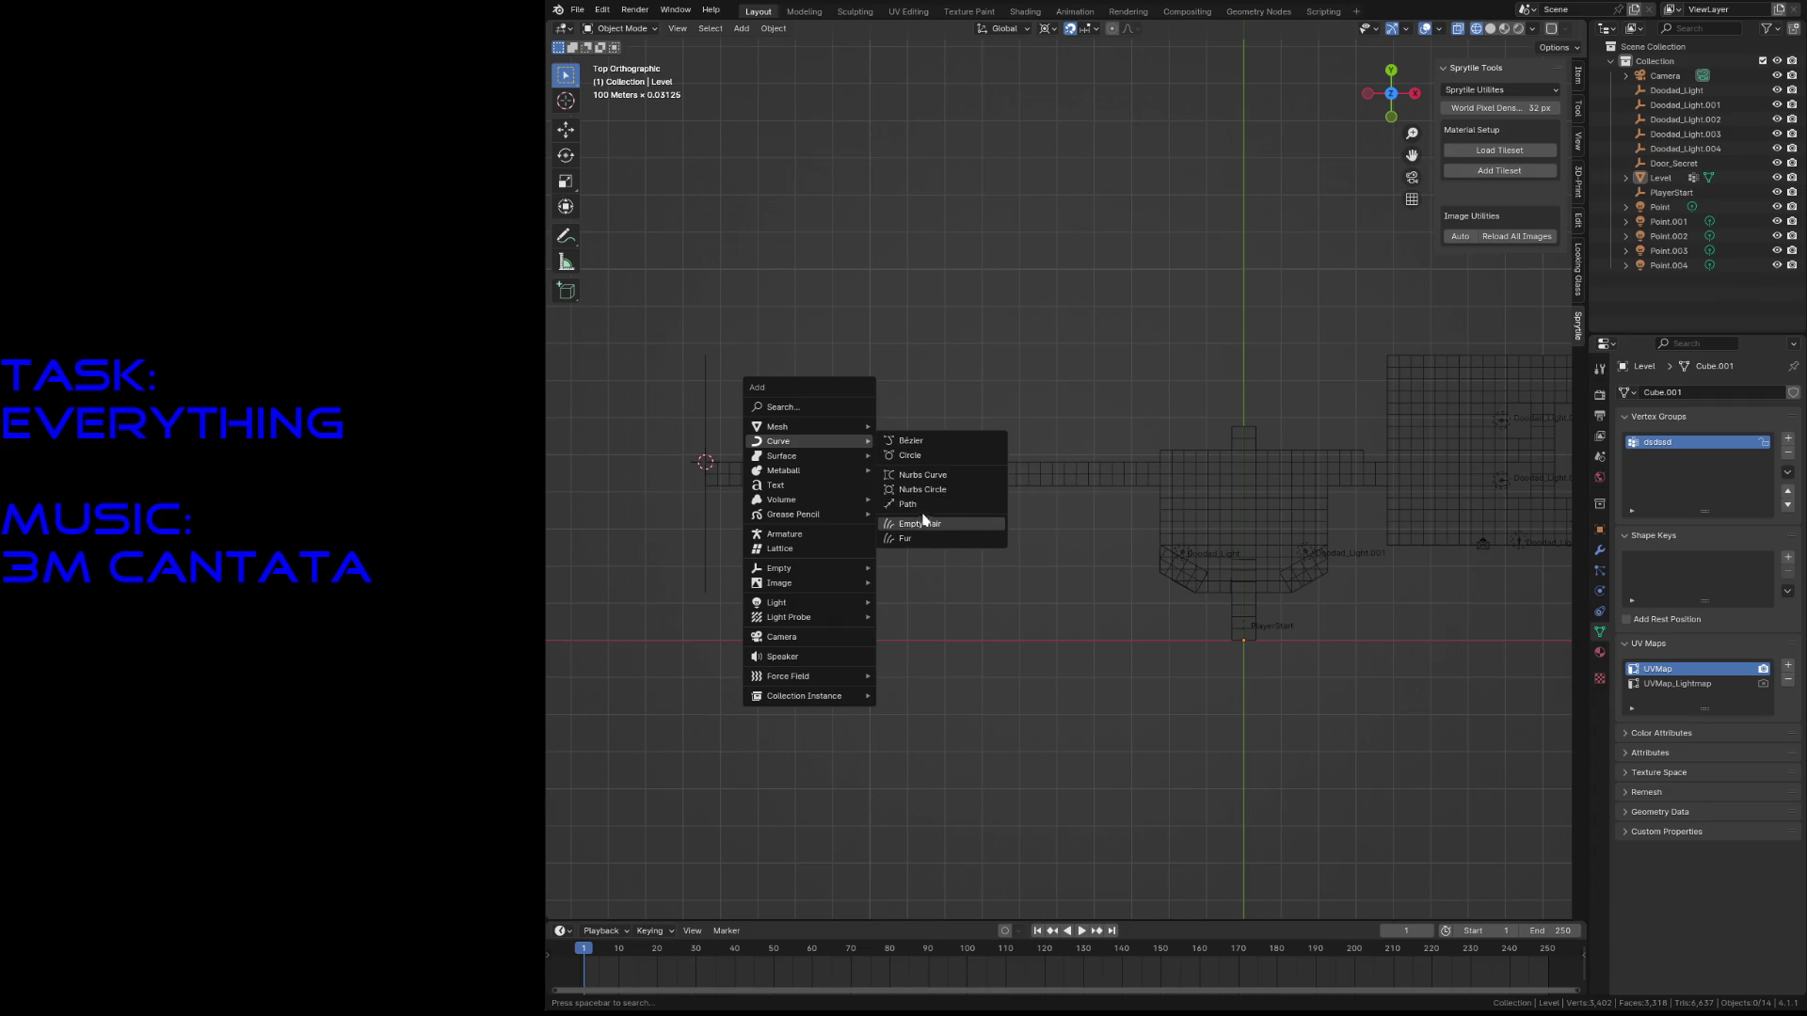
pyautogui.click(915, 508)
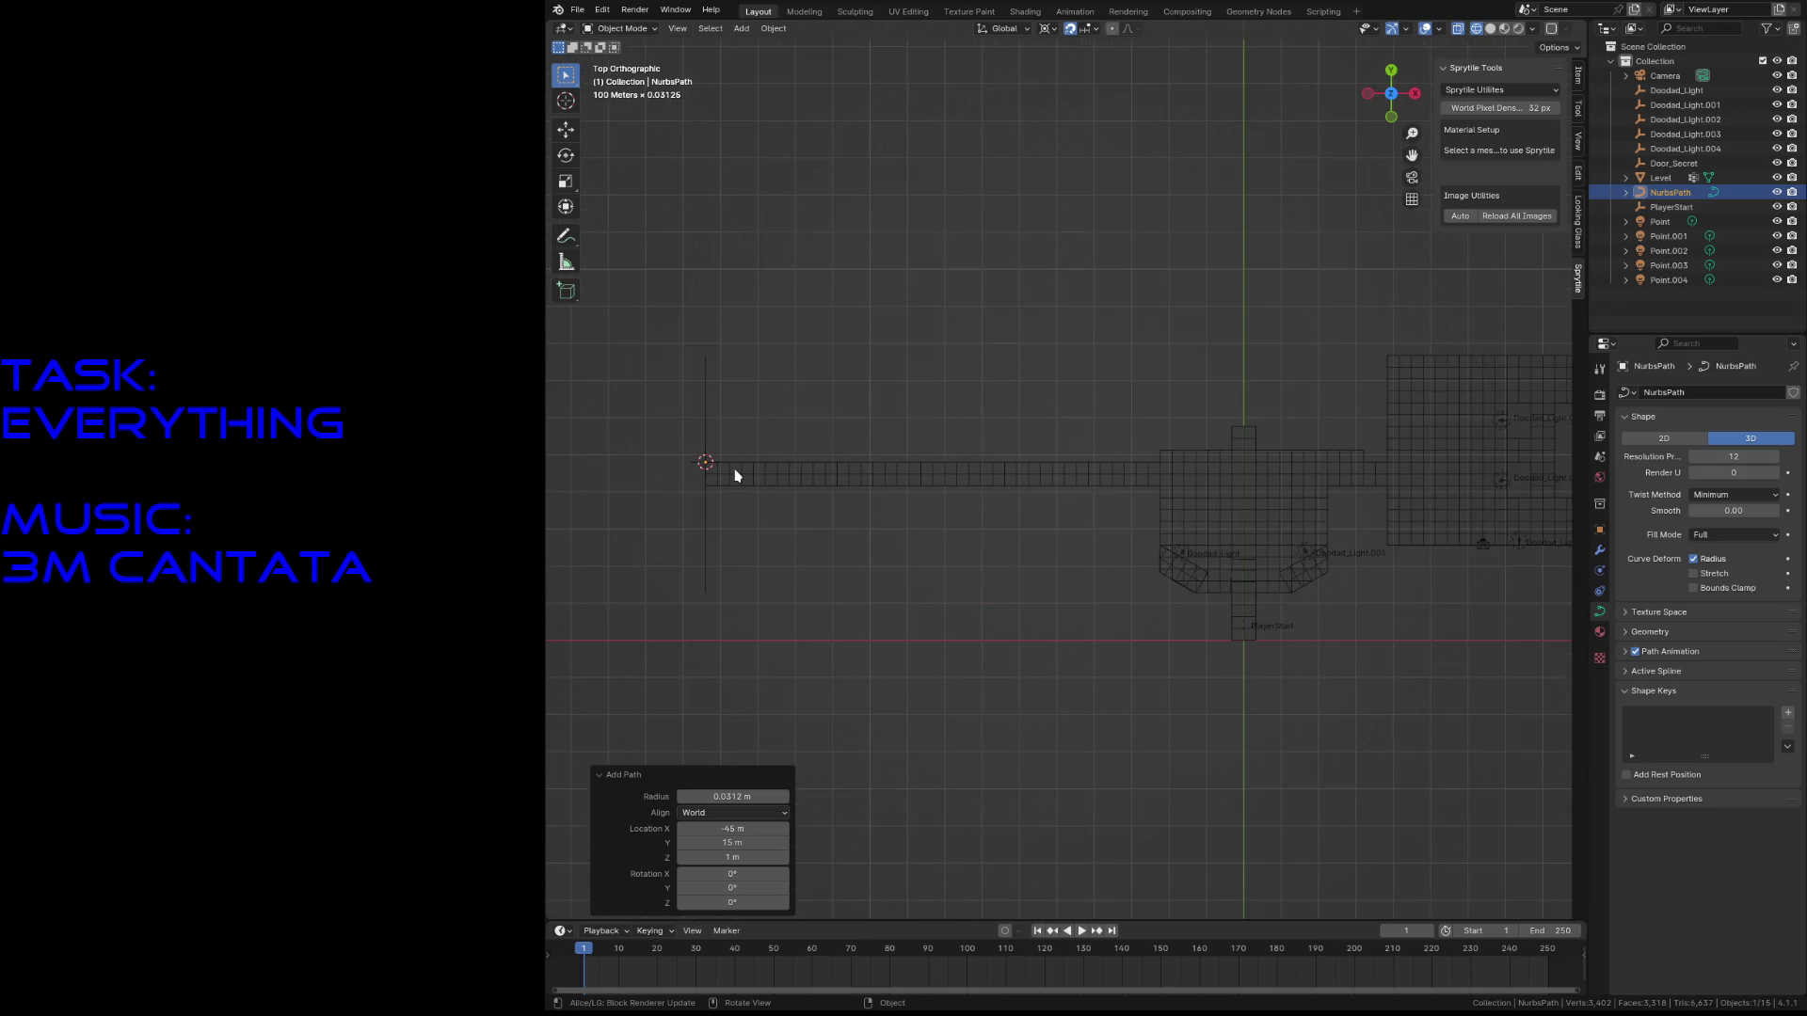
# - Move the path 34.375 m along X, then edit its control points in local view
pyautogui.press('g')
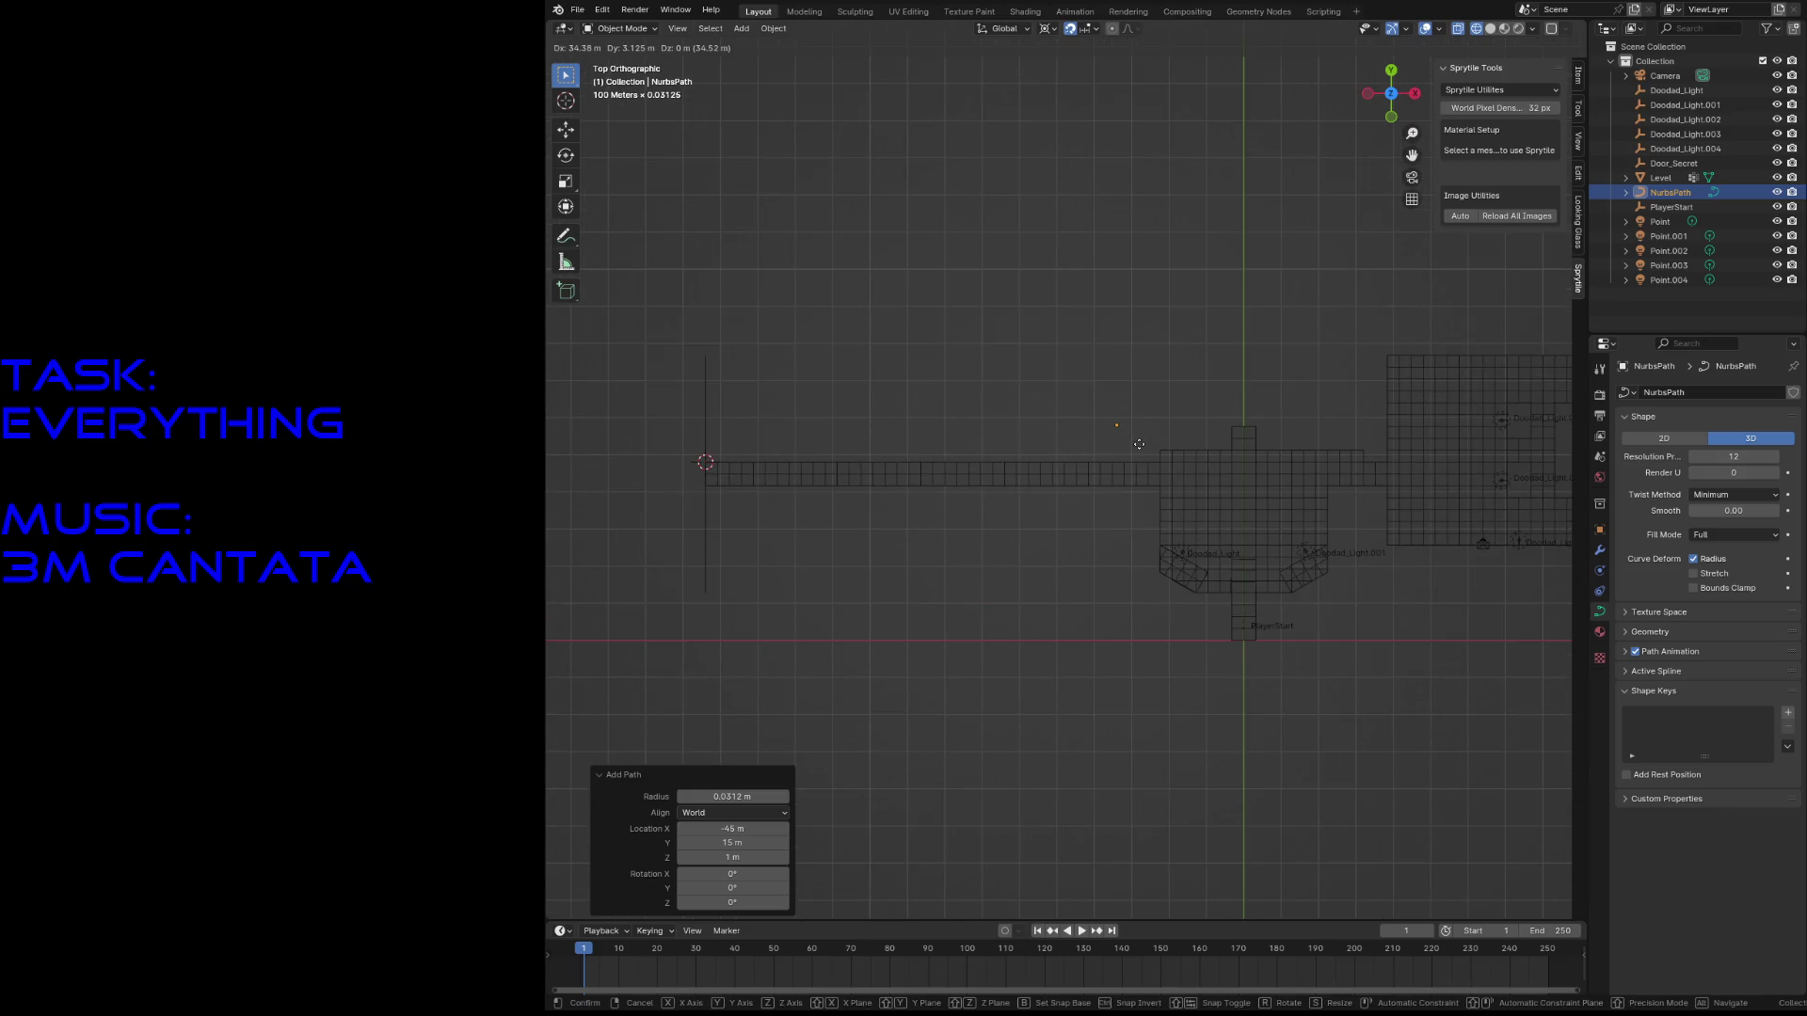
pyautogui.click(1138, 444)
pyautogui.scroll(8, 1157, 471)
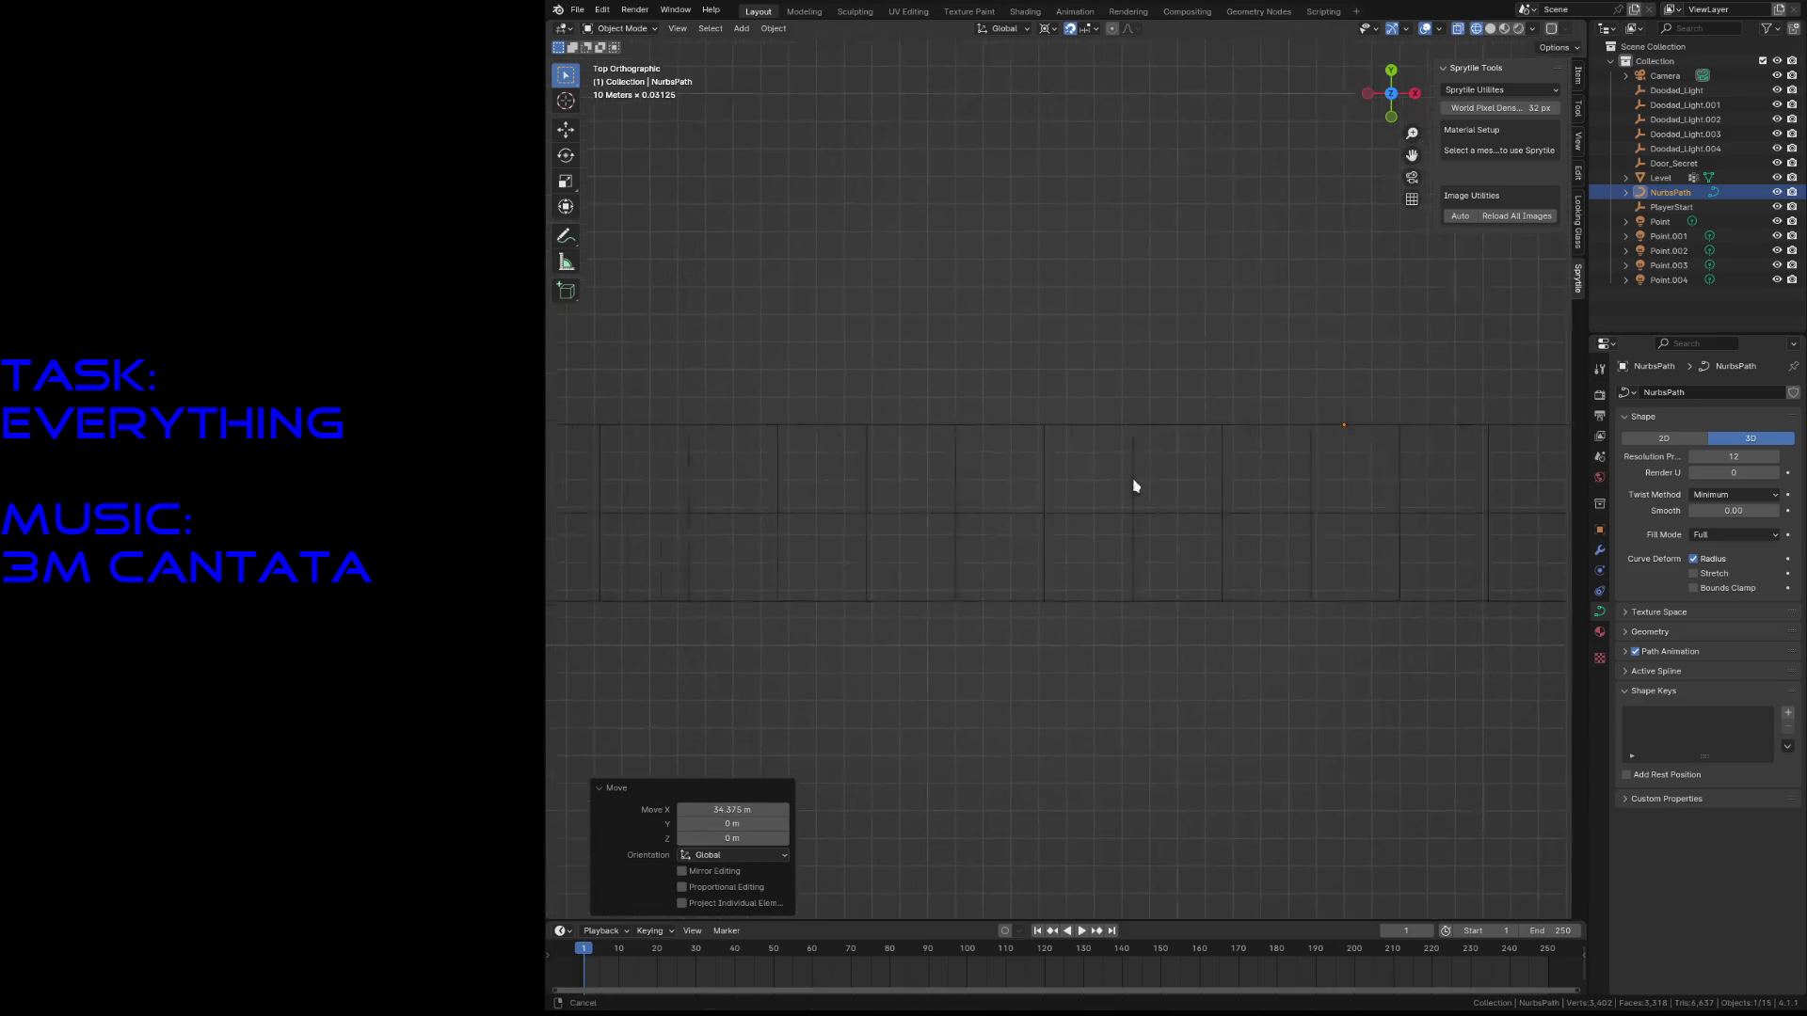
pyautogui.hotkey('shift', '`')
pyautogui.press('q')
pyautogui.press('e')
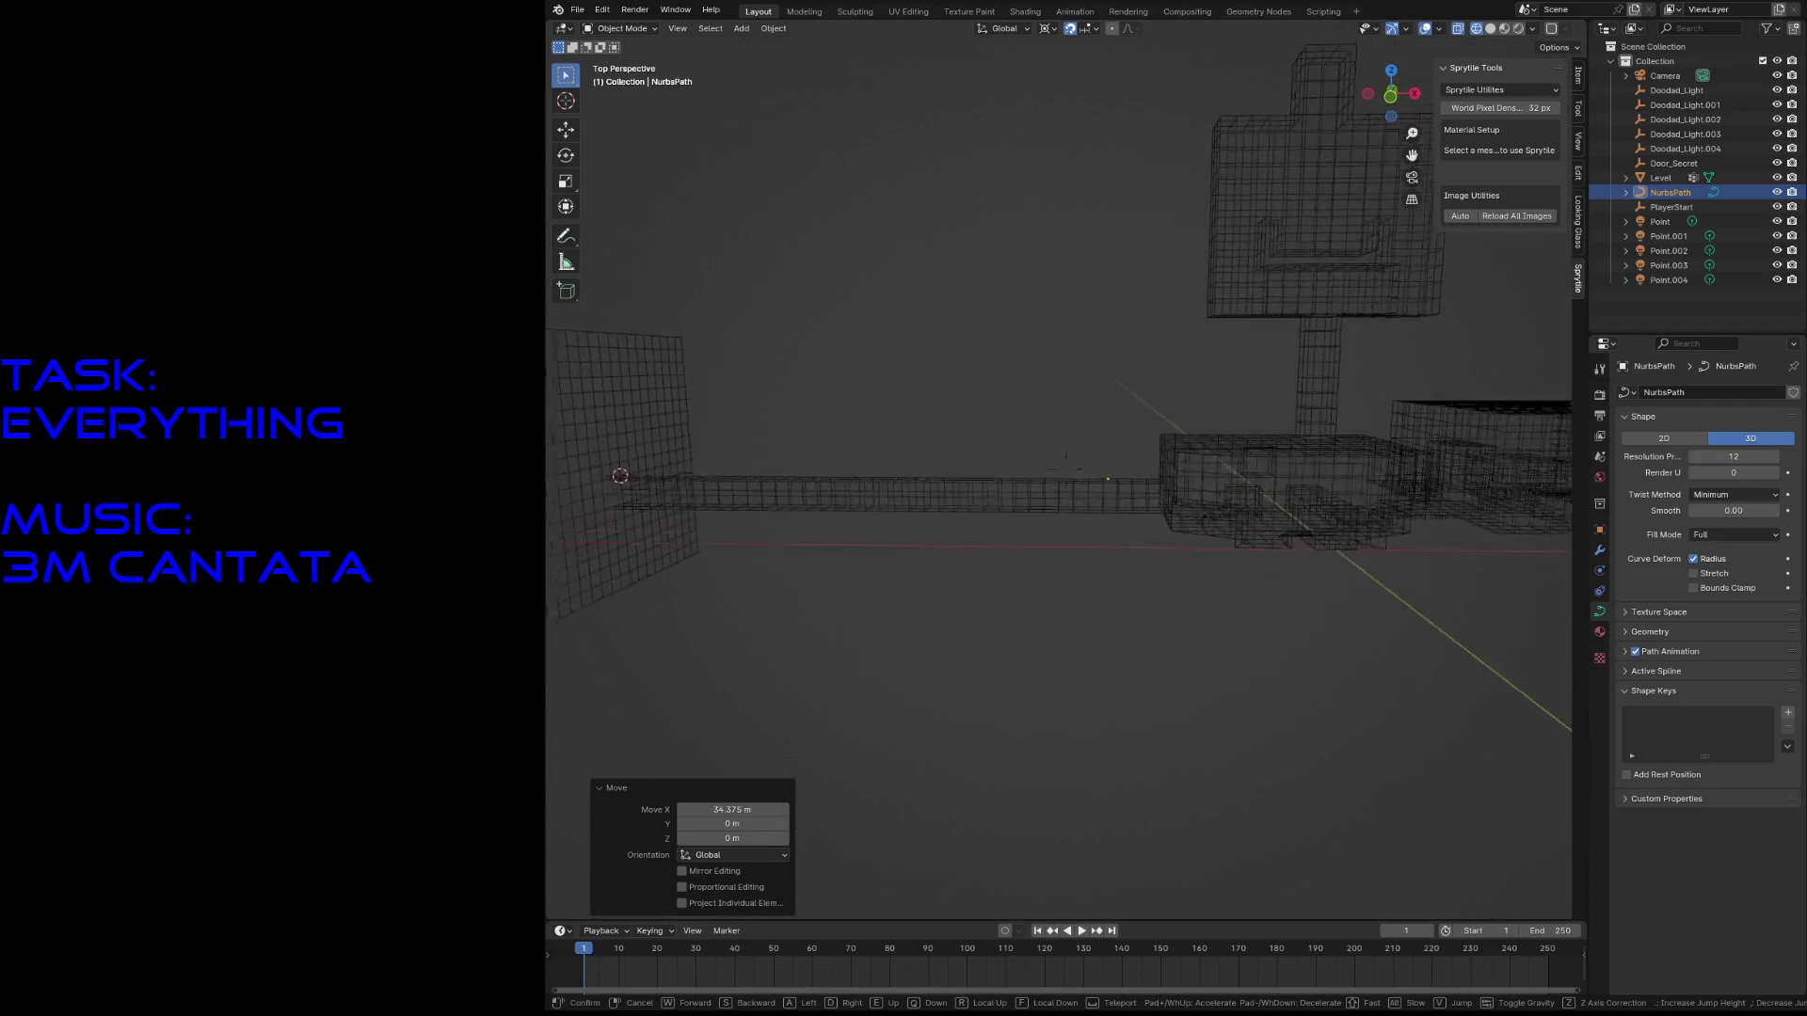
pyautogui.click(1222, 489)
pyautogui.press('Tab')
pyautogui.press('KP_Divide')
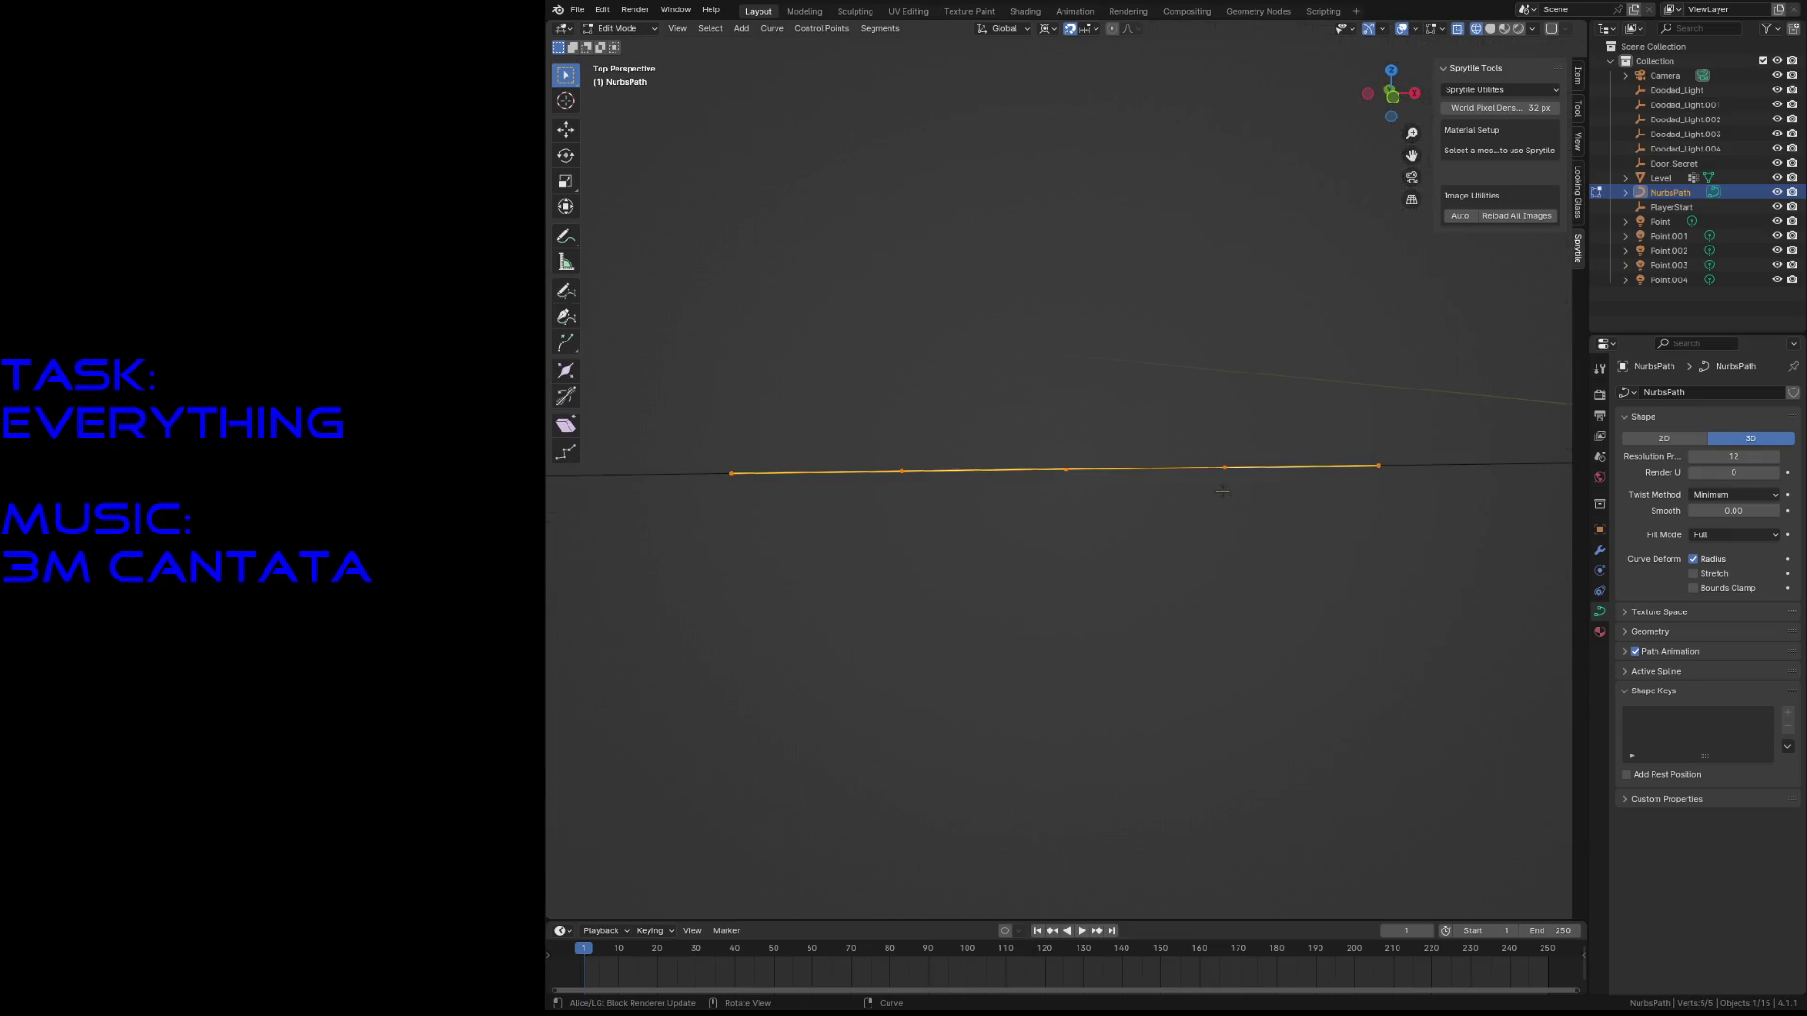
# - Leave local view and move a path control point to X -19.125 m
pyautogui.press('KP_Divide')
pyautogui.press('g')
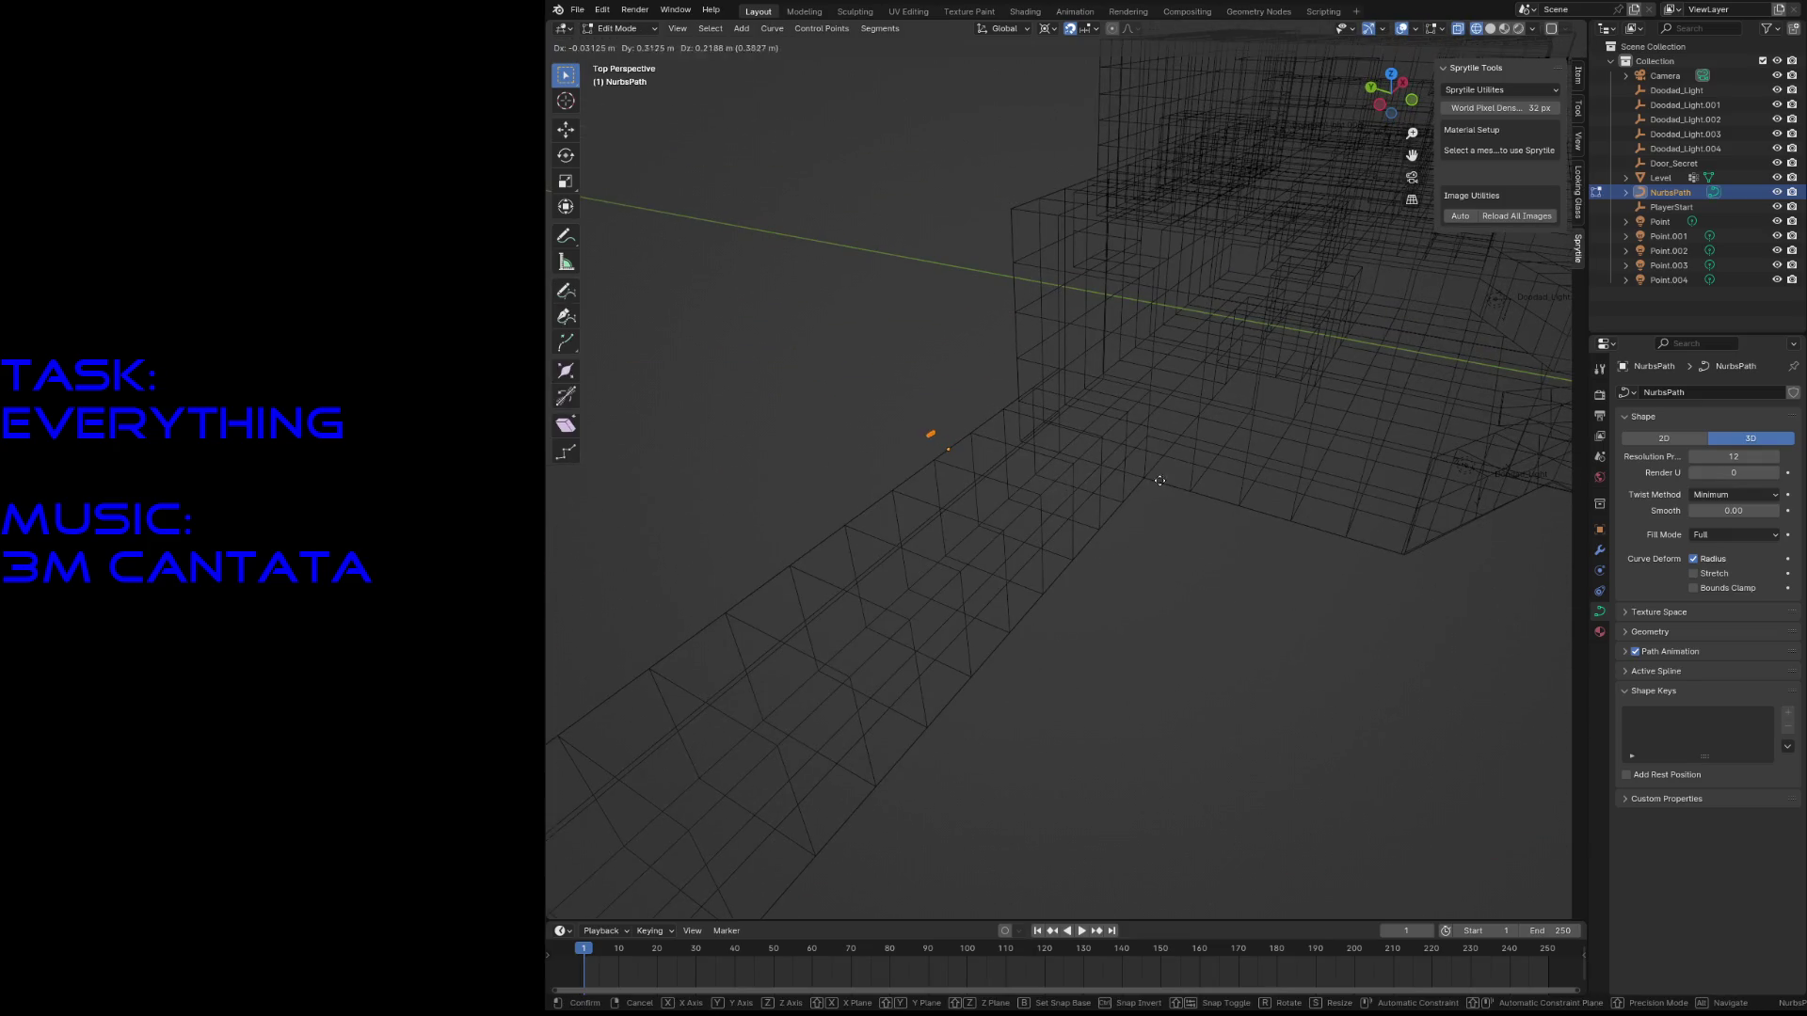
pyautogui.click(1187, 451)
pyautogui.hotkey('shift', '`')
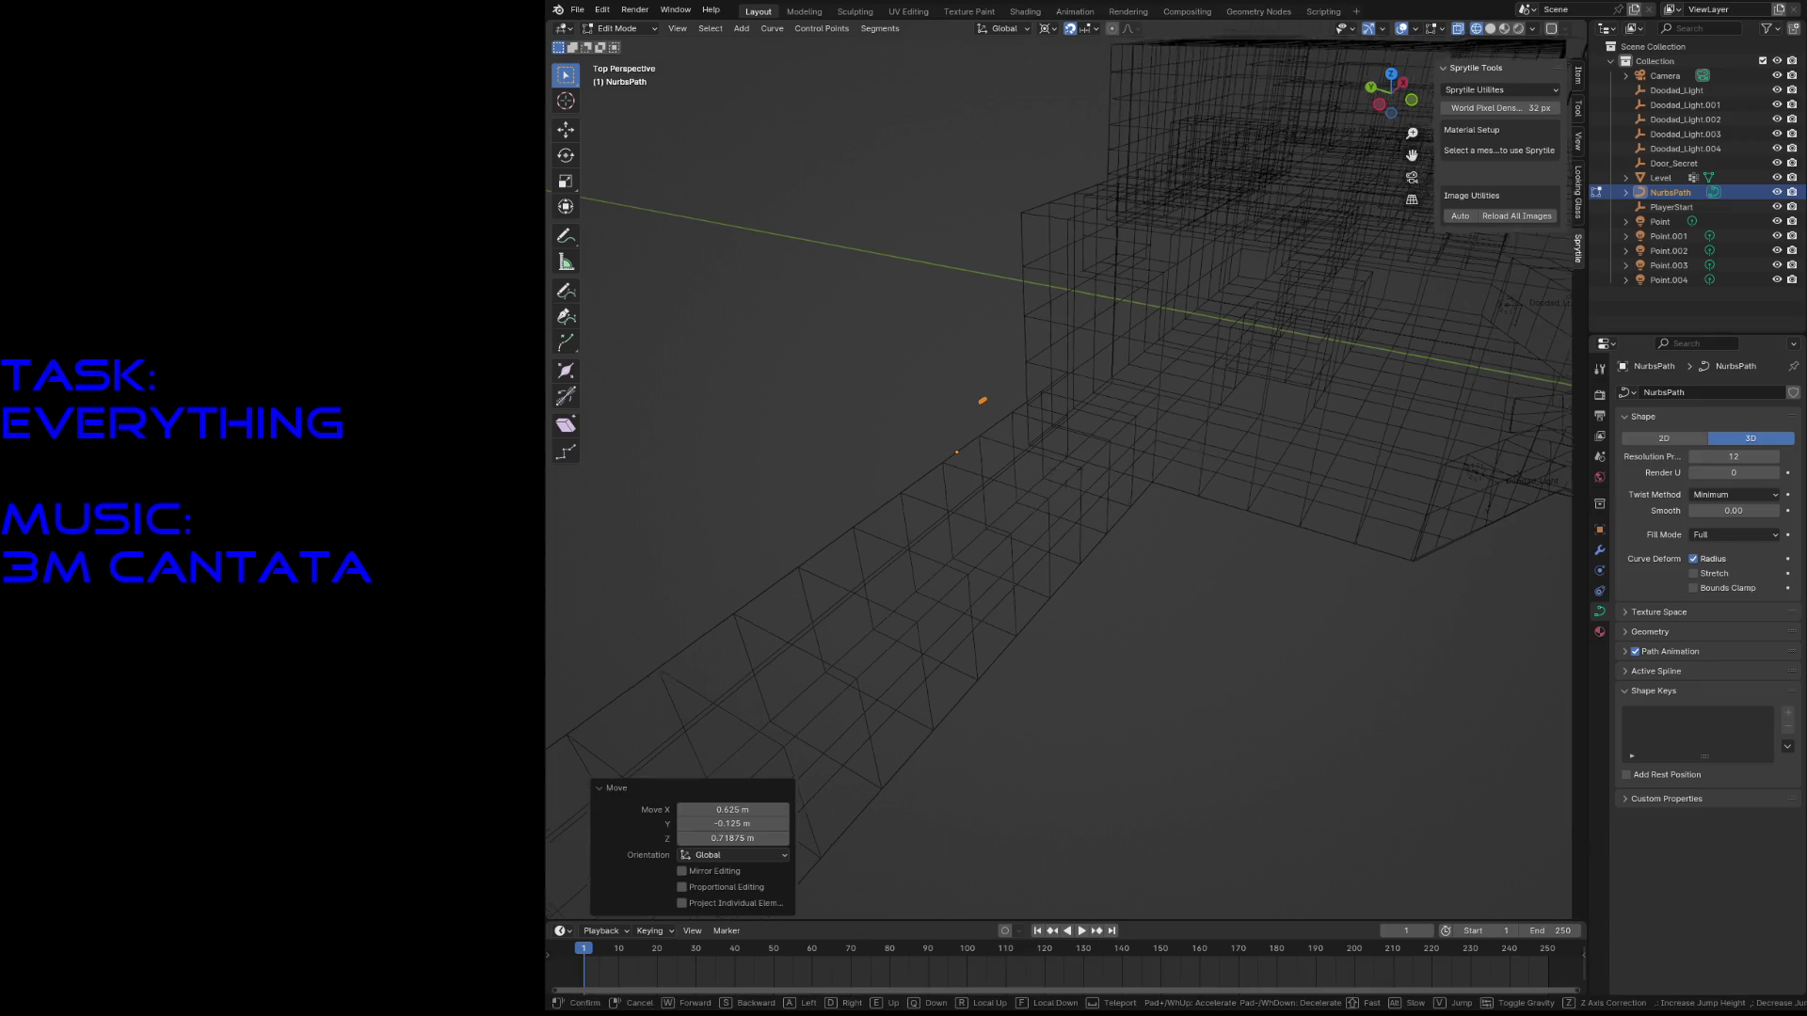
pyautogui.press('s')
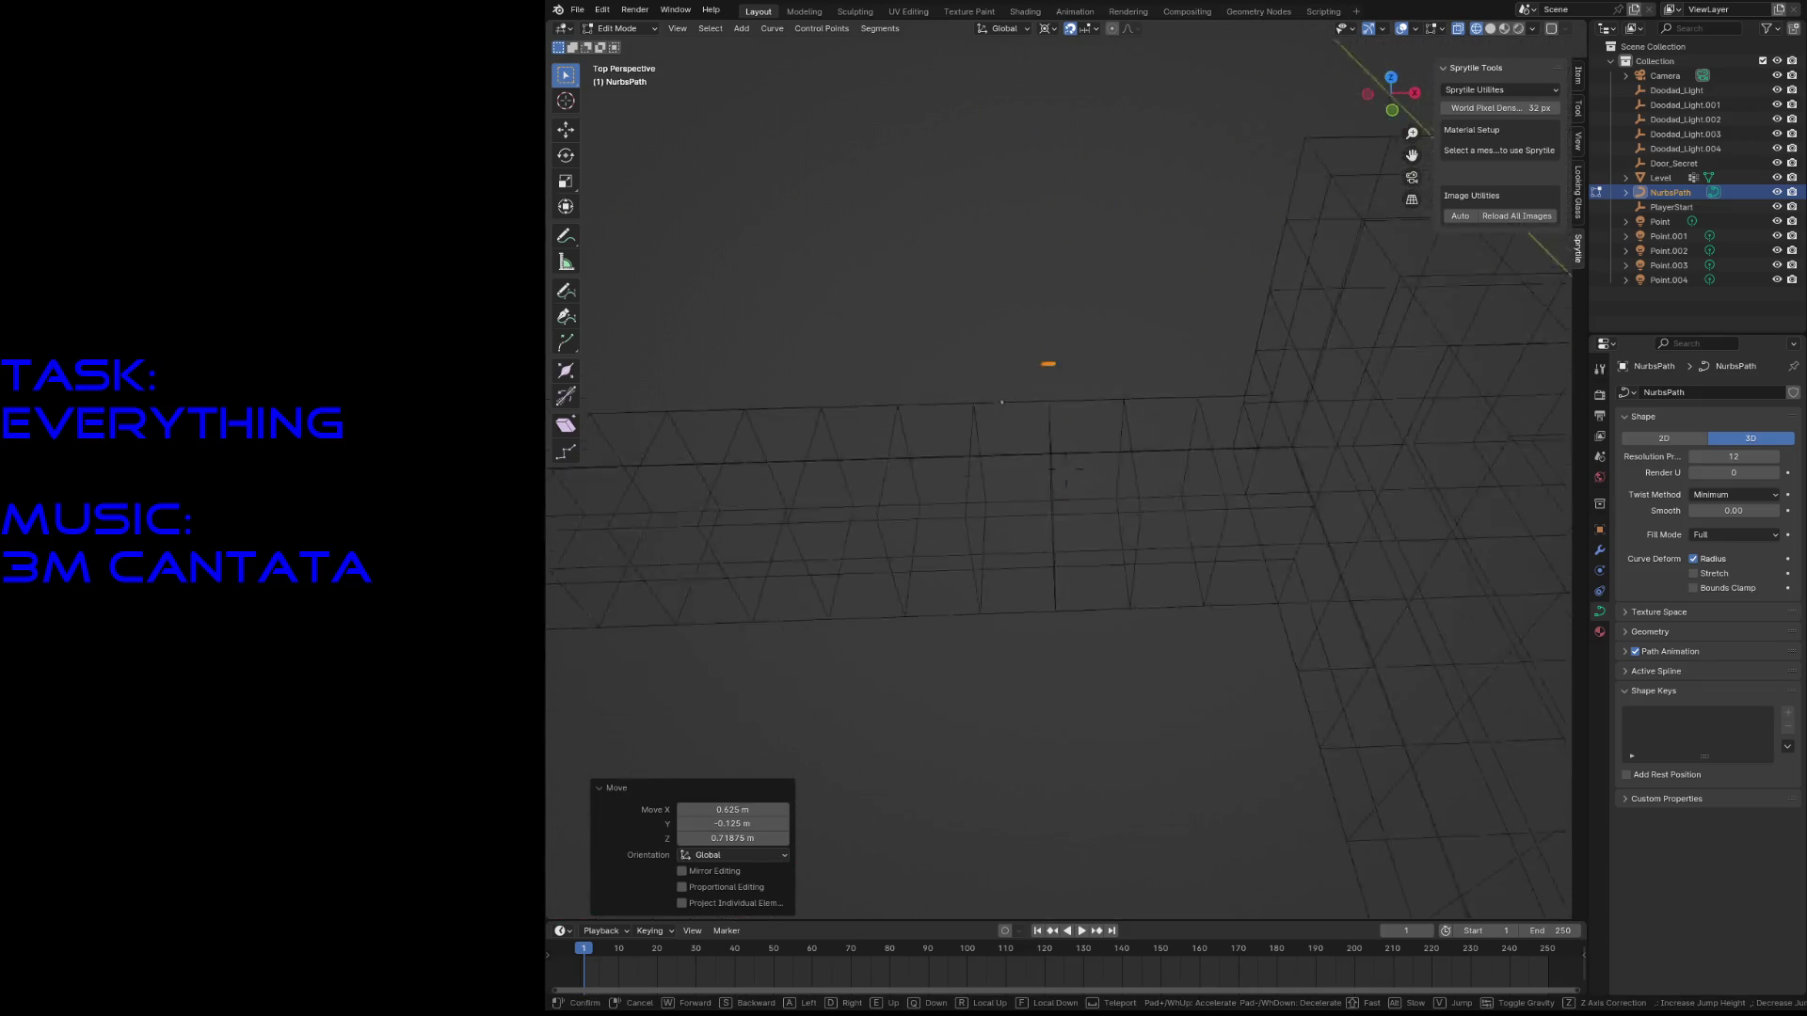
pyautogui.press('Escape')
pyautogui.press('g')
pyautogui.press('y')
pyautogui.press('x')
pyautogui.click(982, 443)
# - Change the pivot point and scale the path points along X to span the corridor
pyautogui.press('s')
pyautogui.press('x')
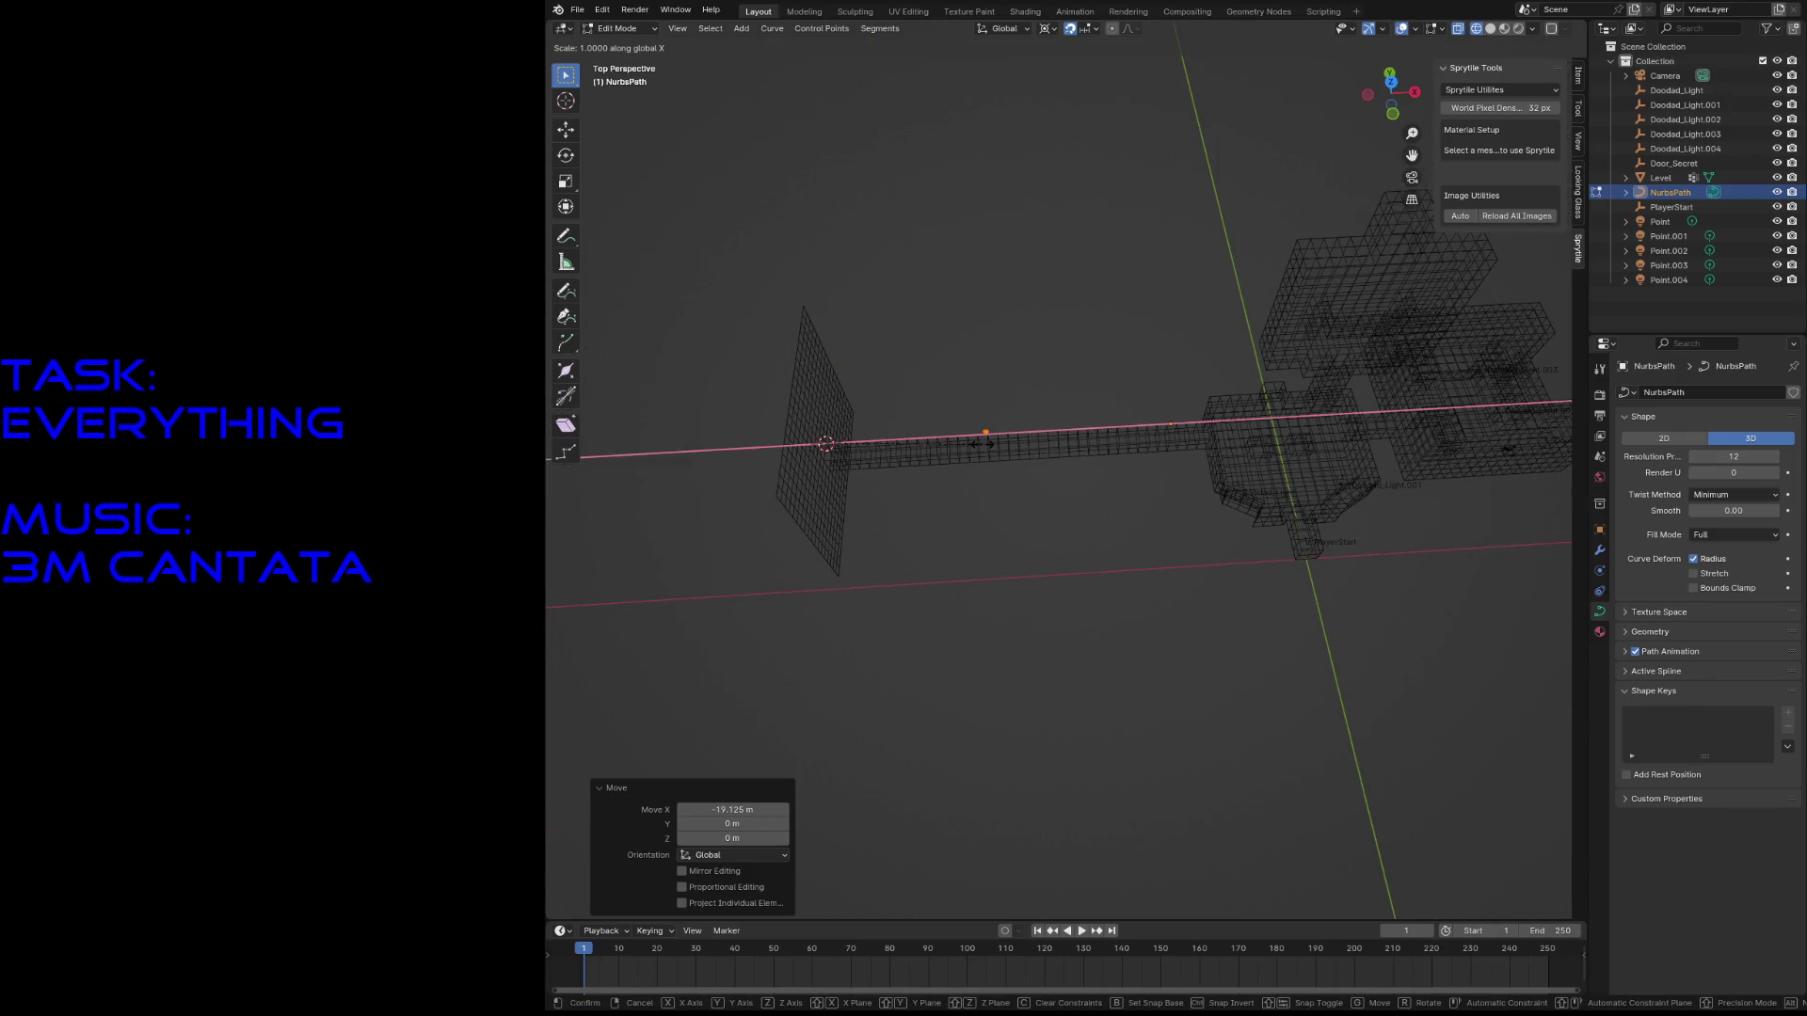
pyautogui.click(1095, 800)
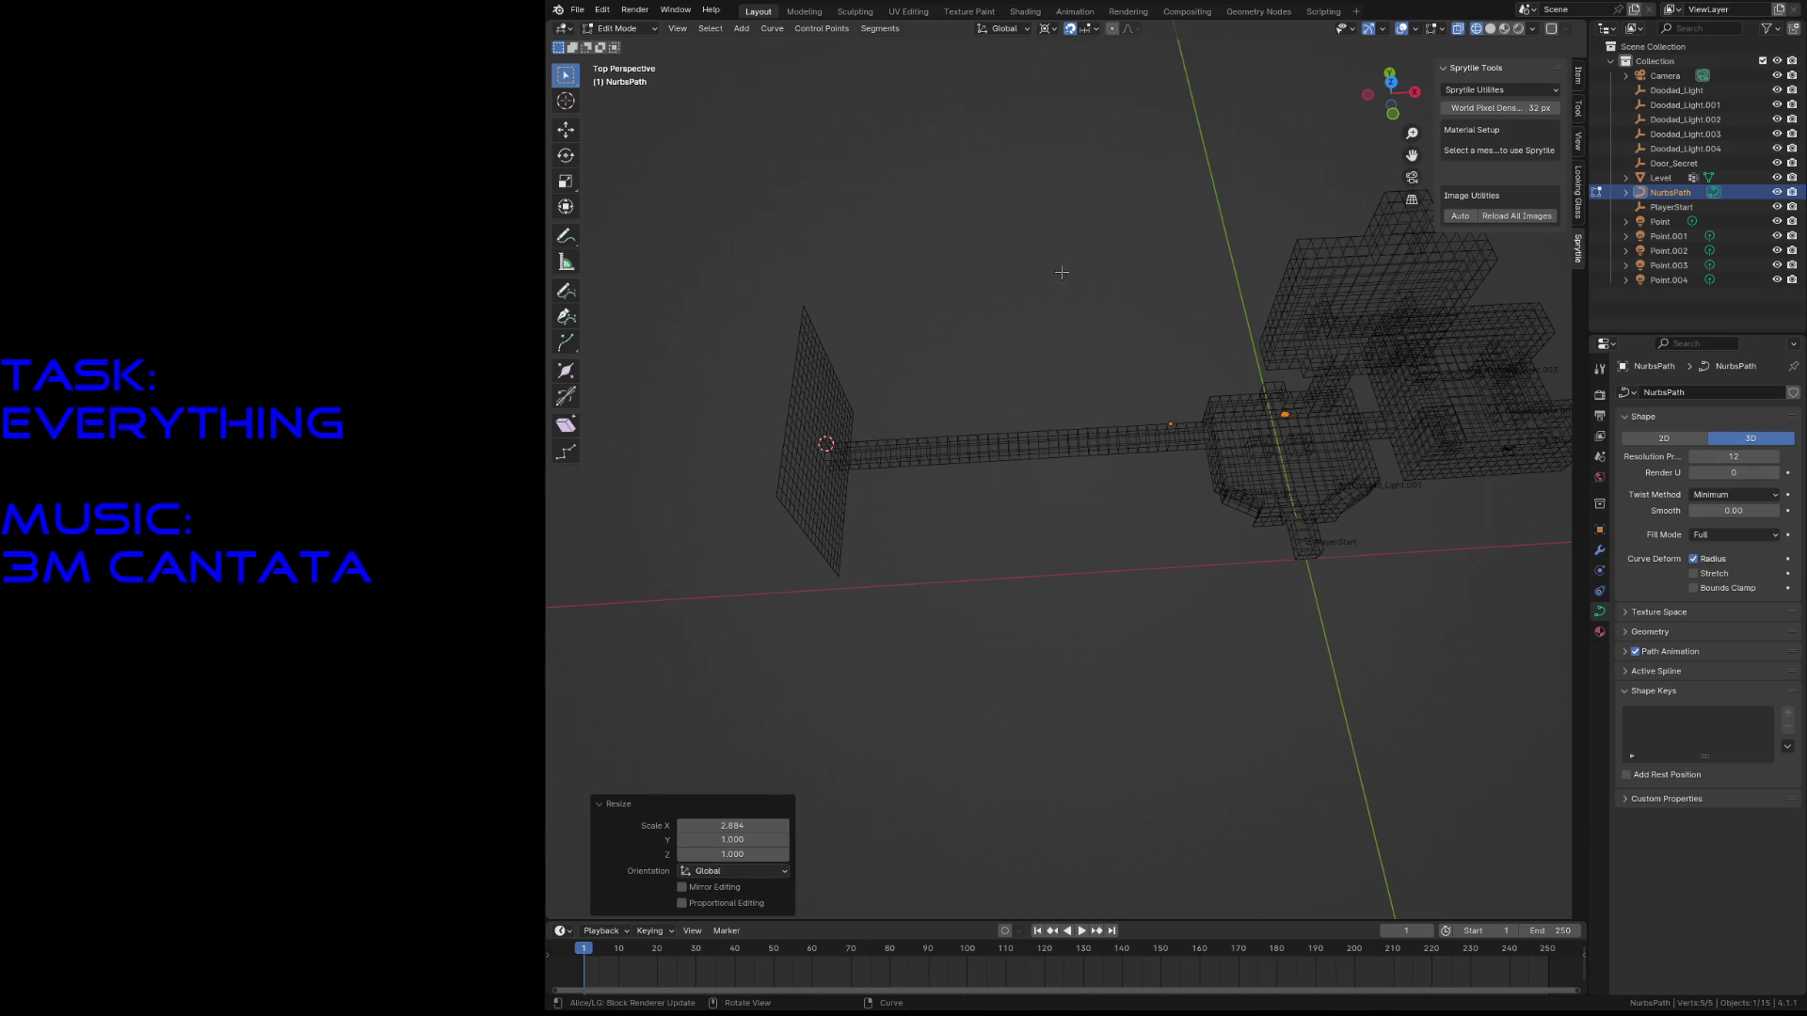
pyautogui.click(1050, 36)
pyautogui.click(1061, 98)
pyautogui.press('s')
pyautogui.press('x')
pyautogui.click(698, 345)
pyautogui.press('s')
pyautogui.press('x')
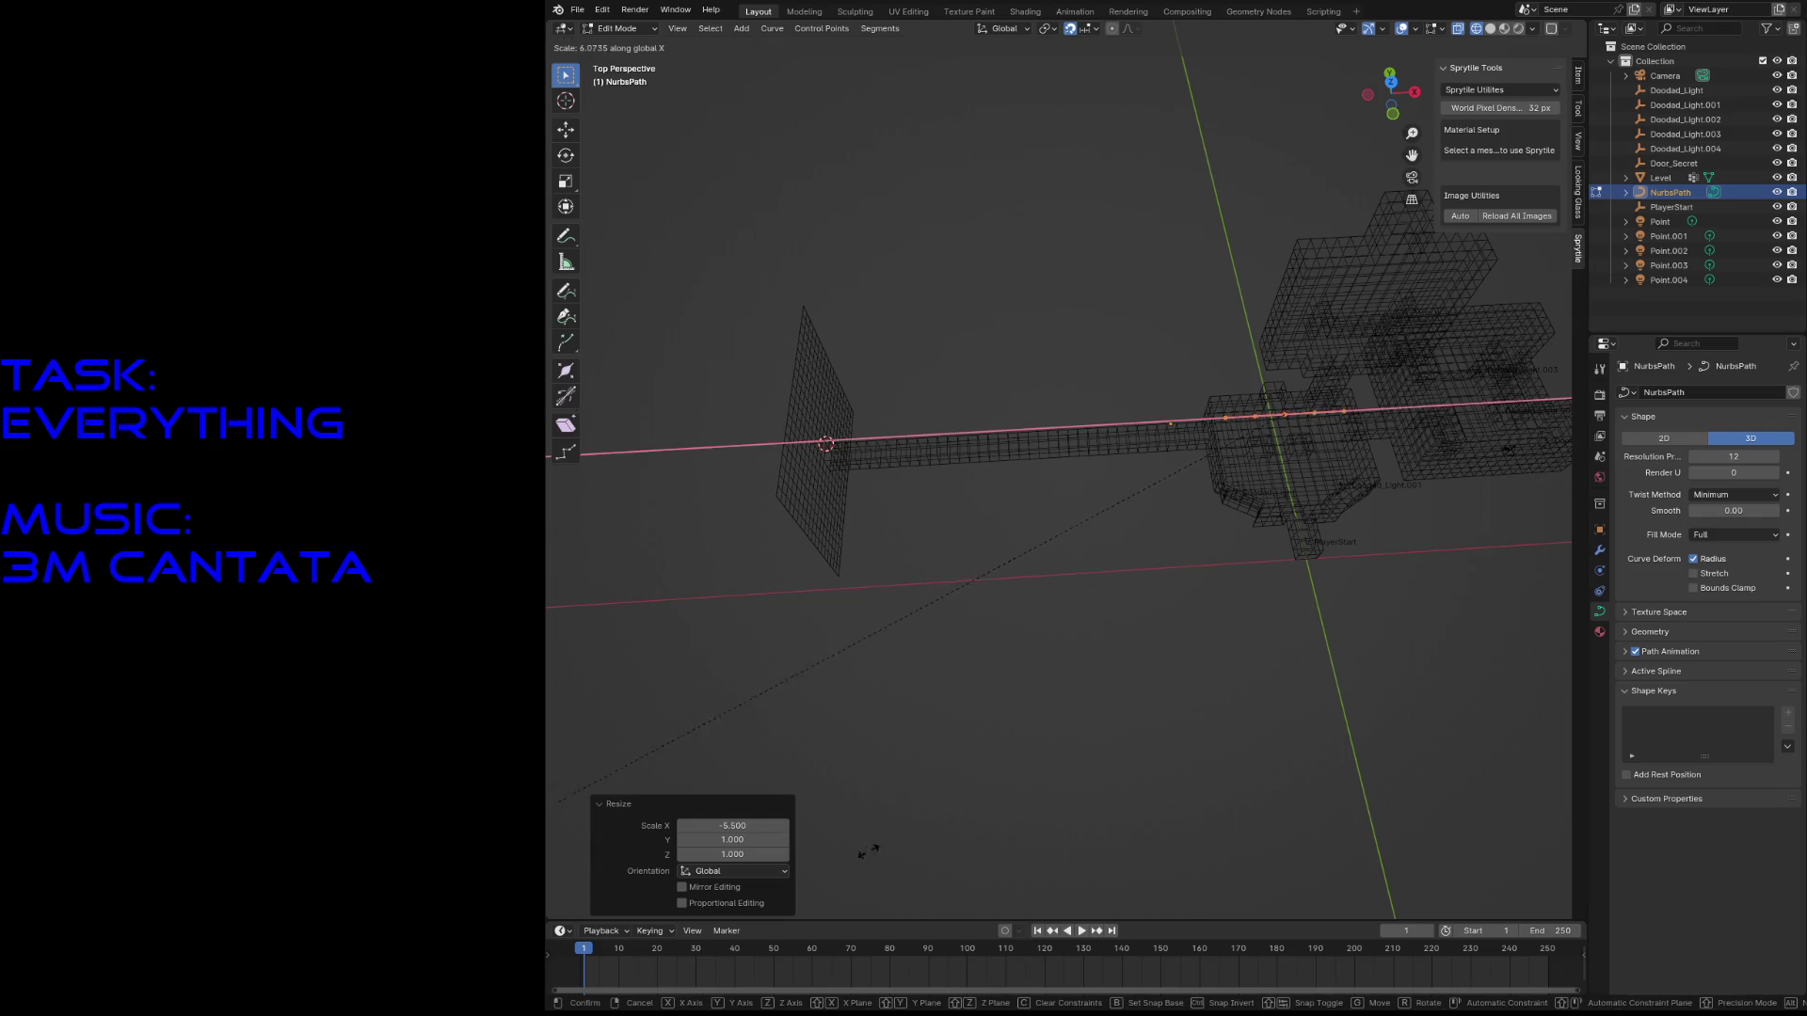
pyautogui.click(1112, 298)
# - Shift the path along X onto the corridor, return to Object Mode, and bring up Apply
pyautogui.press('g')
pyautogui.press('x')
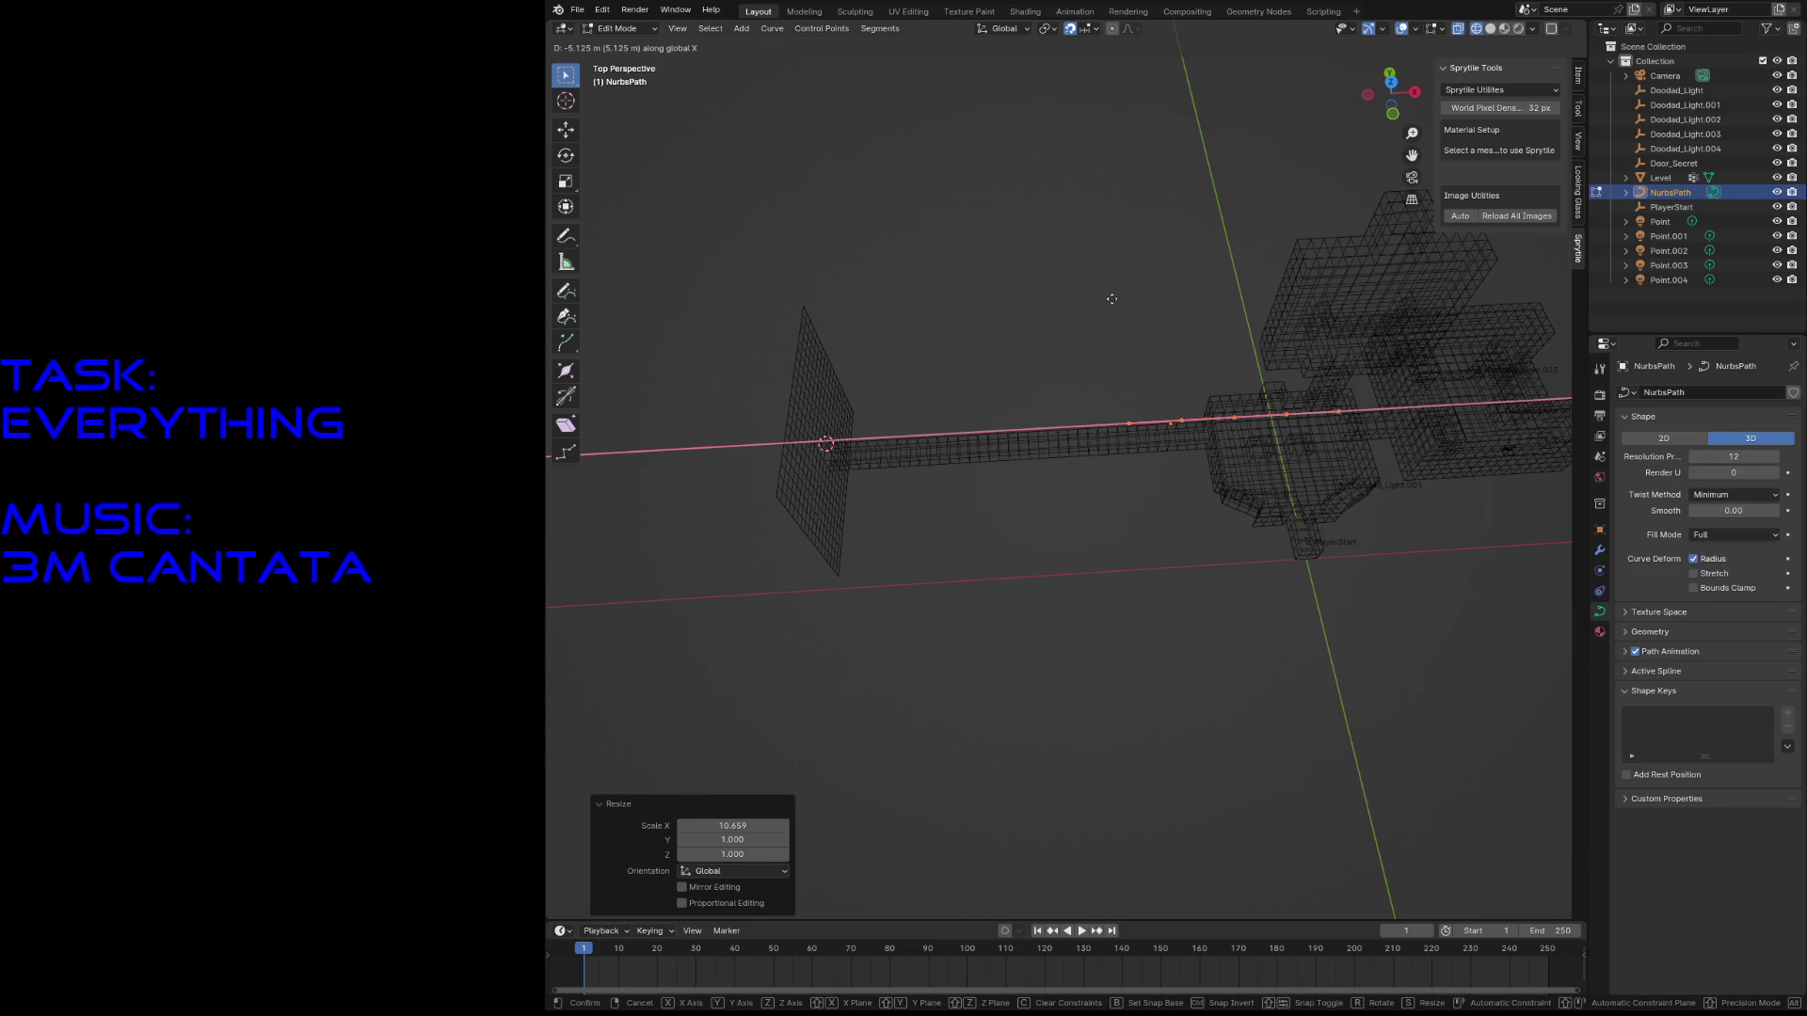
pyautogui.click(916, 311)
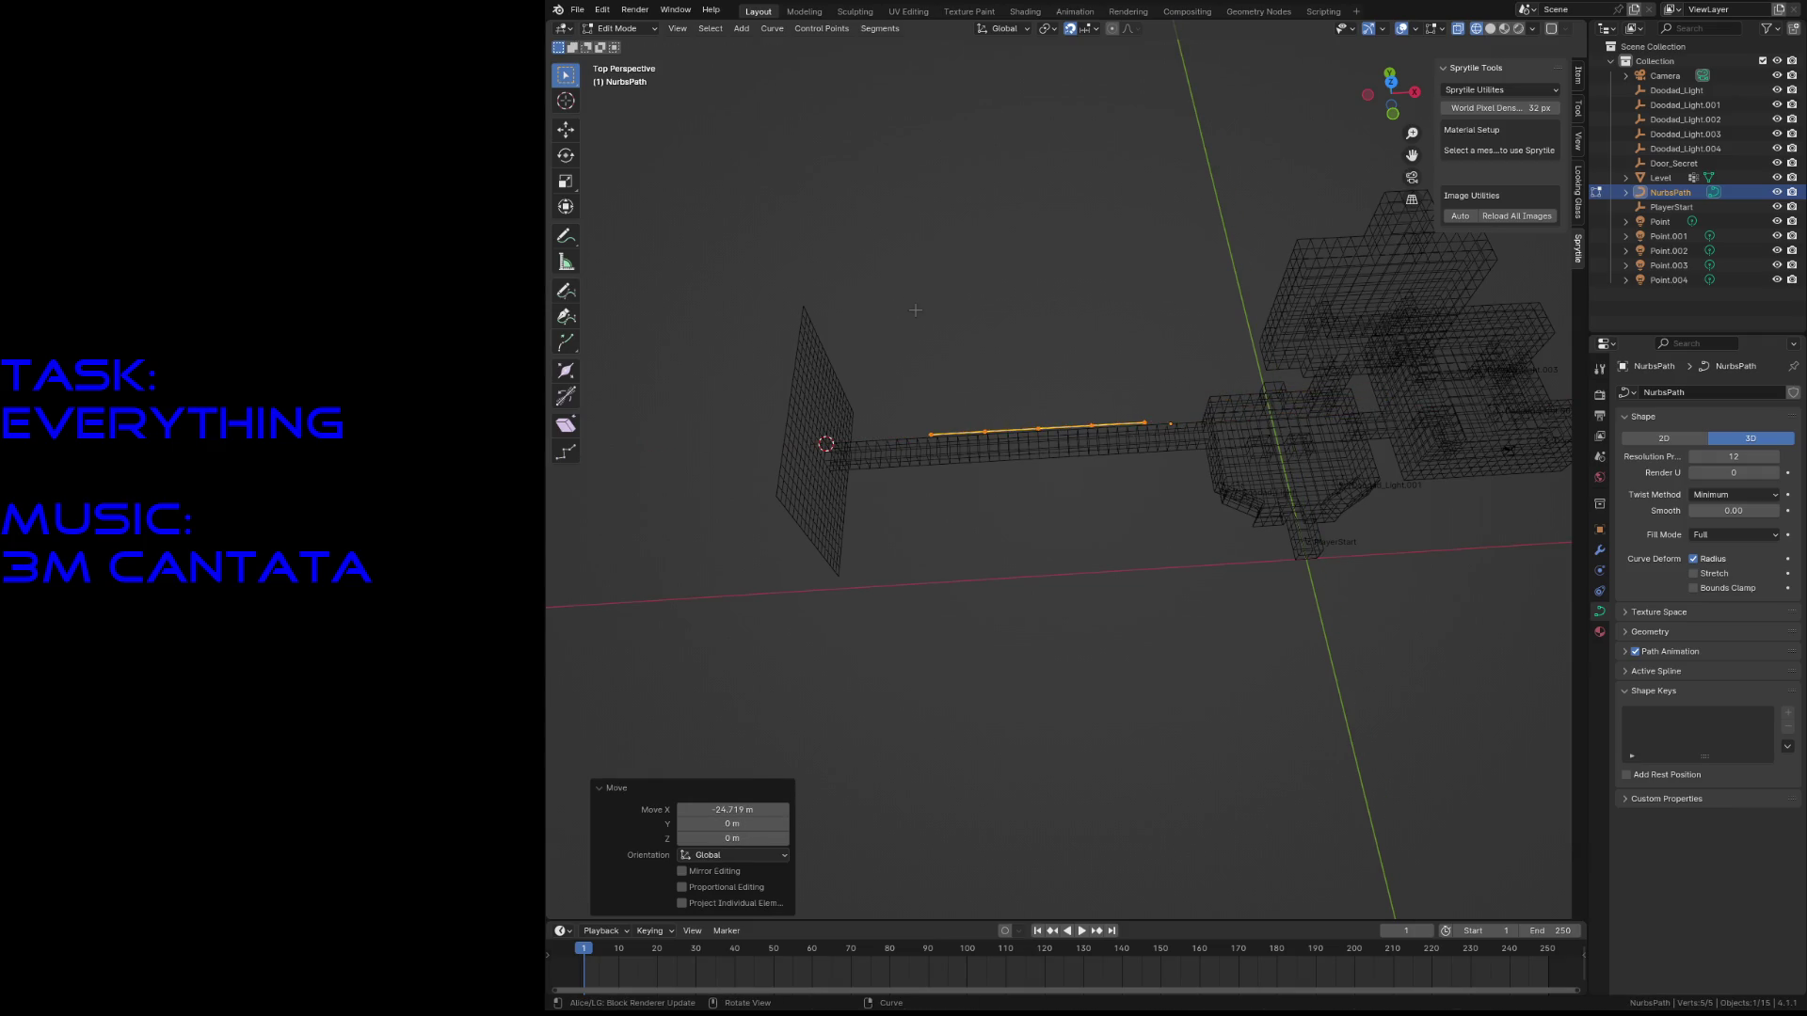
pyautogui.press('Tab')
pyautogui.hotkey('ctrl', 'a')
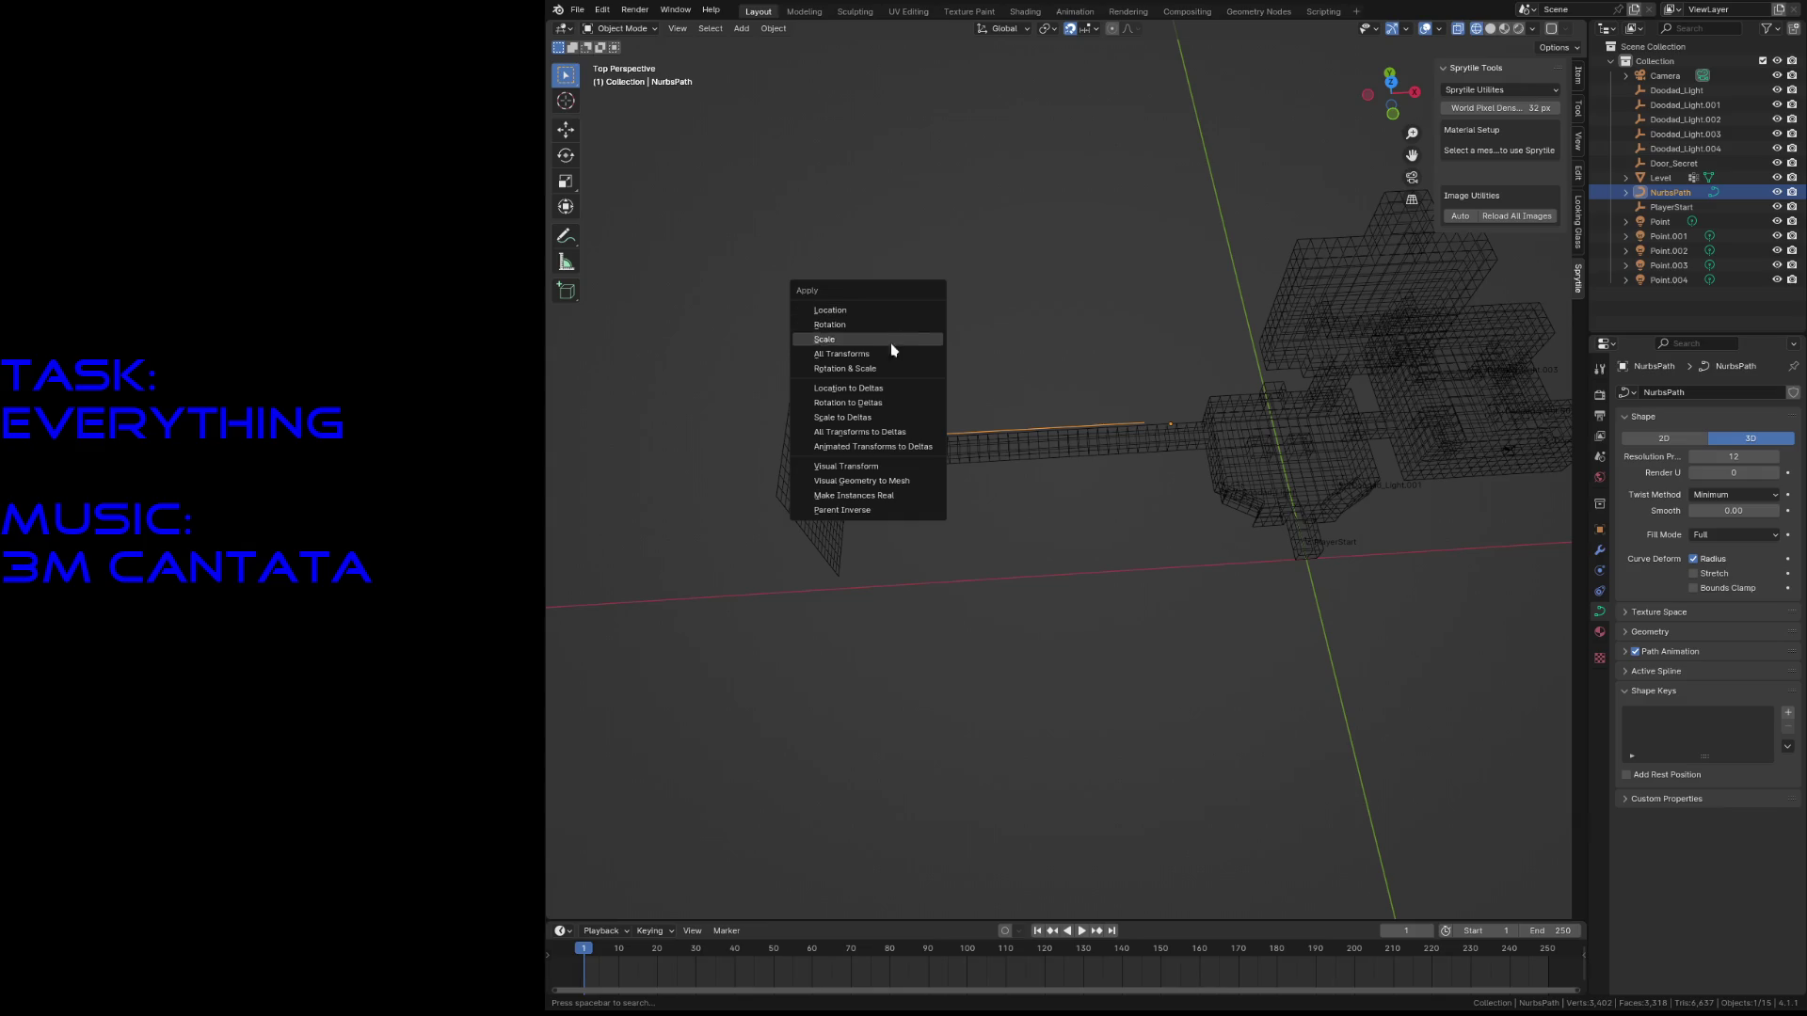
# - Apply all transforms, then the scale, on the NURBS path
pyautogui.click(885, 355)
pyautogui.hotkey('shift', '`')
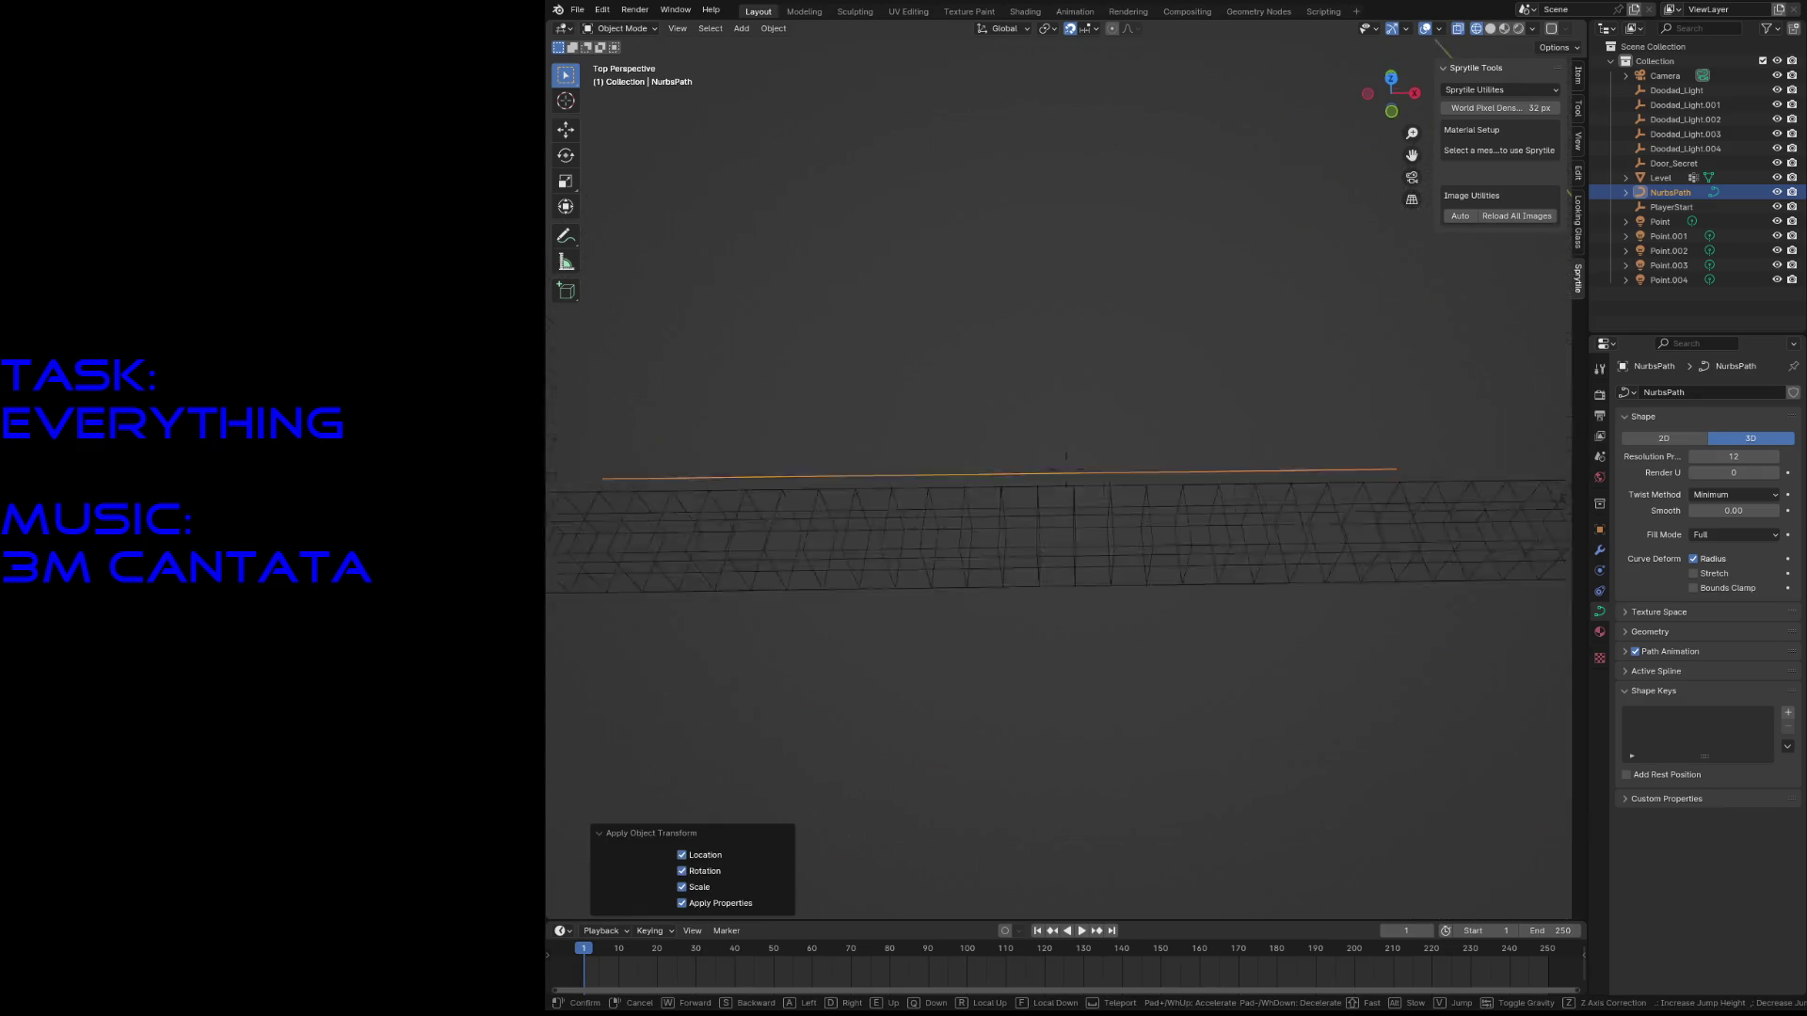
pyautogui.click(1067, 467)
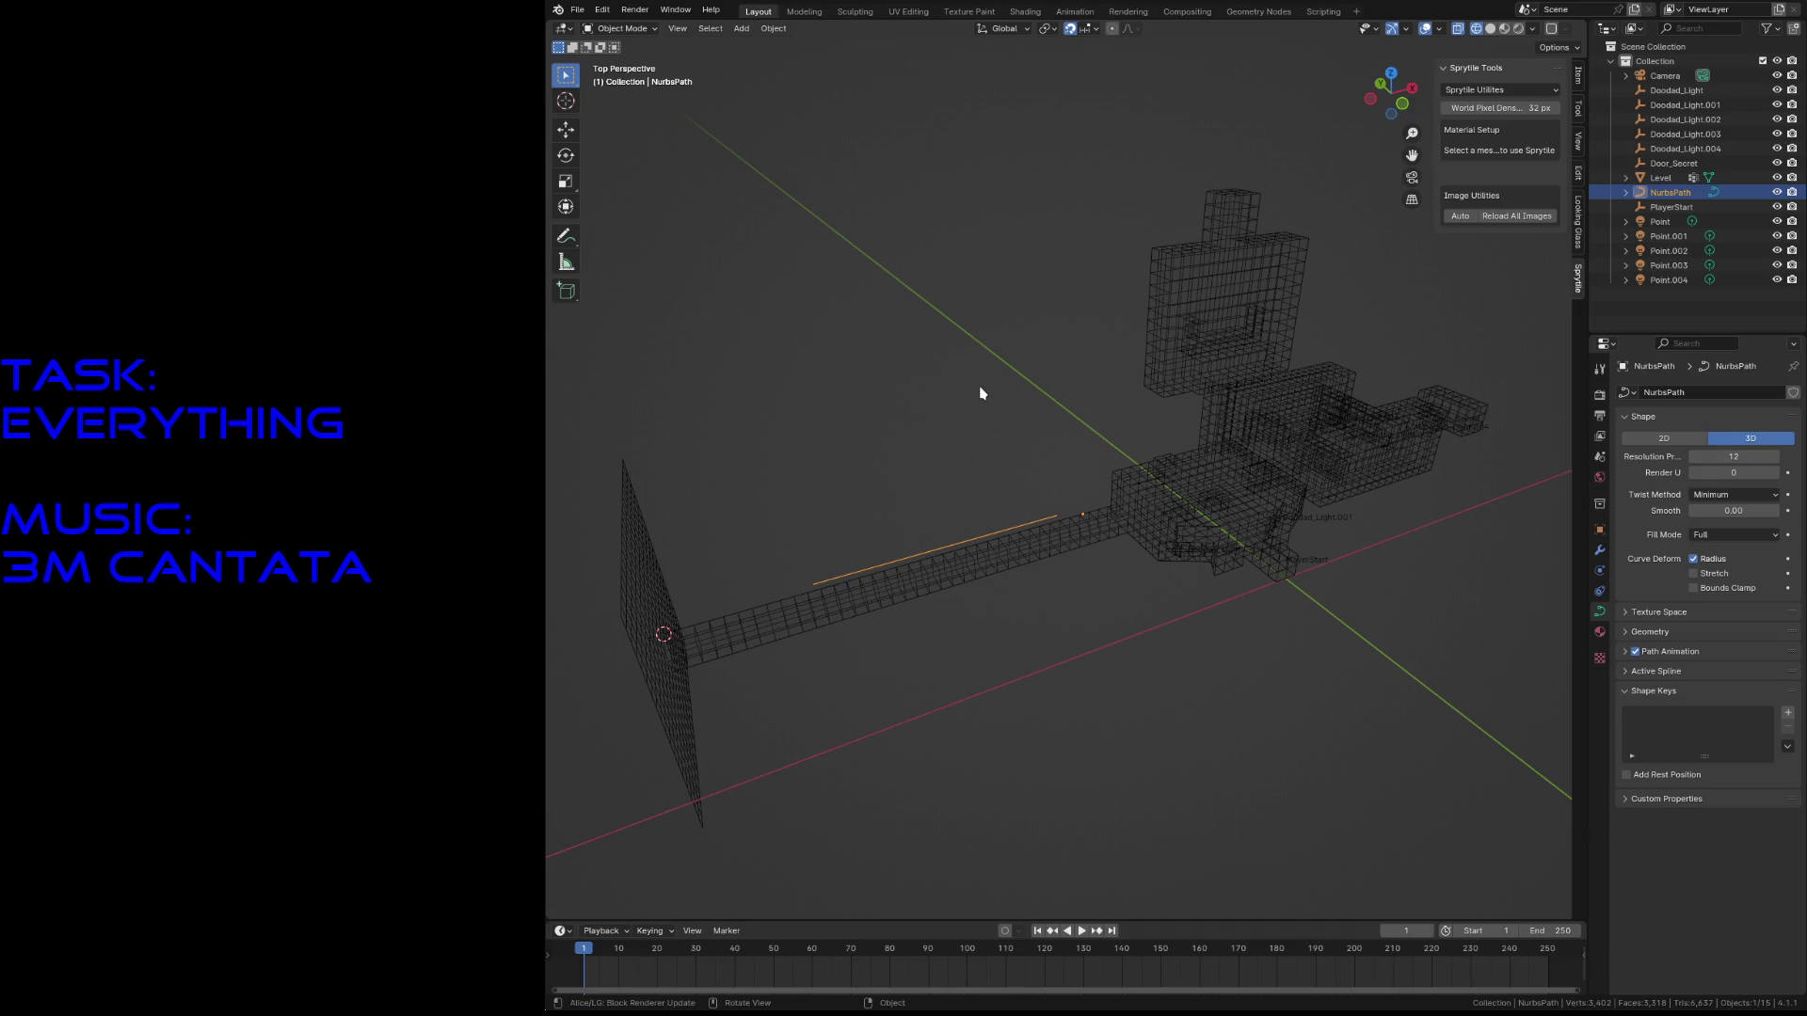
pyautogui.hotkey('ctrl', 'a')
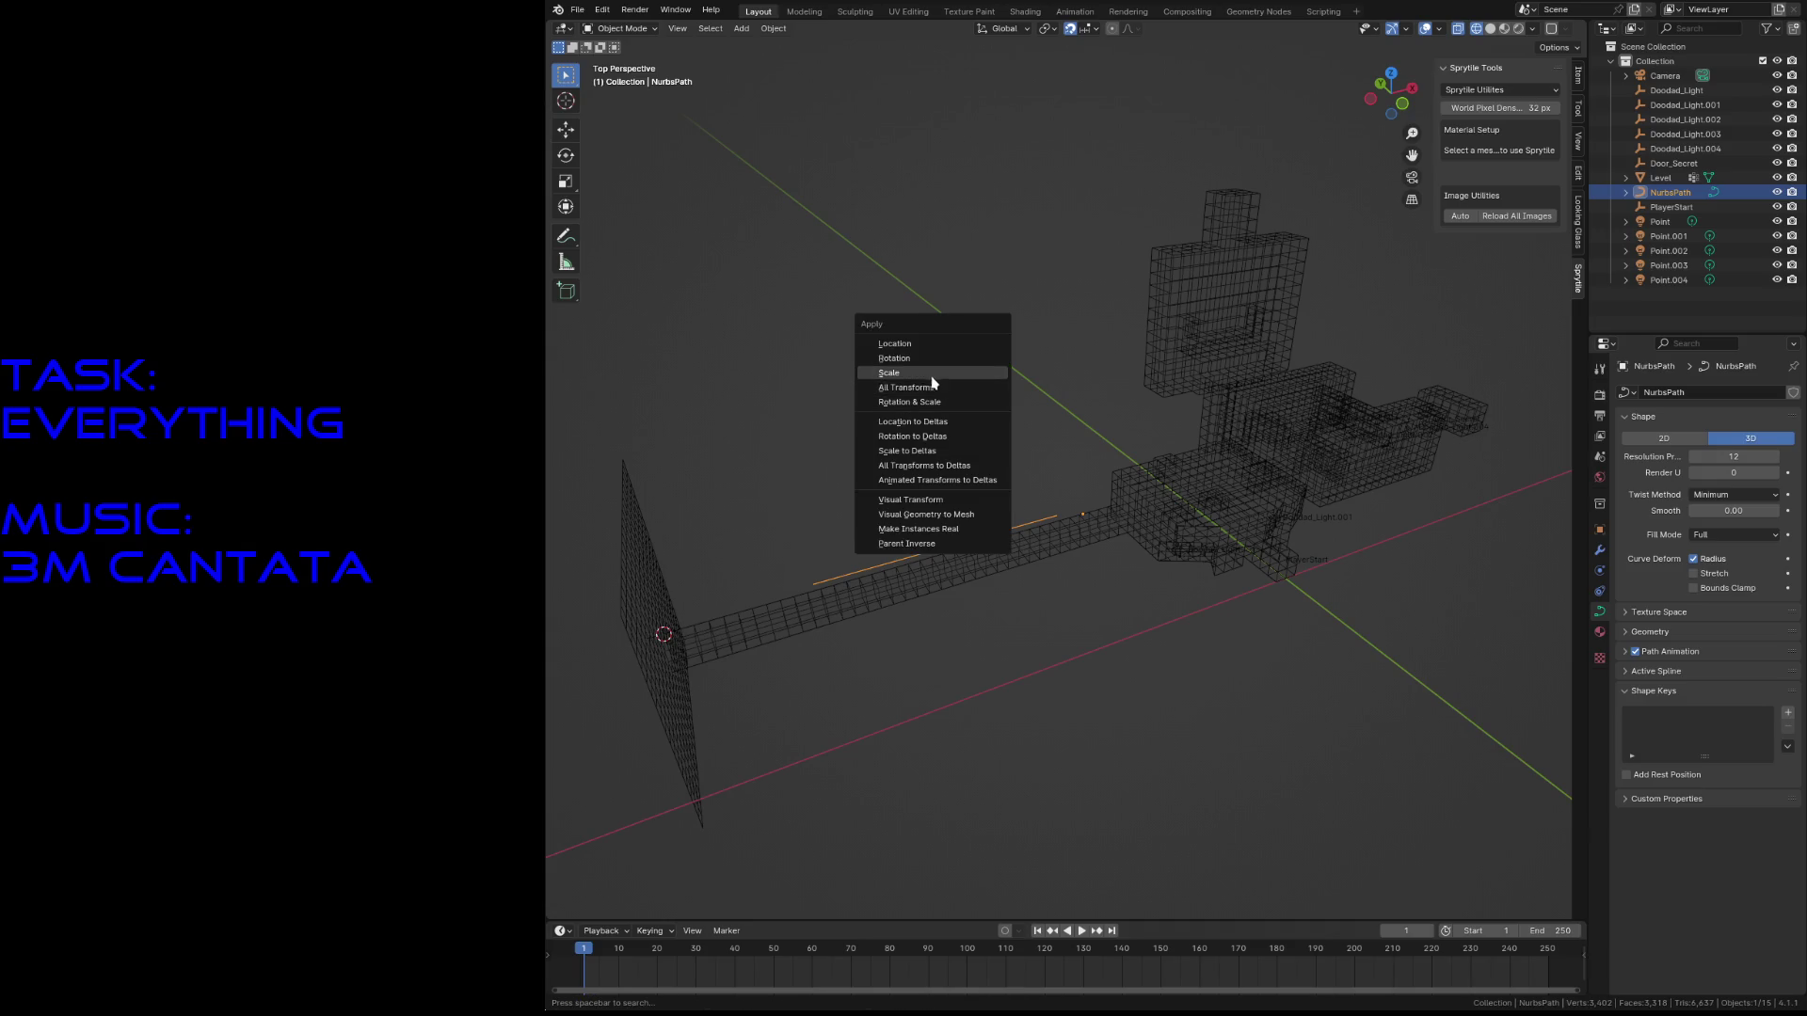
pyautogui.click(927, 374)
pyautogui.press('Tab')
pyautogui.hotkey('shift', '`')
pyautogui.click(1067, 468)
pyautogui.press('Tab')
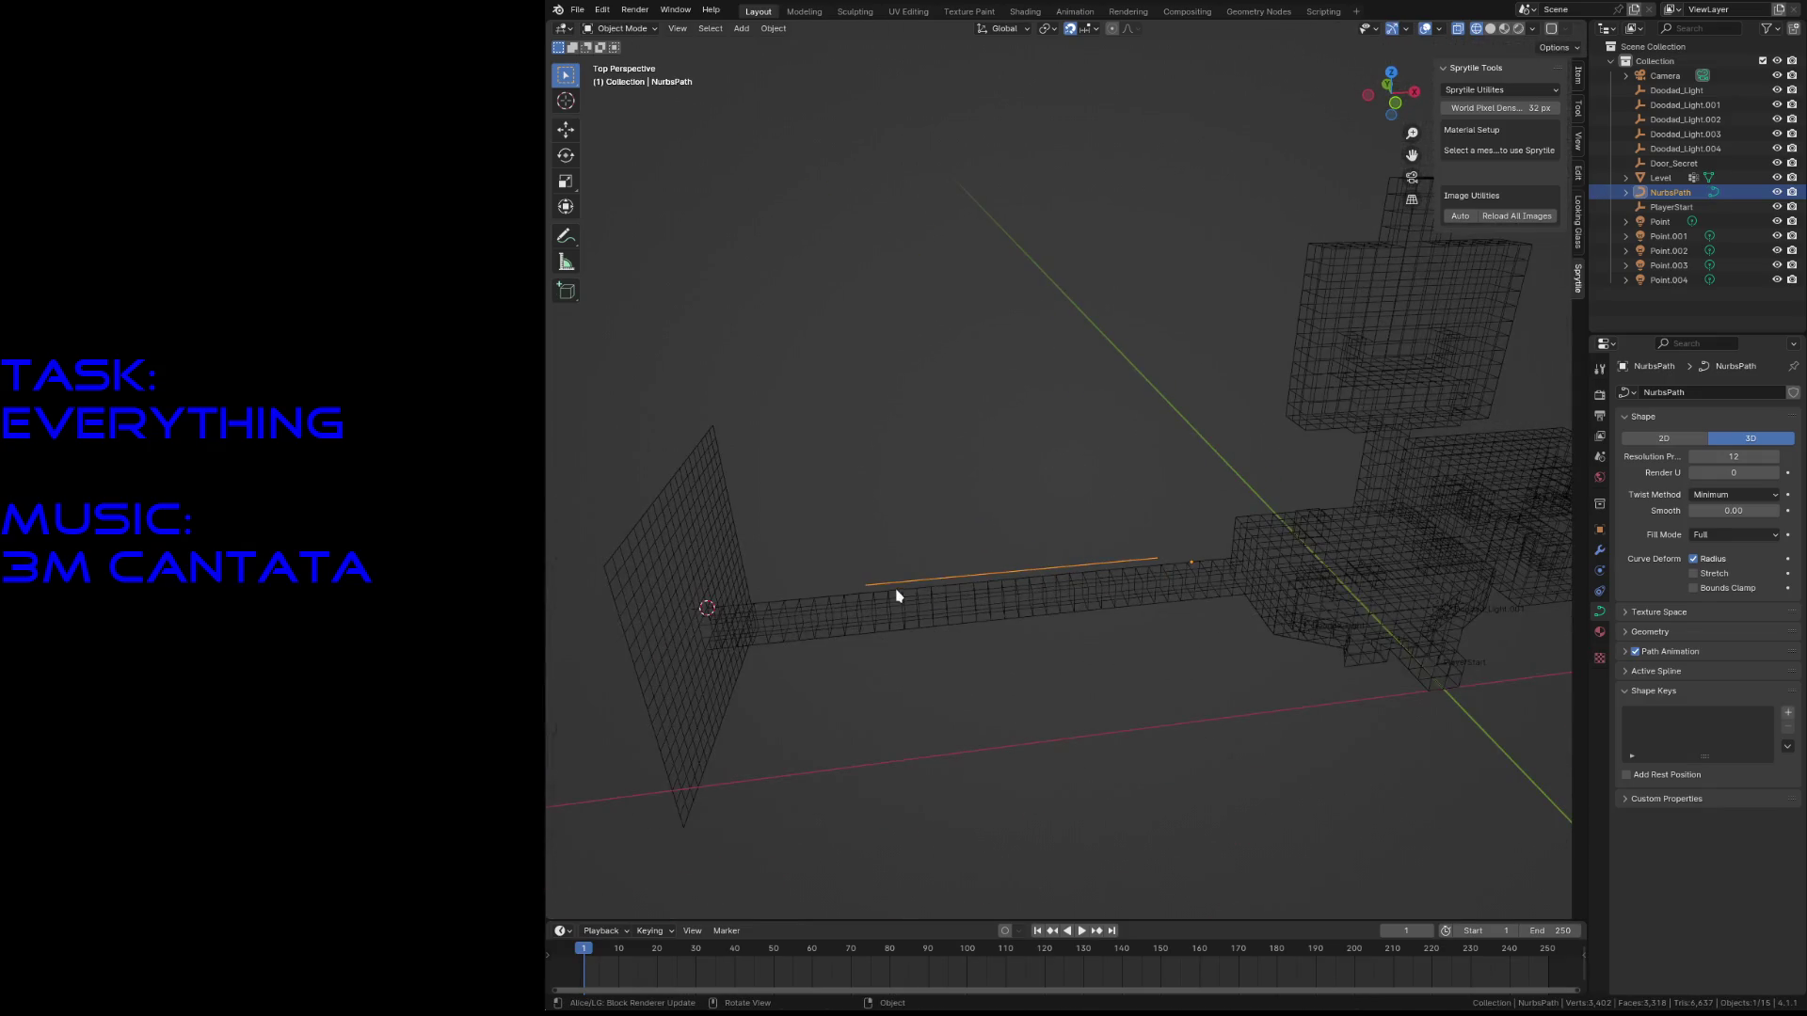
# - Select the Level mesh, save level5.blend, and bring up its list of modifiers to add
pyautogui.click(900, 598)
pyautogui.hotkey('ctrl', 's')
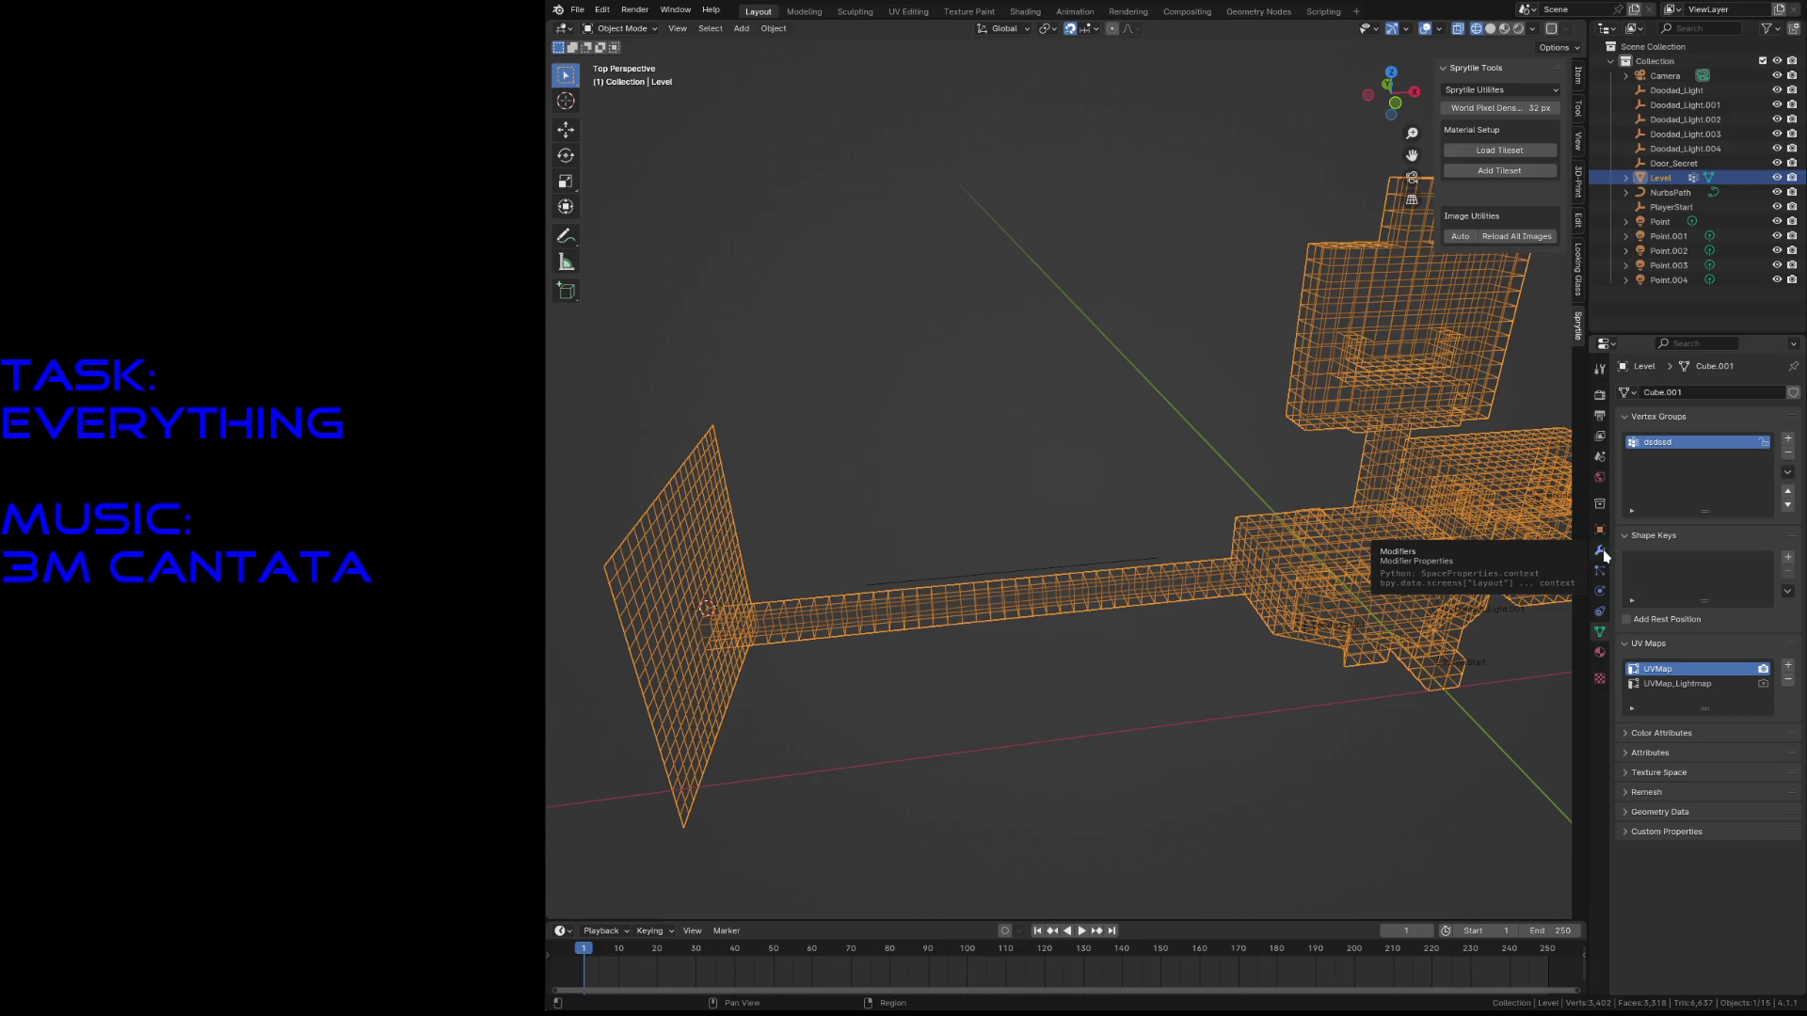
pyautogui.click(1600, 553)
pyautogui.click(1658, 393)
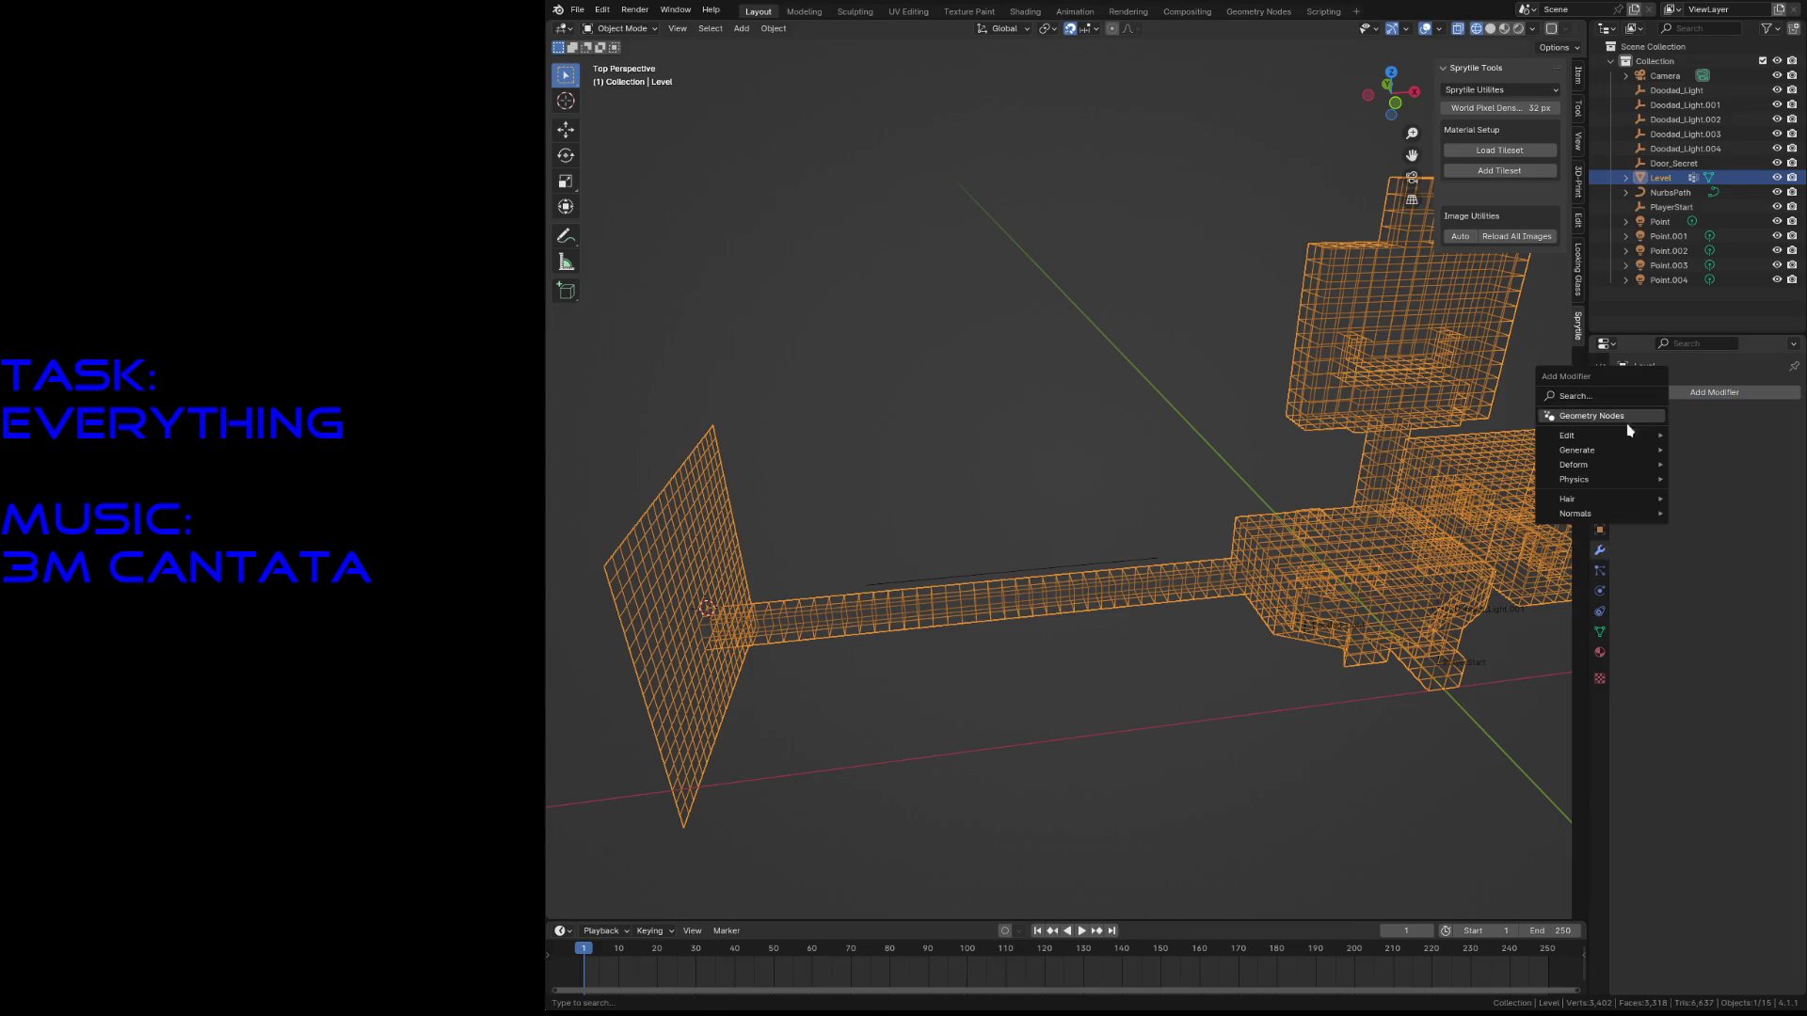
# - Add a Curve deform modifier to Level with NurbsPath as the curve object
pyautogui.moveTo(1600, 465)
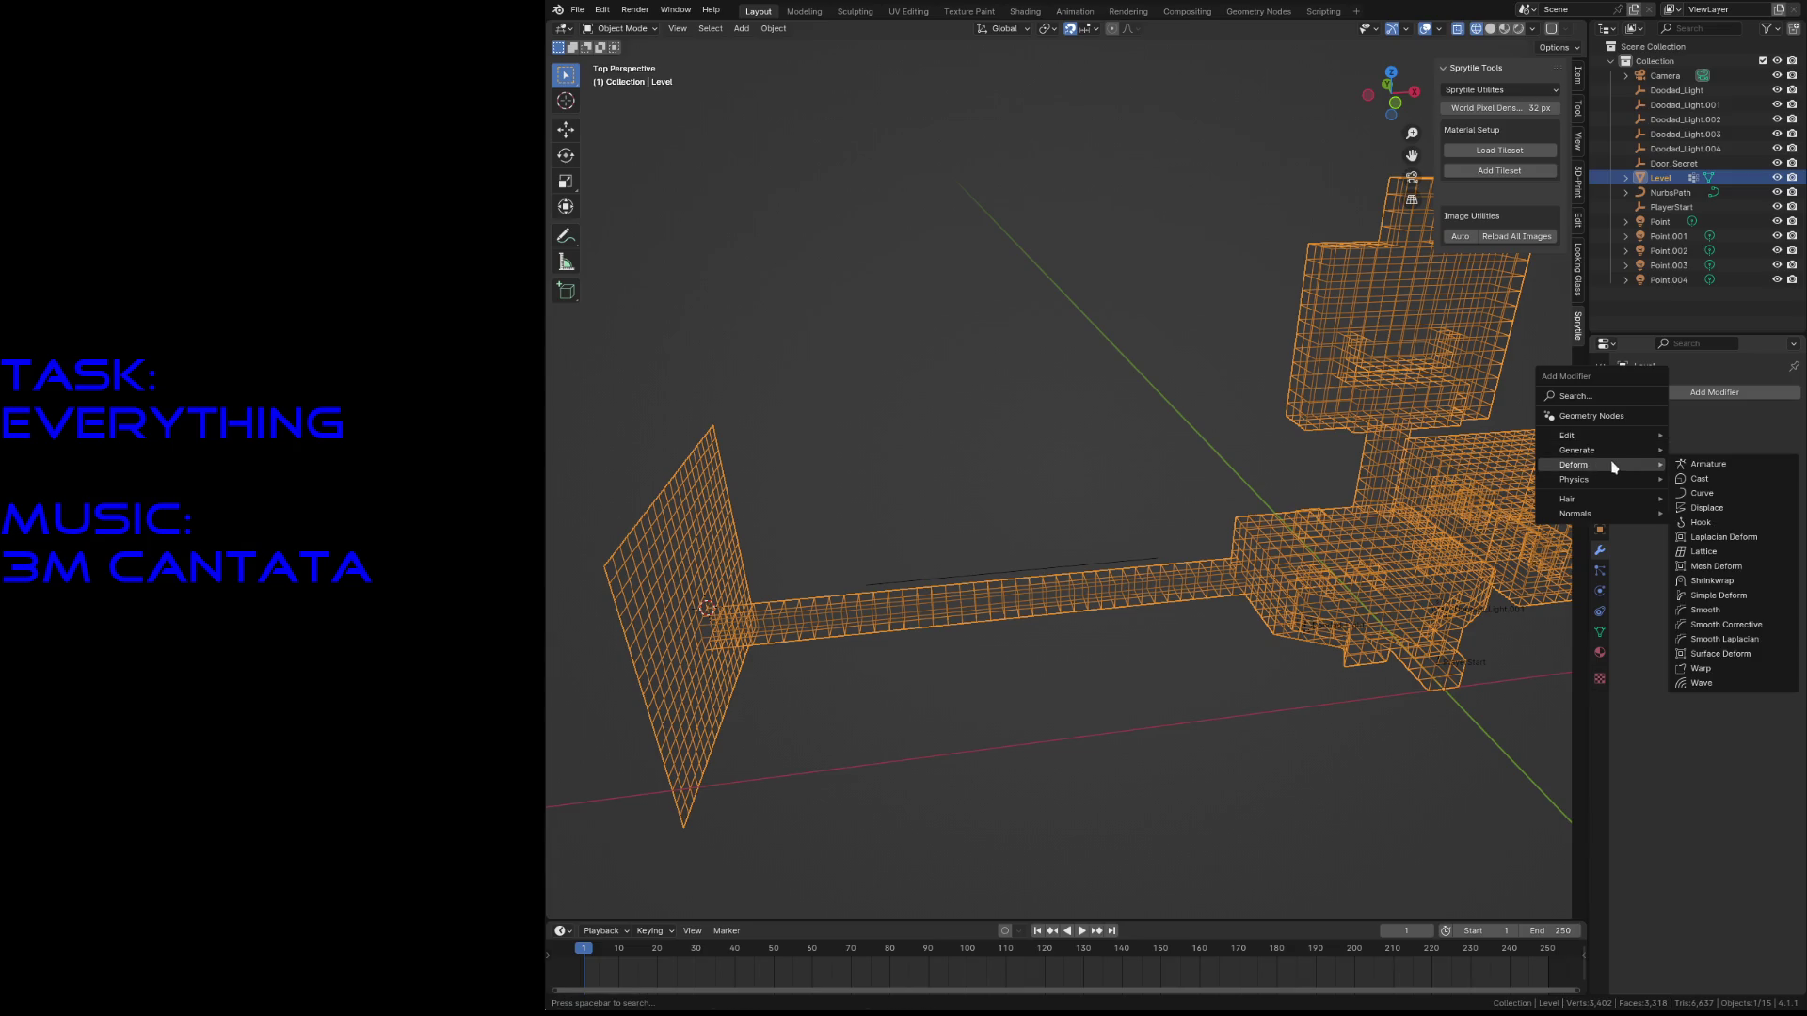
pyautogui.click(1718, 492)
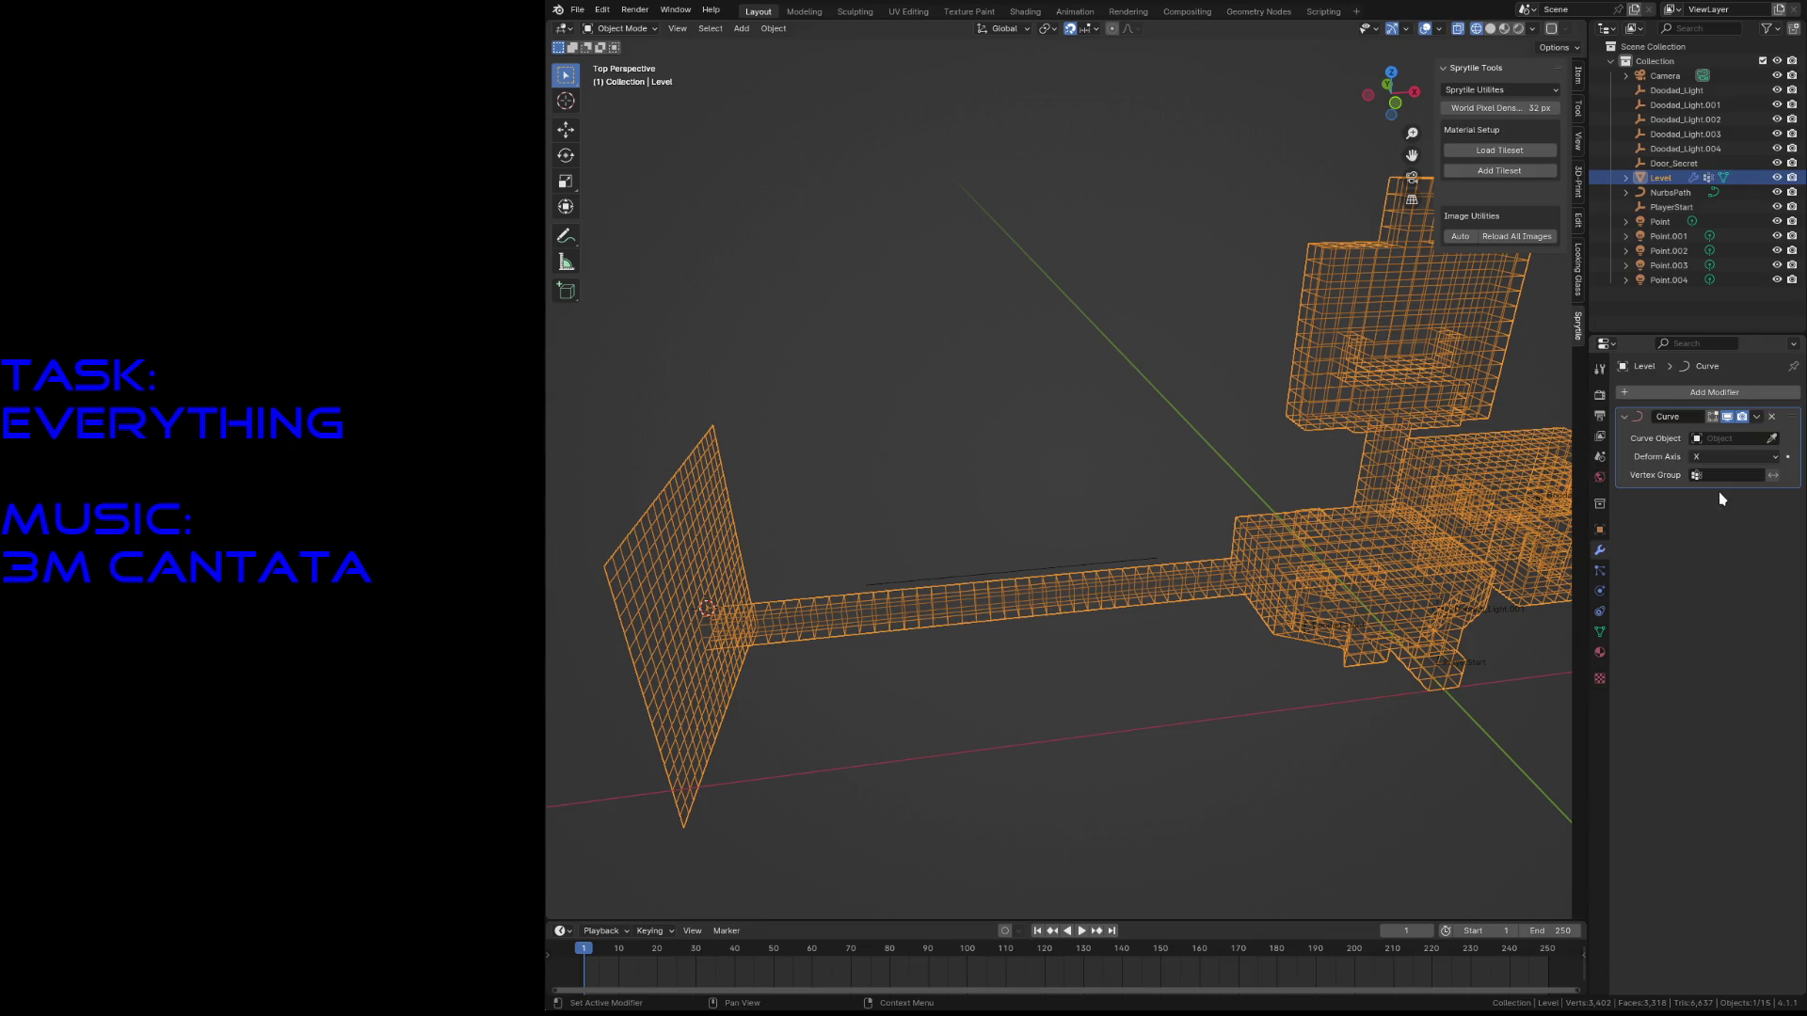
pyautogui.click(1773, 440)
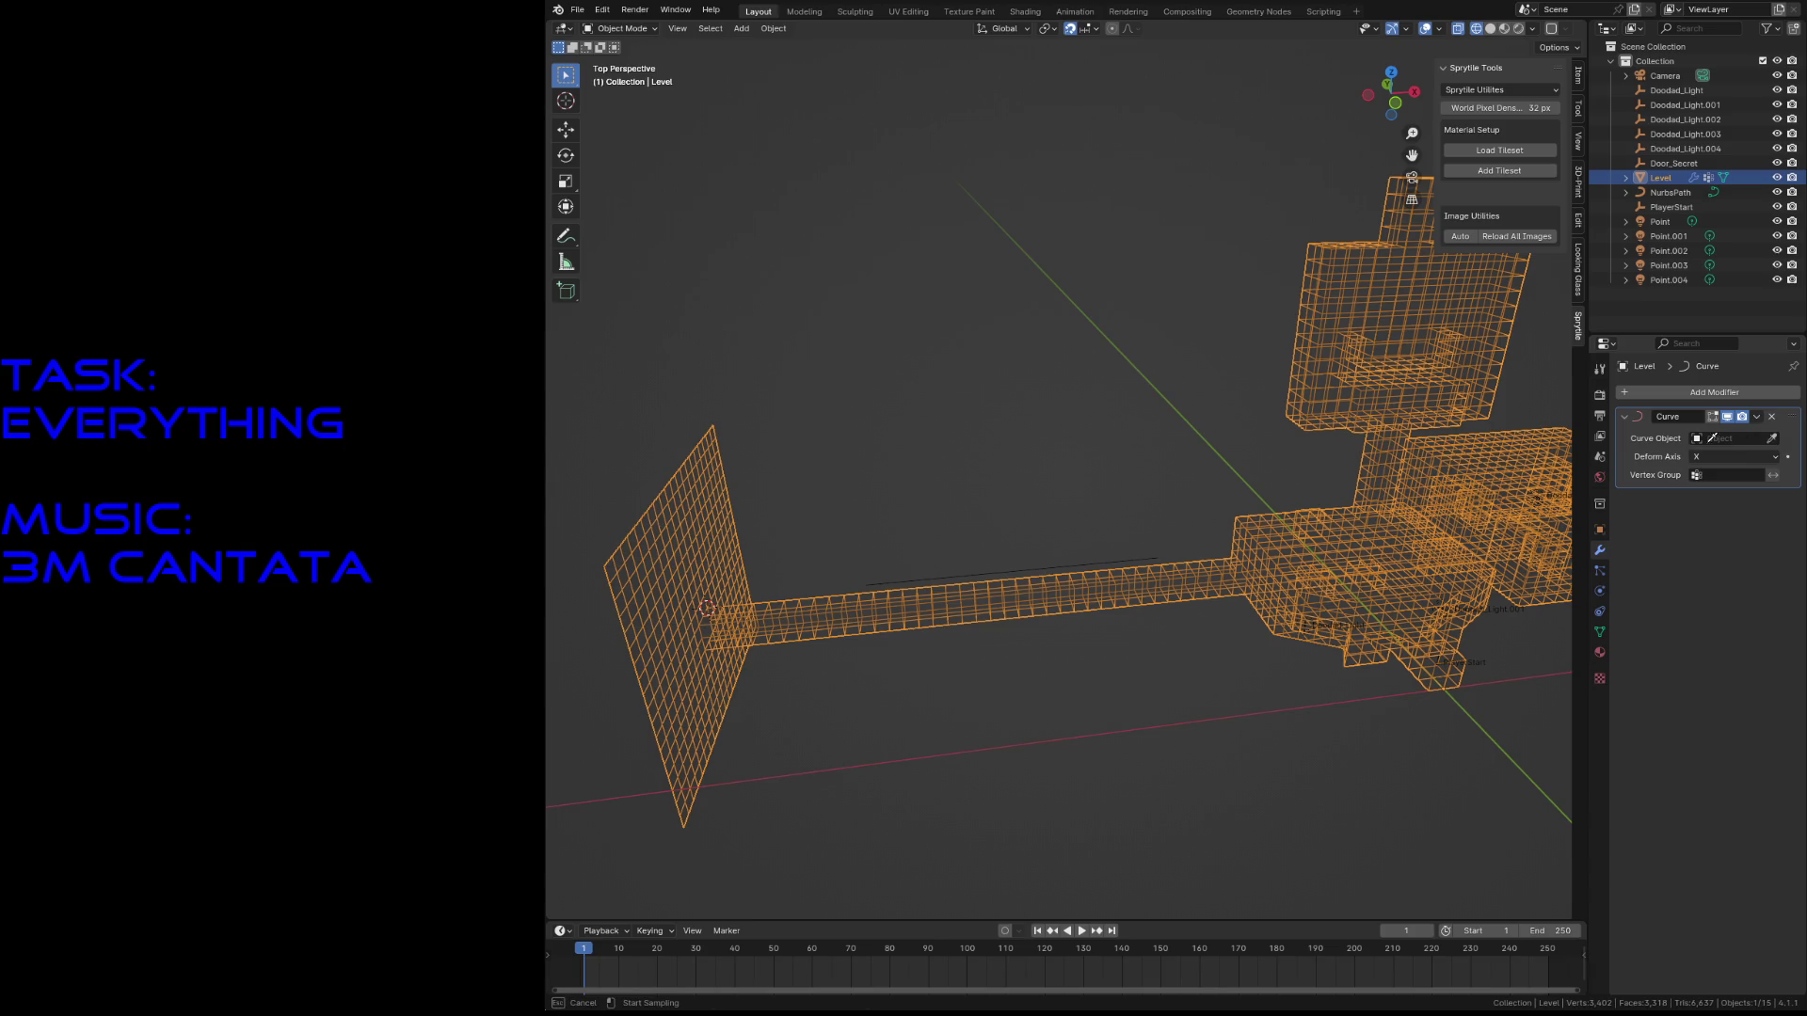
pyautogui.click(1137, 555)
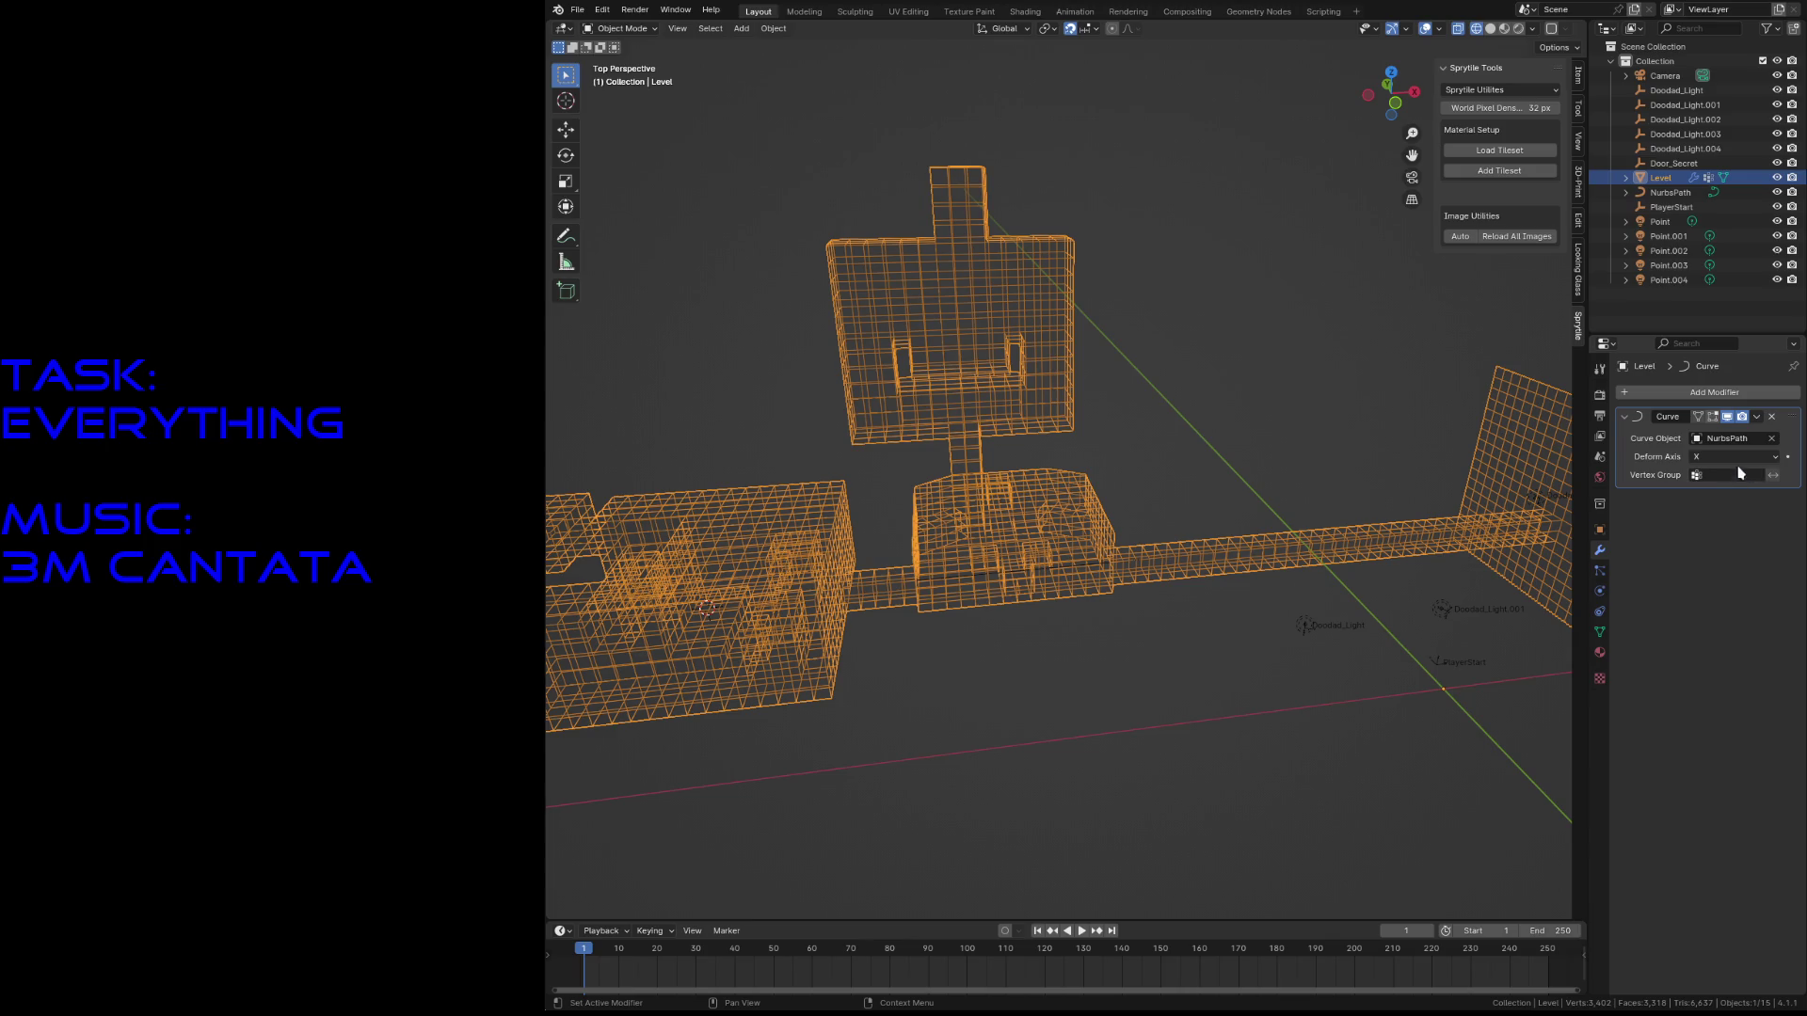
# - Set the Curve modifier's deform axis to Z and limit it to the dsdssd vertex group
pyautogui.click(1762, 457)
pyautogui.click(1738, 491)
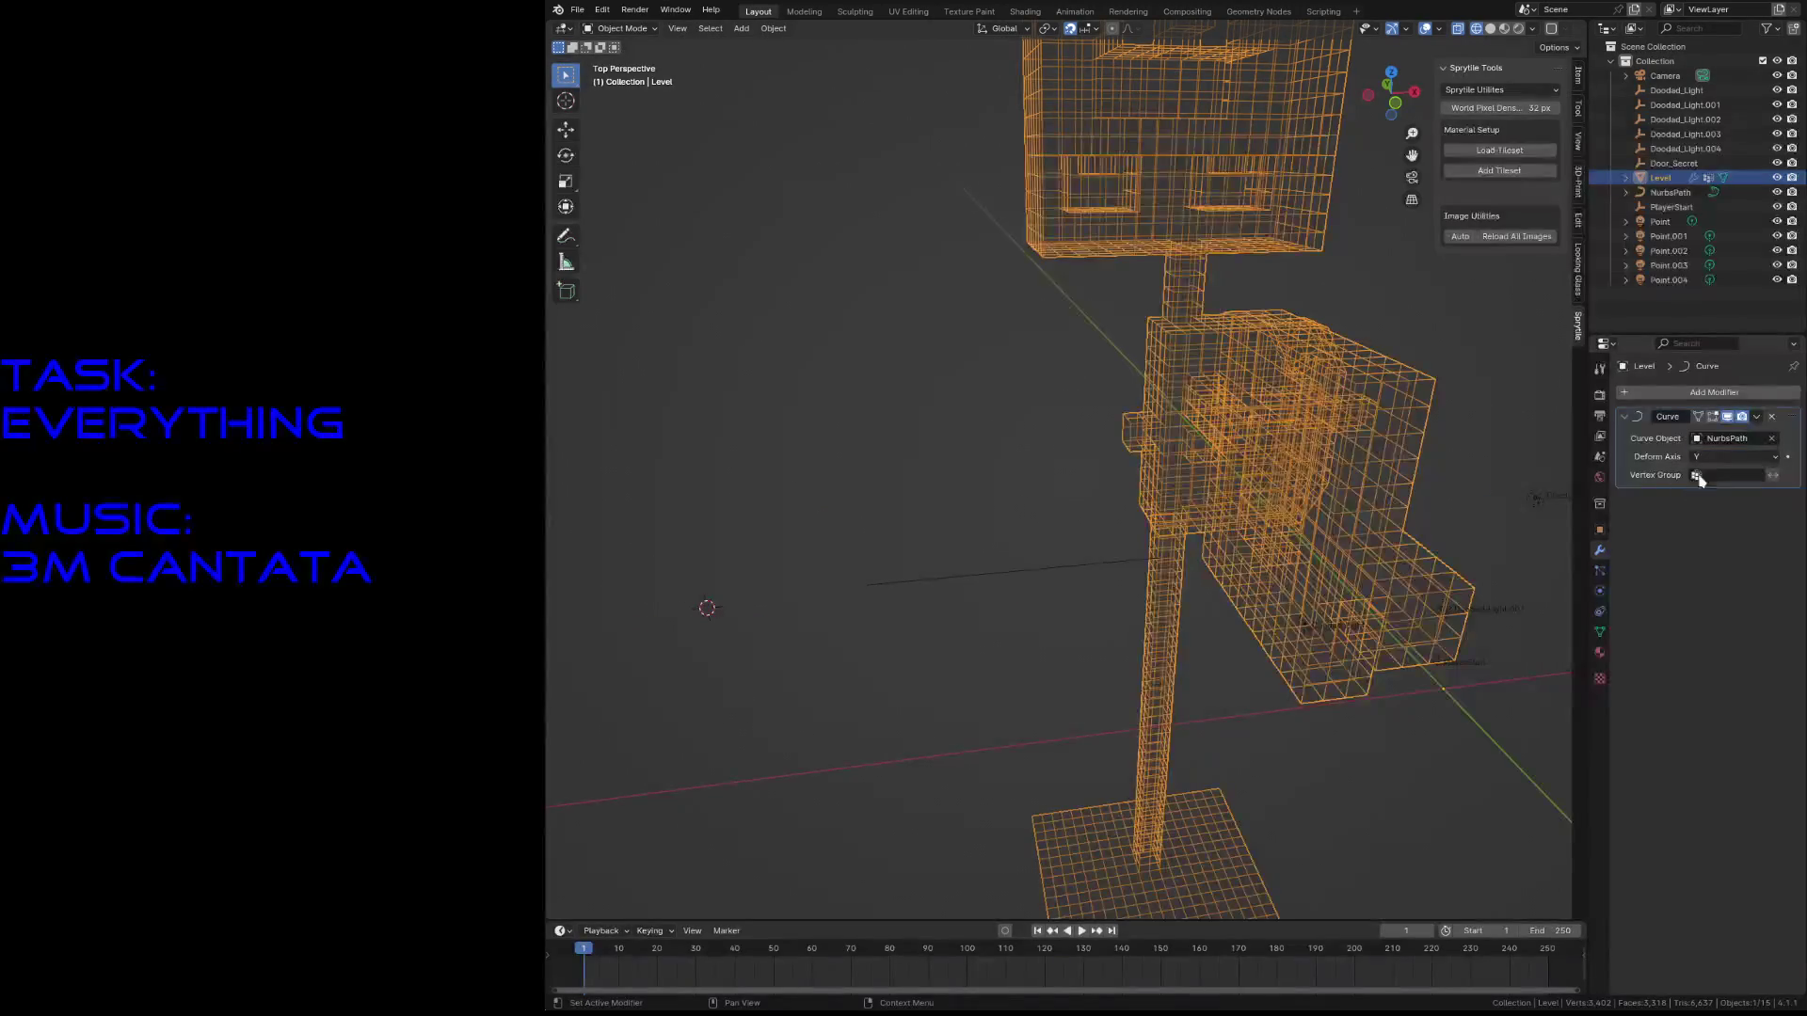
pyautogui.click(1729, 458)
pyautogui.click(1711, 505)
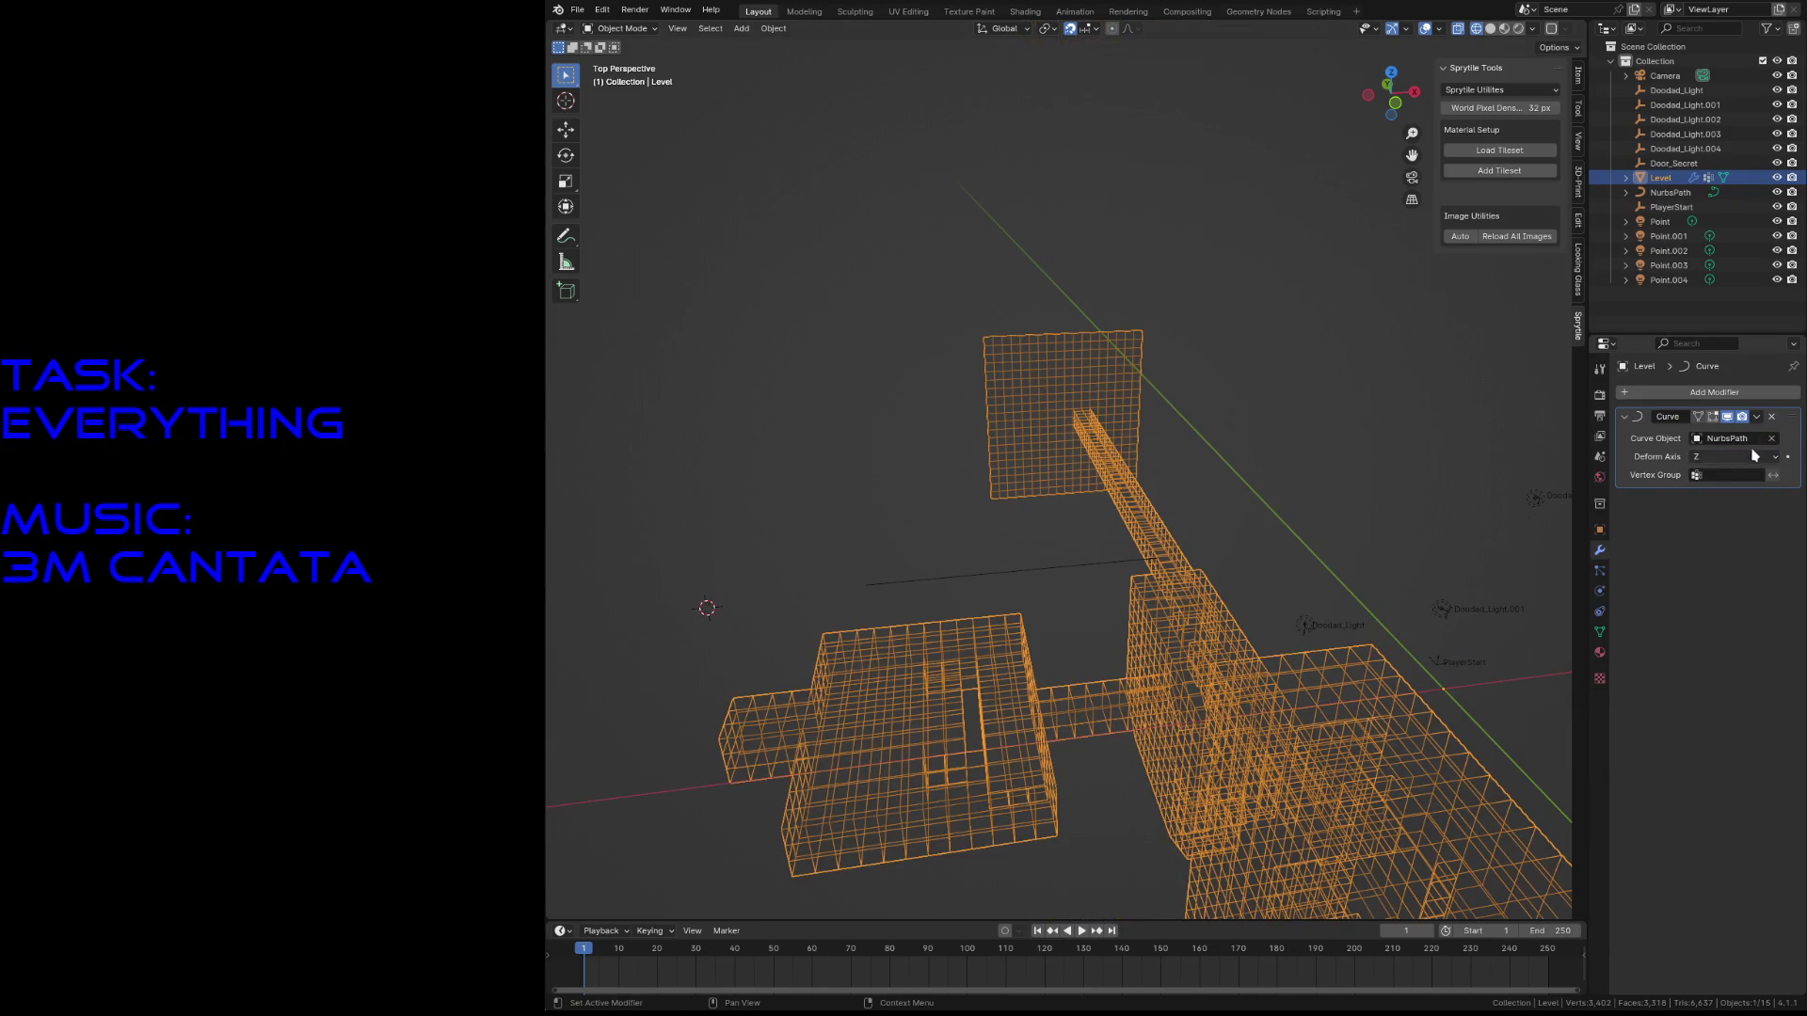
pyautogui.click(1694, 479)
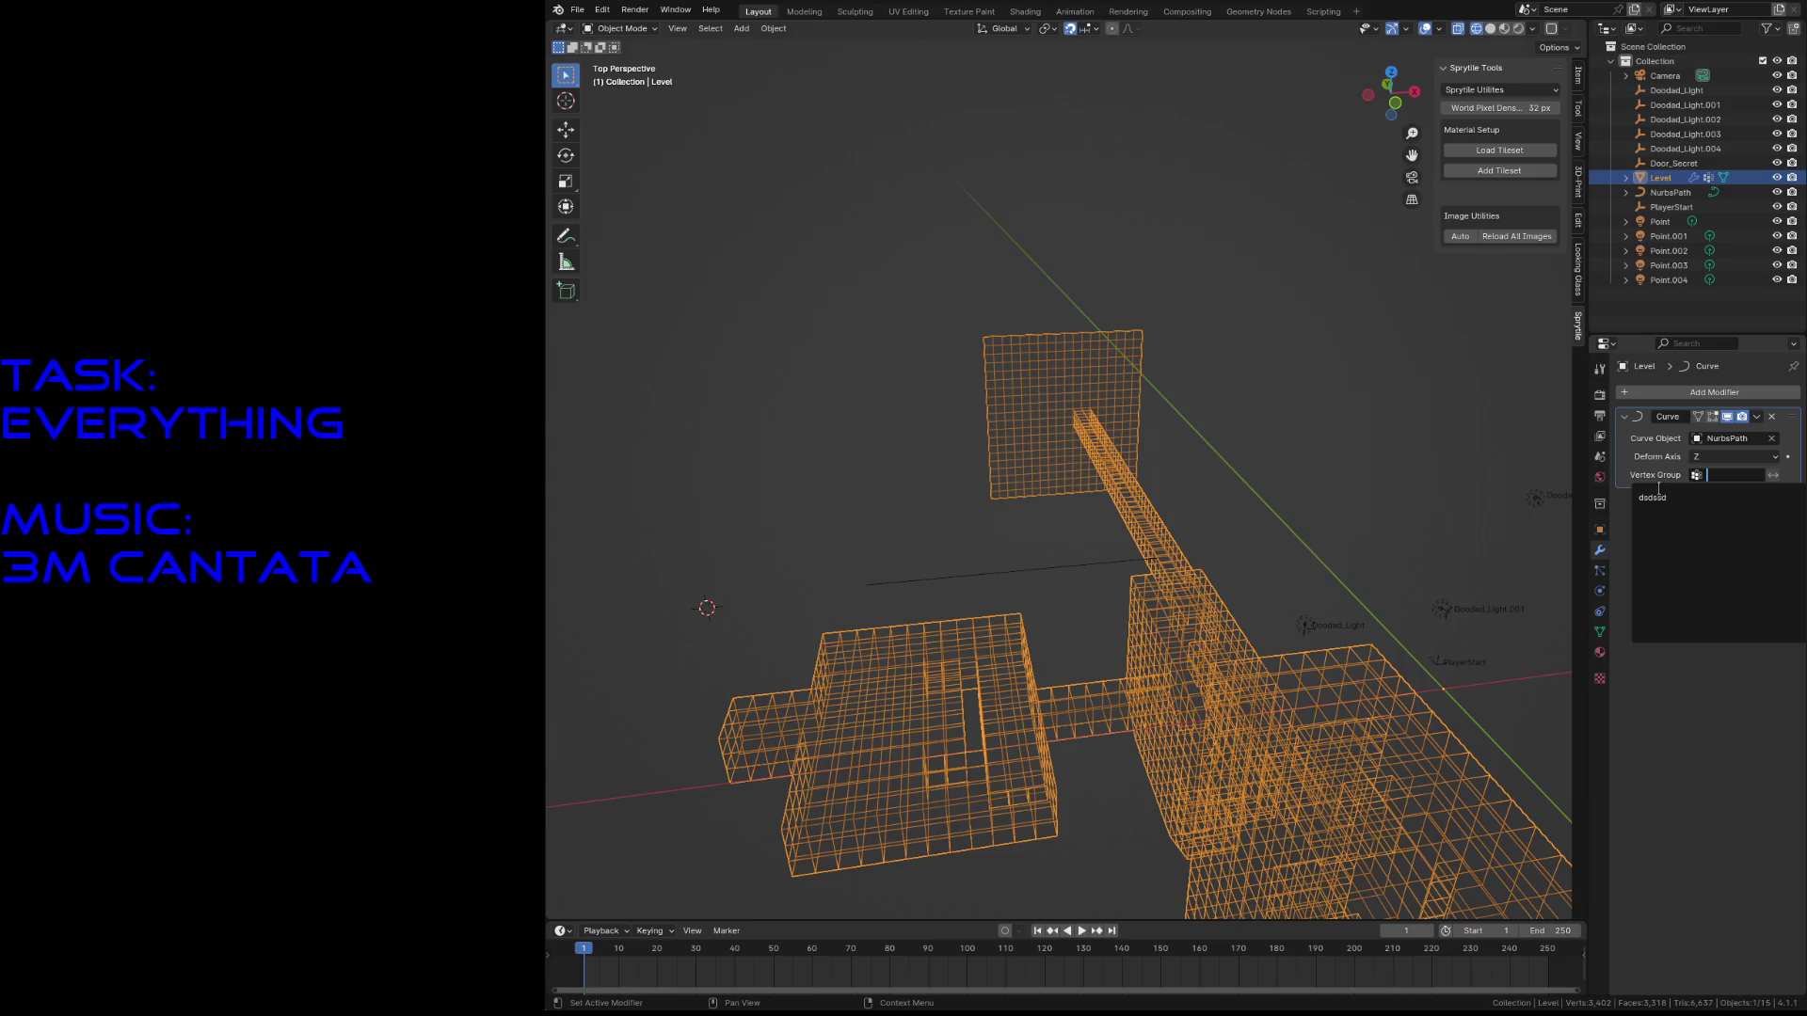
pyautogui.click(1654, 498)
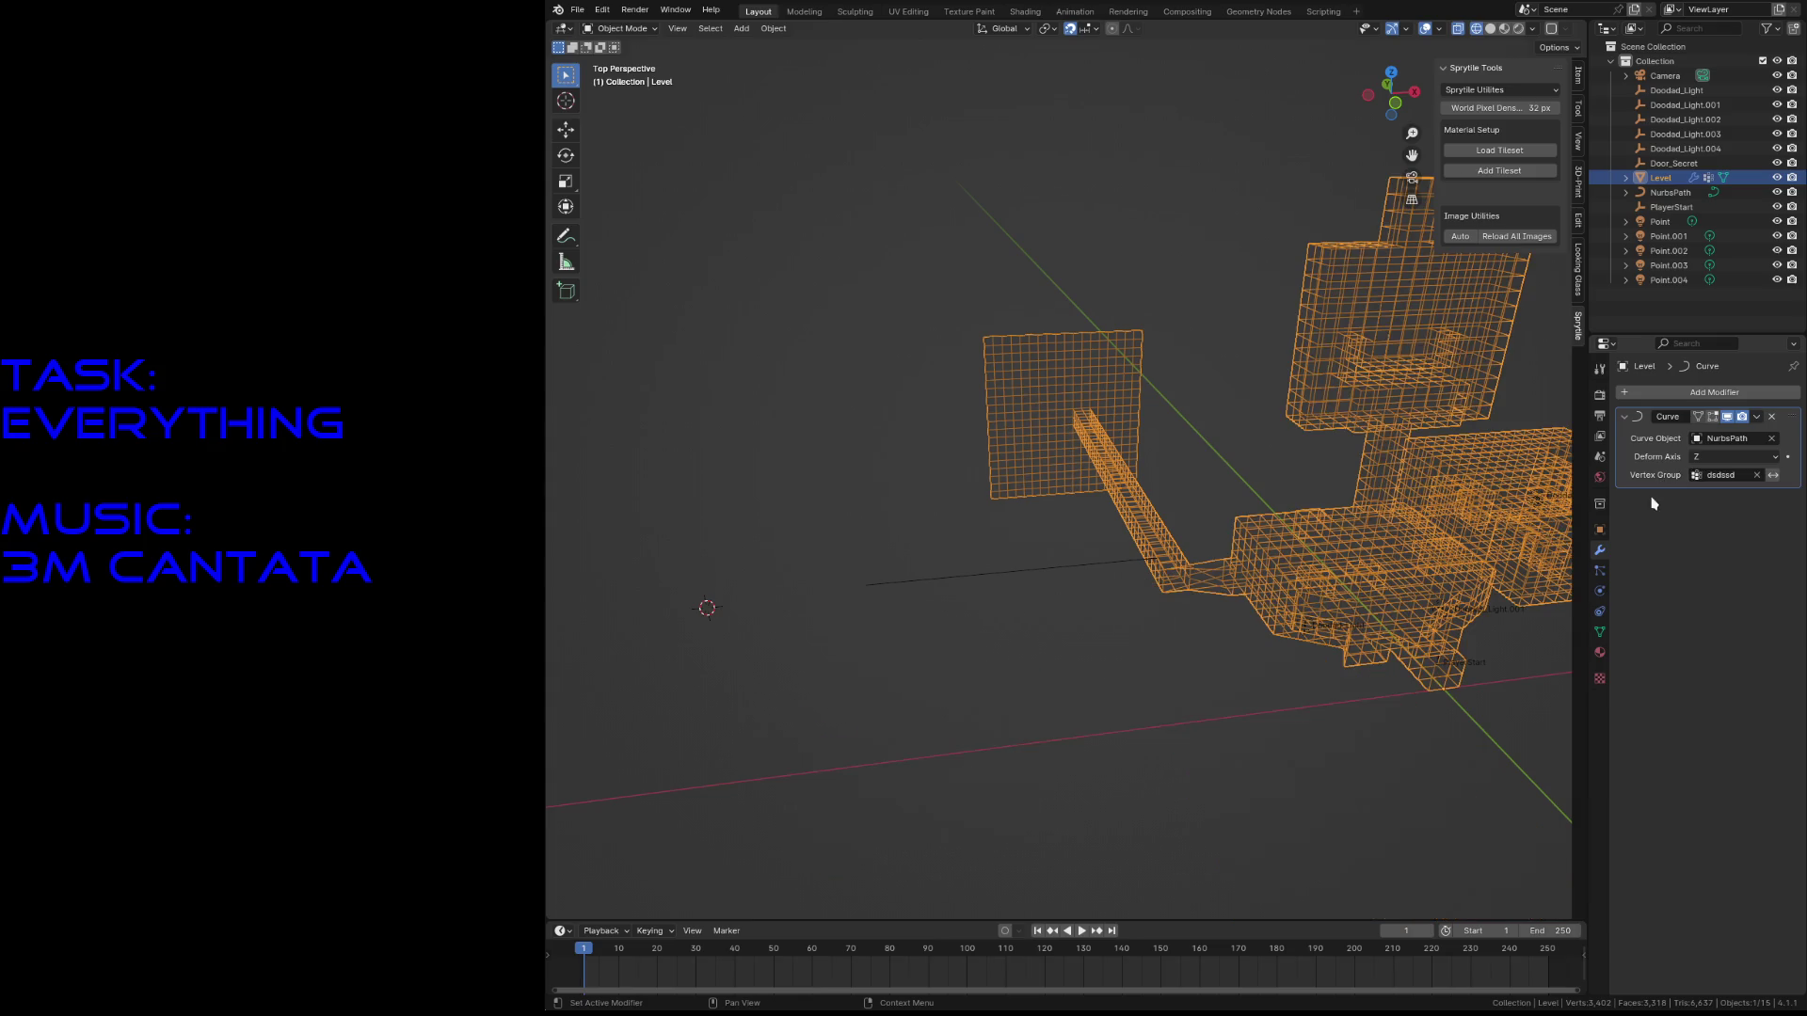
pyautogui.click(1074, 561)
# - In edit mode, move the path's left end, middle and right-middle control points
pyautogui.press('Tab')
pyautogui.moveTo(802, 520); pyautogui.dragTo(918, 653)
pyautogui.press('g')
pyautogui.click(889, 499)
pyautogui.moveTo(983, 544); pyautogui.dragTo(1042, 623)
pyautogui.press('g')
pyautogui.click(1028, 542)
pyautogui.moveTo(1068, 563); pyautogui.dragTo(1111, 599)
pyautogui.press('g')
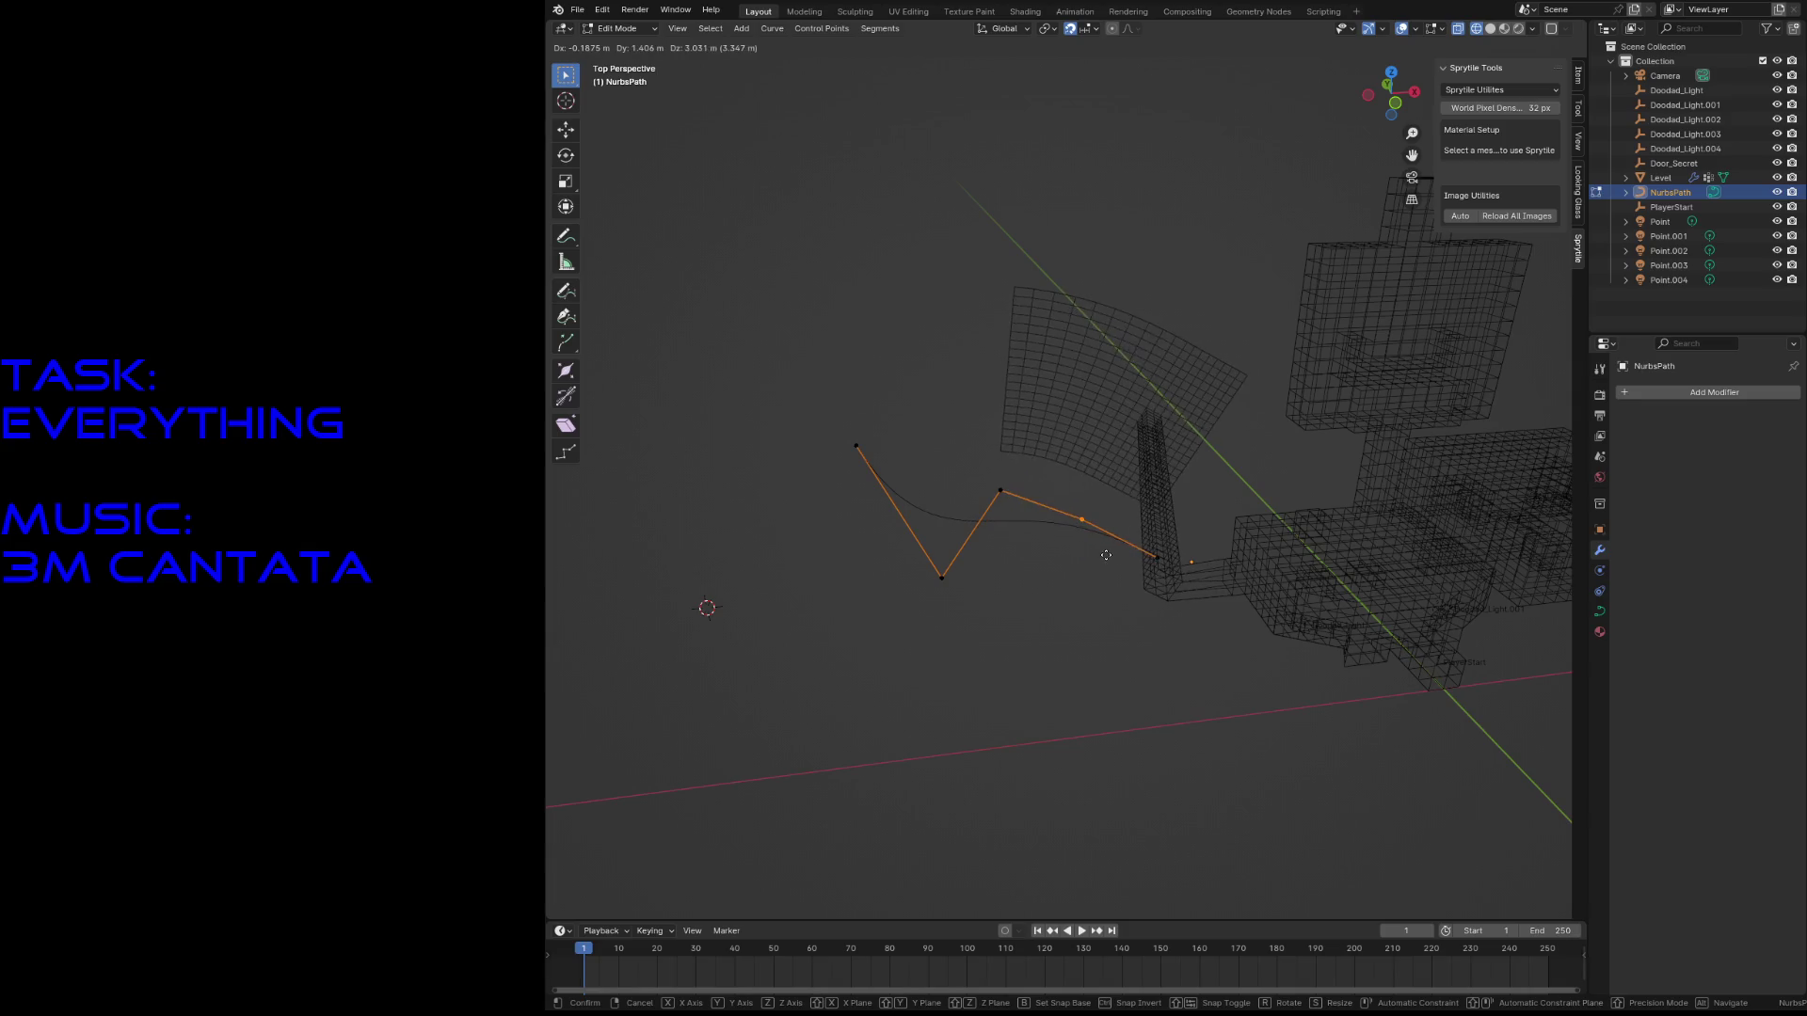
pyautogui.click(1073, 504)
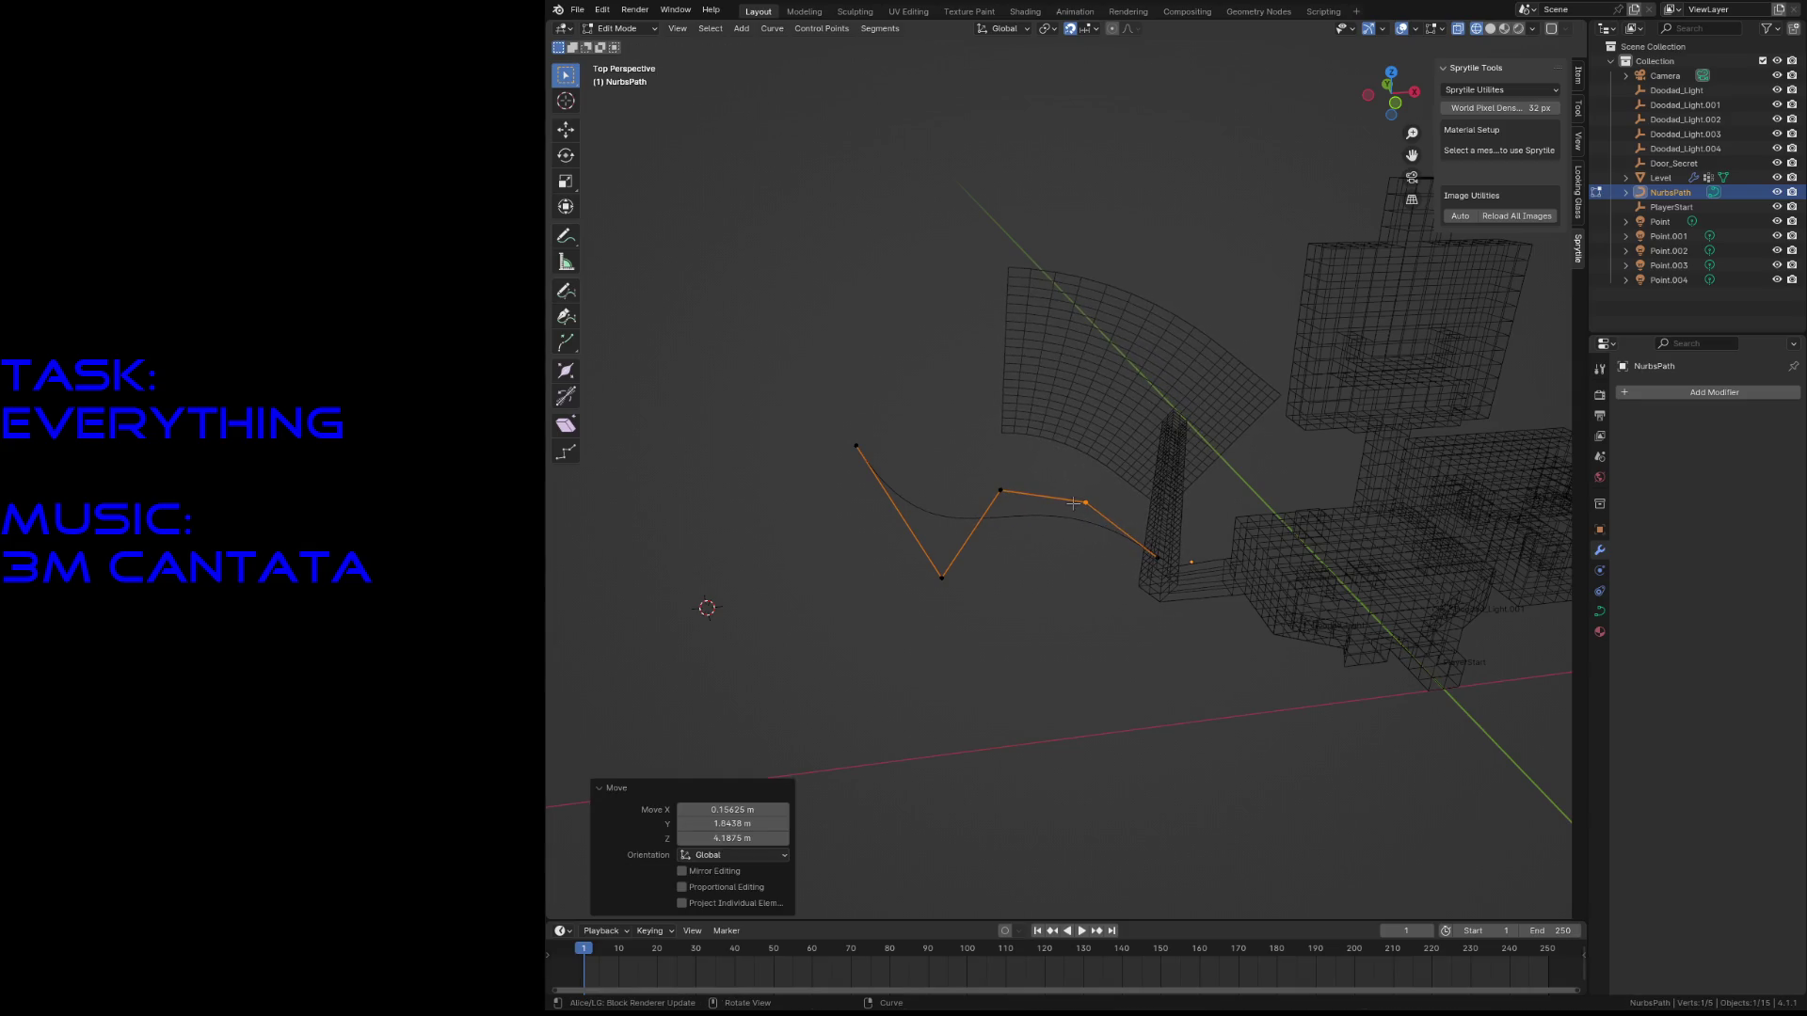
# - Rotate all control points 75.2° about the global Z axis and move the whole curve
pyautogui.press('a')
pyautogui.press('r')
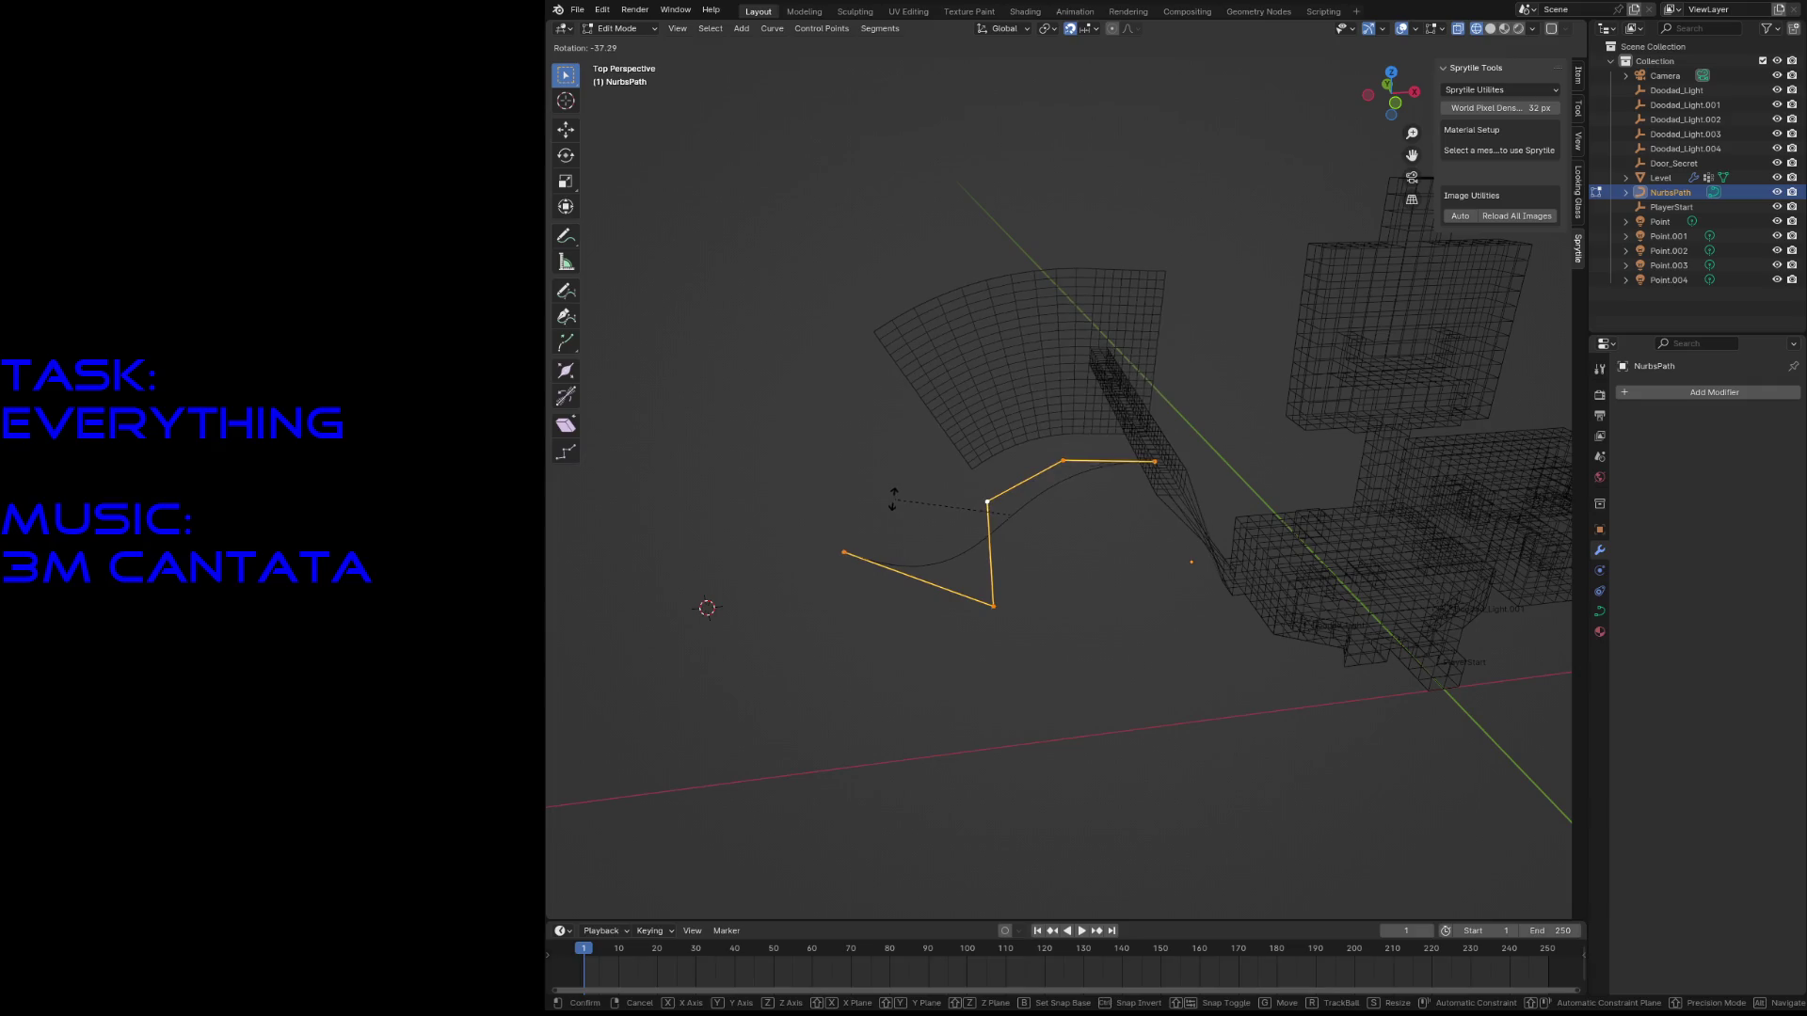
pyautogui.click(982, 495)
pyautogui.hotkey('ctrl', 'z')
pyautogui.press('r')
pyautogui.hotkey('shift', 'z')
pyautogui.click(941, 440)
pyautogui.press('g')
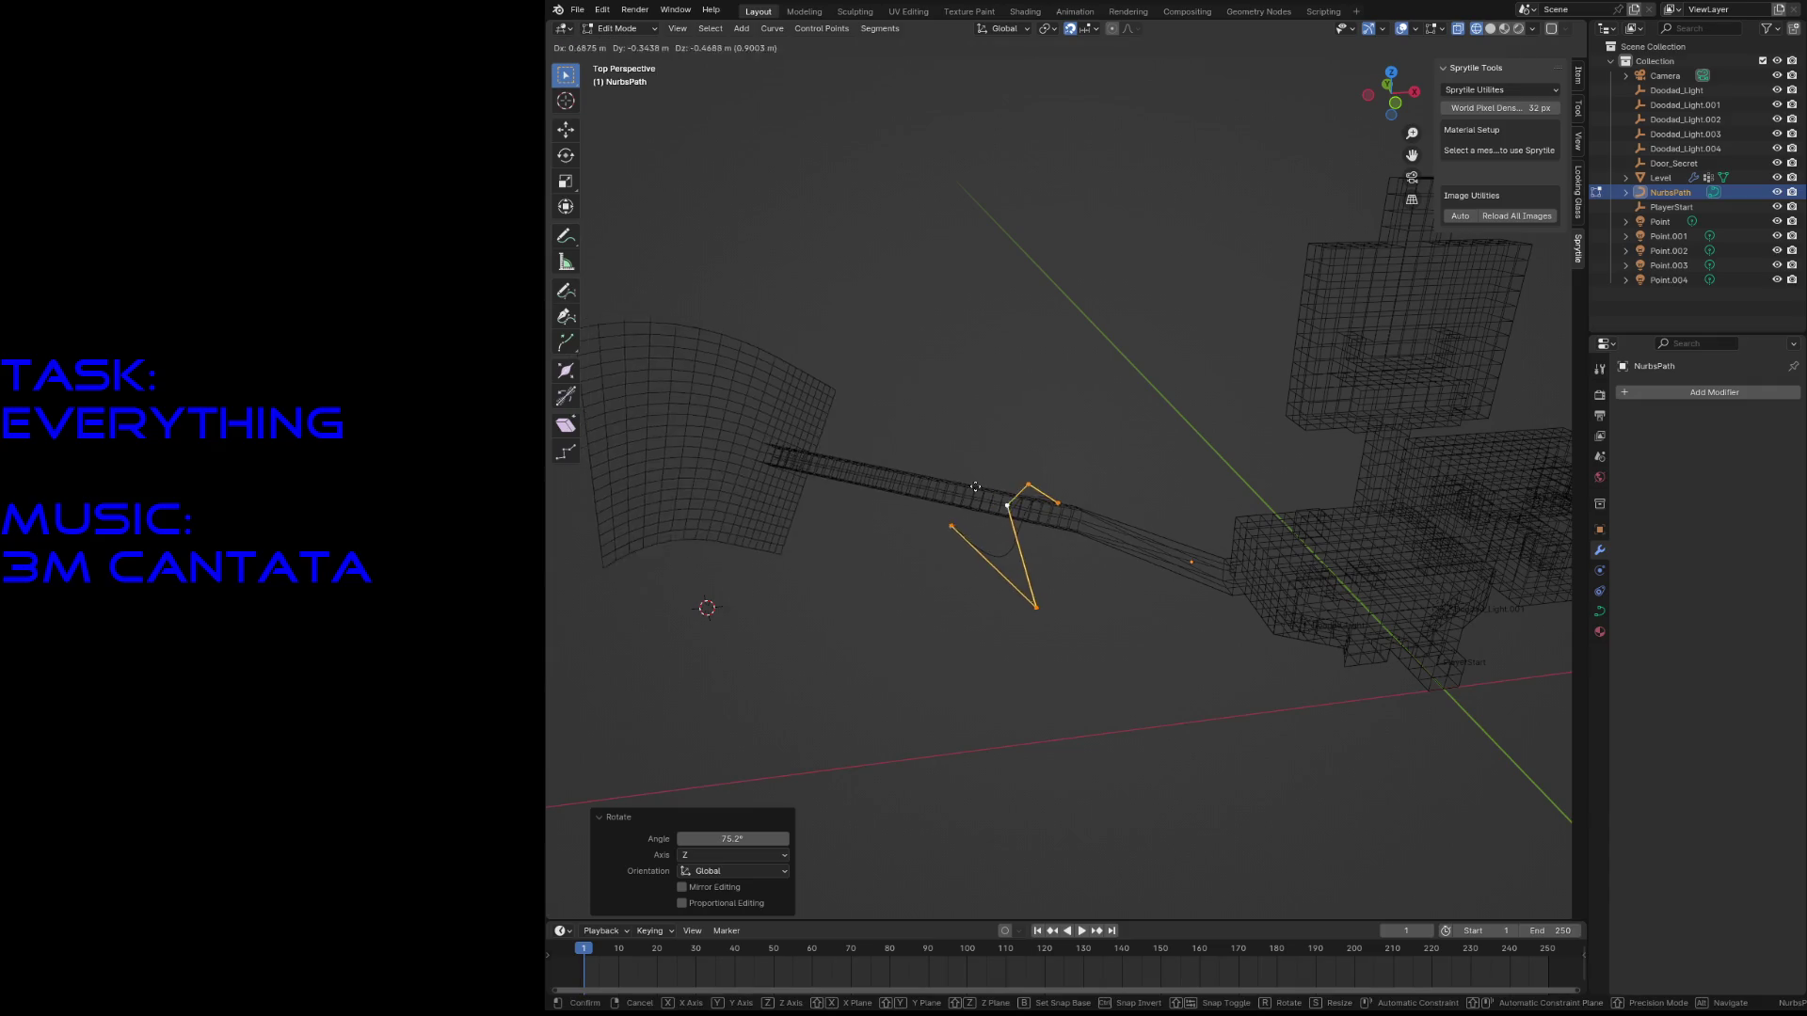
pyautogui.click(1124, 544)
# - Nudge another control point of the path further right
pyautogui.hotkey('shift', '`')
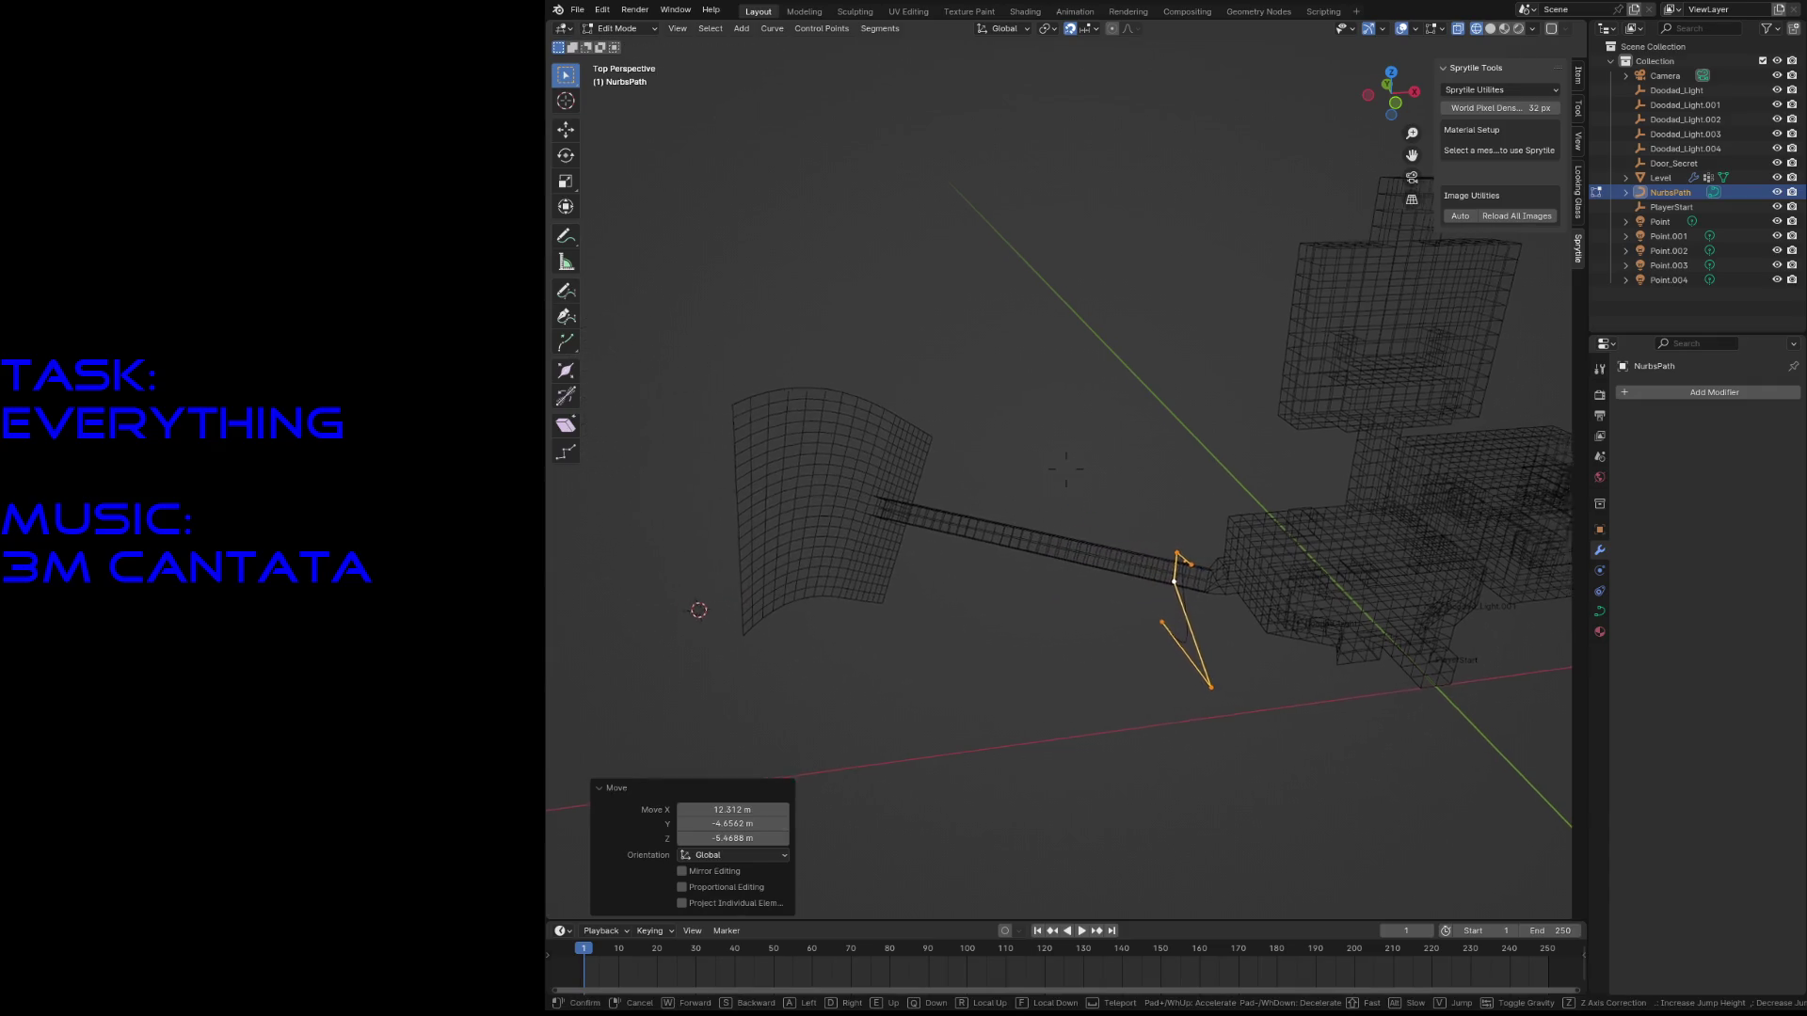
pyautogui.press('w')
pyautogui.press('s')
pyautogui.click(1183, 508)
pyautogui.press('g')
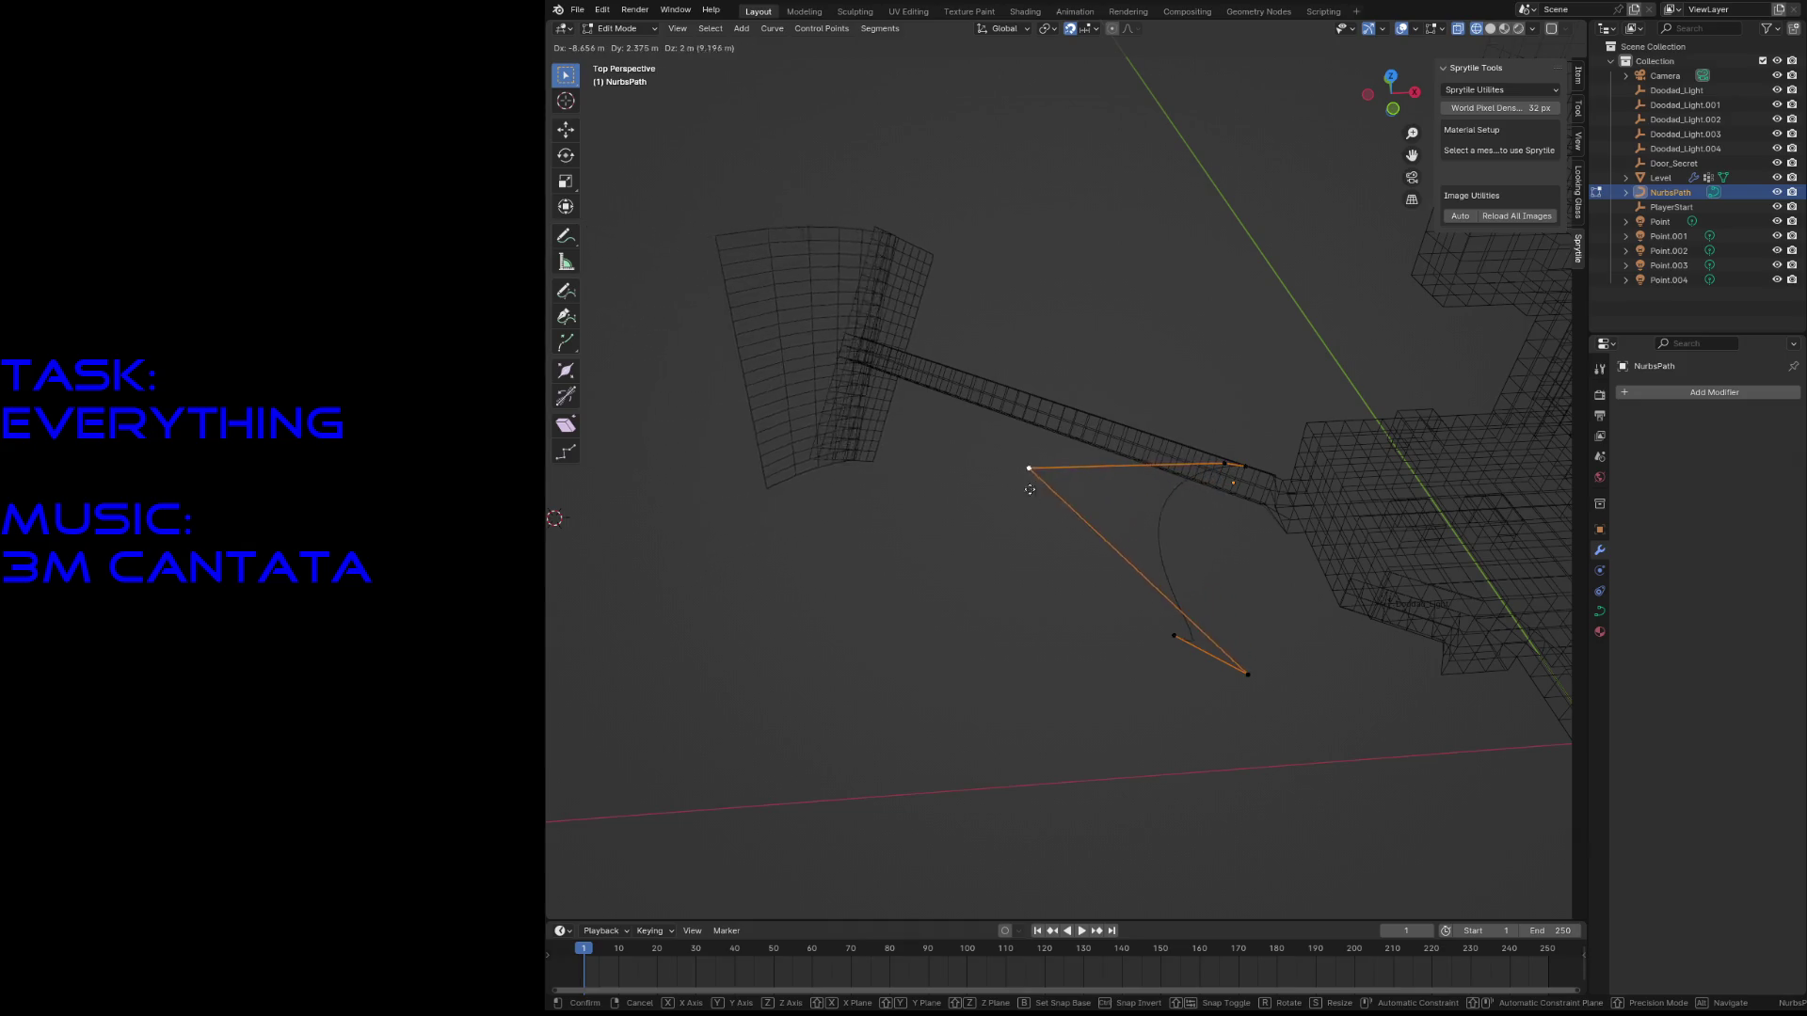
pyautogui.click(1110, 530)
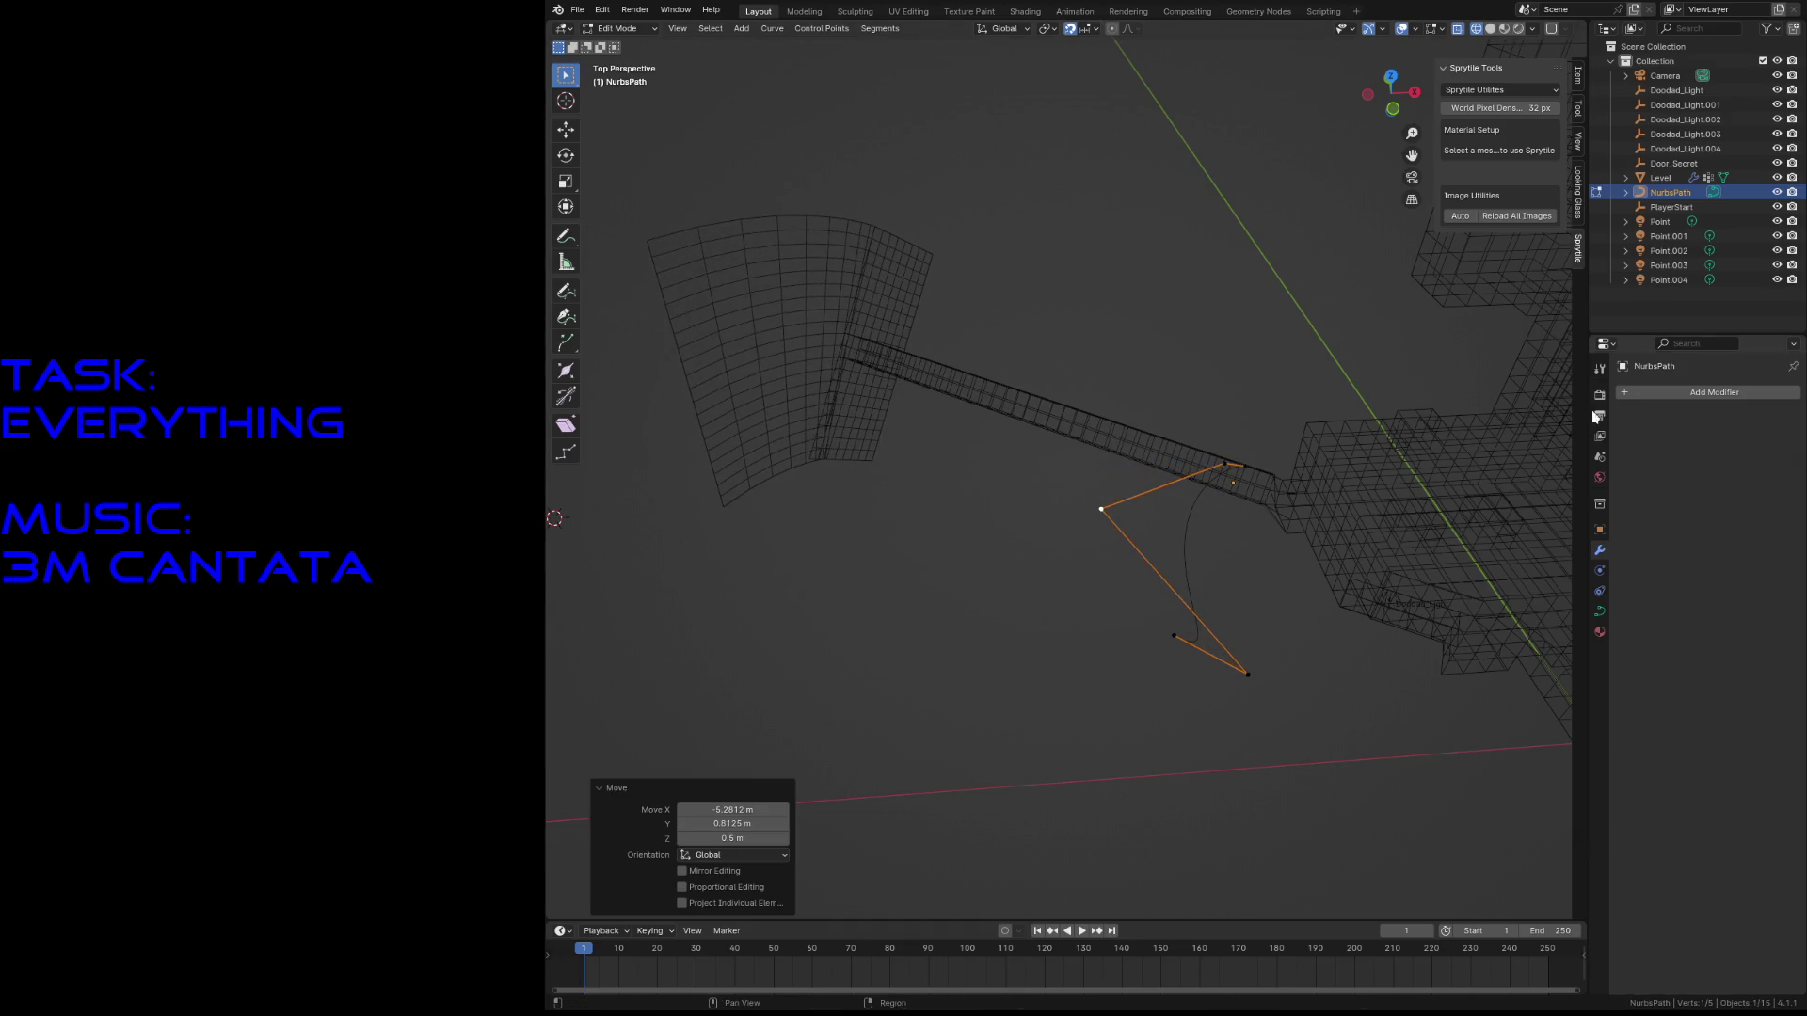
# - Move one more control point to bend the bridge, then return to object mode with Level selected
pyautogui.hotkey('shift', '`')
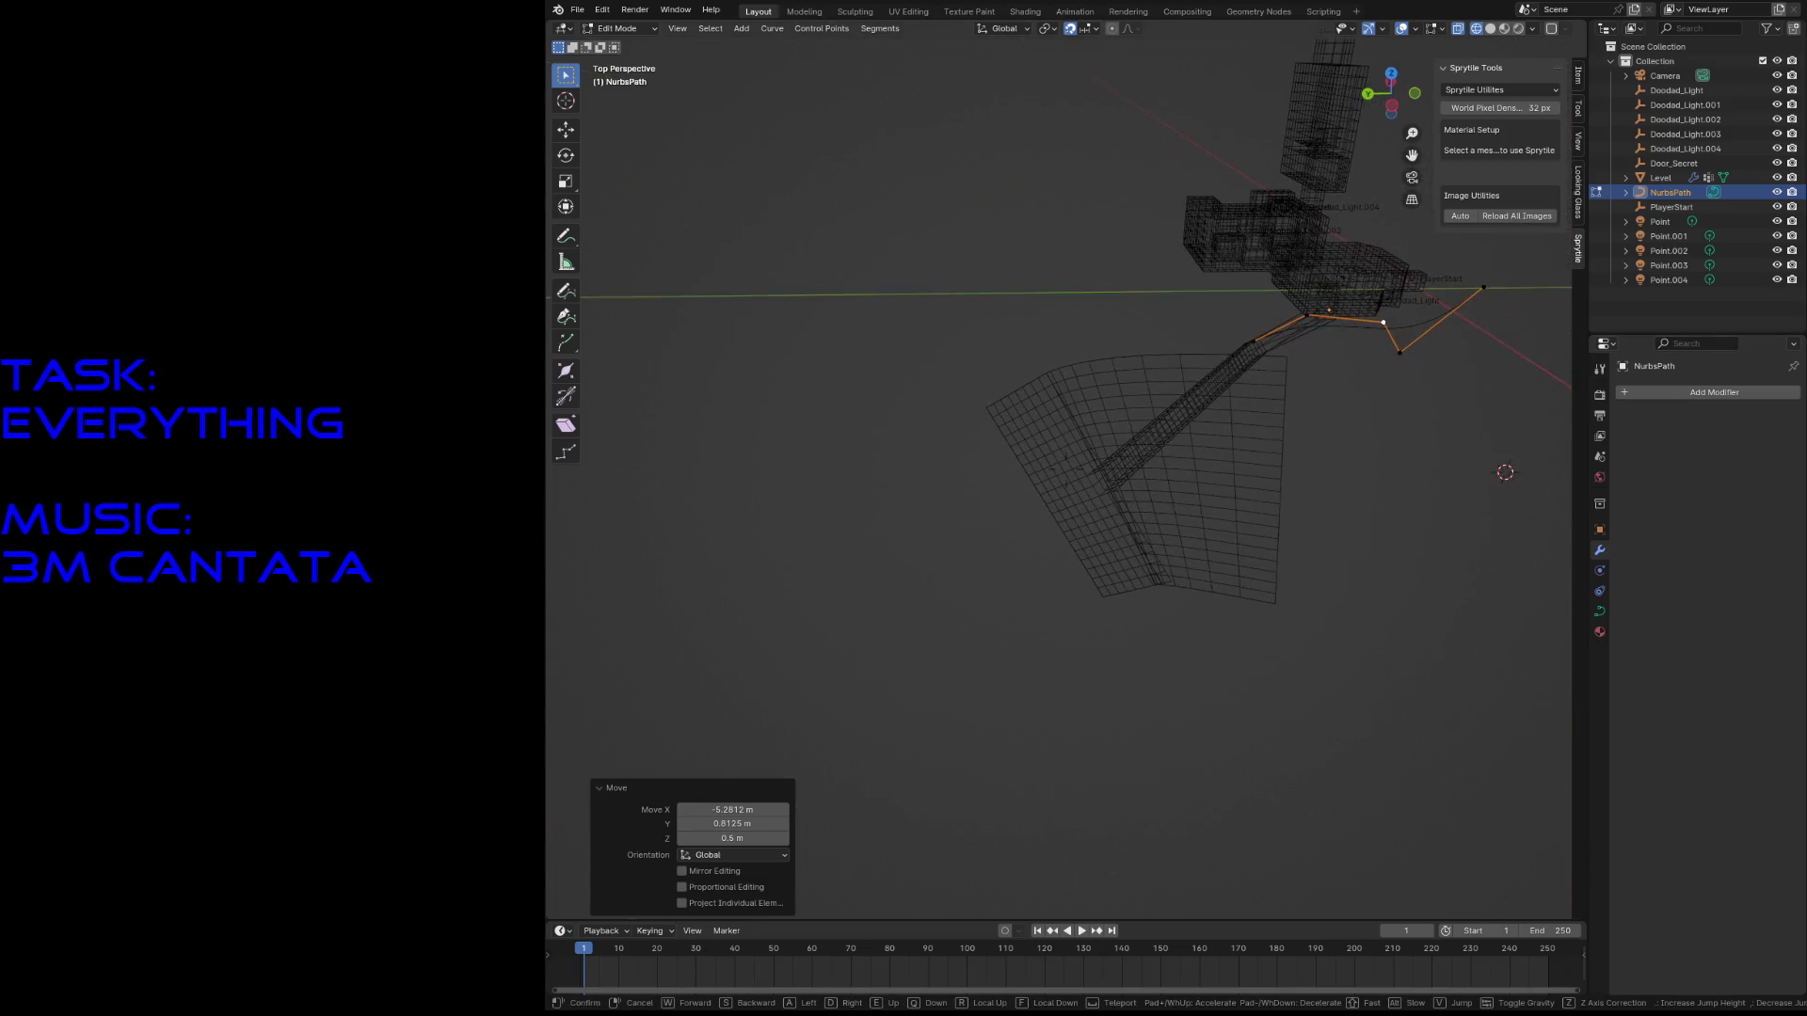
pyautogui.click(1481, 488)
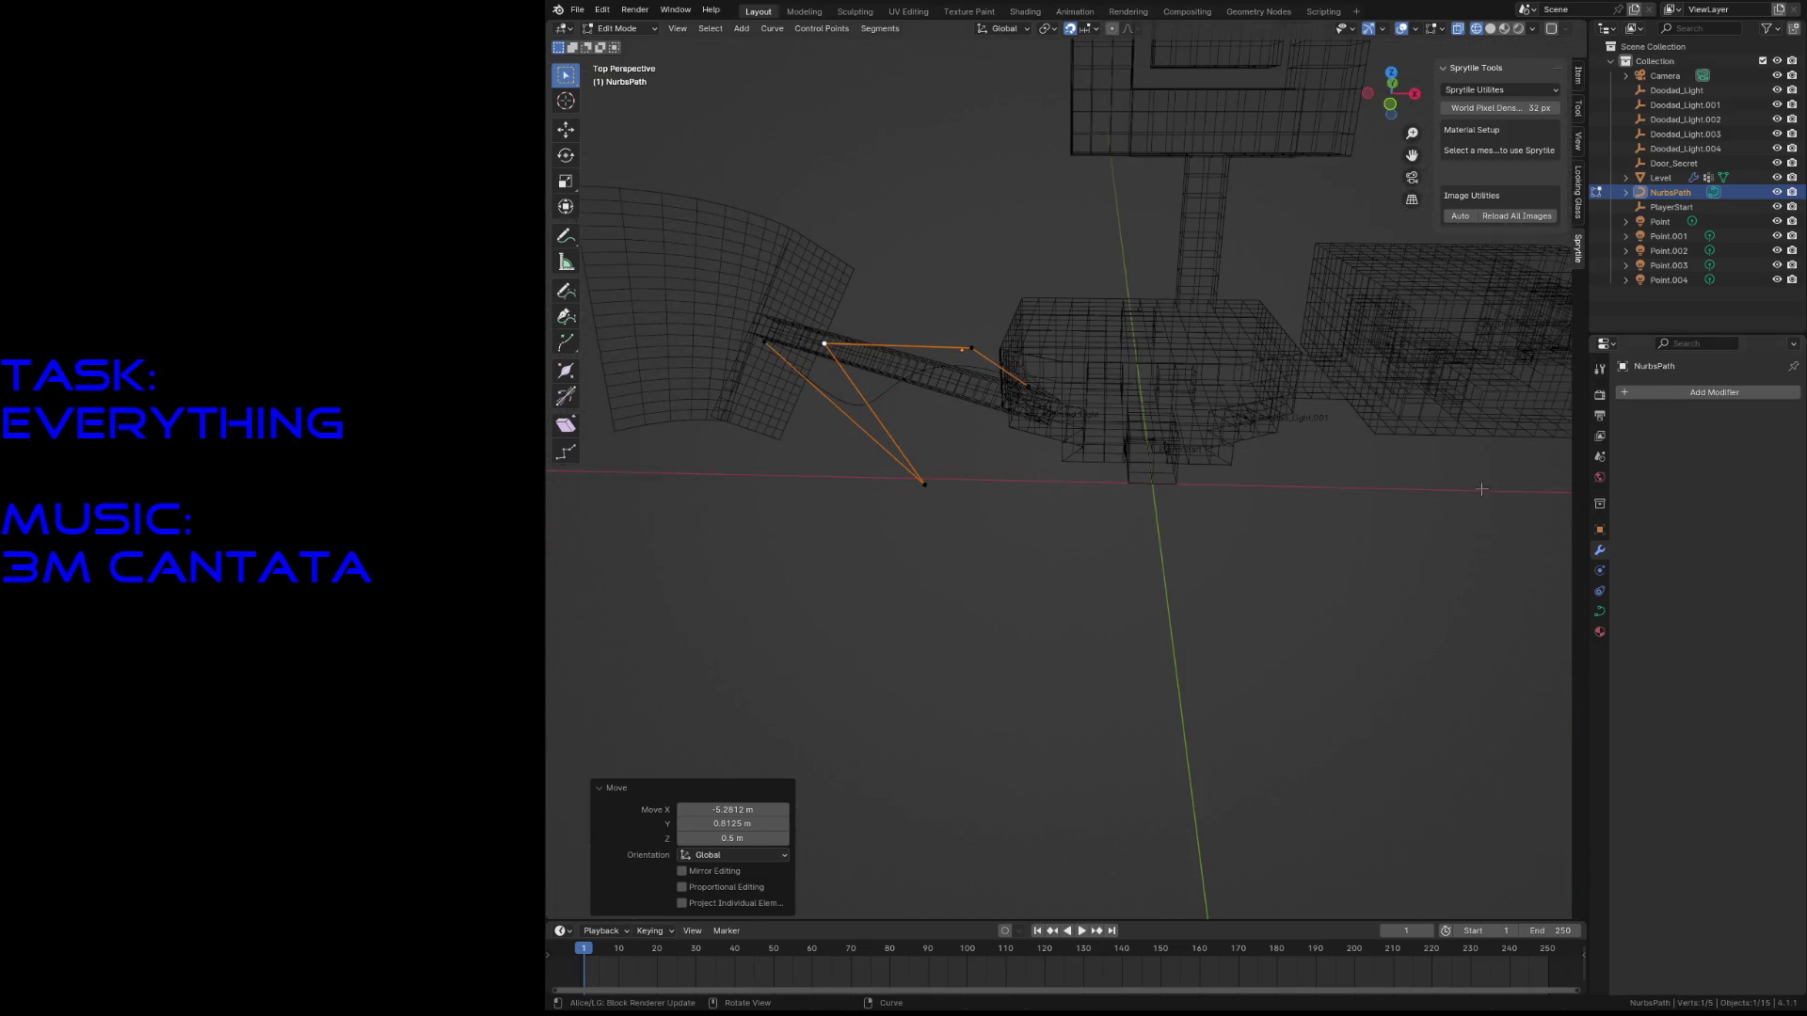
pyautogui.hotkey('shift', '`')
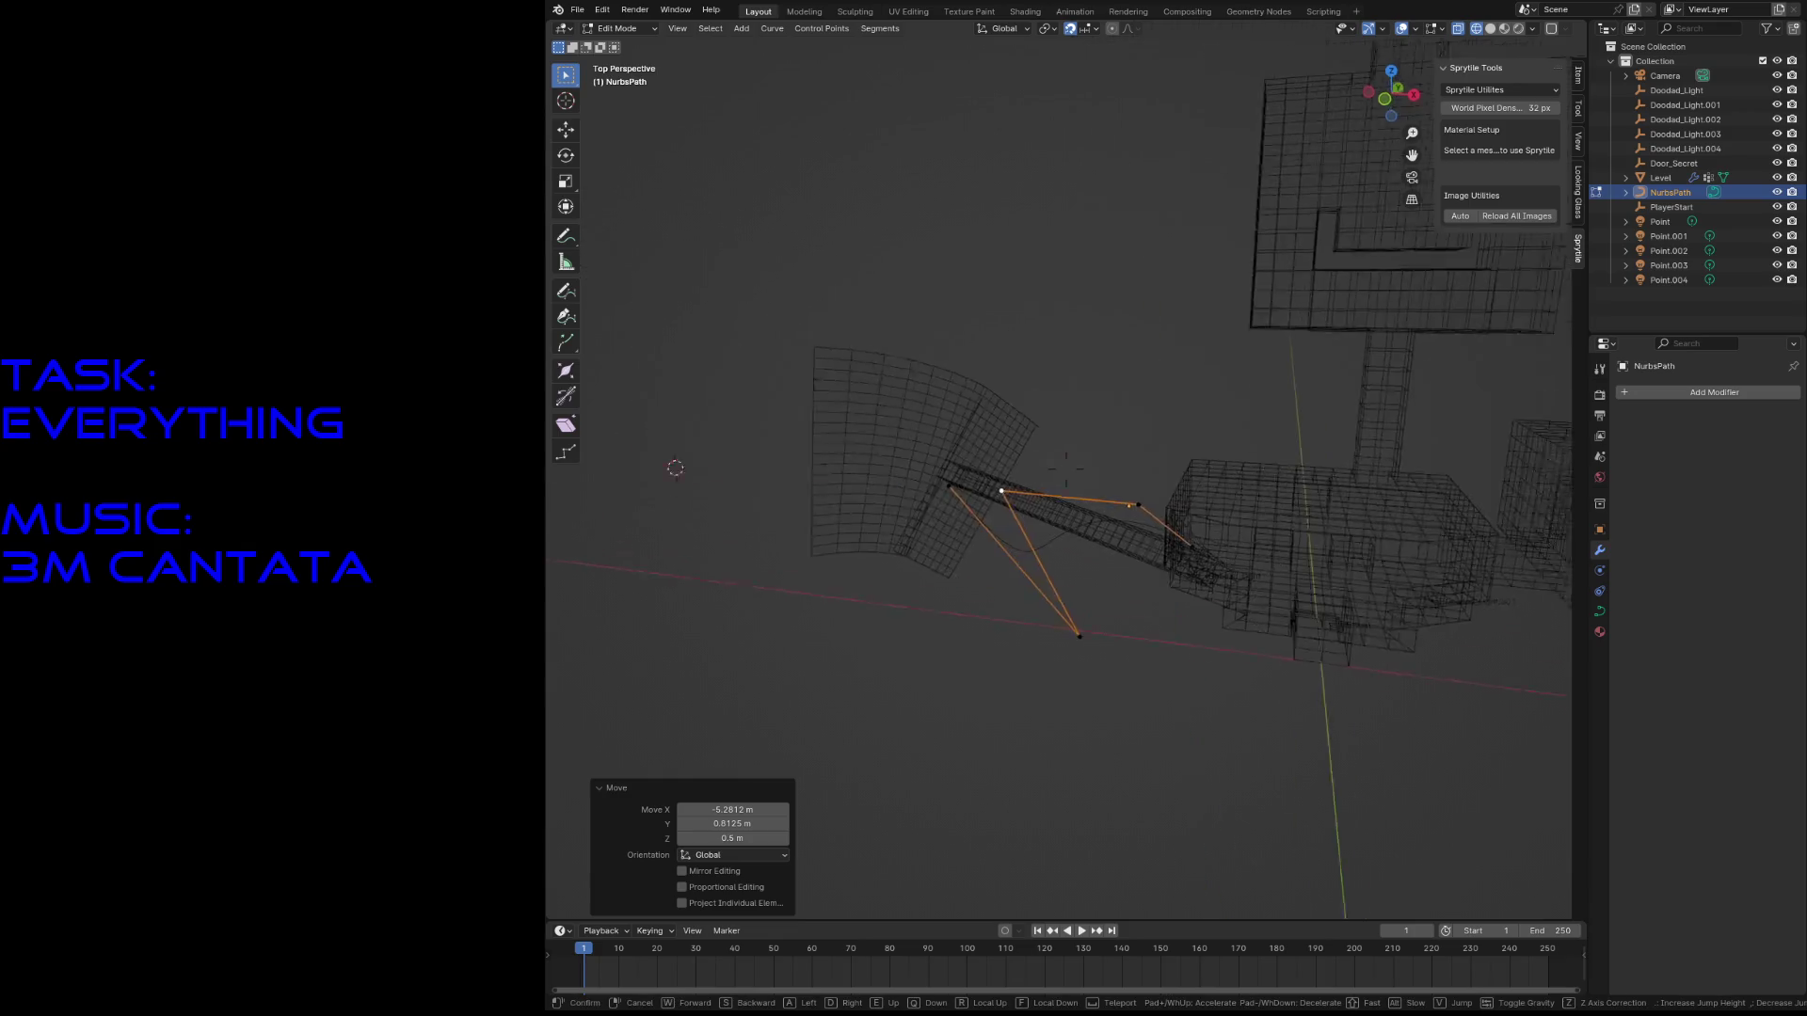
pyautogui.click(1049, 394)
pyautogui.press('g')
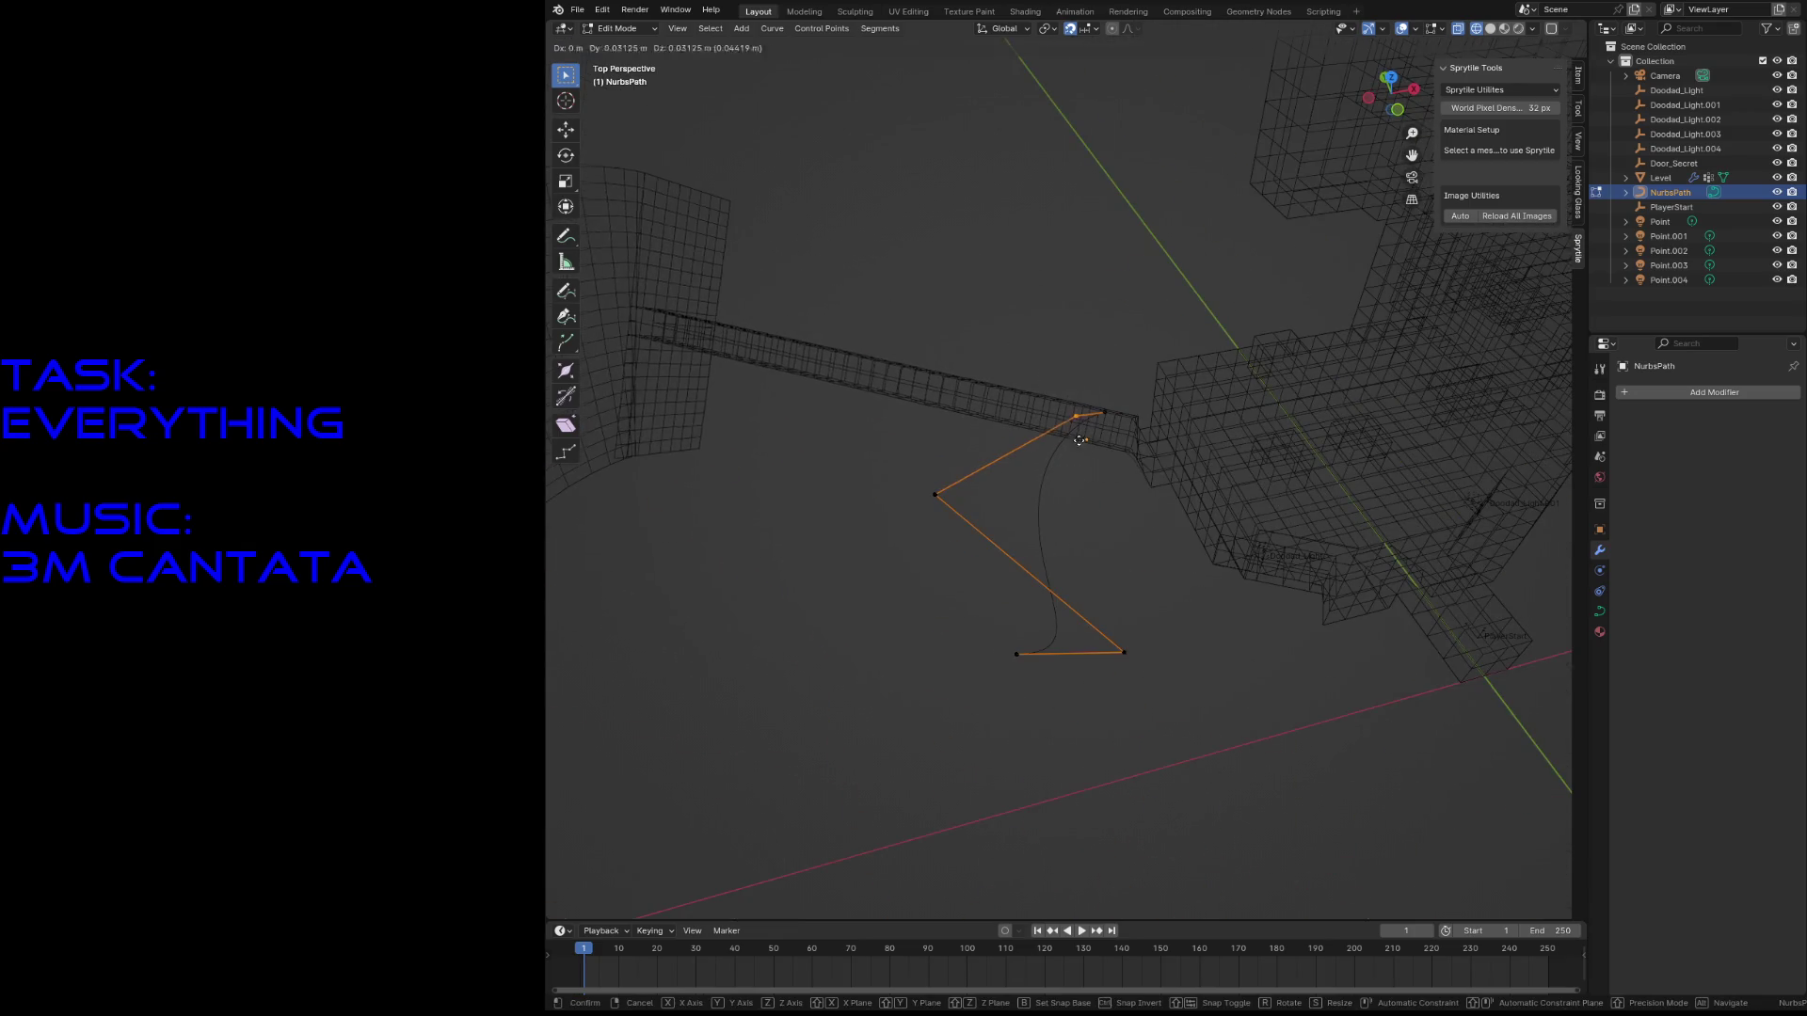
pyautogui.click(1034, 431)
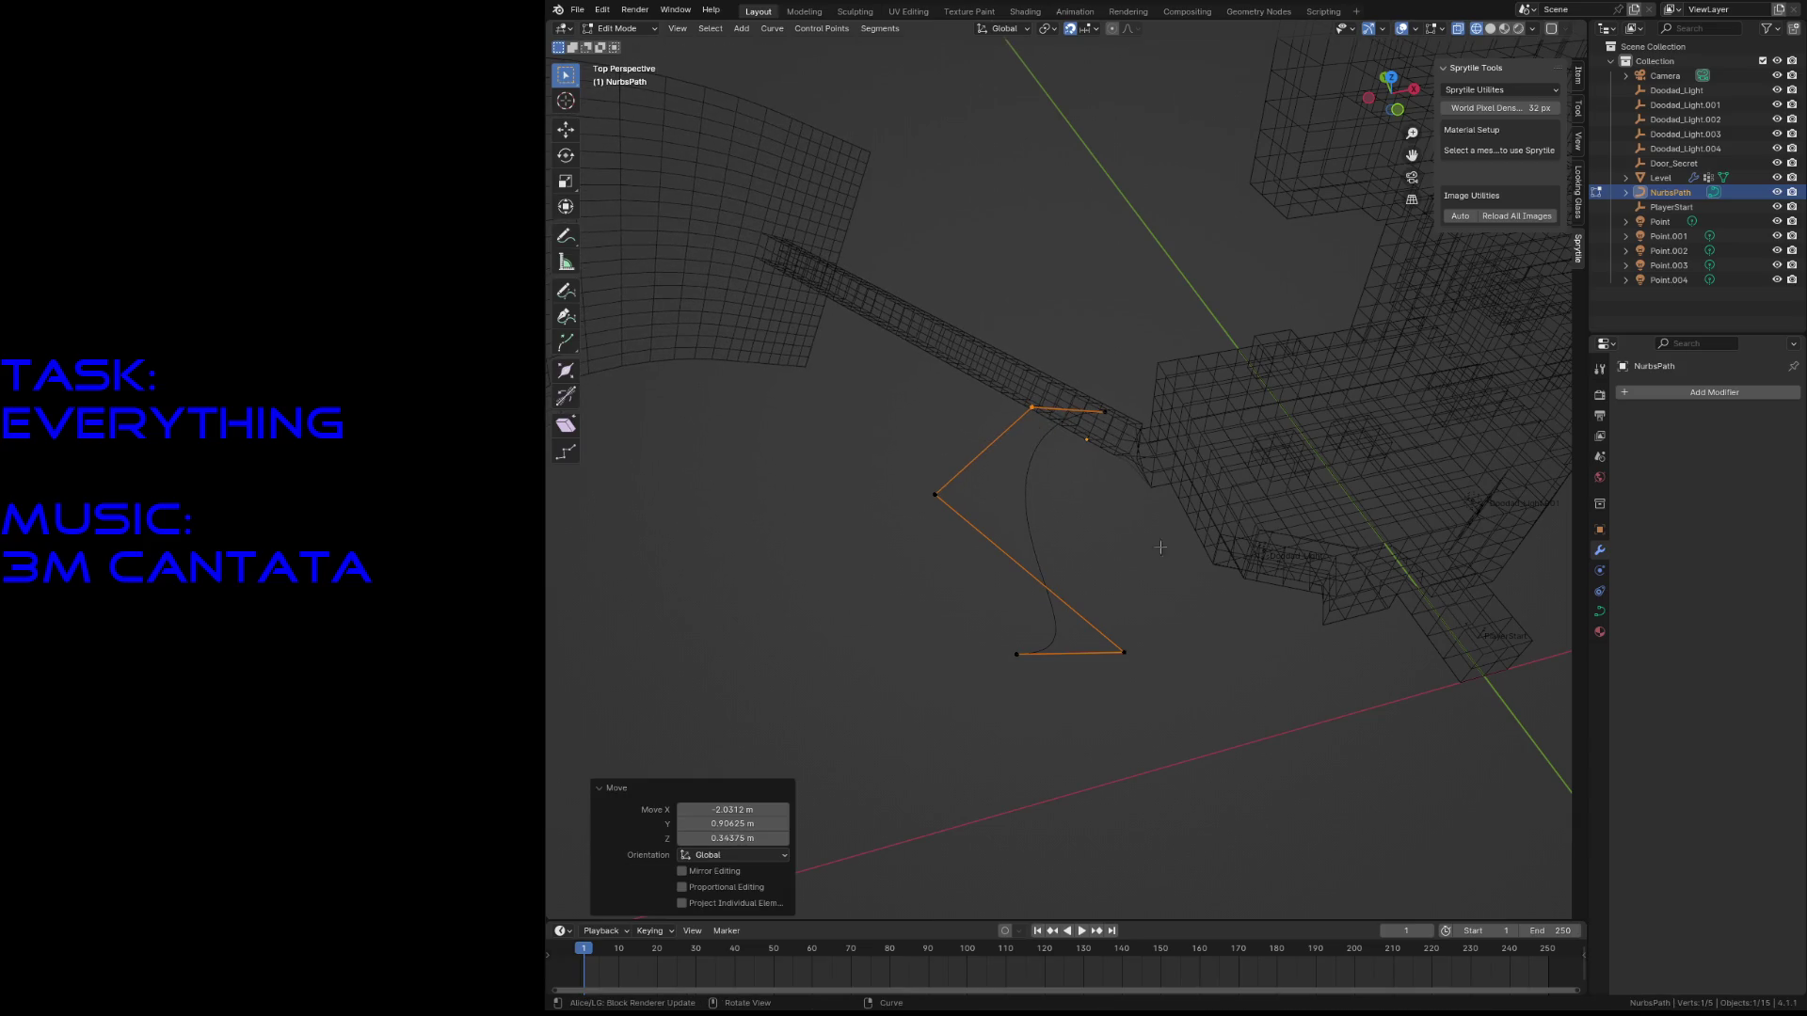
pyautogui.press('Tab')
pyautogui.click(1302, 471)
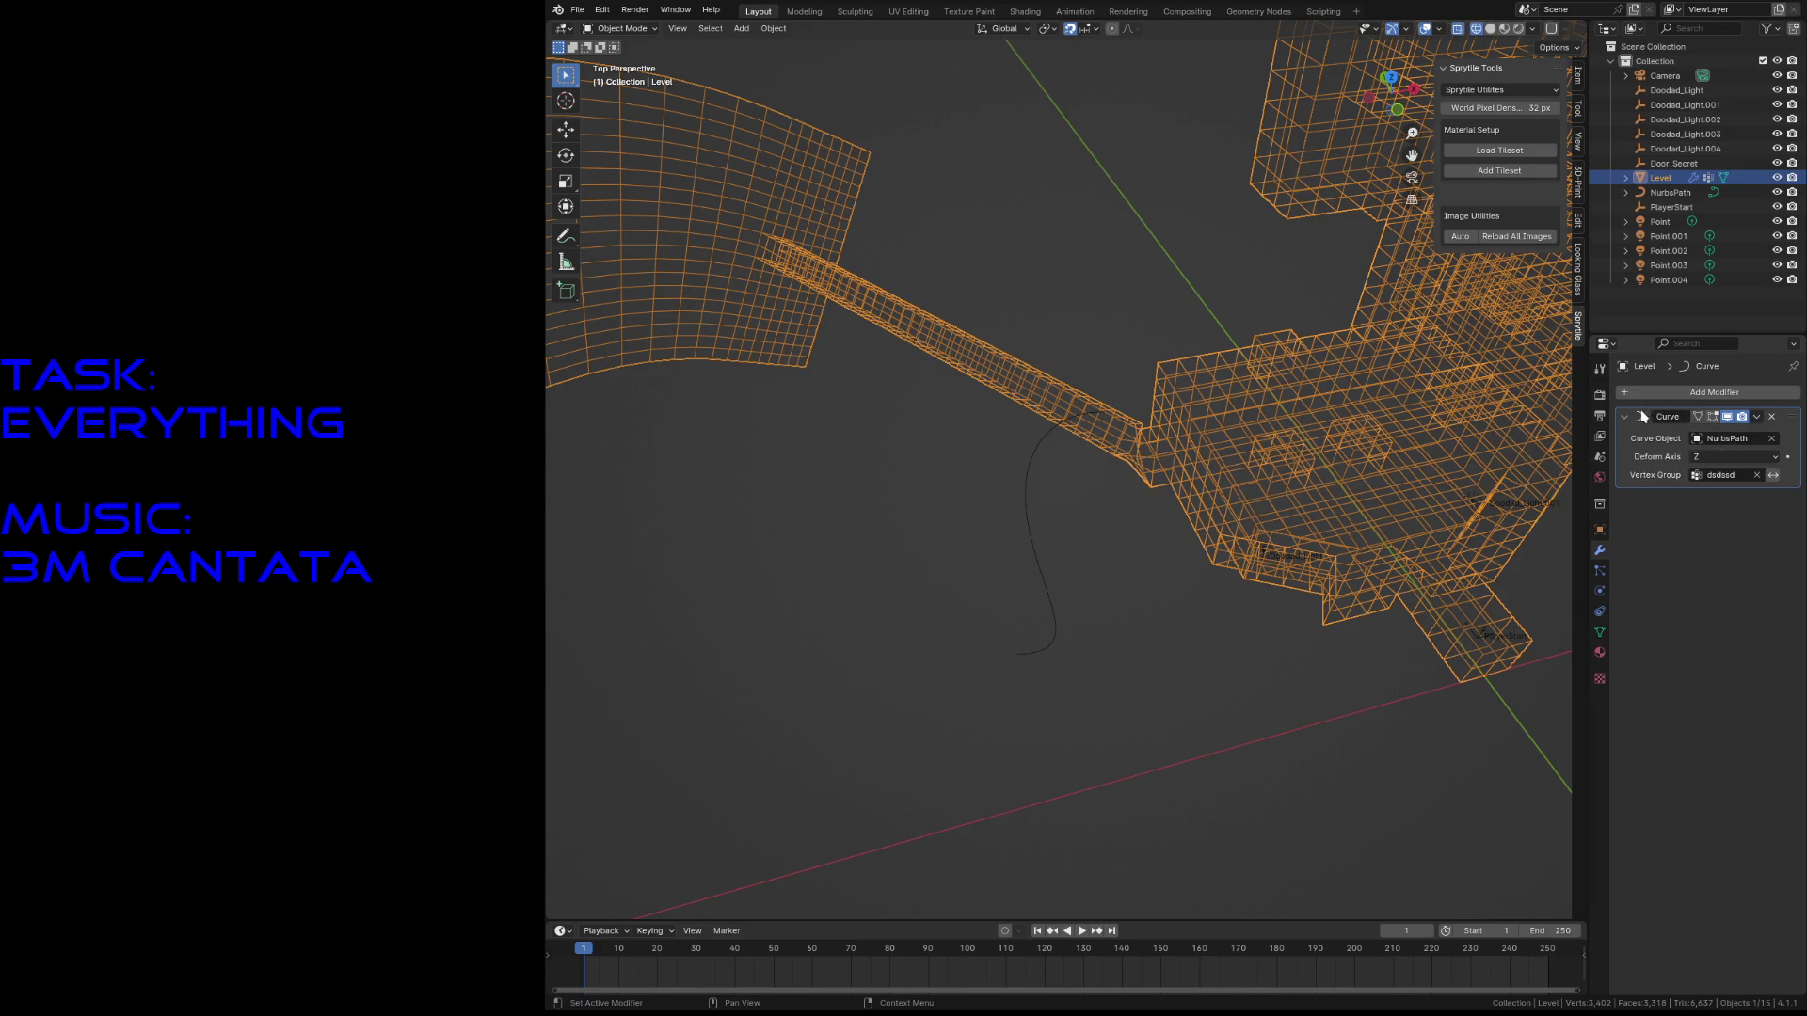
# - Delete the Curve modifier and add a Simple Deform modifier to Level
pyautogui.click(1771, 416)
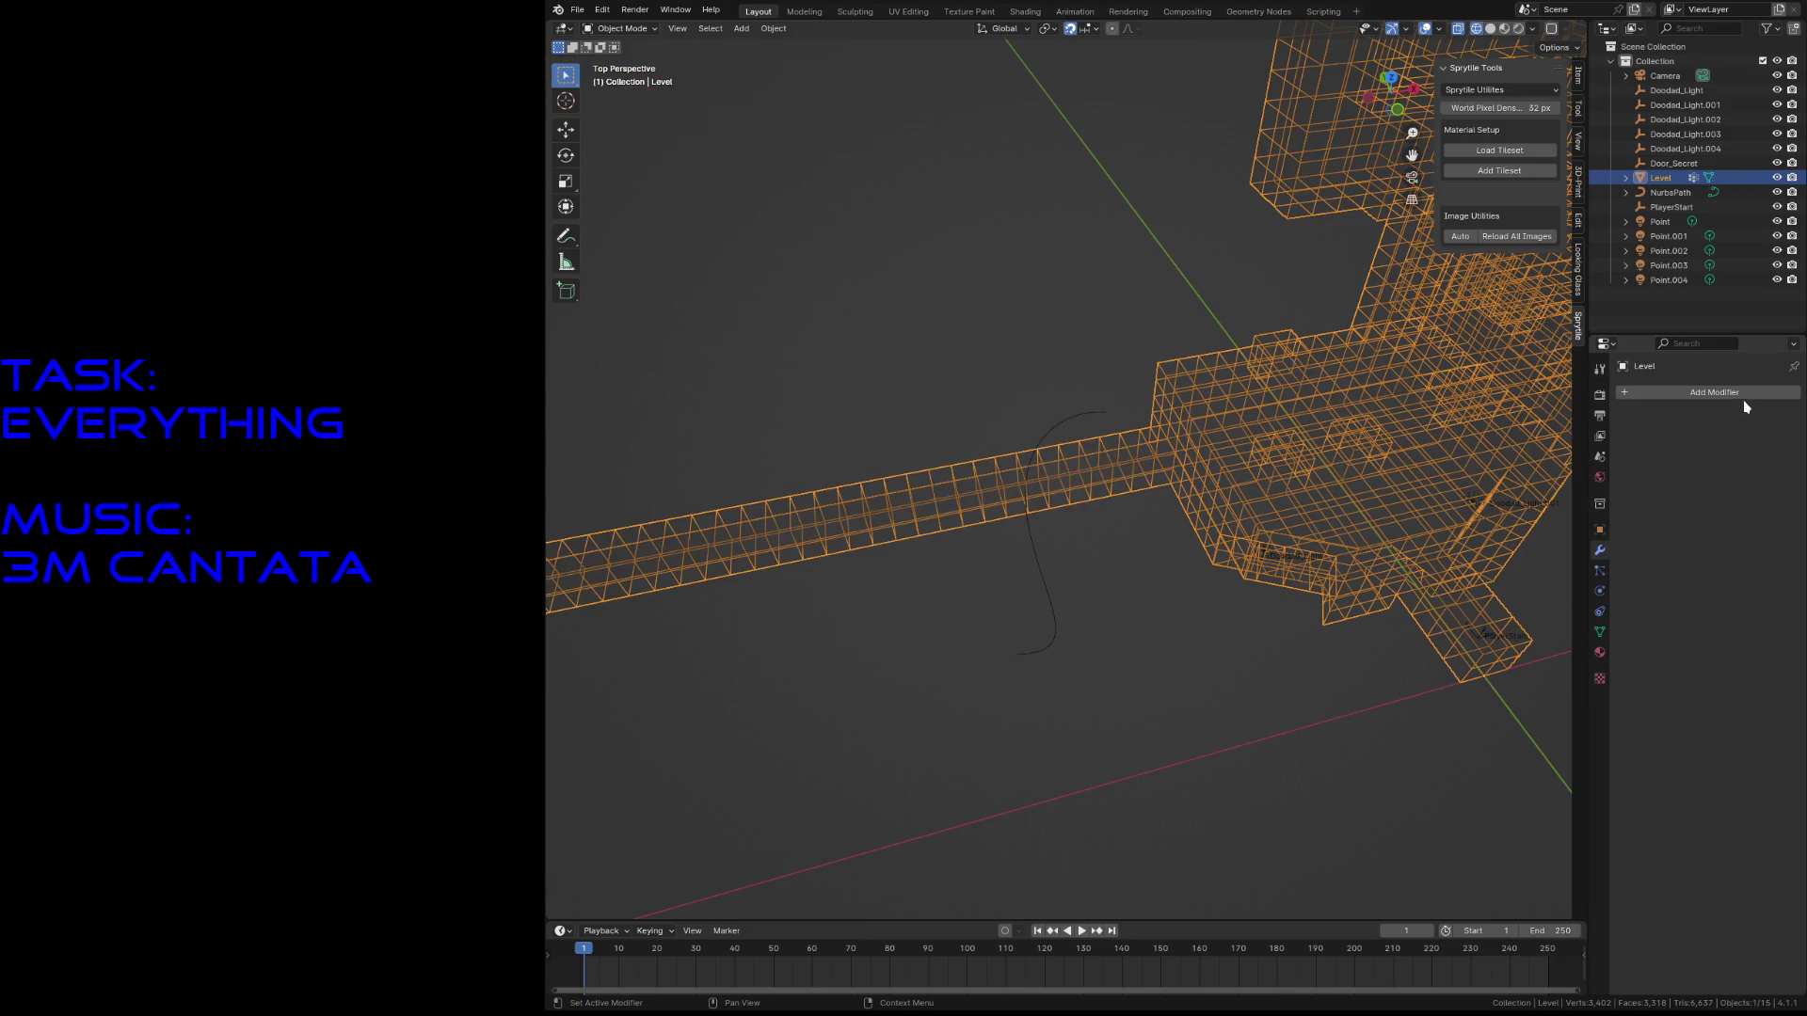
pyautogui.click(1734, 393)
pyautogui.moveTo(1734, 399)
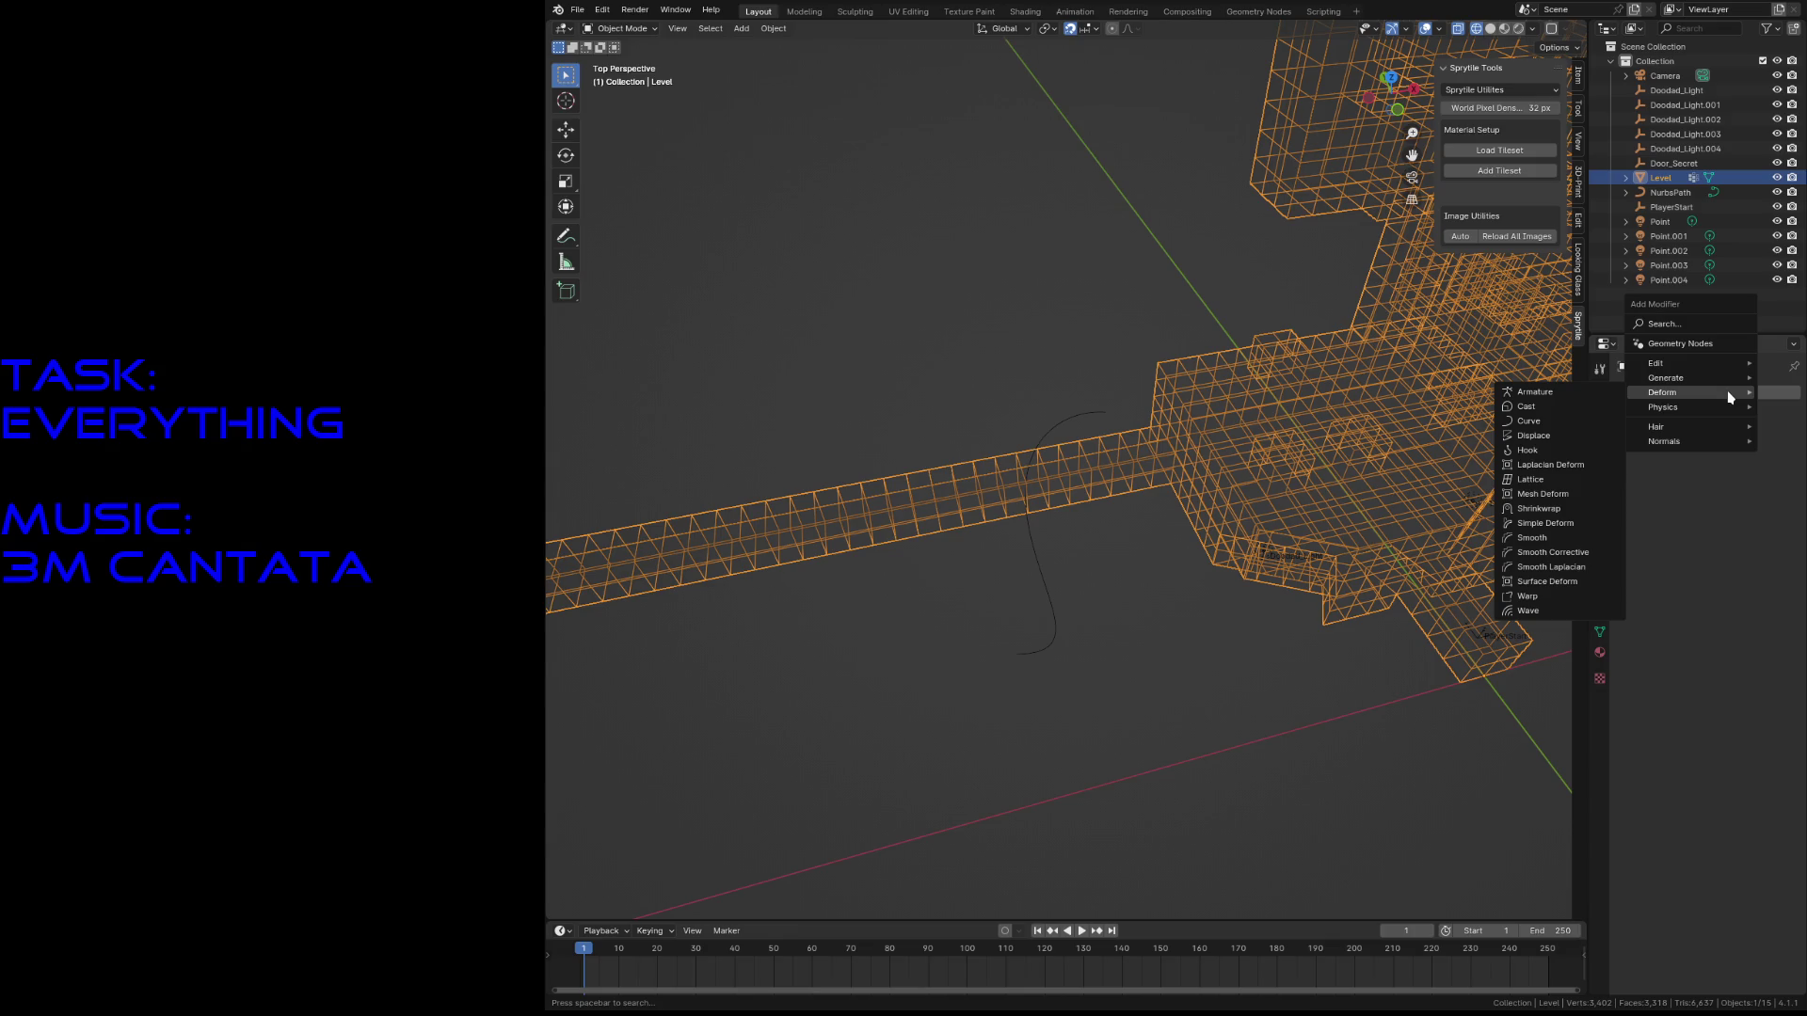
pyautogui.click(1527, 524)
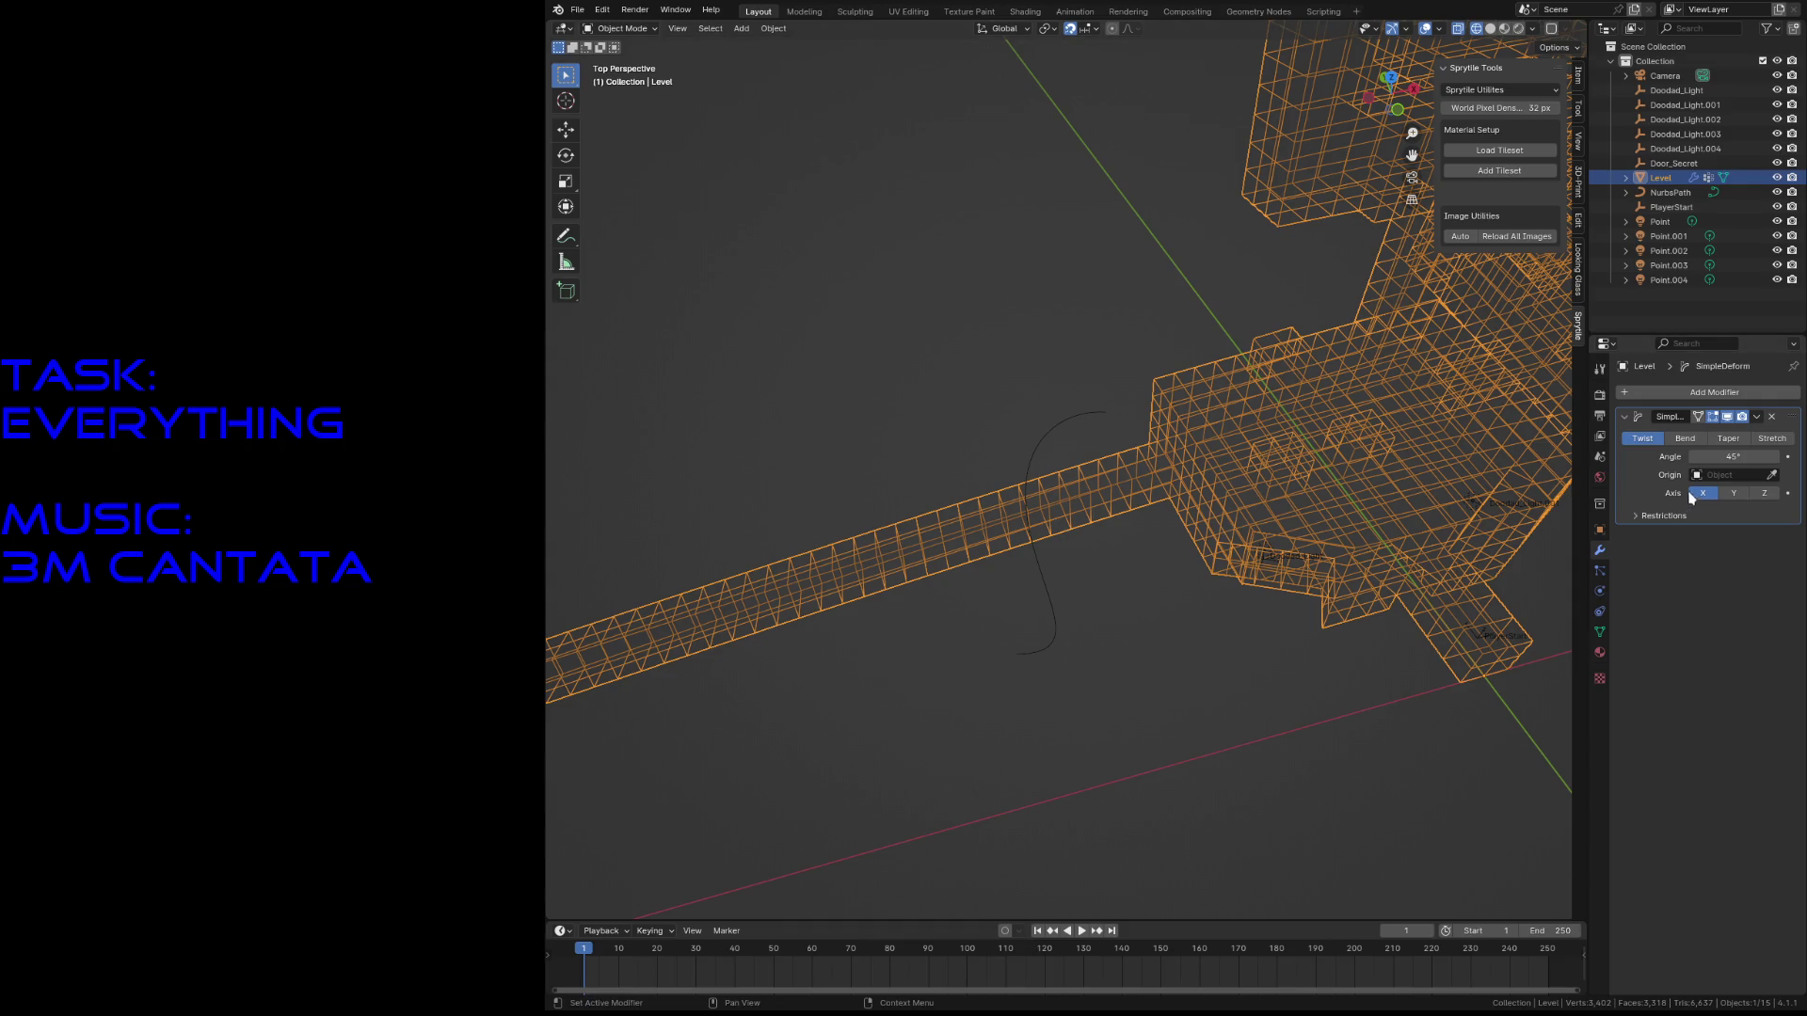
# - Try a Simple Deform Bend limited to dsdssd, reset the angle to 45°, then delete it
pyautogui.click(1637, 516)
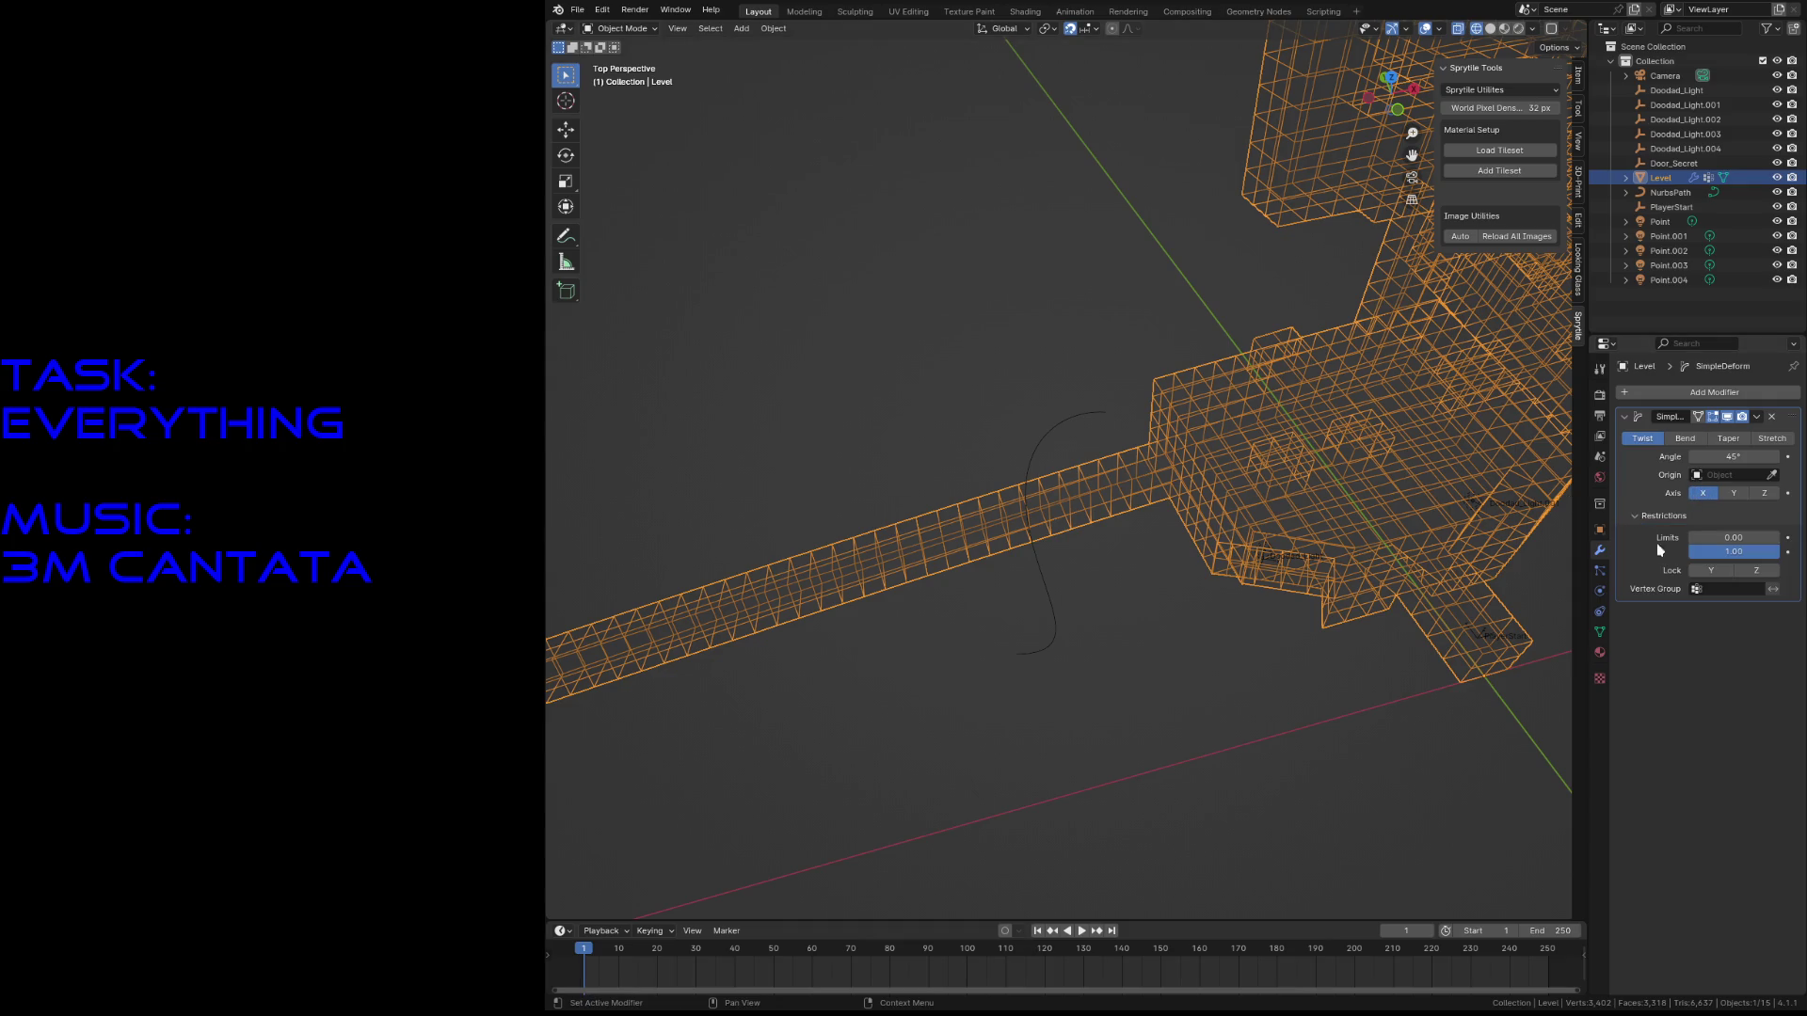
pyautogui.click(1695, 590)
pyautogui.click(1717, 609)
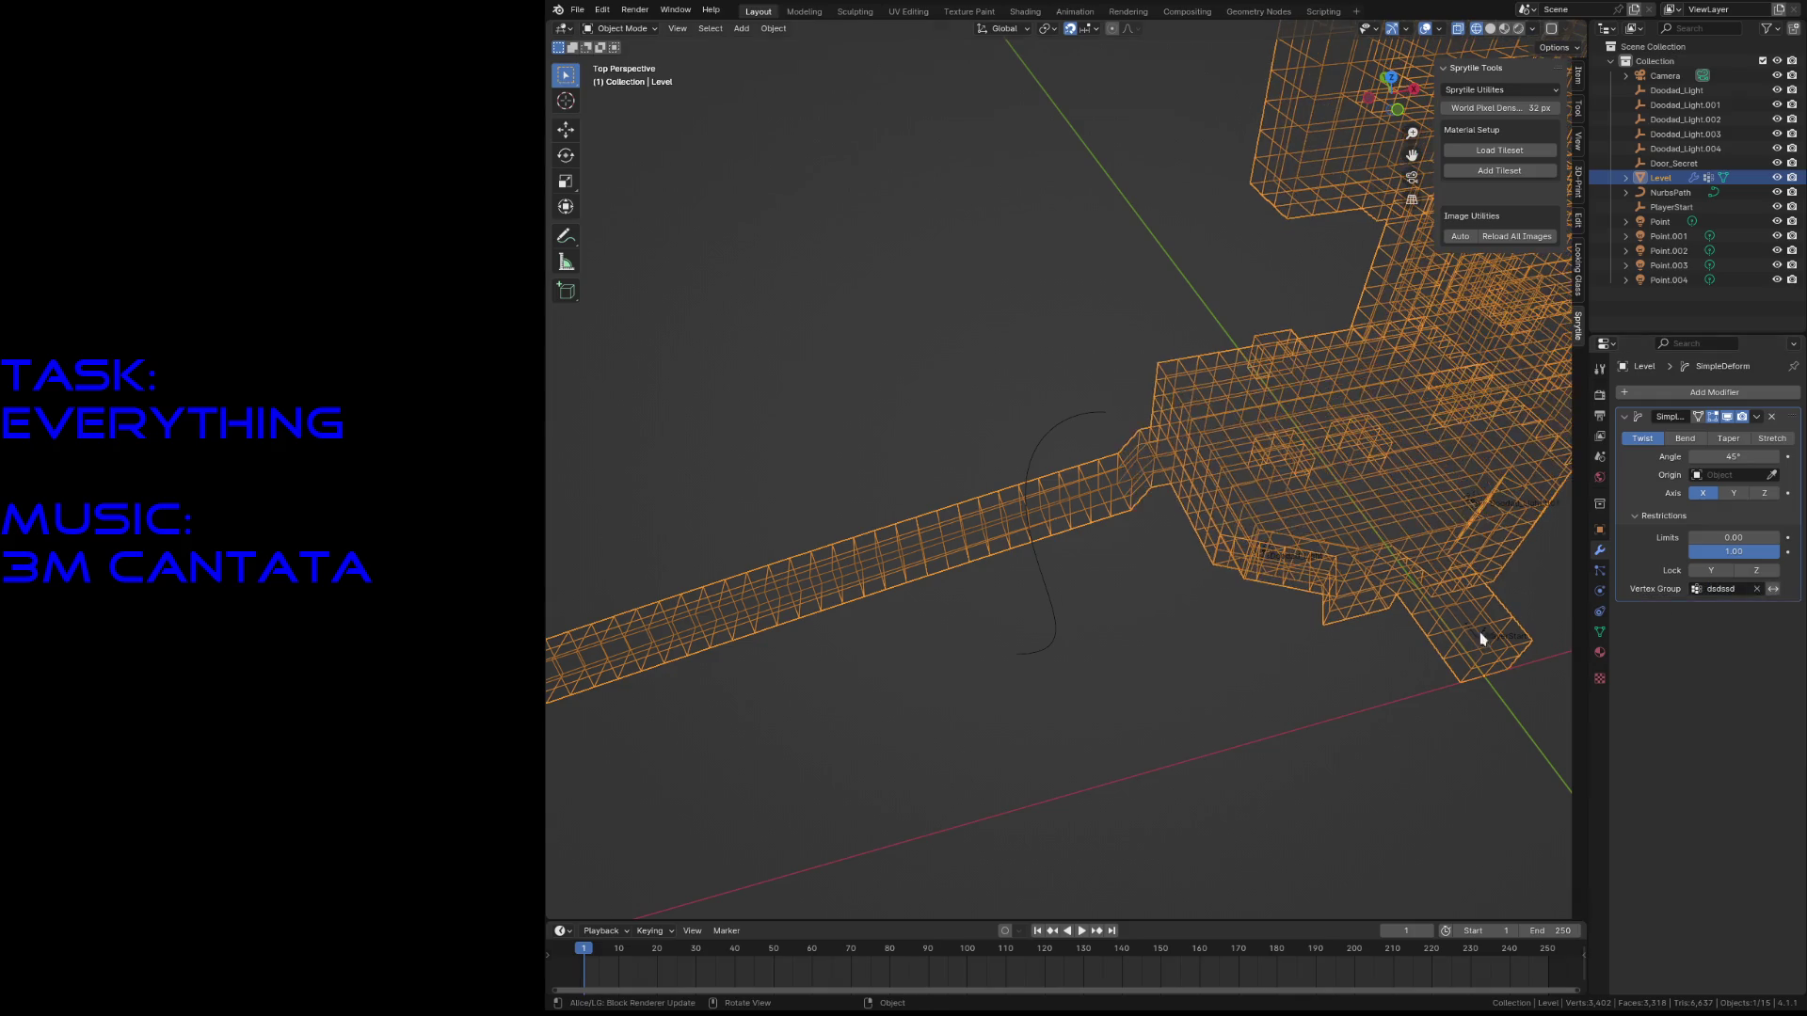
pyautogui.click(1684, 438)
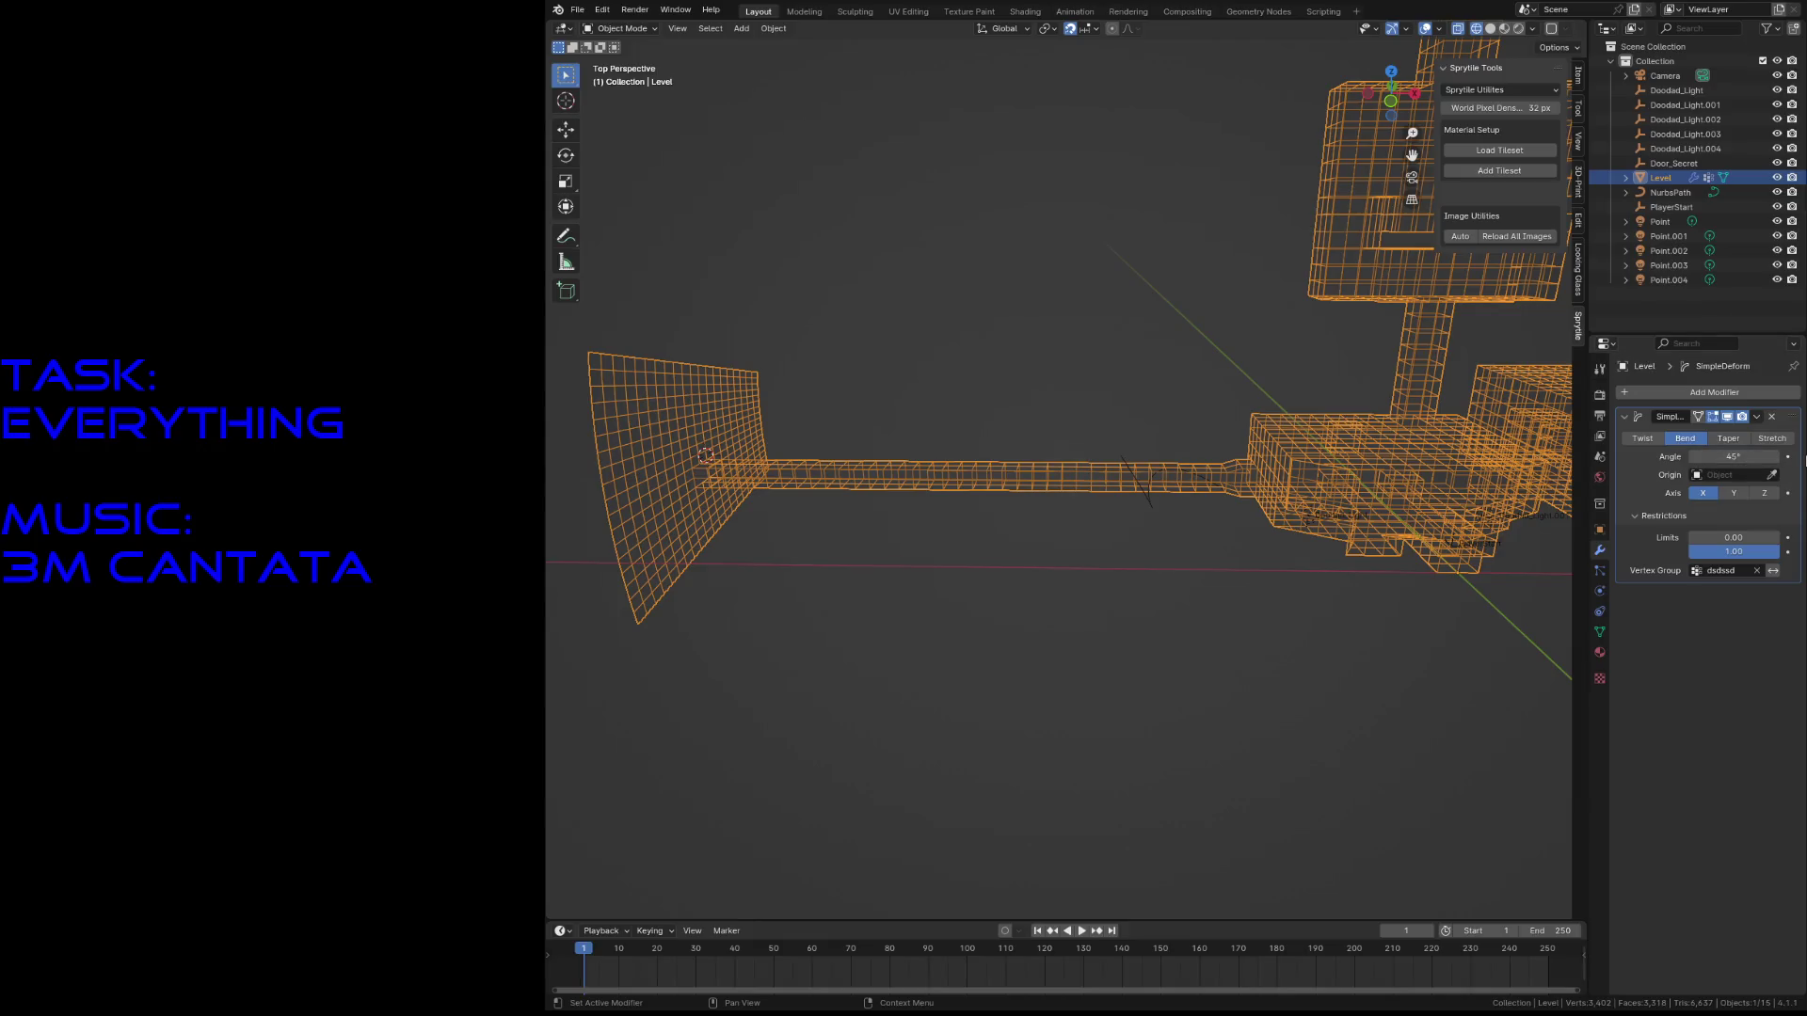
pyautogui.moveTo(1730, 455); pyautogui.dragTo(1652, 456)
pyautogui.hotkey('ctrl', 'z')
pyautogui.click(1773, 417)
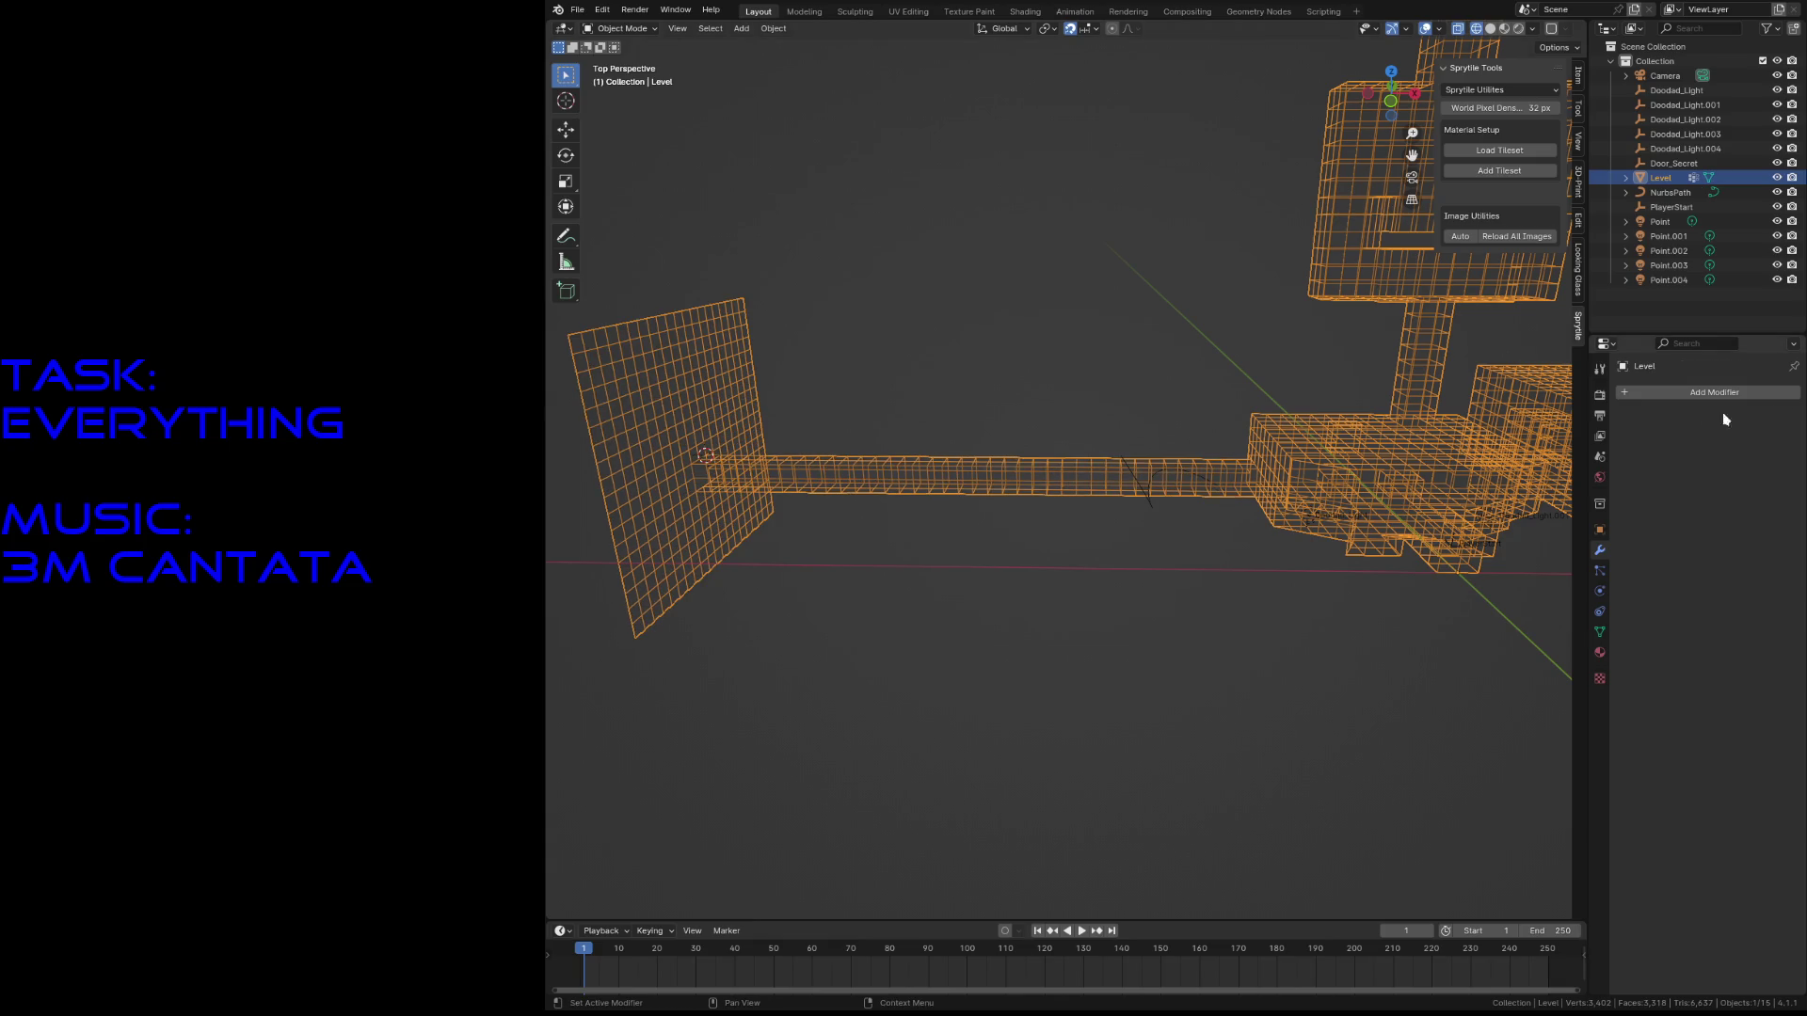
# - Select the Level mesh and save level3.blend
pyautogui.click(1153, 506)
pyautogui.click(1066, 485)
pyautogui.click(1183, 439)
pyautogui.click(856, 463)
pyautogui.click(950, 395)
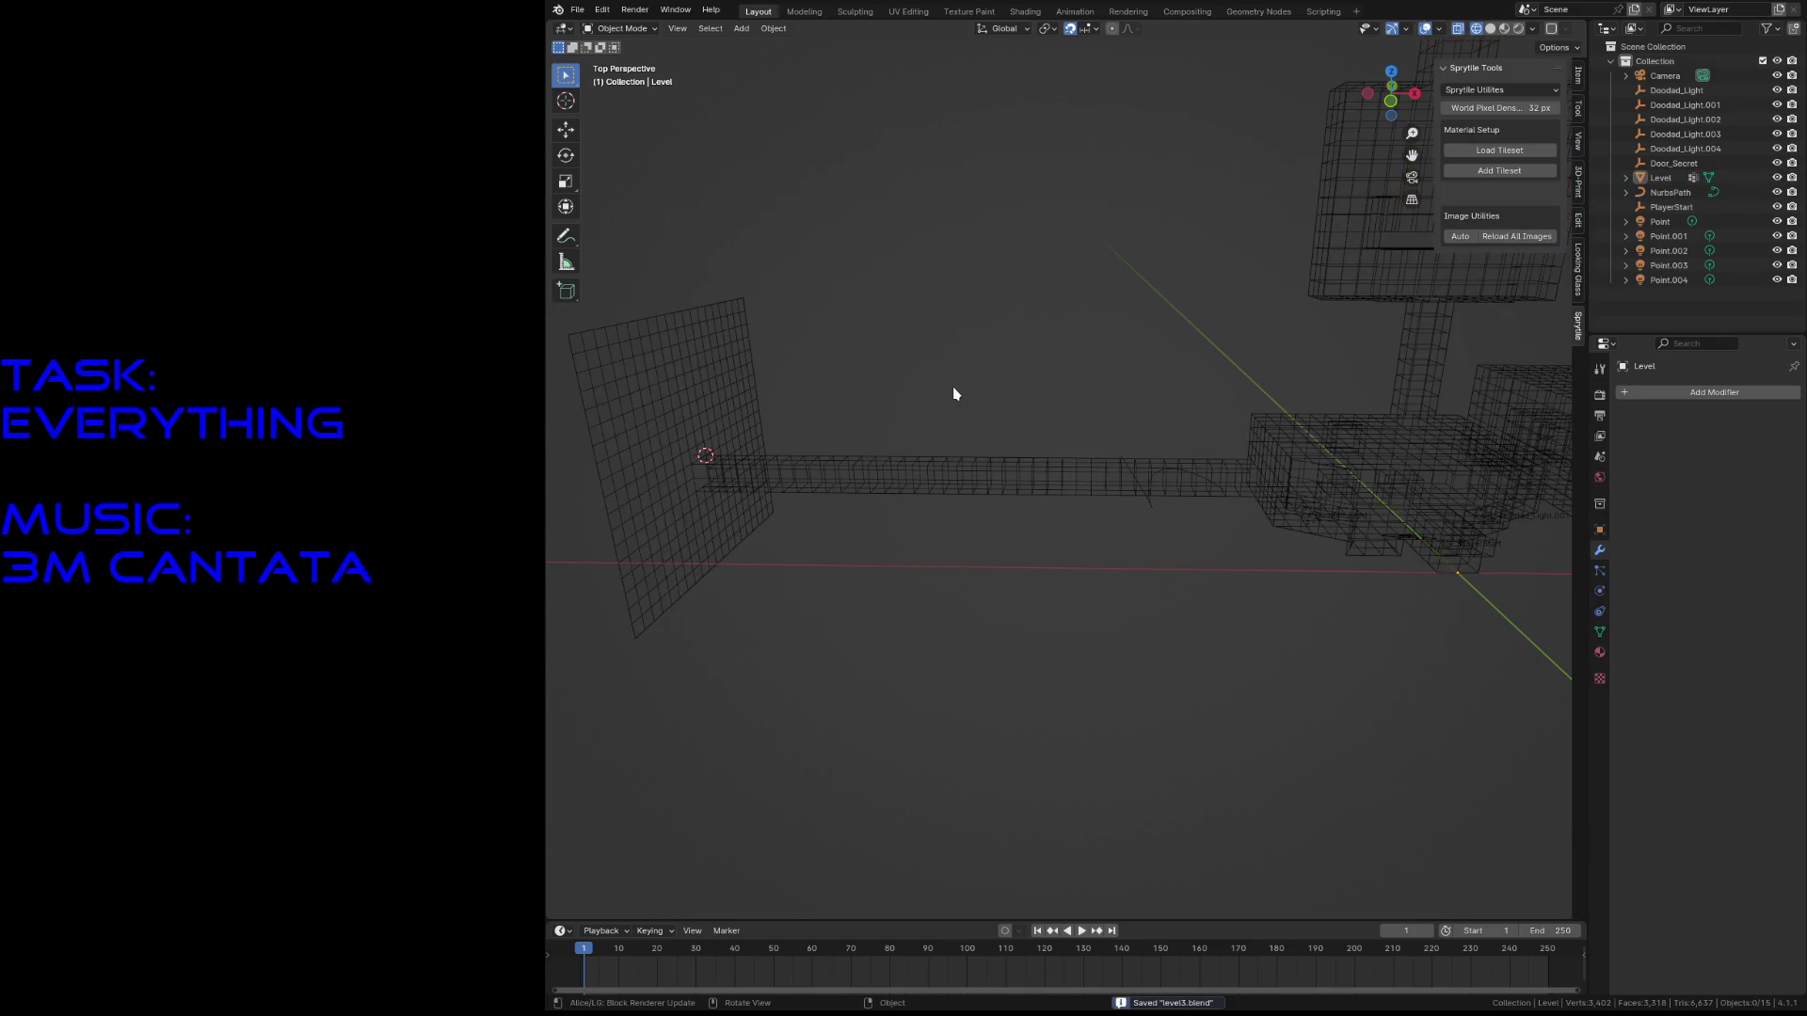
pyautogui.hotkey('shift', '`')
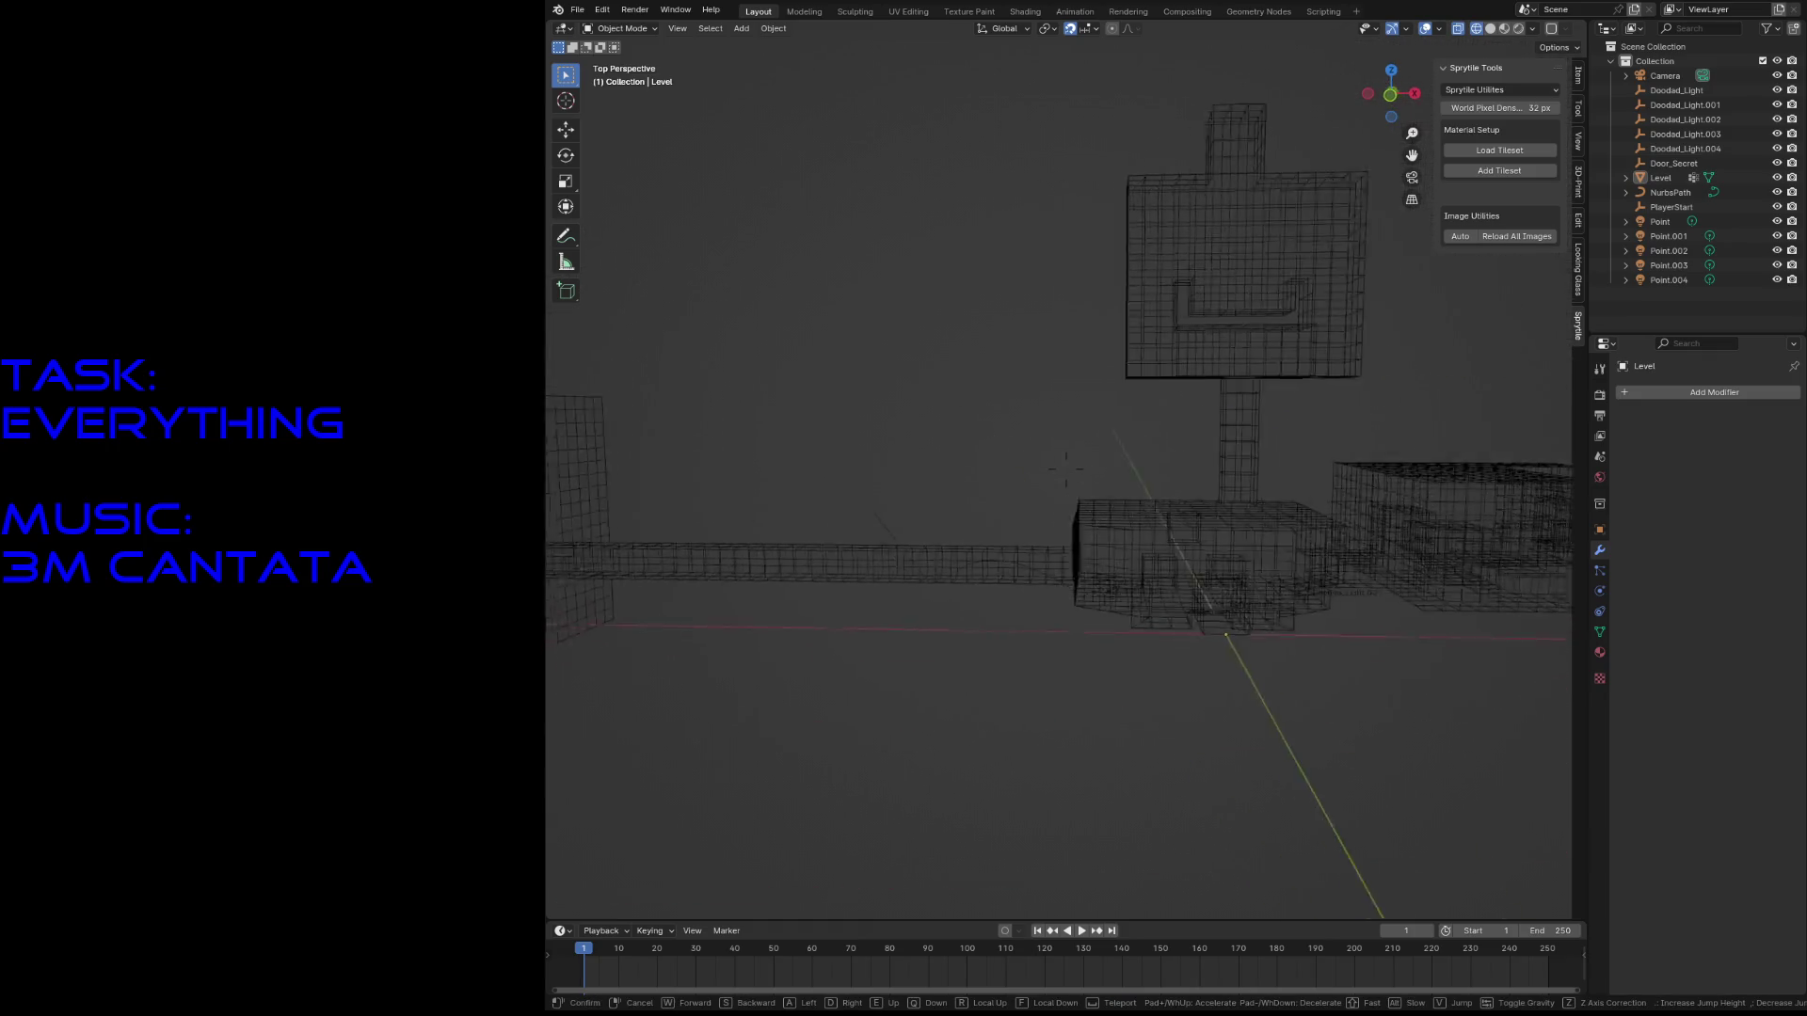
pyautogui.click(692, 625)
pyautogui.click(759, 568)
pyautogui.hotkey('ctrl', 's')
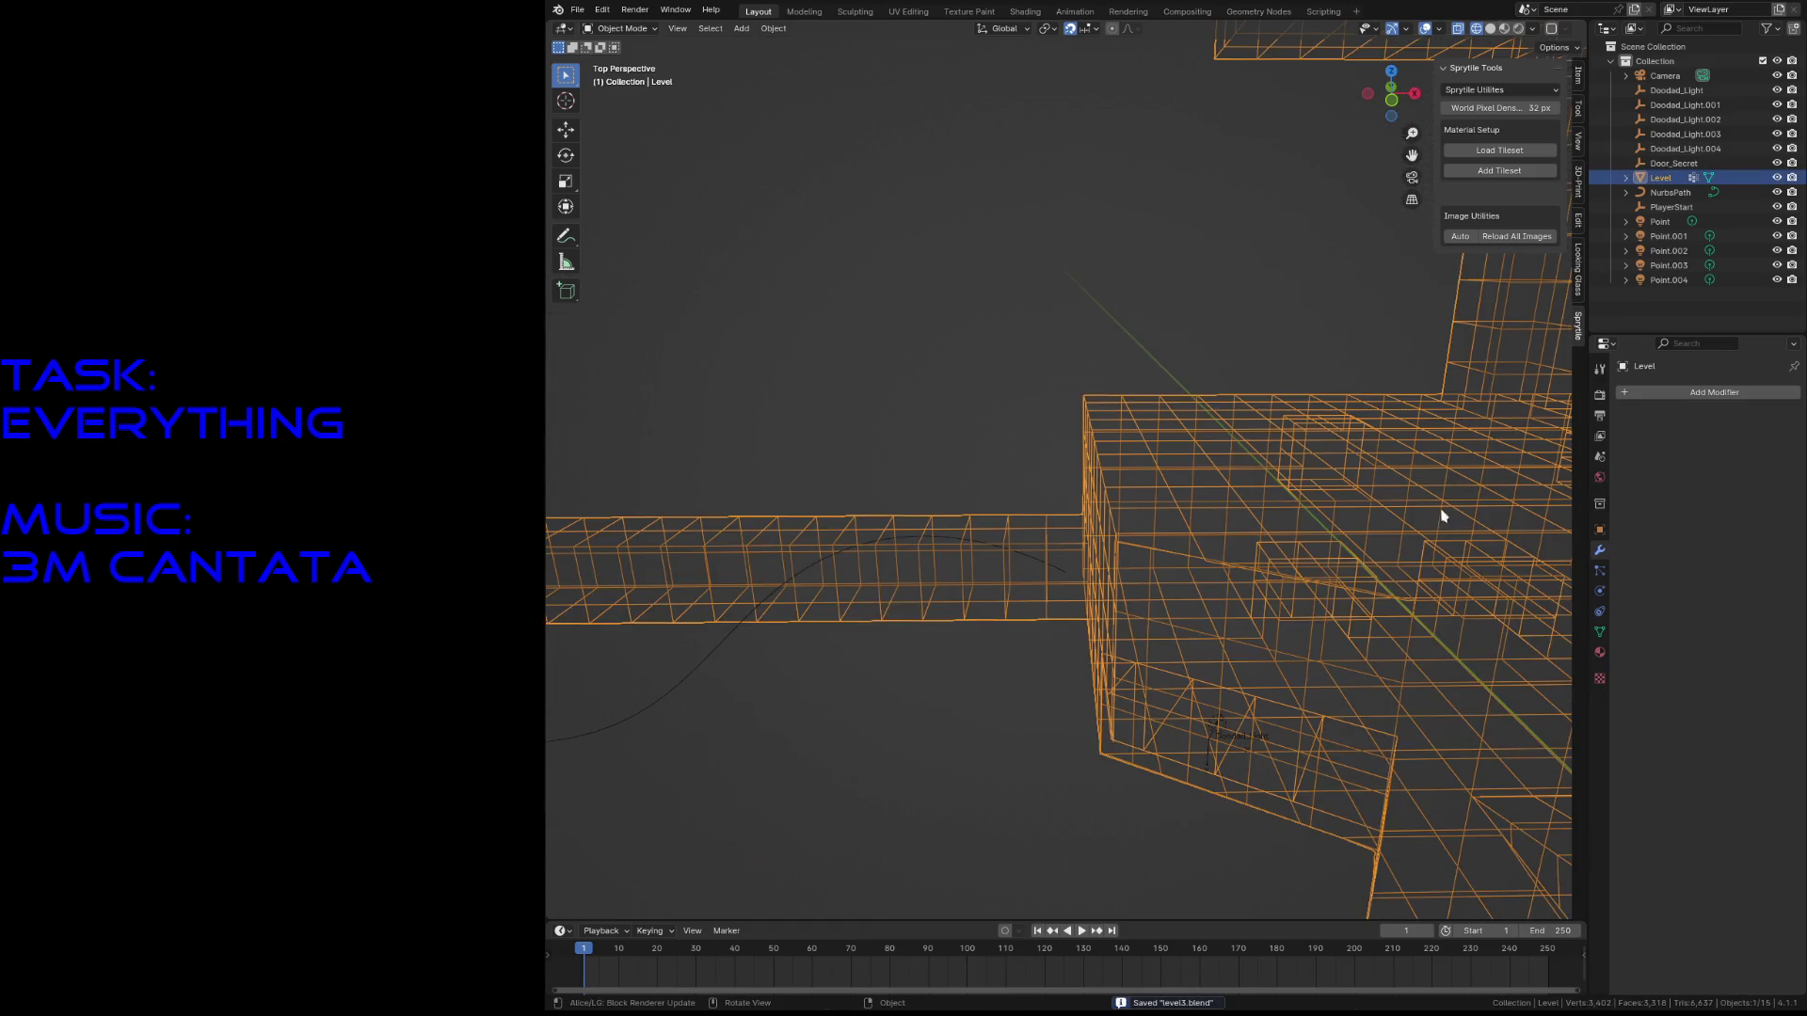
# - Add a Curve modifier following NurbsPath, limited to the dsdssd vertex group
pyautogui.click(1708, 397)
pyautogui.moveTo(1697, 400)
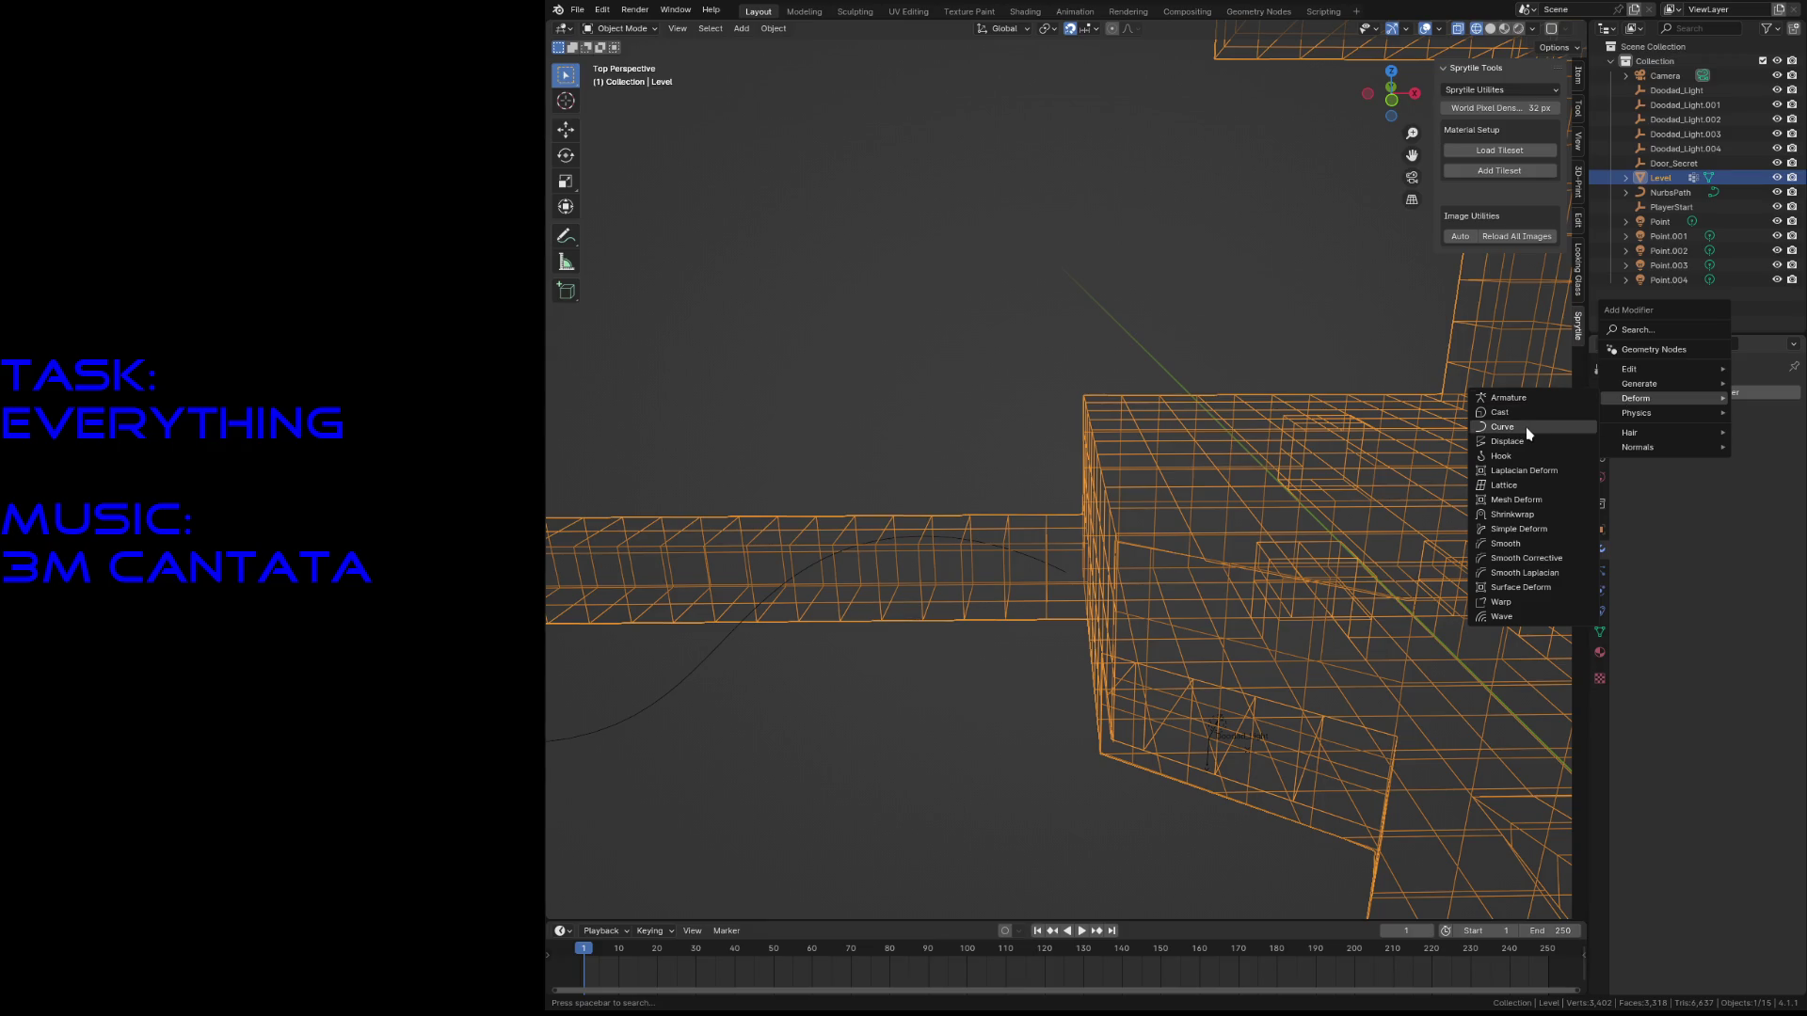
pyautogui.click(1531, 428)
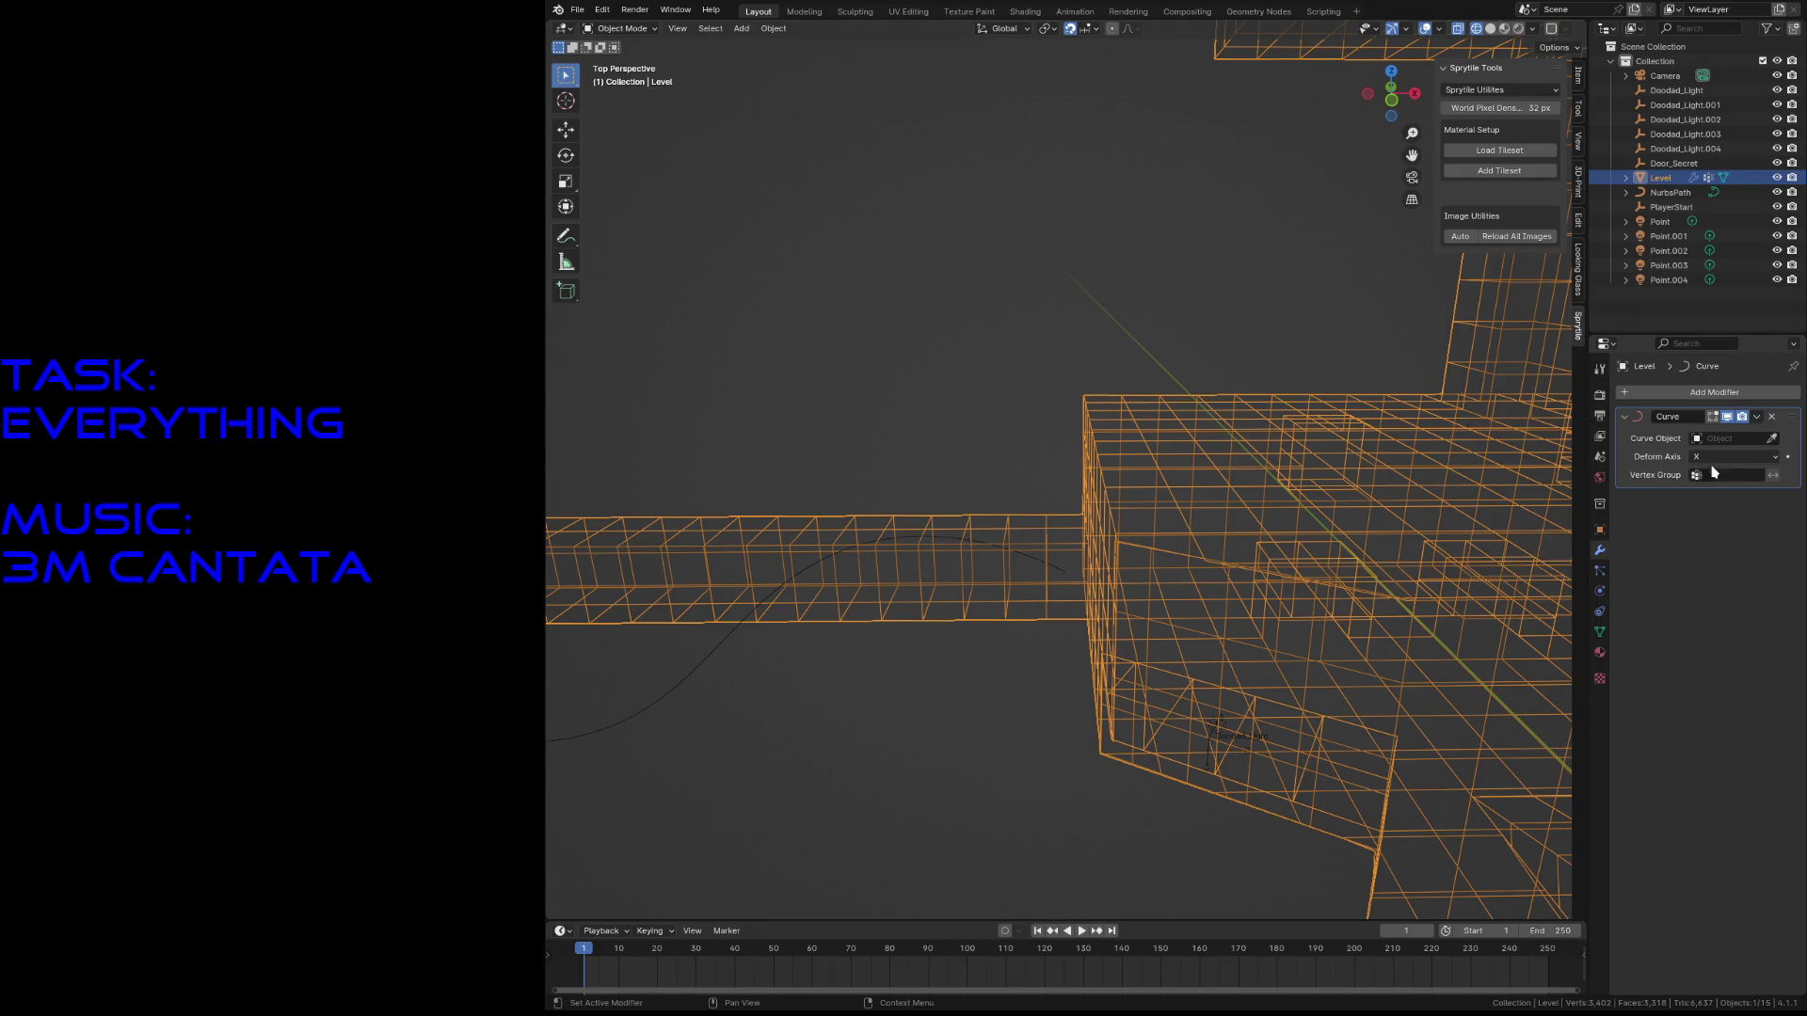
pyautogui.click(1068, 560)
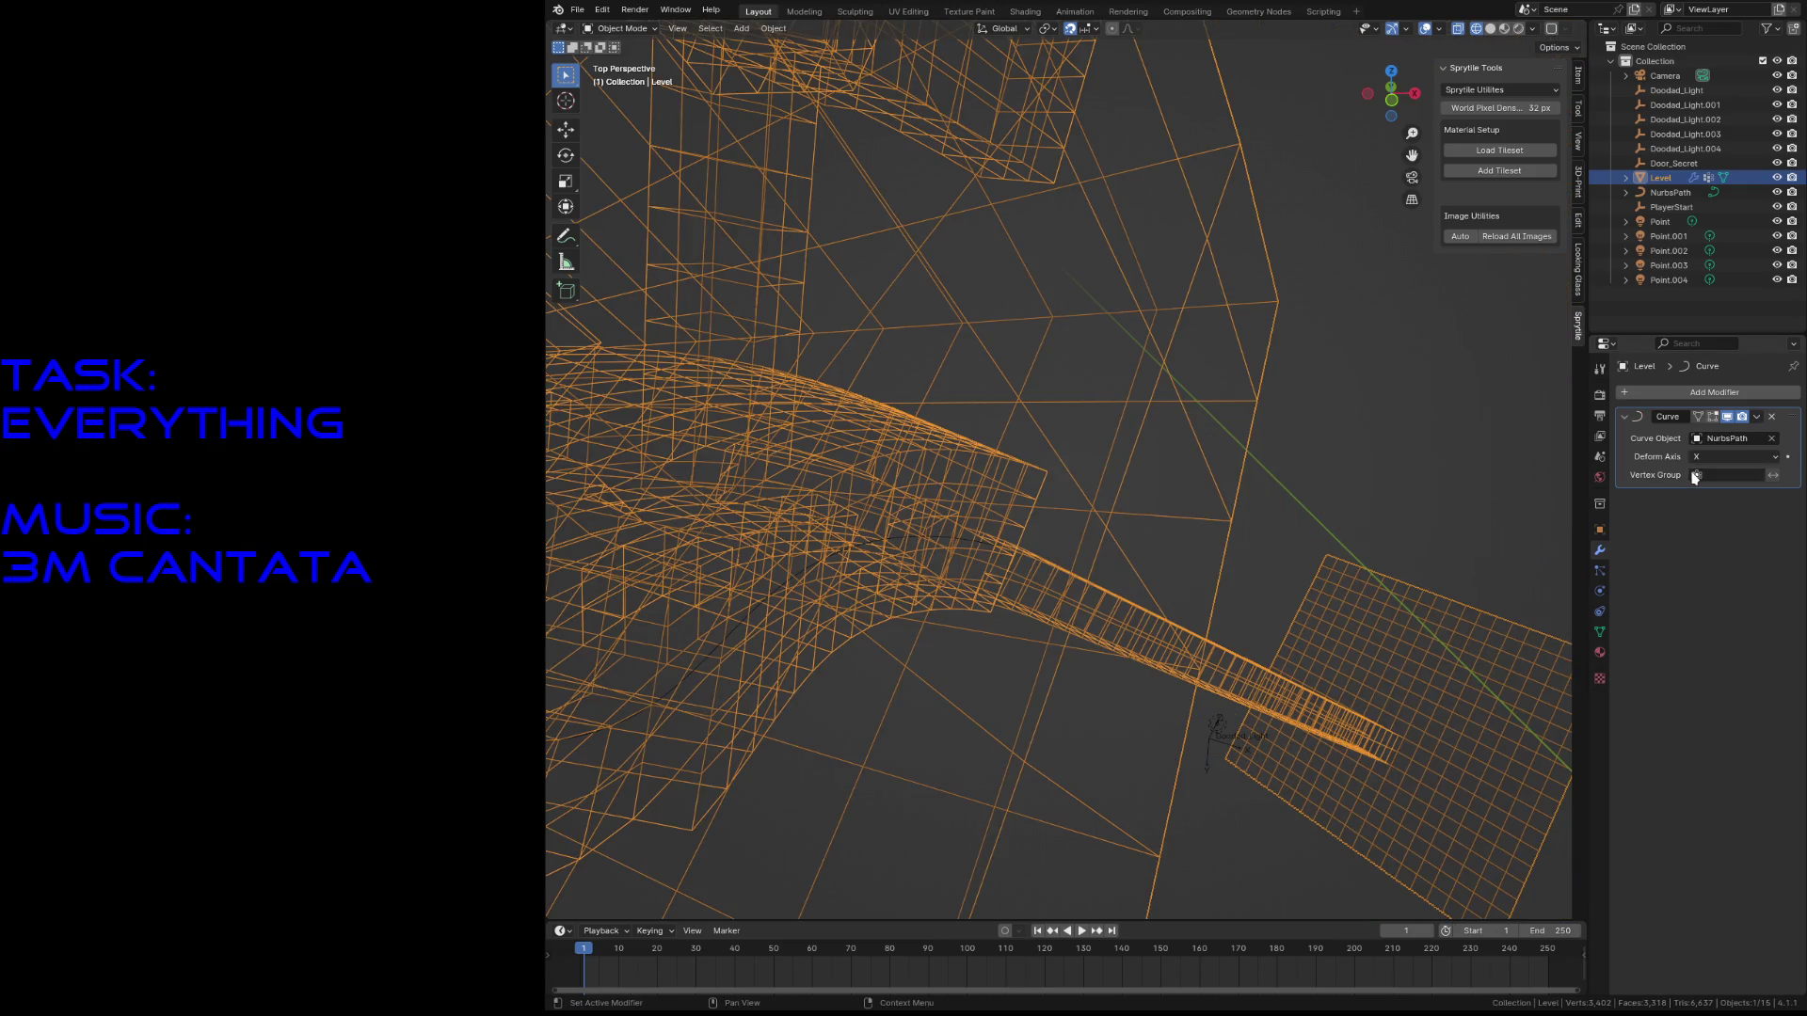
pyautogui.click(1694, 476)
pyautogui.click(1661, 497)
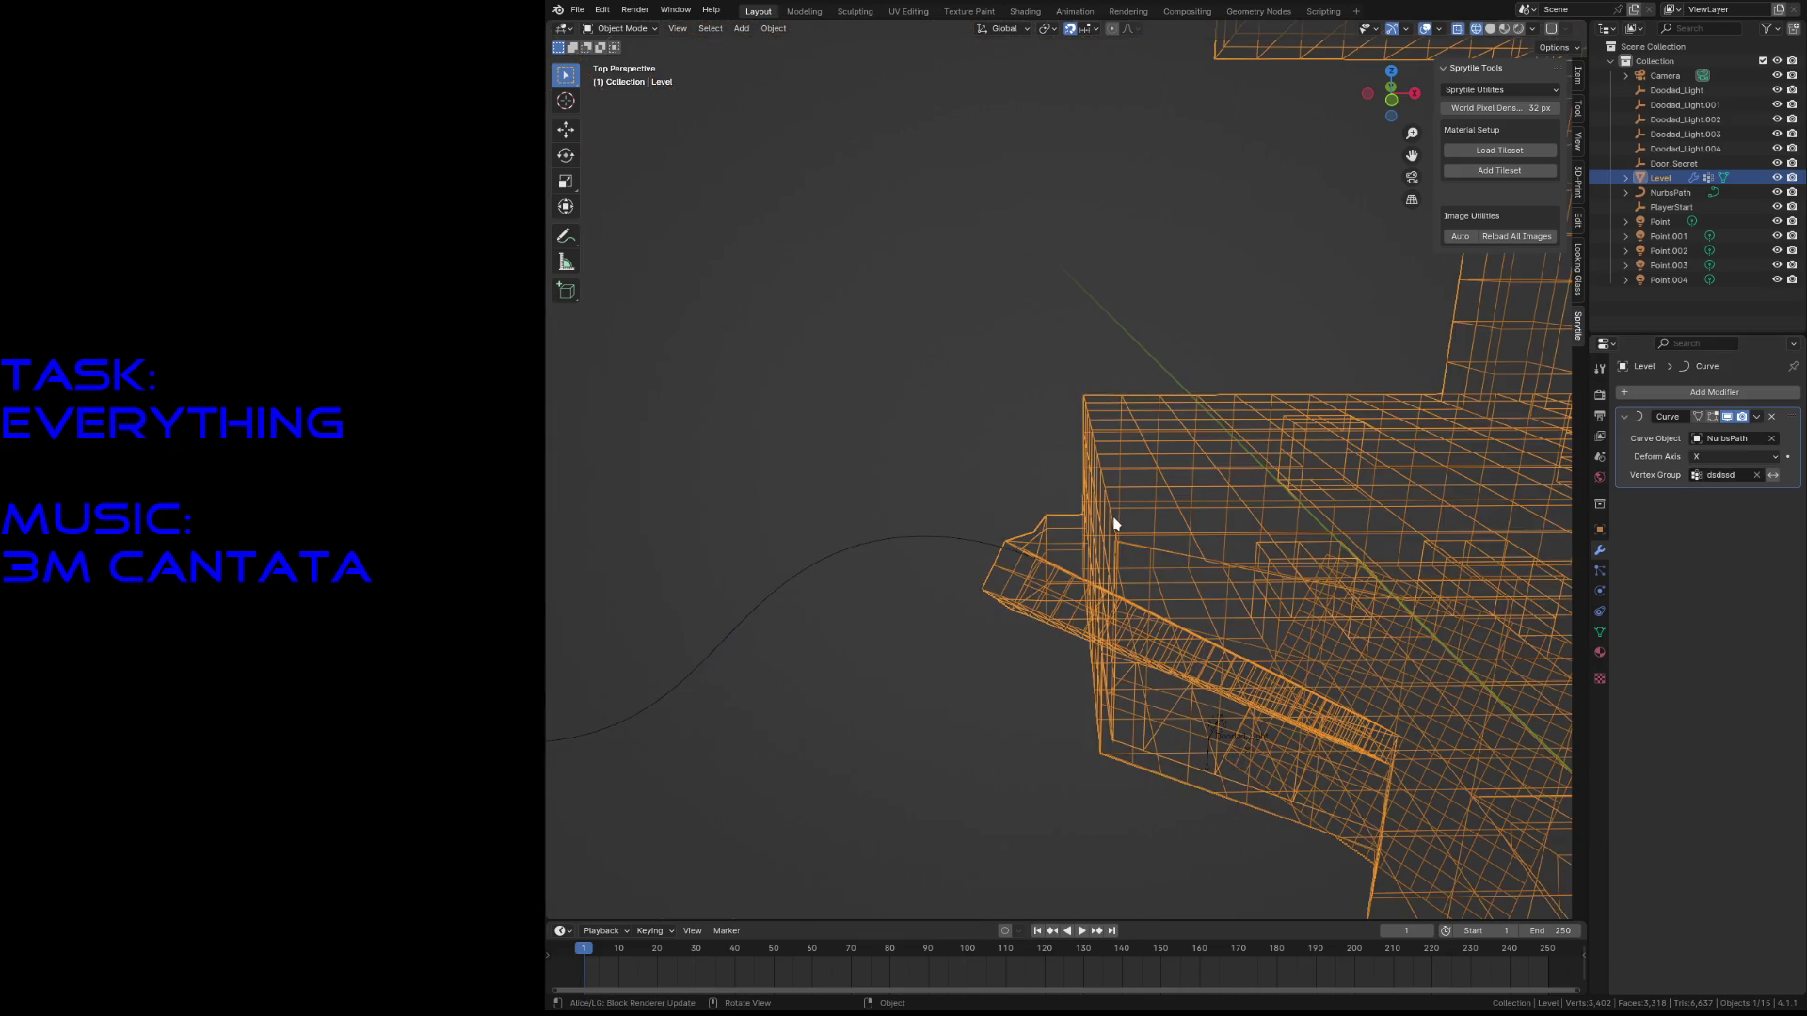
pyautogui.click(932, 544)
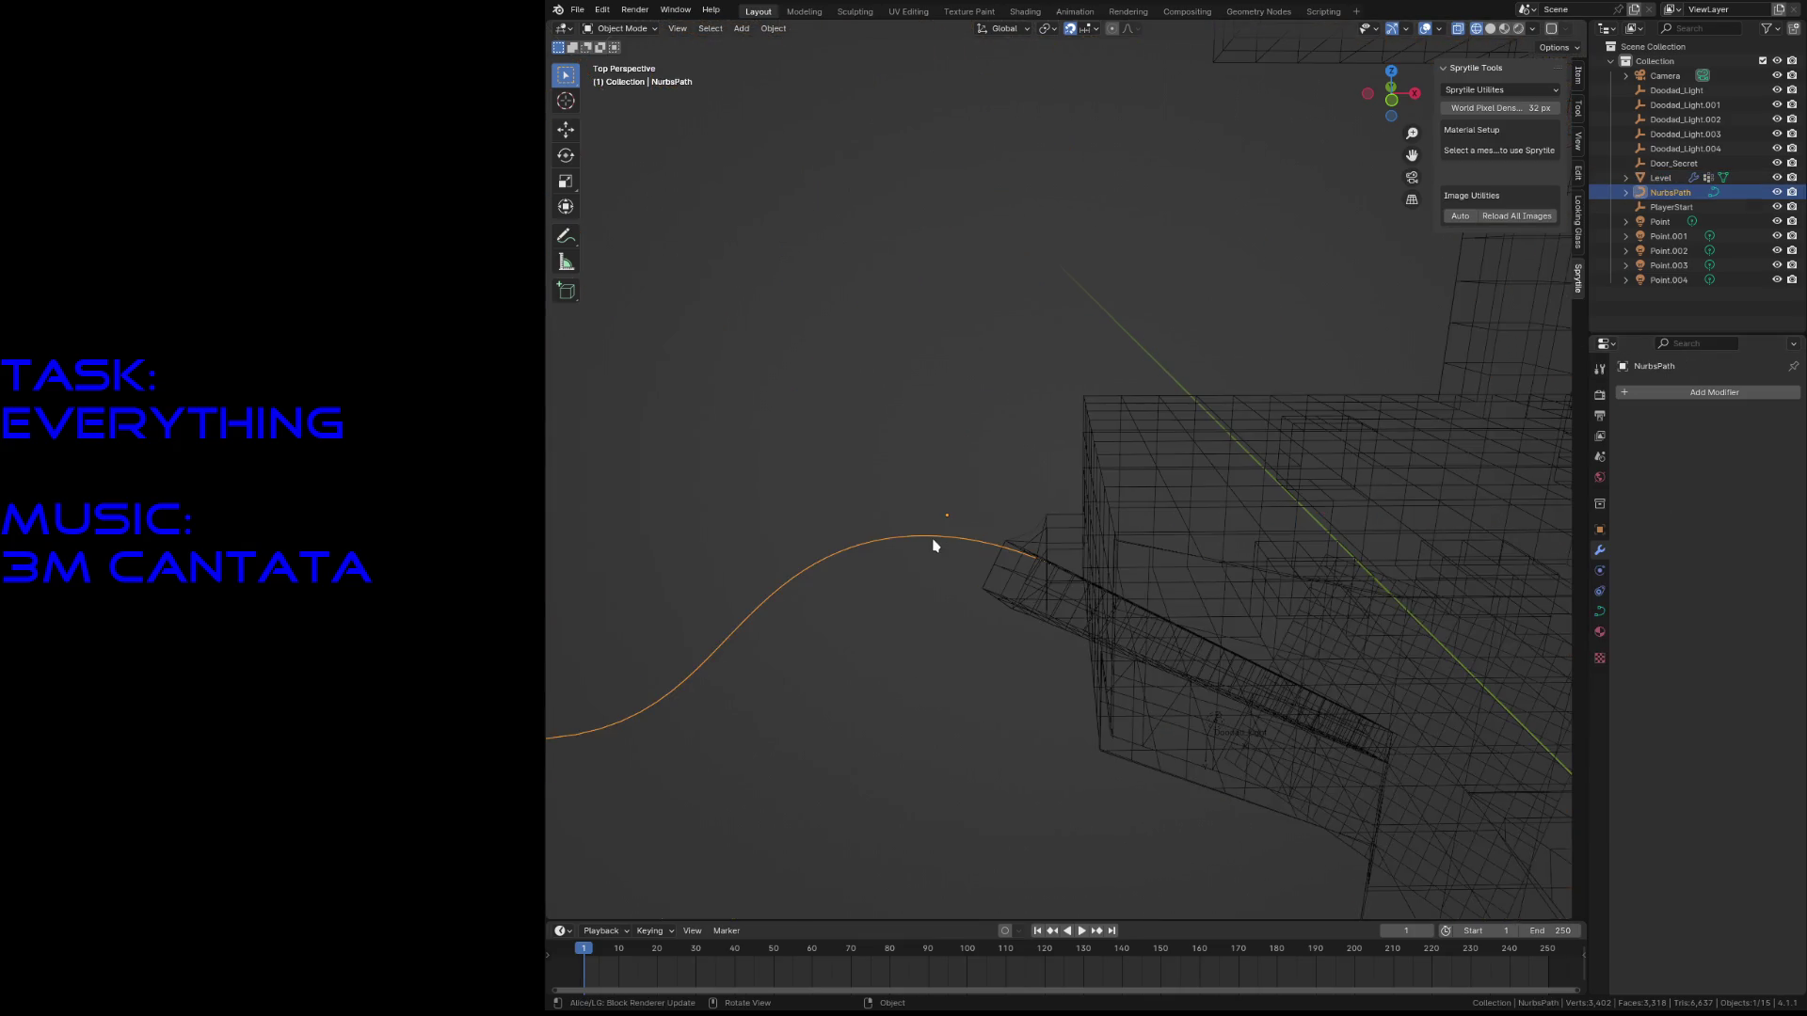
# - In edit mode, move three of the path's control points, pulling the lowest one down
pyautogui.hotkey('shift', '`')
pyautogui.press('w')
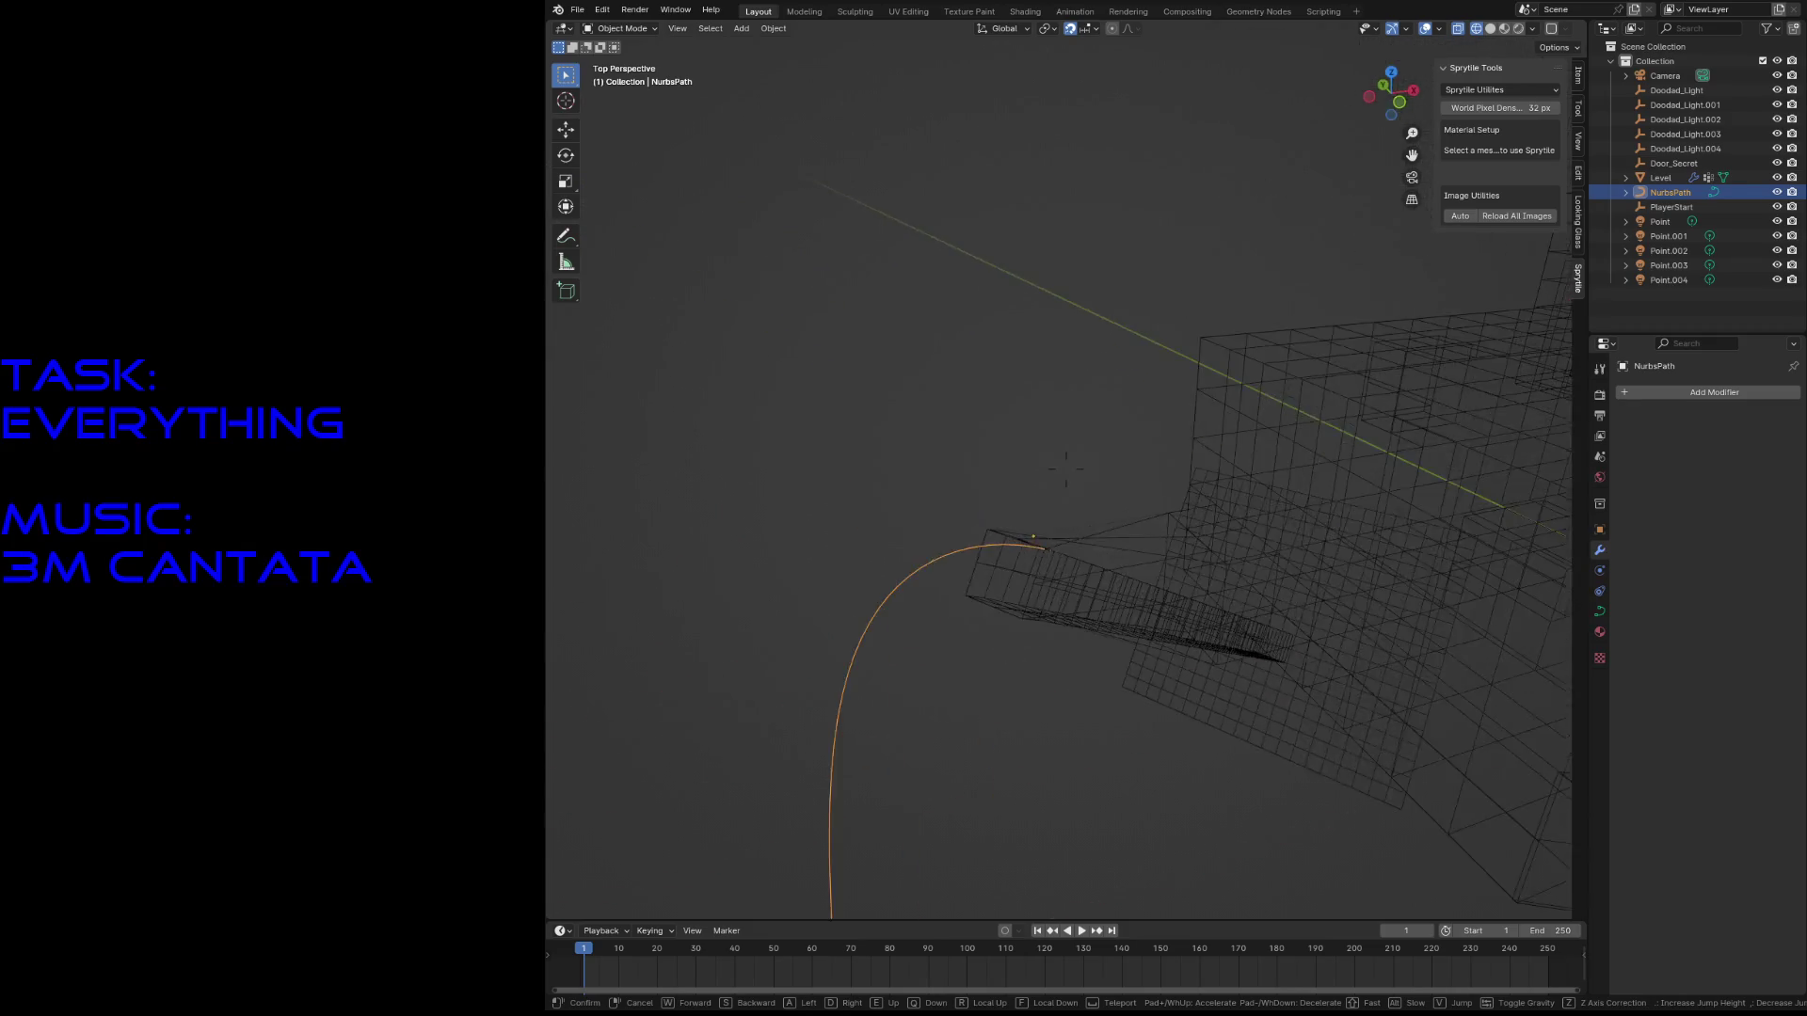
pyautogui.click(935, 546)
pyautogui.press('Tab')
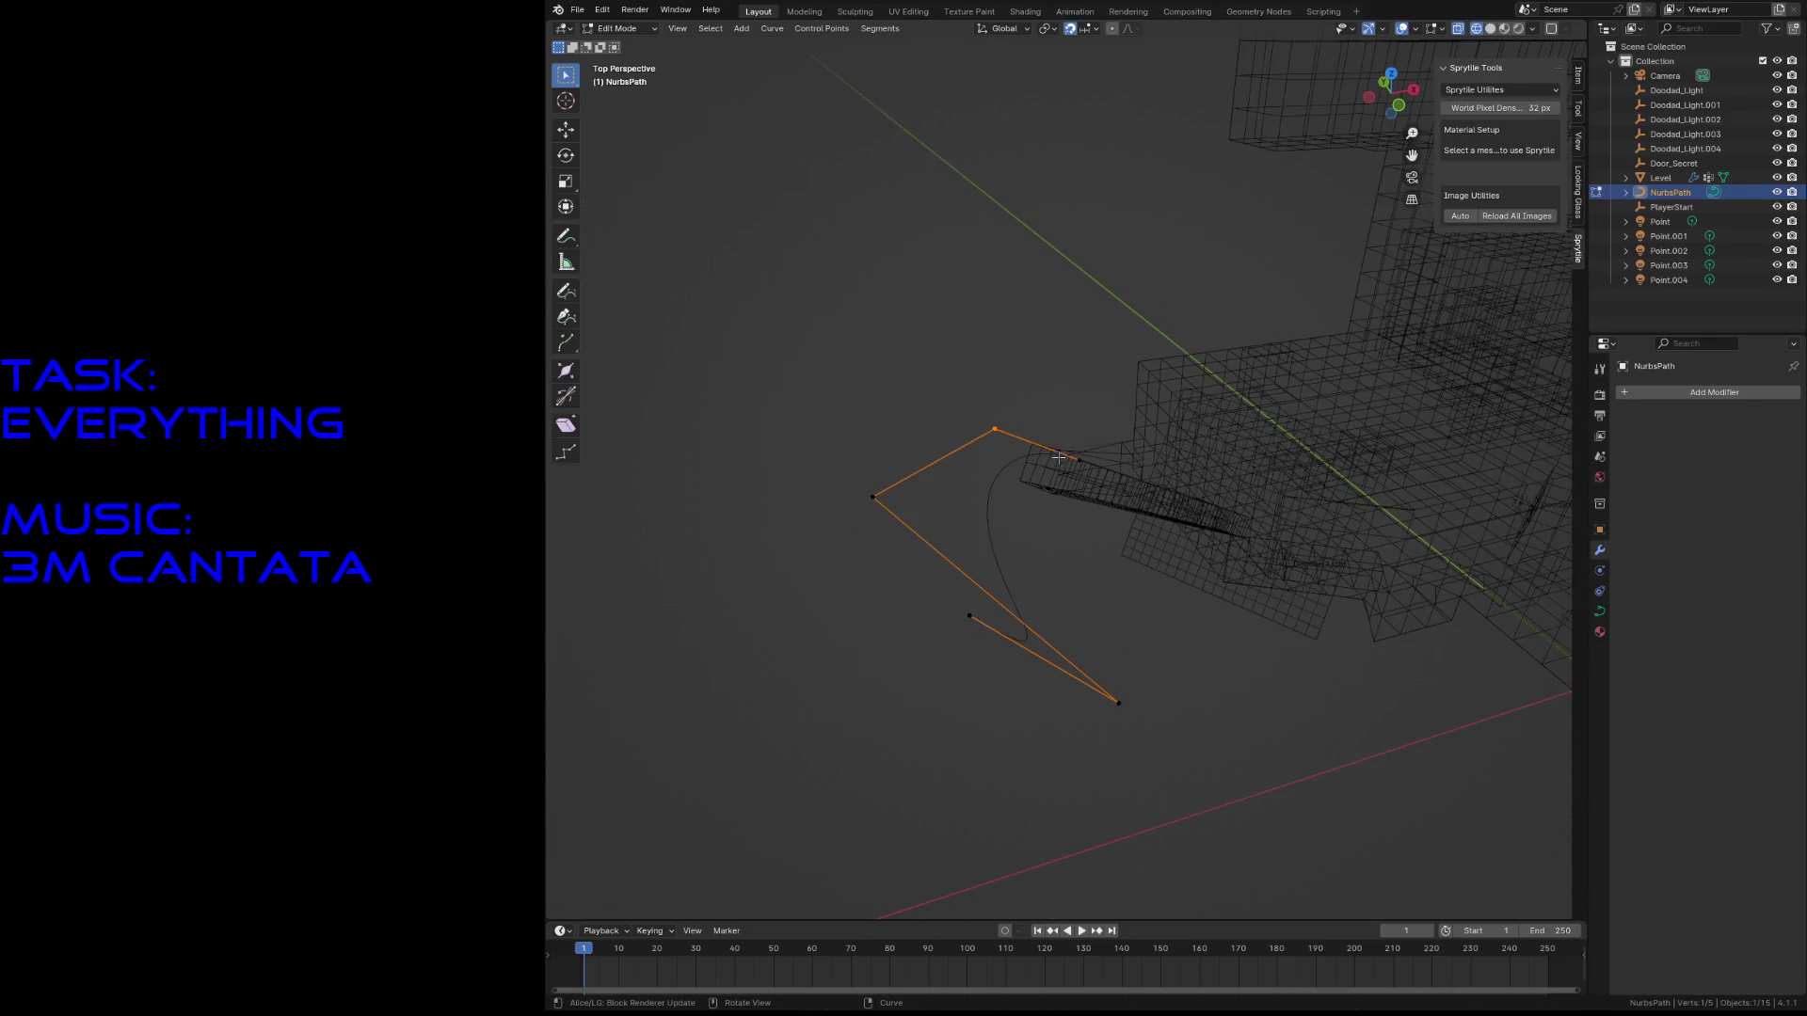
pyautogui.press('g')
pyautogui.click(885, 383)
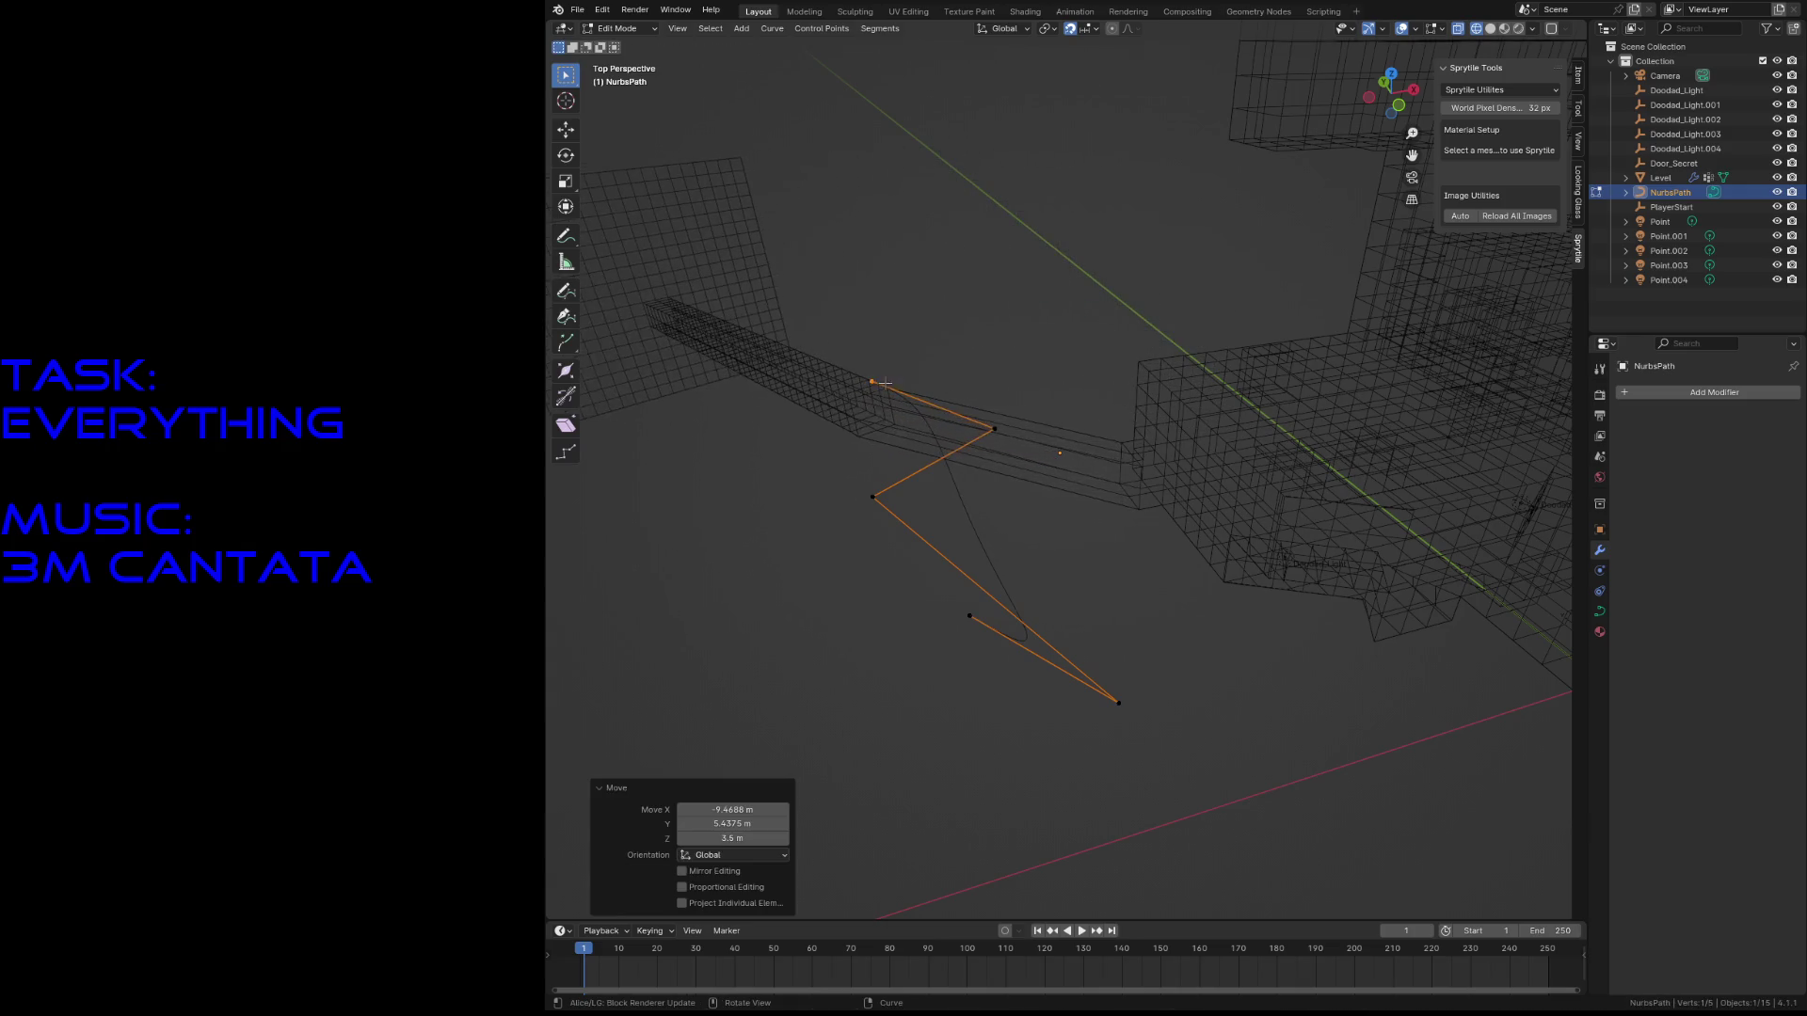
pyautogui.moveTo(894, 526); pyautogui.dragTo(892, 522)
pyautogui.press('g')
pyautogui.click(962, 555)
pyautogui.moveTo(920, 605); pyautogui.dragTo(1008, 706)
pyautogui.press('g')
pyautogui.click(1005, 609)
# - Move the upper point and the end point outward; try an extrusion from the first point and undo it
pyautogui.click(996, 439)
pyautogui.press('g')
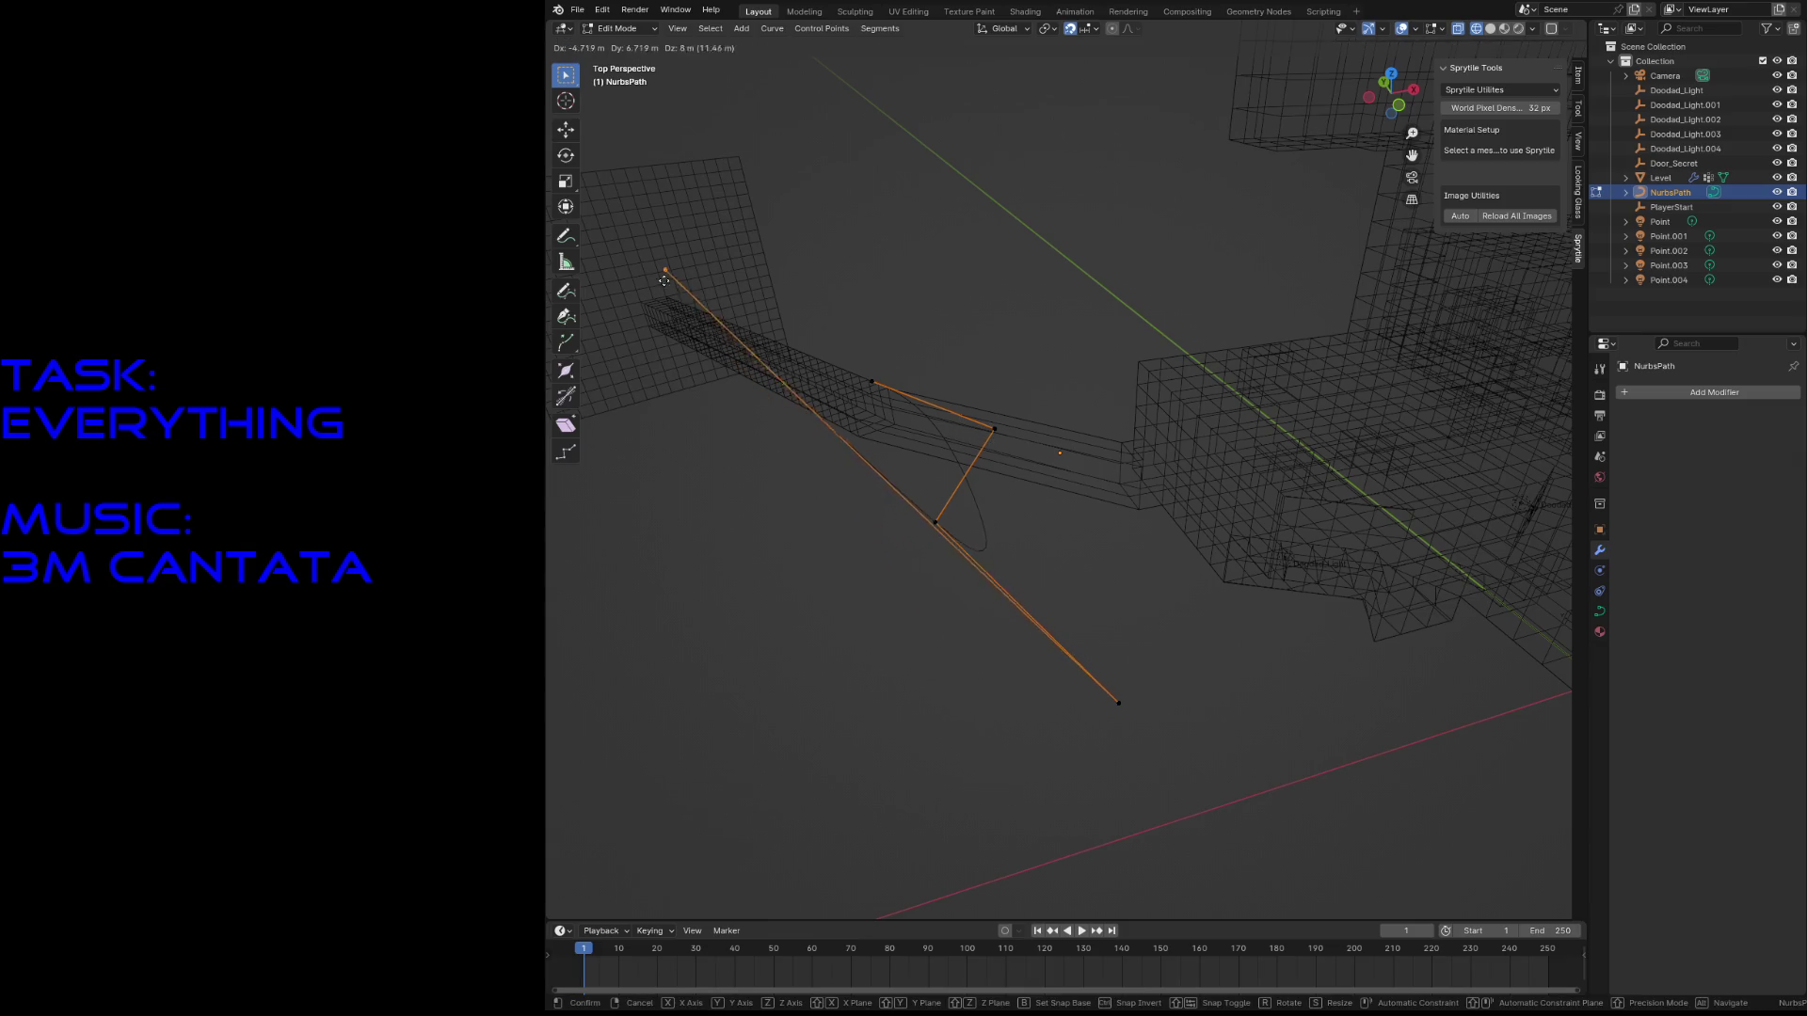
pyautogui.click(1036, 529)
pyautogui.moveTo(913, 475); pyautogui.dragTo(983, 570)
pyautogui.moveTo(1167, 743); pyautogui.dragTo(1291, 851)
pyautogui.press('g')
pyautogui.click(1125, 837)
pyautogui.click(873, 381)
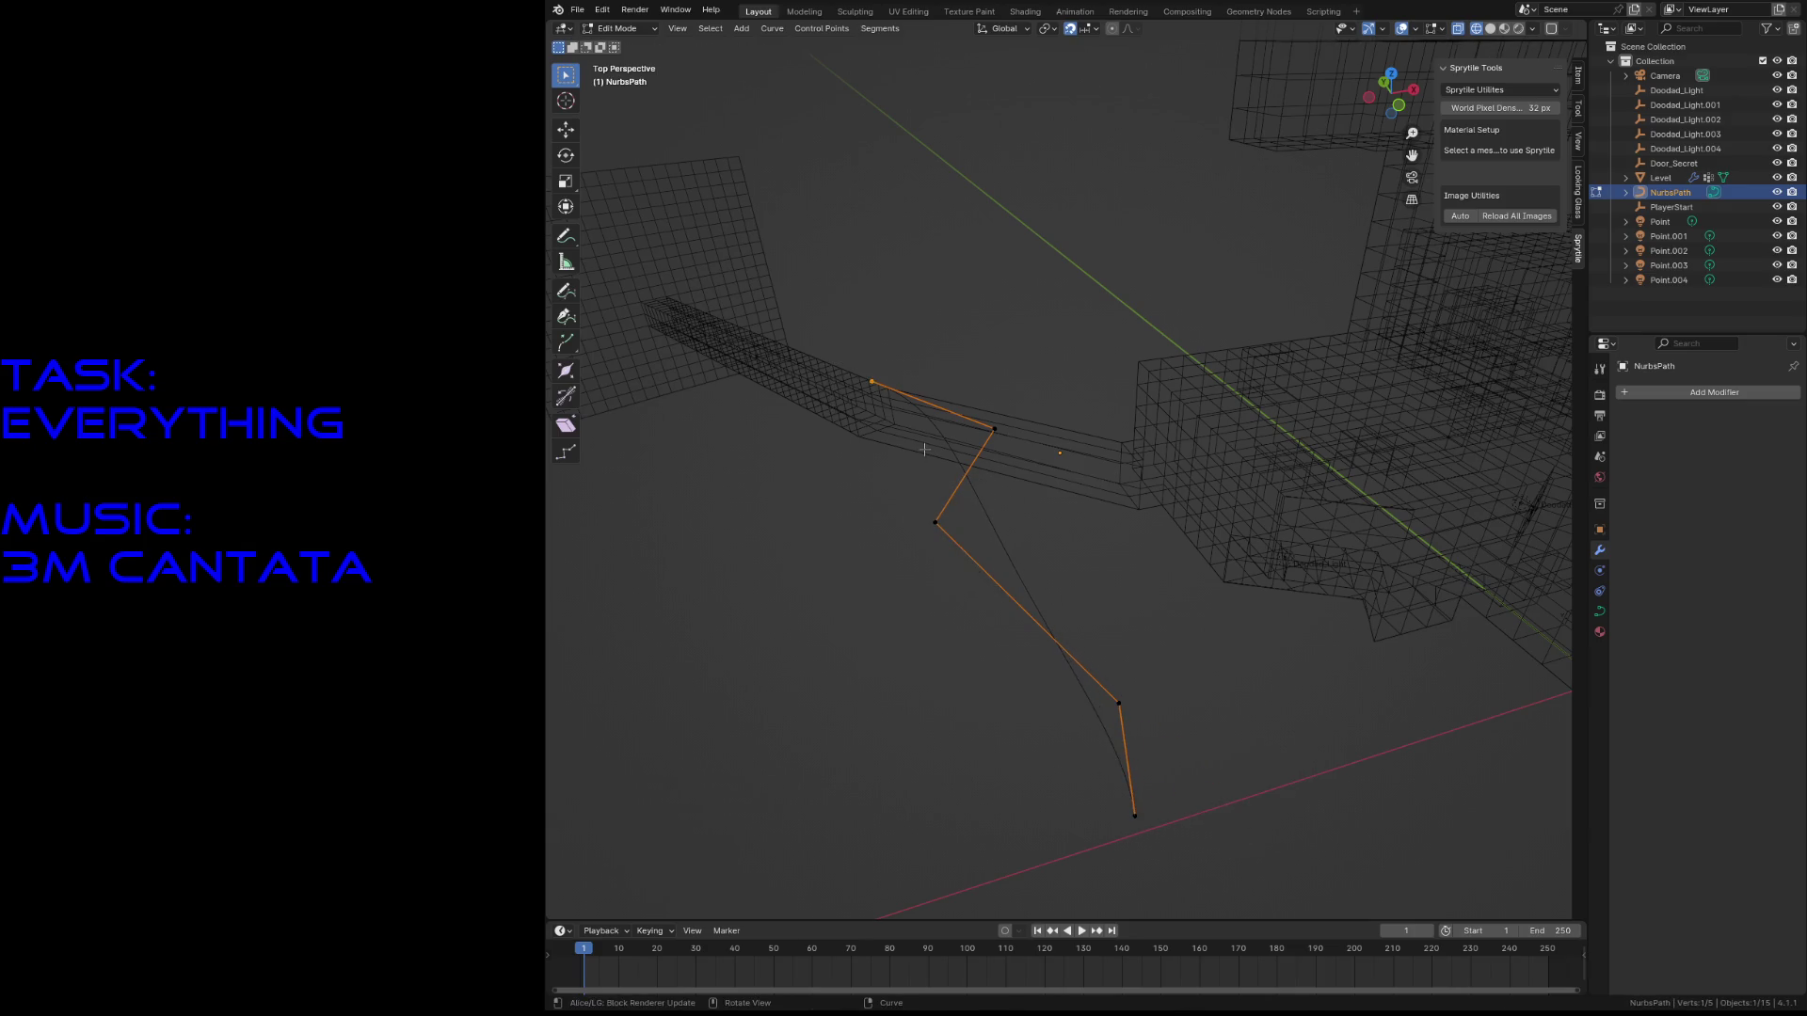
pyautogui.press('e')
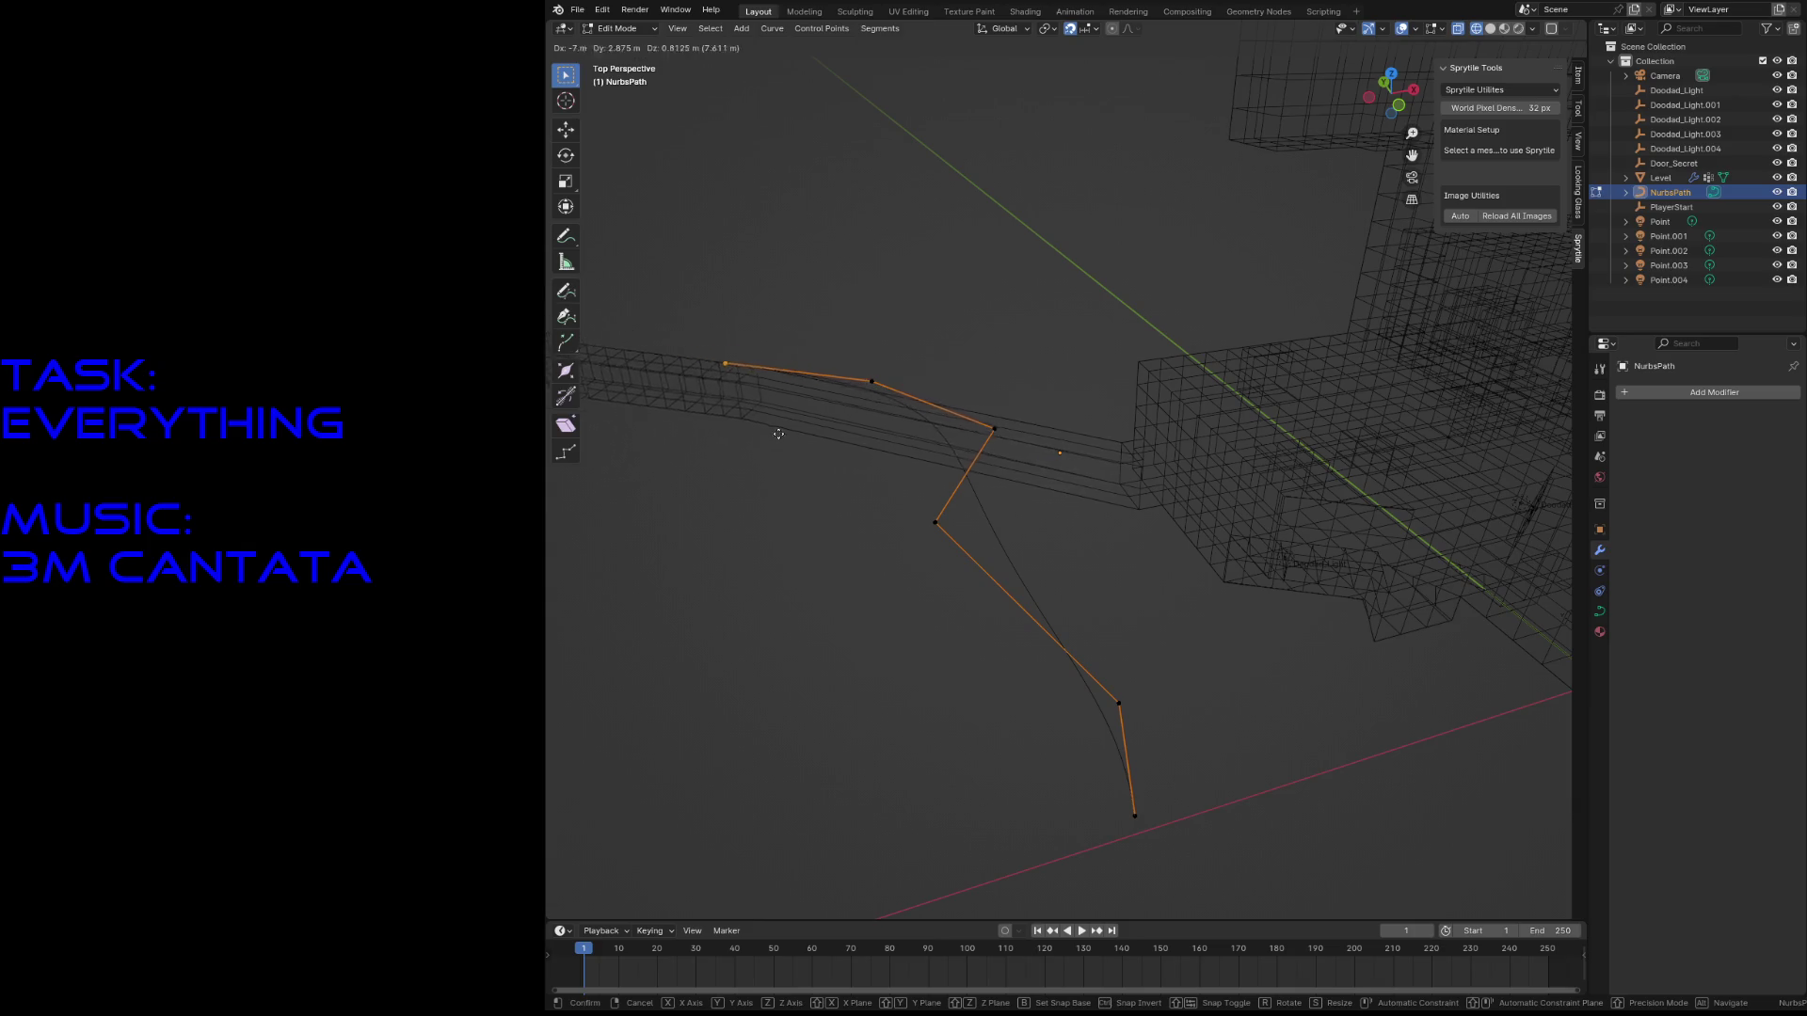
pyautogui.click(899, 473)
pyautogui.hotkey('ctrl', 'z')
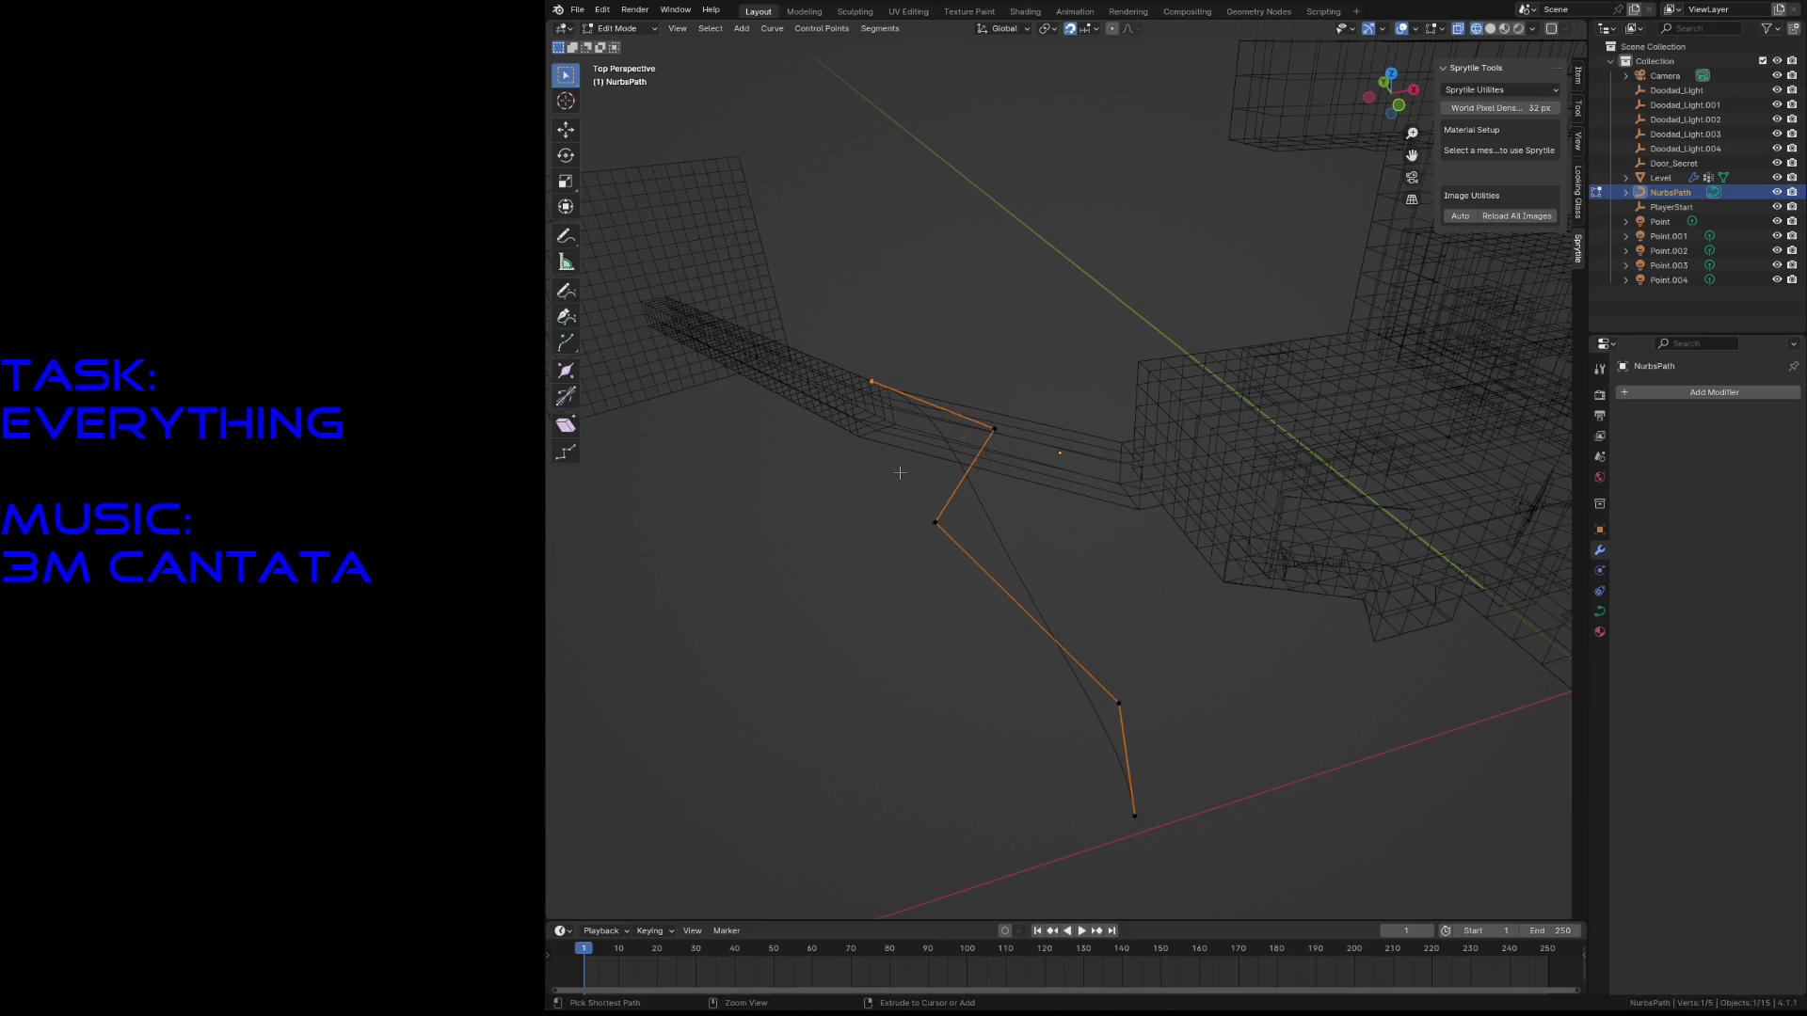
# - Shift the whole control polygon, then reposition the corner point
pyautogui.press('Tab')
pyautogui.press('Tab')
pyautogui.press('a')
pyautogui.press('g')
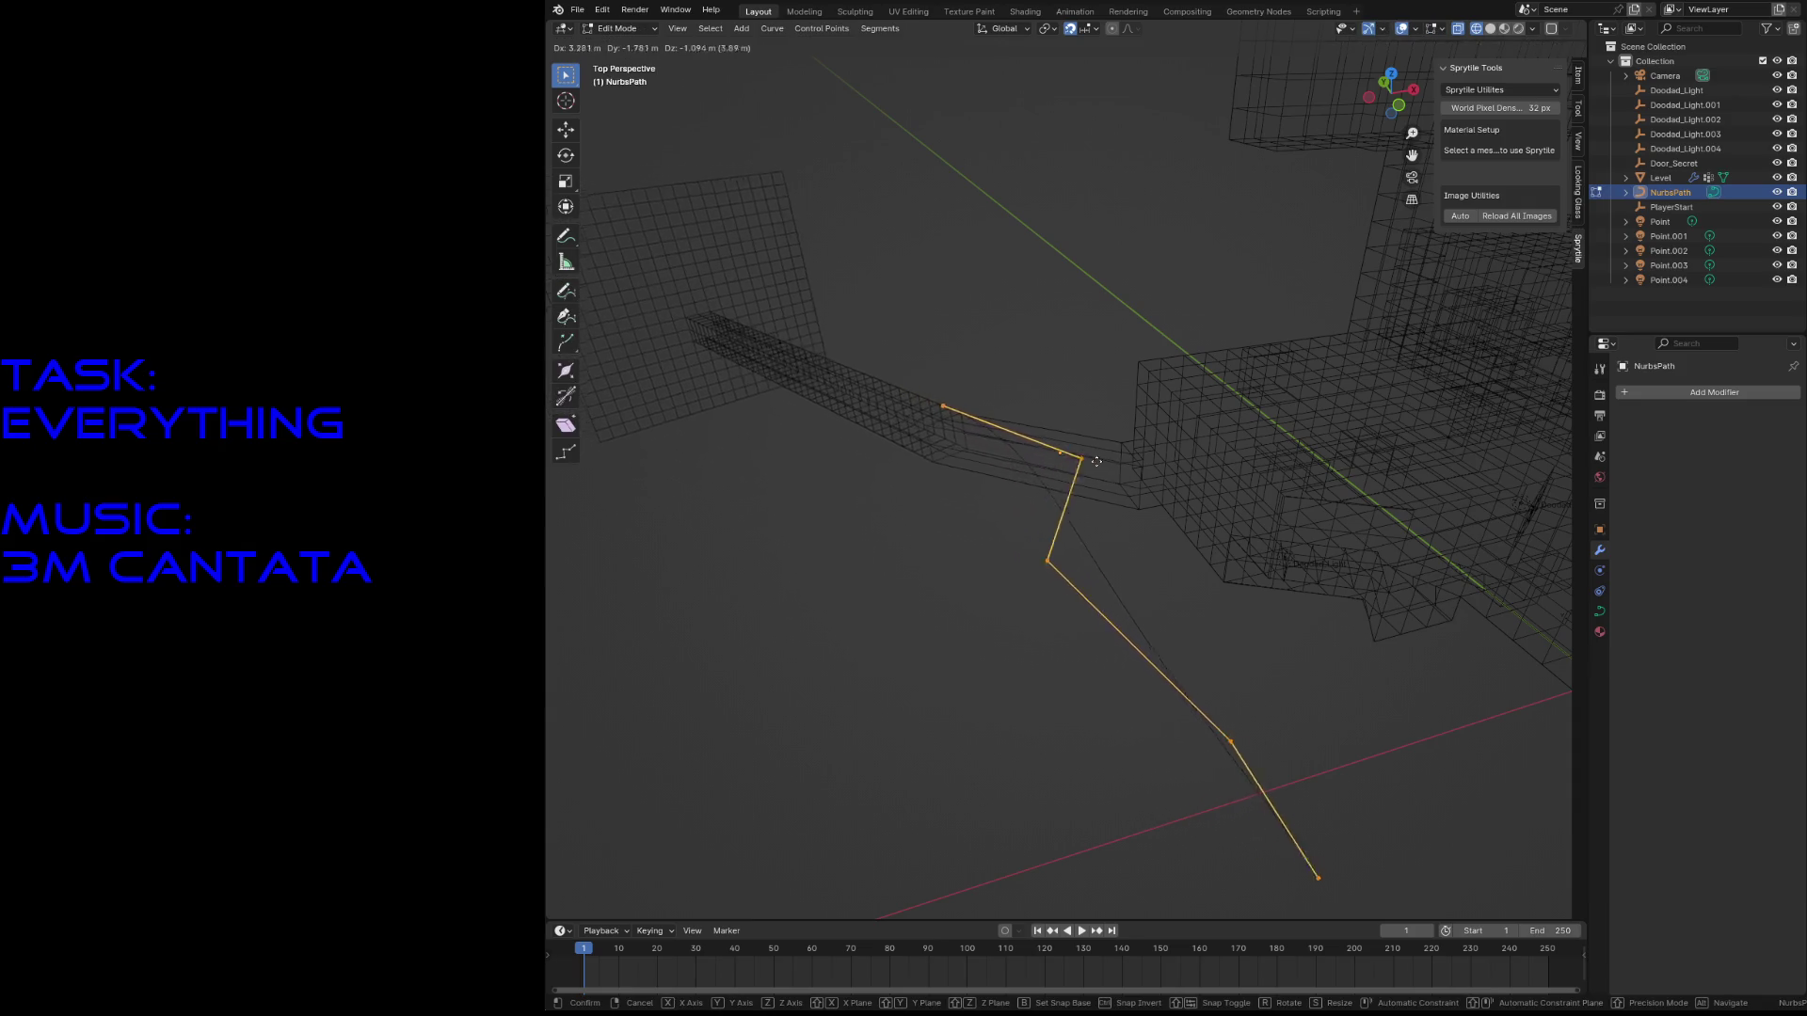
pyautogui.click(1102, 427)
pyautogui.moveTo(1115, 431); pyautogui.dragTo(1199, 498)
pyautogui.press('g')
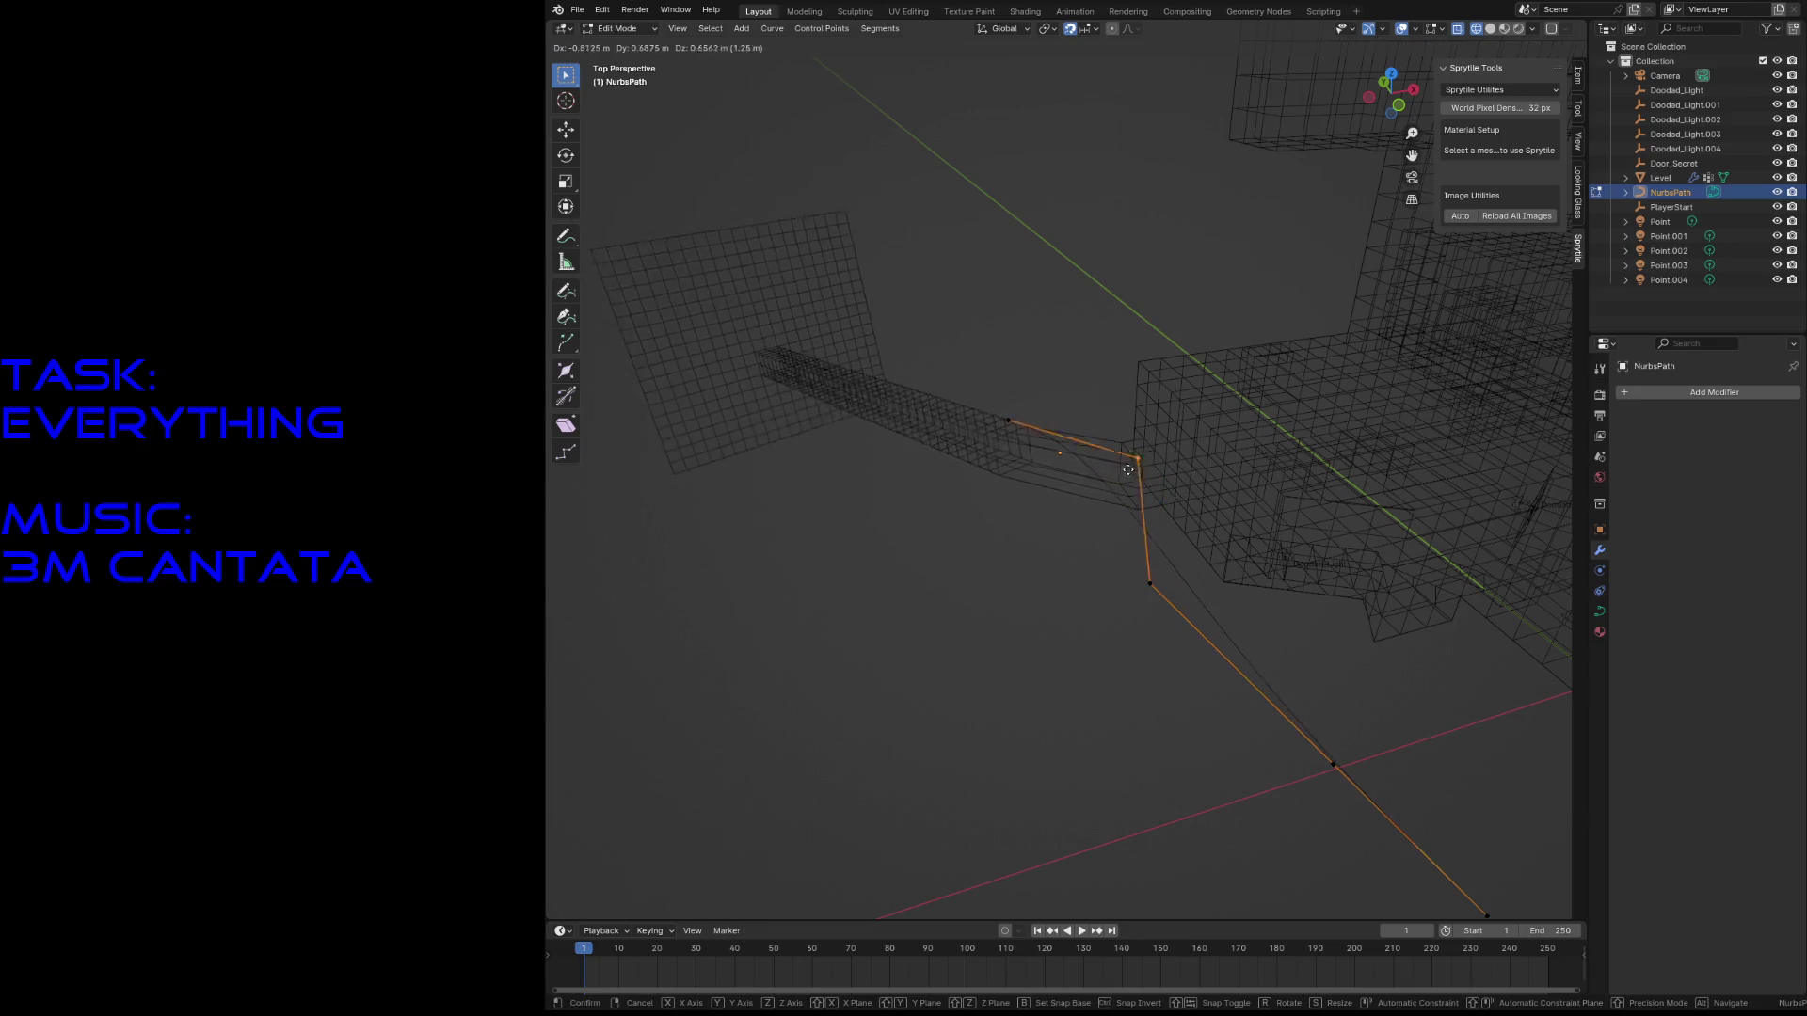
pyautogui.click(1180, 426)
# - Try extending the curve from its left end, then undo the extra point
pyautogui.click(1008, 419)
pyautogui.press('e')
pyautogui.click(836, 414)
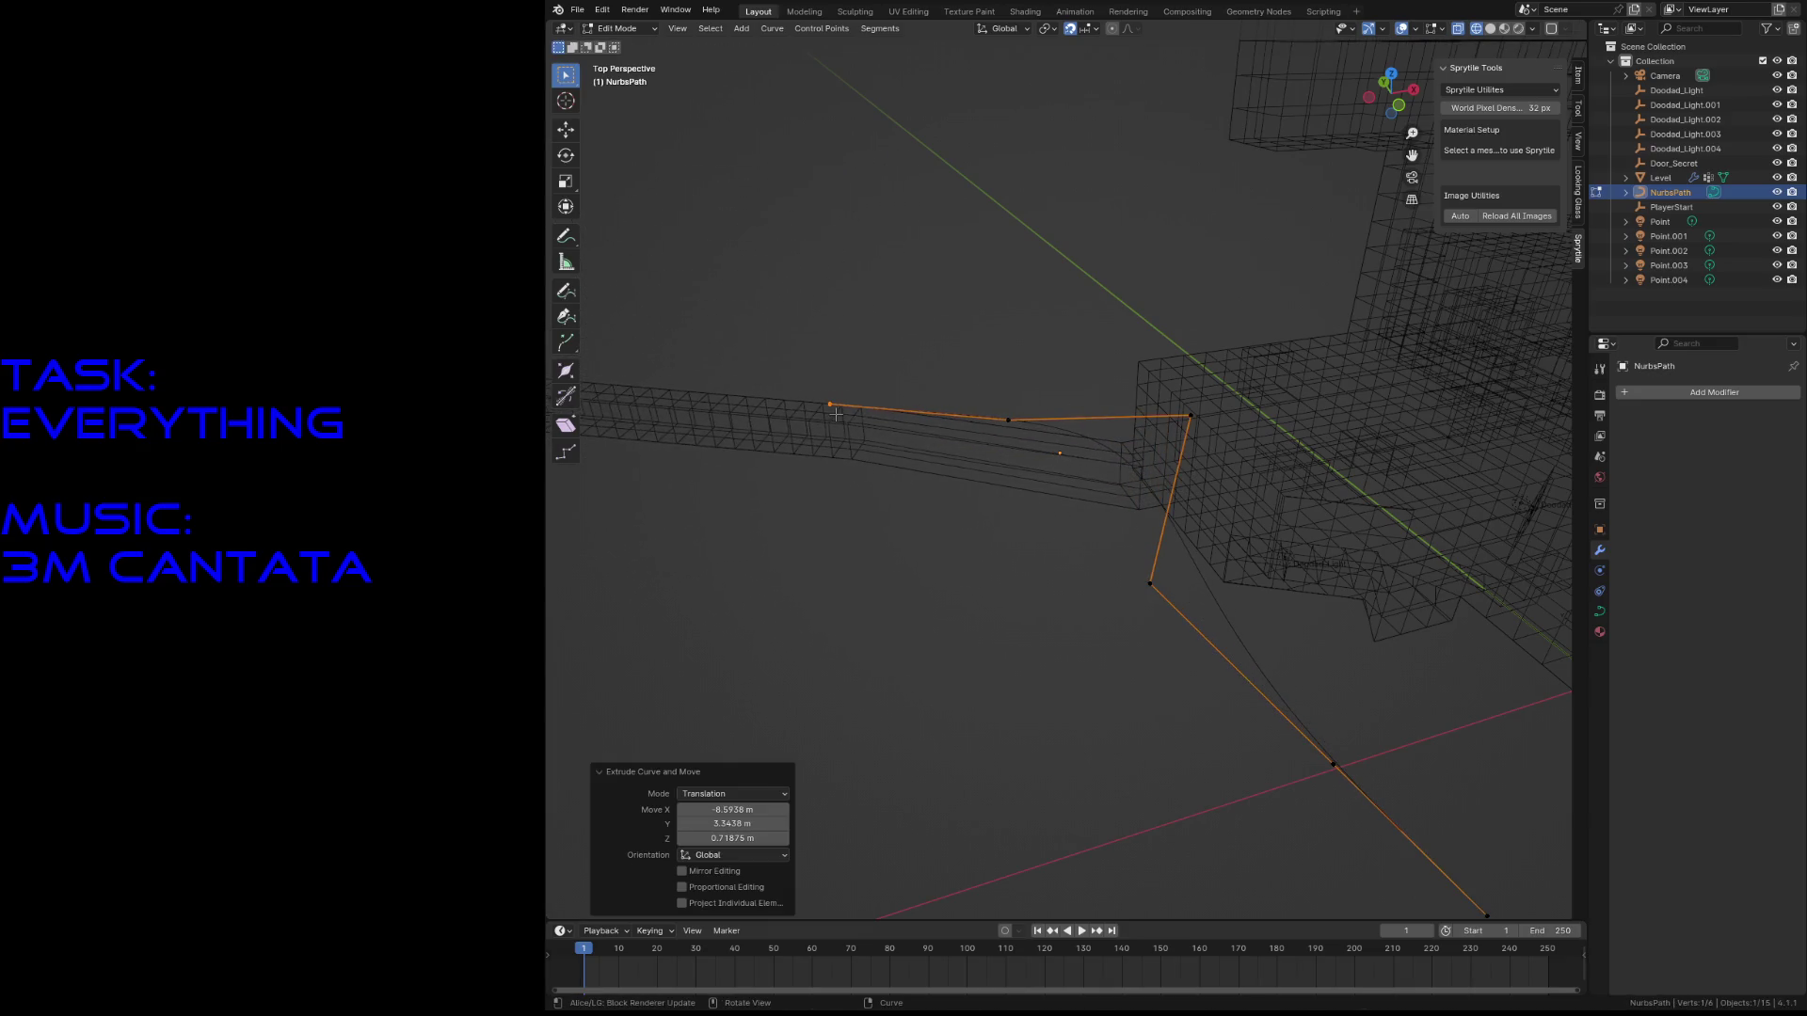
pyautogui.hotkey('ctrl', 'z')
pyautogui.hotkey('ctrl', 'z')
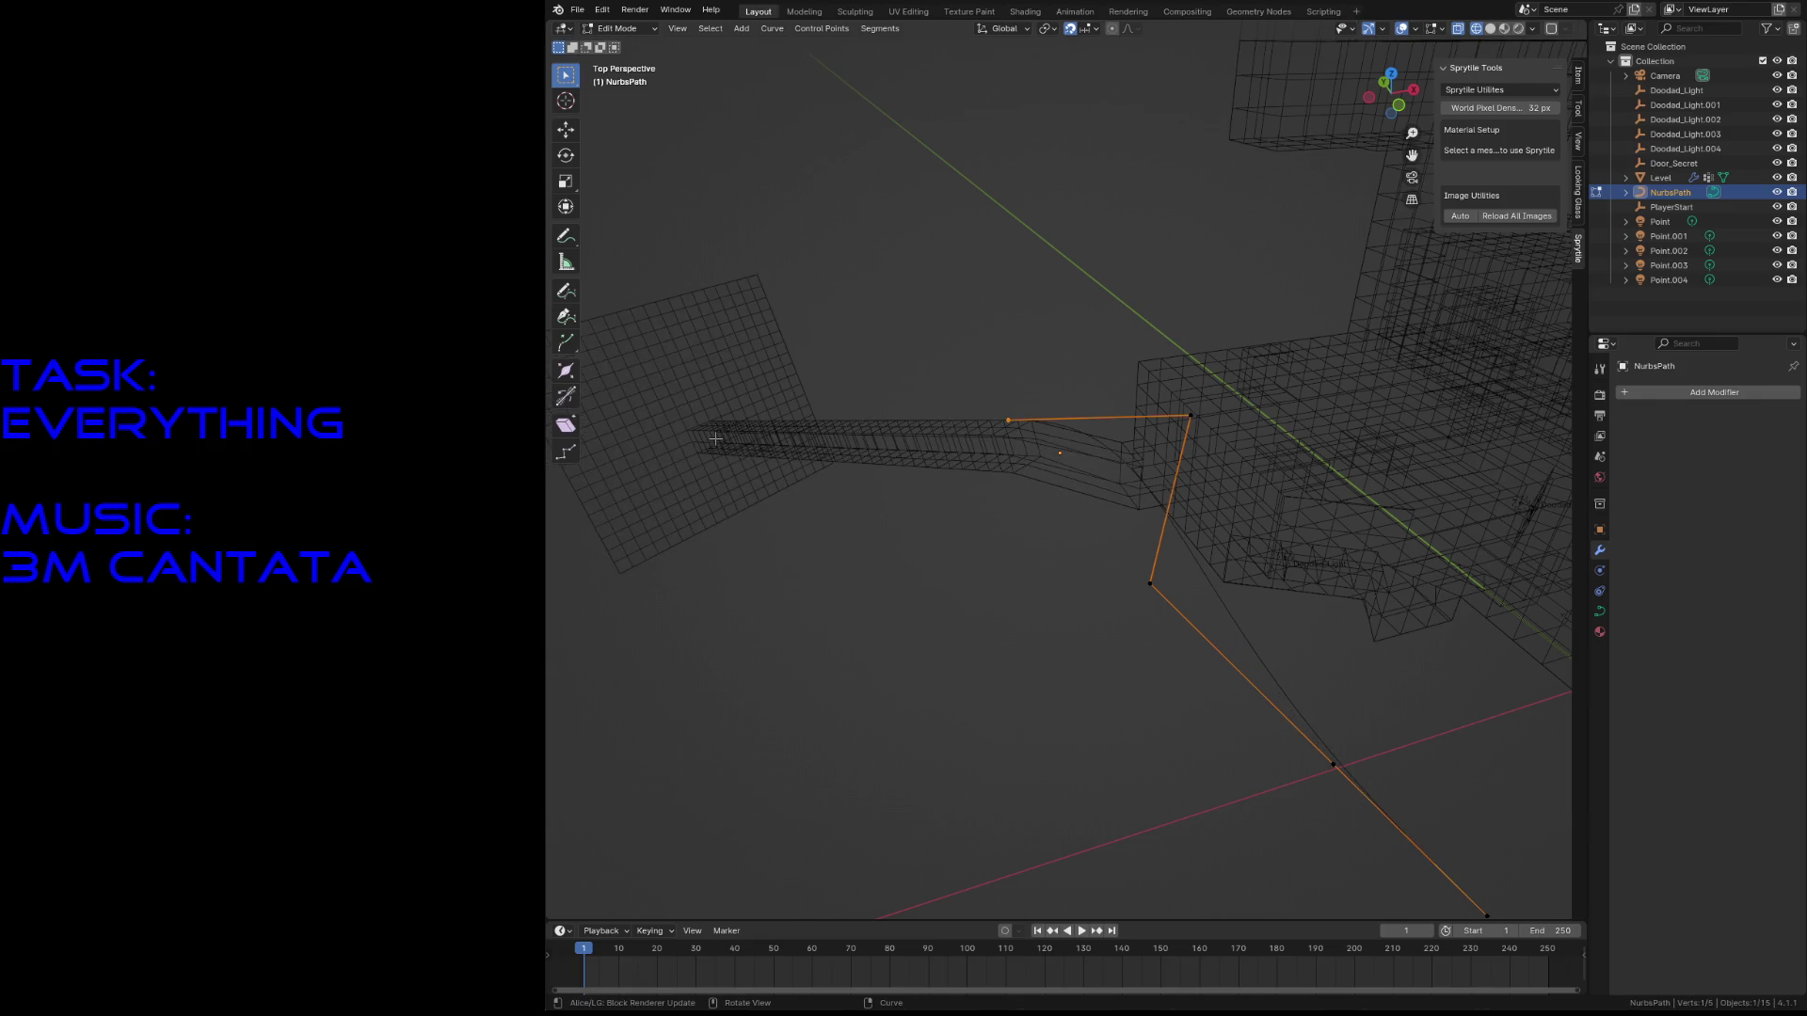
pyautogui.scroll(-5, 956, 509)
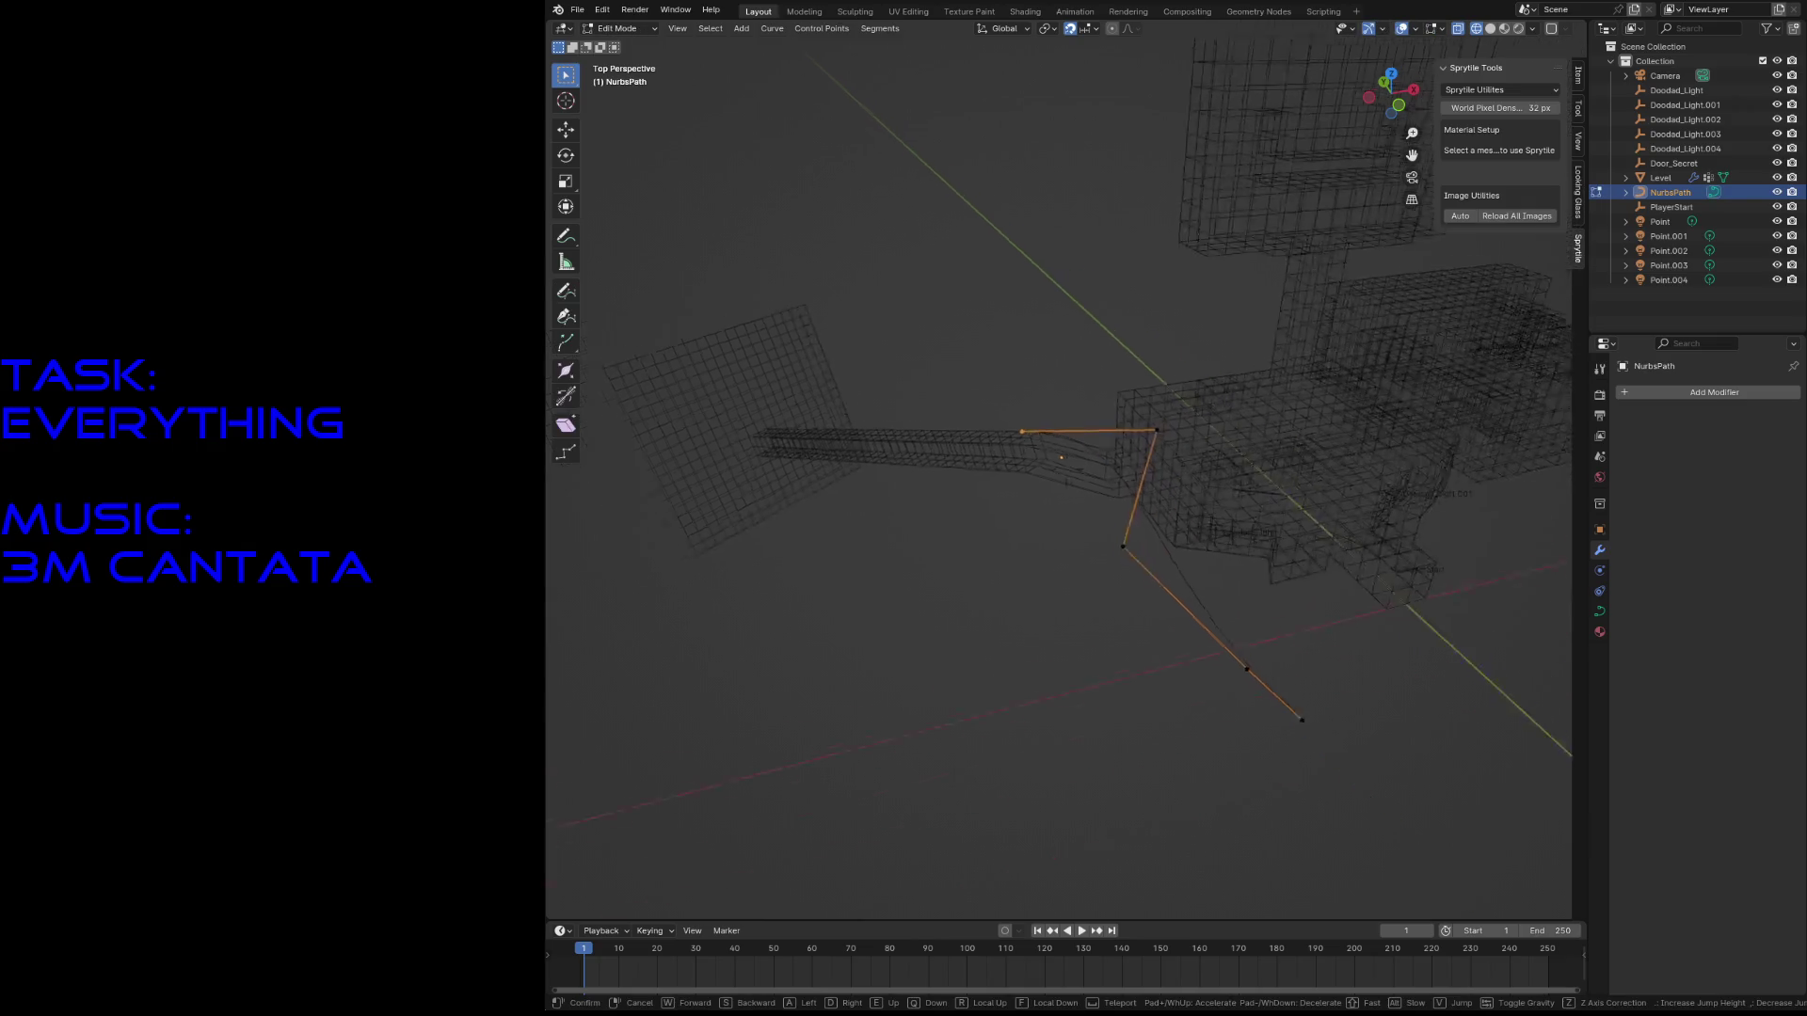
pyautogui.hotkey('shift', 's')
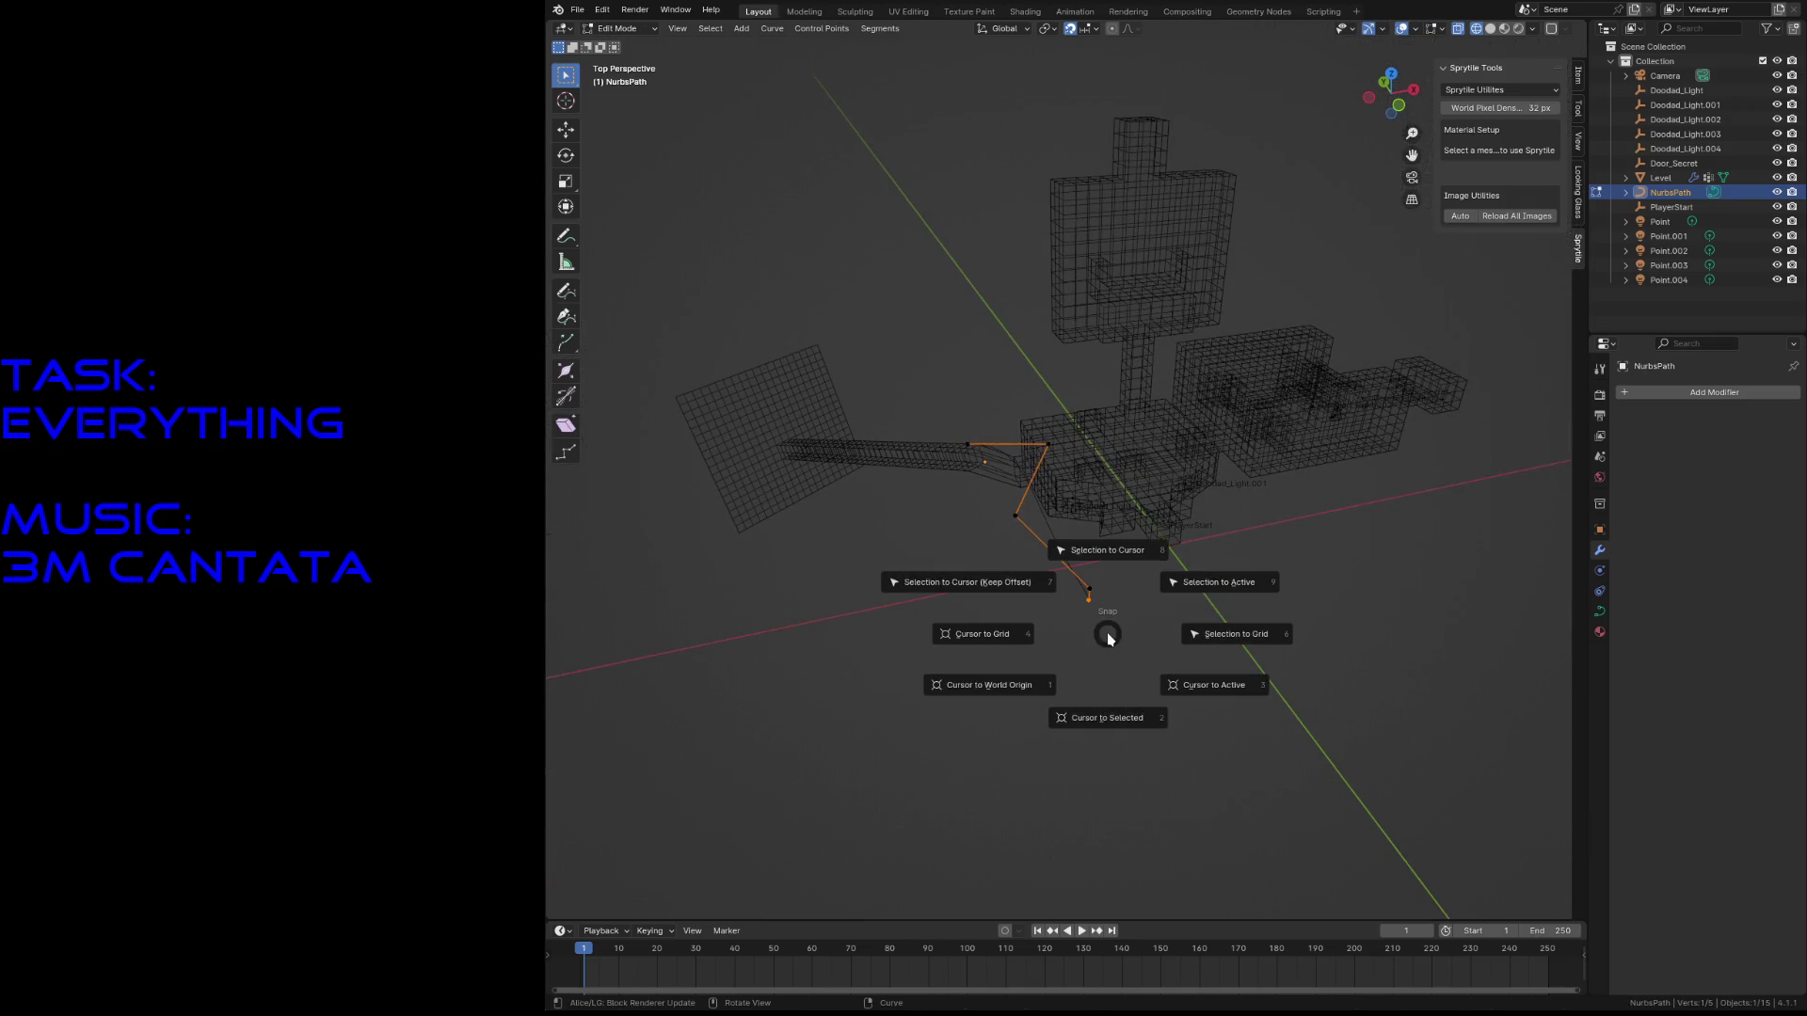
# - Set NurbsPath's origin at its selected end point via the 3D cursor, then move the curve up-left
pyautogui.click(1112, 713)
pyautogui.press('Tab')
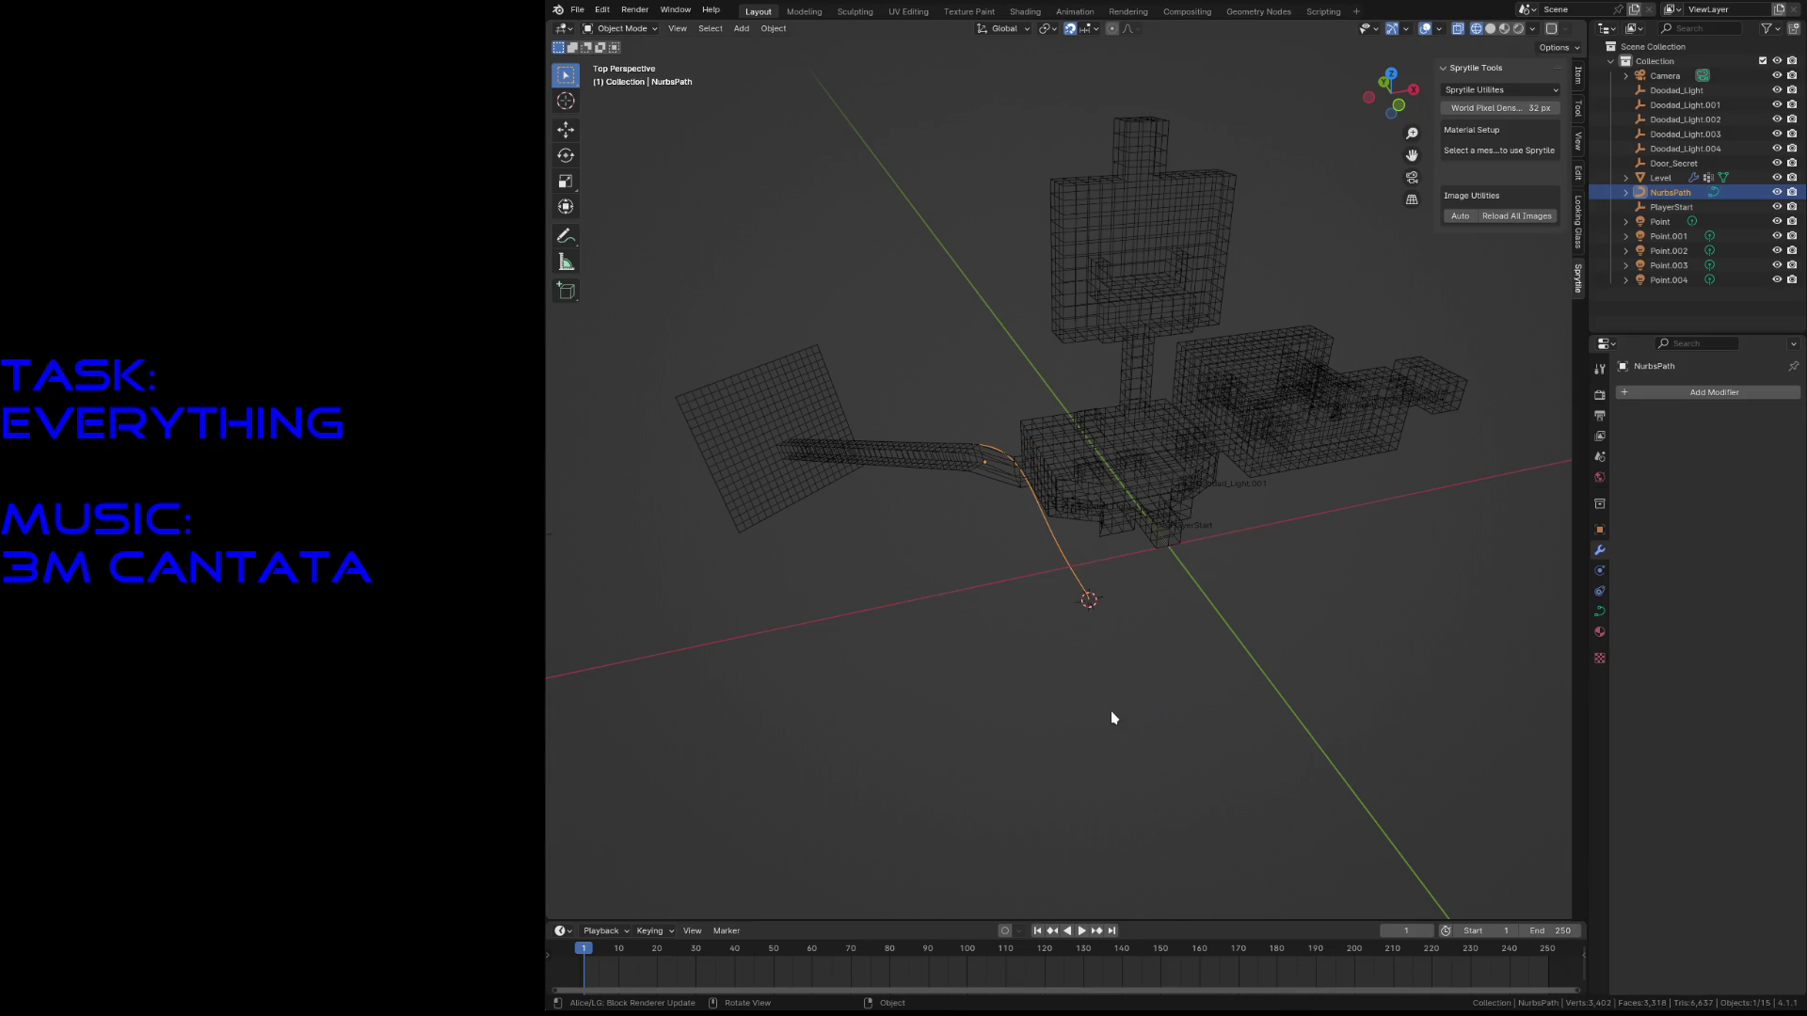
pyautogui.press('F3')
pyautogui.click(1172, 740)
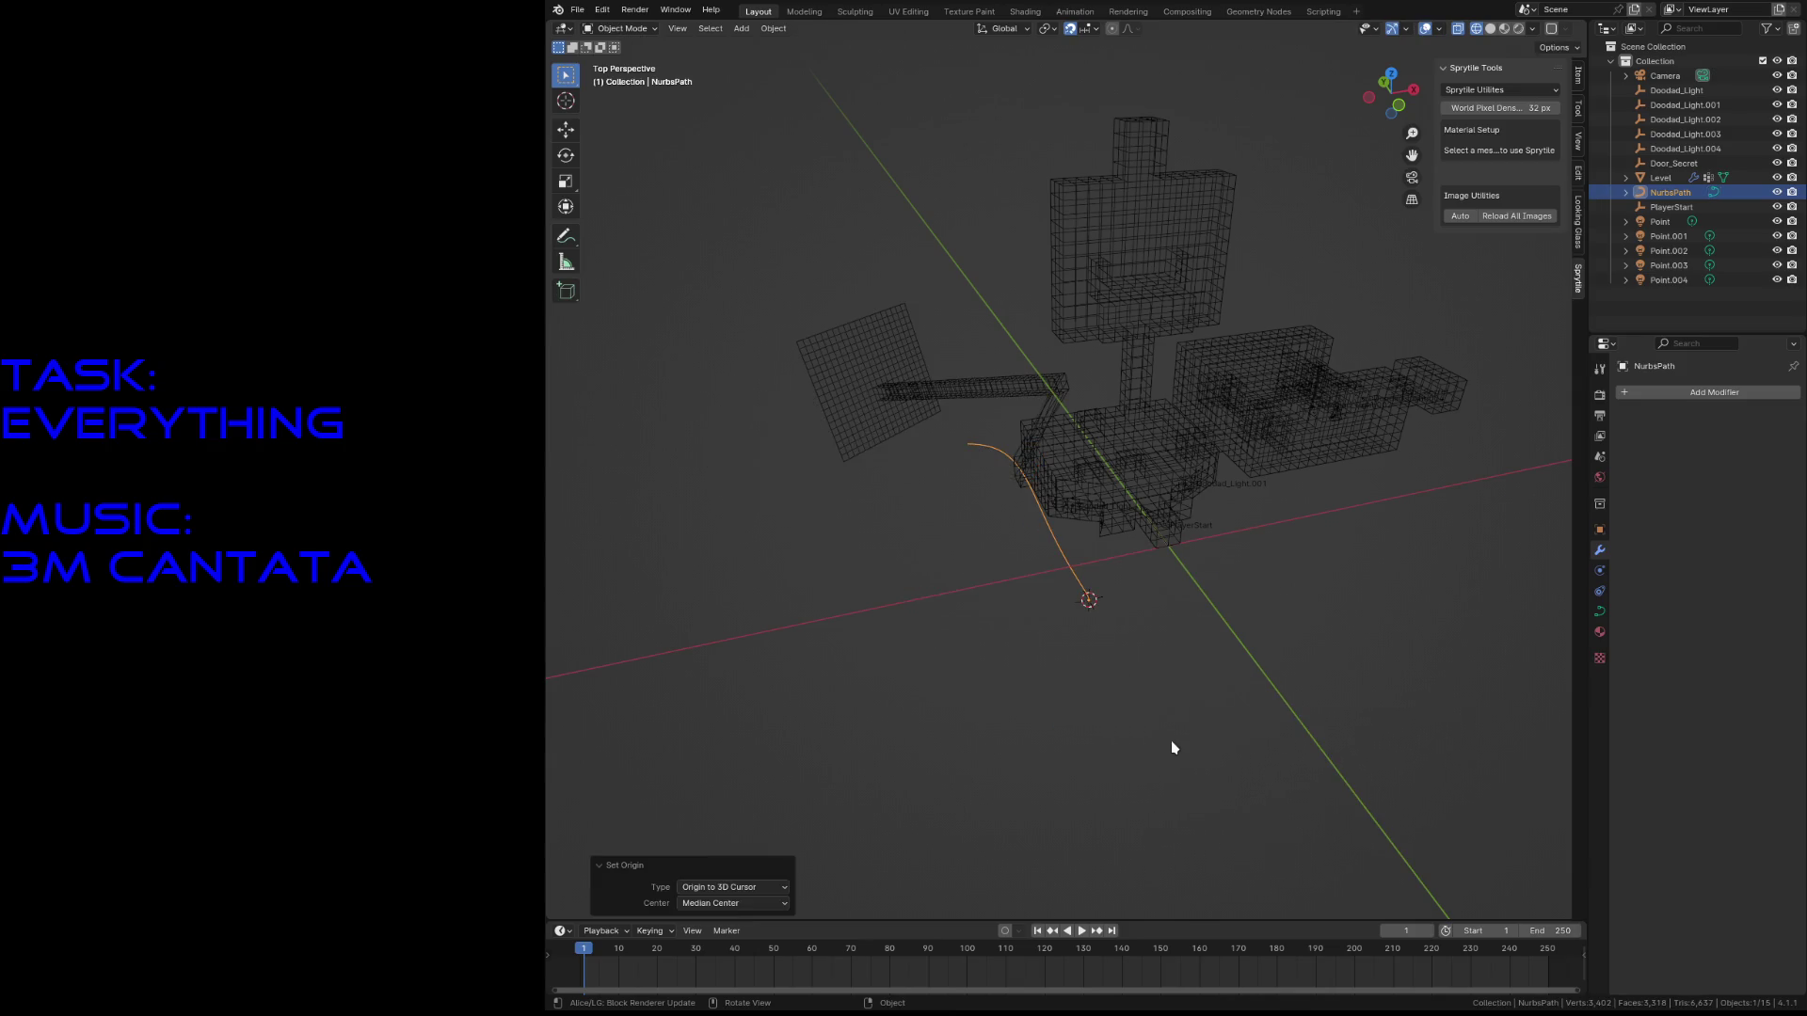
pyautogui.press('g')
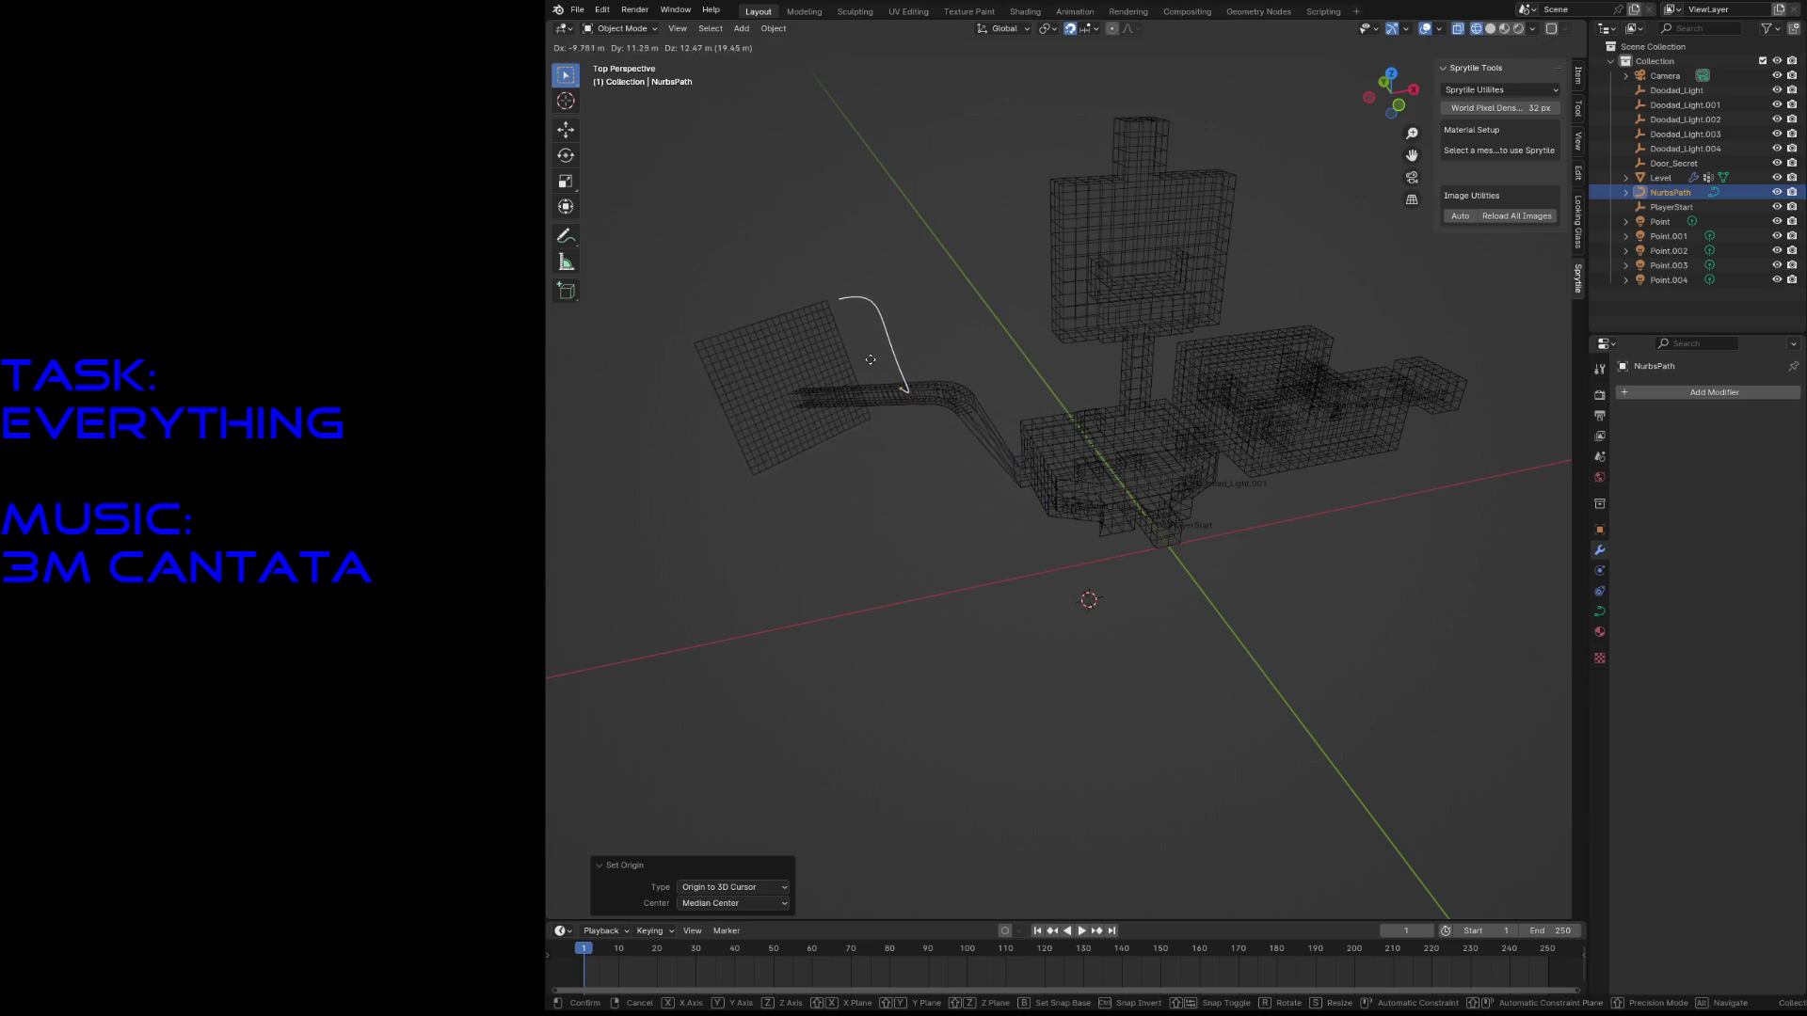
pyautogui.click(780, 353)
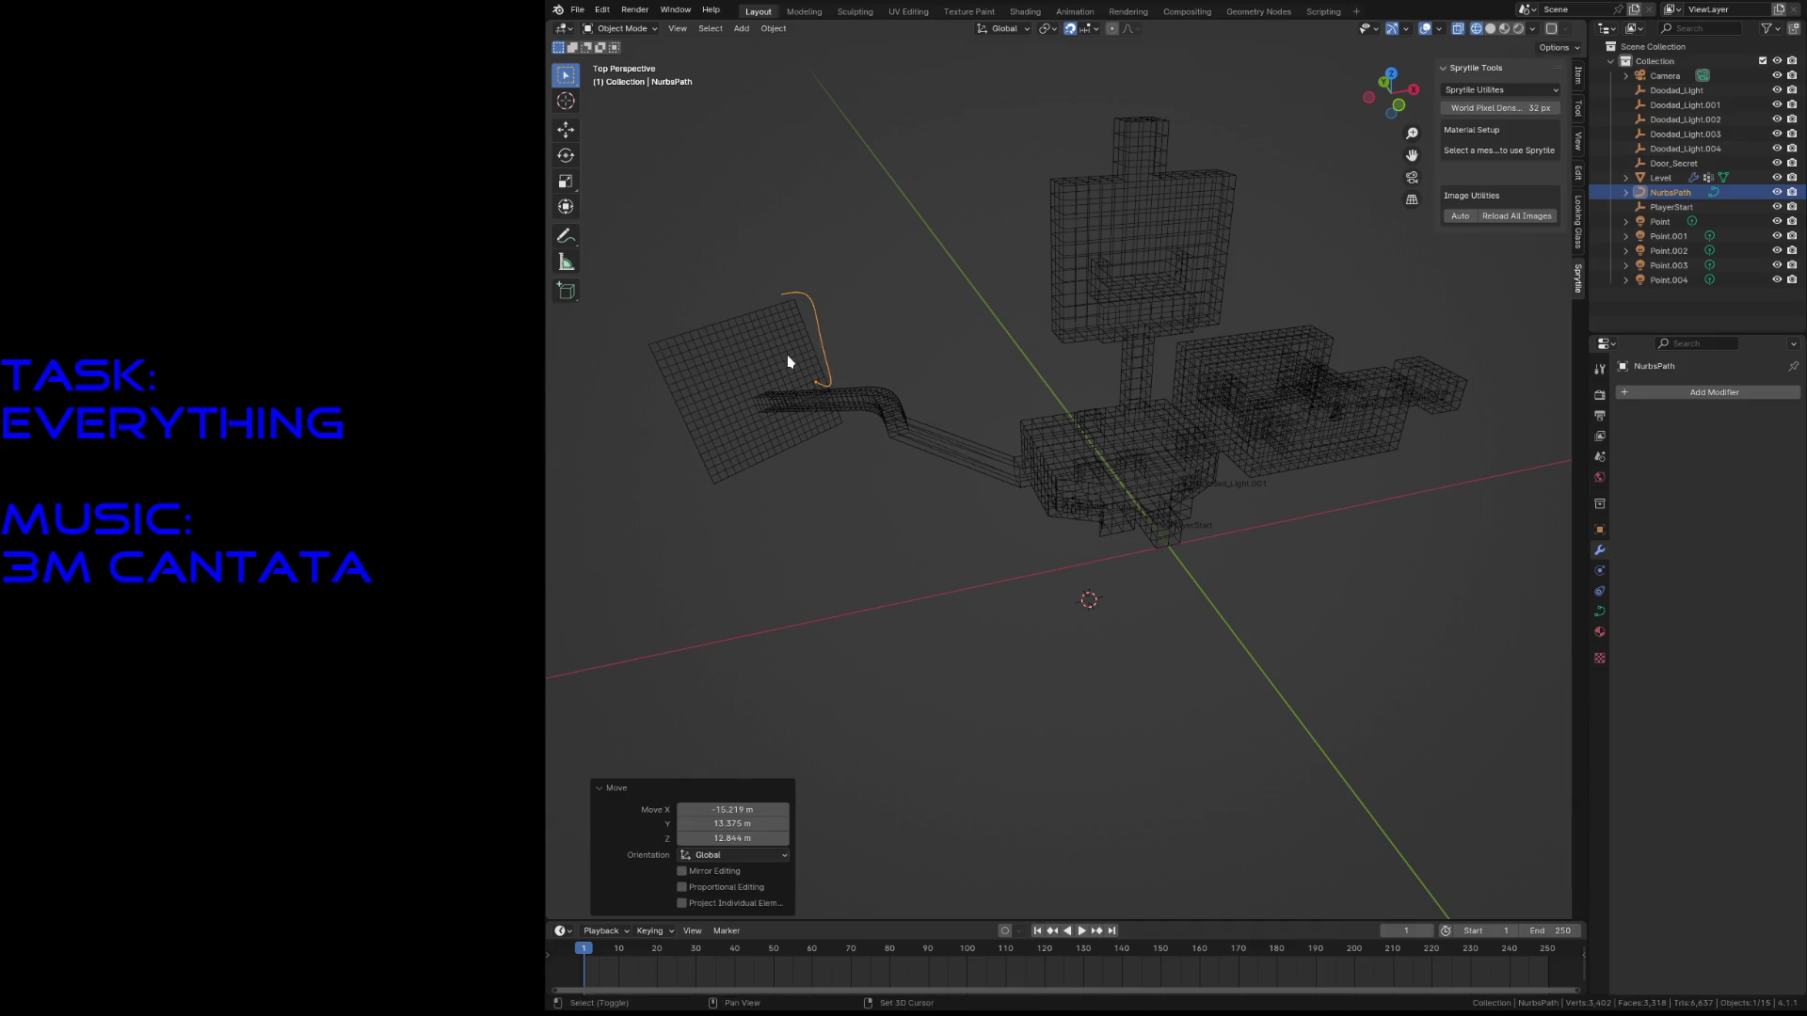
pyautogui.scroll(3, 884, 346)
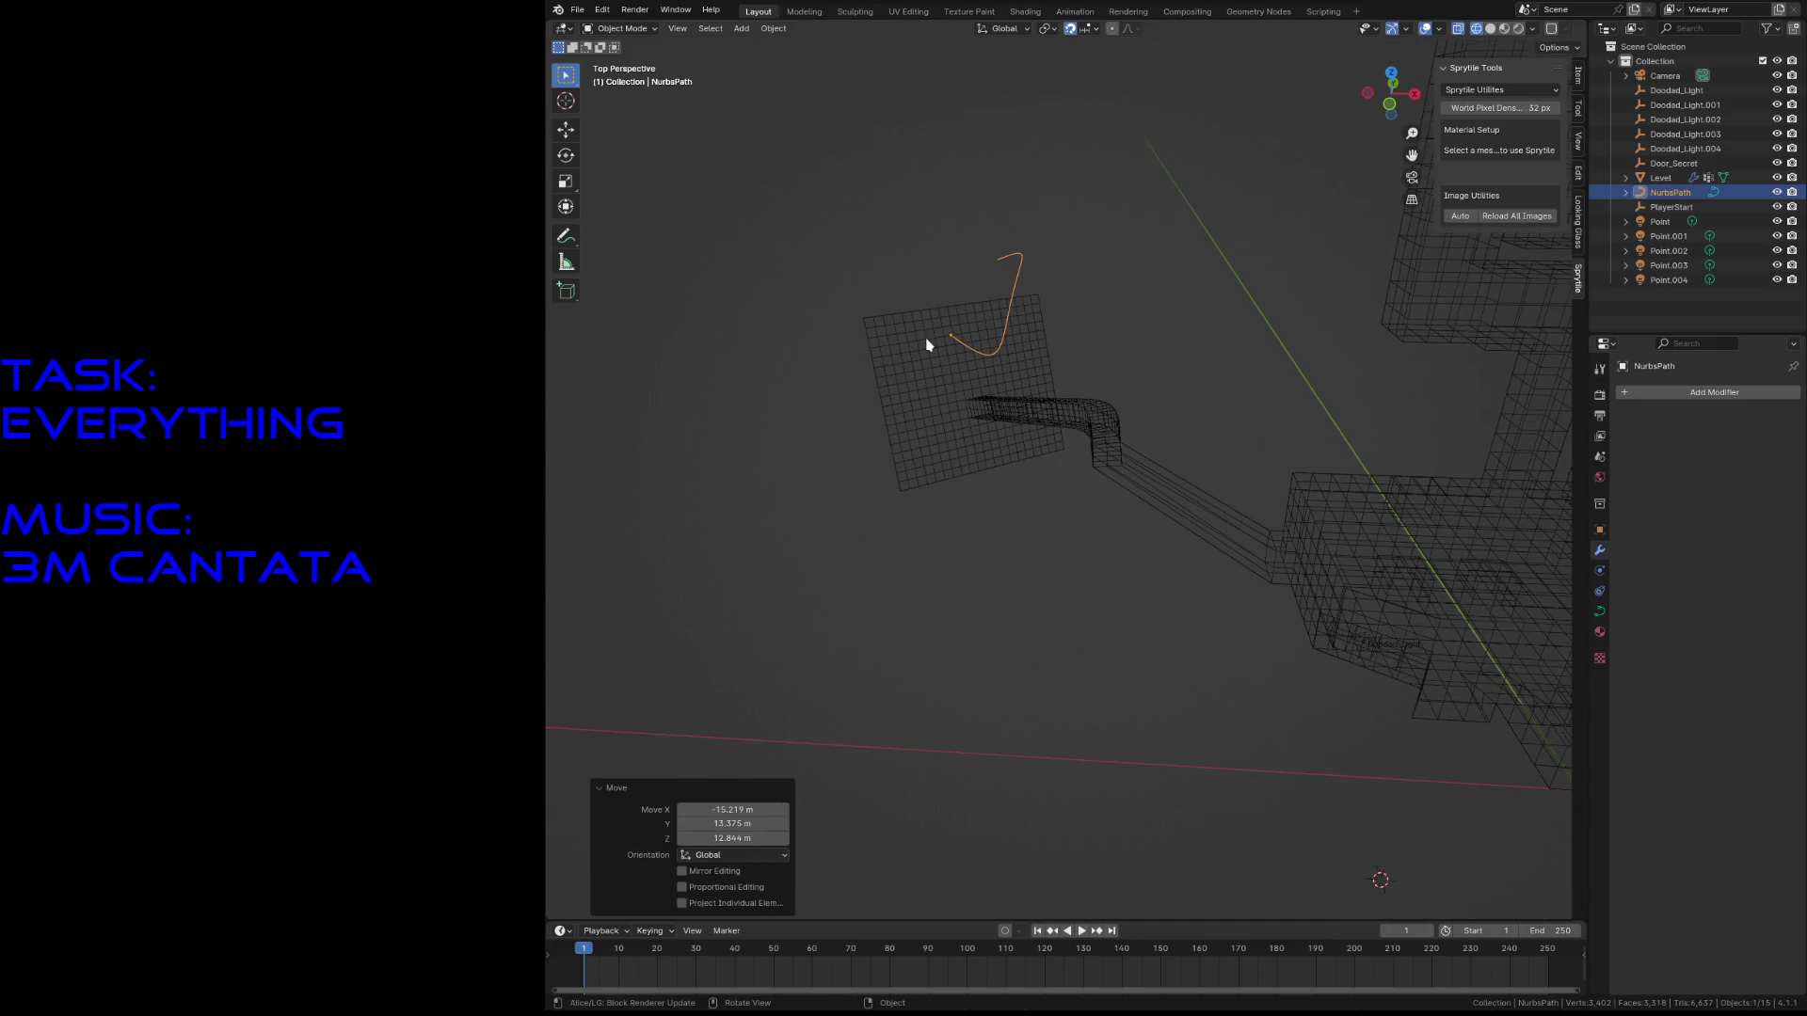
# - Readjust the end point and other control points, then switch to top orthographic view
pyautogui.press('Tab')
pyautogui.press('g')
pyautogui.click(1050, 530)
pyautogui.click(984, 267)
pyautogui.press('g')
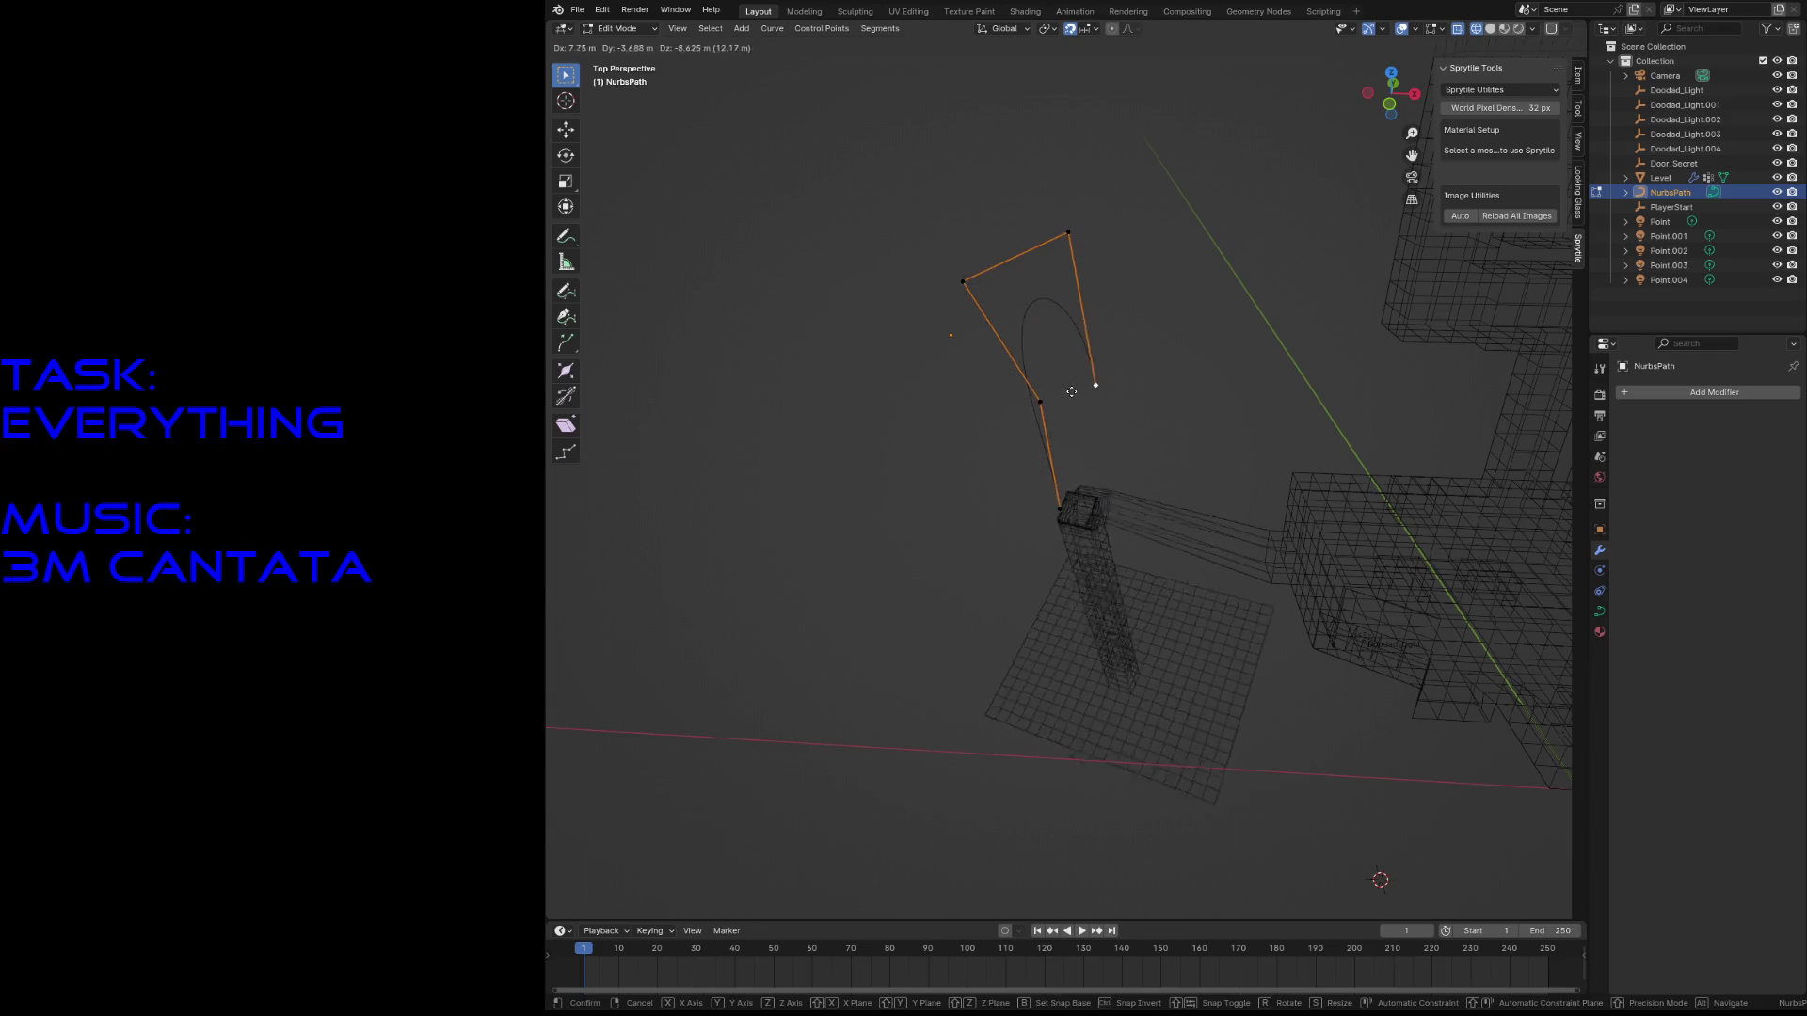
pyautogui.click(855, 250)
pyautogui.moveTo(914, 199); pyautogui.dragTo(1108, 513)
pyautogui.press('g')
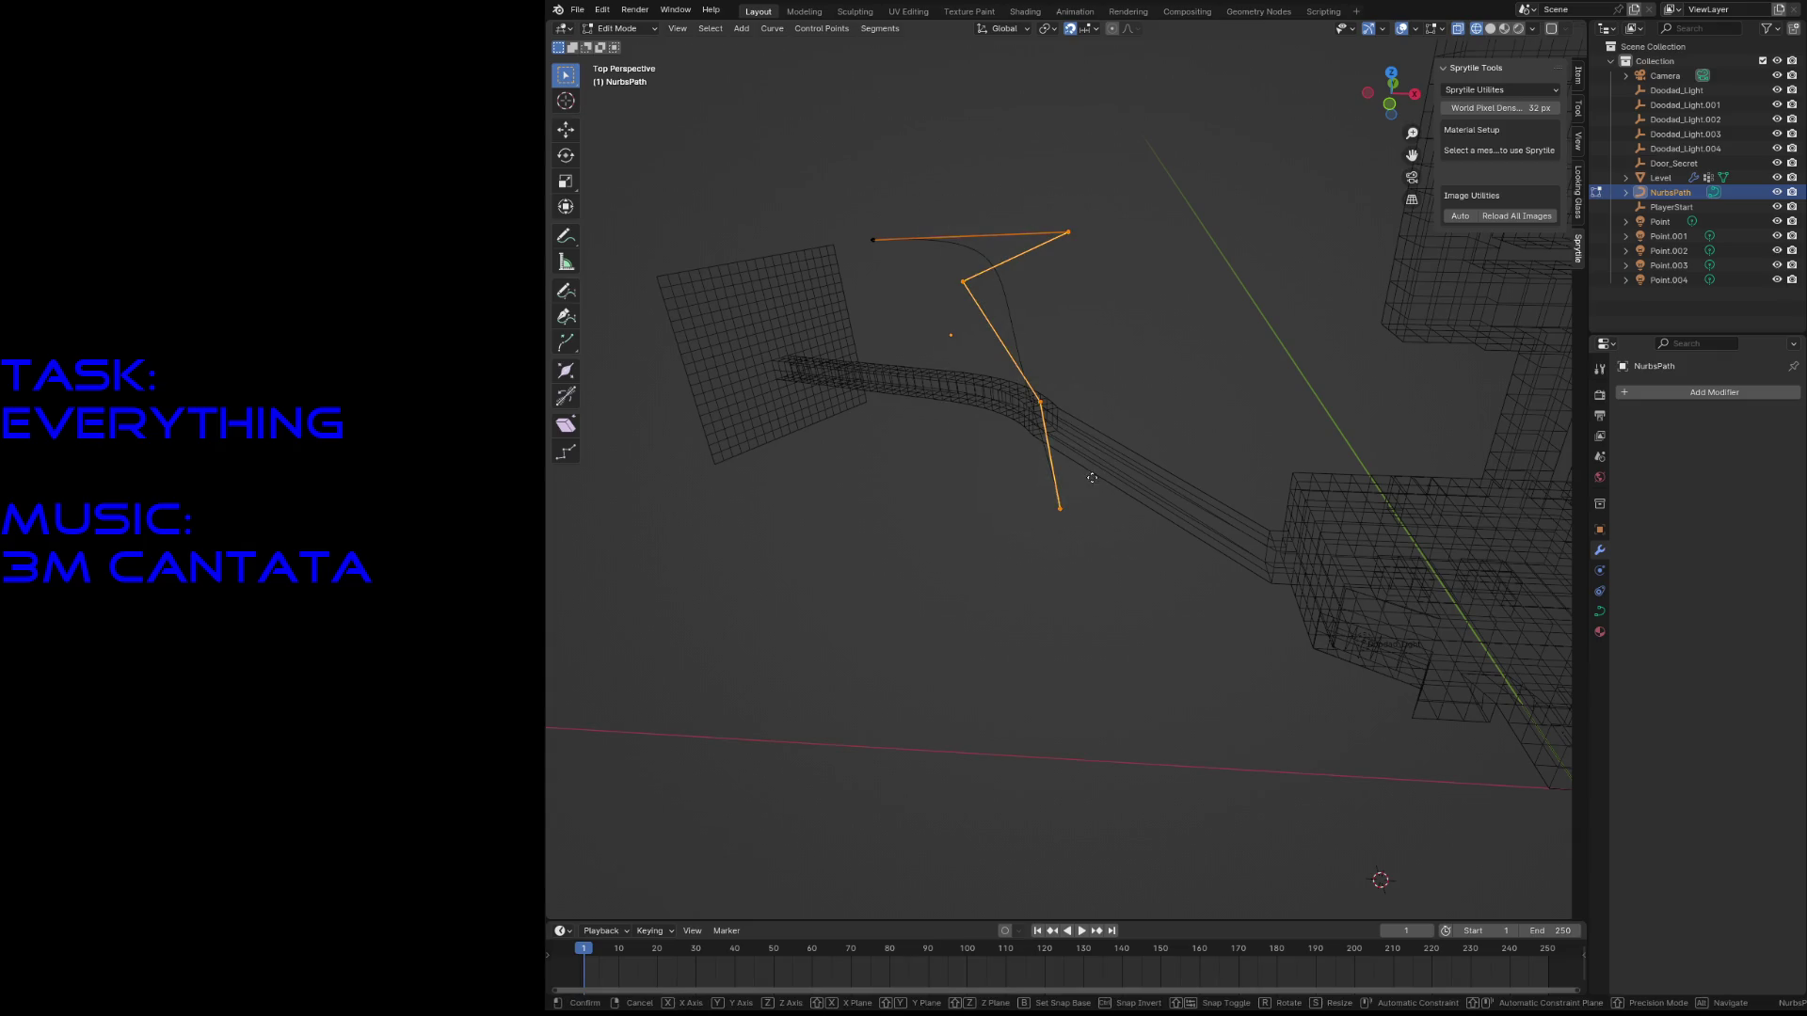
pyautogui.click(1176, 472)
pyautogui.press('KP_7')
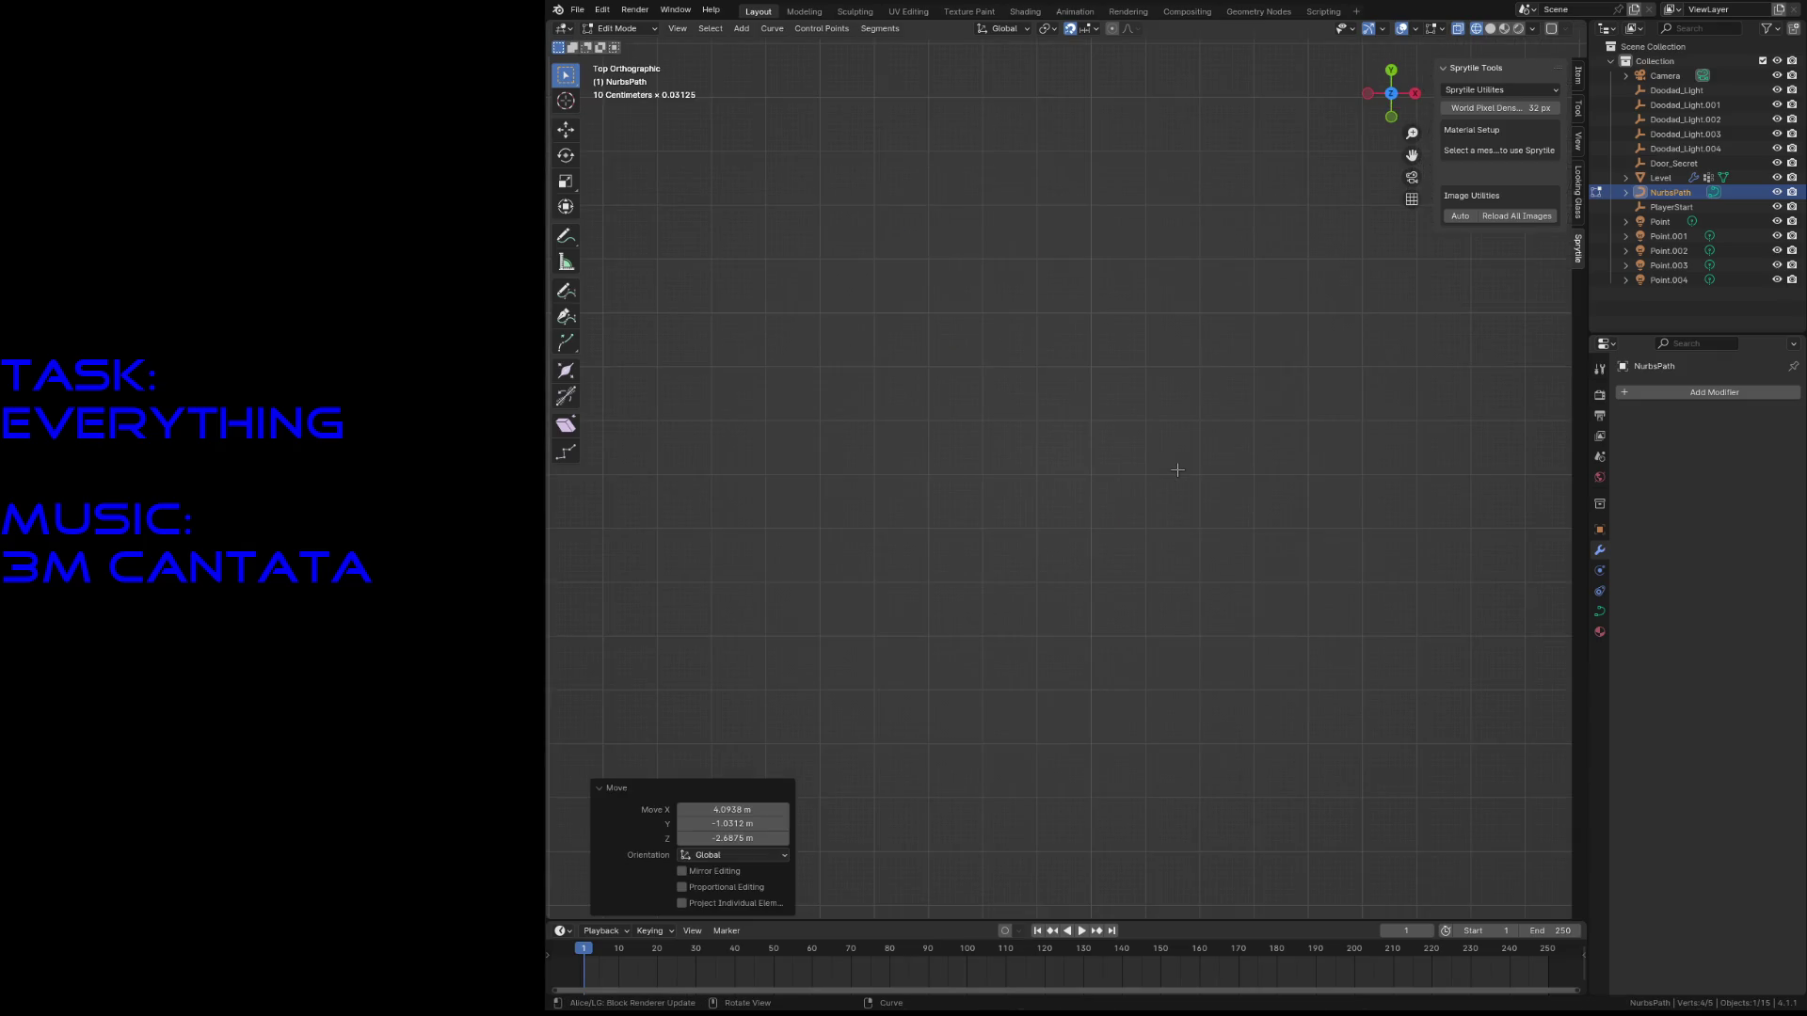
# - Move the selected path control points twice, then rotate them about -27 degrees
pyautogui.scroll(-4, 1075, 417)
pyautogui.press('g')
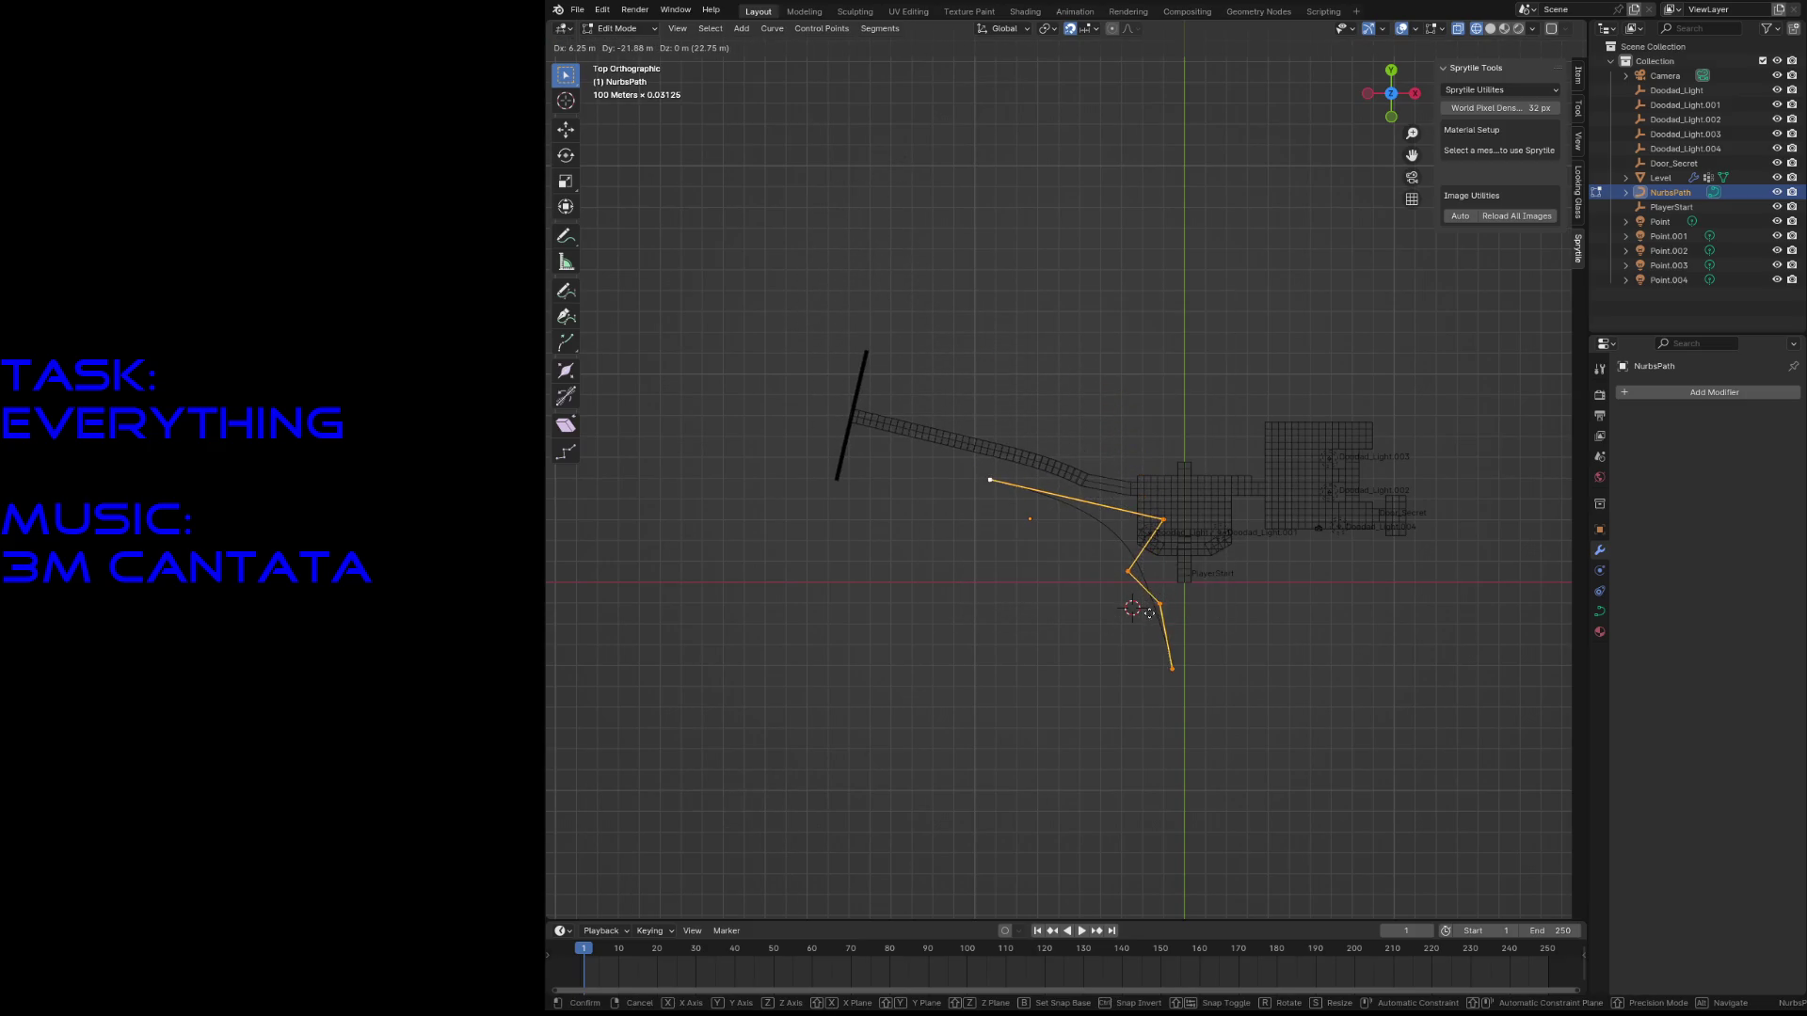
pyautogui.click(1162, 616)
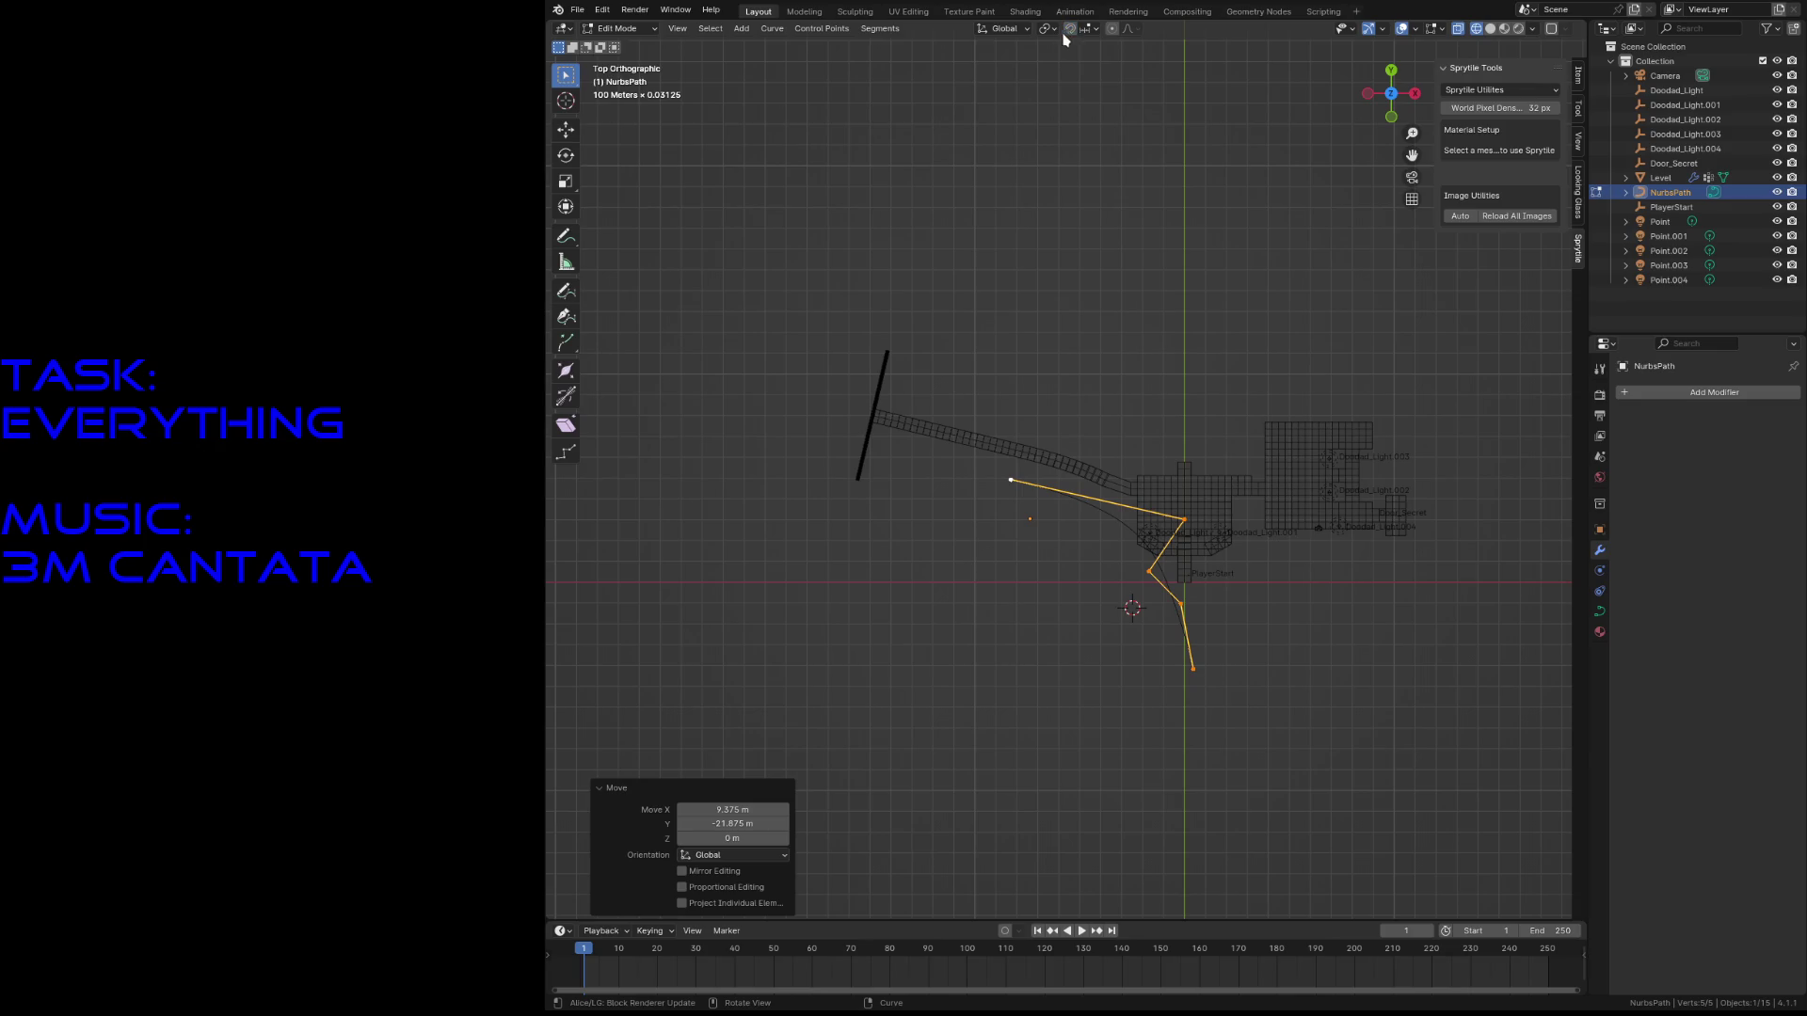
pyautogui.press('g')
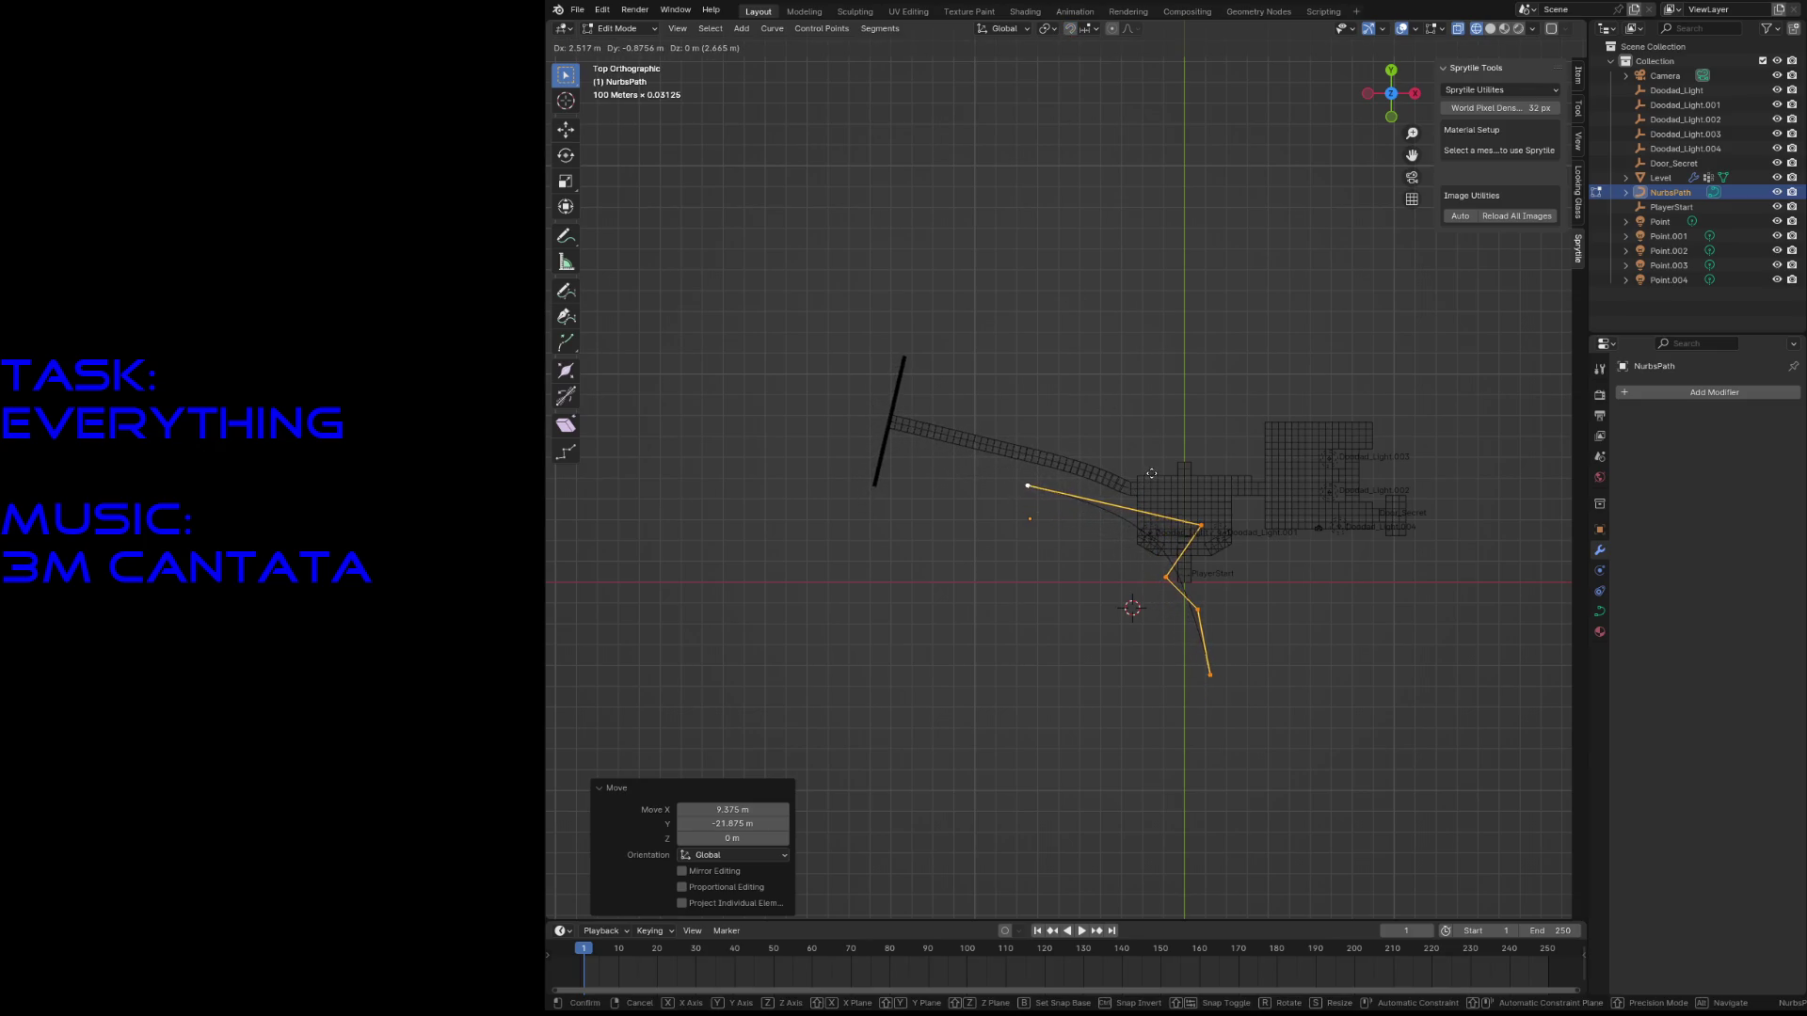
pyautogui.click(1152, 474)
pyautogui.scroll(6, 1154, 476)
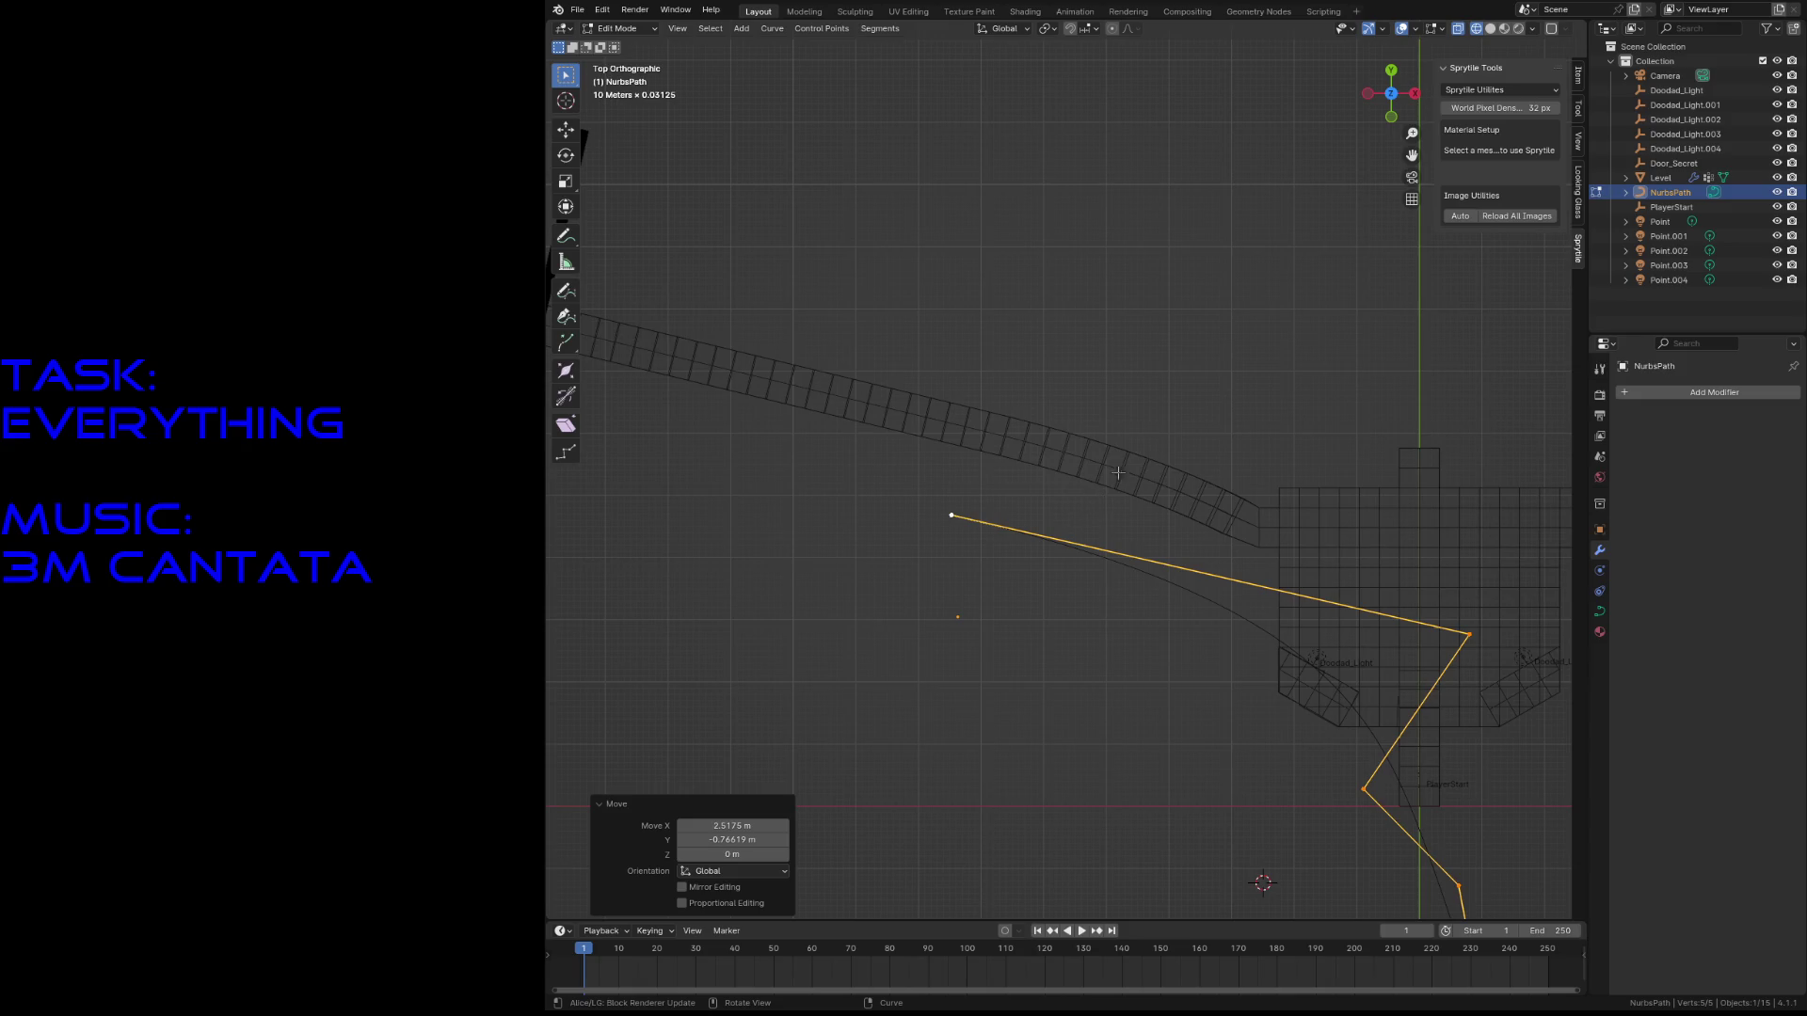
pyautogui.press('r')
pyautogui.click(1016, 367)
pyautogui.press('g')
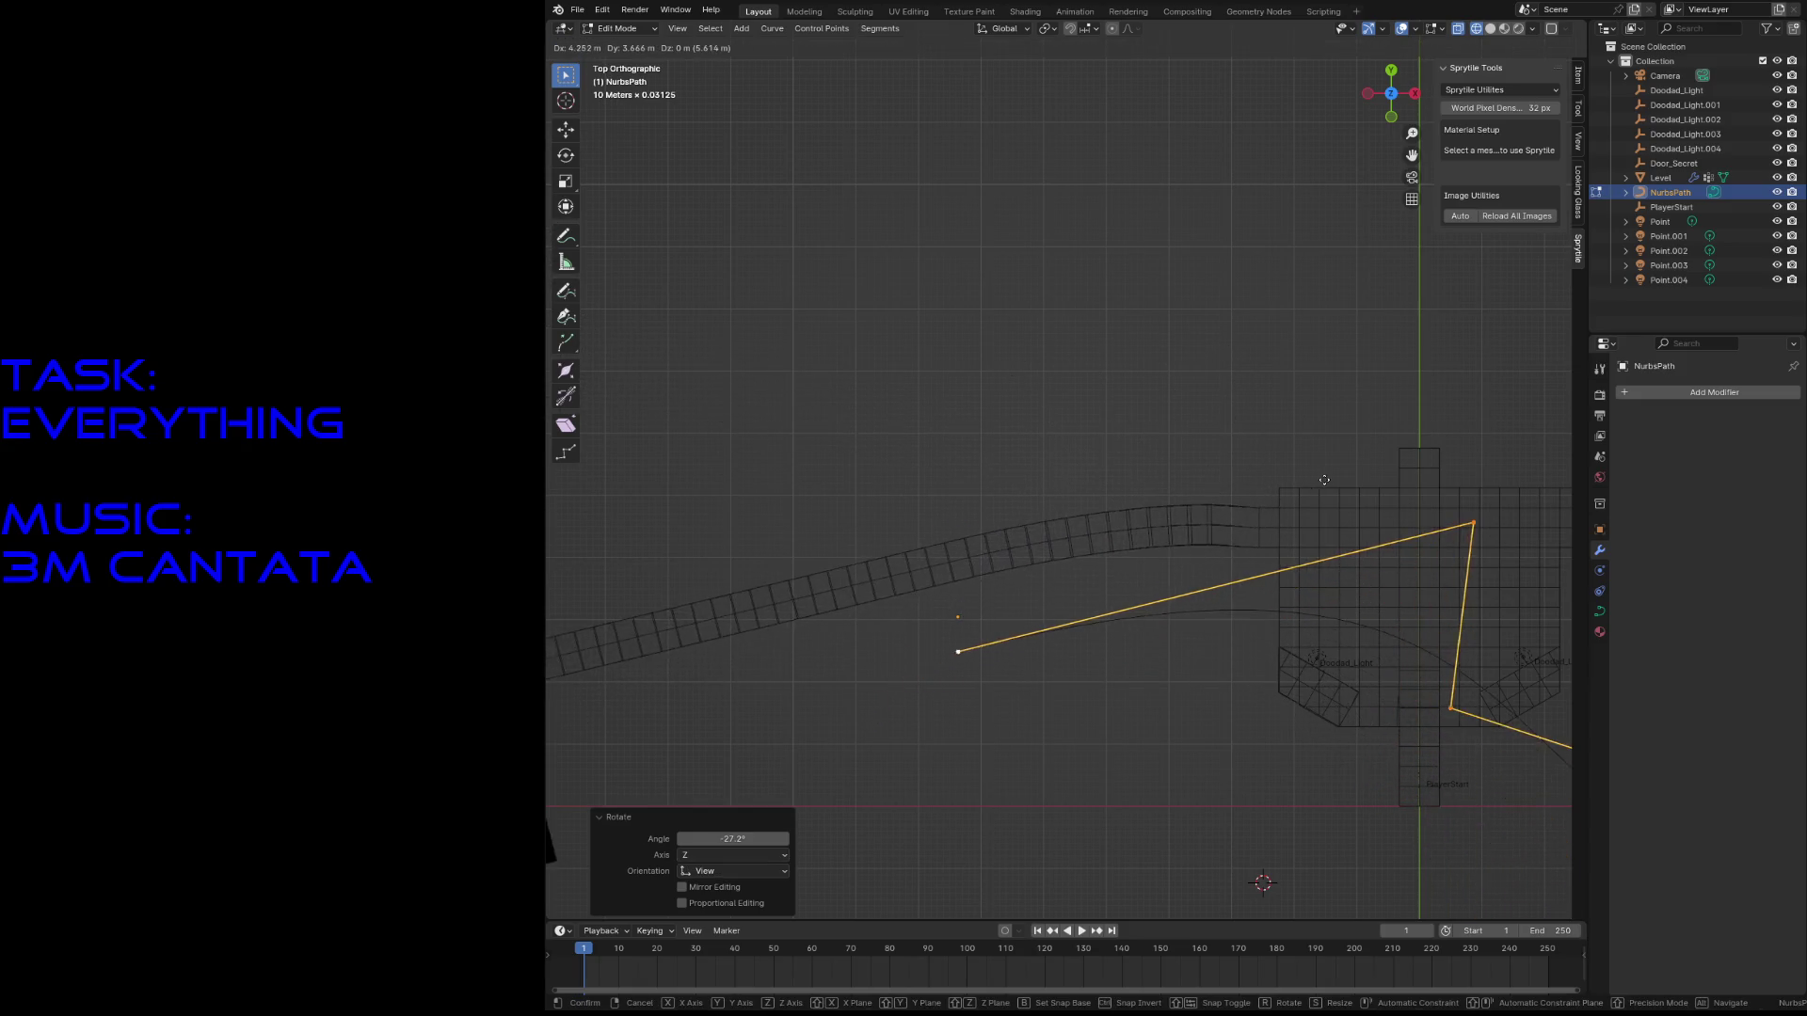
# - Lower the path's end point and reposition another control point
pyautogui.click(1344, 480)
pyautogui.moveTo(941, 586); pyautogui.dragTo(1062, 735)
pyautogui.press('g')
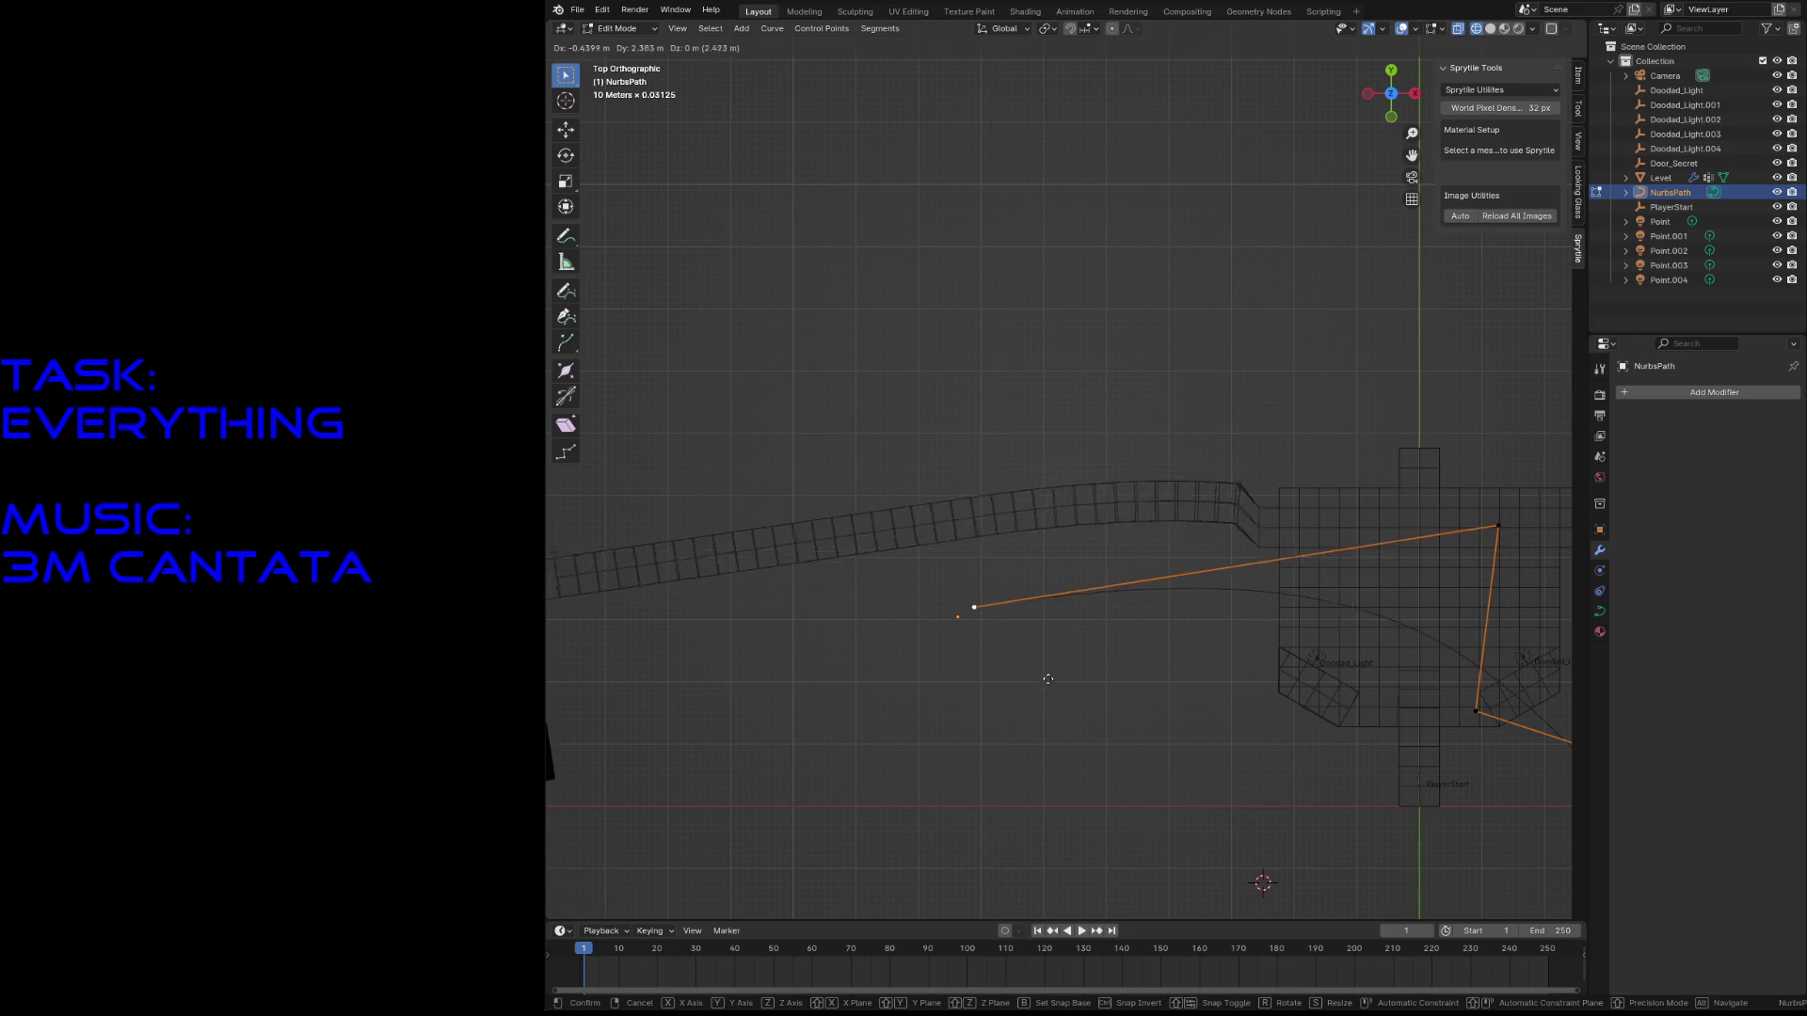
pyautogui.click(1067, 732)
pyautogui.click(1497, 526)
pyautogui.press('g')
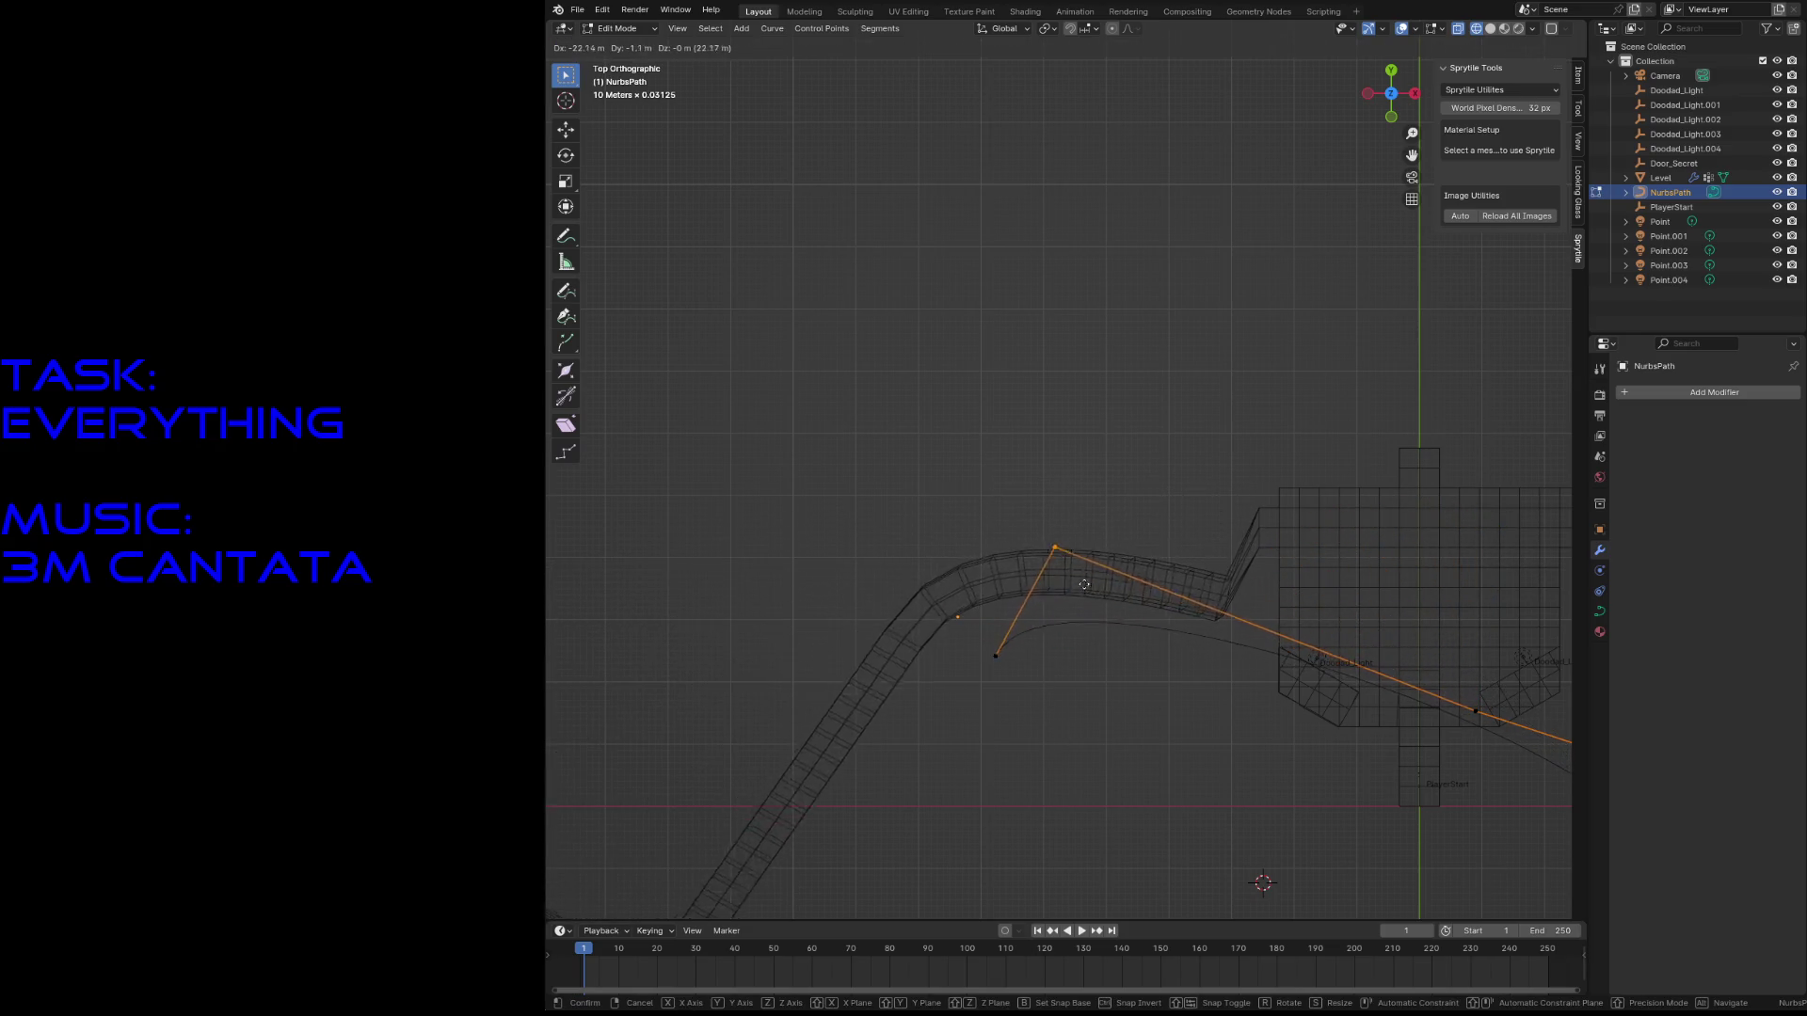
pyautogui.click(1073, 607)
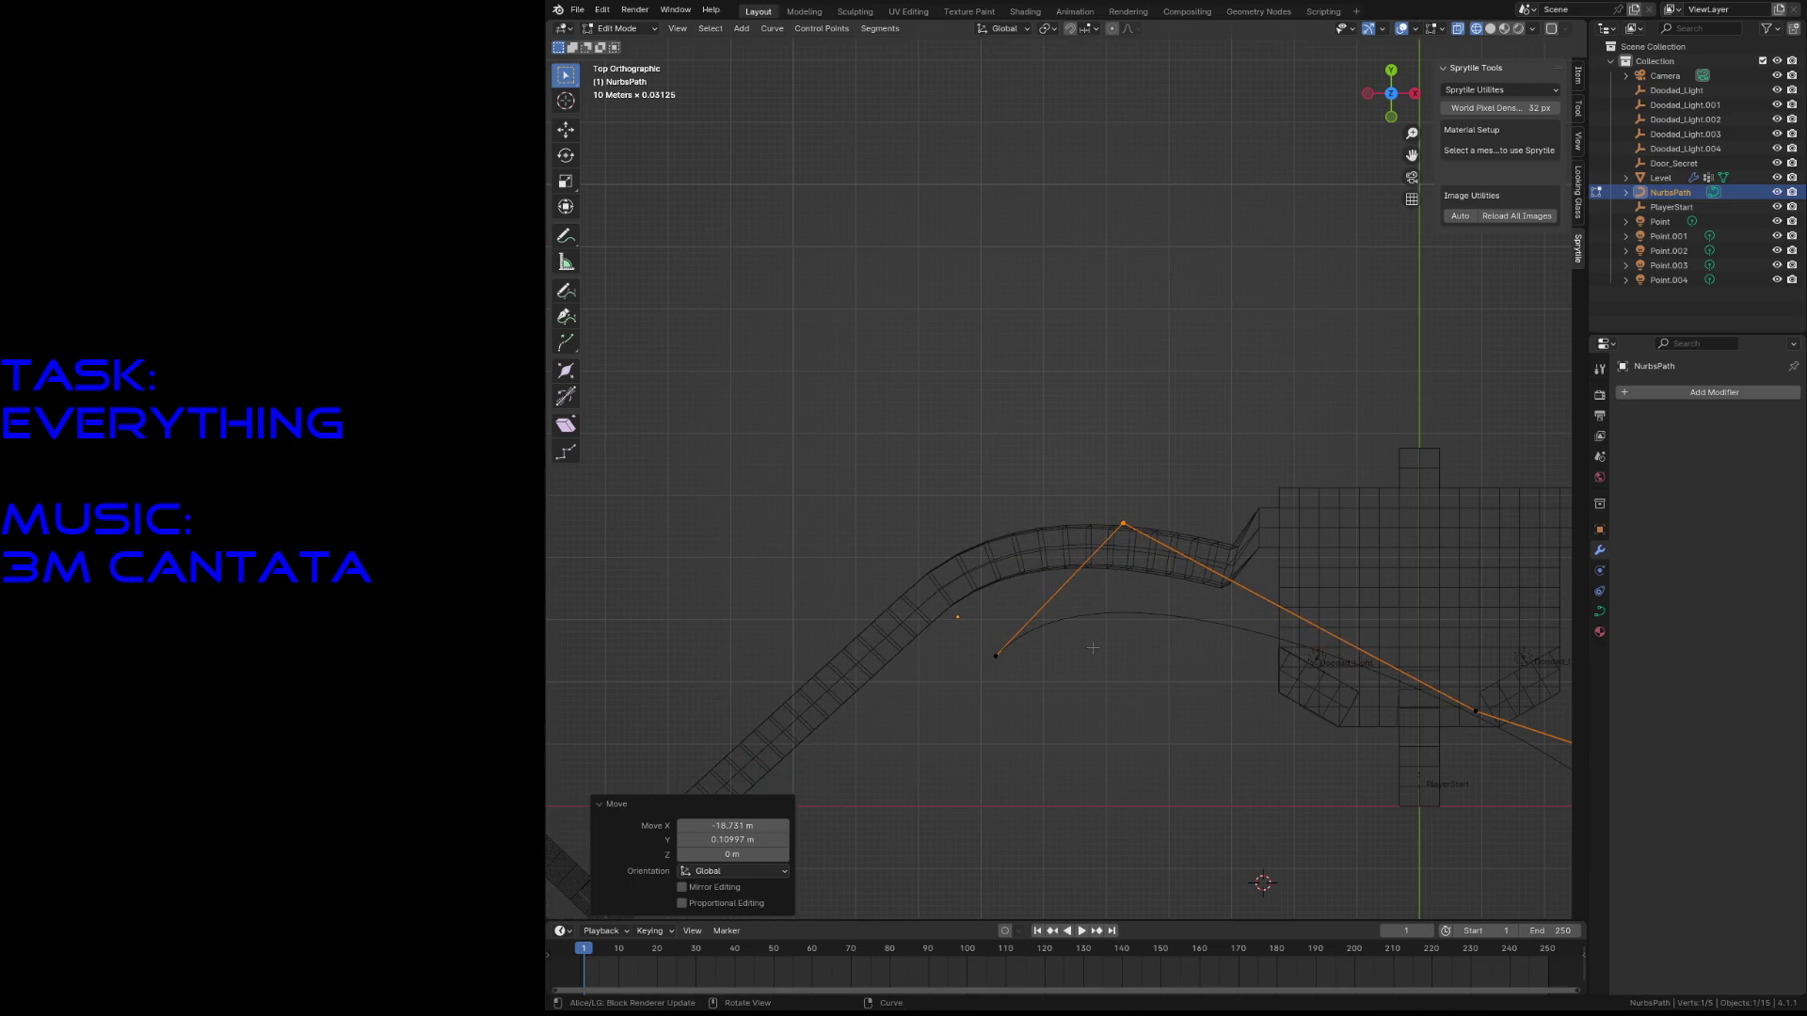
# - Shift the right-side and lower-right control points toward the left
pyautogui.scroll(-3, 1092, 647)
pyautogui.click(1302, 609)
pyautogui.press('g')
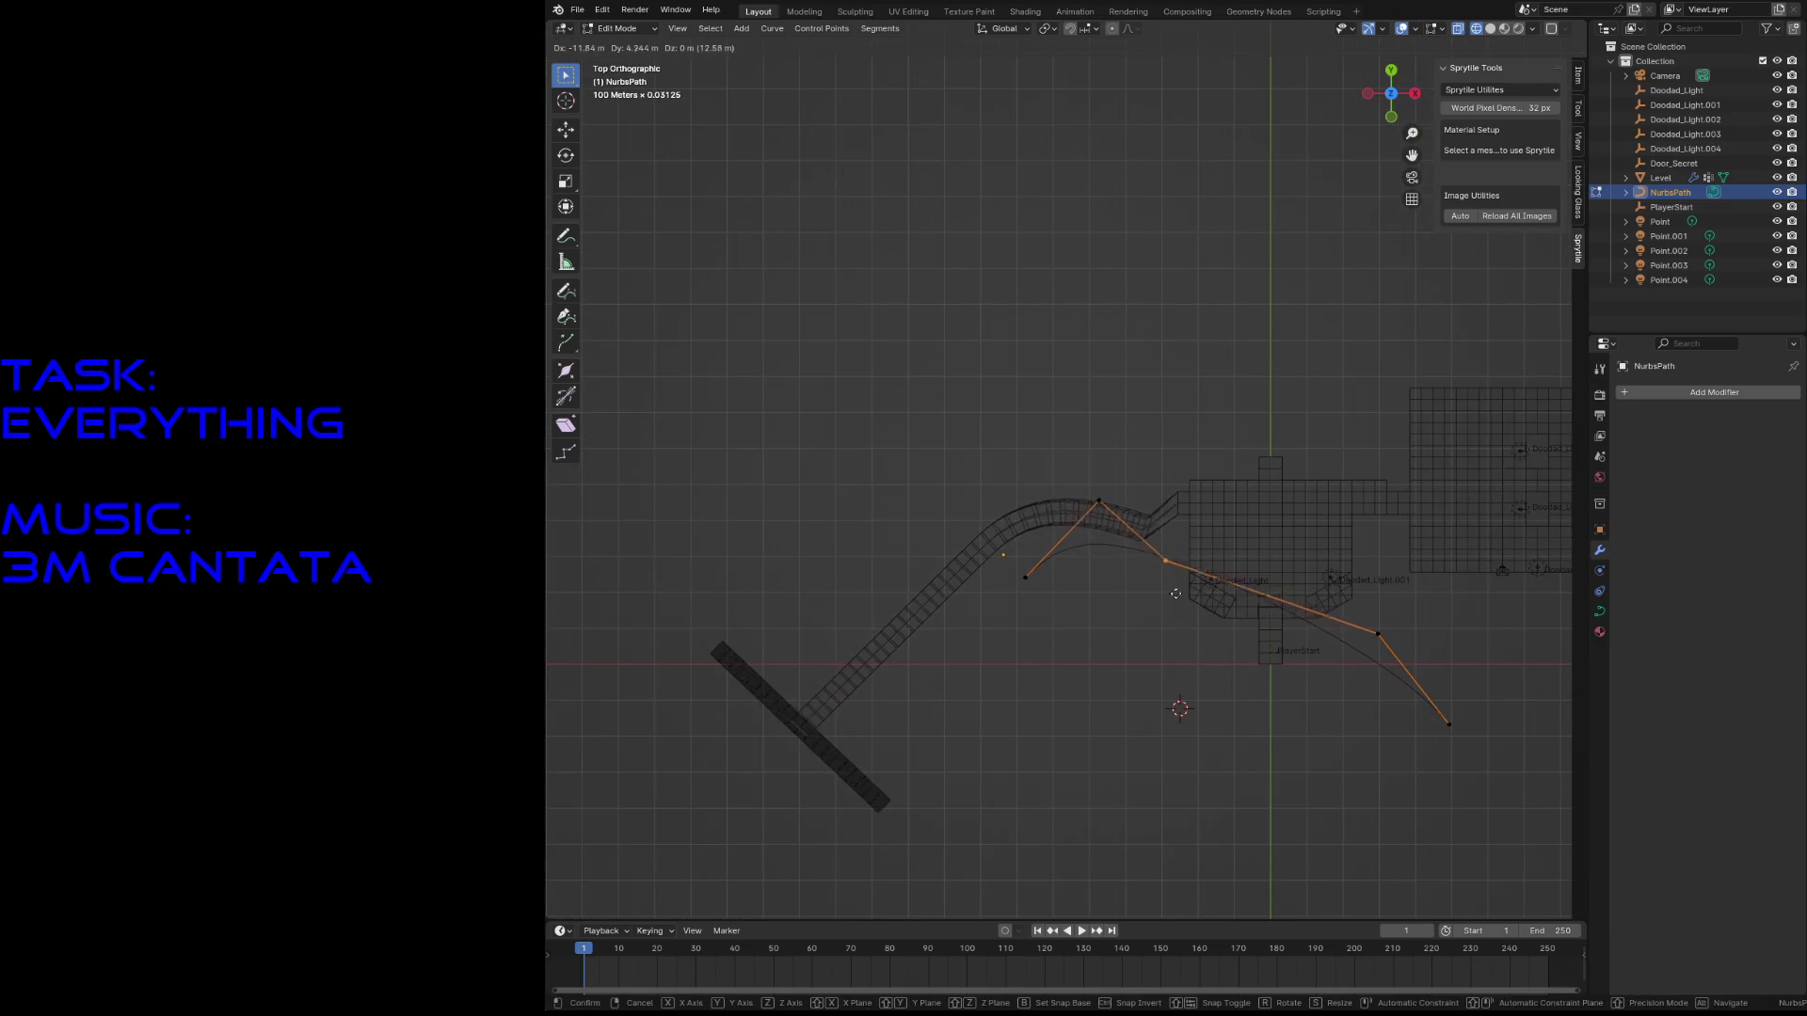
pyautogui.click(1195, 517)
pyautogui.click(1377, 633)
pyautogui.press('g')
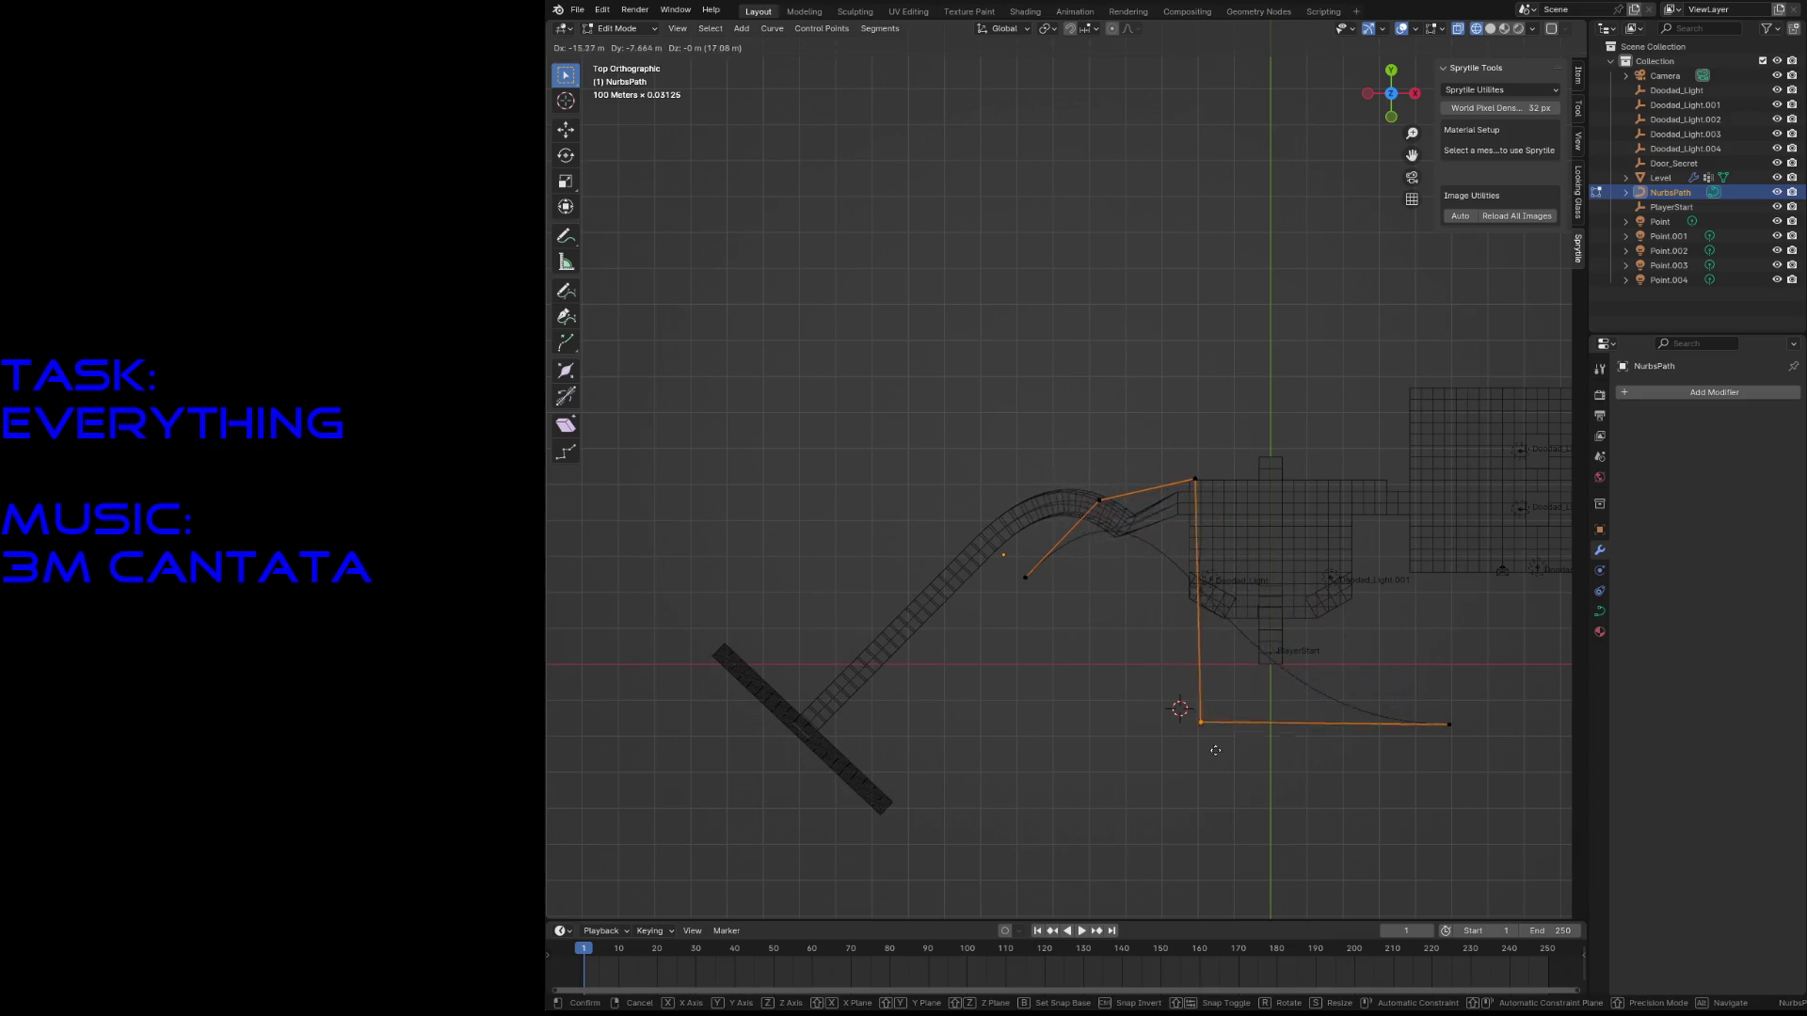
pyautogui.click(1284, 844)
# - Extrude a new point from the left end, move it up-left, and undo the stray point
pyautogui.click(1024, 577)
pyautogui.press('e')
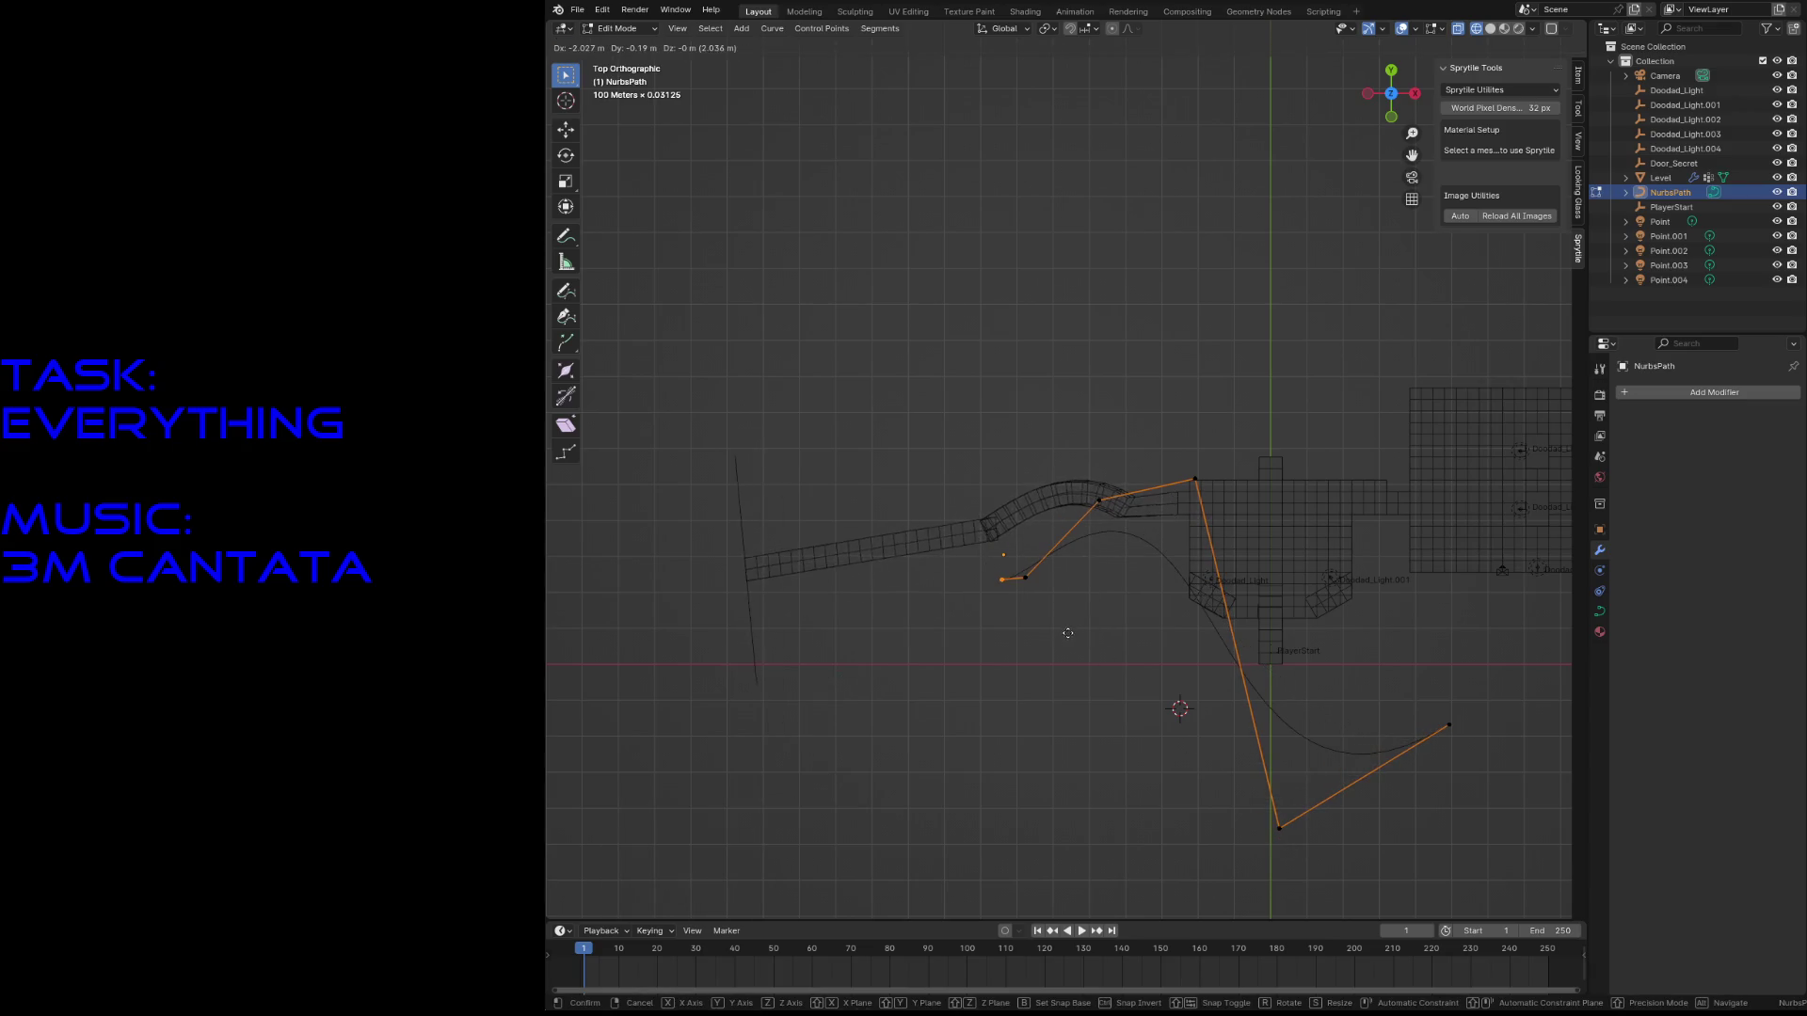
pyautogui.press('Escape')
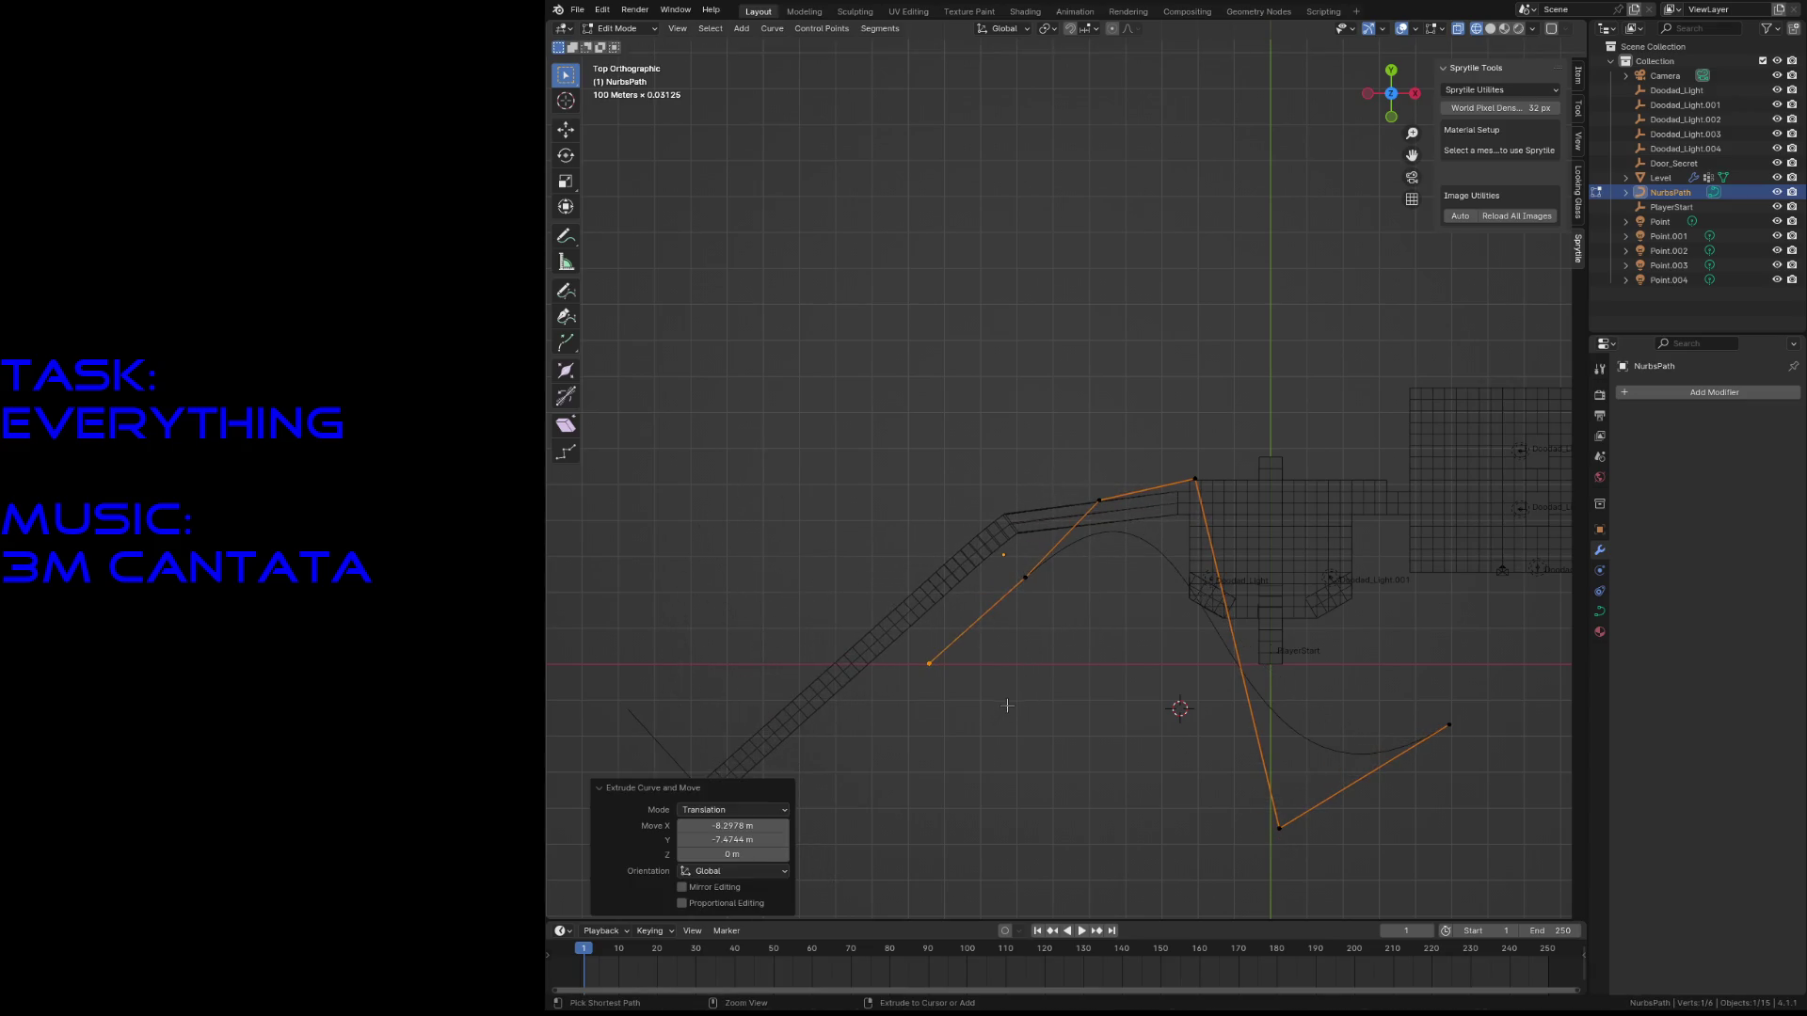
pyautogui.press('g')
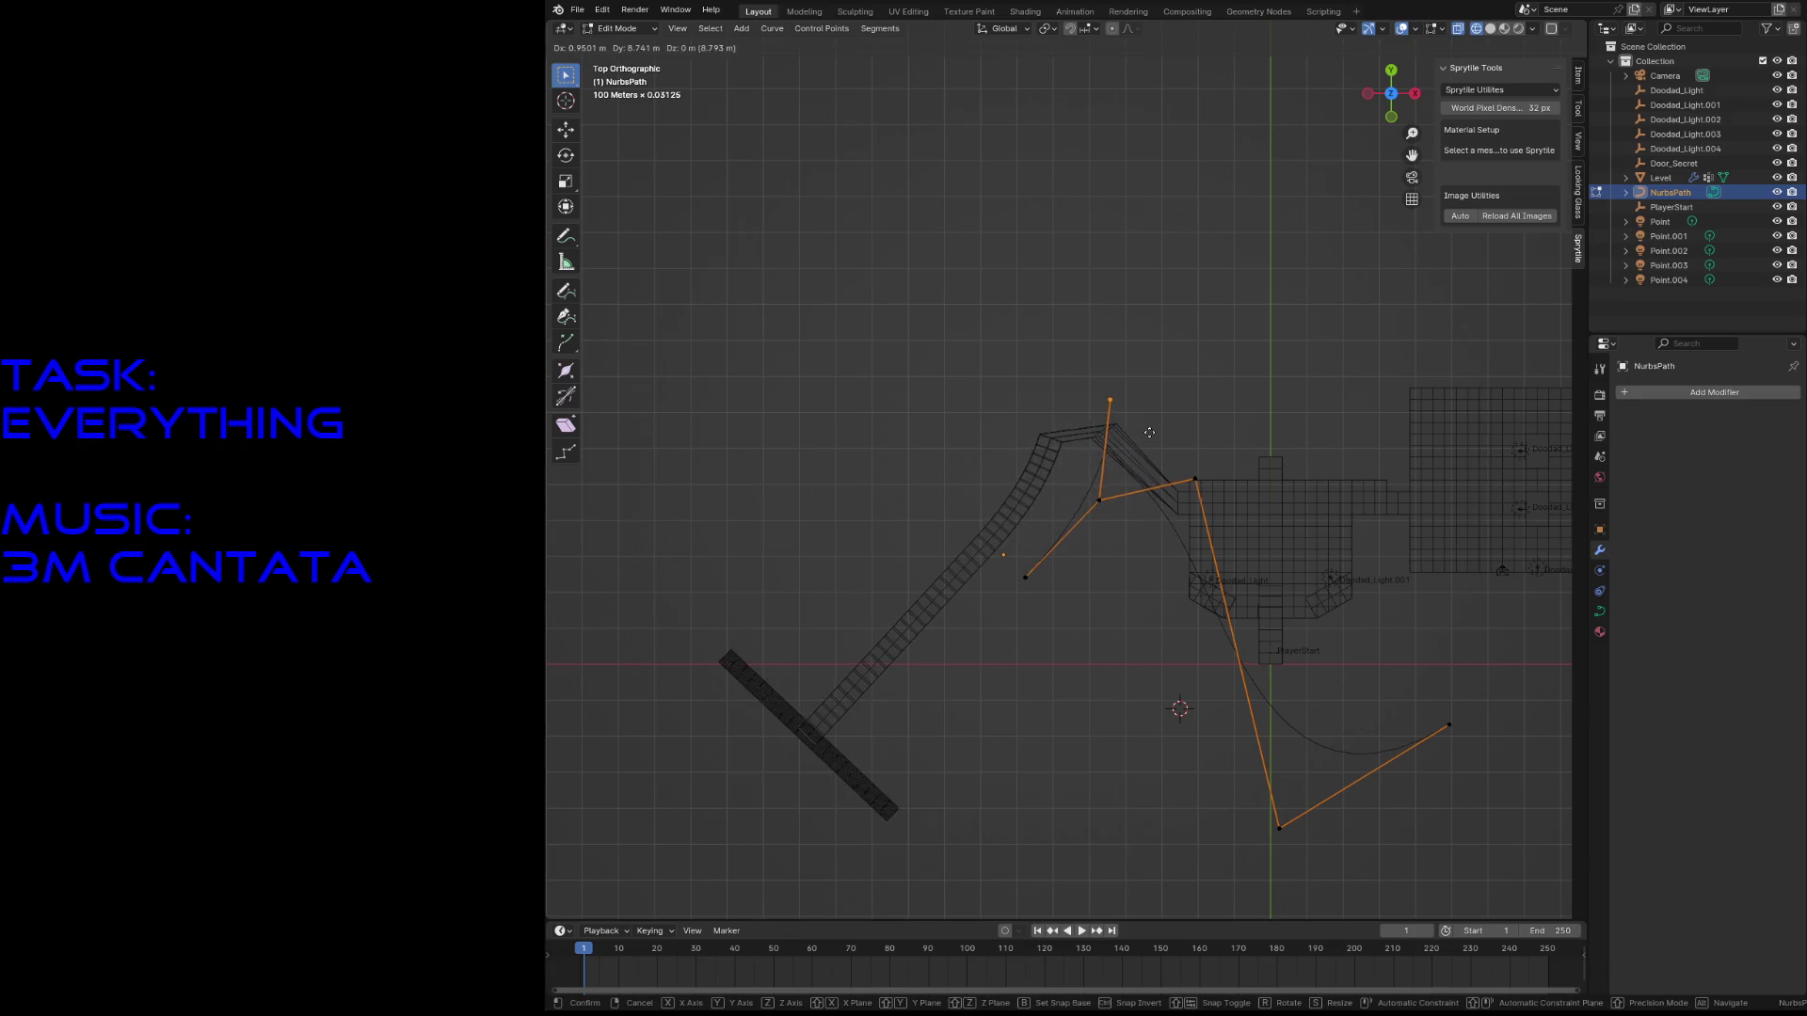
pyautogui.click(1149, 607)
pyautogui.hotkey('ctrl', 'z')
# - Nudge another control point slightly and move the end control point further right
pyautogui.click(1194, 480)
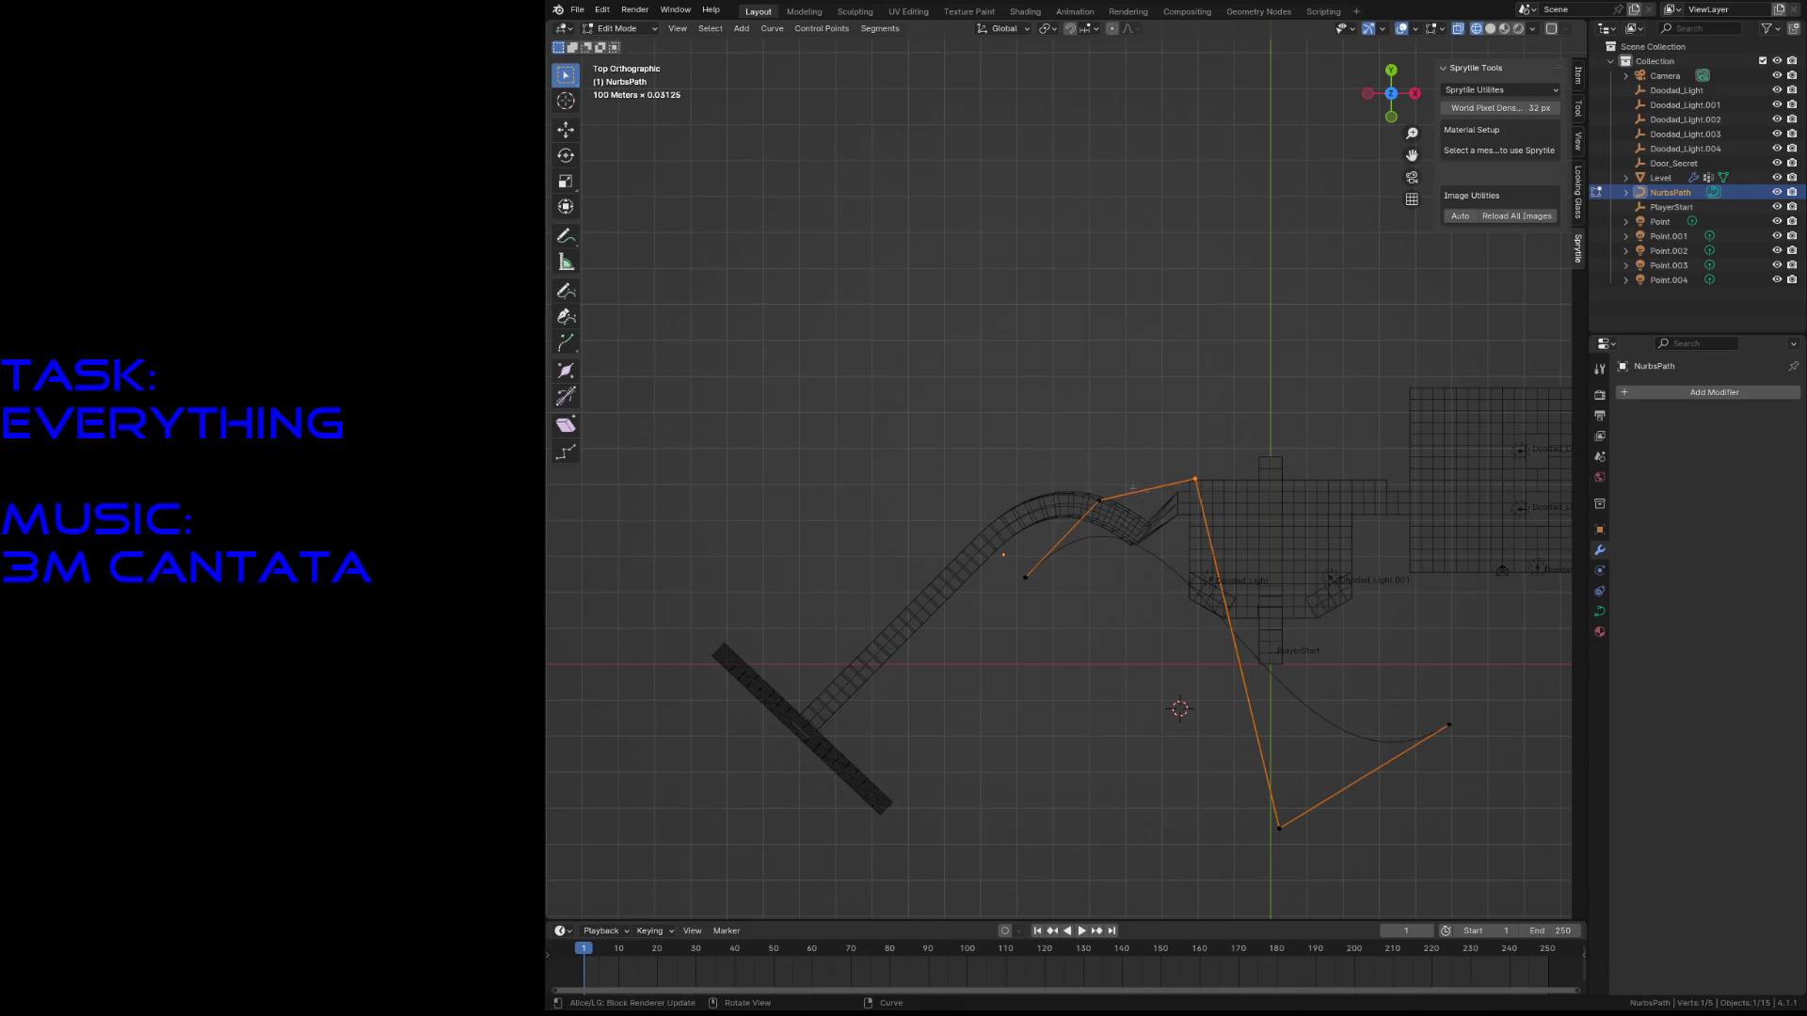
pyautogui.press('g')
pyautogui.click(1349, 636)
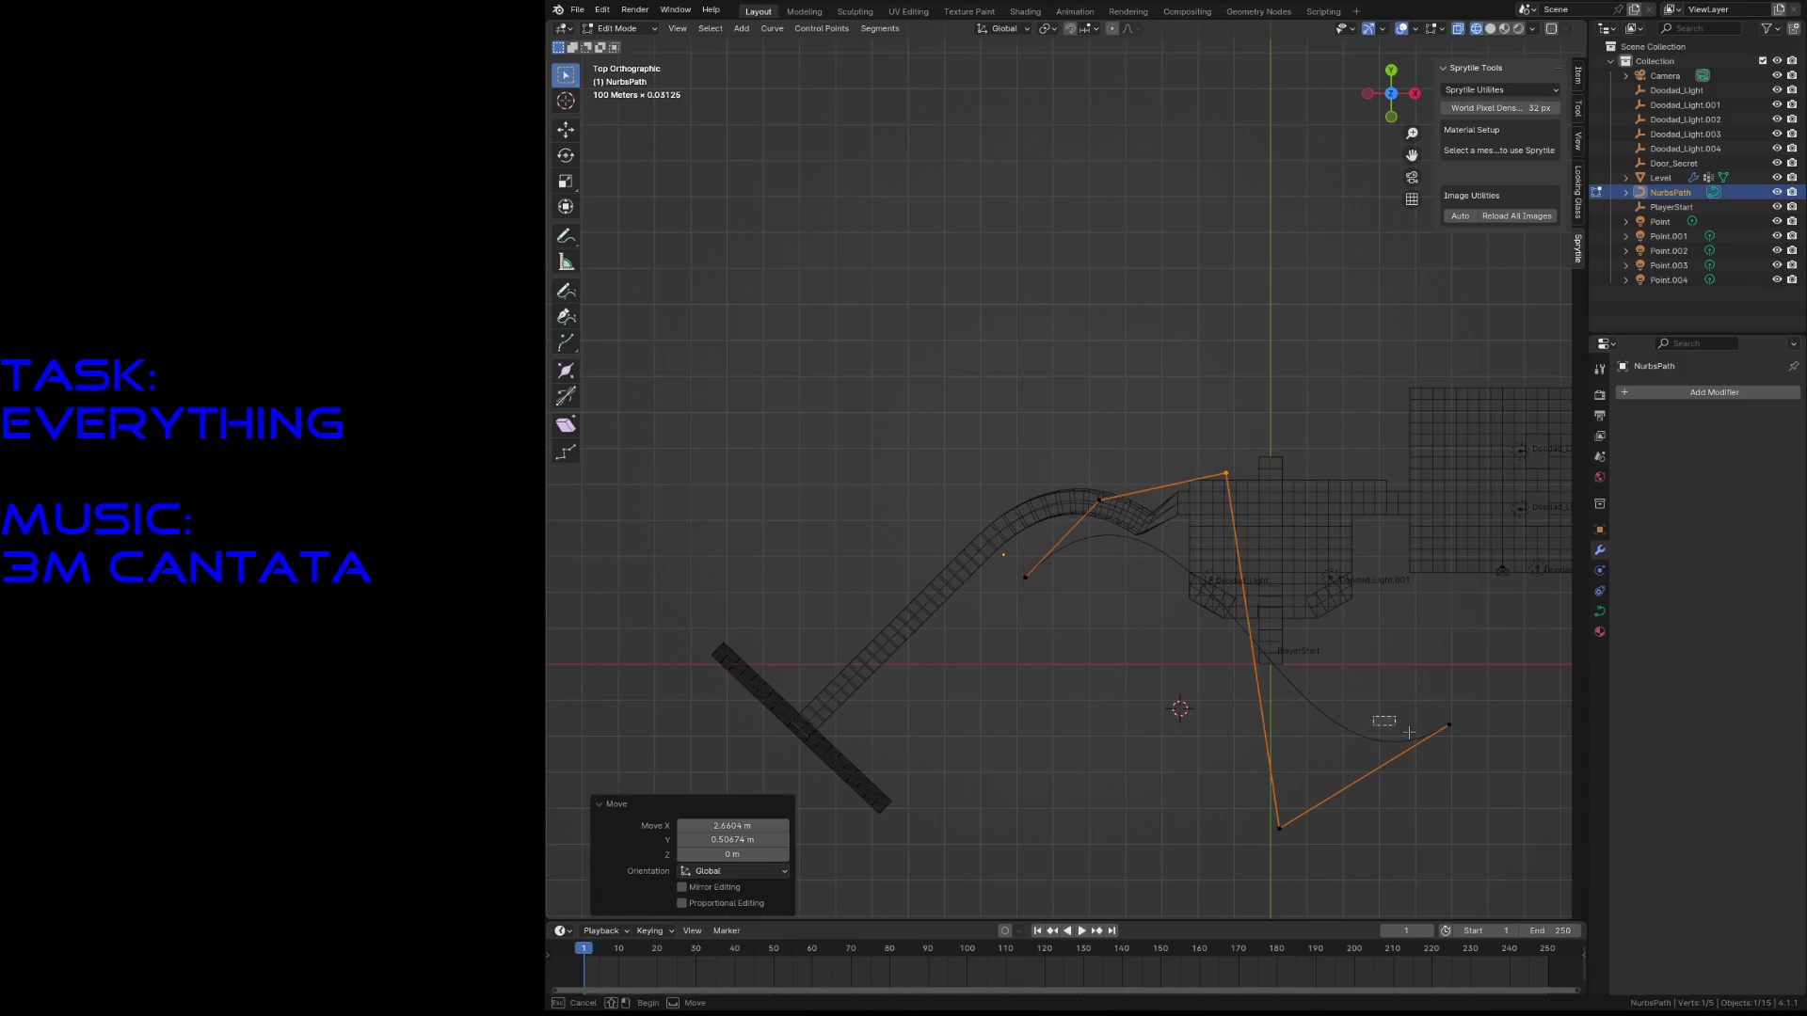
pyautogui.click(1448, 725)
pyautogui.press('g')
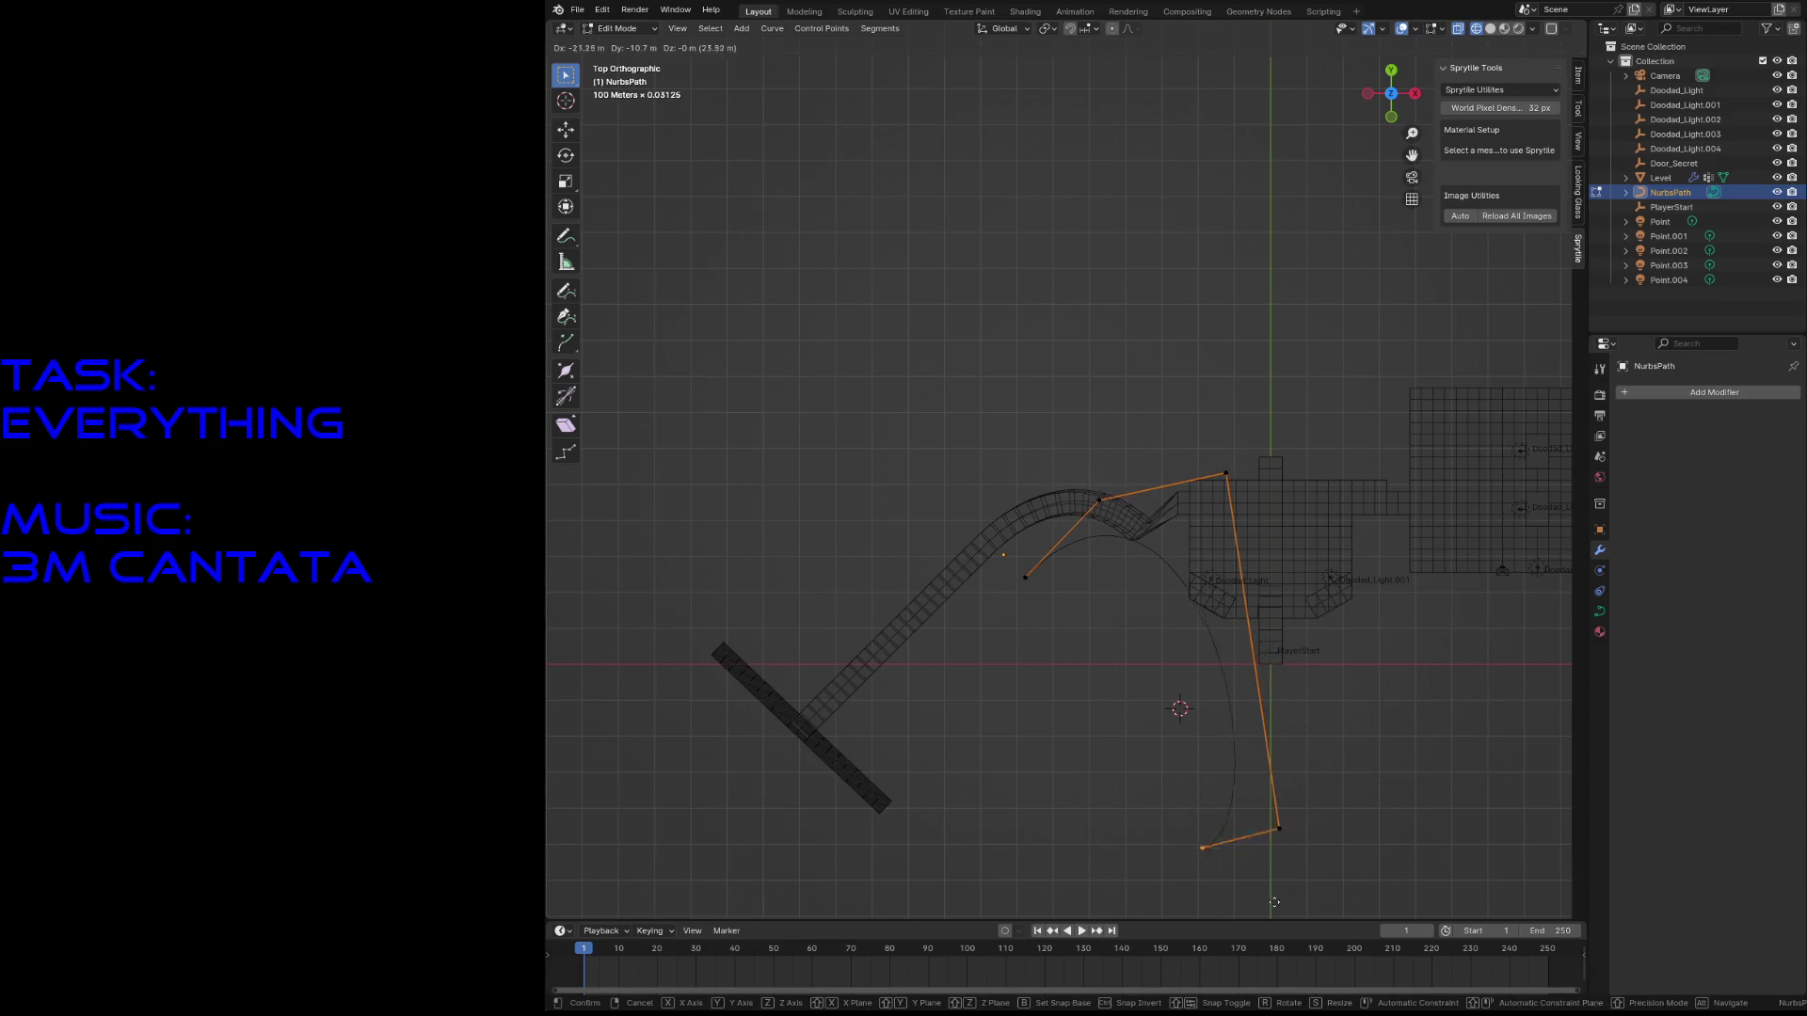
pyautogui.click(1484, 784)
# - Rotate all path control points by -35.1° and move the whole path into place
pyautogui.press('a')
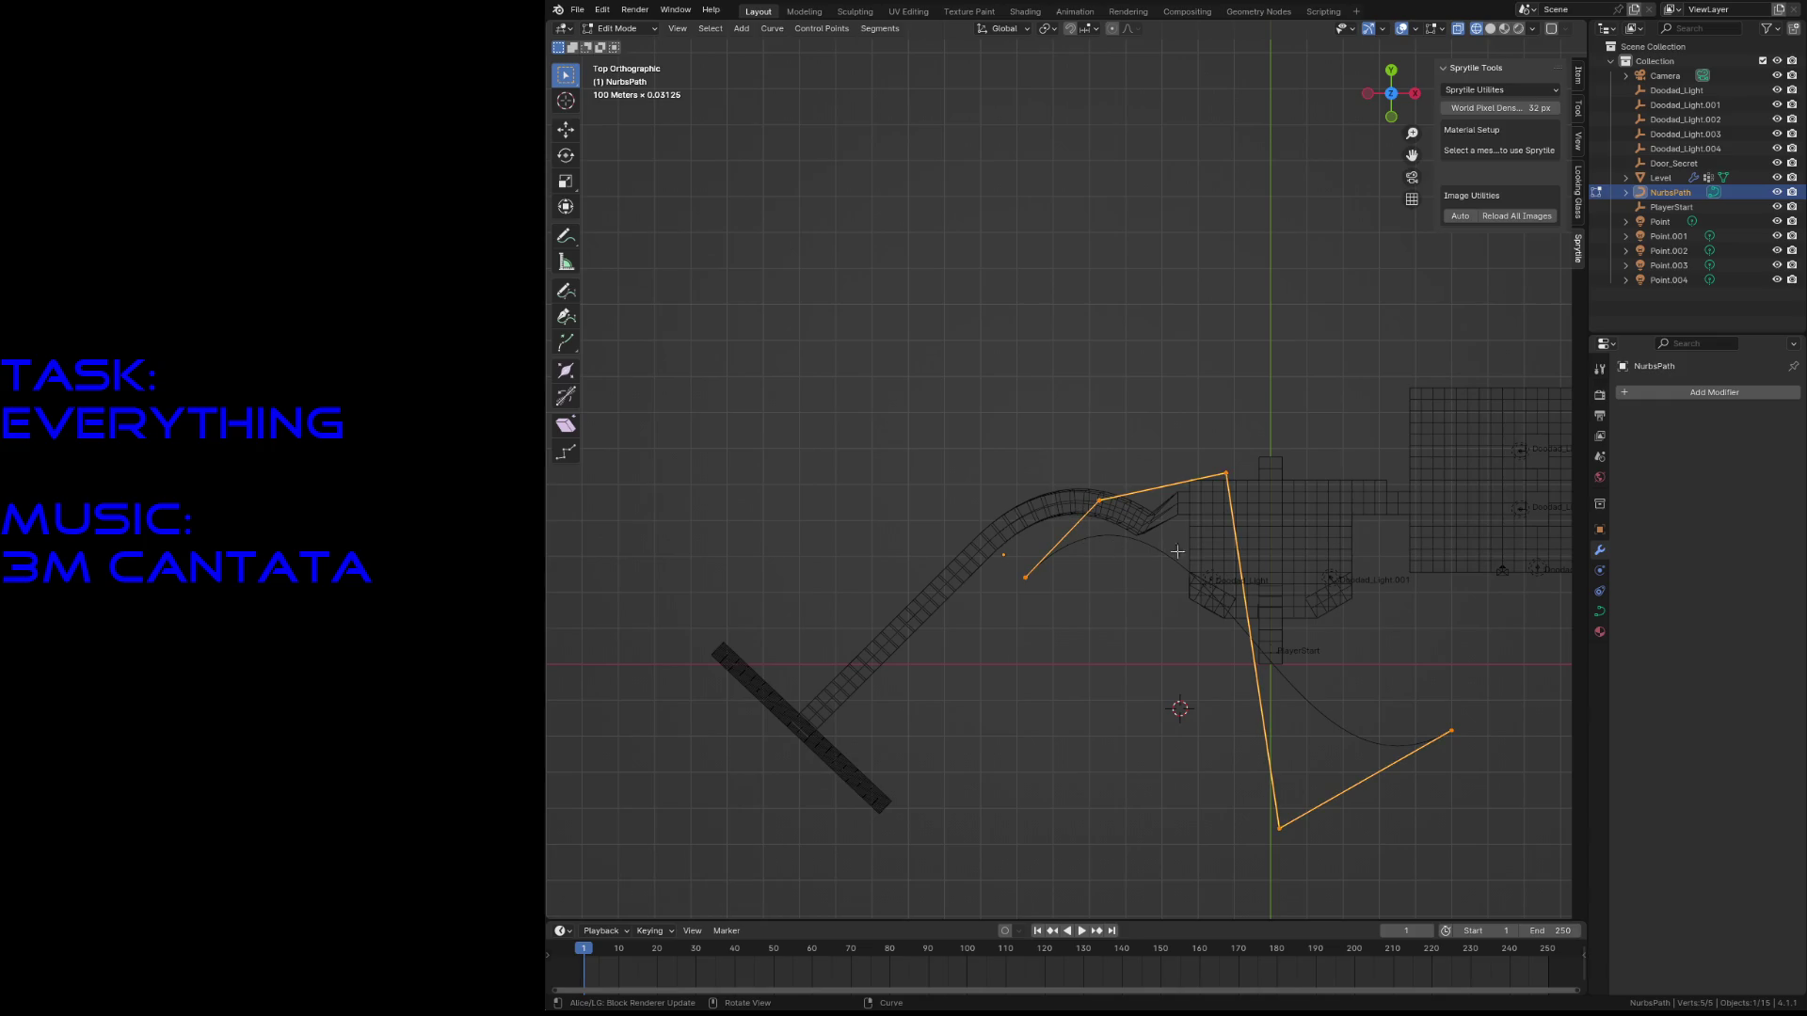
pyautogui.press('r')
pyautogui.click(1158, 431)
pyautogui.press('g')
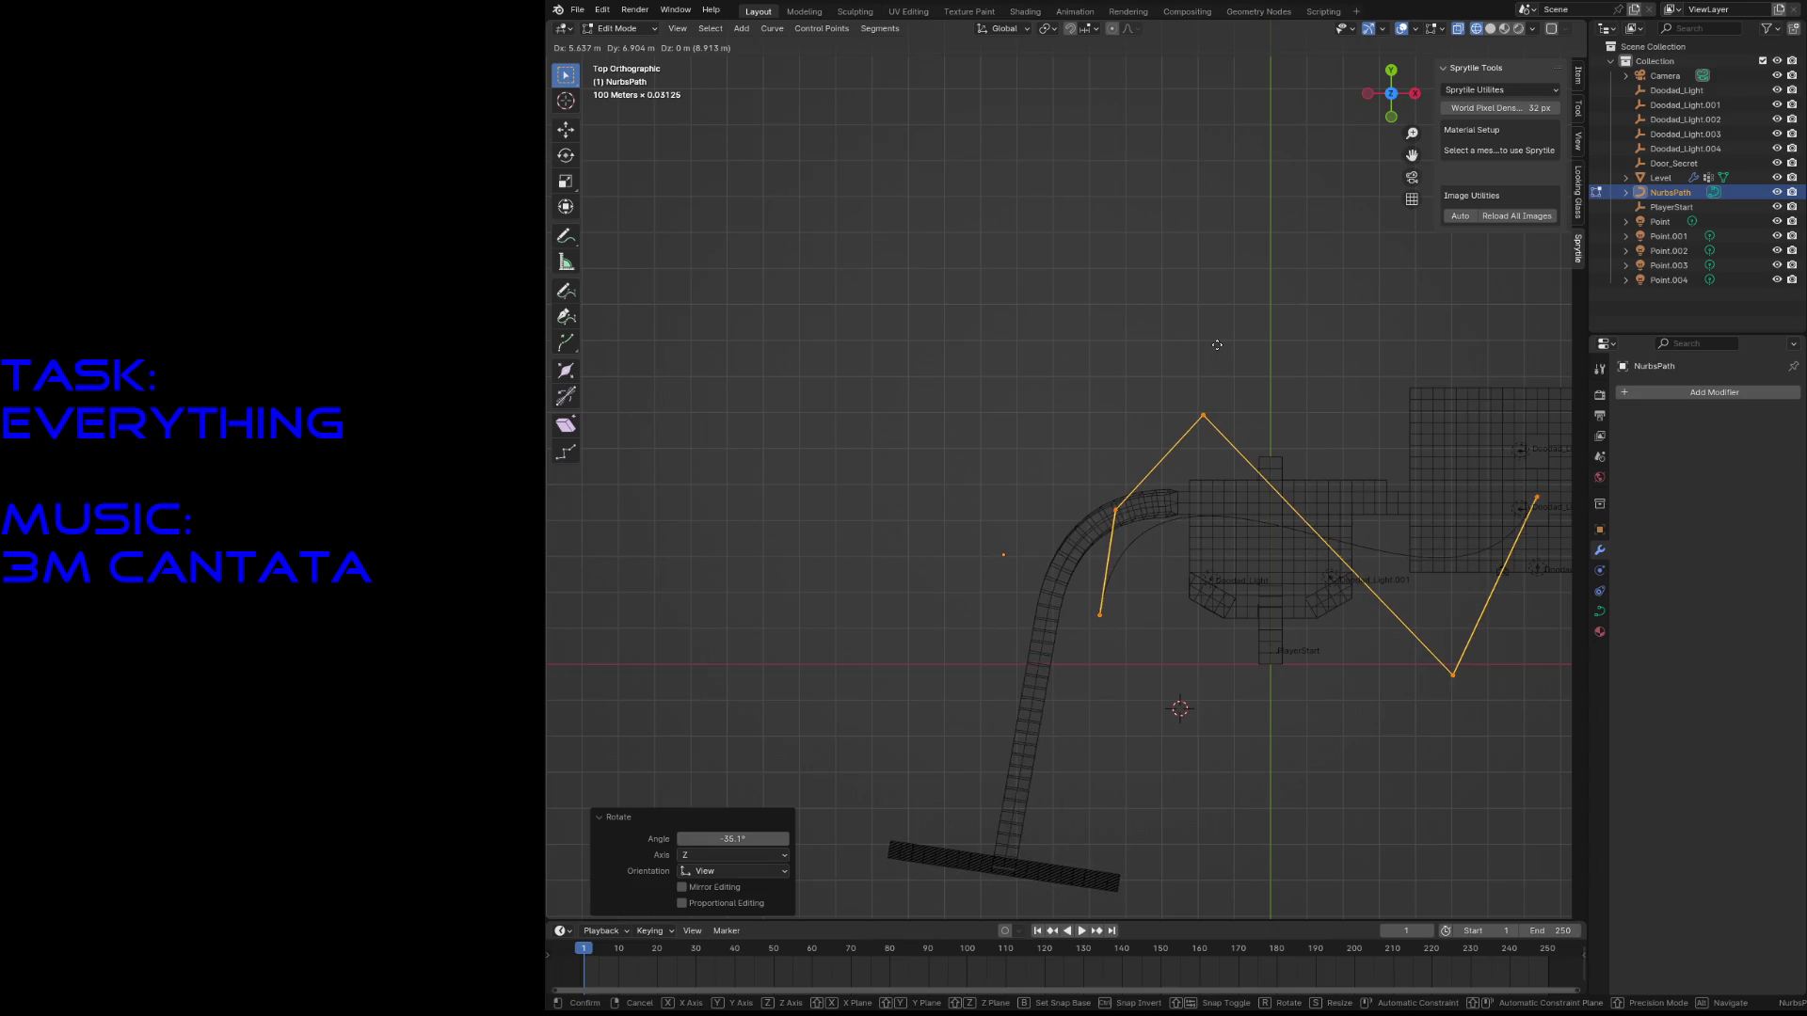
pyautogui.click(1212, 365)
pyautogui.hotkey('shift', 'g')
pyautogui.click(1267, 228)
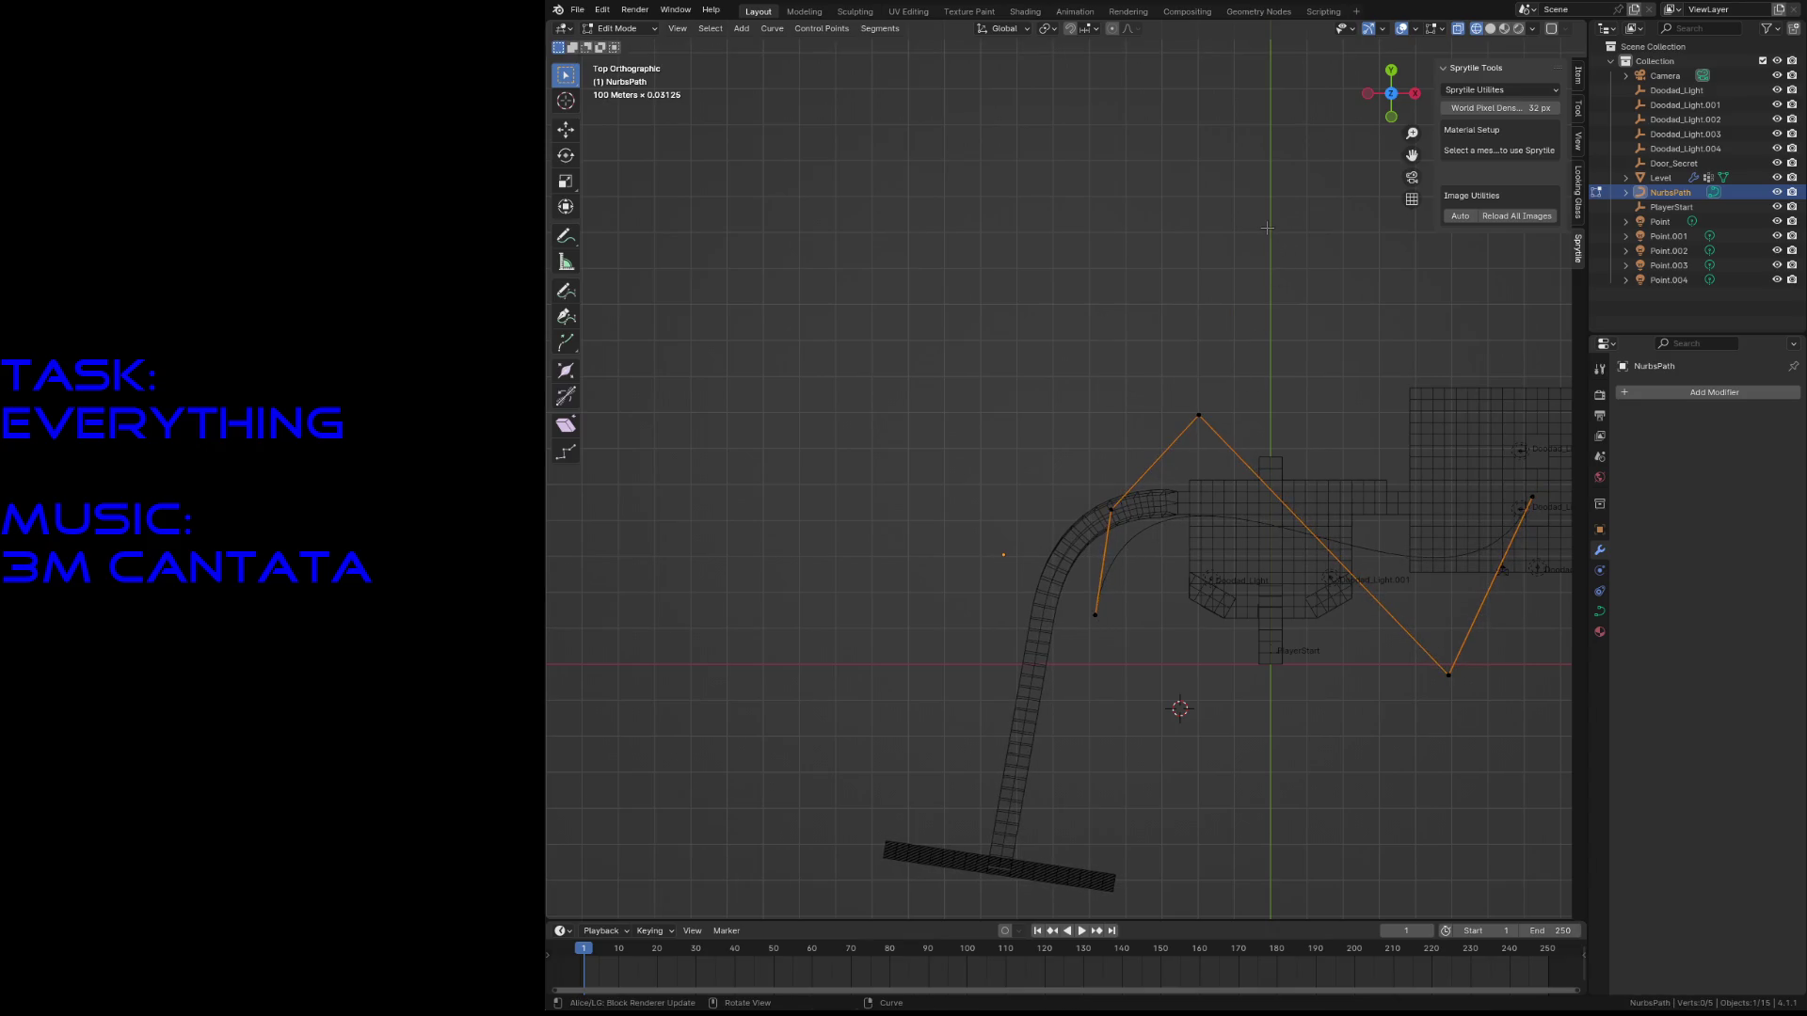
pyautogui.hotkey('shift', '`')
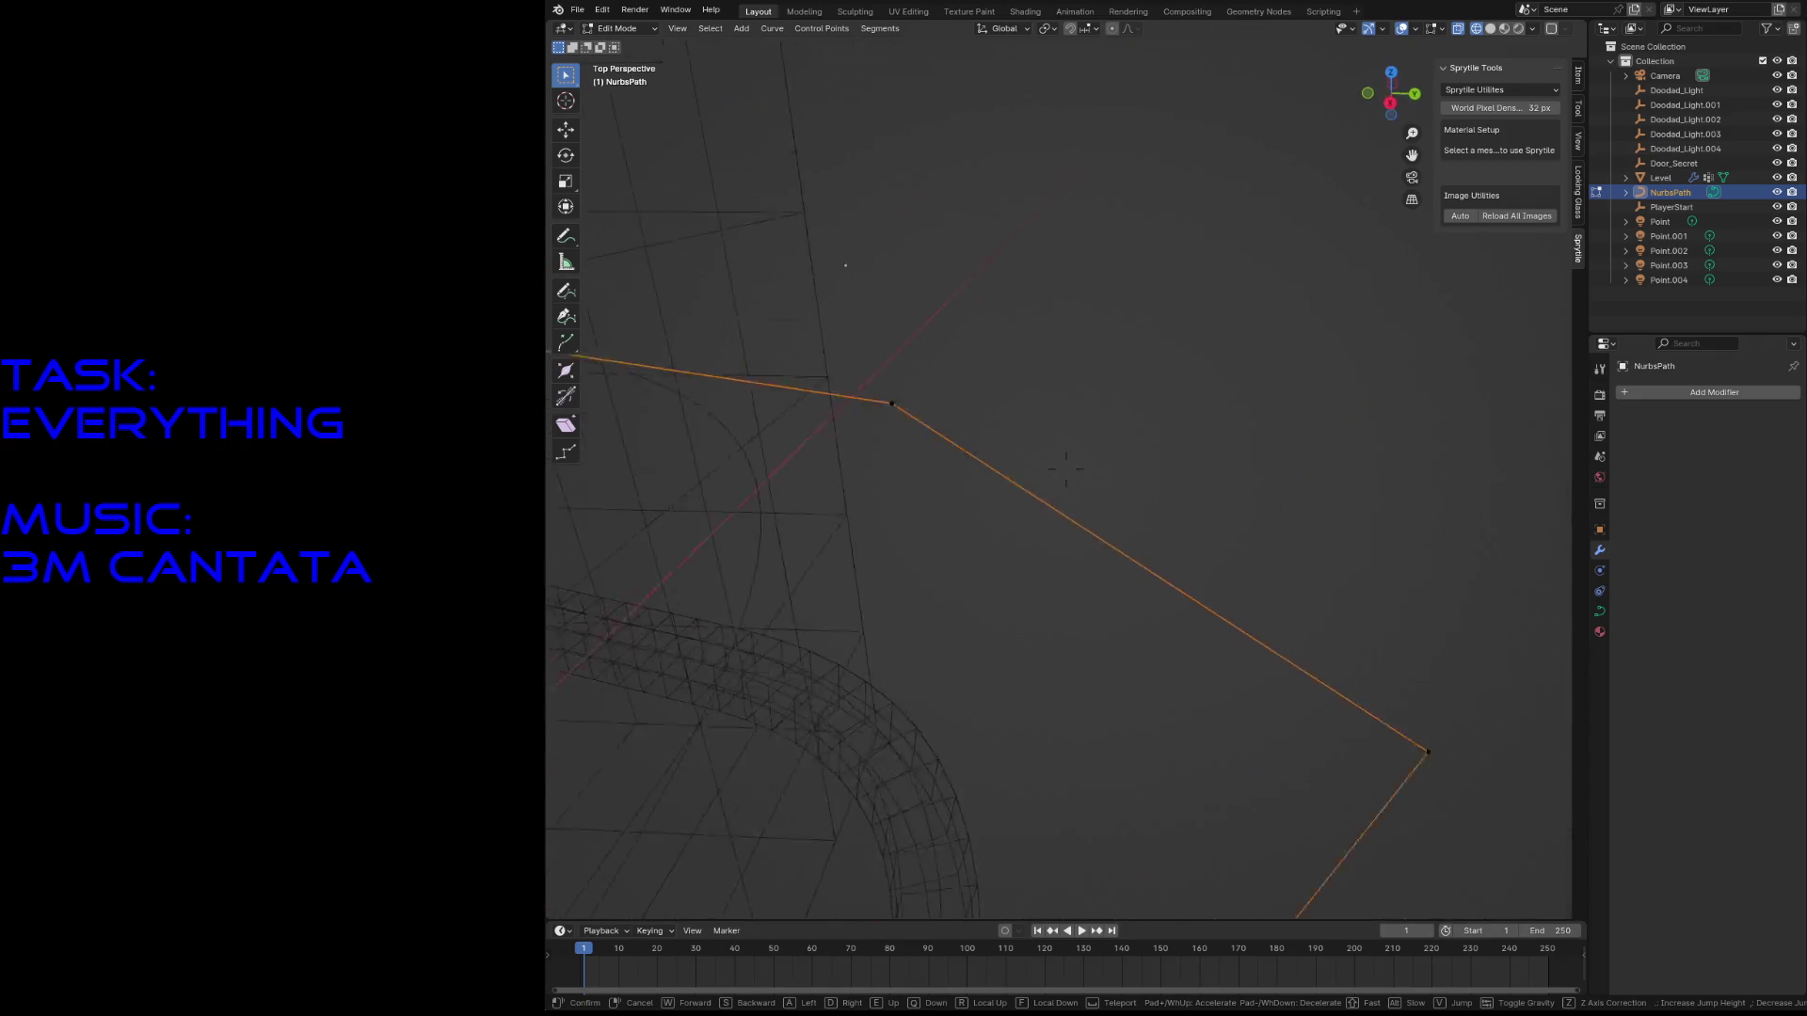
# - End the fly-through, save the level file, and view it in Rendered shading
pyautogui.press('Return')
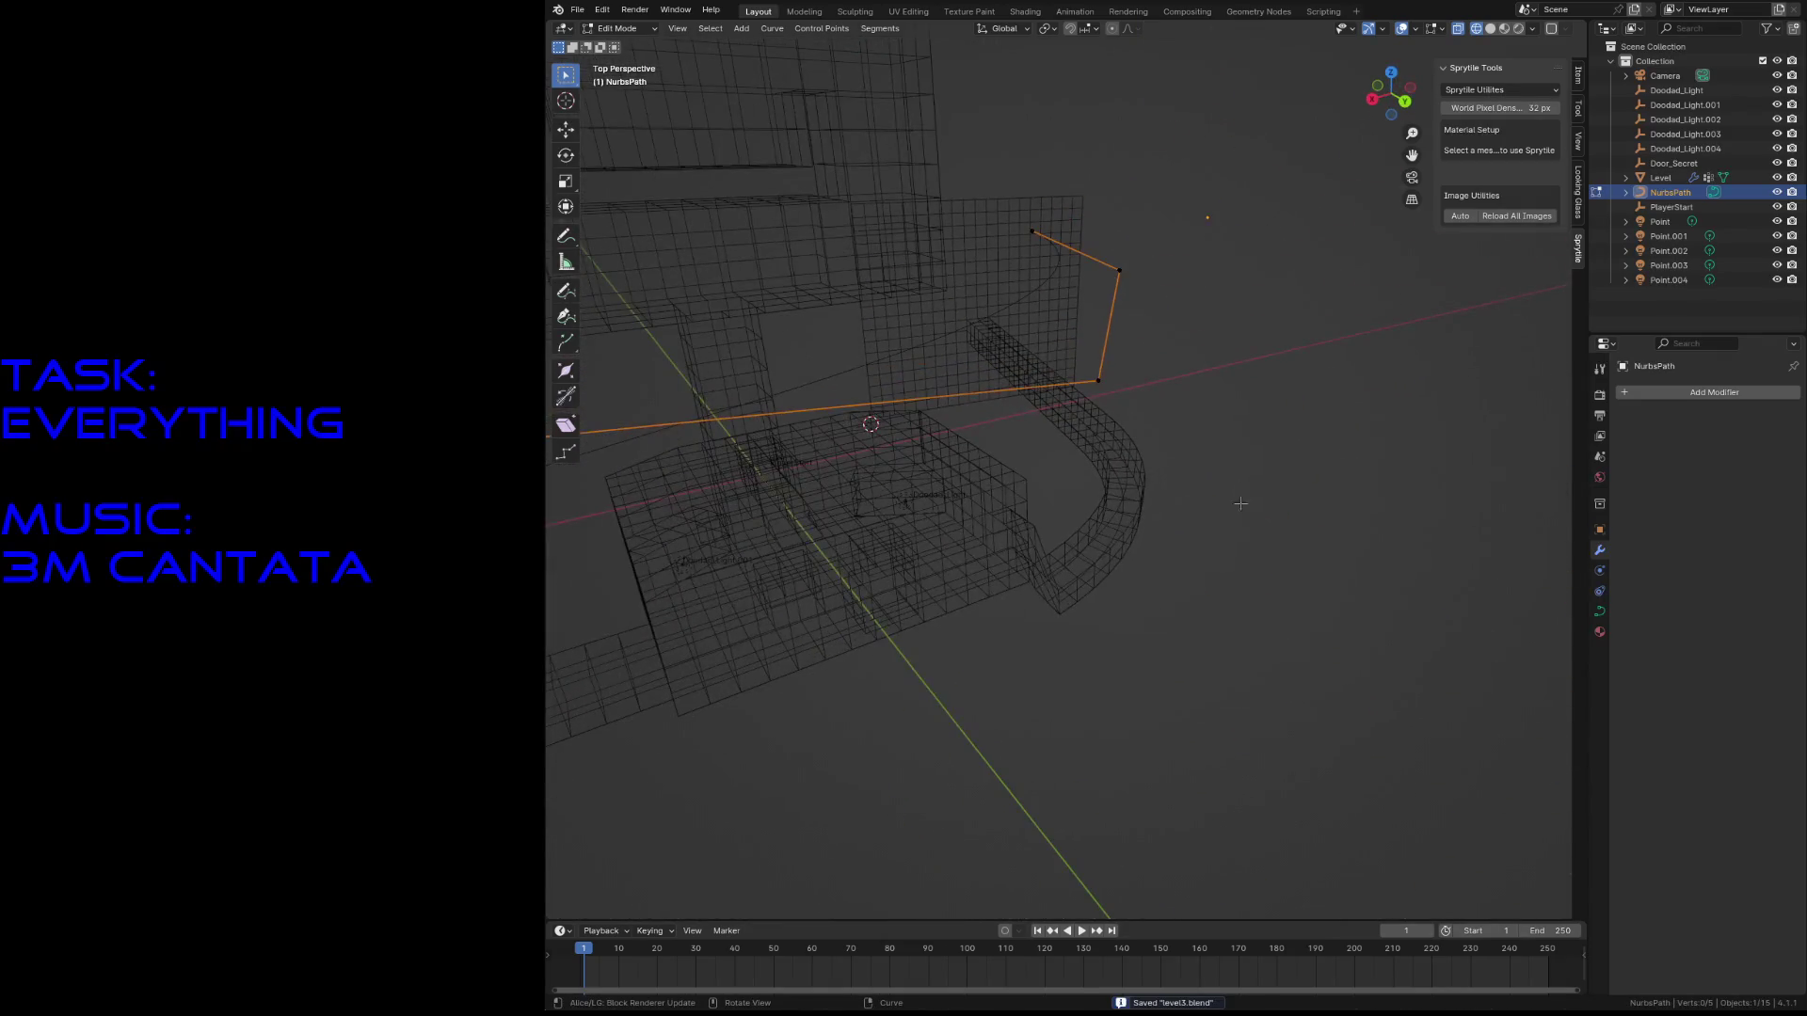
pyautogui.hotkey('ctrl', 's')
pyautogui.press('z')
pyautogui.click(1192, 356)
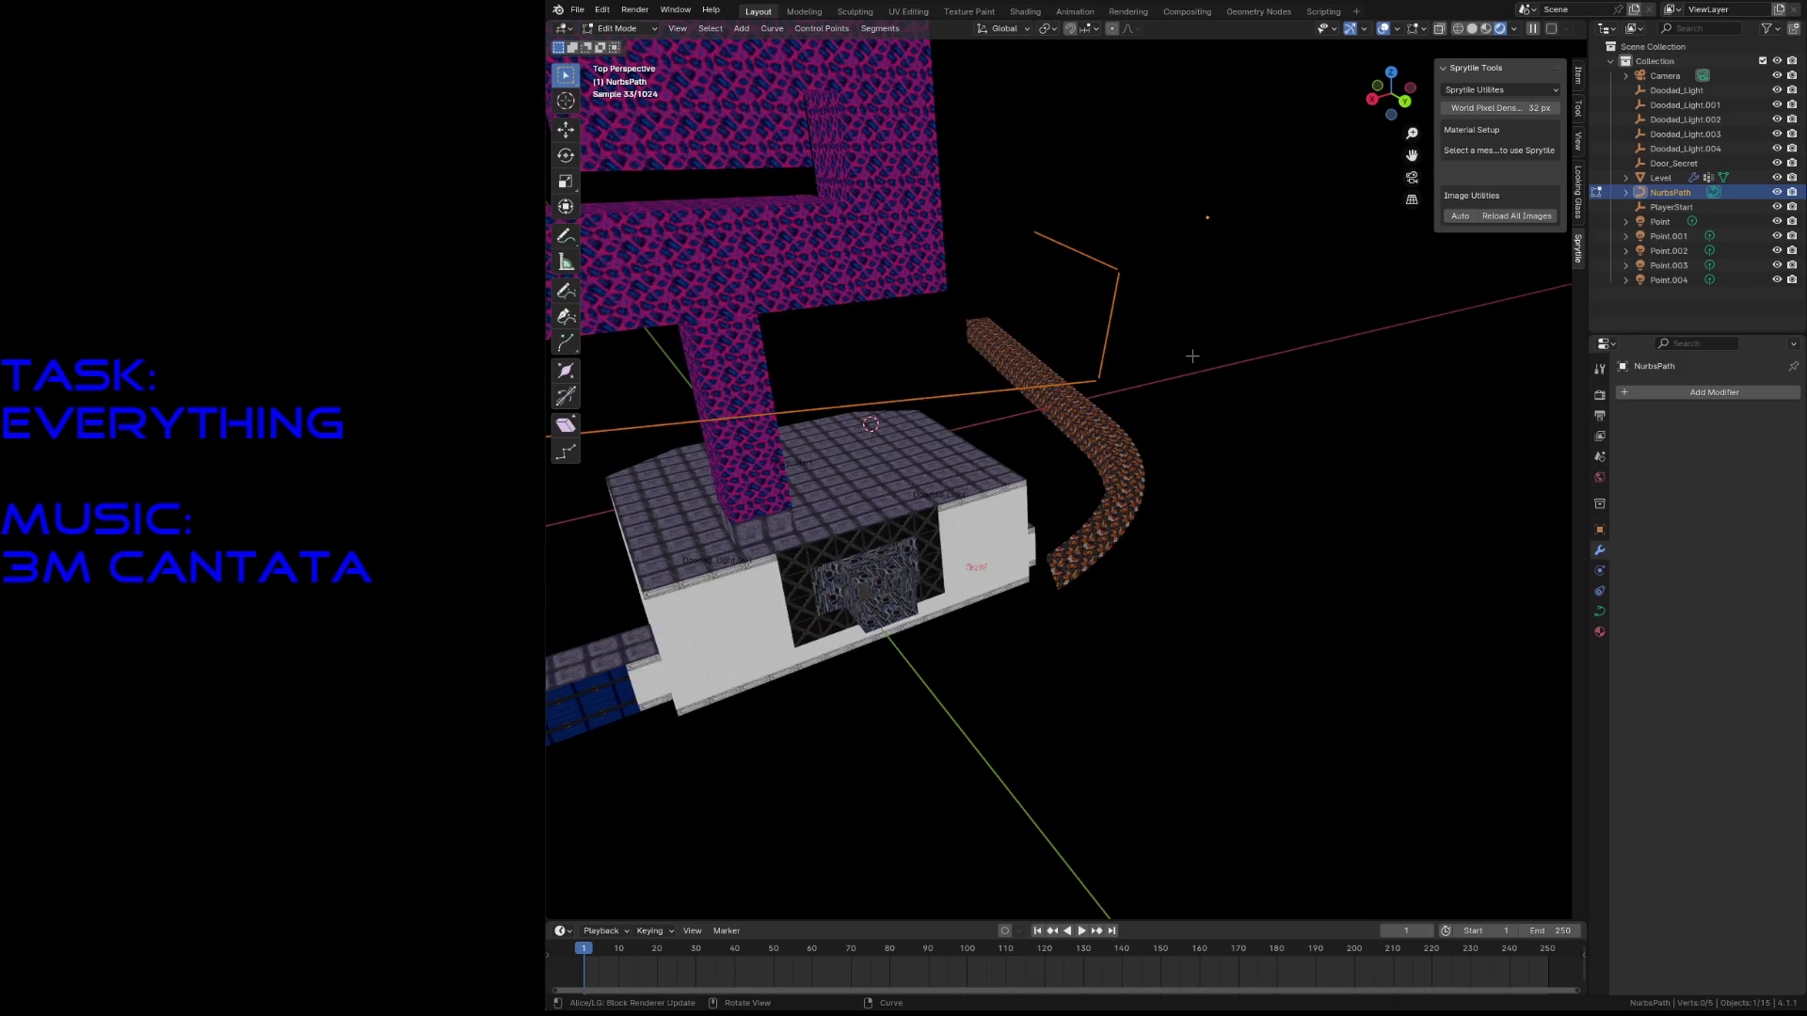
# - Check the corridor textures in Material Preview, then return to Wireframe shading
pyautogui.press('z')
pyautogui.click(1223, 431)
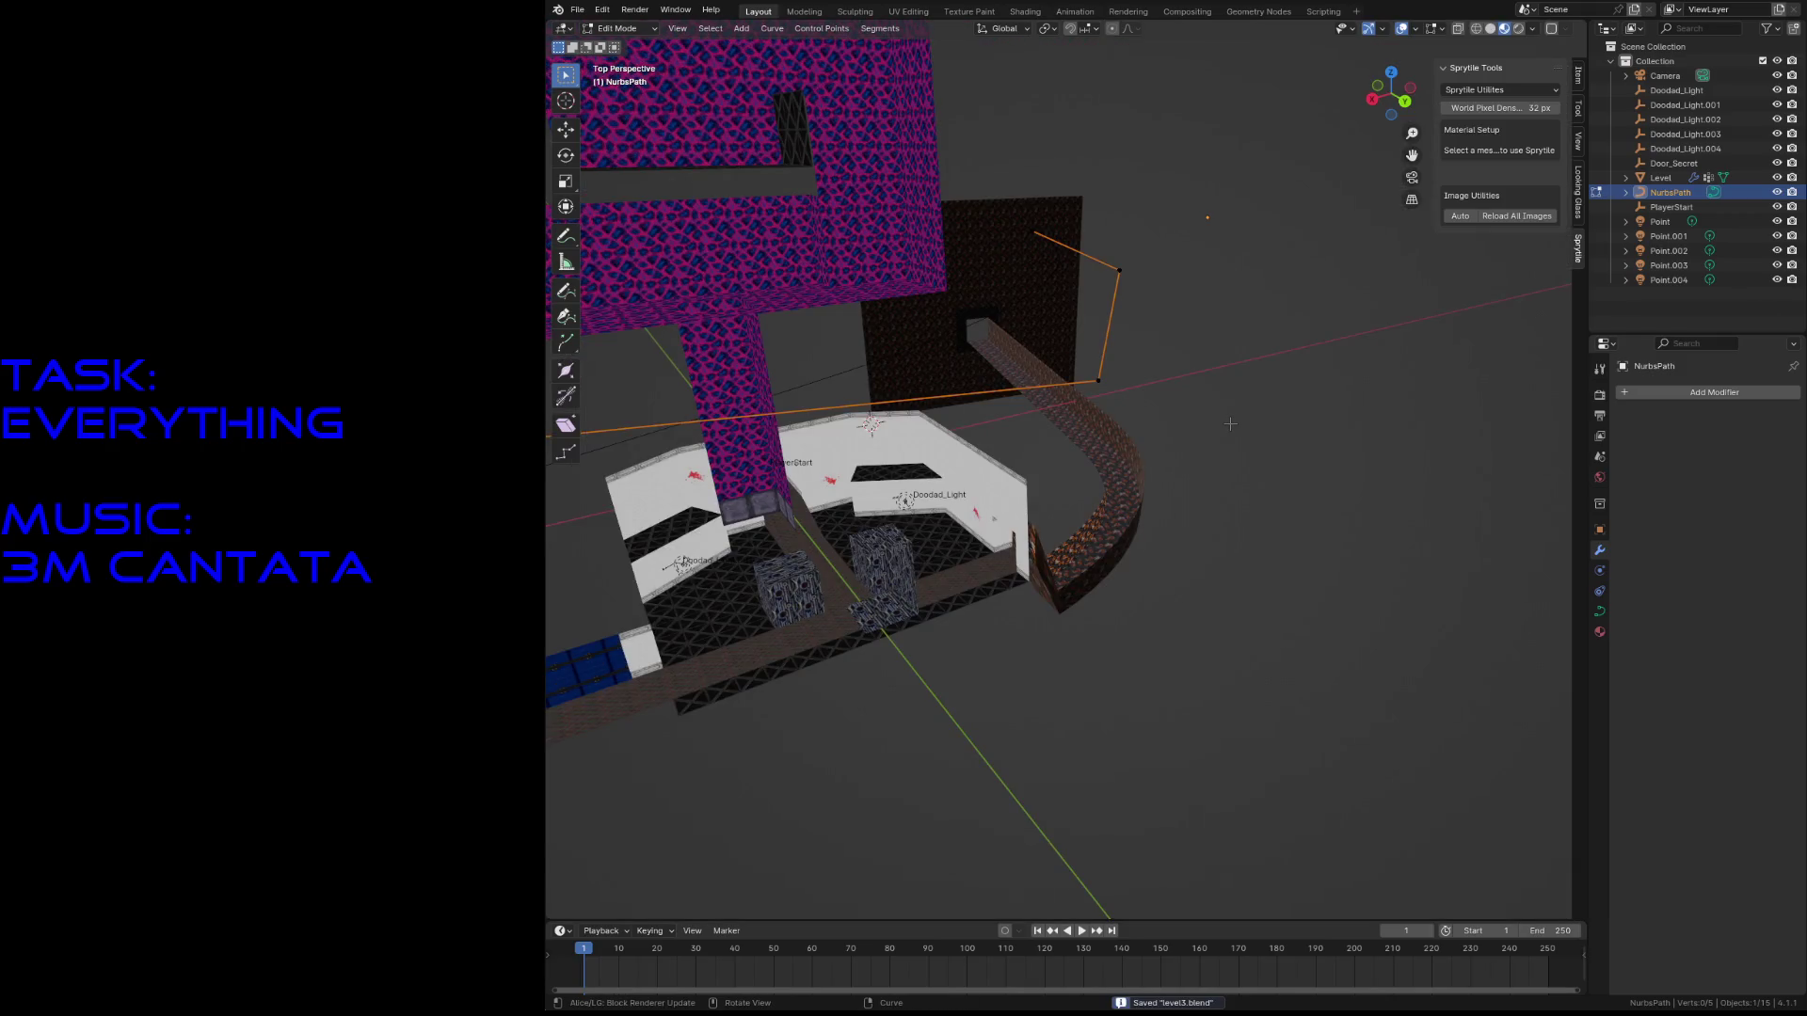
pyautogui.press('z')
pyautogui.click(1154, 430)
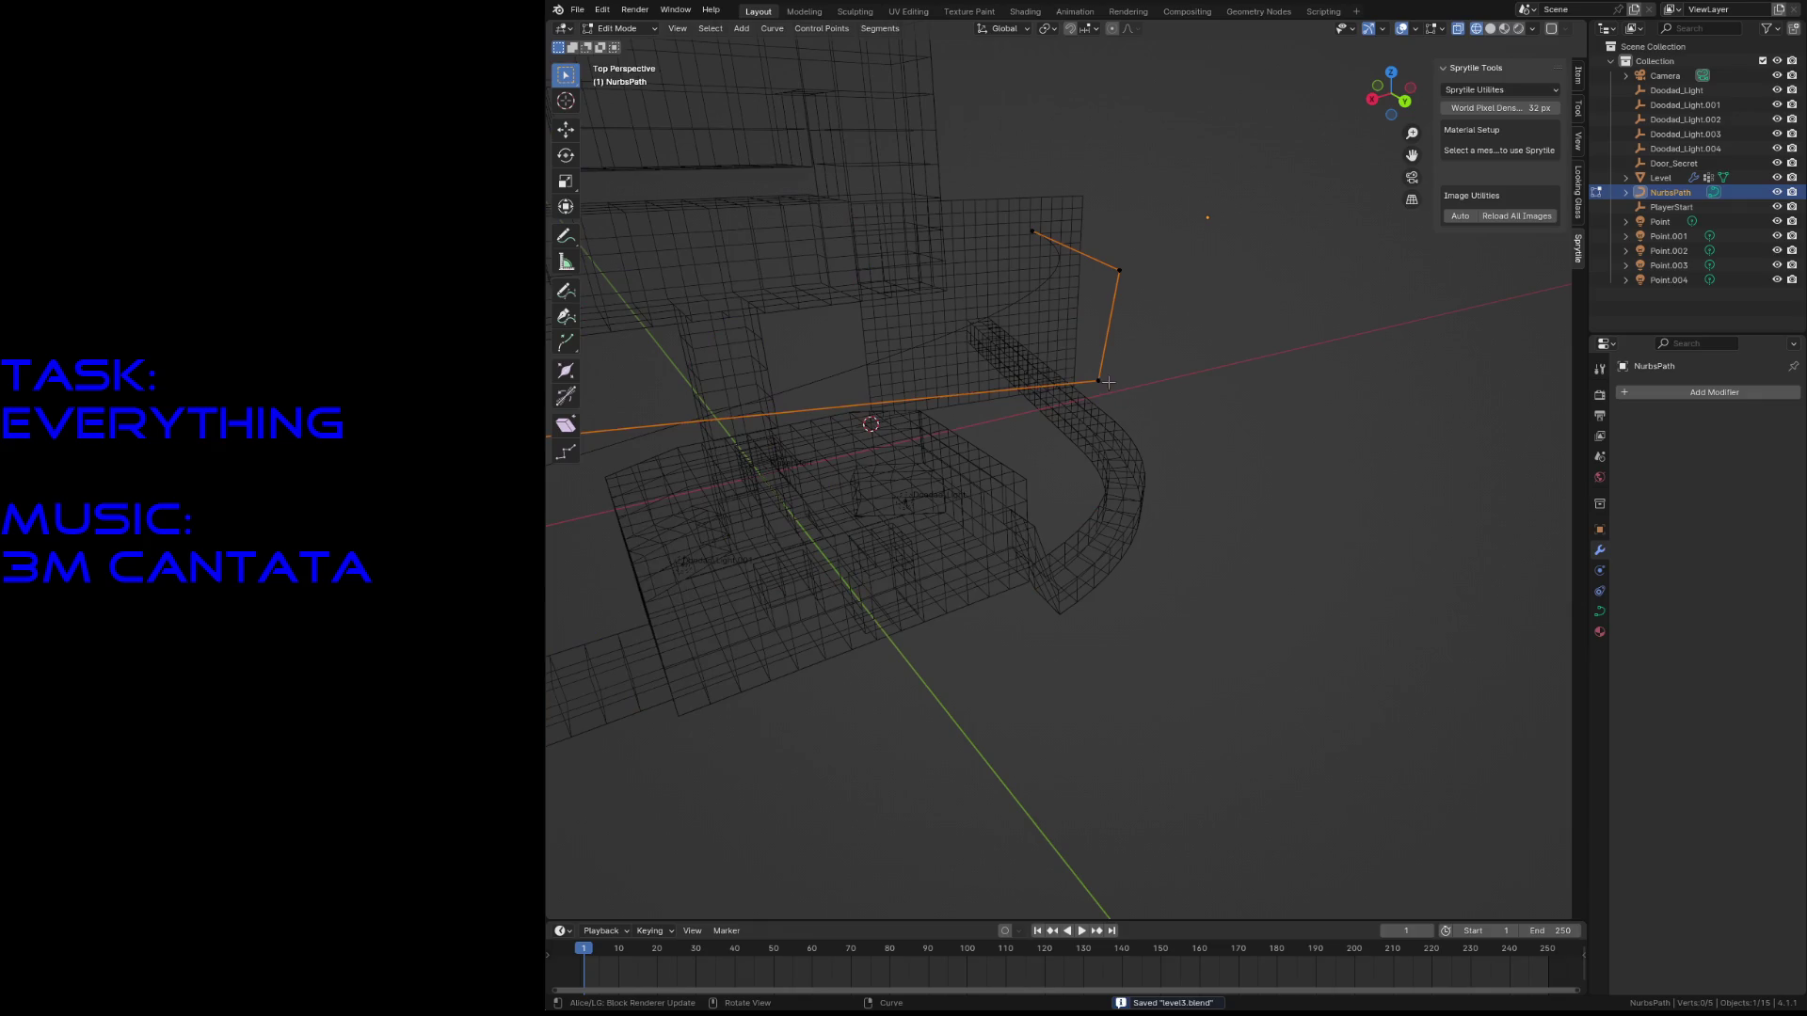
pyautogui.press('g')
pyautogui.press('z')
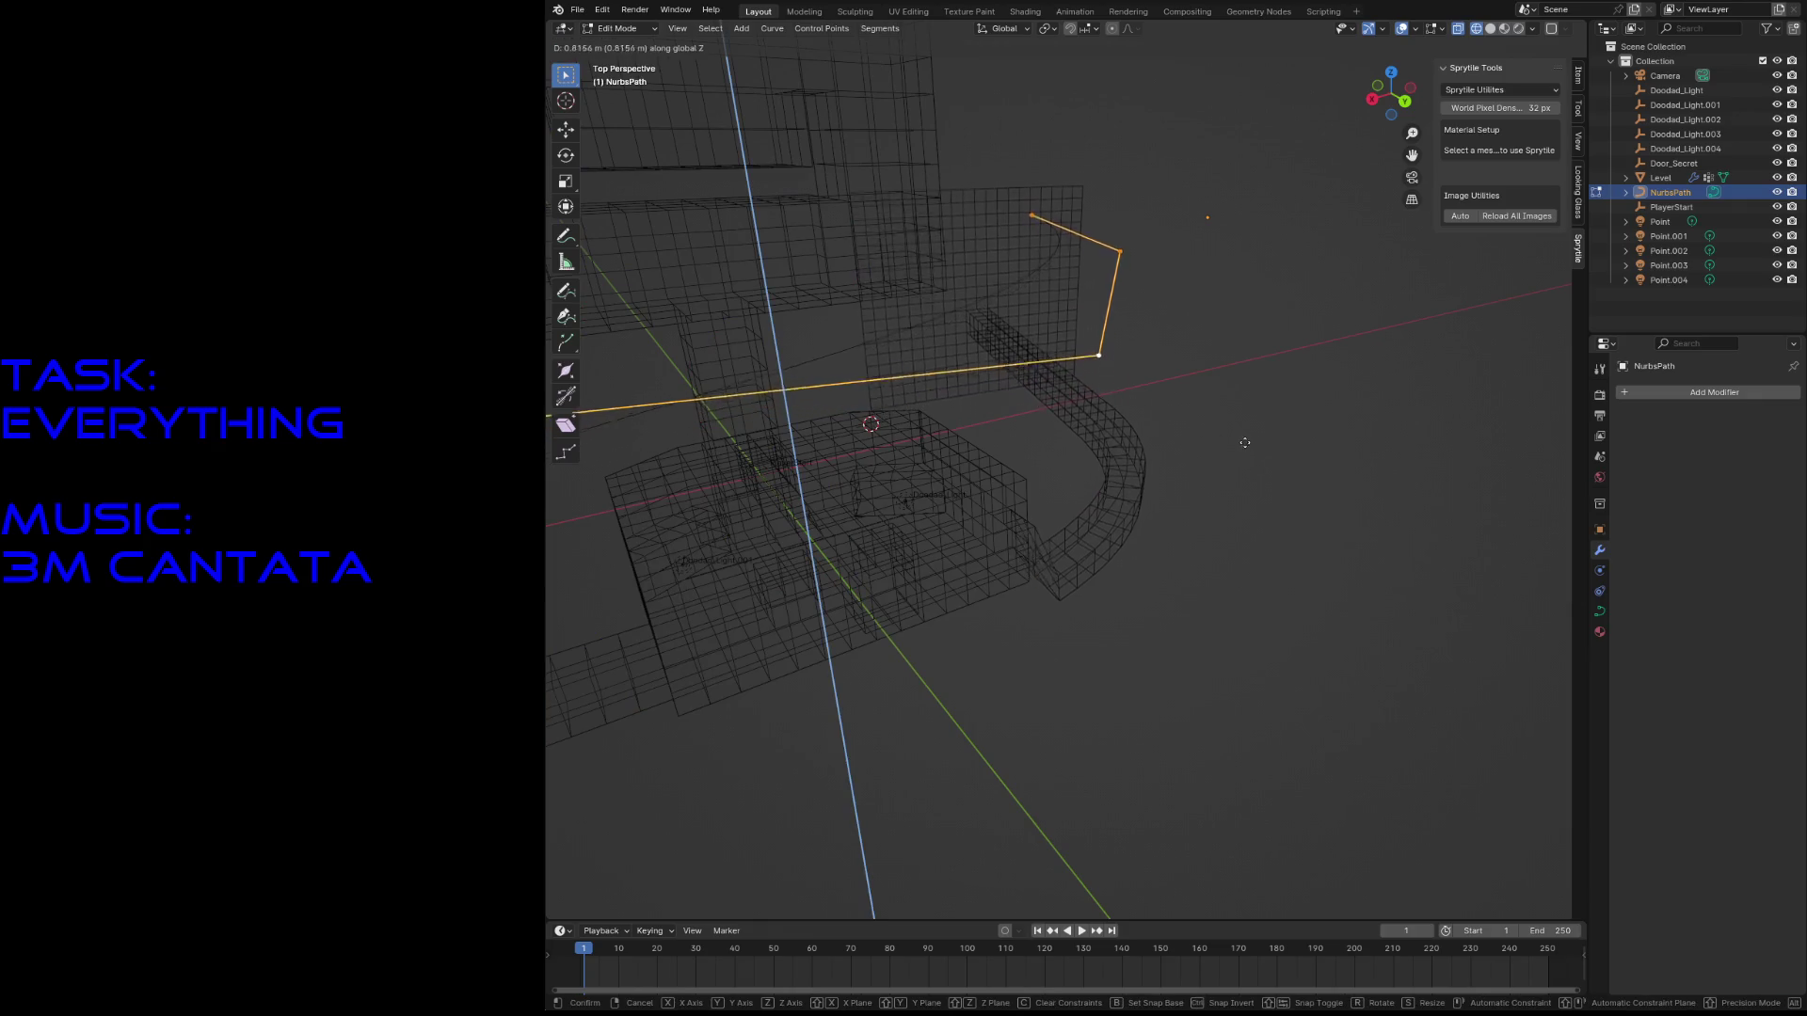
# - Confirm raising the path points and fly in and out to inspect the corridor
pyautogui.click(1237, 367)
pyautogui.hotkey('shift', '`')
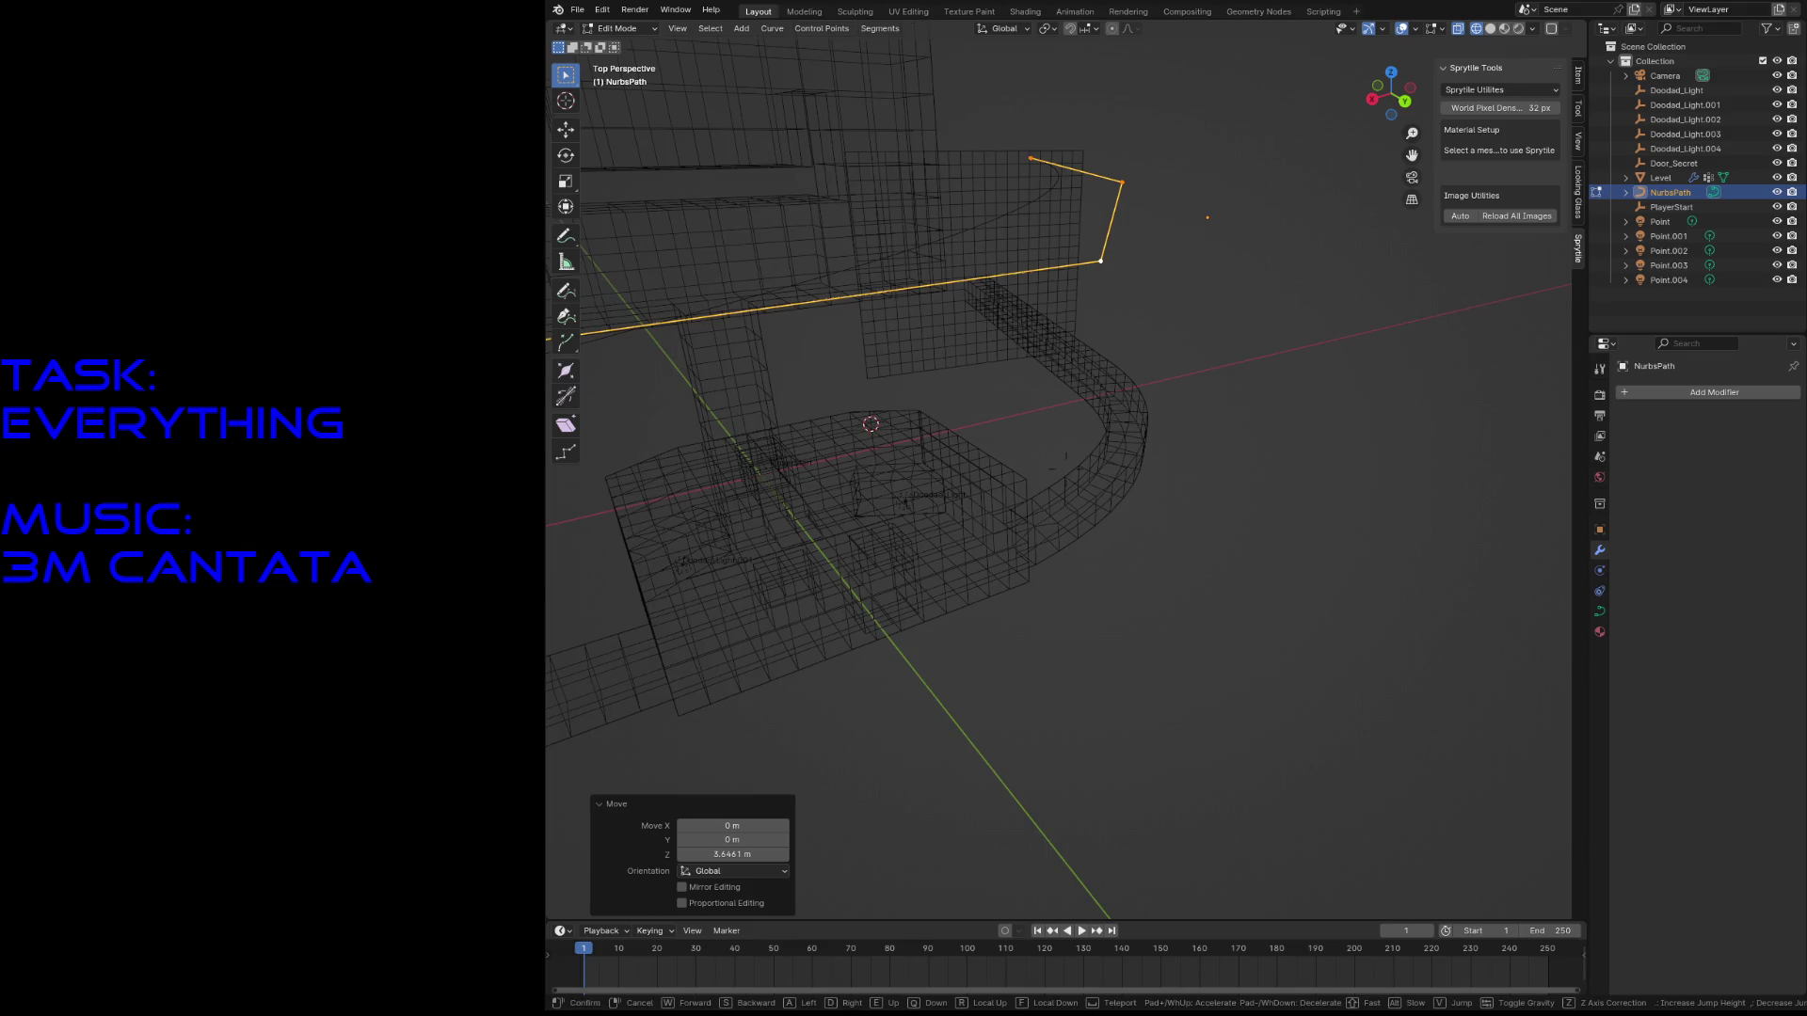
pyautogui.press('s')
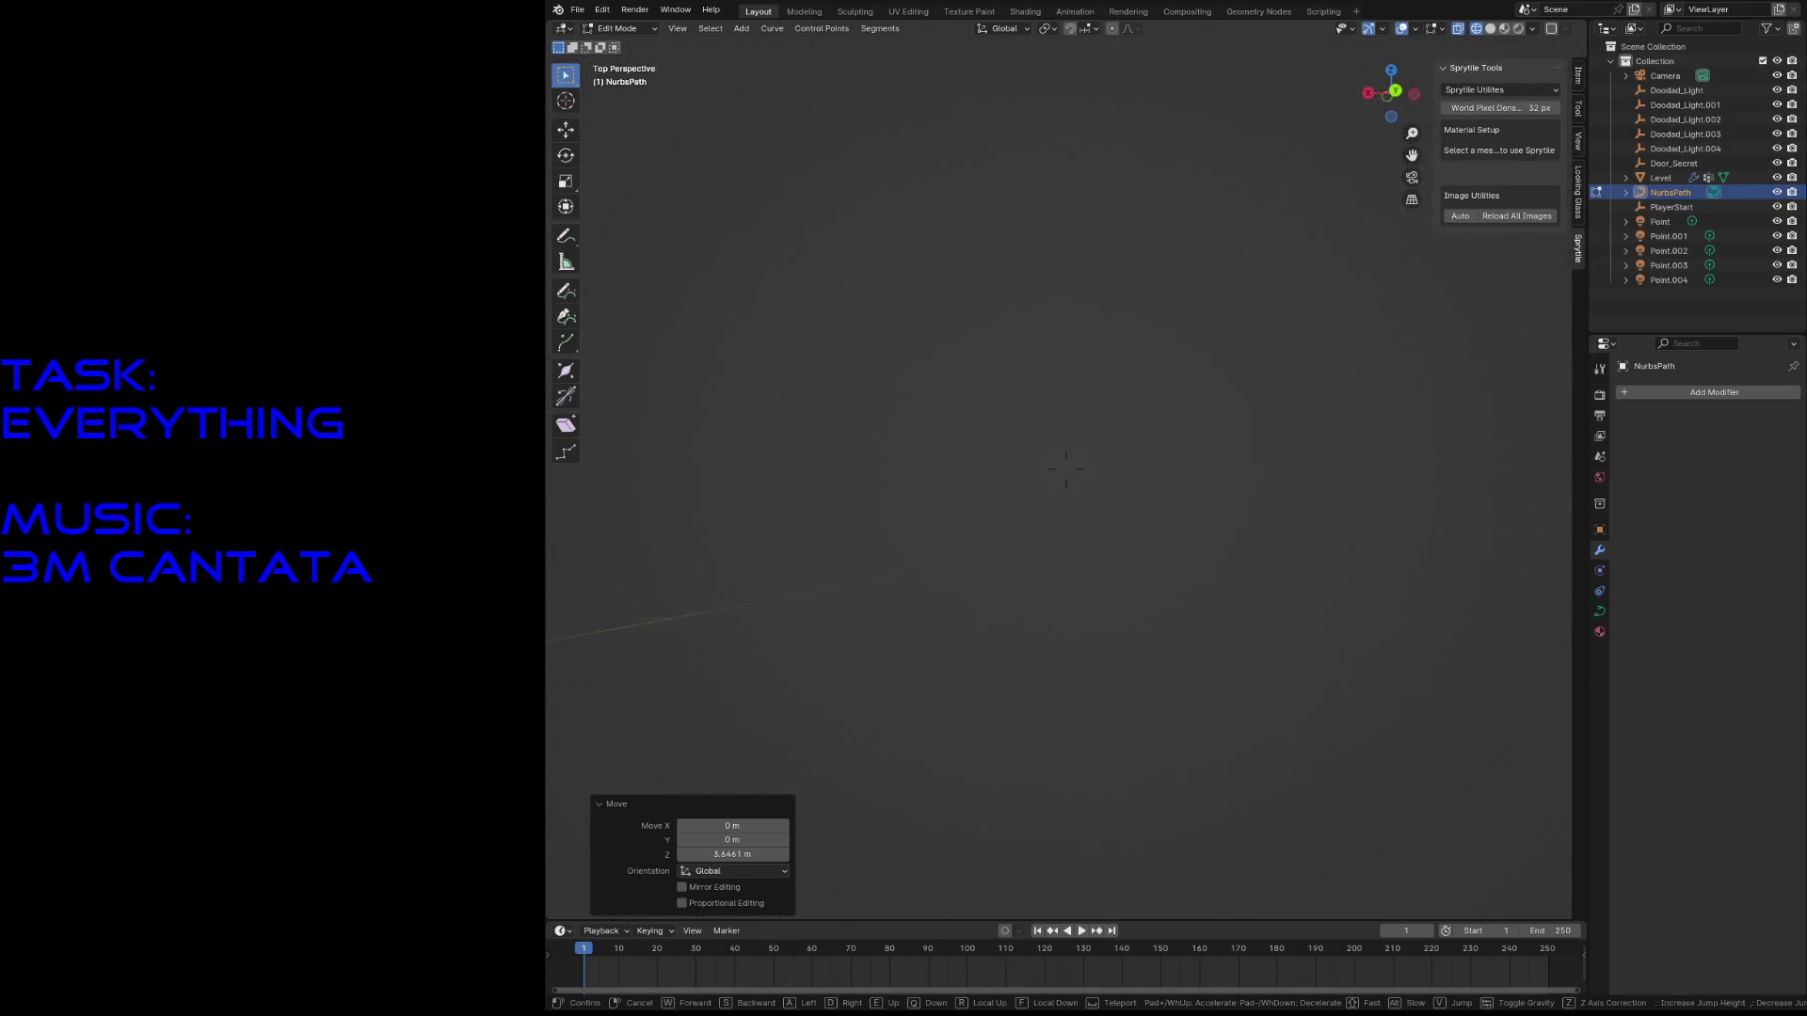
pyautogui.press('w')
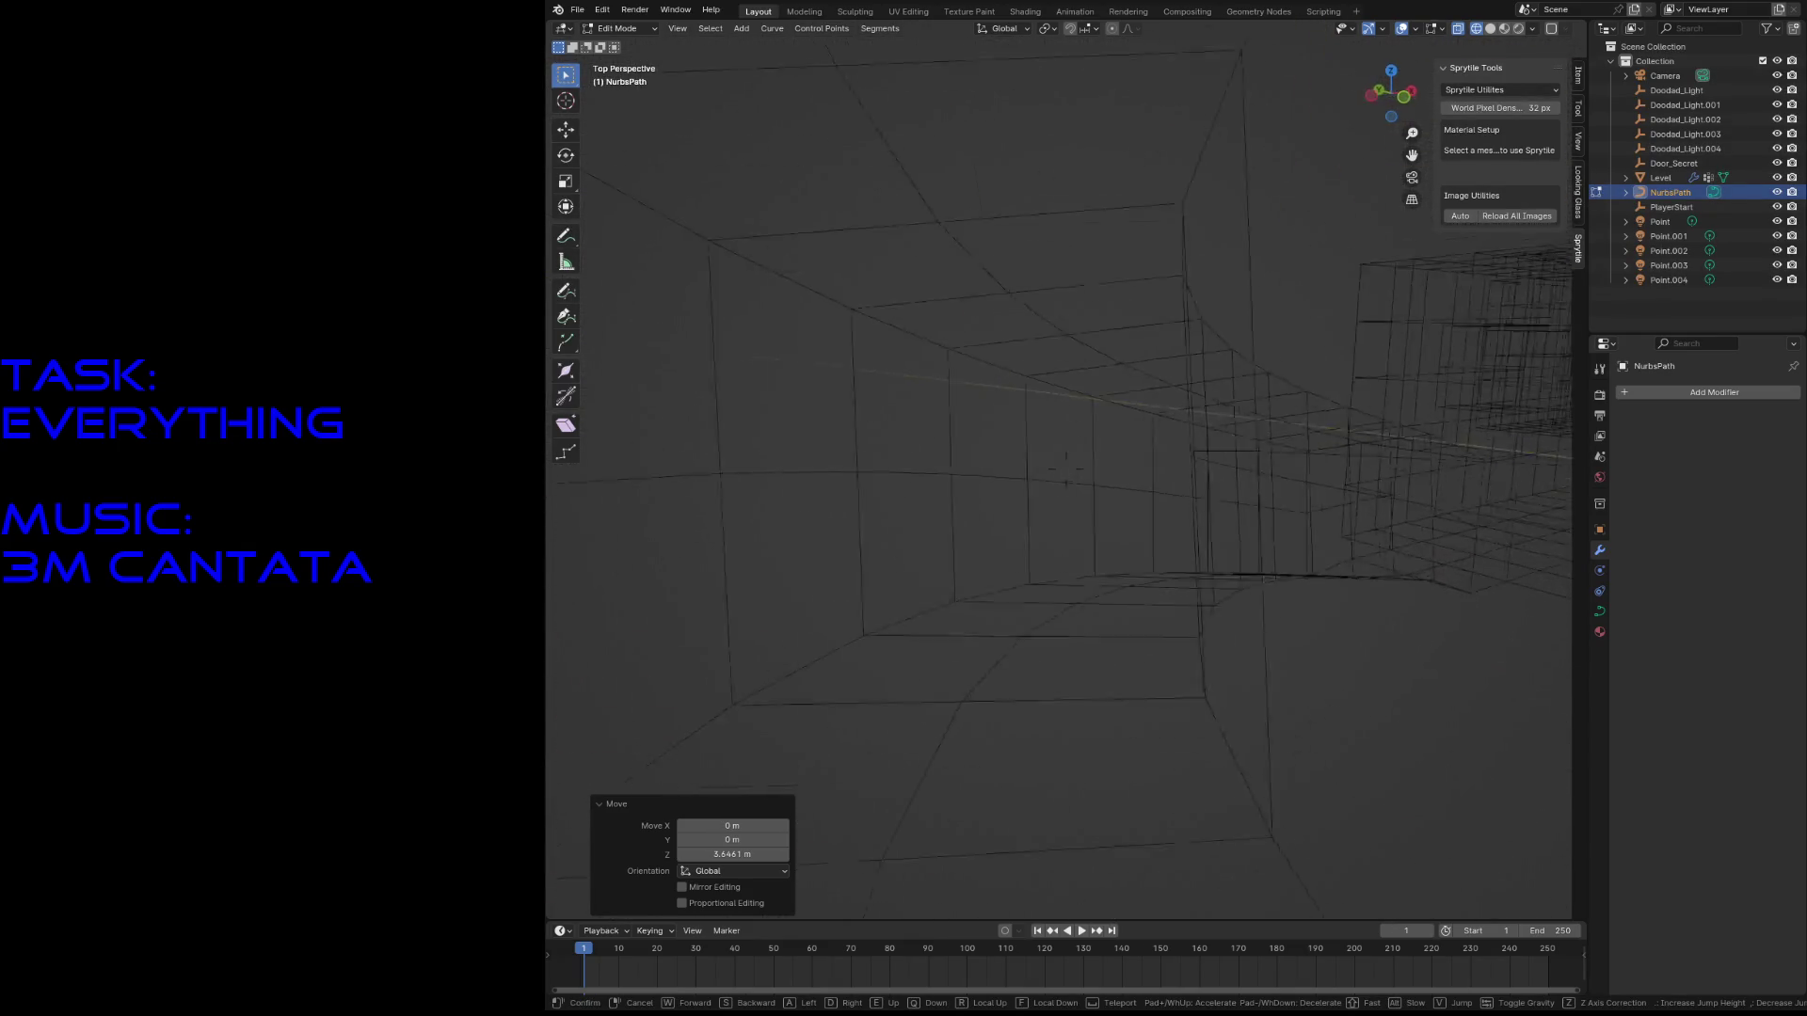
pyautogui.press('Return')
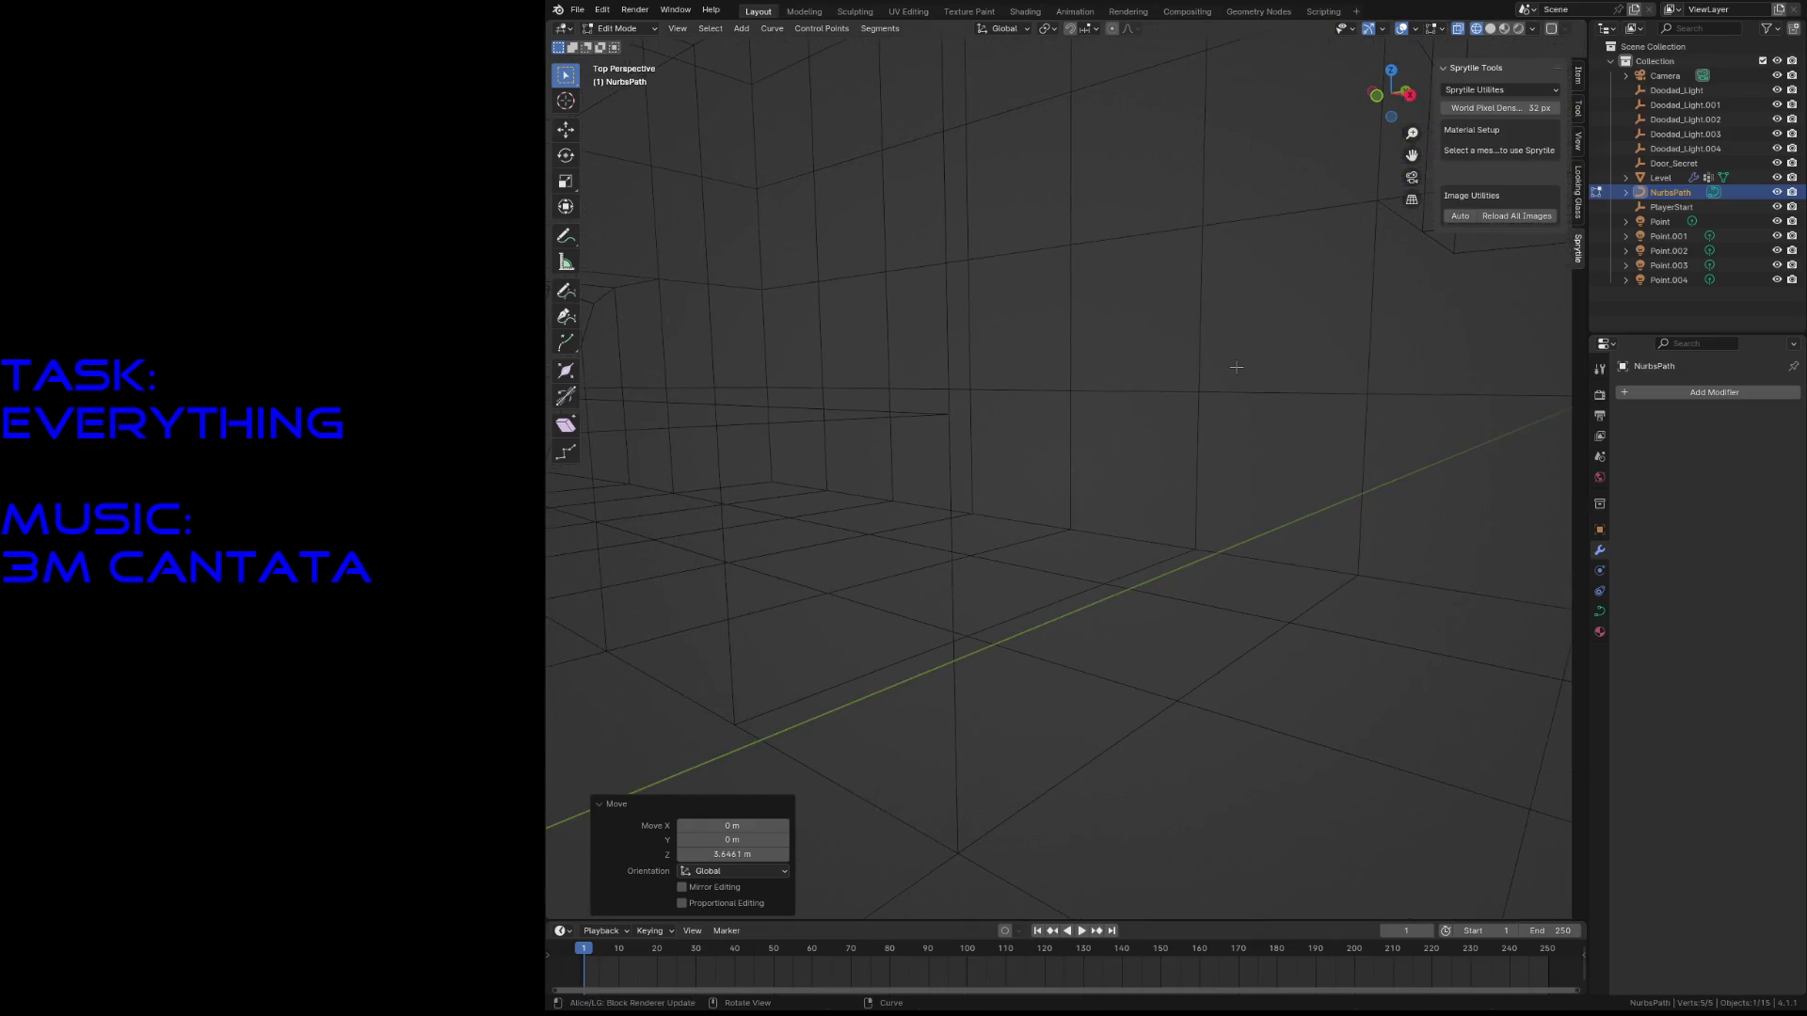
# - Switch to Material Preview and fly through the textured tunnel
pyautogui.press('z')
pyautogui.click(1233, 450)
pyautogui.hotkey('shift', '`')
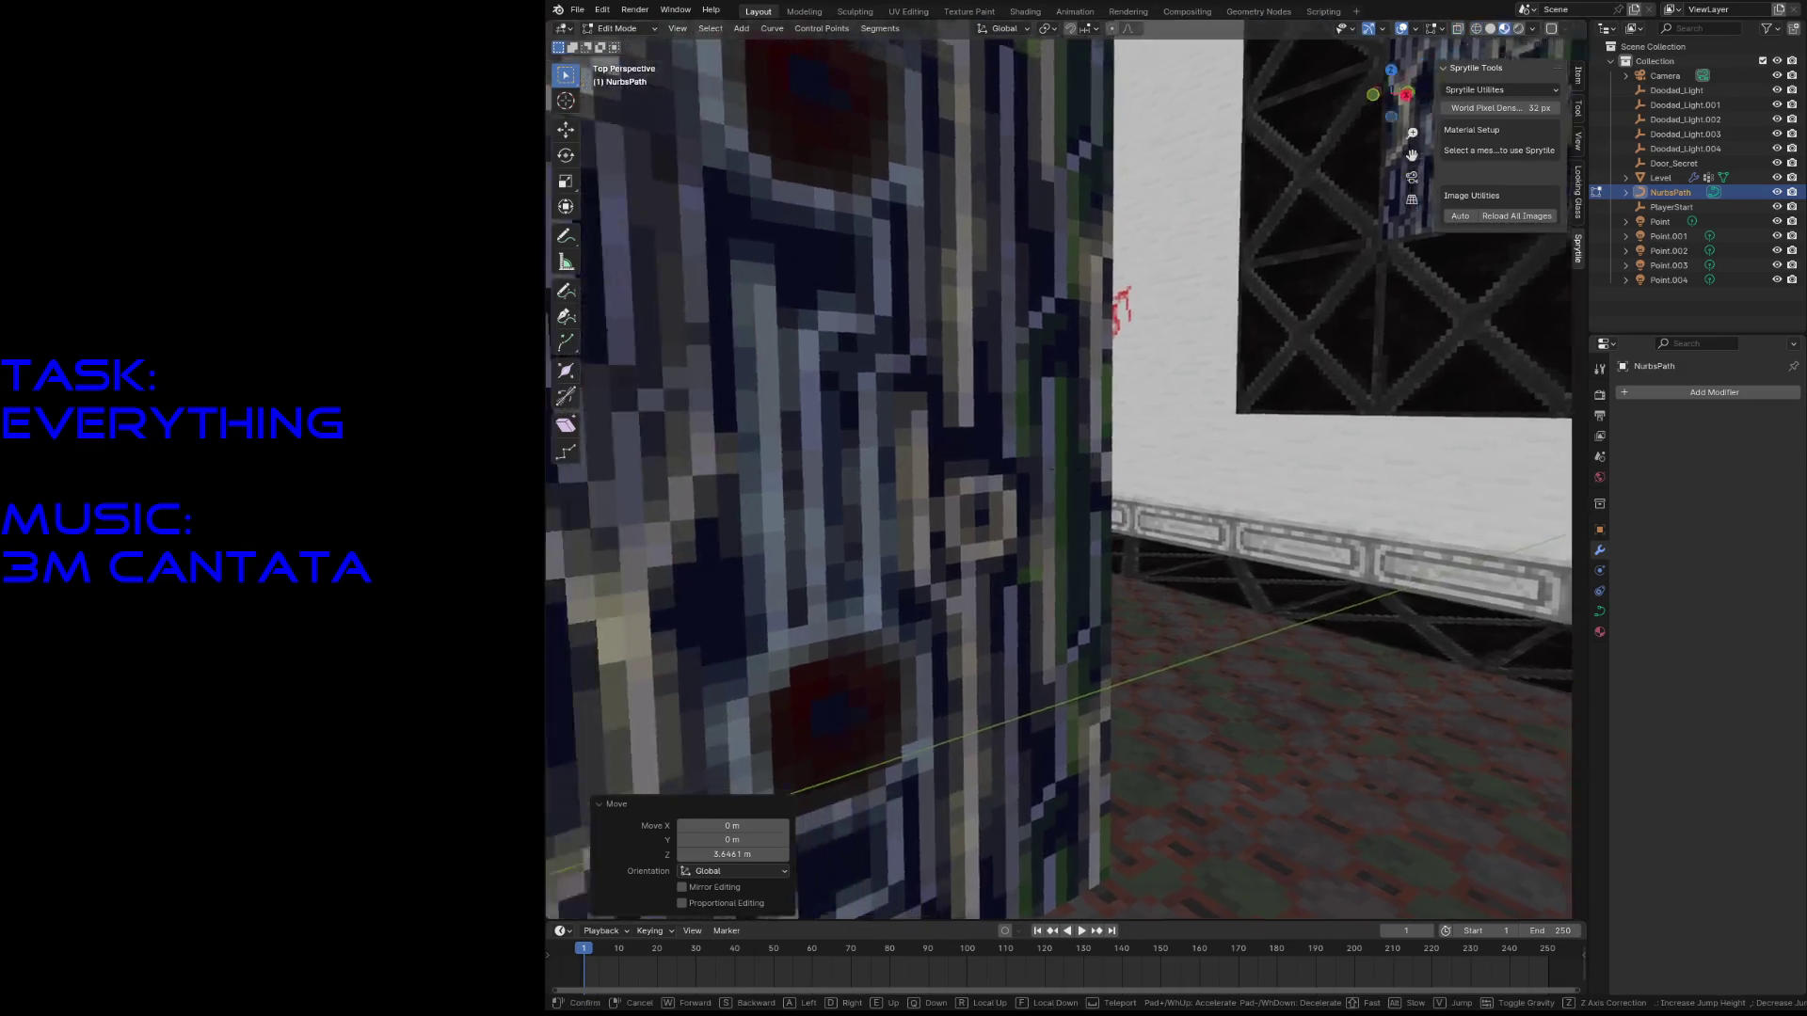
pyautogui.press('w')
pyautogui.press('w')
pyautogui.press('s')
pyautogui.click(1244, 411)
# - Lower the path points to -0.2633 m on Z, abandon an X move, and re-inspect
pyautogui.press('g')
pyautogui.press('z')
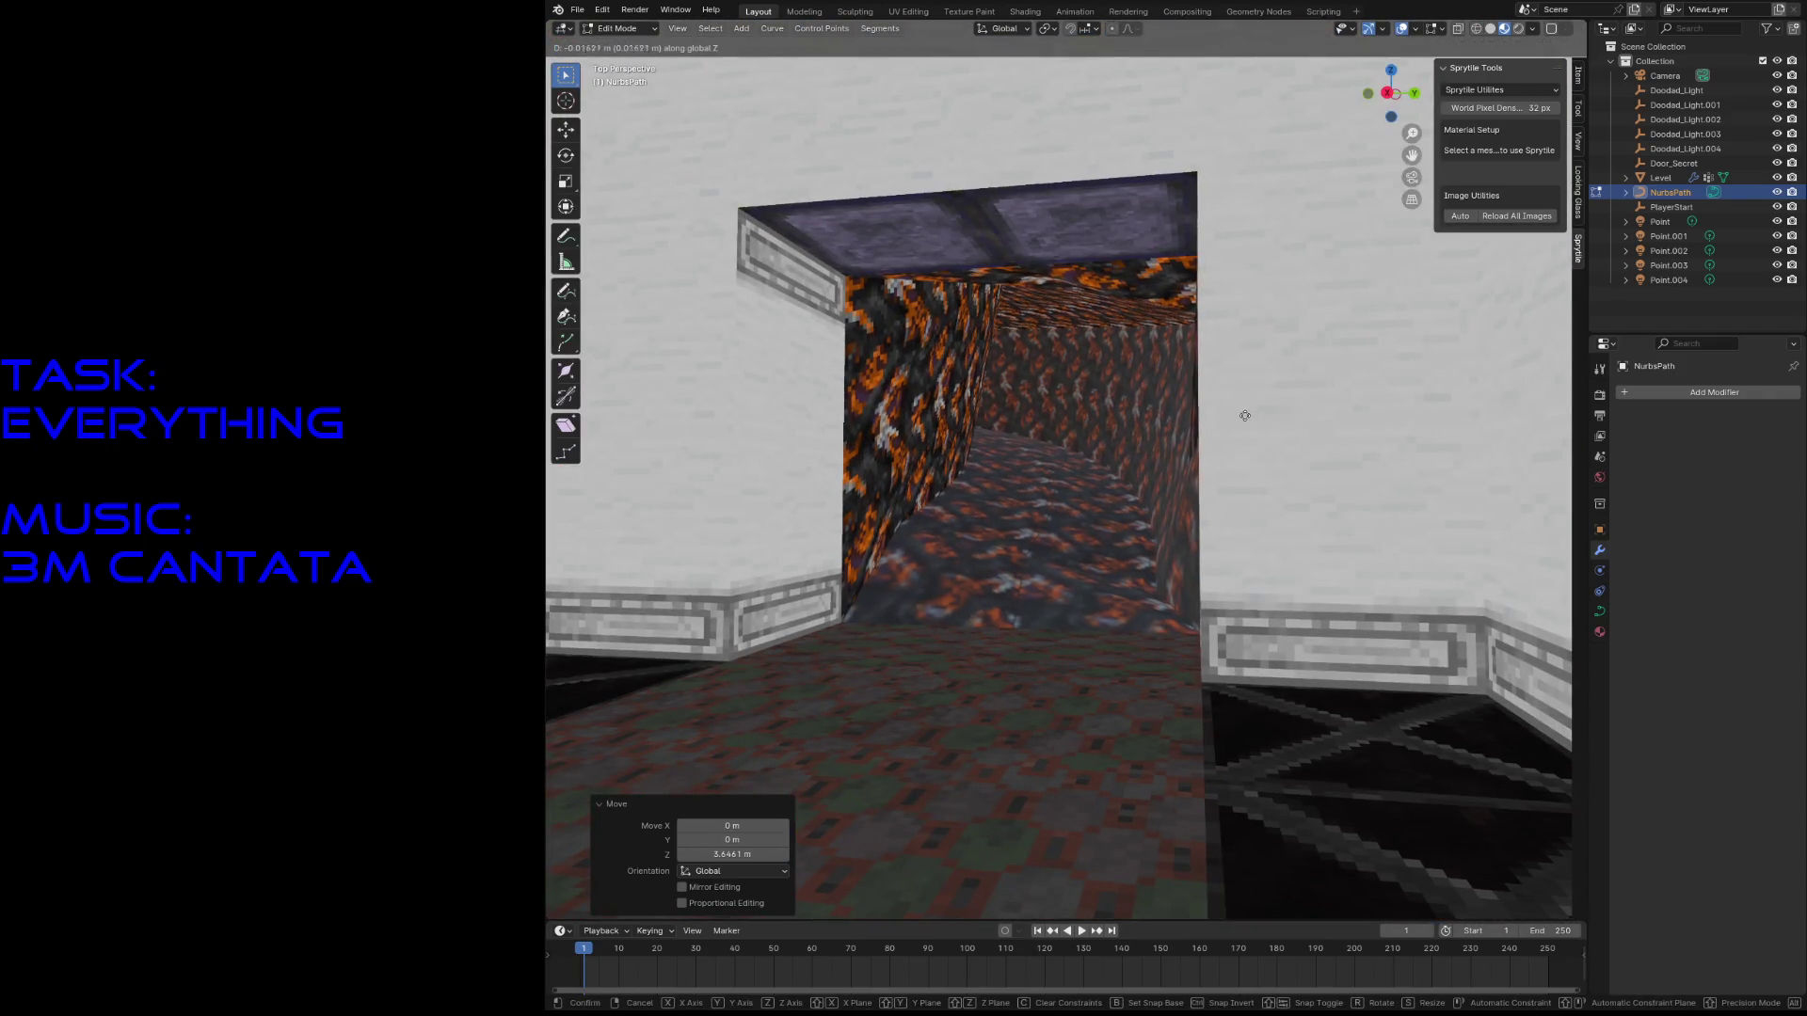
pyautogui.click(1247, 475)
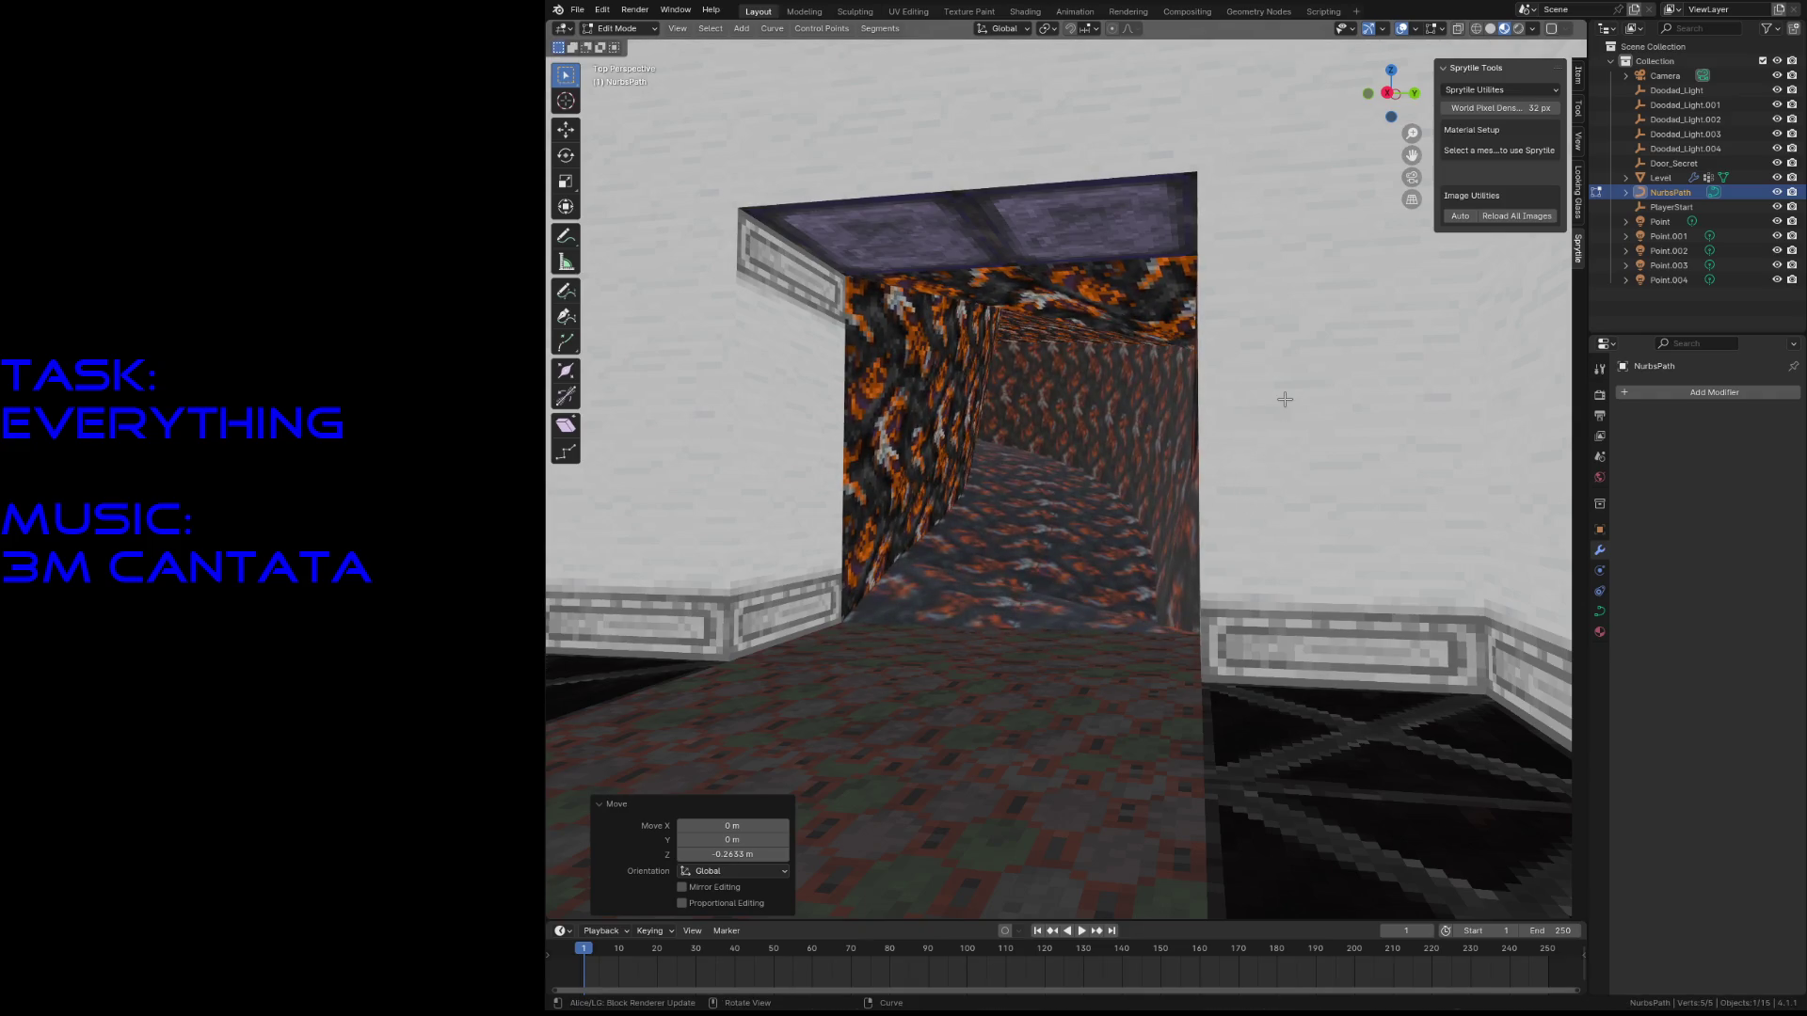
pyautogui.press('g')
pyautogui.press('x')
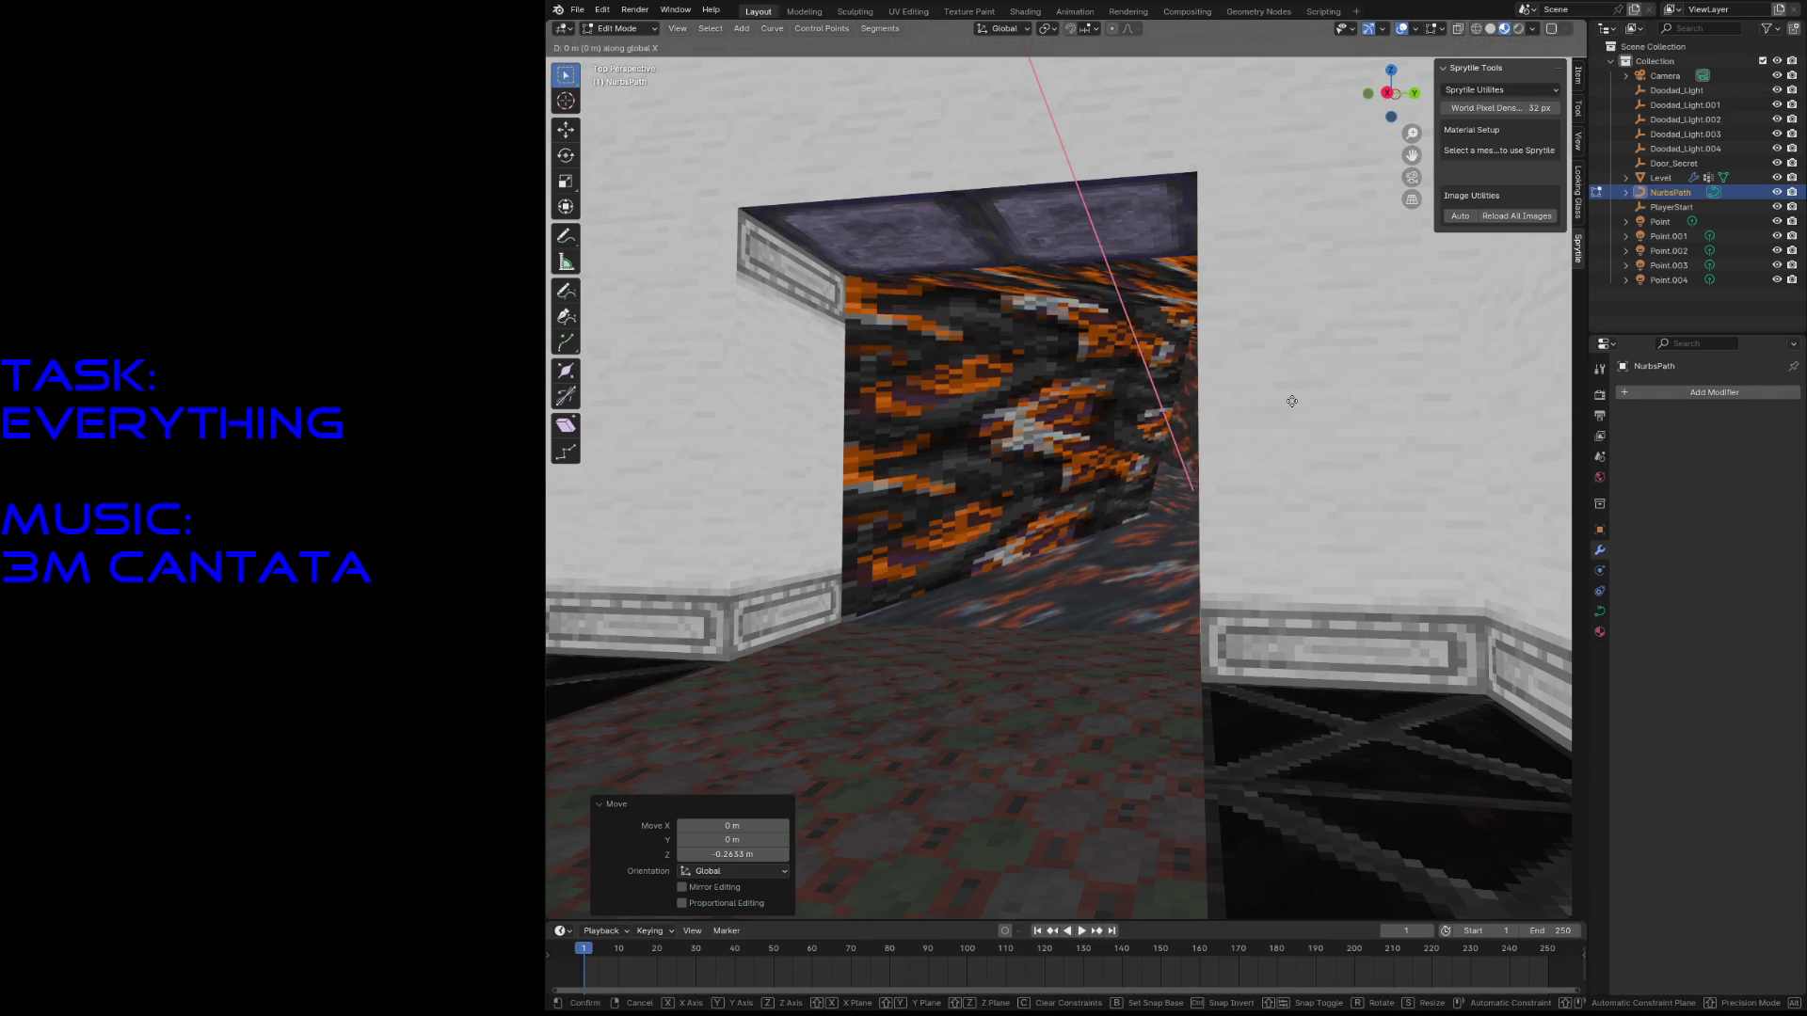
pyautogui.press('Escape')
pyautogui.hotkey('shift', '`')
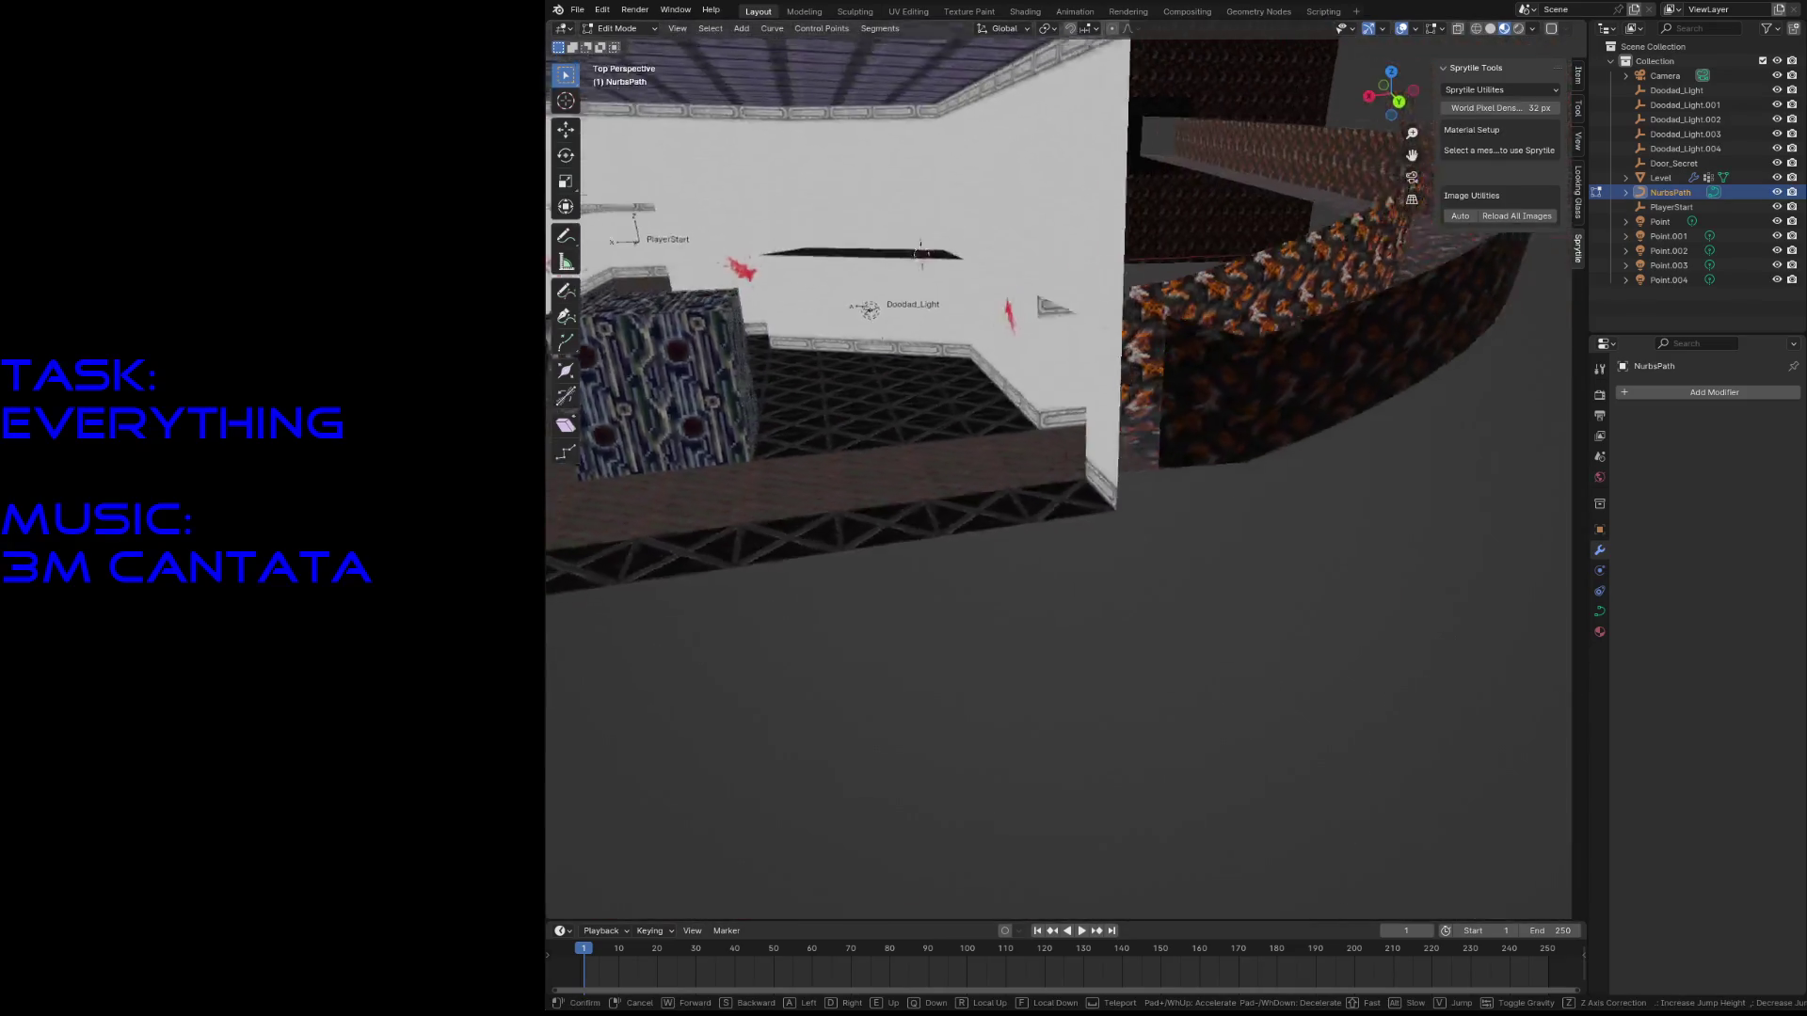
pyautogui.click(904, 526)
# - Rotate the path points -3.7° and lower them about 0.6 m on Z
pyautogui.press('g')
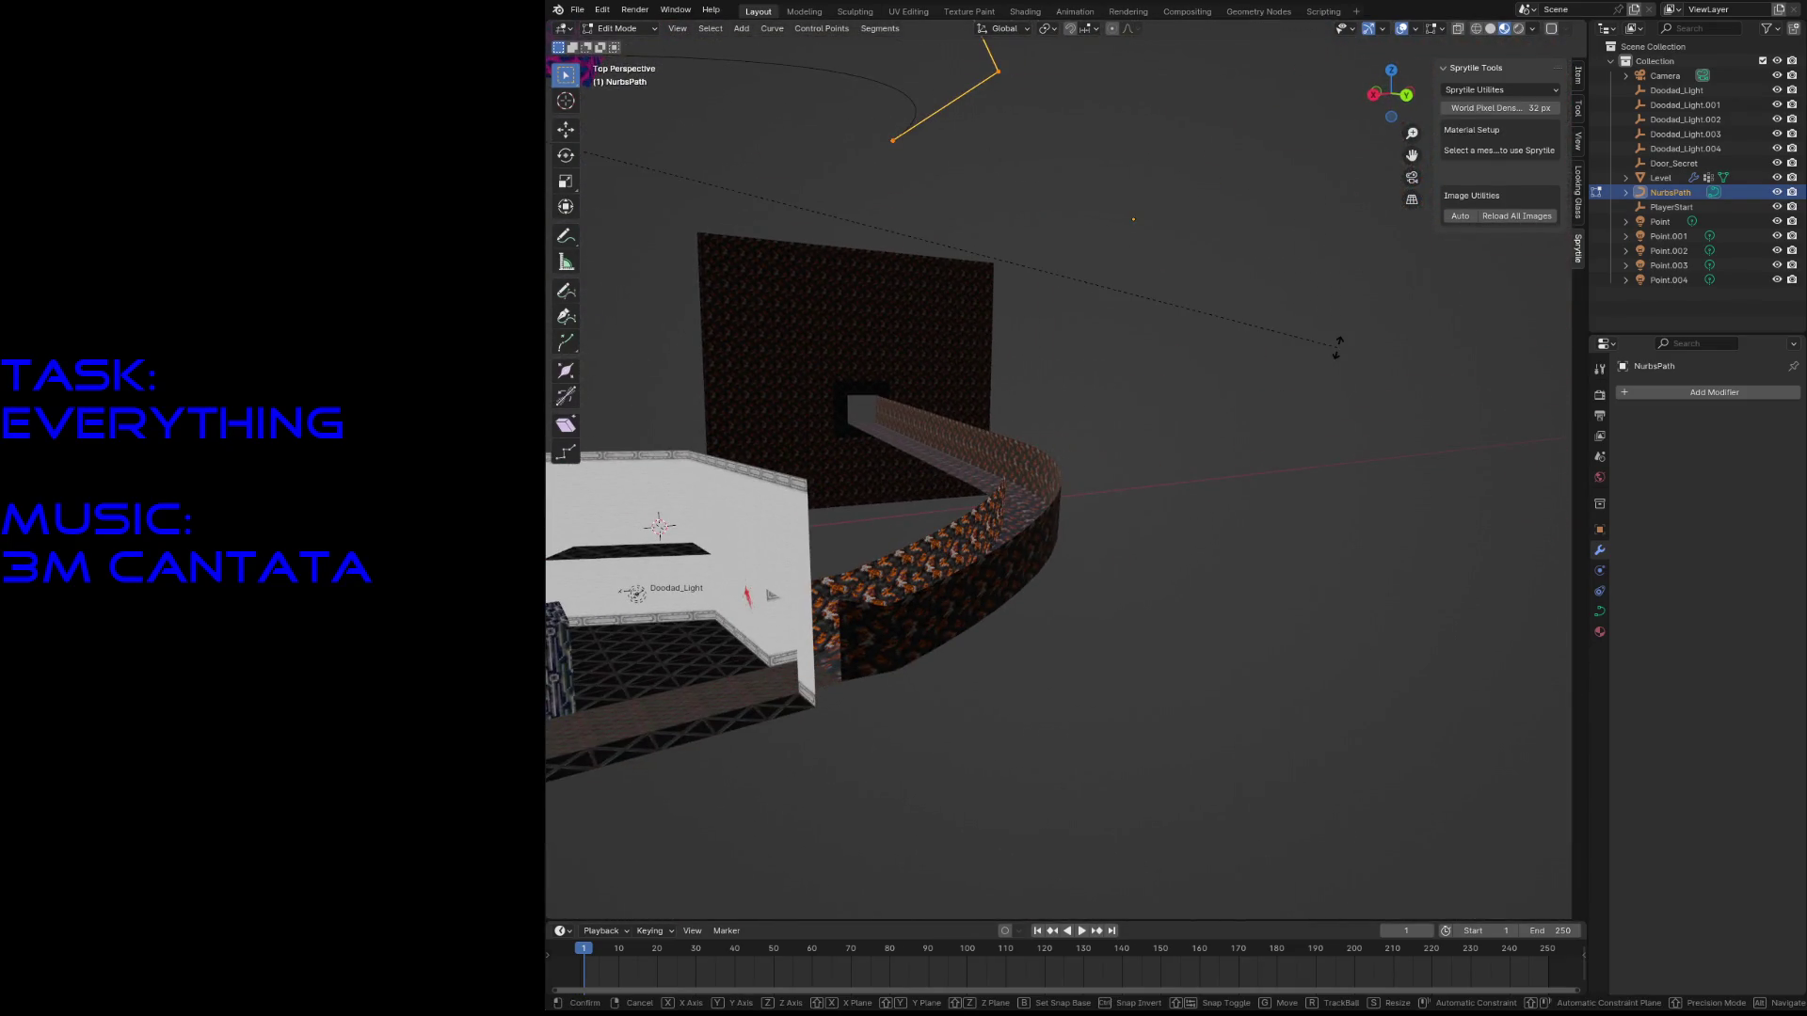
pyautogui.click(1155, 241)
pyautogui.press('g')
pyautogui.press('z')
pyautogui.click(1166, 274)
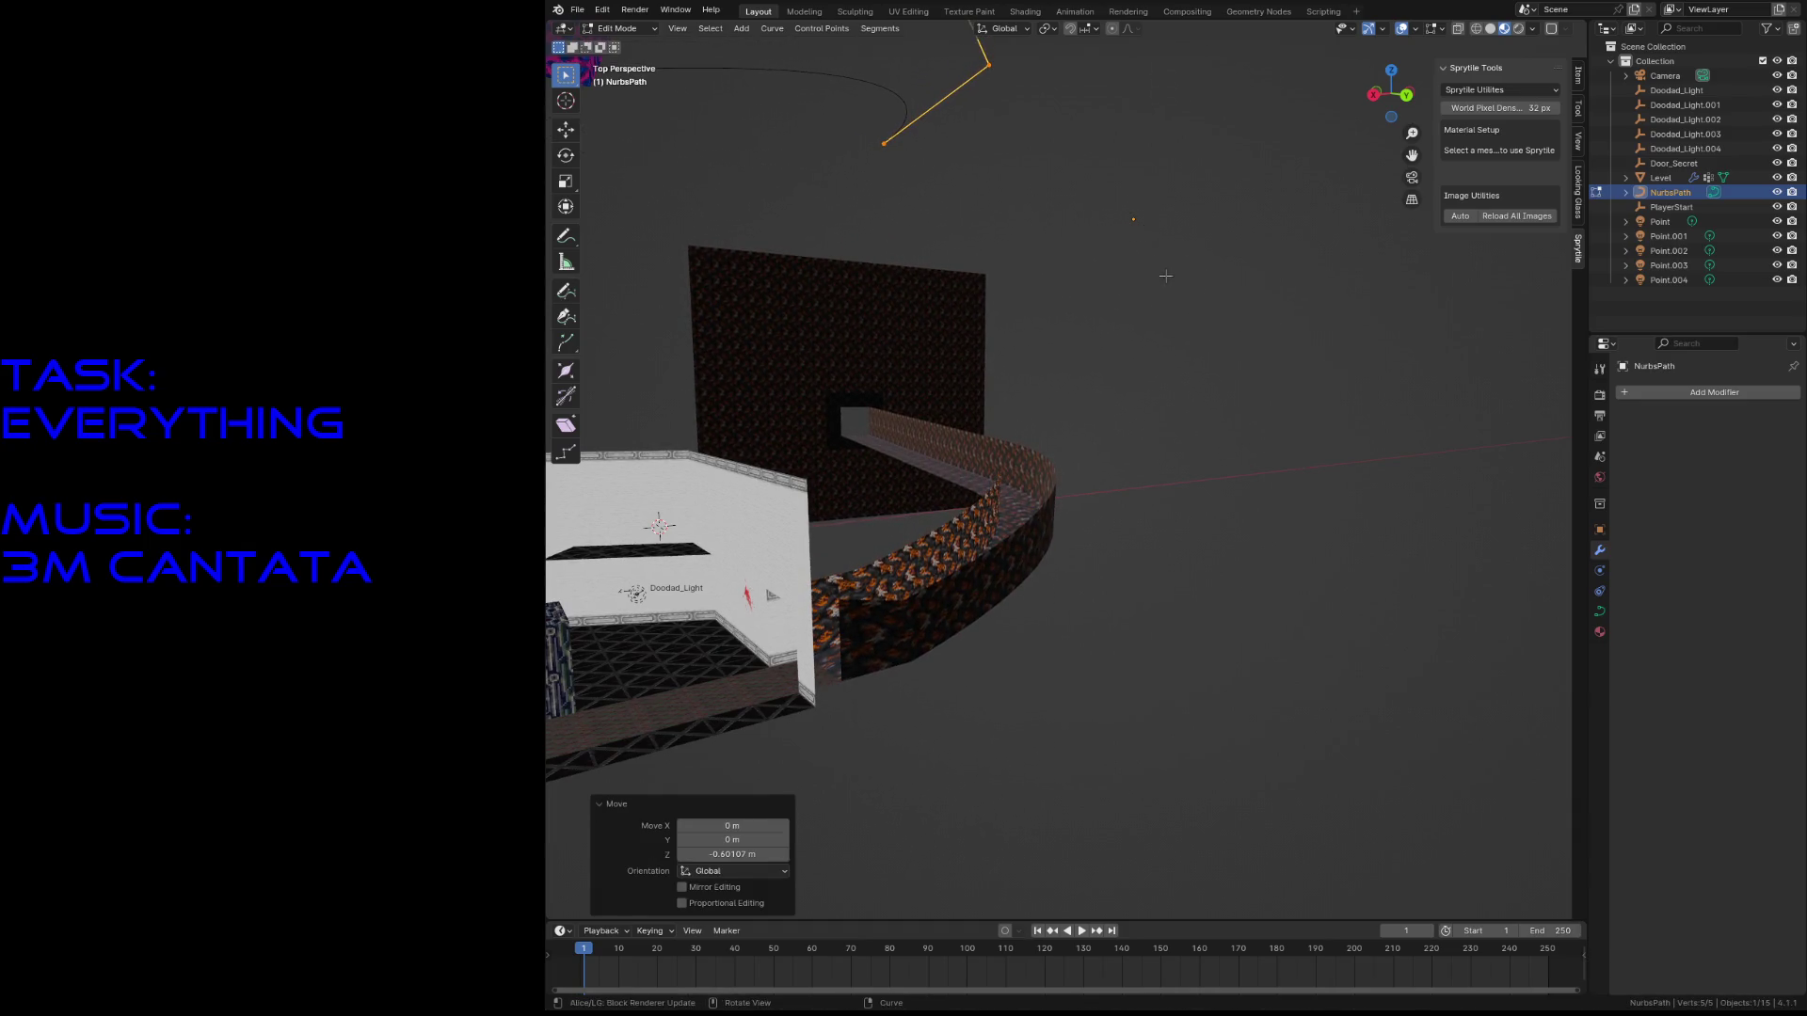
# - Check the tunnel entrance in walk view, then shift the path points 0.47198 m along Y
pyautogui.hotkey('shift', '`')
pyautogui.press('w')
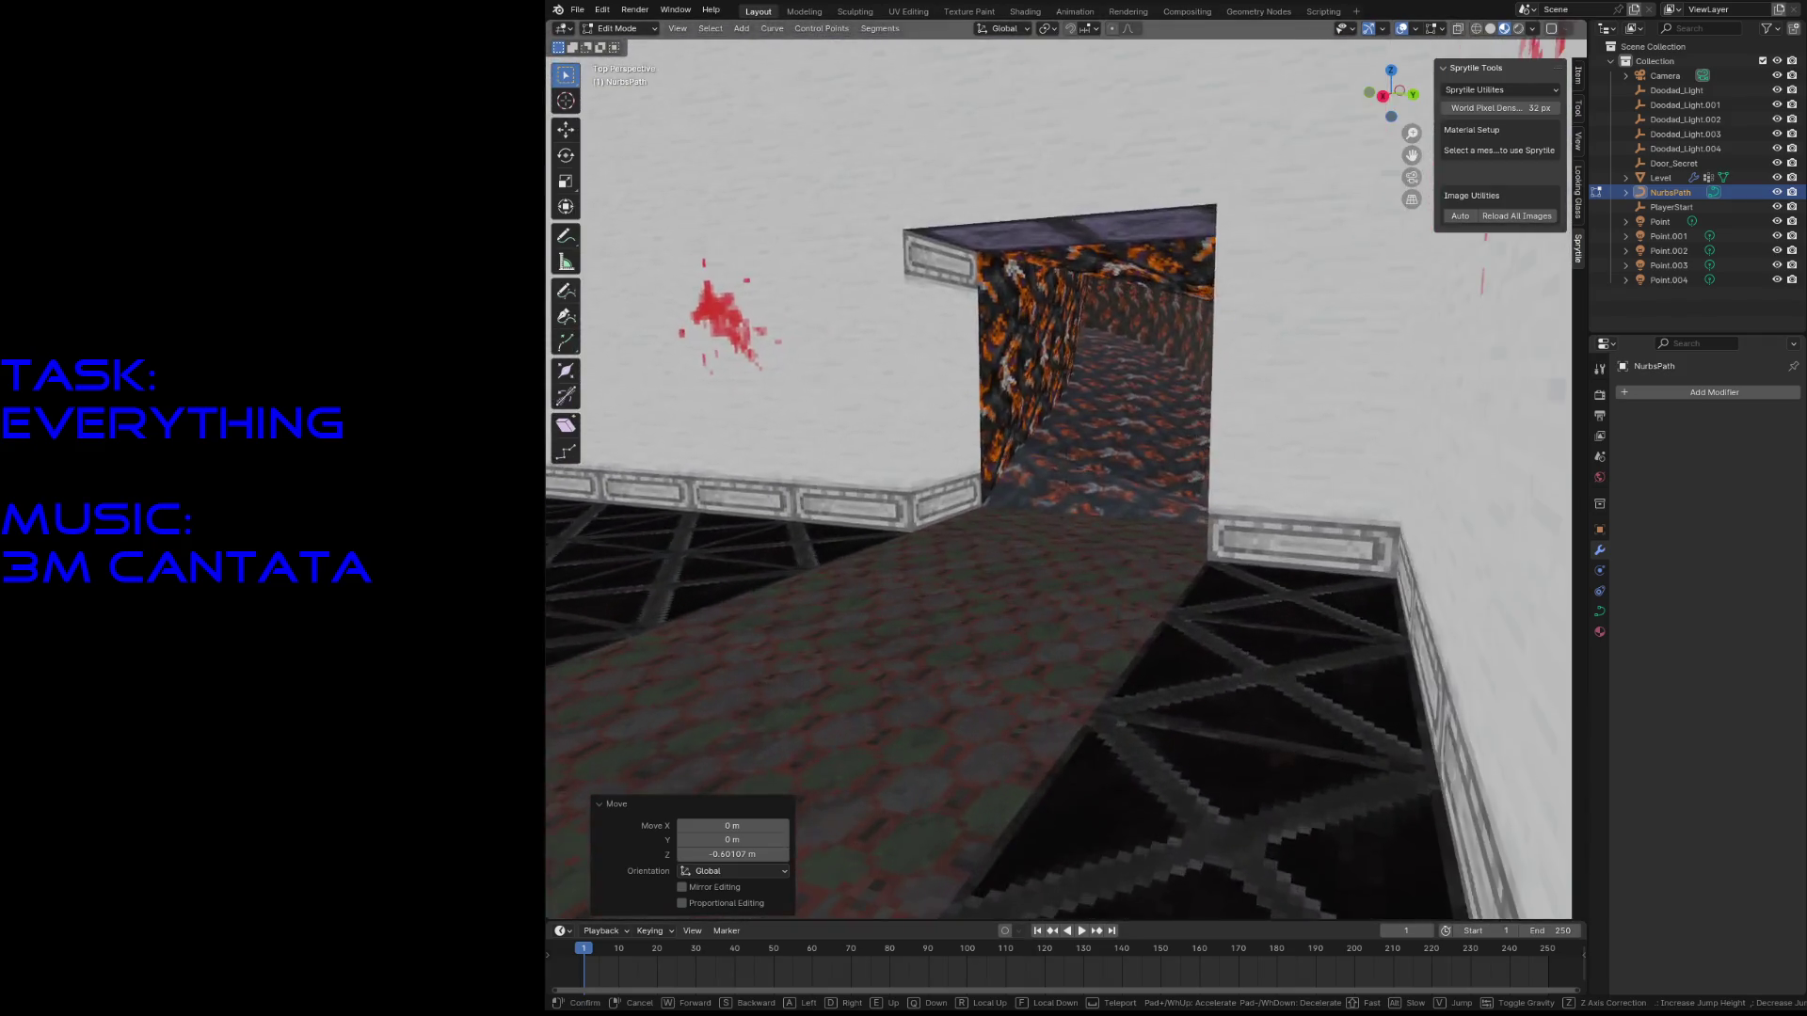
pyautogui.press('s')
pyautogui.press('w')
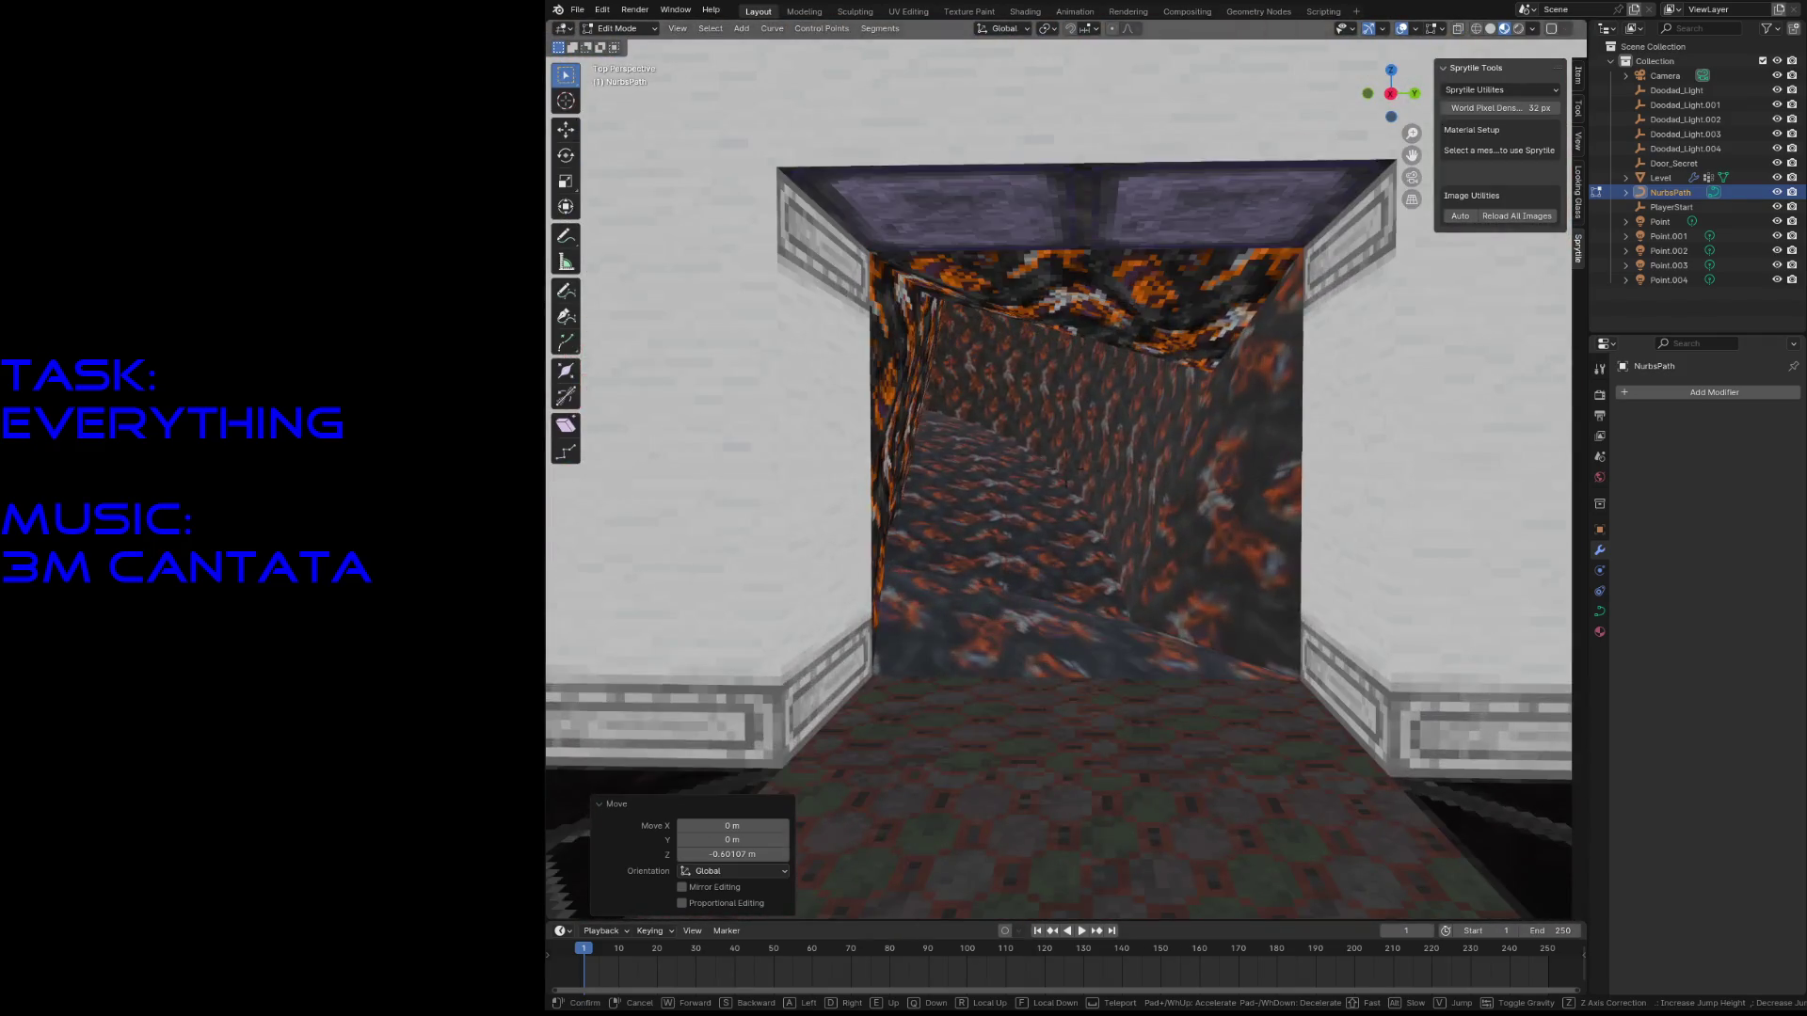
pyautogui.click(1166, 294)
pyautogui.press('g')
pyautogui.press('y')
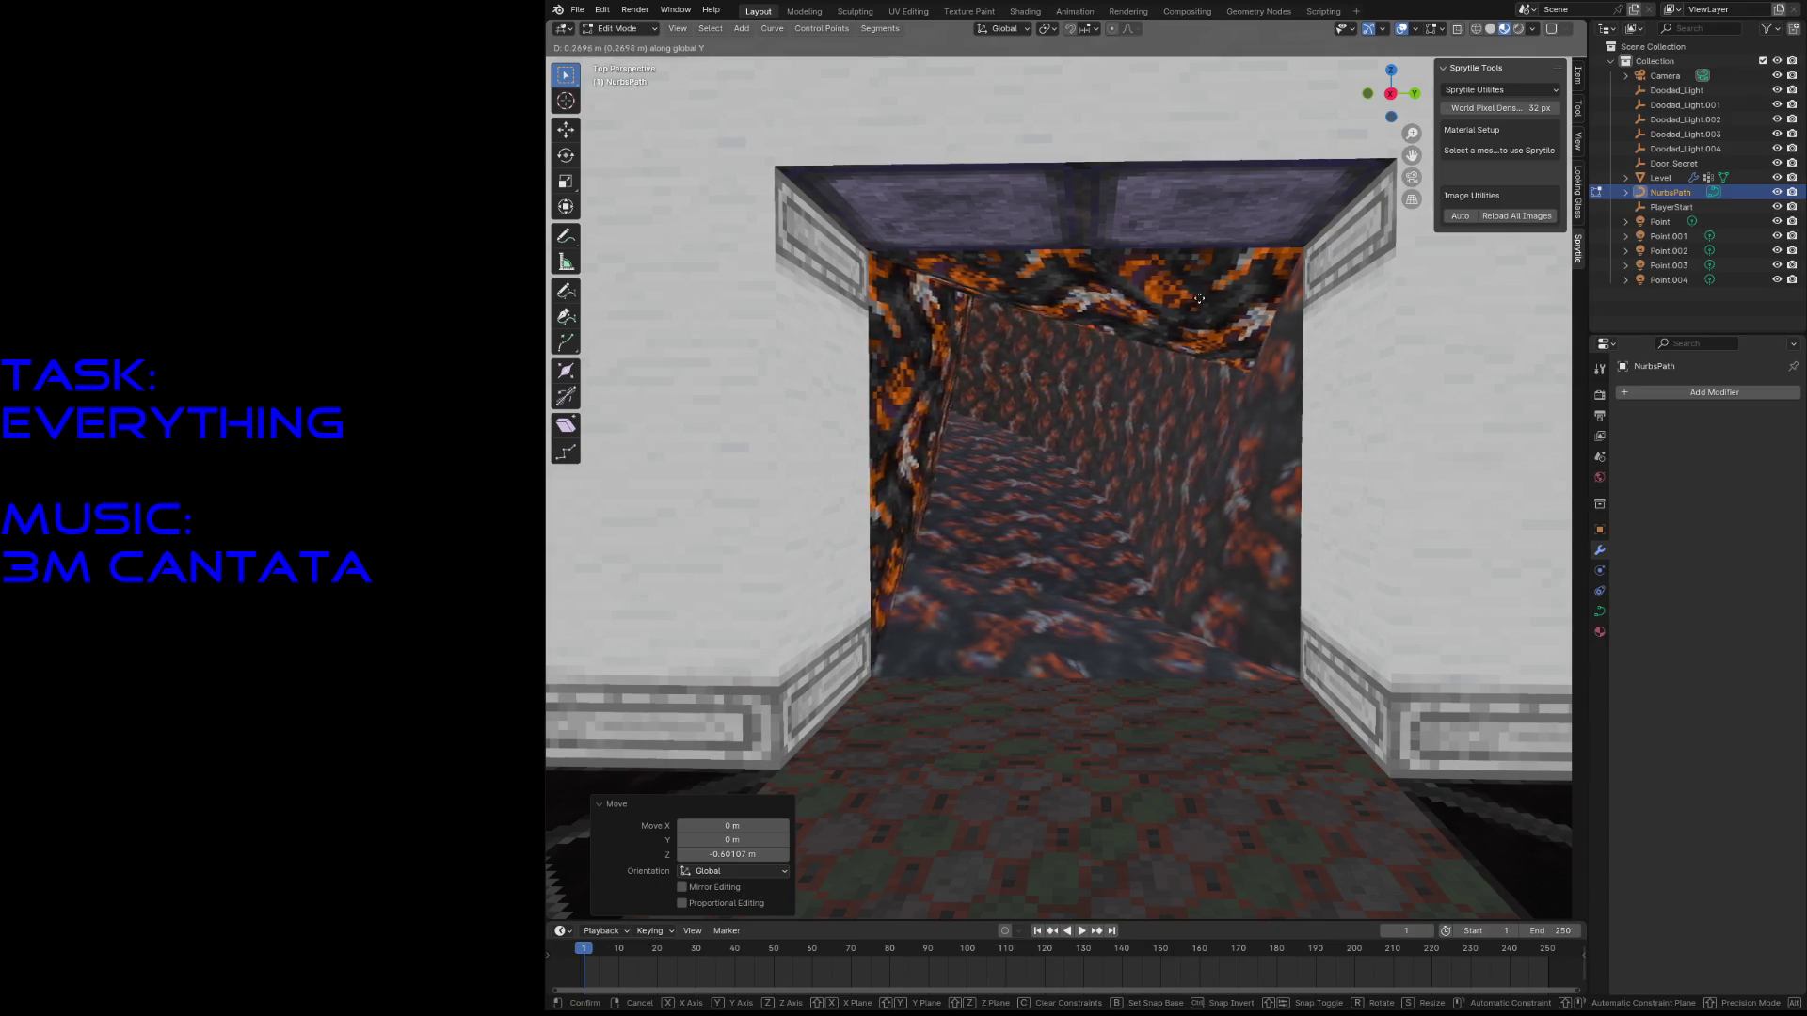
pyautogui.click(1166, 287)
# - Back away for a wider view and rotate the path points by 8.09°
pyautogui.hotkey('shift', '`')
pyautogui.press('s')
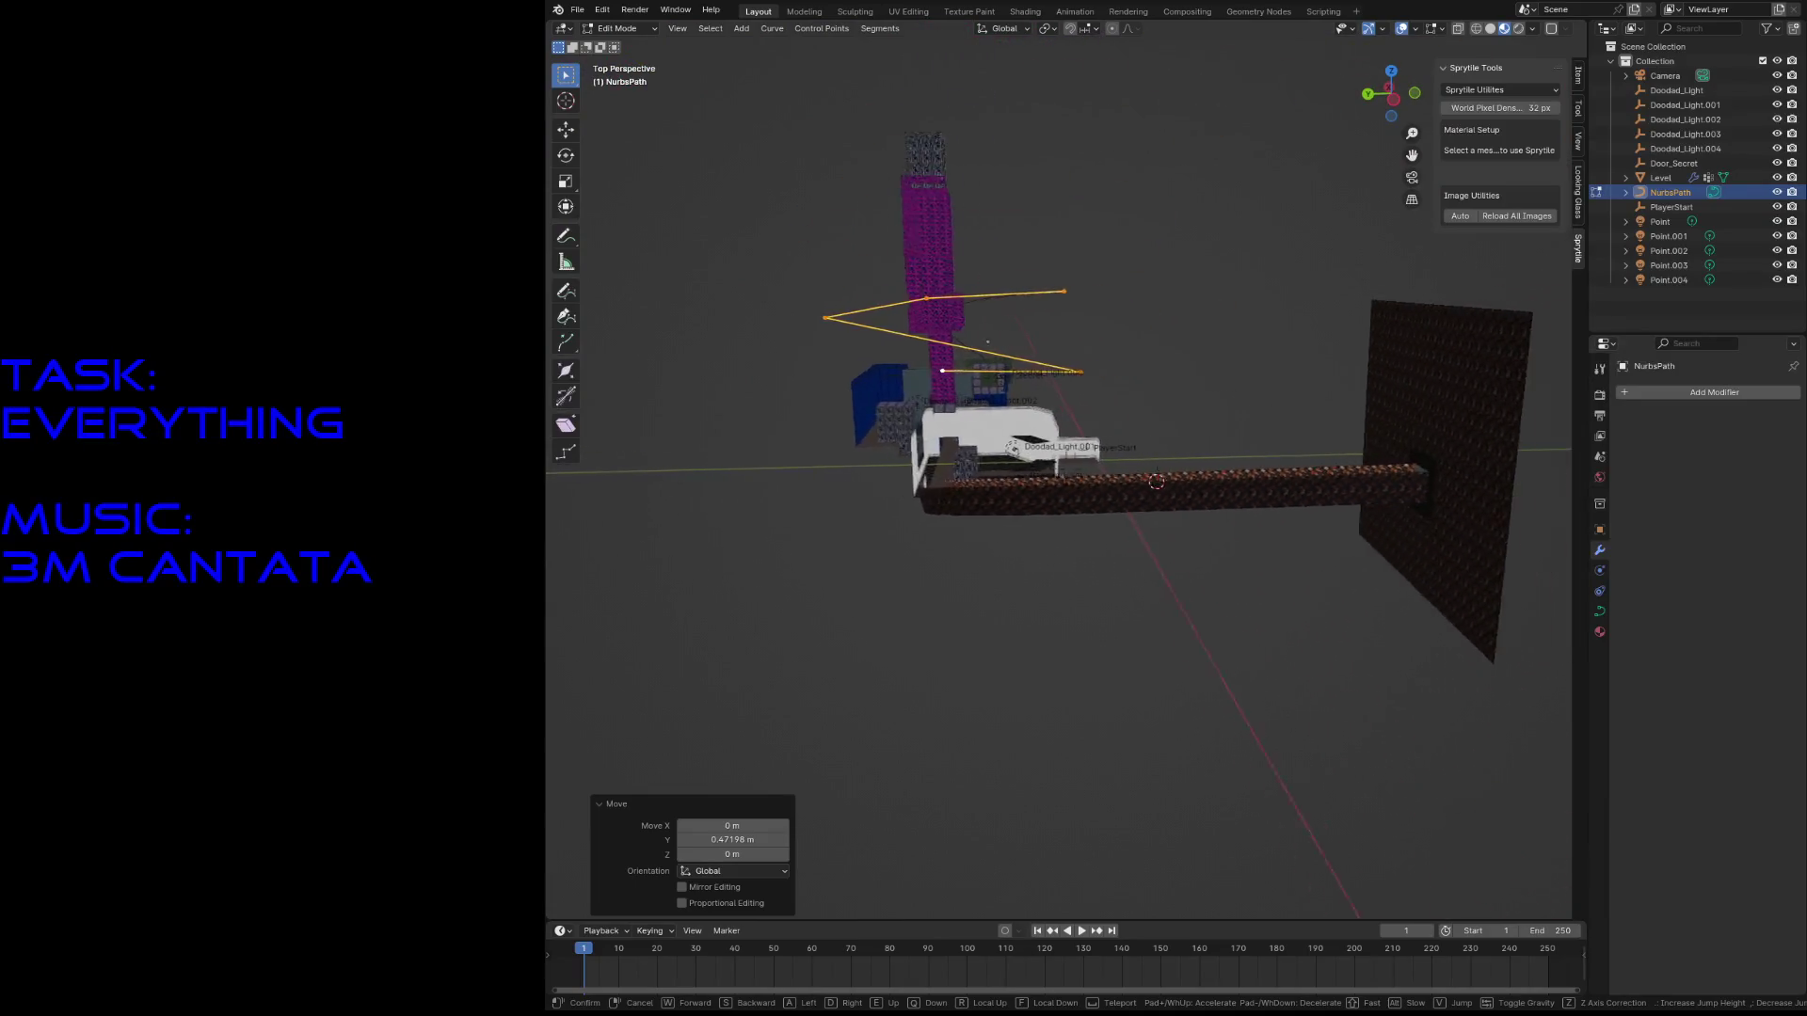
pyautogui.click(1347, 259)
pyautogui.press('r')
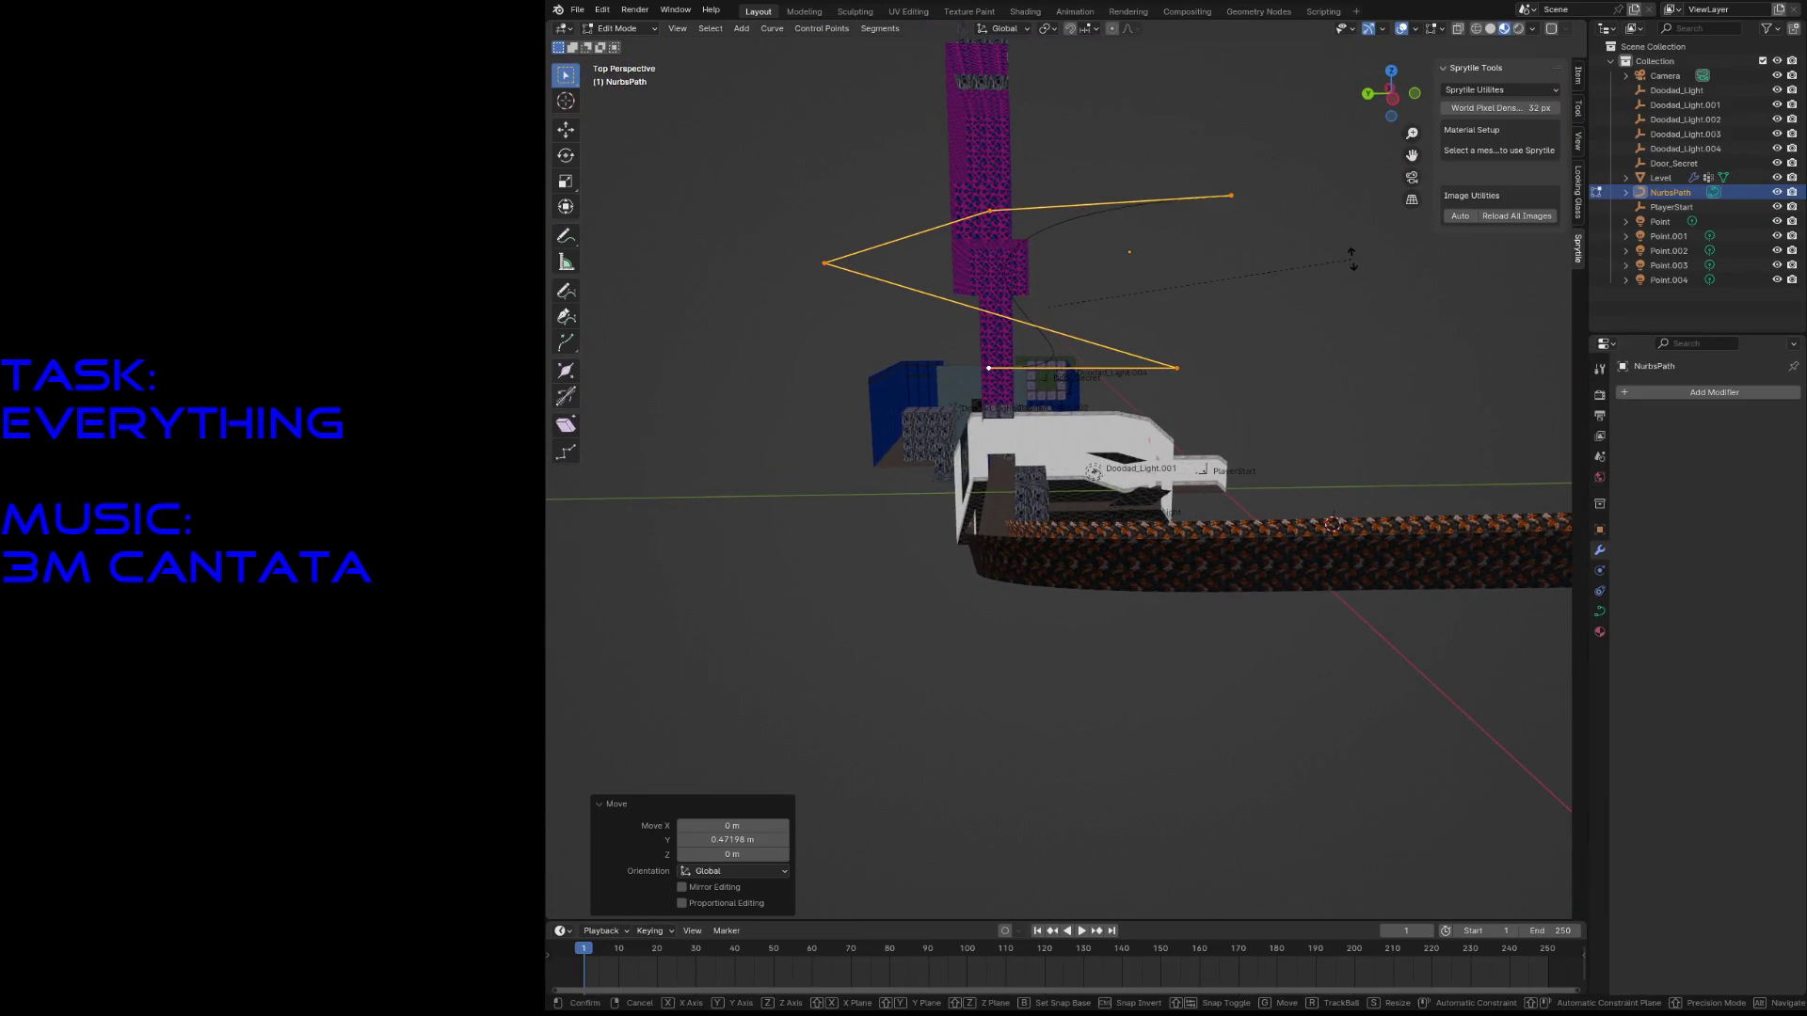
pyautogui.click(1378, 304)
# - Select points with the same weight and move the path -1.7135 m along global Y
pyautogui.hotkey('shift', 'g')
pyautogui.click(1435, 311)
pyautogui.moveTo(1318, 337)
pyautogui.mouseDown(button='middle')
pyautogui.moveTo(1336, 320)
pyautogui.moveTo(1323, 342)
pyautogui.mouseUp(button='middle')
pyautogui.scroll(5, 1337, 320)
pyautogui.press('g')
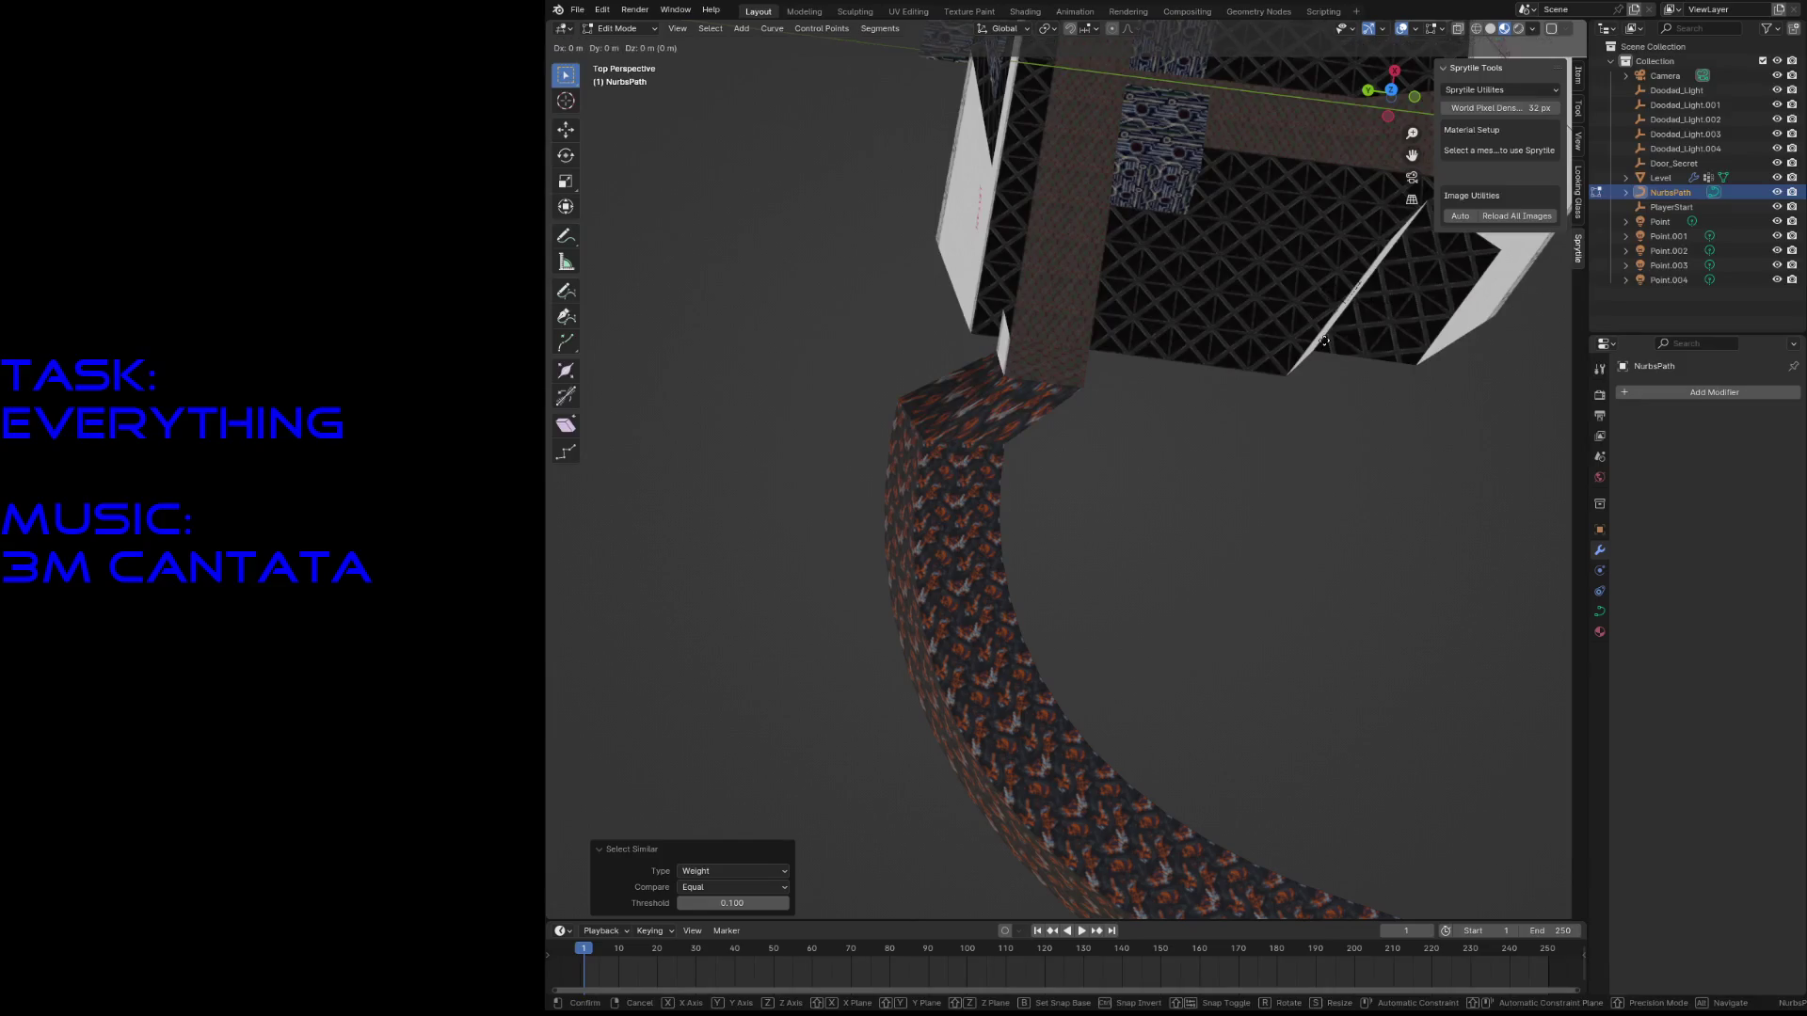
pyautogui.press('y')
pyautogui.click(1510, 350)
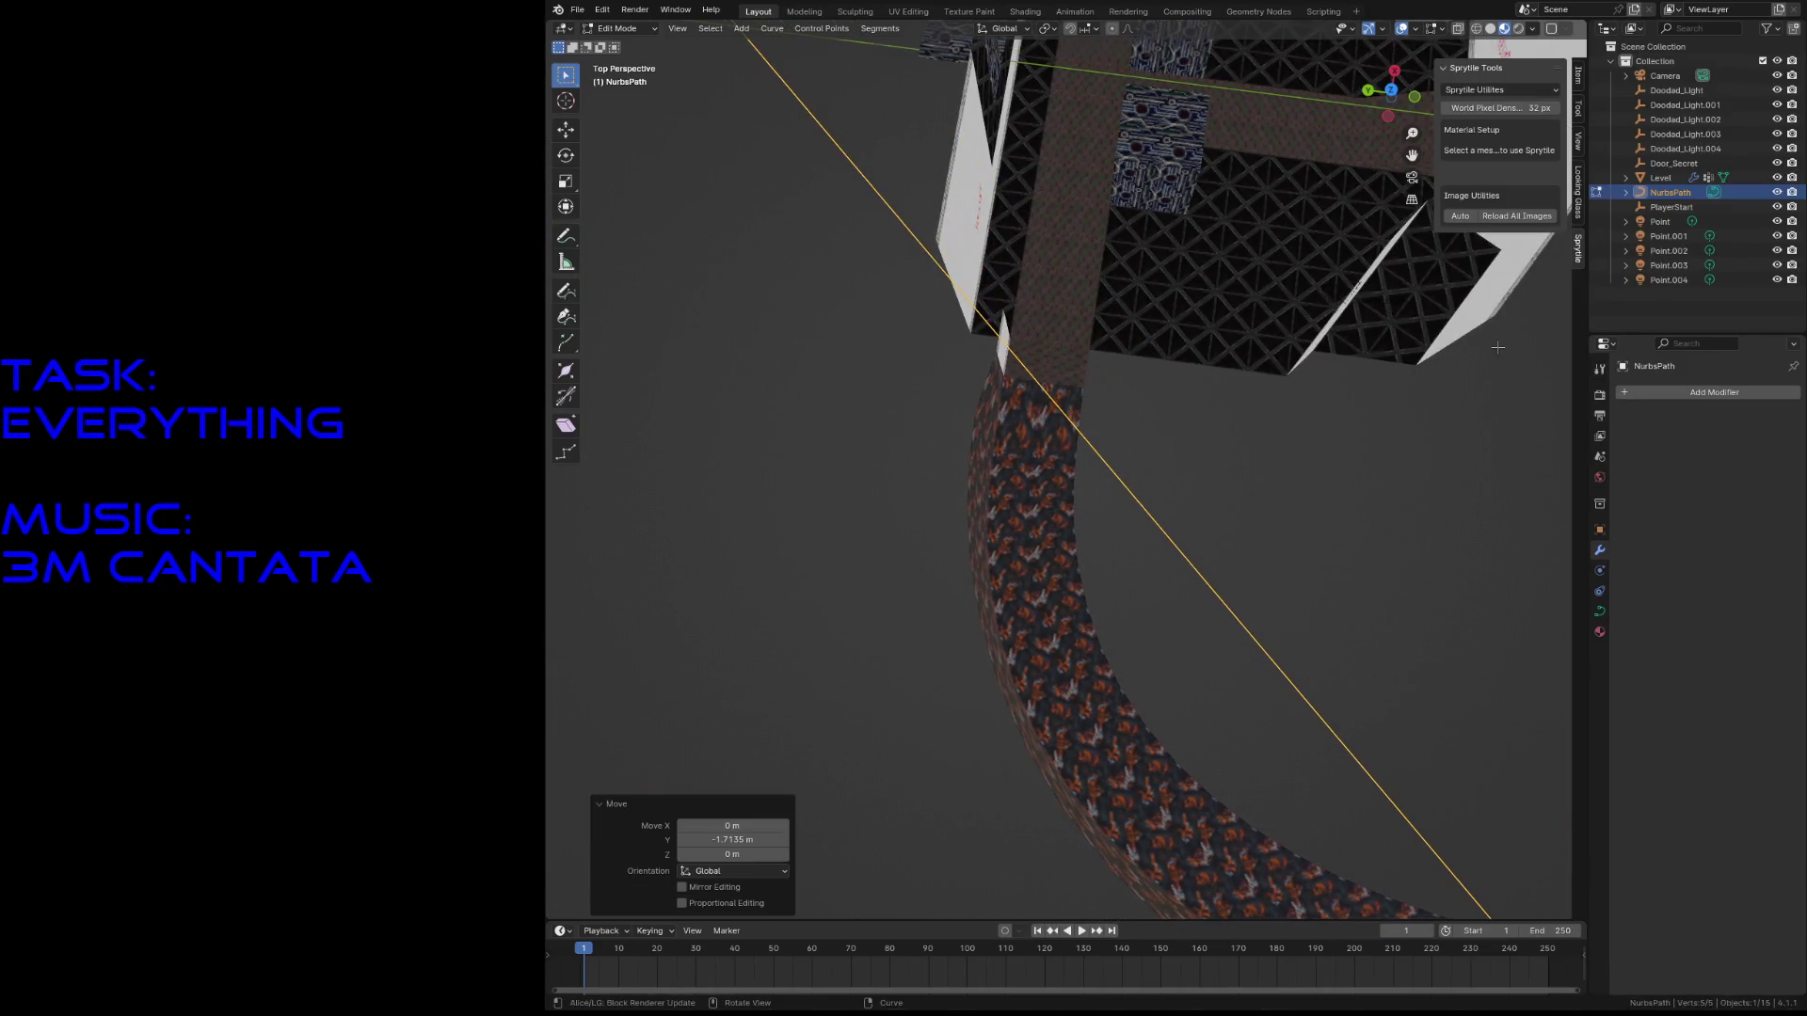
# - Review the level from a wider view and shift the path 0.3867 m along X
pyautogui.hotkey('shift', '`')
pyautogui.press('s')
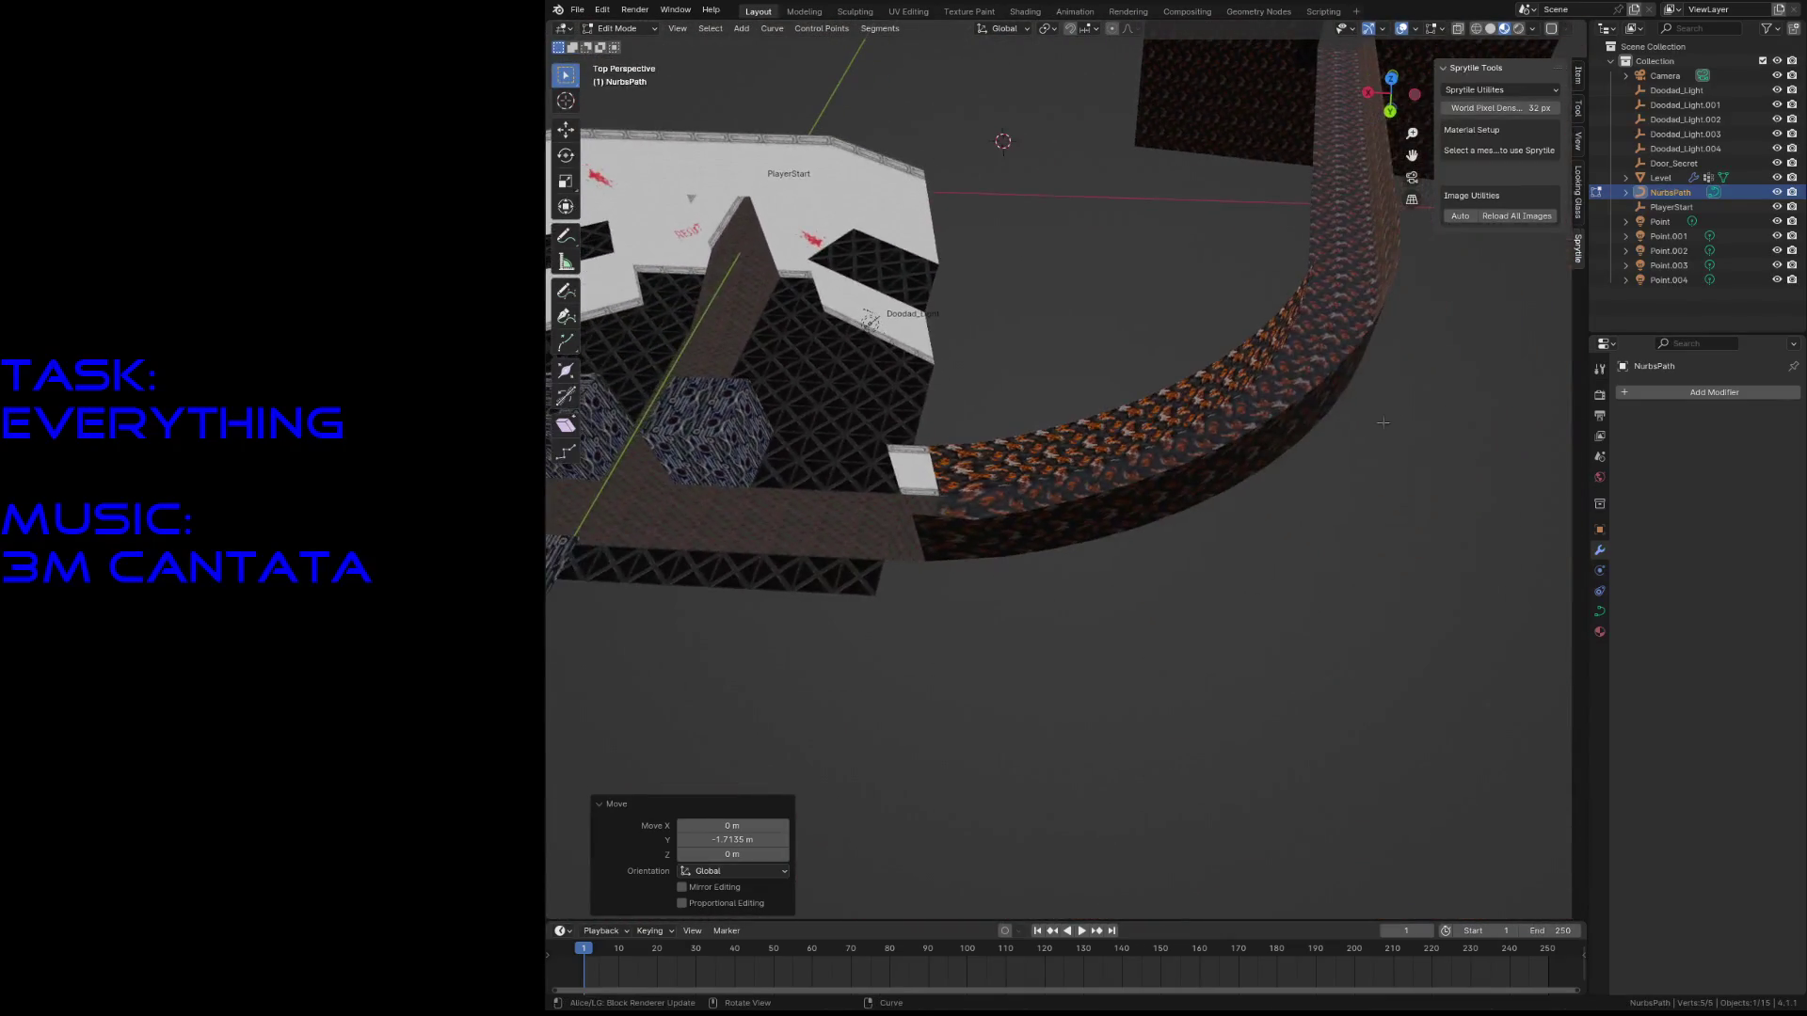
pyautogui.click(1066, 467)
pyautogui.press('g')
pyautogui.press('x')
pyautogui.click(1239, 453)
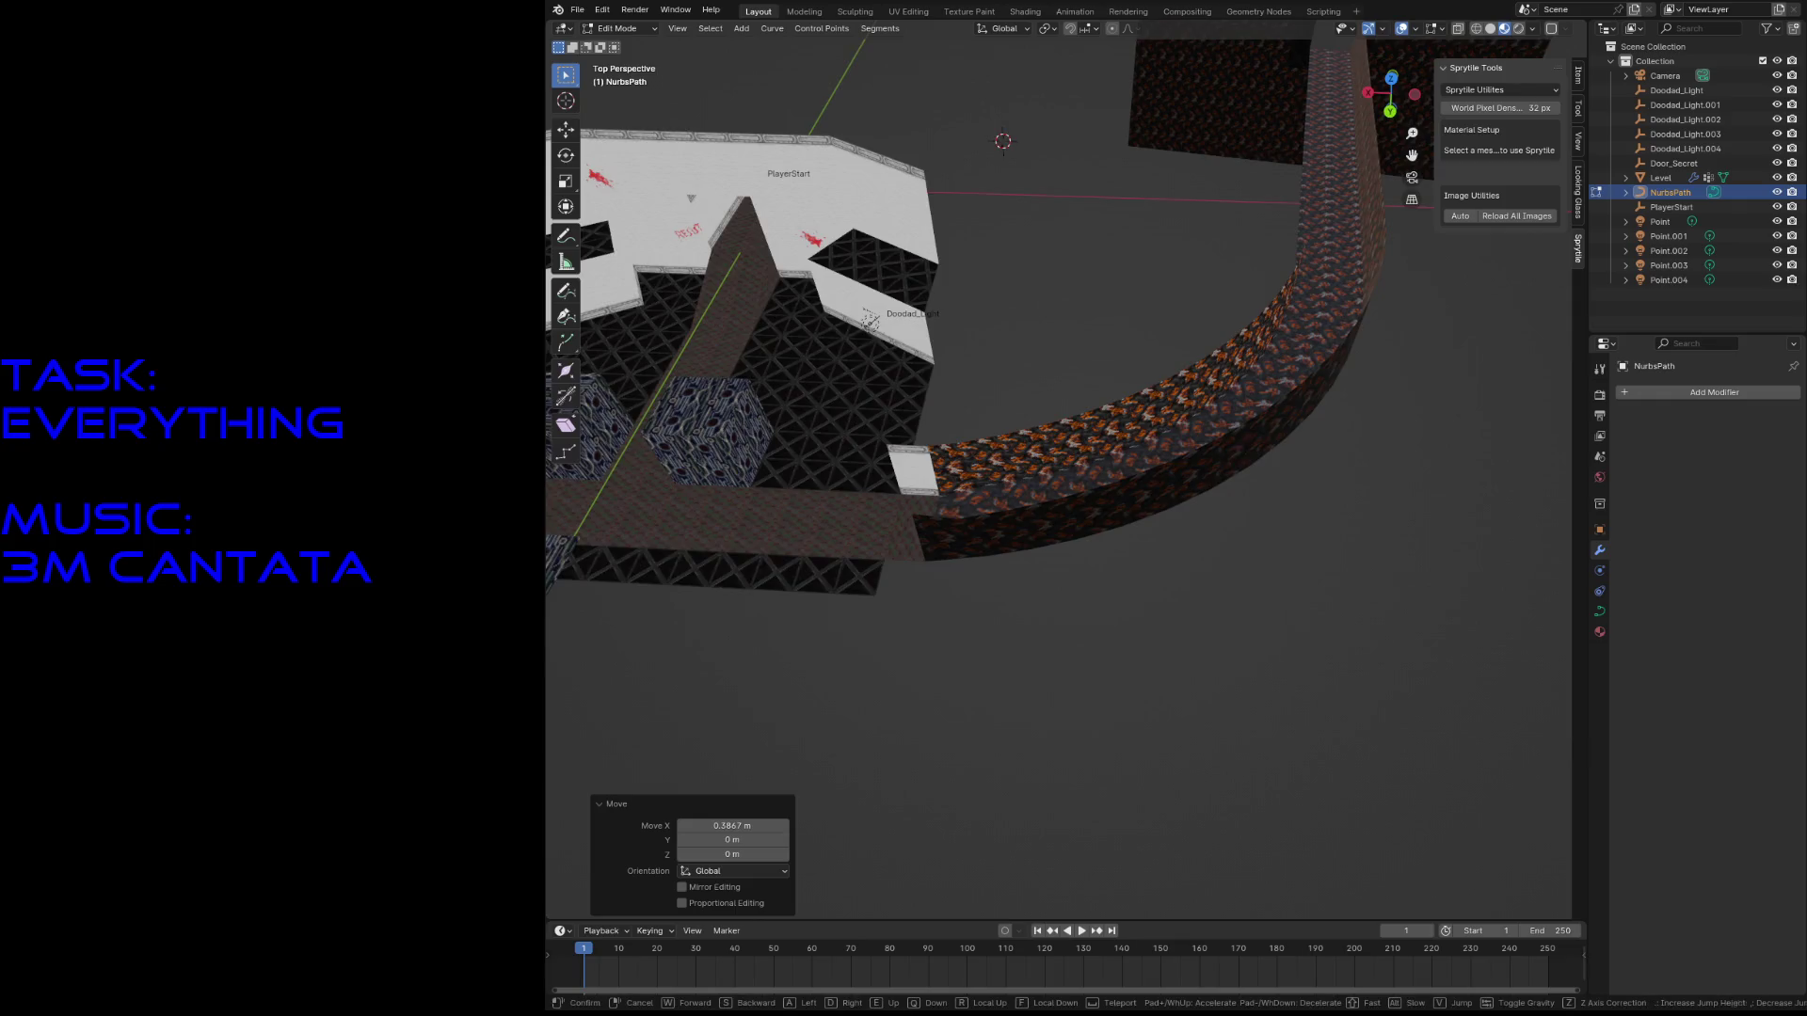
# - Fly into the lava tunnel and lower the path by 0.20023 m on Z
pyautogui.hotkey('shift', '`')
pyautogui.press('w')
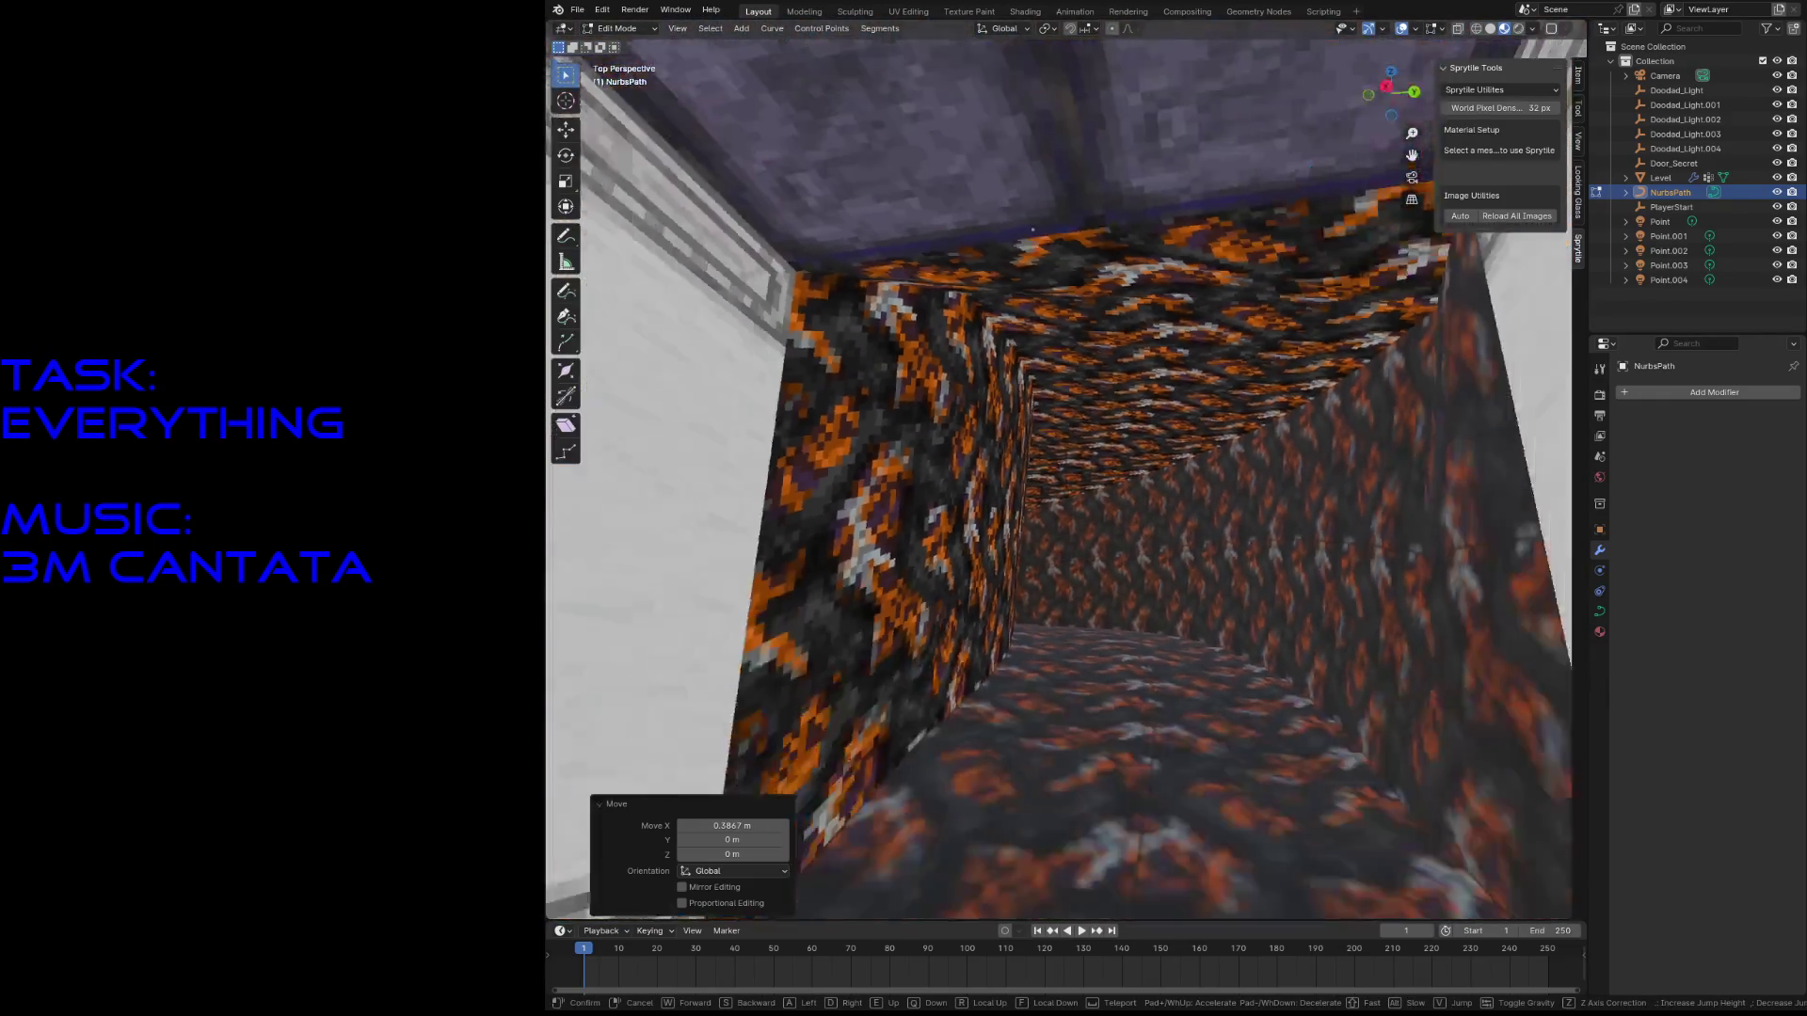
pyautogui.press('Return')
pyautogui.press('g')
pyautogui.press('z')
pyautogui.click(1243, 527)
# - Fly through the tunnel and back out, then leave Edit Mode and select the Level wall mesh
pyautogui.hotkey('shift', '`')
pyautogui.press('w')
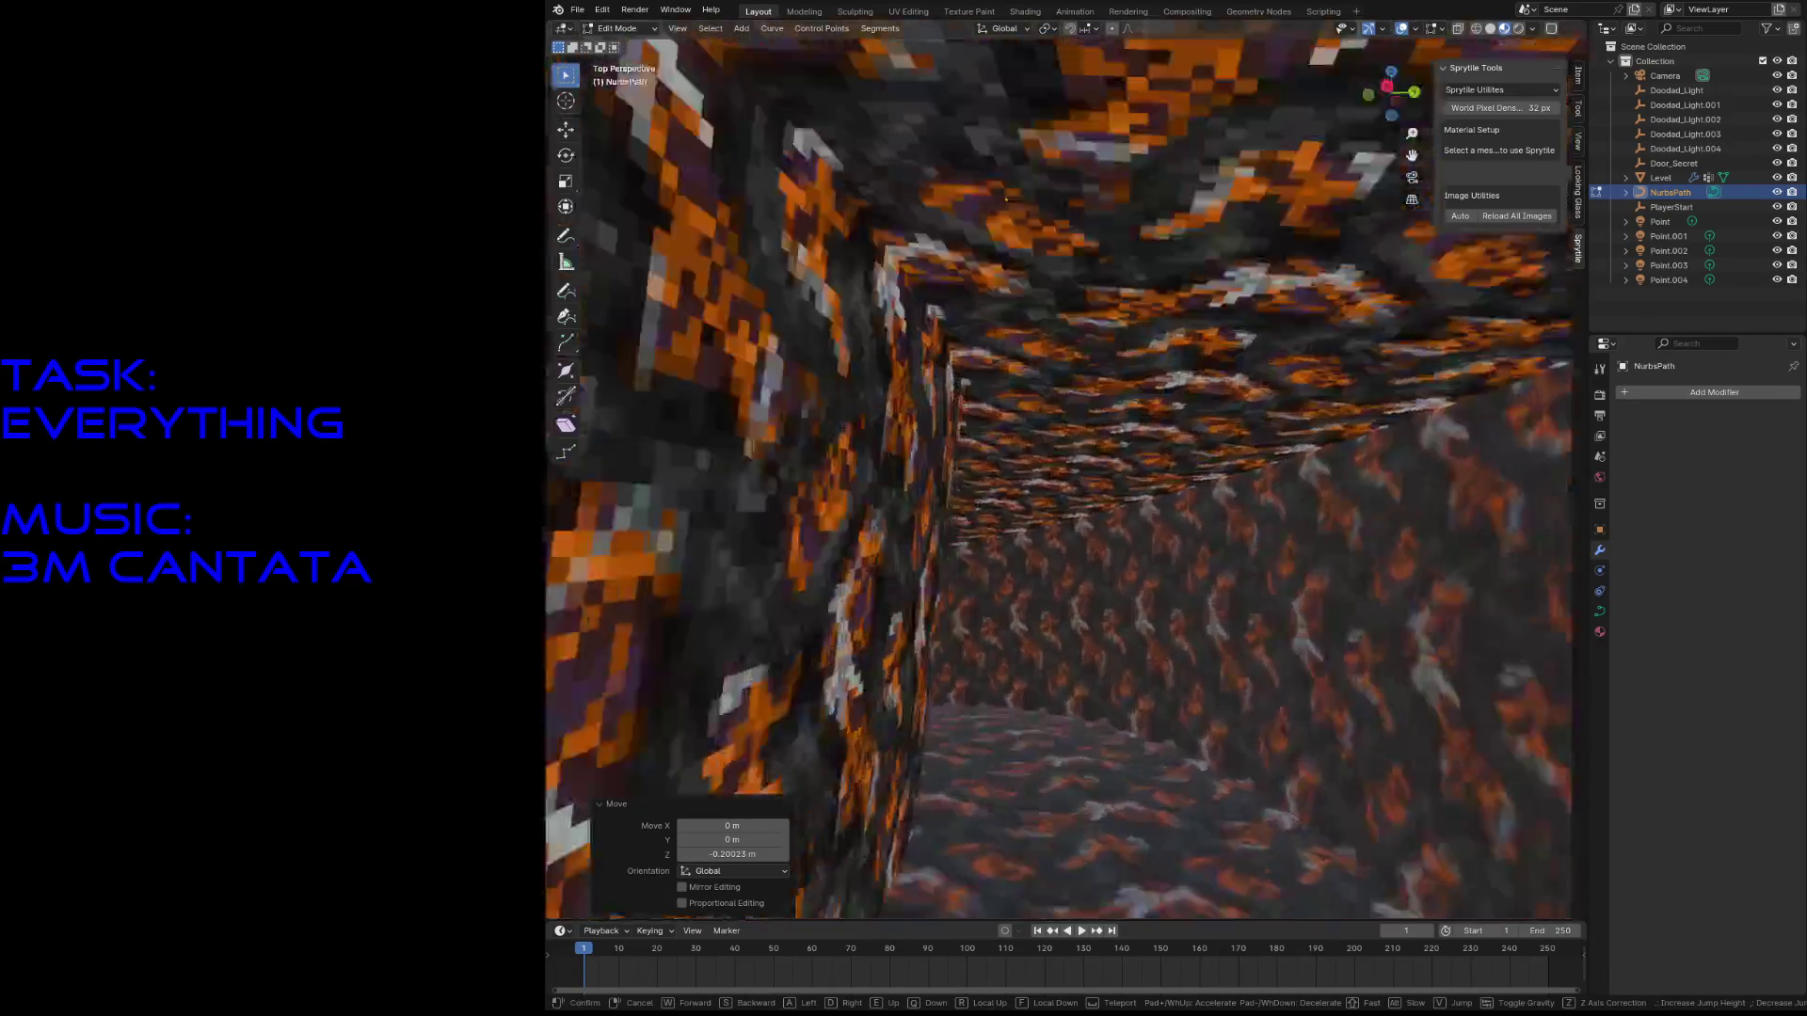
pyautogui.press('s')
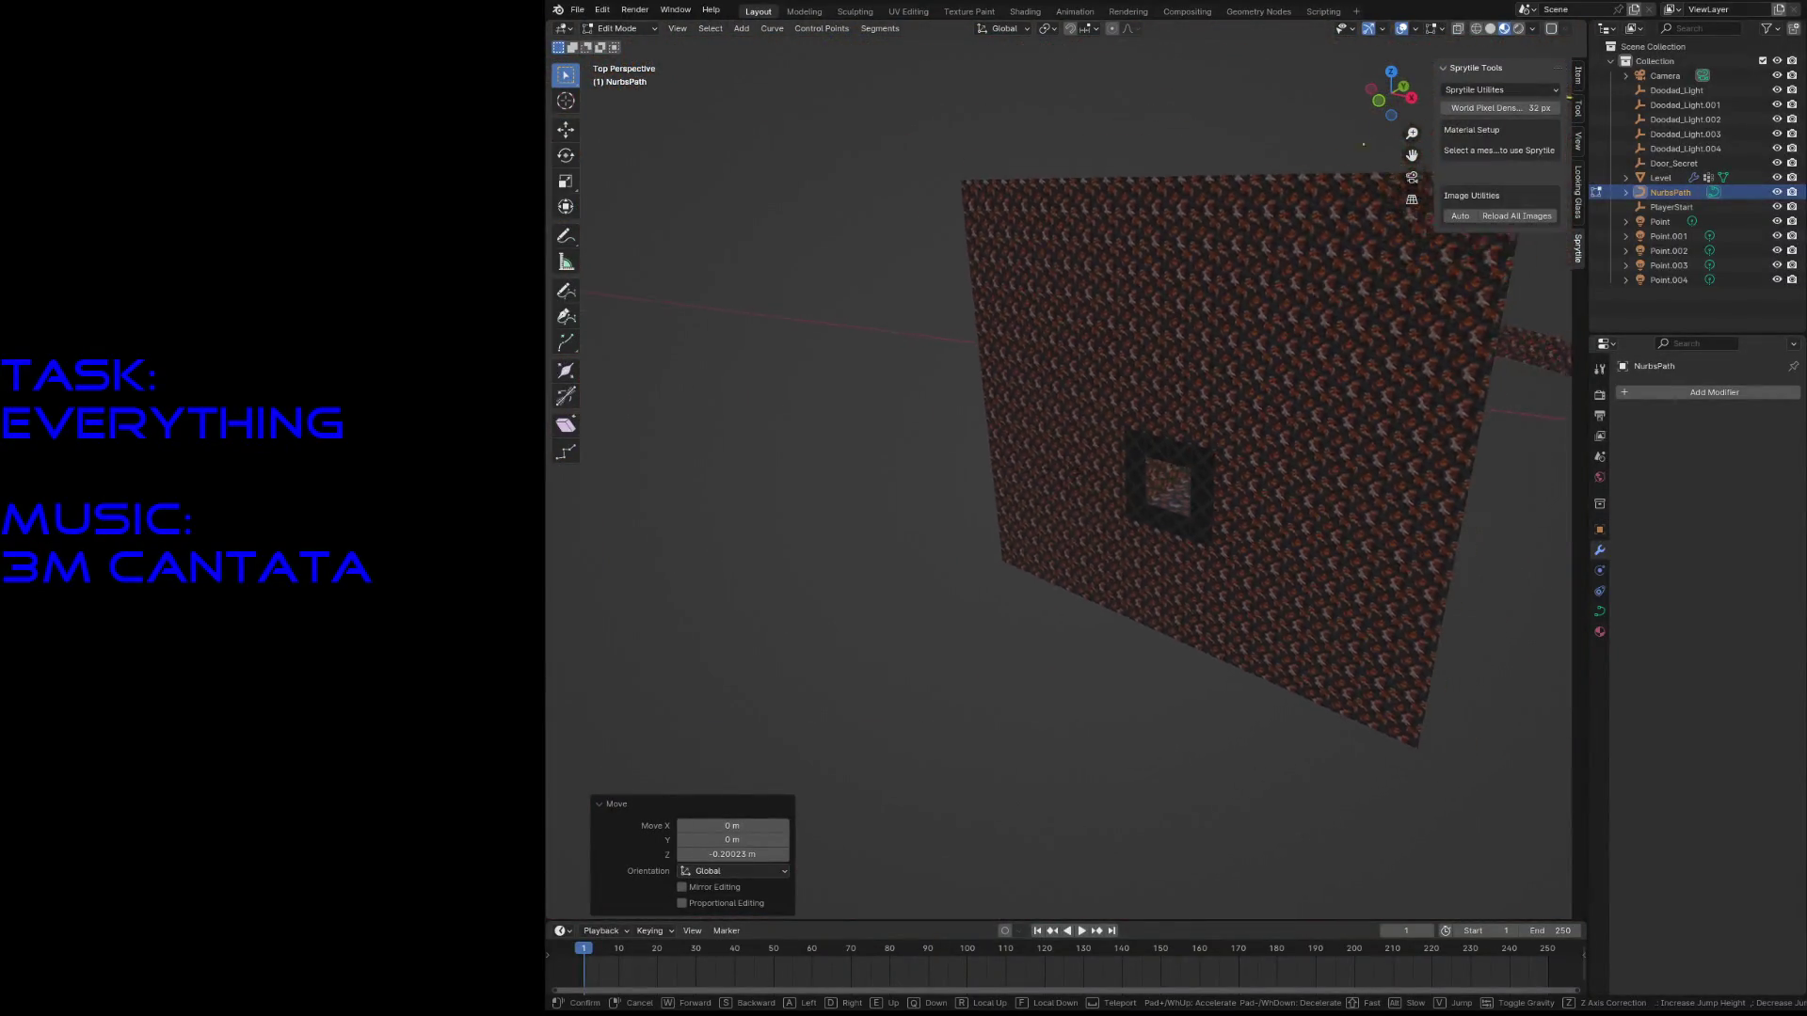
pyautogui.press('Return')
pyautogui.press('Tab')
pyautogui.click(1091, 396)
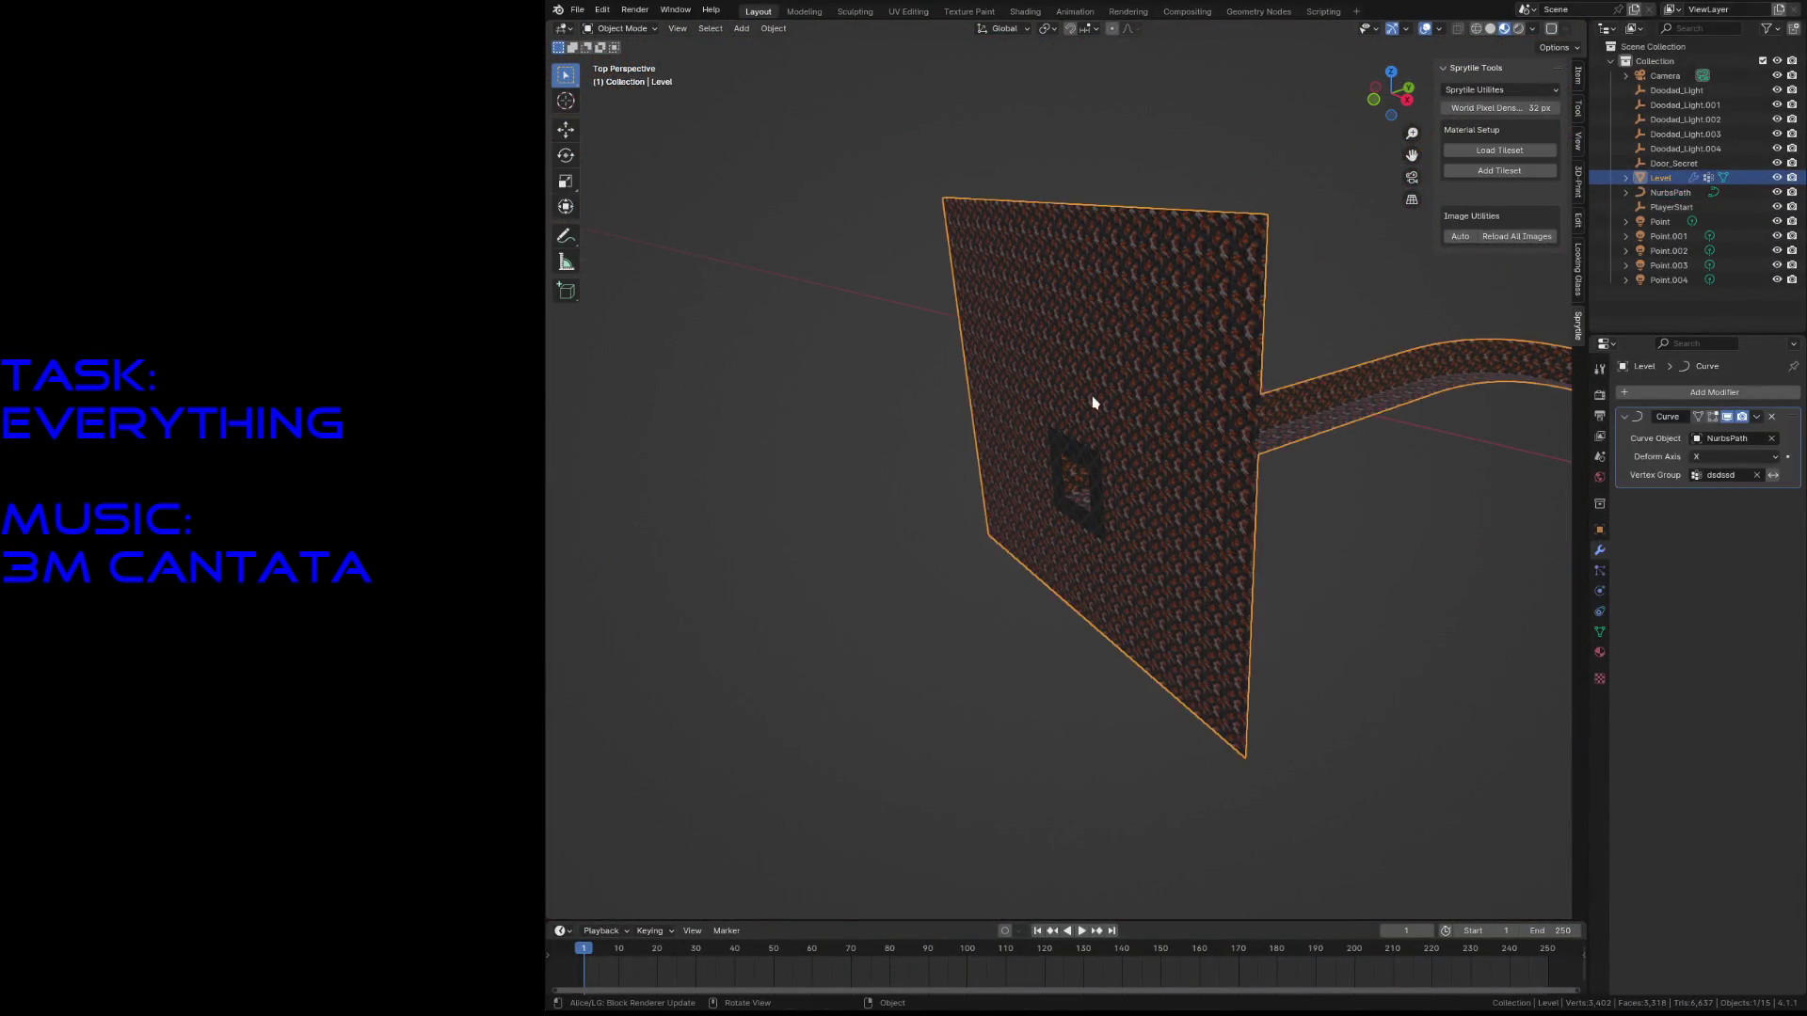
# - Apply the Curve modifier permanently to the Level mesh from its dropdown
pyautogui.press('Tab')
pyautogui.scroll(-3, 1091, 396)
pyautogui.press('Tab')
pyautogui.scroll(4, 1092, 397)
pyautogui.click(1756, 416)
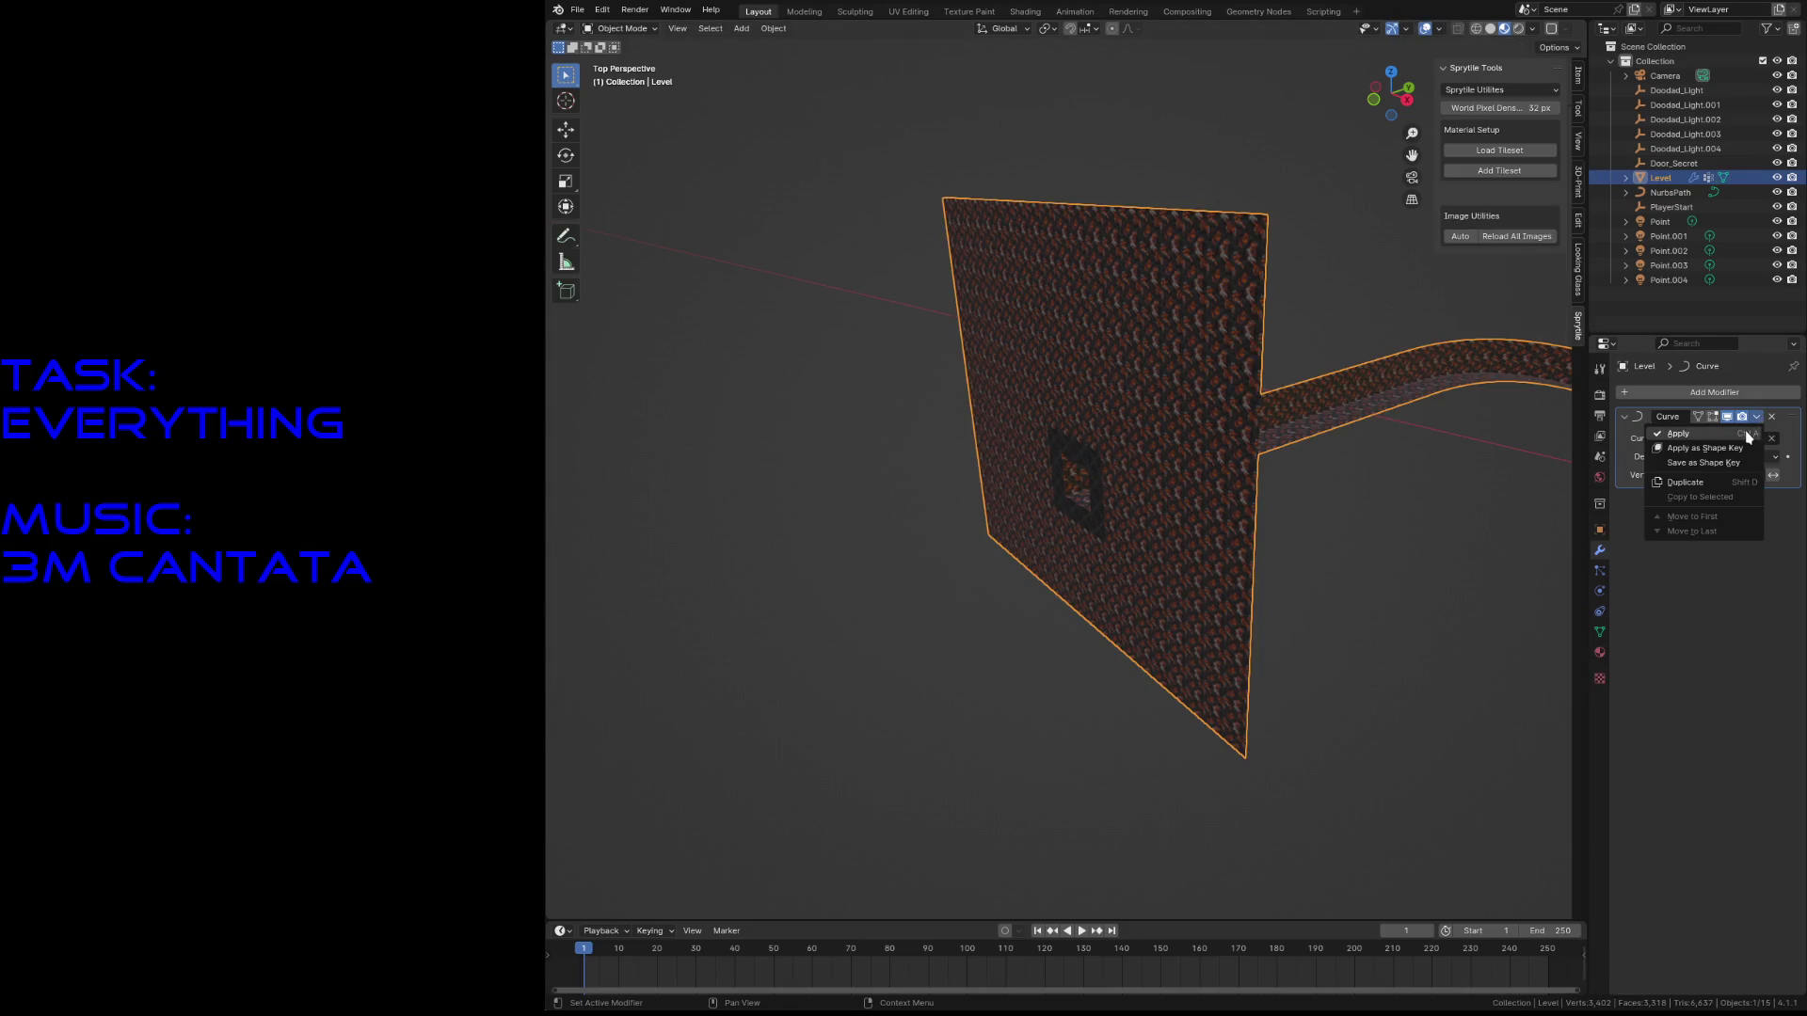
pyautogui.click(1694, 435)
# - Deselect everything, fly back to view the red end wall, and save
pyautogui.click(1359, 640)
pyautogui.hotkey('shift', '`')
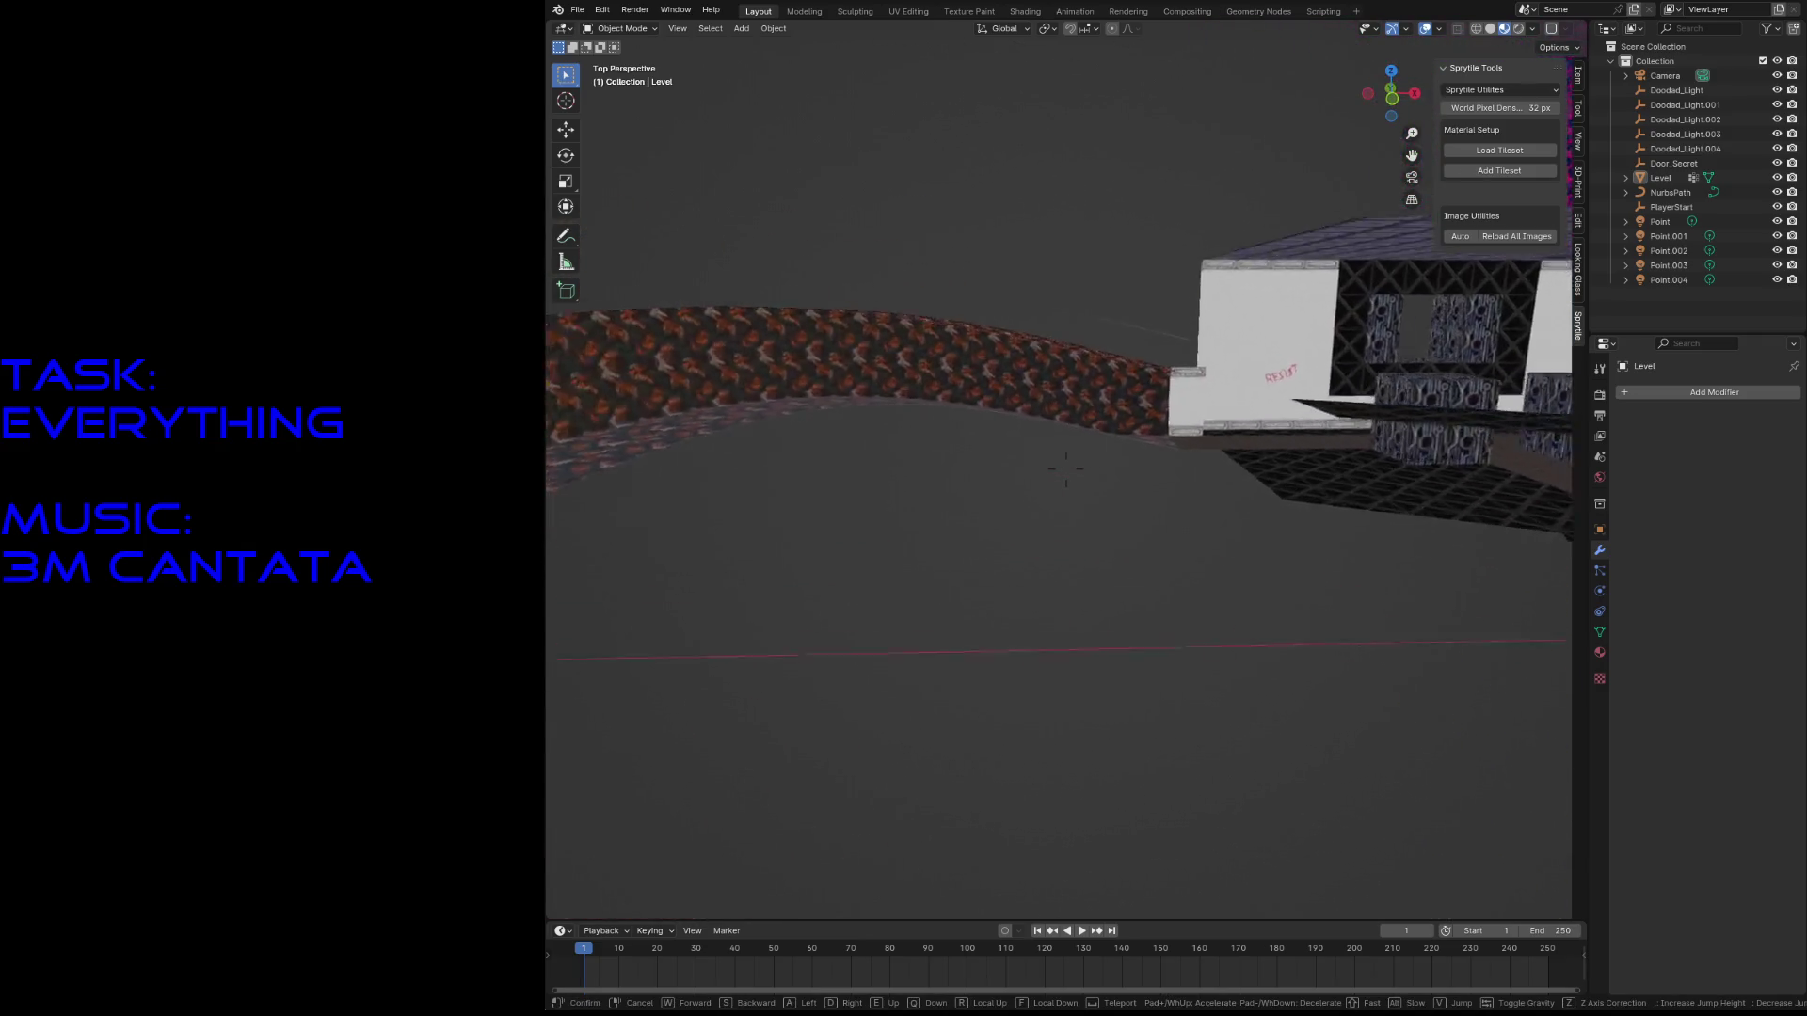
pyautogui.press('s')
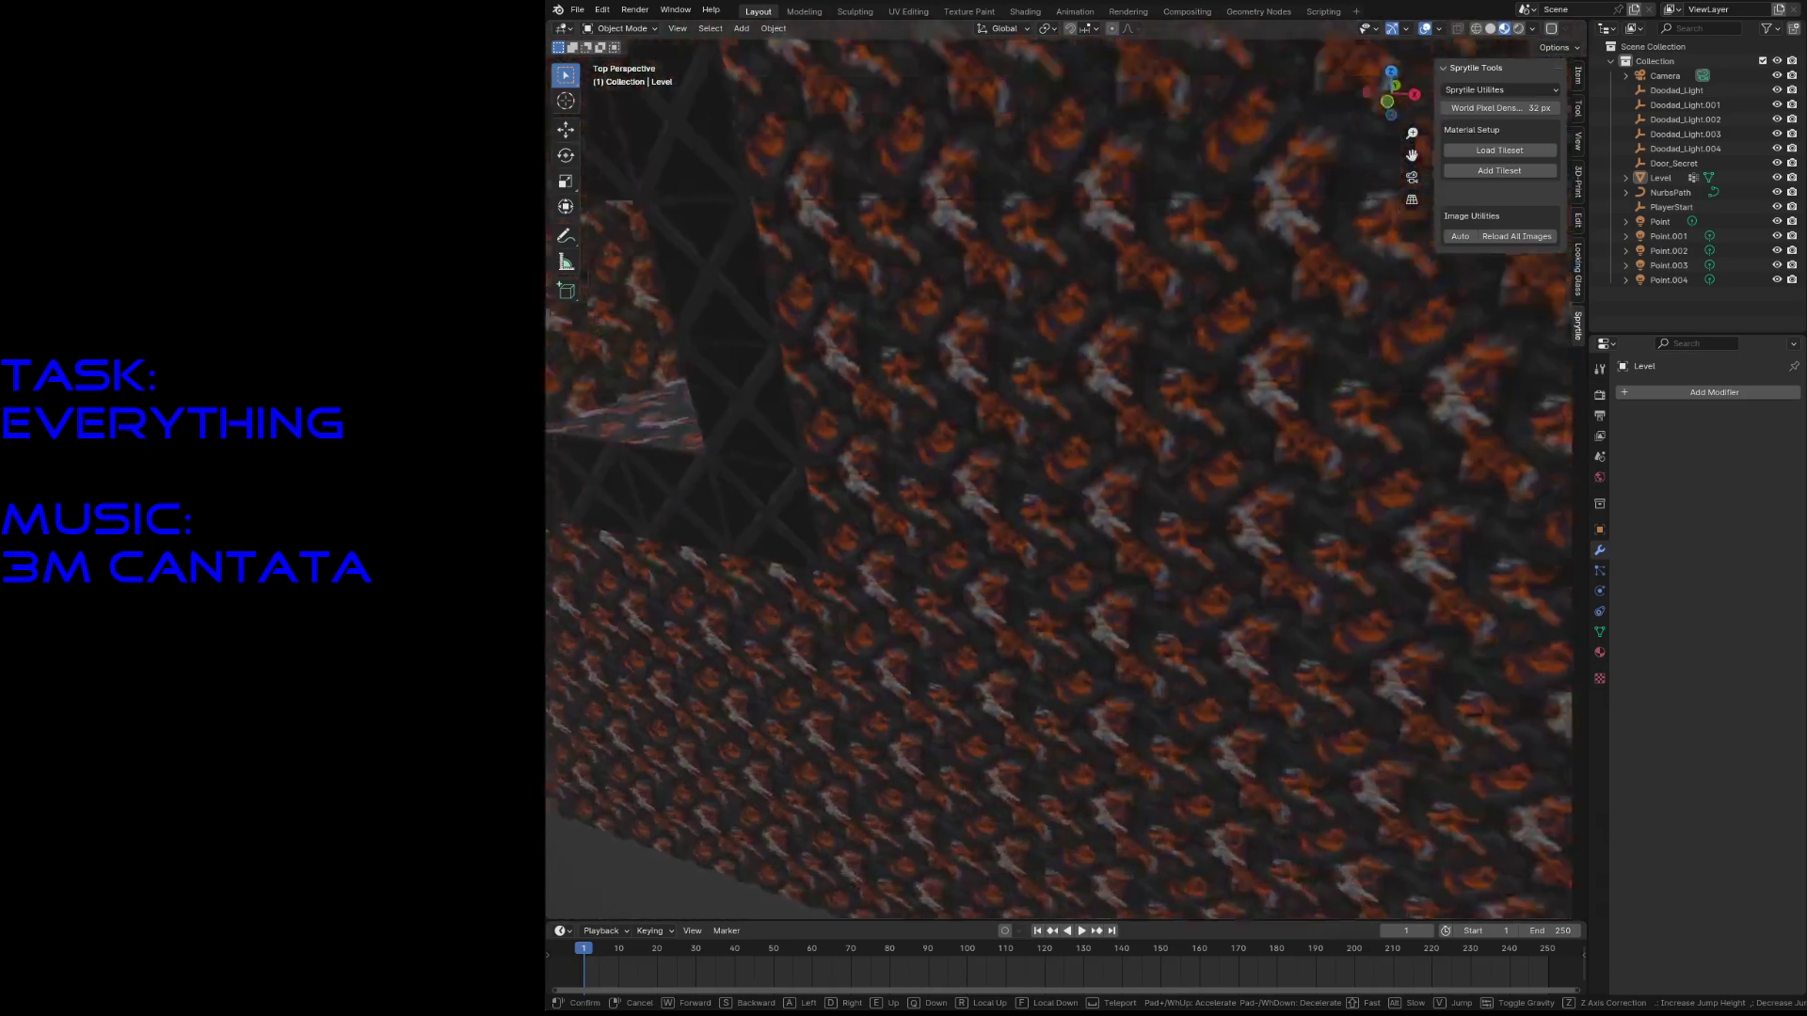
pyautogui.click(1344, 638)
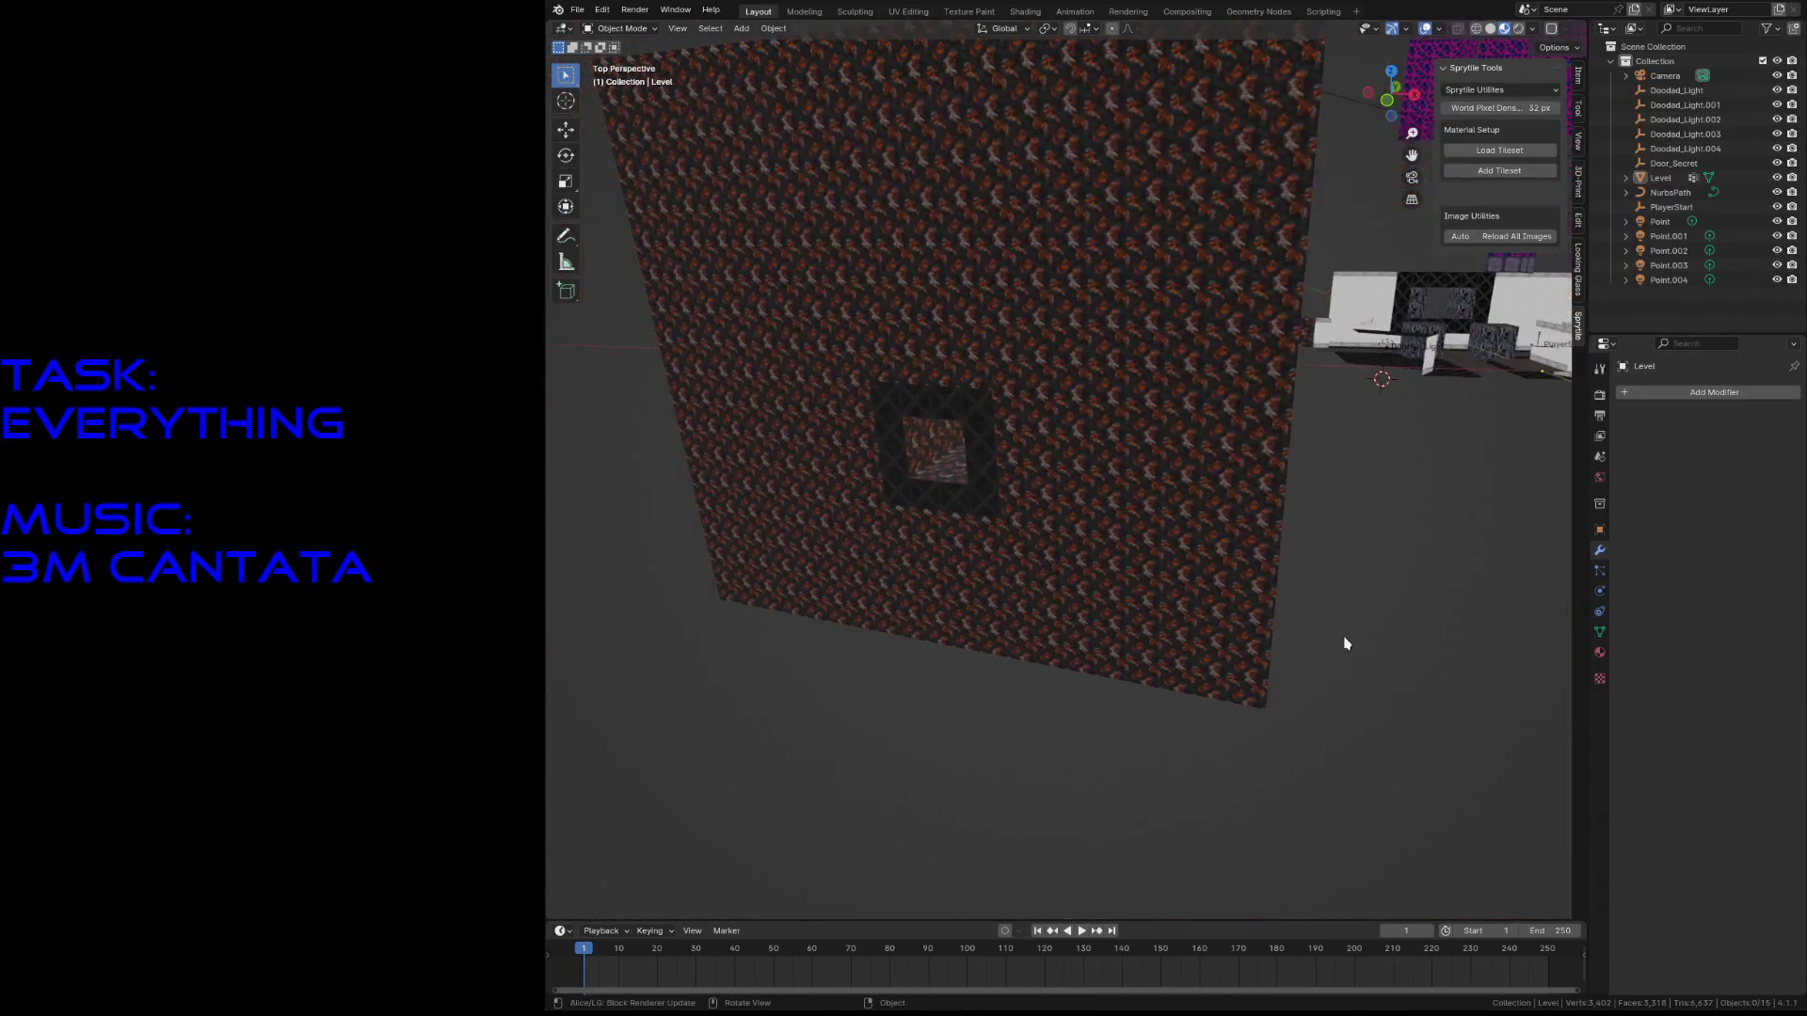
pyautogui.hotkey('ctrl', 's')
# - In vertex mode on the Level mesh, circle-select scattered vertices across the end wall
pyautogui.click(1167, 484)
pyautogui.press('Tab')
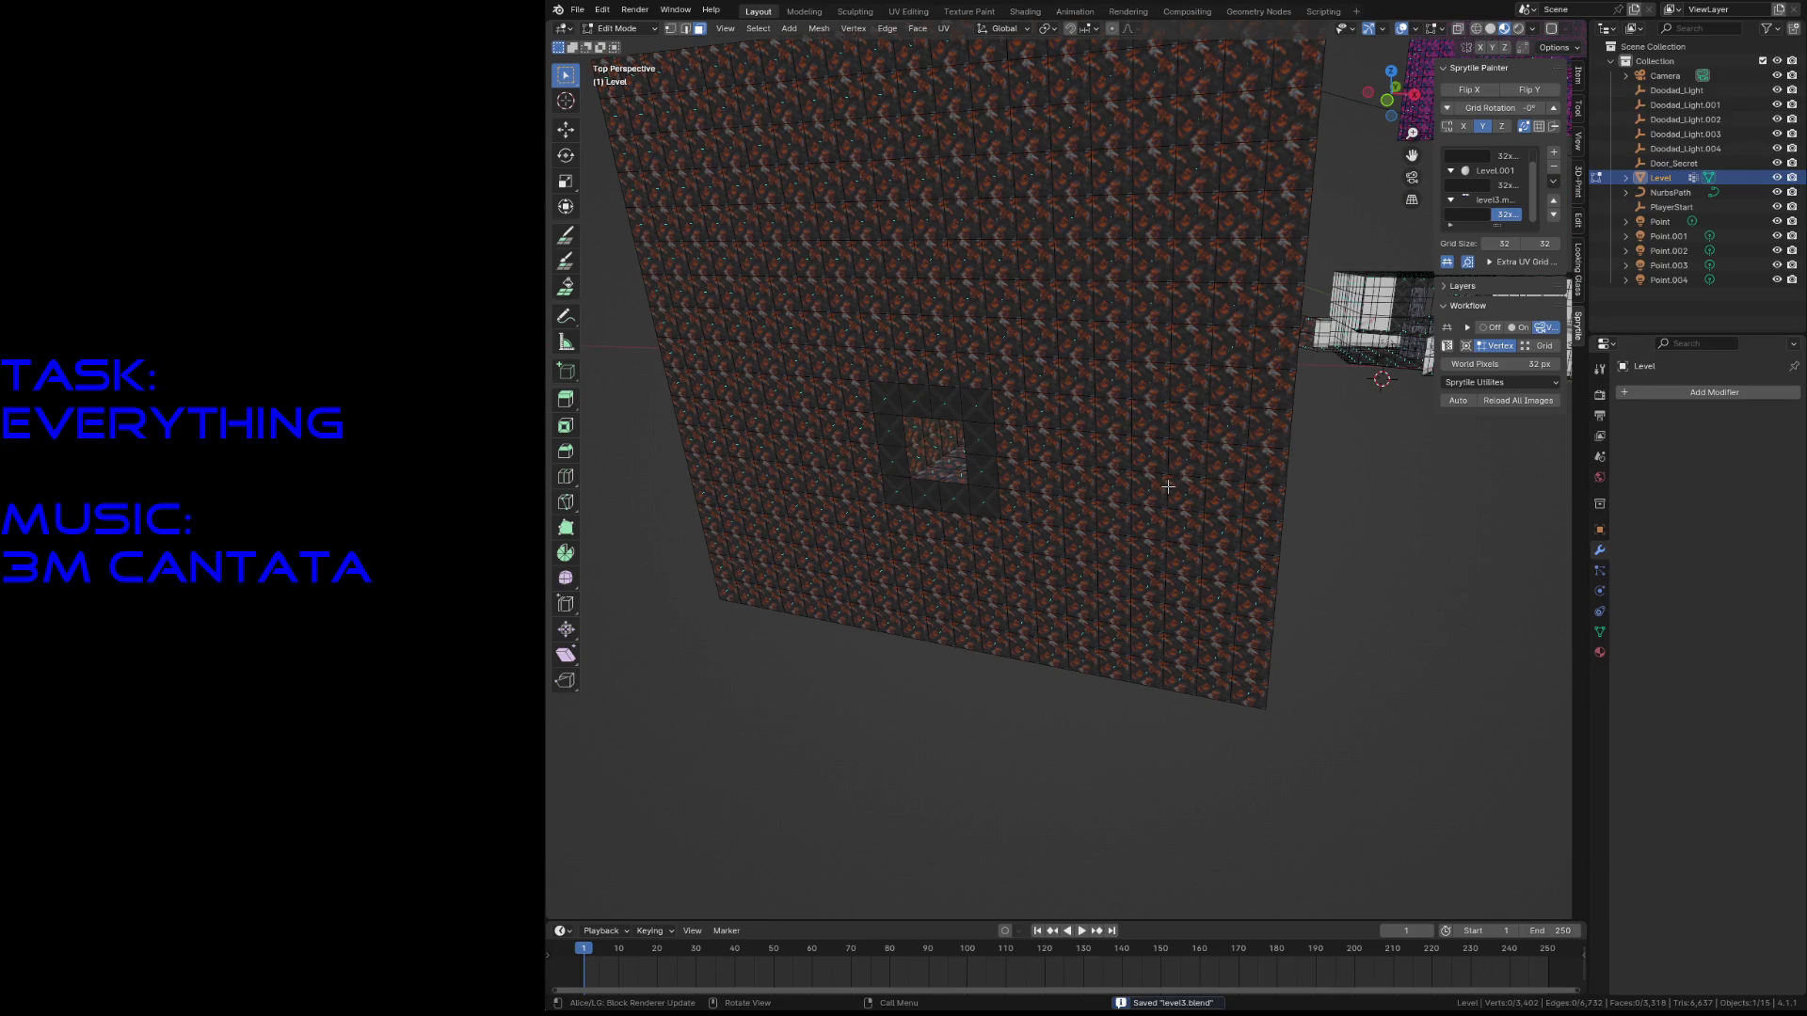
pyautogui.press('1')
pyautogui.press('c')
pyautogui.click(725, 206)
pyautogui.click(731, 402)
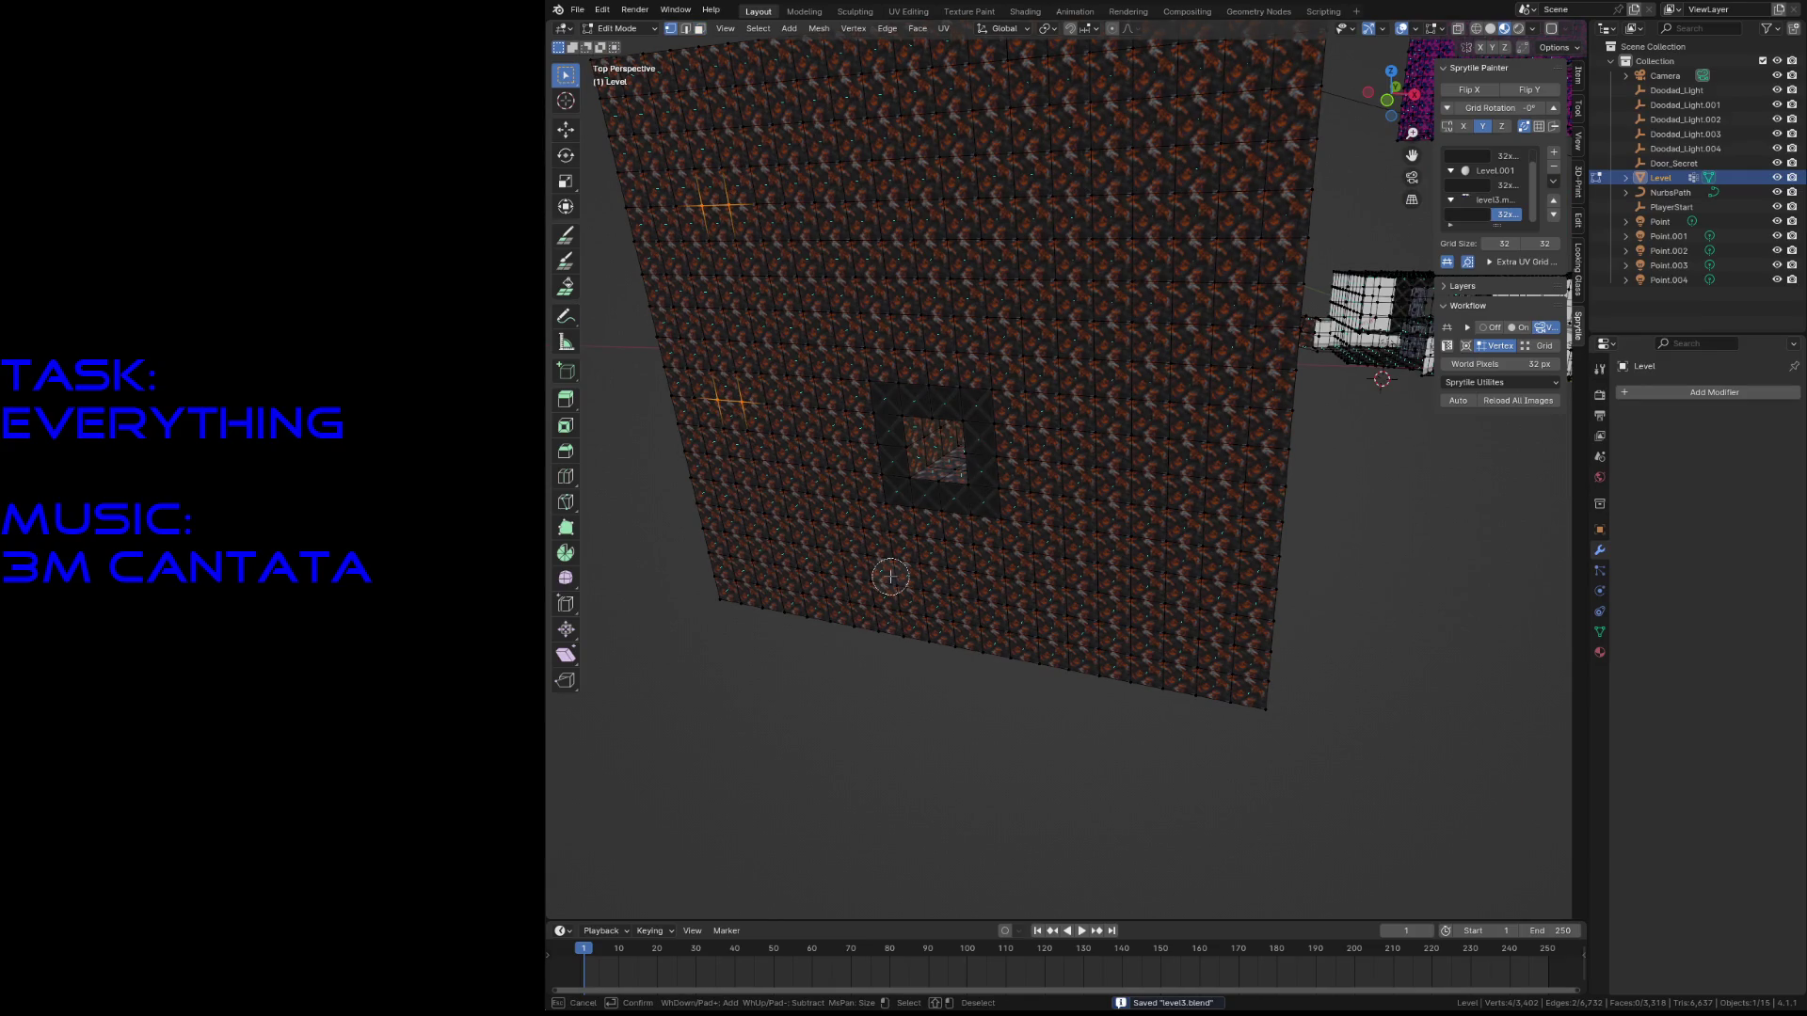
pyautogui.click(908, 202)
pyautogui.click(1092, 282)
pyautogui.click(1061, 428)
pyautogui.click(1062, 494)
pyautogui.click(1035, 602)
pyautogui.click(1091, 593)
pyautogui.moveTo(712, 614)
pyautogui.mouseDown()
pyautogui.moveTo(824, 466)
pyautogui.moveTo(1092, 210)
pyautogui.moveTo(966, 133)
pyautogui.moveTo(1154, 475)
pyautogui.mouseUp()
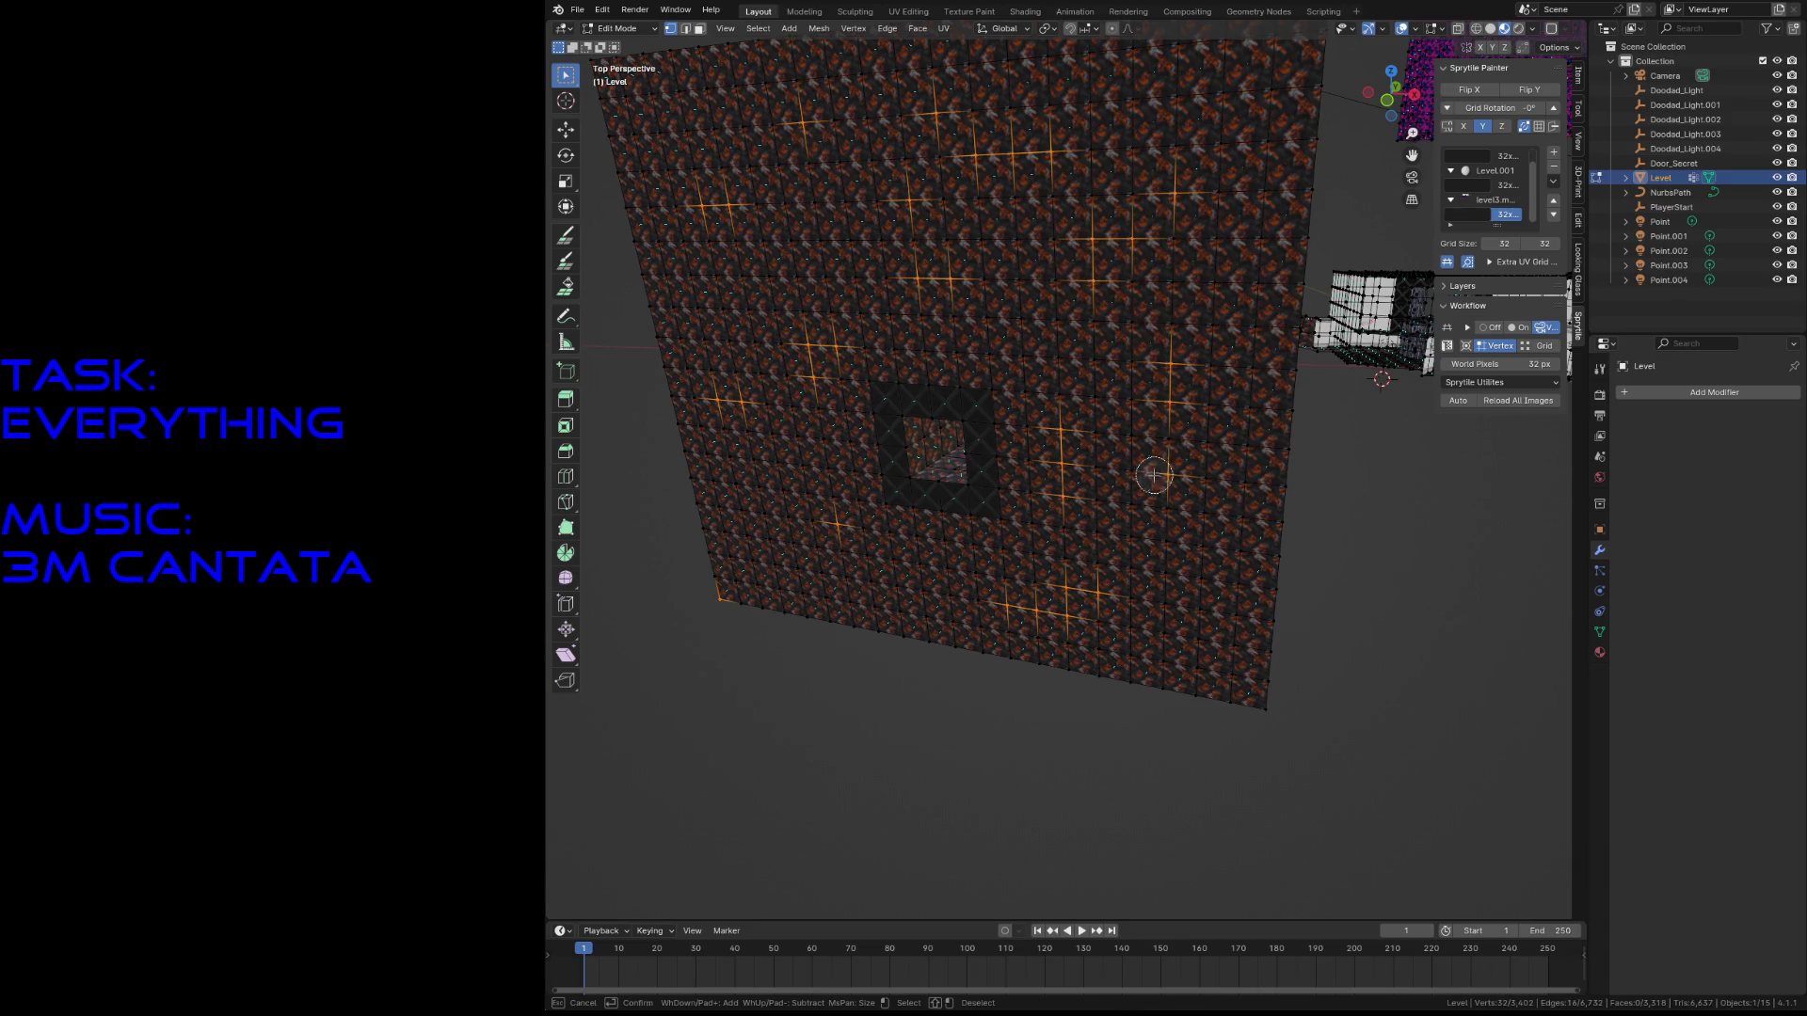
pyautogui.press('Escape')
# - Push the selected wall vertices −0.5362 m along Y, save, and switch to solid shading
pyautogui.moveTo(1098, 461); pyautogui.dragTo(1108, 459, button='middle')
pyautogui.press('g')
pyautogui.press('y')
pyautogui.click(1103, 463)
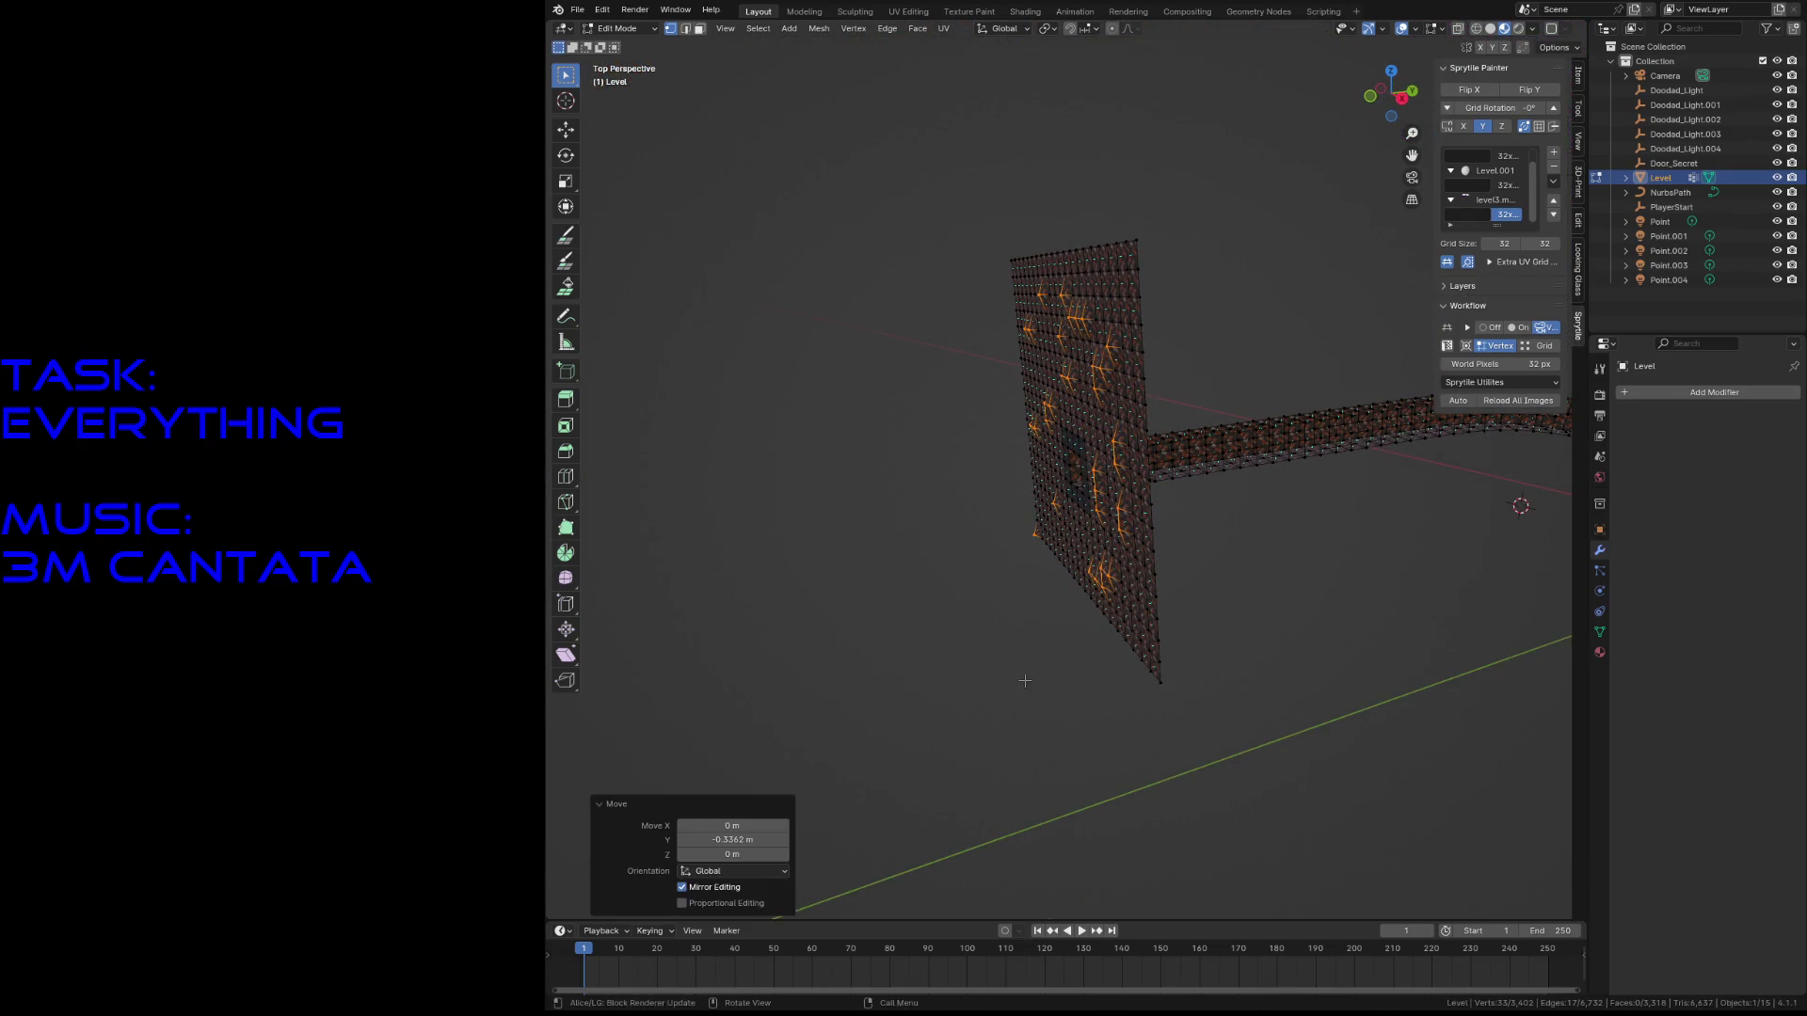
pyautogui.hotkey('alt', 'a')
pyautogui.hotkey('shift', '`')
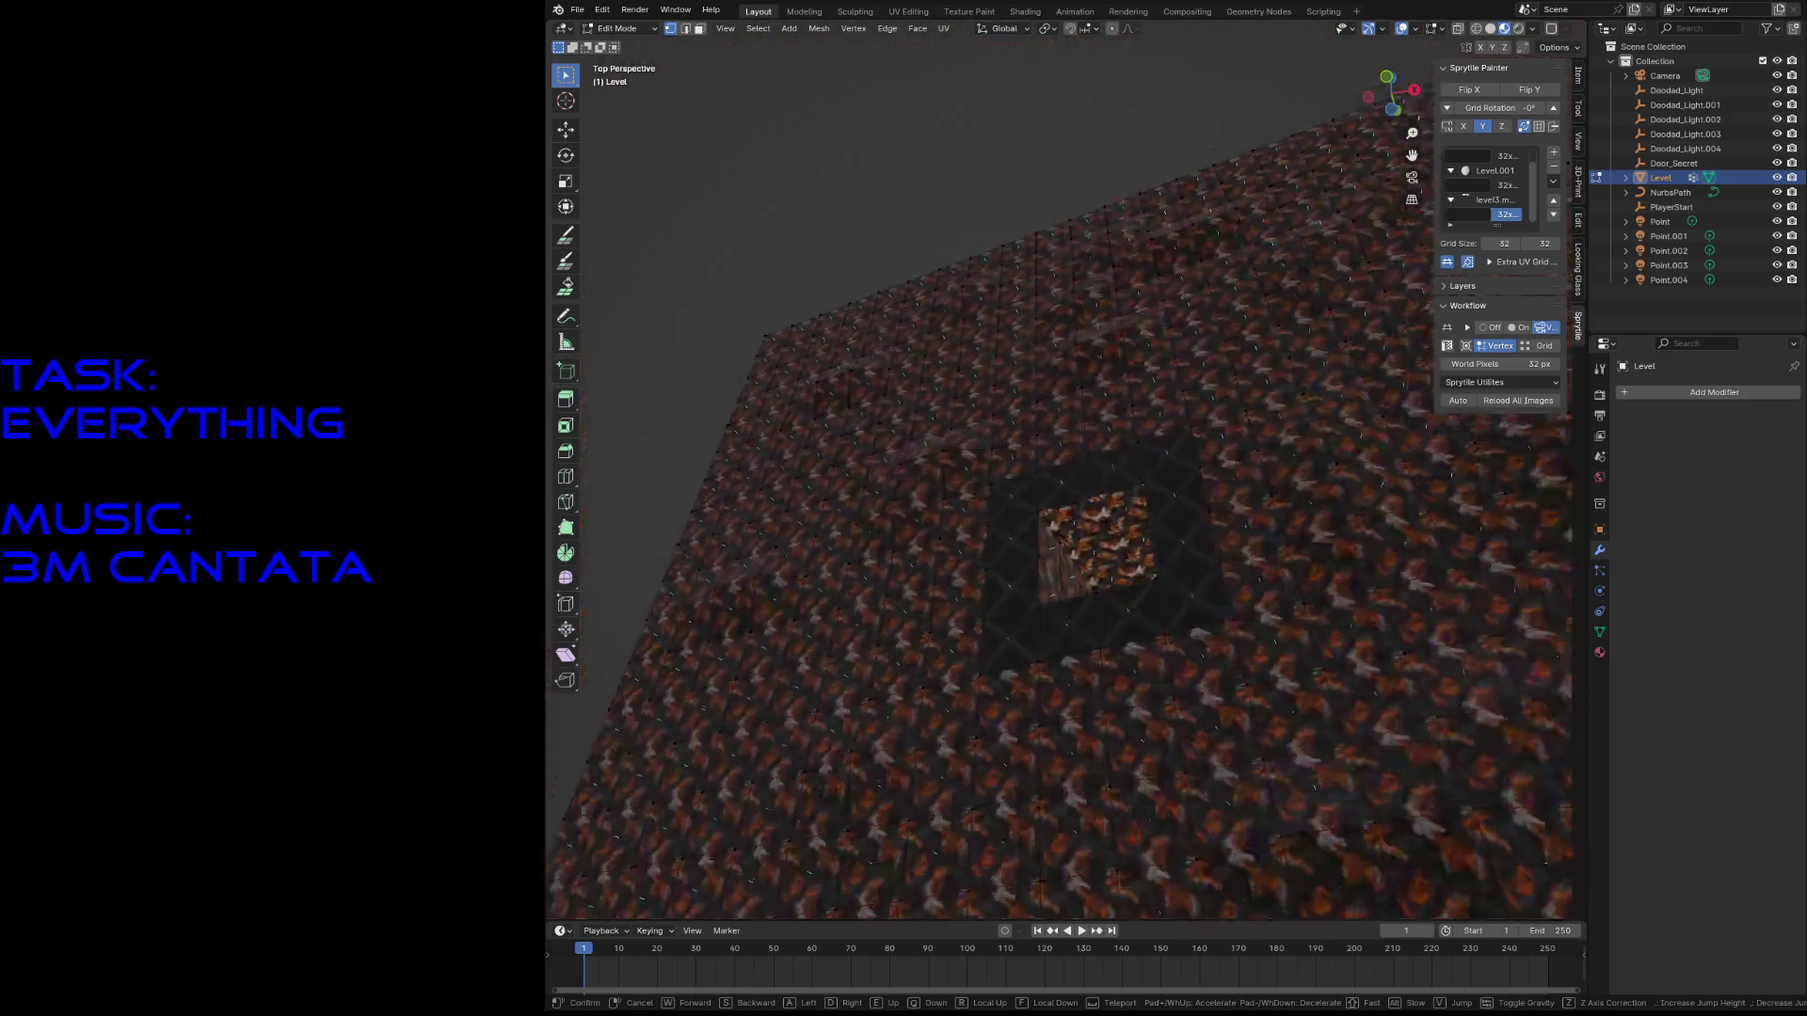
pyautogui.press('Return')
pyautogui.hotkey('ctrl', 's')
pyautogui.press('z')
pyautogui.click(1118, 699)
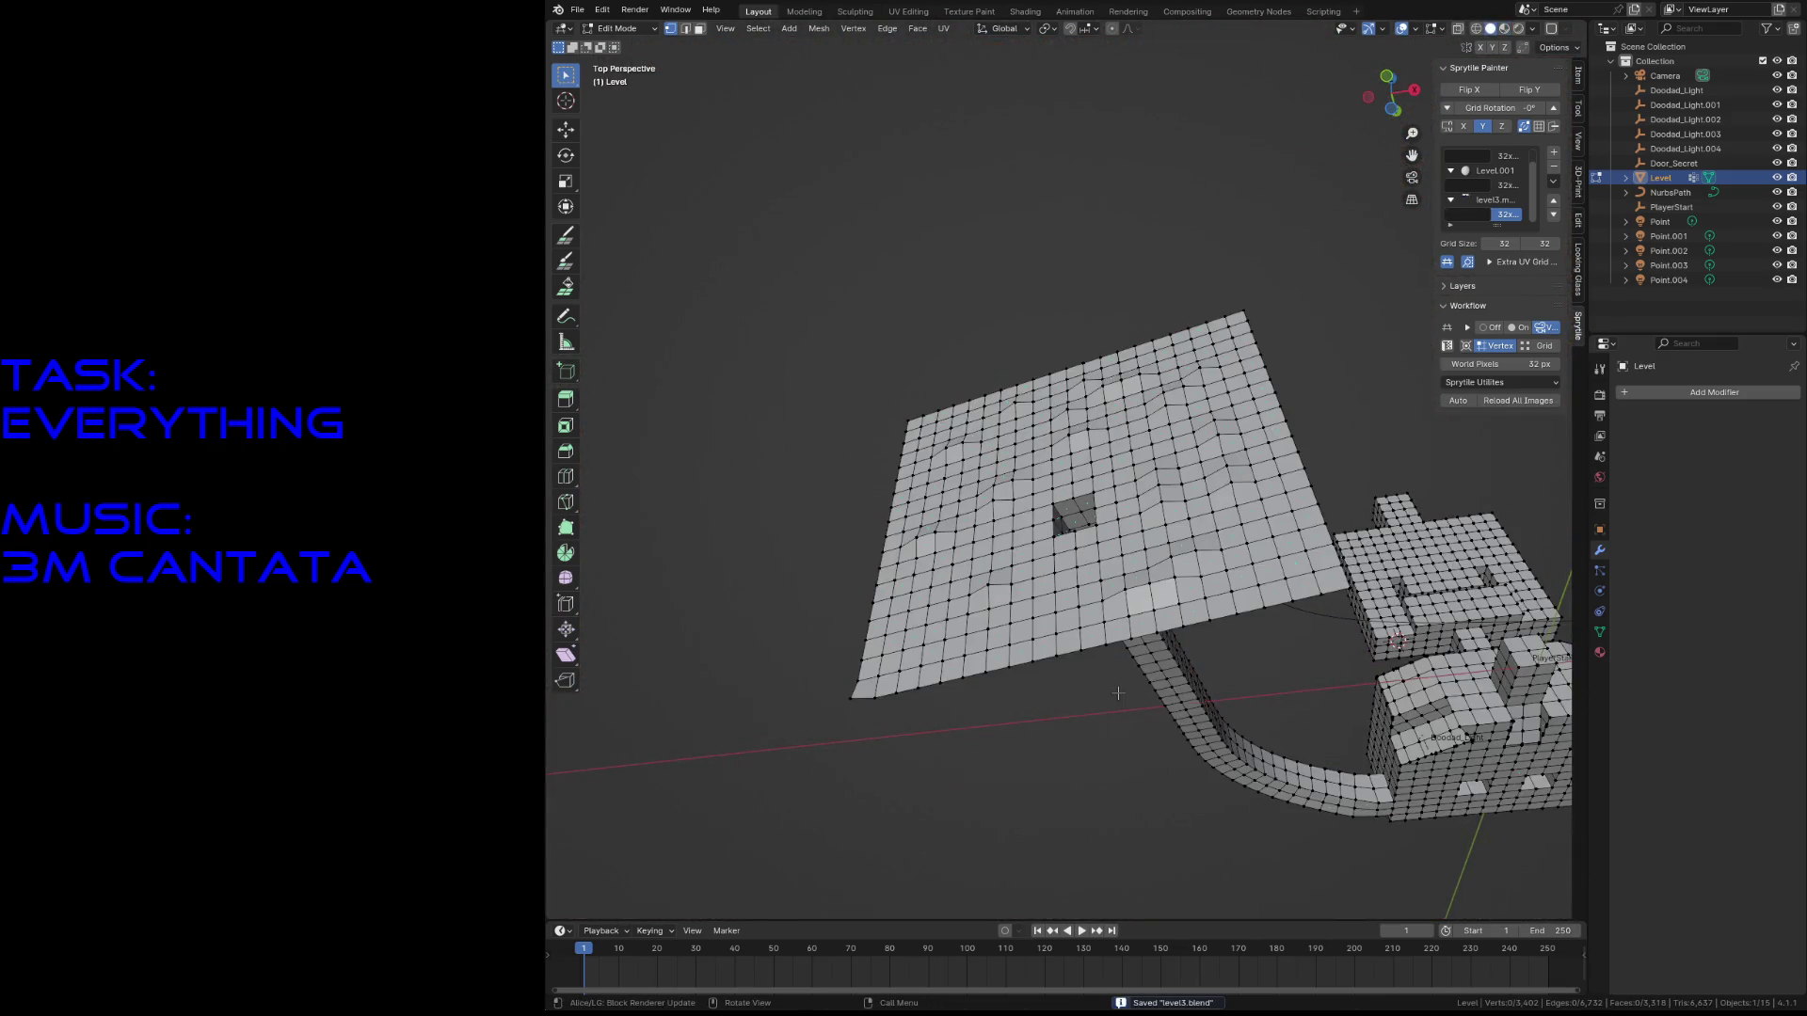
# - Switch the viewport to Material Preview, fly to face the corridor entrance, and save
pyautogui.scroll(5, 1125, 710)
pyautogui.press('z')
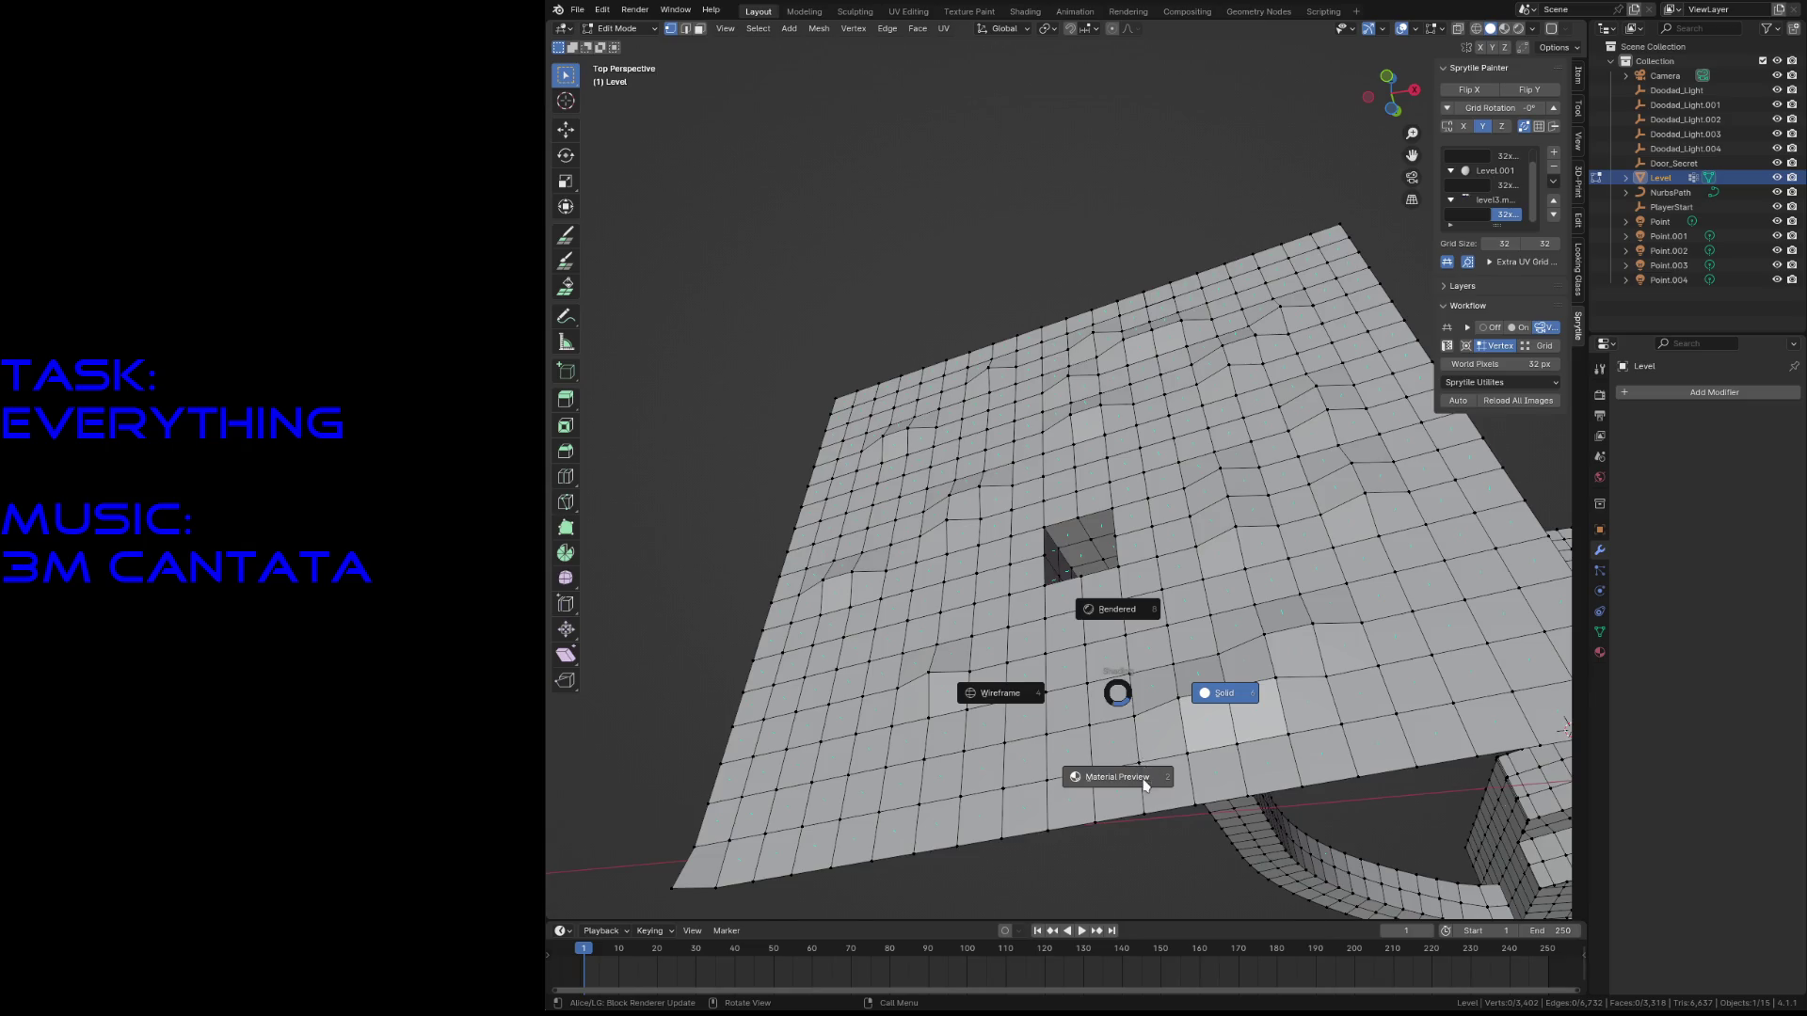
pyautogui.click(1147, 786)
pyautogui.hotkey('shift', '`')
pyautogui.press('w')
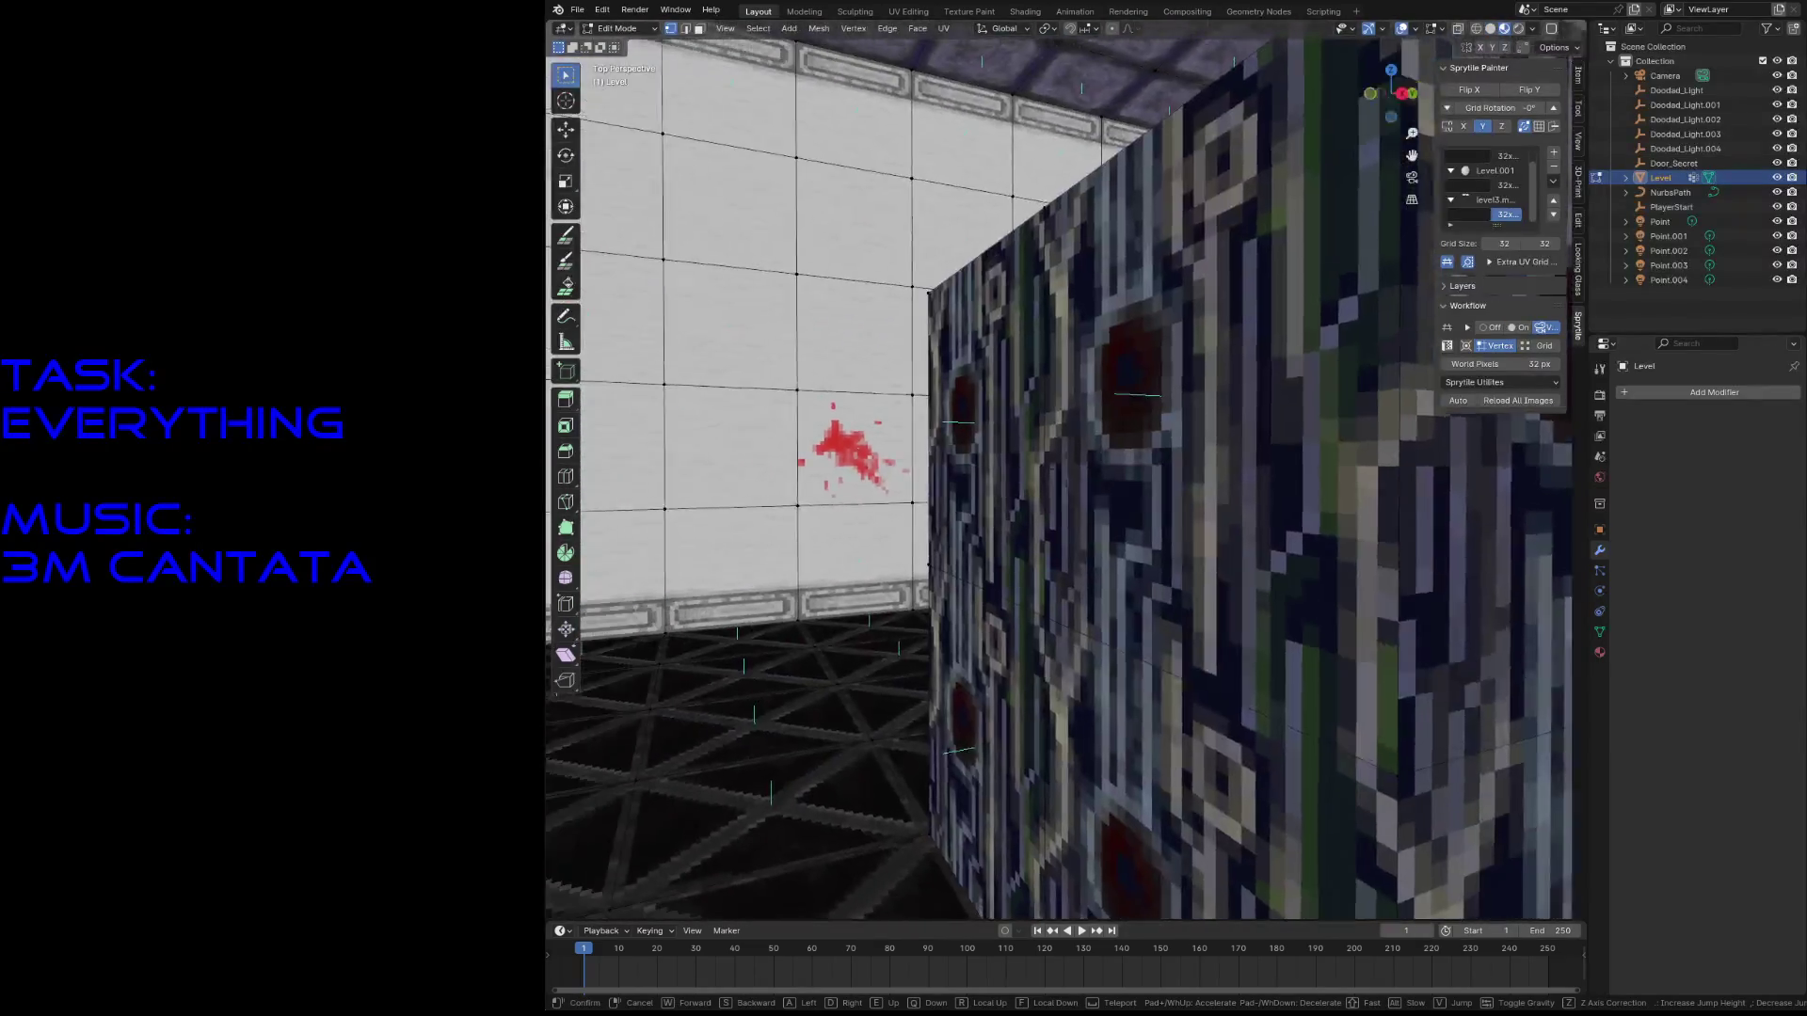
pyautogui.click(1143, 780)
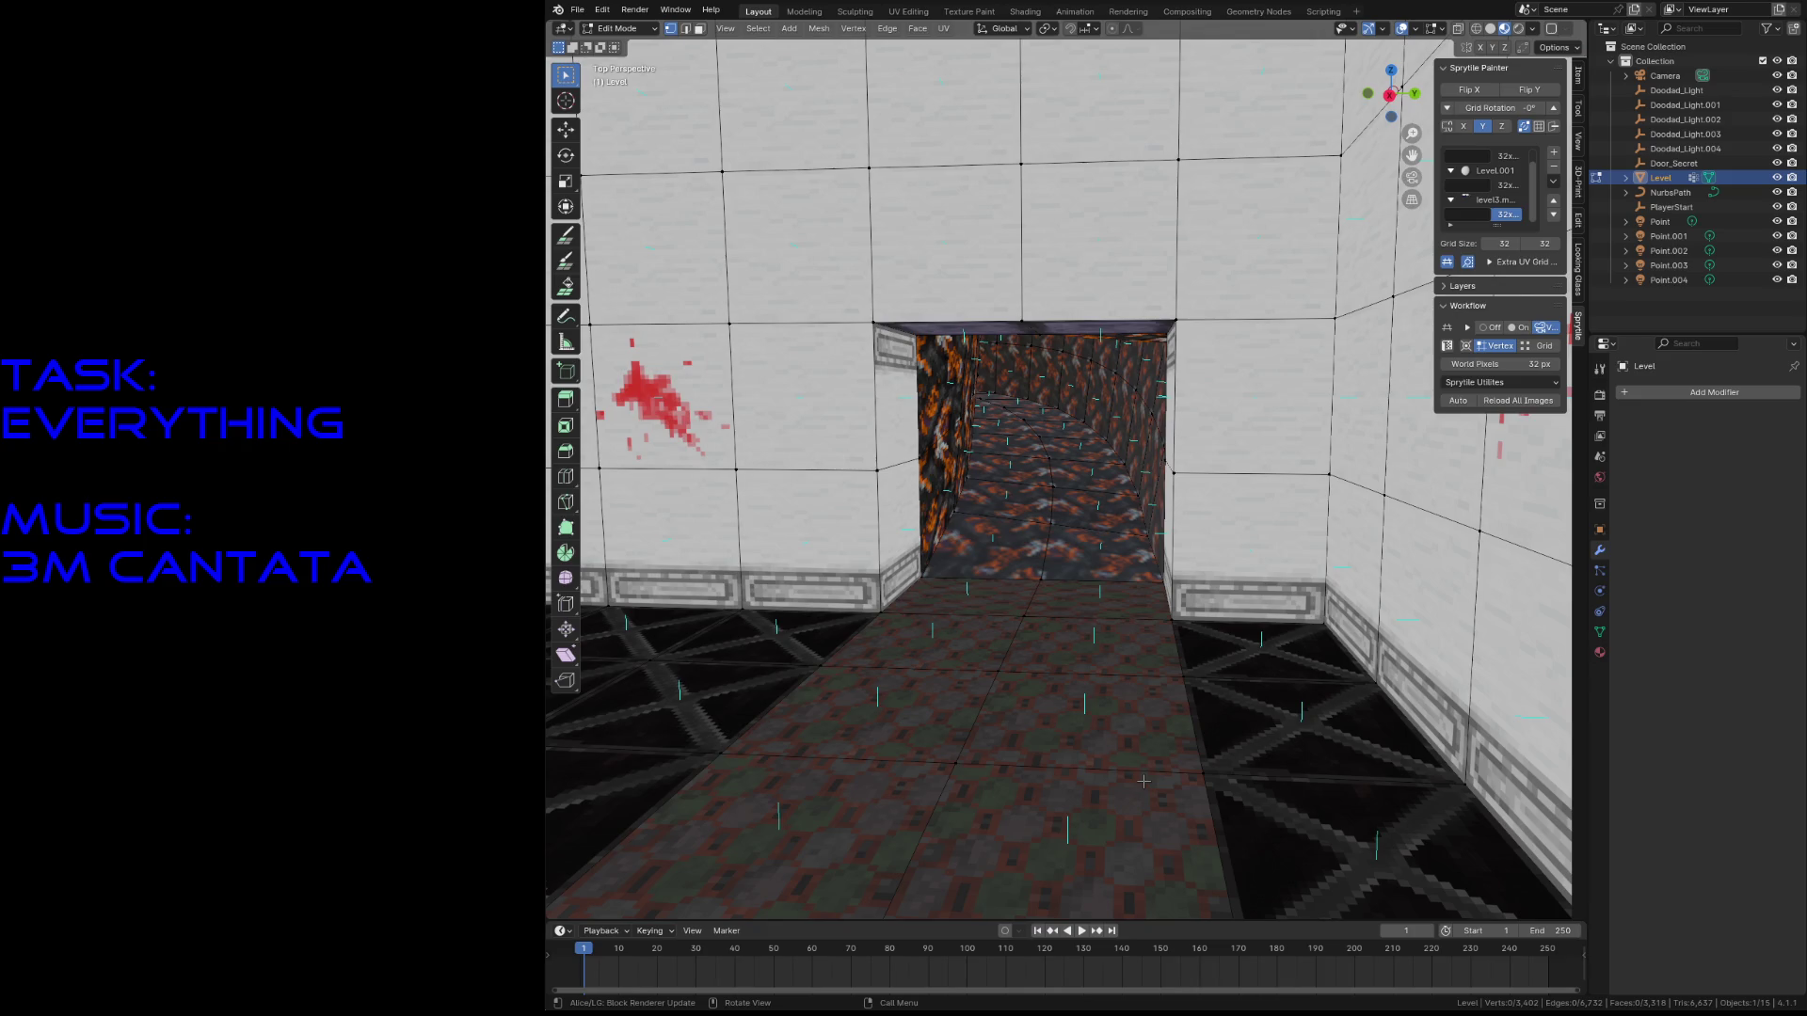
pyautogui.hotkey('ctrl', 's')
# - Fly through the doorway into the bent lava-tiled corridor and save level5.blend
pyautogui.hotkey('shift', '`')
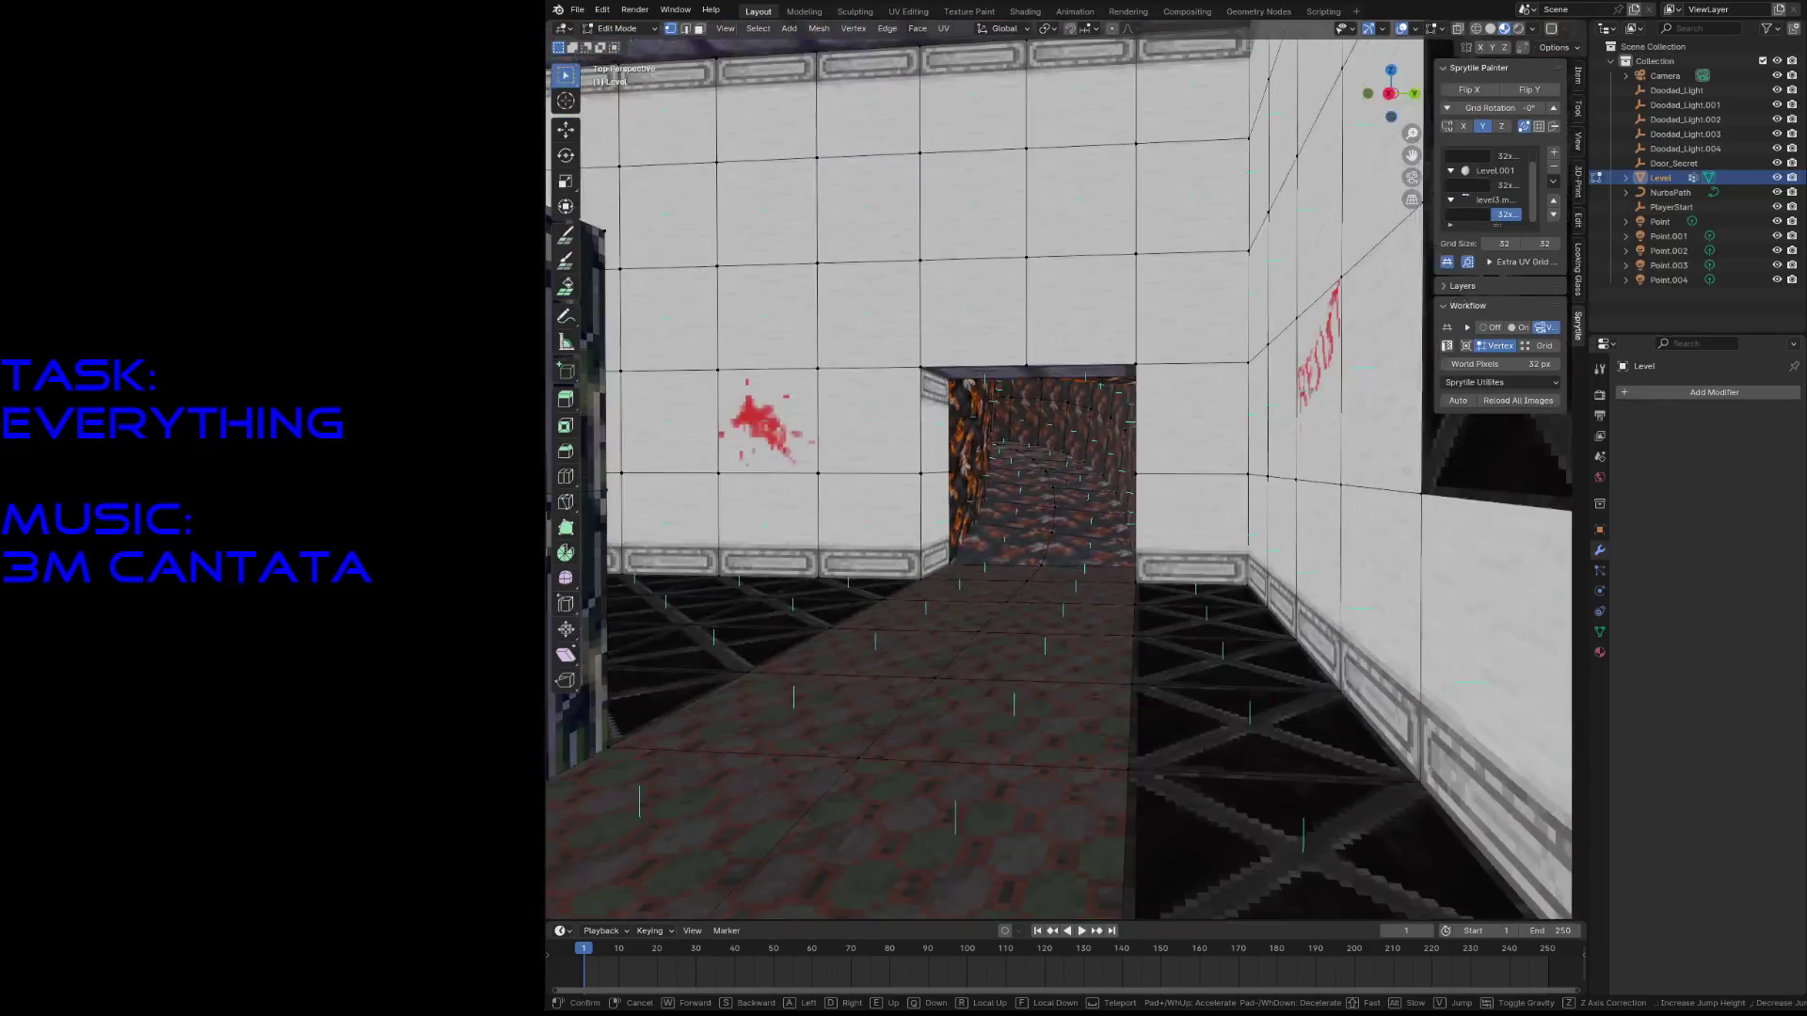
pyautogui.press('w')
pyautogui.press('Return')
pyautogui.hotkey('ctrl', 's')
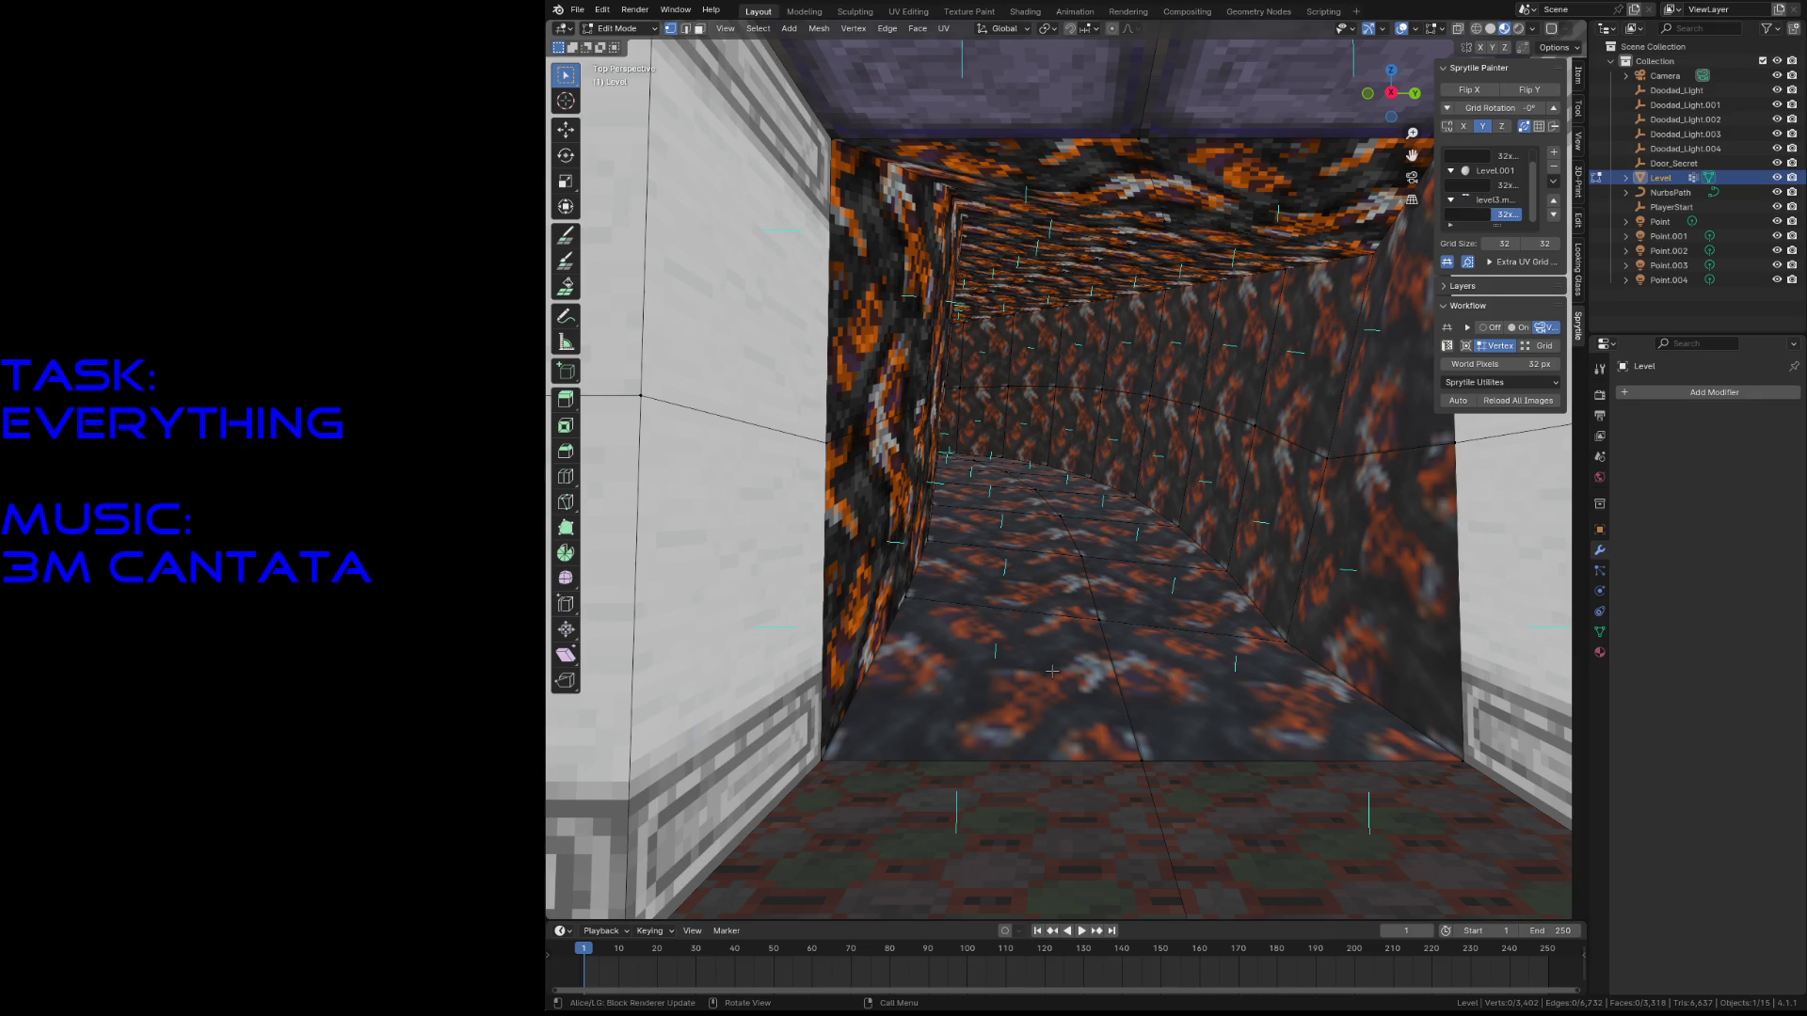
# - Snap the 3D cursor to a corridor floor vertex and save the level
pyautogui.click(1099, 622)
pyautogui.hotkey('shift', 's')
pyautogui.click(1092, 694)
pyautogui.hotkey('ctrl', 's')
pyautogui.rightClick(1092, 693)
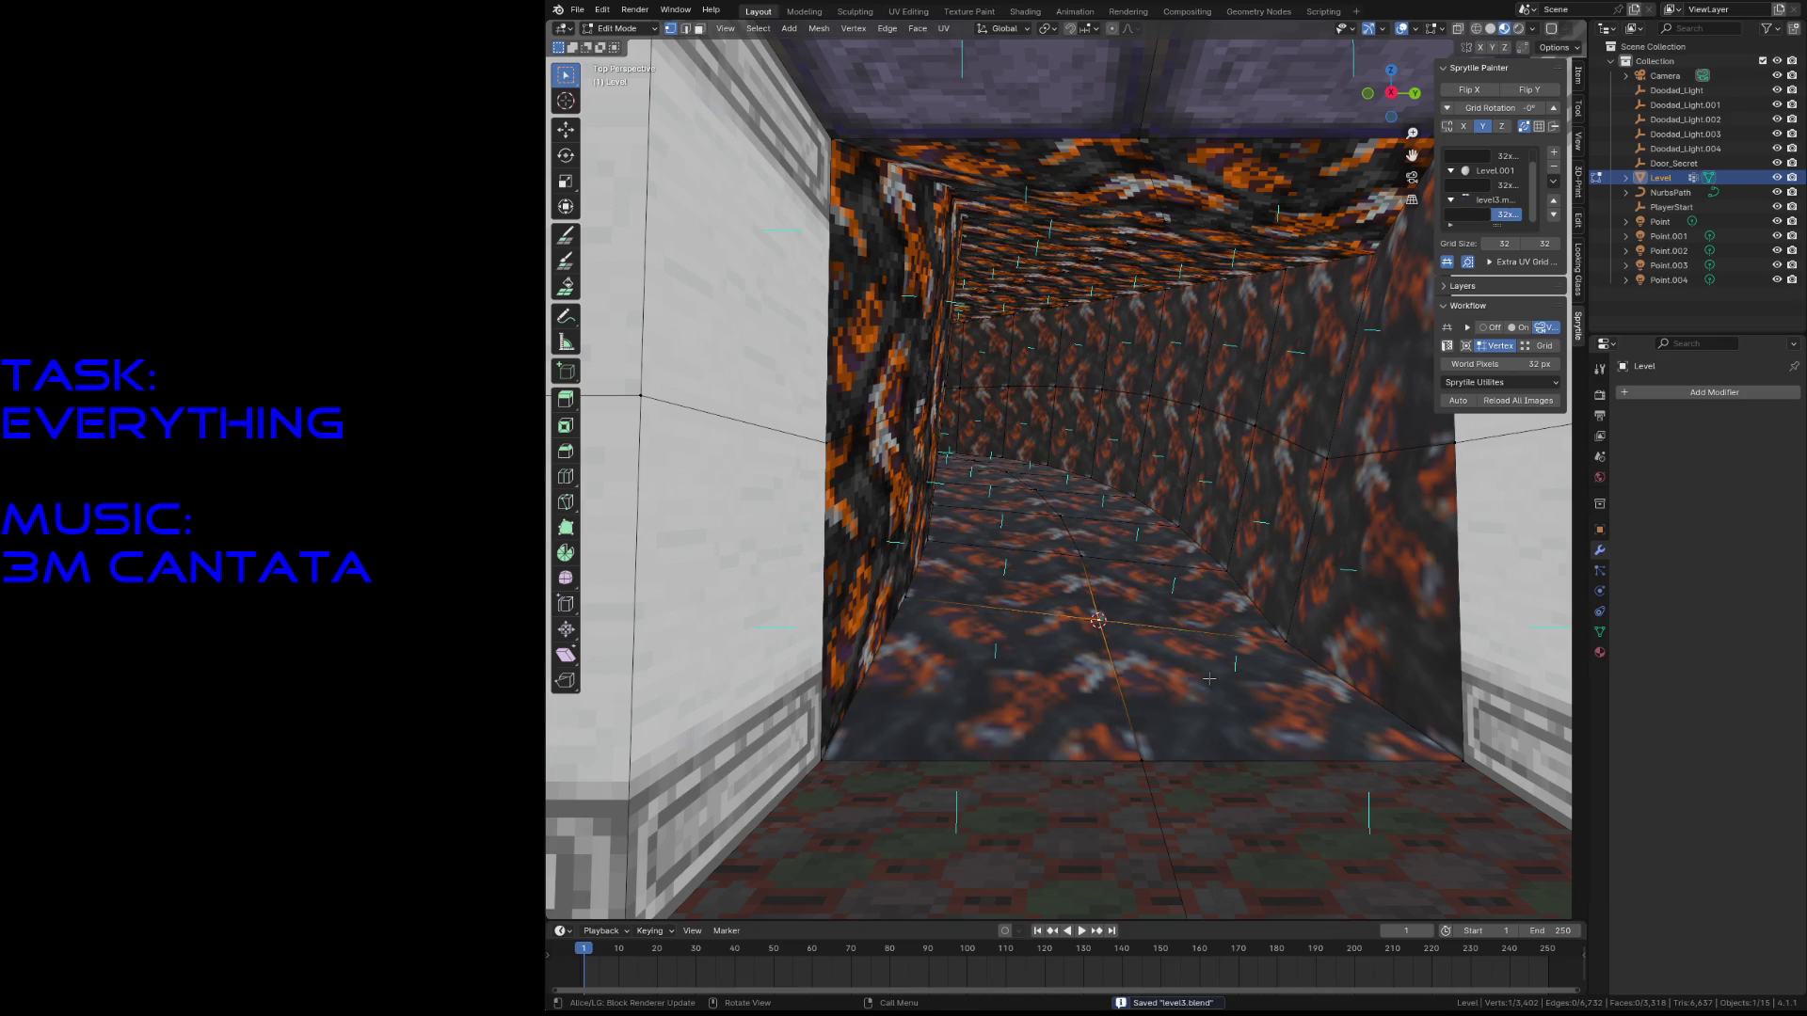
# - Add a sphere empty at the cursor and raise it about 1 m along Z
pyautogui.press('Tab')
pyautogui.hotkey('shift', 'a')
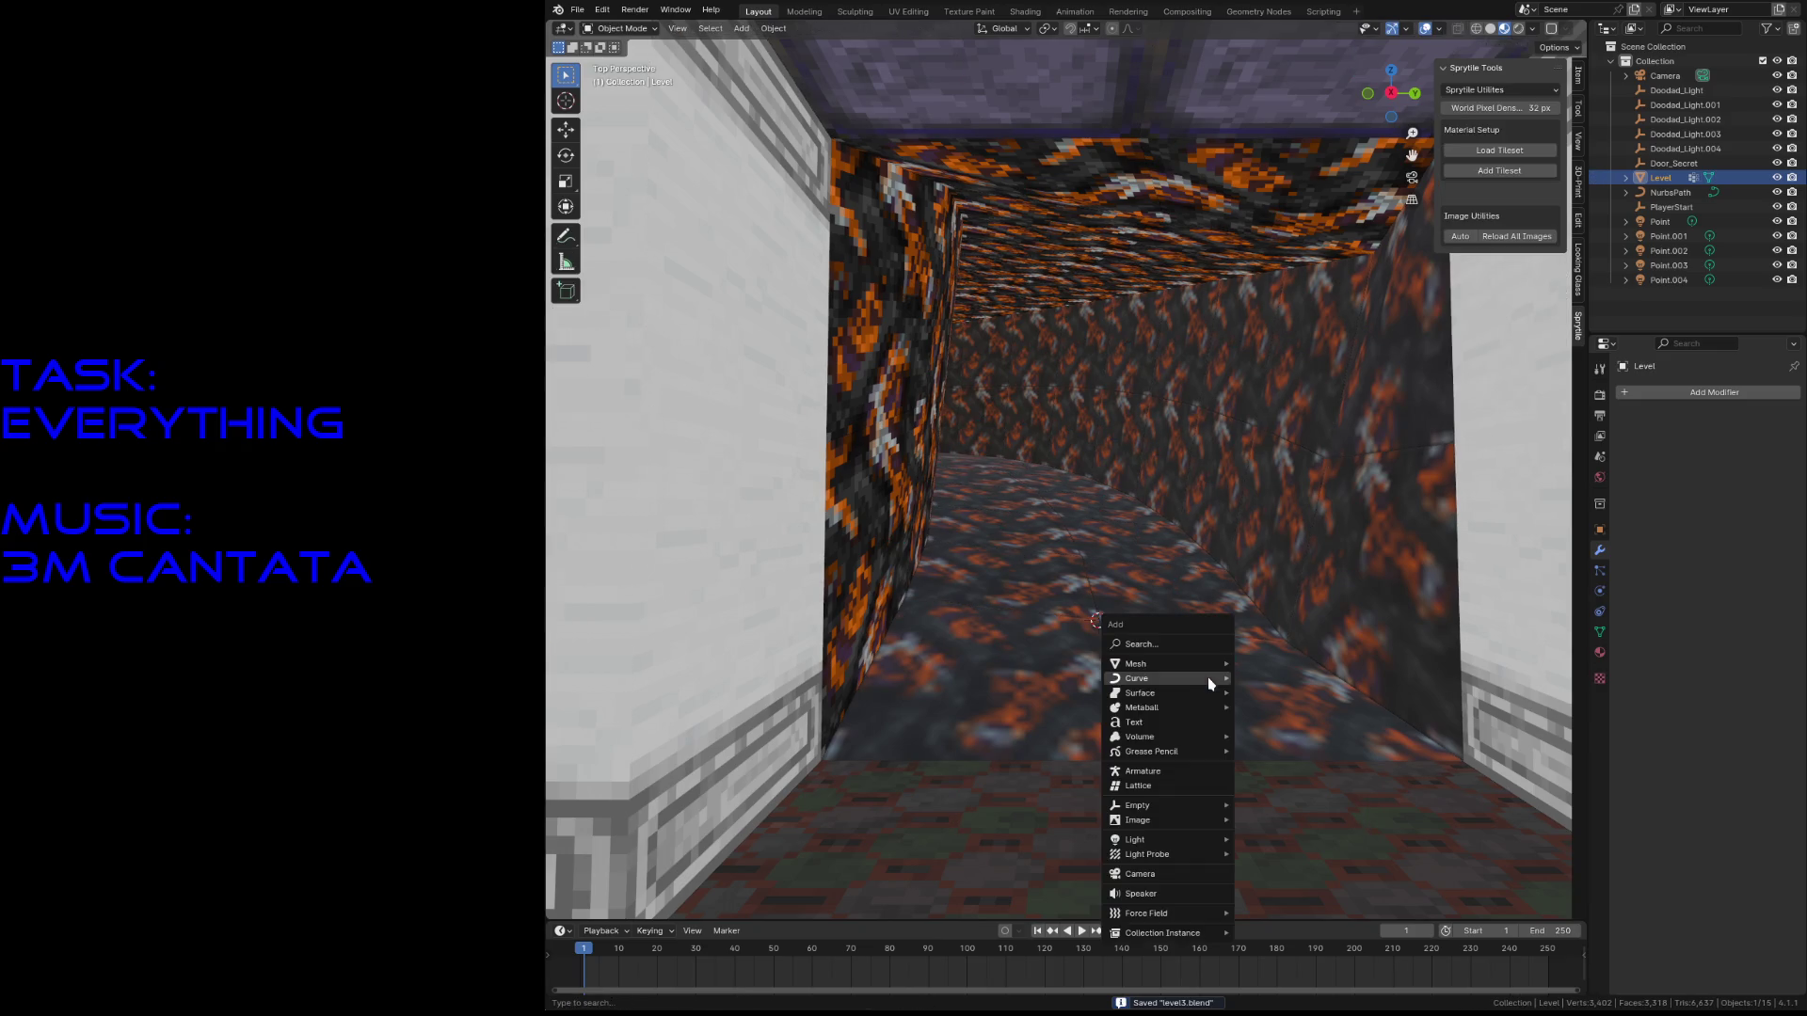
pyautogui.moveTo(1174, 806)
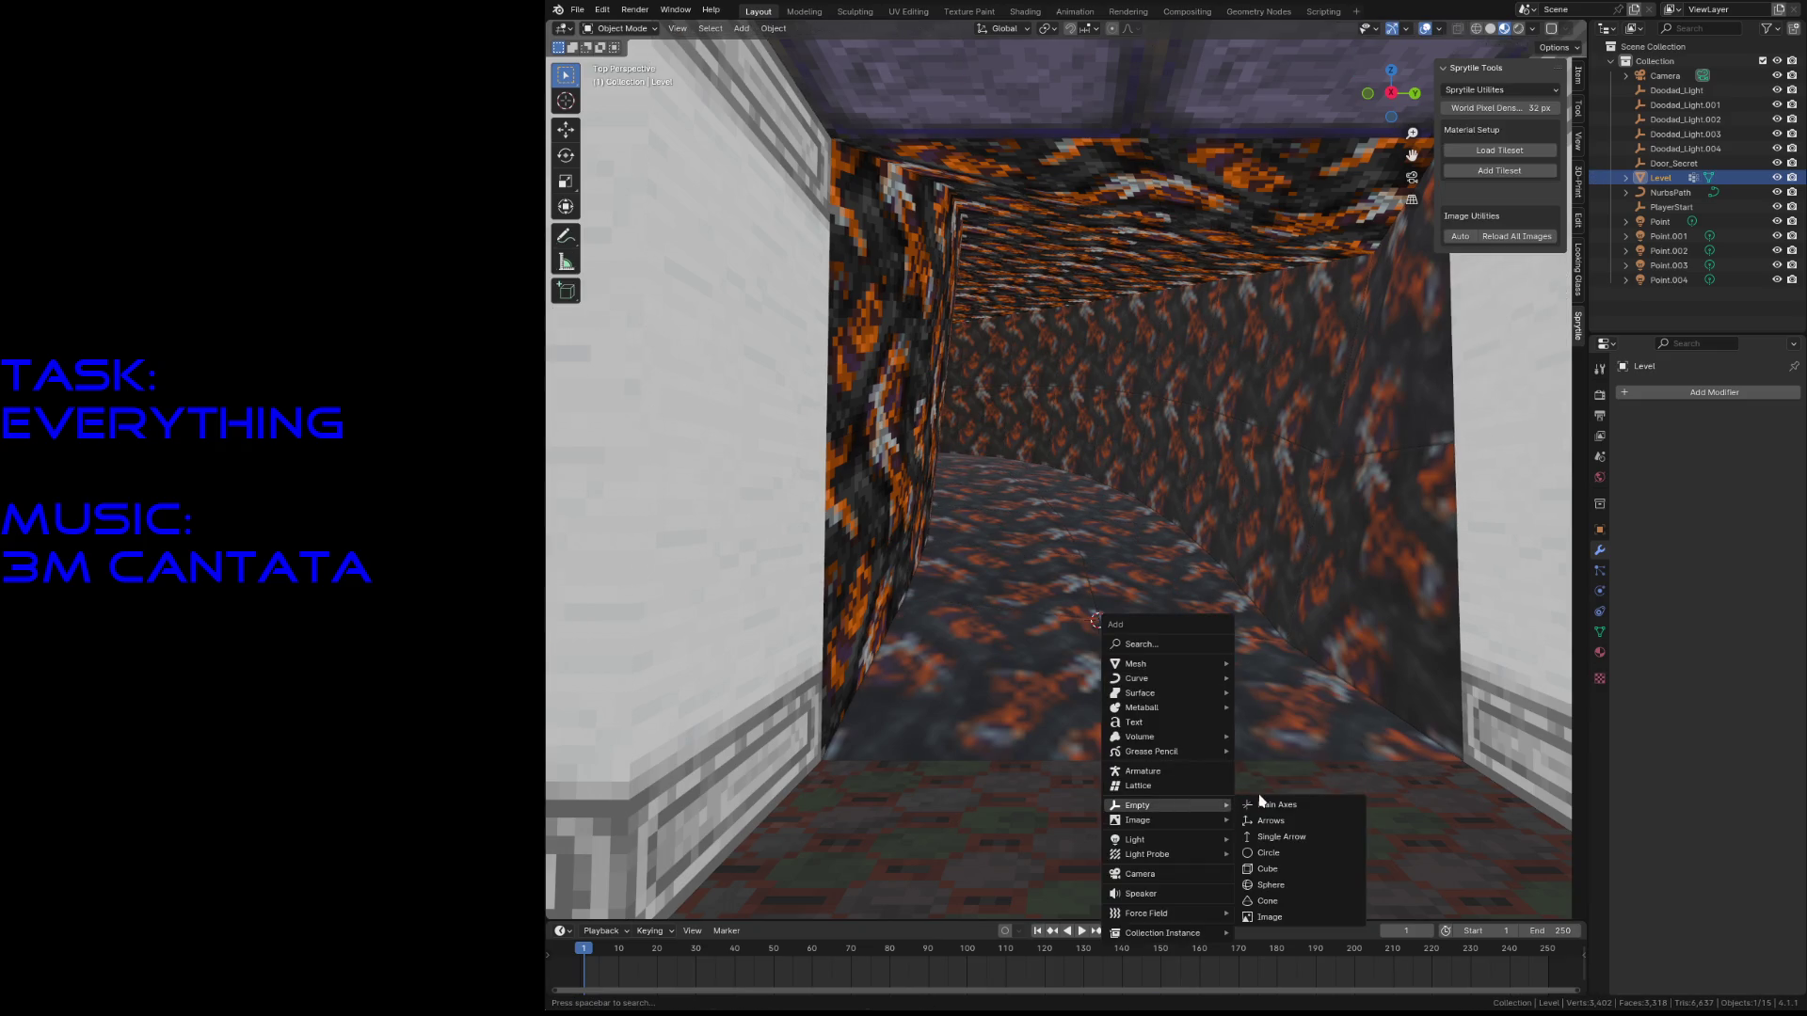
pyautogui.click(1271, 884)
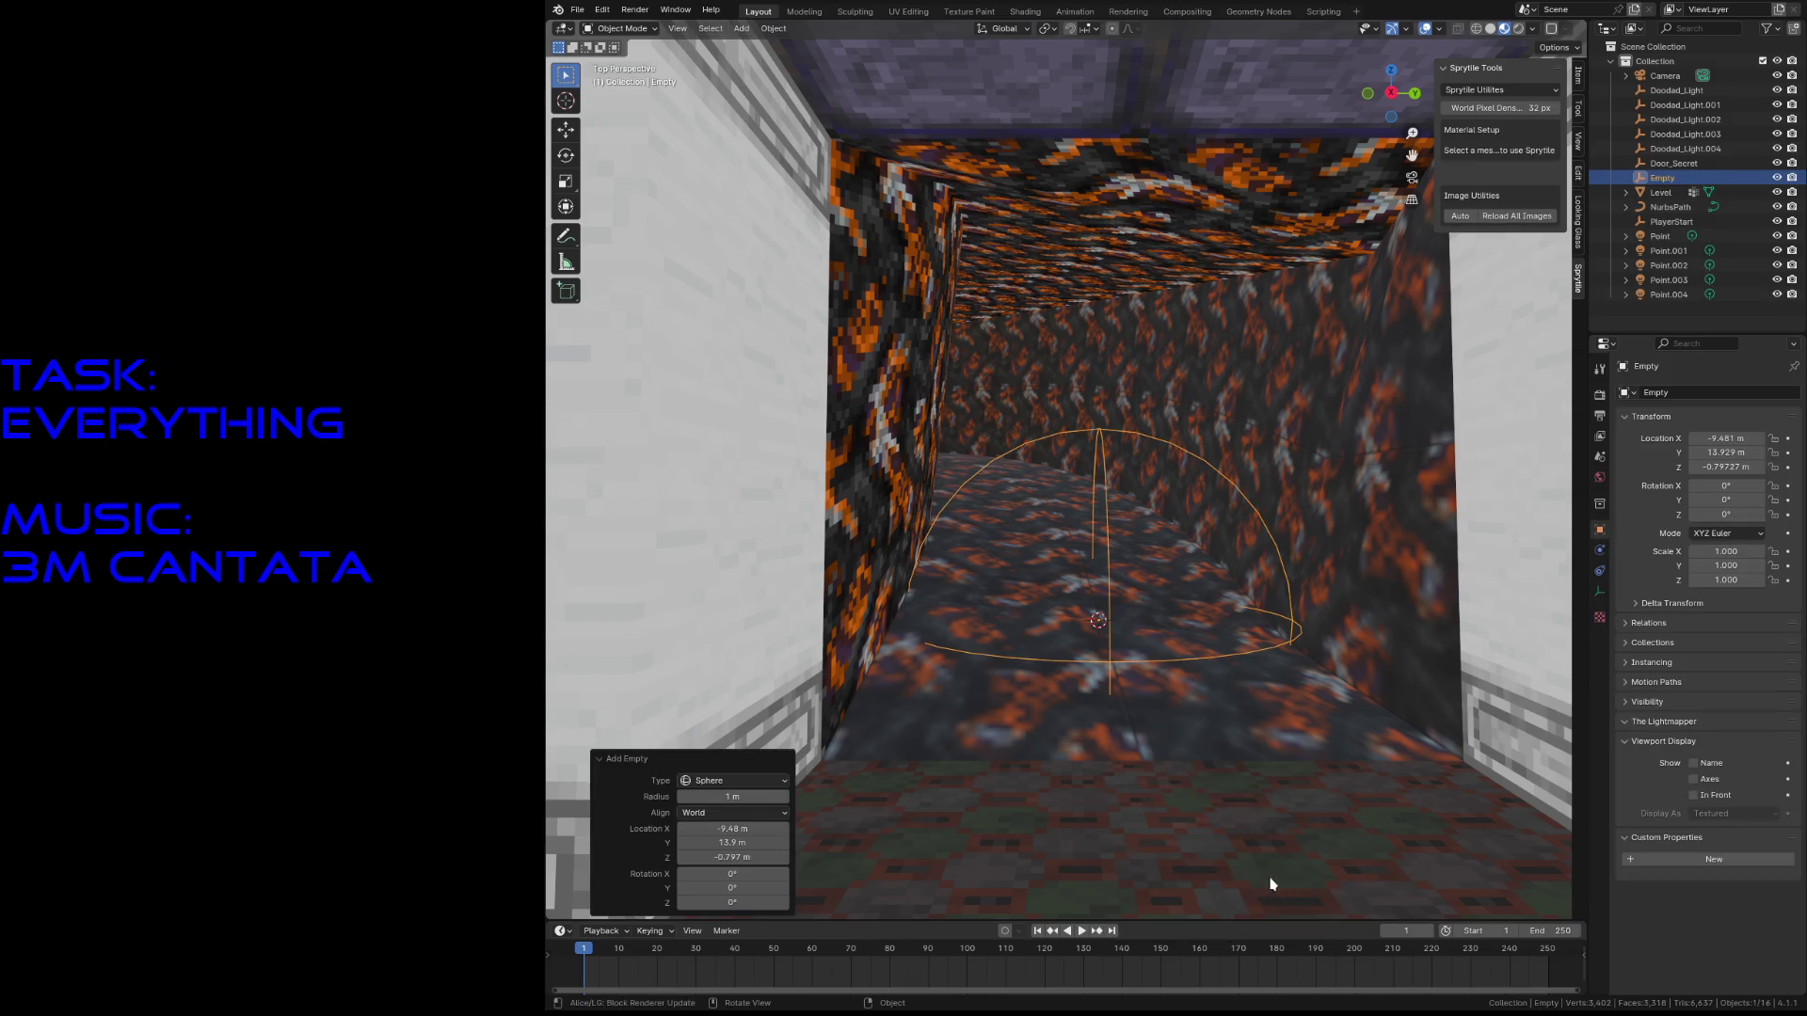
pyautogui.press('g')
pyautogui.press('z')
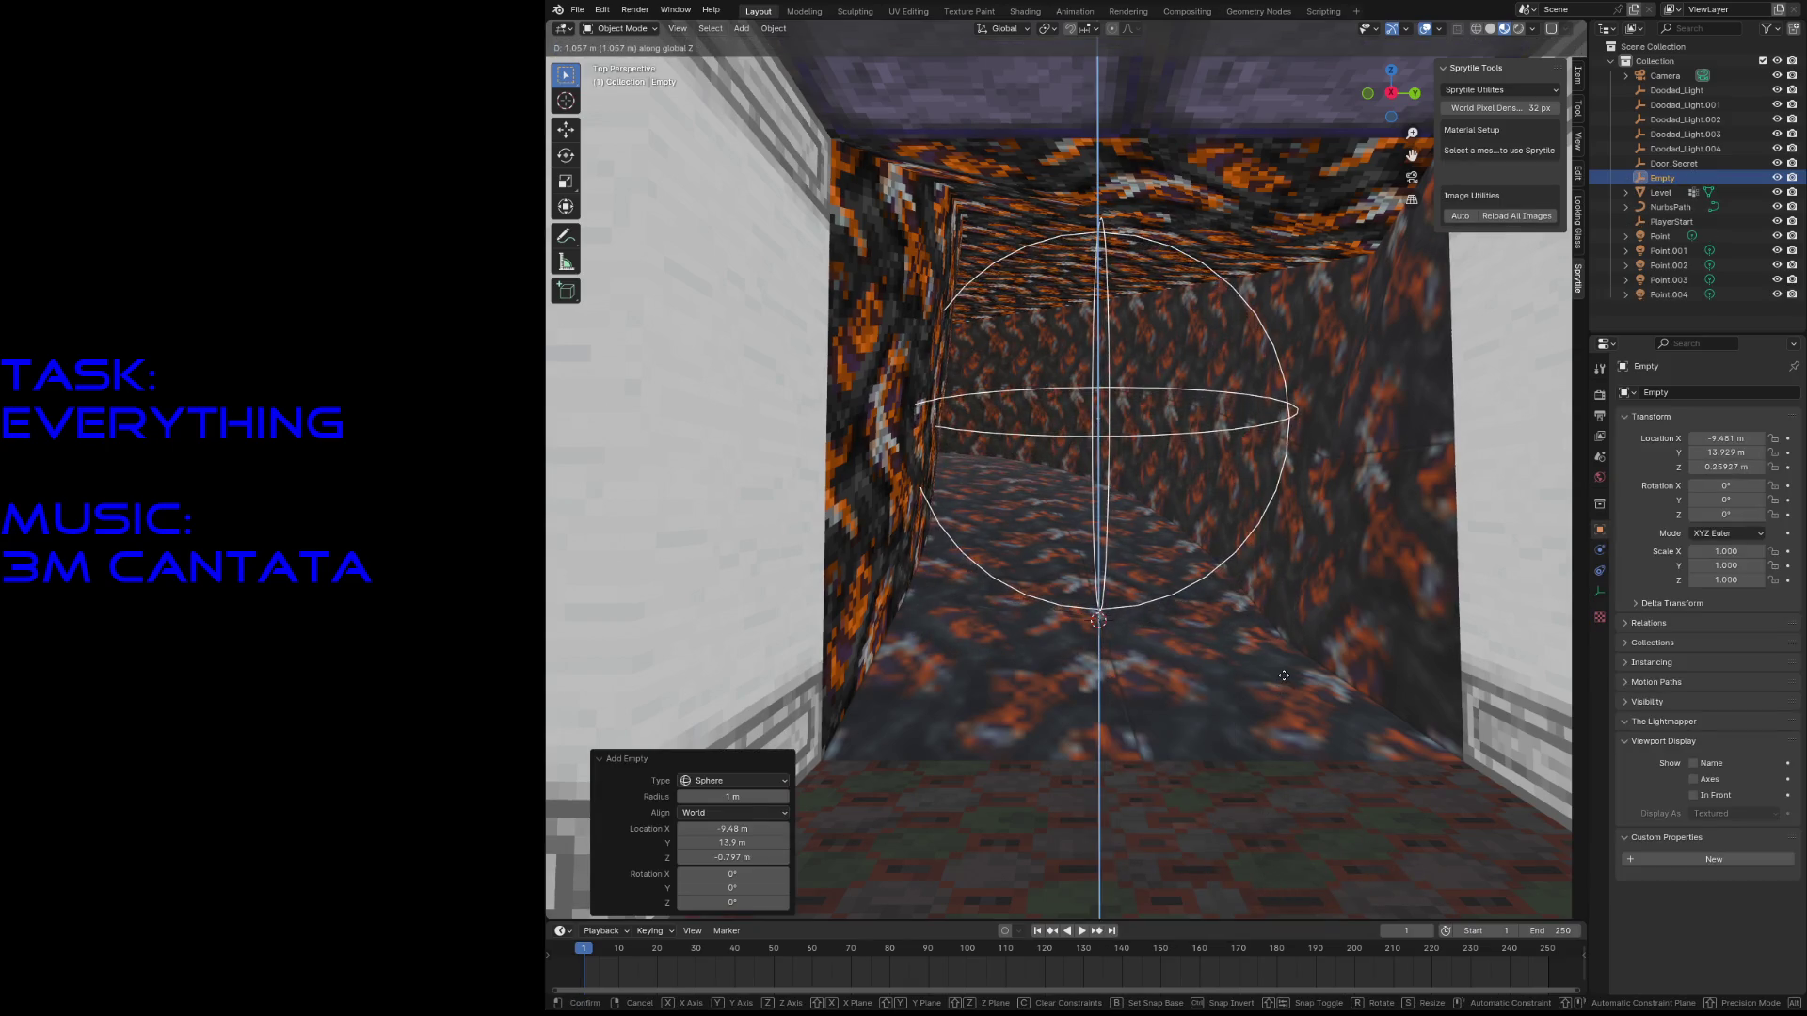
pyautogui.click(1283, 674)
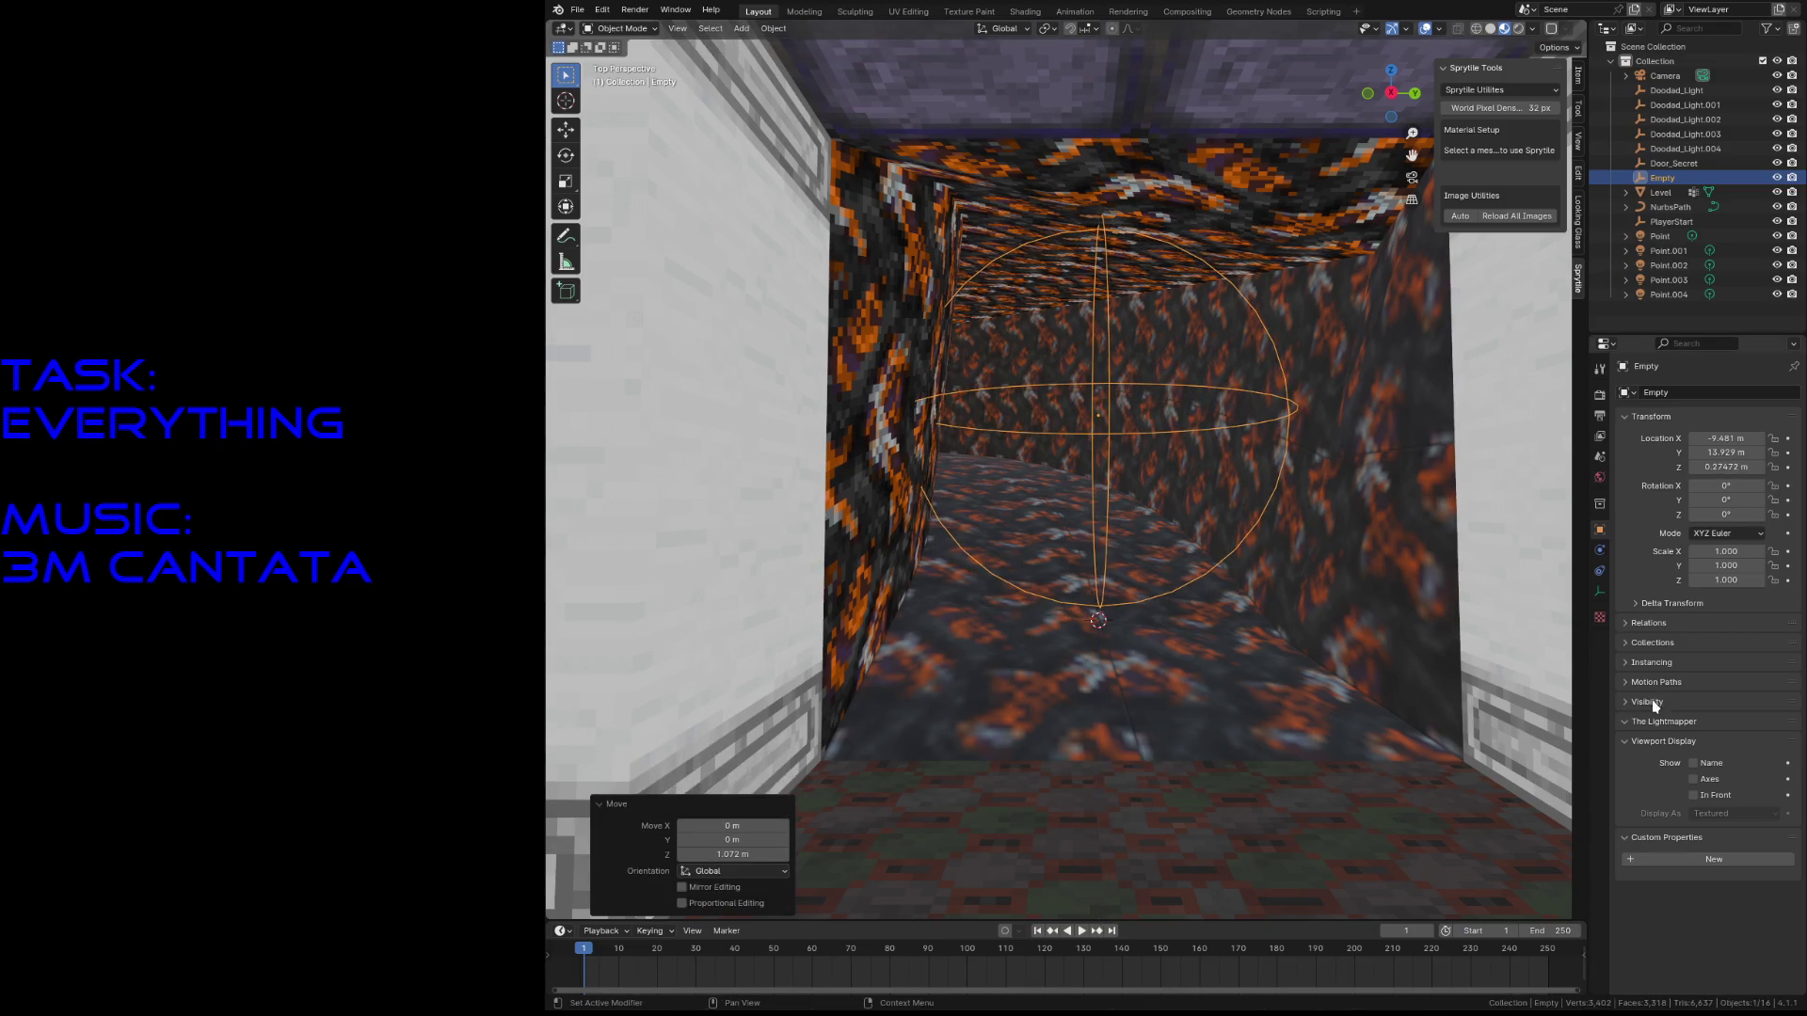
# - Show the empty's name in the viewport, rename it ExitTrigger, and save level3.blend
pyautogui.click(1705, 764)
pyautogui.doubleClick(1664, 179)
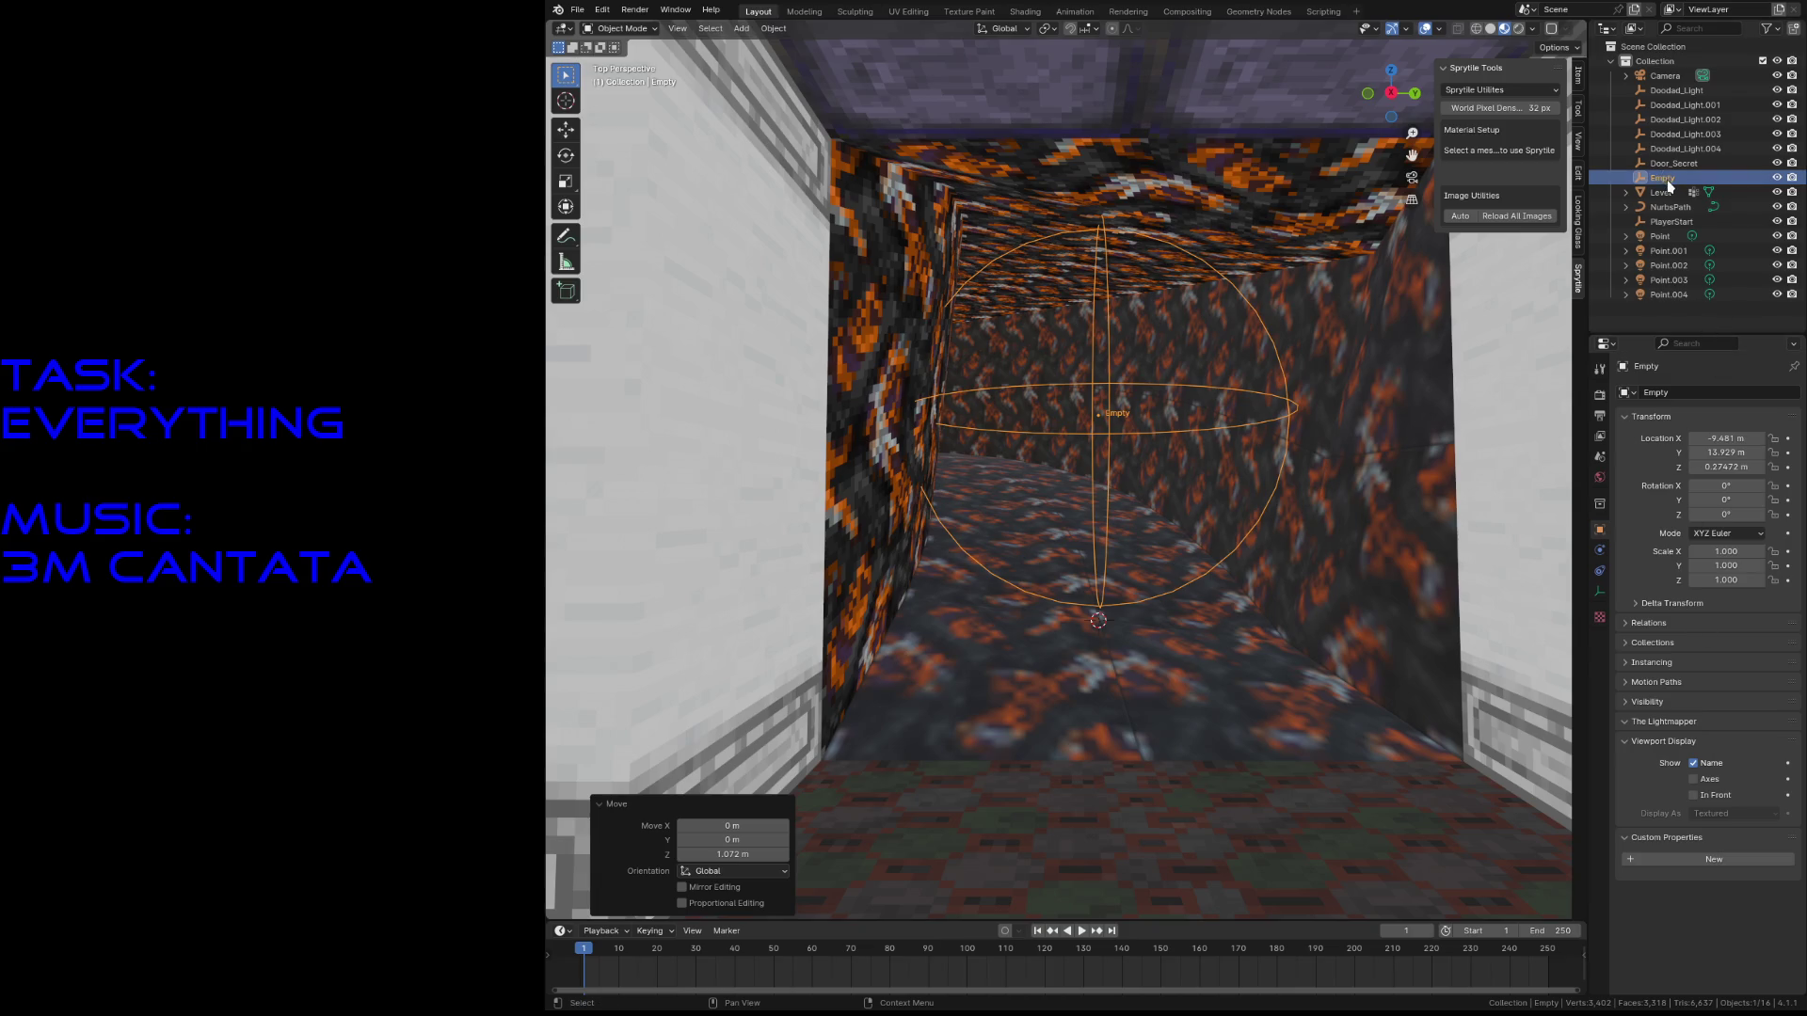
pyautogui.write('ExitTrigger')
pyautogui.press('Return')
pyautogui.hotkey('ctrl', 's')
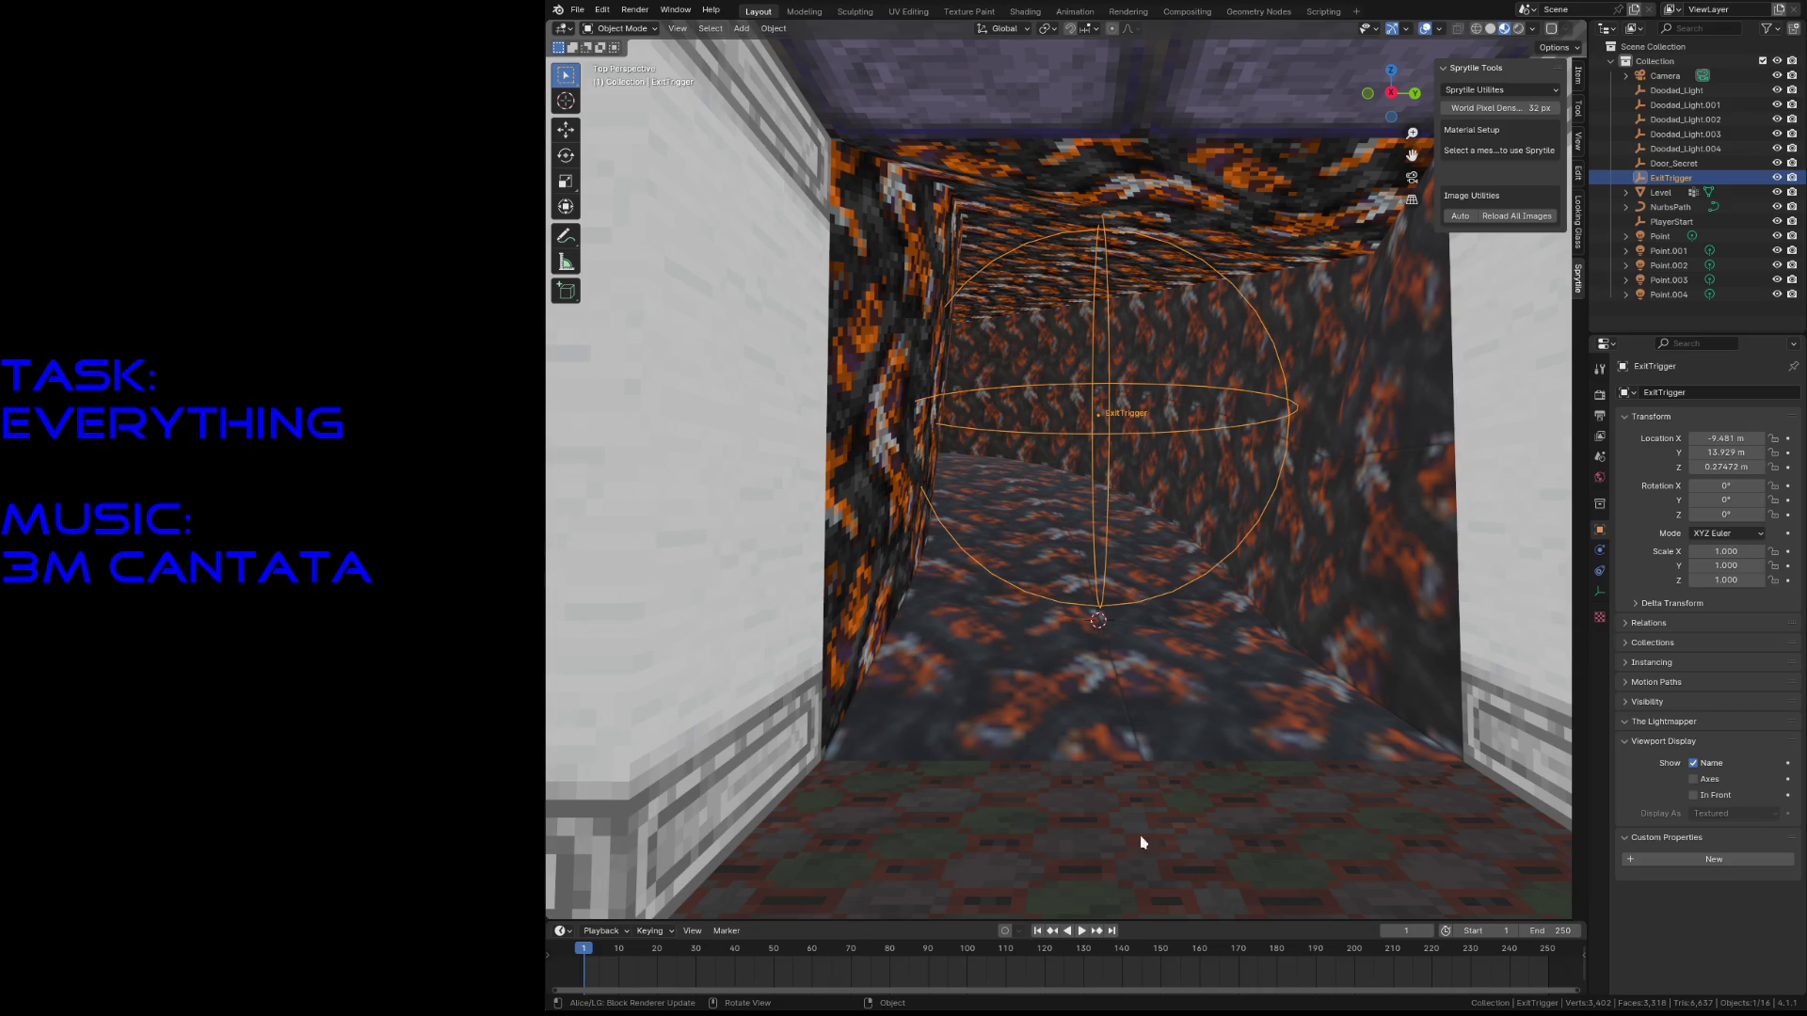
pyautogui.click(1210, 797)
pyautogui.hotkey('shift', '`')
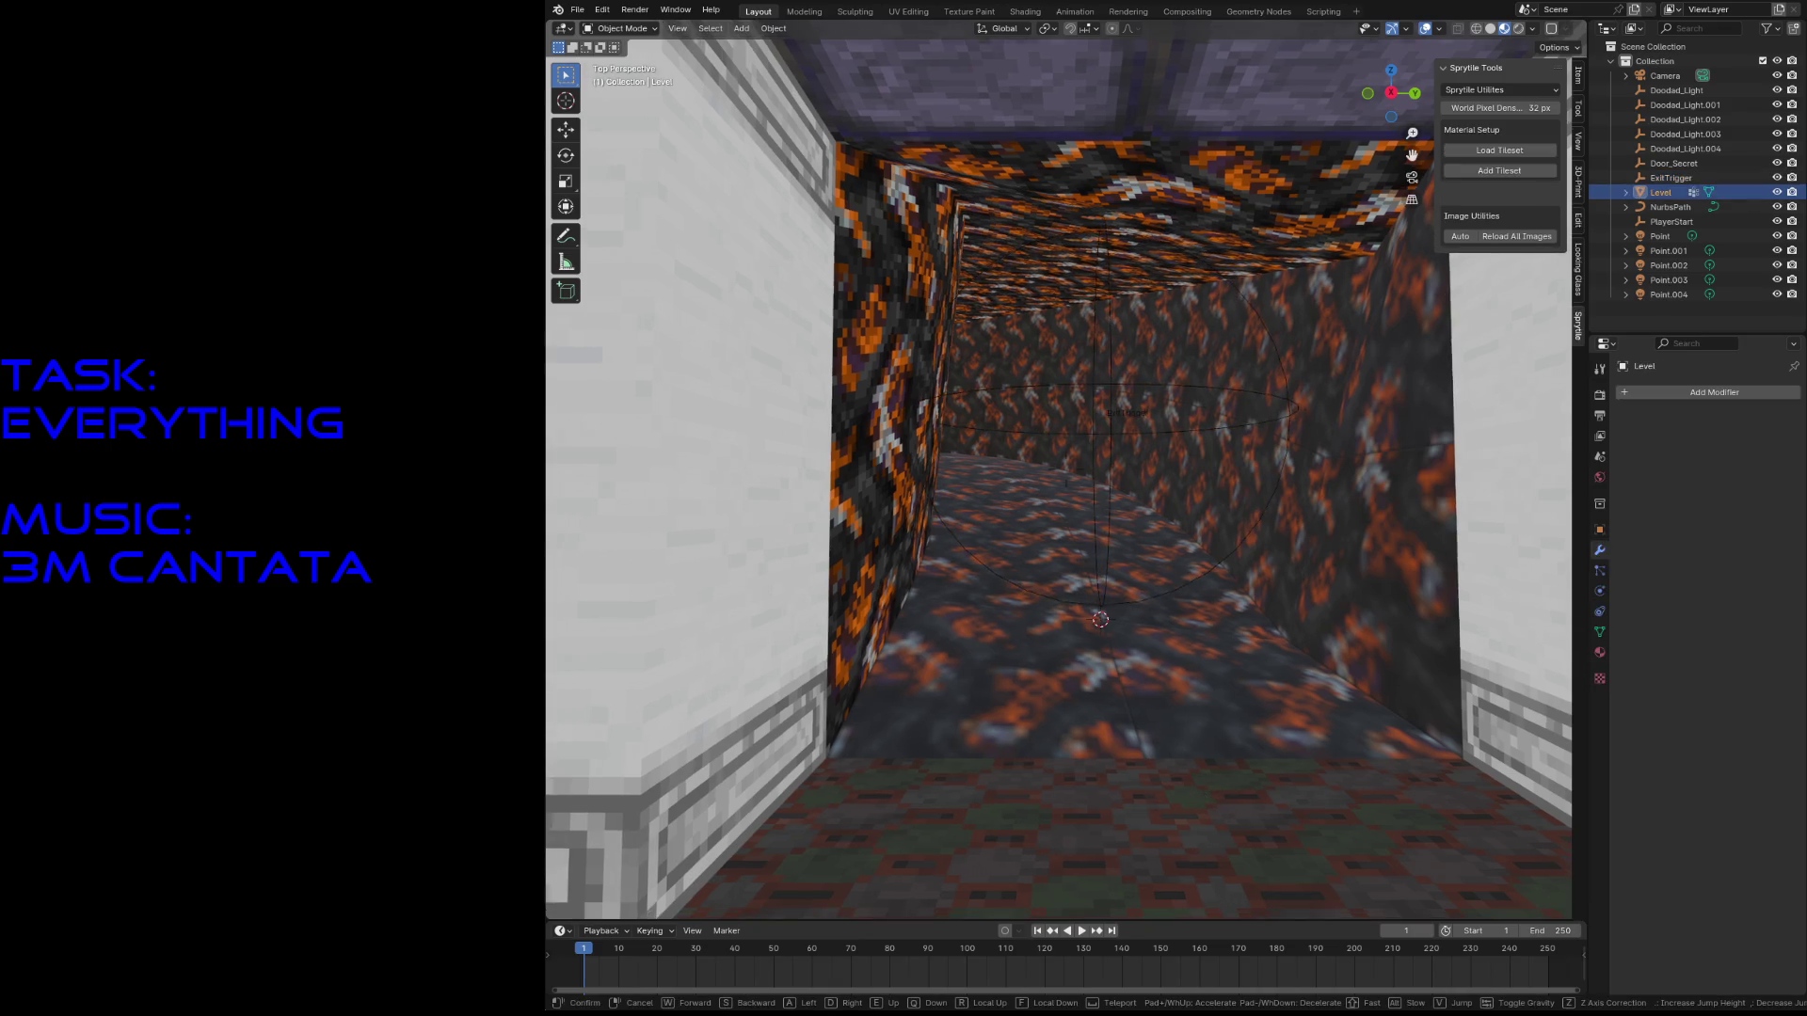
pyautogui.press('s')
pyautogui.click(1066, 468)
pyautogui.hotkey('ctrl', 's')
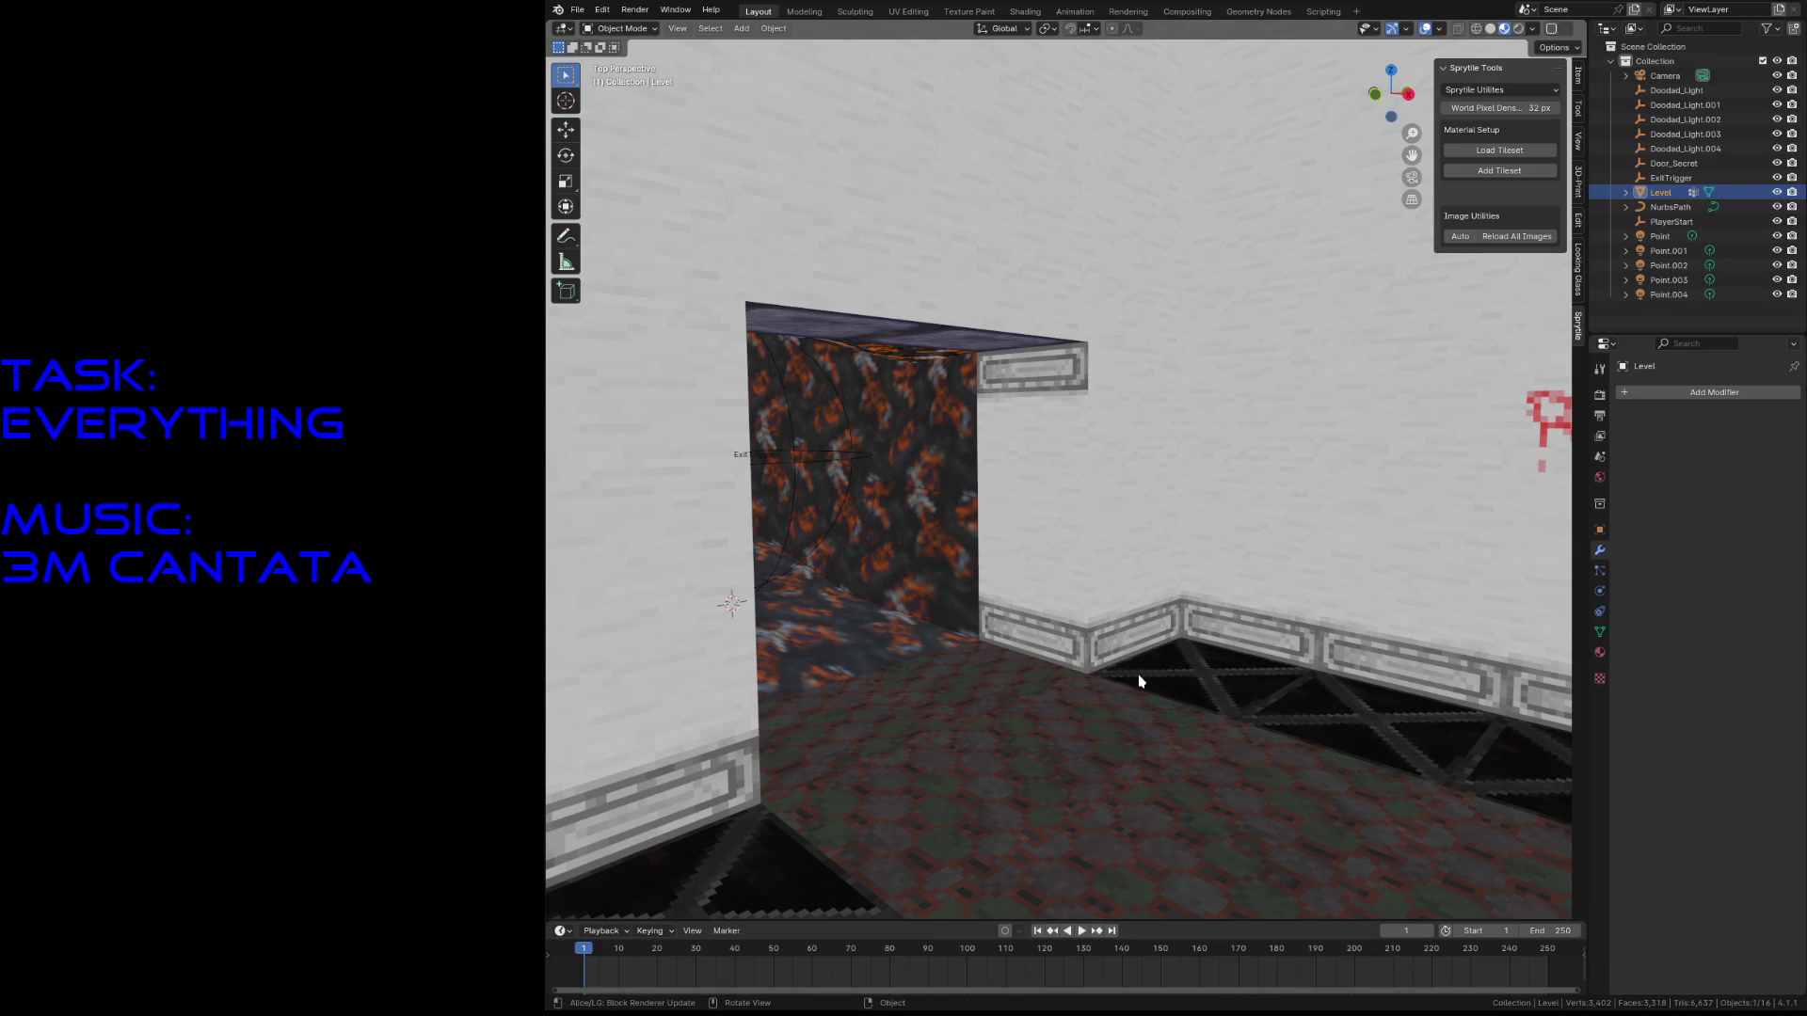
pyautogui.hotkey('shift', '`')
pyautogui.press('w')
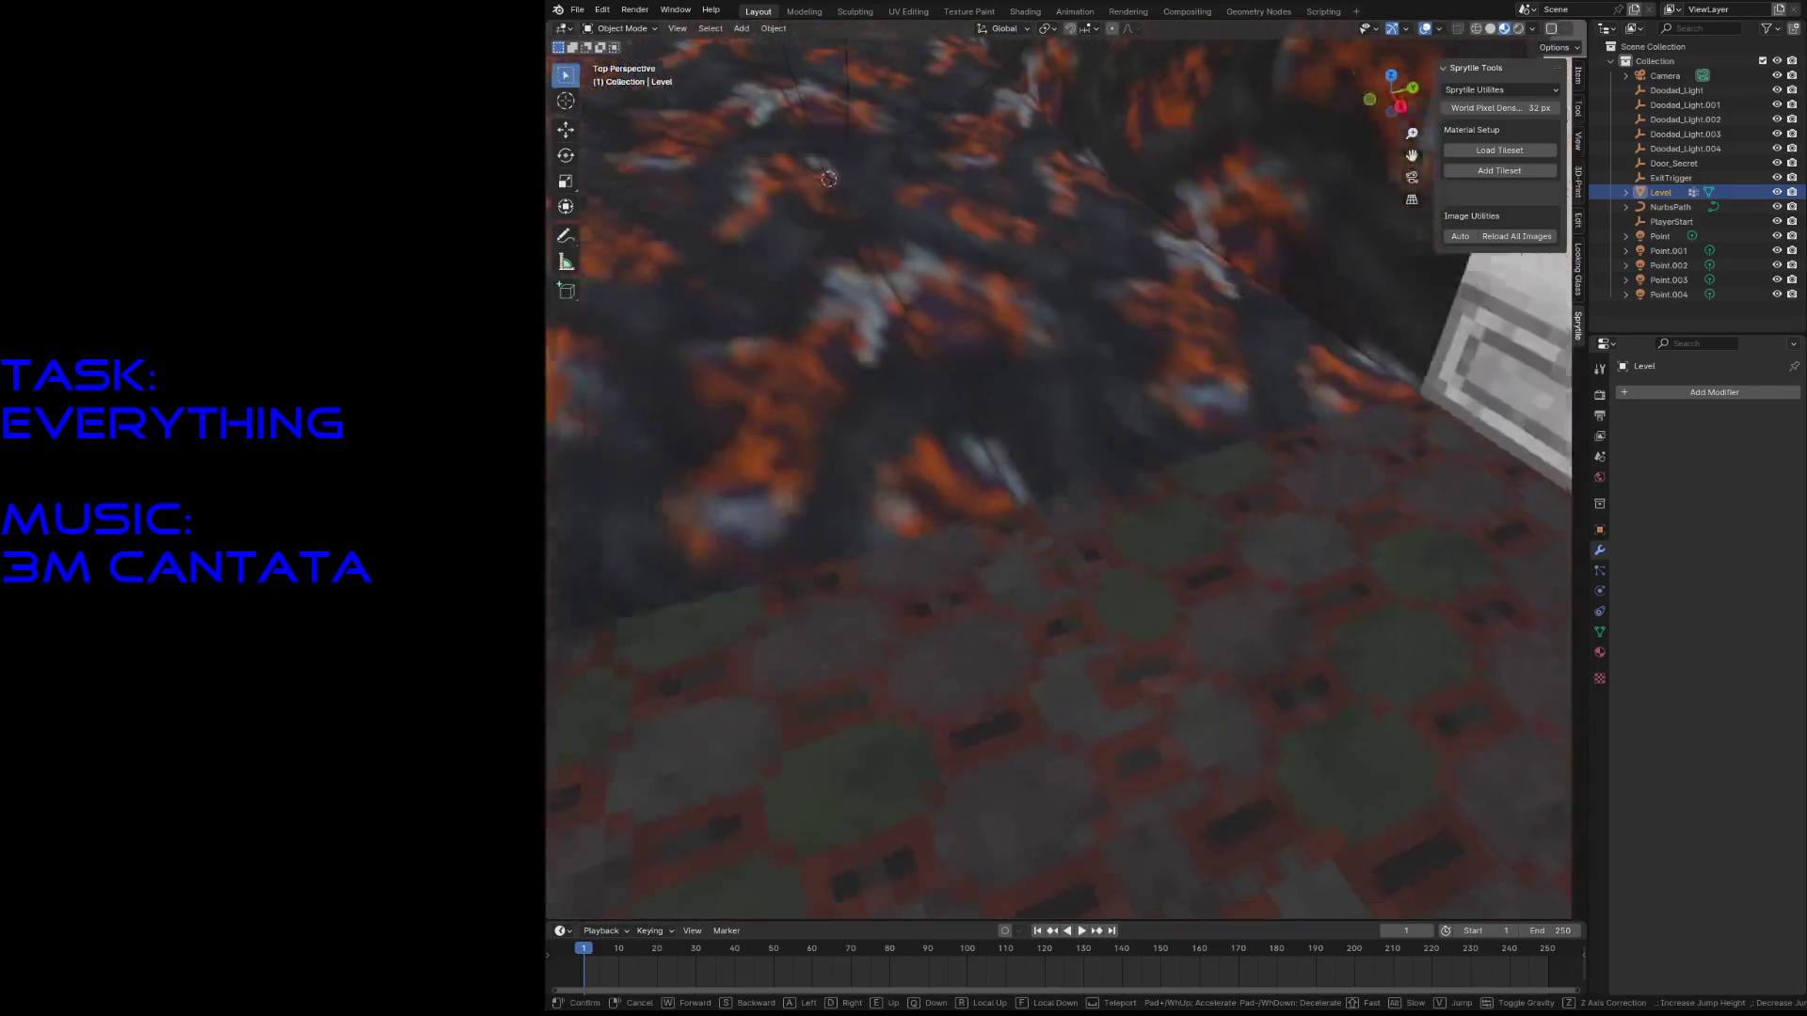
pyautogui.press('s')
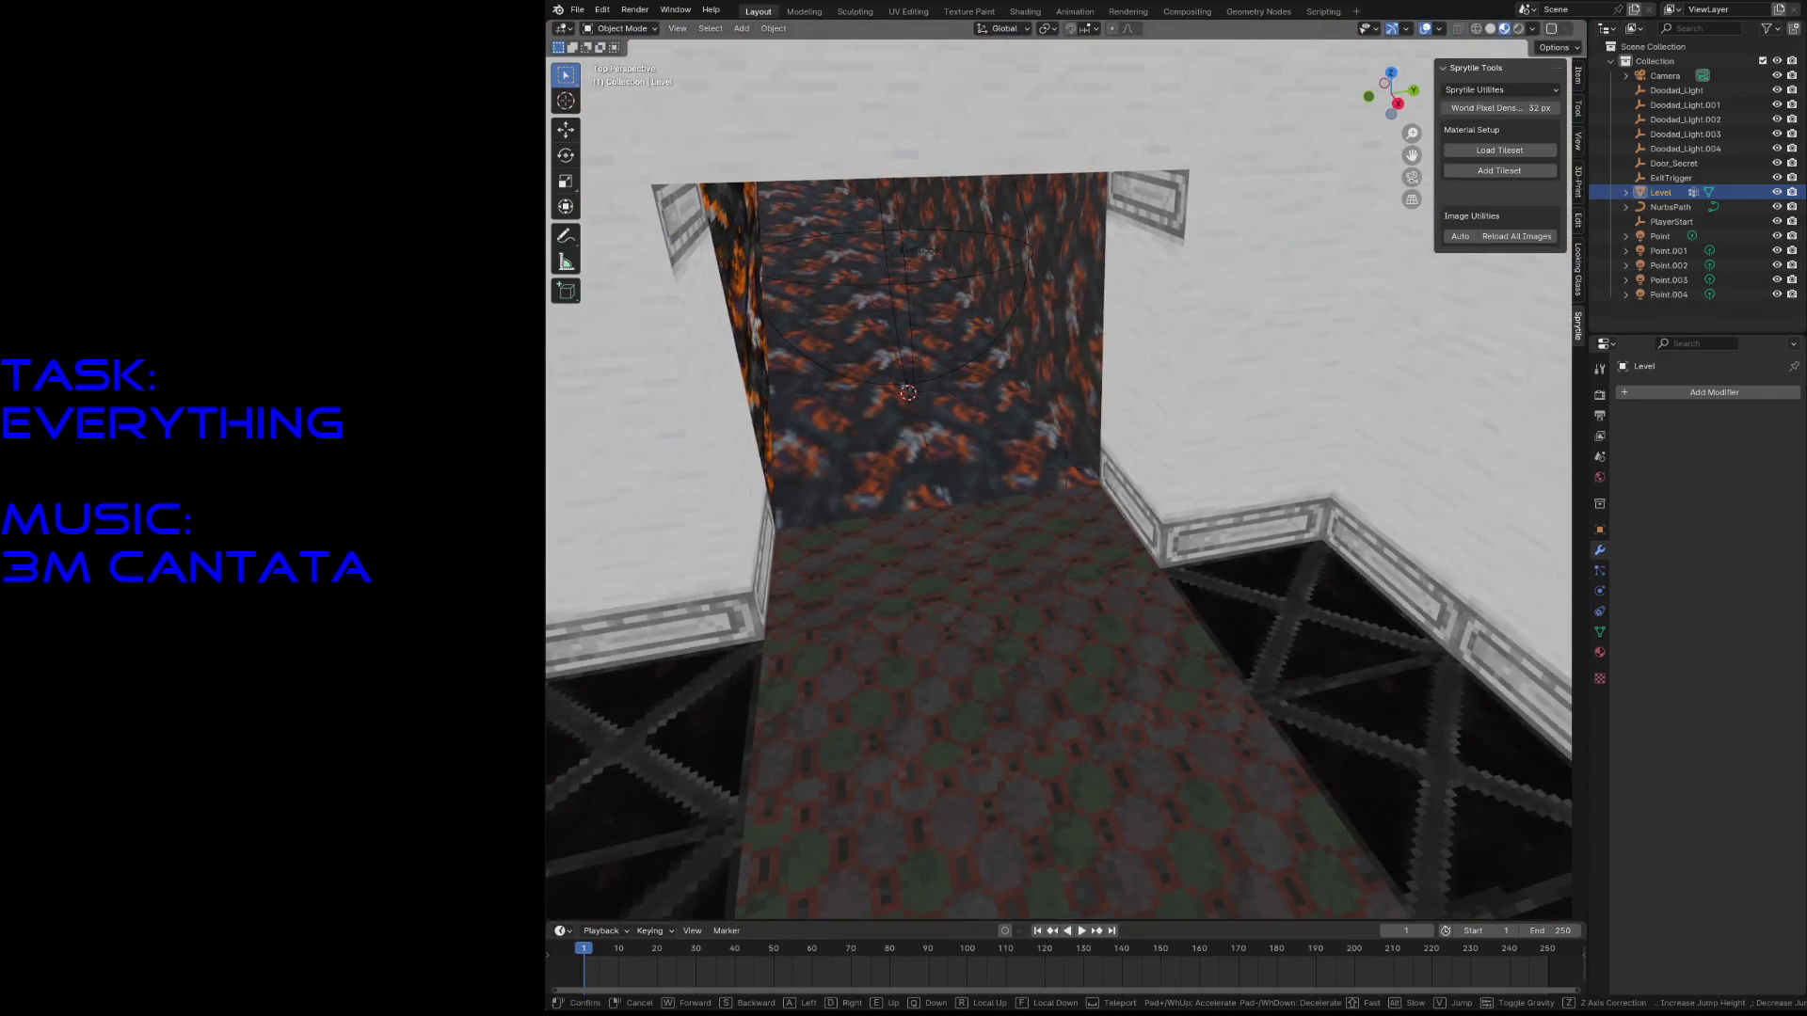
pyautogui.press('w')
pyautogui.click(1030, 747)
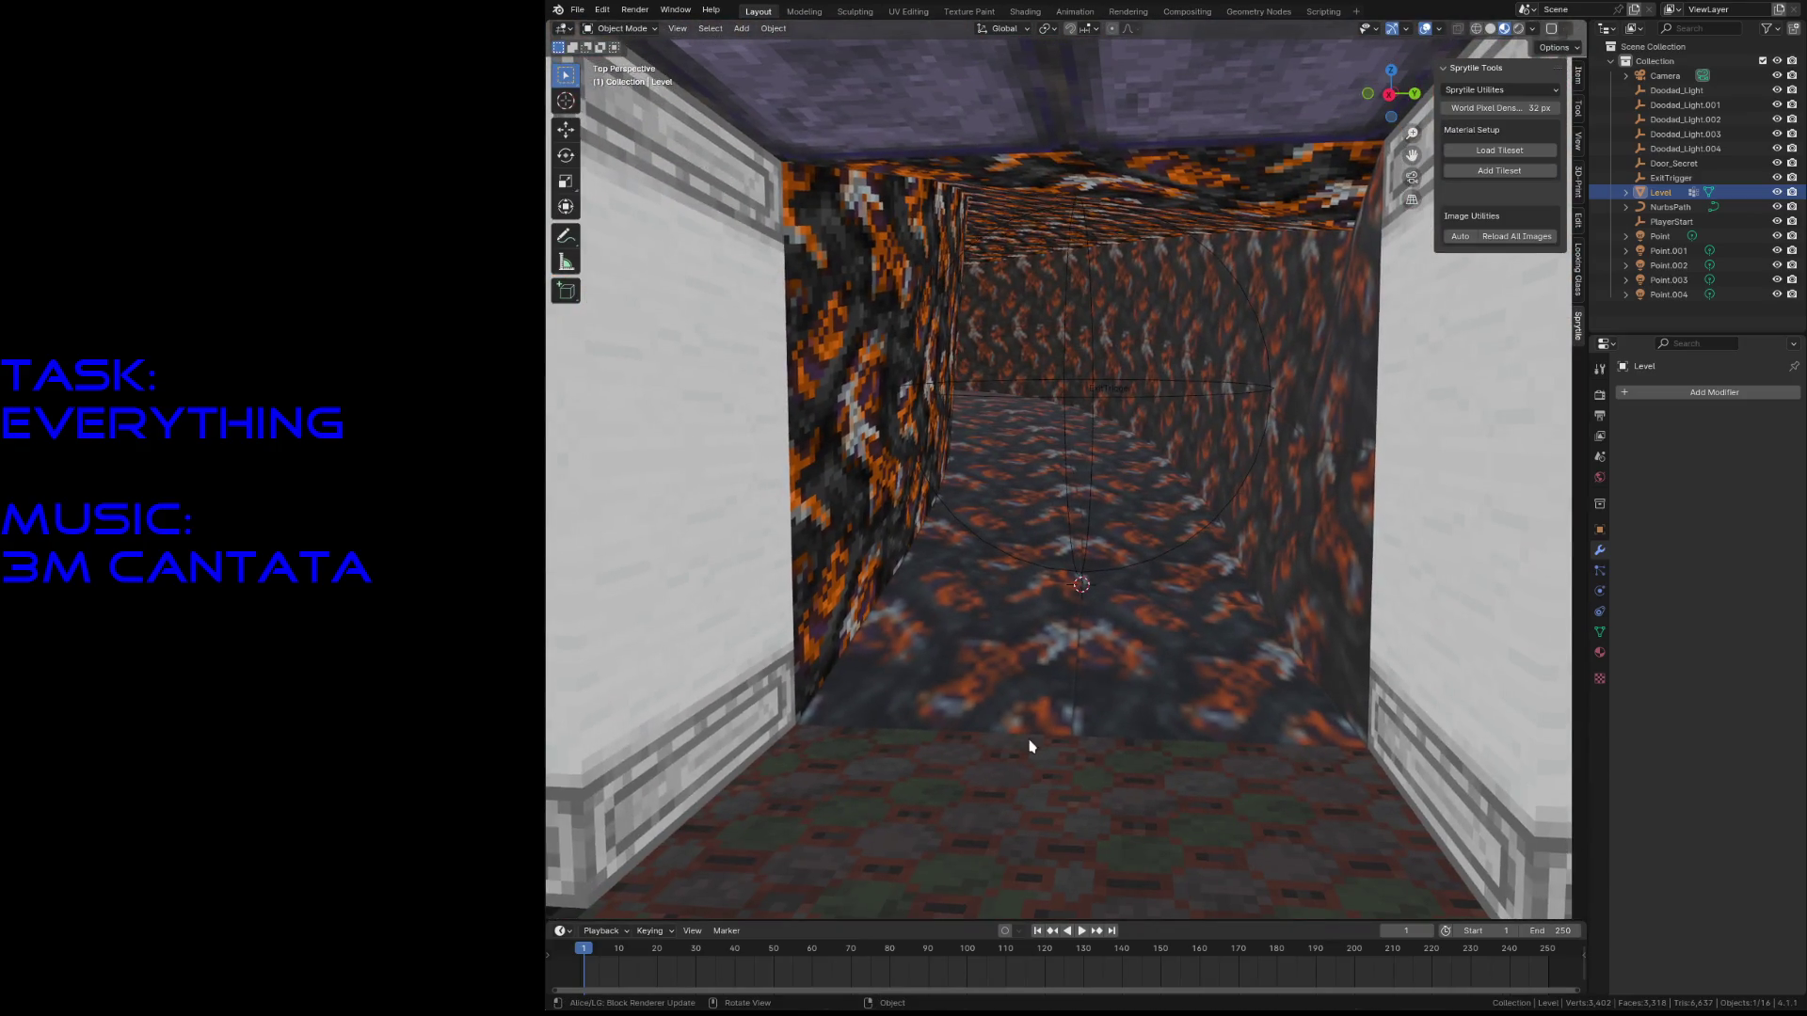
pyautogui.click(1064, 432)
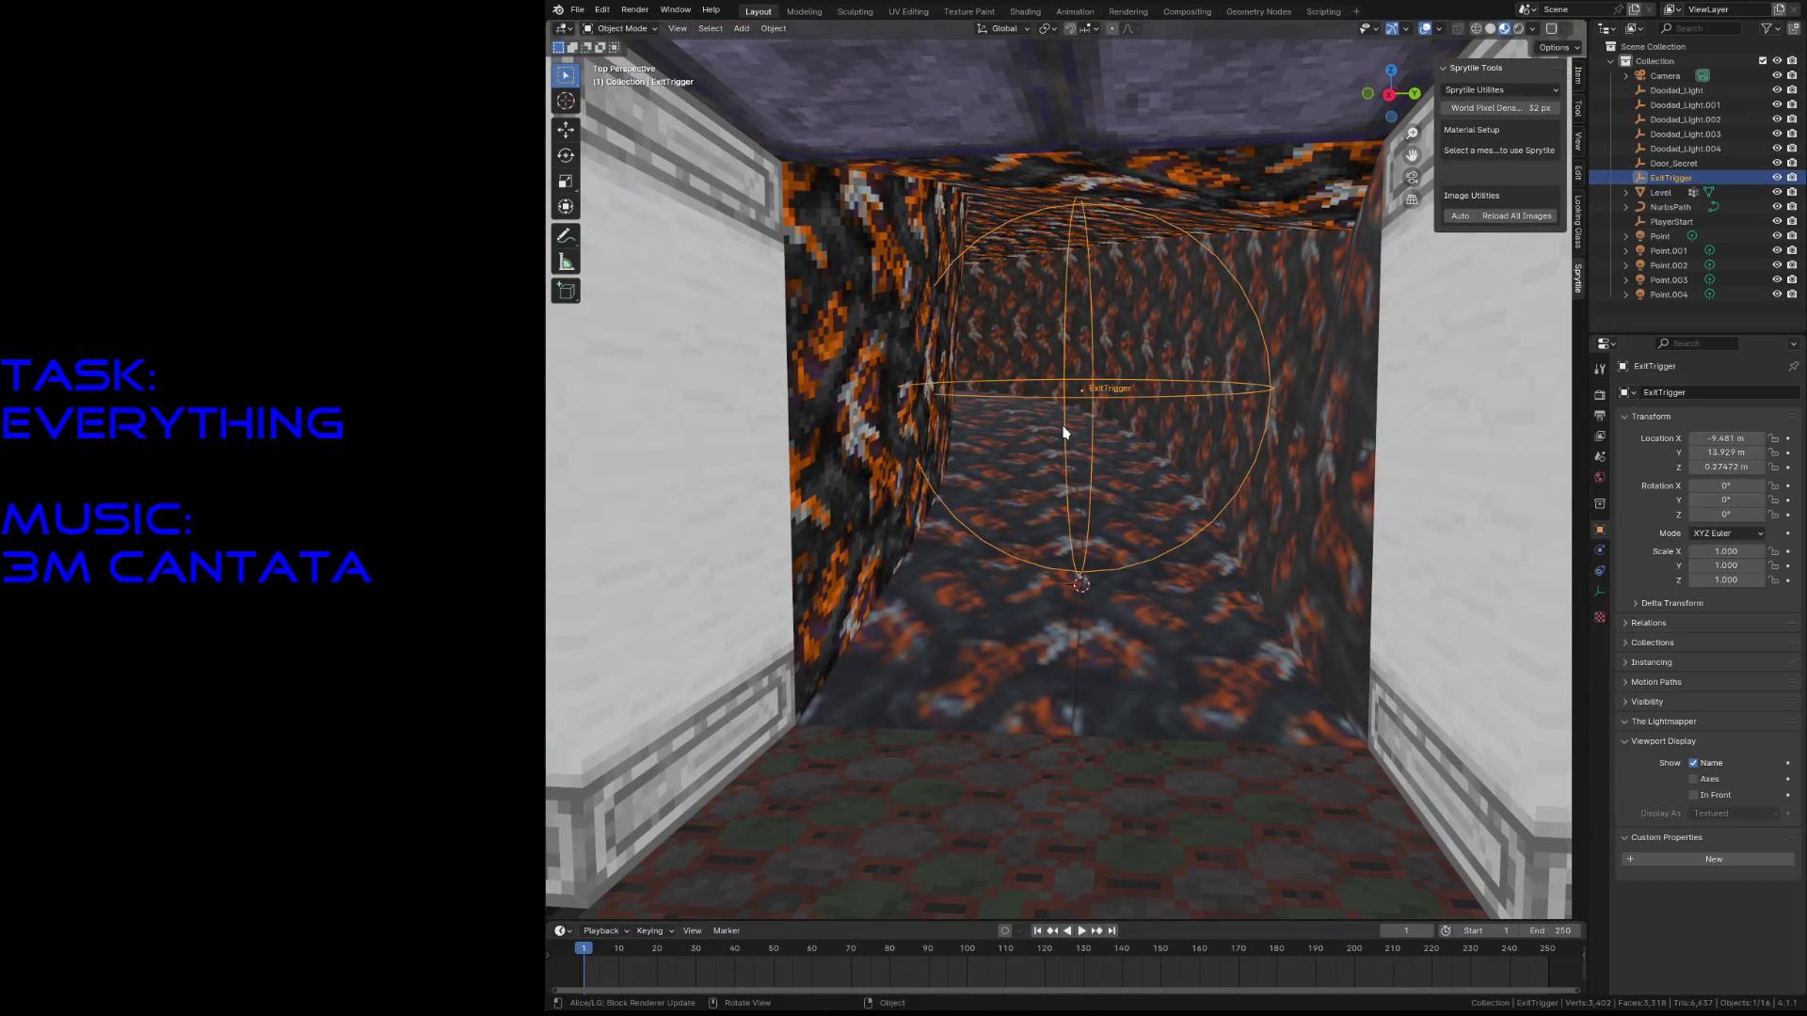
pyautogui.hotkey('shift', '`')
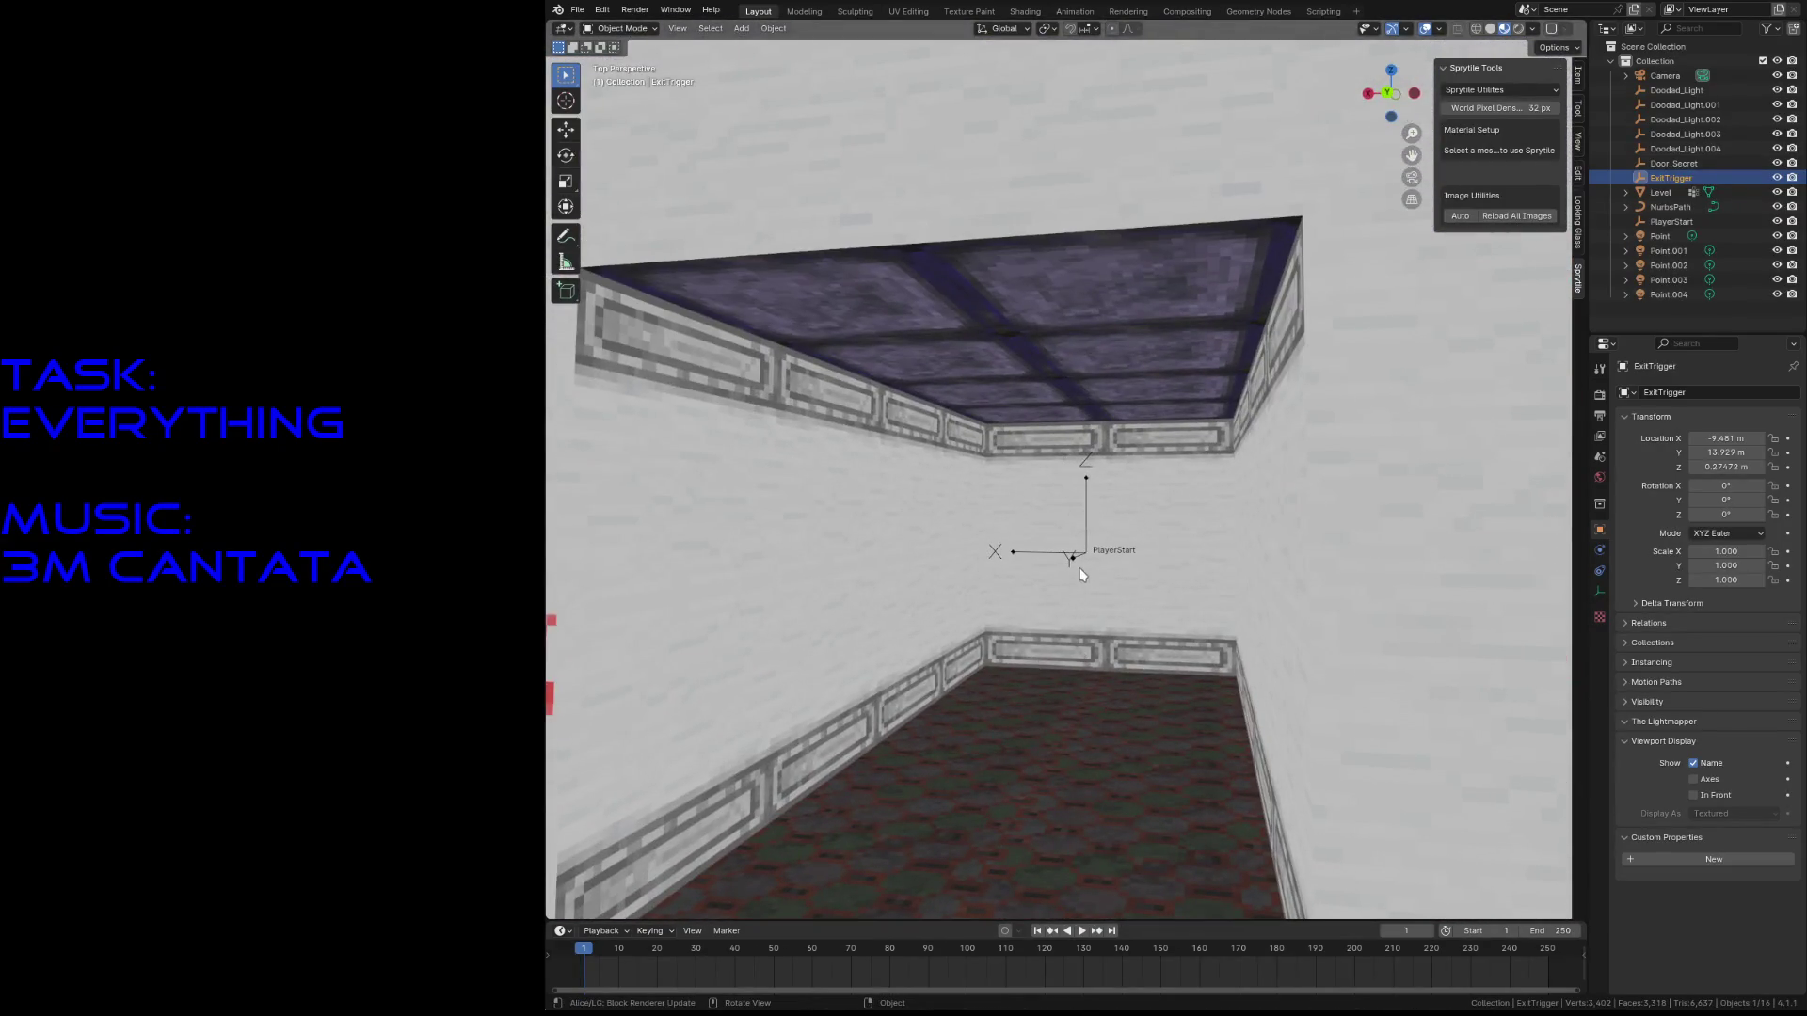
pyautogui.click(1071, 558)
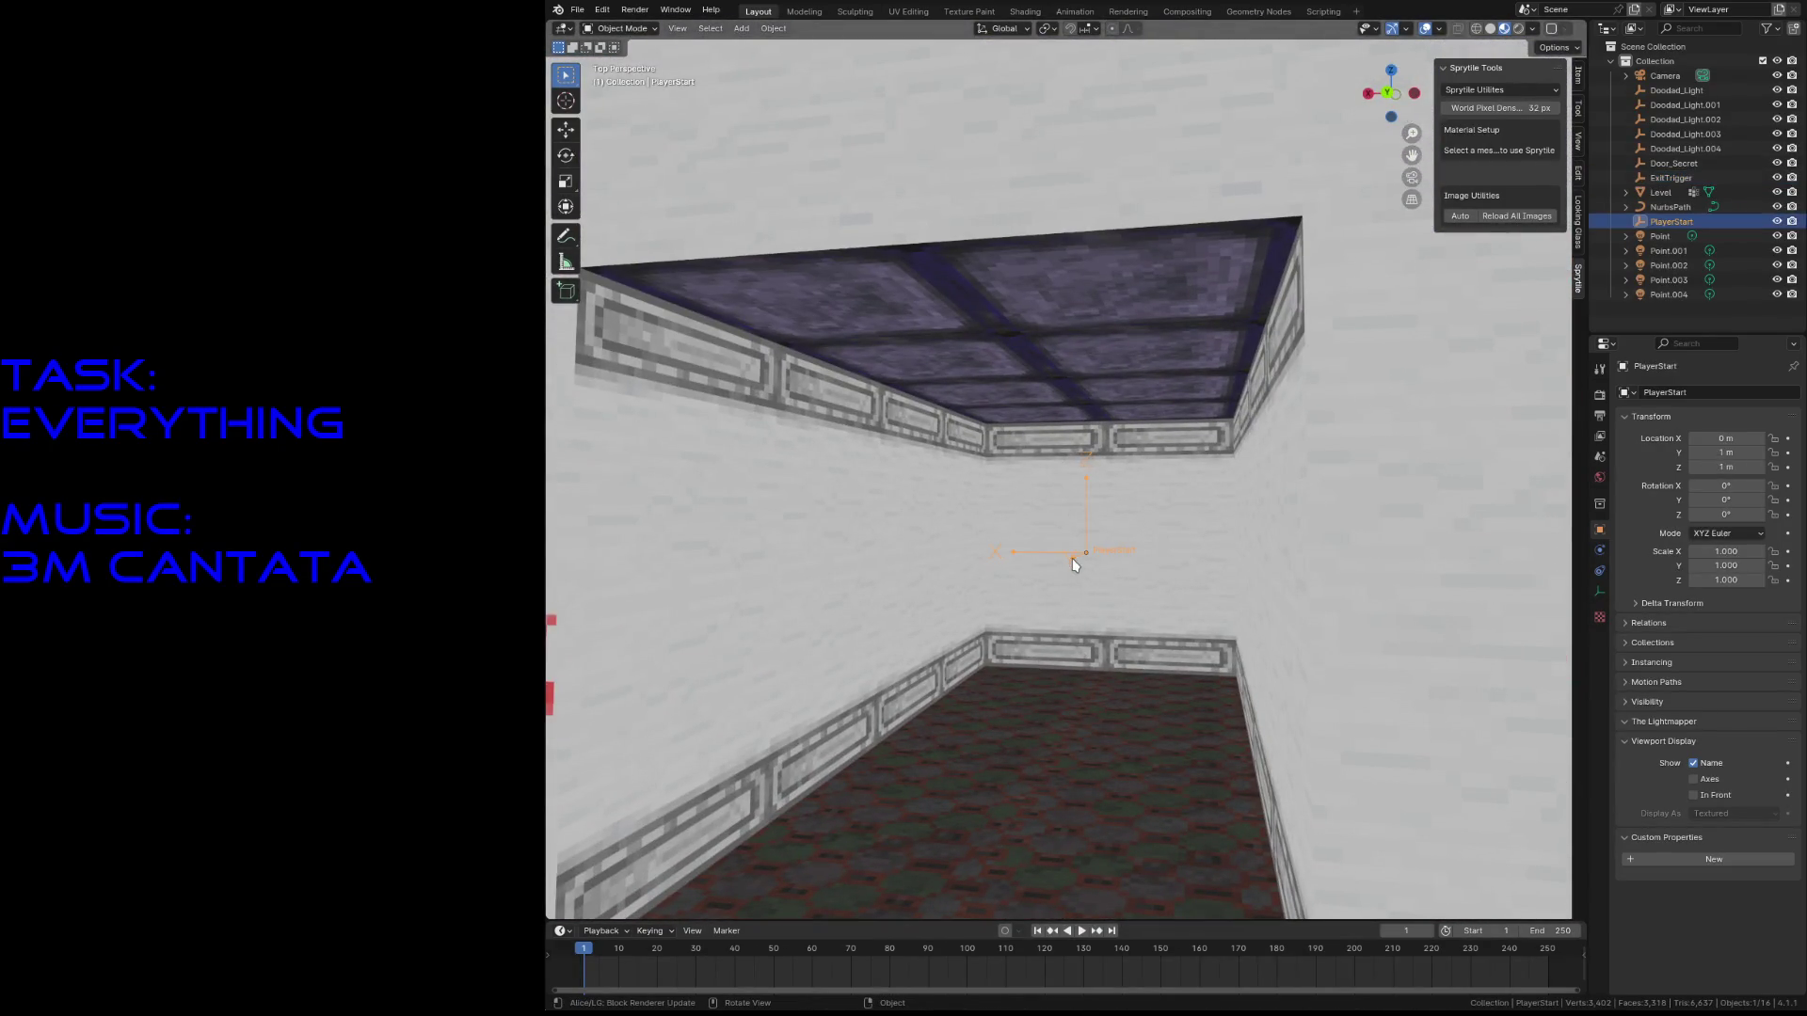
# - Duplicate PlayerStart and place the copy near the lava corridor at the same height
pyautogui.hotkey('shift', '`')
pyautogui.press('e')
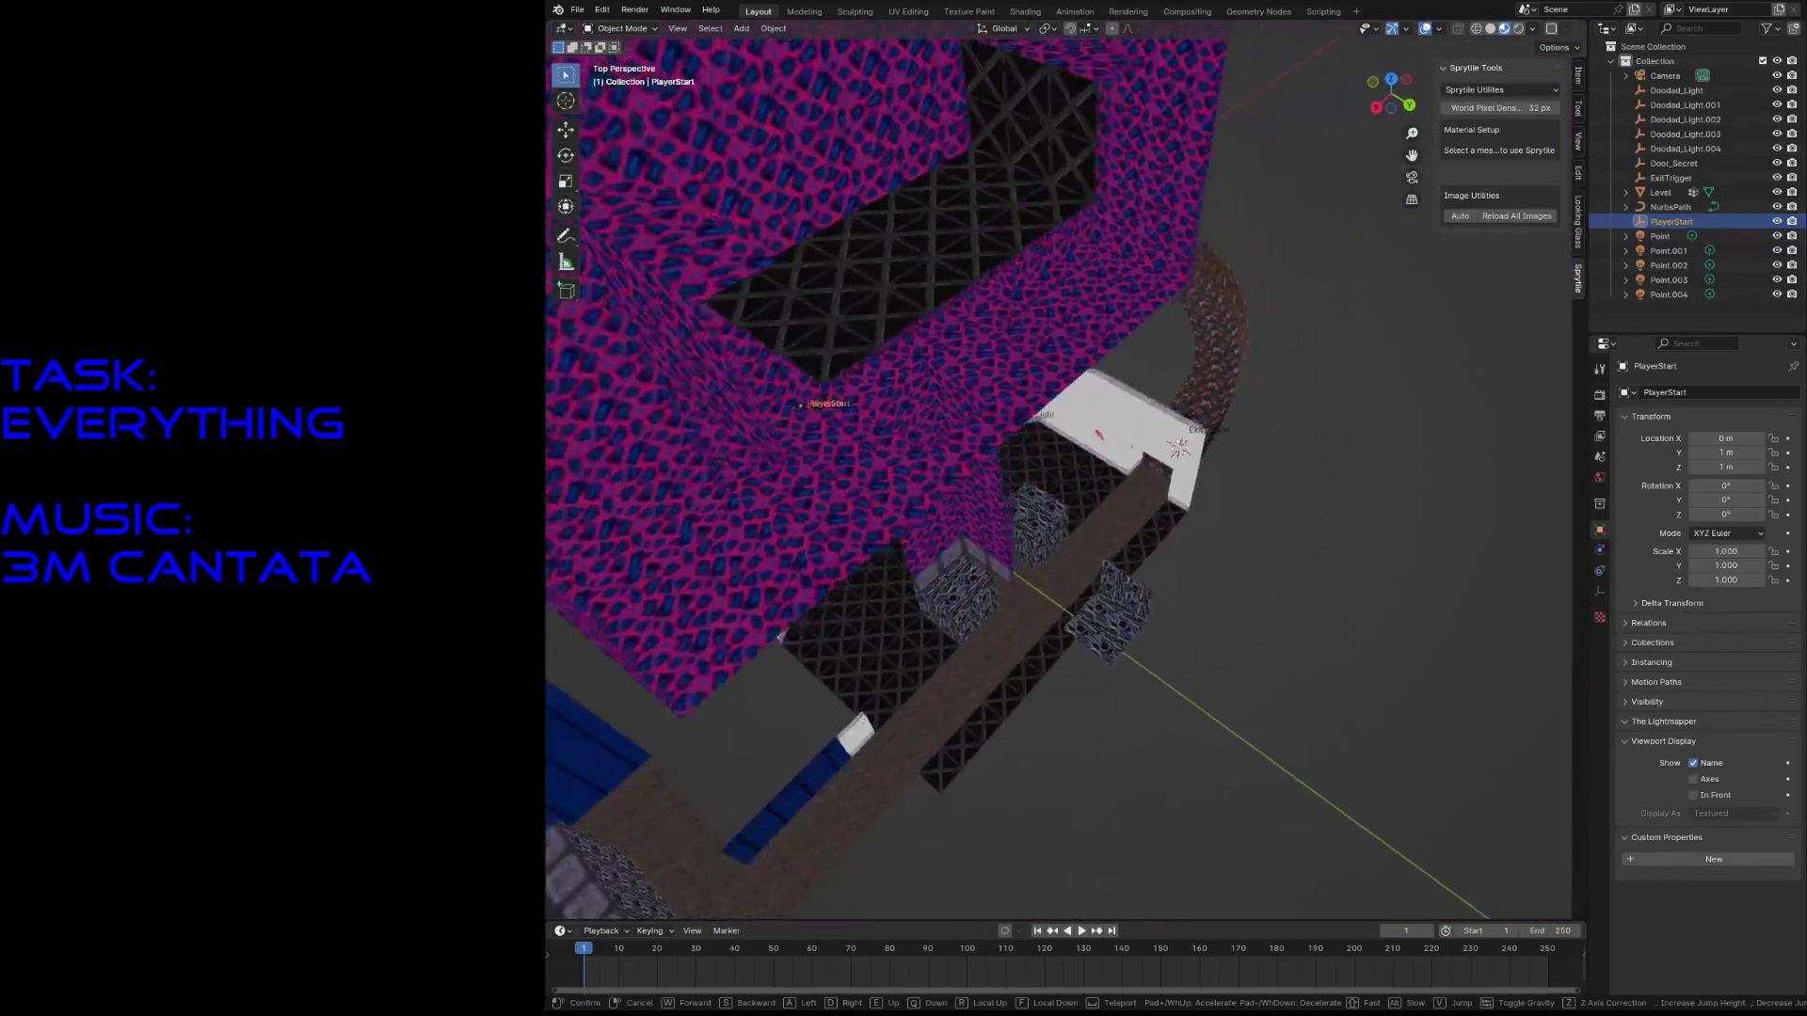
pyautogui.press('Return')
pyautogui.hotkey('shift', 'd')
pyautogui.hotkey('shift', 'z')
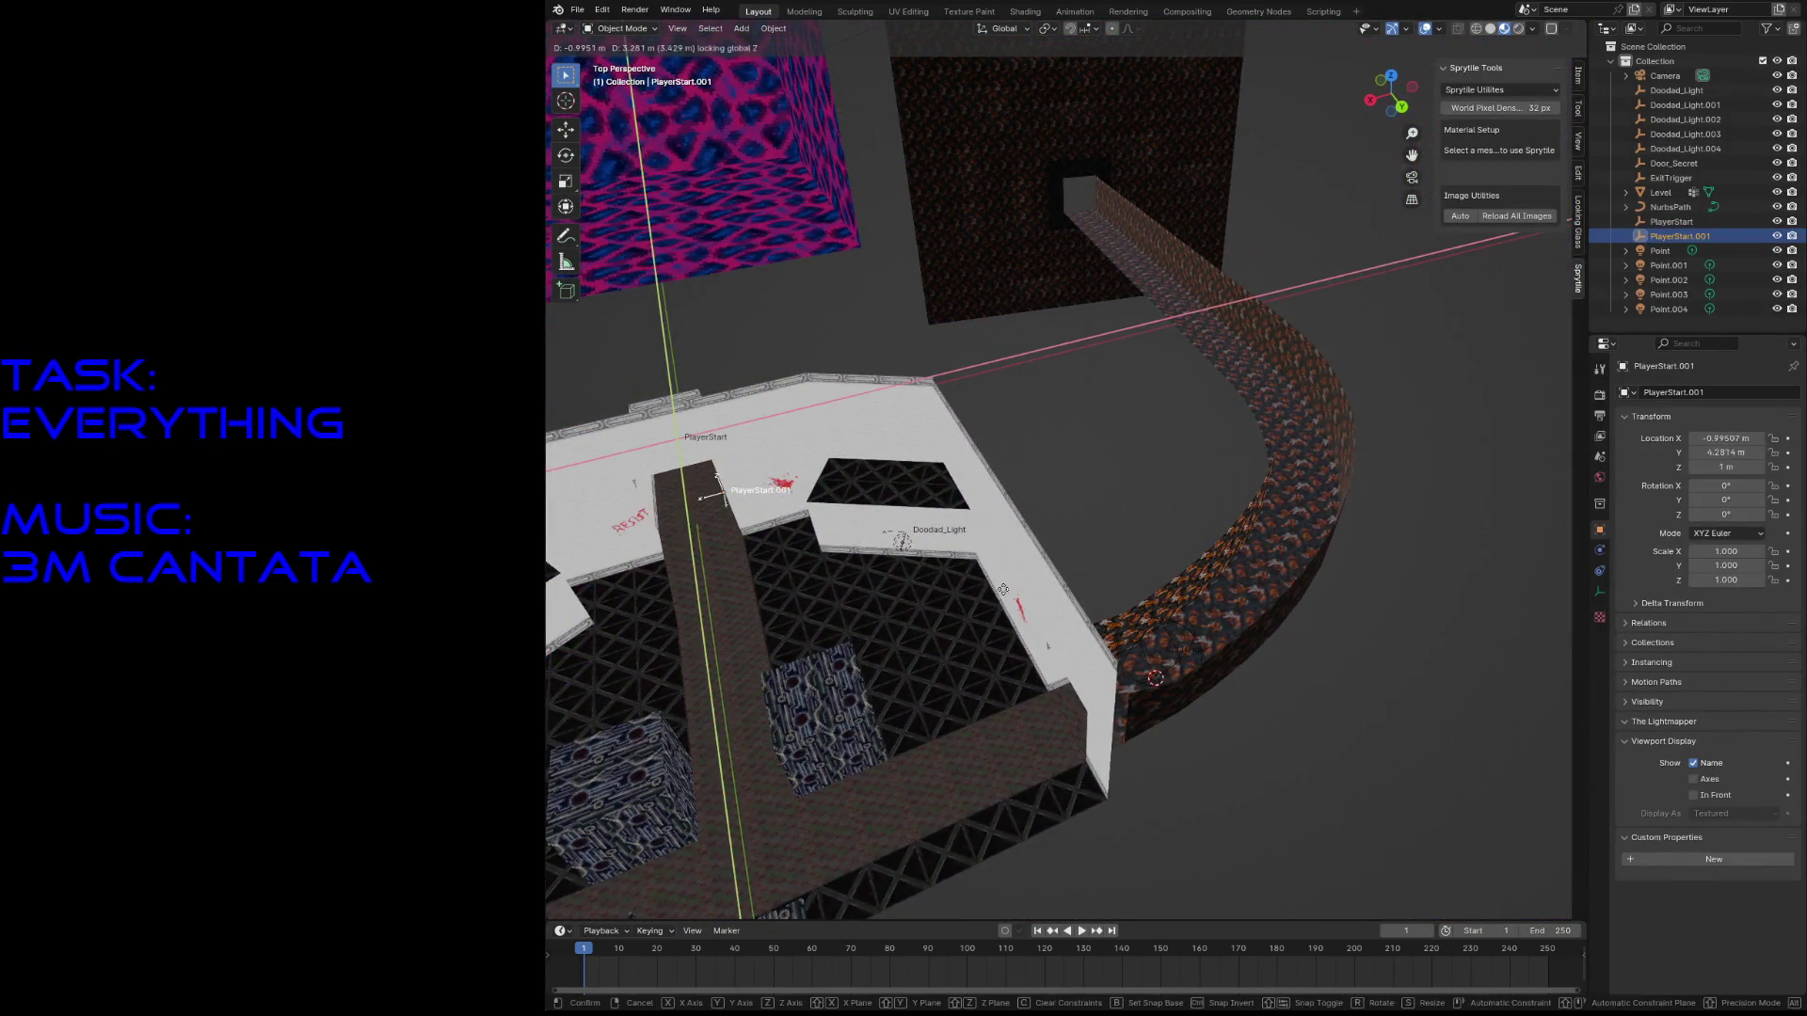
pyautogui.click(1356, 809)
# - Lower the copy slightly and turn it 106° around Z toward the corridor
pyautogui.moveTo(1323, 759); pyautogui.dragTo(1325, 764, button='middle')
pyautogui.press('KP_7')
pyautogui.press('KP_Decimal')
pyautogui.hotkey('shift', '`')
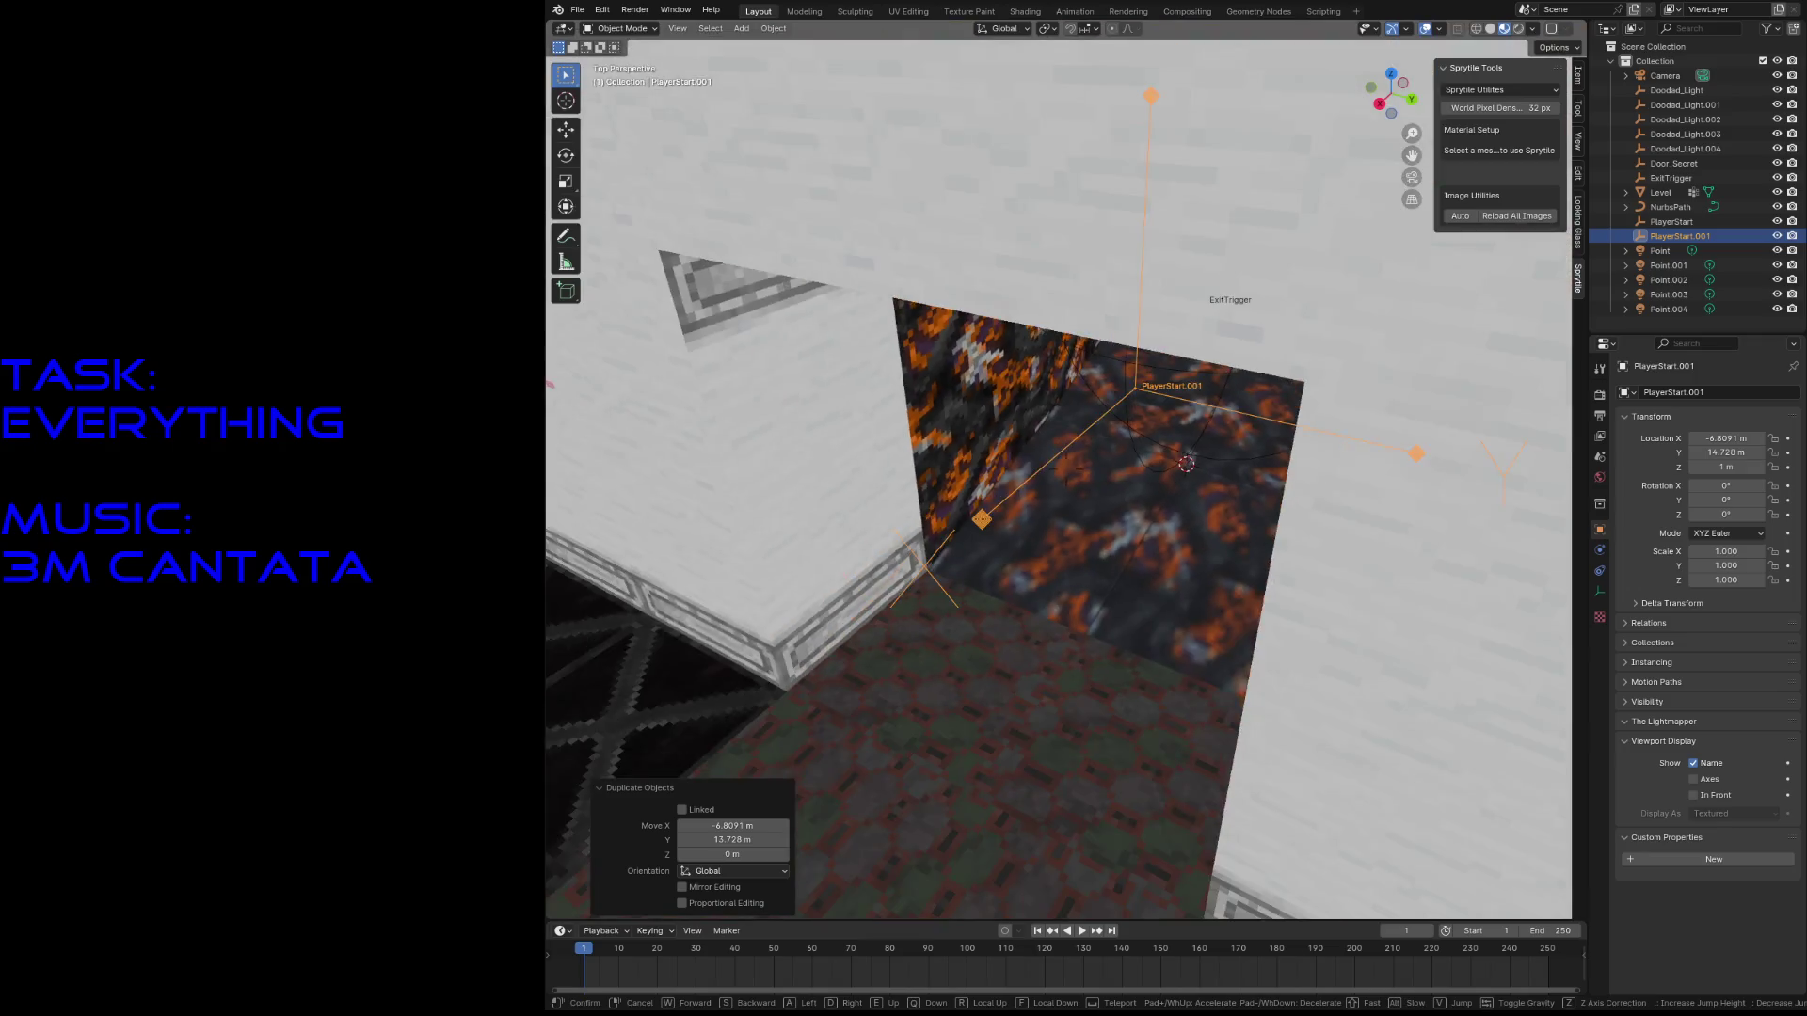
pyautogui.click(1163, 420)
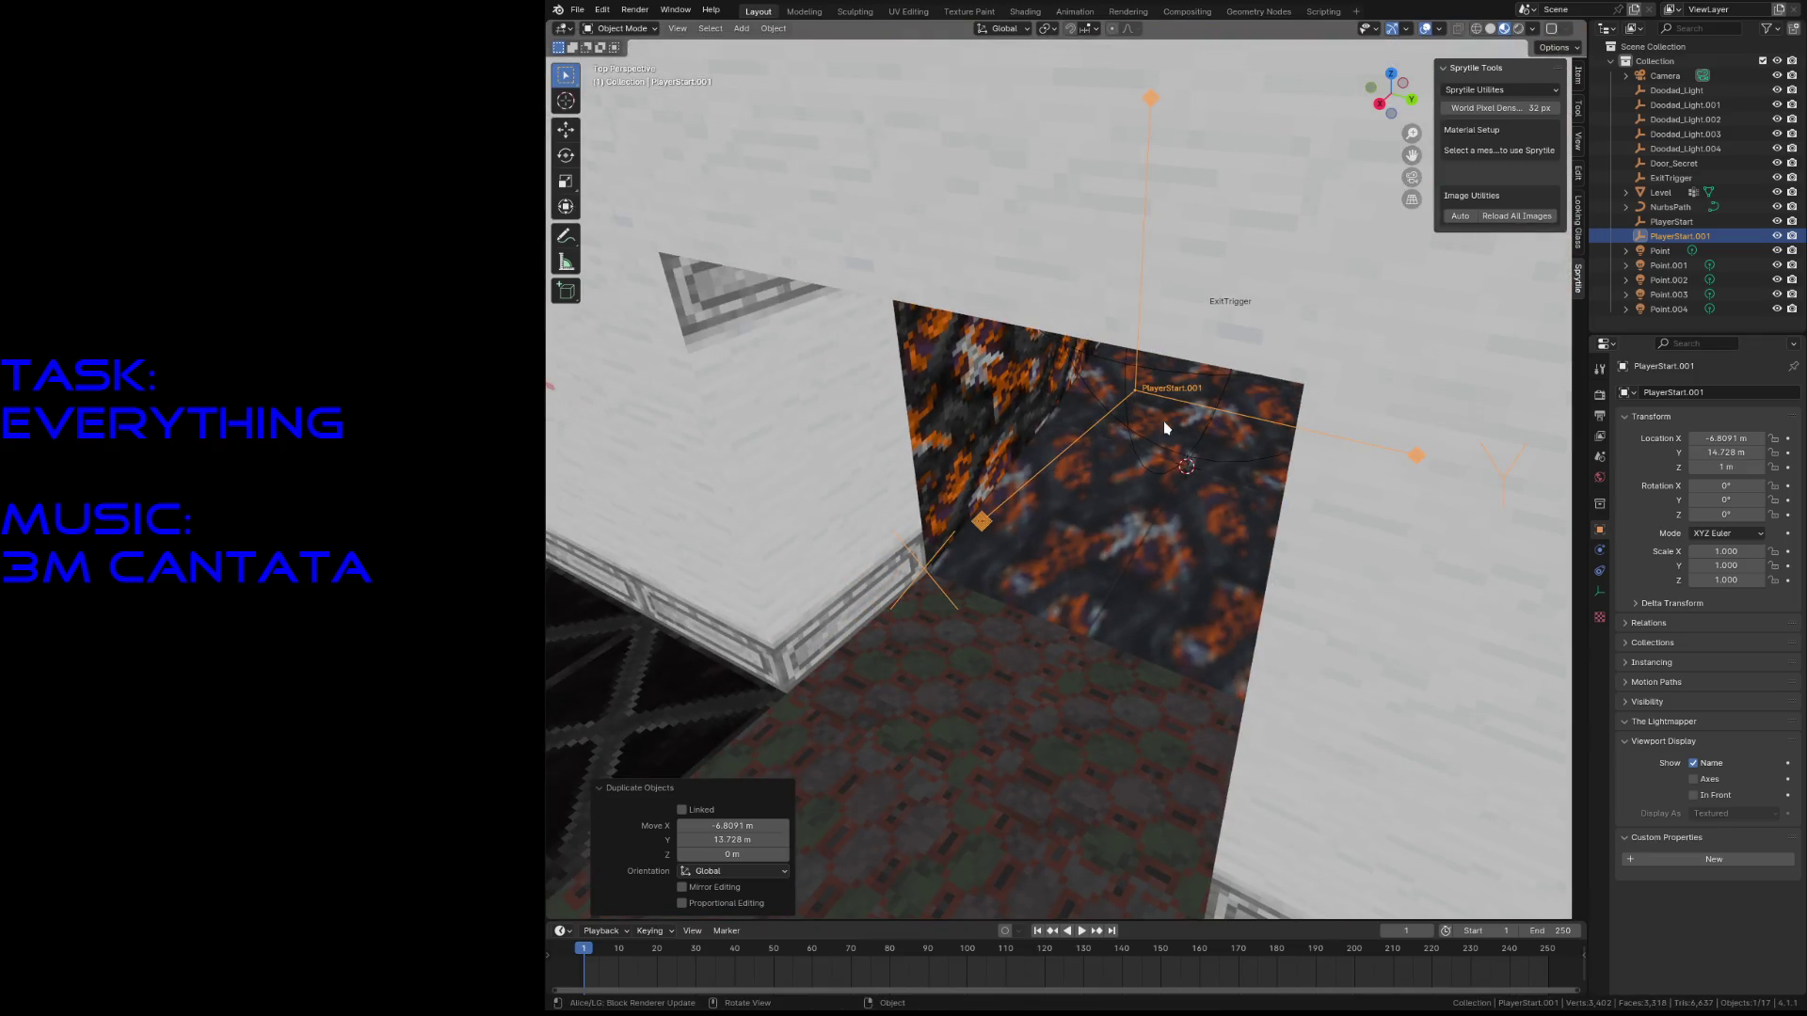
pyautogui.press('g')
pyautogui.press('z')
pyautogui.click(1155, 398)
pyautogui.press('r')
pyautogui.press('z')
pyautogui.click(1141, 269)
# - Walk into the corridor and view the level through the copy as a camera
pyautogui.hotkey('shift', '`')
pyautogui.press('w')
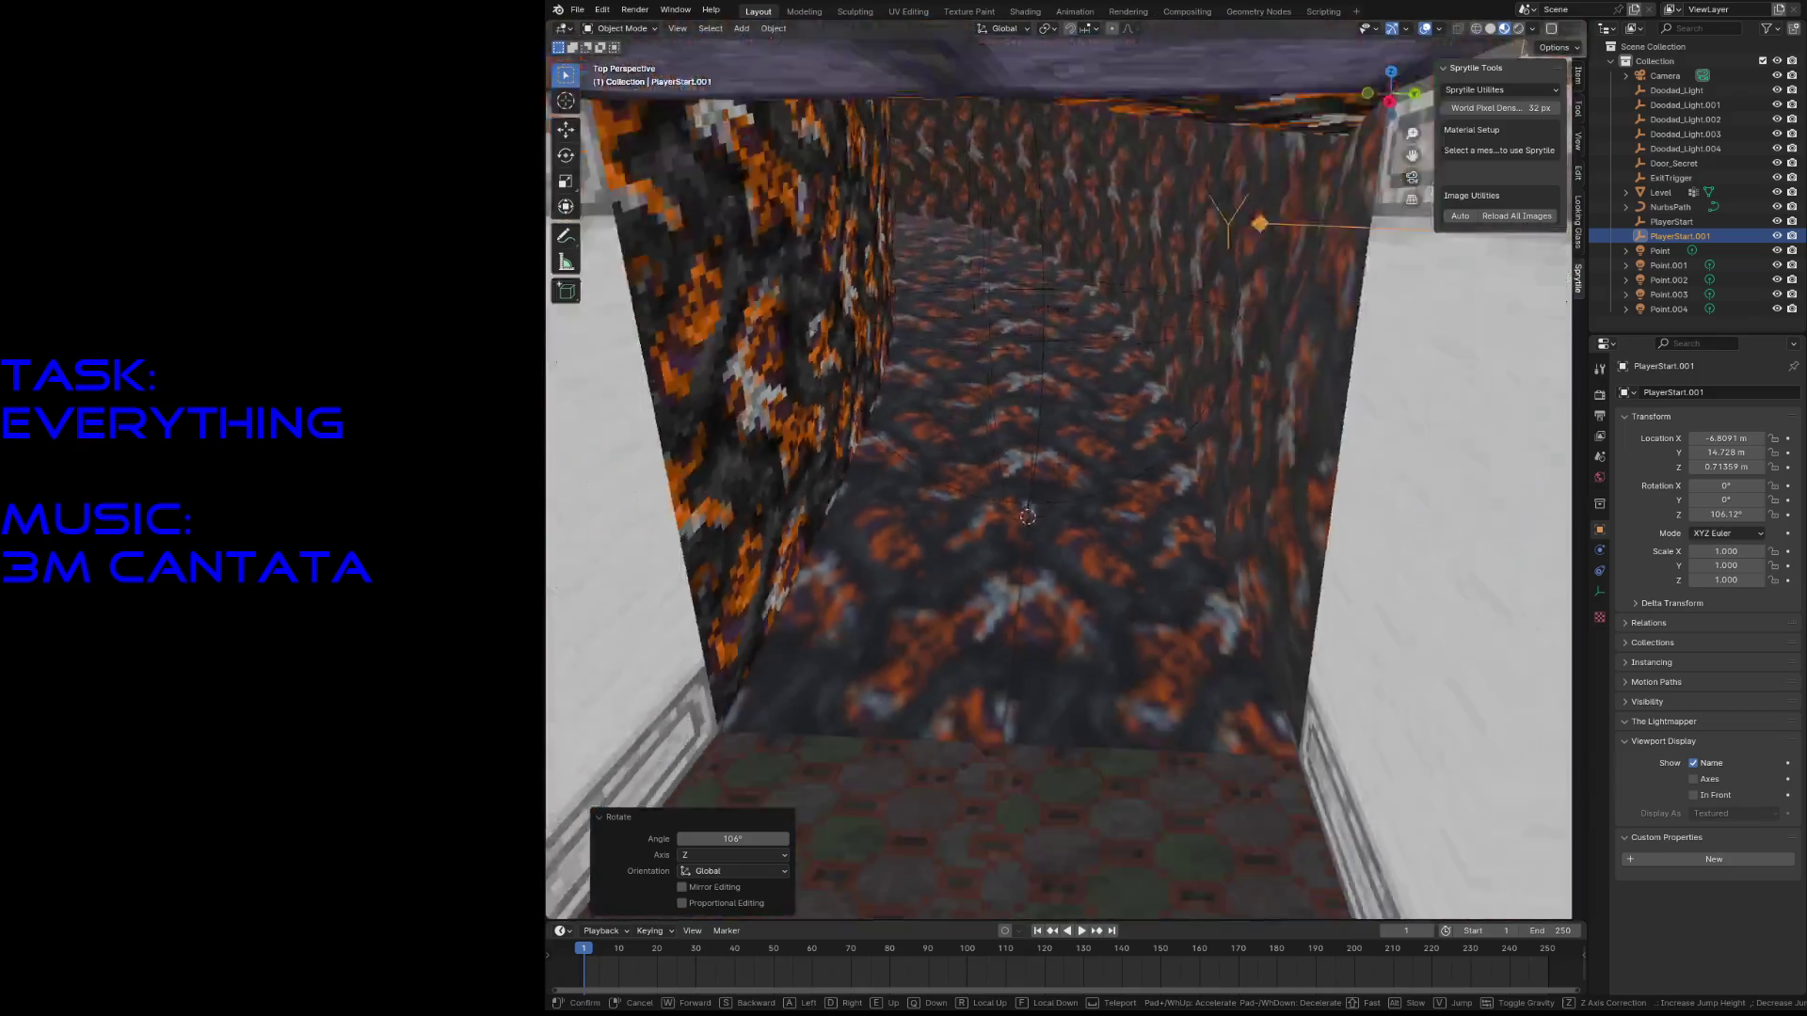
pyautogui.click(989, 520)
pyautogui.press('ctrl+KP_0')
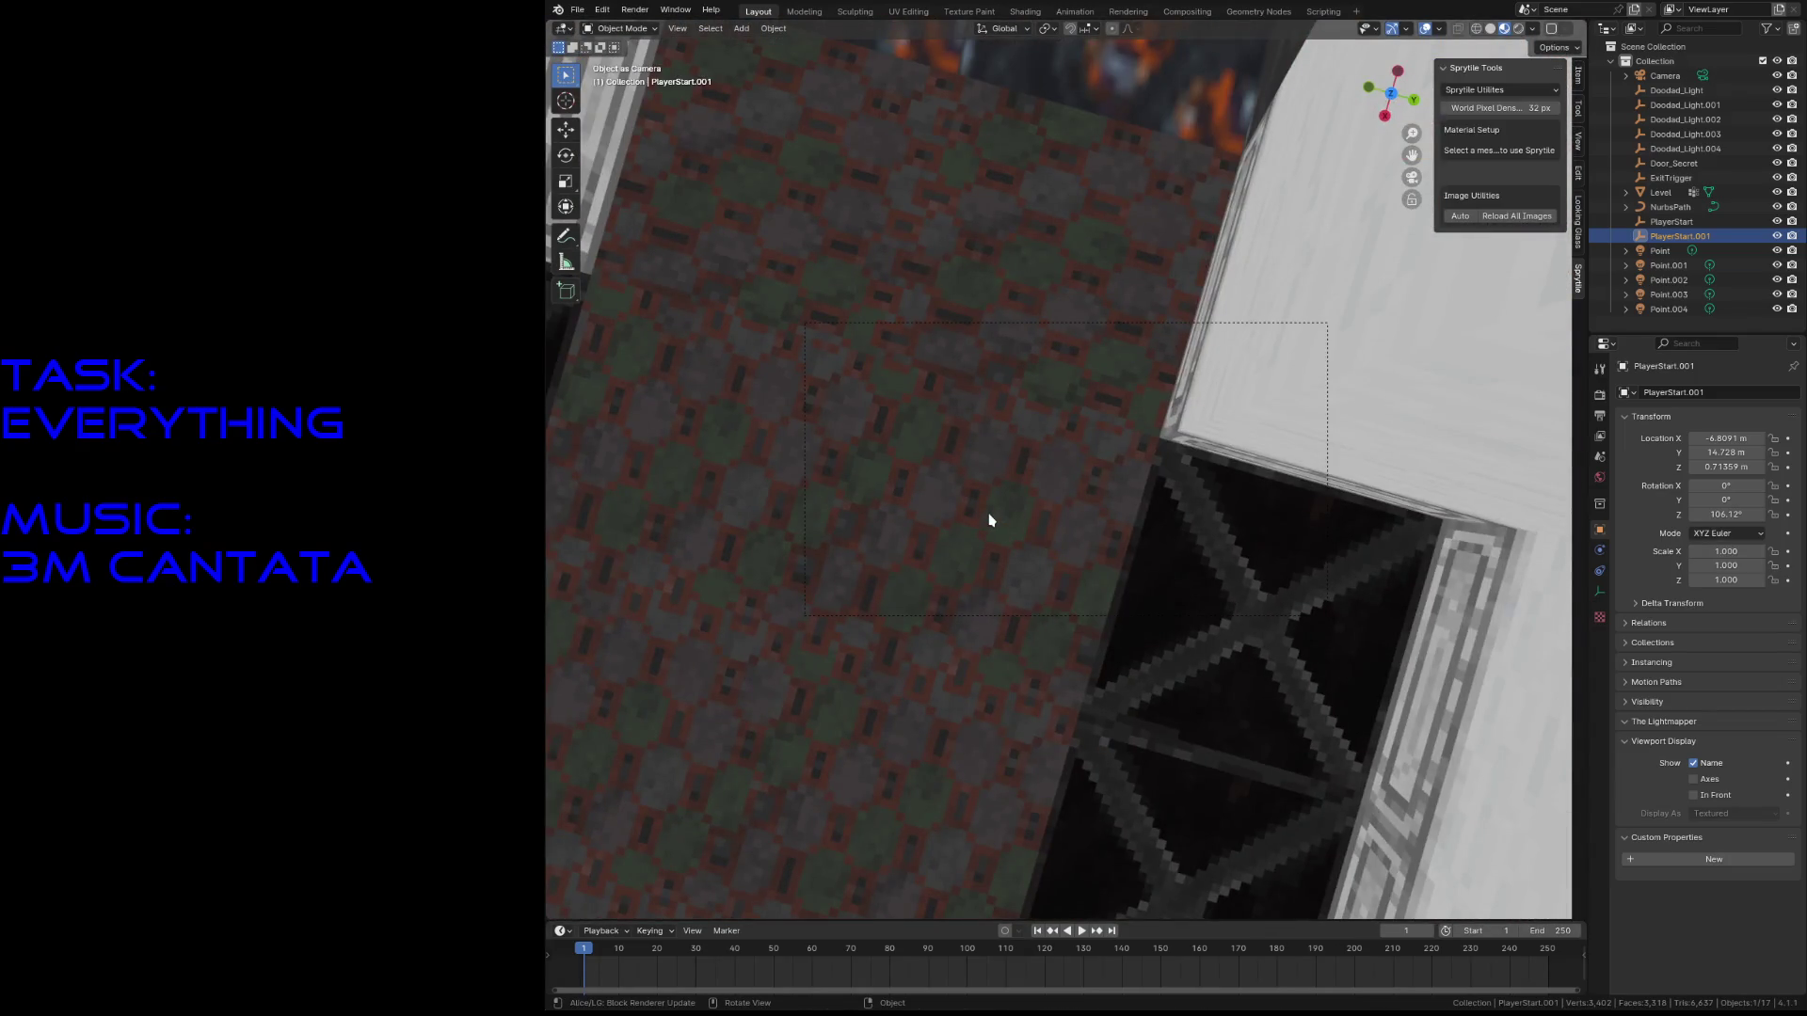
pyautogui.press('KP_7')
pyautogui.press('KP_0')
# - Fly the camera copy down into the lava corridor and save level3.blend
pyautogui.hotkey('shift', '`')
pyautogui.press('w')
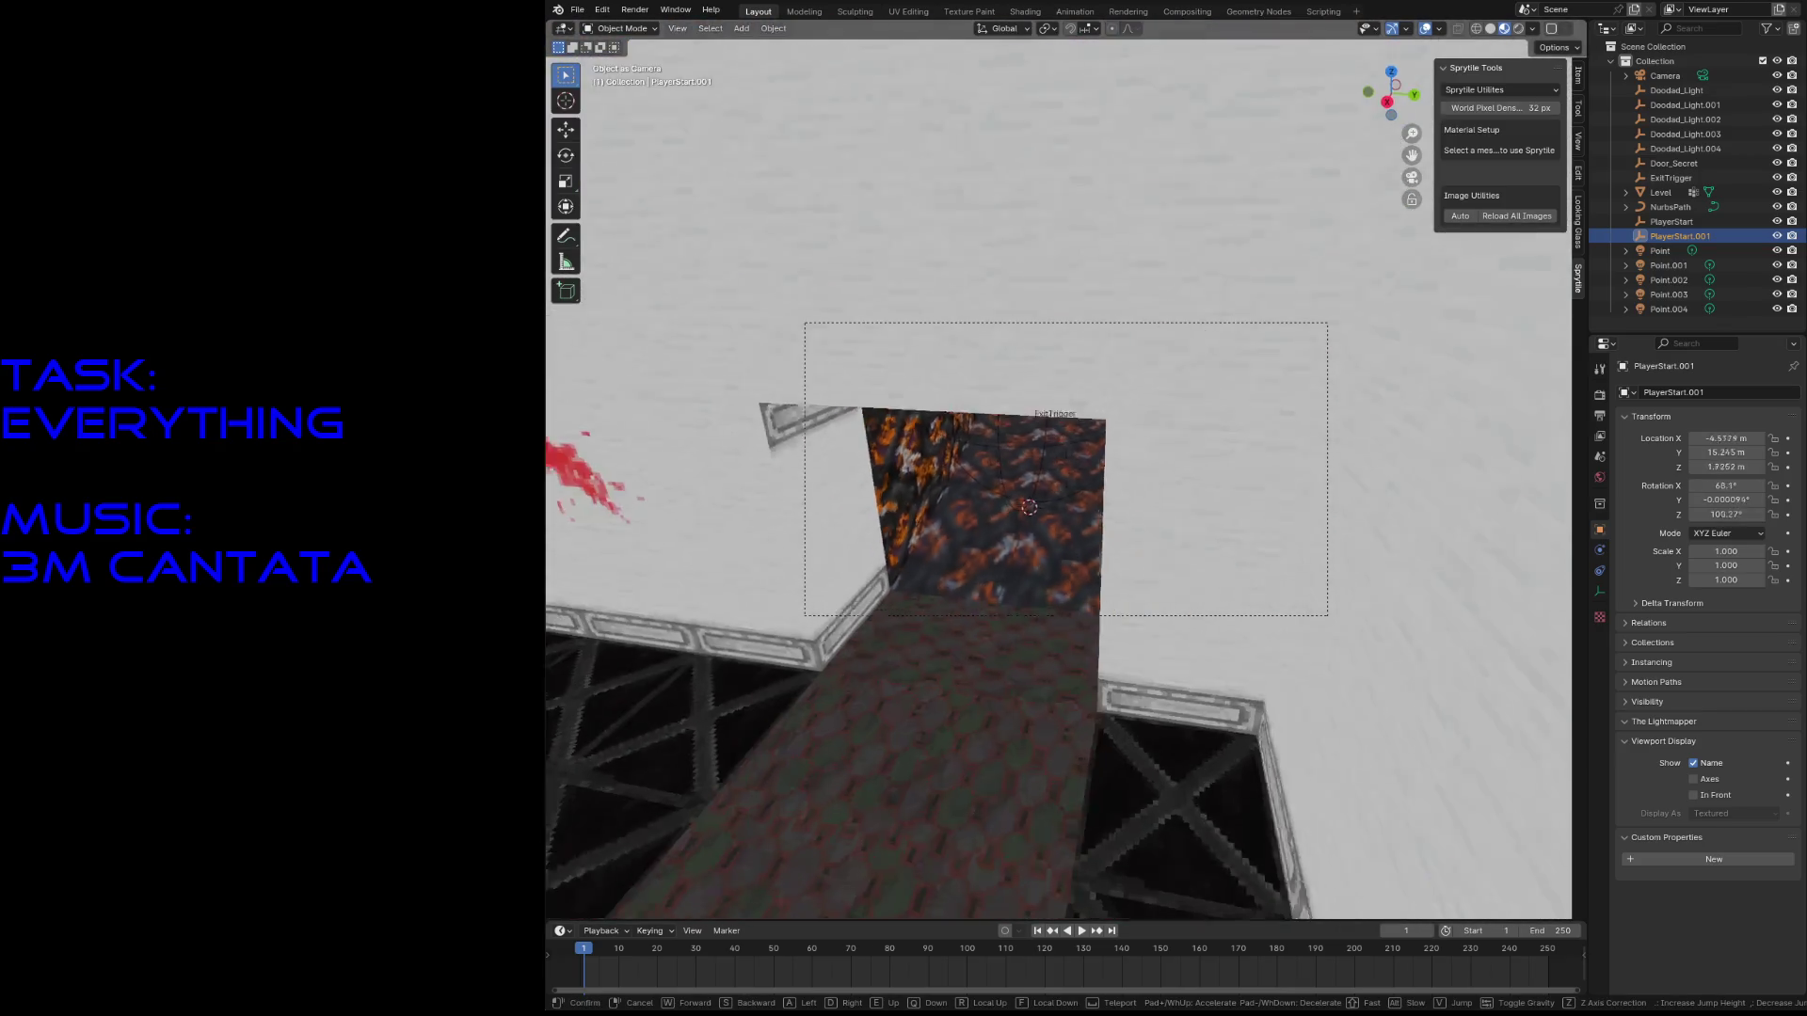
pyautogui.press('w')
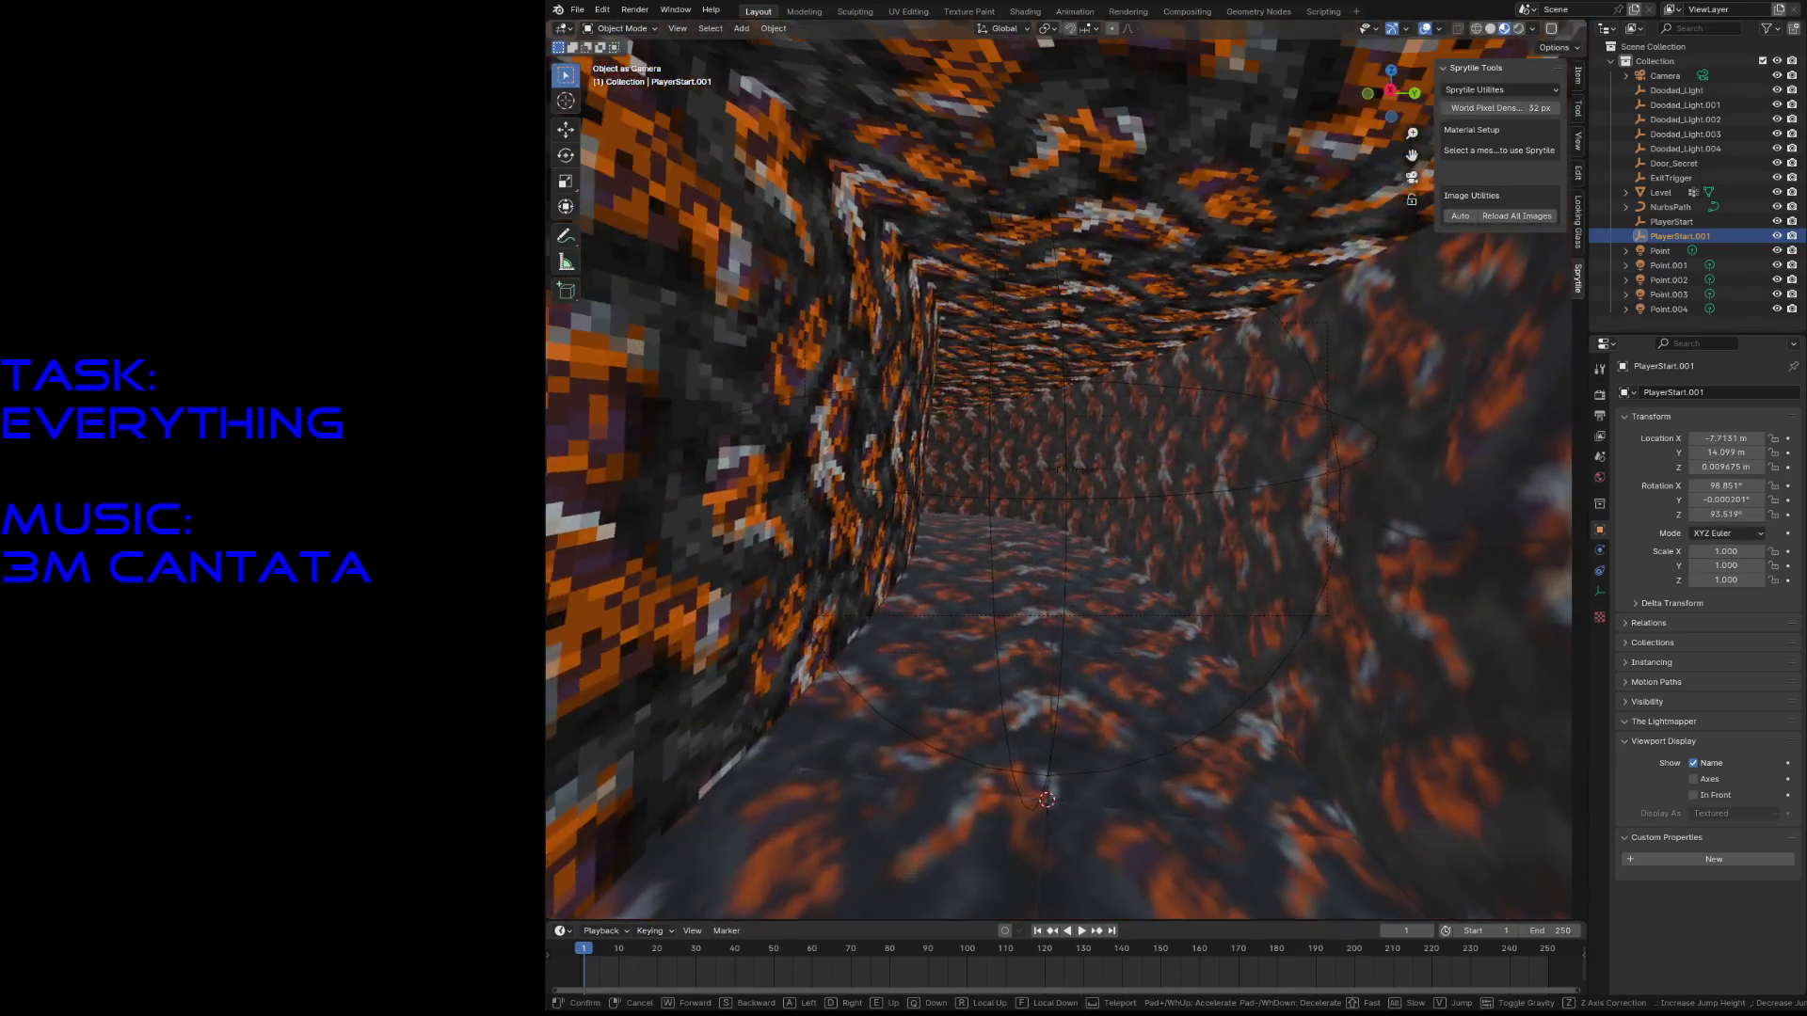
pyautogui.press('s')
pyautogui.press('w')
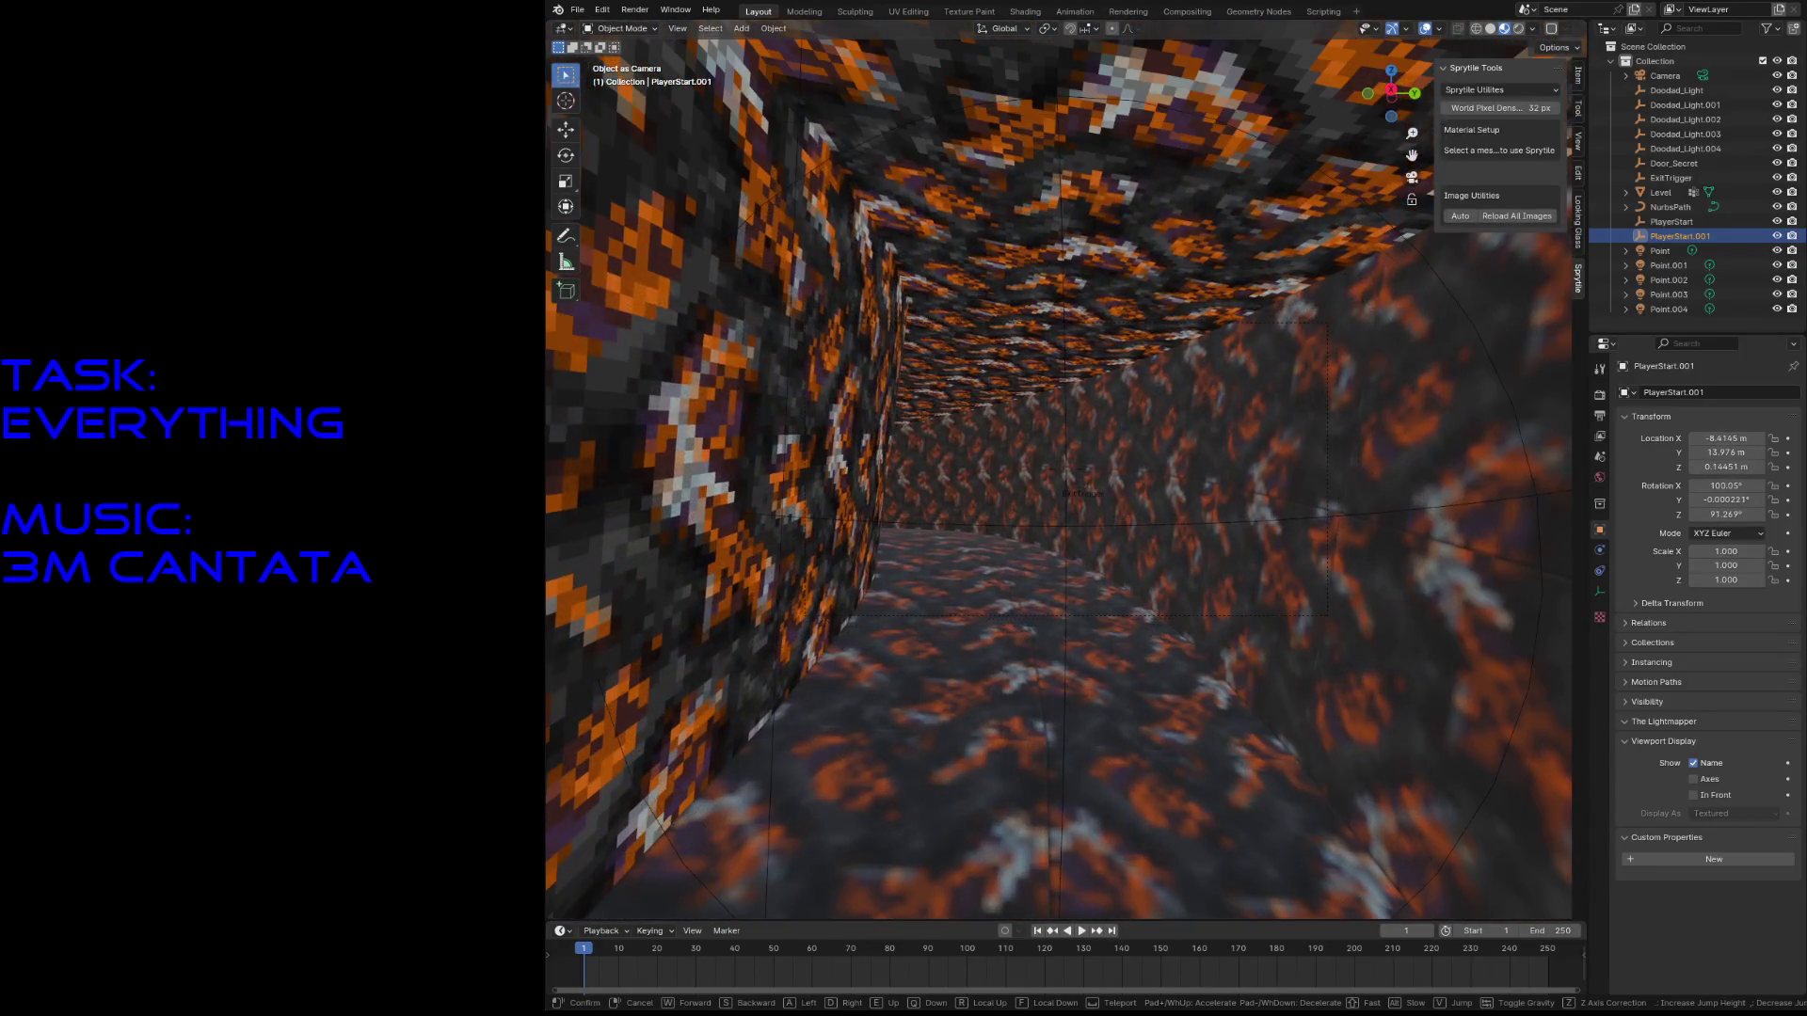
pyautogui.press('Return')
pyautogui.hotkey('ctrl', 's')
pyautogui.click(1075, 11)
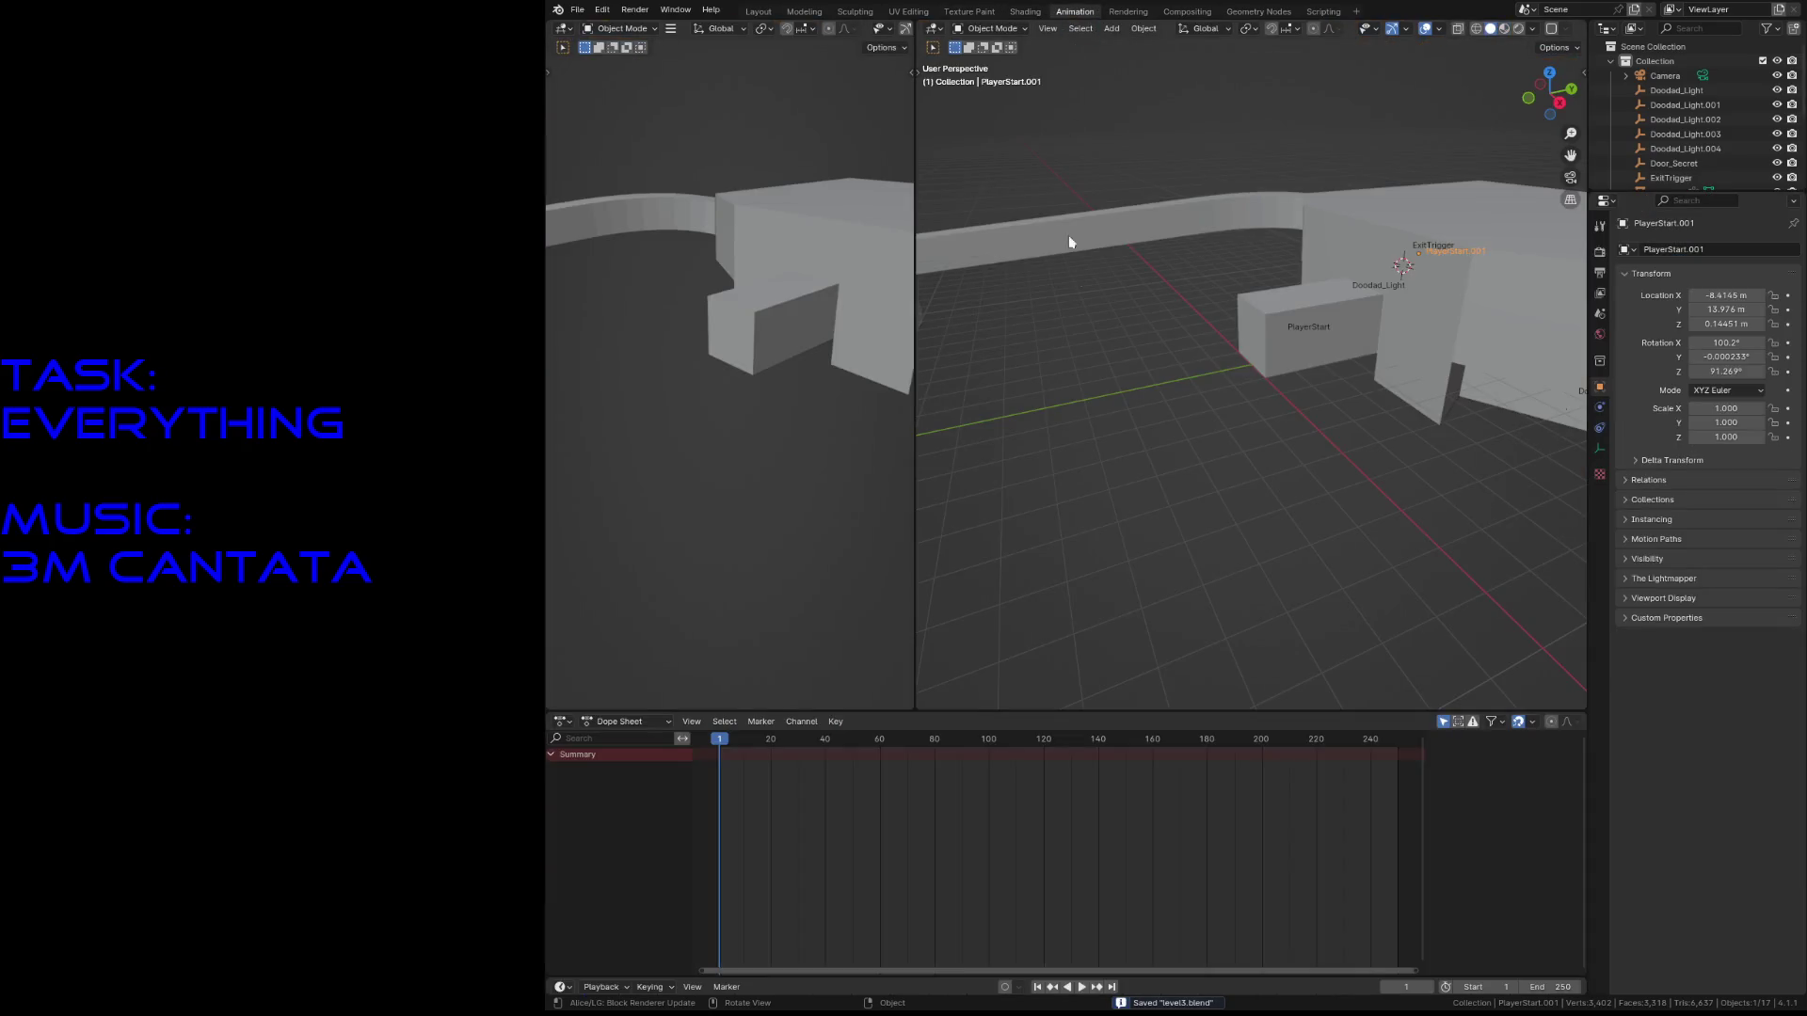
# - Rename PlayerStart.001 to ExitTrack and save the level
pyautogui.scroll(-5, 1694, 137)
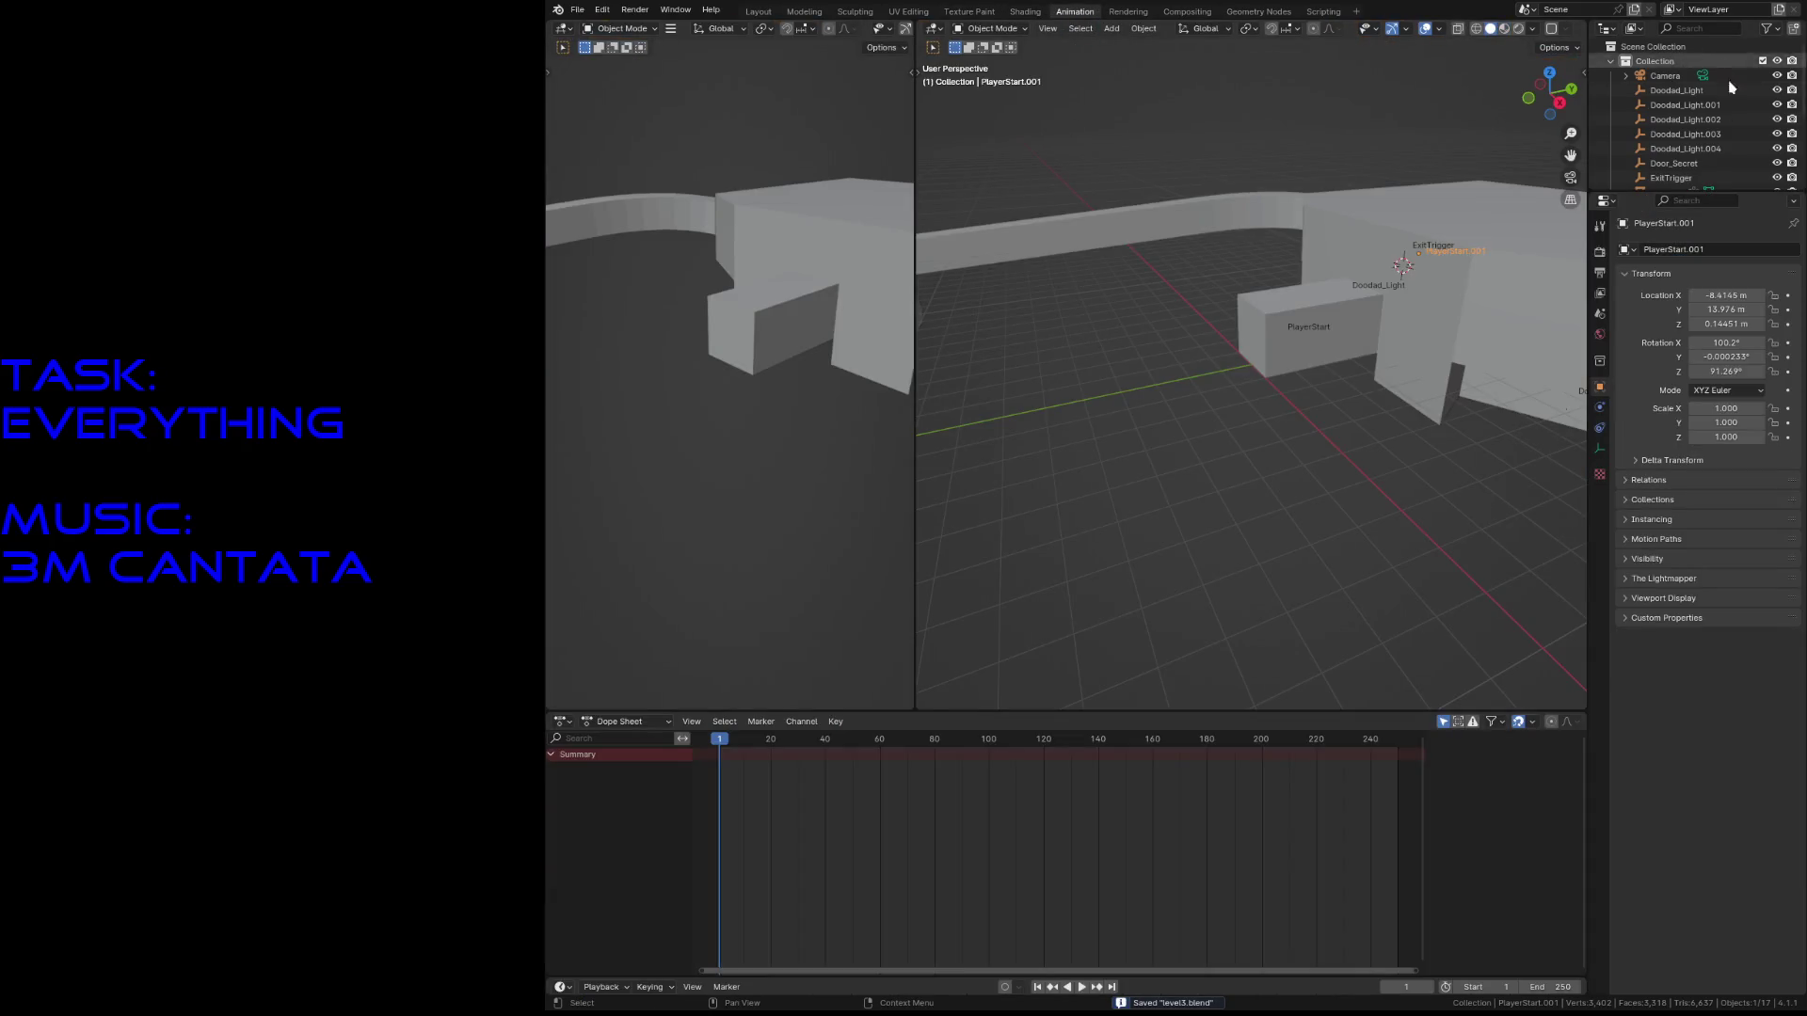
pyautogui.doubleClick(1694, 132)
pyautogui.scroll(-1, 1693, 132)
pyautogui.write('ExitTra')
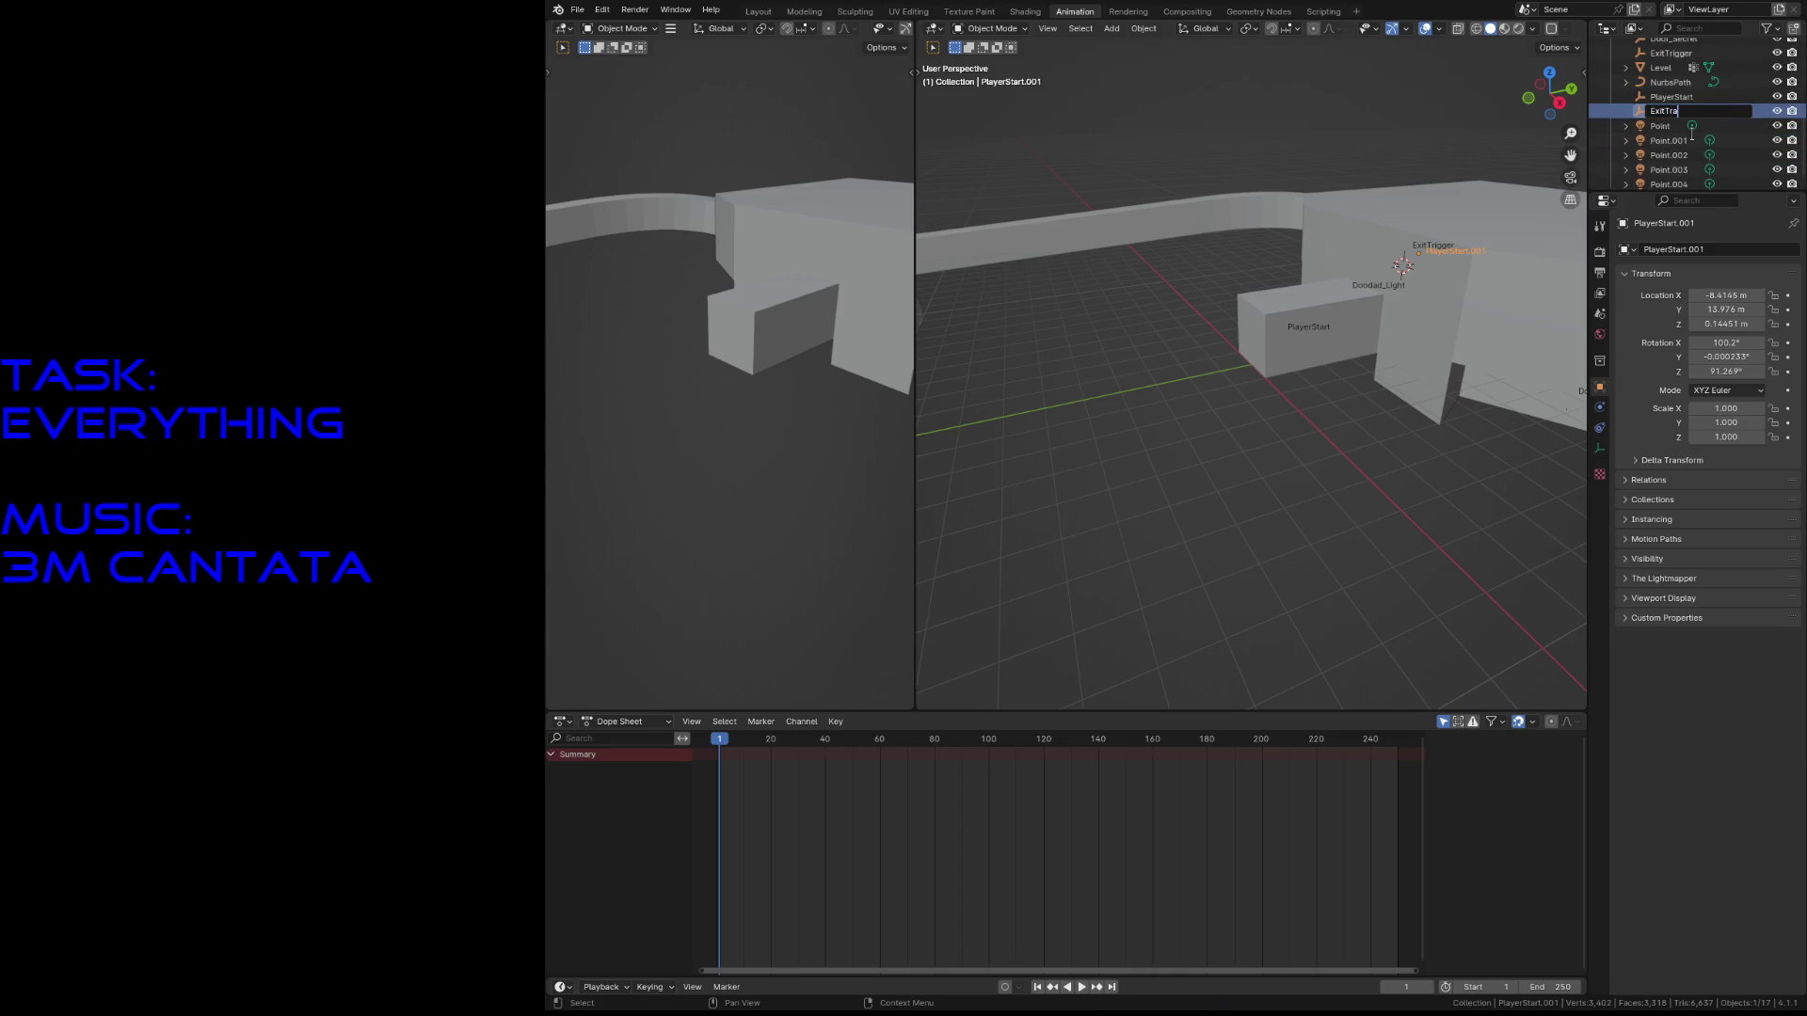
pyautogui.write('ck')
pyautogui.press('Return')
pyautogui.hotkey('ctrl', 's')
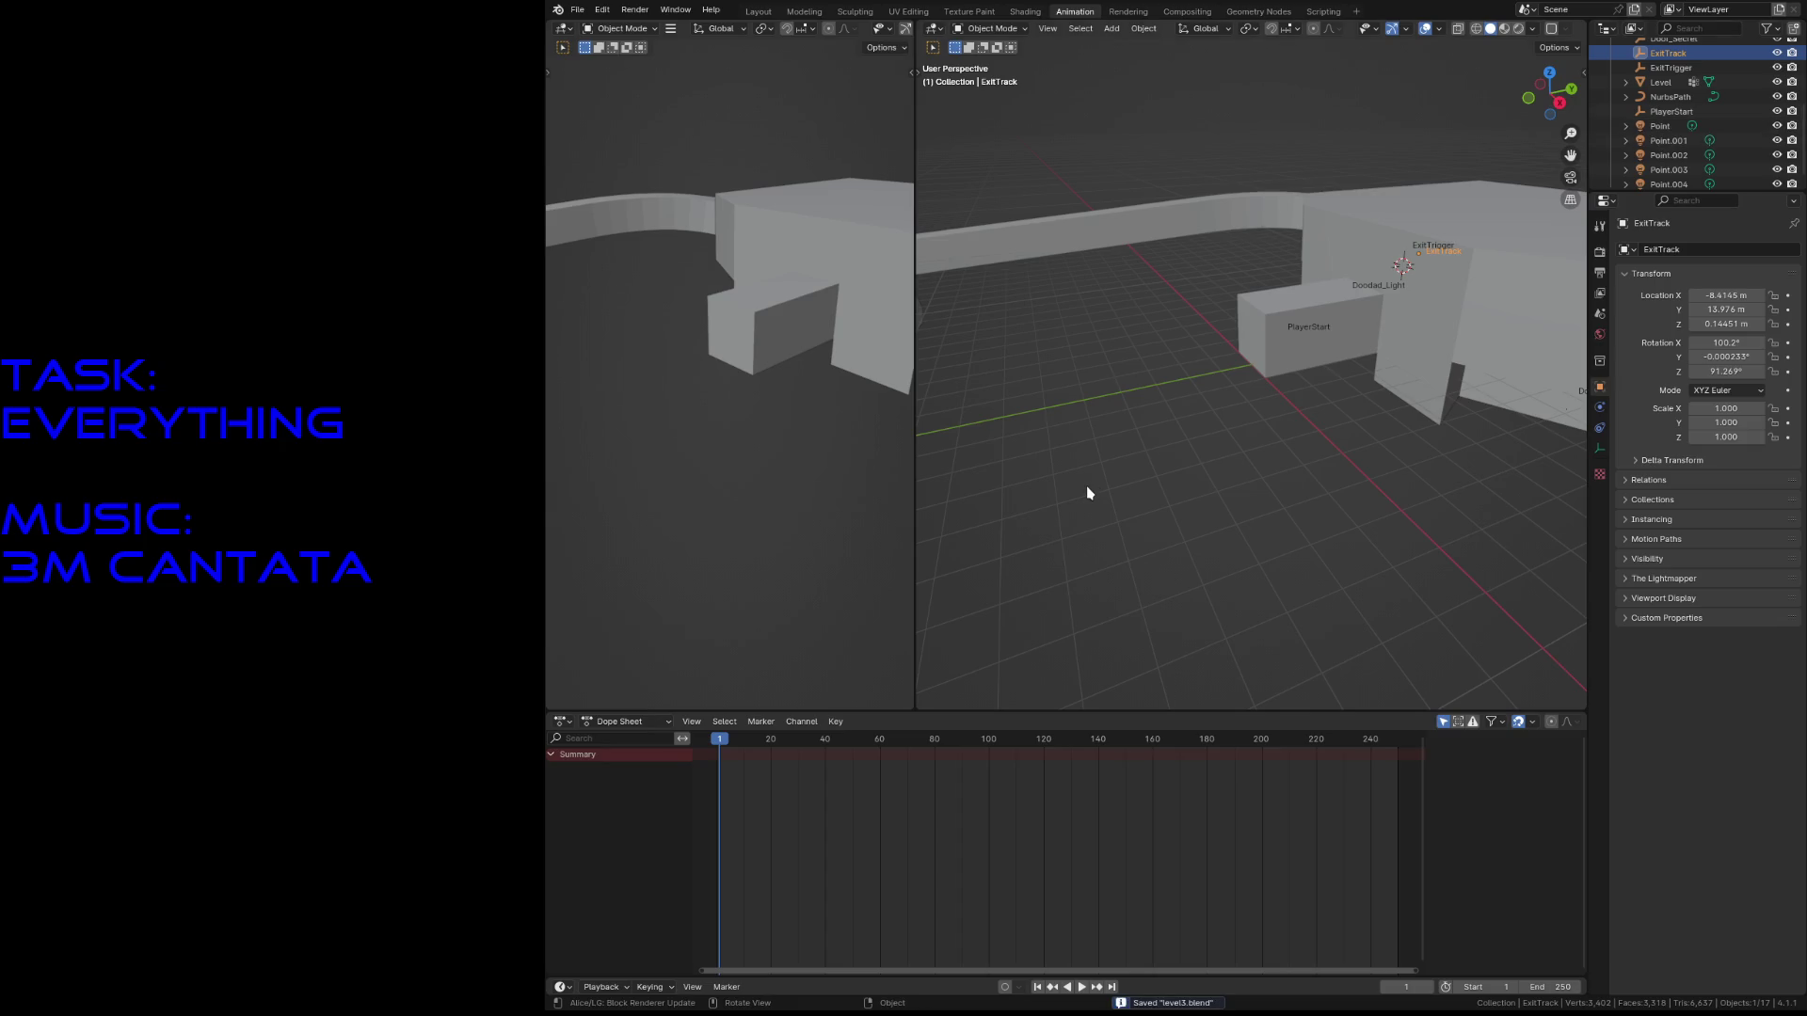
# - Look through ExitTrack and aim it toward the exit trigger
pyautogui.press('KP_Decimal')
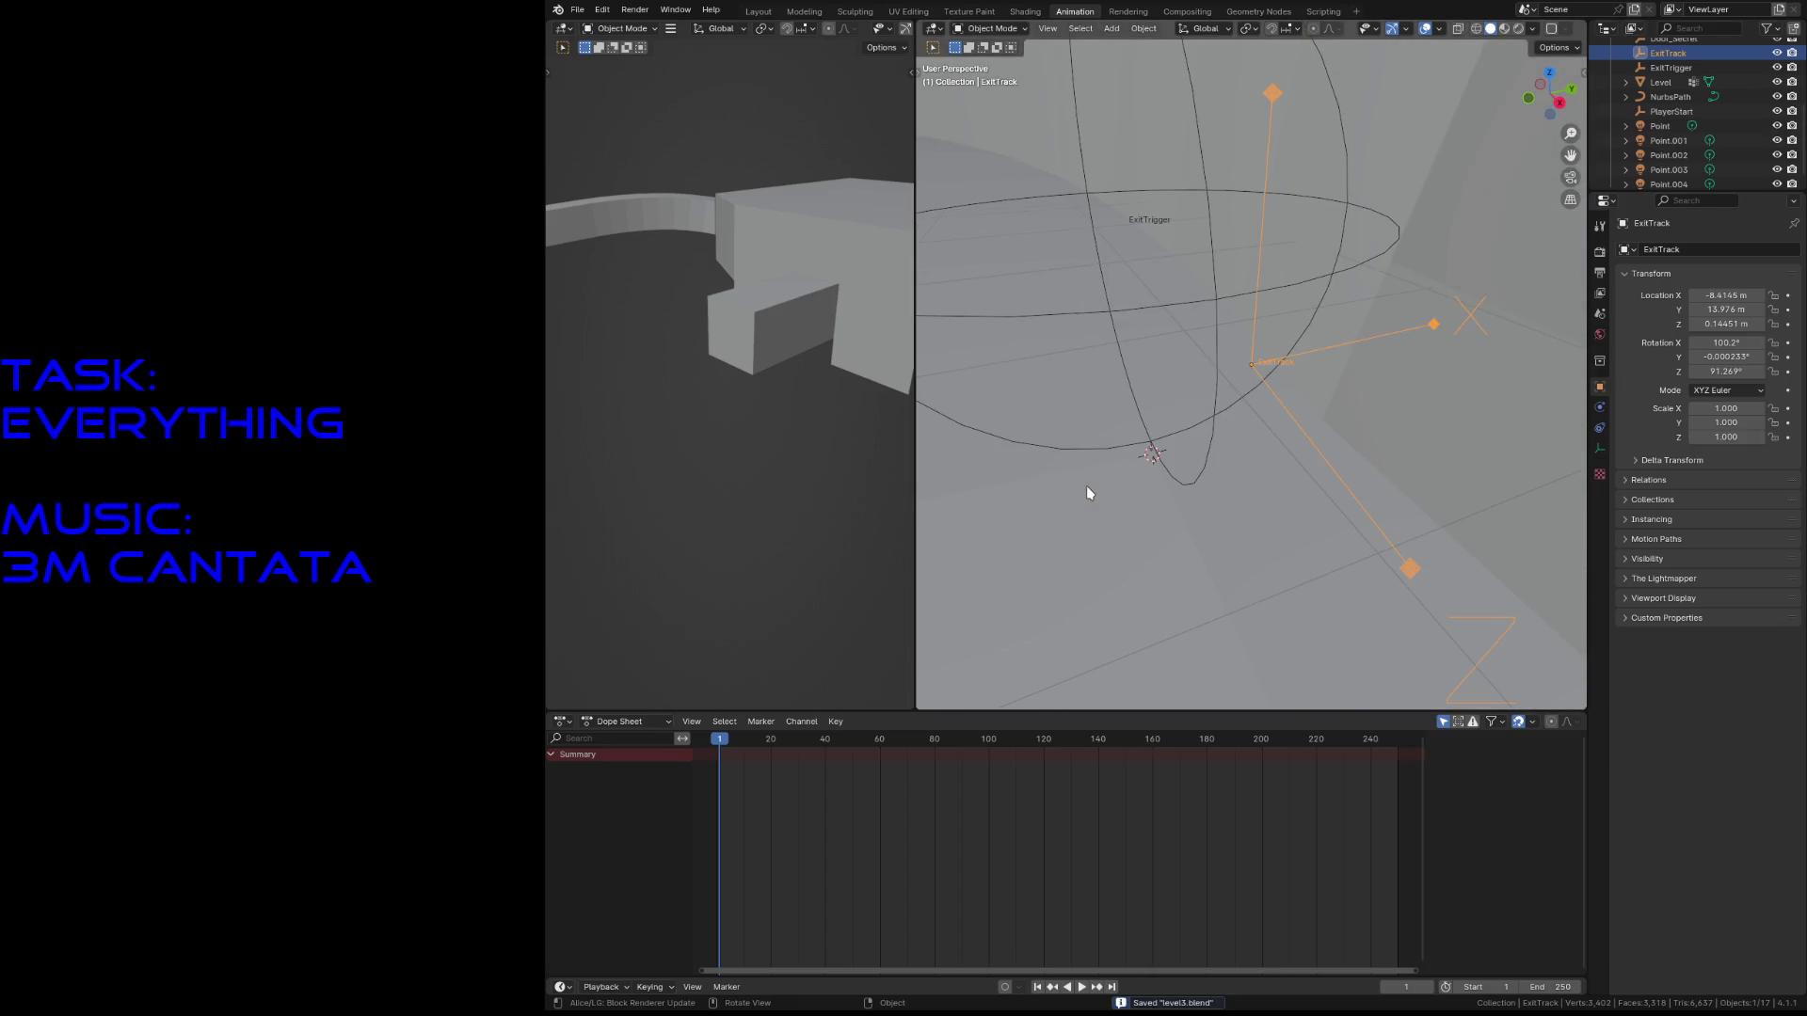
pyautogui.press('ctrl+KP_0')
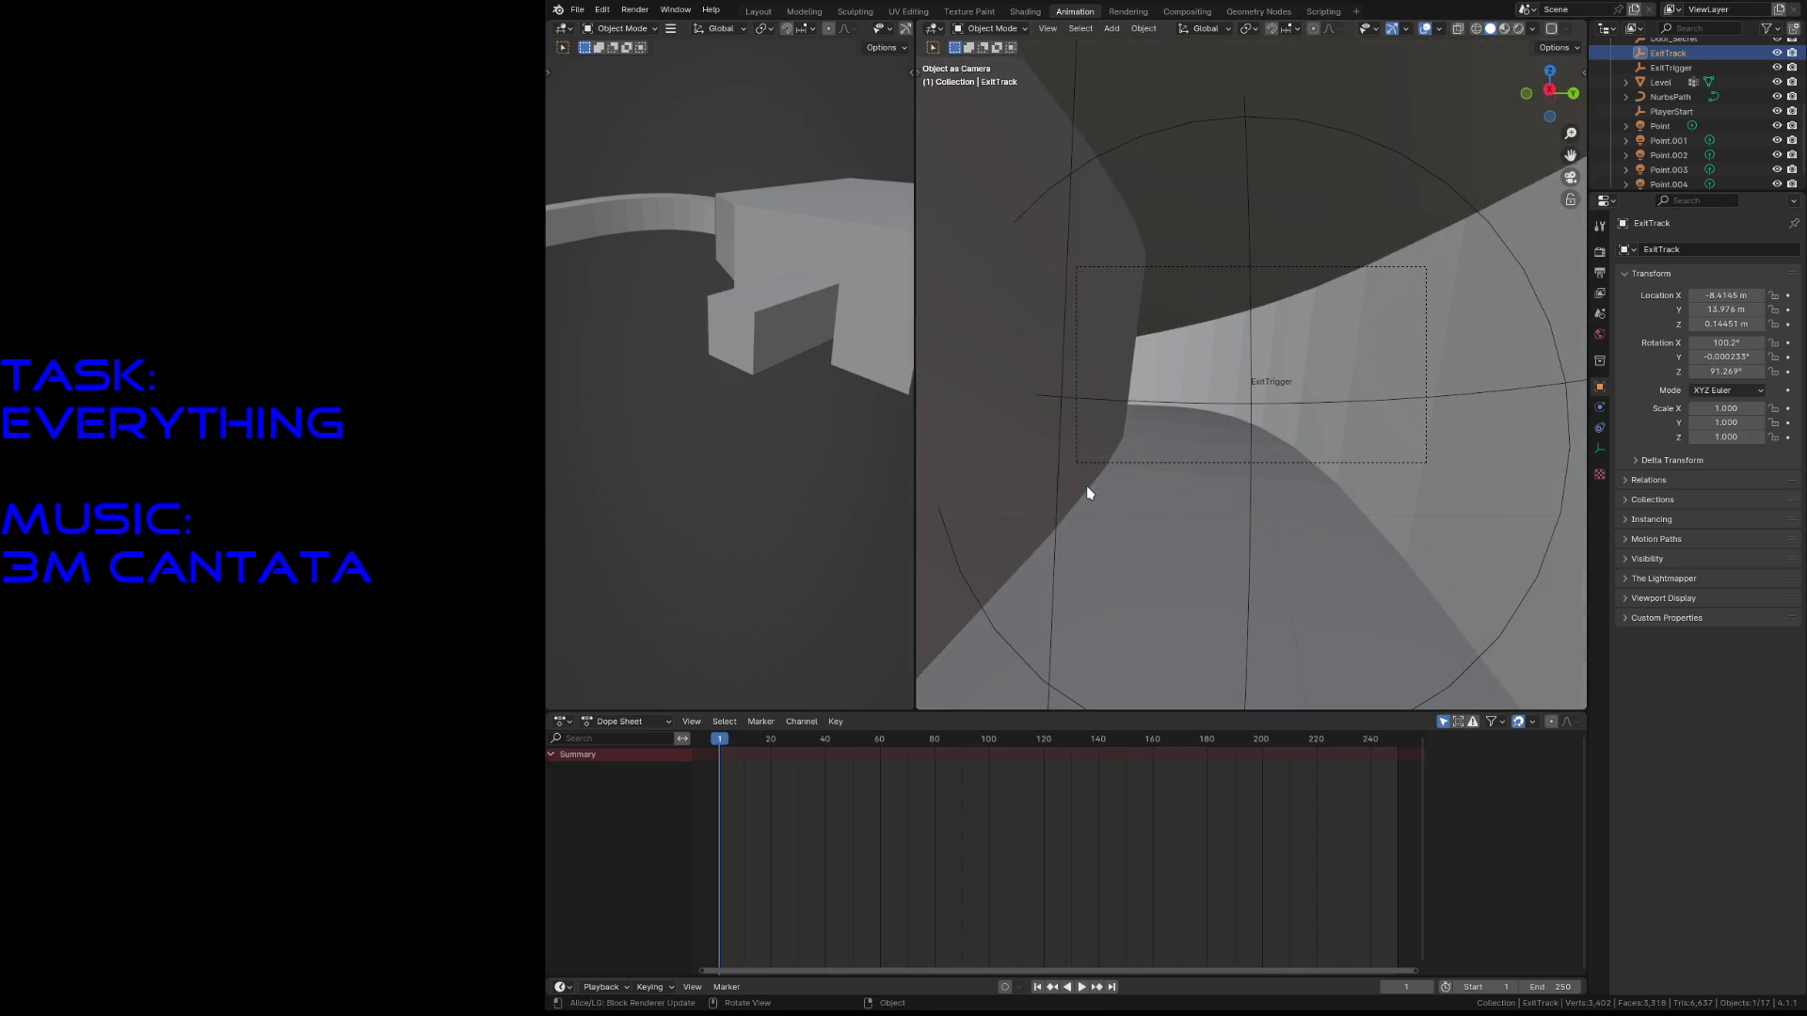
pyautogui.moveTo(1142, 476); pyautogui.dragTo(1258, 460, button='middle')
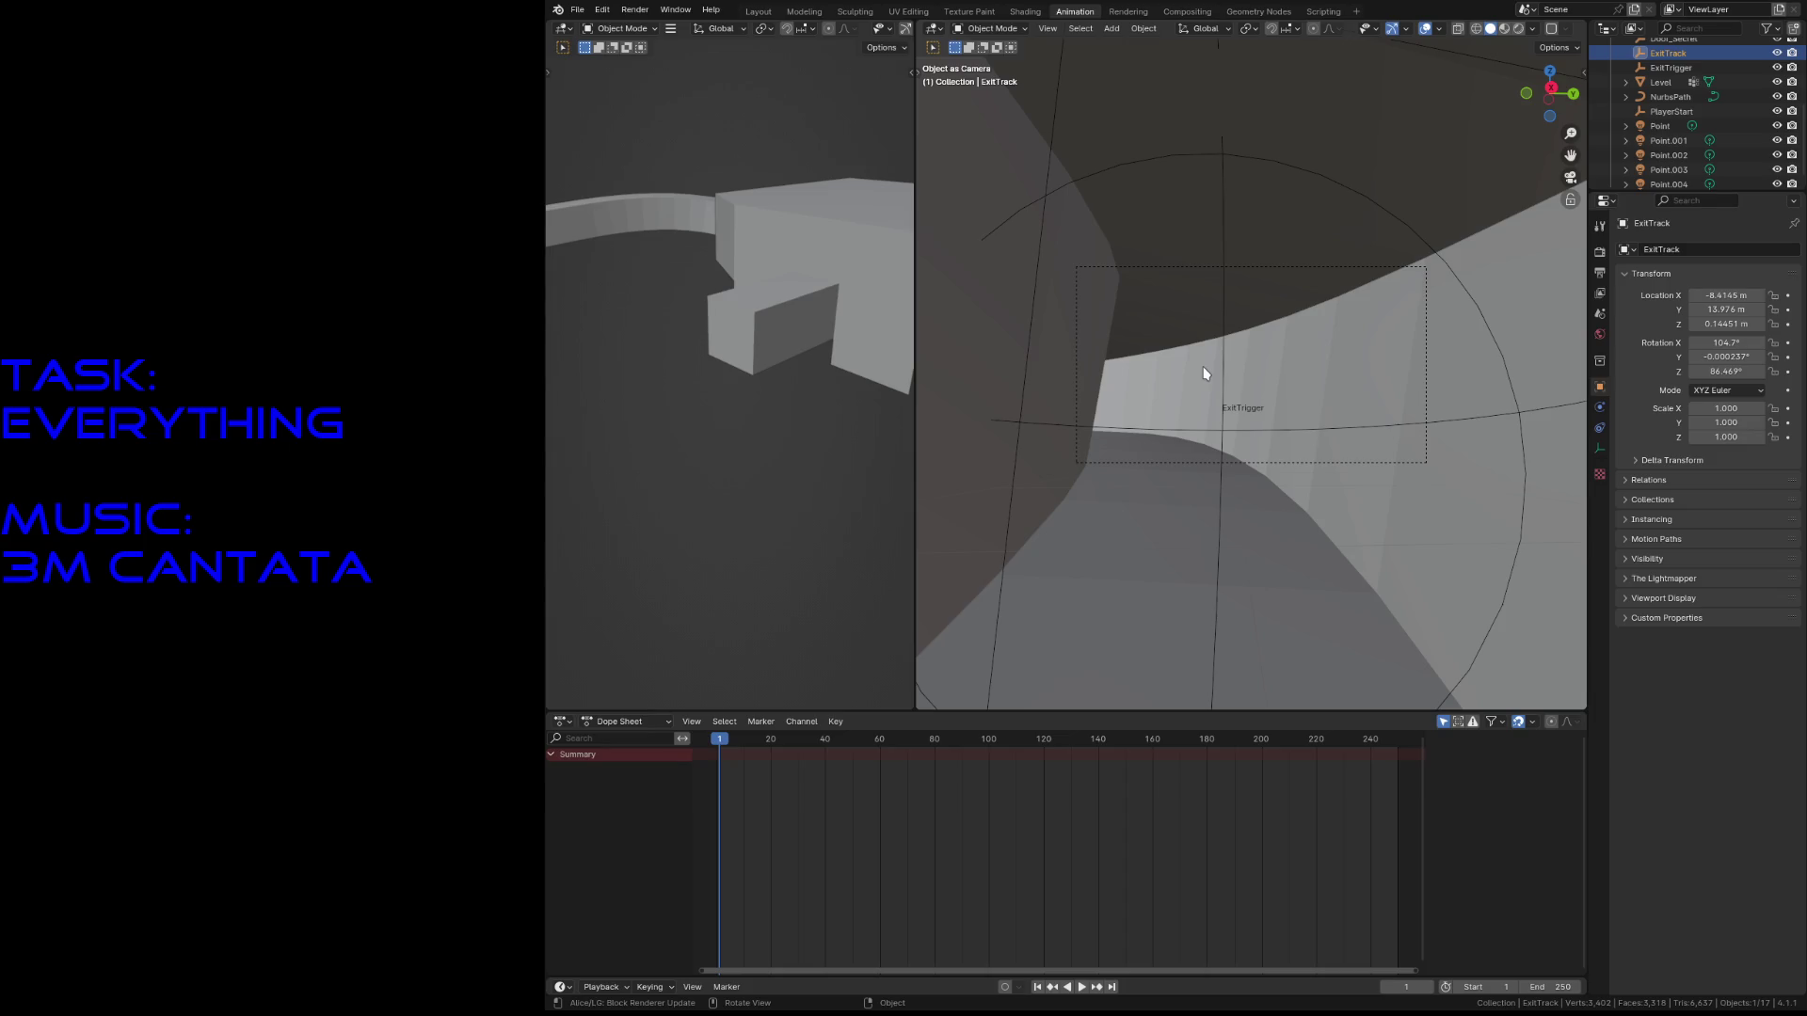
pyautogui.scroll(-5, 770, 371)
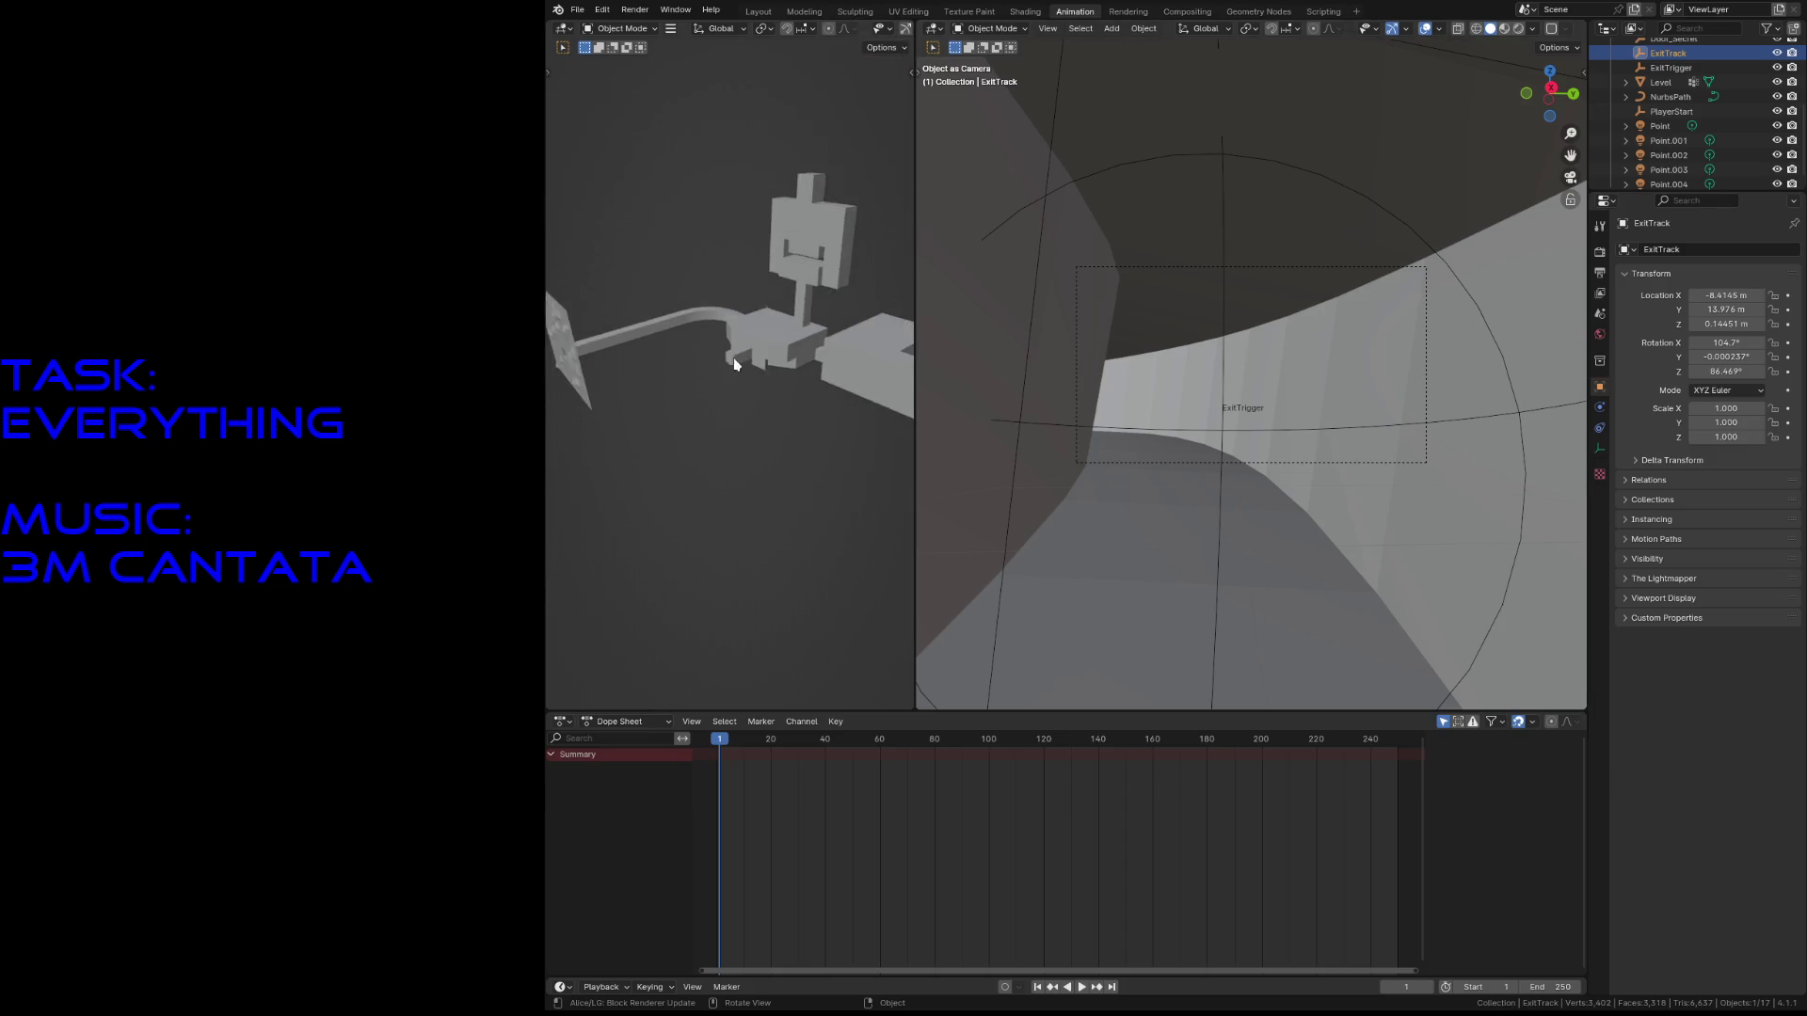
# - Switch the left viewport to Wireframe shading
pyautogui.click(679, 408)
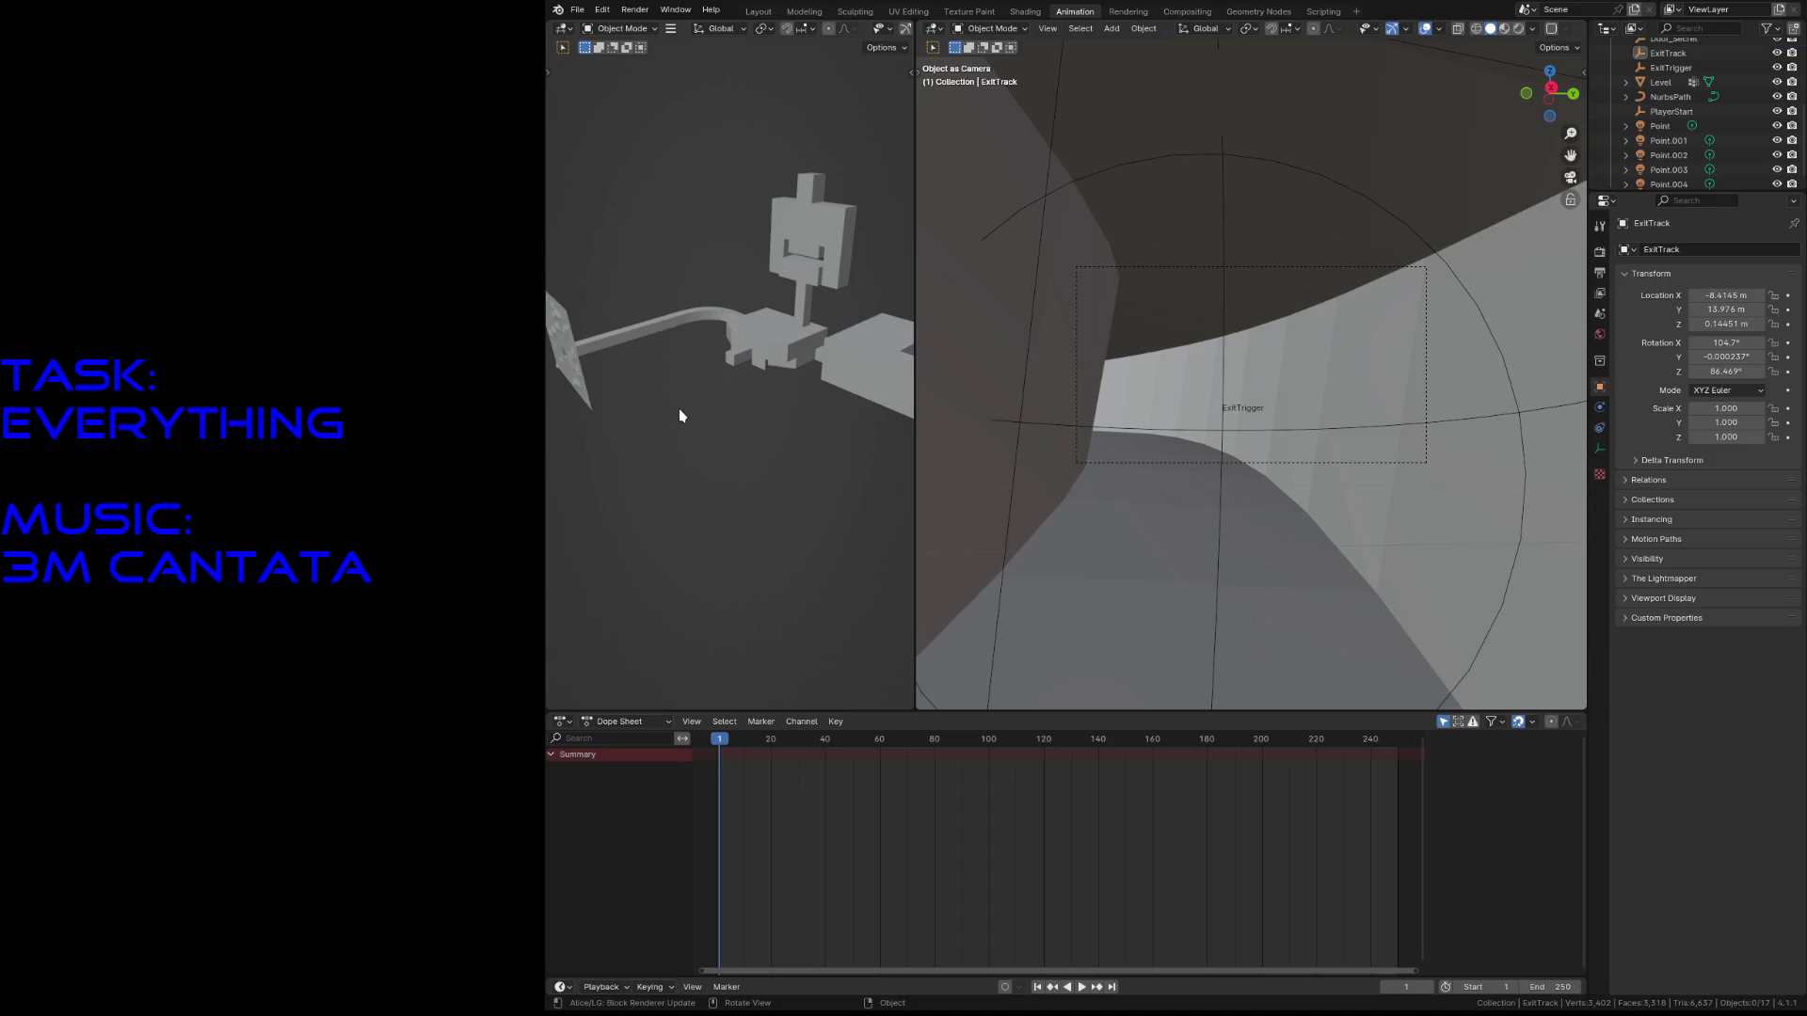
pyautogui.press('z')
pyautogui.click(619, 420)
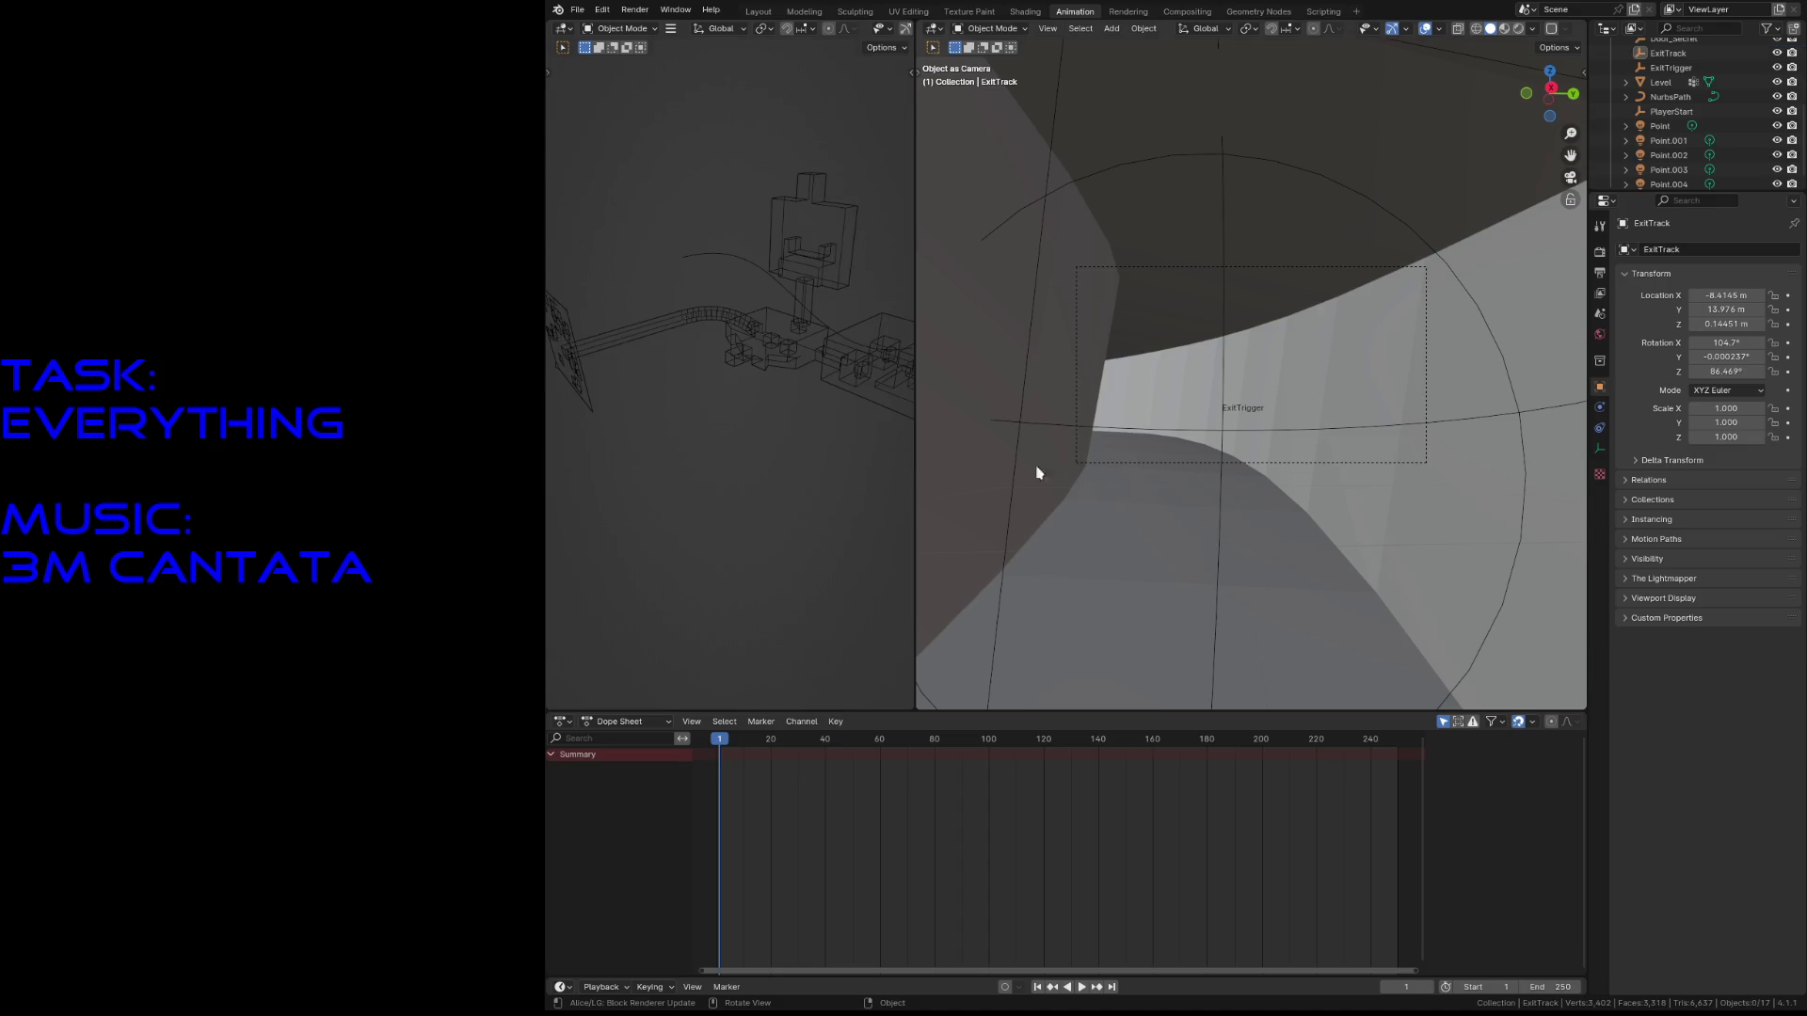
pyautogui.scroll(2, 1684, 132)
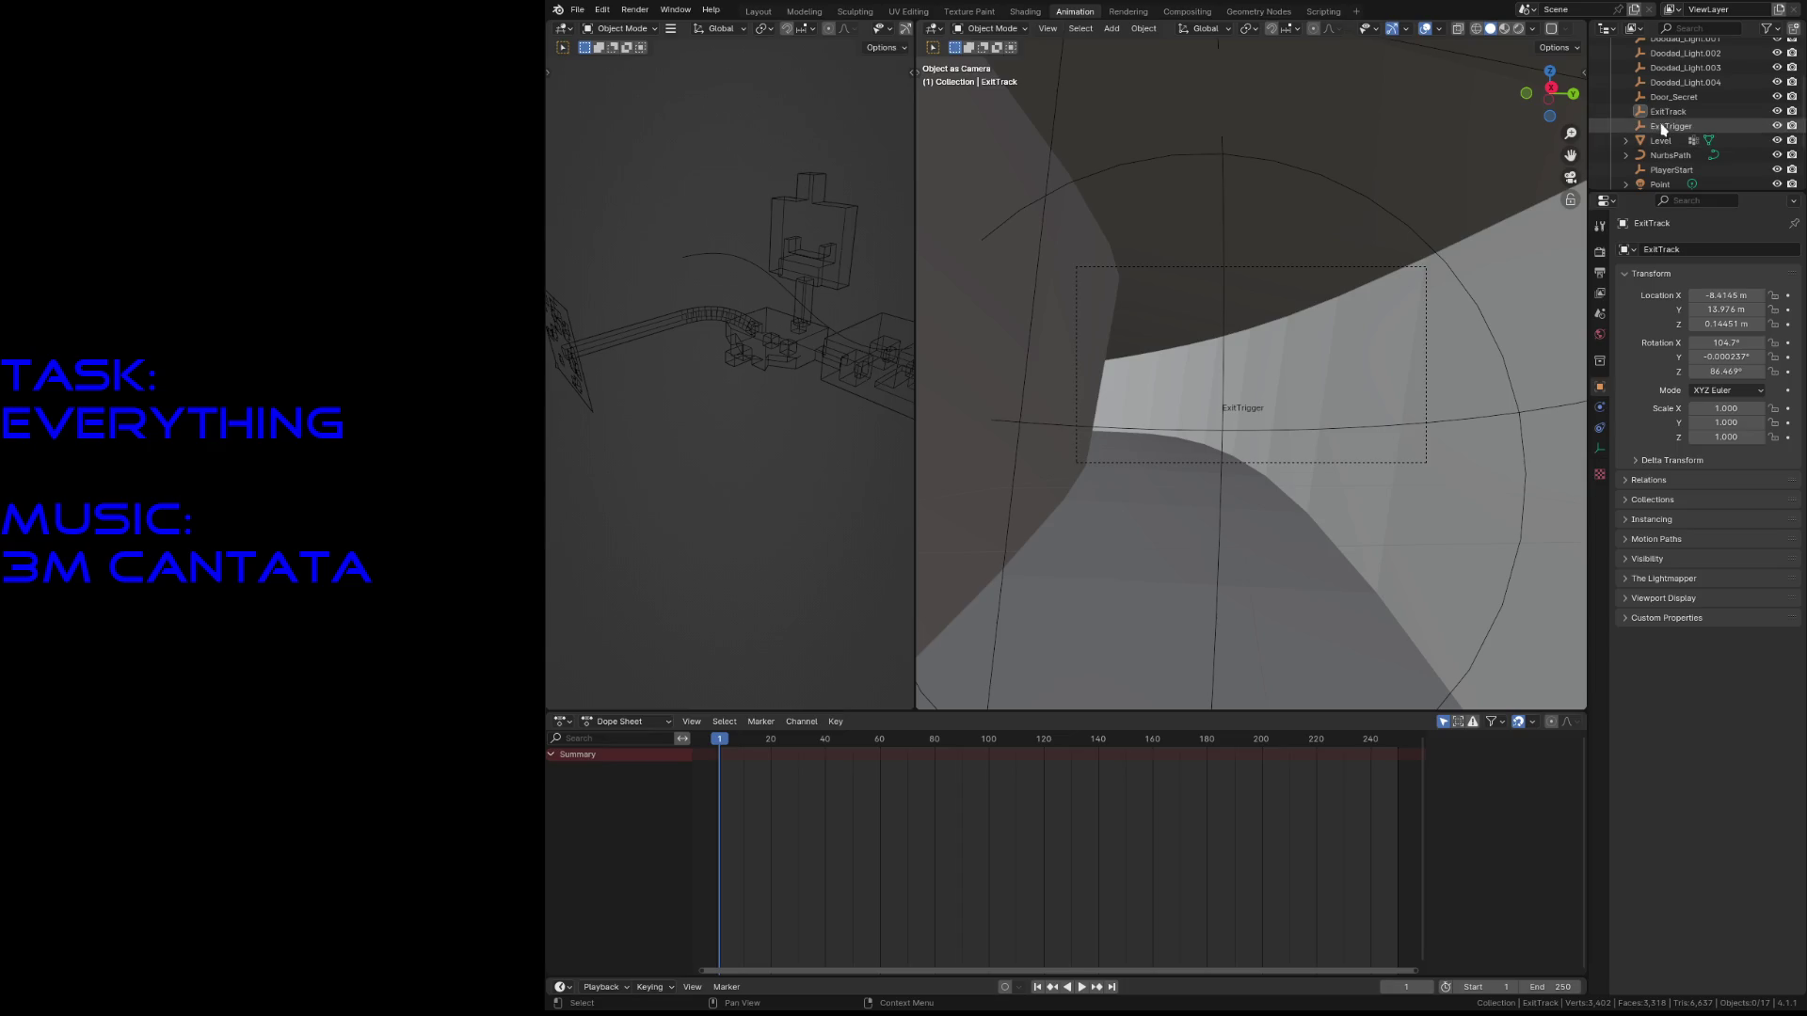
# - Keyframe ExitTrack's starting transform, then fly it forward into the corridor
pyautogui.click(1667, 111)
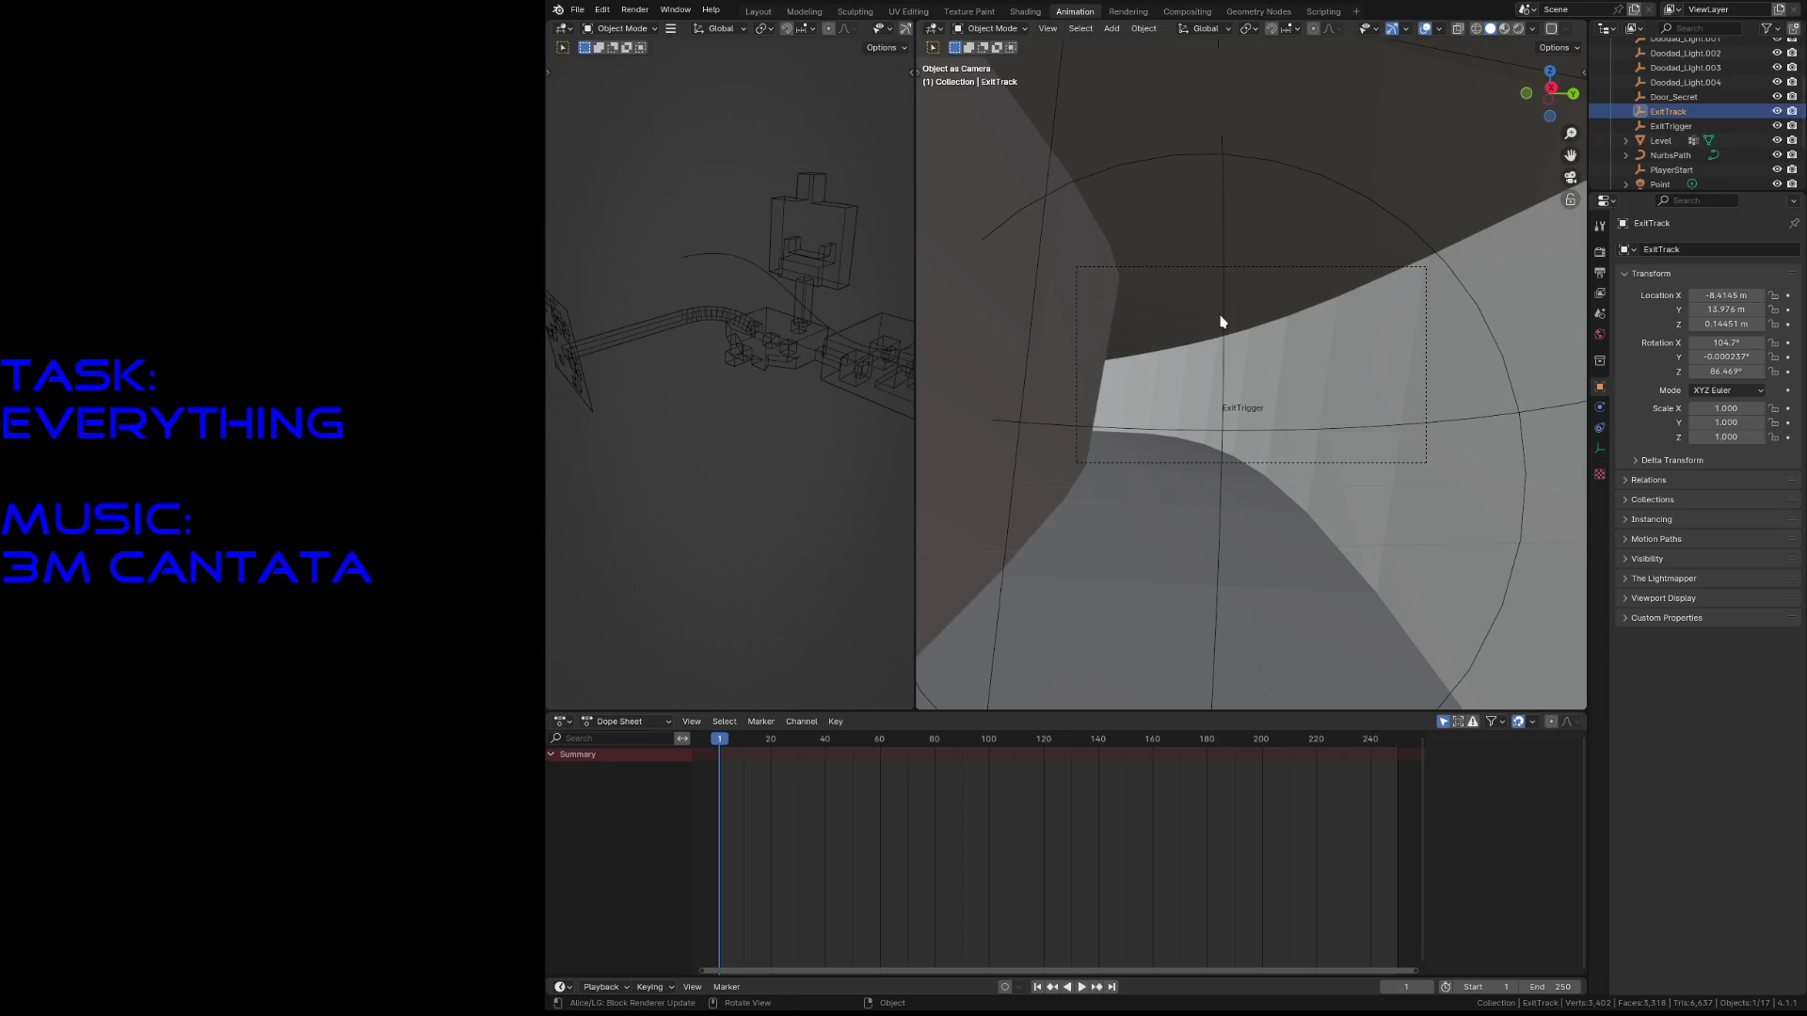
pyautogui.press('i')
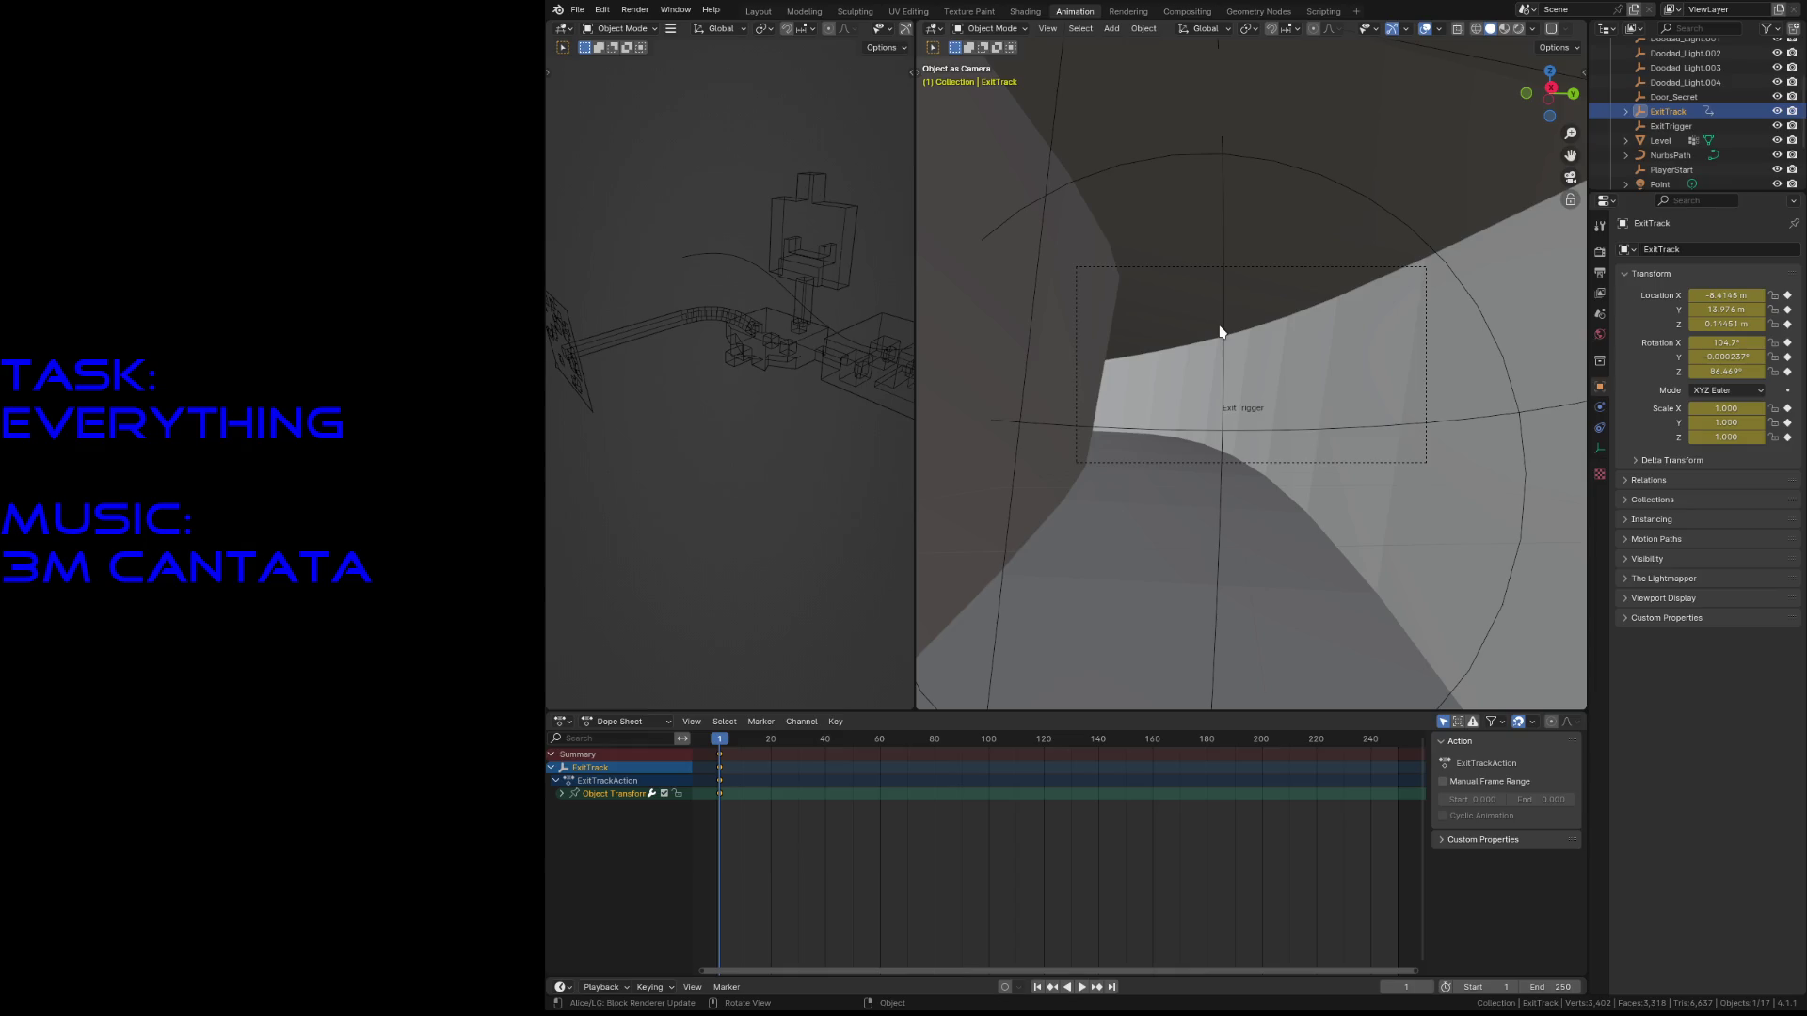
pyautogui.hotkey('shift', '`')
pyautogui.press('w')
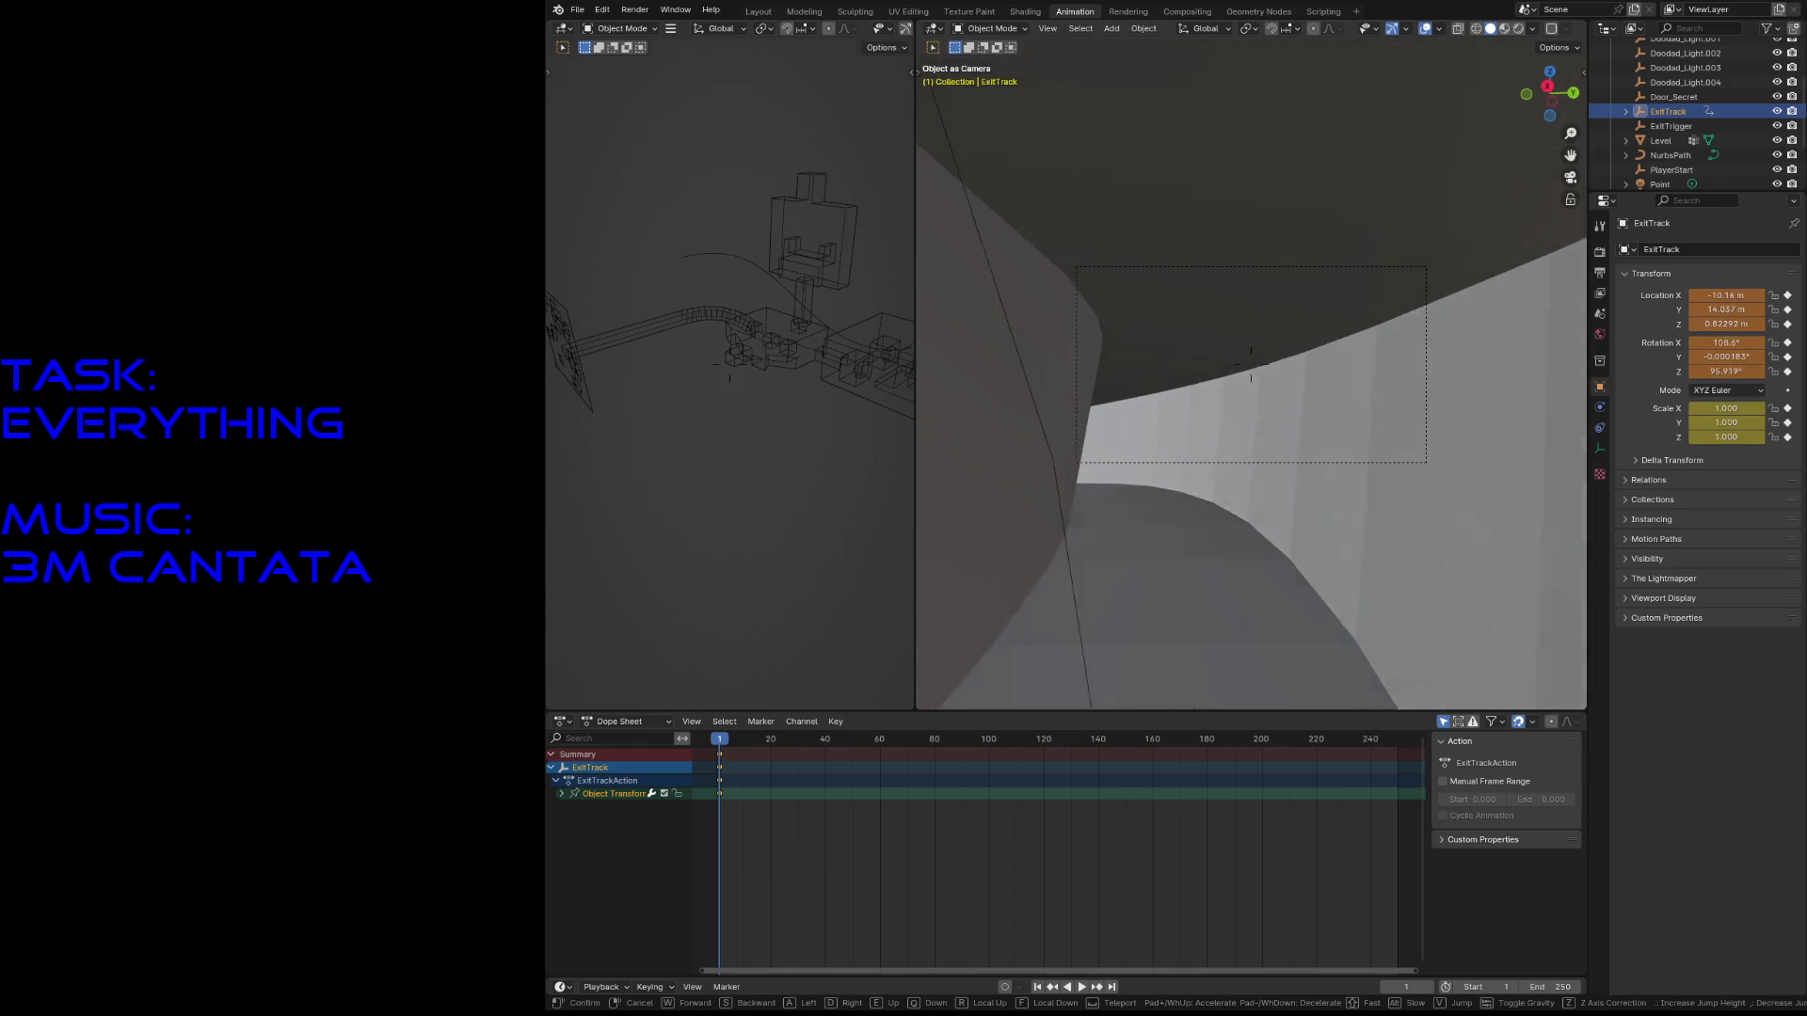
pyautogui.press('w')
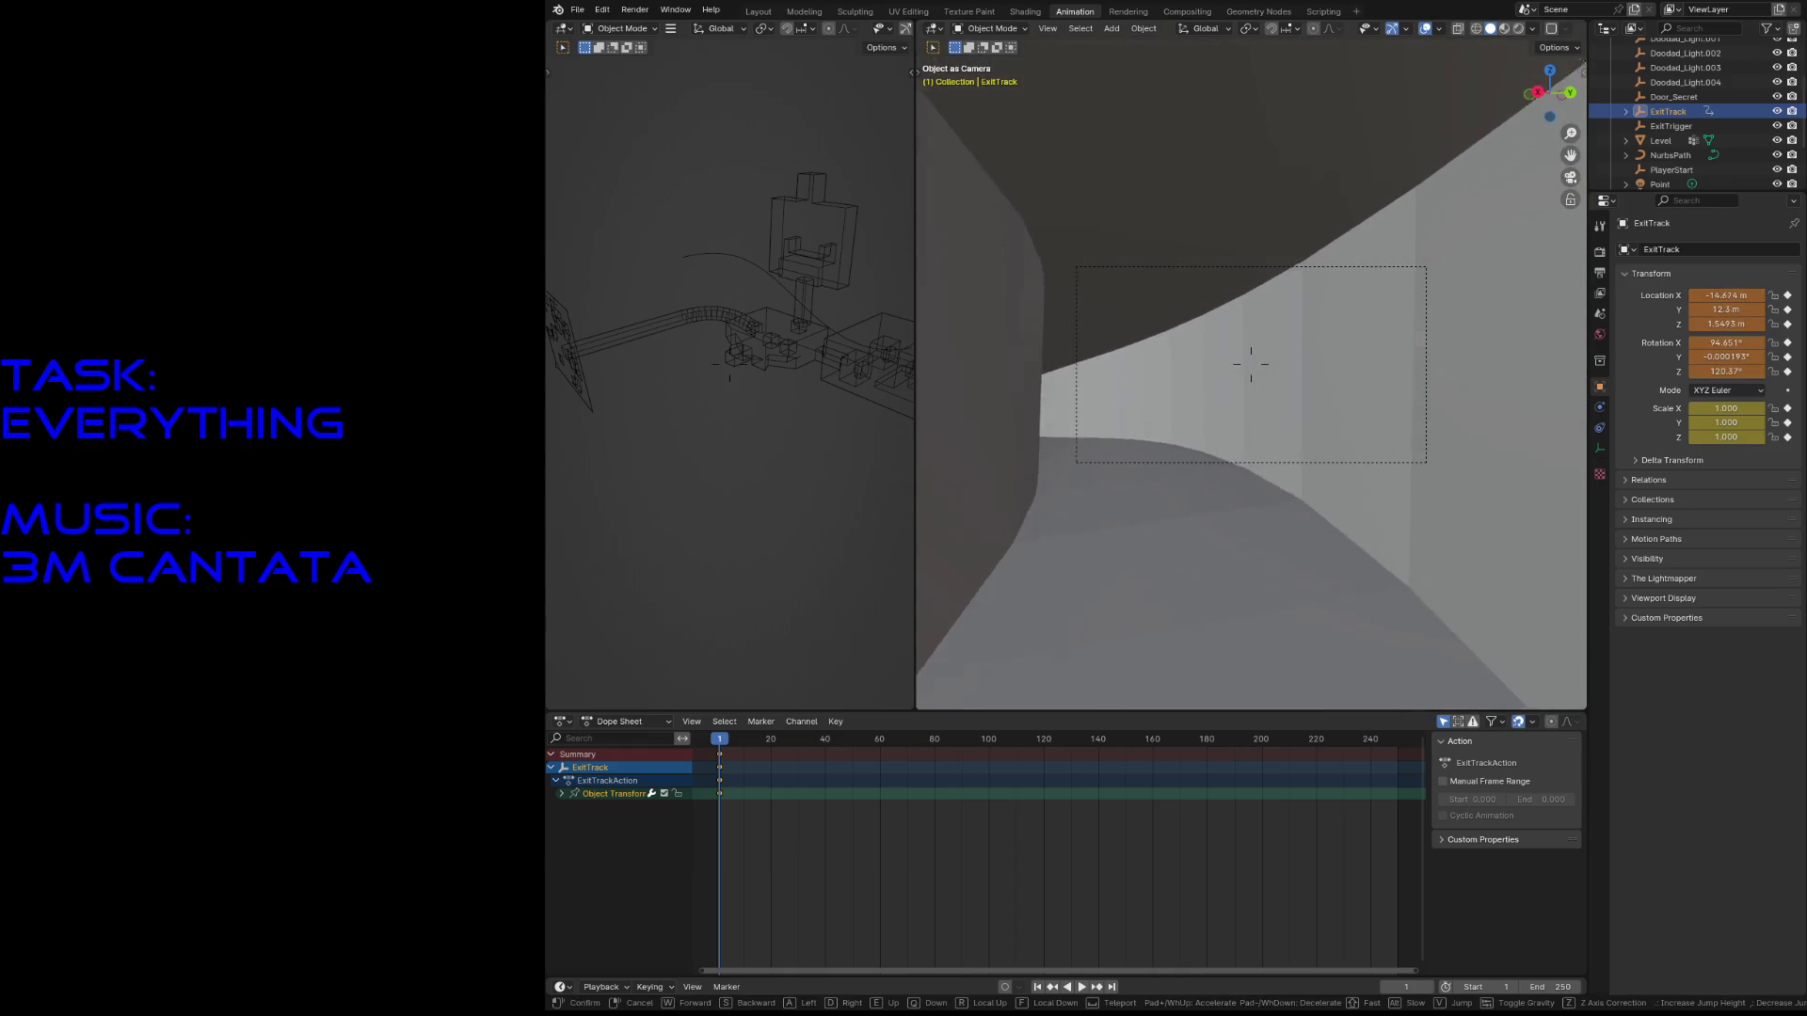
pyautogui.click(1251, 364)
# - Key new camera poses at frames 24 and 48, then preview the move
pyautogui.moveTo(719, 738); pyautogui.dragTo(744, 742)
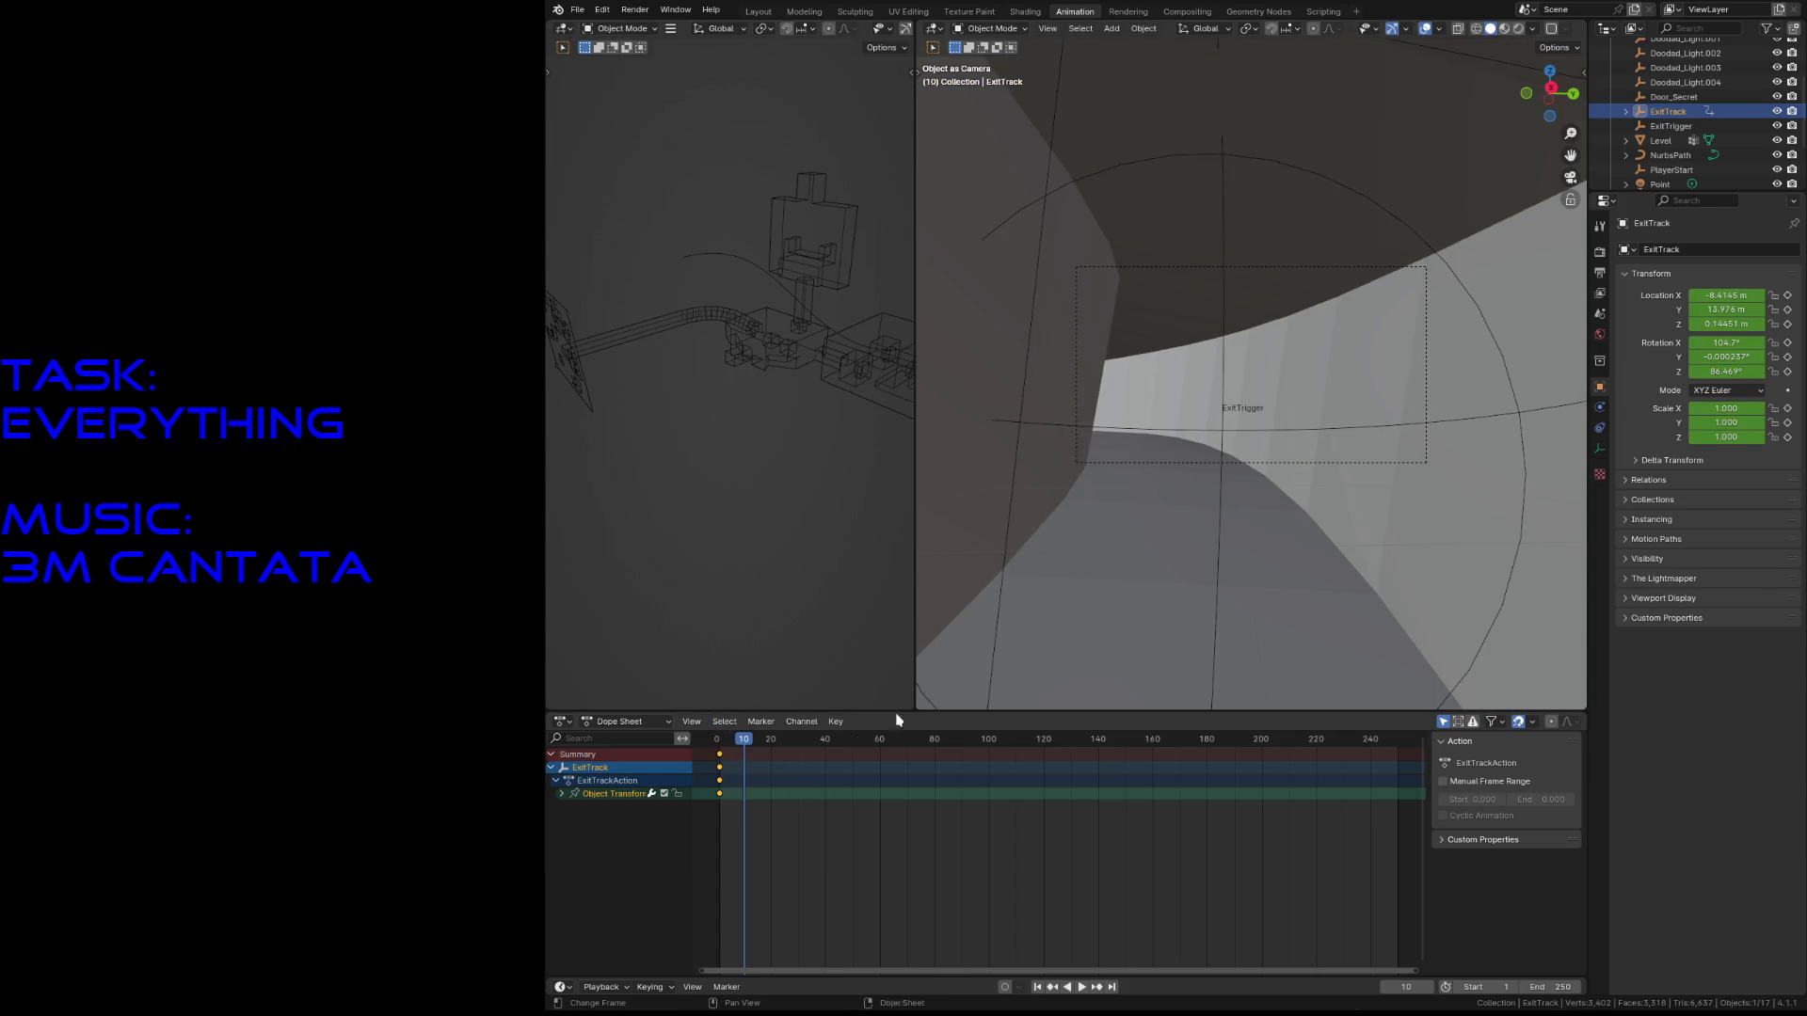
pyautogui.moveTo(752, 740)
pyautogui.mouseDown()
pyautogui.moveTo(791, 748)
pyautogui.moveTo(782, 760)
pyautogui.mouseUp()
pyautogui.hotkey('shift', '`')
pyautogui.press('w')
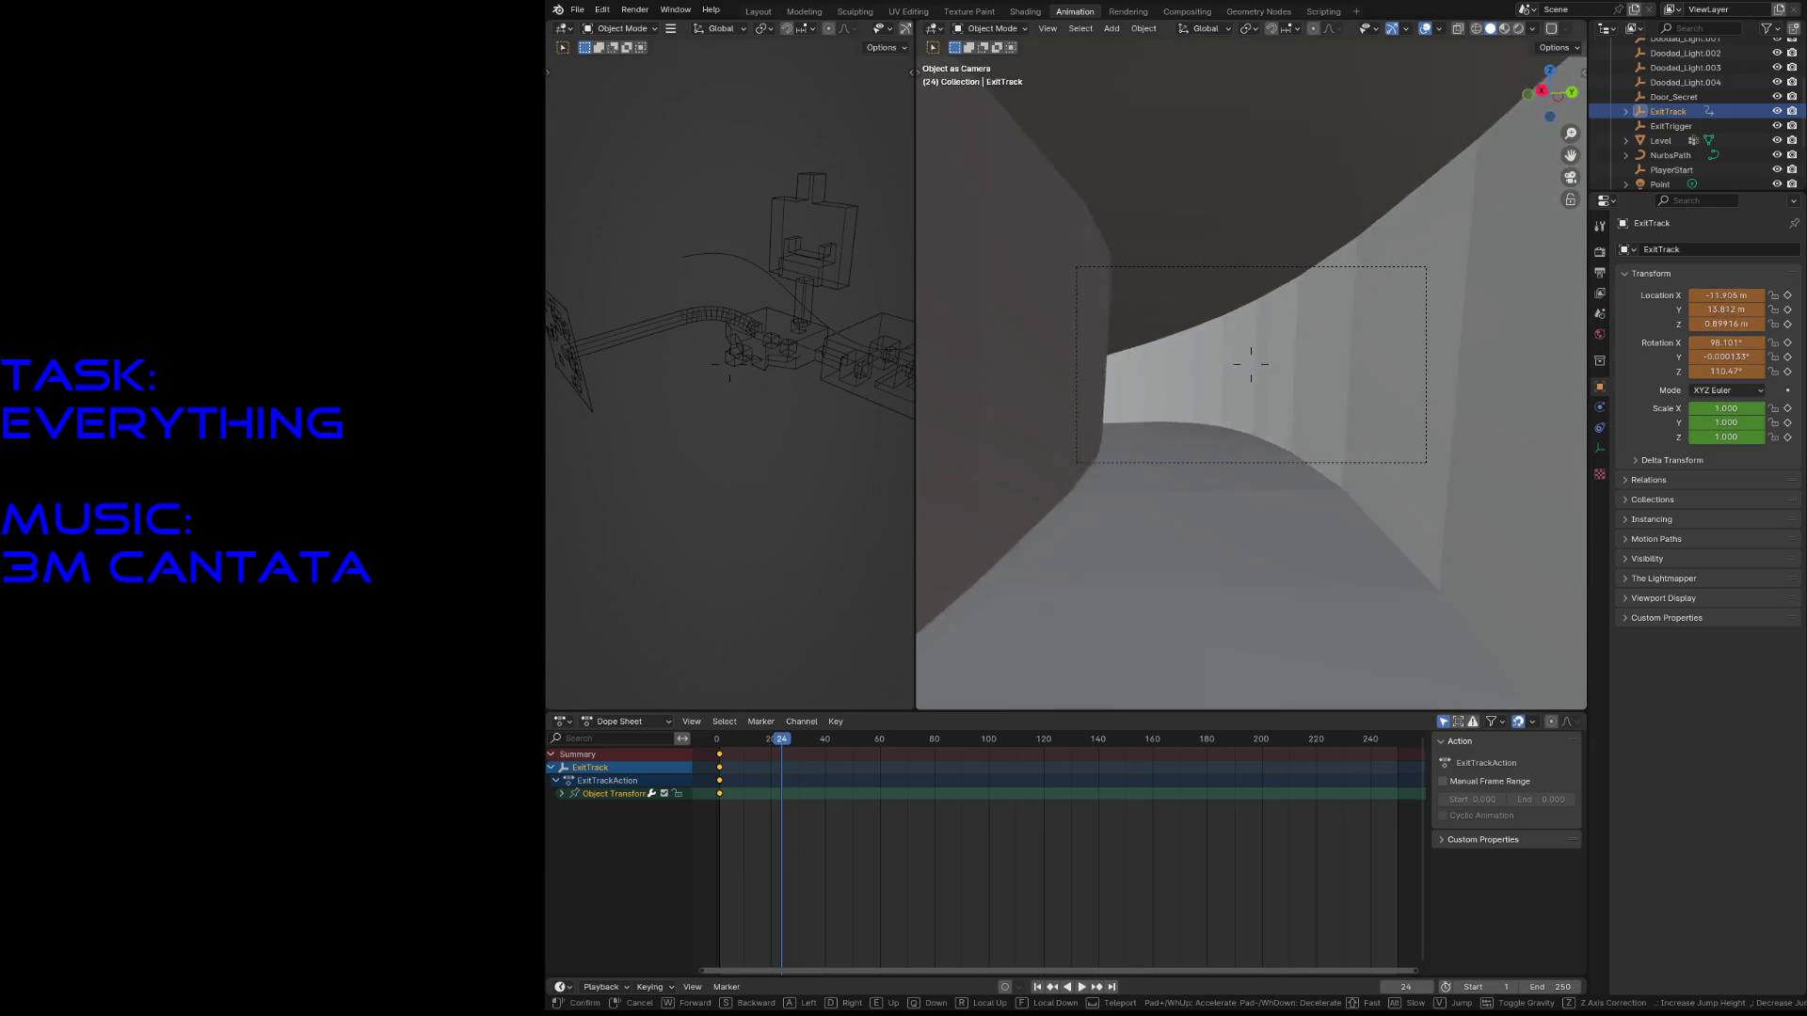
pyautogui.click(1187, 488)
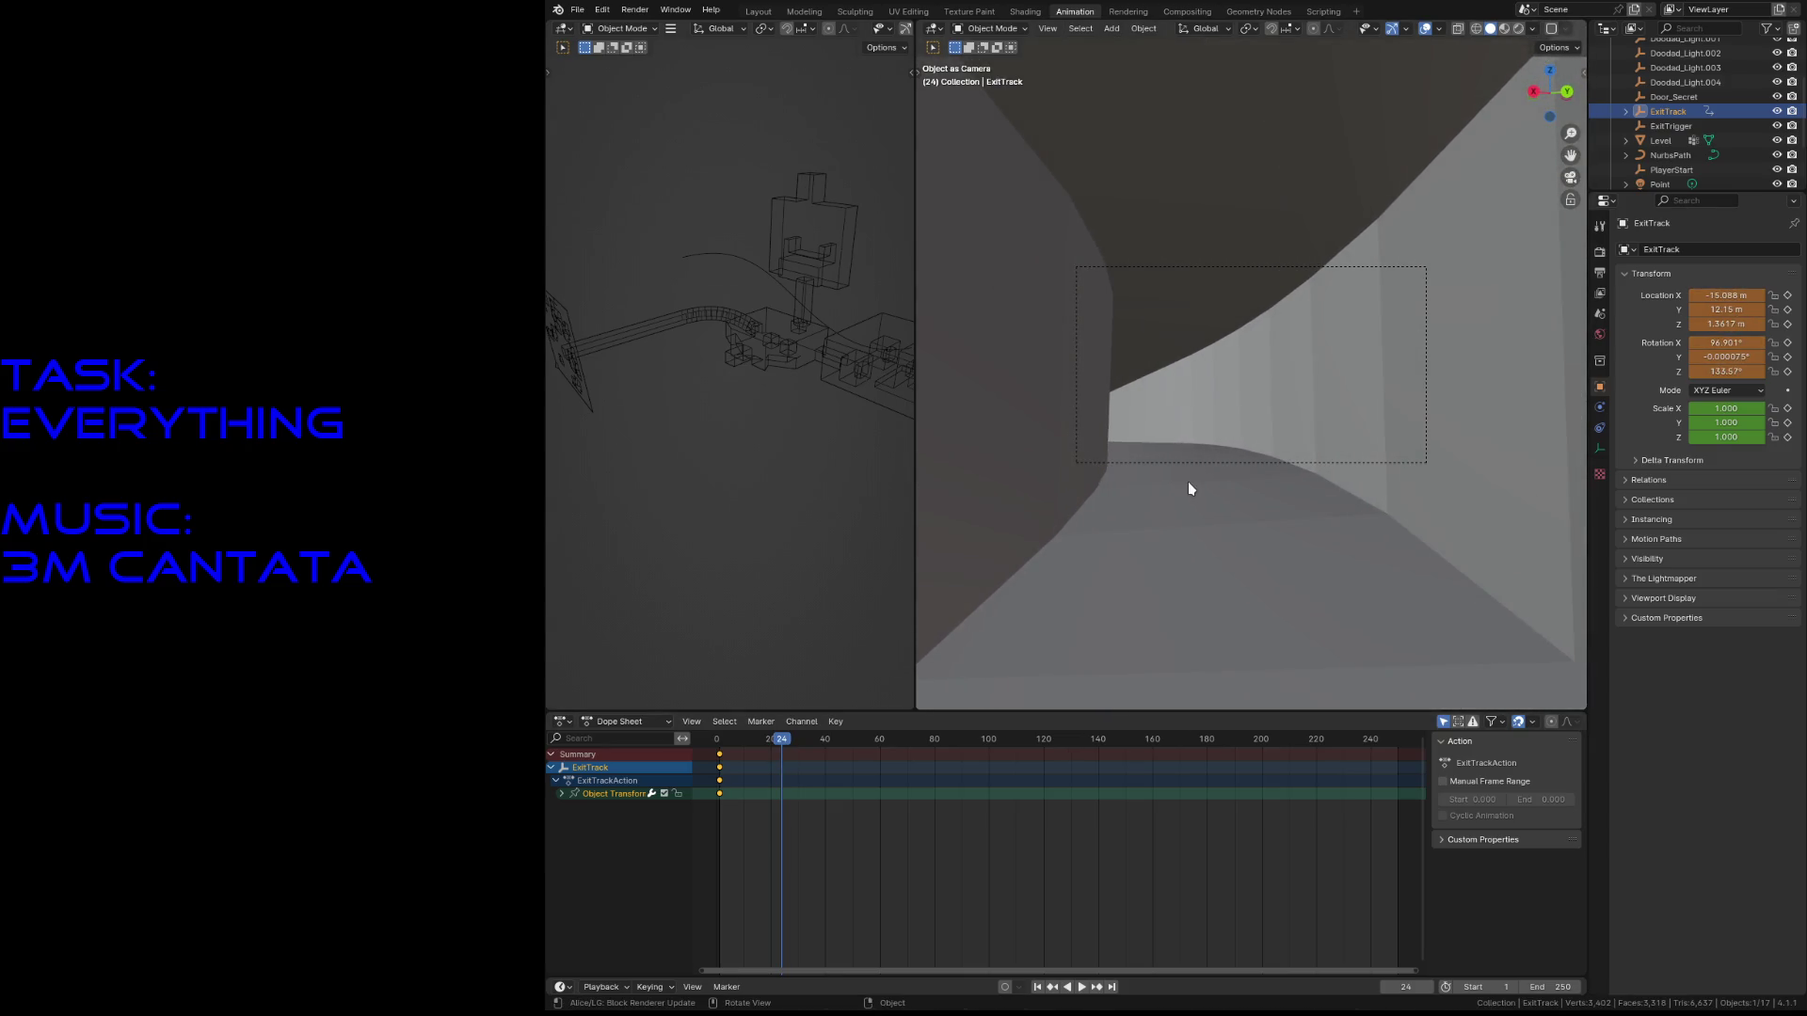
pyautogui.press('i')
pyautogui.moveTo(783, 742); pyautogui.dragTo(849, 771)
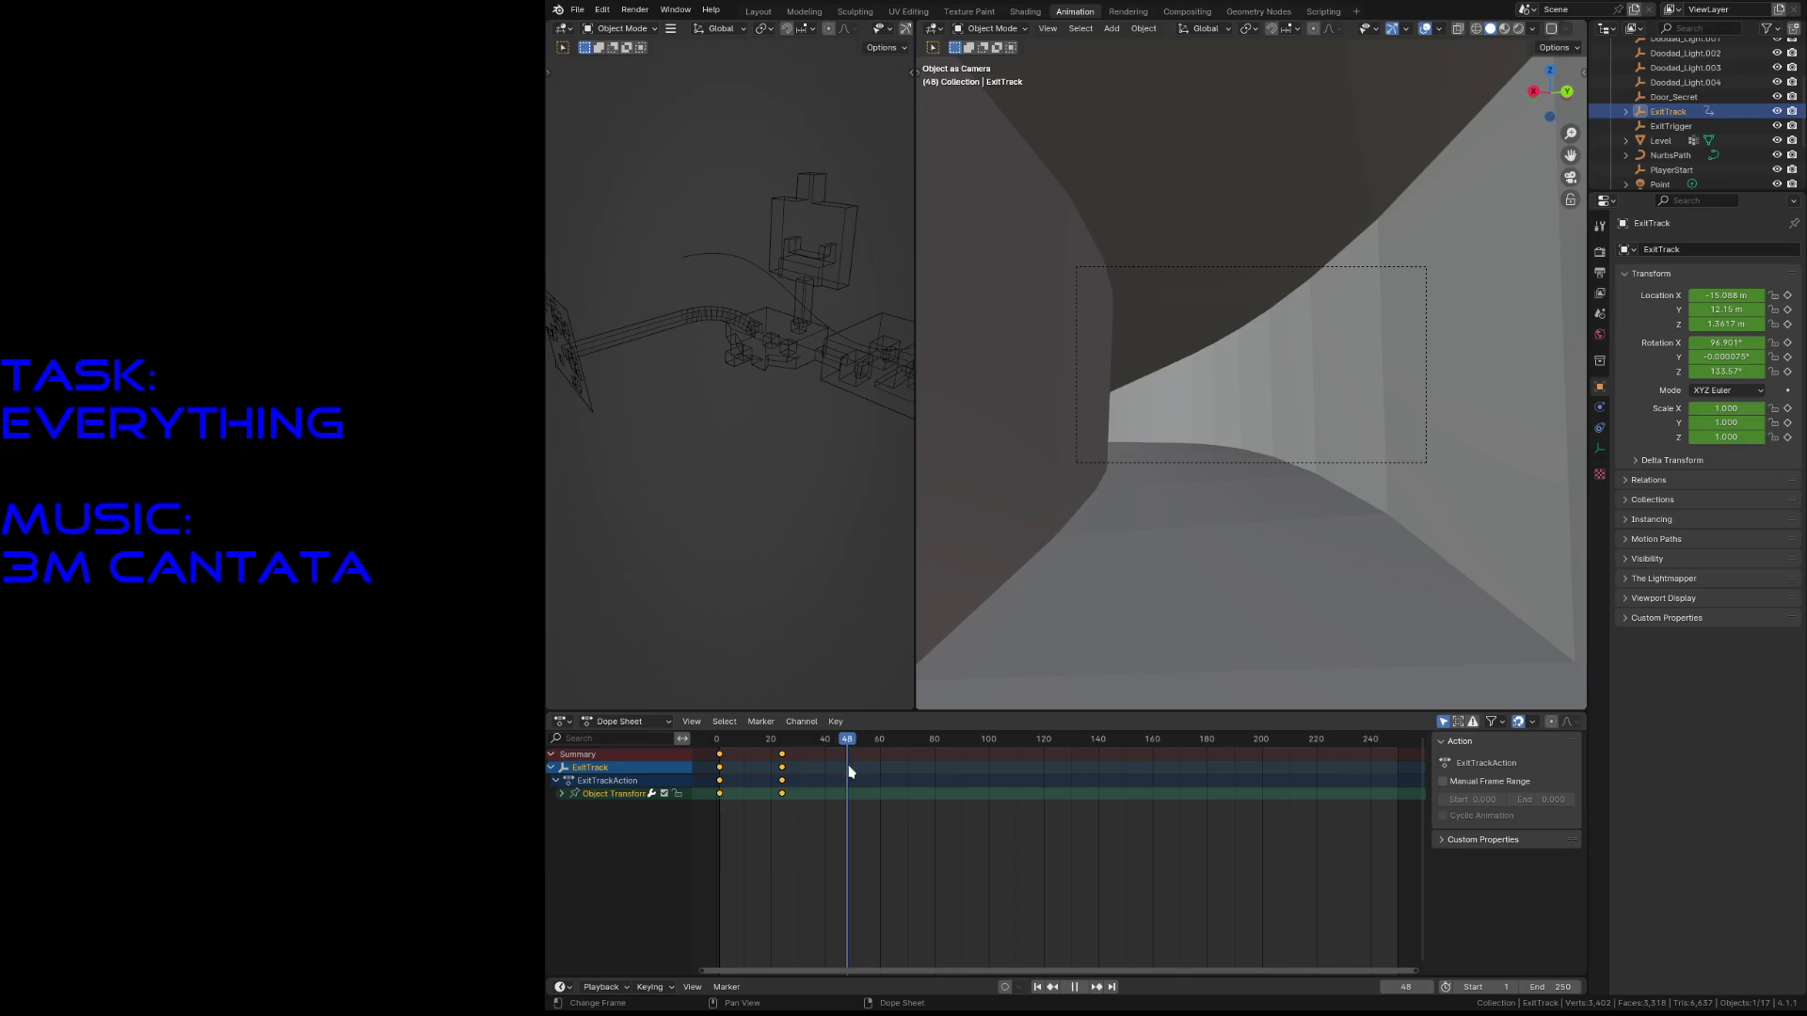
pyautogui.hotkey('shift', '`')
pyautogui.press('w')
pyautogui.click(1289, 478)
pyautogui.press('i')
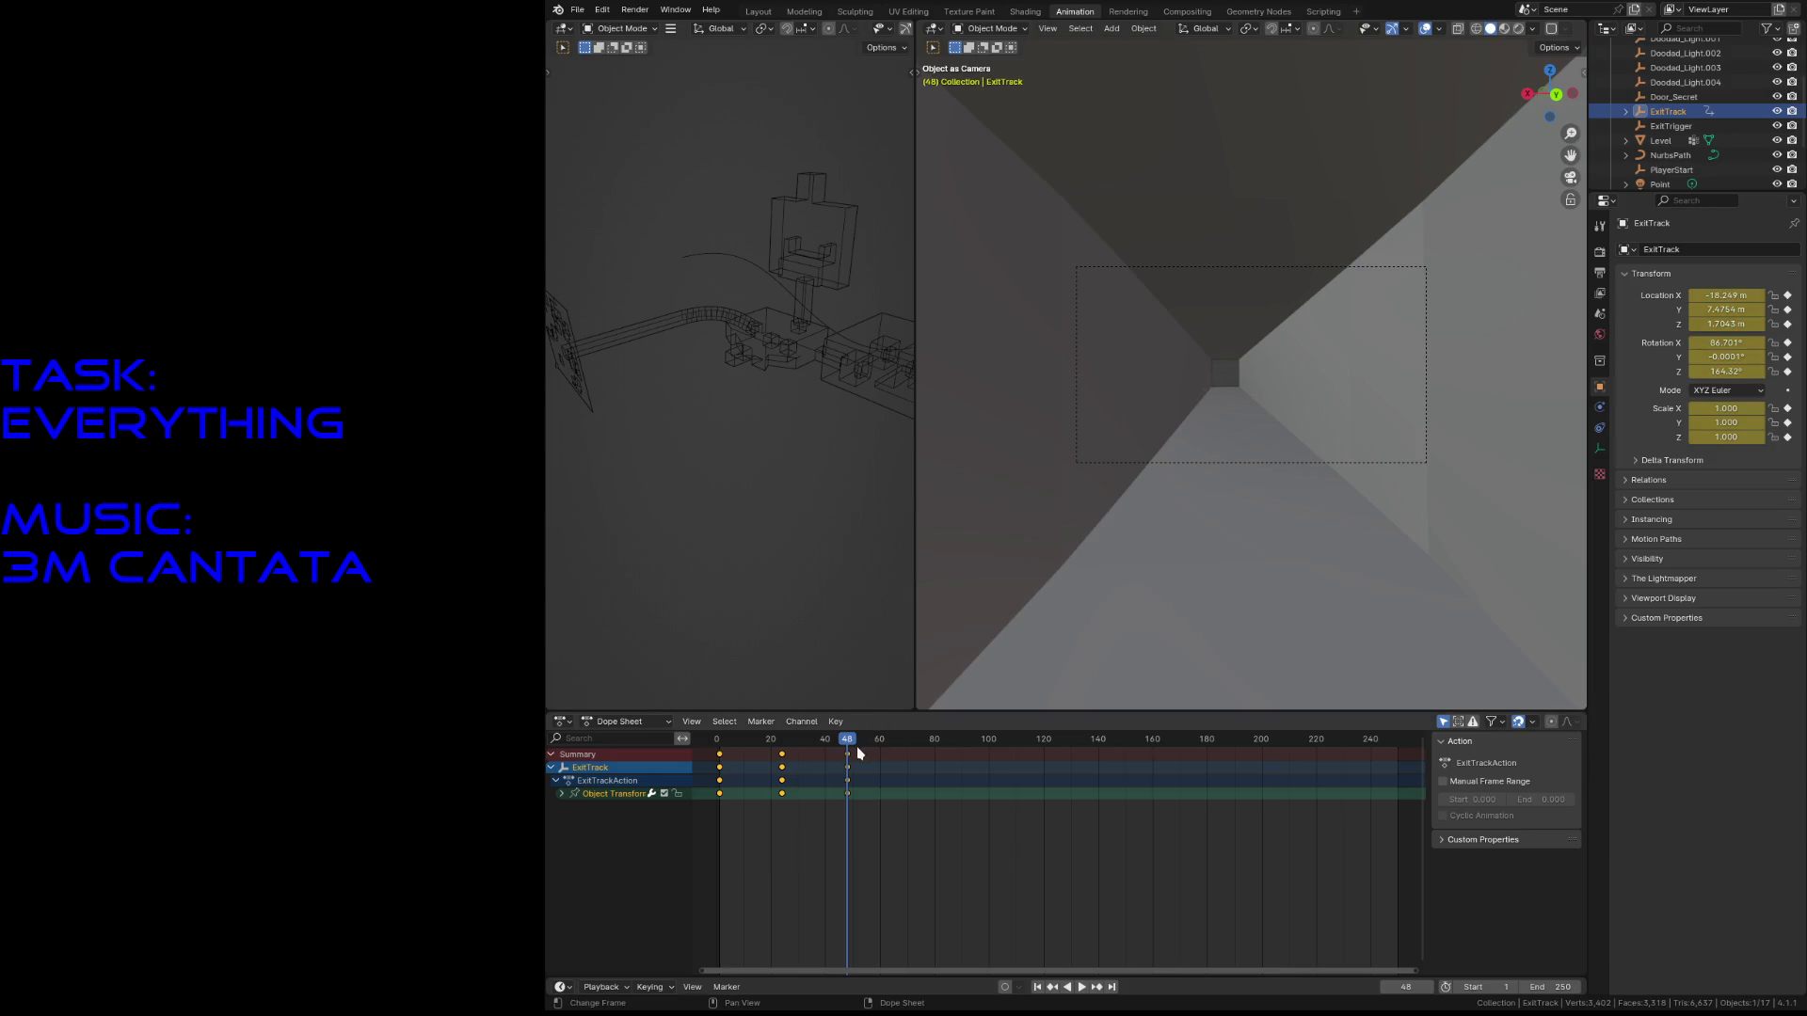
pyautogui.press('space')
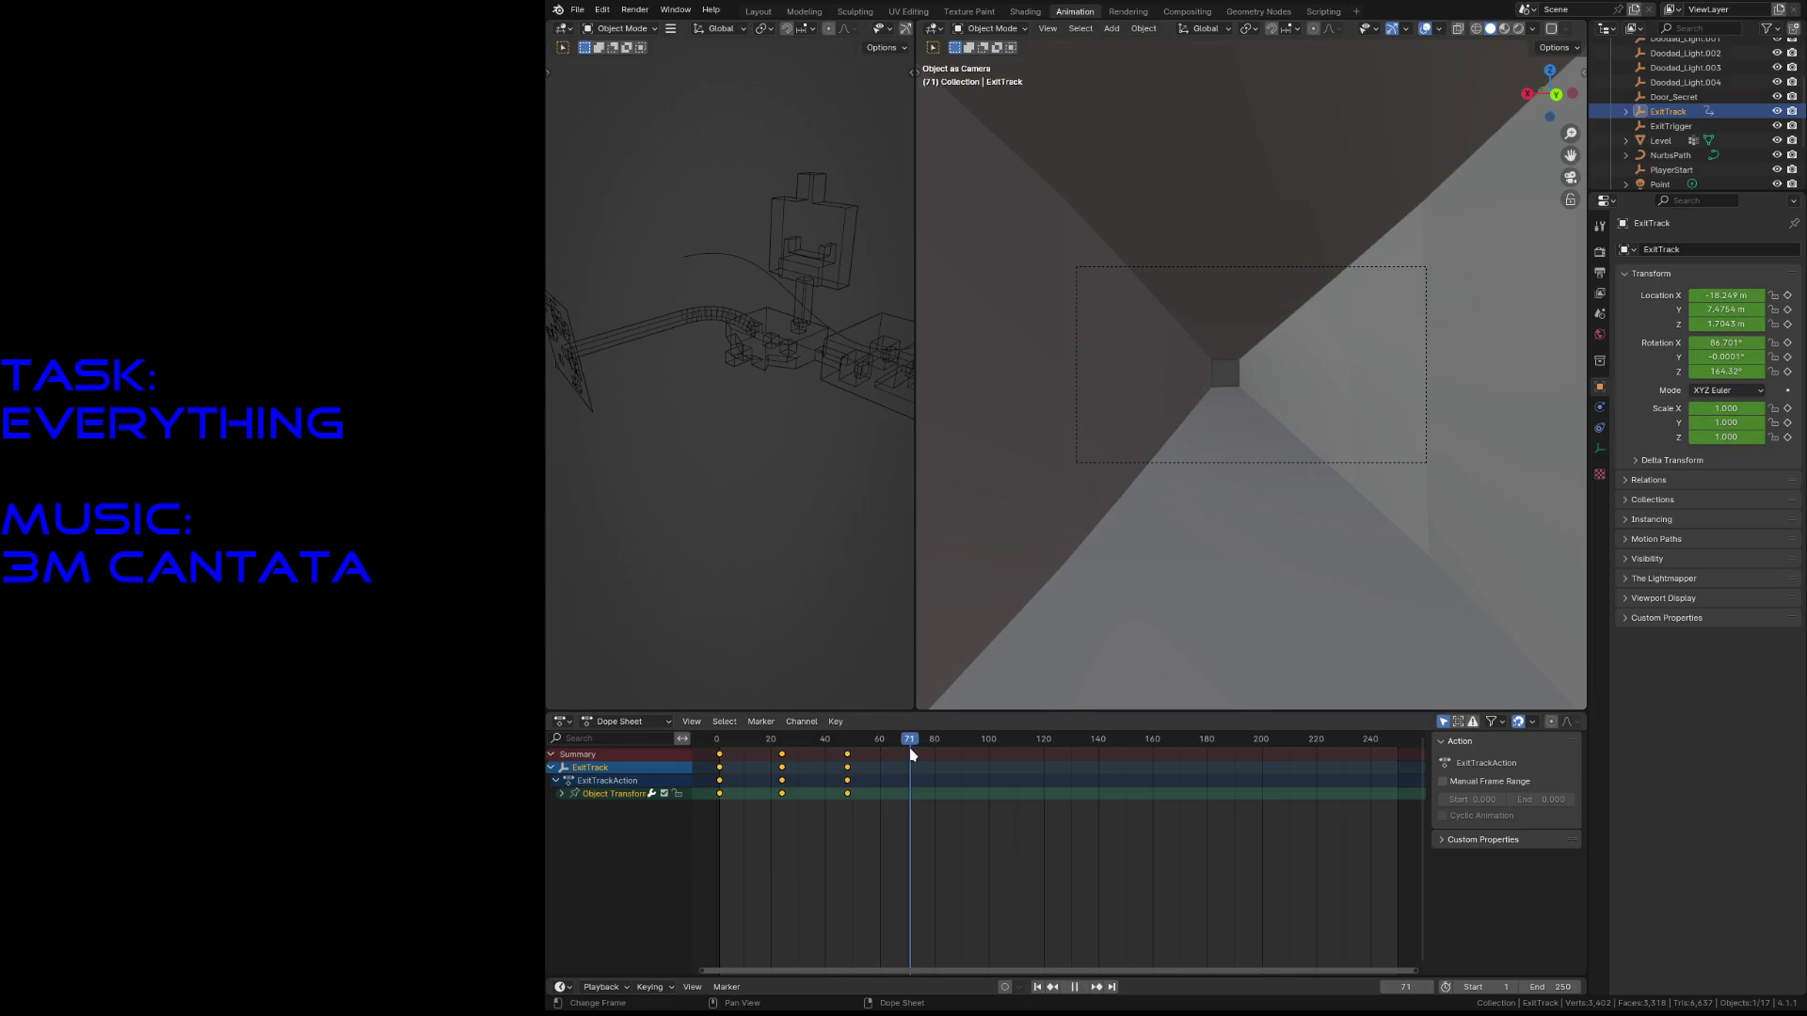
pyautogui.press('space')
# - Key camera poses further down the corridor at frames 72 and 96
pyautogui.moveTo(908, 740); pyautogui.dragTo(913, 743)
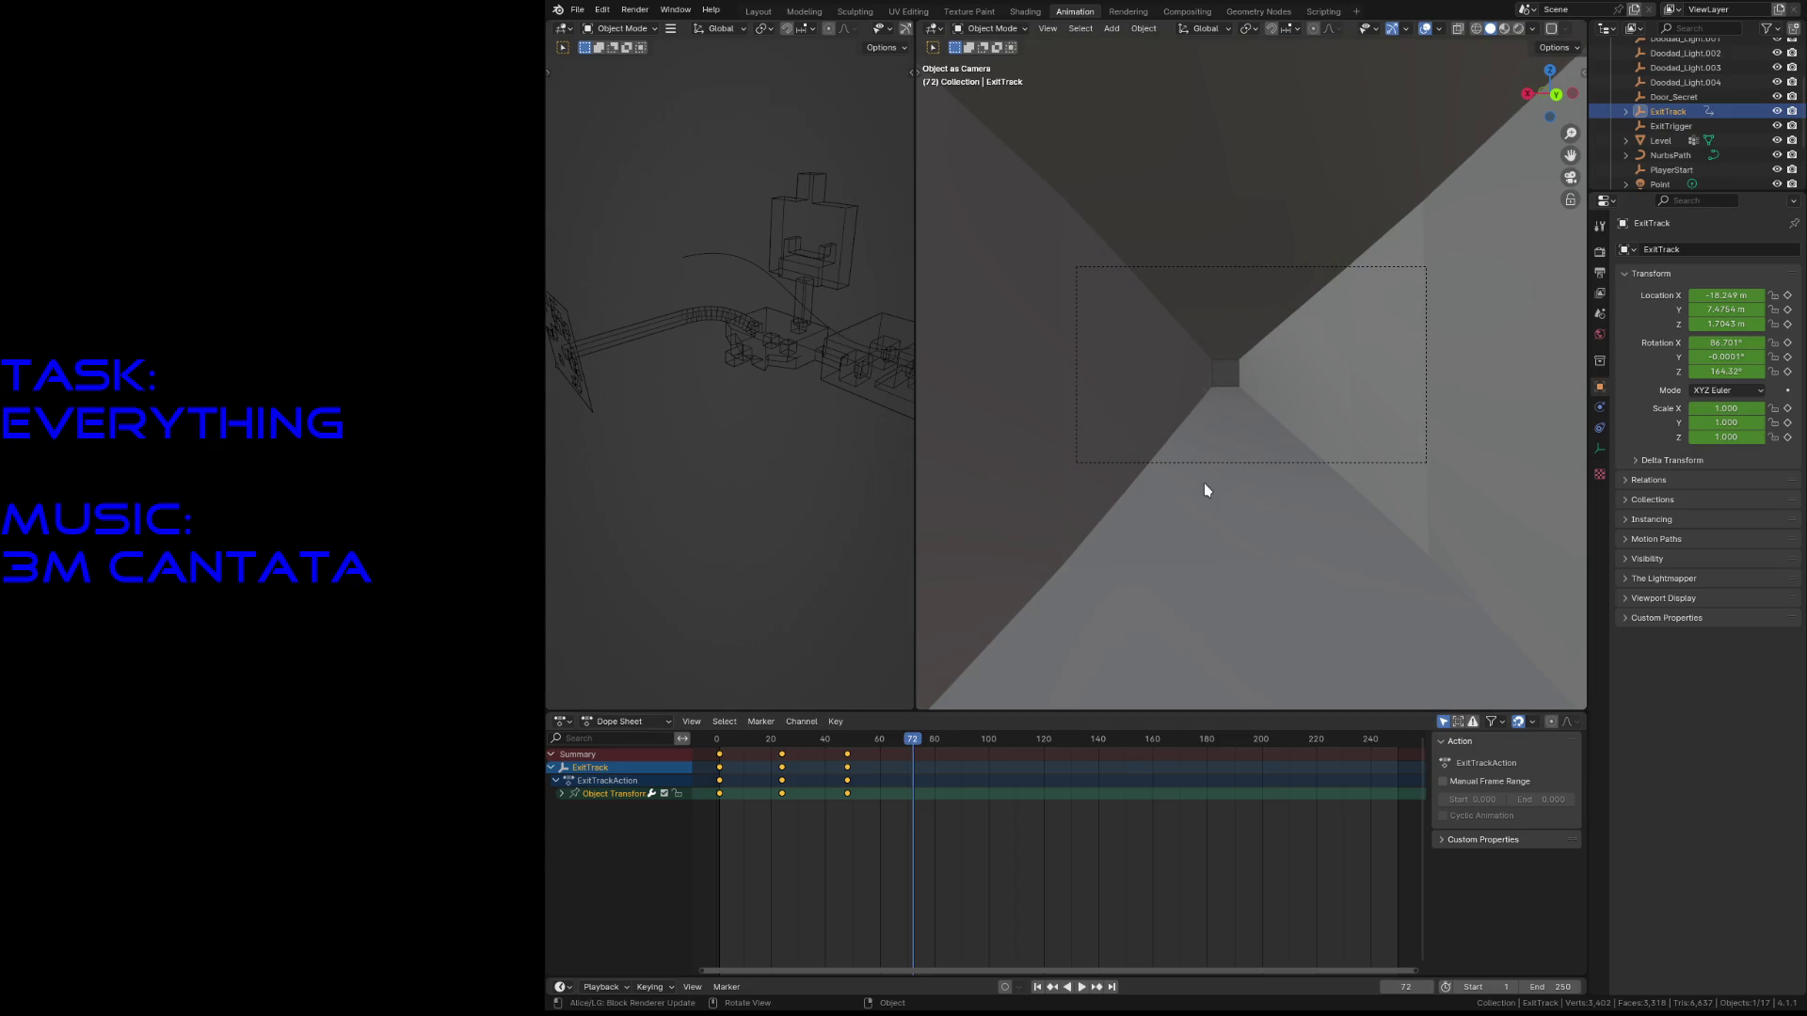
pyautogui.hotkey('shift', '`')
pyautogui.press('w')
pyautogui.click(1206, 484)
pyautogui.press('i')
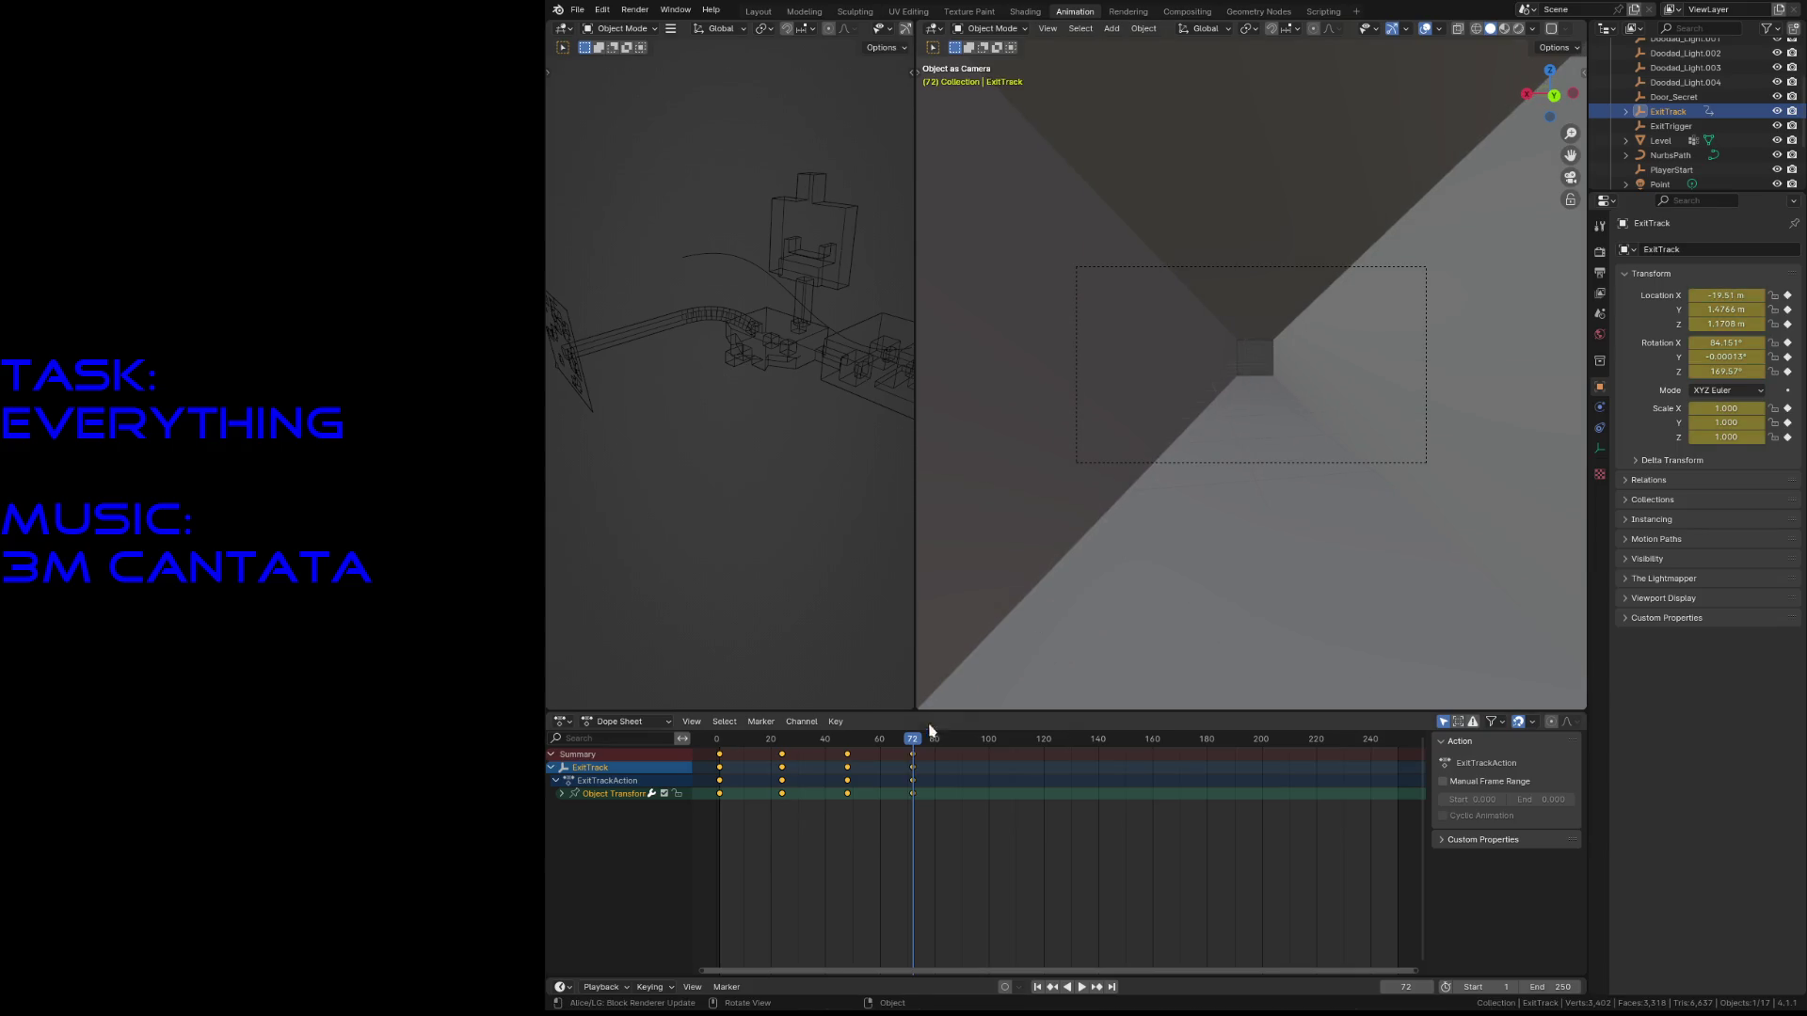
pyautogui.moveTo(917, 745); pyautogui.dragTo(975, 751)
pyautogui.hotkey('shift', '`')
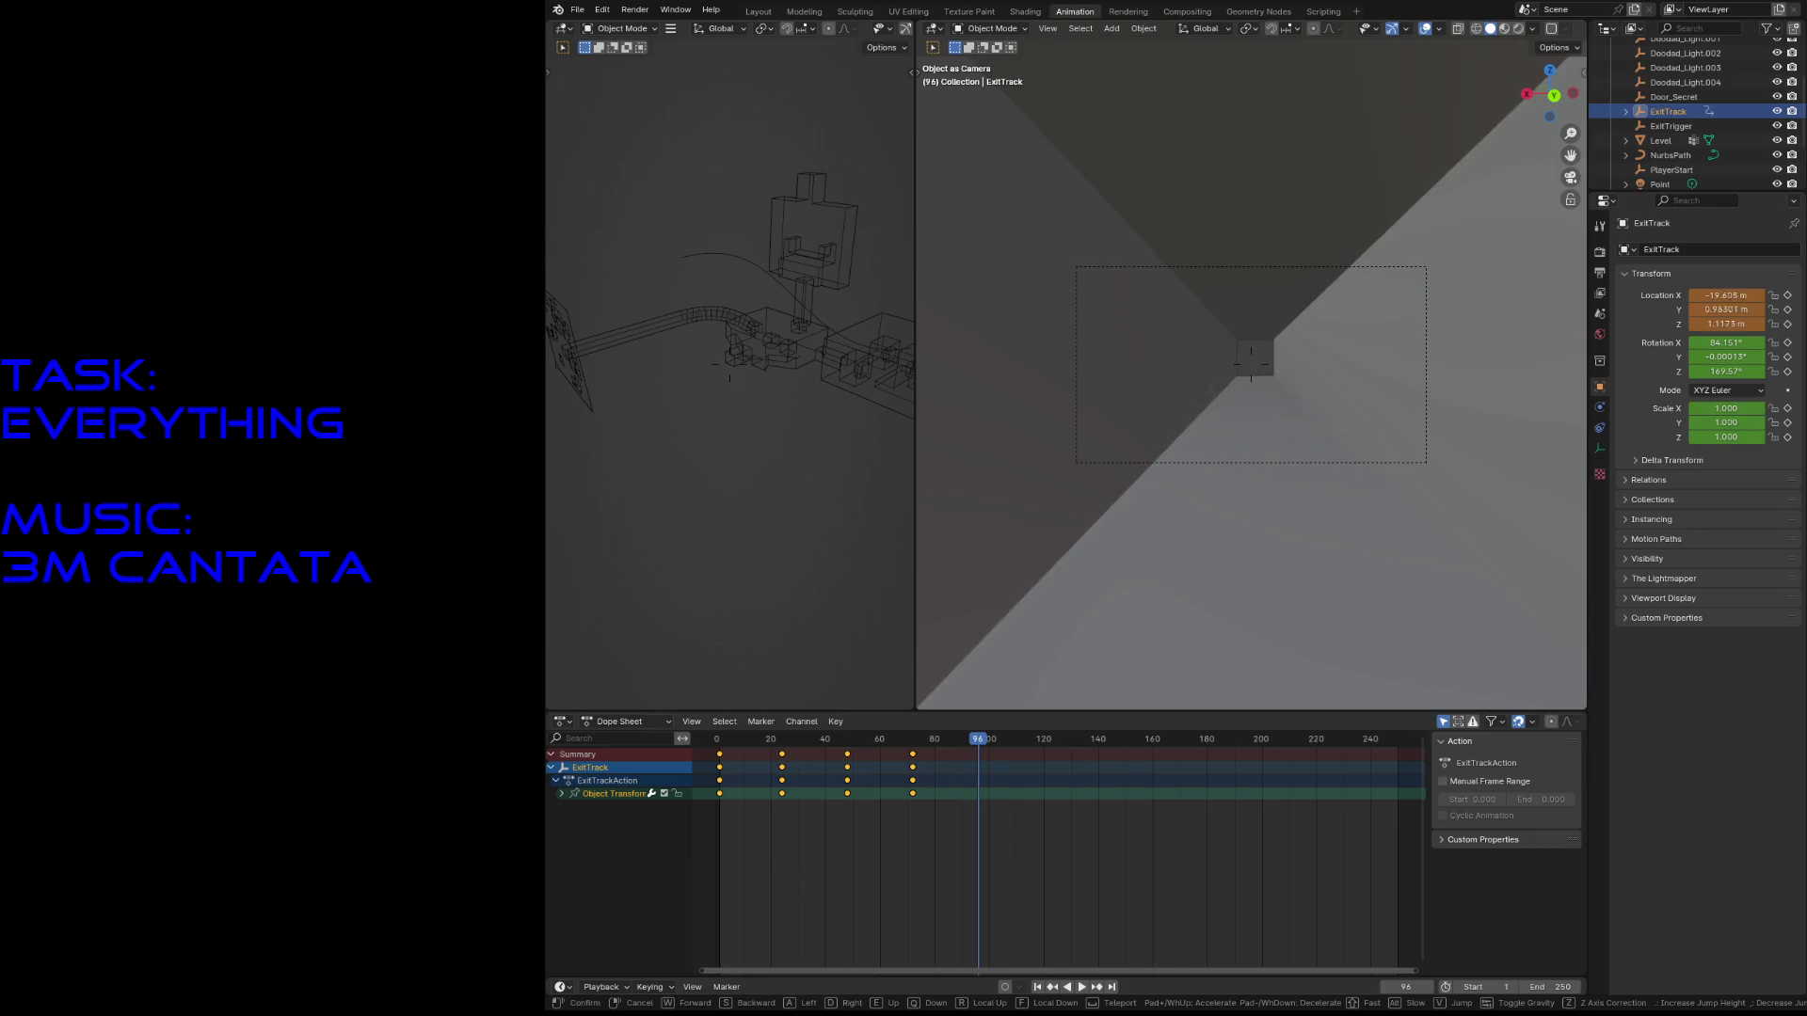
pyautogui.press('w')
pyautogui.click(1251, 499)
pyautogui.press('i')
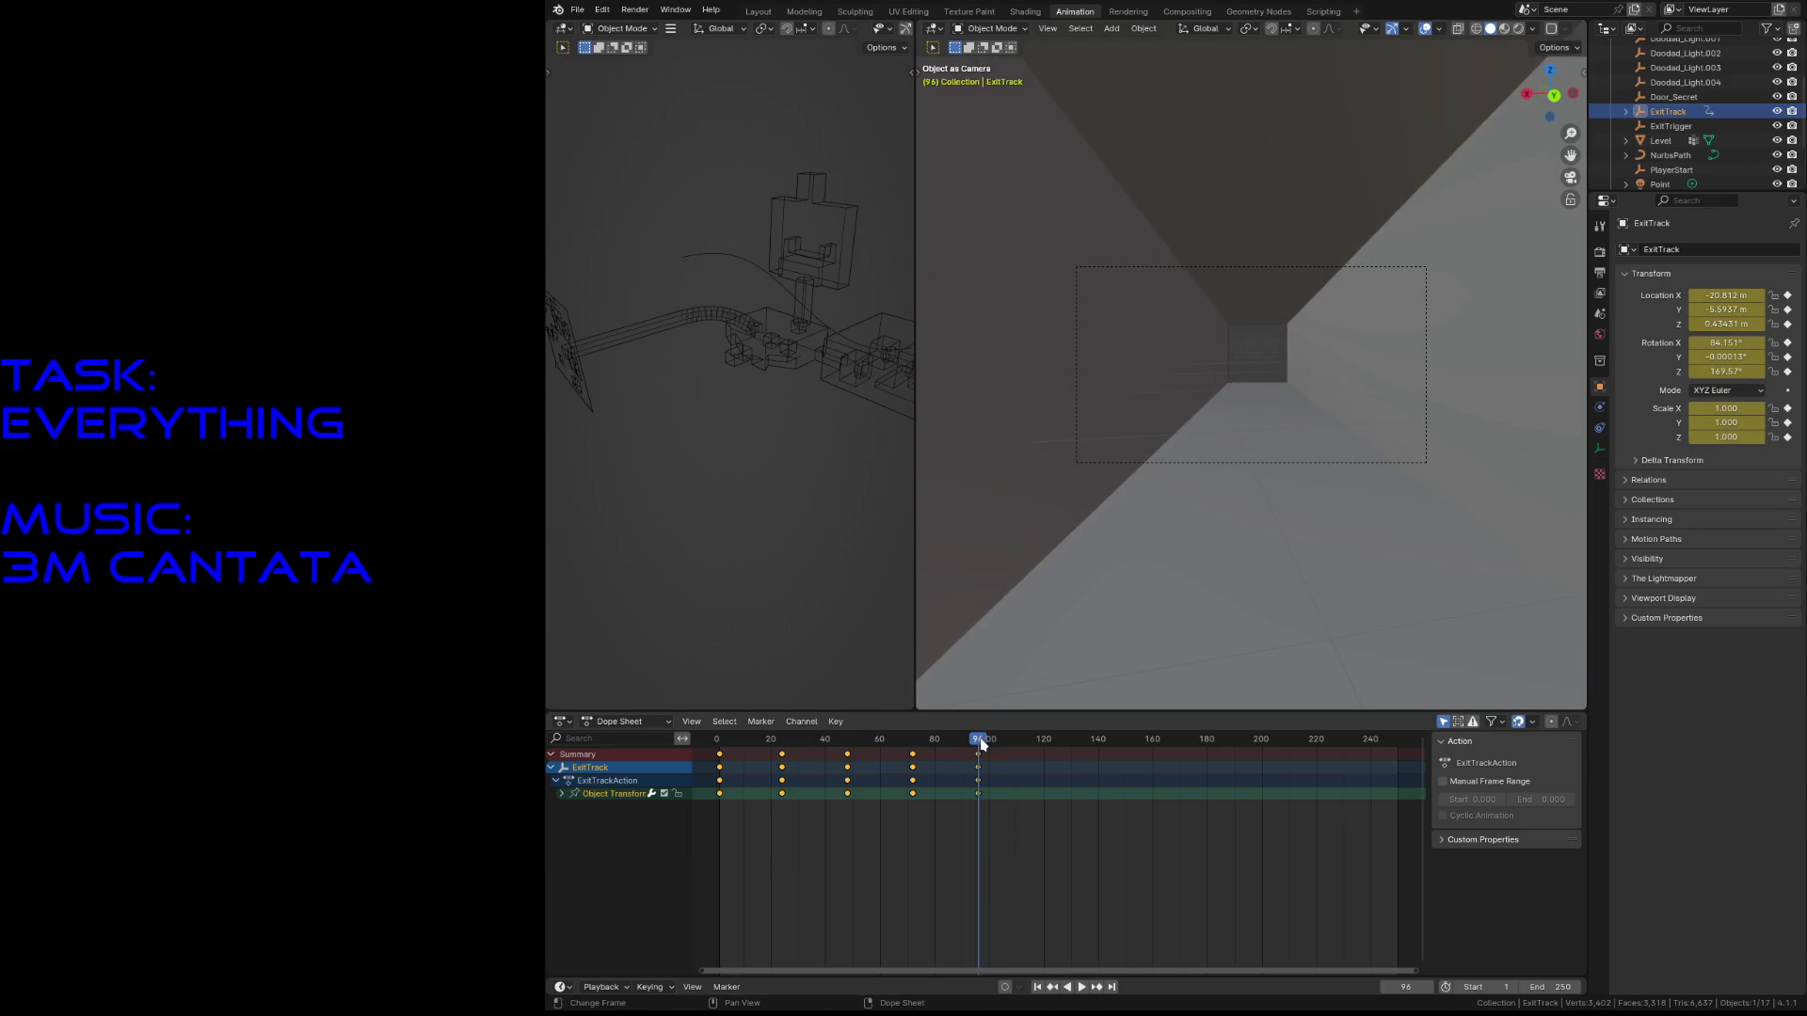
# - Key the camera pose further down the corridor at frame 120
pyautogui.moveTo(981, 743); pyautogui.dragTo(1046, 769)
pyautogui.hotkey('shift', '`')
pyautogui.press('w')
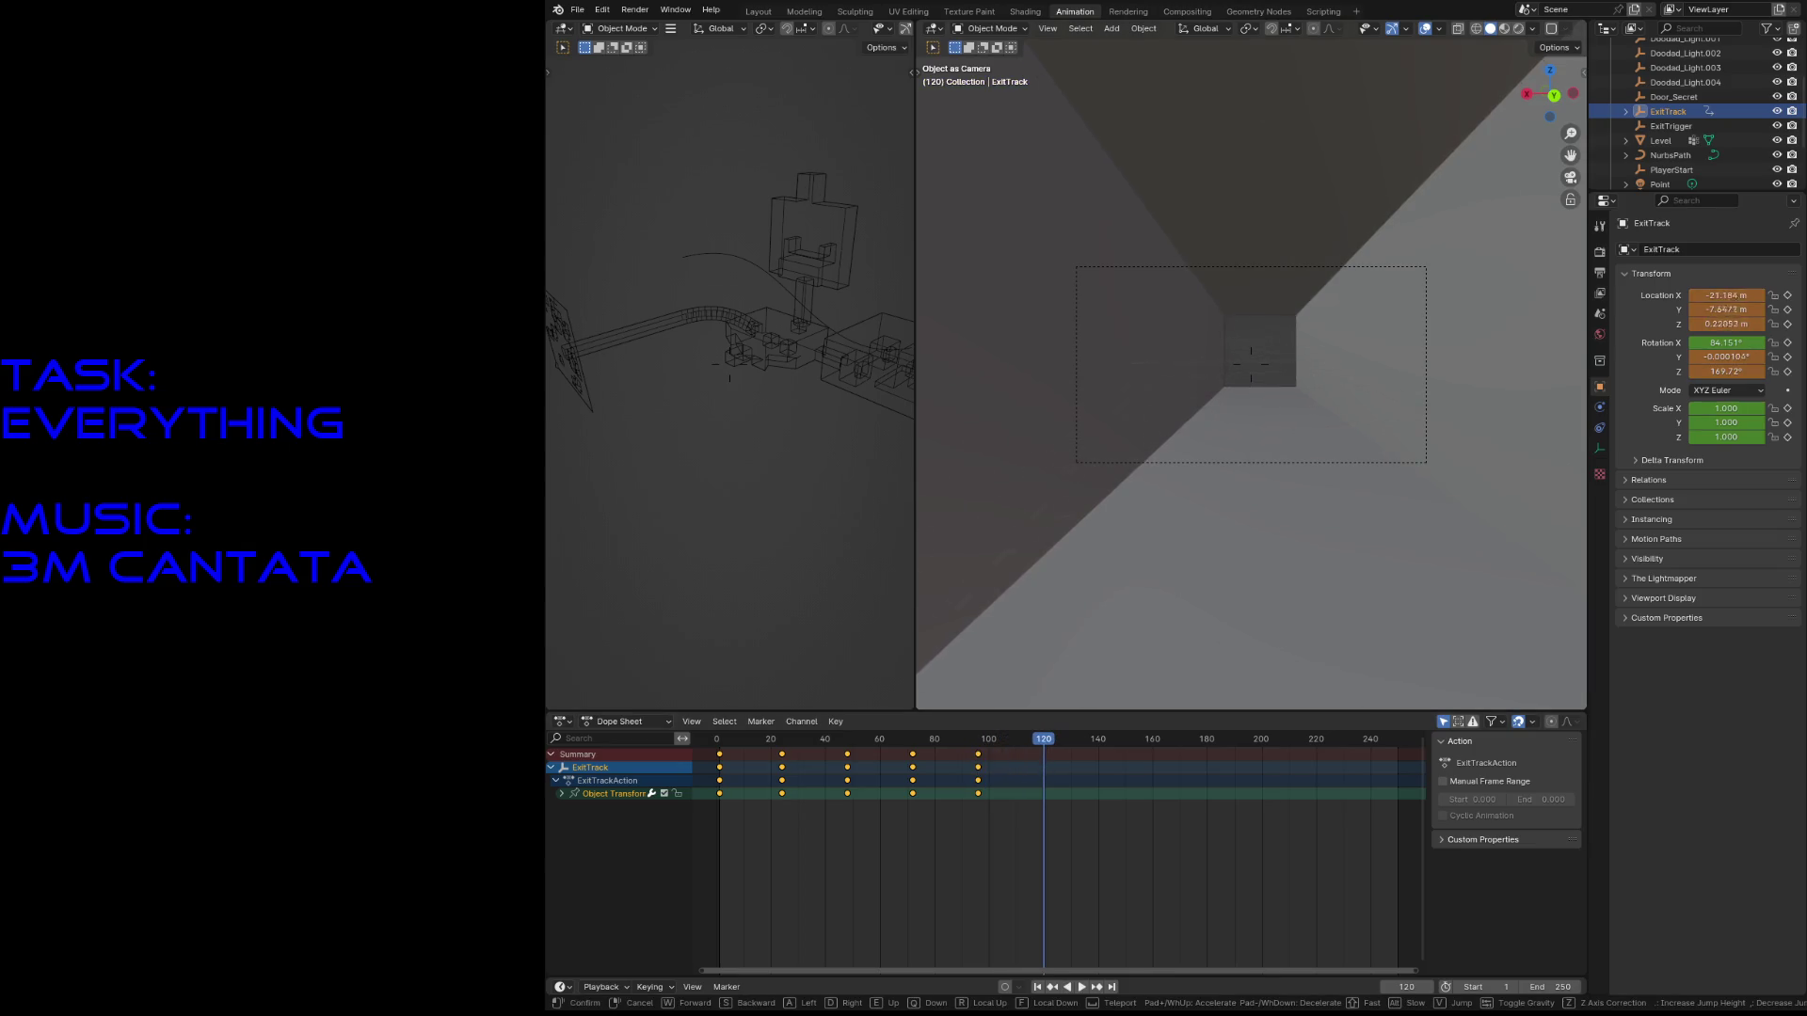
pyautogui.click(1250, 364)
pyautogui.press('i')
pyautogui.hotkey('shift', '`')
pyautogui.click(1251, 365)
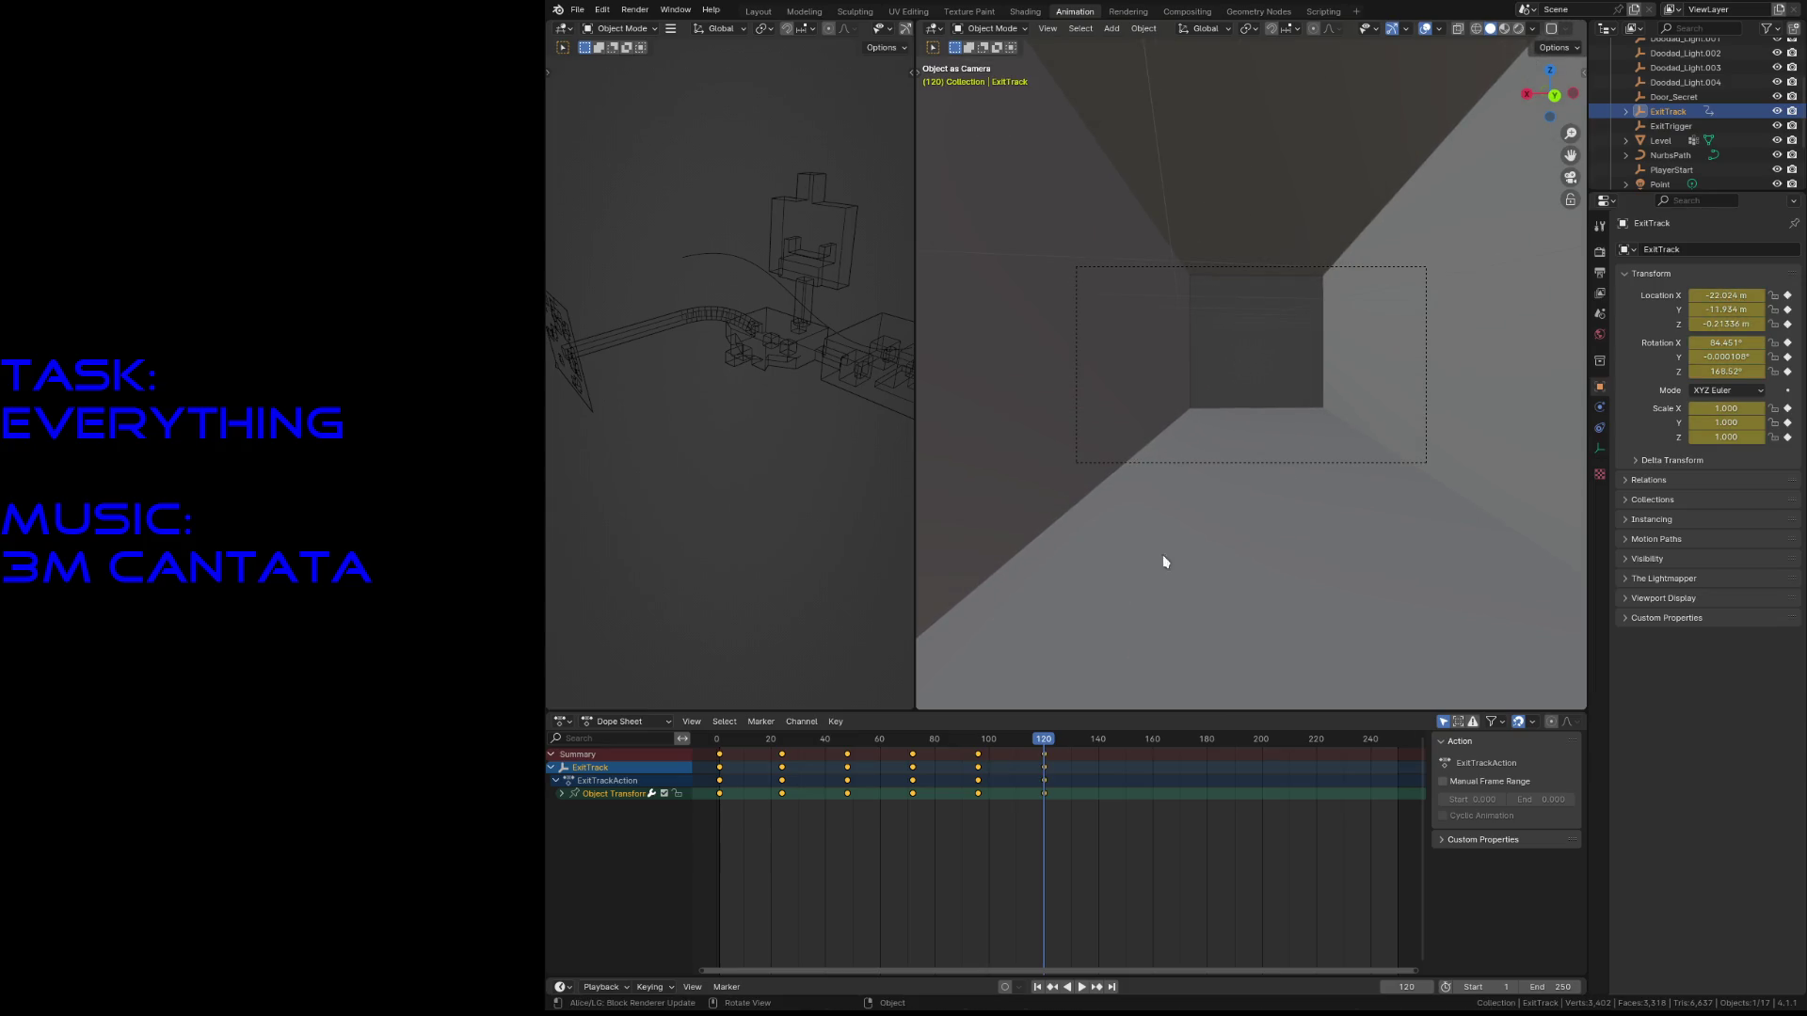
# - Key the camera pose through the room at frame 144, adding a slight tilt
pyautogui.moveTo(1044, 740); pyautogui.dragTo(1111, 753)
pyautogui.hotkey('shift', '`')
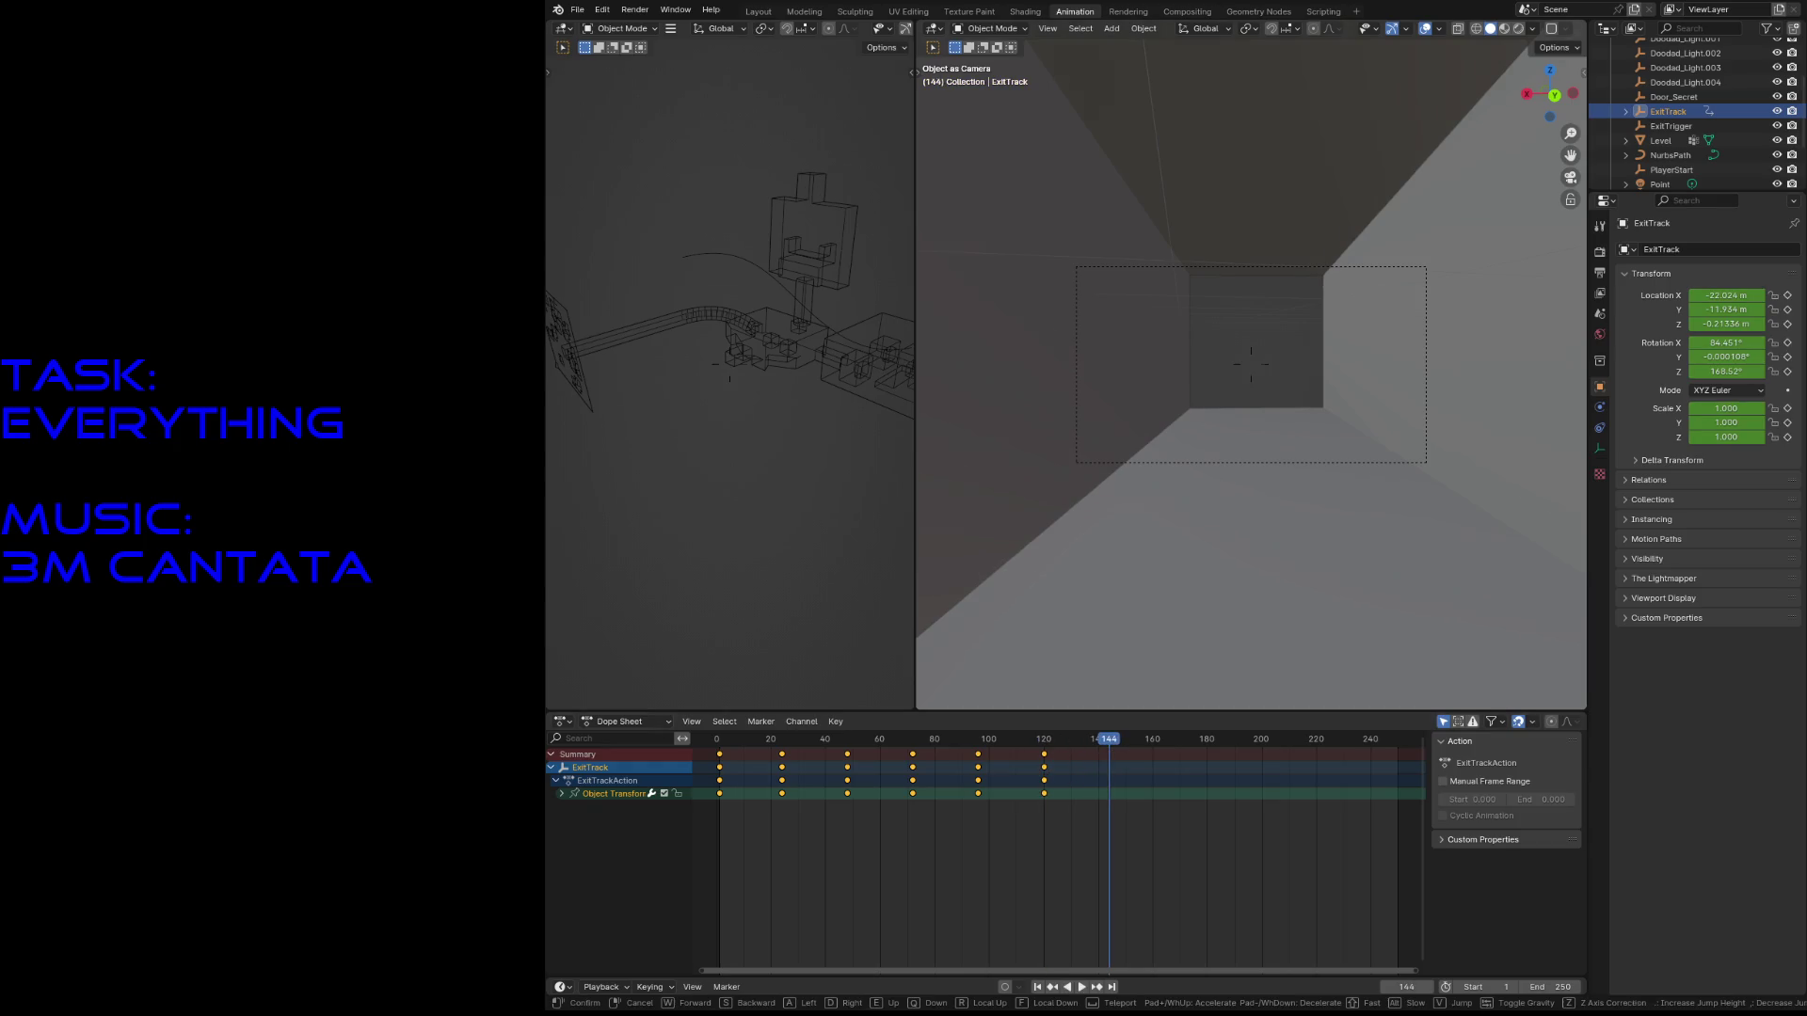
pyautogui.press('w')
pyautogui.click(1278, 521)
pyautogui.press('i')
pyautogui.press('shift')
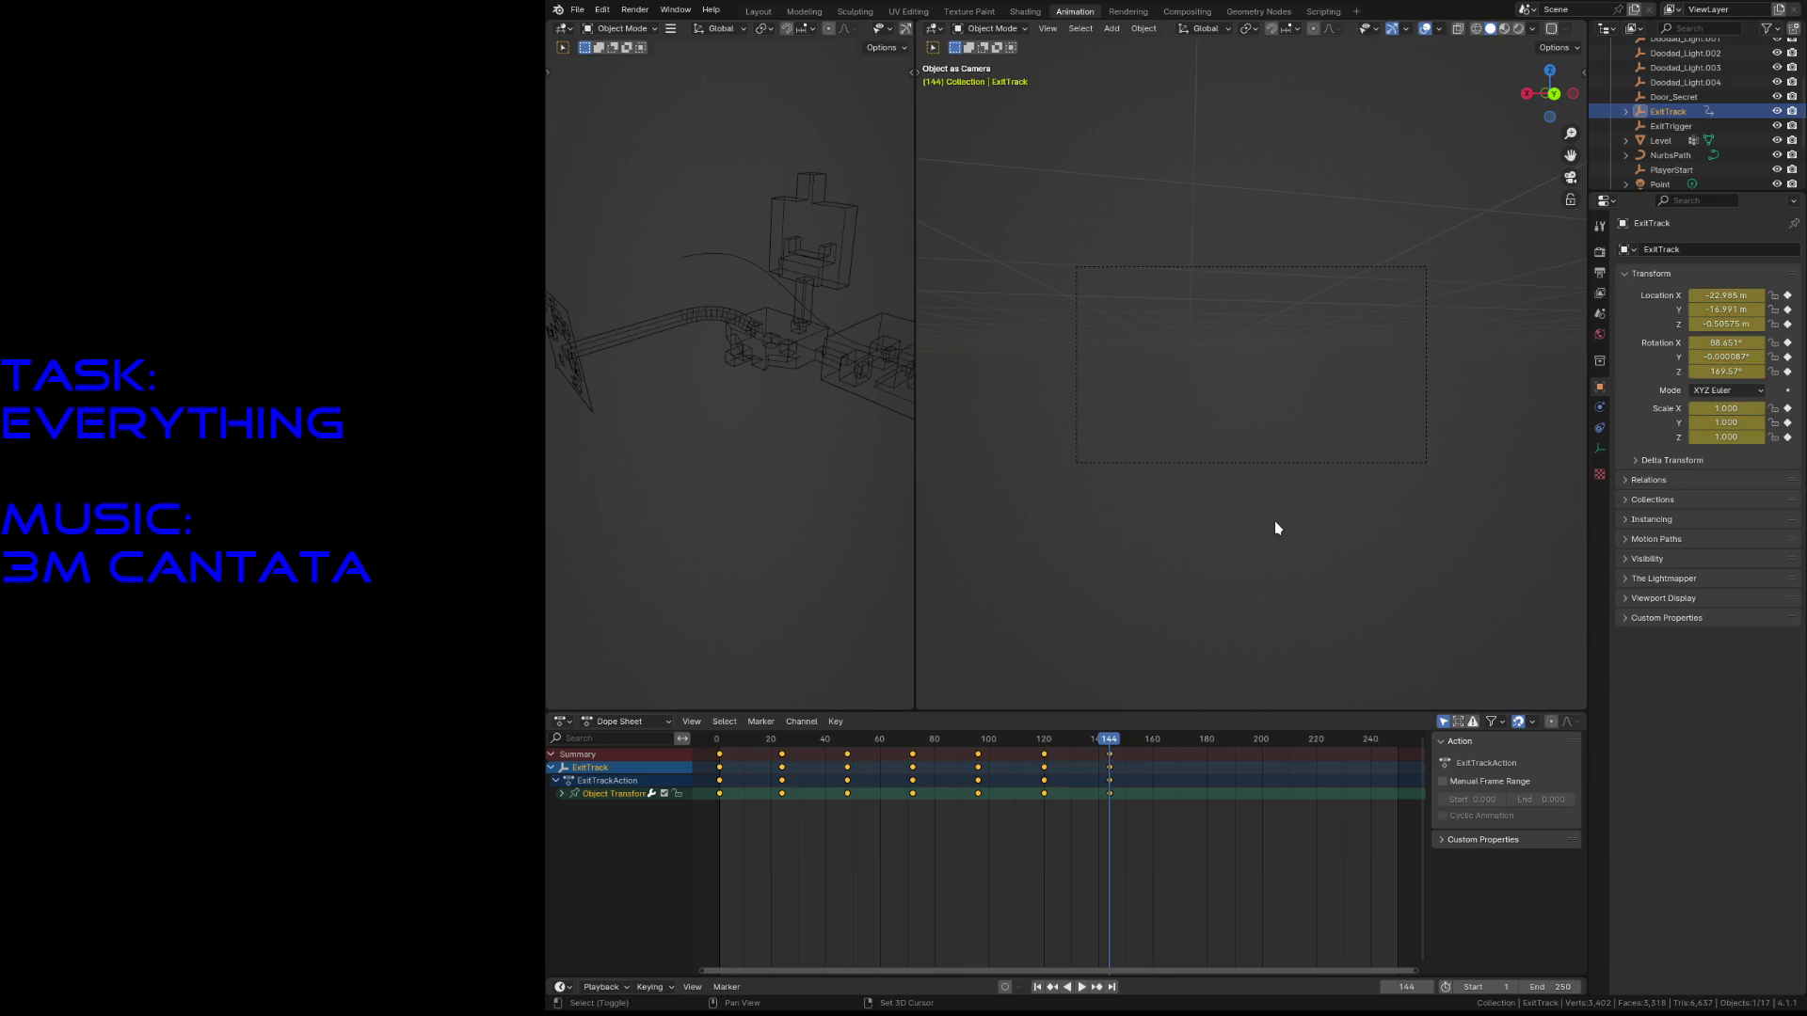
pyautogui.hotkey('shift', '`')
pyautogui.click(1270, 532)
# - Key the final downward-tilted camera pose at frame 172
pyautogui.moveTo(1113, 746); pyautogui.dragTo(1186, 746)
pyautogui.hotkey('shift', '`')
pyautogui.press('w')
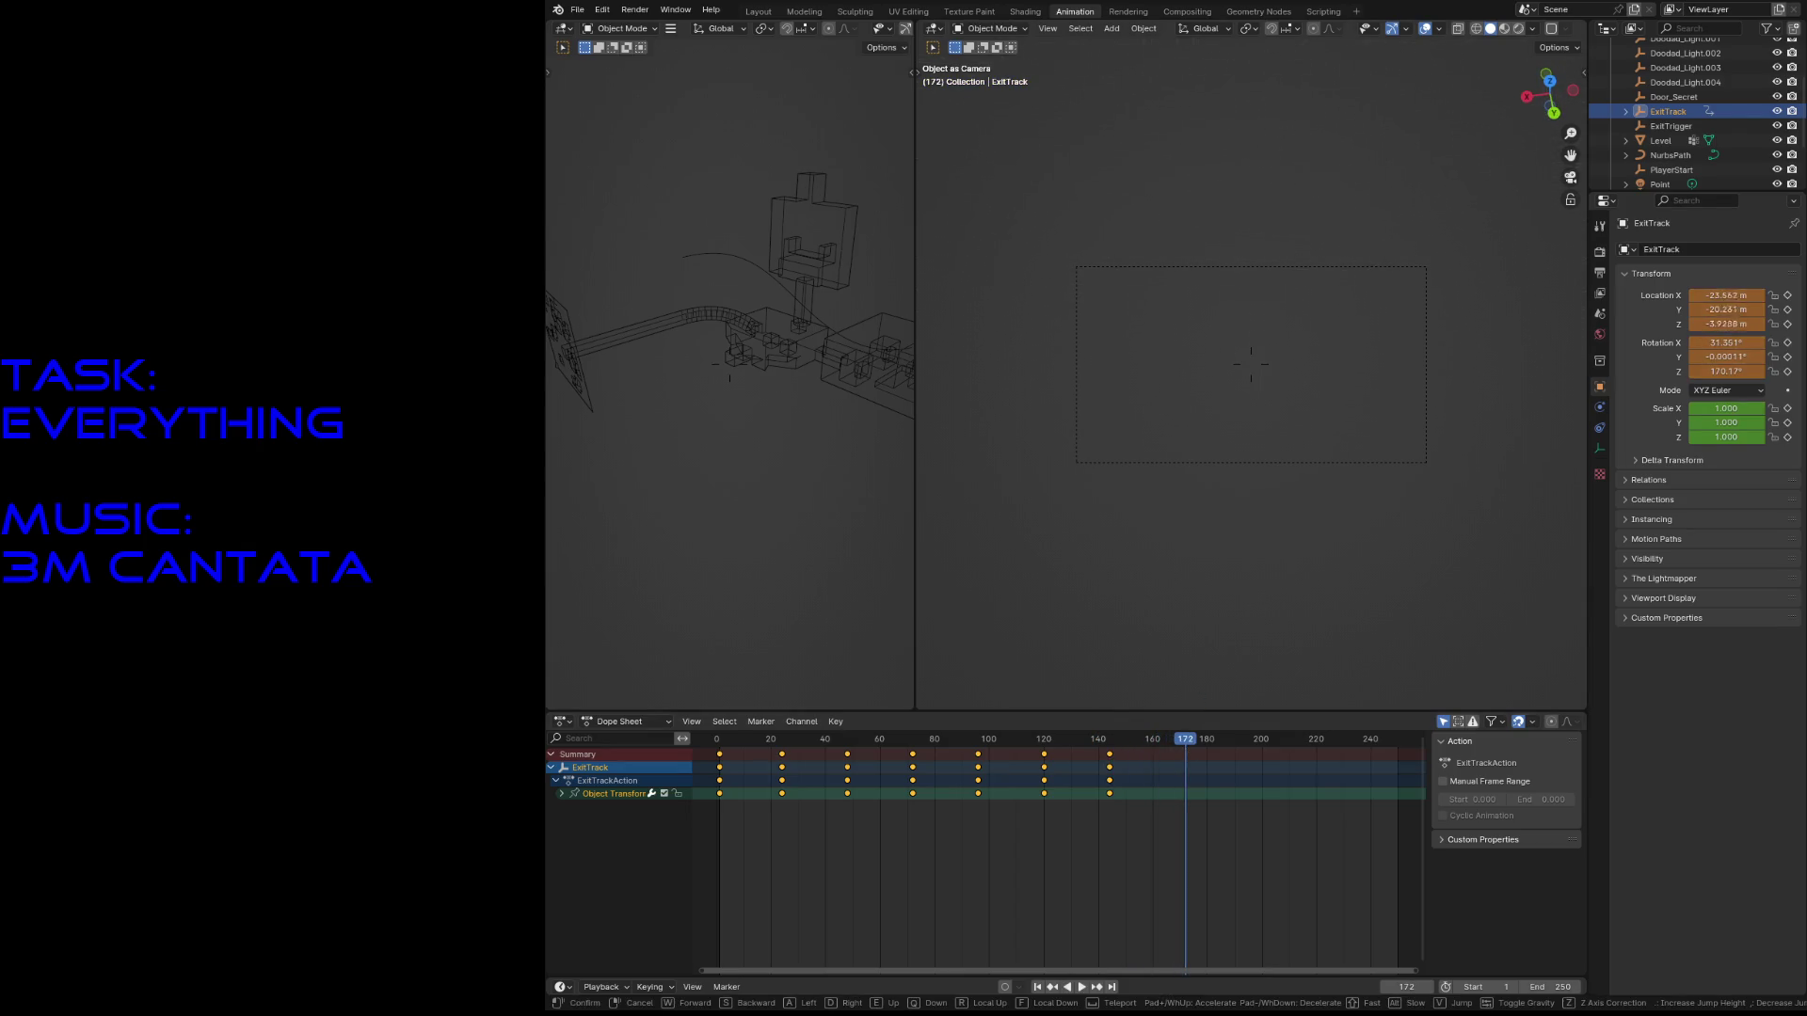
pyautogui.click(1280, 556)
pyautogui.press('i')
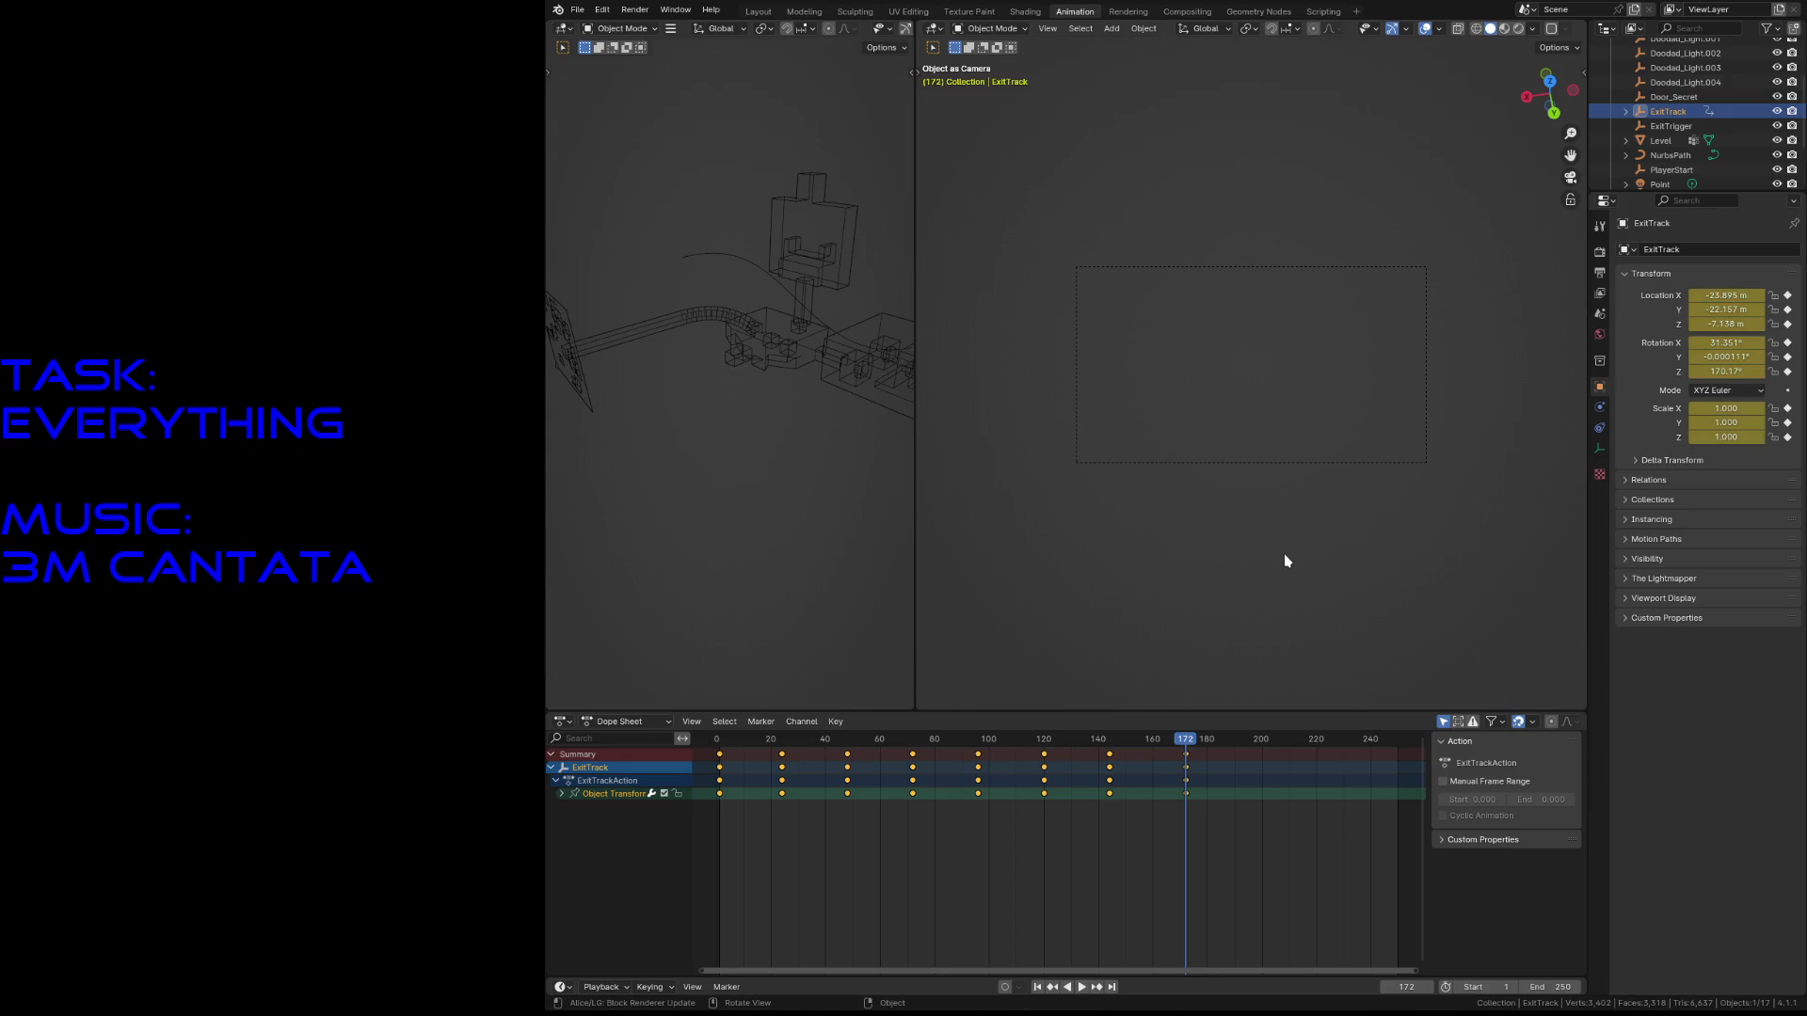
# - Back a free view away to see the wall and track, then save
pyautogui.press('KP_0')
pyautogui.hotkey('shift', '`')
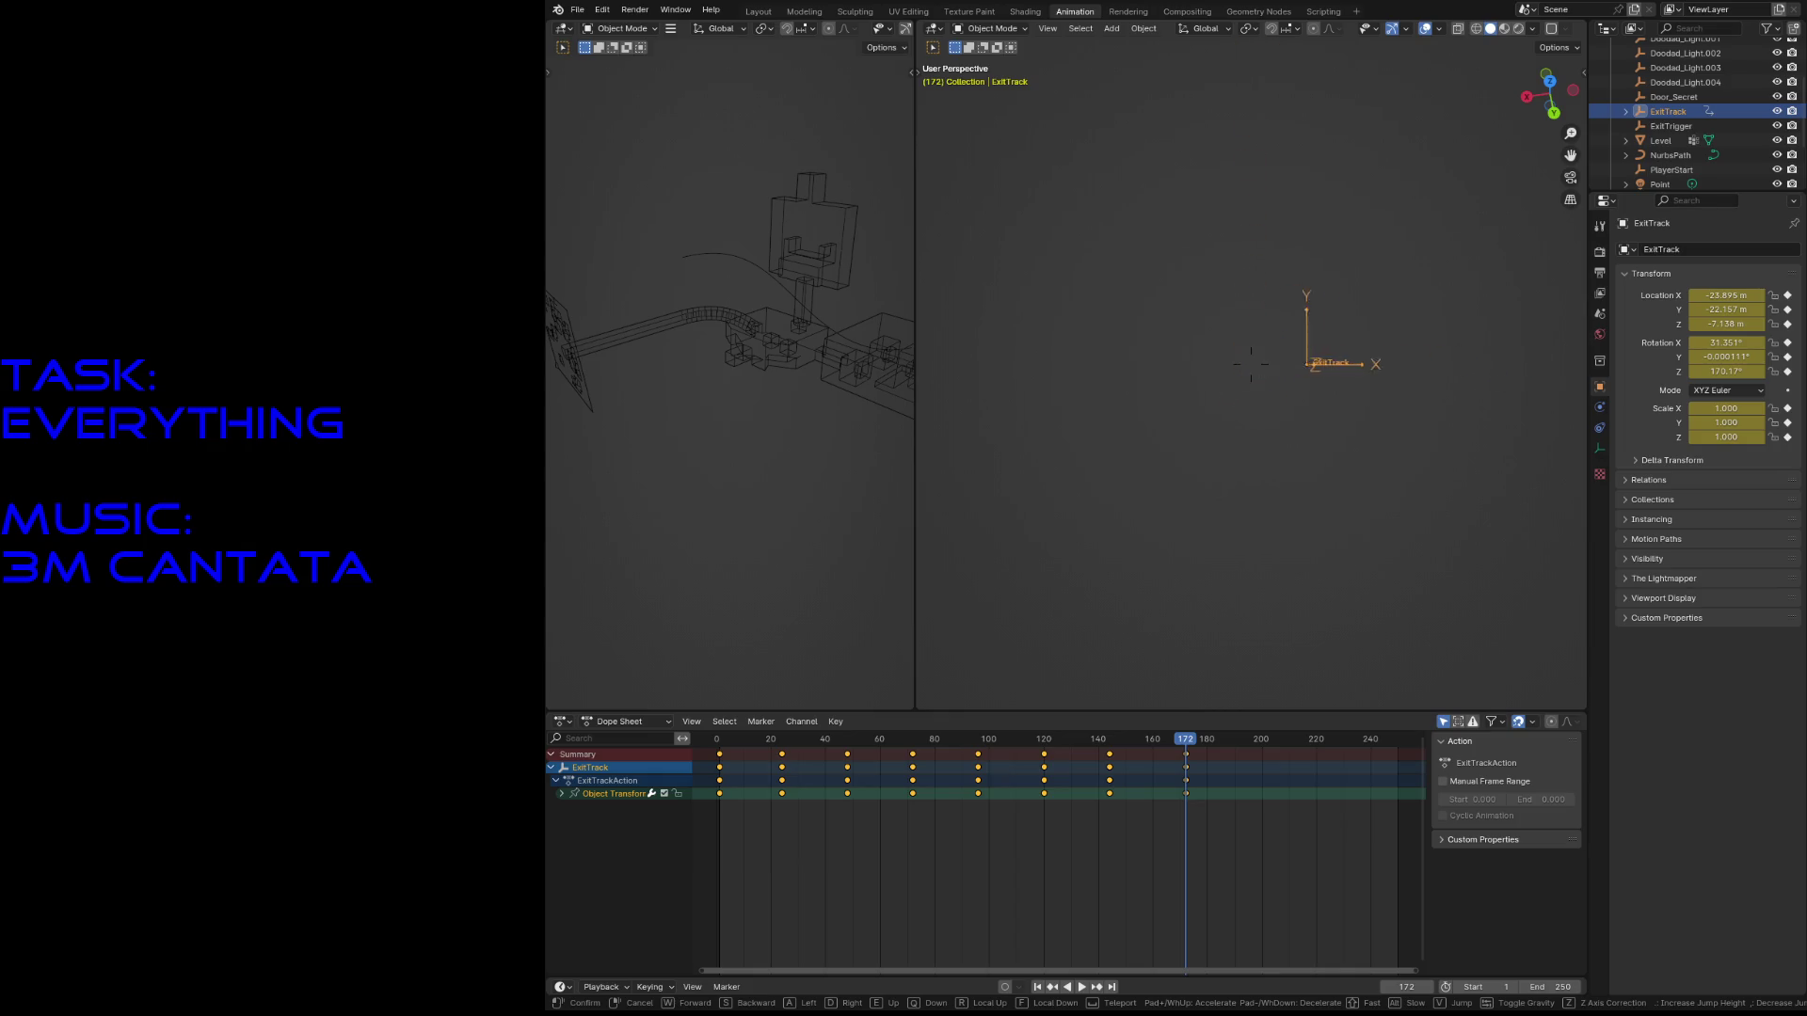
pyautogui.press('s')
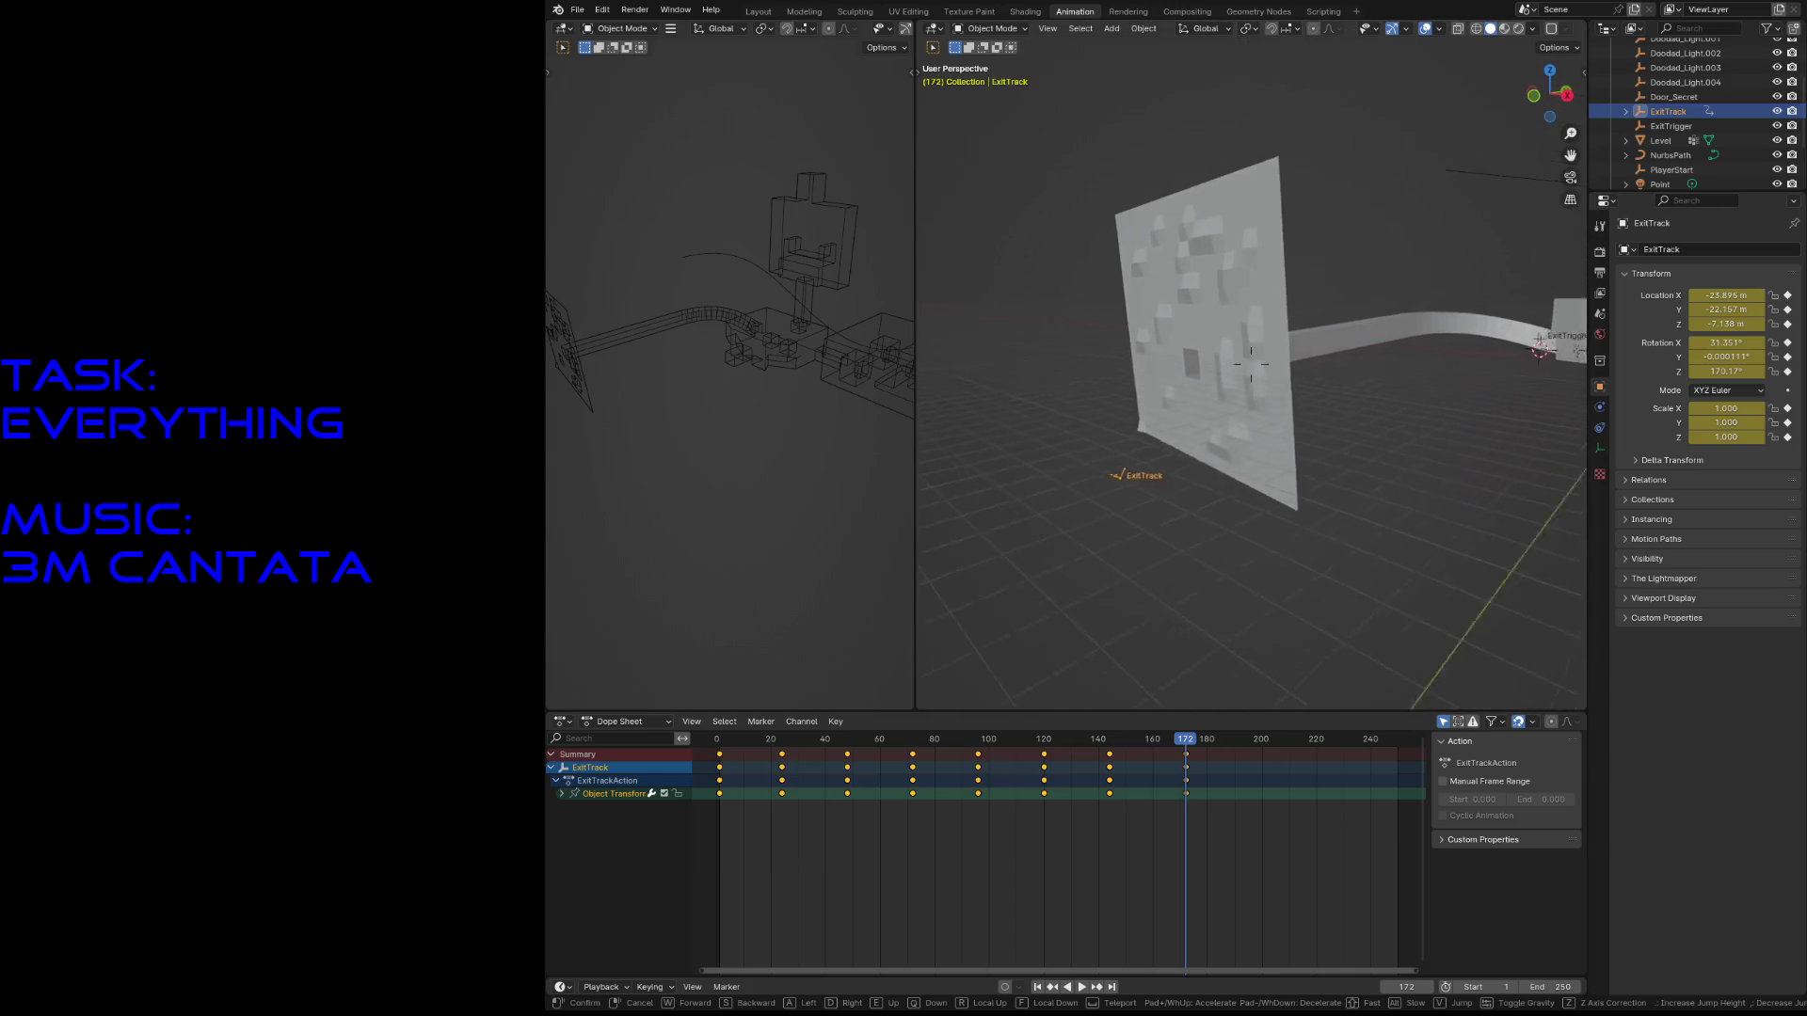
pyautogui.click(1183, 586)
pyautogui.hotkey('ctrl', 's')
# - Scrub back through the camera animation and inspect the exit structure
pyautogui.moveTo(1187, 746); pyautogui.dragTo(699, 811)
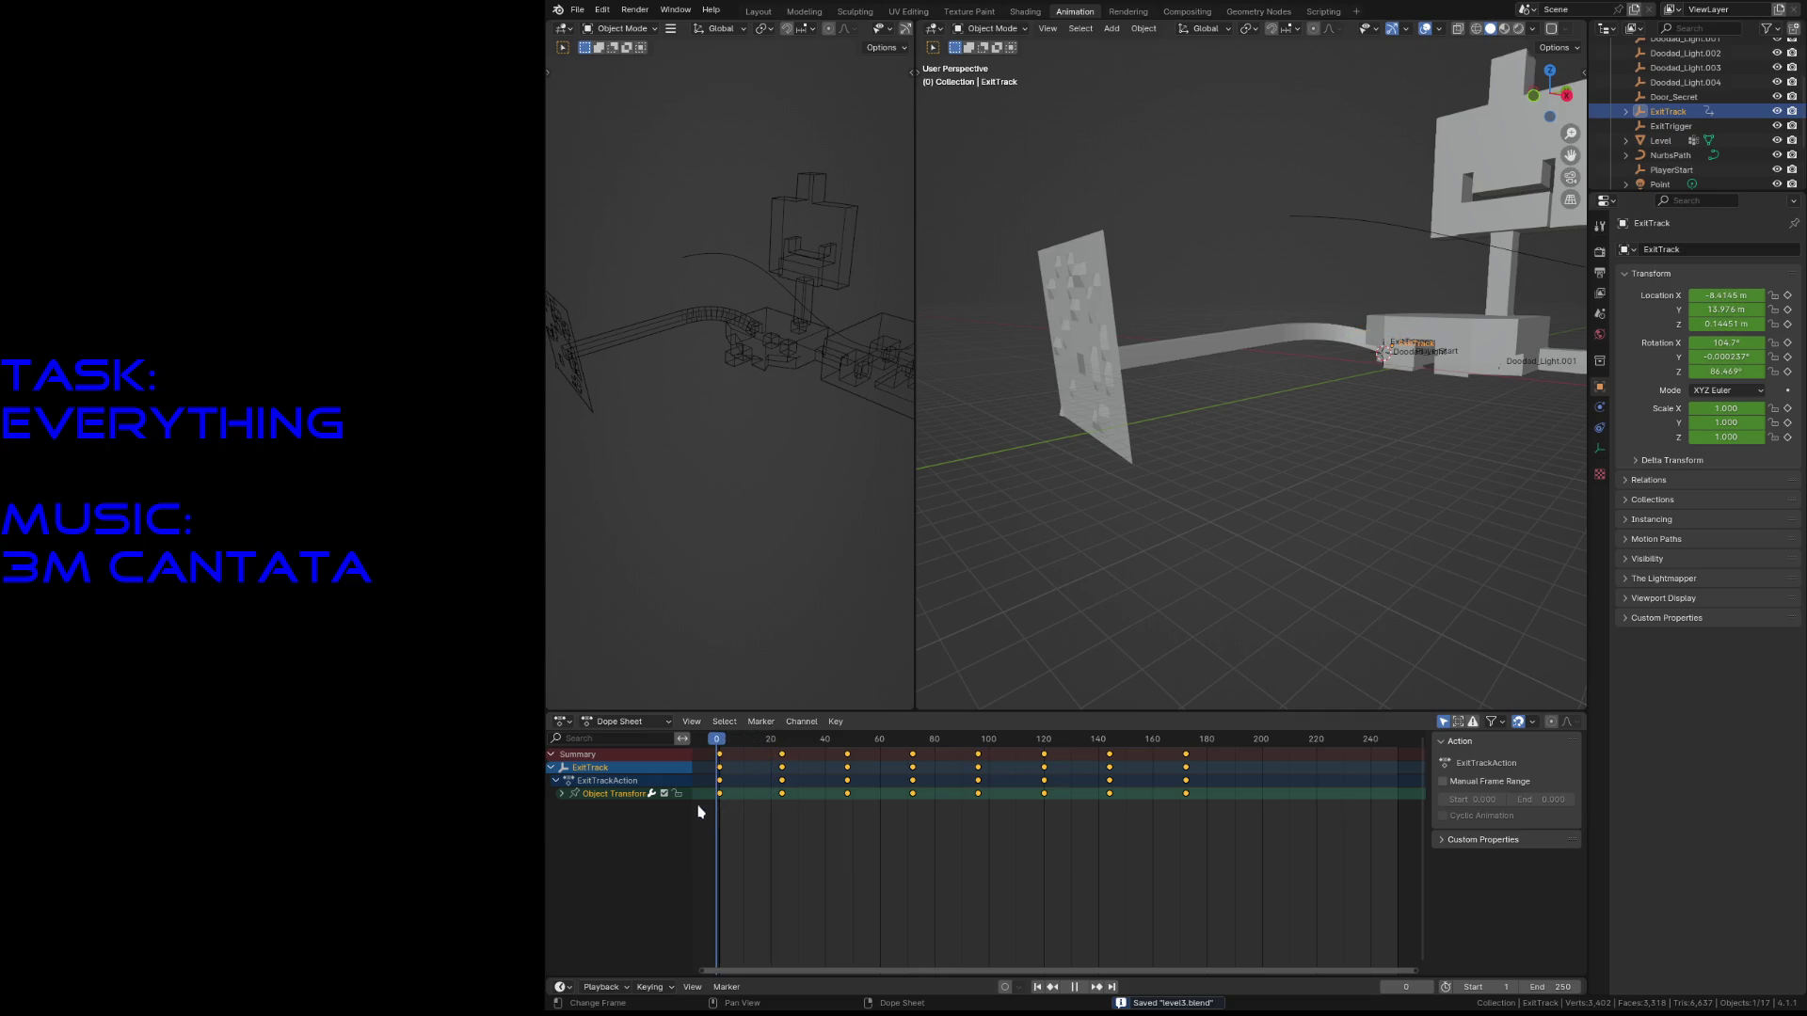
pyautogui.hotkey('shift', '`')
pyautogui.press('w')
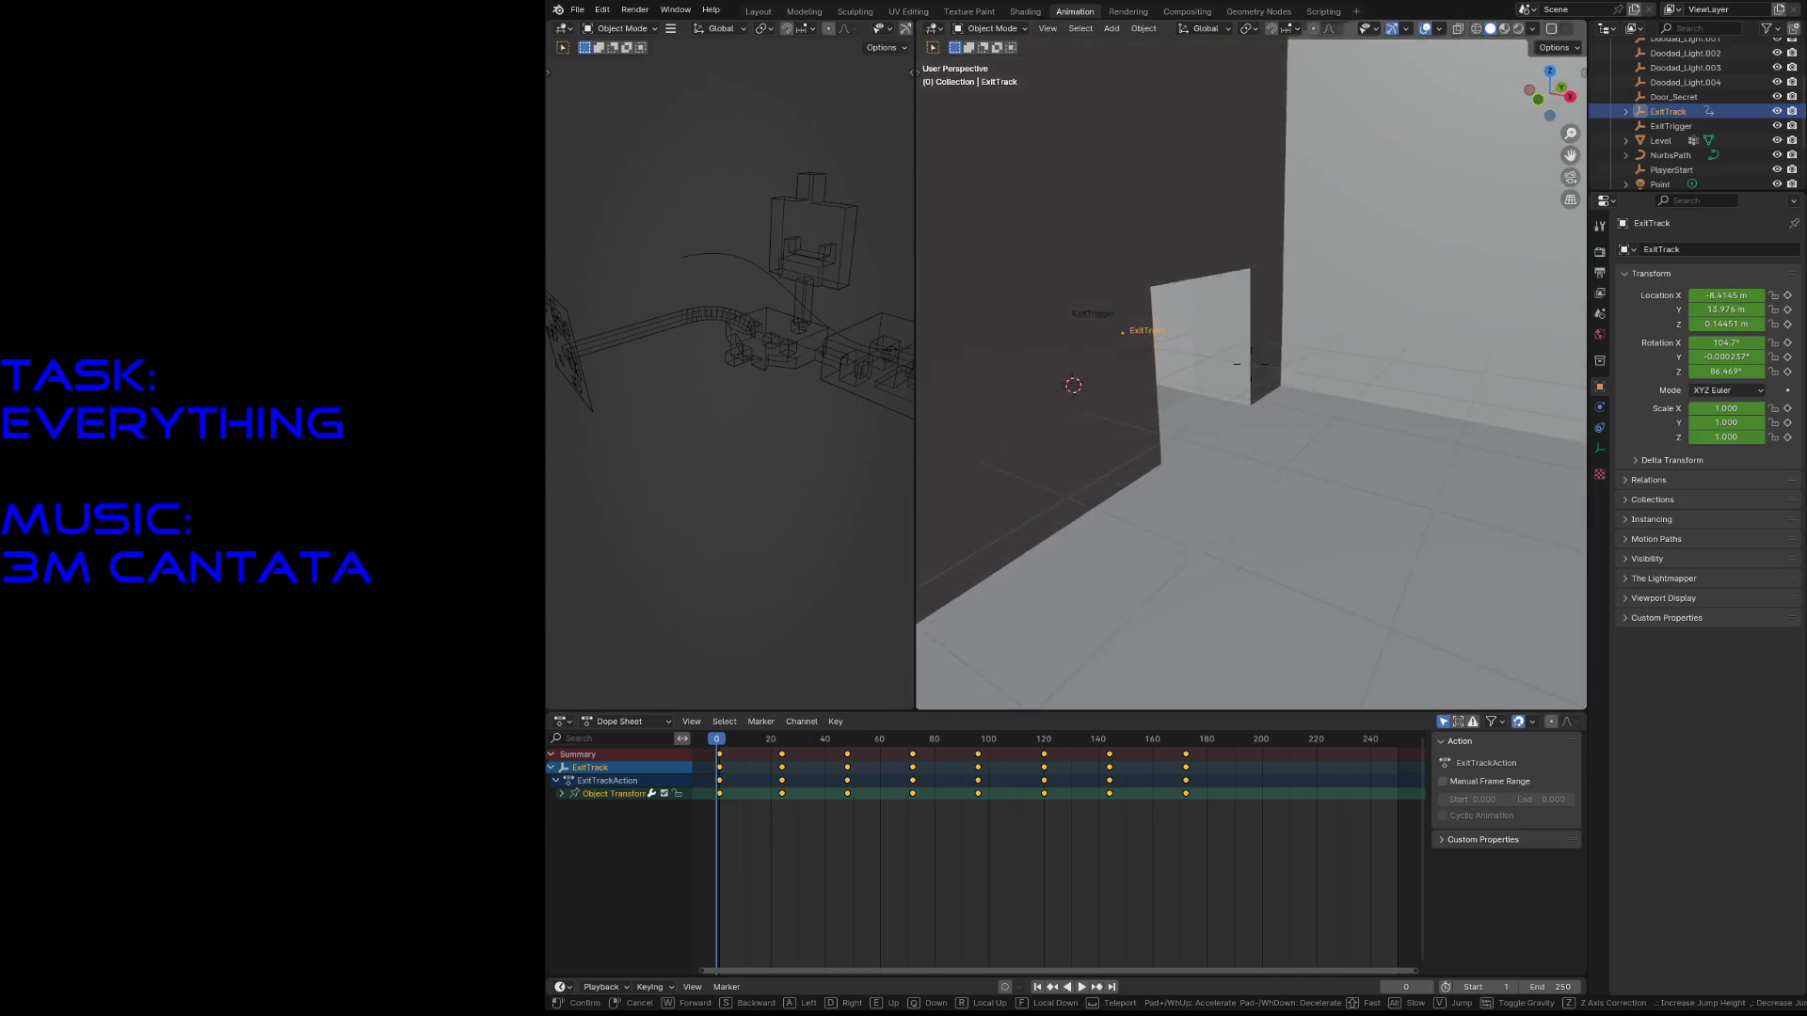
pyautogui.press('s')
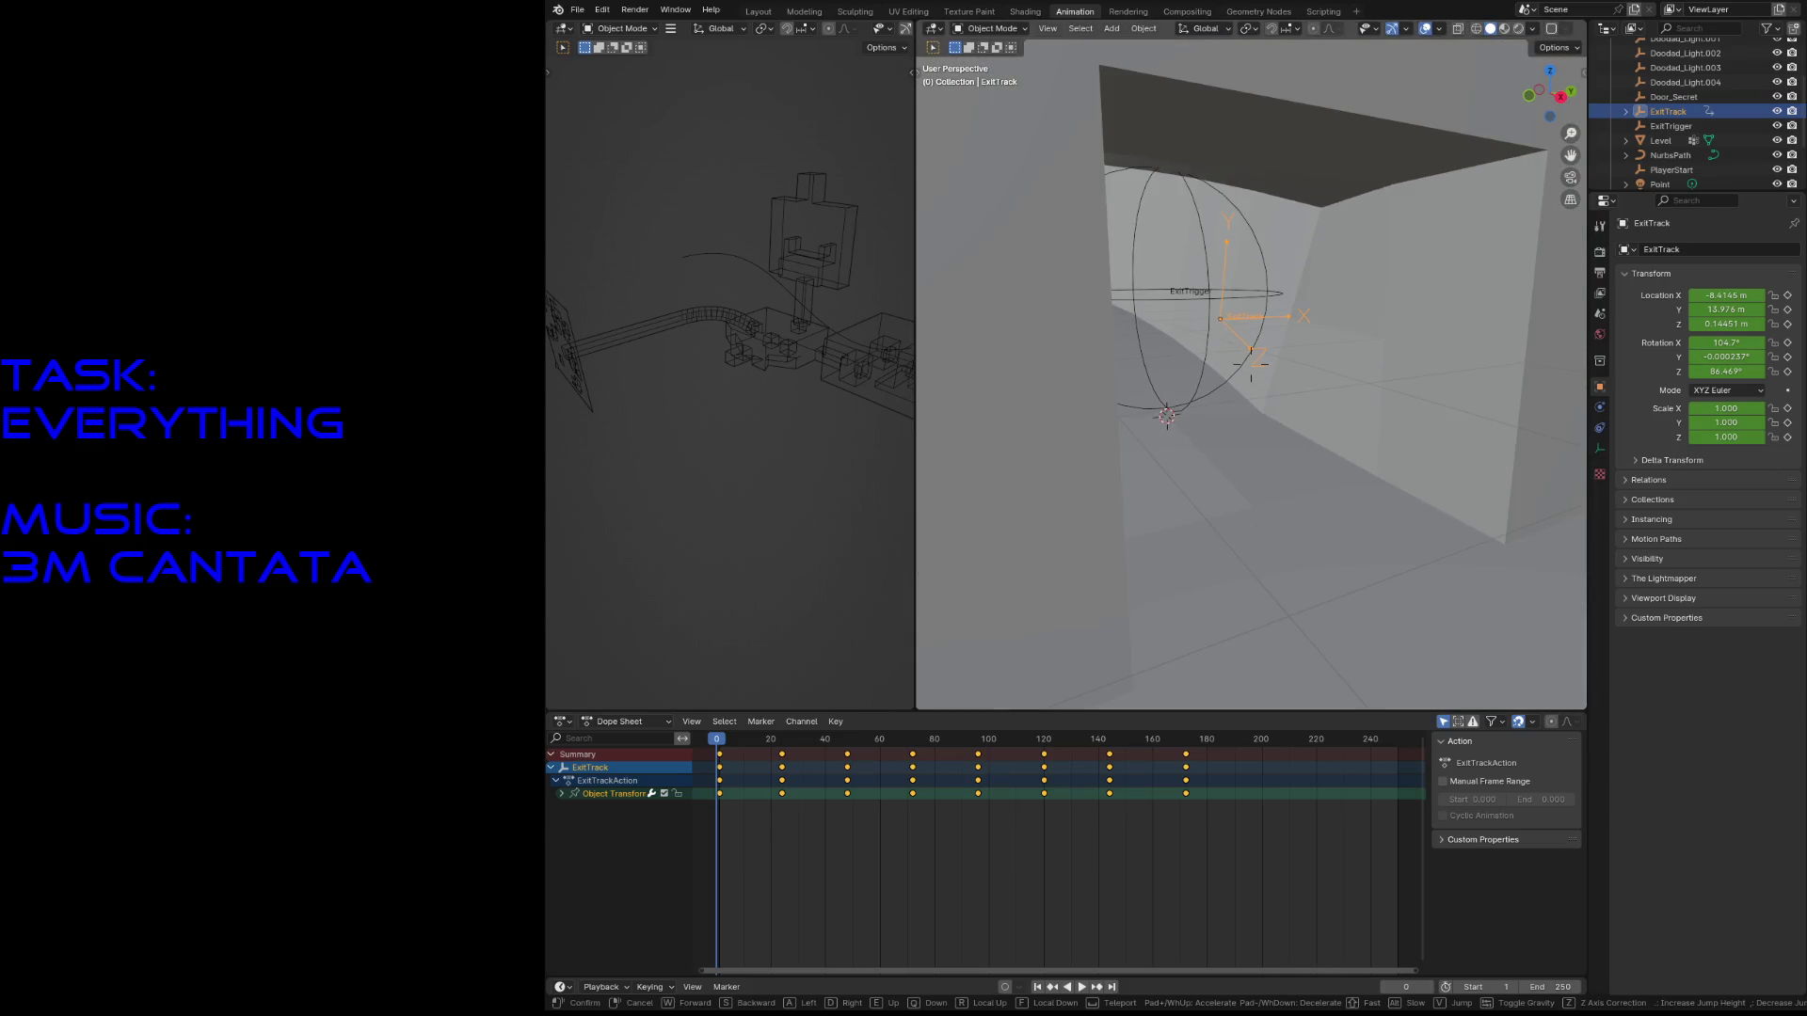
pyautogui.click(1344, 554)
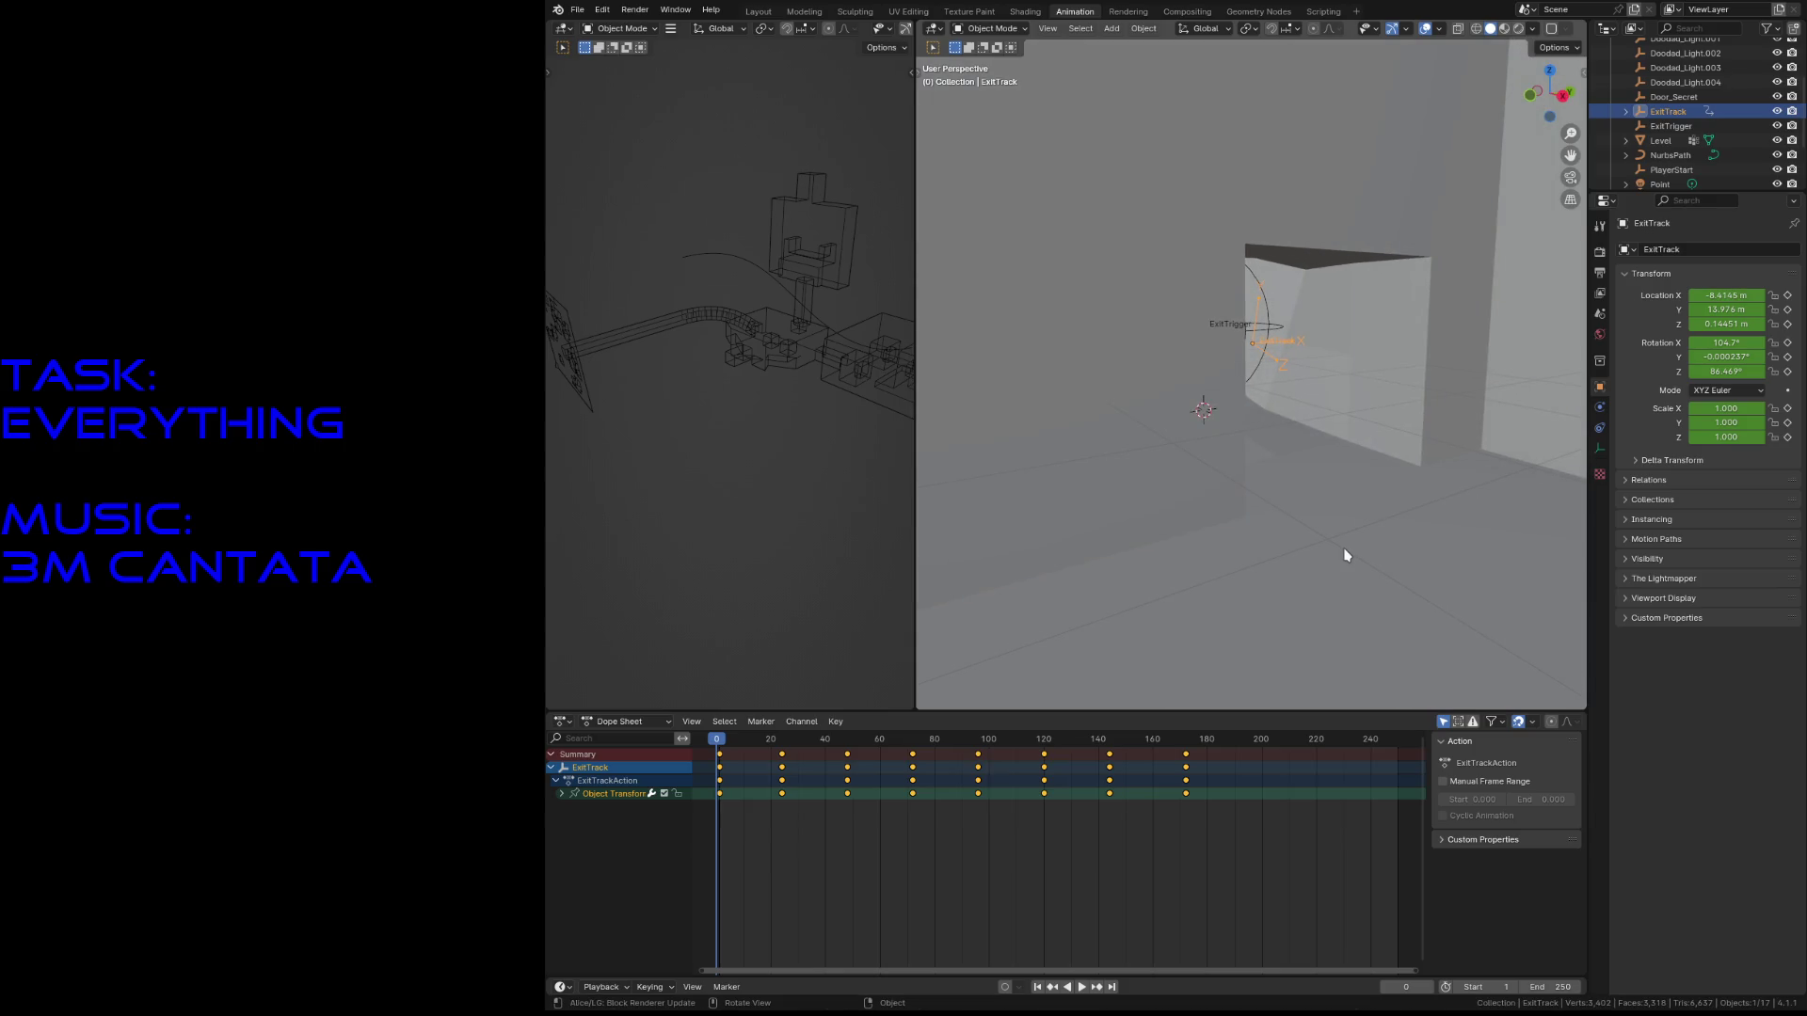
# - In the Action Editor, stash ExitTrackAction into the NLA stack
pyautogui.click(620, 723)
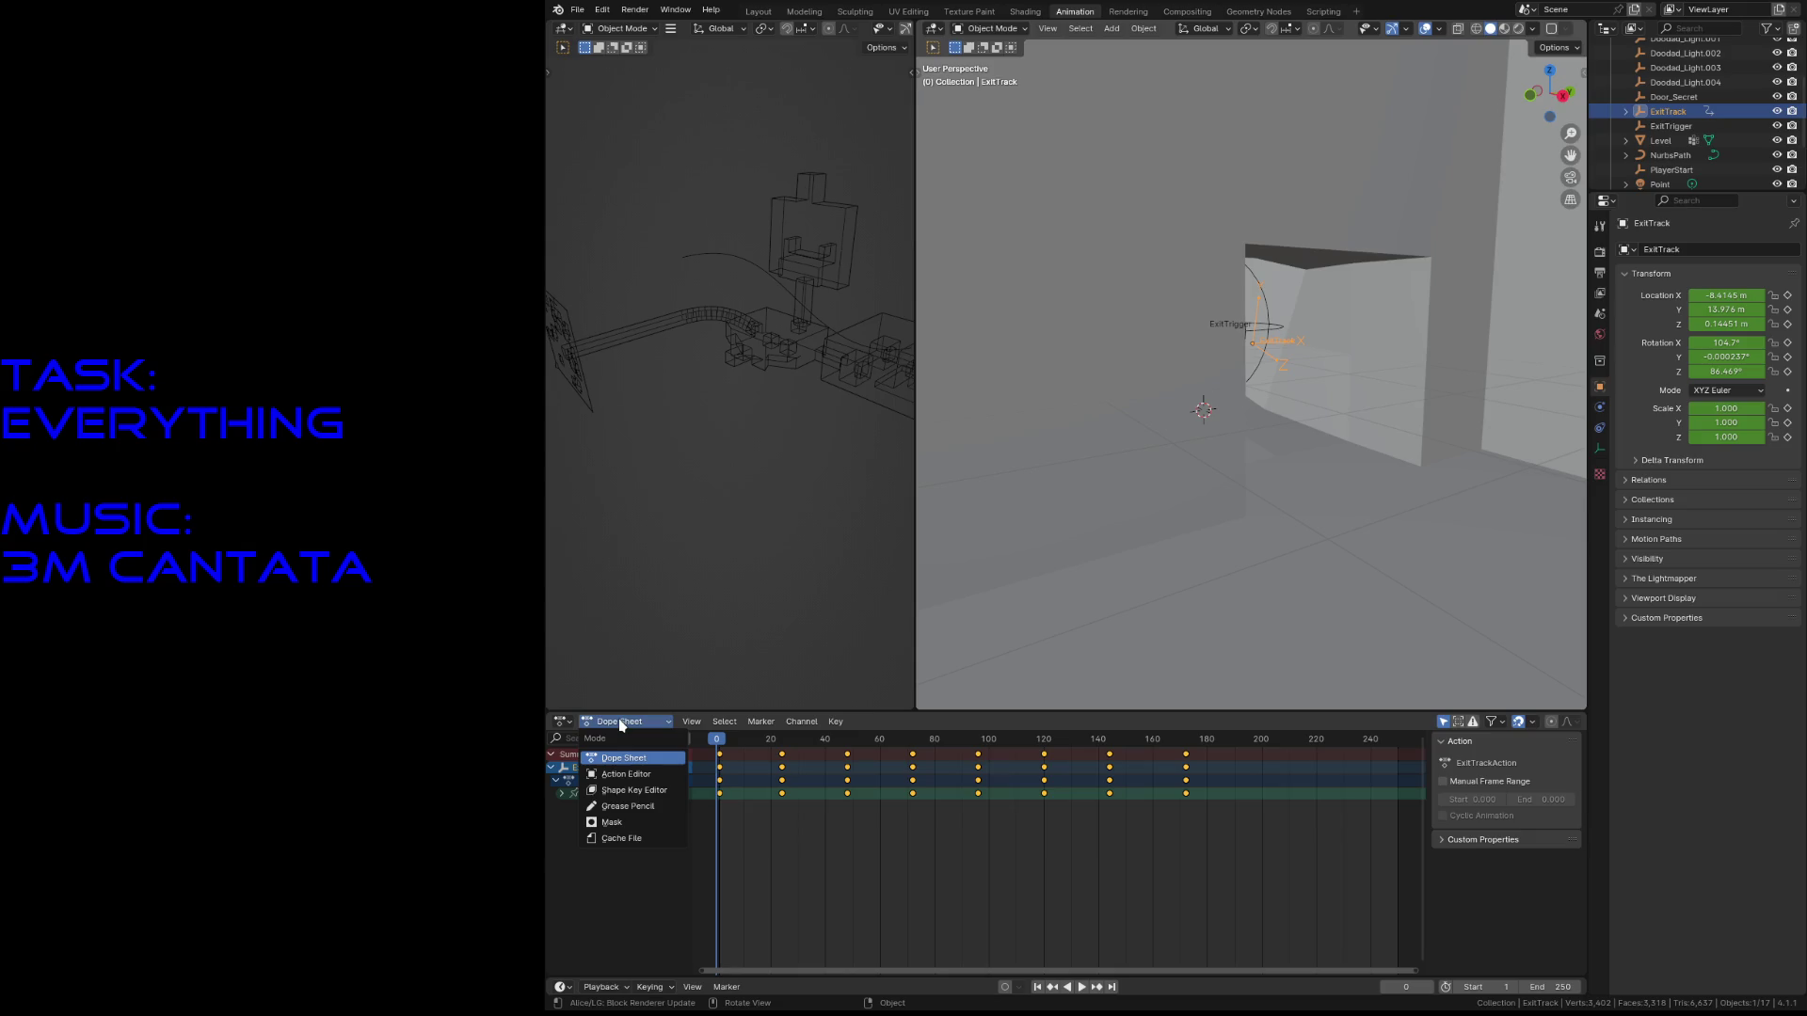
pyautogui.click(635, 775)
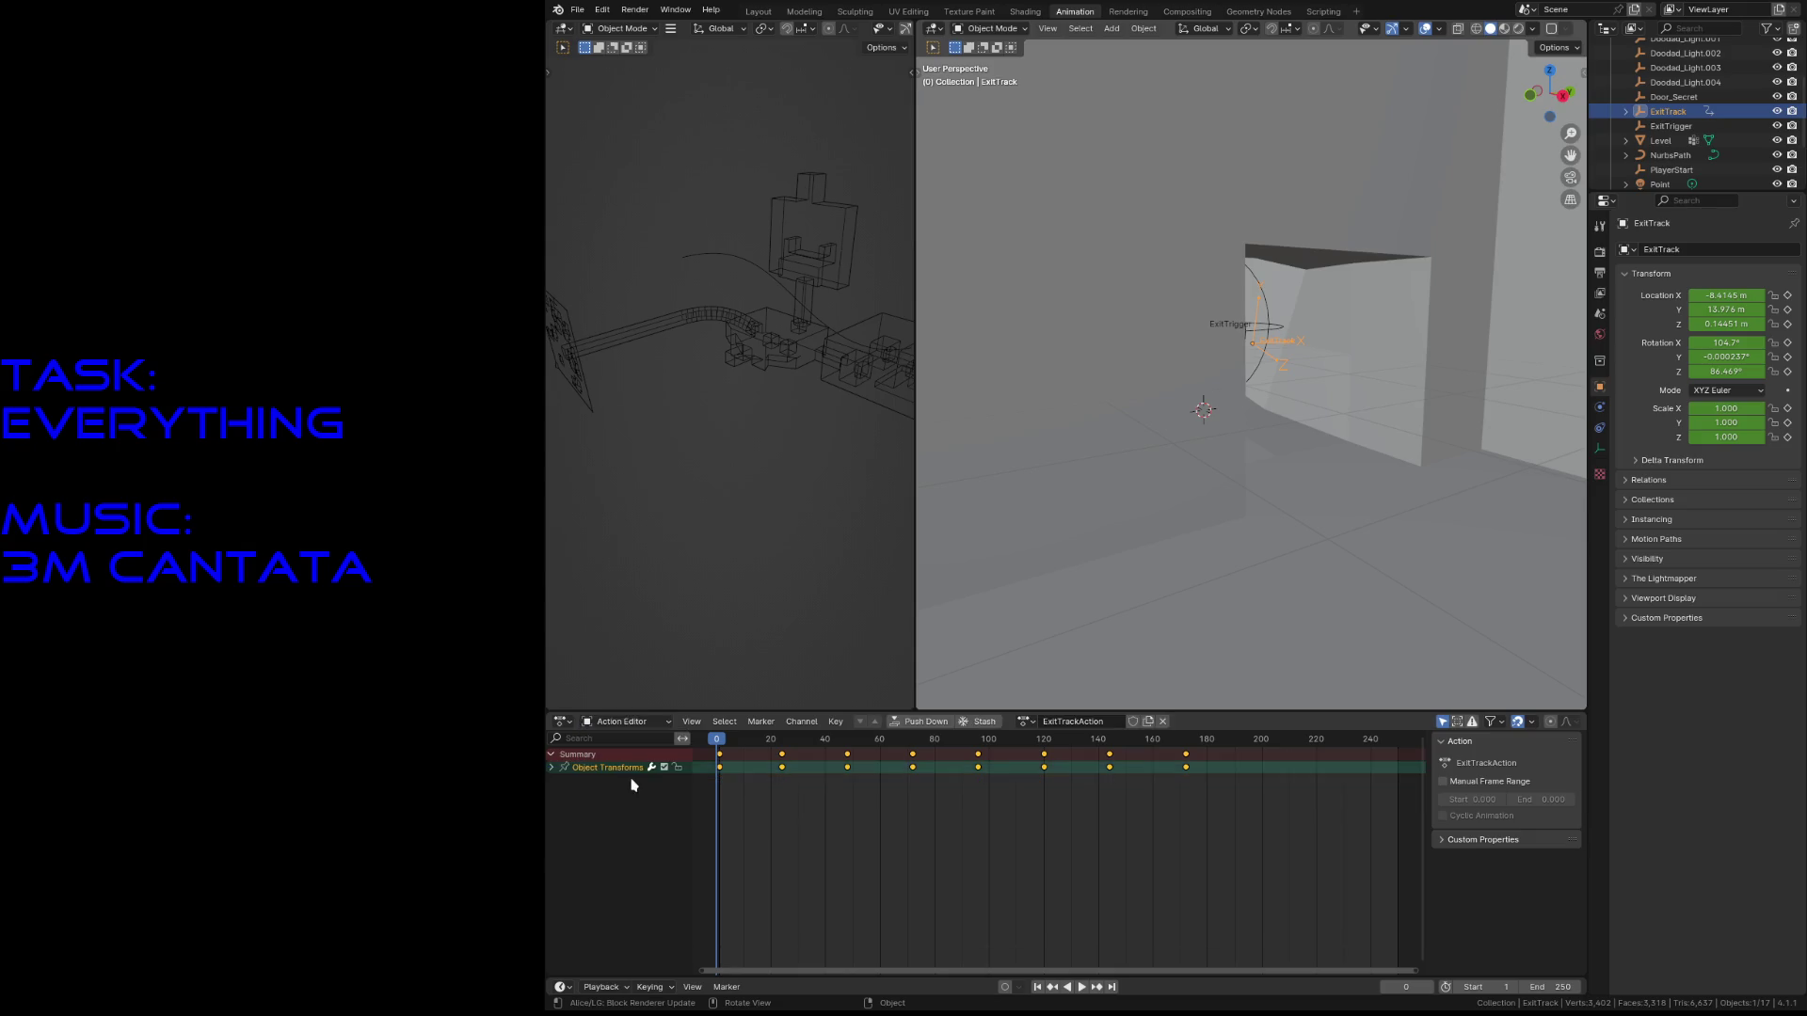
pyautogui.click(982, 722)
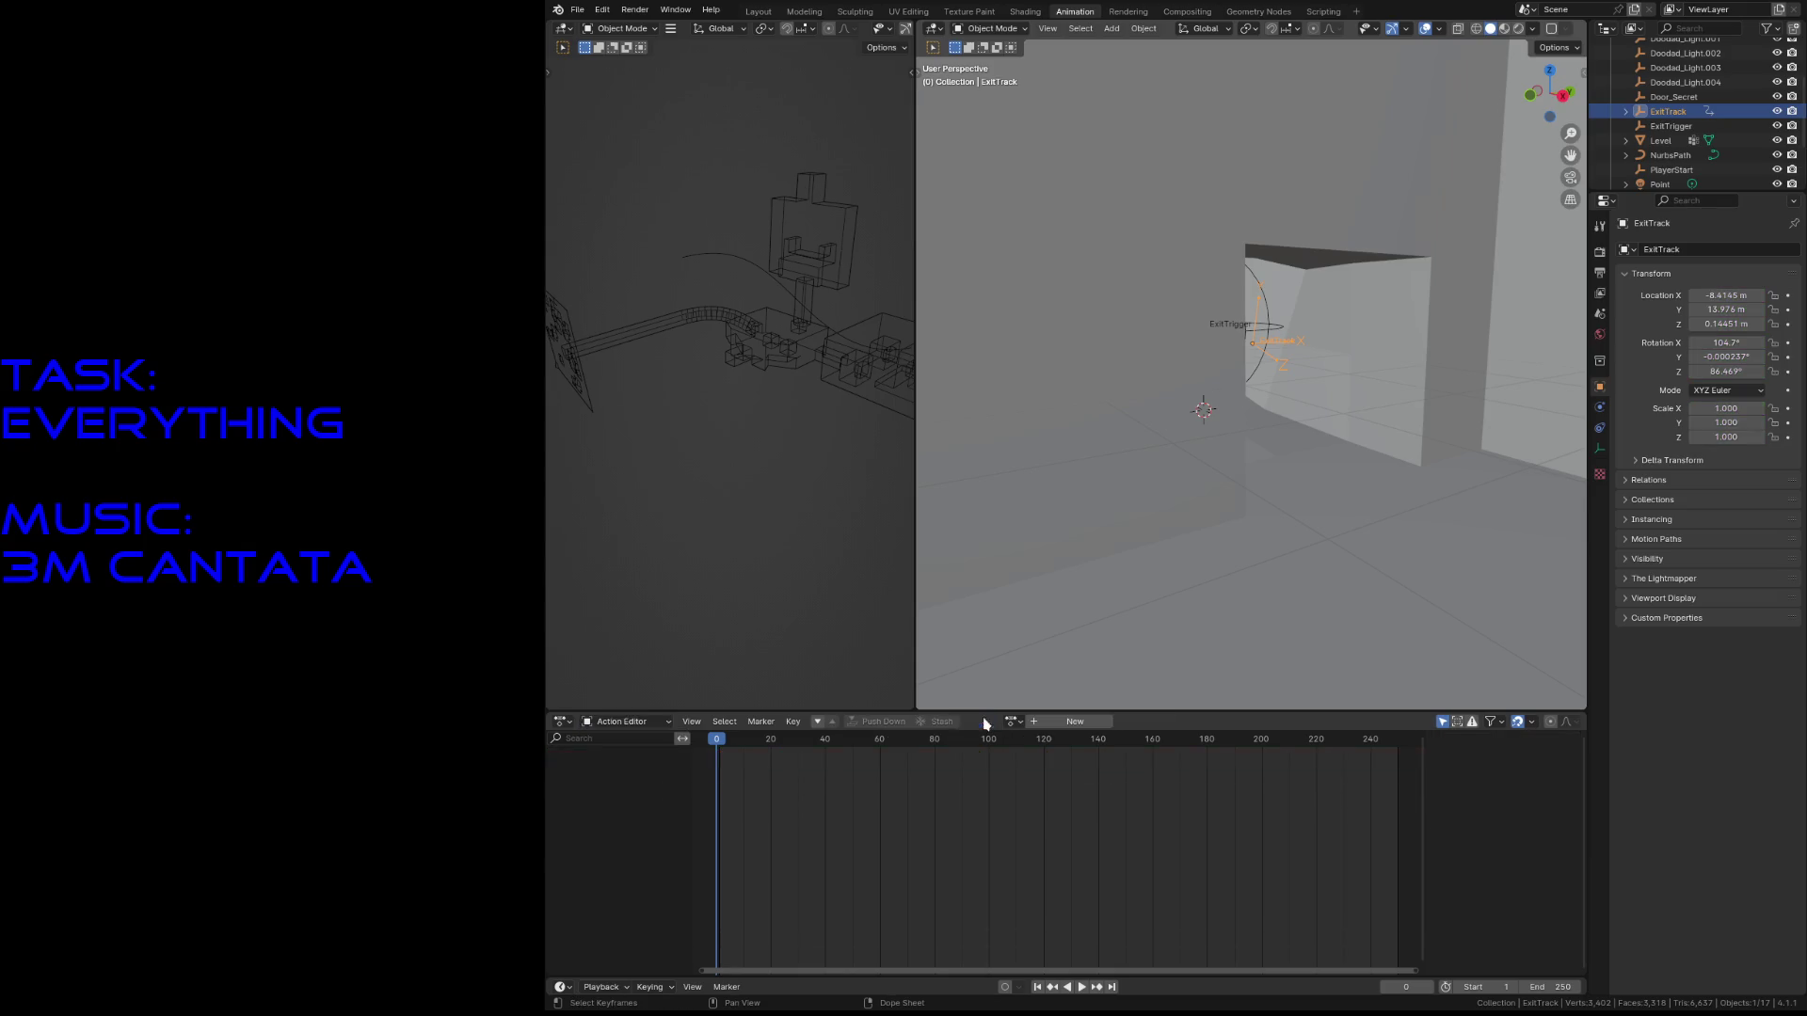
# - In the Nonlinear Animation editor, rename the stashed track Play, then duplicate ExitTrack
pyautogui.click(562, 722)
pyautogui.click(565, 725)
pyautogui.click(562, 722)
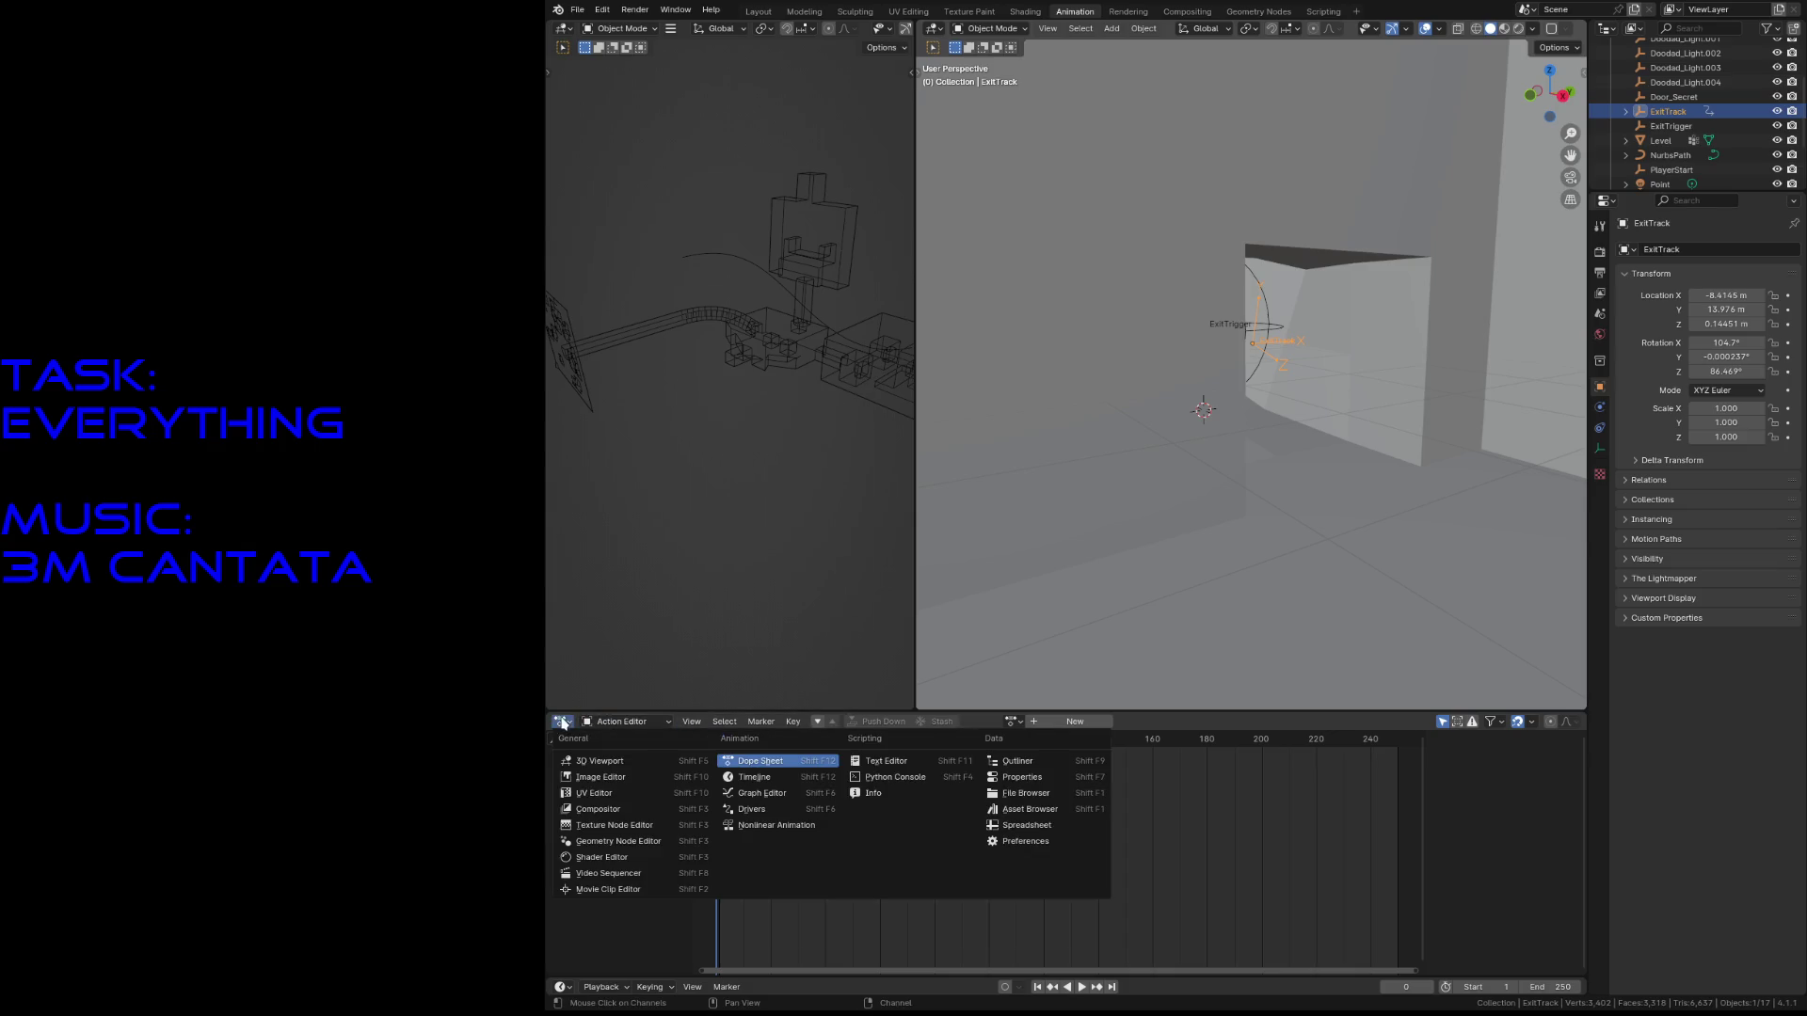
pyautogui.click(738, 825)
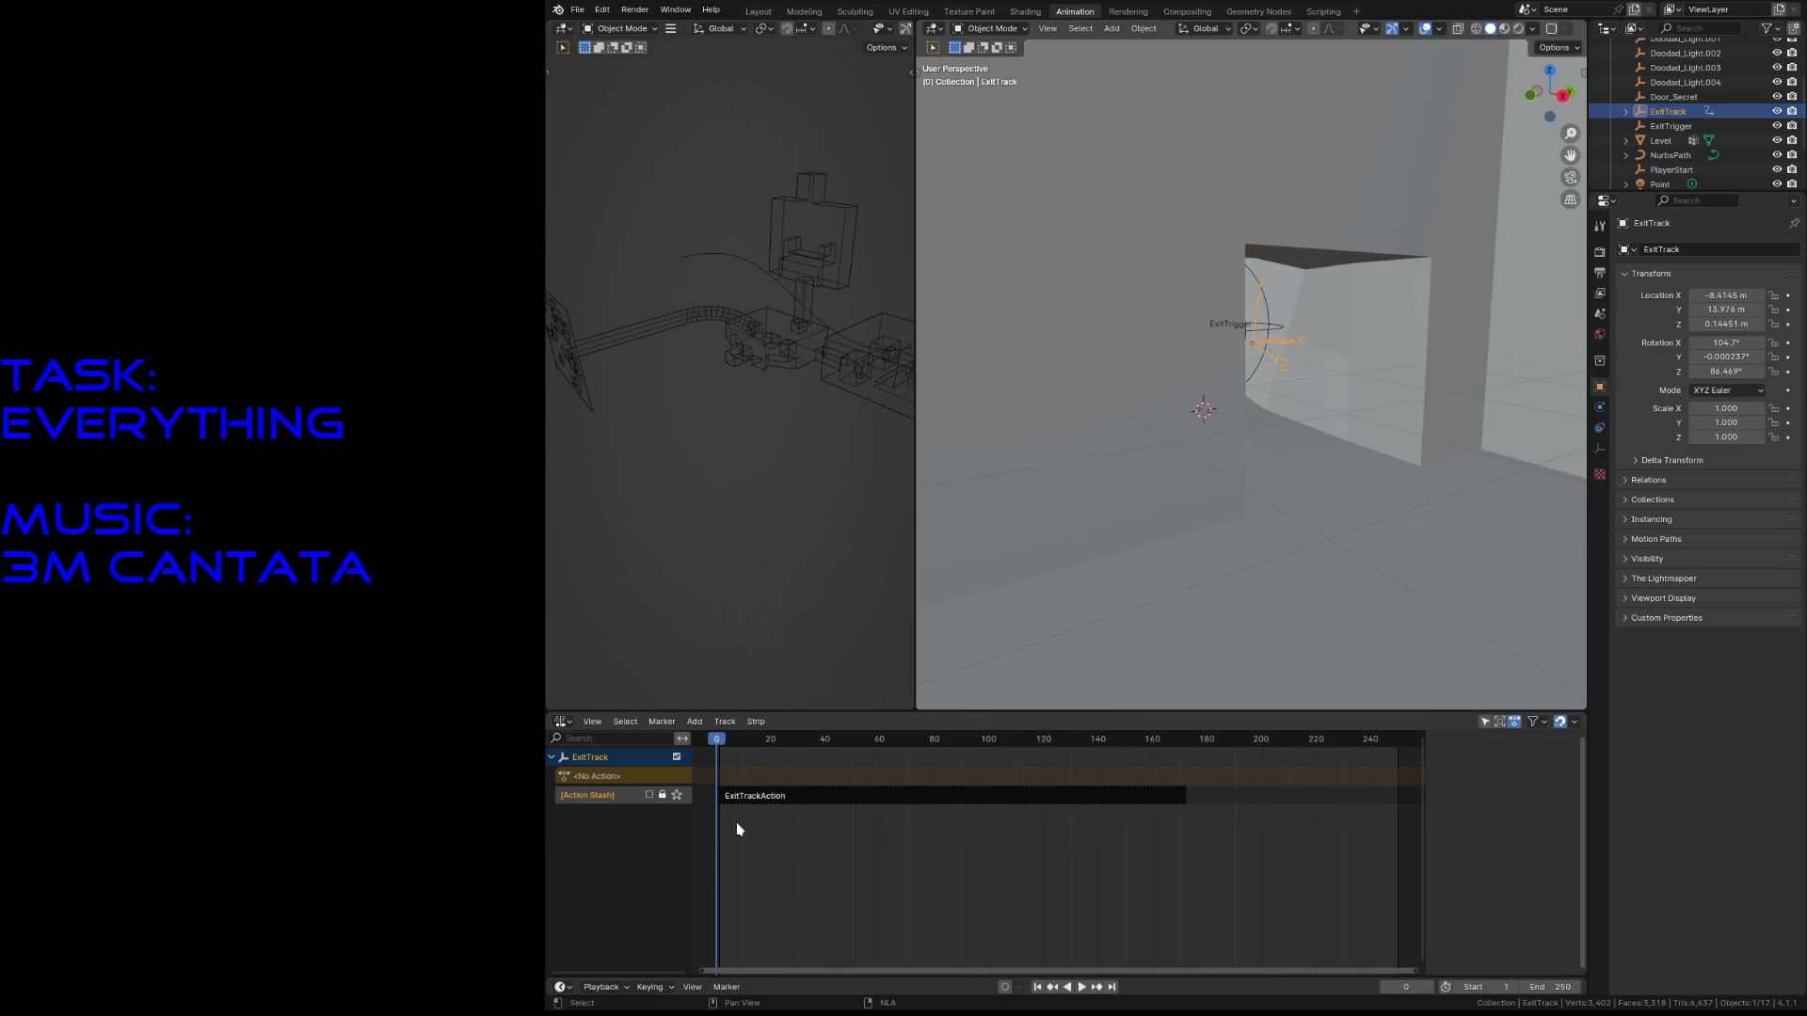
pyautogui.doubleClick(622, 795)
pyautogui.write('Play')
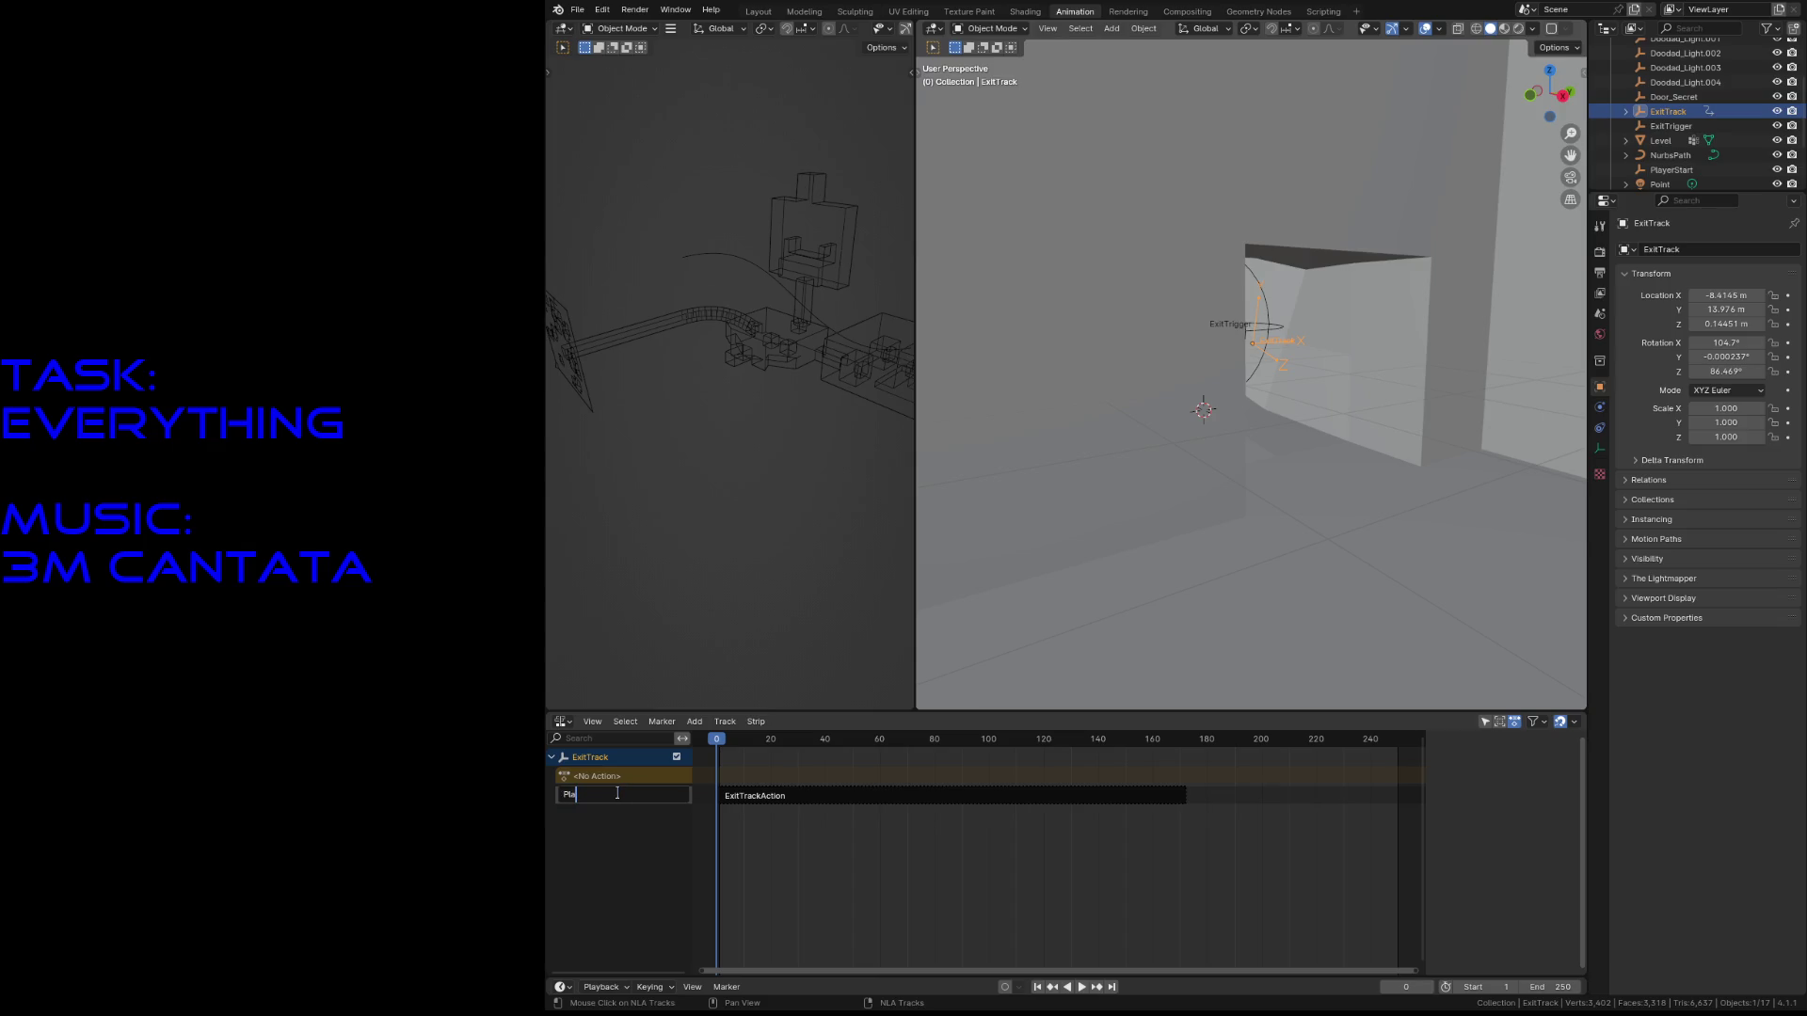
pyautogui.press('Return')
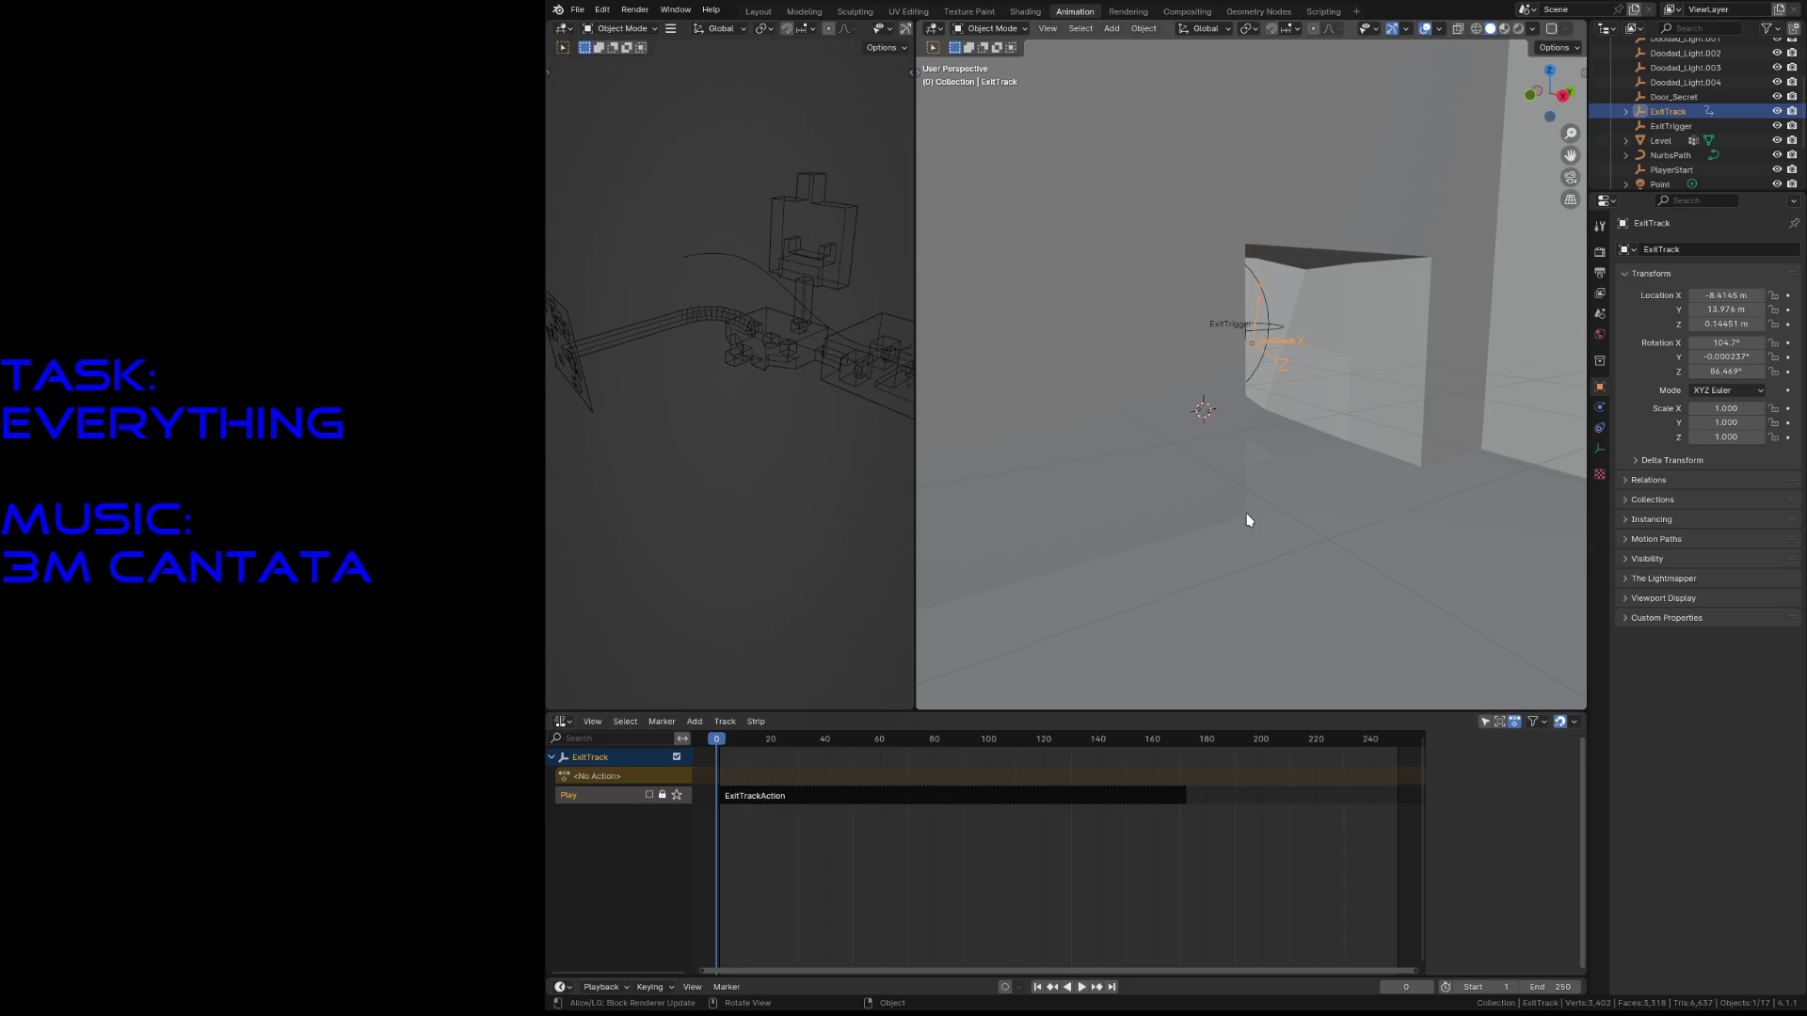
pyautogui.hotkey('shift', 'd')
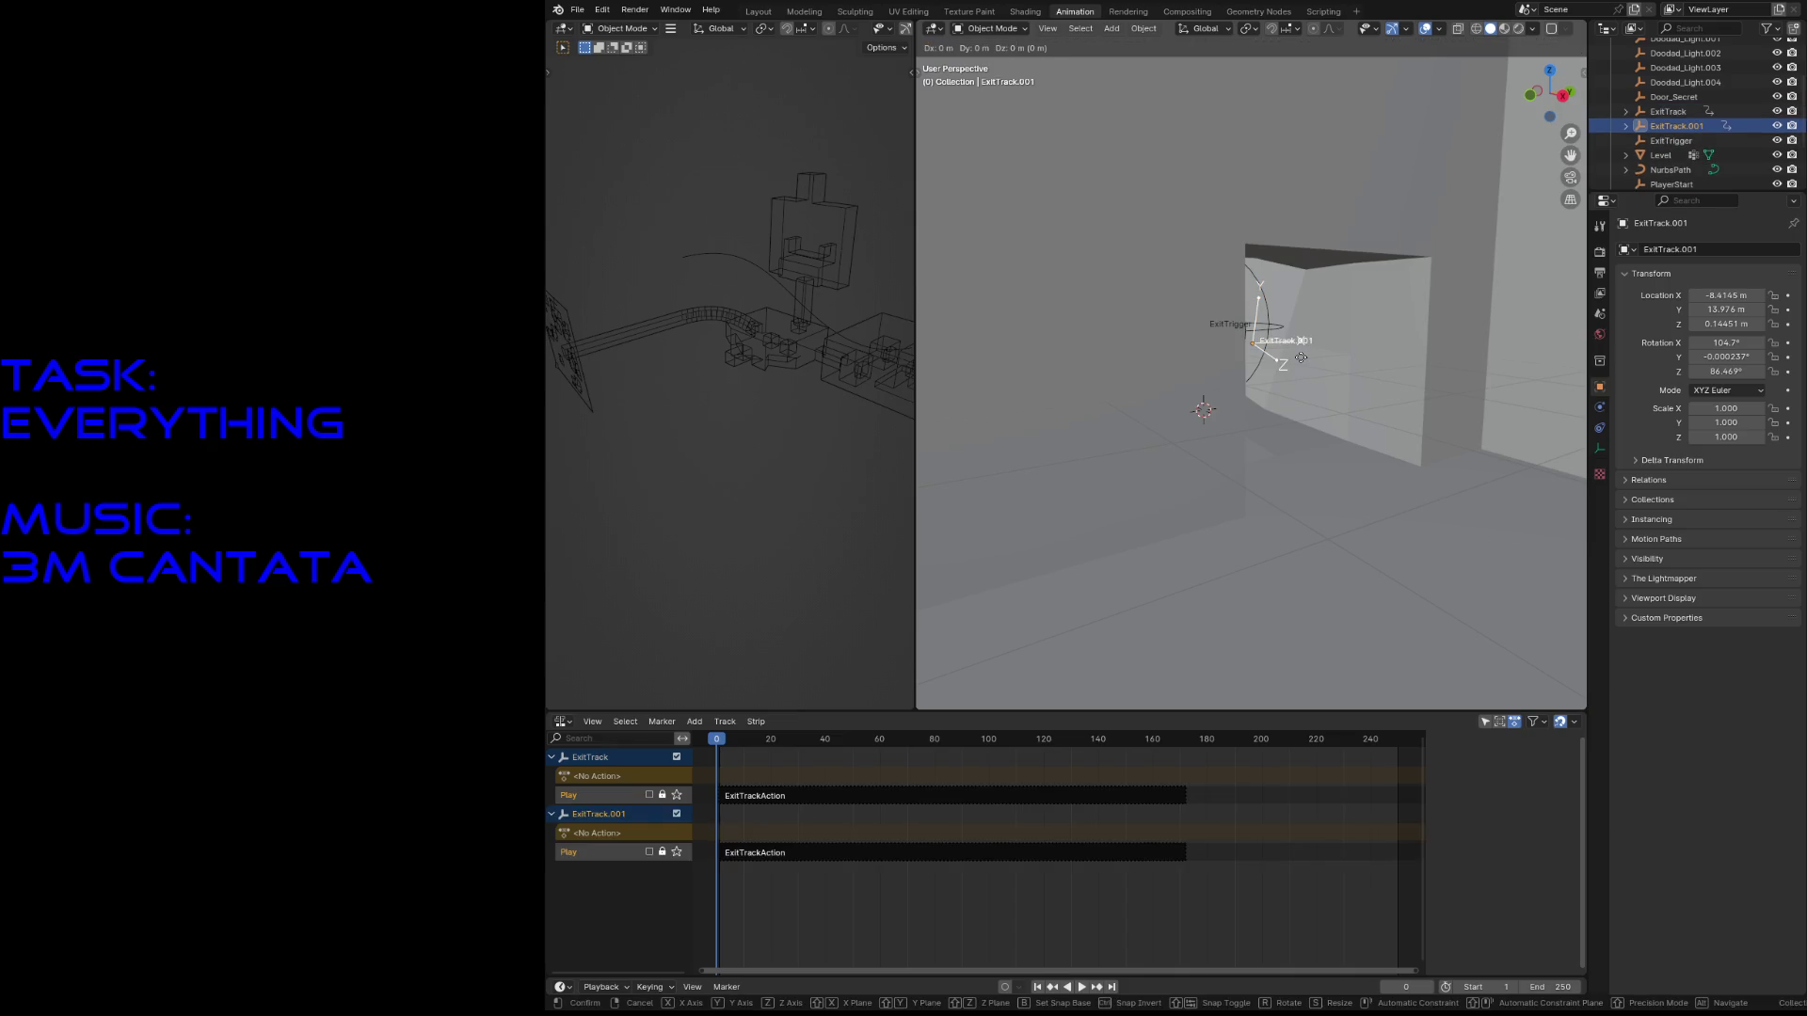
# - Delete the duplicate's copied Play track in the NLA editor
pyautogui.rightClick(1301, 356)
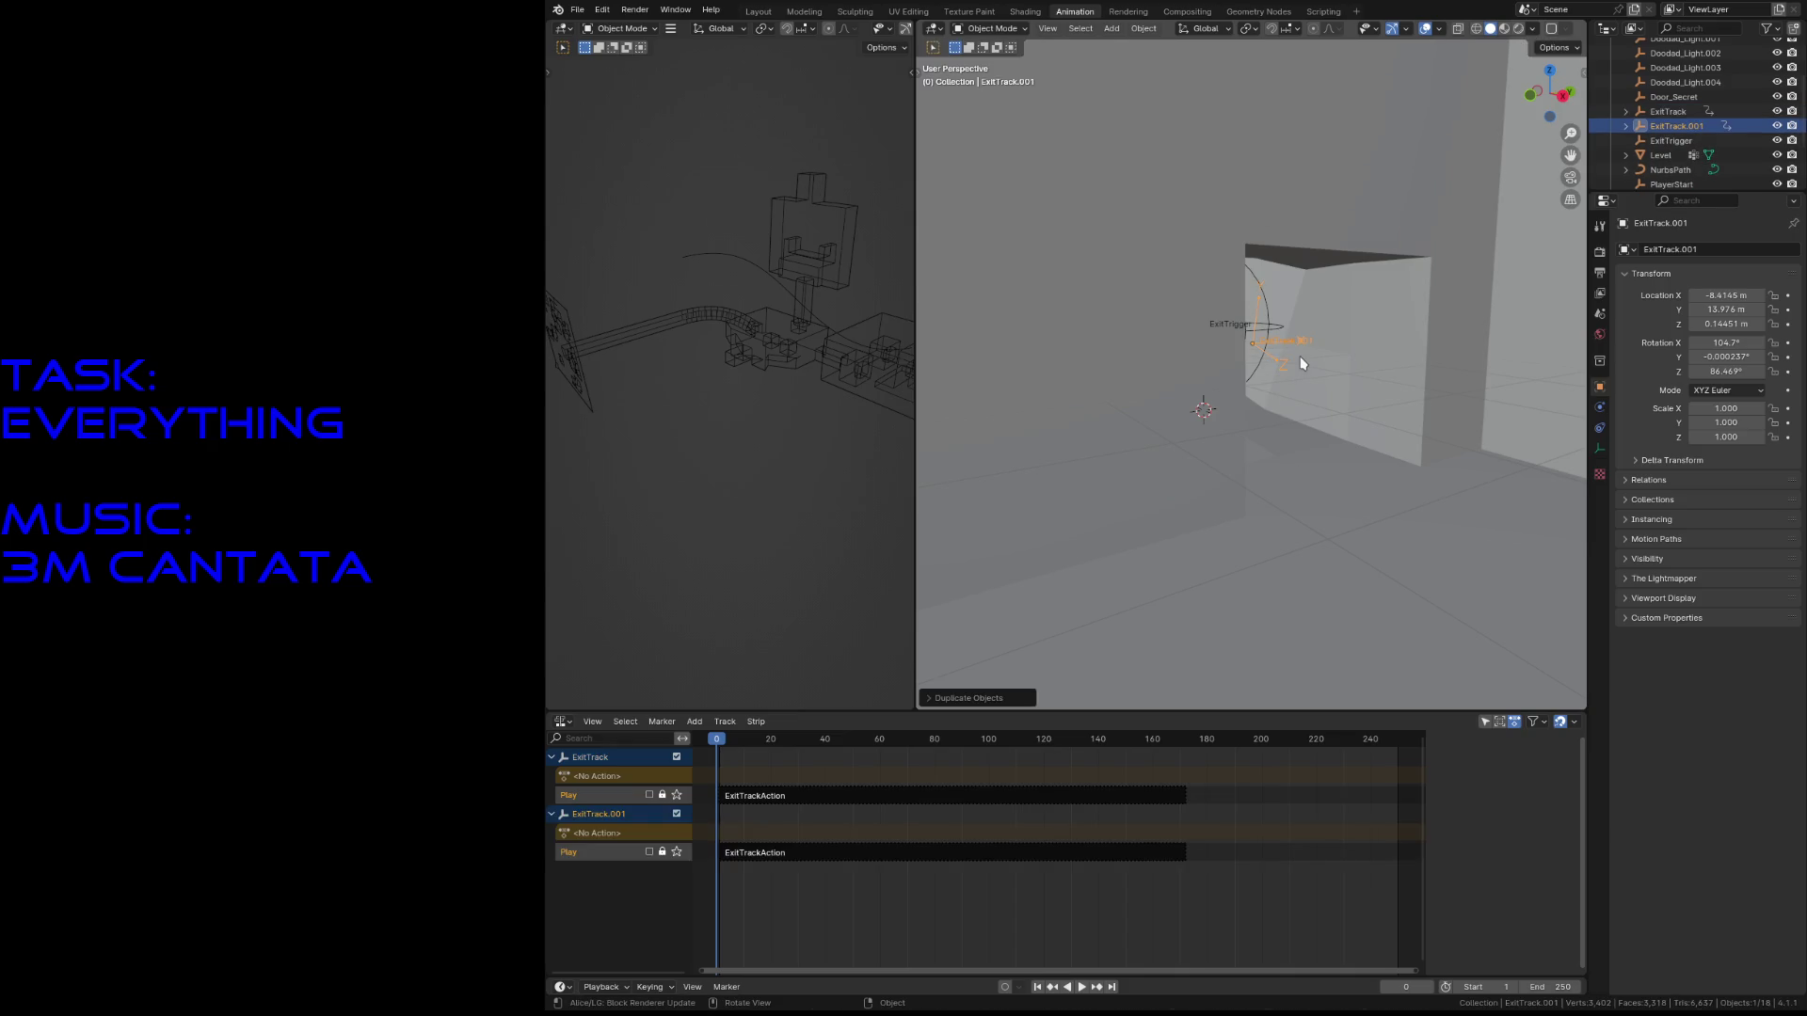
pyautogui.rightClick(632, 855)
pyautogui.moveTo(626, 853)
pyautogui.click(623, 906)
# - Rename the ExitTrack.001 object to ExitCamera in the Outliner
pyautogui.doubleClick(626, 813)
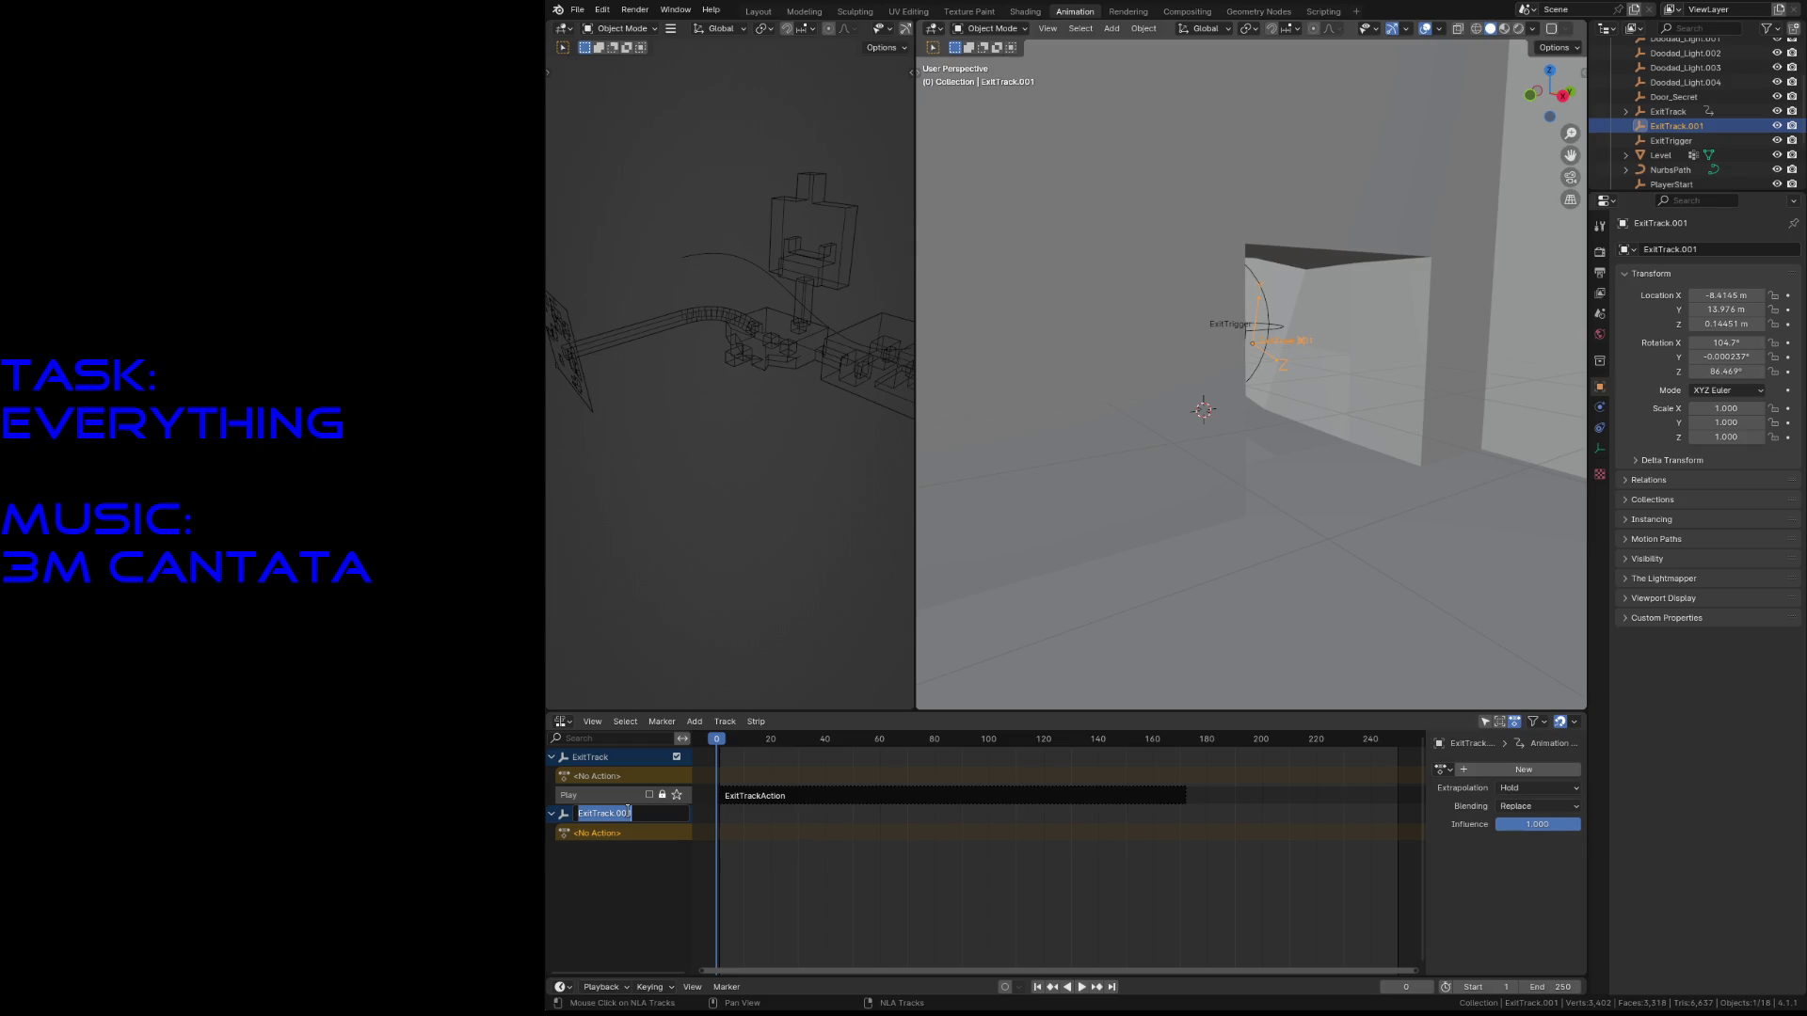
pyautogui.doubleClick(1697, 126)
pyautogui.scroll(-1, 1692, 122)
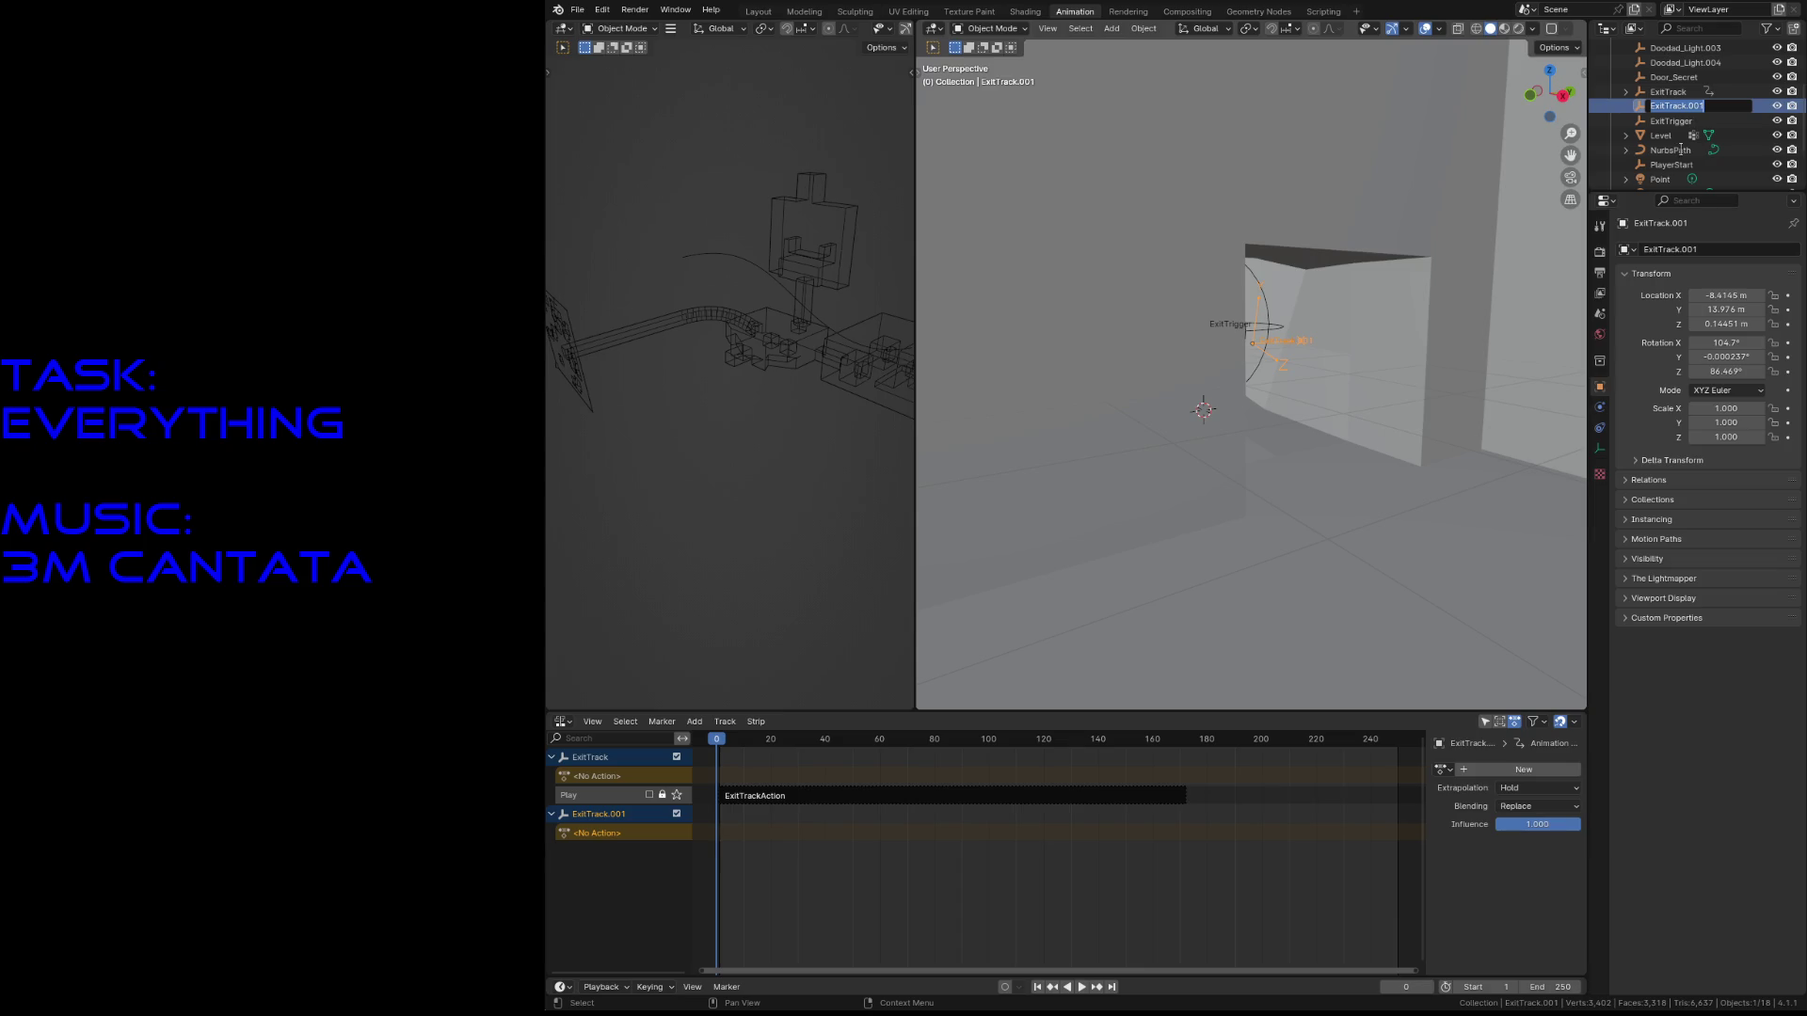
pyautogui.write('1')
pyautogui.hotkey('ctrl', 'a')
pyautogui.write('ExitCamera')
pyautogui.press('Return')
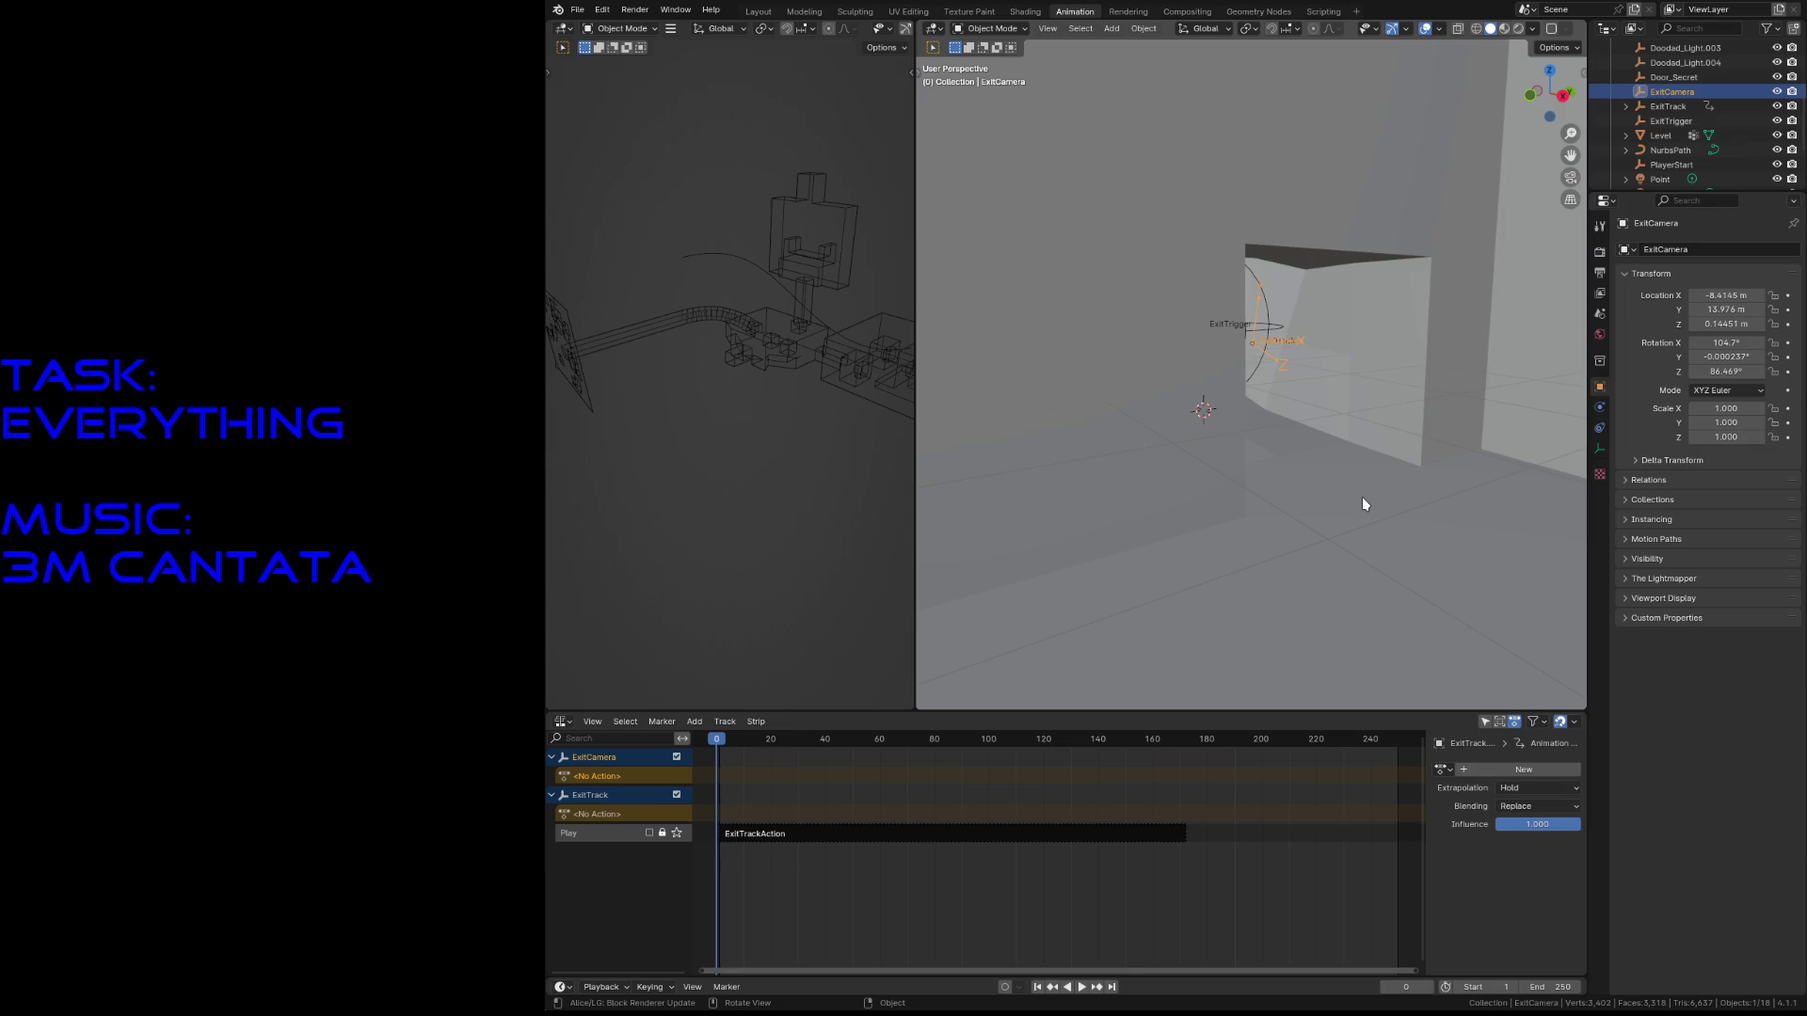
pyautogui.click(562, 721)
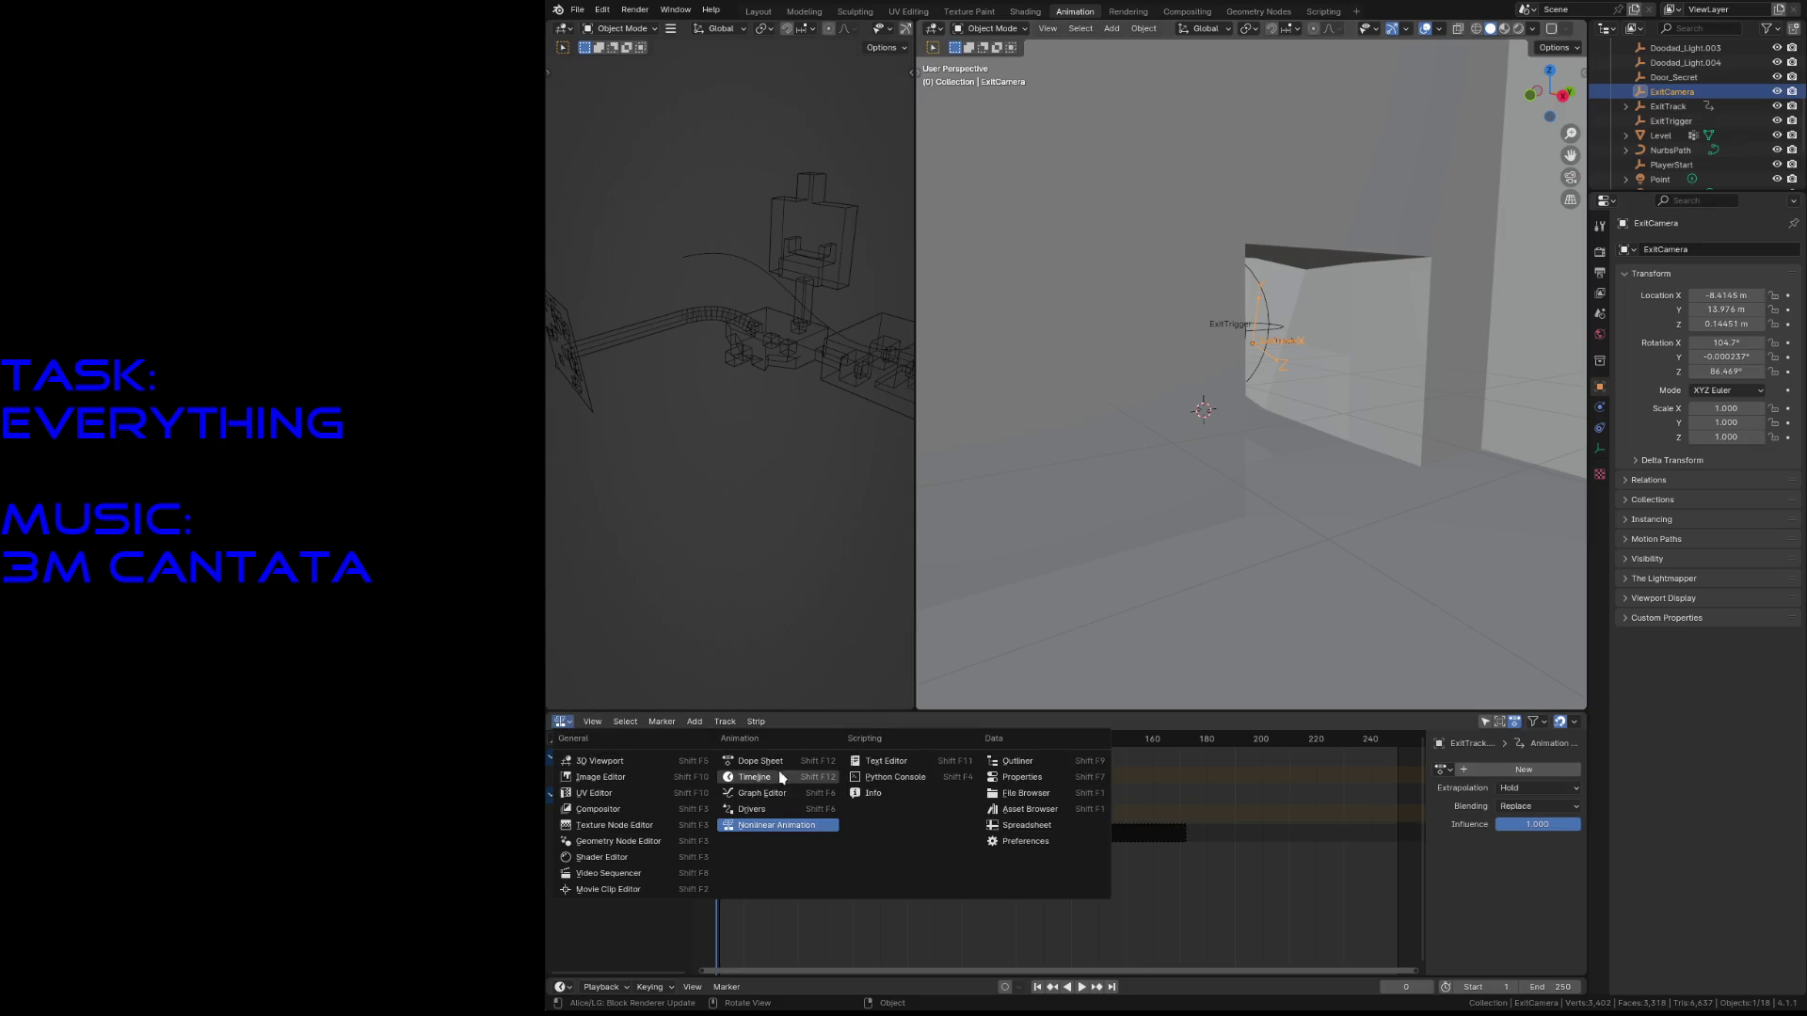
# - Switch to the Action Editor, look through ExitCamera, save level3.blend, and walk down the corridor
pyautogui.click(753, 762)
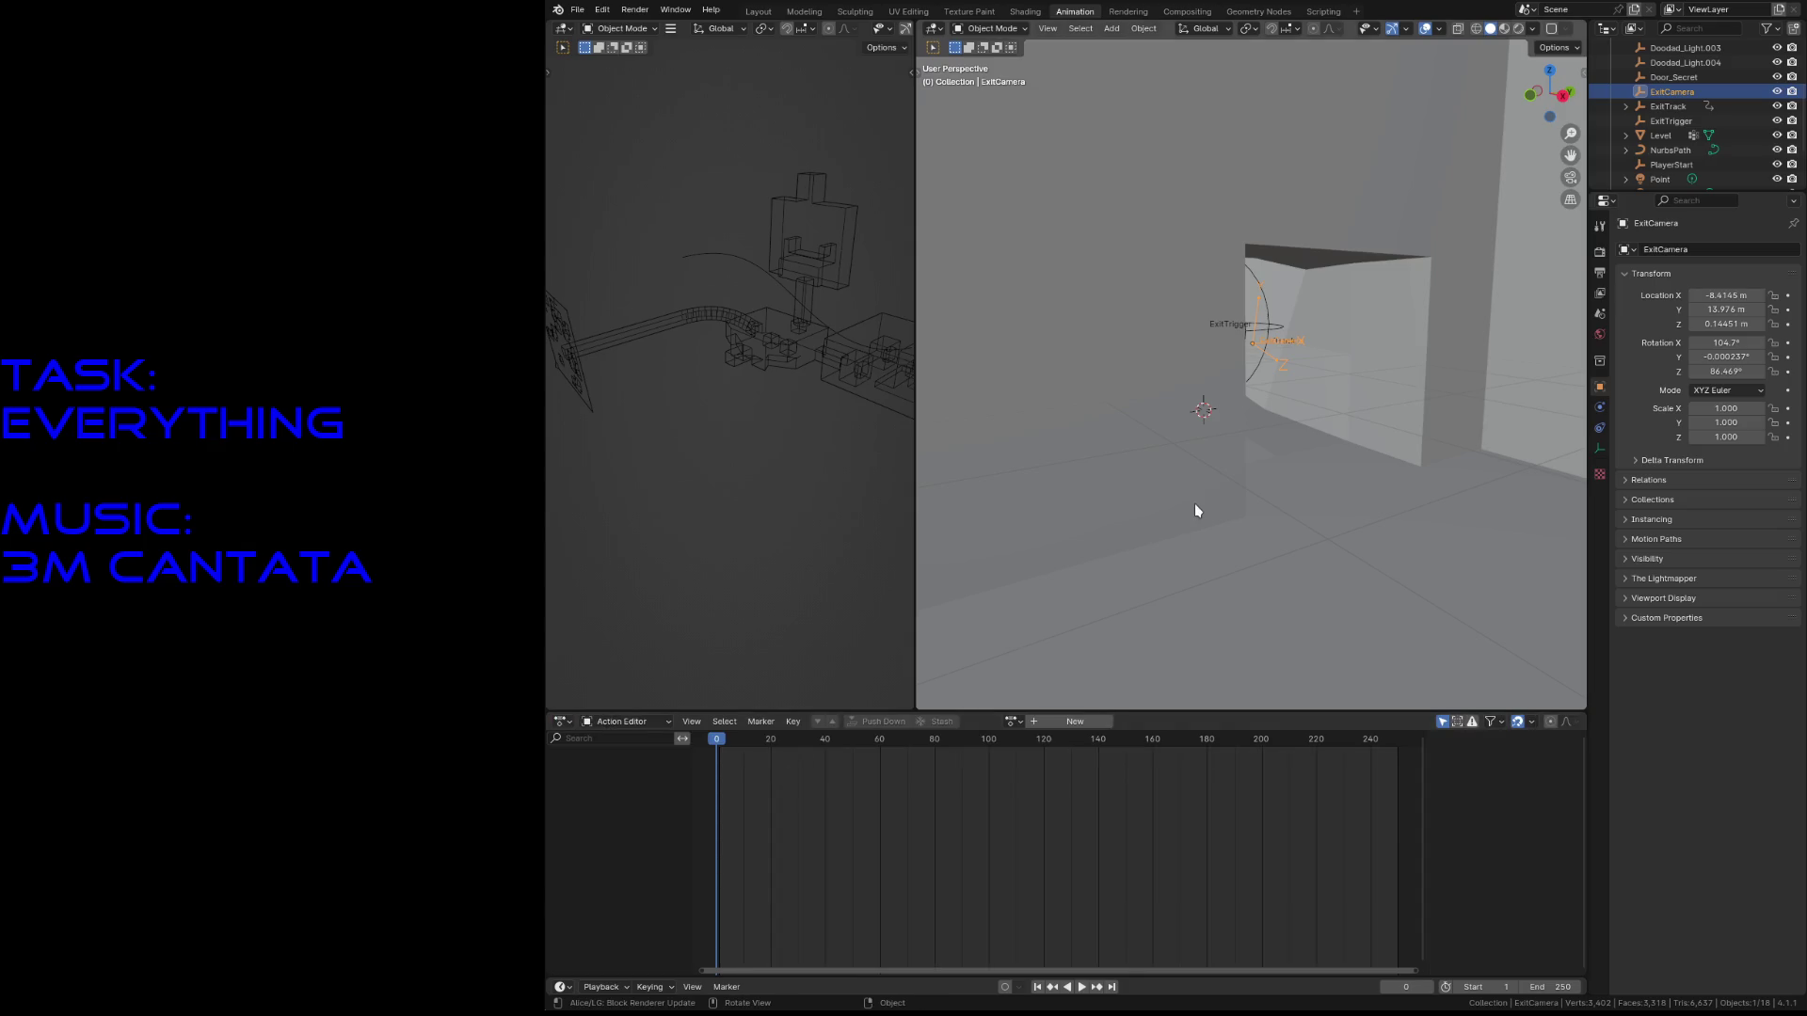
pyautogui.press('ctrl+KP_0')
pyautogui.hotkey('ctrl', 's')
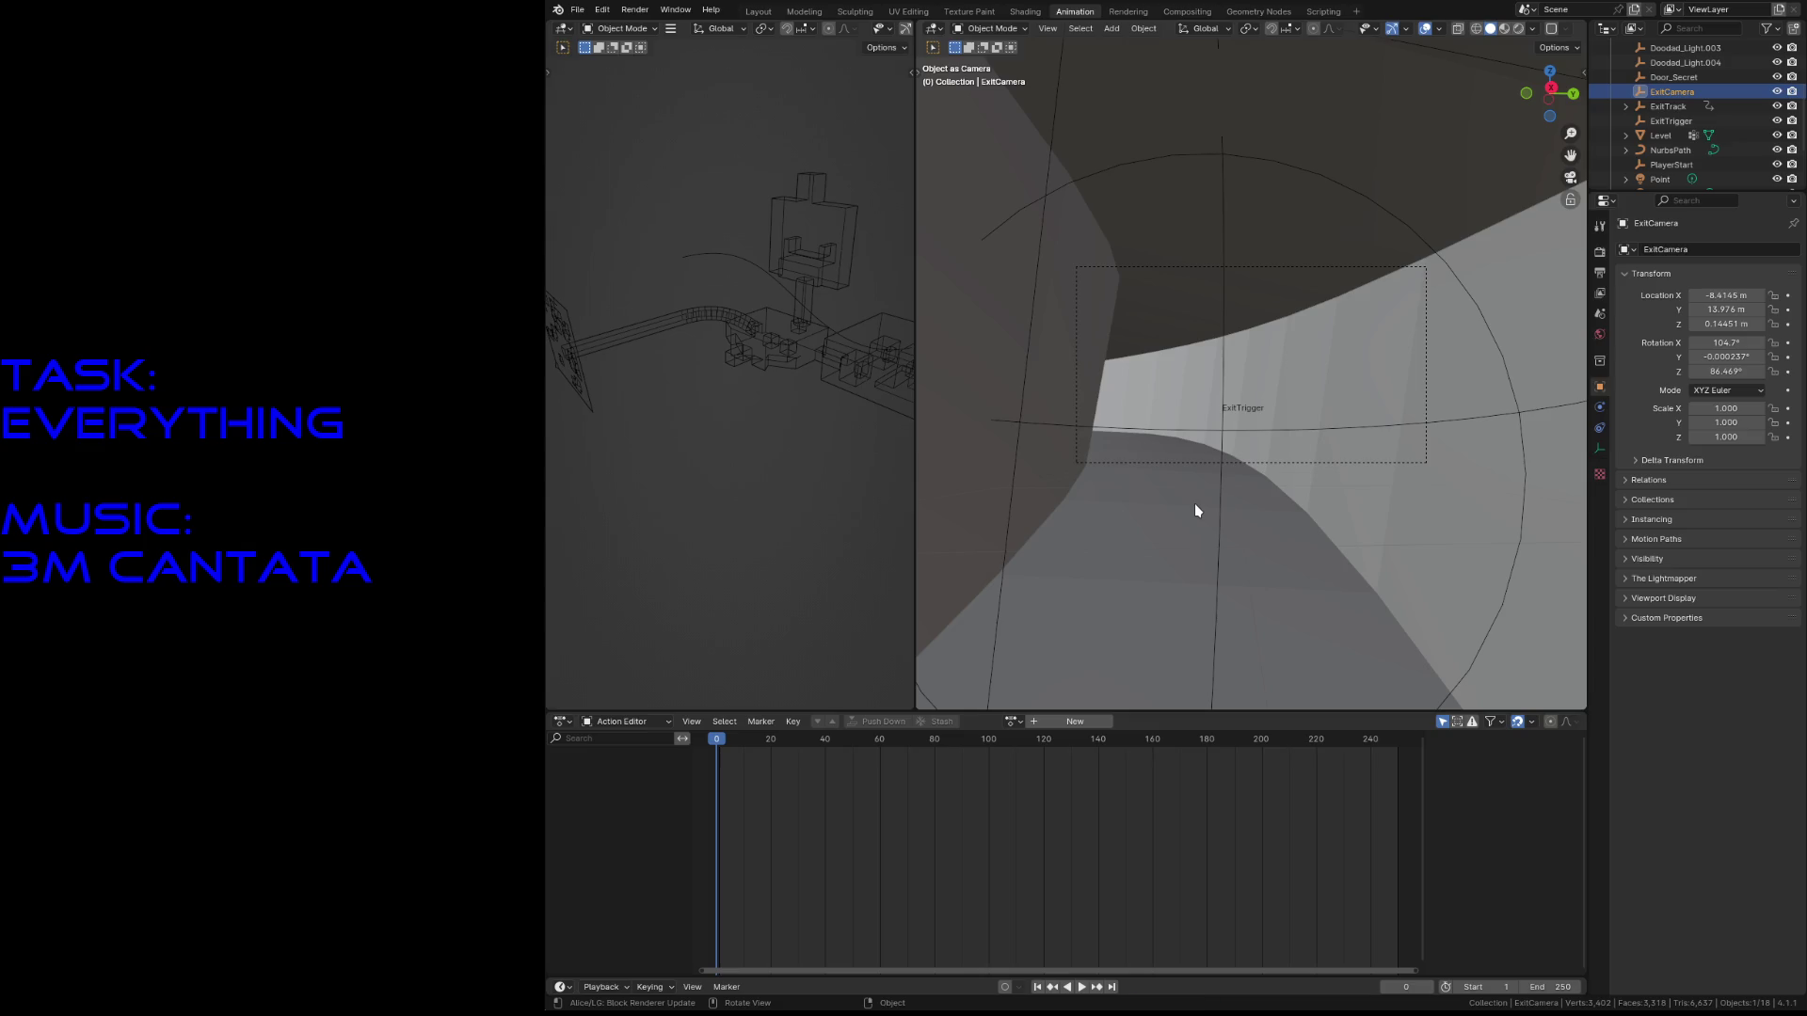
pyautogui.press('shift')
pyautogui.hotkey('shift', '`')
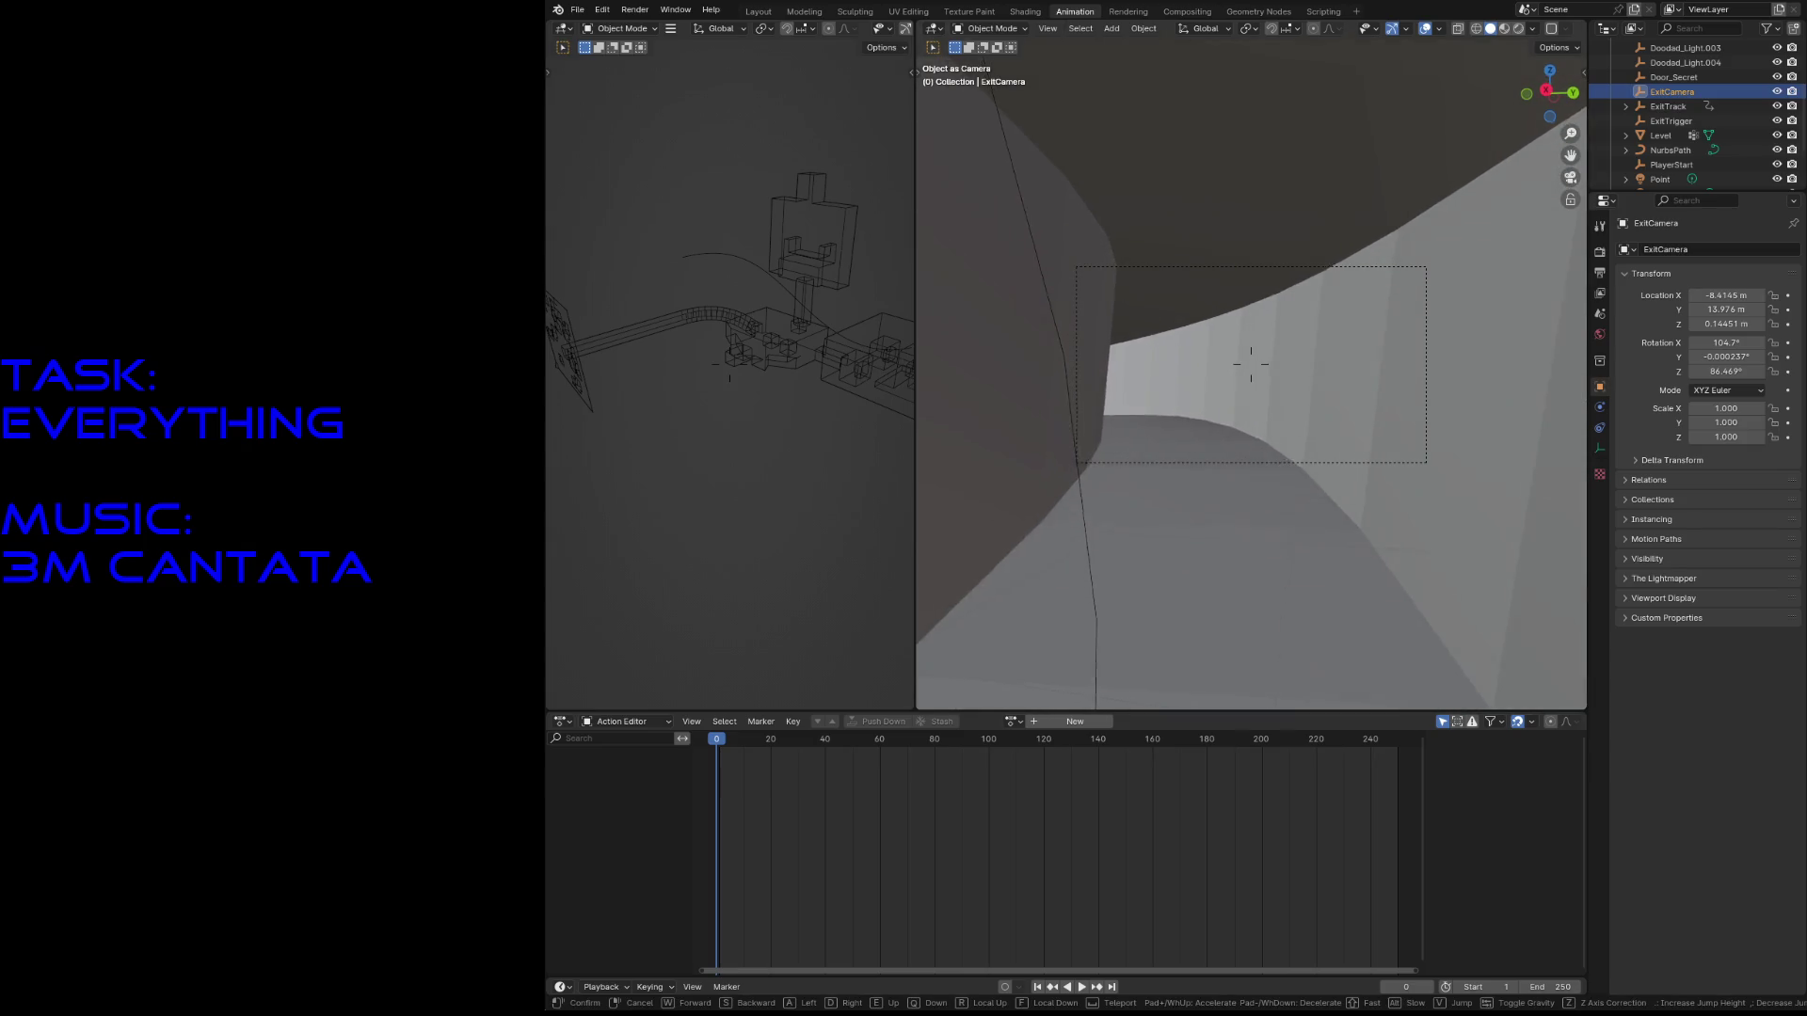
pyautogui.press('w')
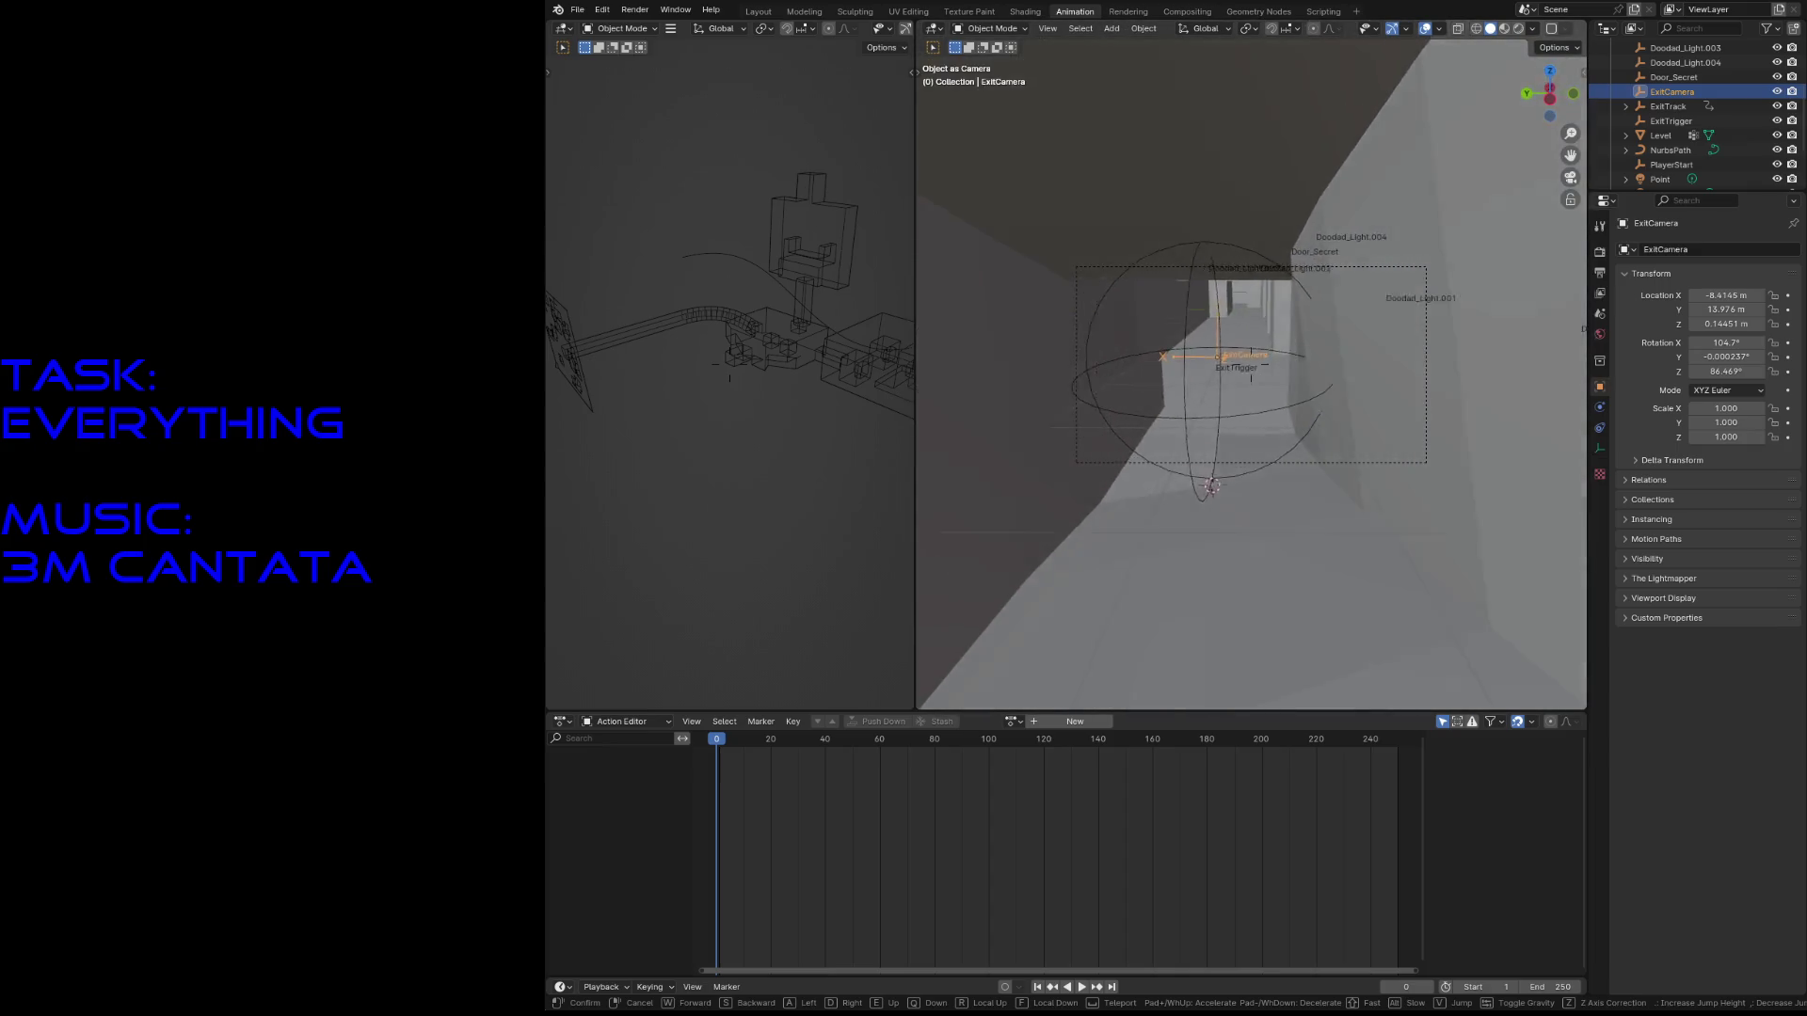
pyautogui.moveTo(1252, 377)
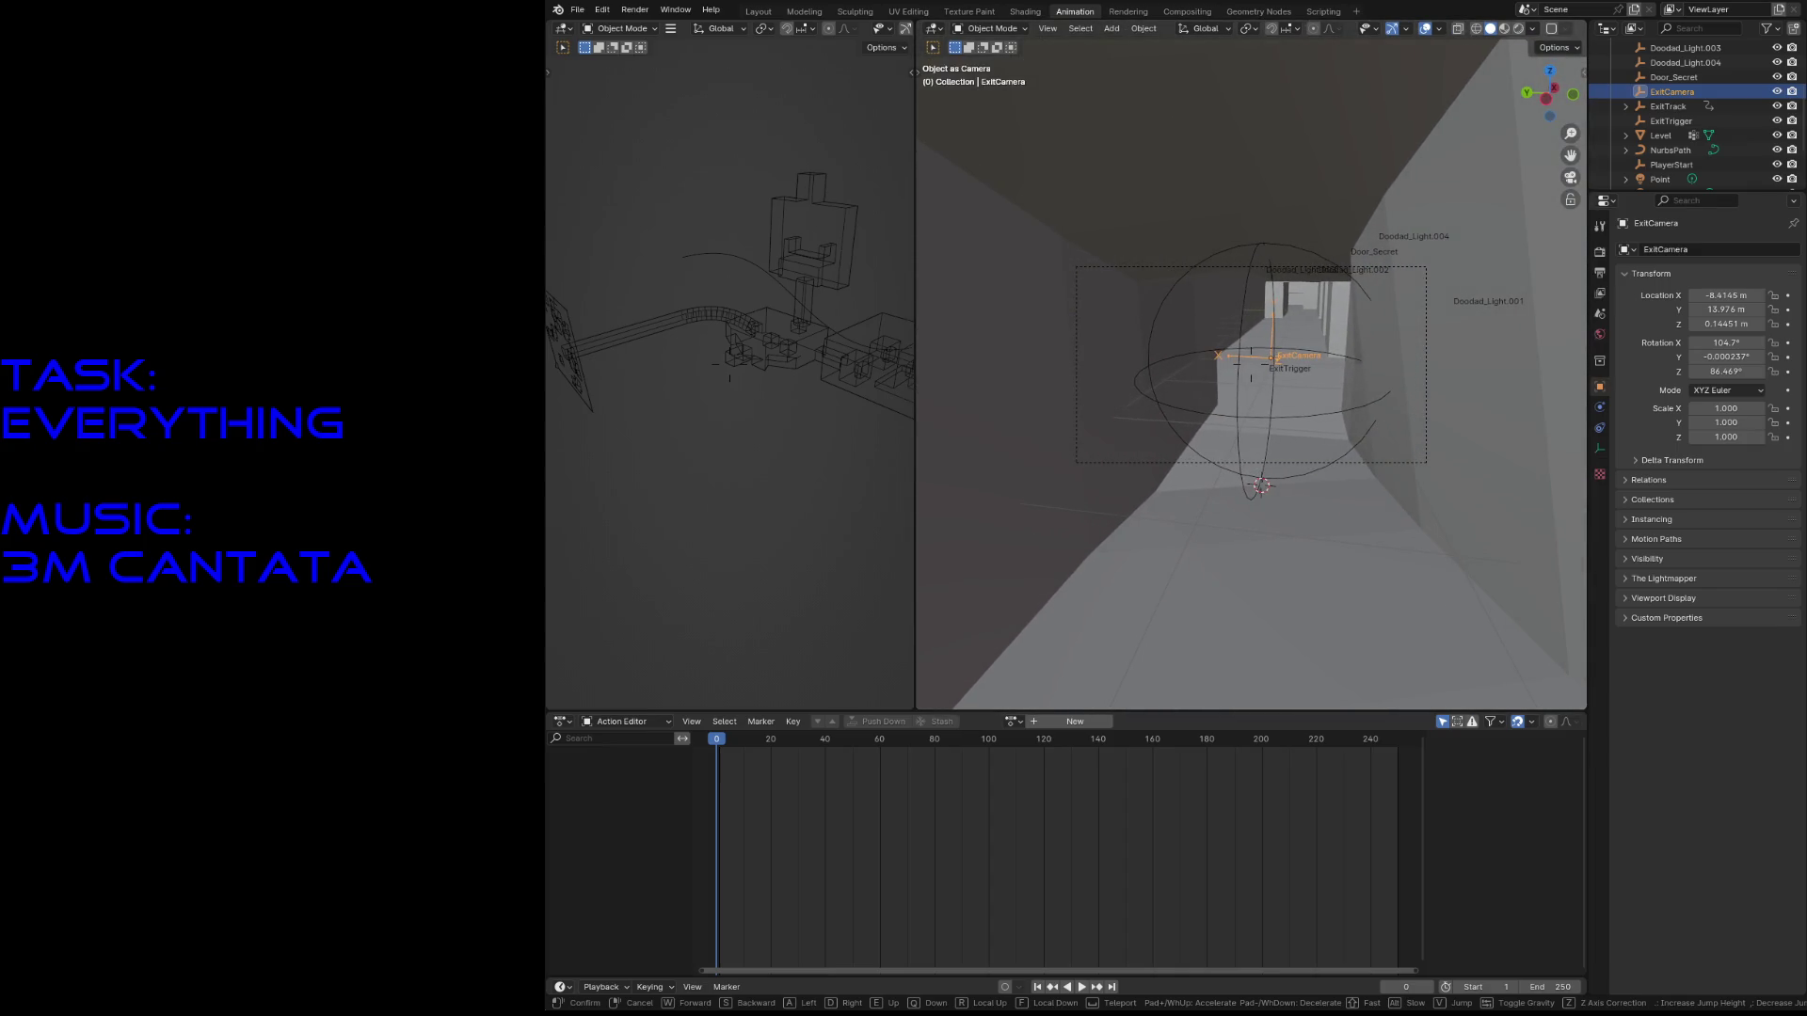
pyautogui.click(1195, 509)
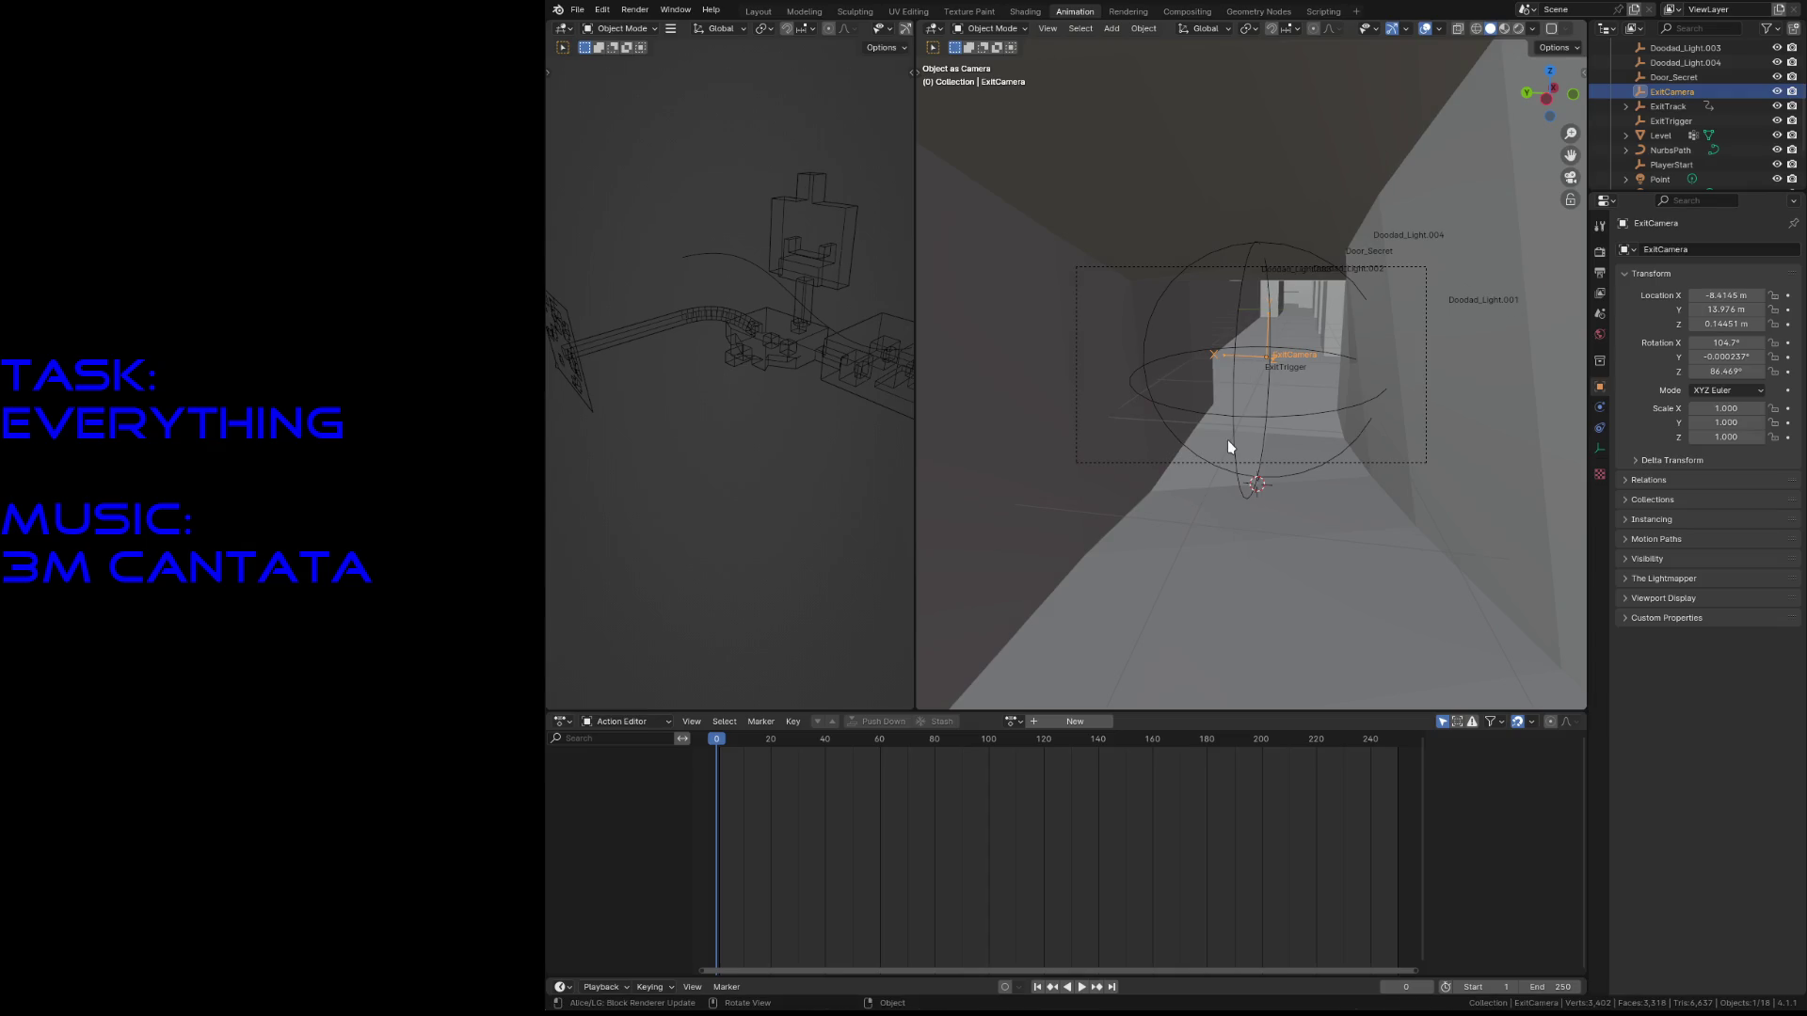
pyautogui.press('KP_0')
pyautogui.press('KP_0')
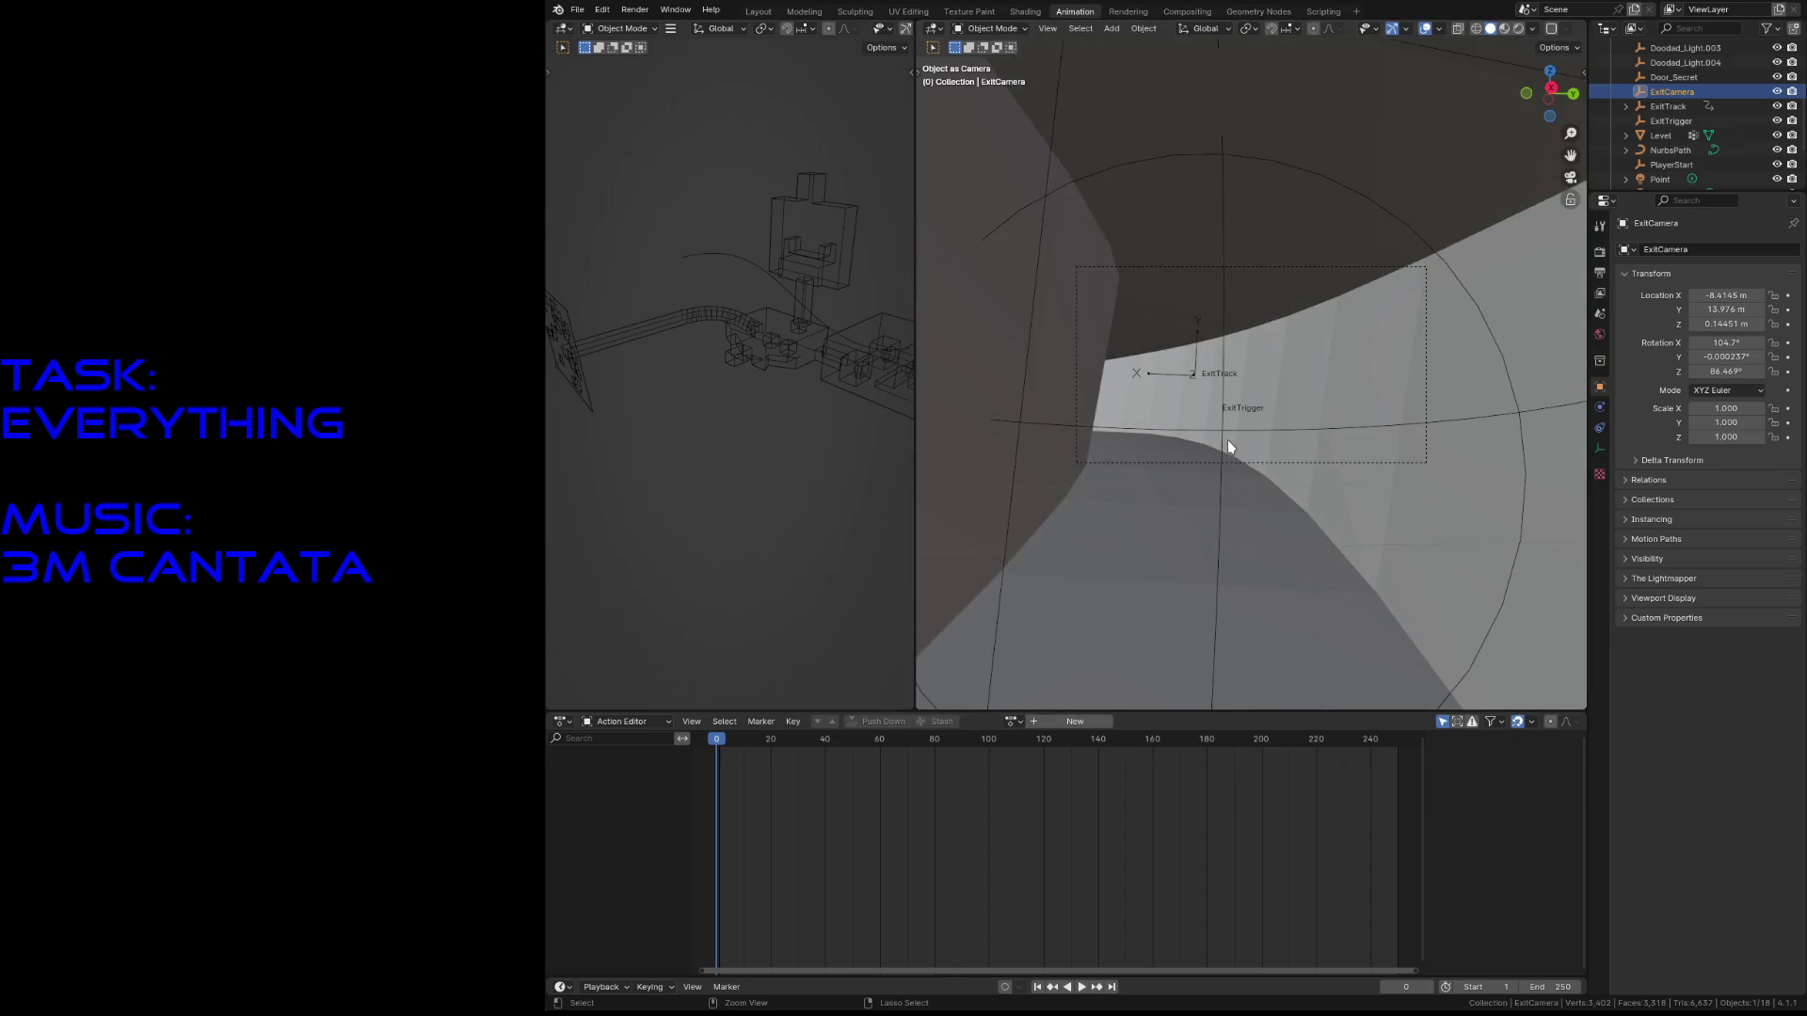
# - Briefly play ExitTrack's animation from frame 1, then reselect ExitCamera
pyautogui.click(1658, 109)
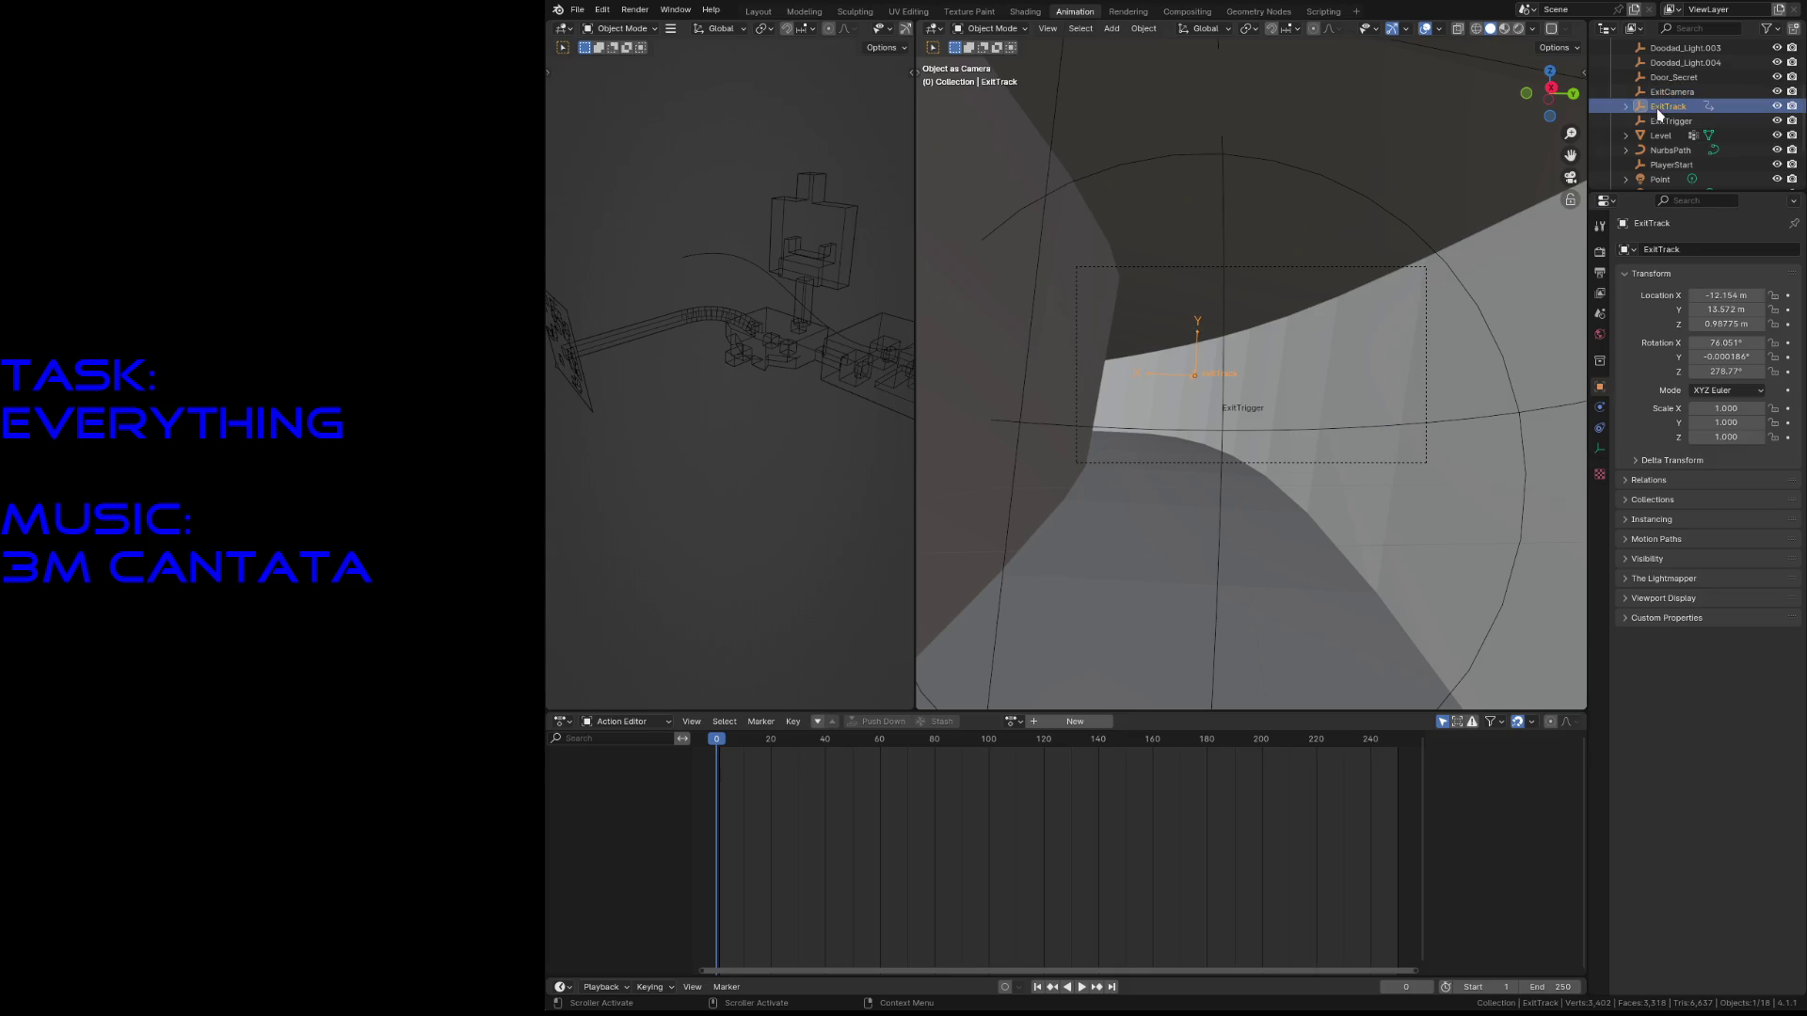
pyautogui.click(1667, 92)
pyautogui.click(1666, 106)
pyautogui.press('space')
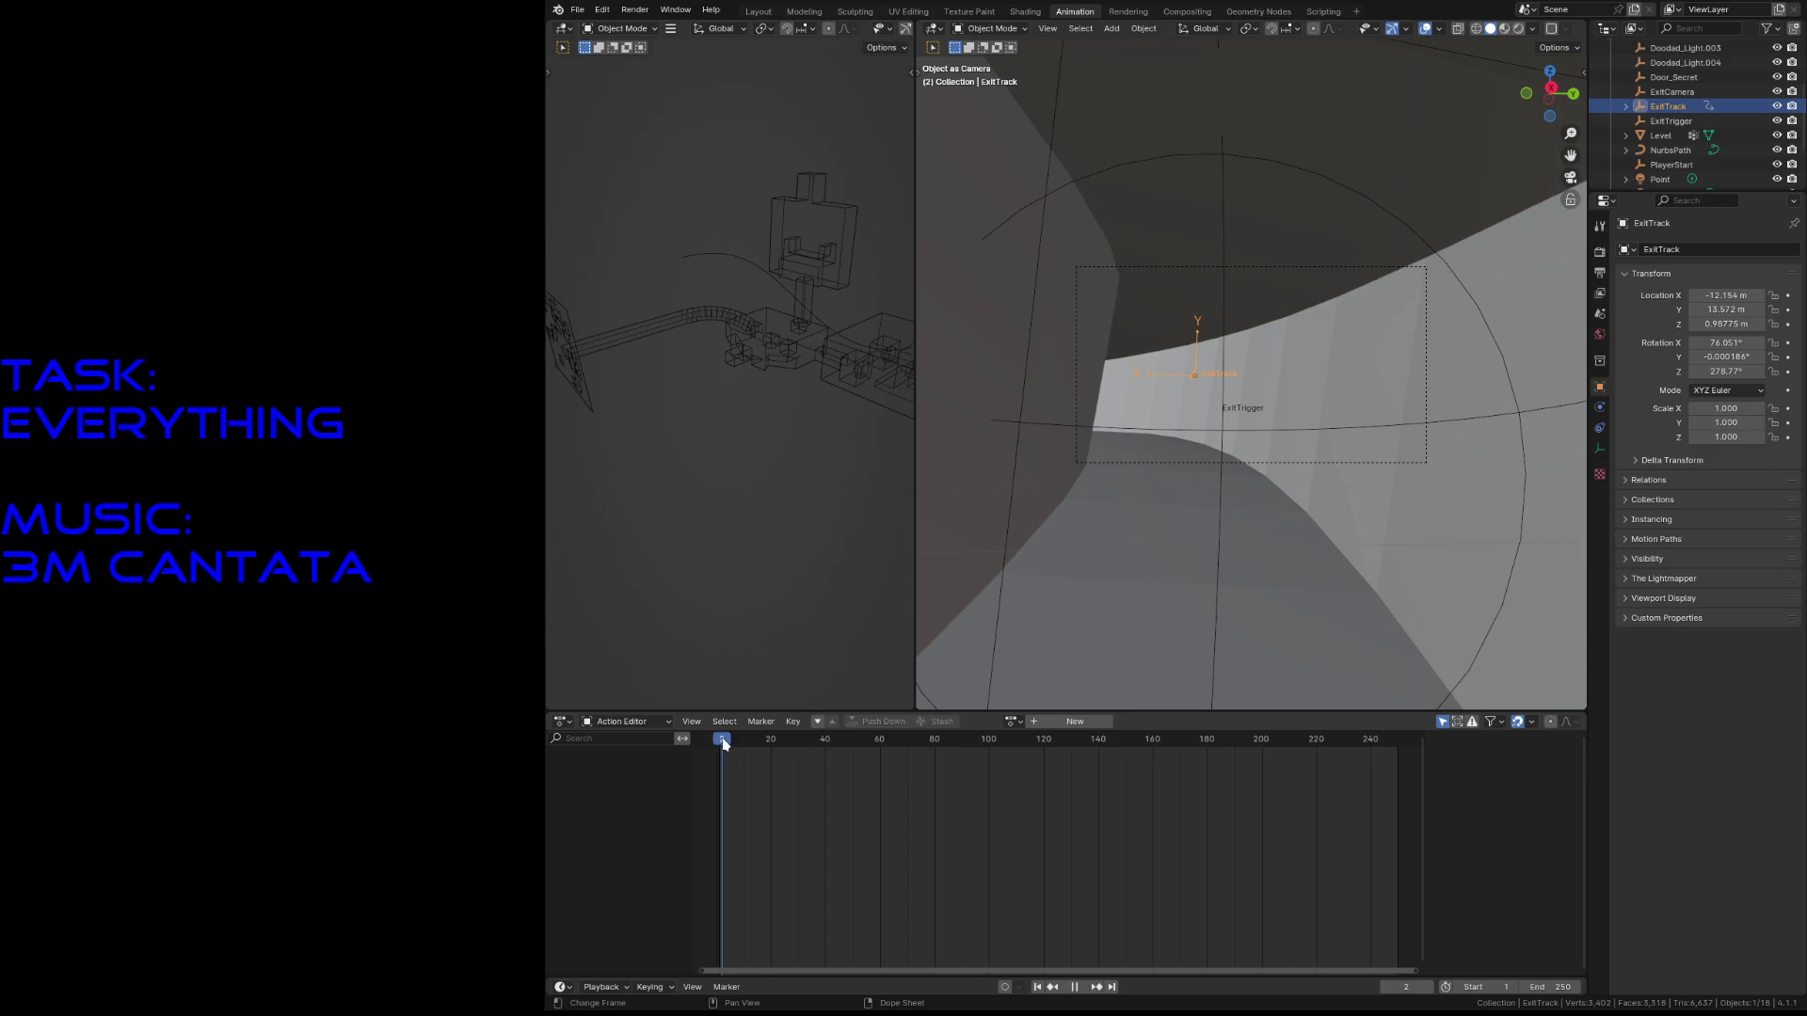
pyautogui.press('Escape')
pyautogui.click(1656, 92)
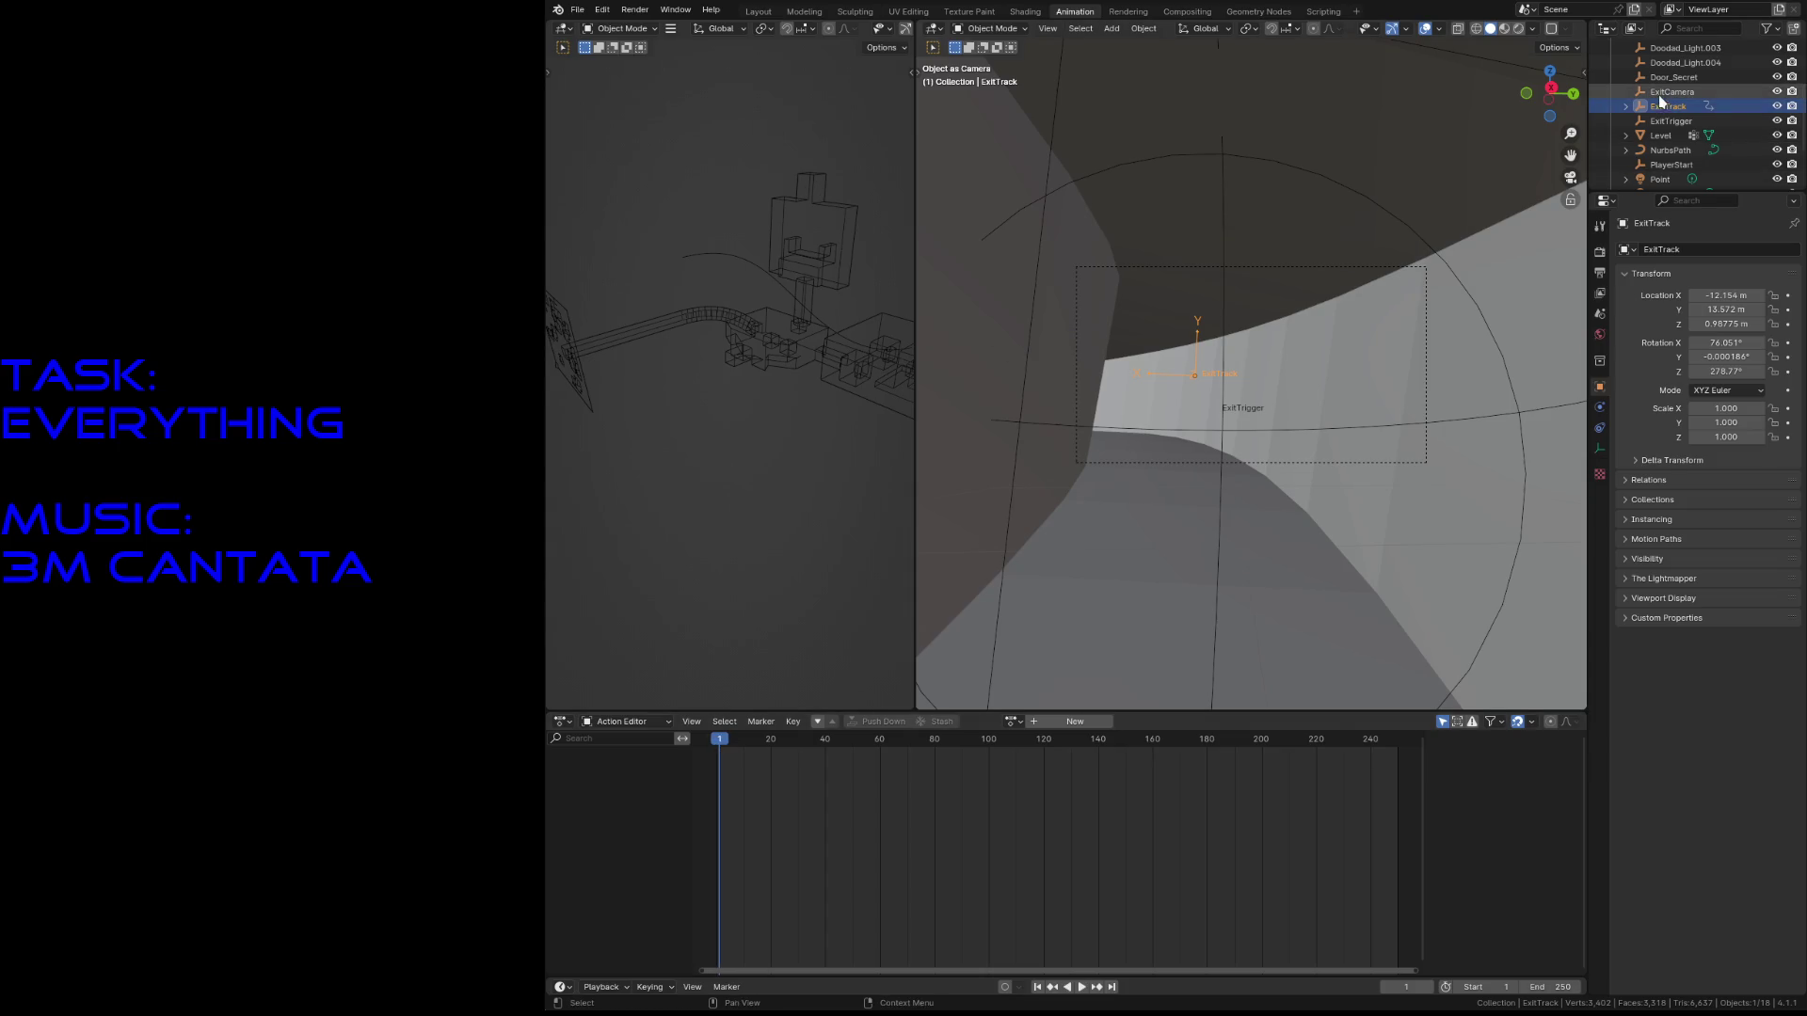
pyautogui.click(646, 723)
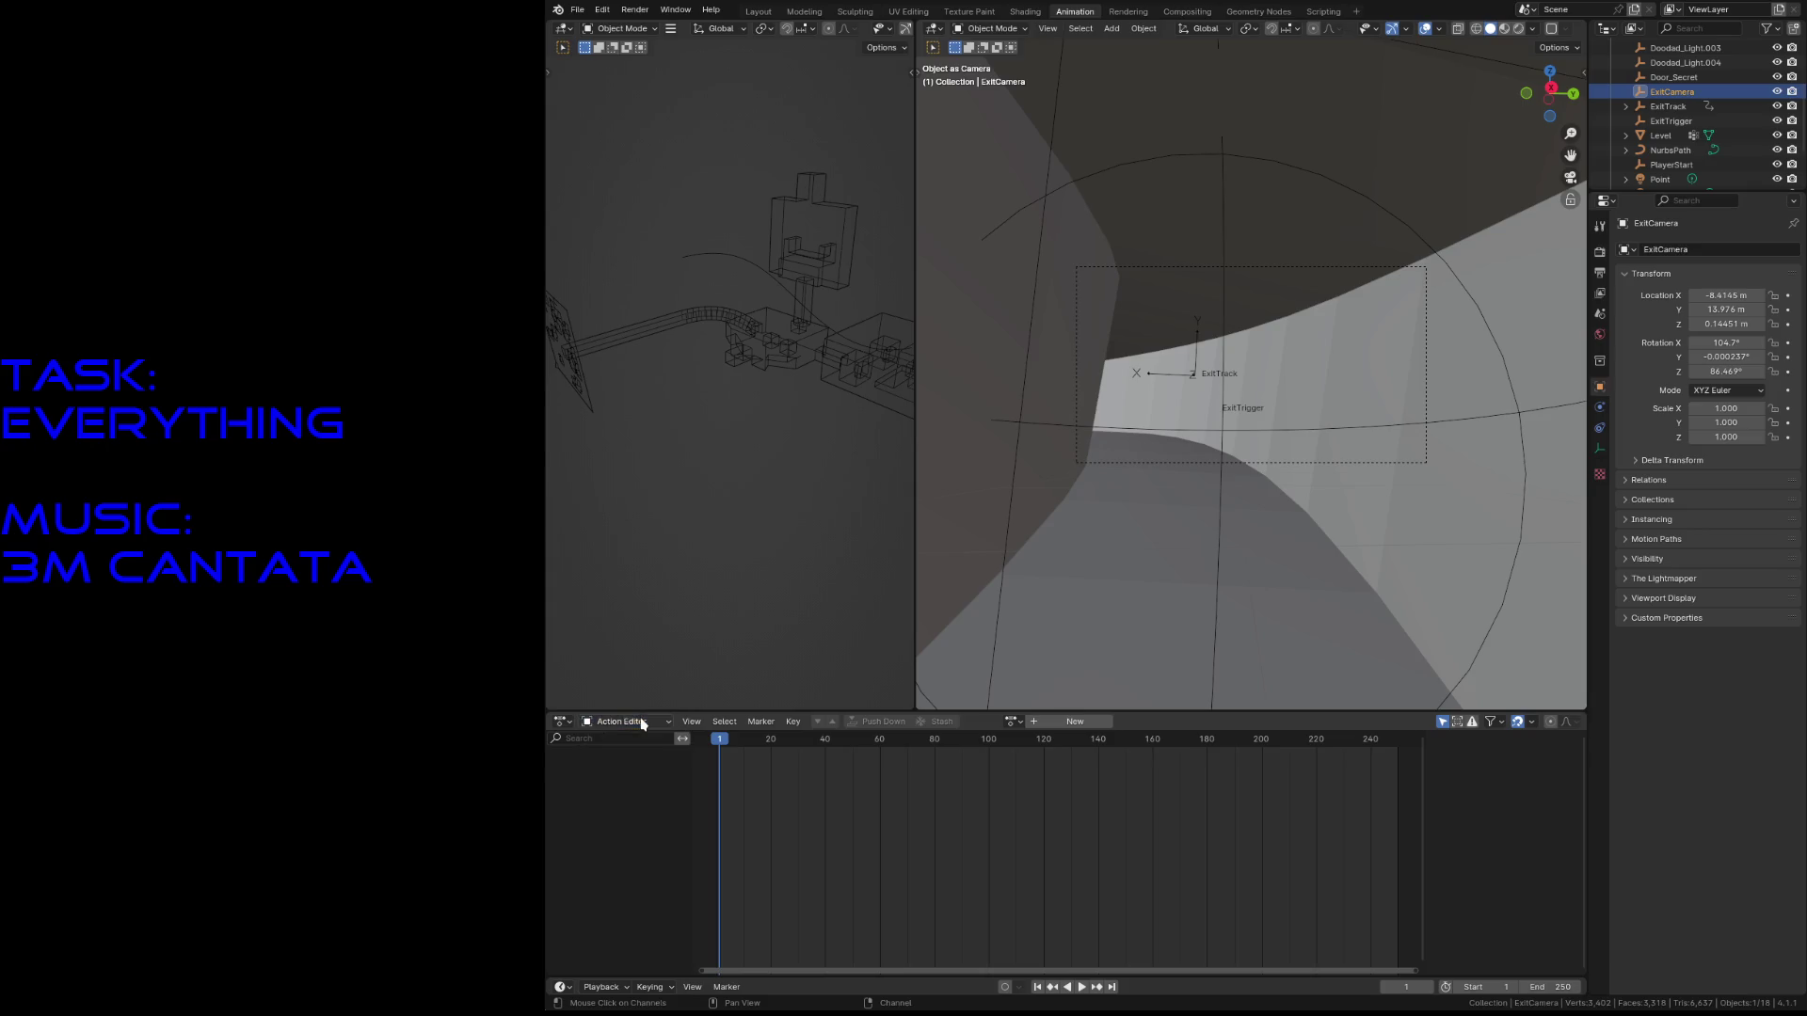
pyautogui.click(561, 722)
# - In the Nonlinear Animation editor, tweak ExitTrack's ExitTrackAction strip
pyautogui.click(760, 833)
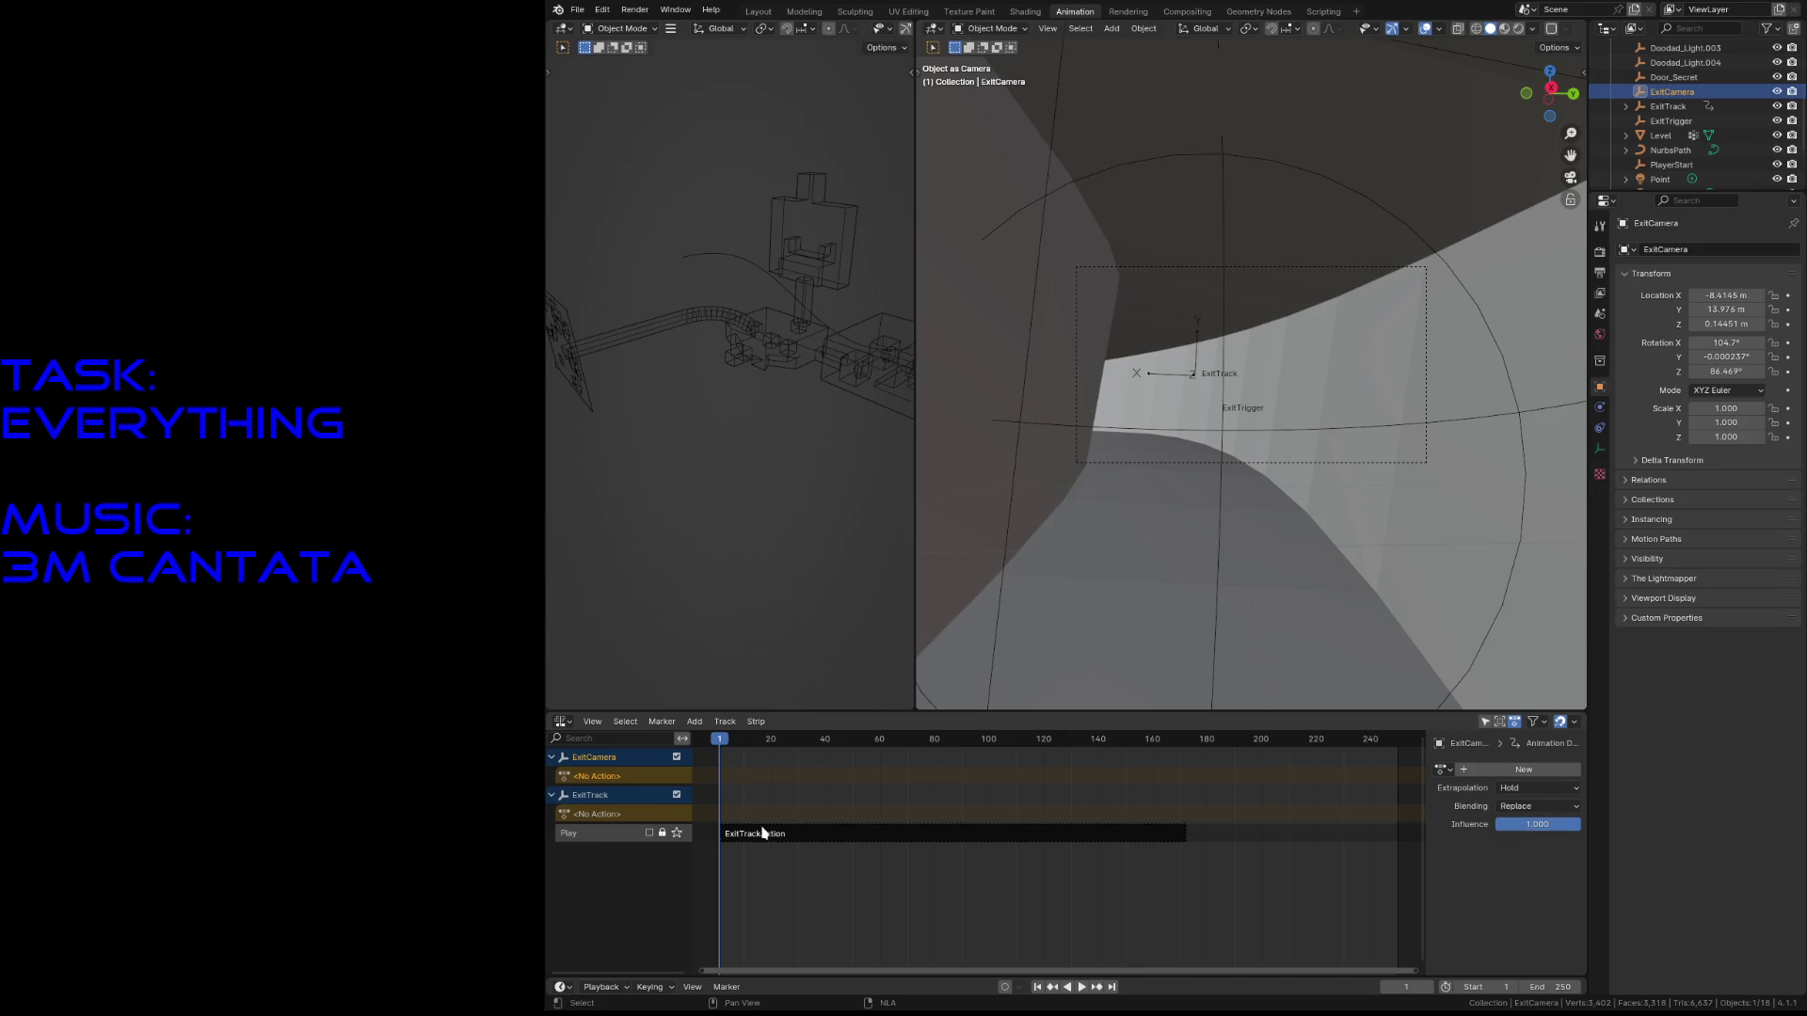
pyautogui.rightClick(896, 834)
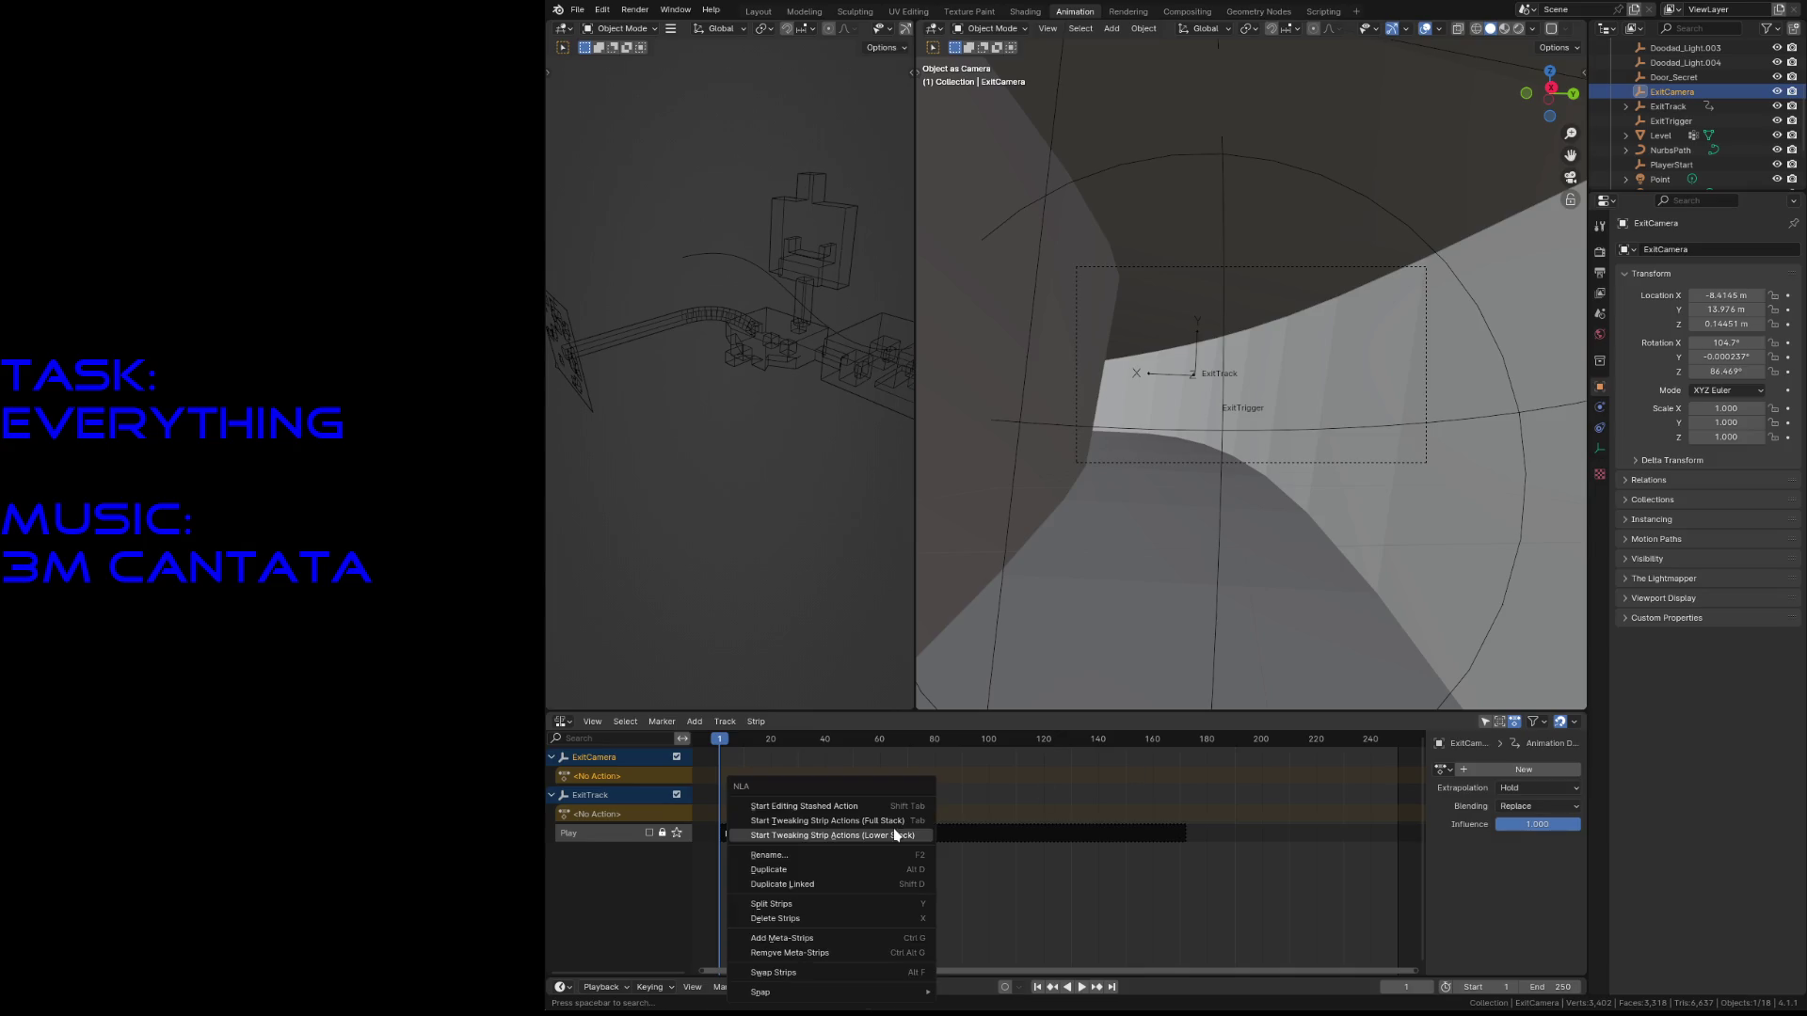
pyautogui.click(866, 805)
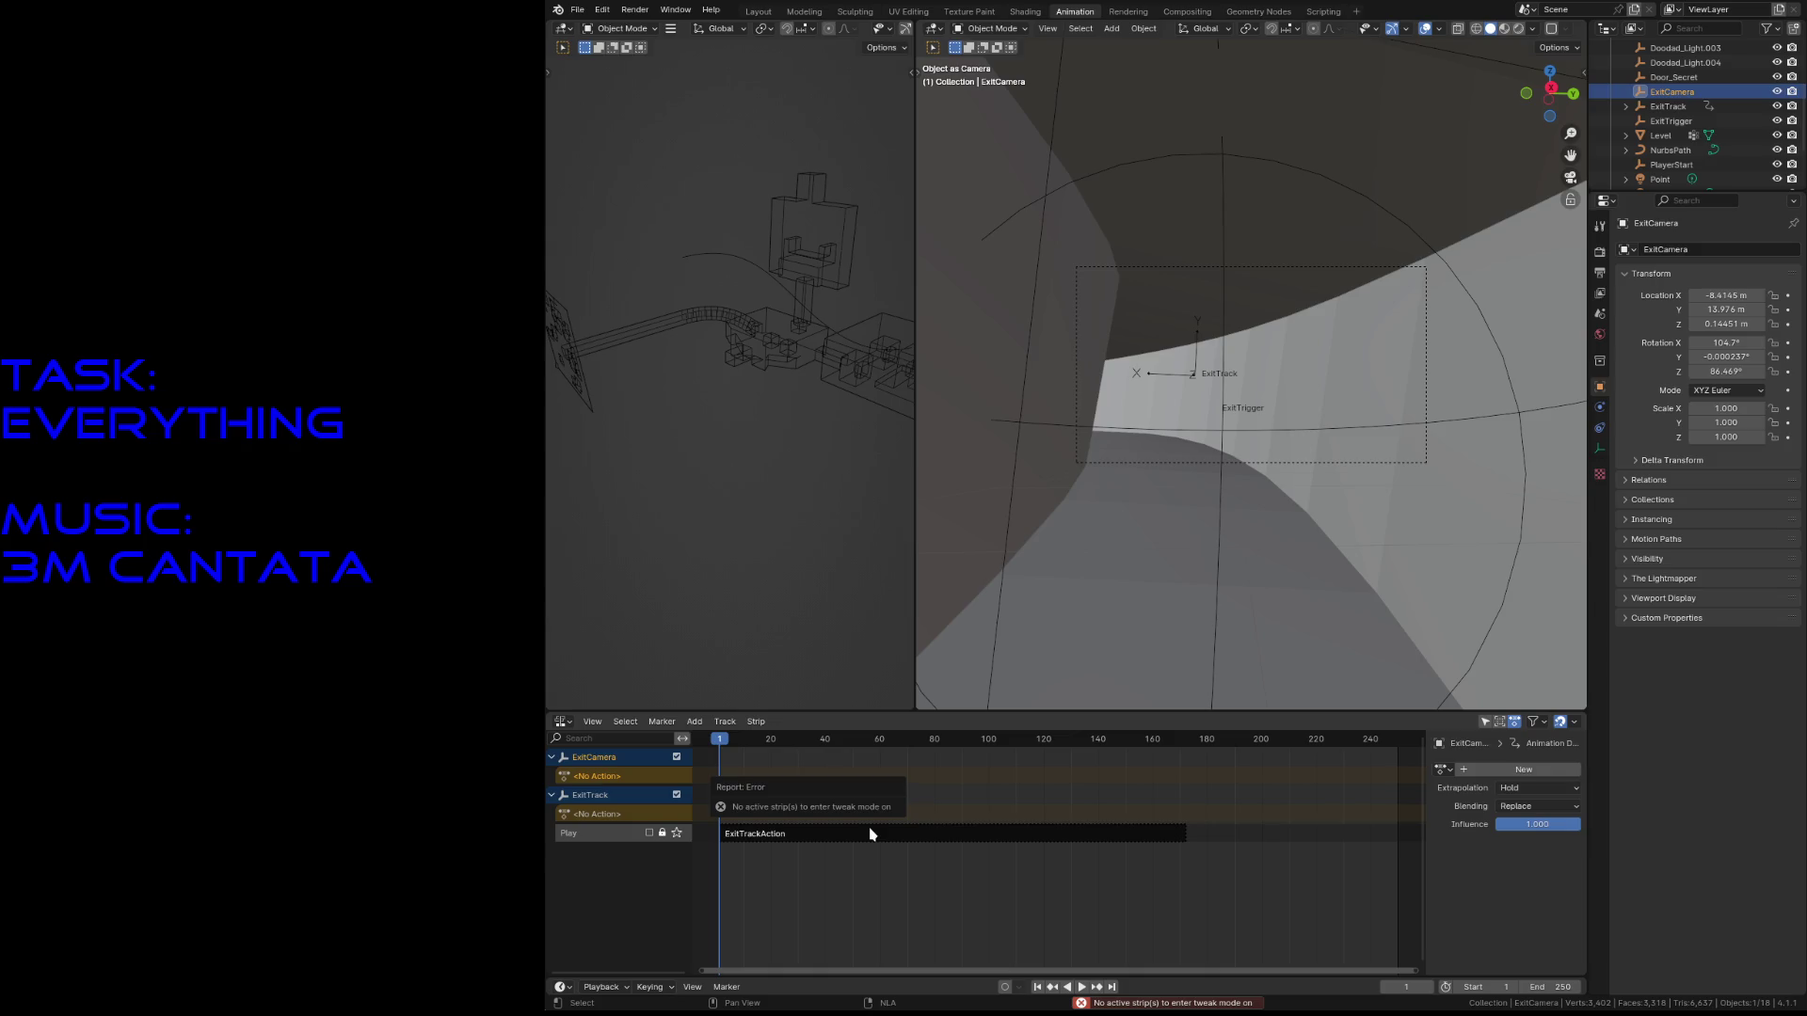
pyautogui.click(1657, 107)
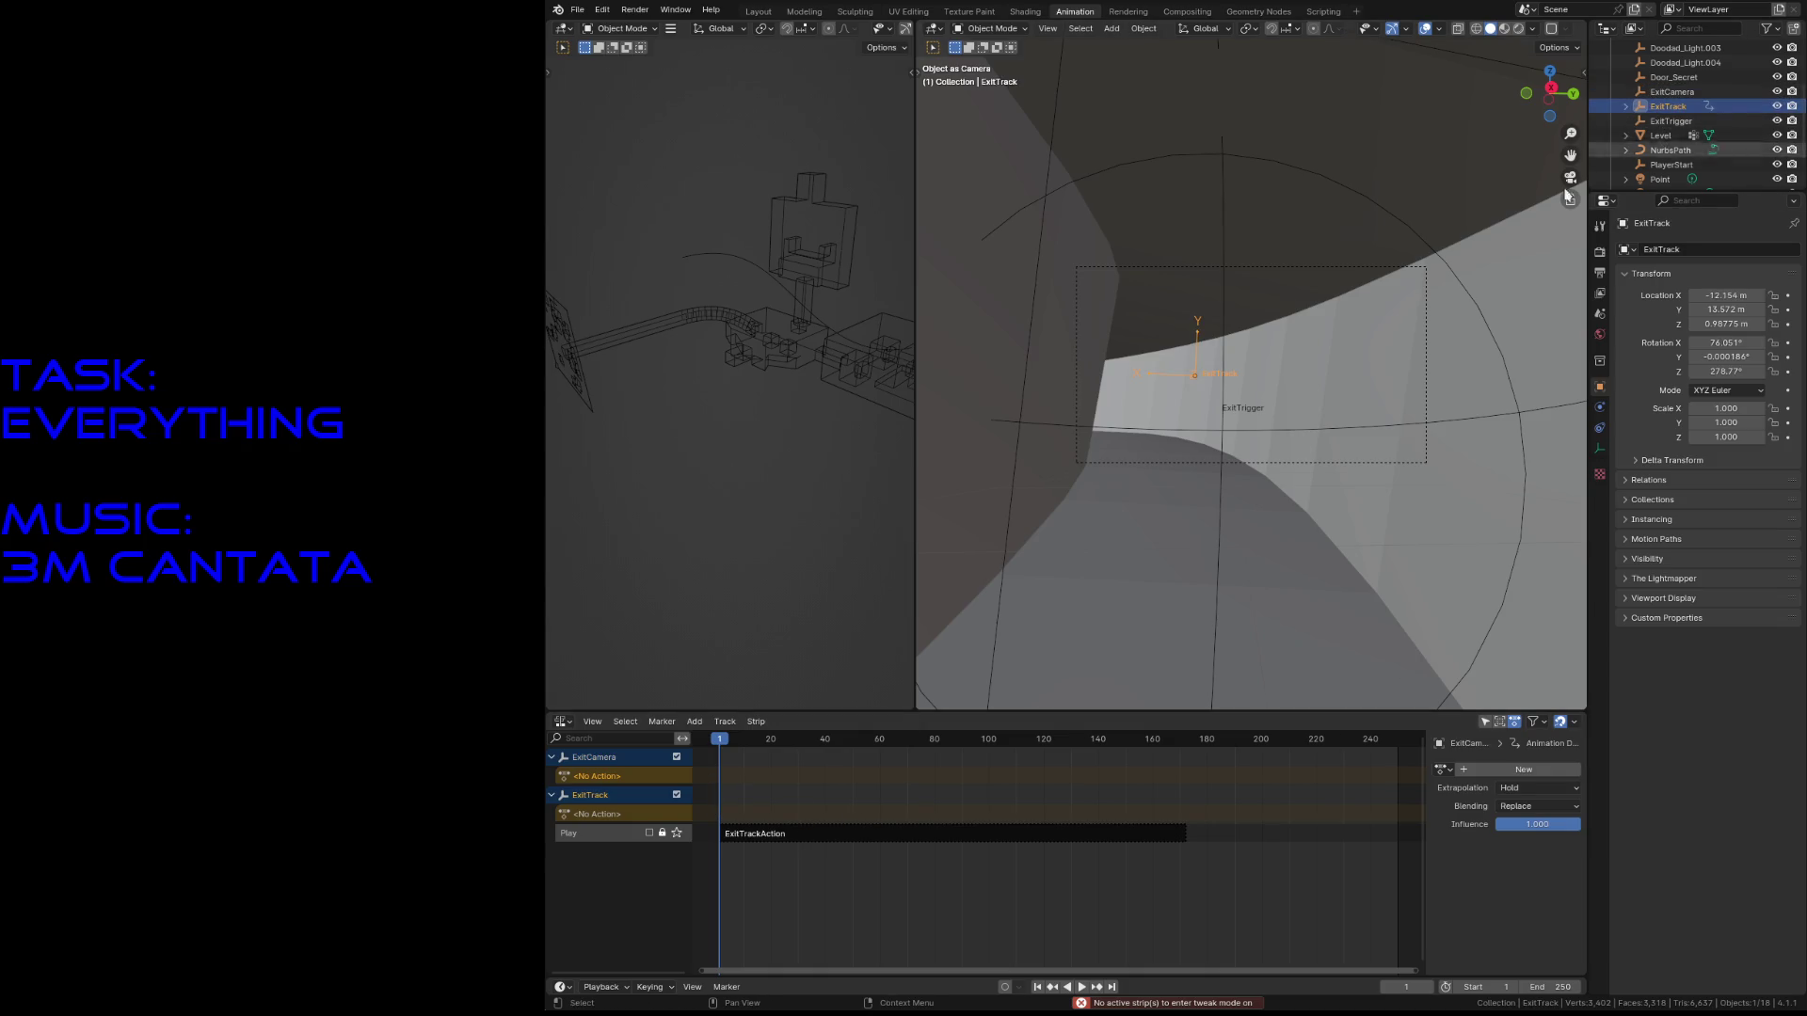
pyautogui.rightClick(747, 839)
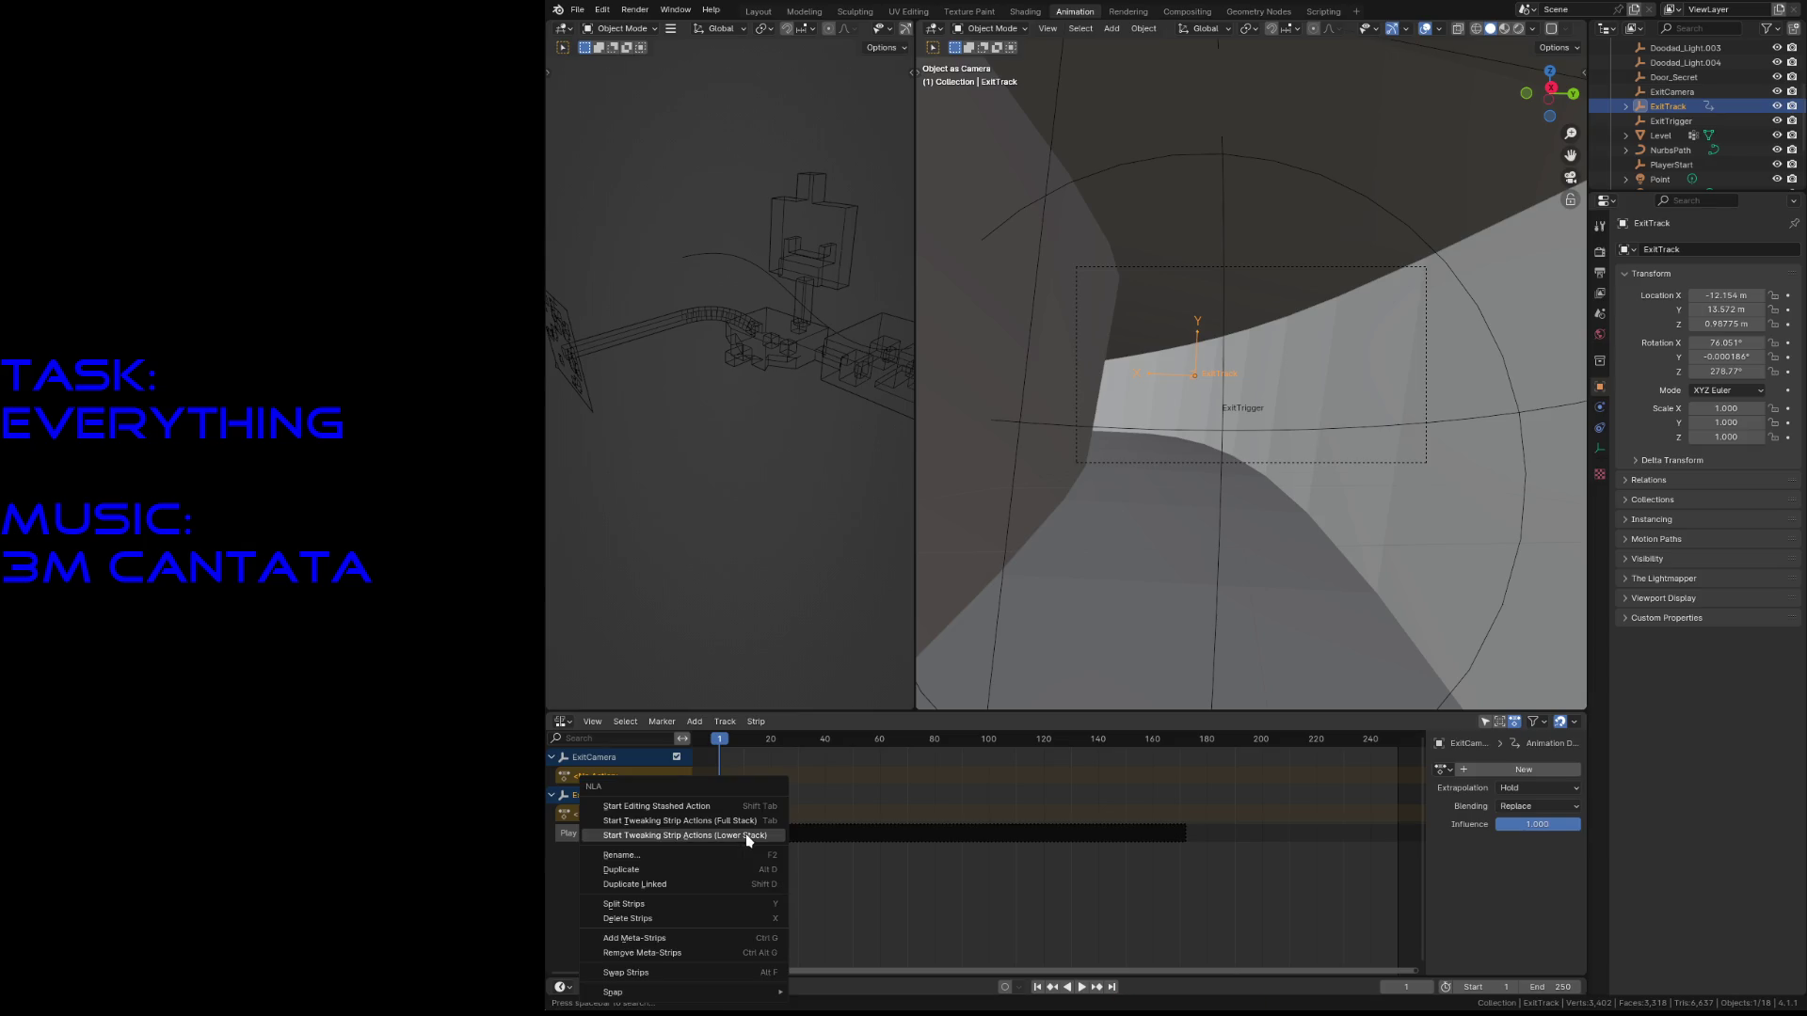
pyautogui.click(723, 806)
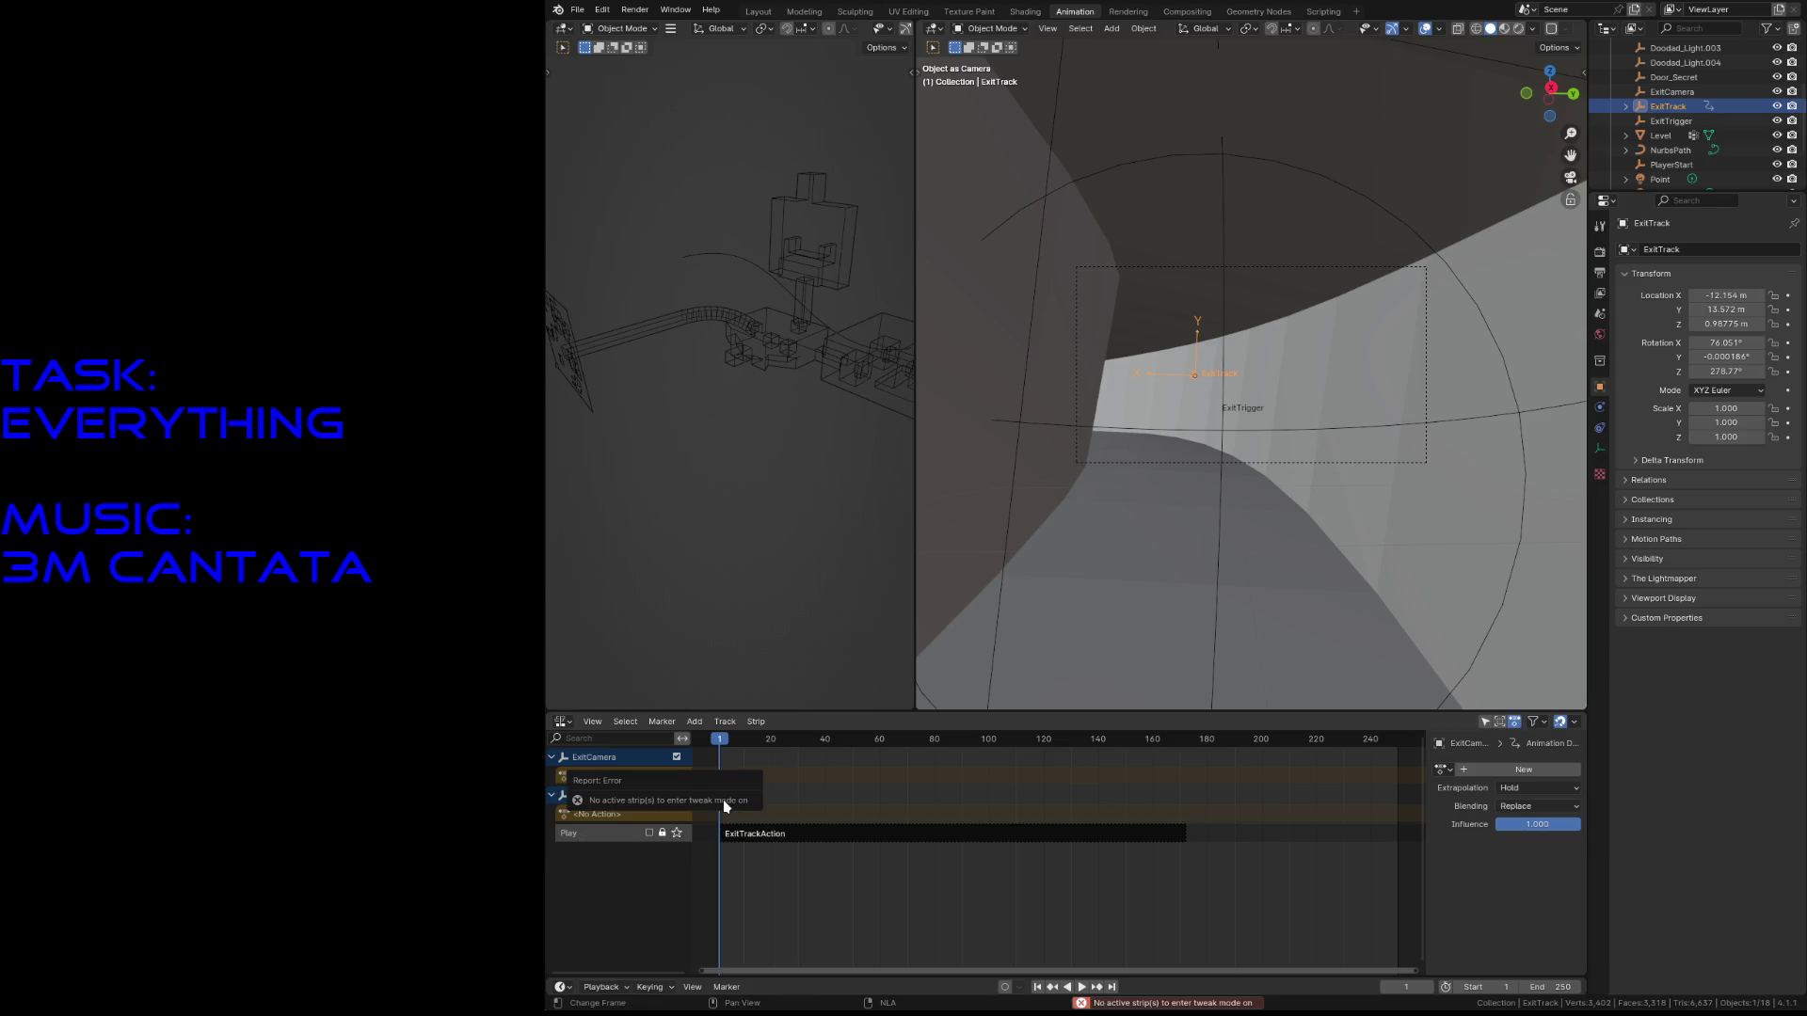
pyautogui.click(758, 843)
pyautogui.rightClick(815, 835)
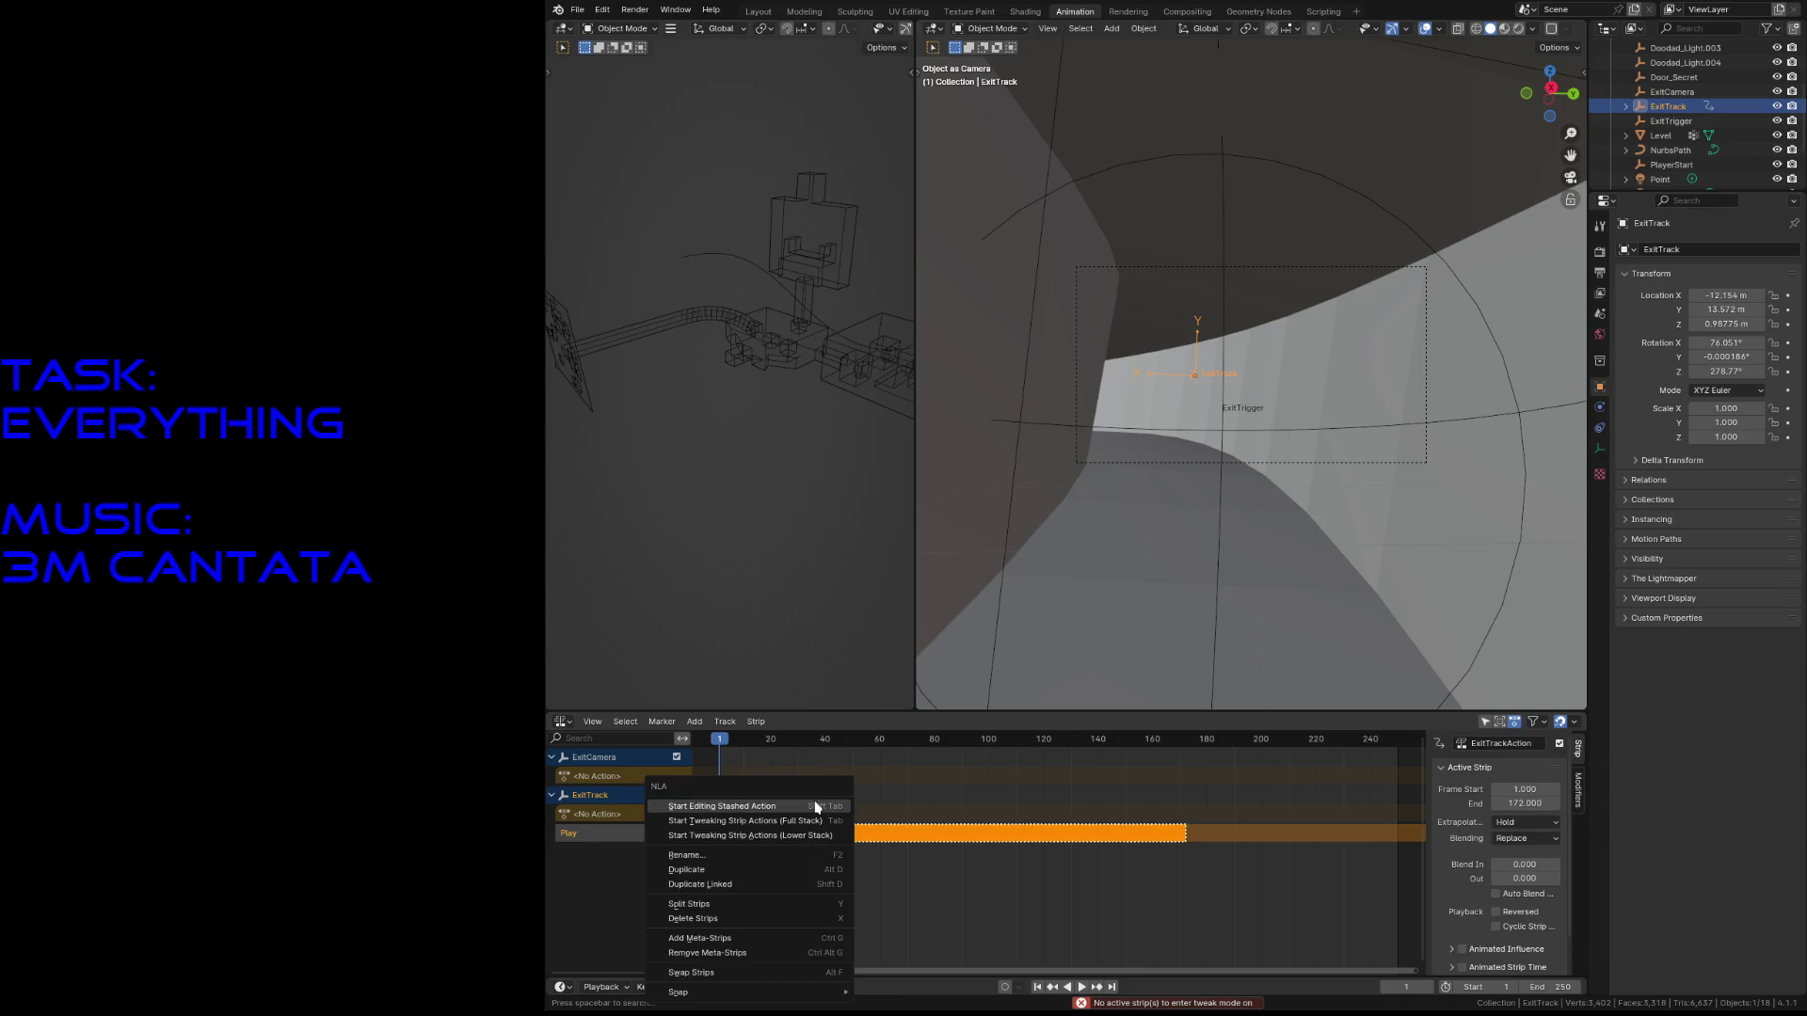
pyautogui.click(815, 807)
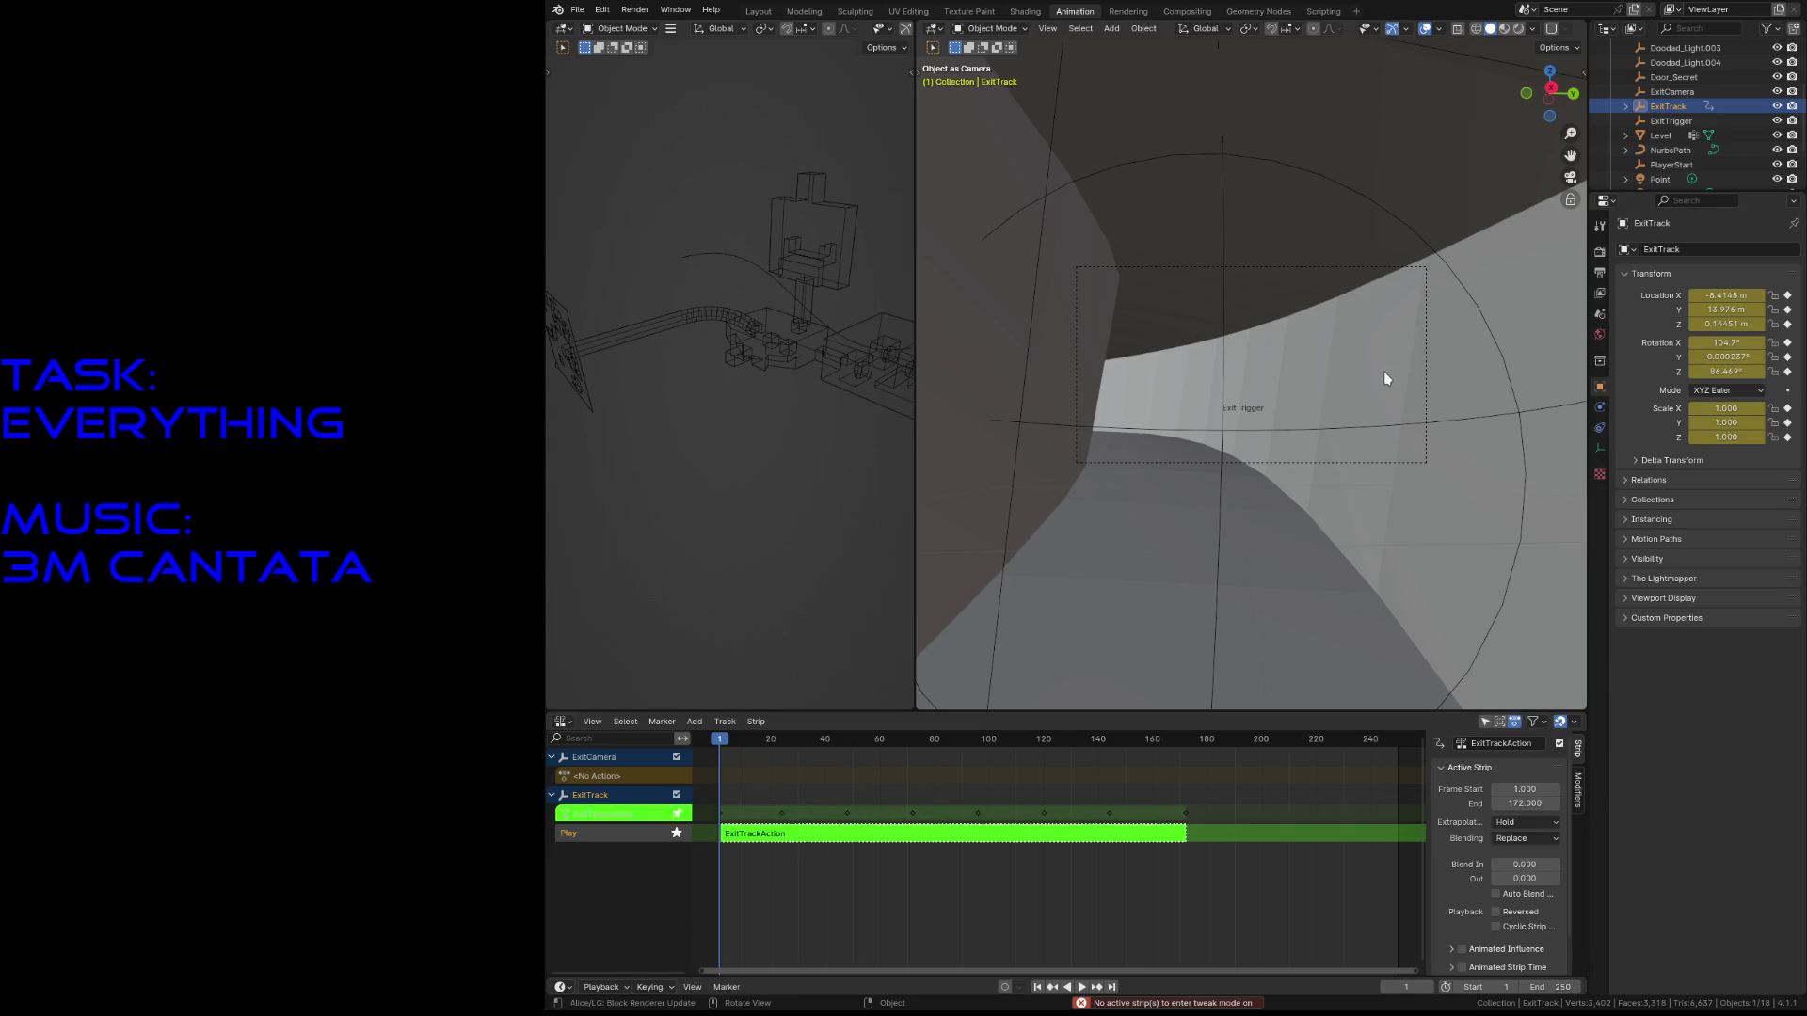
# - Stop tweaking the strip, save level3.blend, and select ExitCamera
pyautogui.rightClick(762, 835)
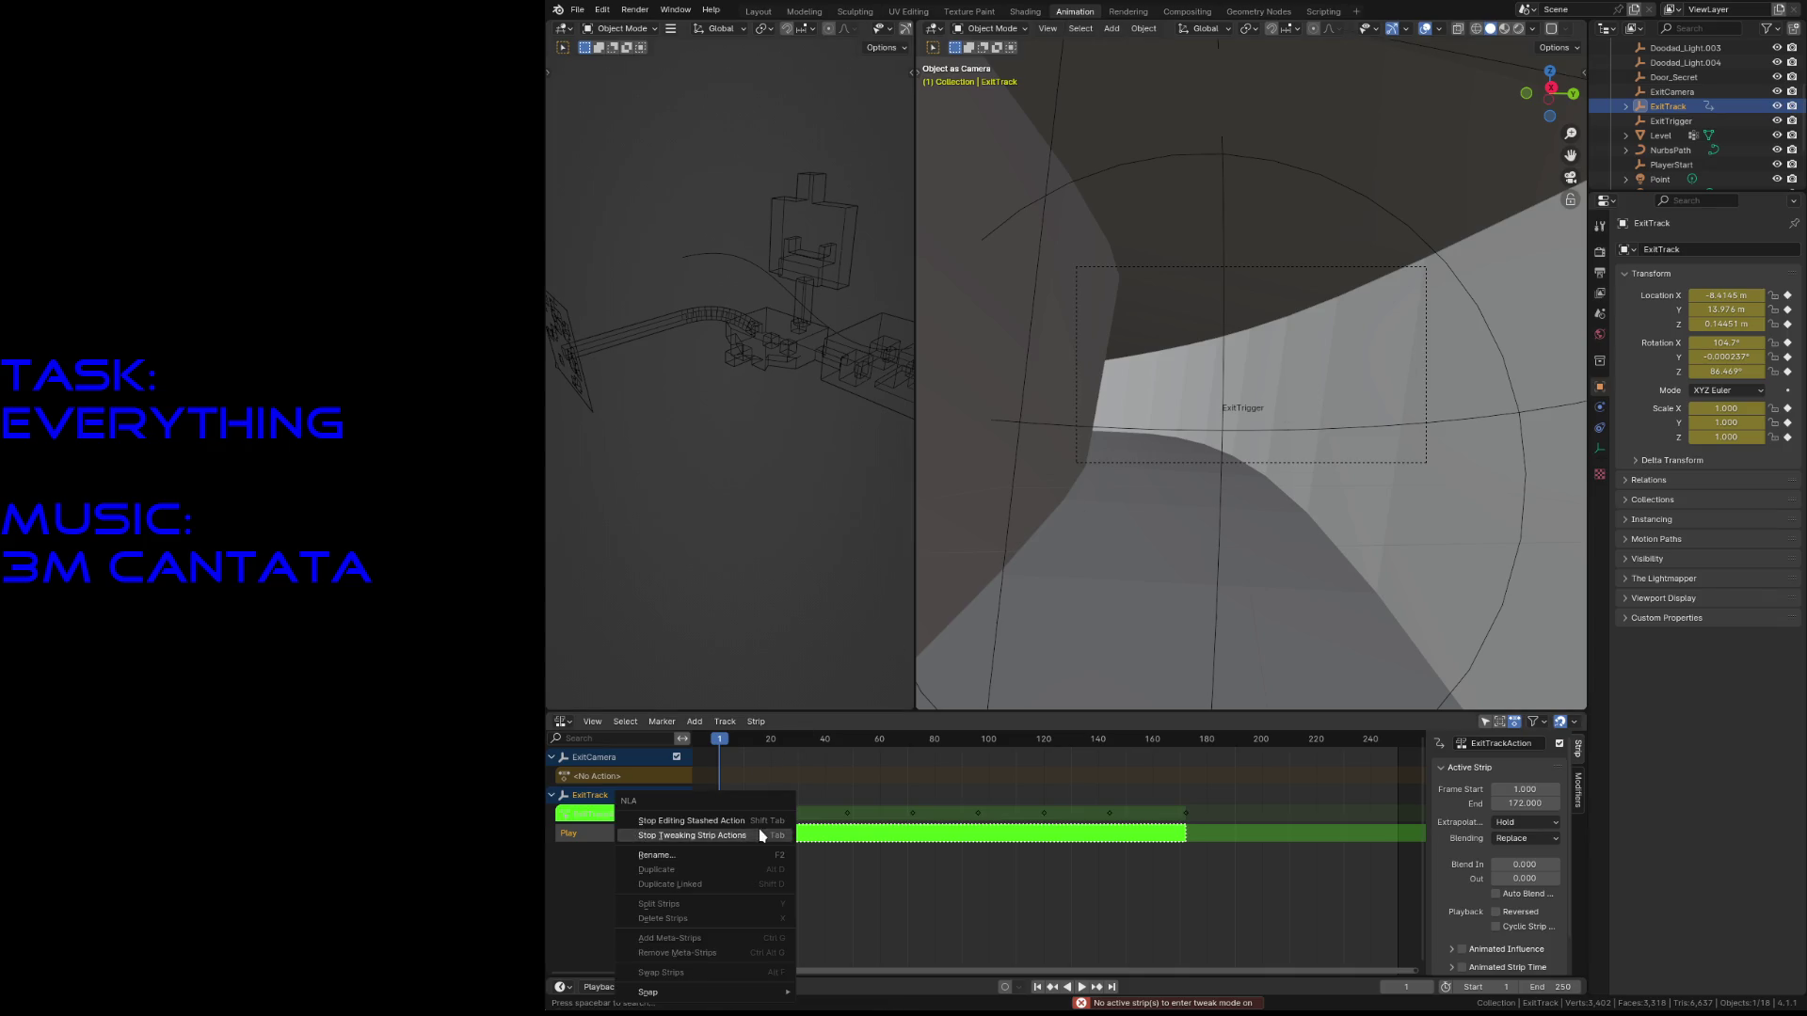
pyautogui.click(762, 835)
pyautogui.hotkey('ctrl', 's')
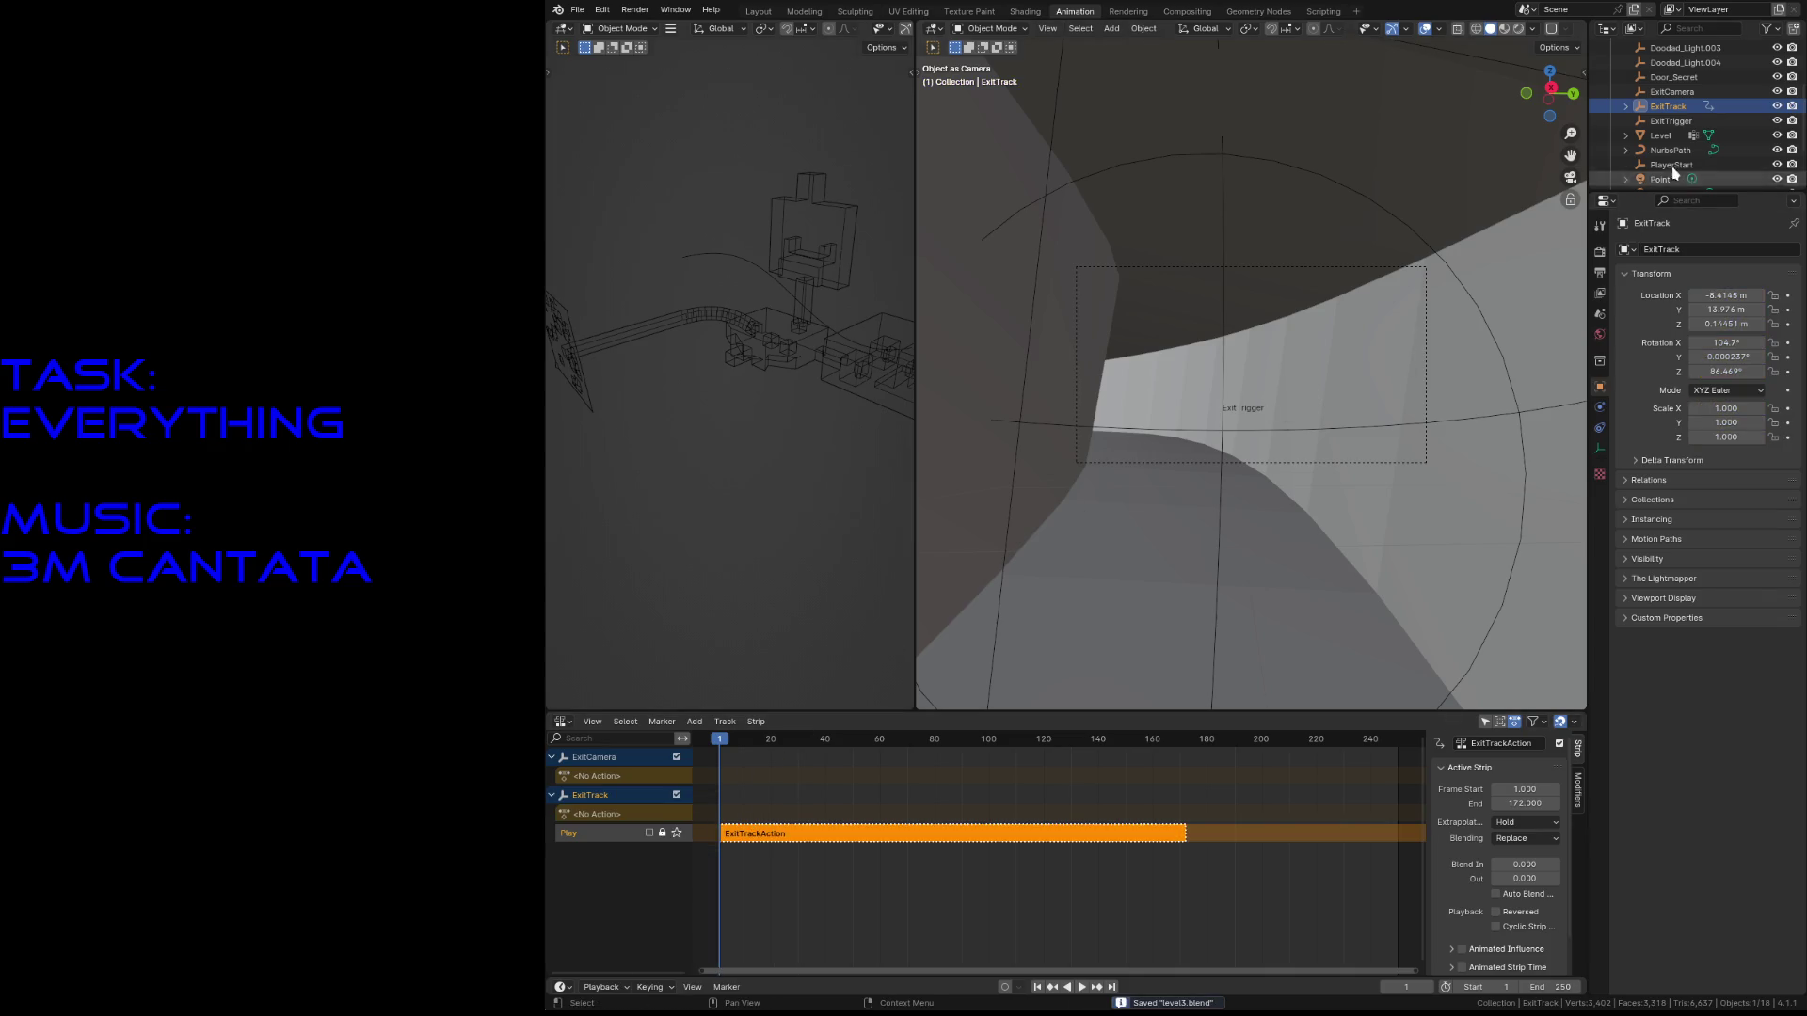
pyautogui.click(1672, 91)
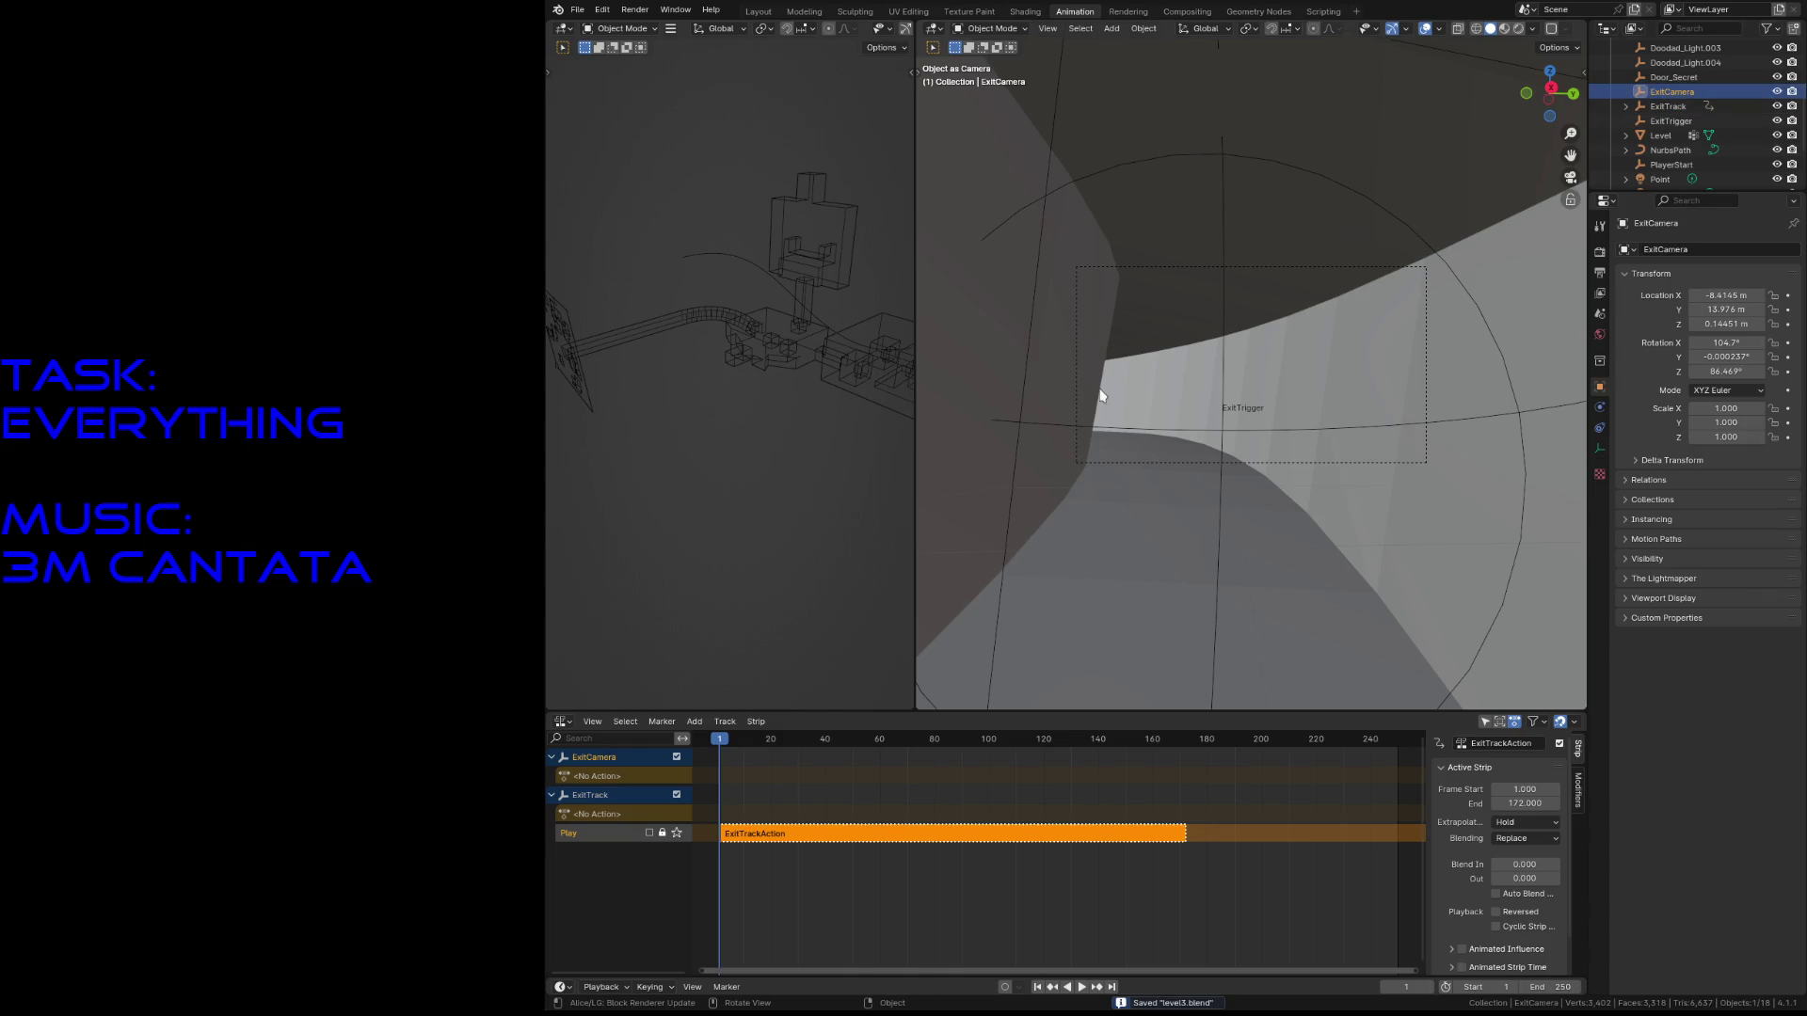
pyautogui.click(562, 721)
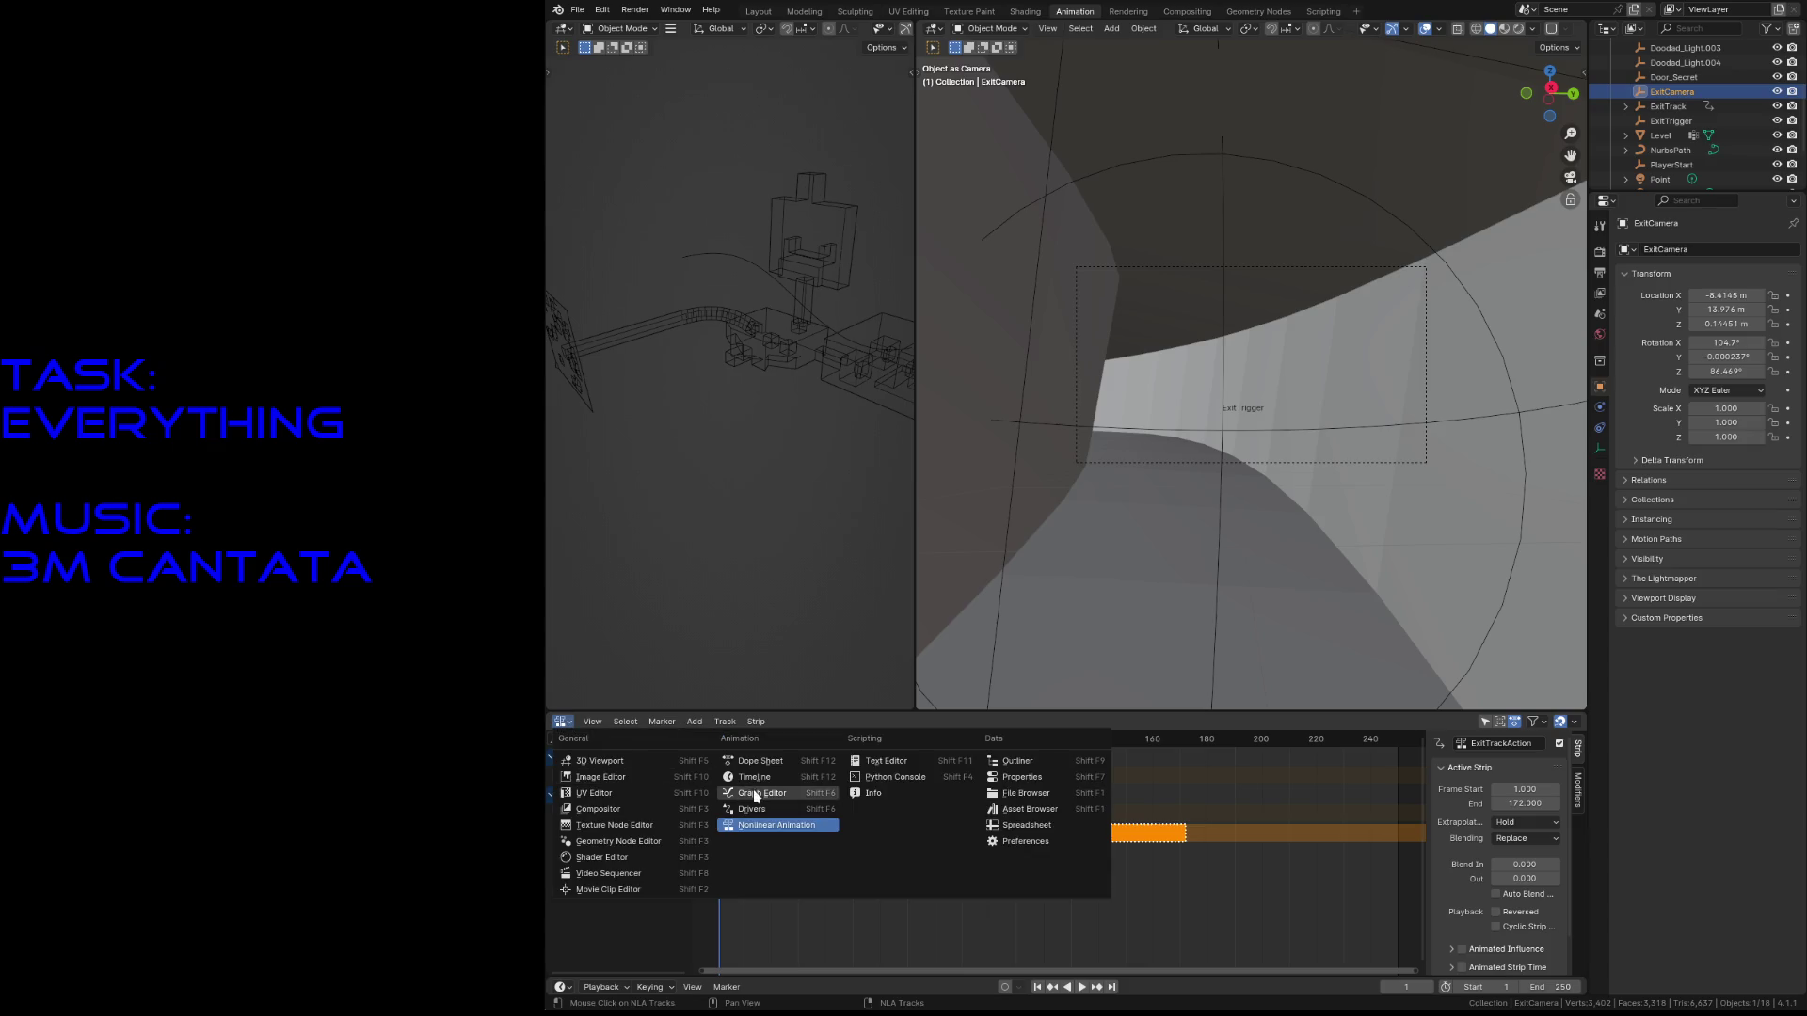
# - In the Action Editor, walk ExitCamera back down the corridor and keyframe its transform at frame 1
pyautogui.click(761, 761)
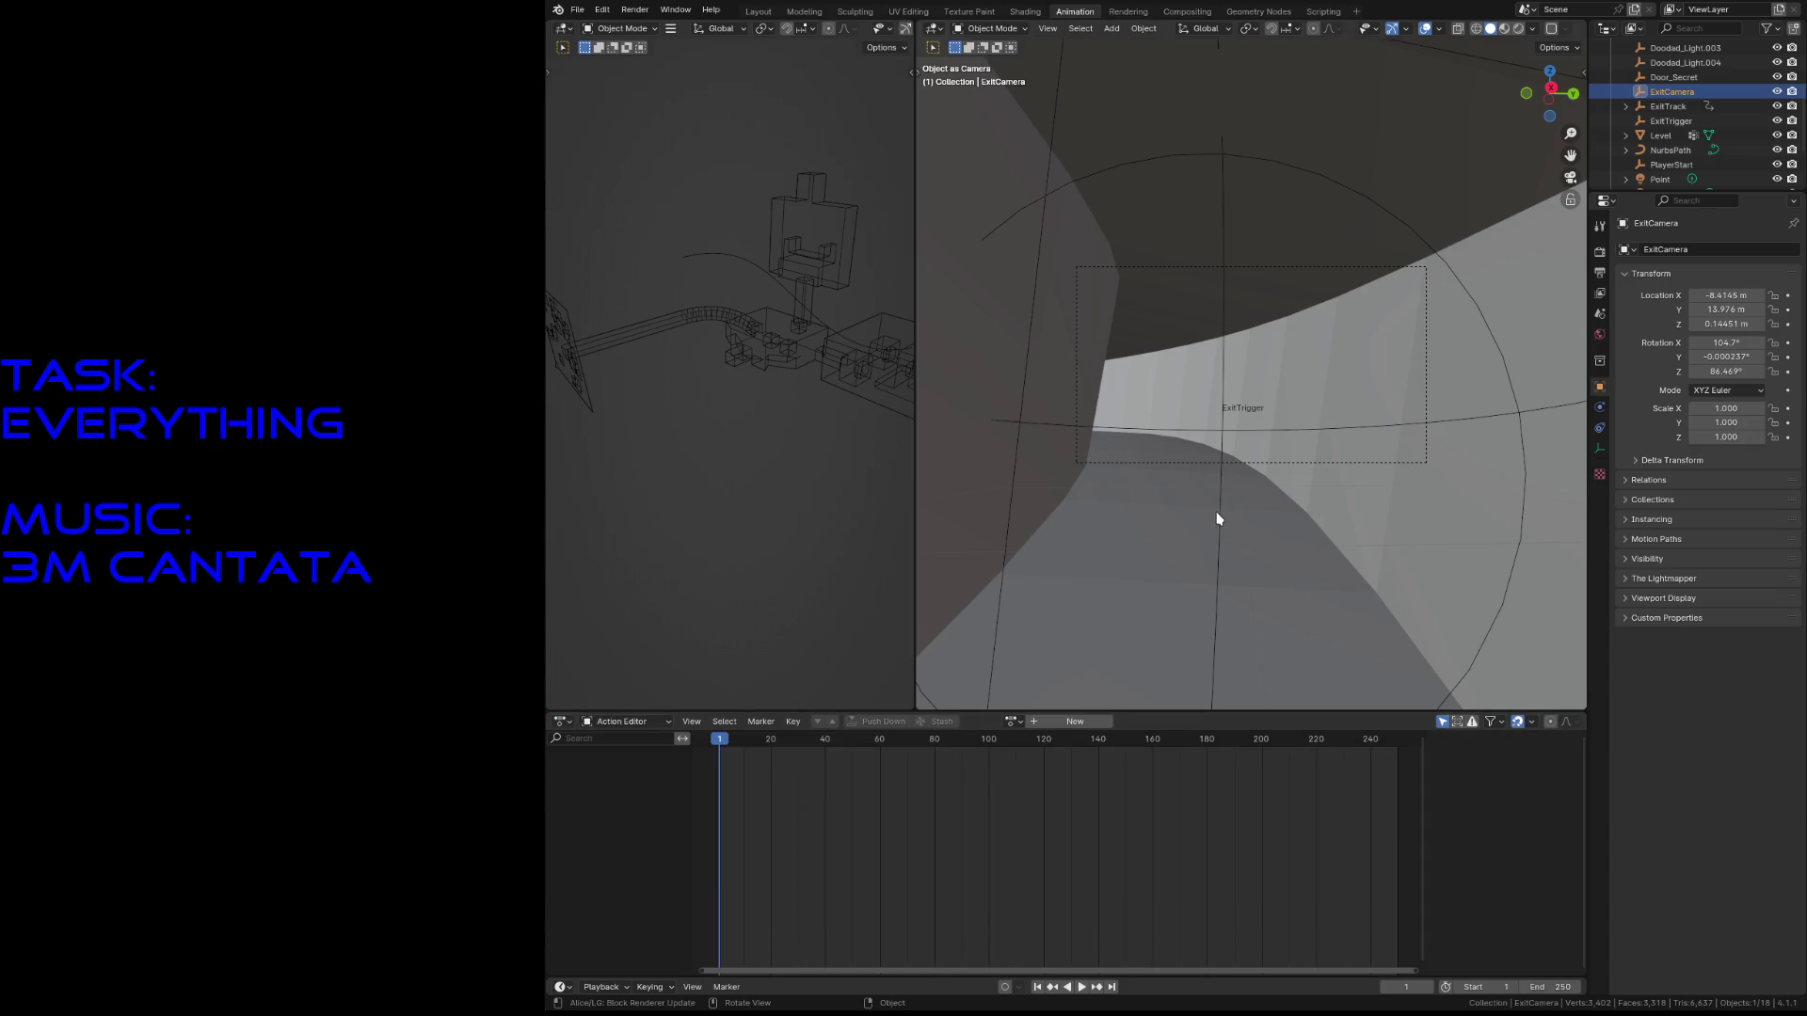
pyautogui.hotkey('shift', '`')
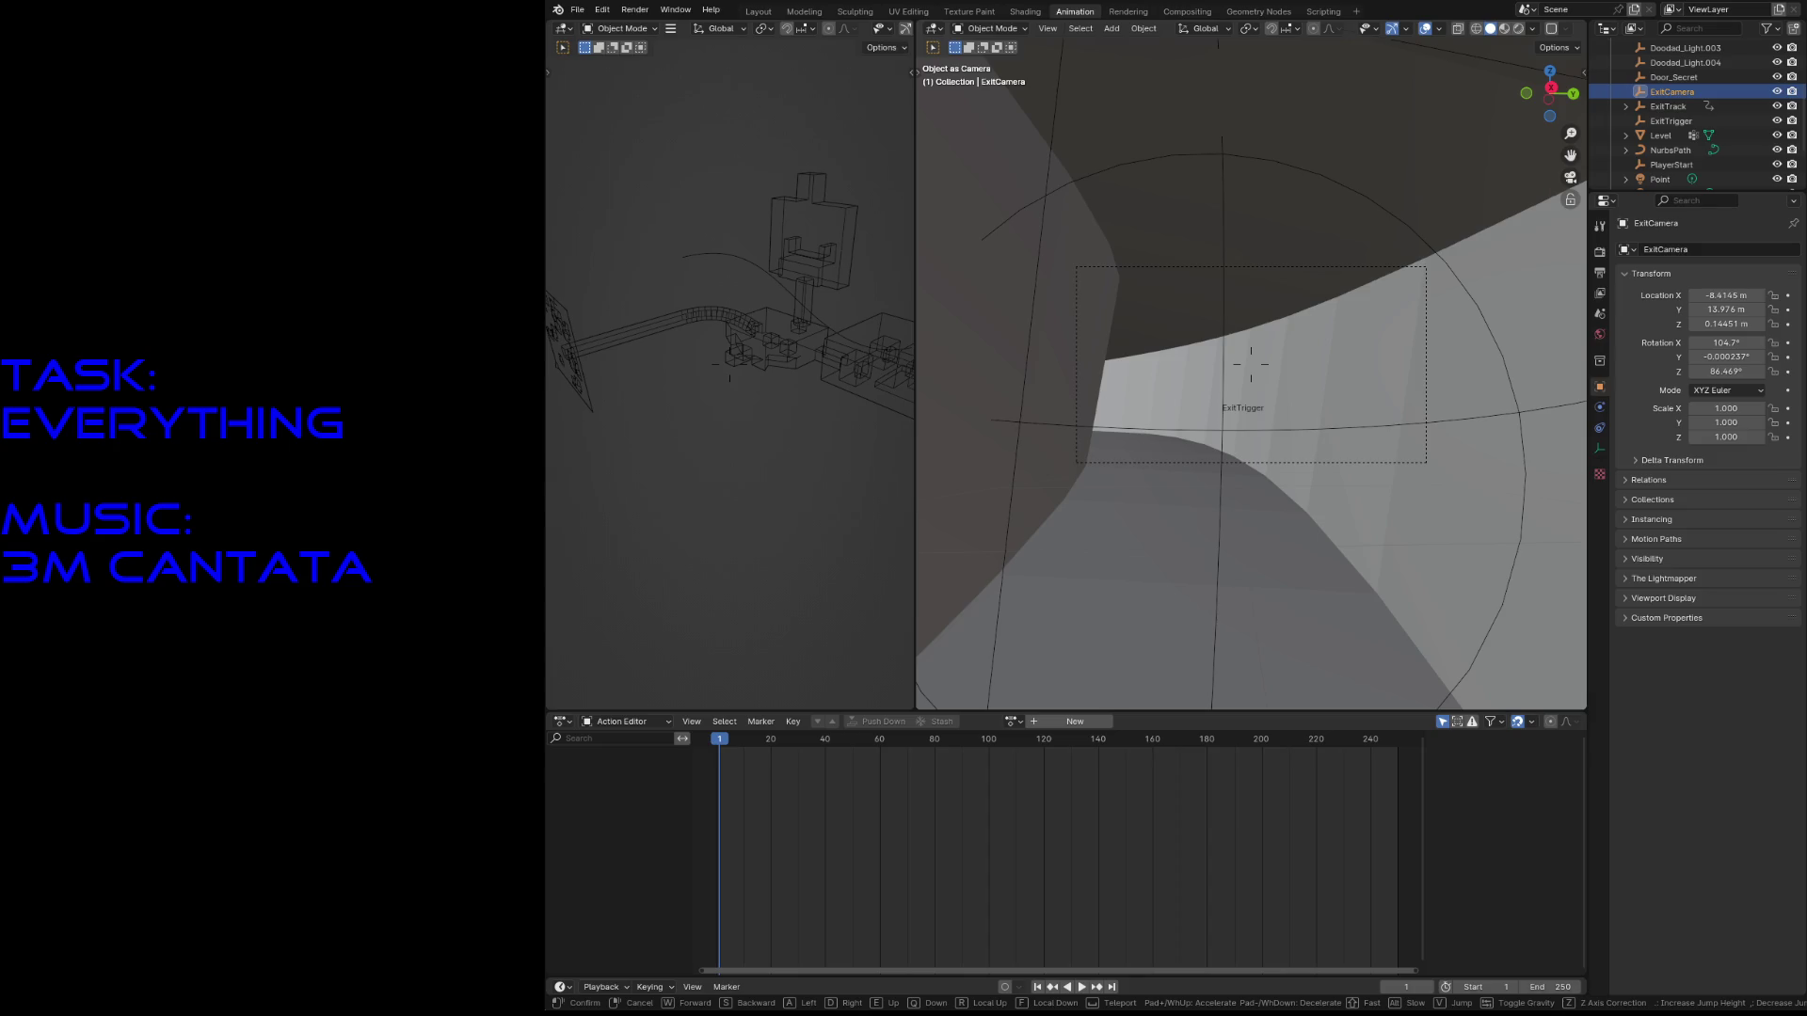
pyautogui.press('w')
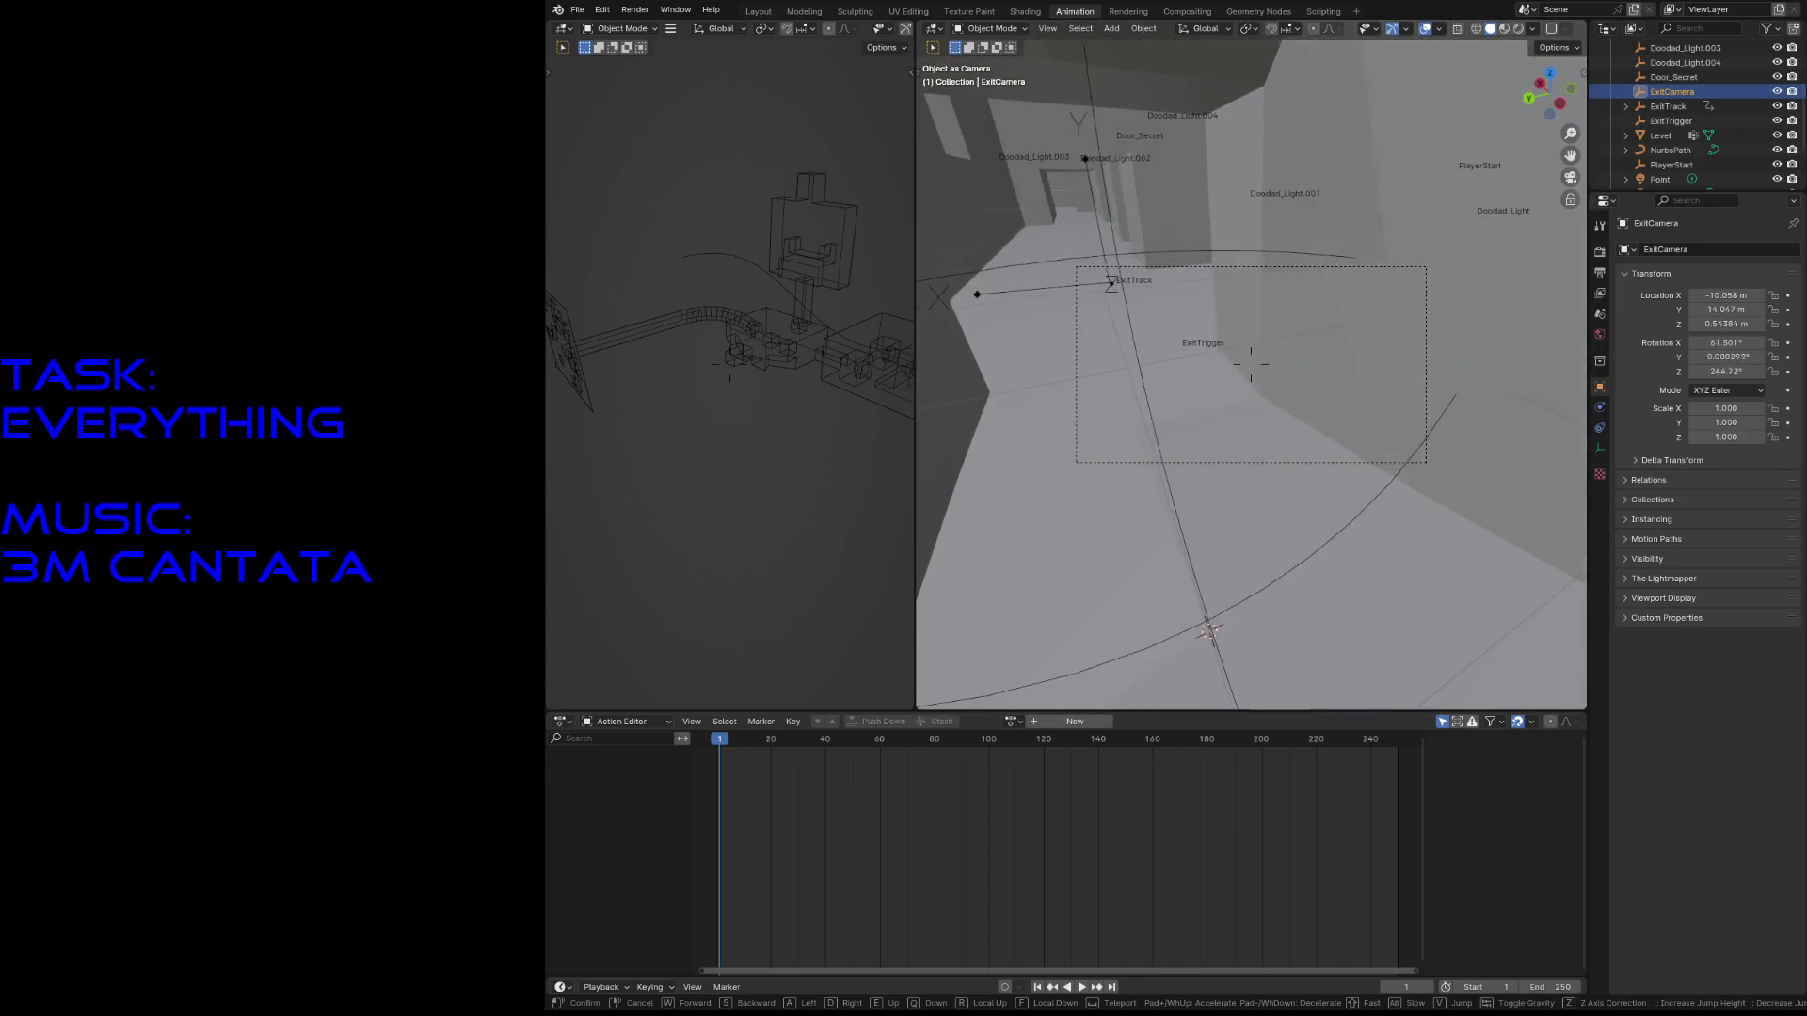
pyautogui.press('s')
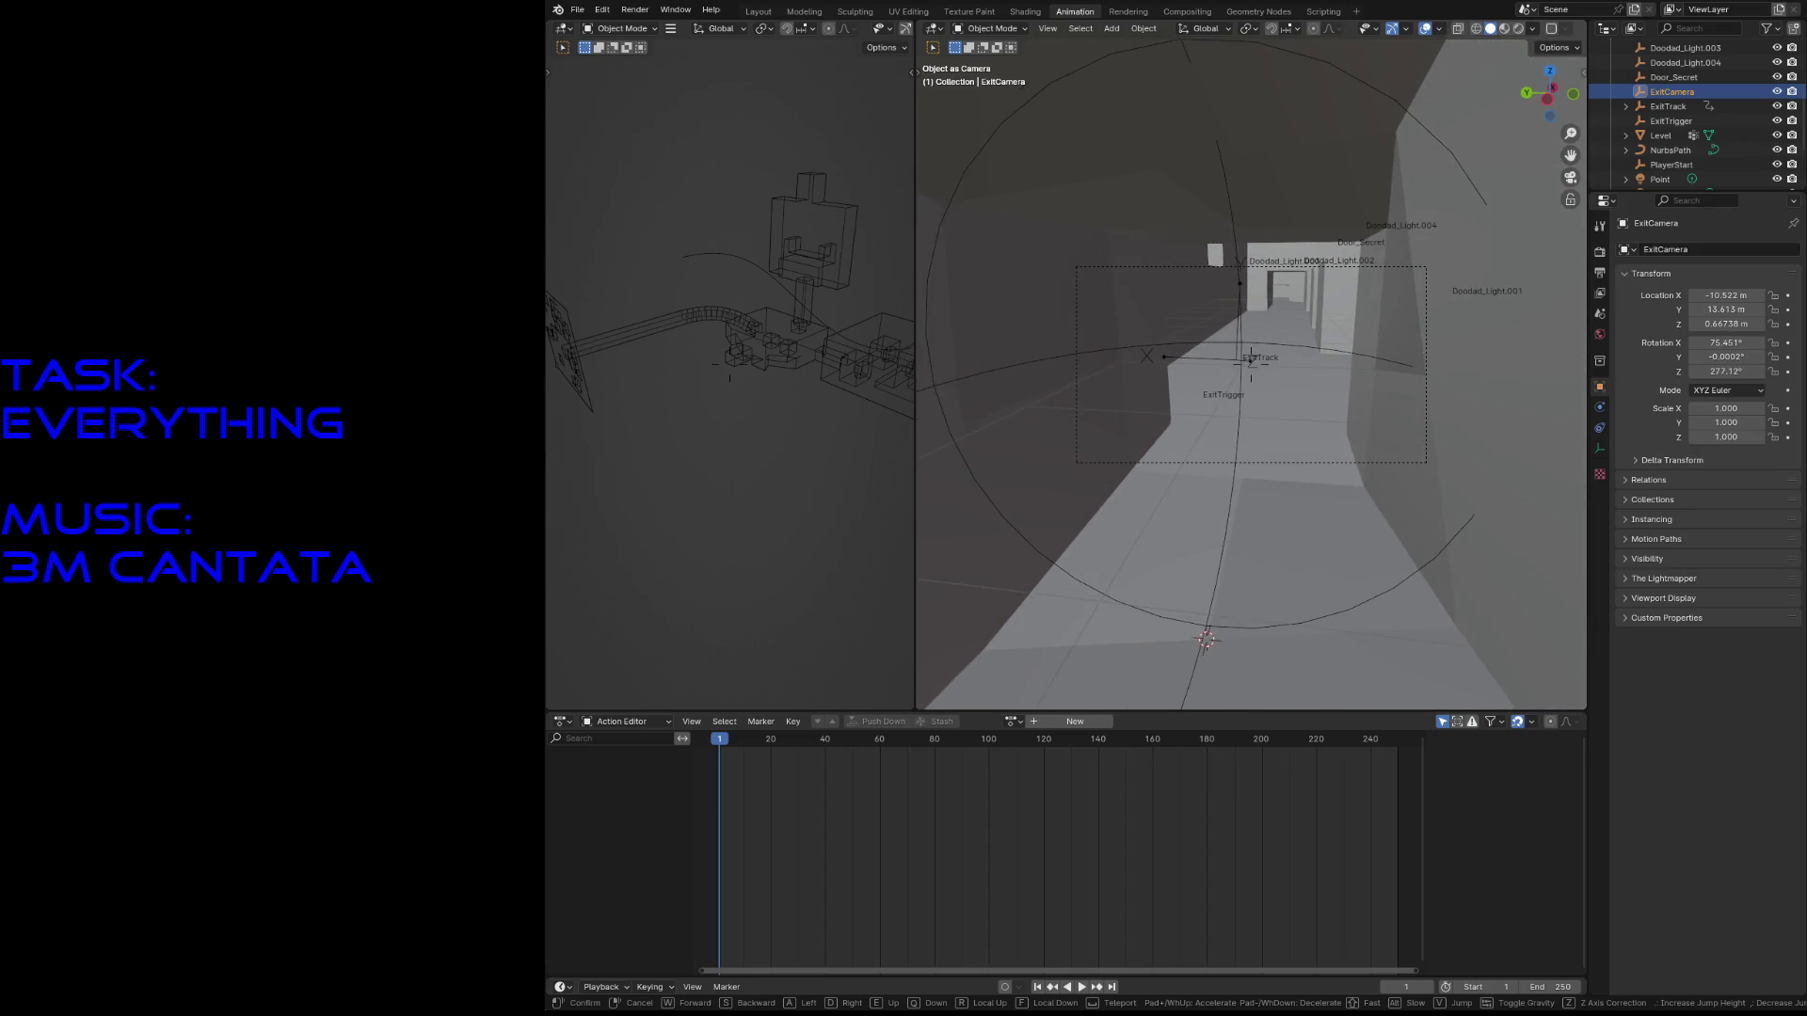
pyautogui.press('s')
pyautogui.click(1217, 519)
pyautogui.press('i')
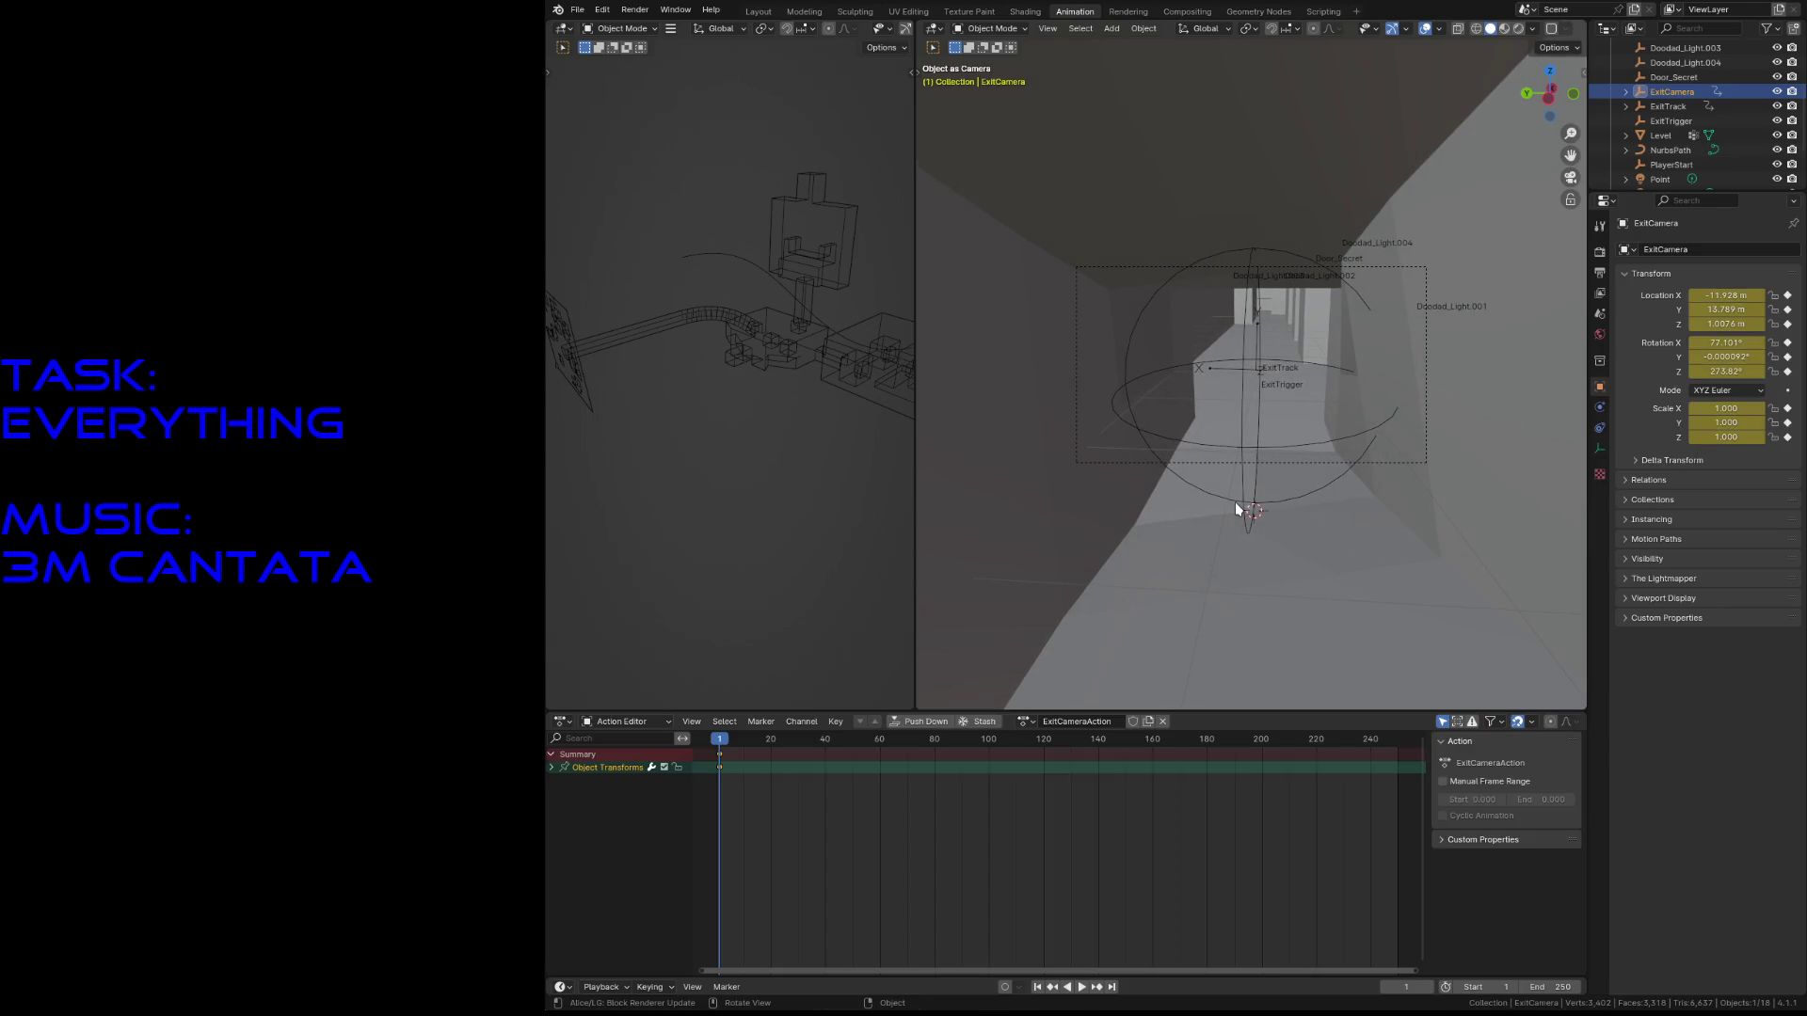
# - Go to frame 24 and fly ExitCamera back and round to a new position
pyautogui.hotkey('shift', '`')
pyautogui.click(1155, 532)
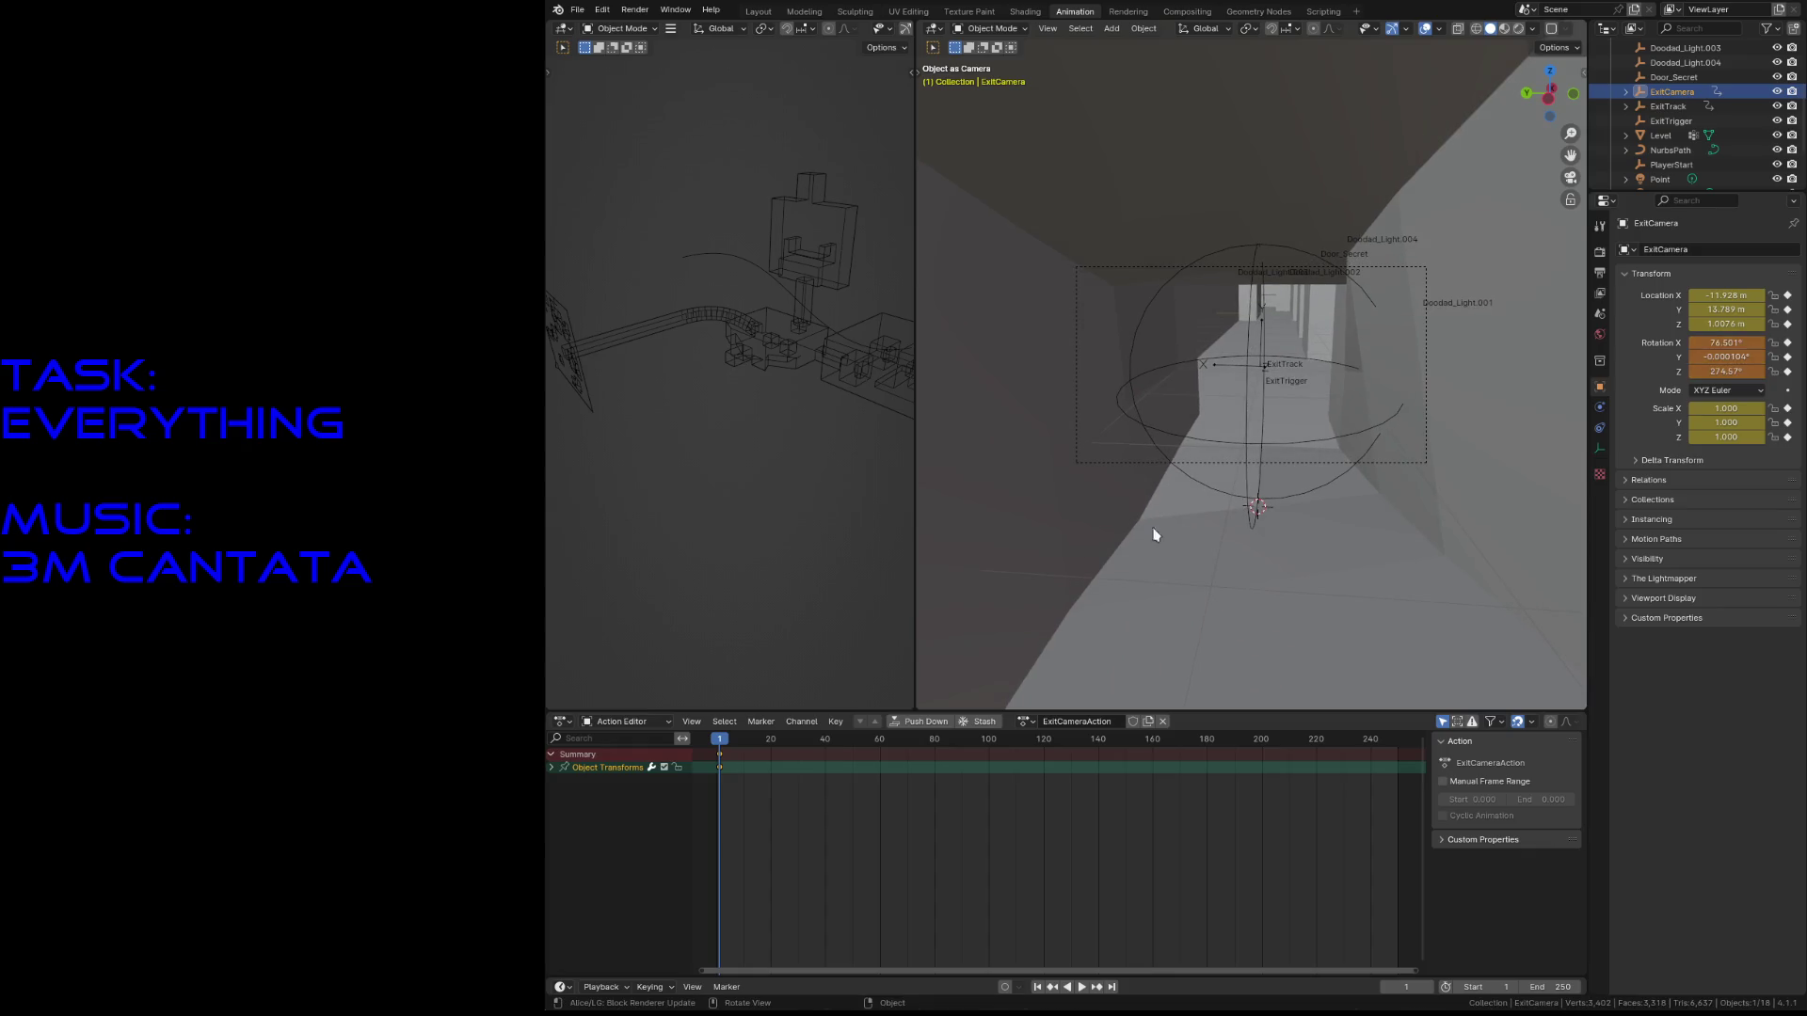
pyautogui.moveTo(716, 739); pyautogui.dragTo(781, 739)
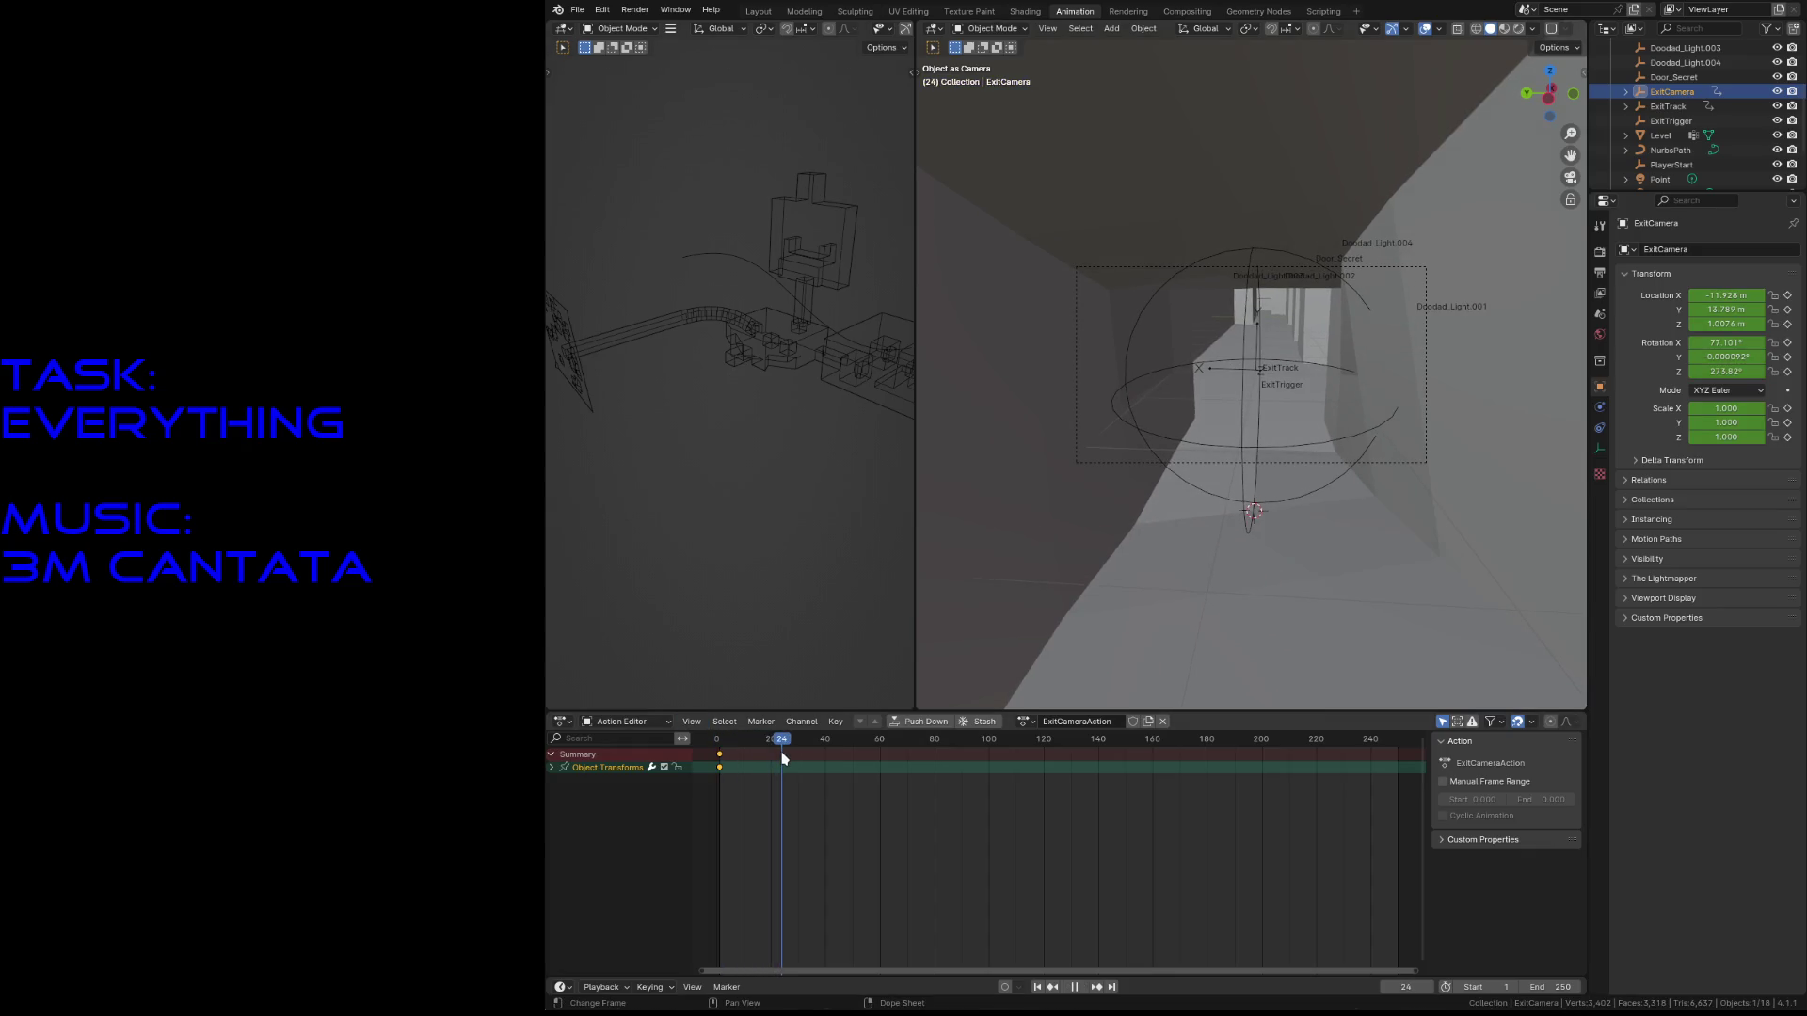
pyautogui.hotkey('shift', '`')
pyautogui.press('s')
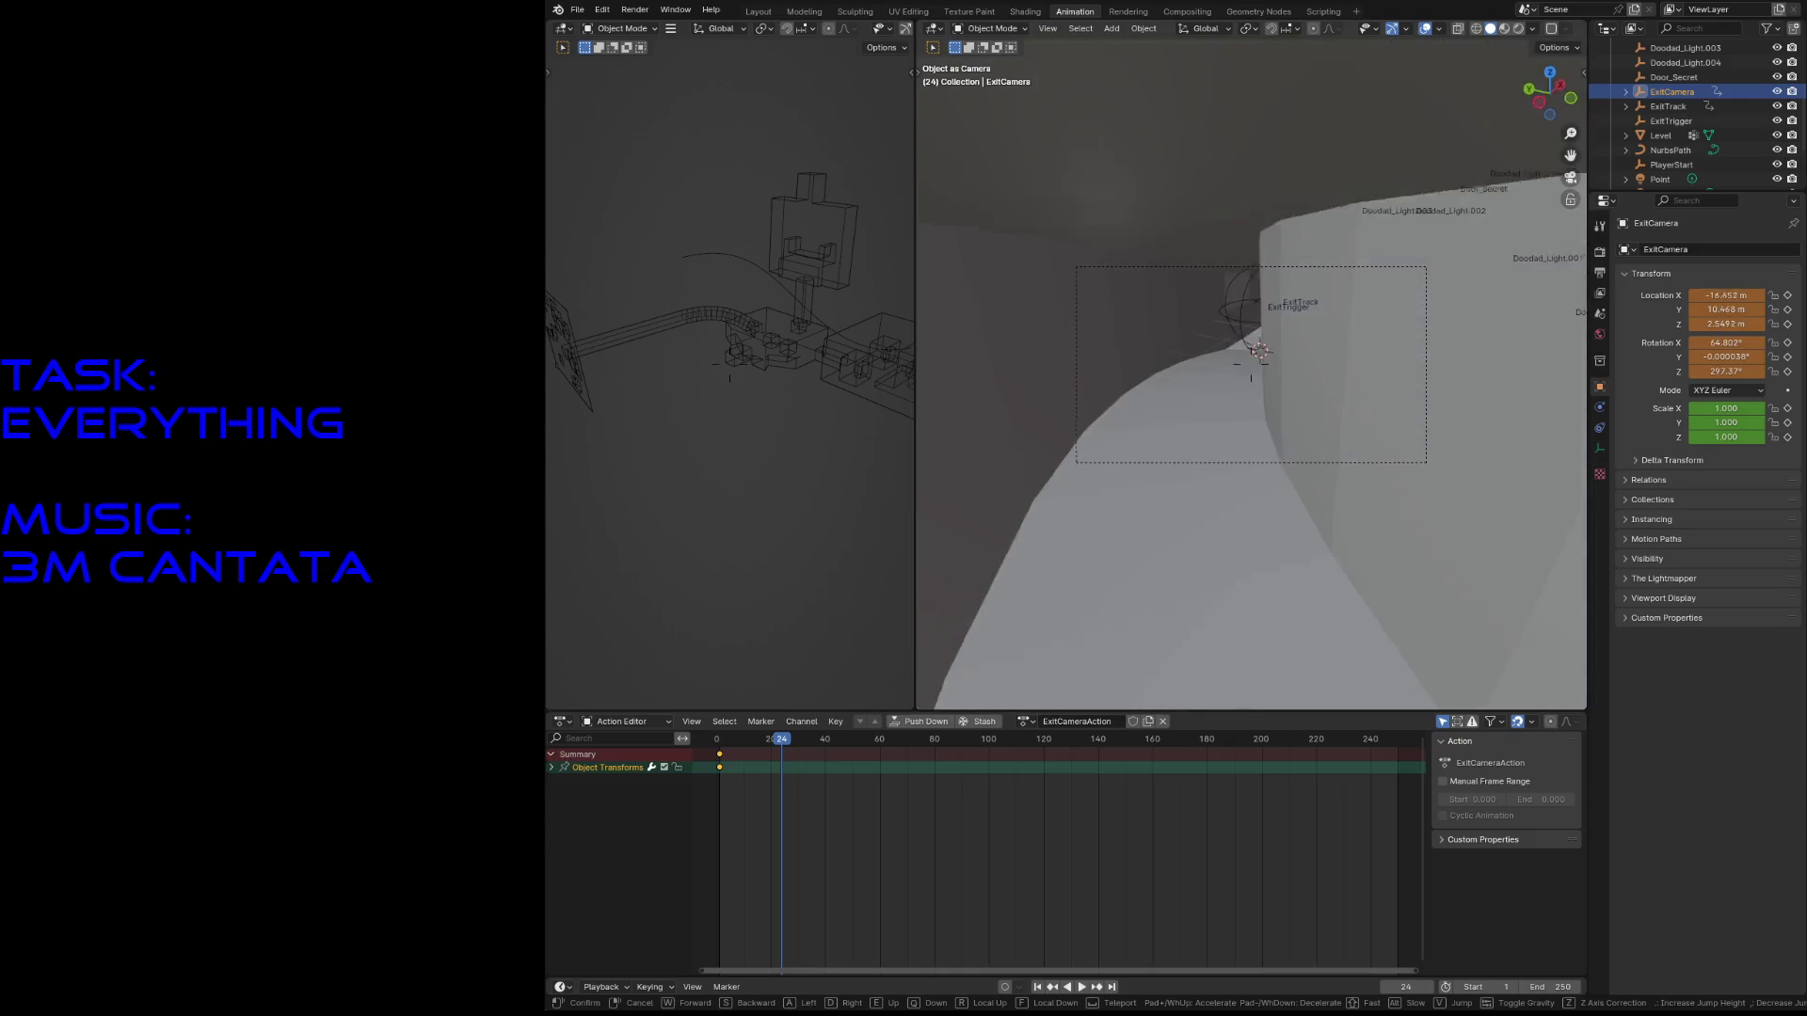
pyautogui.click(1264, 451)
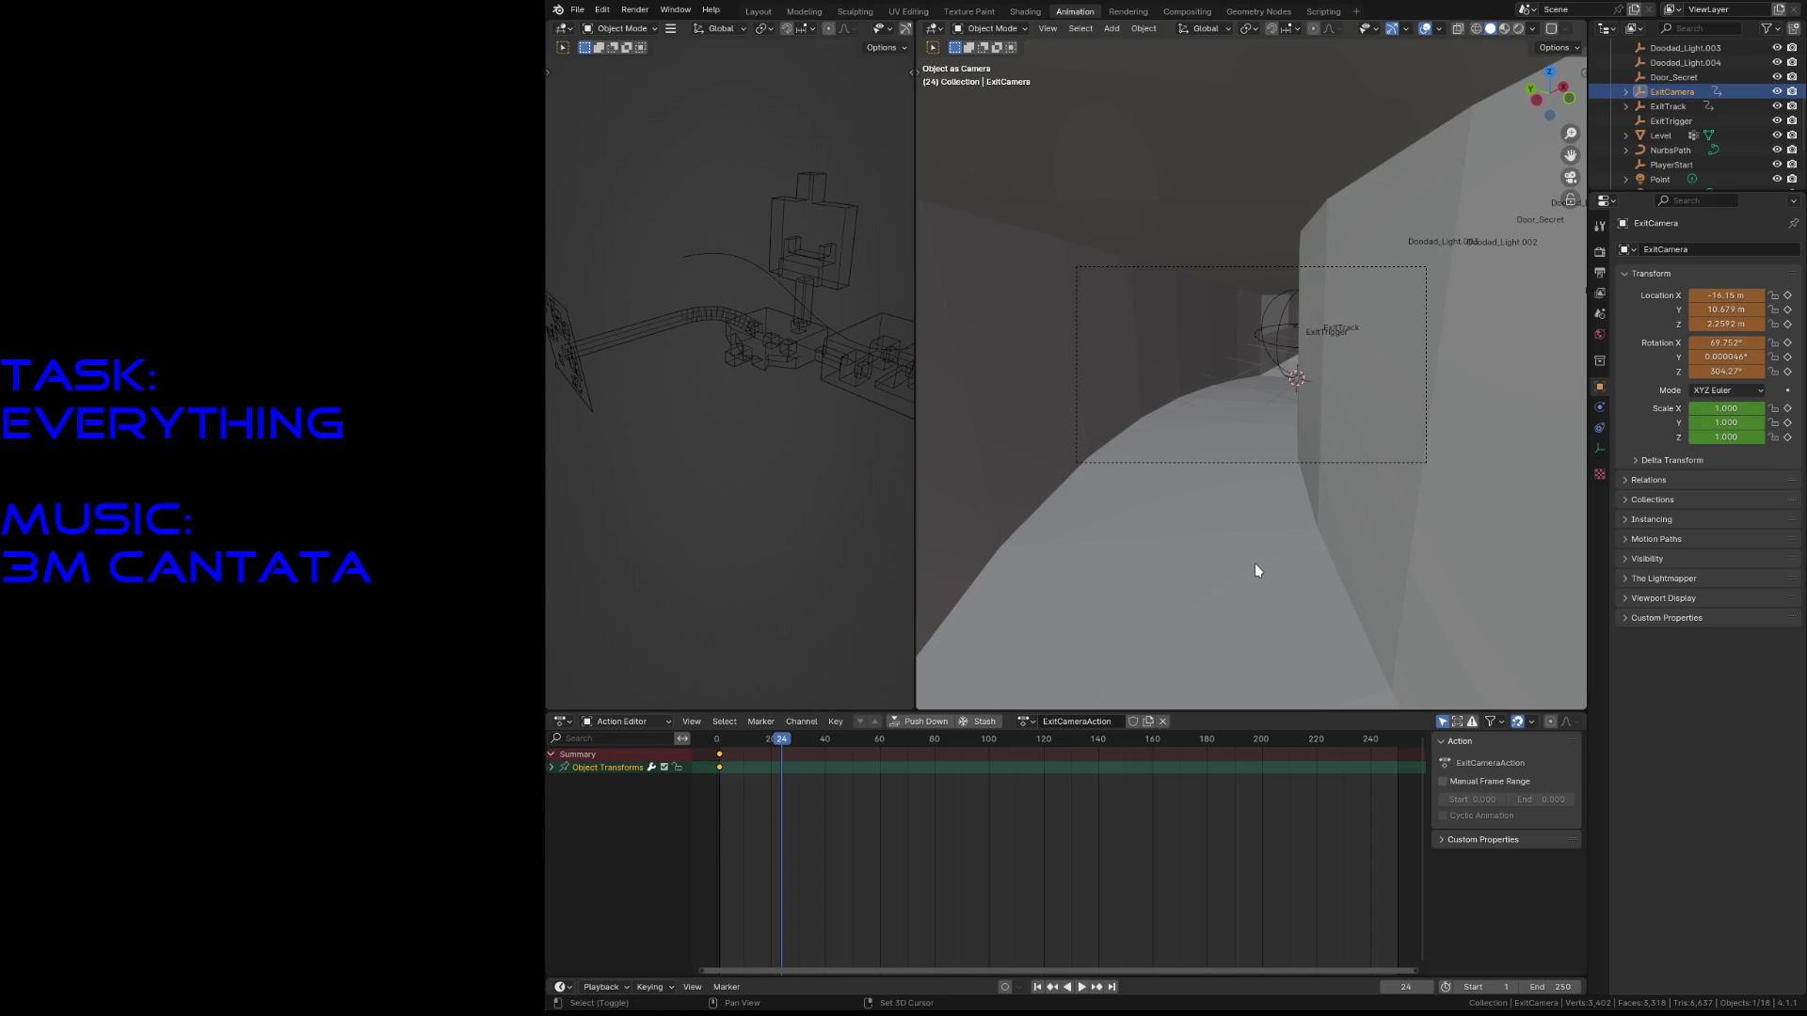
# - Refine ExitCamera's position down the corridor and keyframe it at frame 24
pyautogui.hotkey('shift', '`')
pyautogui.press('w')
pyautogui.press('s')
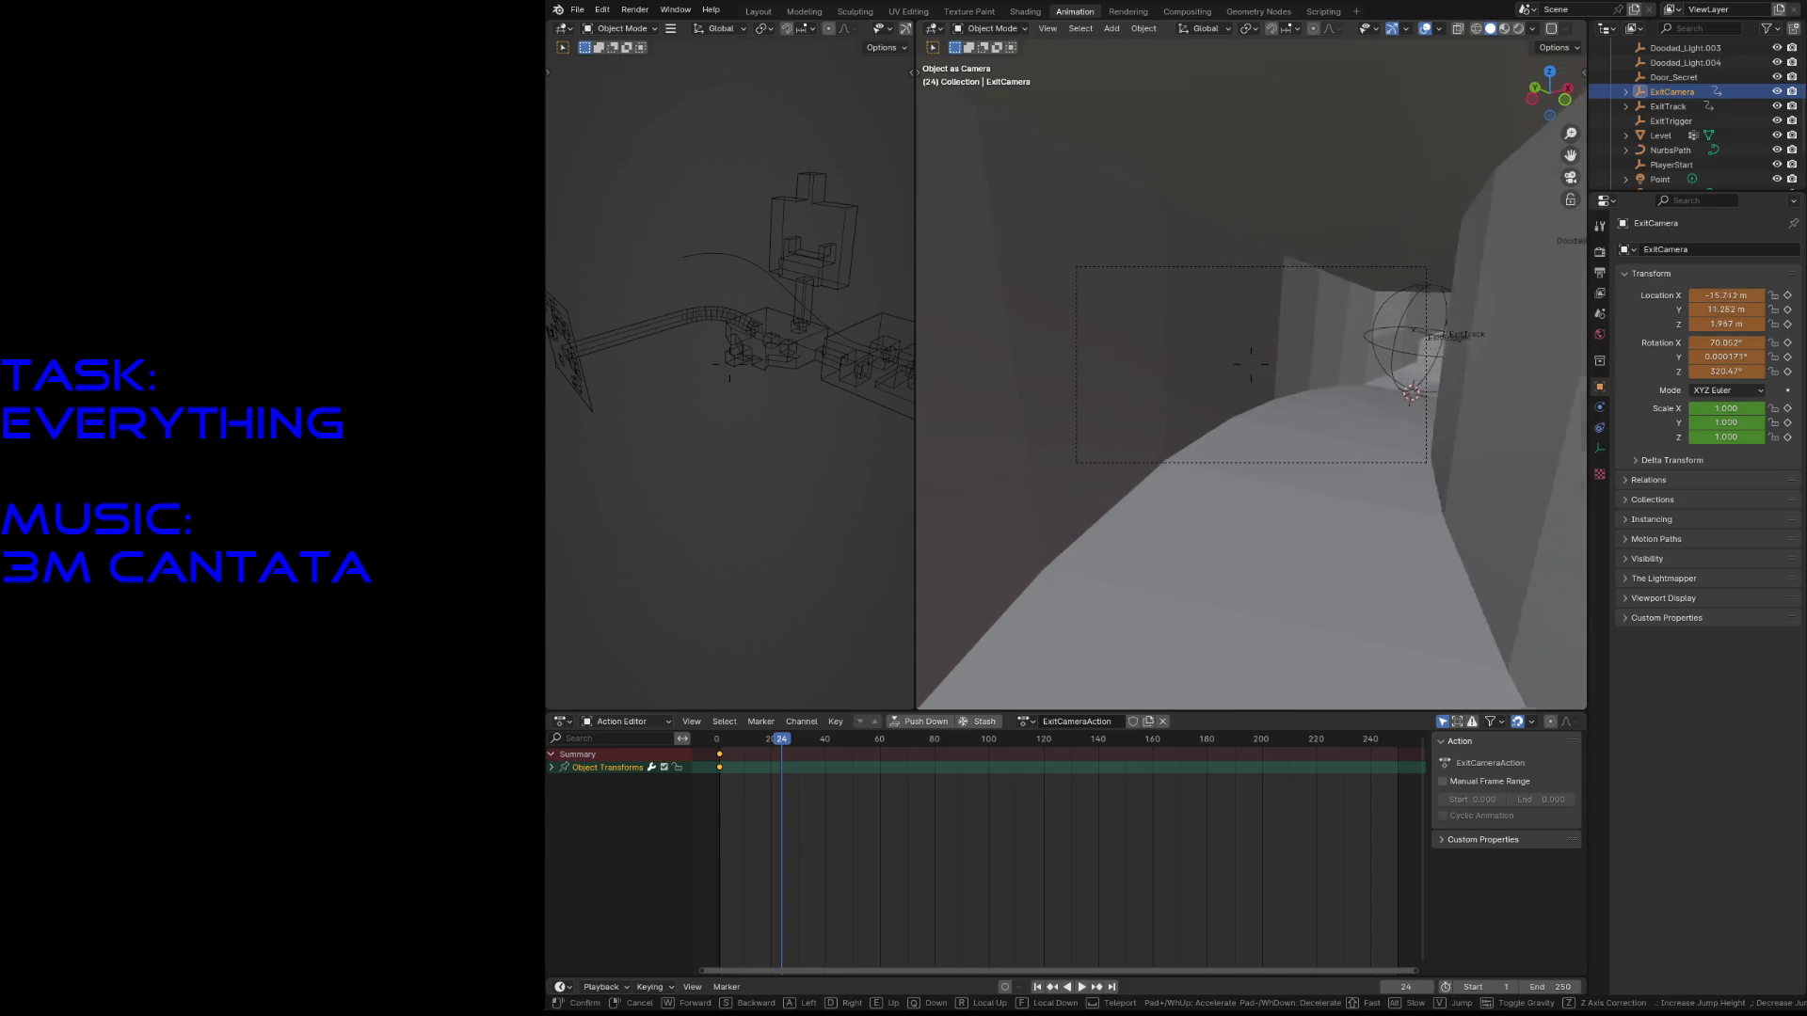
pyautogui.click(1254, 569)
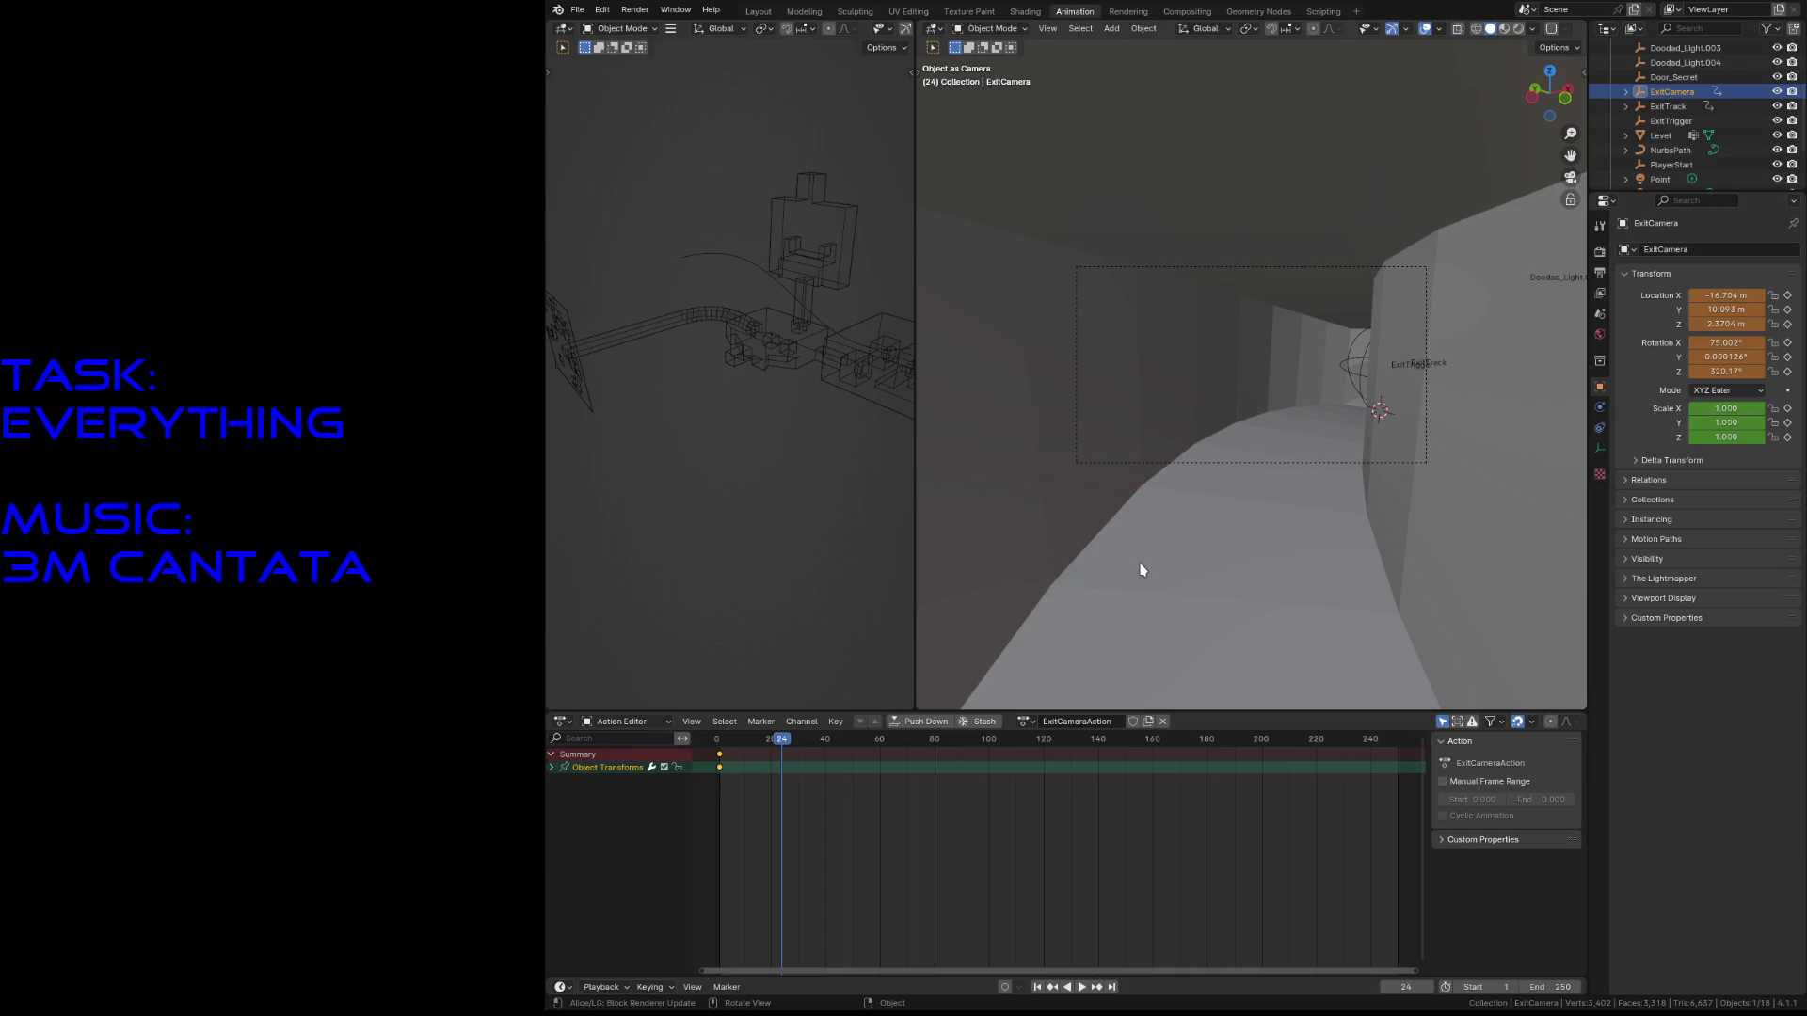
pyautogui.hotkey('shift', '`')
pyautogui.press('s')
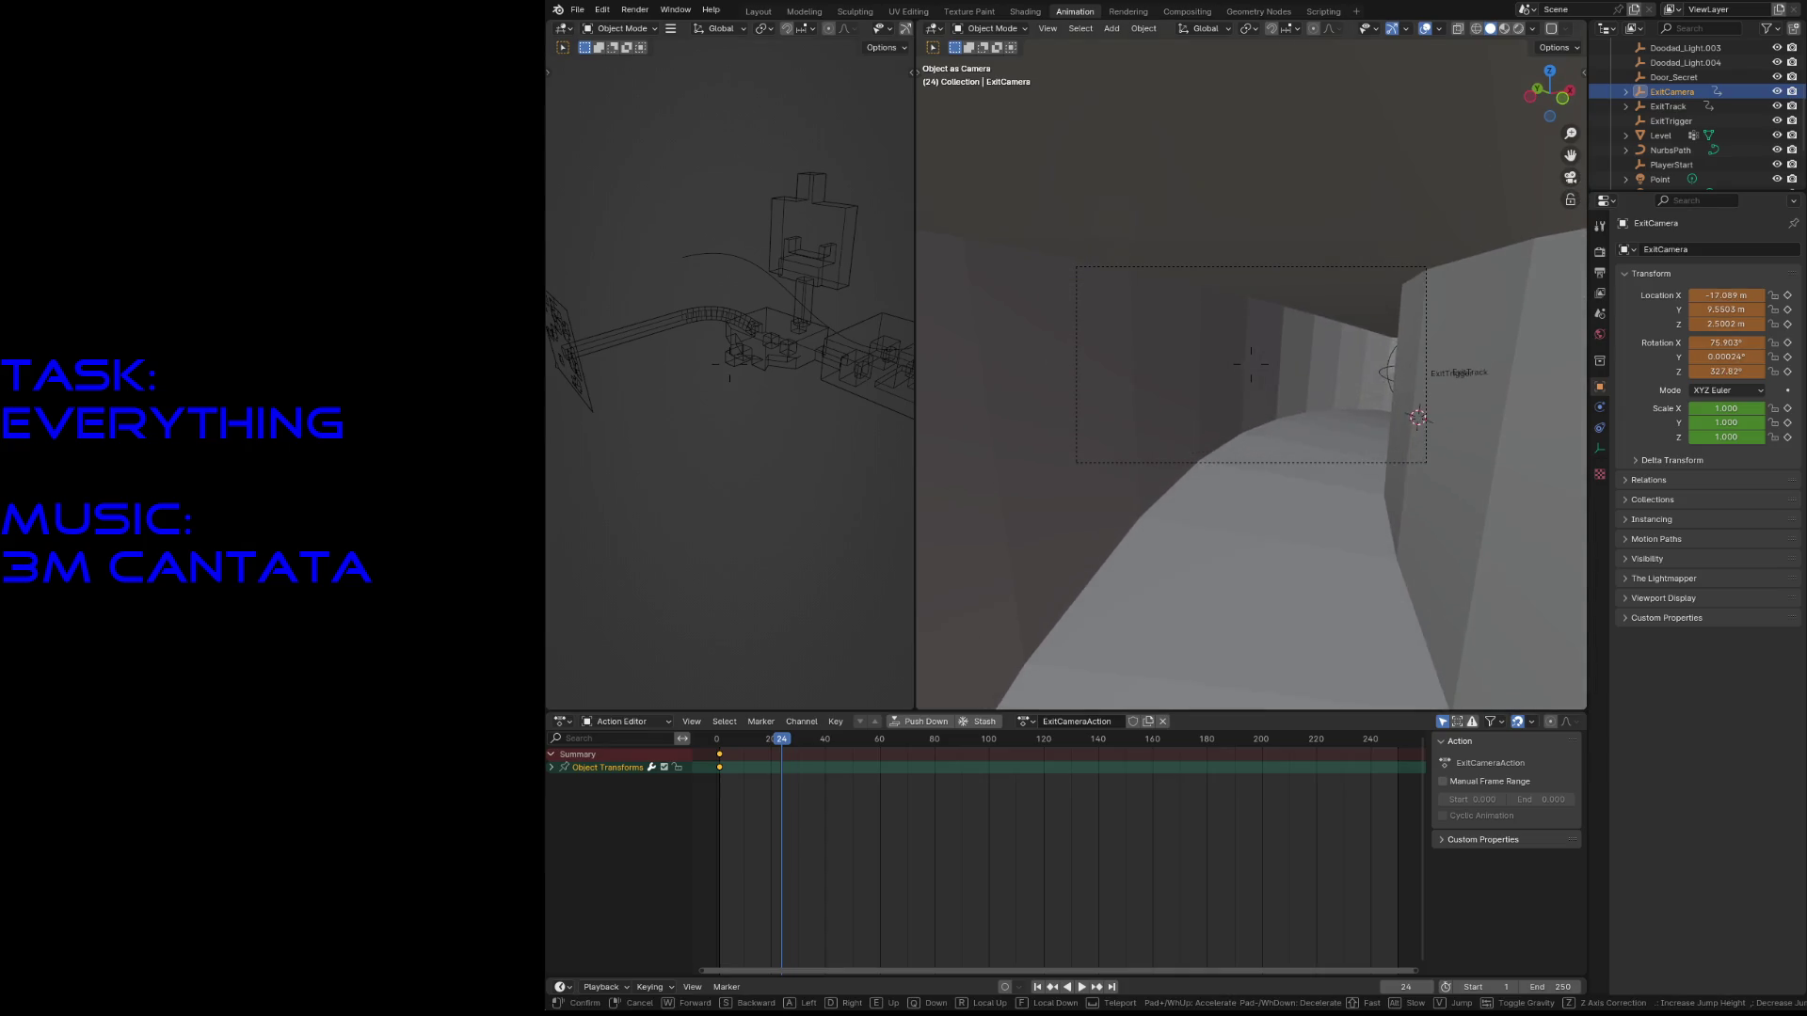
pyautogui.click(1179, 547)
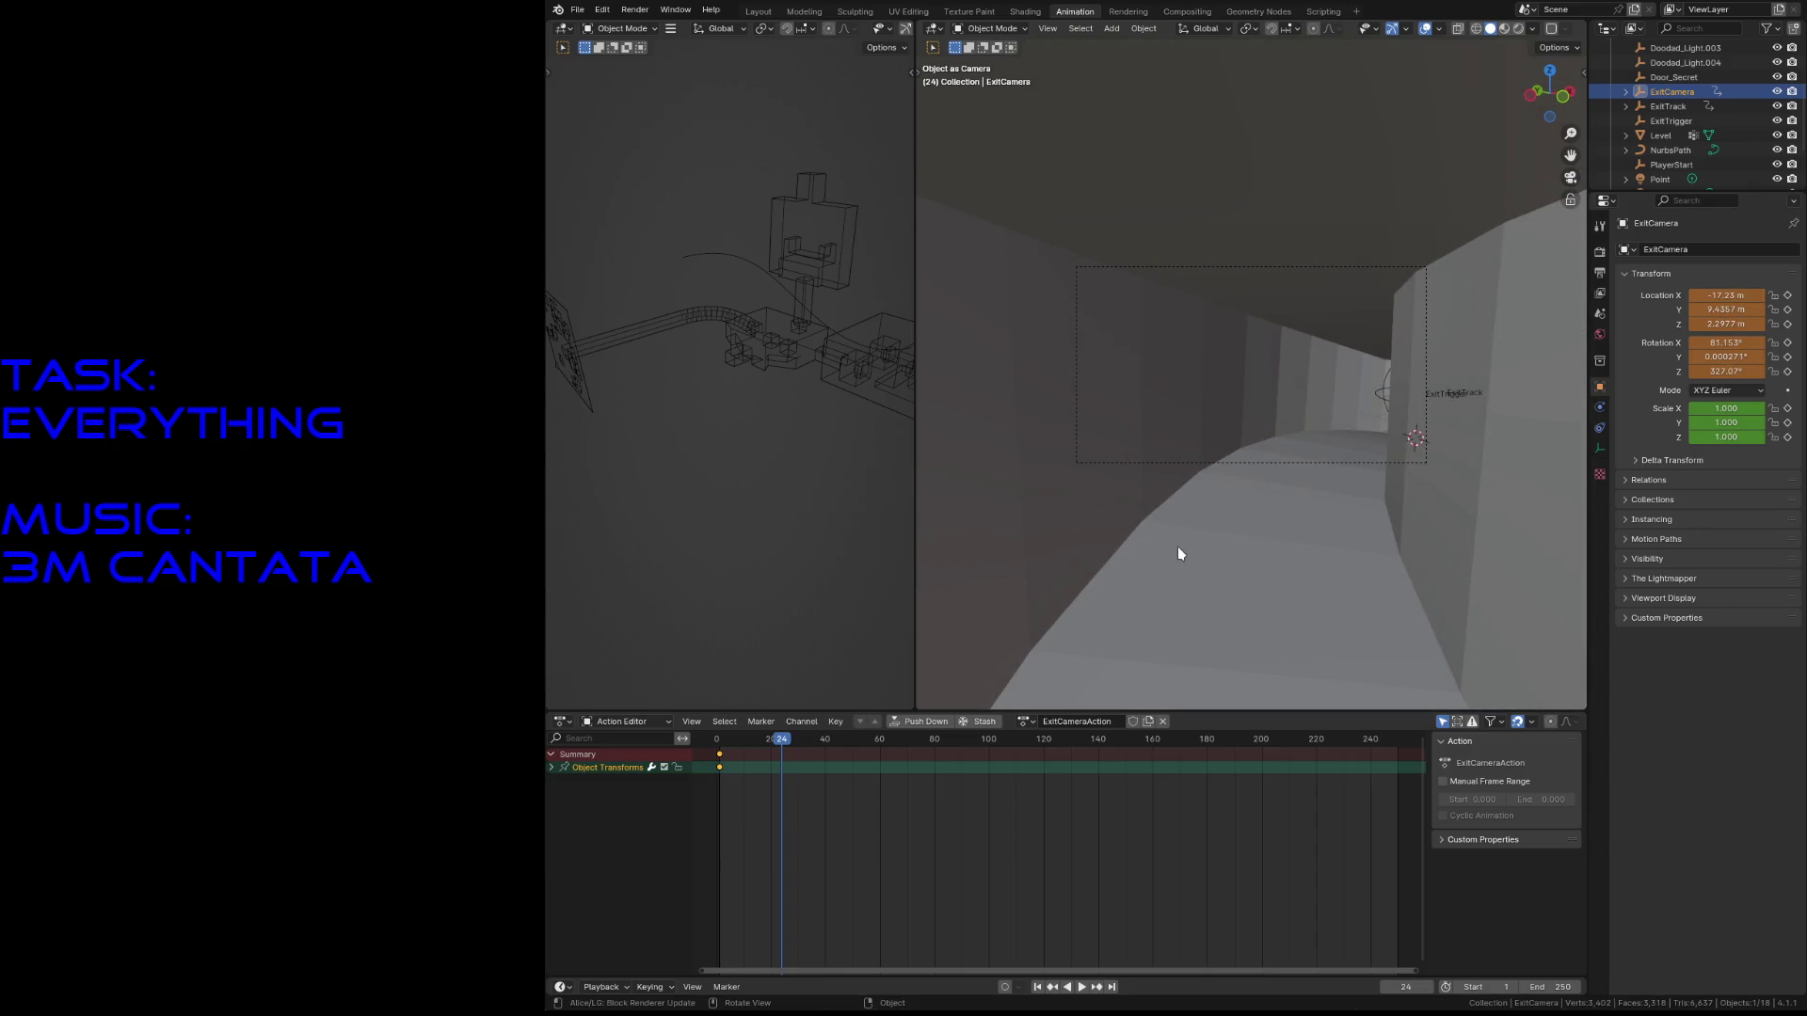
pyautogui.press('i')
# - Move ExitCamera forward and keyframe it at frame 48
pyautogui.press('space')
pyautogui.moveTo(817, 750); pyautogui.dragTo(848, 753)
pyautogui.press('space')
pyautogui.hotkey('shift', '`')
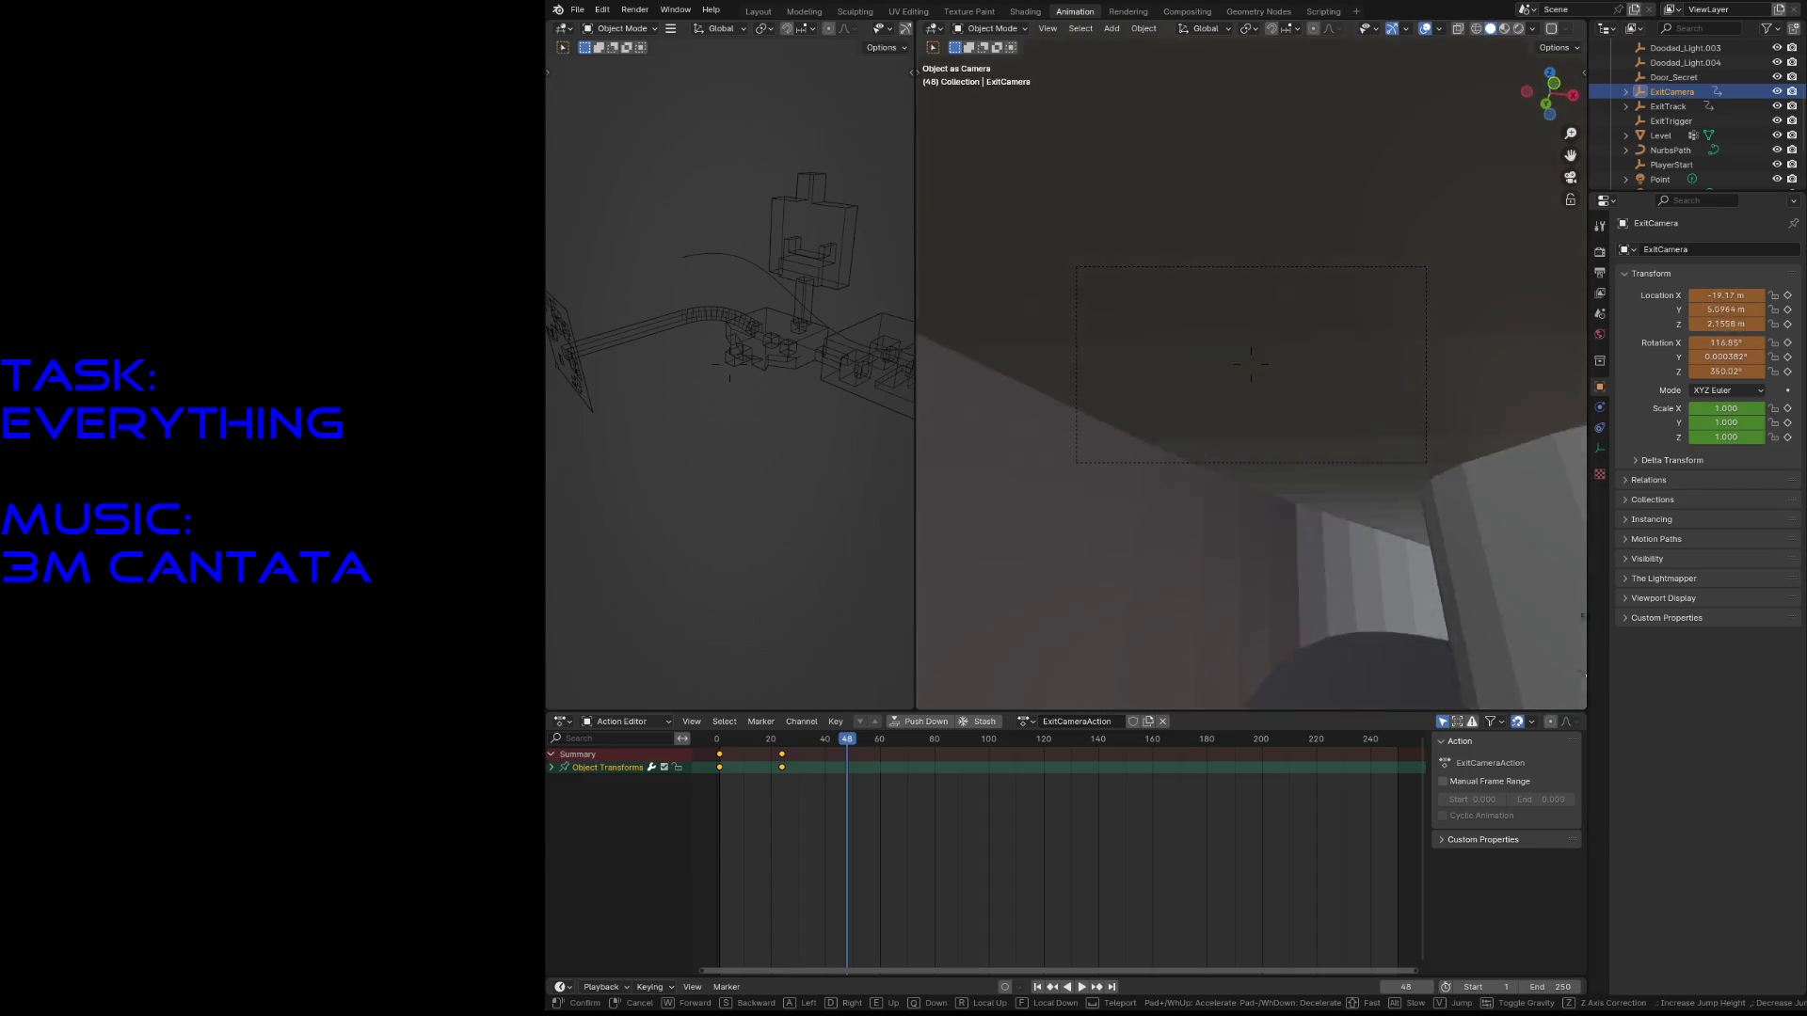
pyautogui.press('w')
pyautogui.click(1289, 521)
pyautogui.press('i')
# - At frame 72, fly ExitCamera further down the corridor
pyautogui.moveTo(854, 743); pyautogui.dragTo(913, 755)
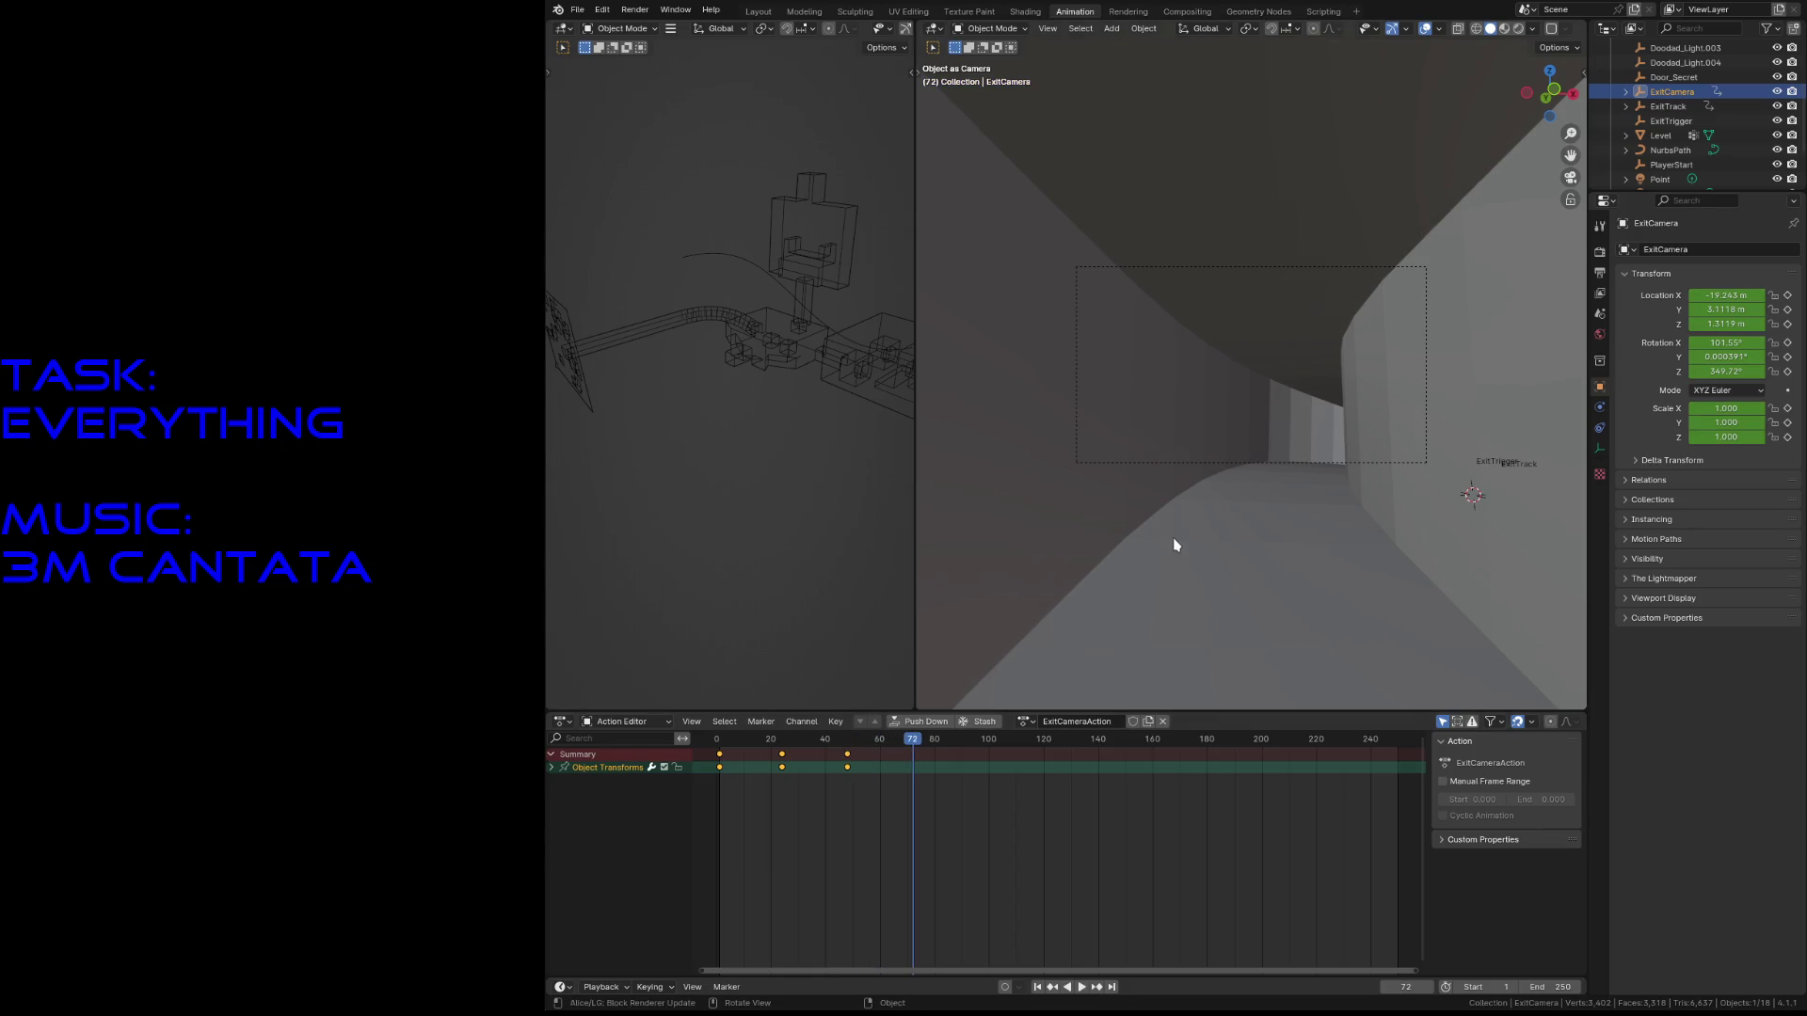
pyautogui.hotkey('shift', '`')
pyautogui.press('w')
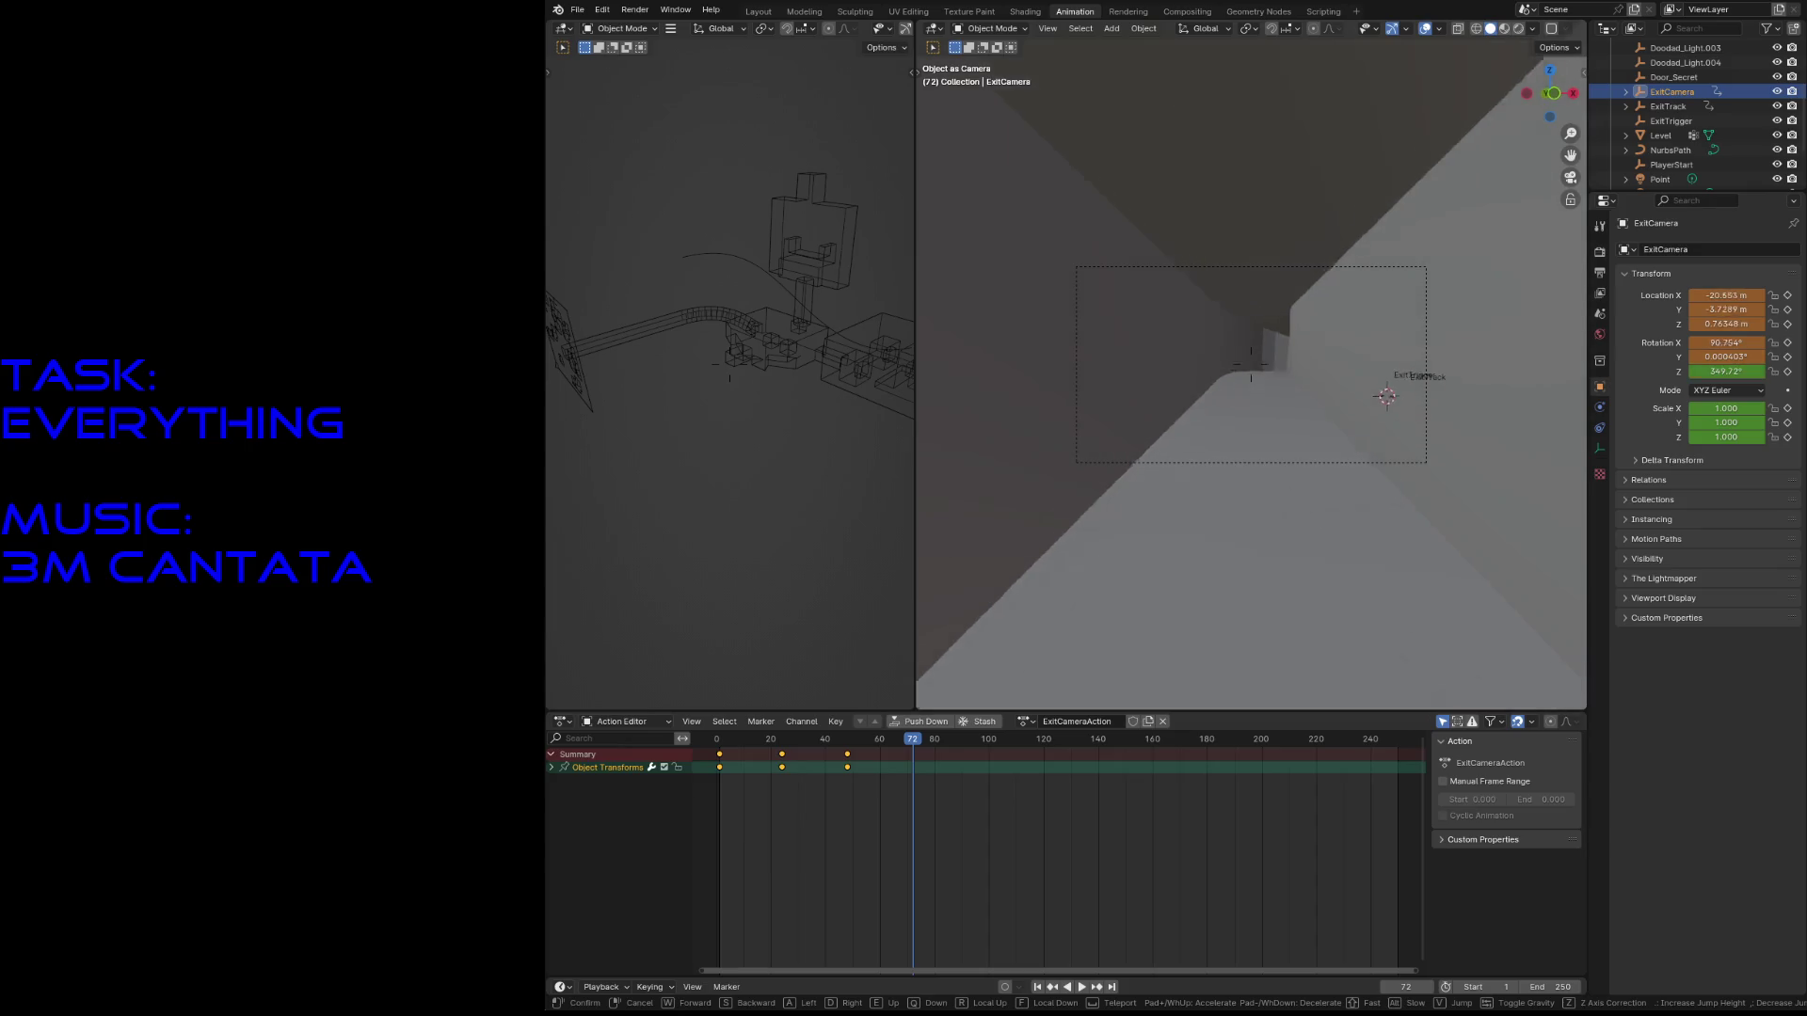
pyautogui.click(1172, 544)
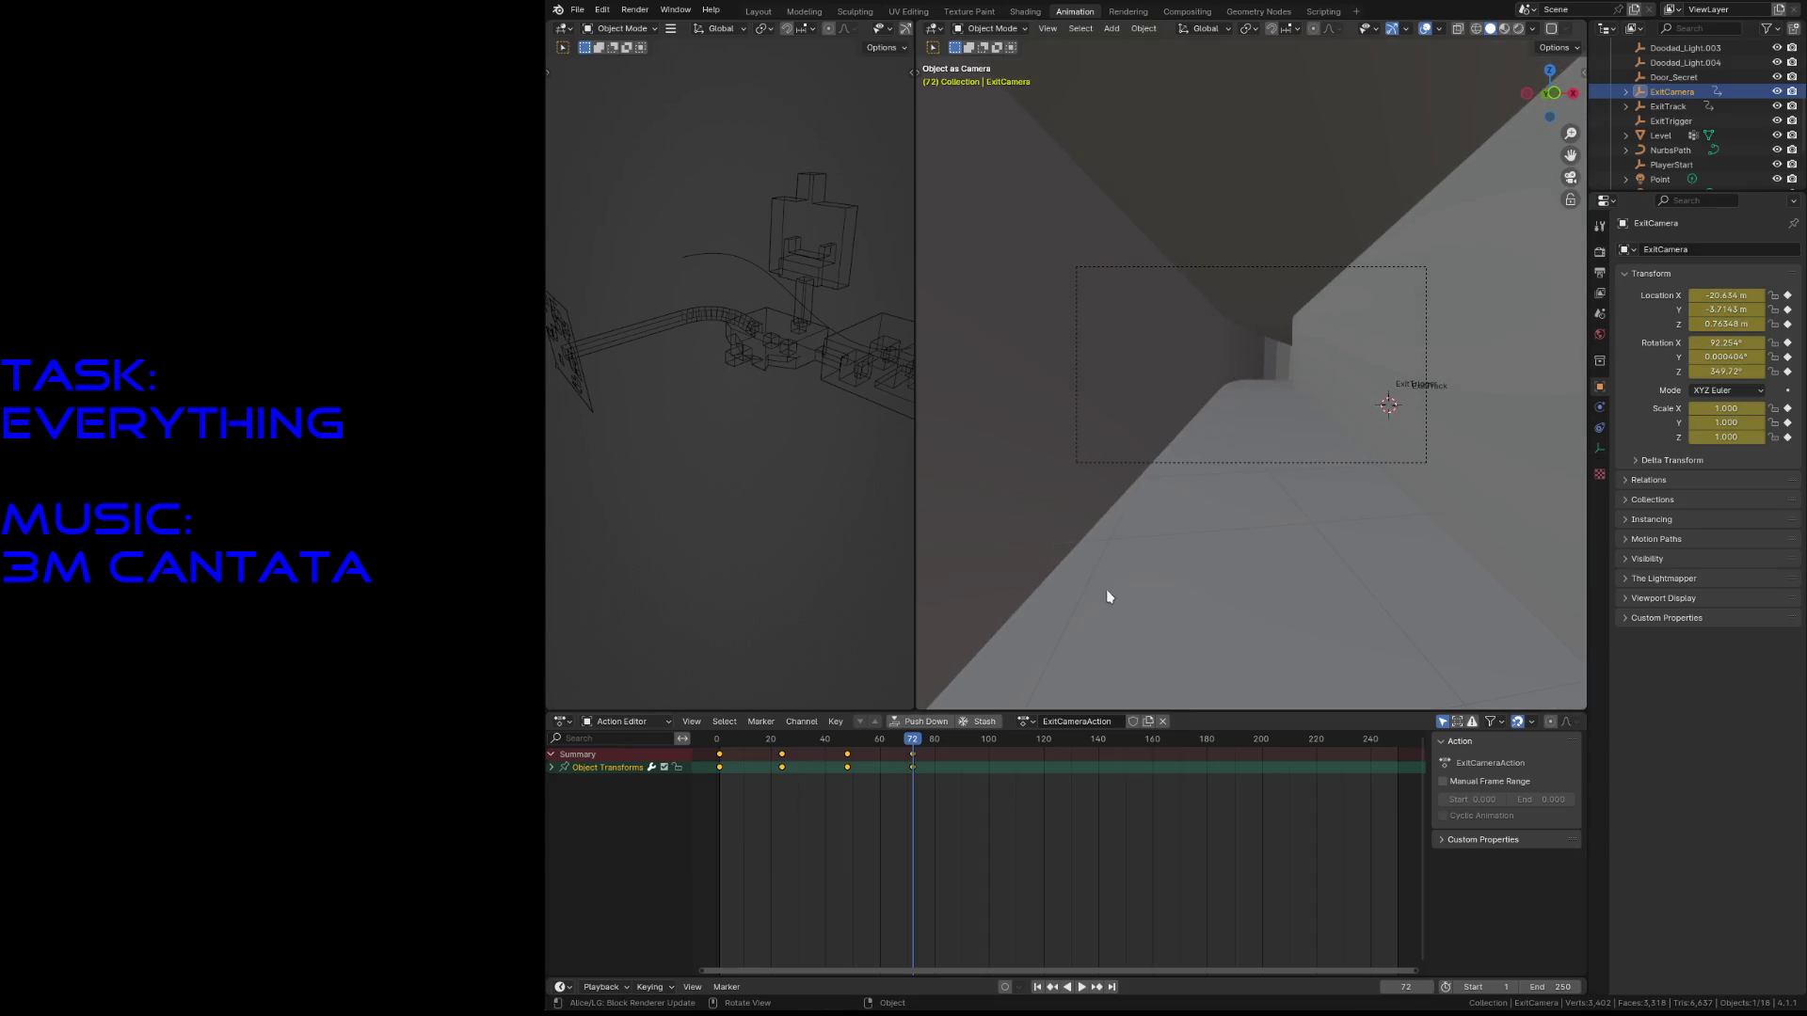
# - Fly ExitCamera down the corridor and keyframe it at frame 96
pyautogui.moveTo(915, 748); pyautogui.dragTo(973, 747)
pyautogui.click(978, 748)
pyautogui.hotkey('shift', '`')
pyautogui.press('w')
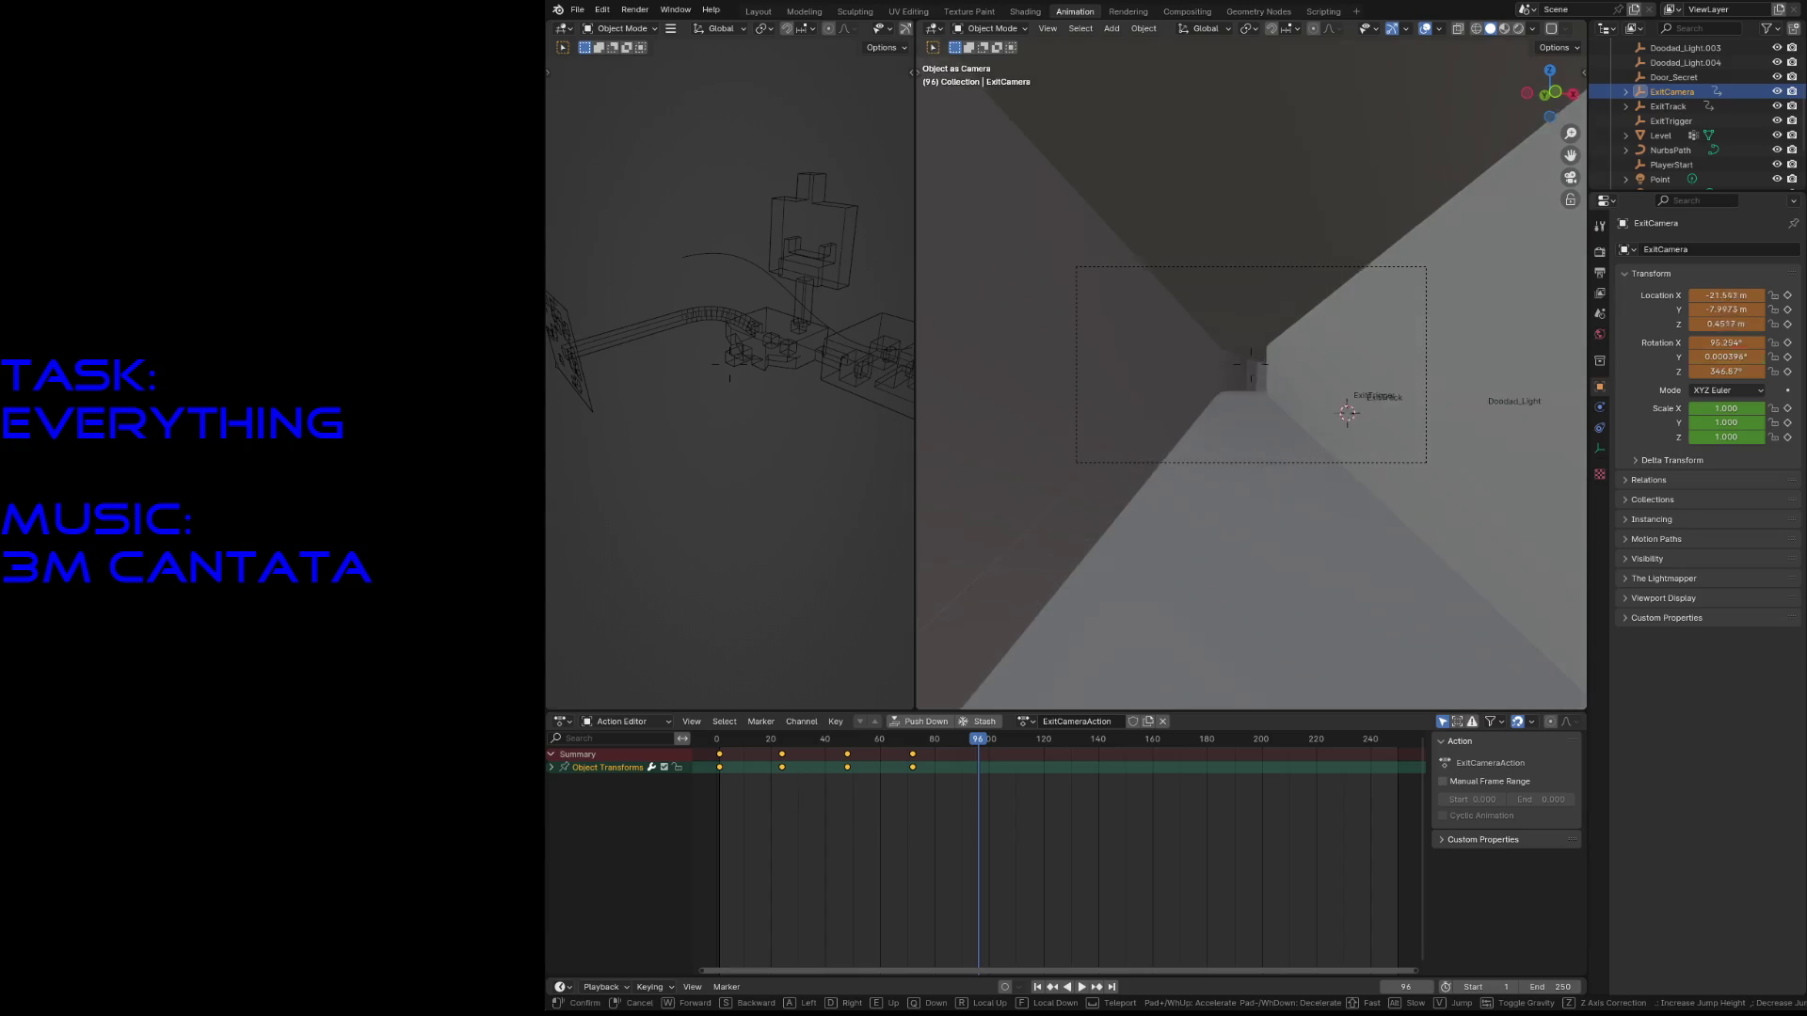
pyautogui.click(1212, 516)
pyautogui.press('i')
# - Bring ExitCamera back near its start and keyframe it at frame 120
pyautogui.moveTo(980, 748); pyautogui.dragTo(1044, 753)
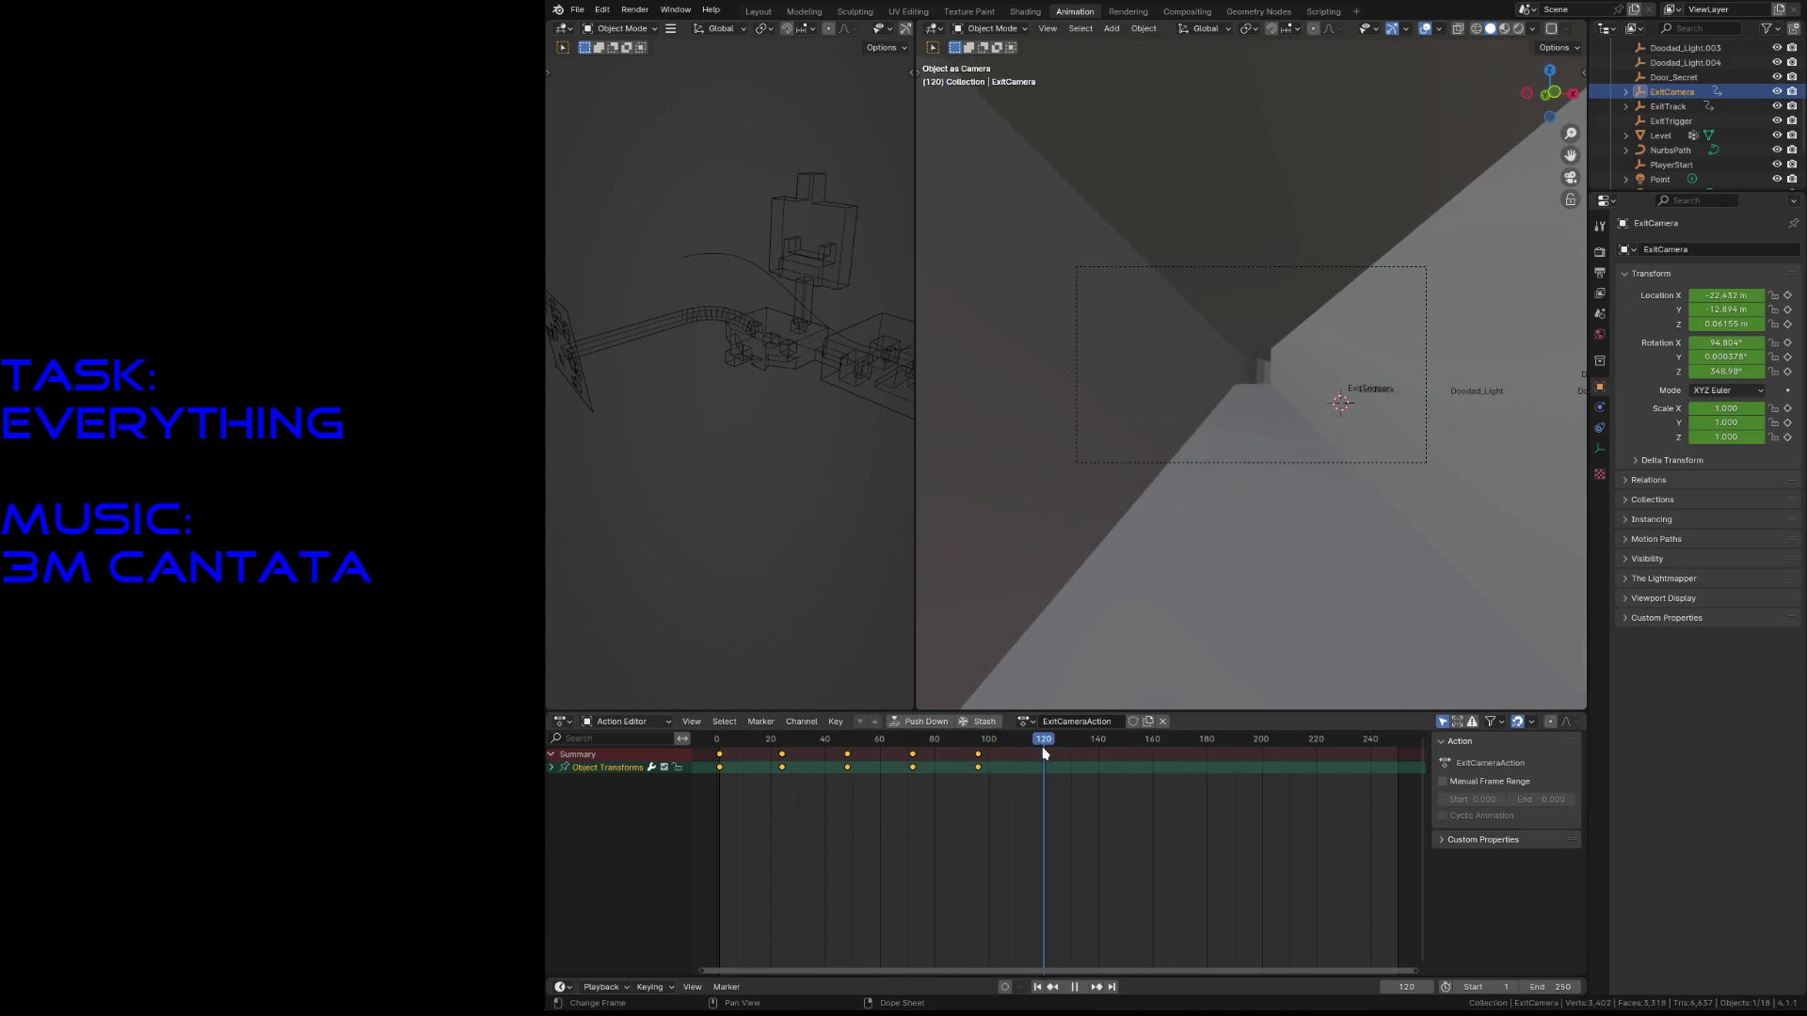
pyautogui.hotkey('shift', '`')
pyautogui.press('w')
pyautogui.press('s')
pyautogui.press('w')
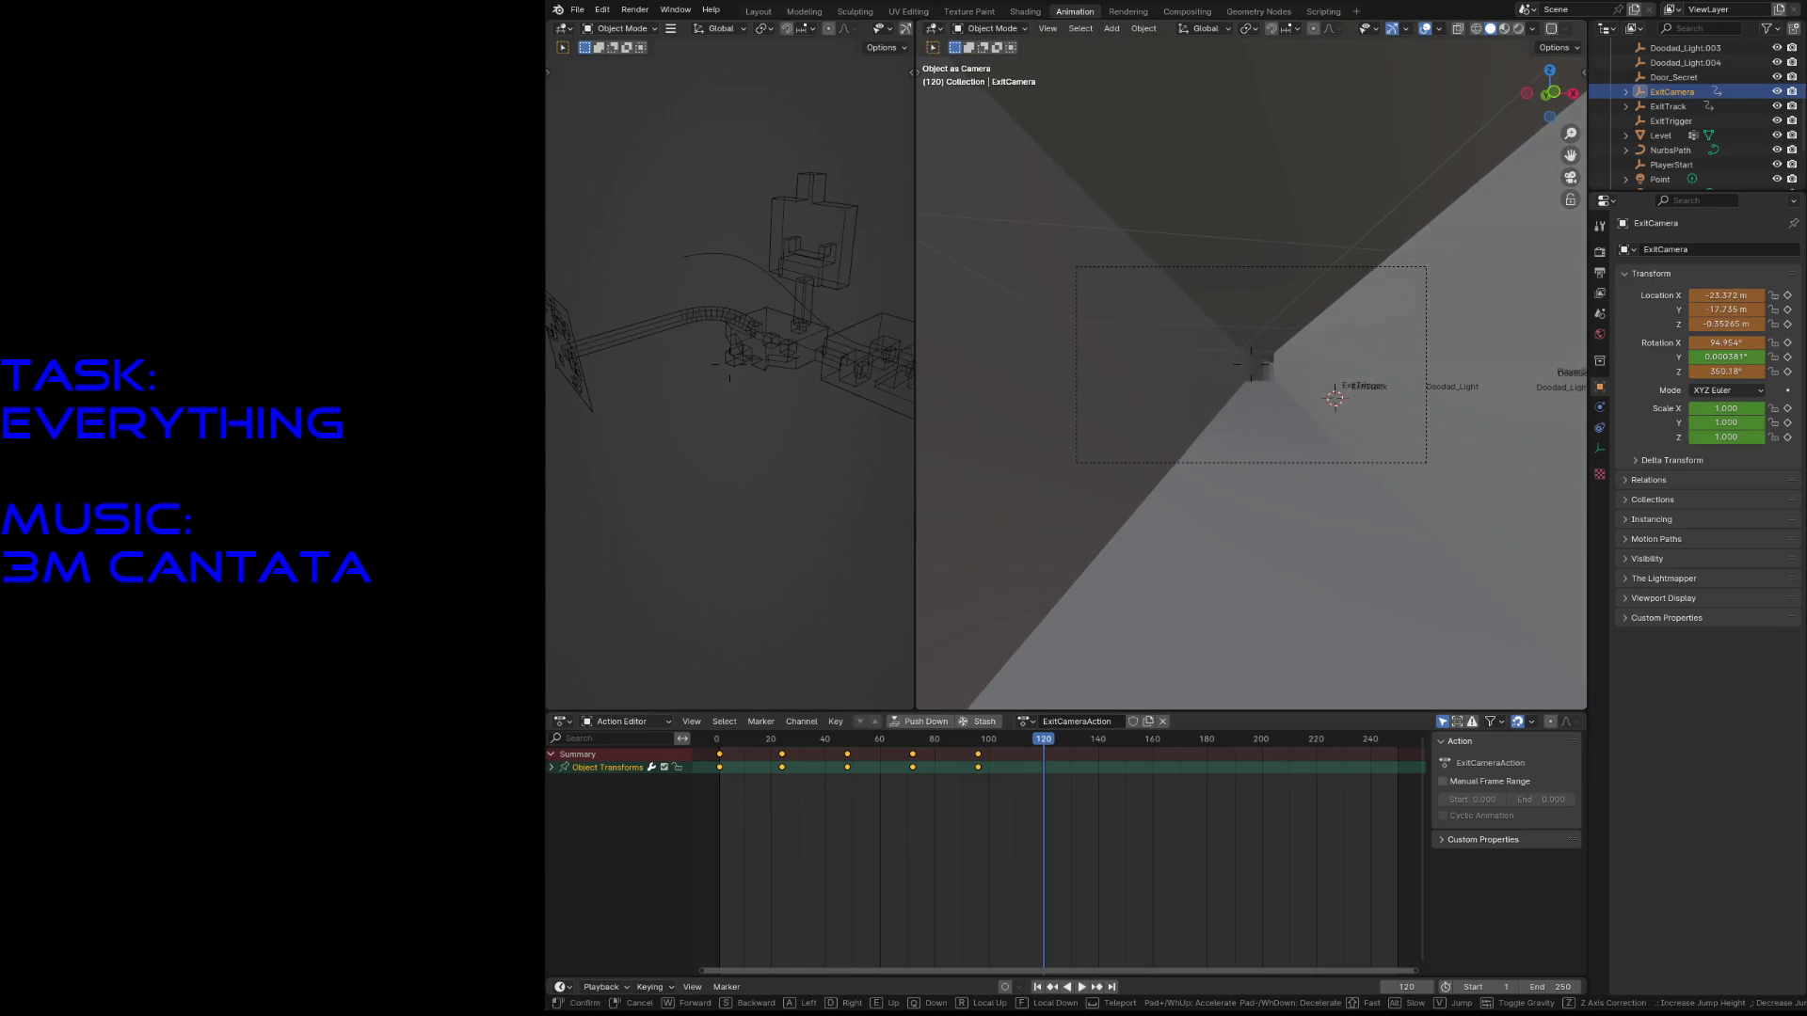
pyautogui.click(1288, 536)
pyautogui.press('i')
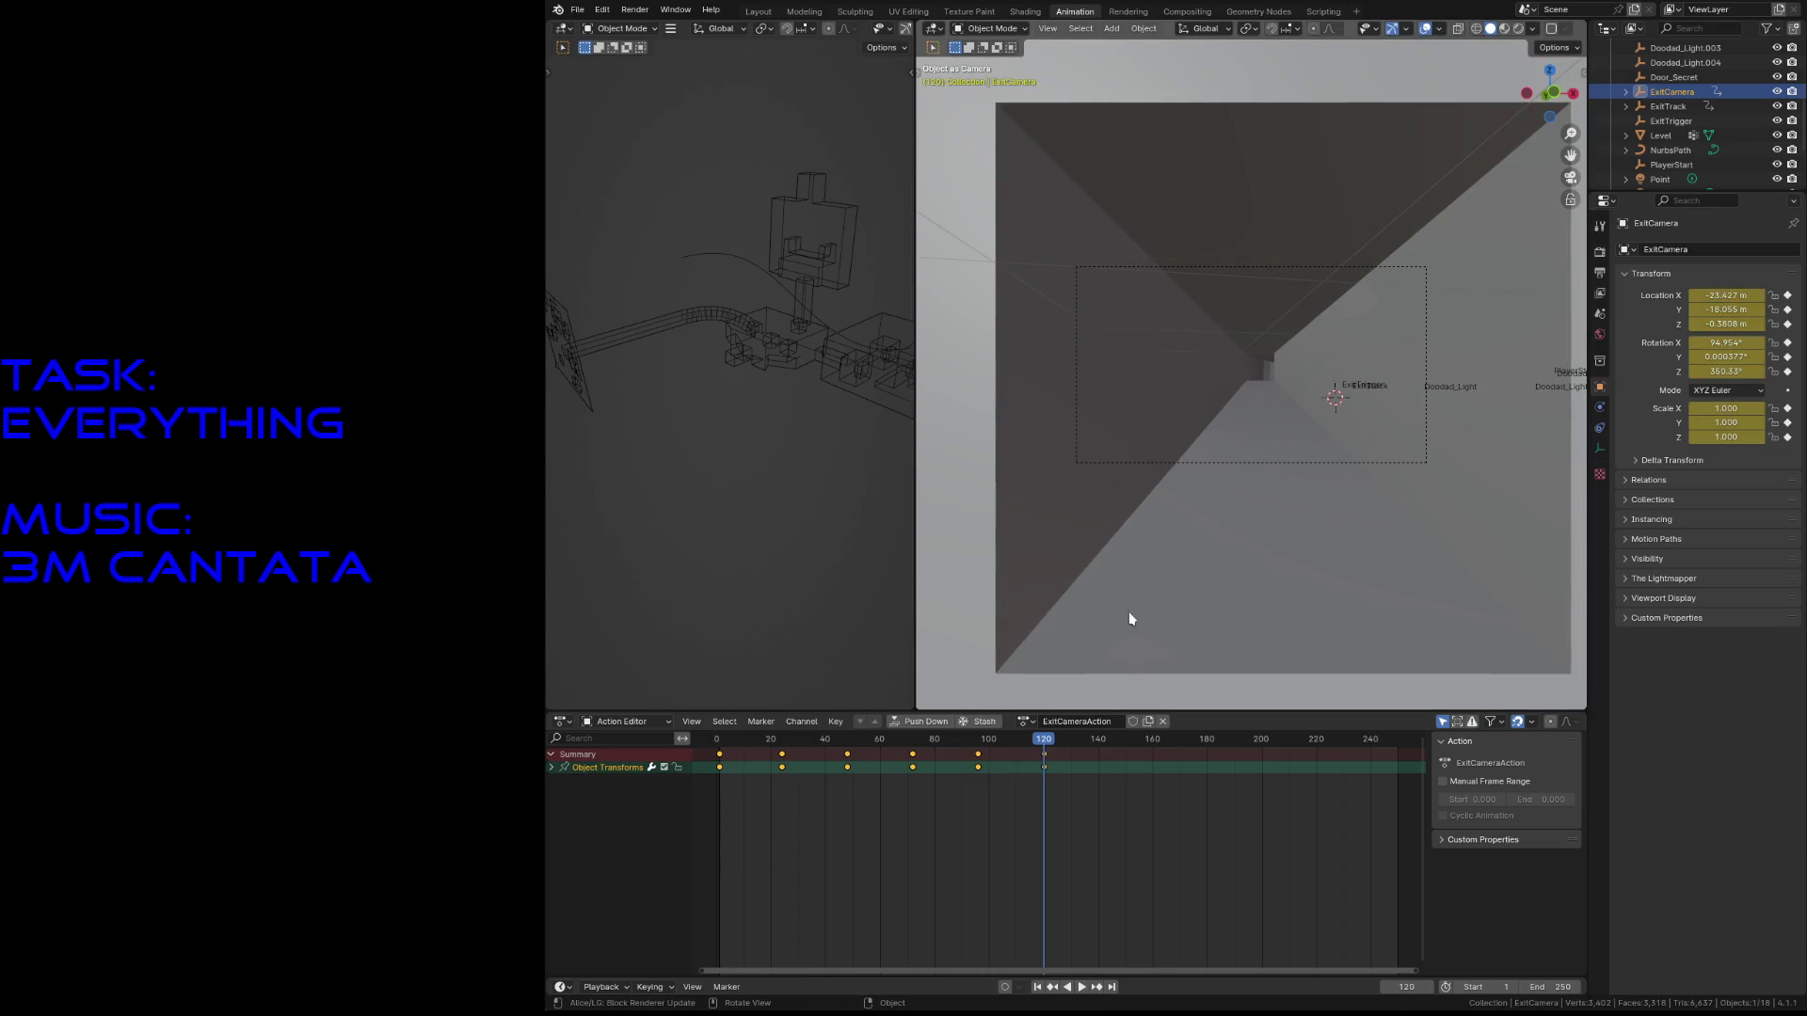
# - Place ExitCamera near the dark object and keyframe it at frame 144
pyautogui.moveTo(1047, 741); pyautogui.dragTo(1106, 754)
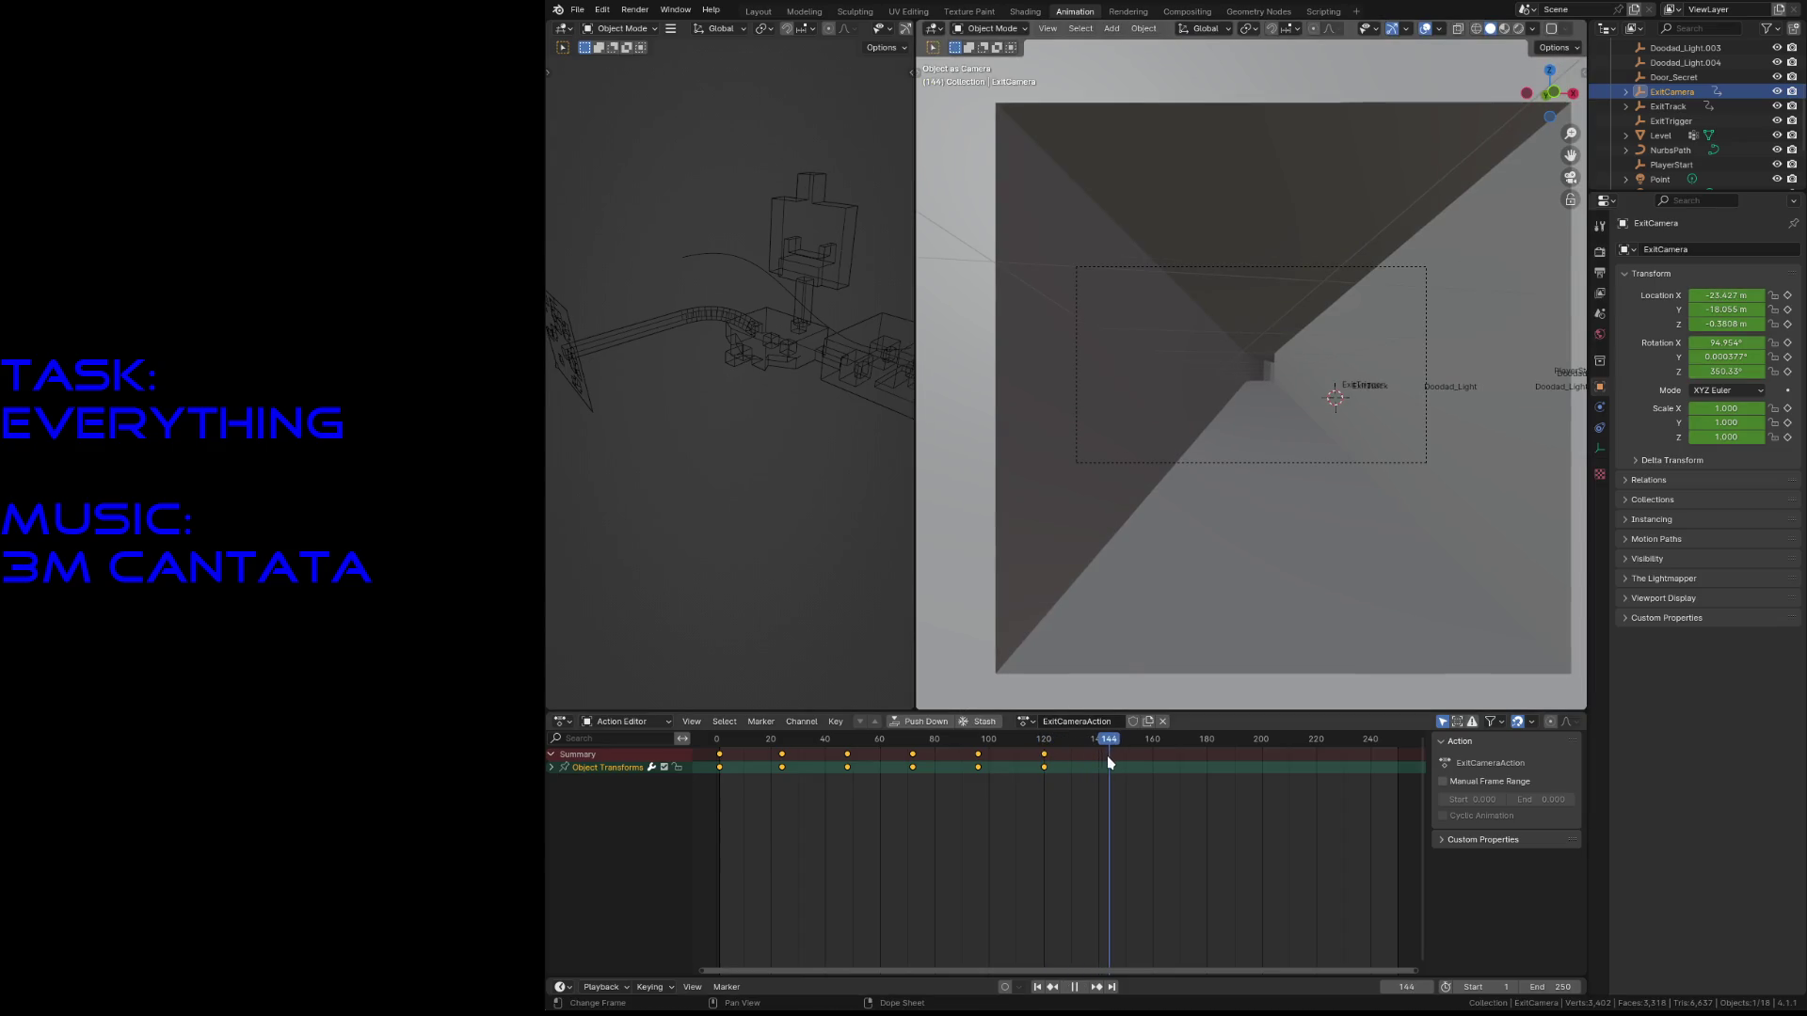
pyautogui.hotkey('shift', '`')
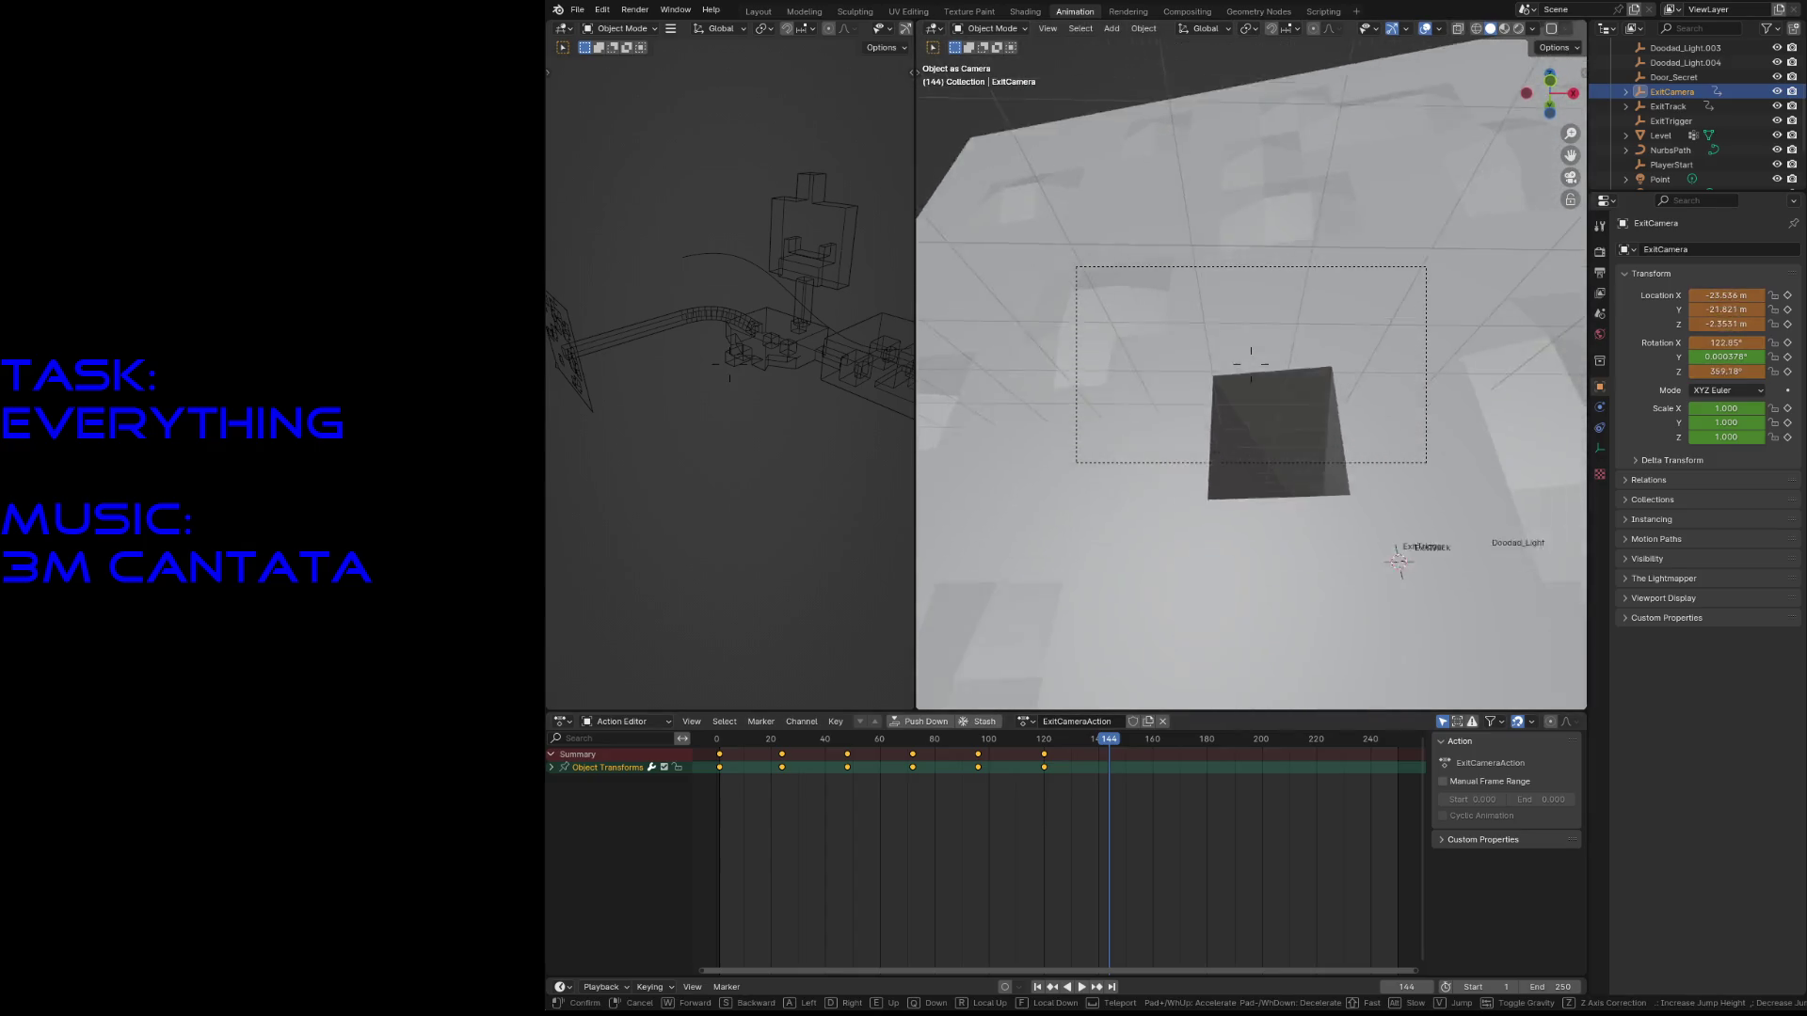
pyautogui.press('w')
pyautogui.press('s')
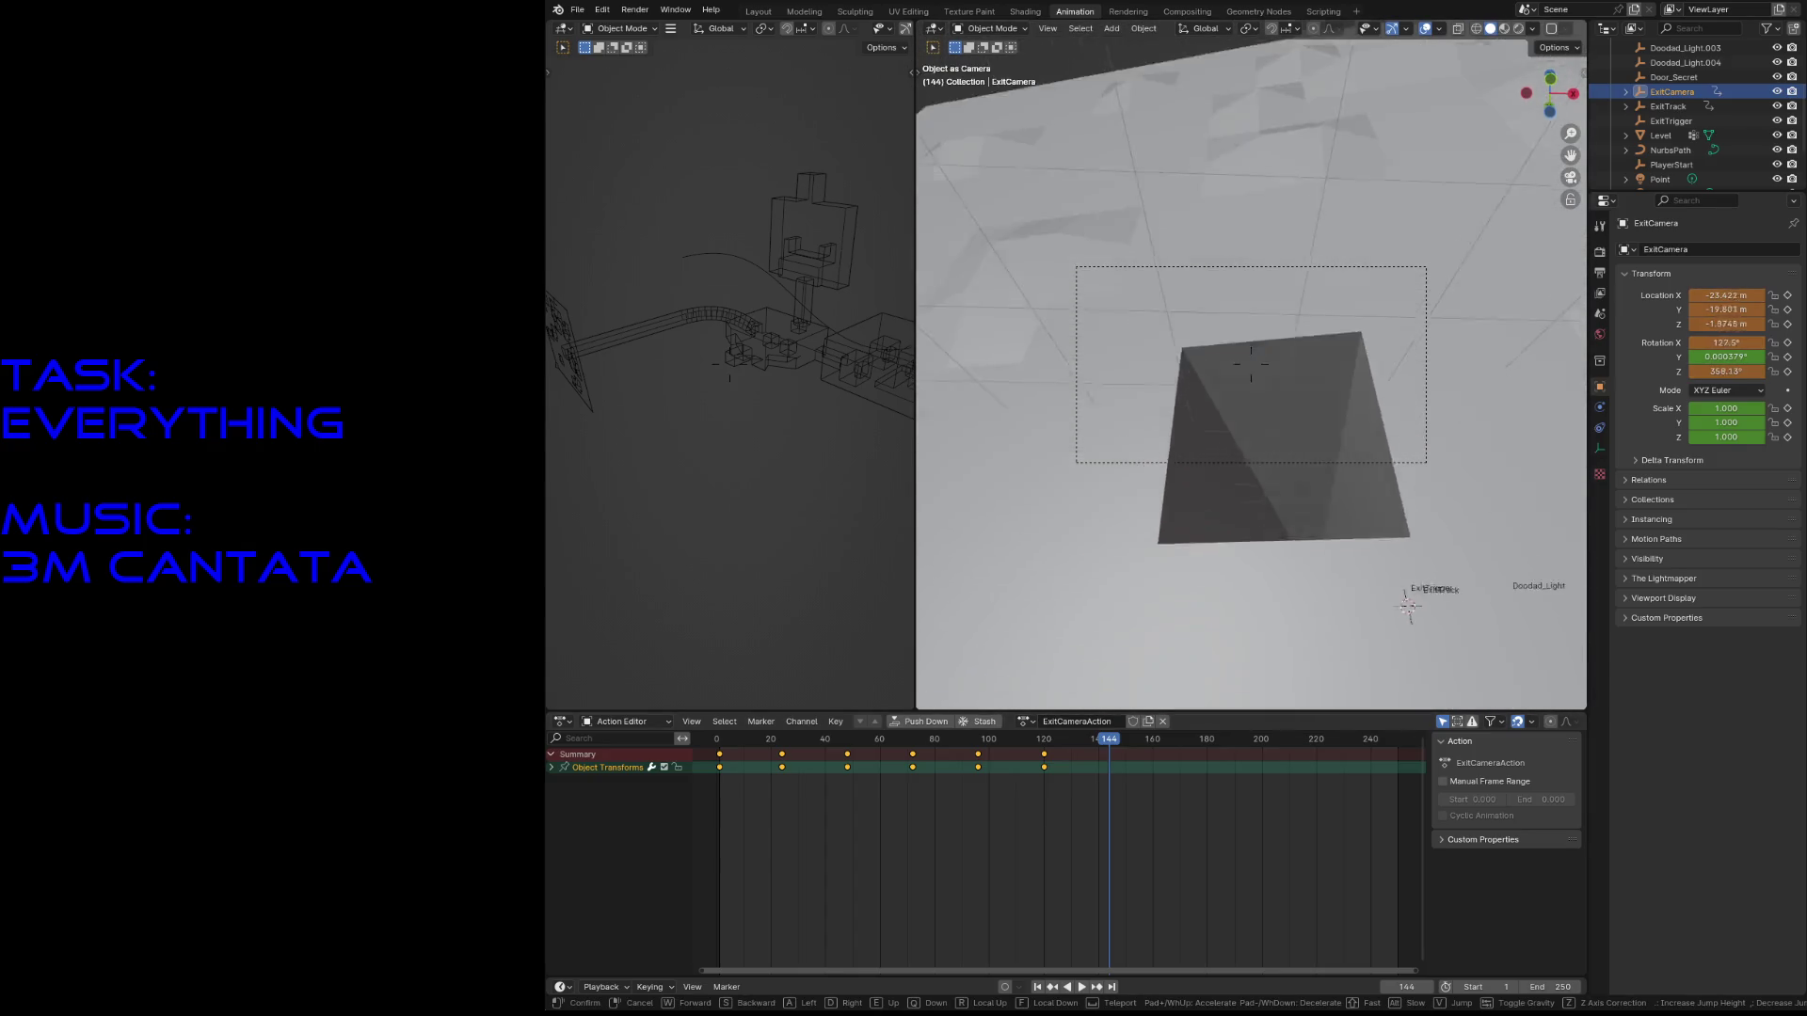
pyautogui.click(1298, 512)
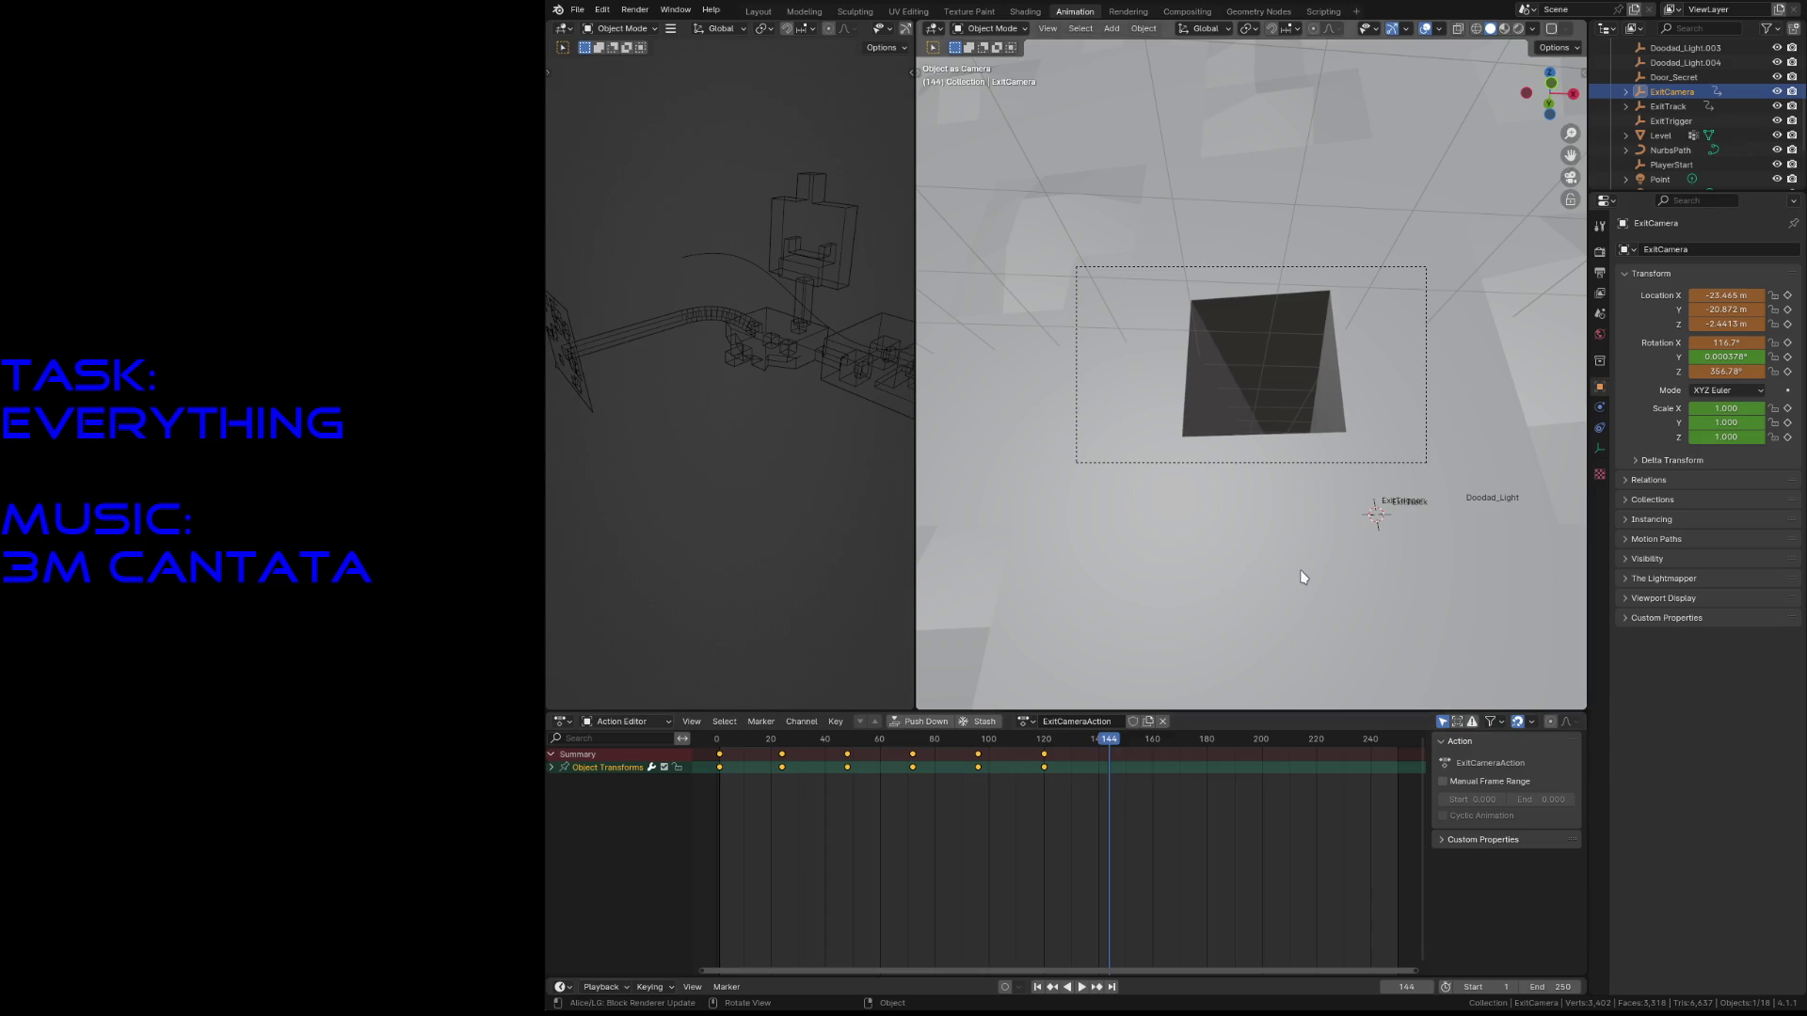
pyautogui.press('i')
# - Keyframe ExitCamera at frame 160, save level3.blend, and stash ExitCameraAction into the NLA
pyautogui.press('space')
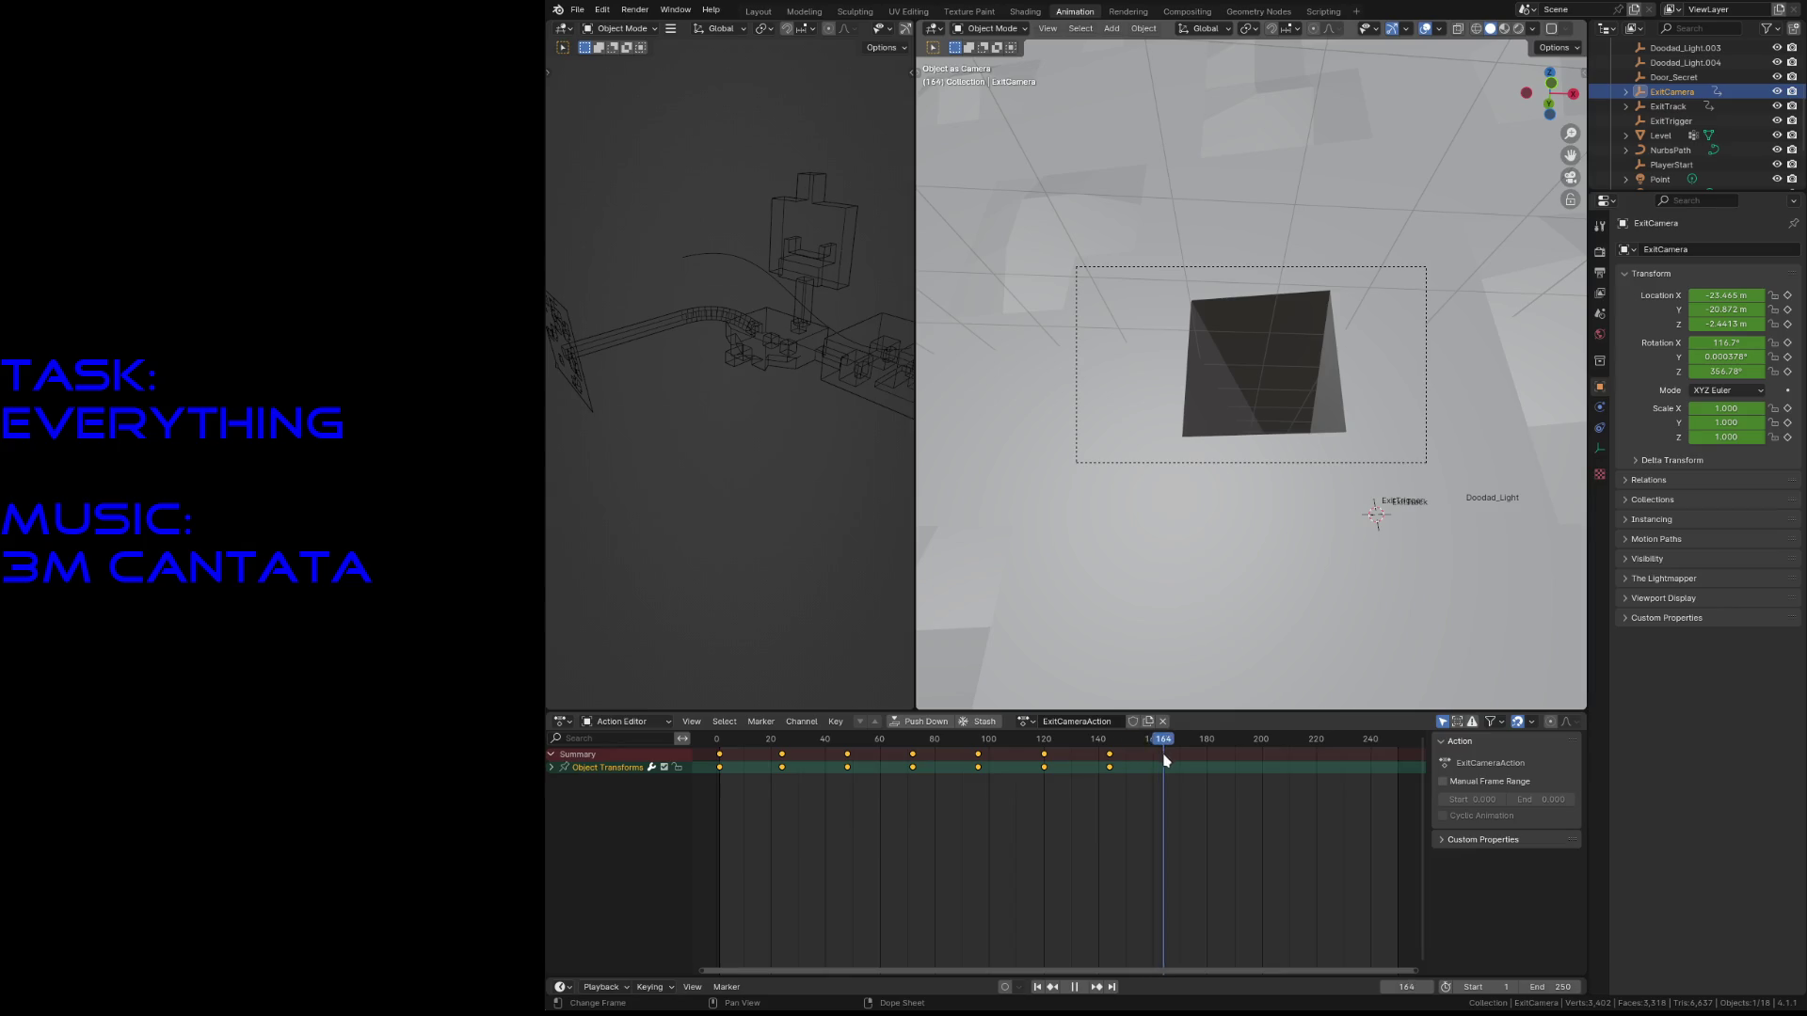
pyautogui.click(1163, 770)
pyautogui.moveTo(1162, 770); pyautogui.dragTo(1154, 770)
pyautogui.press('space')
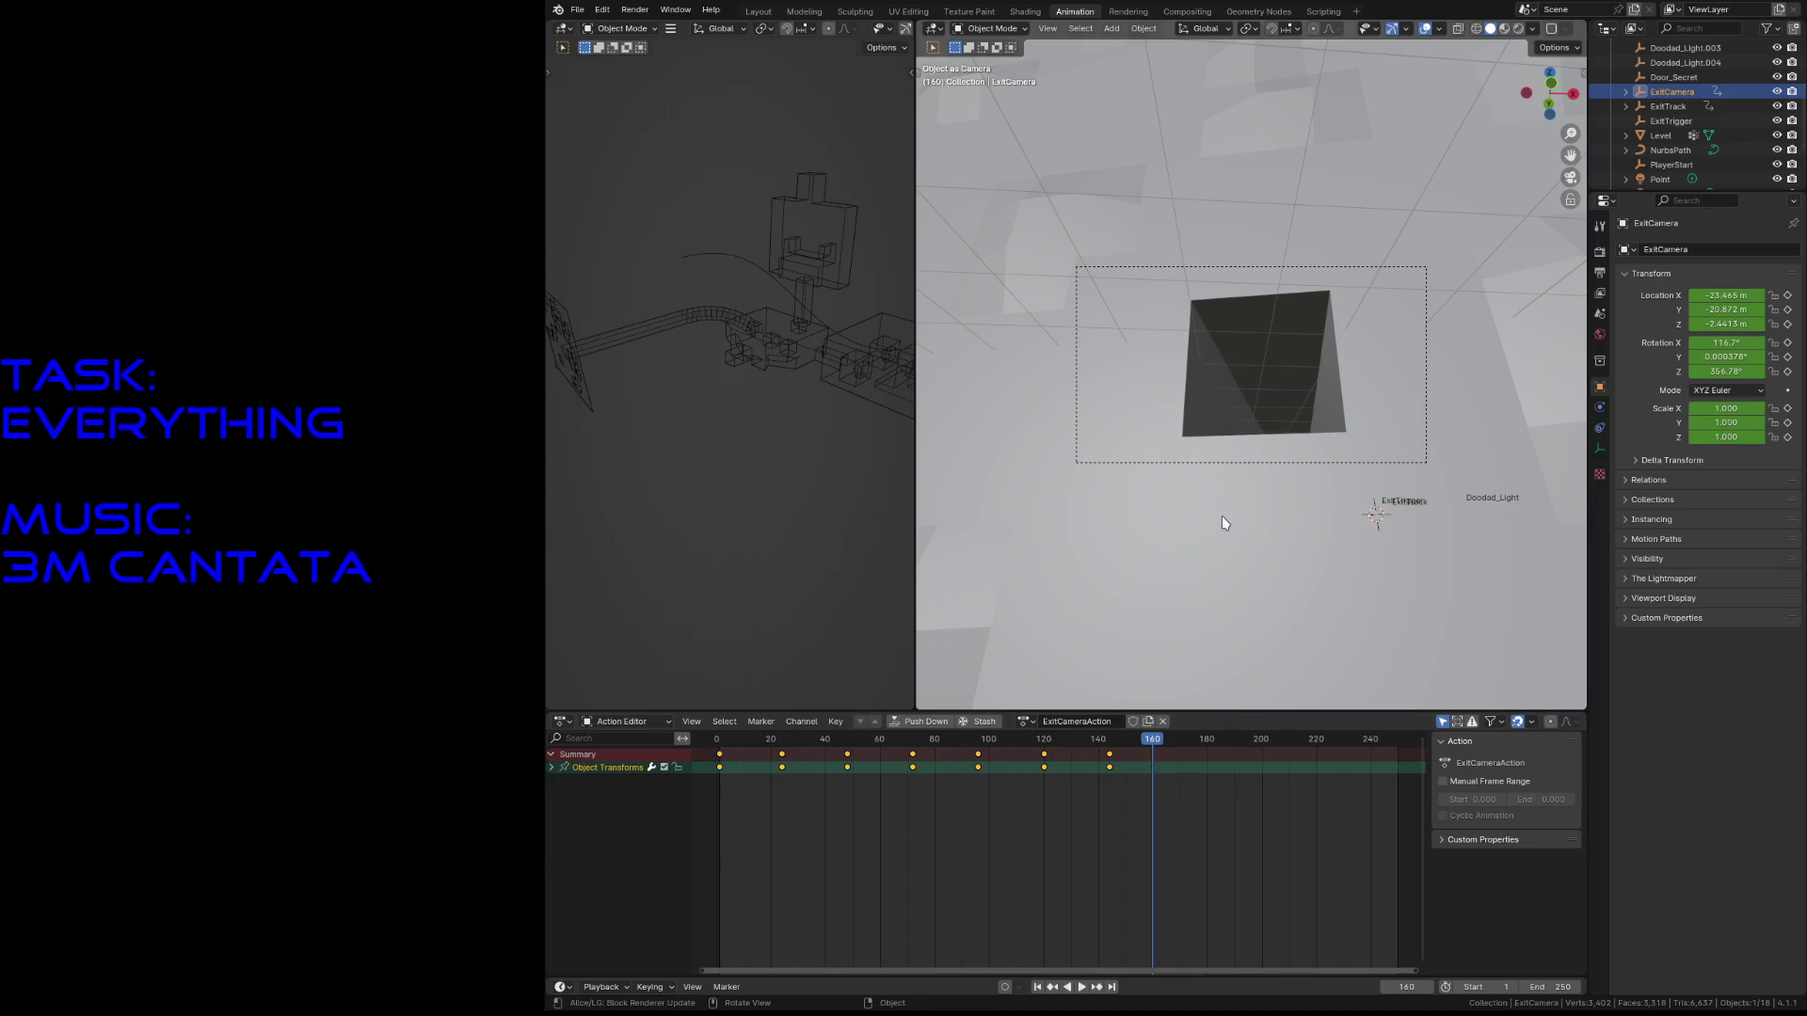
pyautogui.press('i')
pyautogui.hotkey('ctrl', 's')
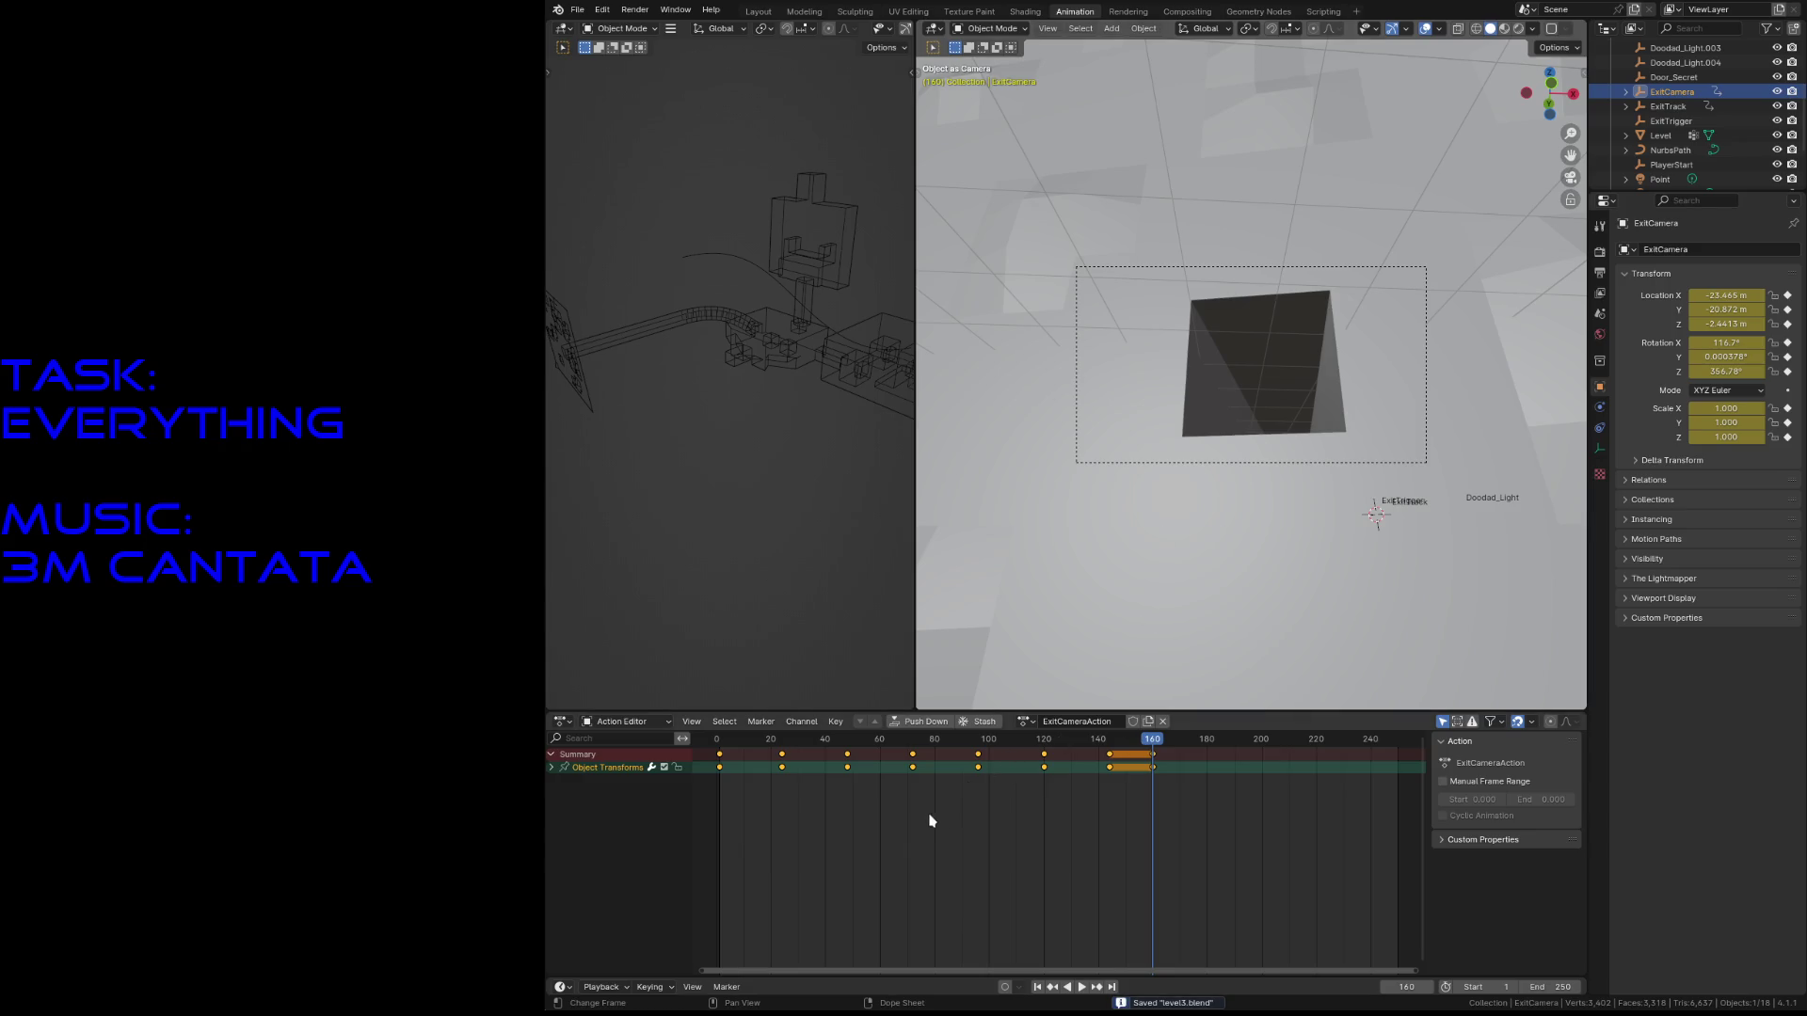
pyautogui.click(984, 724)
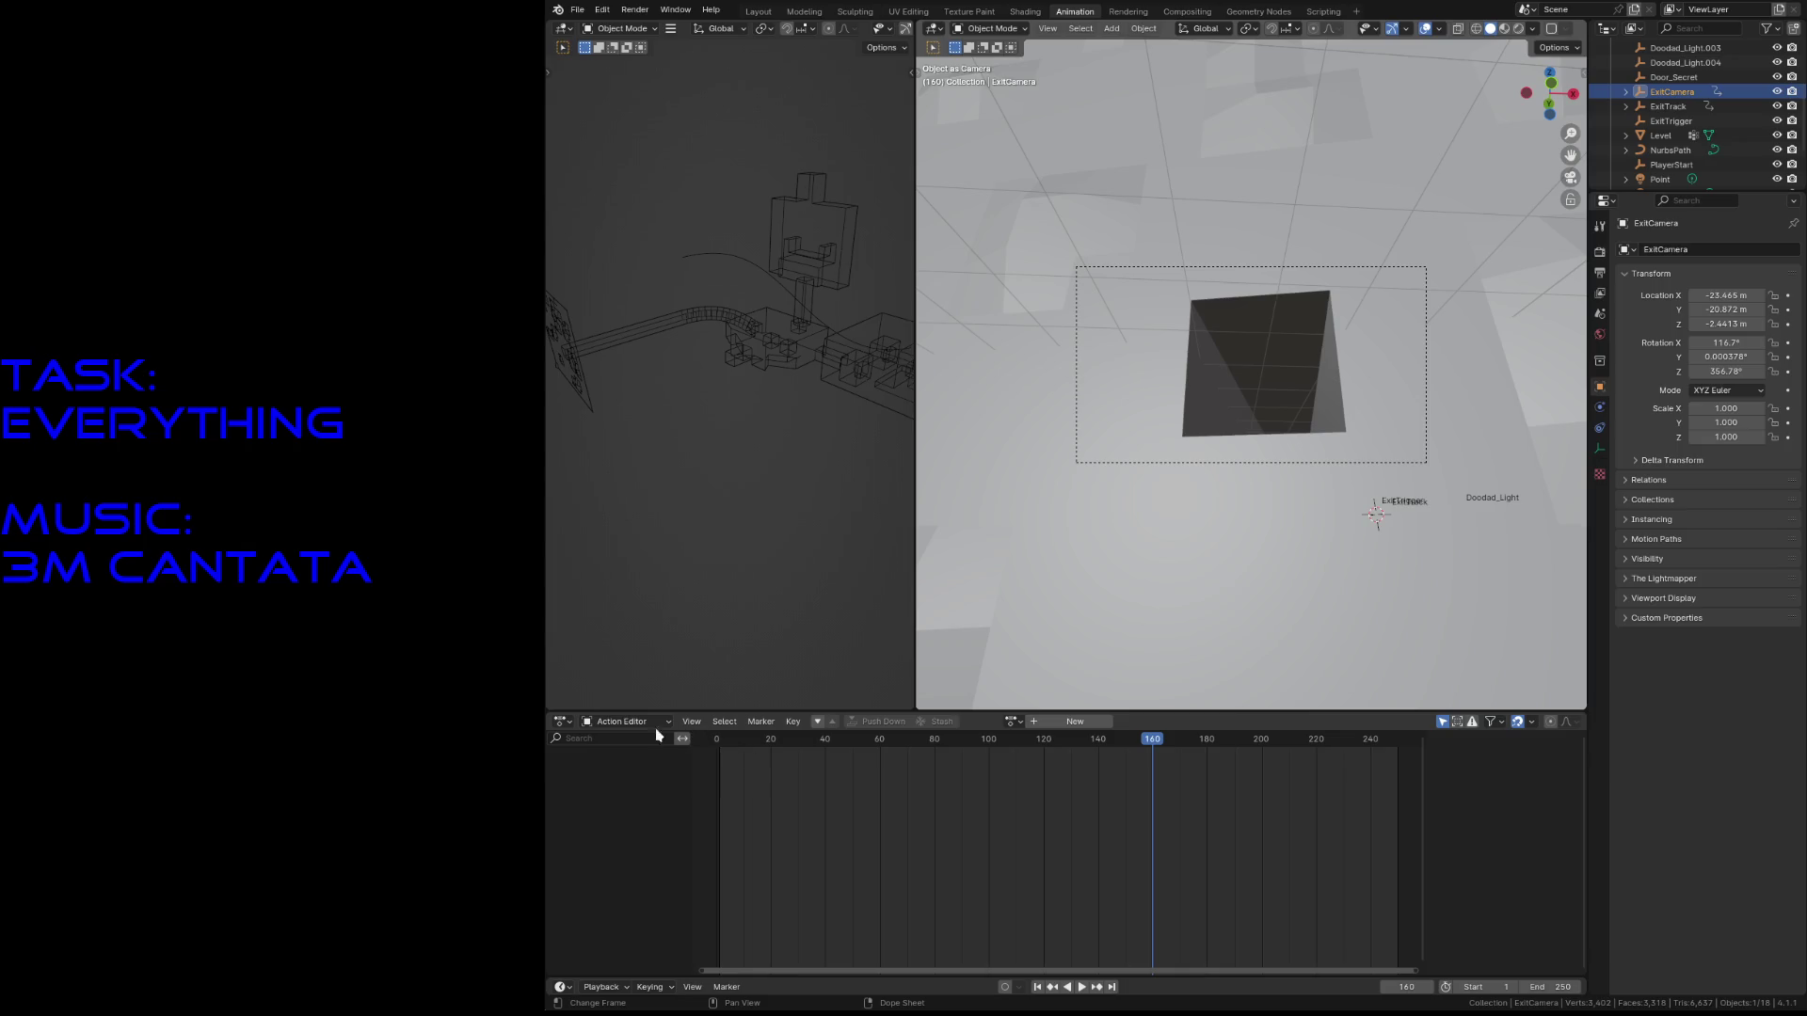
pyautogui.click(561, 722)
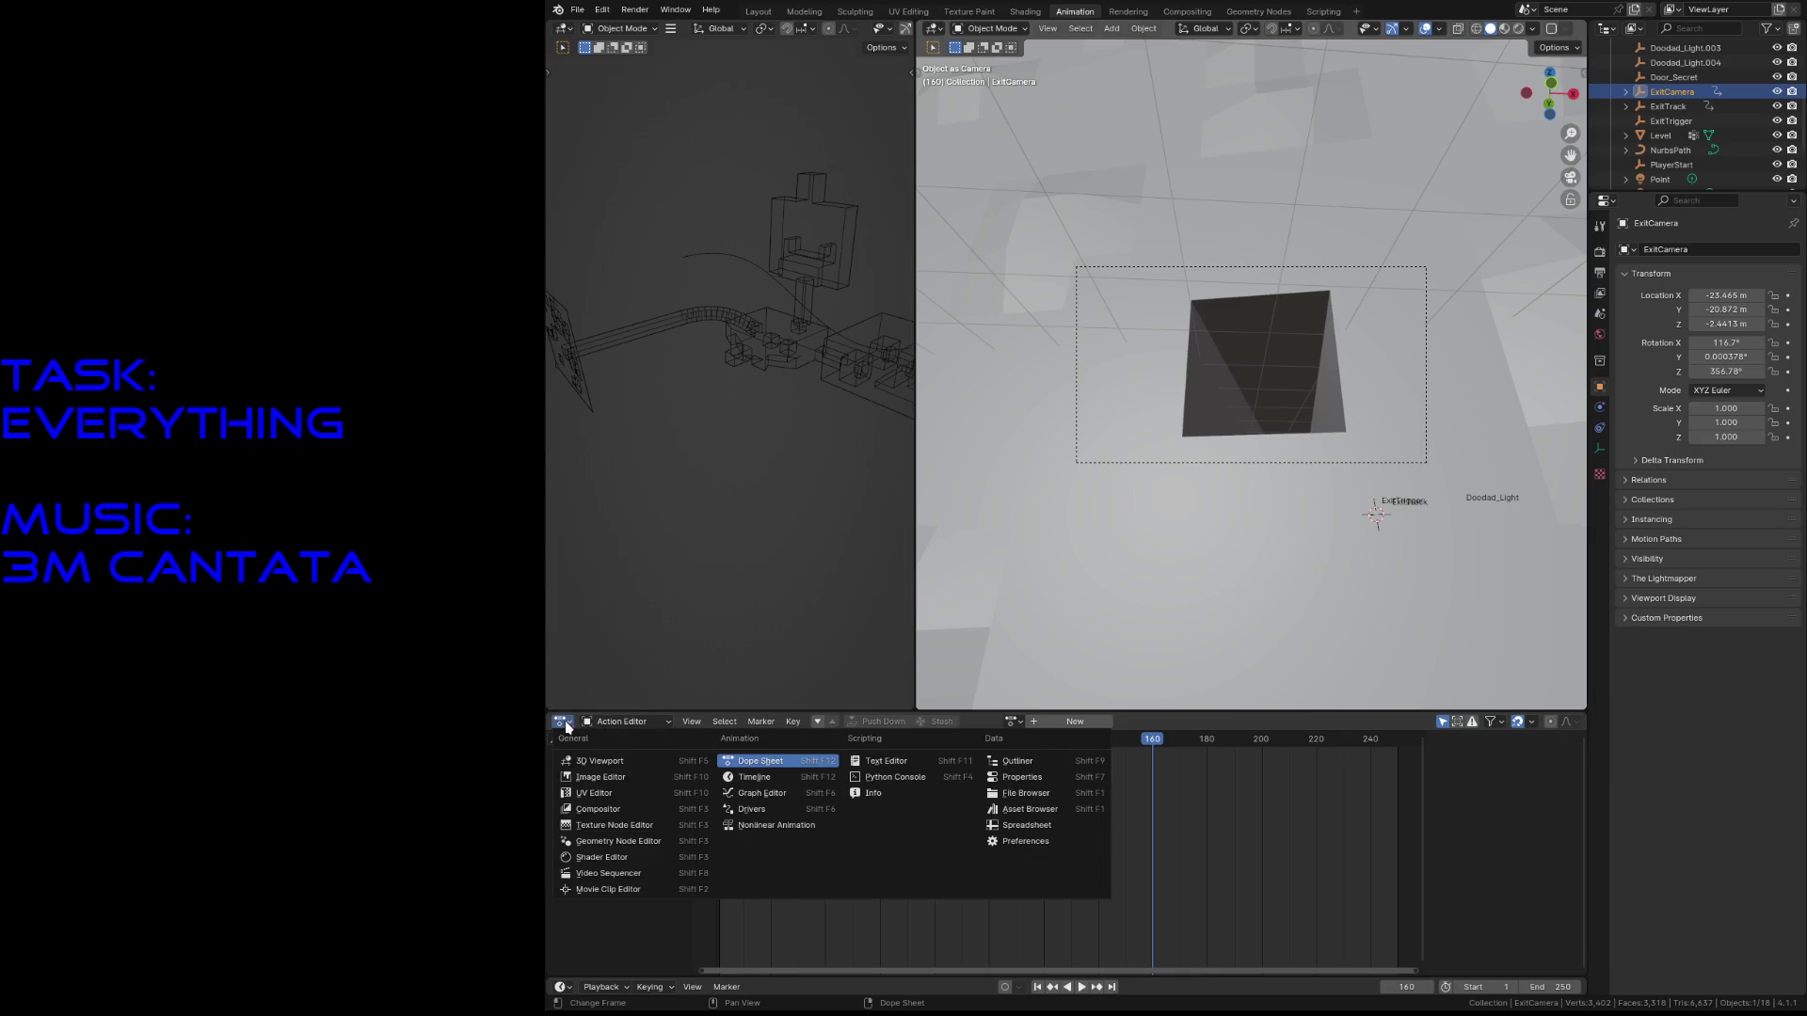
# - In the Nonlinear Animation editor, rename ExitCamera's [Action Stash] track to Play and save
pyautogui.click(754, 826)
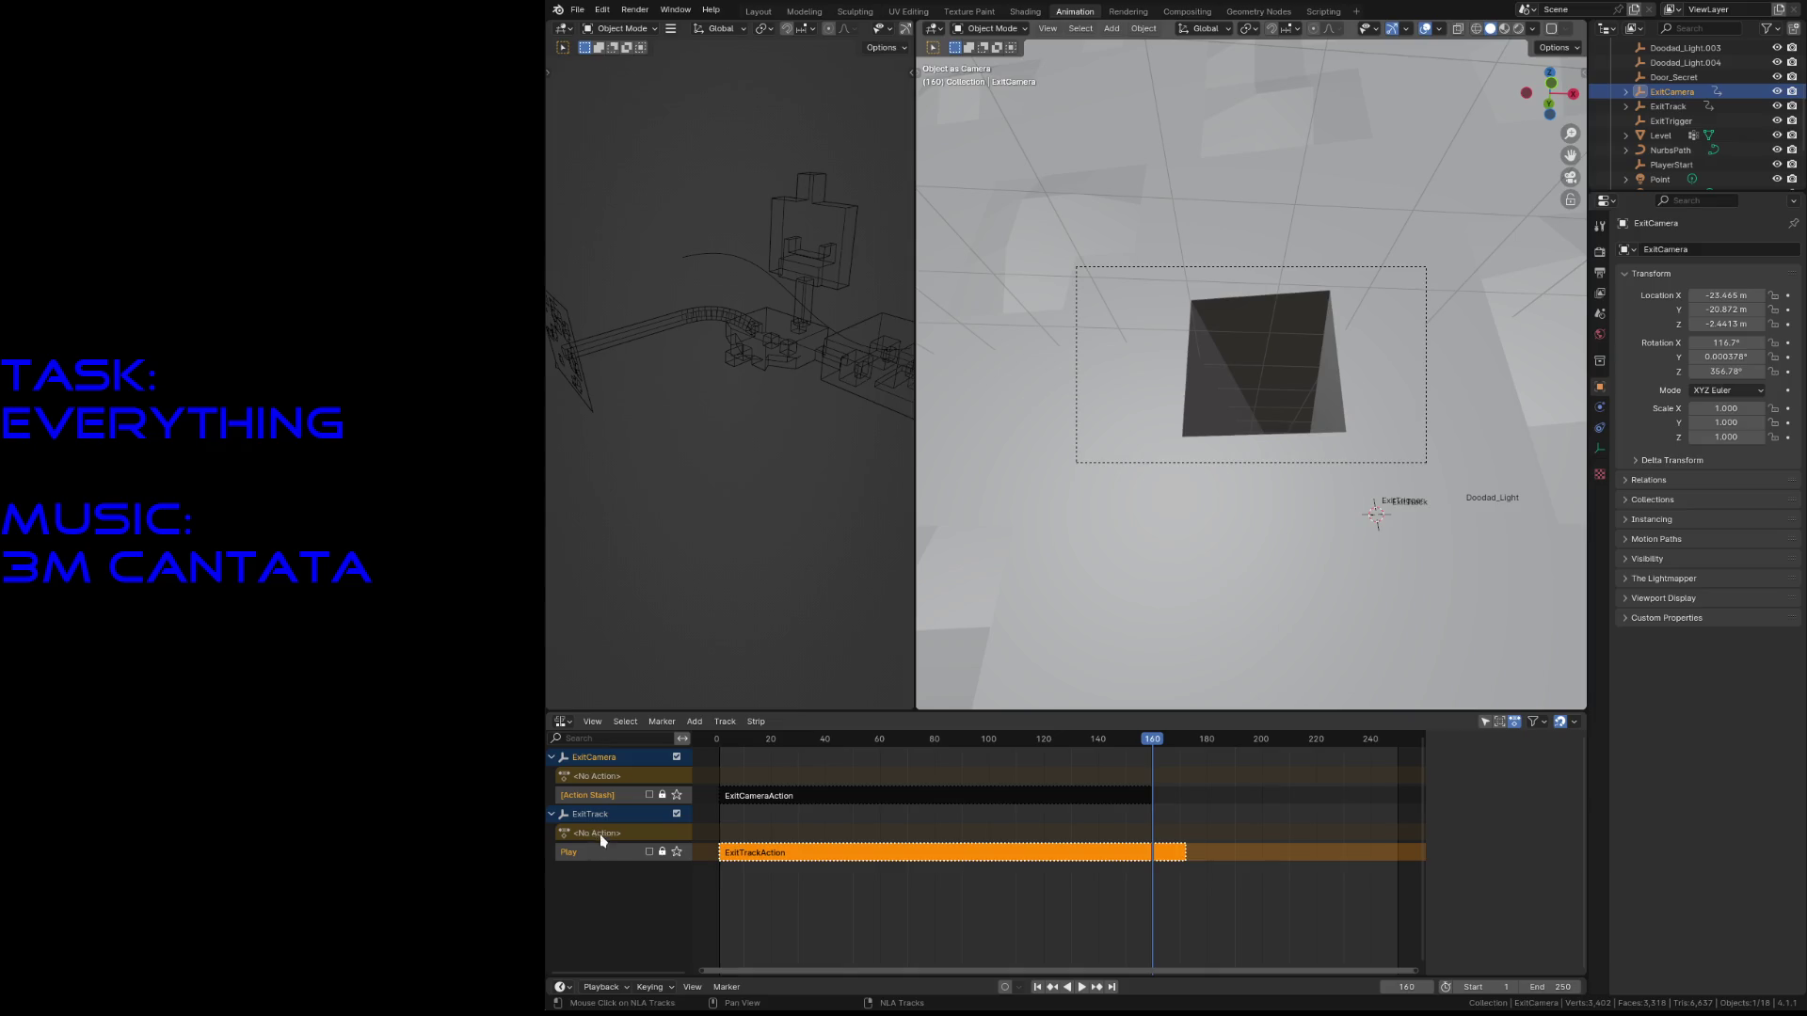
pyautogui.doubleClick(592, 802)
pyautogui.click(592, 798)
pyautogui.doubleClick(592, 797)
pyautogui.moveTo(630, 795); pyautogui.dragTo(555, 796)
pyautogui.write('P')
pyautogui.press('Return')
pyautogui.hotkey('ctrl', 's')
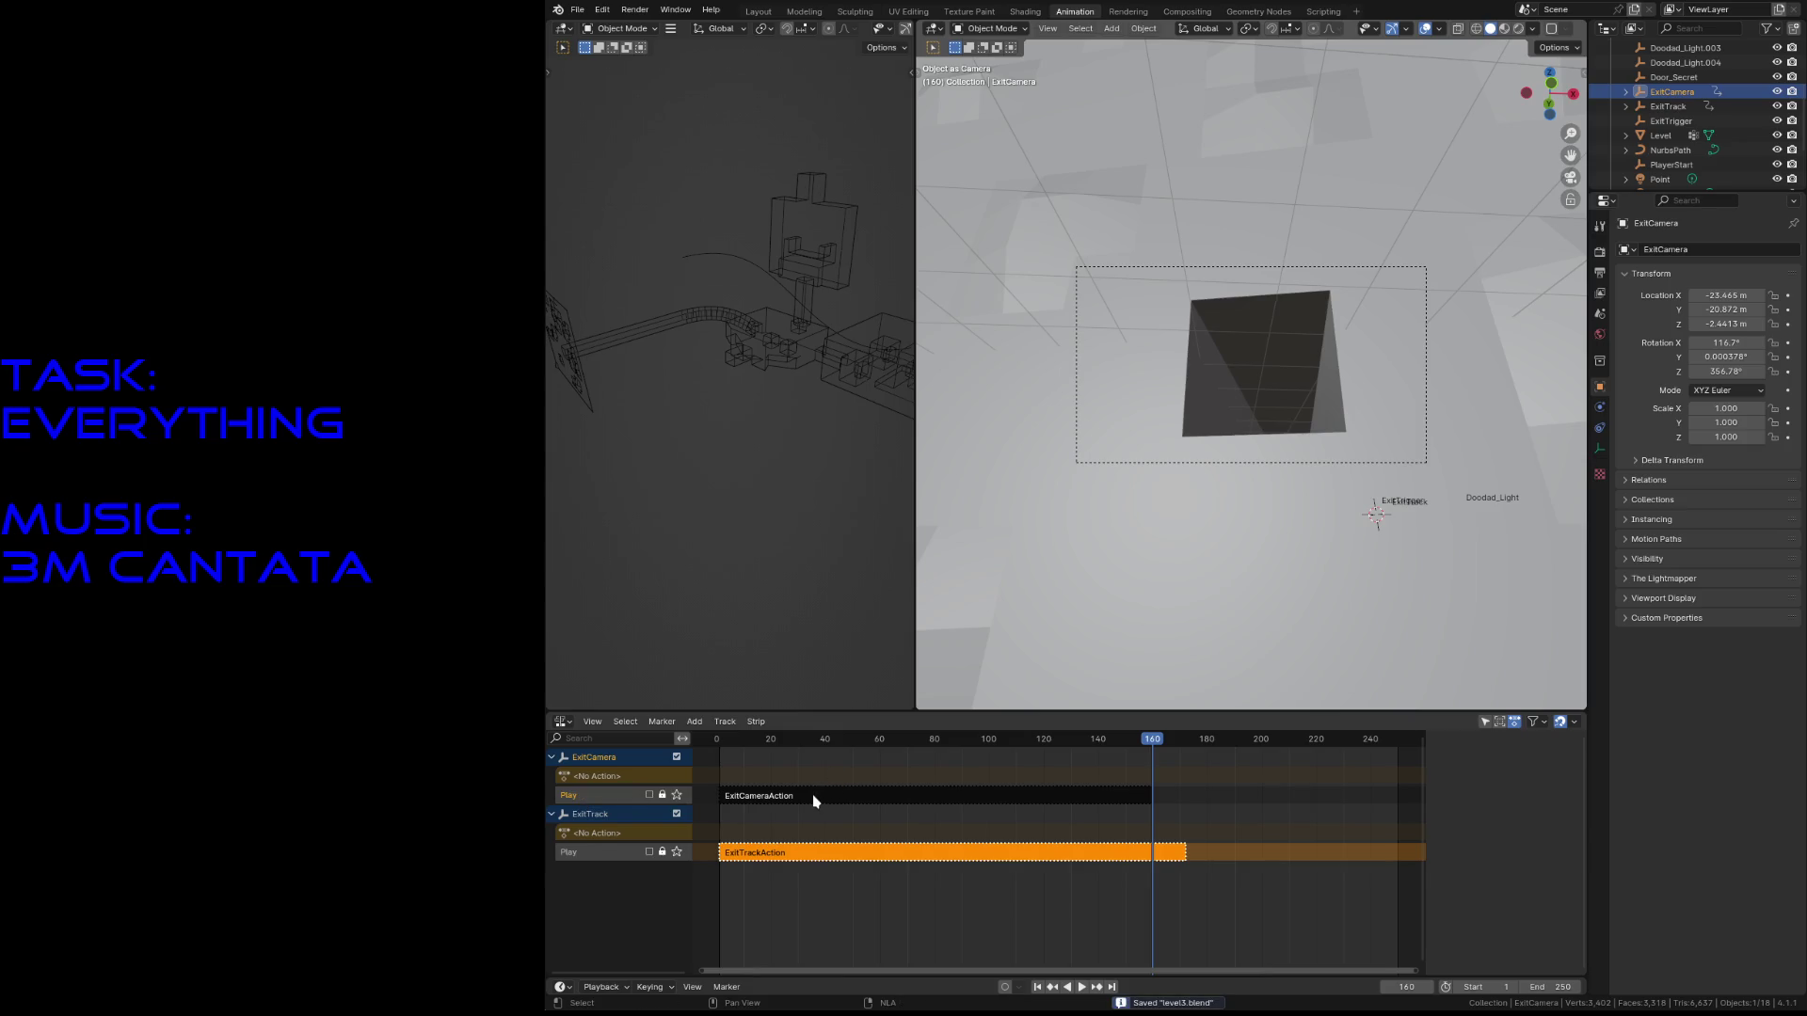
# - Put the ExitCameraAction and ExitTrackAction strips into tweak mode and scrub to frame 76
pyautogui.click(810, 795)
pyautogui.press('n')
pyautogui.keyDown('shift'); pyautogui.click(786, 851); pyautogui.keyUp('shift')
pyautogui.press('Tab')
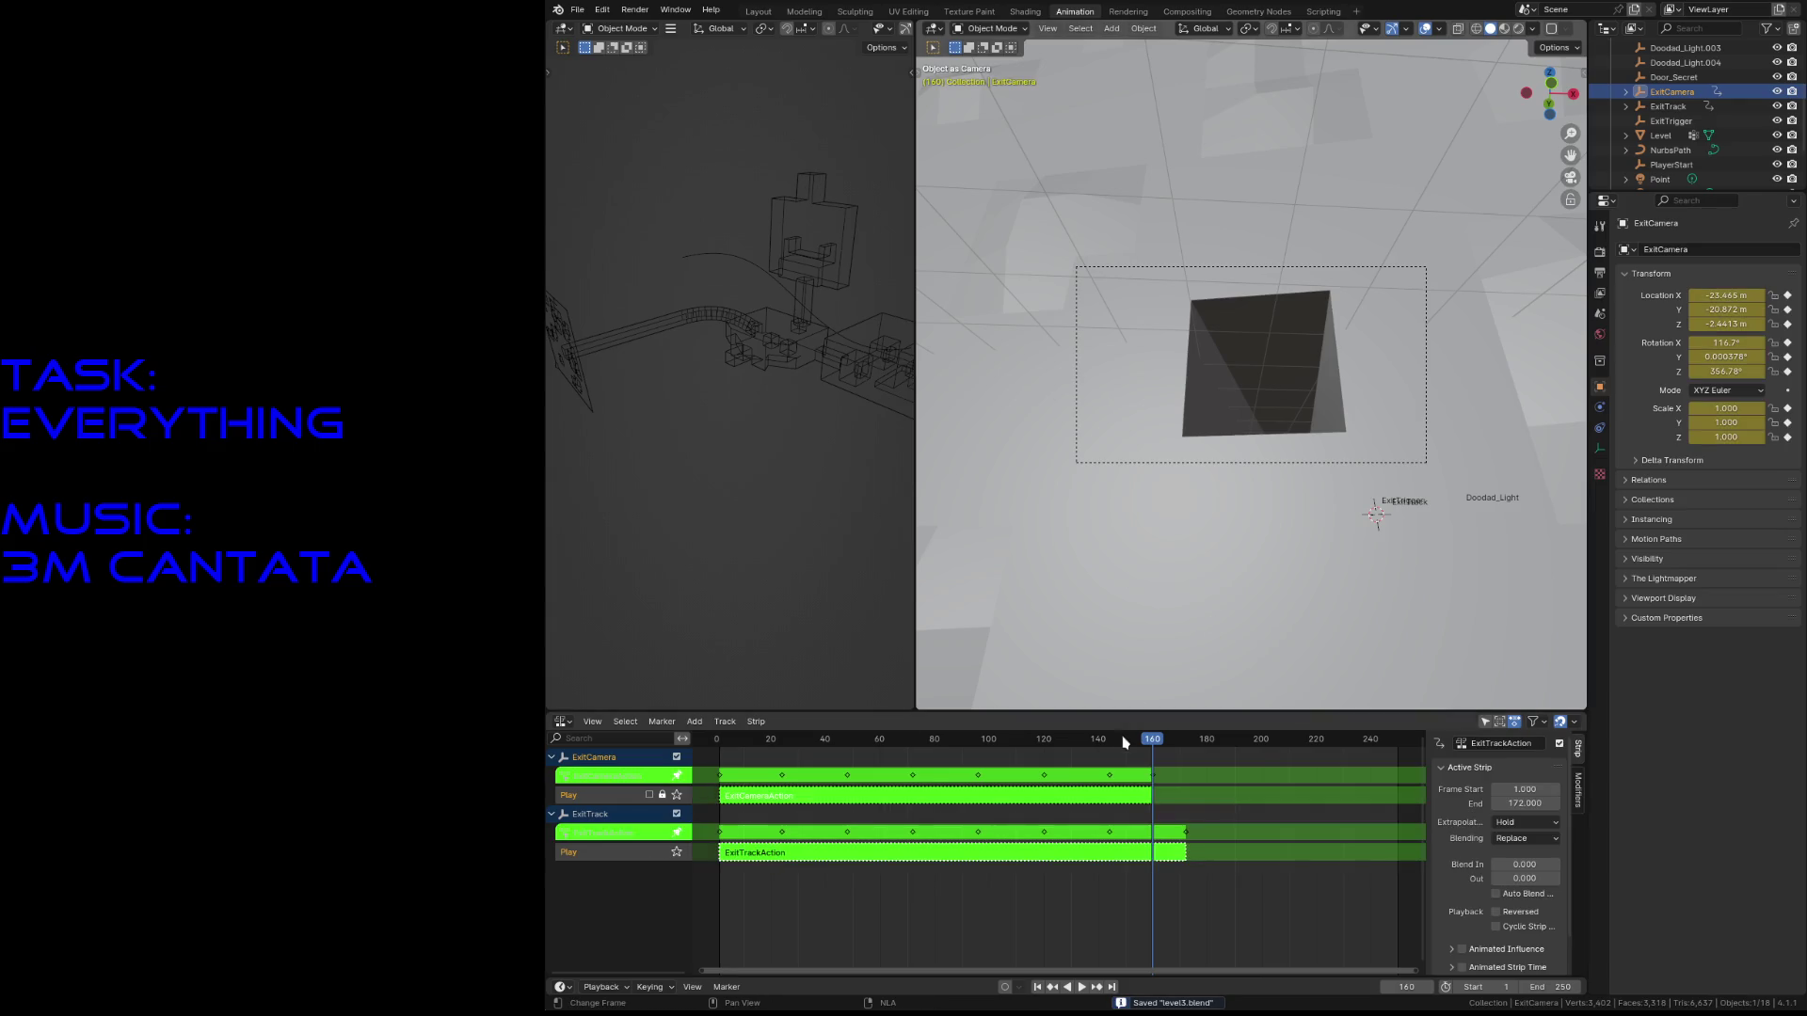
pyautogui.moveTo(1150, 740); pyautogui.dragTo(717, 777)
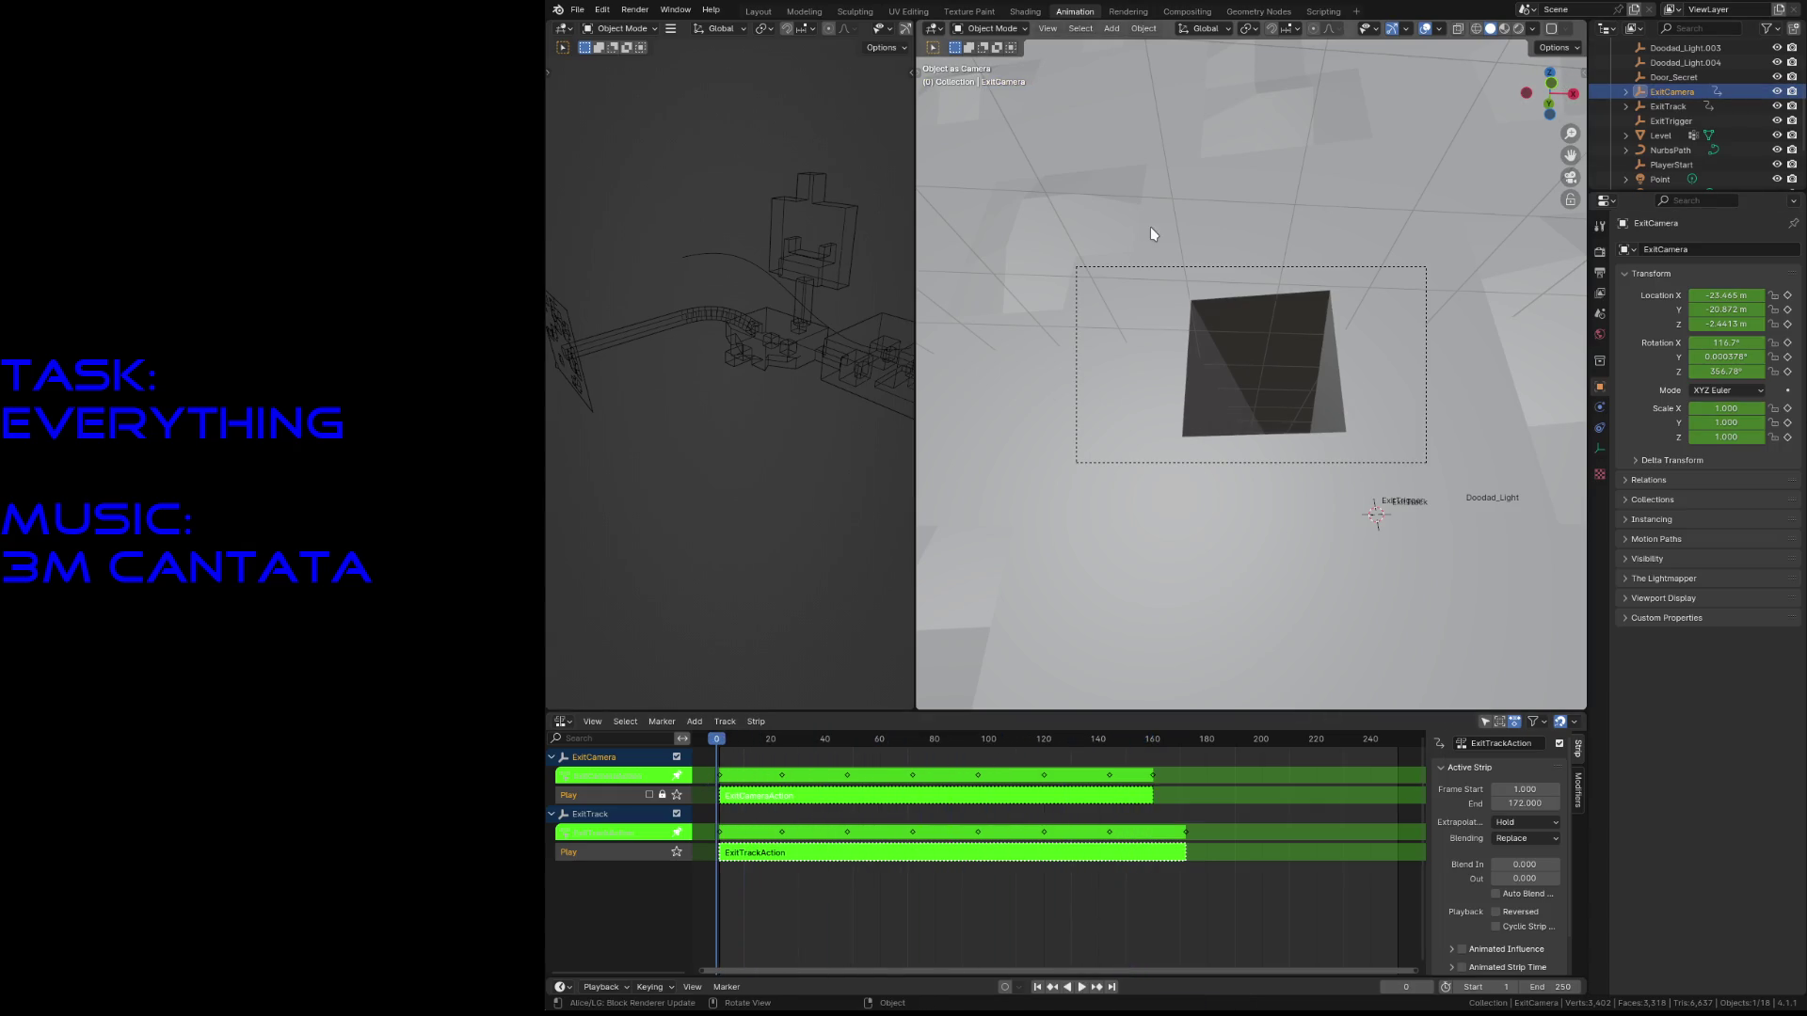
# - Exit camera view, walk through the doorway to the ExitTrigger sphere, and scrub to frame 78
pyautogui.press('KP_0')
pyautogui.press('KP_0')
pyautogui.press('KP_0')
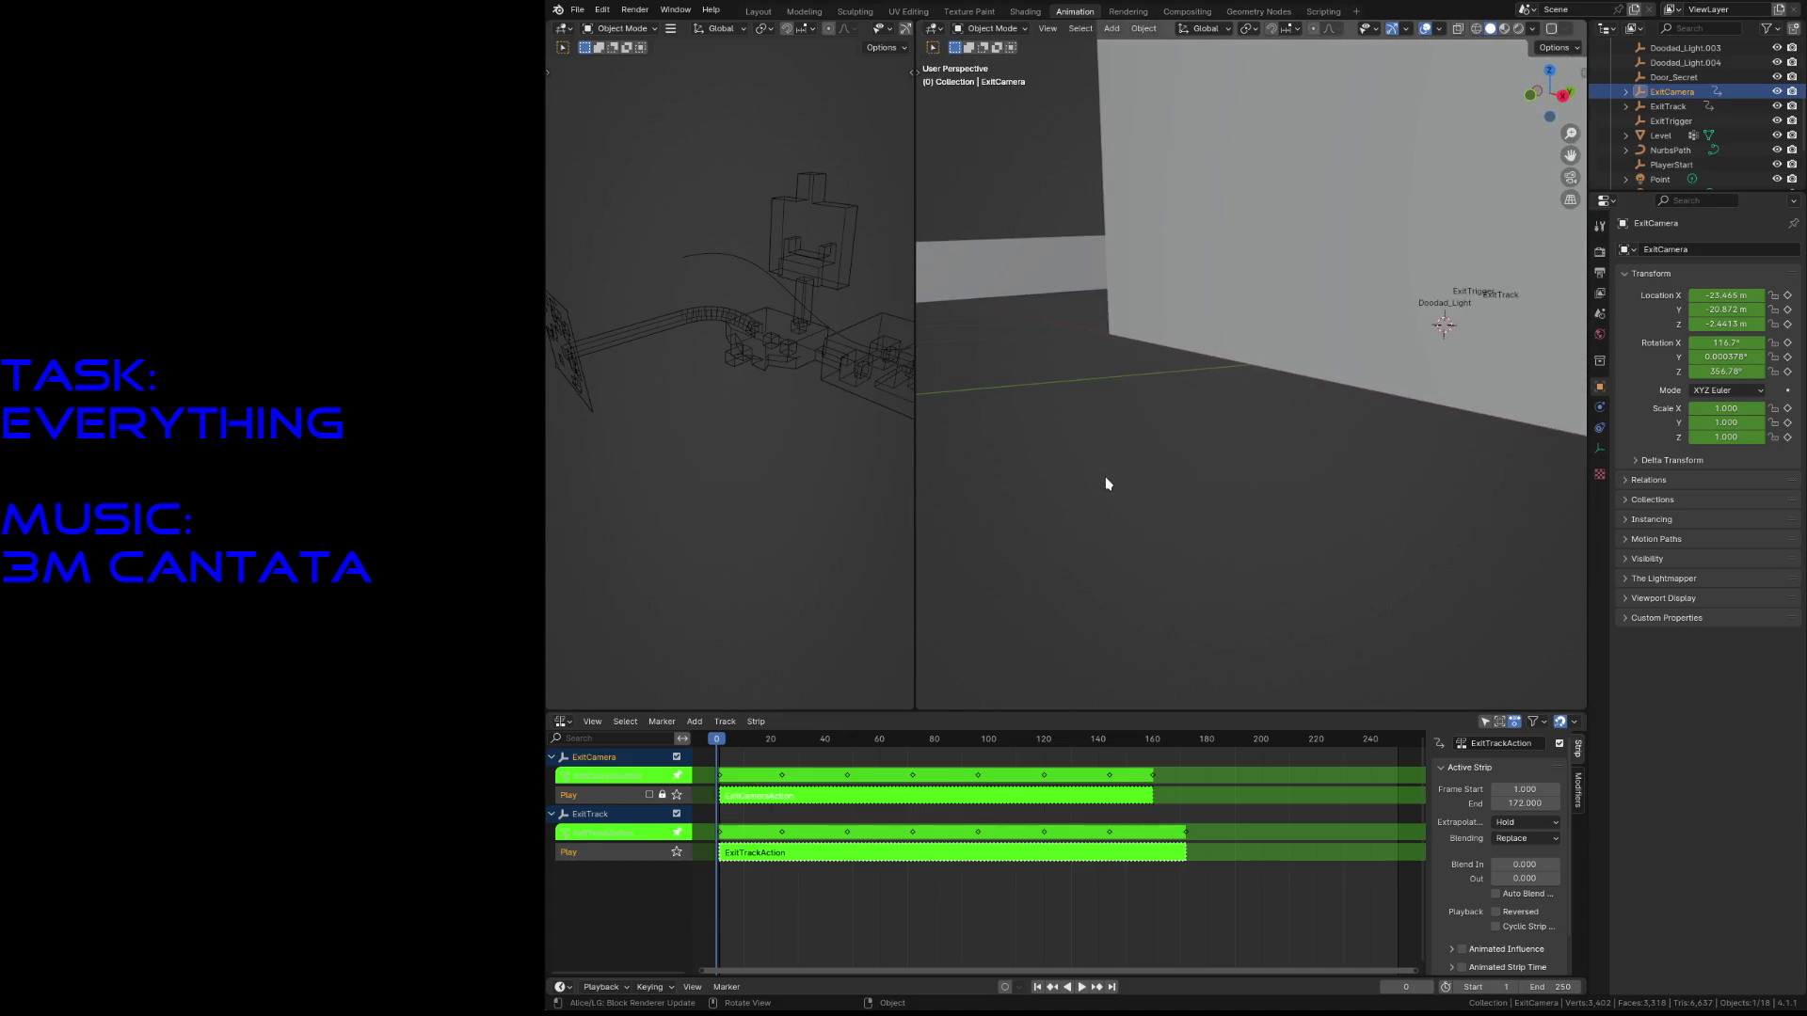
pyautogui.hotkey('shift', '`')
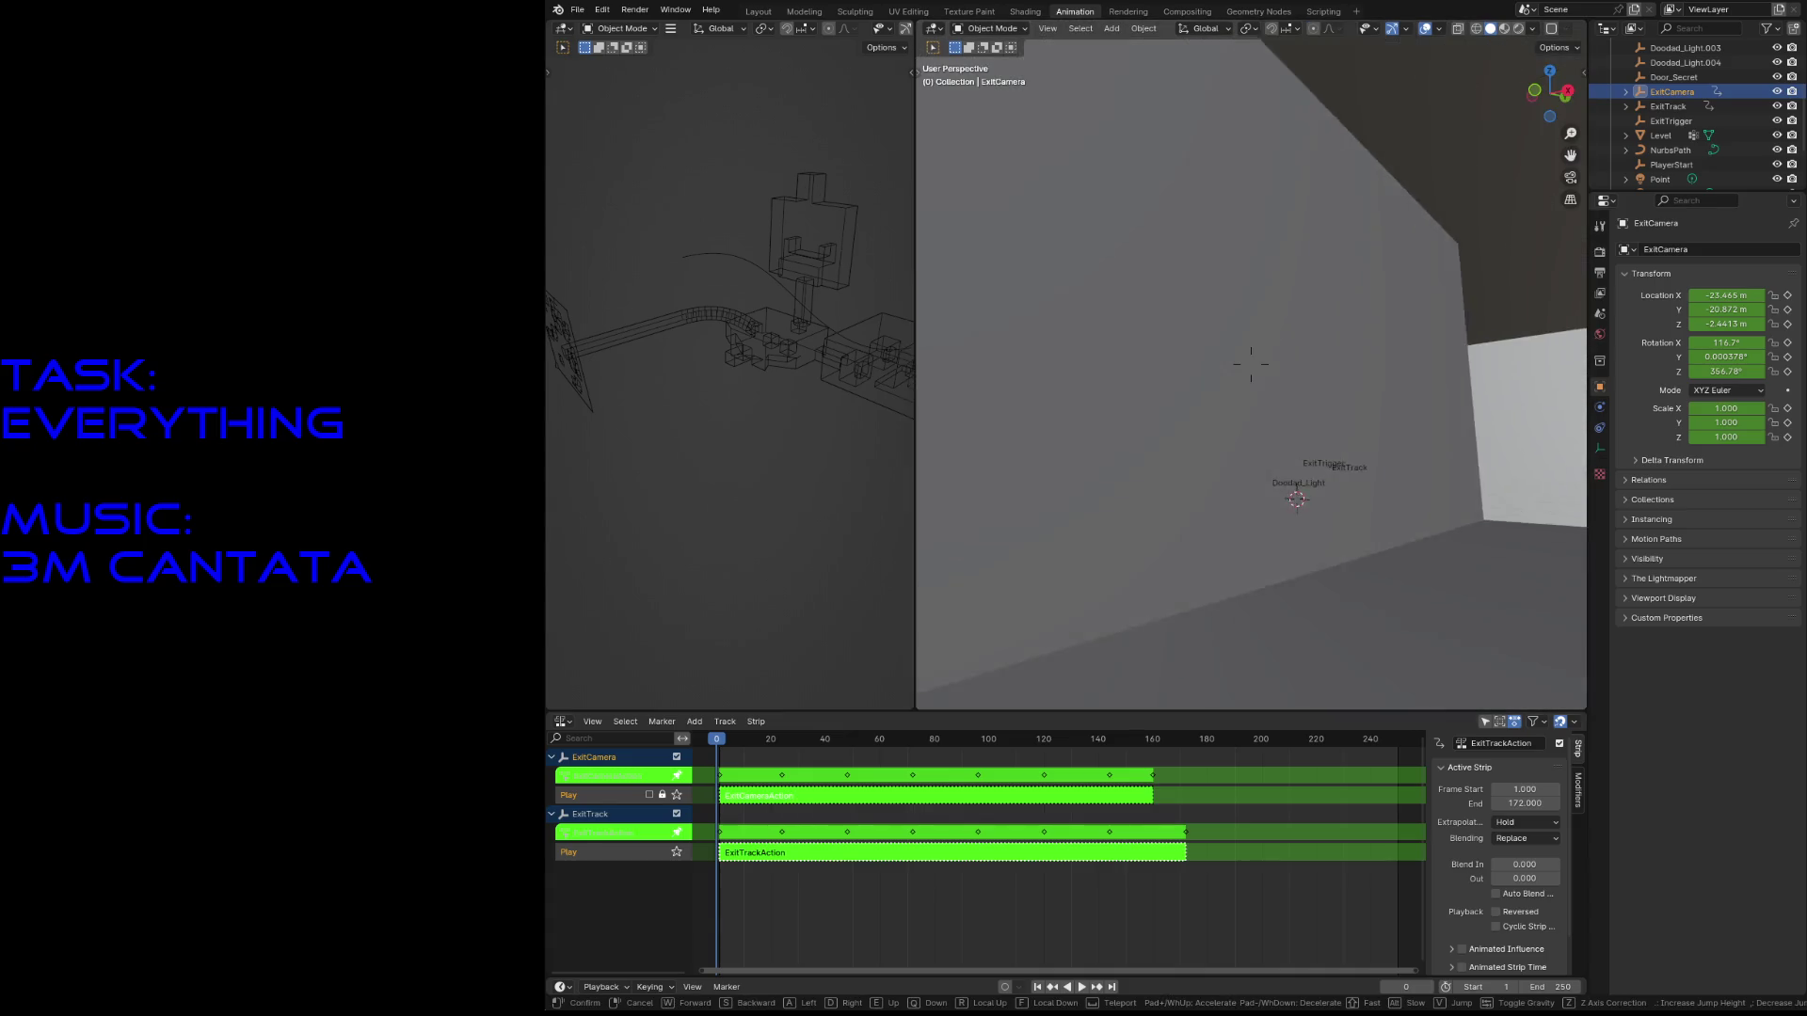
pyautogui.press('w')
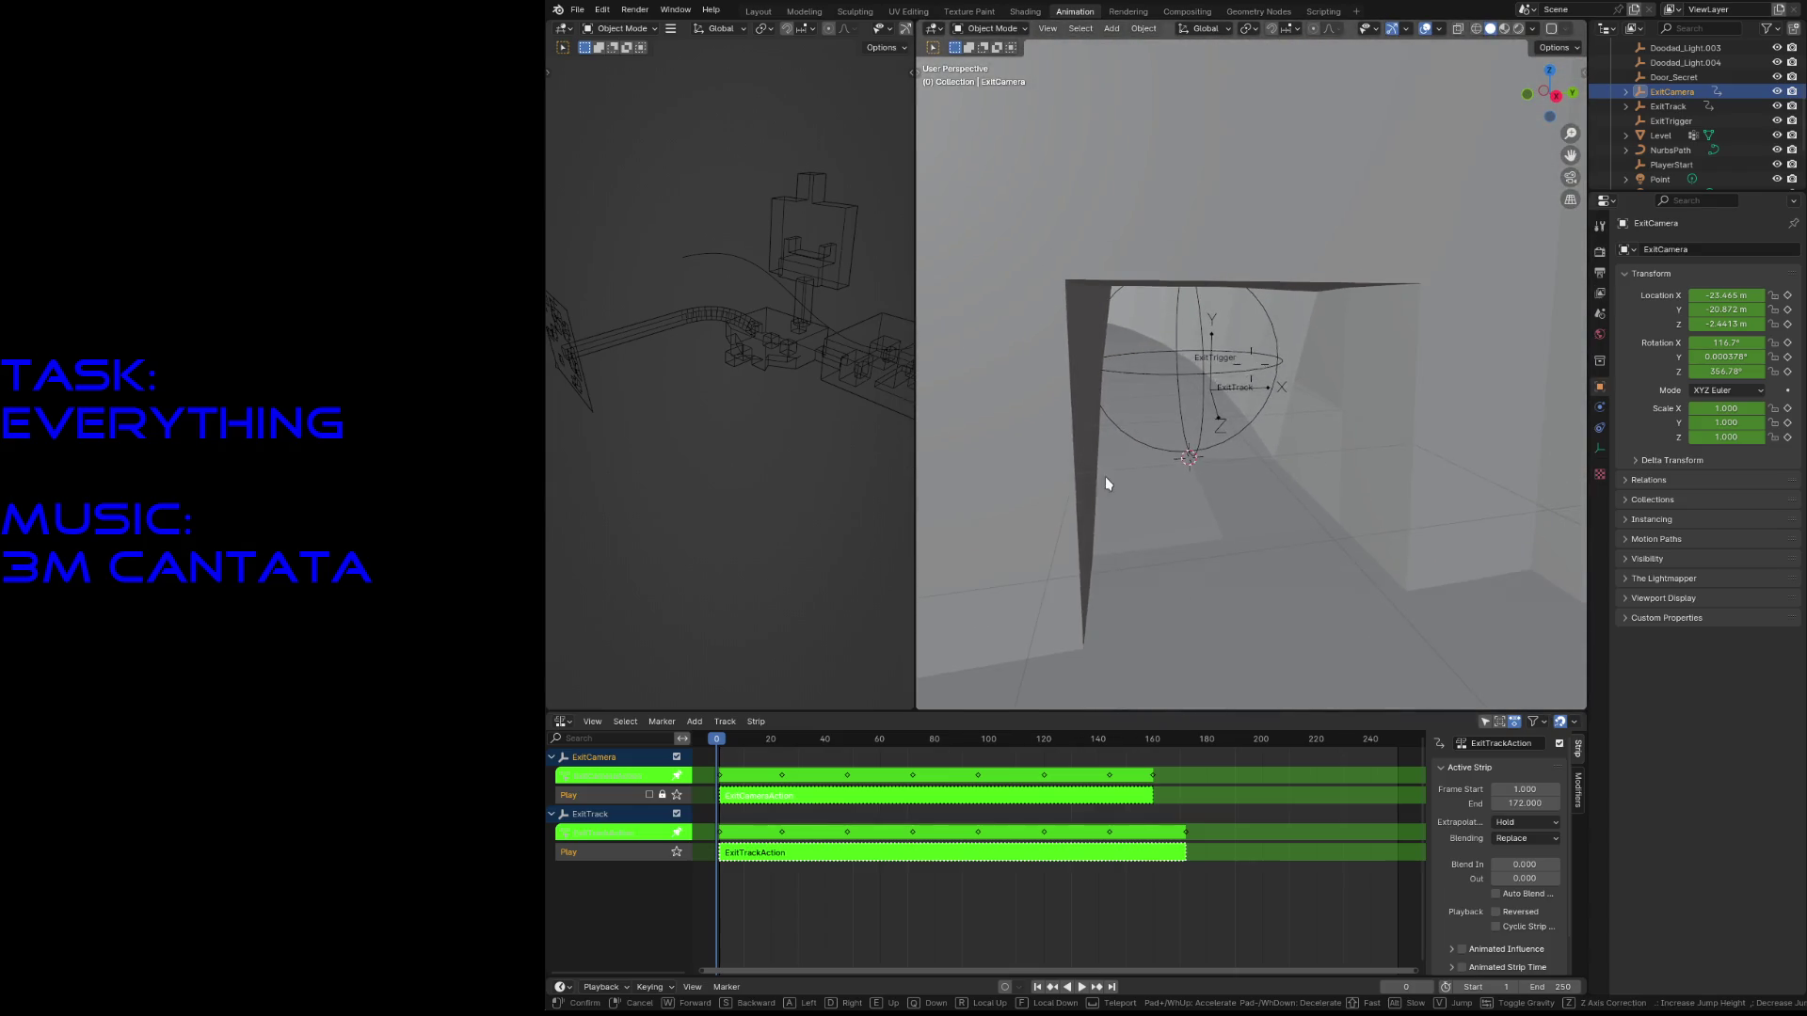
pyautogui.click(1104, 476)
pyautogui.moveTo(720, 747)
pyautogui.mouseDown()
pyautogui.moveTo(937, 750)
pyautogui.moveTo(790, 751)
pyautogui.mouseUp()
pyautogui.rightClick(789, 804)
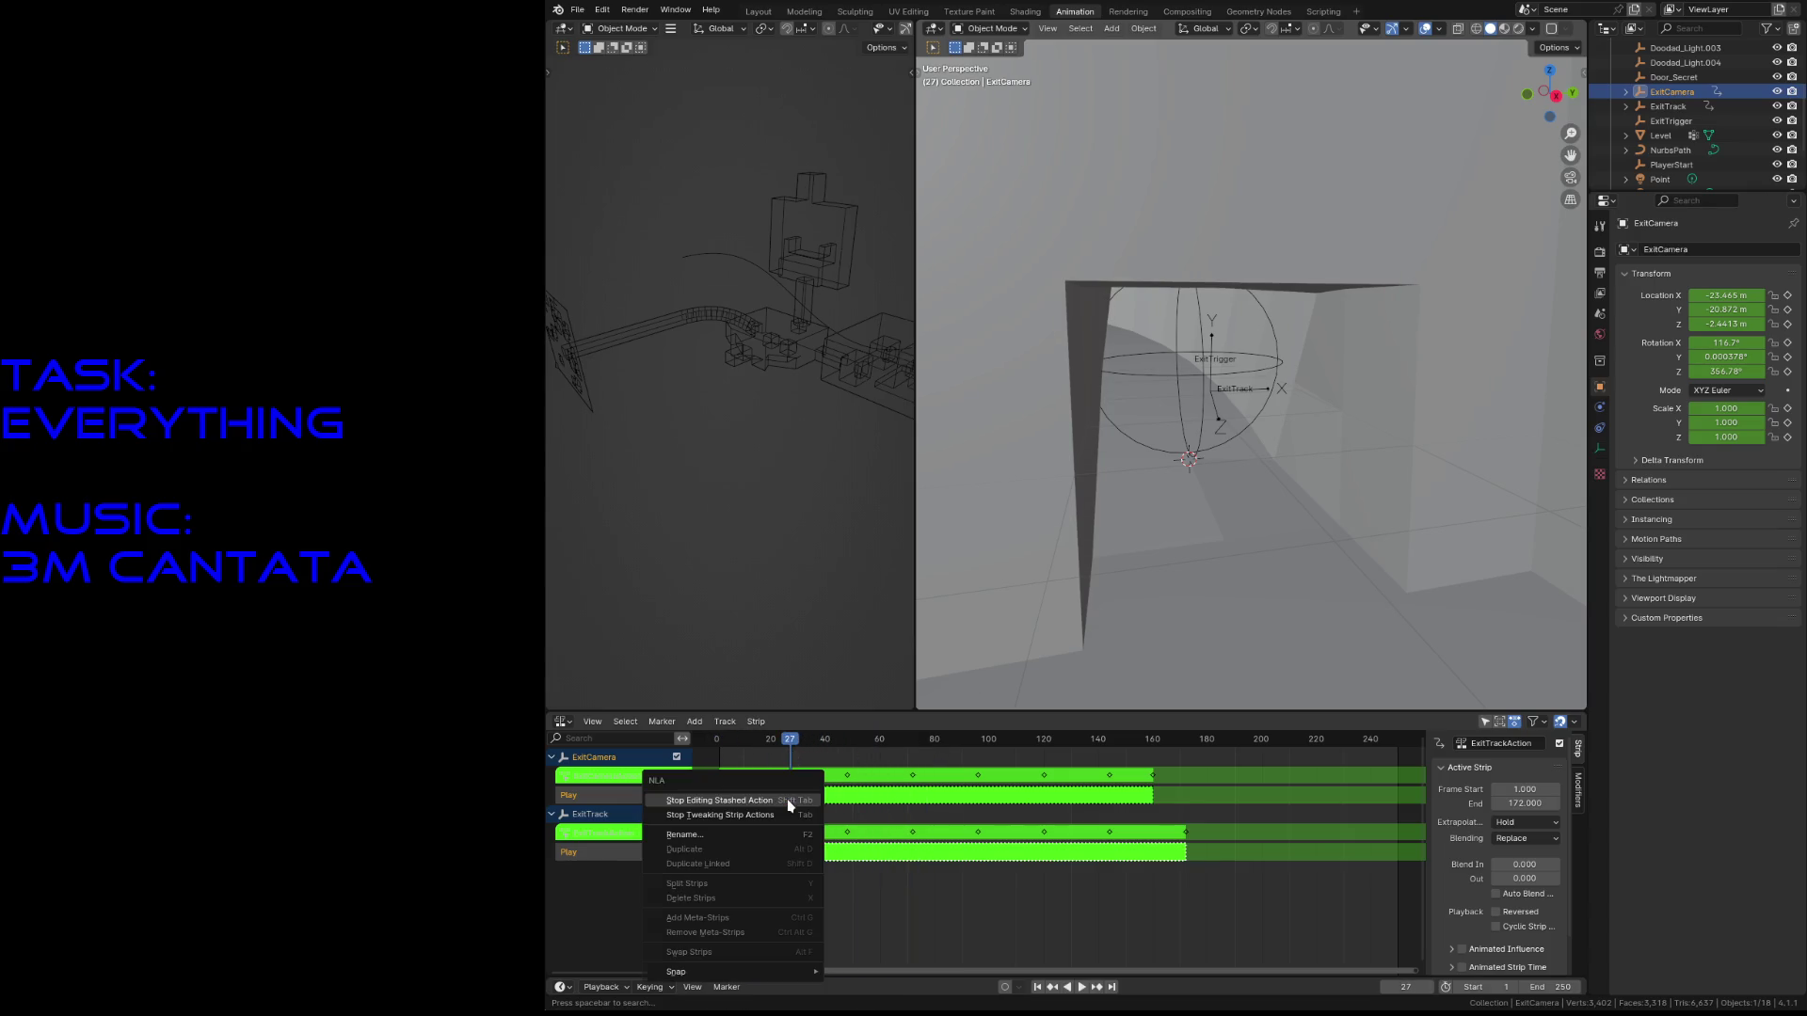
# - Stop tweaking both strips, then tweak only ExitCameraAction and scrub to preview its motion
pyautogui.click(789, 800)
pyautogui.click(754, 798)
pyautogui.click(764, 856)
pyautogui.rightClick(762, 807)
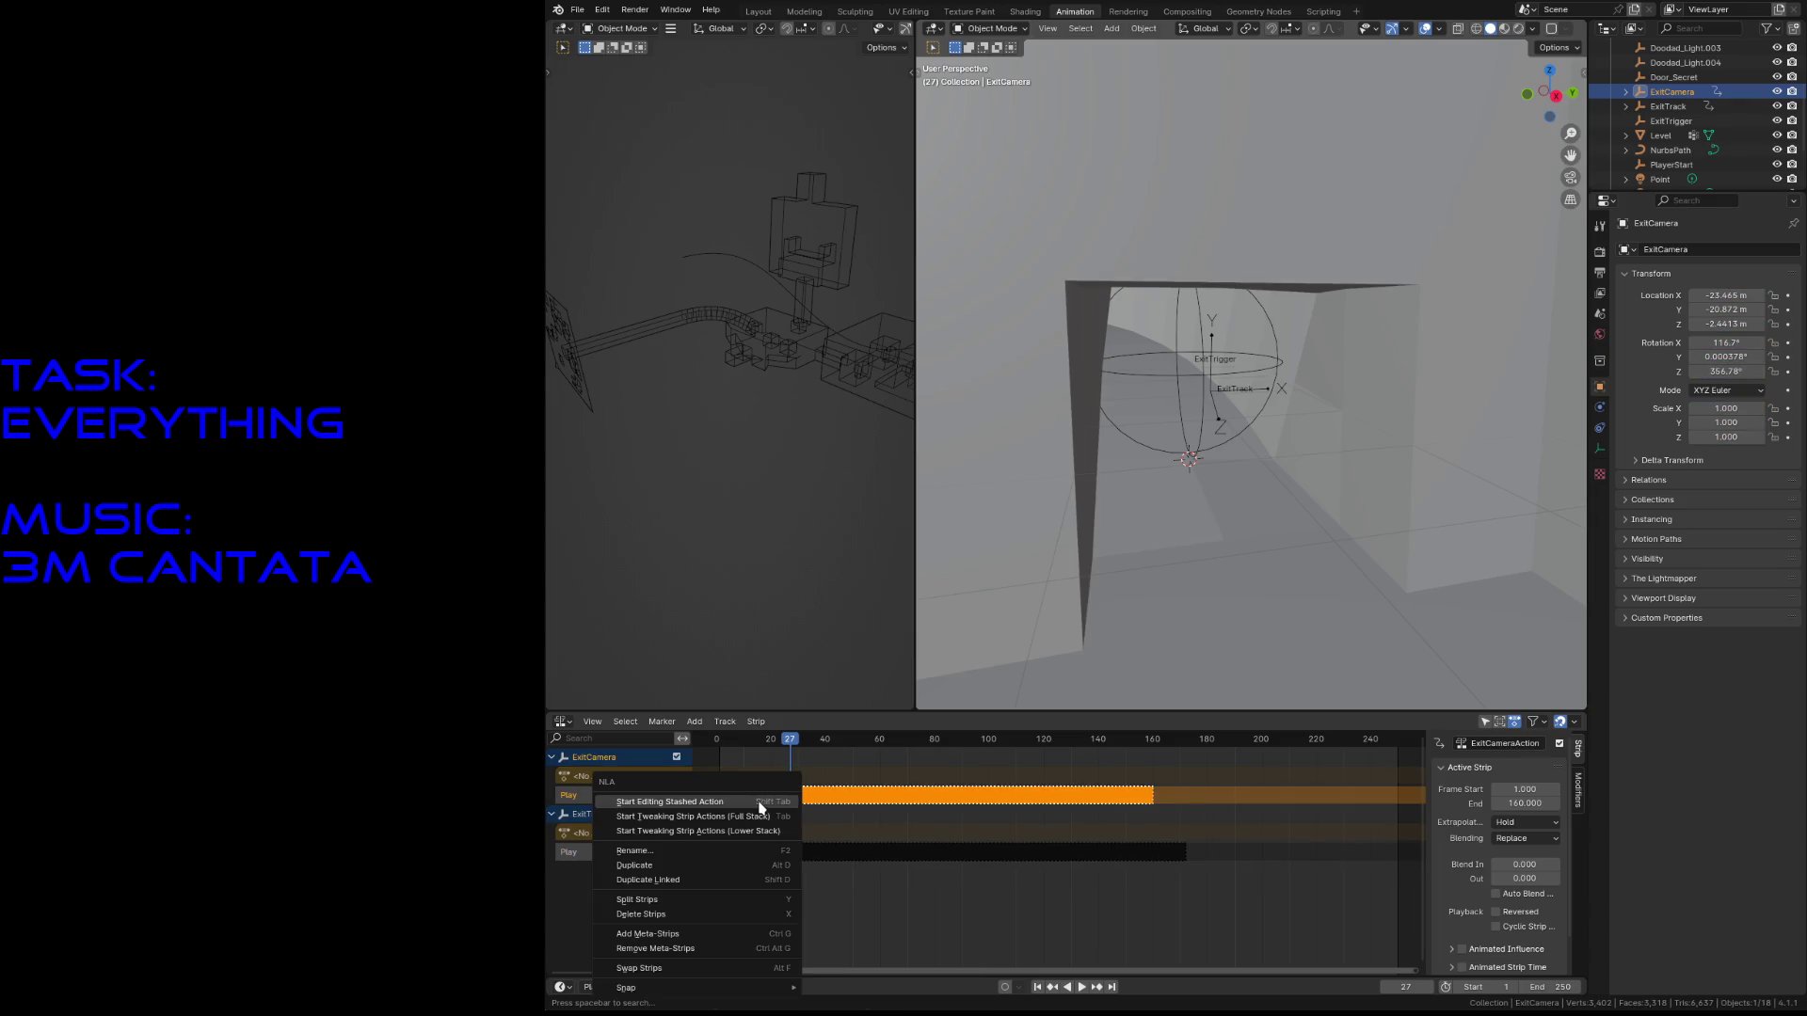
pyautogui.click(768, 796)
pyautogui.moveTo(791, 746)
pyautogui.mouseDown()
pyautogui.moveTo(720, 749)
pyautogui.moveTo(1222, 760)
pyautogui.moveTo(720, 773)
pyautogui.mouseUp()
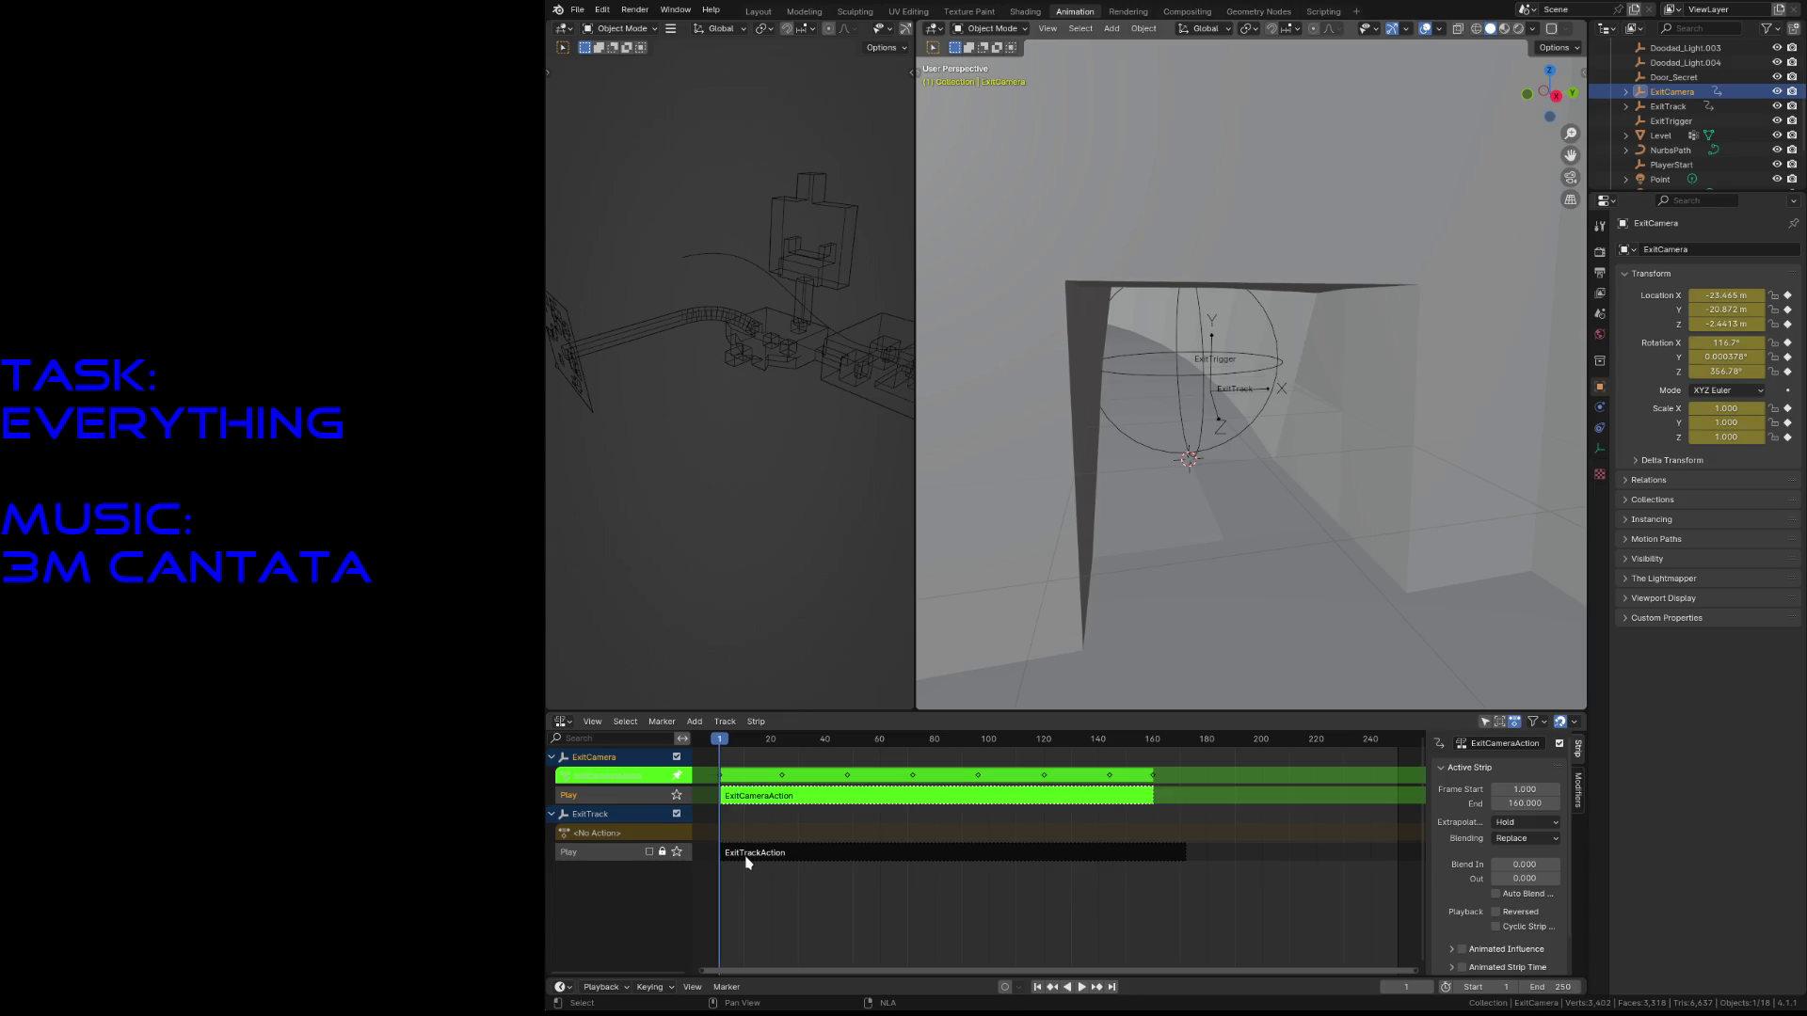
pyautogui.moveTo(720, 743)
pyautogui.mouseDown()
pyautogui.moveTo(1133, 763)
pyautogui.moveTo(715, 760)
pyautogui.mouseUp()
# - Close ExitCameraAction's strip and start tweaking the ExitTrackAction strip, scrubbing to frame 17
pyautogui.rightClick(747, 805)
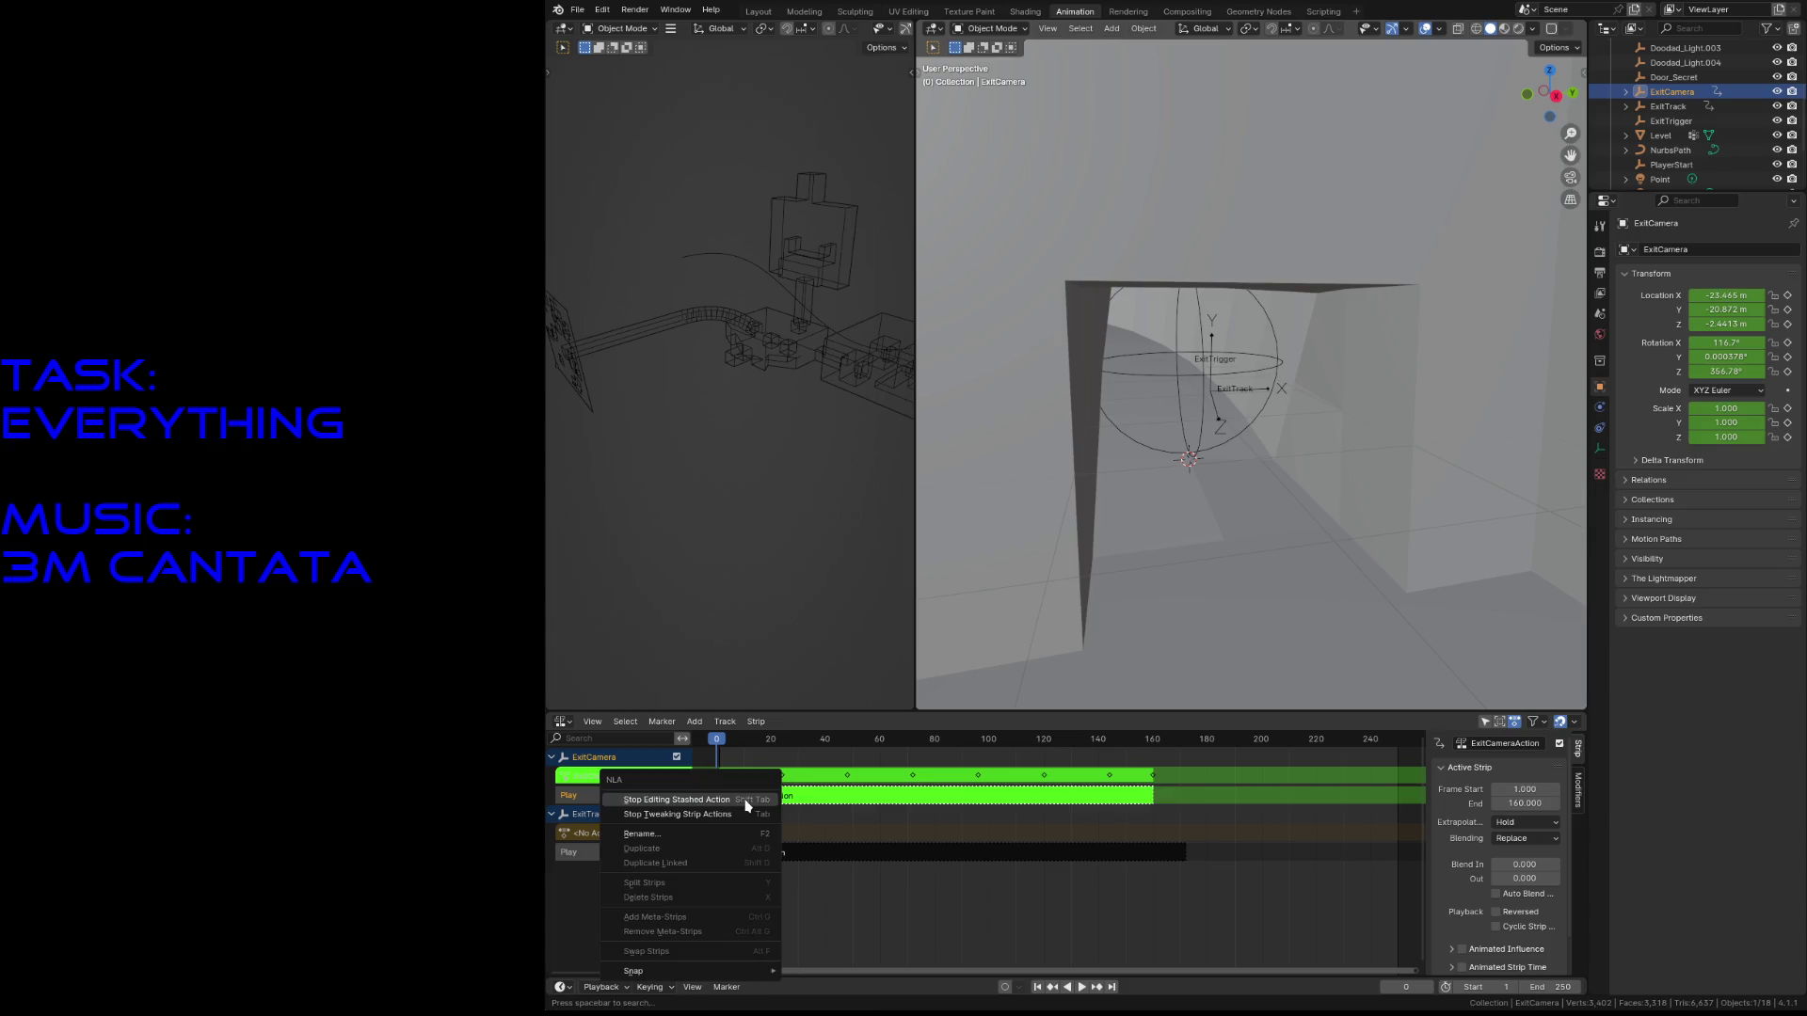
pyautogui.click(747, 802)
pyautogui.moveTo(718, 750); pyautogui.dragTo(742, 752)
pyautogui.click(753, 854)
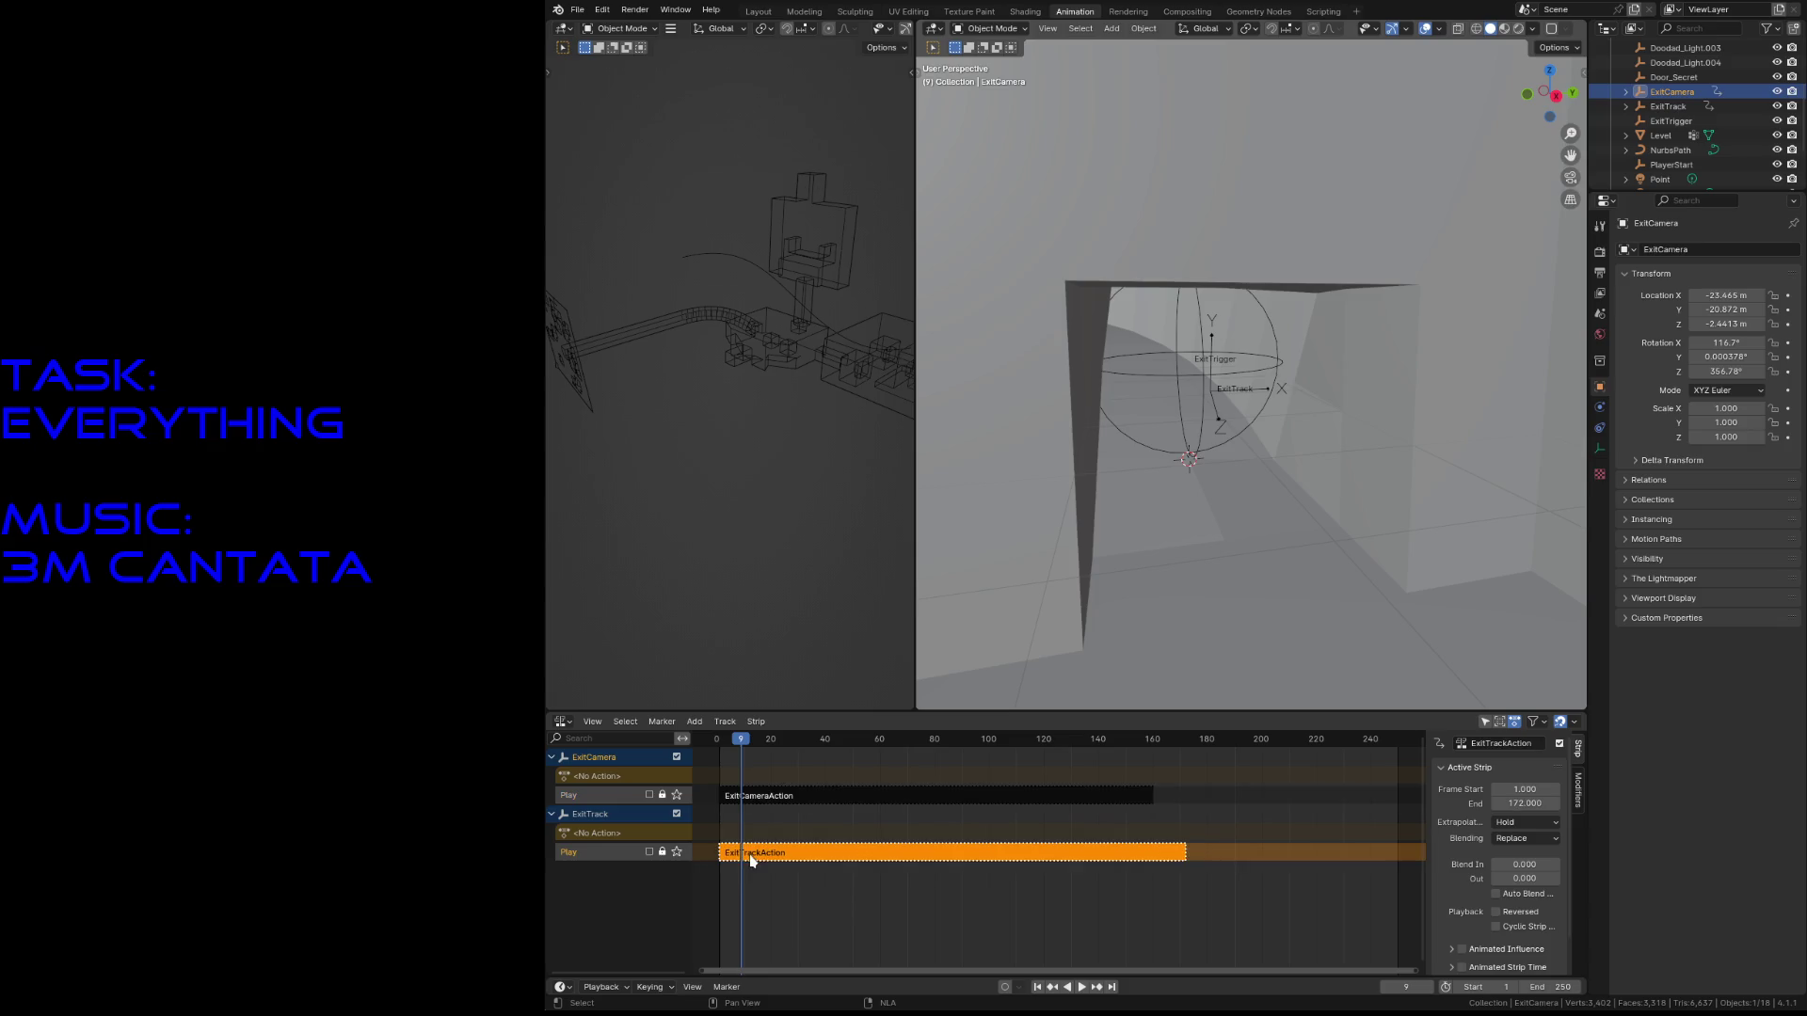
pyautogui.click(757, 796)
pyautogui.click(767, 855)
pyautogui.rightClick(767, 856)
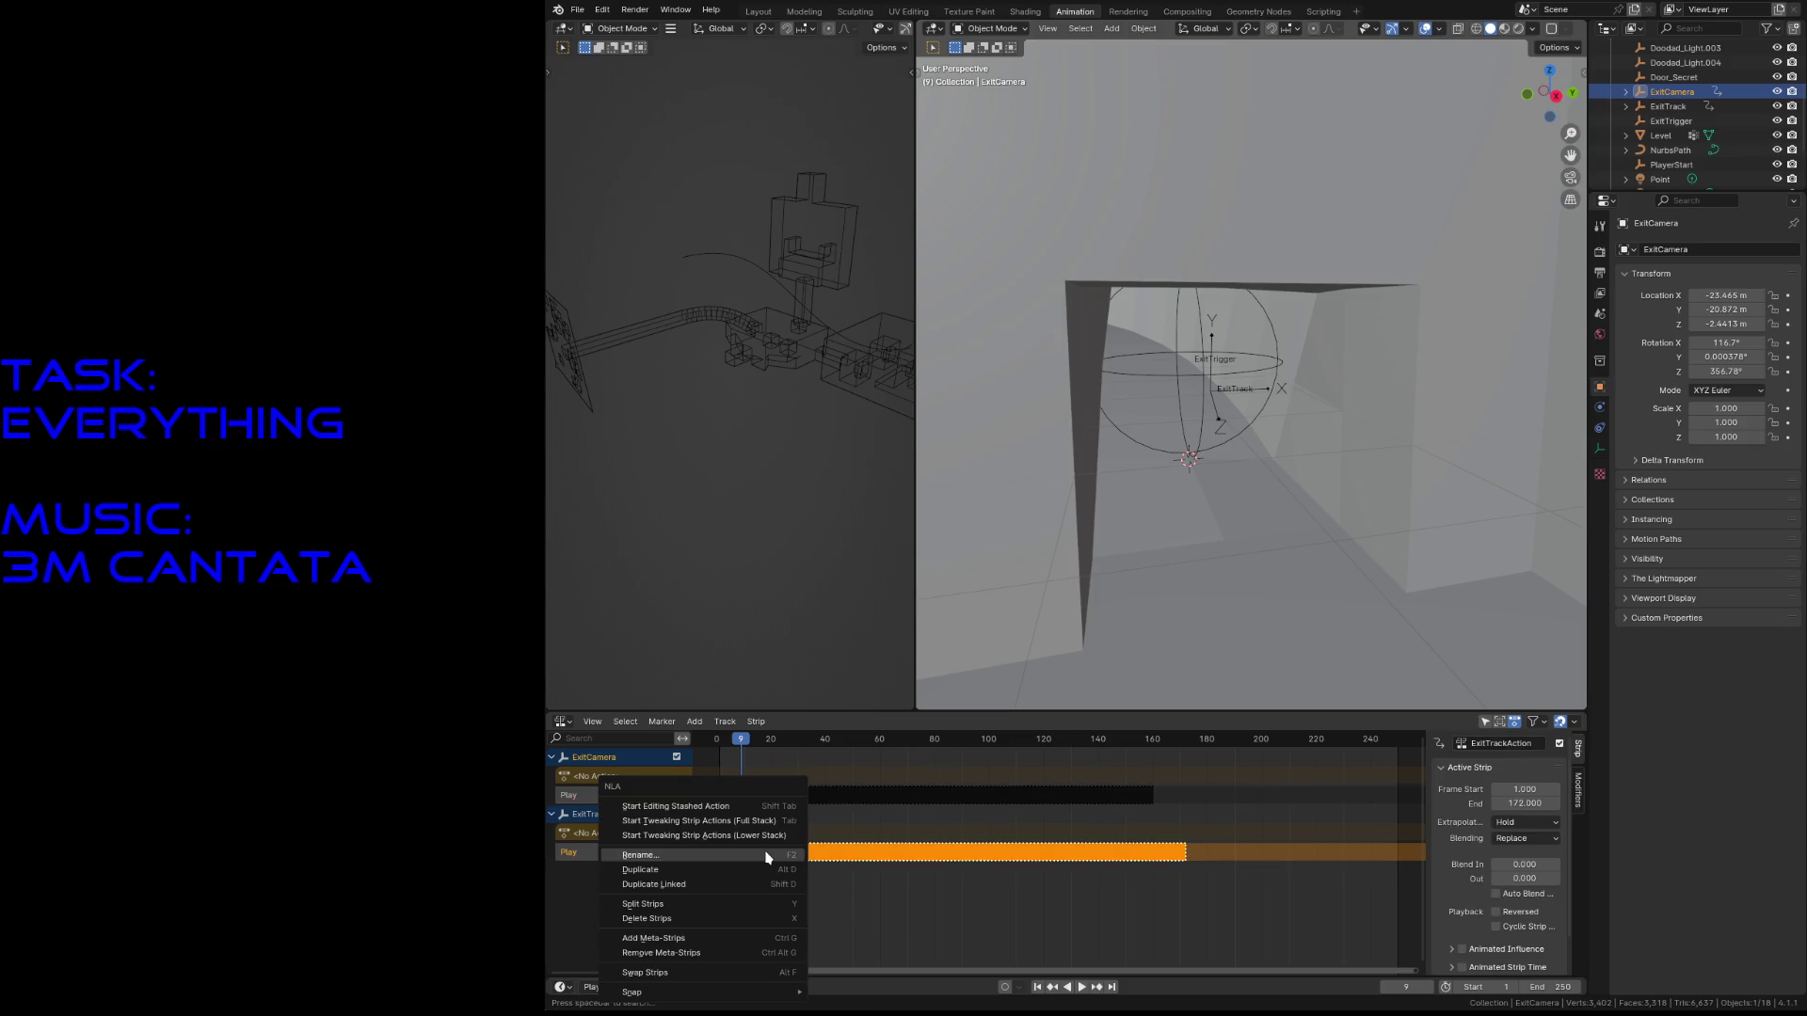
pyautogui.click(745, 809)
pyautogui.moveTo(737, 753); pyautogui.dragTo(762, 753)
# - Show the level in wireframe and play back the ExitTrack strip up to frame 183
pyautogui.press('z')
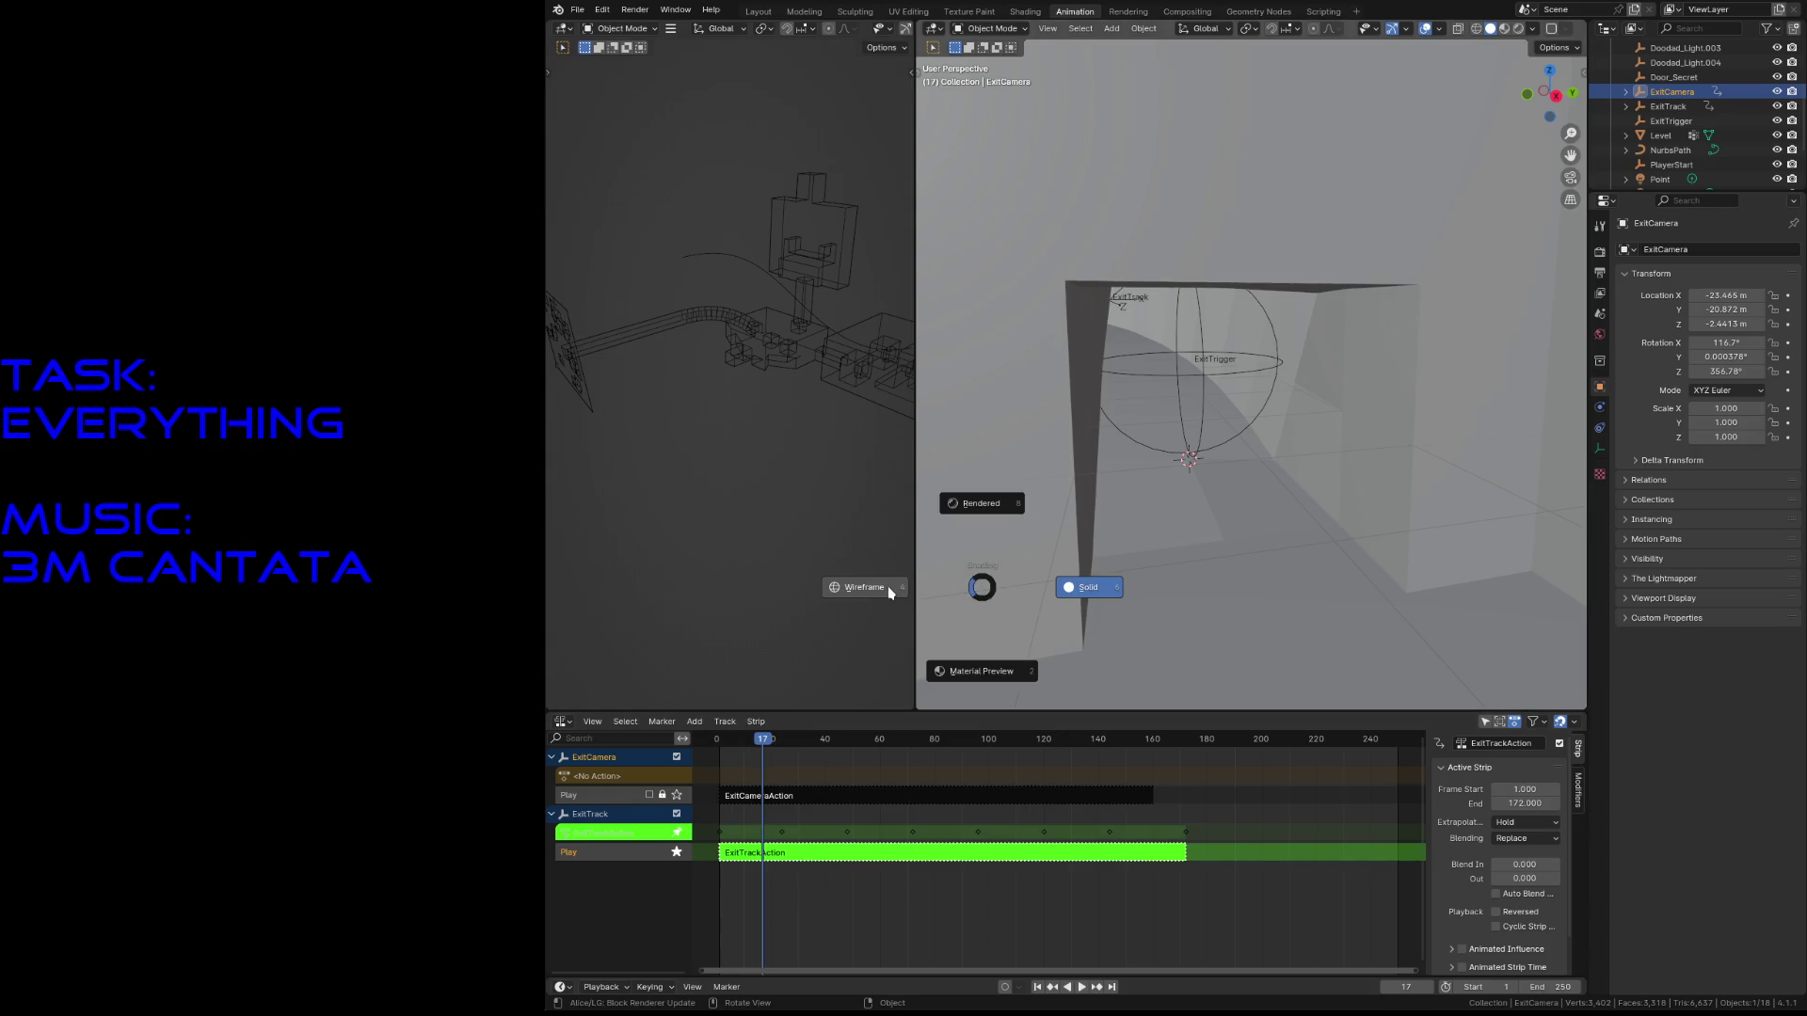
pyautogui.click(890, 589)
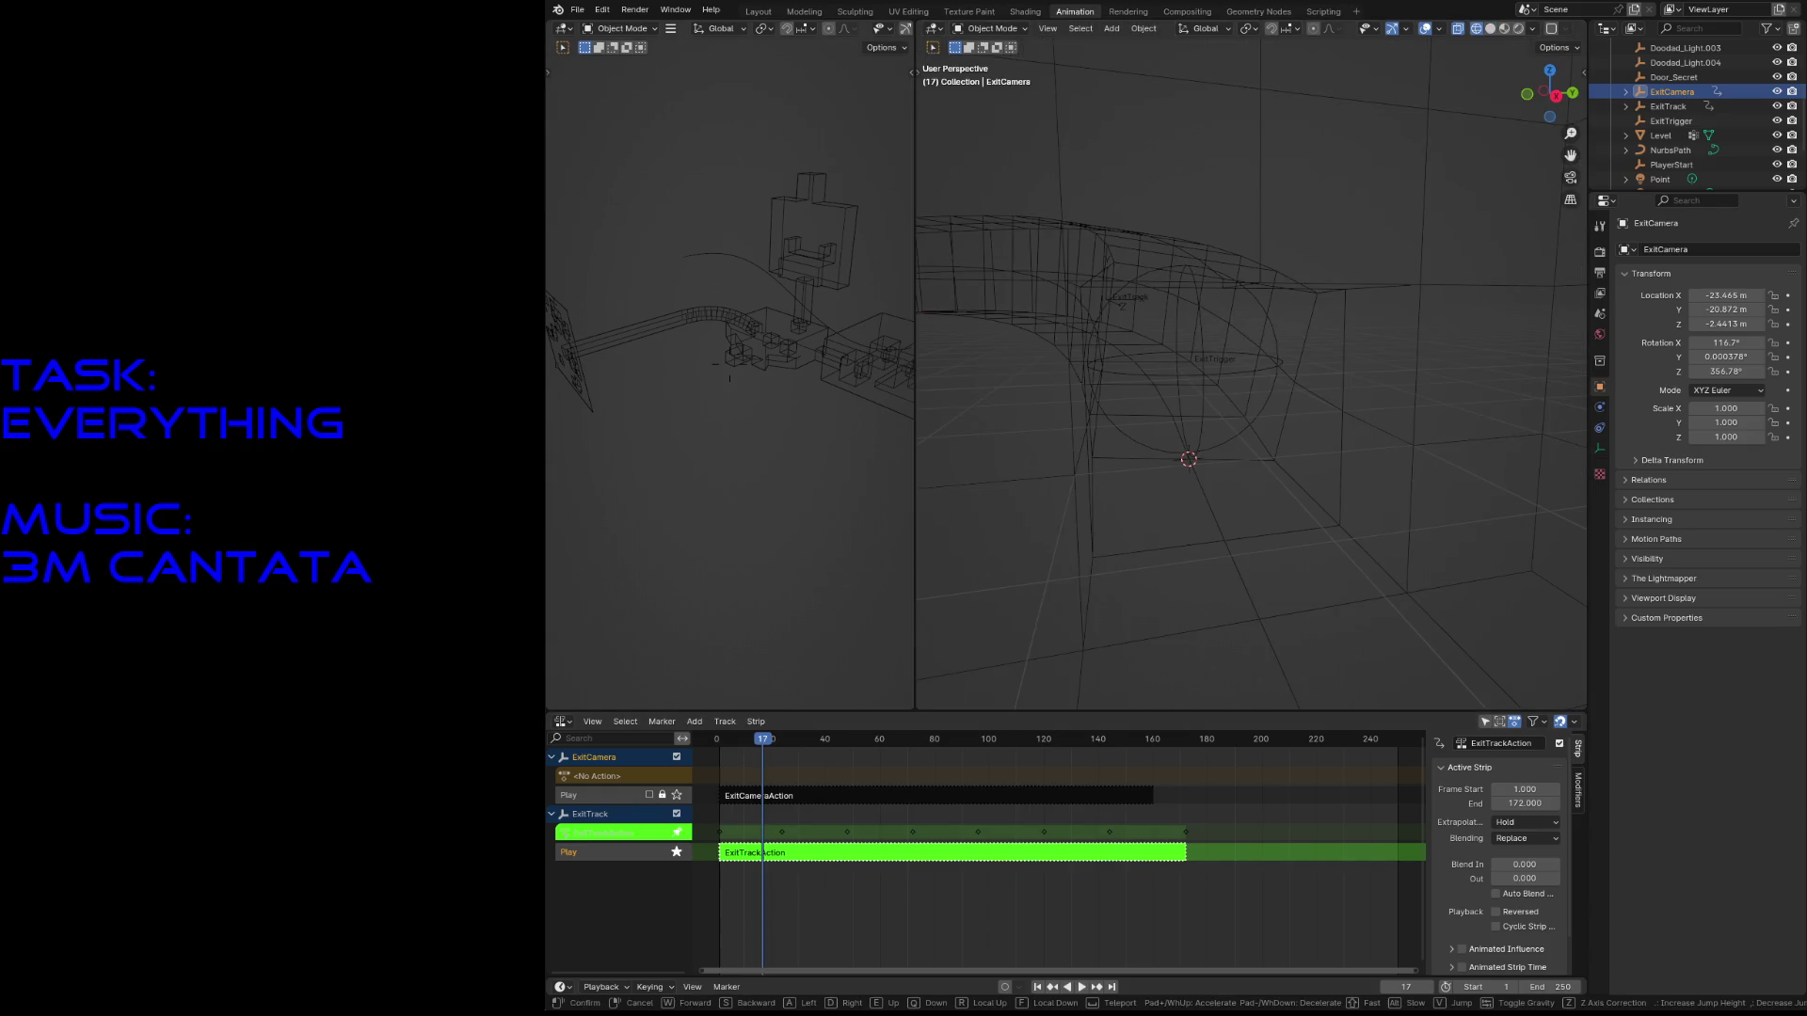
pyautogui.click(1120, 304)
pyautogui.hotkey('shift', '`')
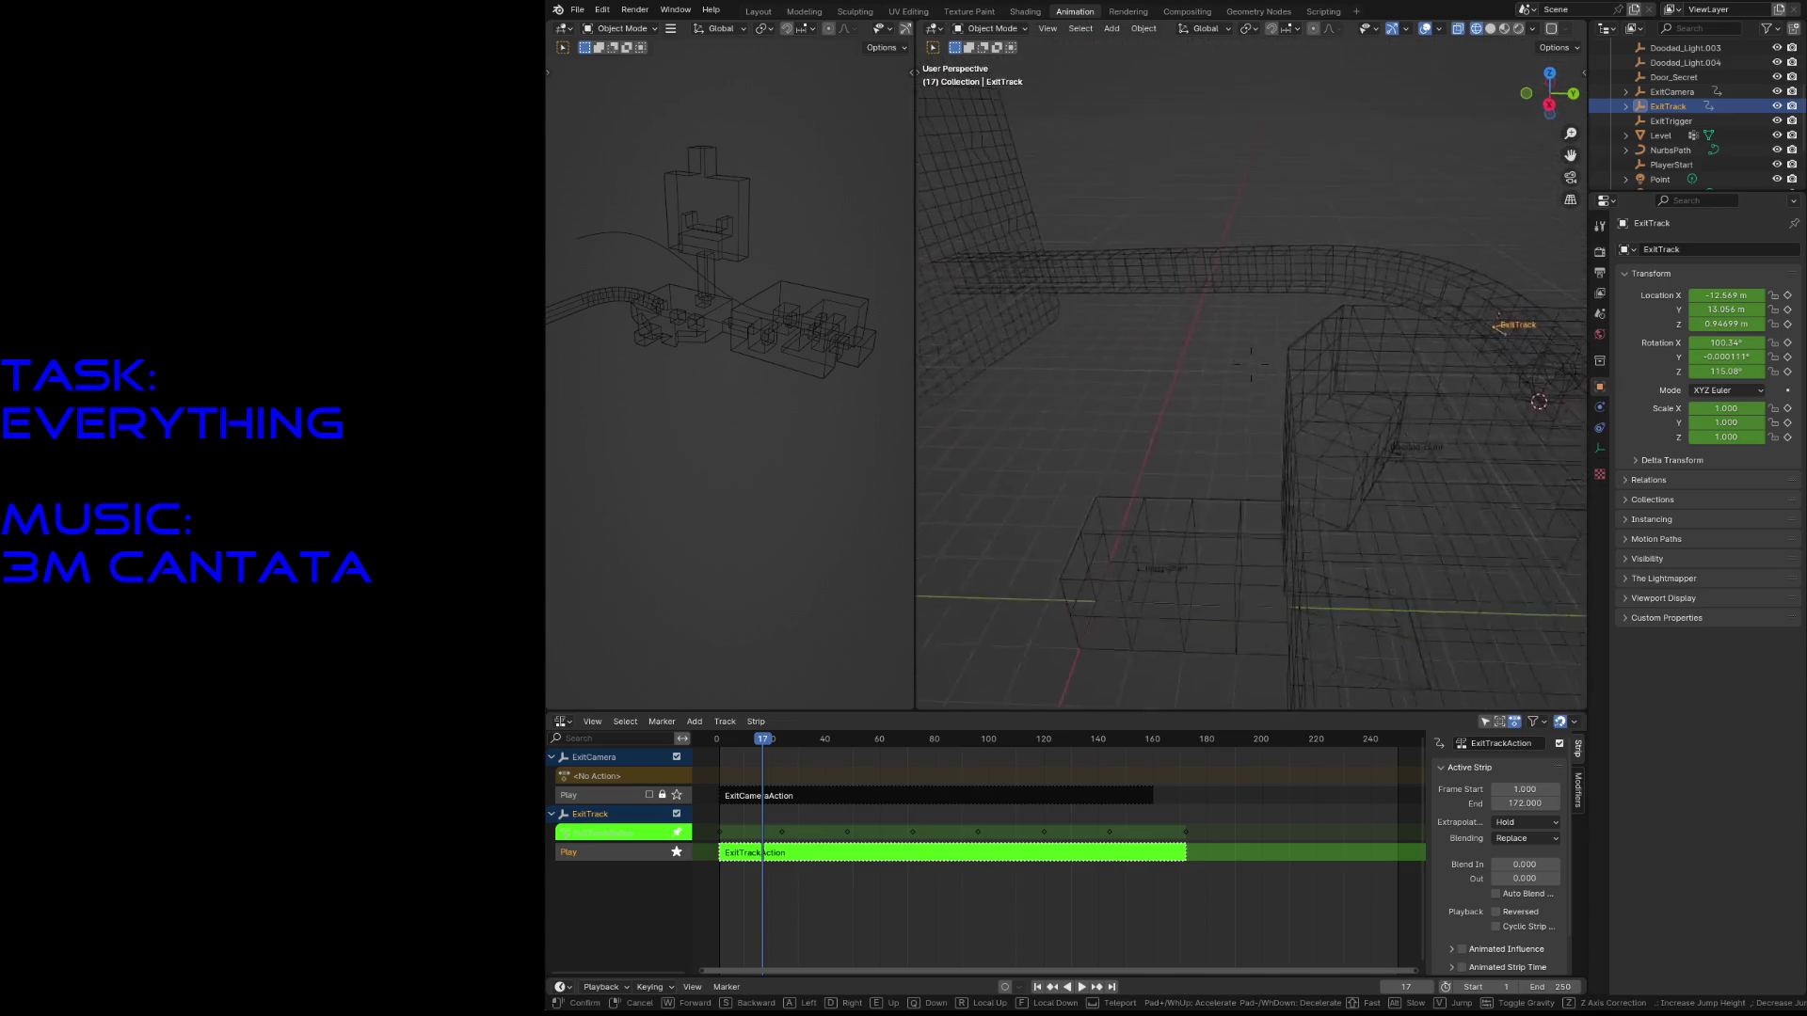
pyautogui.click(1120, 303)
pyautogui.press('space')
pyautogui.moveTo(899, 719)
pyautogui.mouseDown()
pyautogui.moveTo(1214, 713)
pyautogui.moveTo(719, 744)
pyautogui.mouseUp()
pyautogui.press('space')
# - Leave tweak mode on ExitTrackAction, then tweak ExitCameraAction and preview it to frame 68
pyautogui.press('Tab')
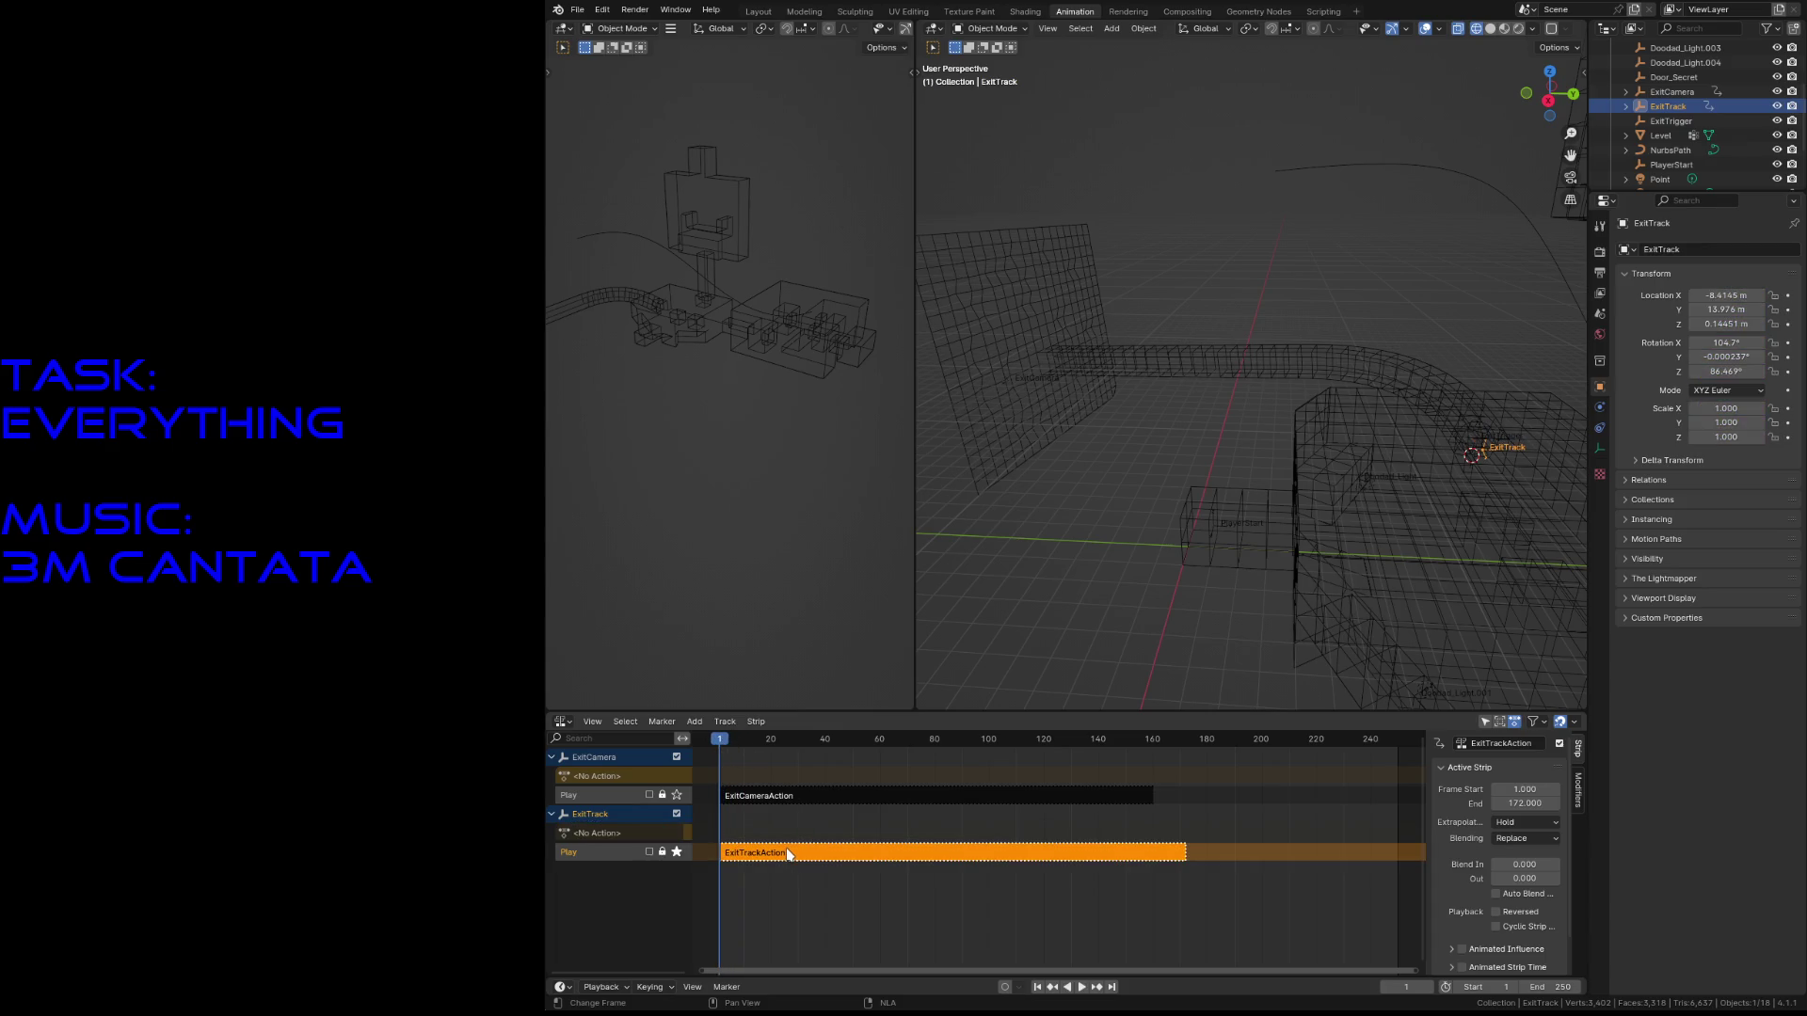
pyautogui.rightClick(789, 854)
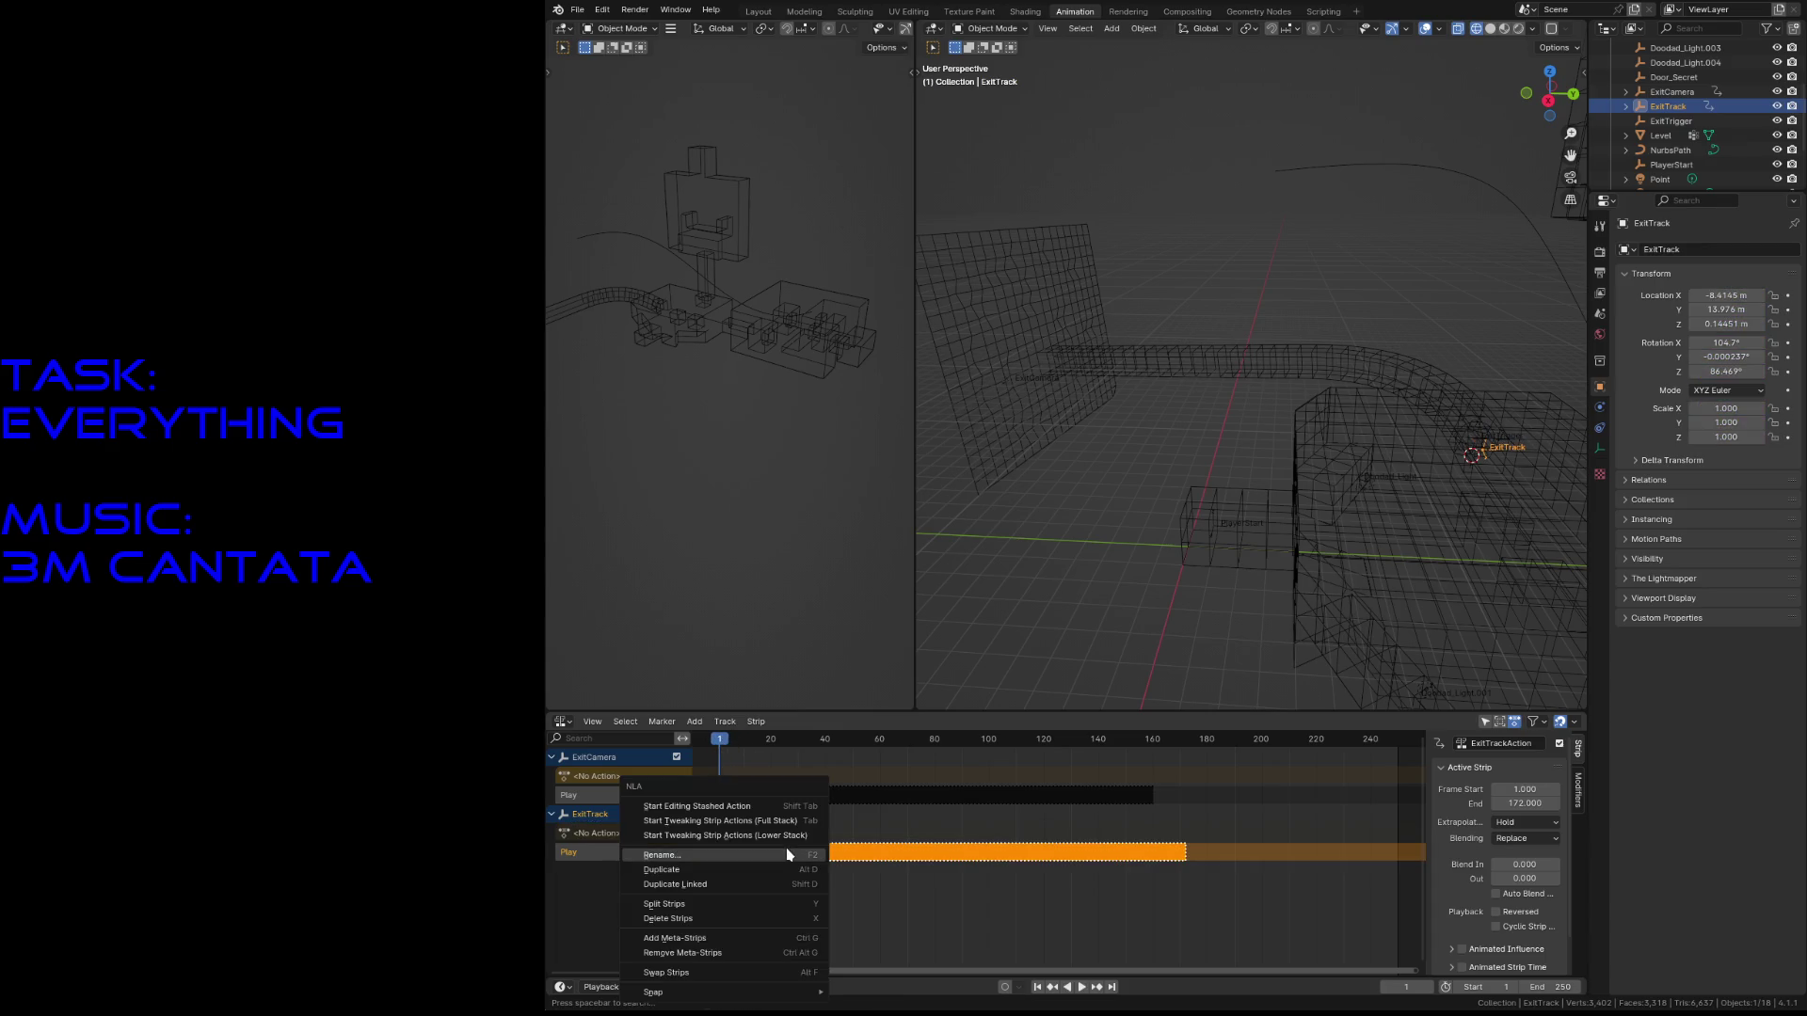
pyautogui.click(883, 795)
pyautogui.rightClick(882, 796)
pyautogui.click(883, 798)
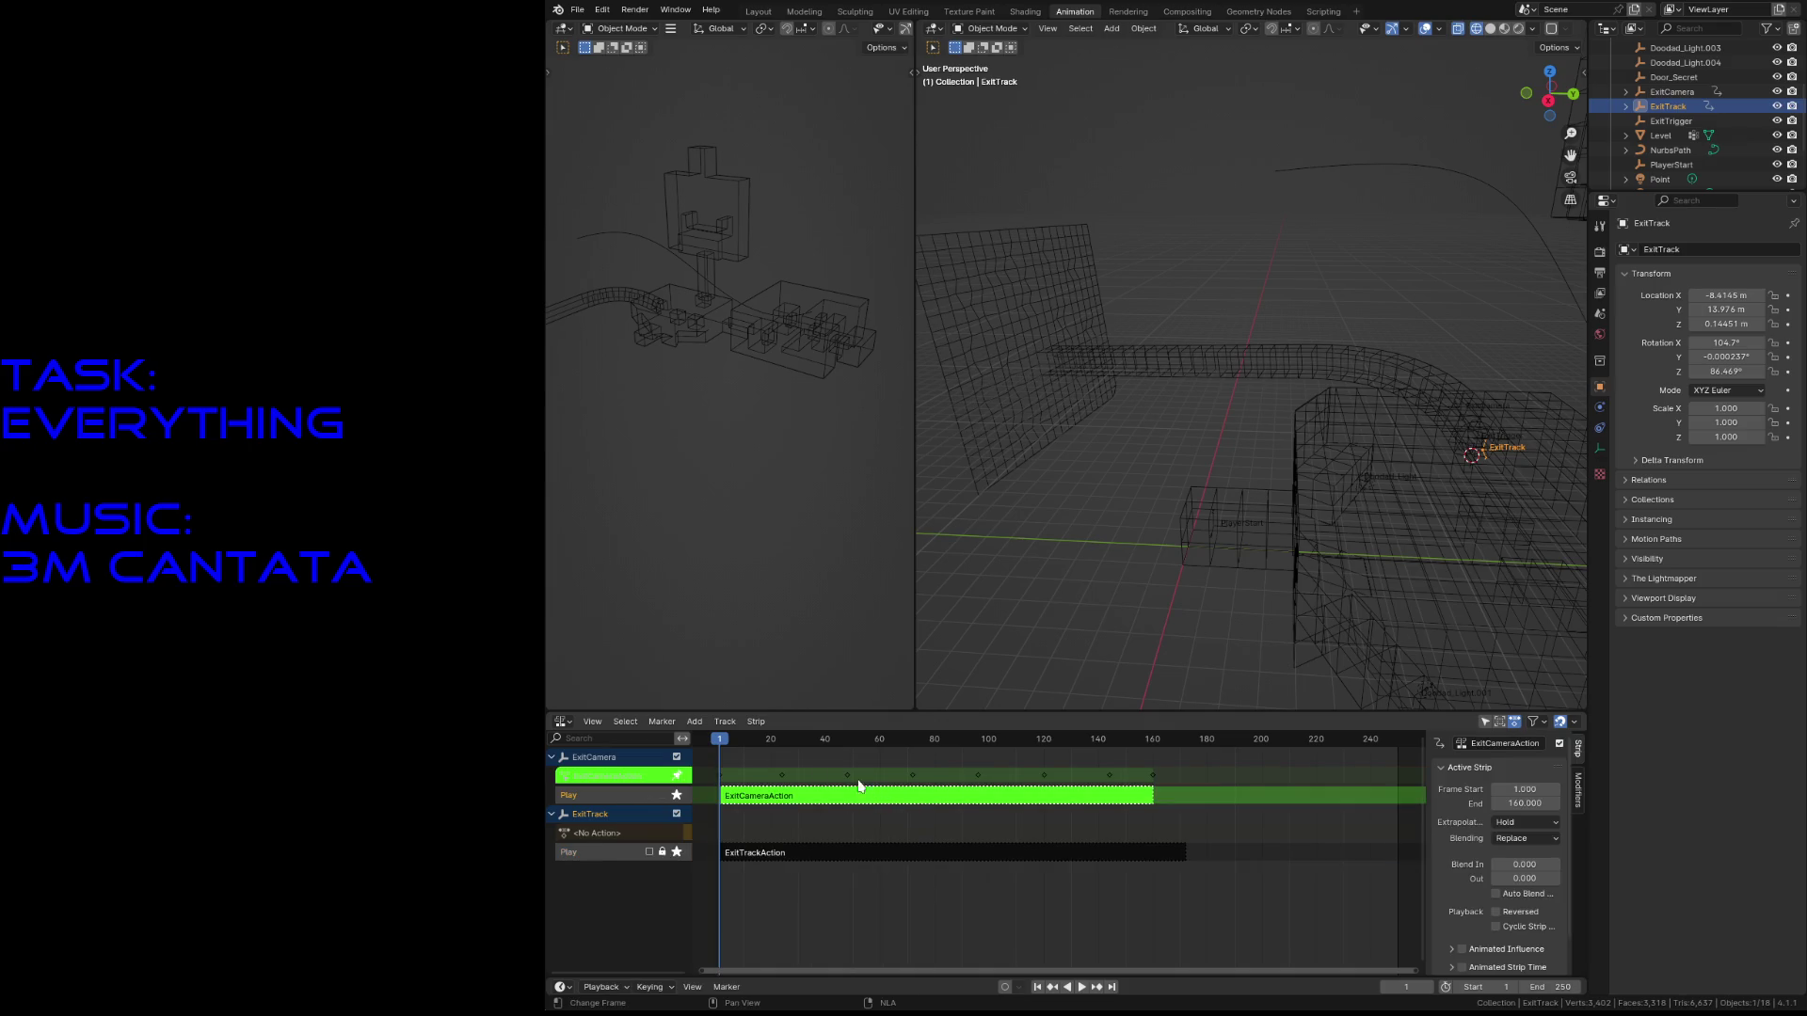
pyautogui.press('space')
pyautogui.moveTo(820, 753)
pyautogui.mouseDown()
pyautogui.moveTo(1178, 802)
pyautogui.moveTo(719, 789)
pyautogui.mouseUp()
# - Check the ExitCameraAction strip's options and replay the animation from frame 1
pyautogui.click(790, 796)
pyautogui.rightClick(791, 796)
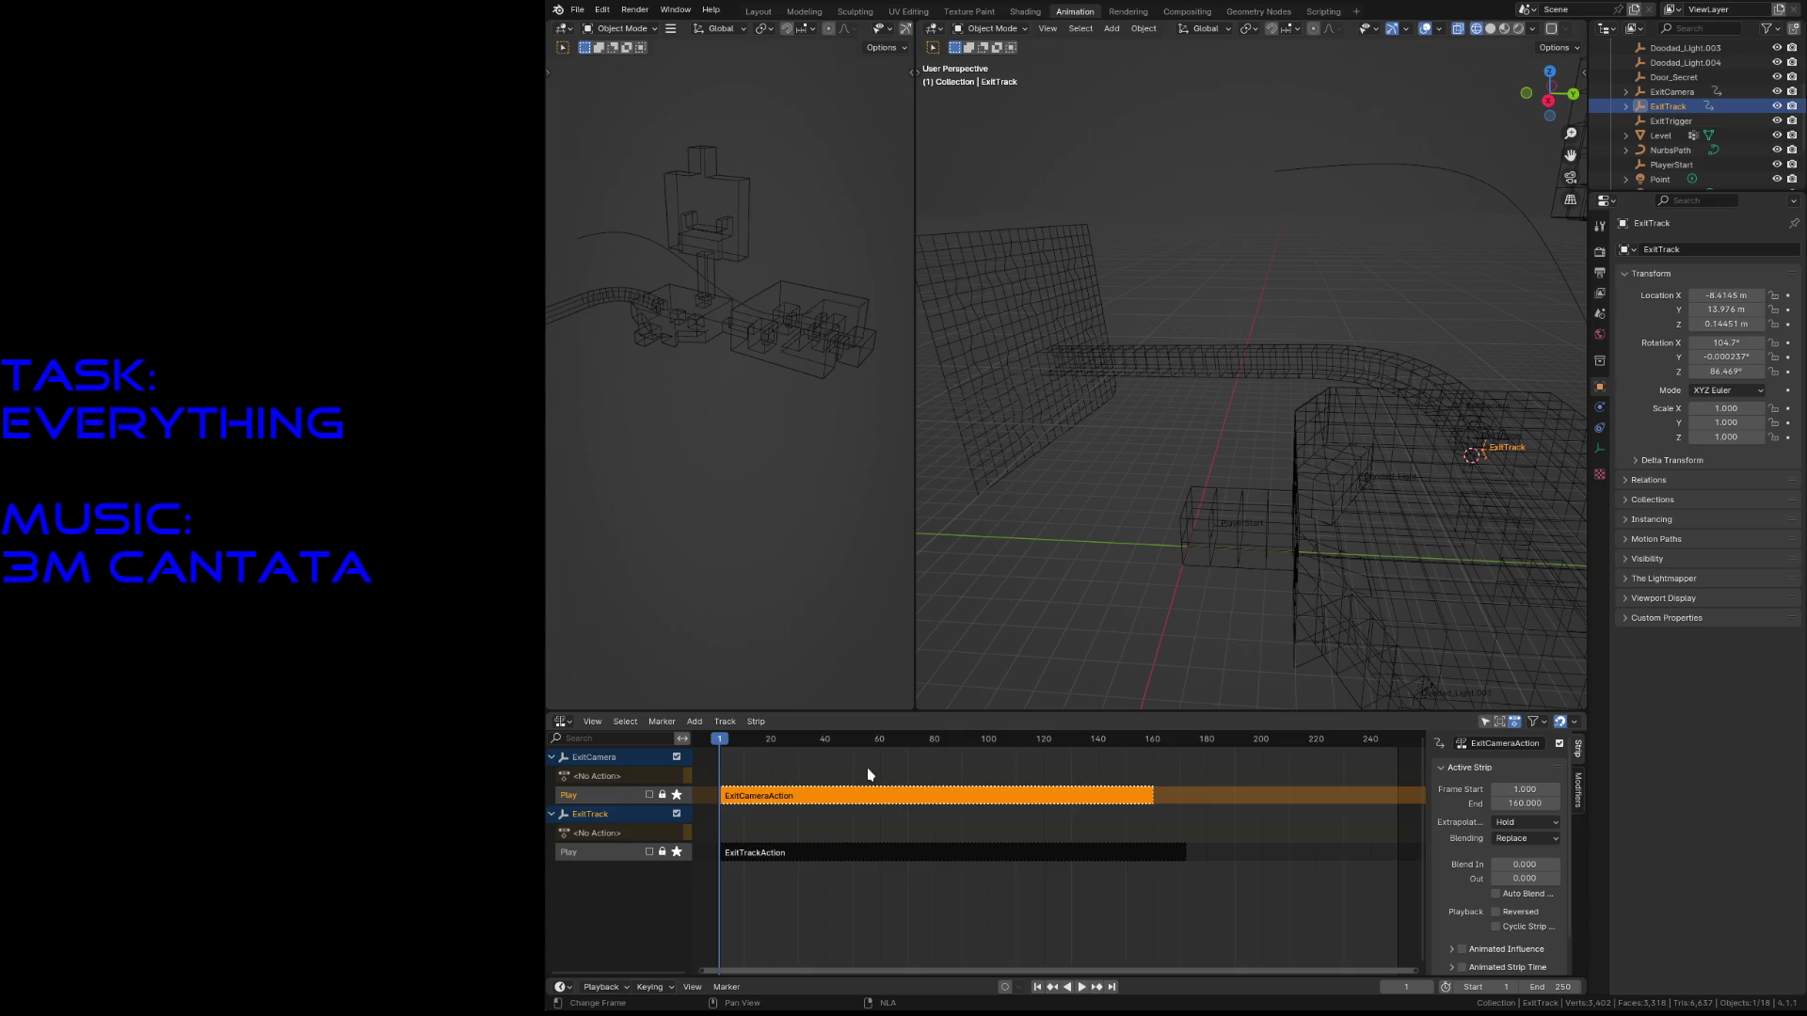
pyautogui.rightClick(826, 803)
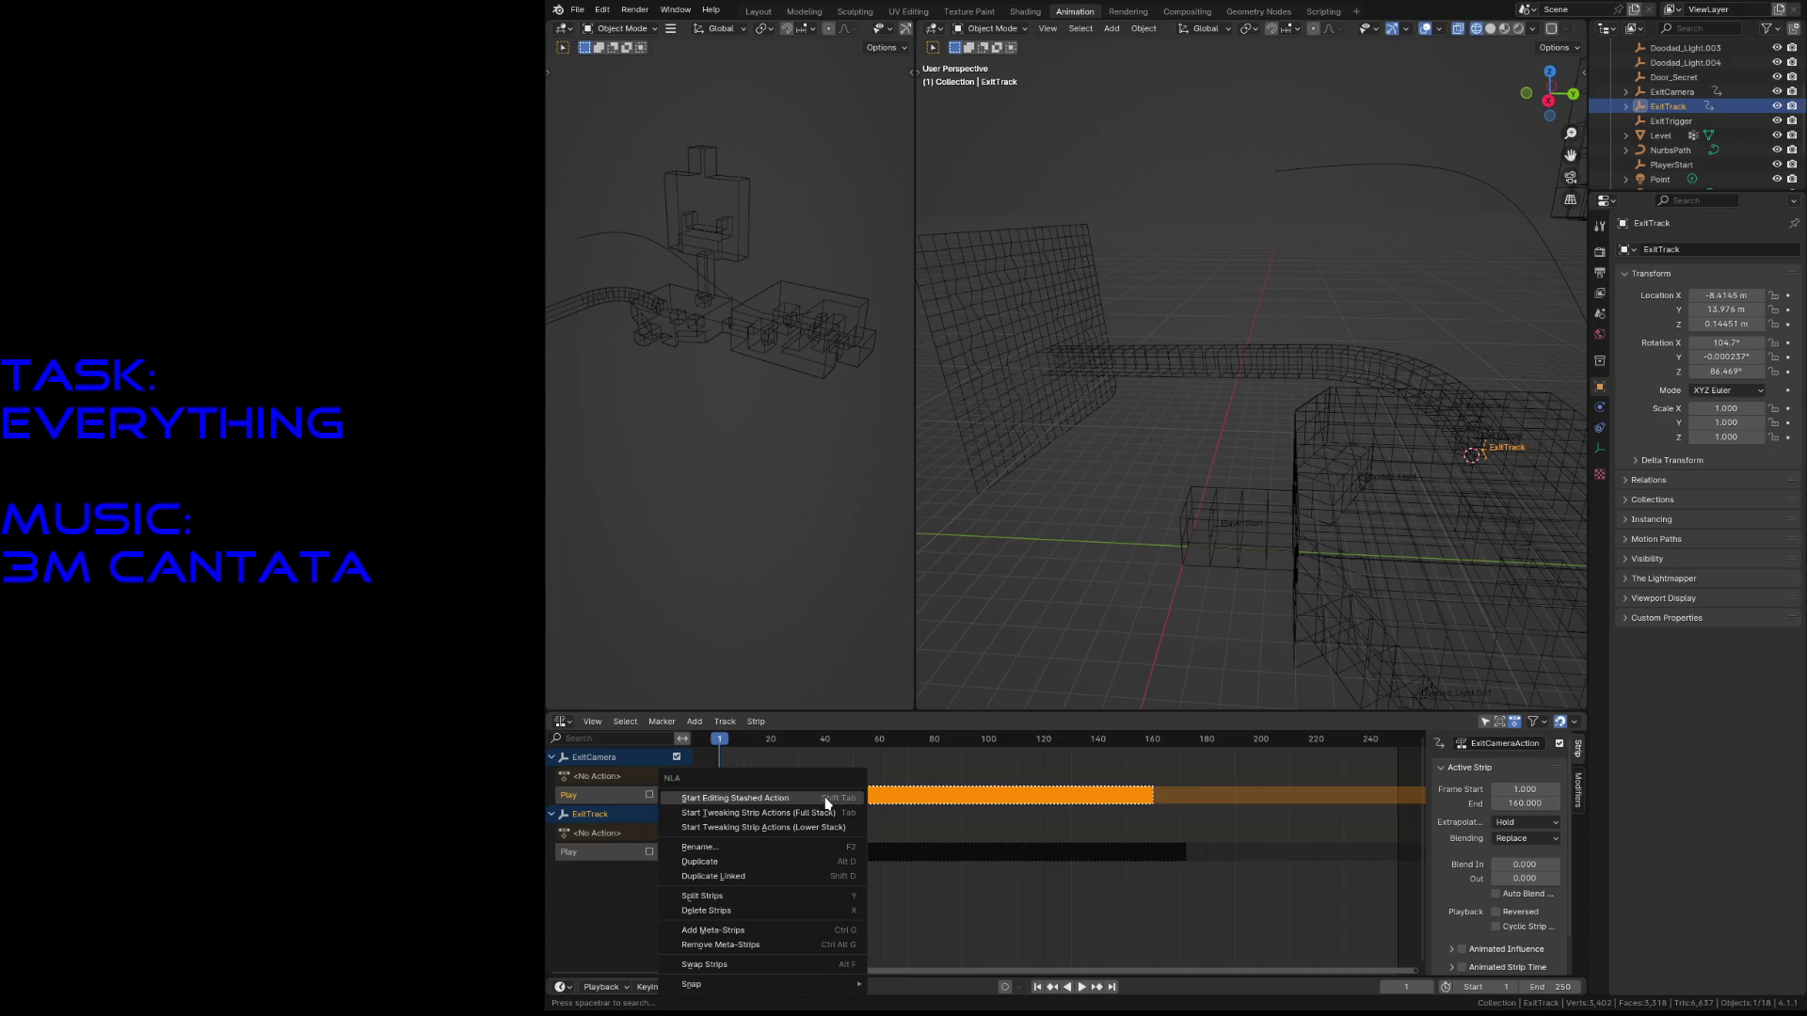
pyautogui.click(911, 800)
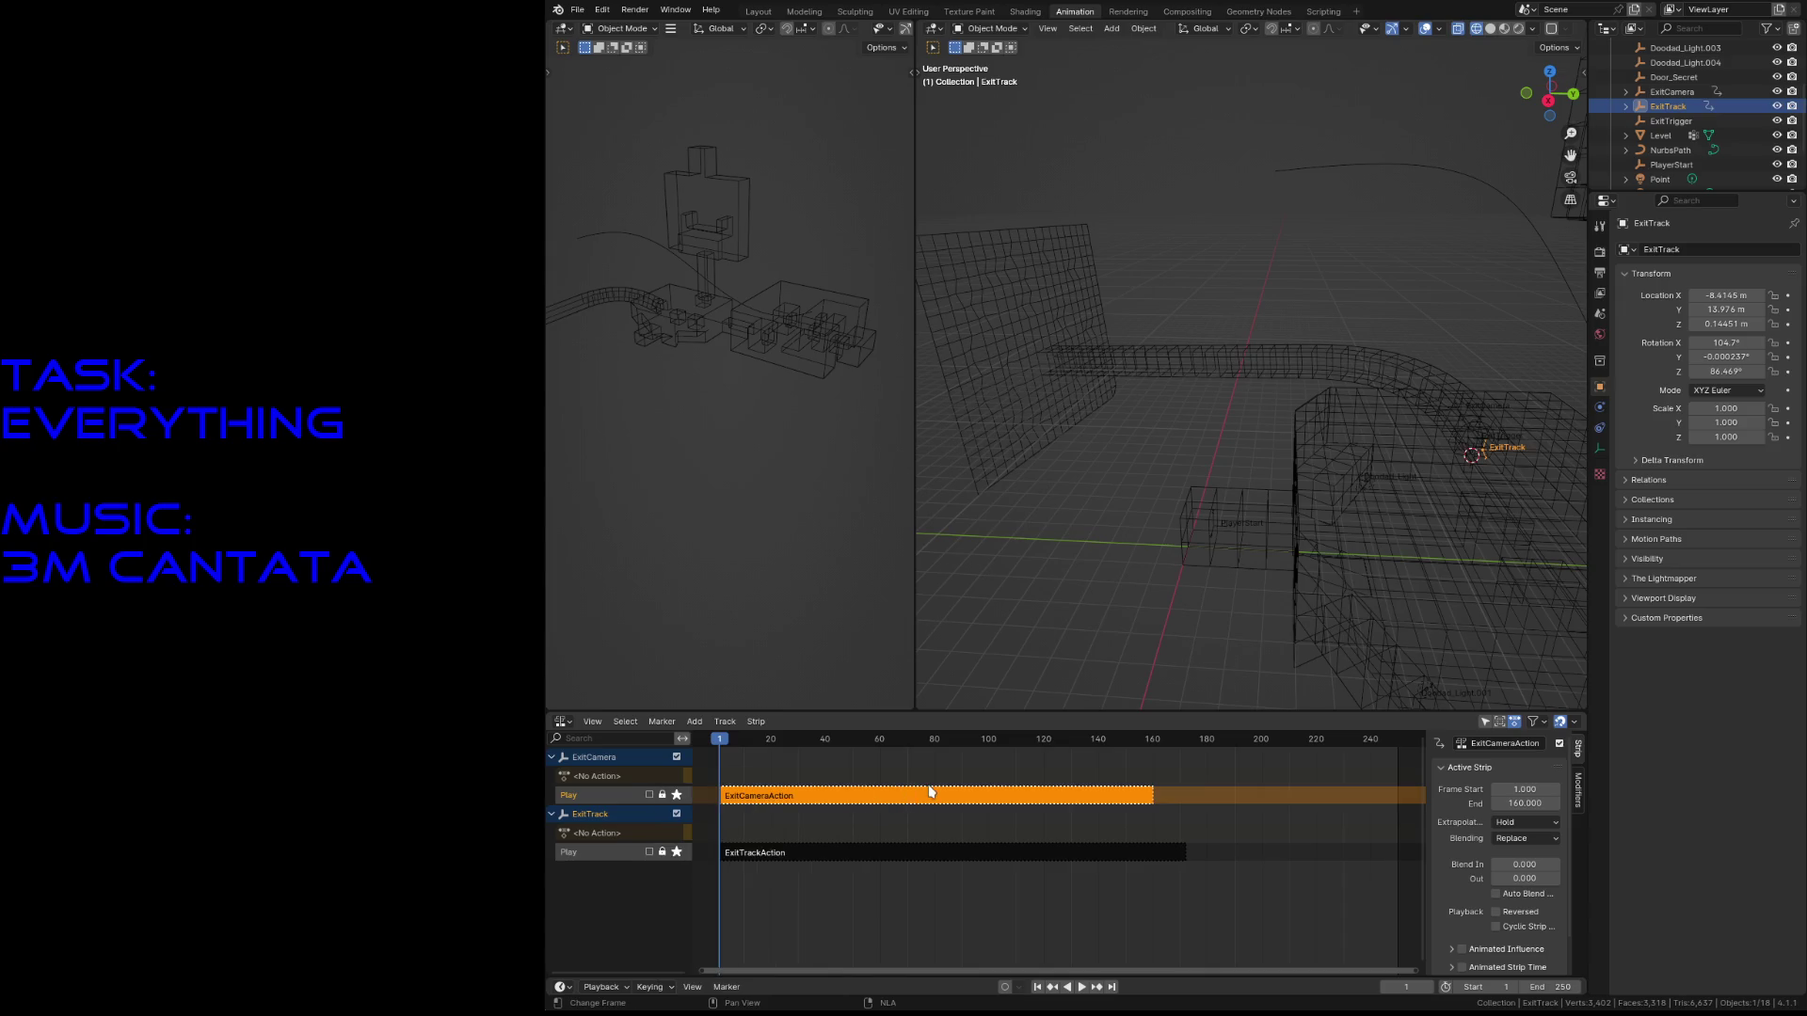
pyautogui.click(820, 804)
pyautogui.rightClick(805, 800)
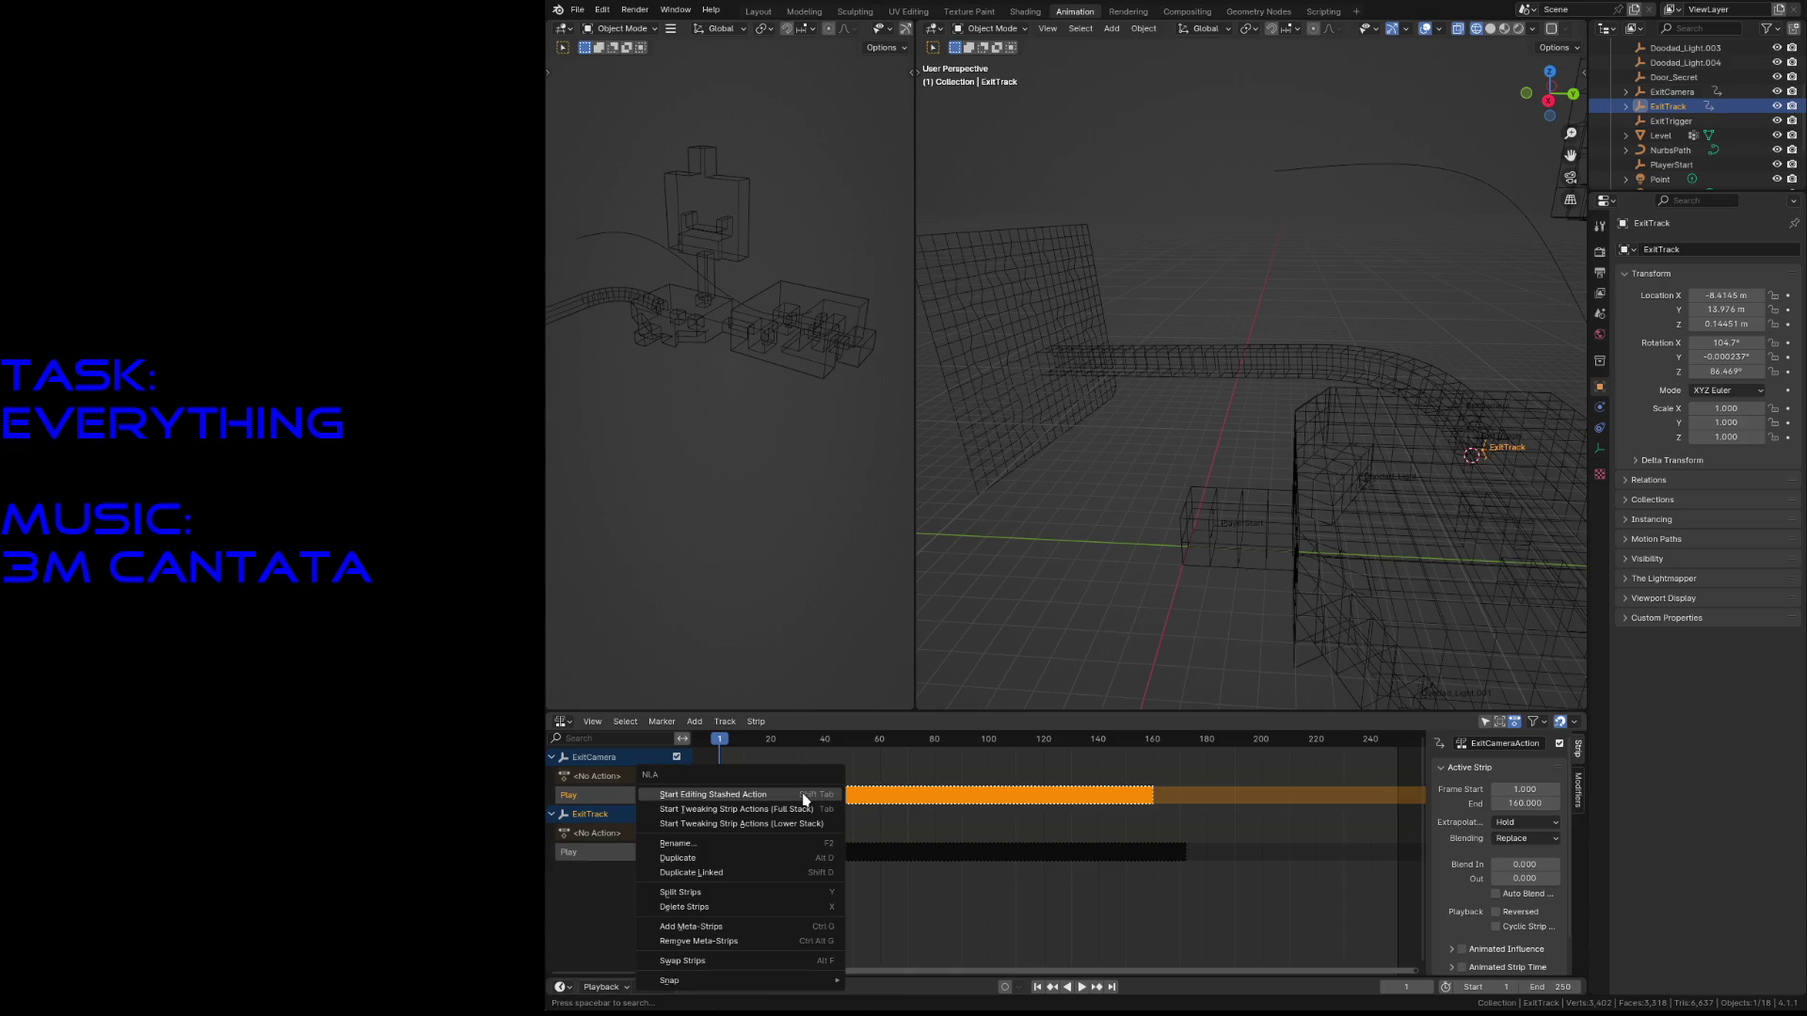
pyautogui.press('Escape')
pyautogui.press('space')
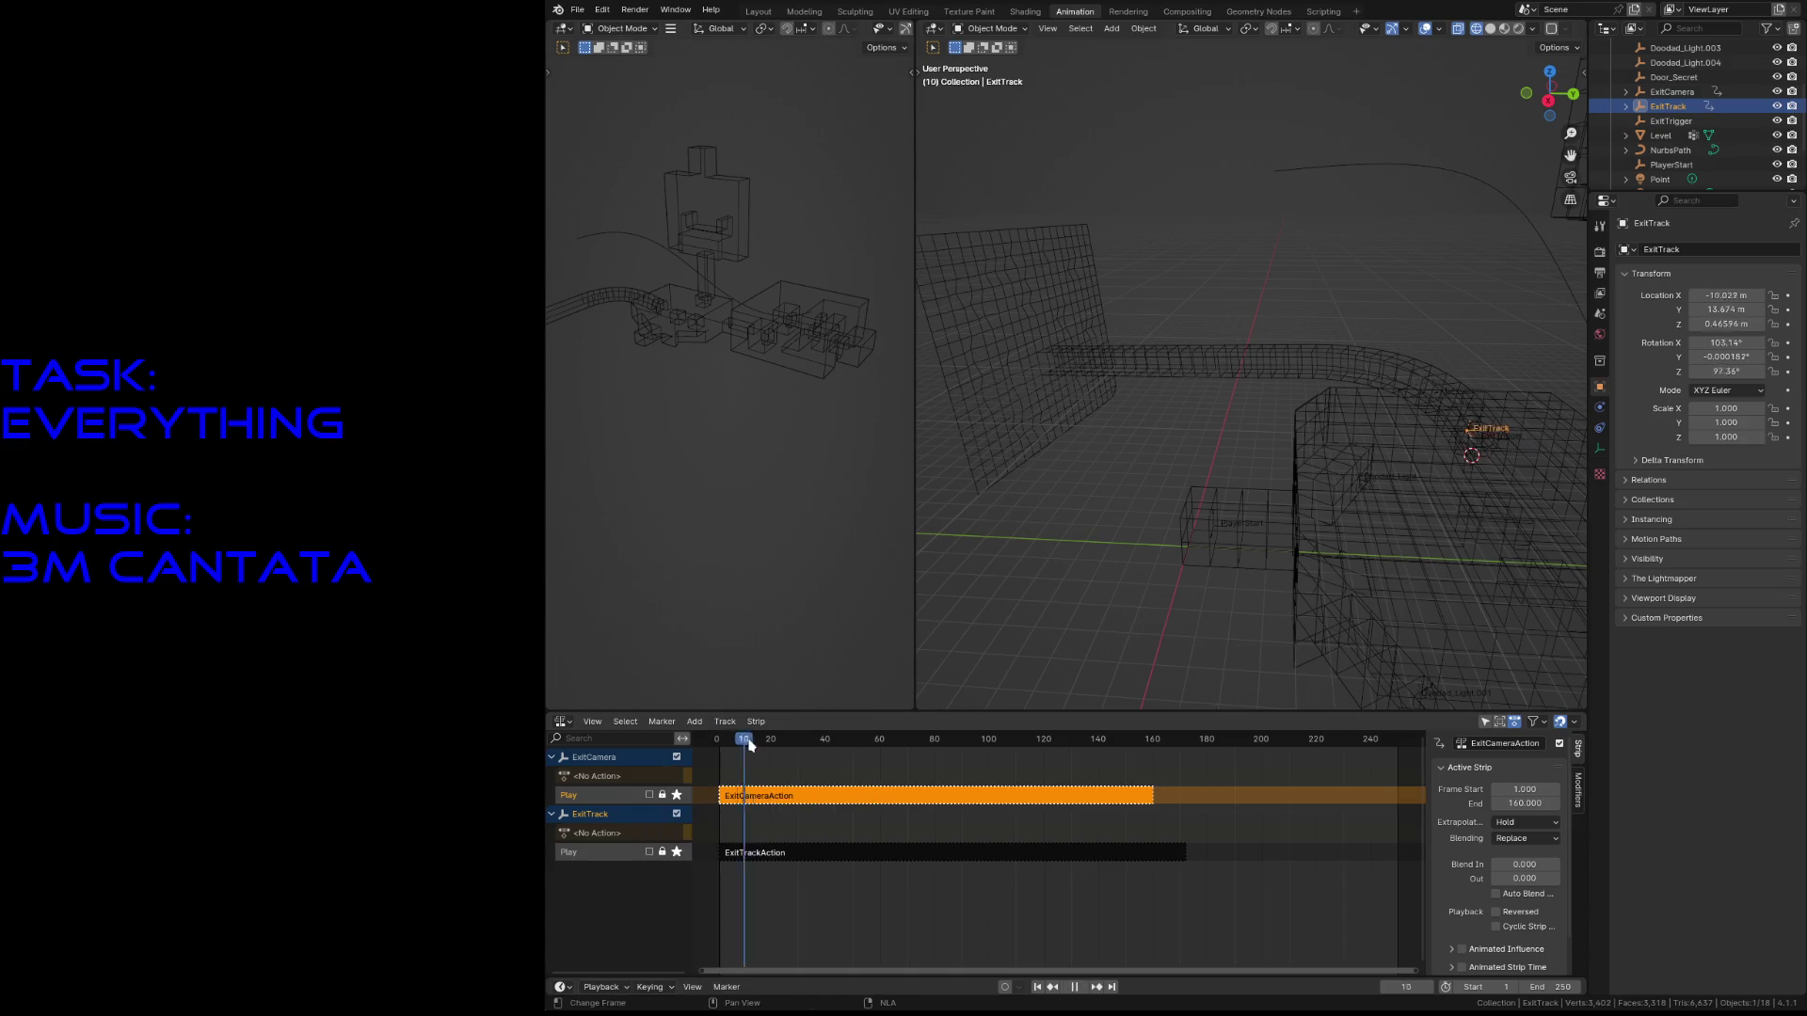
pyautogui.moveTo(802, 750); pyautogui.dragTo(722, 768)
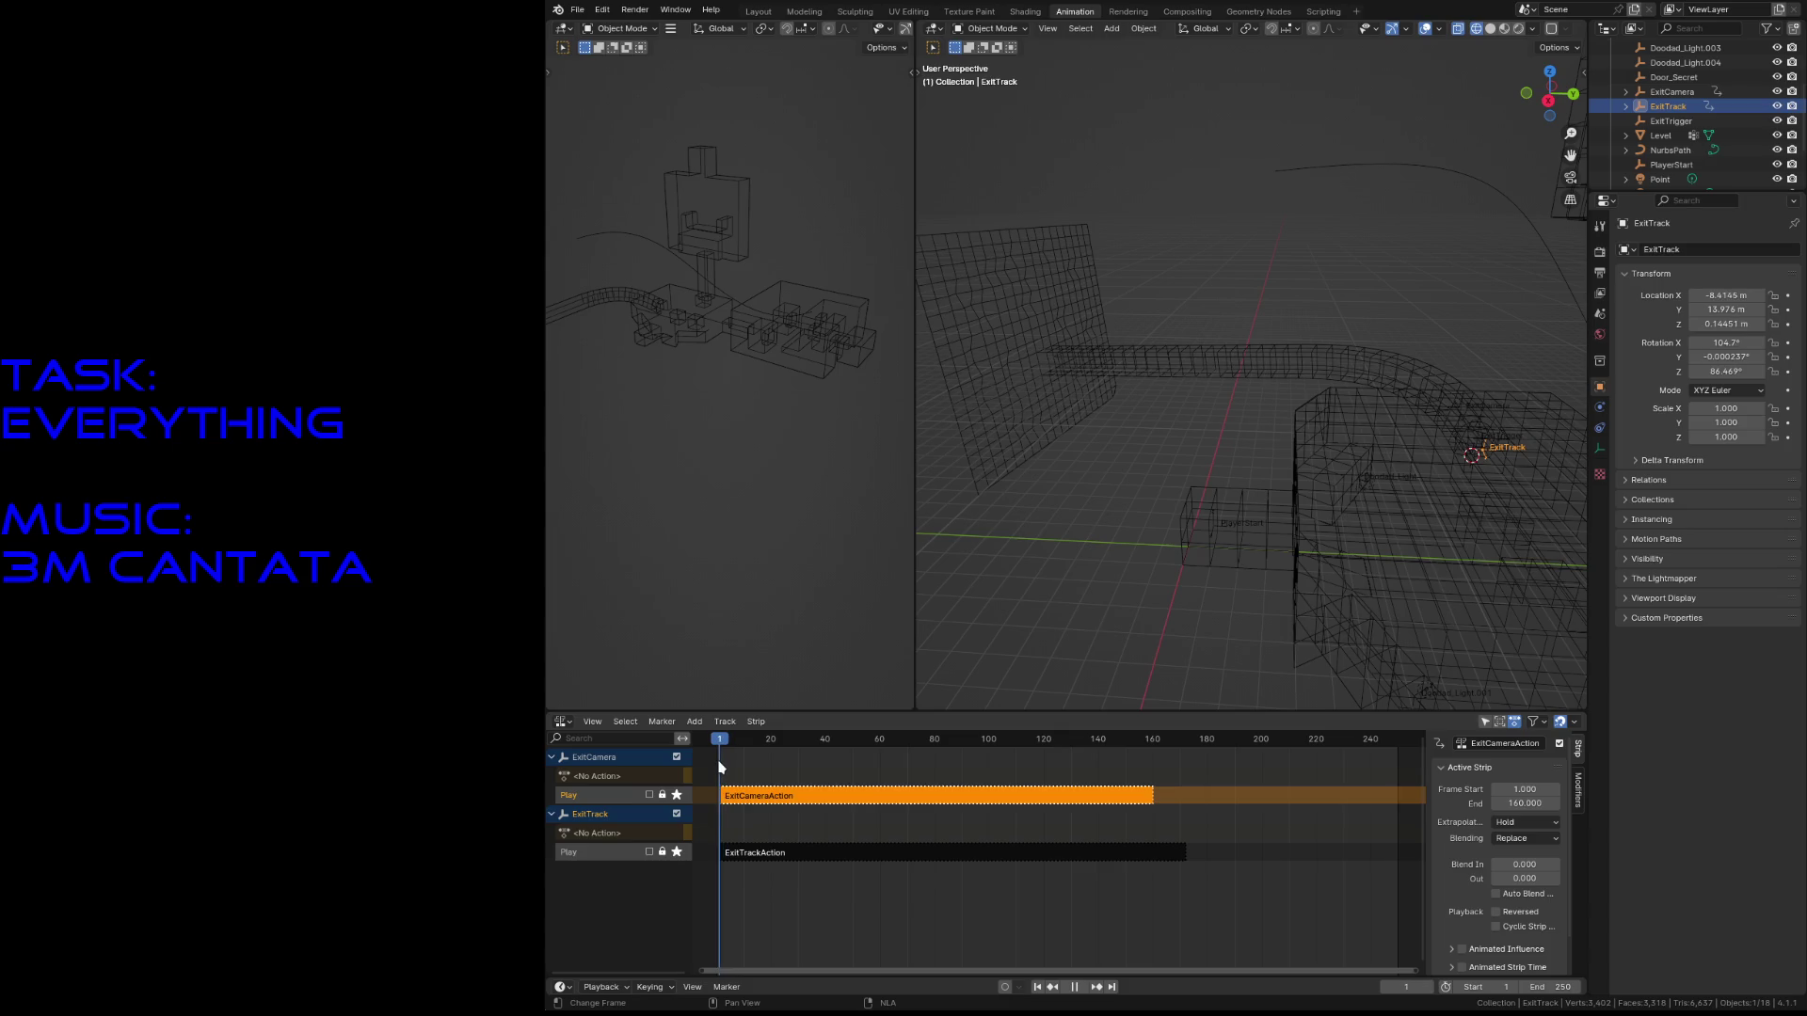
# - Deselect the camera strip, save level3.blend, and fly the view toward ExitTrack
pyautogui.click(833, 925)
pyautogui.hotkey('ctrl', 's')
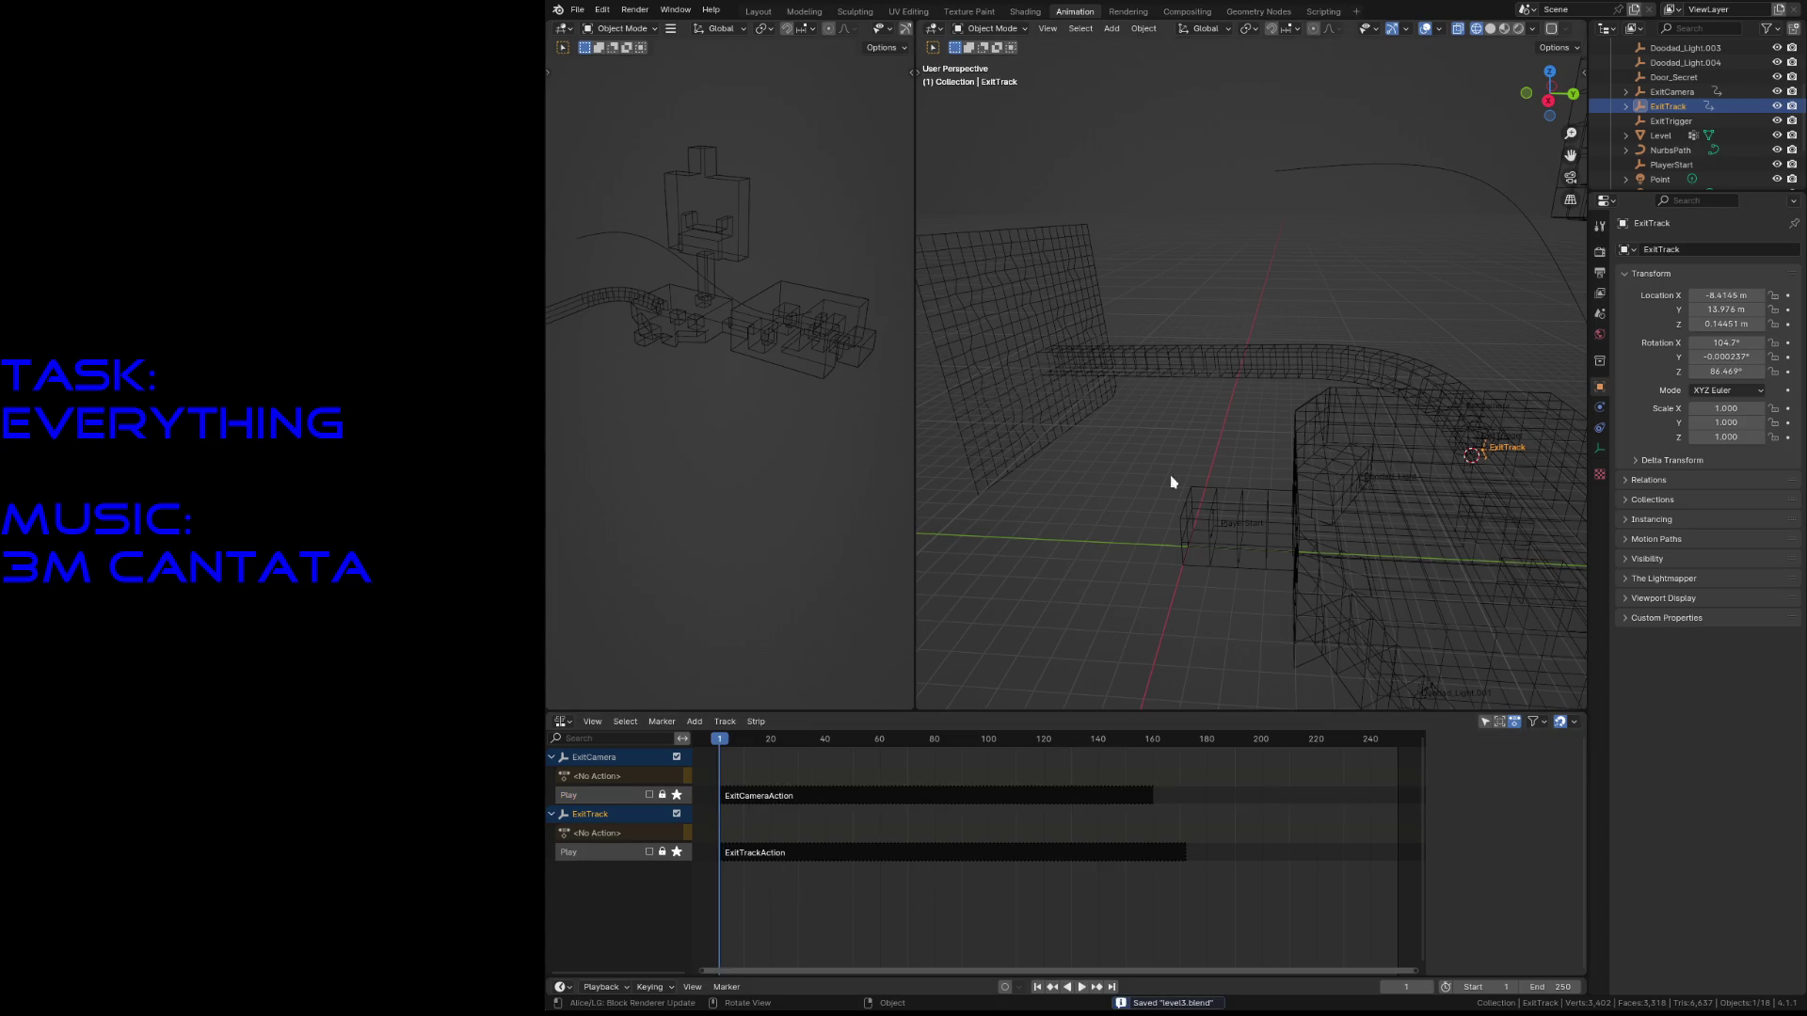
pyautogui.hotkey('shift', '`')
pyautogui.press('w')
pyautogui.press('s')
pyautogui.click(1210, 481)
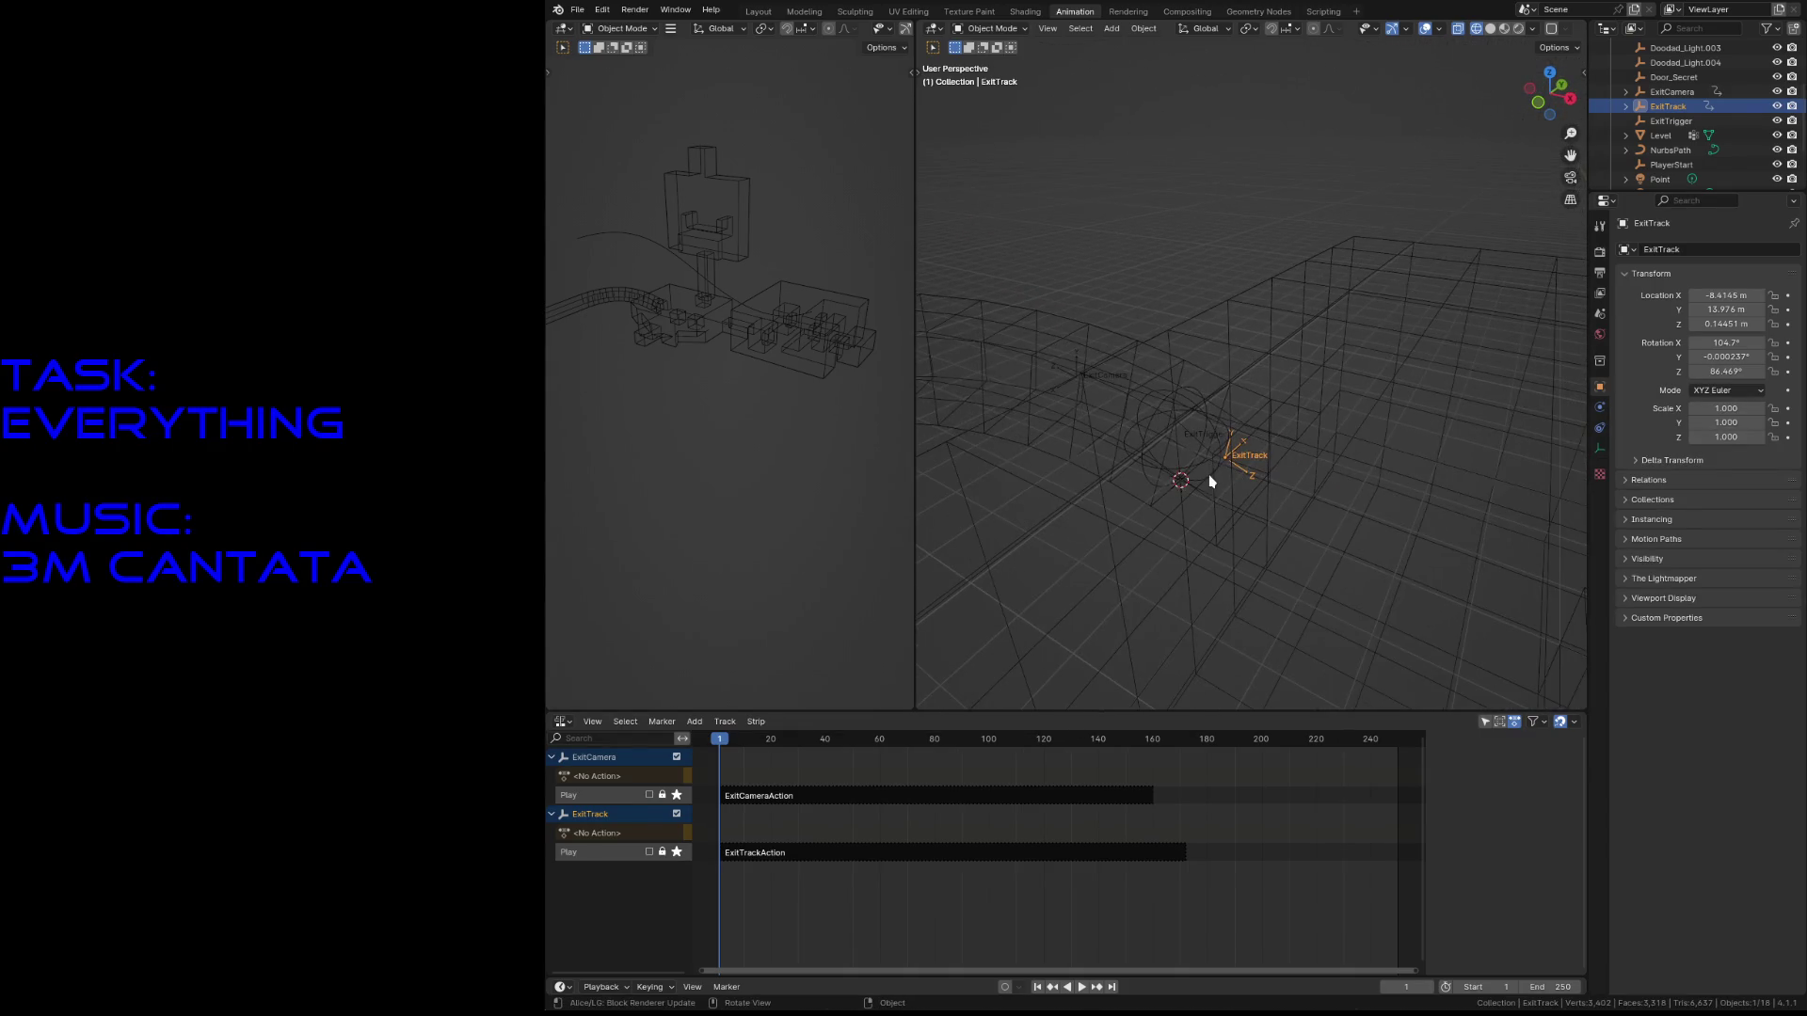
# - Clear the strip selection and duplicate the ExitTrack empty
pyautogui.click(736, 858)
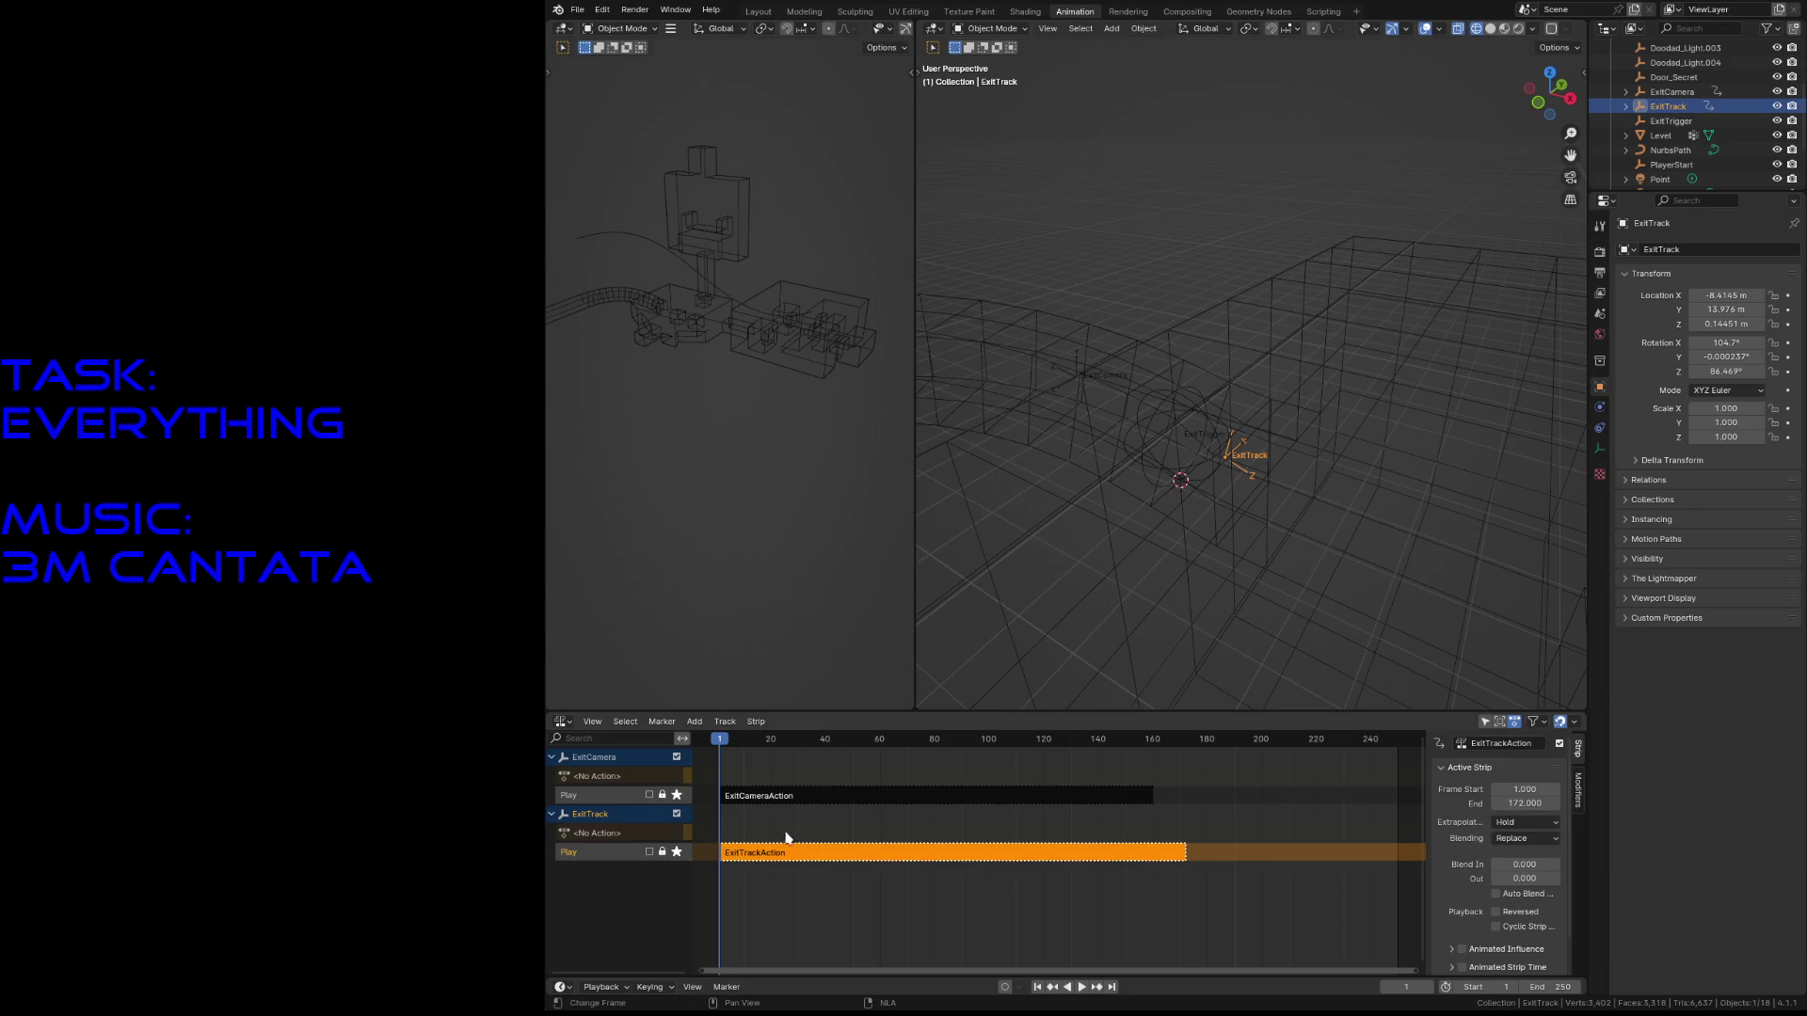
pyautogui.click(787, 798)
pyautogui.click(823, 909)
pyautogui.click(1242, 466)
pyautogui.click(1235, 468)
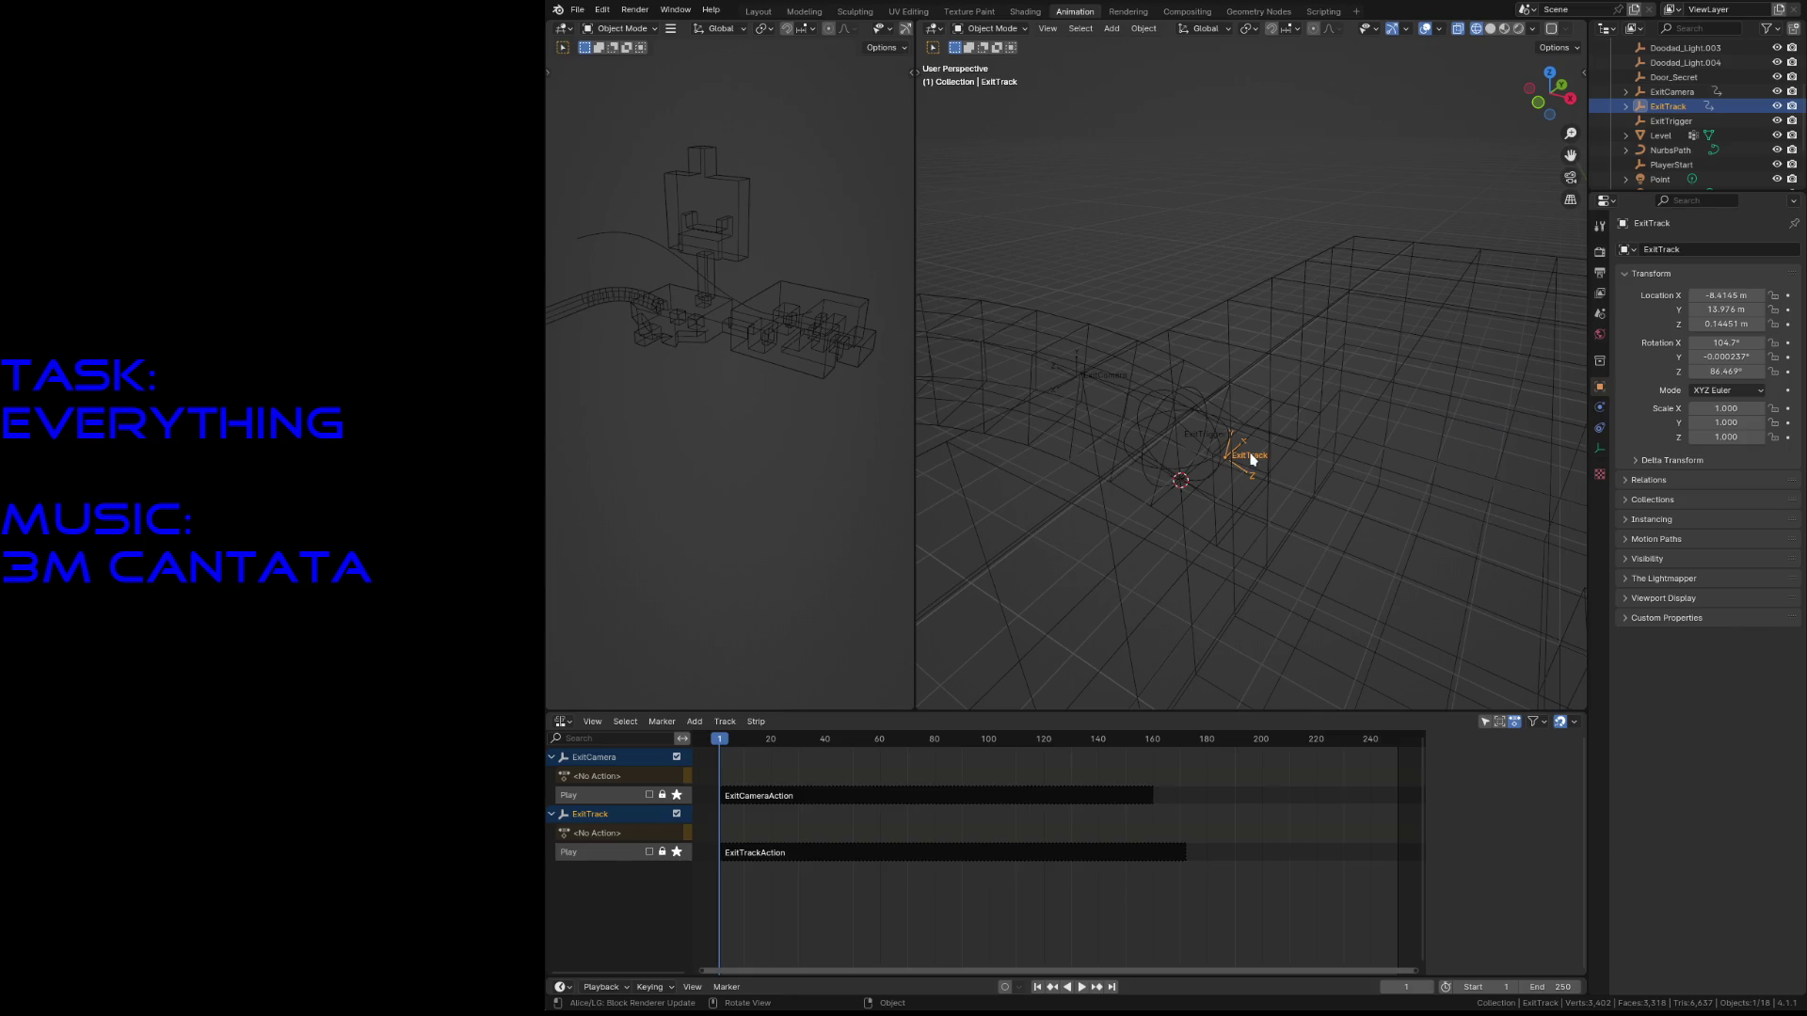
pyautogui.hotkey('shift', 'd')
# - Rename the duplicate to ExitExplosion and save level3.blend
pyautogui.rightClick(1233, 457)
pyautogui.doubleClick(1677, 105)
pyautogui.click(1664, 106)
pyautogui.moveTo(1723, 106); pyautogui.dragTo(1662, 106)
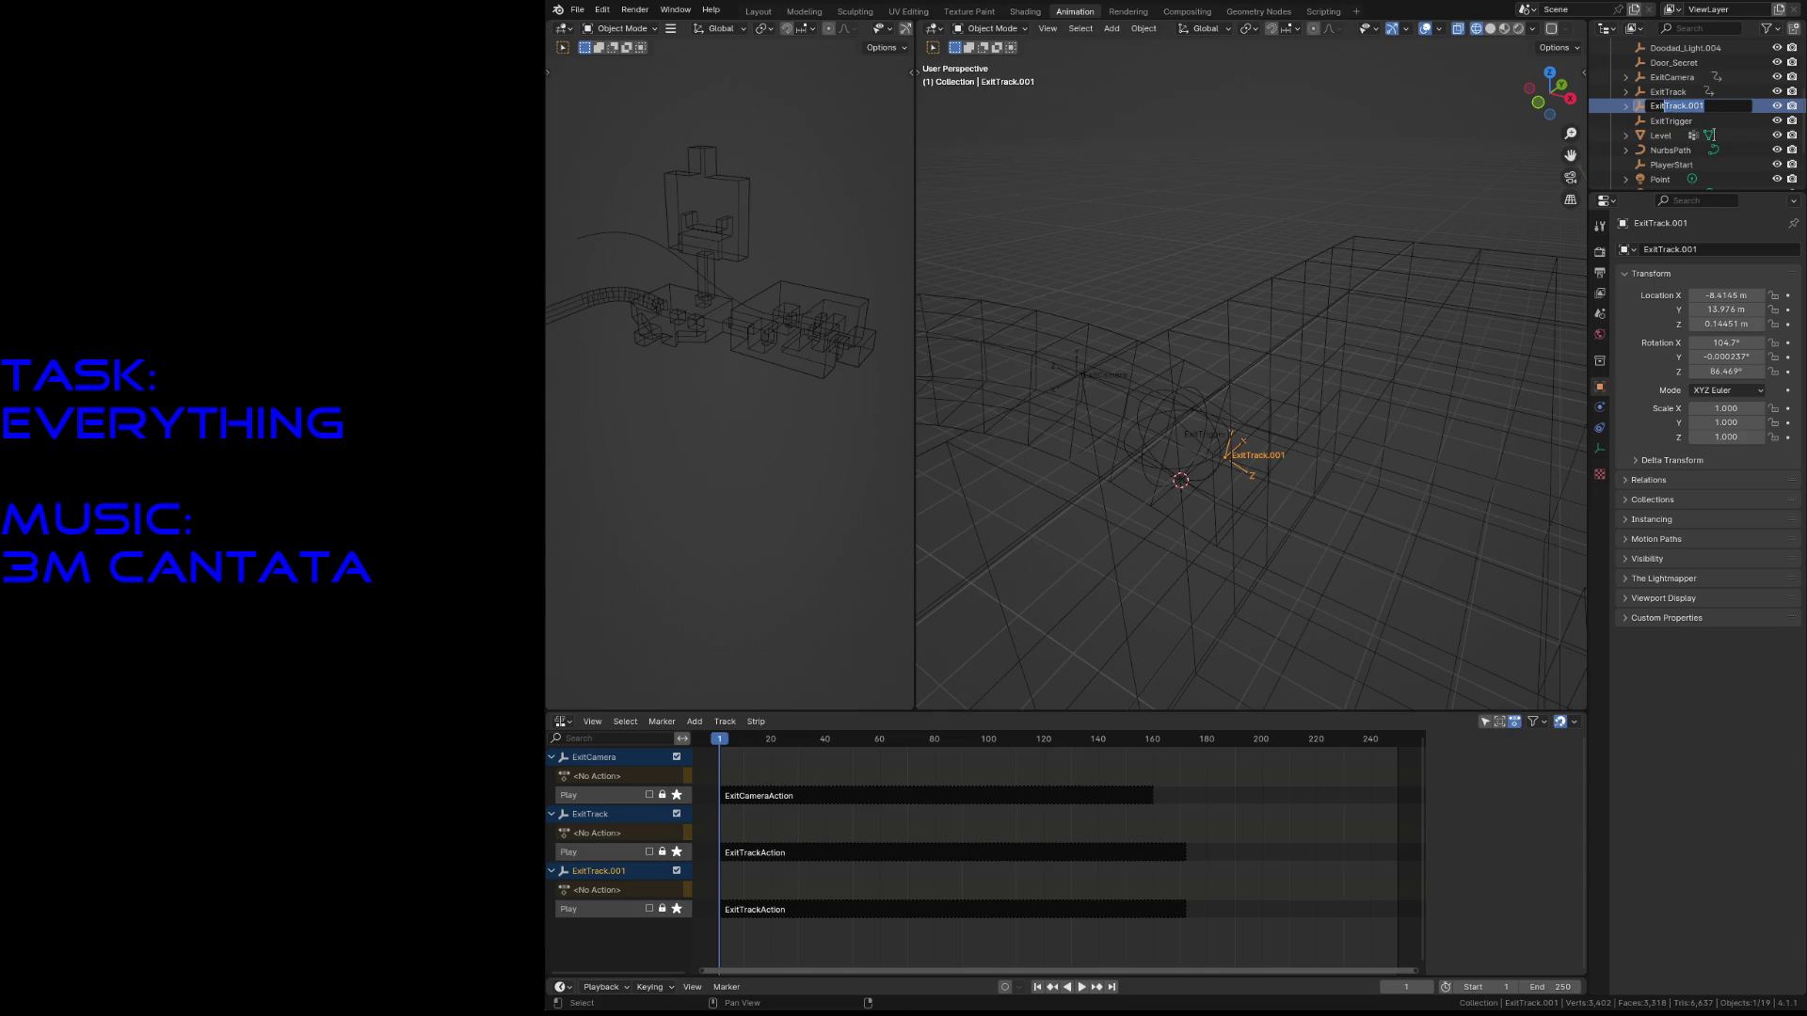
pyautogui.write('ExitExplosion')
pyautogui.press('Return')
pyautogui.hotkey('ctrl', 's')
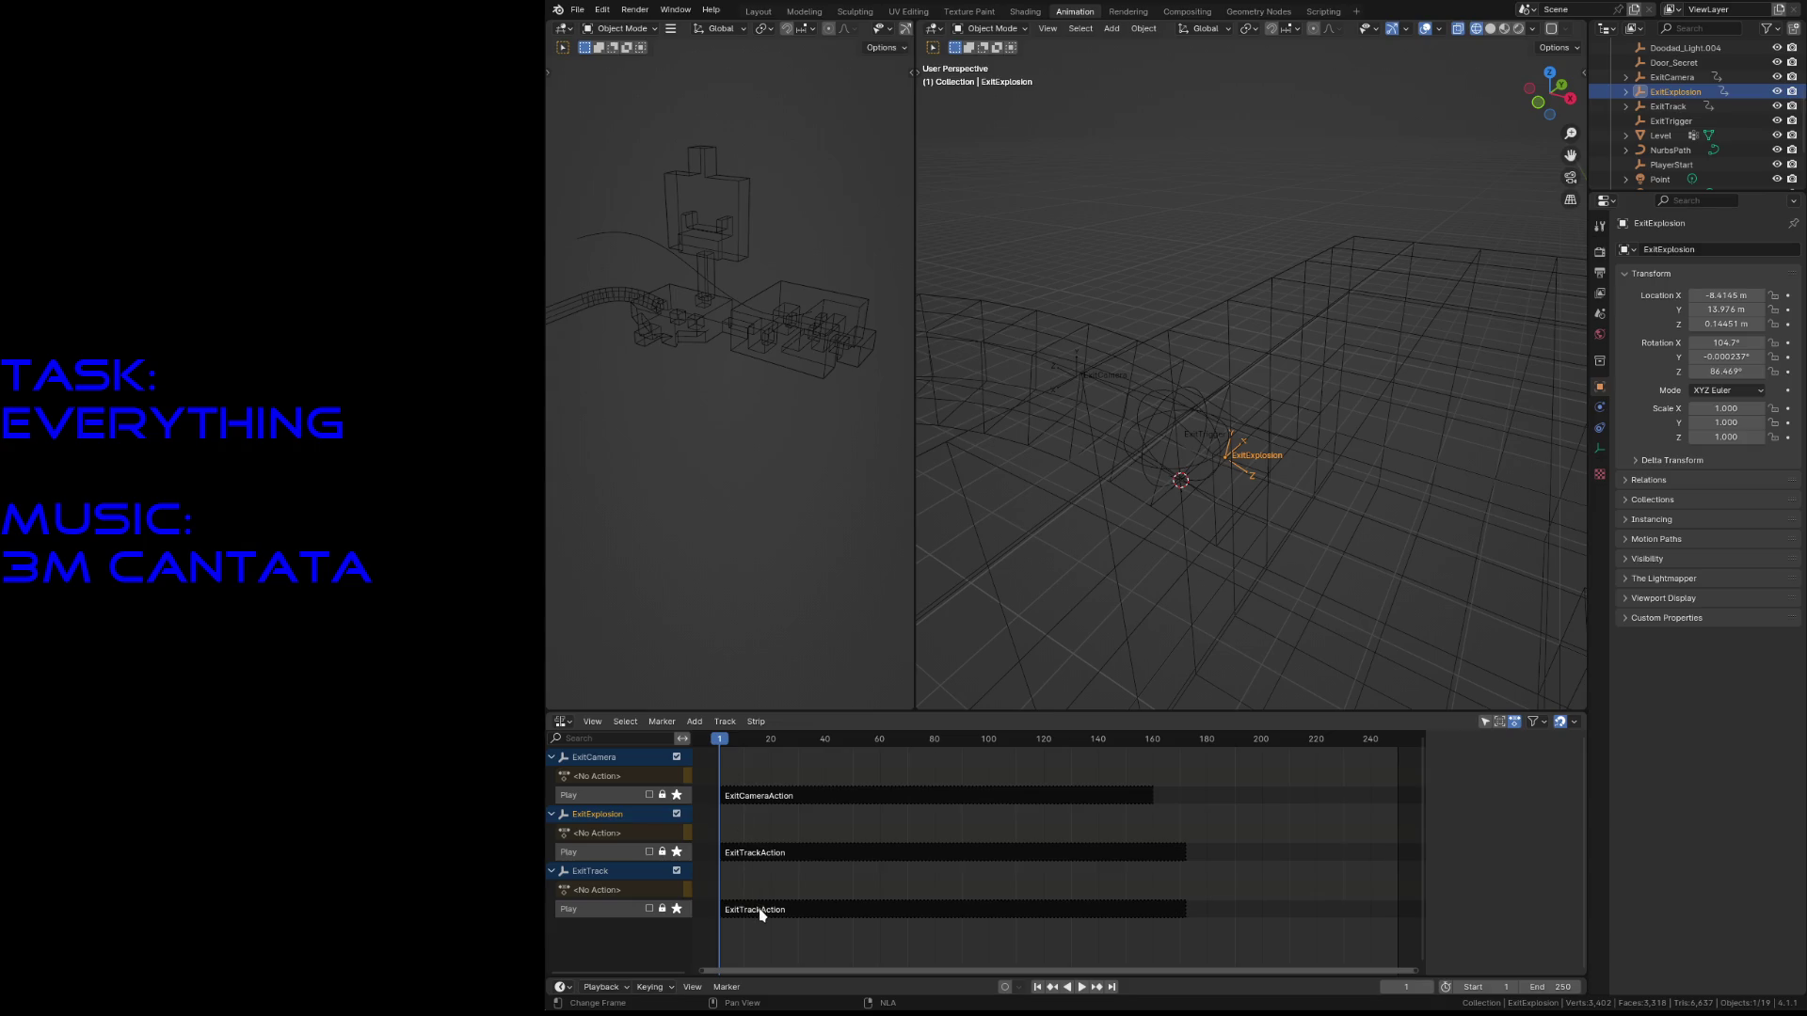
# - Start tweaking ExitExplosion's ExitTrackAction strip and play it back
pyautogui.press('n')
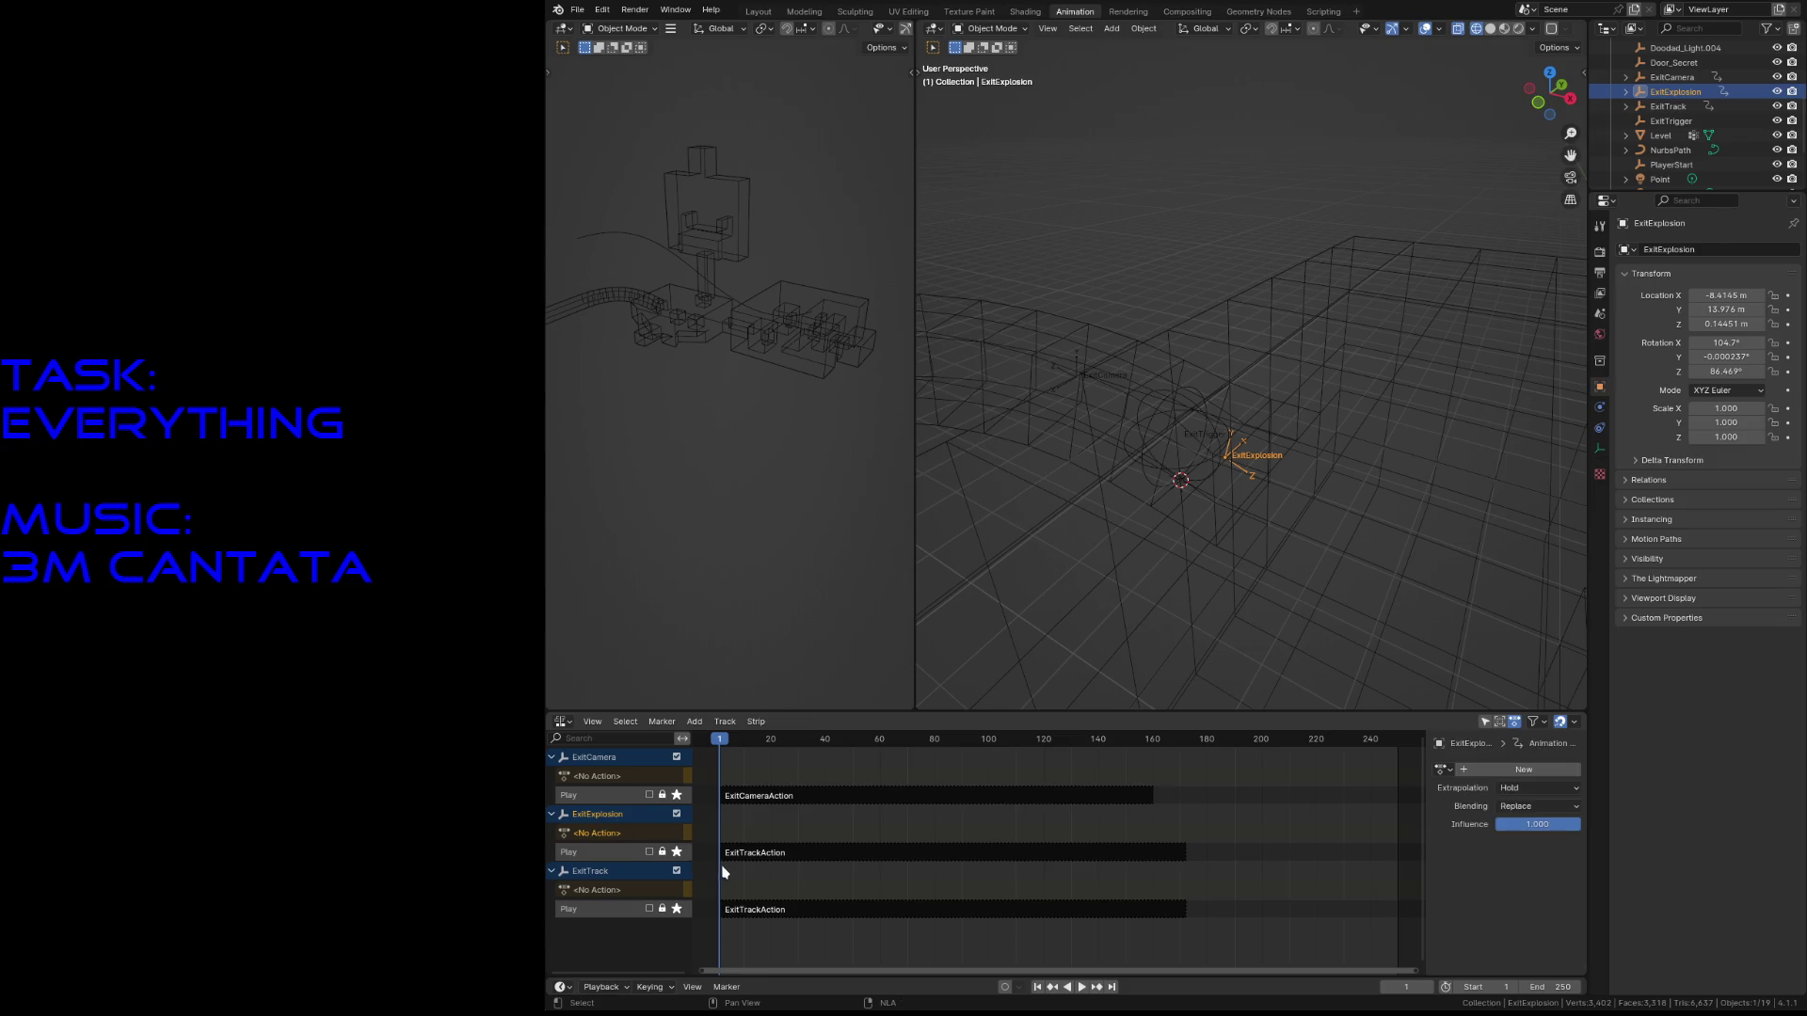
pyautogui.click(749, 854)
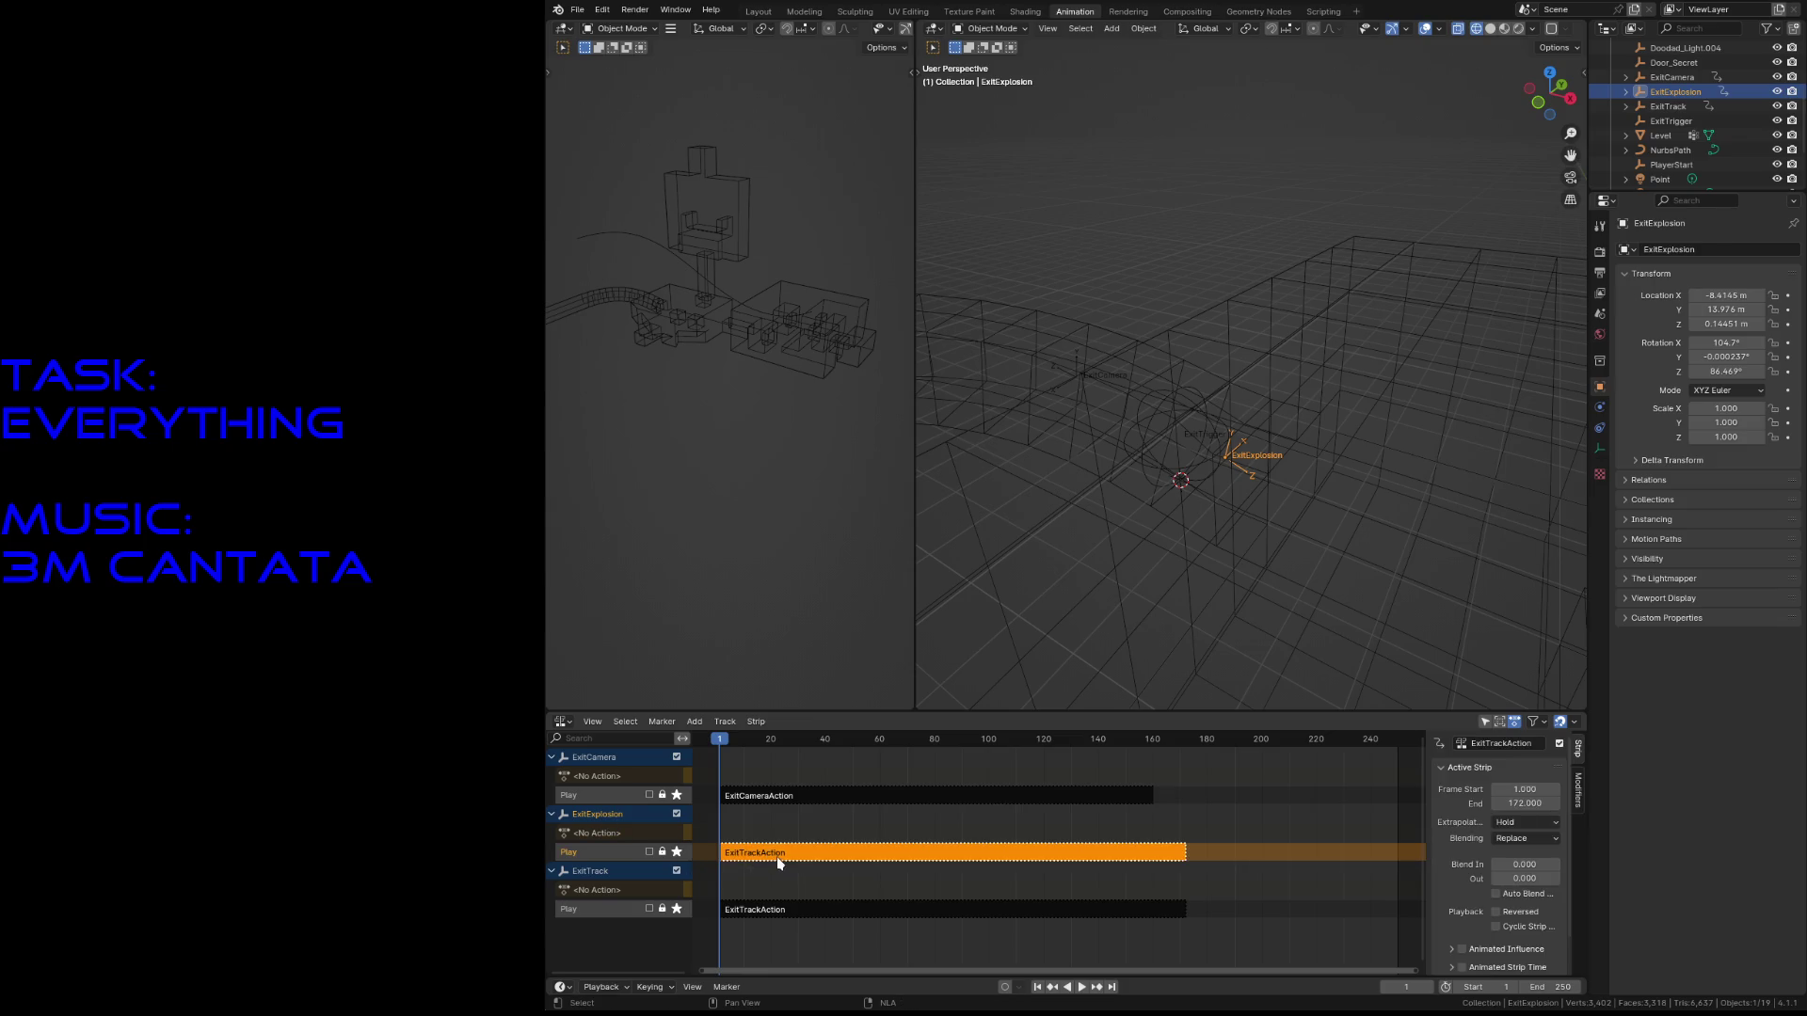
pyautogui.rightClick(772, 854)
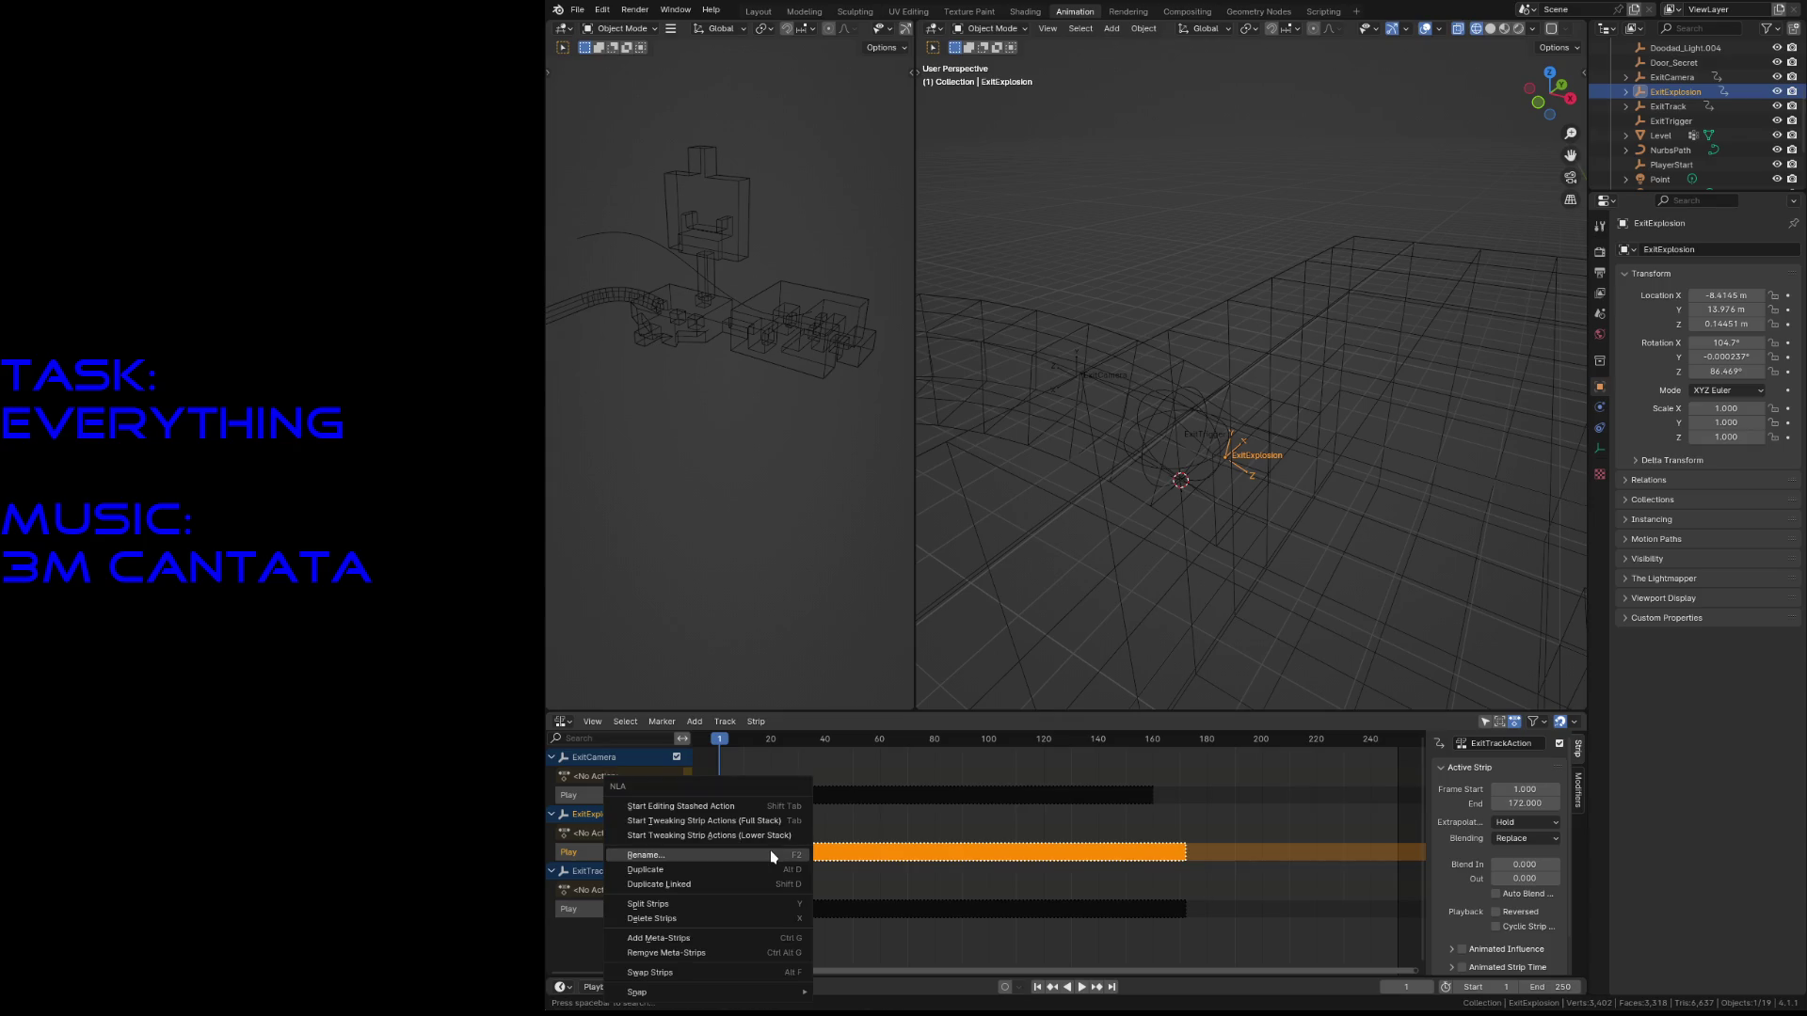
pyautogui.click(744, 819)
pyautogui.press('space')
pyautogui.press('Escape')
# - In the Dope Sheet, copy the final keyframes near frame 175 to frame 200
pyautogui.click(562, 720)
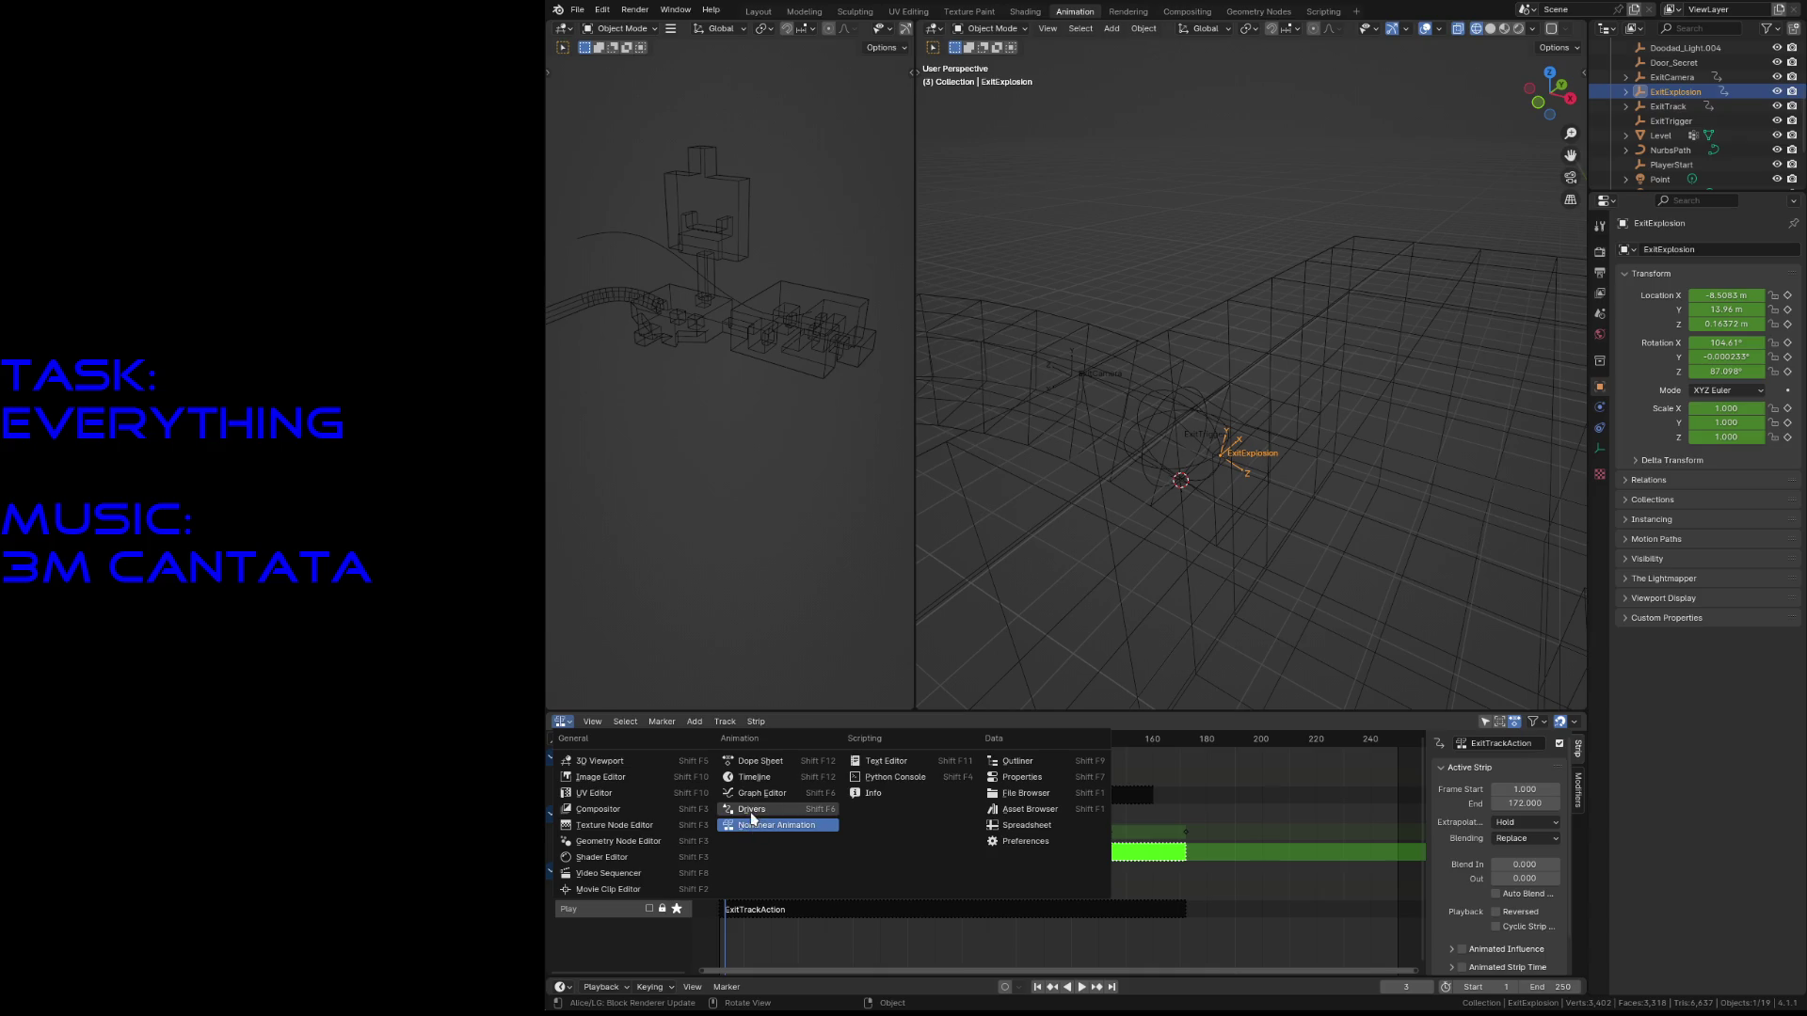
pyautogui.click(762, 762)
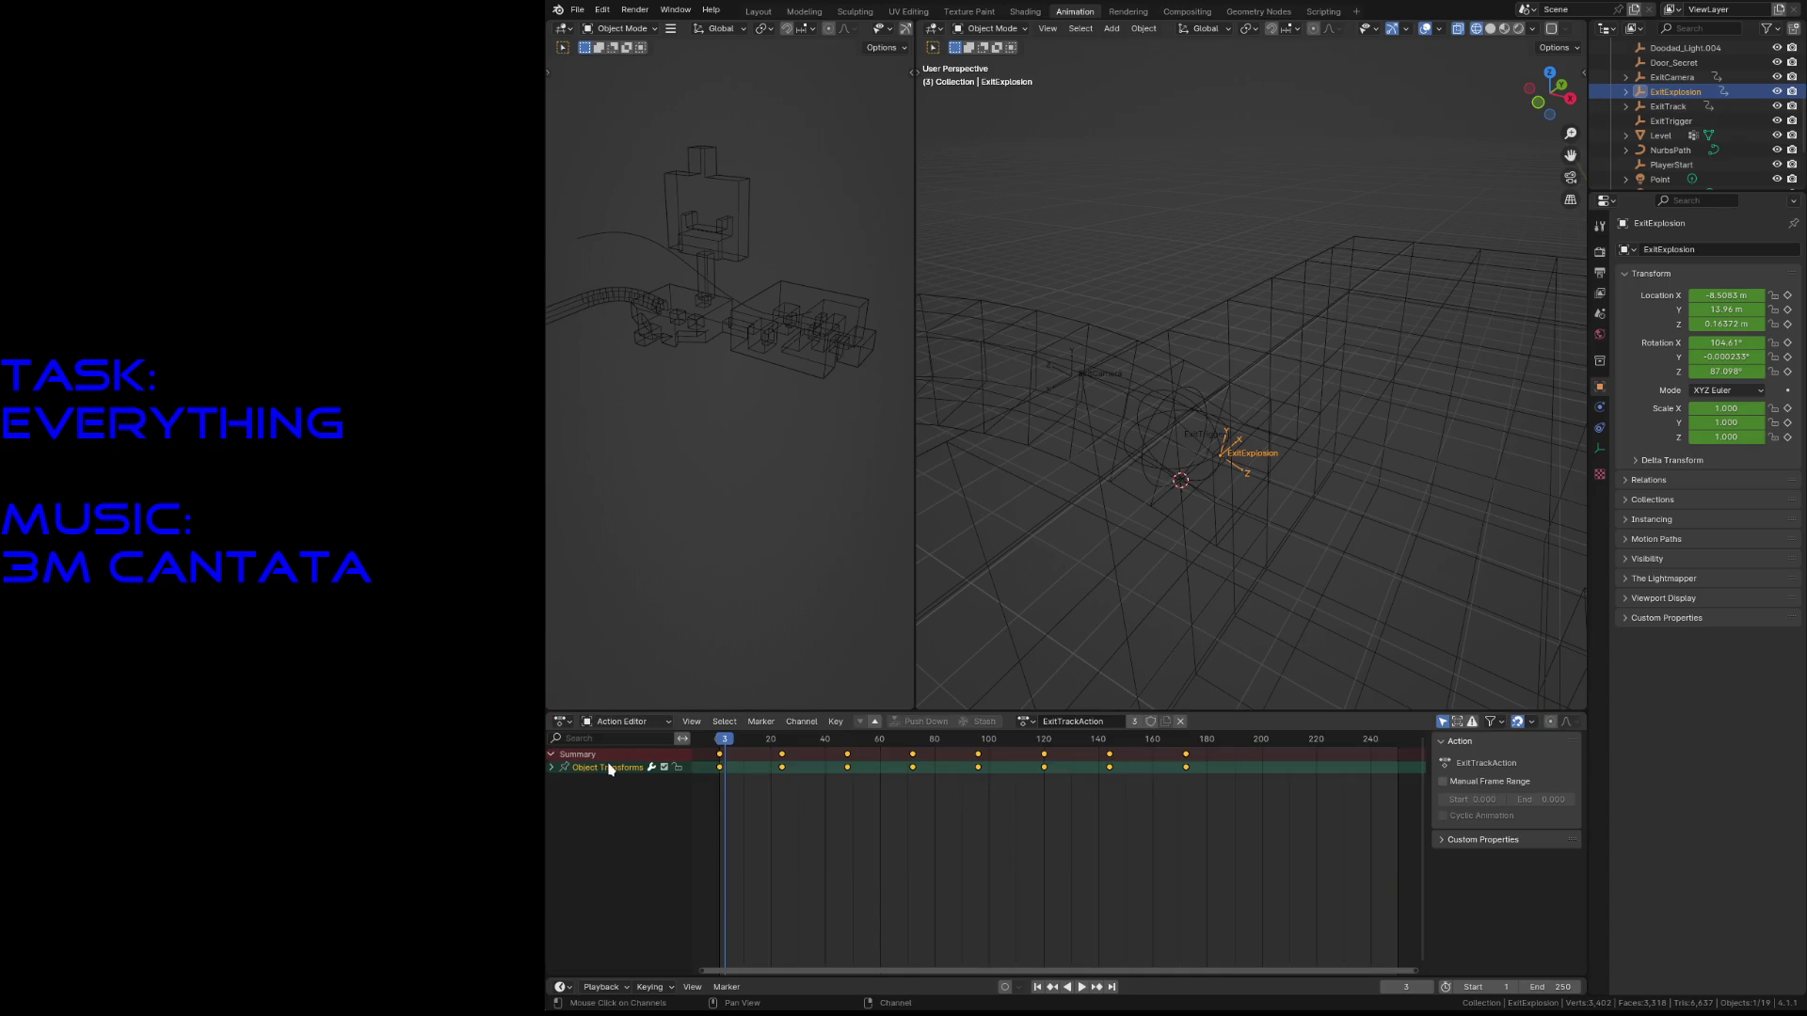
pyautogui.click(765, 784)
pyautogui.moveTo(1235, 805); pyautogui.dragTo(700, 763)
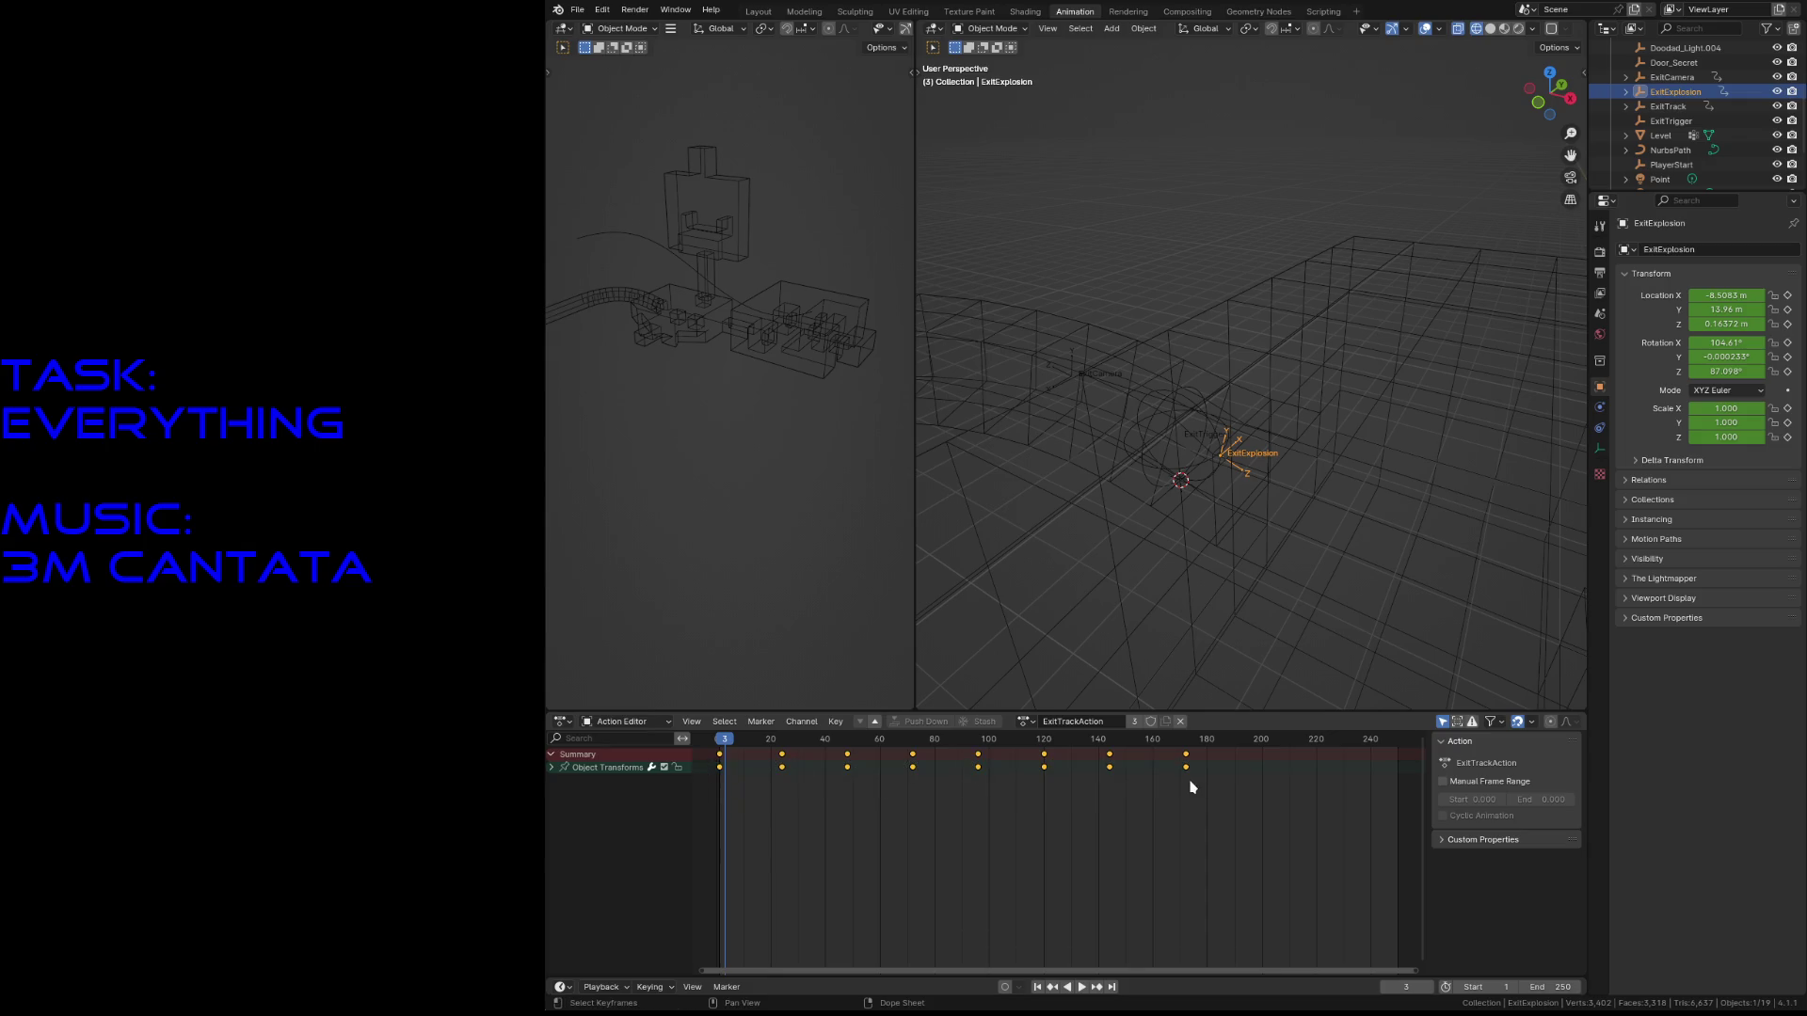
pyautogui.press('b')
pyautogui.moveTo(1196, 754); pyautogui.dragTo(1101, 750)
pyautogui.hotkey('shift', 'd')
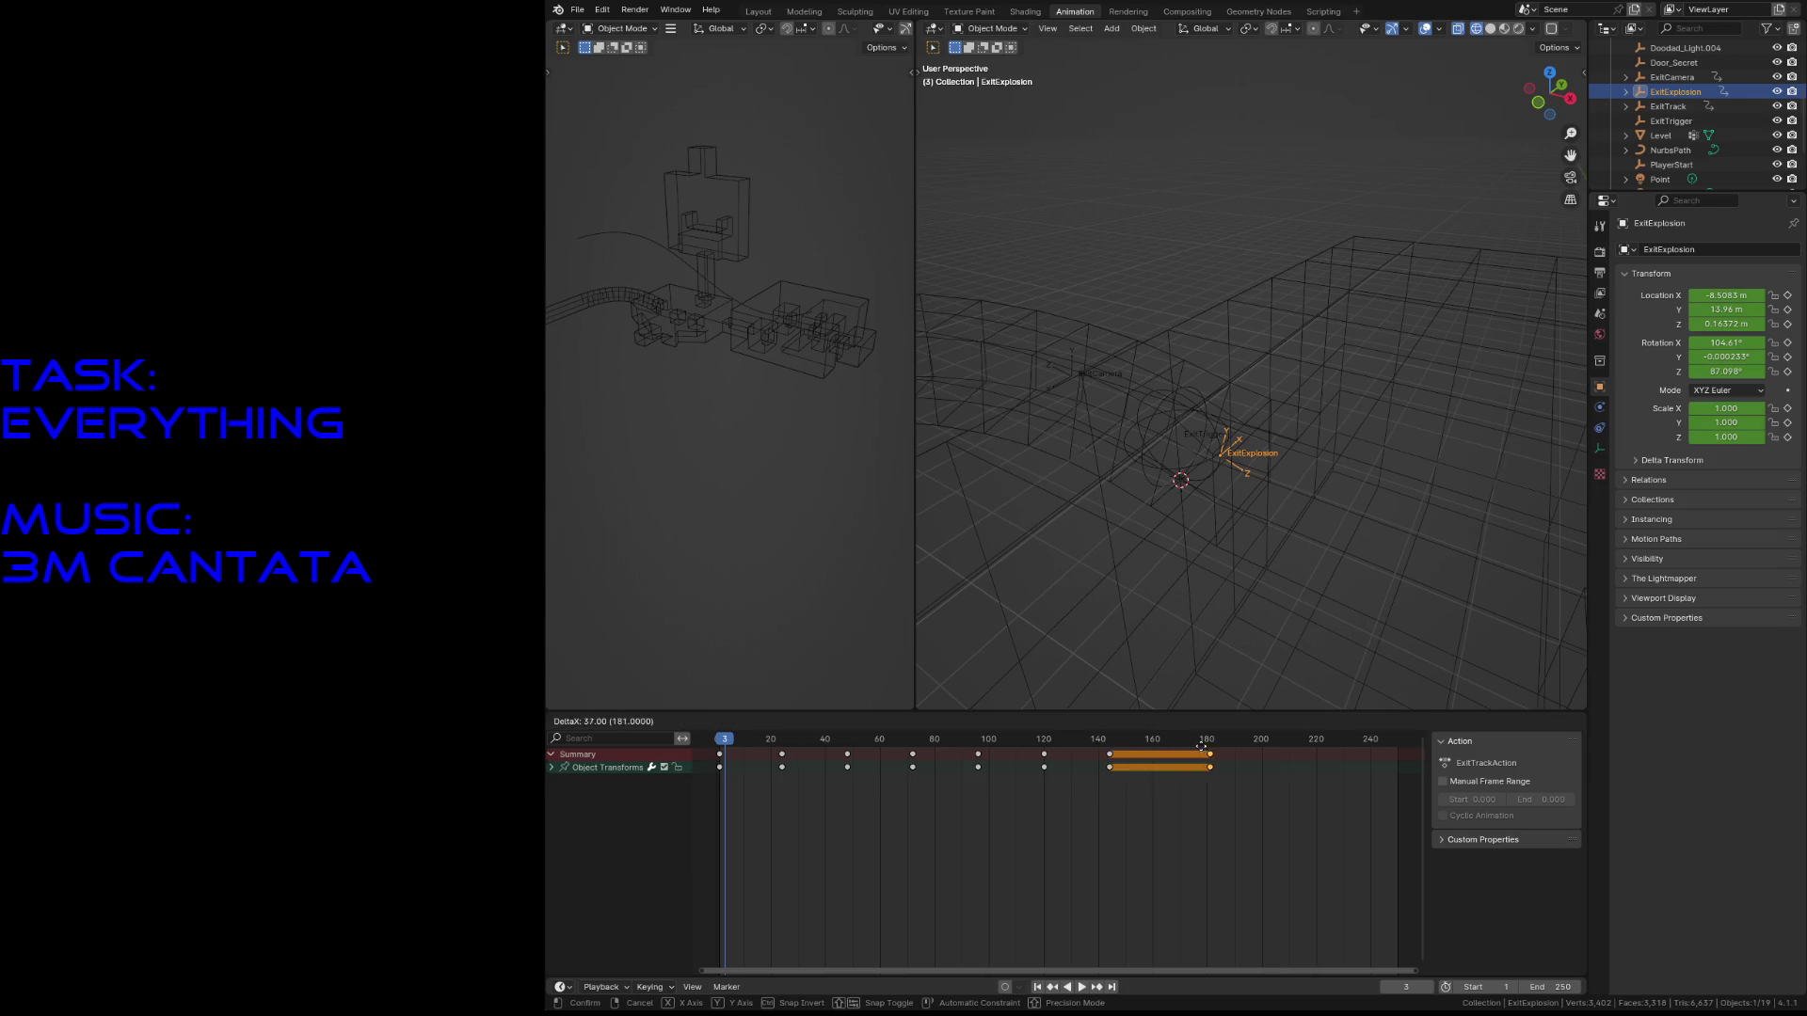
pyautogui.click(1252, 754)
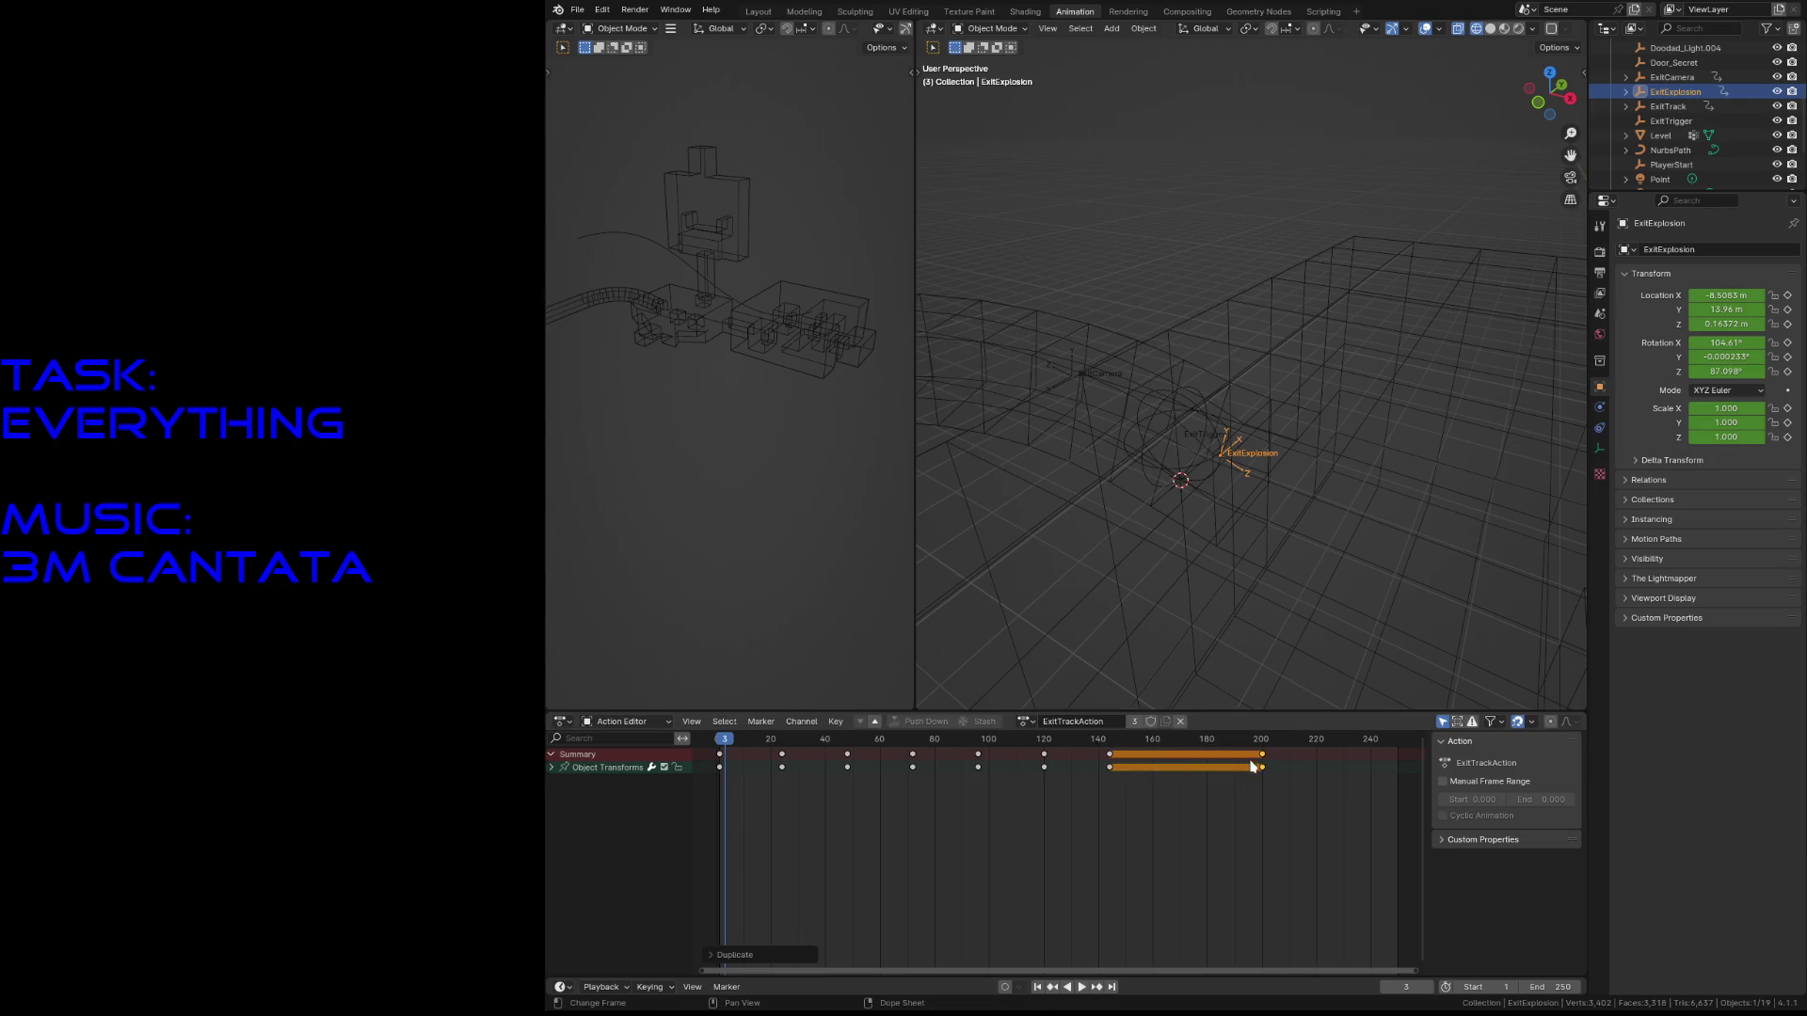
# - Shift the frame 1 and frame 147 keyframes 4 frames later, save, and replay
pyautogui.click(1005, 818)
pyautogui.moveTo(734, 793)
pyautogui.mouseDown()
pyautogui.moveTo(709, 753)
pyautogui.moveTo(1047, 745)
pyautogui.mouseUp()
pyautogui.keyDown('shift'); pyautogui.click(1110, 767); pyautogui.keyUp('shift')
pyautogui.press('g')
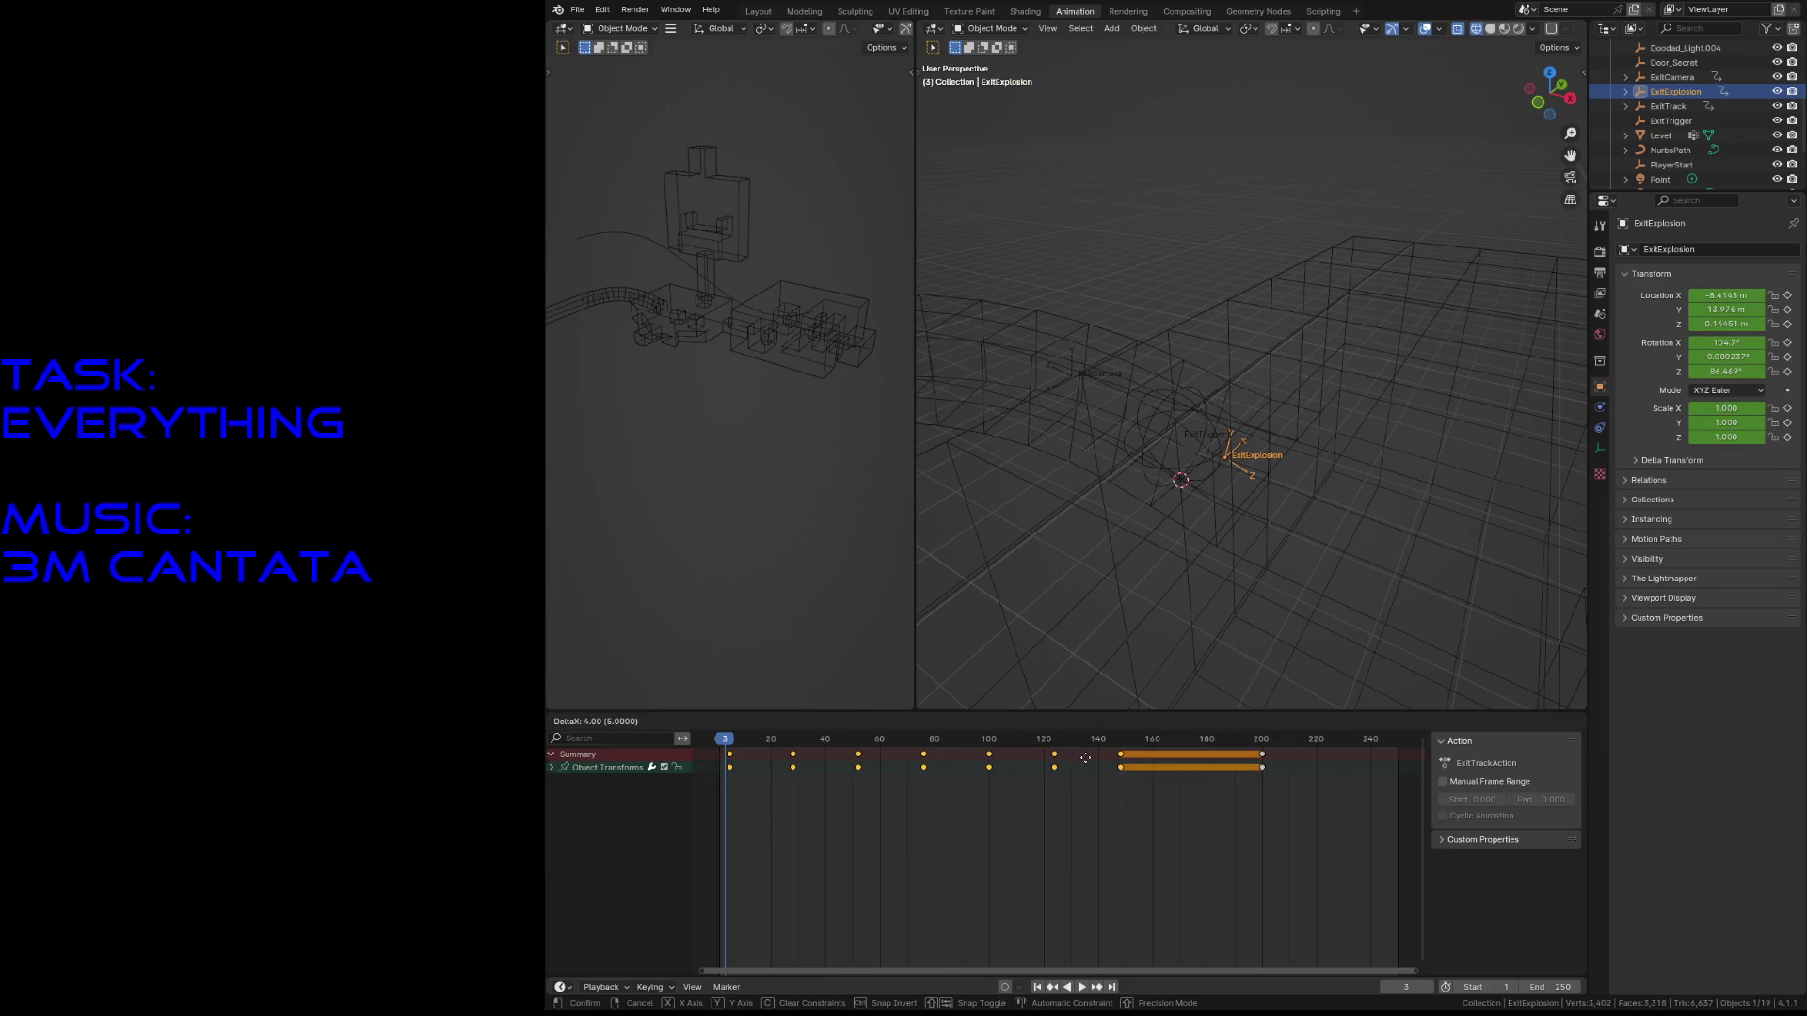
pyautogui.click(1091, 758)
pyautogui.click(1104, 808)
pyautogui.hotkey('ctrl', 's')
pyautogui.press('space')
pyautogui.moveTo(773, 735); pyautogui.dragTo(722, 750)
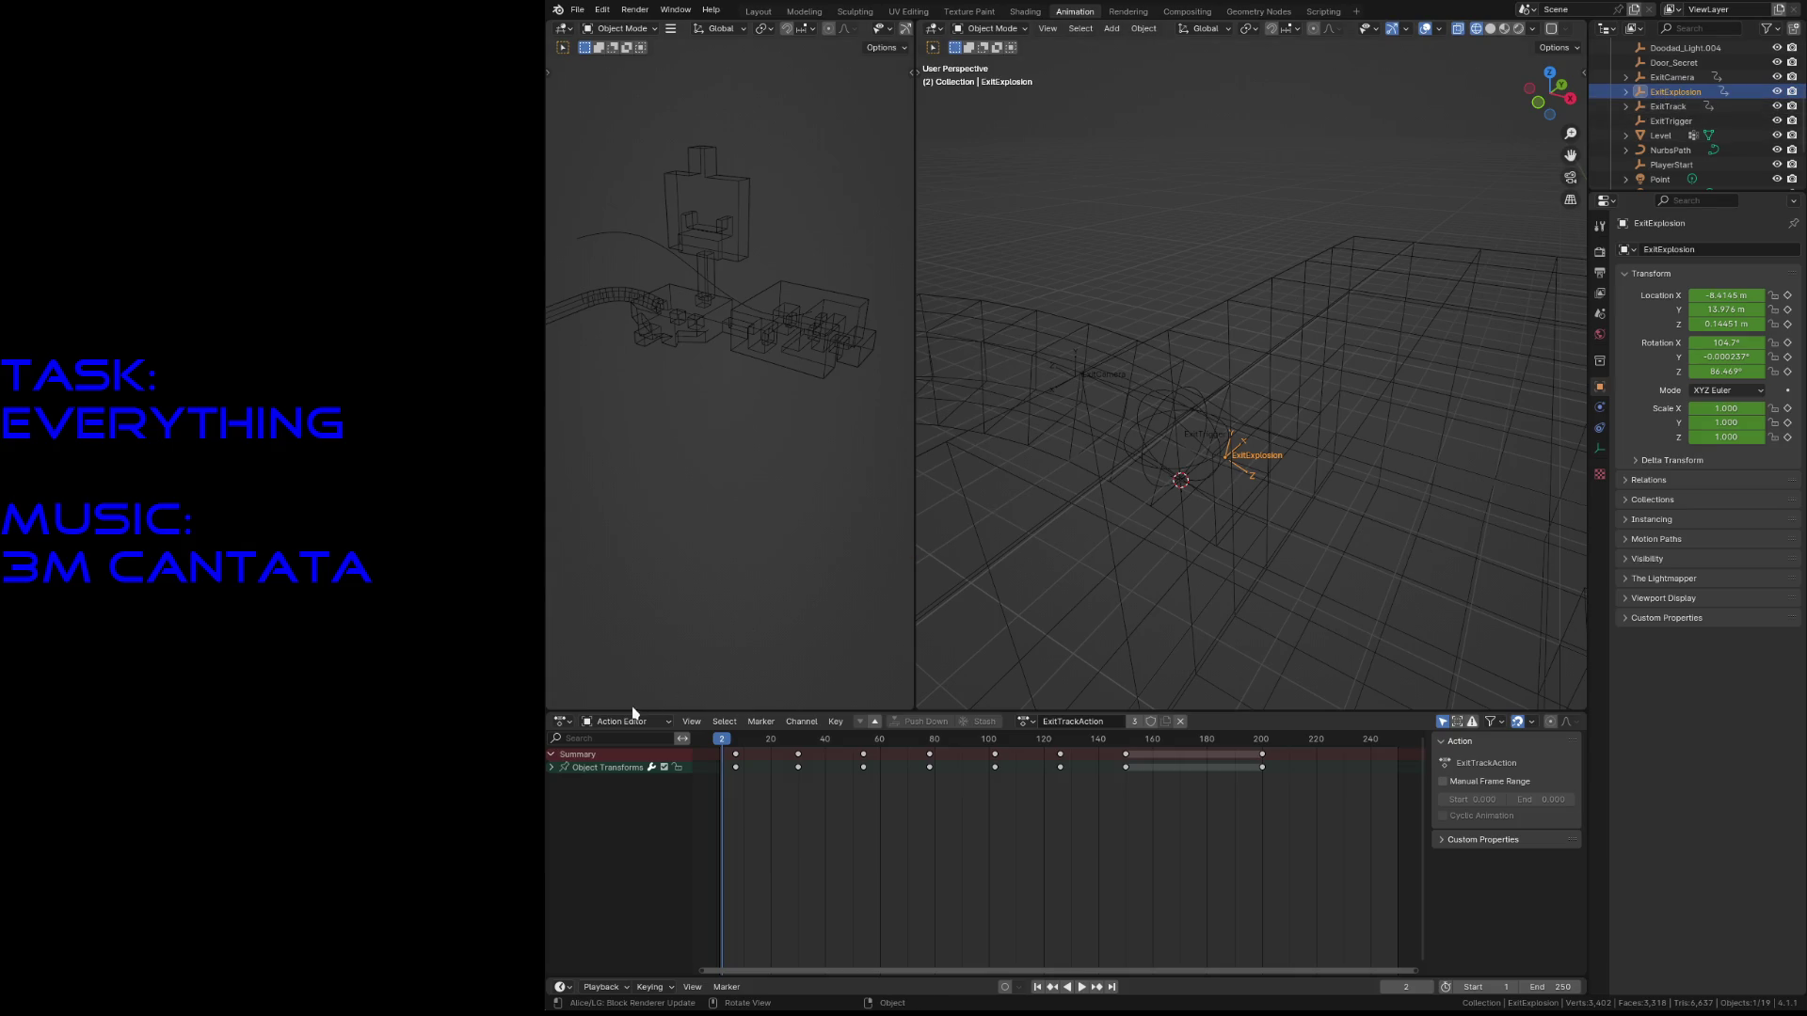
# - Return the lower area to the Nonlinear Animation editor, exit tweak mode, and save
pyautogui.click(616, 725)
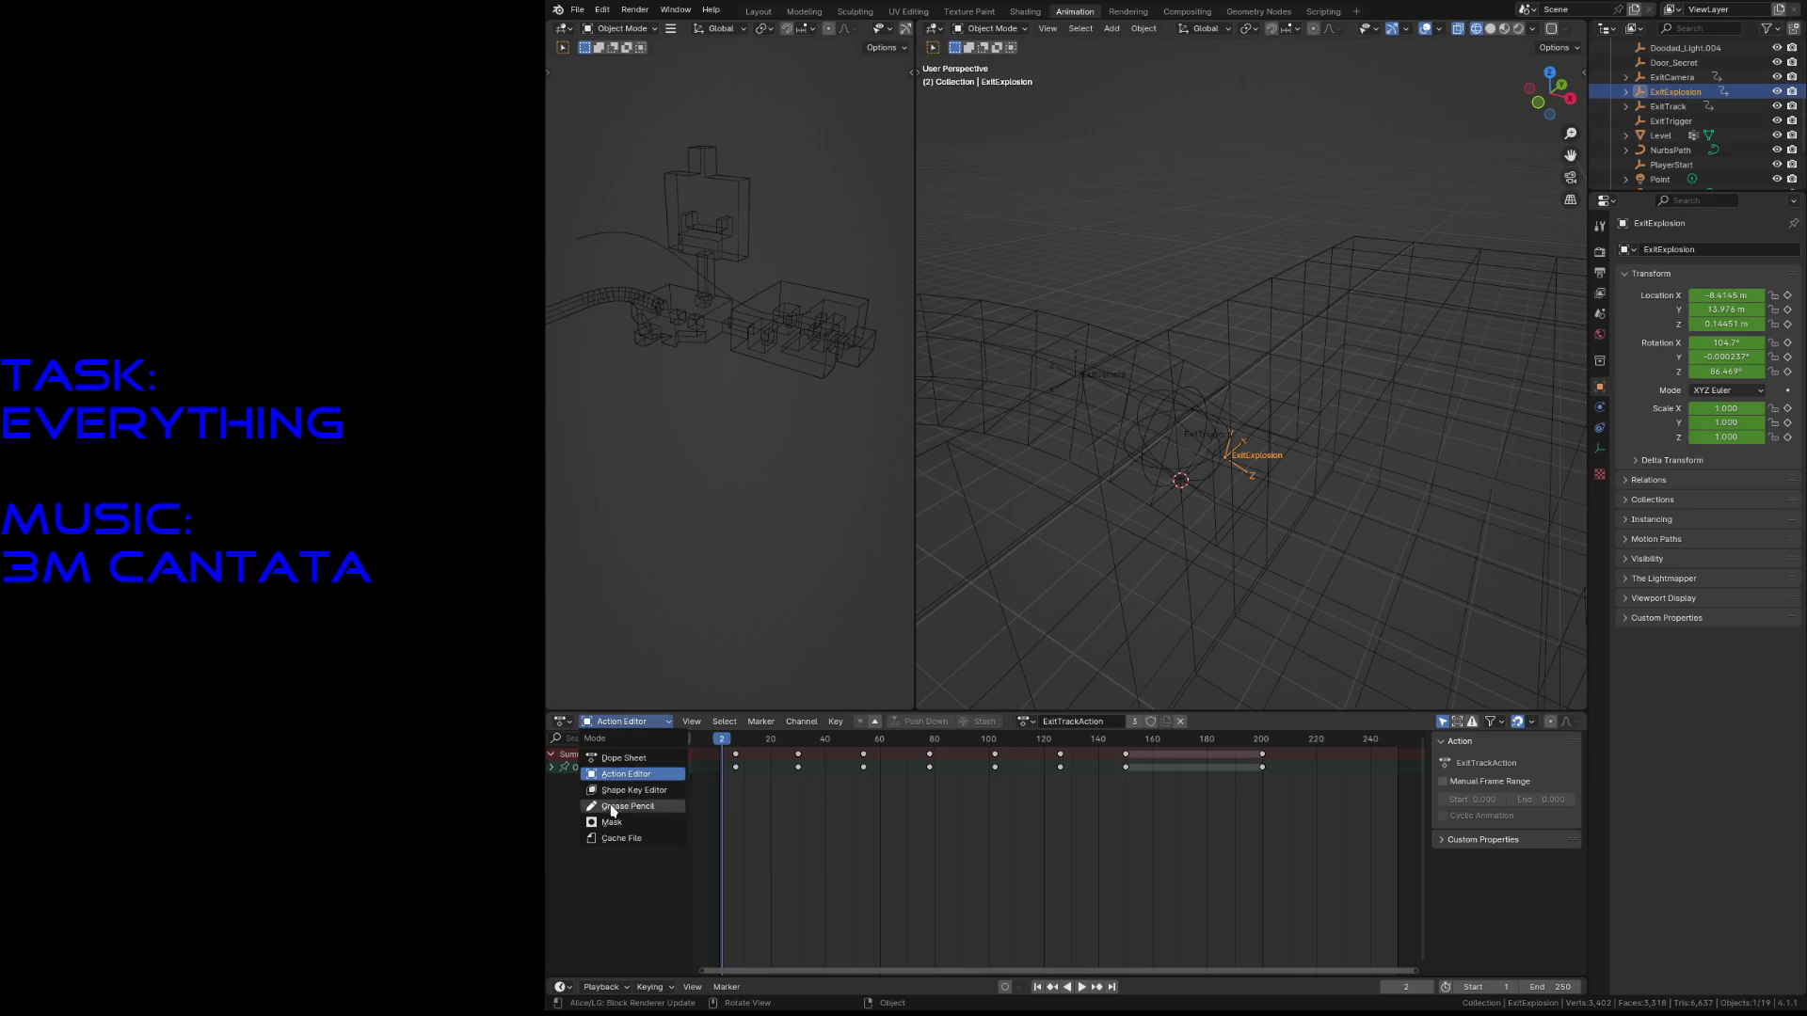
pyautogui.click(564, 722)
pyautogui.click(565, 721)
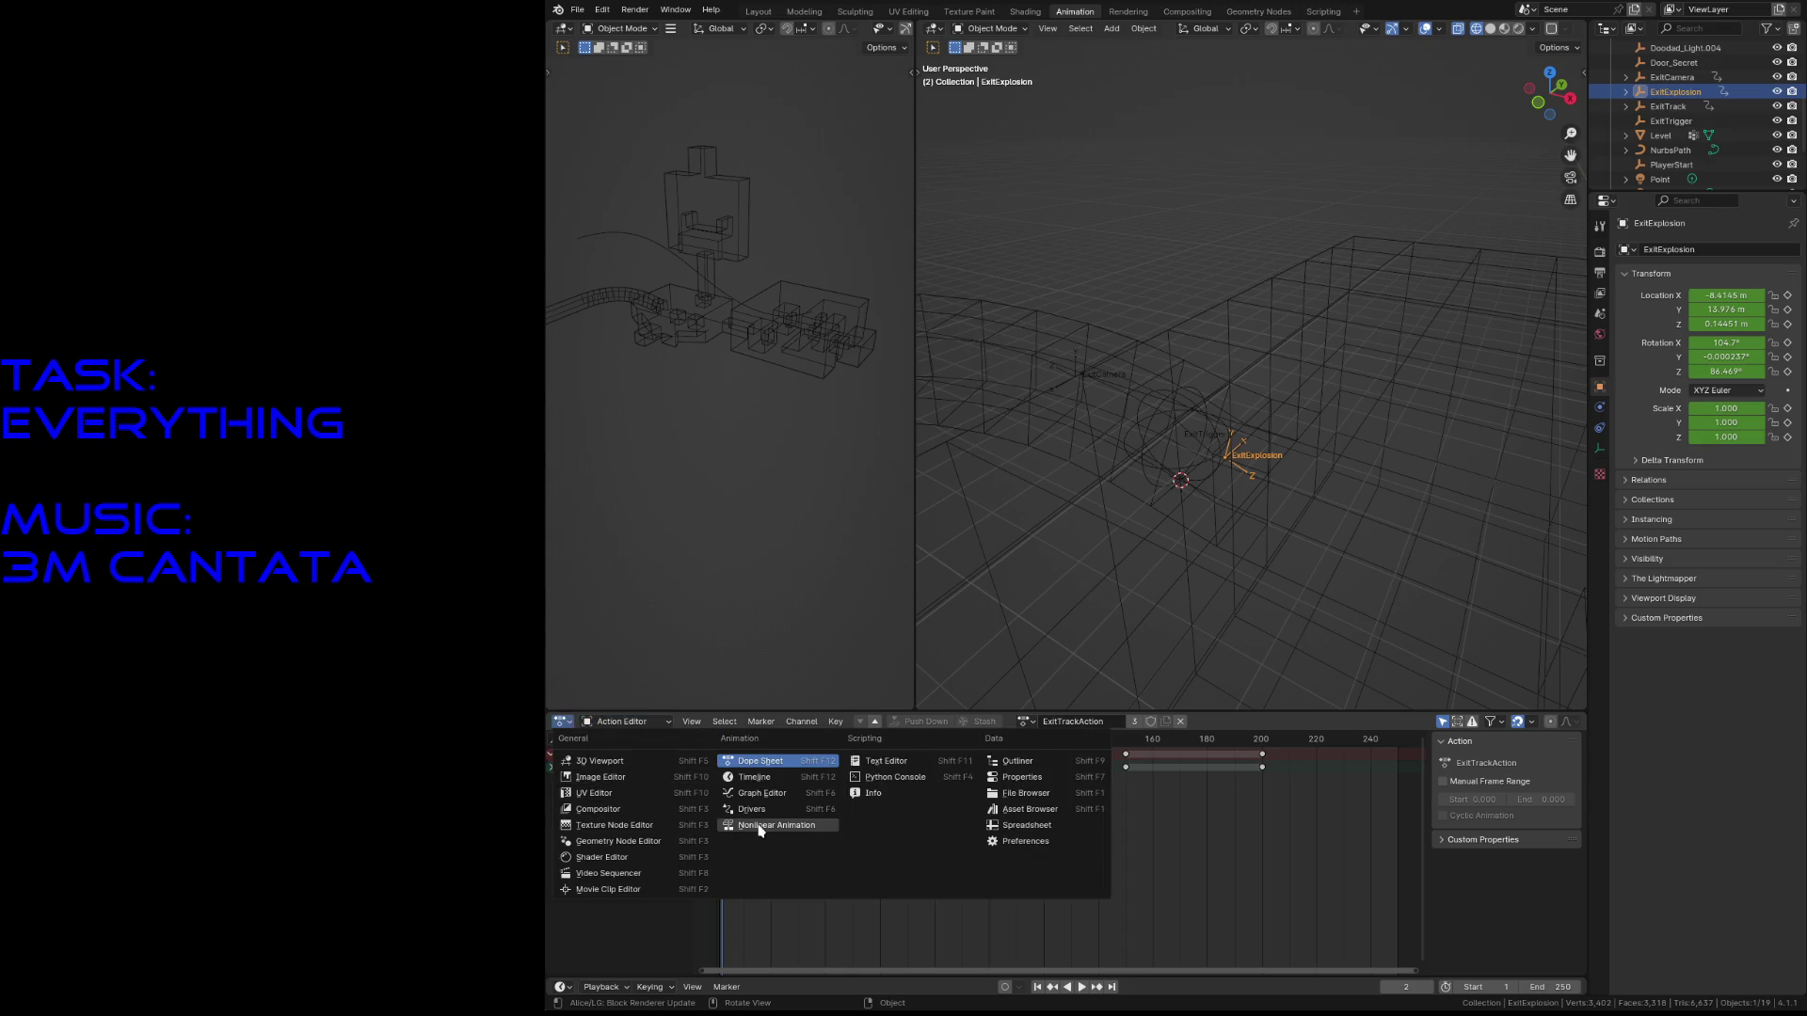
pyautogui.click(800, 820)
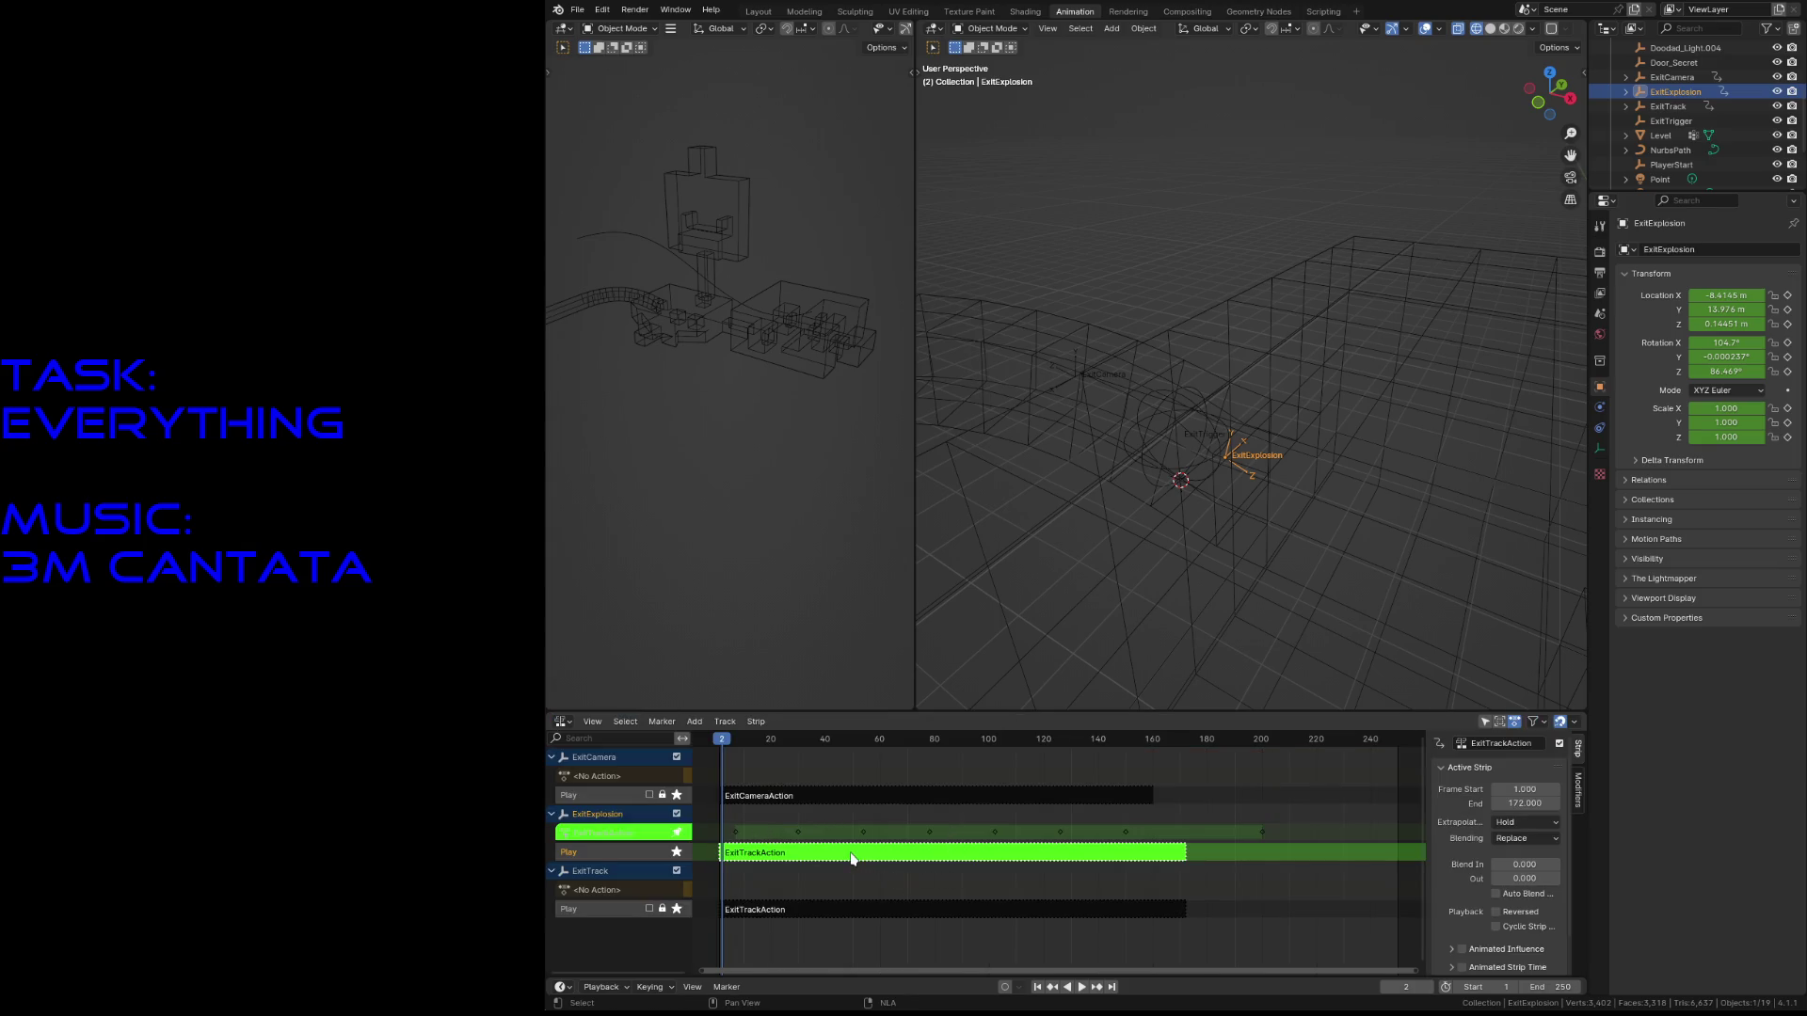
pyautogui.press('Tab')
pyautogui.click(845, 889)
pyautogui.hotkey('ctrl', 's')
# - Preview ExitExplosion's strip against ExitTrack, scrubbing to frames 9 and 21
pyautogui.click(792, 910)
pyautogui.click(791, 855)
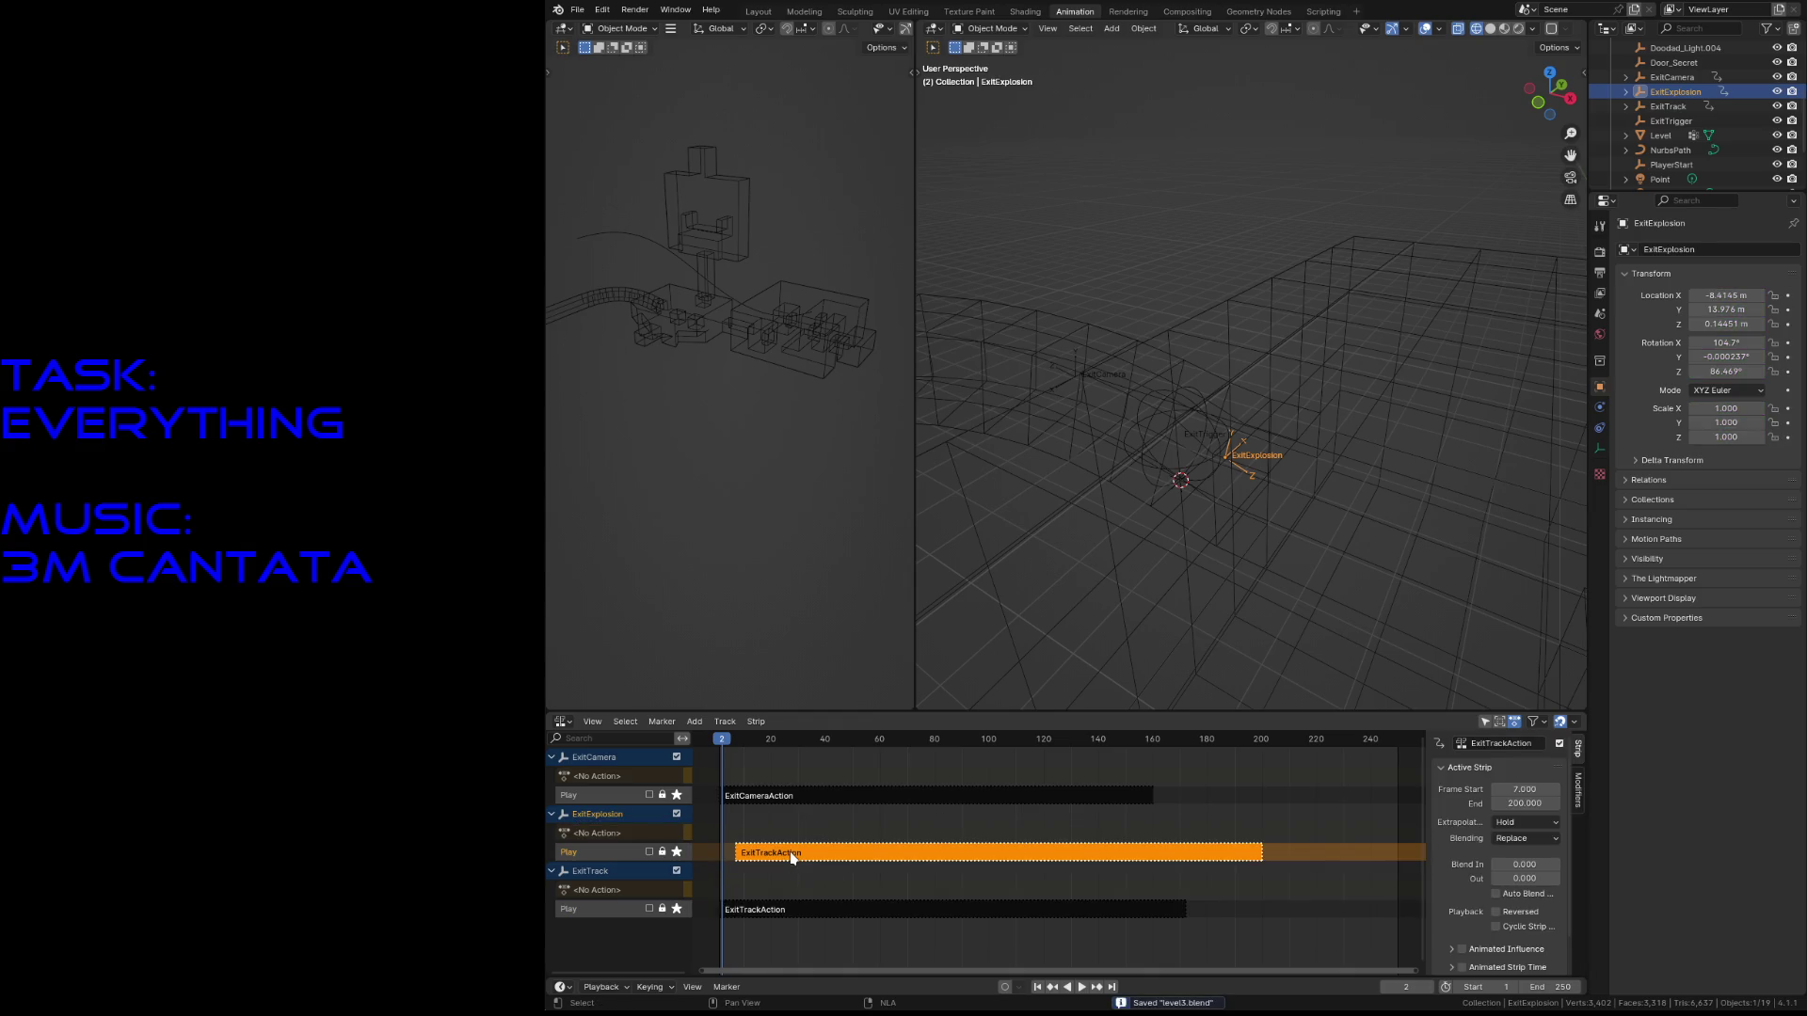
pyautogui.moveTo(722, 745)
pyautogui.mouseDown()
pyautogui.moveTo(765, 753)
pyautogui.moveTo(740, 755)
pyautogui.mouseUp()
pyautogui.press('Escape')
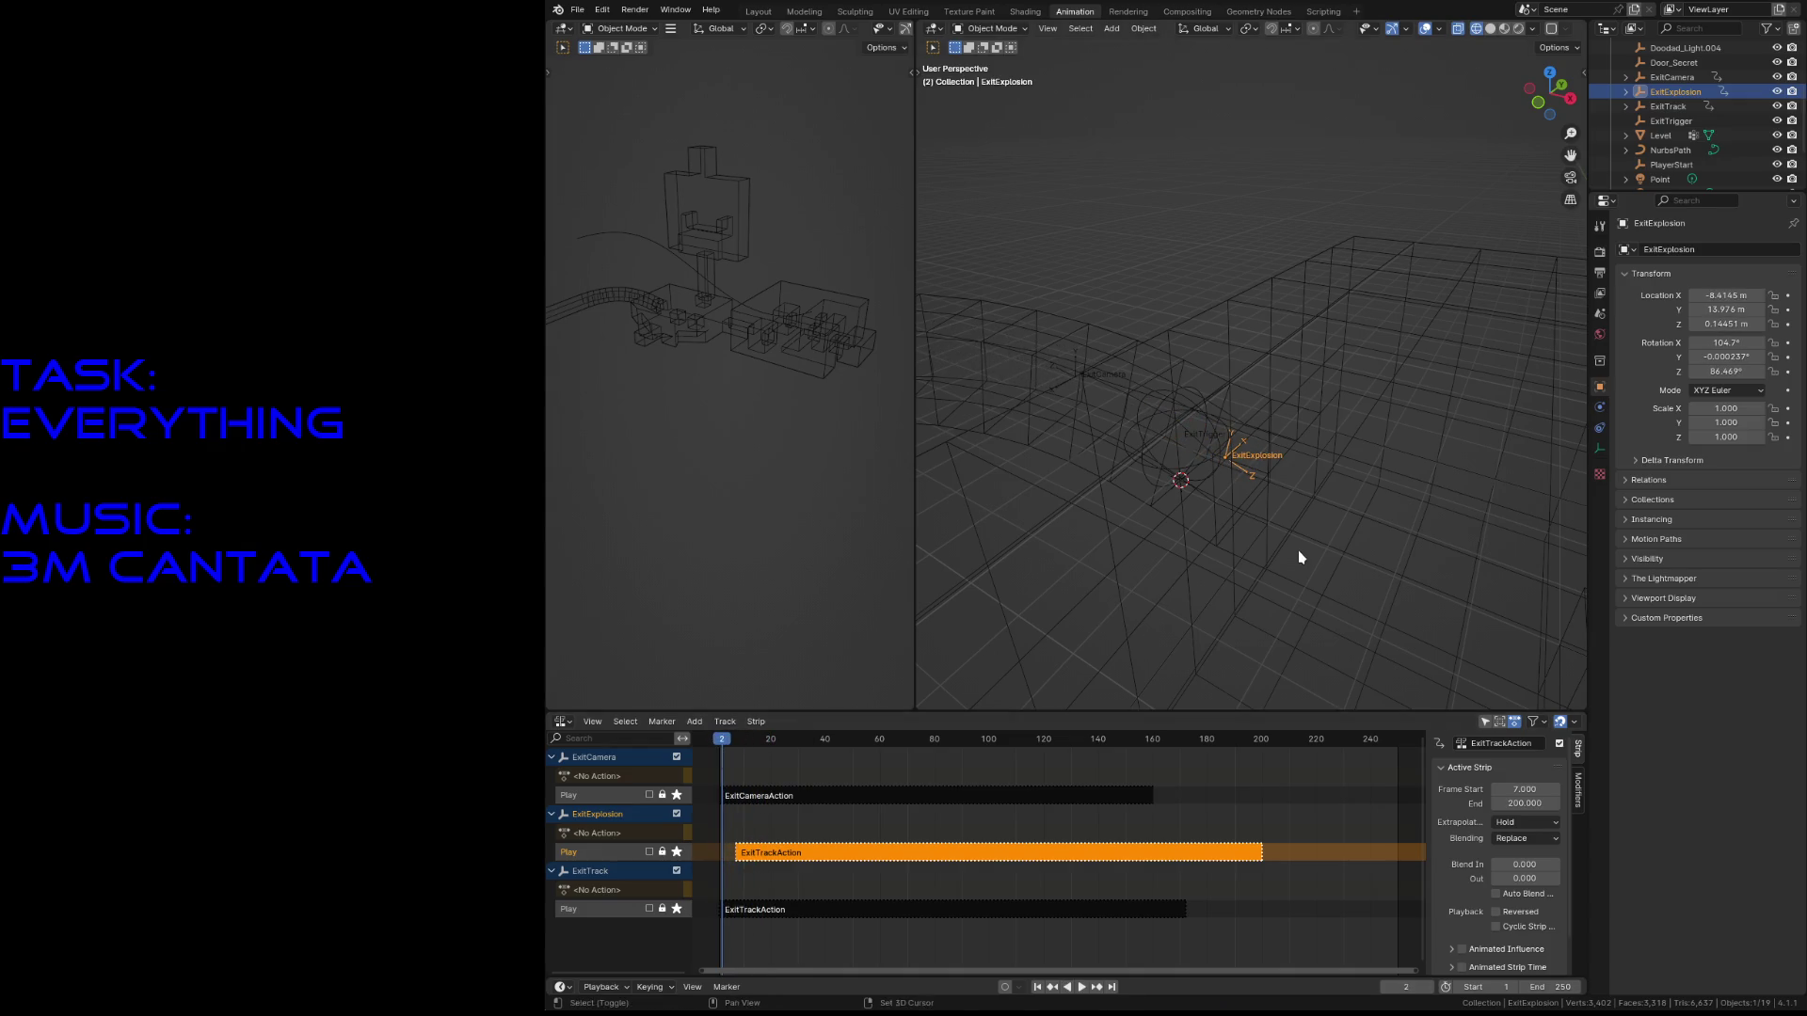
pyautogui.click(1661, 106)
pyautogui.press('space')
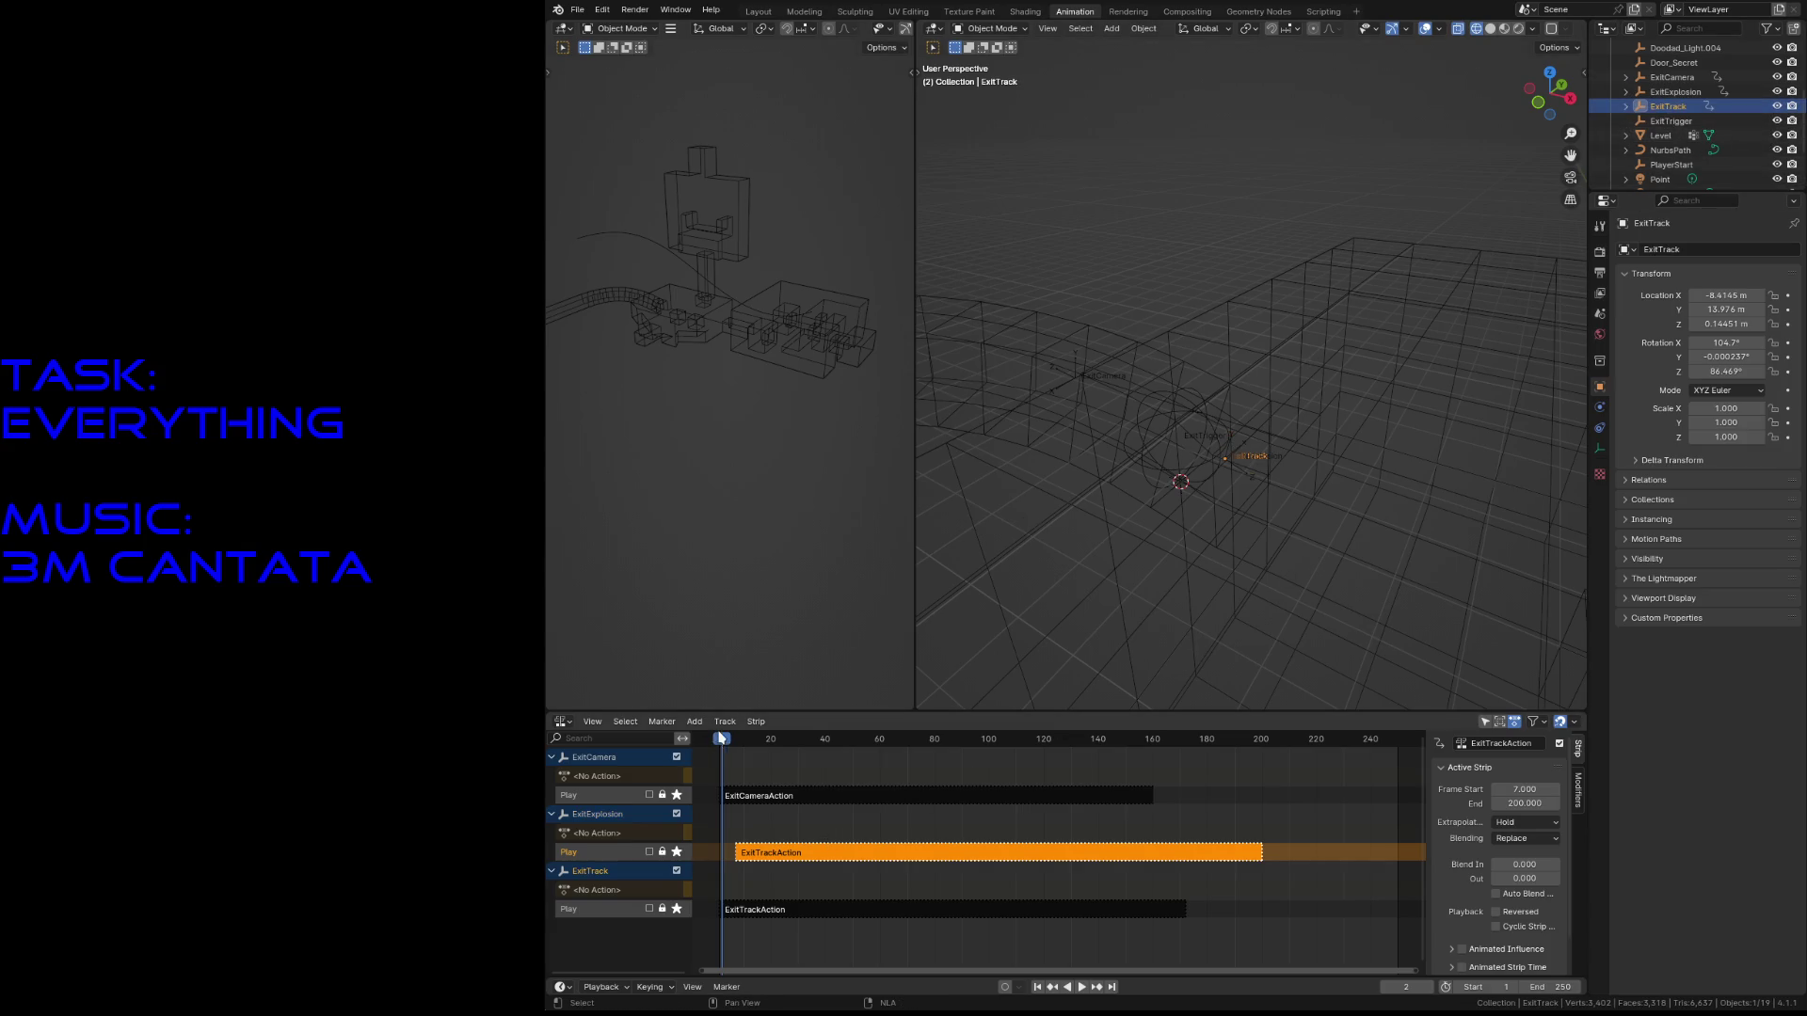
pyautogui.moveTo(752, 743)
pyautogui.mouseDown()
pyautogui.moveTo(775, 750)
pyautogui.moveTo(720, 783)
pyautogui.mouseUp()
pyautogui.click(1672, 91)
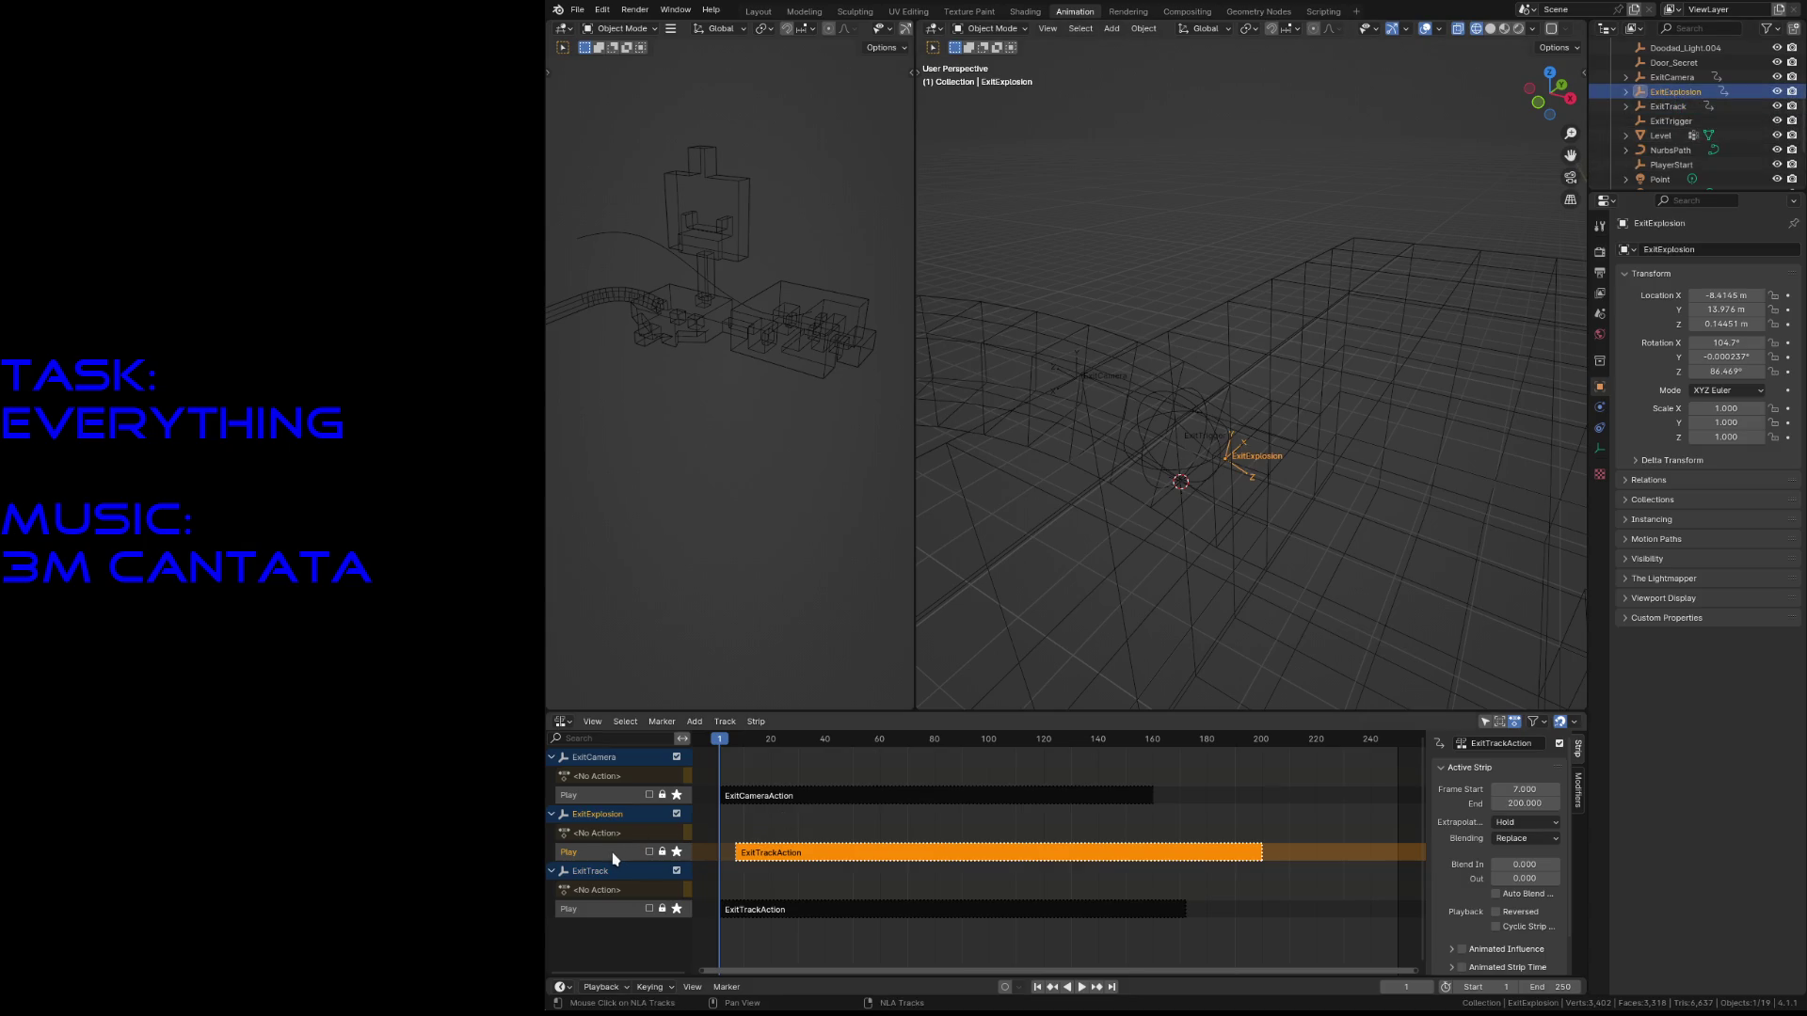
# - Delete ExitExplosion's Play track with its ExitTrackAction strip, save, and play back
pyautogui.rightClick(755, 855)
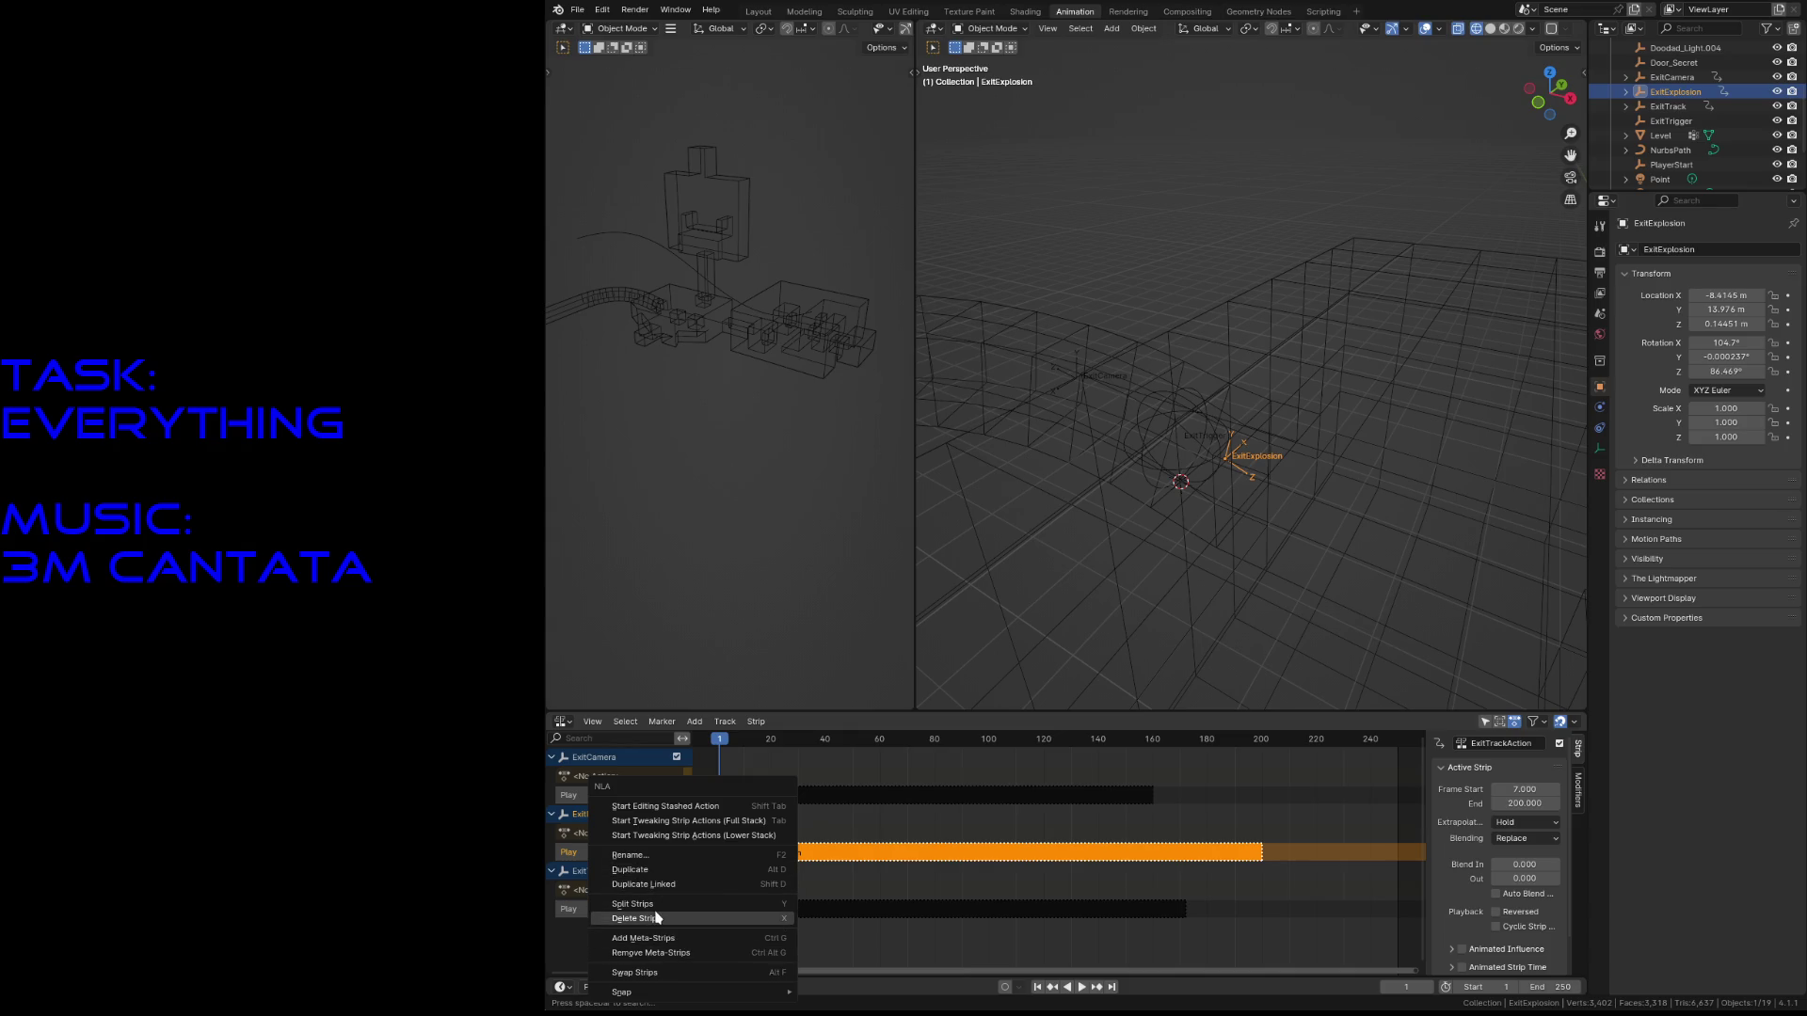
pyautogui.press('Escape')
pyautogui.rightClick(724, 856)
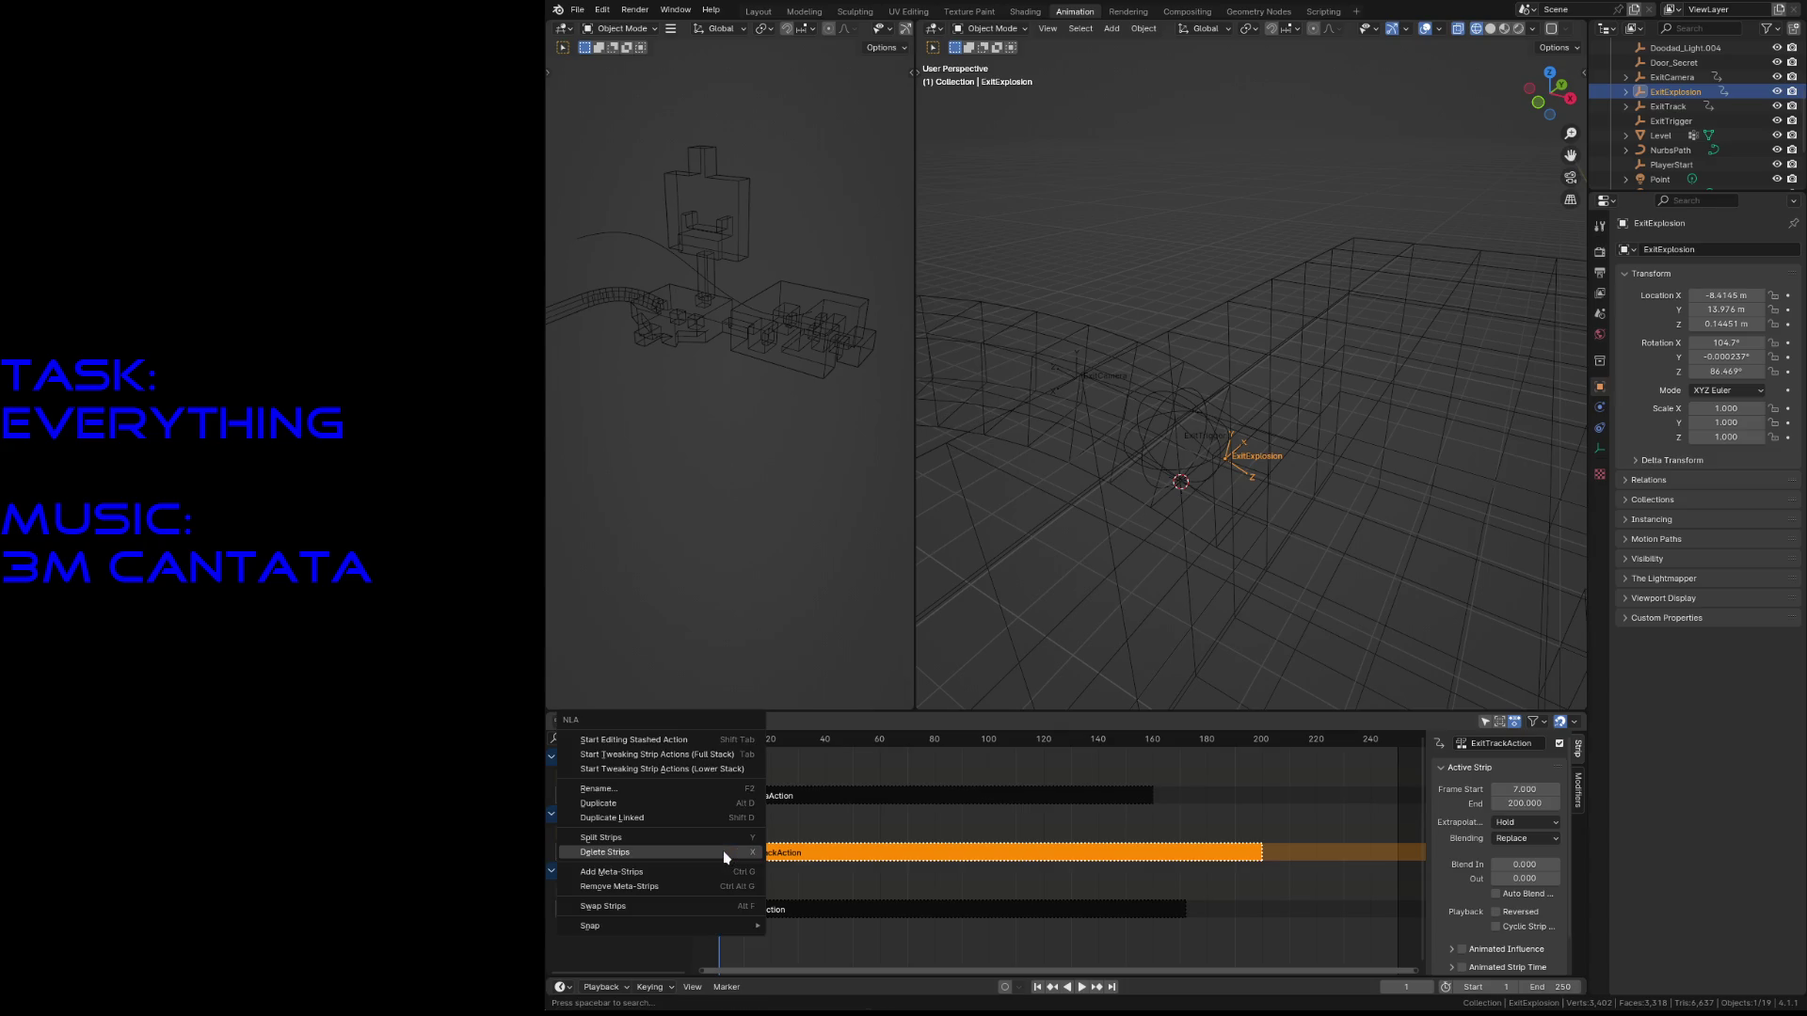
pyautogui.press('Escape')
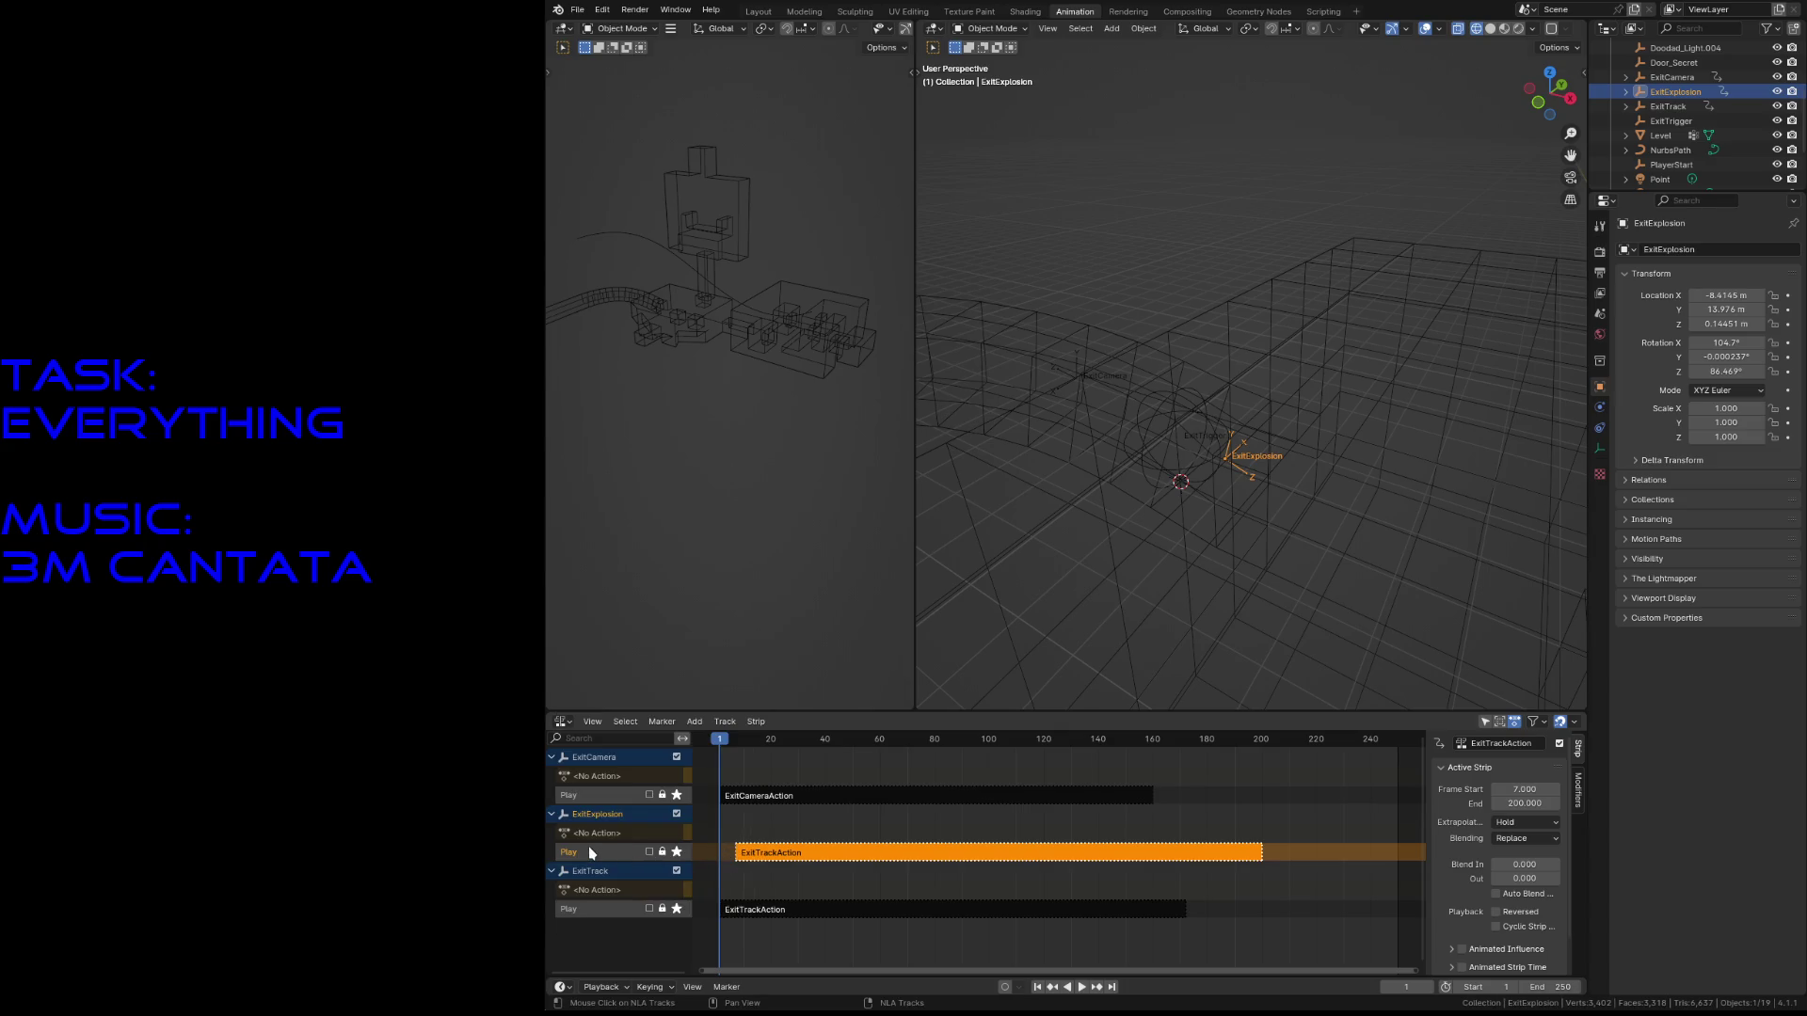
pyautogui.press('x')
pyautogui.hotkey('ctrl', 's')
pyautogui.press('space')
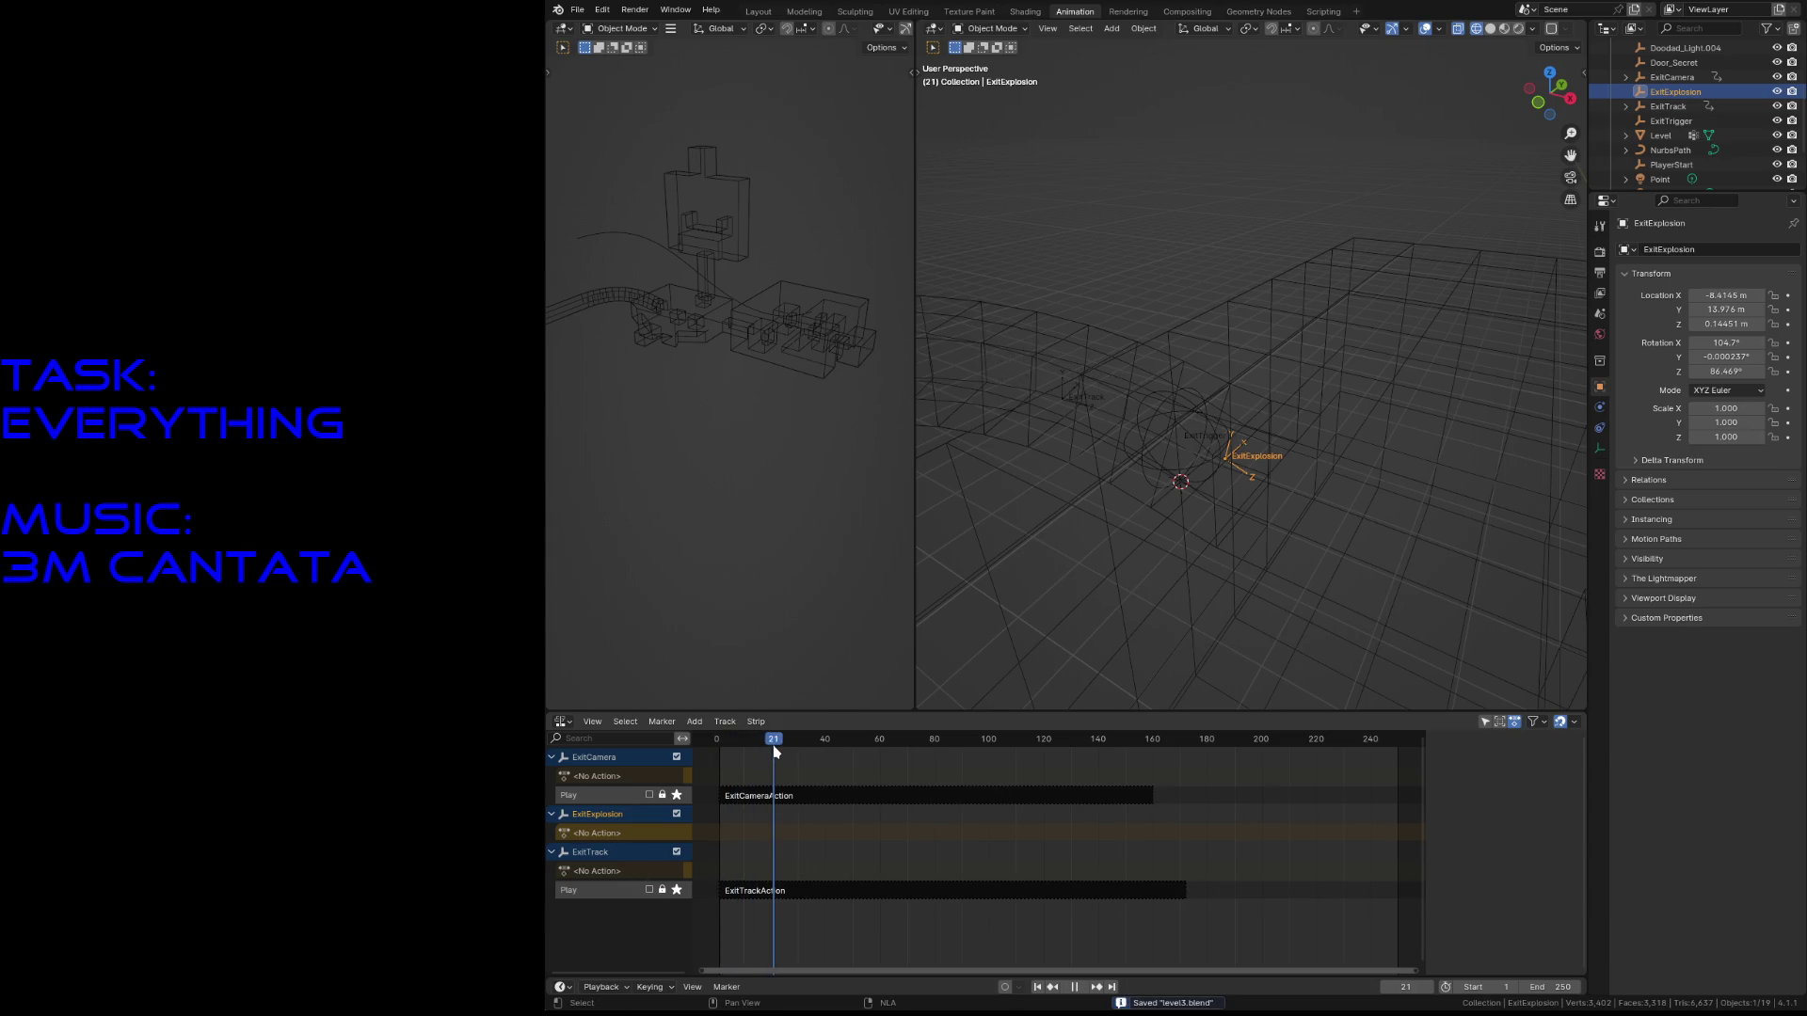
pyautogui.moveTo(775, 752); pyautogui.dragTo(720, 758)
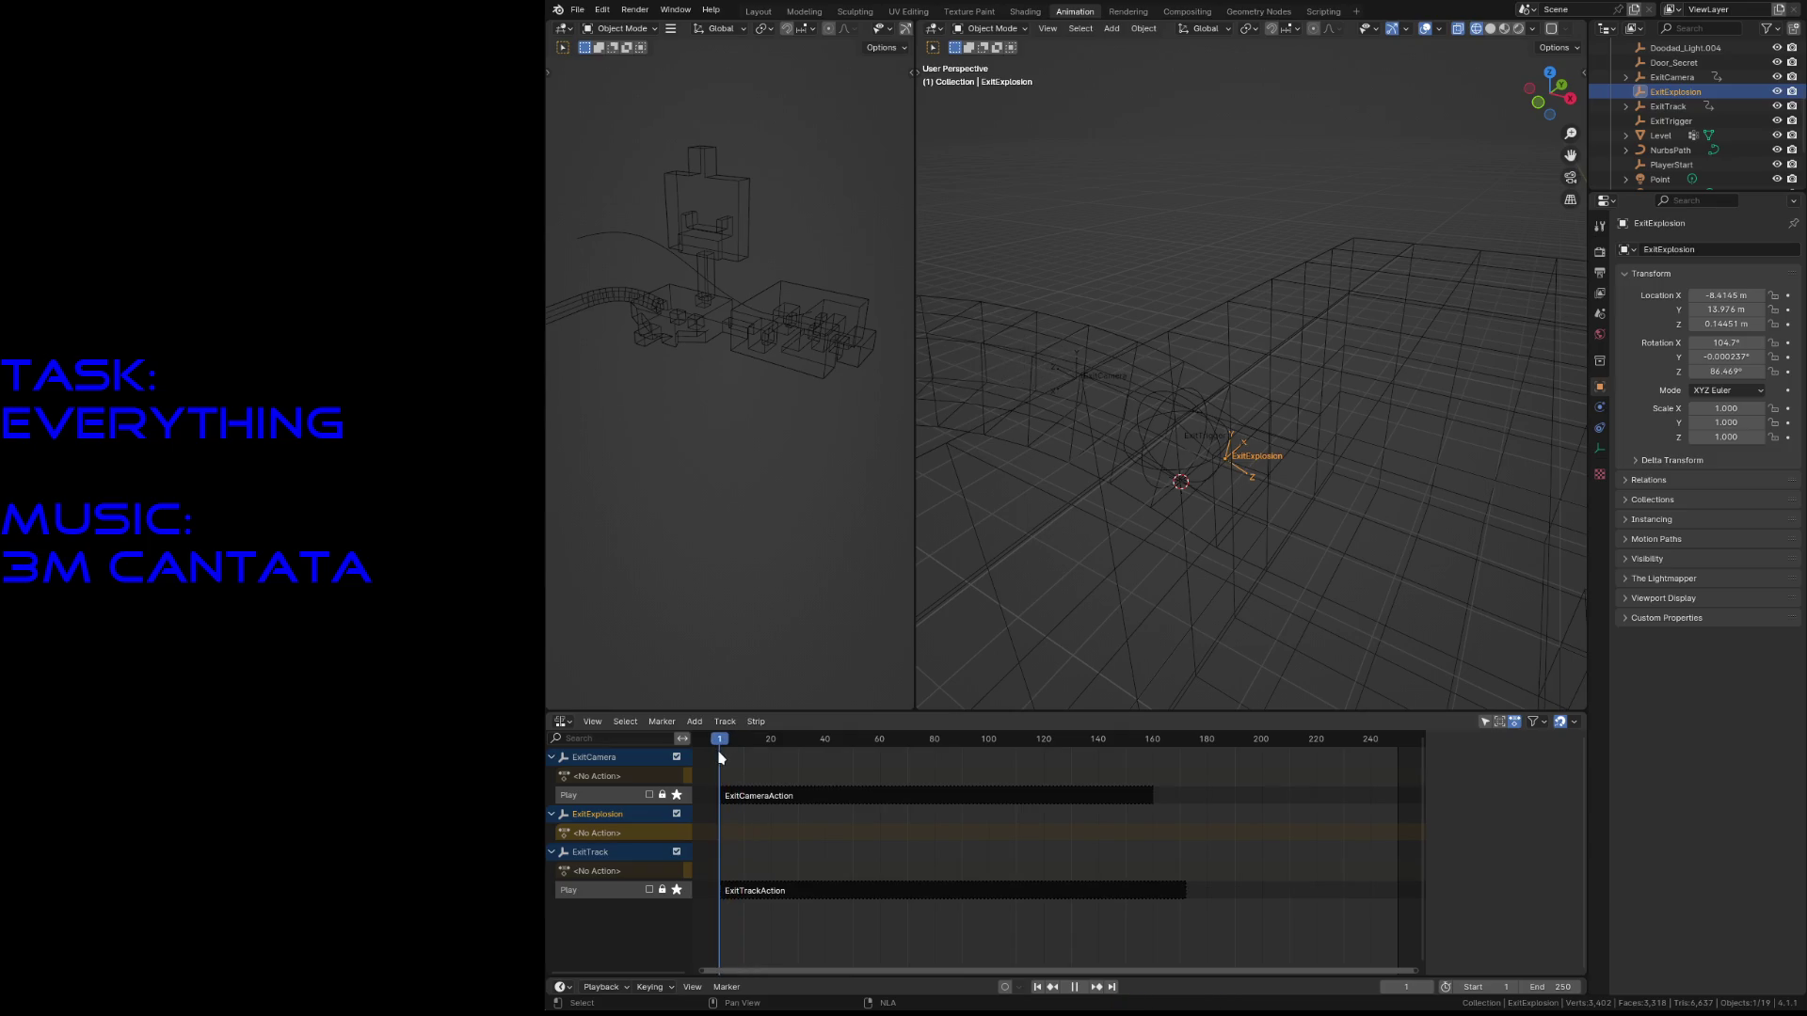
pyautogui.press('space')
# - Show the Action Editor below and move ExitExplosion along X from −8.6165 to −7.5168 m
pyautogui.click(562, 722)
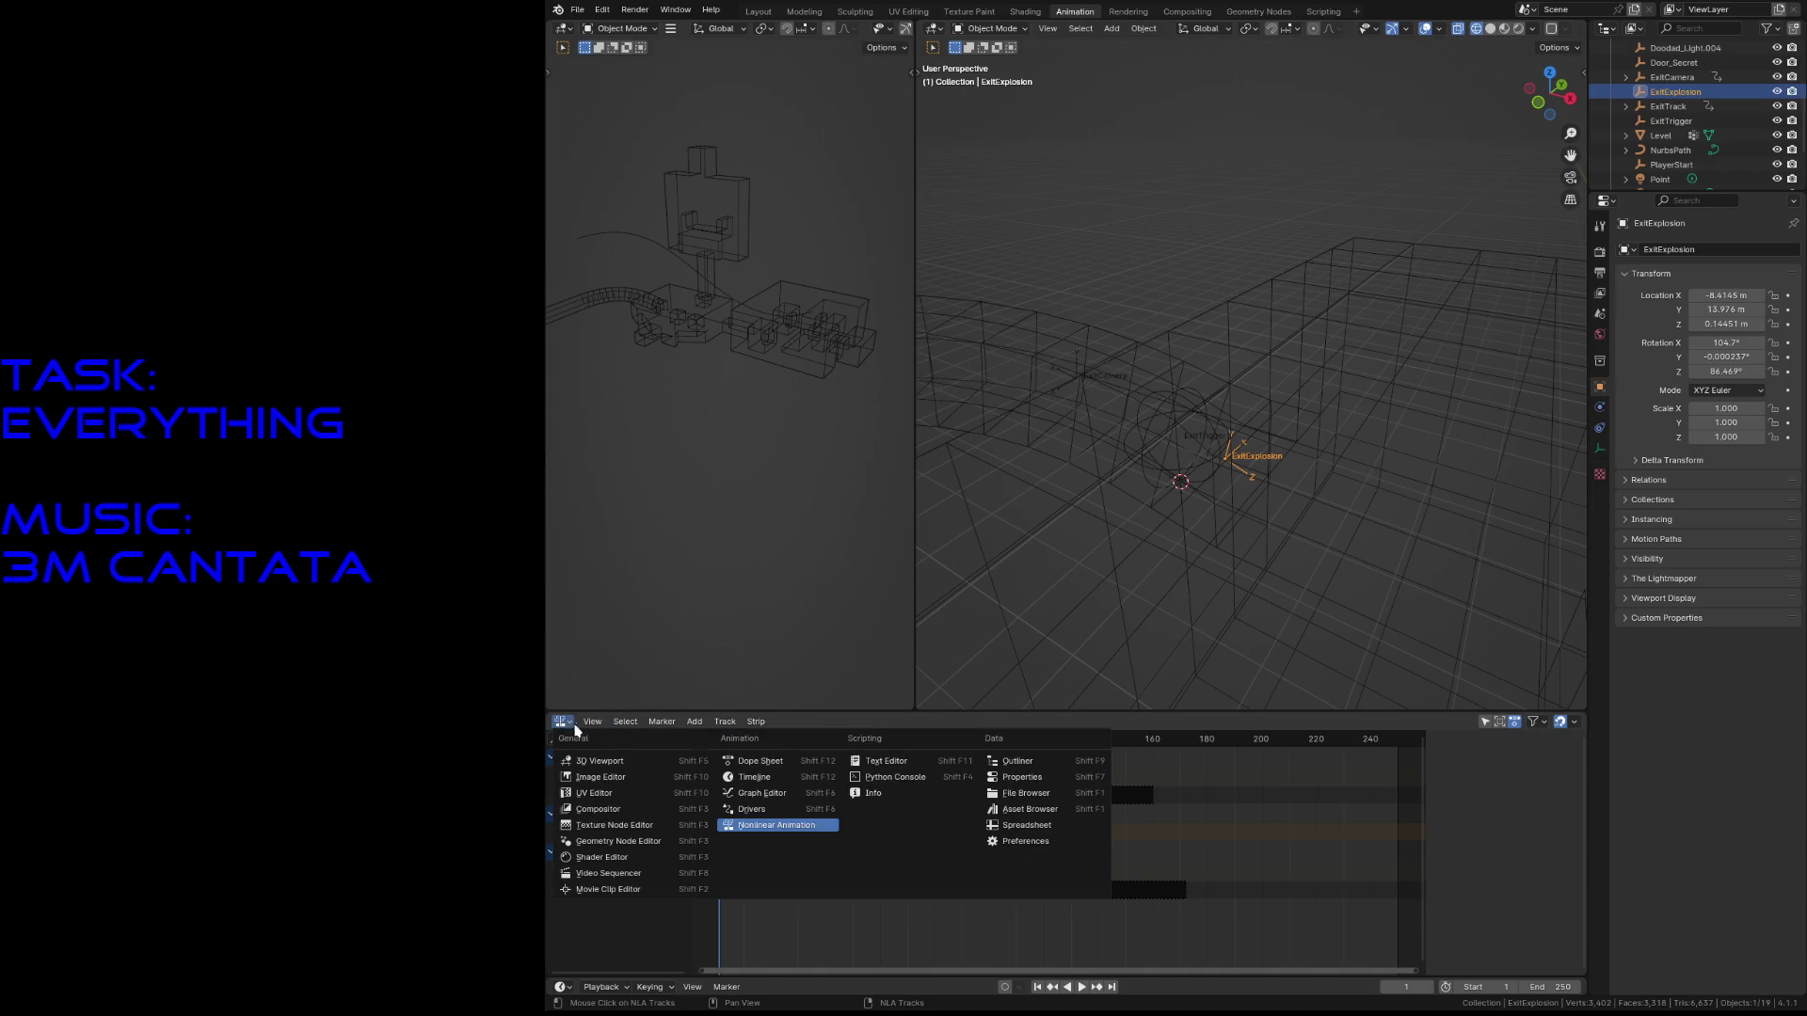
pyautogui.click(751, 761)
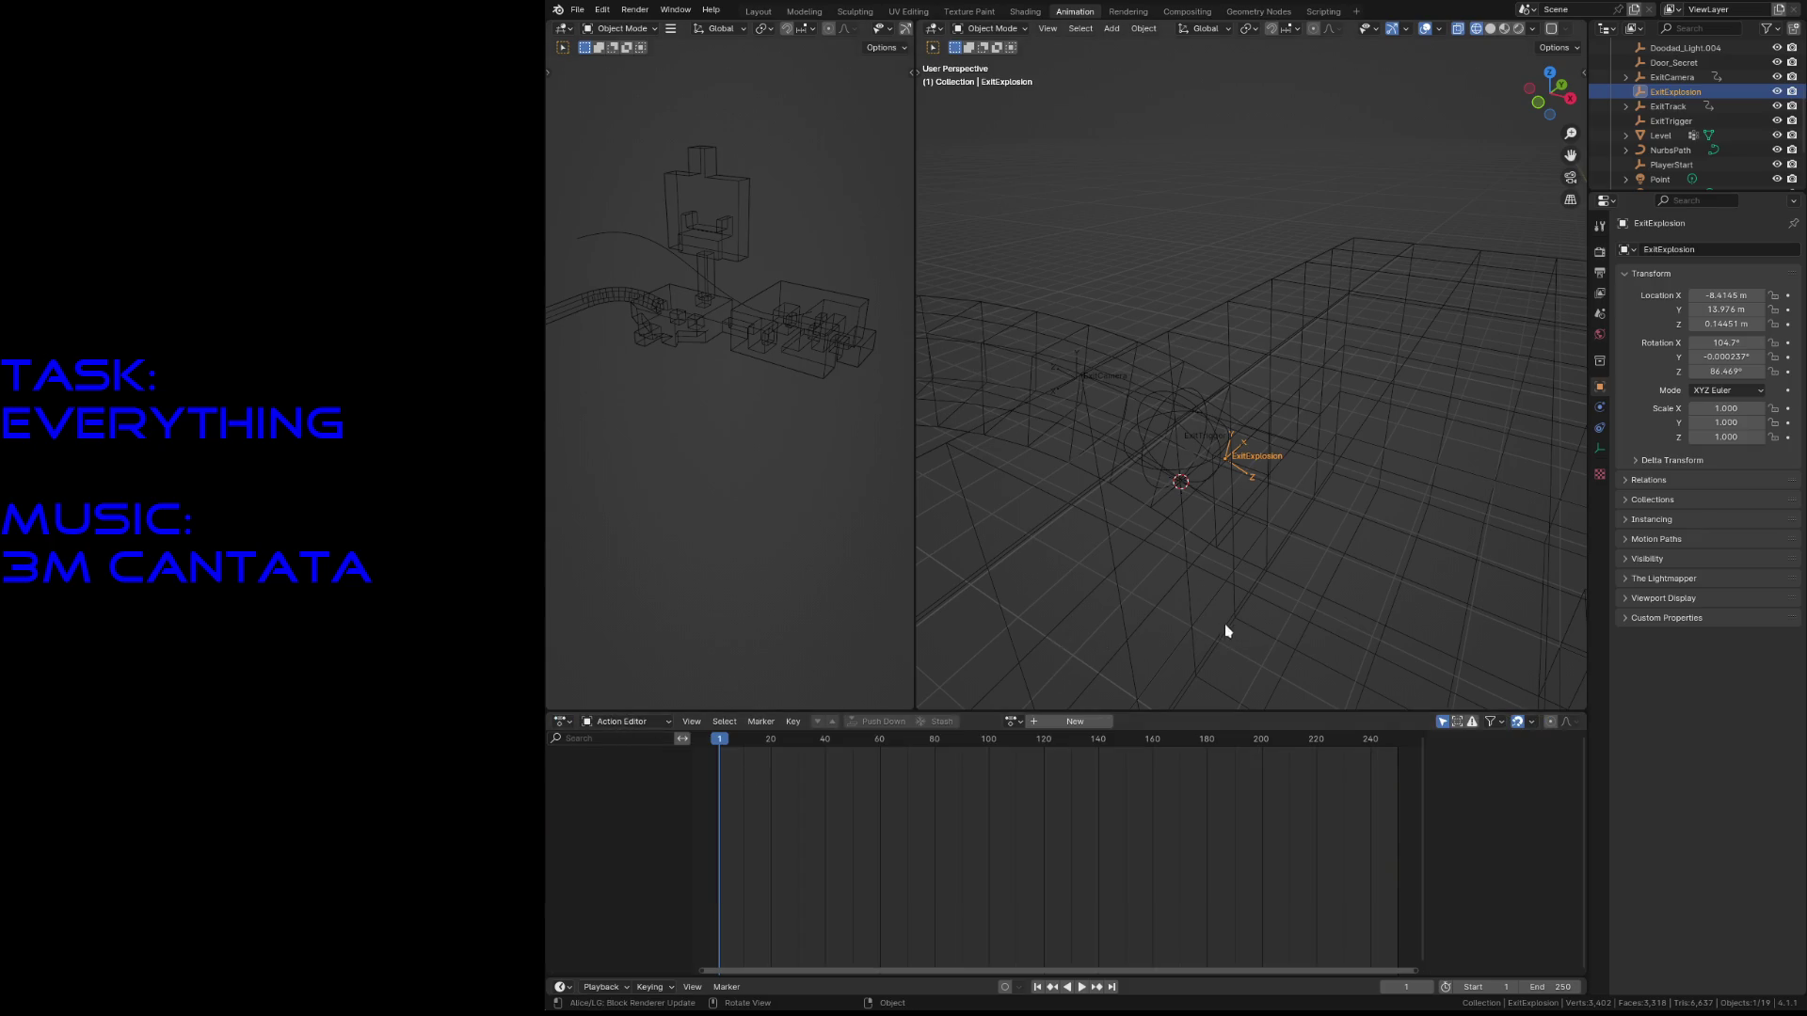
pyautogui.press('g')
pyautogui.press('x')
pyautogui.click(1300, 552)
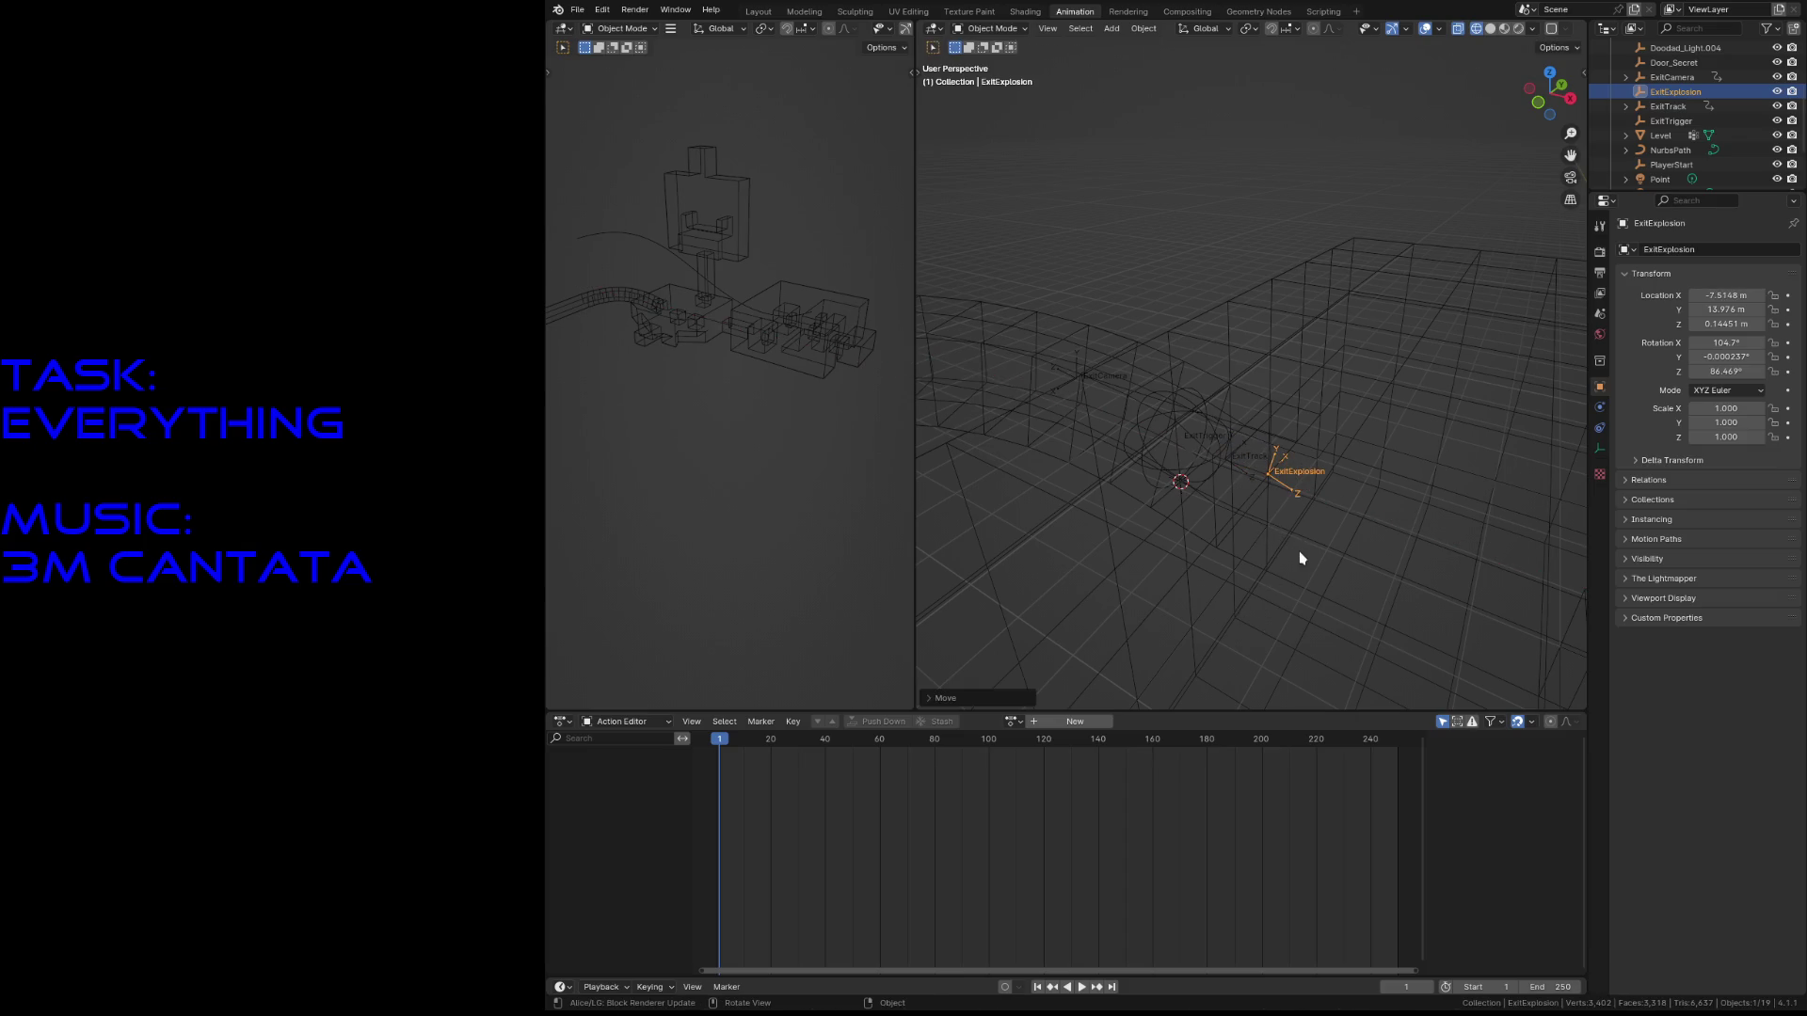
pyautogui.hotkey('shift', '`')
pyautogui.click(1320, 566)
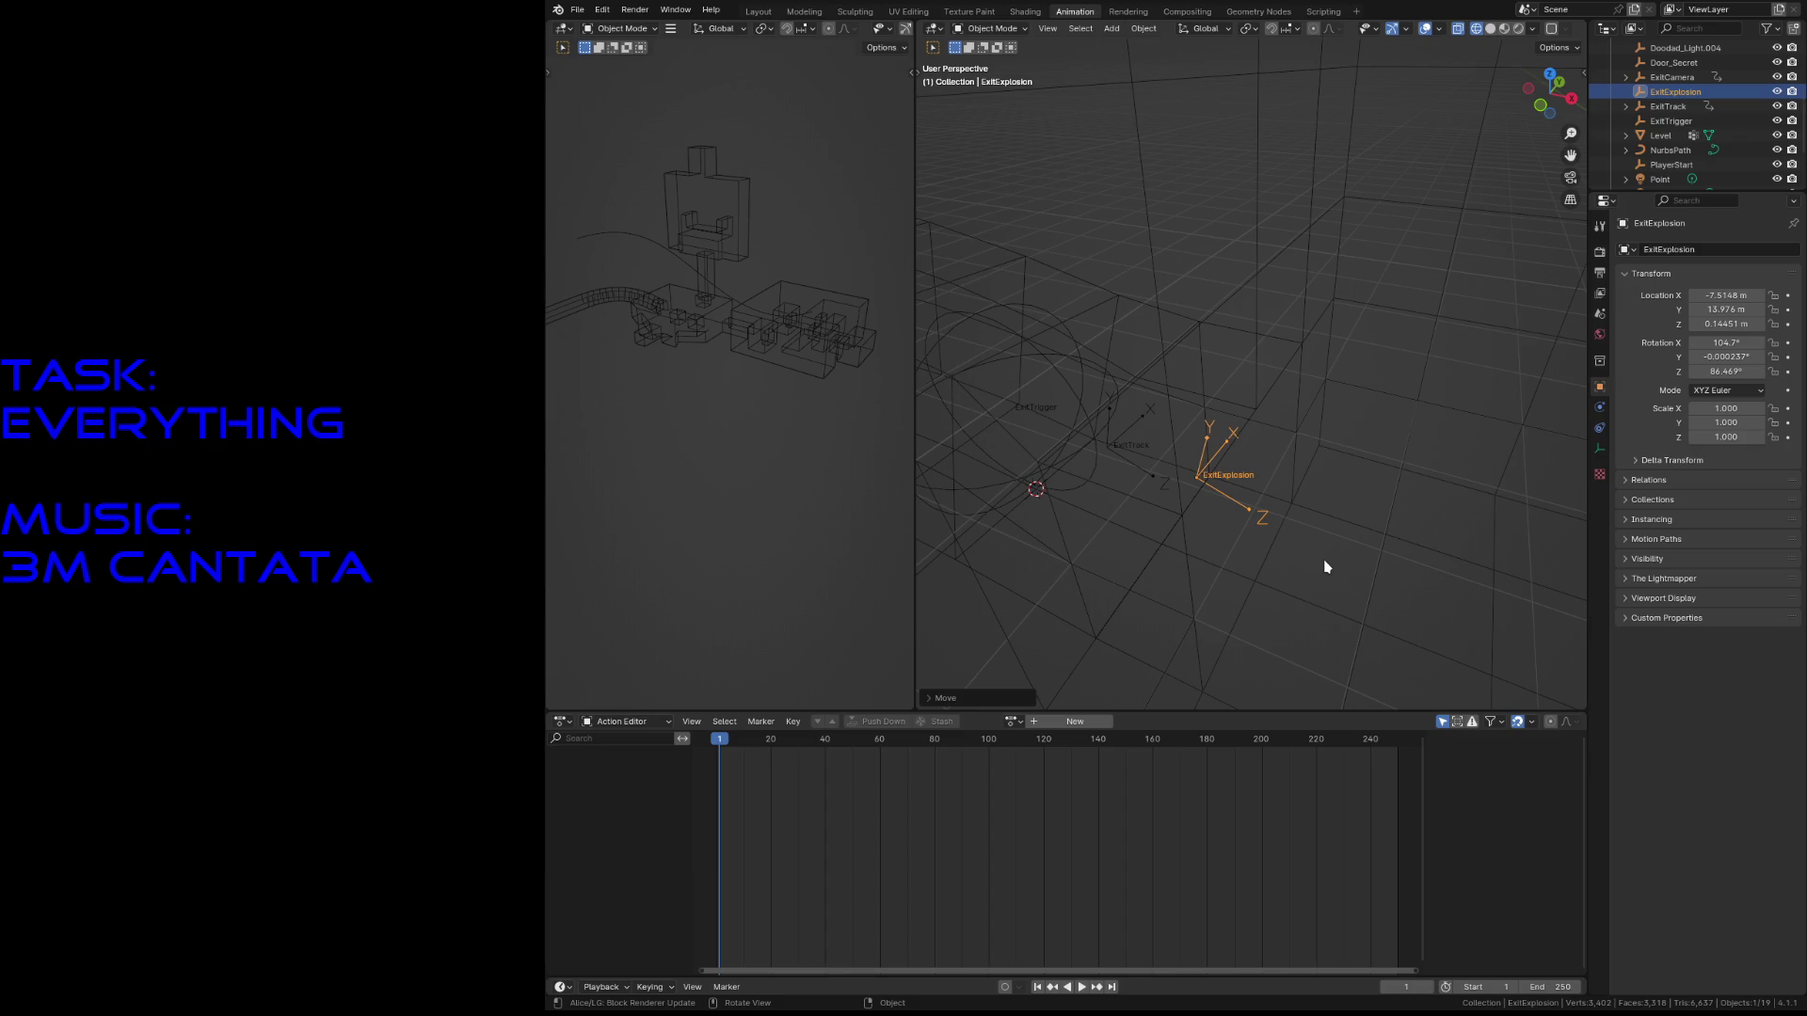
# - Key ExitExplosion's starting transform and preview the playback
pyautogui.press('i')
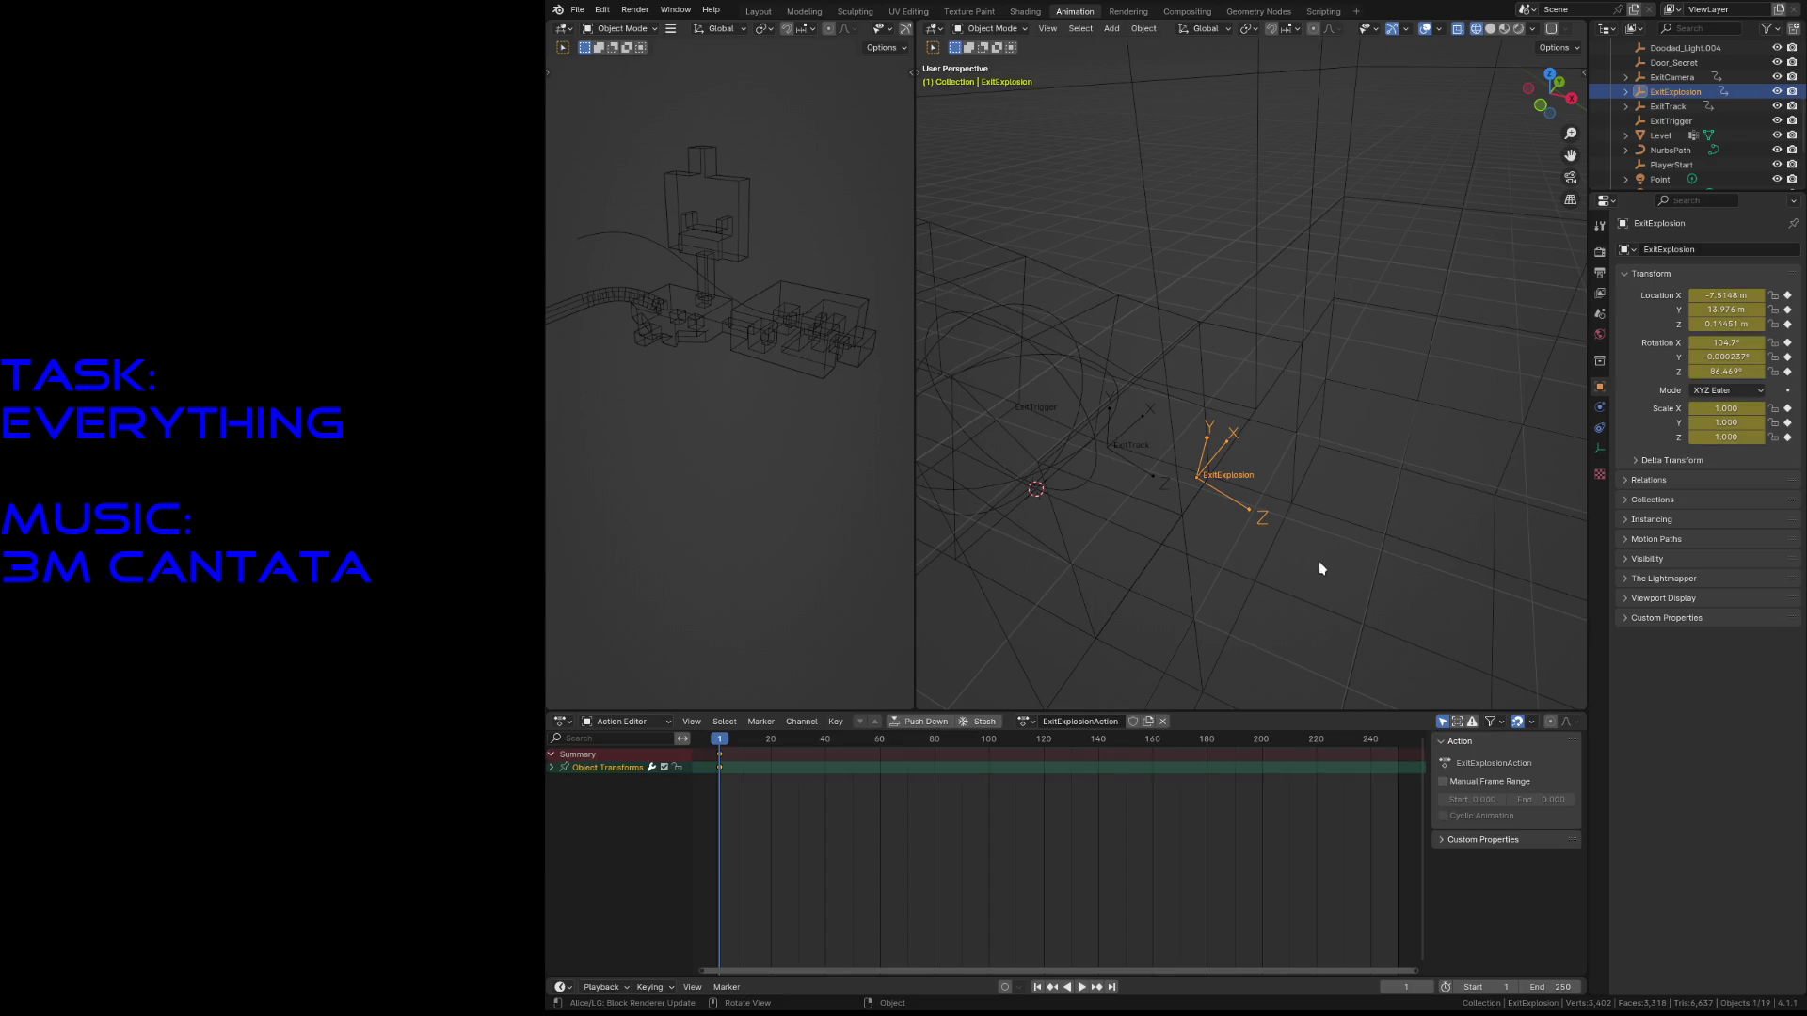
pyautogui.press('space')
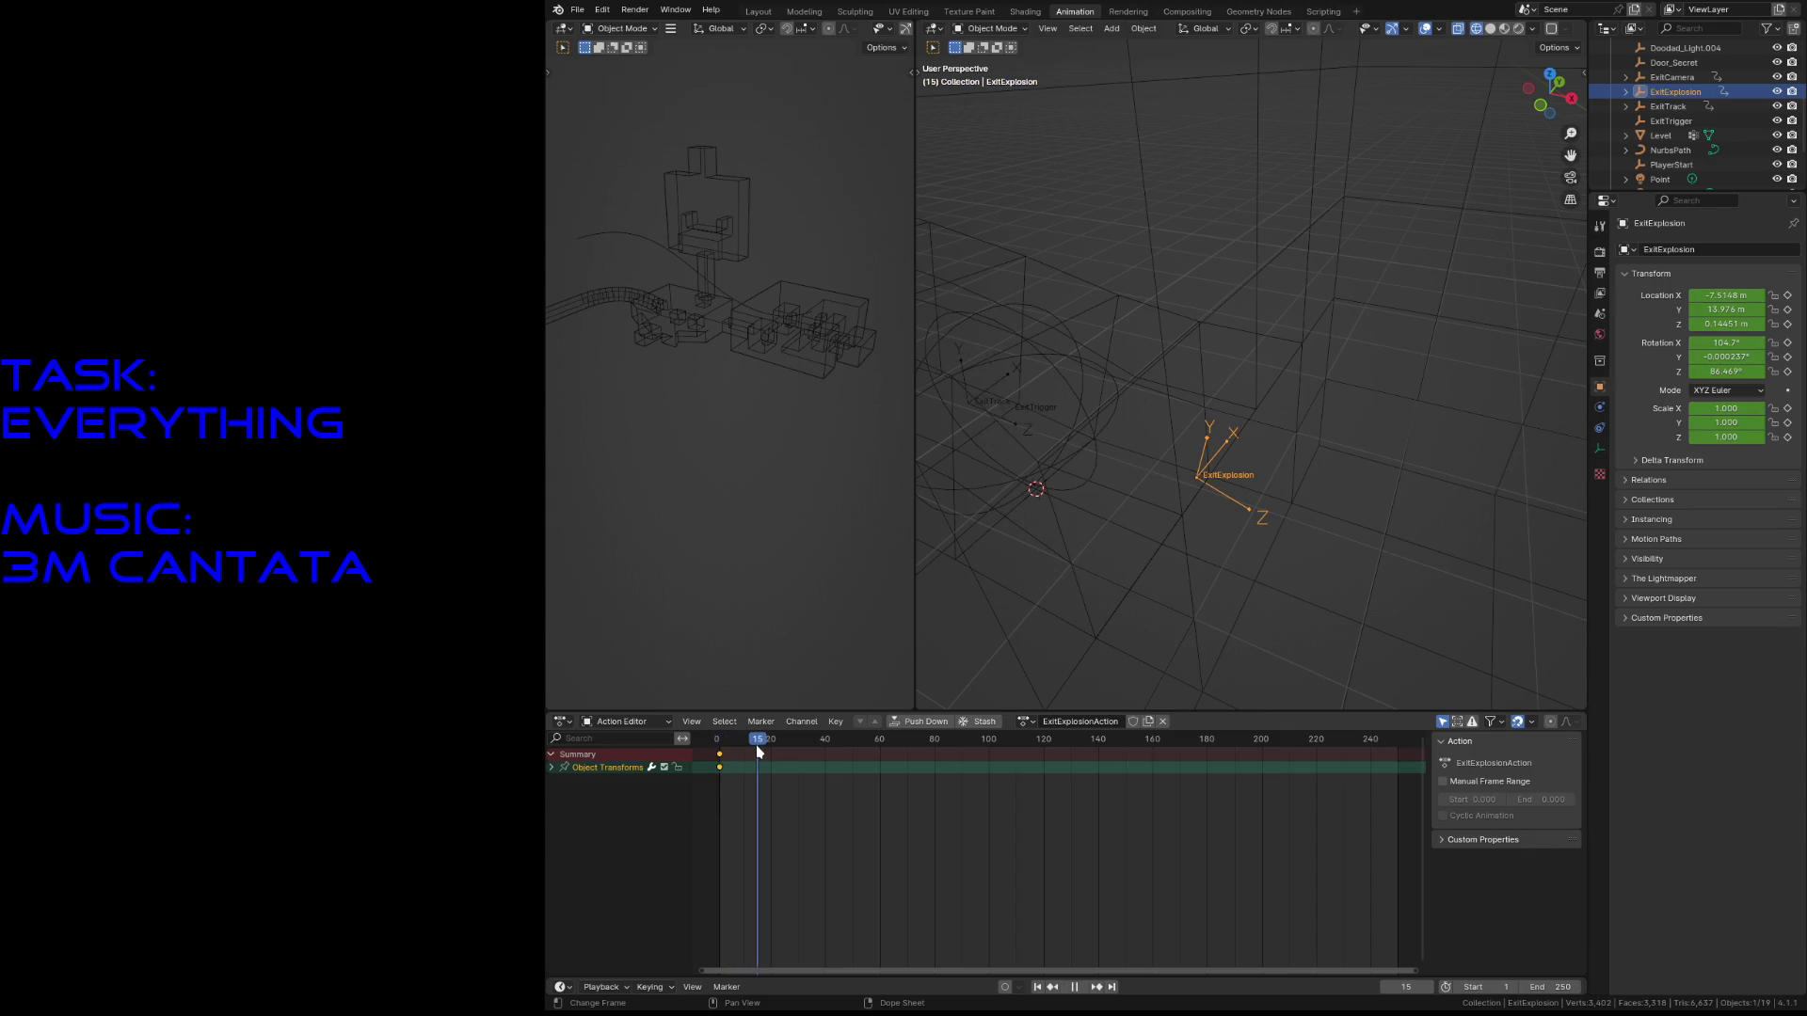
pyautogui.press('space')
pyautogui.hotkey('shift', '`')
pyautogui.press('s')
pyautogui.click(1354, 514)
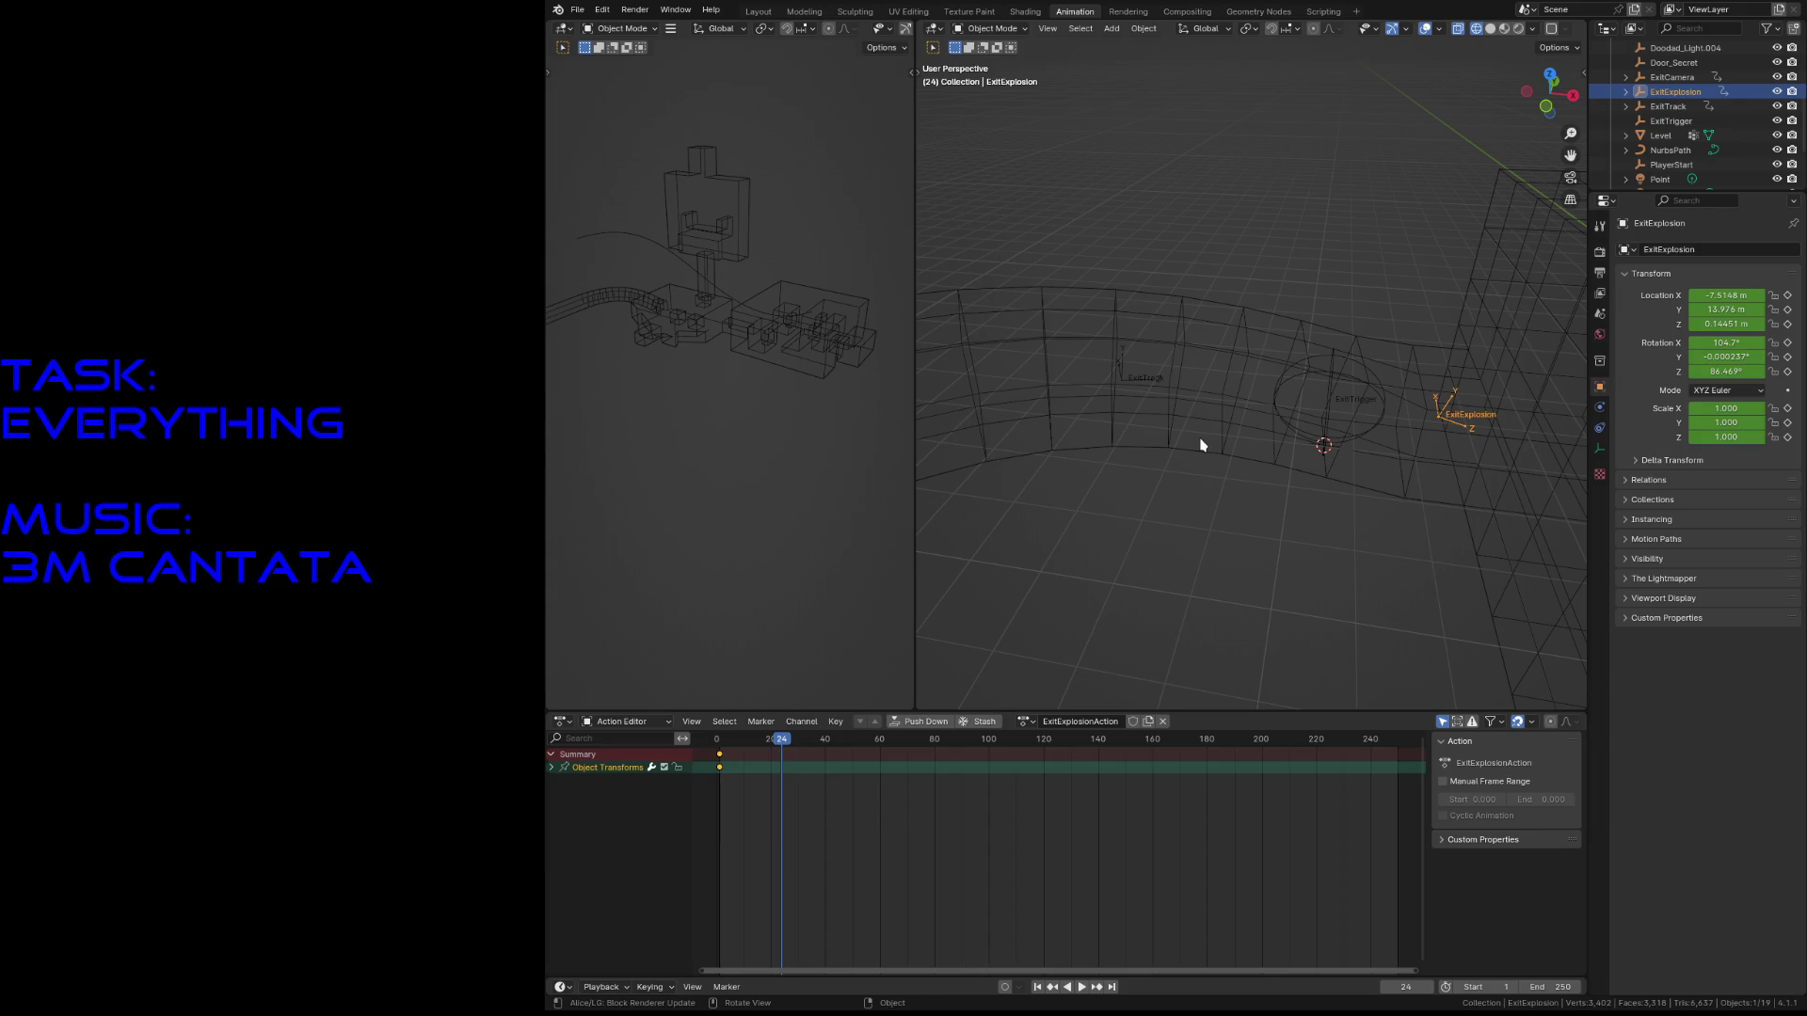
# - Look through ExitExplosion and fly it down the corridor, keying its position at frames 24 and 48
pyautogui.press('ctrl+KP_0')
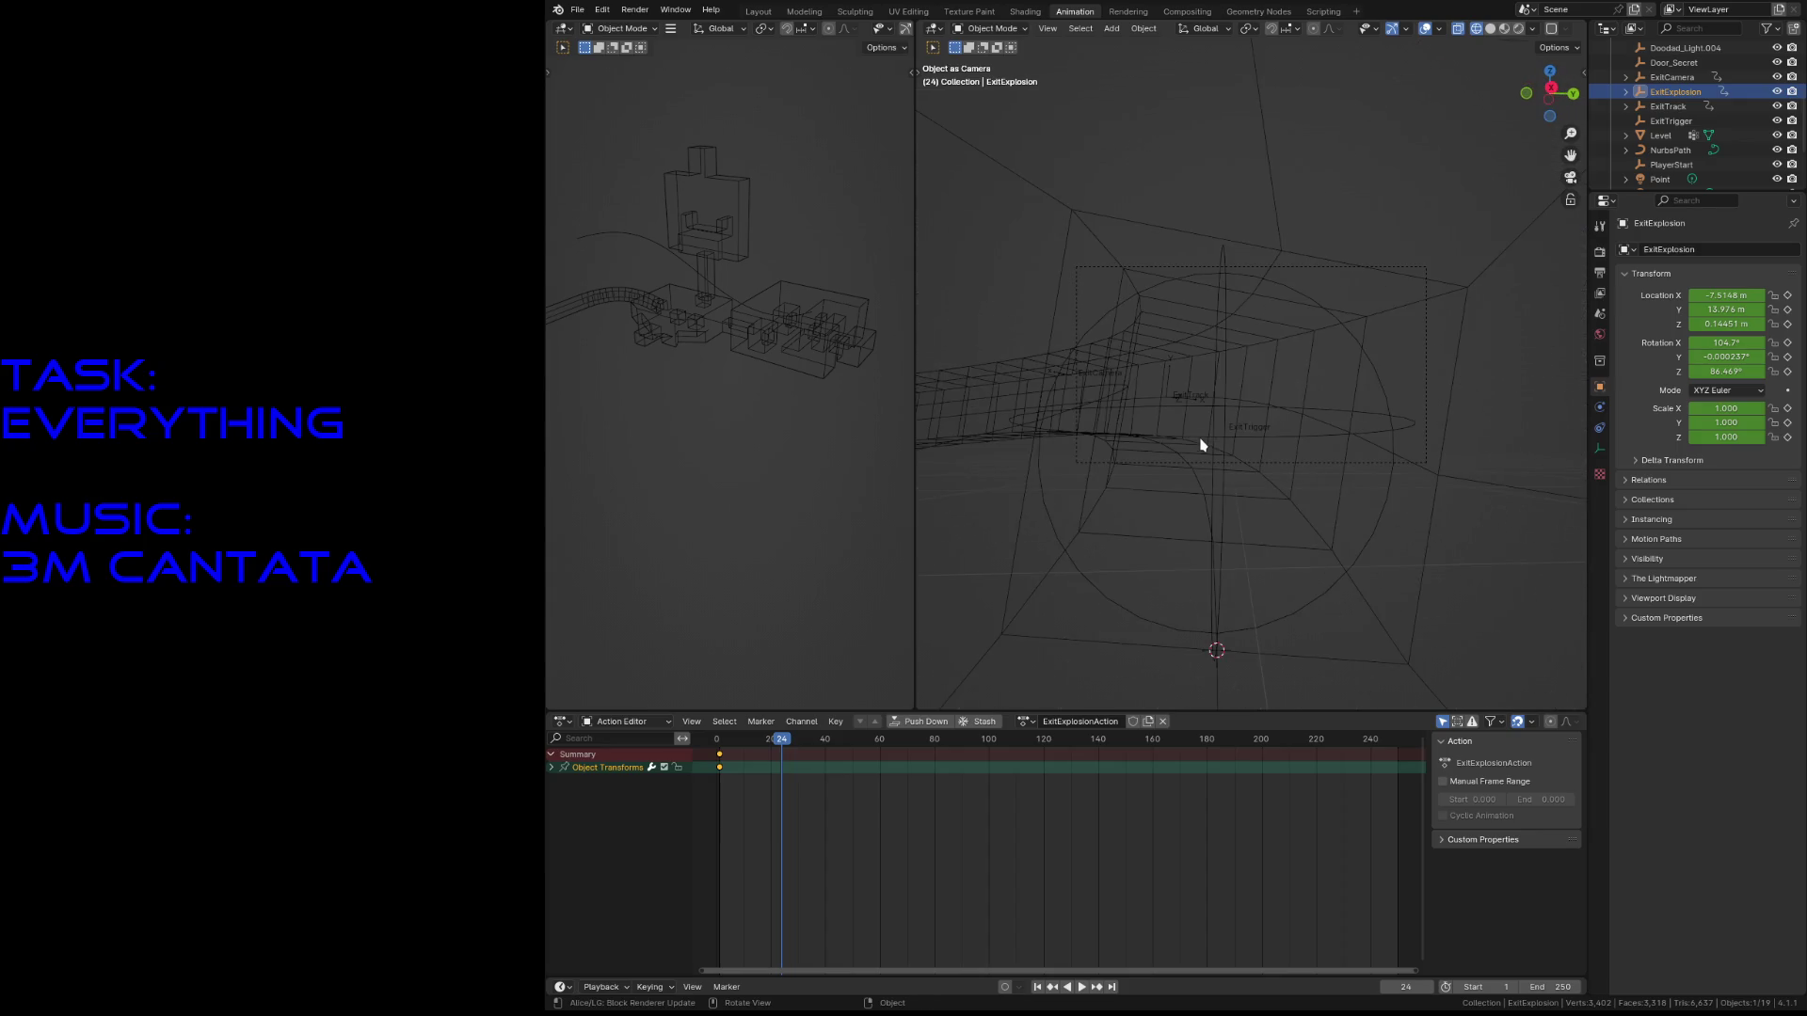
pyautogui.hotkey('shift', '`')
pyautogui.press('w')
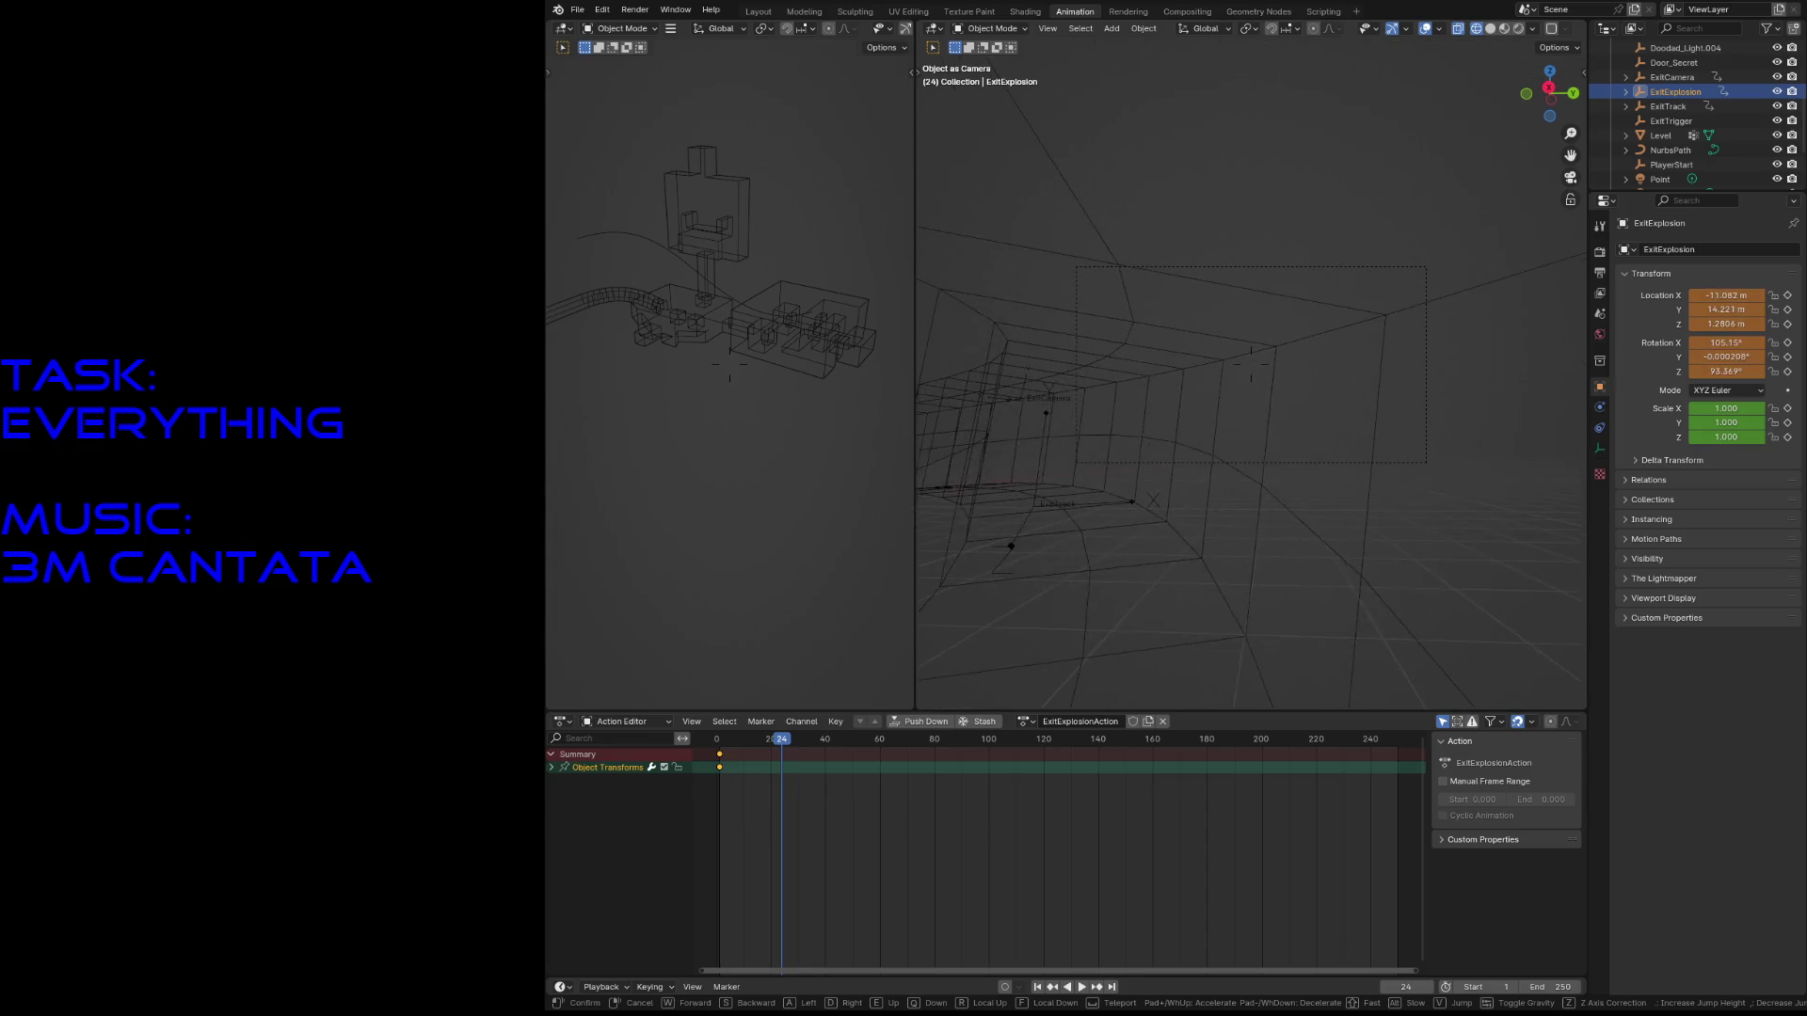
pyautogui.click(1201, 444)
pyautogui.press('i')
pyautogui.press('space')
pyautogui.moveTo(800, 750); pyautogui.dragTo(843, 762)
pyautogui.press('space')
pyautogui.hotkey('shift', '`')
pyautogui.press('w')
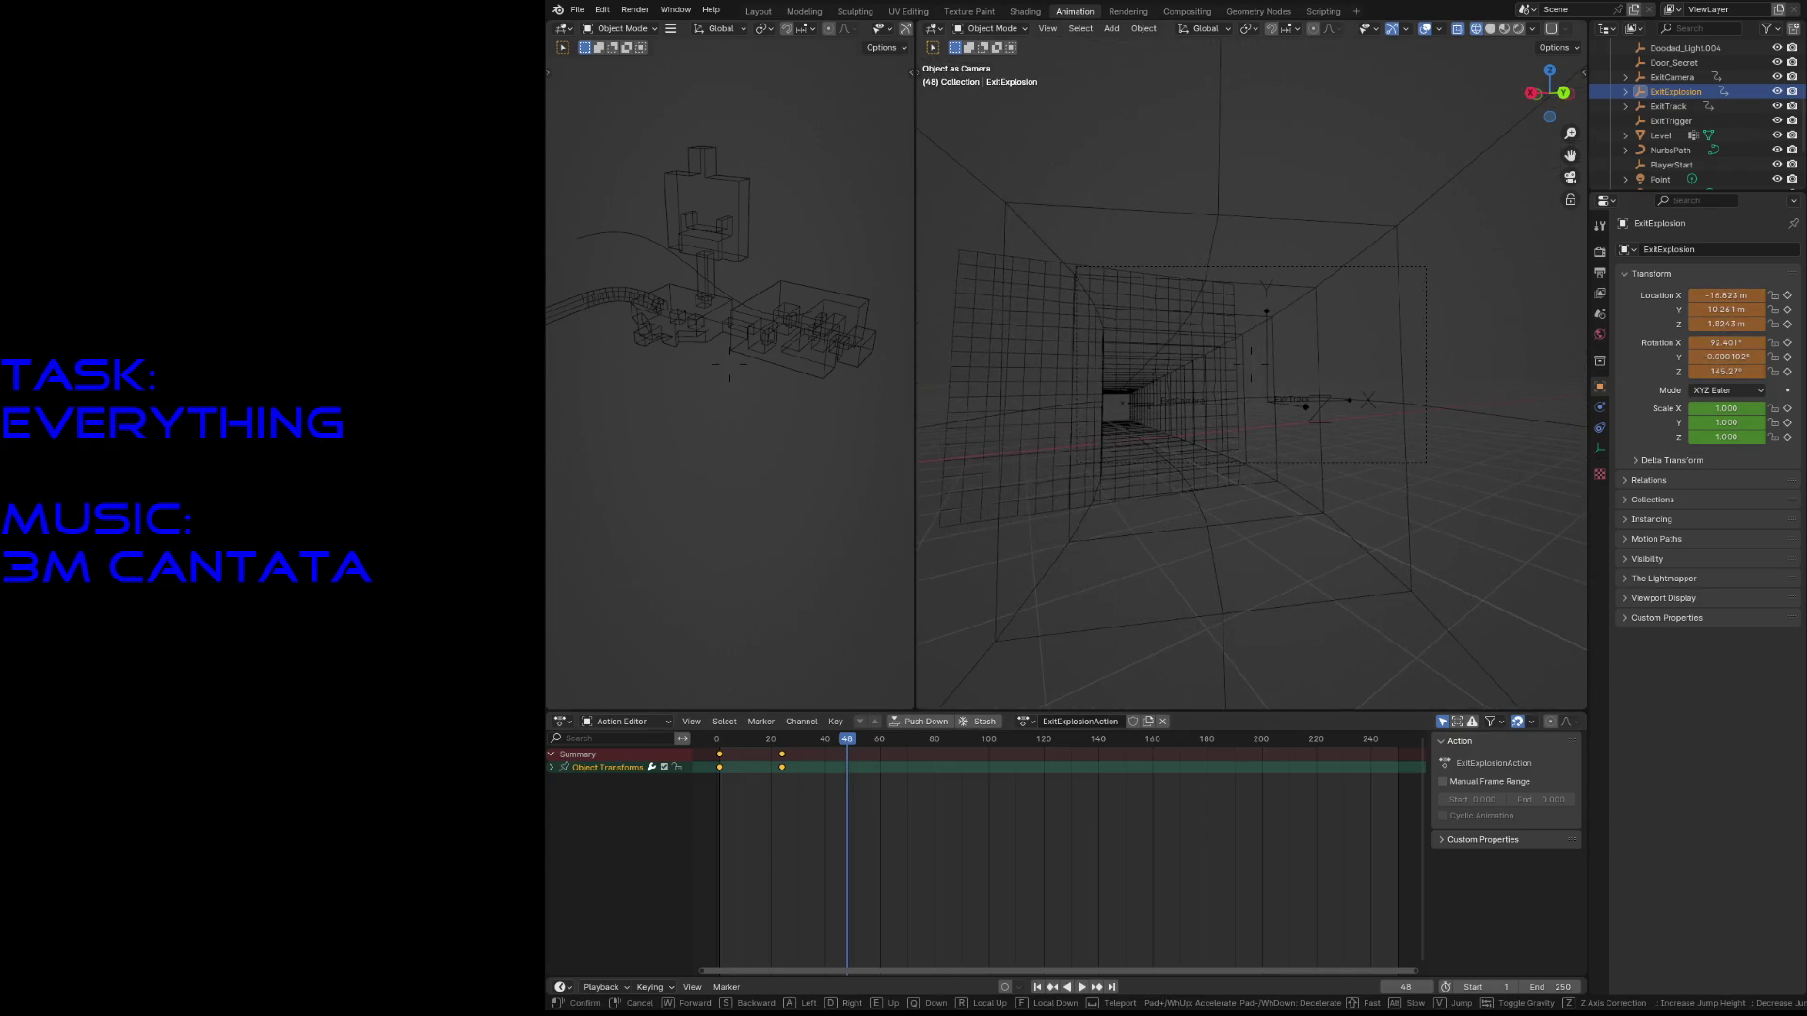
pyautogui.click(1261, 483)
pyautogui.press('i')
# - Fly ExitExplosion further down the corridor, keying it at frames 72 and 96
pyautogui.moveTo(850, 746)
pyautogui.mouseDown()
pyautogui.moveTo(927, 758)
pyautogui.moveTo(913, 766)
pyautogui.mouseUp()
pyautogui.hotkey('shift', '`')
pyautogui.press('w')
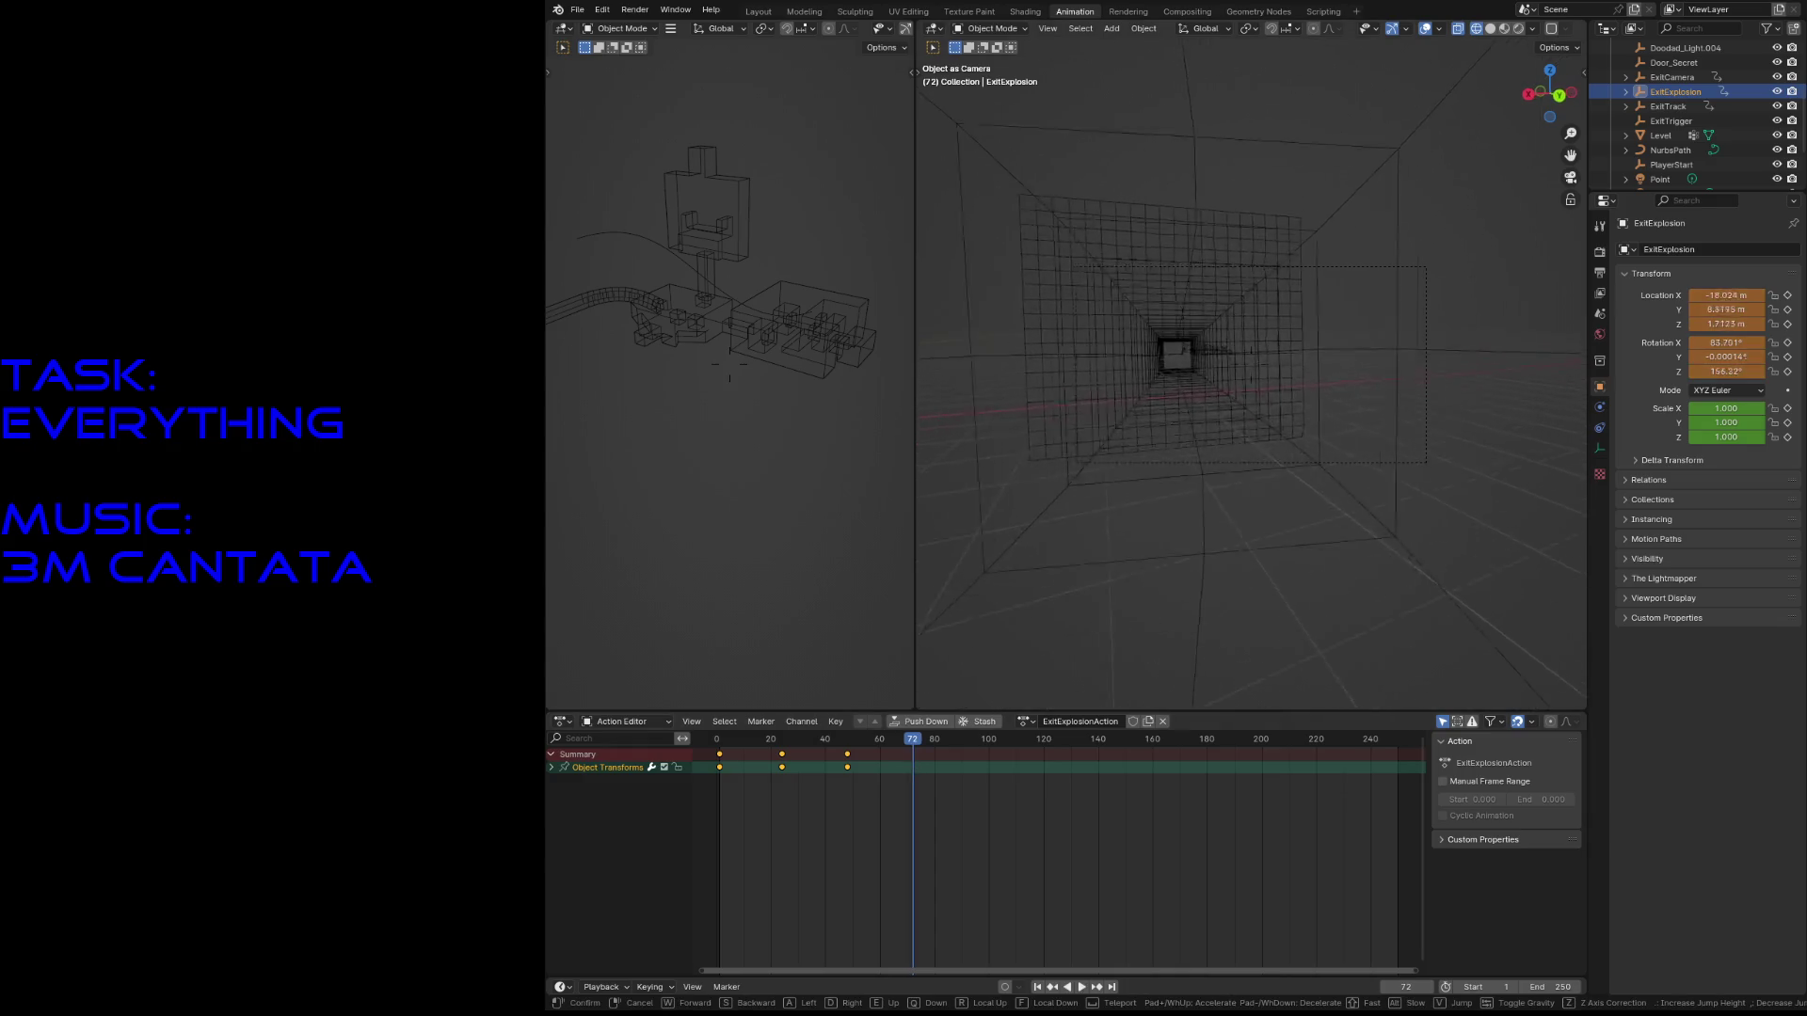
pyautogui.click(1226, 511)
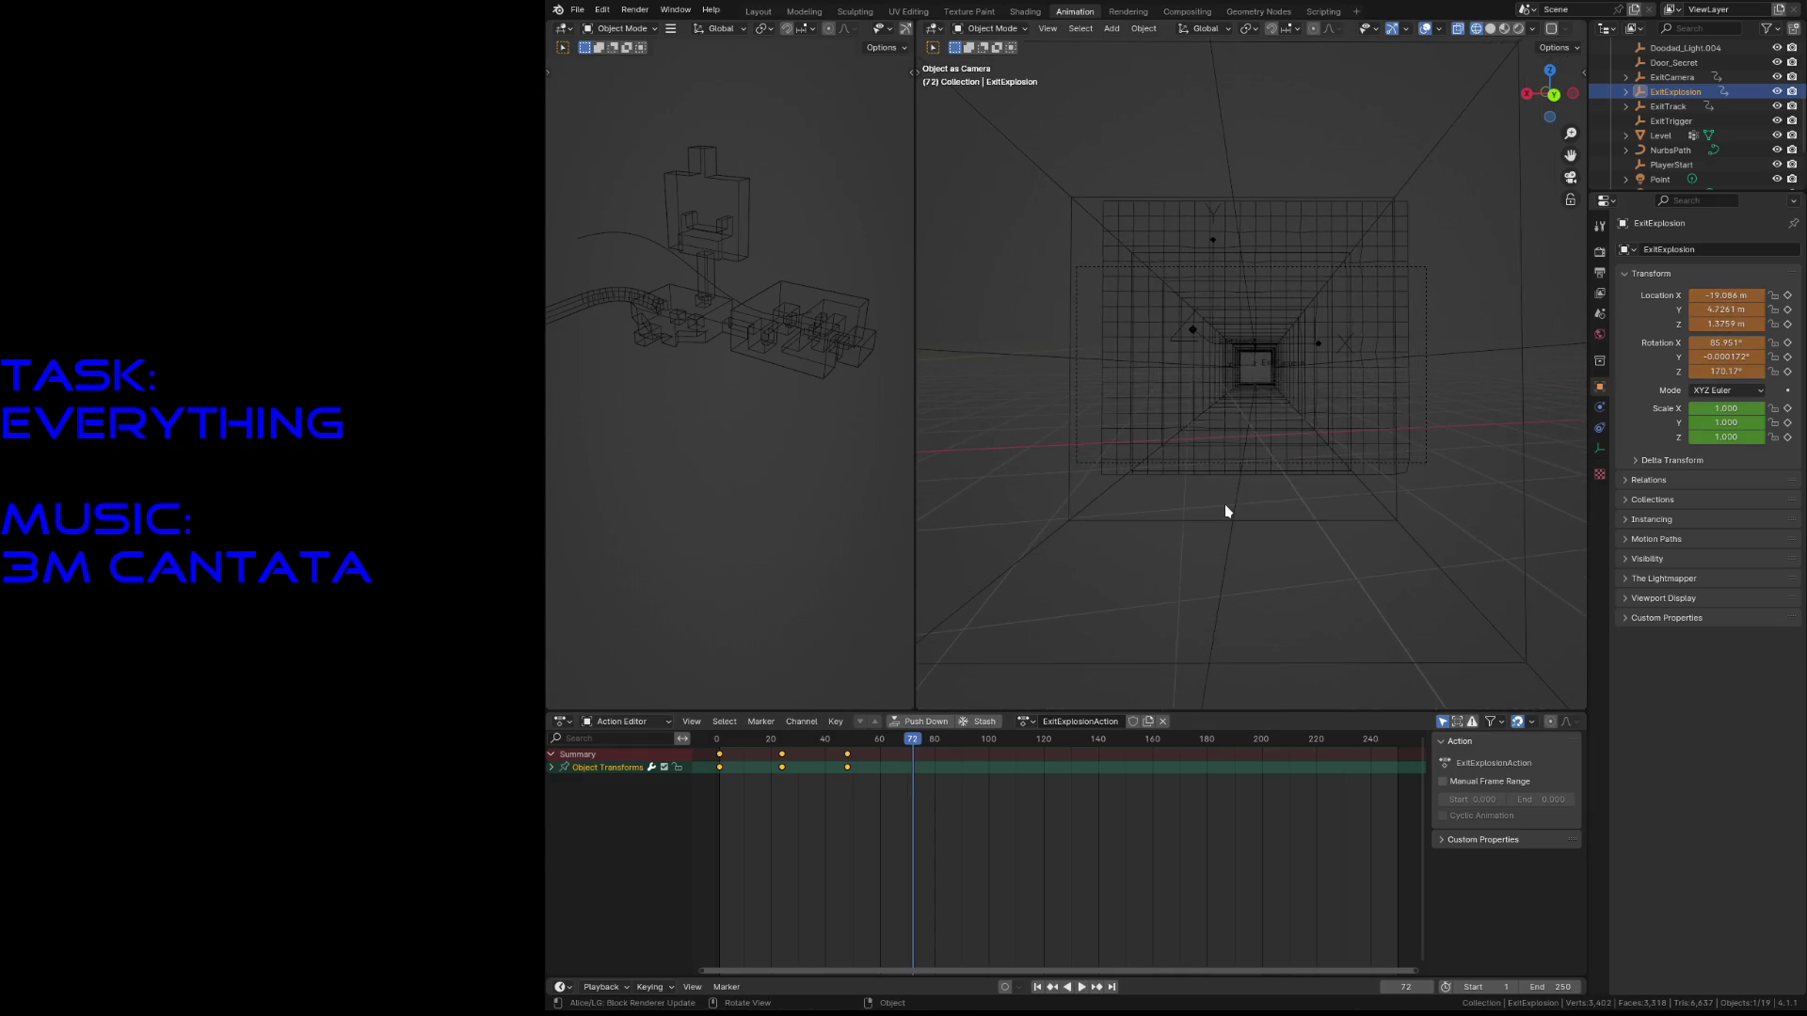
pyautogui.press('i')
pyautogui.press('space')
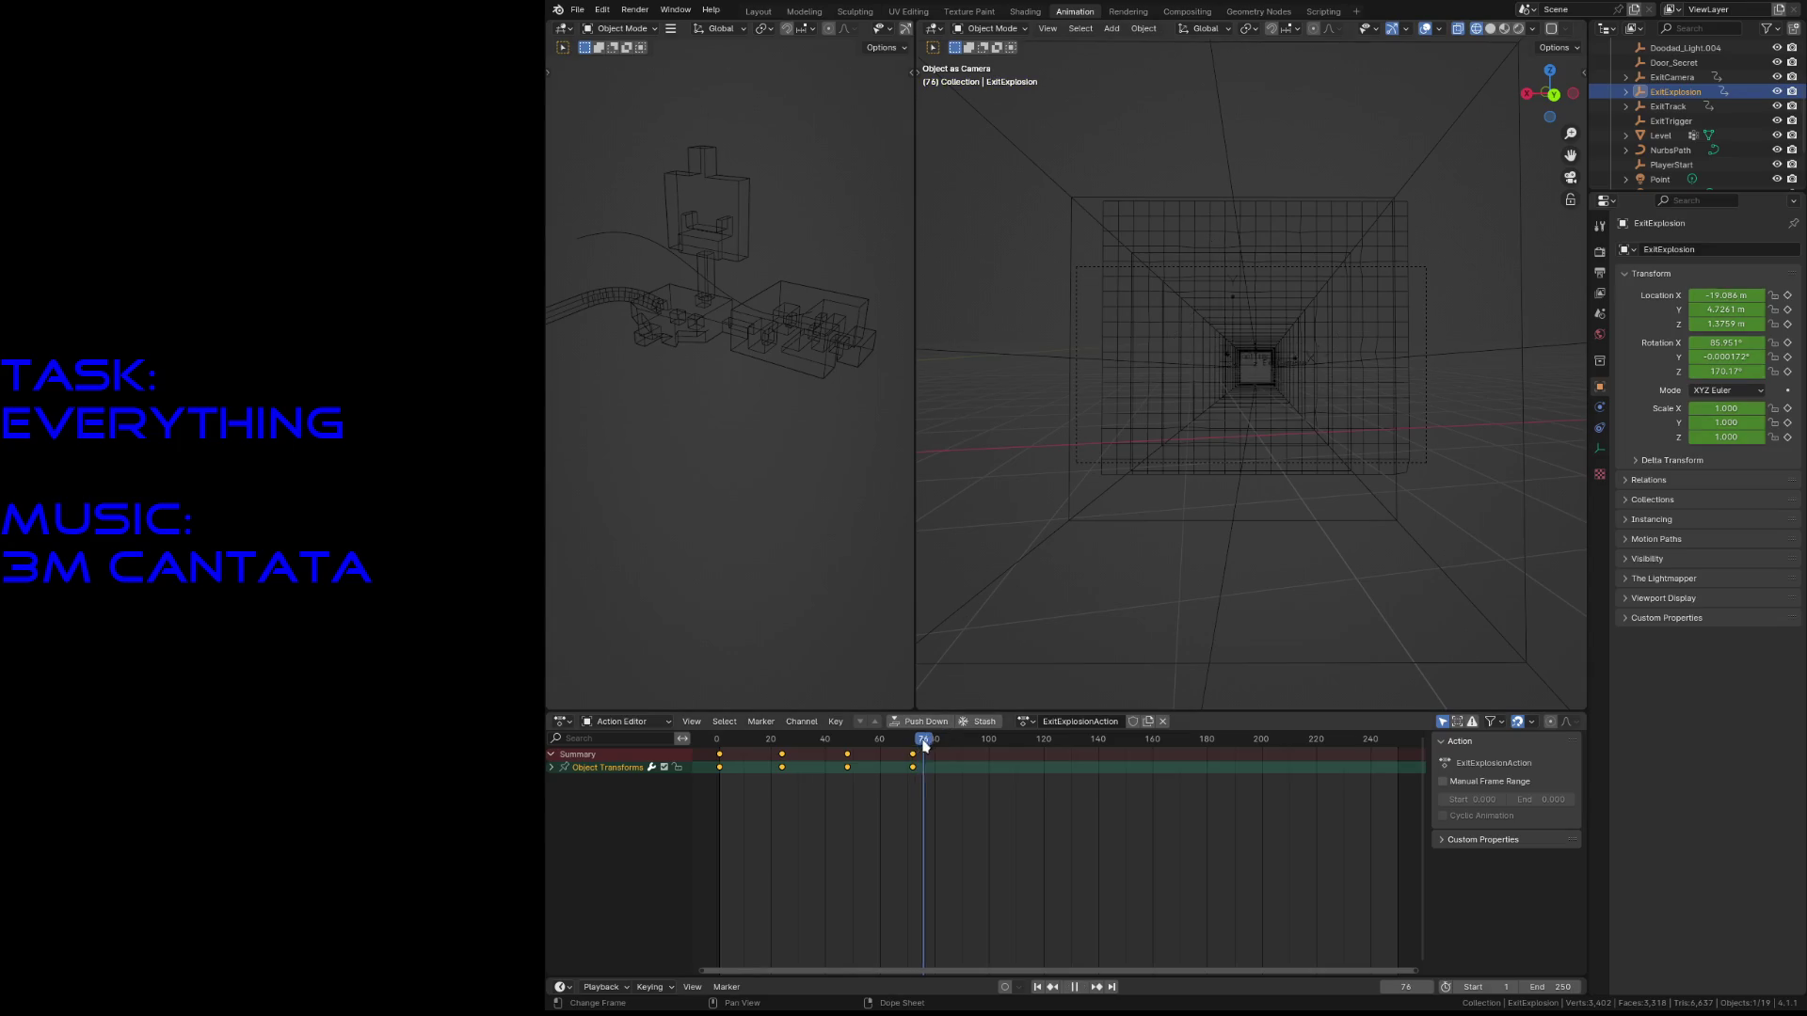
pyautogui.moveTo(973, 753); pyautogui.dragTo(978, 746)
pyautogui.hotkey('shift', '`')
pyautogui.press('w')
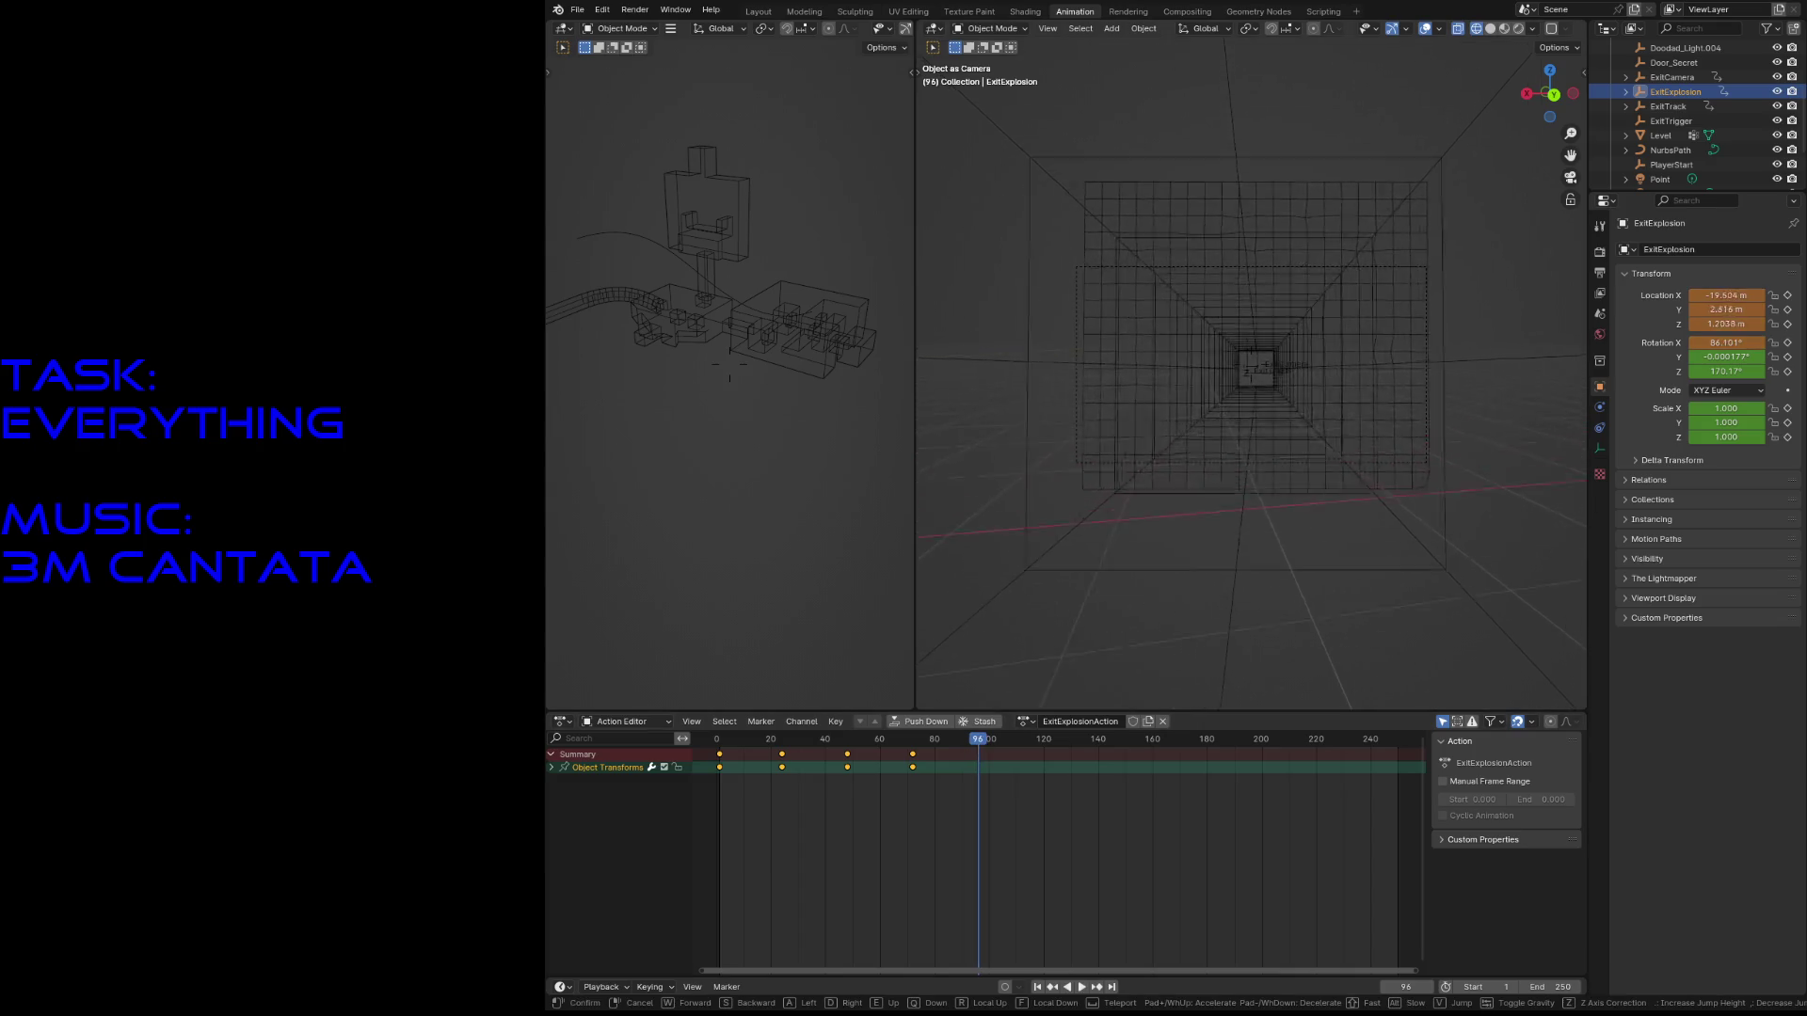
pyautogui.click(1304, 507)
pyautogui.press('i')
# - Carry ExitExplosion on toward ExitCamera, keying it at frames 120 and 144
pyautogui.press('space')
pyautogui.press('space')
pyautogui.hotkey('shift', '`')
pyautogui.press('w')
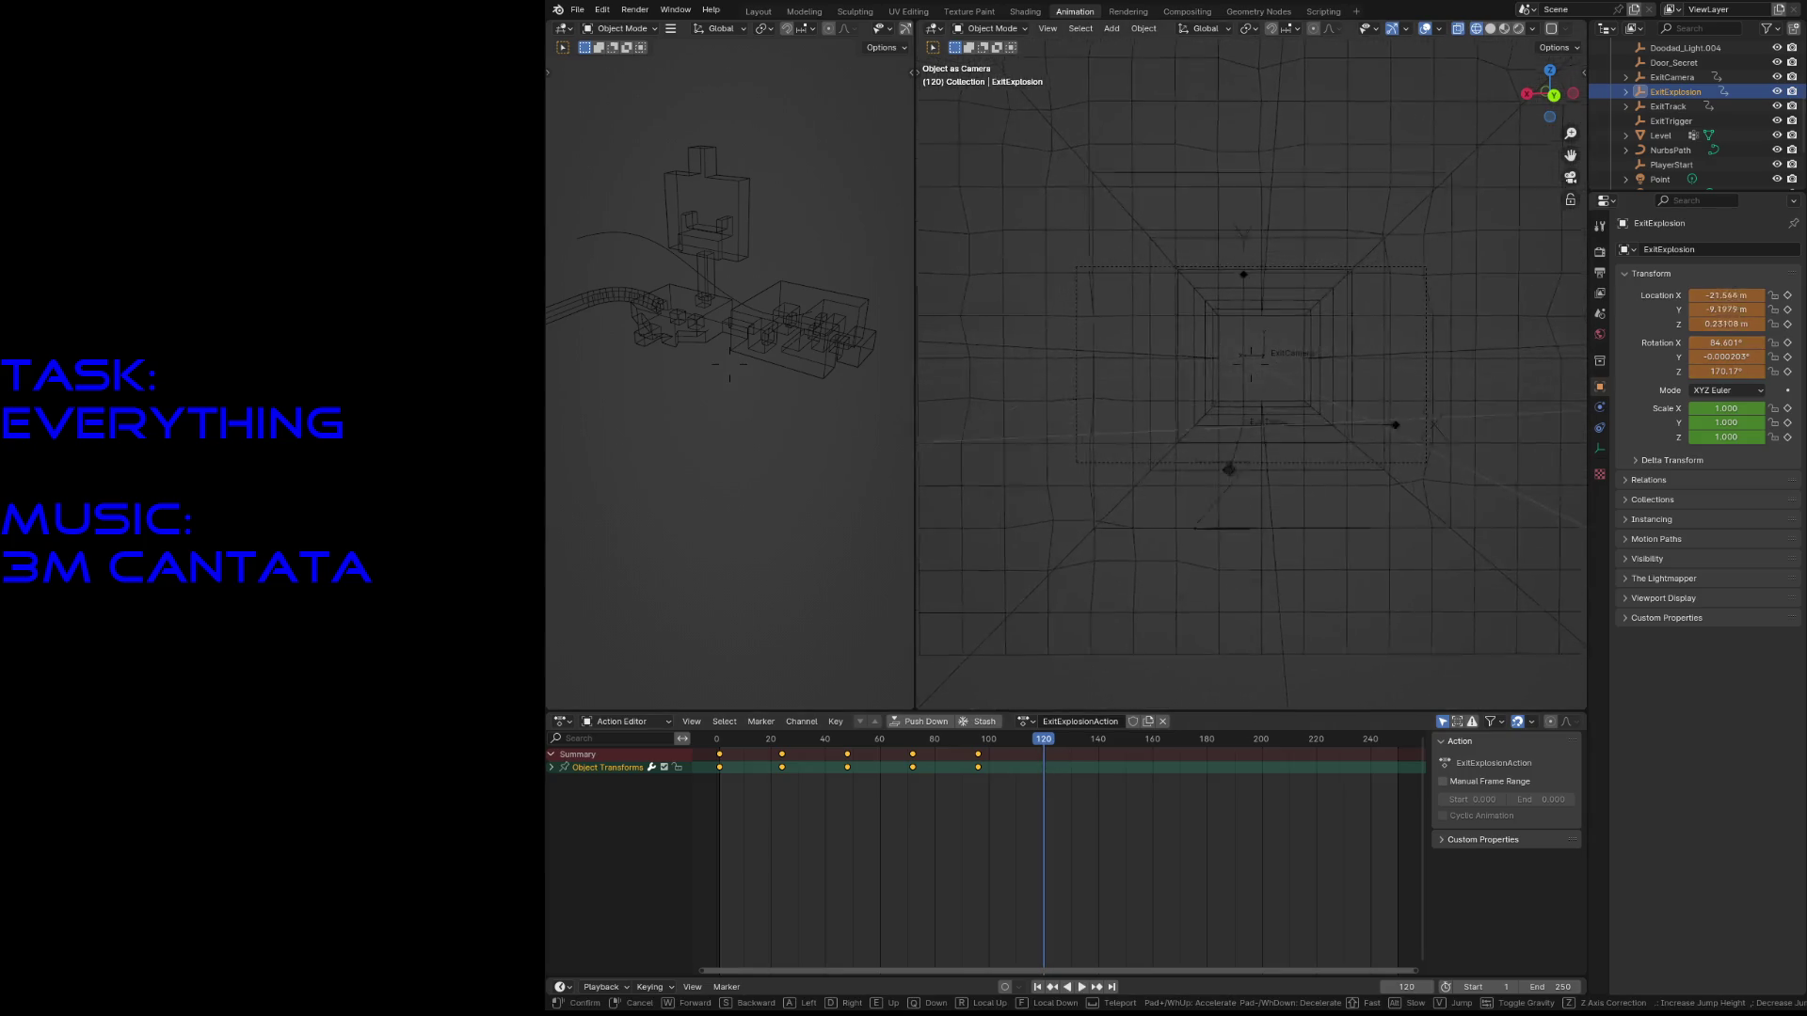
pyautogui.click(1262, 529)
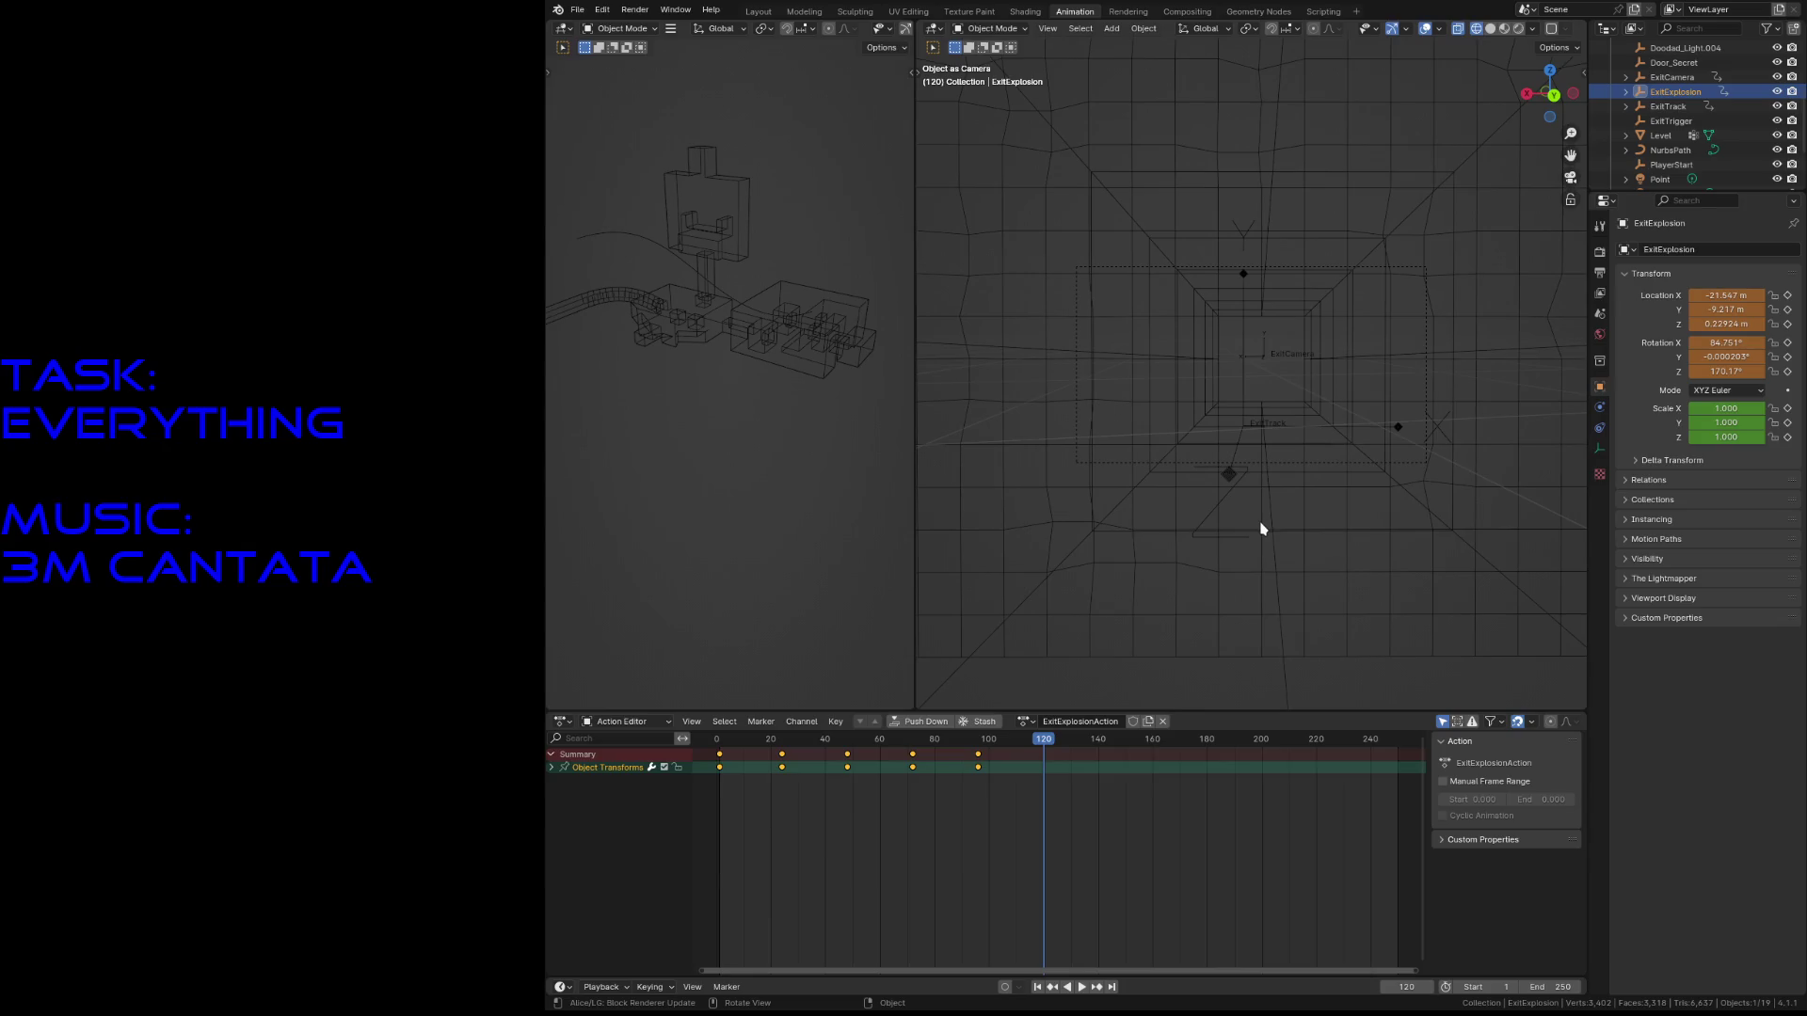
pyautogui.press('i')
pyautogui.moveTo(1044, 740); pyautogui.dragTo(1110, 763)
pyautogui.hotkey('shift', '`')
pyautogui.press('w')
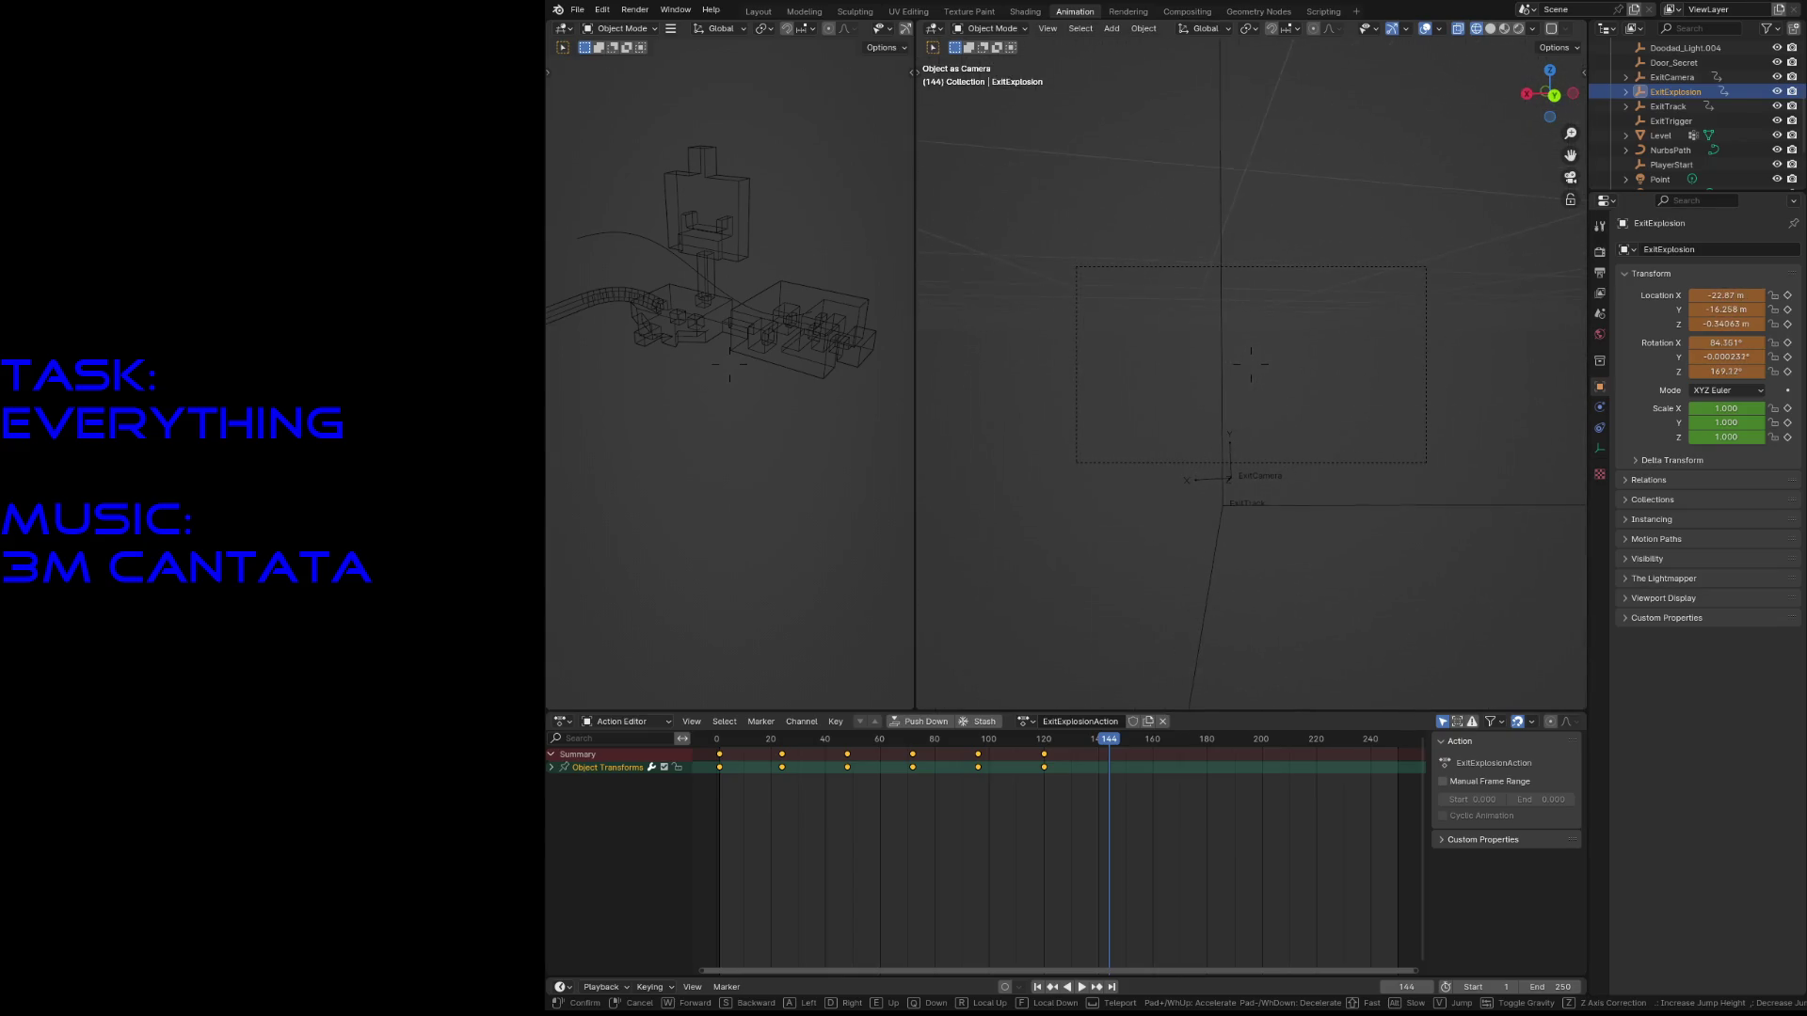
pyautogui.click(1231, 533)
pyautogui.press('i')
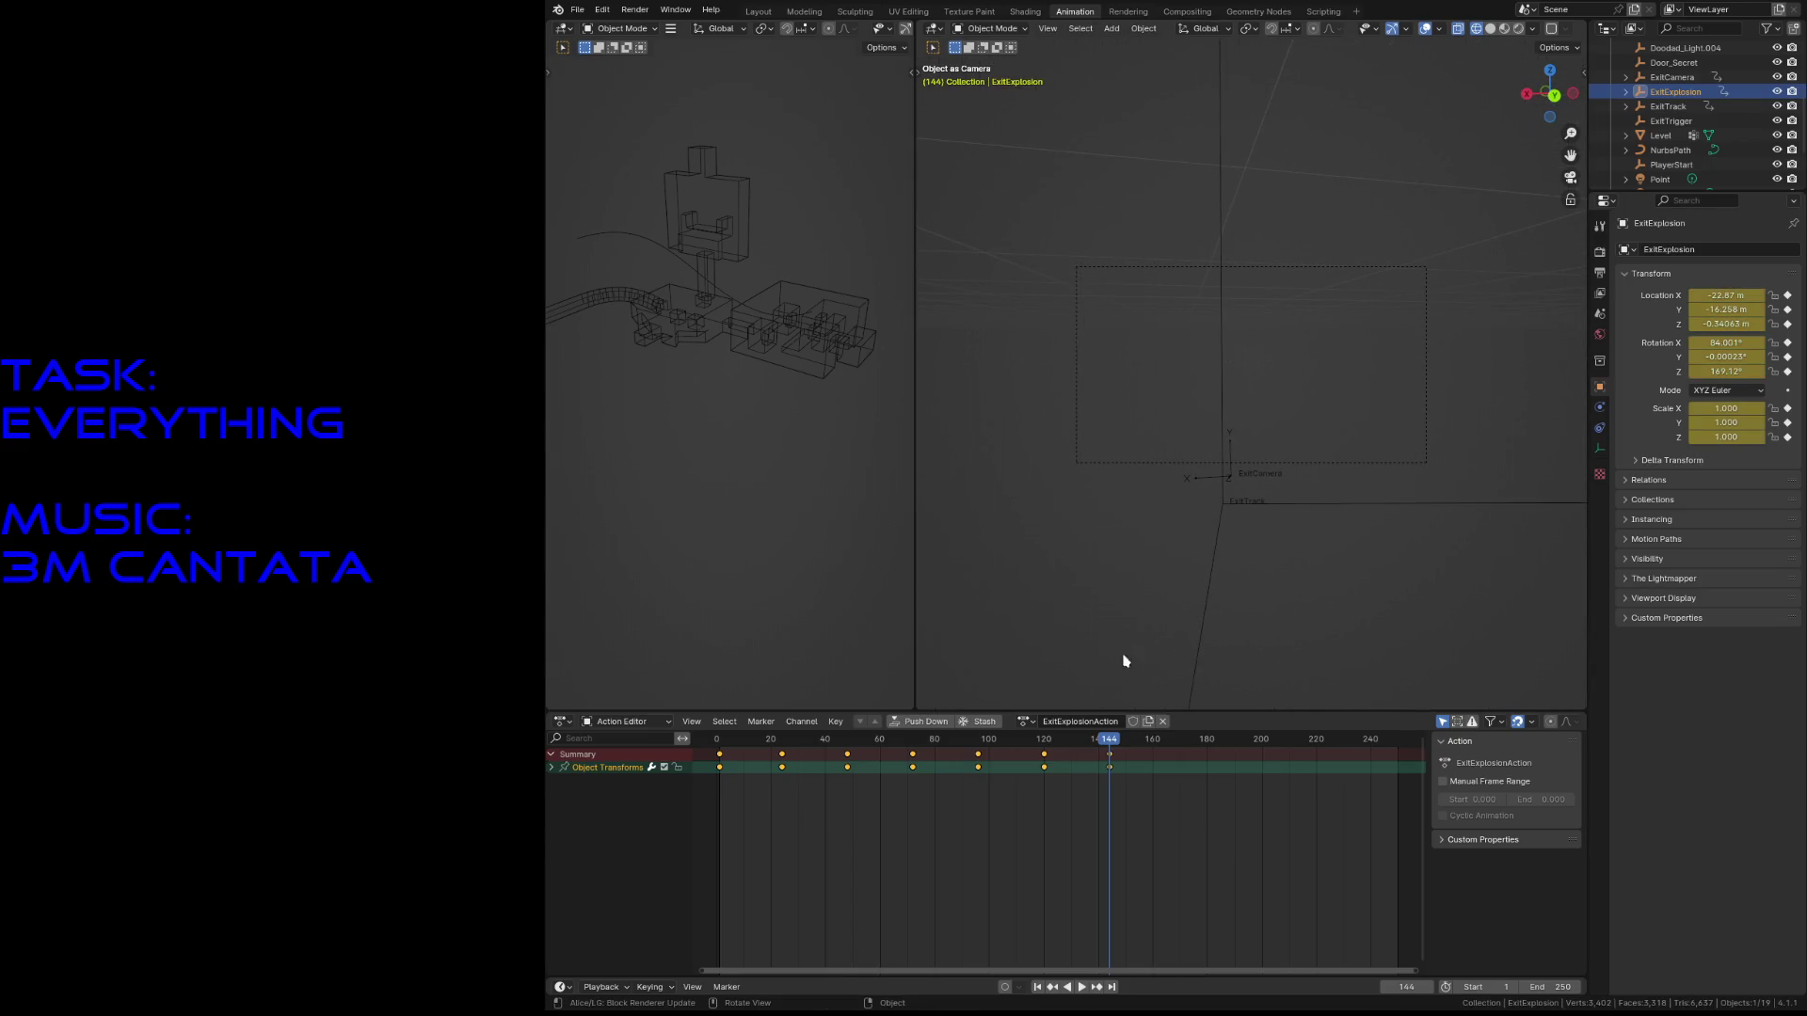
# - Key the final positions at frames 155 and 170, then save level3.blend
pyautogui.moveTo(1111, 745); pyautogui.dragTo(1142, 753)
pyautogui.hotkey('shift', '`')
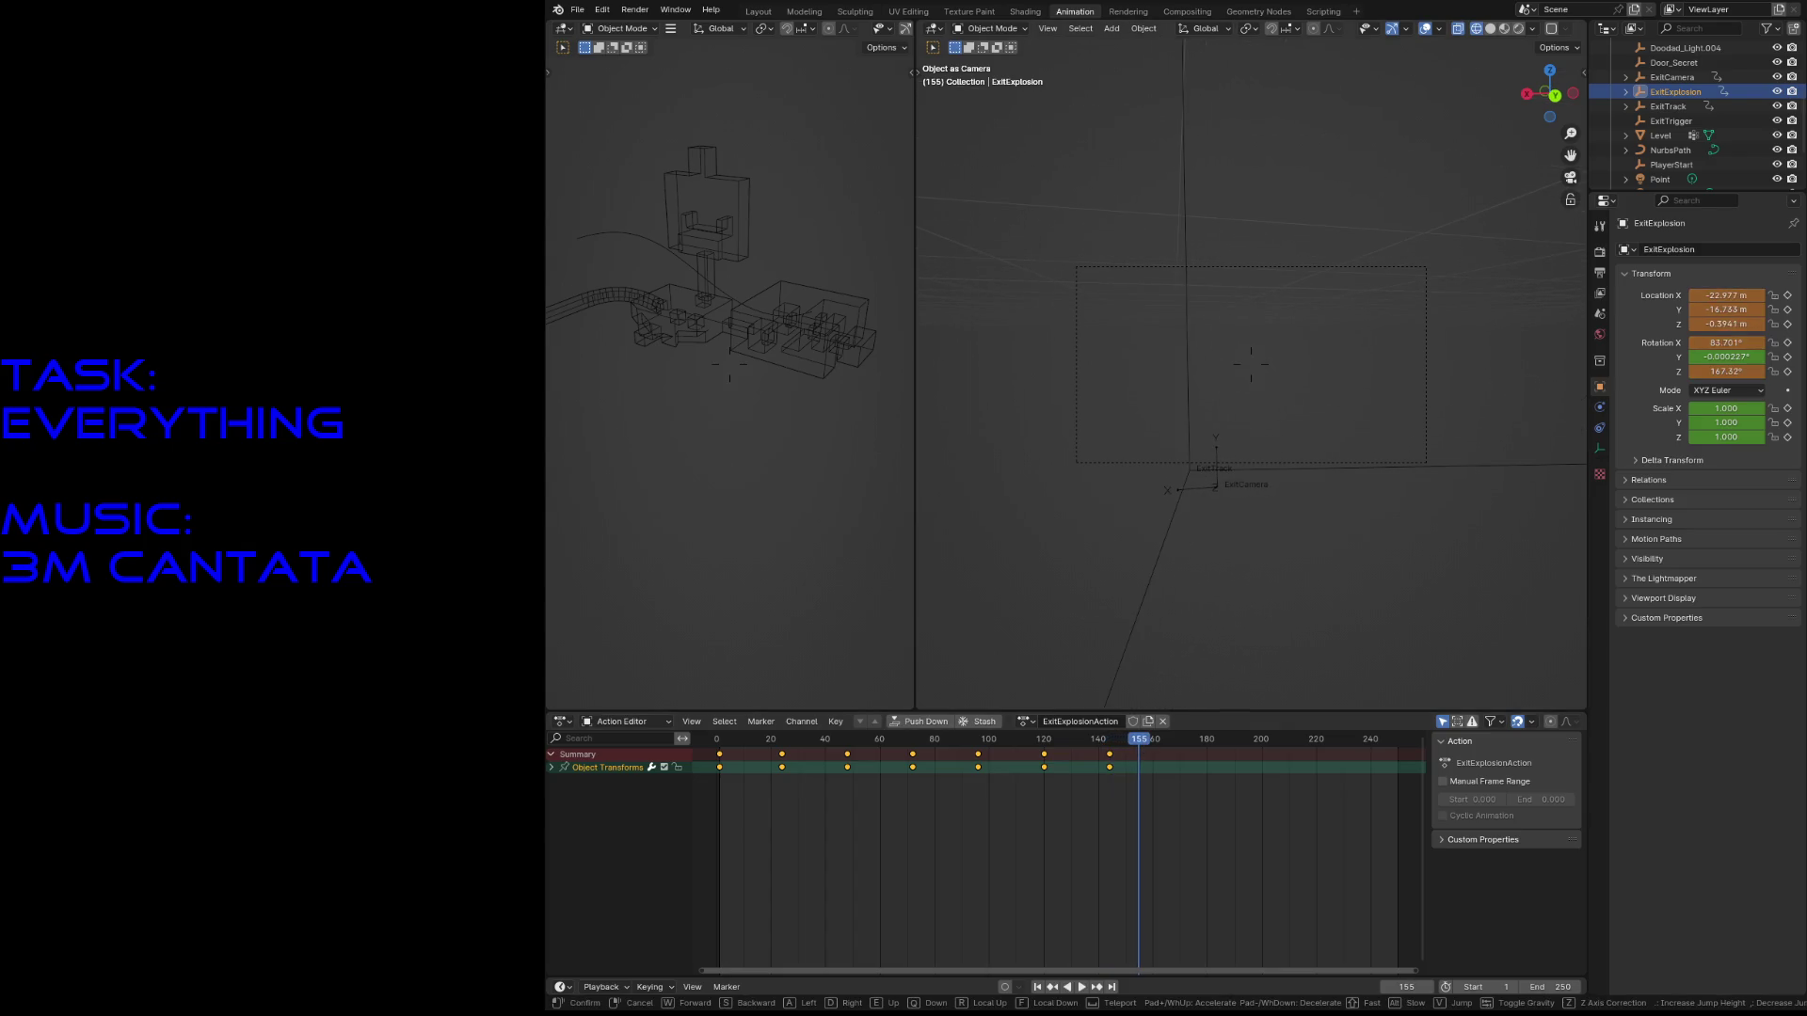
pyautogui.click(1236, 578)
pyautogui.press('i')
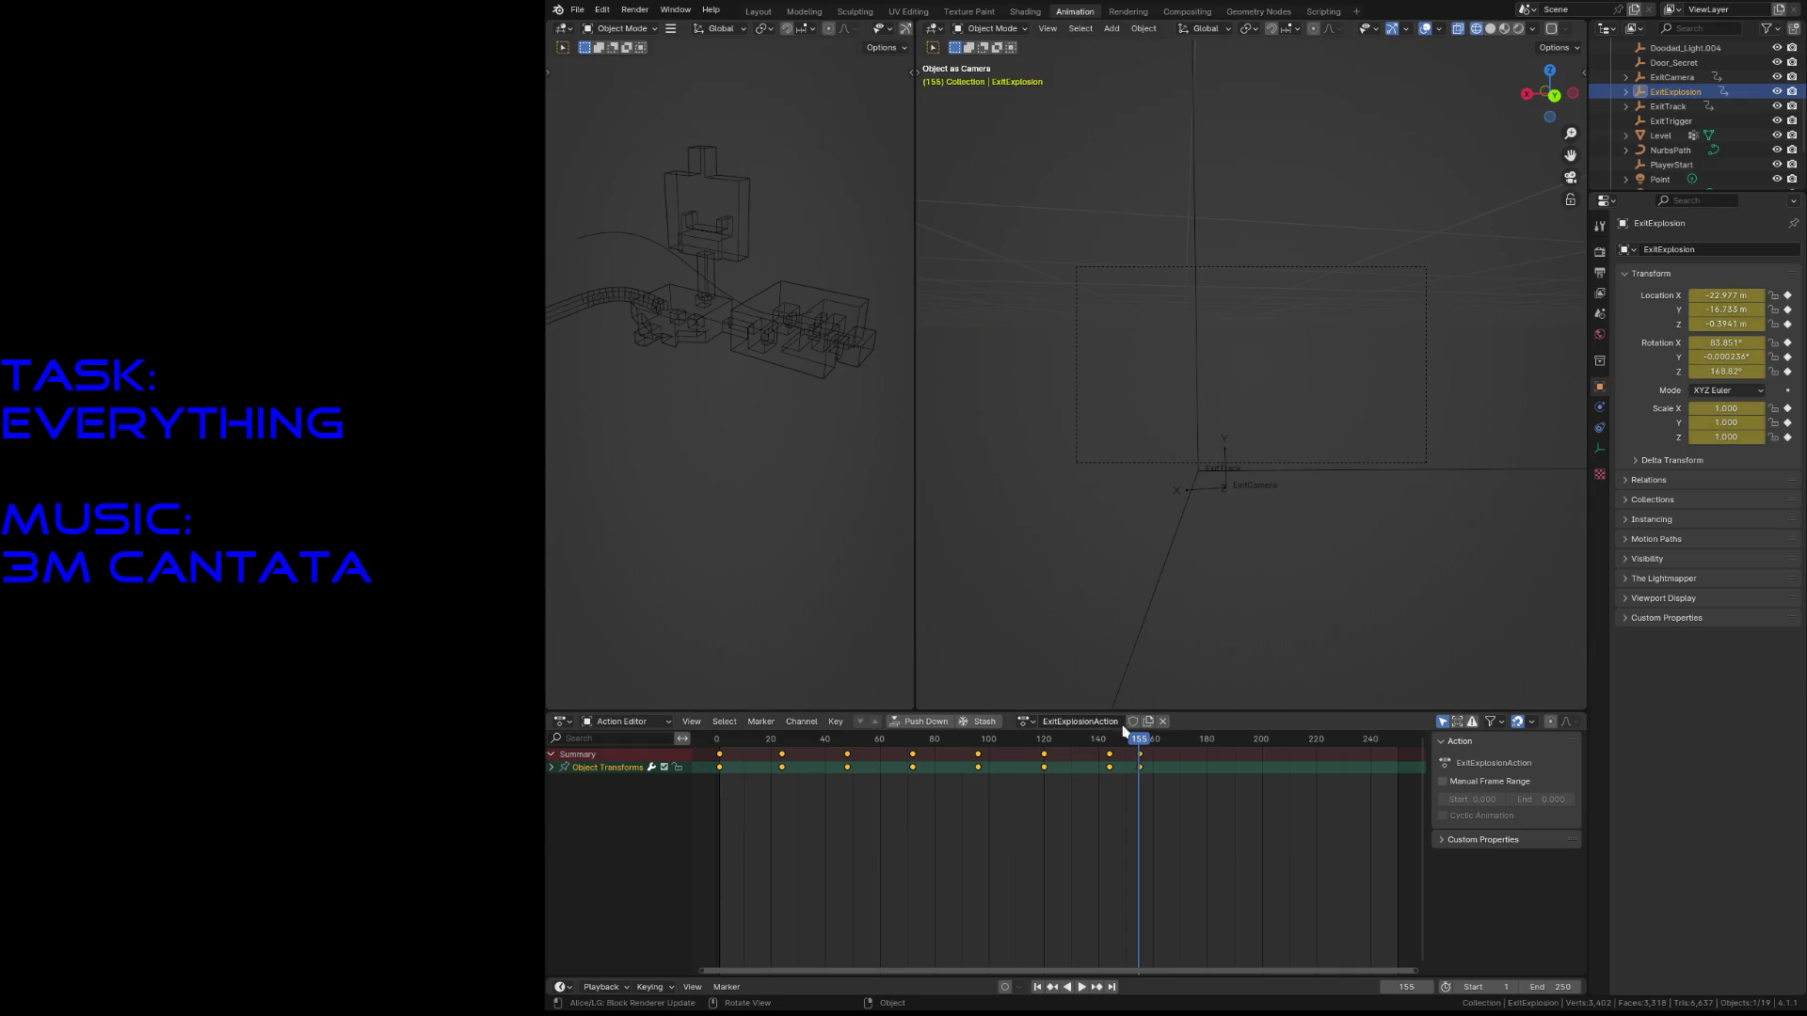
pyautogui.hotkey('shift', '`')
pyautogui.press('w')
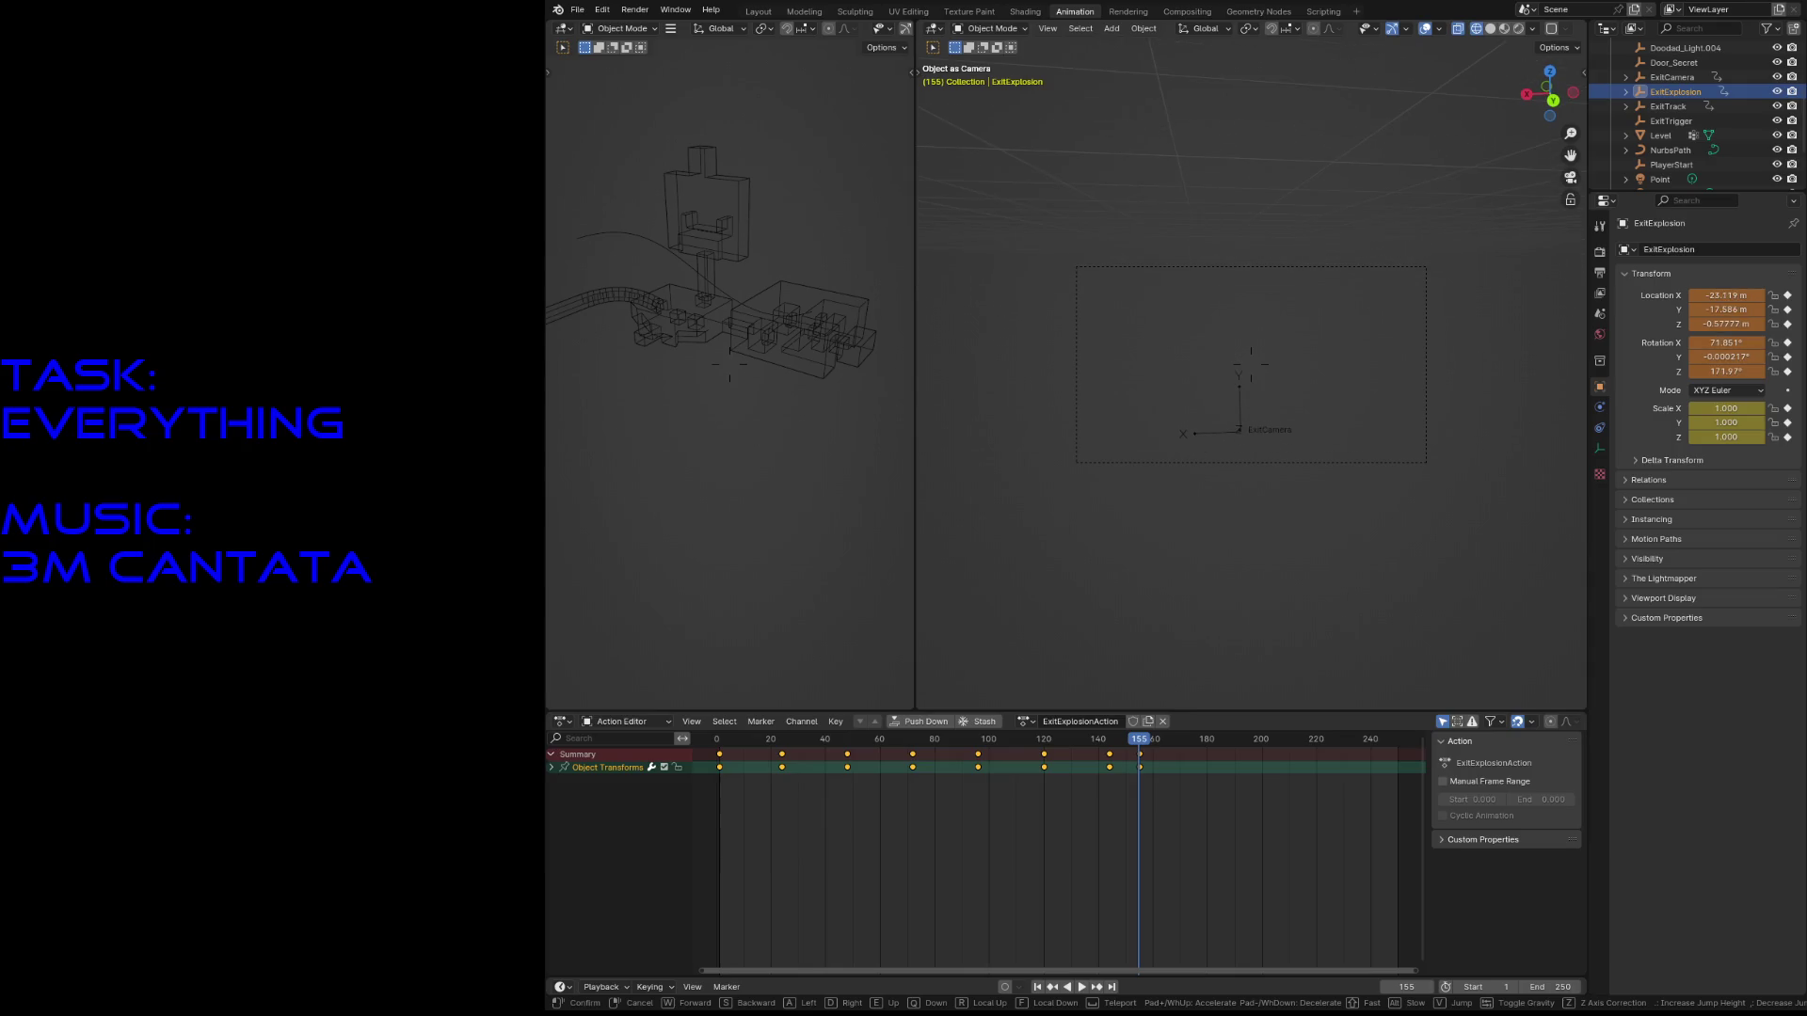
pyautogui.press('Escape')
pyautogui.moveTo(1137, 743); pyautogui.dragTo(1180, 748)
pyautogui.press('i')
pyautogui.hotkey('ctrl', 's')
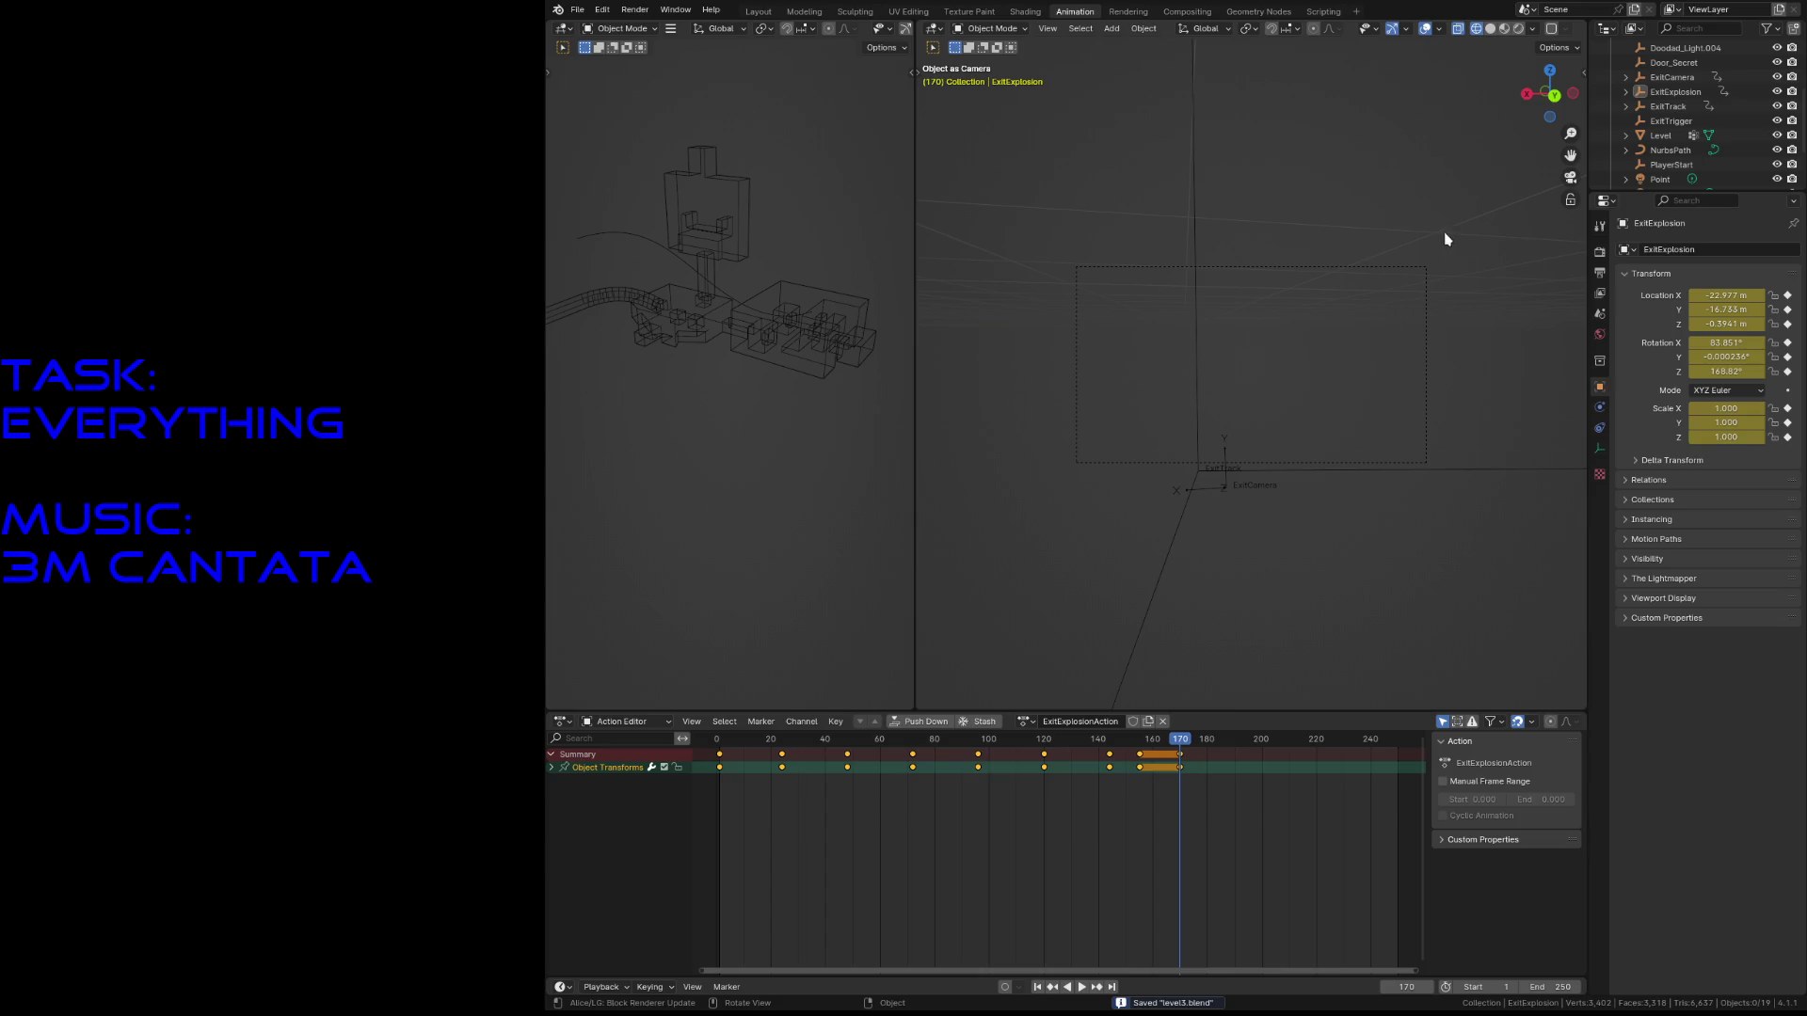
pyautogui.moveTo(1180, 740); pyautogui.dragTo(722, 802)
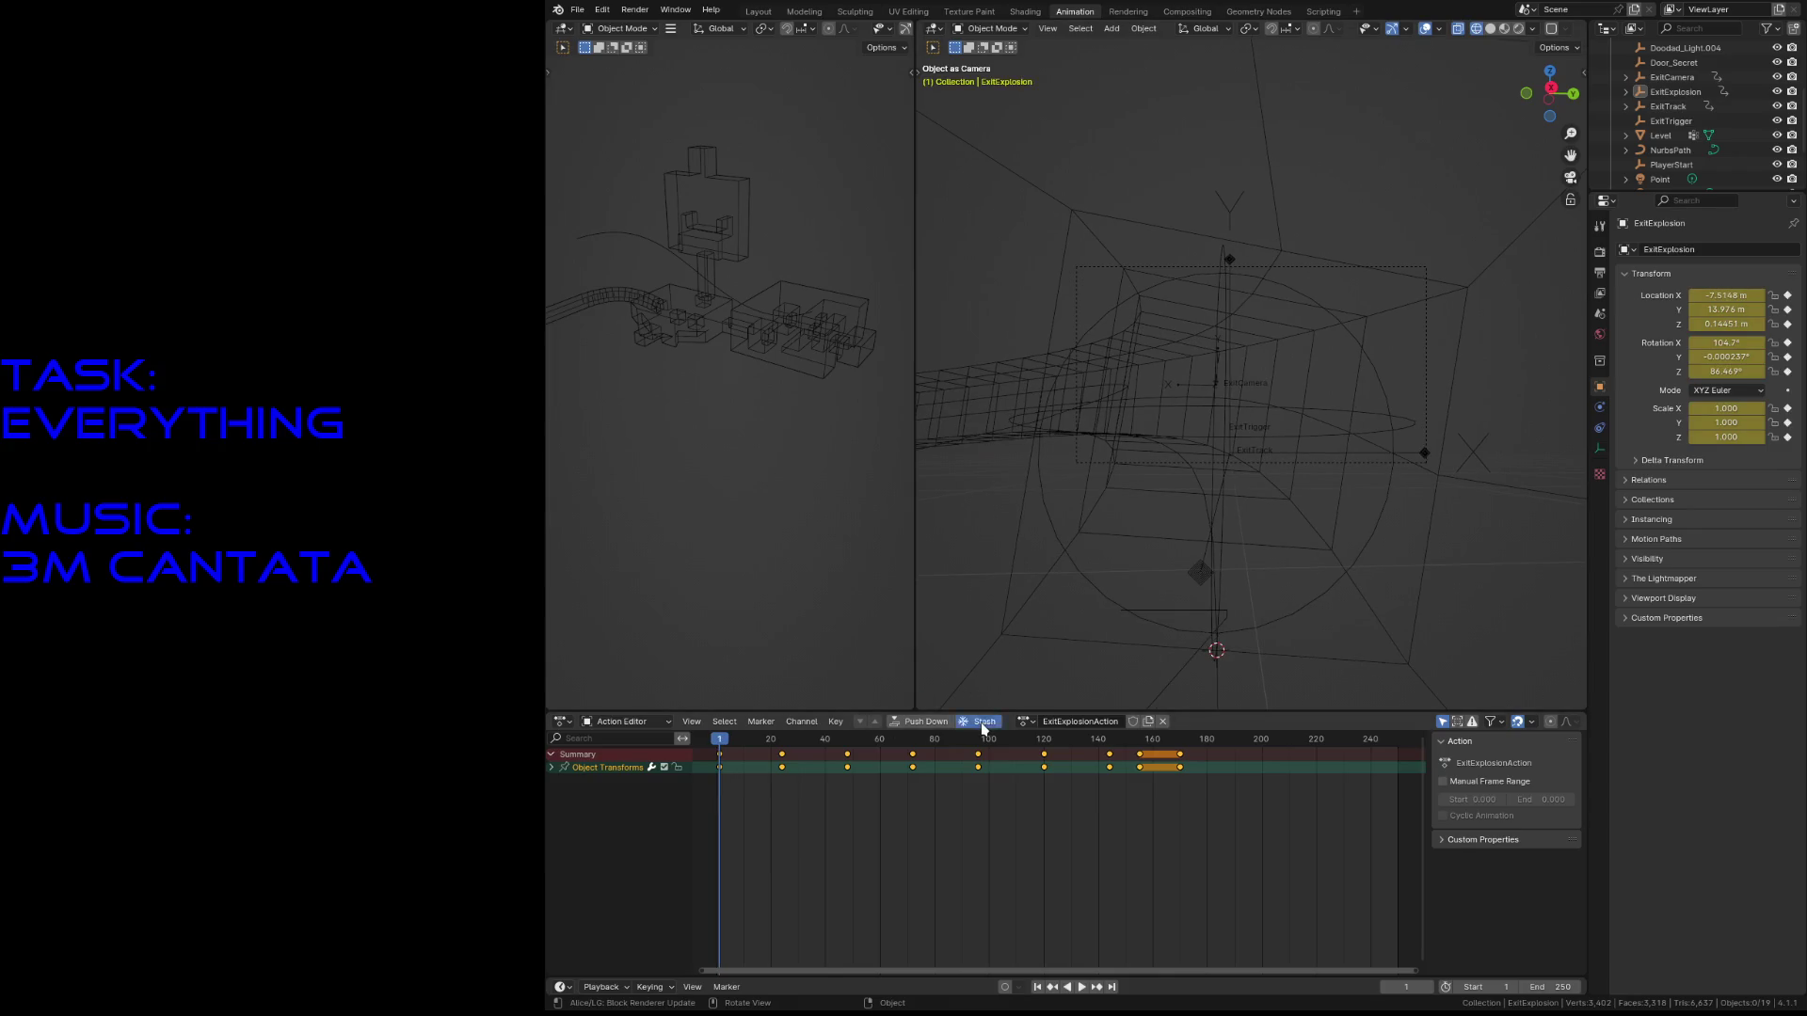
# - Stash ExitExplosionAction and view it in the Nonlinear Animation editor
pyautogui.click(983, 723)
pyautogui.click(625, 723)
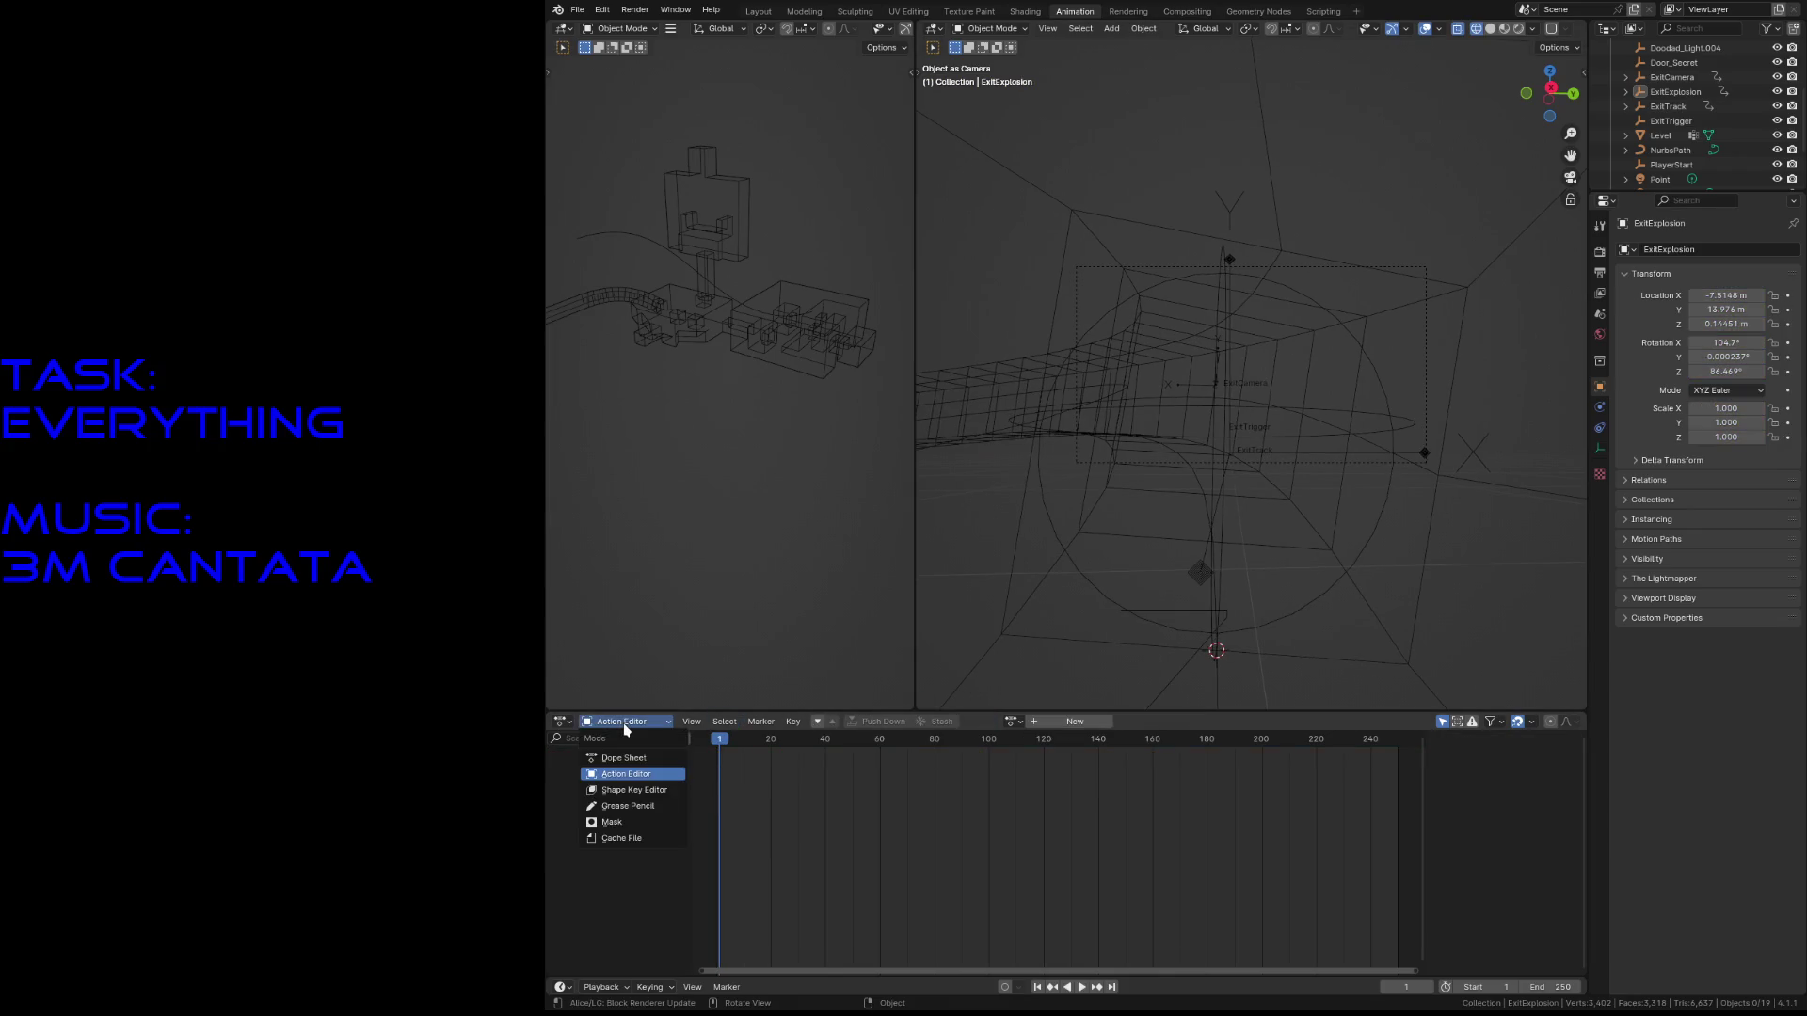
pyautogui.click(561, 722)
pyautogui.click(743, 826)
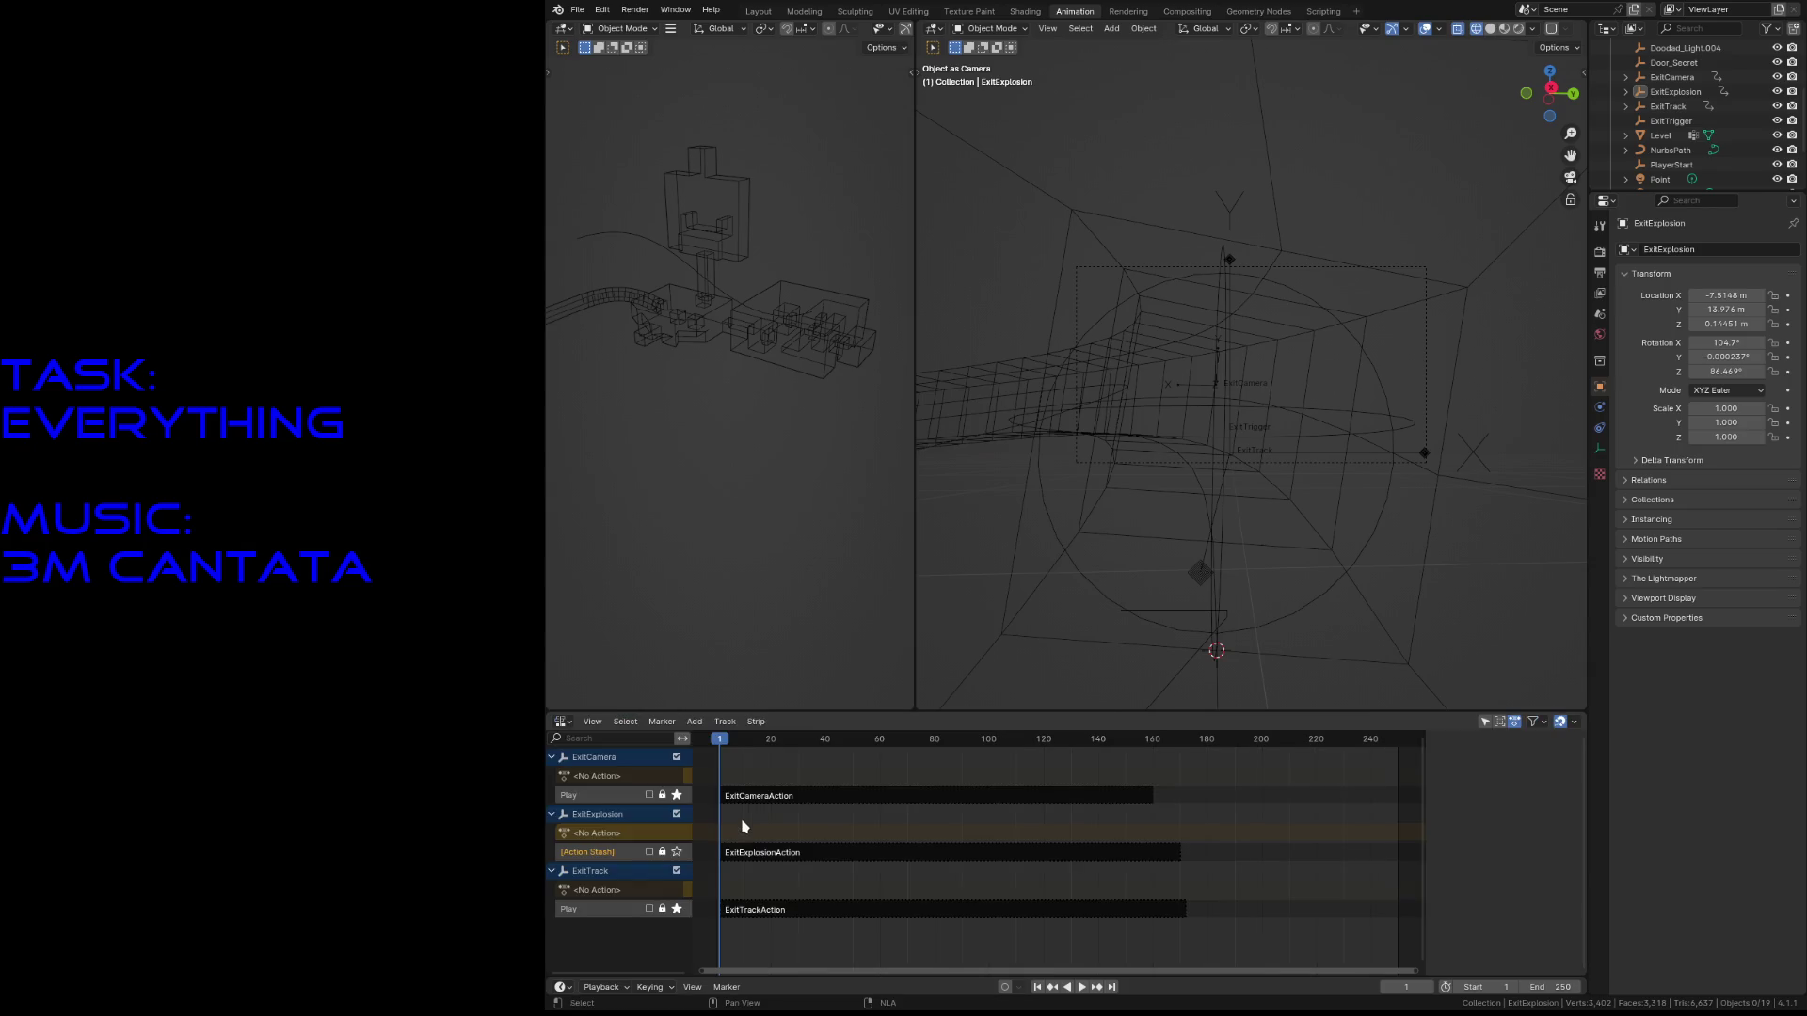
# - Rename the stashed ExitExplosion track to 'Play' and save level3.blend
pyautogui.doubleClick(618, 852)
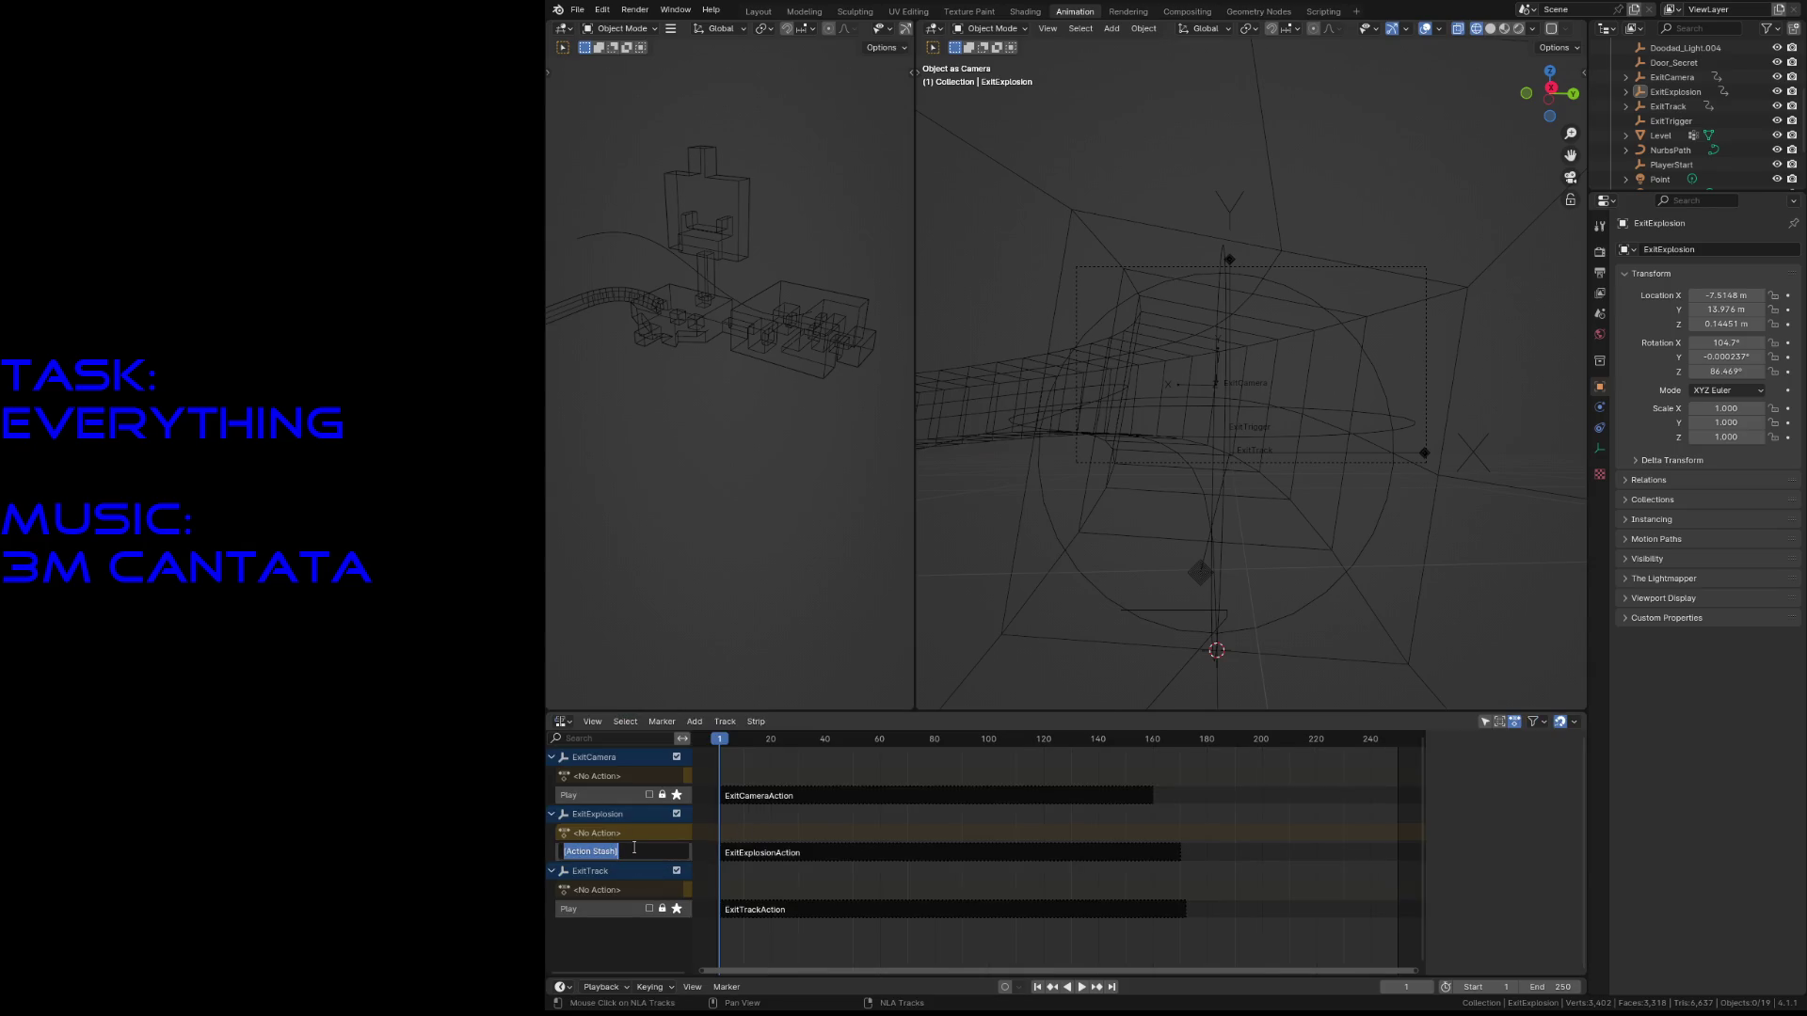
pyautogui.write('Play')
pyautogui.press('Return')
pyautogui.hotkey('ctrl', 's')
pyautogui.click(740, 913)
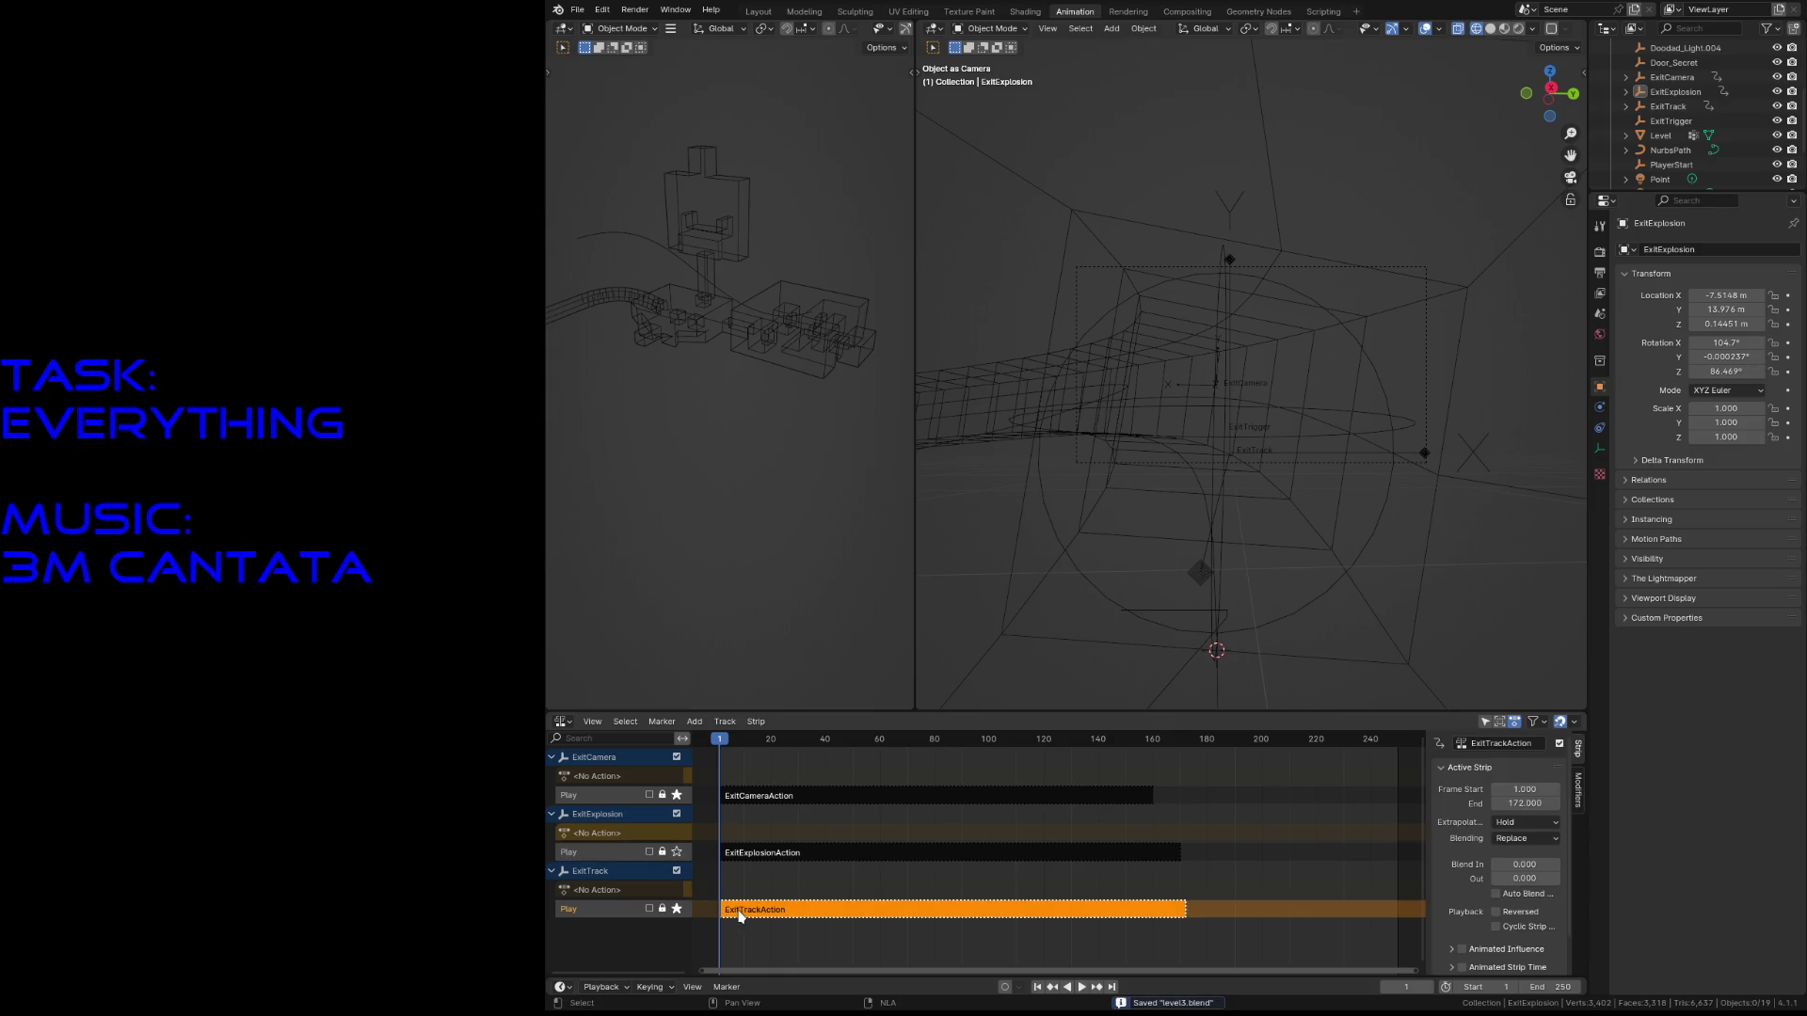
# - Tweak the ExitTrack strip and show ExitTrack's keyframes in the Action Editor
pyautogui.rightClick(740, 915)
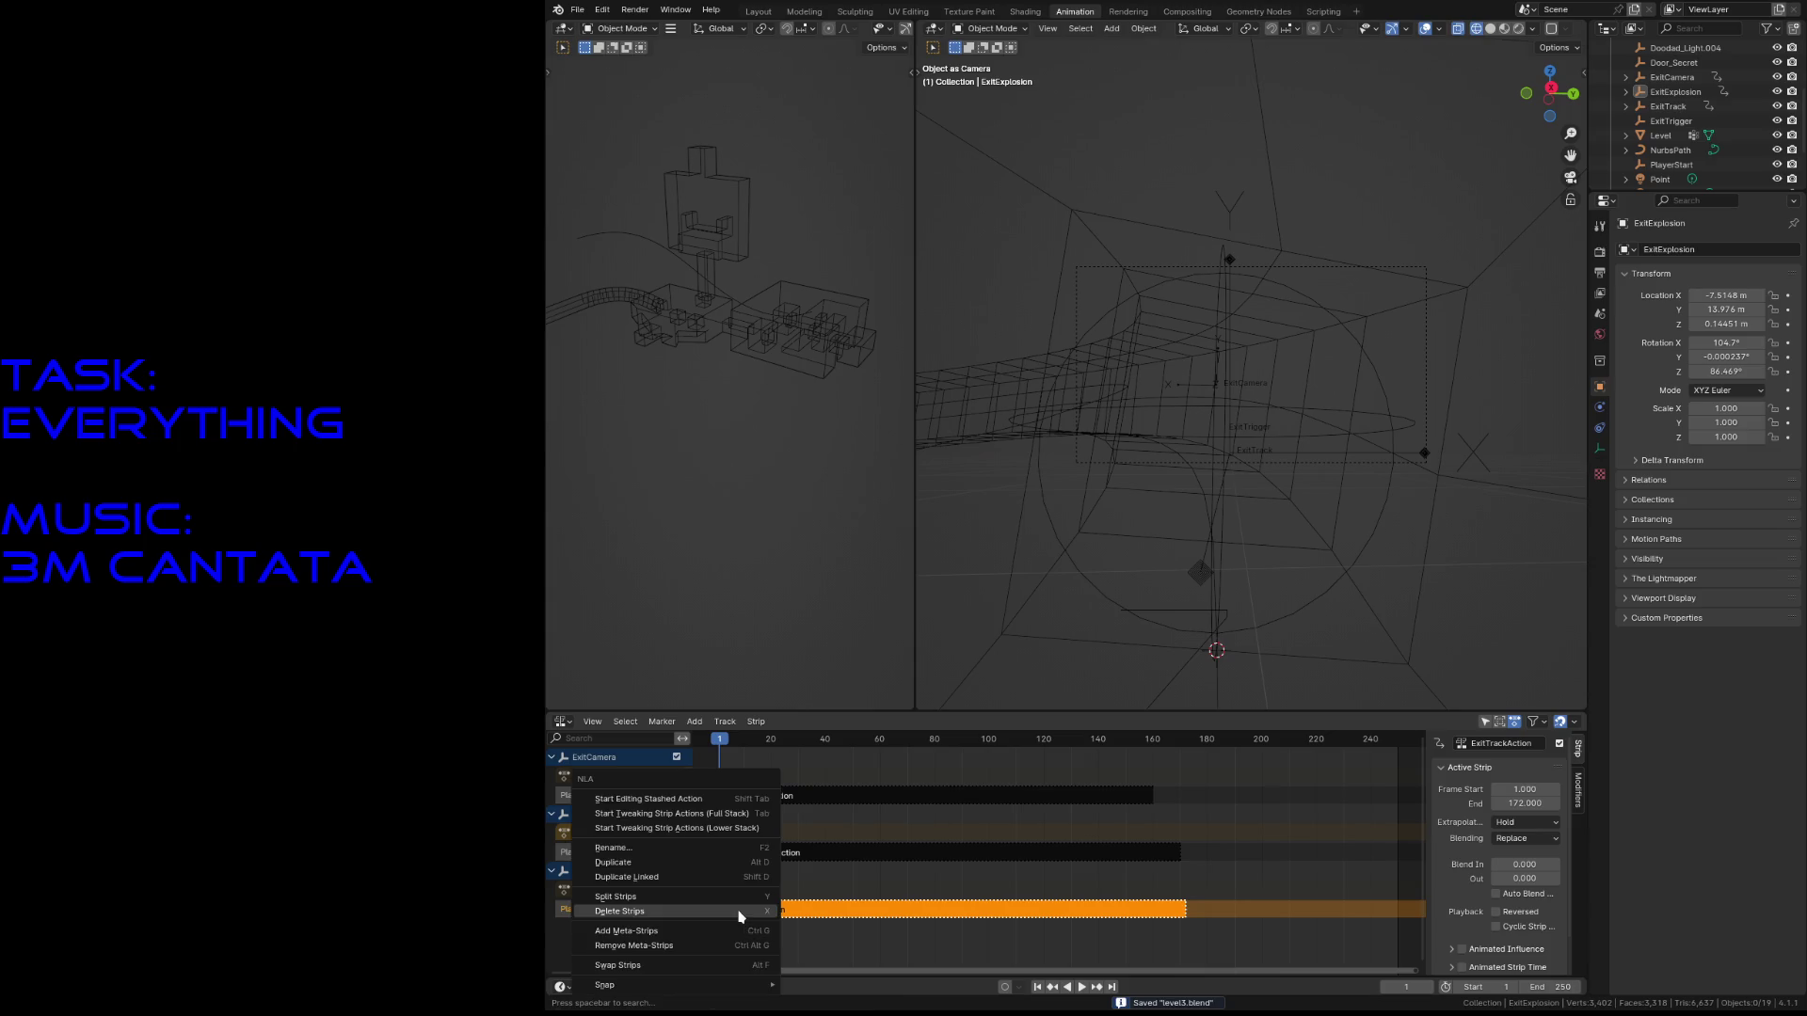
pyautogui.click(666, 805)
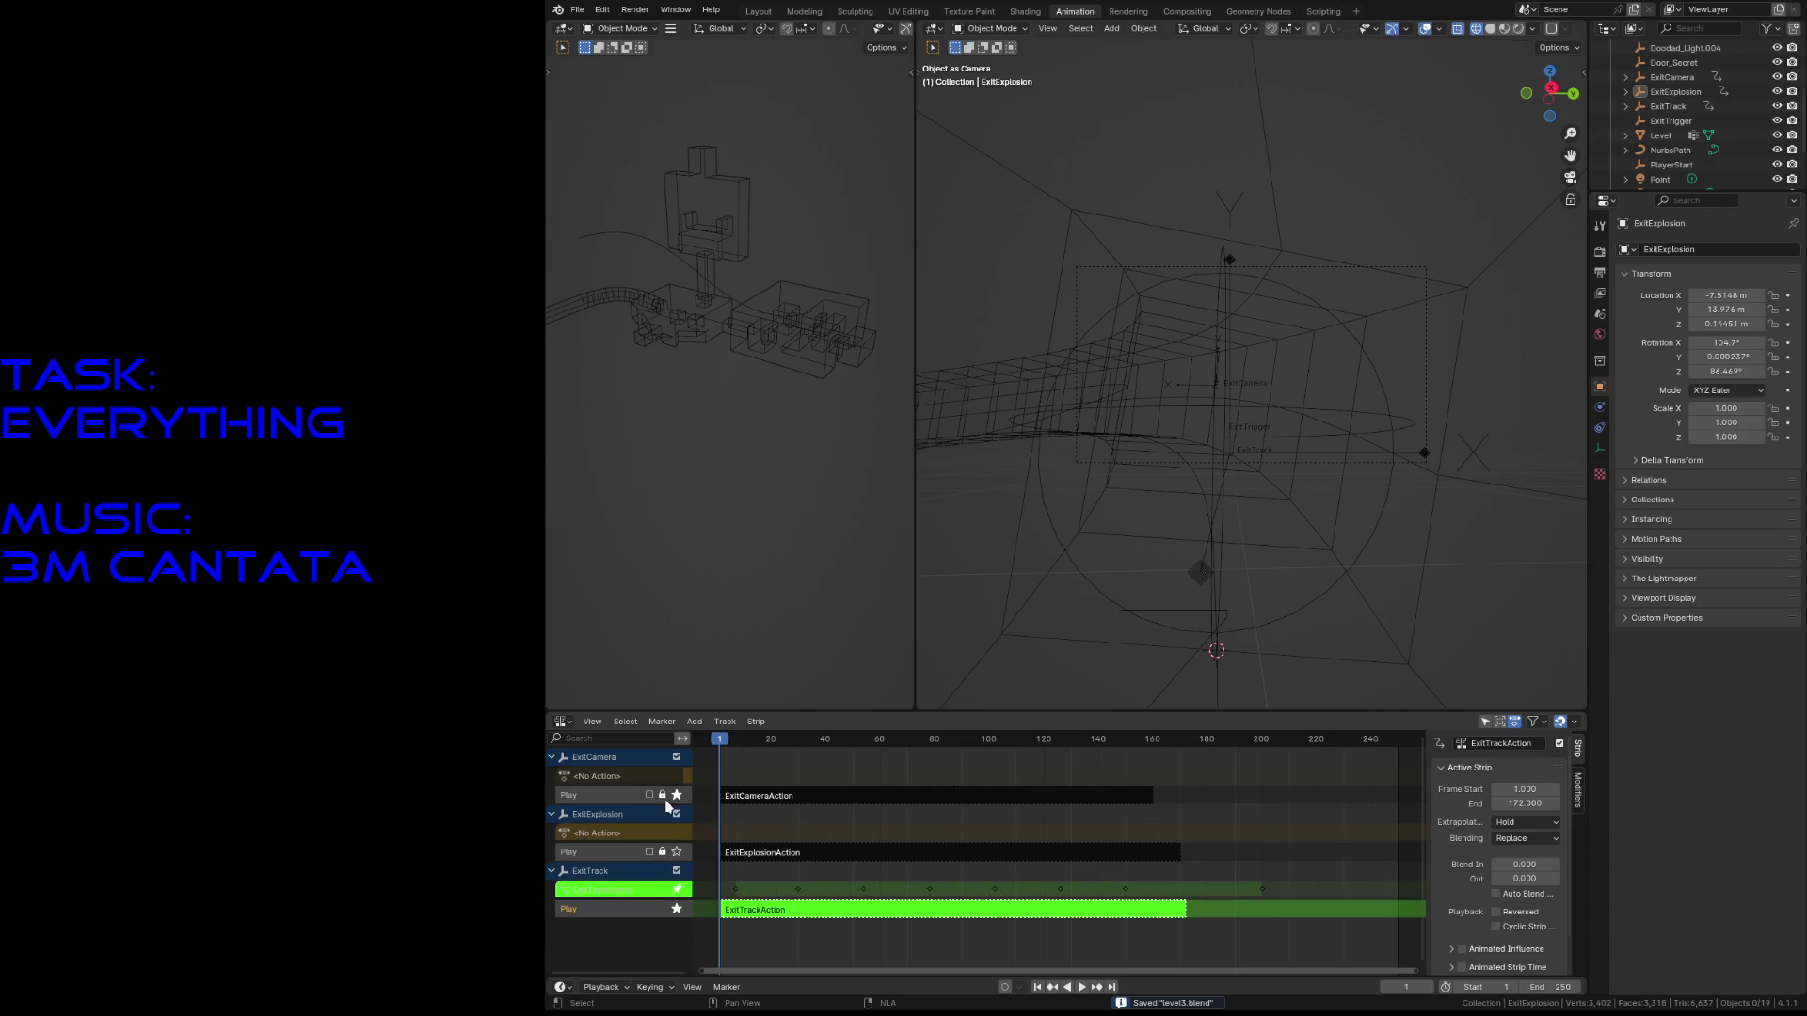
pyautogui.click(562, 723)
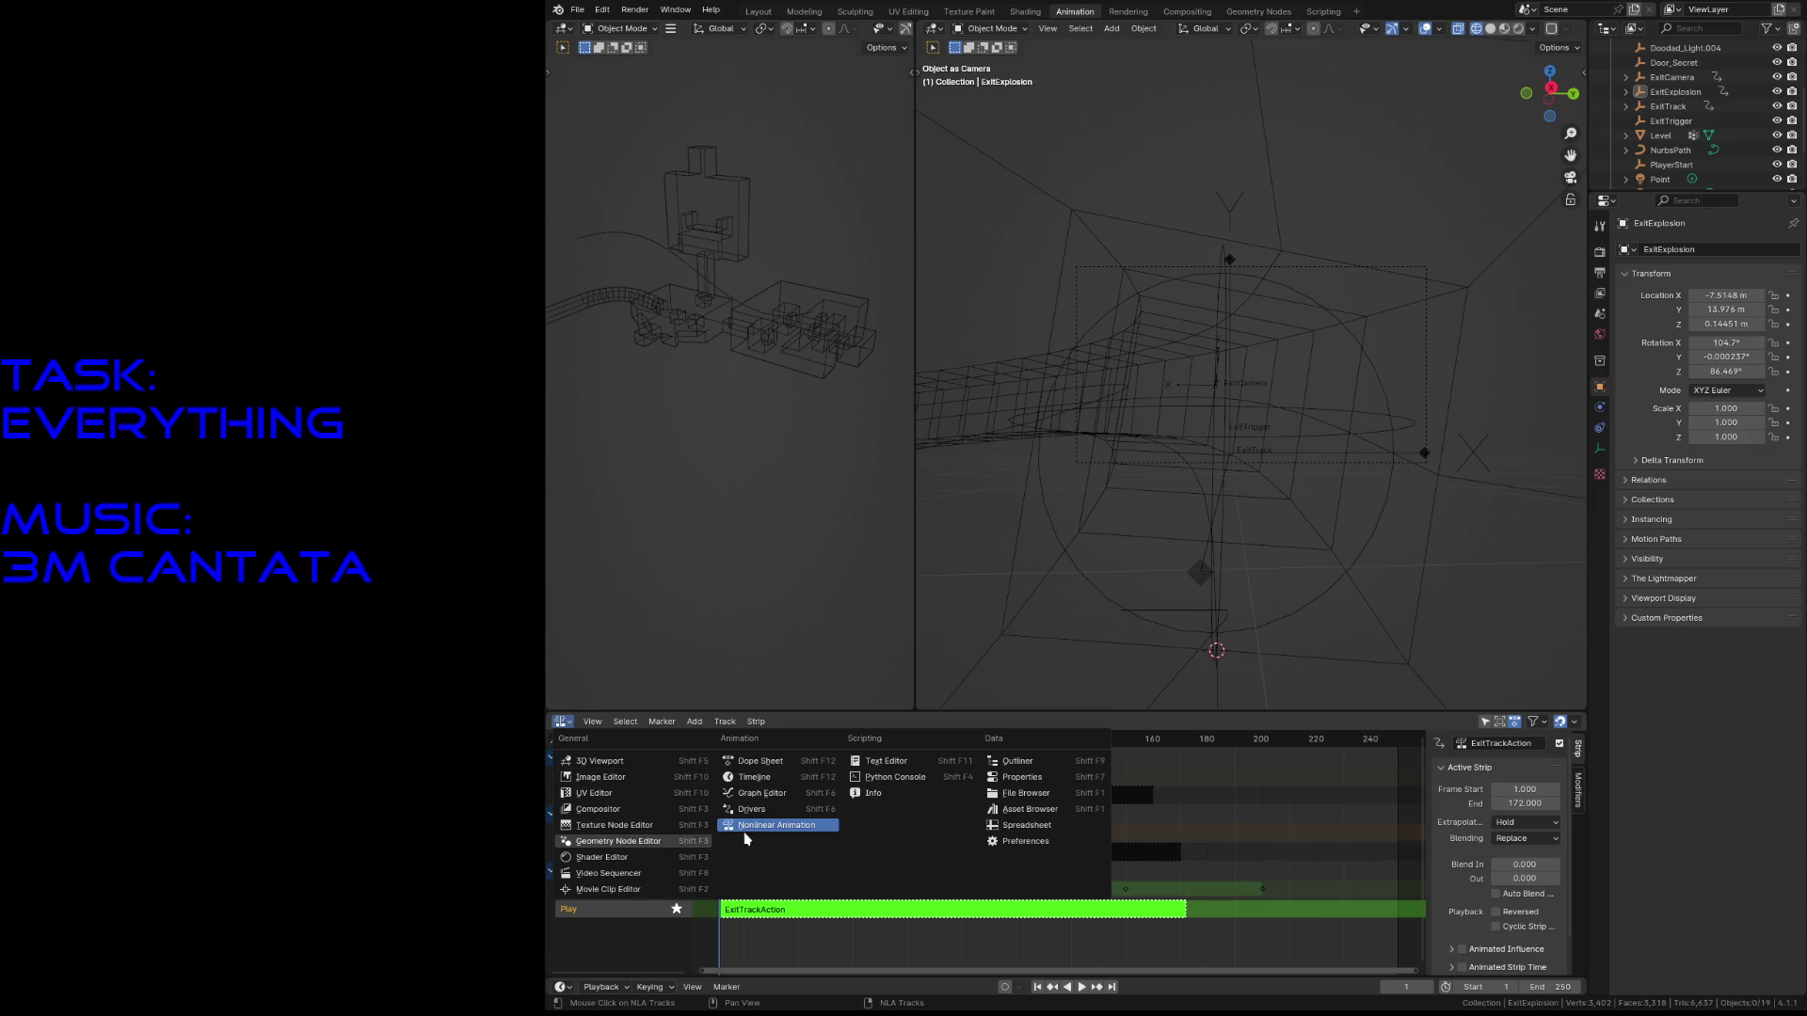
pyautogui.click(758, 761)
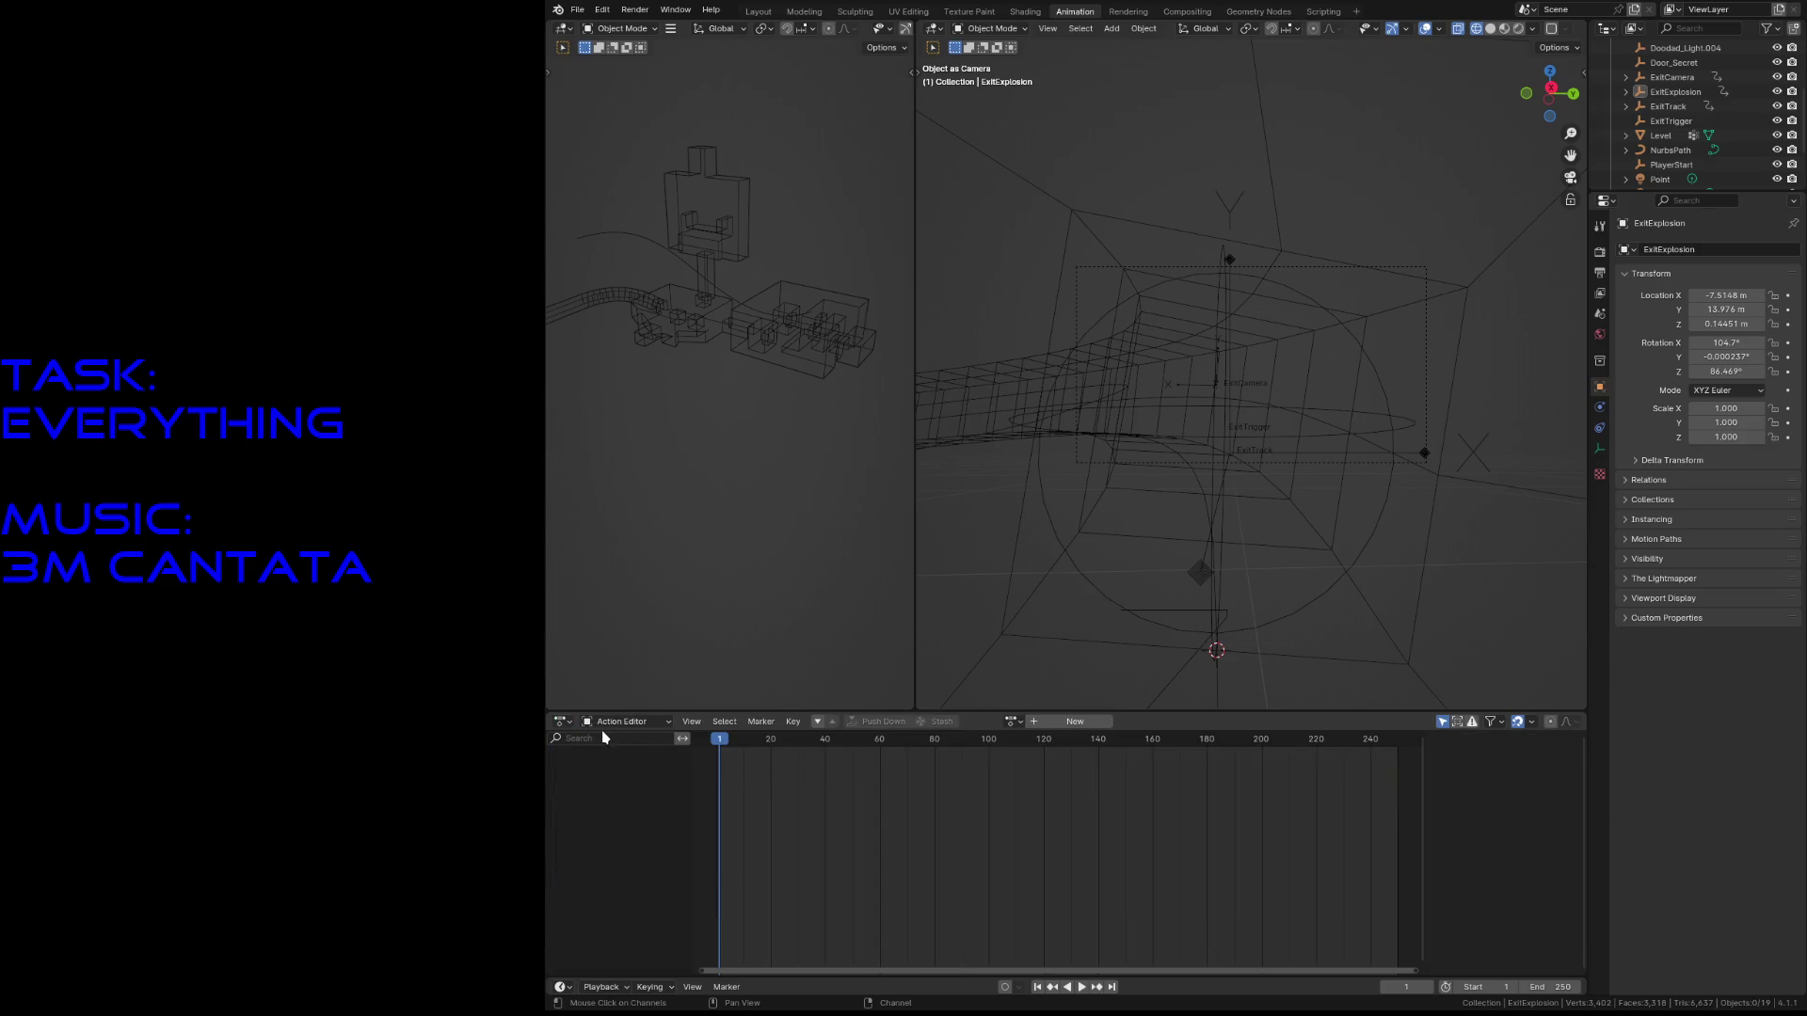
pyautogui.scroll(2, 1694, 113)
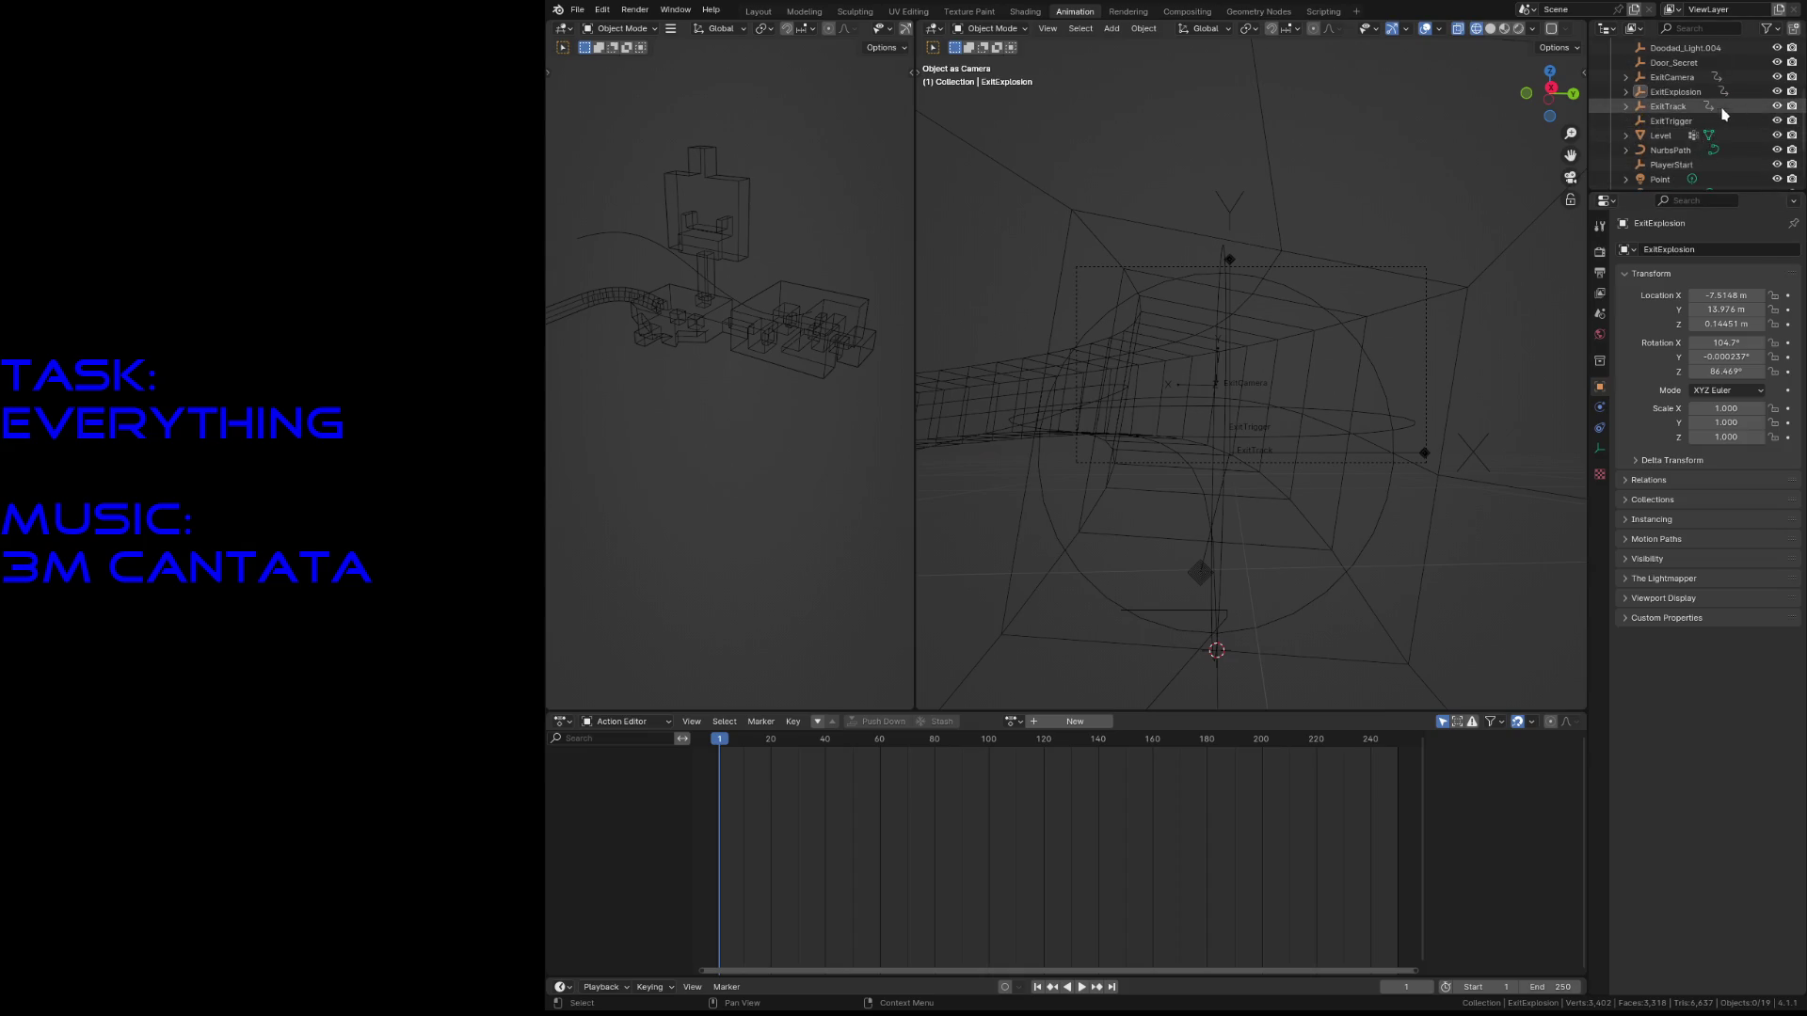
pyautogui.click(1668, 136)
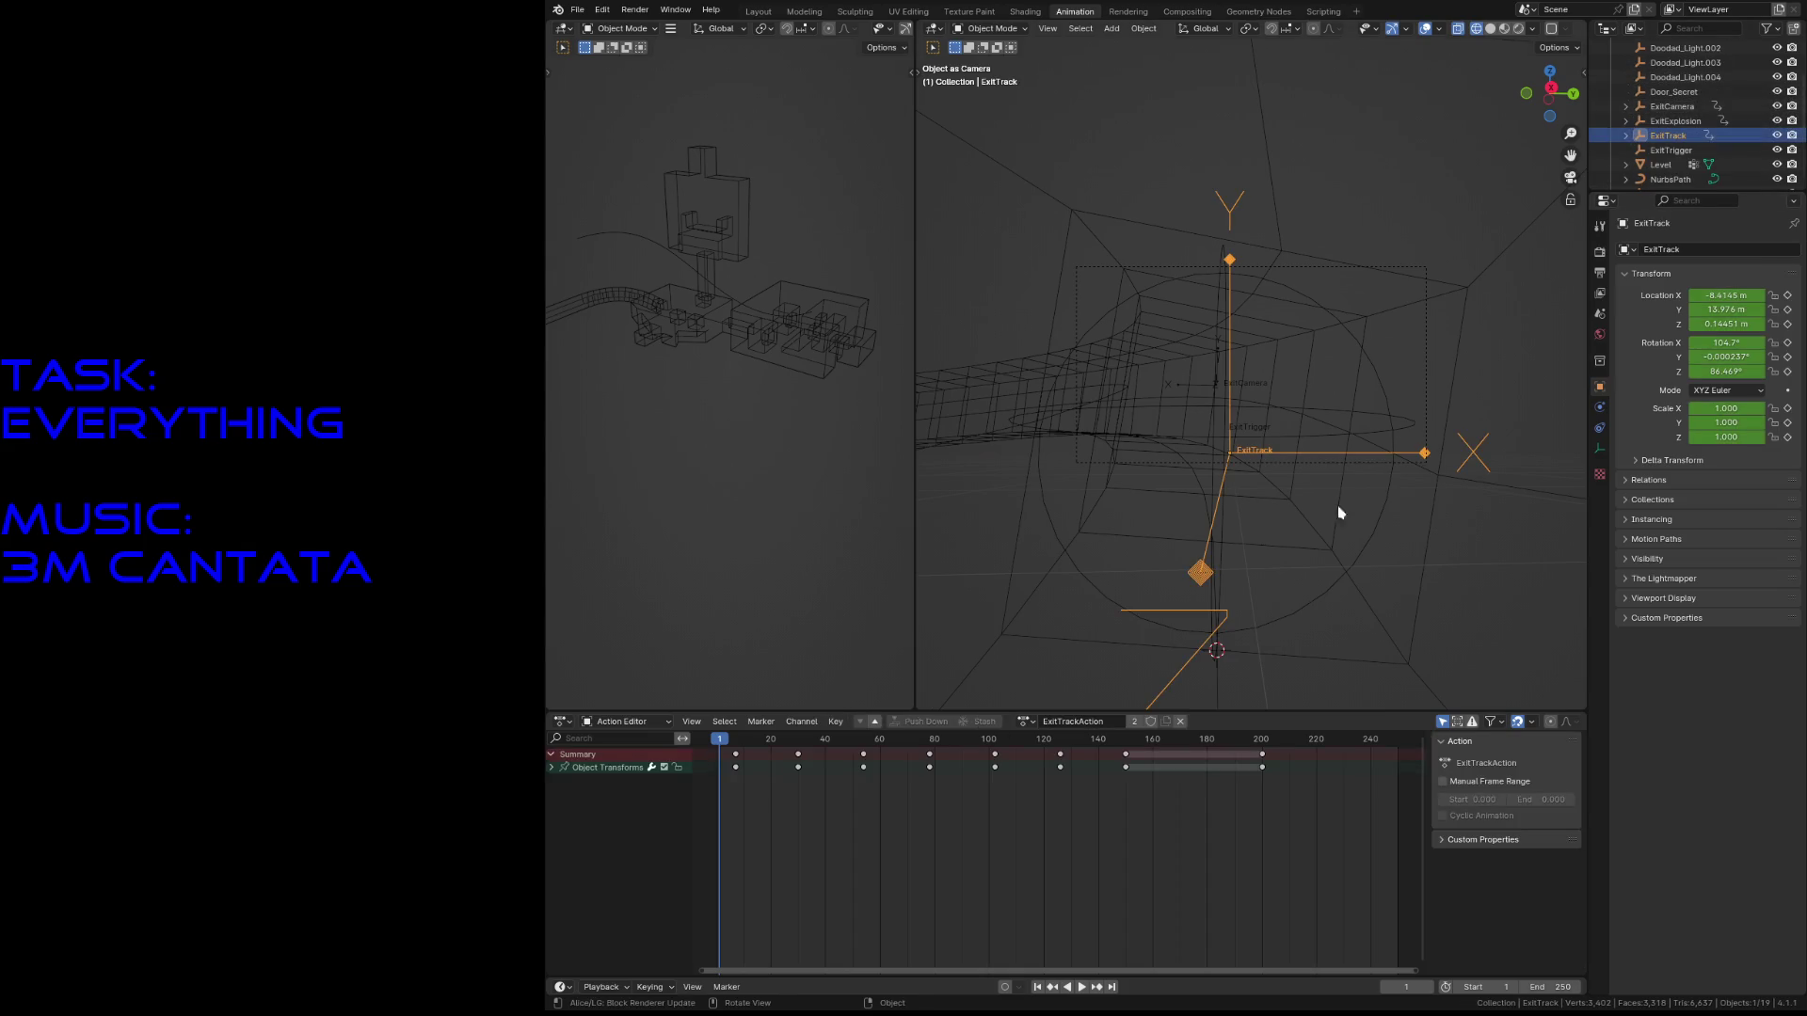
# - Delete ExitTrack's frame-200 keyframes and play the animation to check it
pyautogui.moveTo(1305, 810); pyautogui.dragTo(1242, 745)
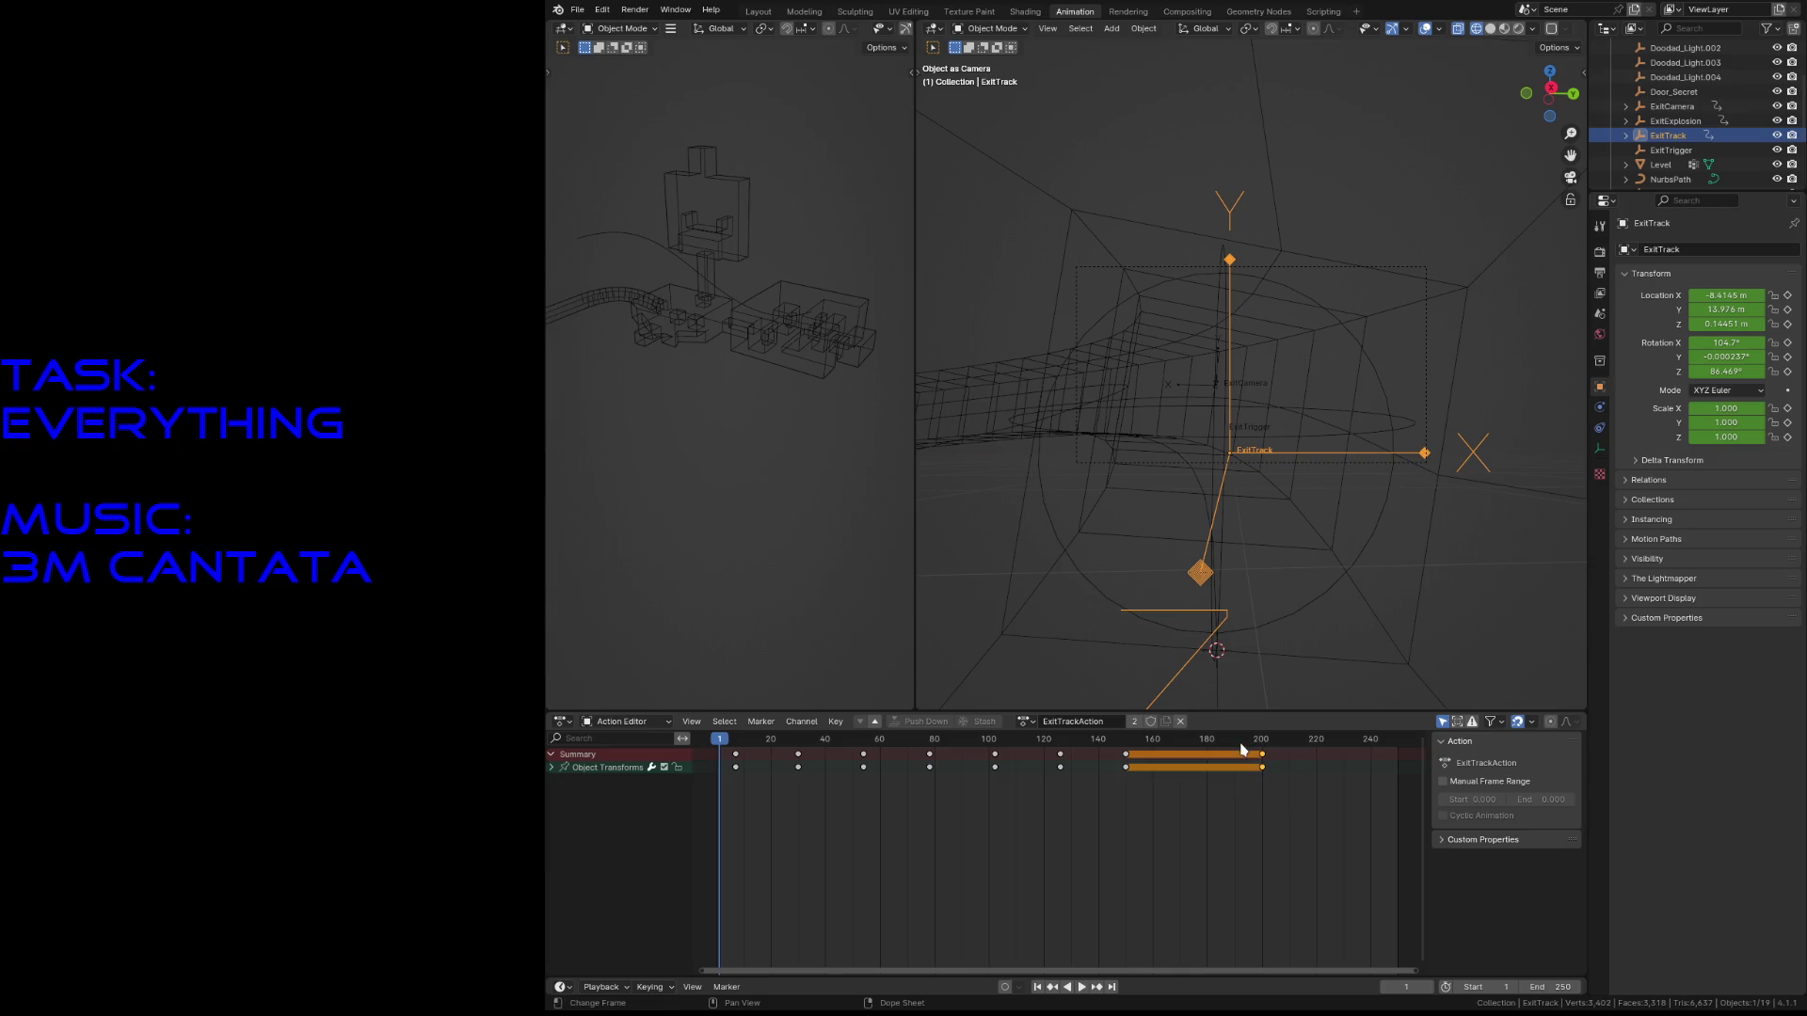
pyautogui.press('x')
pyautogui.click(1252, 807)
pyautogui.press('space')
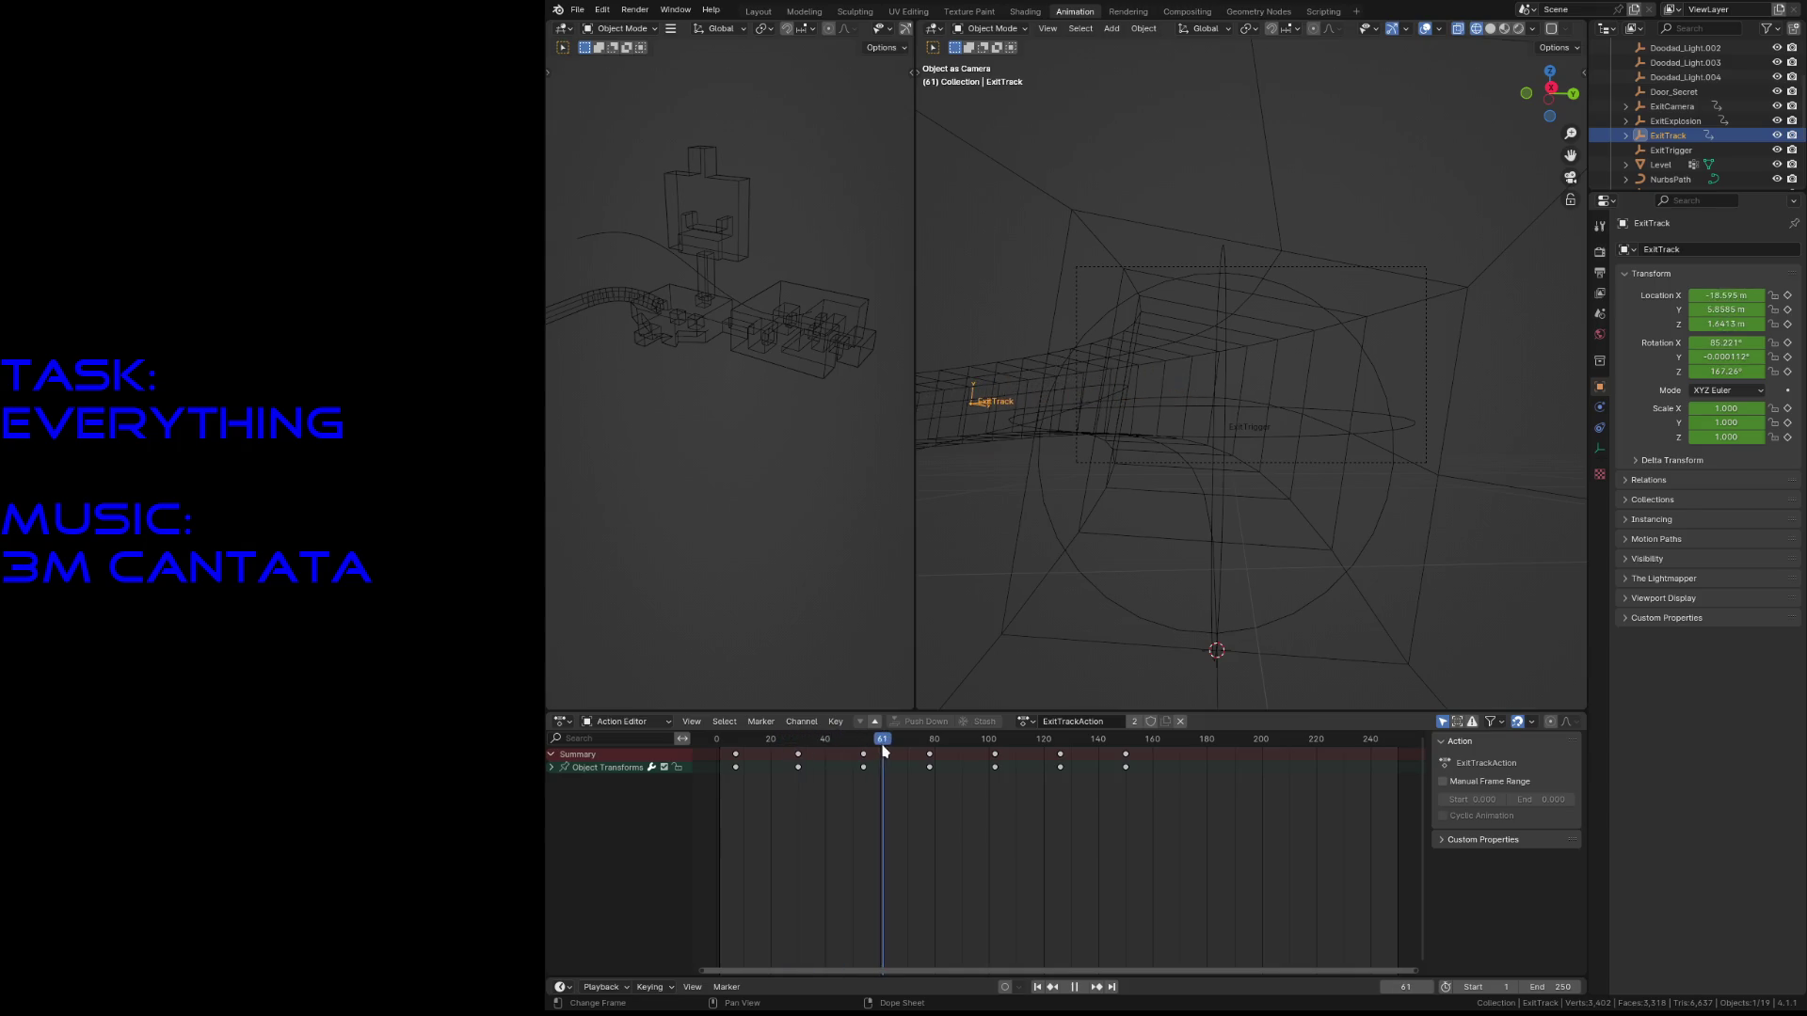
pyautogui.moveTo(905, 749); pyautogui.dragTo(1128, 755)
pyautogui.press('space')
# - Fly the ExitTrack view to its new position and keyframe it at frame 175
pyautogui.press('KP_0')
pyautogui.press('ctrl+KP_0')
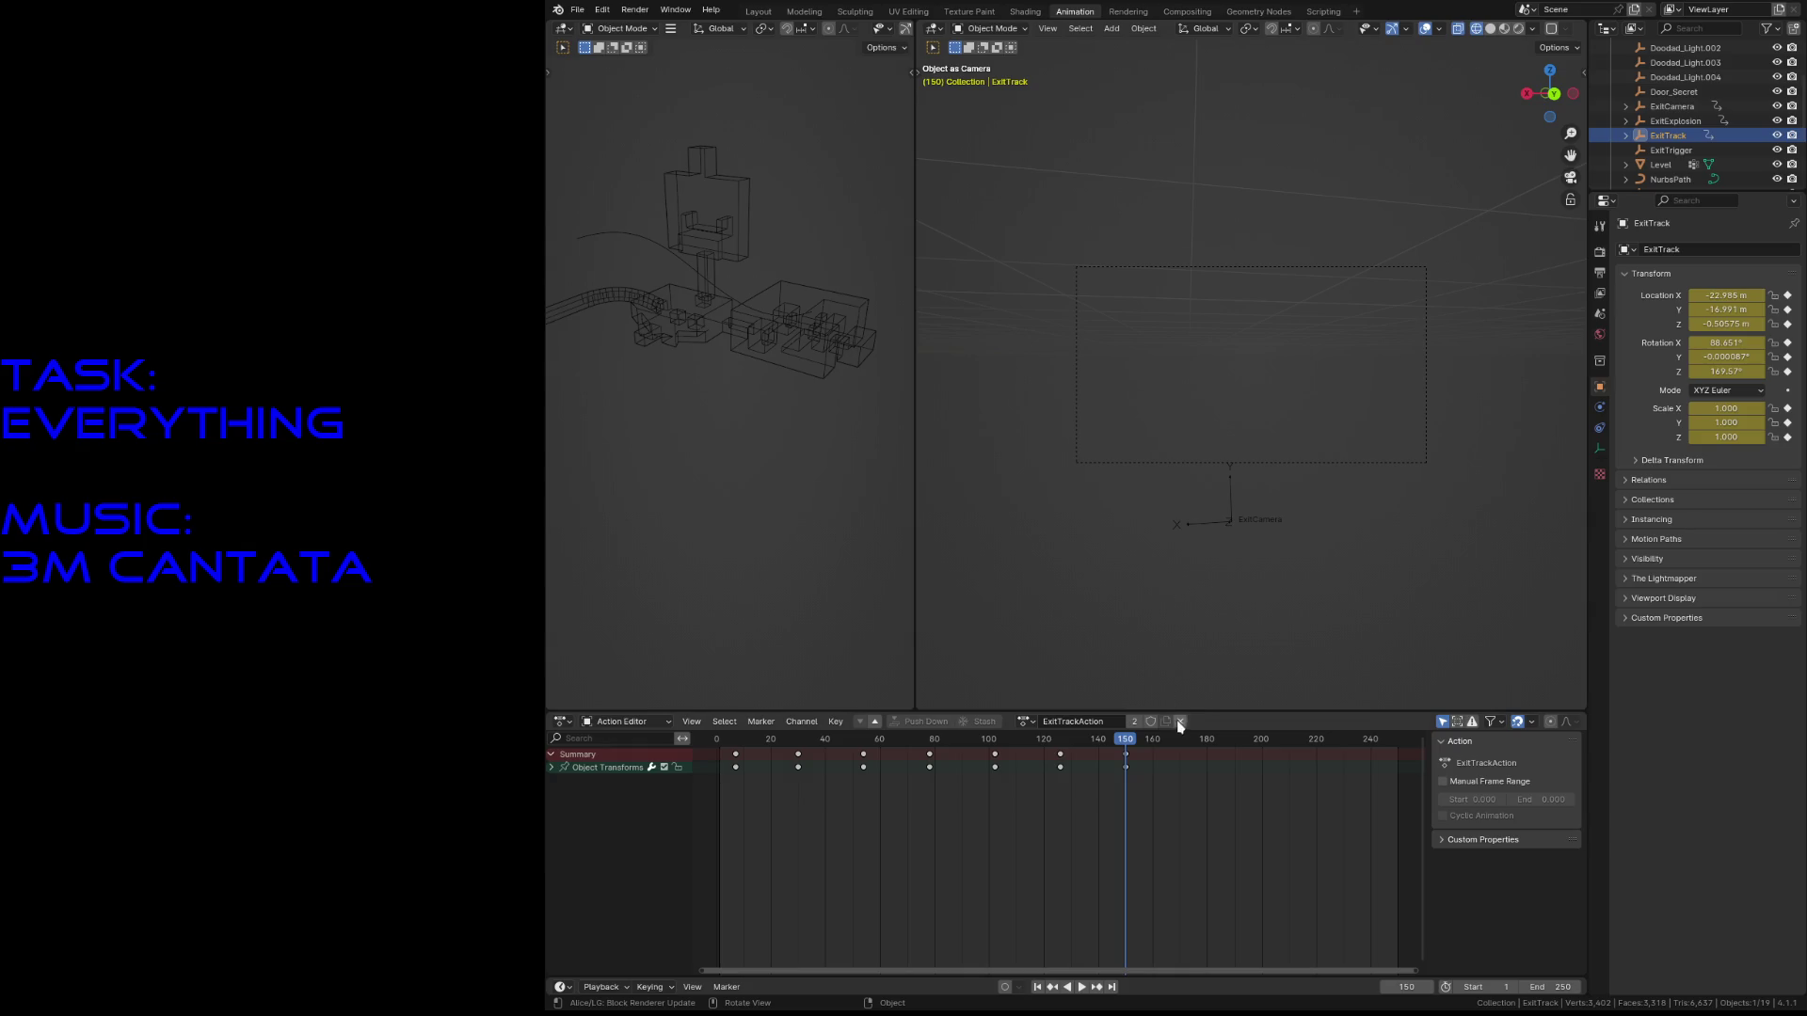
pyautogui.moveTo(1134, 743); pyautogui.dragTo(1193, 739)
pyautogui.hotkey('shift', '`')
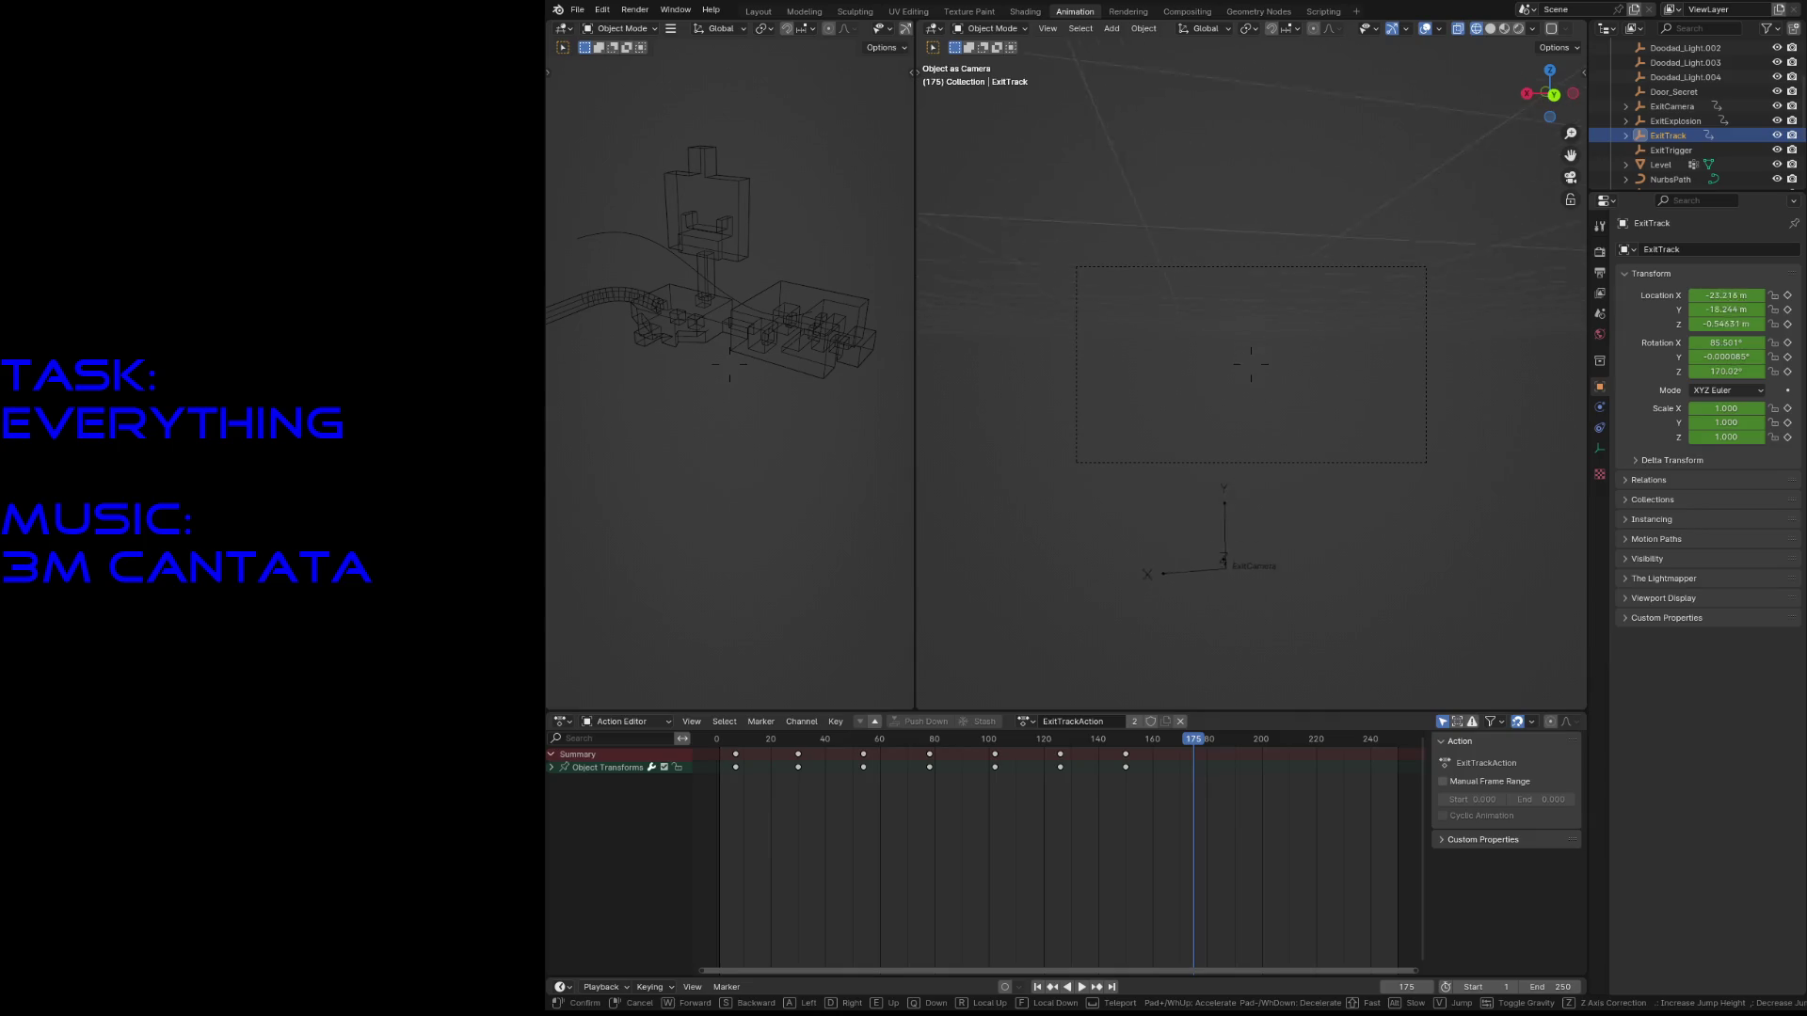
pyautogui.click(1214, 528)
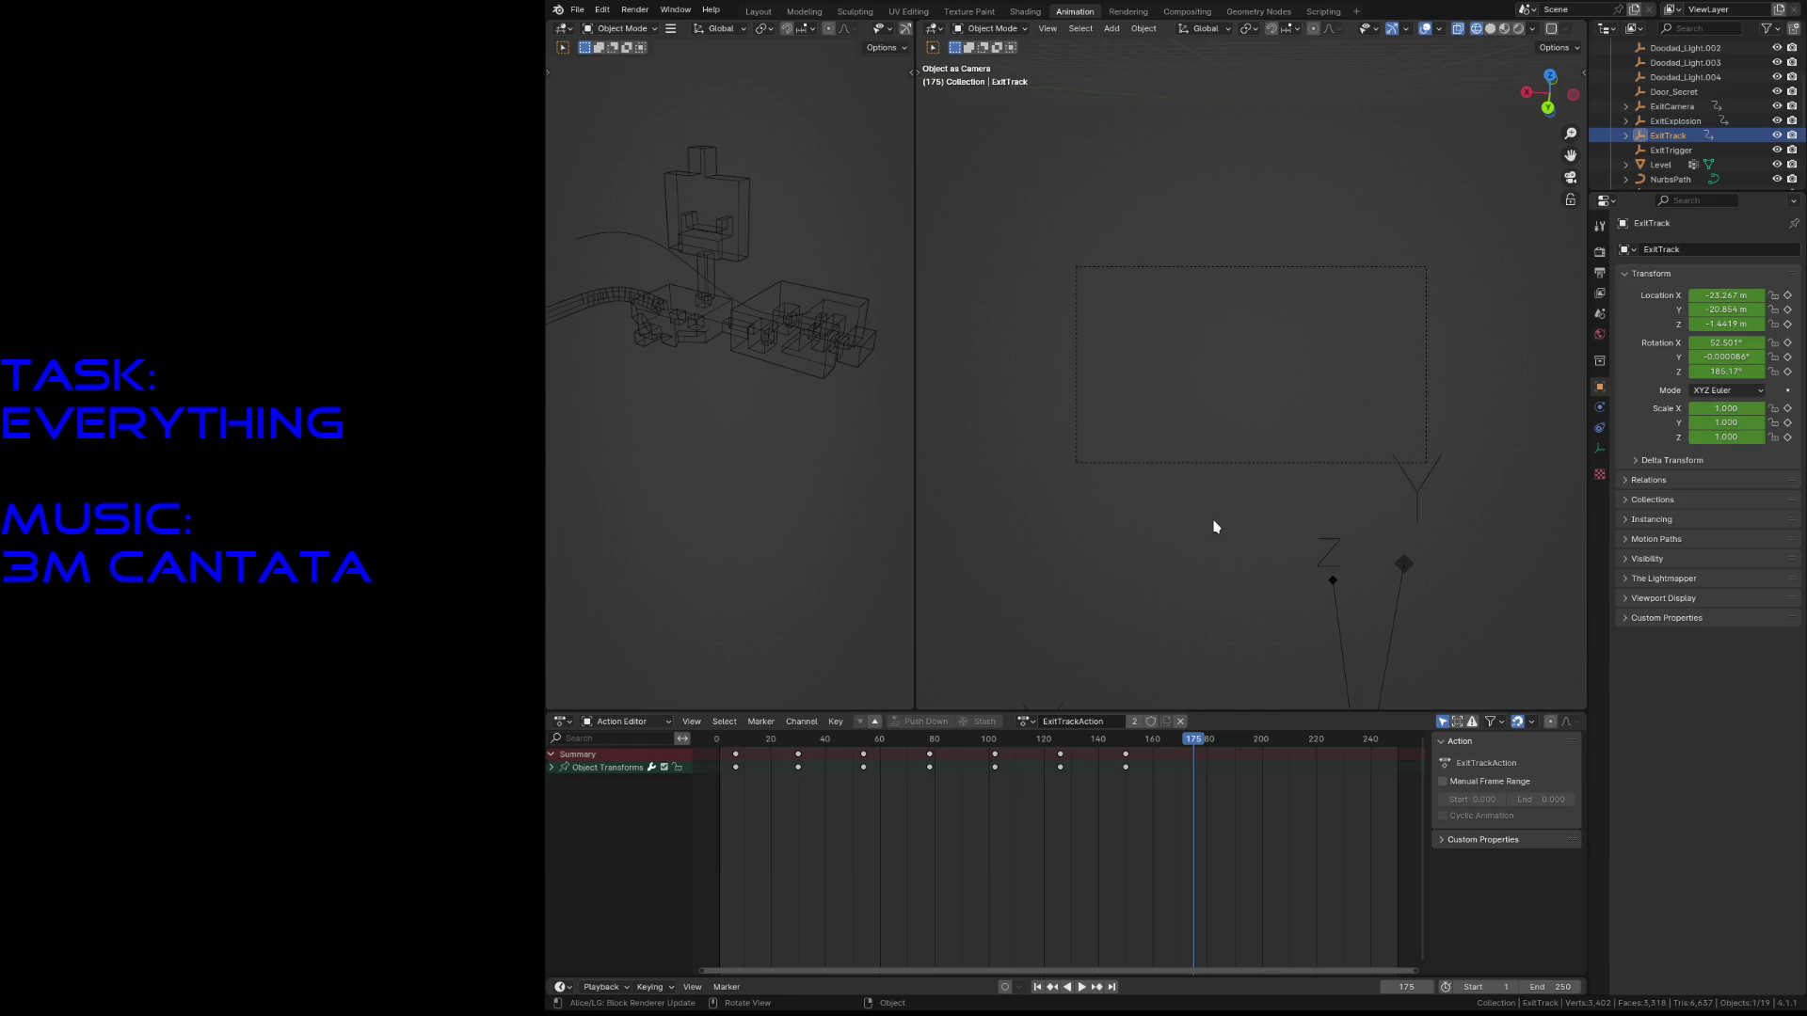
pyautogui.hotkey('shift', '`')
pyautogui.press('w')
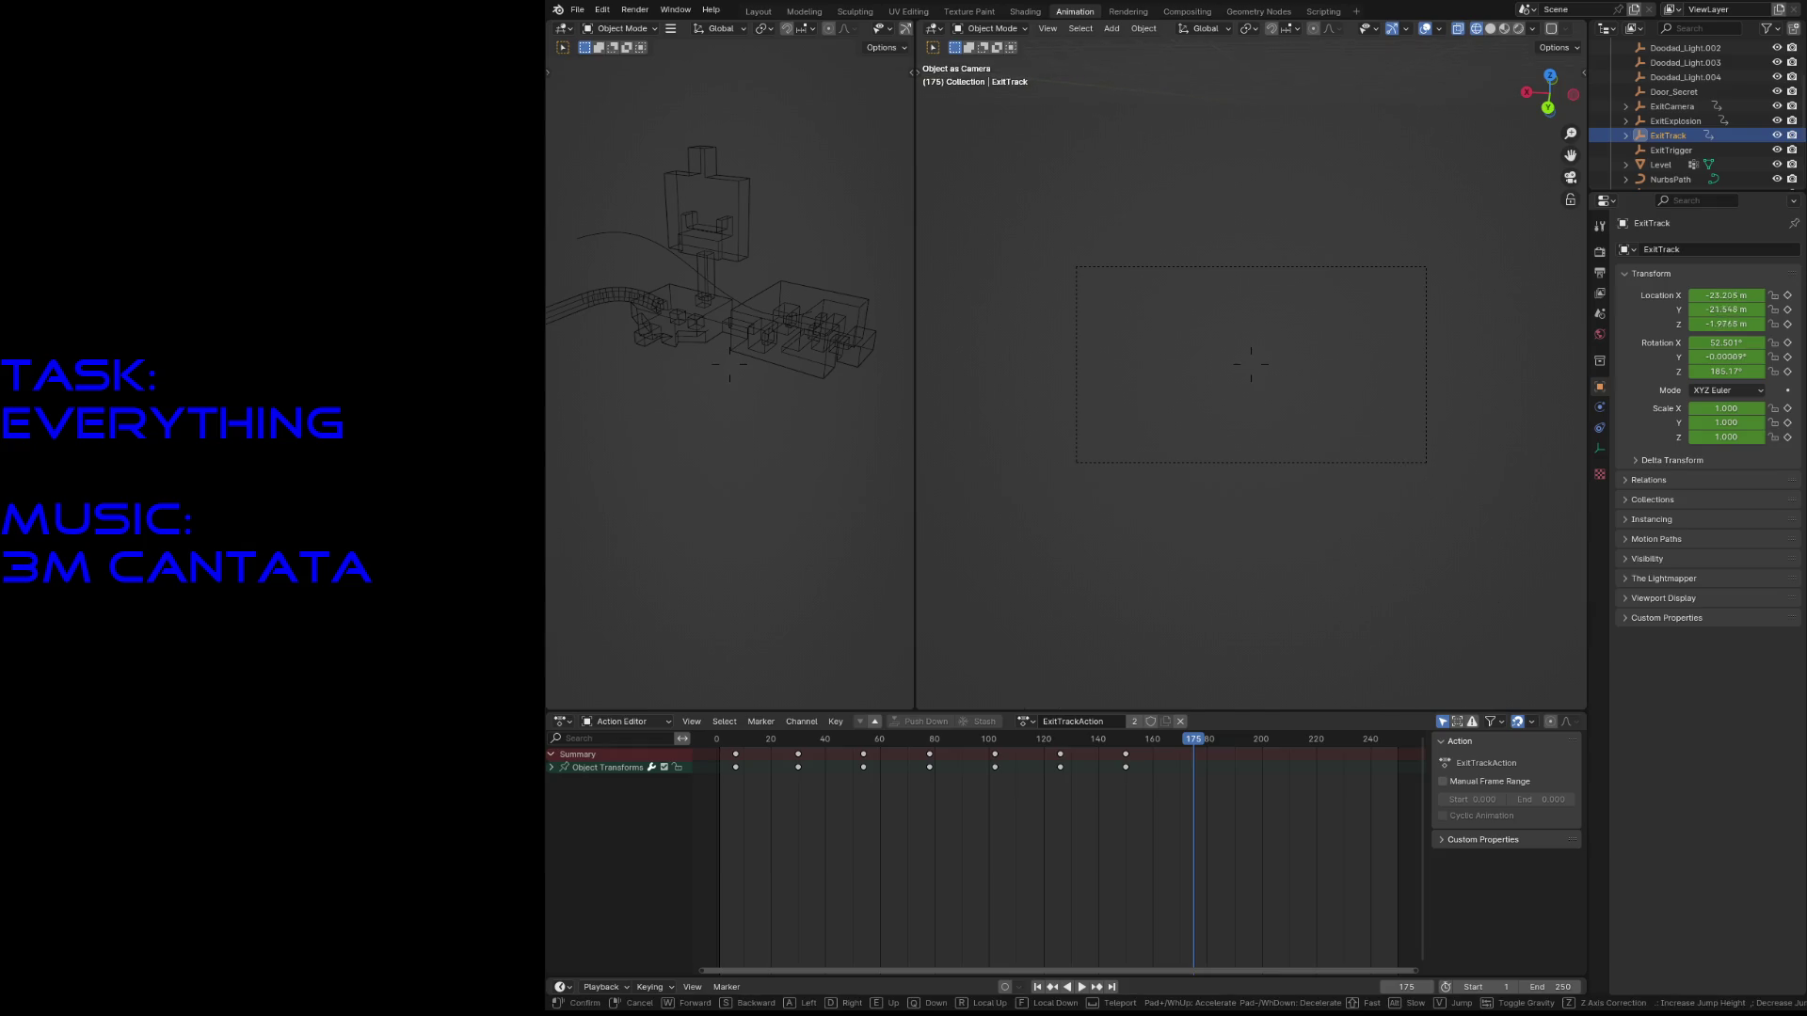
pyautogui.click(1214, 526)
pyautogui.press('i')
# - Scrub back to frame 109, play the motion to check it, and save level3.blend
pyautogui.moveTo(1193, 746)
pyautogui.mouseDown()
pyautogui.moveTo(1015, 770)
pyautogui.moveTo(720, 772)
pyautogui.moveTo(990, 767)
pyautogui.mouseUp()
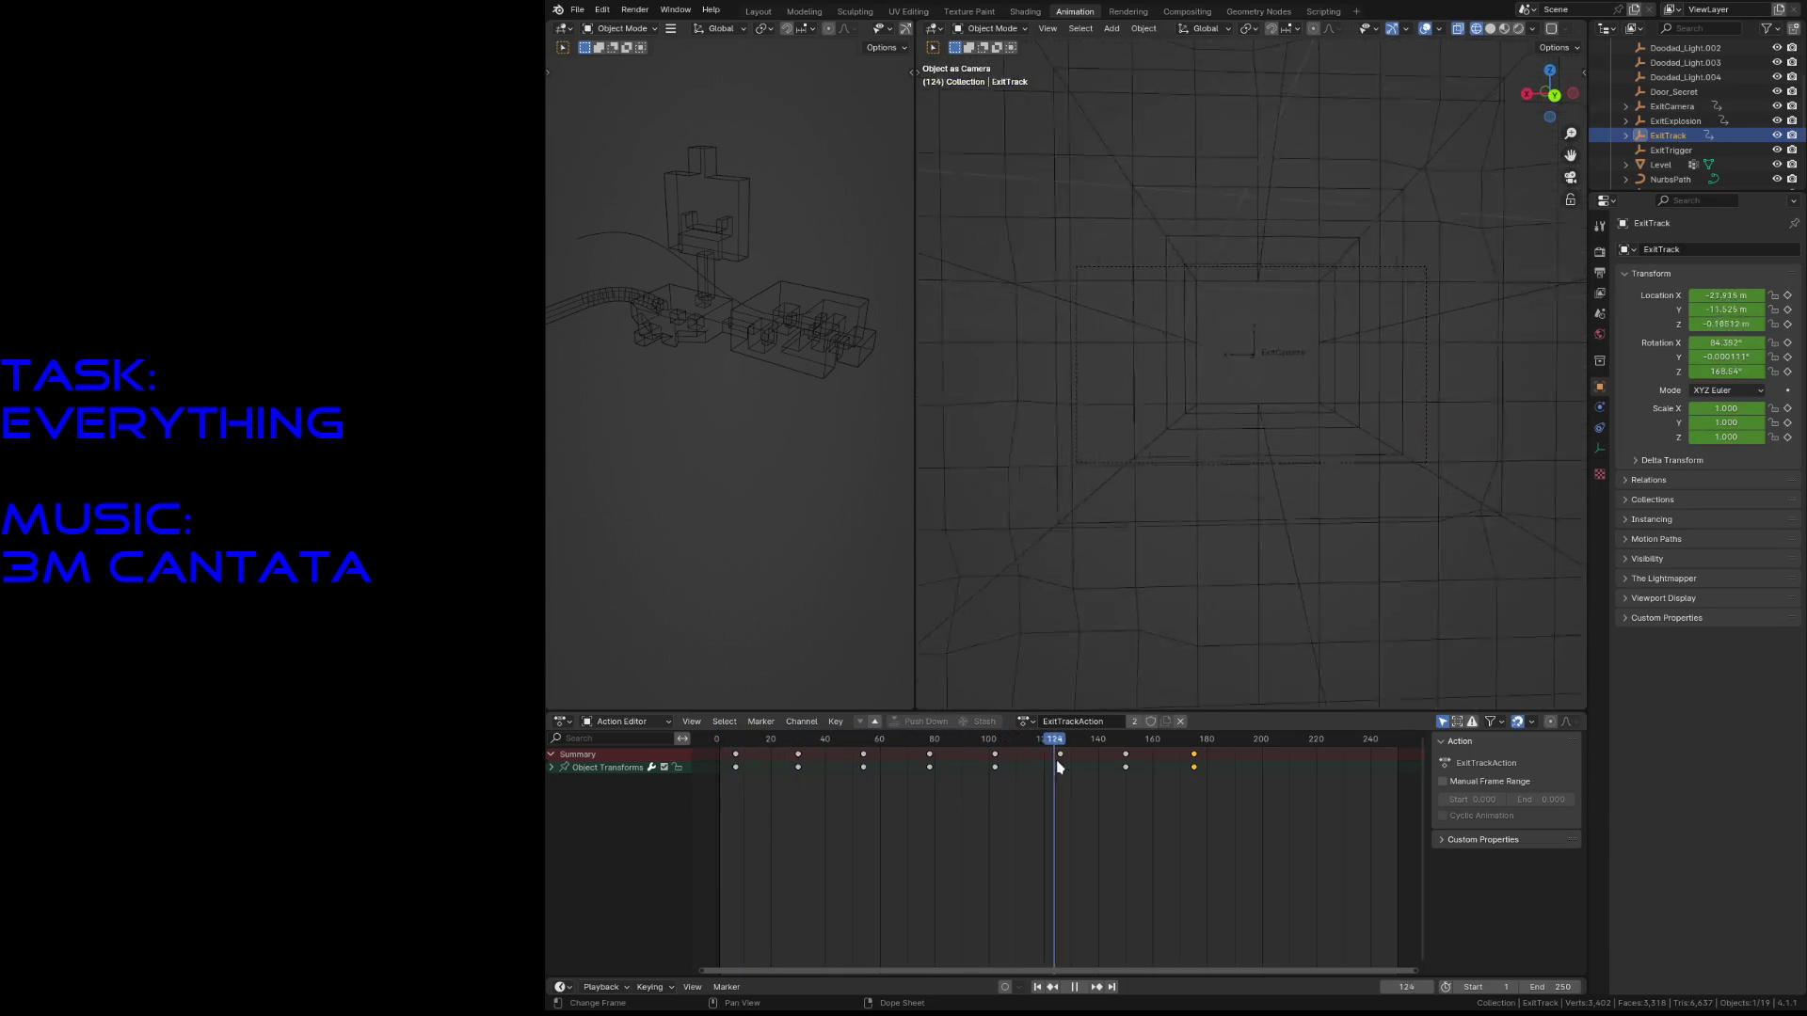
pyautogui.press('space')
pyautogui.moveTo(1209, 842); pyautogui.dragTo(730, 750)
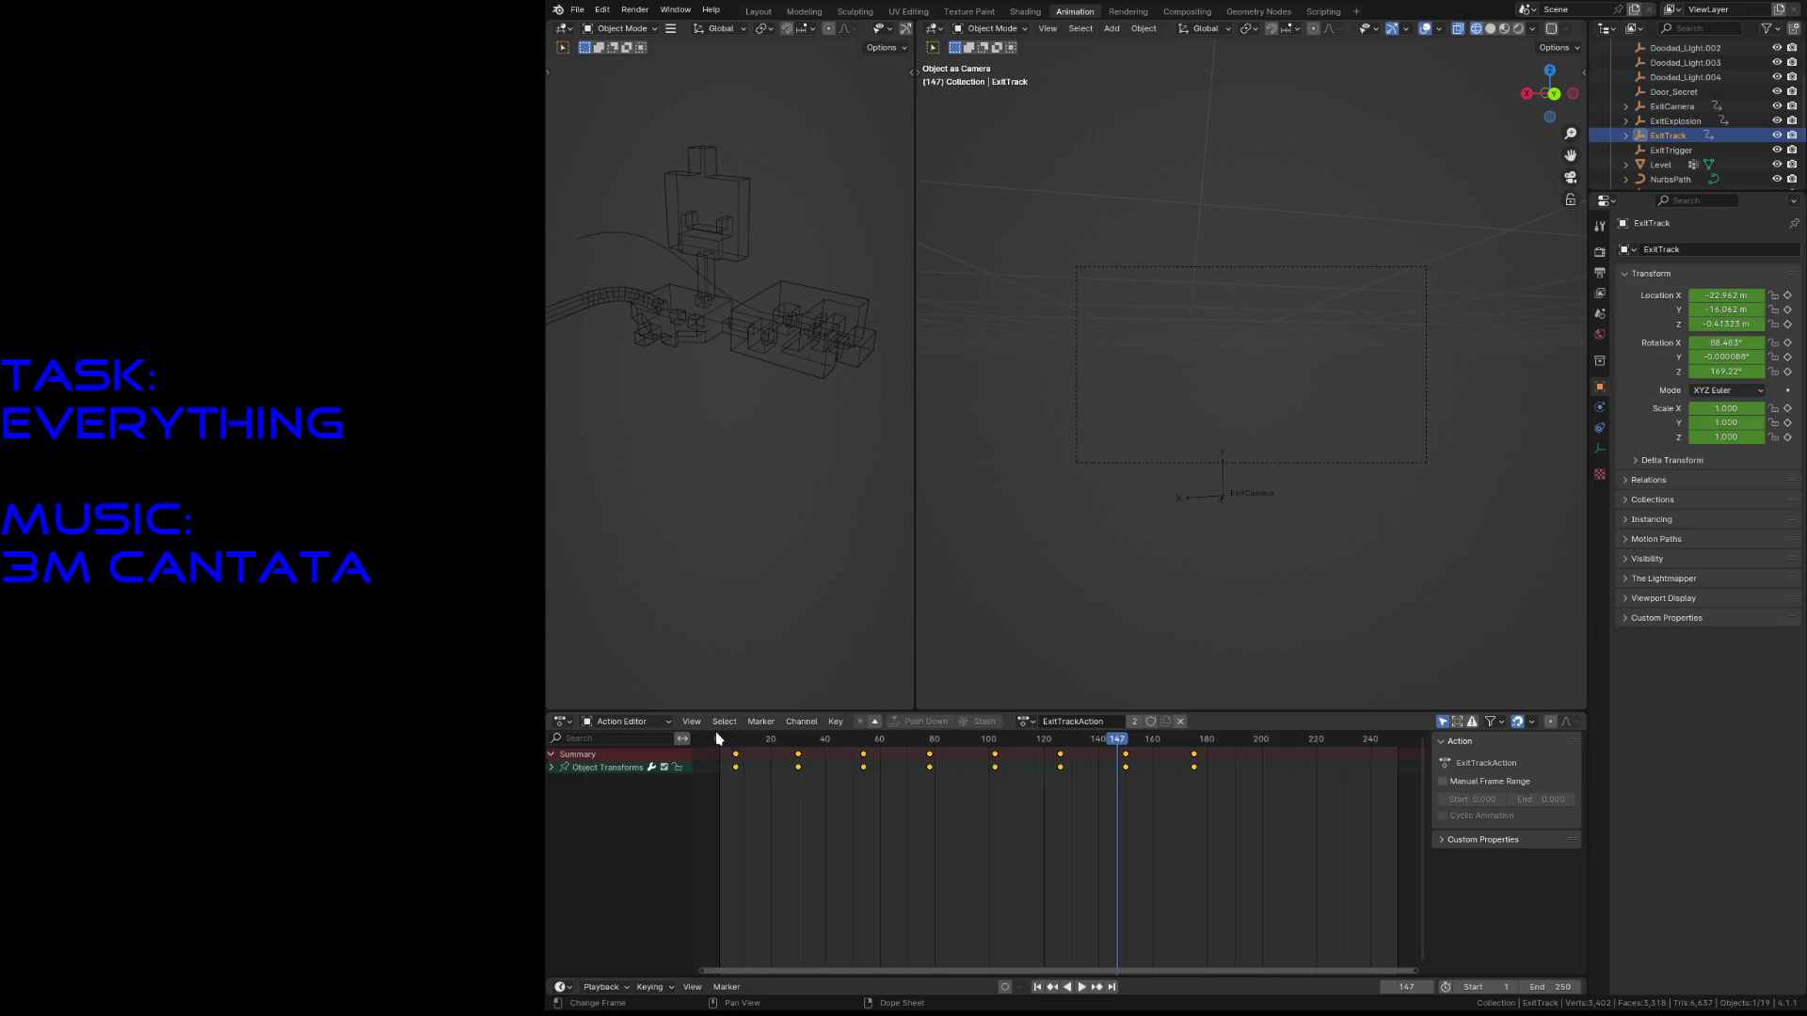
pyautogui.hotkey('ctrl', 's')
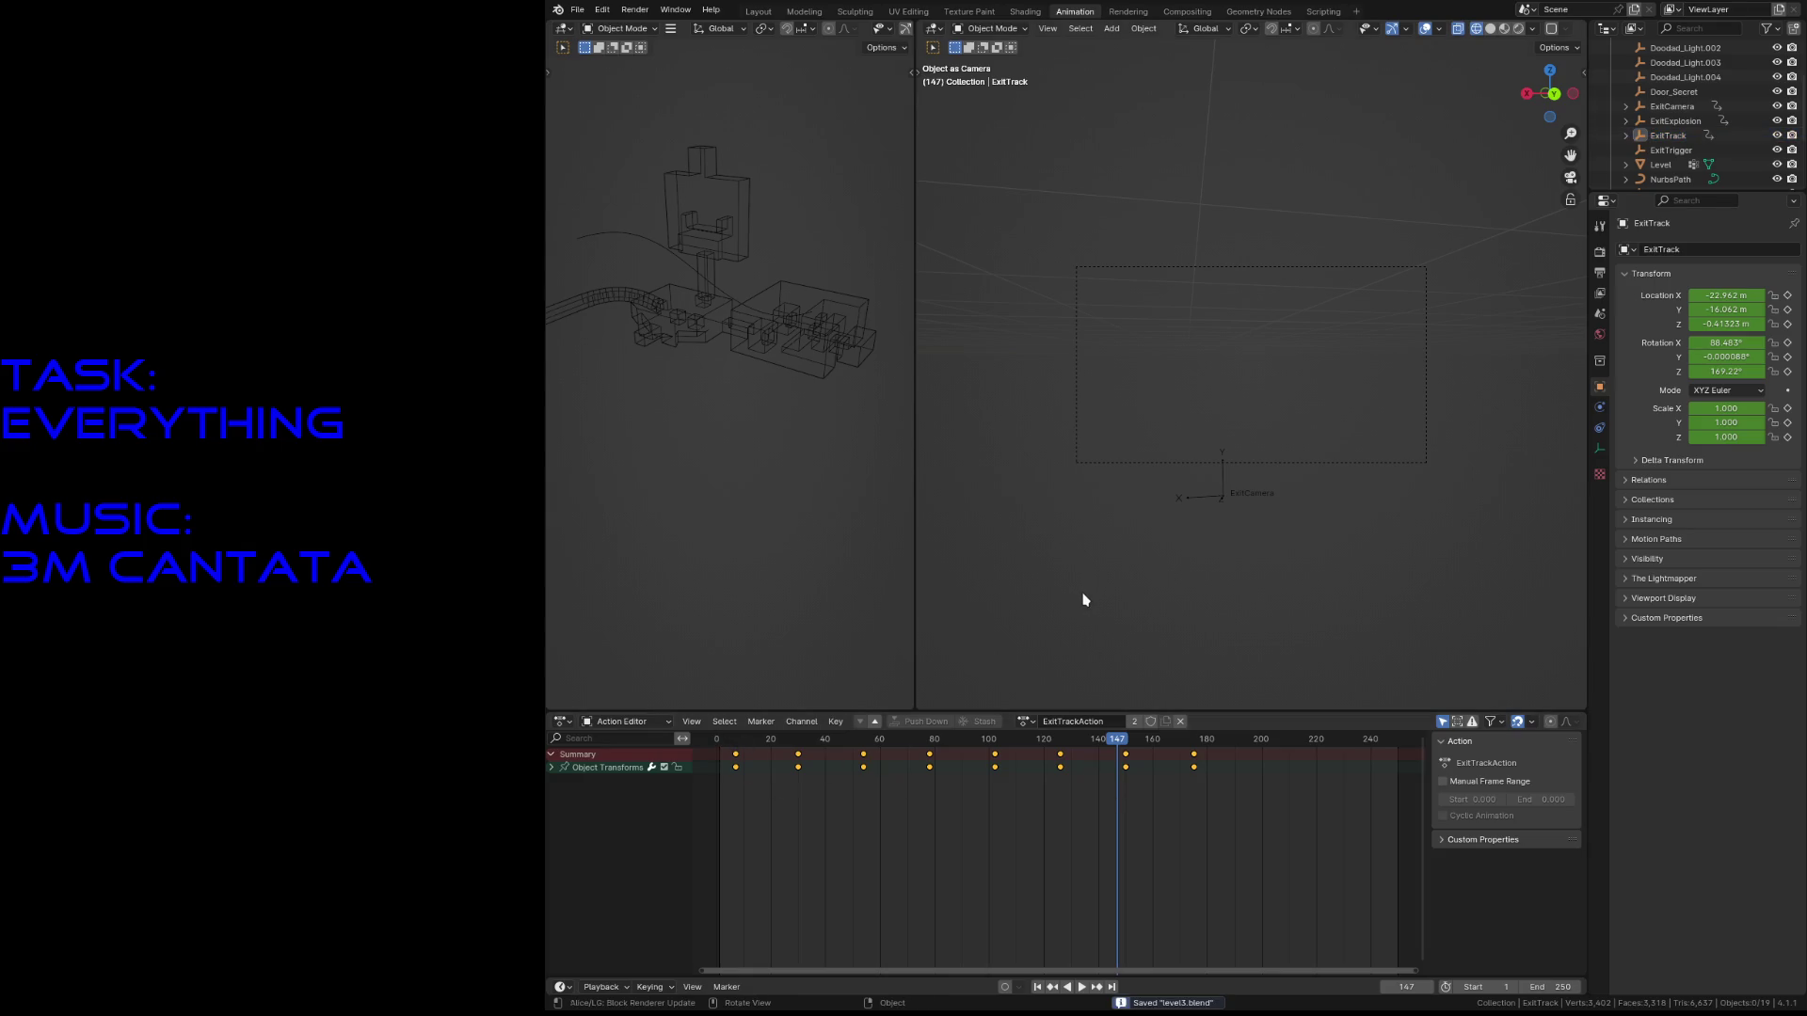
pyautogui.click(674, 727)
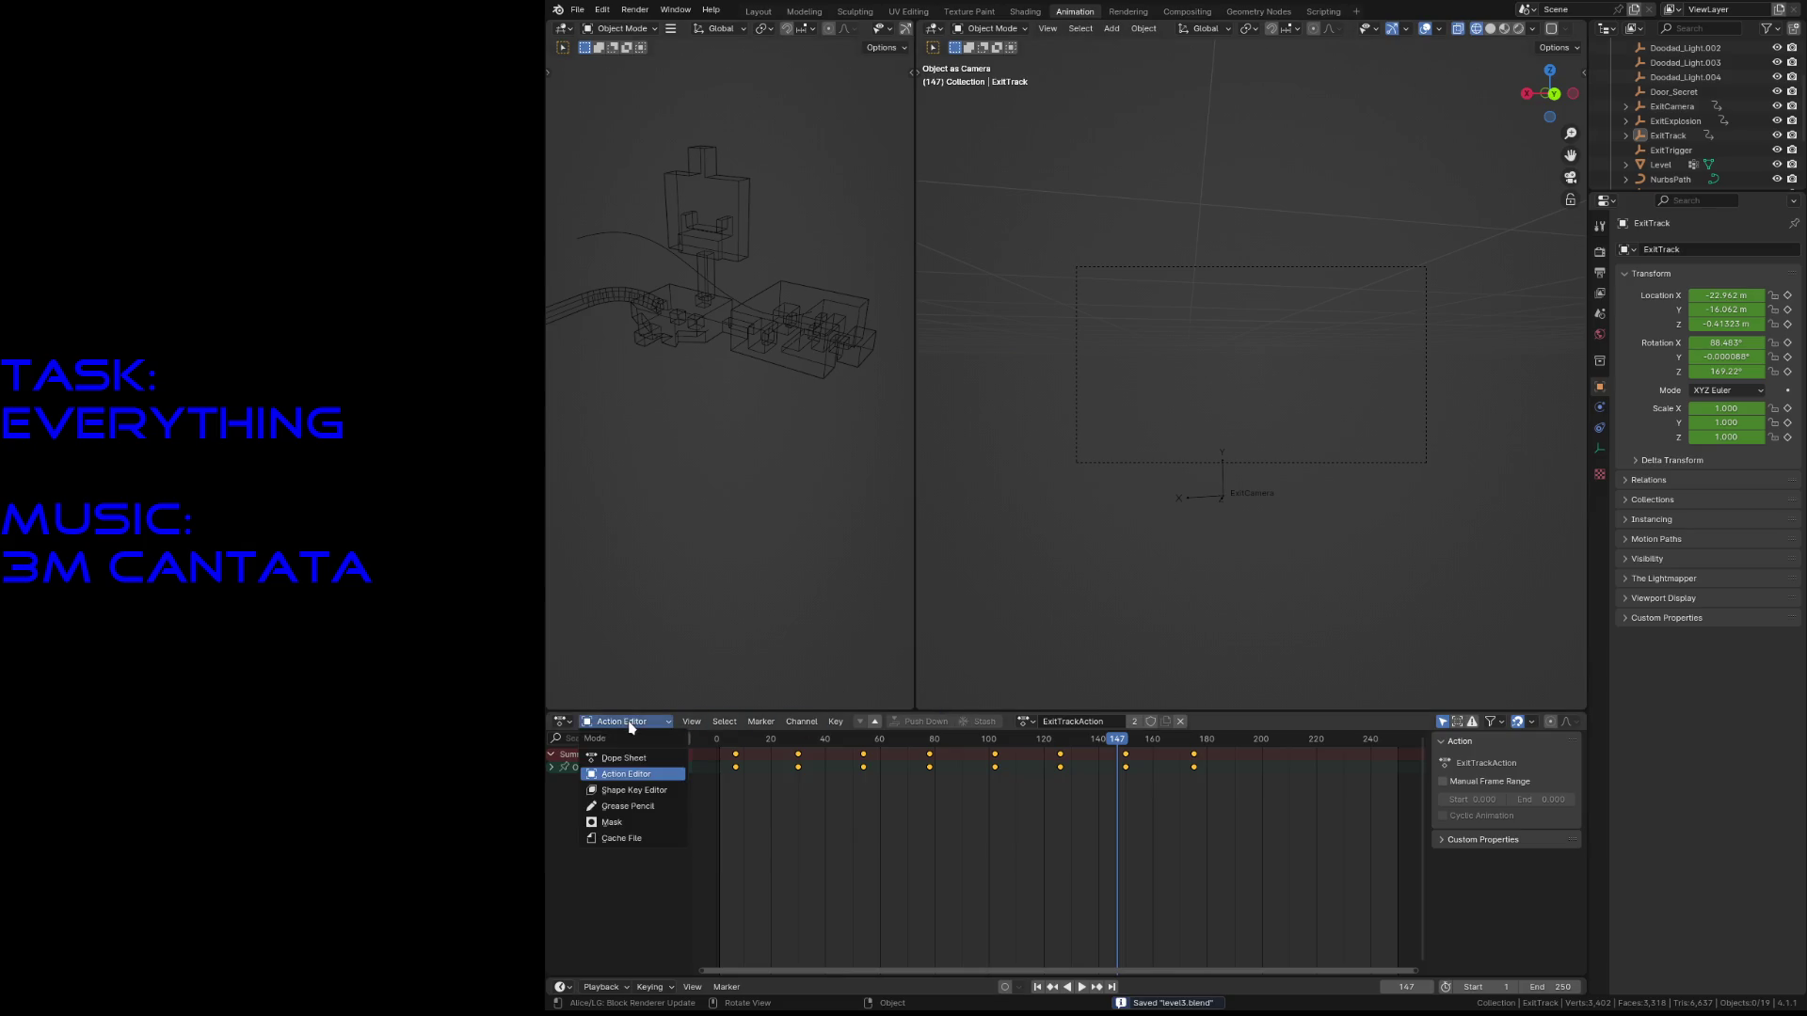
# - Return to the Nonlinear Animation editor, stop tweaking ExitTrackAction, and save
pyautogui.click(562, 722)
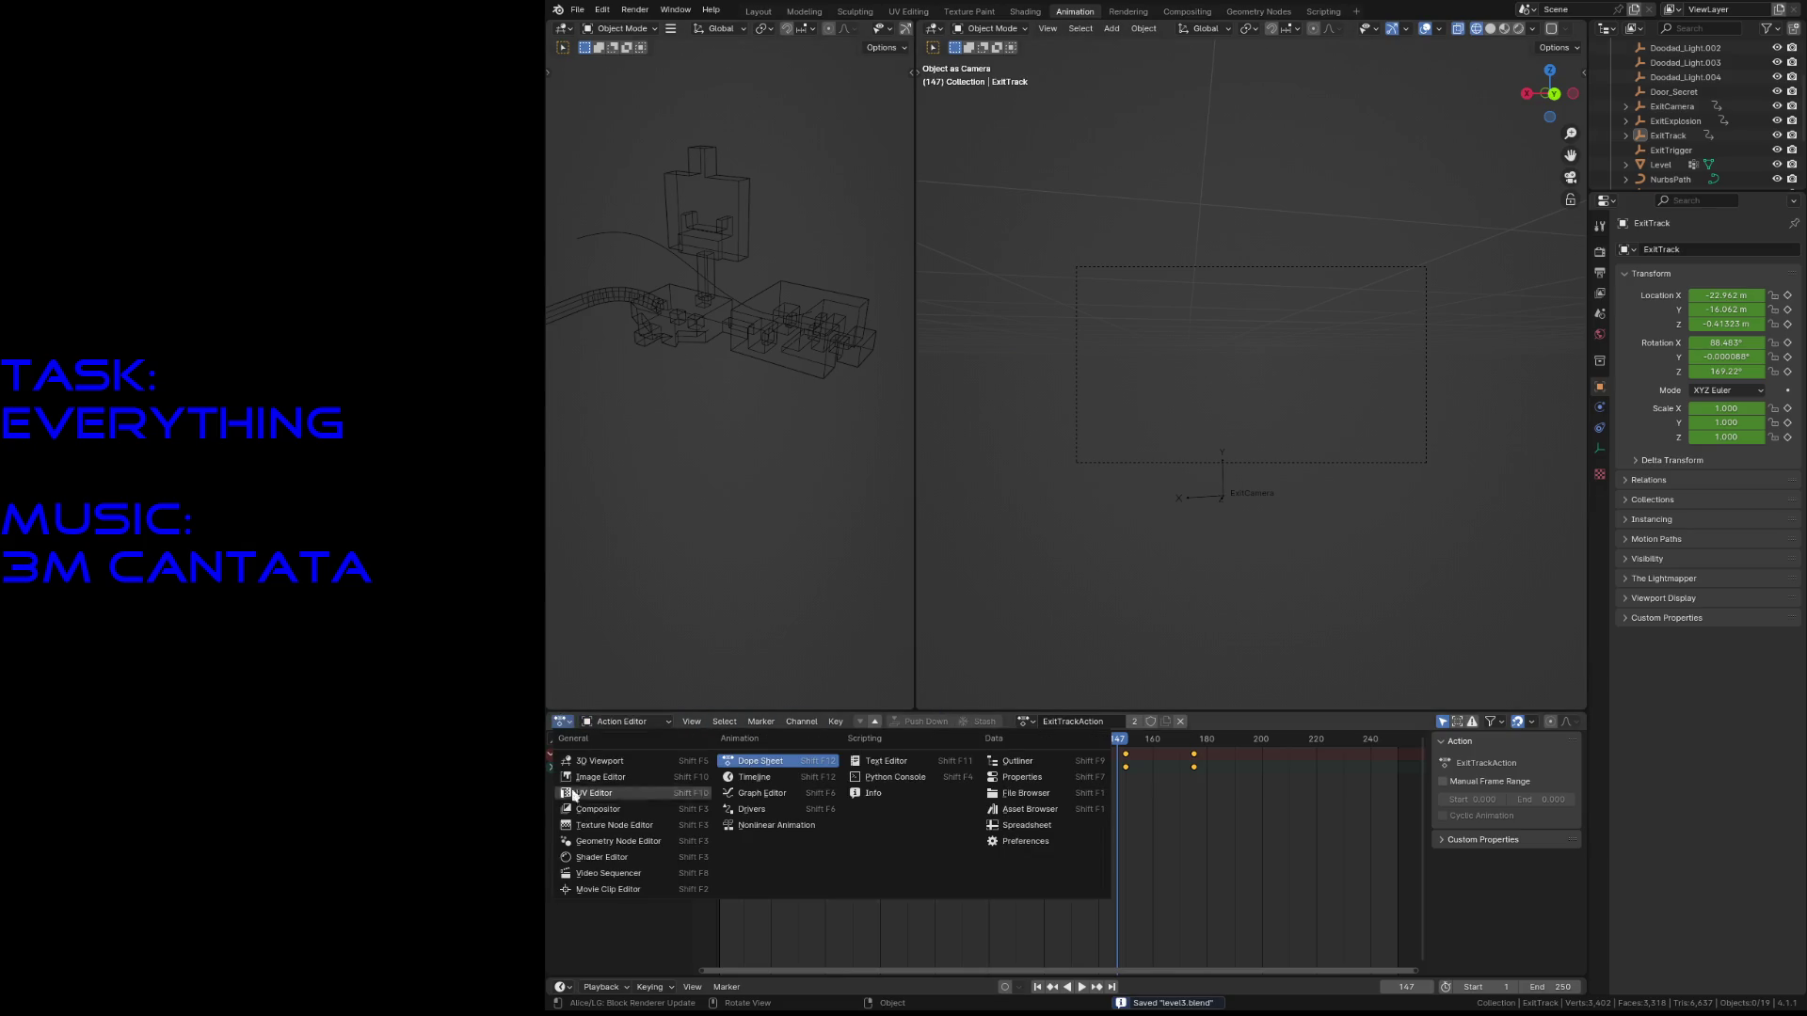
pyautogui.click(764, 826)
pyautogui.press('Tab')
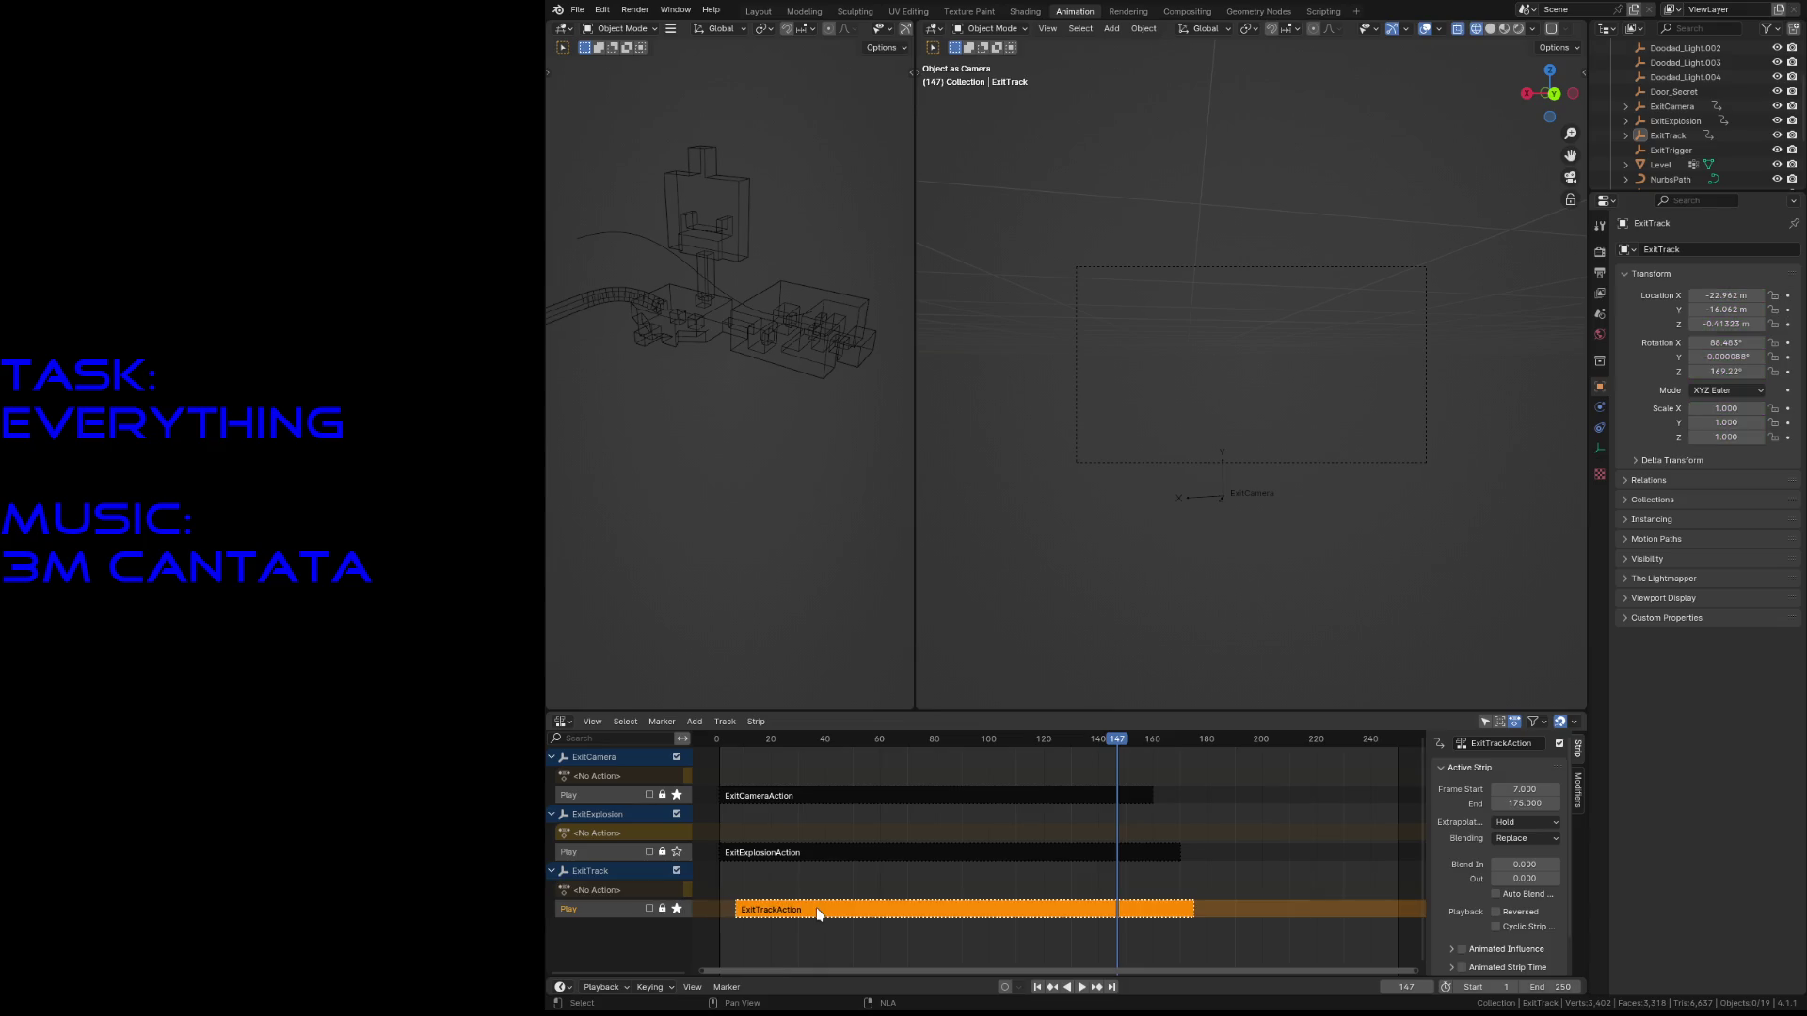
pyautogui.press('Tab')
pyautogui.press('Tab')
pyautogui.click(816, 918)
pyautogui.click(817, 933)
pyautogui.rightClick(800, 913)
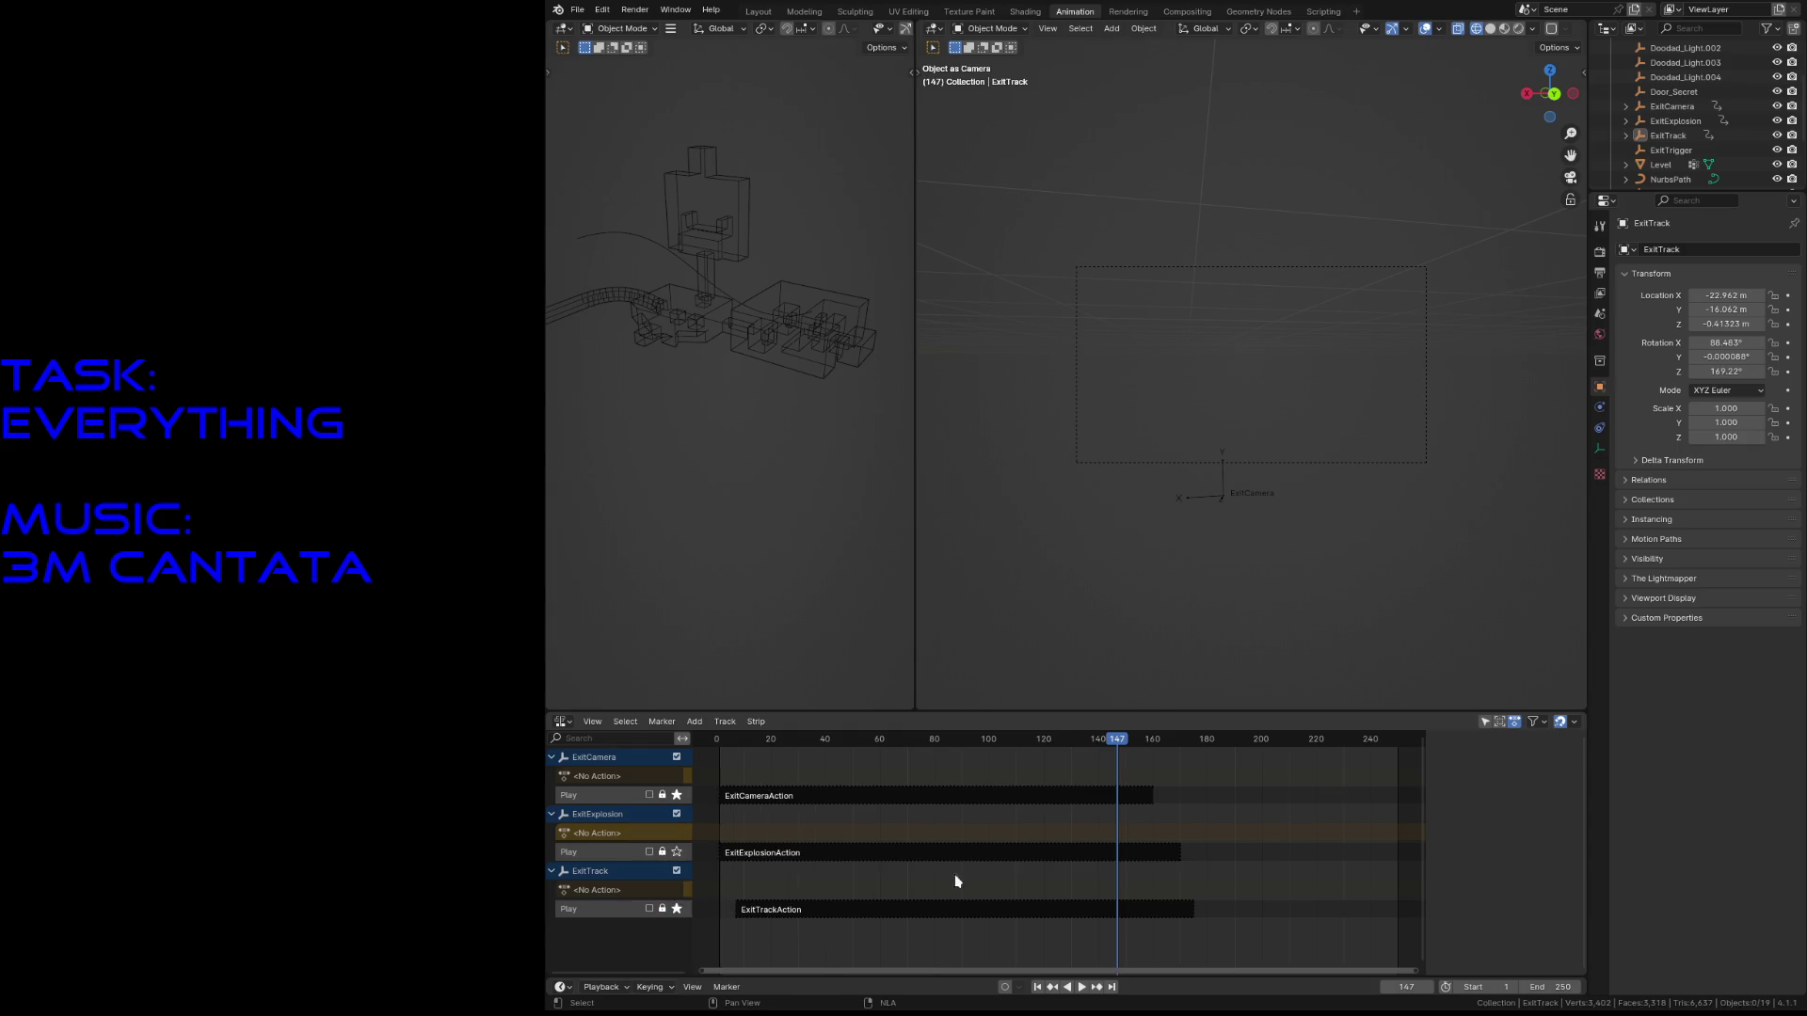
pyautogui.hotkey('ctrl', 's')
# - Select the ExitCameraAction strip and enter tweak mode on it
pyautogui.click(852, 798)
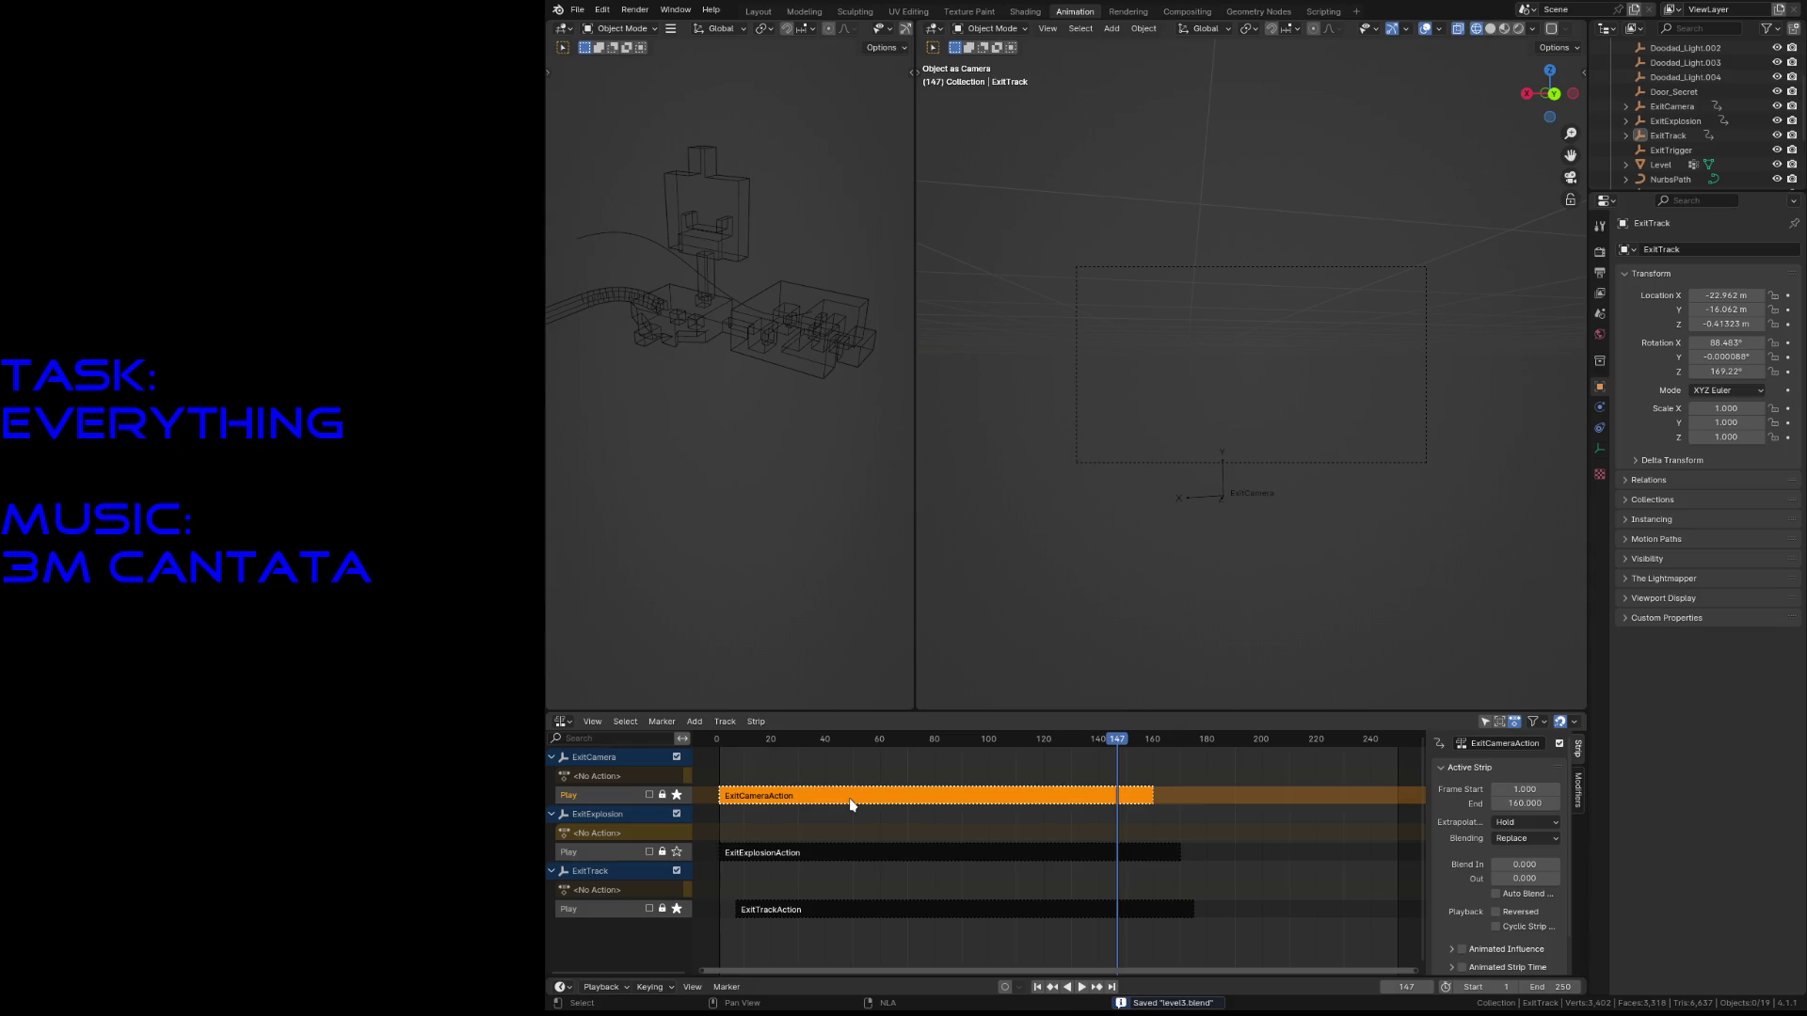
pyautogui.press('Tab')
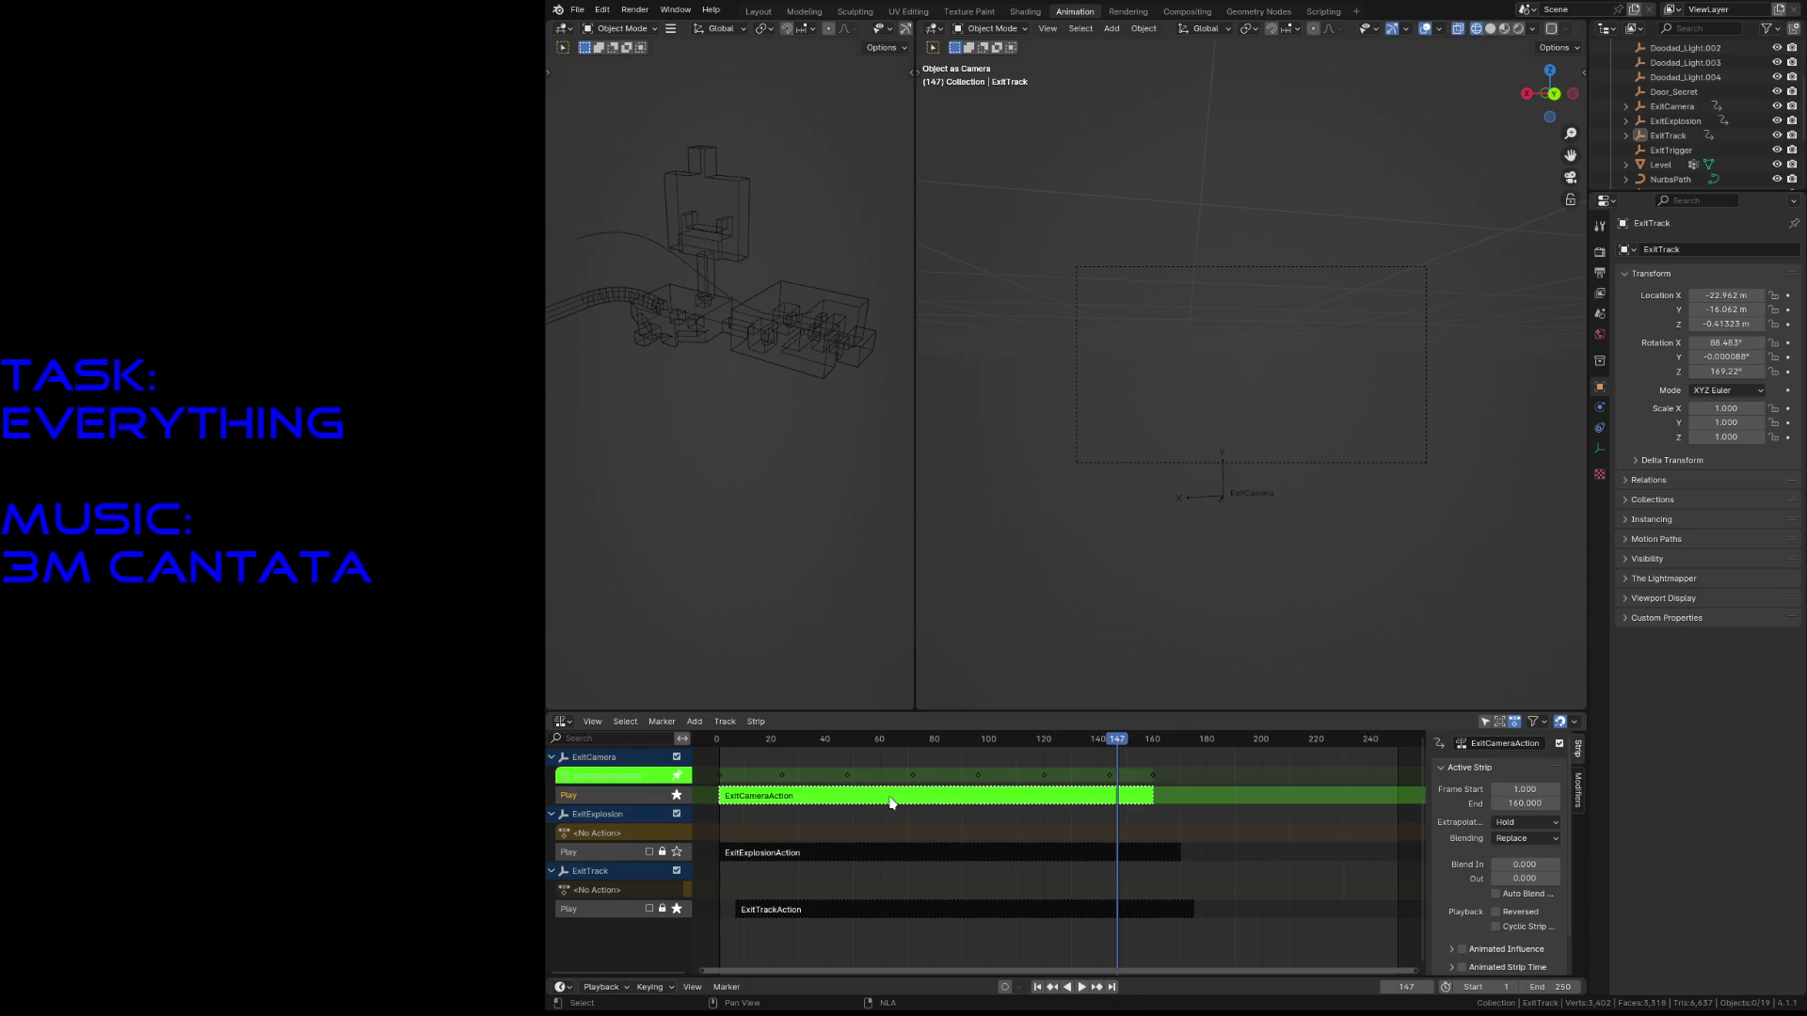
pyautogui.press('Tab')
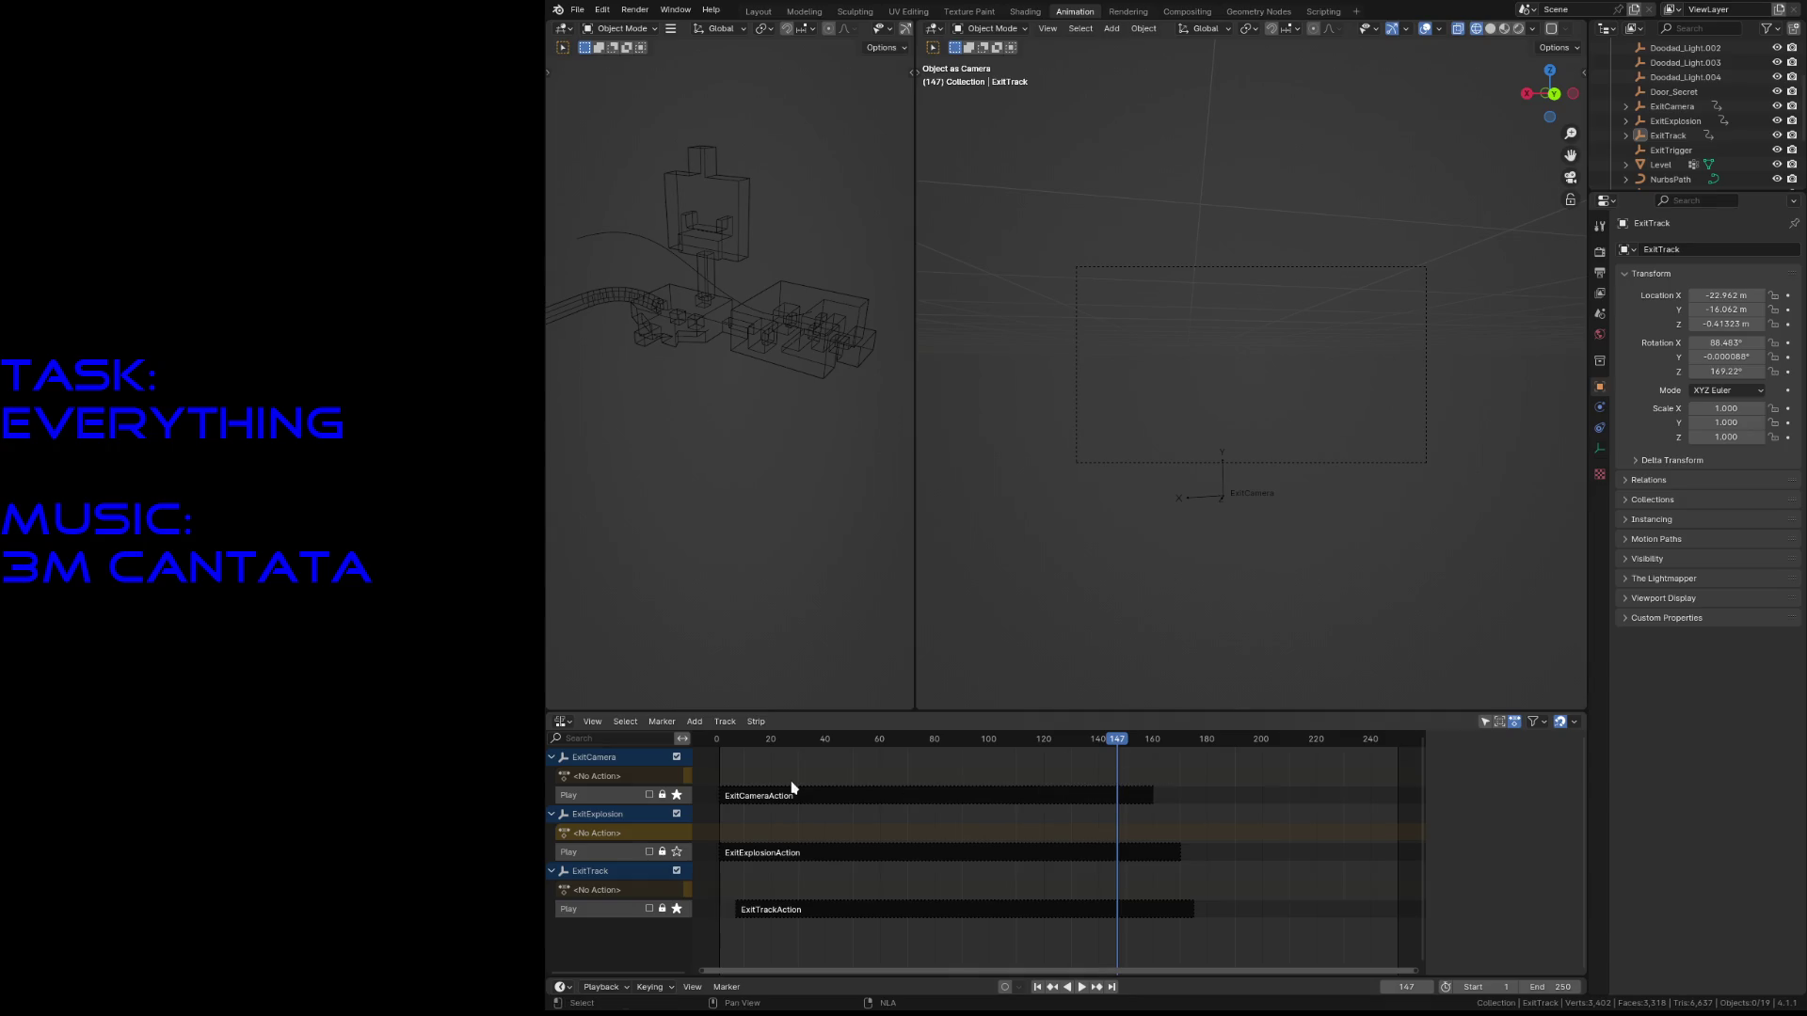
pyautogui.click(791, 798)
pyautogui.press('Tab')
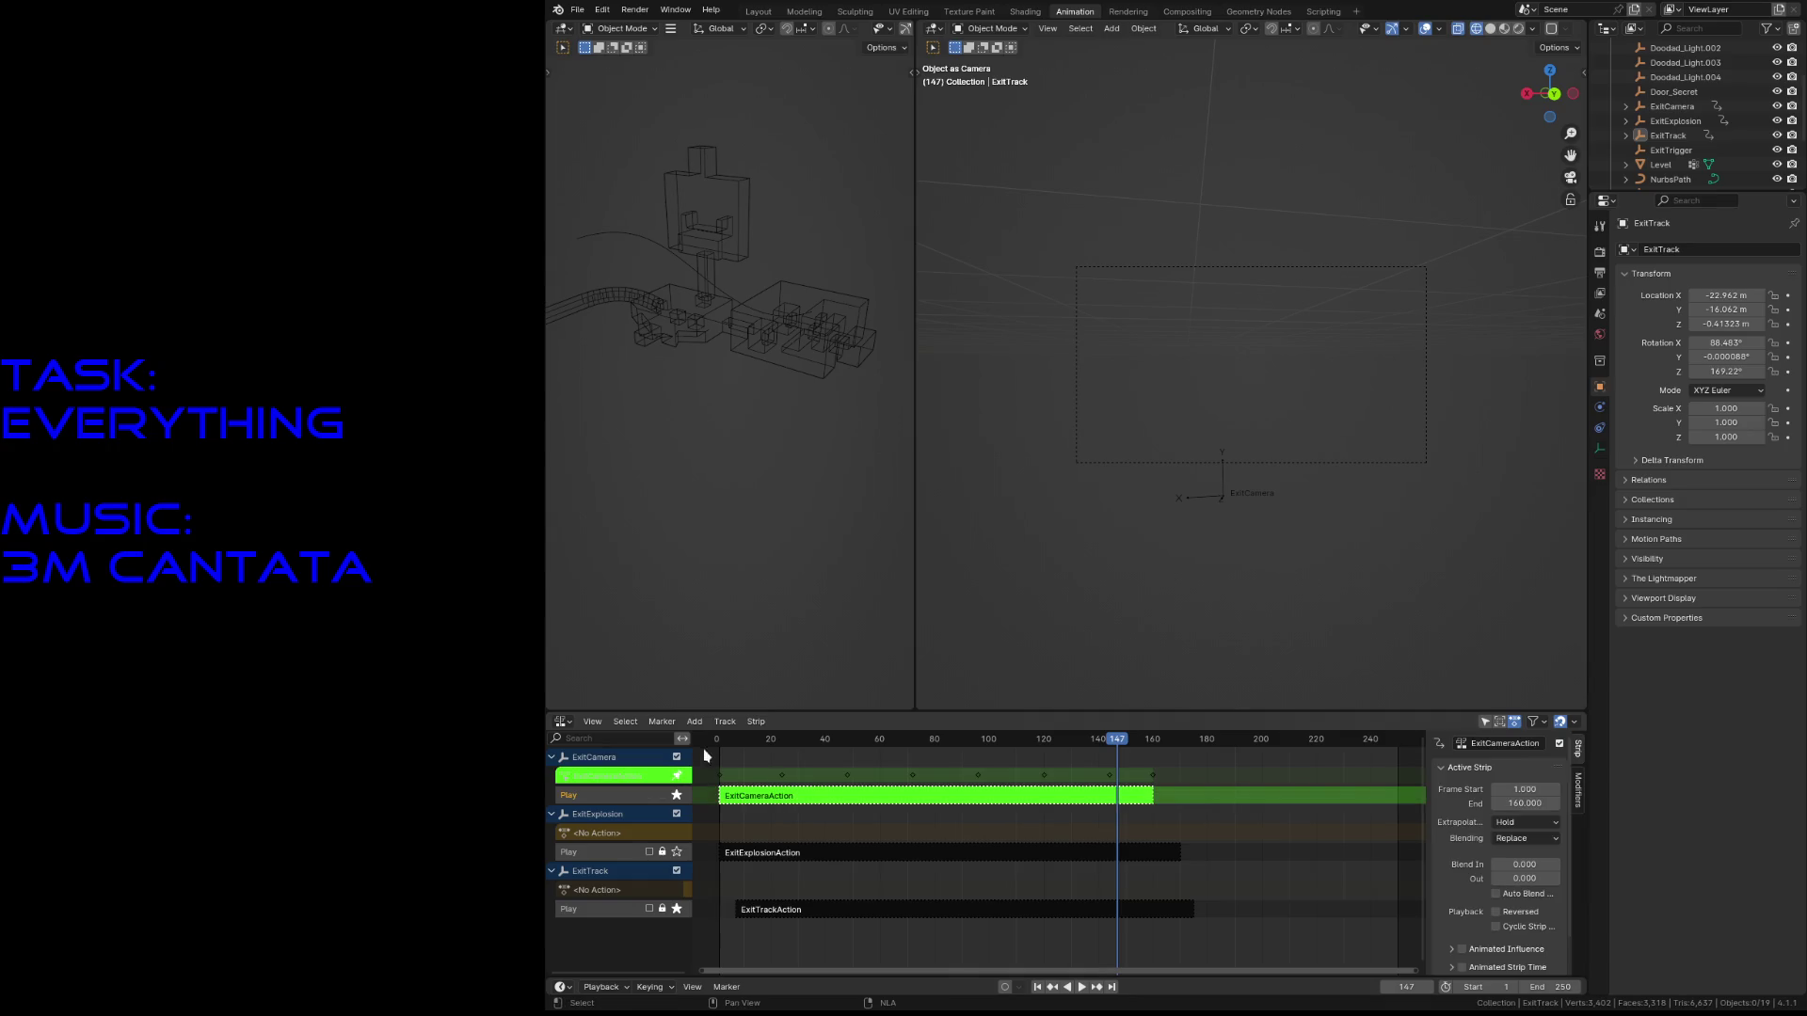
pyautogui.click(562, 722)
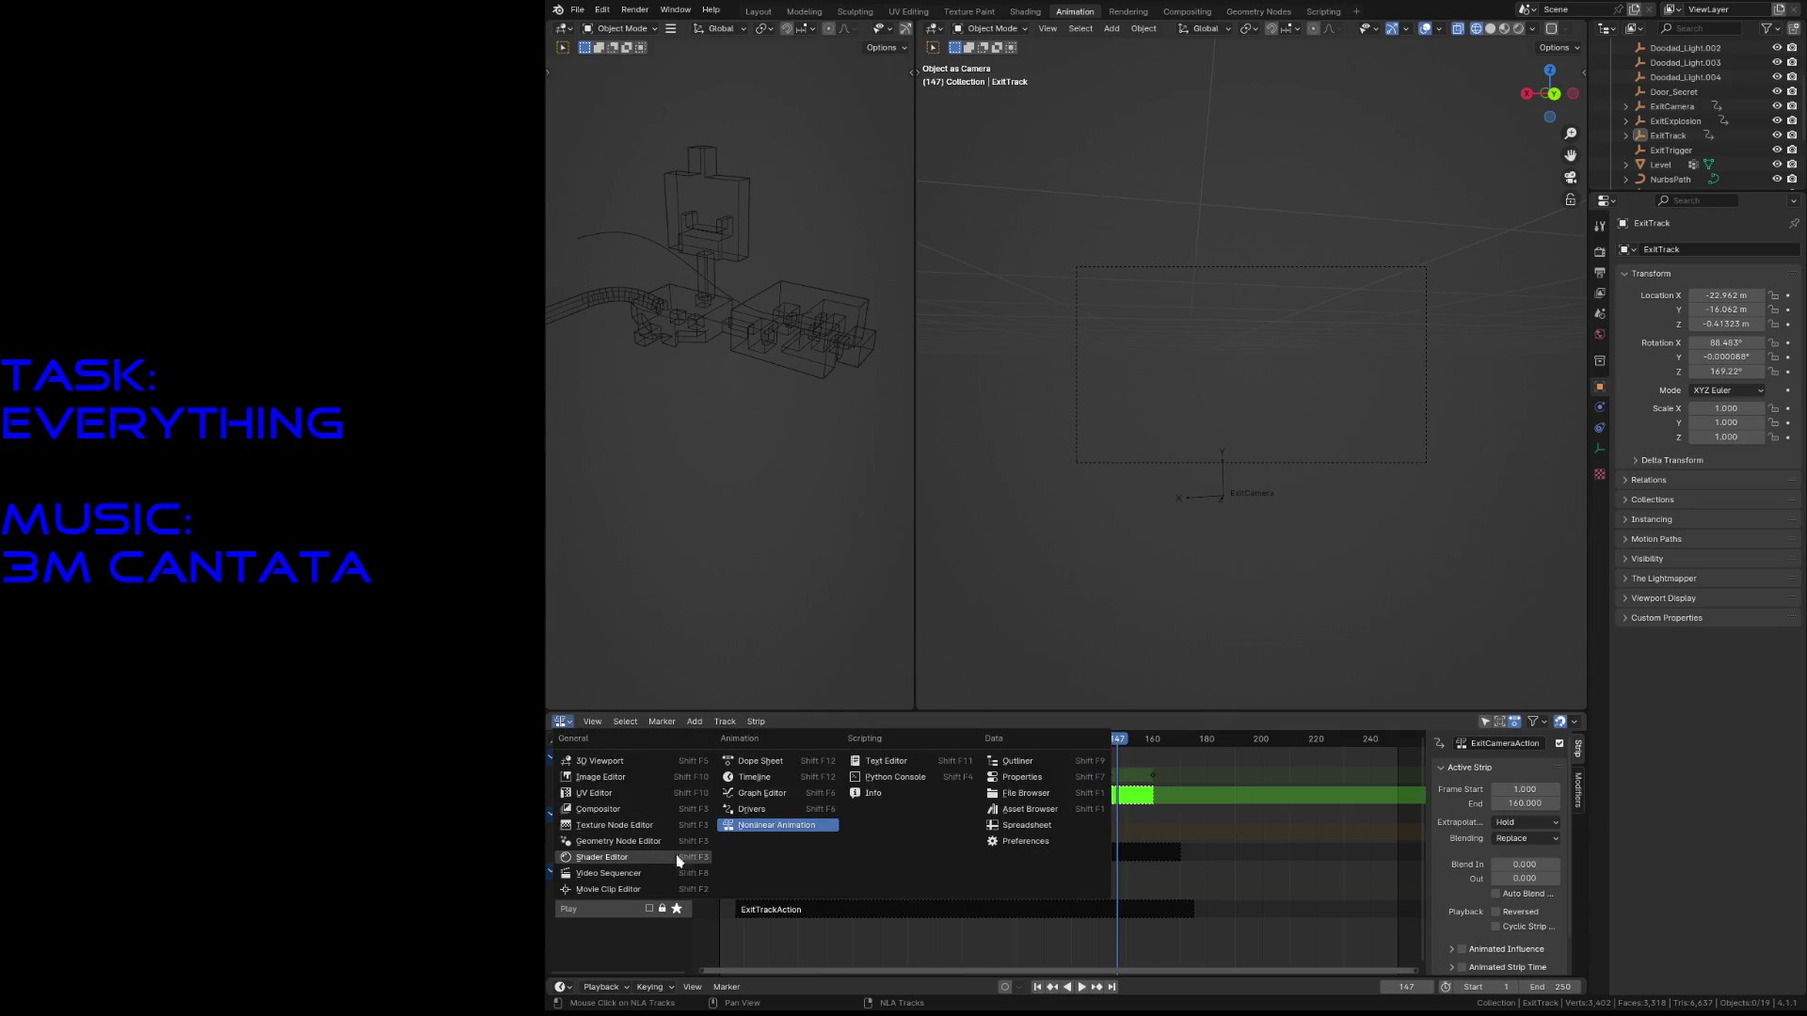
# - Move all ExitCamera keyframes about six frames later in the Action Editor and save
pyautogui.click(778, 768)
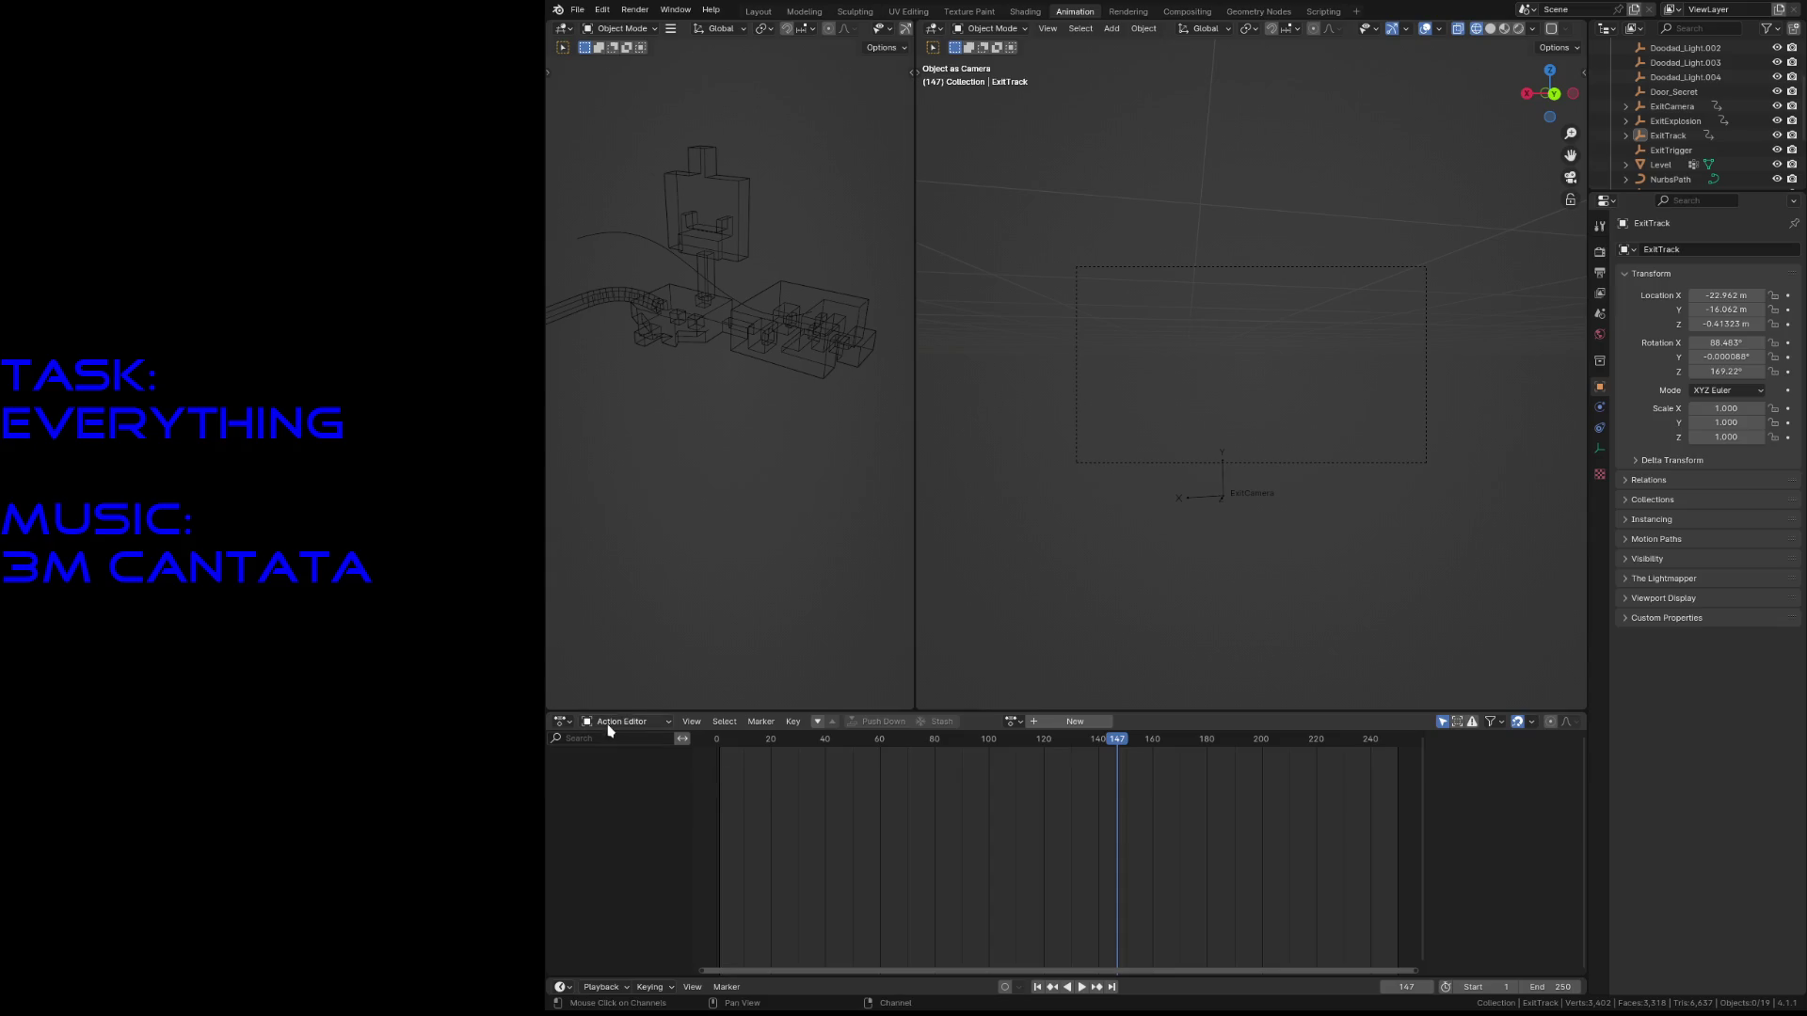
pyautogui.click(1677, 111)
pyautogui.moveTo(1237, 832)
pyautogui.mouseDown()
pyautogui.moveTo(1195, 796)
pyautogui.moveTo(710, 748)
pyautogui.mouseUp()
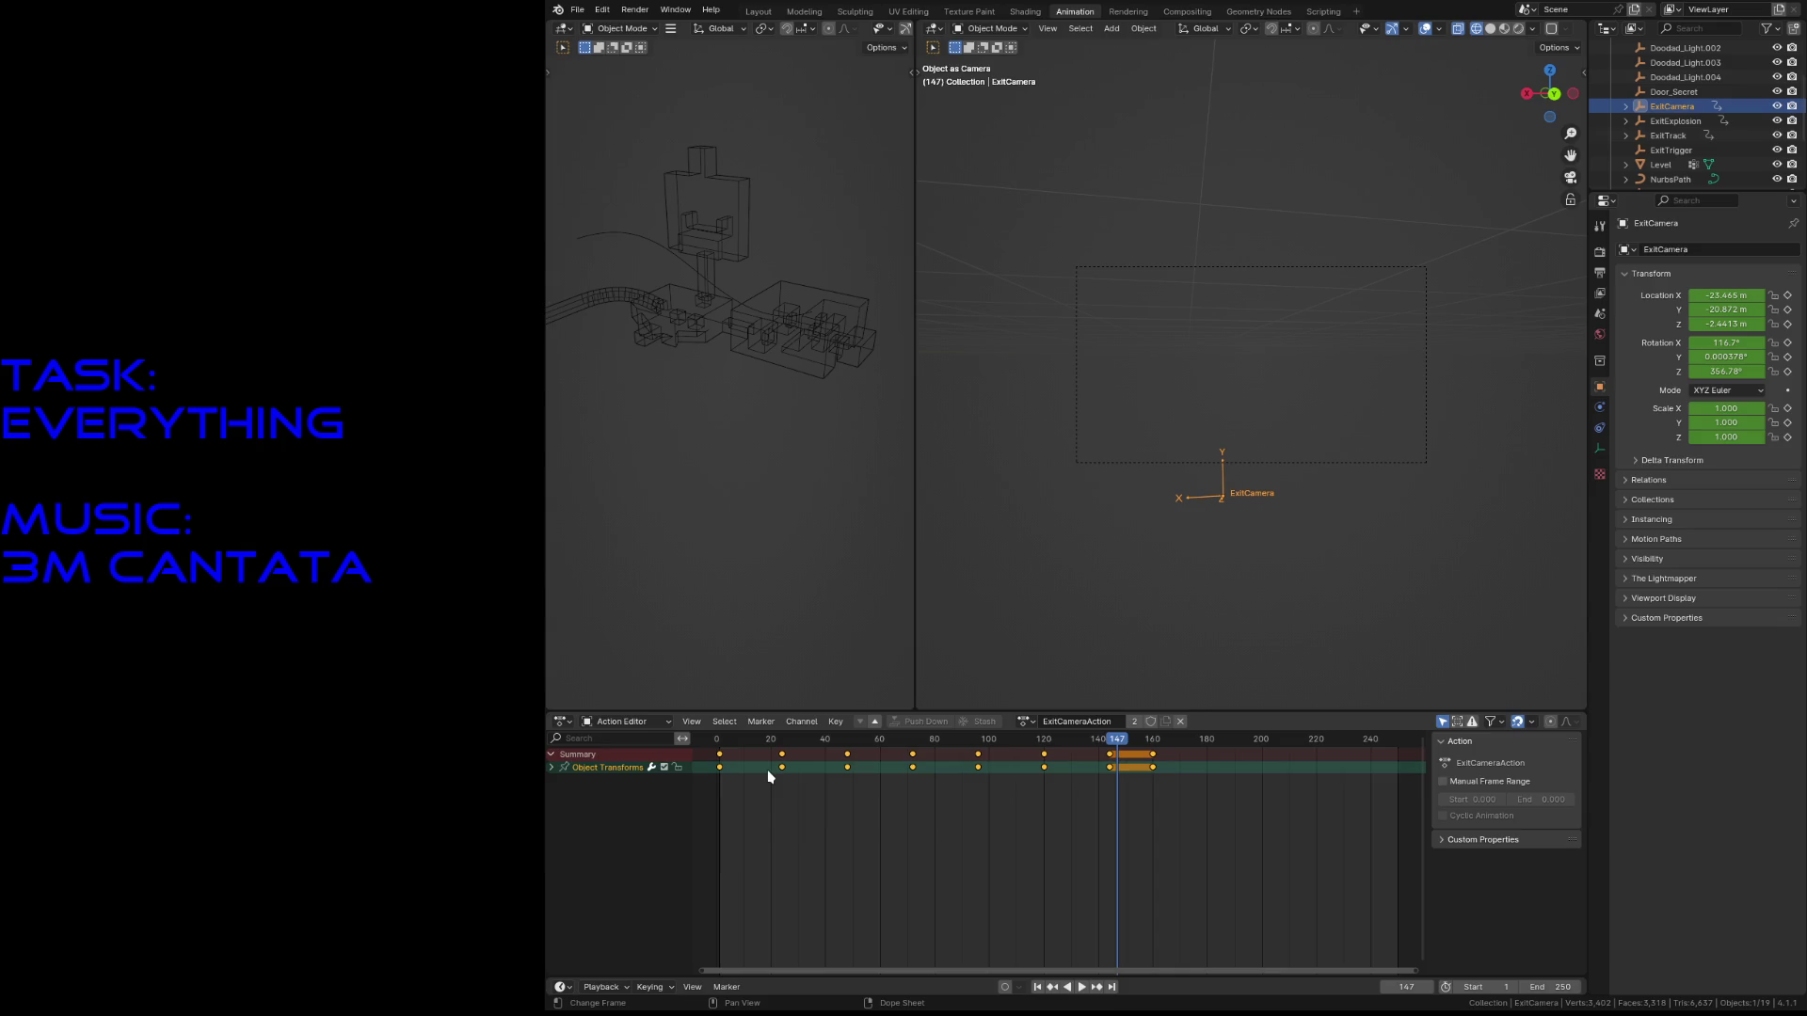
pyautogui.moveTo(1305, 862); pyautogui.dragTo(716, 756)
pyautogui.press('g')
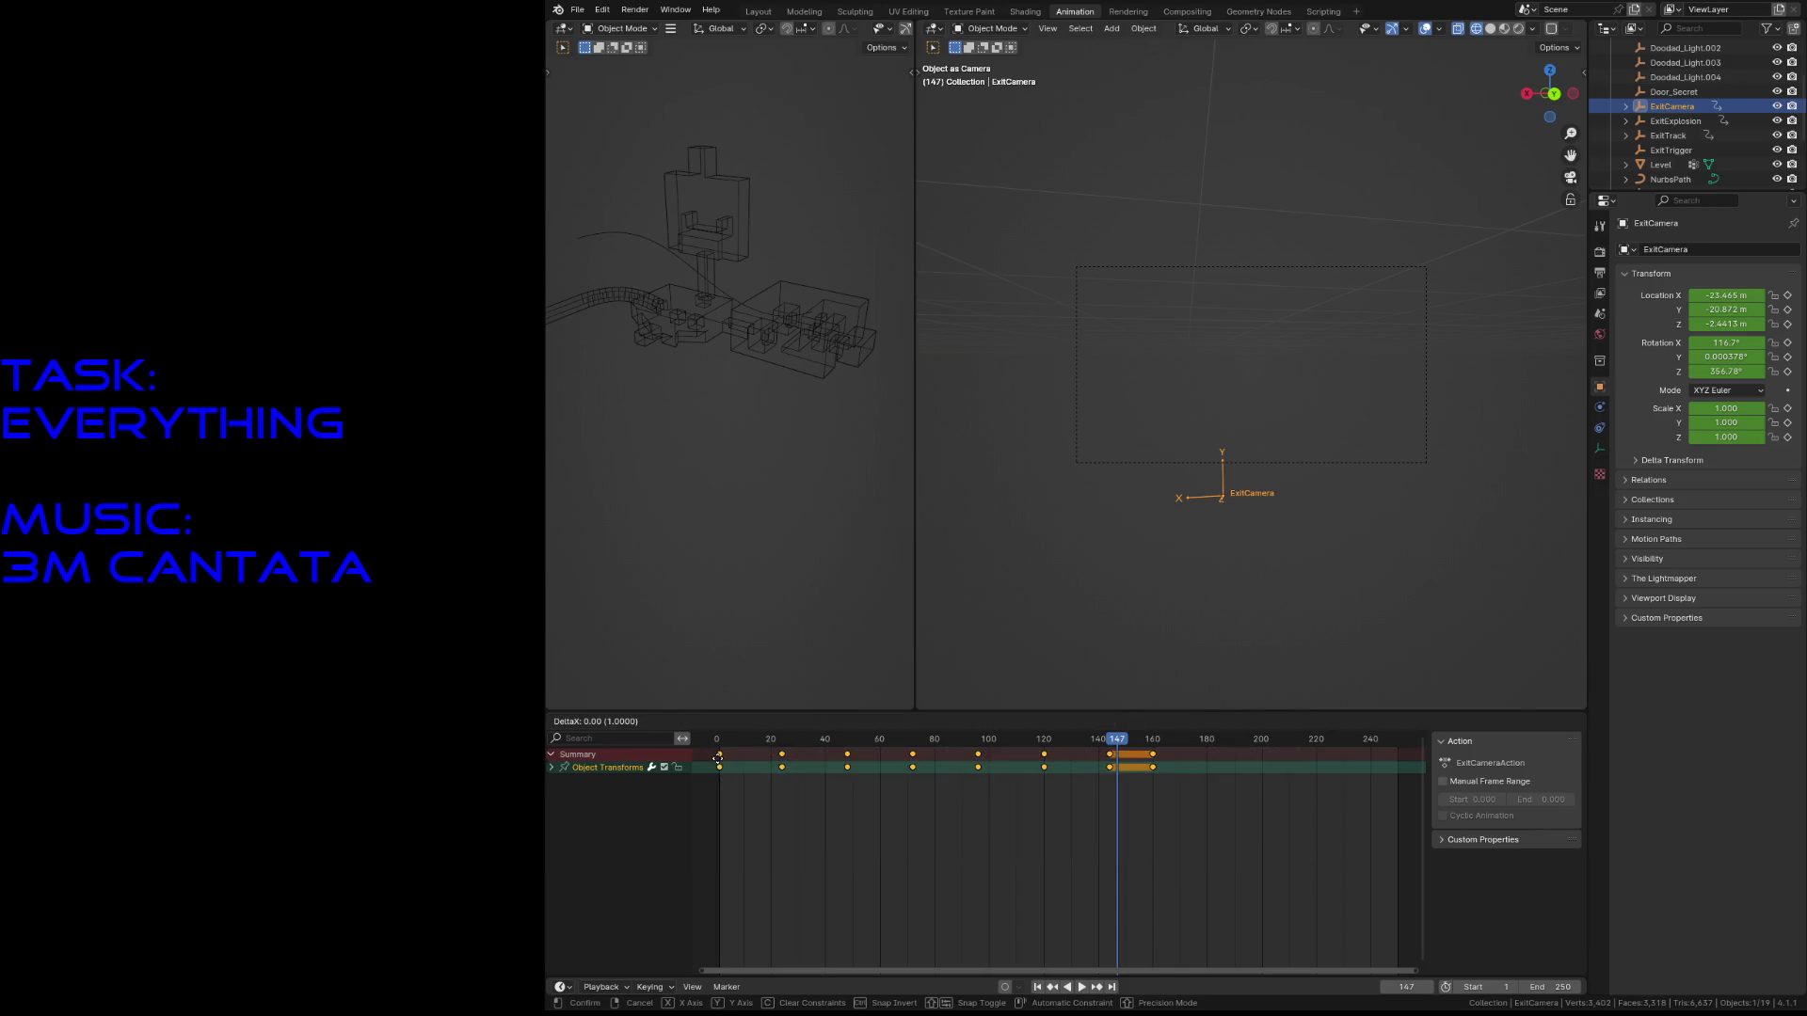
pyautogui.click(735, 768)
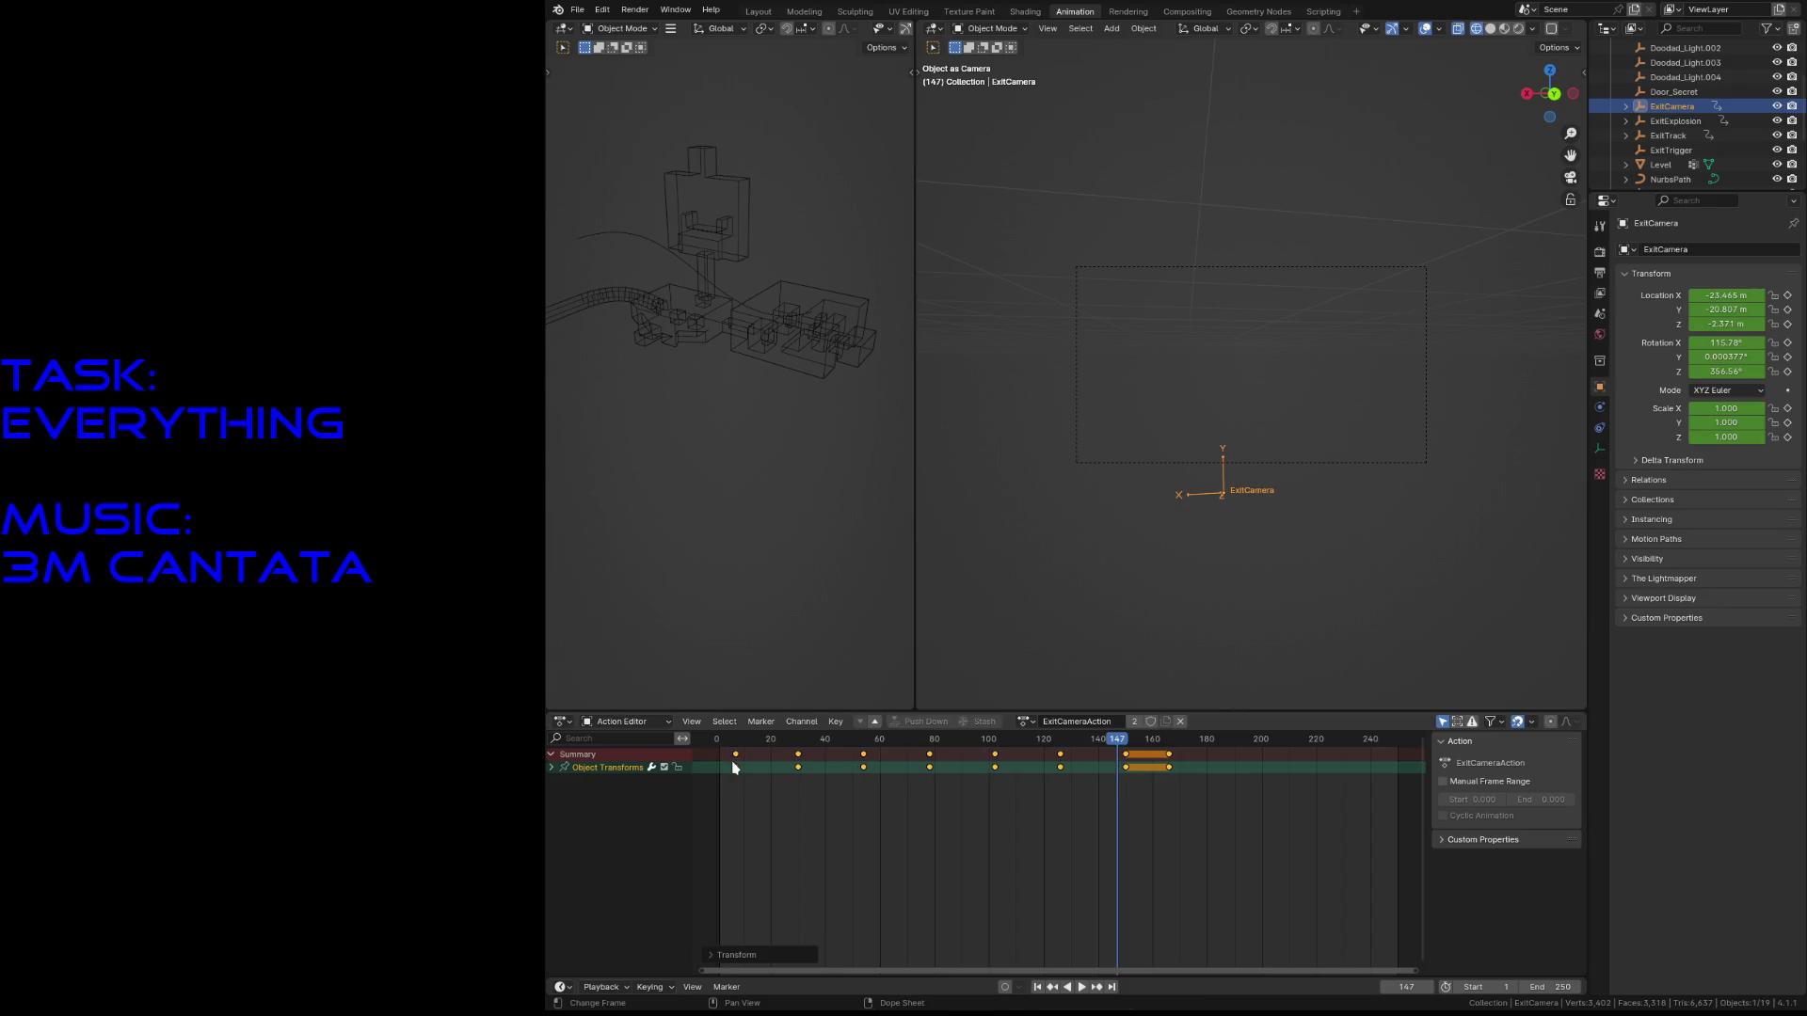
pyautogui.click(1239, 605)
pyautogui.hotkey('ctrl', 's')
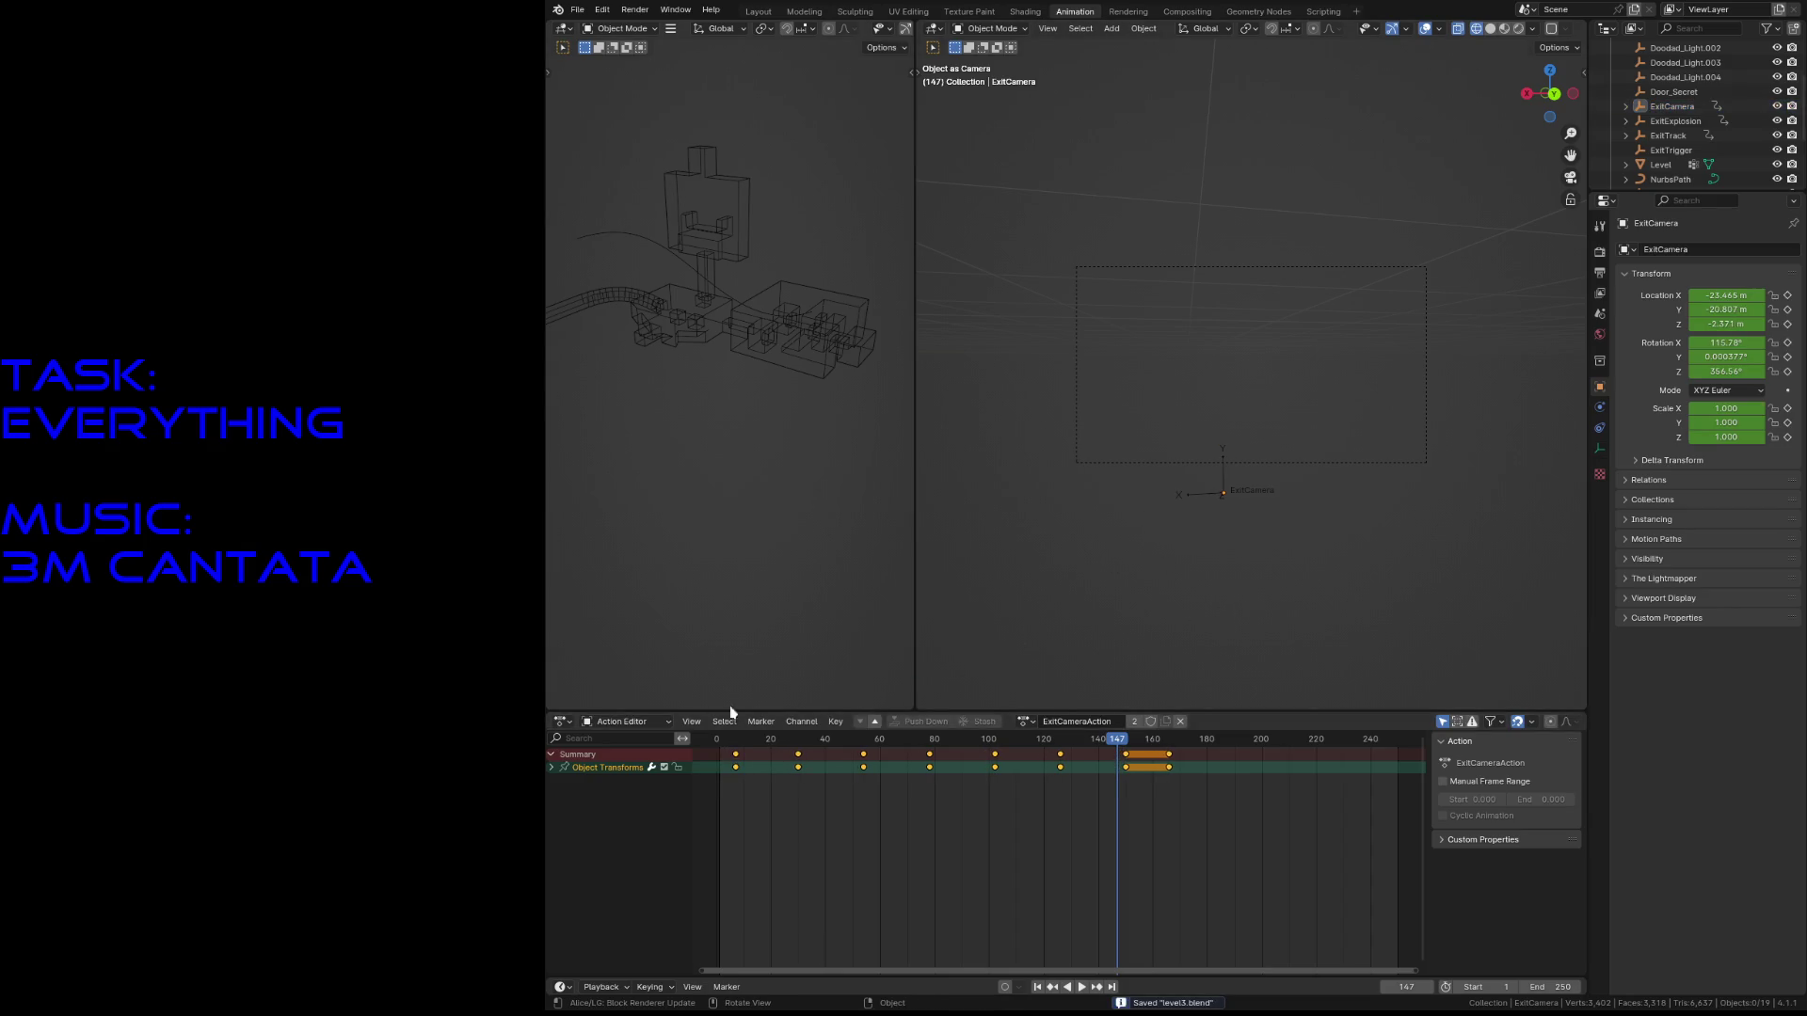
# - Return to the Nonlinear Animation editor and exit tweak mode on ExitCameraAction
pyautogui.click(562, 722)
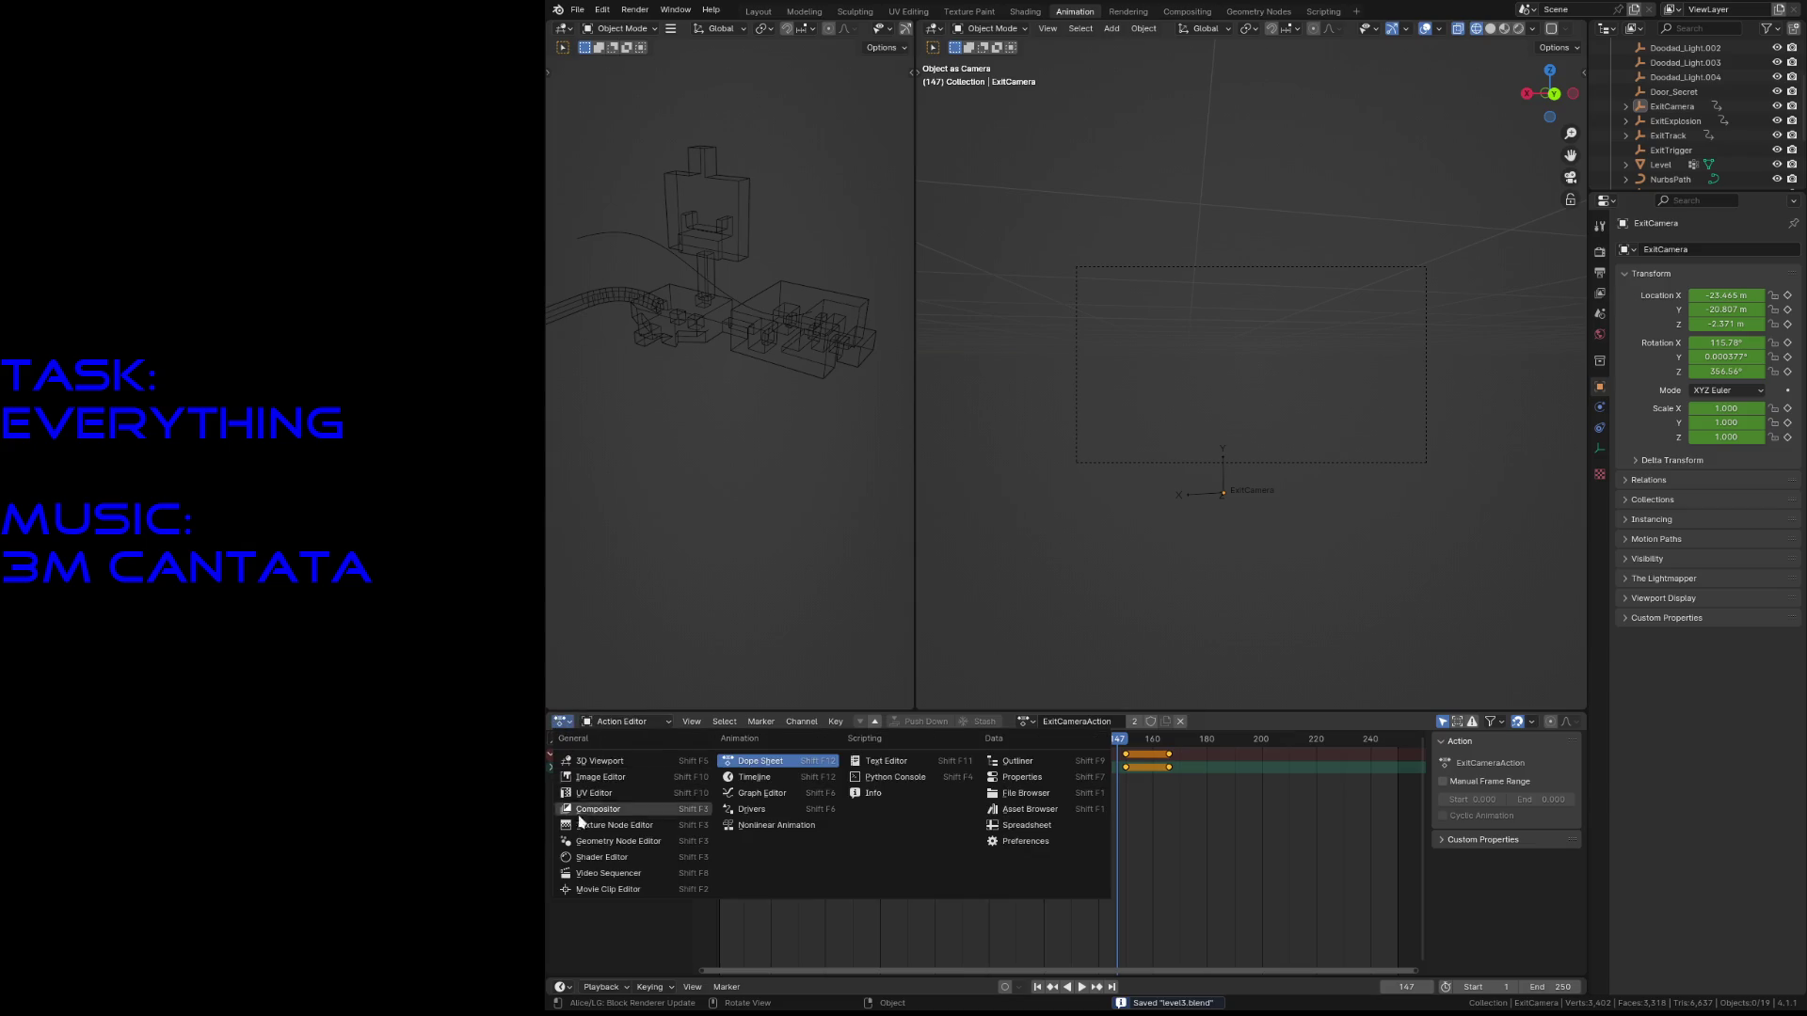
pyautogui.click(789, 824)
pyautogui.press('Tab')
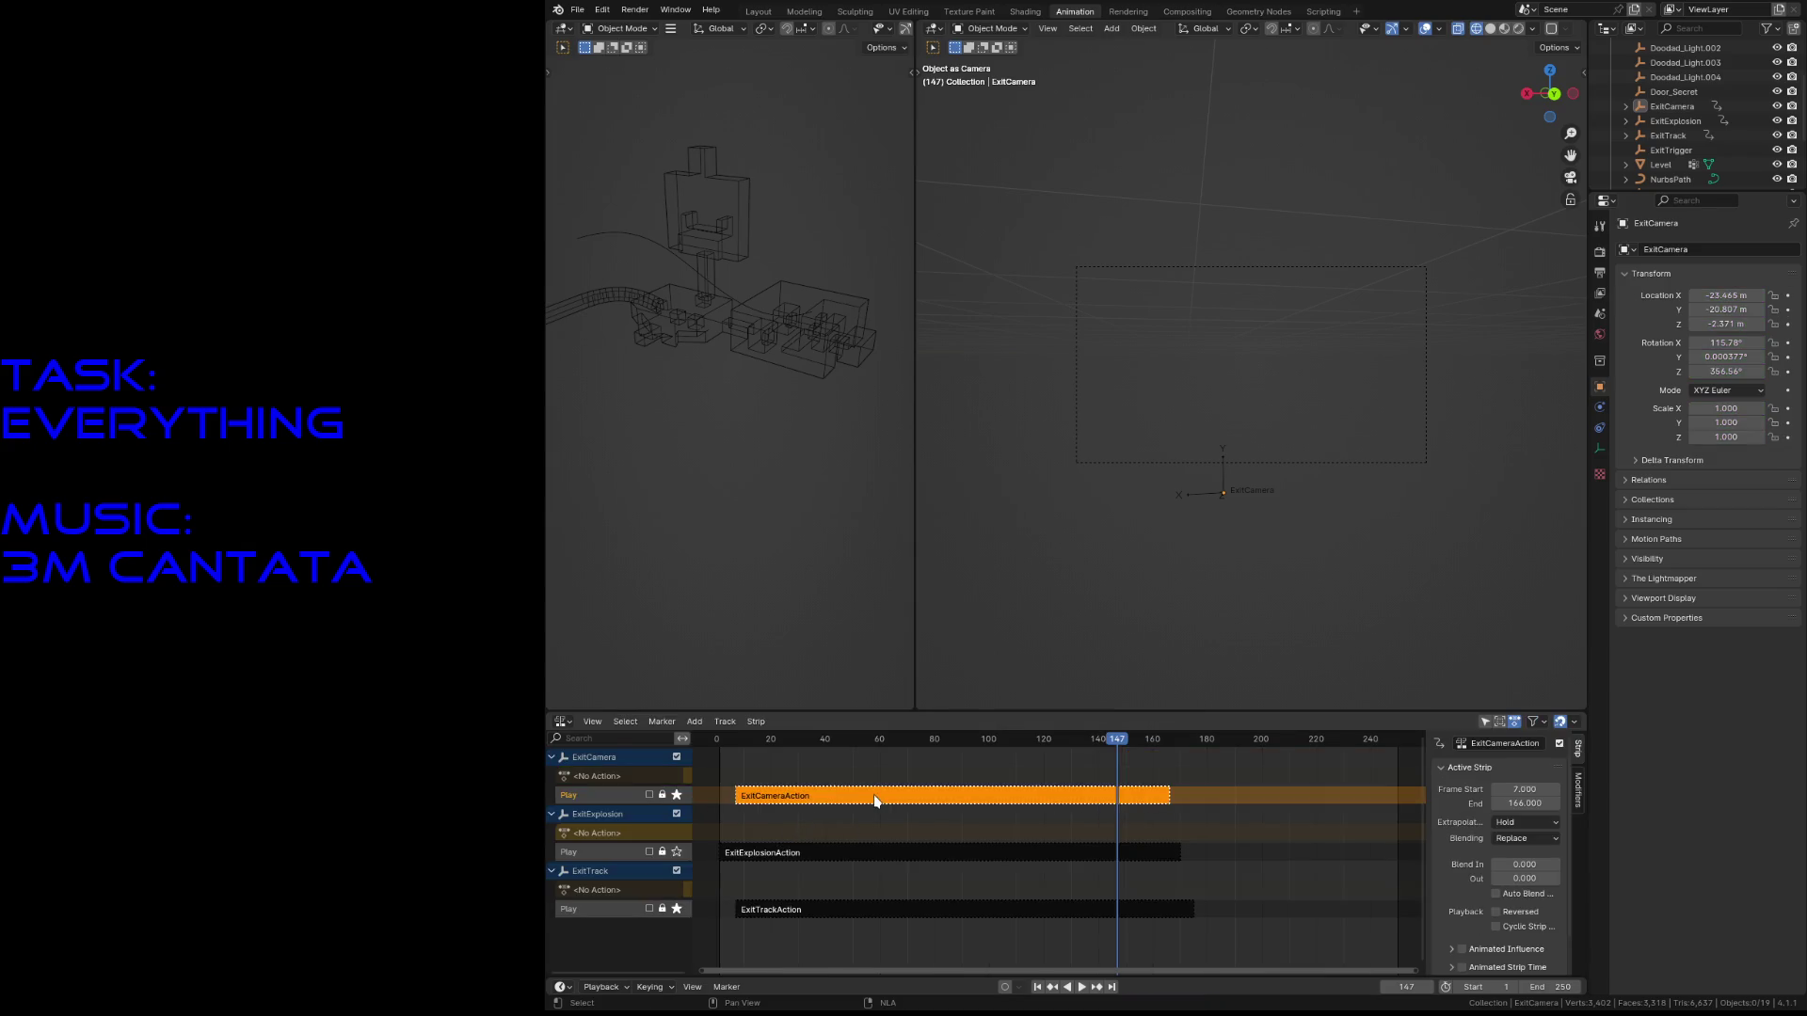
# - Export the scene as glTF 2.0 (.glb/.gltf) via File > Export and save level3.blend
pyautogui.click(1214, 807)
pyautogui.hotkey('ctrl', 's')
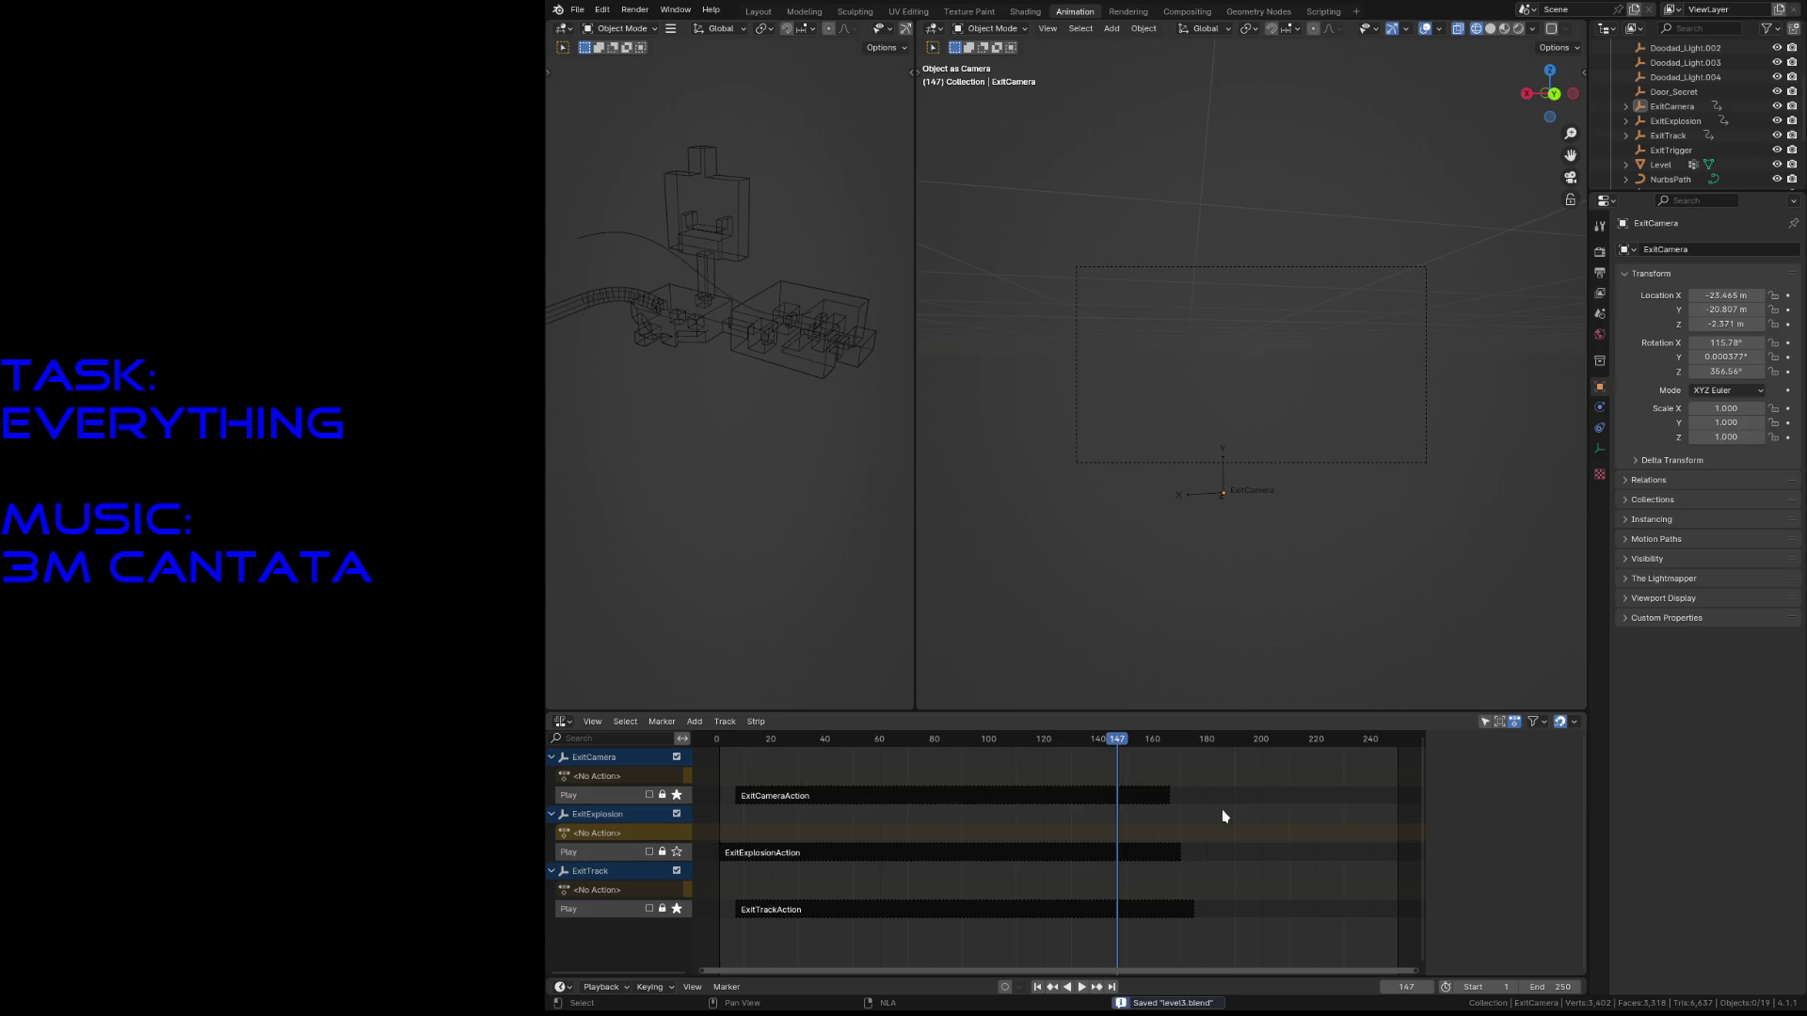
pyautogui.click(577, 10)
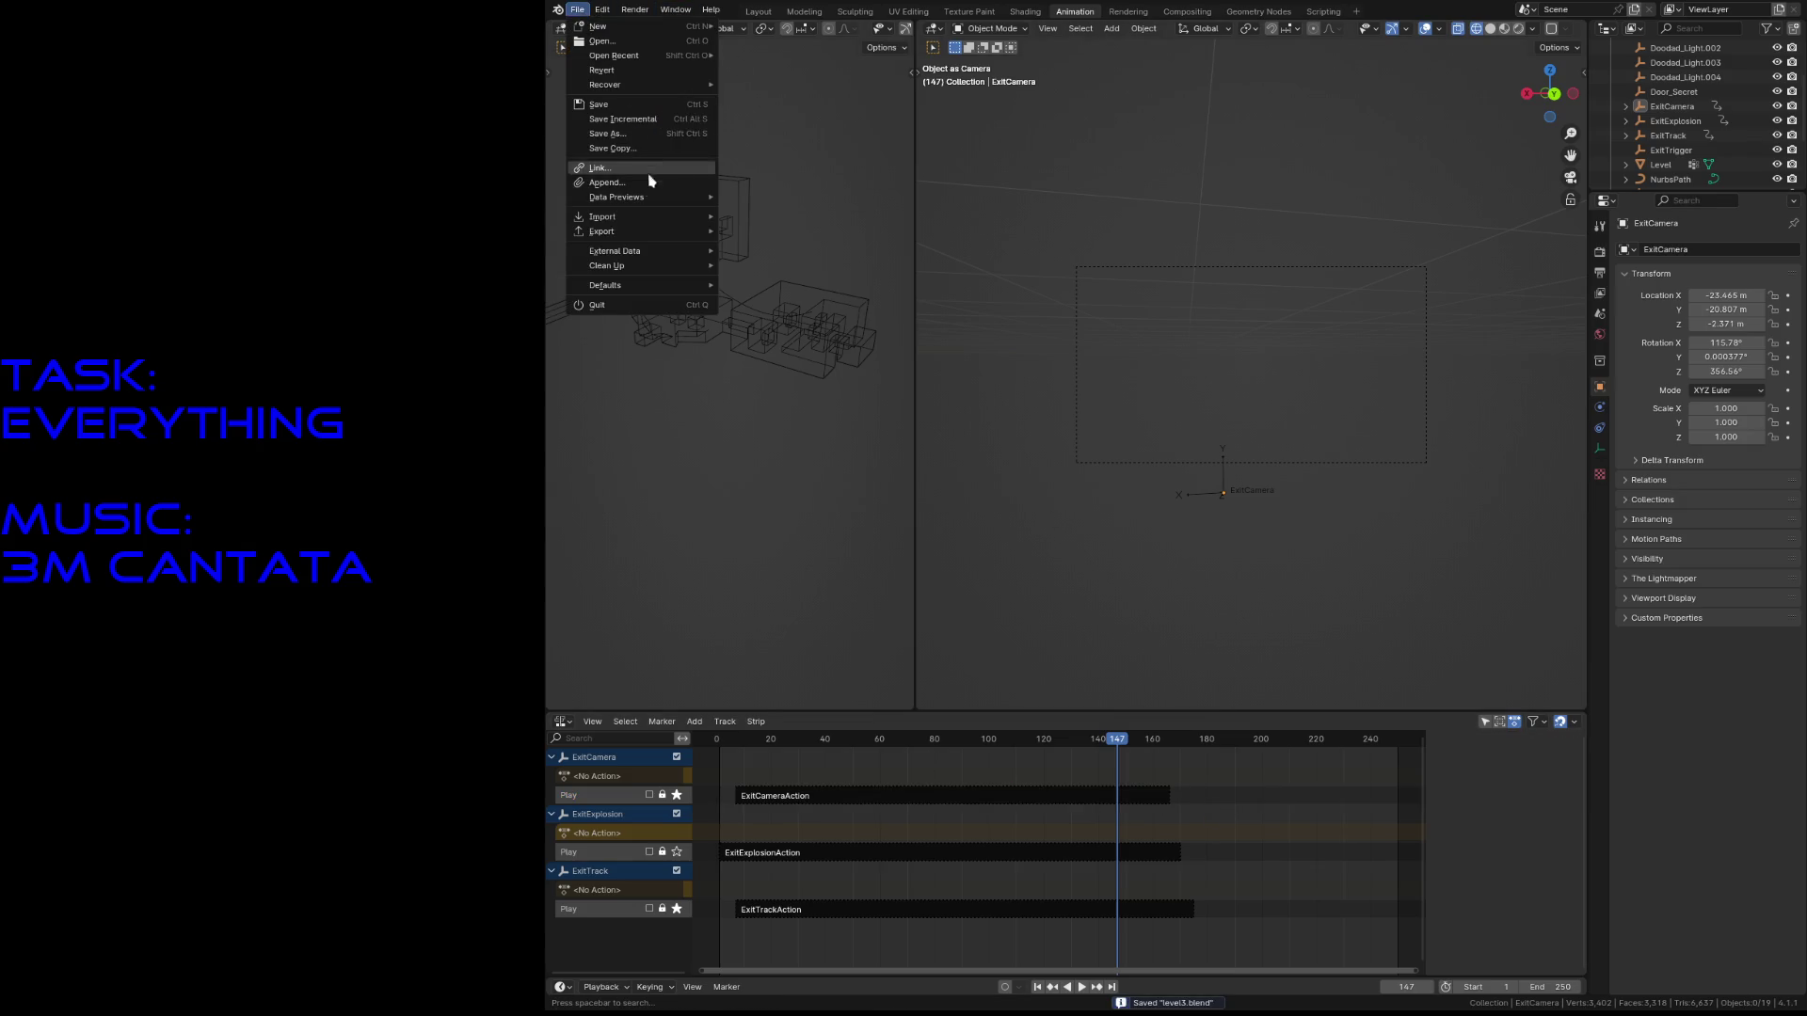
pyautogui.moveTo(637, 231)
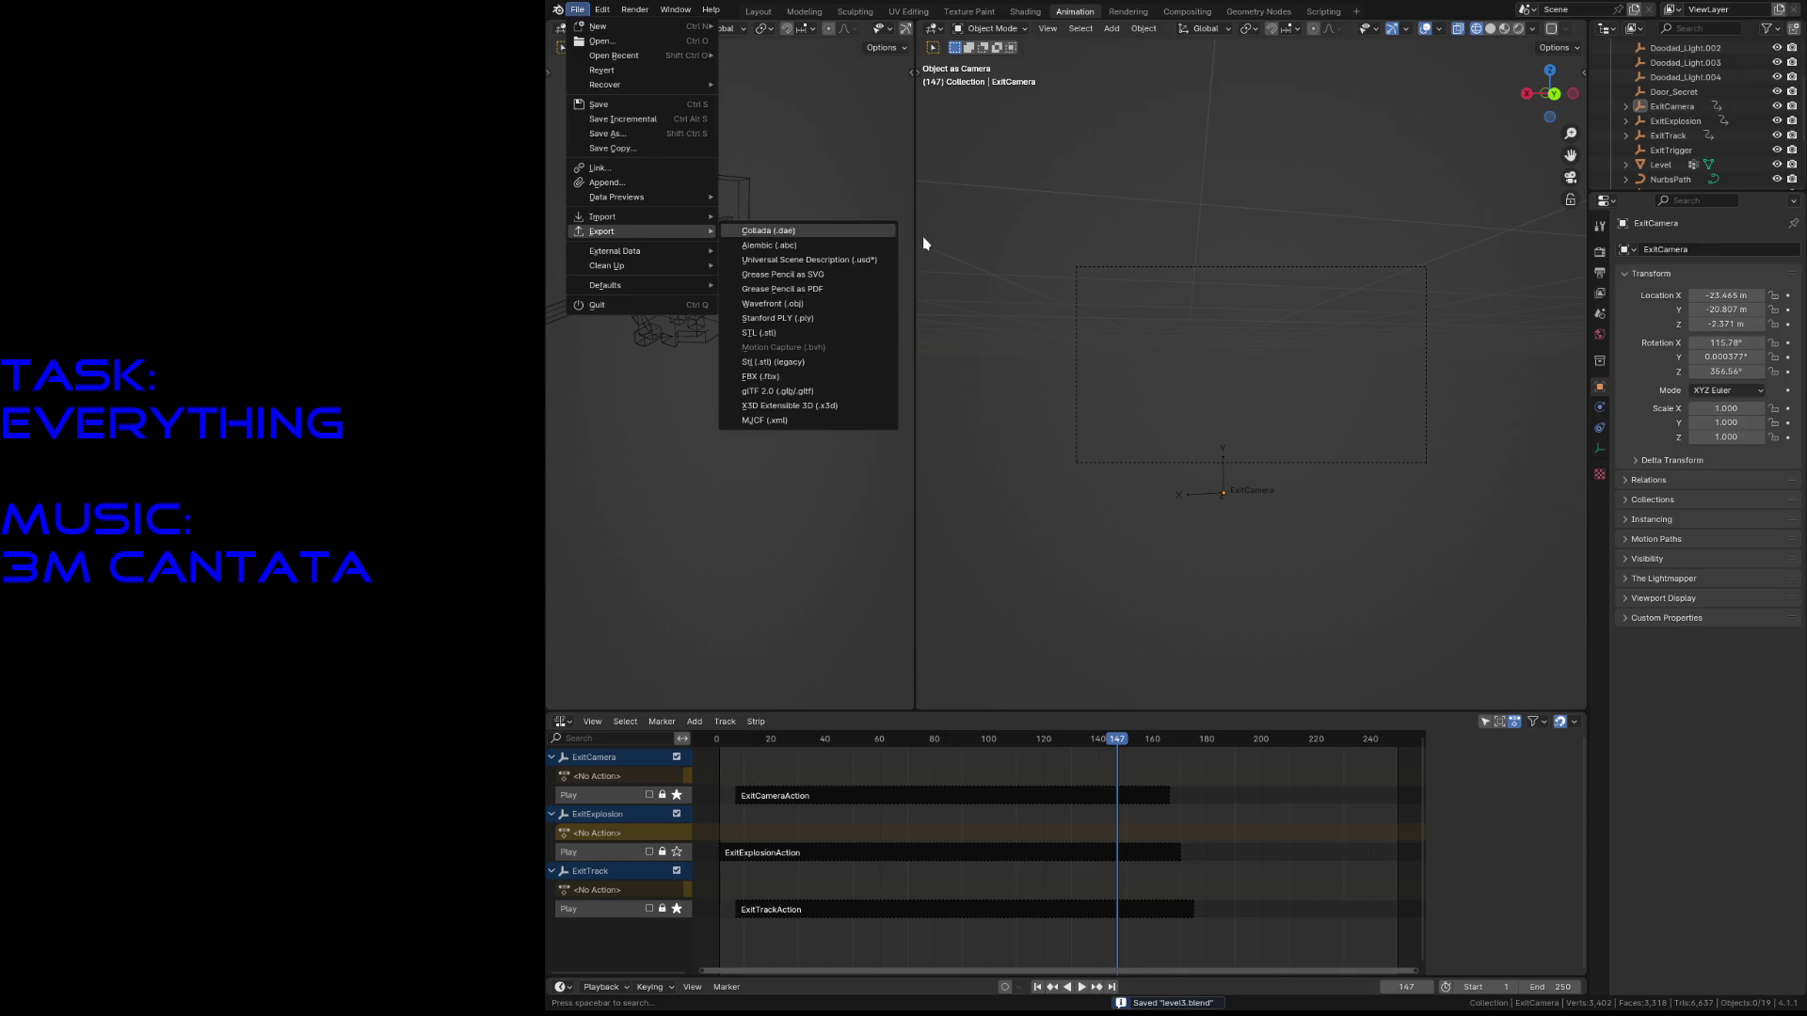
pyautogui.click(790, 391)
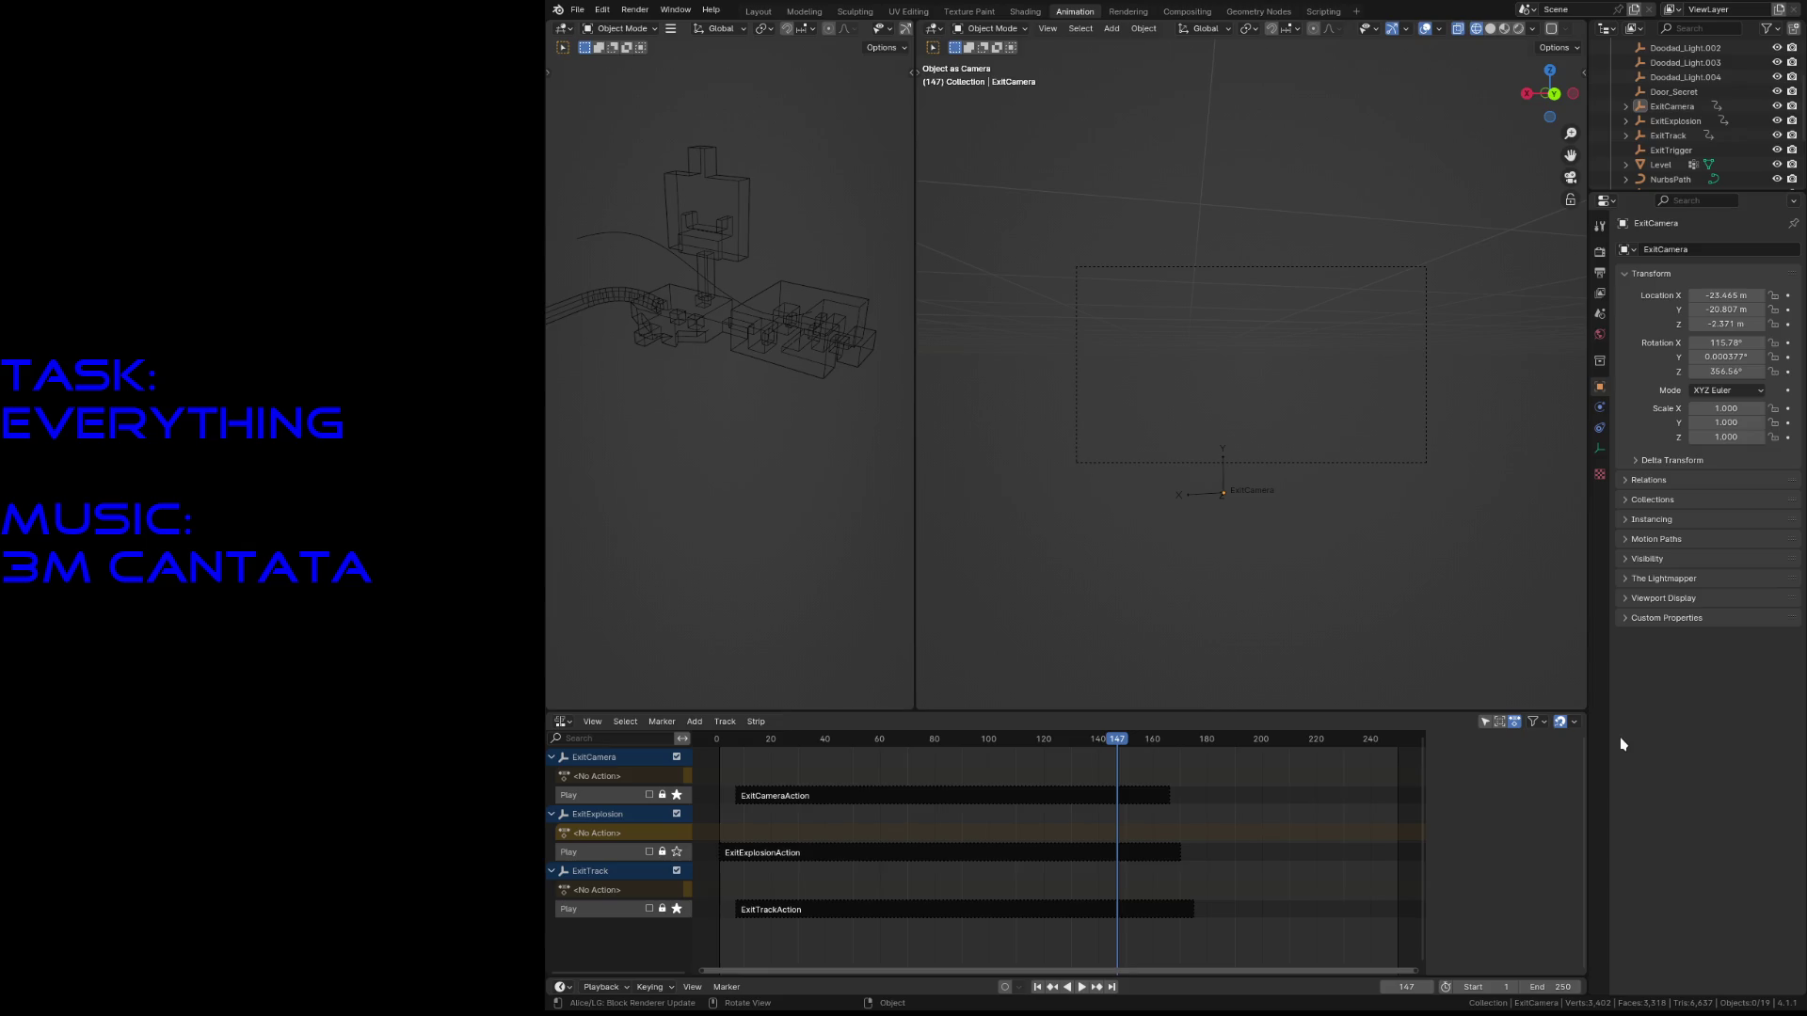
pyautogui.hotkey('ctrl', 's')
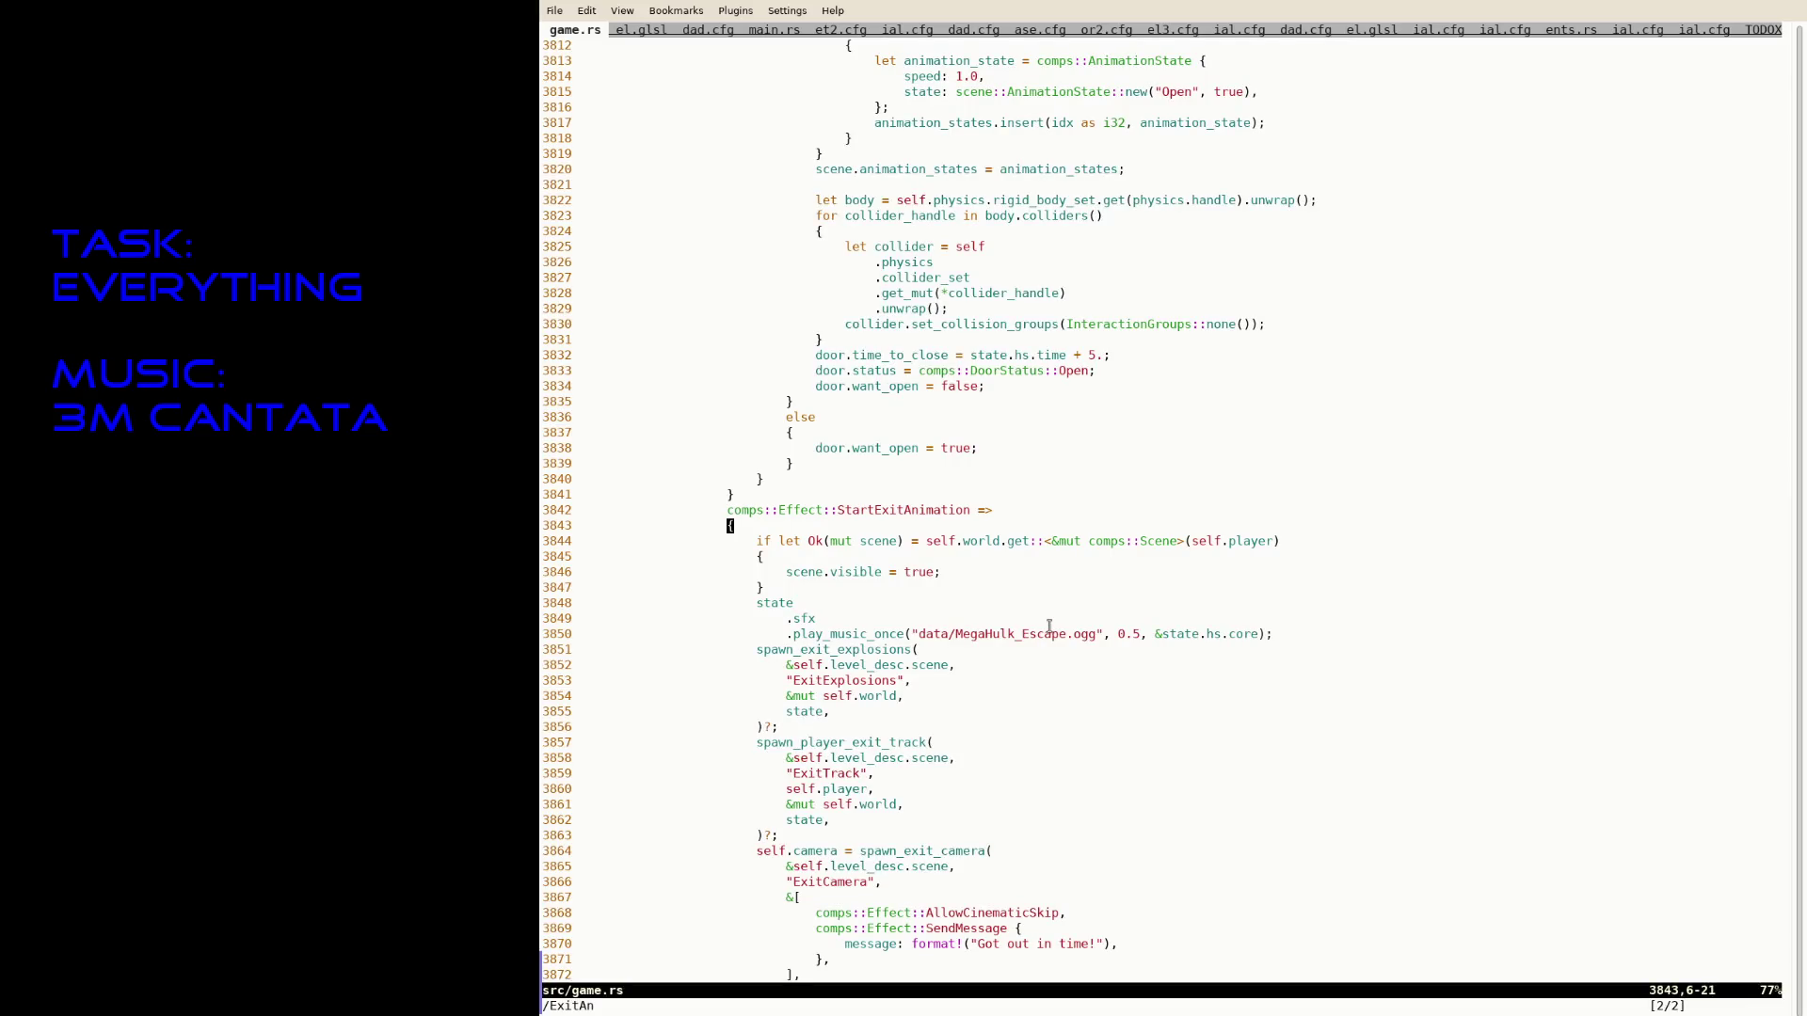
# - Suspend Vim and rerun the previous MegaHulk game run command from the shell
pyautogui.hotkey('ctrl', 'z')
pyautogui.press('Up')
pyautogui.press('Return')
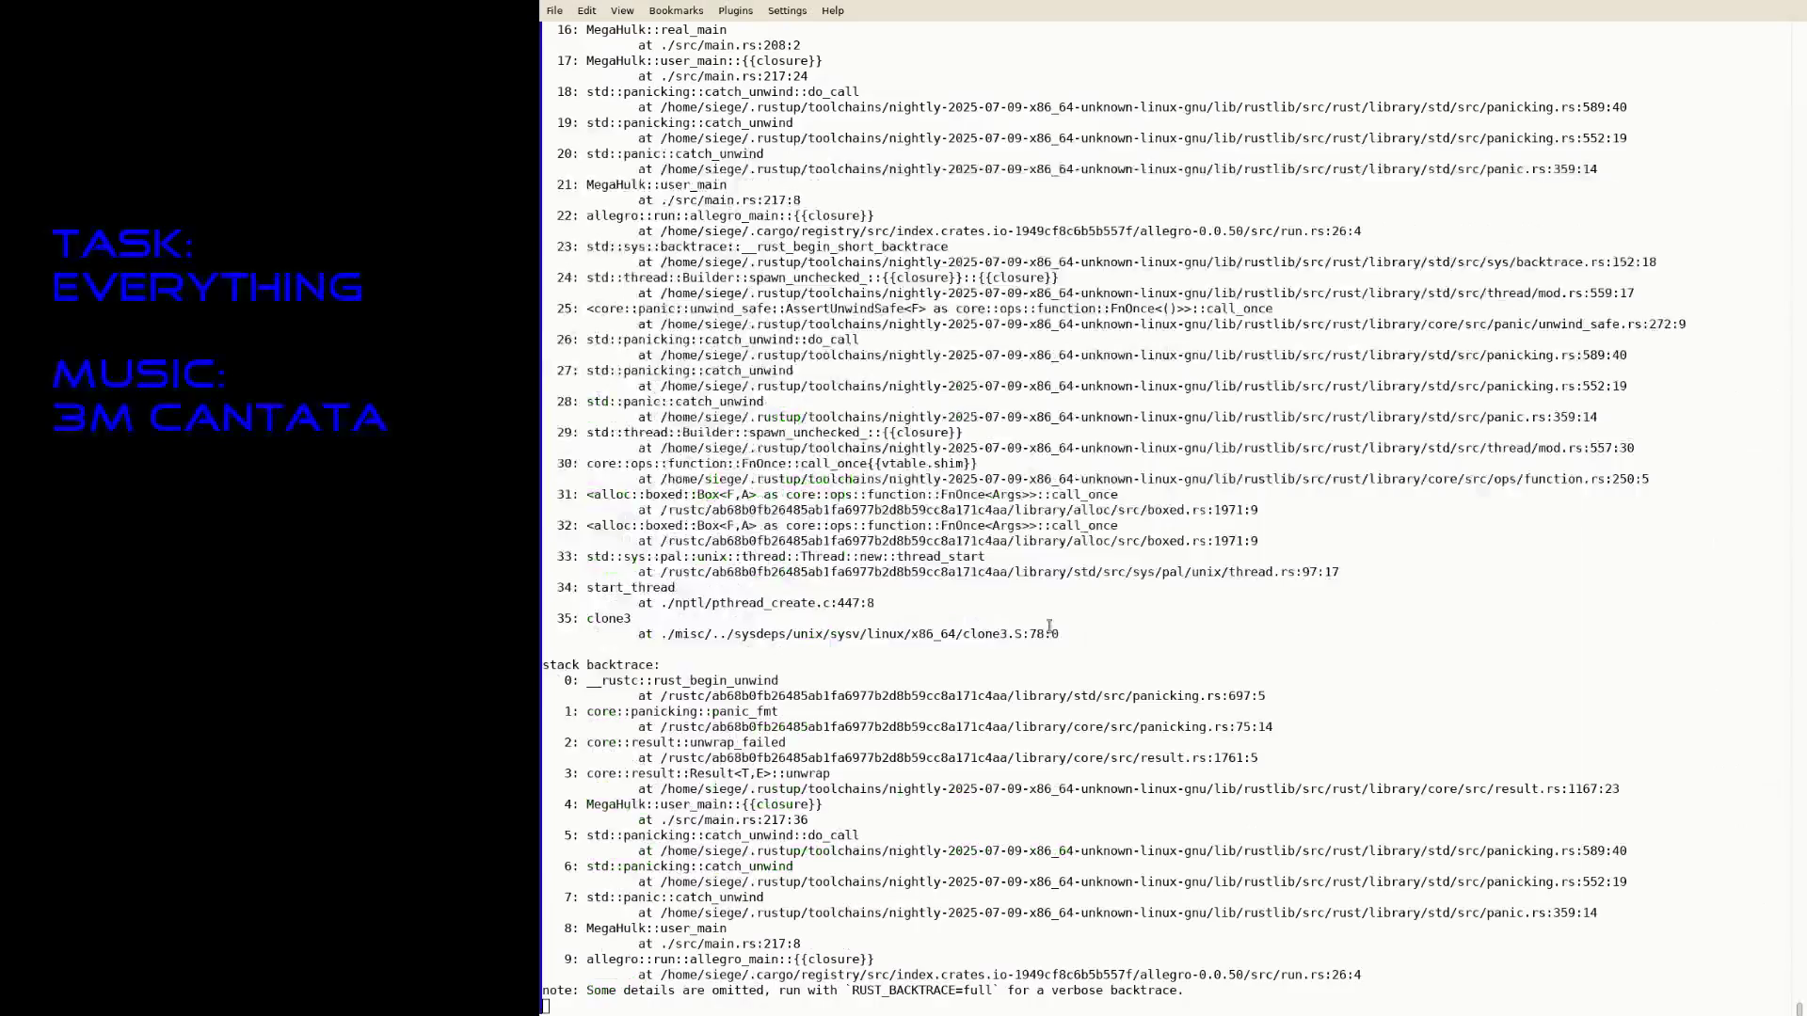
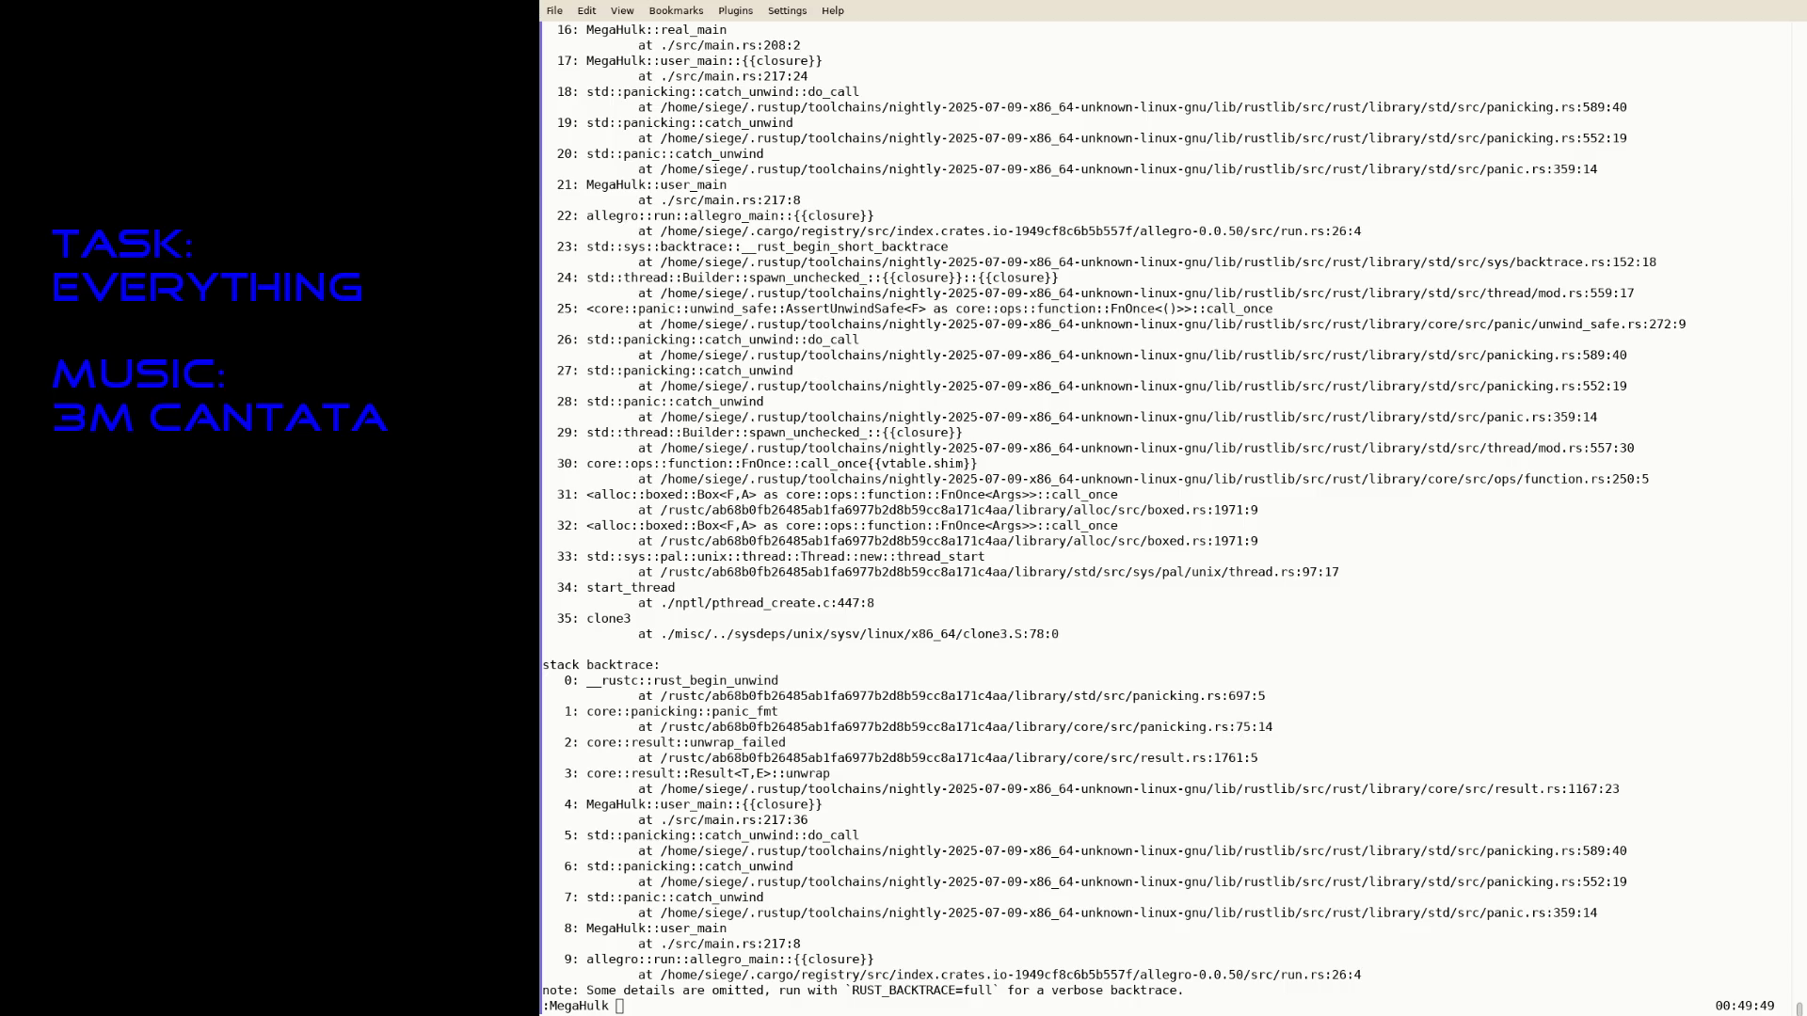
# - Relaunch MegaHulk with RUST_BACKTRACE=1 cargo run --release and play the test room until it panics
pyautogui.press('Up')
pyautogui.press('Return')
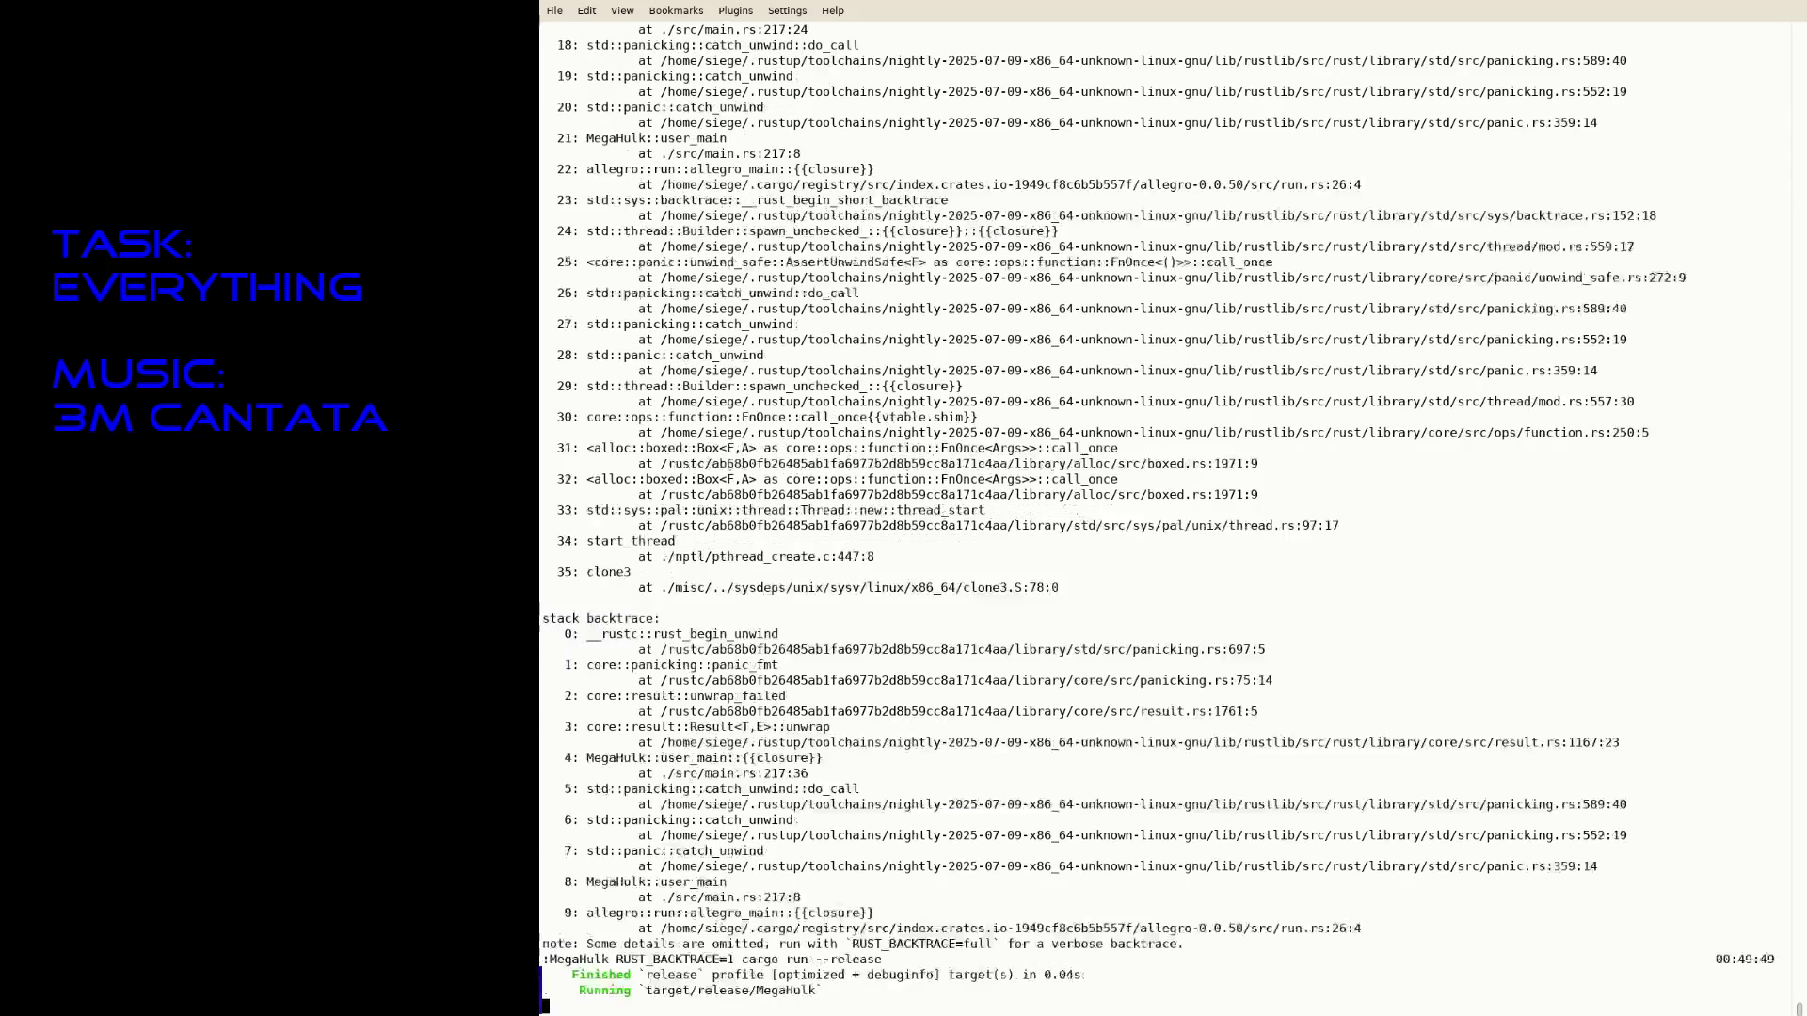
pyautogui.press('w')
pyautogui.press('space')
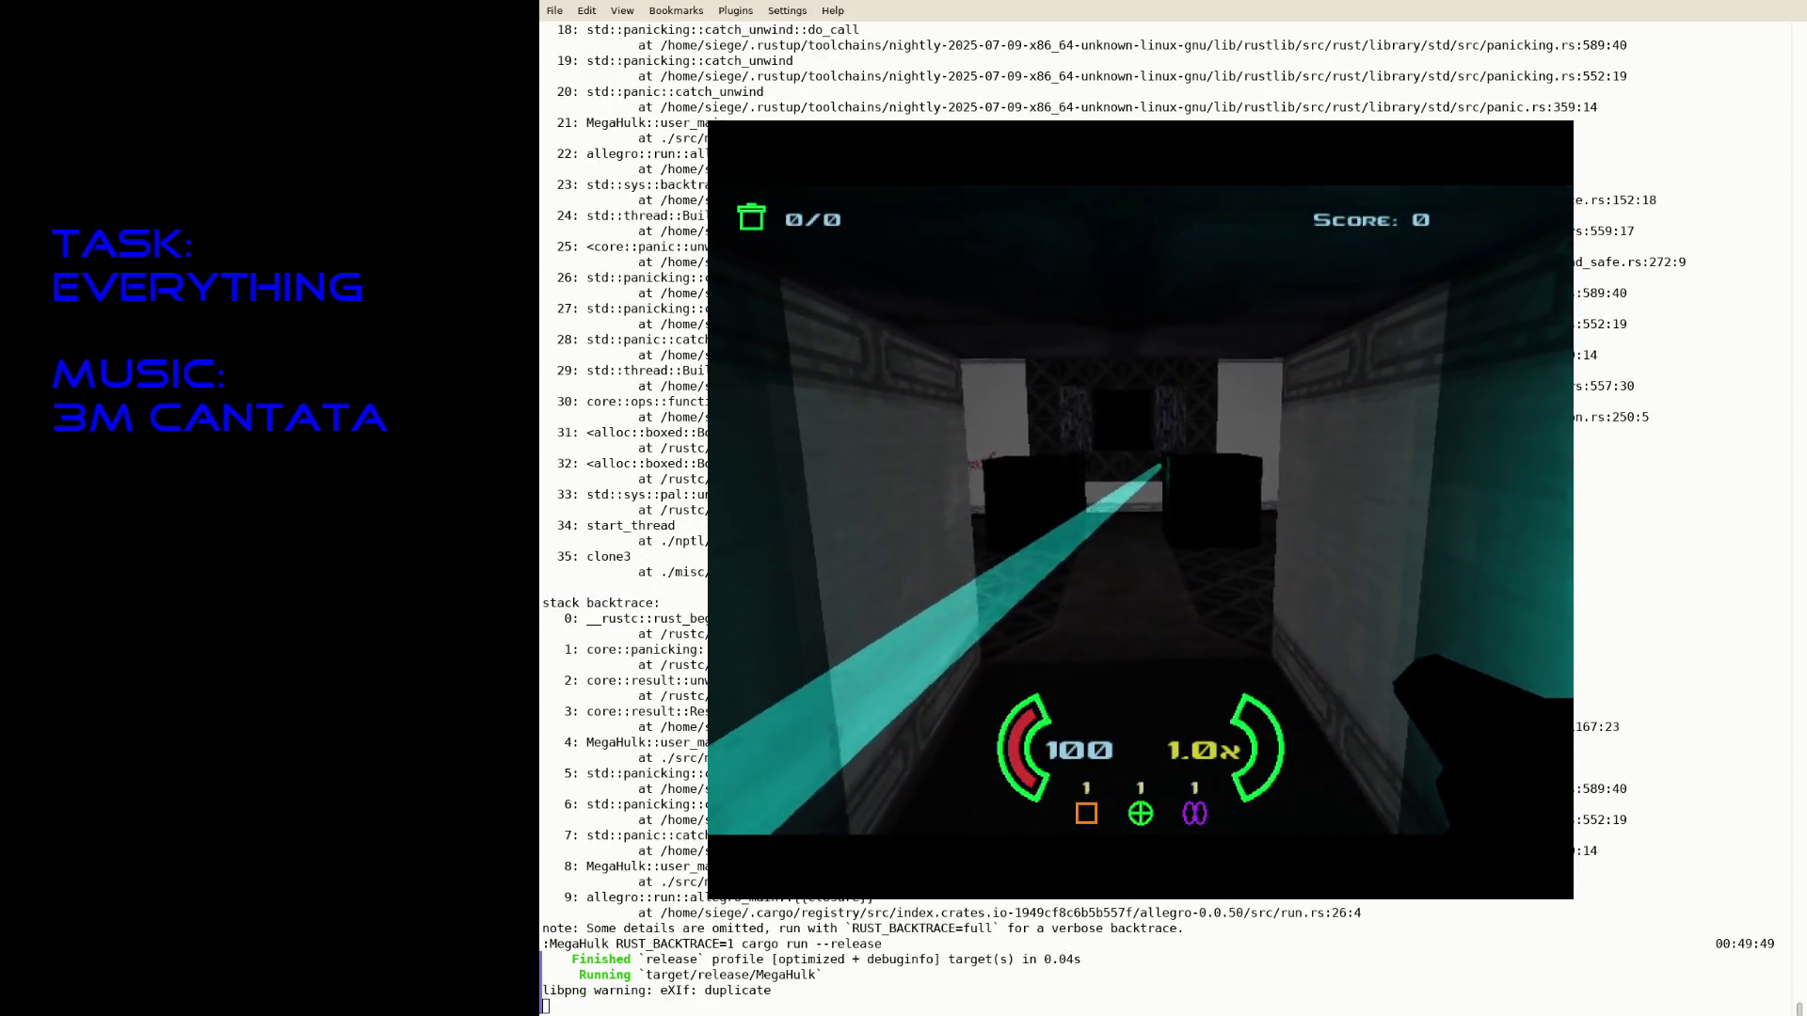
pyautogui.press('Left')
pyautogui.press('w')
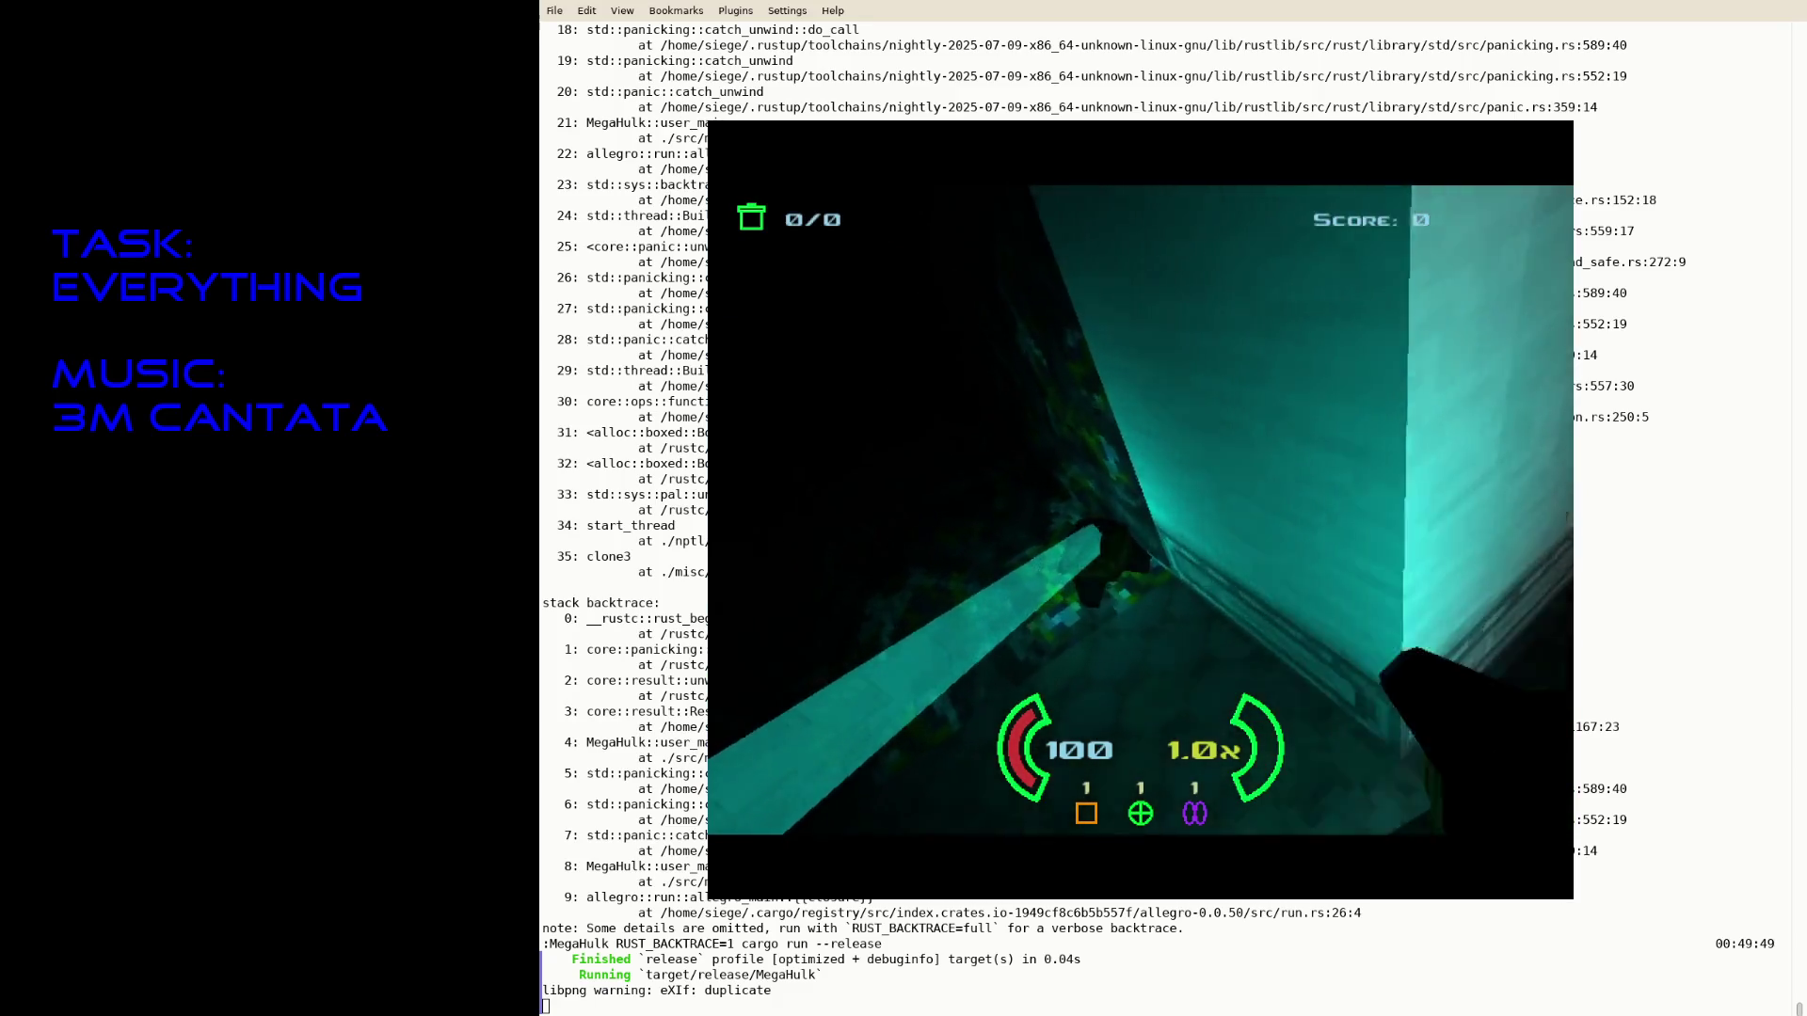
pyautogui.write('www')
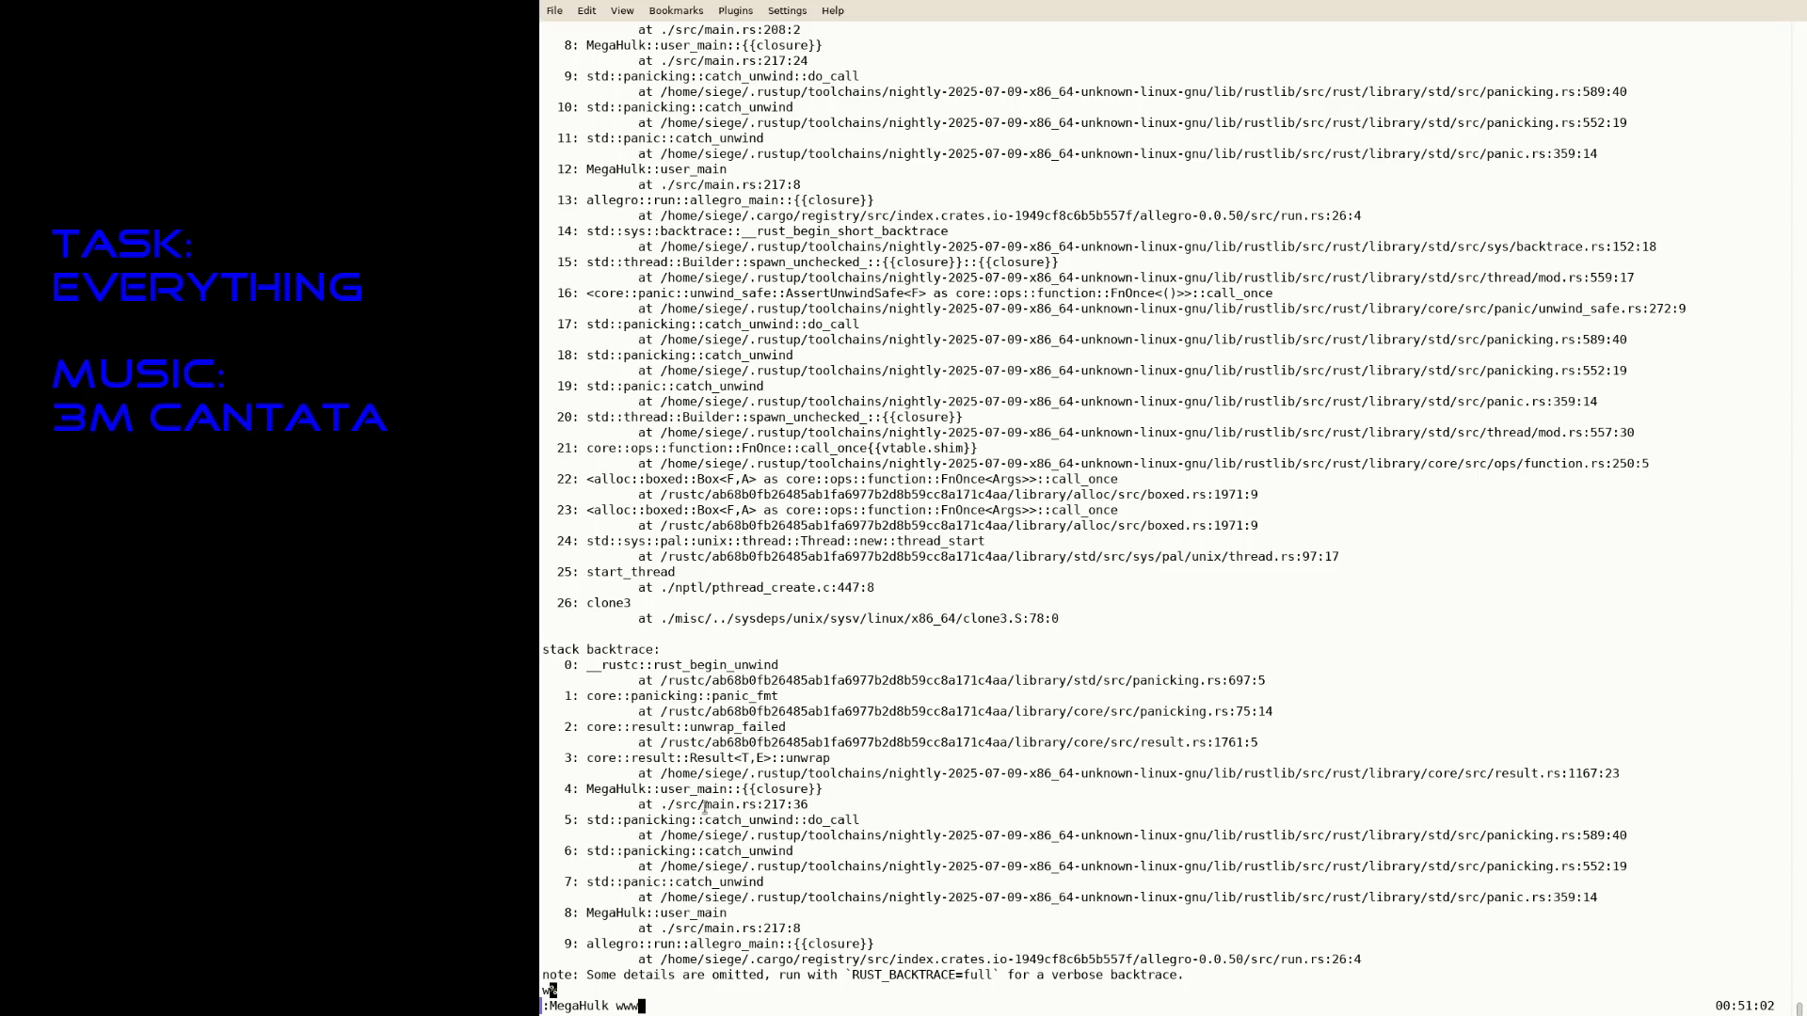
# - Clear the prompt, rerun the backtrace cargo command and play through level 3
pyautogui.hotkey('ctrl', 'c')
pyautogui.press('Up')
pyautogui.press('Return')
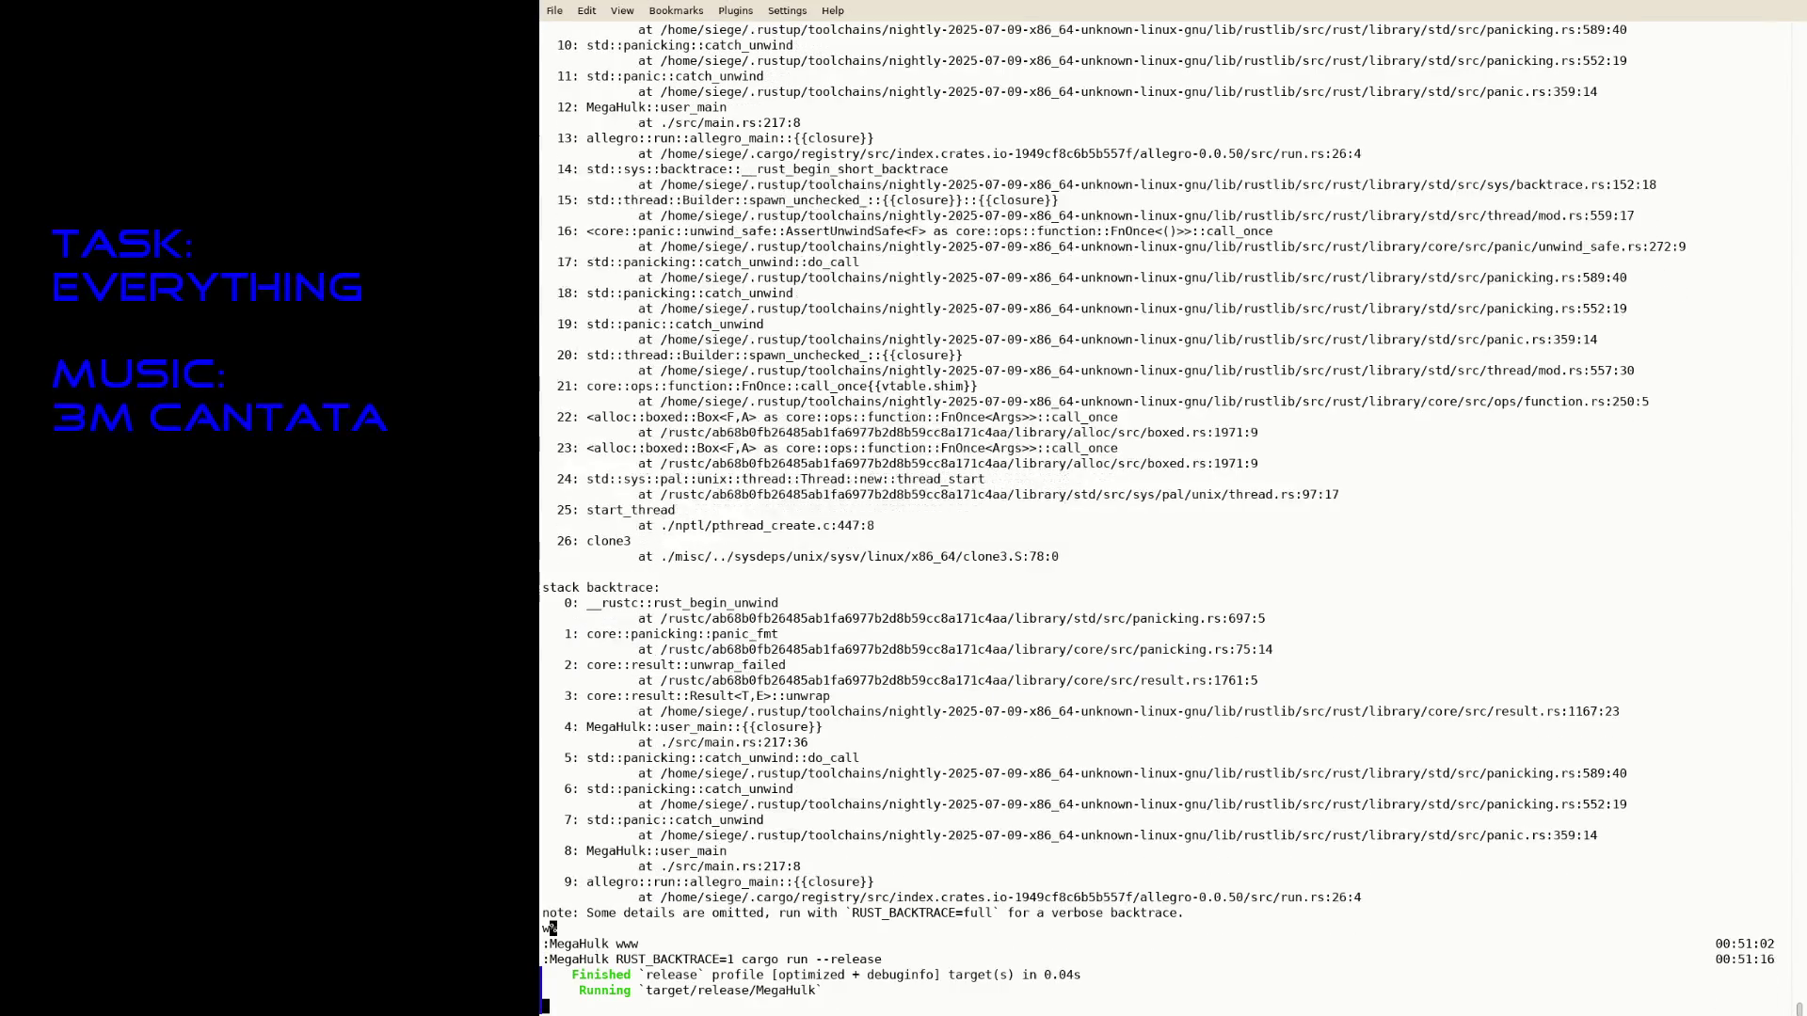
pyautogui.press('a')
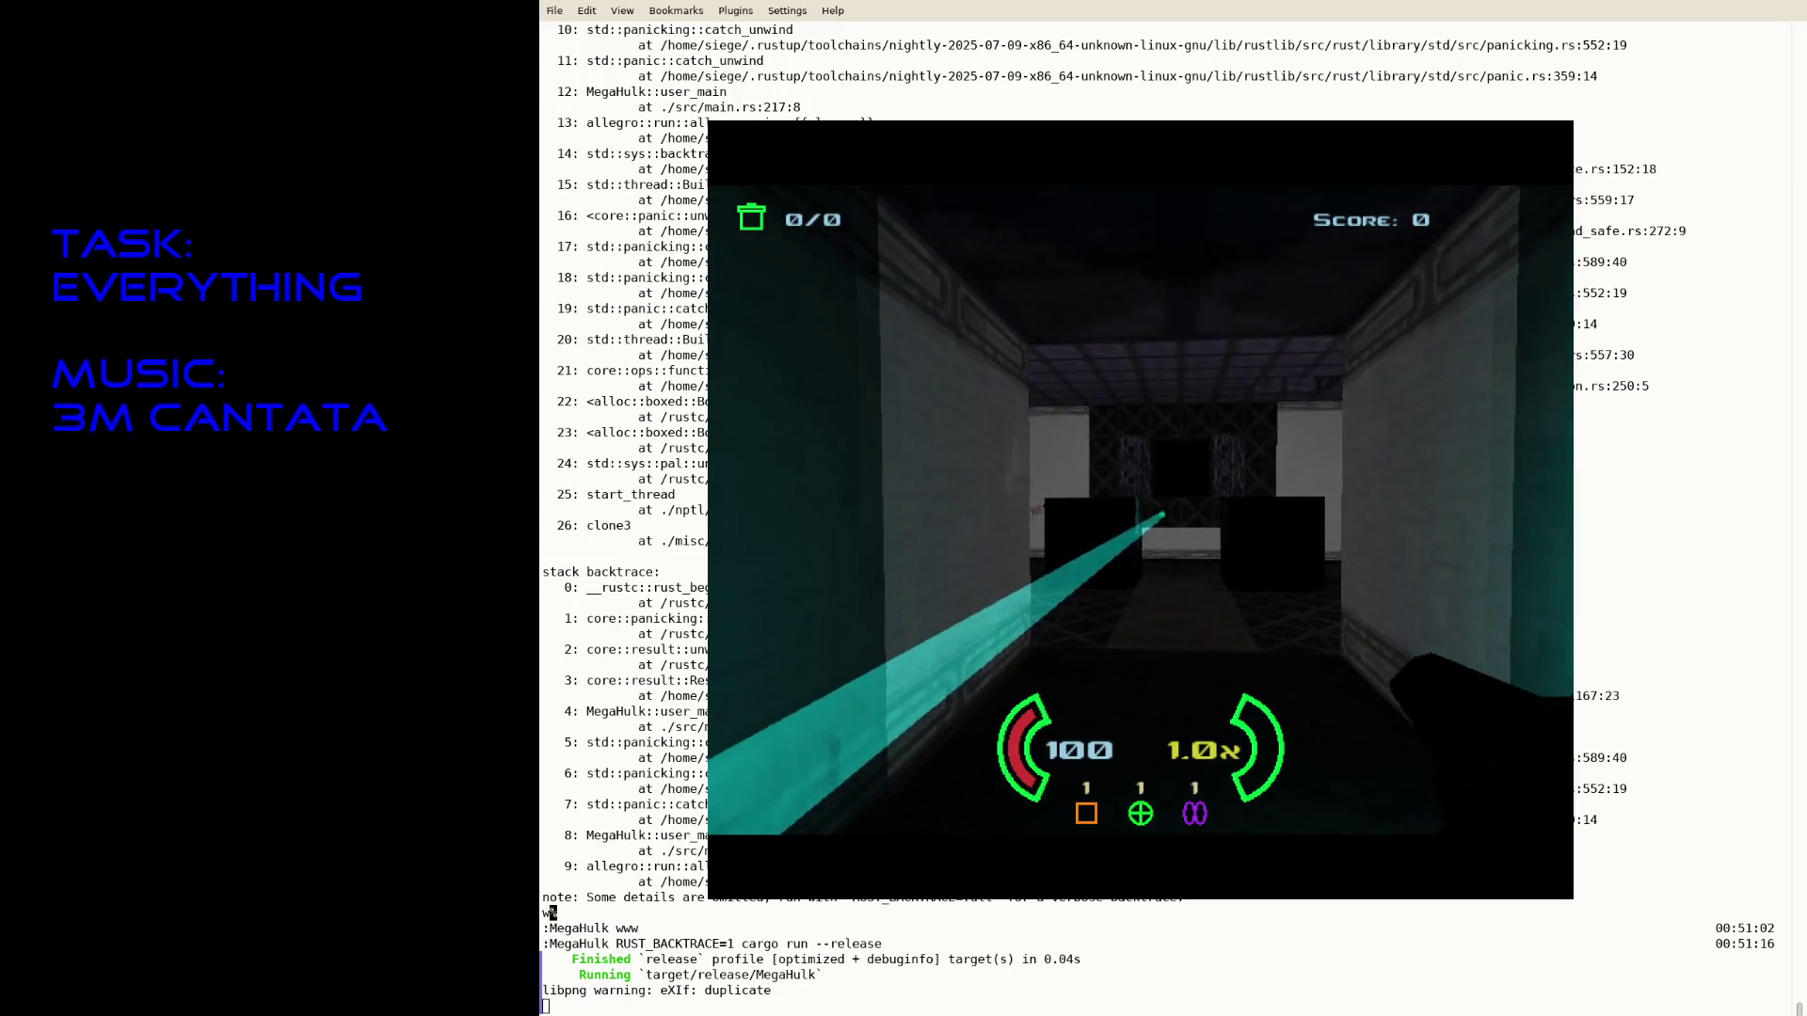
pyautogui.press('Left')
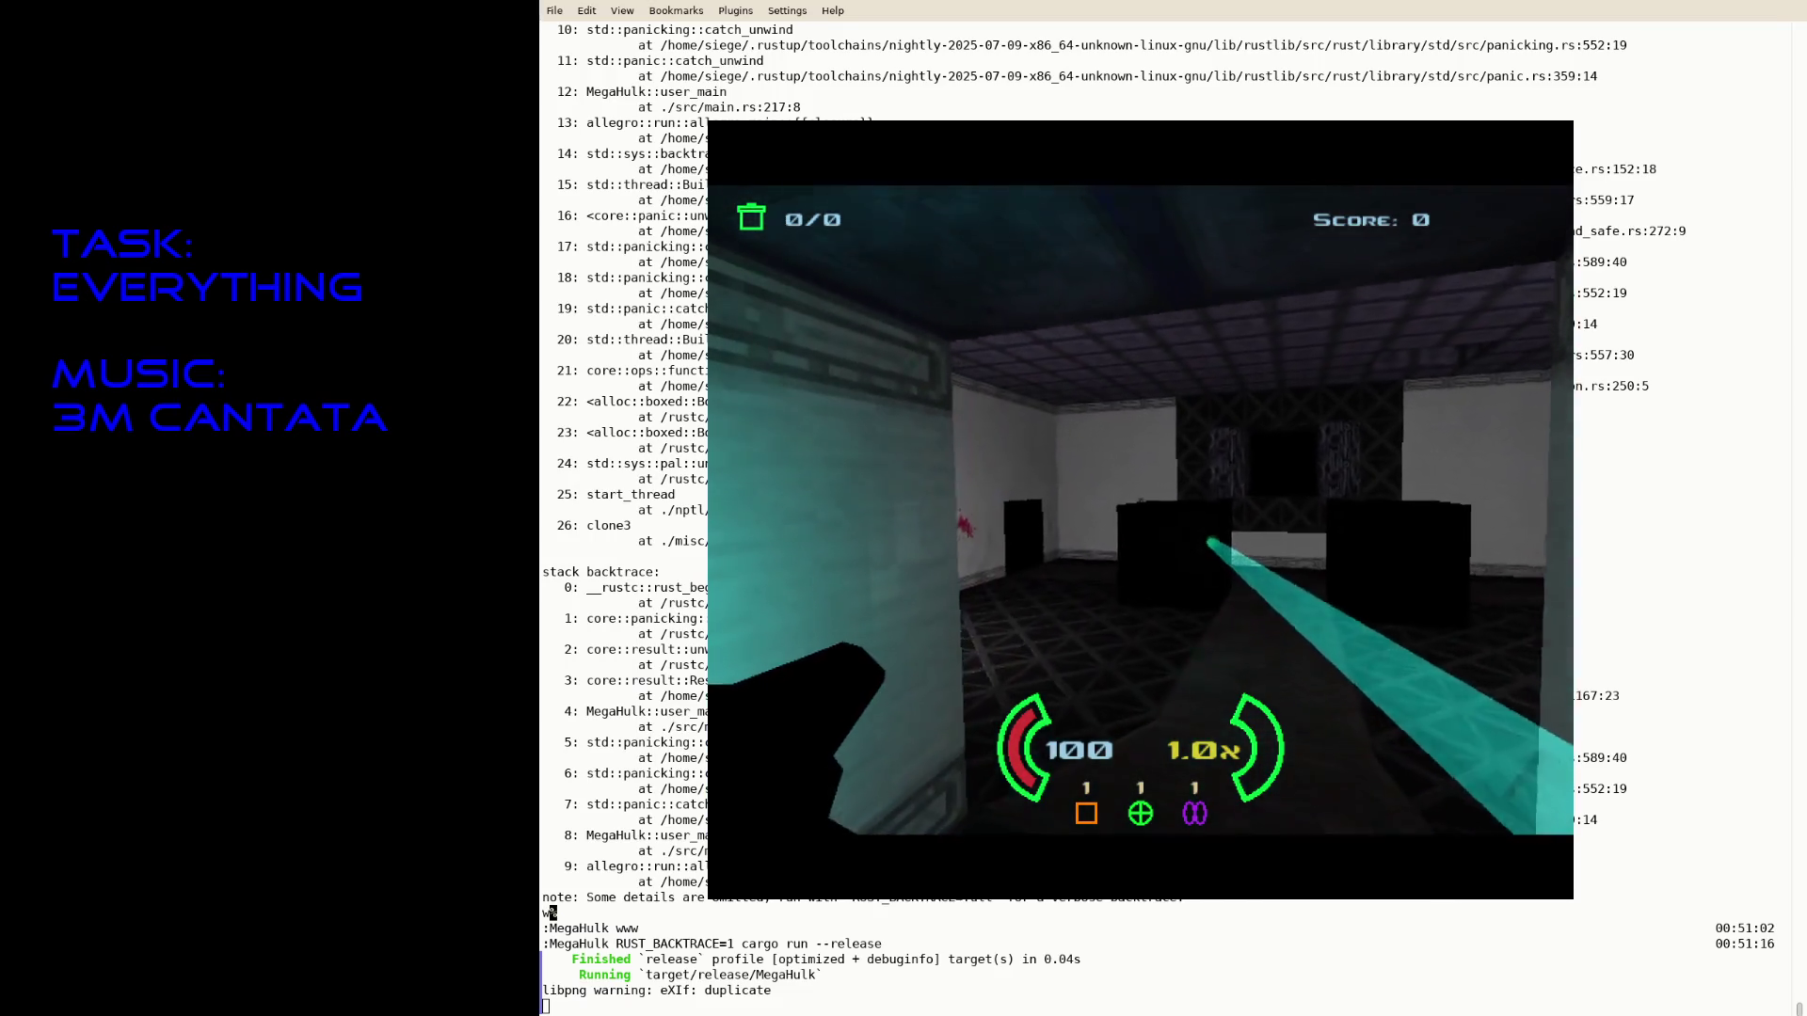
pyautogui.press('w')
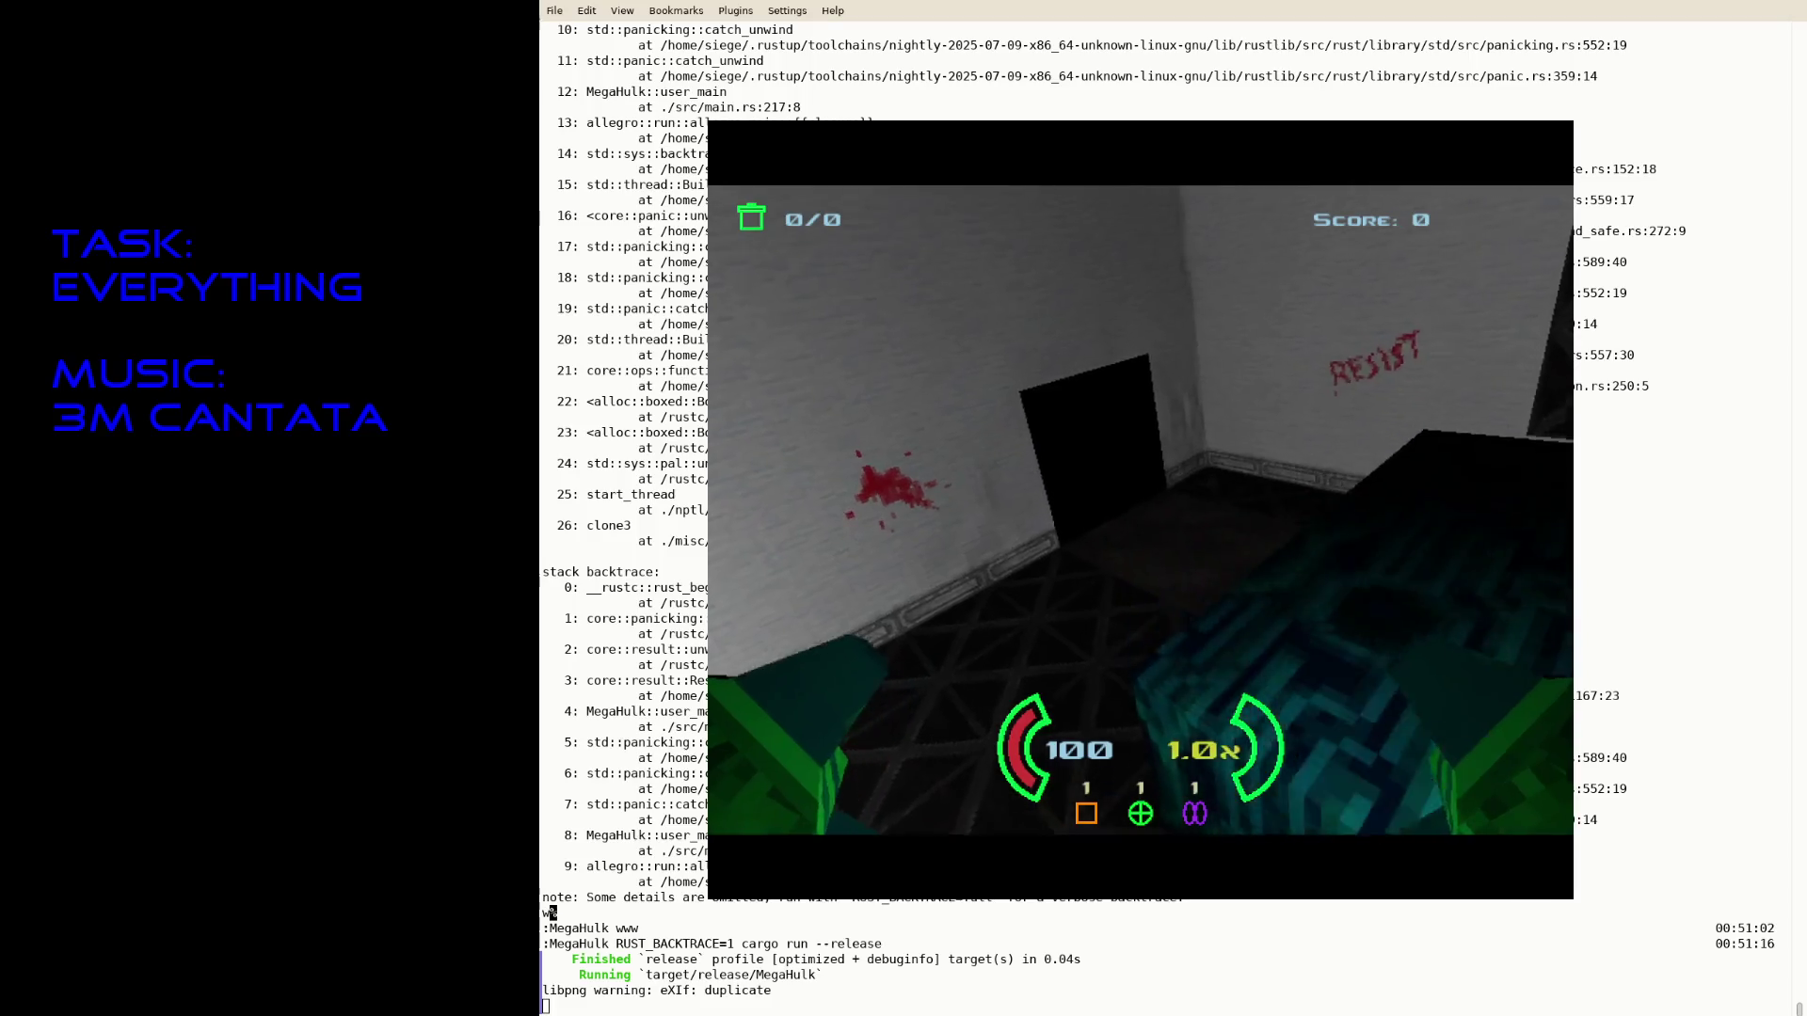
pyautogui.press('w')
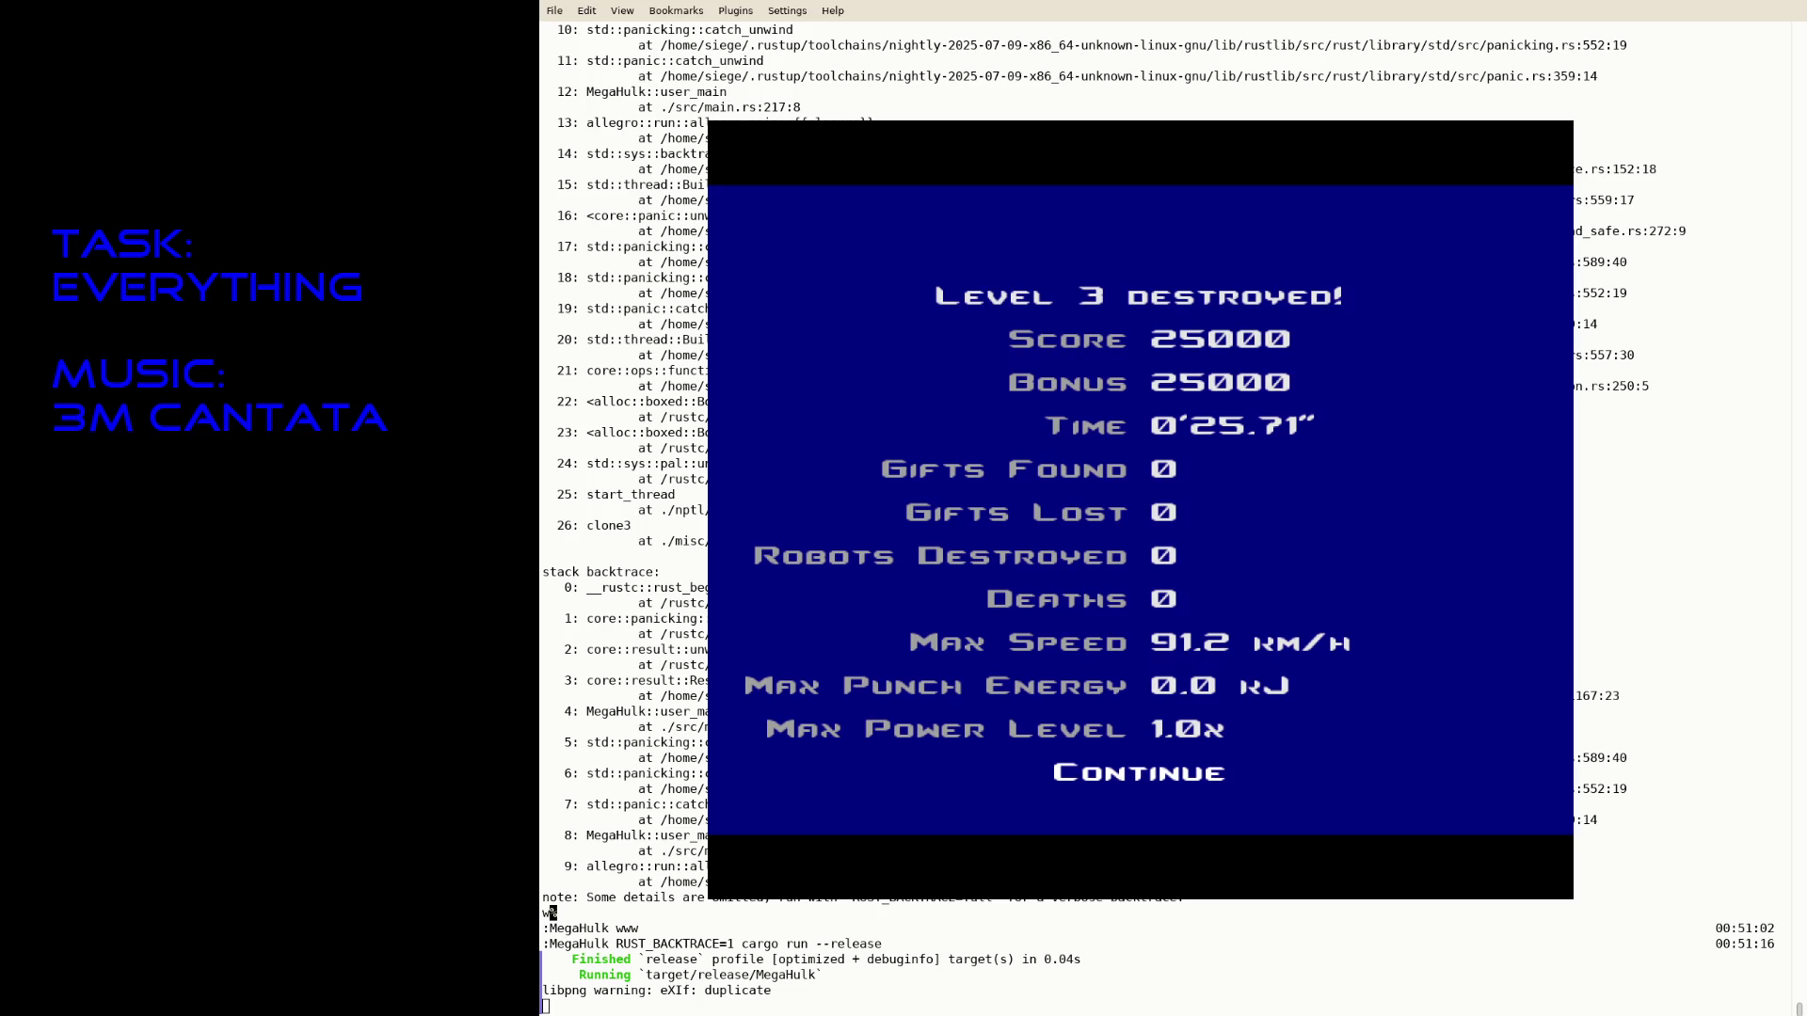
# - Dismiss the level 3 results screen, then save and quit the game
pyautogui.press('Return')
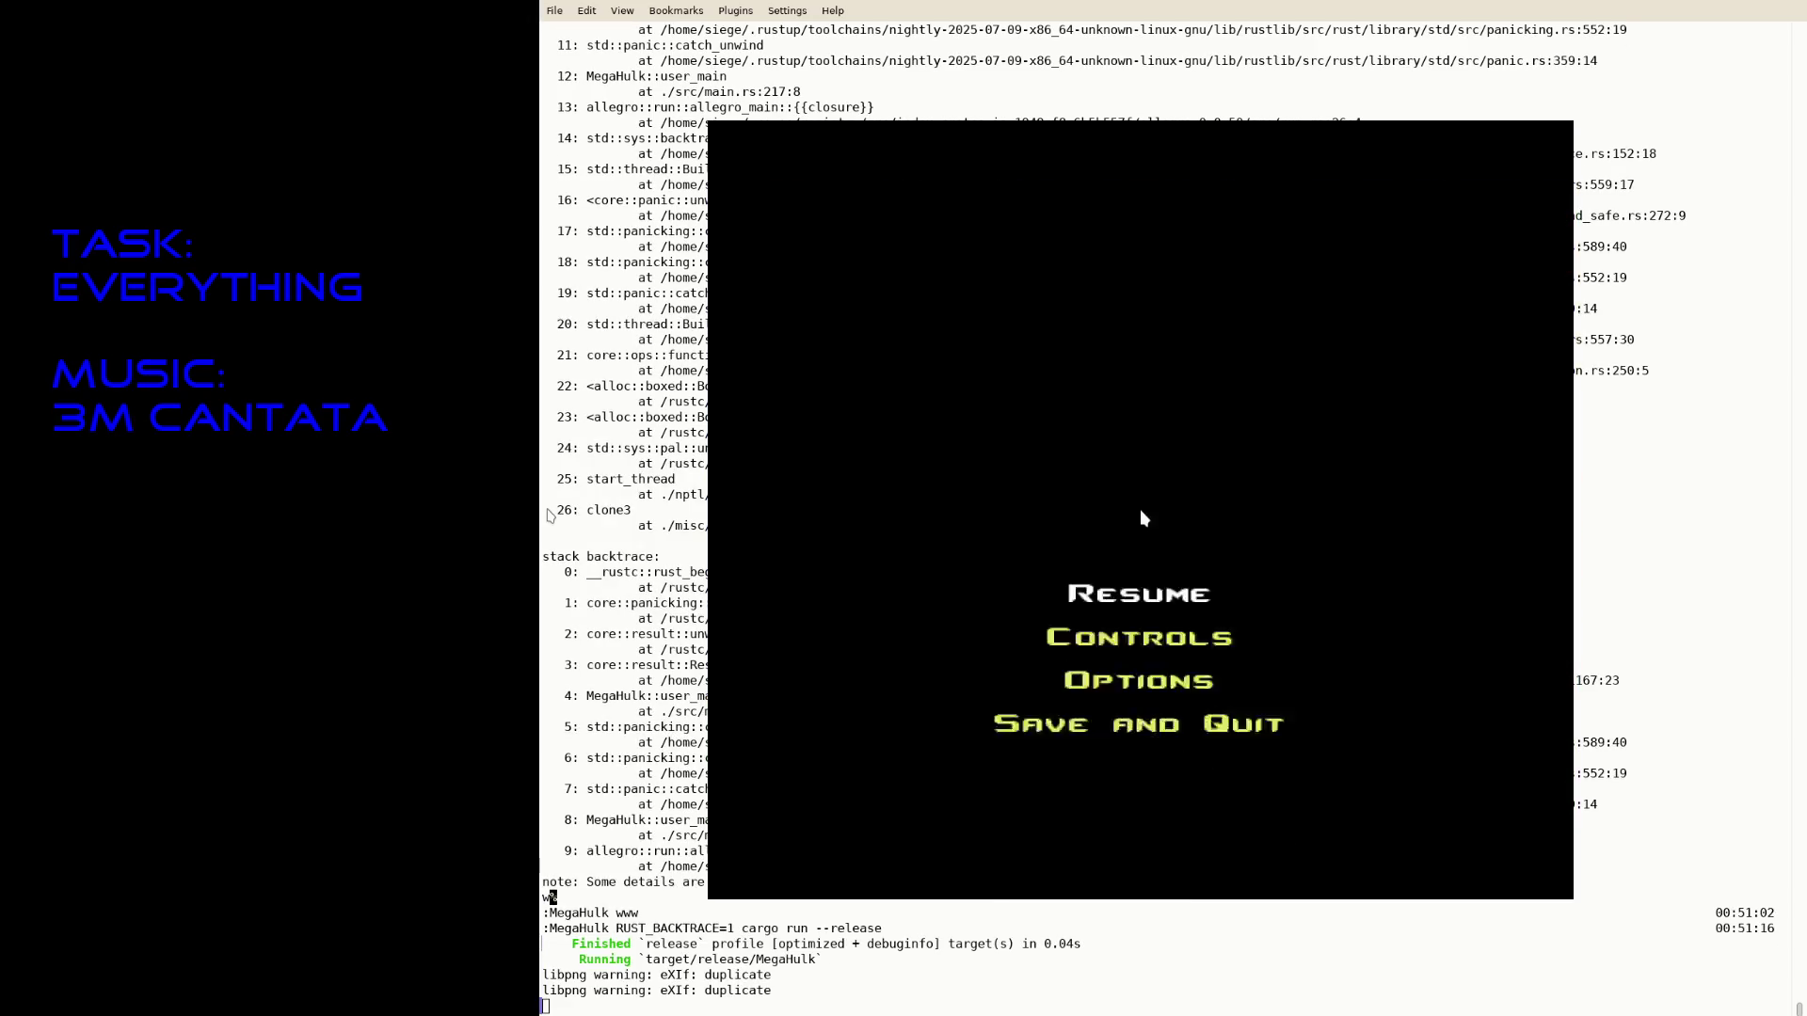
pyautogui.press('Return')
pyautogui.press('Escape')
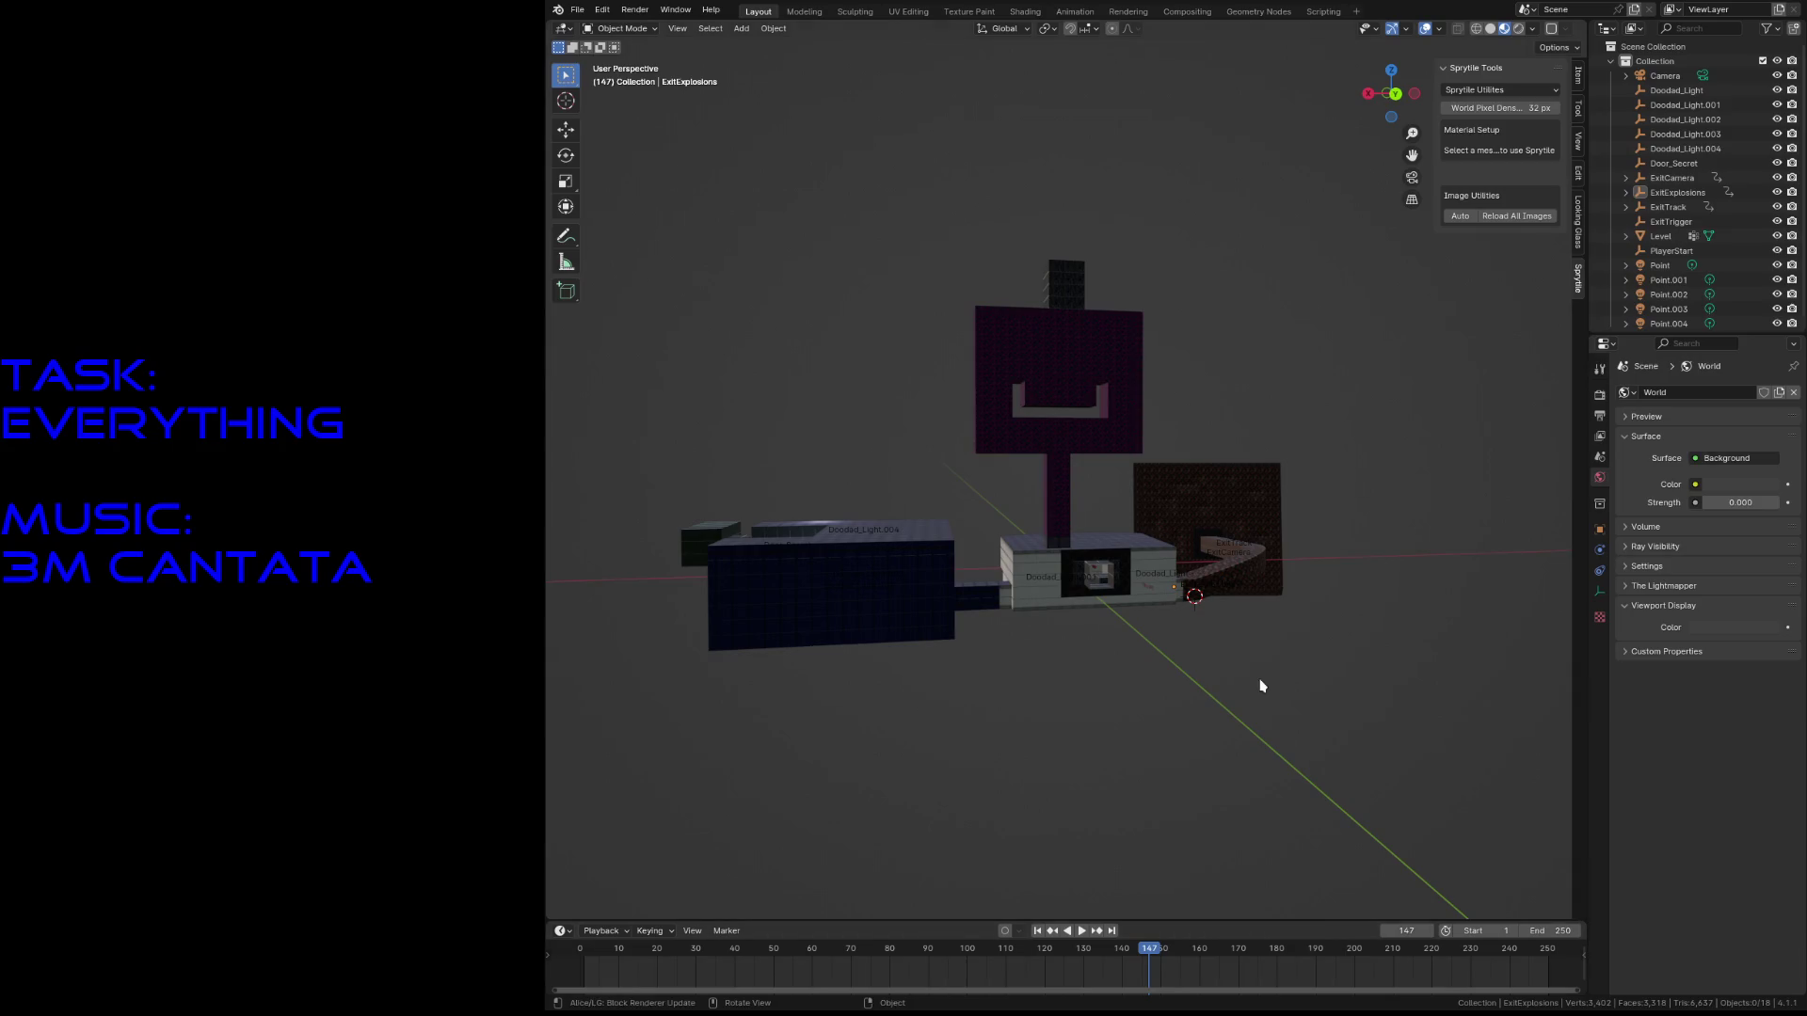
# - Walk-navigate to view the textured cube and floor, then select the Level mesh in Edit Mode
pyautogui.hotkey('shift', '`')
pyautogui.press('w')
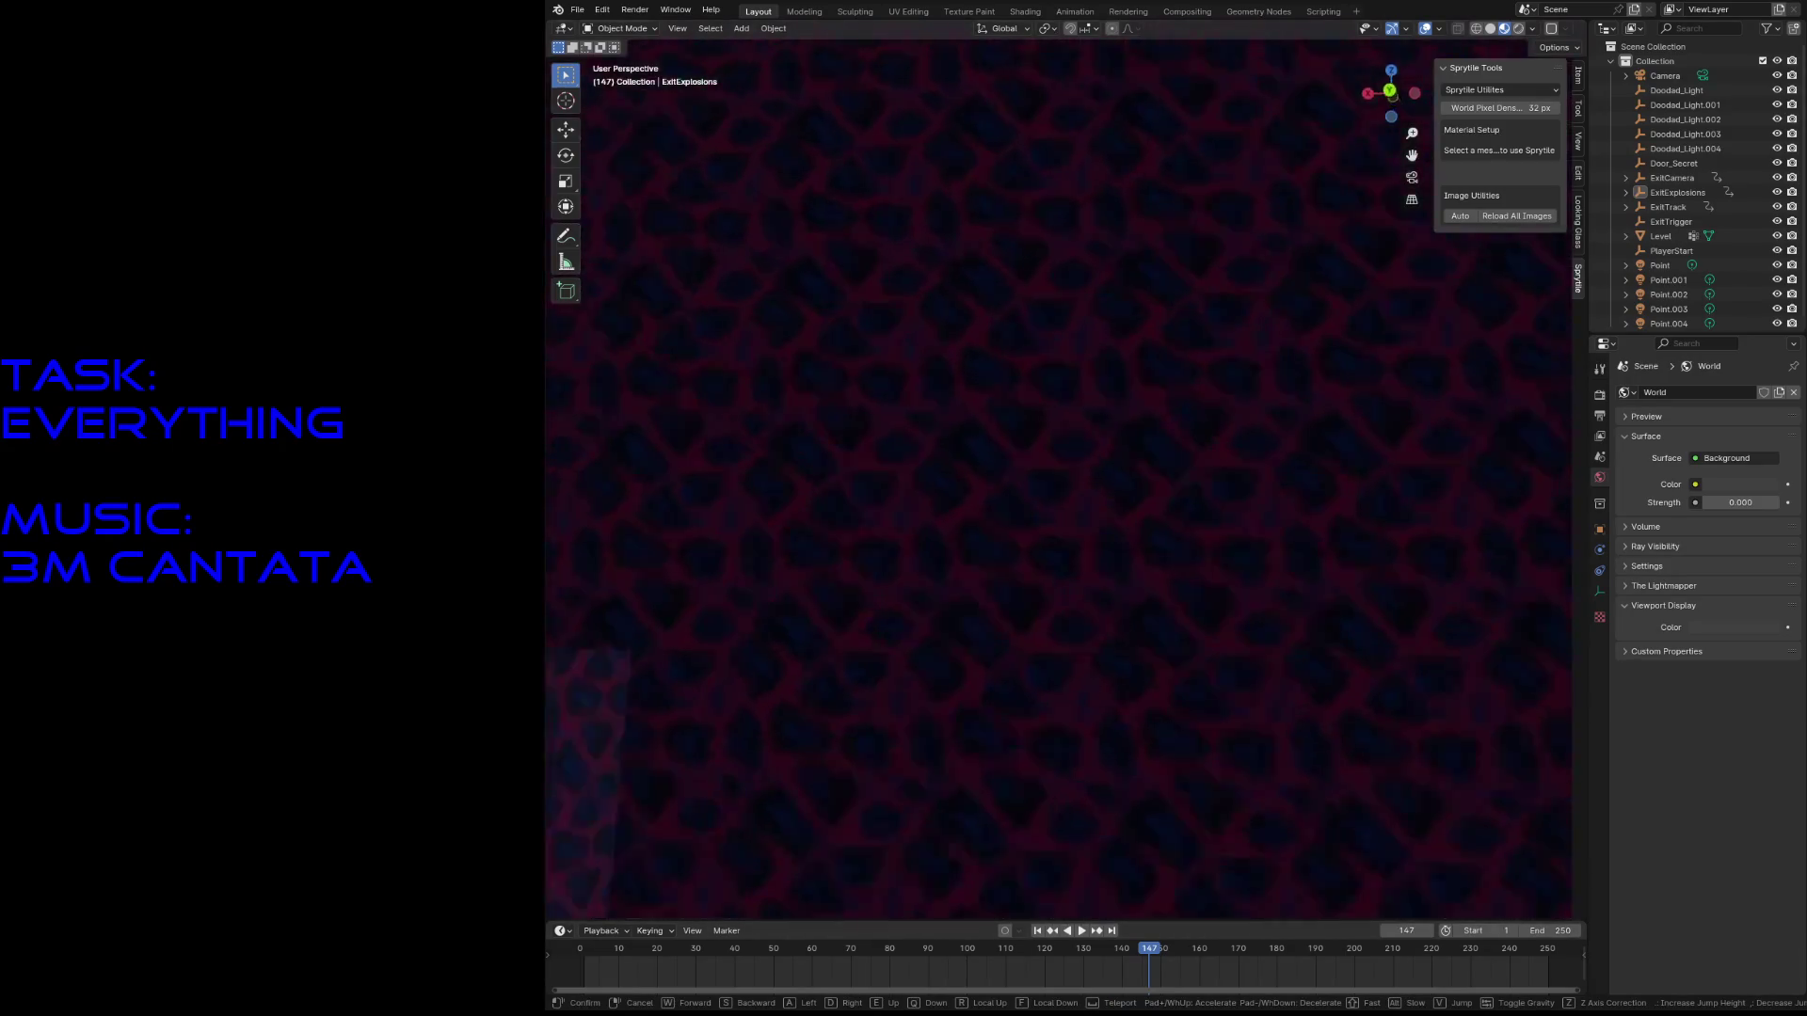
pyautogui.press('s')
pyautogui.press('w')
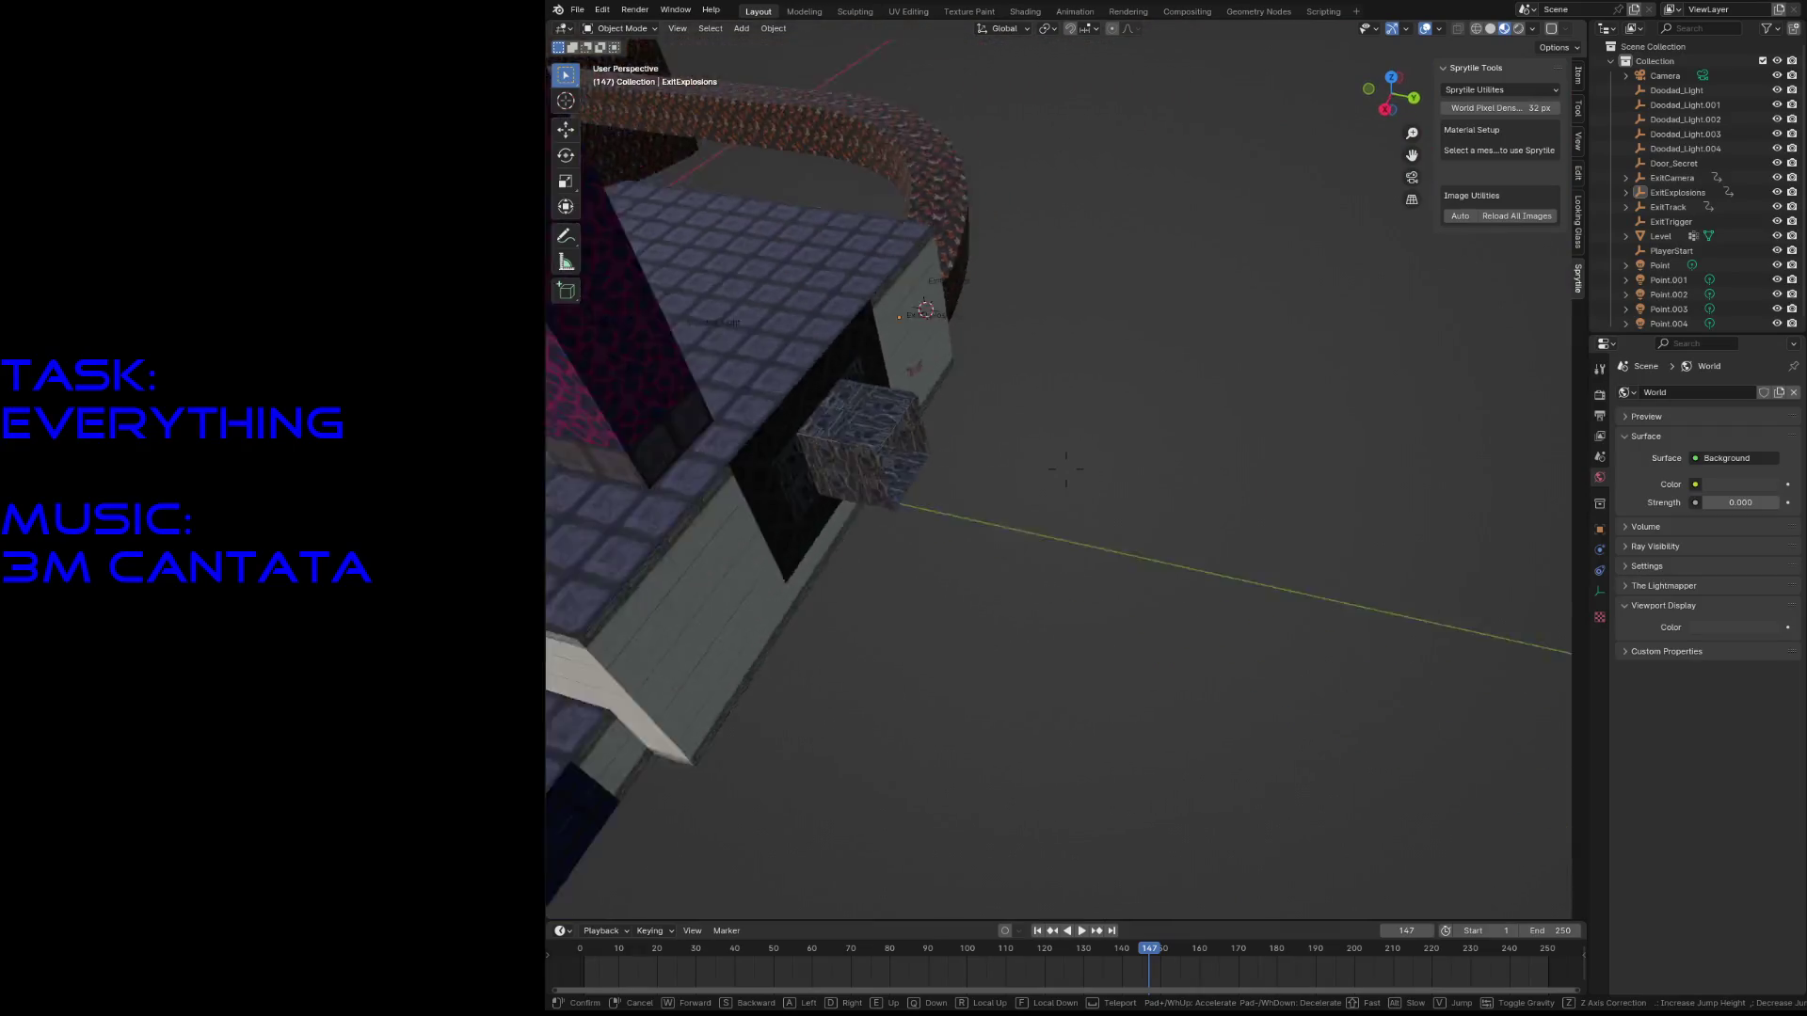
pyautogui.click(1066, 468)
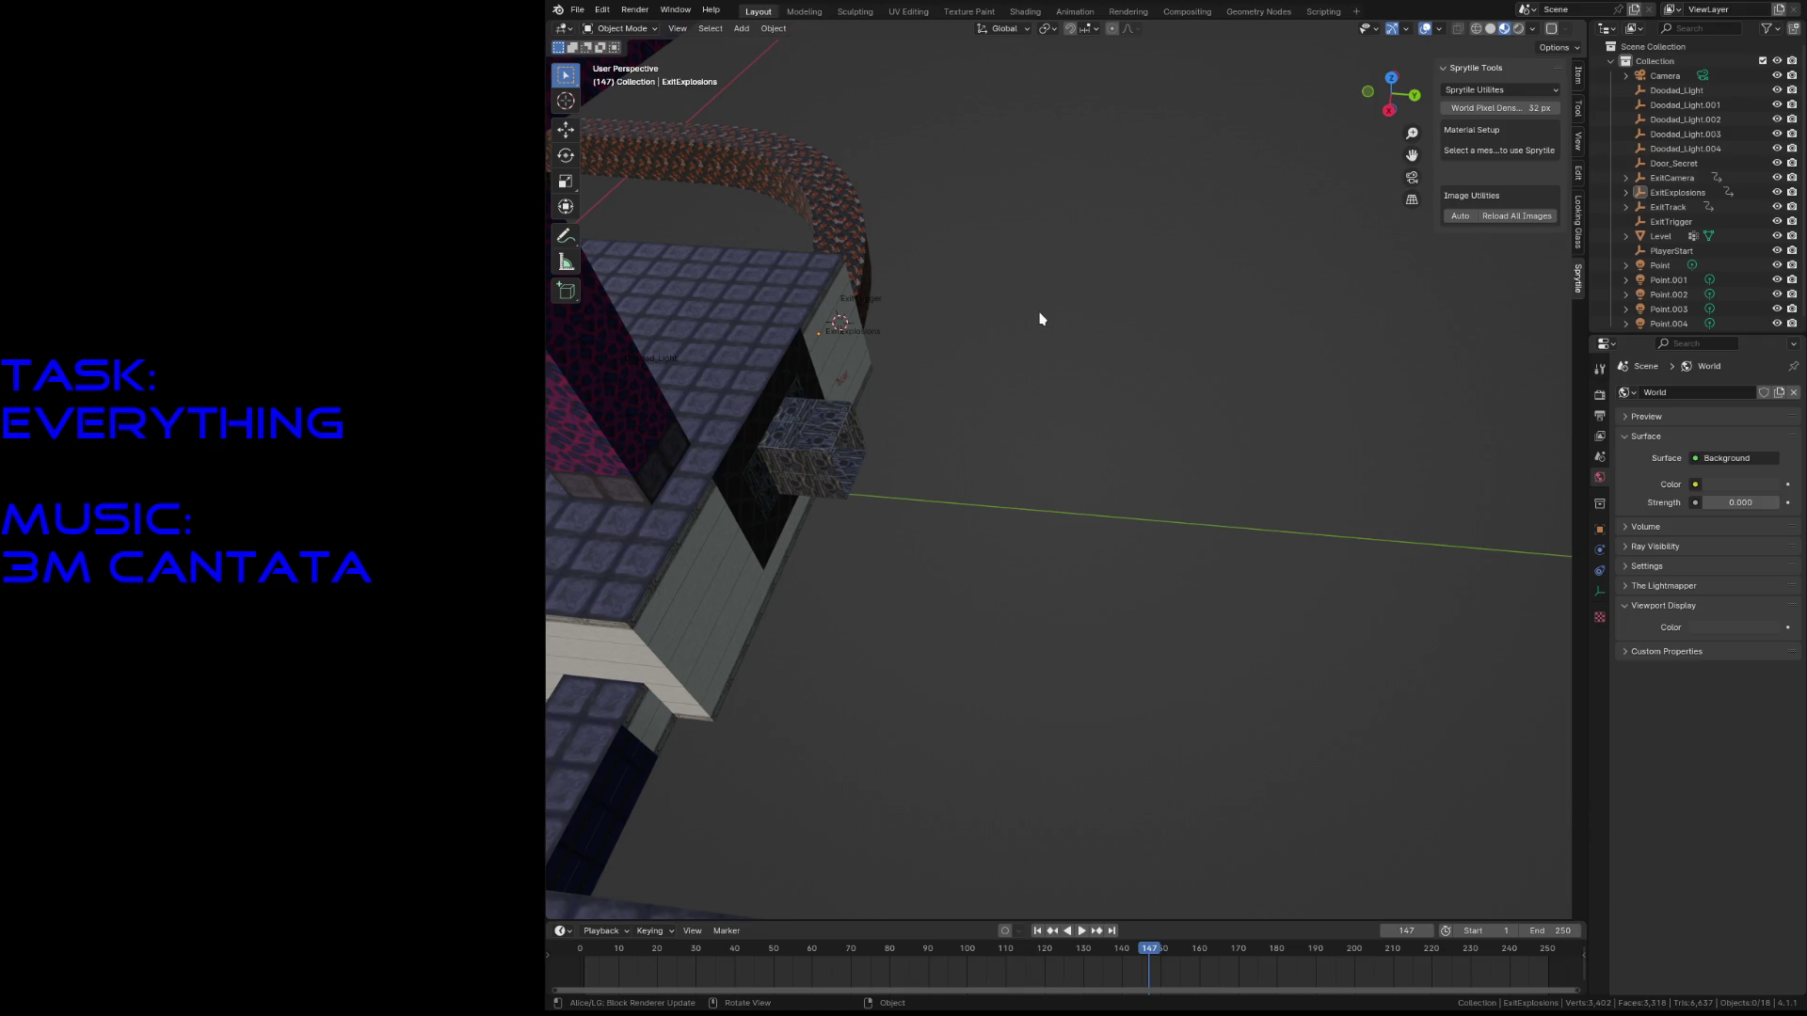
pyautogui.click(844, 413)
pyautogui.press('Tab')
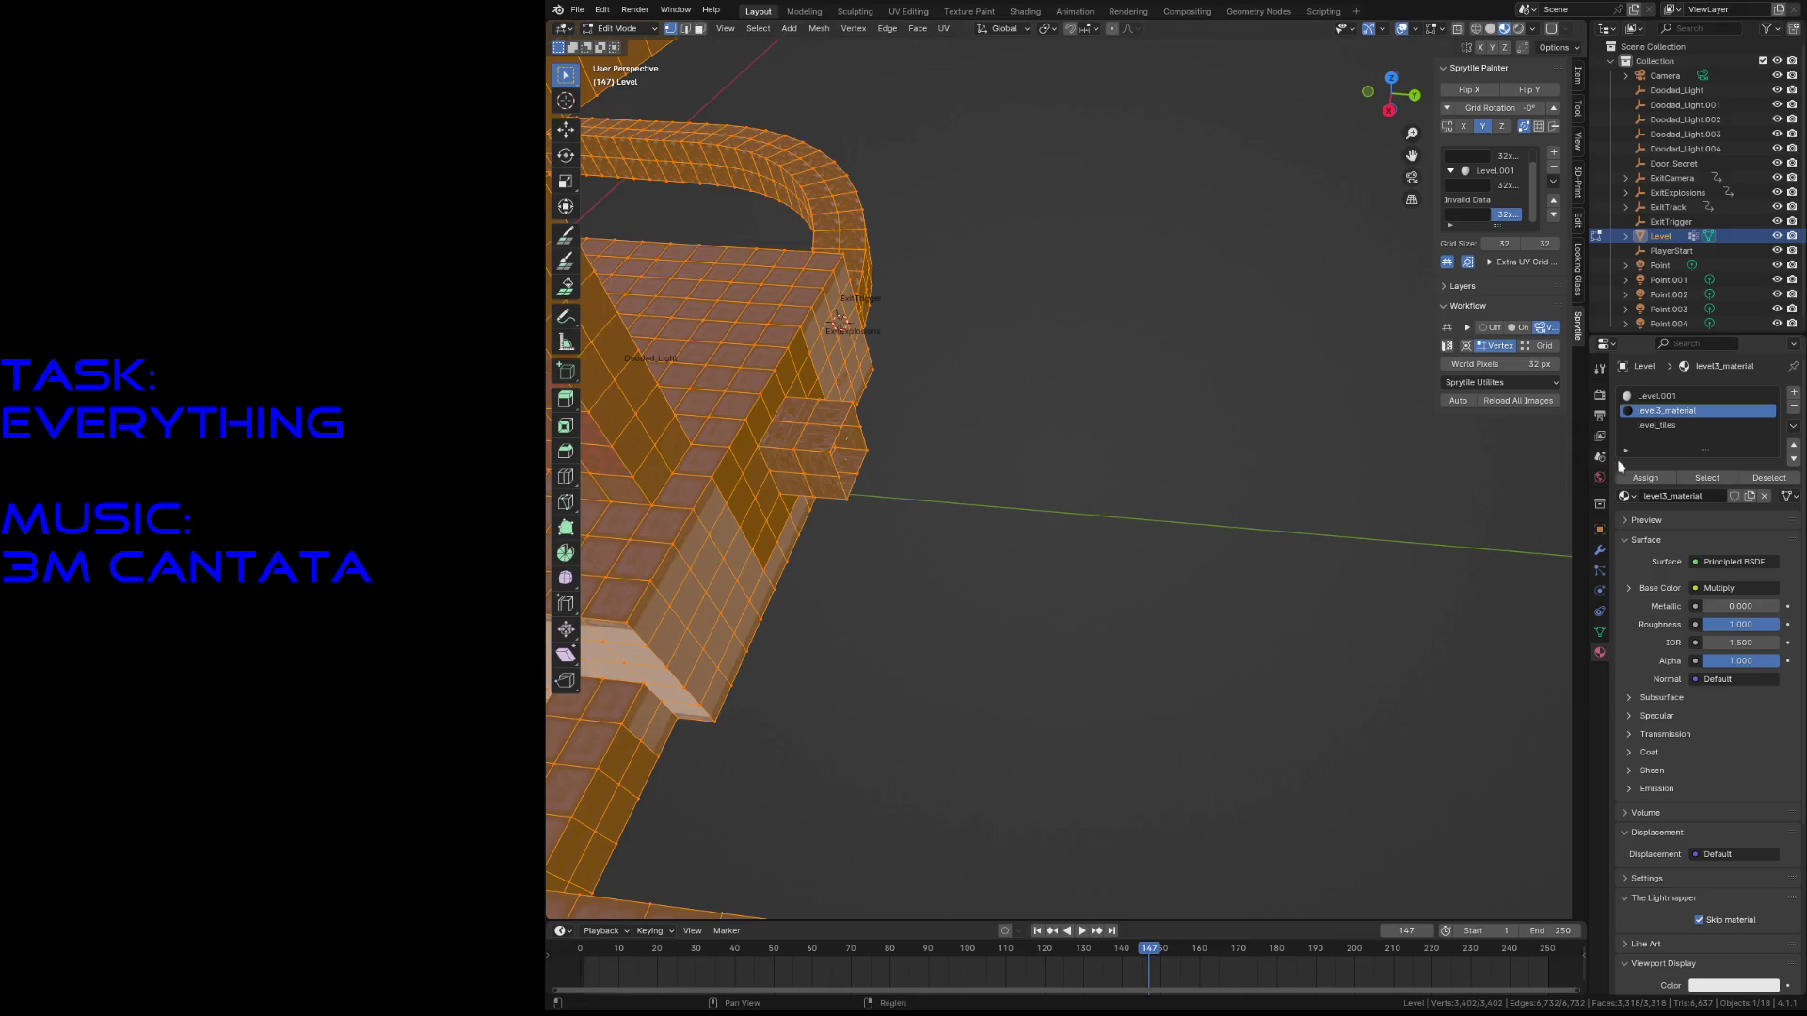
# - Assign the level_tiles material to the whole Level mesh and save level3.blend
pyautogui.click(1700, 427)
pyautogui.click(1645, 478)
pyautogui.click(1152, 479)
pyautogui.hotkey('ctrl', 's')
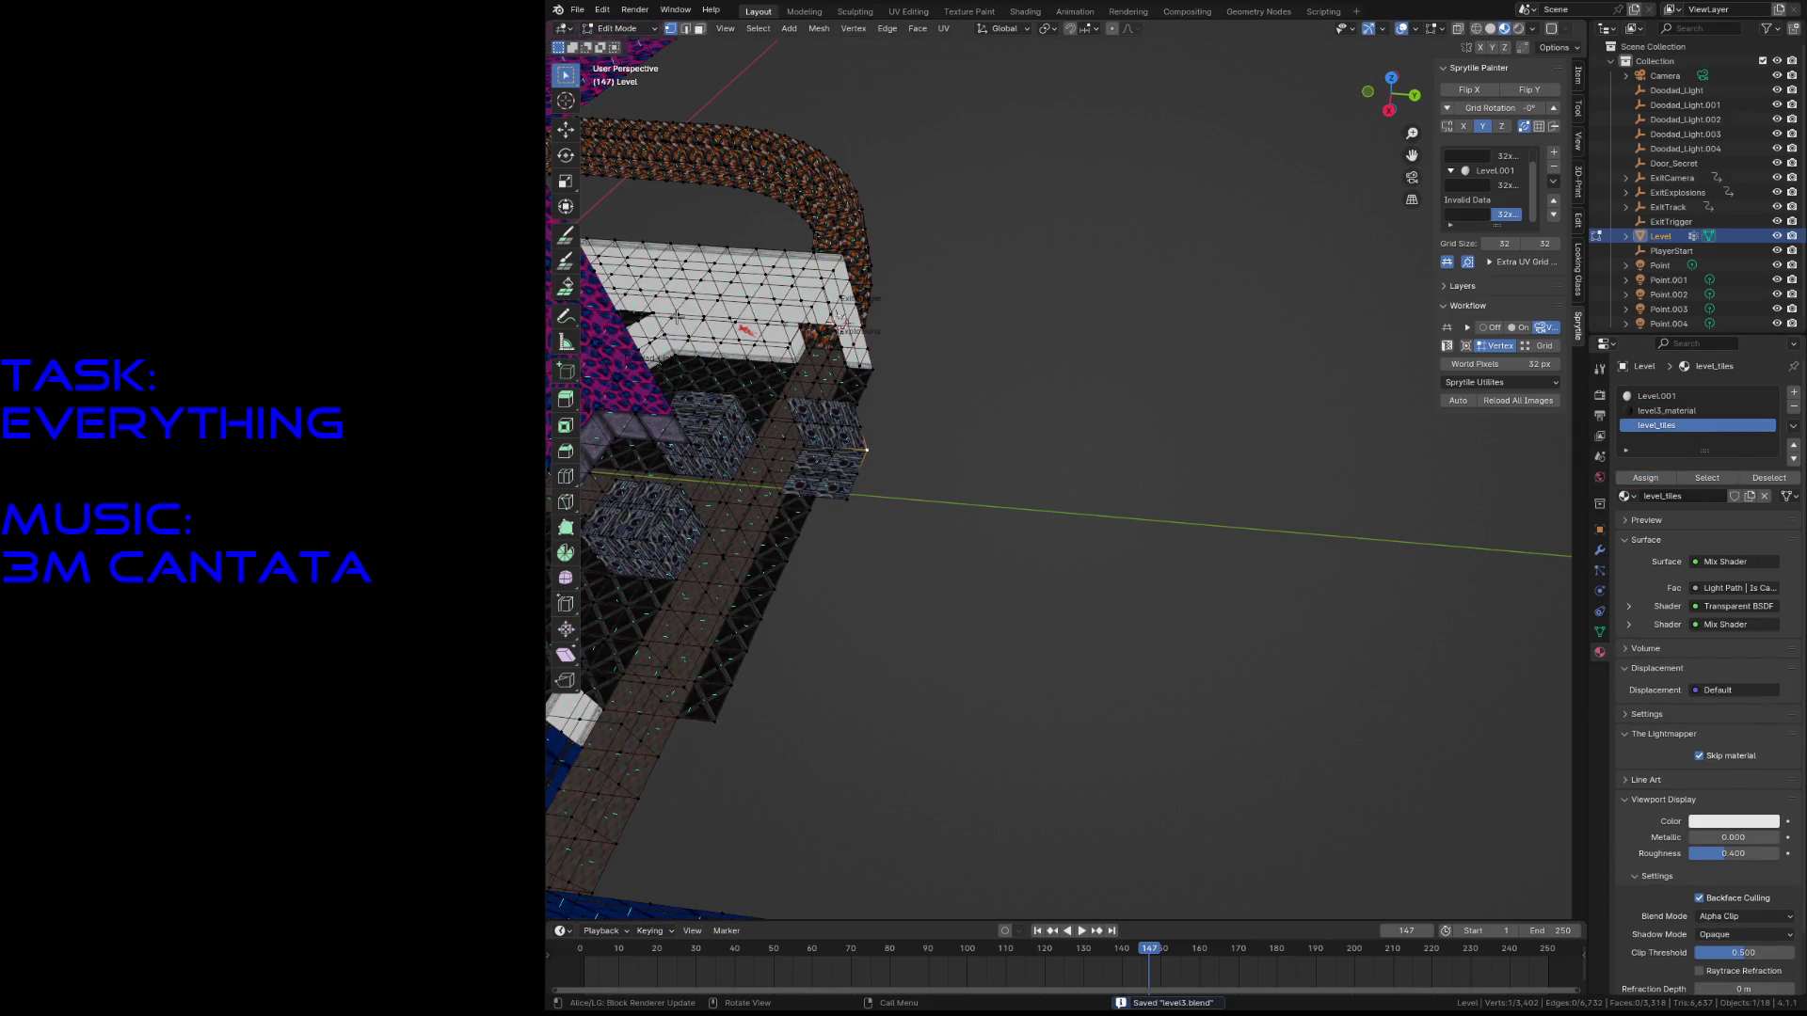
# - Switch to Sprytile Paint, toggle Edit Mode to check the textures, and select a corner vertex
pyautogui.click(569, 236)
pyautogui.scroll(3, 1171, 442)
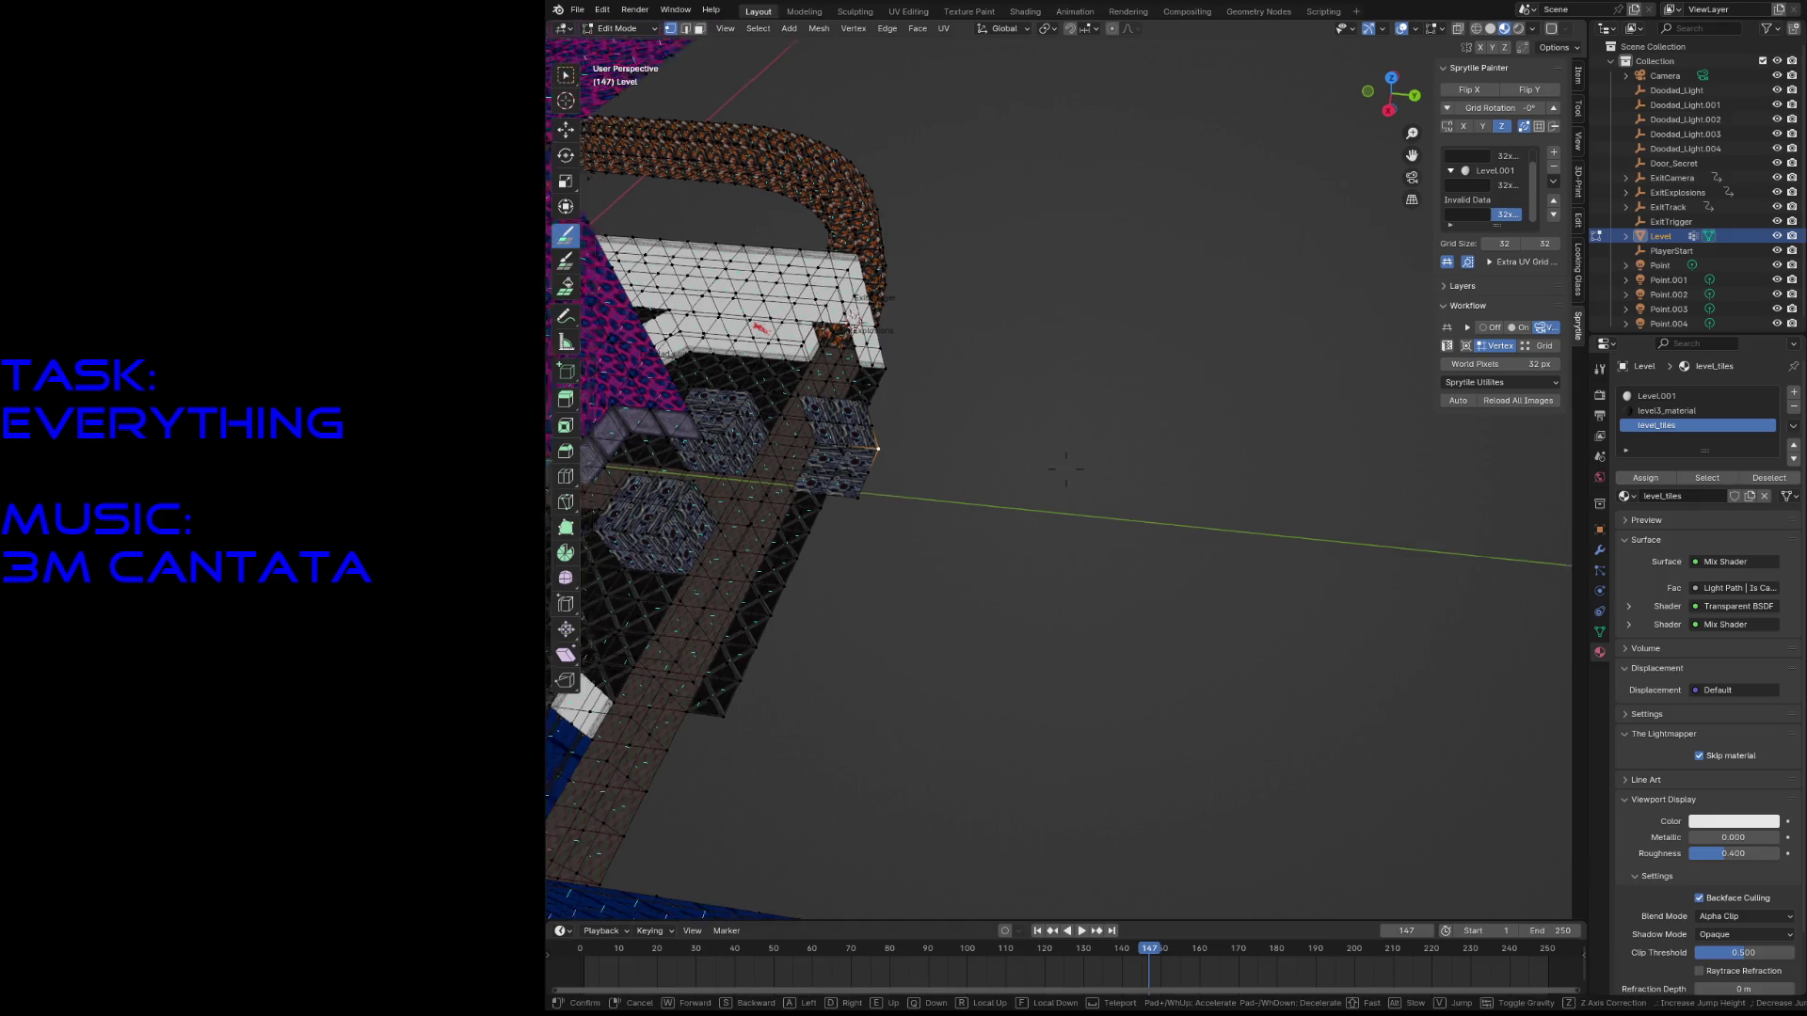
pyautogui.moveTo(1171, 442); pyautogui.dragTo(1095, 474, button='middle')
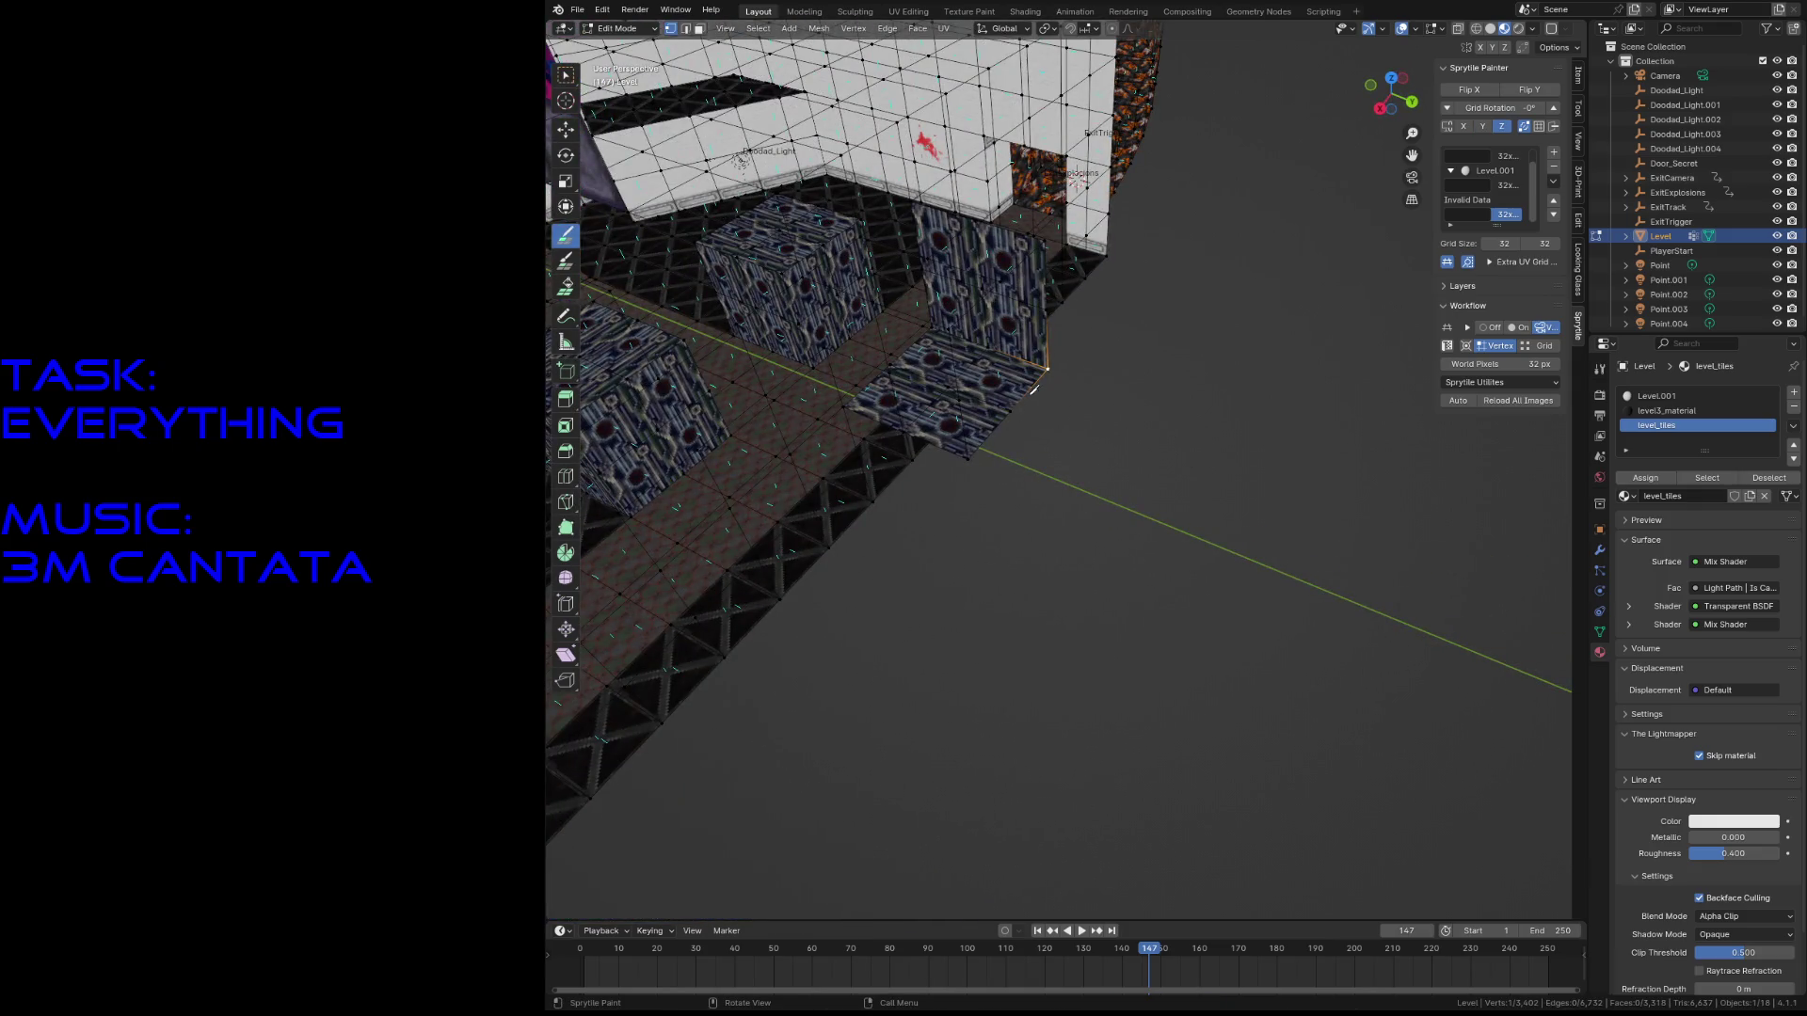
pyautogui.press('a')
pyautogui.press('Tab')
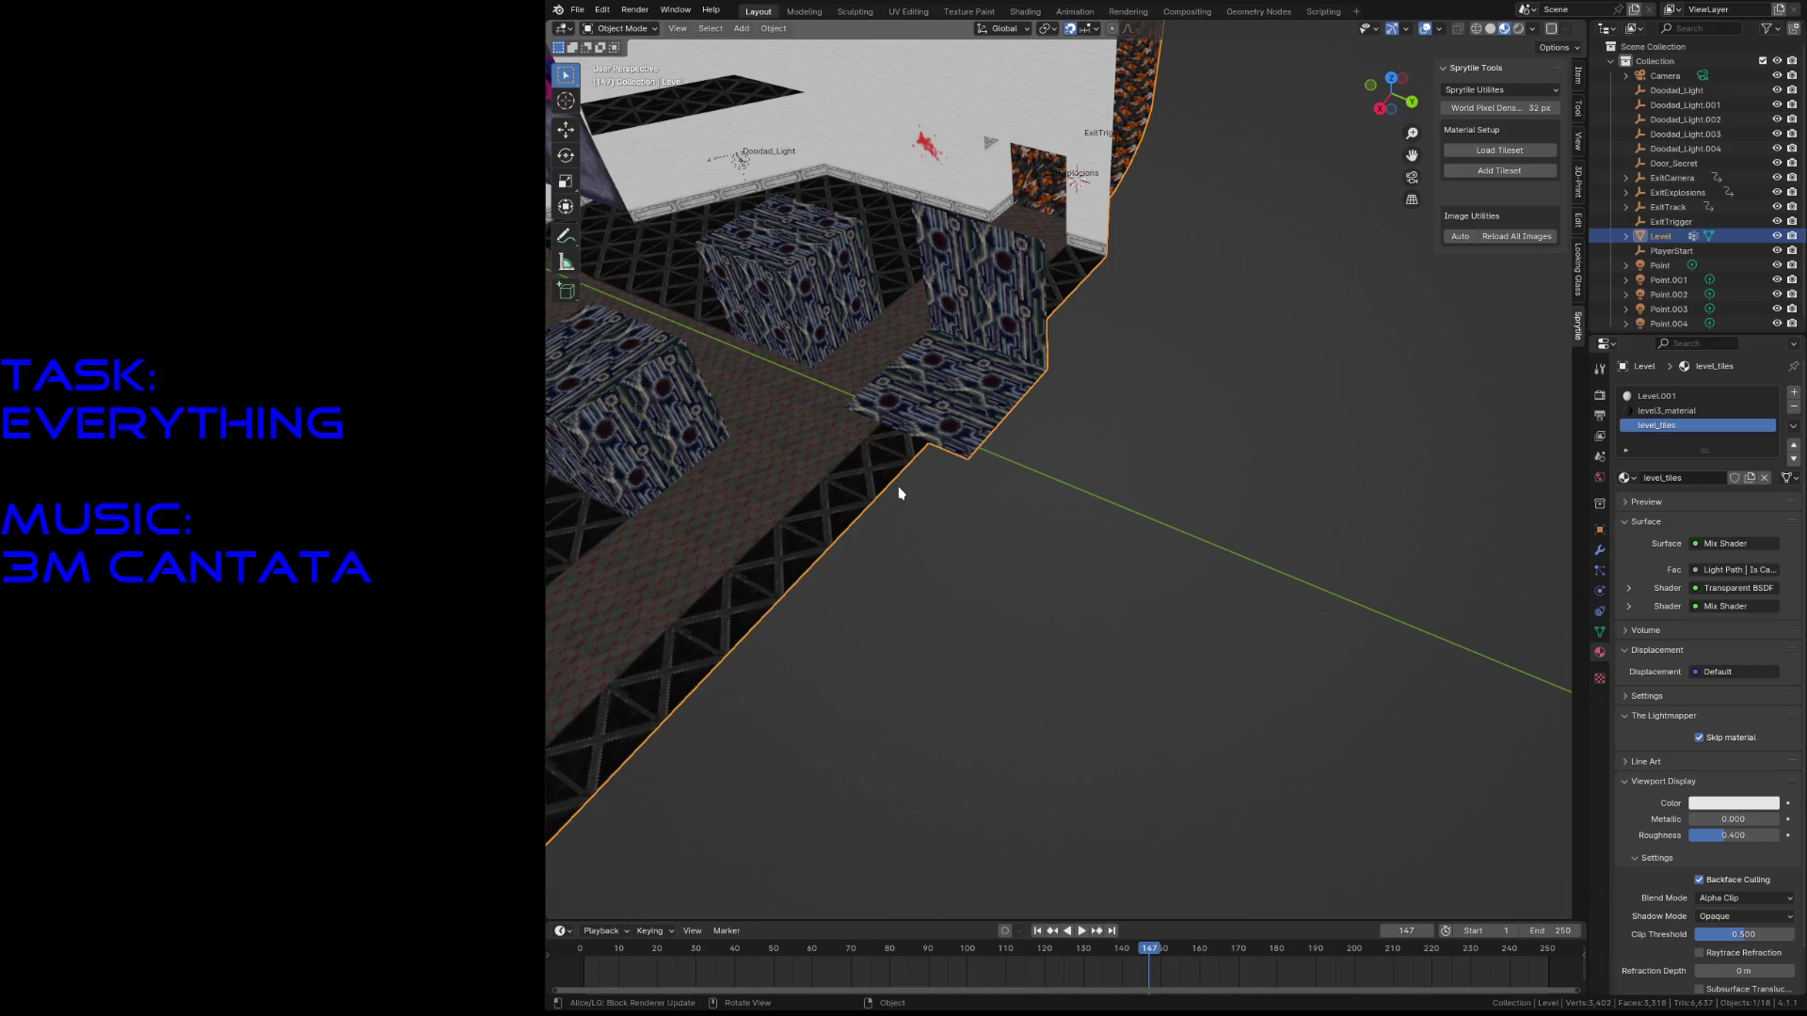
pyautogui.press('Tab')
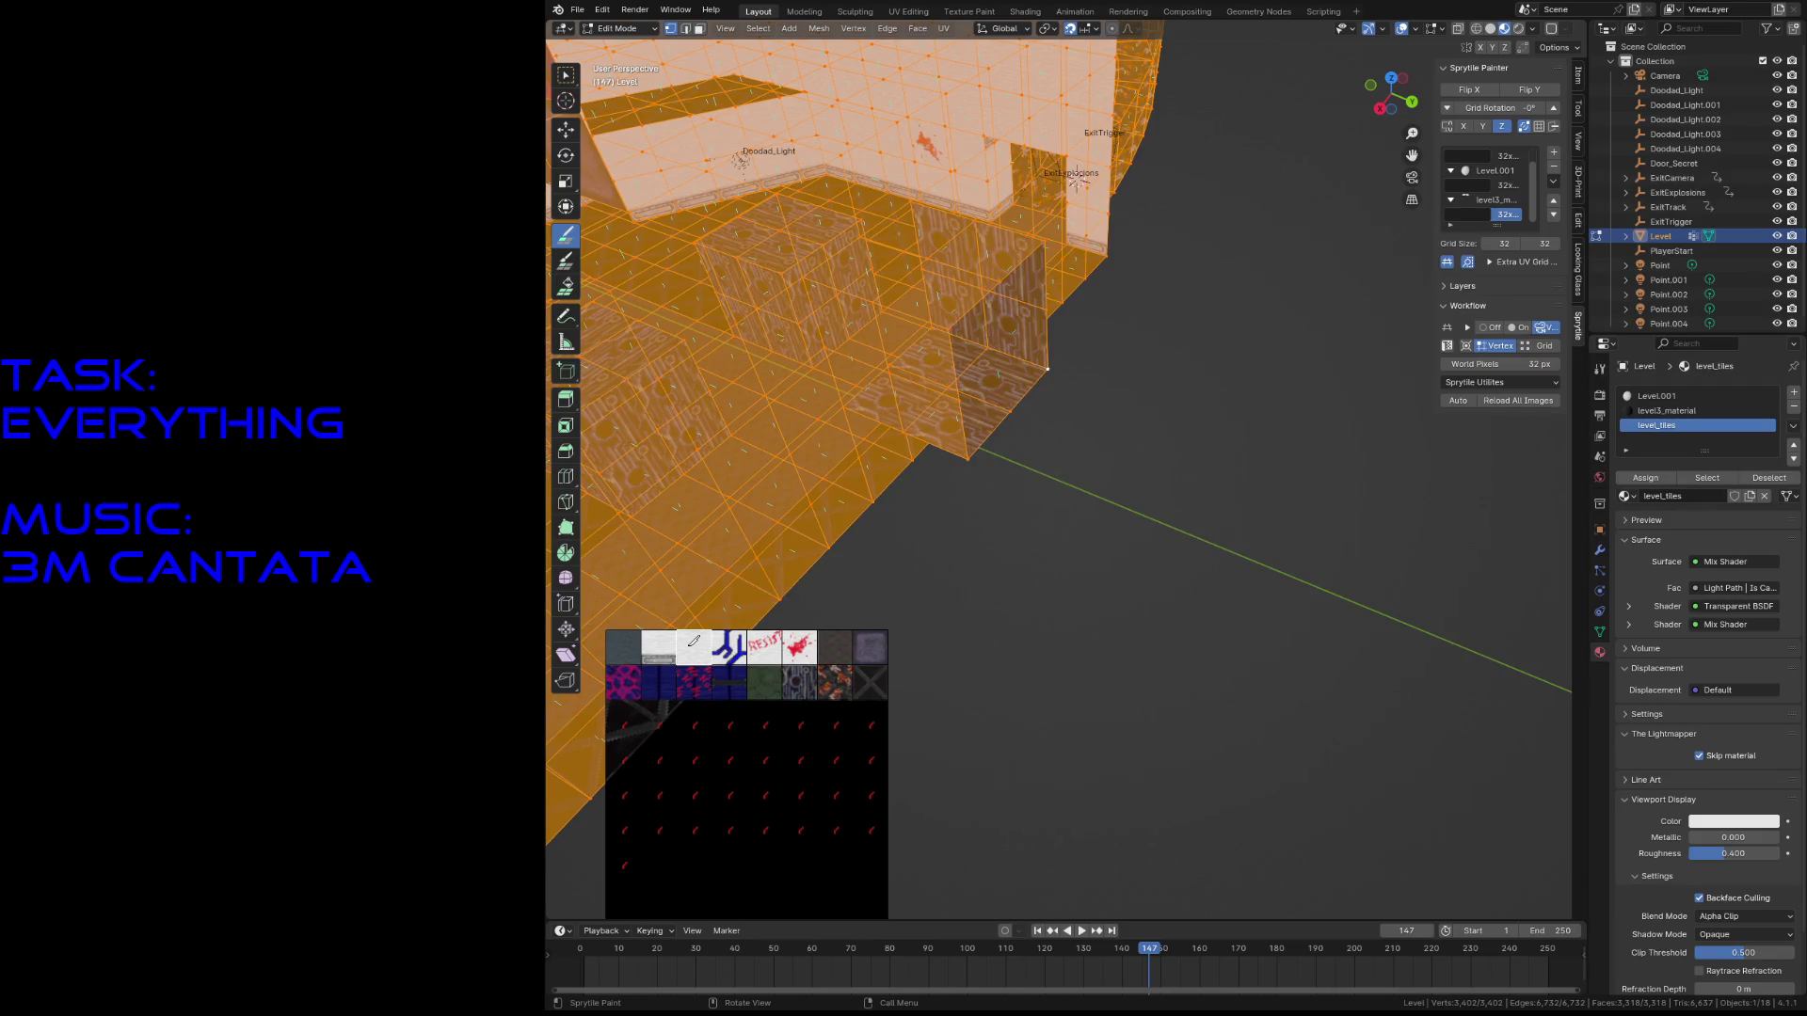
pyautogui.press('Tab')
pyautogui.press('Tab')
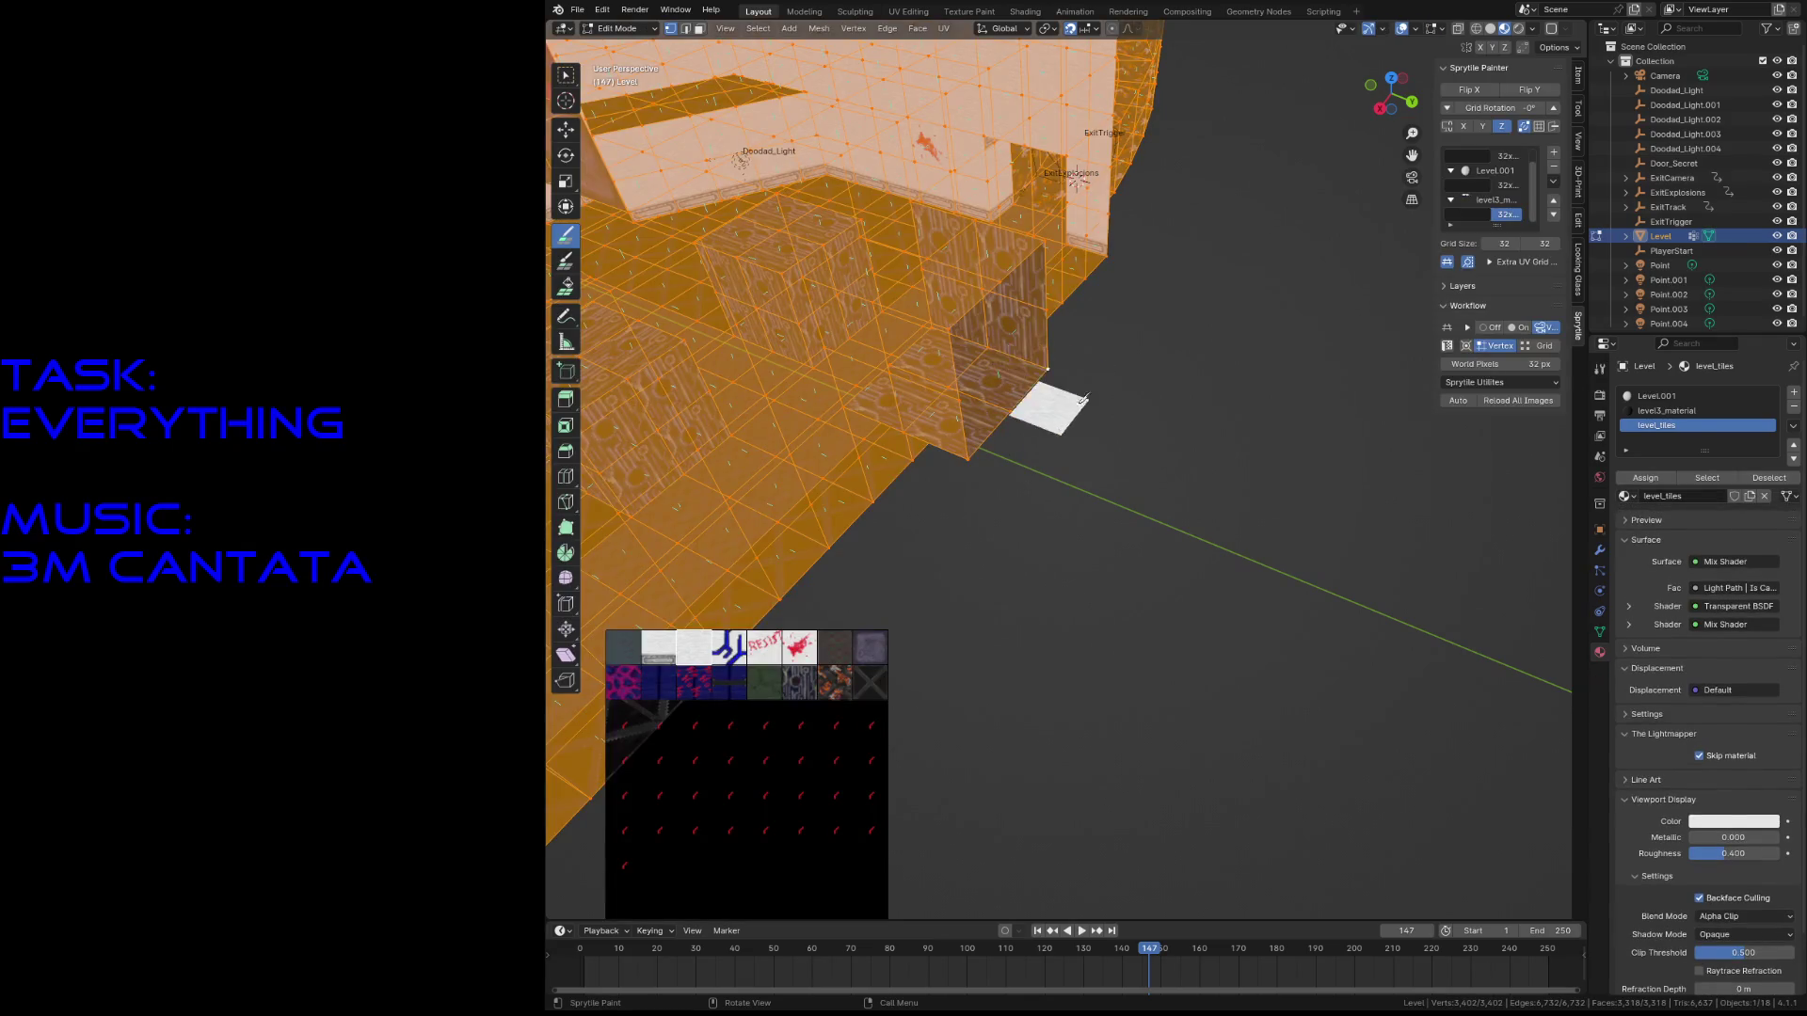
pyautogui.press('Tab')
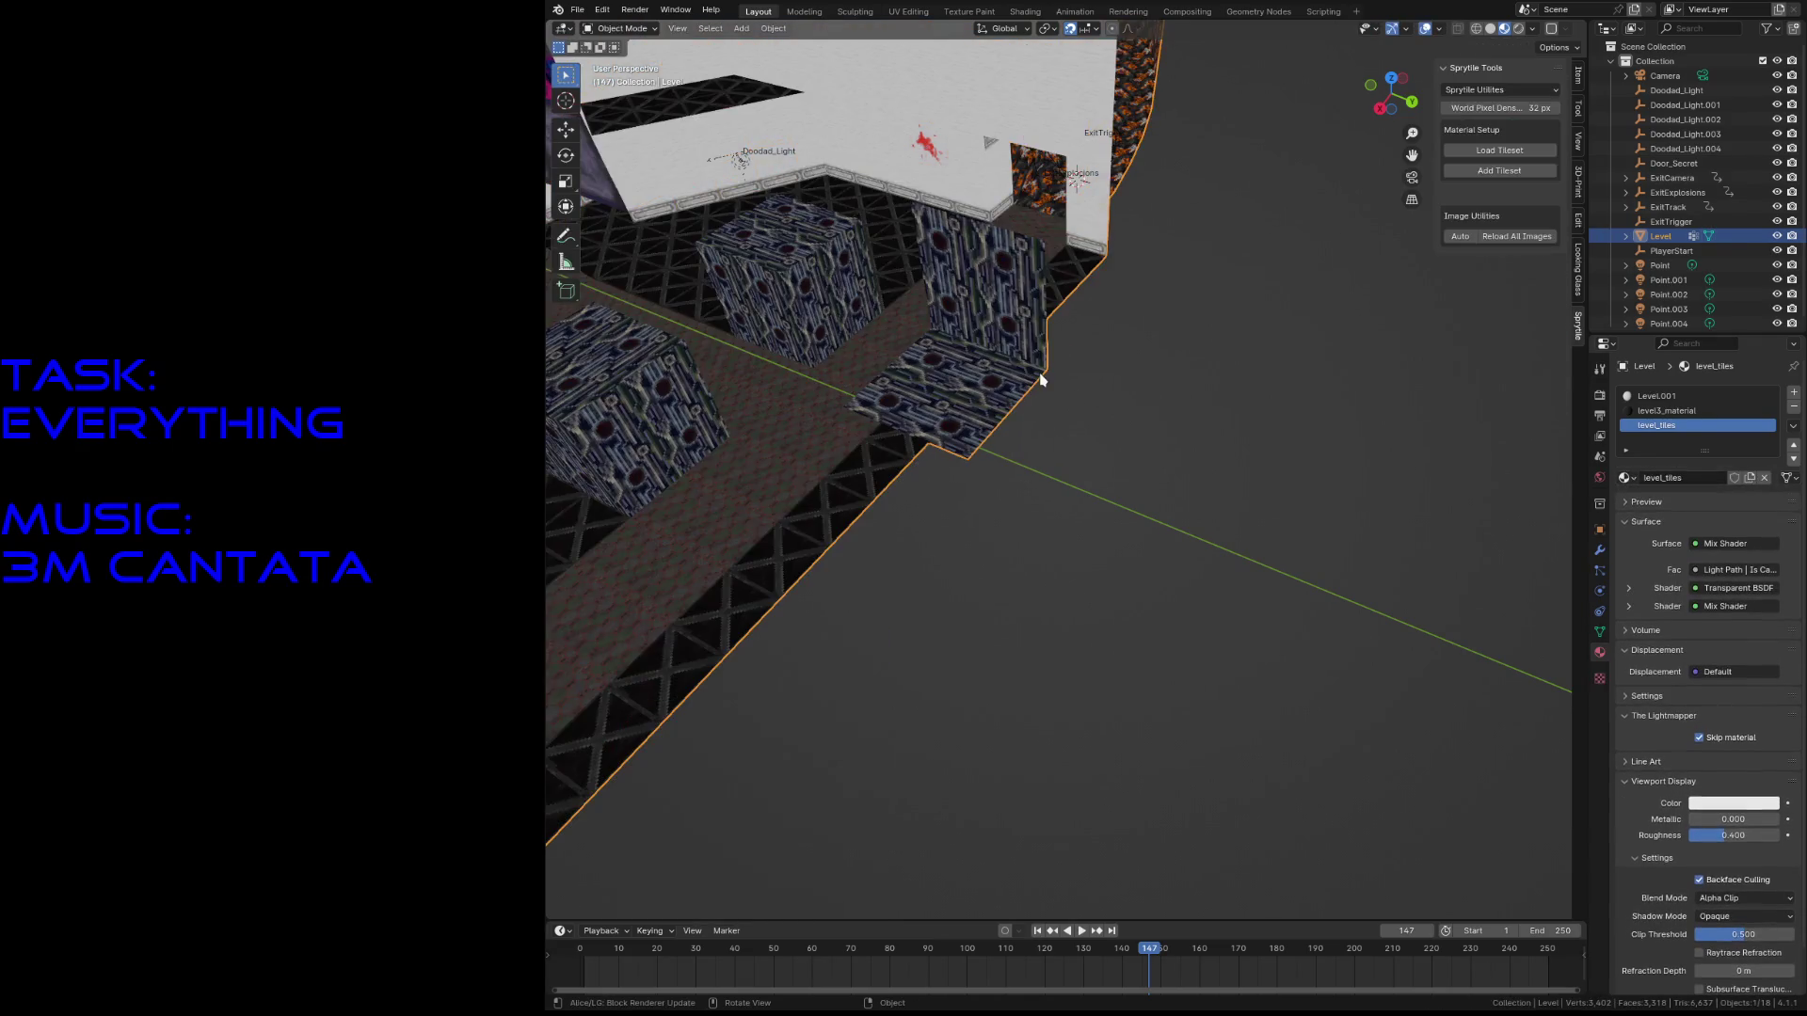
pyautogui.press('Tab')
pyautogui.press('w')
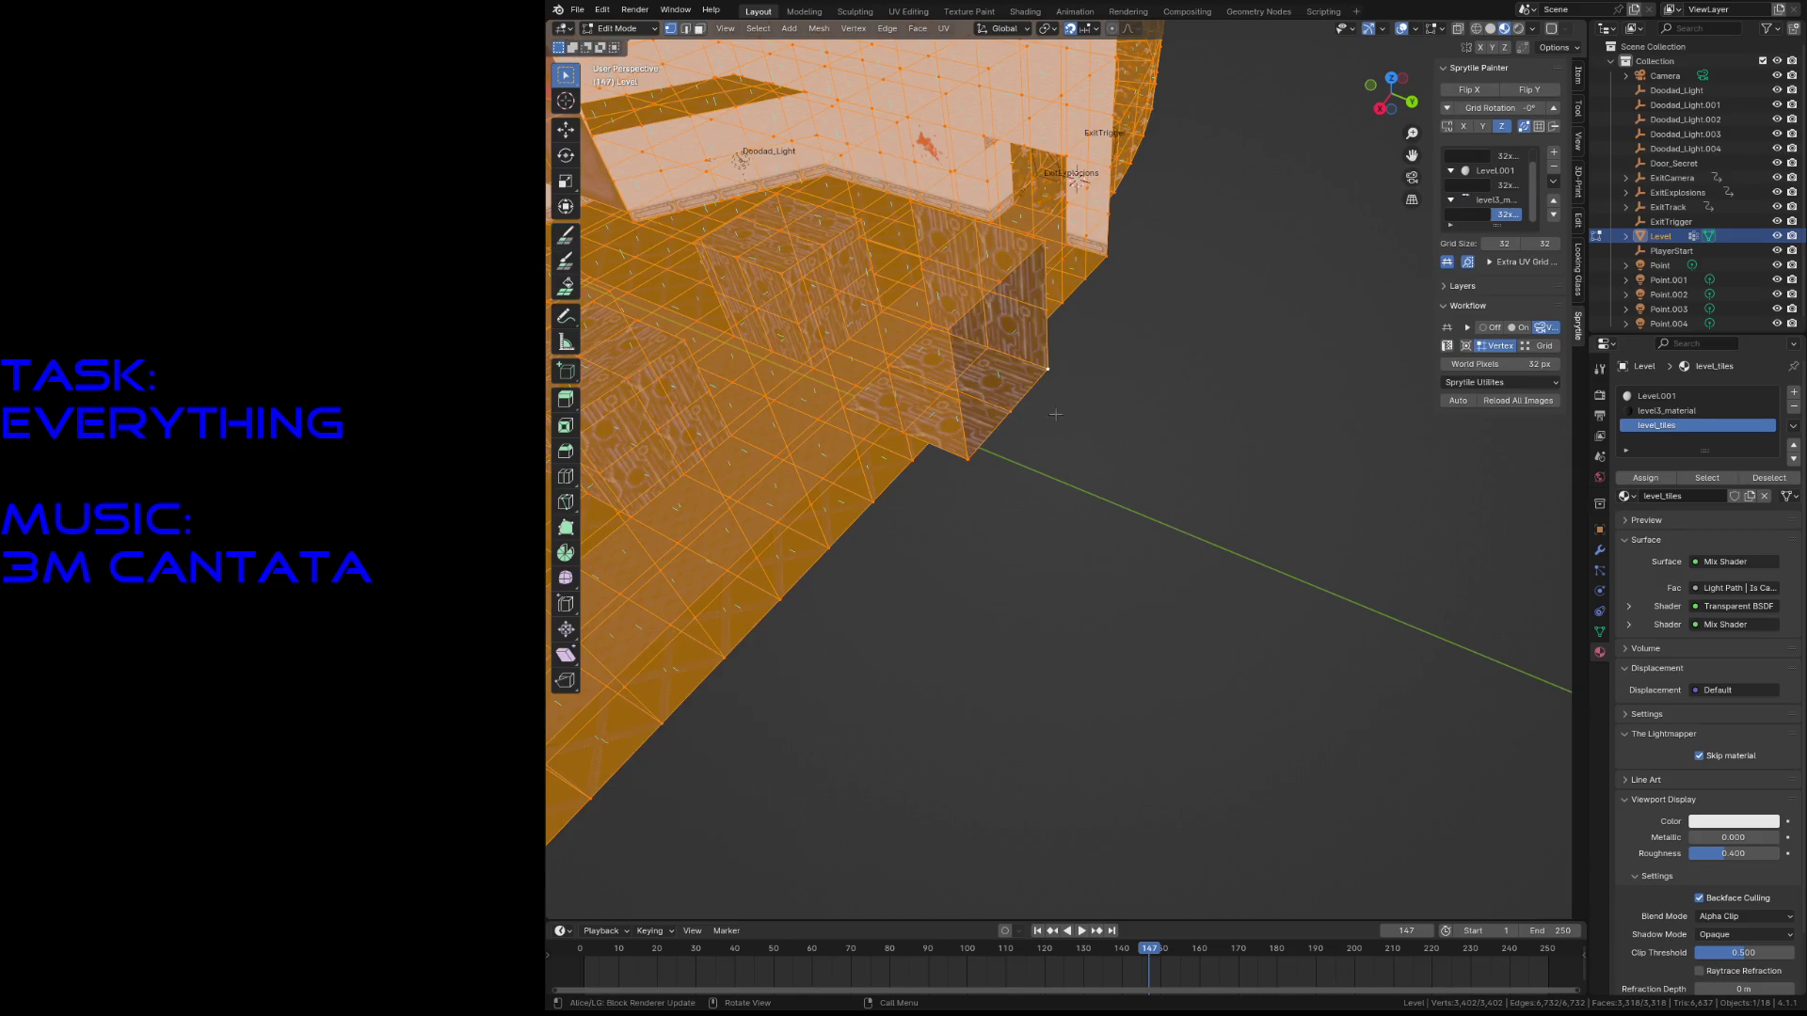
pyautogui.click(1050, 374)
# - Re-save level3.blend and walk-navigate to frame the whole room for Sprytile painting
pyautogui.press('`')
pyautogui.press('Escape')
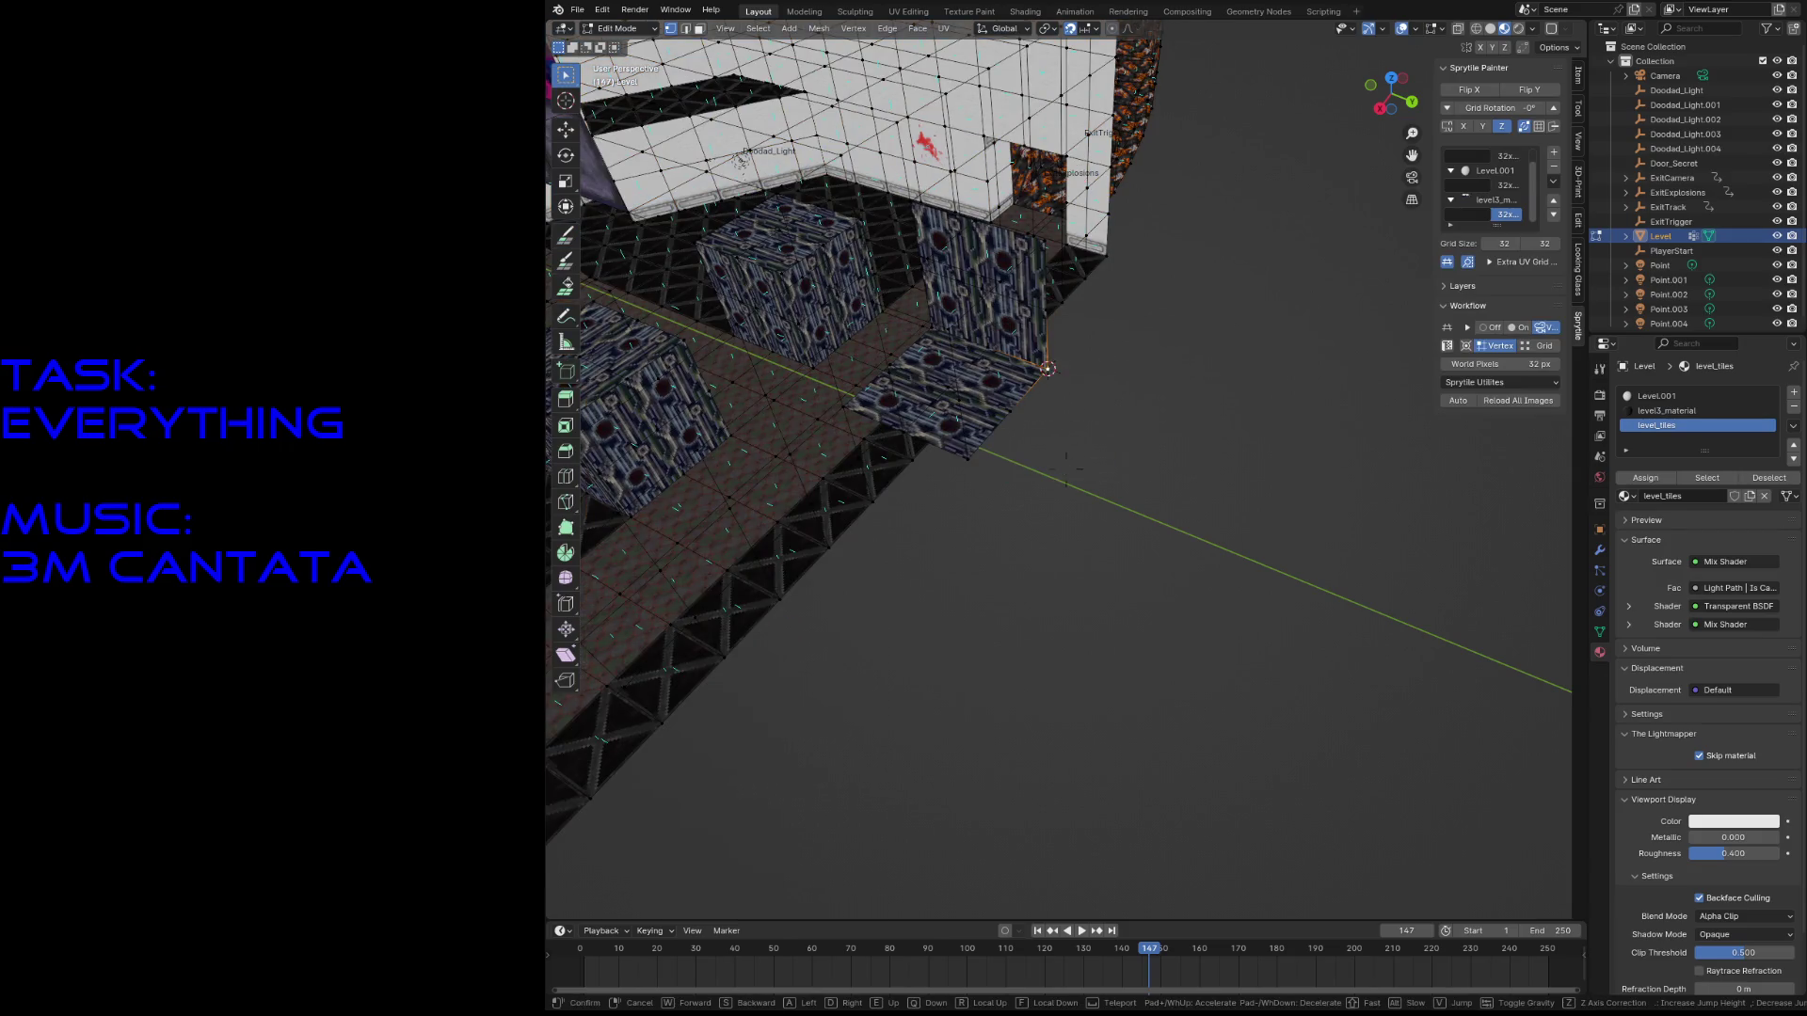
pyautogui.hotkey('shift', '`')
pyautogui.press('s')
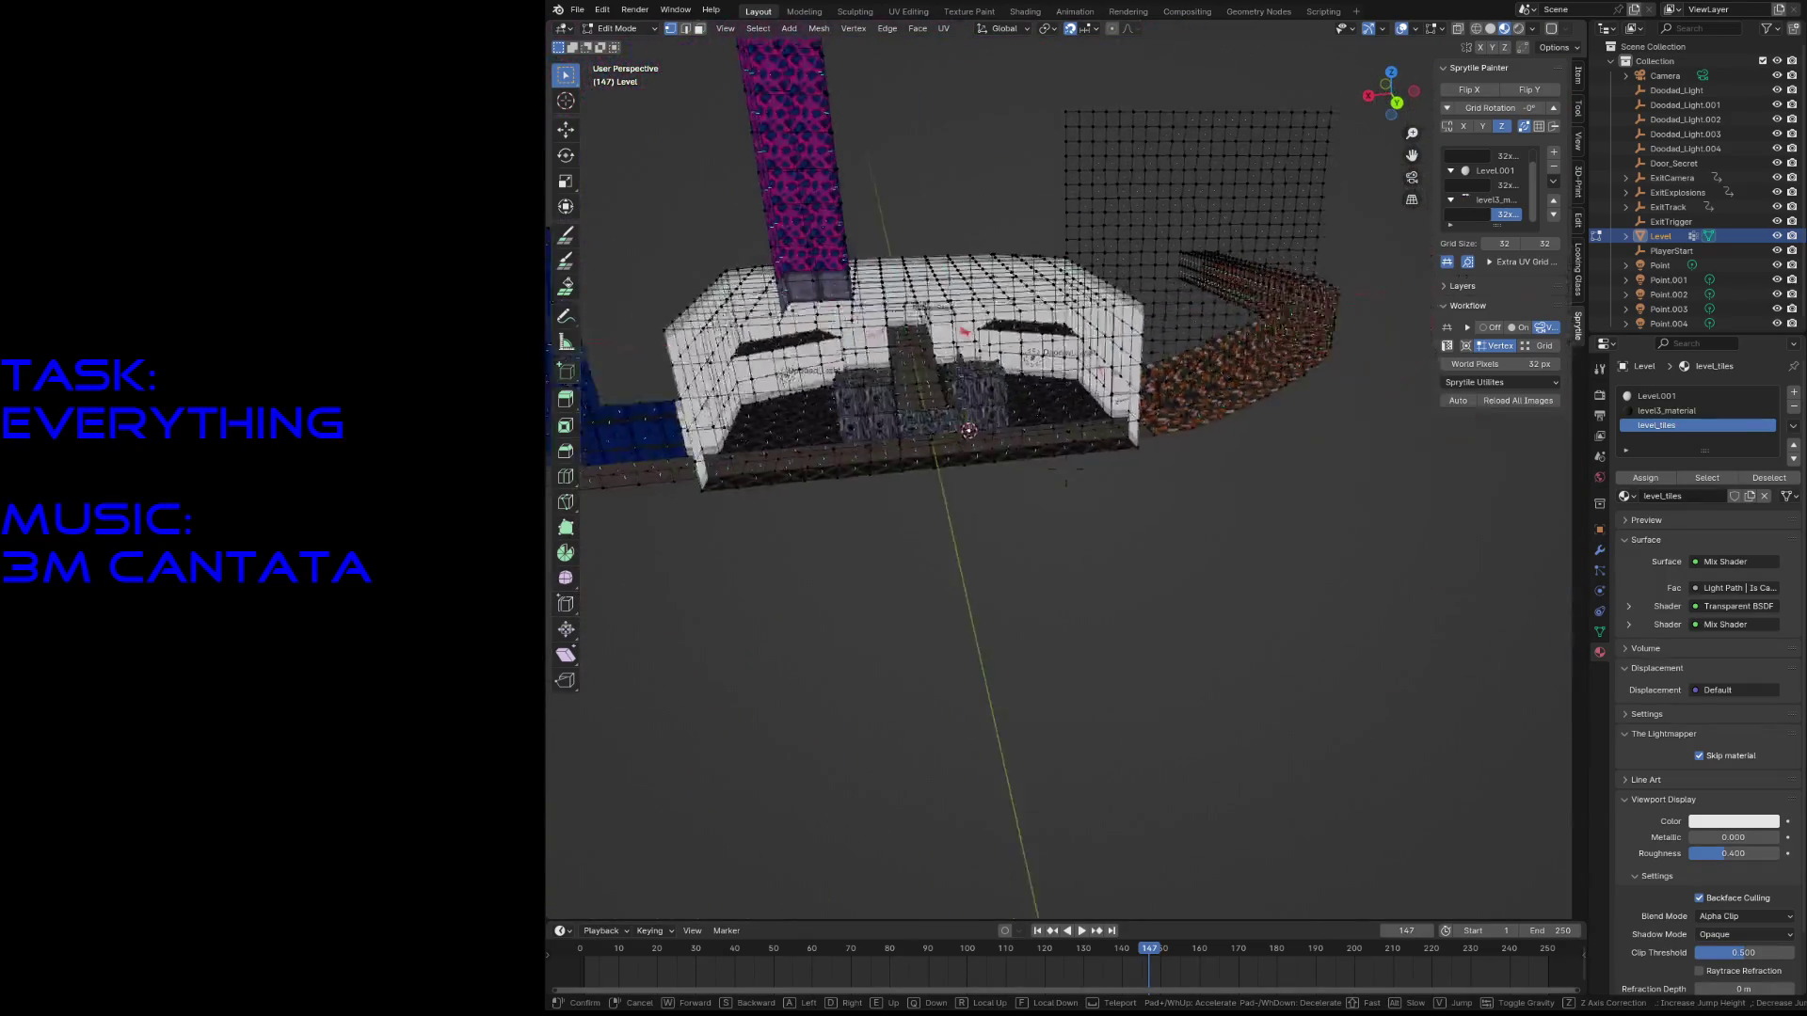
pyautogui.click(1066, 468)
pyautogui.hotkey('ctrl', 's')
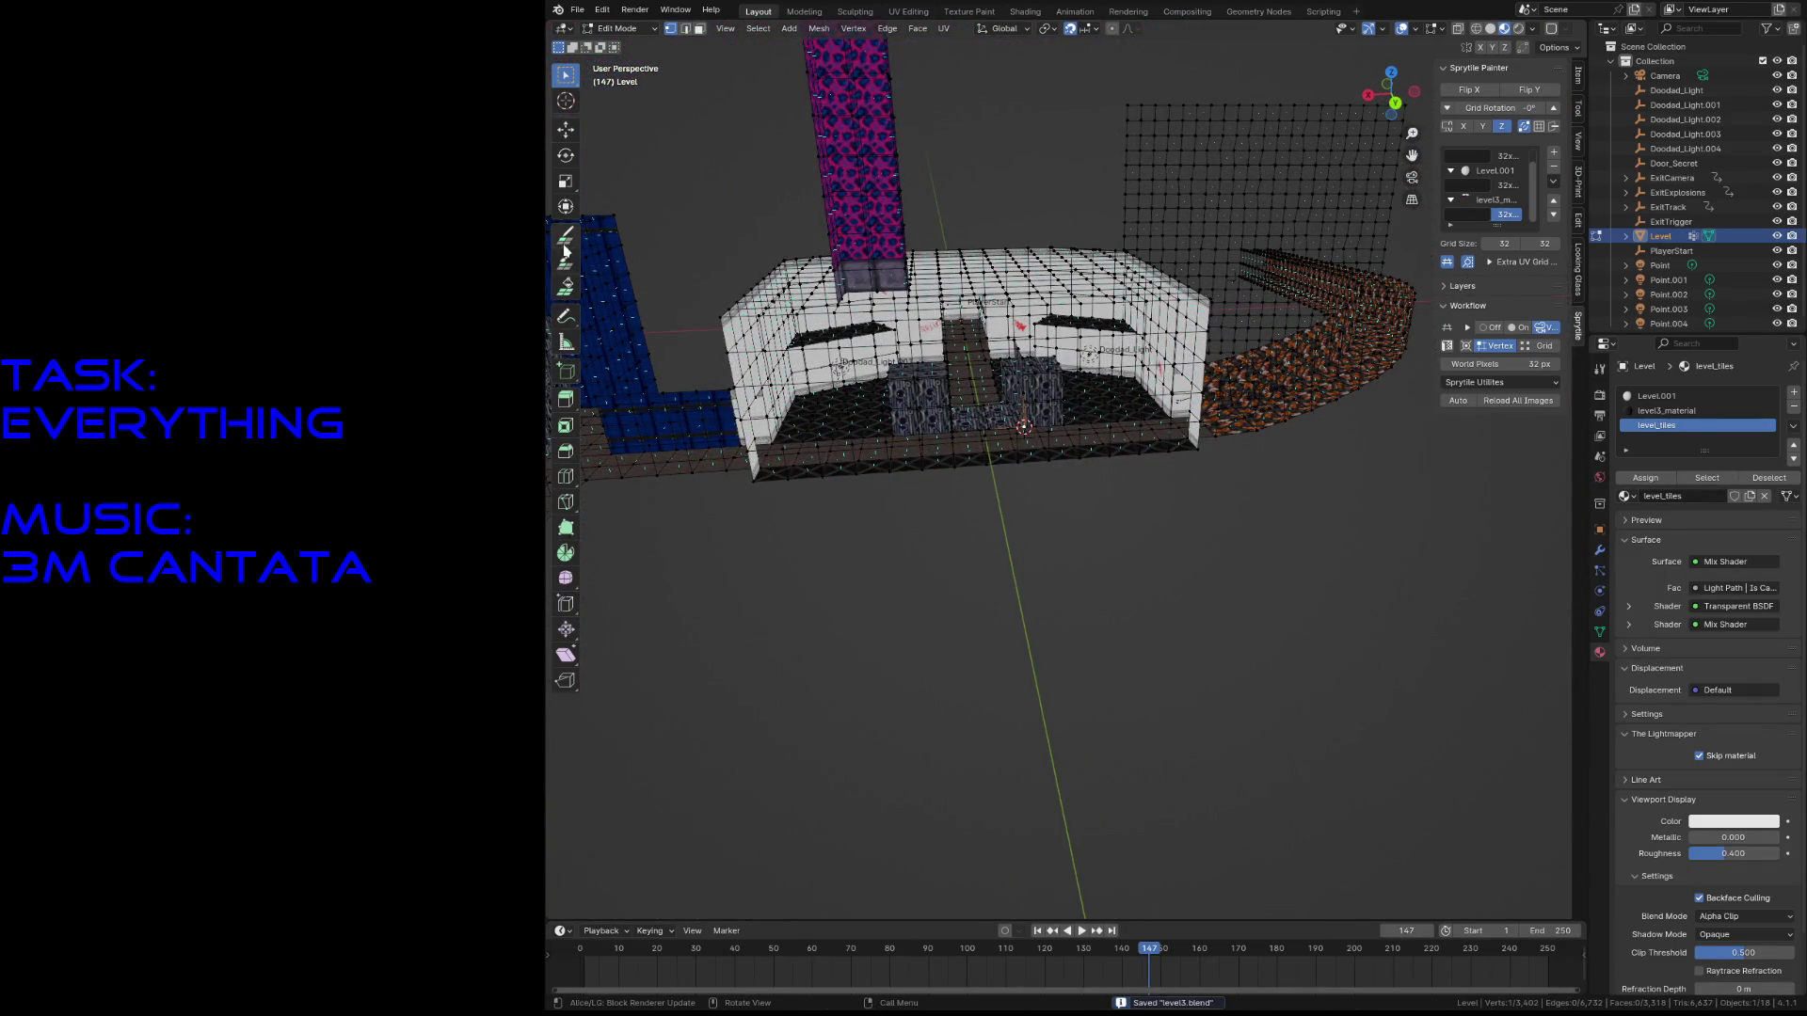
pyautogui.click(566, 247)
pyautogui.hotkey('shift', '`')
pyautogui.press('w')
pyautogui.press('w')
pyautogui.press('s')
pyautogui.click(952, 455)
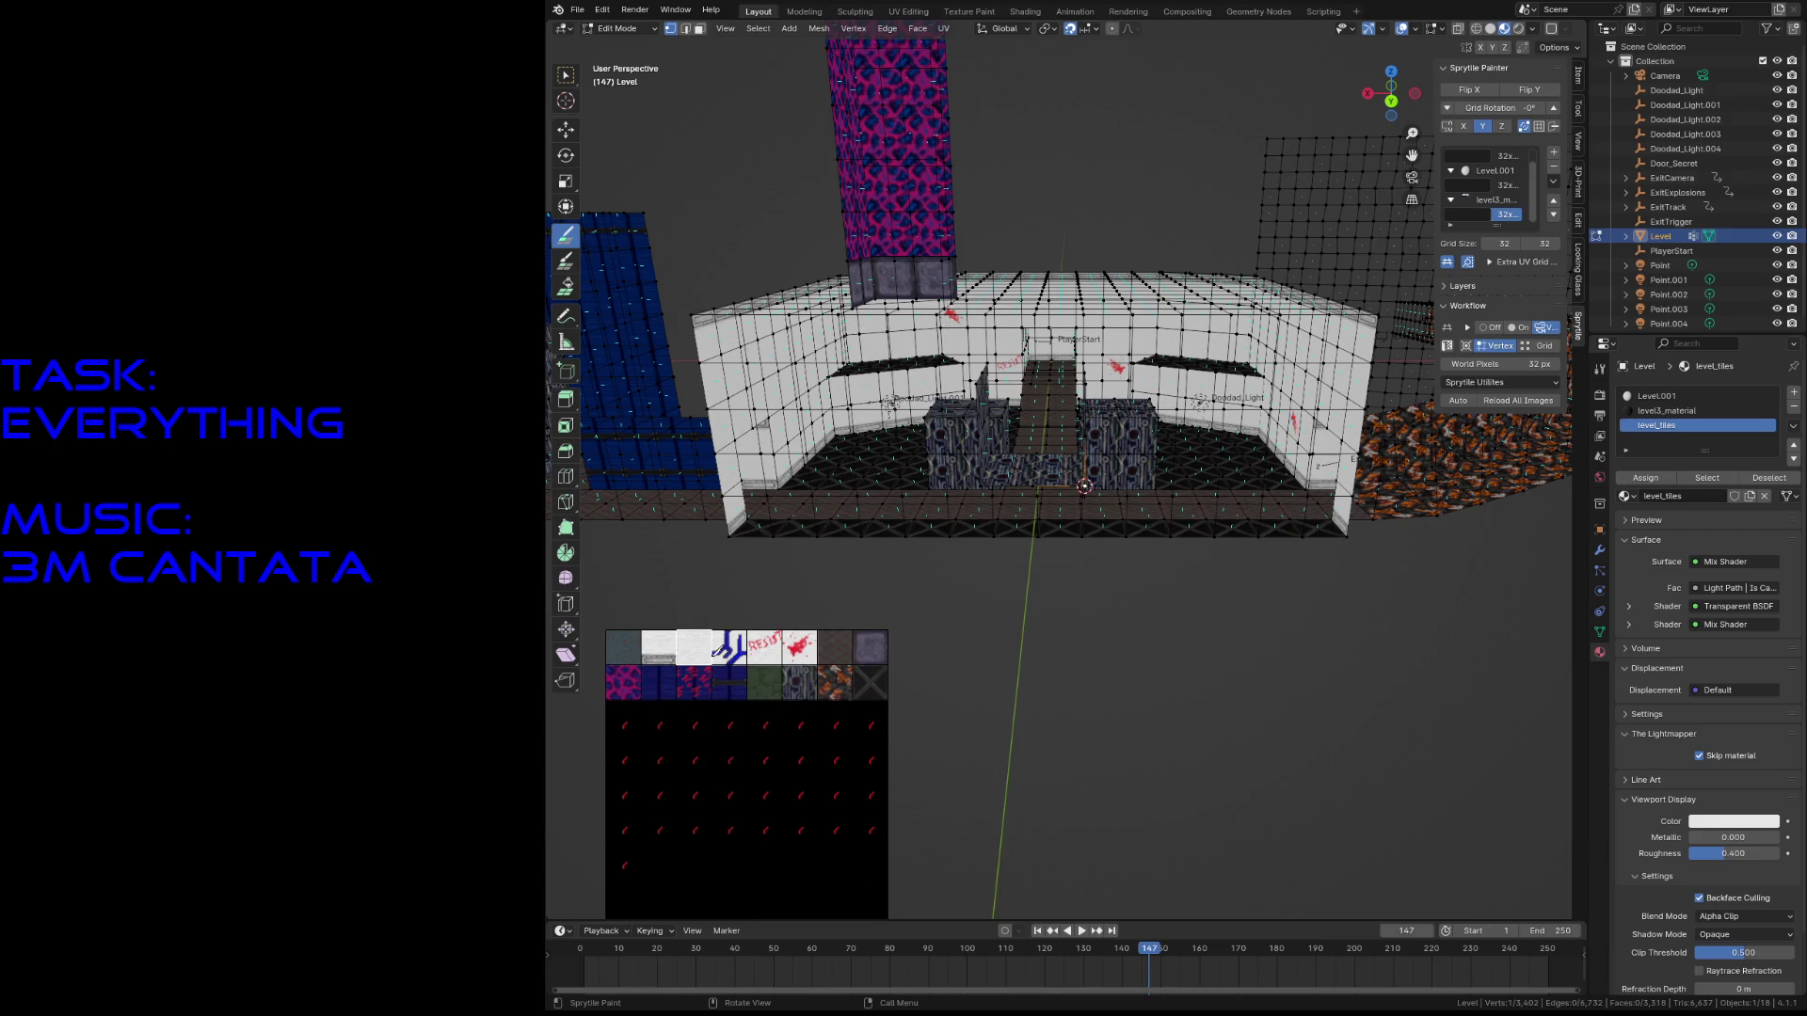
# - Paint a blue circuit strip along the bottom row, then white and grey tiles on the left wall
pyautogui.moveTo(1046, 523)
pyautogui.mouseDown()
pyautogui.moveTo(941, 513)
pyautogui.moveTo(932, 353)
pyautogui.moveTo(1115, 356)
pyautogui.moveTo(1133, 492)
pyautogui.moveTo(901, 508)
pyautogui.moveTo(894, 353)
pyautogui.moveTo(1166, 372)
pyautogui.moveTo(1167, 522)
pyautogui.mouseUp()
pyautogui.click(671, 645)
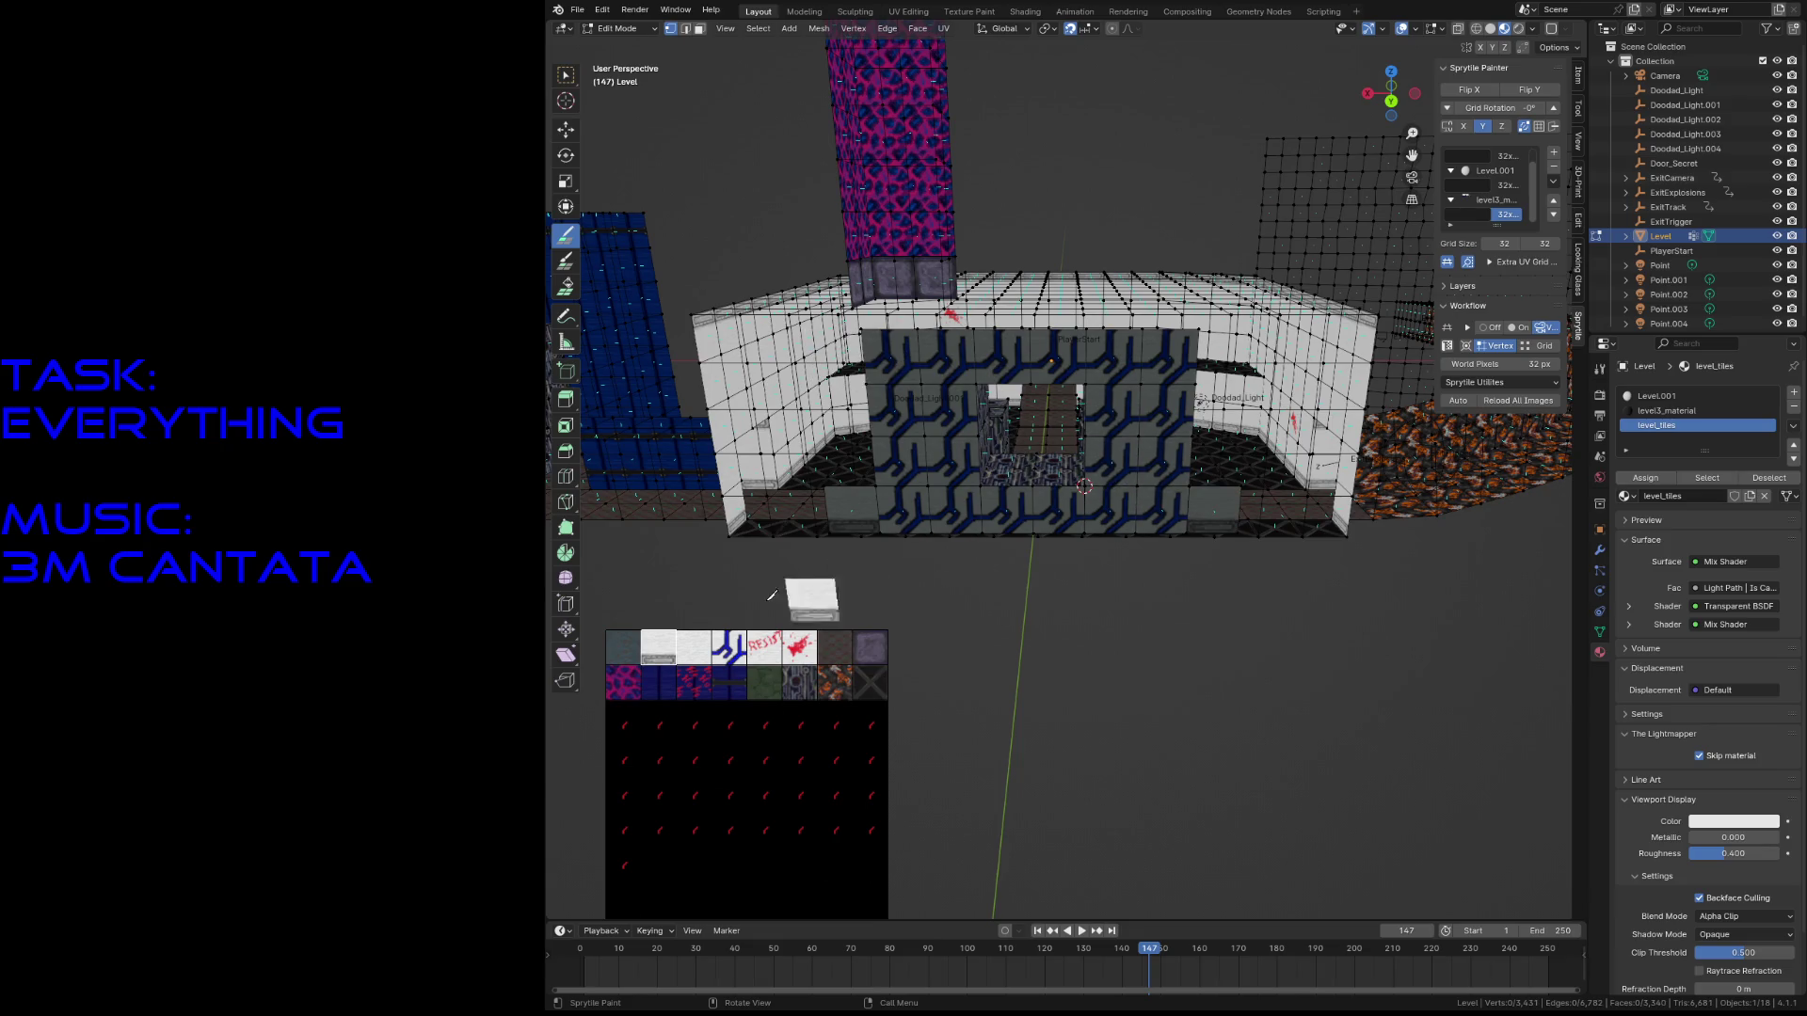
pyautogui.click(689, 647)
pyautogui.click(864, 459)
pyautogui.click(842, 414)
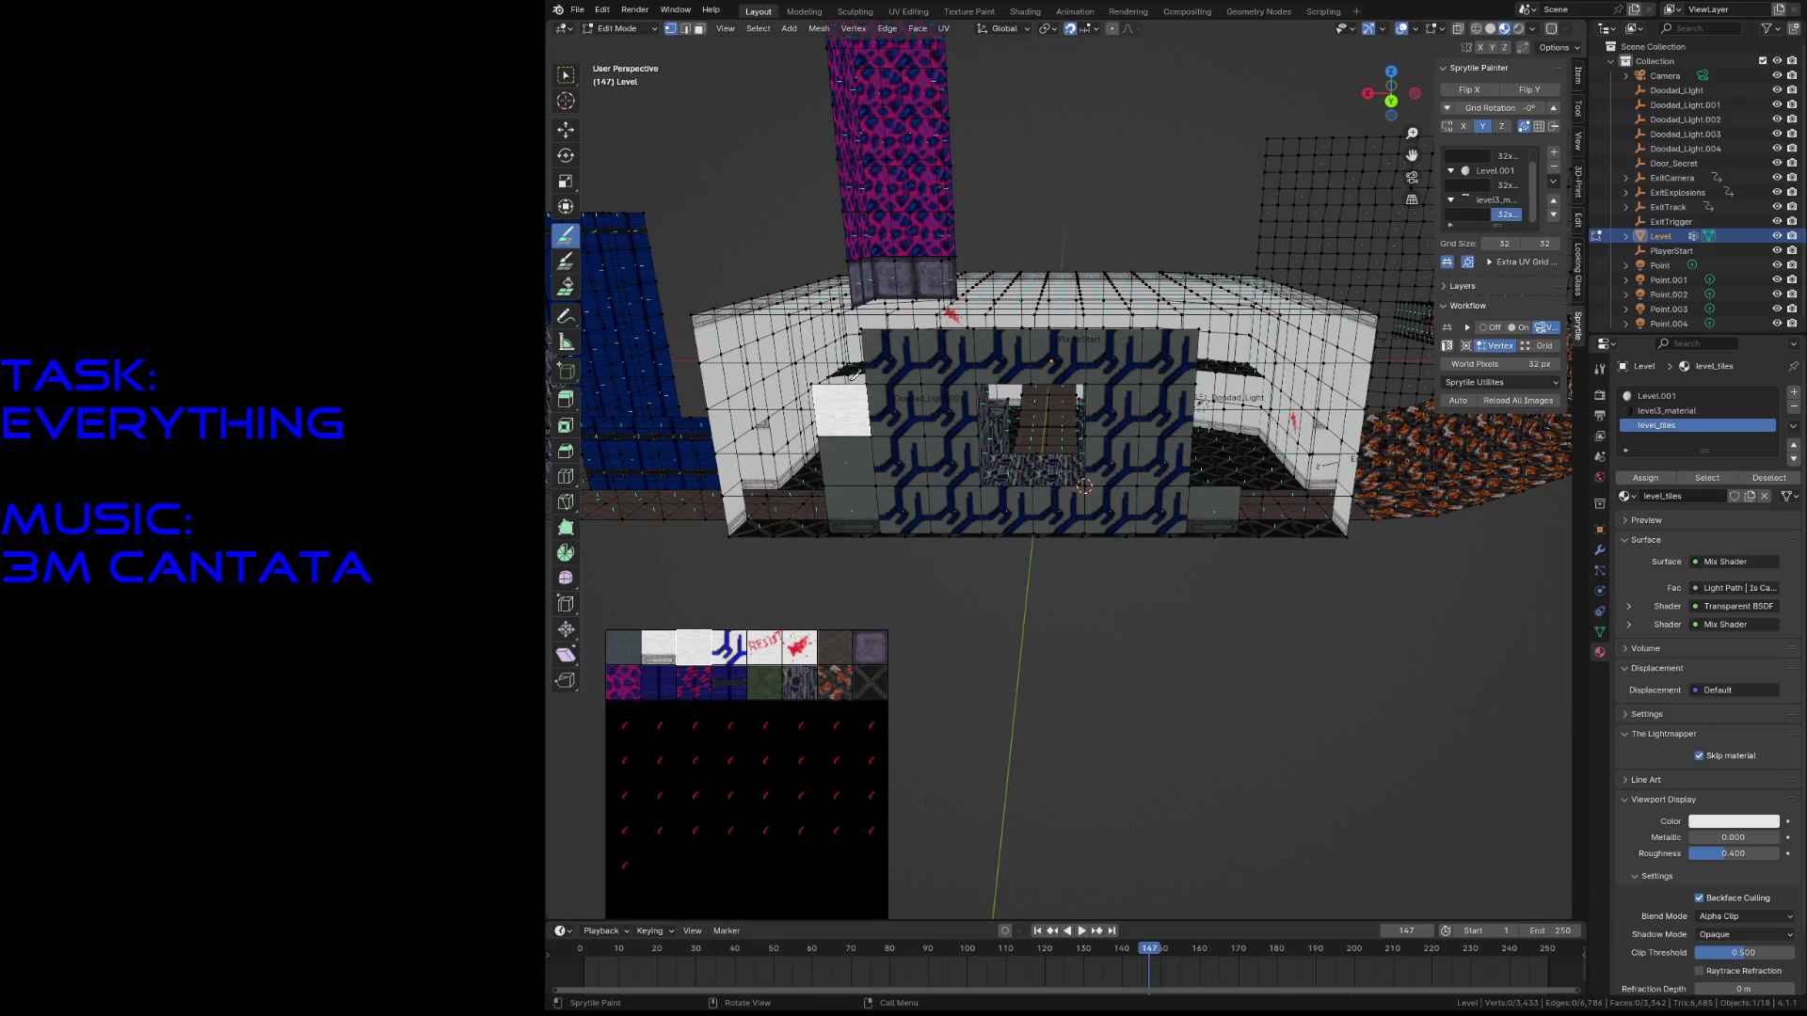
# - Paint grey tiles across the right inner wall and add more grey tiles on the left wall
pyautogui.click(1270, 404)
pyautogui.moveTo(1295, 407); pyautogui.dragTo(1327, 461)
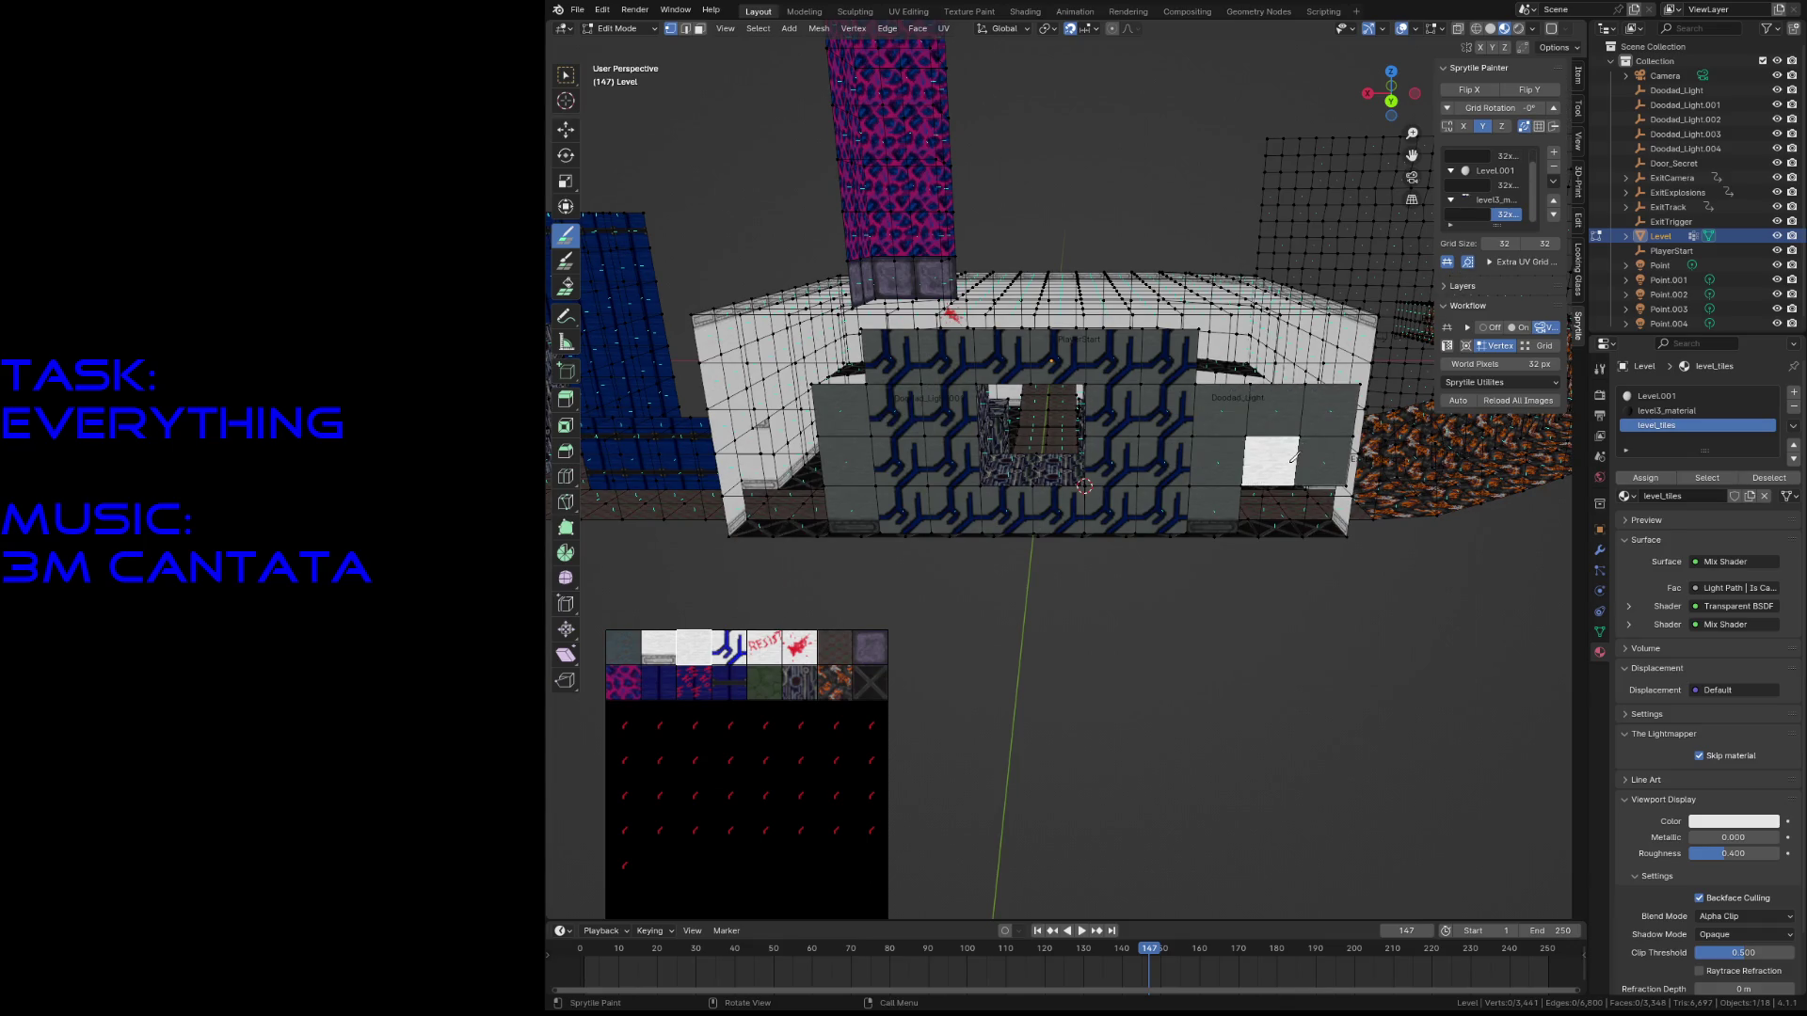
pyautogui.moveTo(796, 461)
pyautogui.mouseDown()
pyautogui.moveTo(734, 409)
pyautogui.moveTo(770, 437)
pyautogui.mouseUp()
pyautogui.hotkey('shift', '`')
# - Paint a vertically flipped white tile, then an unflipped tile, on the building's wall edges
pyautogui.press('s')
pyautogui.press('w')
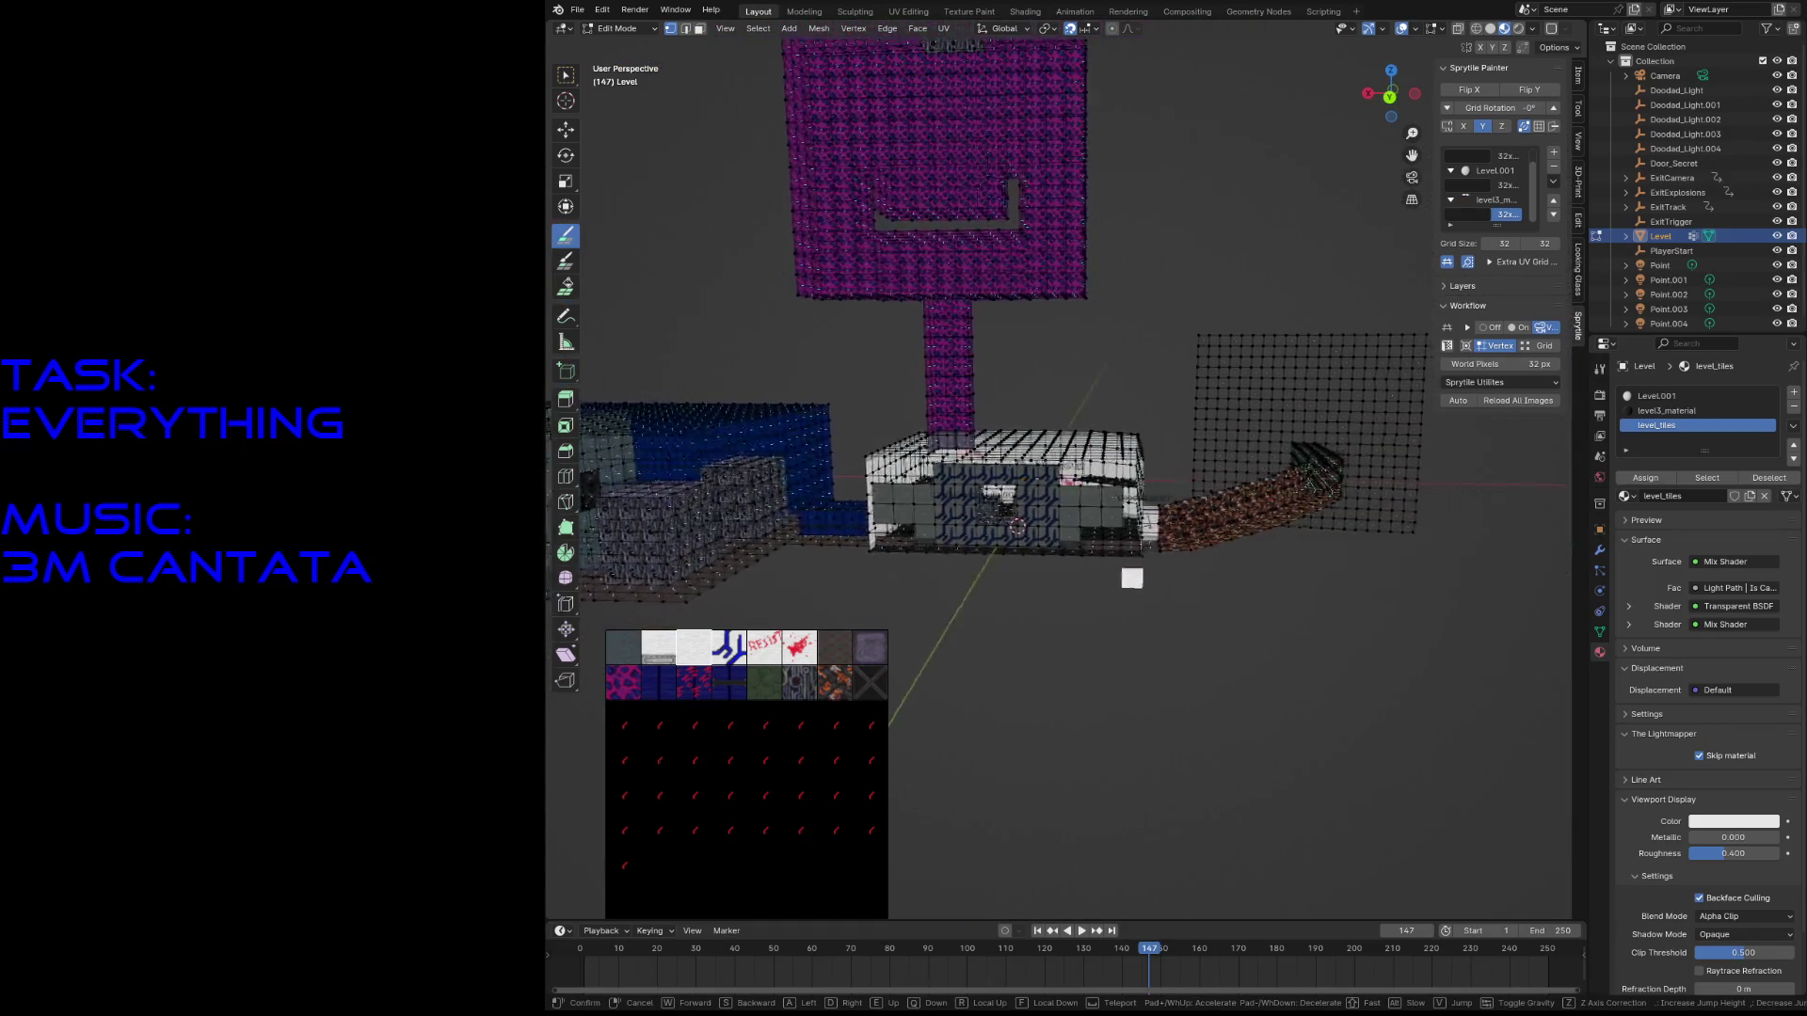
pyautogui.press('Return')
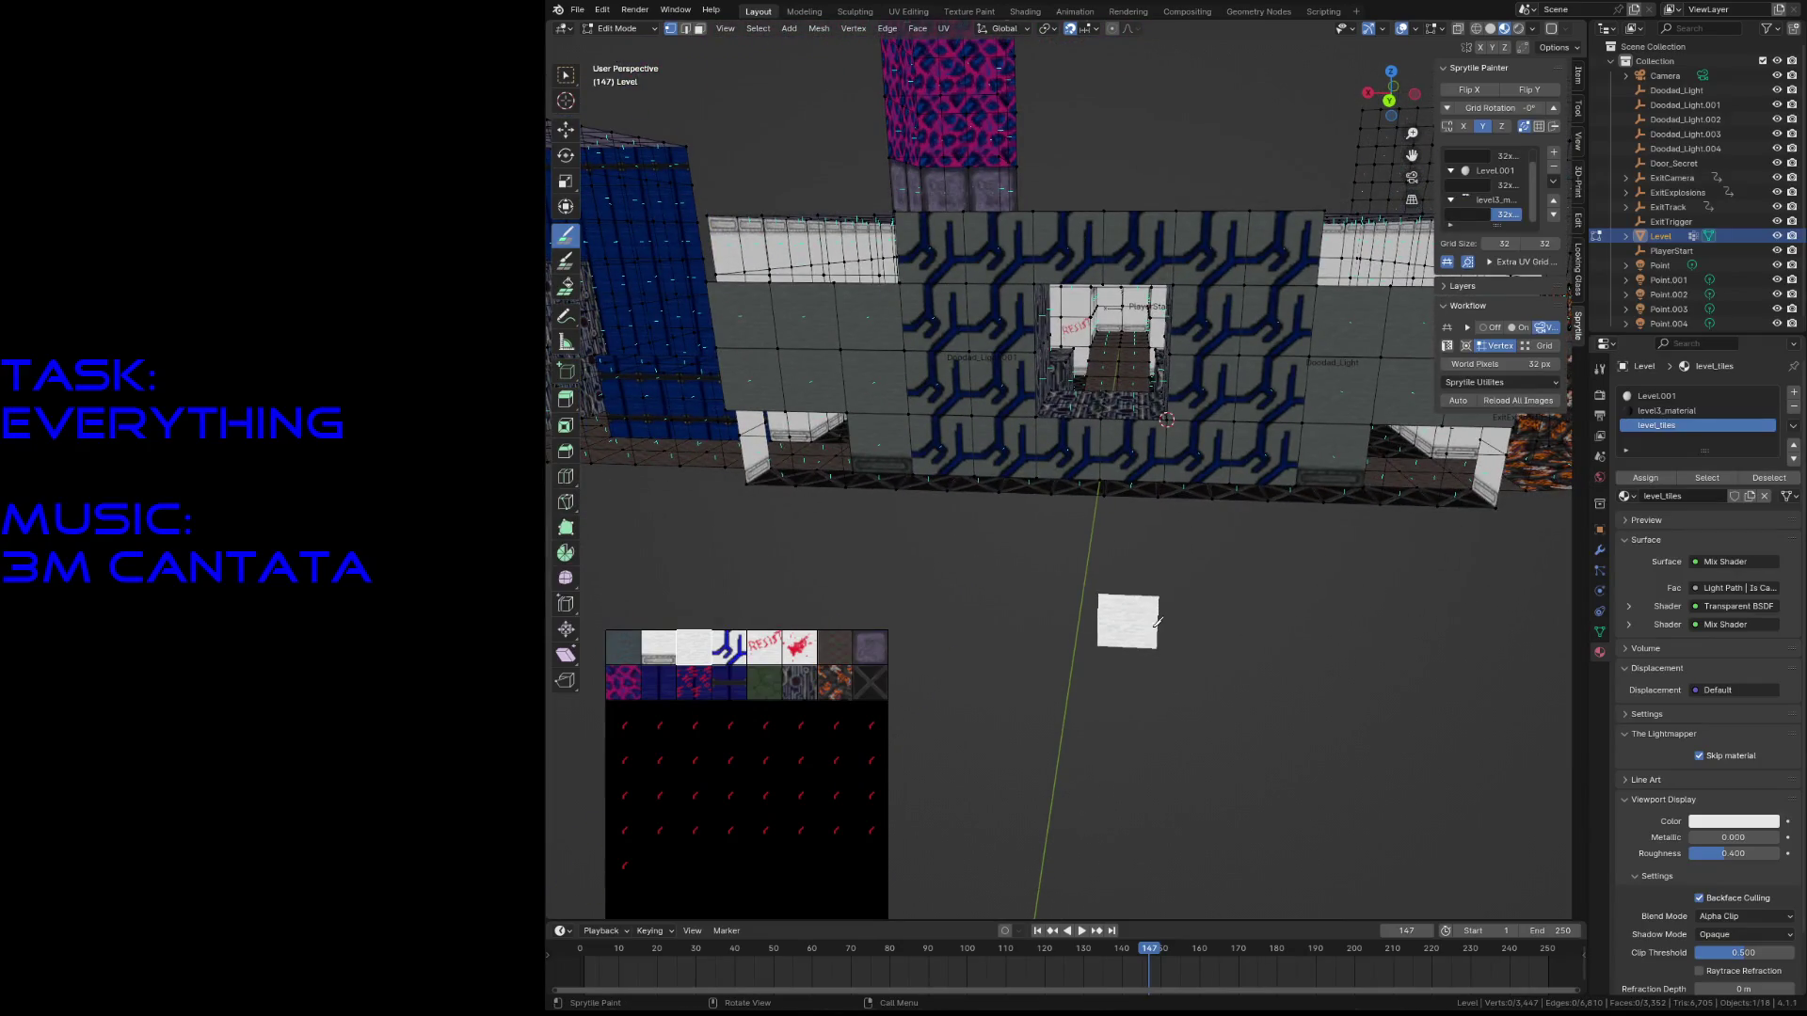
pyautogui.click(658, 650)
pyautogui.click(1529, 89)
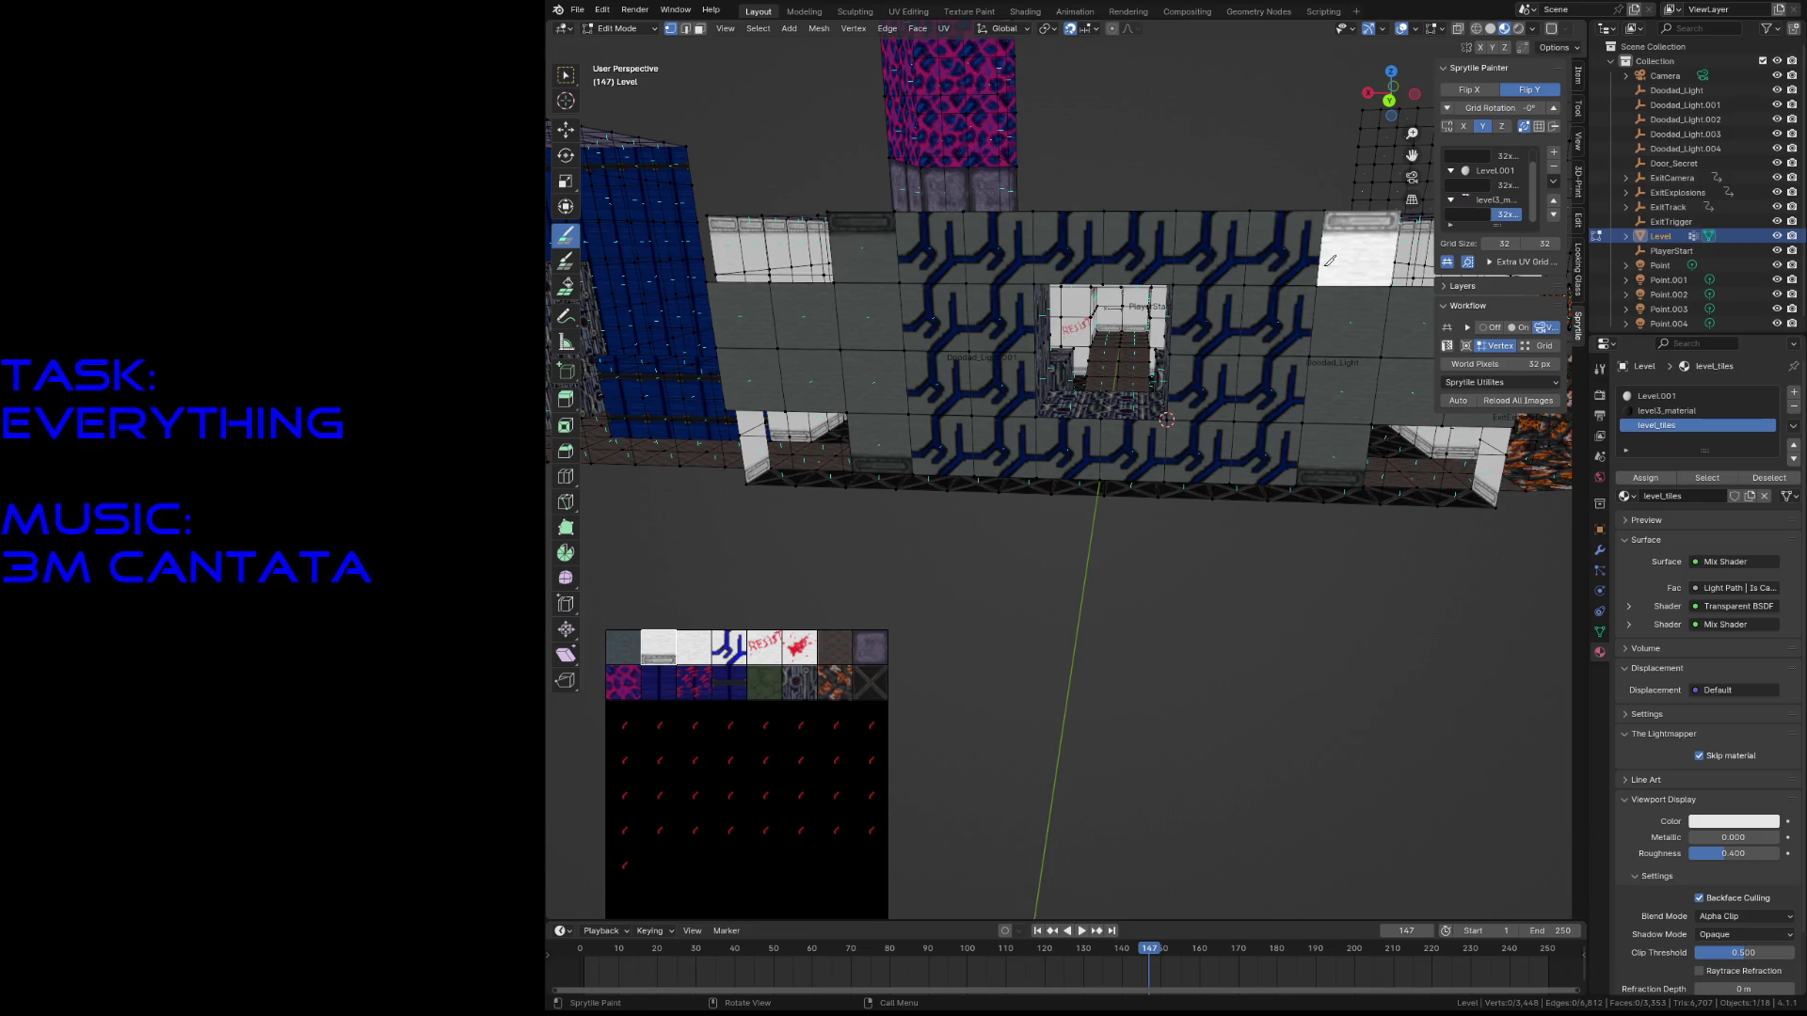
pyautogui.hotkey('shift', '`')
pyautogui.press('Return')
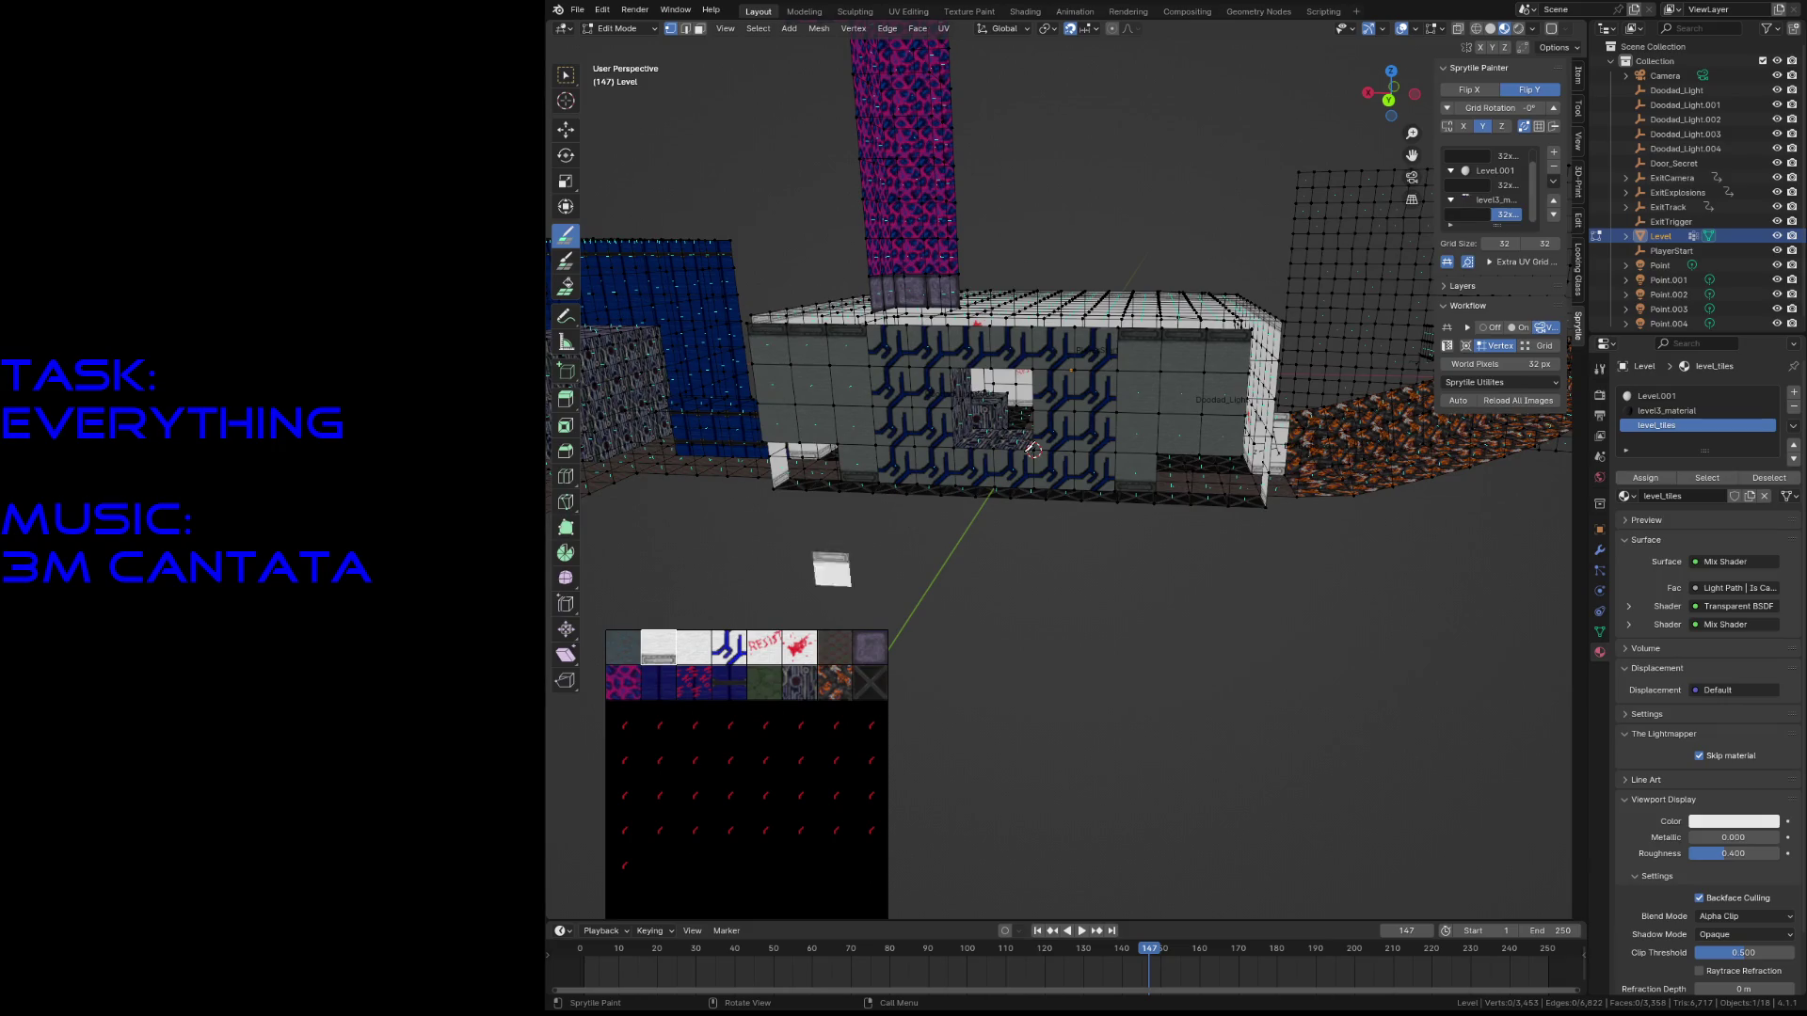
pyautogui.click(1529, 90)
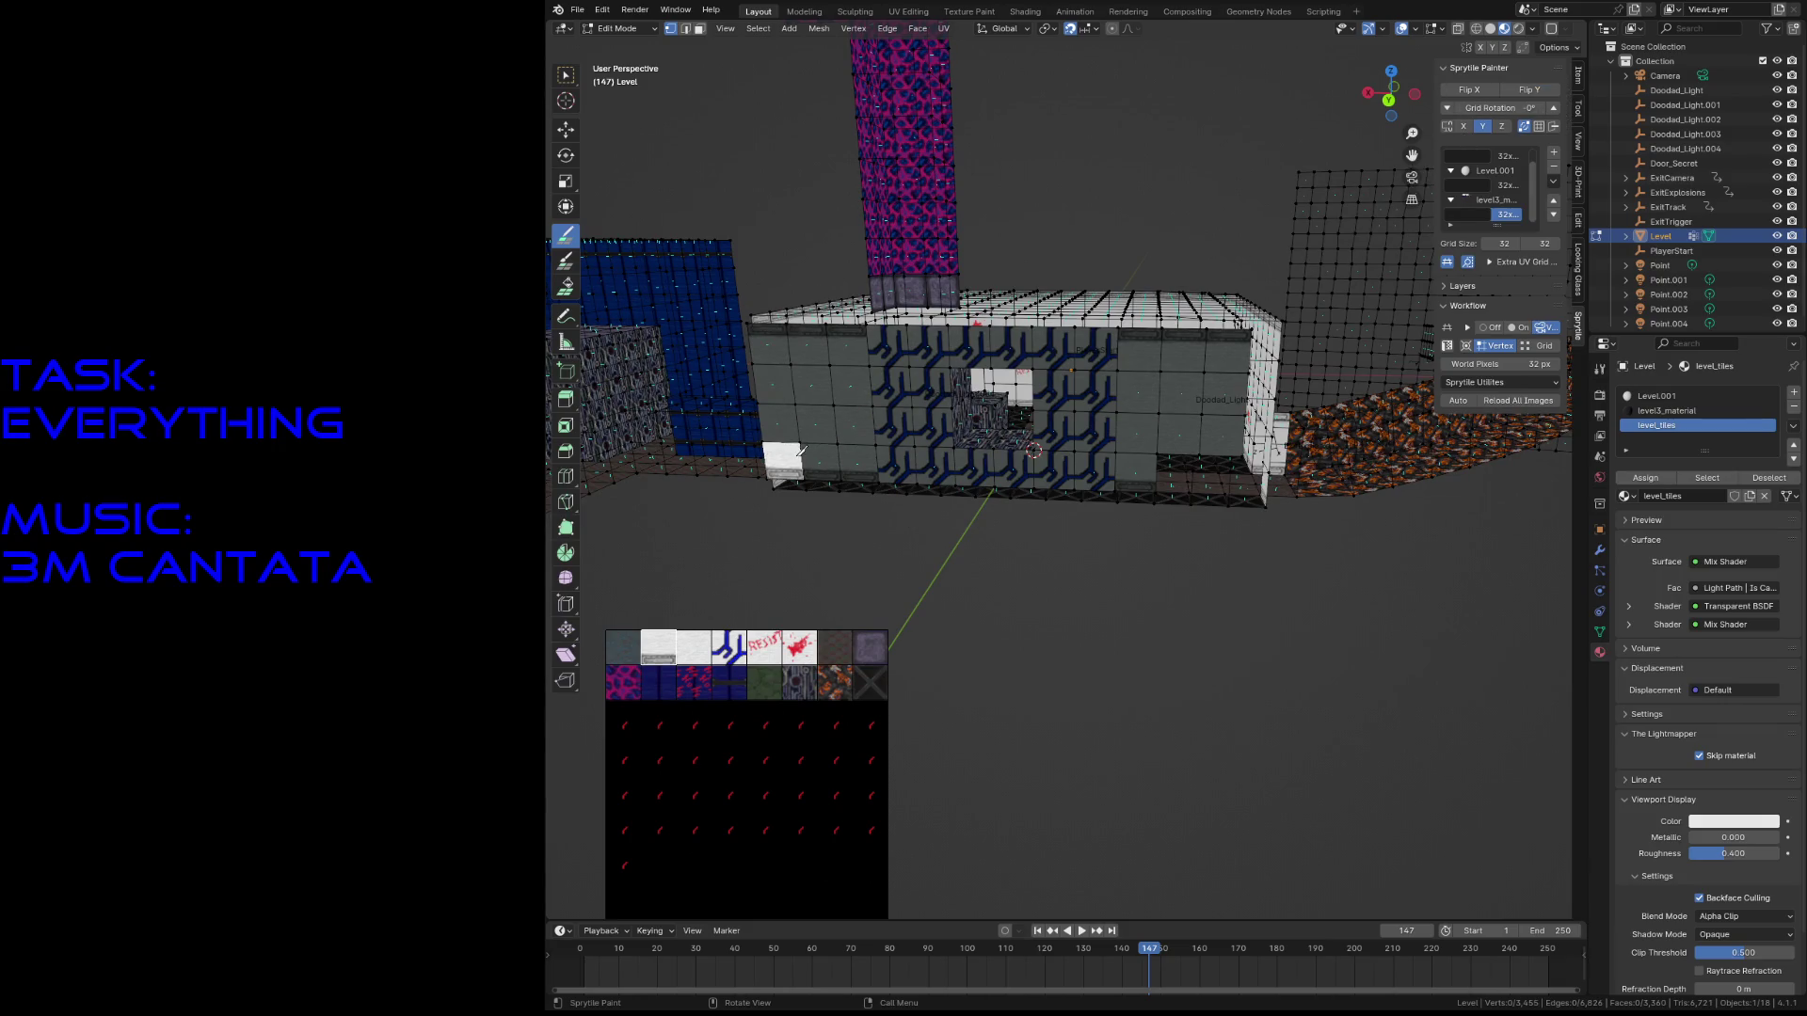
pyautogui.click(1189, 458)
# - Paint flipped edge tiles along the building's lower, left and right walls, extending the right end in grey
pyautogui.hotkey('shift', '`')
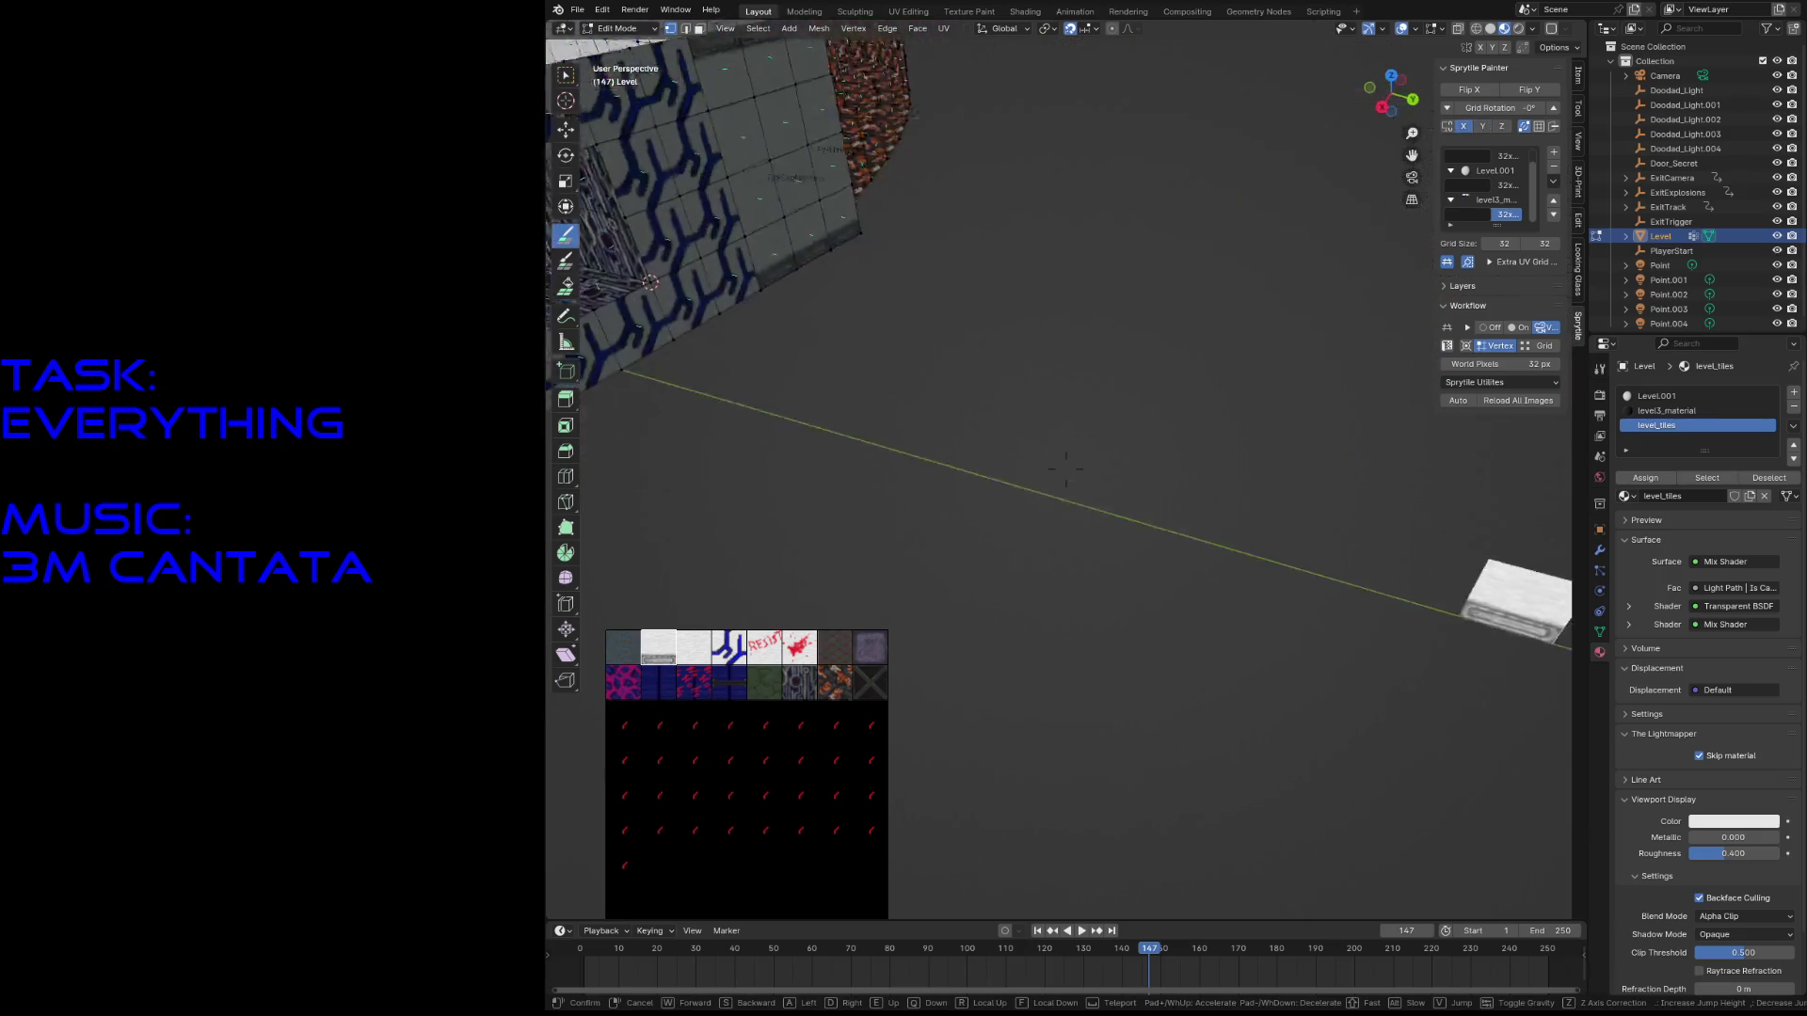
pyautogui.press('Return')
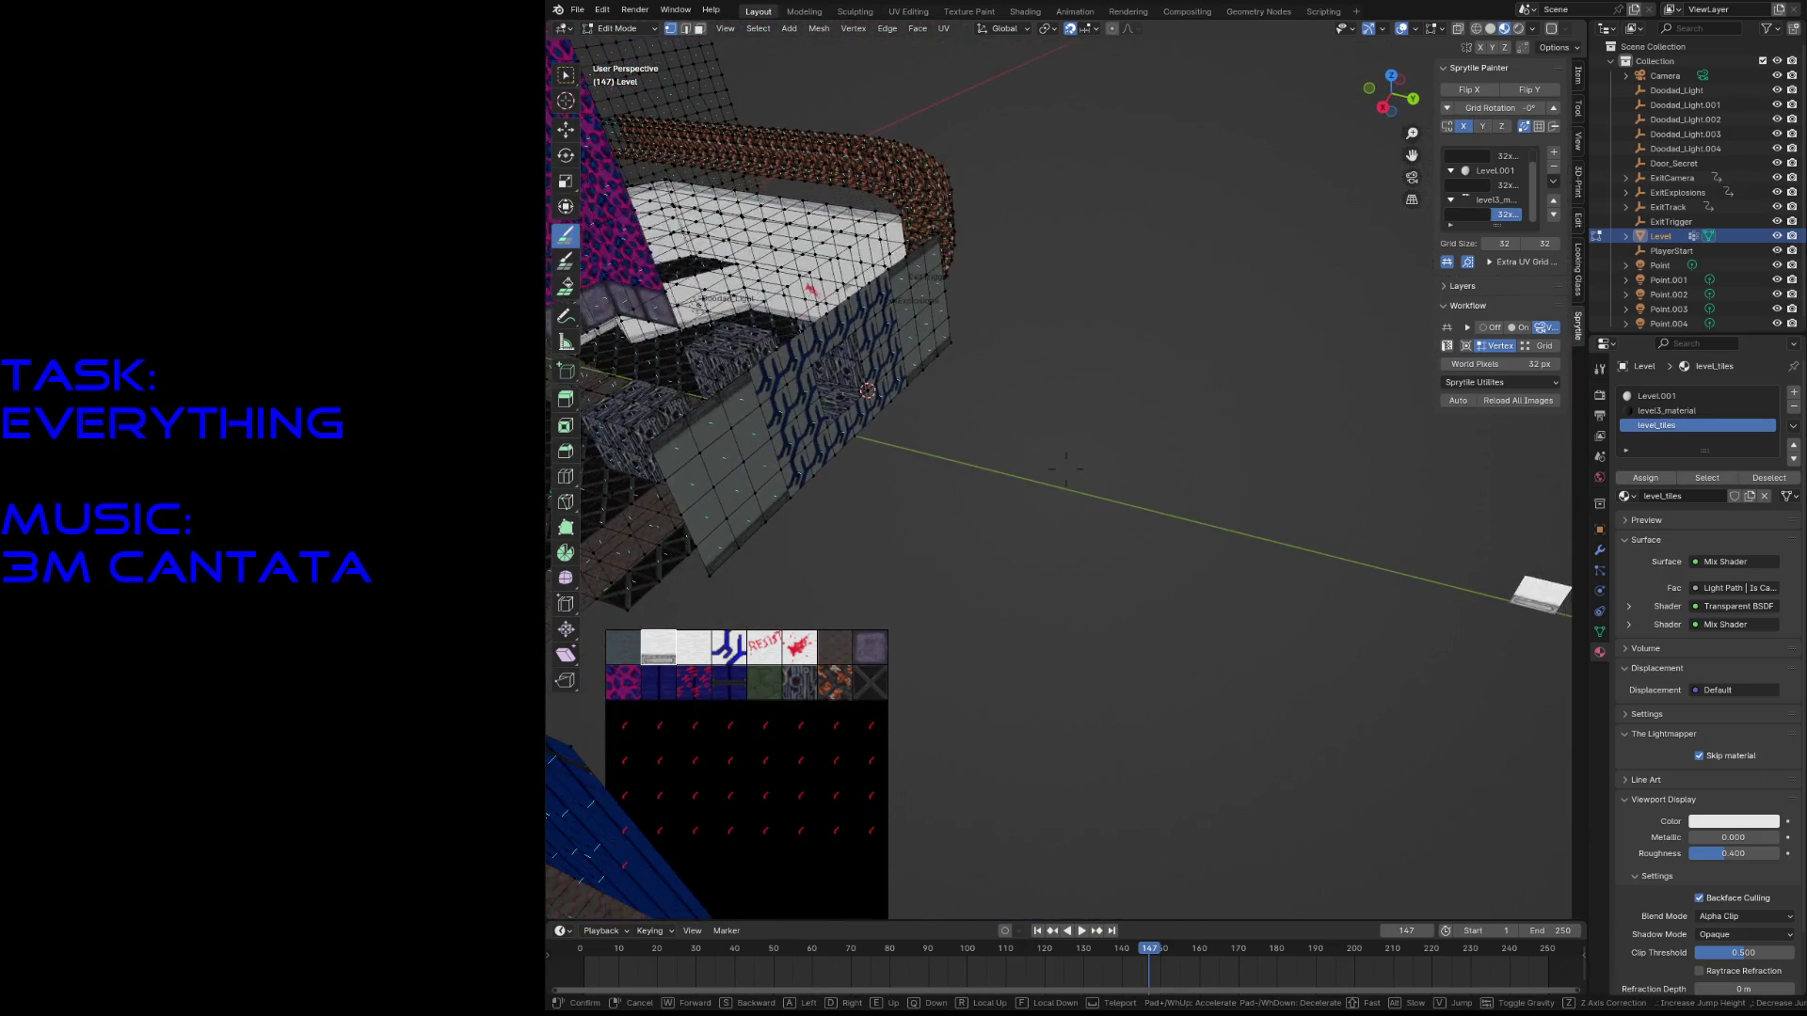
pyautogui.moveTo(986, 444); pyautogui.dragTo(1115, 465, button='middle')
pyautogui.click(1075, 444)
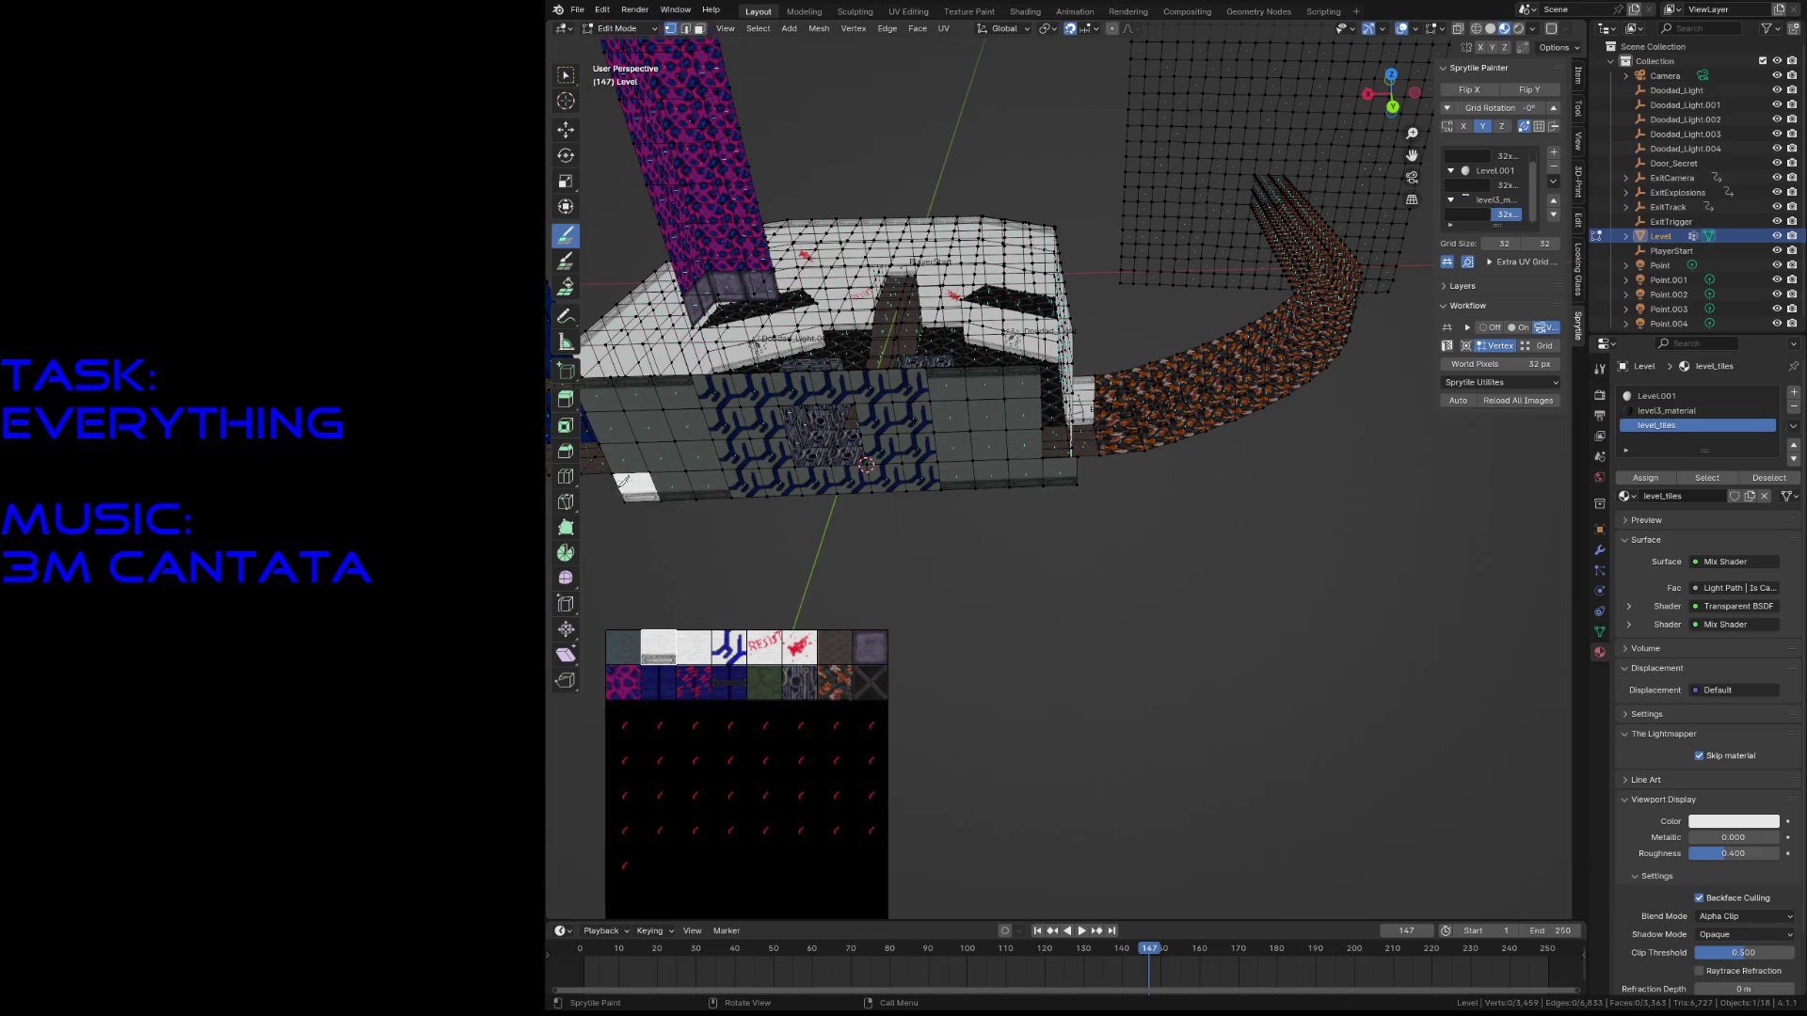
pyautogui.click(621, 489)
pyautogui.moveTo(622, 489); pyautogui.dragTo(743, 400, button='middle')
pyautogui.click(1530, 90)
pyautogui.click(838, 388)
pyautogui.click(1332, 377)
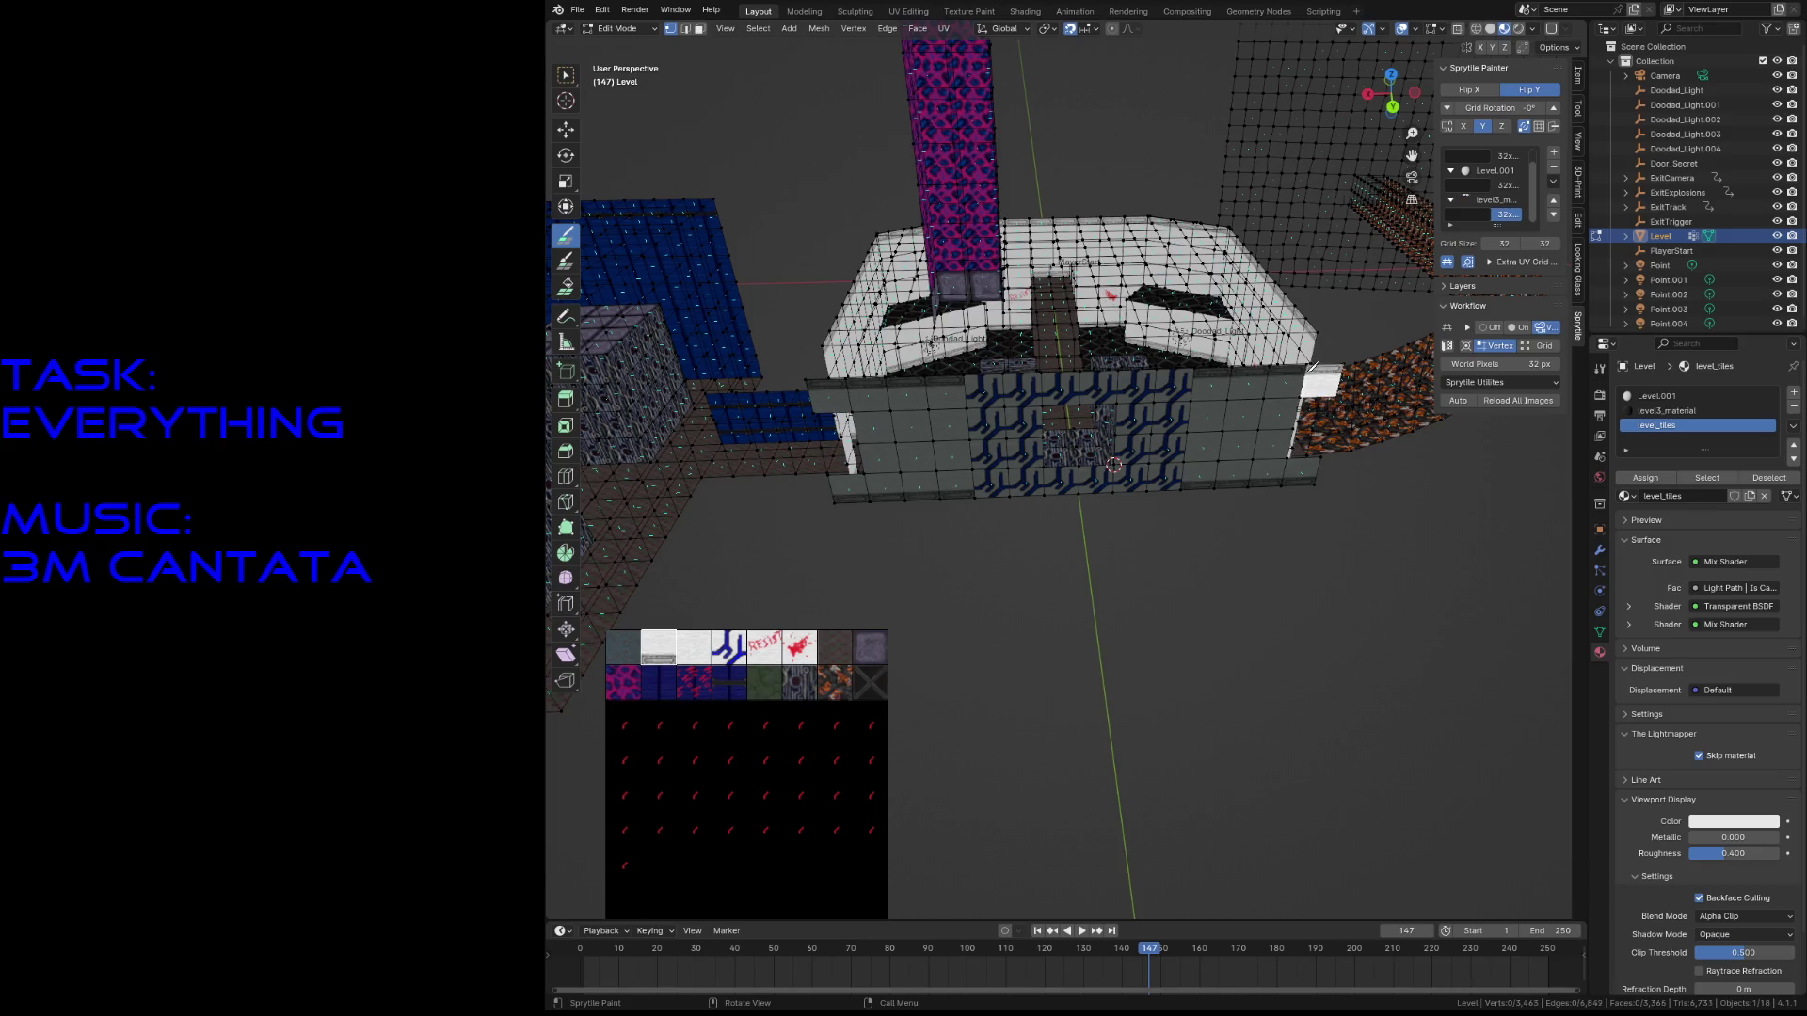
pyautogui.click(840, 447)
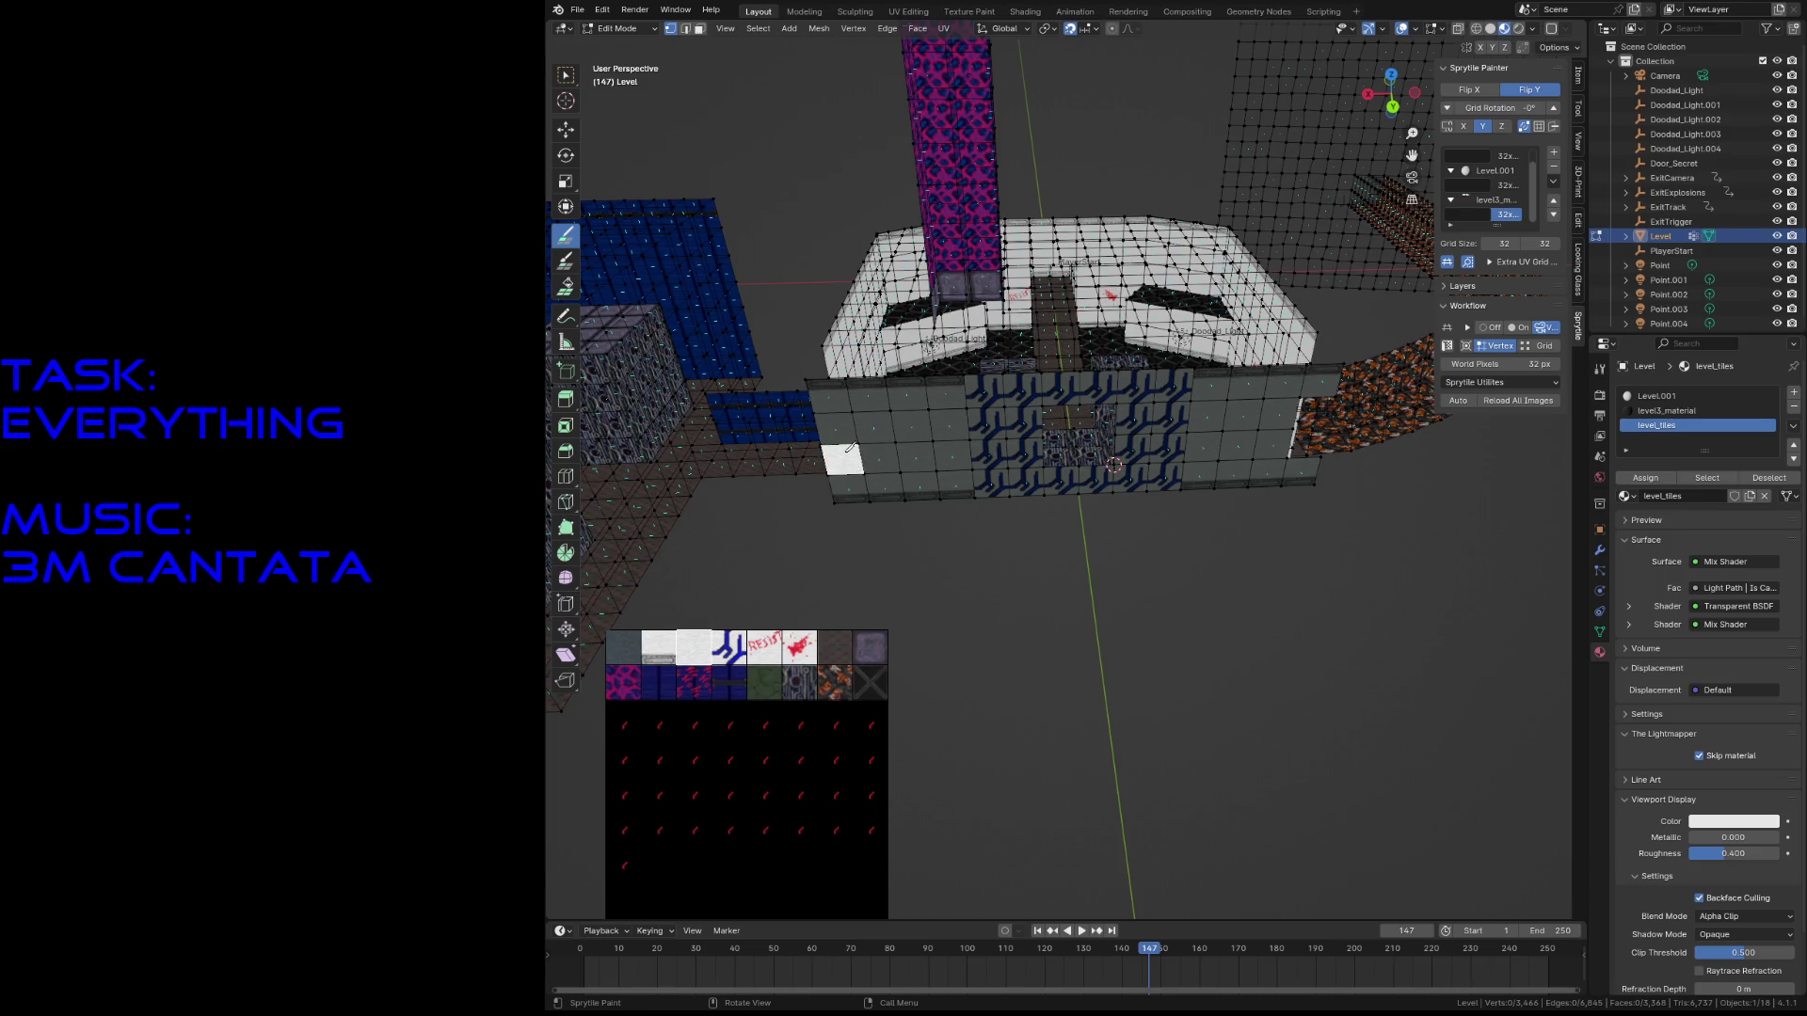
pyautogui.click(1294, 414)
pyautogui.click(1311, 425)
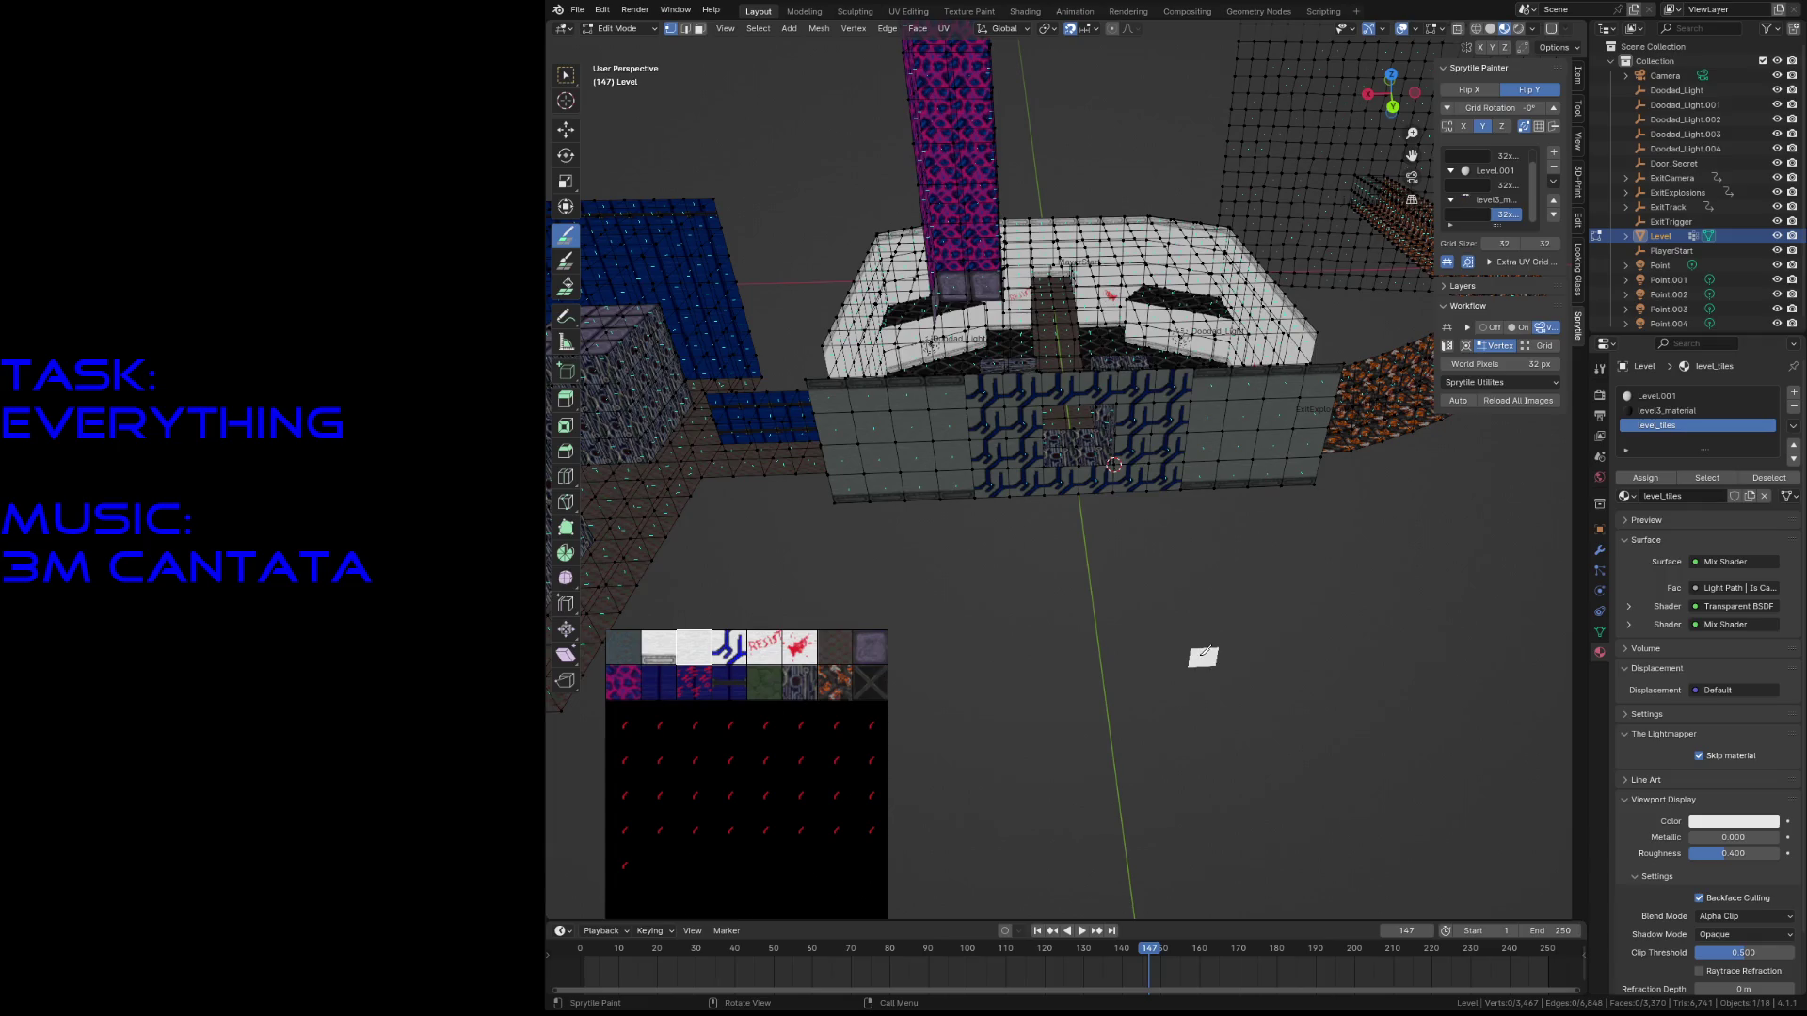
# - Save, snap the 3D cursor to a vertex at the building's corner, and re-save level3.blend
pyautogui.hotkey('ctrl', 's')
pyautogui.hotkey('shift', '`')
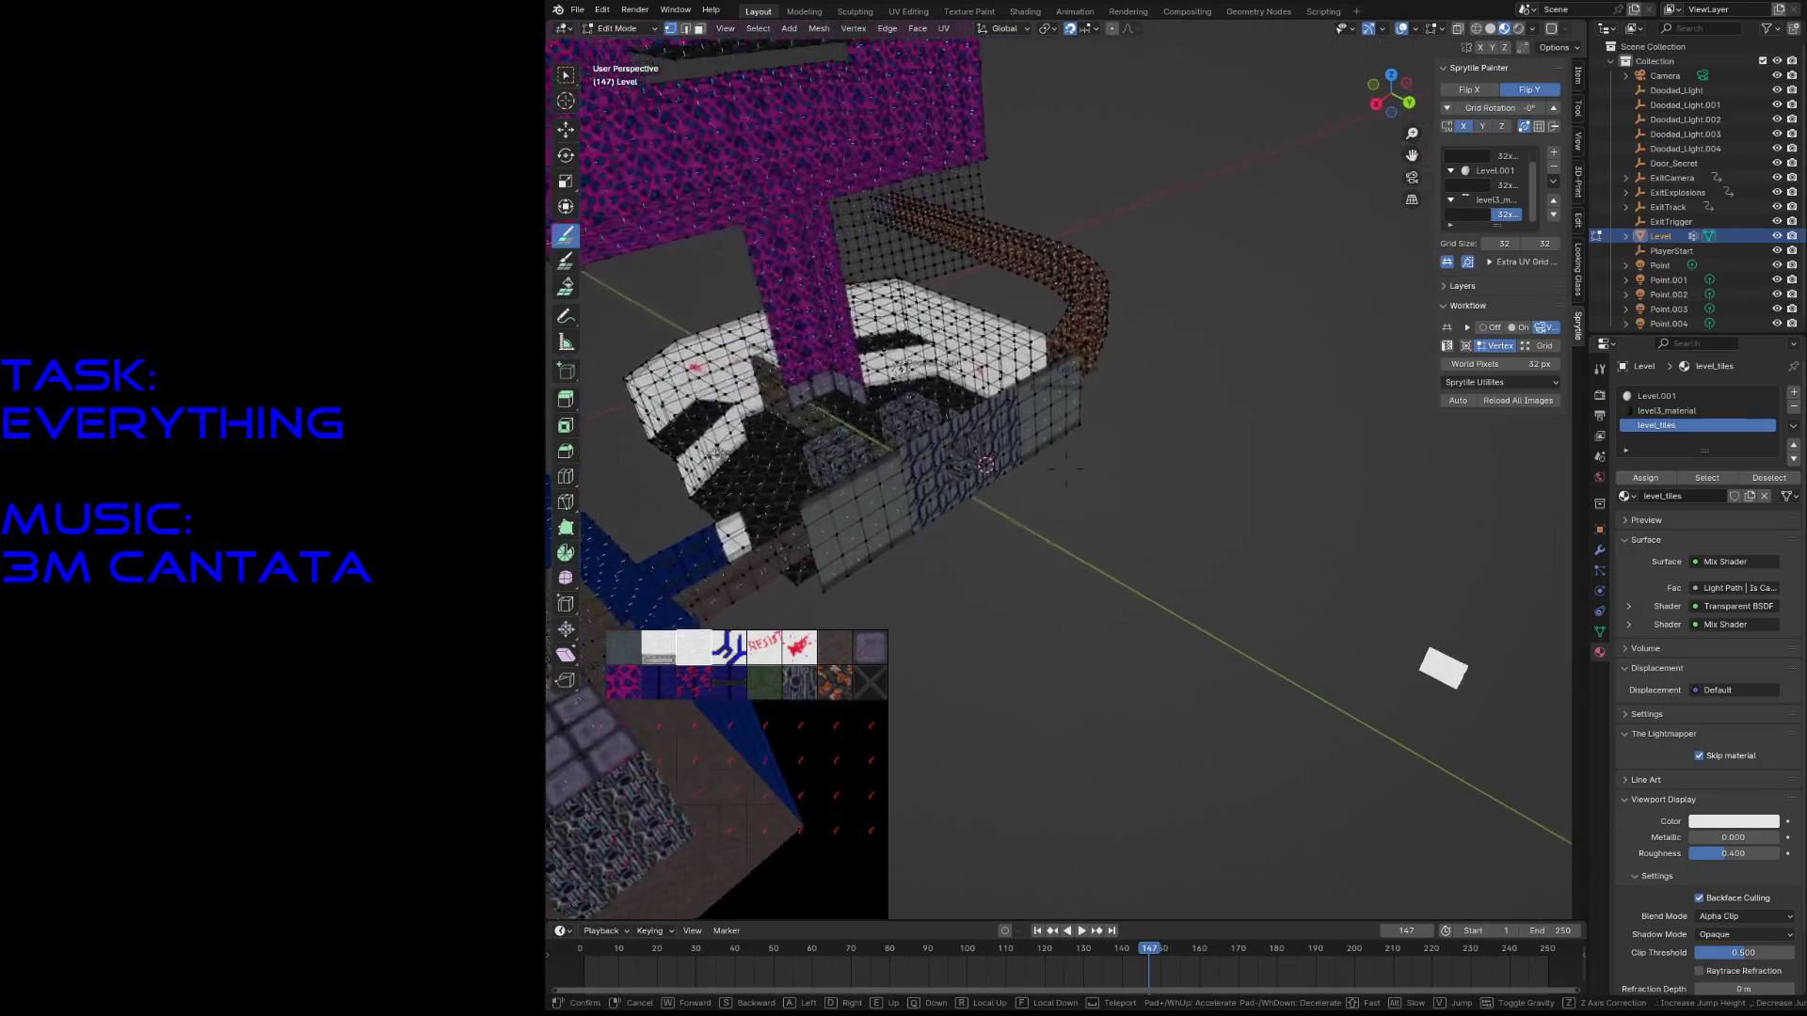
pyautogui.press('w')
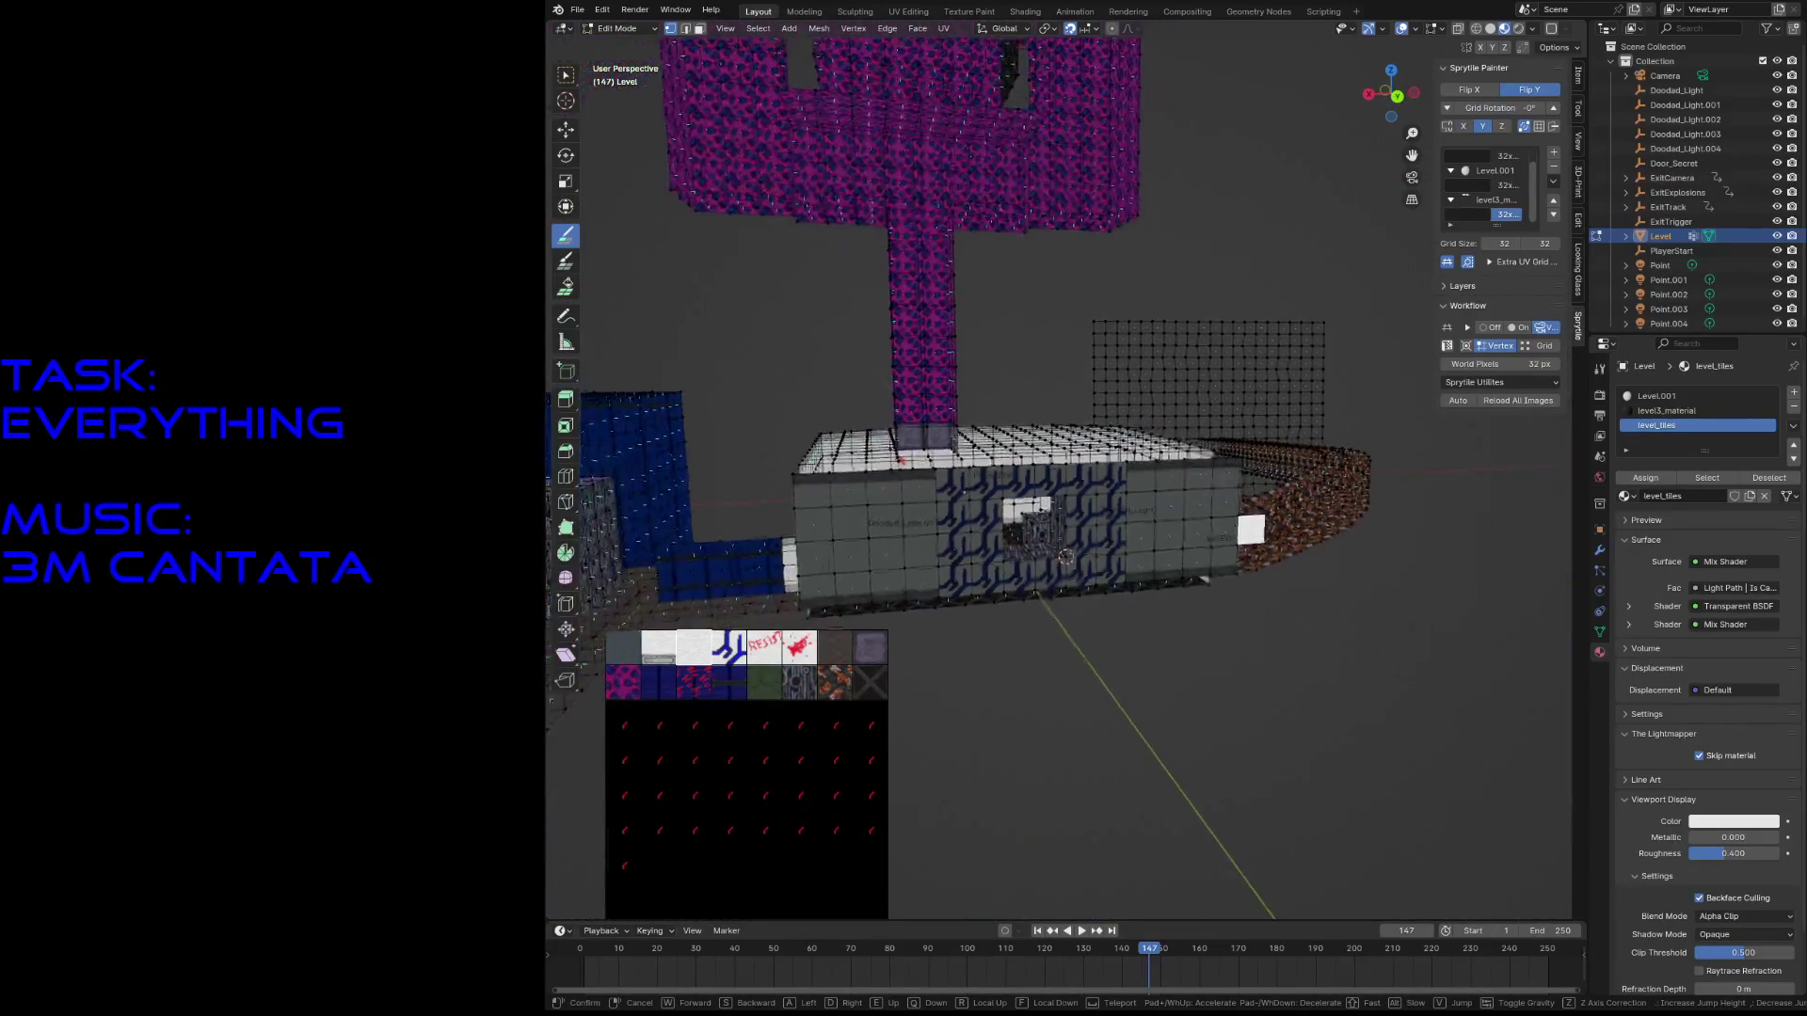
pyautogui.press('w')
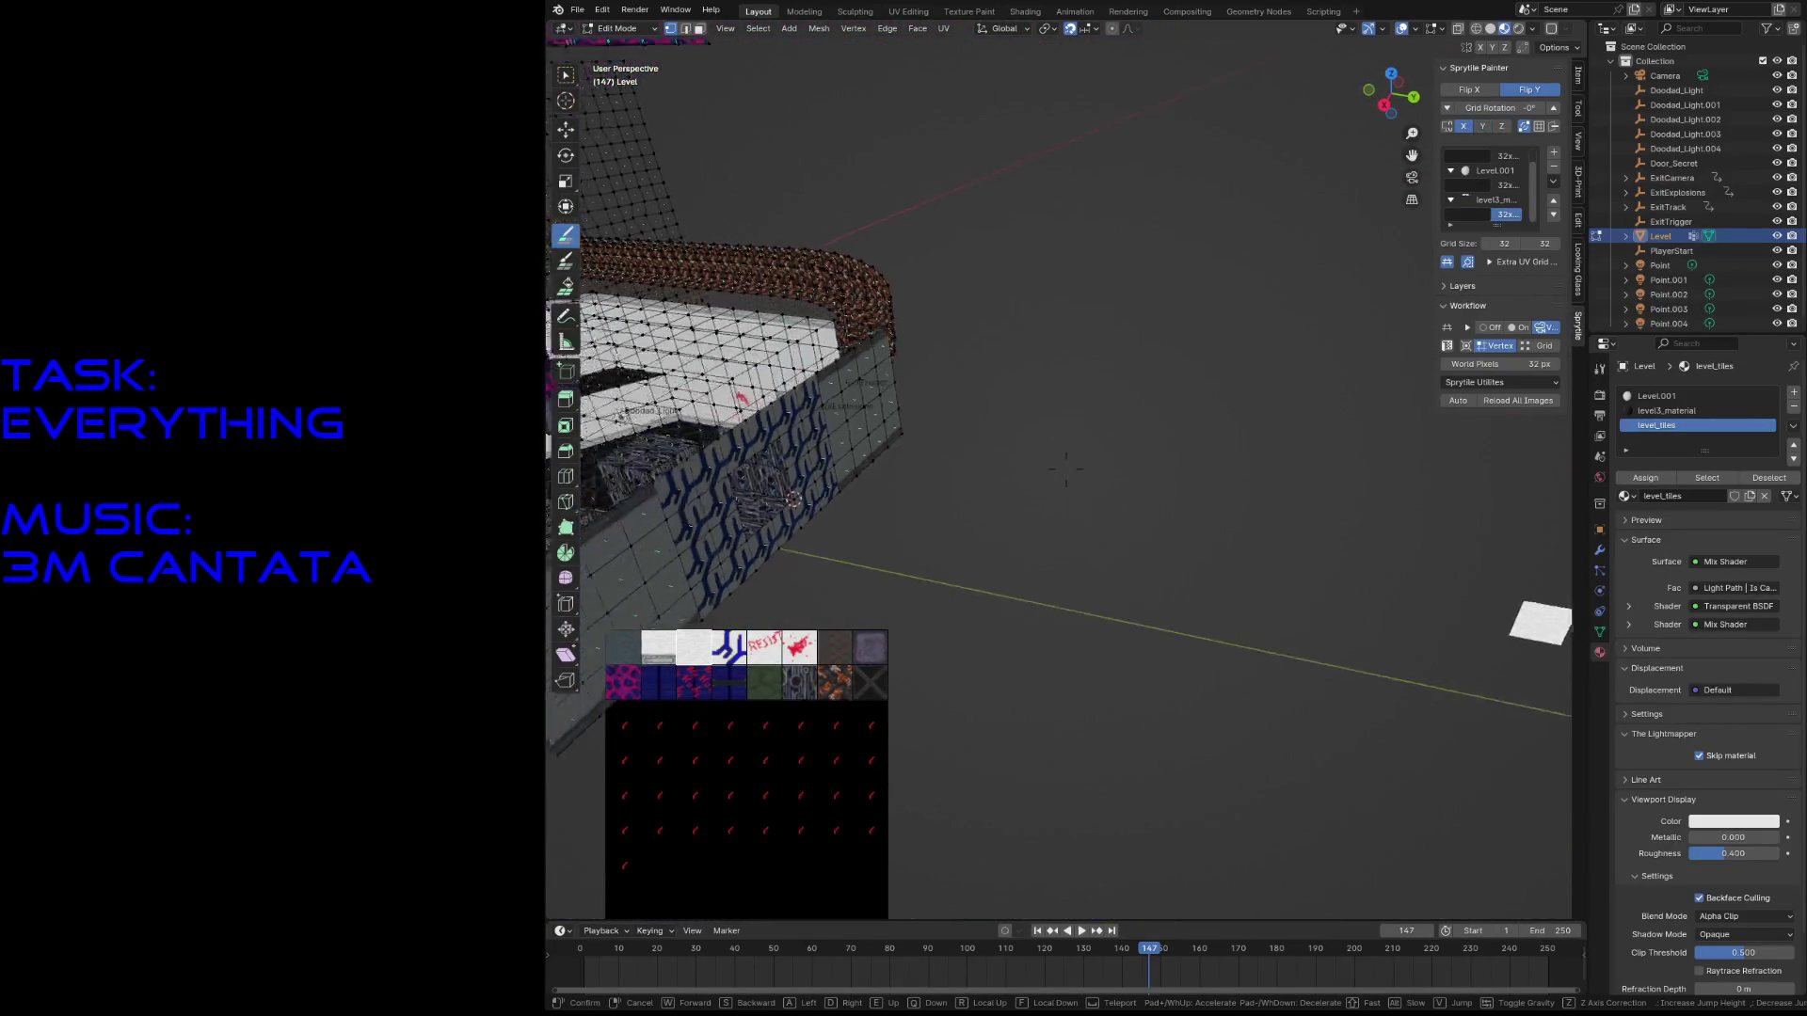
pyautogui.click(1066, 468)
pyautogui.press('Tab')
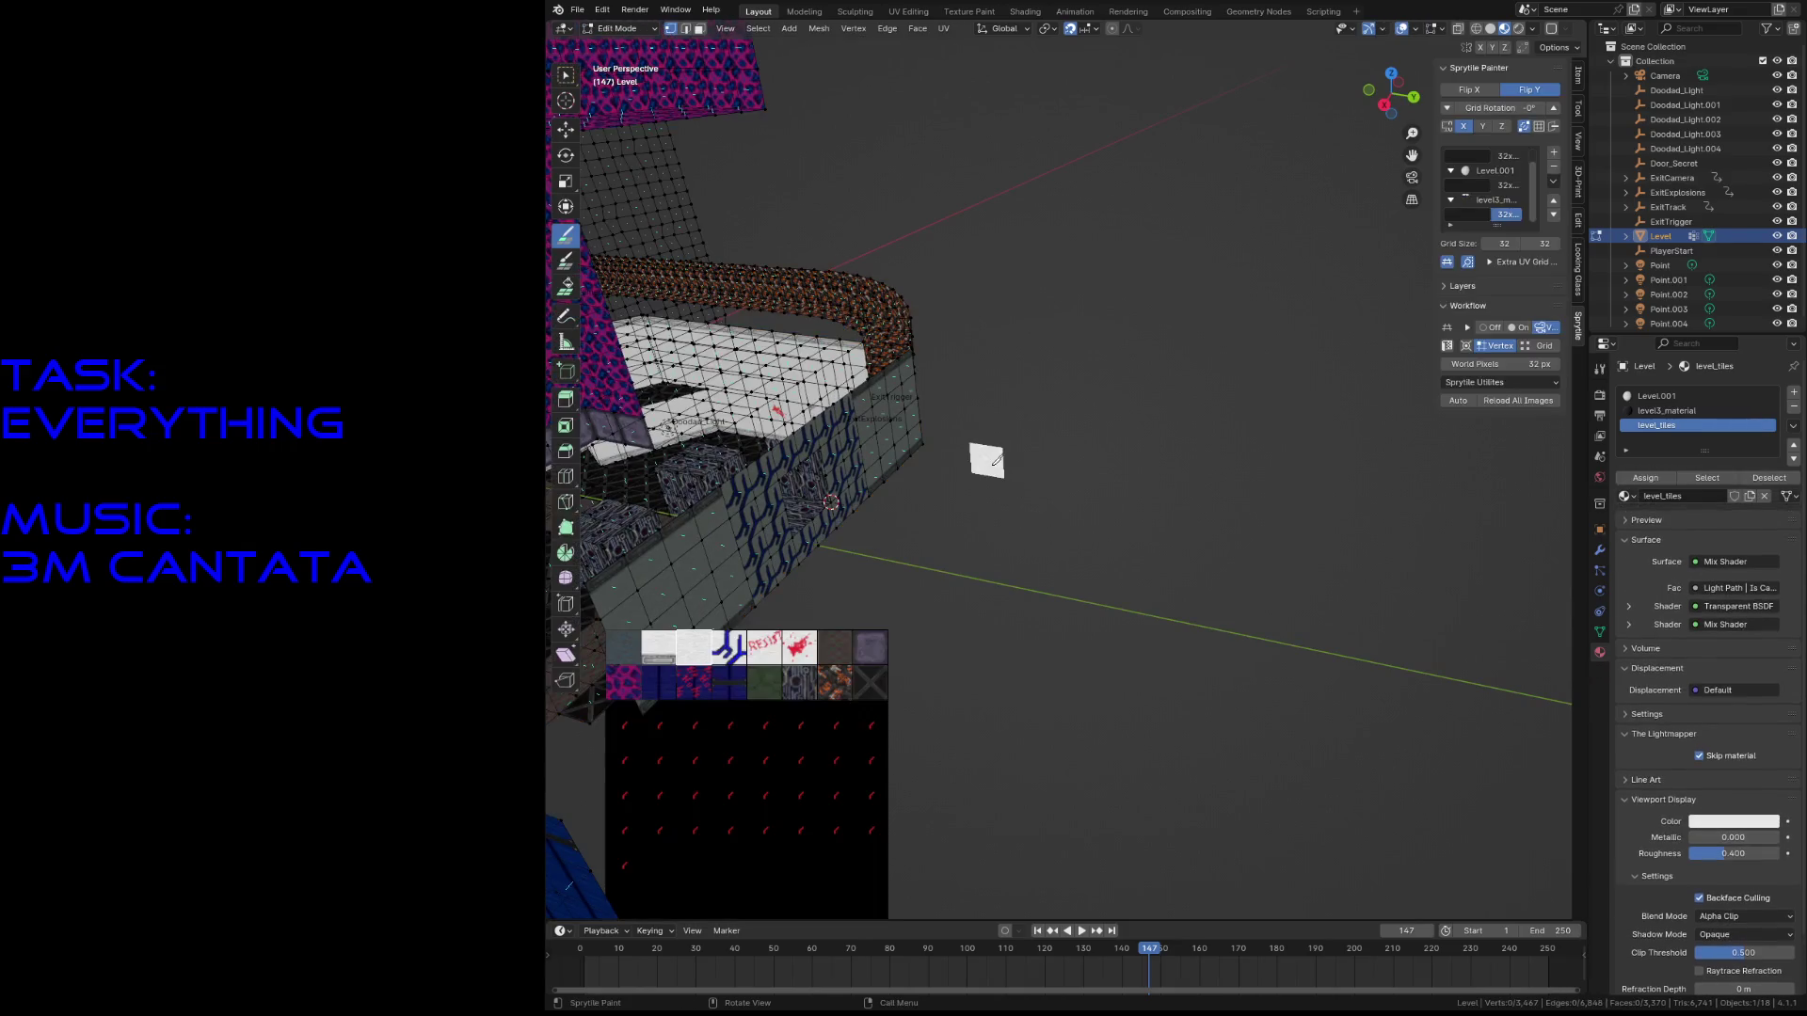
pyautogui.hotkey('shift', 's')
pyautogui.click(947, 518)
pyautogui.hotkey('ctrl', 's')
# - Pick the dark tile in Sprytile Paint and paint a row of dark tiles out from the wall
pyautogui.click(566, 237)
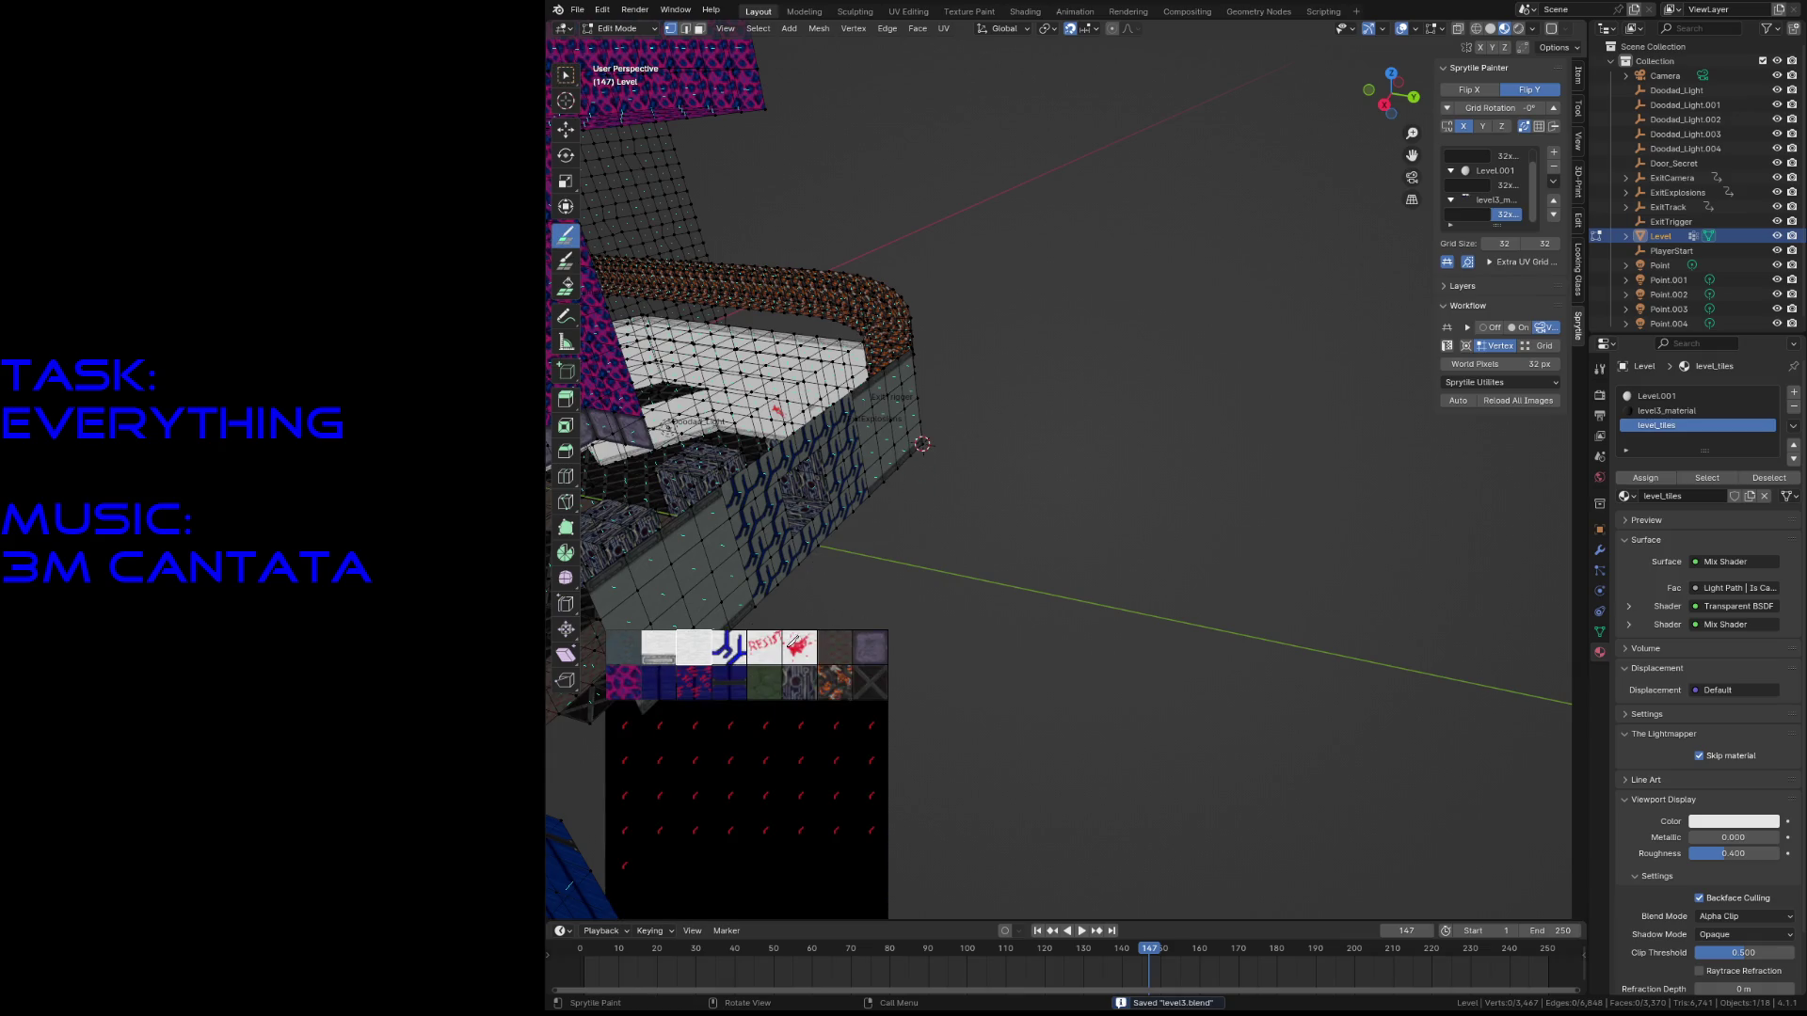
pyautogui.click(847, 649)
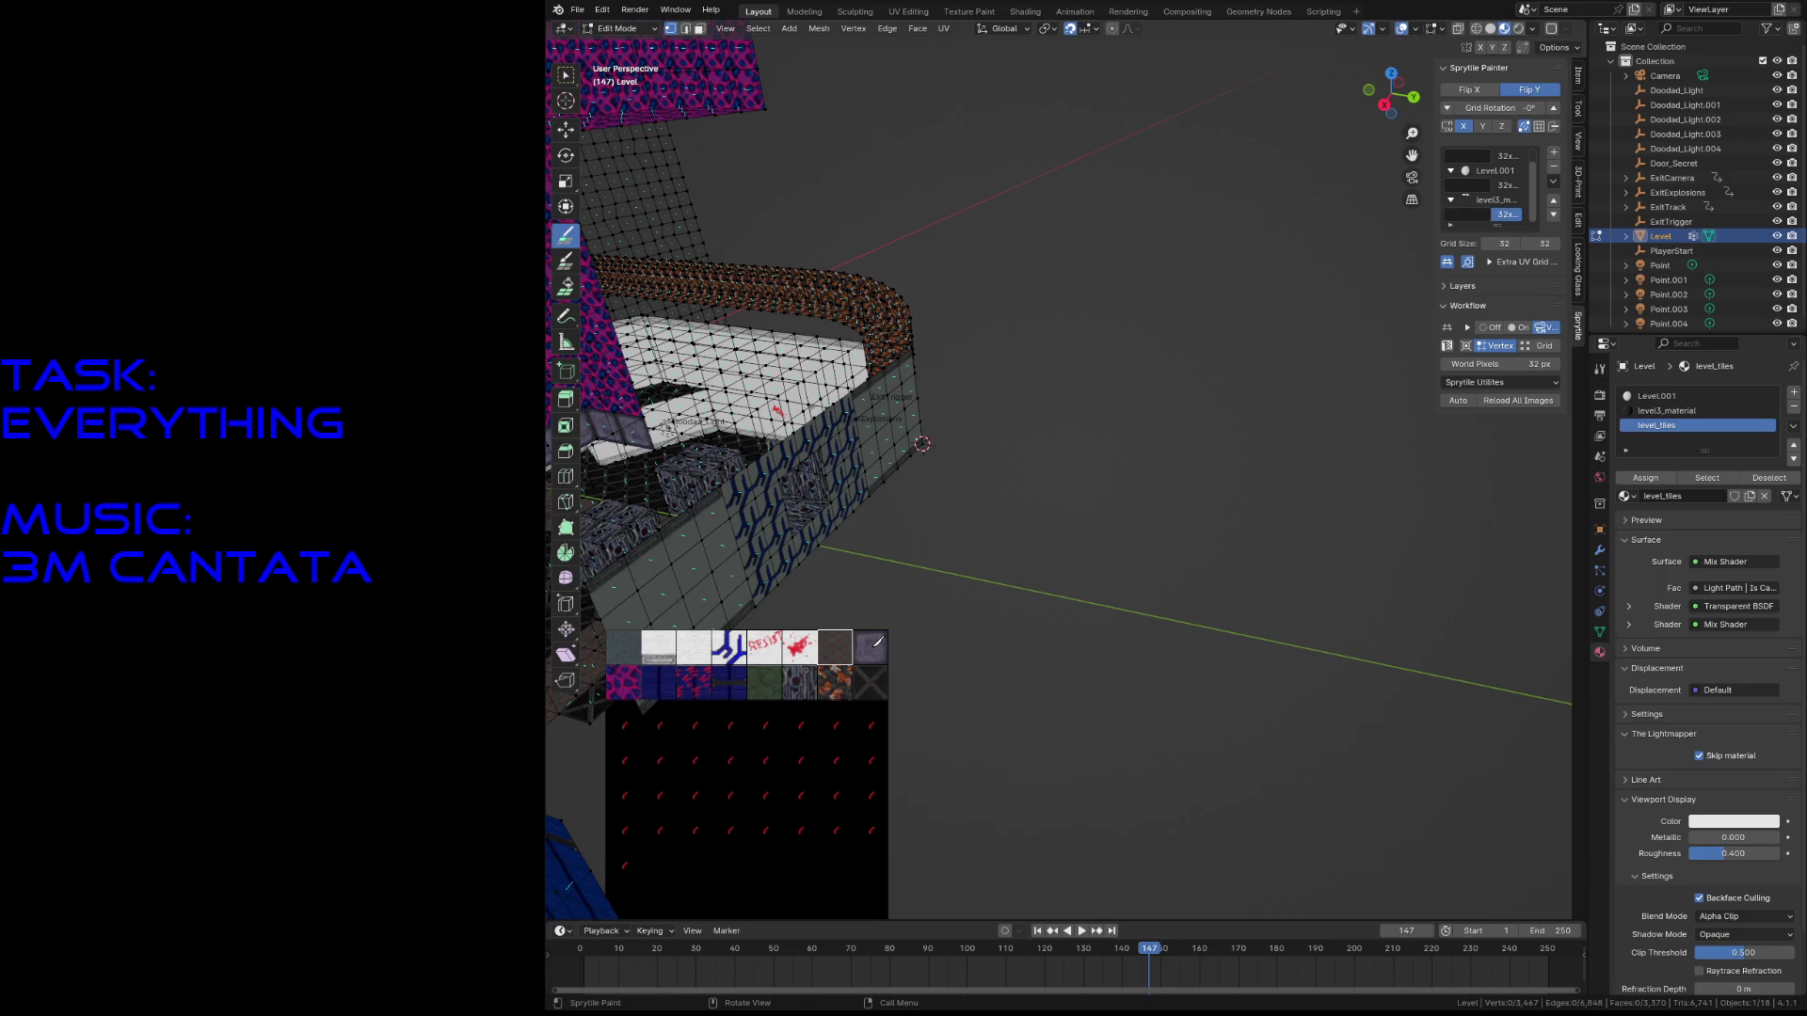
pyautogui.moveTo(893, 572); pyautogui.dragTo(821, 178, button='middle')
pyautogui.moveTo(924, 191)
pyautogui.mouseDown()
pyautogui.moveTo(1197, 190)
pyautogui.moveTo(1236, 285)
pyautogui.moveTo(1249, 452)
pyautogui.mouseUp()
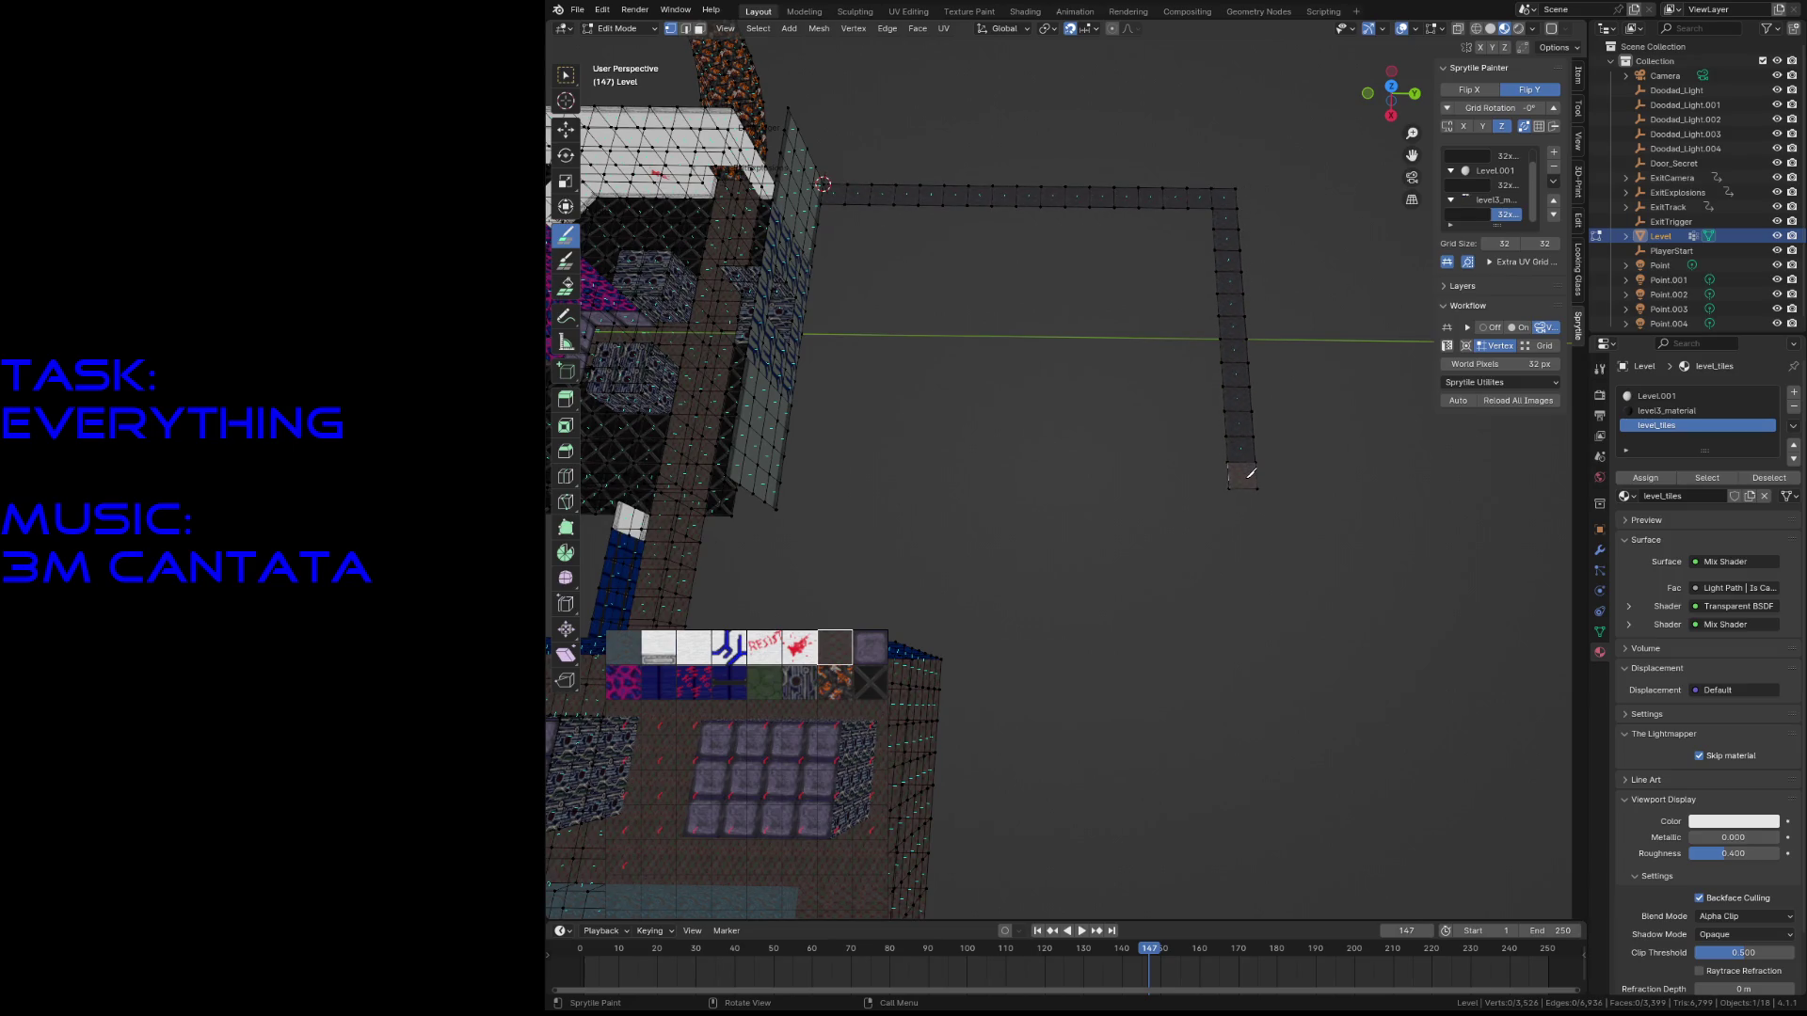
# - Paint the new room's lower edge, a connecting strip and short rows of dark tiles inside
pyautogui.moveTo(806, 503); pyautogui.dragTo(1190, 496)
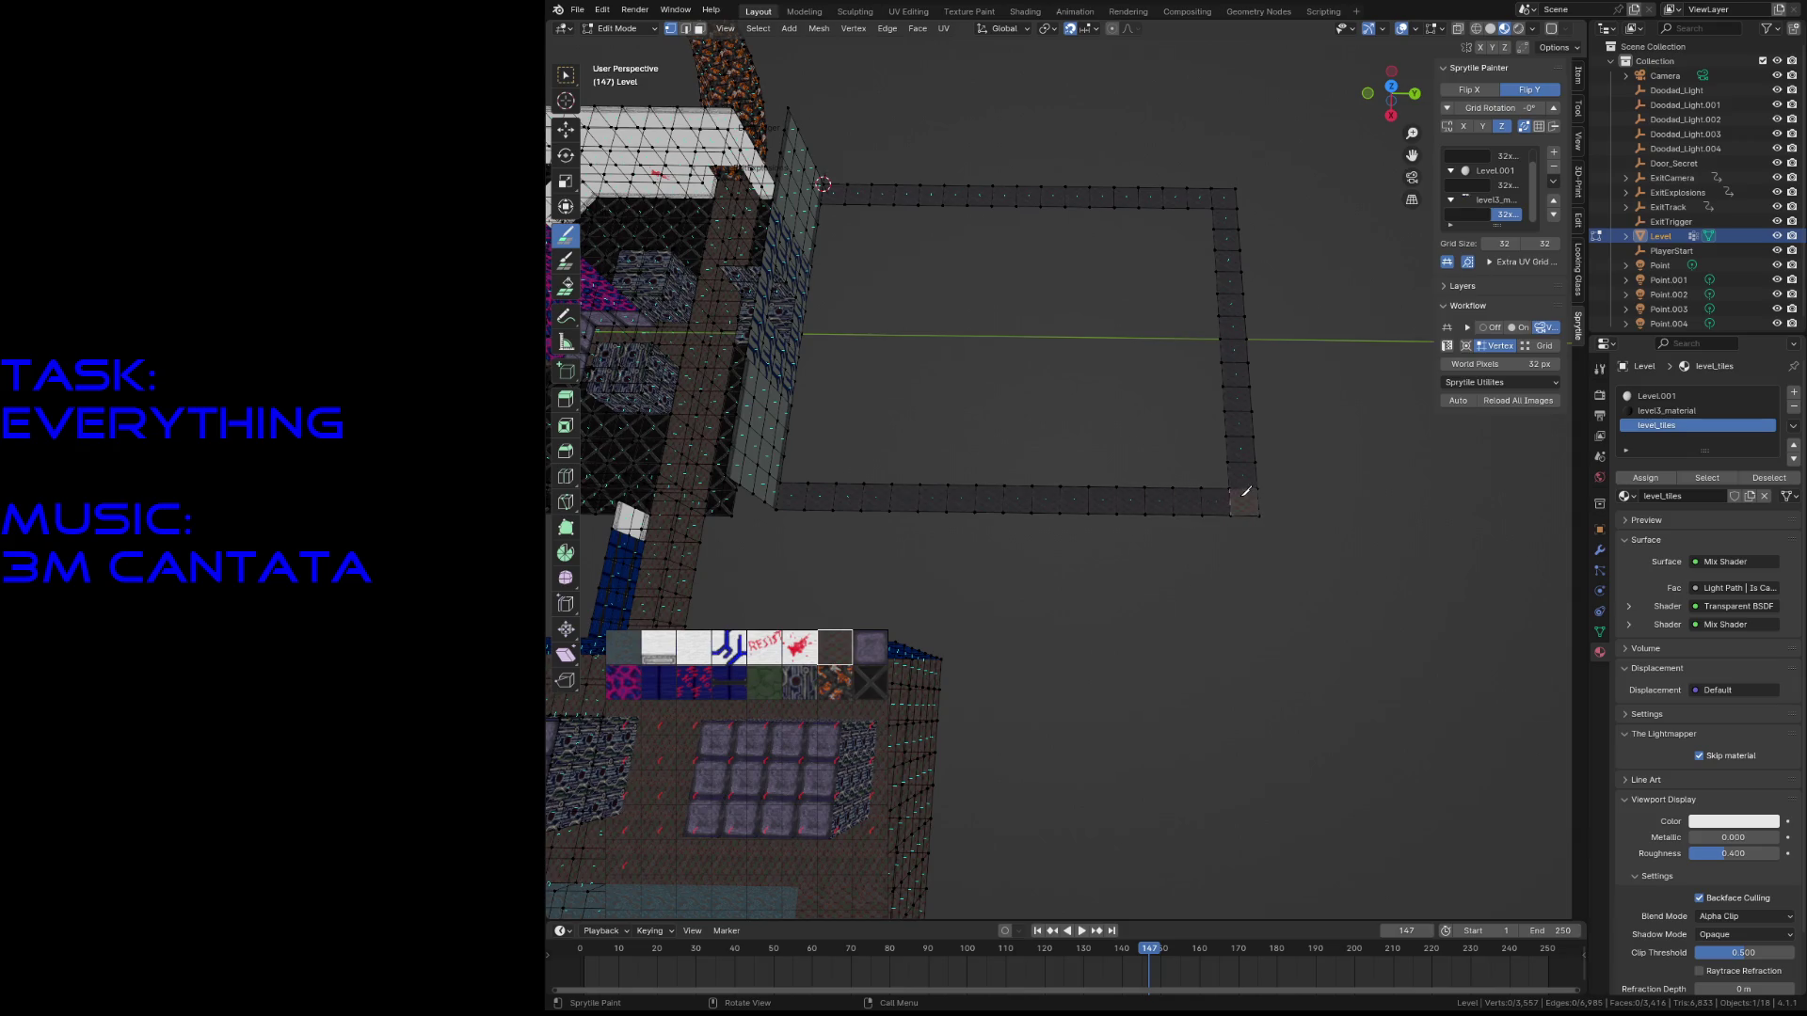
pyautogui.moveTo(827, 414)
pyautogui.mouseDown()
pyautogui.moveTo(829, 461)
pyautogui.moveTo(856, 200)
pyautogui.moveTo(811, 405)
pyautogui.mouseUp()
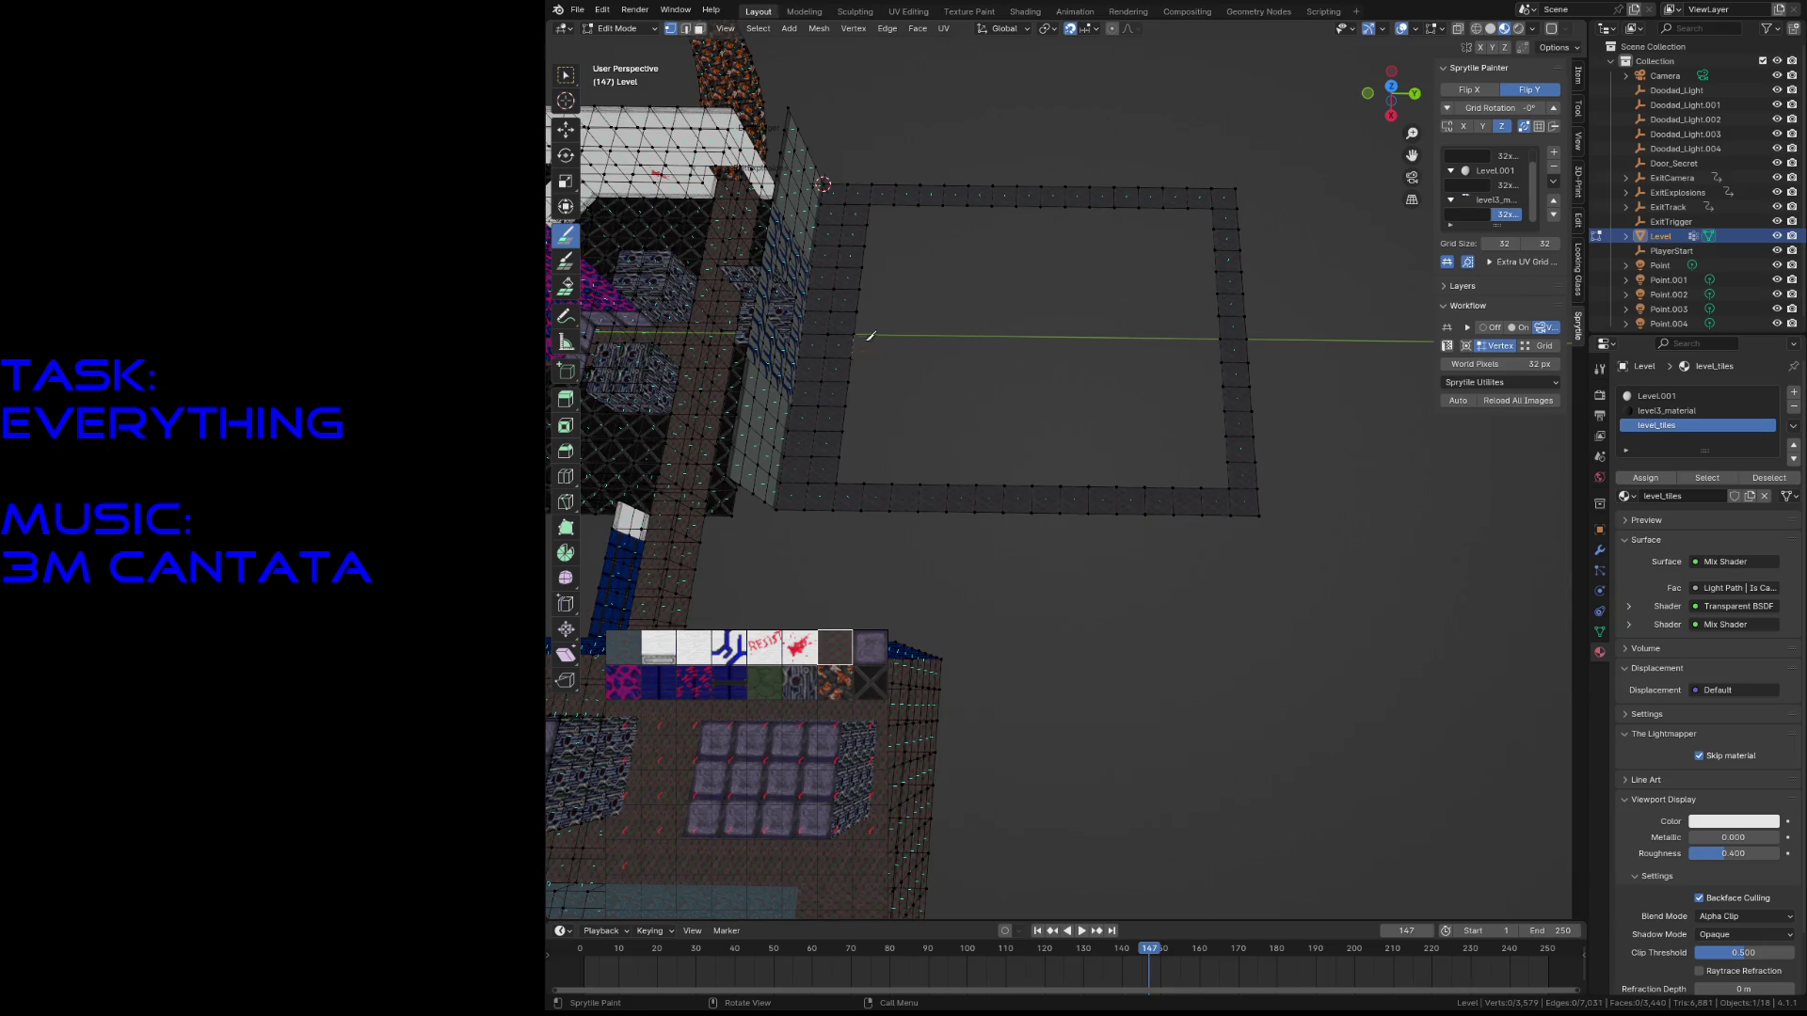
pyautogui.moveTo(875, 302)
pyautogui.mouseDown()
pyautogui.moveTo(916, 299)
pyautogui.moveTo(868, 366)
pyautogui.mouseUp()
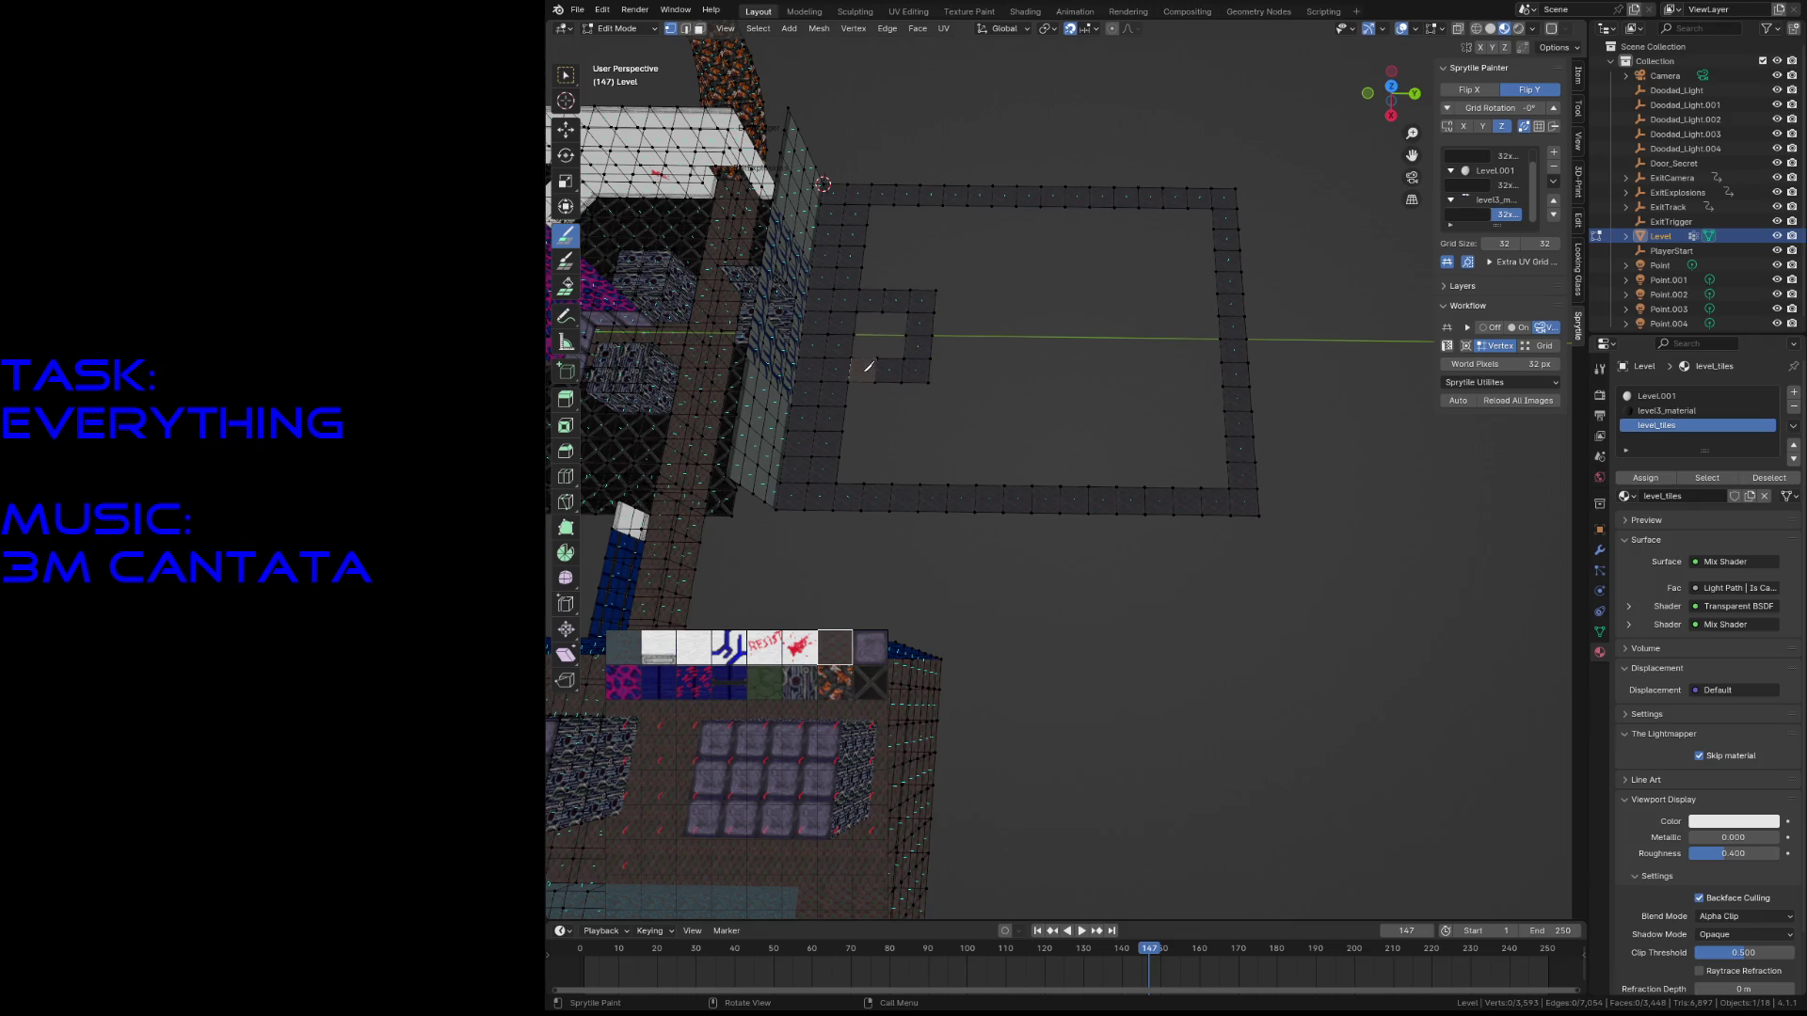
pyautogui.moveTo(1008, 429)
pyautogui.mouseDown()
pyautogui.moveTo(1050, 420)
pyautogui.moveTo(1065, 463)
pyautogui.mouseUp()
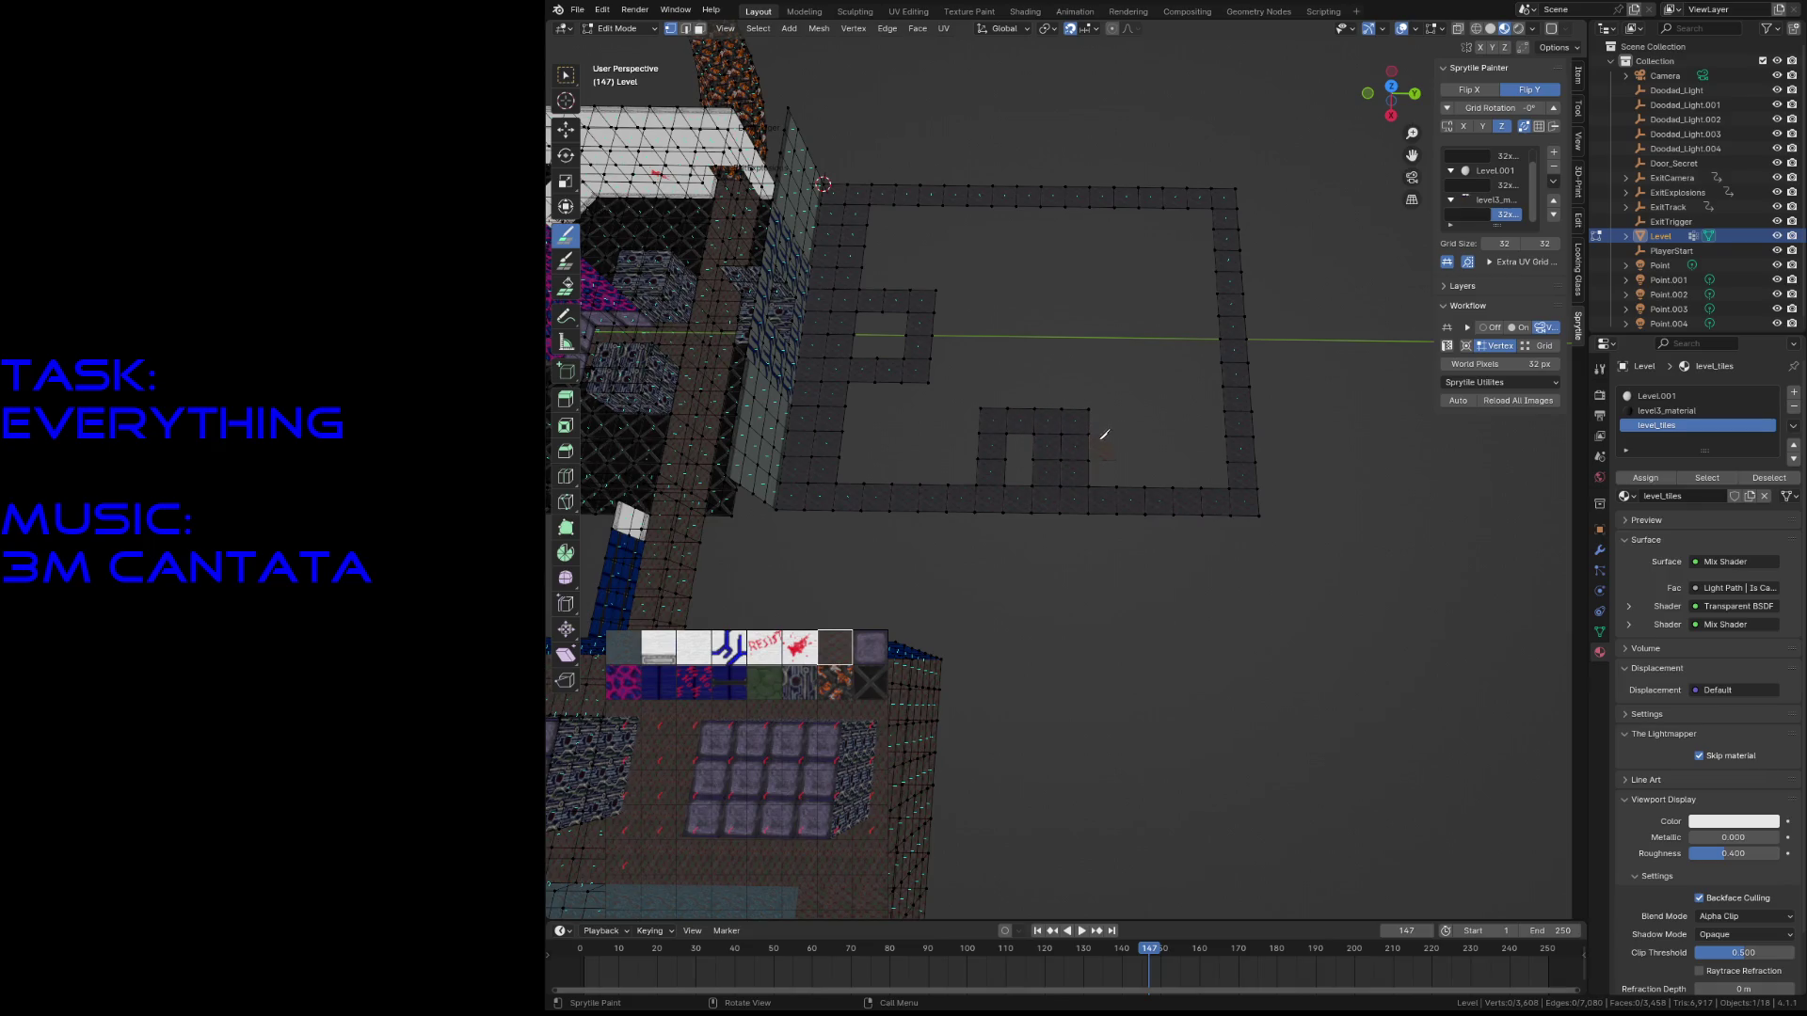
pyautogui.moveTo(1009, 222); pyautogui.dragTo(1012, 255)
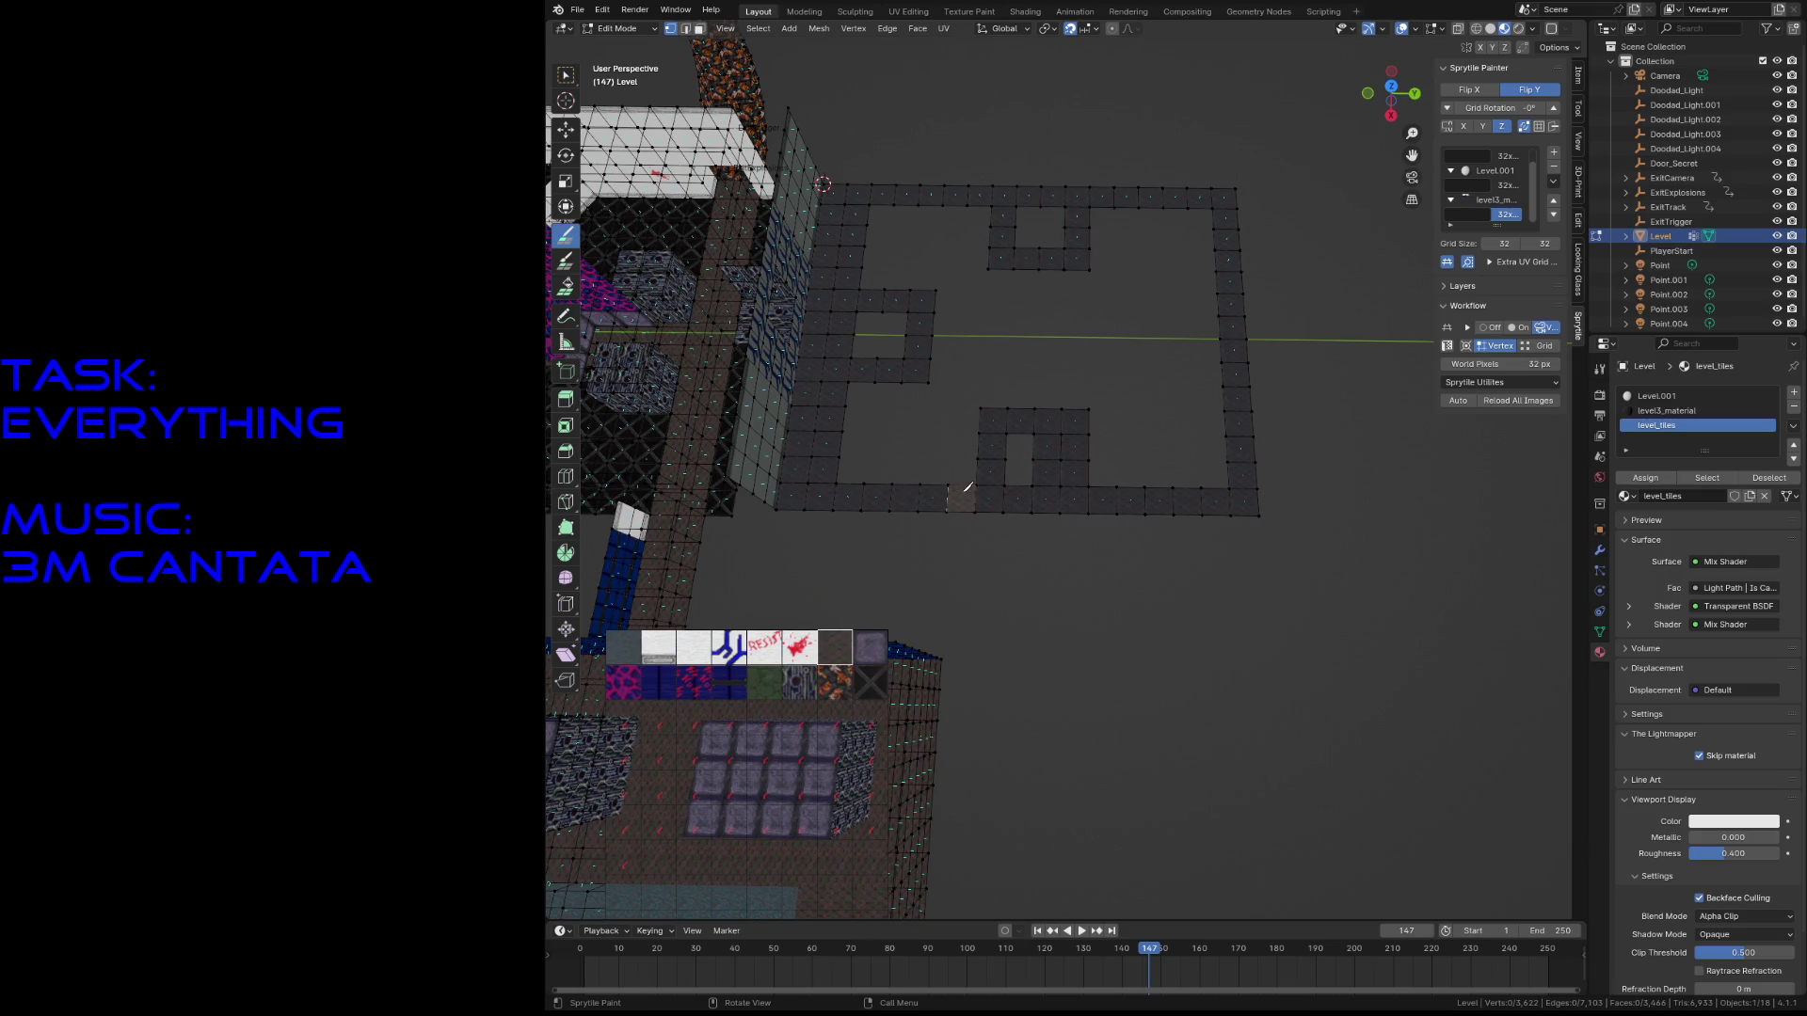
# - Delete the stray tile face inside the block and save level3.blend
pyautogui.press('Tab')
pyautogui.press('Tab')
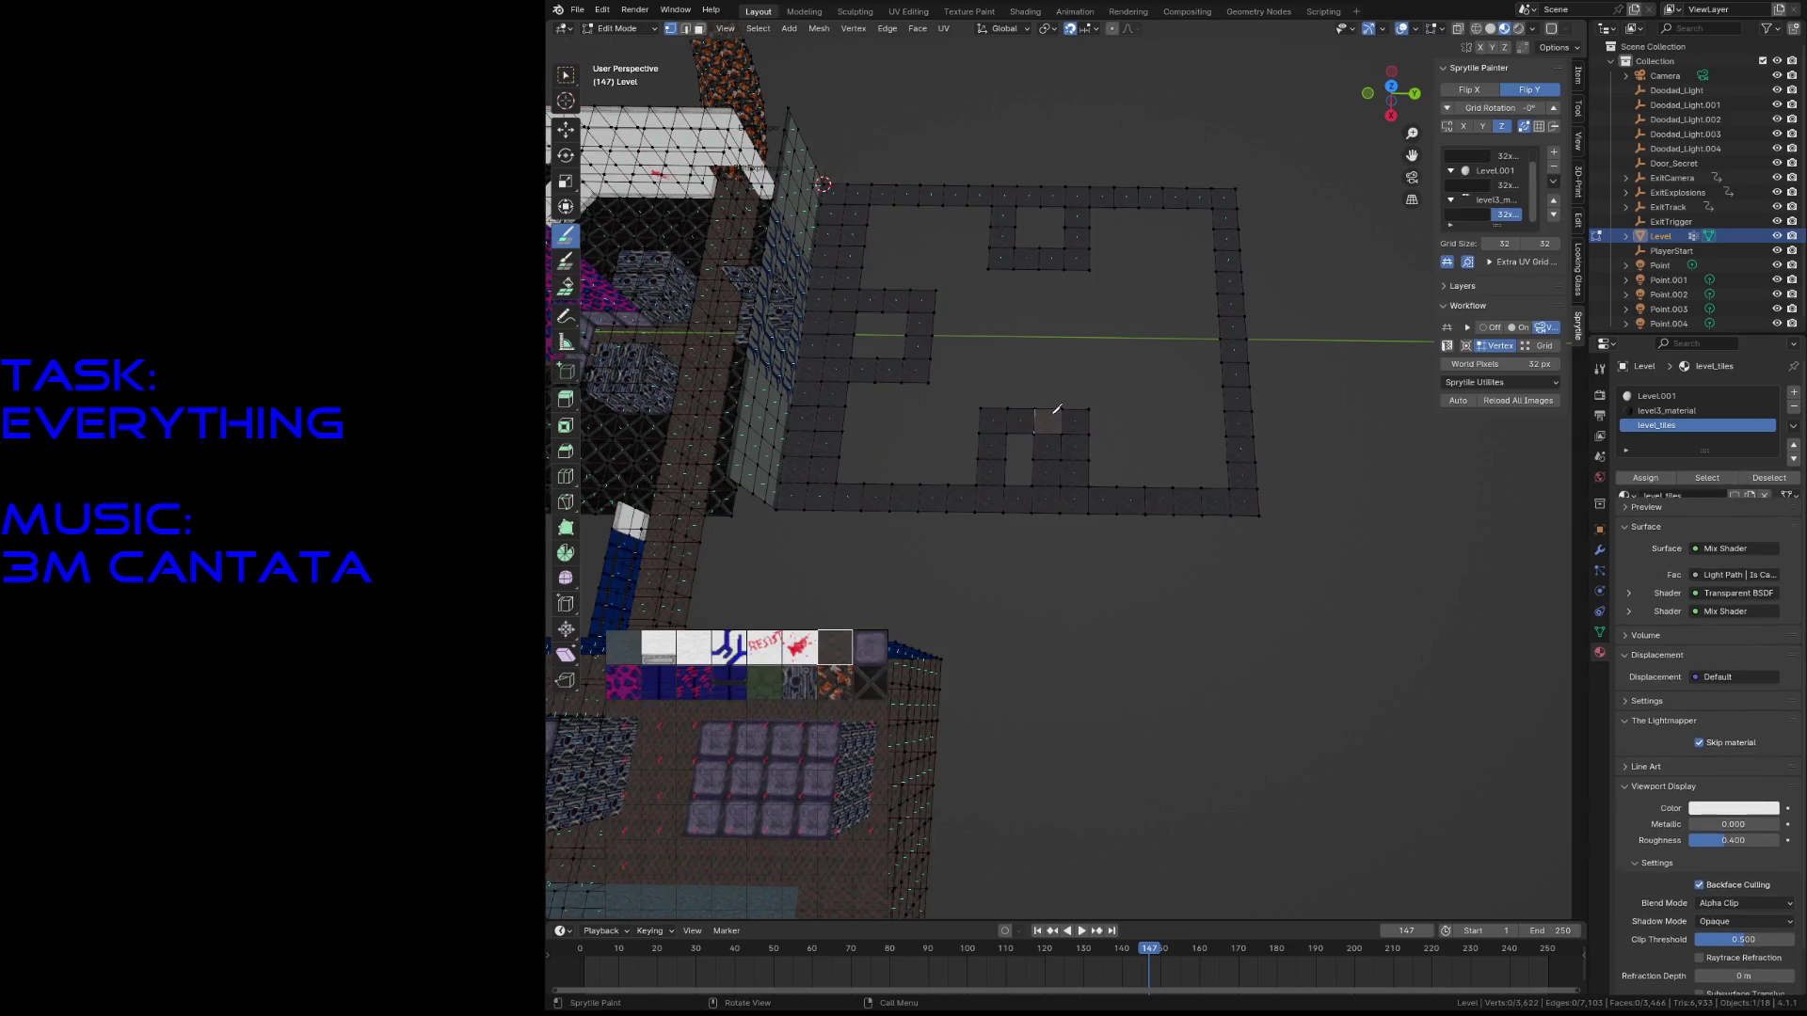
pyautogui.press('w')
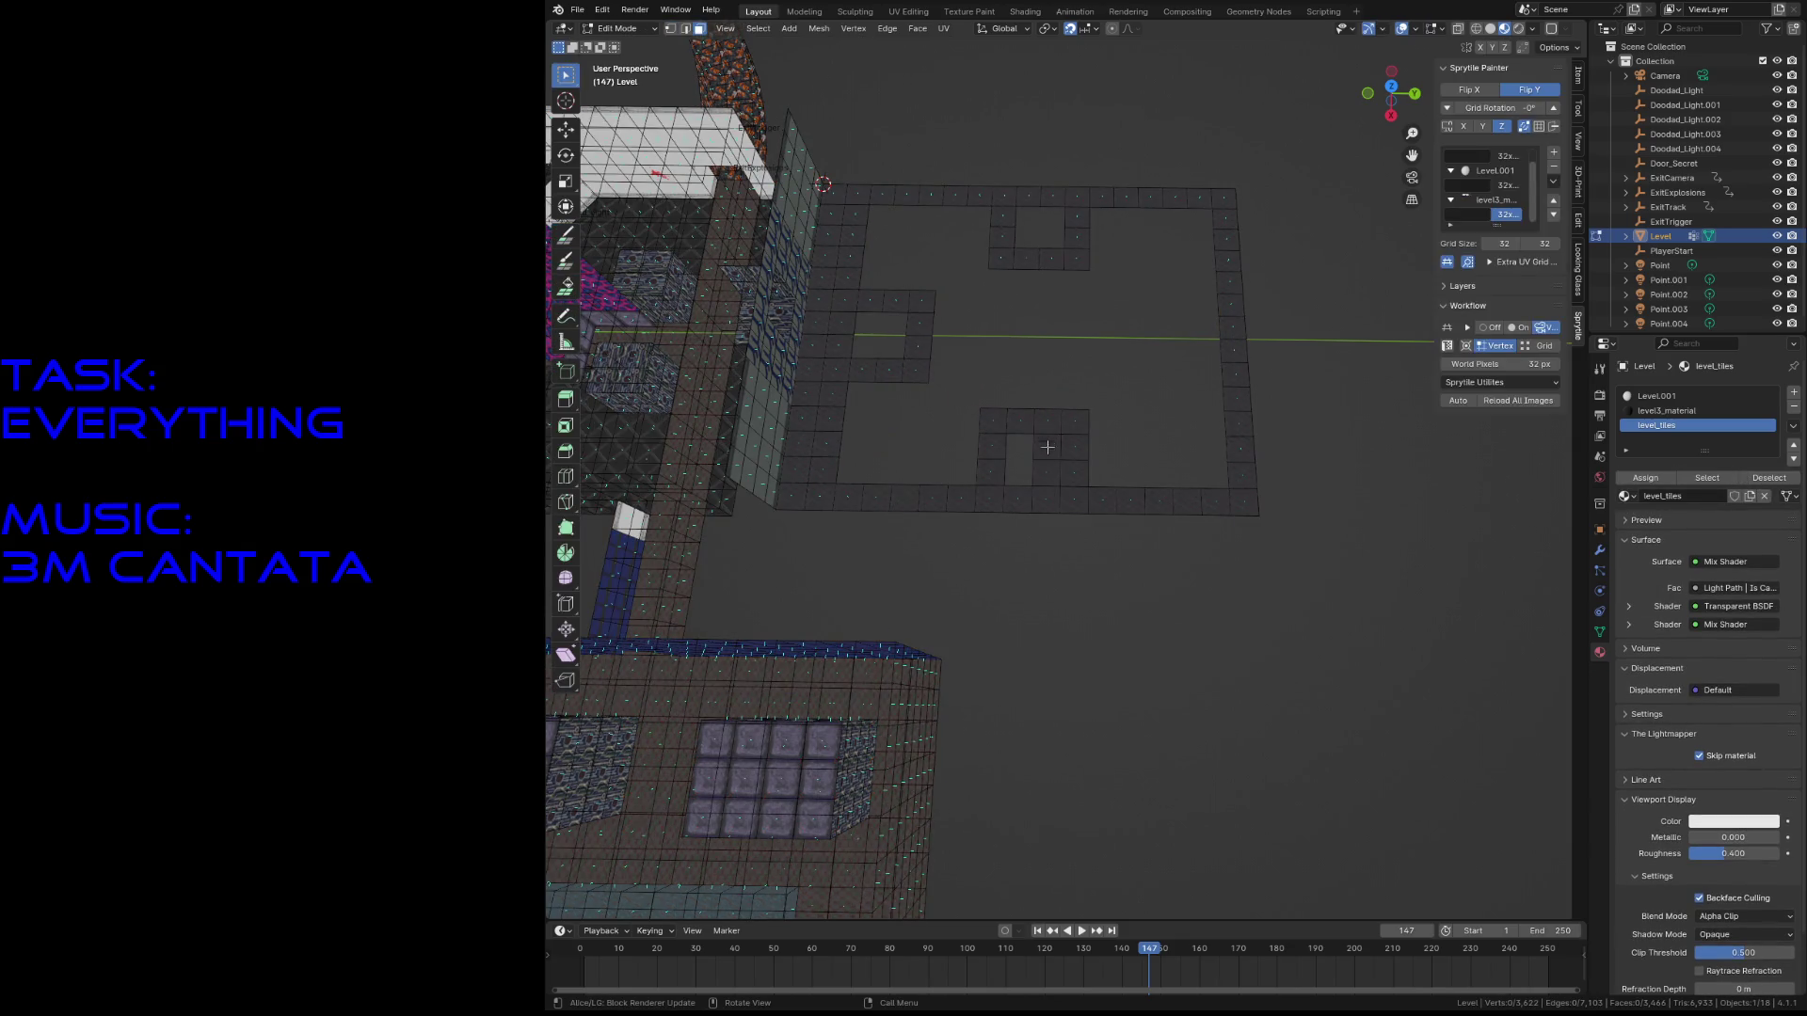
pyautogui.click(1046, 435)
pyautogui.press('x')
pyautogui.click(1041, 484)
pyautogui.hotkey('ctrl', 's')
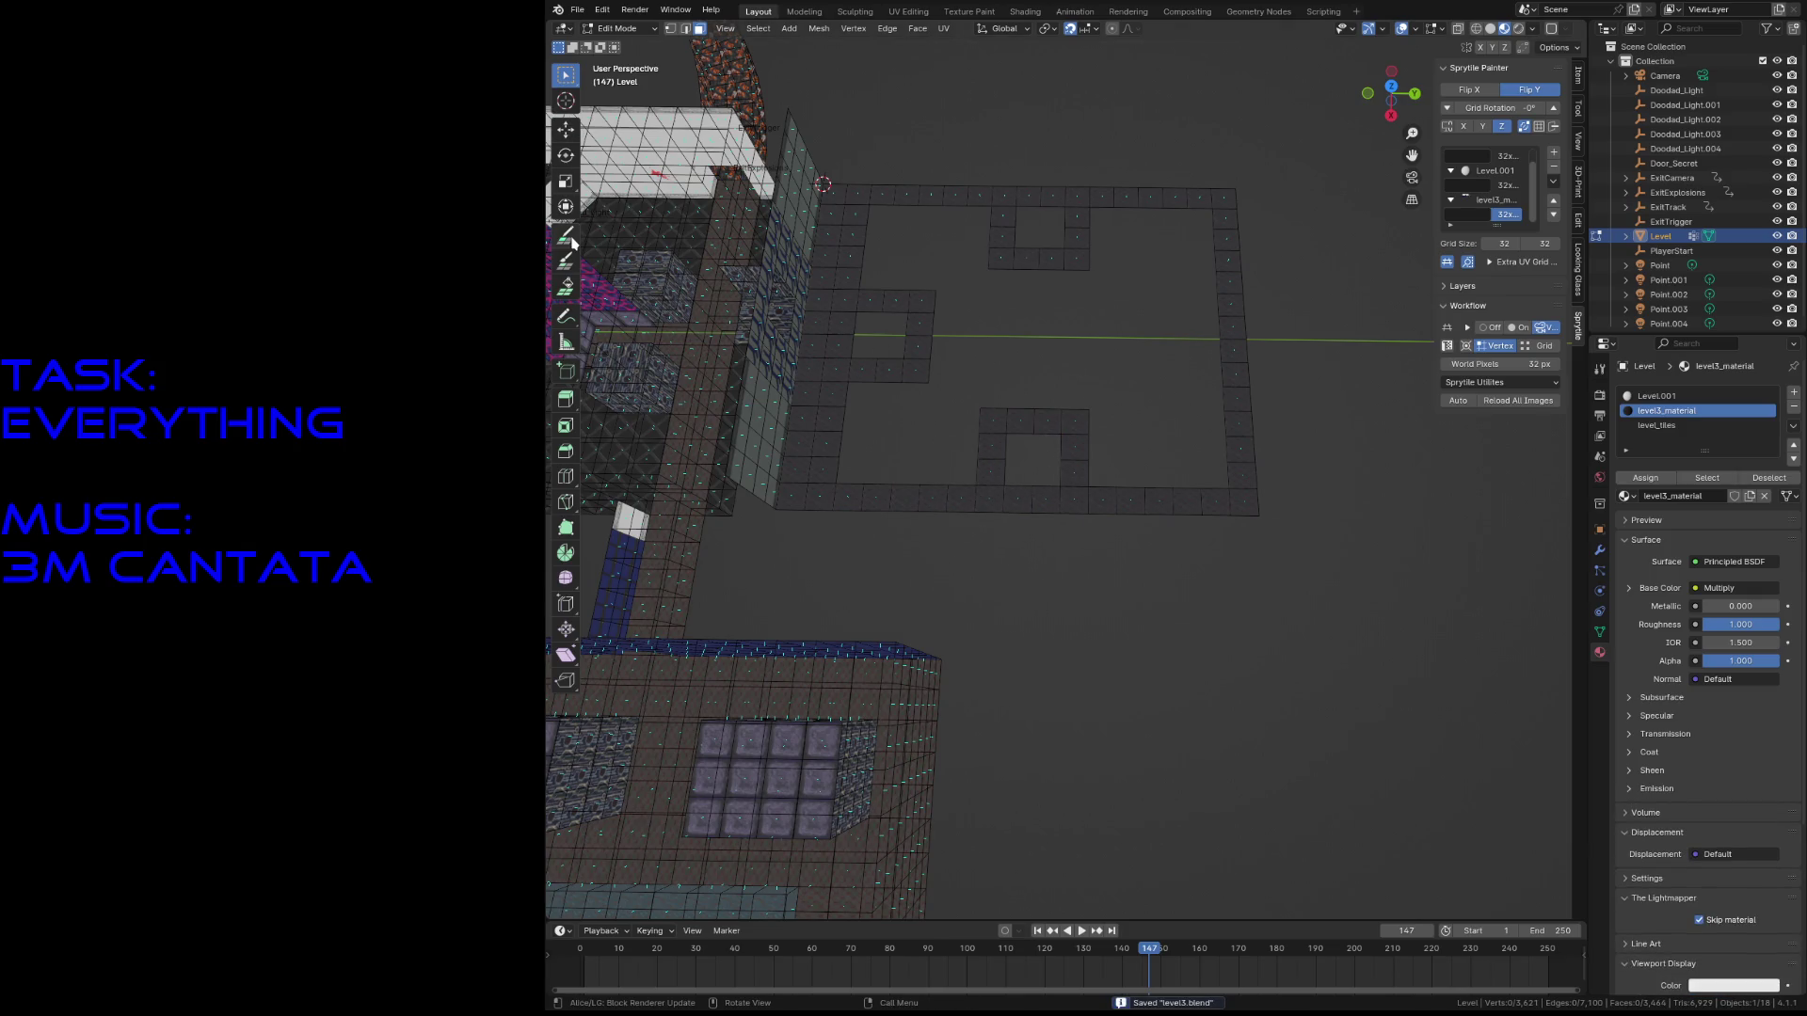
# - Fill the floor gap and extend dark floor tiles toward the back of the room
pyautogui.click(566, 235)
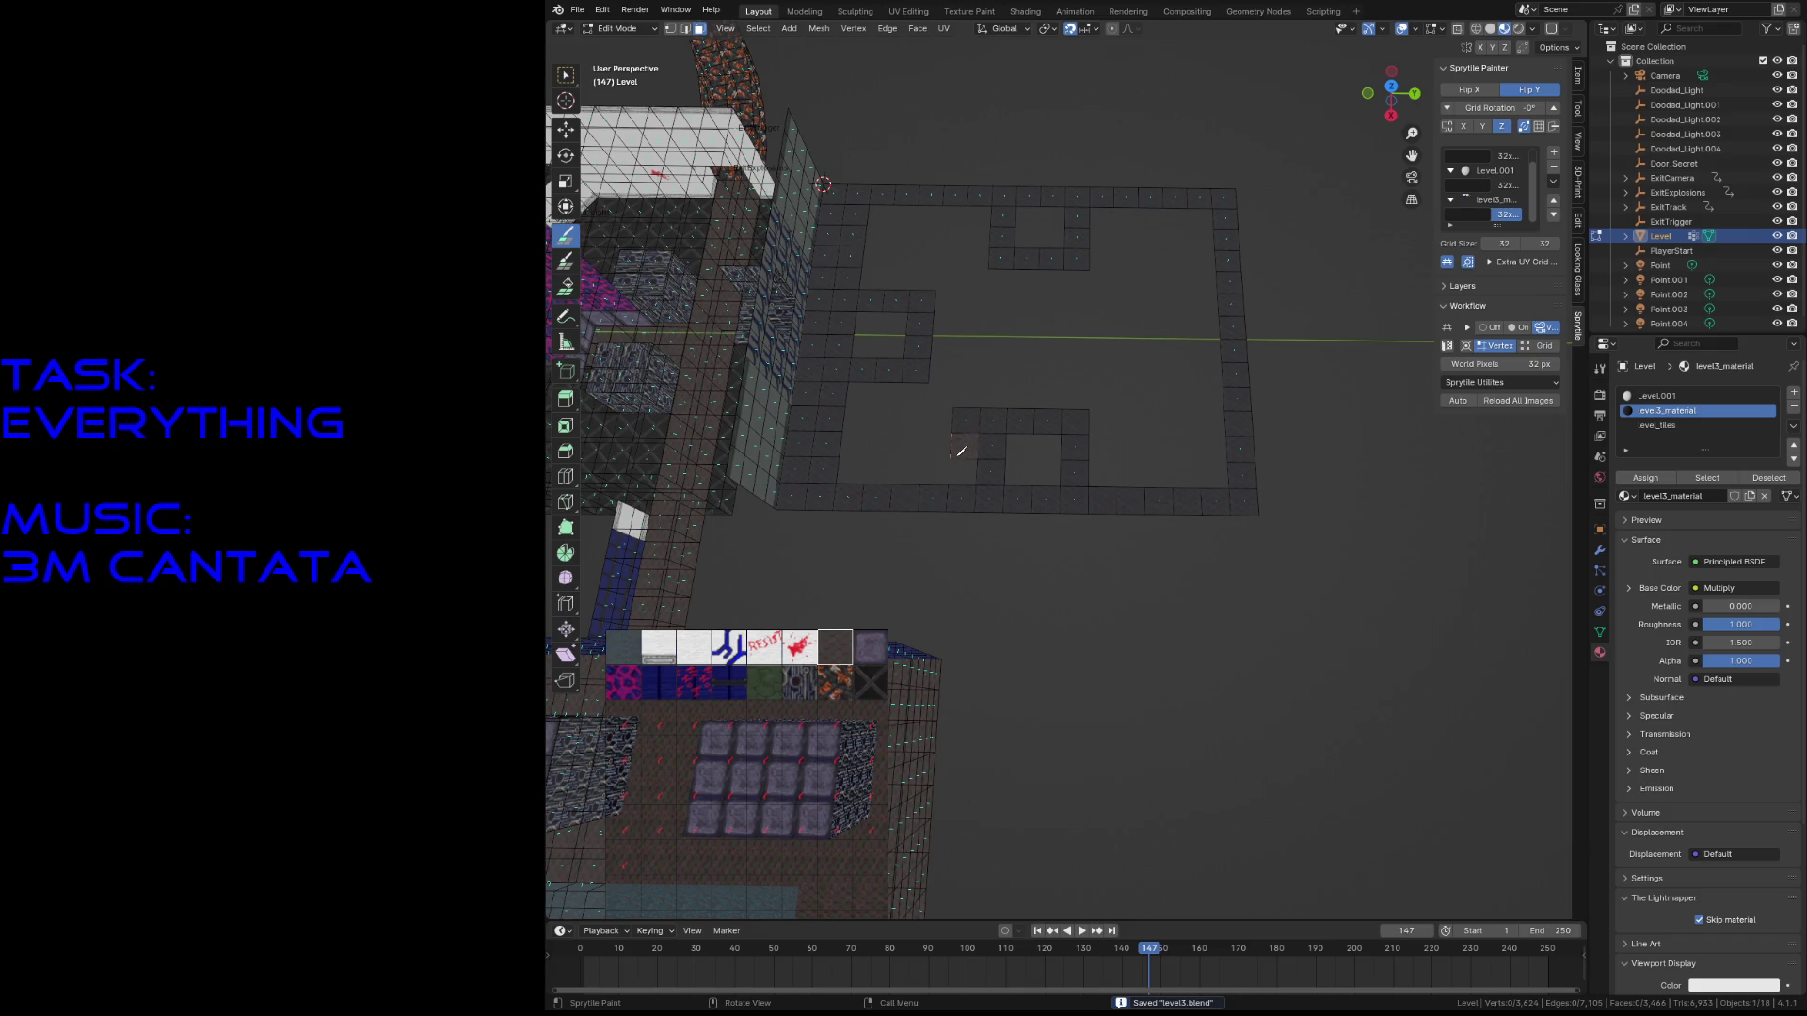
pyautogui.moveTo(871, 387)
pyautogui.mouseDown()
pyautogui.moveTo(890, 429)
pyautogui.moveTo(941, 430)
pyautogui.mouseUp()
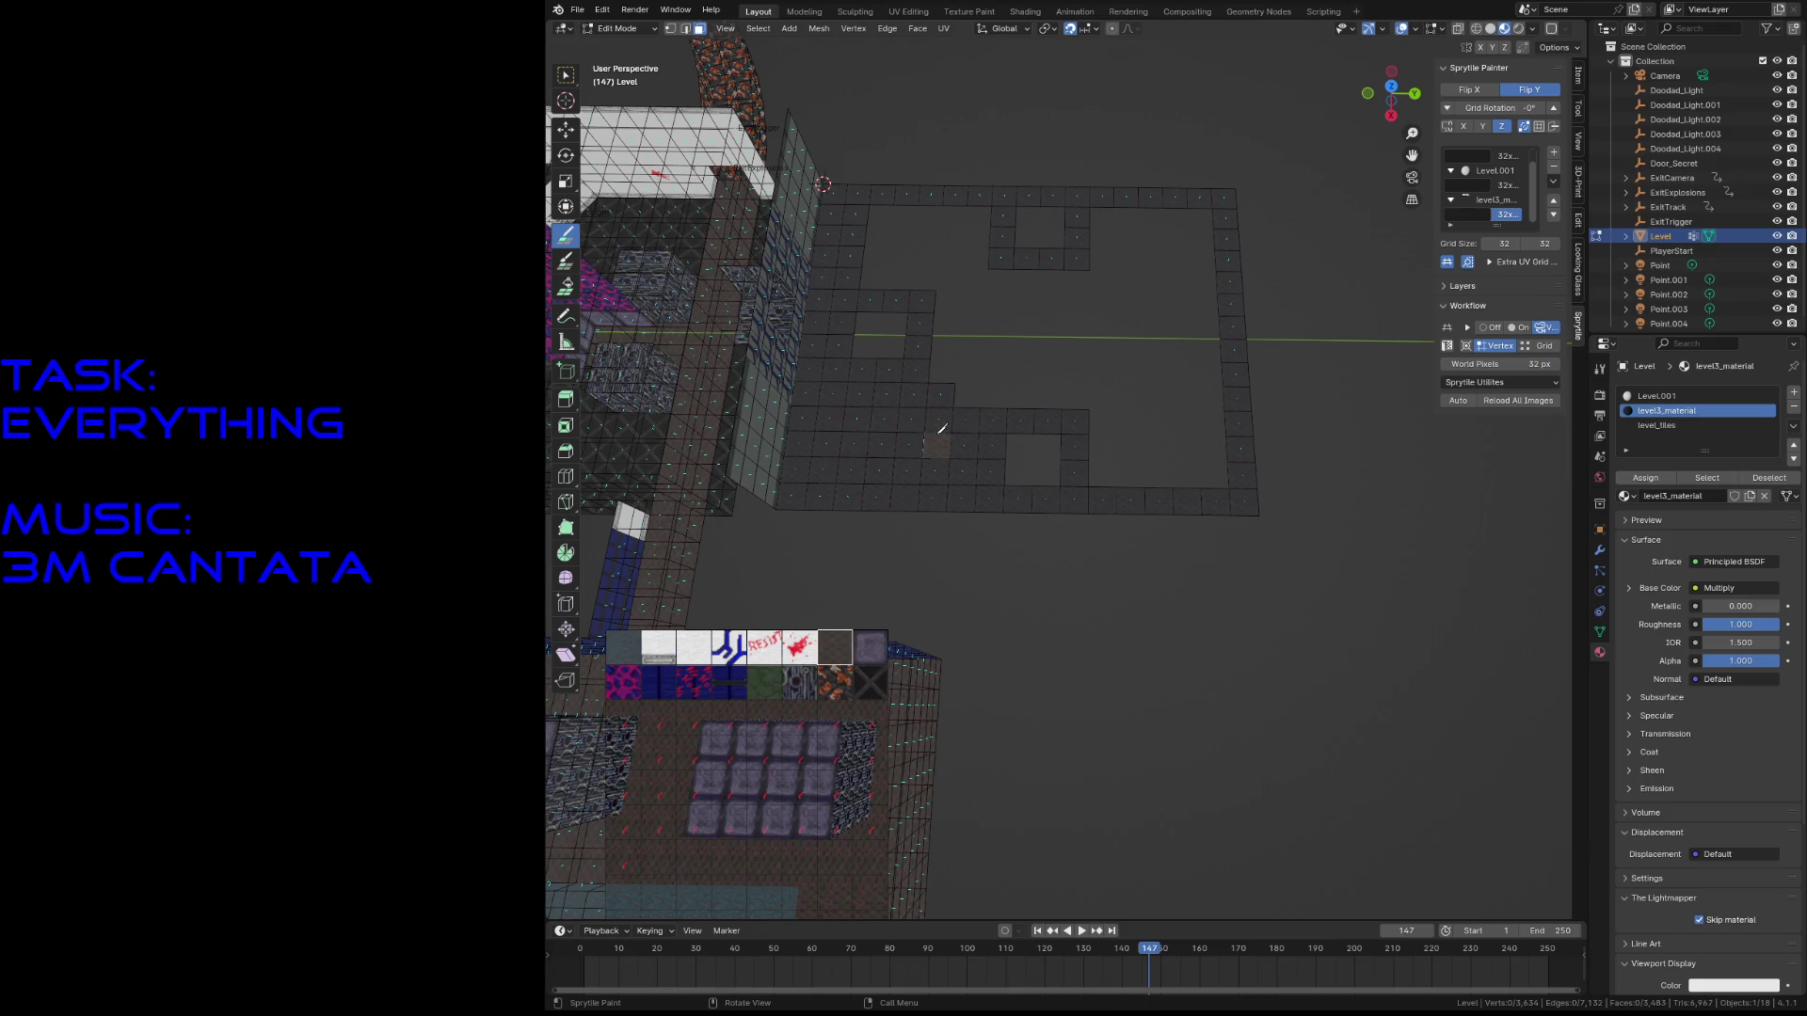
pyautogui.moveTo(1007, 380)
pyautogui.mouseDown()
pyautogui.moveTo(1058, 376)
pyautogui.moveTo(1129, 468)
pyautogui.moveTo(1213, 277)
pyautogui.mouseUp()
pyautogui.moveTo(1164, 355); pyautogui.dragTo(1155, 226)
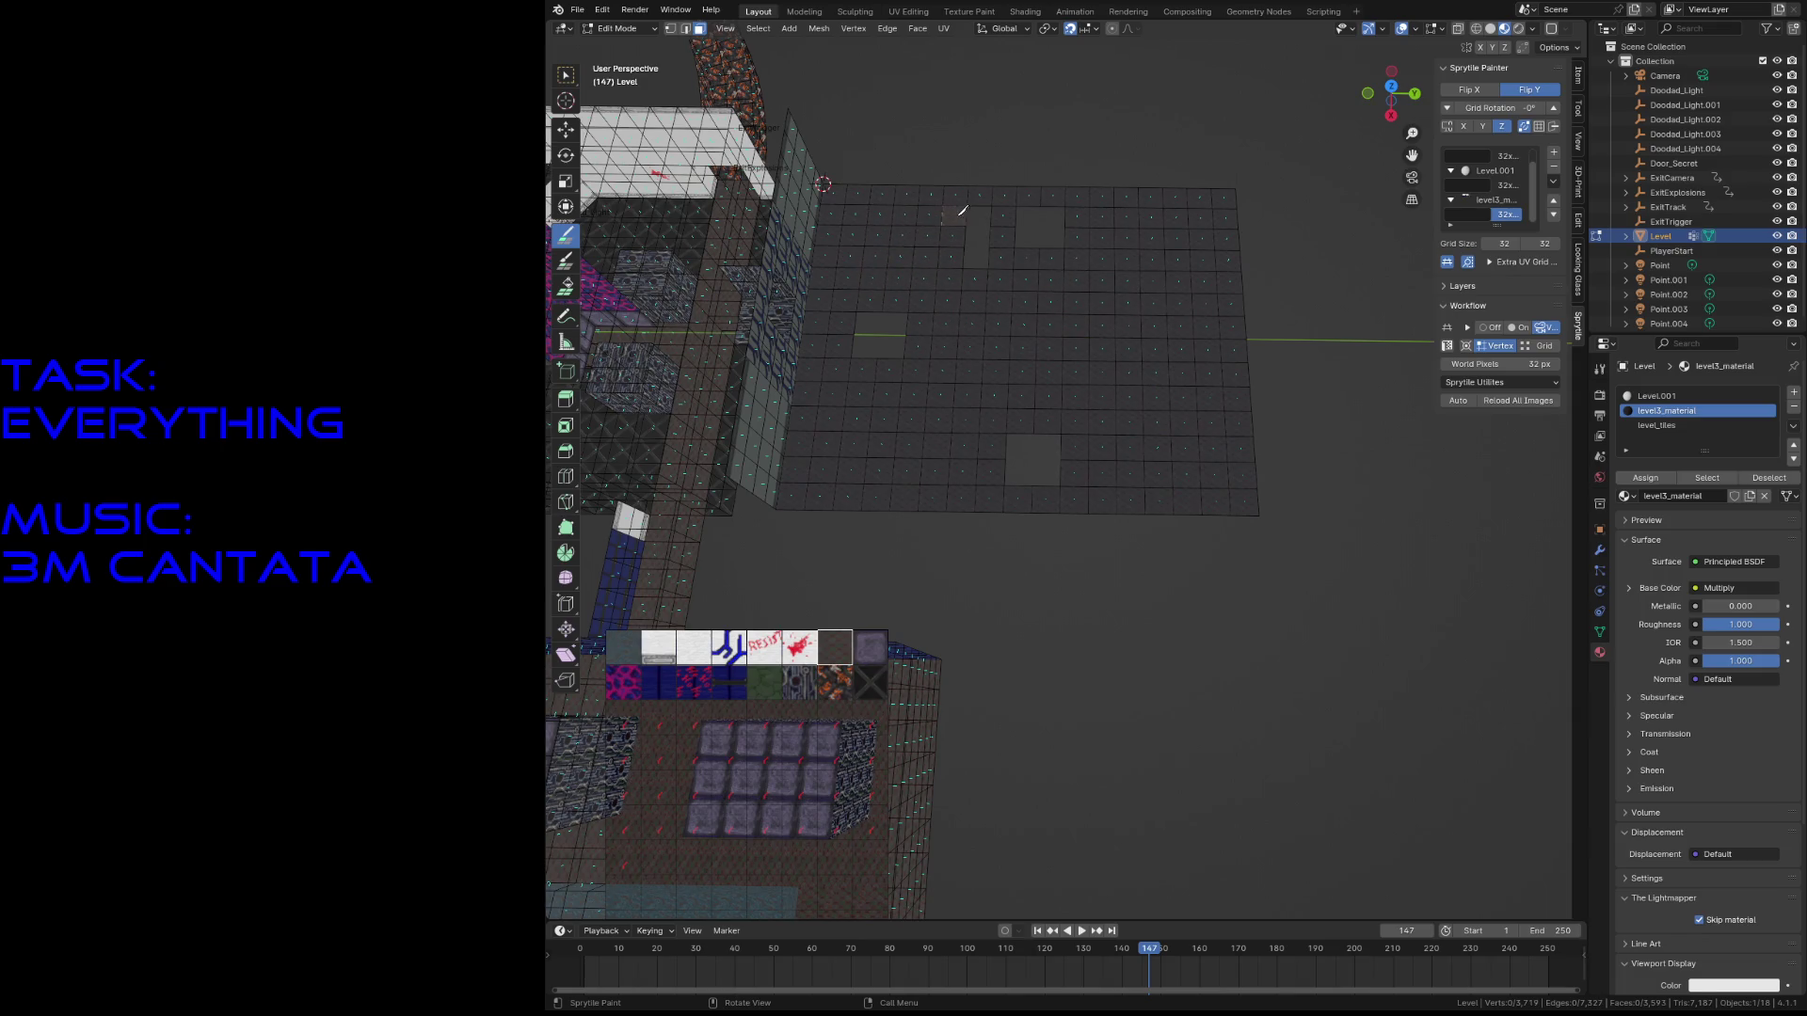
pyautogui.hotkey('shift', '`')
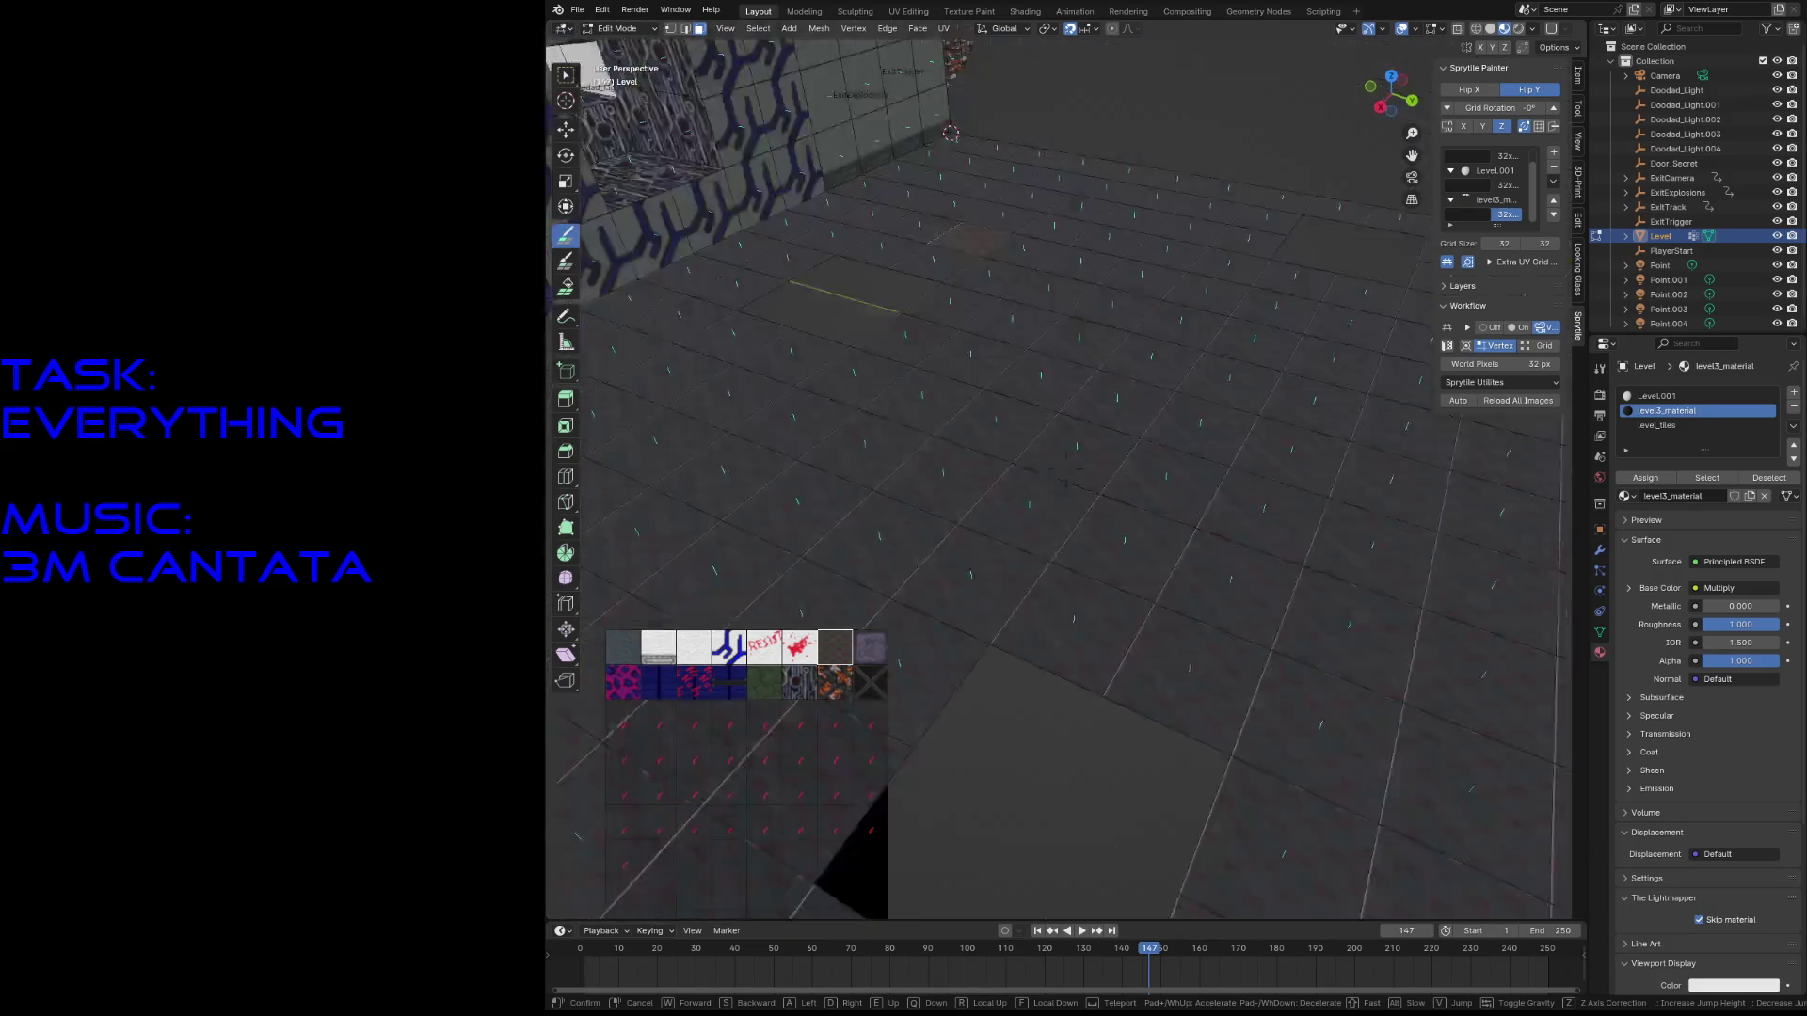
# - Select a floor vertex, save level3.blend and zoom out to see the whole level
pyautogui.click(1023, 569)
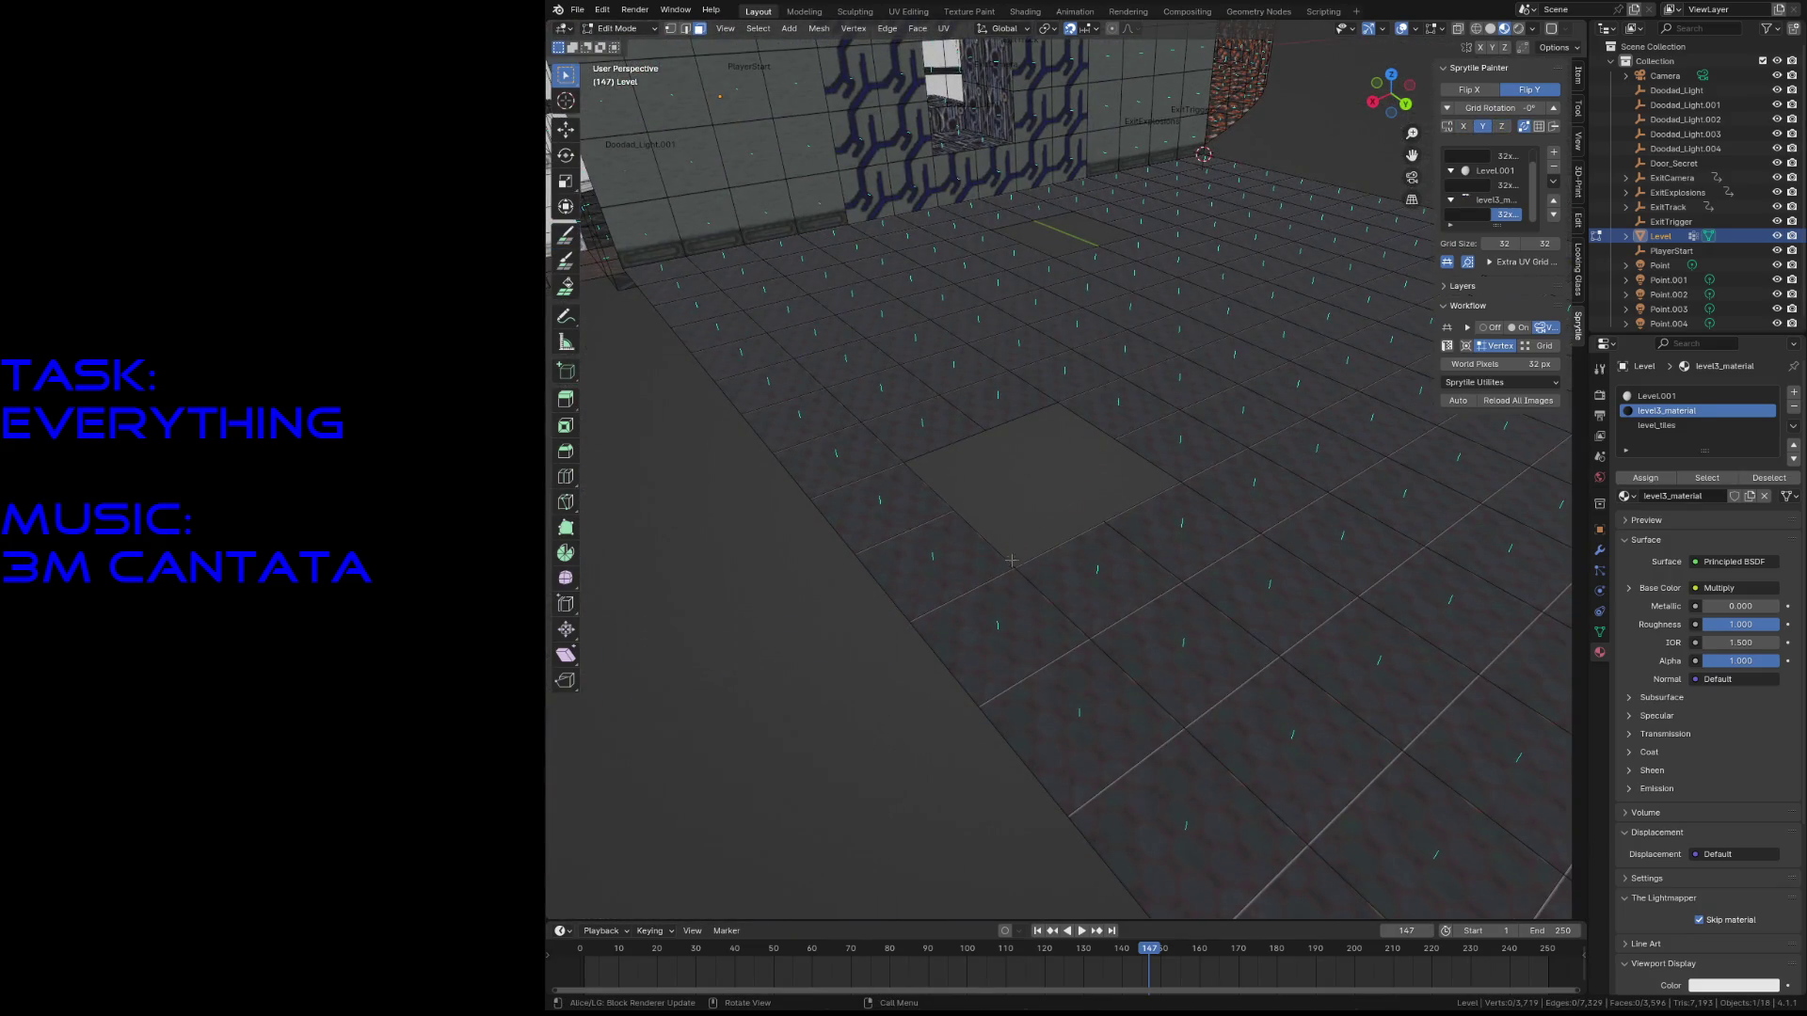
pyautogui.click(1023, 569)
pyautogui.press('1')
pyautogui.click(1015, 568)
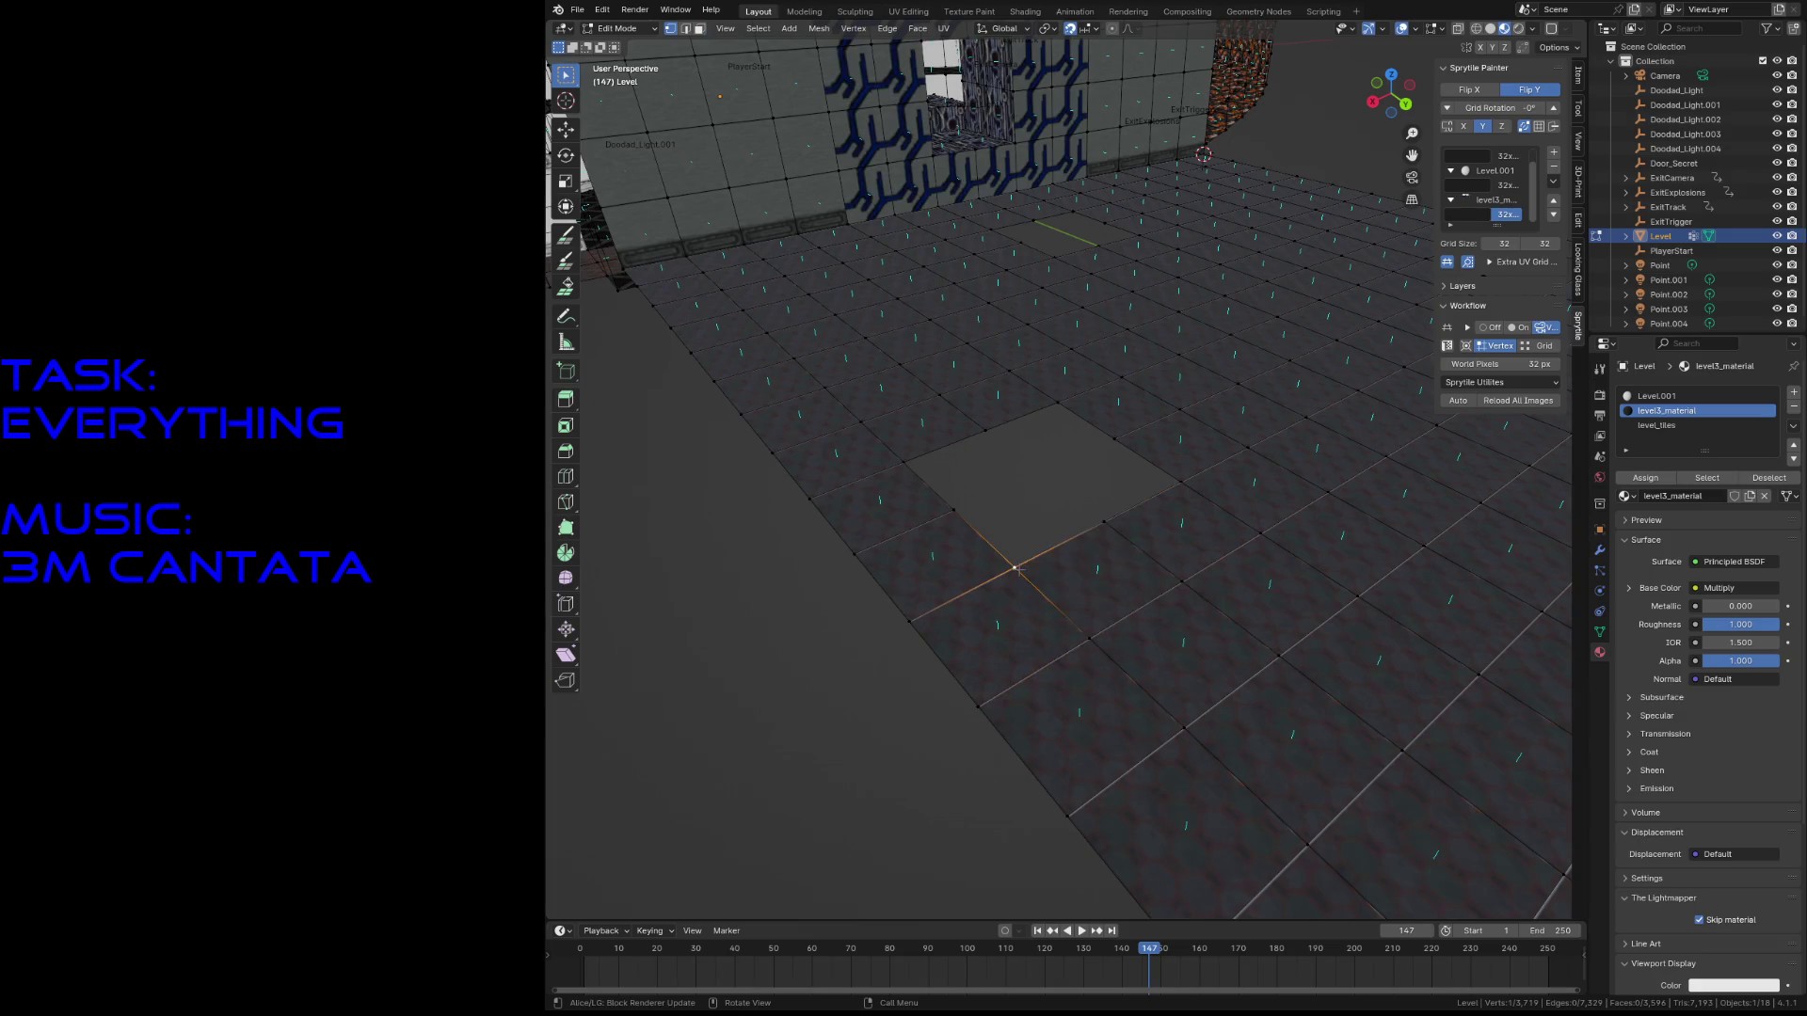
pyautogui.hotkey('ctrl', 's')
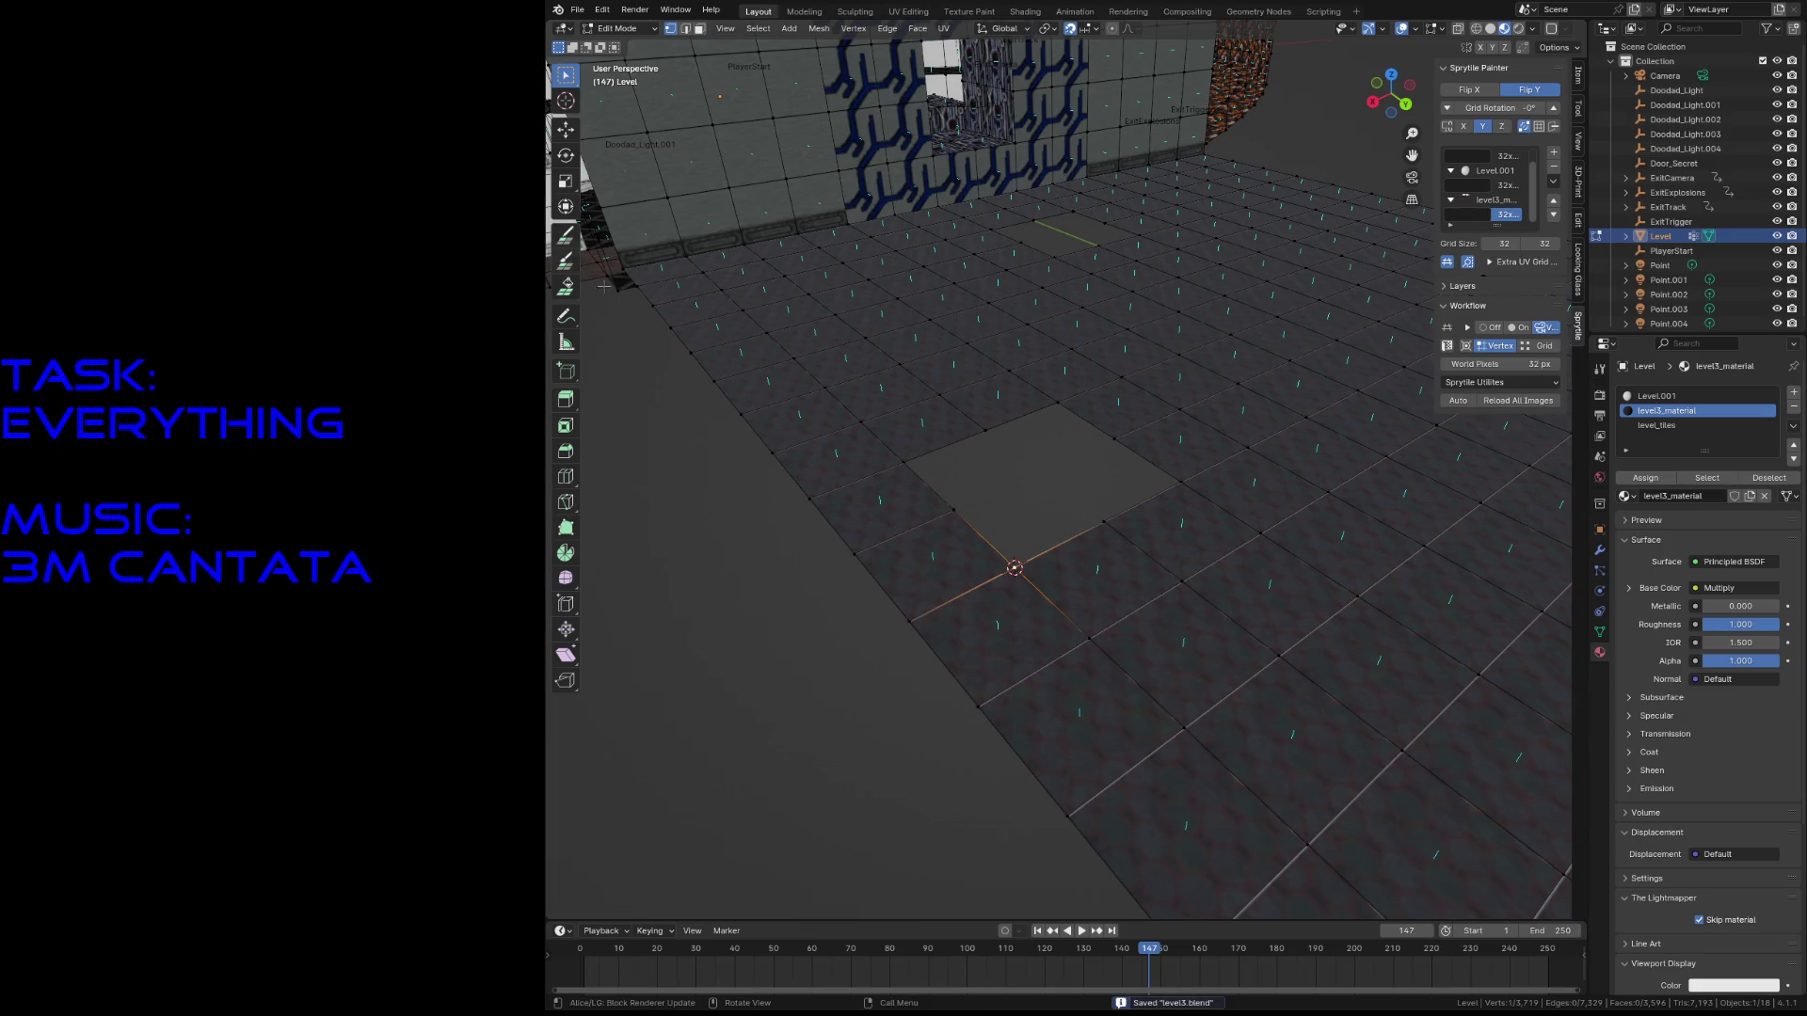
pyautogui.scroll(-5, 794, 423)
pyautogui.moveTo(794, 424); pyautogui.dragTo(595, 370, button='middle')
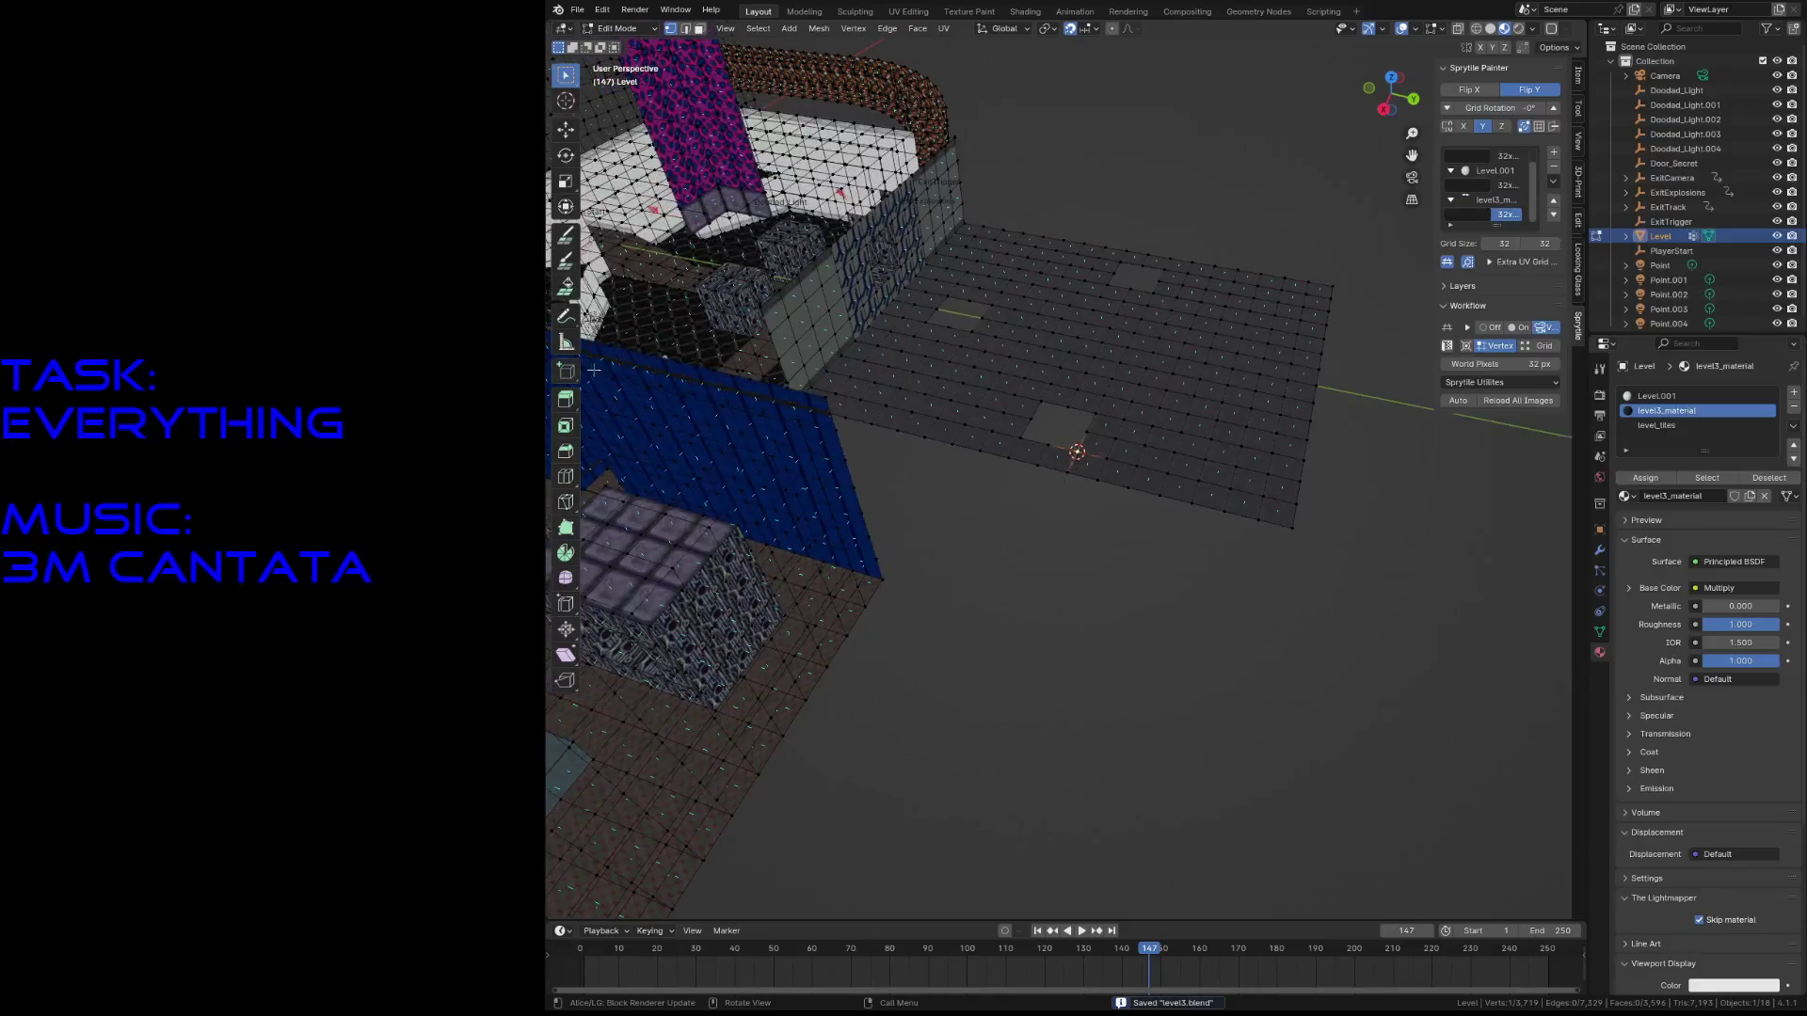
# - Delete selected floor faces to cut a square hole in the room's floor
pyautogui.press('3')
pyautogui.click(1057, 397)
pyautogui.keyDown('shift'); pyautogui.click(1082, 402); pyautogui.keyUp('shift')
pyautogui.press('x')
pyautogui.click(1106, 374)
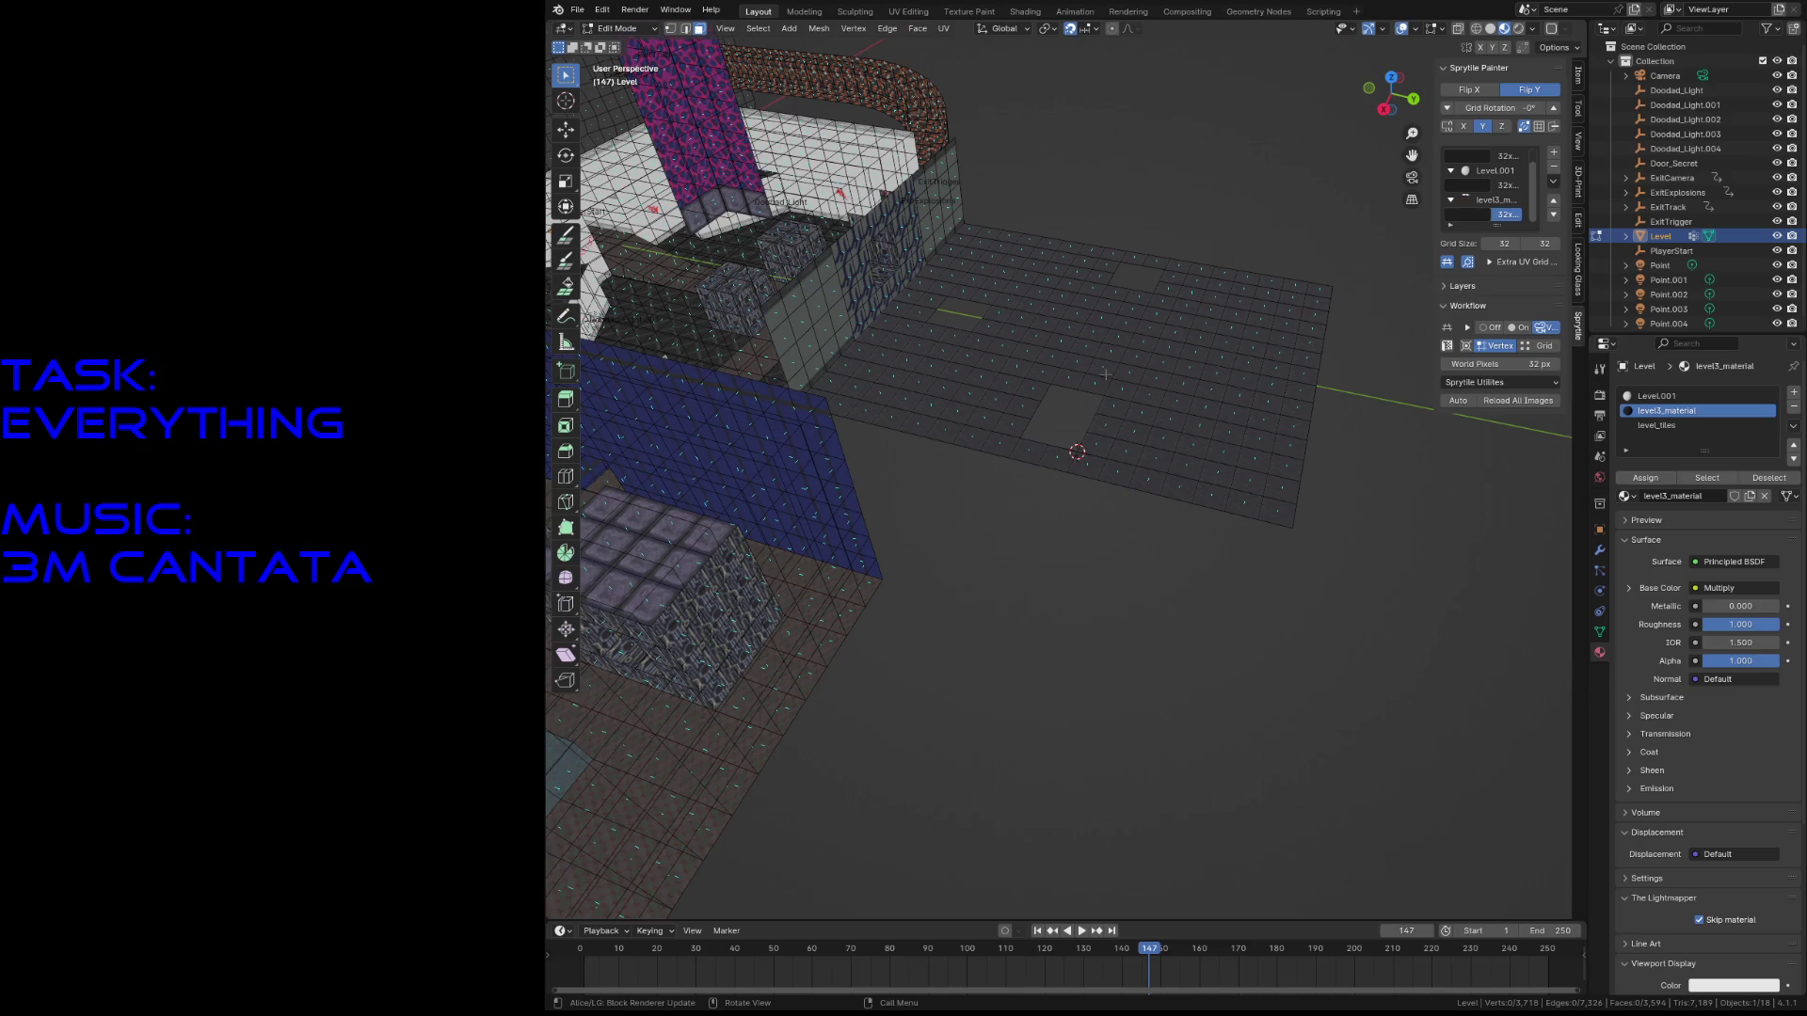
pyautogui.keyDown('shift'); pyautogui.click(1124, 292); pyautogui.keyUp('shift')
pyautogui.press('x')
pyautogui.click(1130, 298)
pyautogui.scroll(5, 1024, 299)
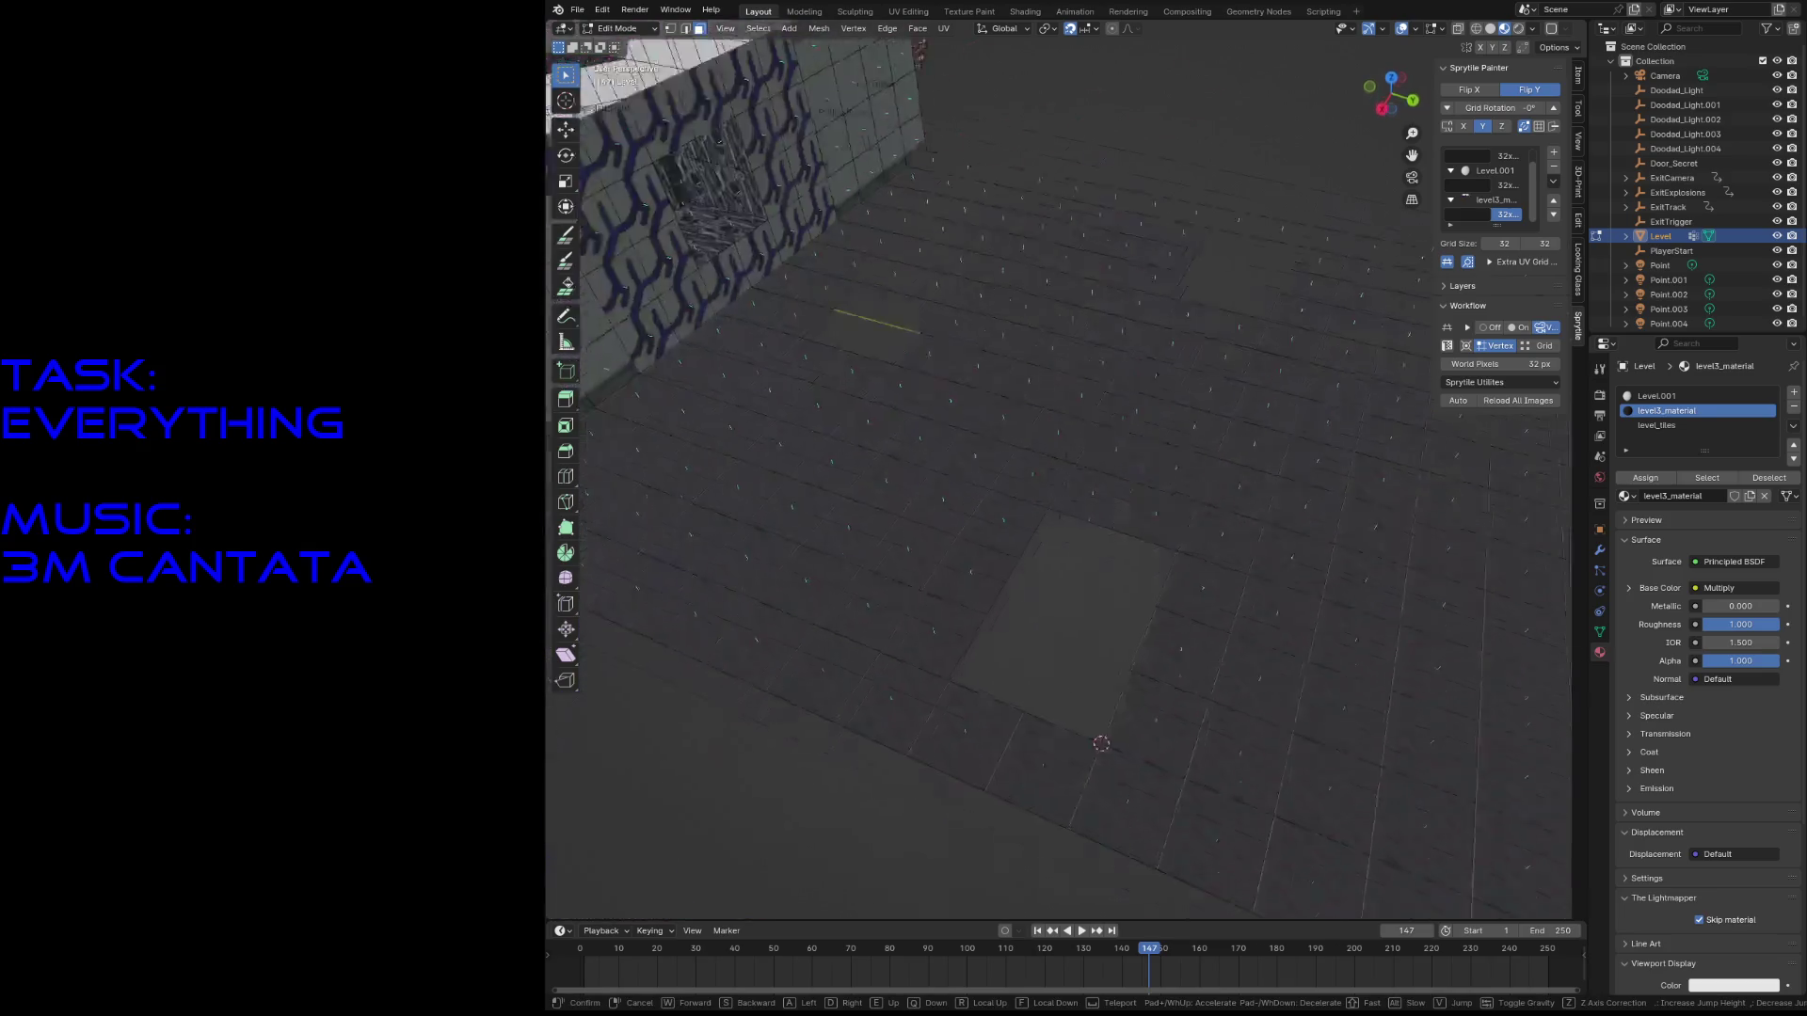
# - Snap the 3D cursor to a corner vertex of the hole and save level3.blend
pyautogui.click(563, 238)
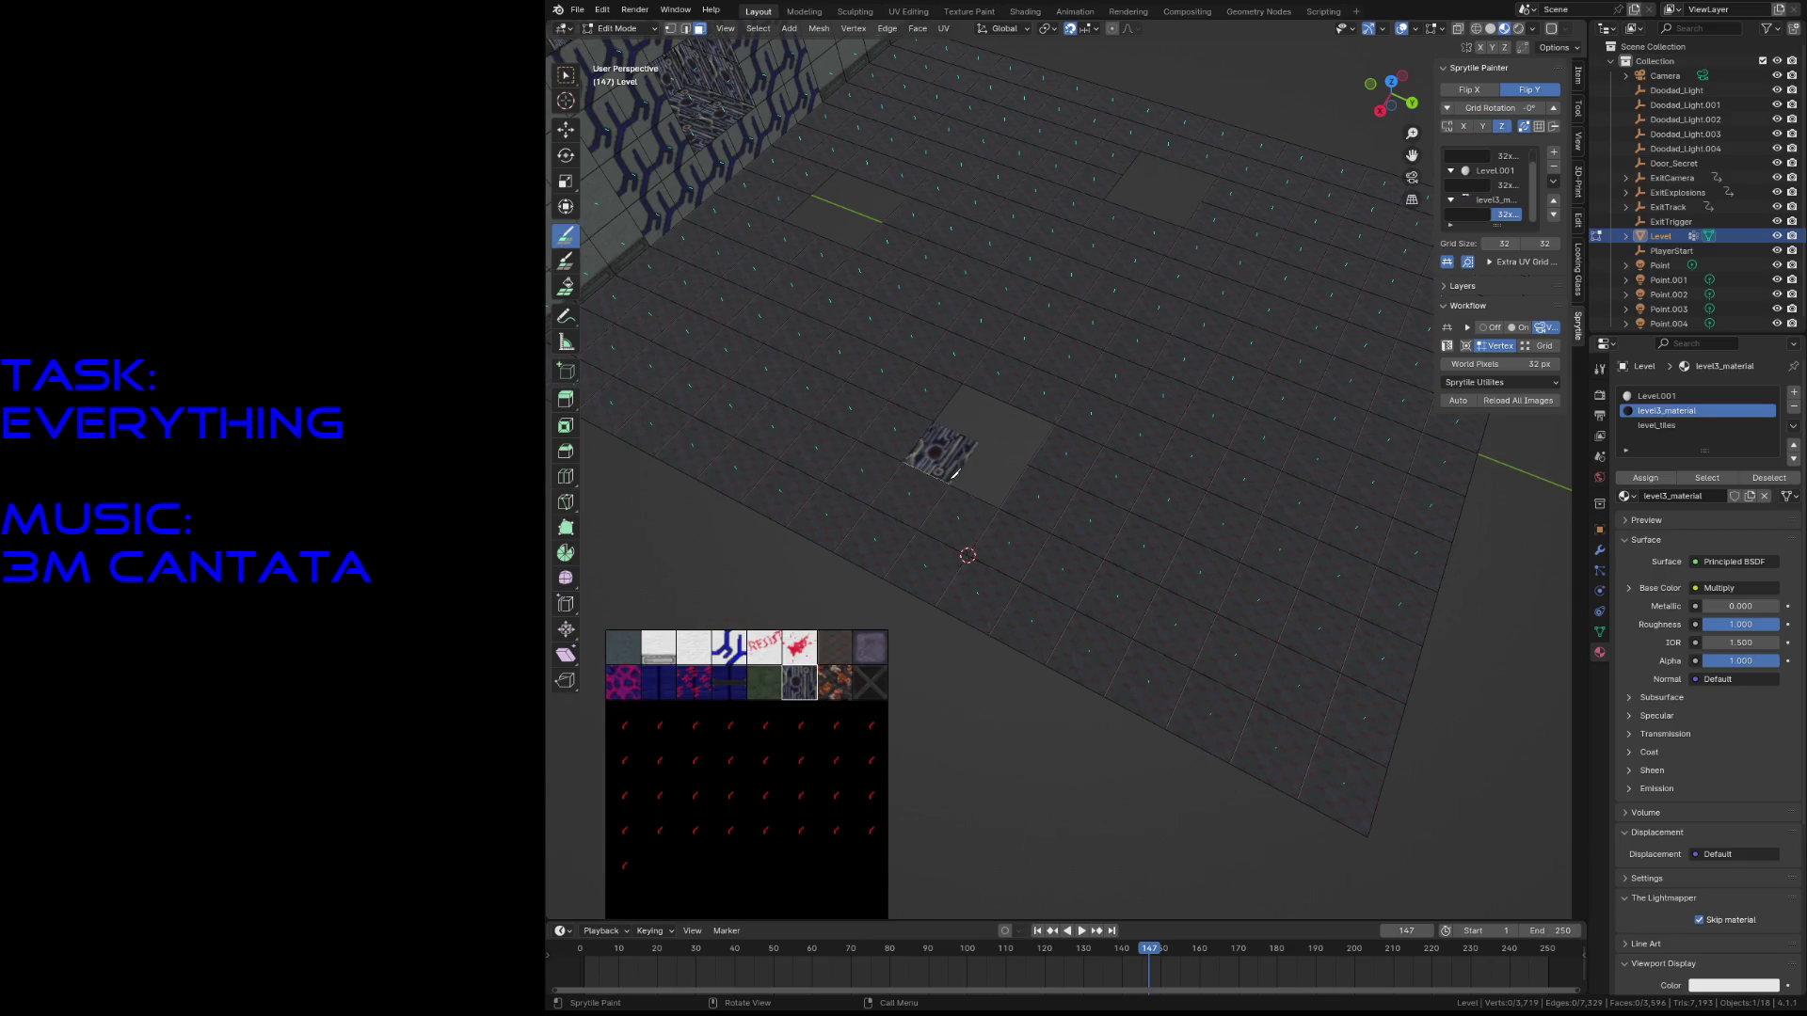
pyautogui.moveTo(954, 473)
pyautogui.mouseDown(button='middle')
pyautogui.moveTo(766, 488)
pyautogui.moveTo(686, 302)
pyautogui.moveTo(941, 470)
pyautogui.mouseUp(button='middle')
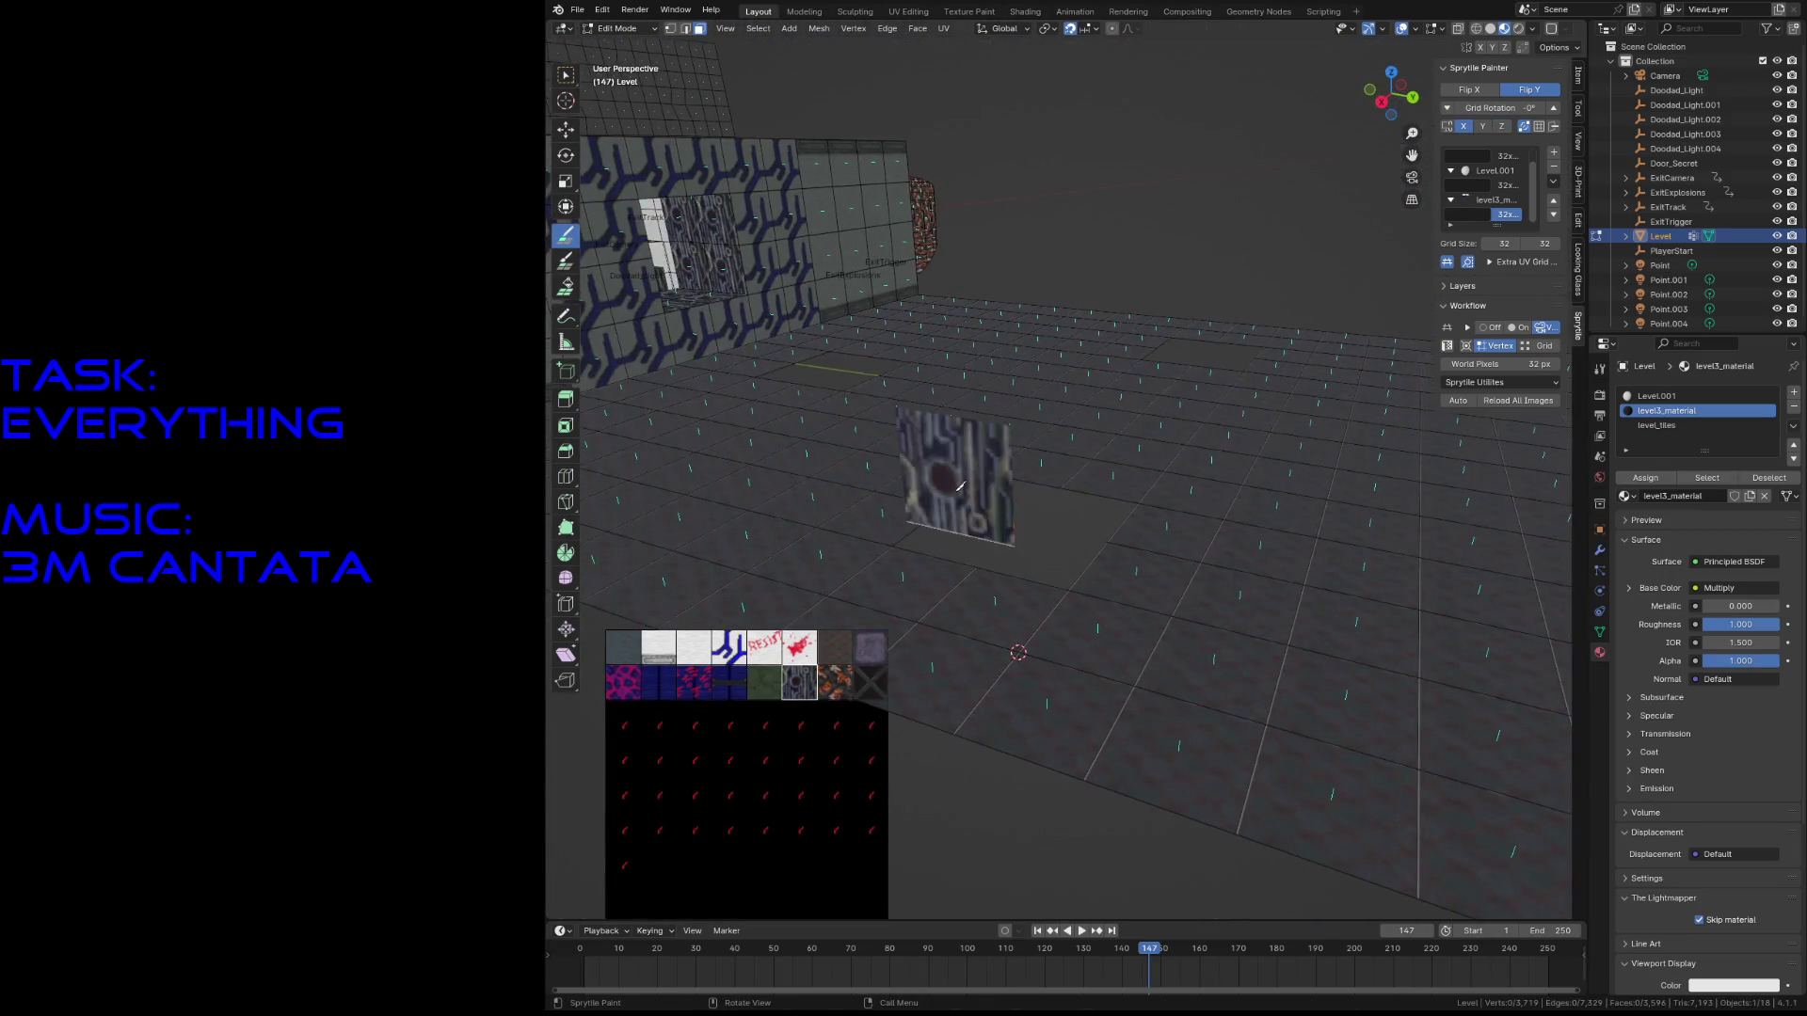
pyautogui.press('w')
pyautogui.press('1')
pyautogui.click(1067, 590)
pyautogui.hotkey('shift', 's')
pyautogui.click(1068, 659)
pyautogui.hotkey('ctrl', 's')
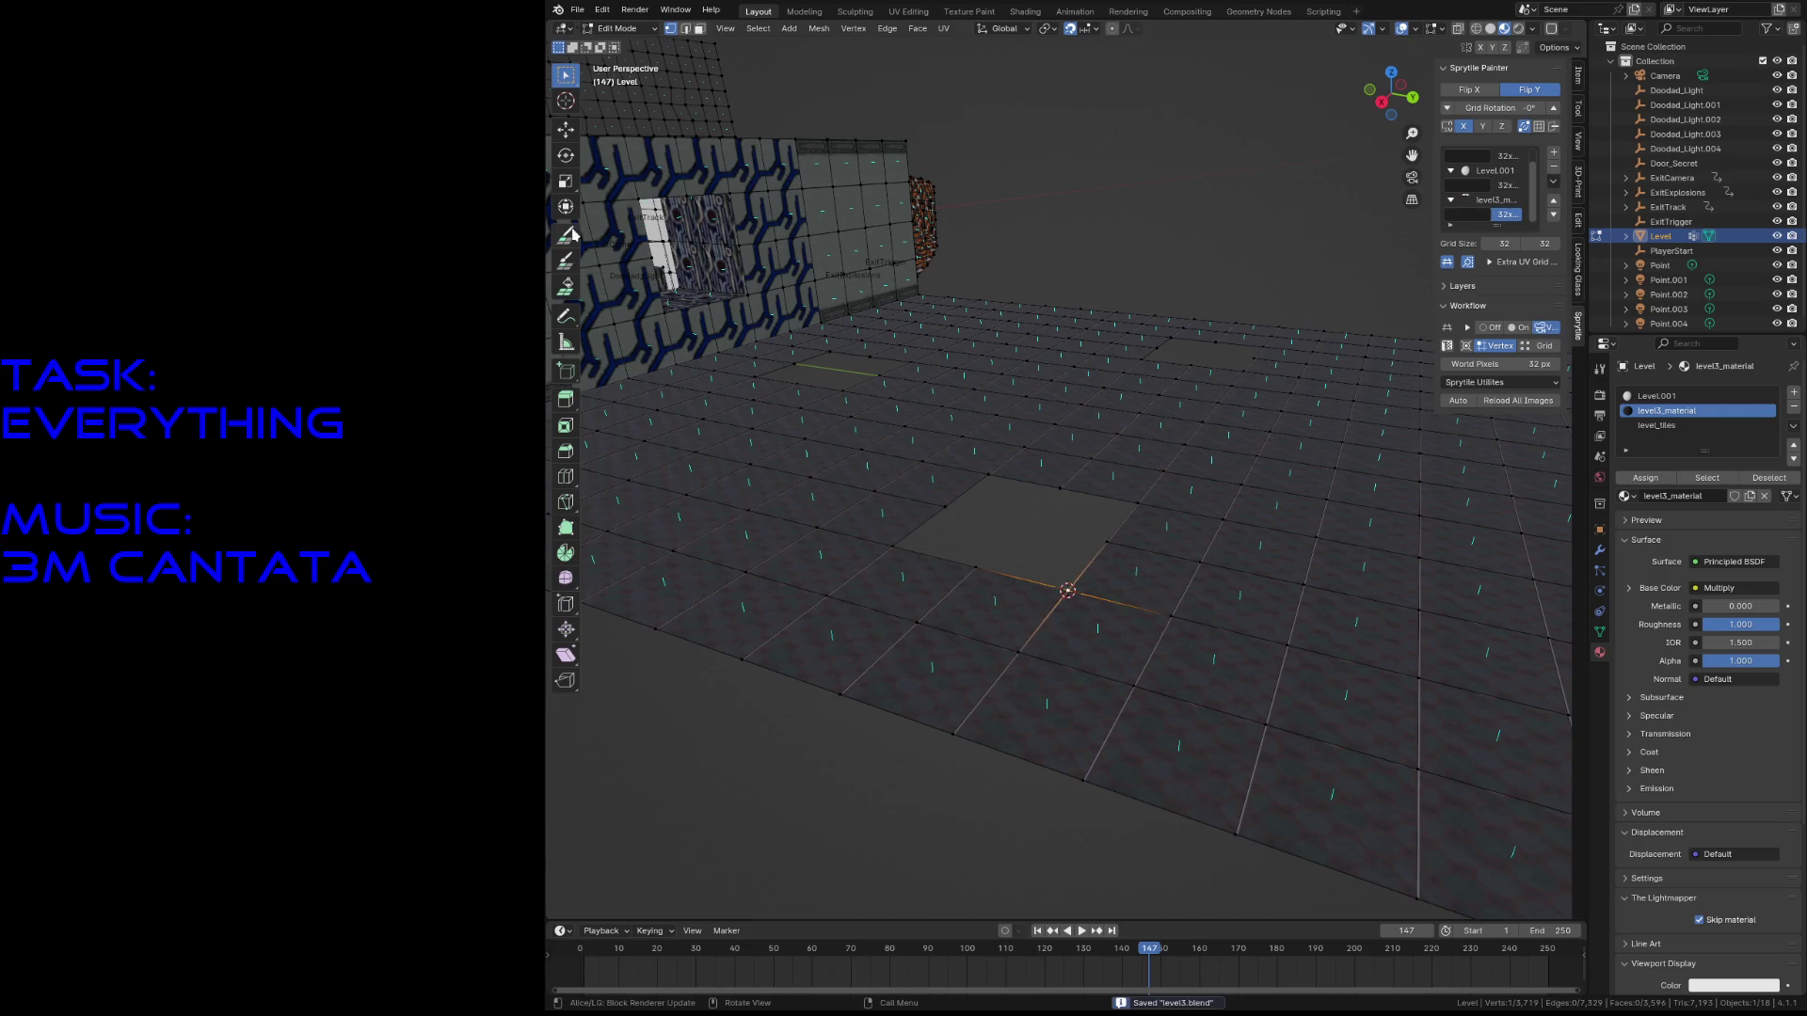
# - Build dark tiled wall faces up around the hole's edges with Sprytile
pyautogui.click(566, 234)
pyautogui.moveTo(918, 414)
pyautogui.mouseDown()
pyautogui.moveTo(927, 508)
pyautogui.moveTo(927, 451)
pyautogui.moveTo(1016, 454)
pyautogui.mouseUp()
pyautogui.moveTo(1016, 454); pyautogui.dragTo(941, 485, button='middle')
pyautogui.moveTo(935, 509)
pyautogui.mouseDown()
pyautogui.moveTo(819, 414)
pyautogui.moveTo(923, 414)
pyautogui.moveTo(1035, 515)
pyautogui.mouseUp()
pyautogui.hotkey('shift', '`')
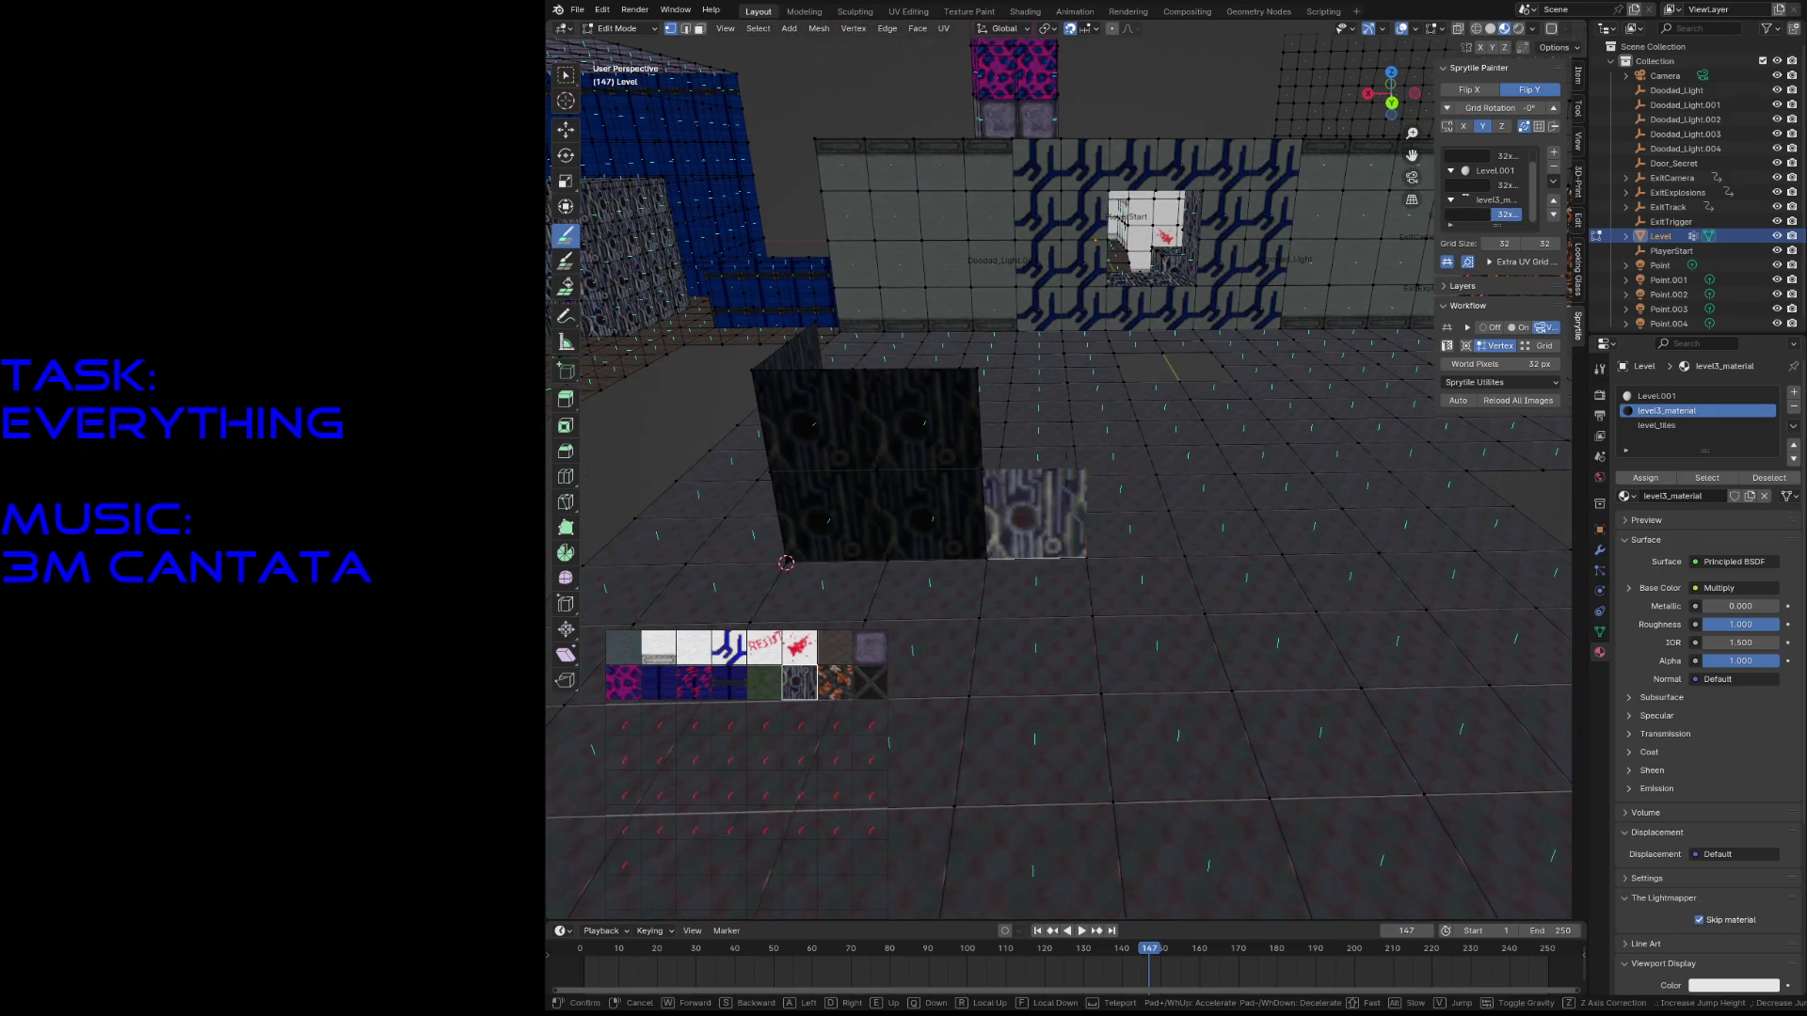
# - Check the dark walls, then snap the 3D cursor to a corner vertex of another floor hole
pyautogui.press('w')
pyautogui.press('s')
pyautogui.press('s')
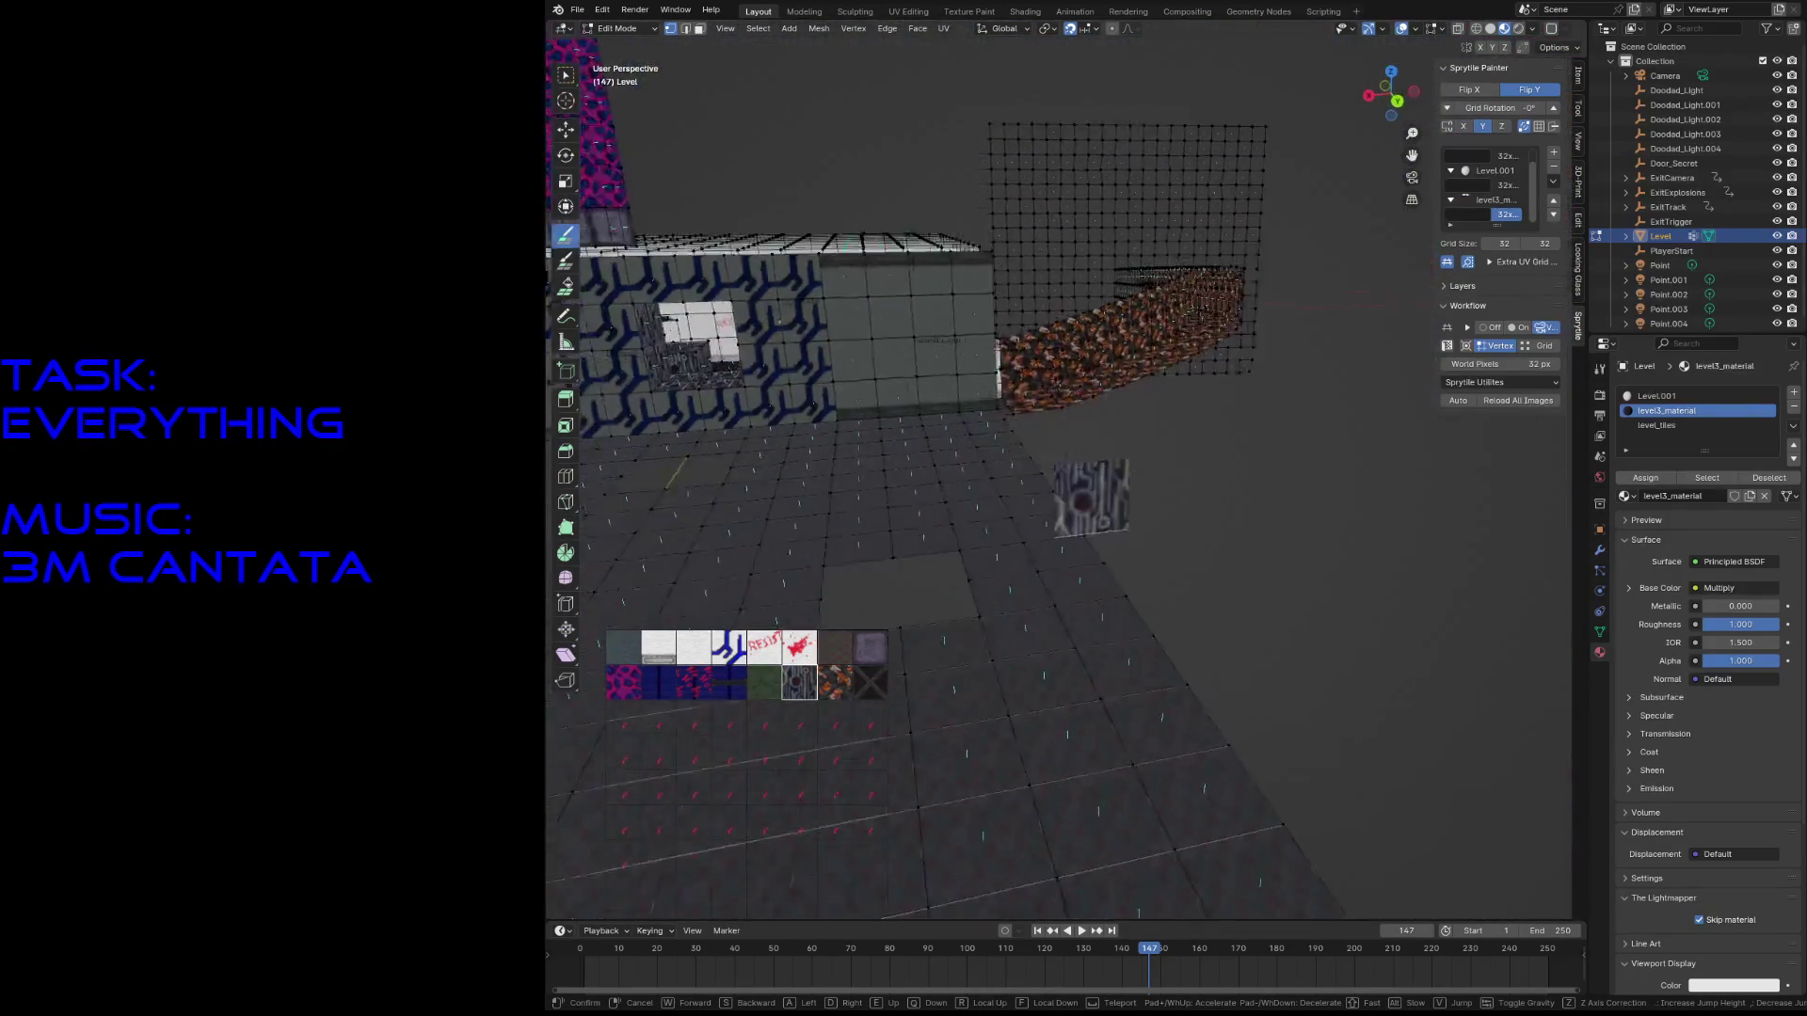
pyautogui.click(1061, 488)
pyautogui.hotkey('shift', '`')
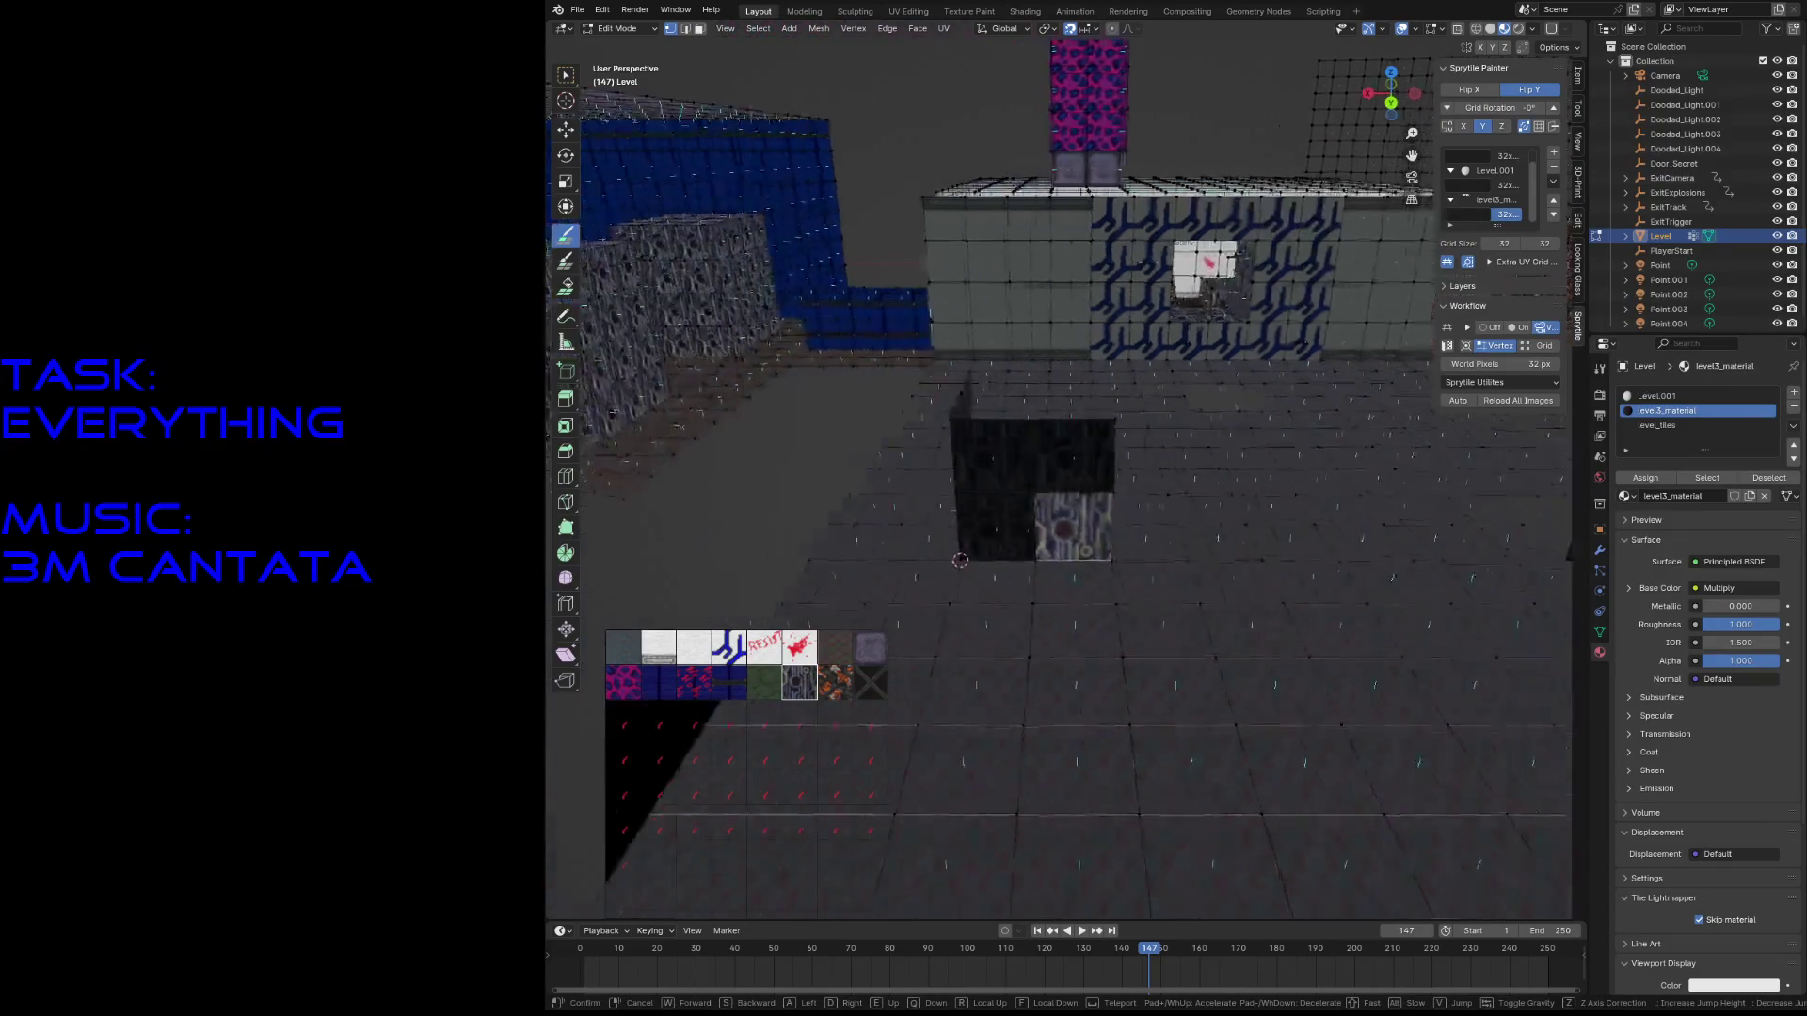
pyautogui.click(1066, 521)
pyautogui.press('w')
pyautogui.click(1088, 529)
pyautogui.hotkey('shift', 's')
pyautogui.click(1023, 590)
# - Paint a wall tile beside the 3D cursor and walk around the new walls
pyautogui.click(567, 242)
pyautogui.click(1021, 480)
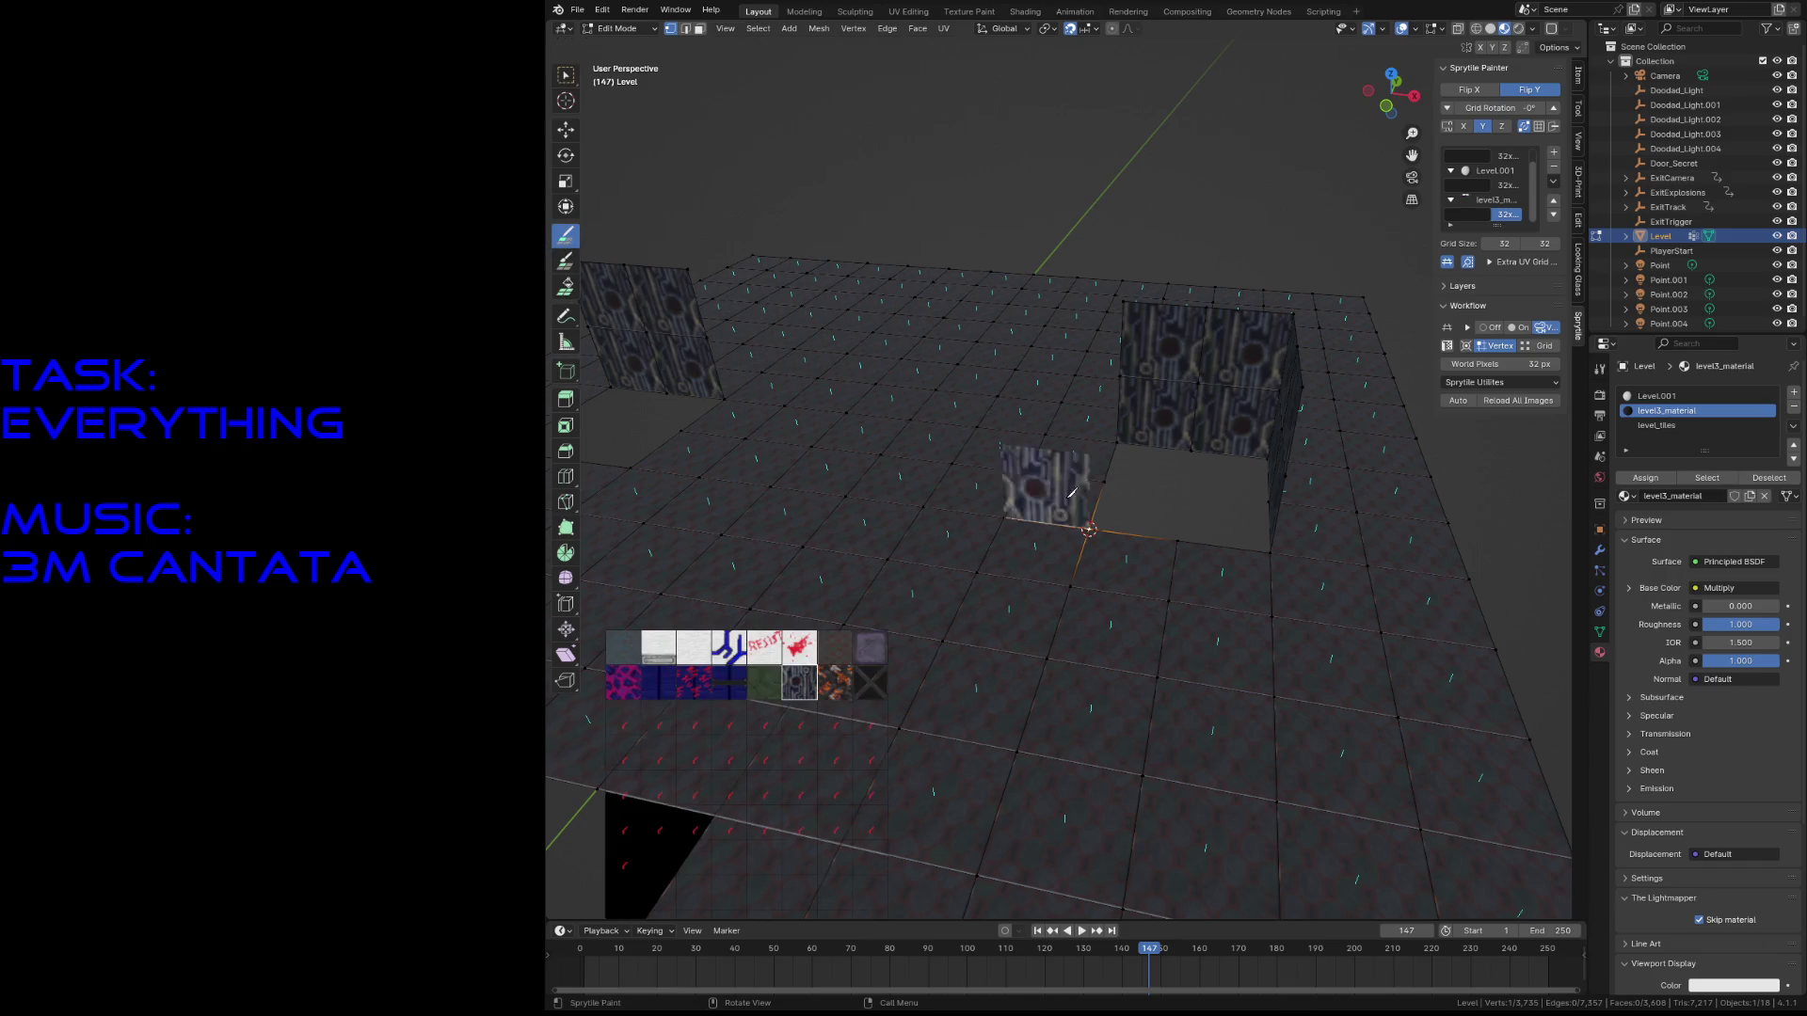
pyautogui.hotkey('shift', '`')
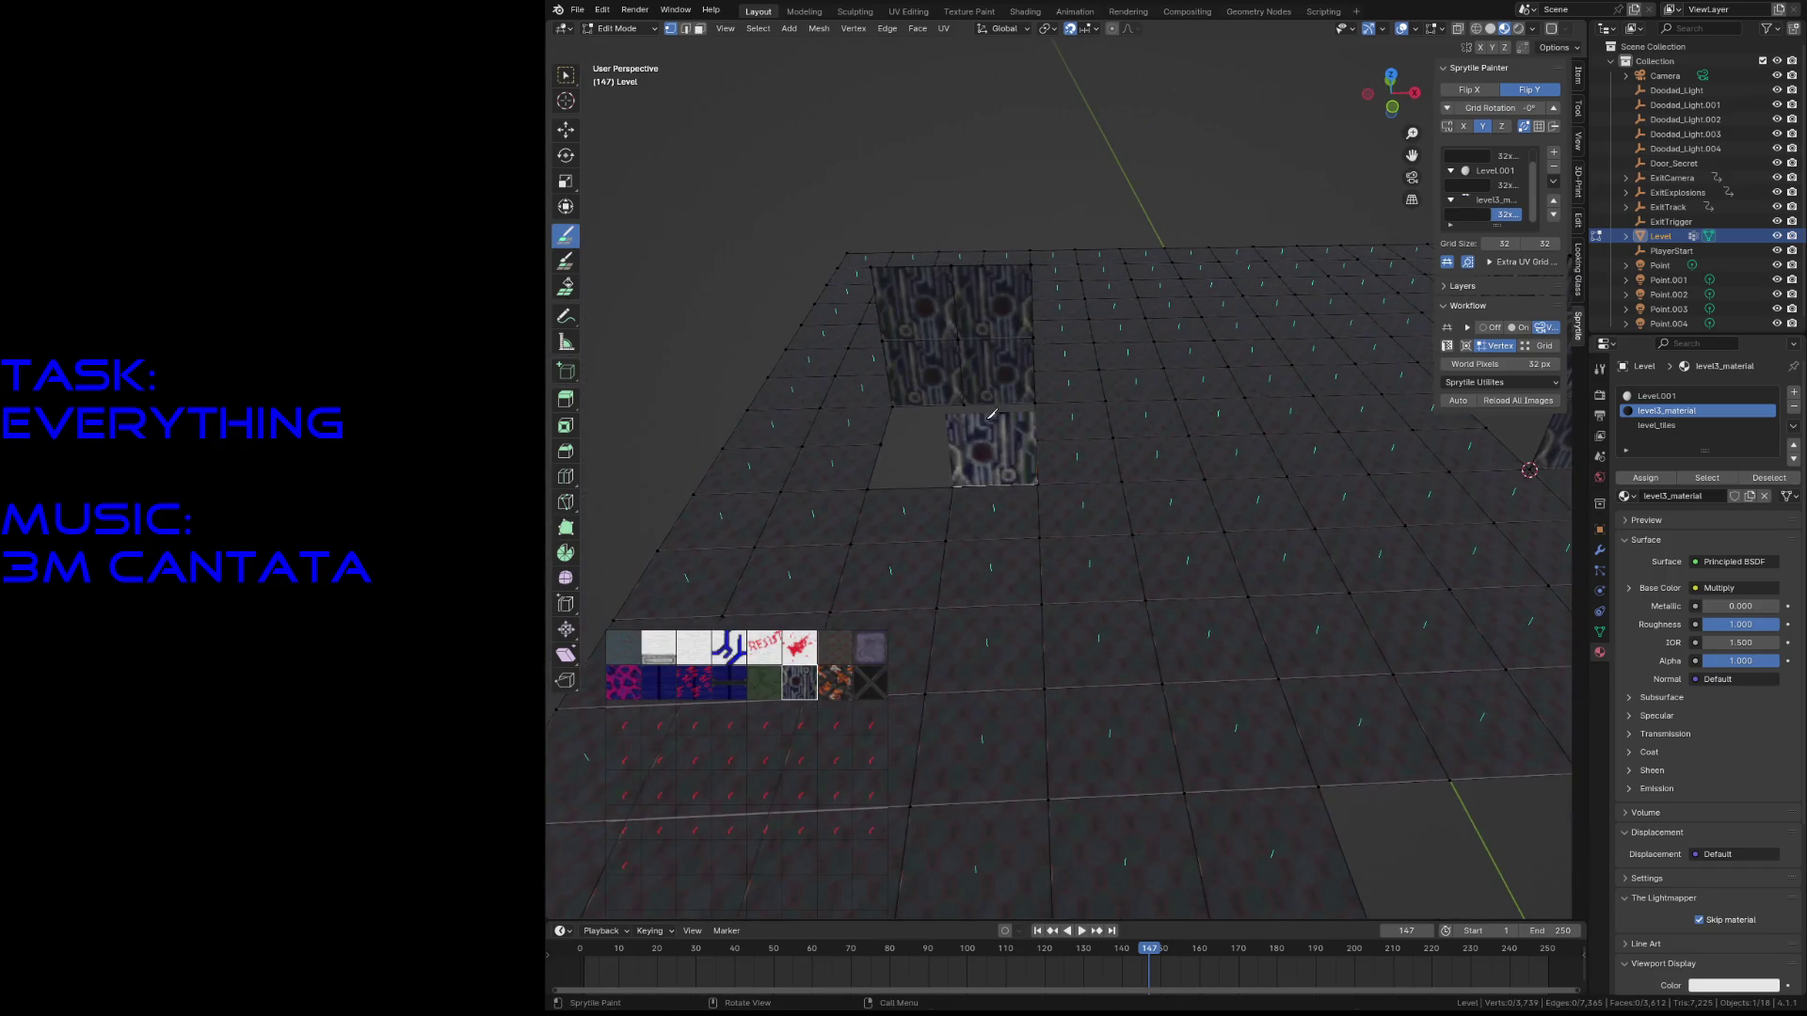
pyautogui.press('space')
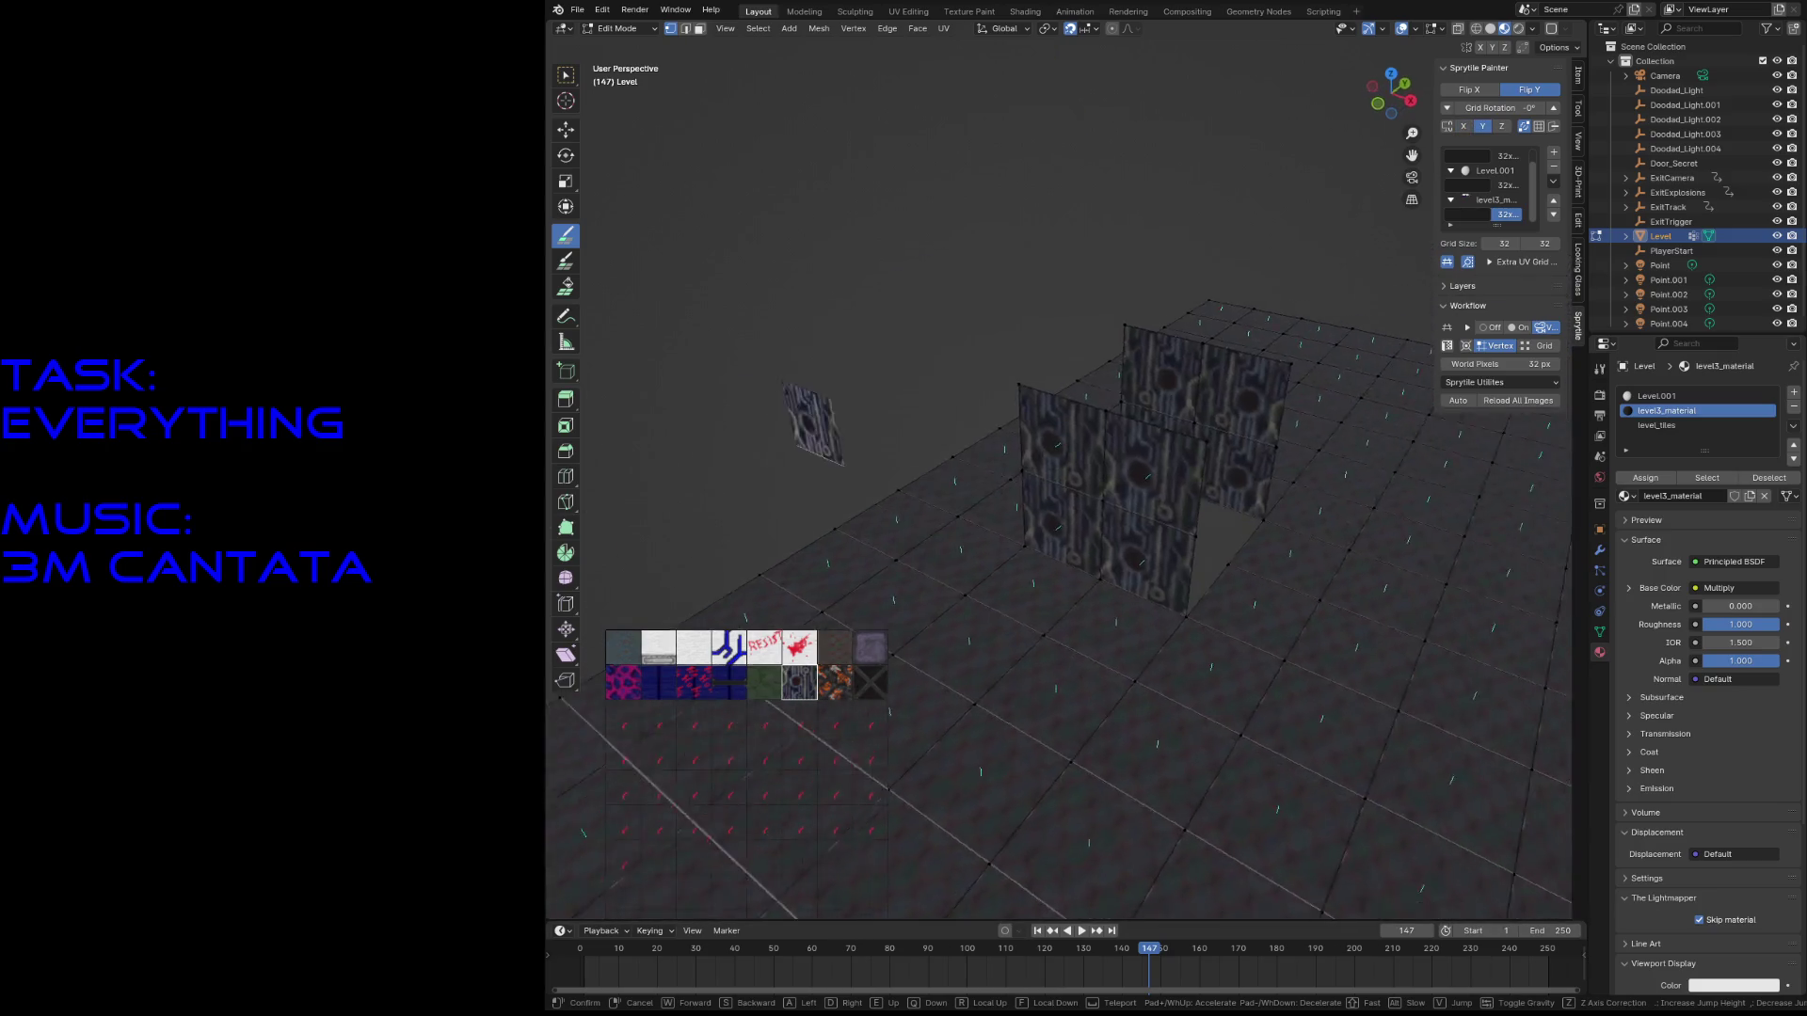
pyautogui.click(937, 487)
pyautogui.press('w')
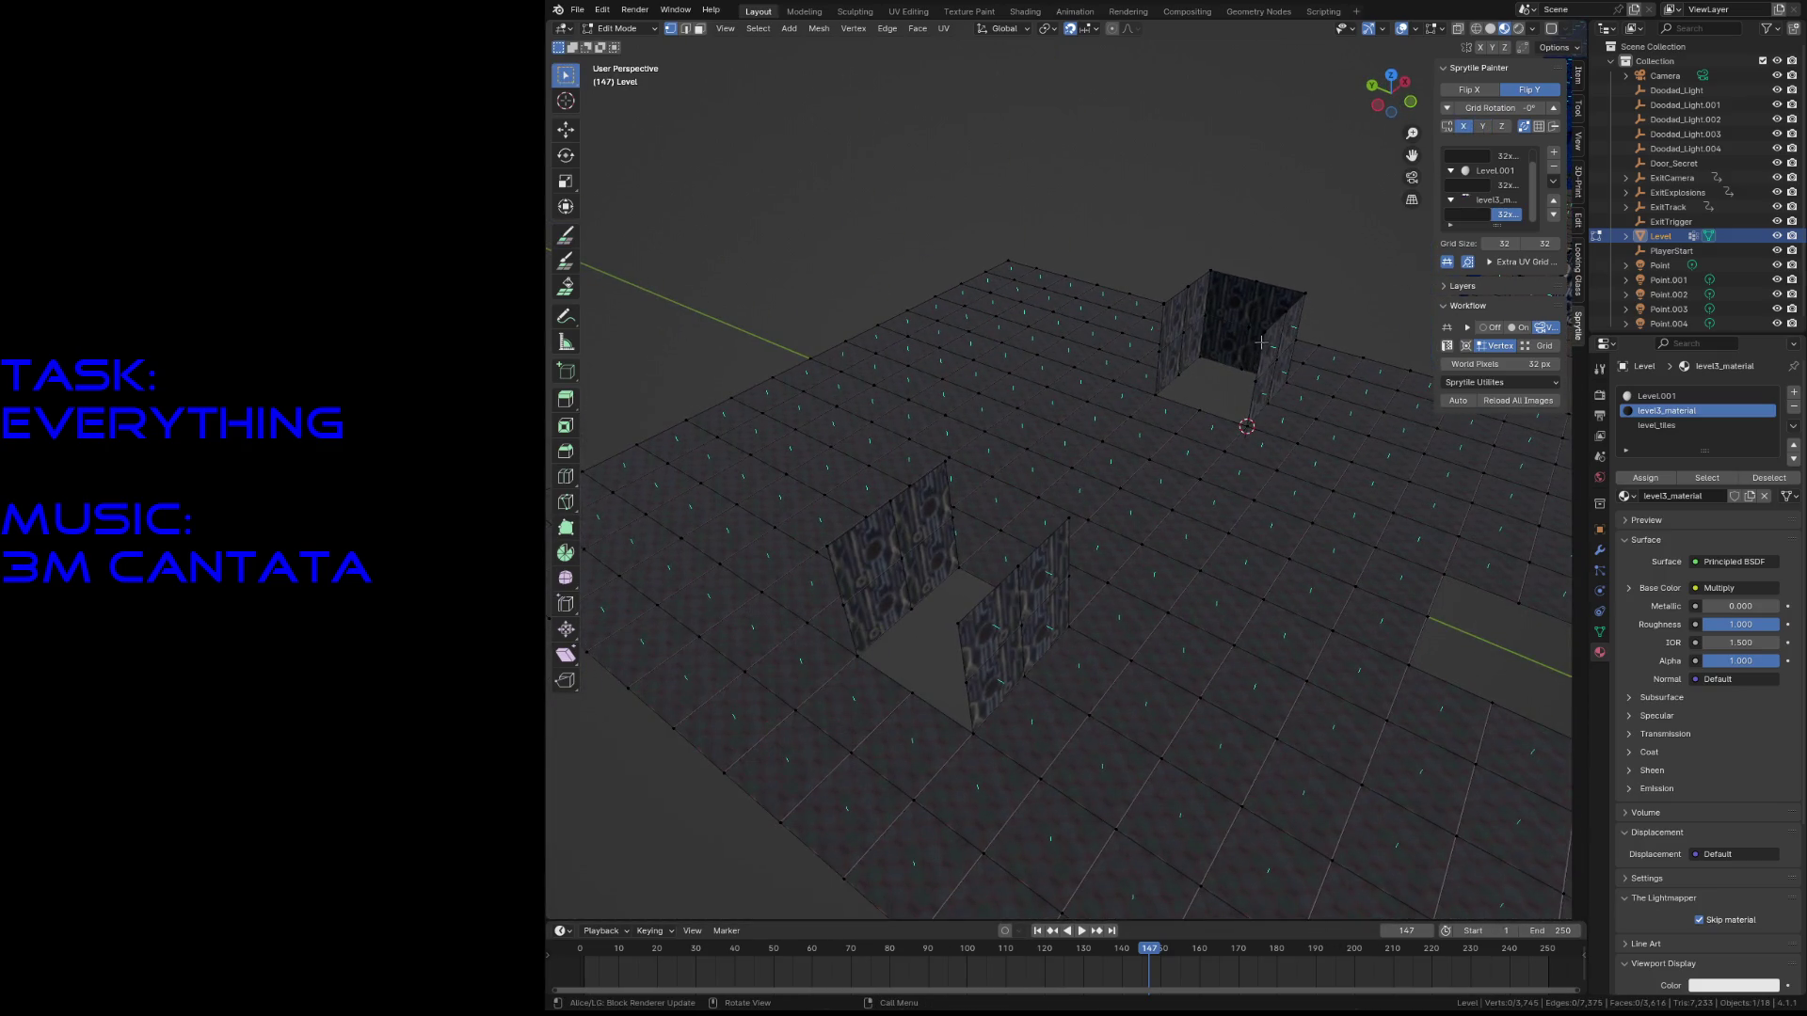
# - Build walls closing off the far block and snap the cursor to its selected vertex
pyautogui.click(569, 241)
pyautogui.moveTo(1177, 325)
pyautogui.mouseDown()
pyautogui.moveTo(1223, 412)
pyautogui.moveTo(1171, 405)
pyautogui.moveTo(1233, 414)
pyautogui.mouseUp()
pyautogui.press('w')
pyautogui.hotkey('shift', 's')
pyautogui.click(951, 704)
pyautogui.click(565, 235)
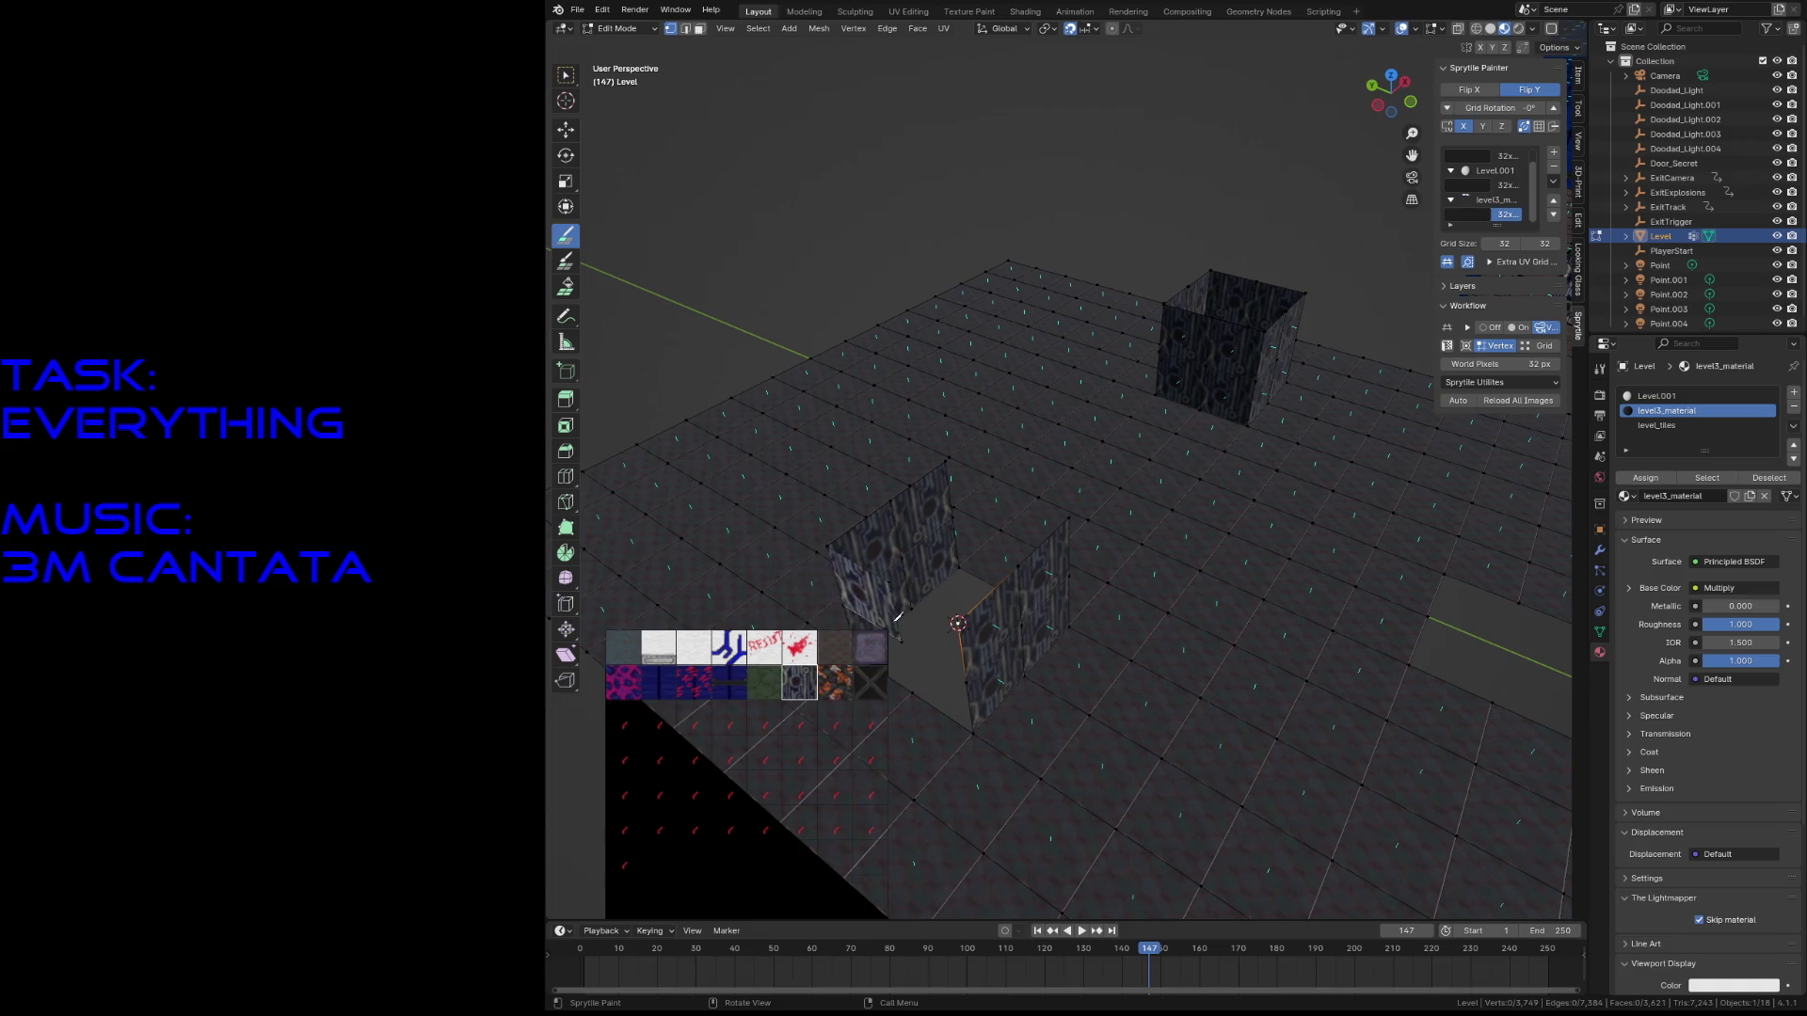
# - Paint circuit tiles across the new wall faces around the hole
pyautogui.press('w')
pyautogui.hotkey('shift', '`')
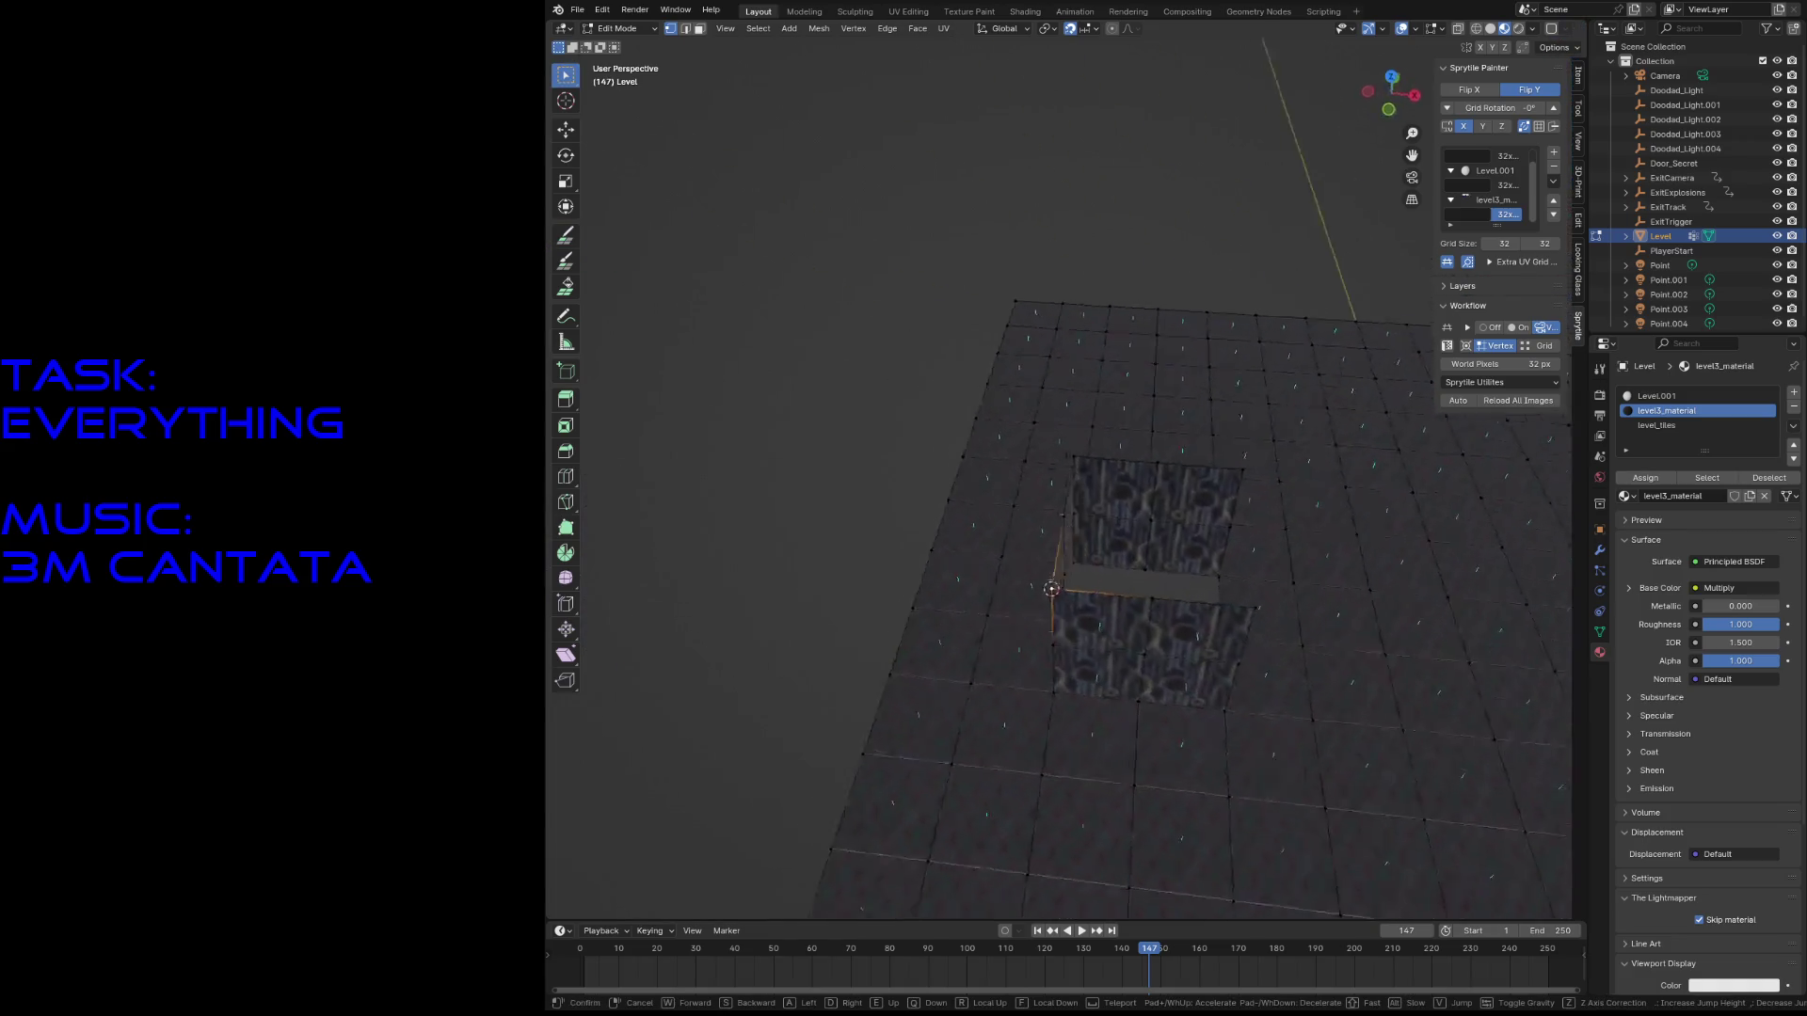
pyautogui.click(1035, 584)
pyautogui.click(566, 237)
pyautogui.moveTo(889, 376); pyautogui.dragTo(1011, 393)
pyautogui.press('w')
# - Snap the 3D cursor to the next selected vertex and move in closer to the new block
pyautogui.hotkey('shift', 's')
pyautogui.click(988, 576)
pyautogui.click(566, 235)
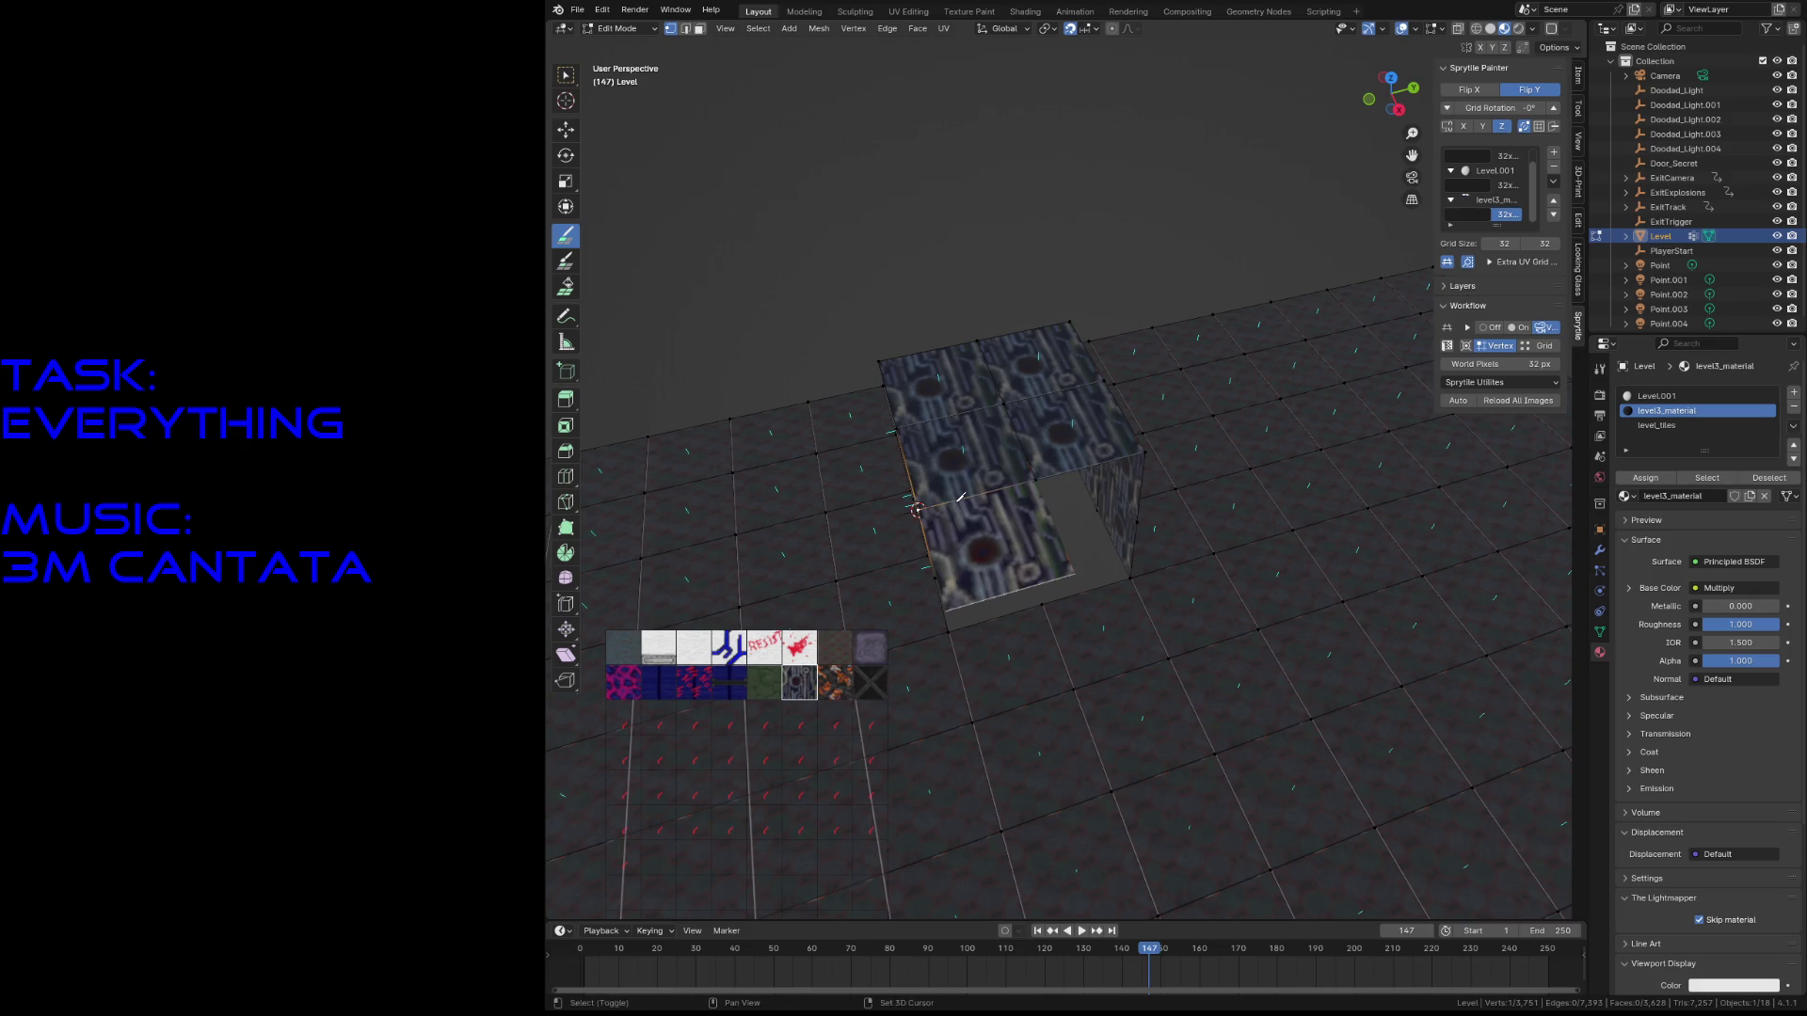
pyautogui.moveTo(978, 583)
pyautogui.mouseDown(button='middle')
pyautogui.moveTo(997, 661)
pyautogui.moveTo(1107, 618)
pyautogui.mouseUp(button='middle')
# - Snap the cursor to the block's top vertex and cover the block's top with dark tiles
pyautogui.press('w')
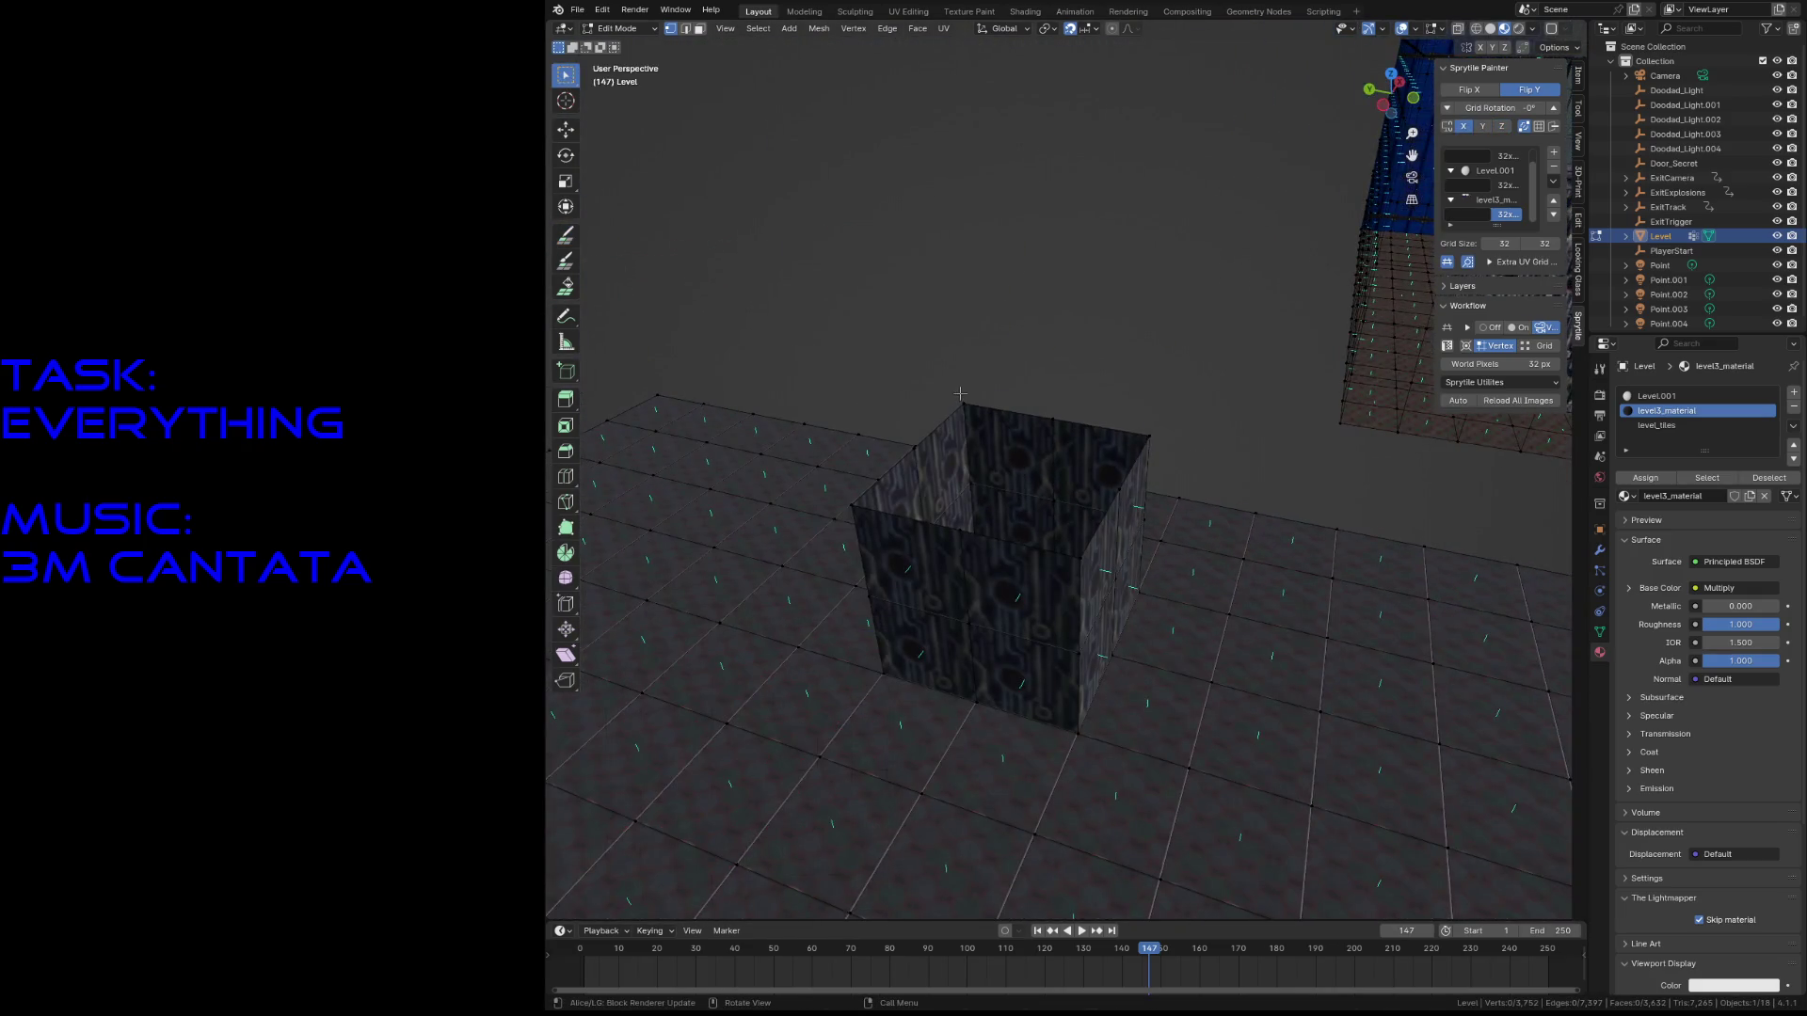
pyautogui.hotkey('shift', 's')
pyautogui.click(951, 476)
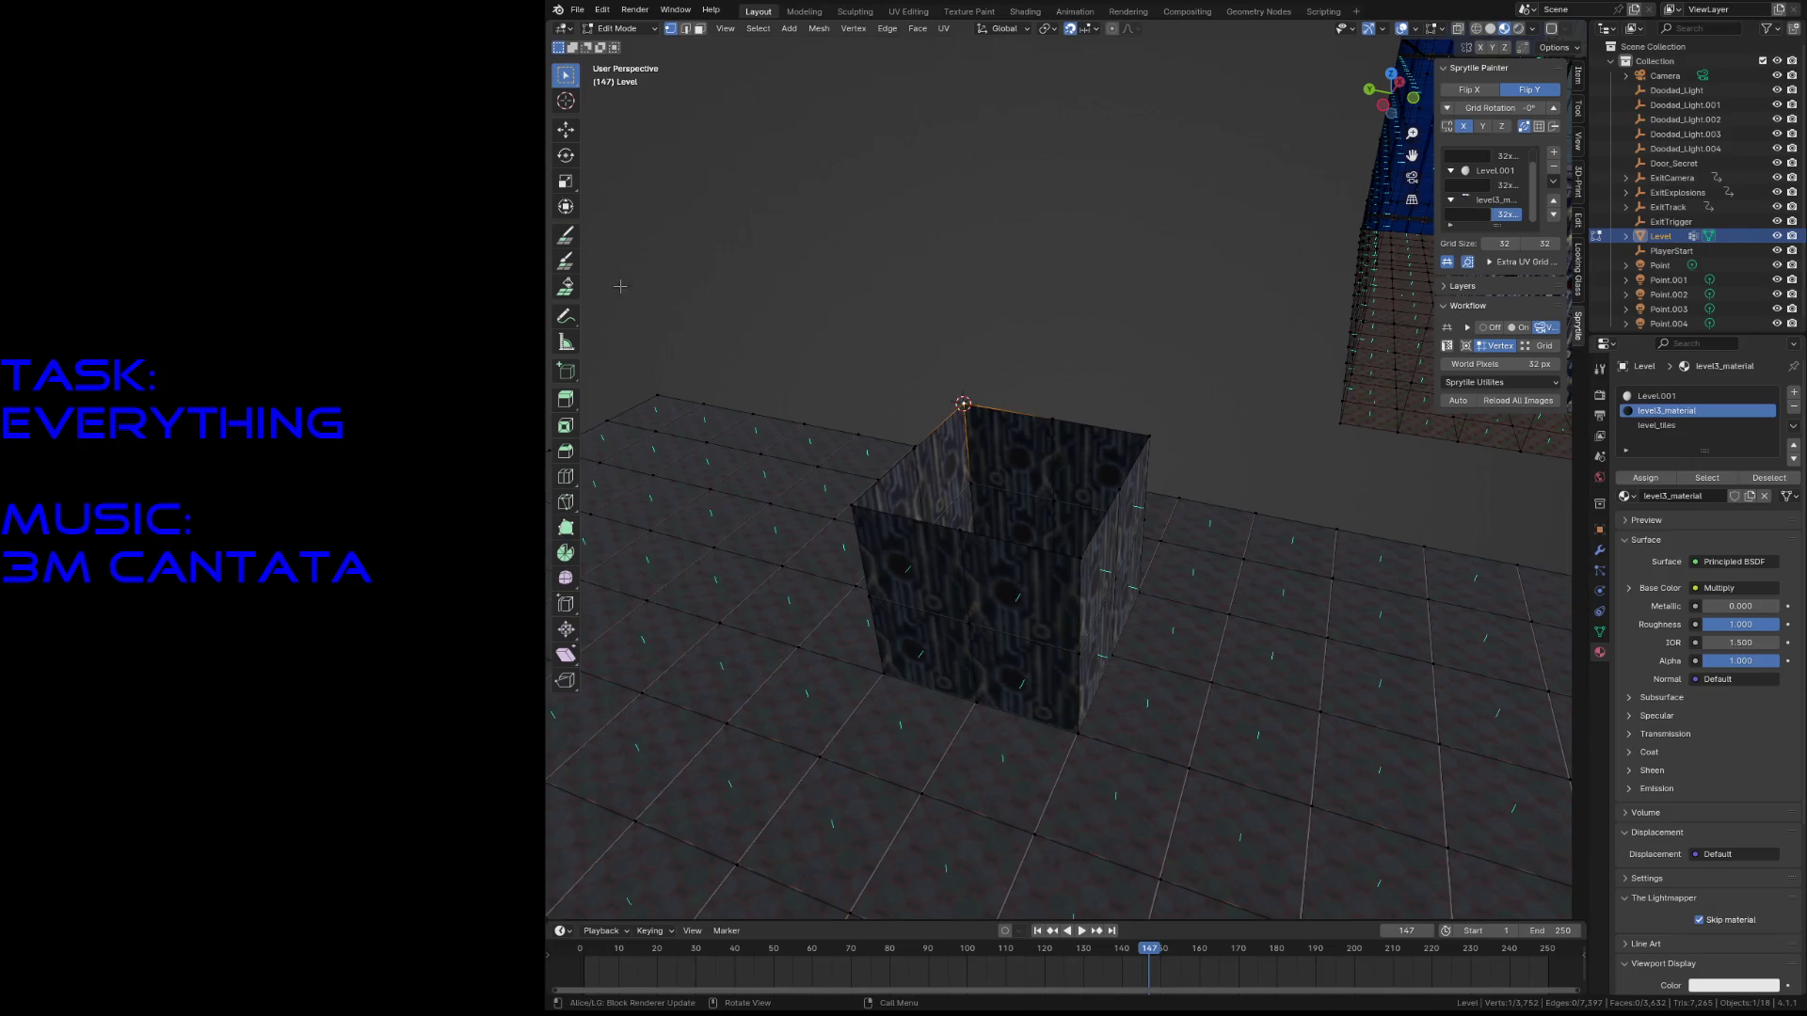
pyautogui.click(568, 243)
pyautogui.click(927, 423)
pyautogui.moveTo(927, 423); pyautogui.dragTo(998, 395, button='middle')
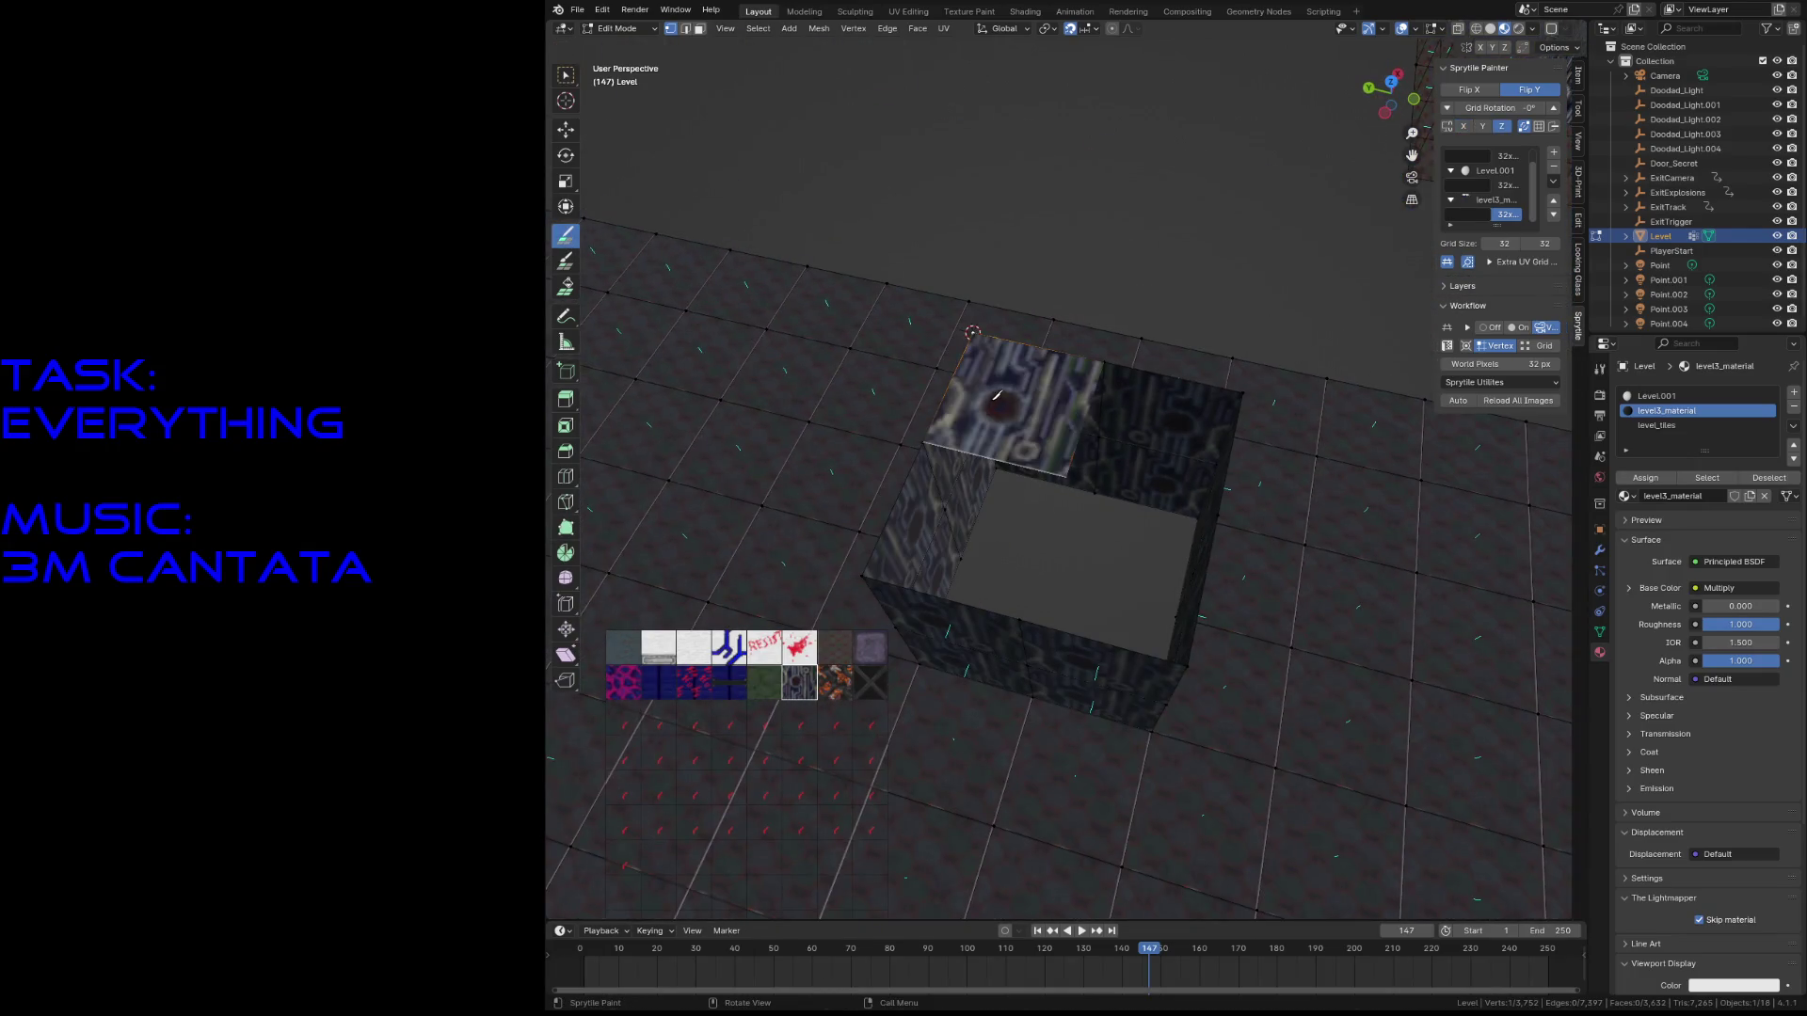
pyautogui.hotkey('shift', '`')
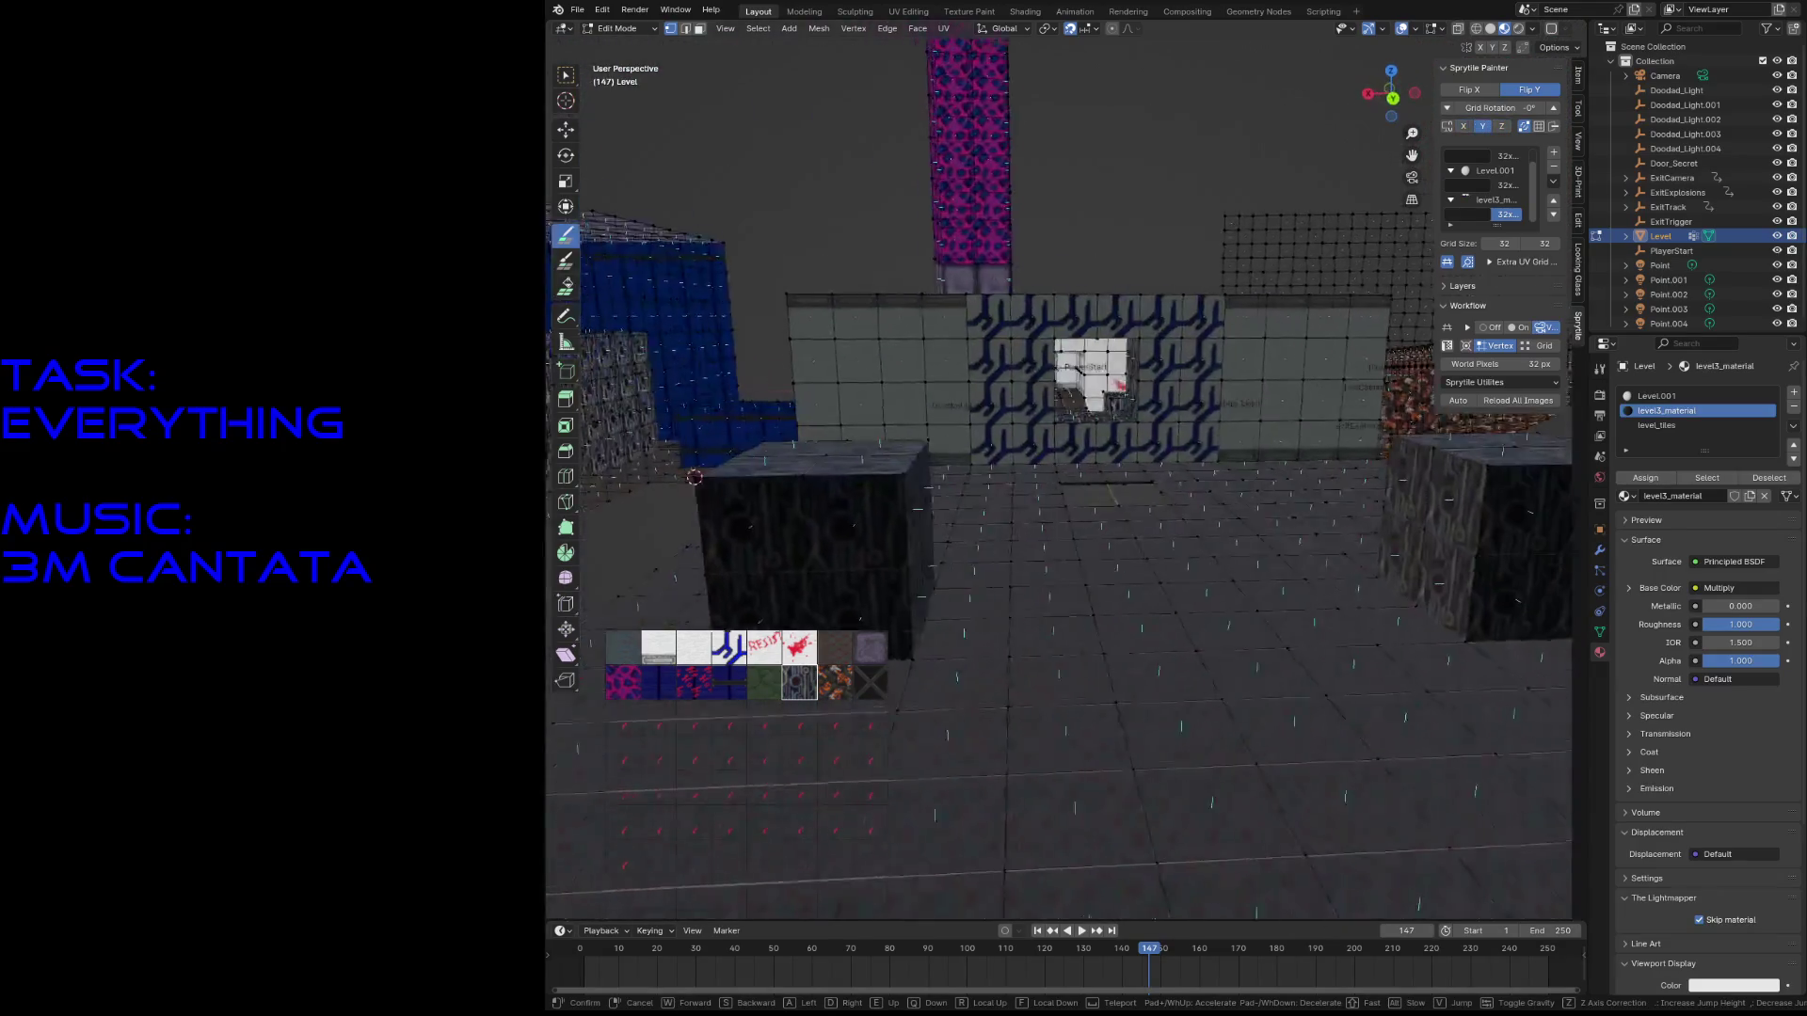
# - Snap the 3D cursor to a vertex of the grey floor patch and save level3.blend
pyautogui.press('w')
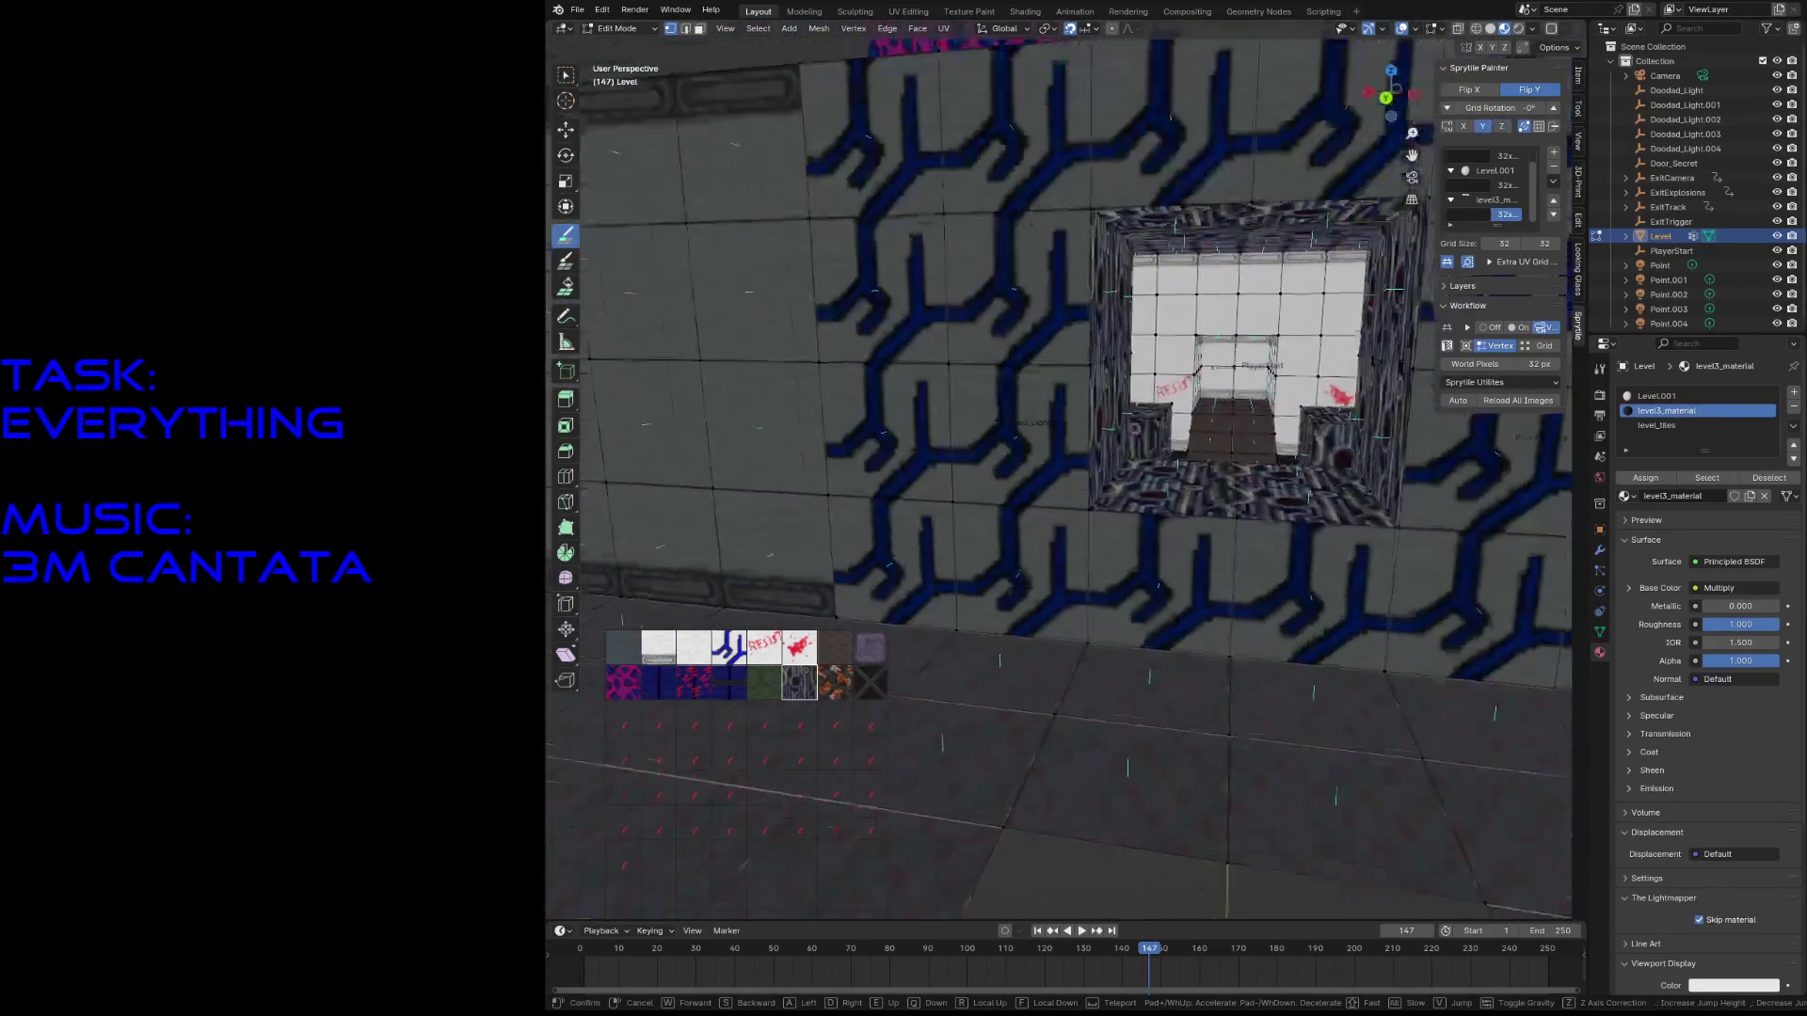
pyautogui.press('s')
pyautogui.click(1223, 386)
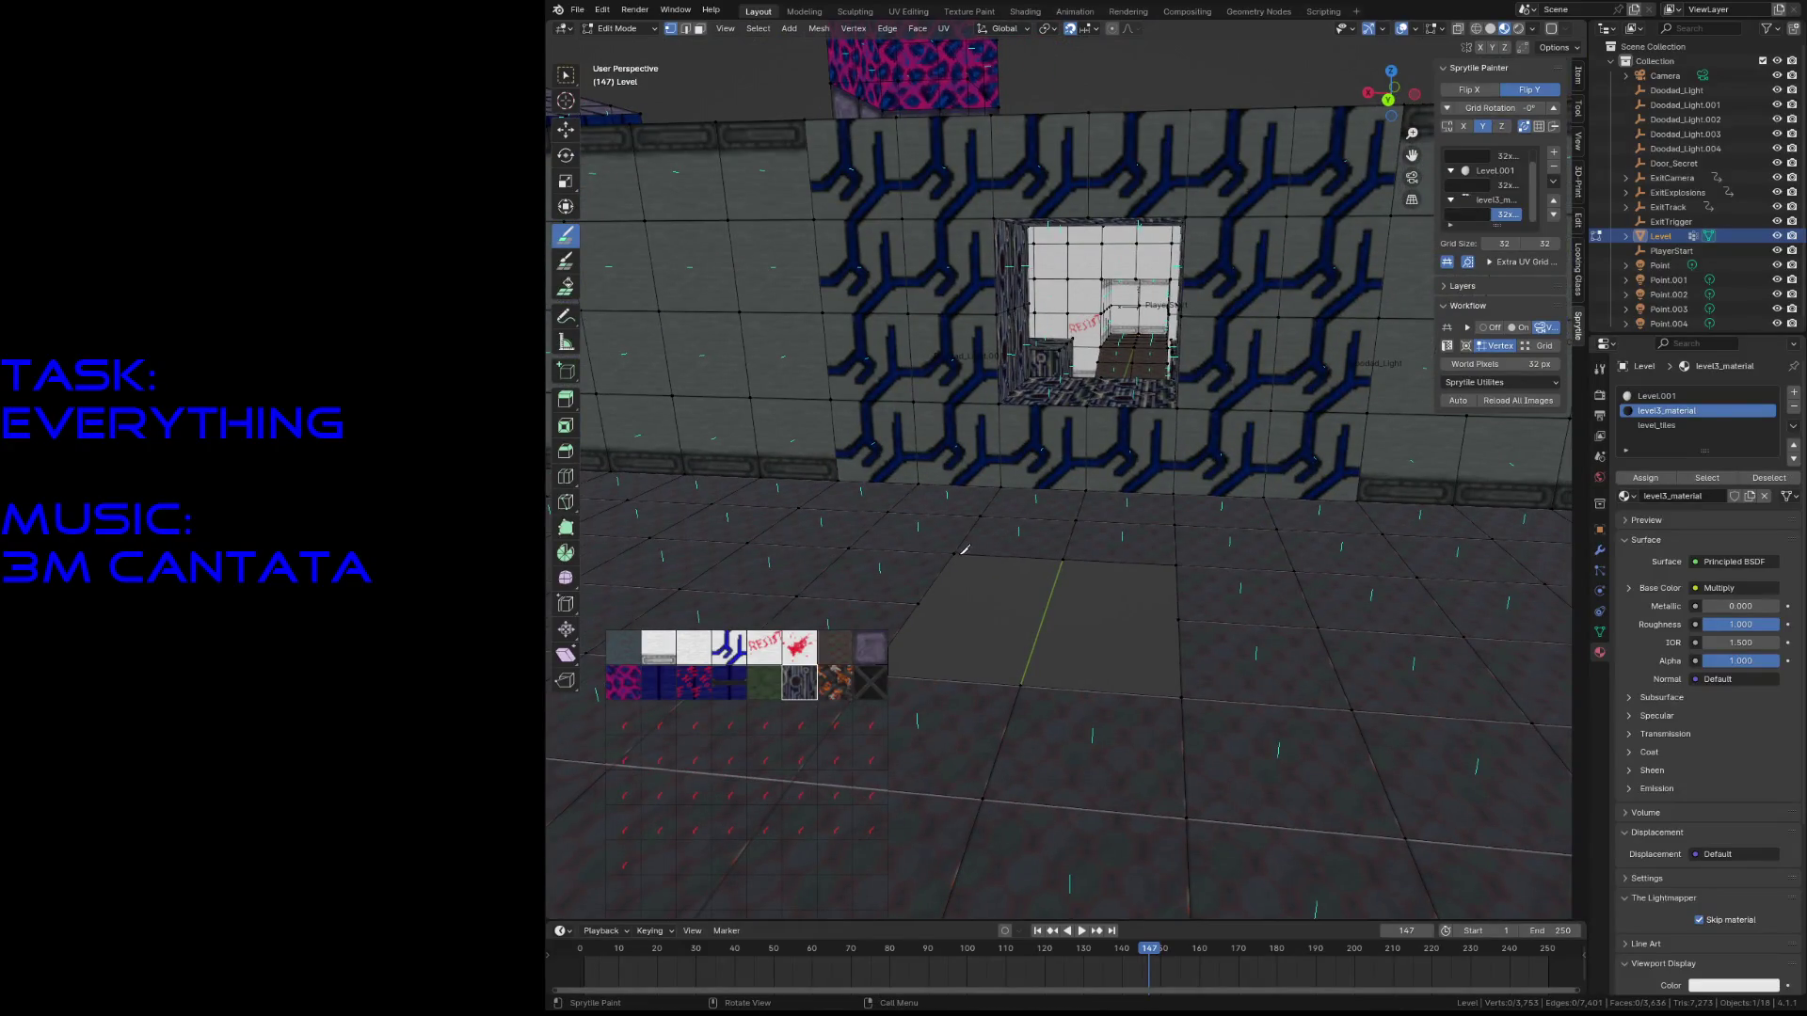
pyautogui.click(557, 80)
pyautogui.hotkey('shift', 's')
pyautogui.click(954, 621)
pyautogui.hotkey('ctrl', 's')
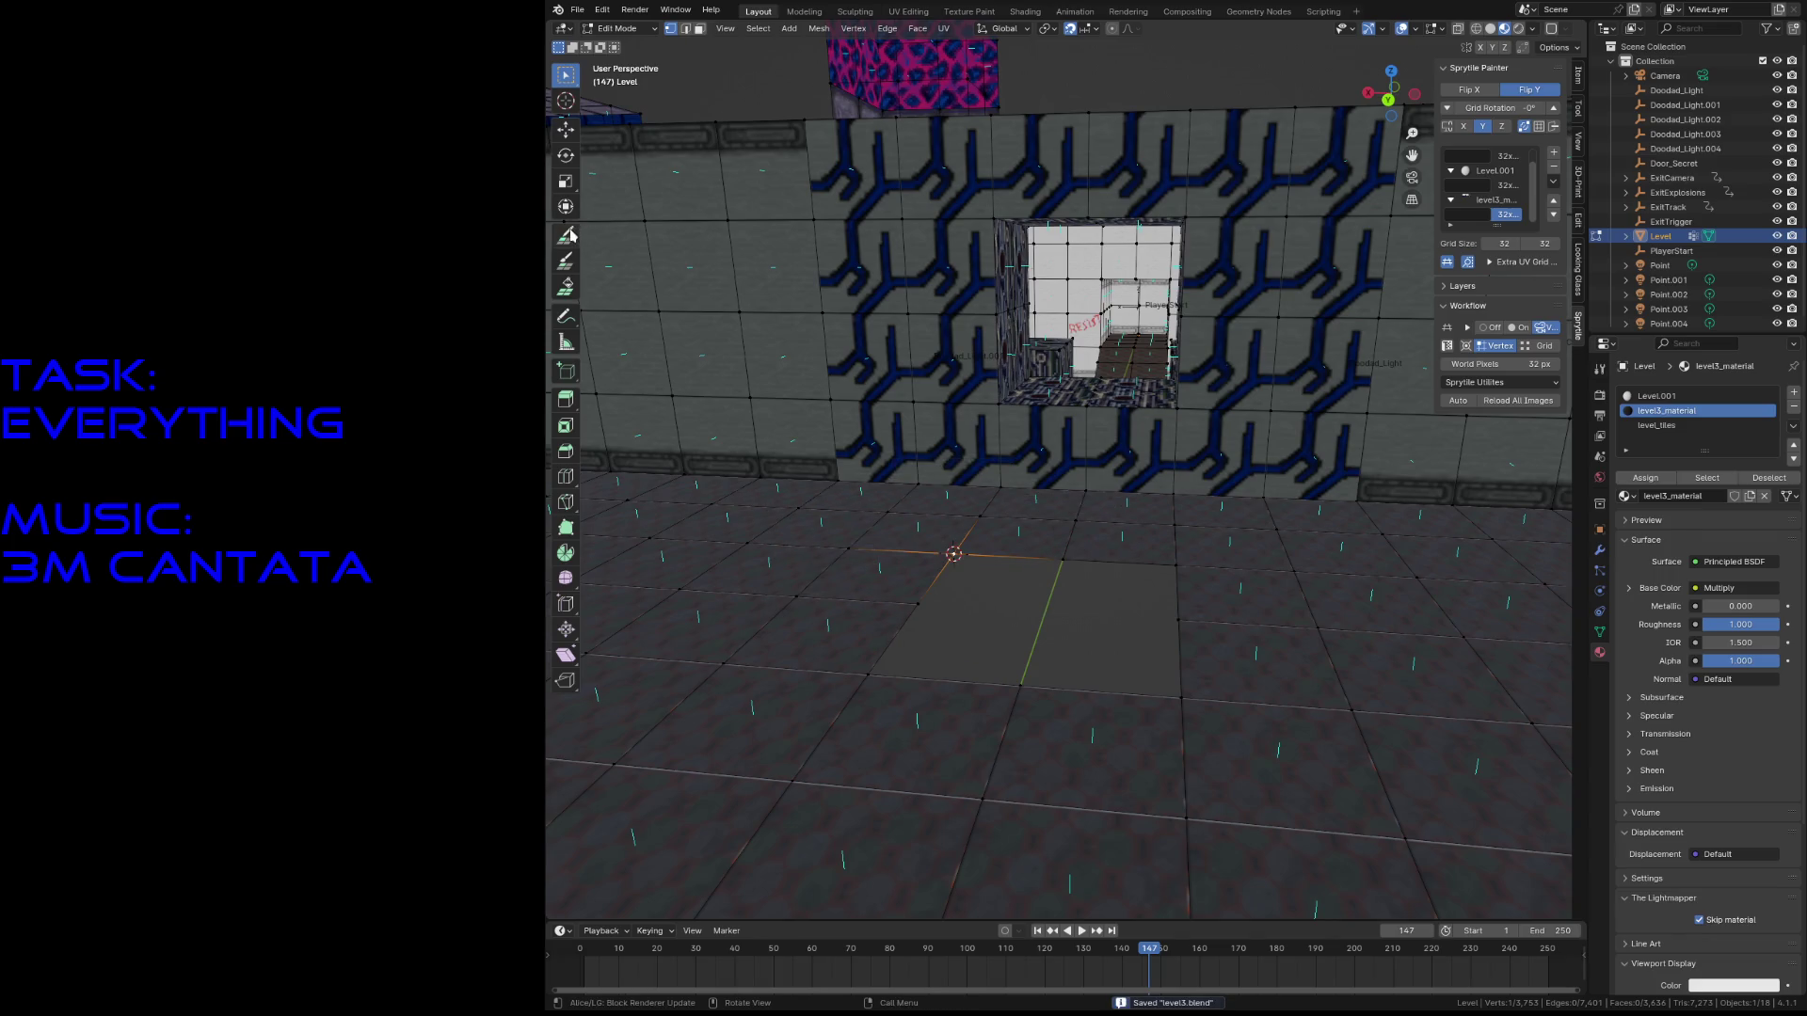
# - Paint a tile on the floor cell and build circuit wall tiles along the patch edge
pyautogui.click(570, 235)
pyautogui.hotkey('shift', '`')
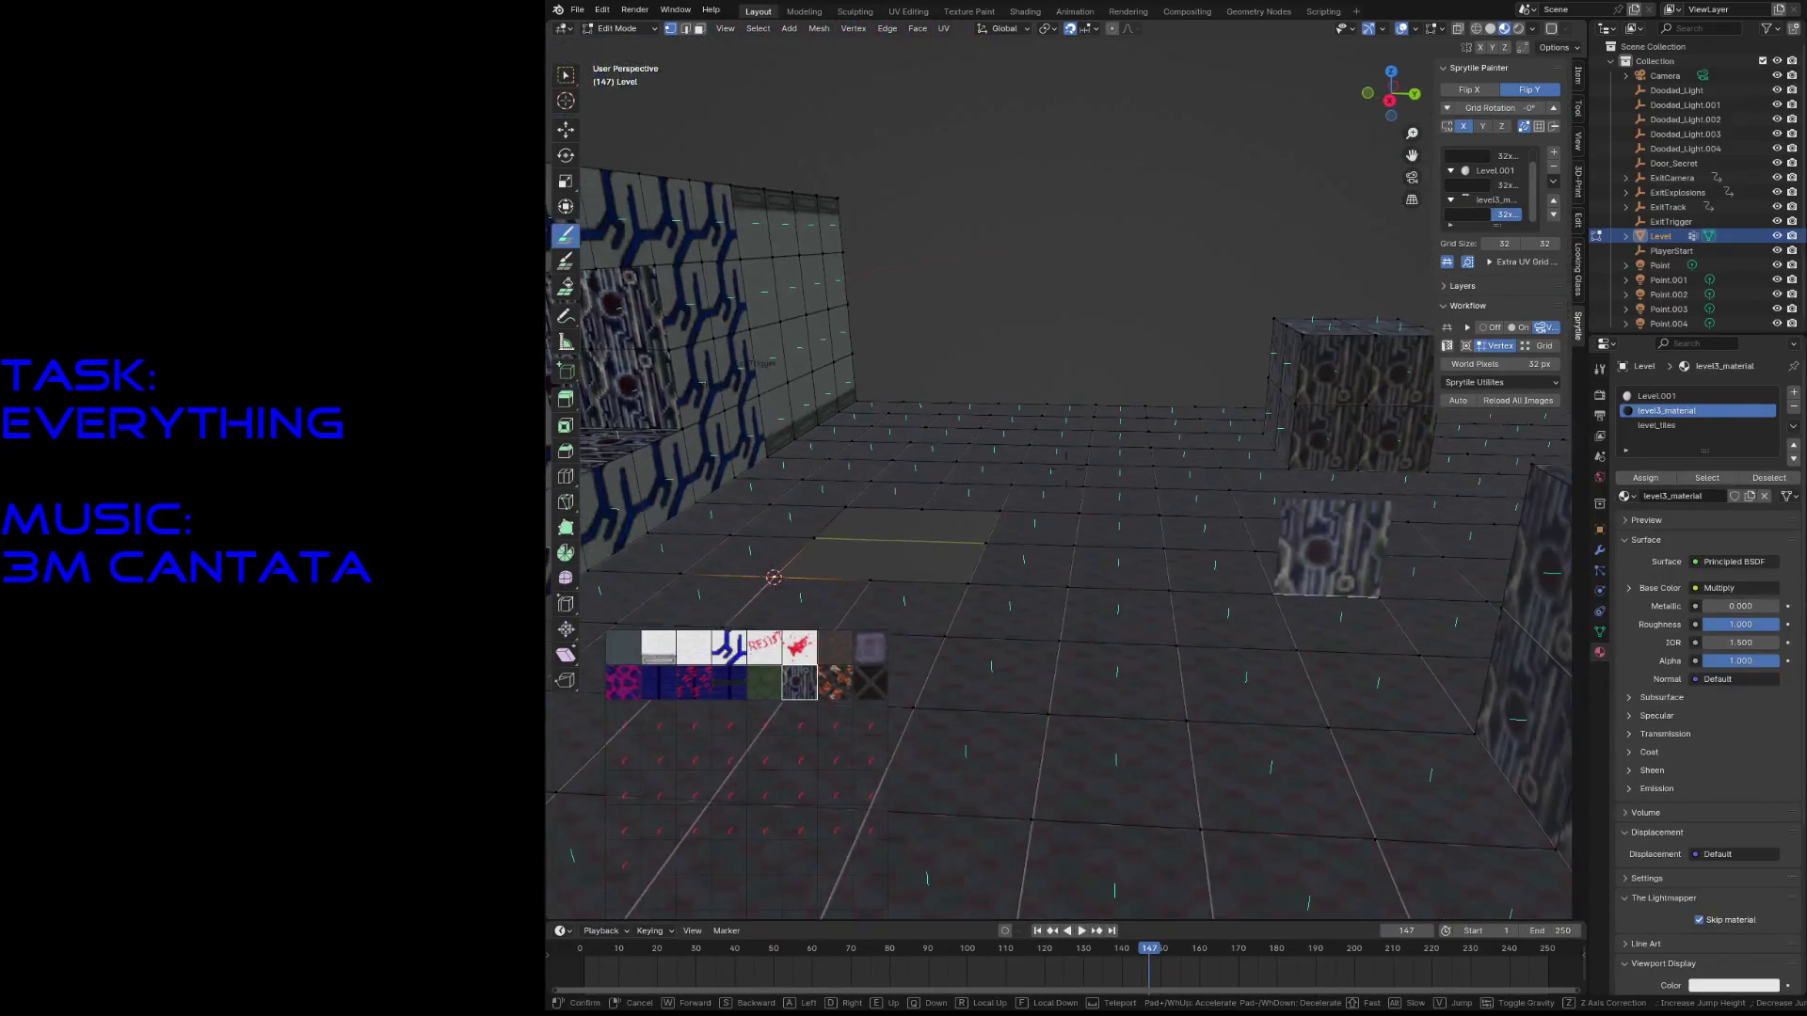
pyautogui.click(941, 603)
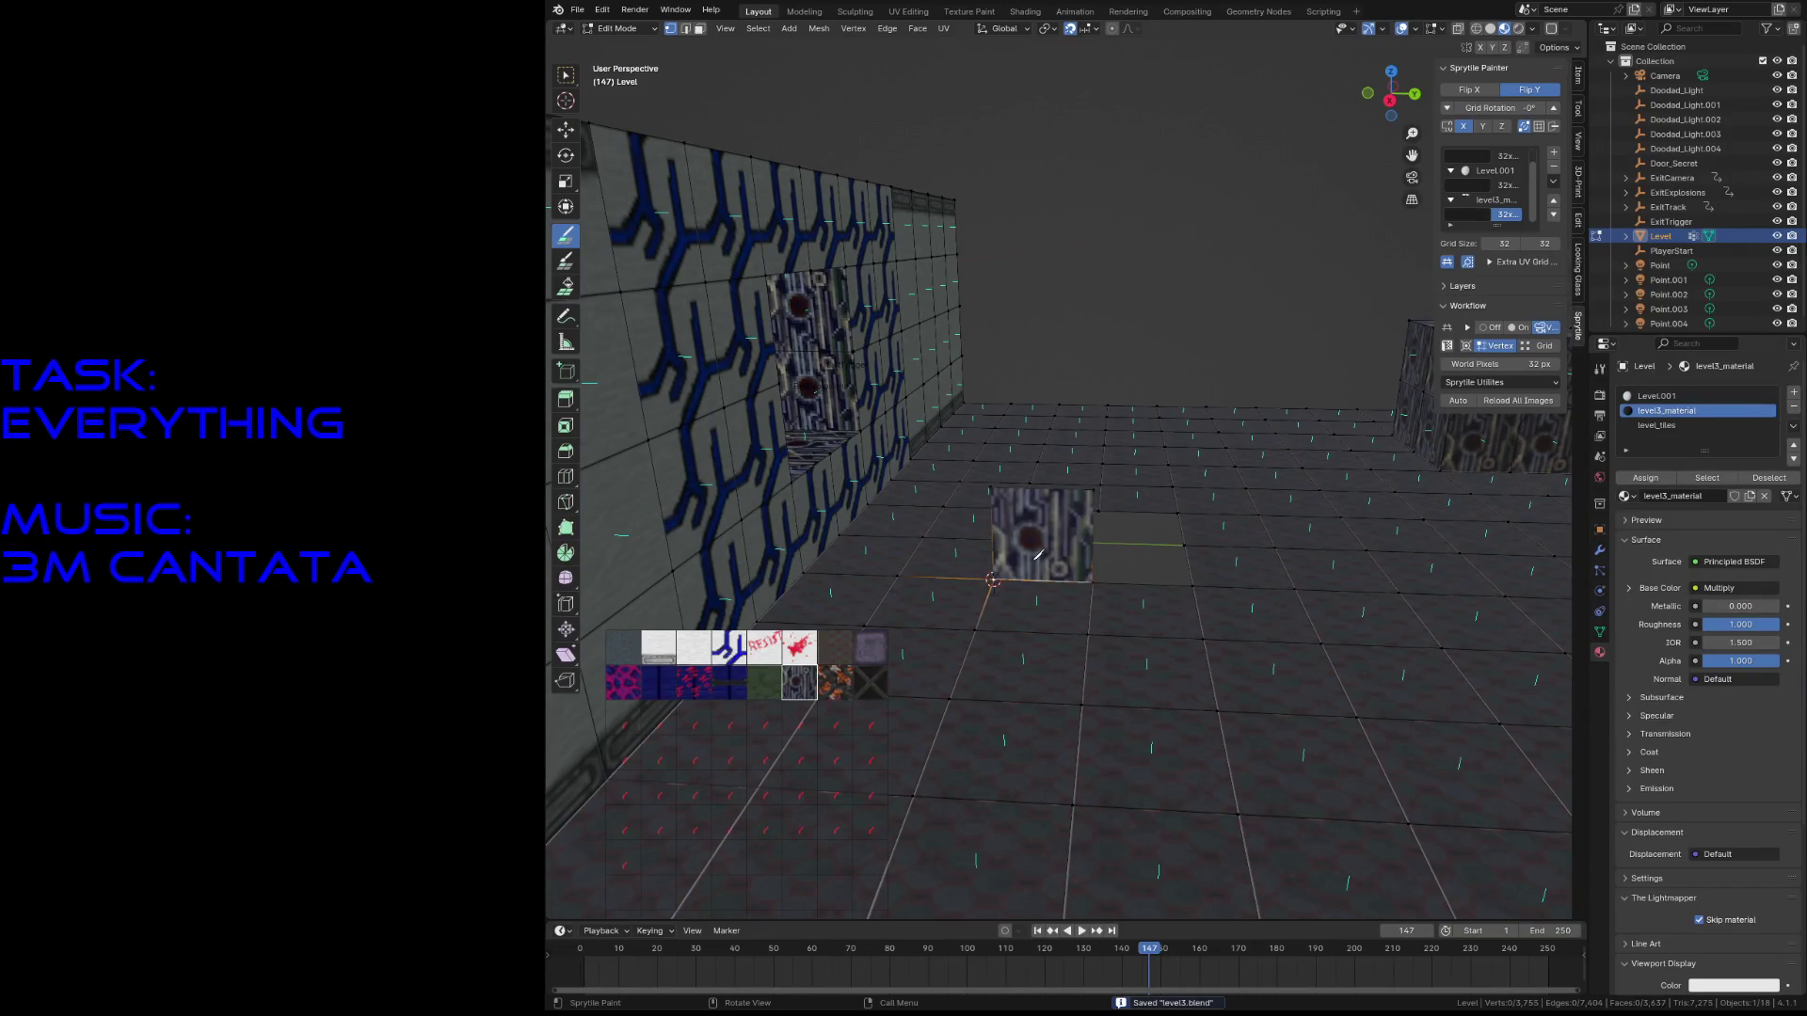
pyautogui.click(1056, 496)
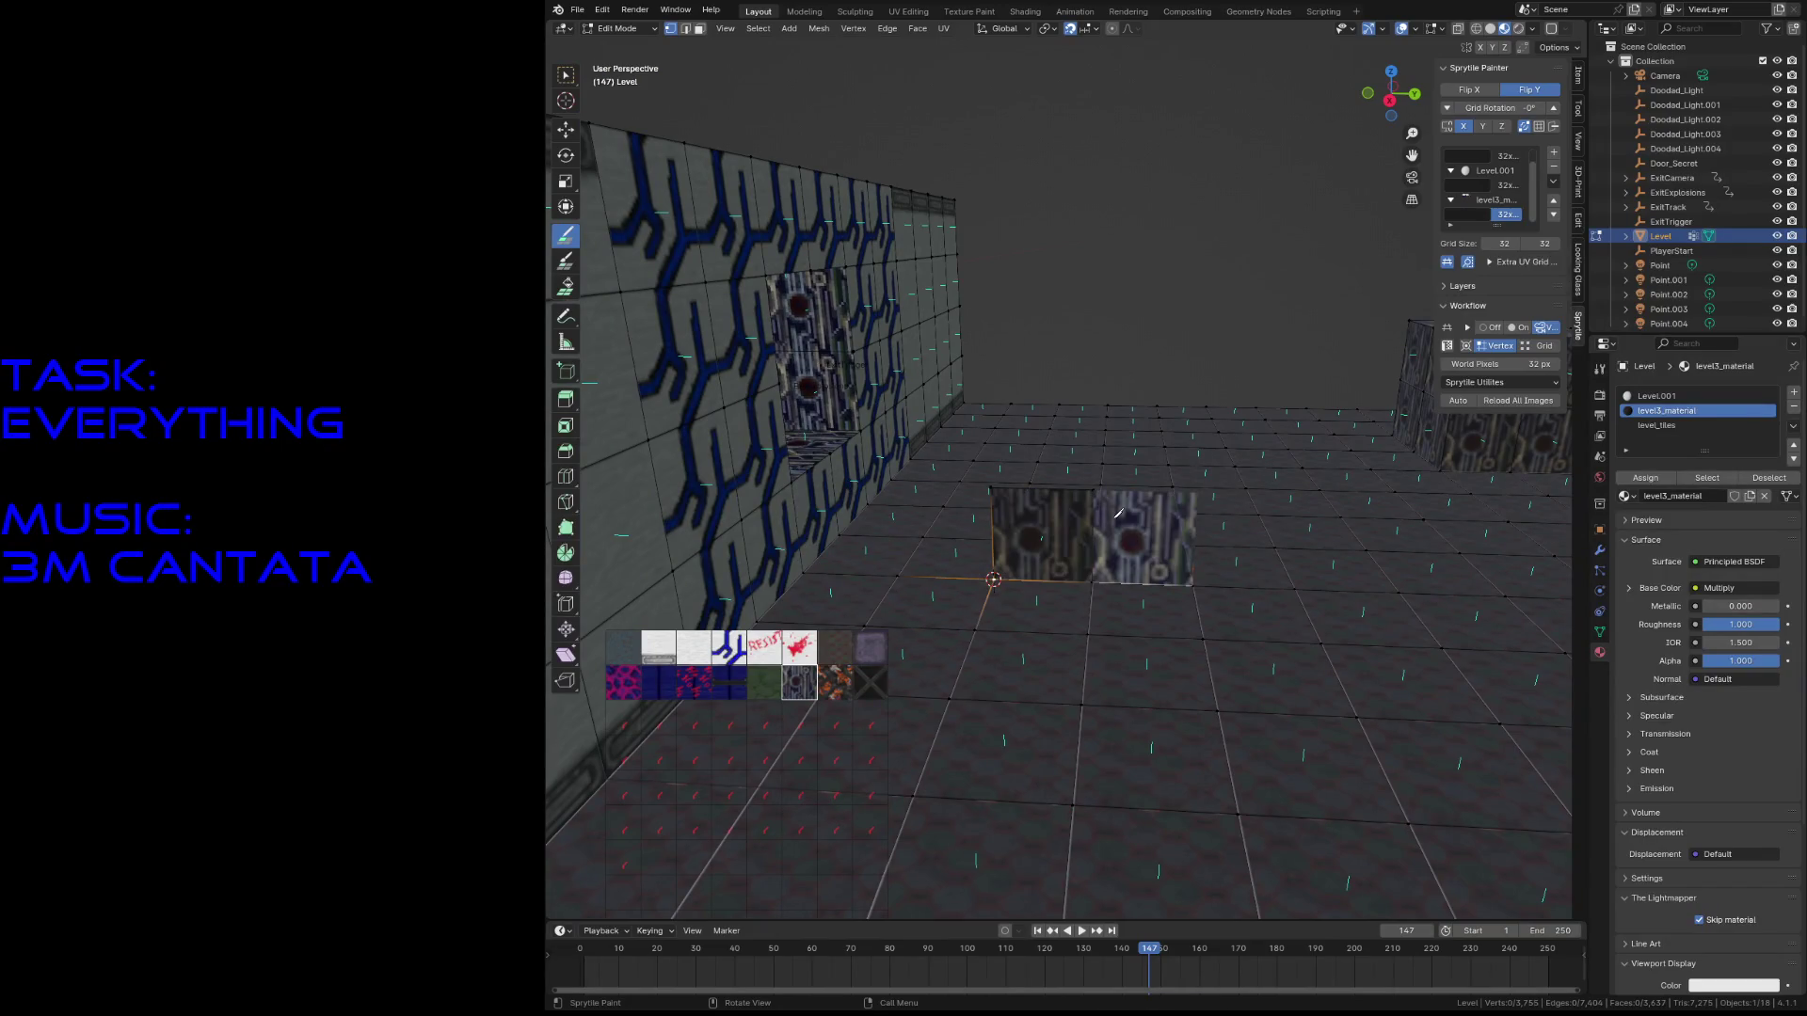
pyautogui.hotkey('shift', '`')
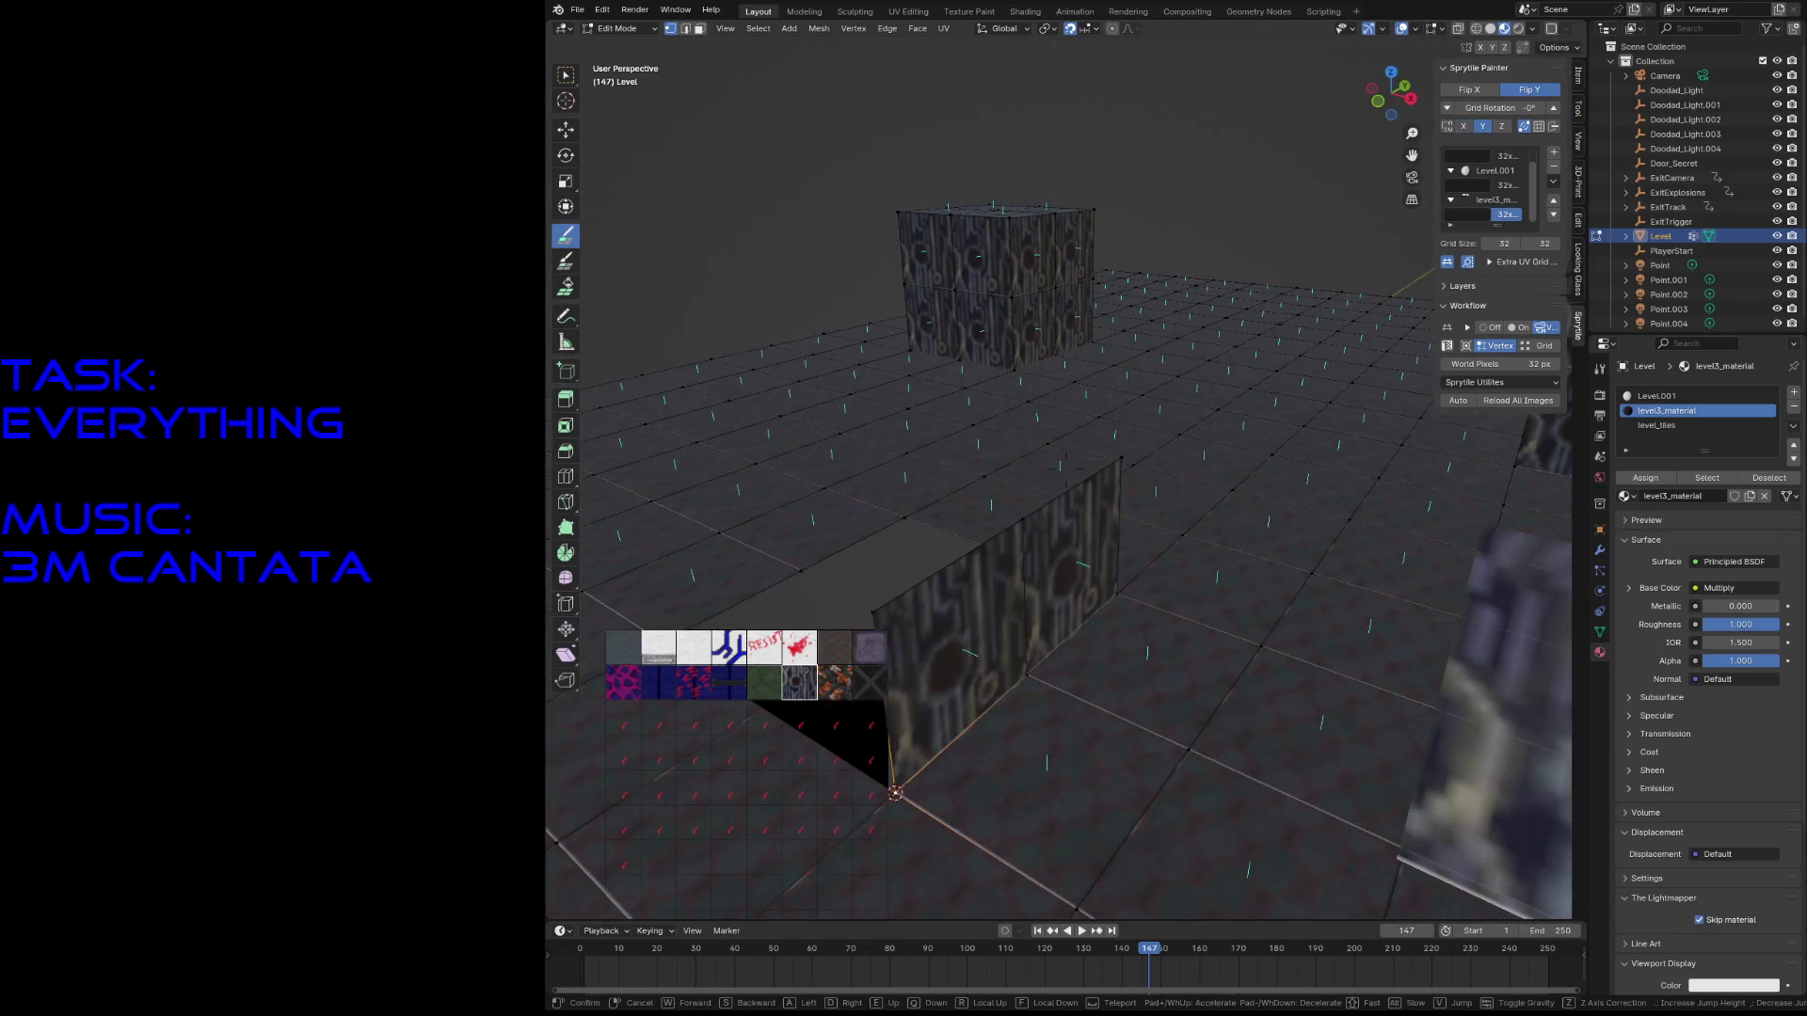
pyautogui.click(1106, 512)
pyautogui.moveTo(1107, 512); pyautogui.dragTo(832, 464, button='middle')
pyautogui.click(832, 464)
# - Pick a different palette tile, fly around the box to inspect it, and save
pyautogui.click(658, 647)
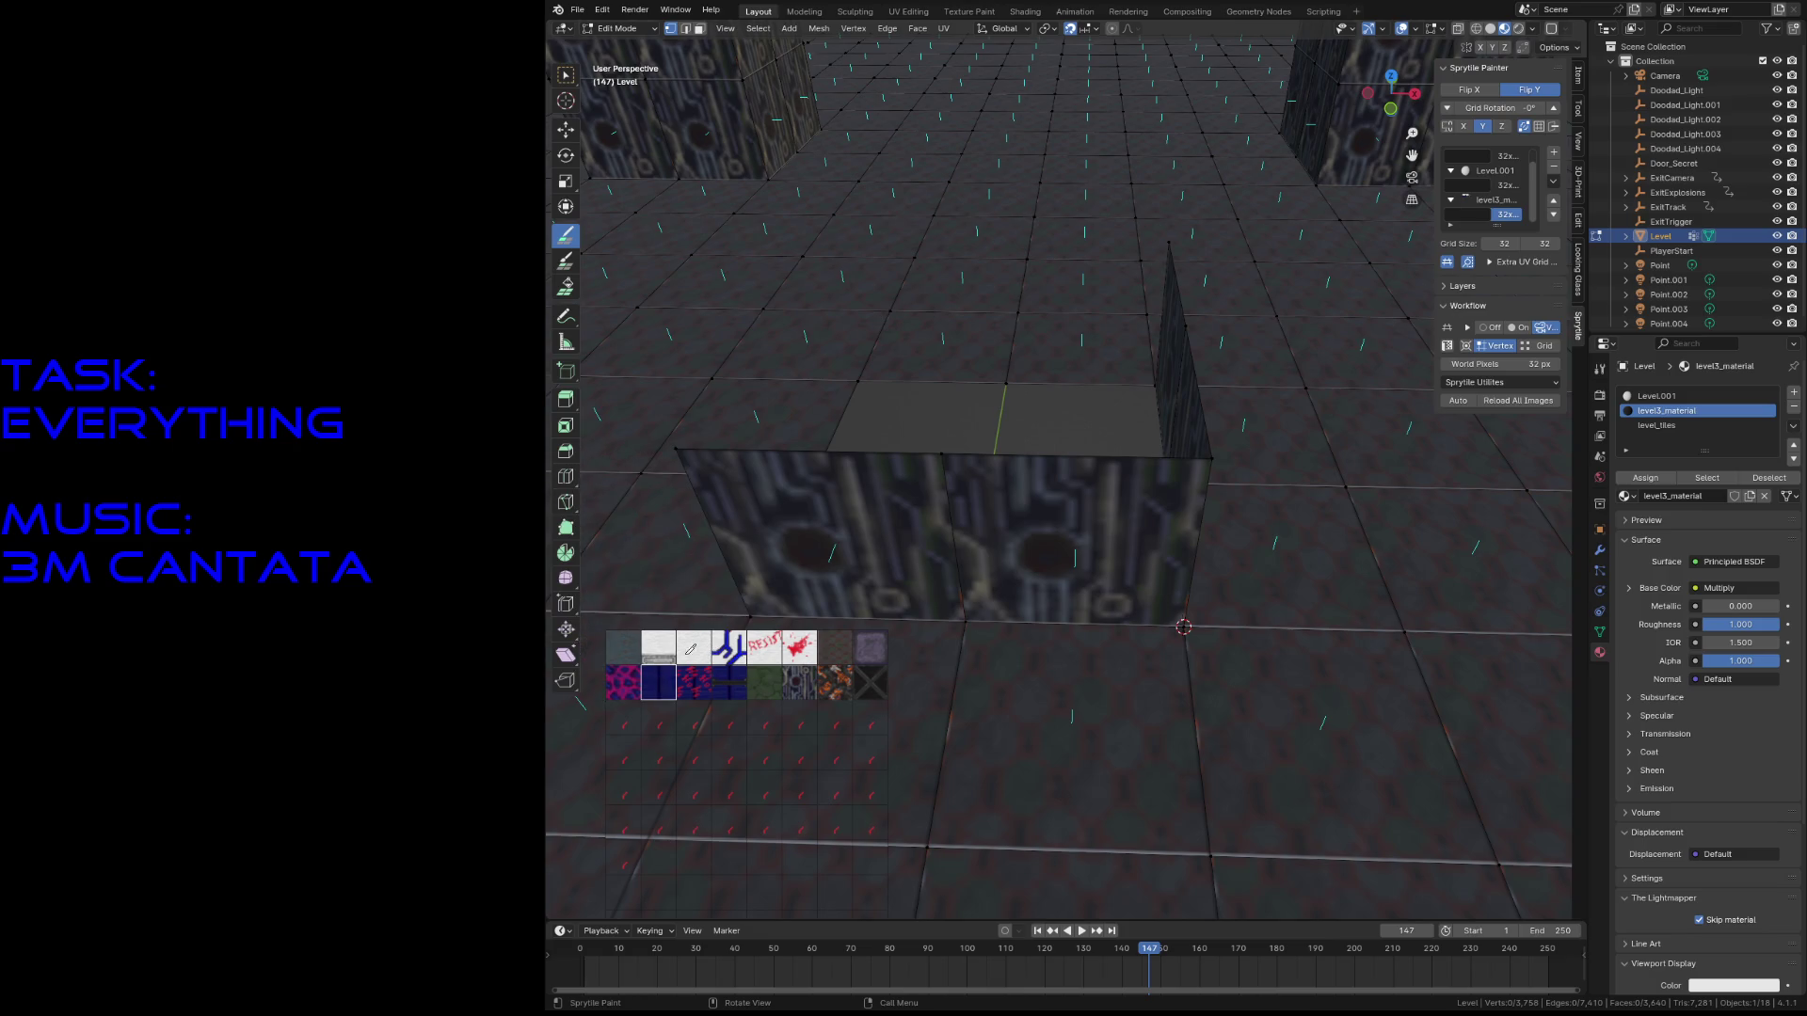
pyautogui.hotkey('shift', '`')
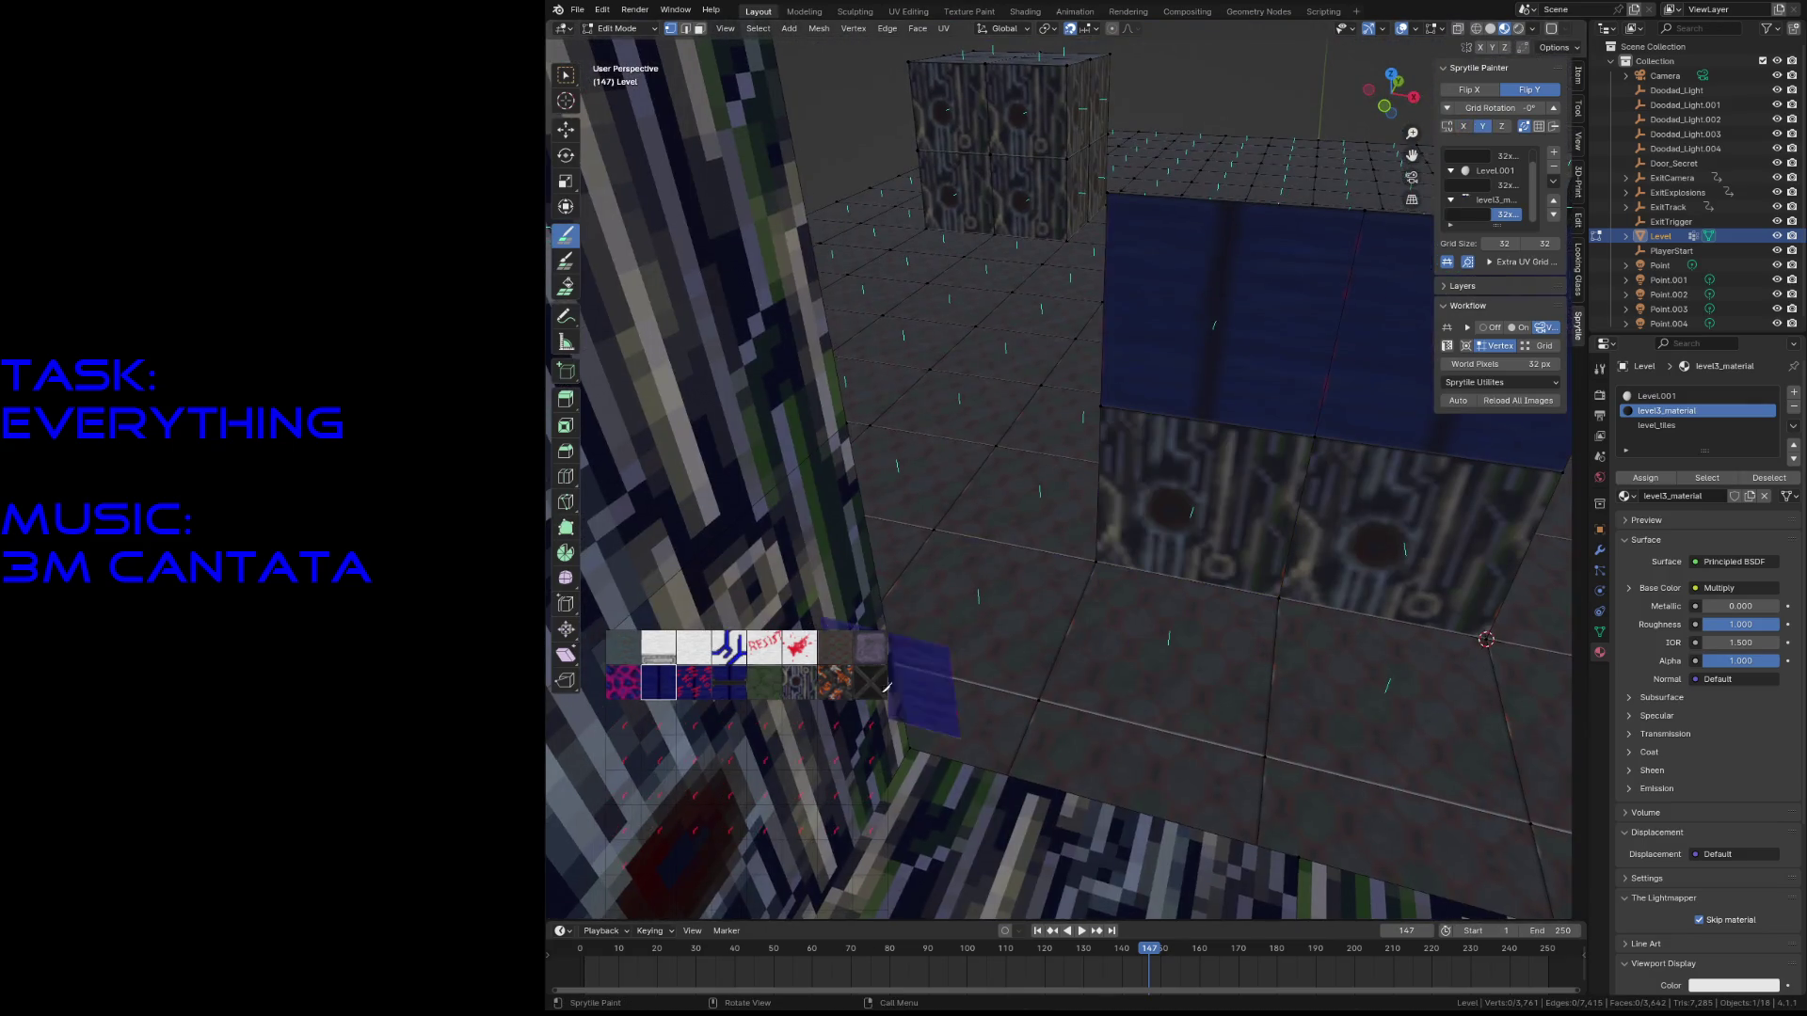
pyautogui.click(1162, 363)
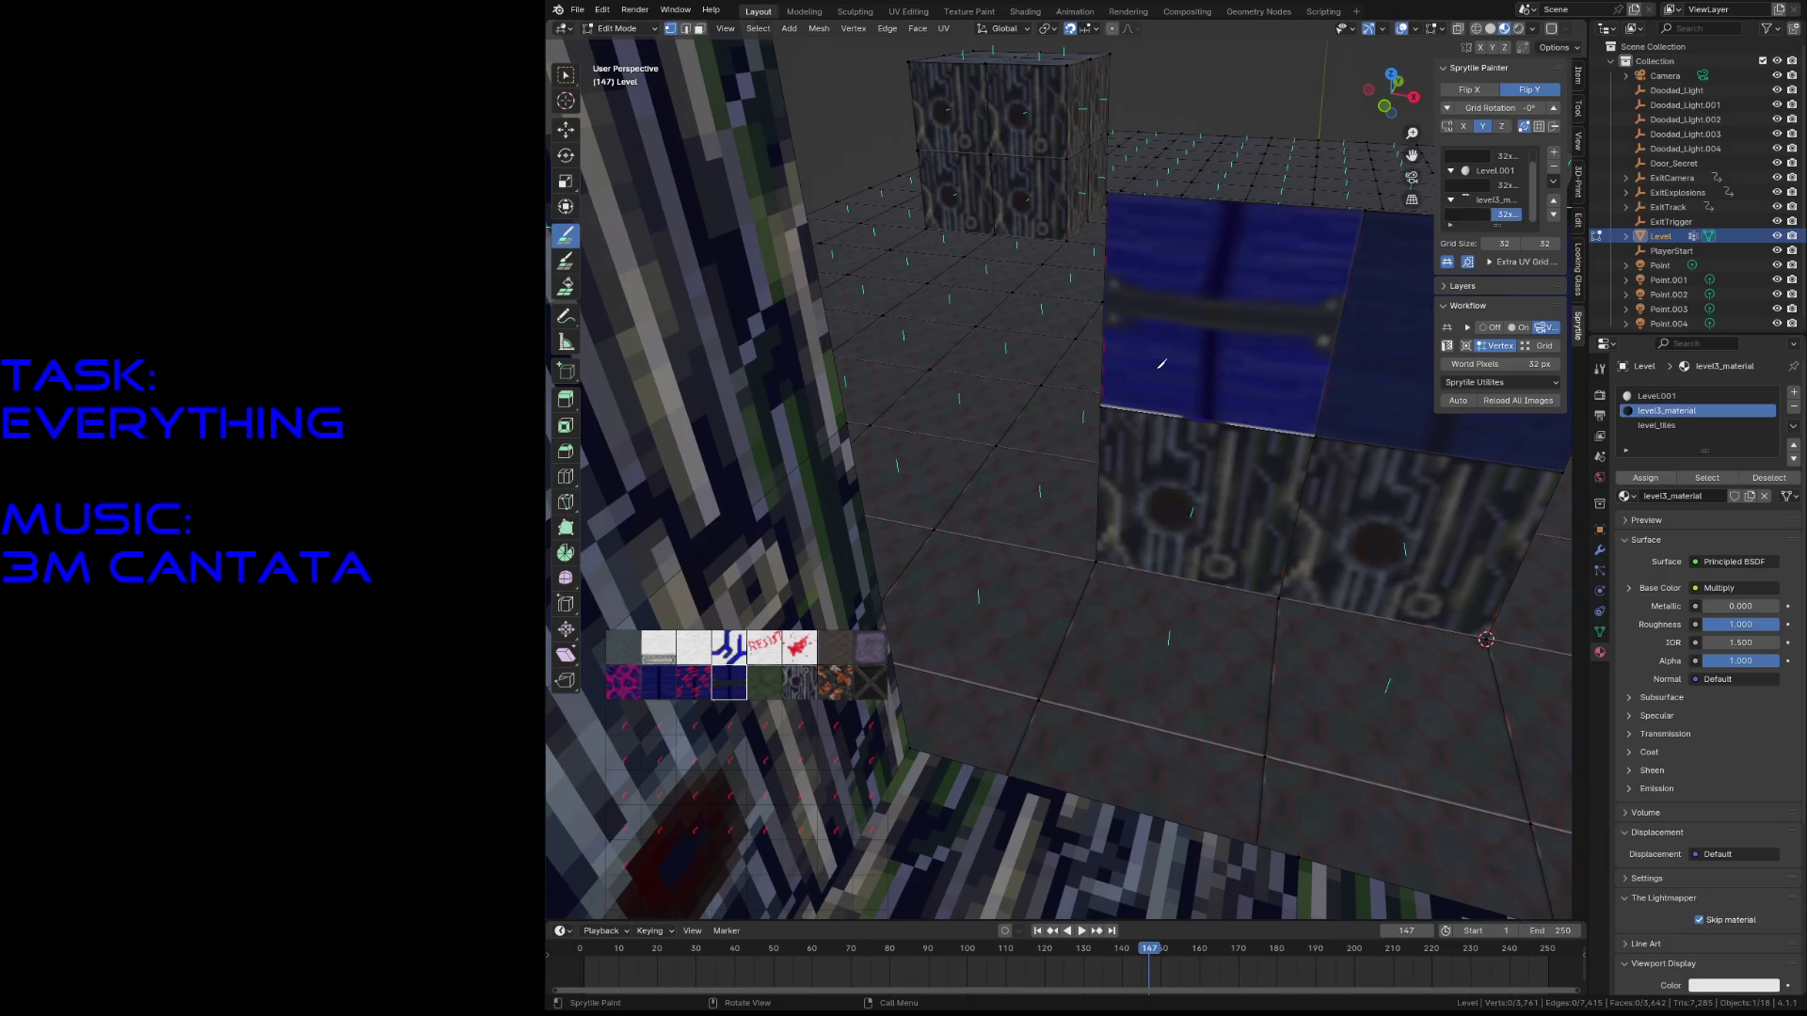
pyautogui.hotkey('shift', '`')
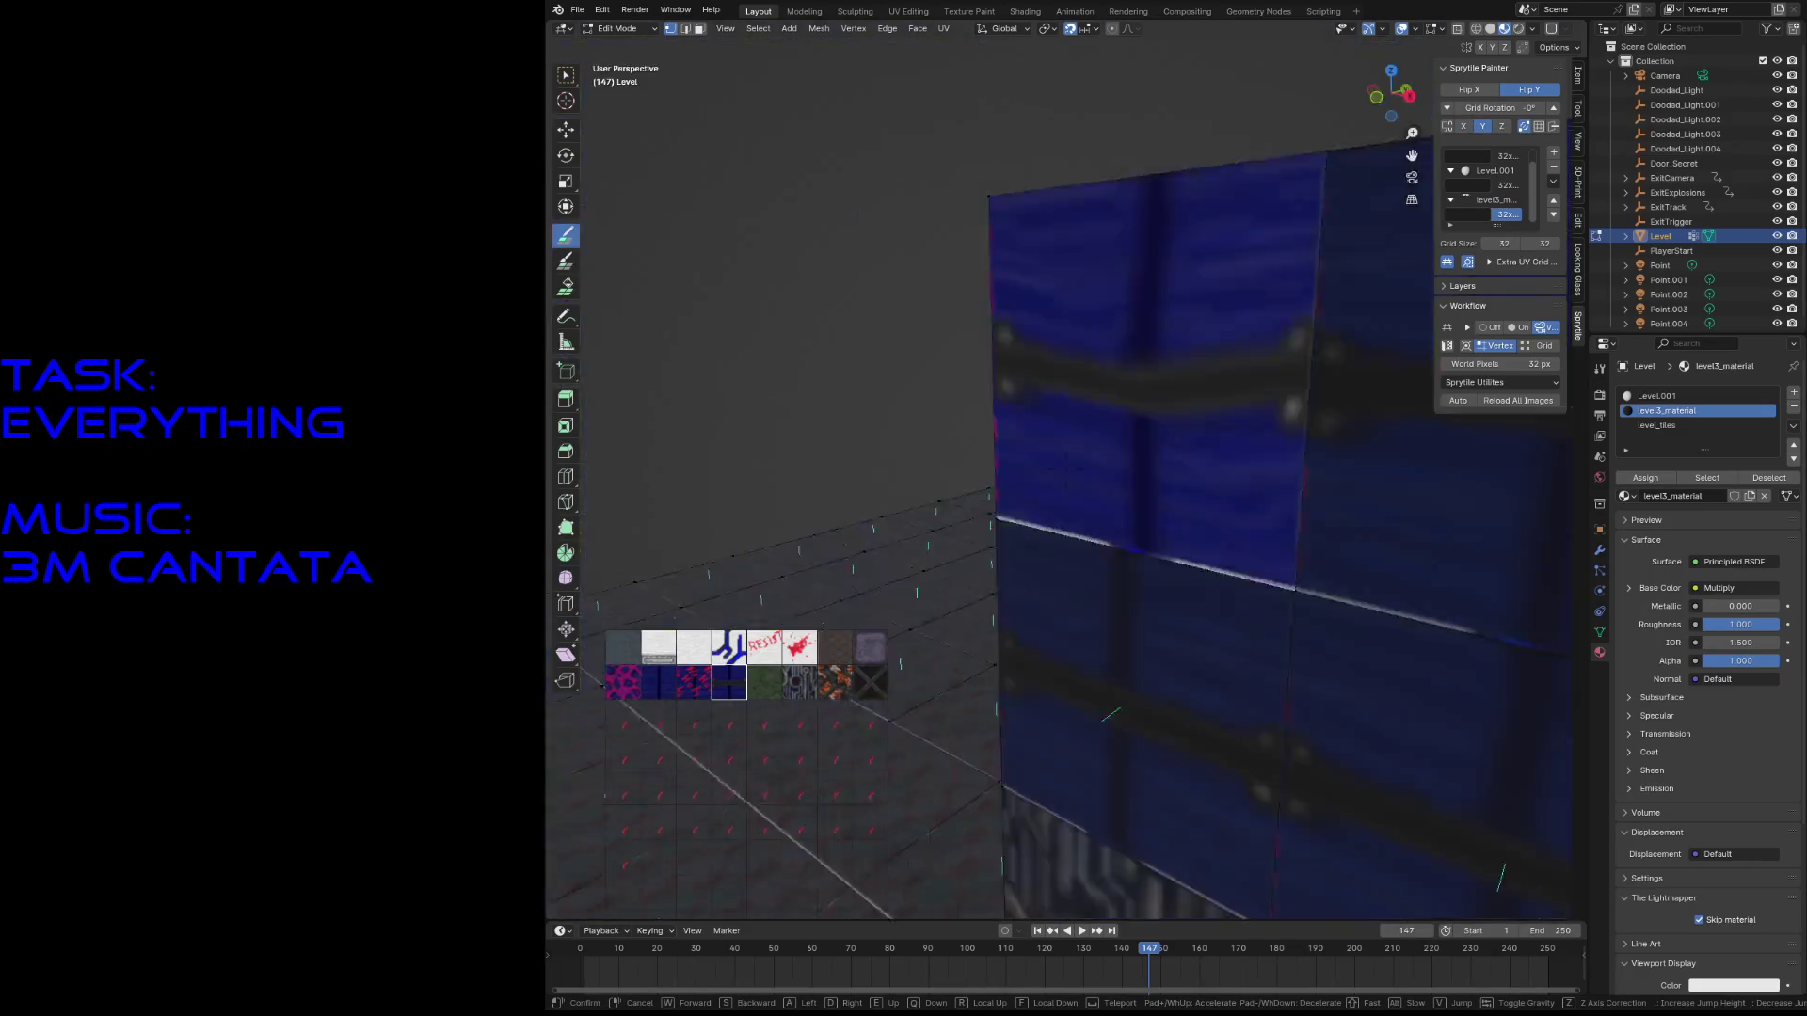
pyautogui.press('s')
pyautogui.press('w')
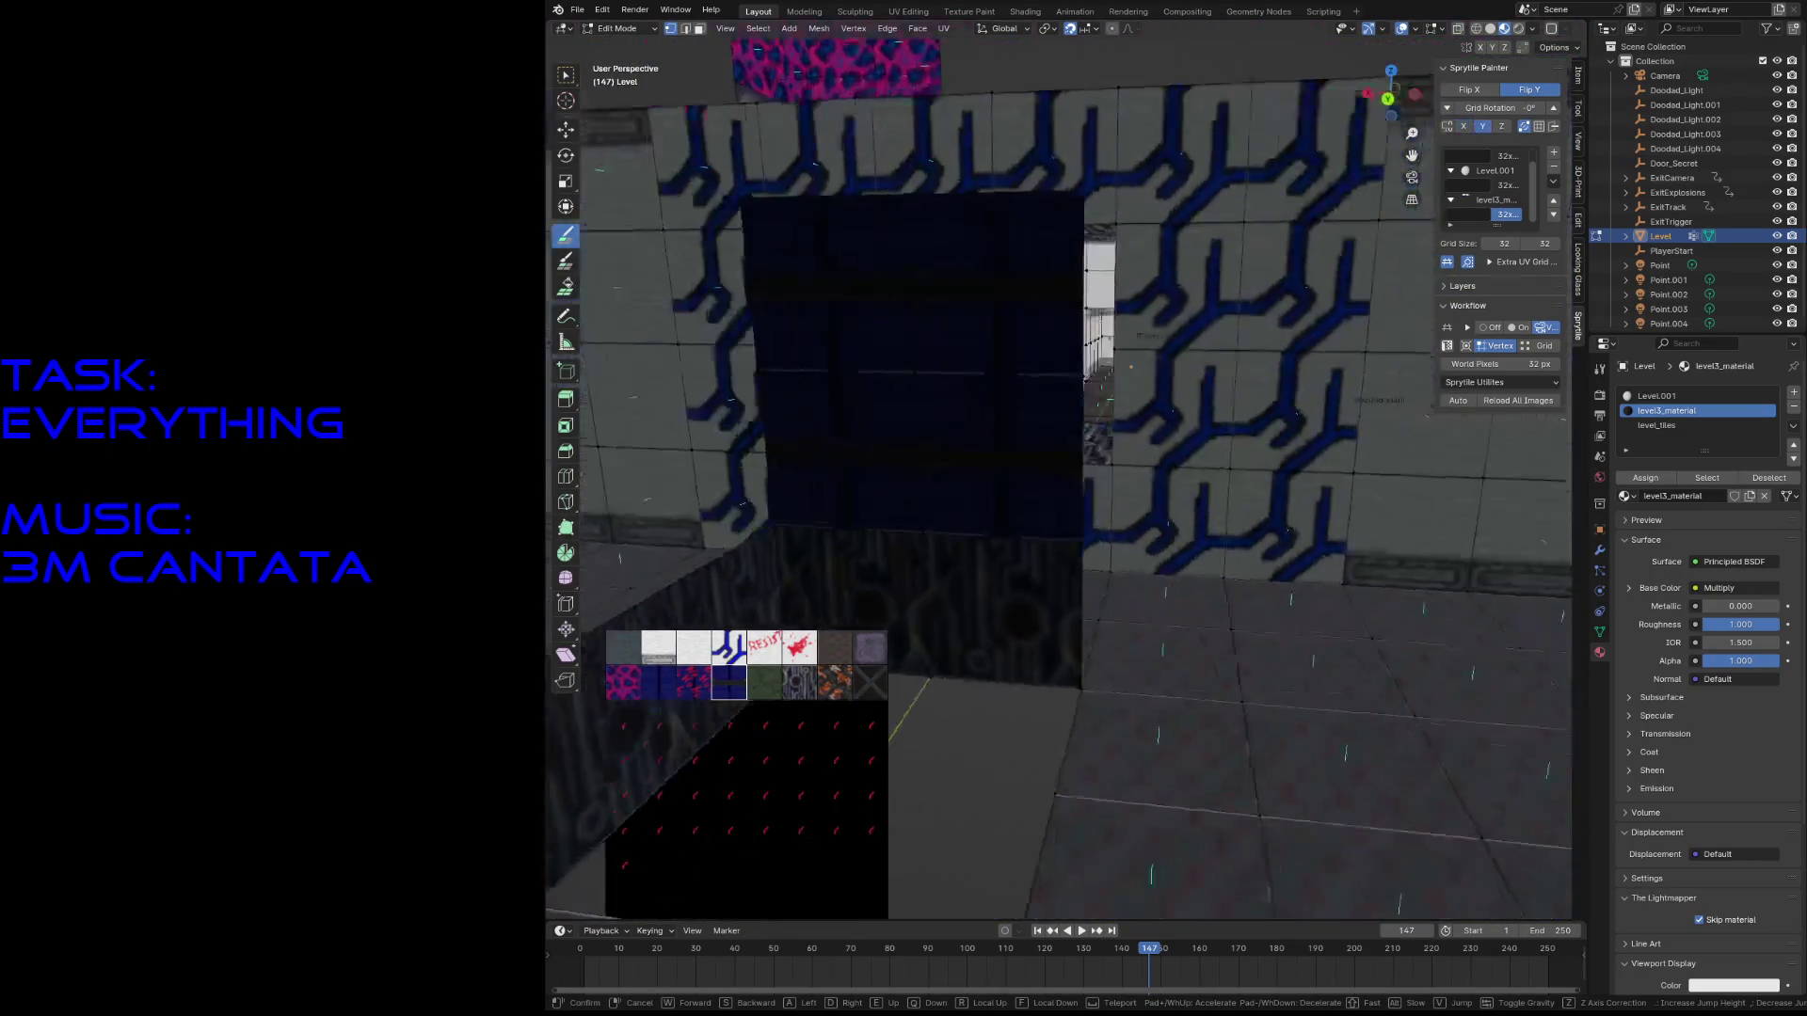
pyautogui.click(1111, 524)
pyautogui.moveTo(1152, 399); pyautogui.dragTo(1203, 488, button='middle')
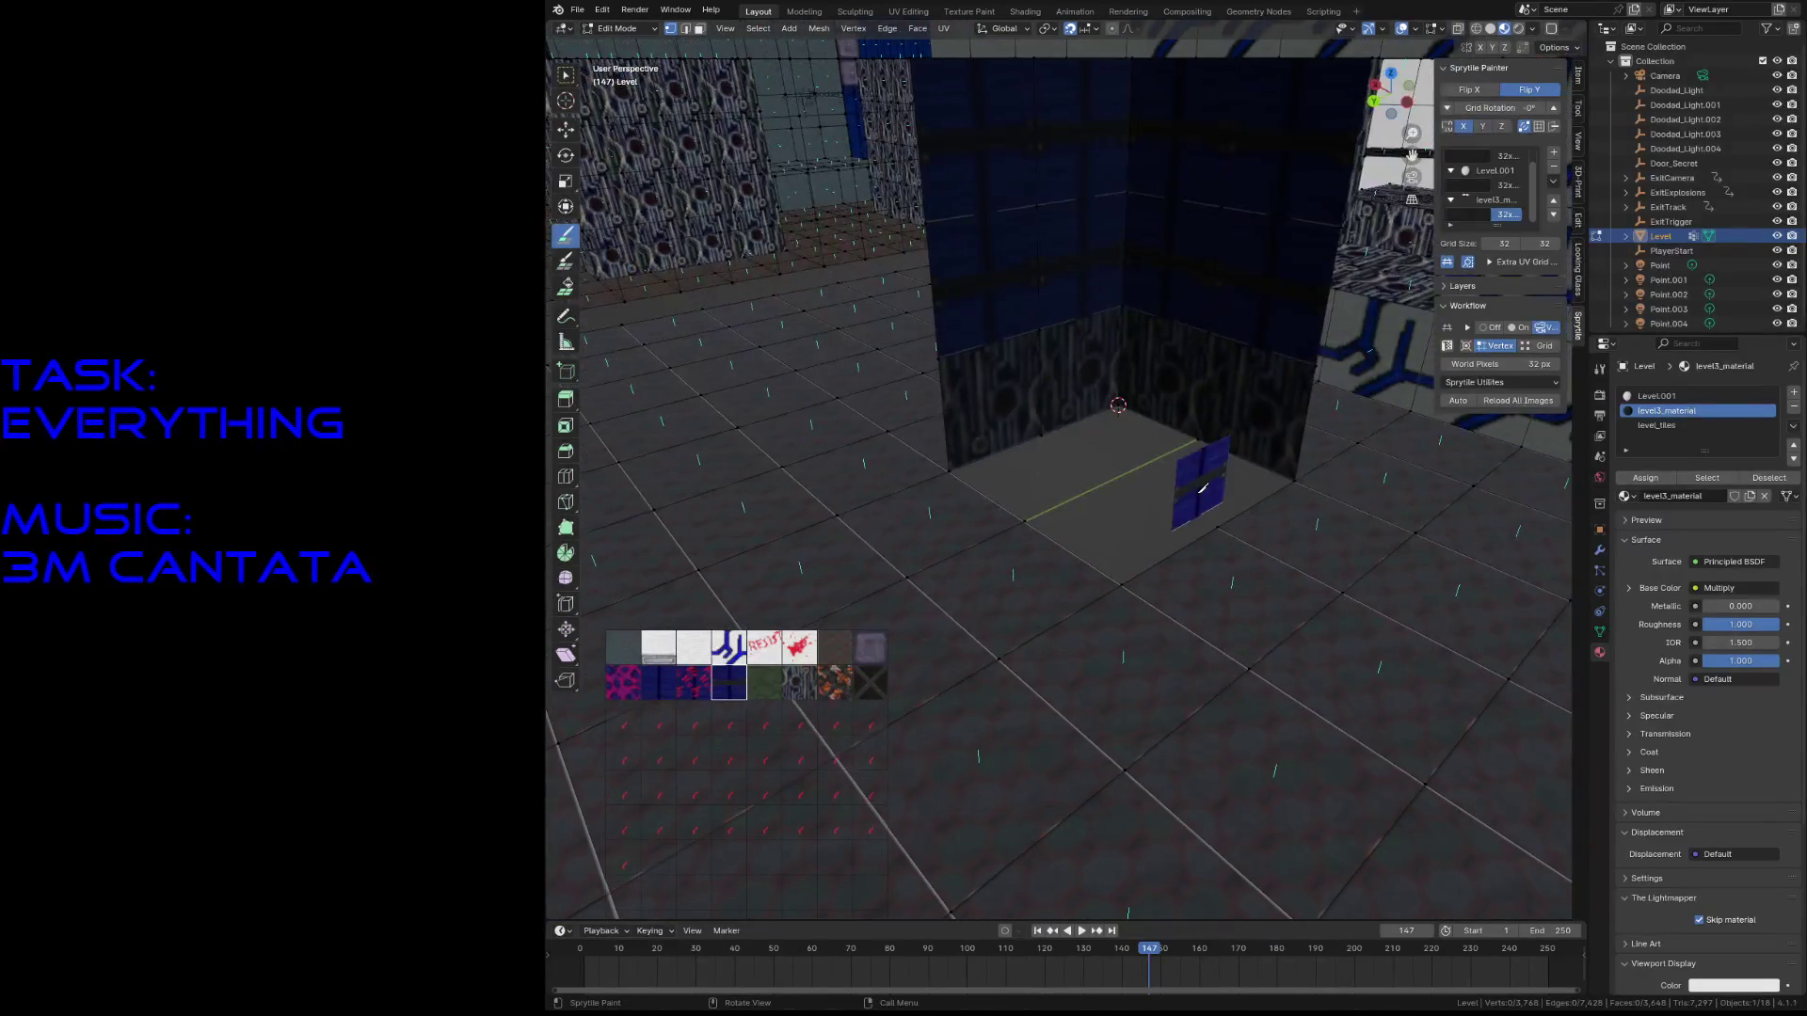
pyautogui.hotkey('shift', '`')
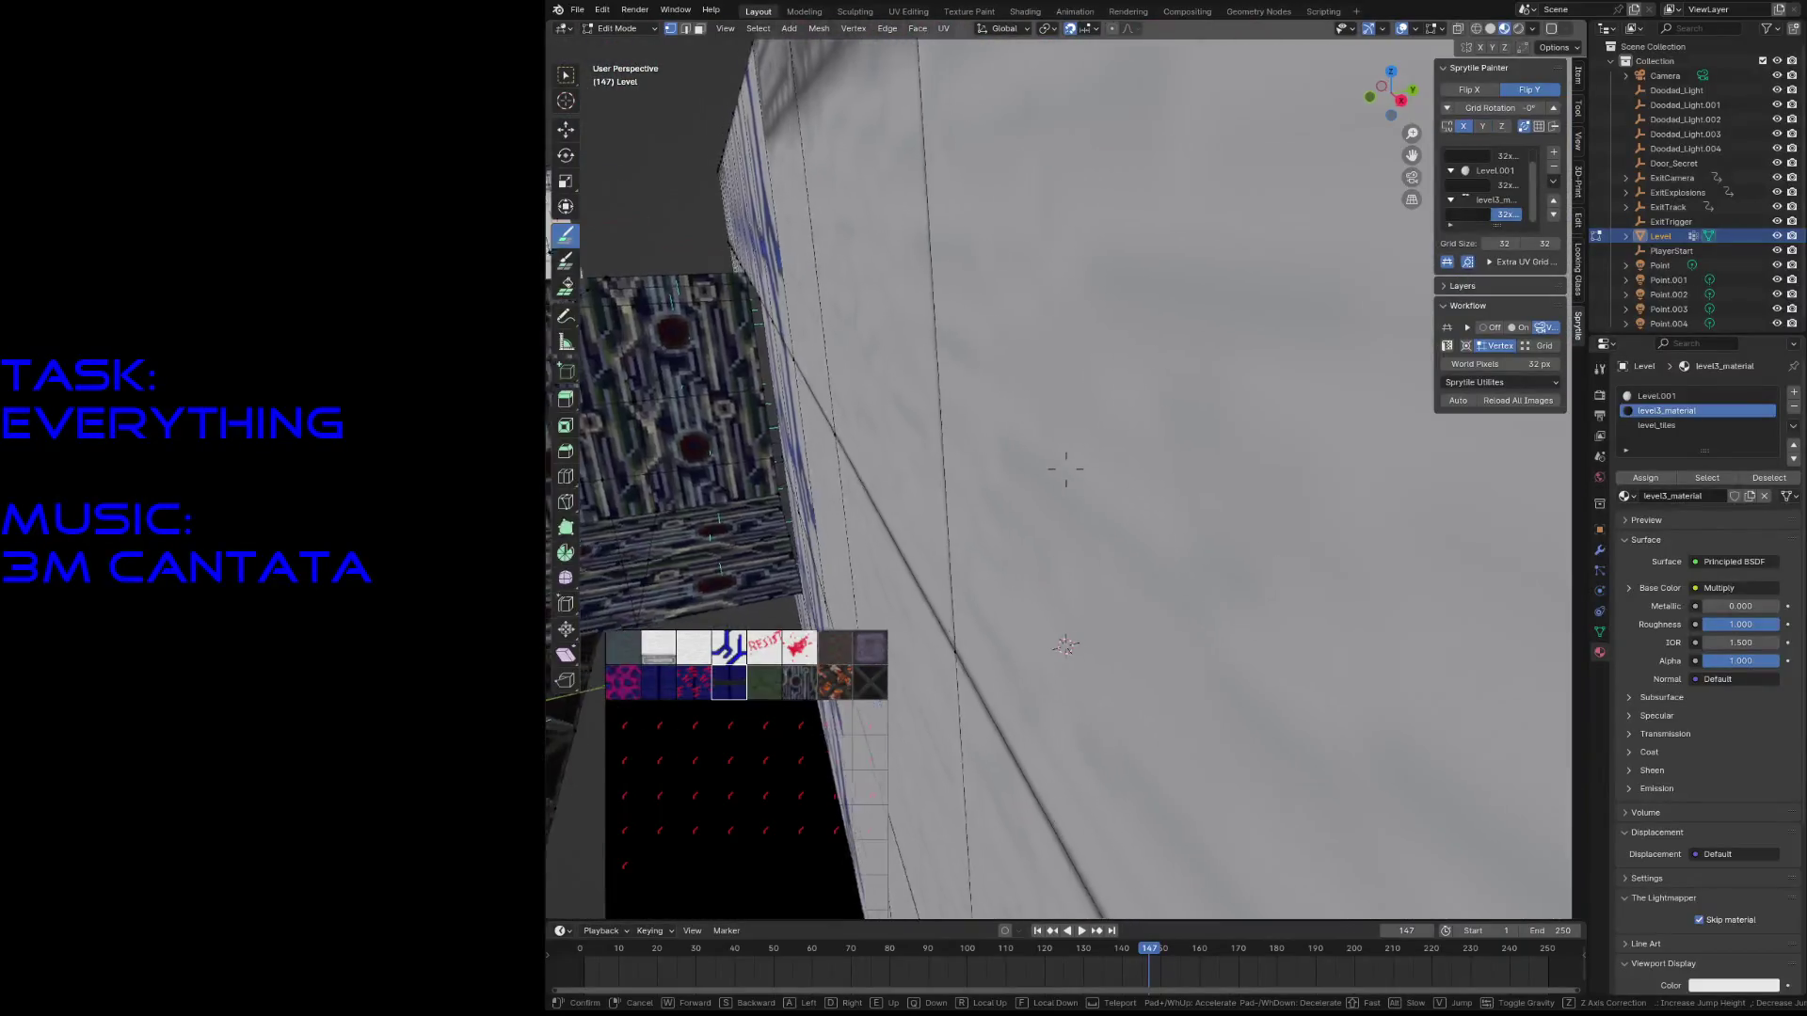
pyautogui.click(1058, 485)
pyautogui.hotkey('ctrl', 's')
# - With the next palette tile, build circuit tiles above the upper box
pyautogui.click(799, 683)
pyautogui.click(1094, 283)
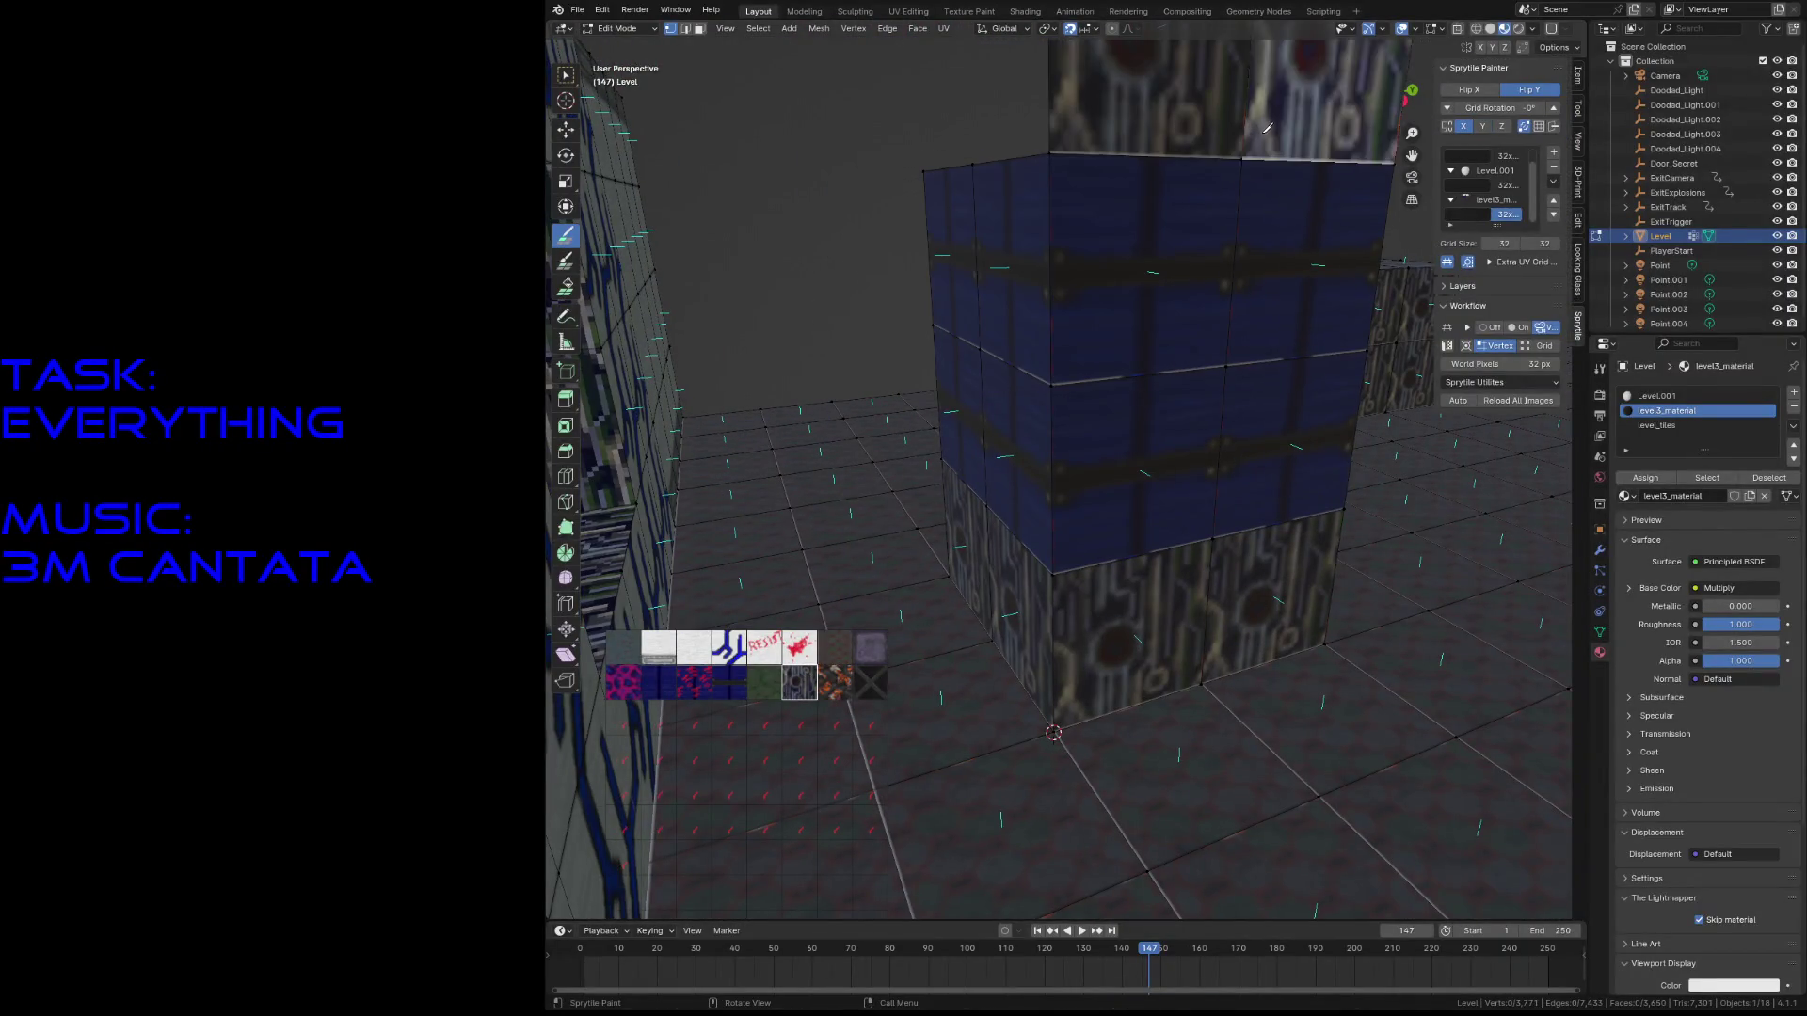
pyautogui.hotkey('shift', '`')
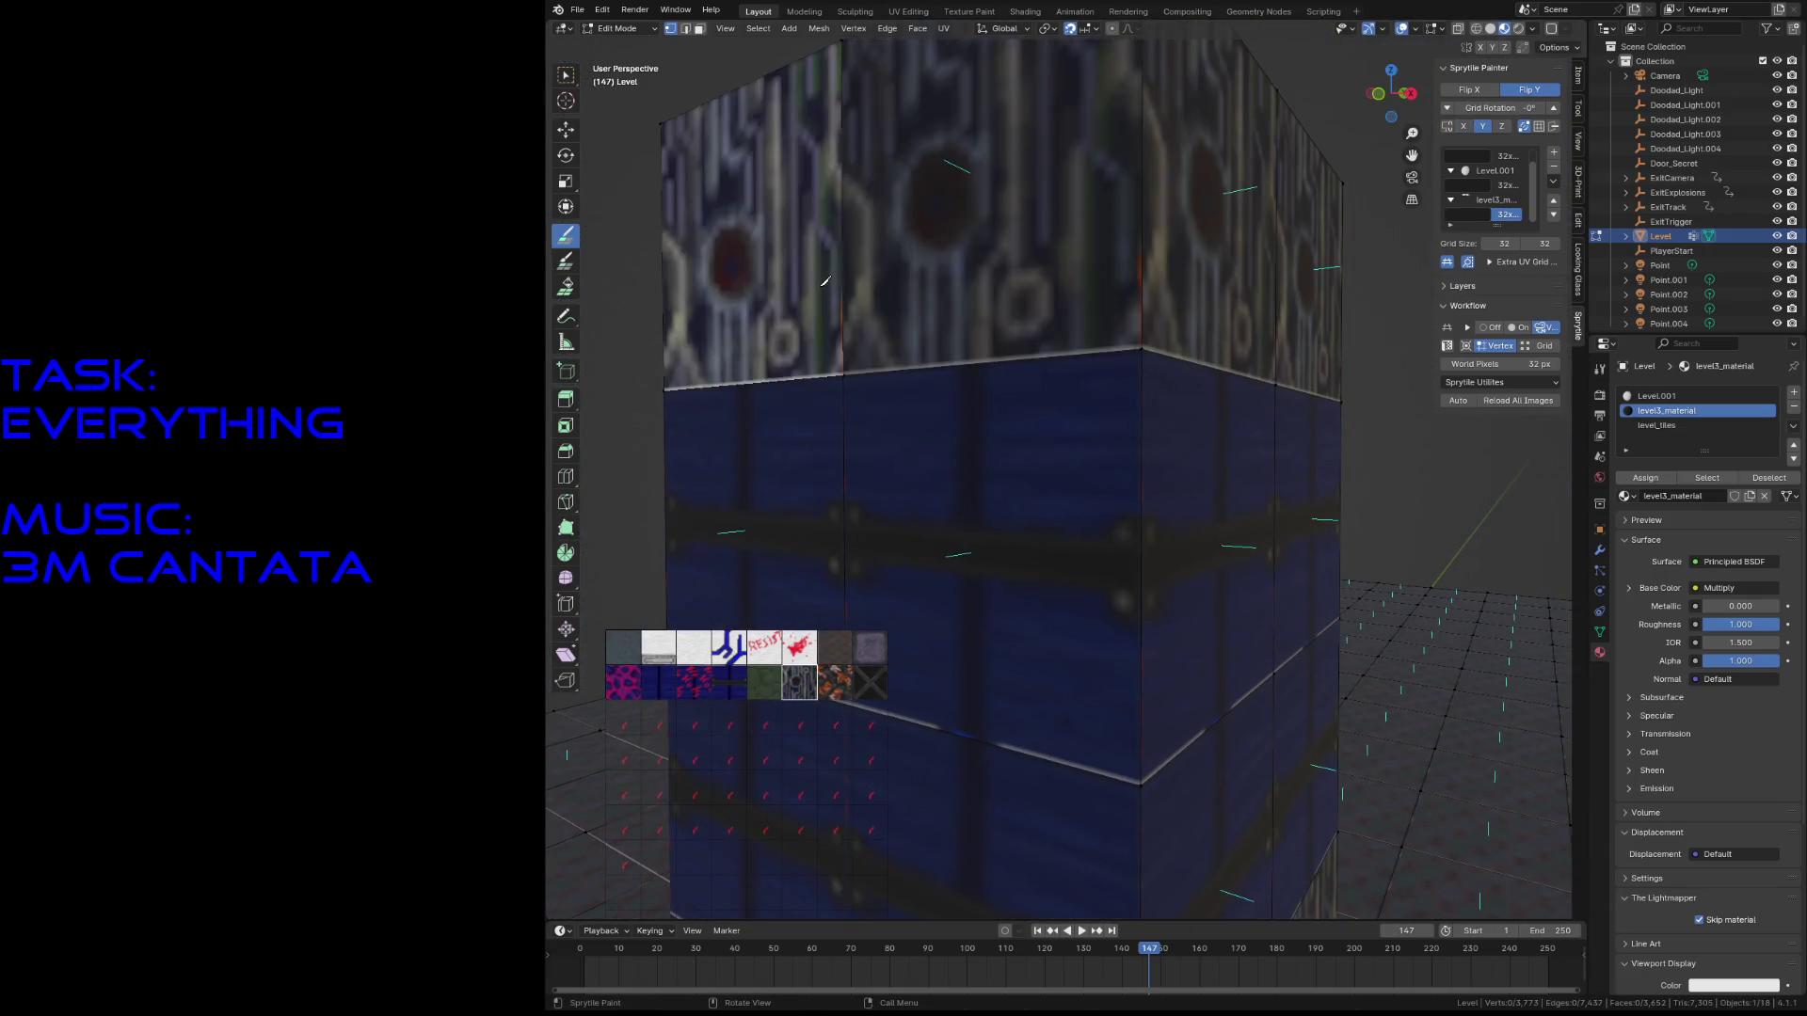
pyautogui.press('s')
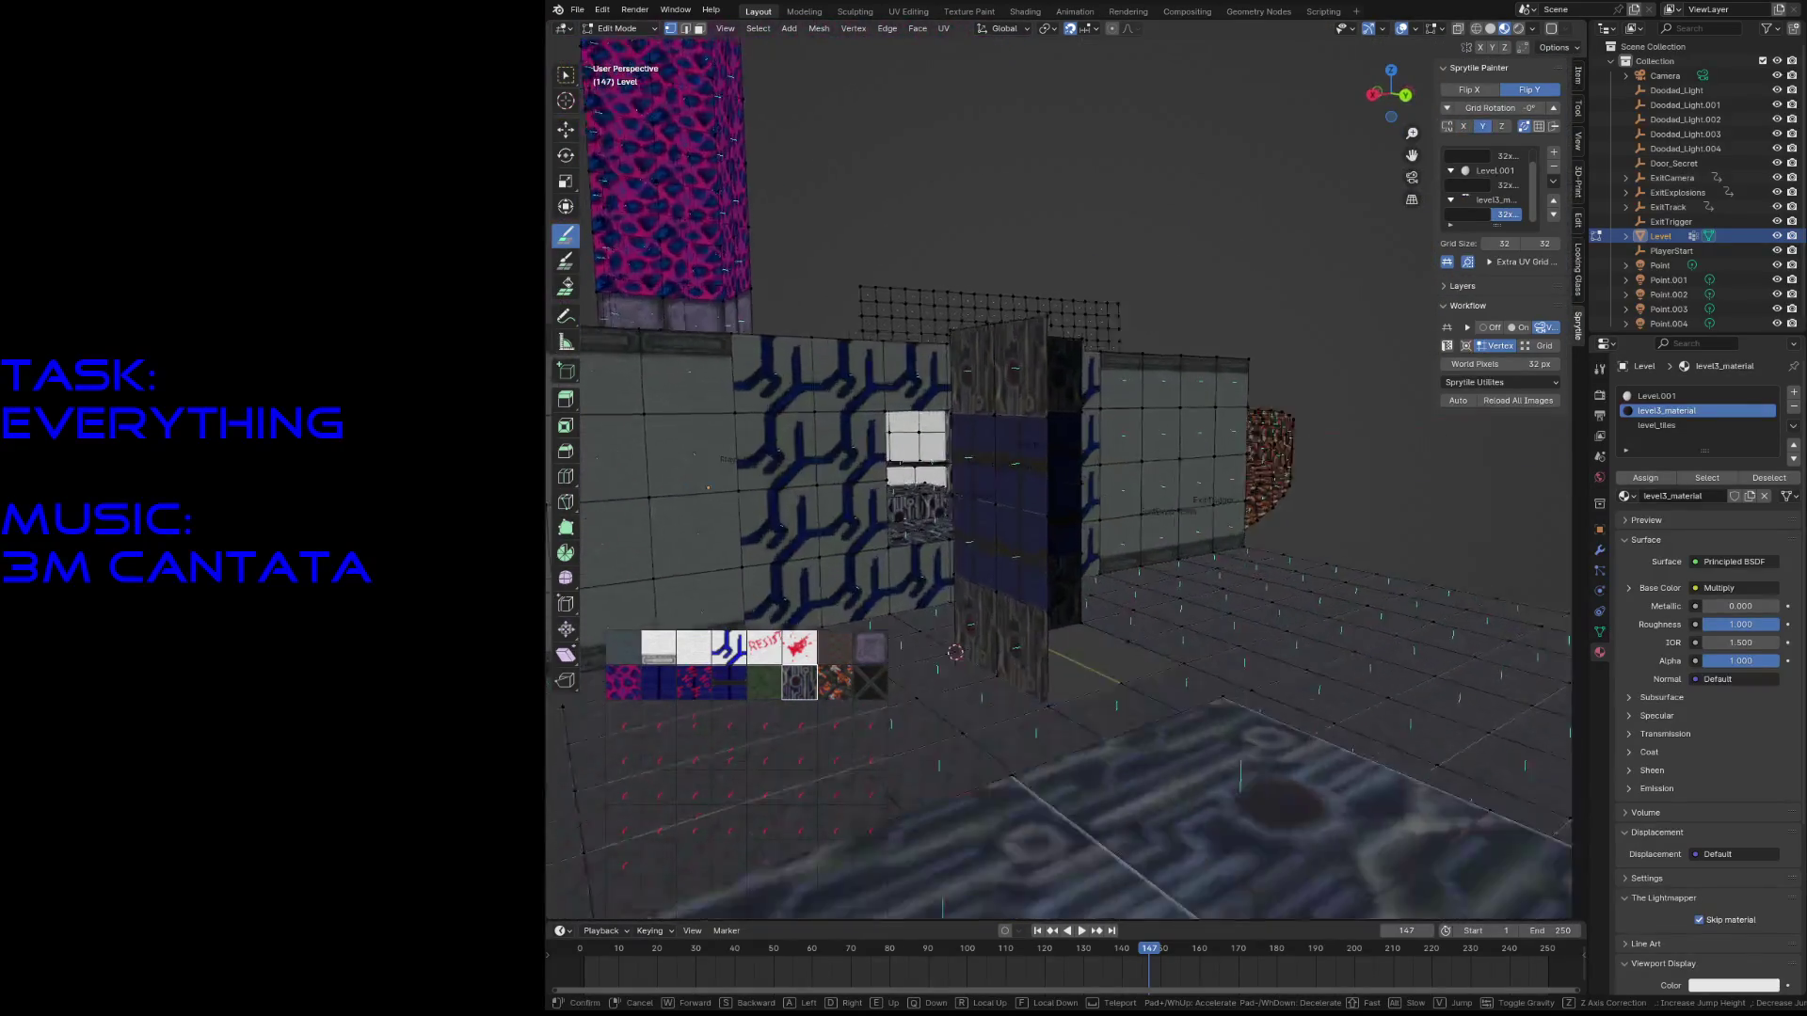
pyautogui.click(1035, 598)
# - Select the vertex near the pillar base, return to tile painting, and save level3.blend
pyautogui.press('w')
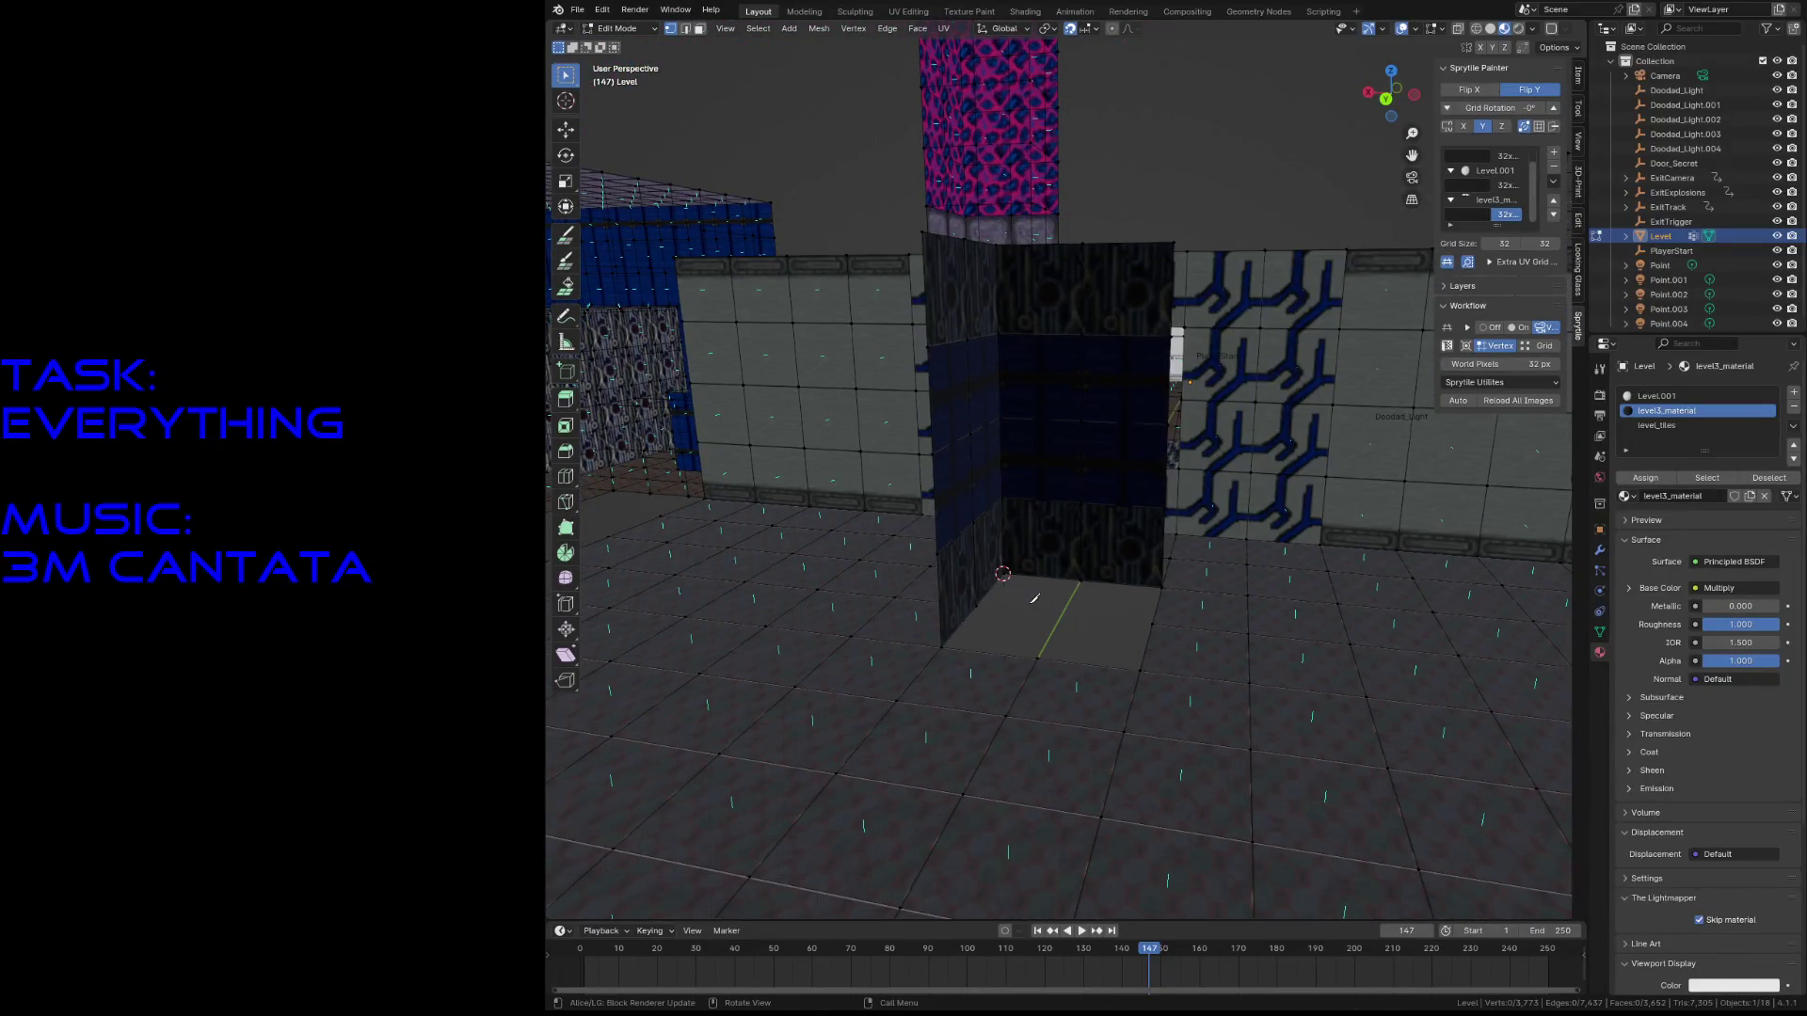
pyautogui.click(1139, 670)
pyautogui.press('w')
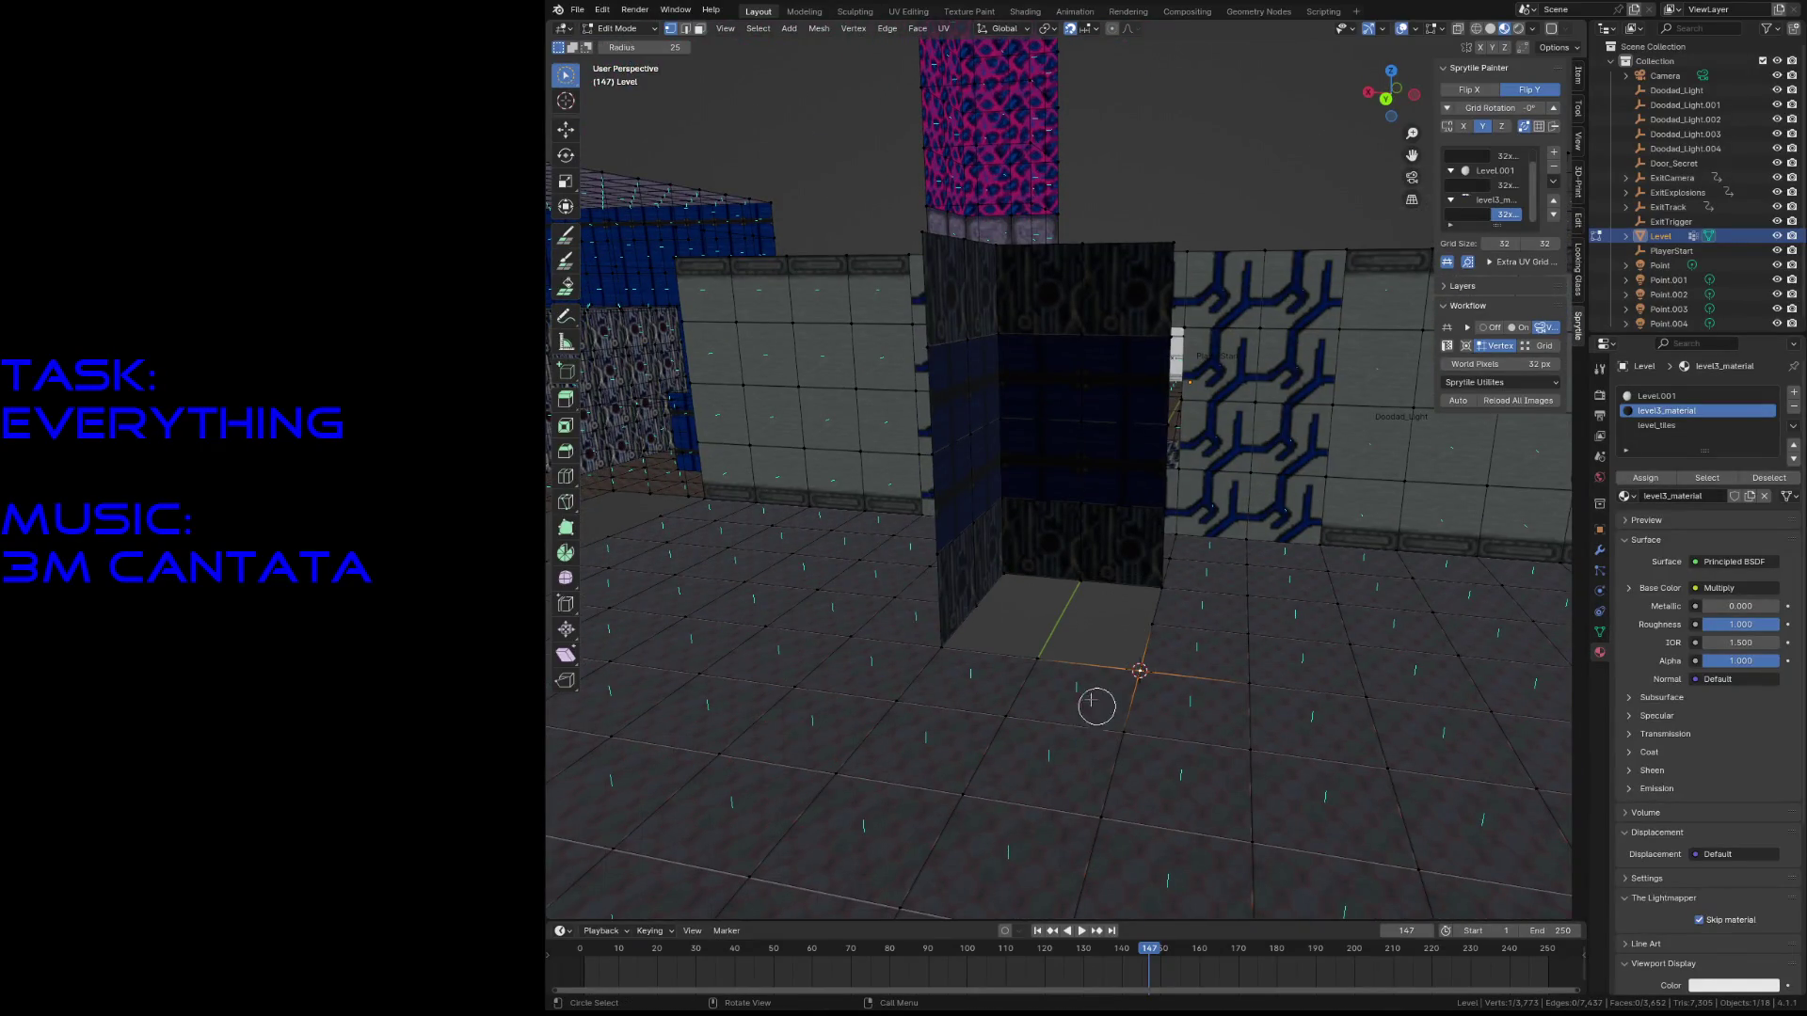
pyautogui.press('w')
pyautogui.click(564, 238)
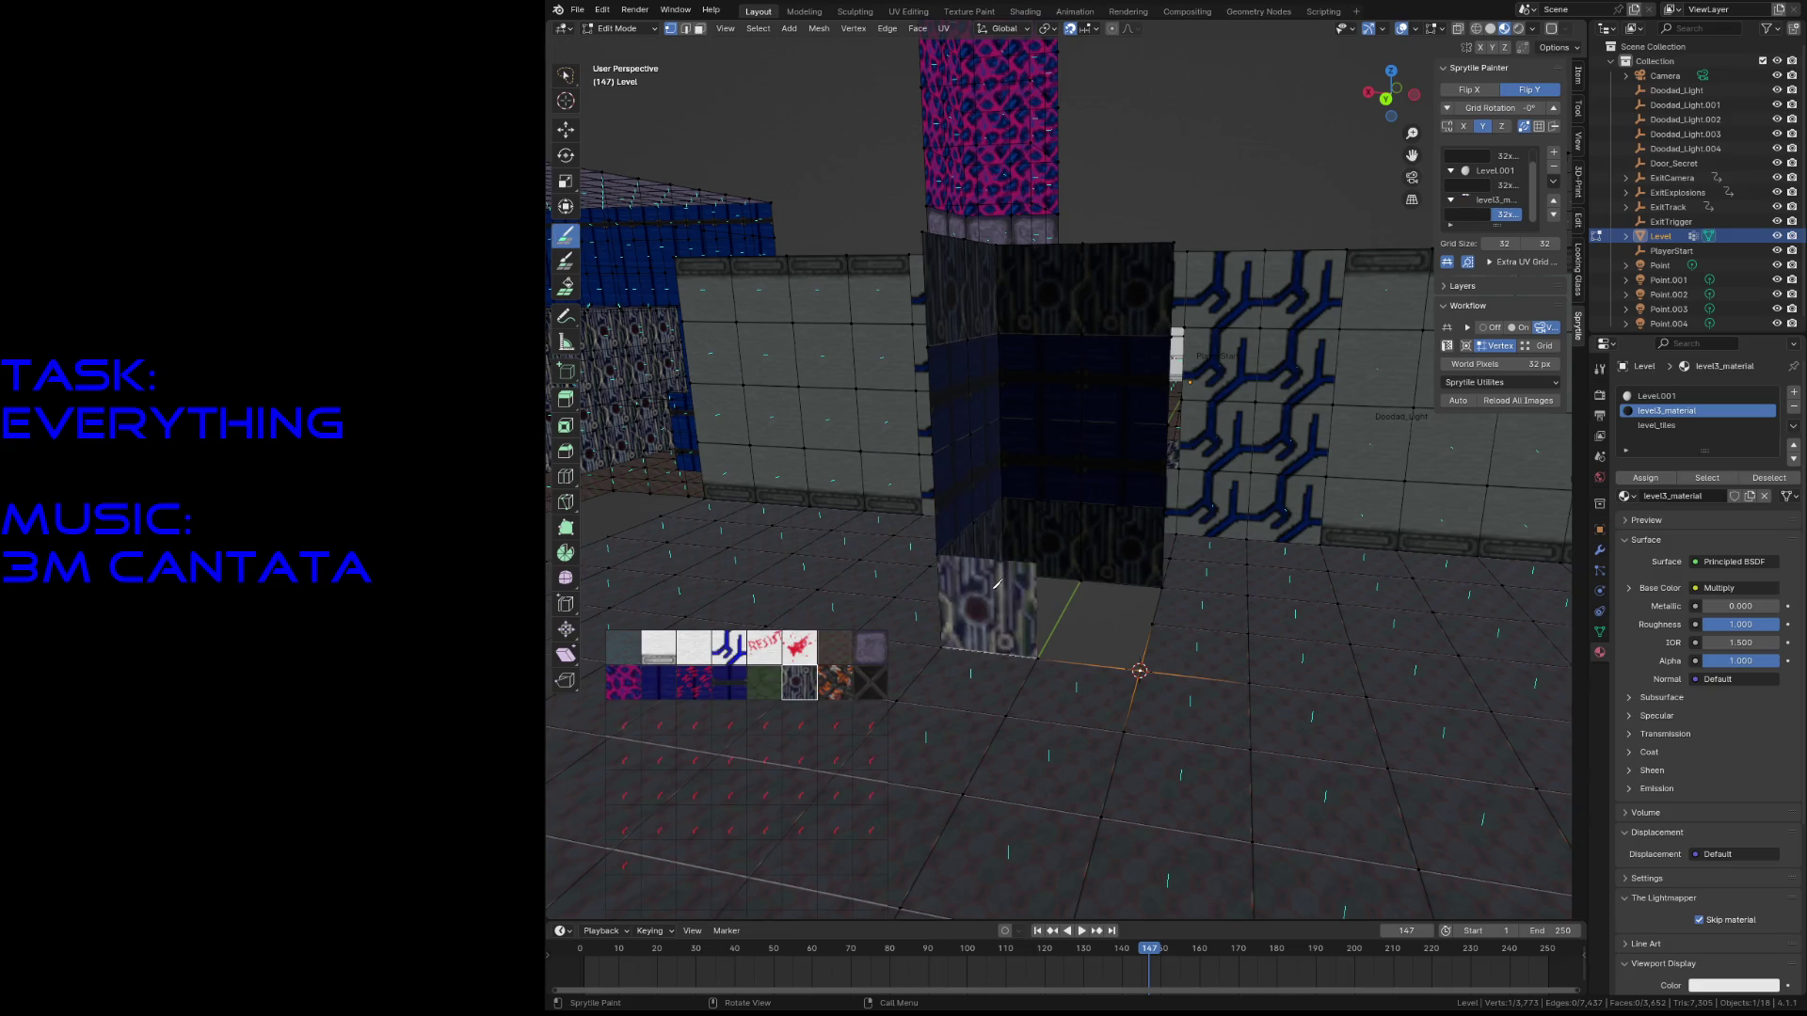
pyautogui.moveTo(1099, 603)
pyautogui.mouseDown(button='middle')
pyautogui.moveTo(1158, 612)
pyautogui.moveTo(1090, 597)
pyautogui.mouseUp(button='middle')
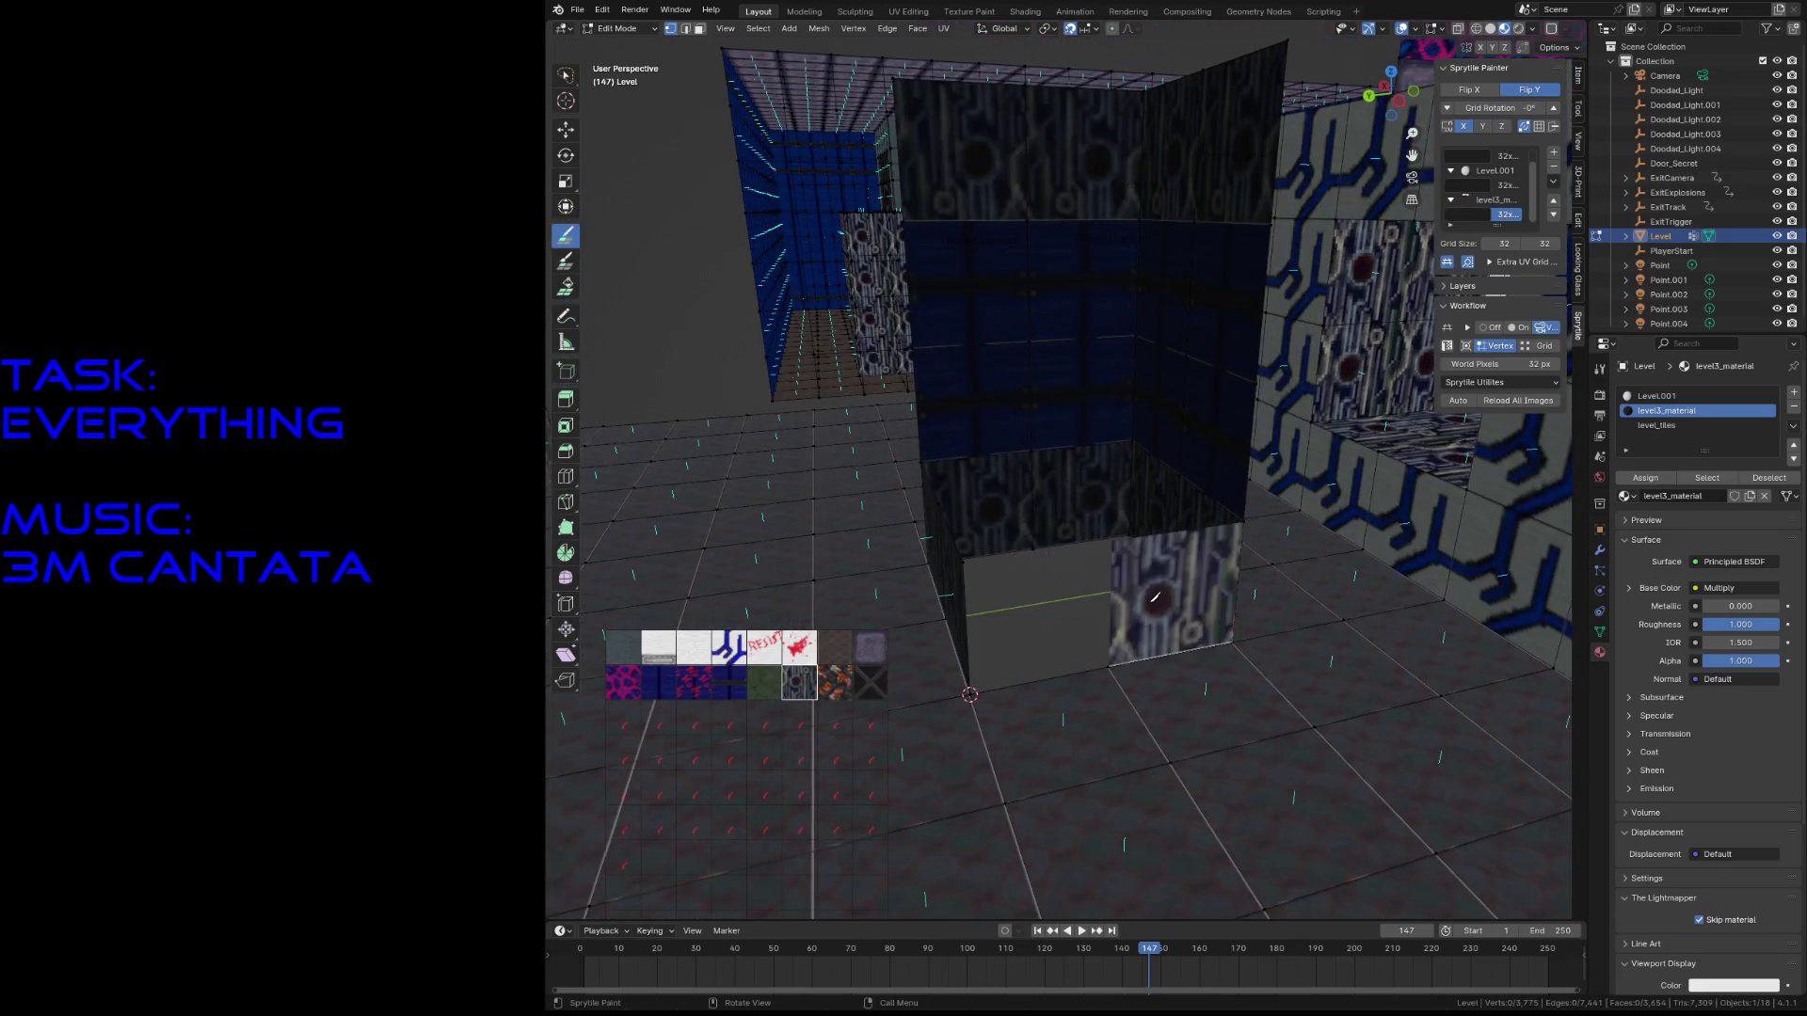
pyautogui.hotkey('ctrl', 's')
# - Turn the view to face the dark pillar and save again
pyautogui.press('s')
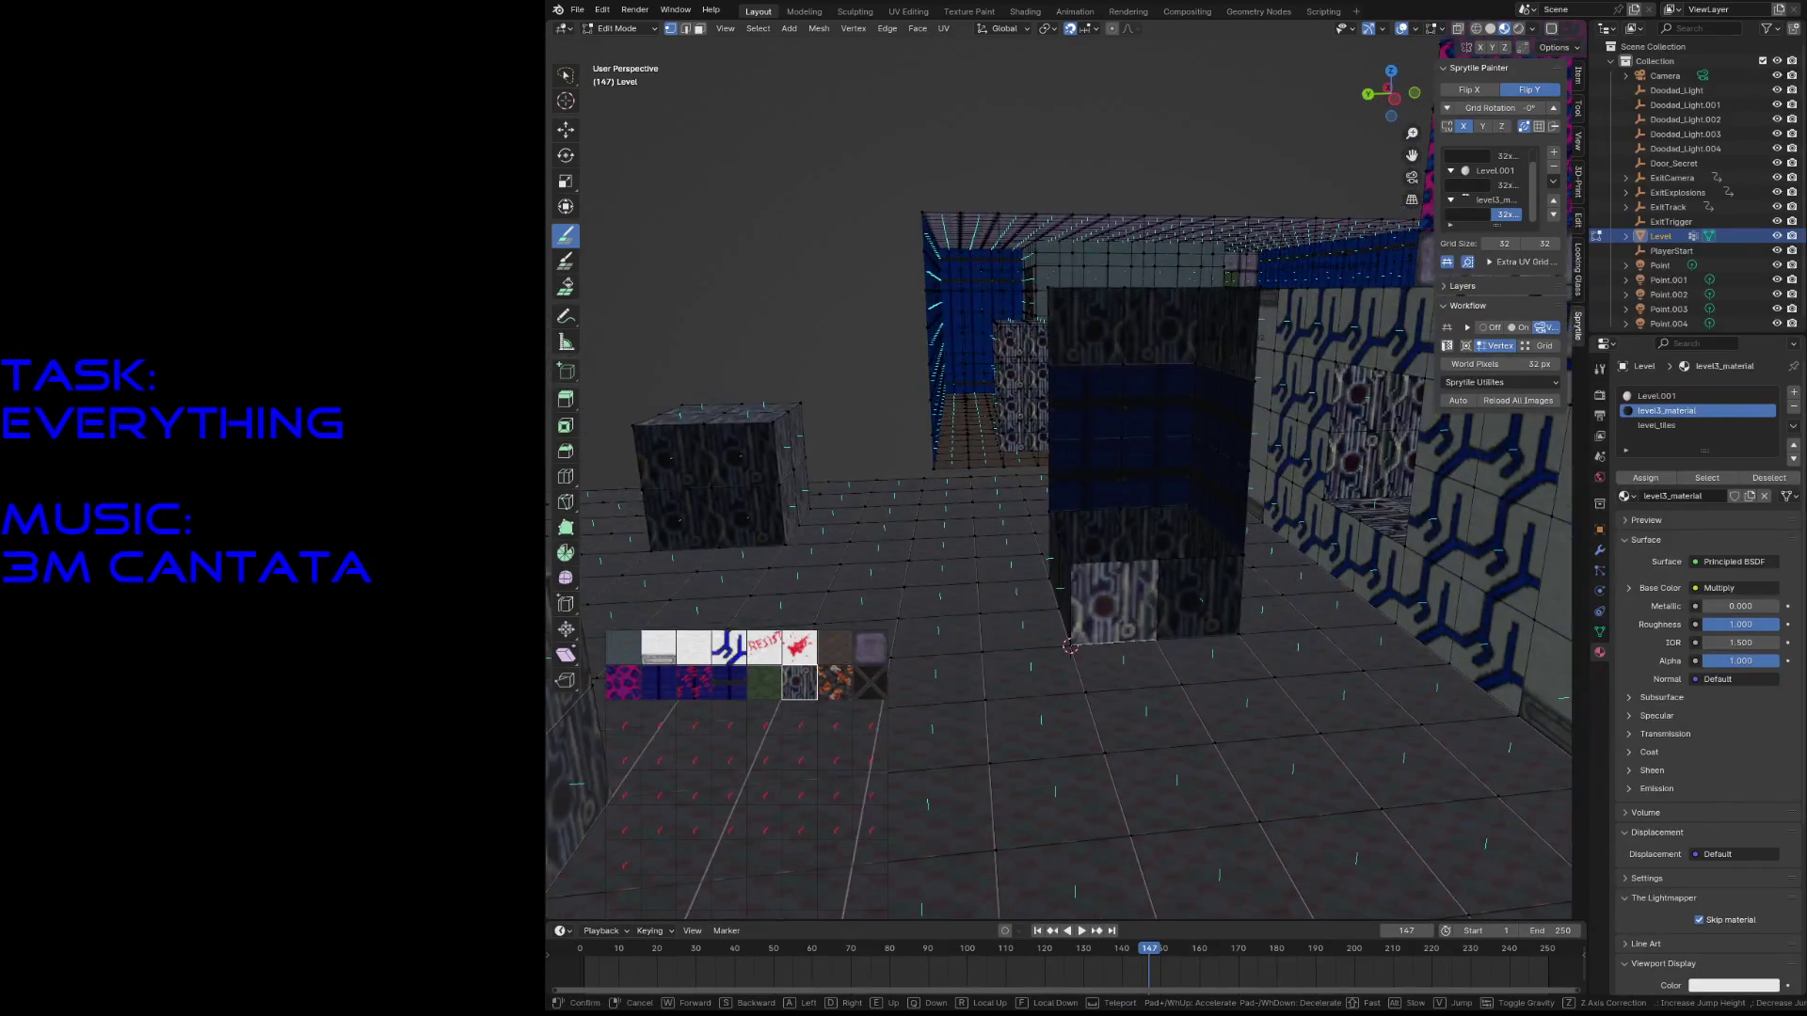
pyautogui.press('d')
pyautogui.press('s')
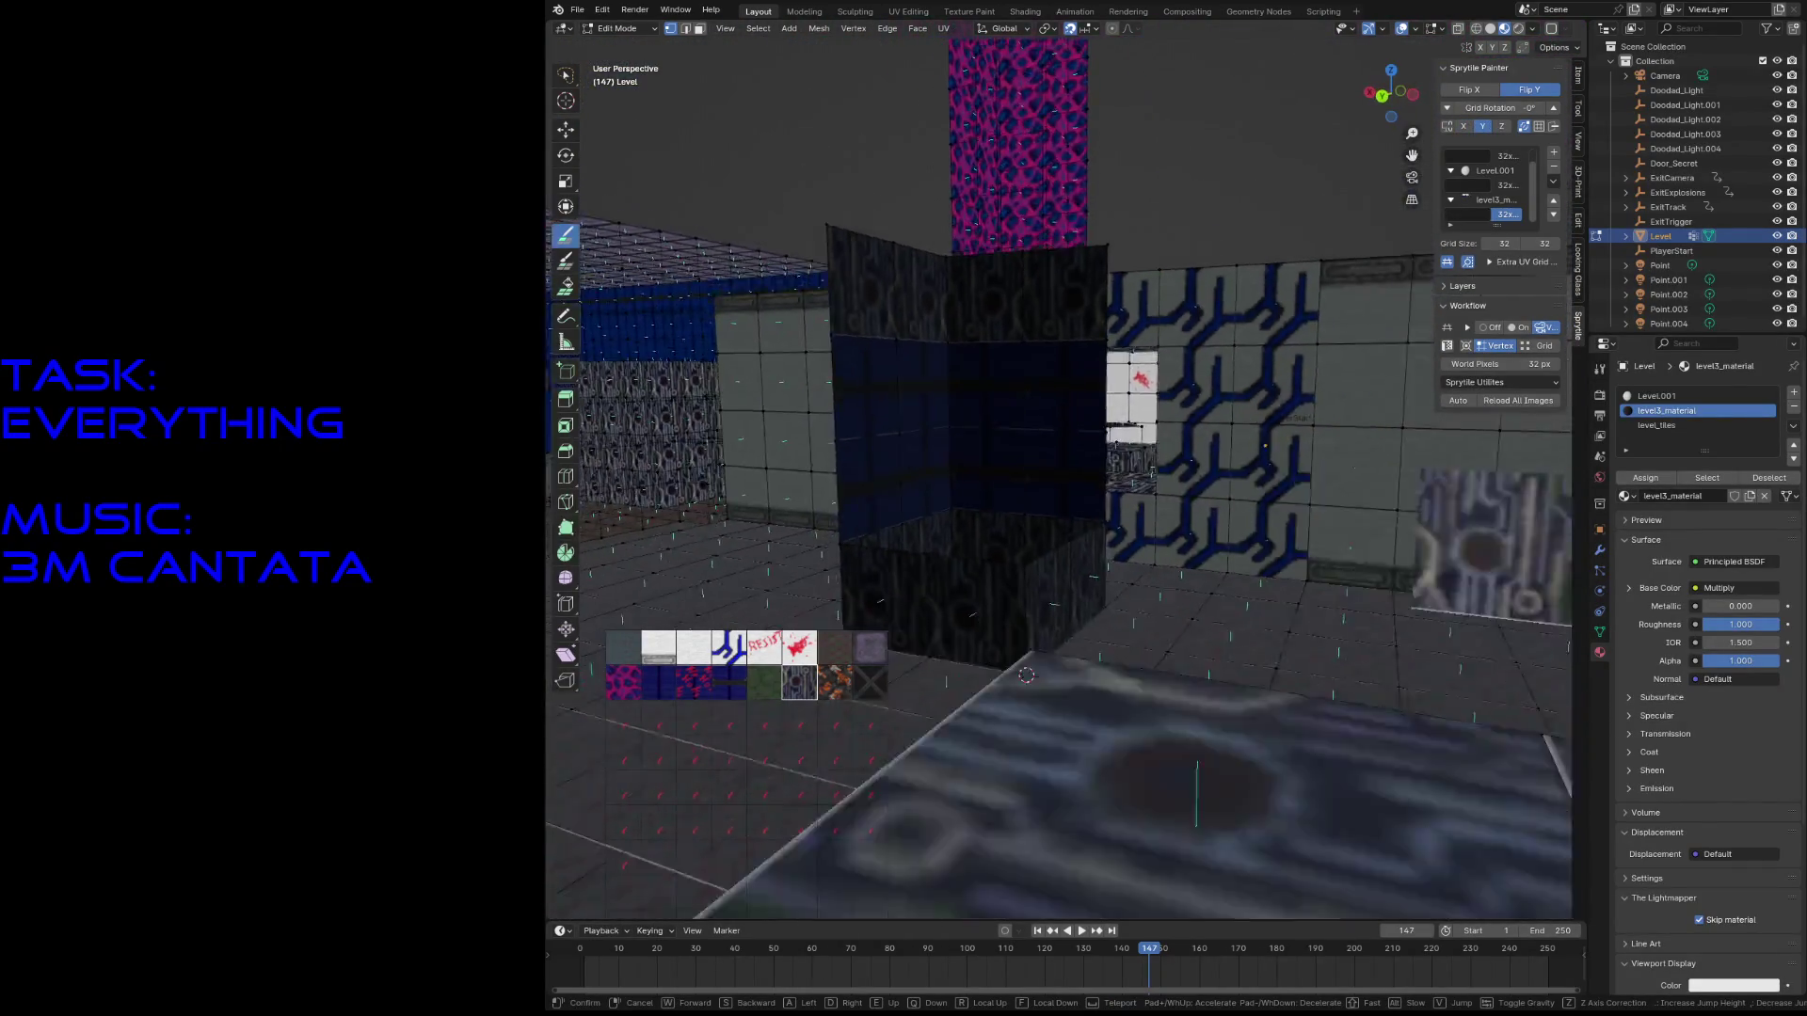
pyautogui.click(868, 315)
pyautogui.hotkey('ctrl', 's')
# - Paint blue panel tiles onto the pillar's face and fly around it to check
pyautogui.hotkey('shift', '`')
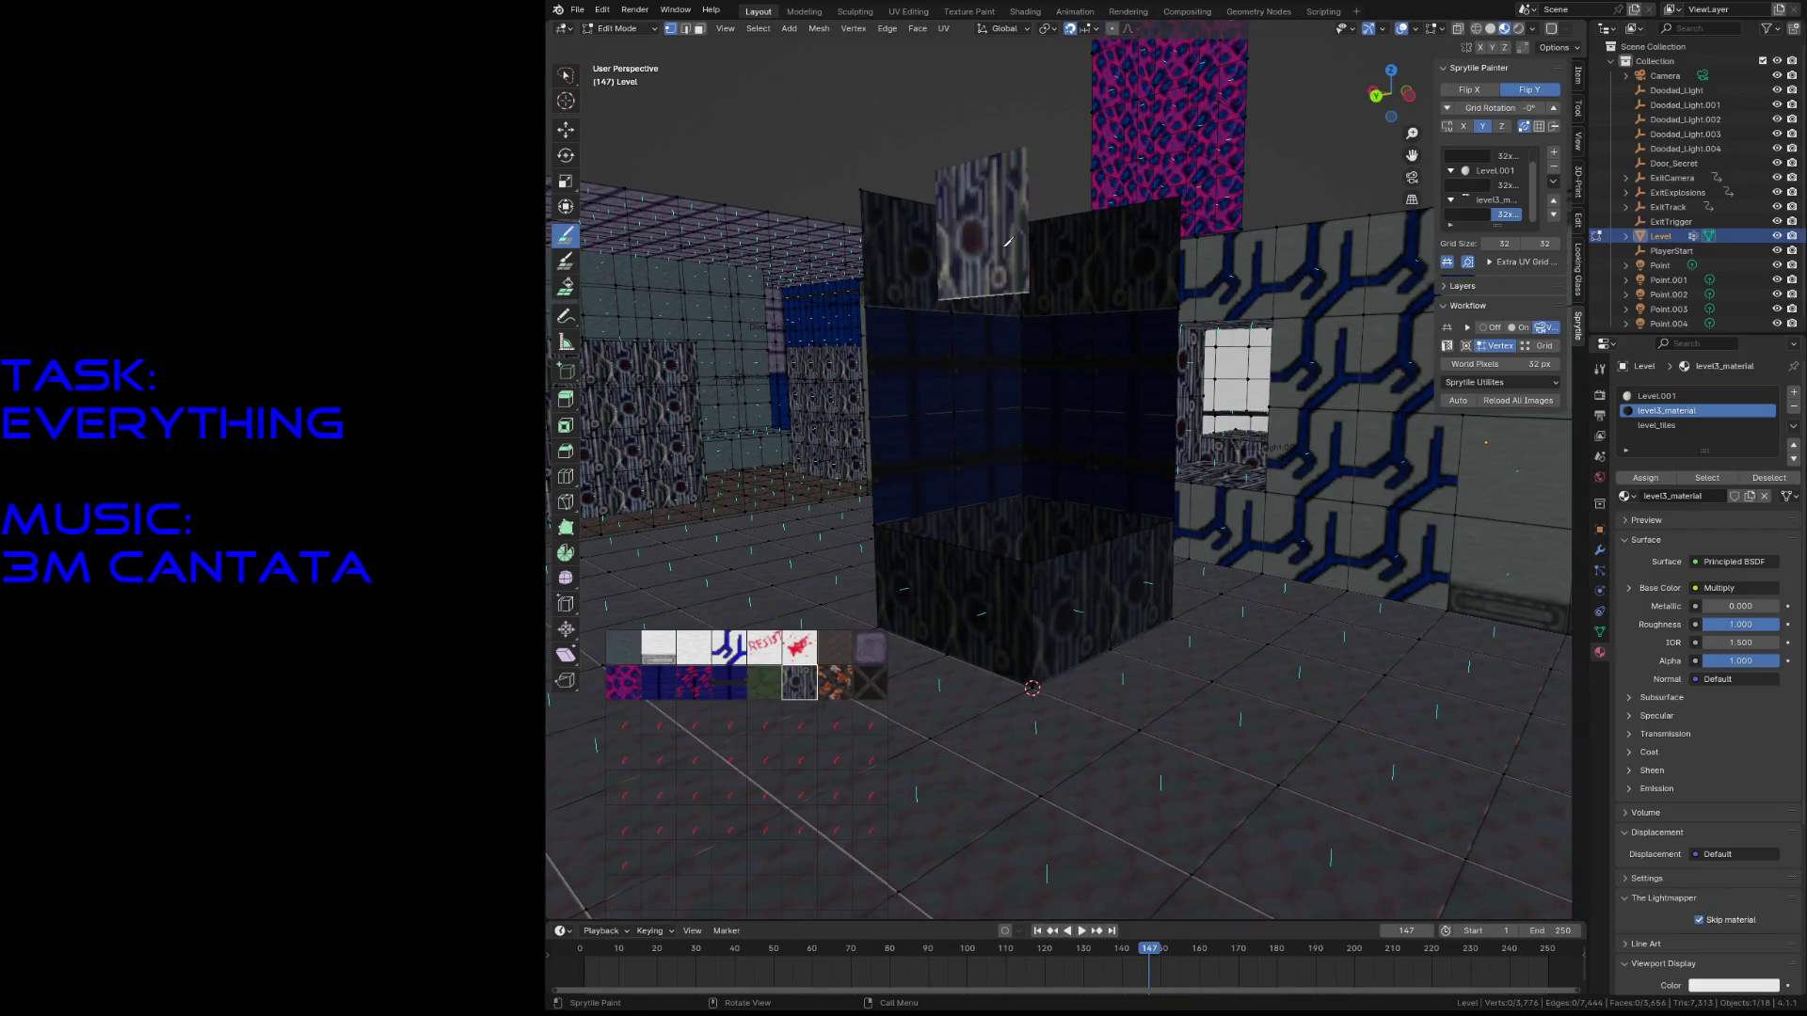
pyautogui.press('s')
pyautogui.press('w')
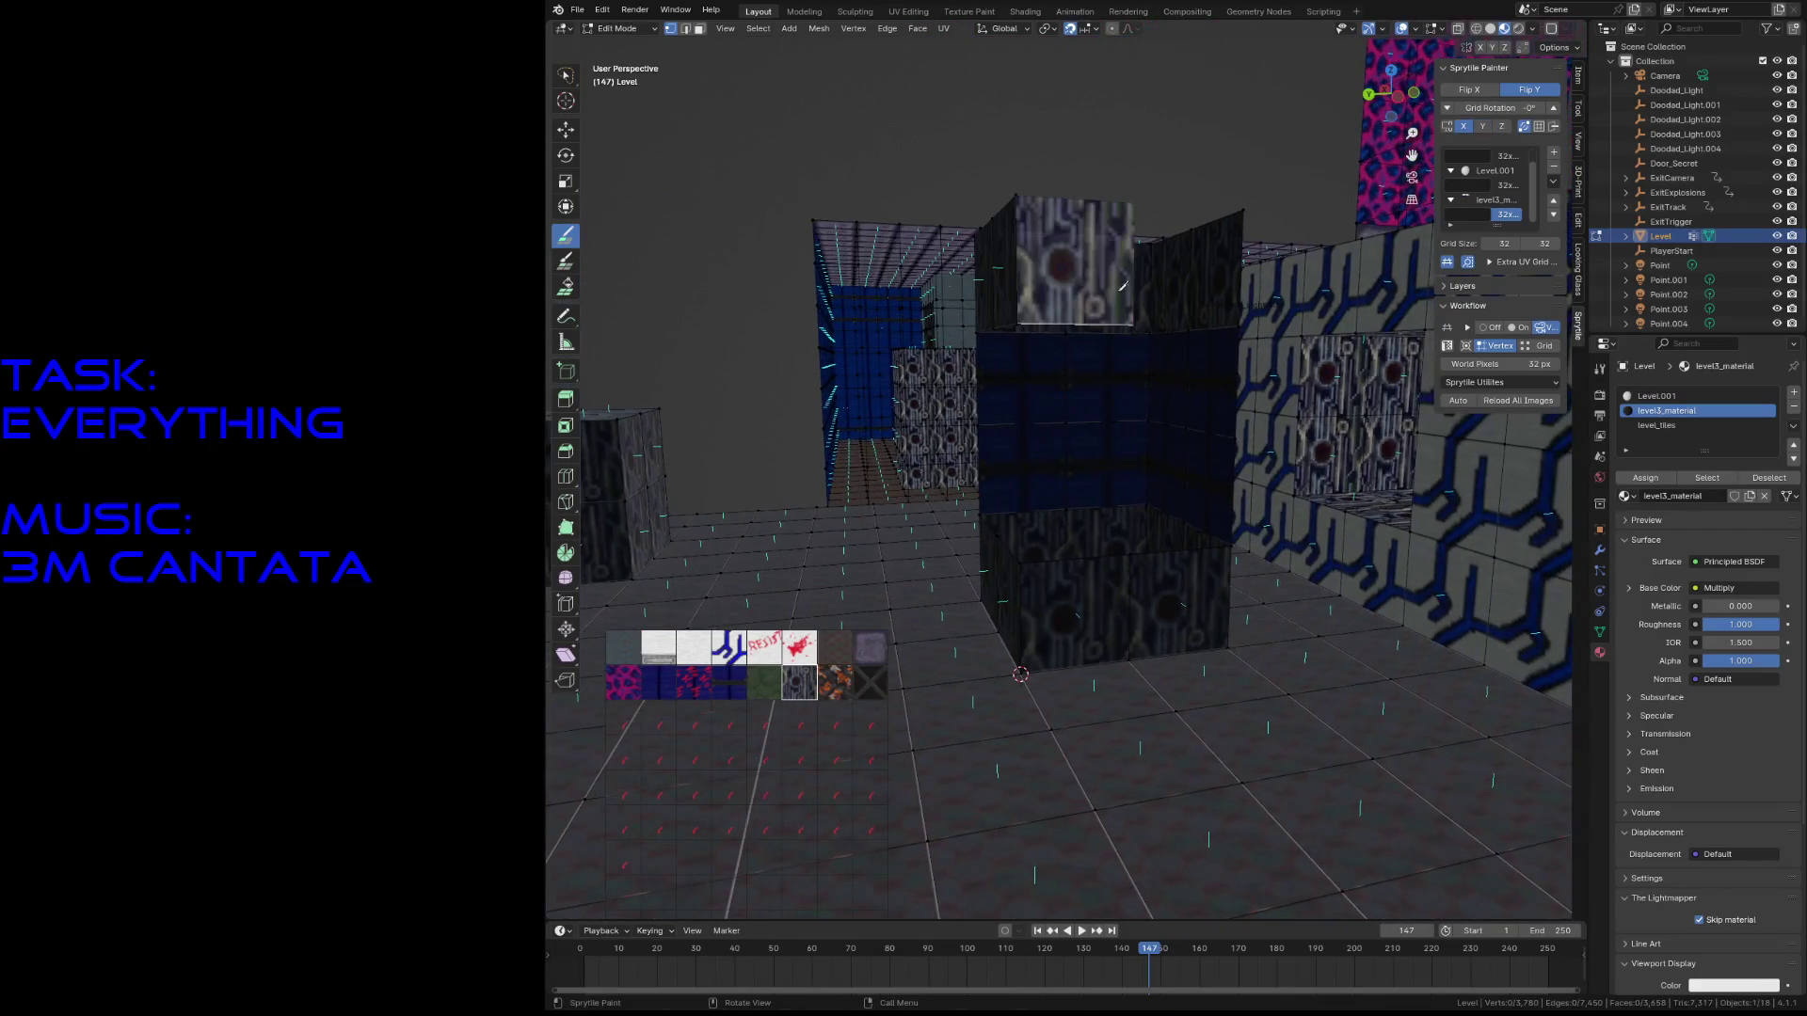
pyautogui.click(693, 656)
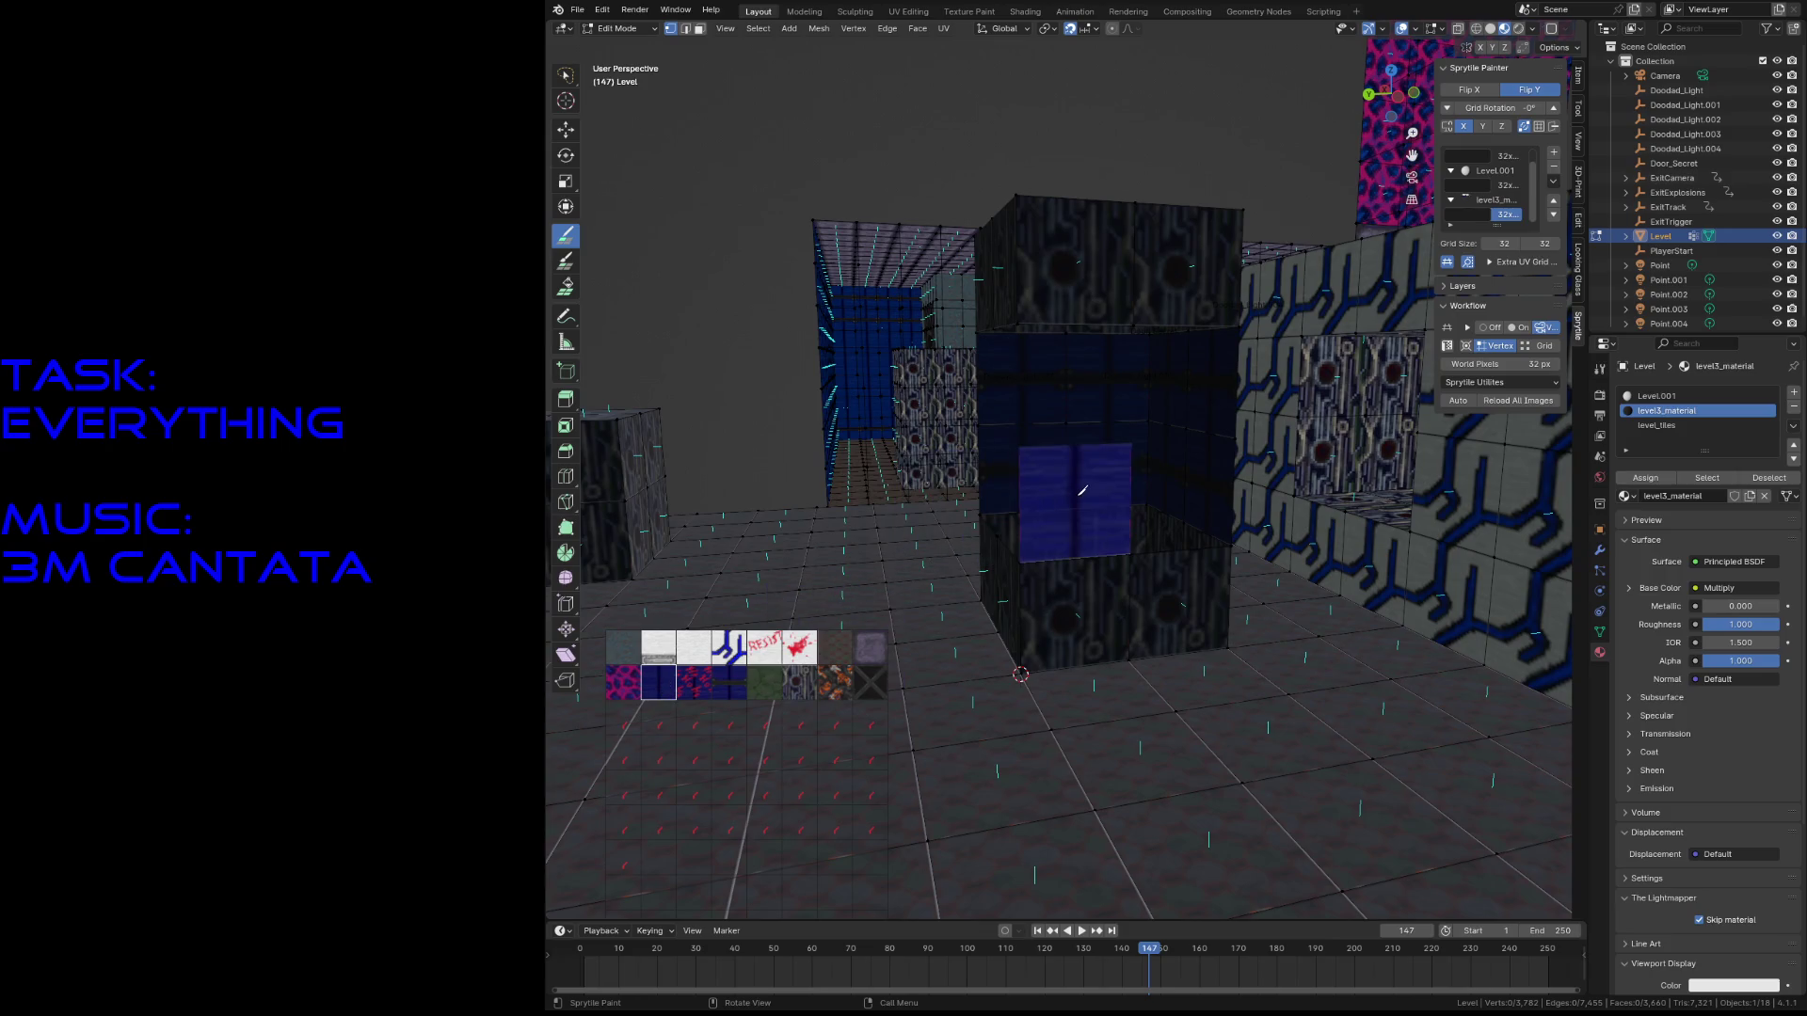
pyautogui.click(1076, 504)
pyautogui.moveTo(1076, 527)
pyautogui.mouseDown()
pyautogui.moveTo(1082, 377)
pyautogui.moveTo(1186, 471)
pyautogui.mouseUp()
pyautogui.hotkey('shift', '`')
pyautogui.press('w')
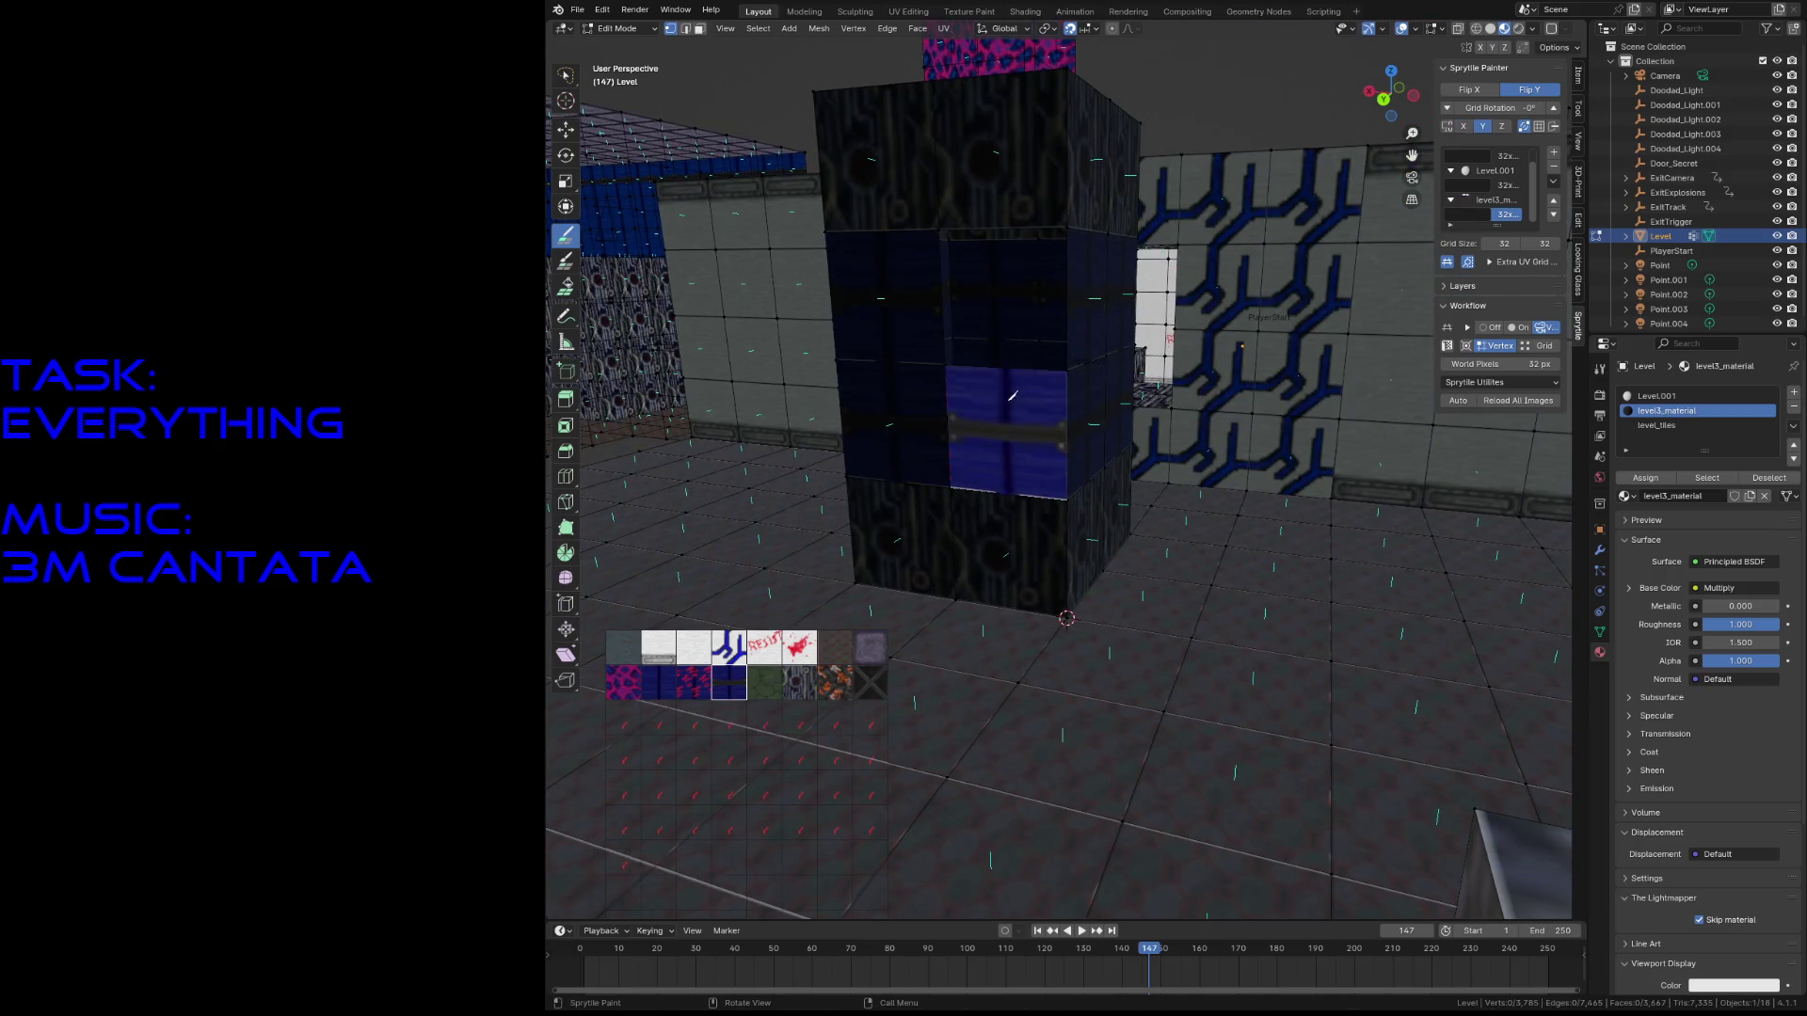
pyautogui.press('a')
pyautogui.press('s')
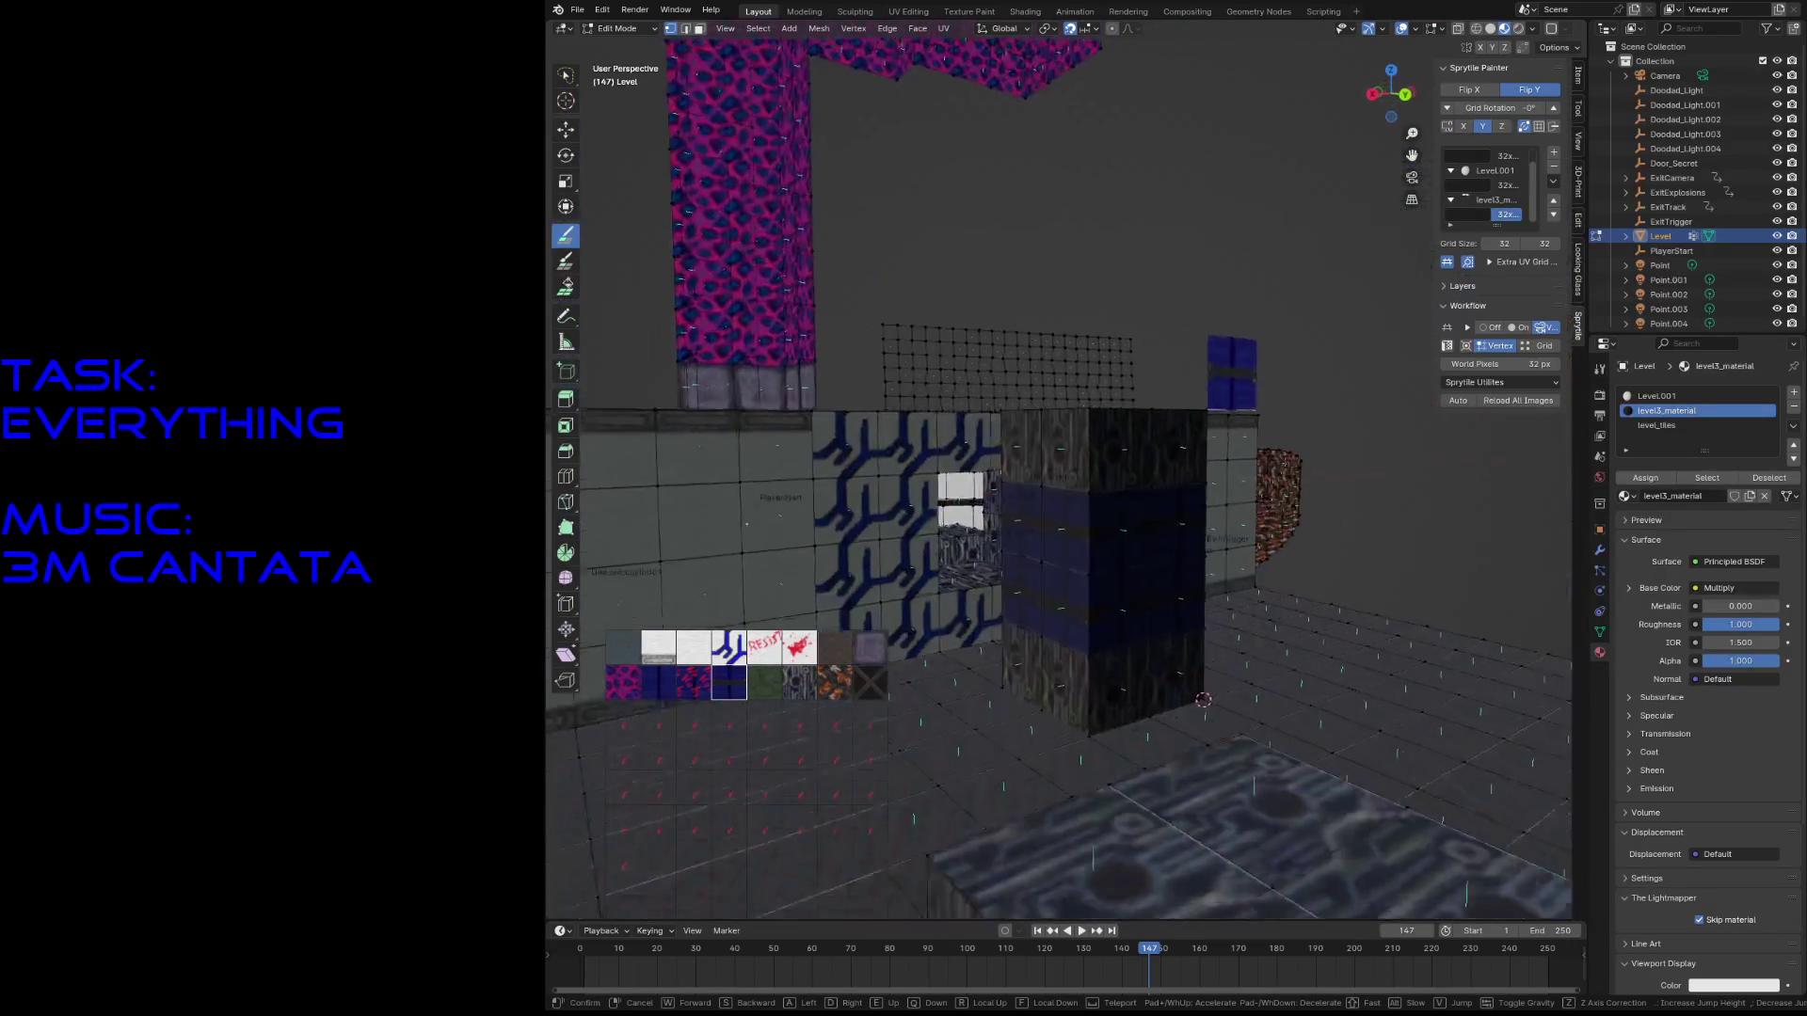
pyautogui.click(953, 426)
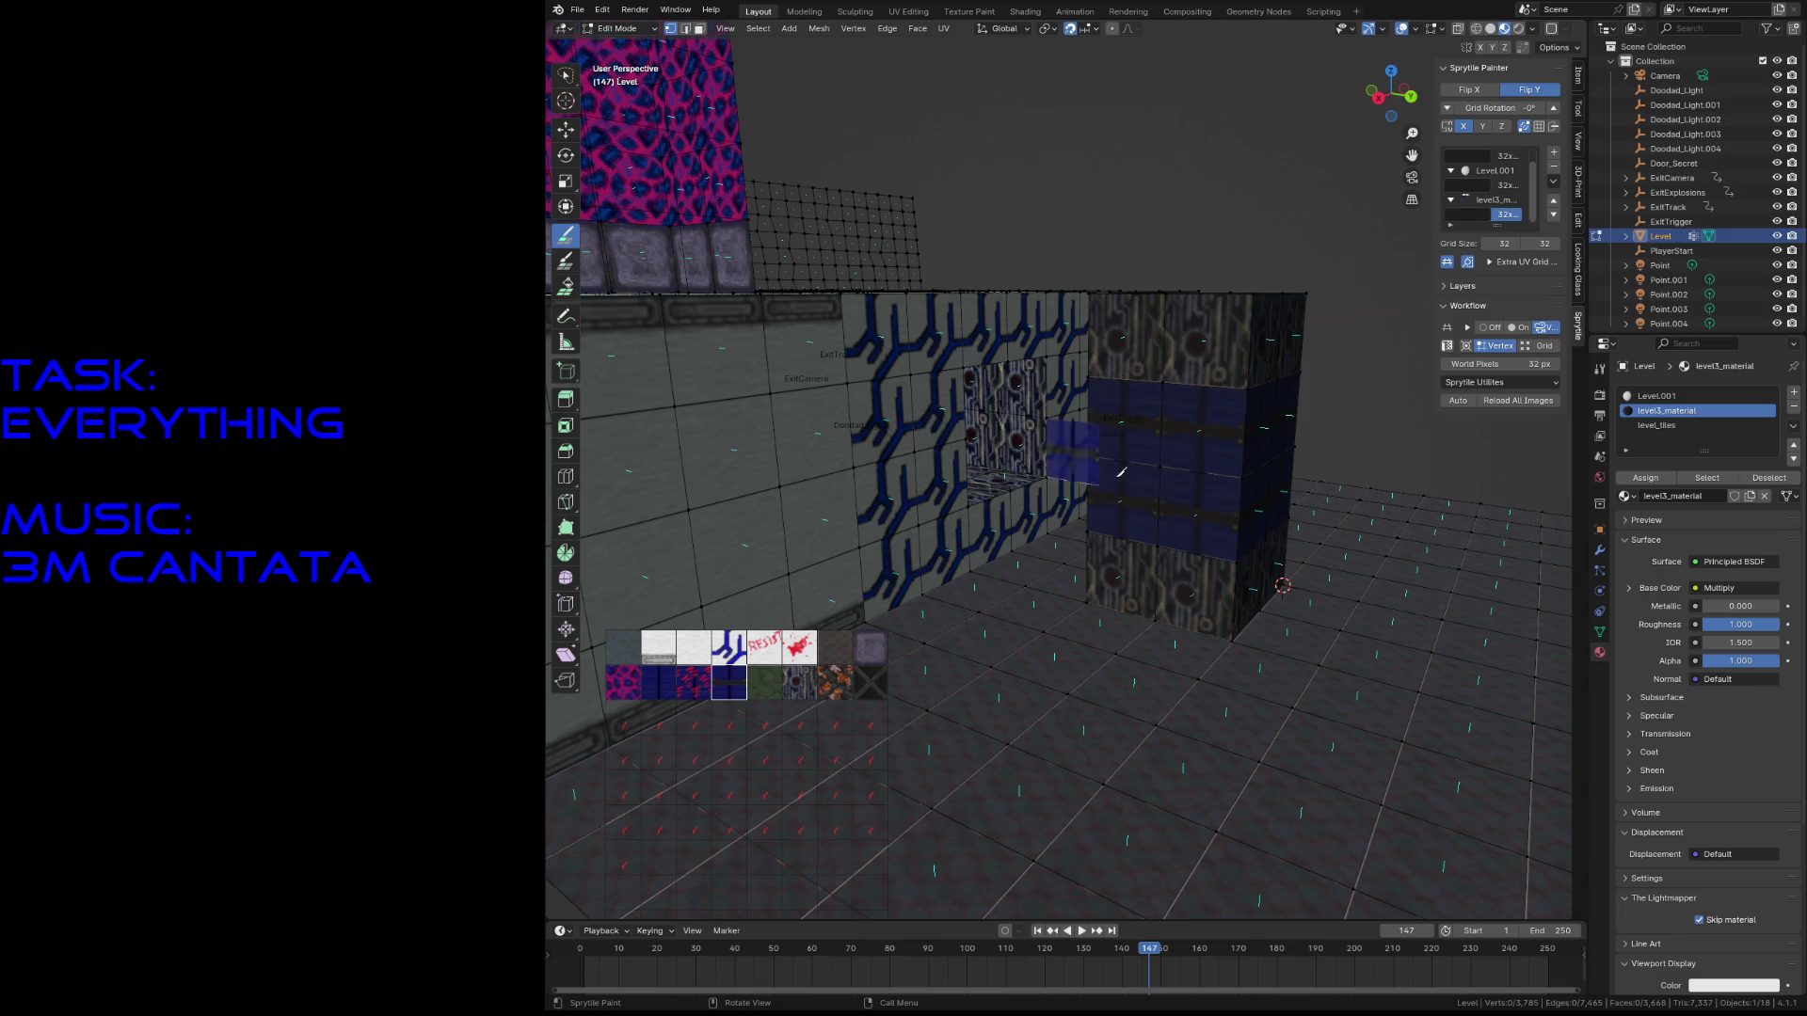
# - Walk back for a wider view of the room, save level3.blend, and switch to box selection
pyautogui.hotkey('shift', '`')
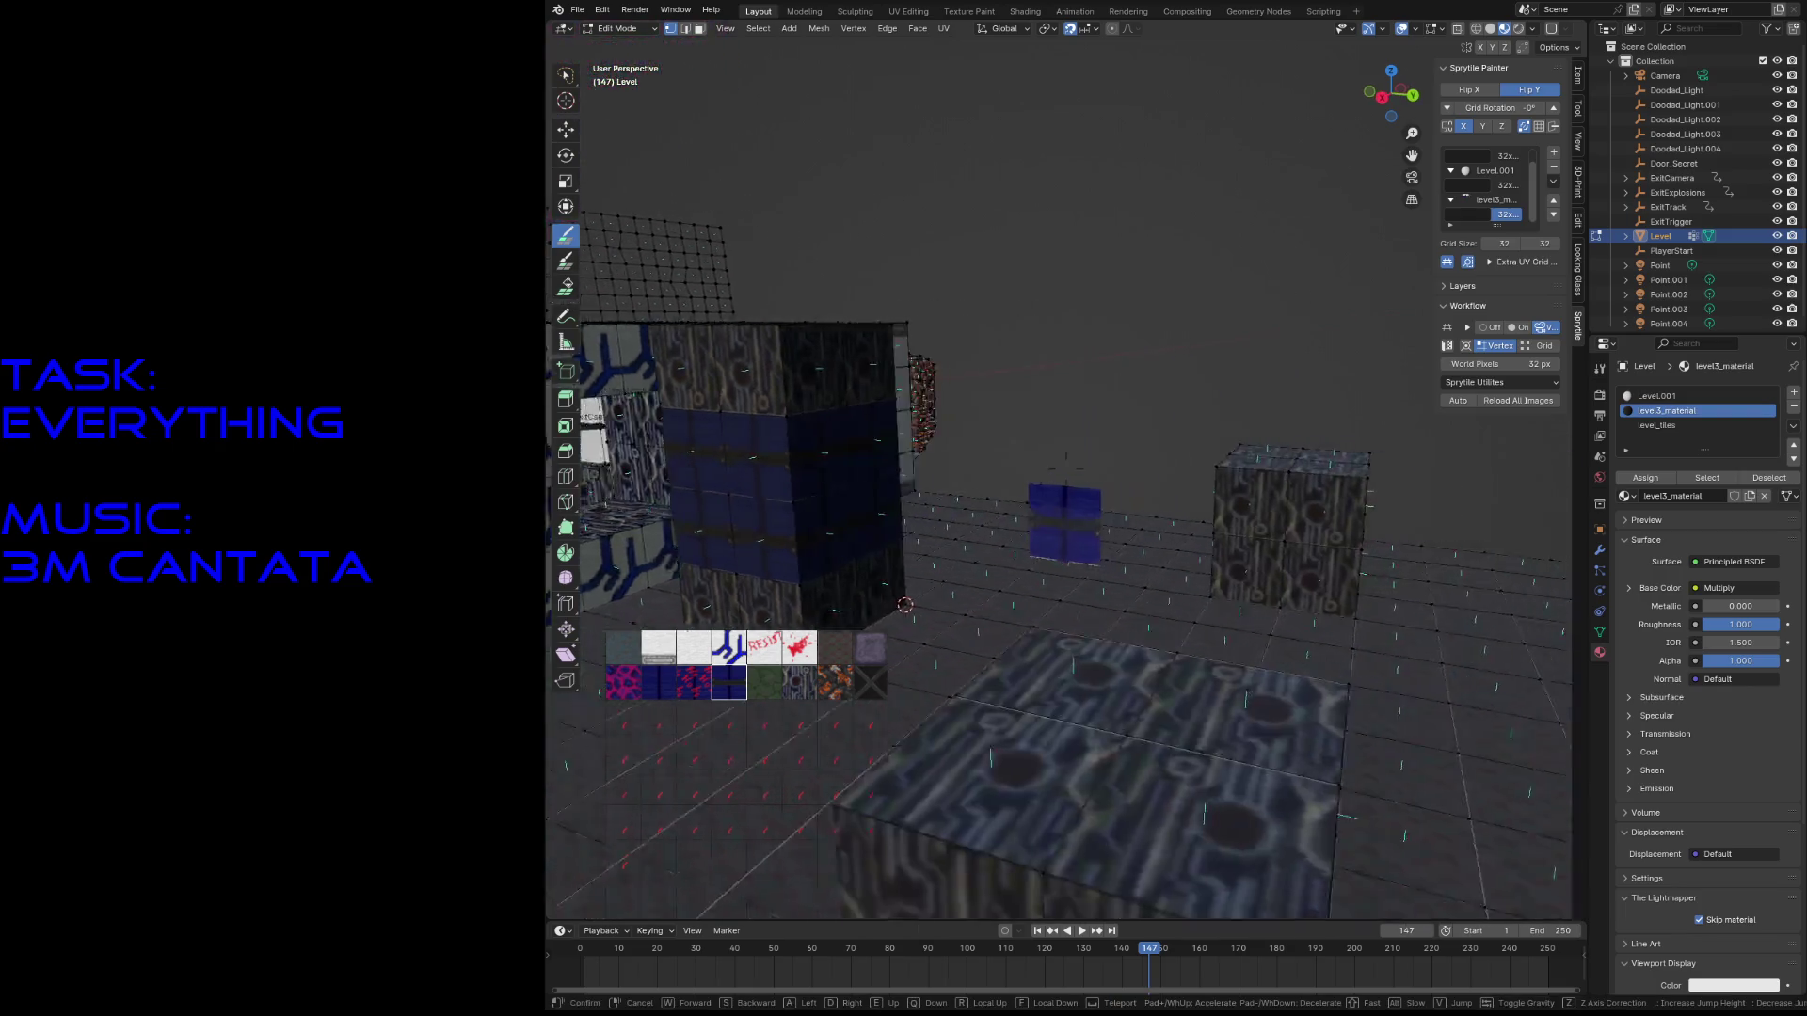
pyautogui.press('s')
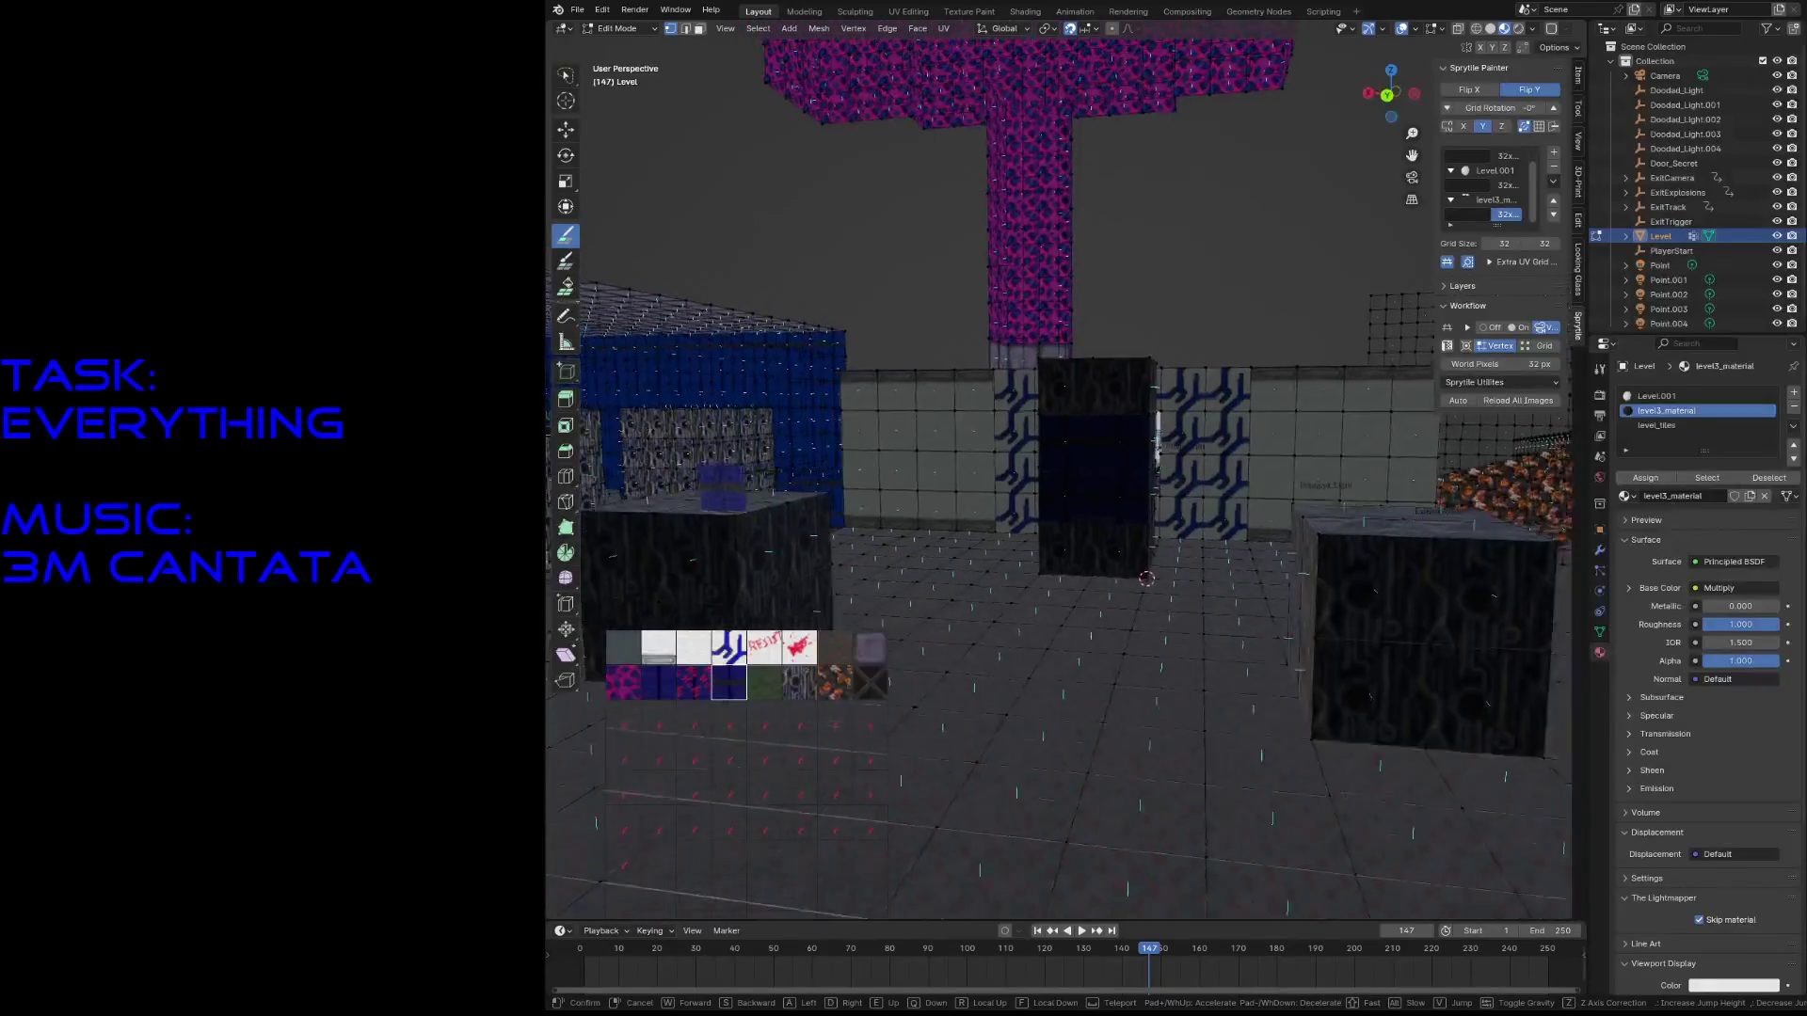
pyautogui.click(1035, 506)
pyautogui.hotkey('ctrl', 's')
pyautogui.press('w')
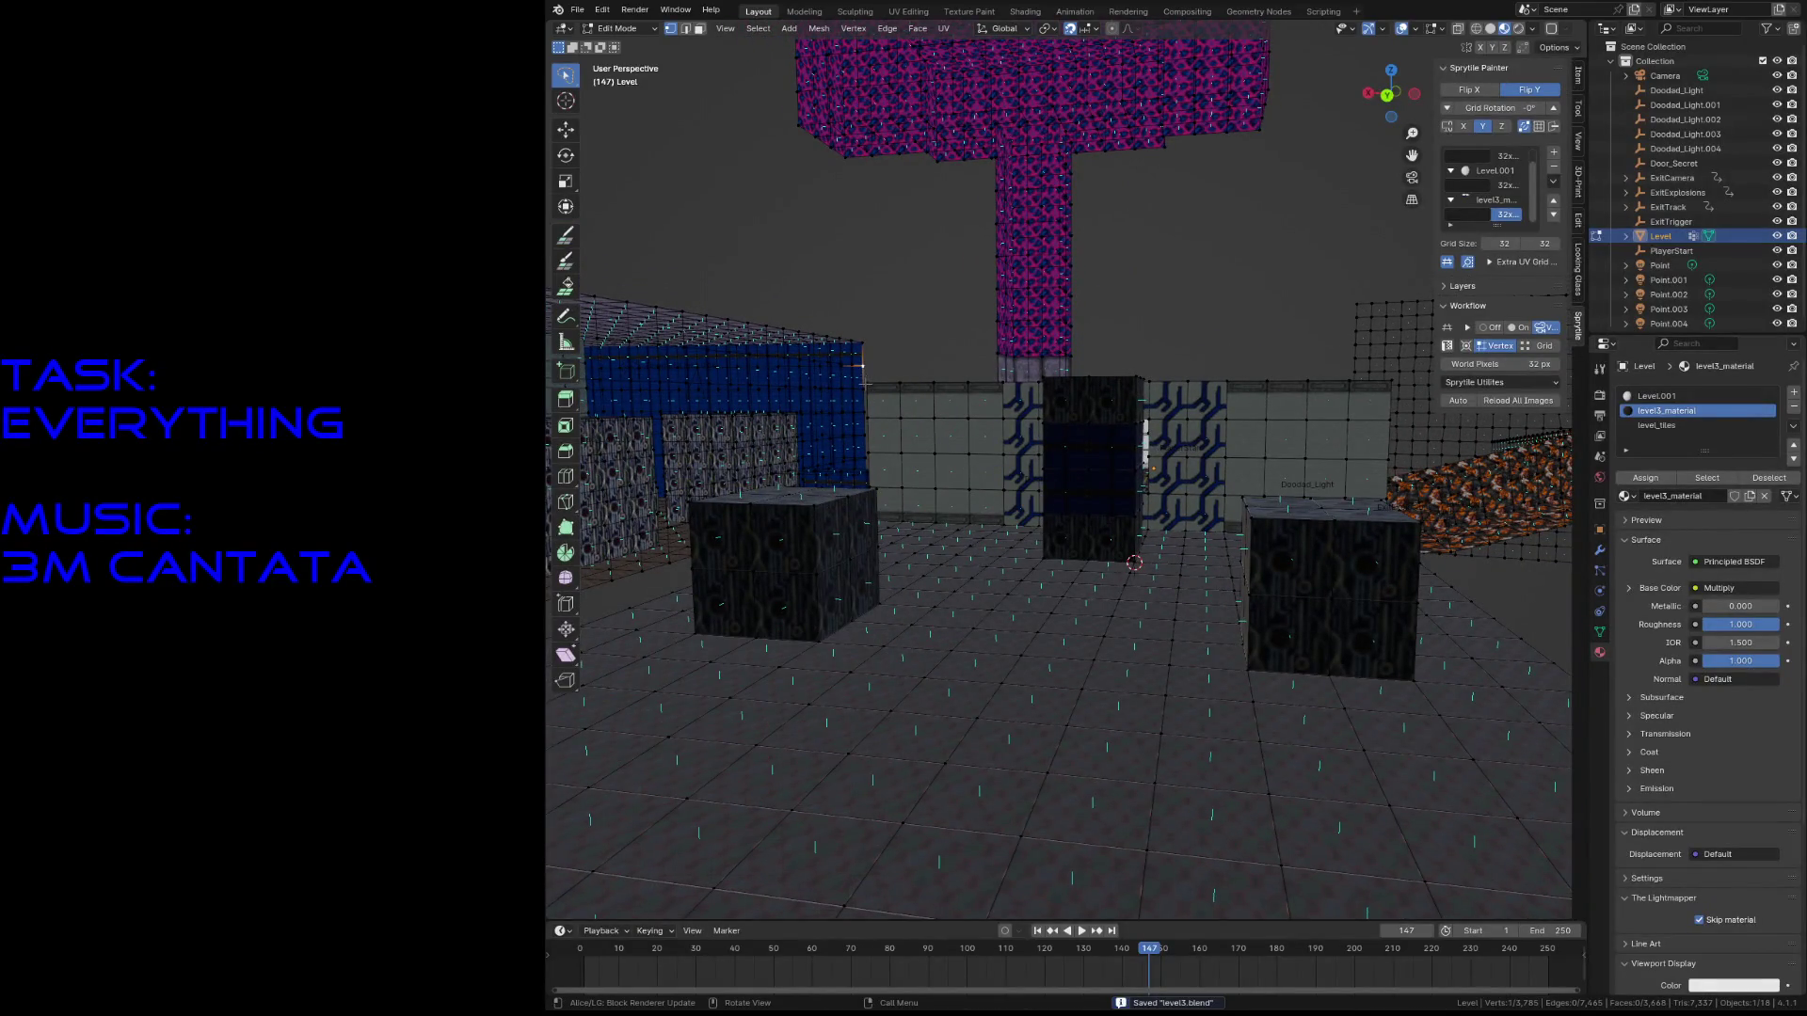
pyautogui.press('`')
# - Rise to a high overview of the room, save level3.blend, and select the Sprytile Paint tool
pyautogui.press('Escape')
pyautogui.hotkey('shift', '`')
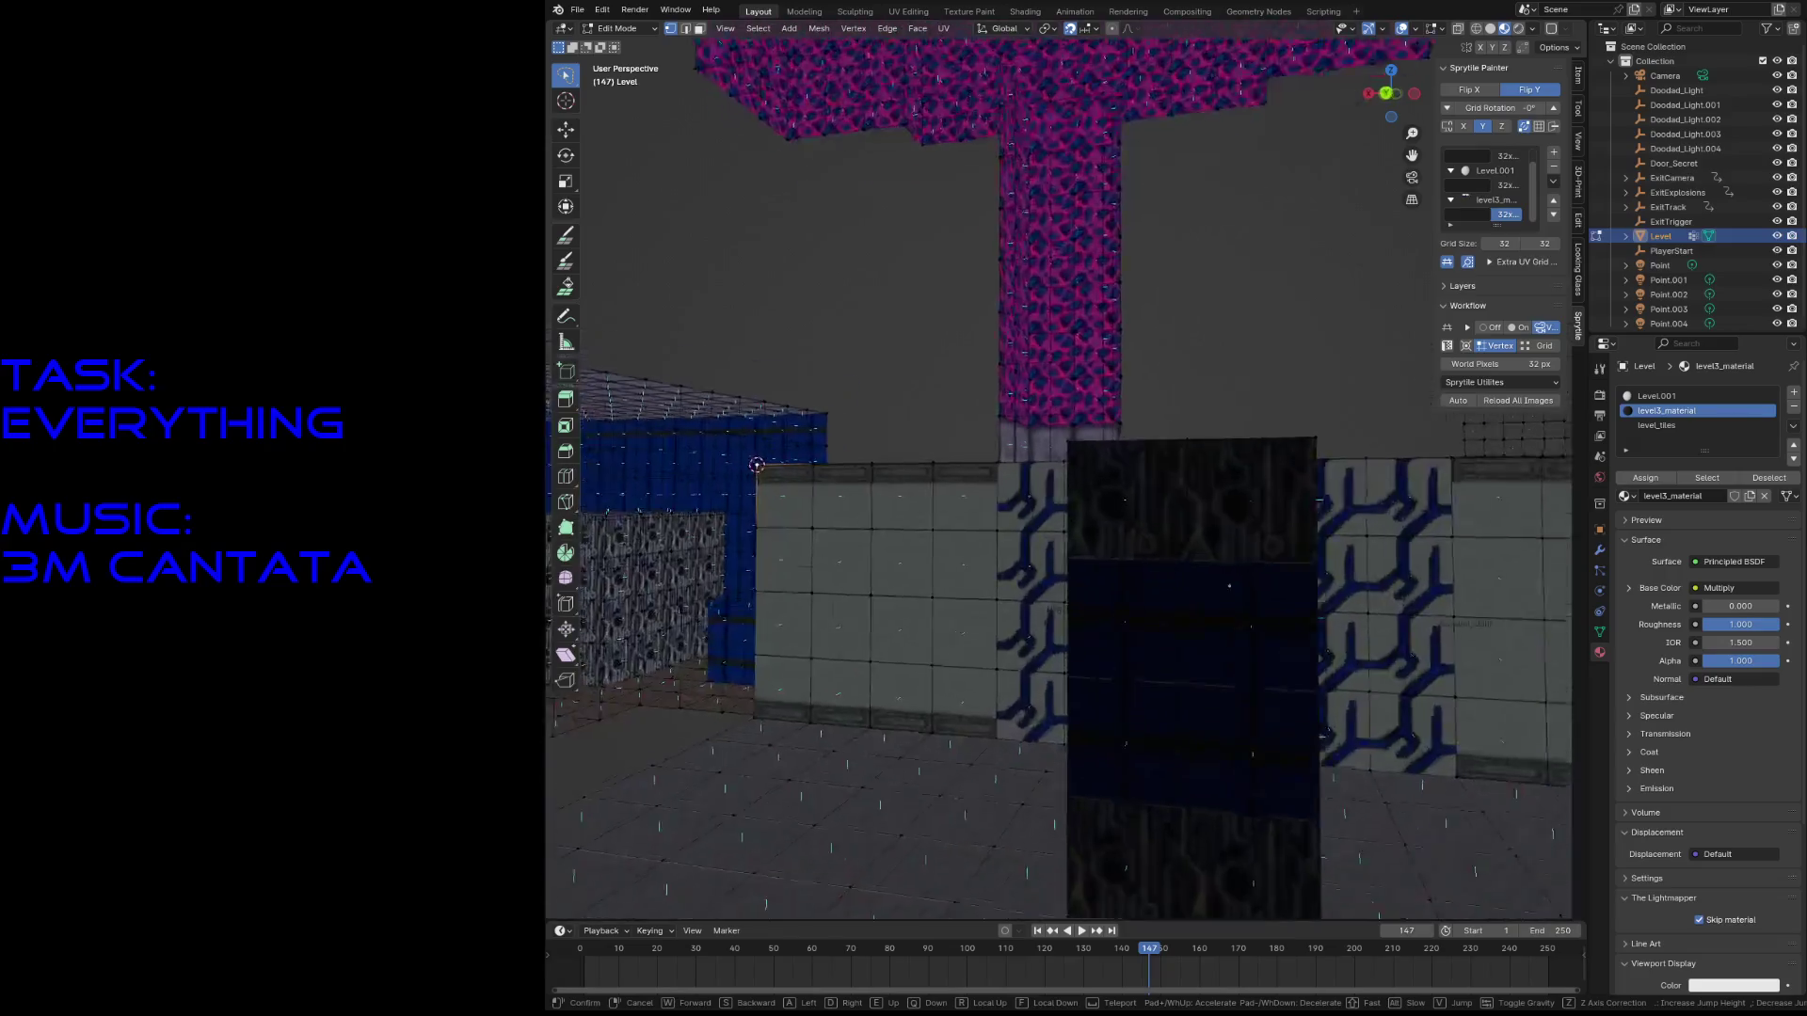
pyautogui.press('s')
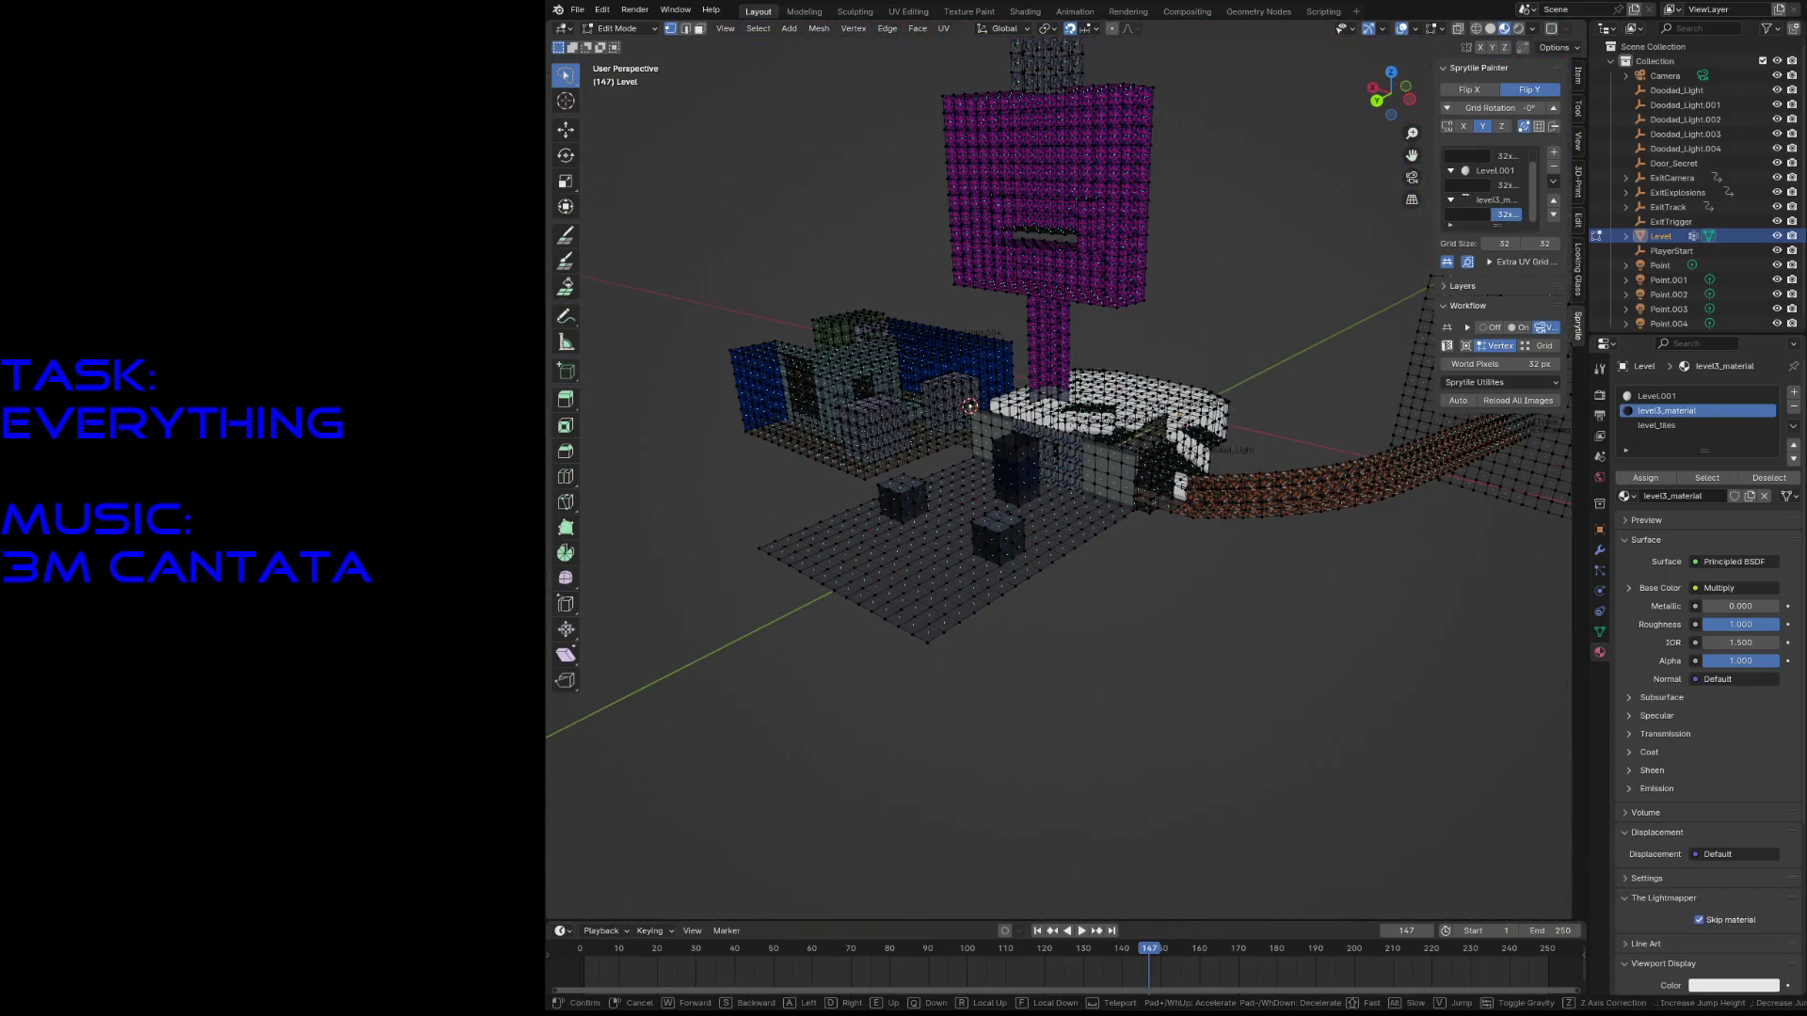
pyautogui.press('w')
pyautogui.press('w')
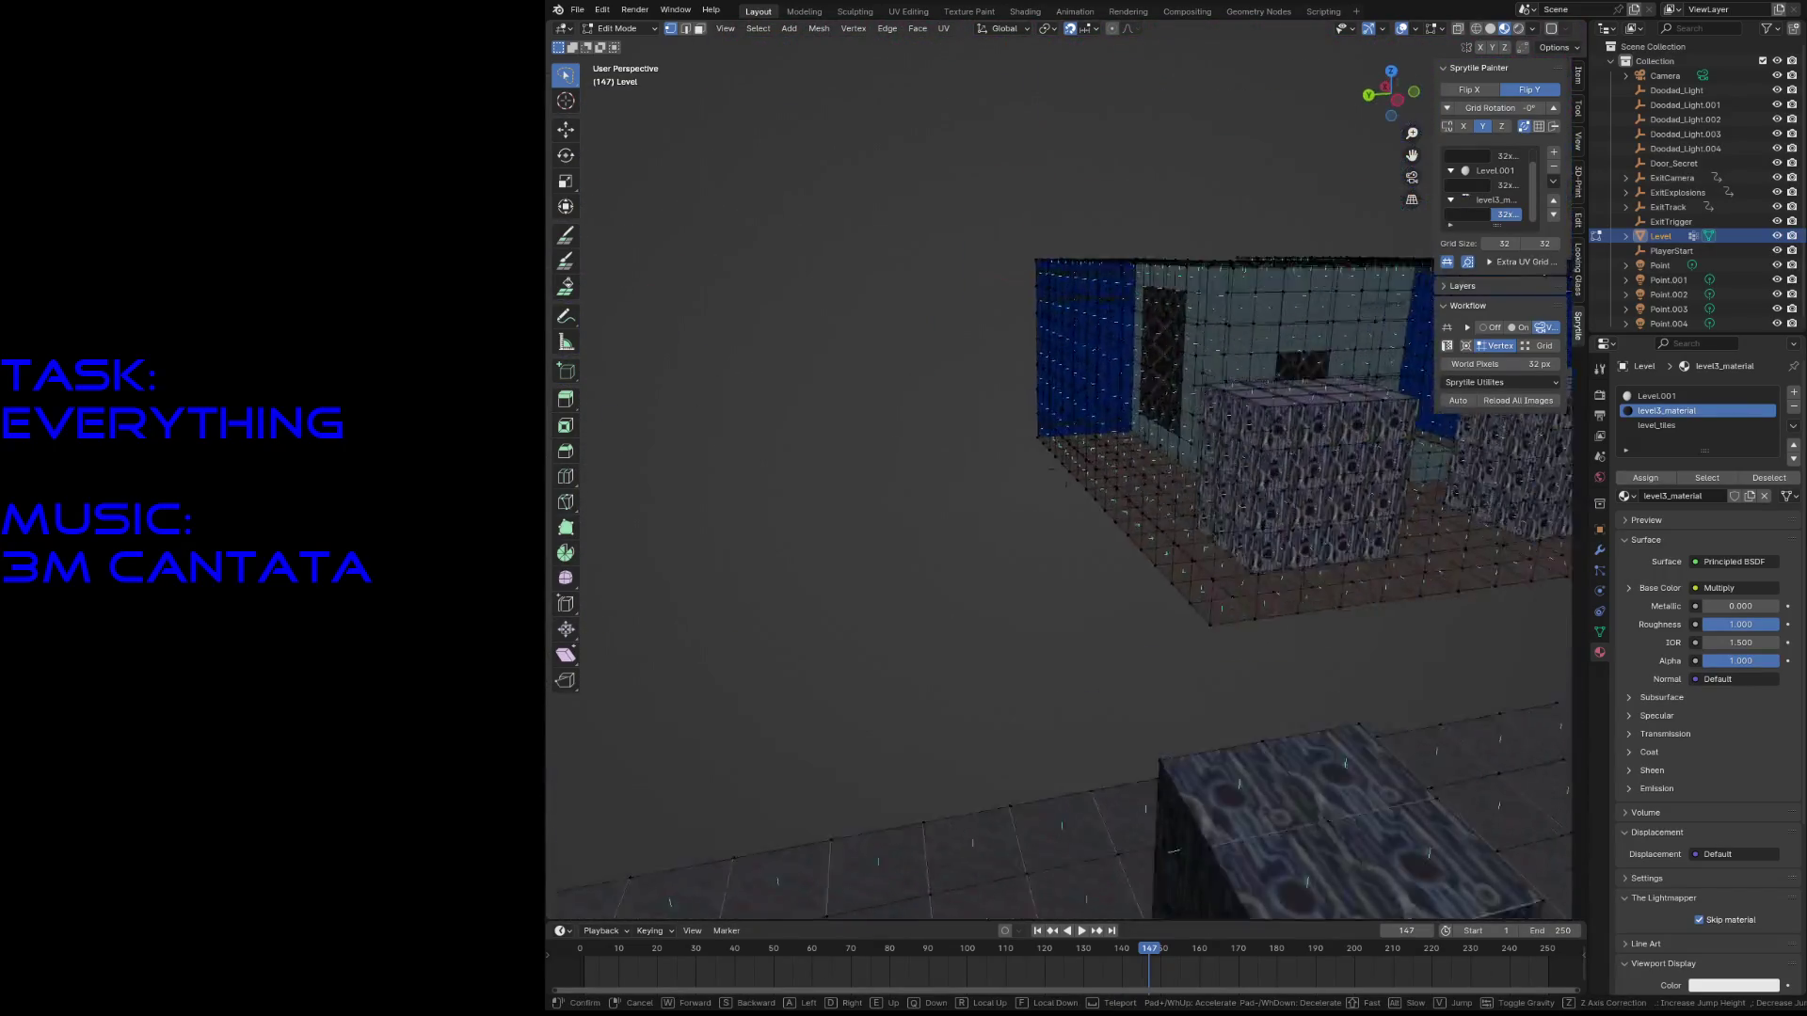
pyautogui.press('s')
pyautogui.press('Escape')
pyautogui.hotkey('ctrl', 's')
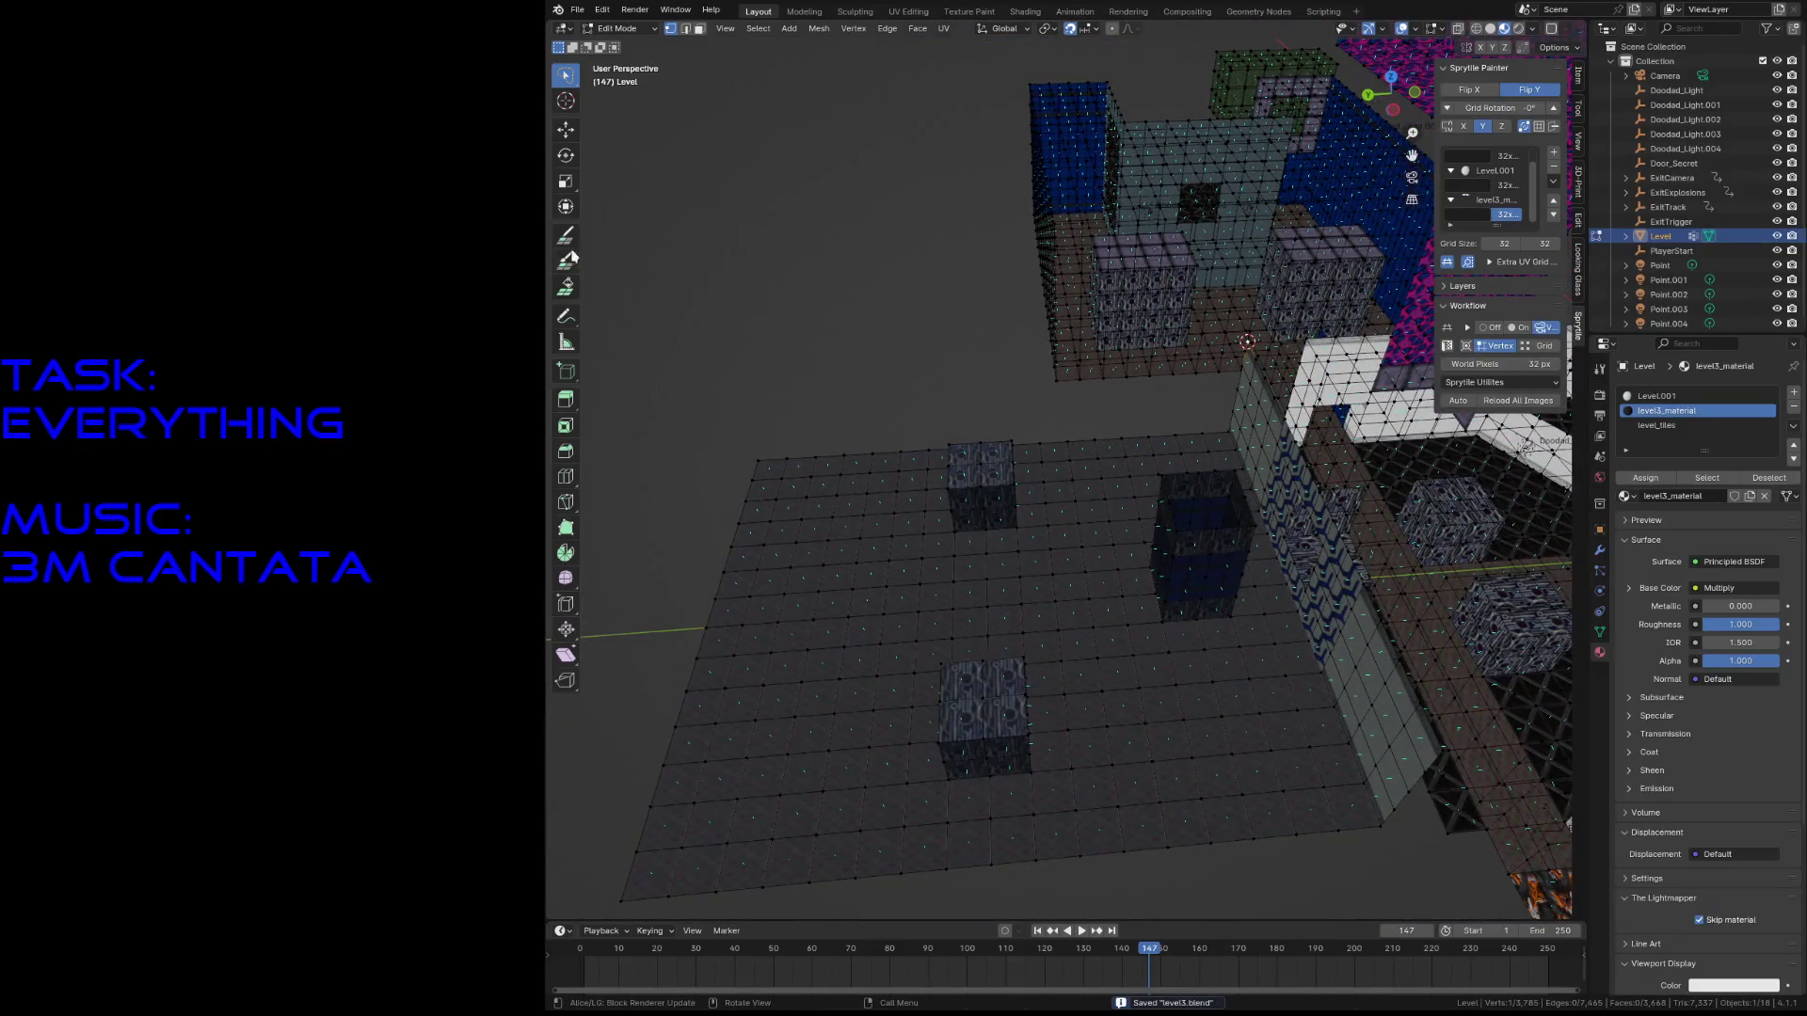
pyautogui.click(568, 233)
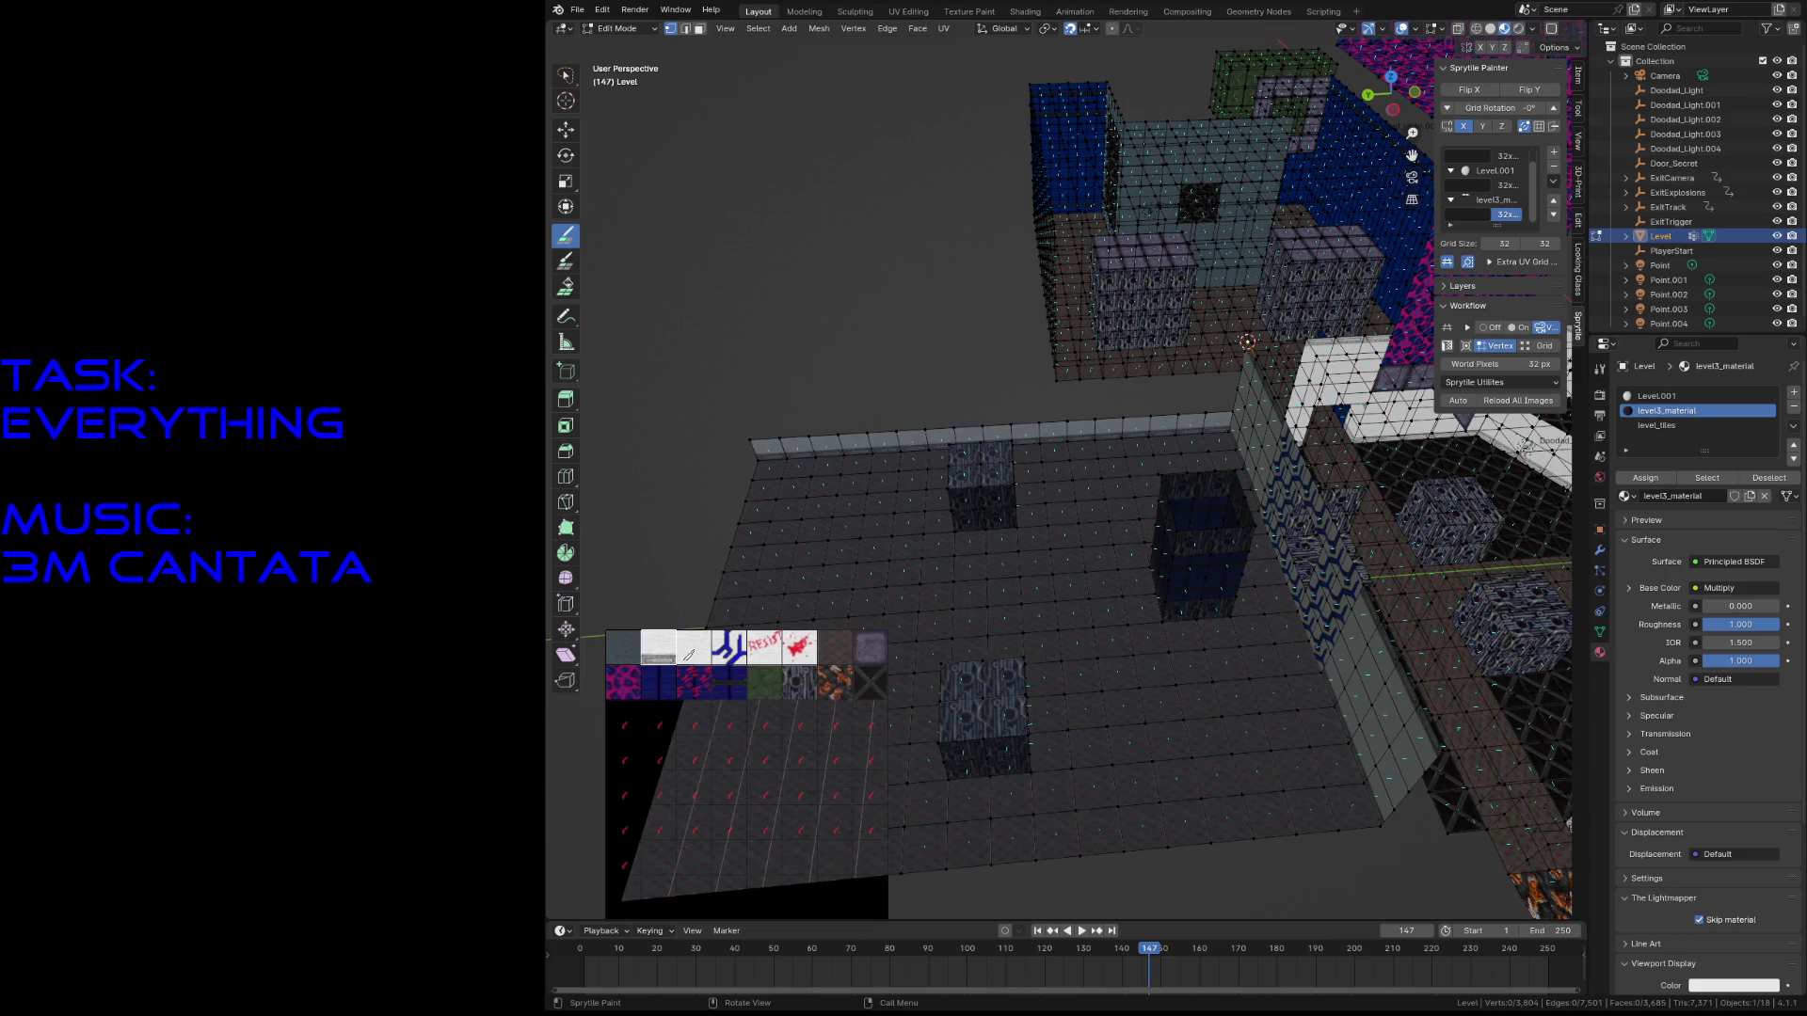
# - Paint a strip of light grey tiles along the floor's far edge and view it from above
pyautogui.moveTo(753, 396)
pyautogui.mouseDown()
pyautogui.moveTo(1205, 384)
pyautogui.moveTo(974, 394)
pyautogui.mouseUp()
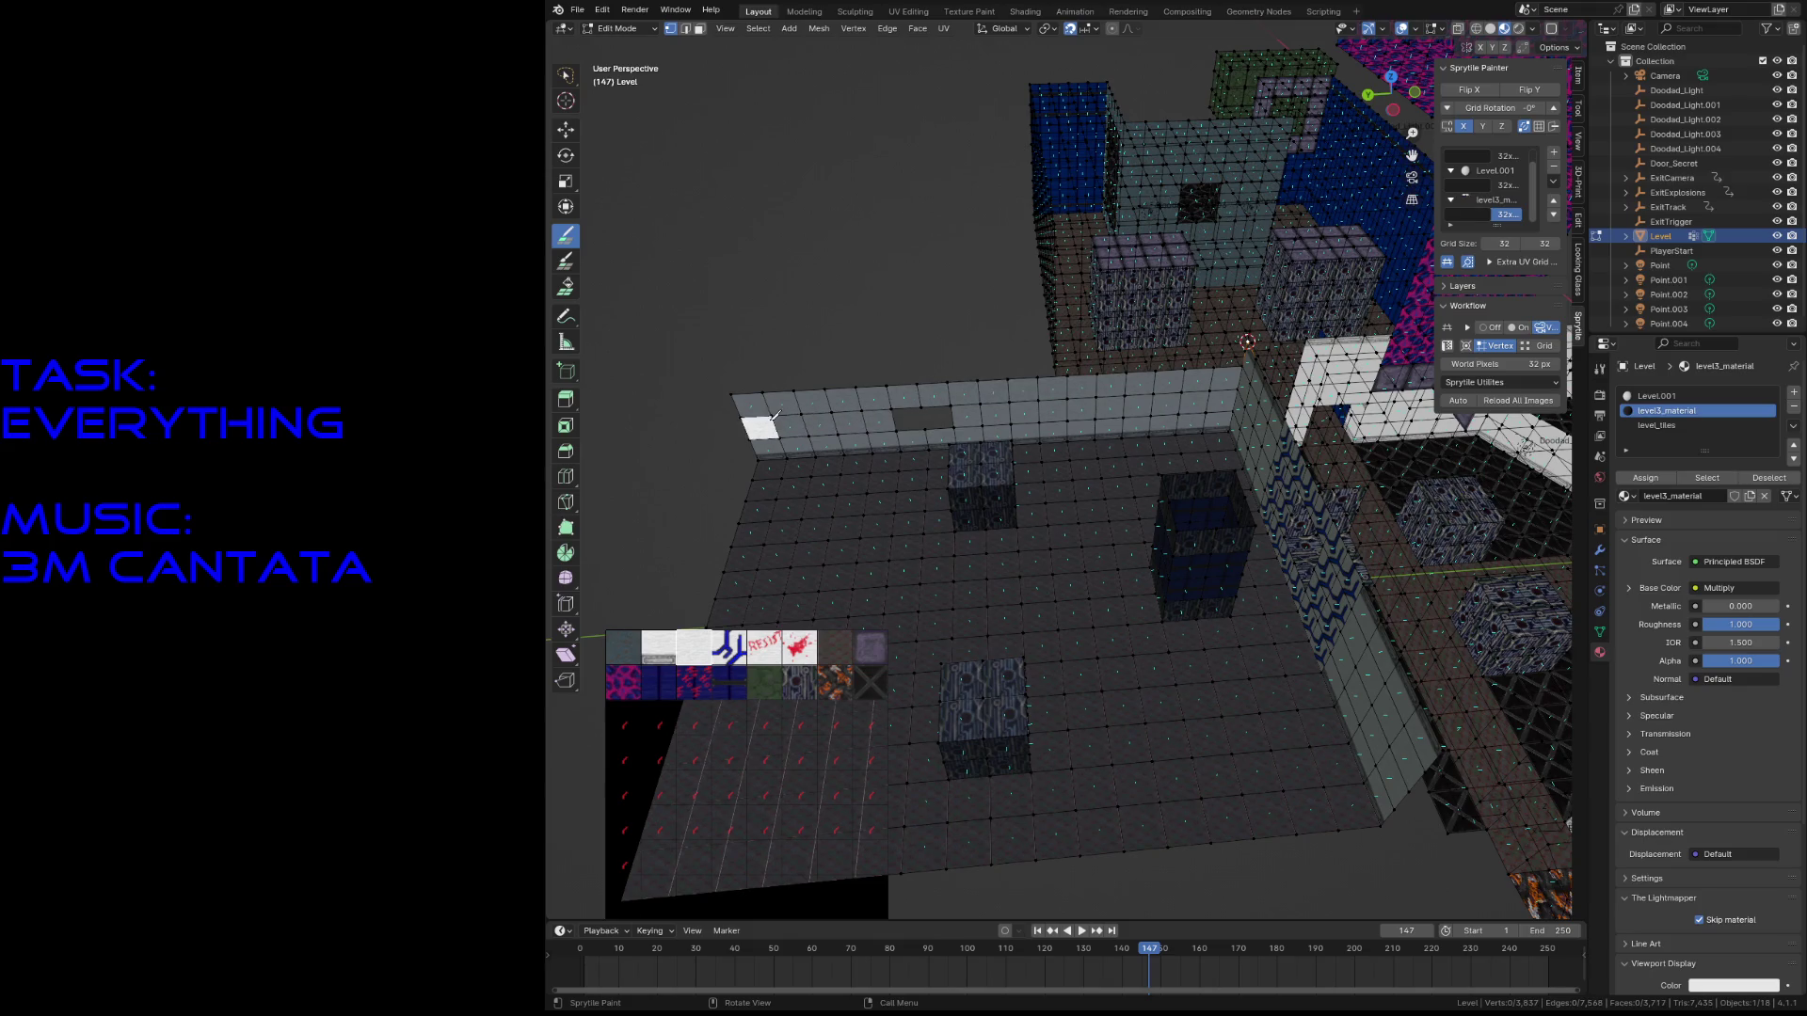
pyautogui.hotkey('shift', '`')
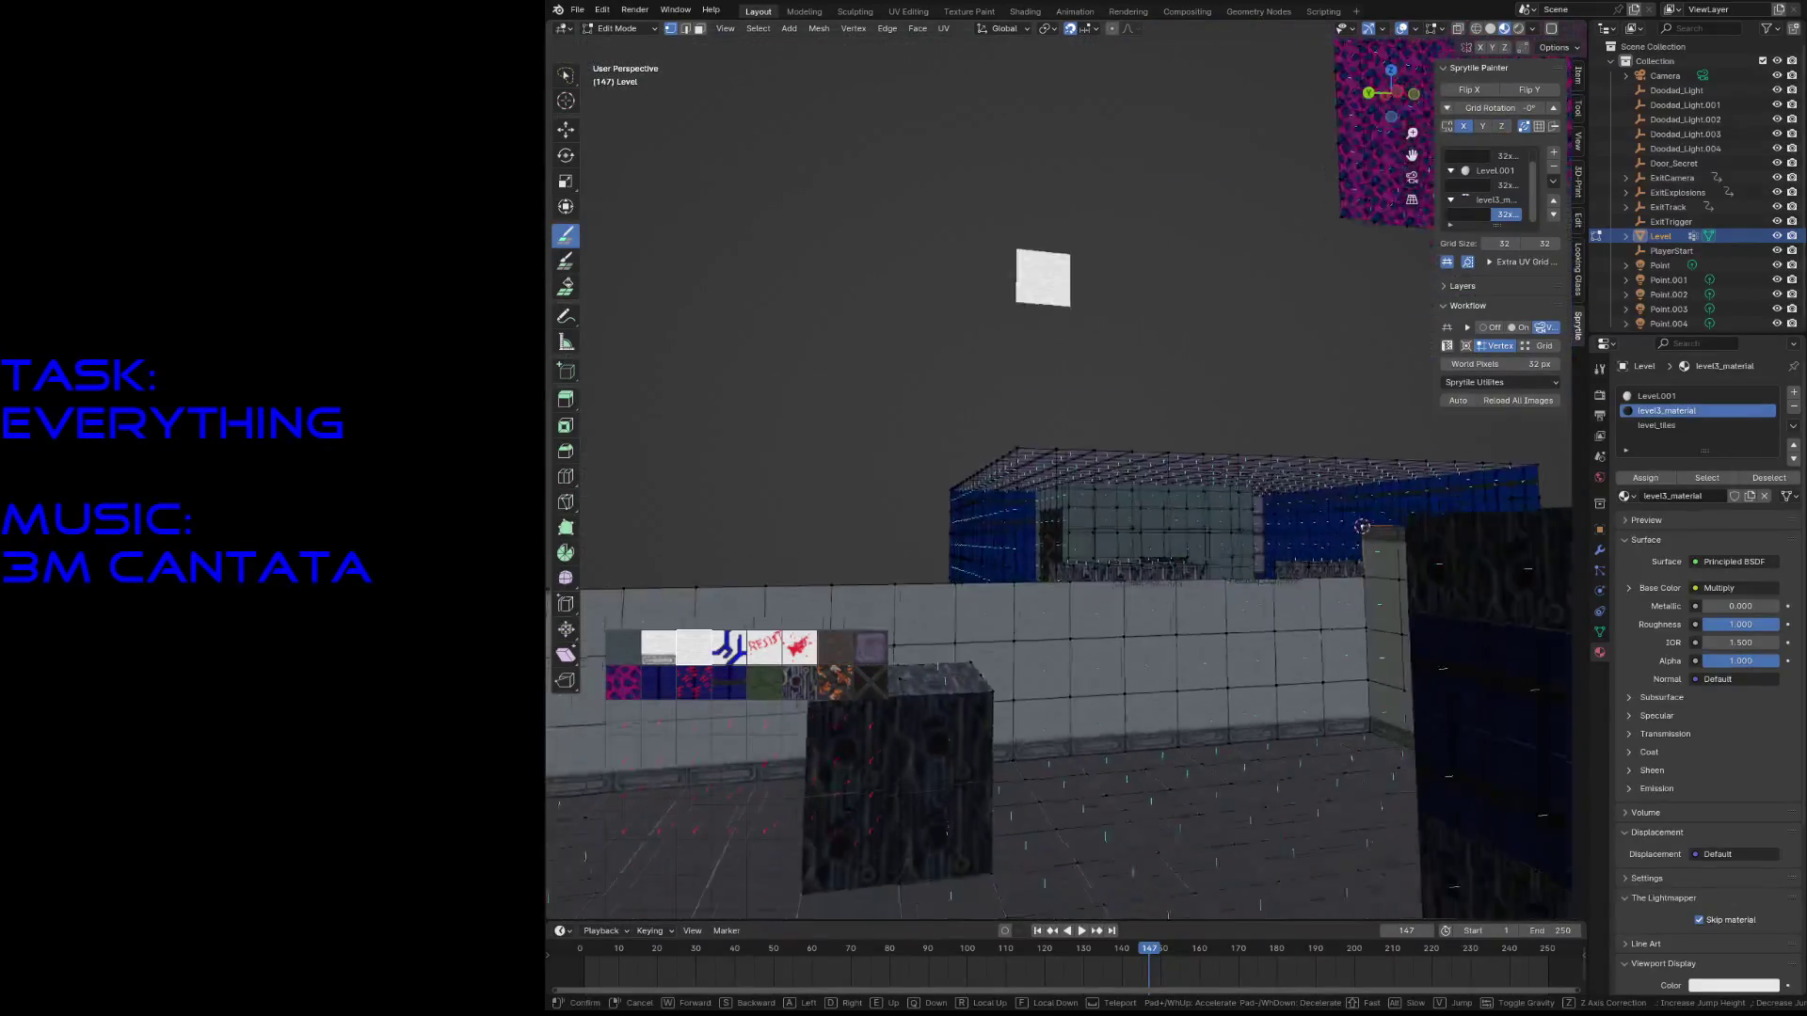
pyautogui.press('s')
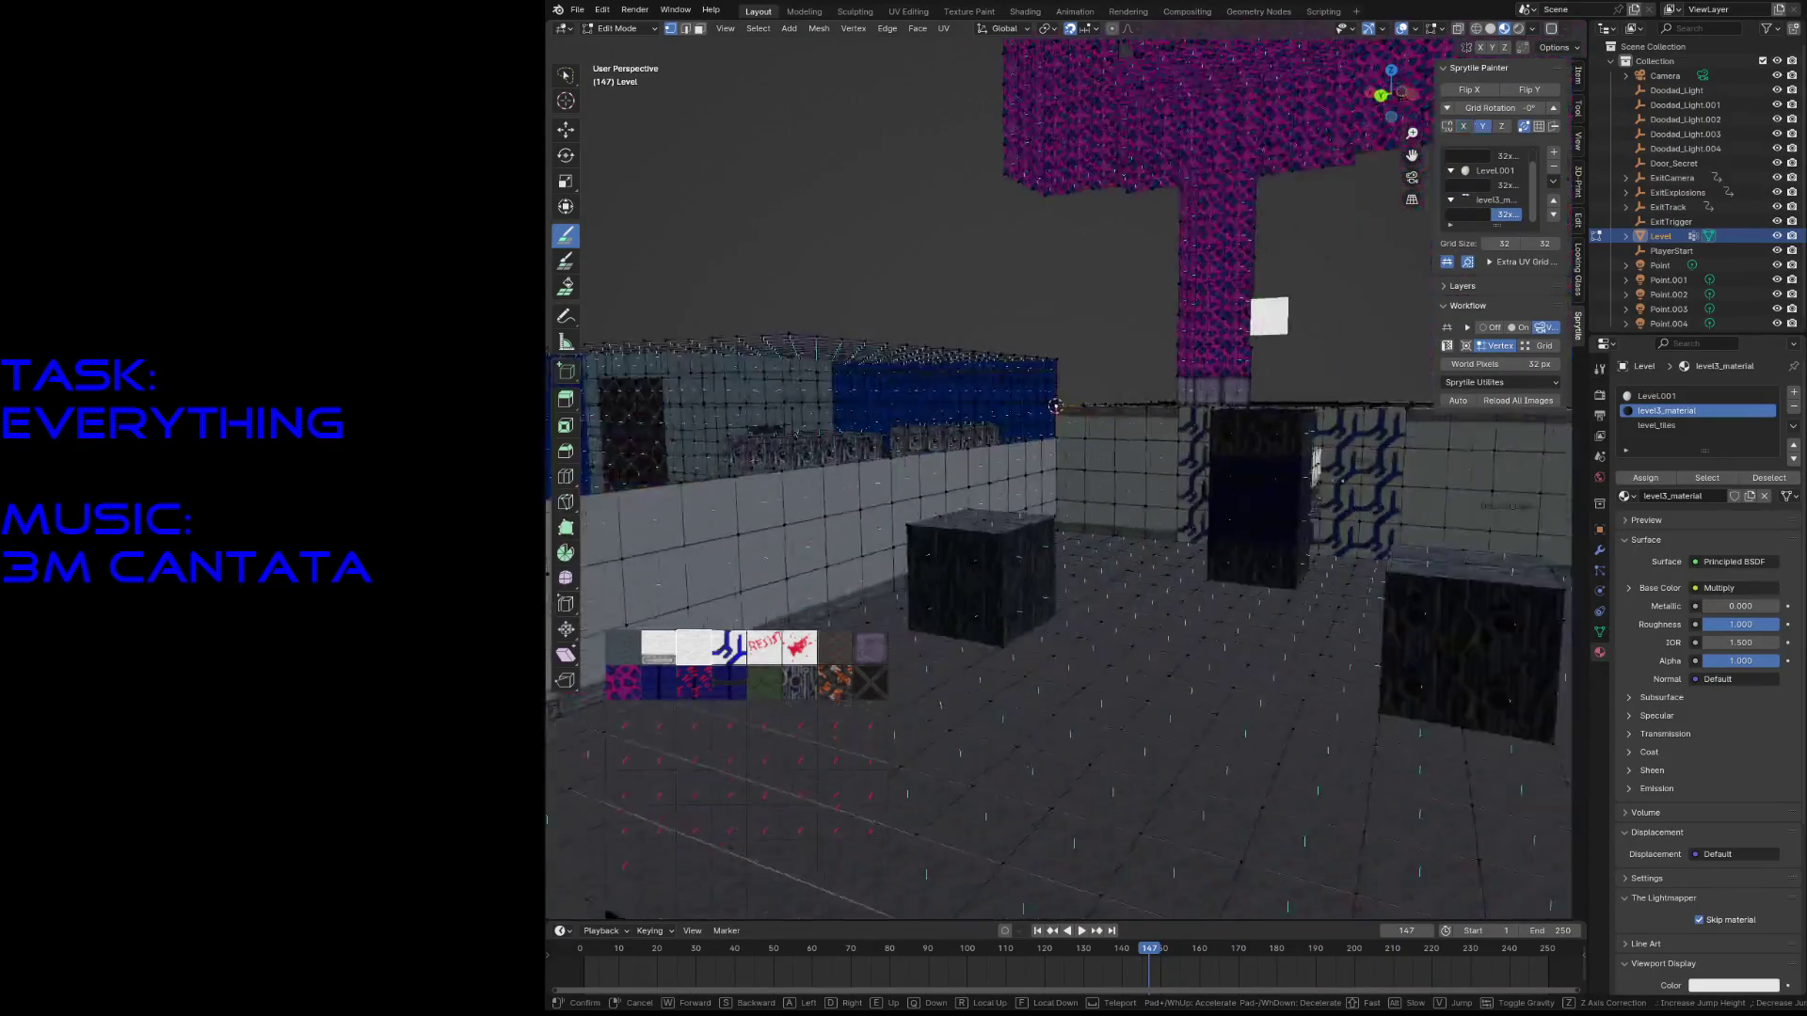
pyautogui.press('e')
pyautogui.press('w')
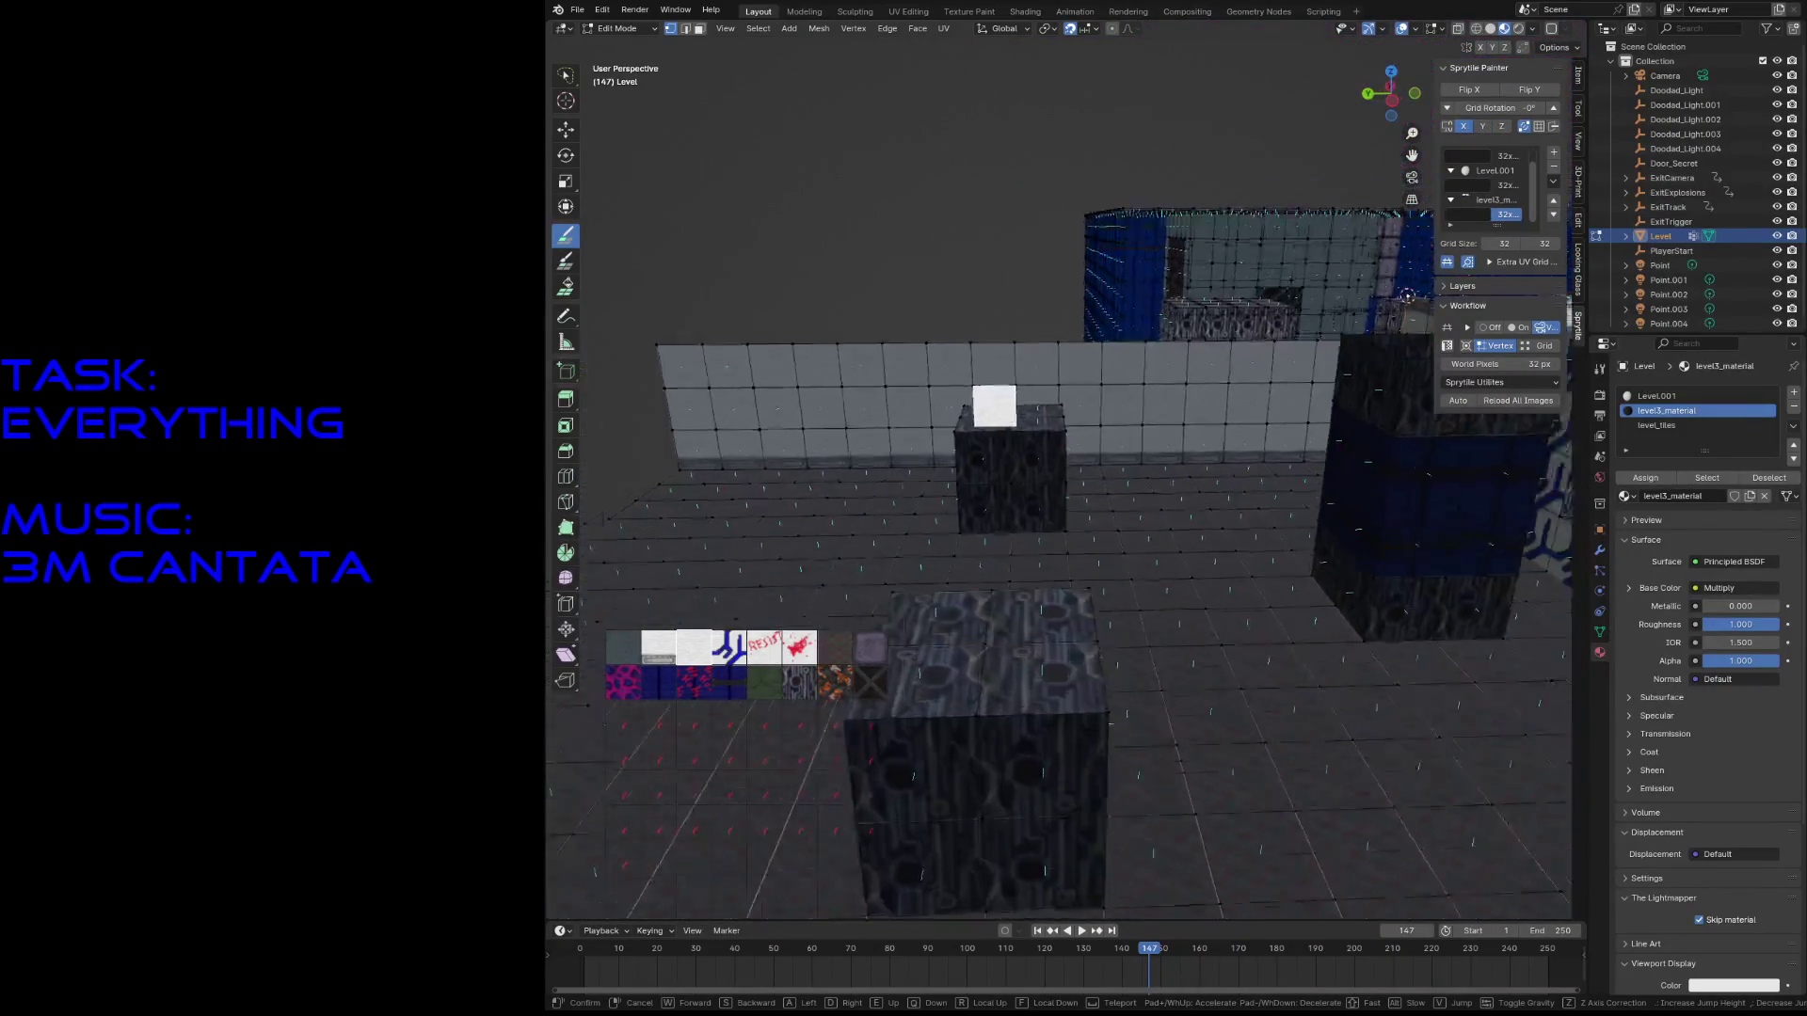
pyautogui.press('s')
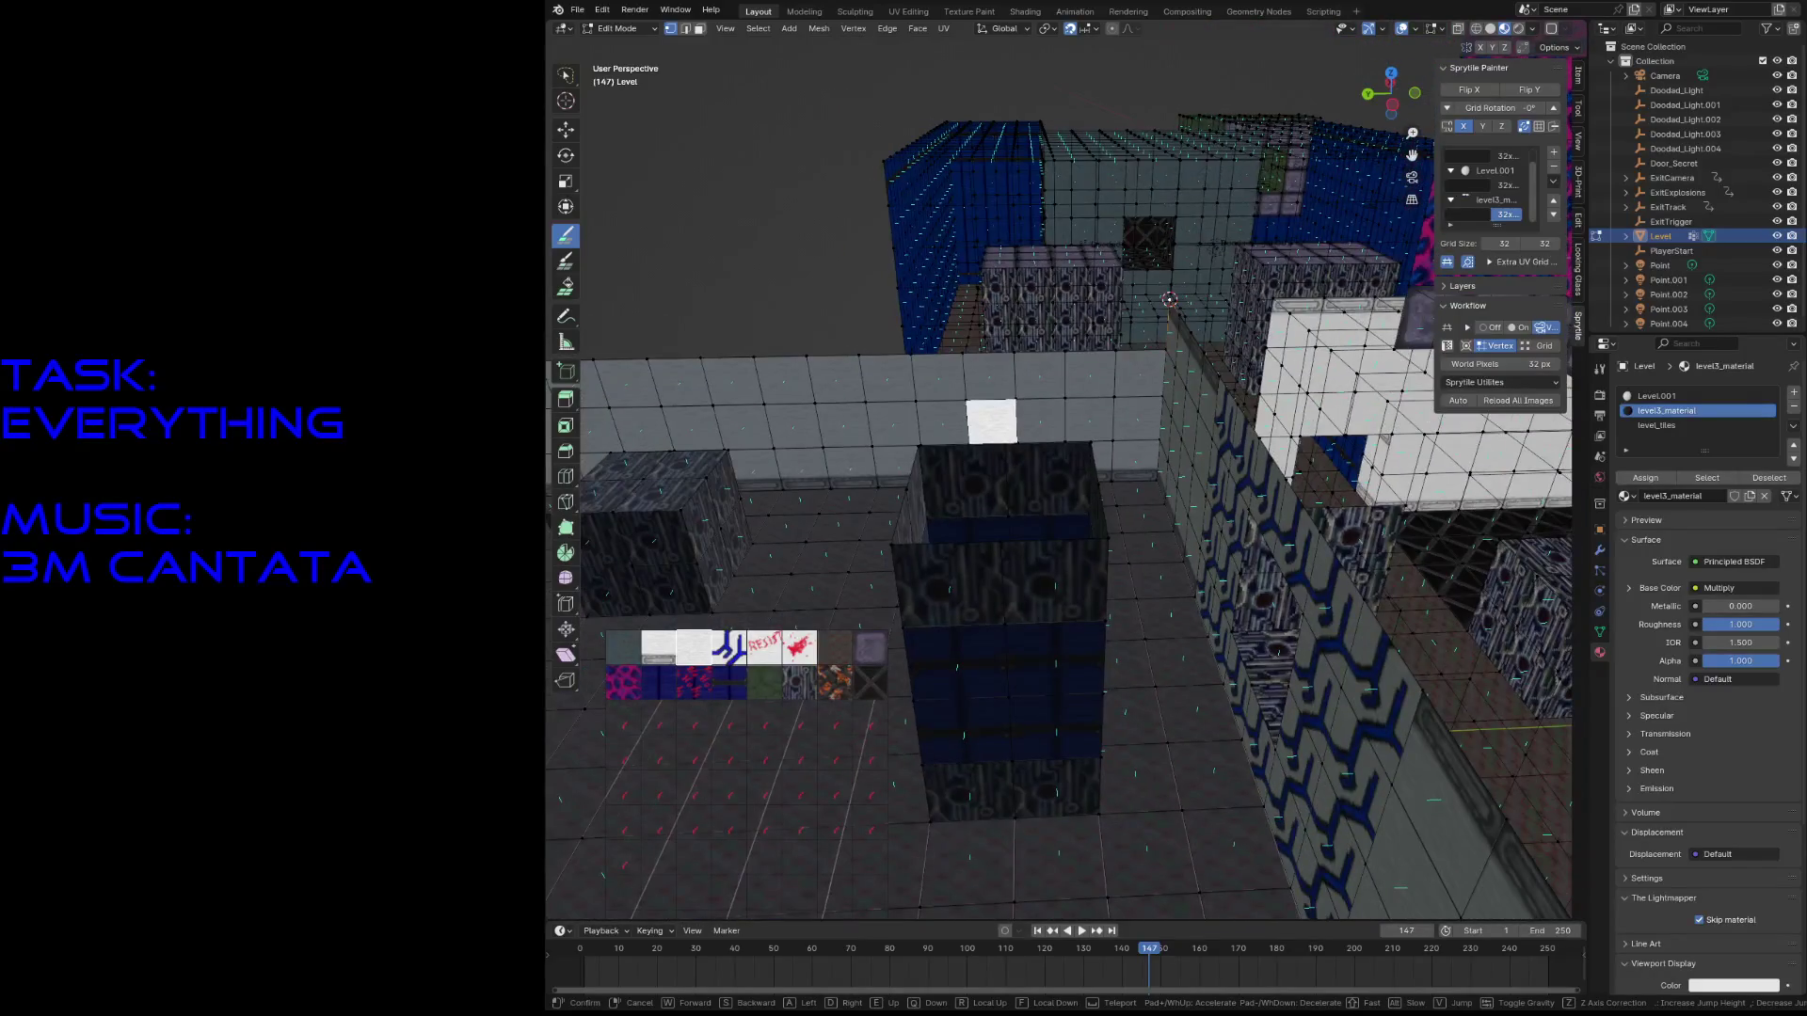
pyautogui.click(1089, 462)
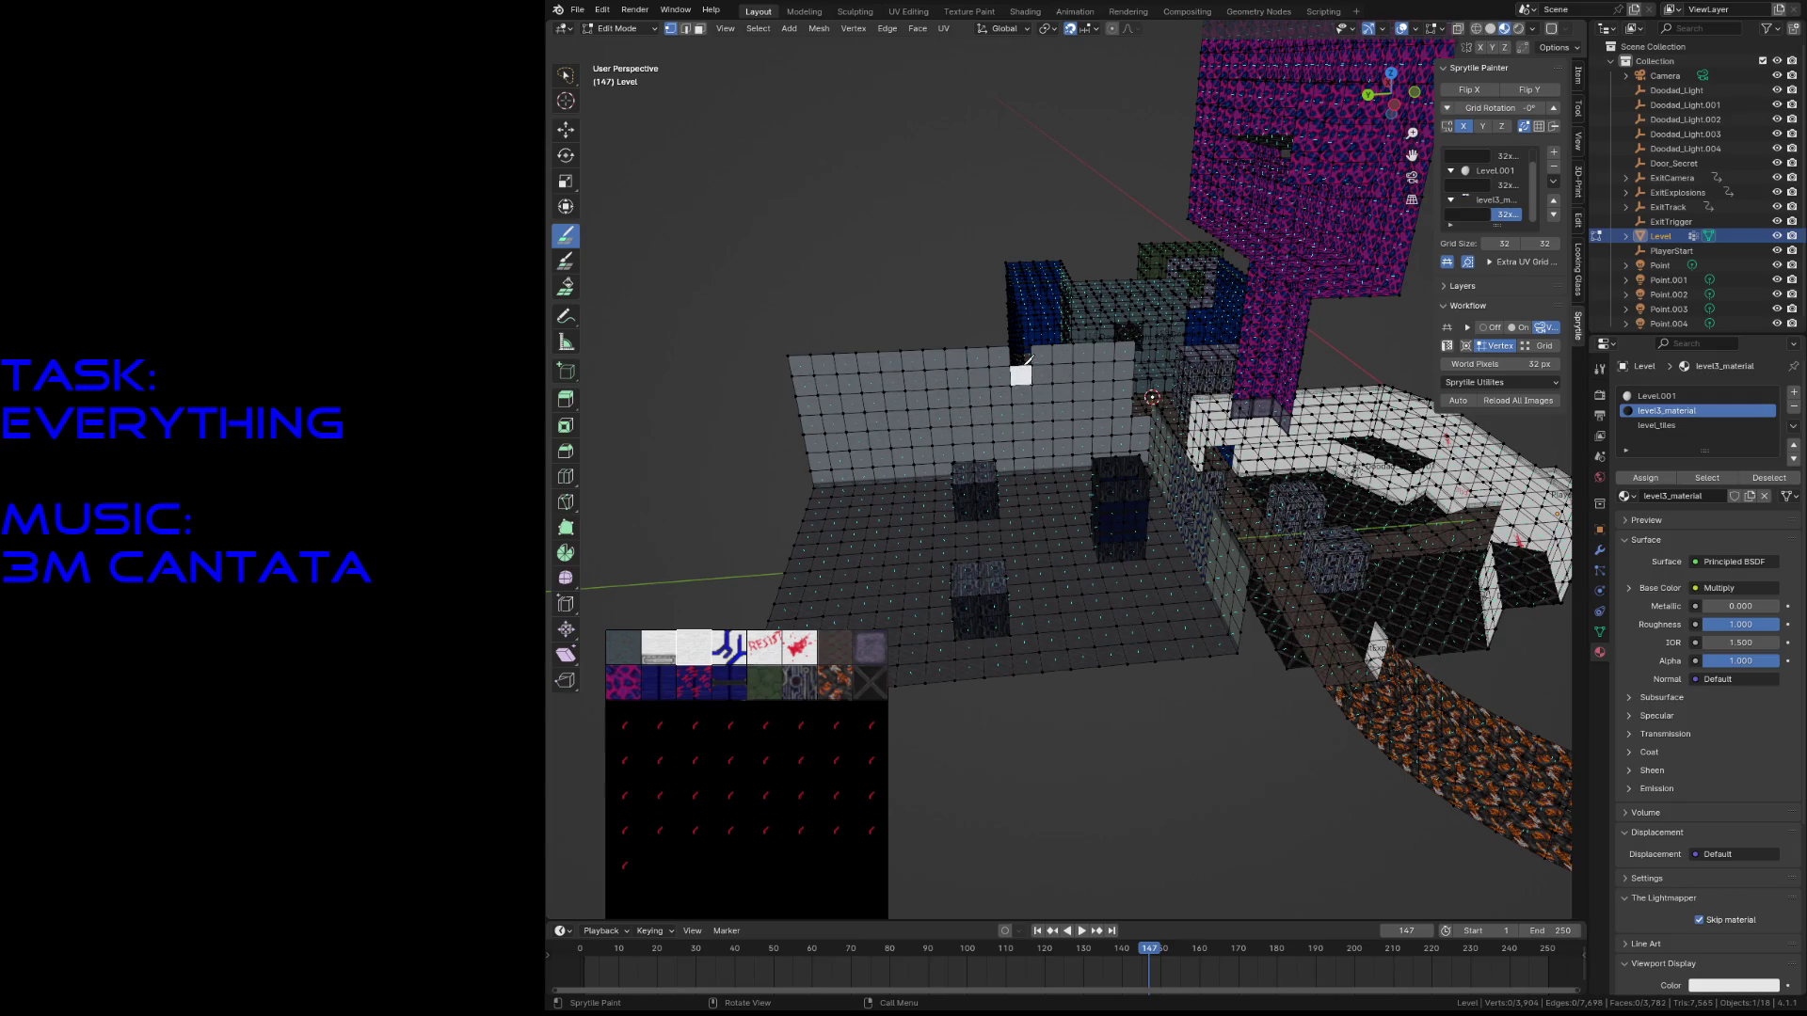
# - Reposition facing the grey wall and paint a column of grey tiles onto it
pyautogui.hotkey('shift', '`')
pyautogui.press('w')
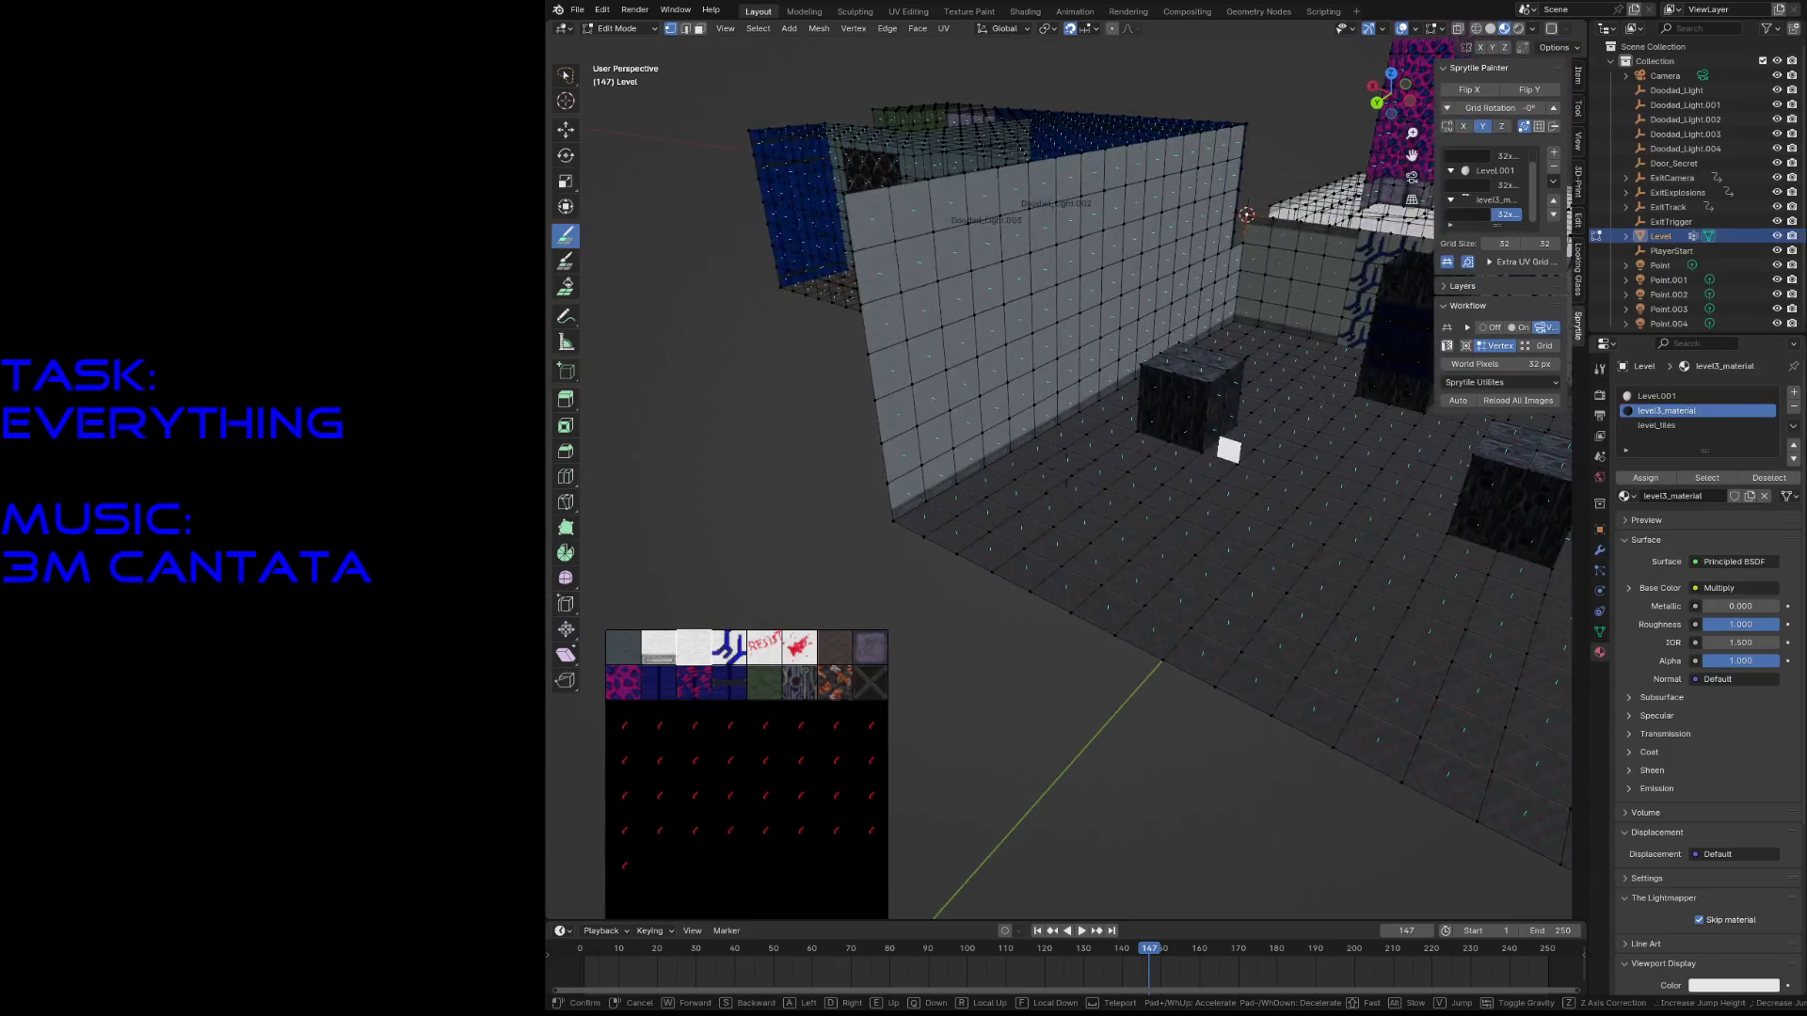
pyautogui.press('s')
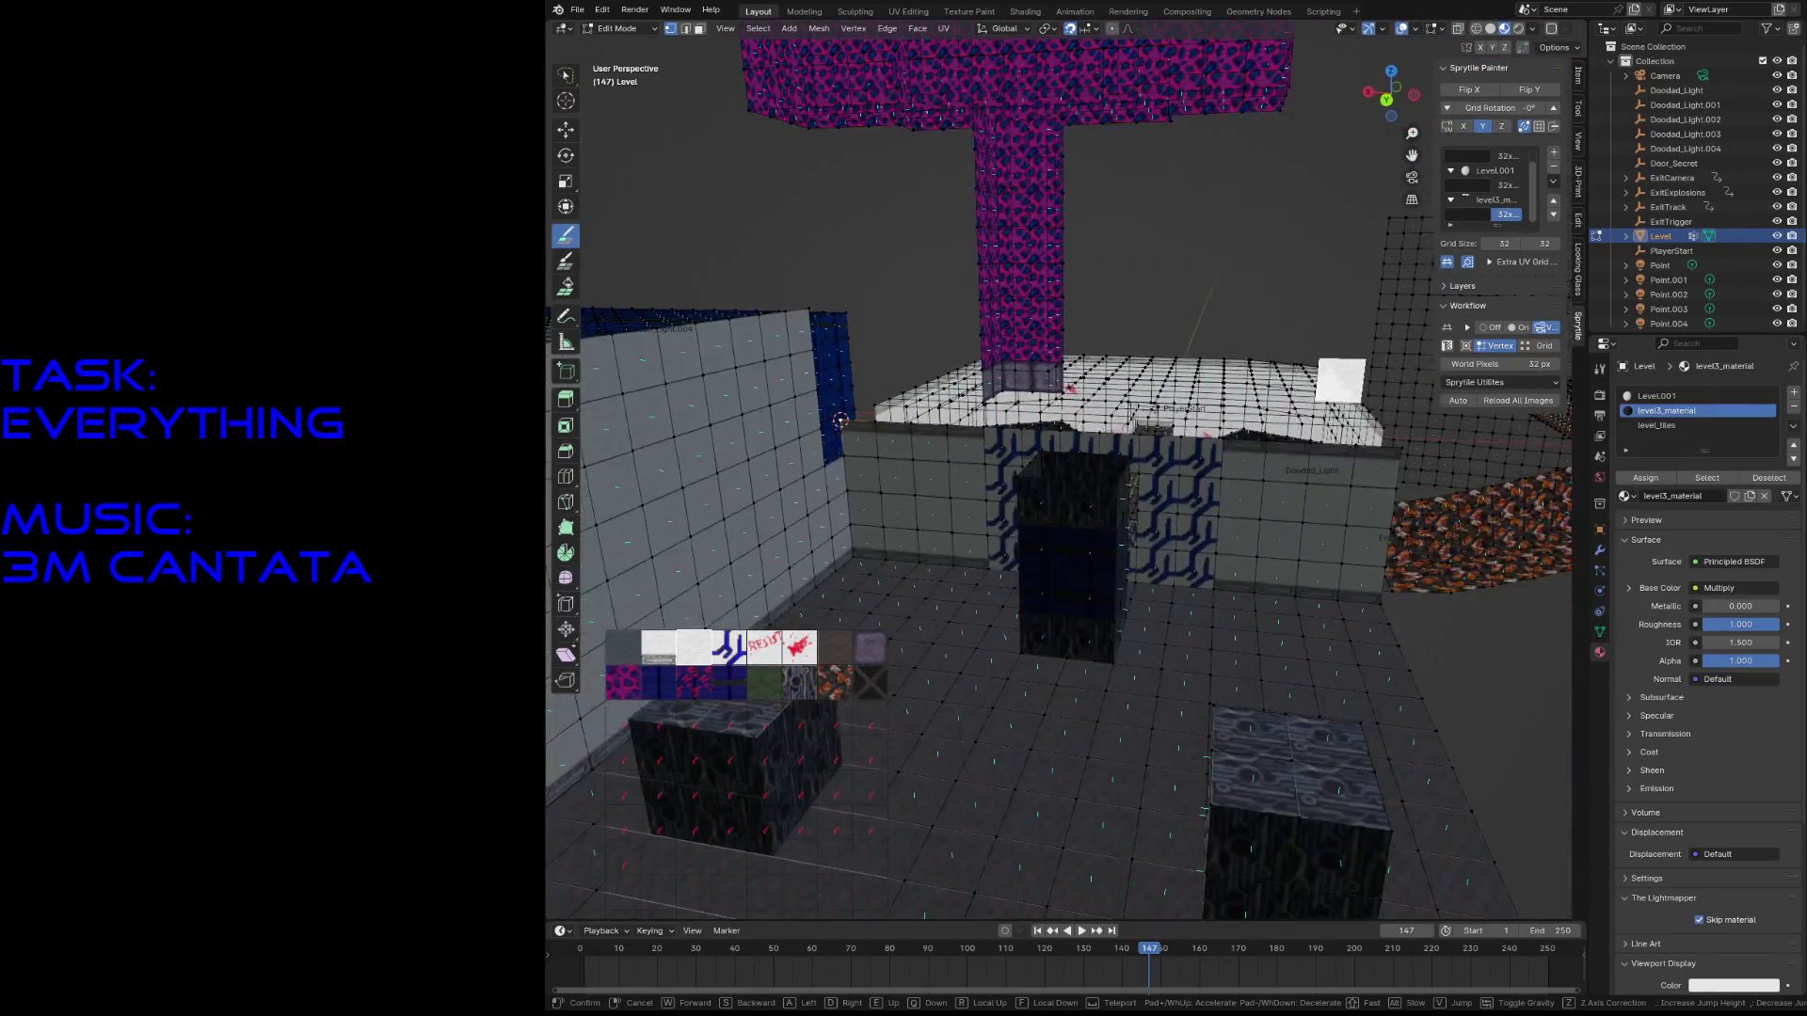
pyautogui.press('w')
pyautogui.press('s')
pyautogui.press('w')
pyautogui.click(1021, 440)
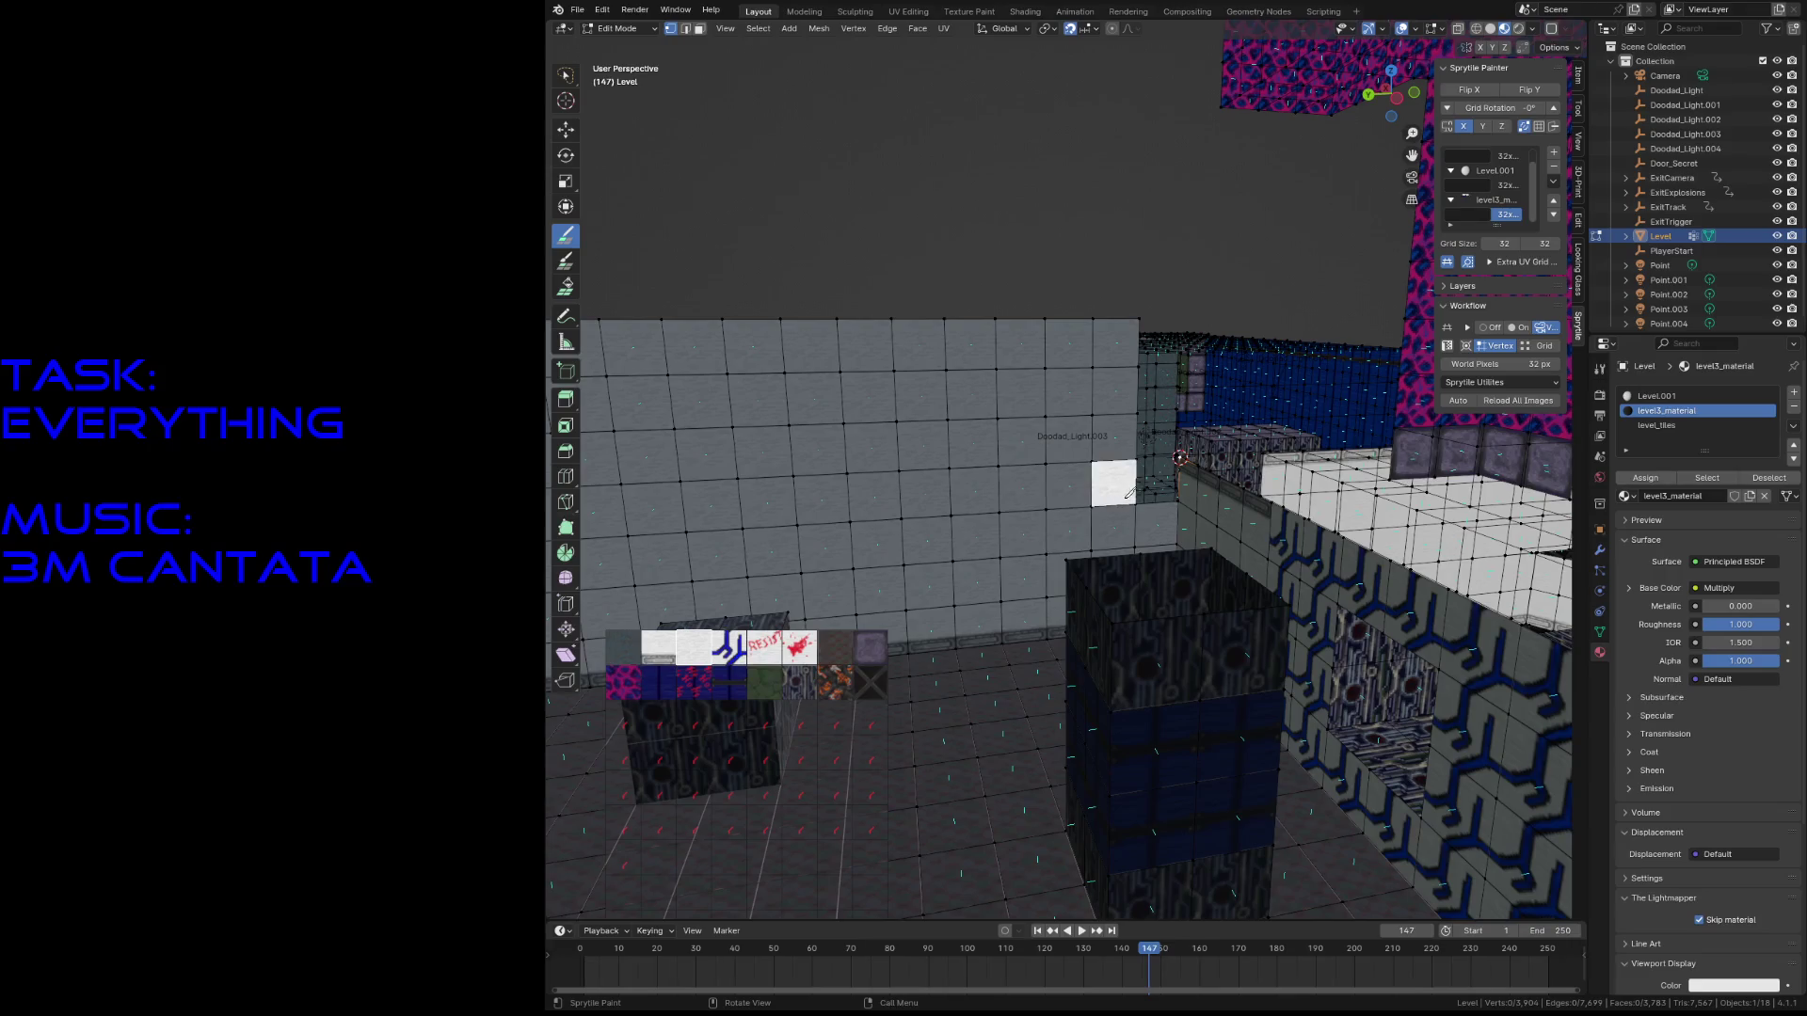
pyautogui.hotkey('shift', '`')
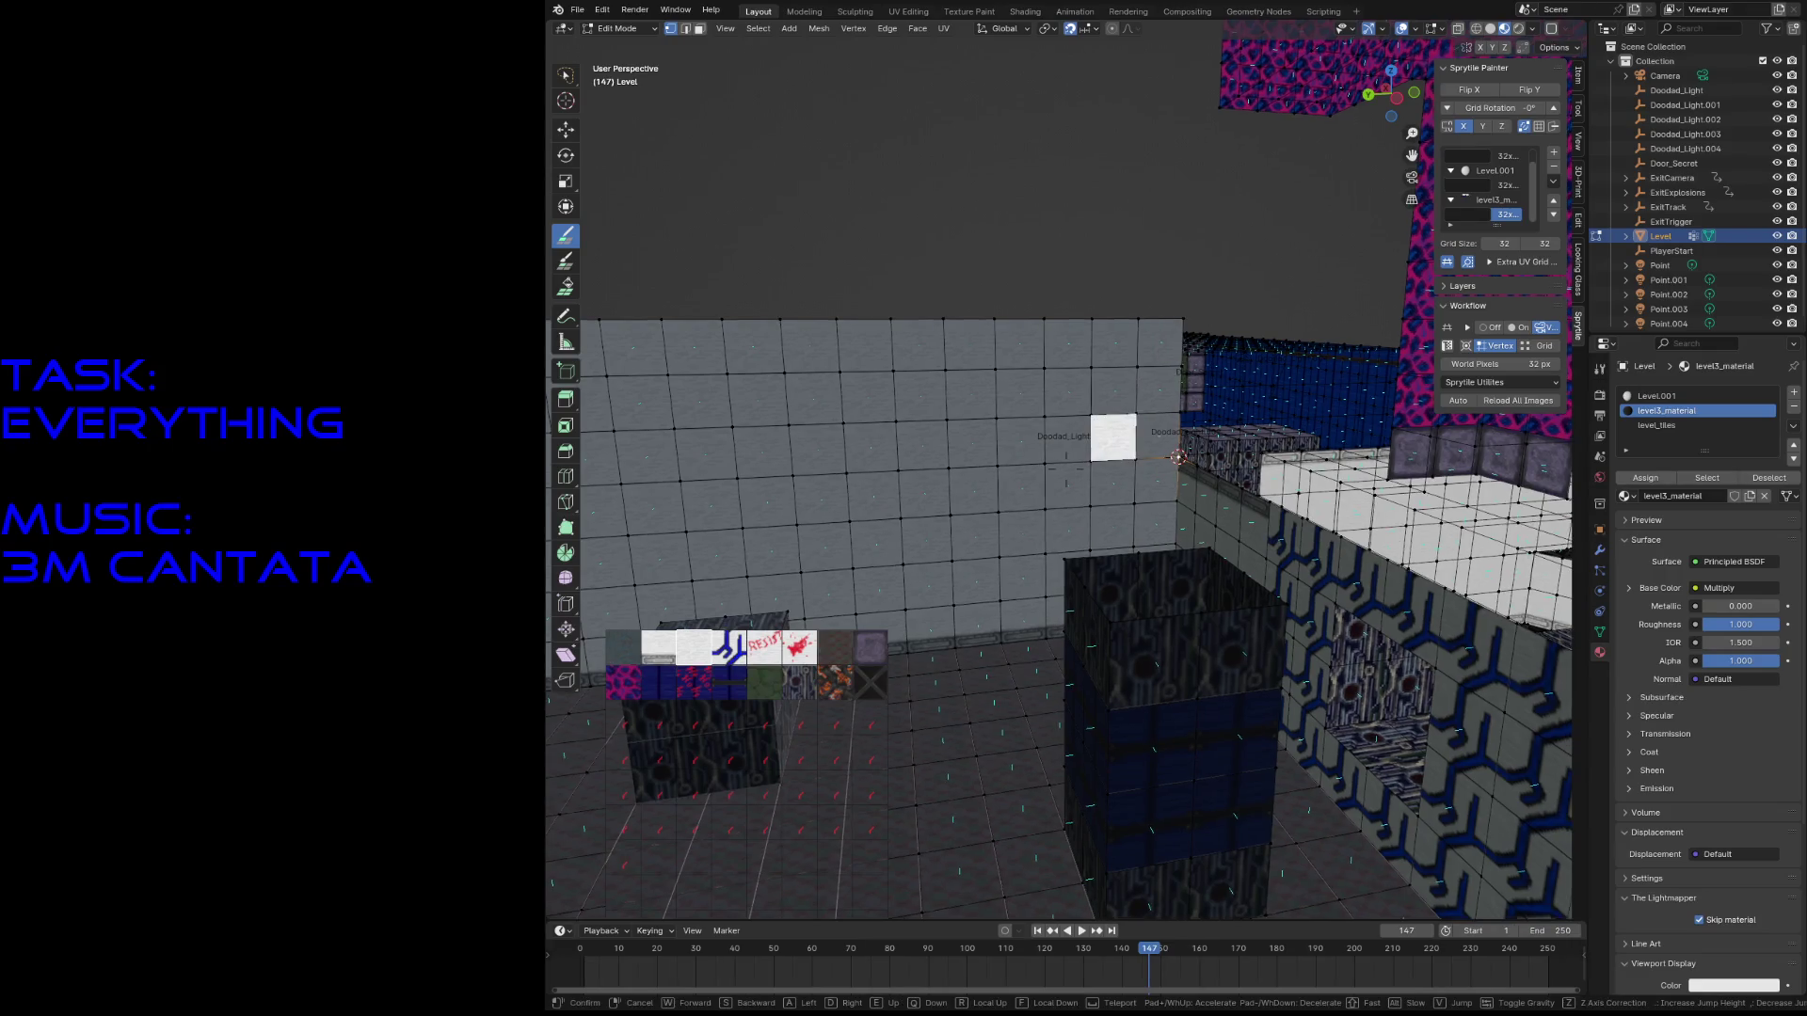
pyautogui.press('s')
pyautogui.press('w')
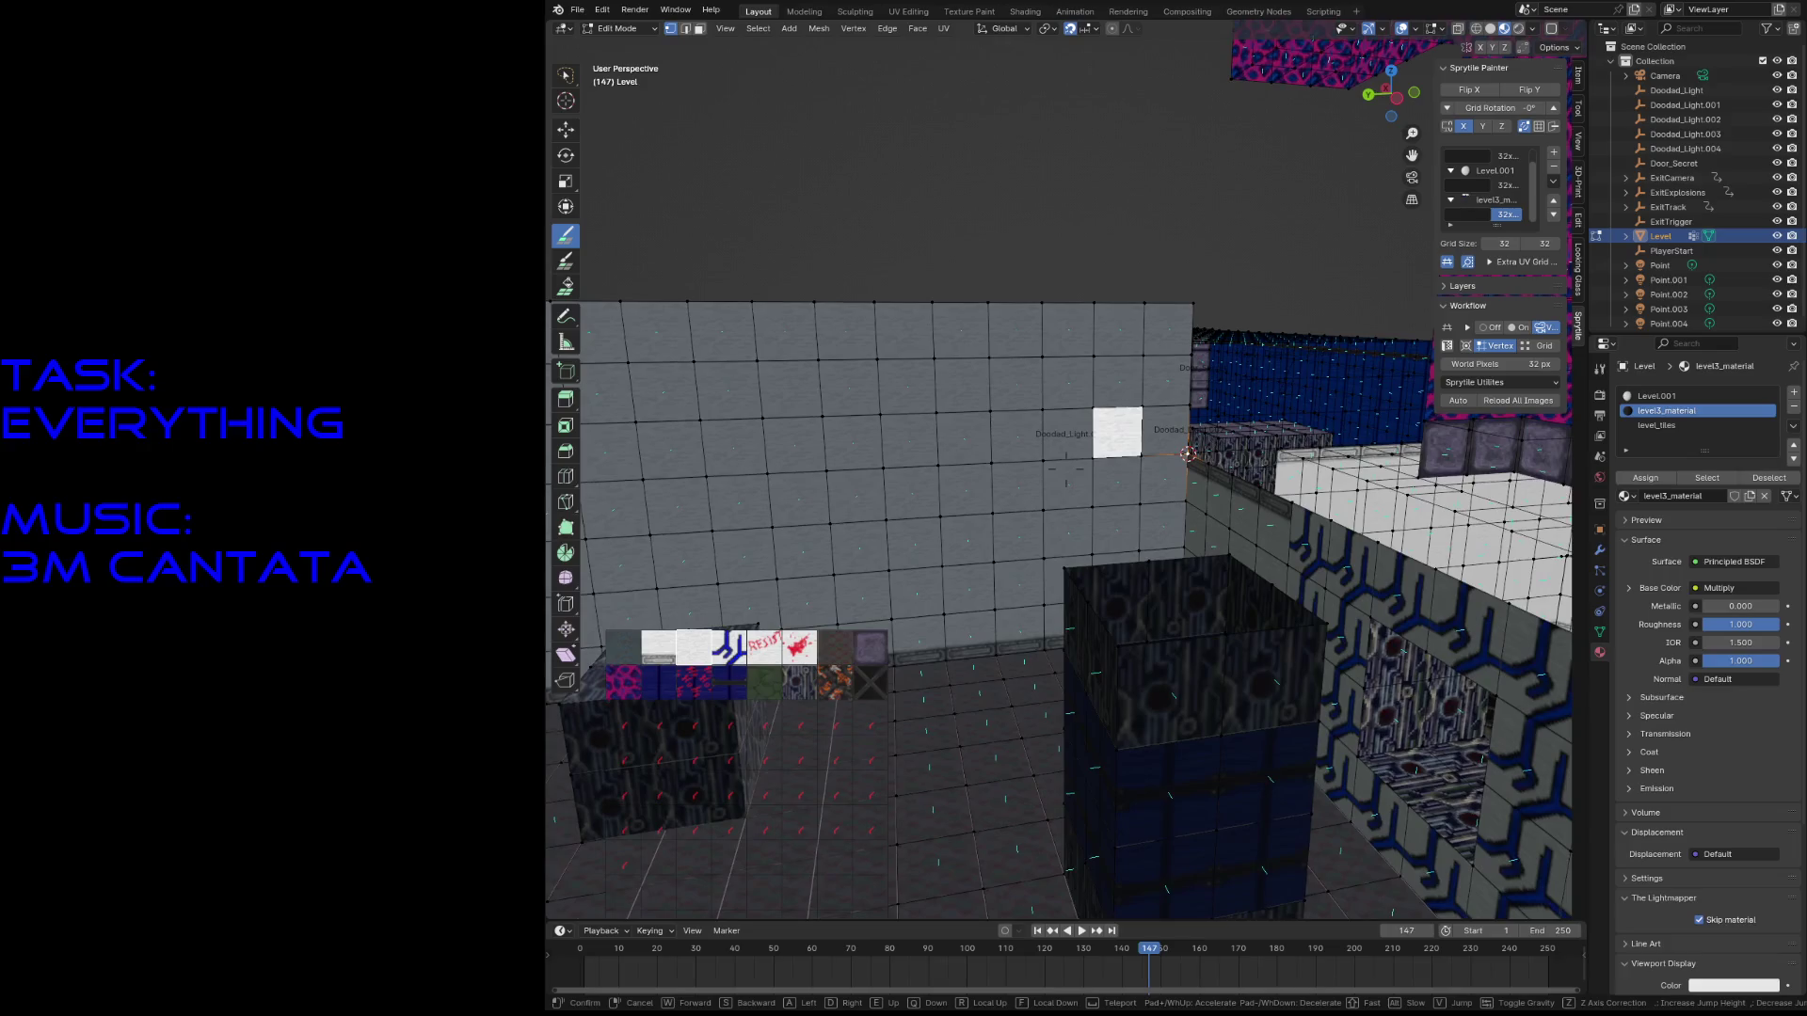
pyautogui.press('s')
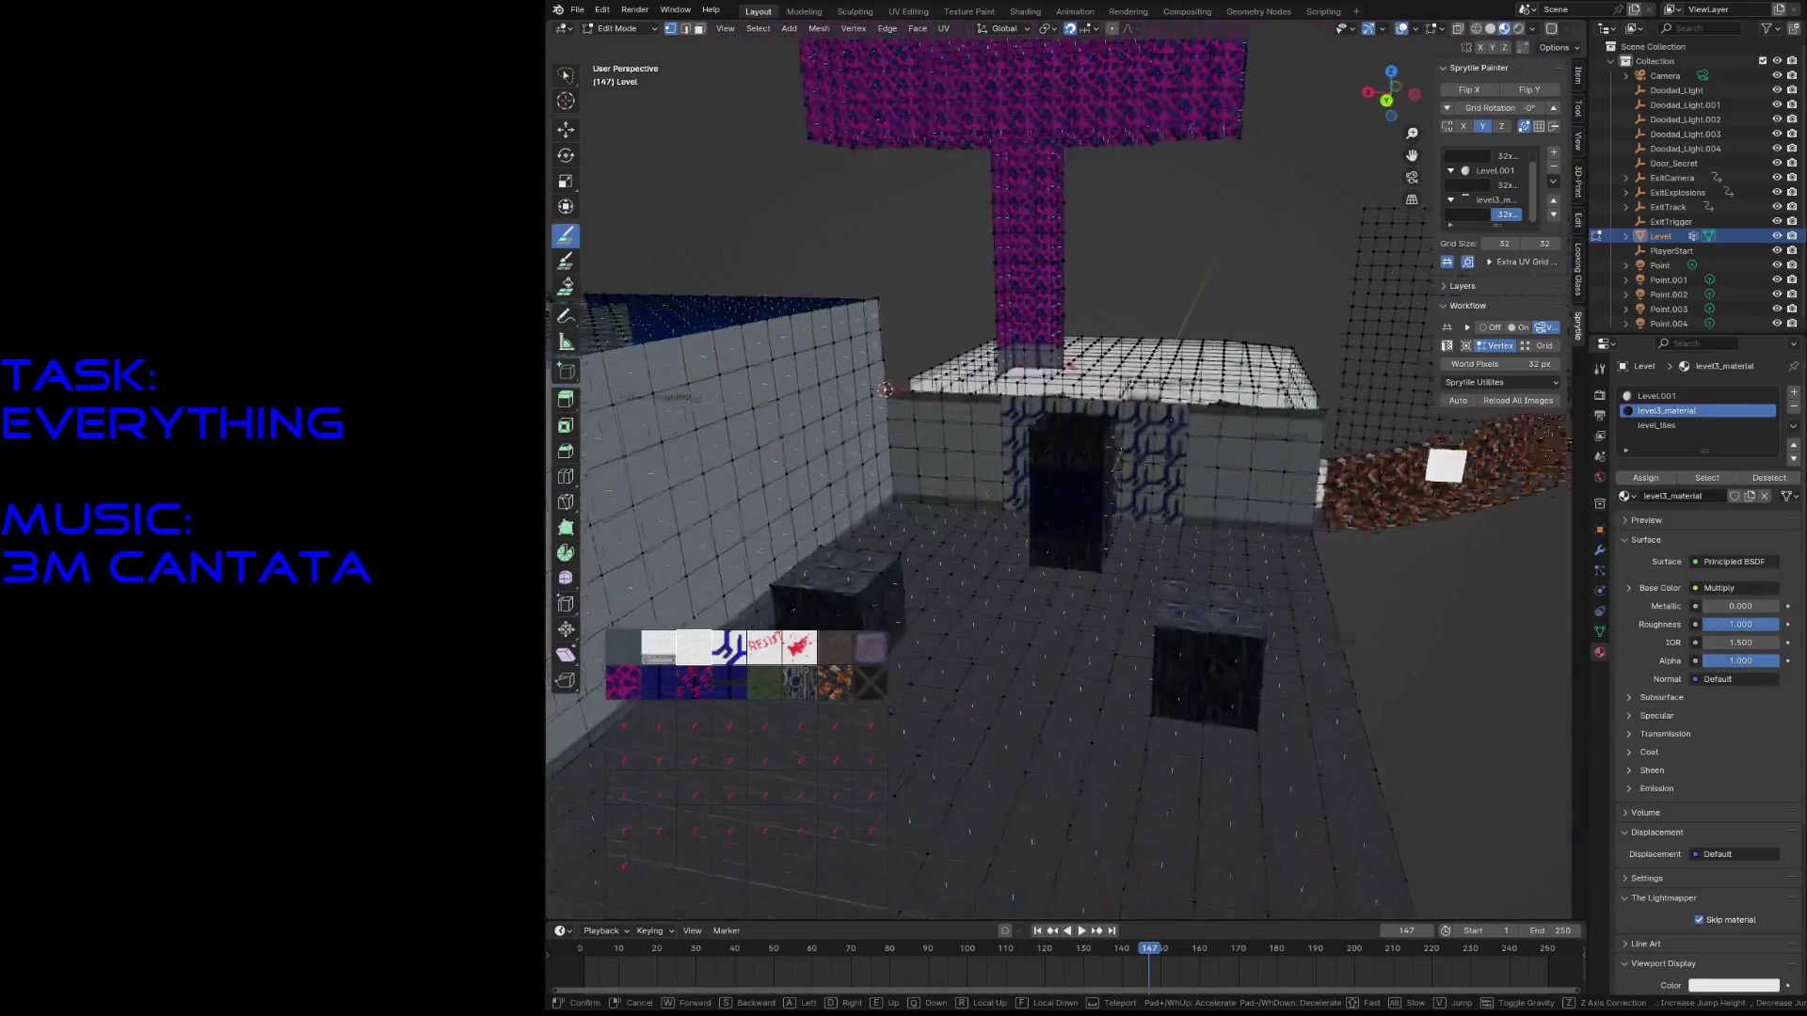
pyautogui.click(913, 442)
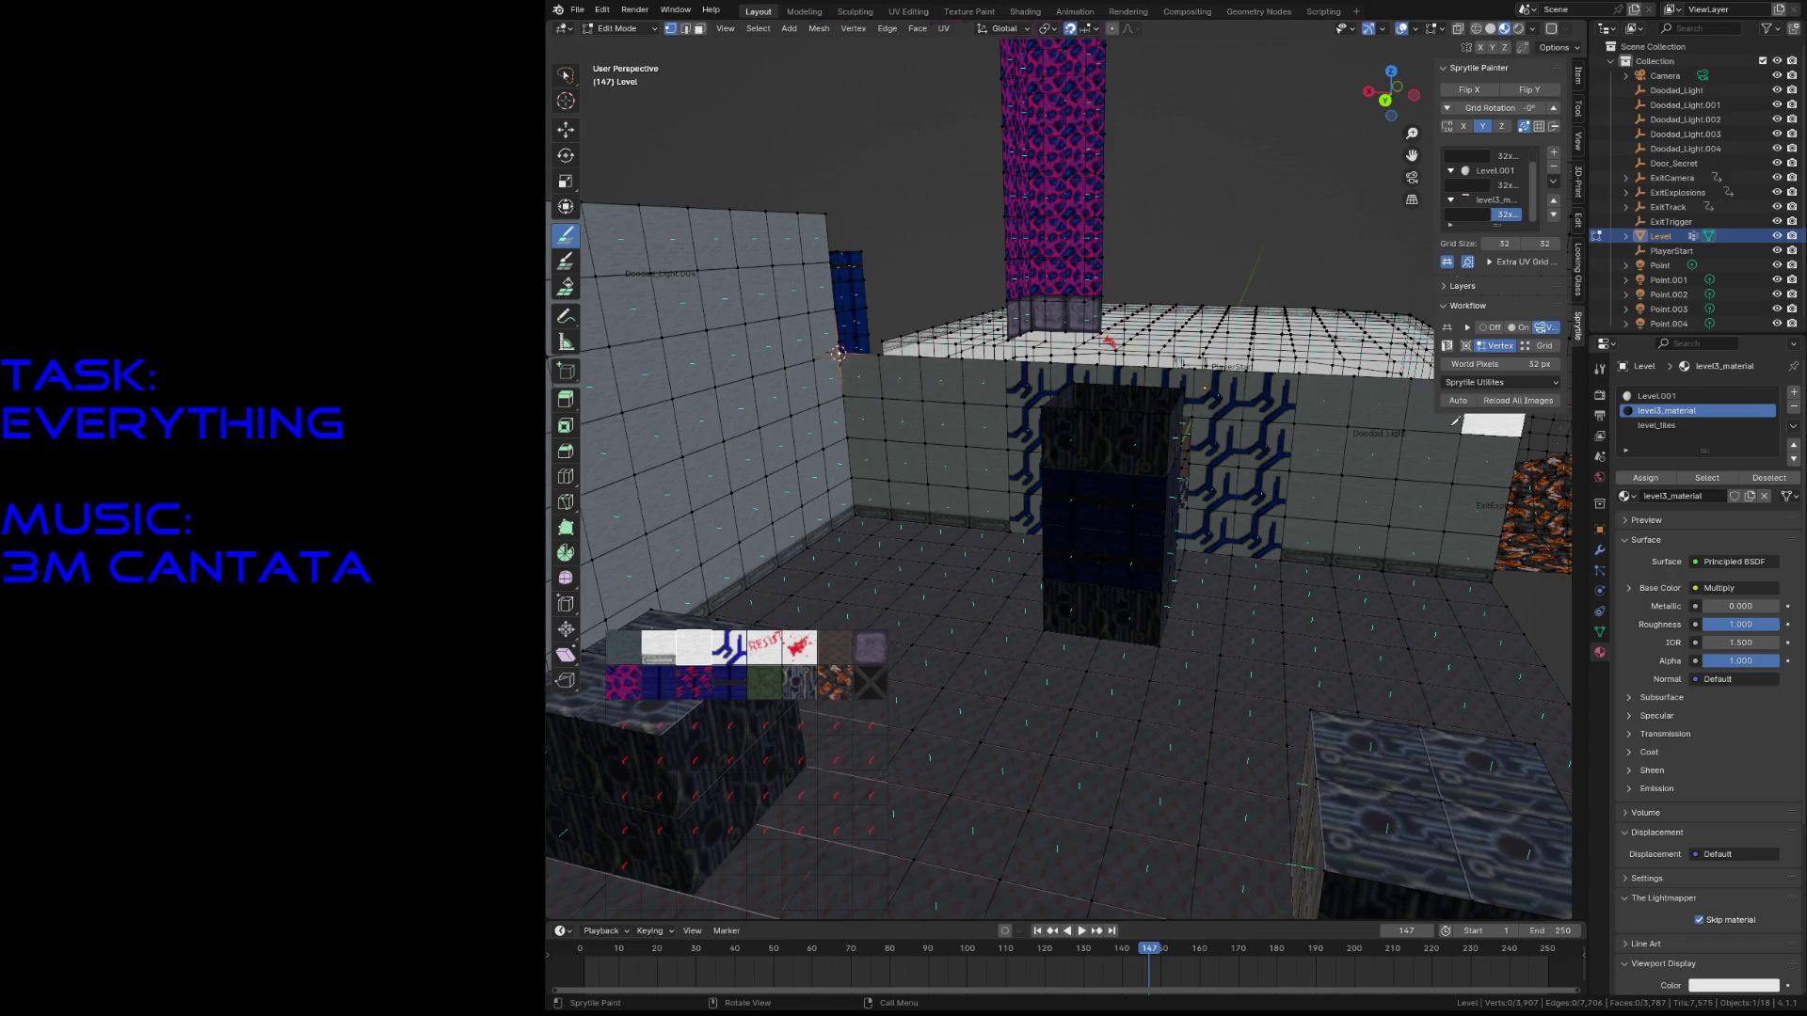
pyautogui.moveTo(983, 336)
pyautogui.mouseDown()
pyautogui.moveTo(981, 236)
pyautogui.moveTo(886, 235)
pyautogui.mouseUp()
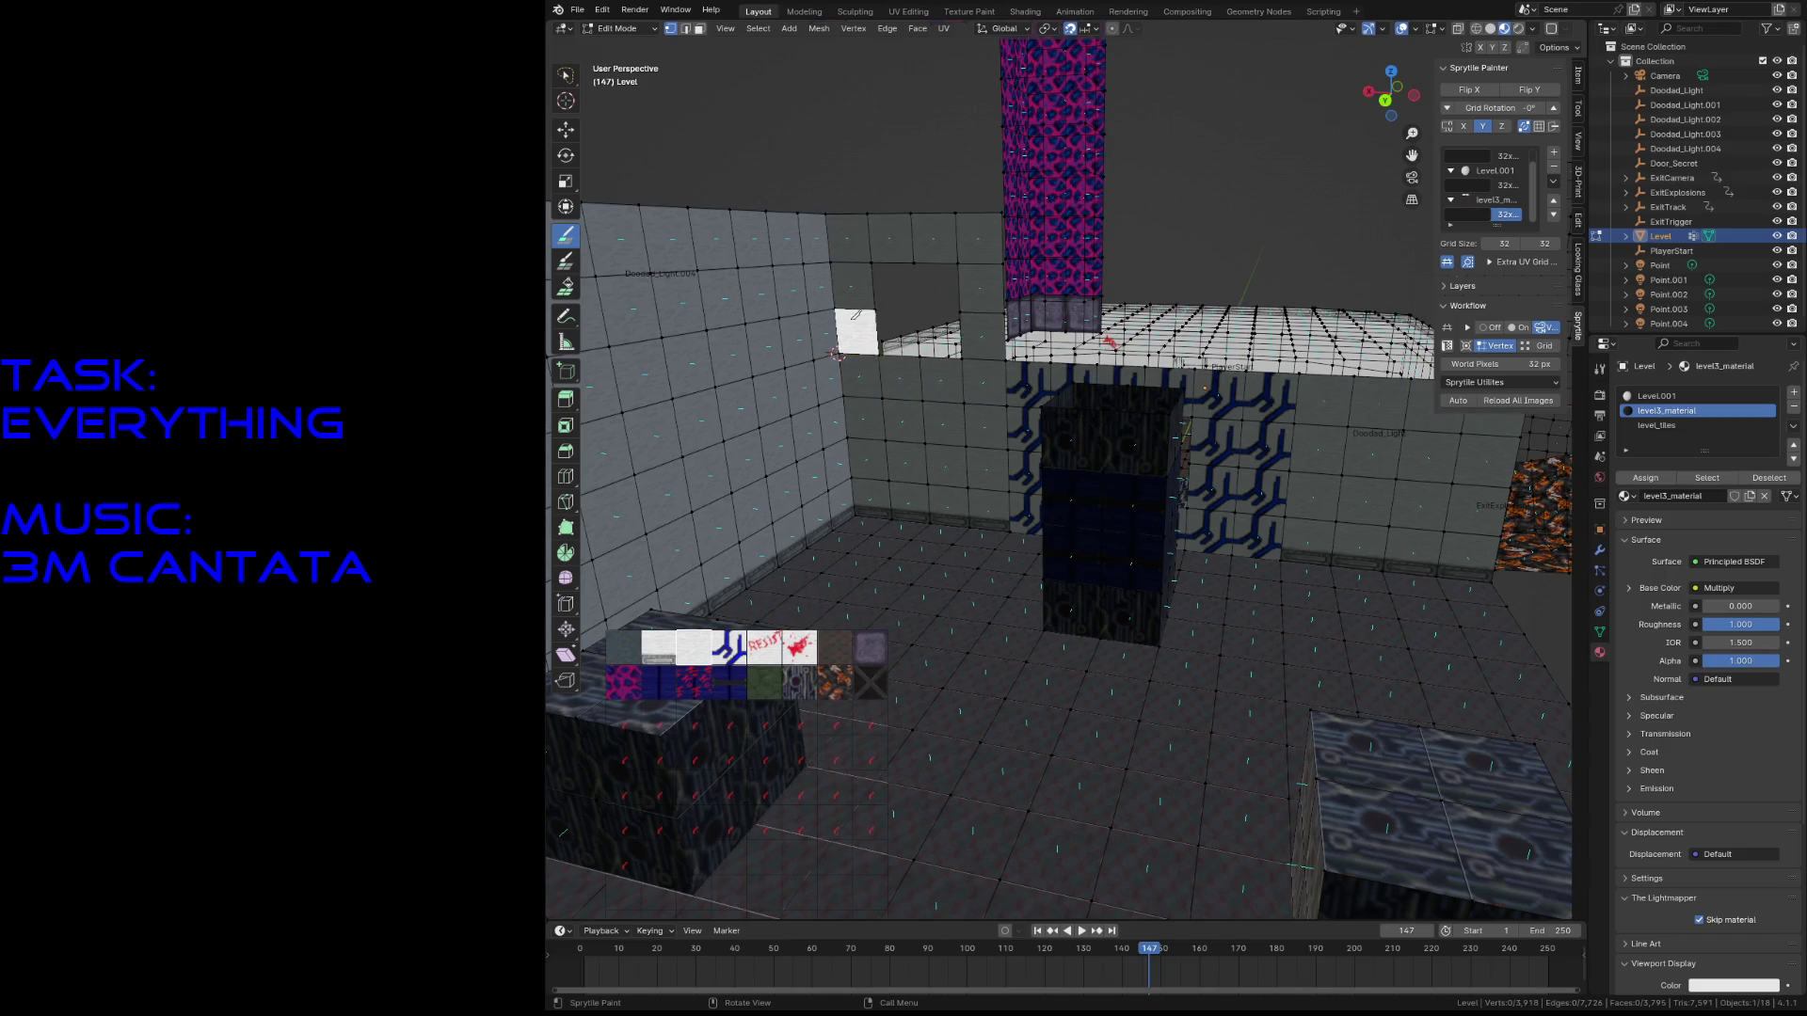
# - Paint another column of grey wall tiles, then pull back to see the whole level
pyautogui.hotkey('shift', '`')
pyautogui.press('Escape')
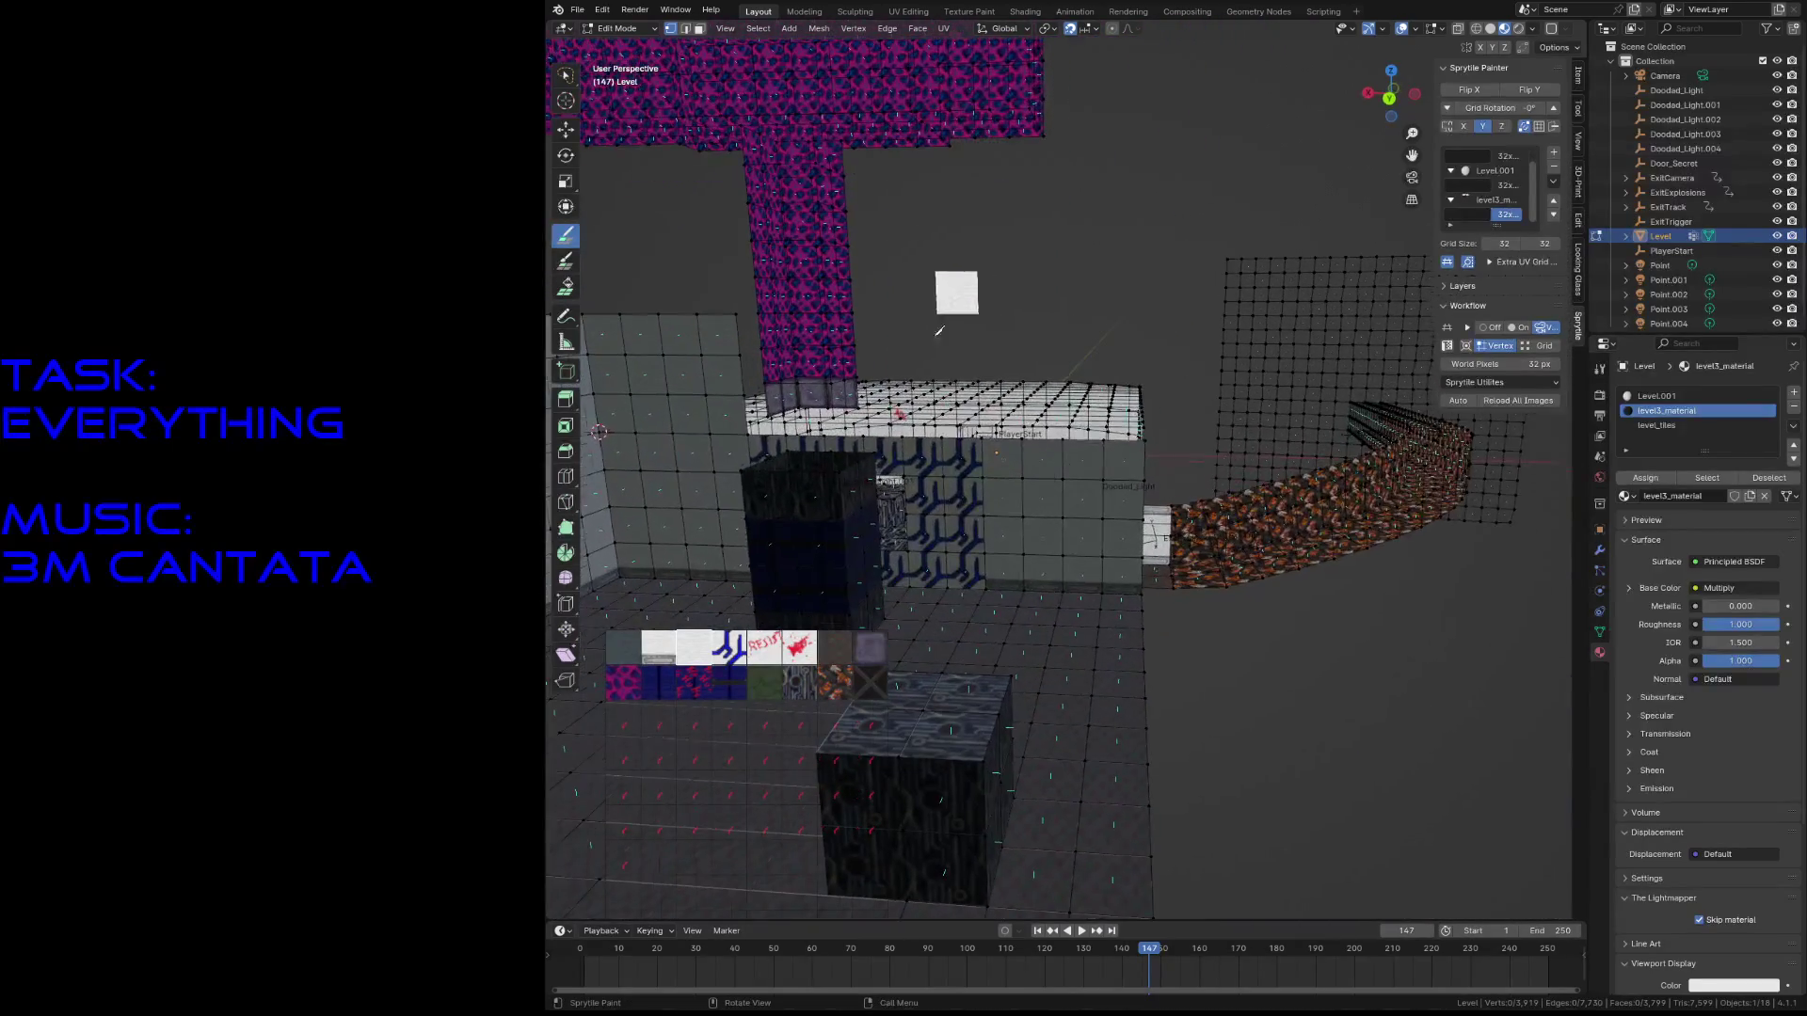
pyautogui.moveTo(998, 407)
pyautogui.mouseDown()
pyautogui.moveTo(990, 328)
pyautogui.moveTo(1039, 407)
pyautogui.moveTo(1081, 331)
pyautogui.moveTo(1121, 415)
pyautogui.moveTo(1040, 496)
pyautogui.mouseUp()
pyautogui.hotkey('shift', '`')
pyautogui.press('s')
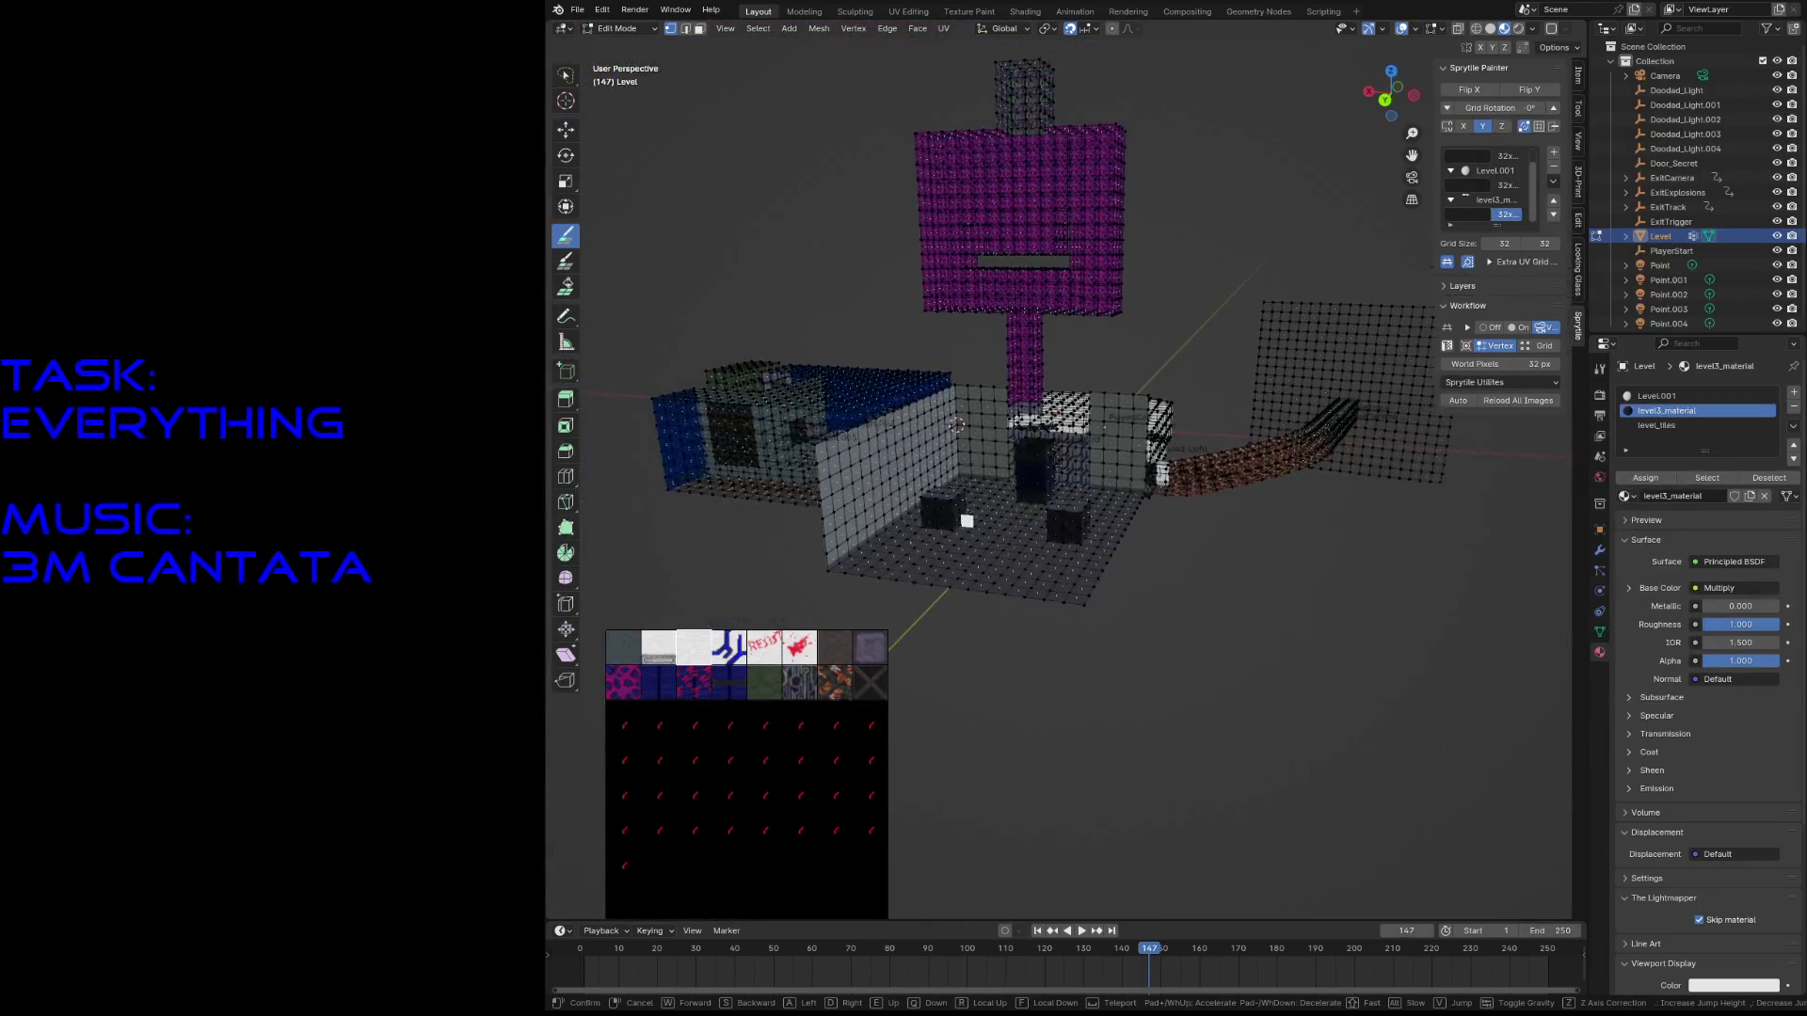